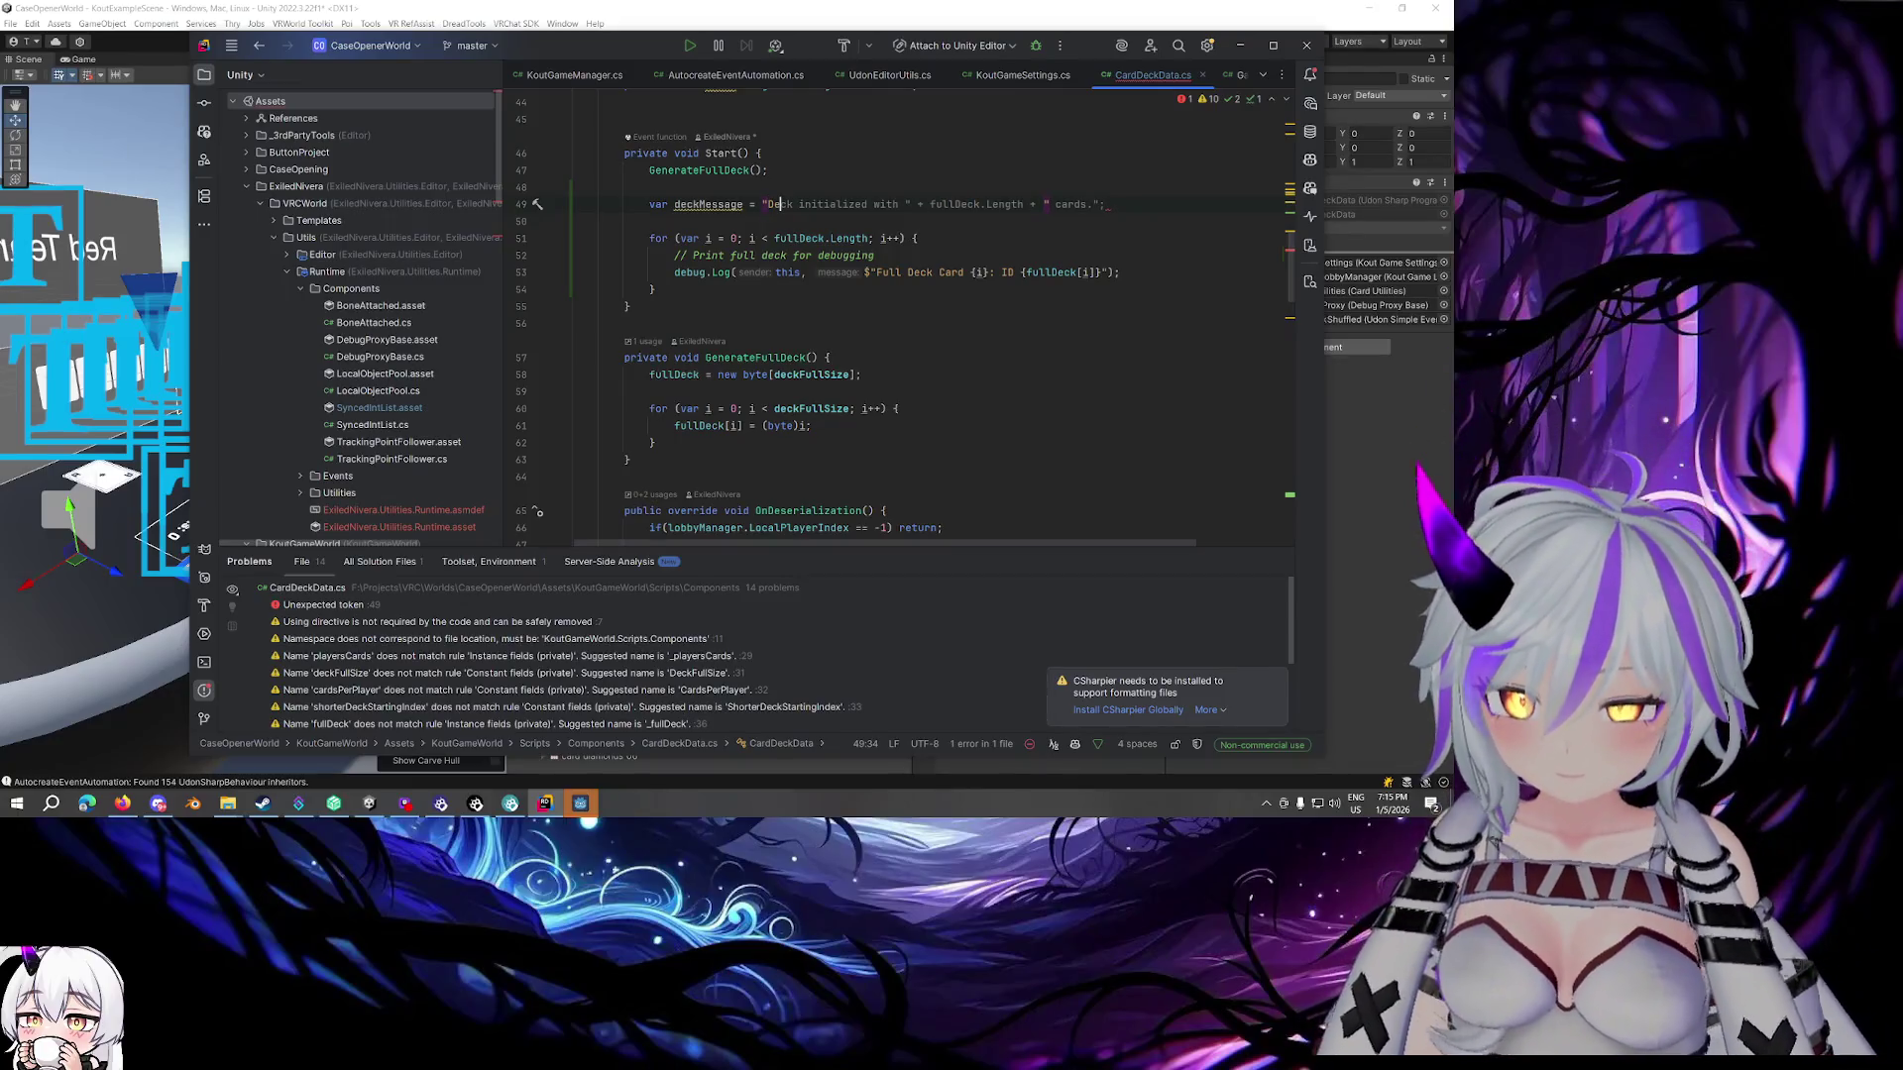
# Change the starting message to "Deck list: " and move the Debug.Log call below the loop
pyautogui.hotkey('shift', 'End')
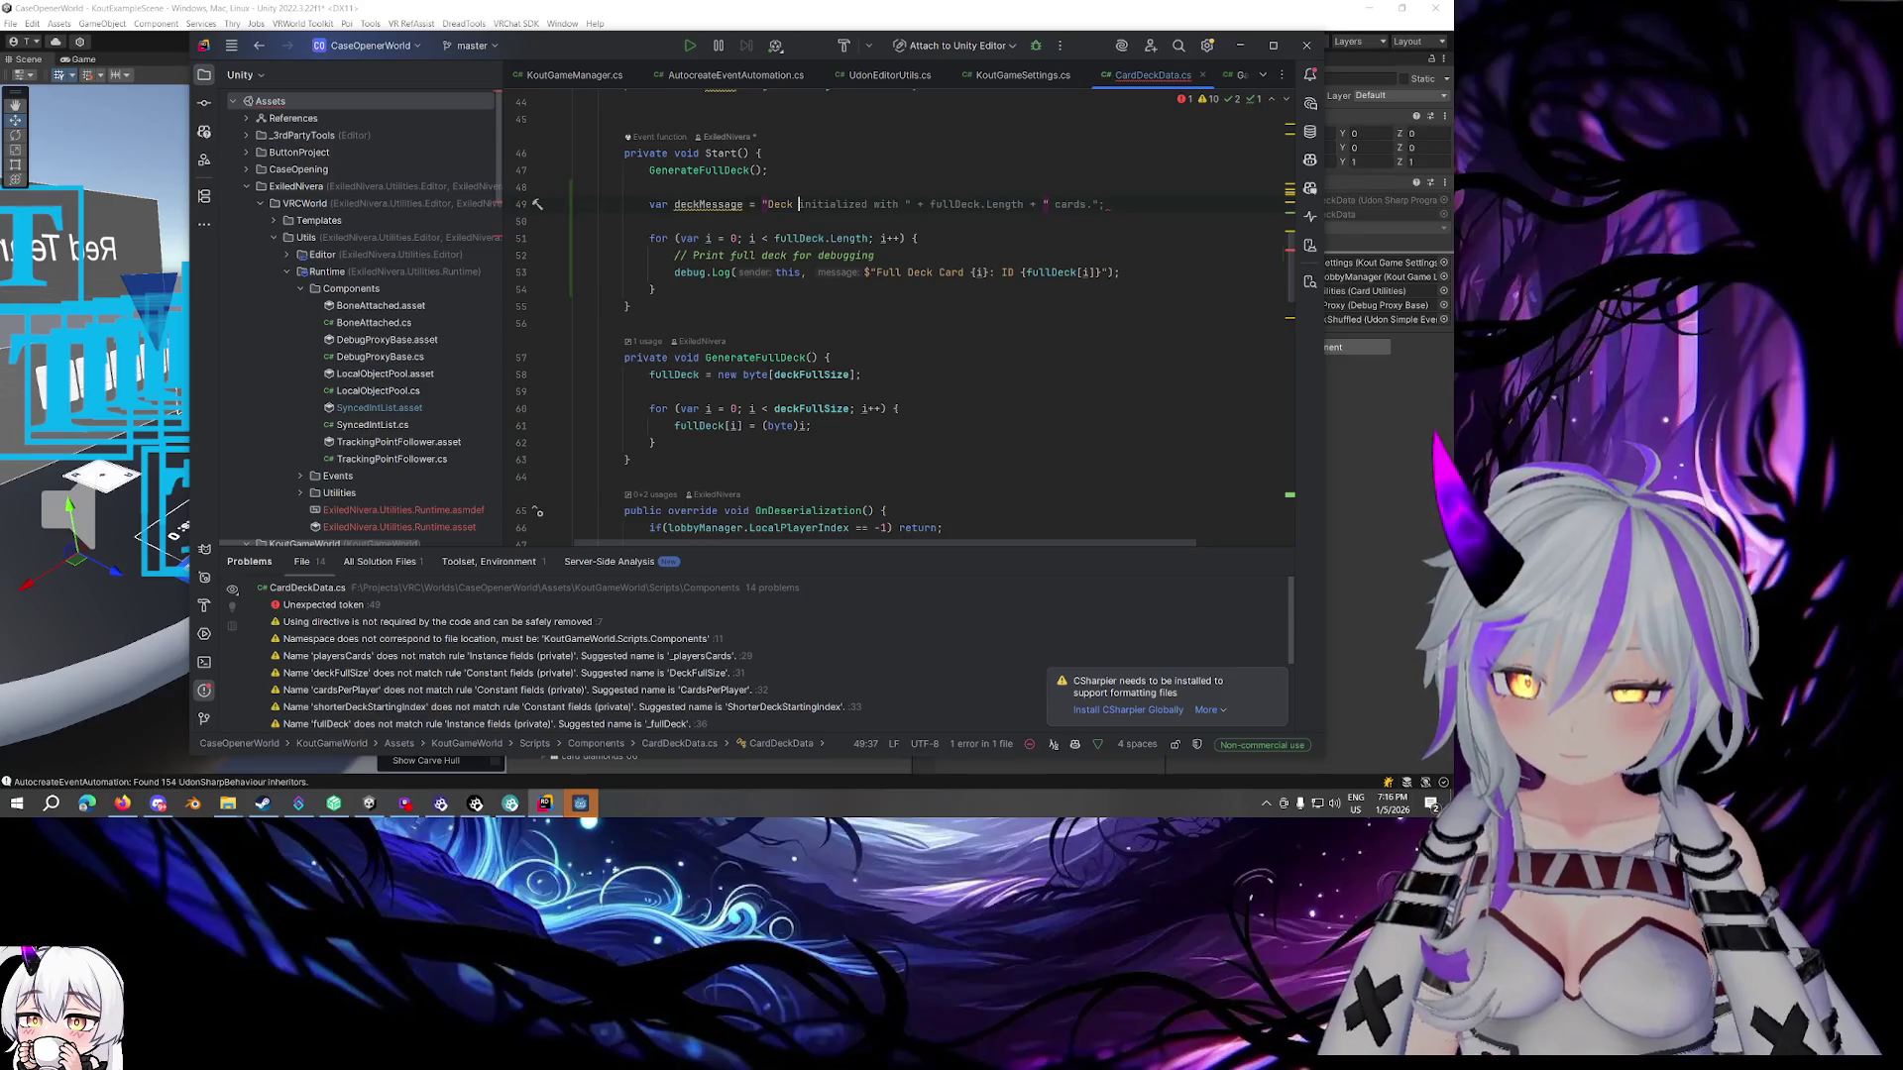
pyautogui.write('list: ";')
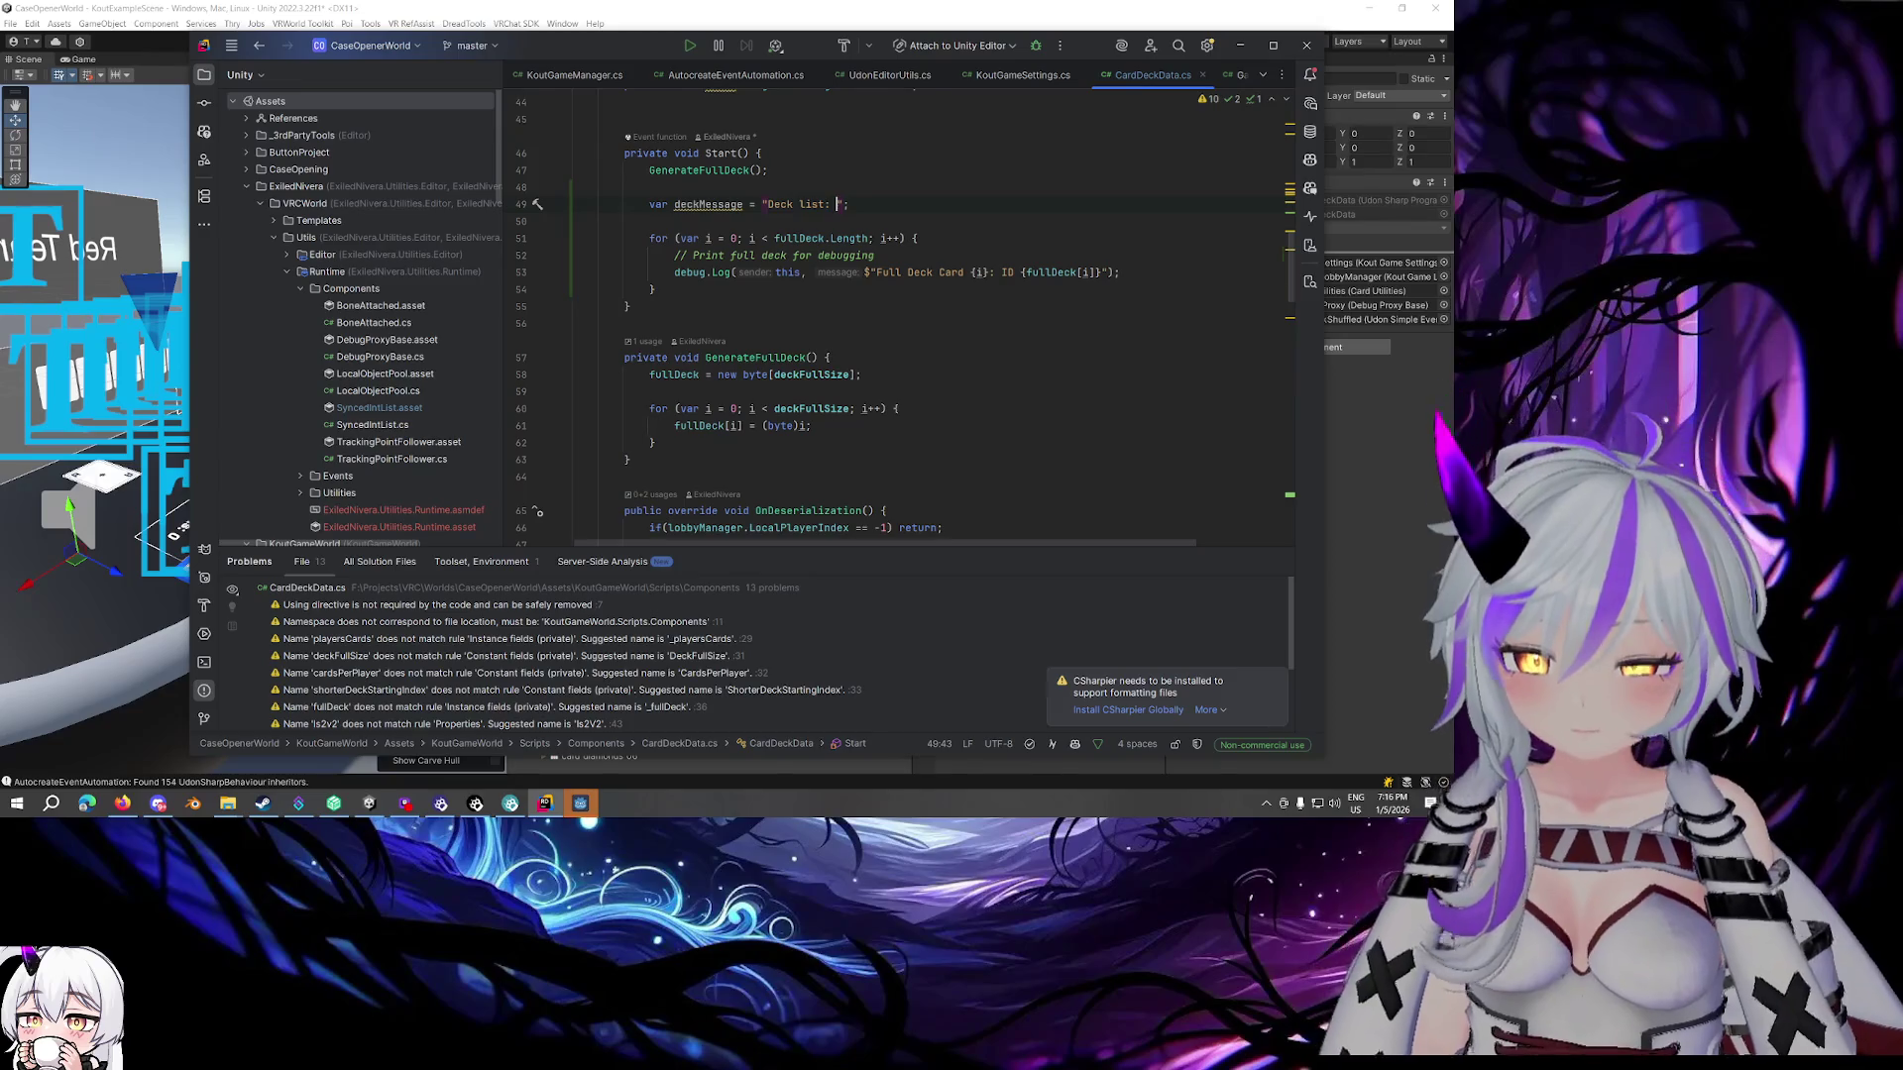
pyautogui.press('Down')
pyautogui.press('Down')
pyautogui.press('Down')
pyautogui.press('End')
pyautogui.hotkey('shift', 'Home')
pyautogui.press('BackSpace')
pyautogui.press('Down')
pyautogui.press('End')
pyautogui.press('Return')
pyautogui.write('Debug.Log(this, deckMessage);')
# Inside the loop, append $"Card : {GetCardName(fullDeck[i])} - " to deckMessage
pyautogui.click(674, 272)
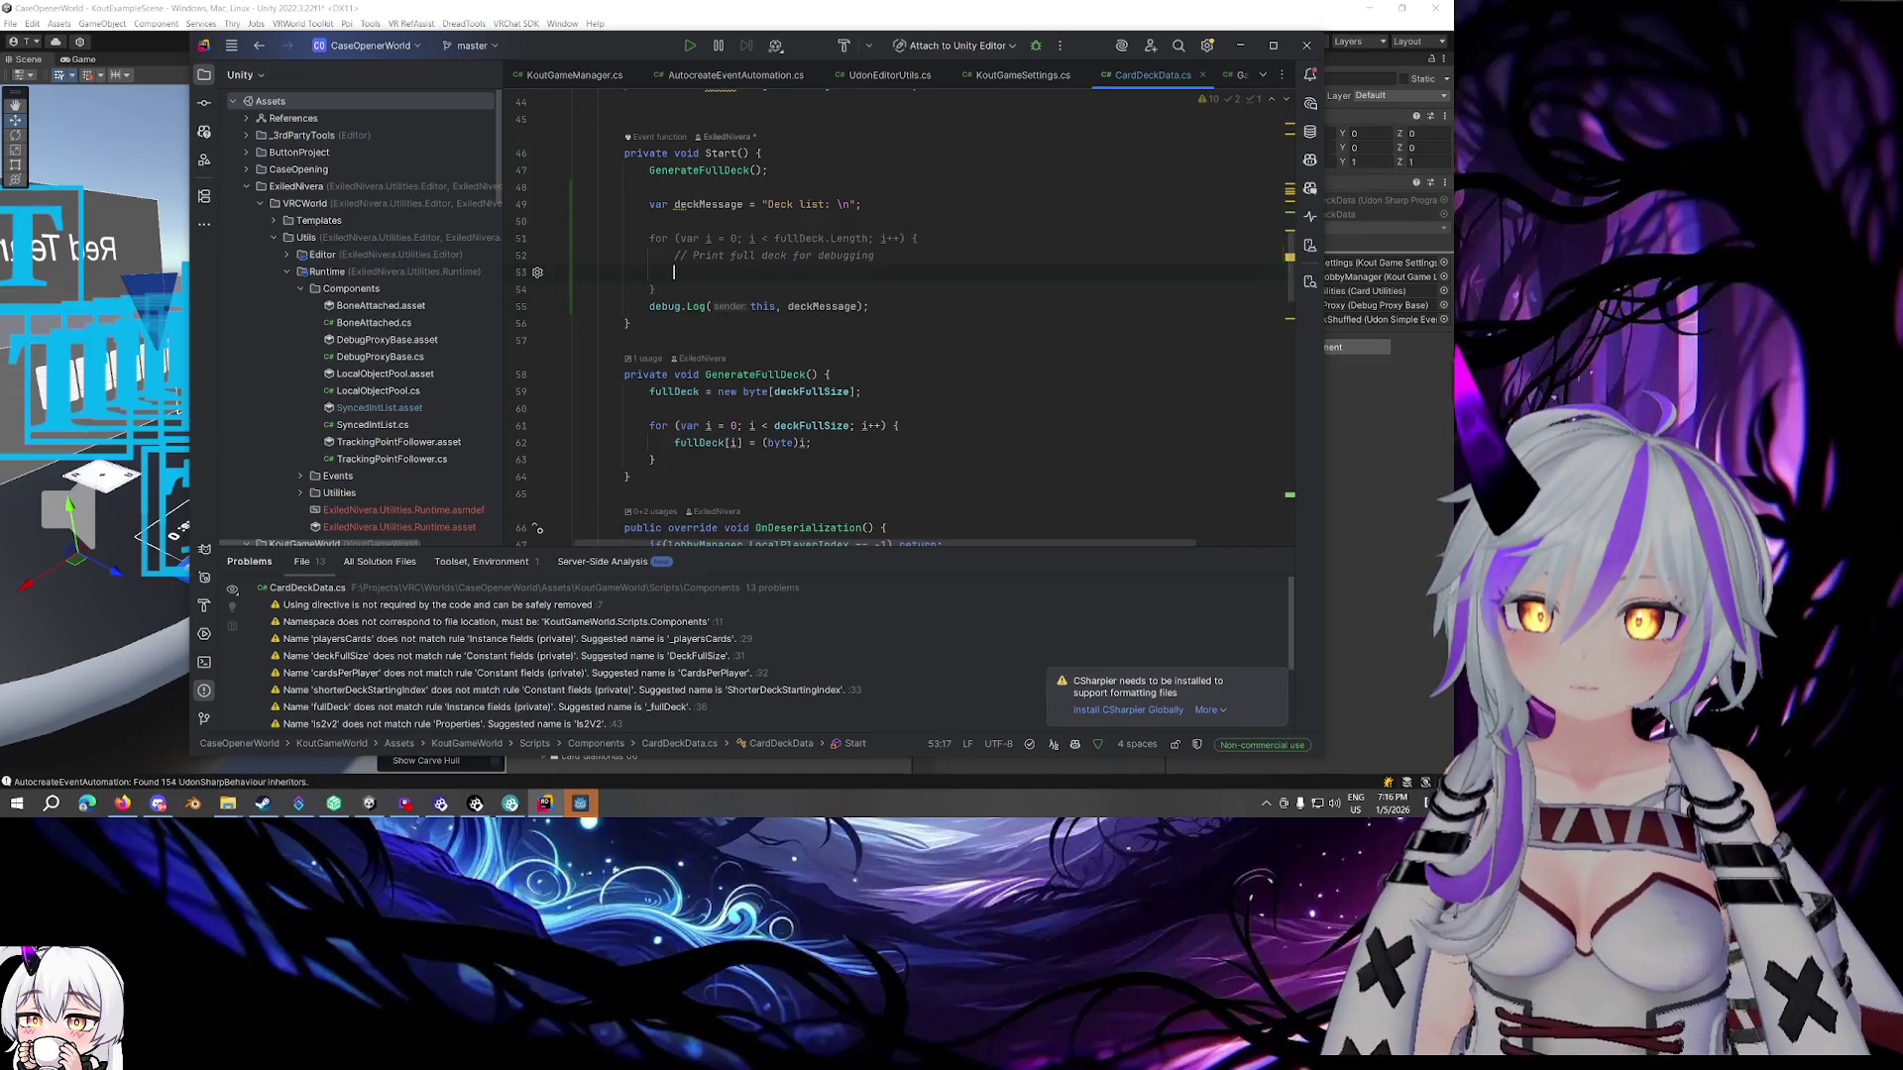
pyautogui.write('de')
pyautogui.press('Return')
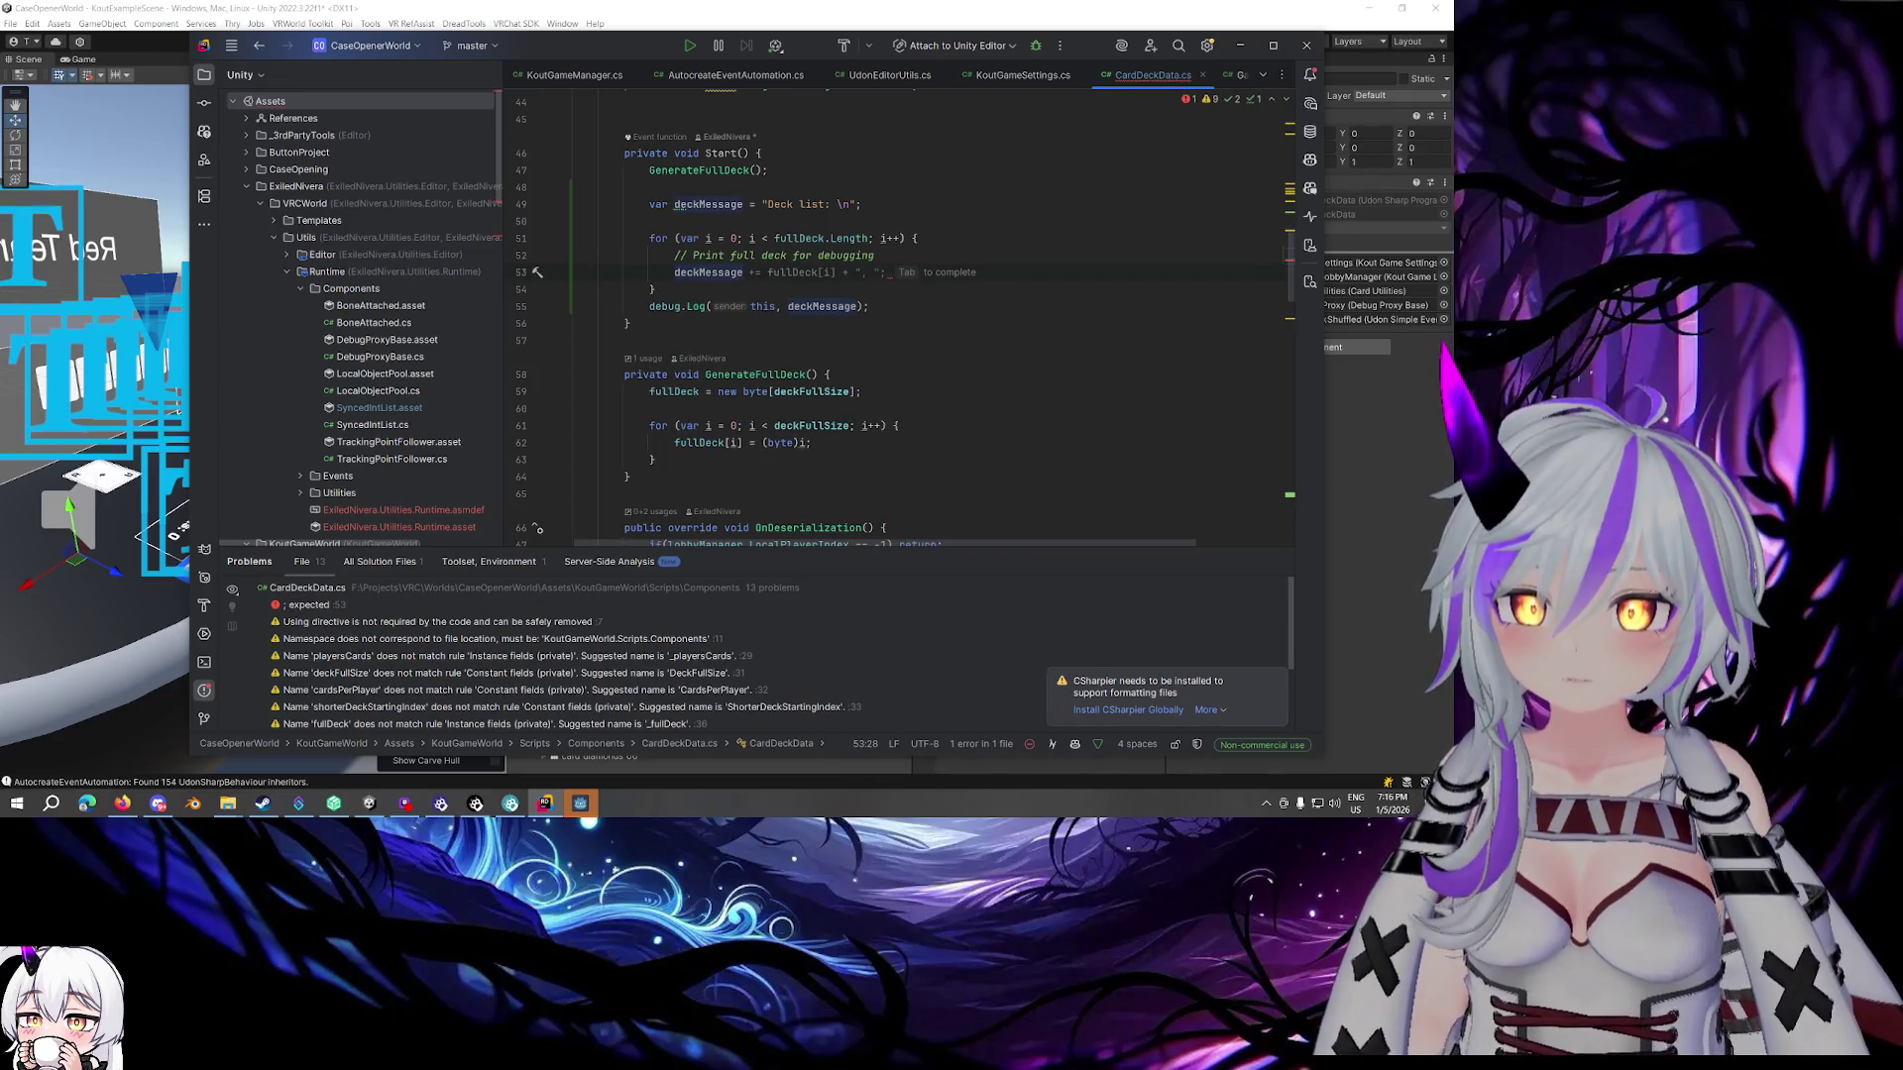
pyautogui.write('+= ')
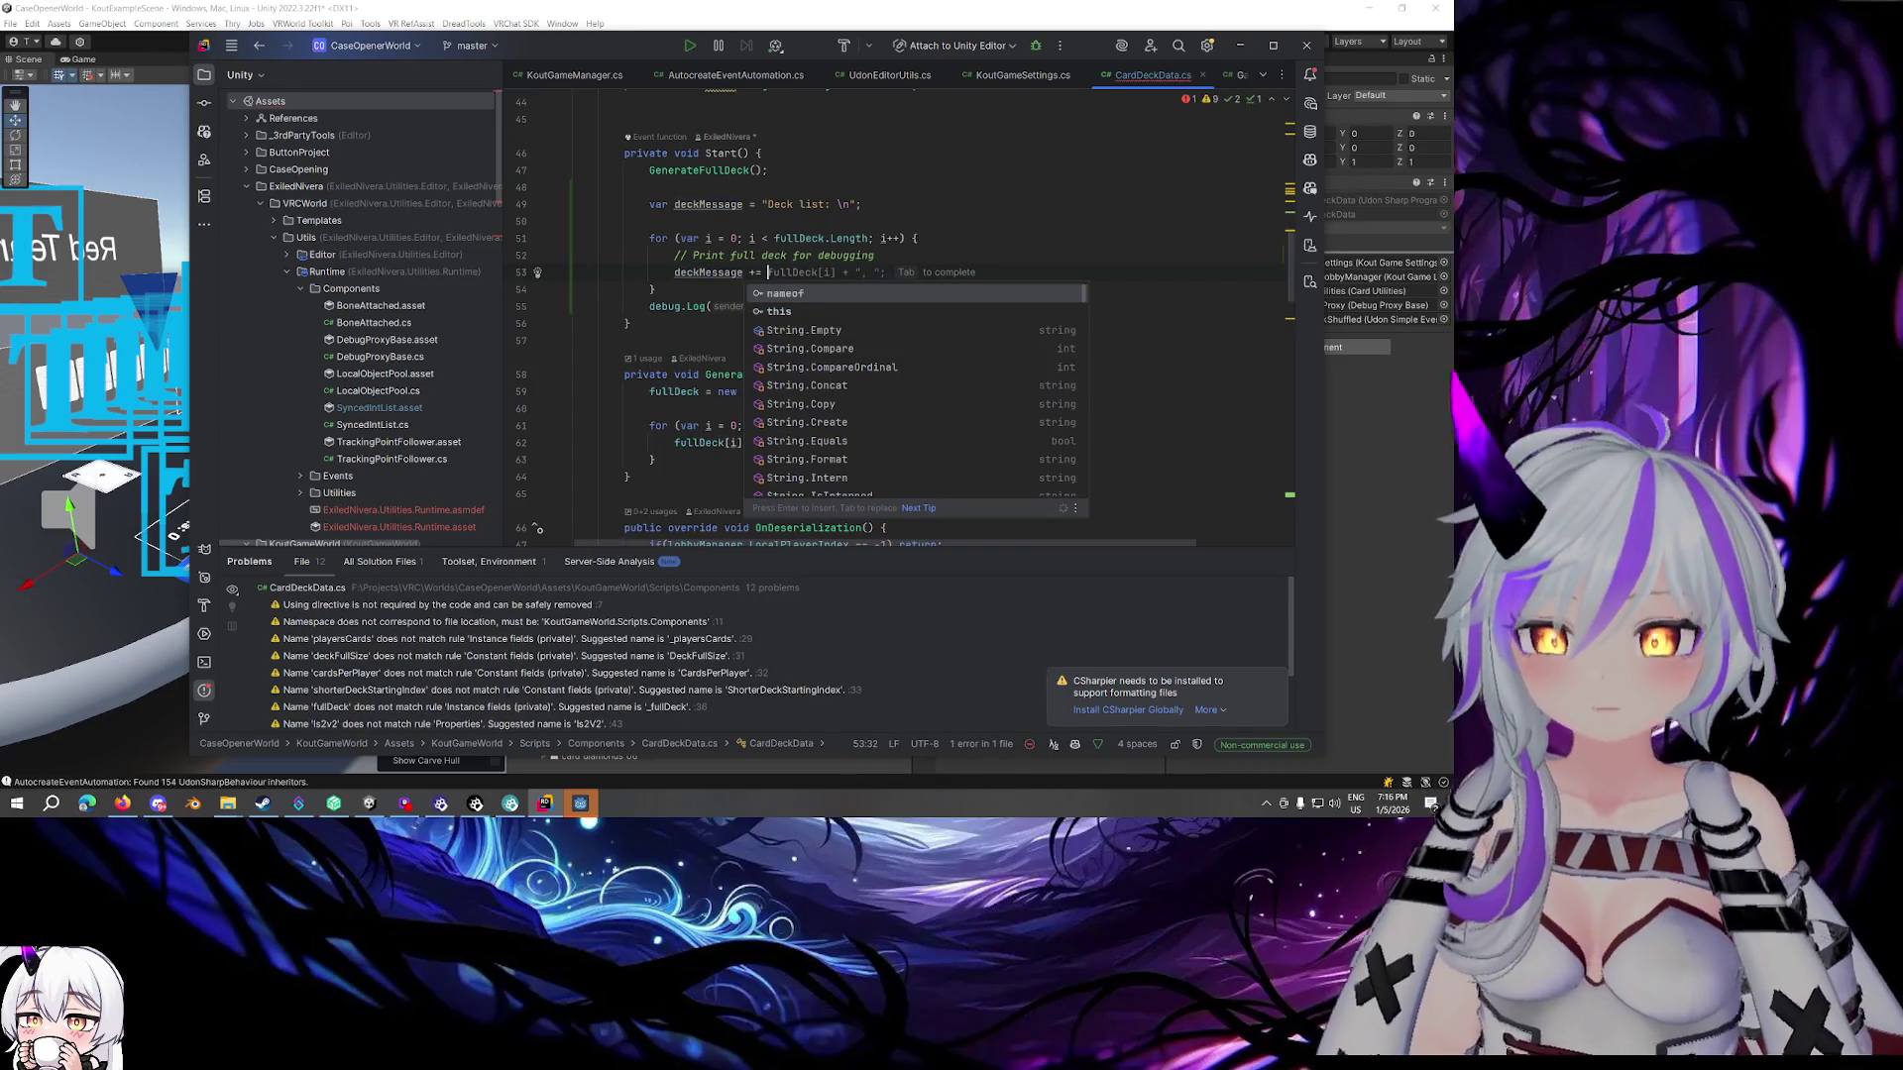
pyautogui.write('$"')
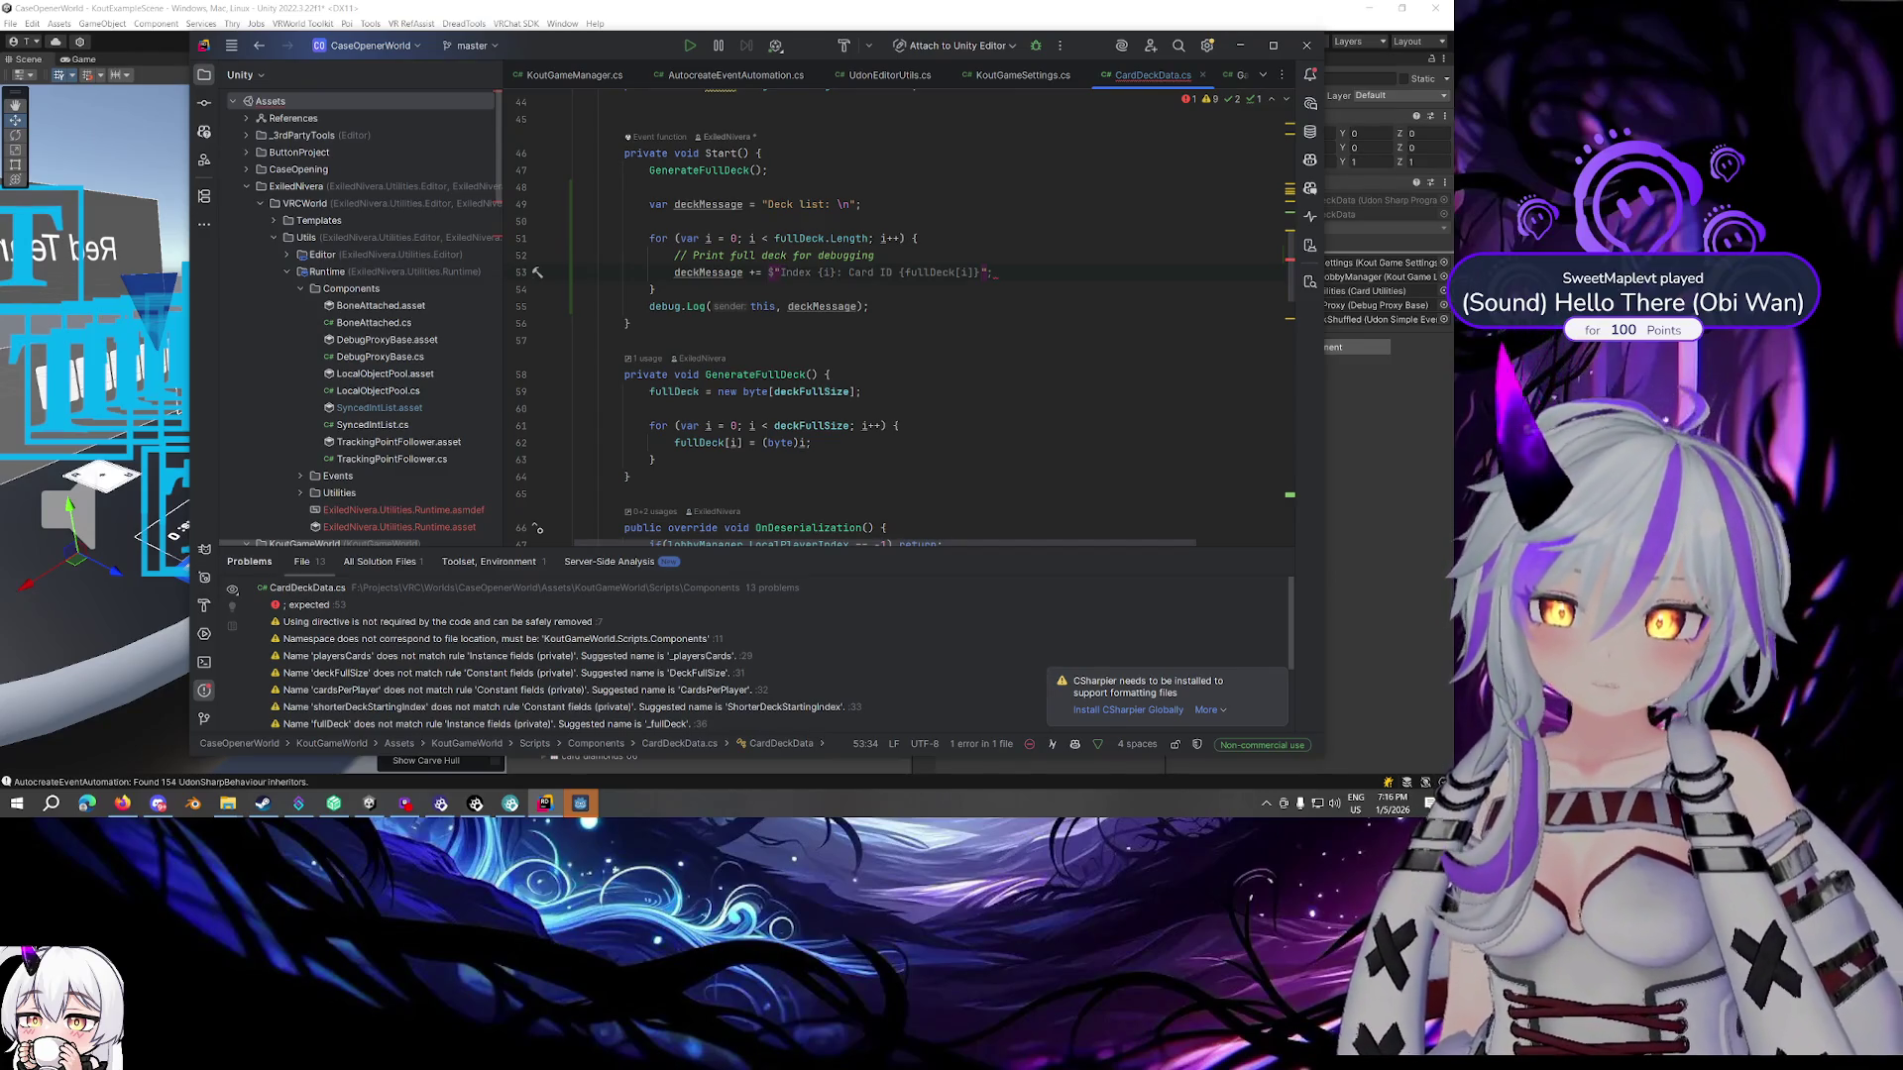
pyautogui.write('Card')
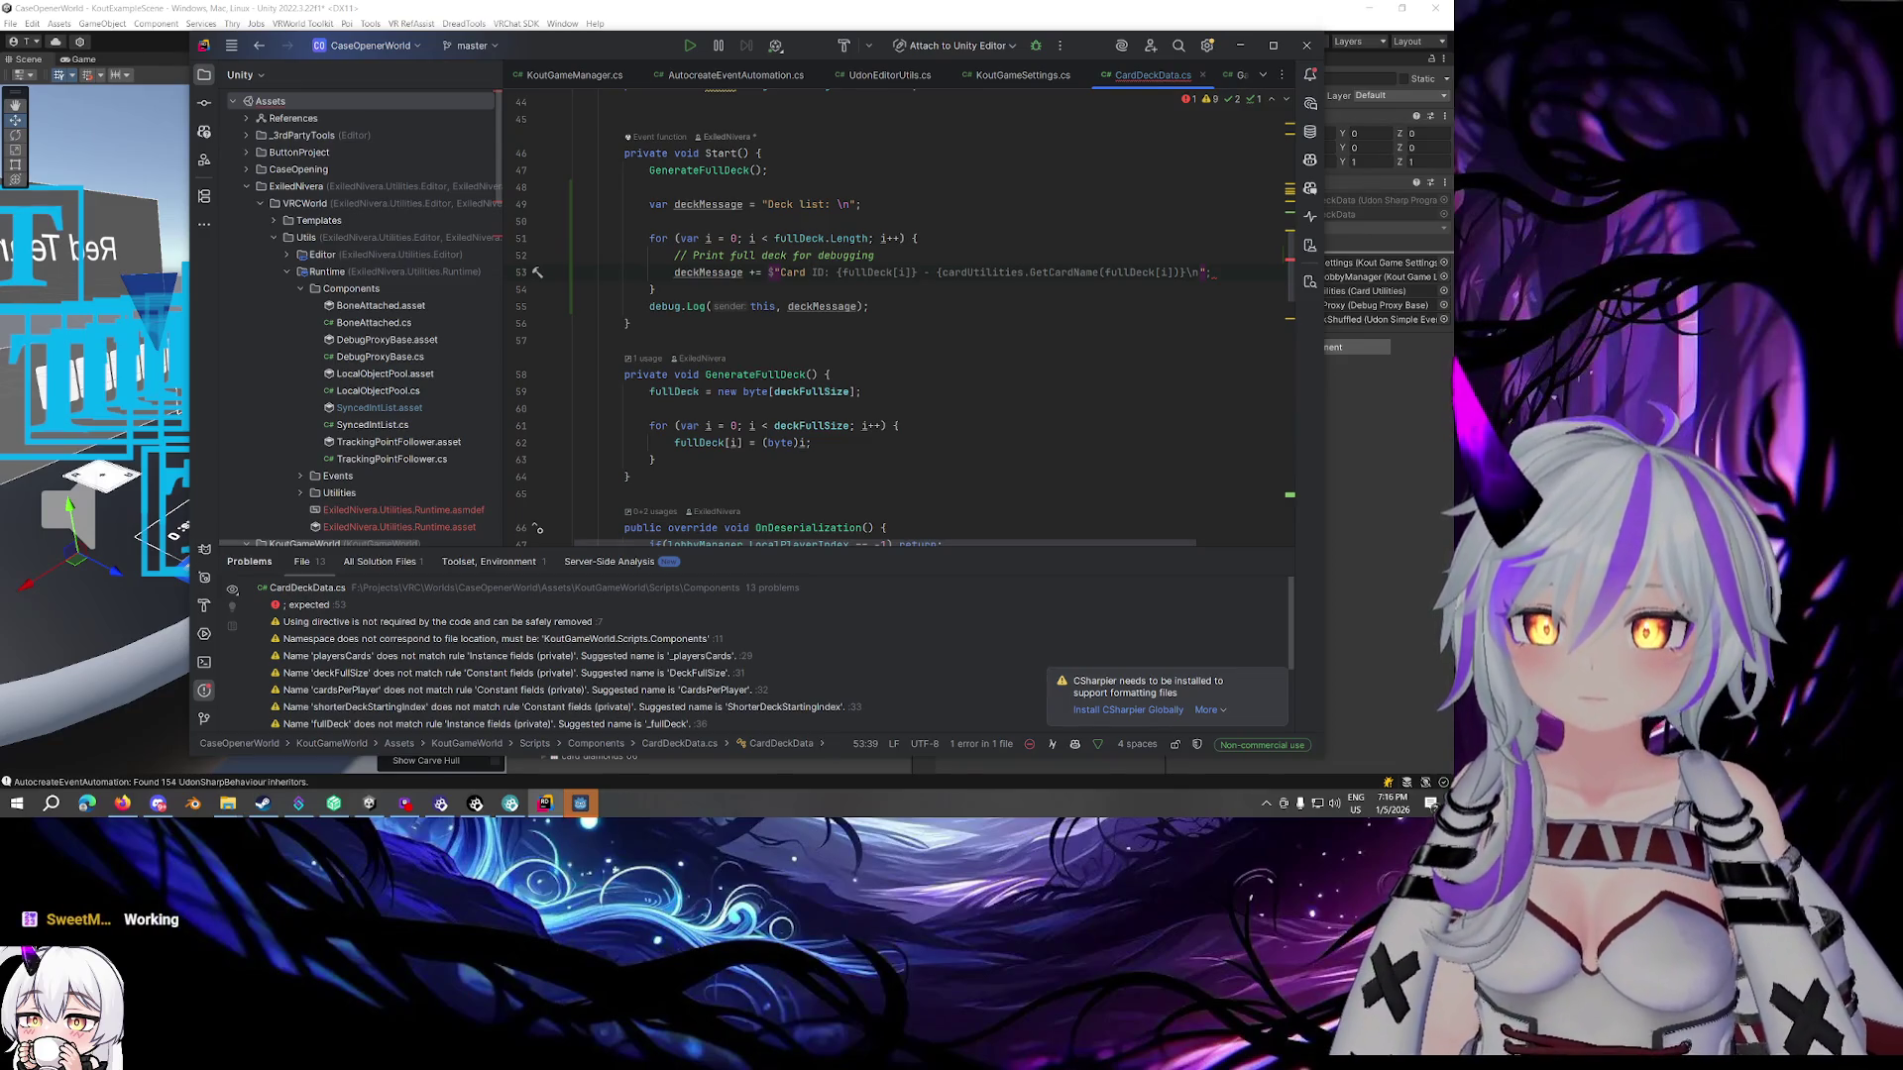
pyautogui.write(': ')
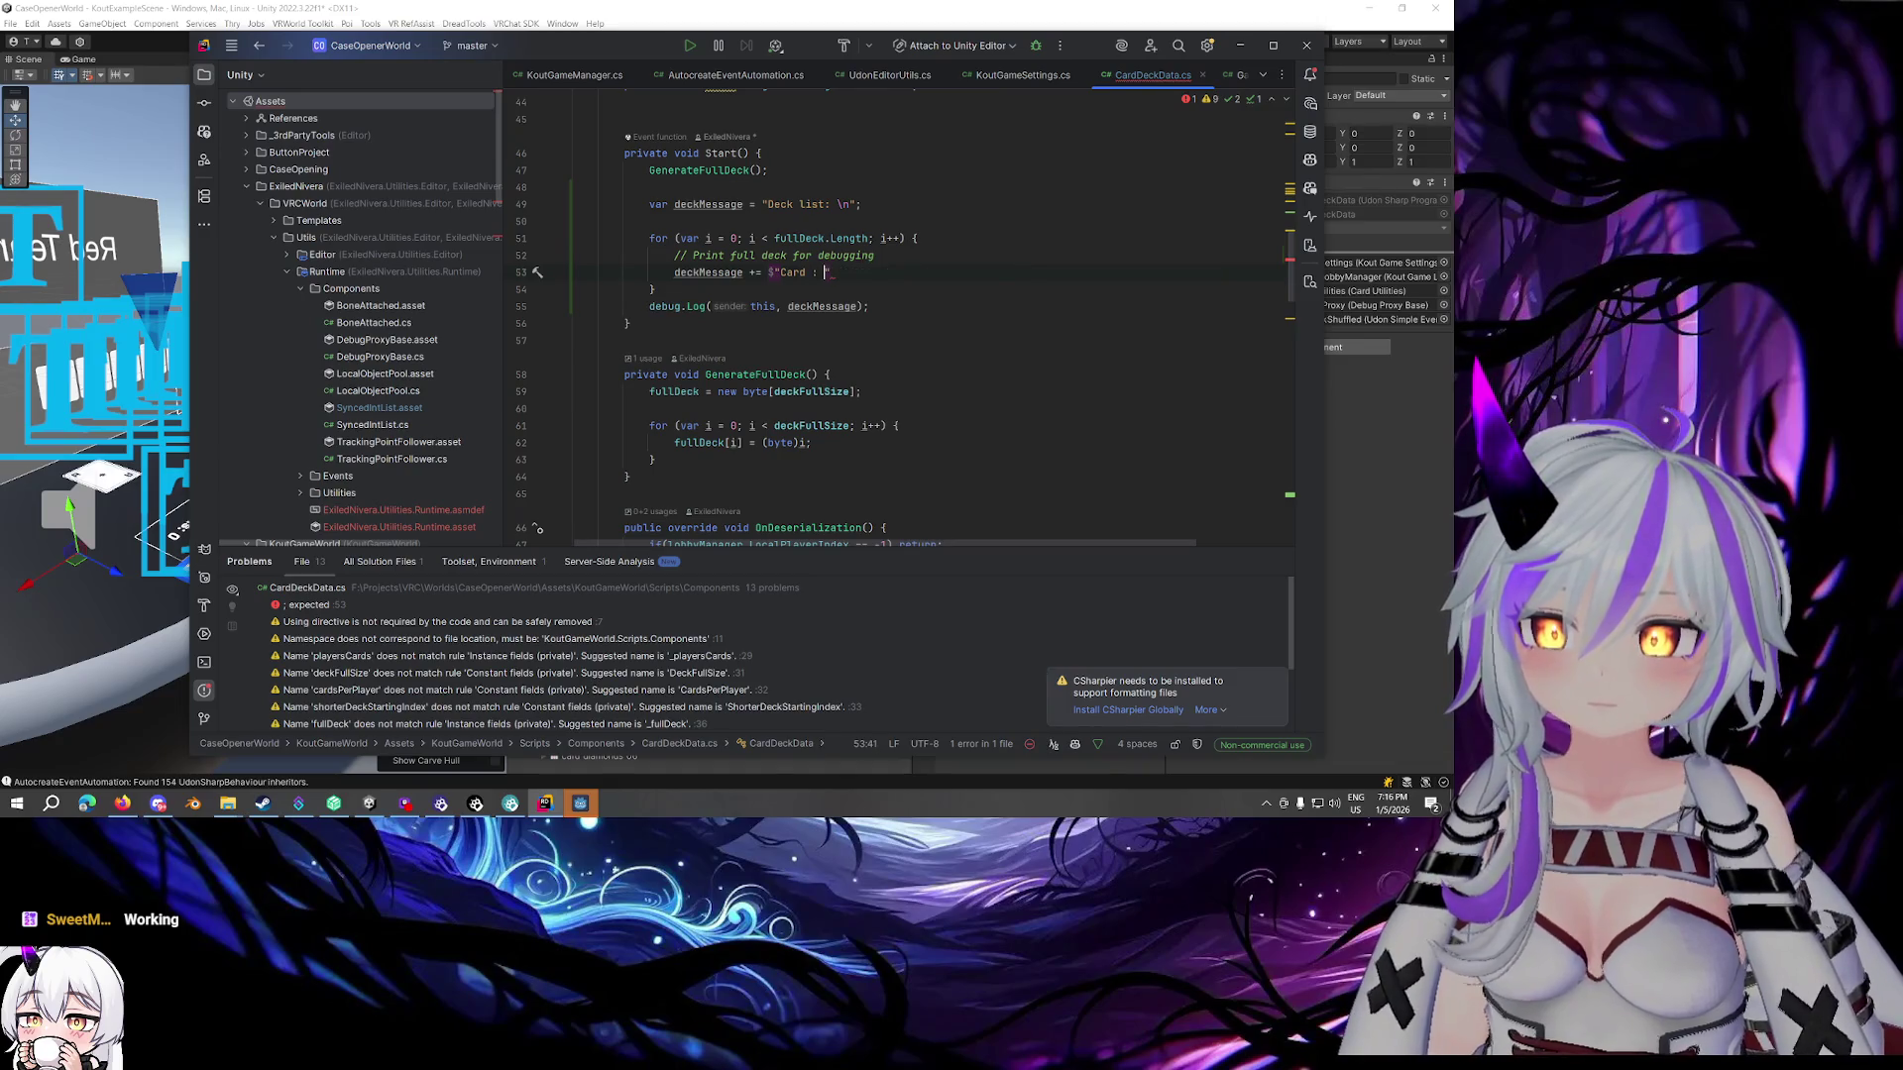
pyautogui.write('{ca')
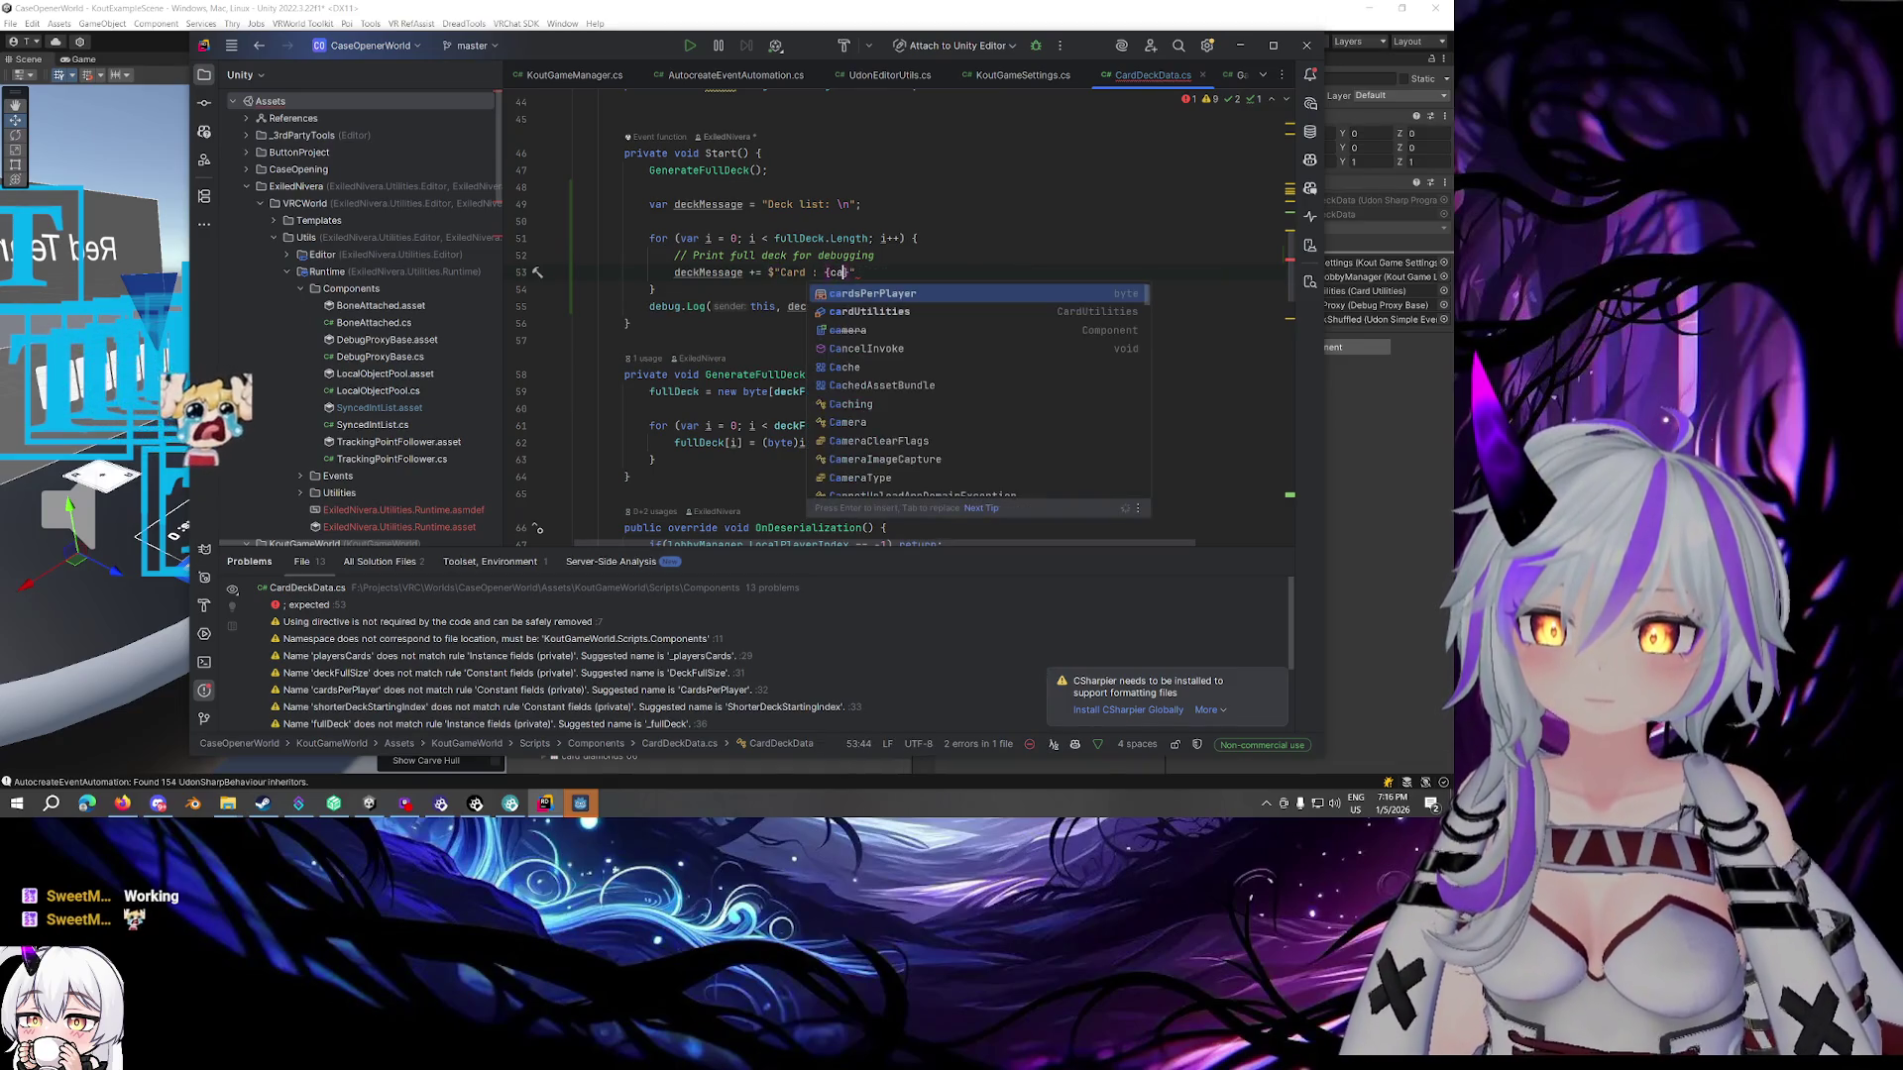
pyautogui.press('Tab')
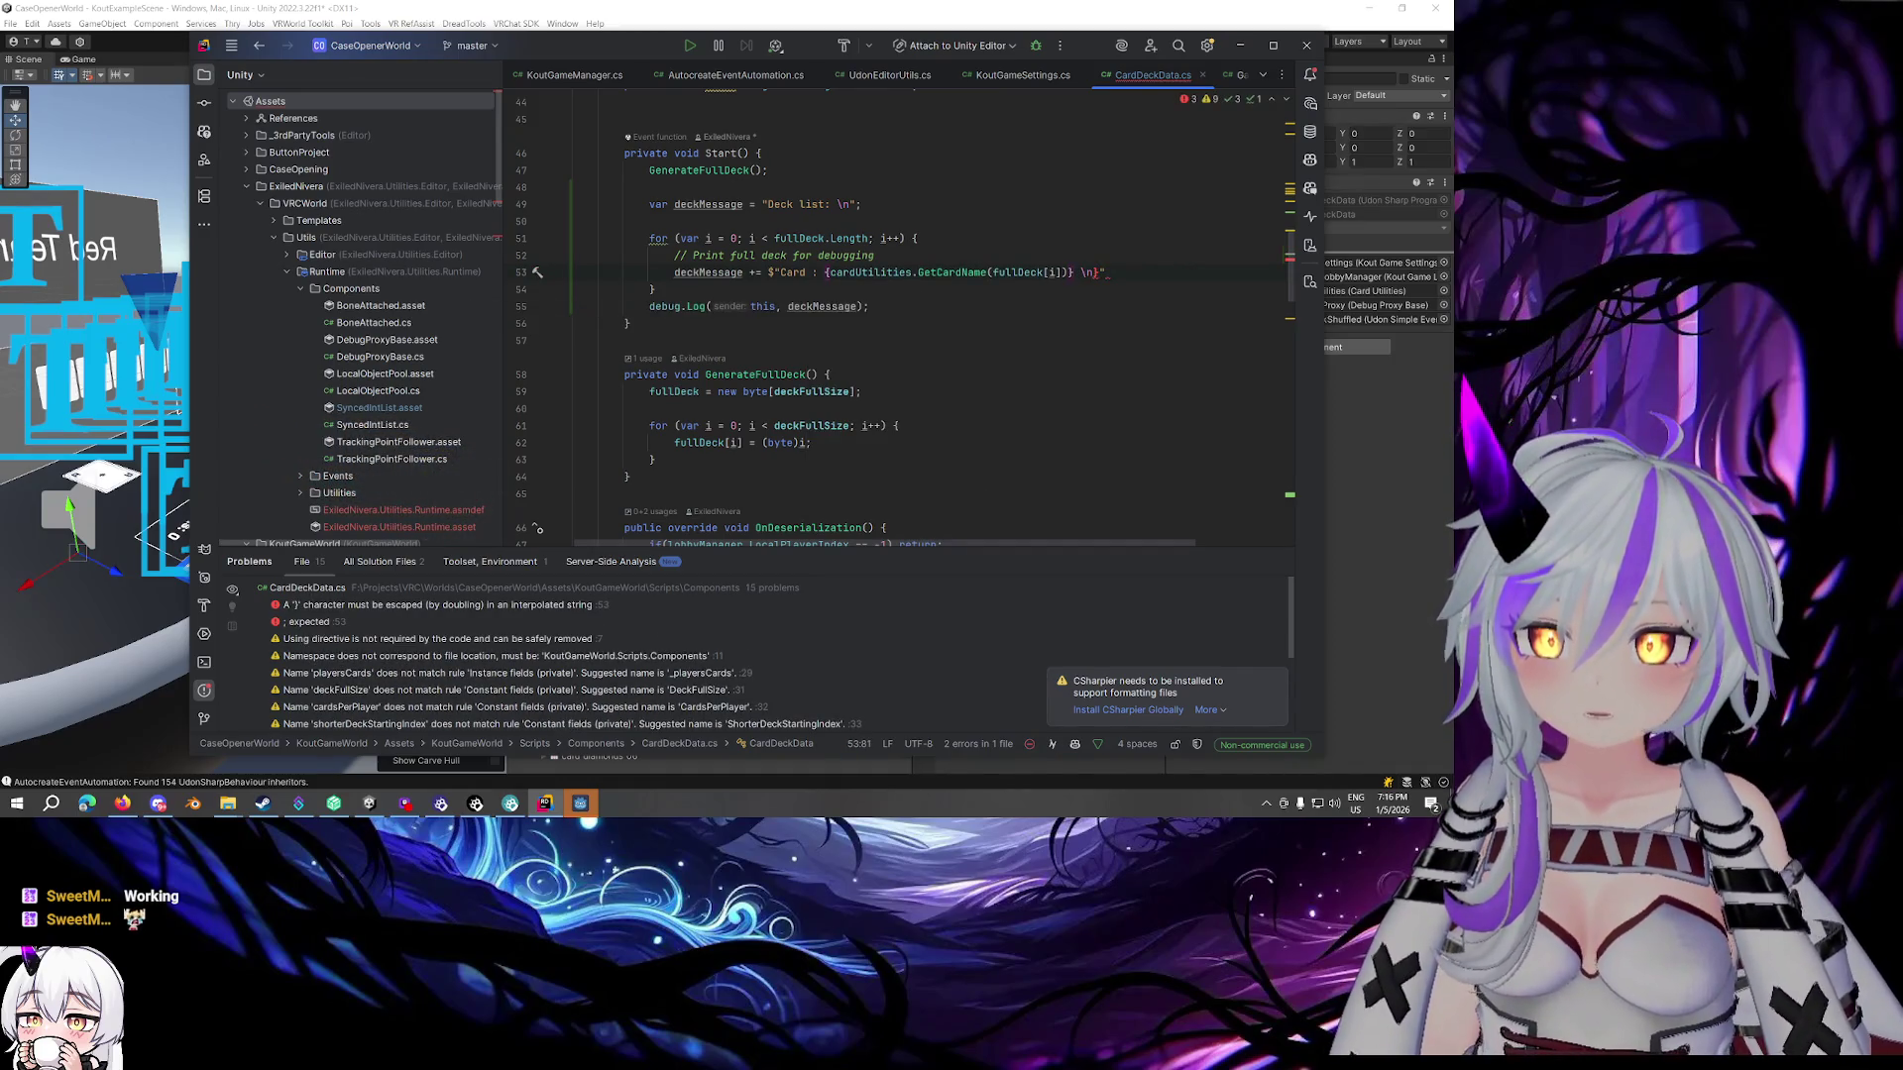
pyautogui.write('|')
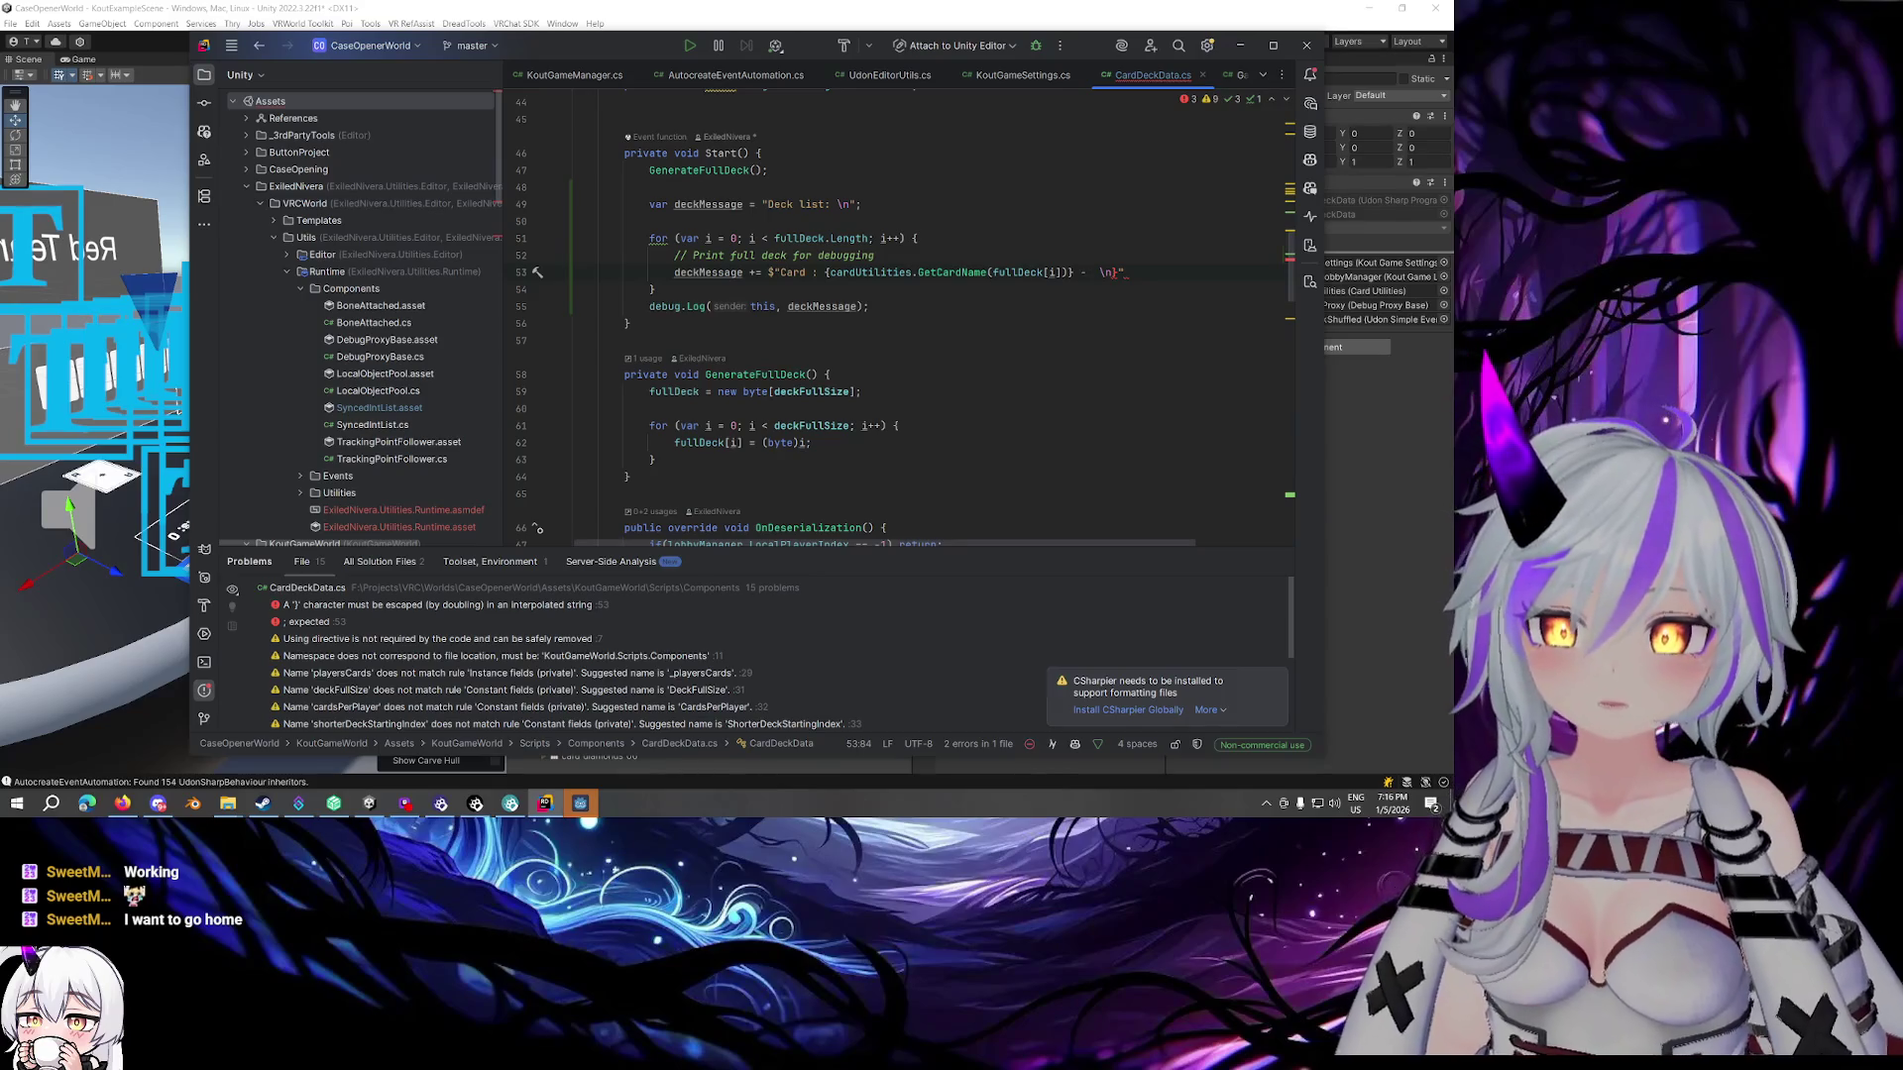
pyautogui.click(1092, 272)
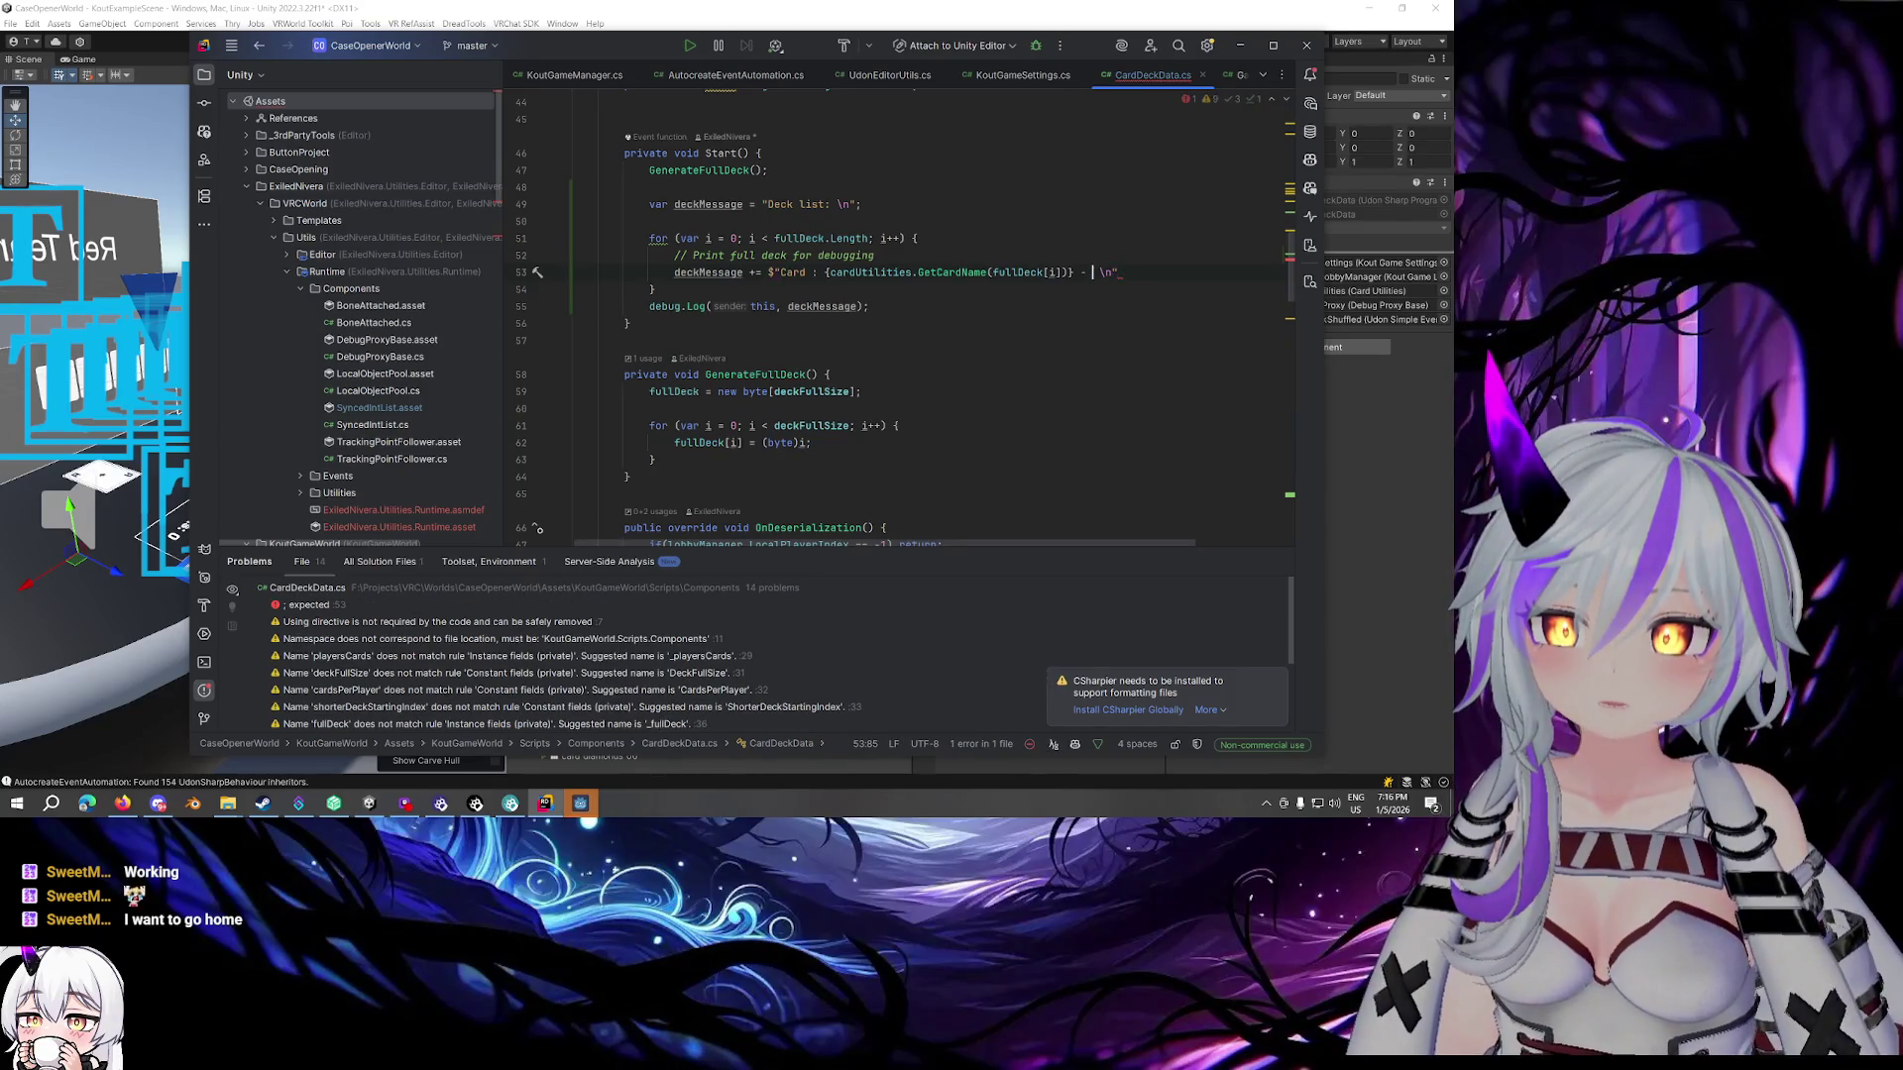
# Terminate the card line with a semicolon and add the index {i} after the dash
pyautogui.press('End')
pyautogui.write(';')
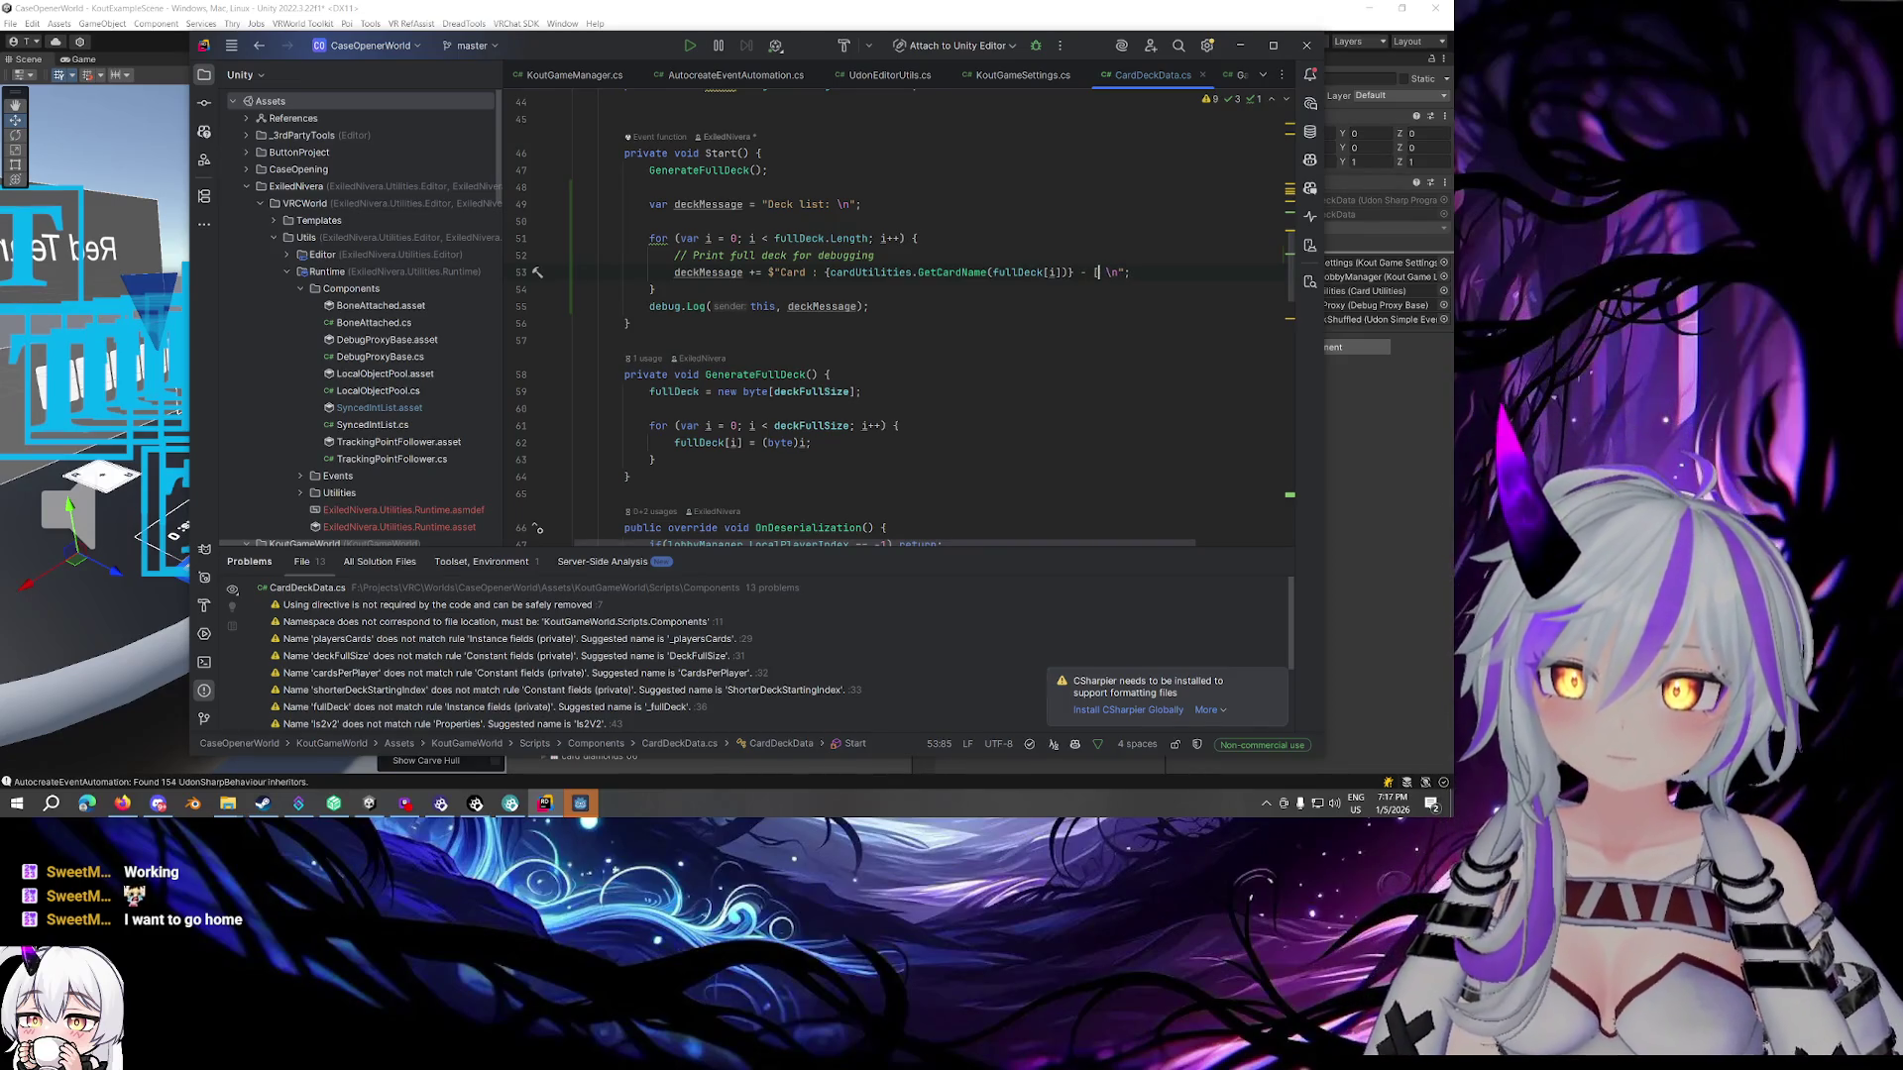
pyautogui.write('{')
pyautogui.write('fullDeck[')
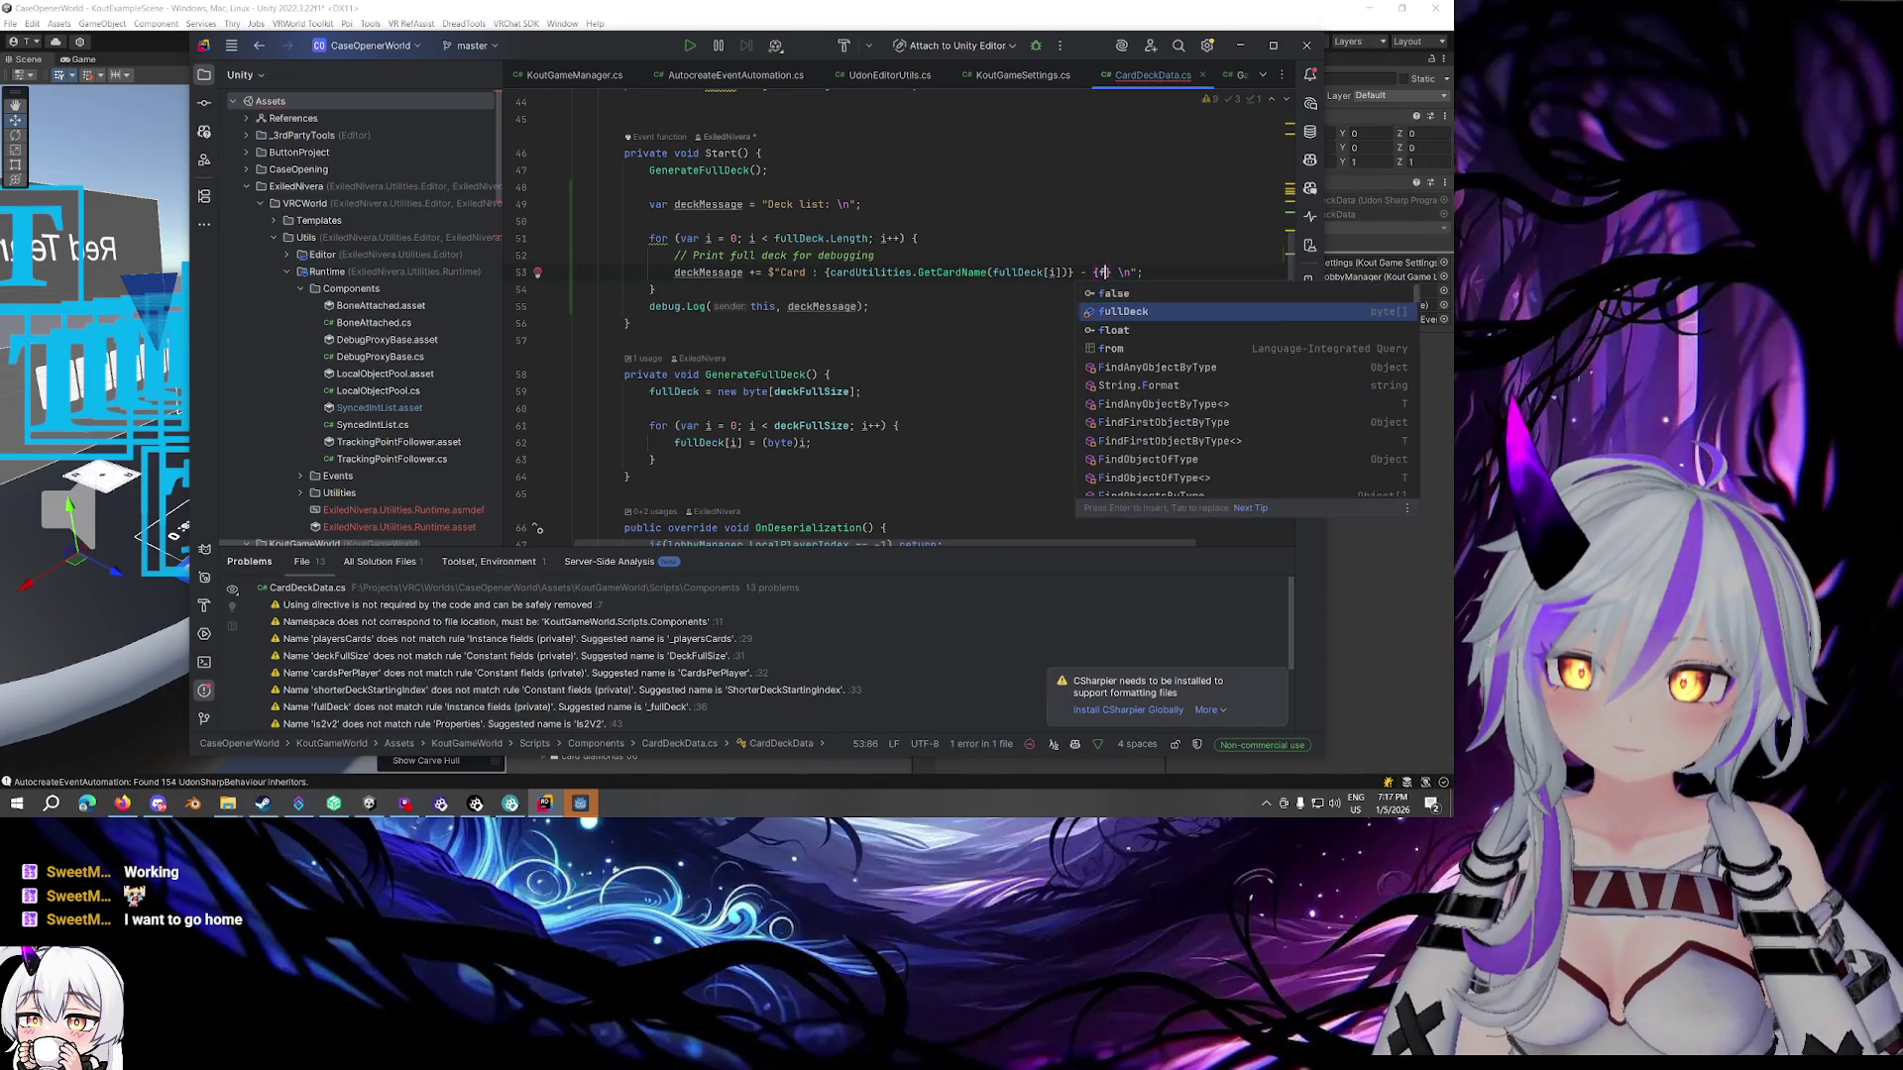
pyautogui.write('i')
pyautogui.press('End')
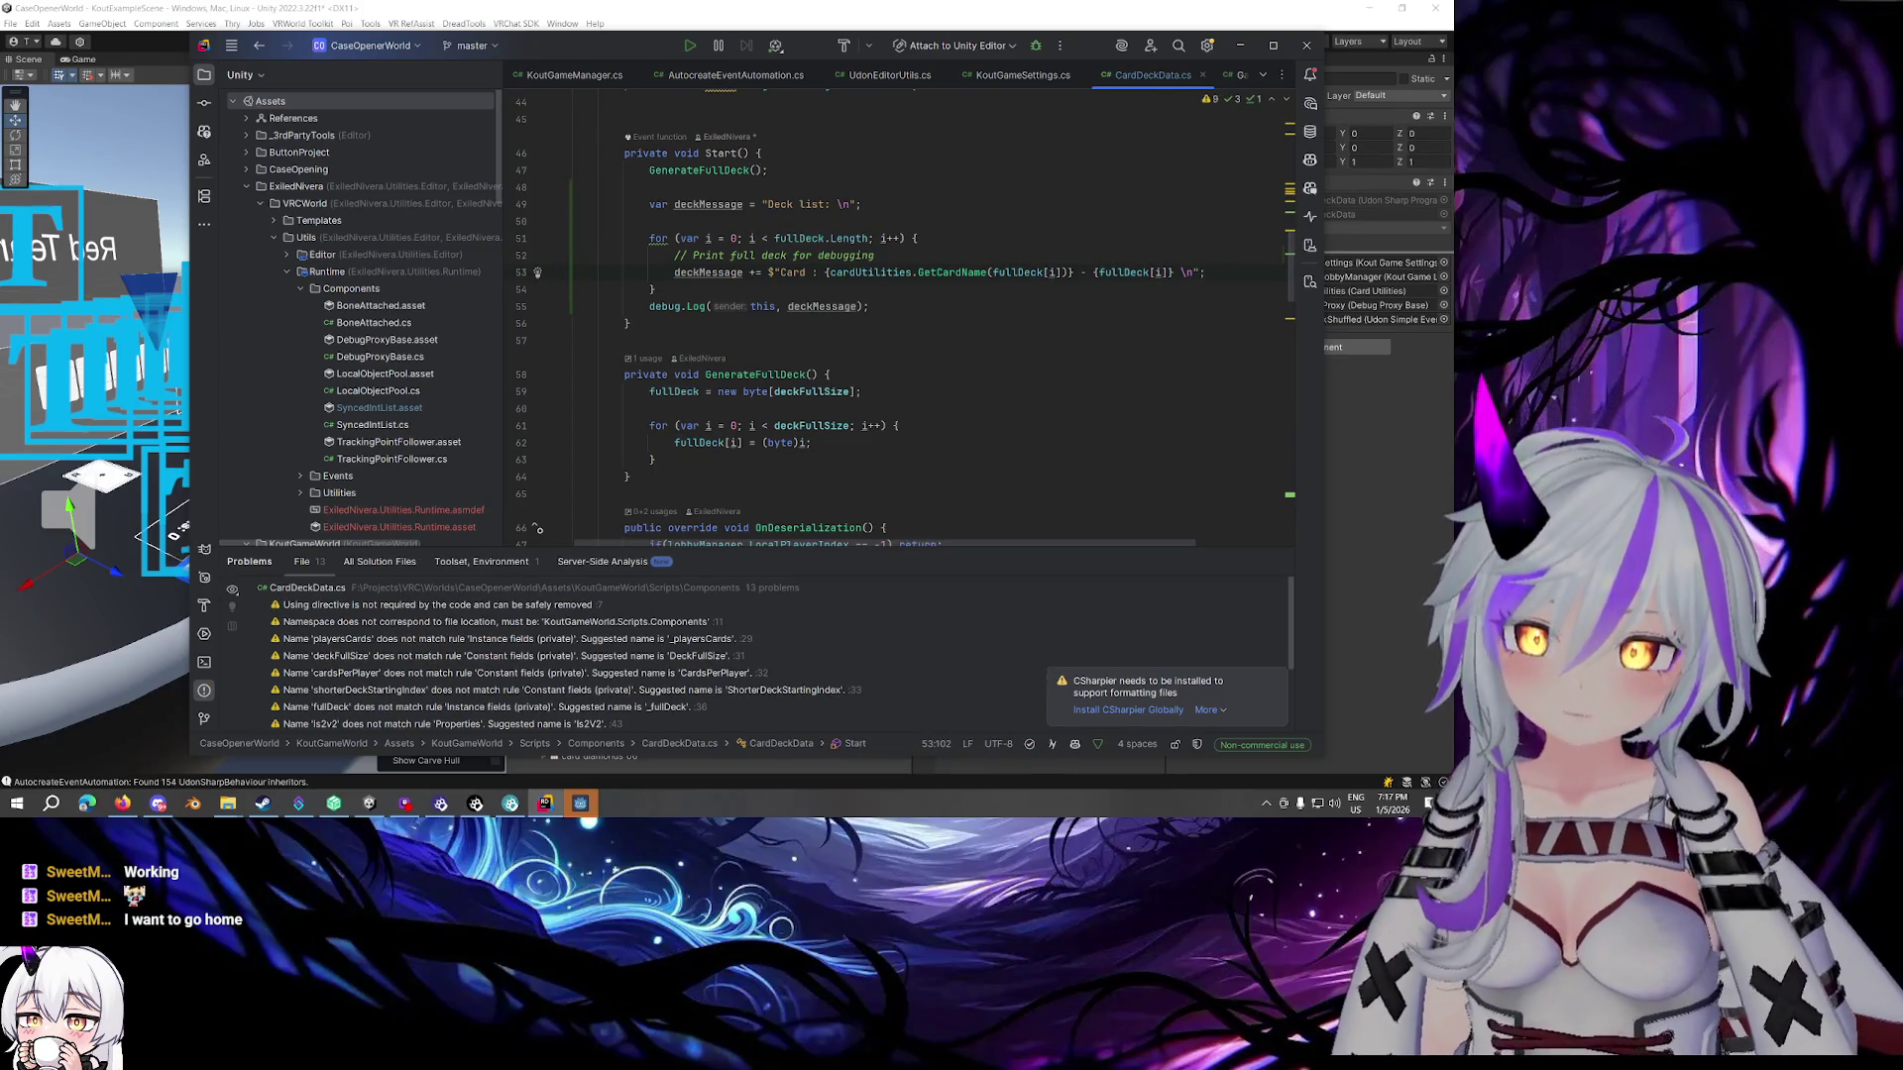
pyautogui.moveTo(832, 239)
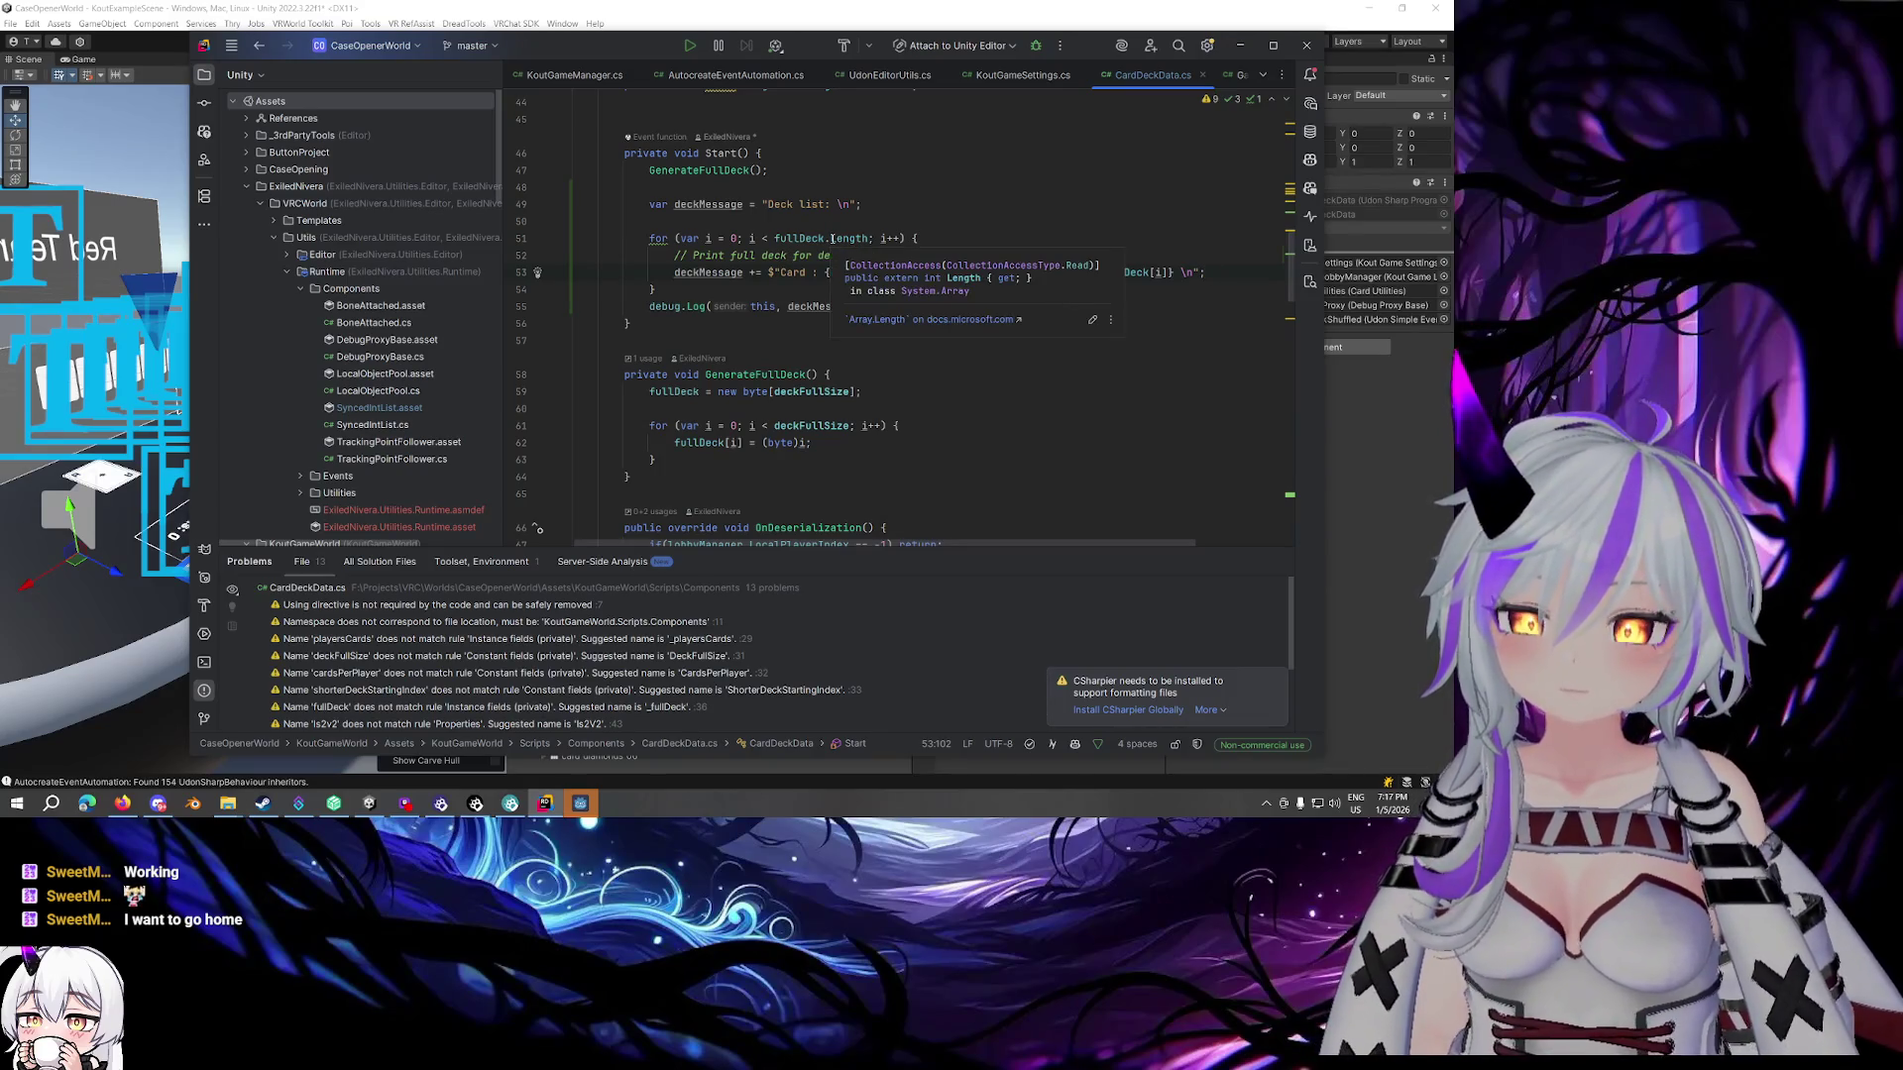
pyautogui.moveTo(1171, 271); pyautogui.dragTo(1097, 271)
pyautogui.write('i')
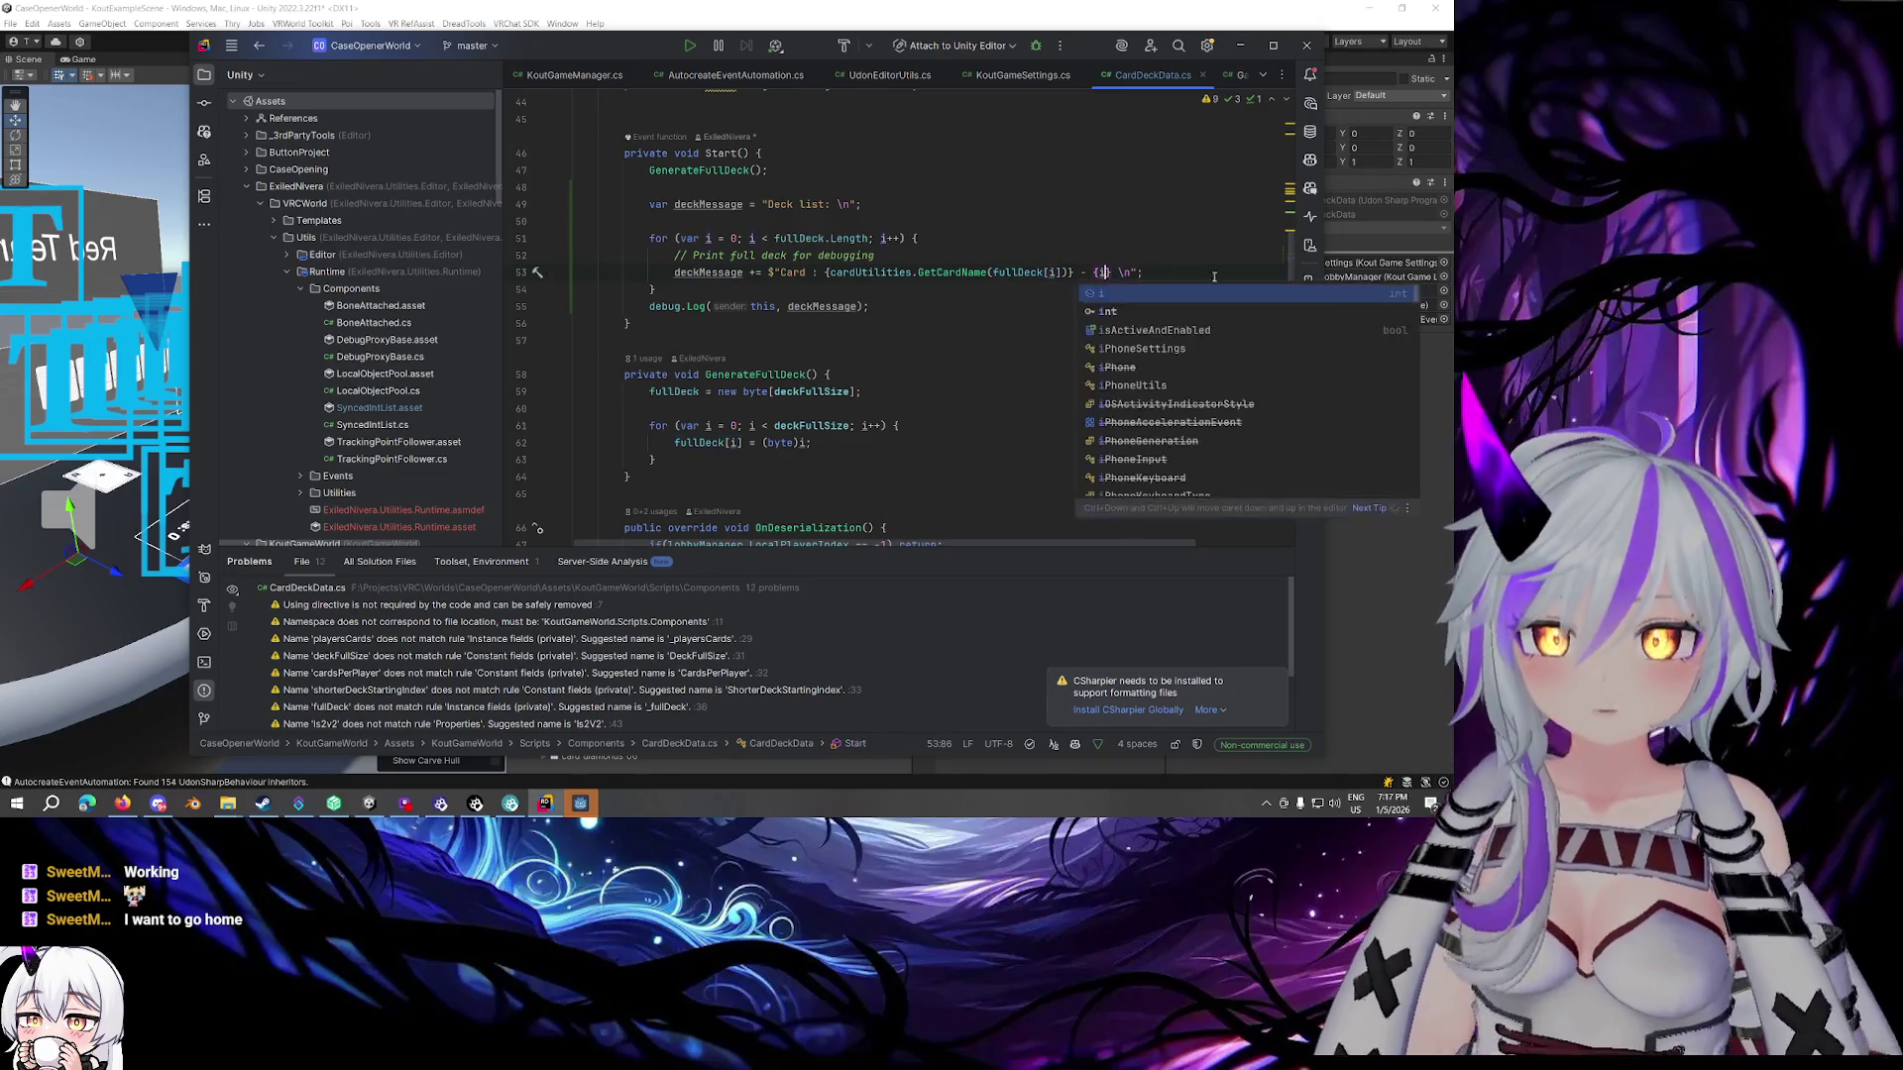
pyautogui.click(1199, 274)
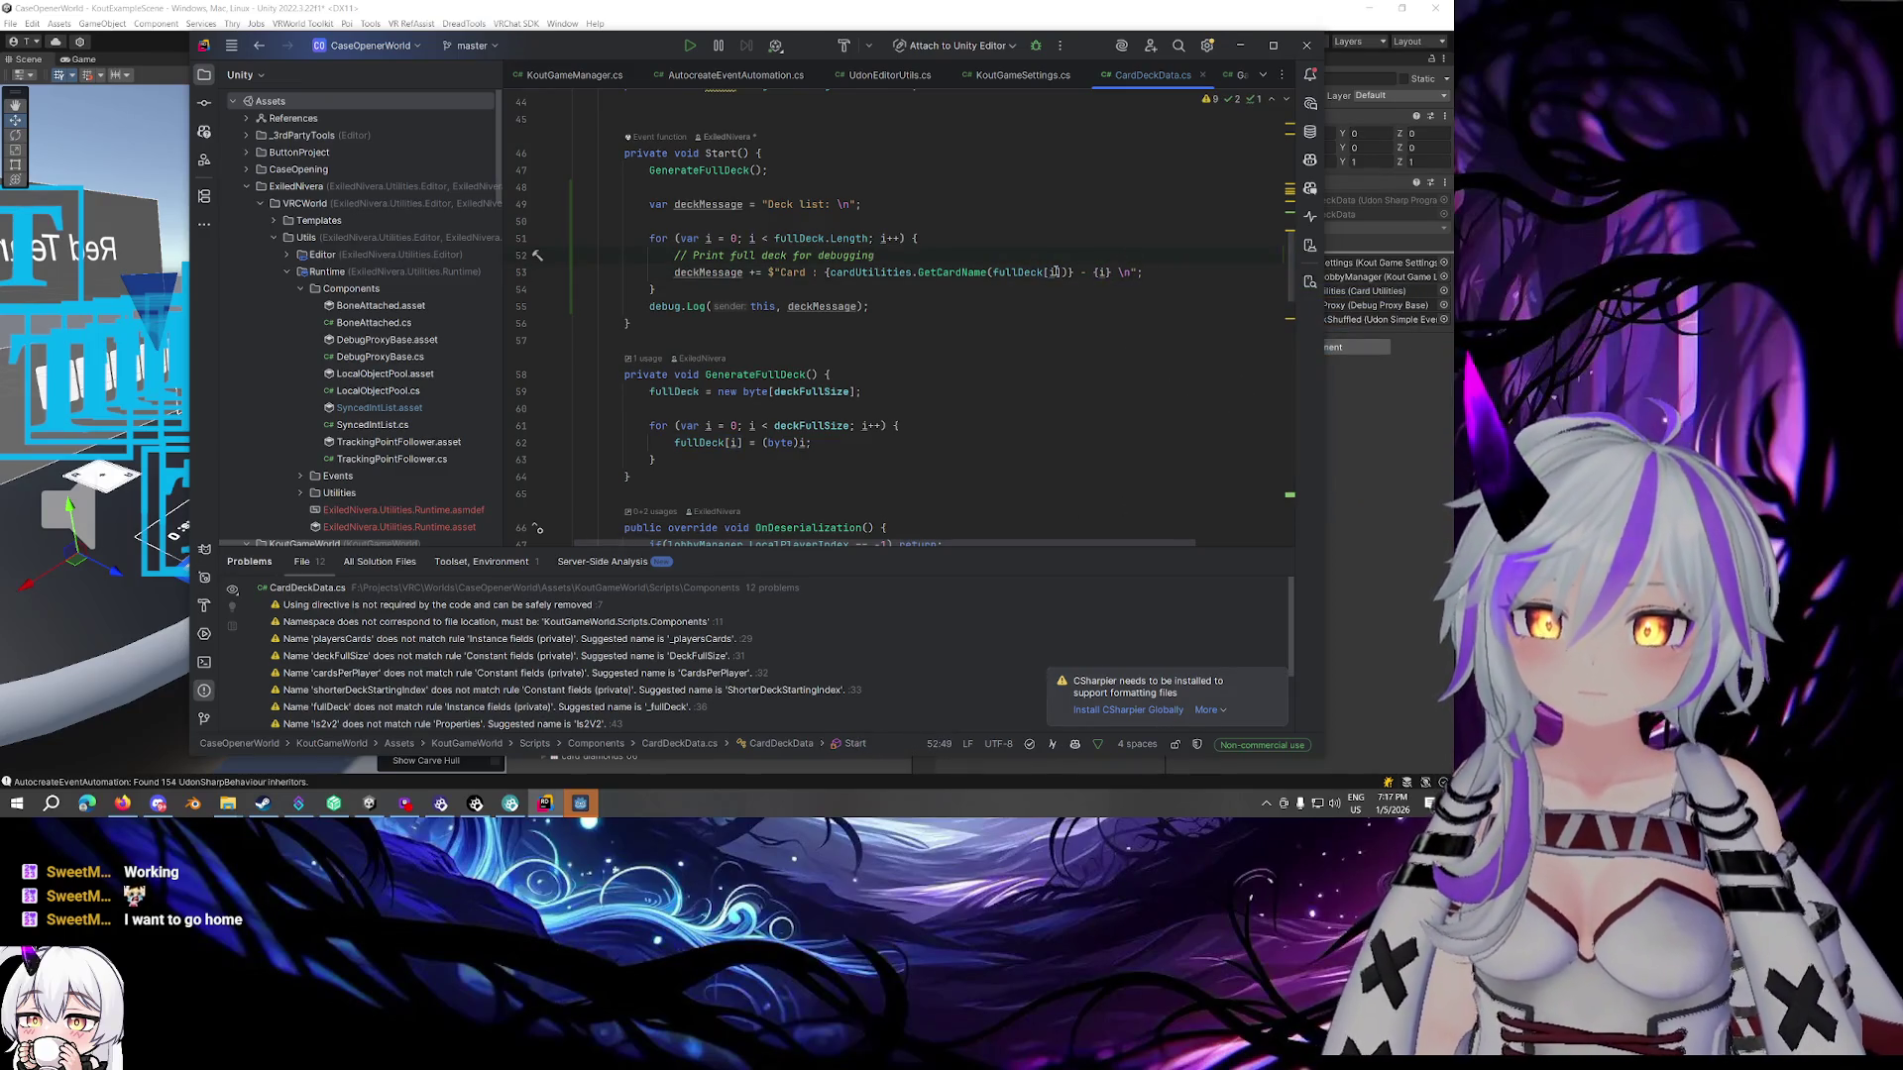
# Change GetCardName's argument to (byte)i, then place the cursor after ResetDeck
pyautogui.hotkey('ctrl', 'shift', 'z')
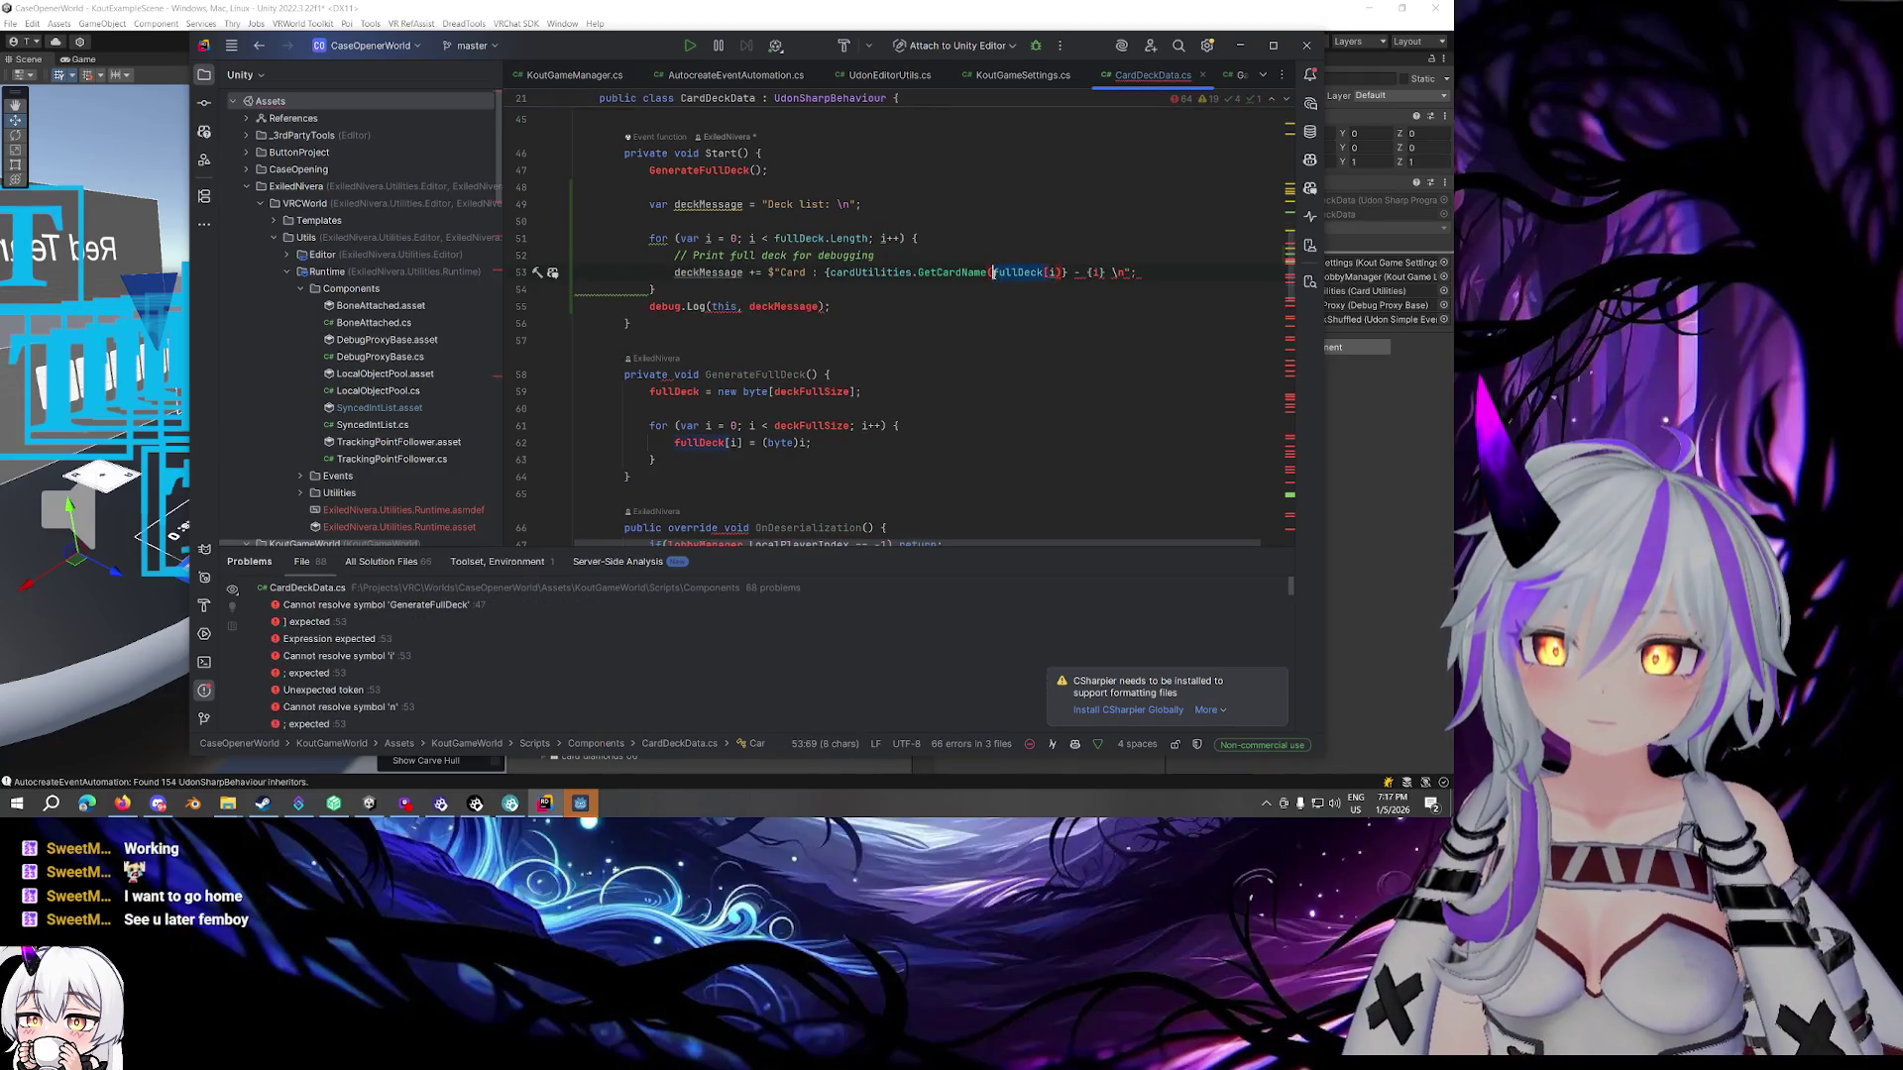
pyautogui.click(1087, 277)
pyautogui.moveTo(997, 271)
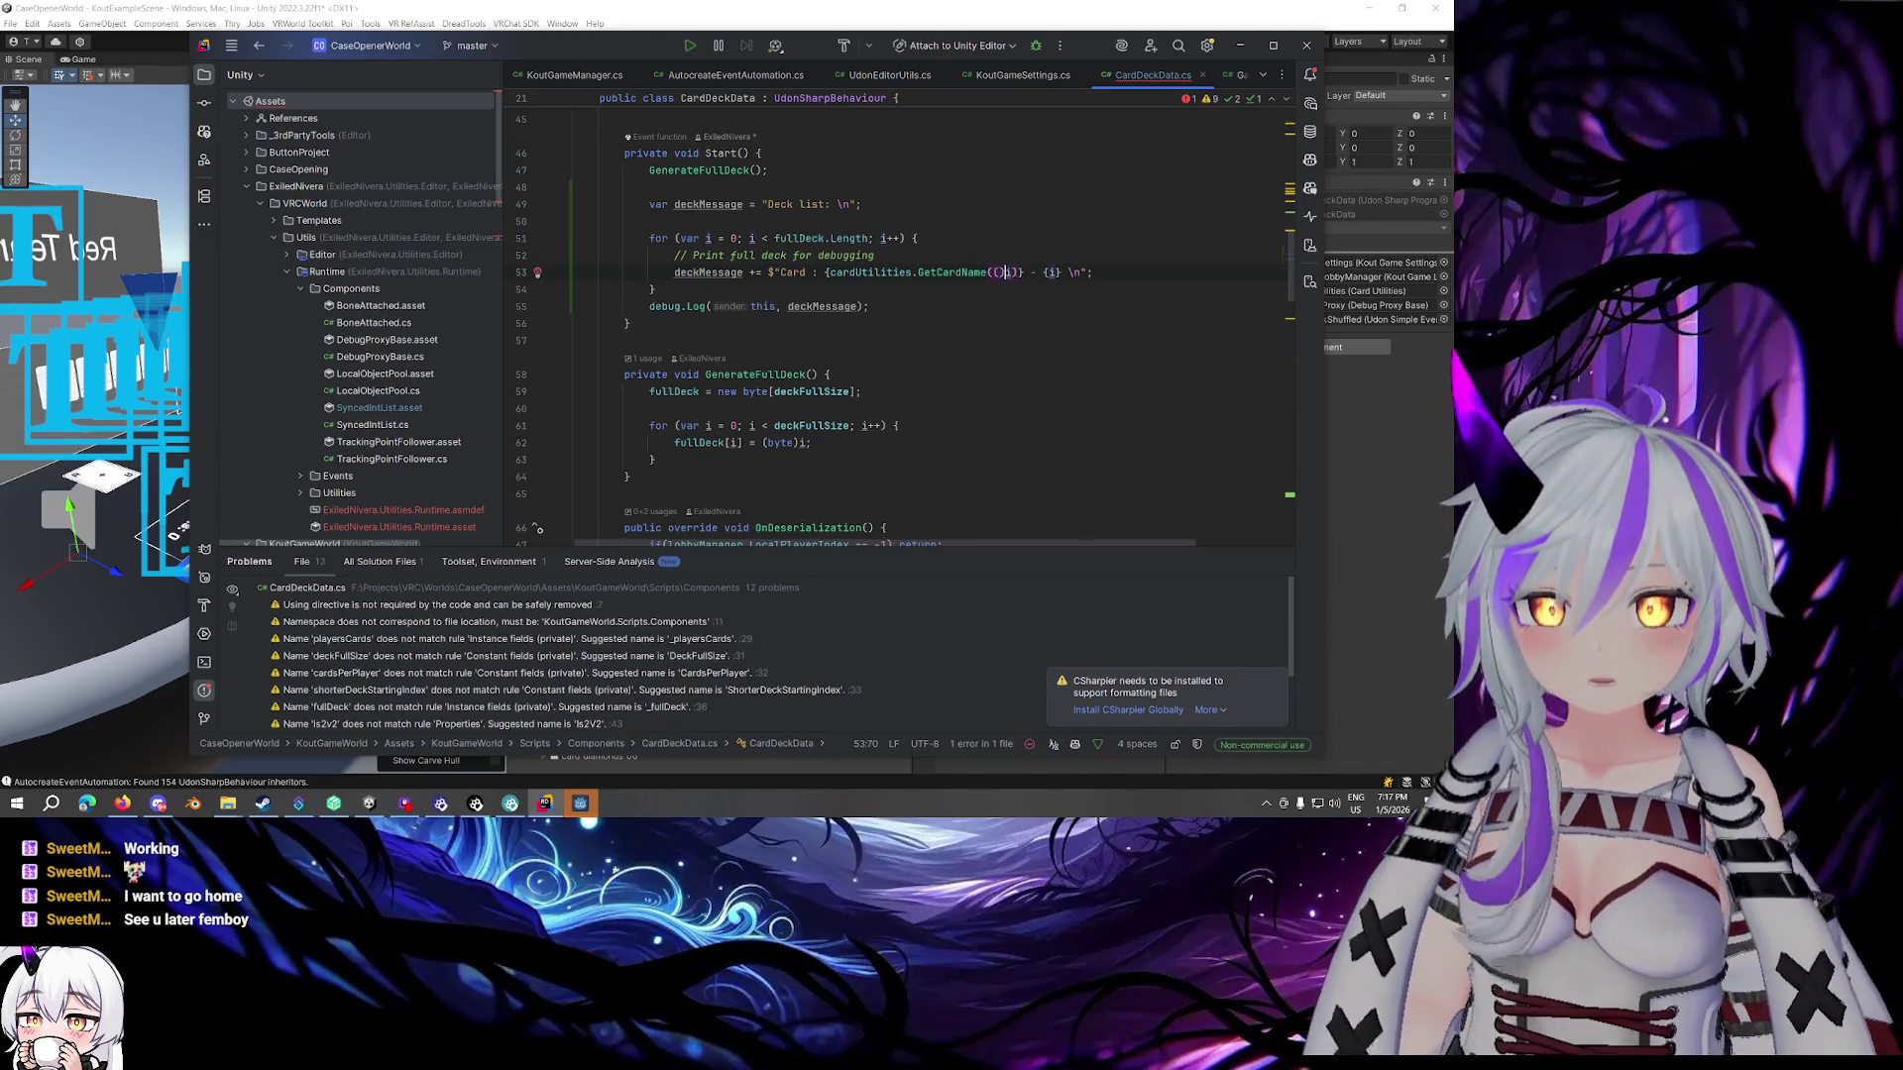
pyautogui.write('(byte')
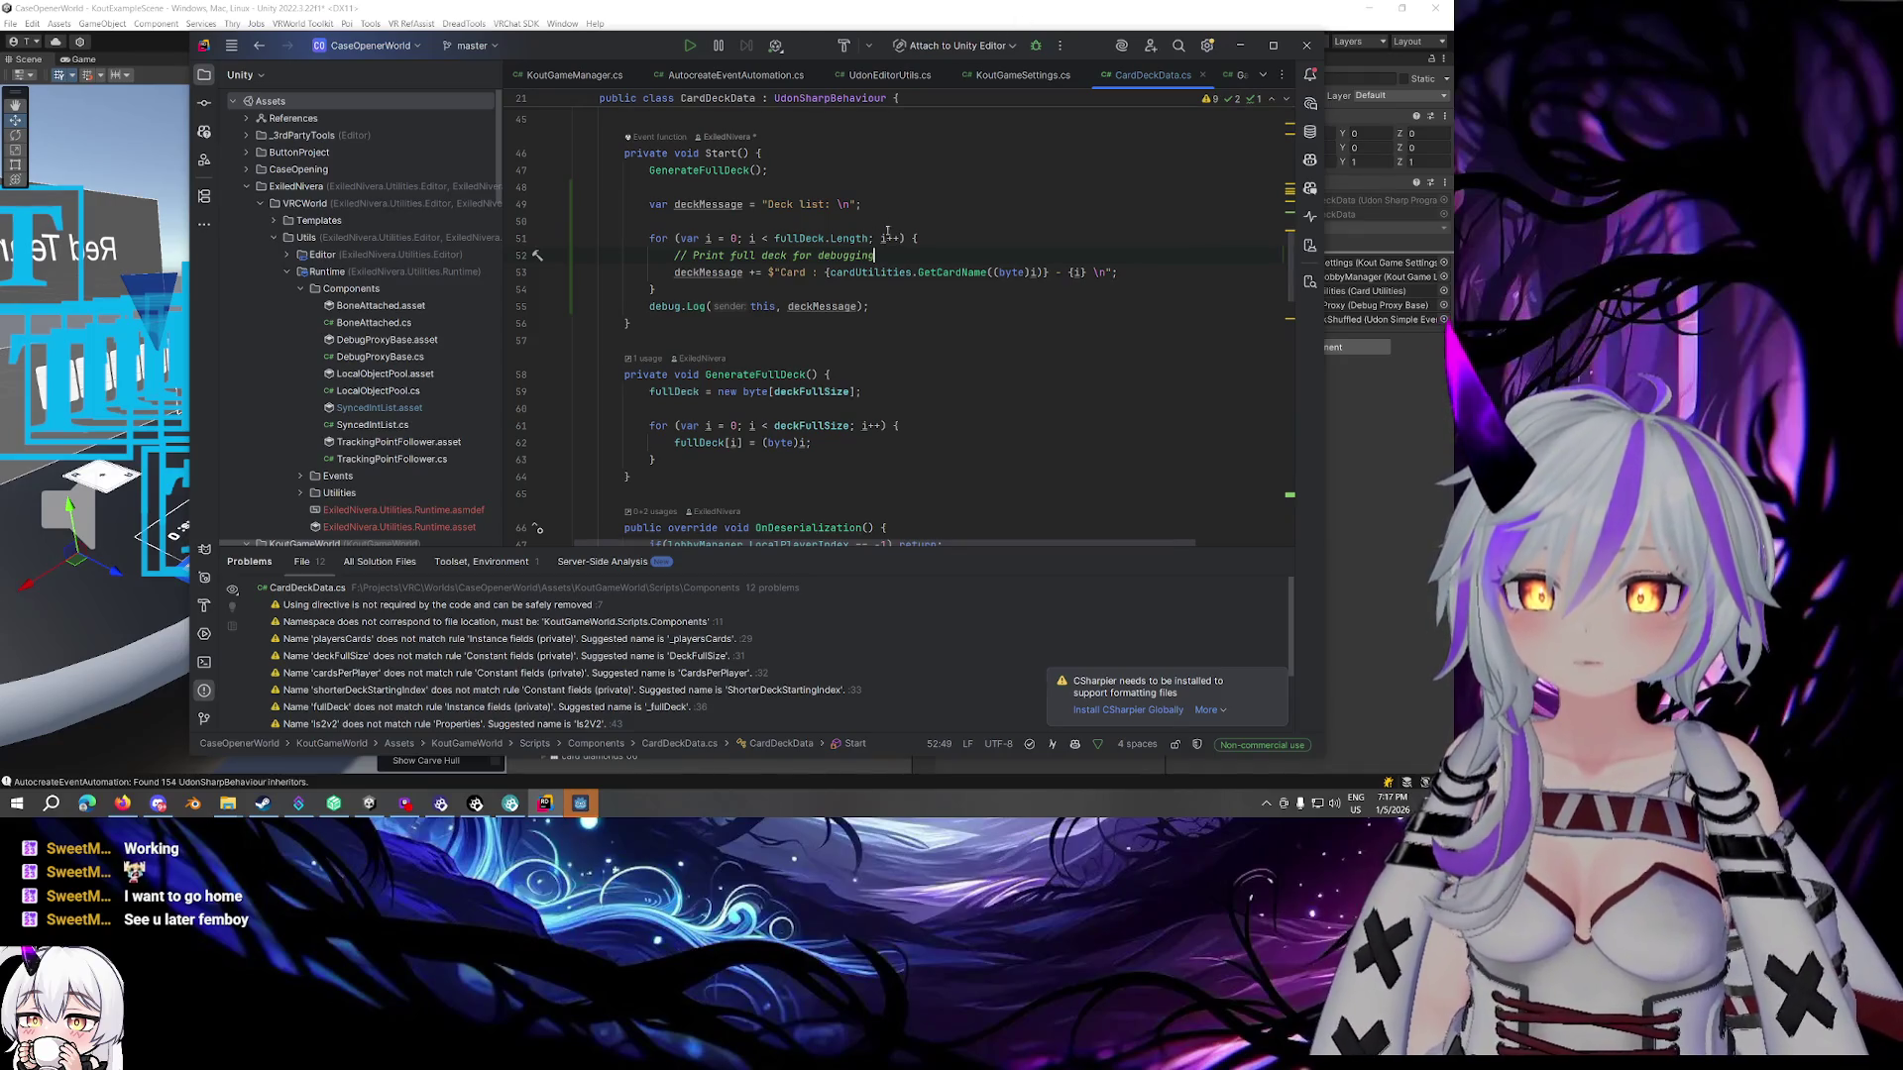
pyautogui.scroll(-20, 885, 225)
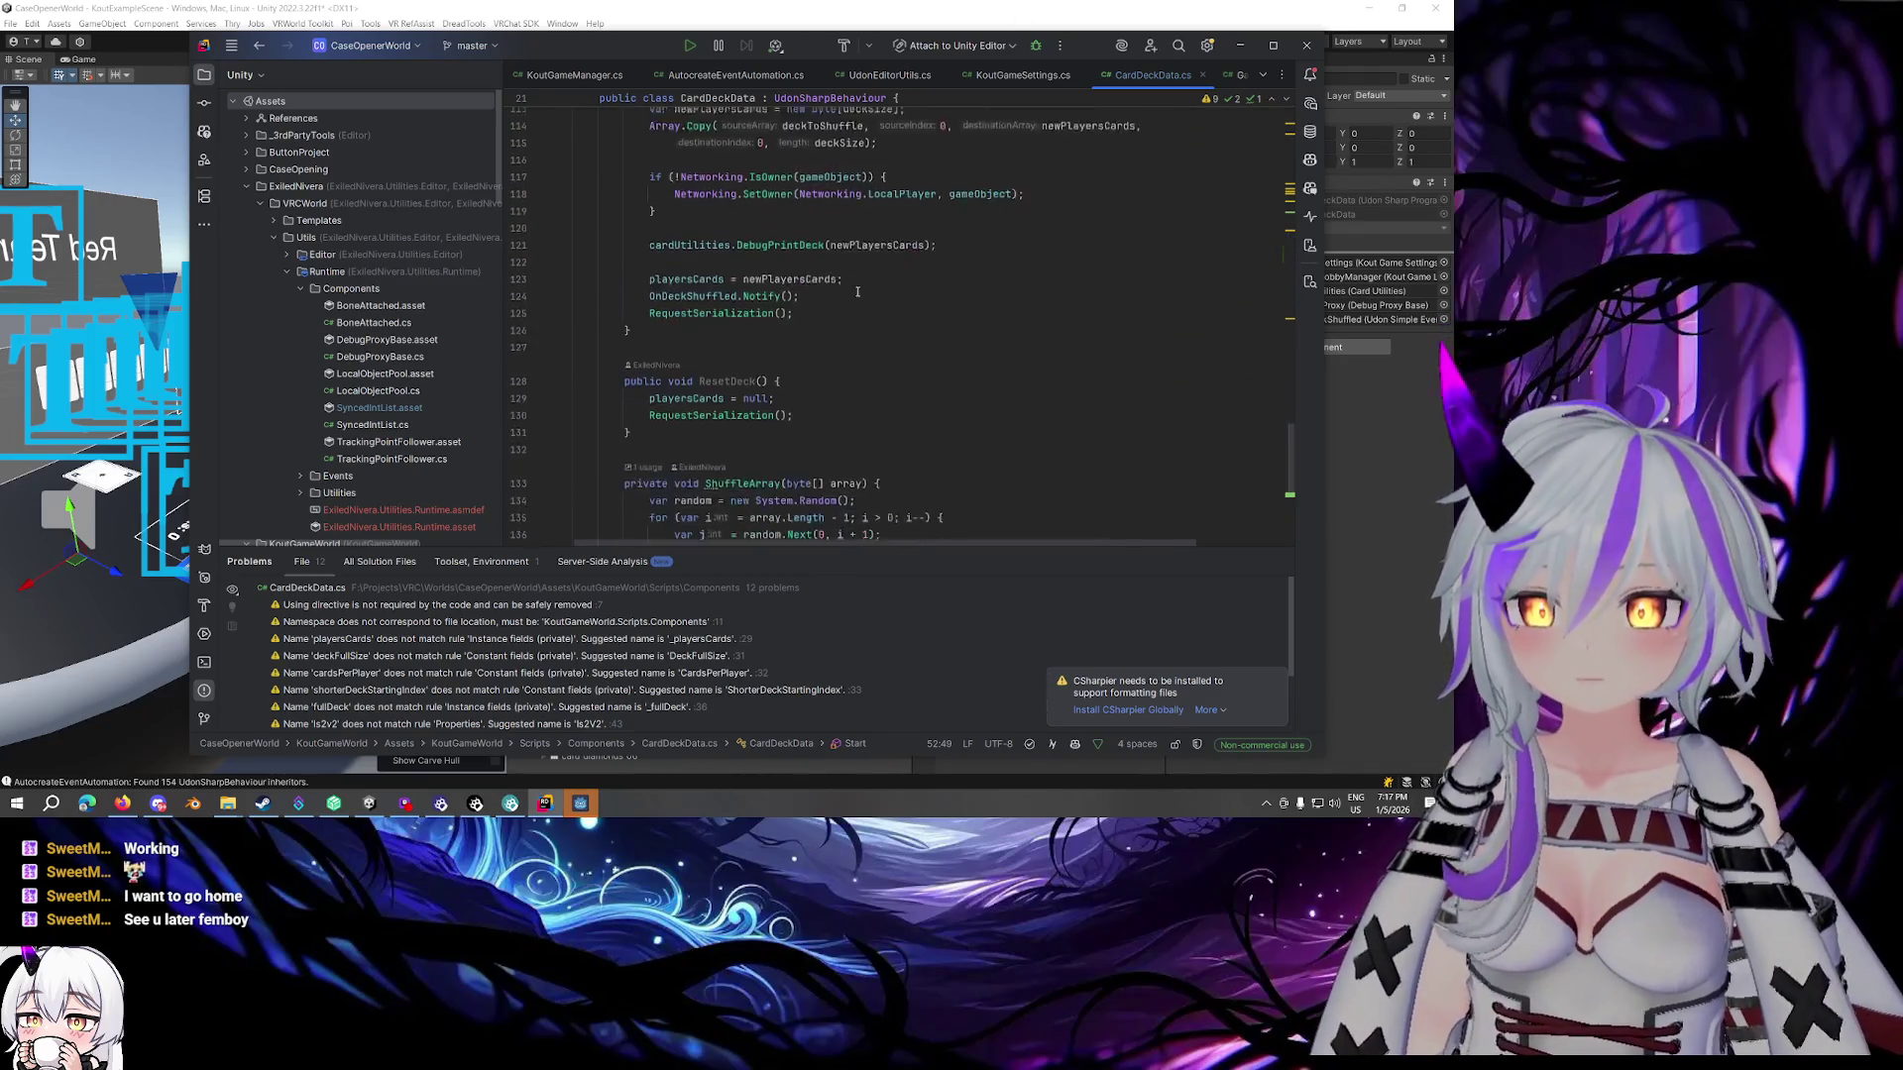
pyautogui.click(712, 407)
# Add a new private void PrintAllCards() method below ResetDeck
pyautogui.press('Return')
pyautogui.press('Return')
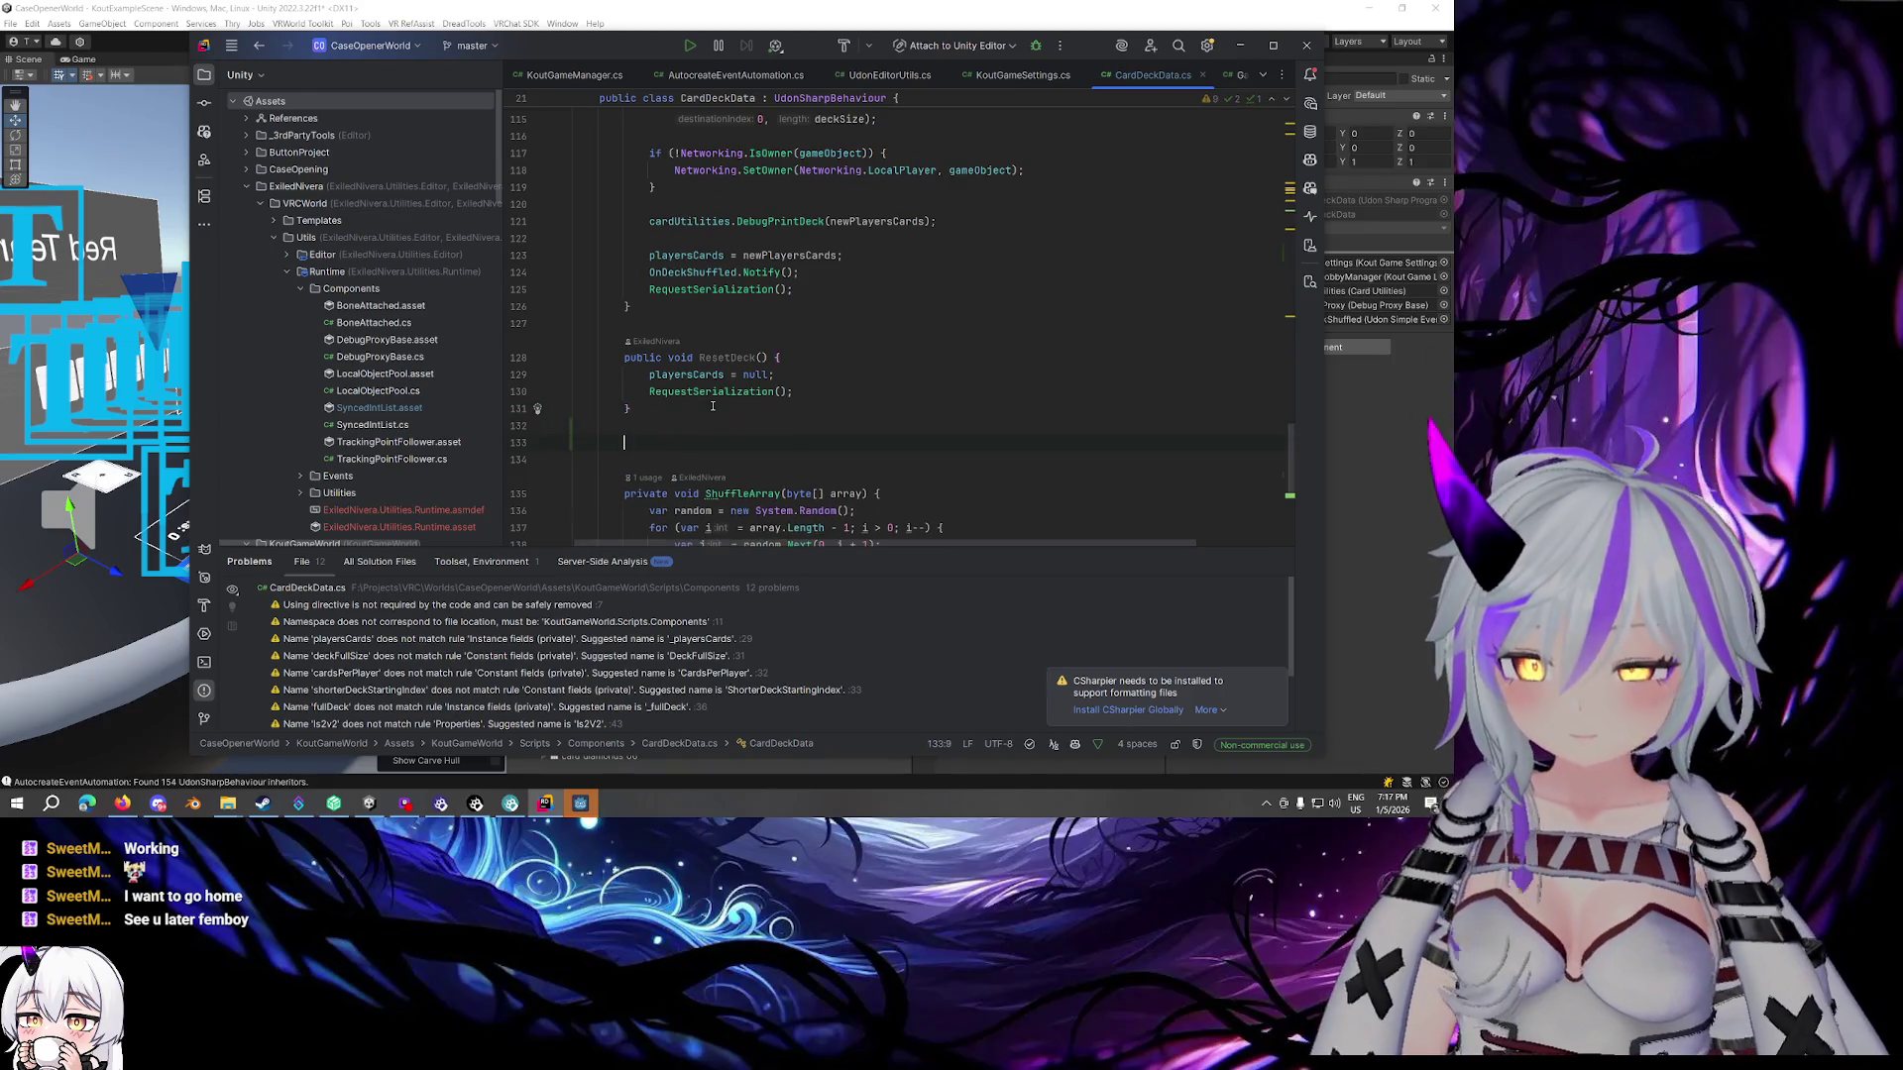
pyautogui.write('priuvate void')
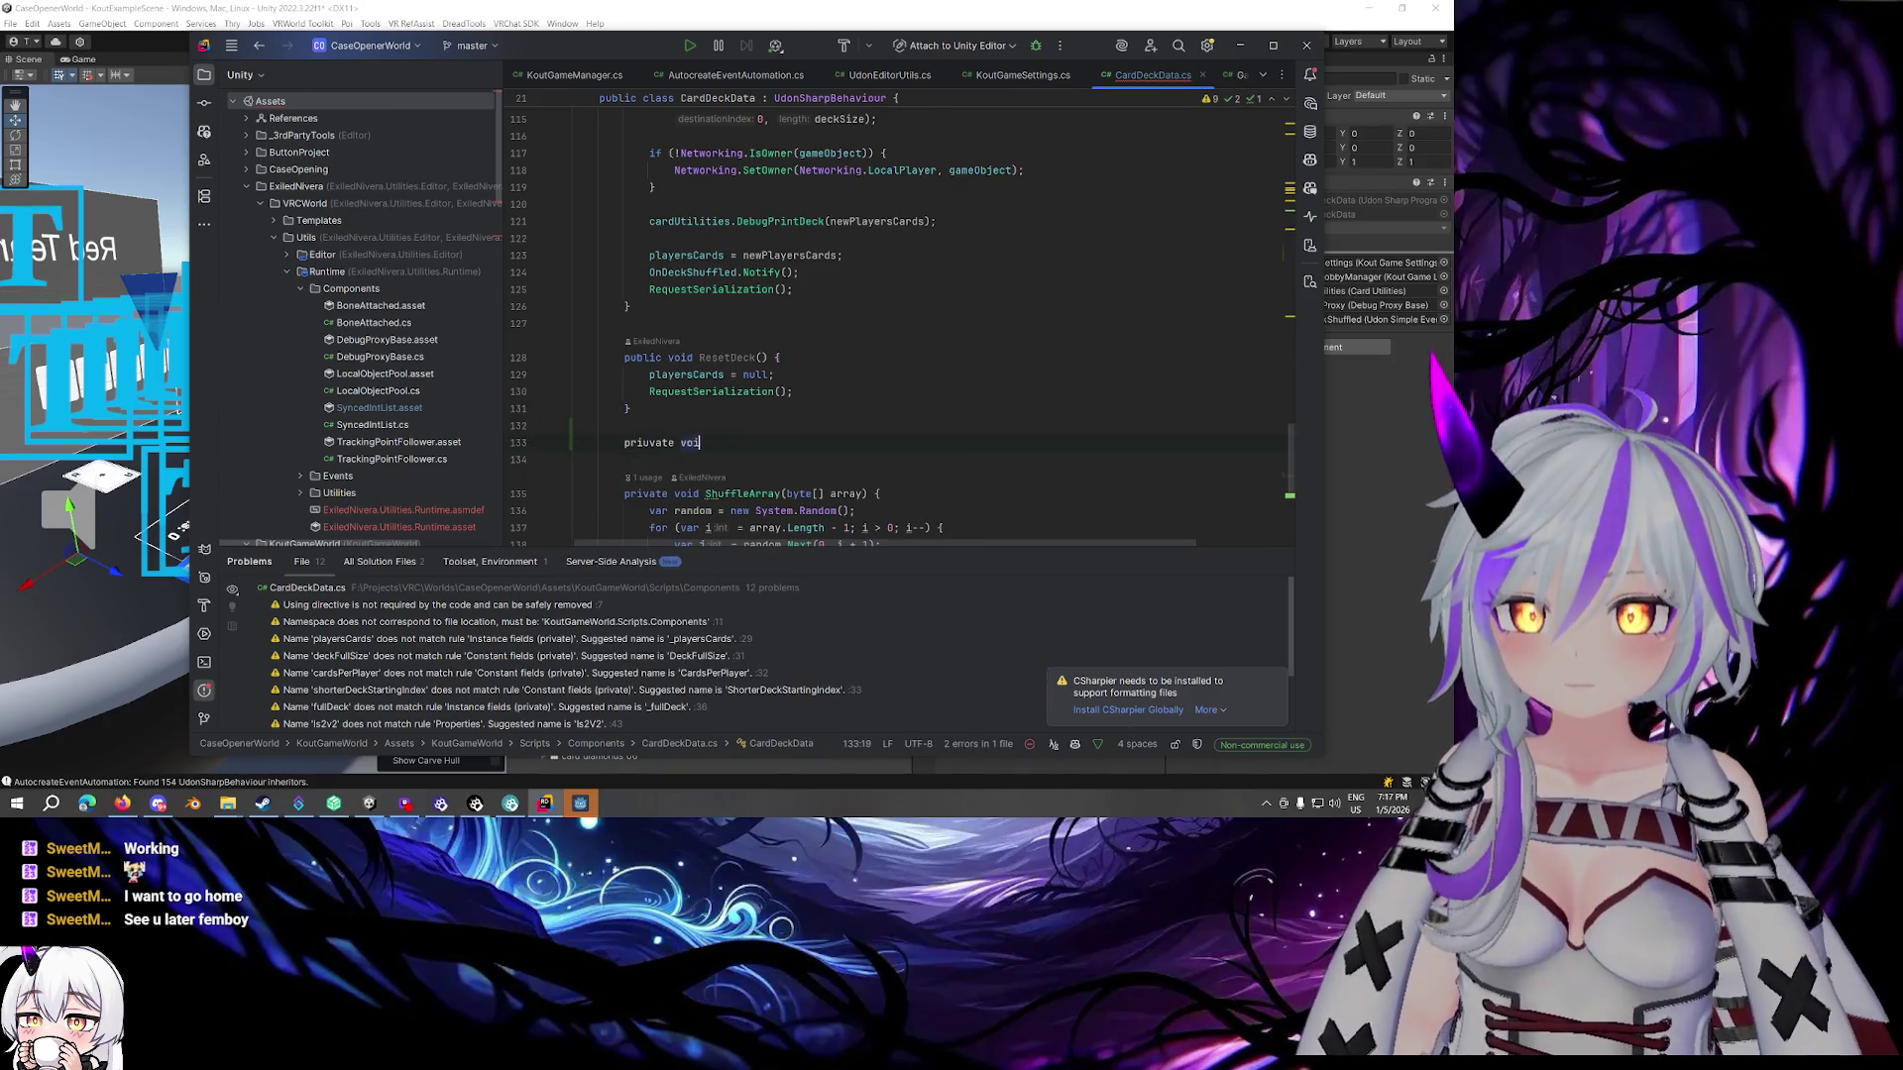
pyautogui.press('Home')
pyautogui.press('Right')
pyautogui.press('Right')
pyautogui.press('Right')
pyautogui.press('BackSpace')
pyautogui.press('End')
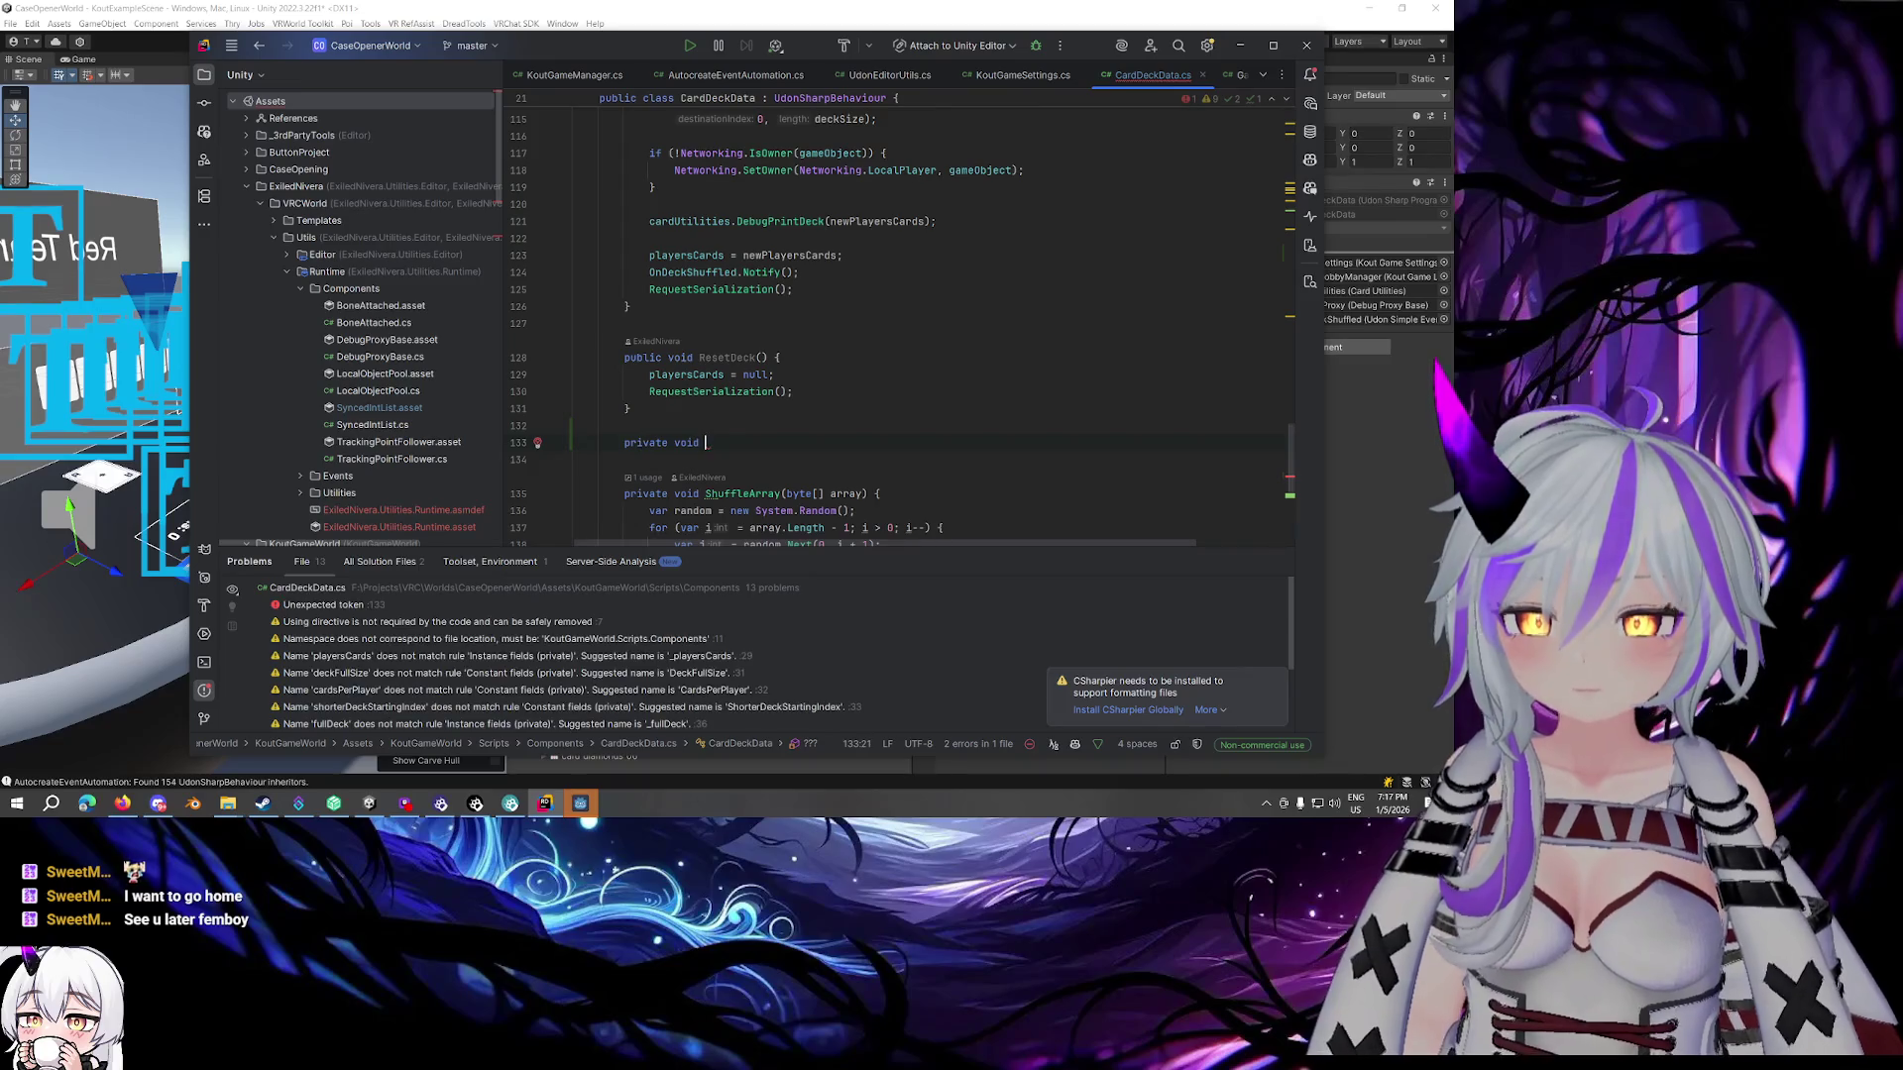
pyautogui.write('Prin')
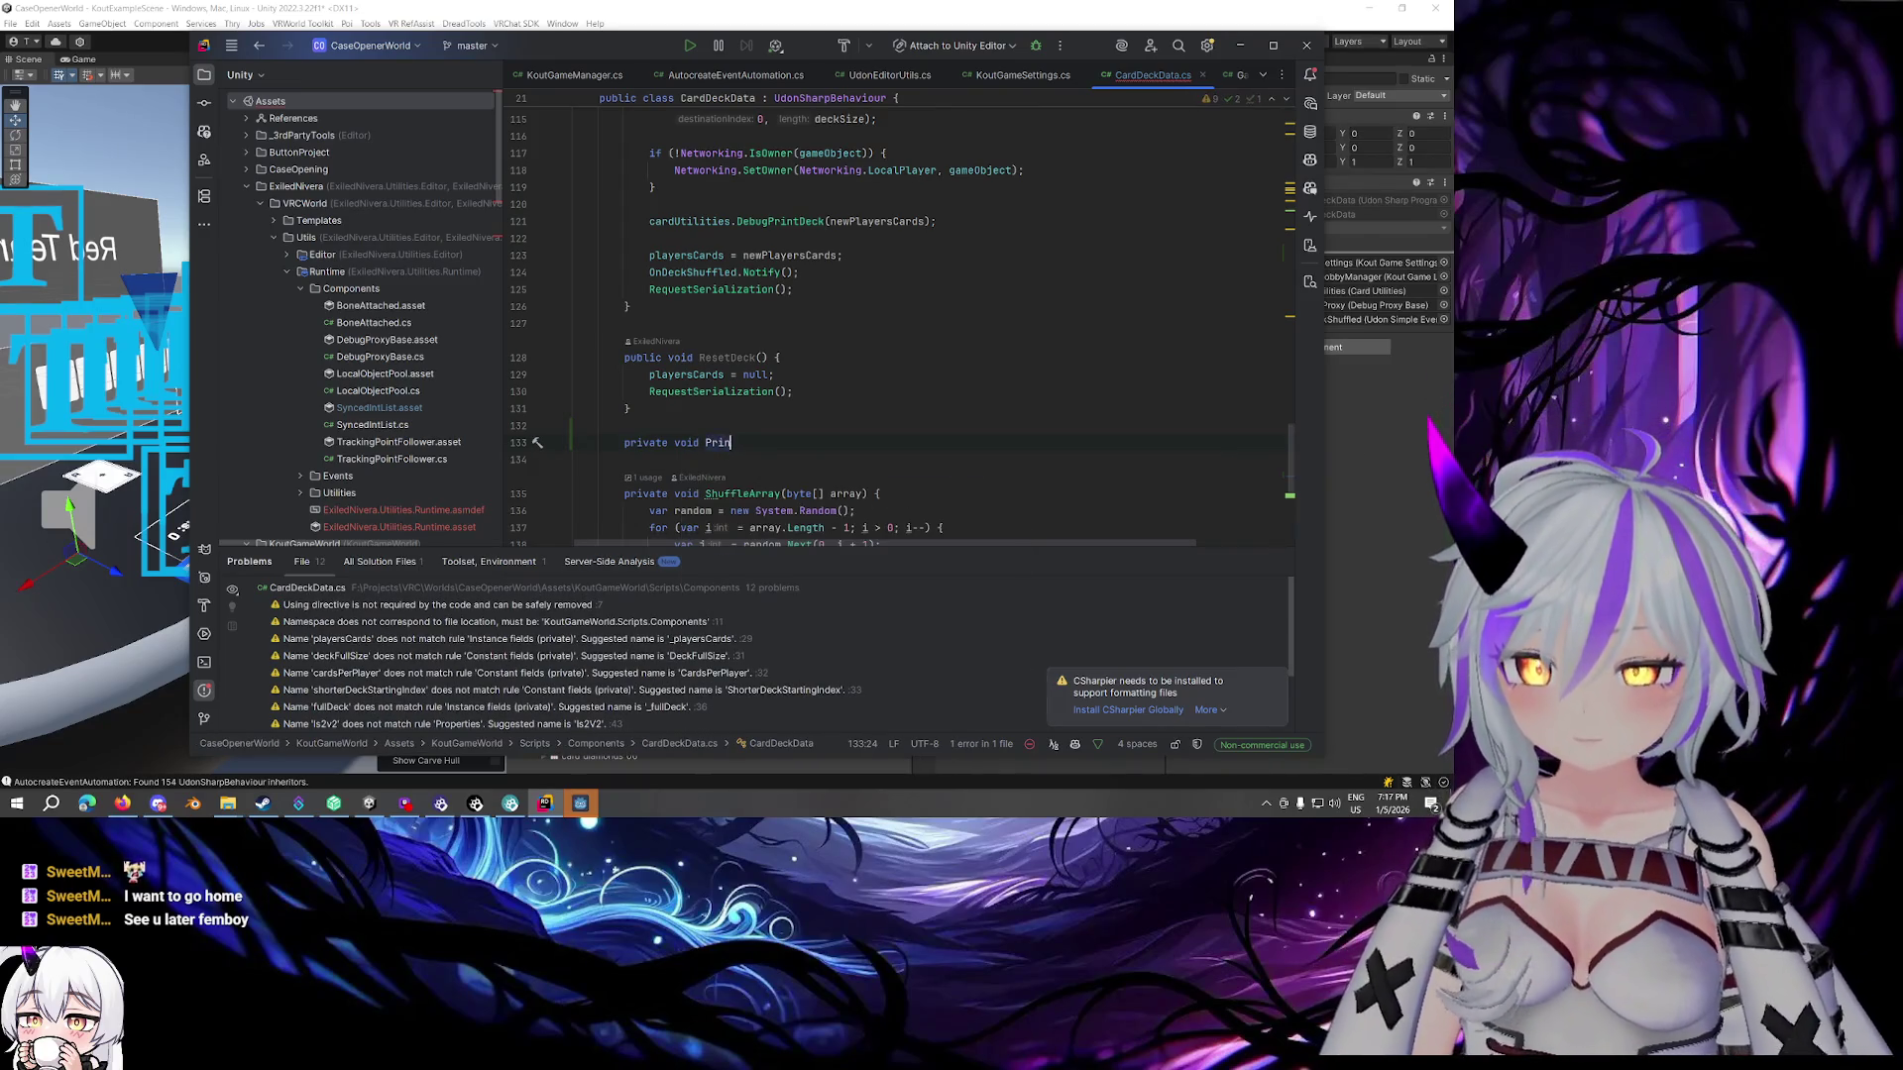
pyautogui.write('t')
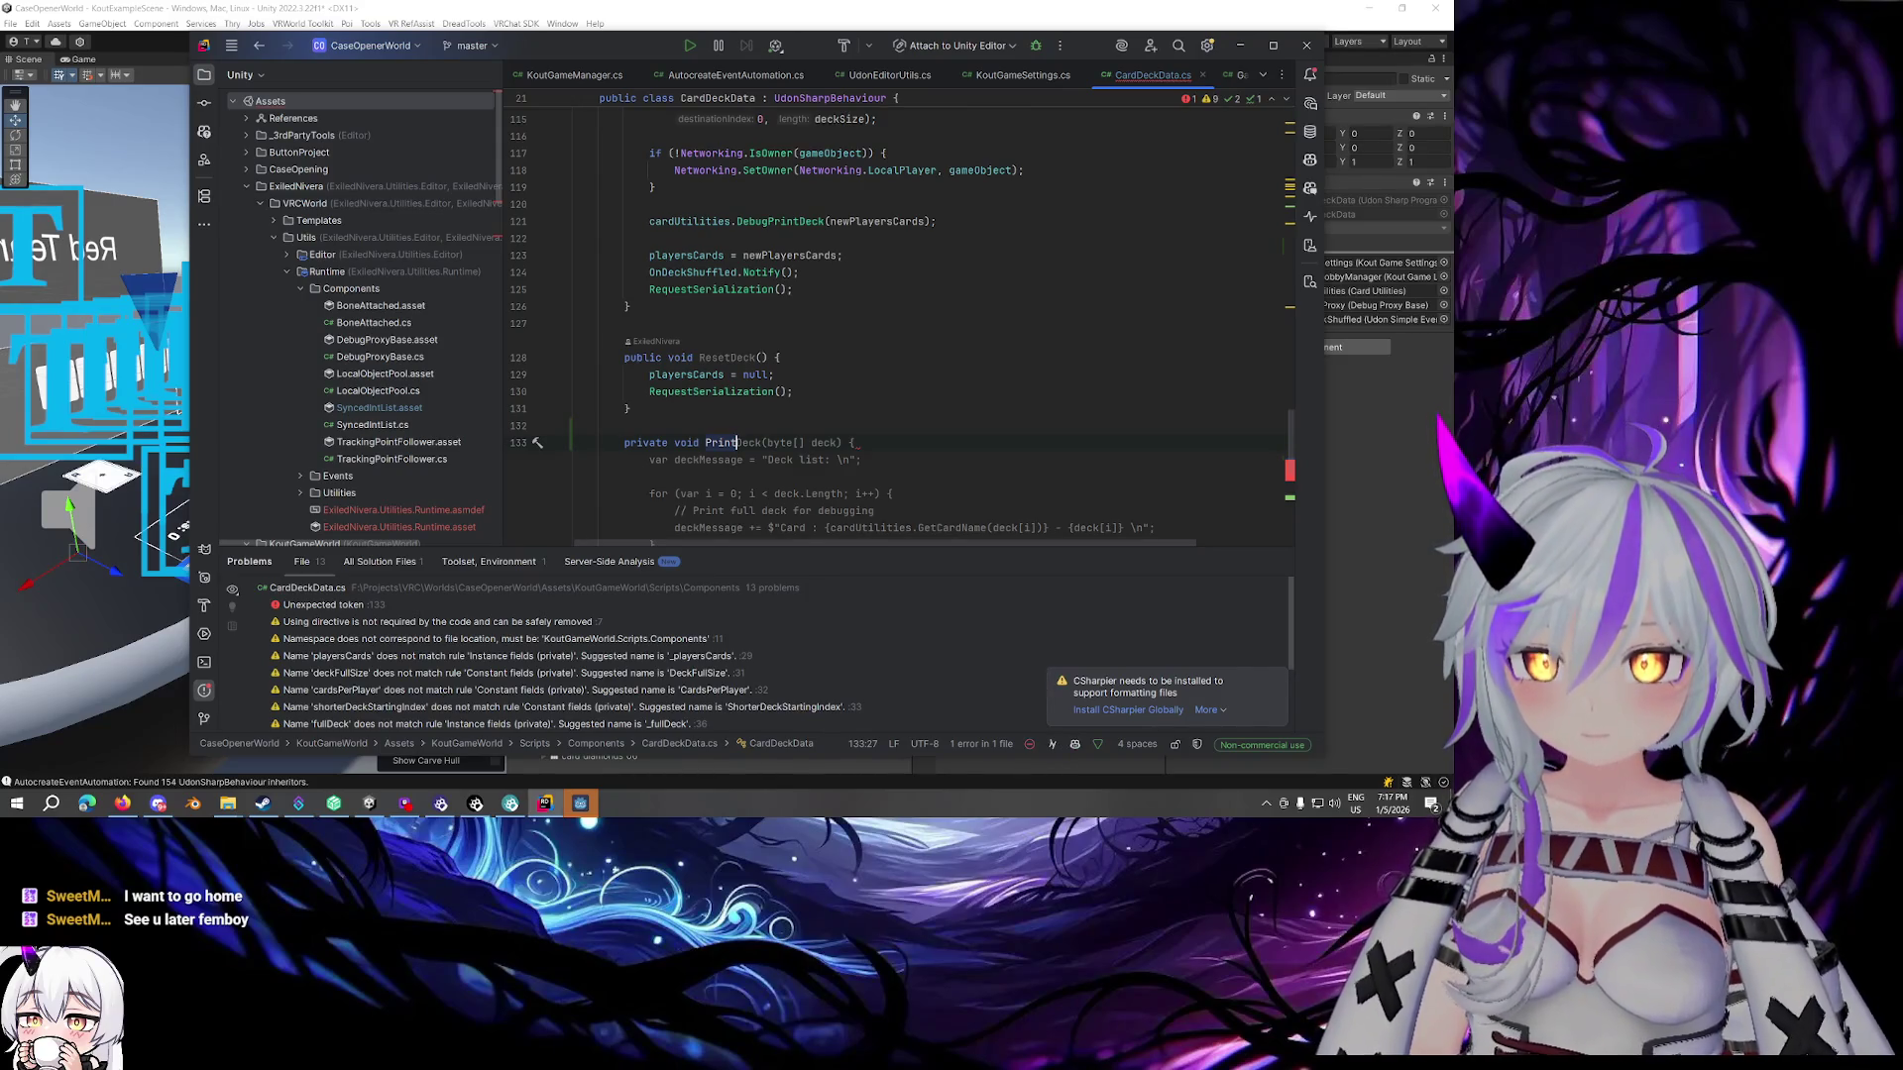
pyautogui.write('AllCards()')
pyautogui.press('Return')
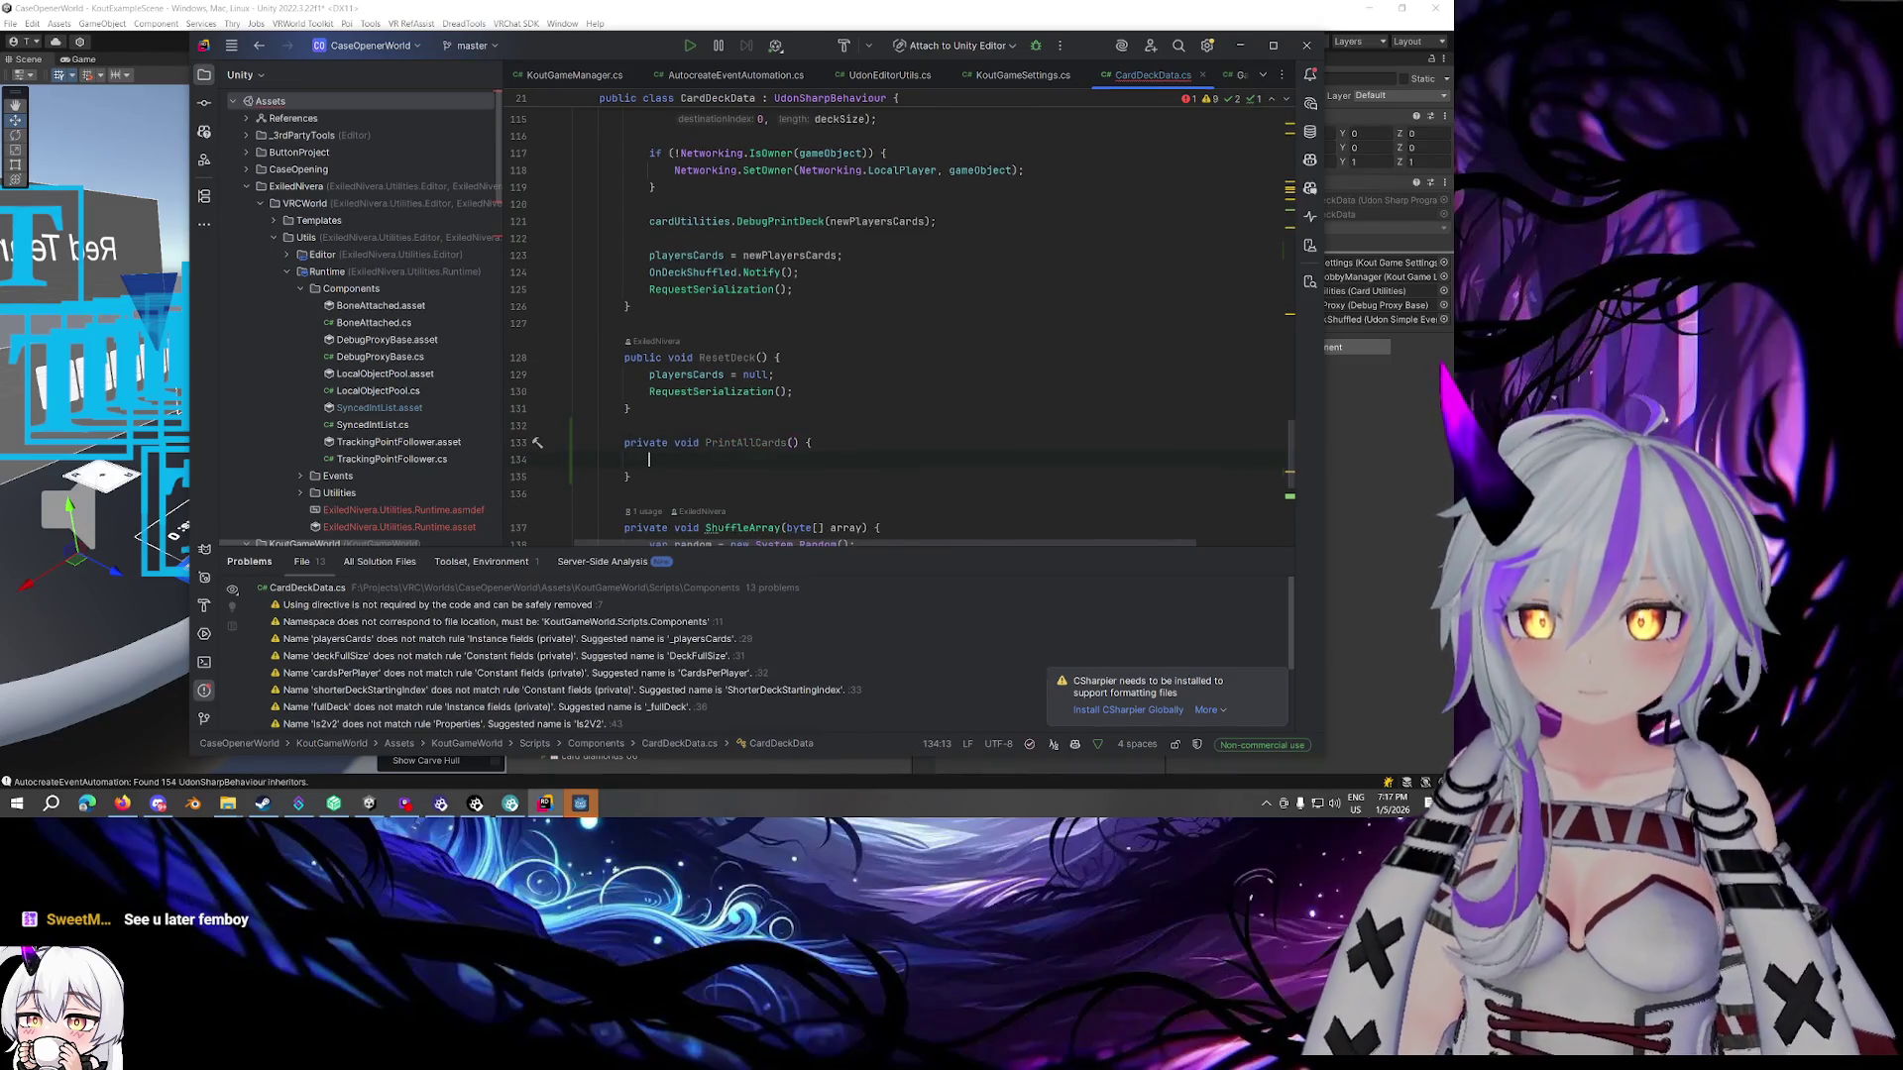
# Move the deck-list loop from Start() into PrintAllCards, leaving a PrintAllCards(); call in Start()
pyautogui.scroll(15, 739, 364)
pyautogui.scroll(5, 740, 365)
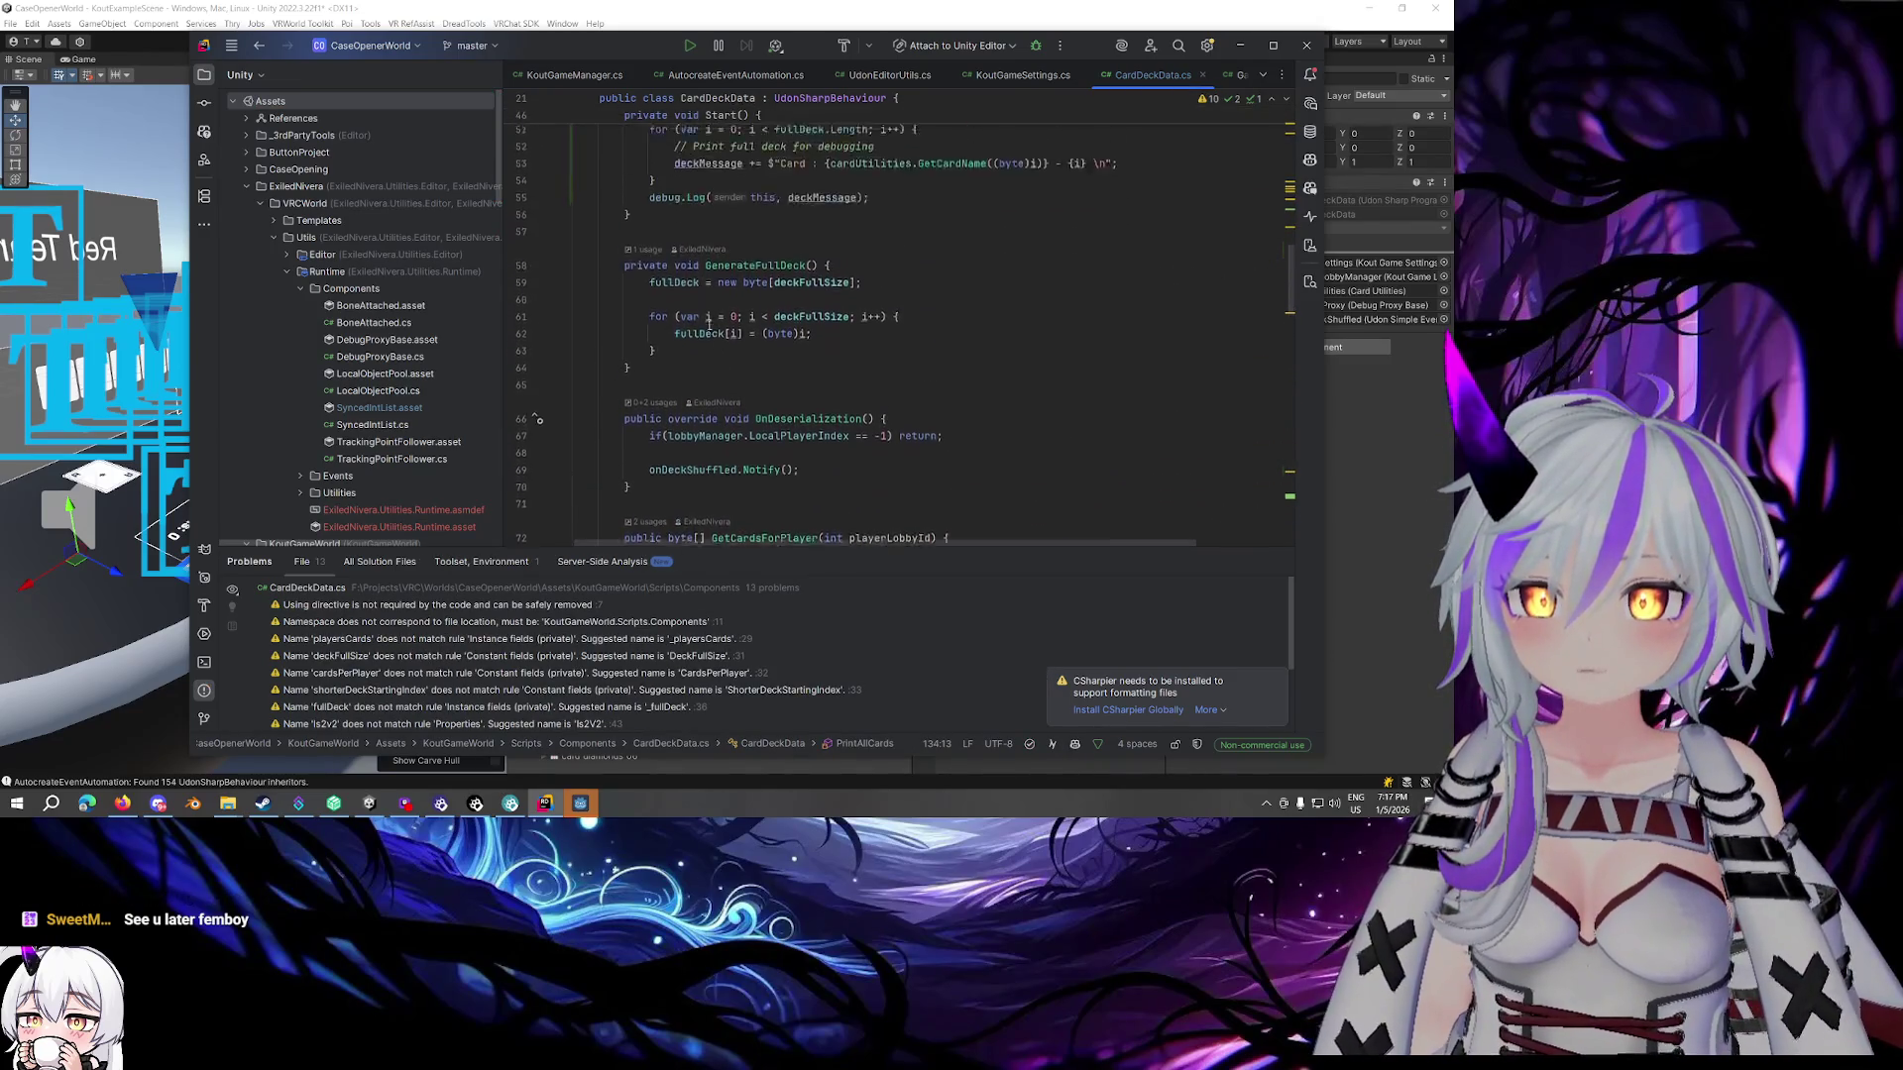
pyautogui.moveTo(887, 307); pyautogui.dragTo(649, 203)
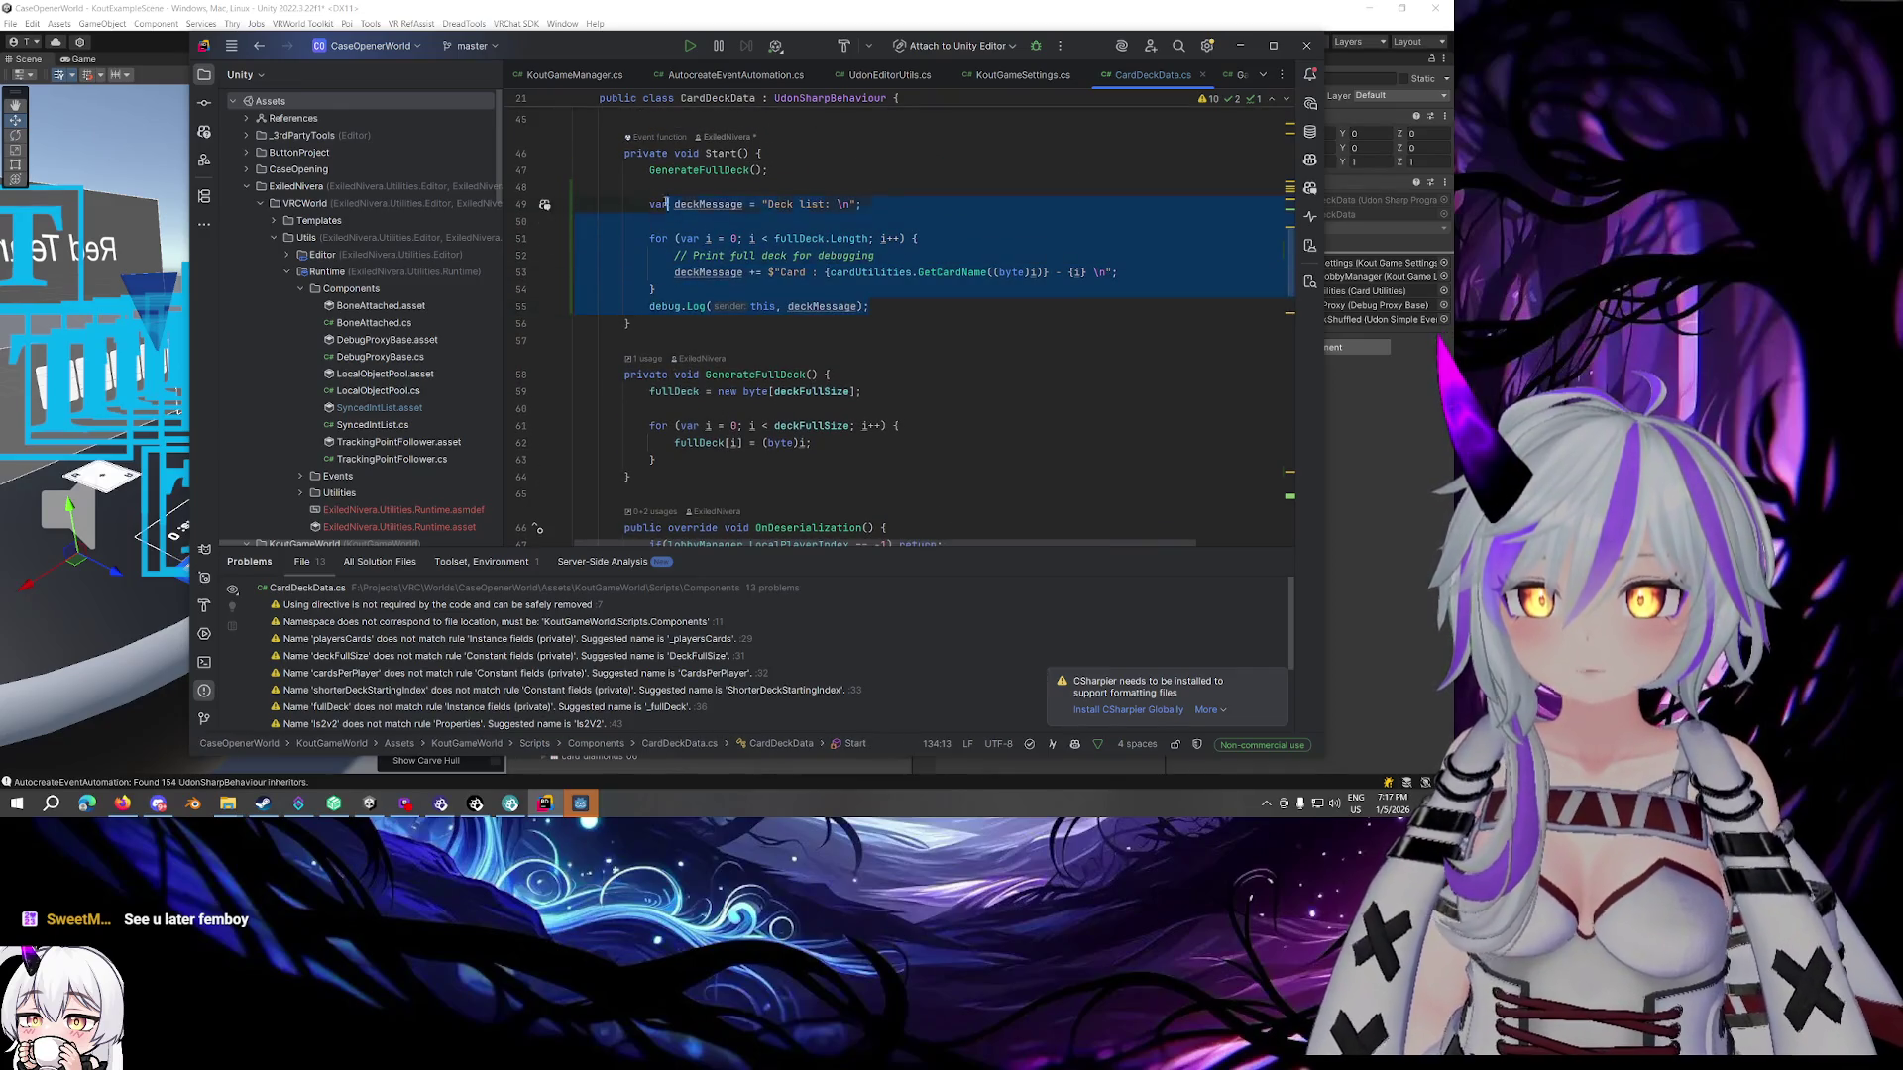
pyautogui.press('BackSpace')
pyautogui.write('PrintAllCards();')
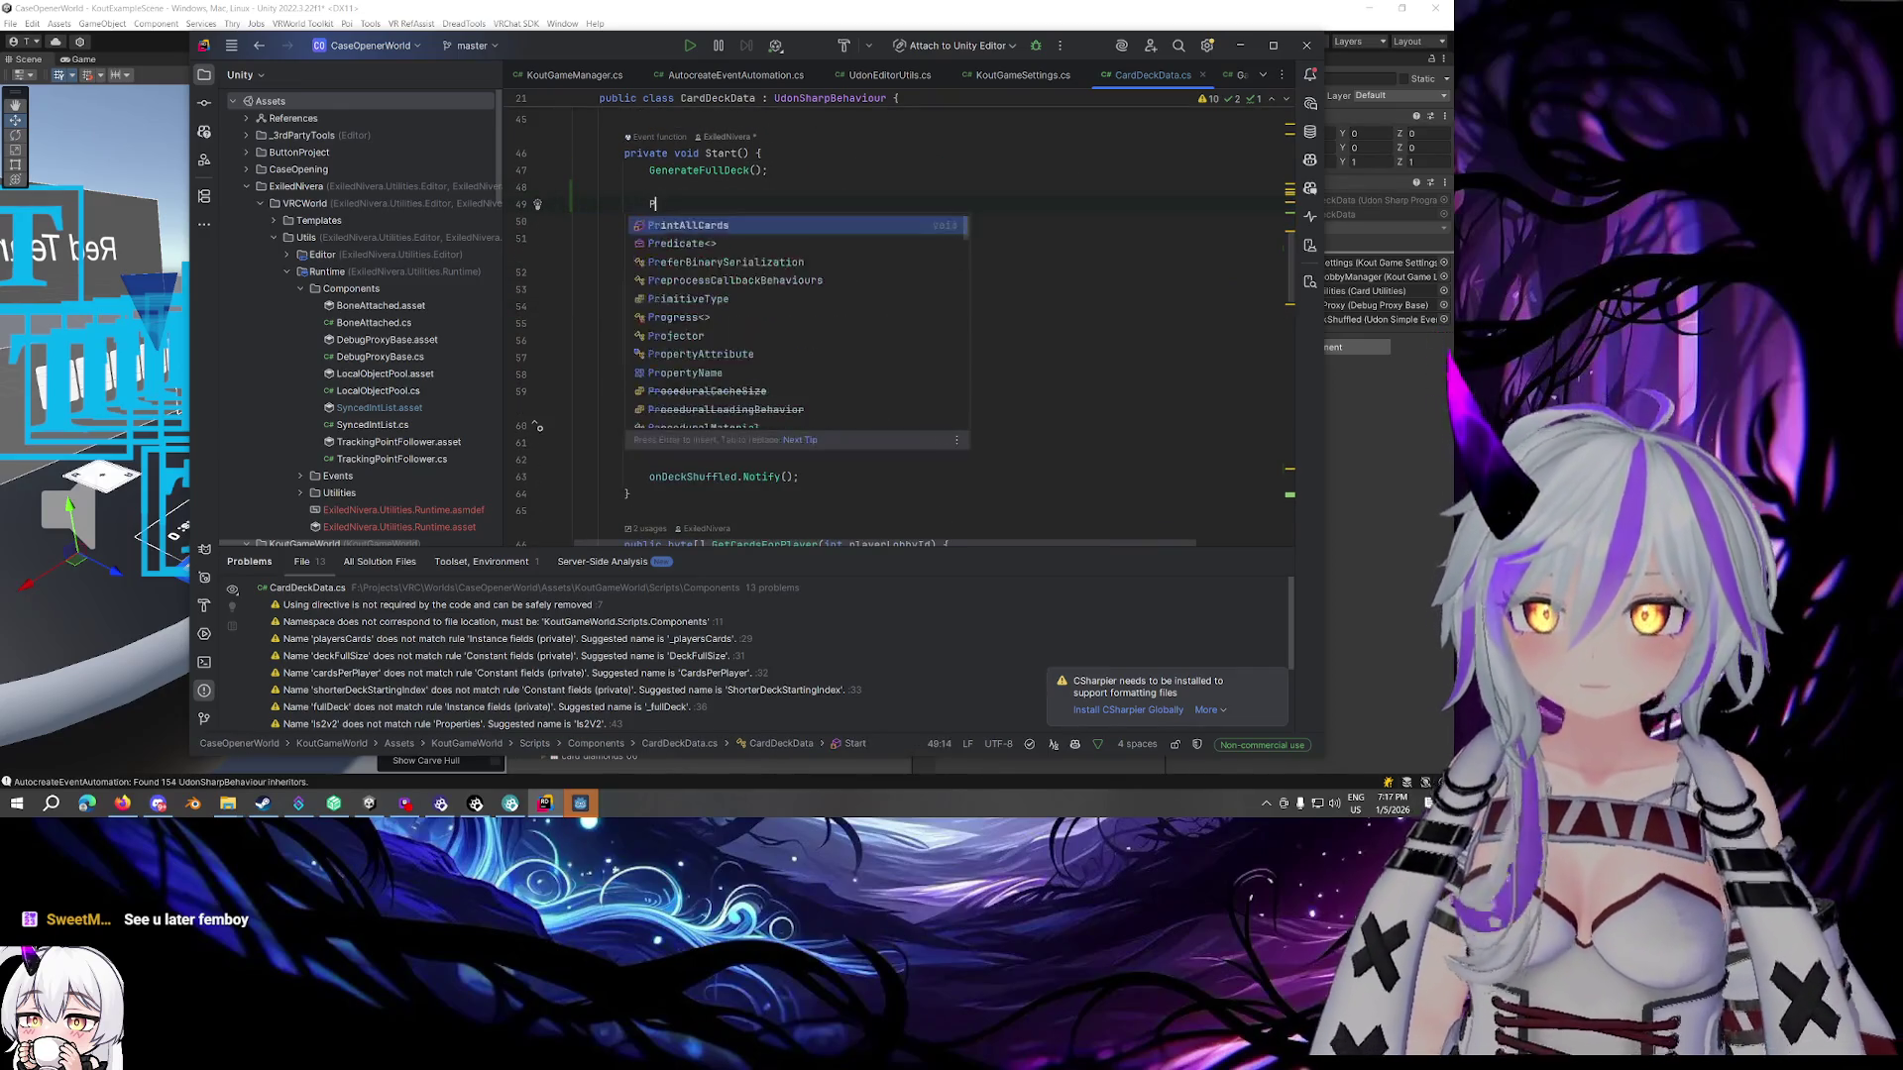
pyautogui.scroll(-20, 683, 314)
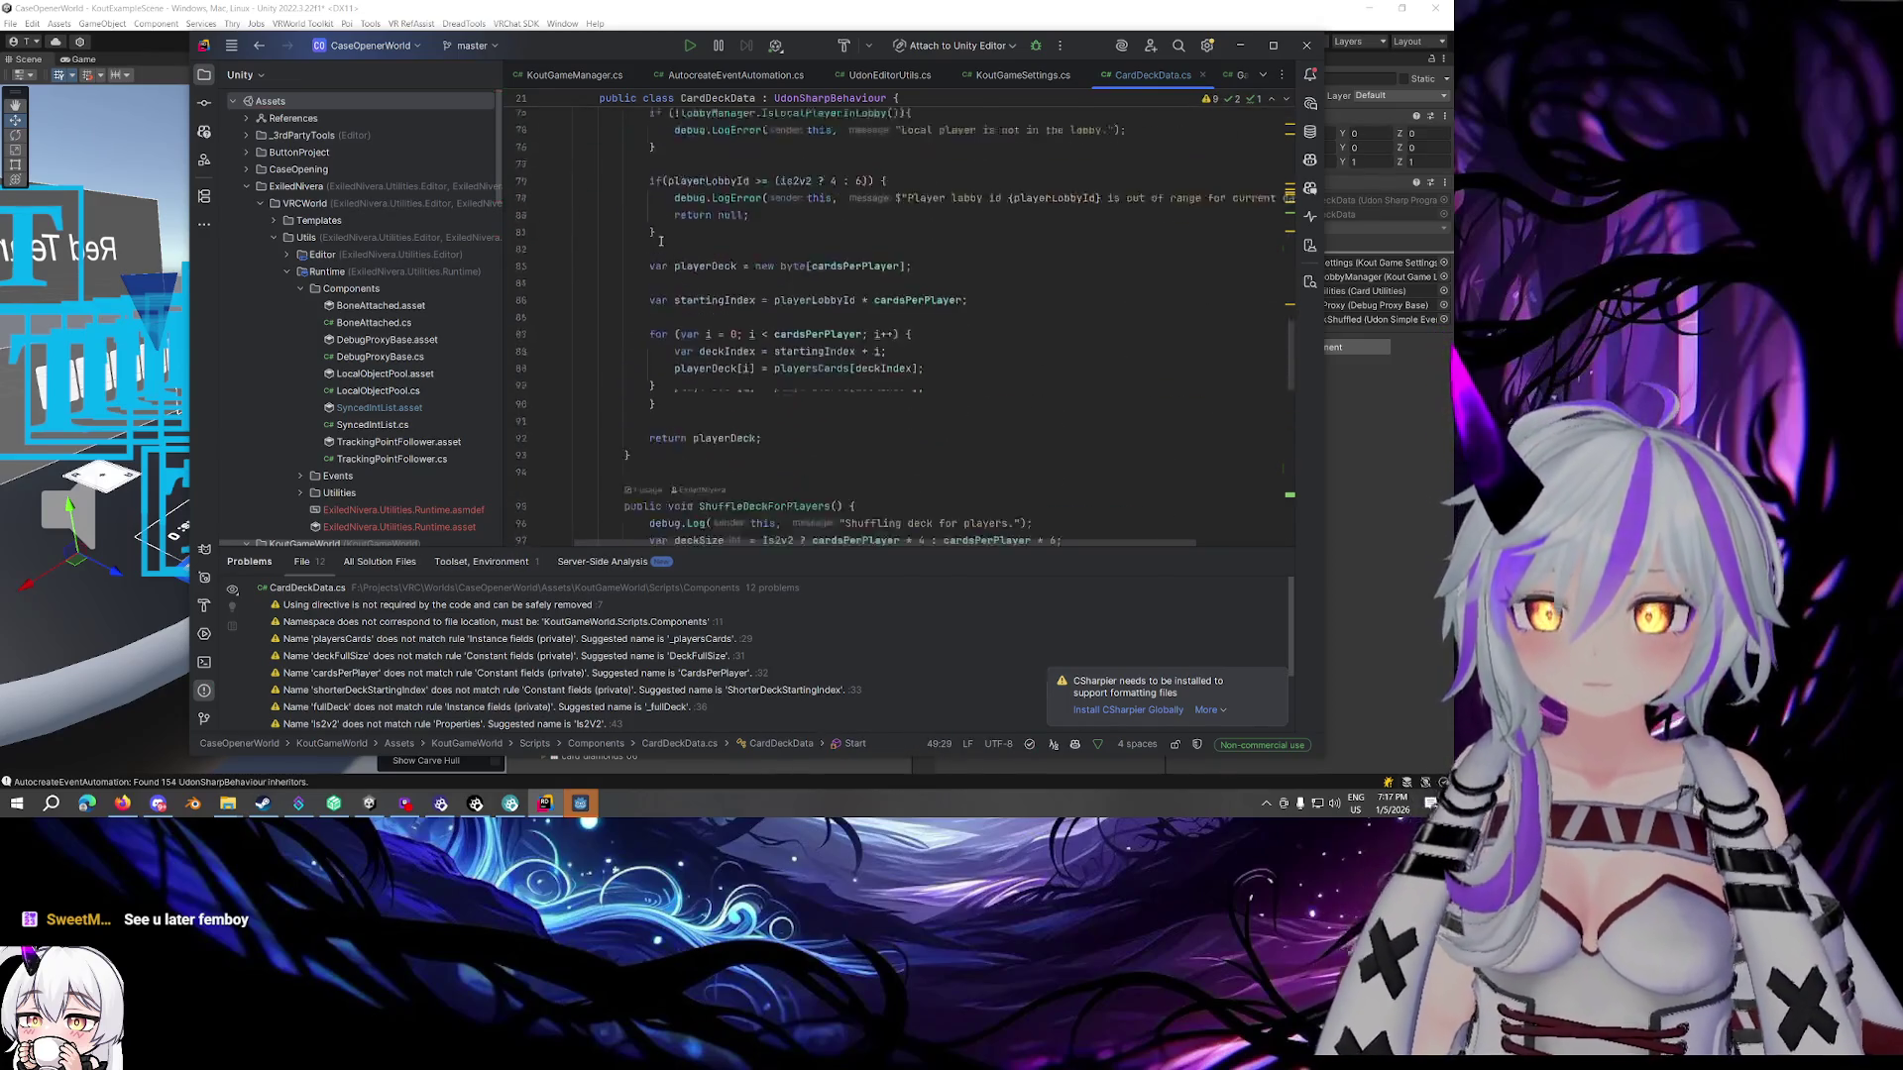
pyautogui.click(689, 381)
pyautogui.hotkey('ctrl', 'v')
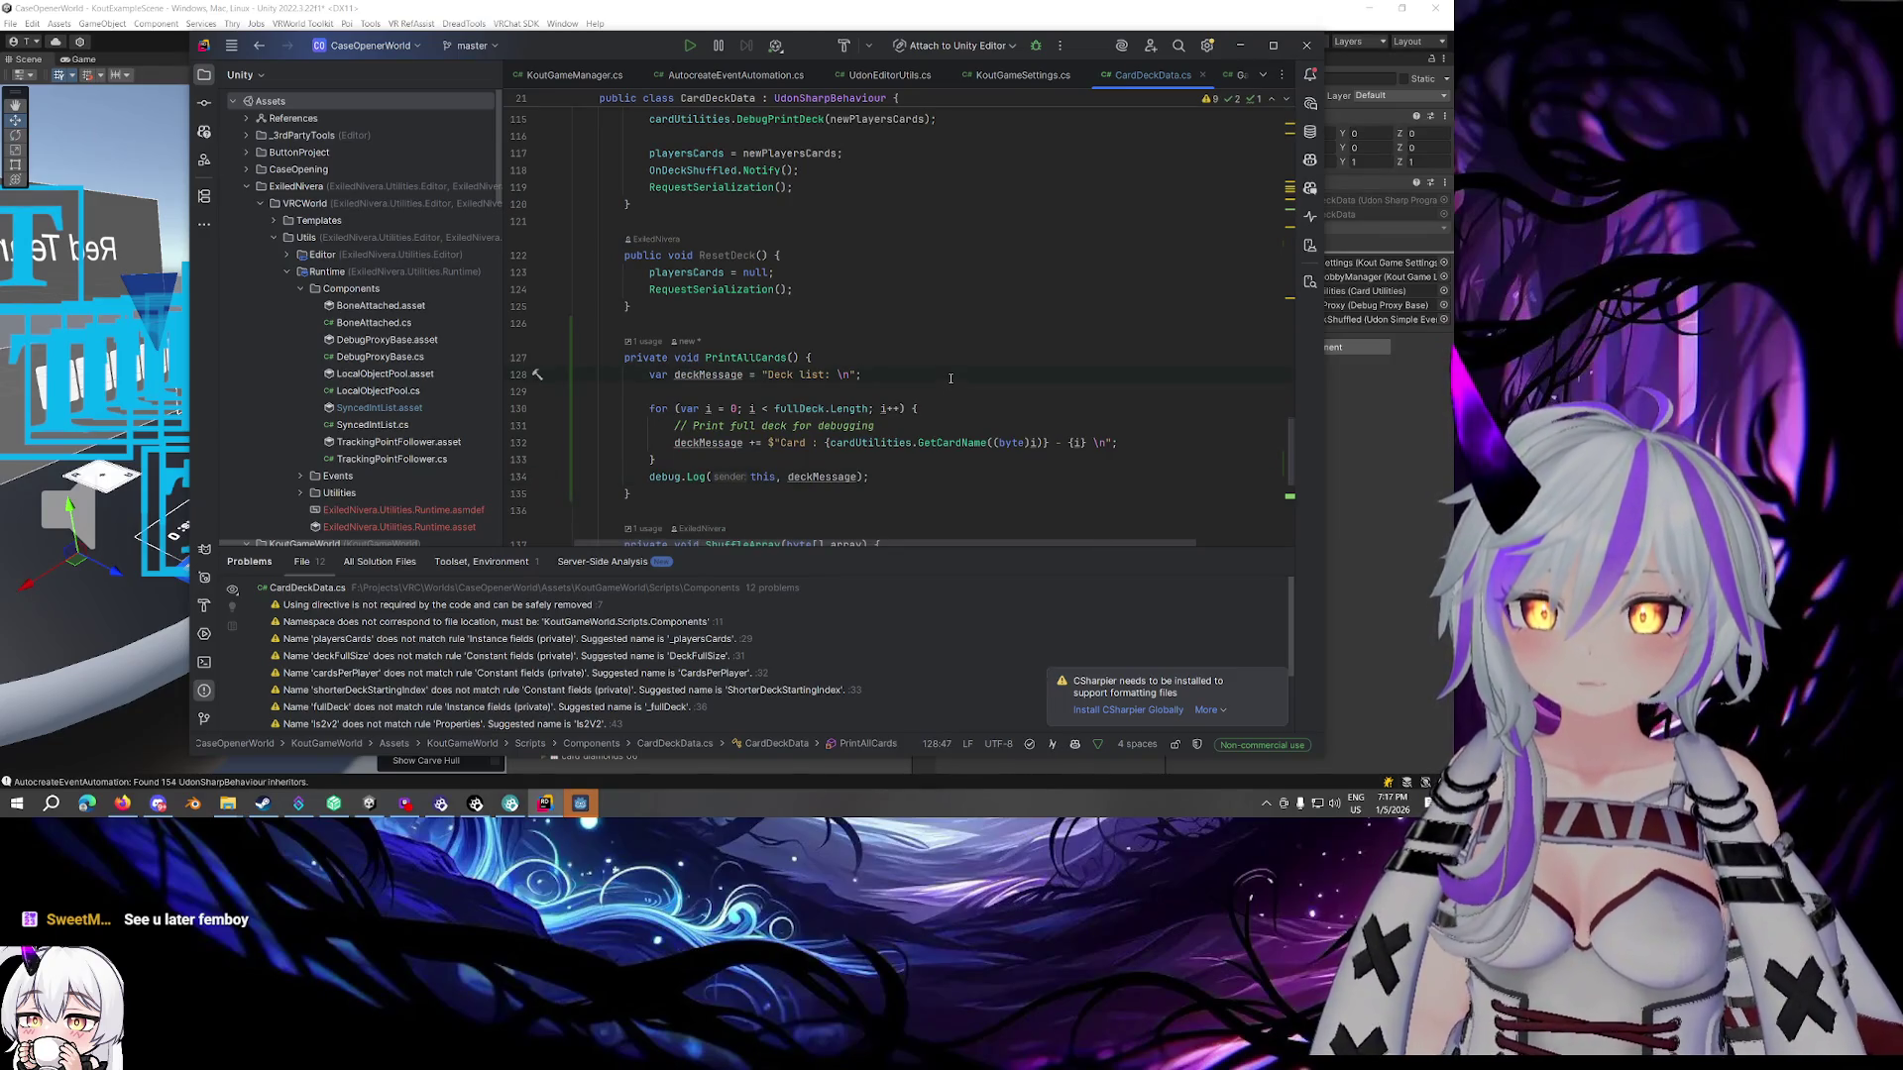
# Replace fullDeck.Length in the PrintAllCards loop condition with the copied value 54
pyautogui.scroll(20, 919, 390)
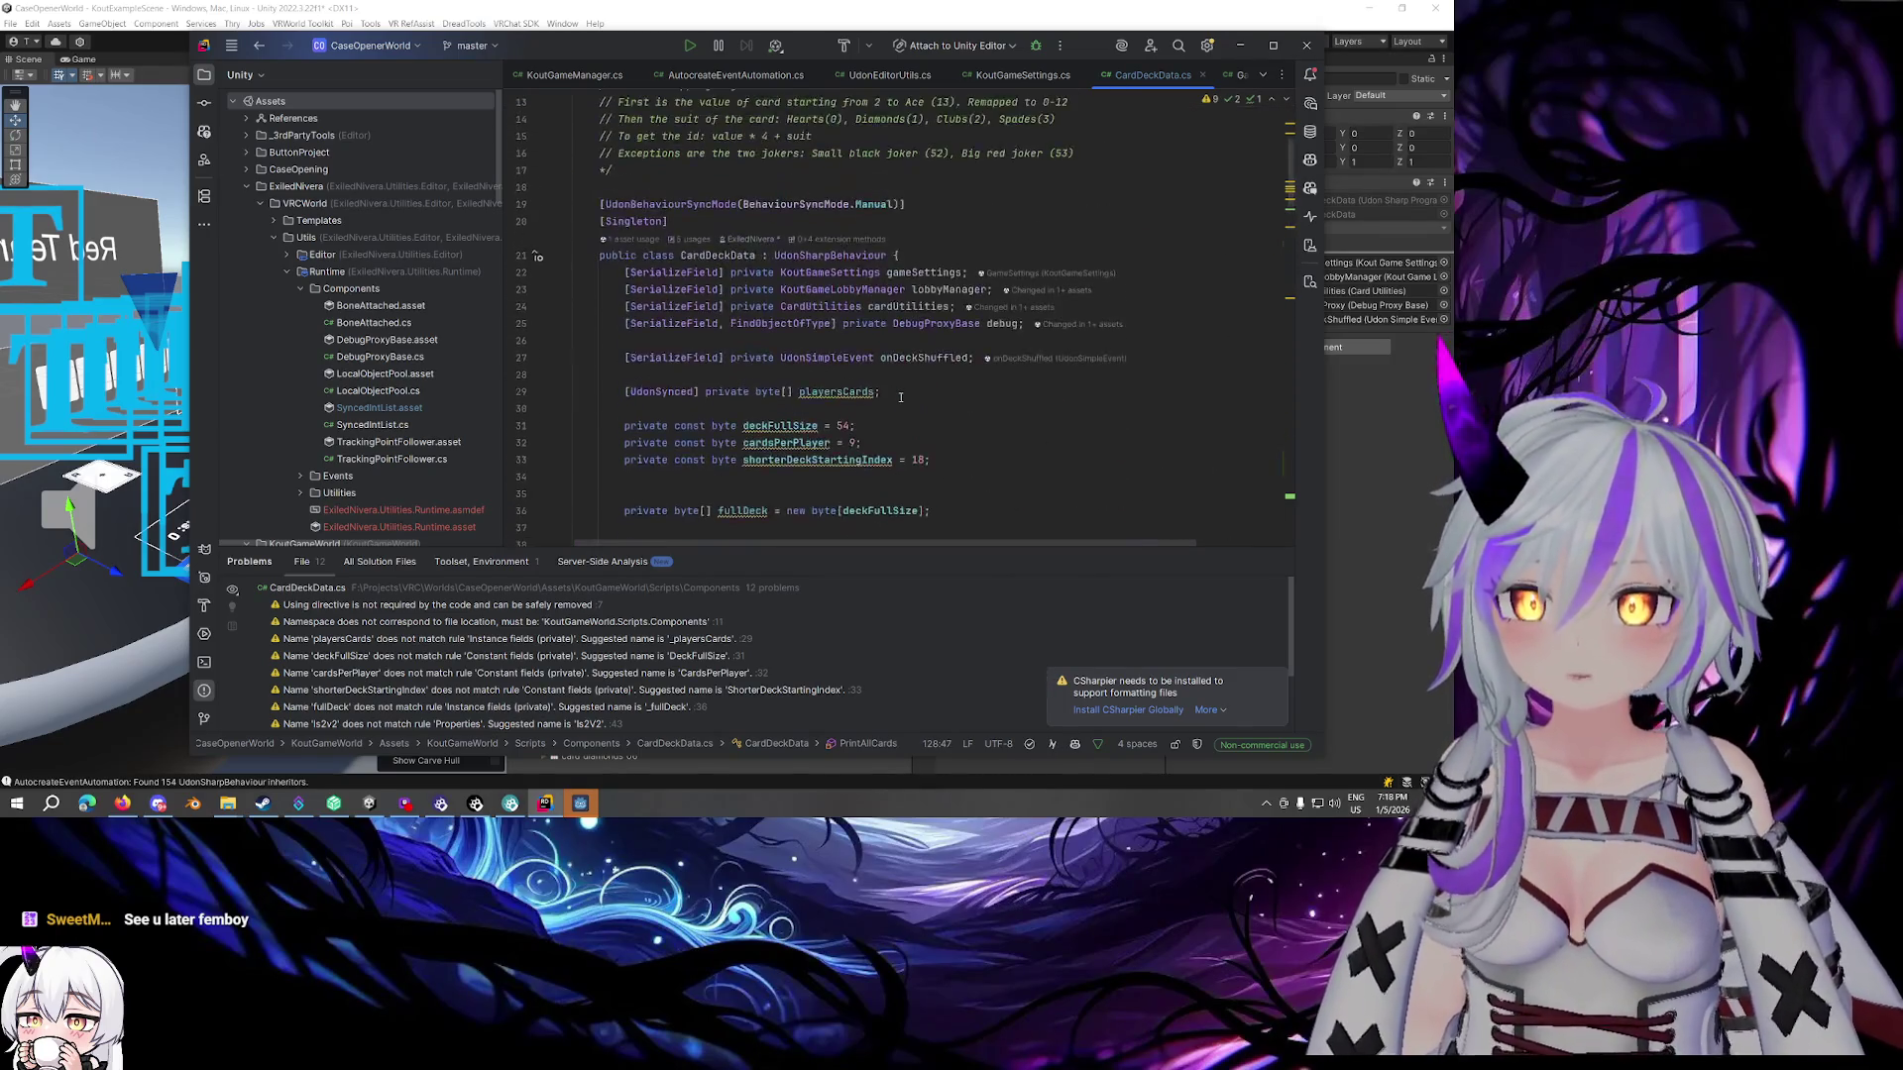
pyautogui.scroll(-2, 896, 396)
pyautogui.doubleClick(843, 327)
pyautogui.hotkey('ctrl', 'c')
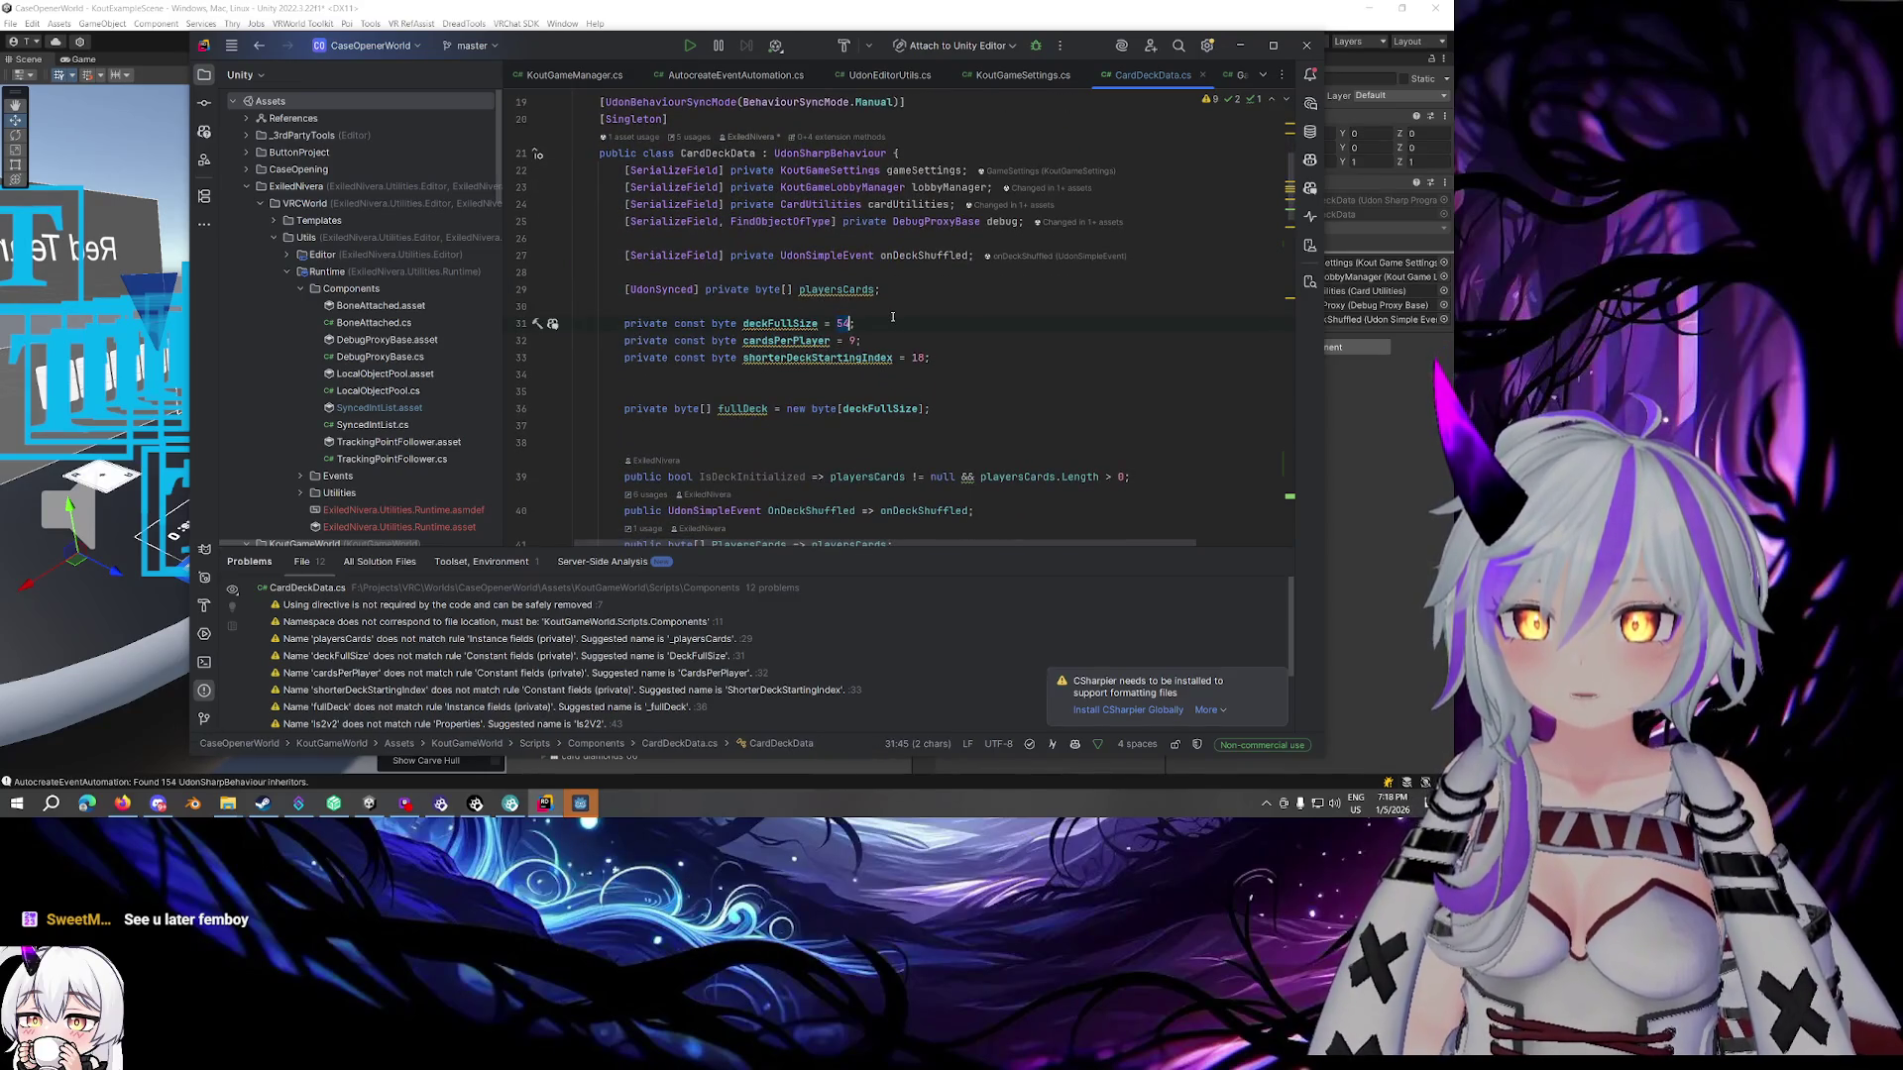
pyautogui.scroll(-5, 892, 317)
pyautogui.scroll(-15, 892, 317)
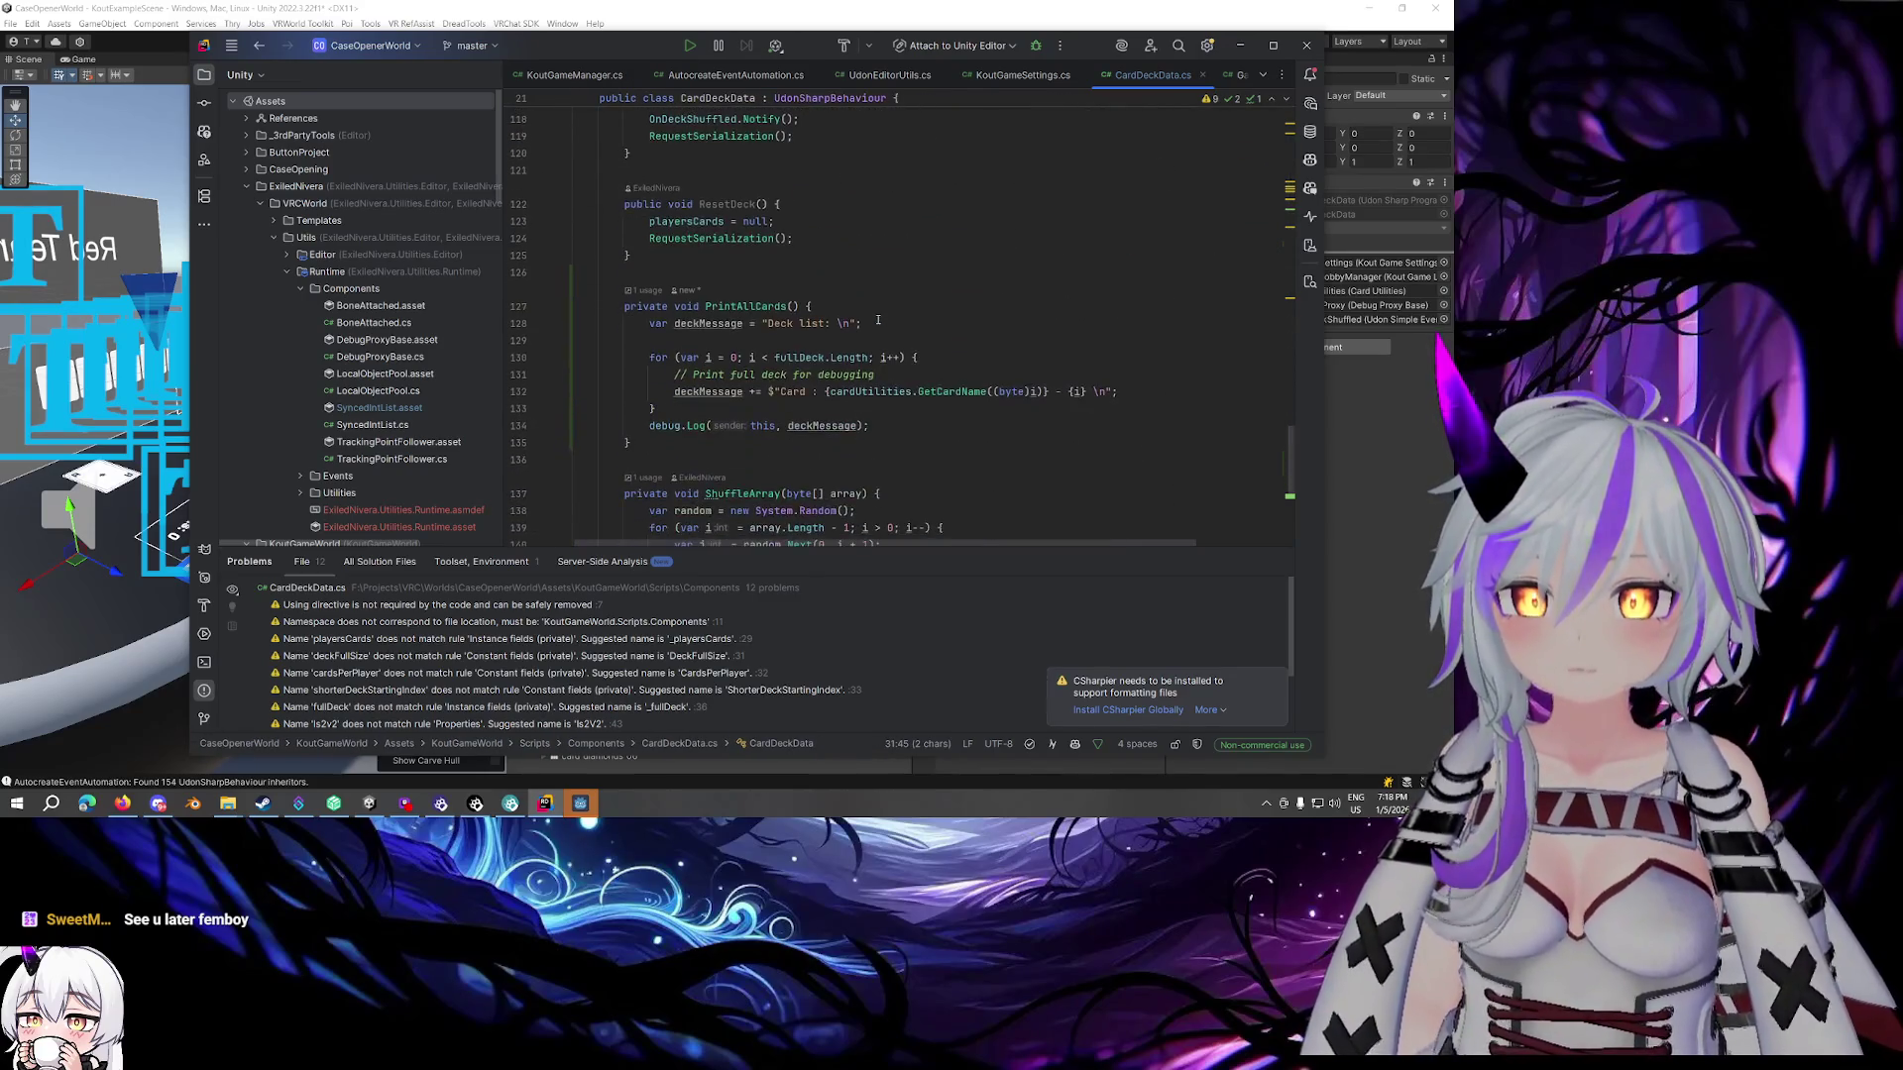
pyautogui.click(868, 358)
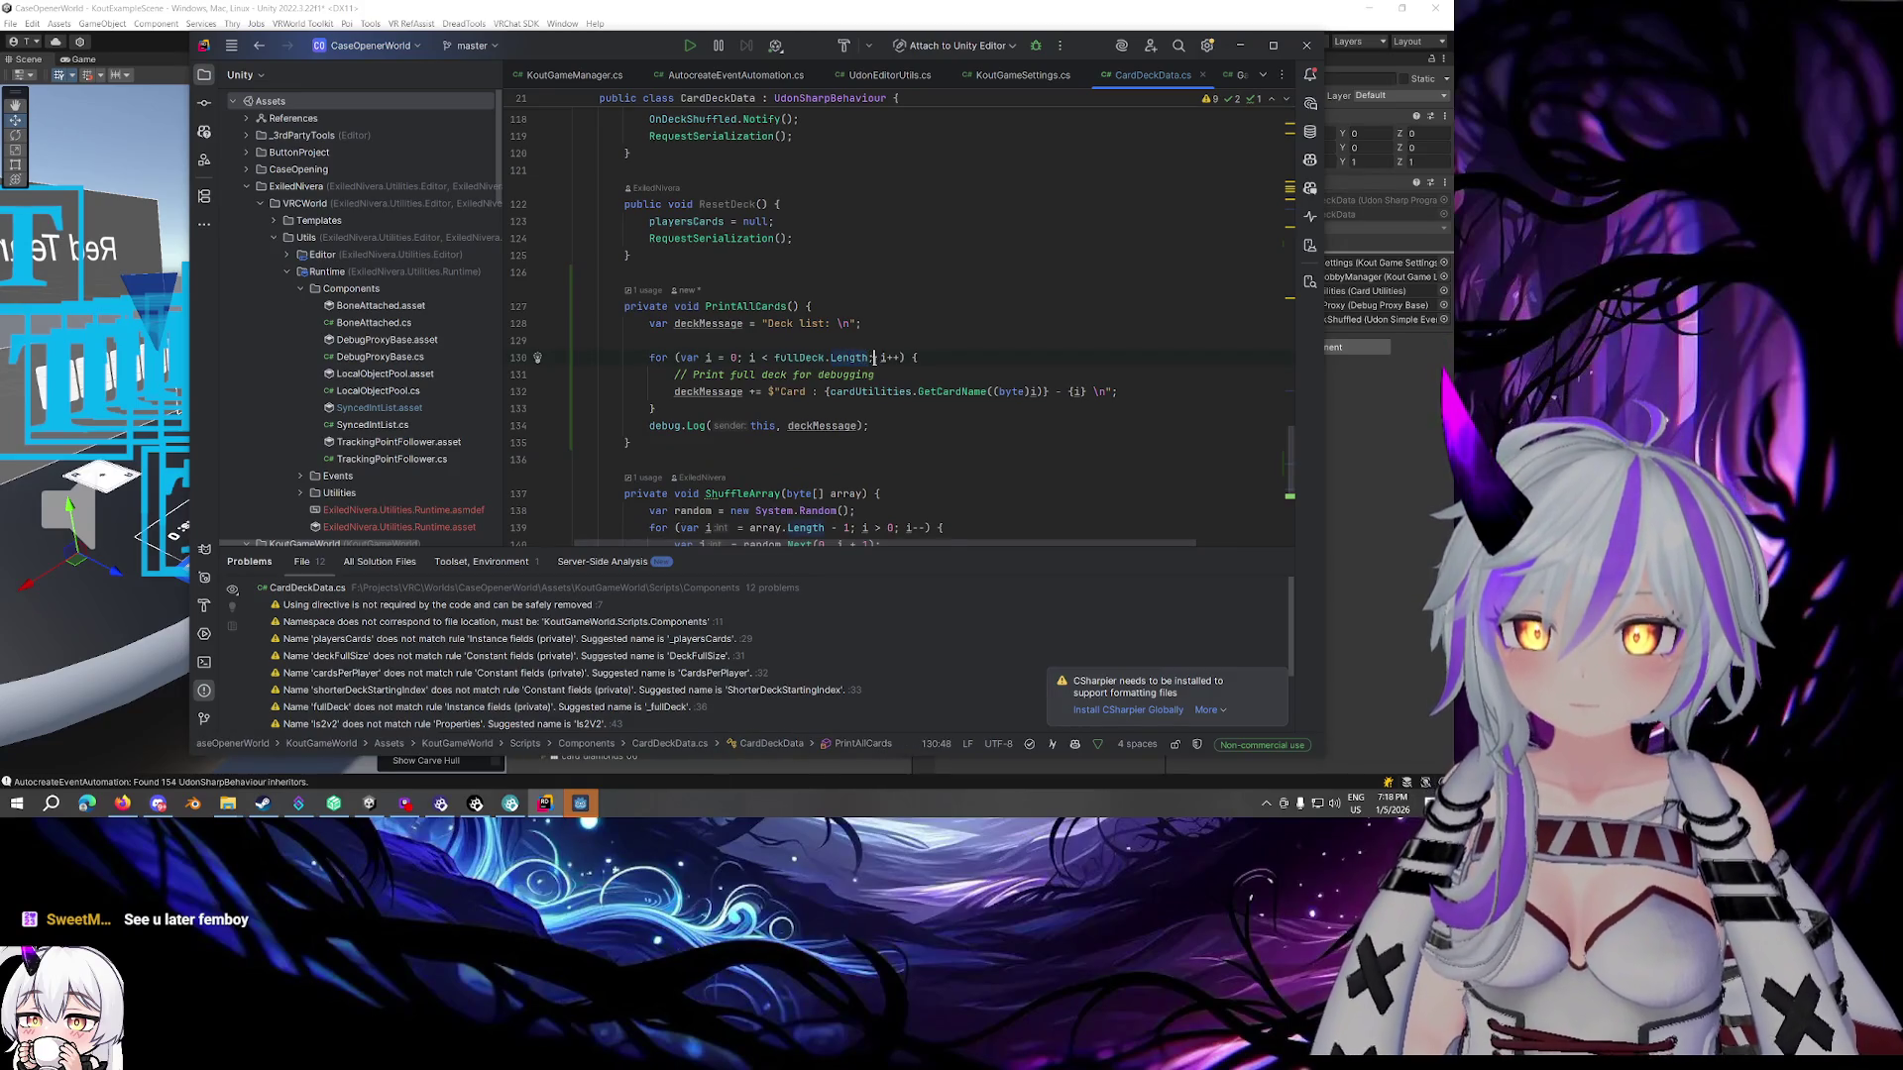
pyautogui.hotkey('ctrl', 'w')
pyautogui.hotkey('ctrl', 'w')
pyautogui.hotkey('ctrl', 'v')
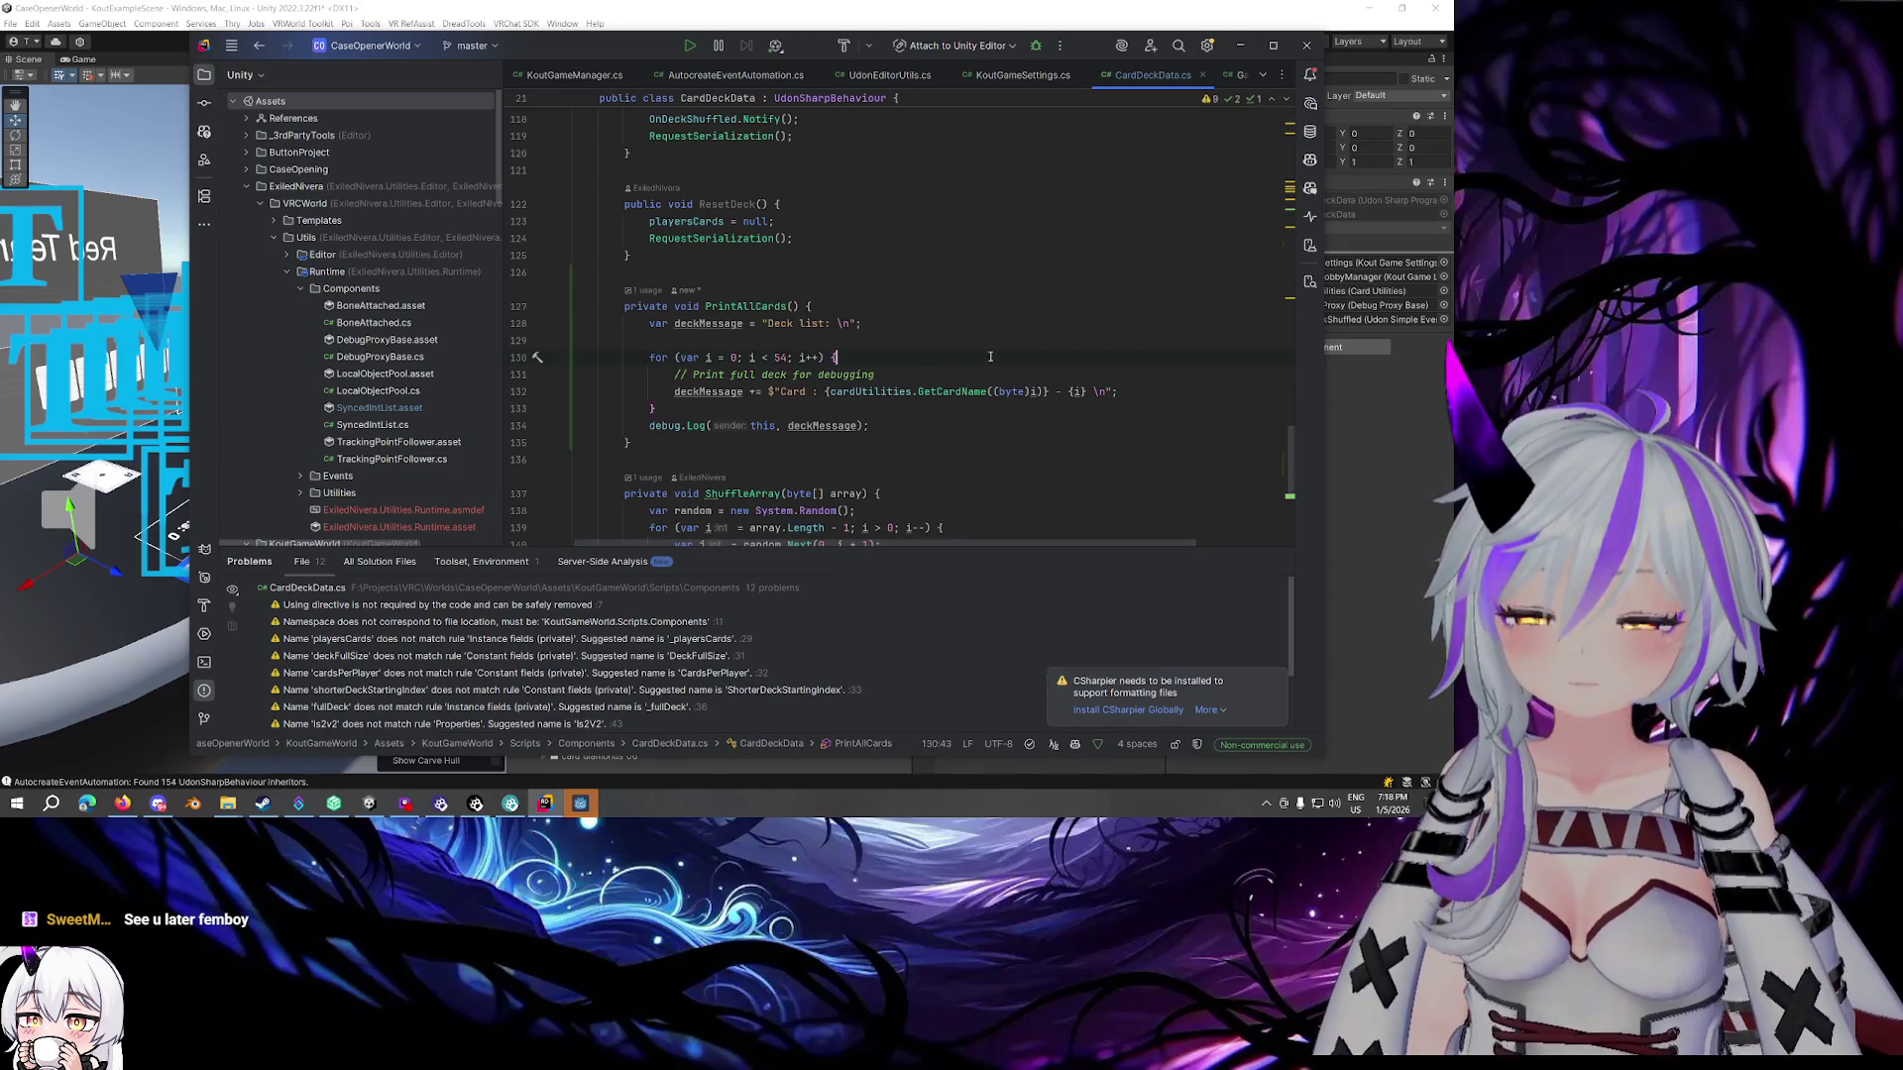
# Replace the 54 loop bound with the deckFullSize variable
pyautogui.doubleClick(779, 356)
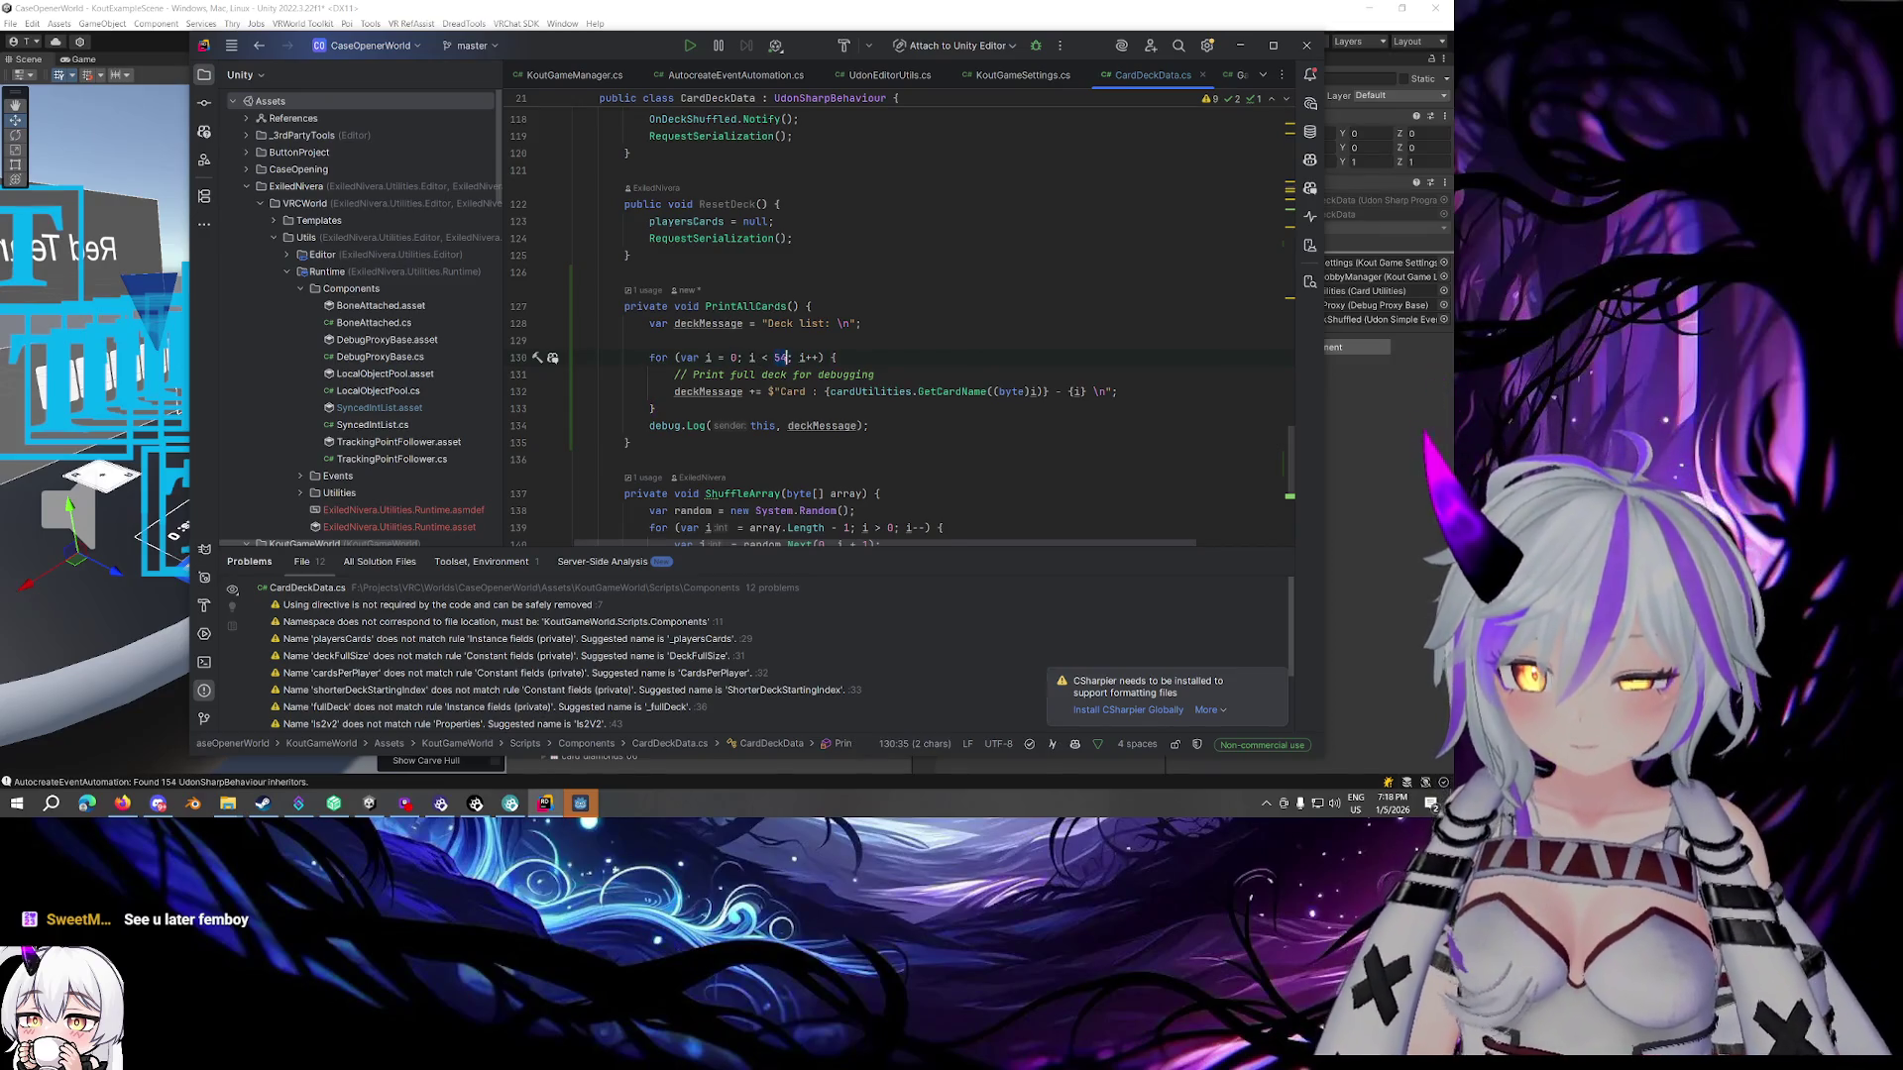
pyautogui.write('full')
pyautogui.press('Down')
pyautogui.press('Down')
pyautogui.press('Down')
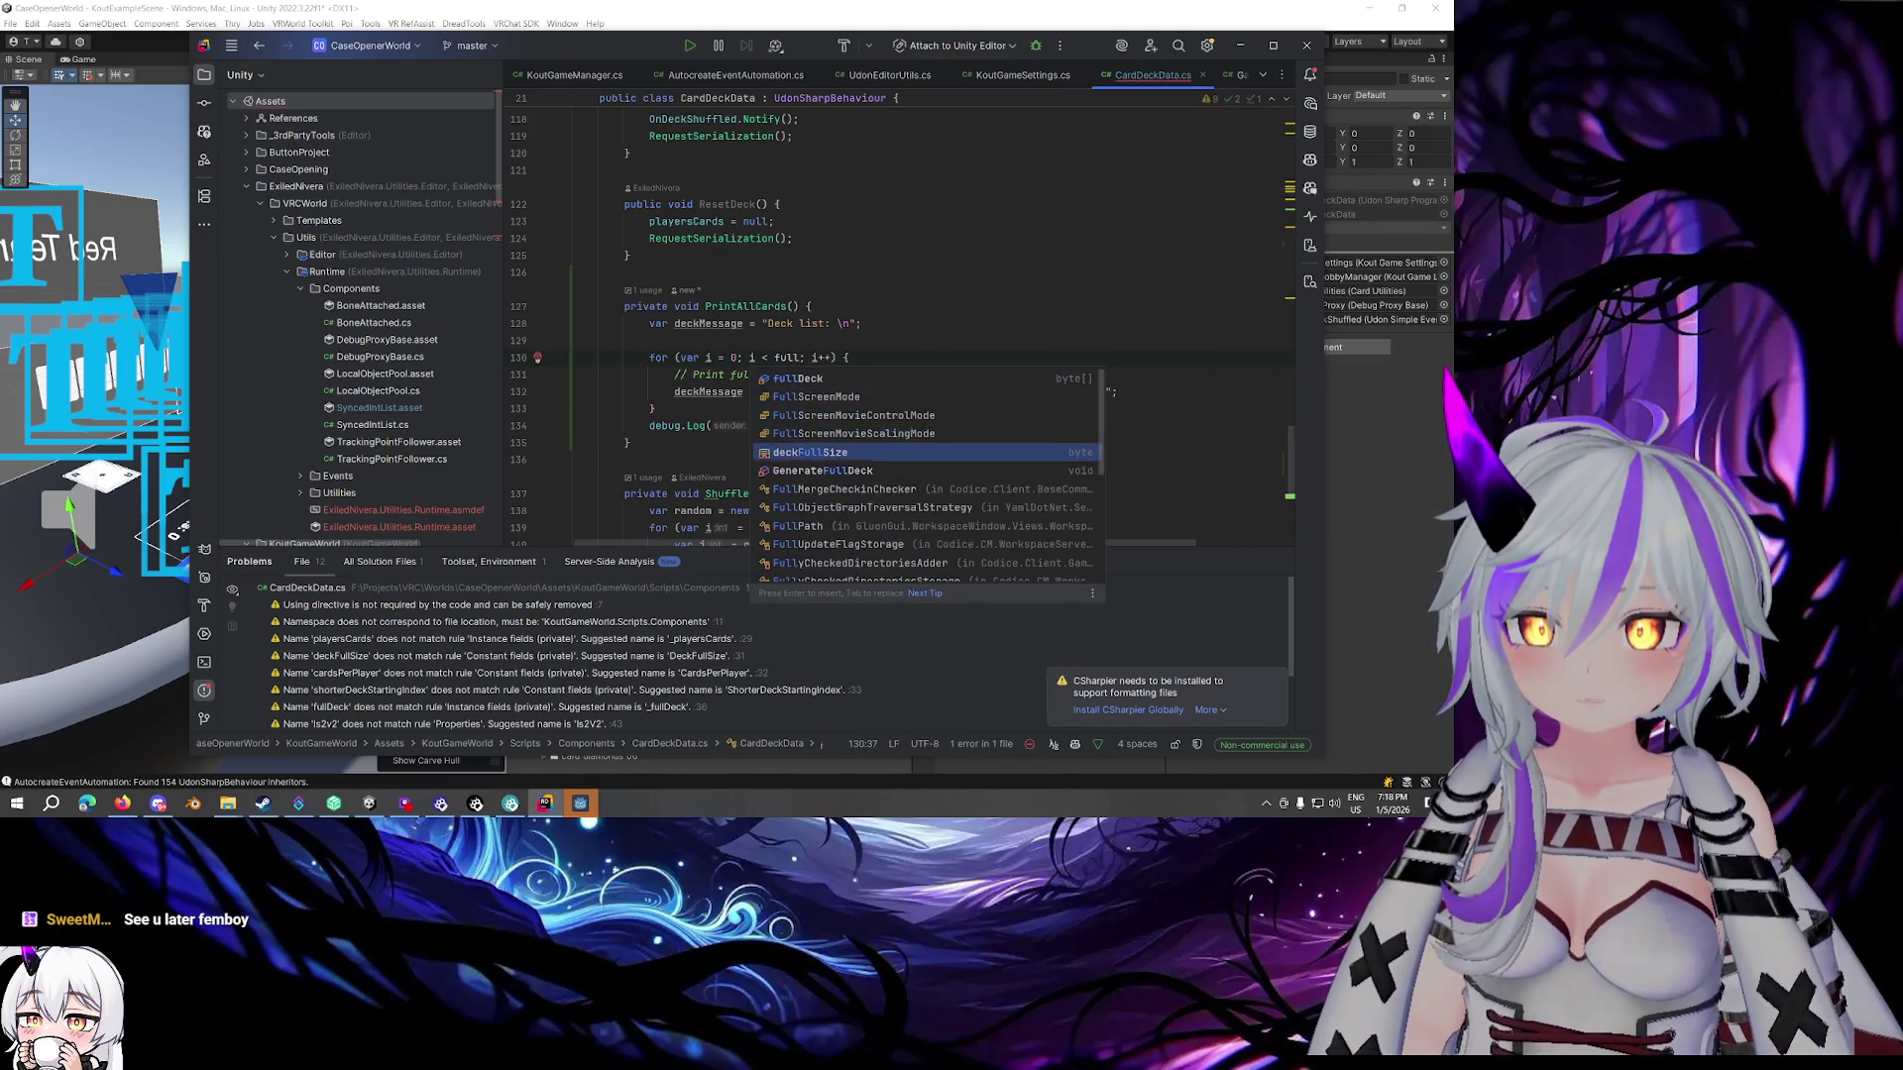
pyautogui.press('Return')
pyautogui.press('End')
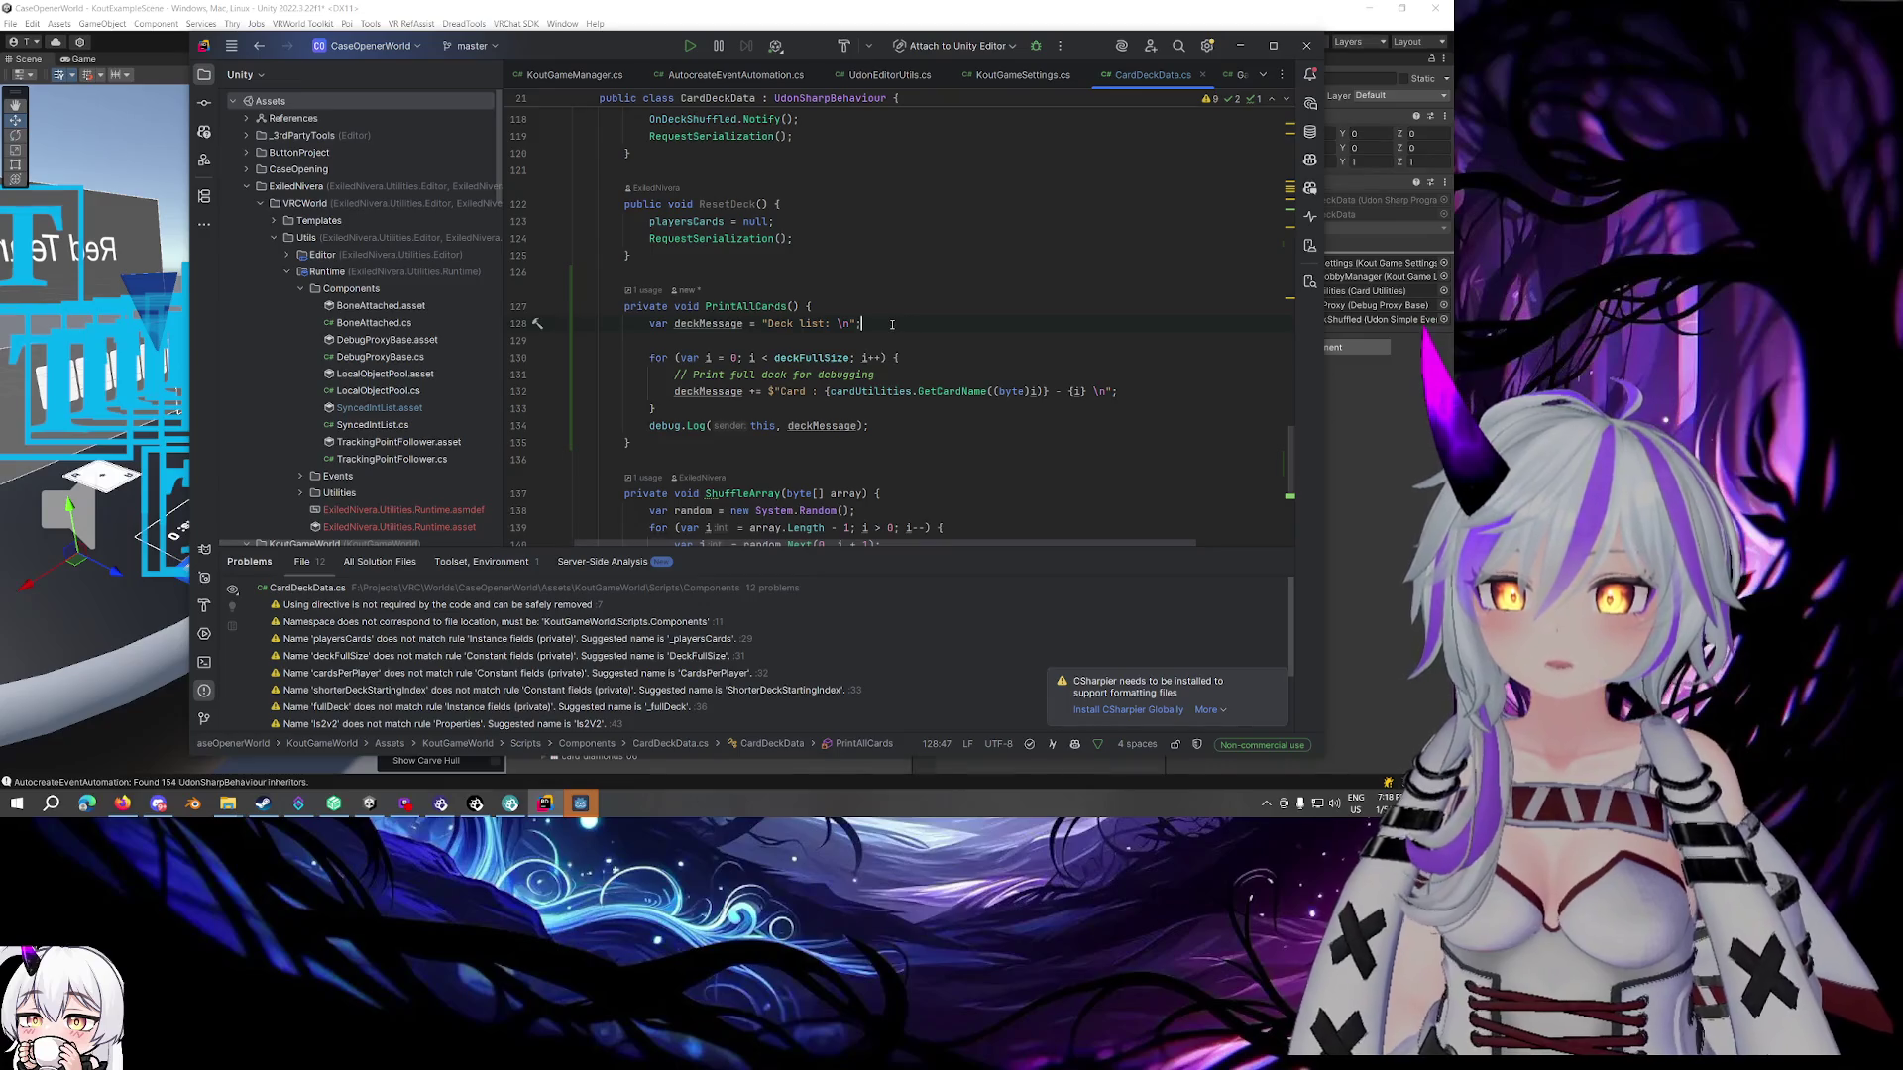
pyautogui.press('Down')
pyautogui.press('Down')
pyautogui.press('Down')
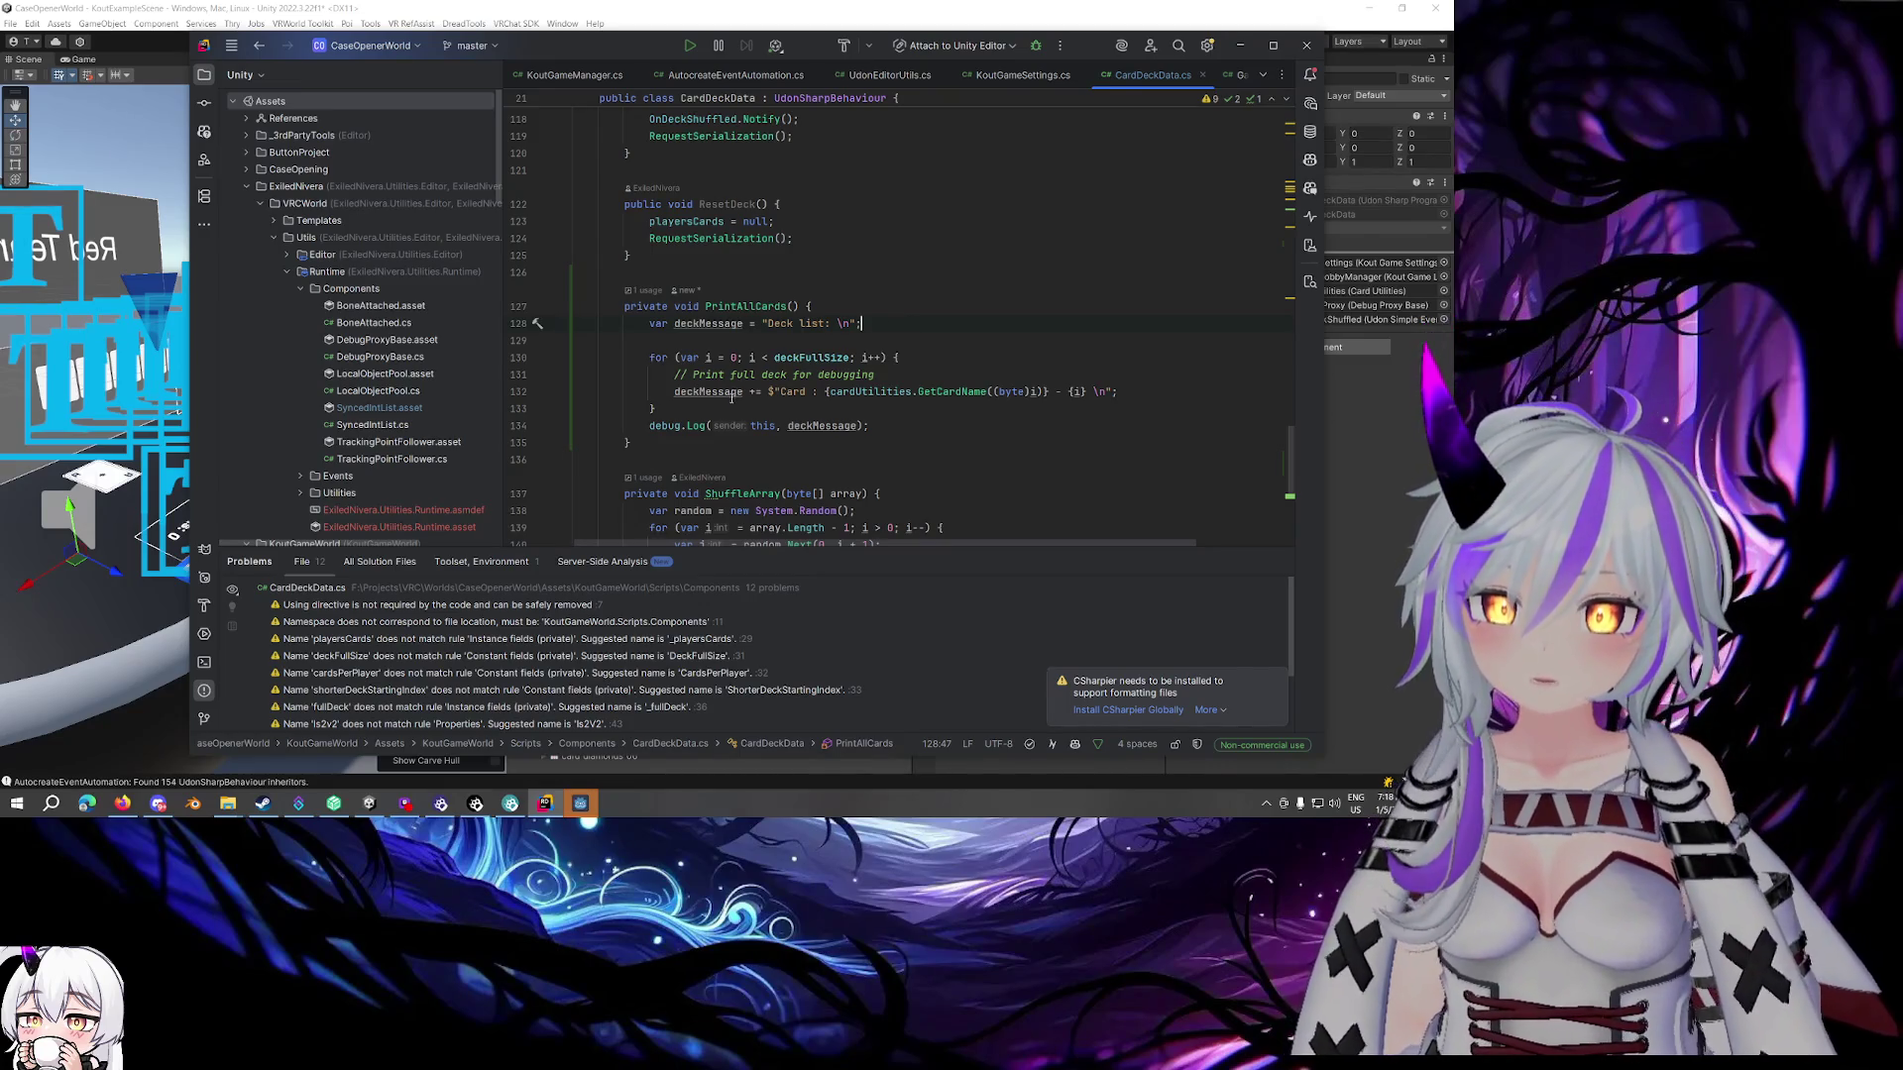
pyautogui.press('Up')
pyautogui.press('Up')
pyautogui.press('Up')
pyautogui.scroll(15, 847, 310)
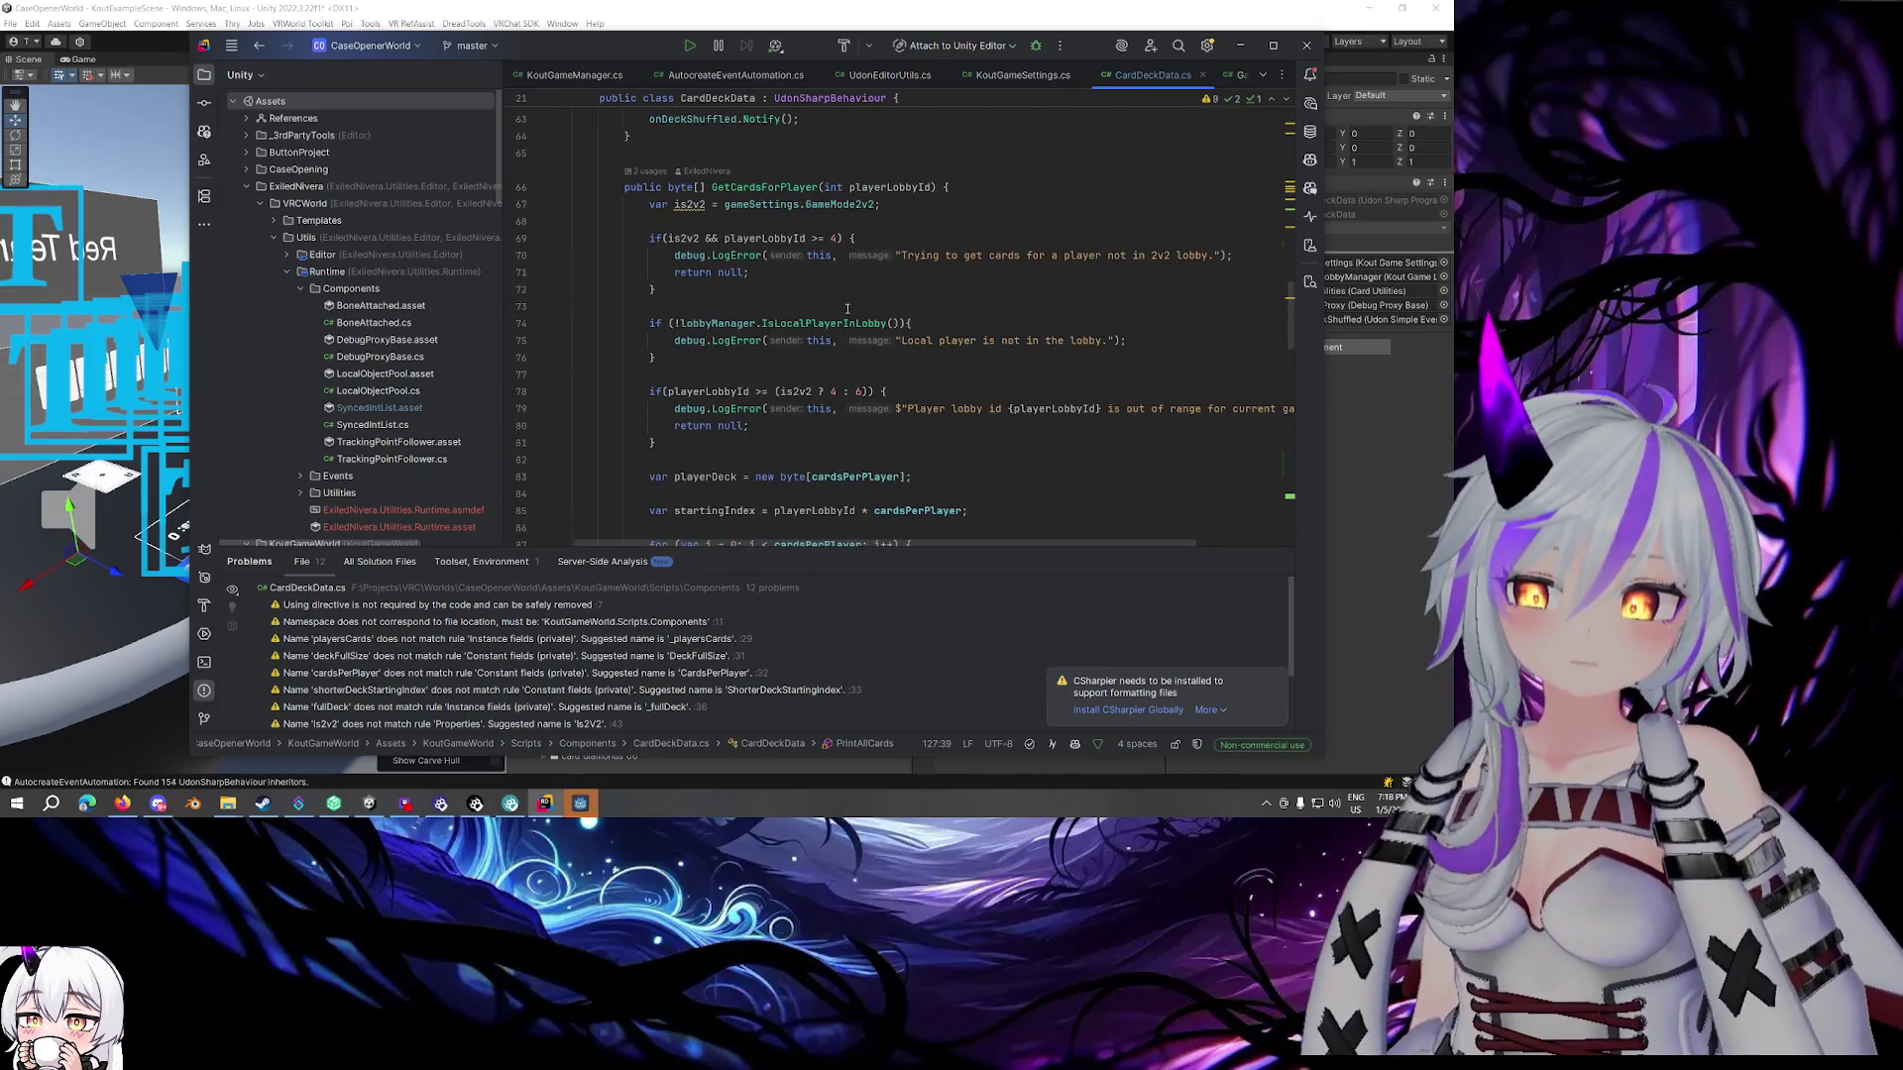
pyautogui.scroll(1, 843, 313)
pyautogui.scroll(7, 843, 313)
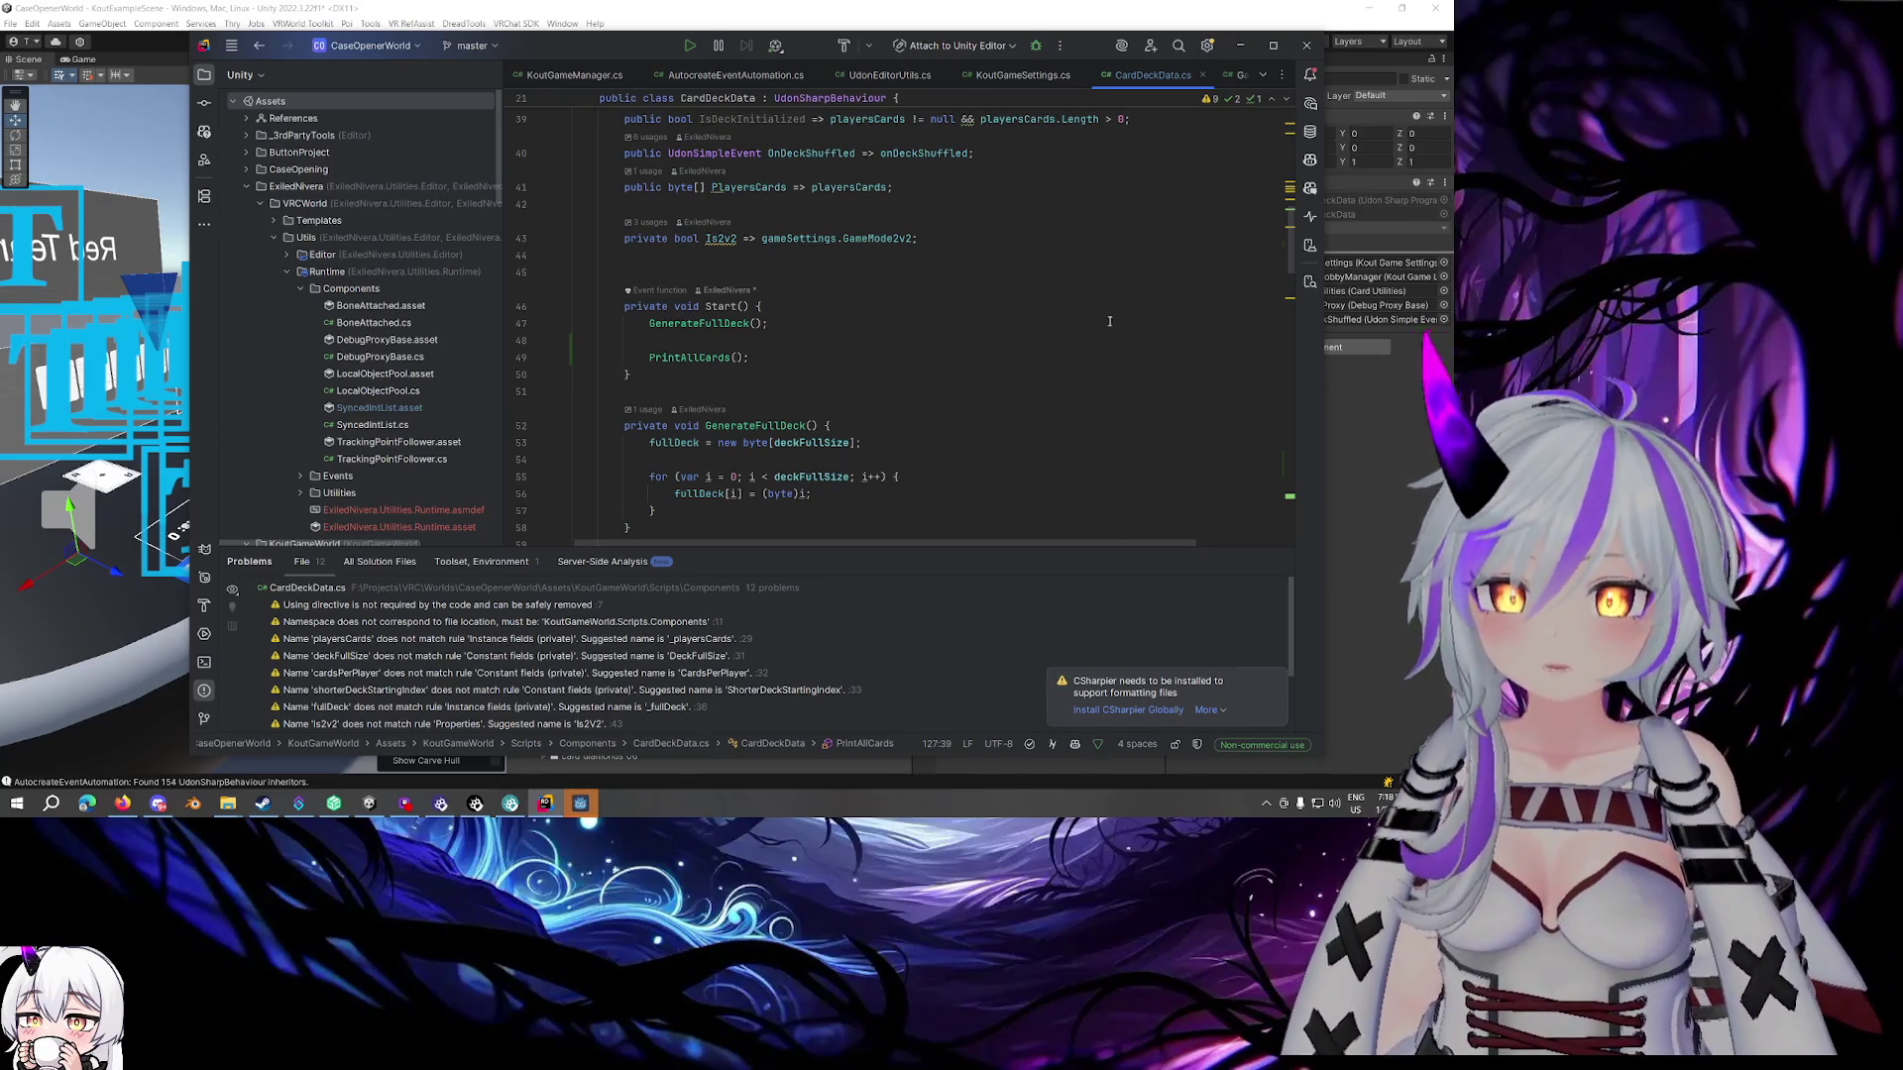
# Save the Unity scene and enter Play mode so the edited CardDeckData script recompiles
pyautogui.click(1358, 403)
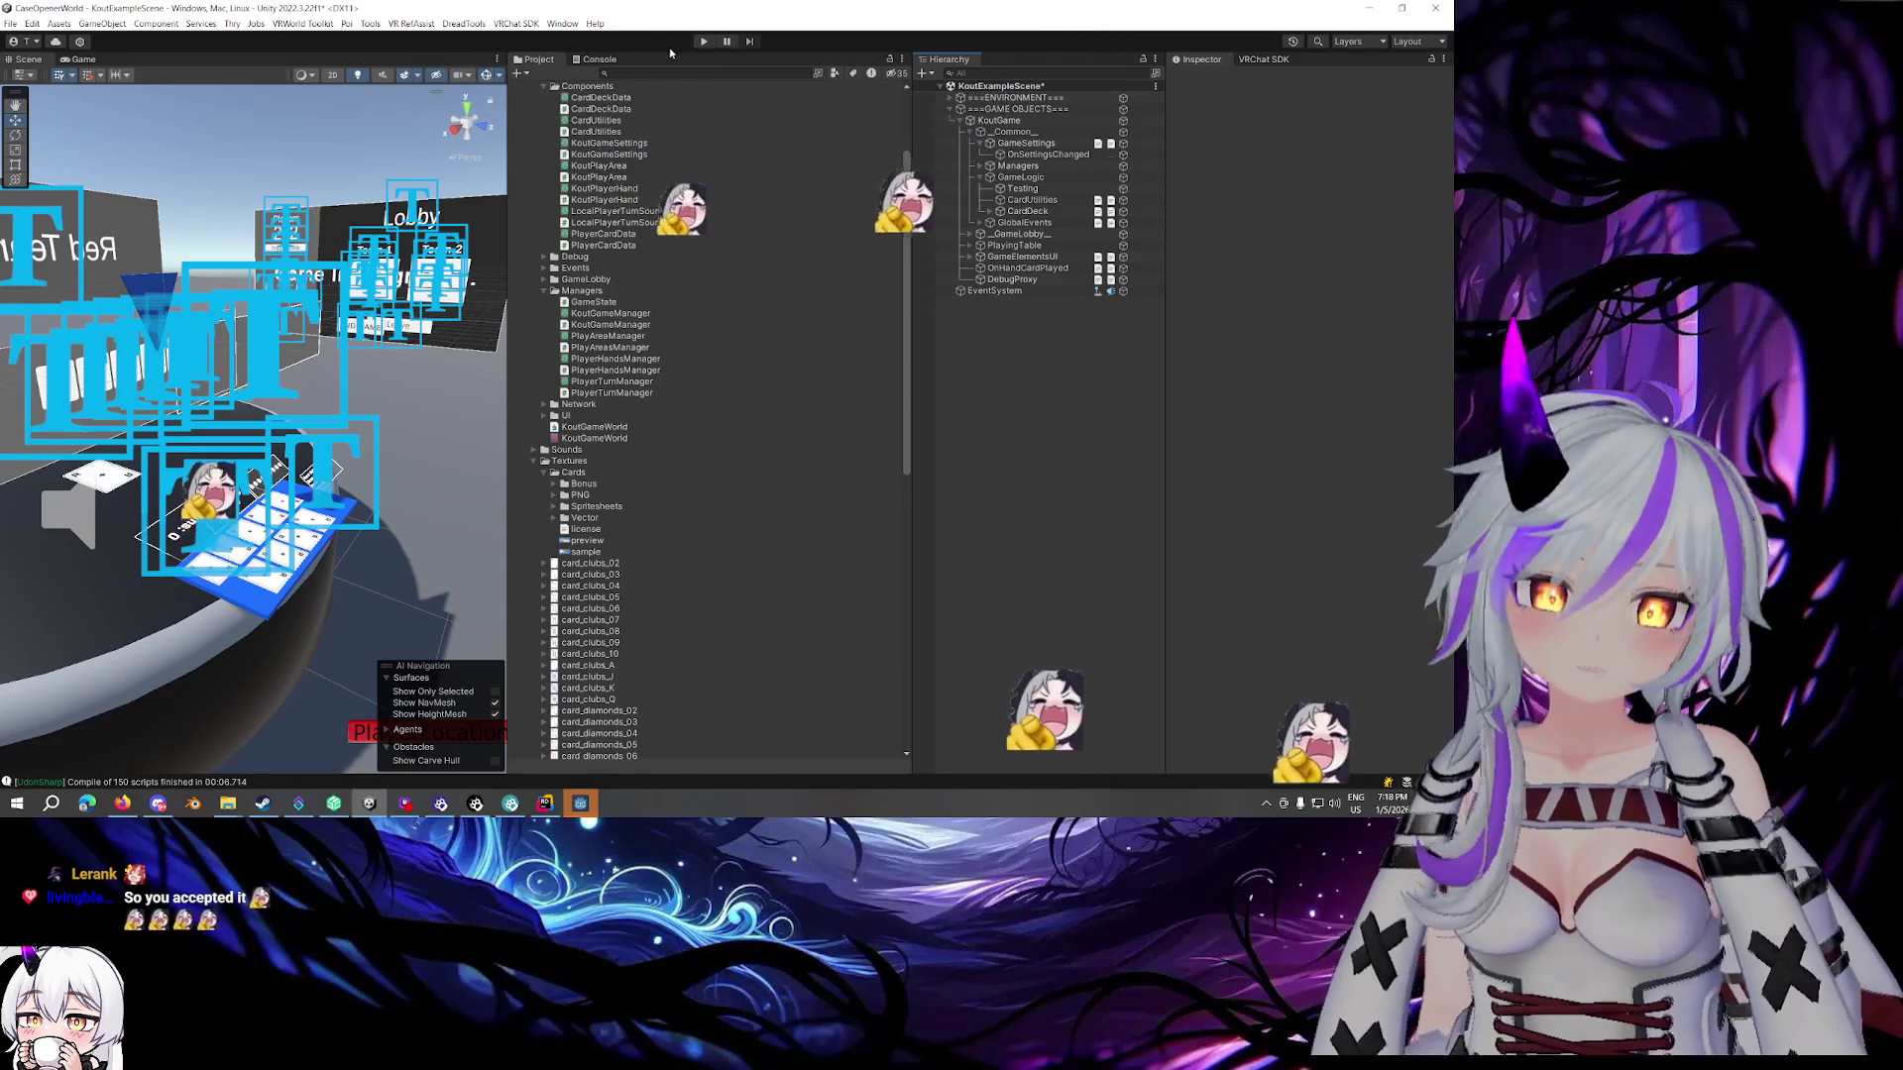
pyautogui.hotkey('ctrl', 's')
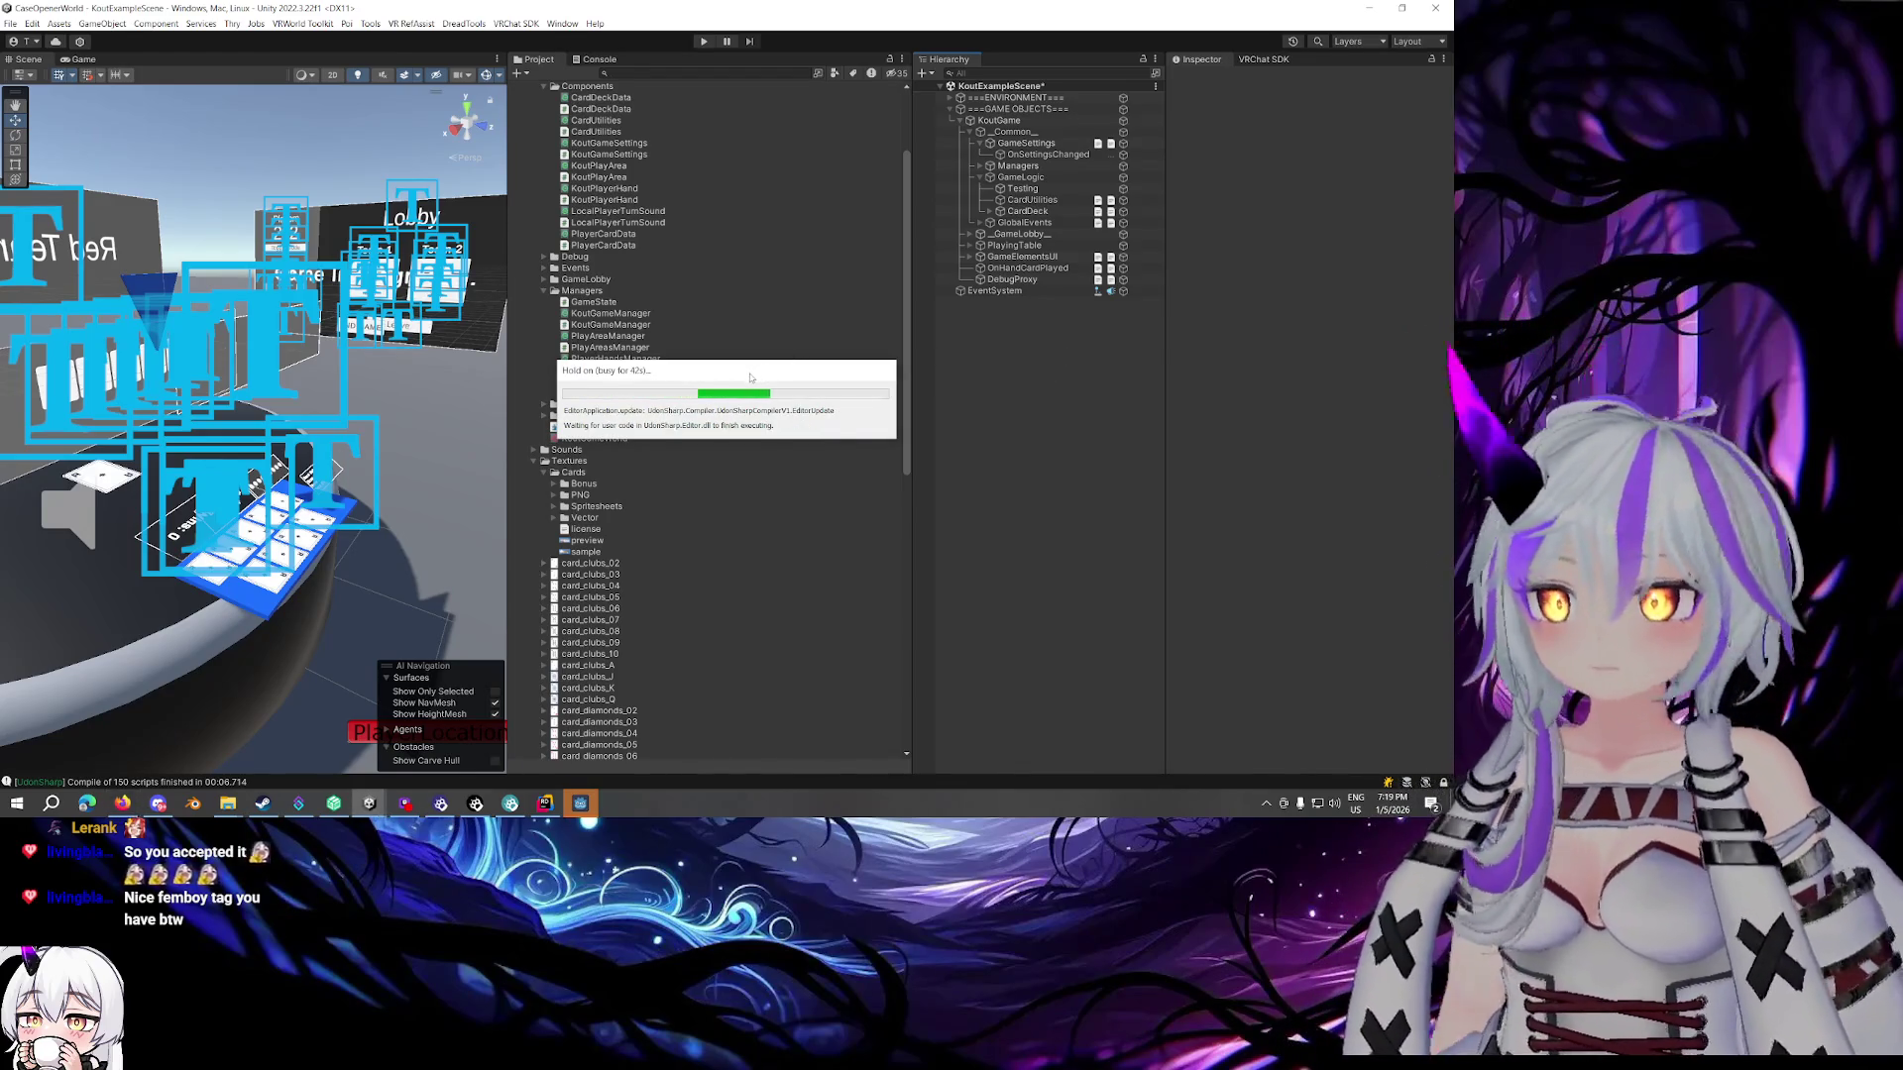
pyautogui.click(705, 41)
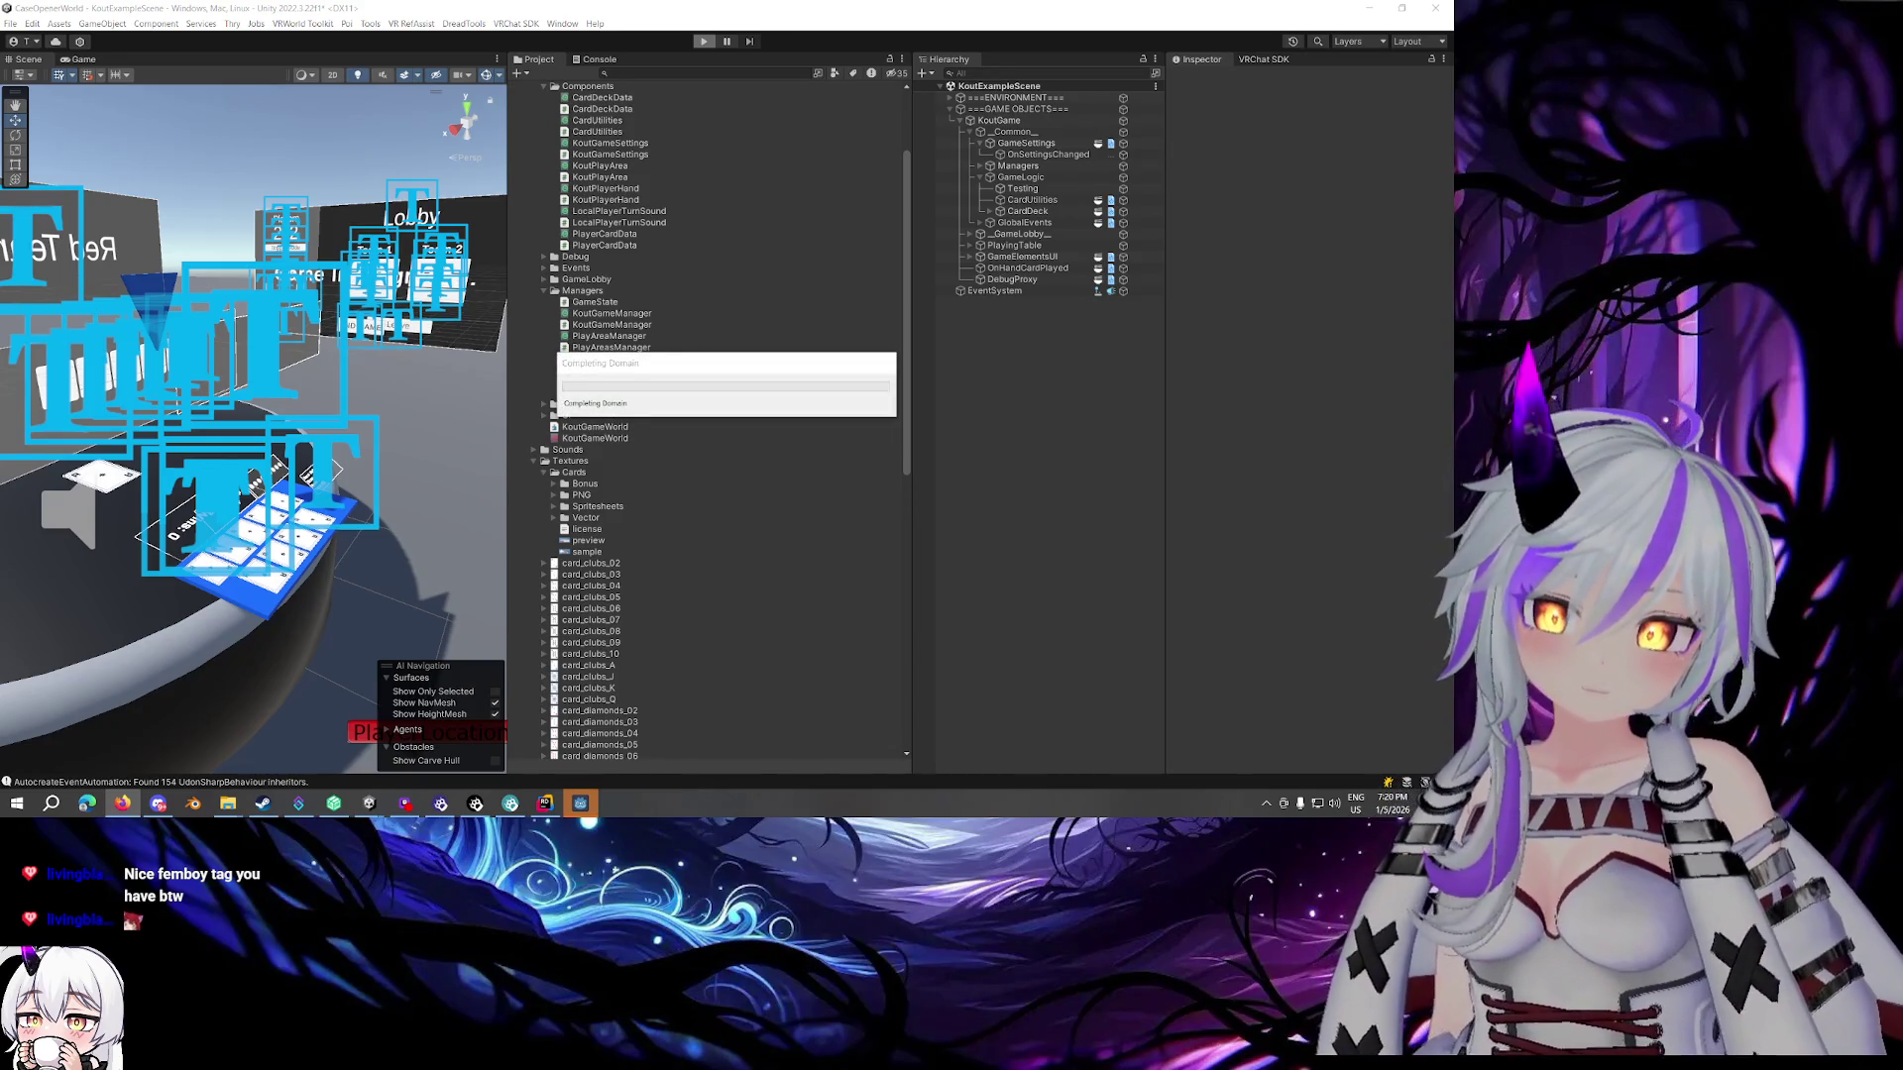
pyautogui.hotkey('alt', 'Tab')
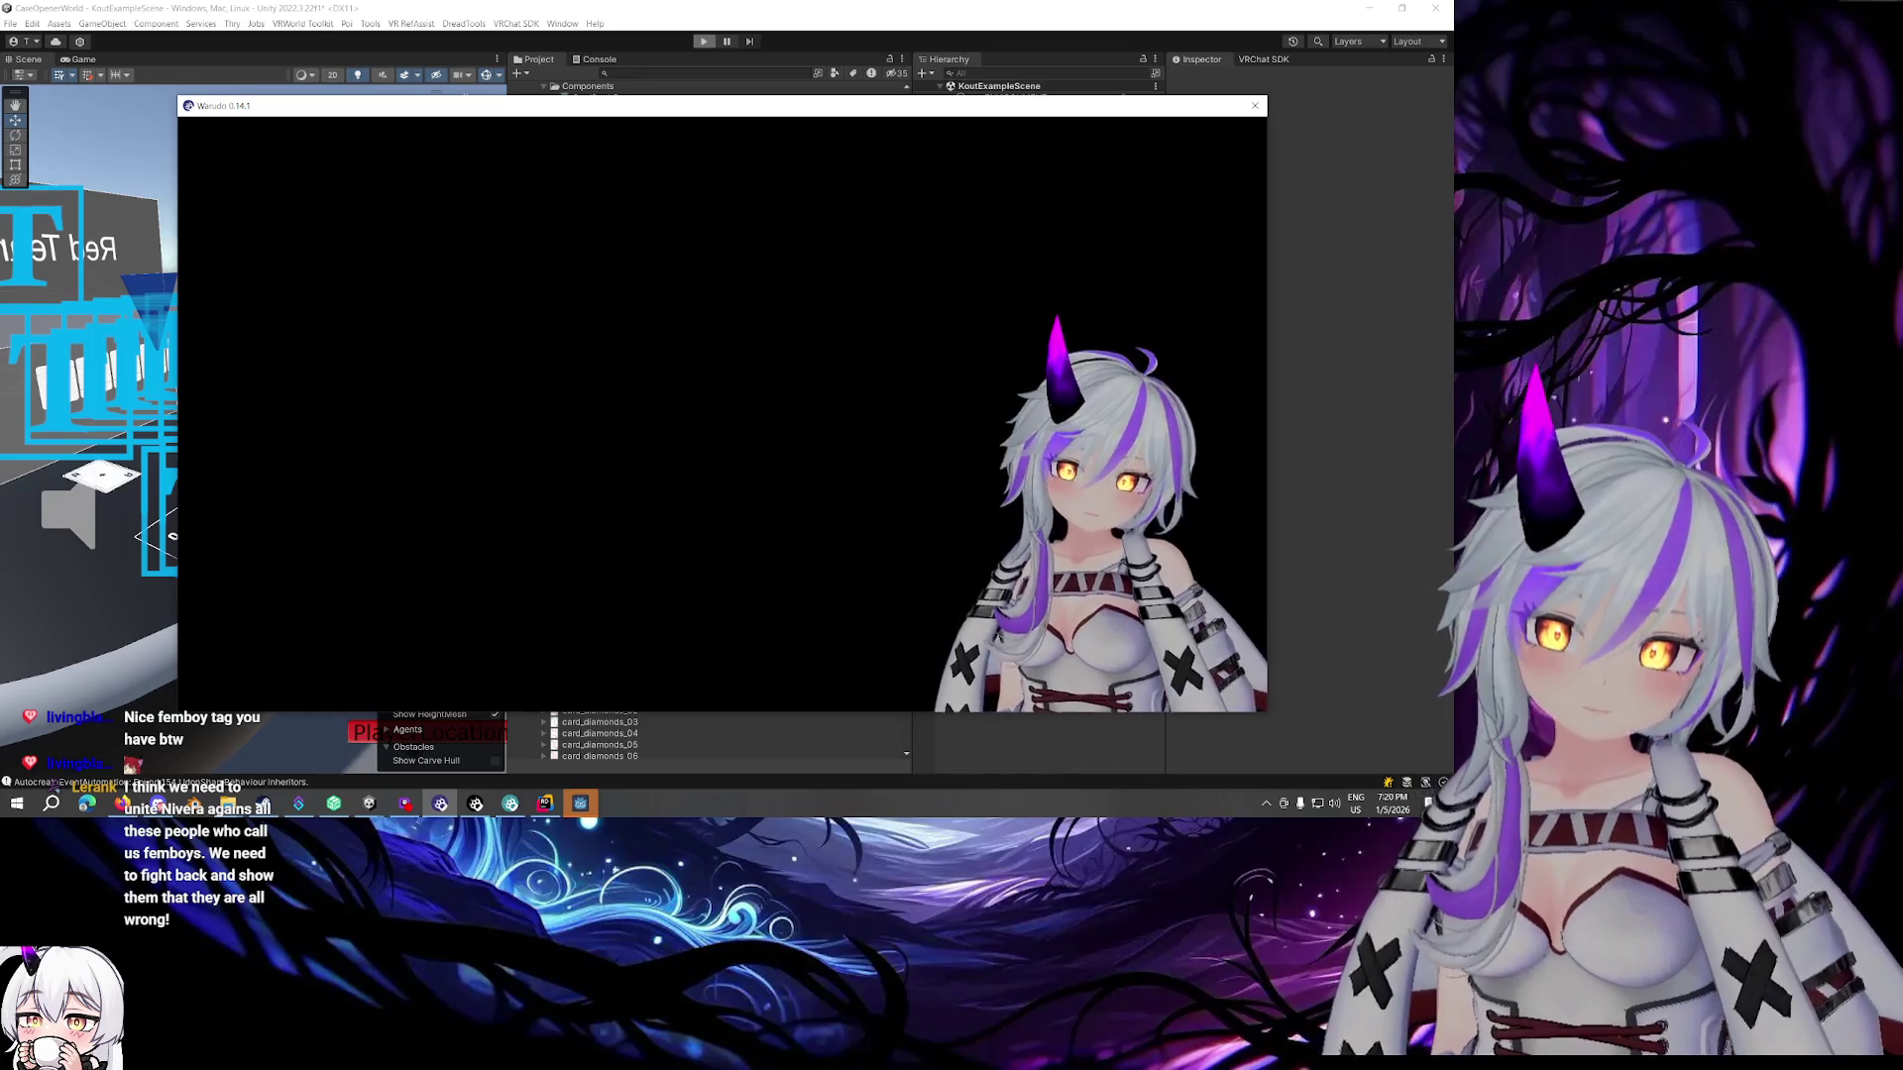
# Set the MediaPipe Tracker's Head Movement Intensity Y to 0.5 and close the Warudo Editor
pyautogui.scroll(-3, 802, 444)
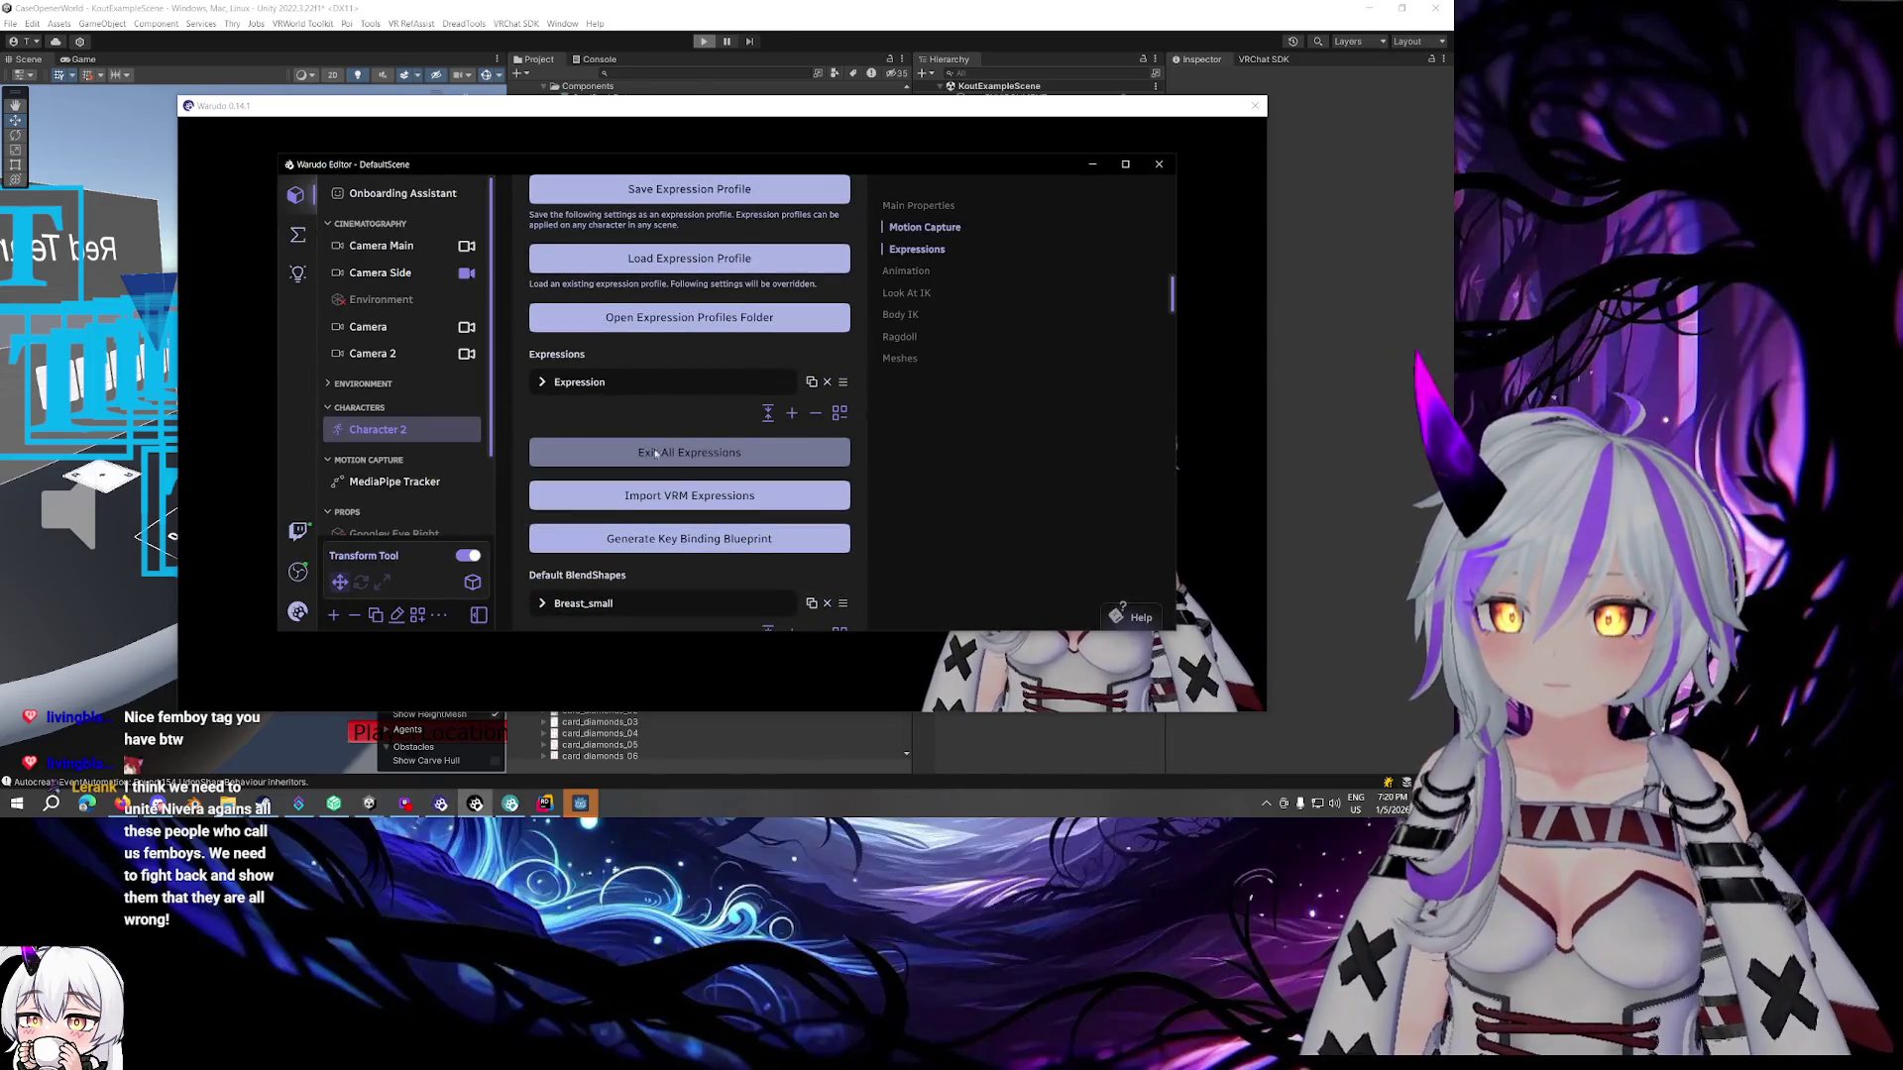
pyautogui.scroll(-5, 632, 453)
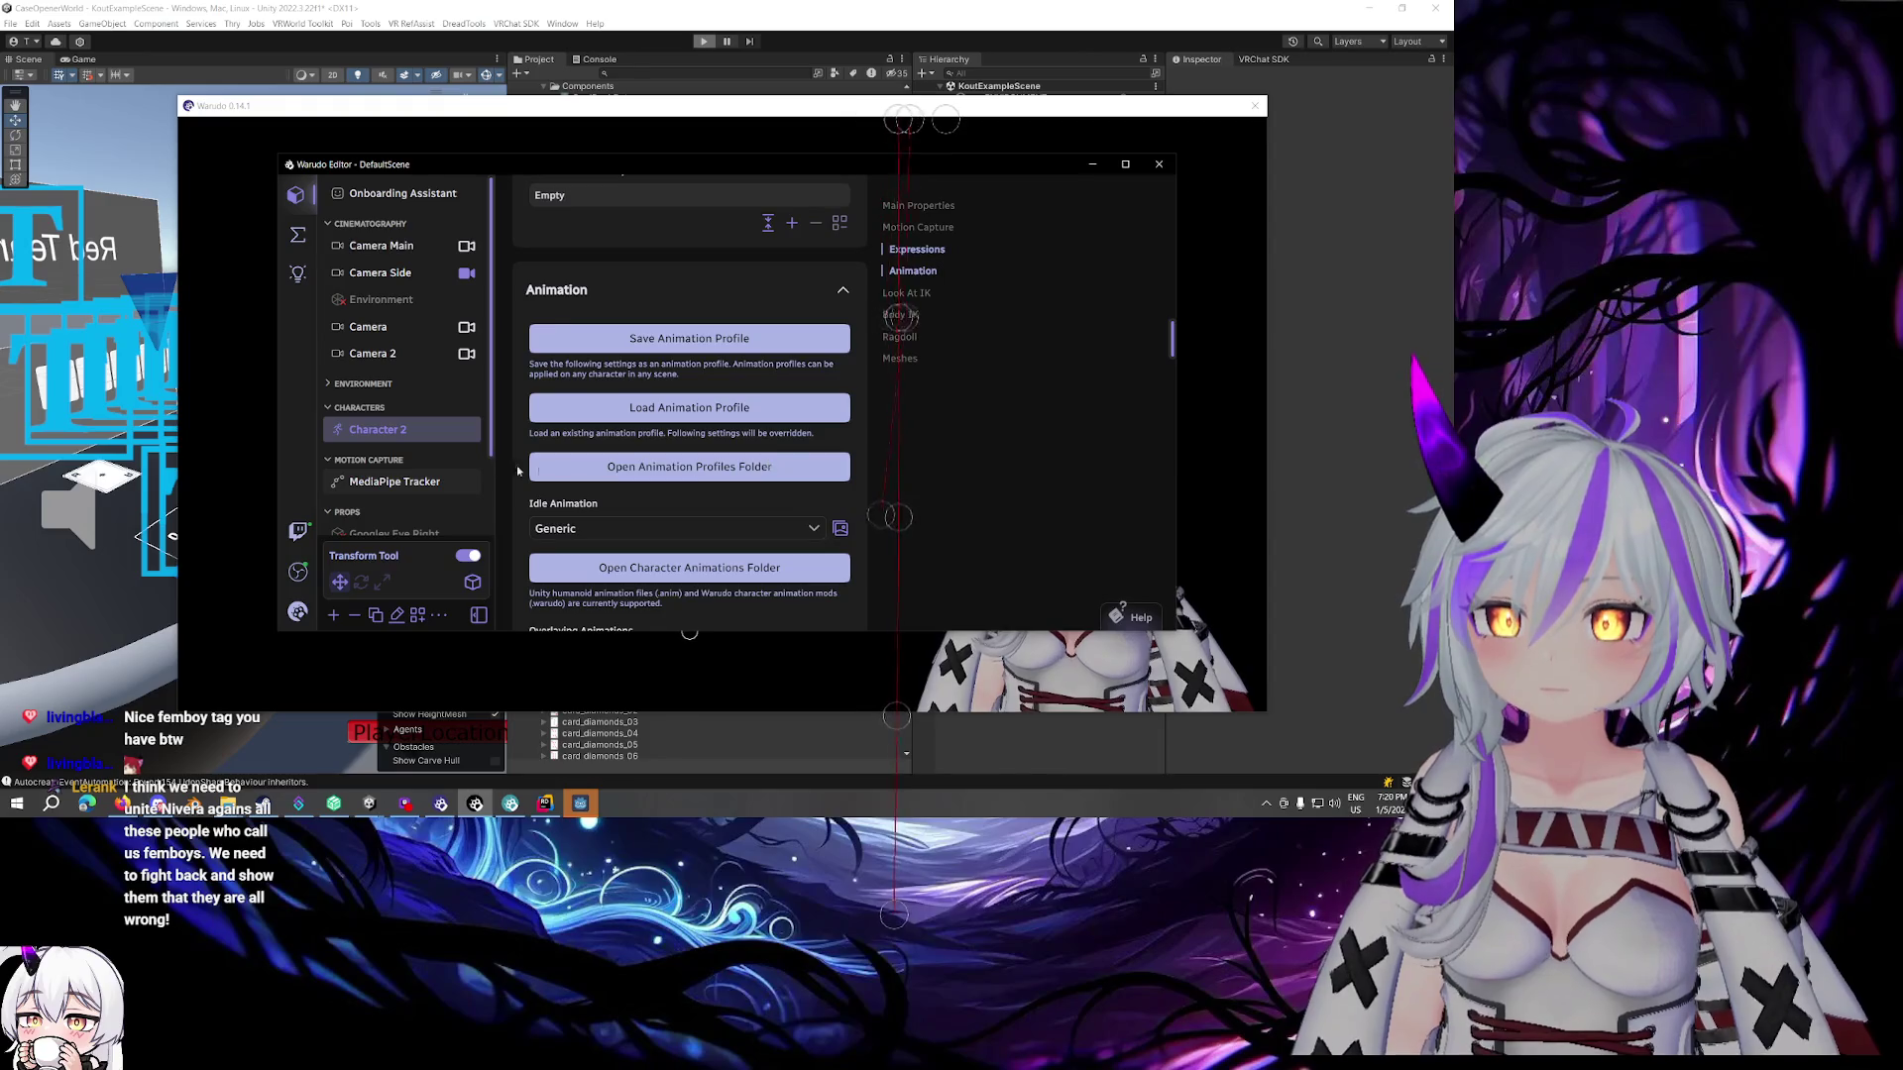
pyautogui.click(395, 481)
pyautogui.click(593, 430)
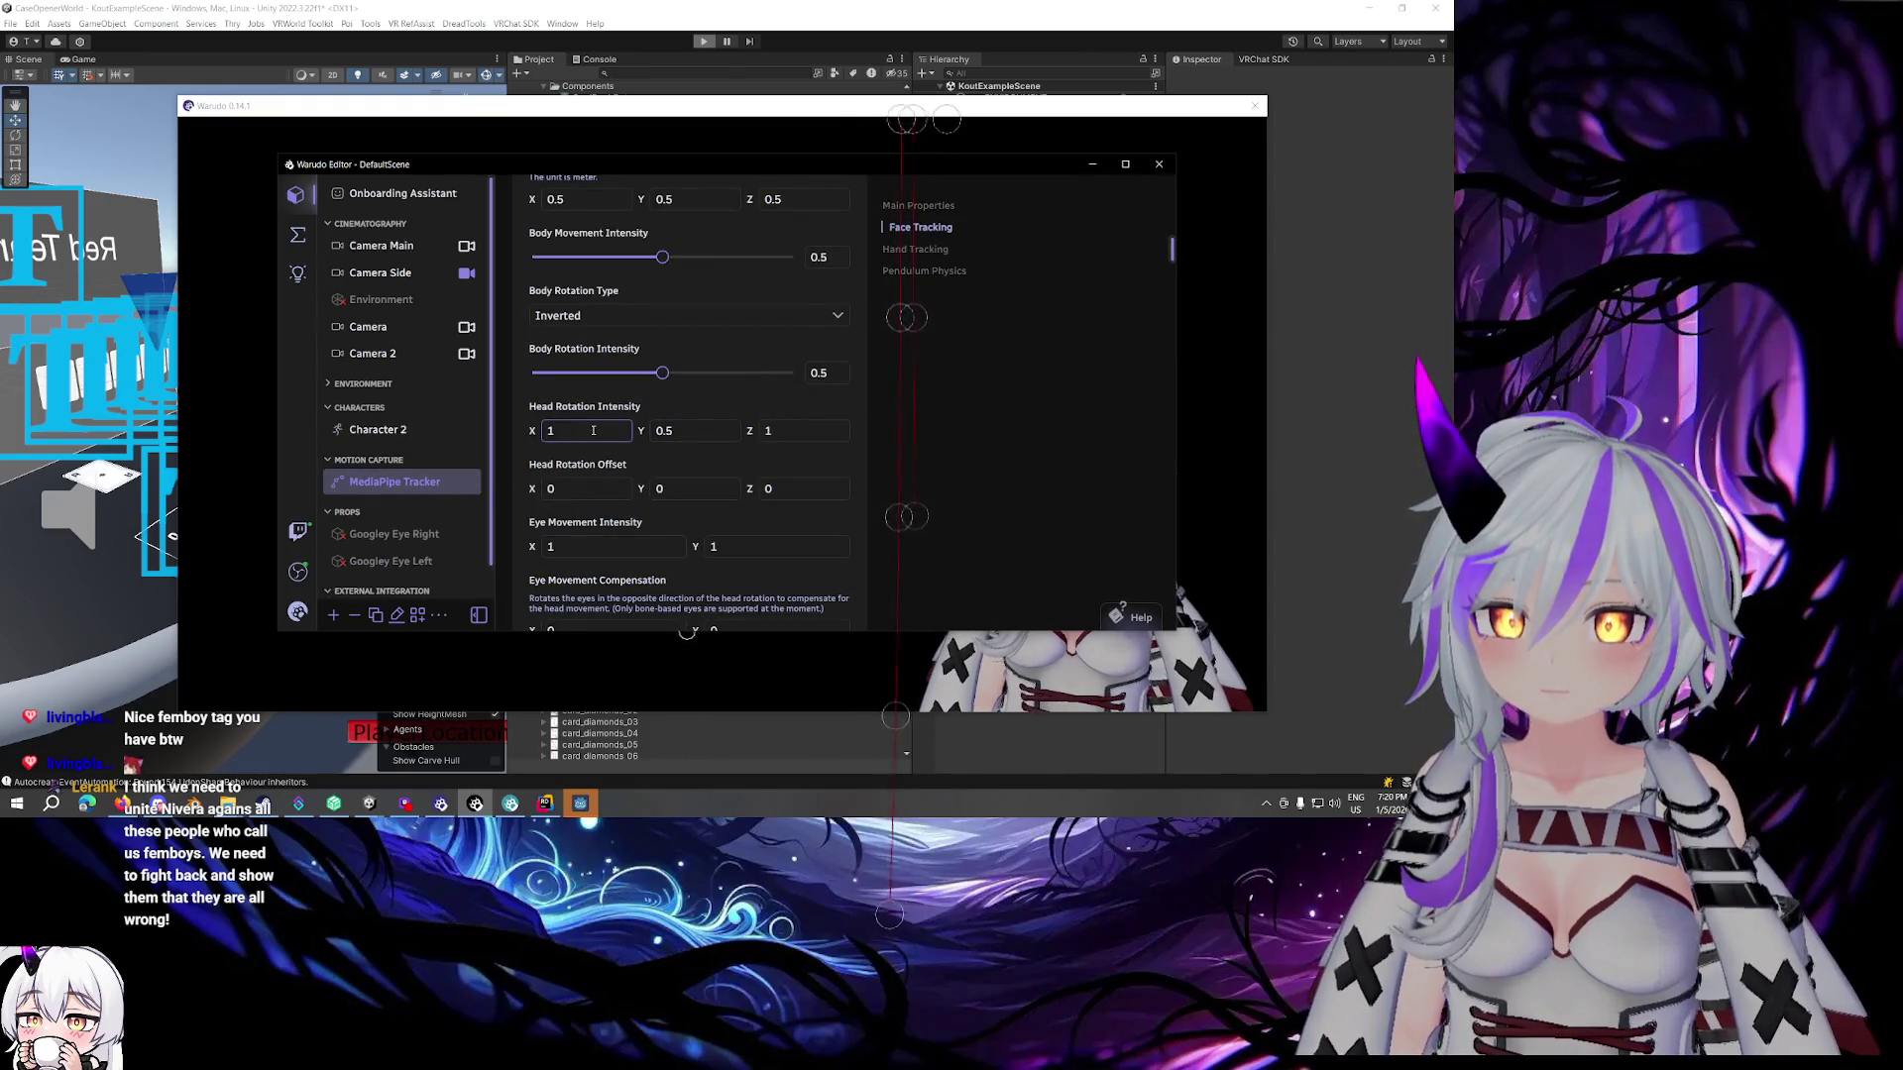
pyautogui.scroll(3, 634, 421)
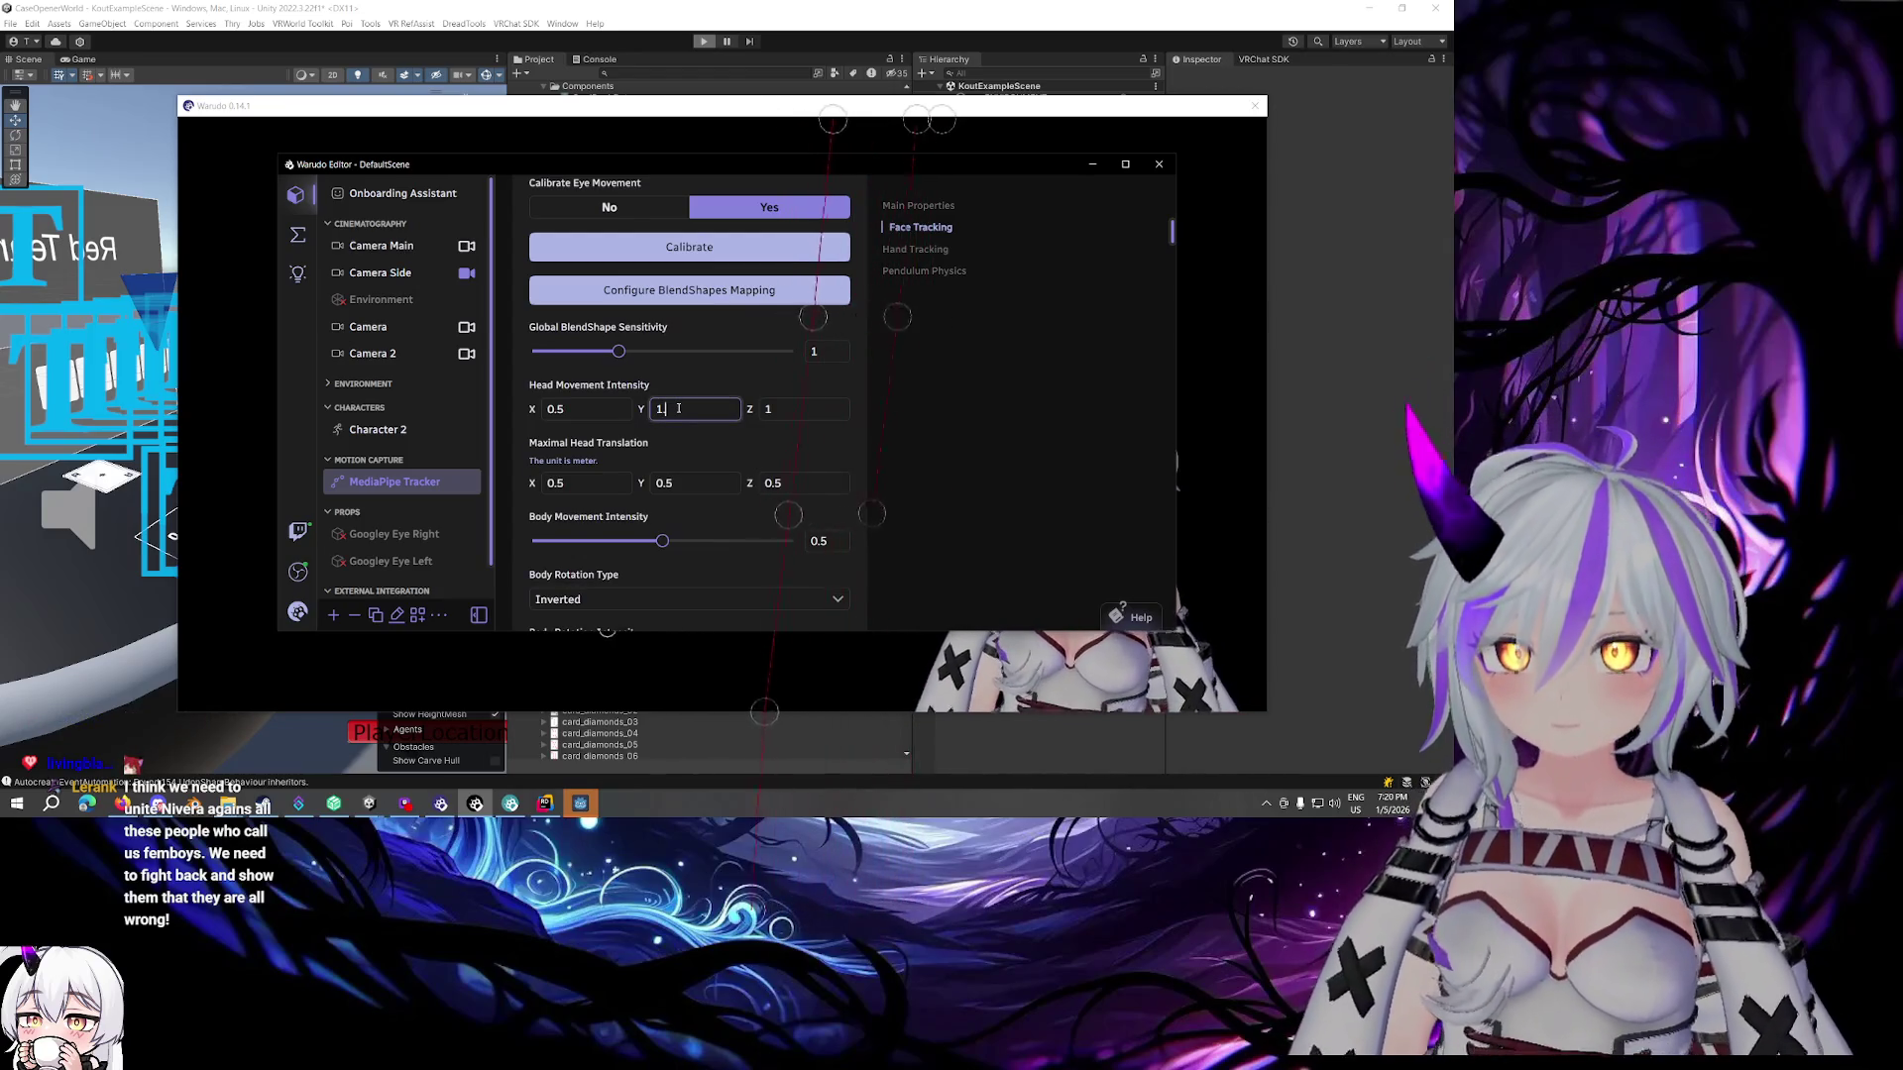
pyautogui.press('BackSpace')
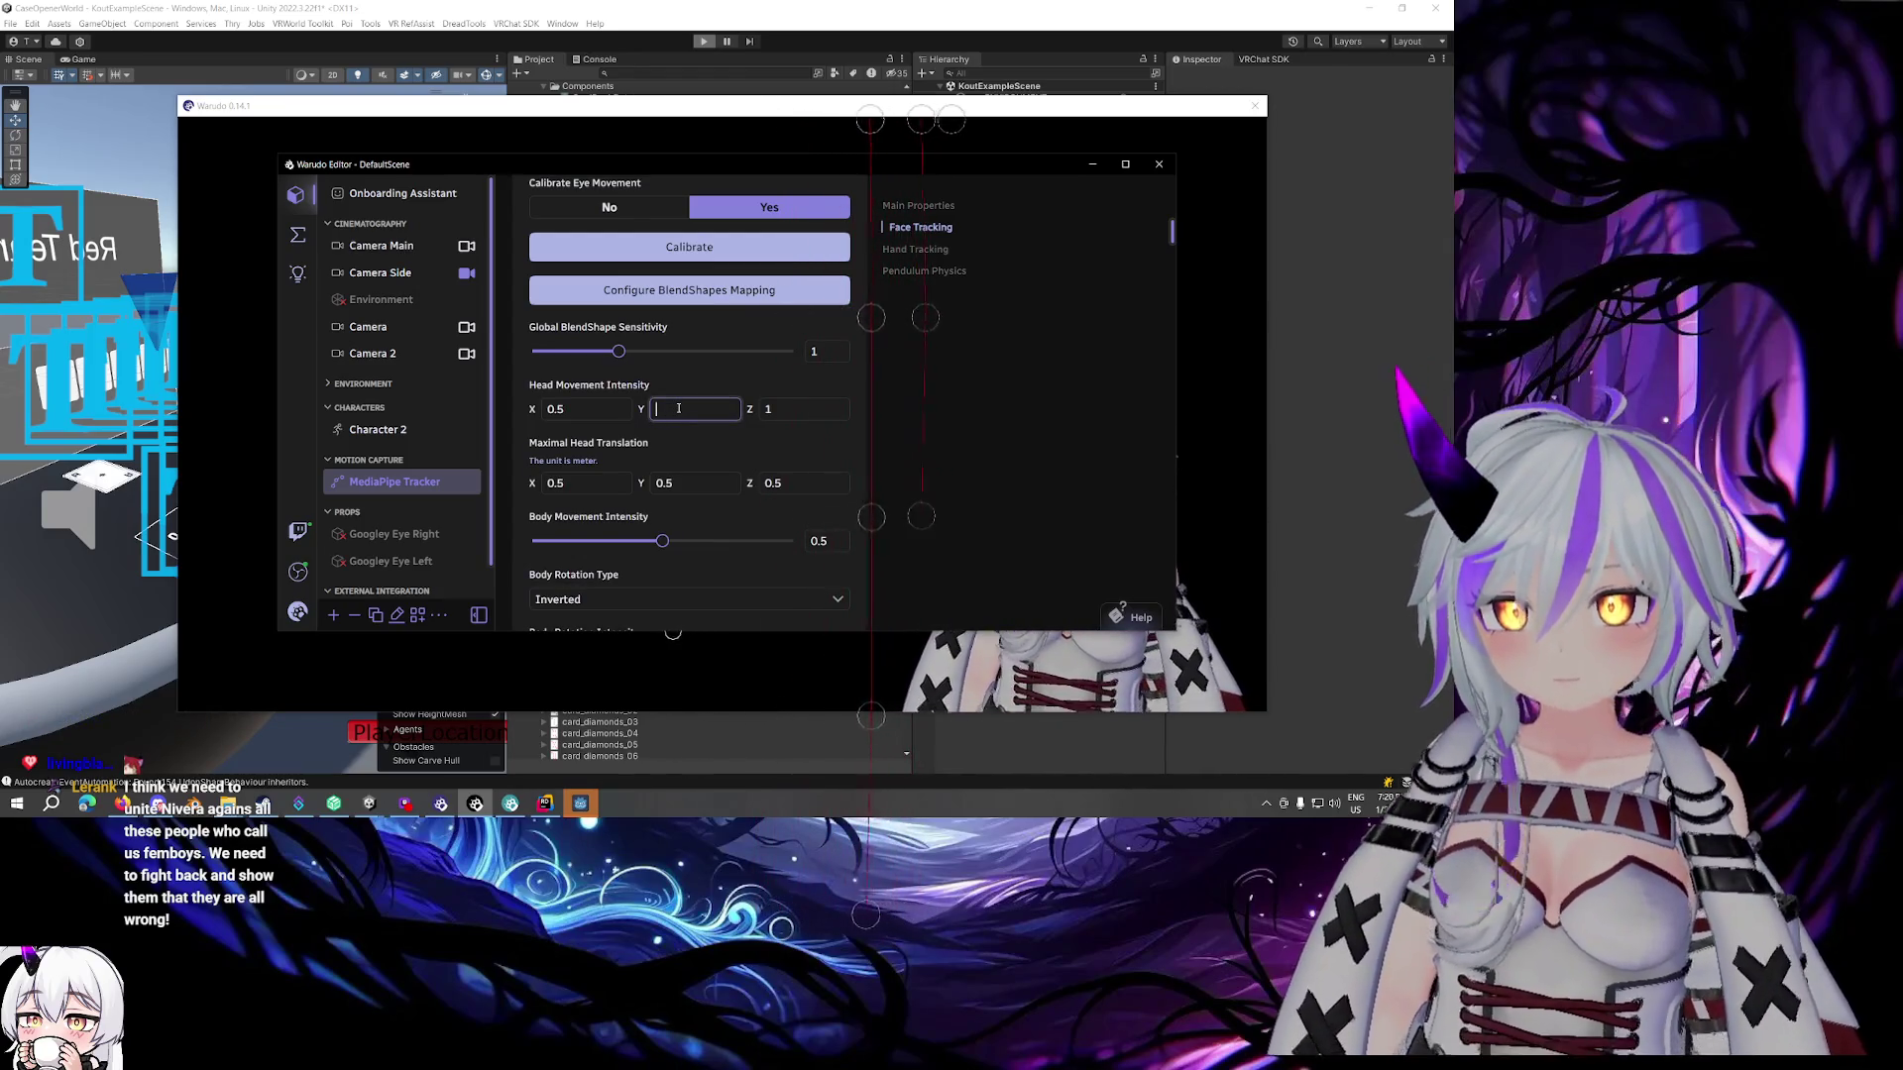
pyautogui.write('0.5')
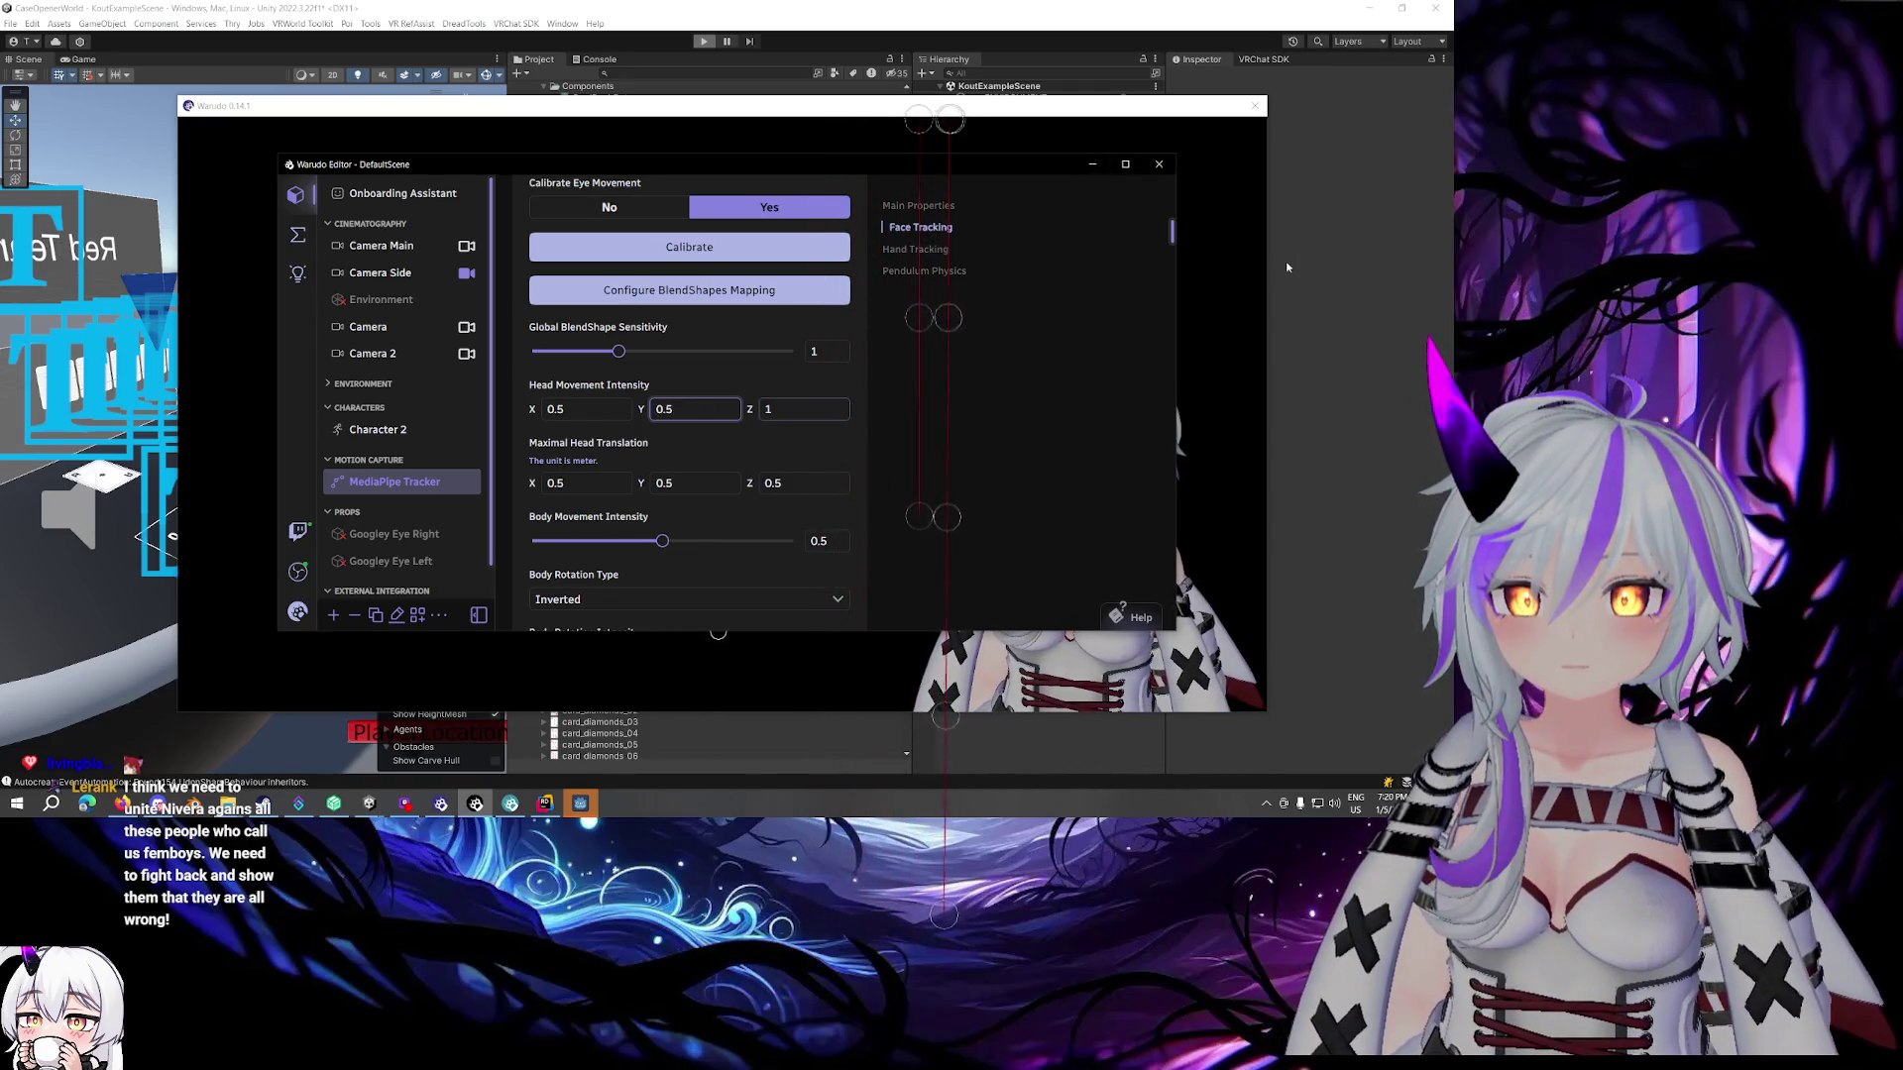
pyautogui.click(1234, 295)
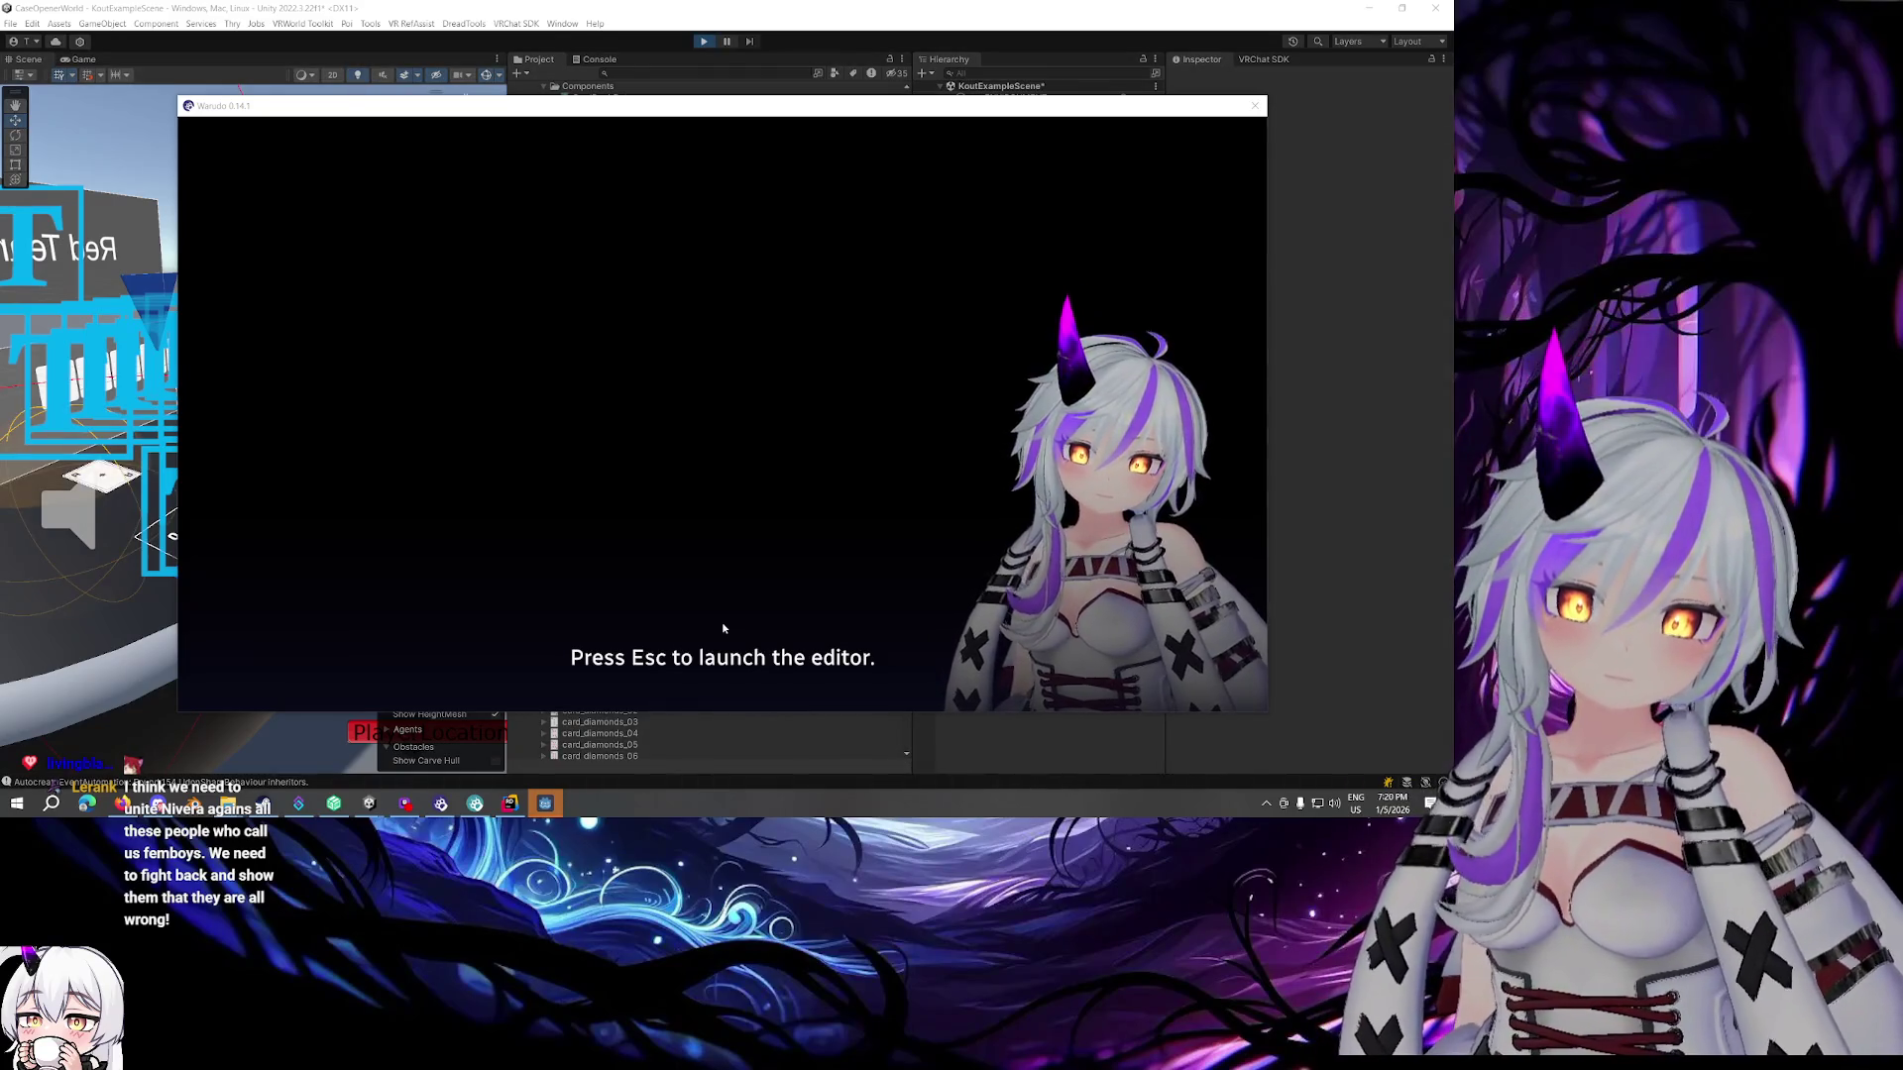
pyautogui.hotkey('alt', 'Tab')
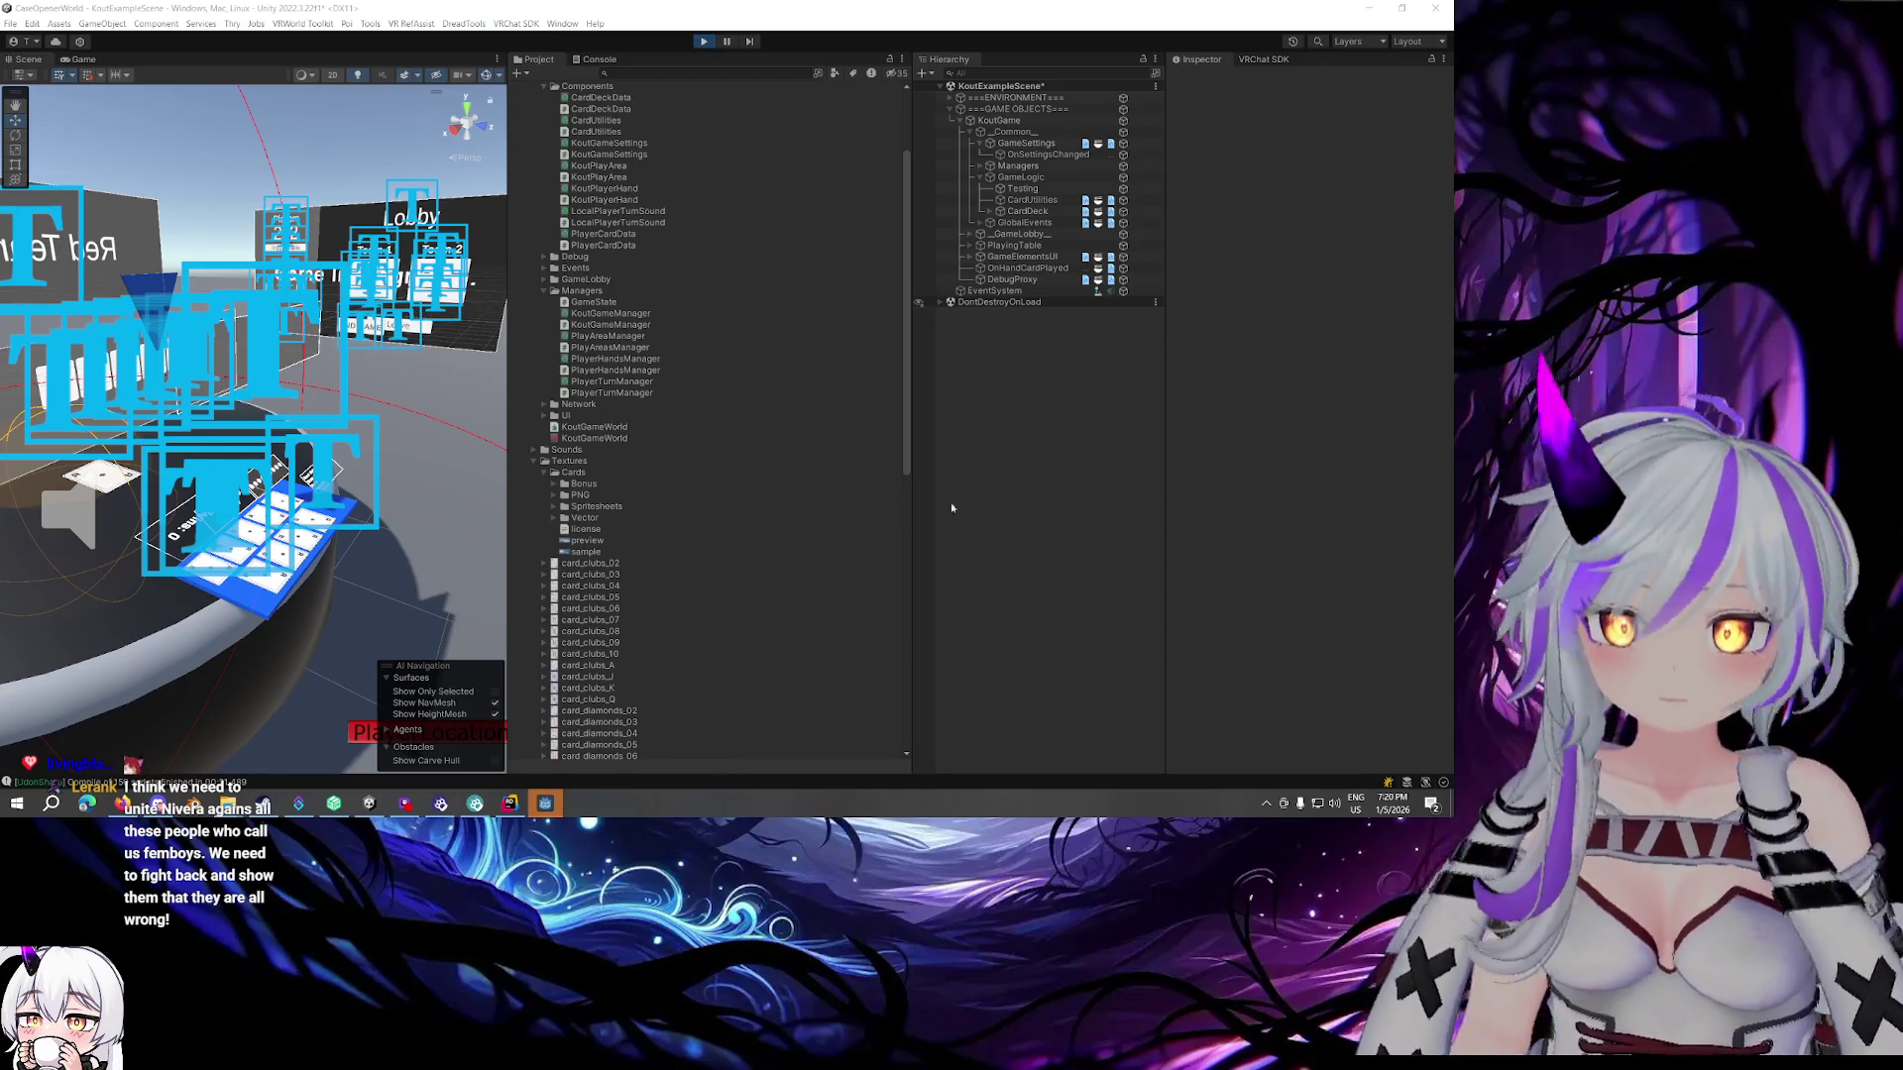
# View the Deck list log output in the Console, then exit Play mode
pyautogui.click(598, 60)
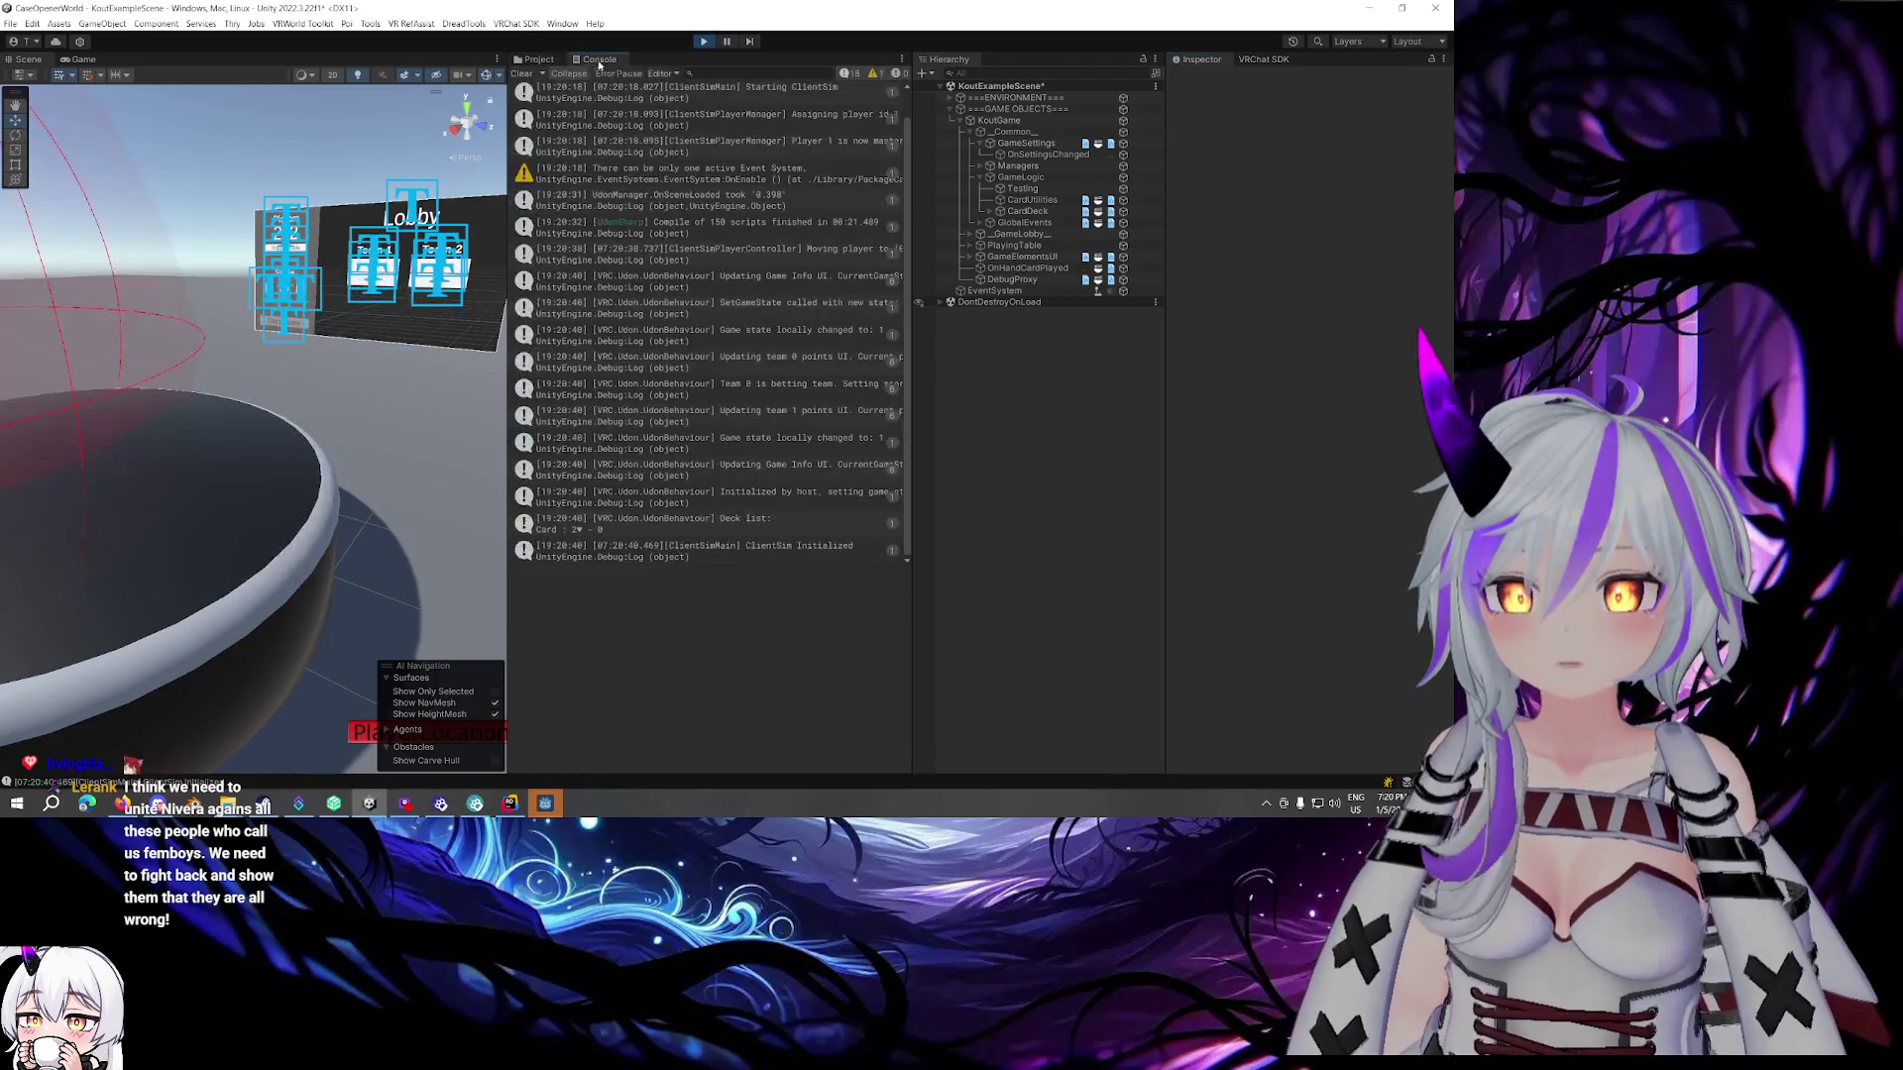
pyautogui.click(763, 519)
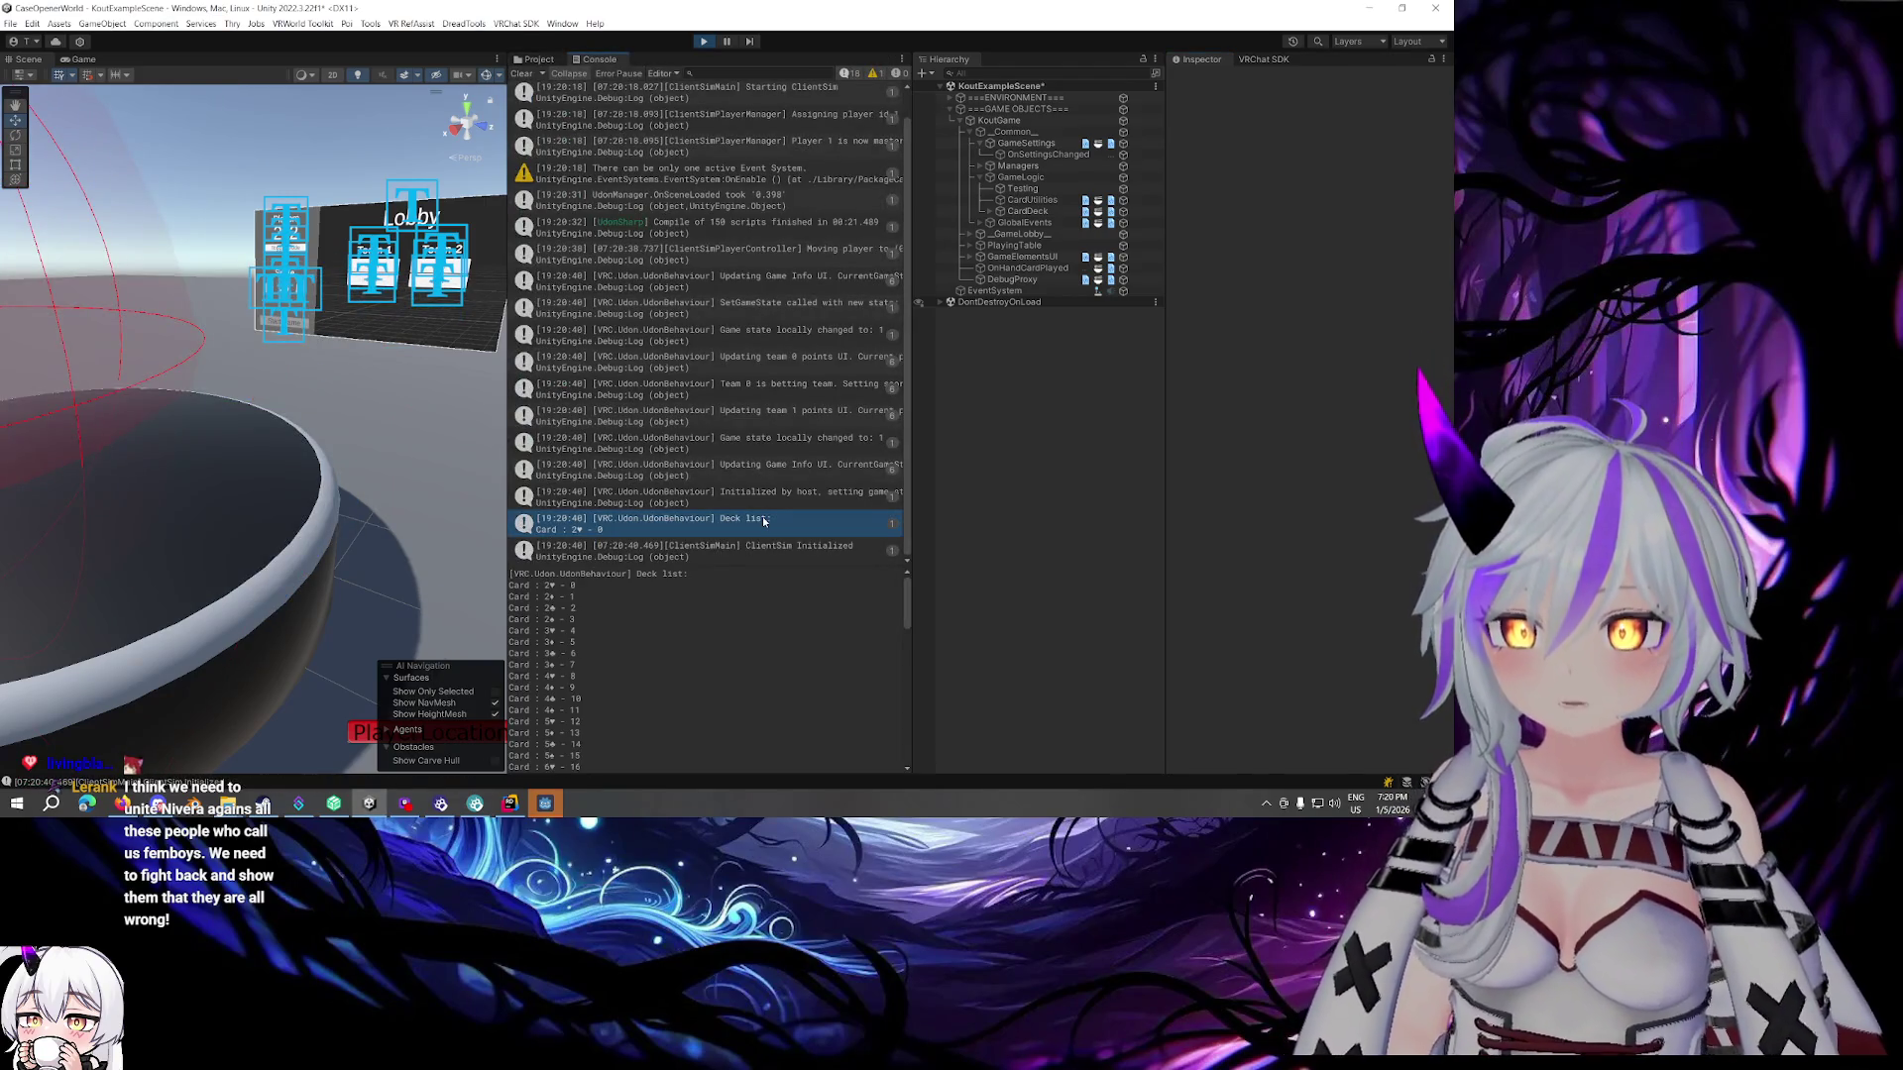
pyautogui.click(703, 44)
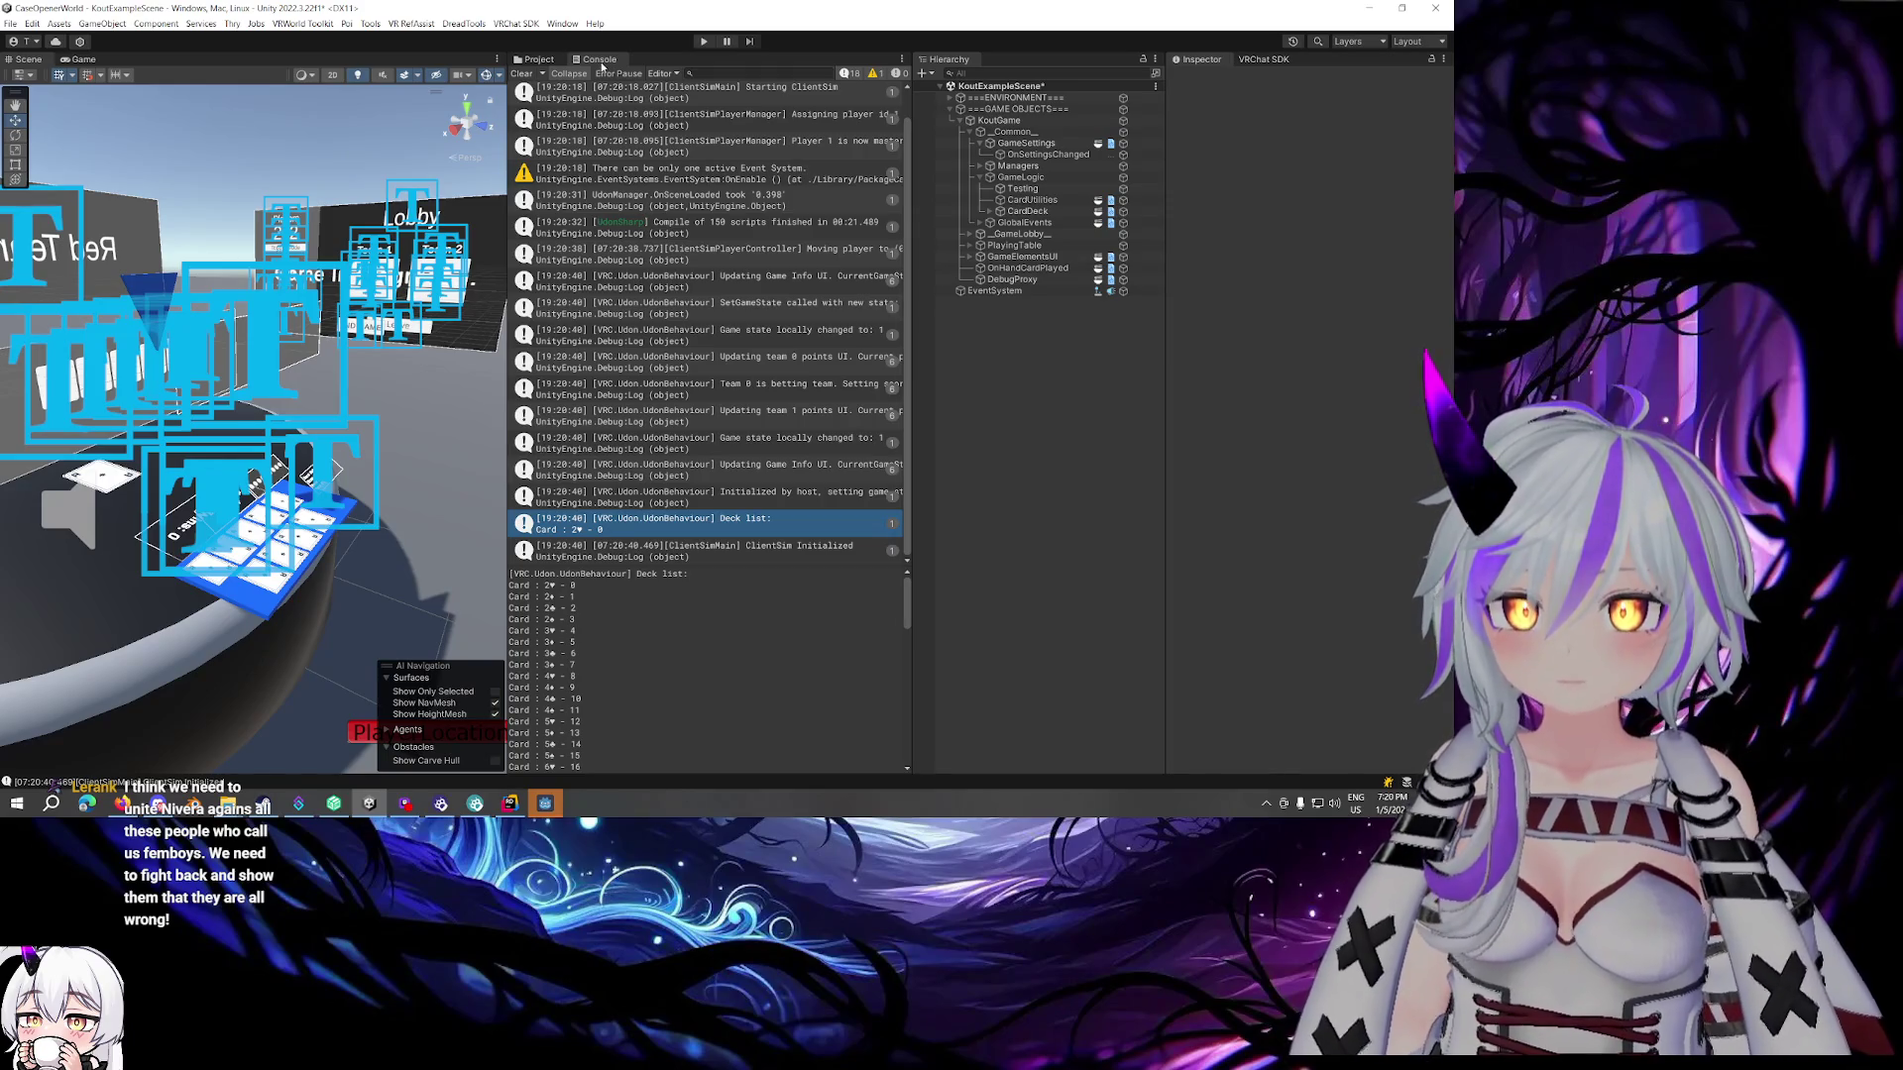
pyautogui.rightClick(601, 63)
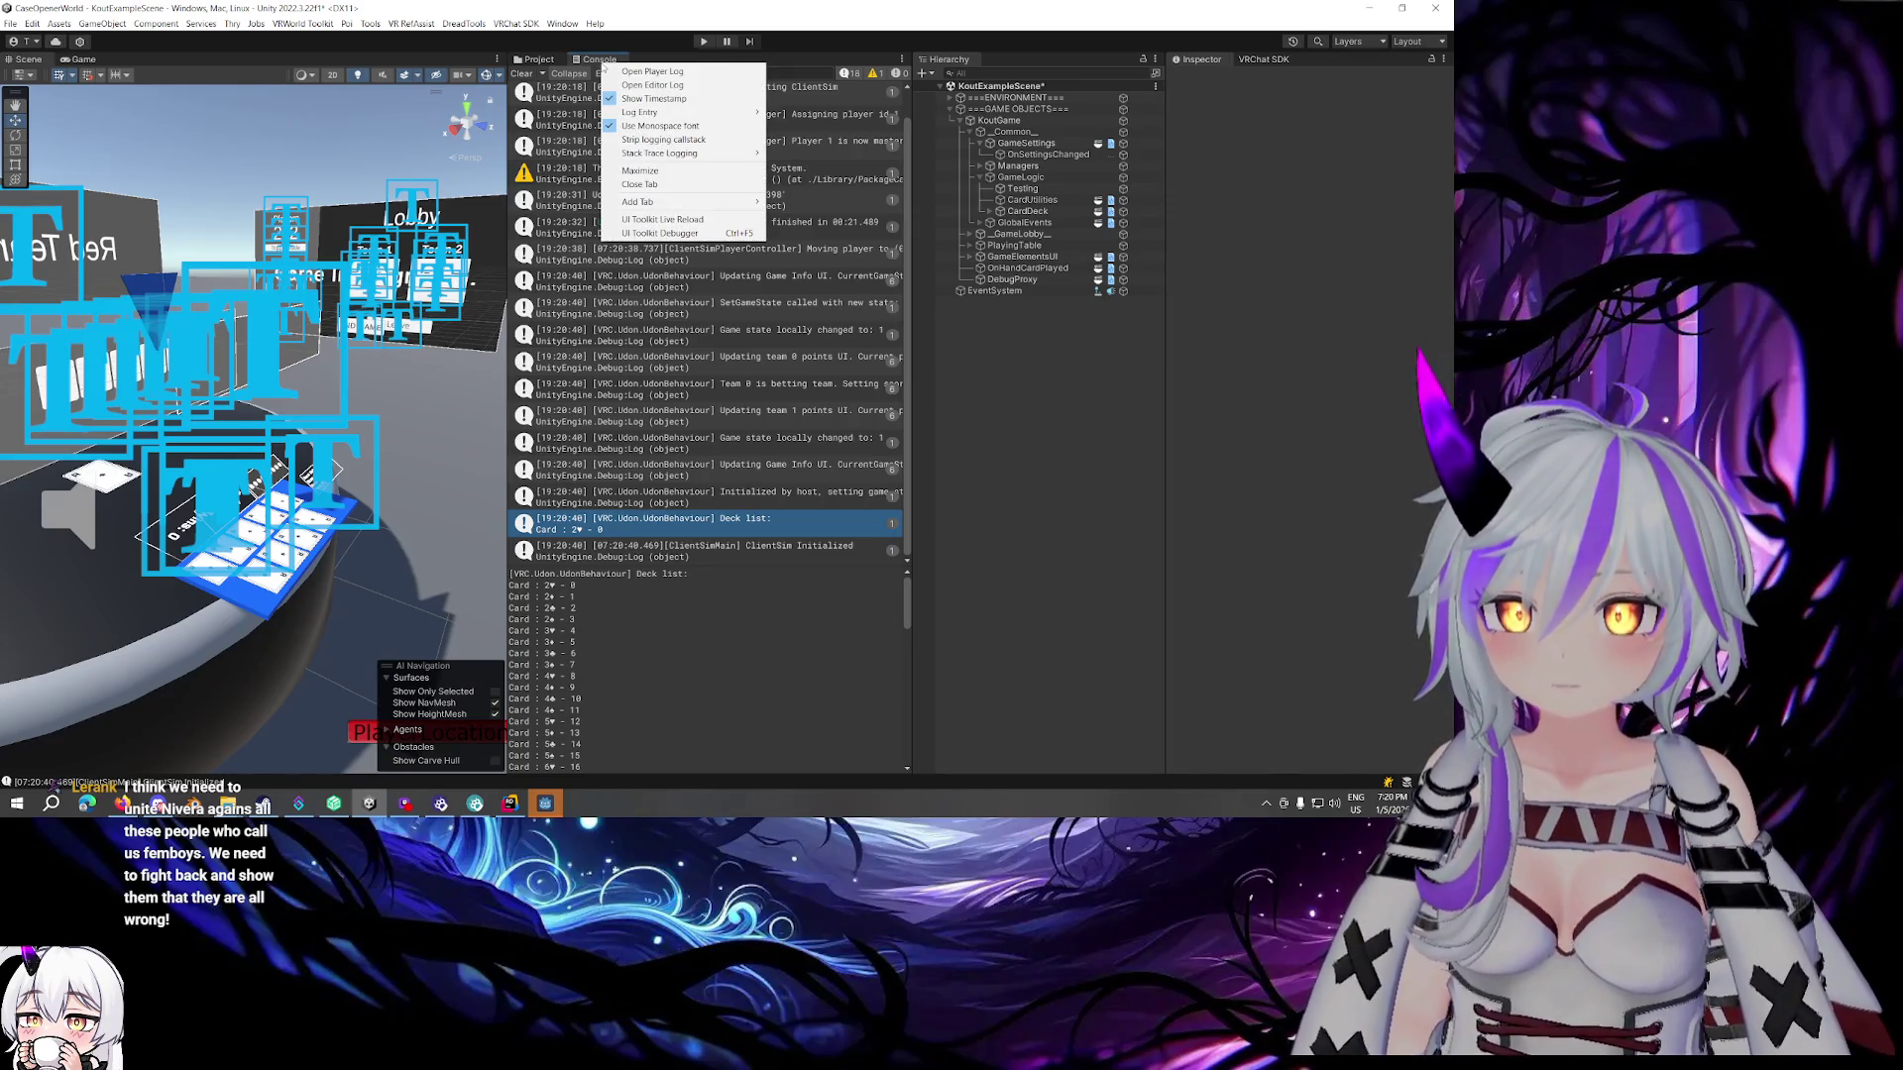
pyautogui.click(693, 140)
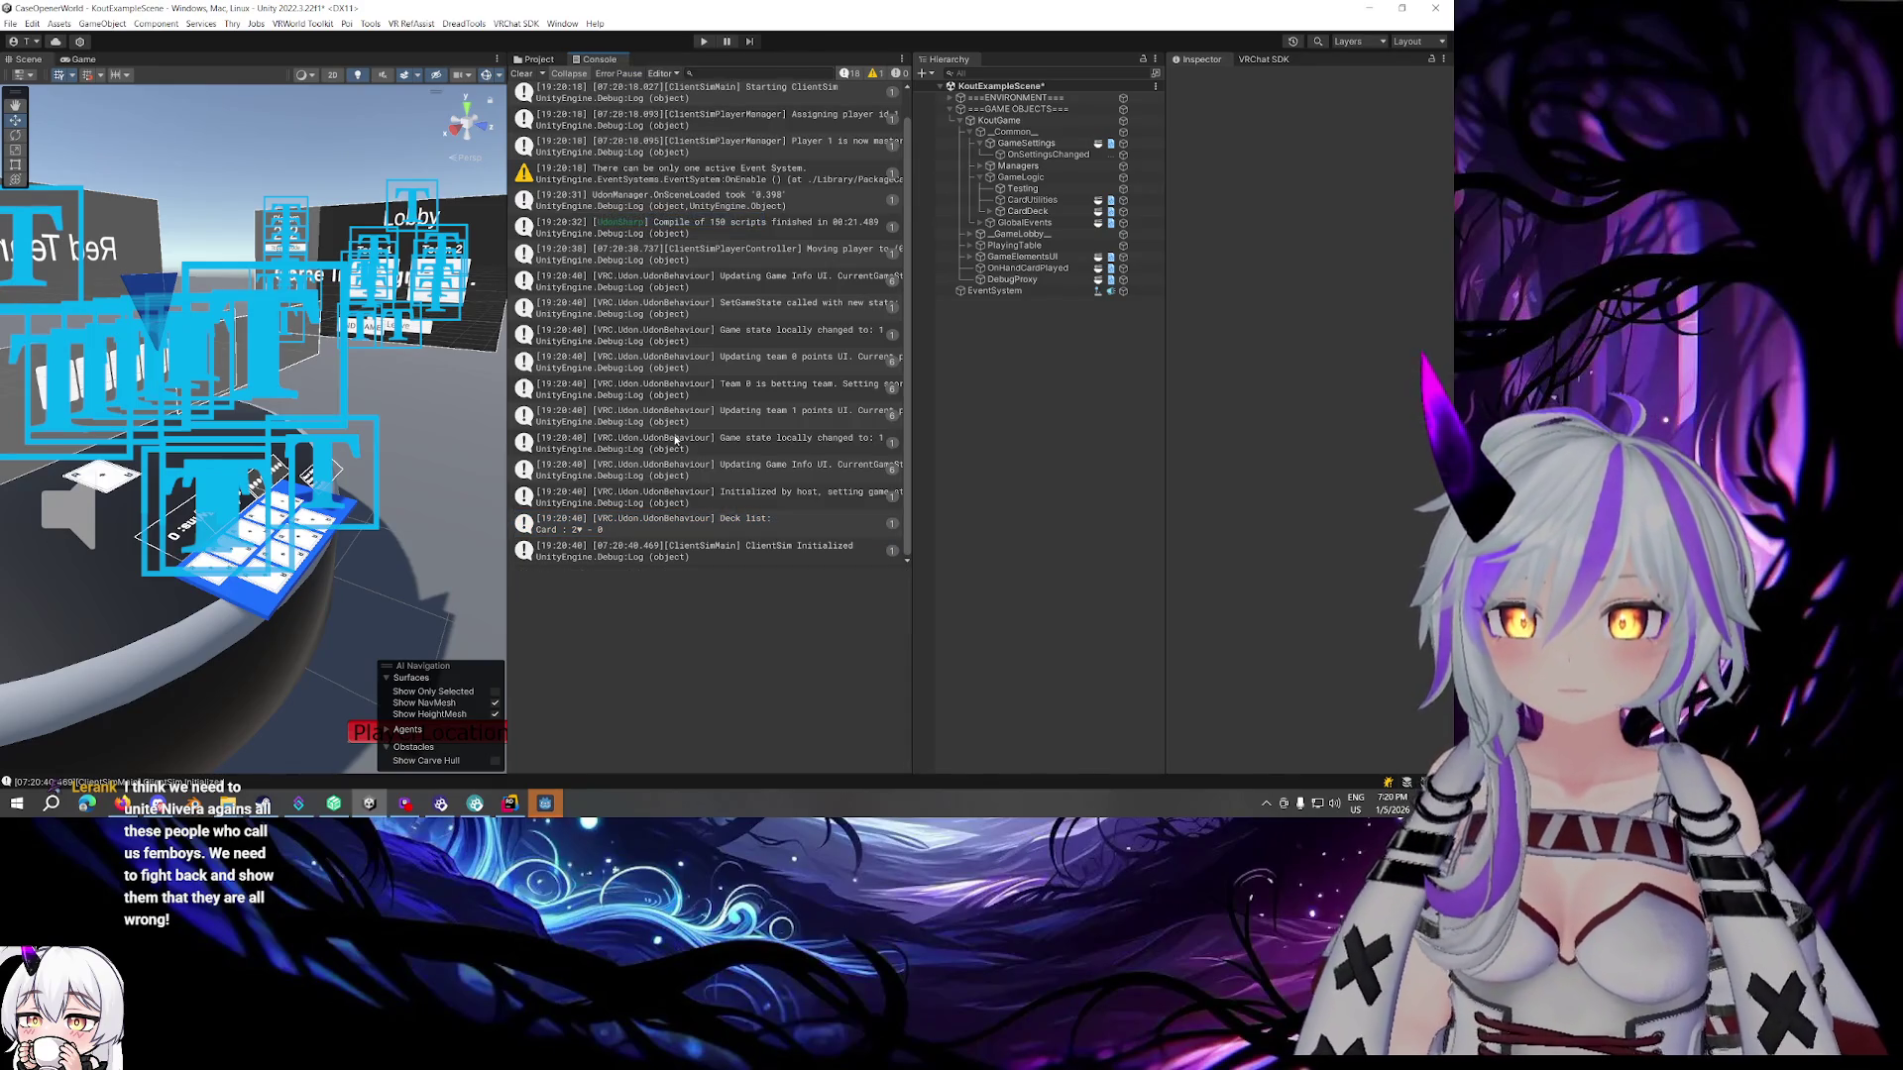
# Select the Deck list log entry and copy its full card listing
pyautogui.click(637, 230)
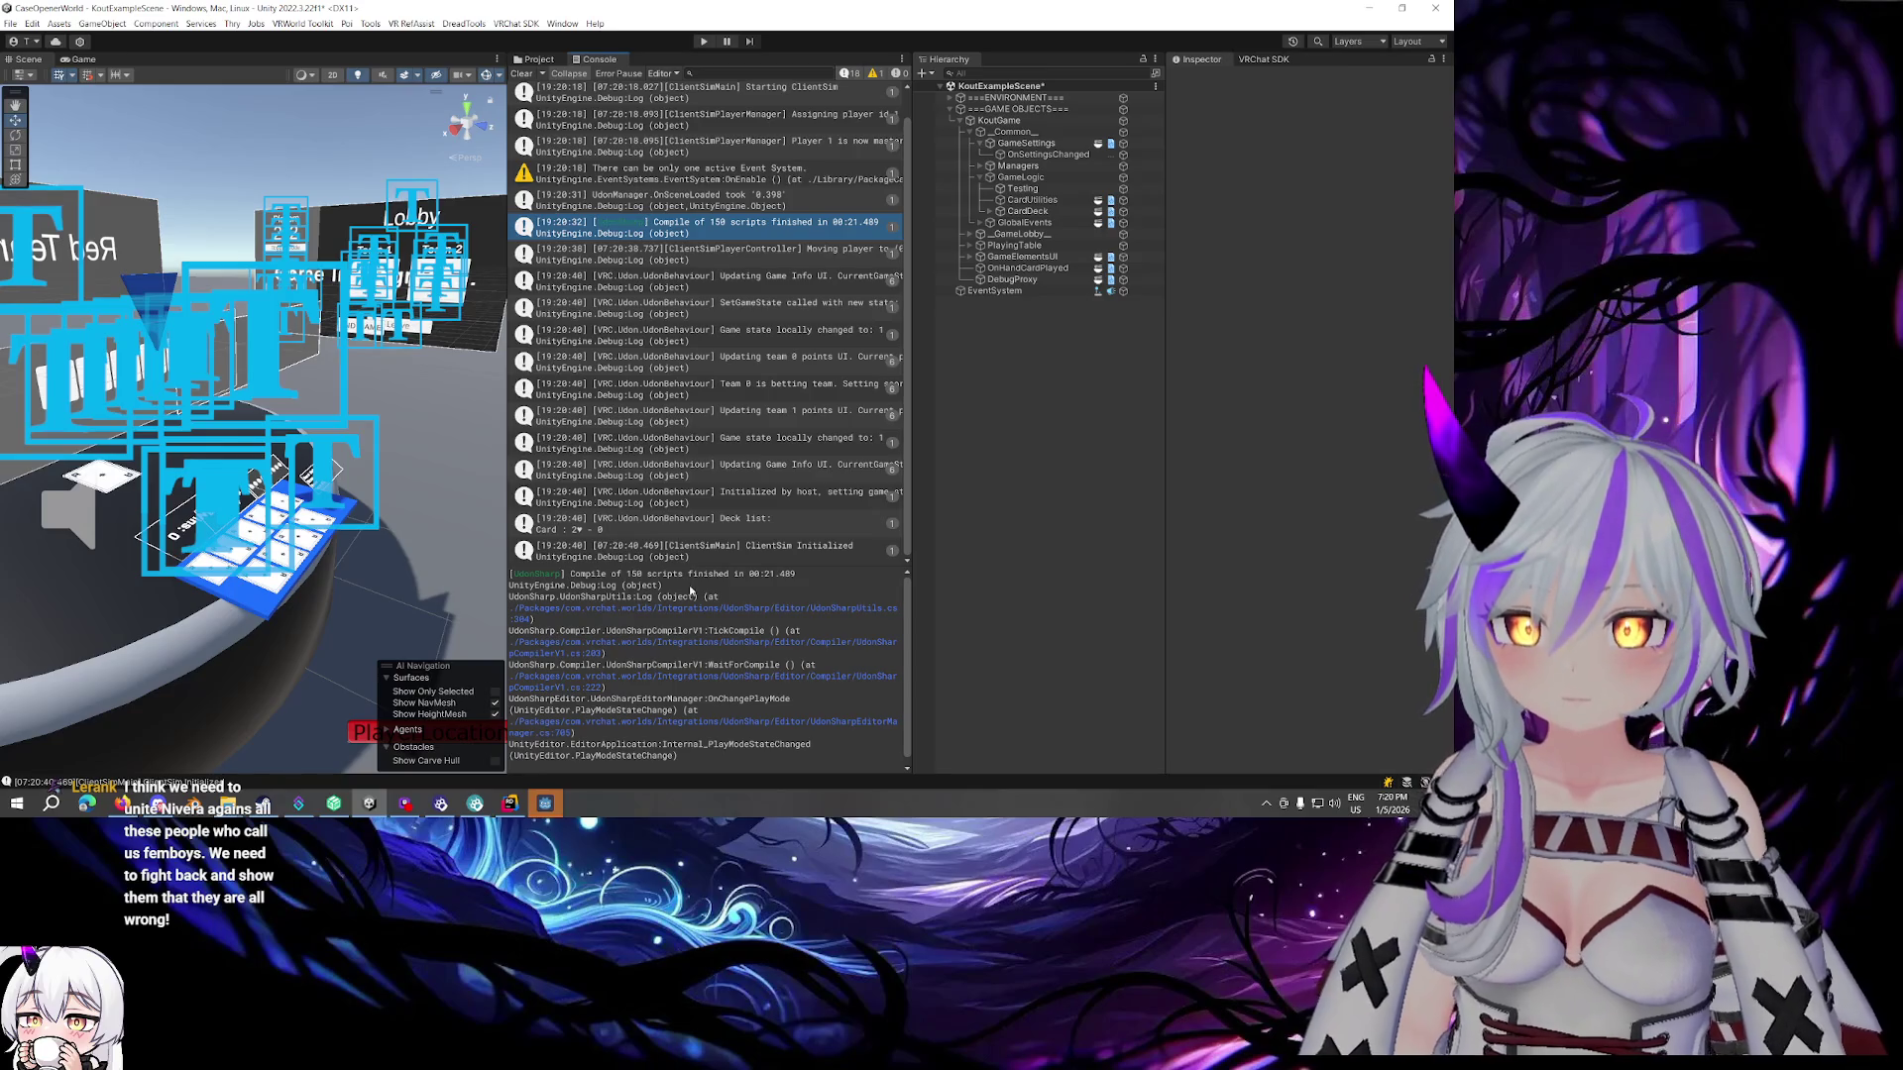
pyautogui.click(704, 528)
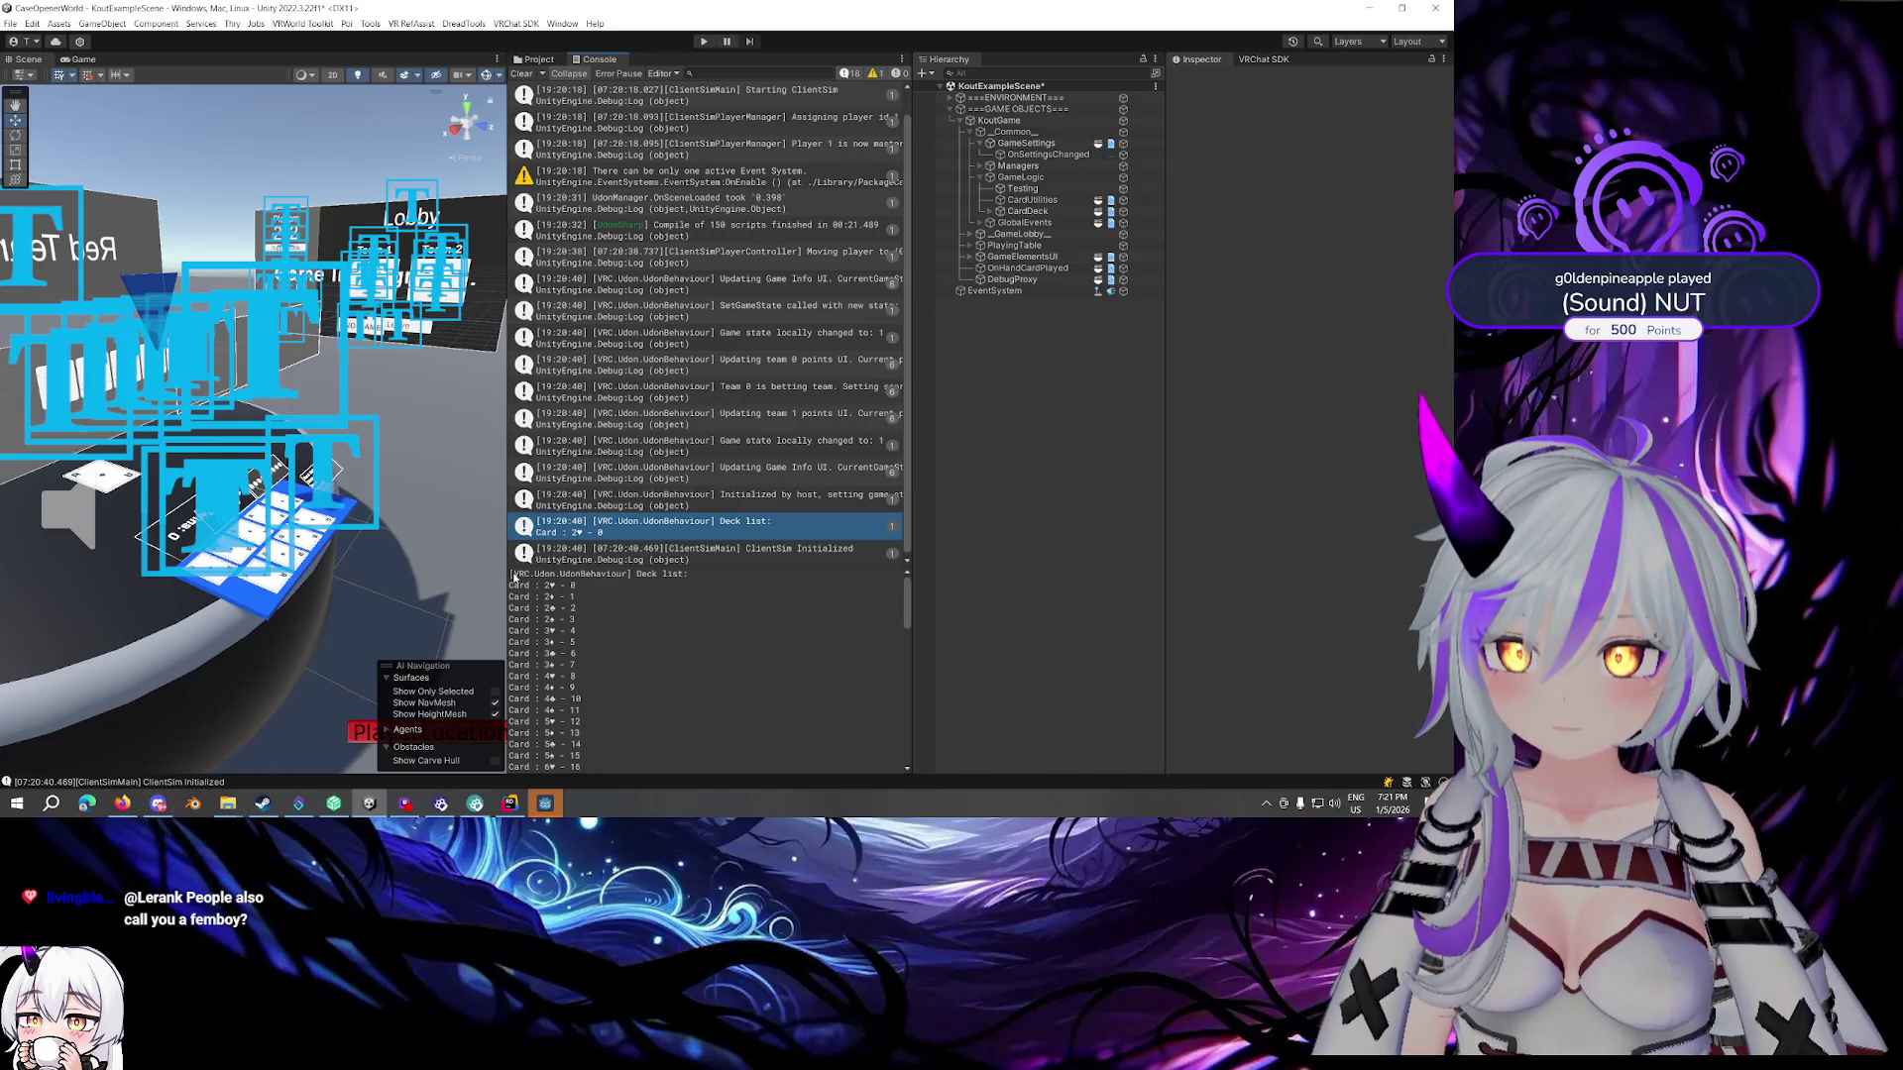
pyautogui.scroll(-10, 693, 633)
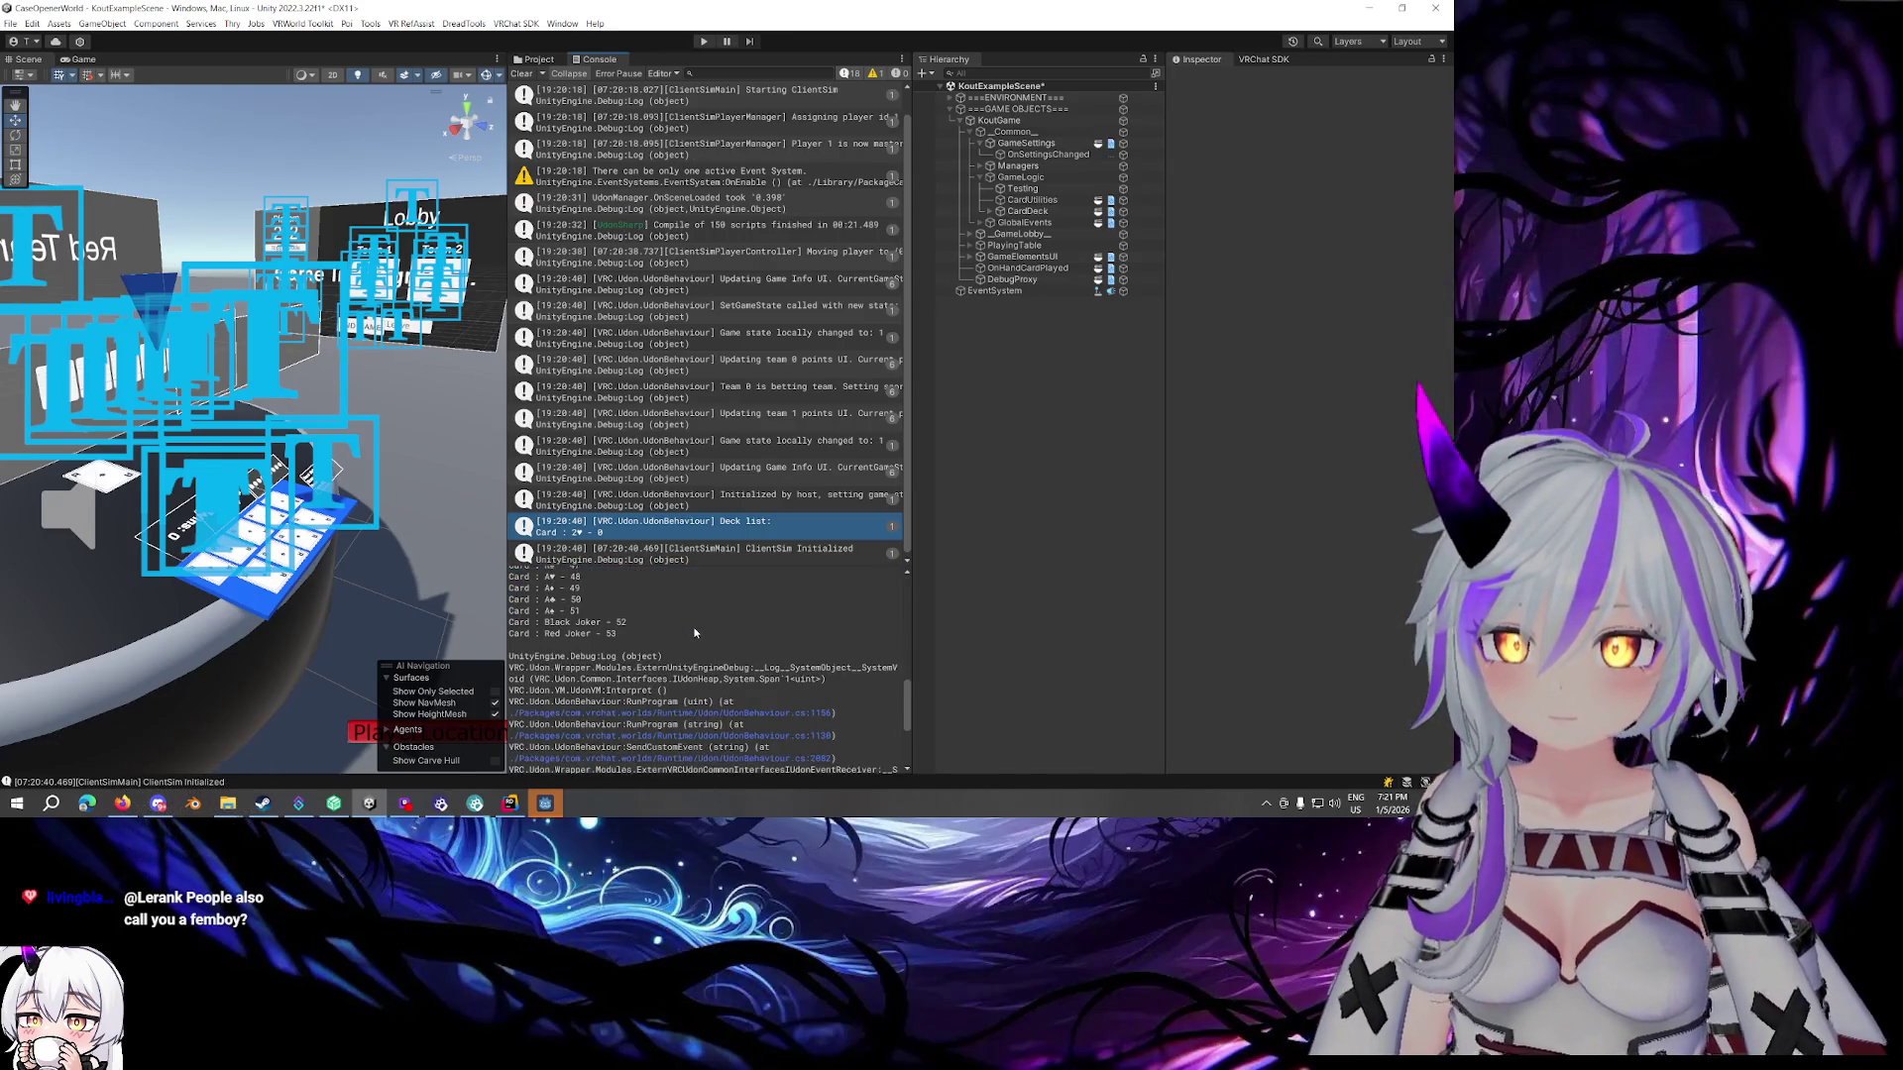
pyautogui.hotkey('ctrl', 'a')
pyautogui.scroll(10, 696, 634)
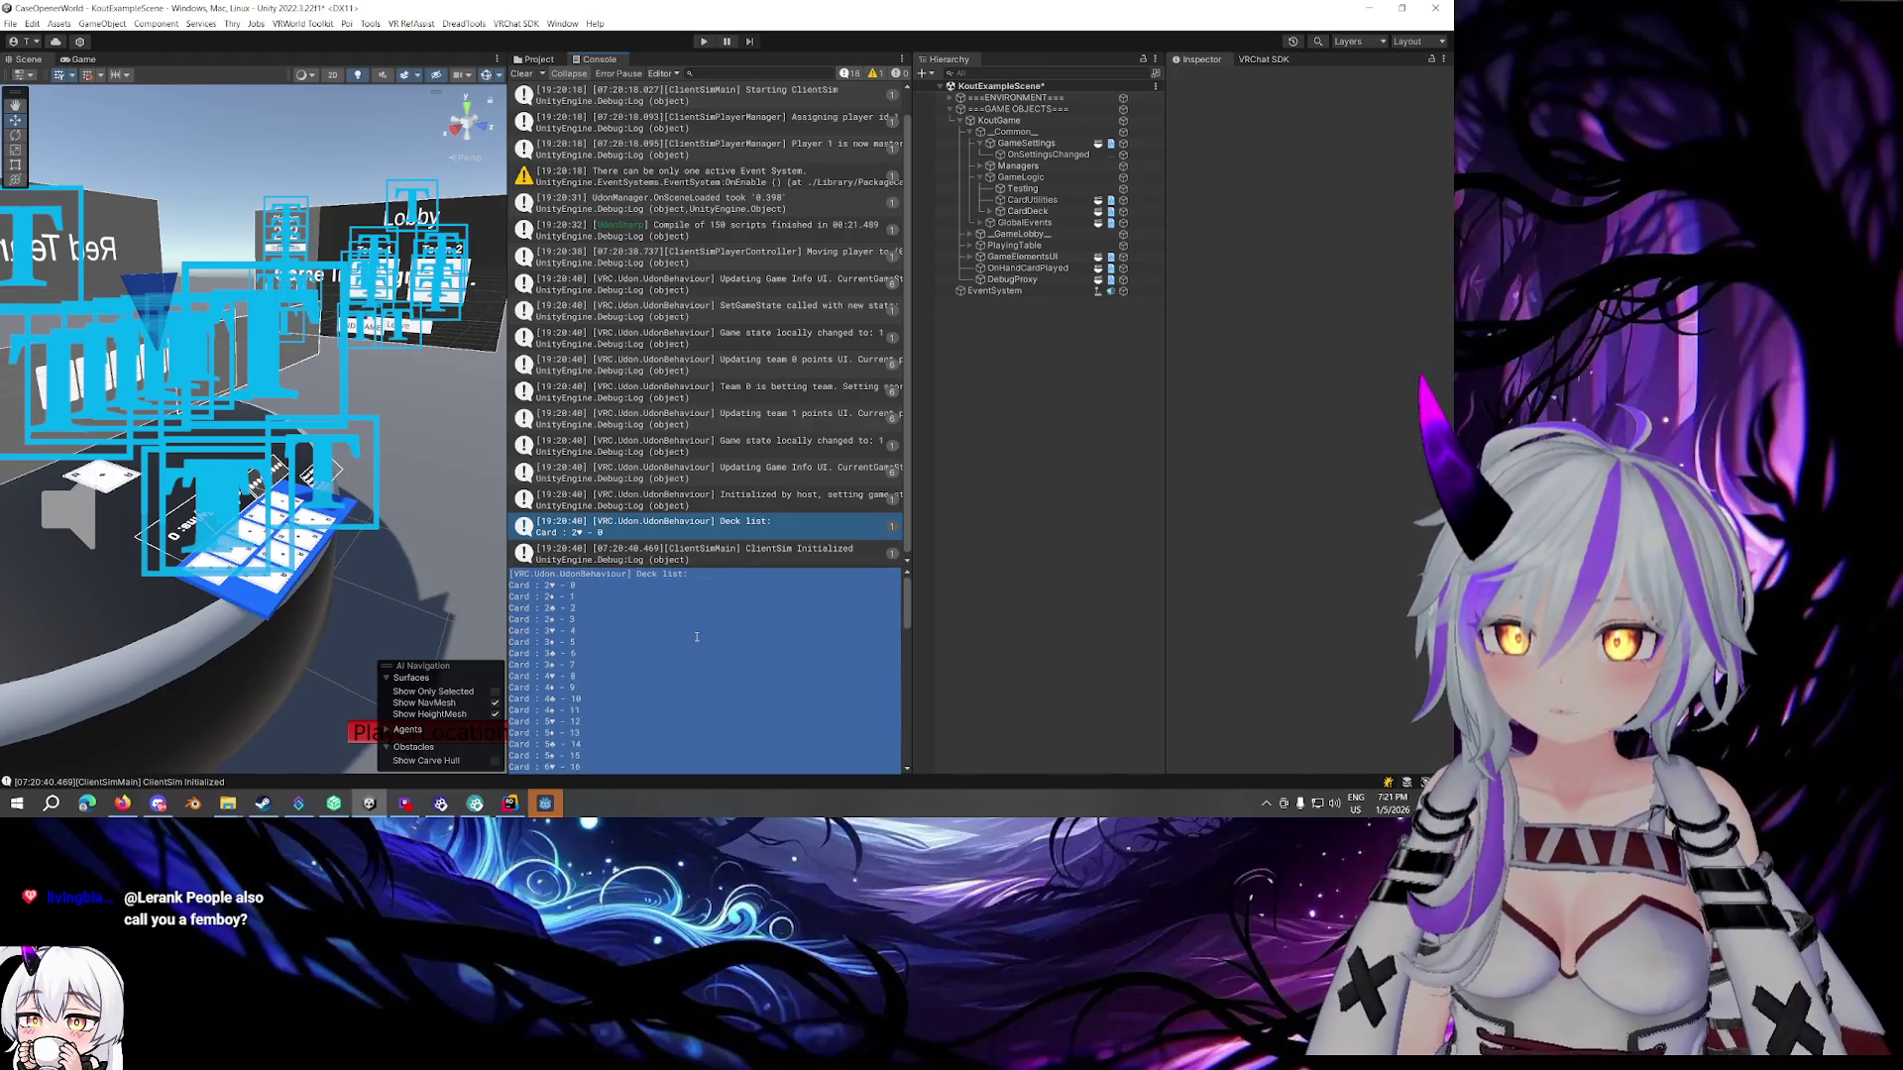
pyautogui.click(228, 803)
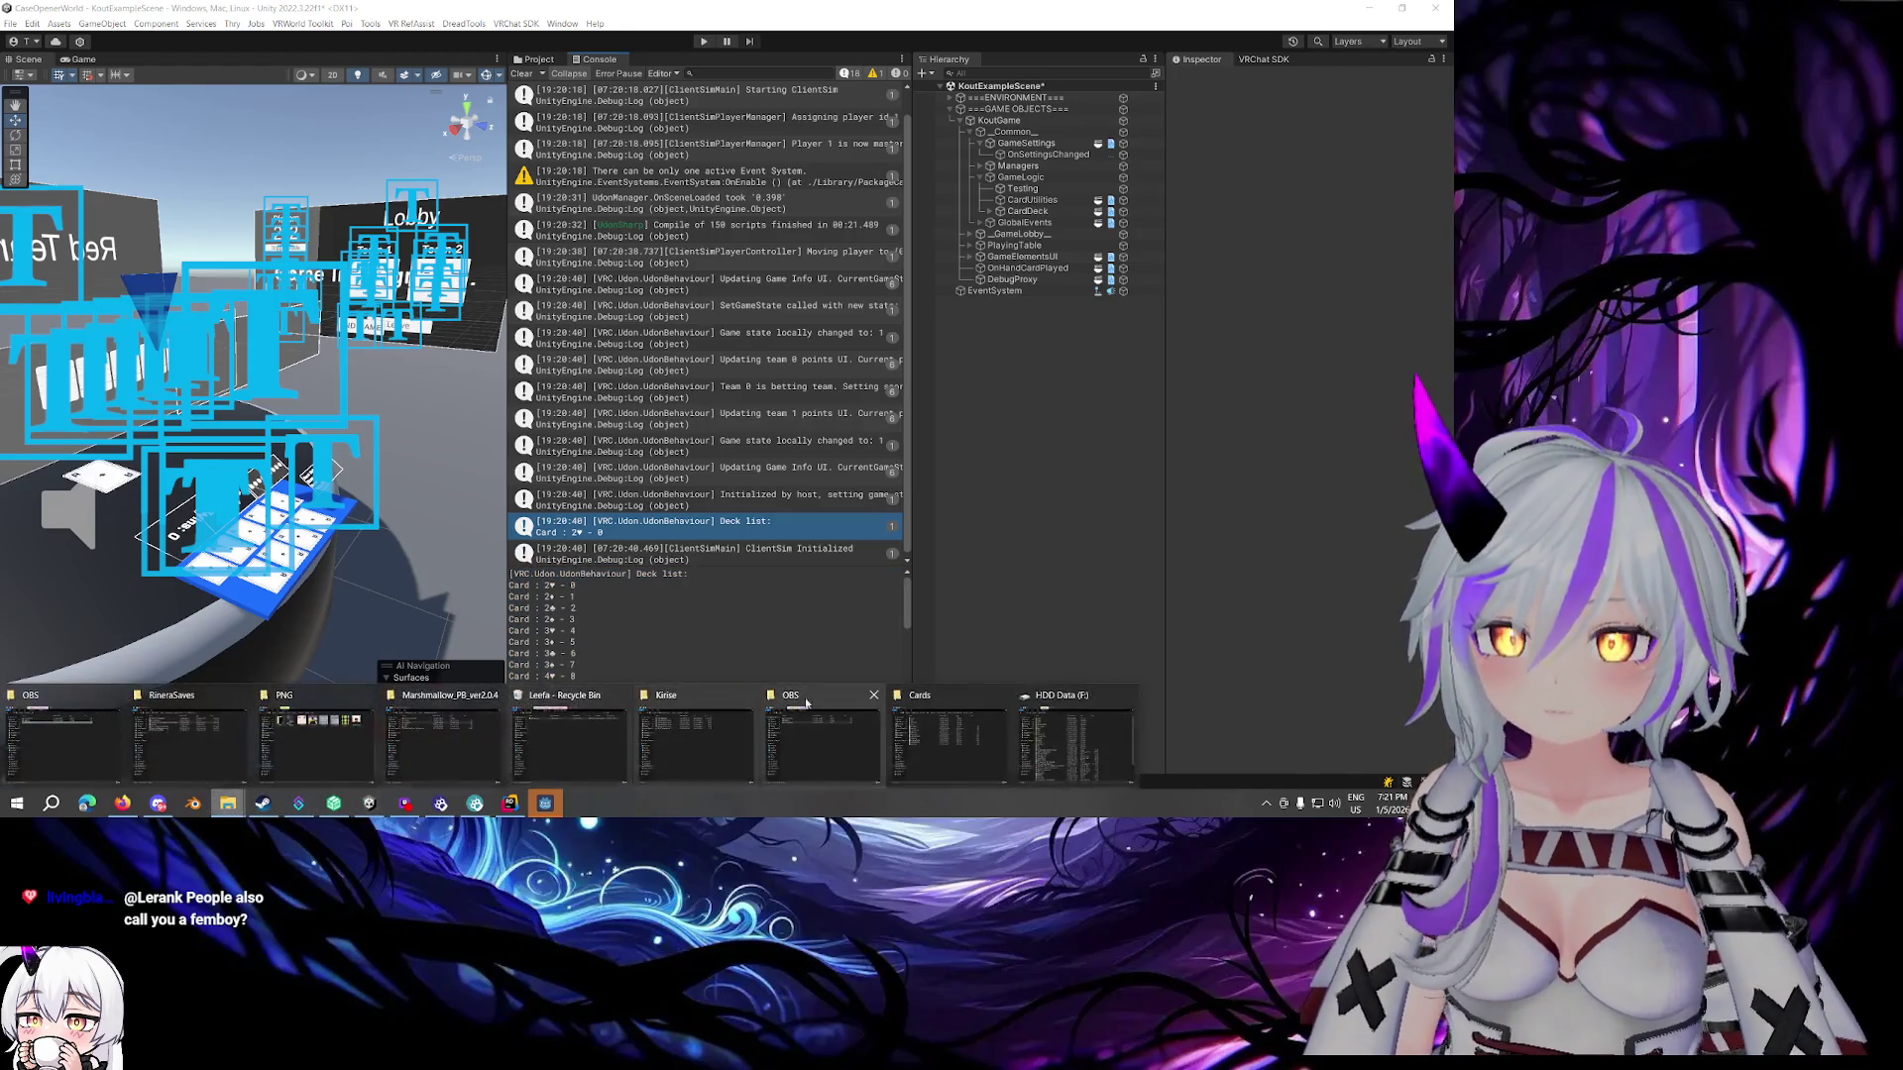
# Replace the notes text file's contents with the copied Deck list and move the window aside
pyautogui.moveTo(922, 735)
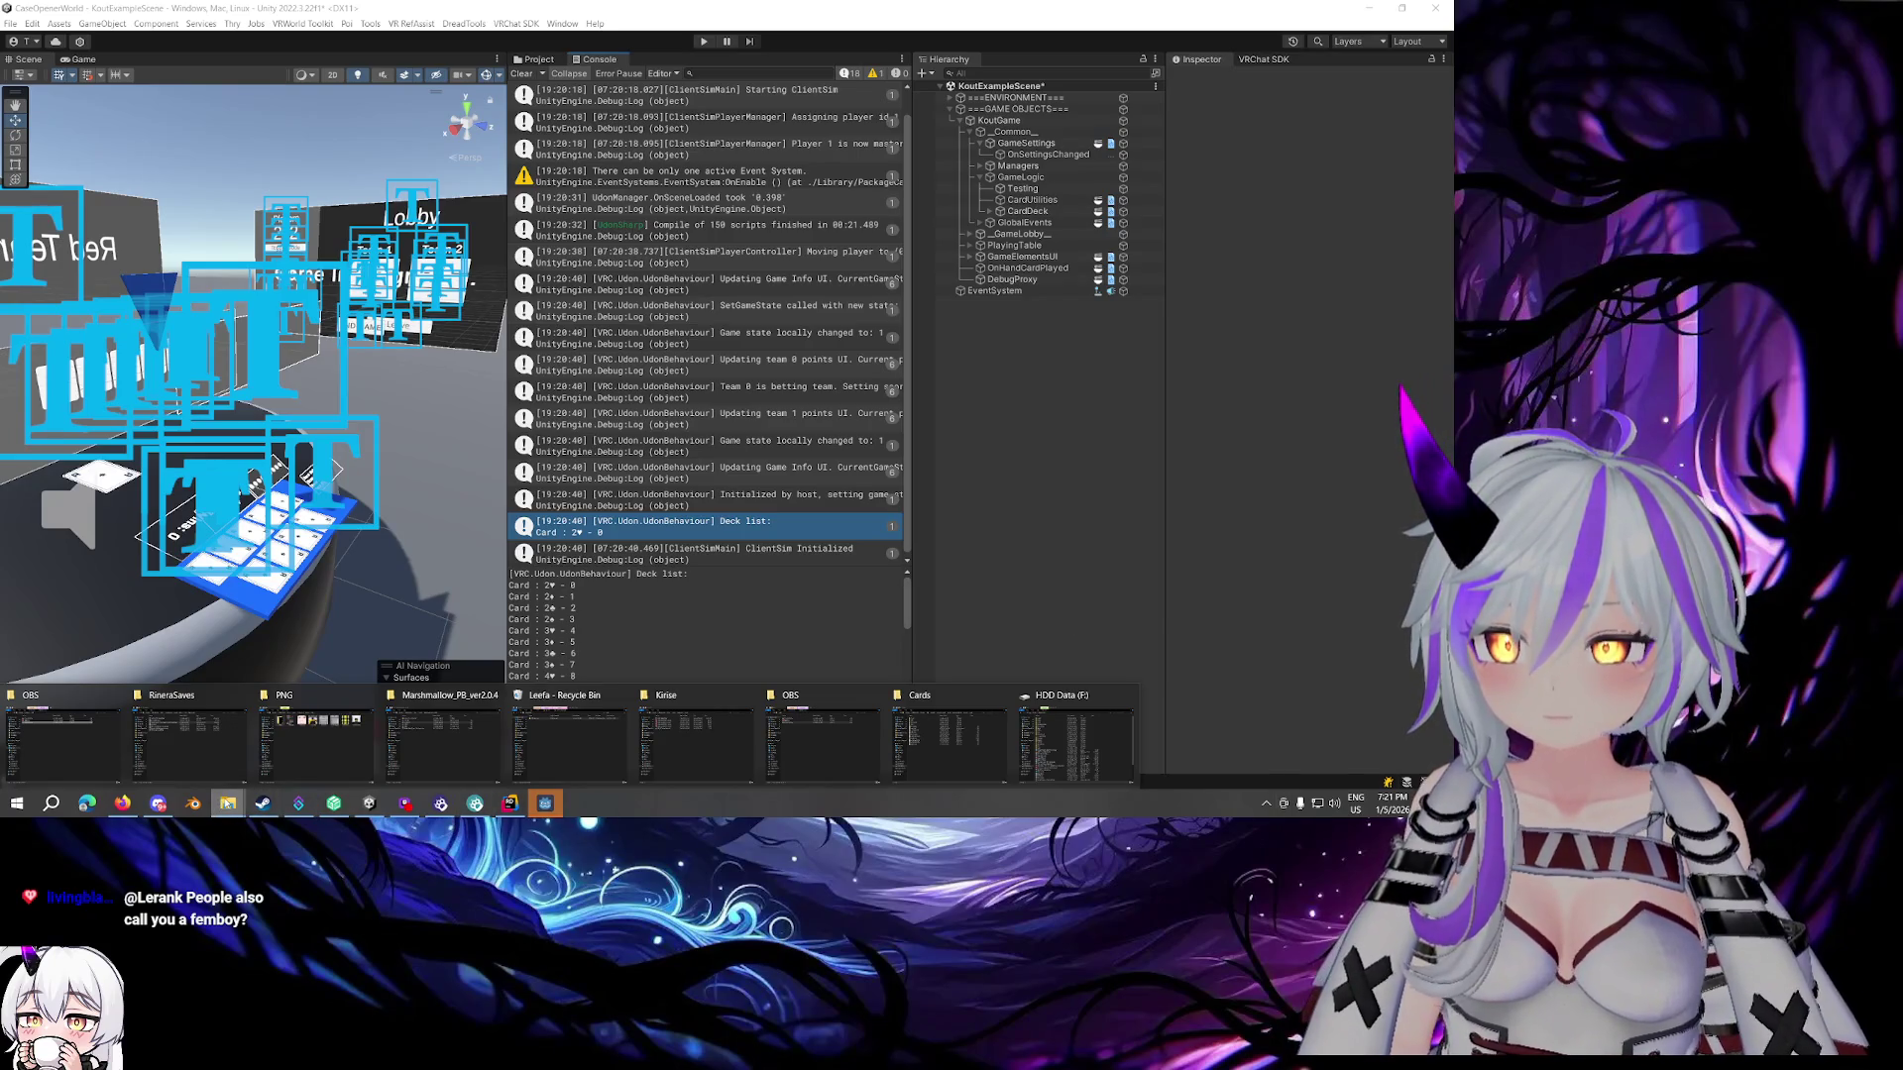
pyautogui.rightClick(227, 804)
pyautogui.press('Escape')
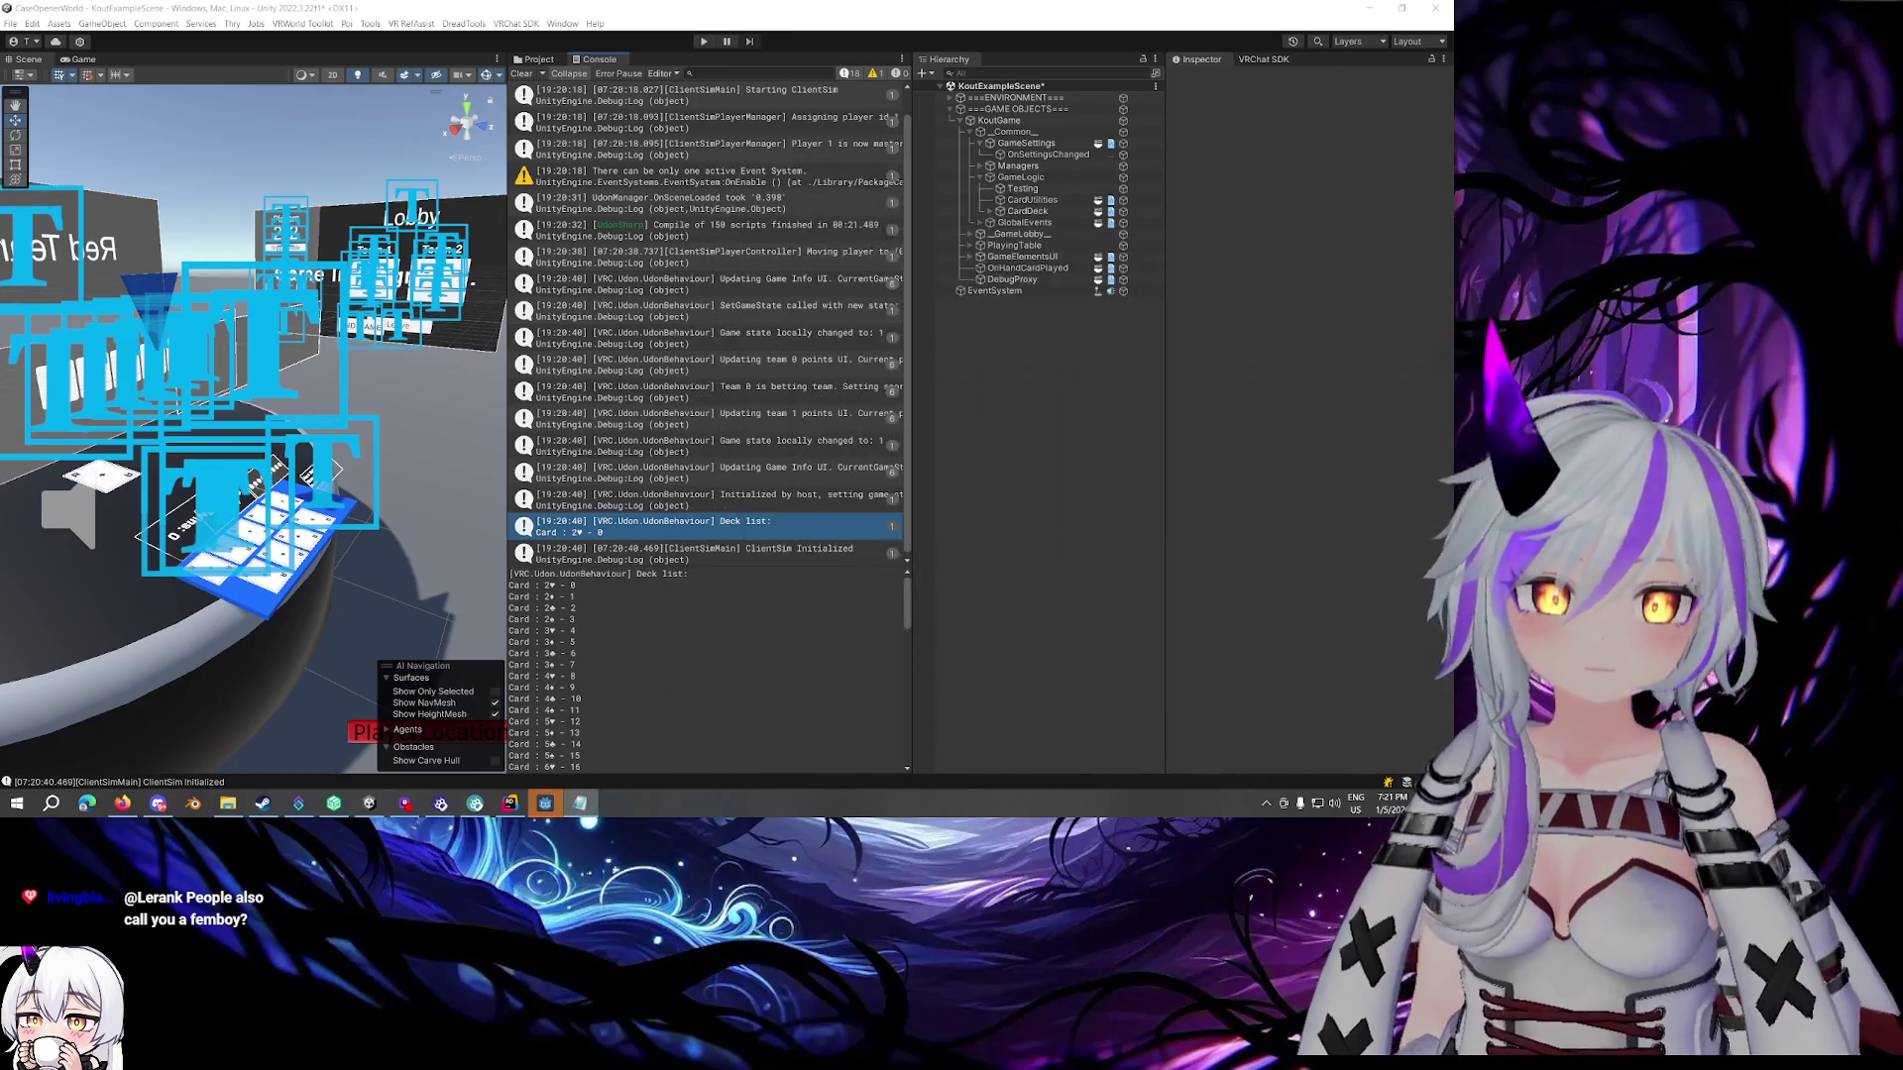
pyautogui.click(580, 802)
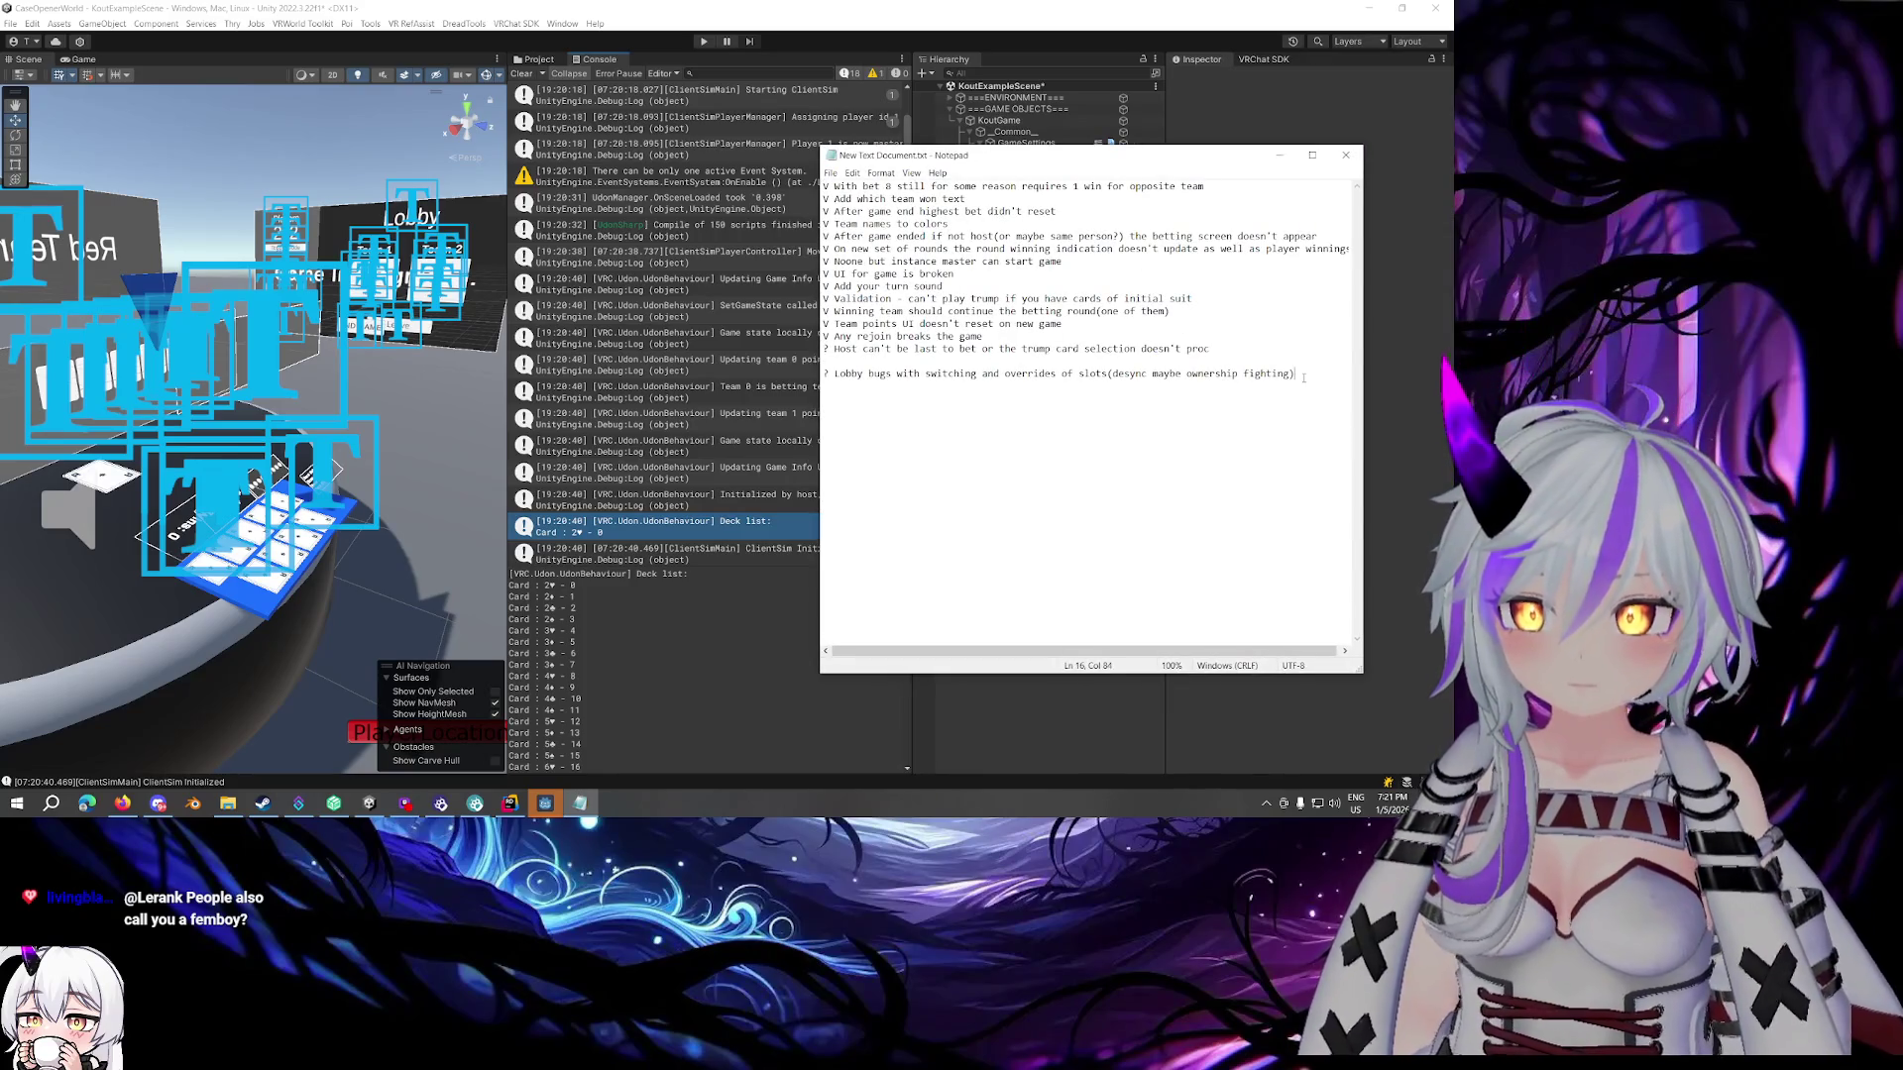
pyautogui.hotkey('shift', 'Home')
pyautogui.hotkey('shift', 'Up')
pyautogui.hotkey('shift', 'Up')
pyautogui.hotkey('shift', 'Up')
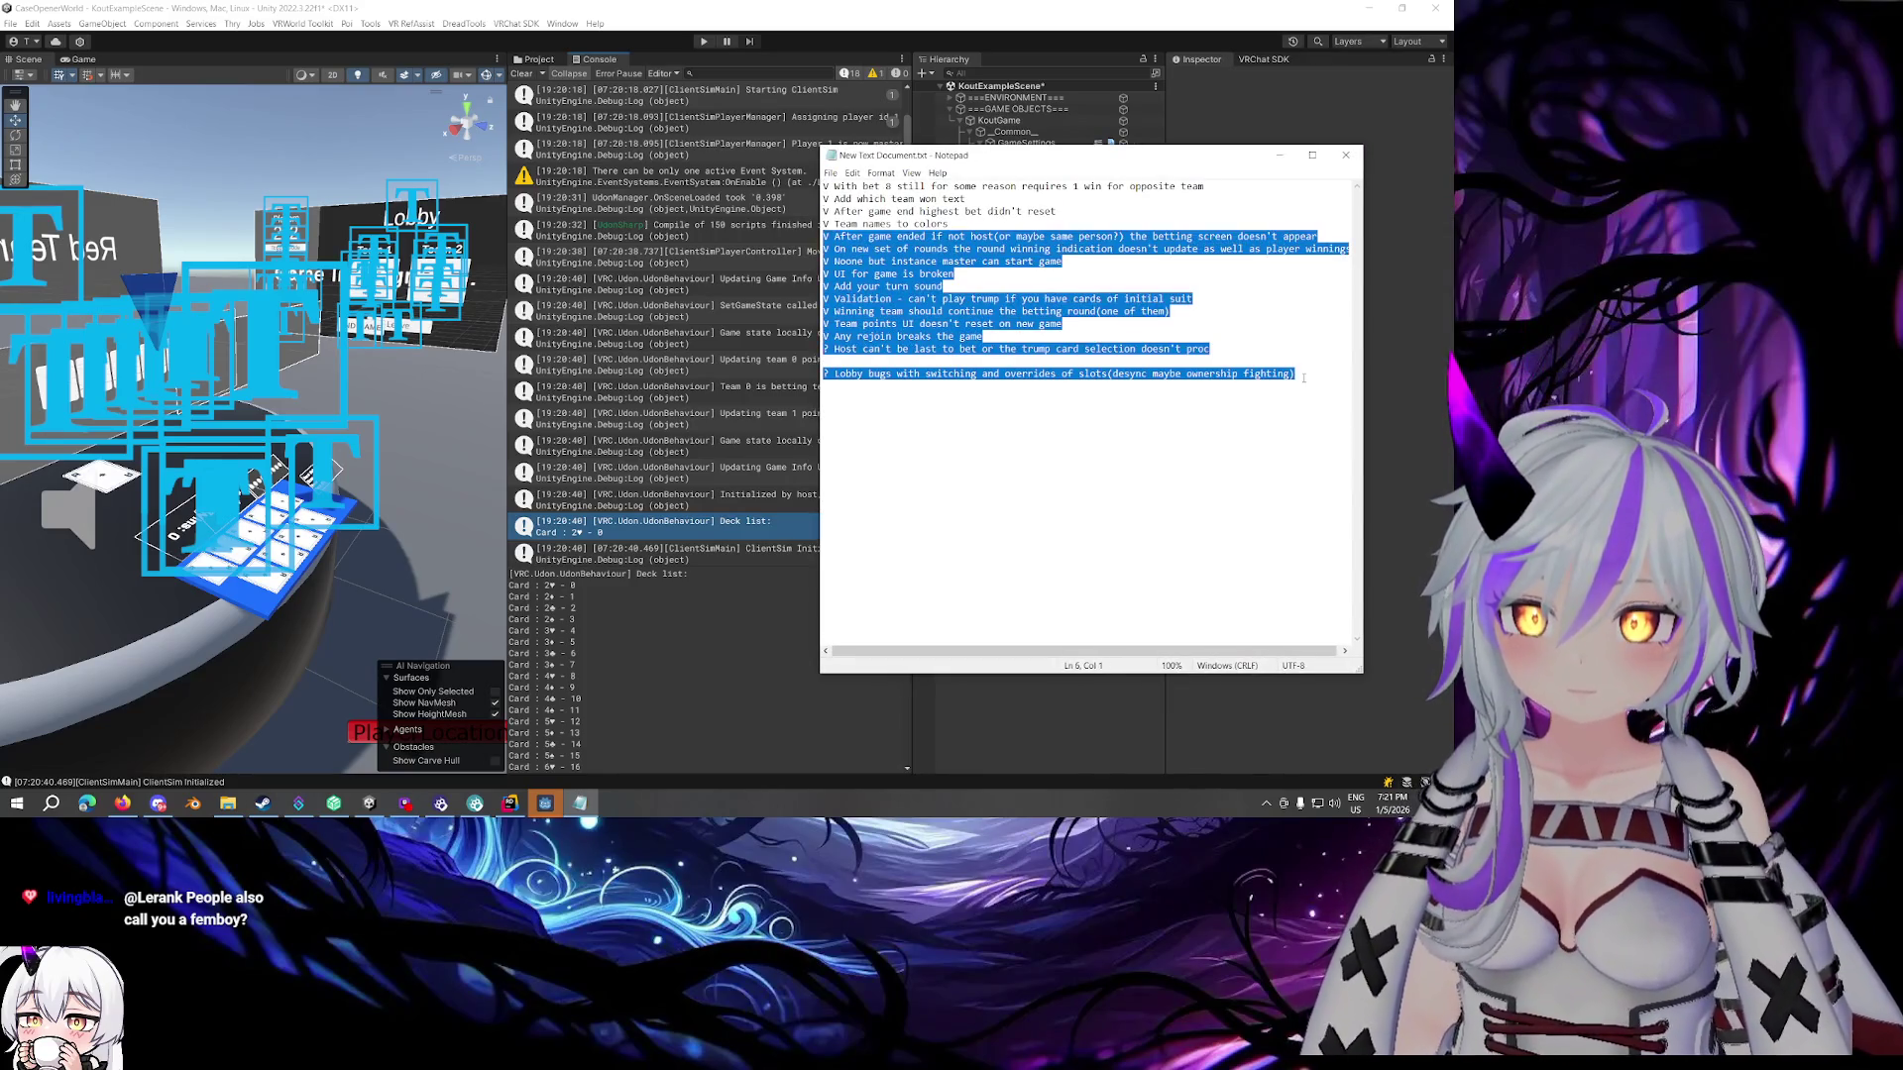
pyautogui.hotkey('ctrl', 'v')
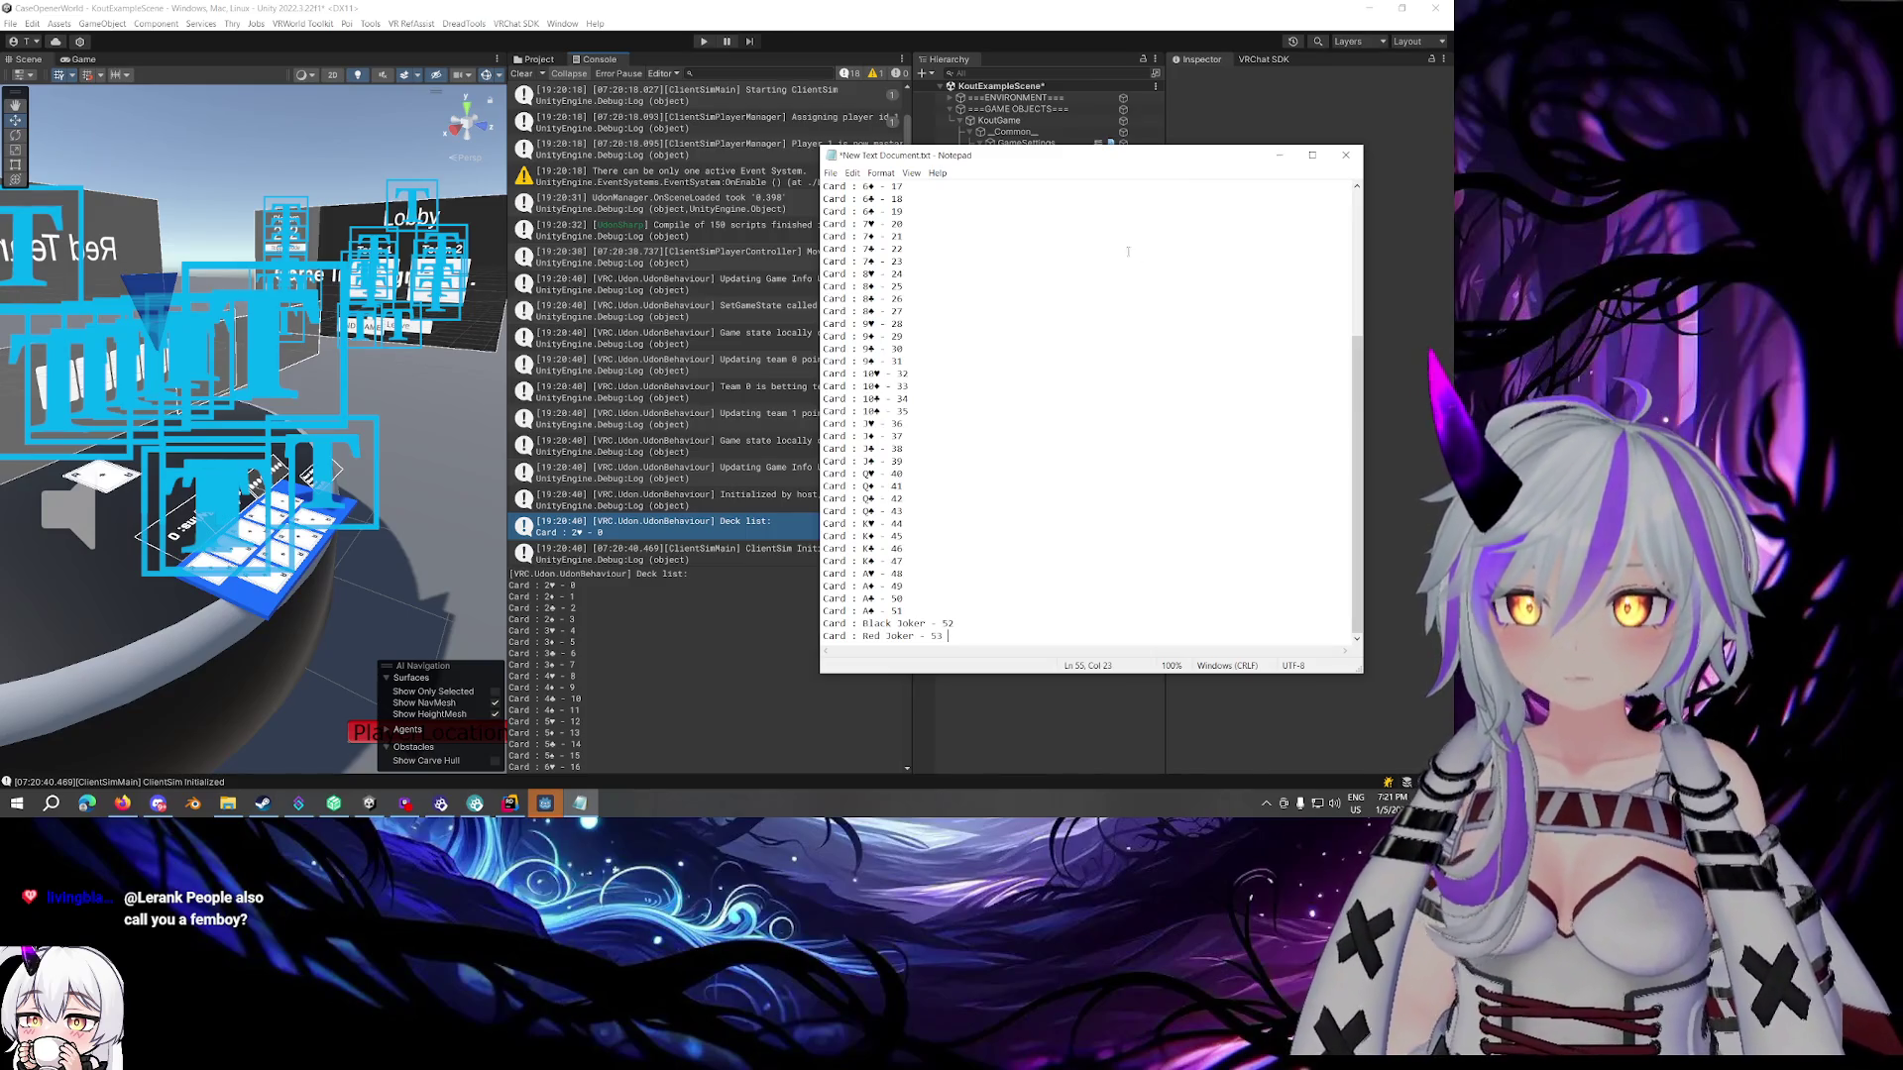
pyautogui.moveTo(1082, 170); pyautogui.dragTo(1457, 164)
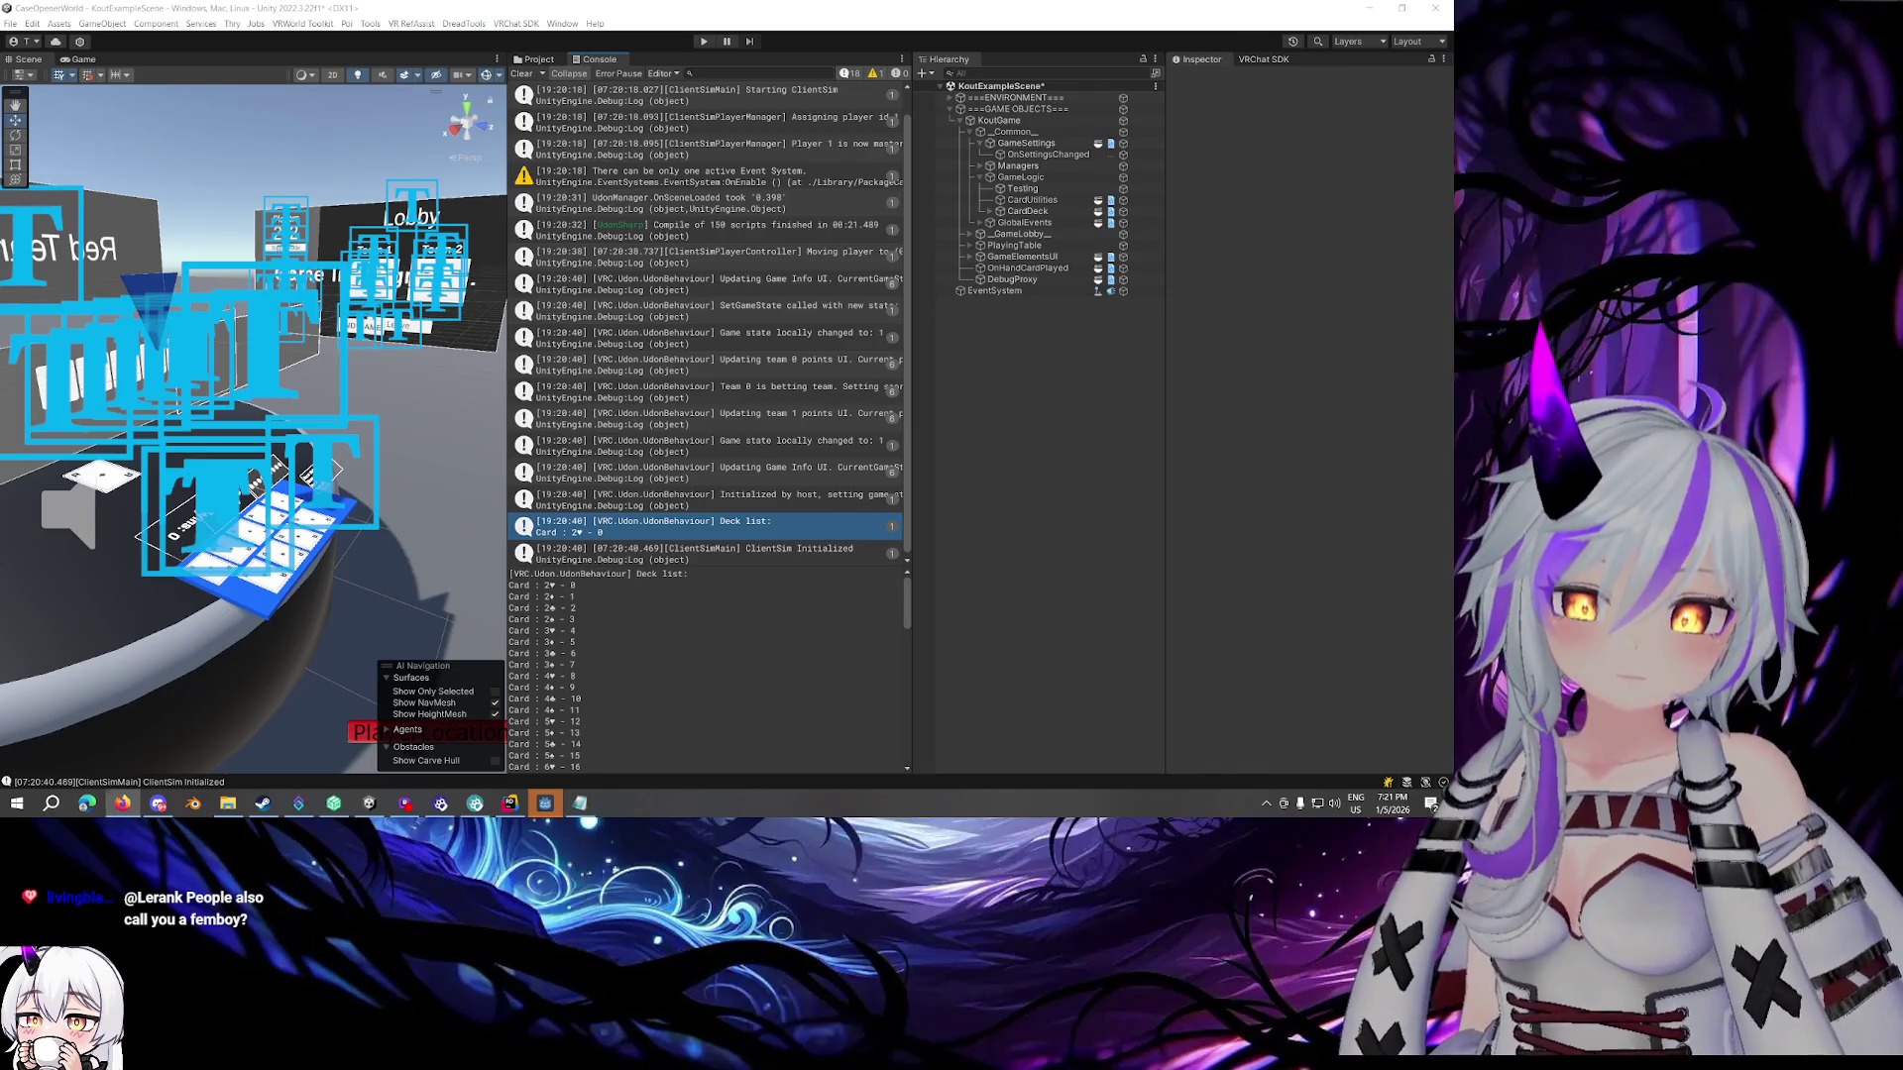
# Return to Unity and switch from the Console to the Project panel's Textures › Cards folder
pyautogui.click(122, 803)
pyautogui.hotkey('alt', 'Tab')
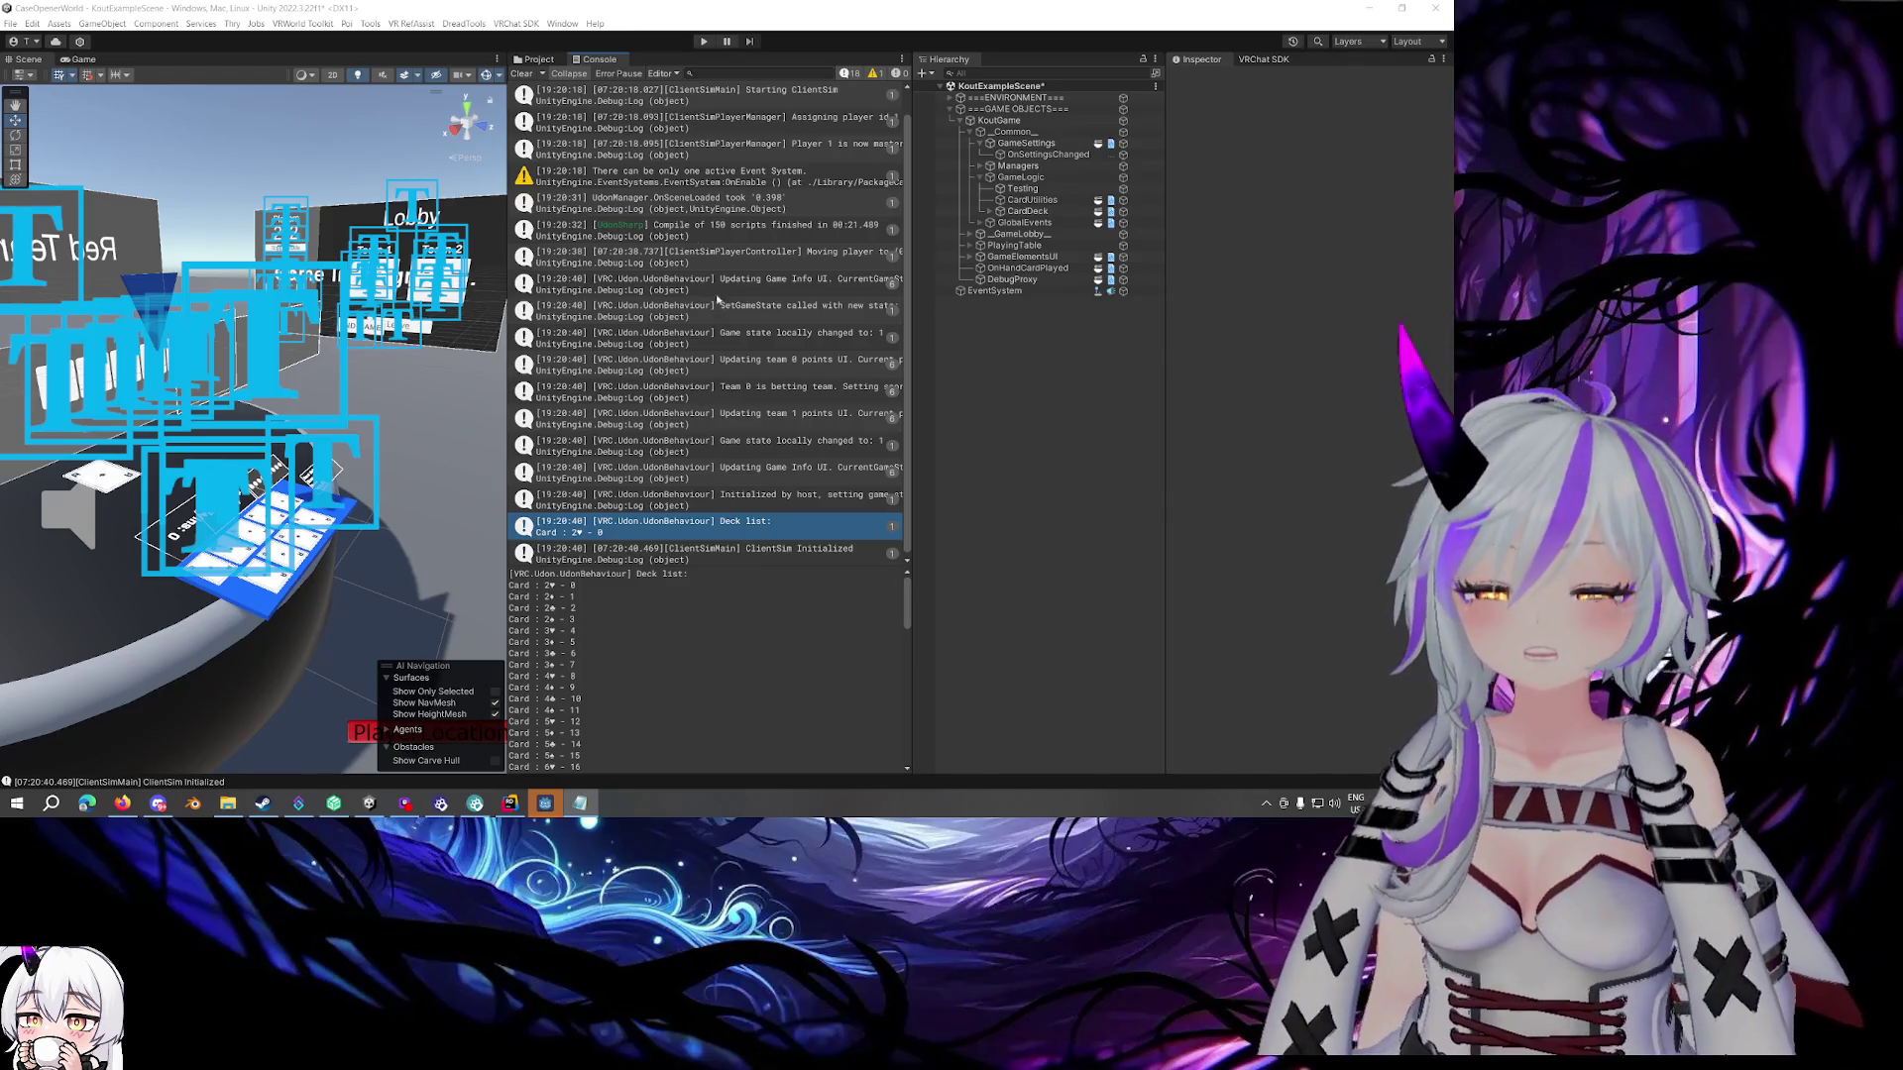
pyautogui.click(535, 59)
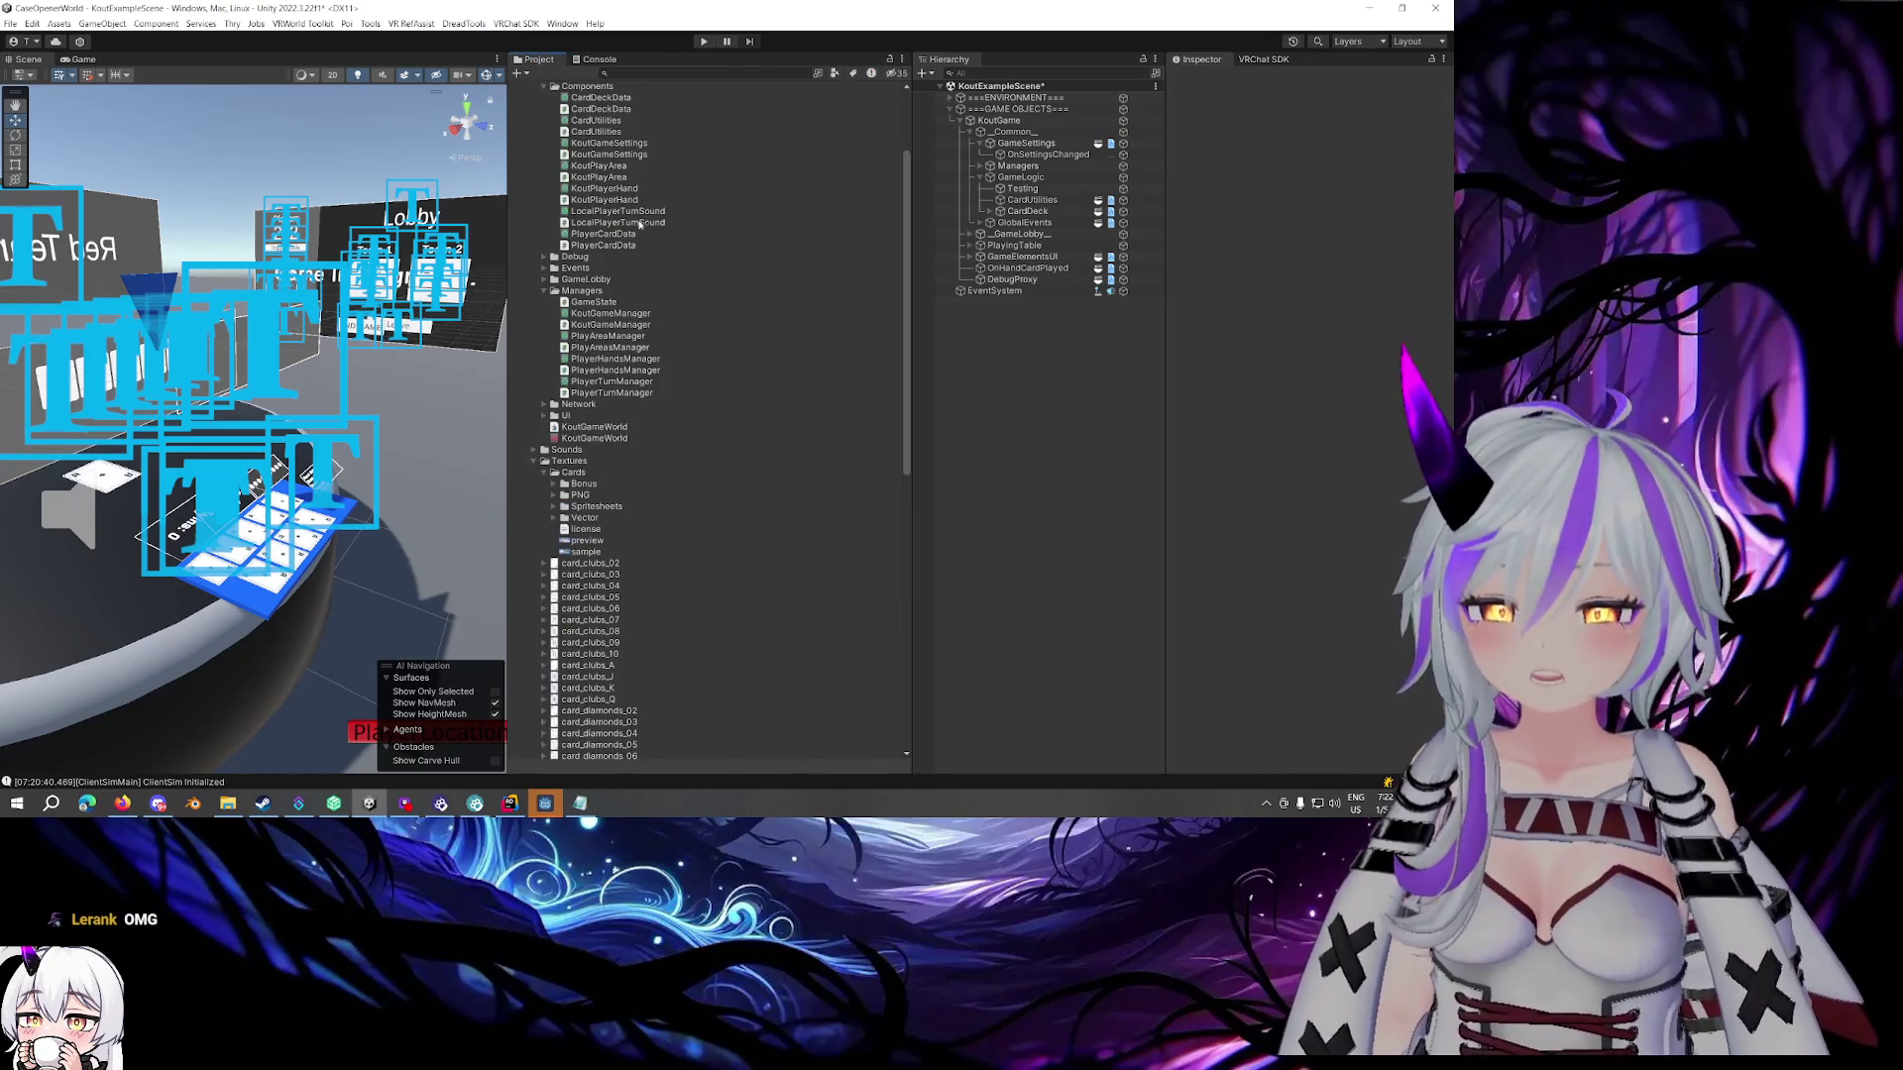
# Expand the Spritesheets folder and preview the card0_H2 through card3_S2 sprites
pyautogui.scroll(-10, 645, 248)
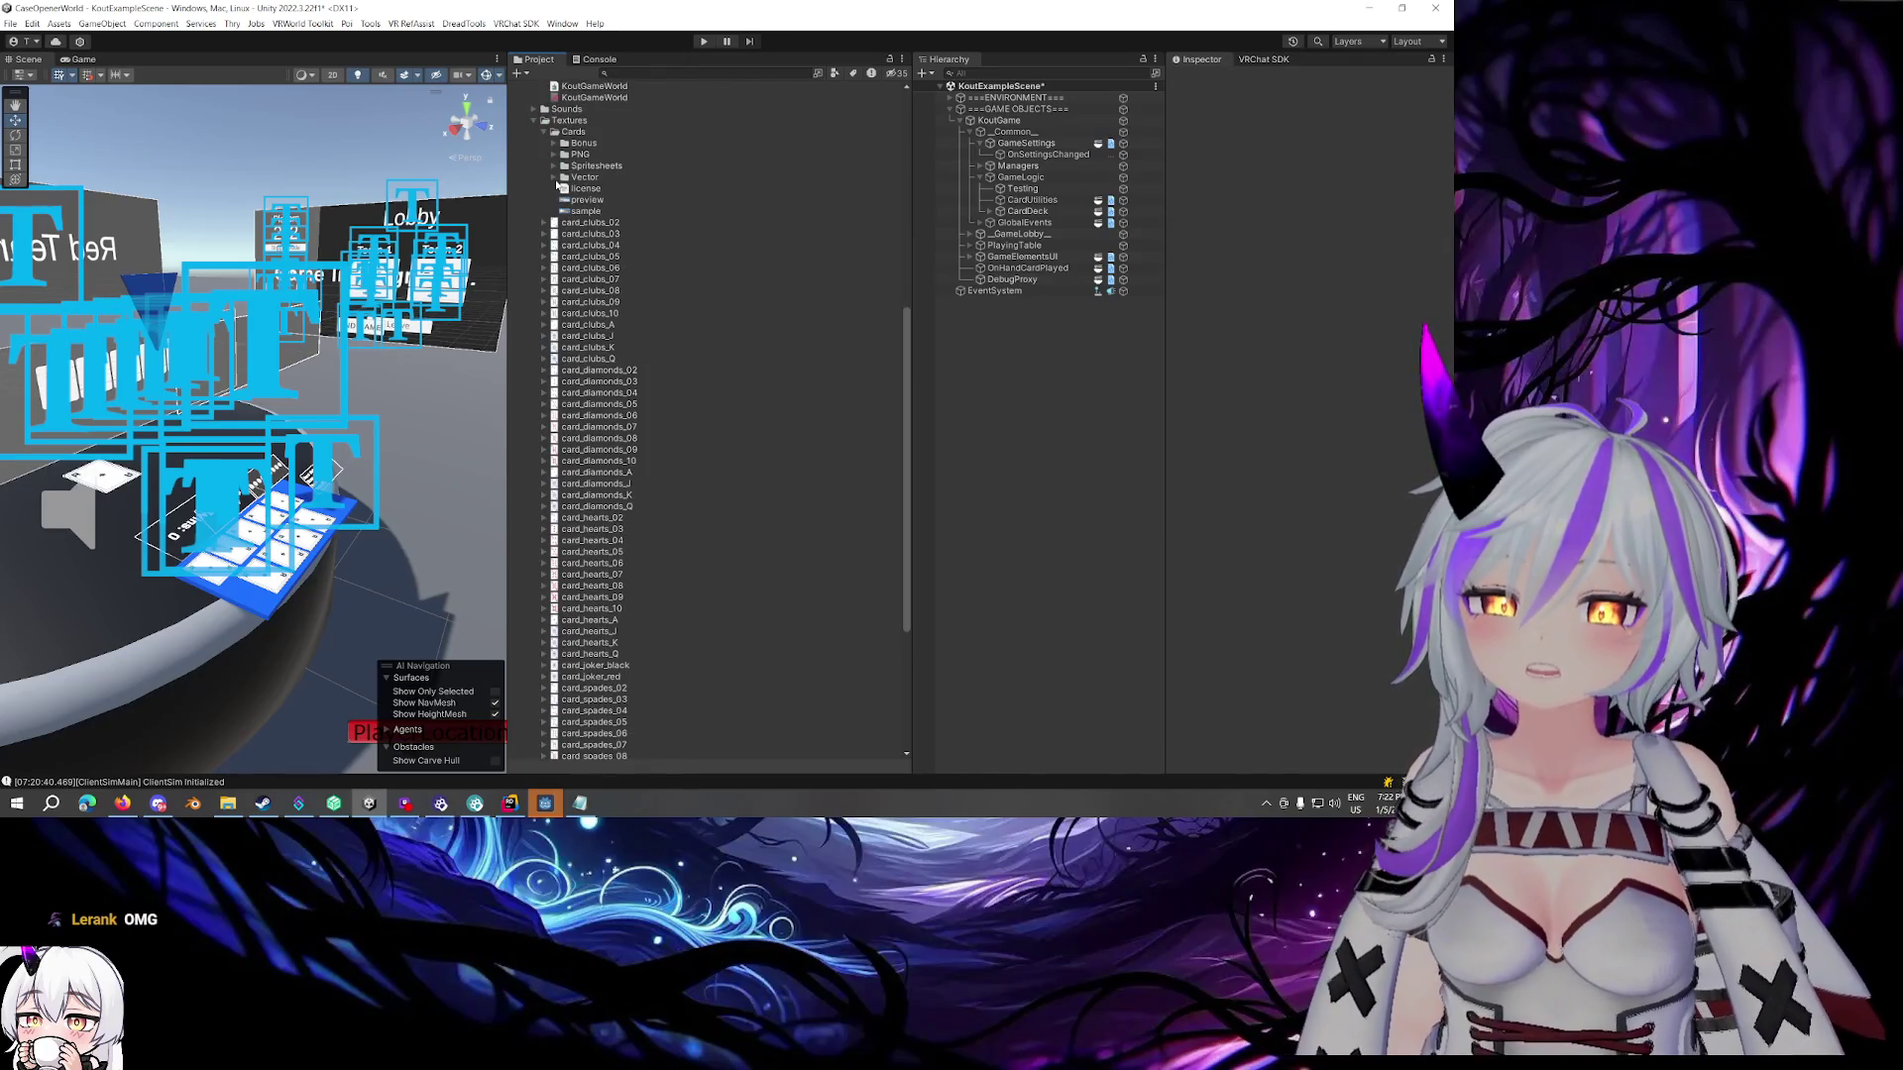
pyautogui.click(552, 167)
pyautogui.scroll(-5, 584, 287)
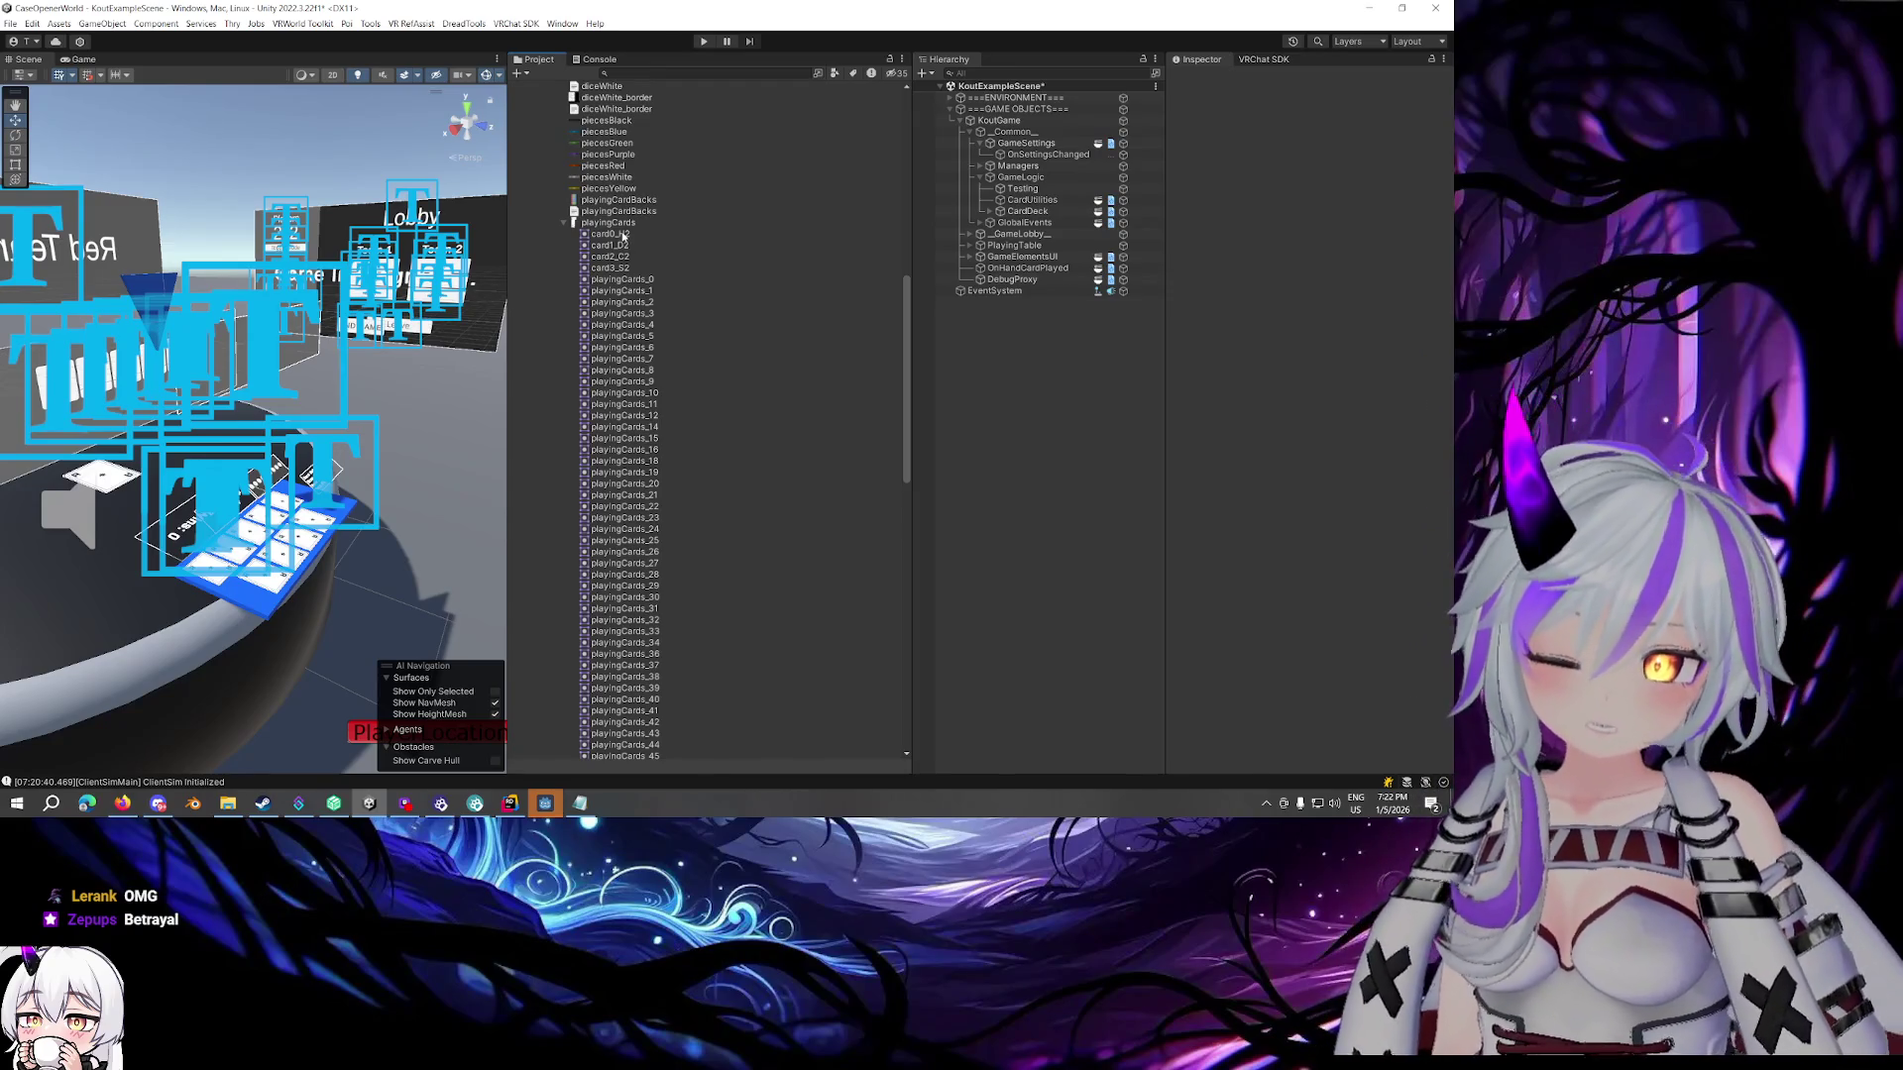
pyautogui.click(623, 234)
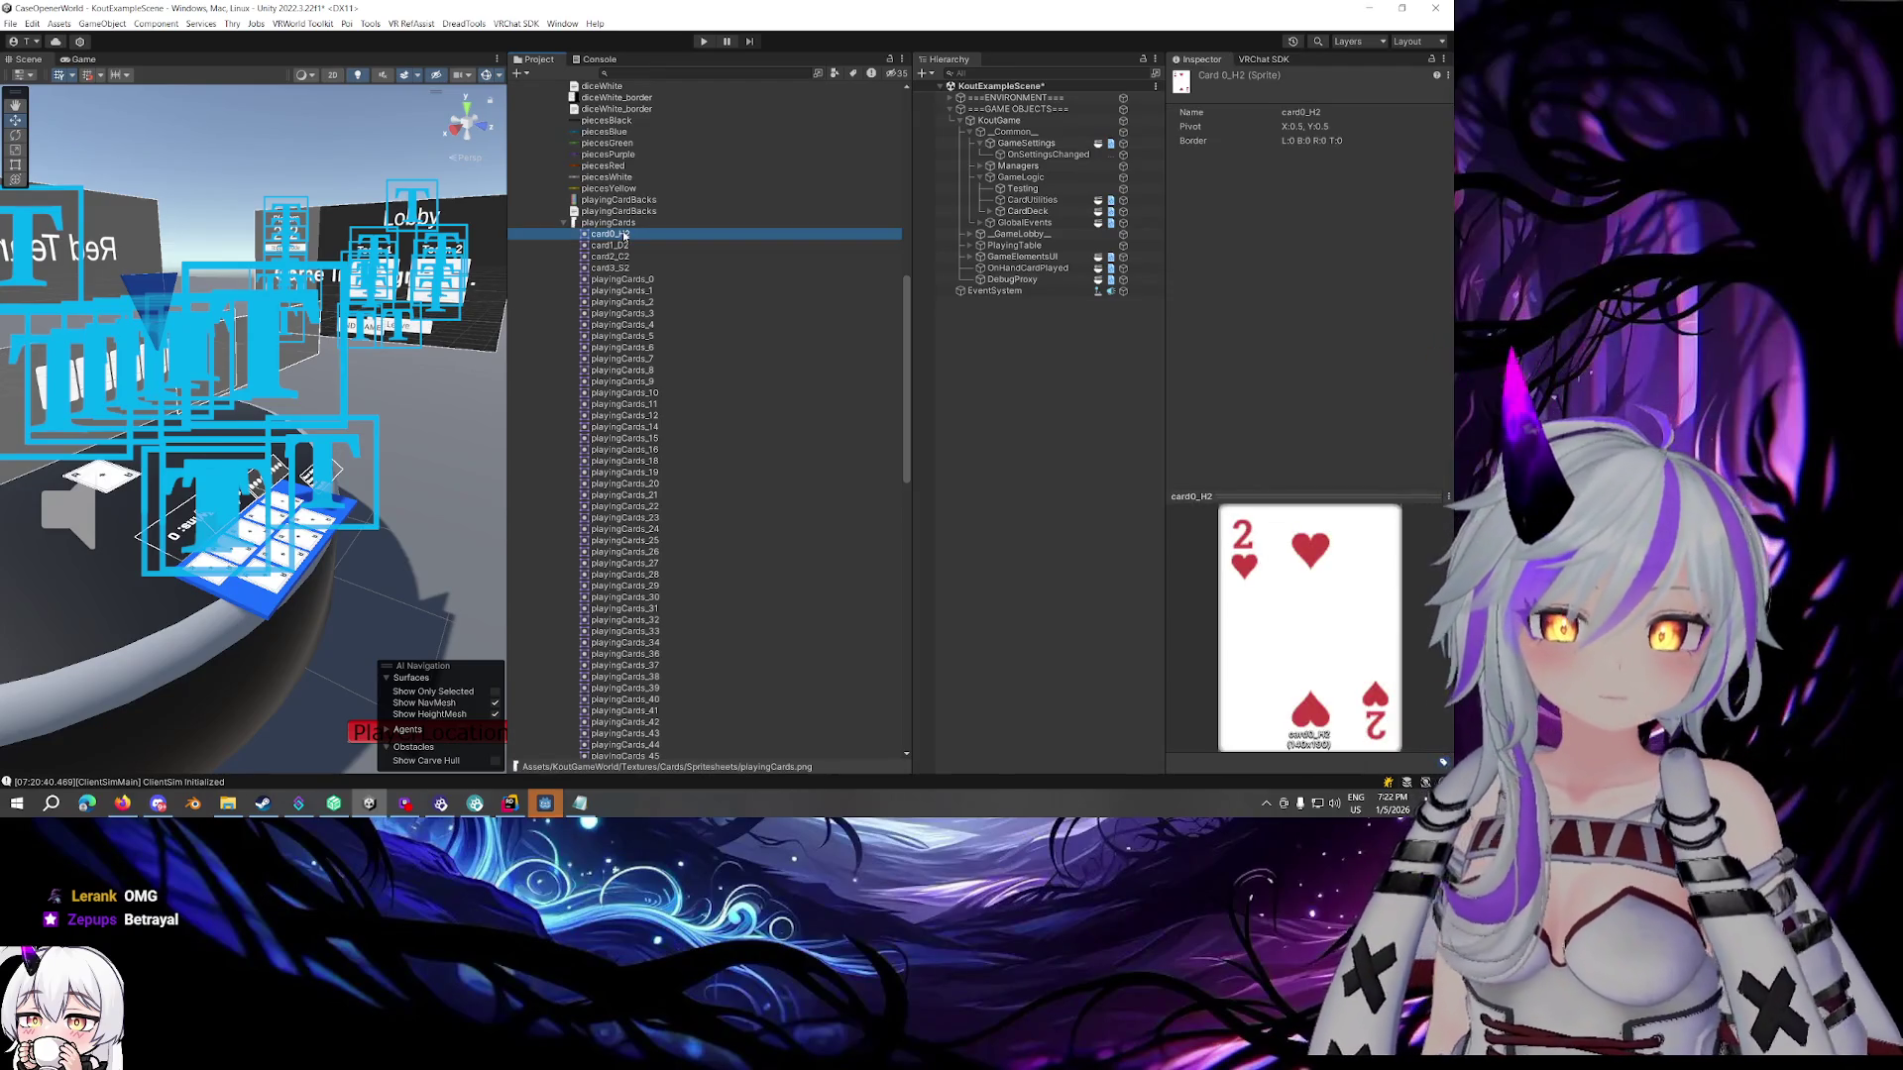
pyautogui.click(627, 246)
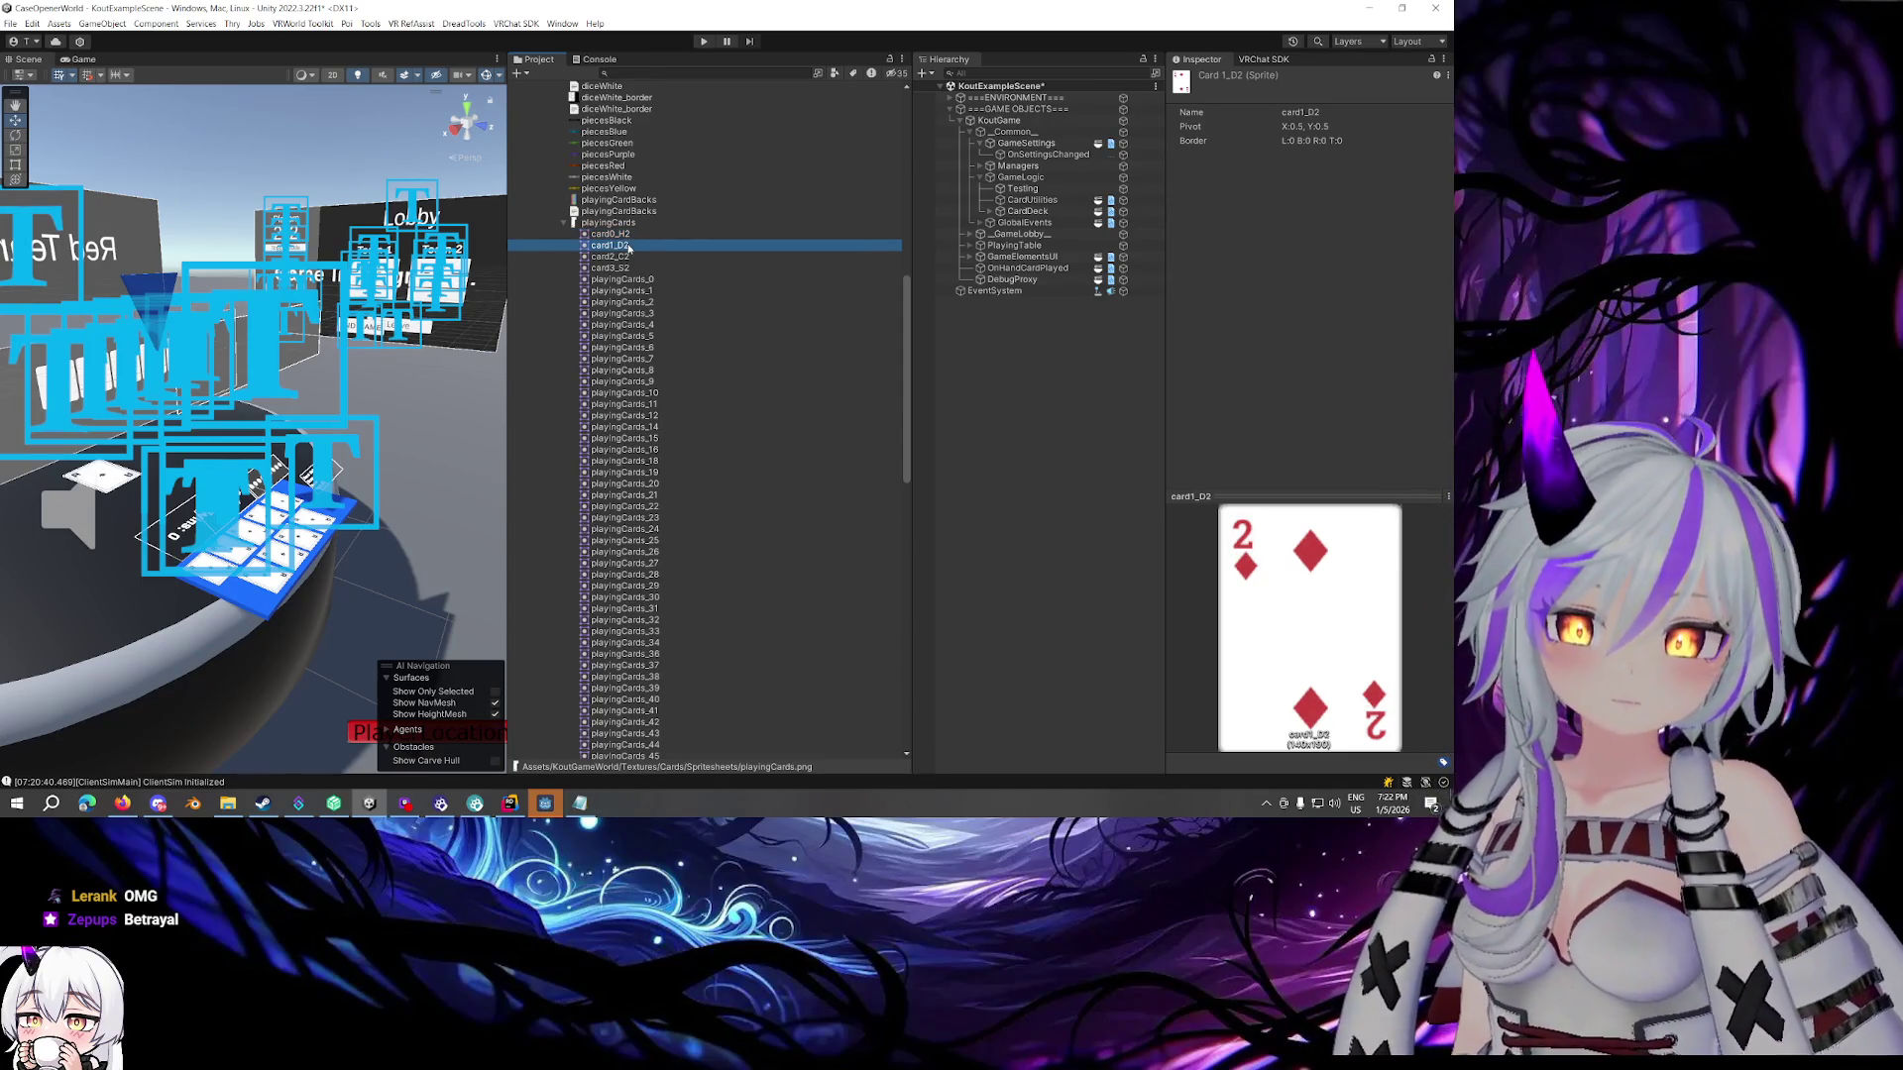
pyautogui.click(623, 258)
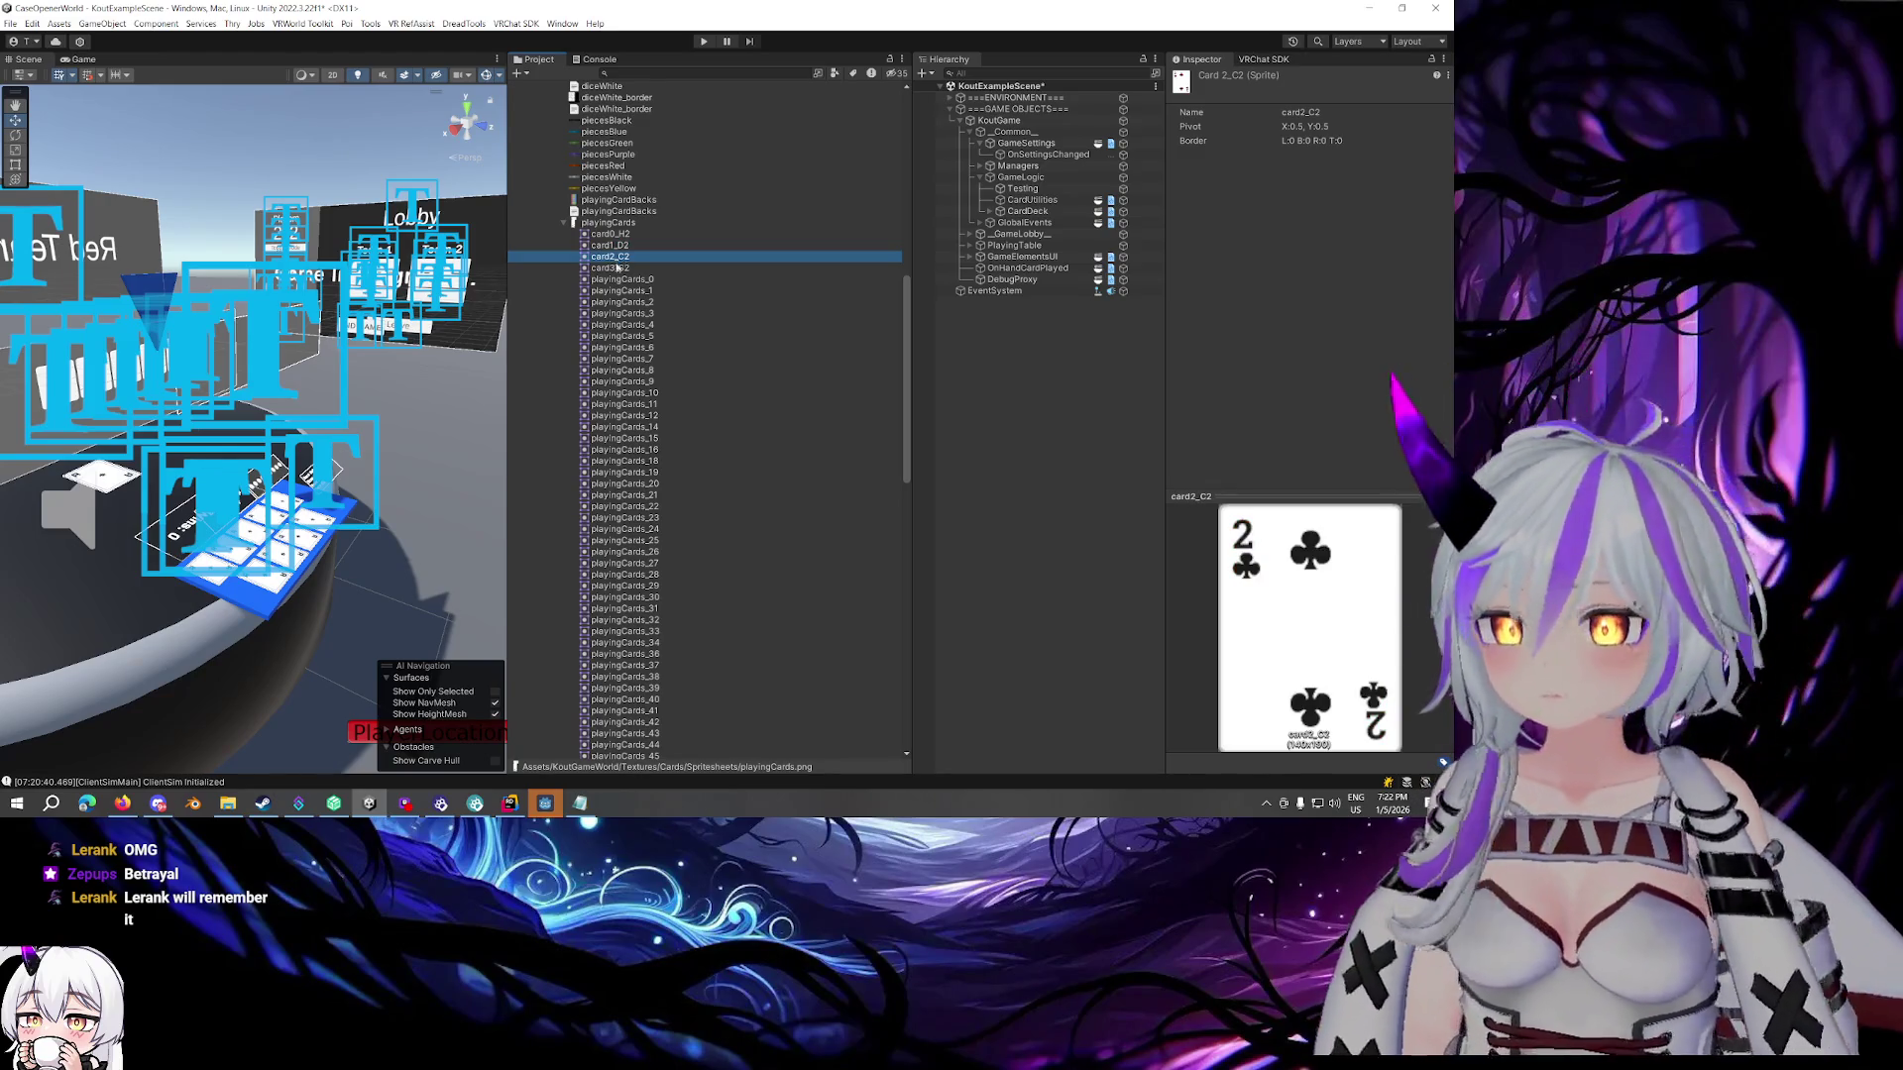
pyautogui.click(618, 268)
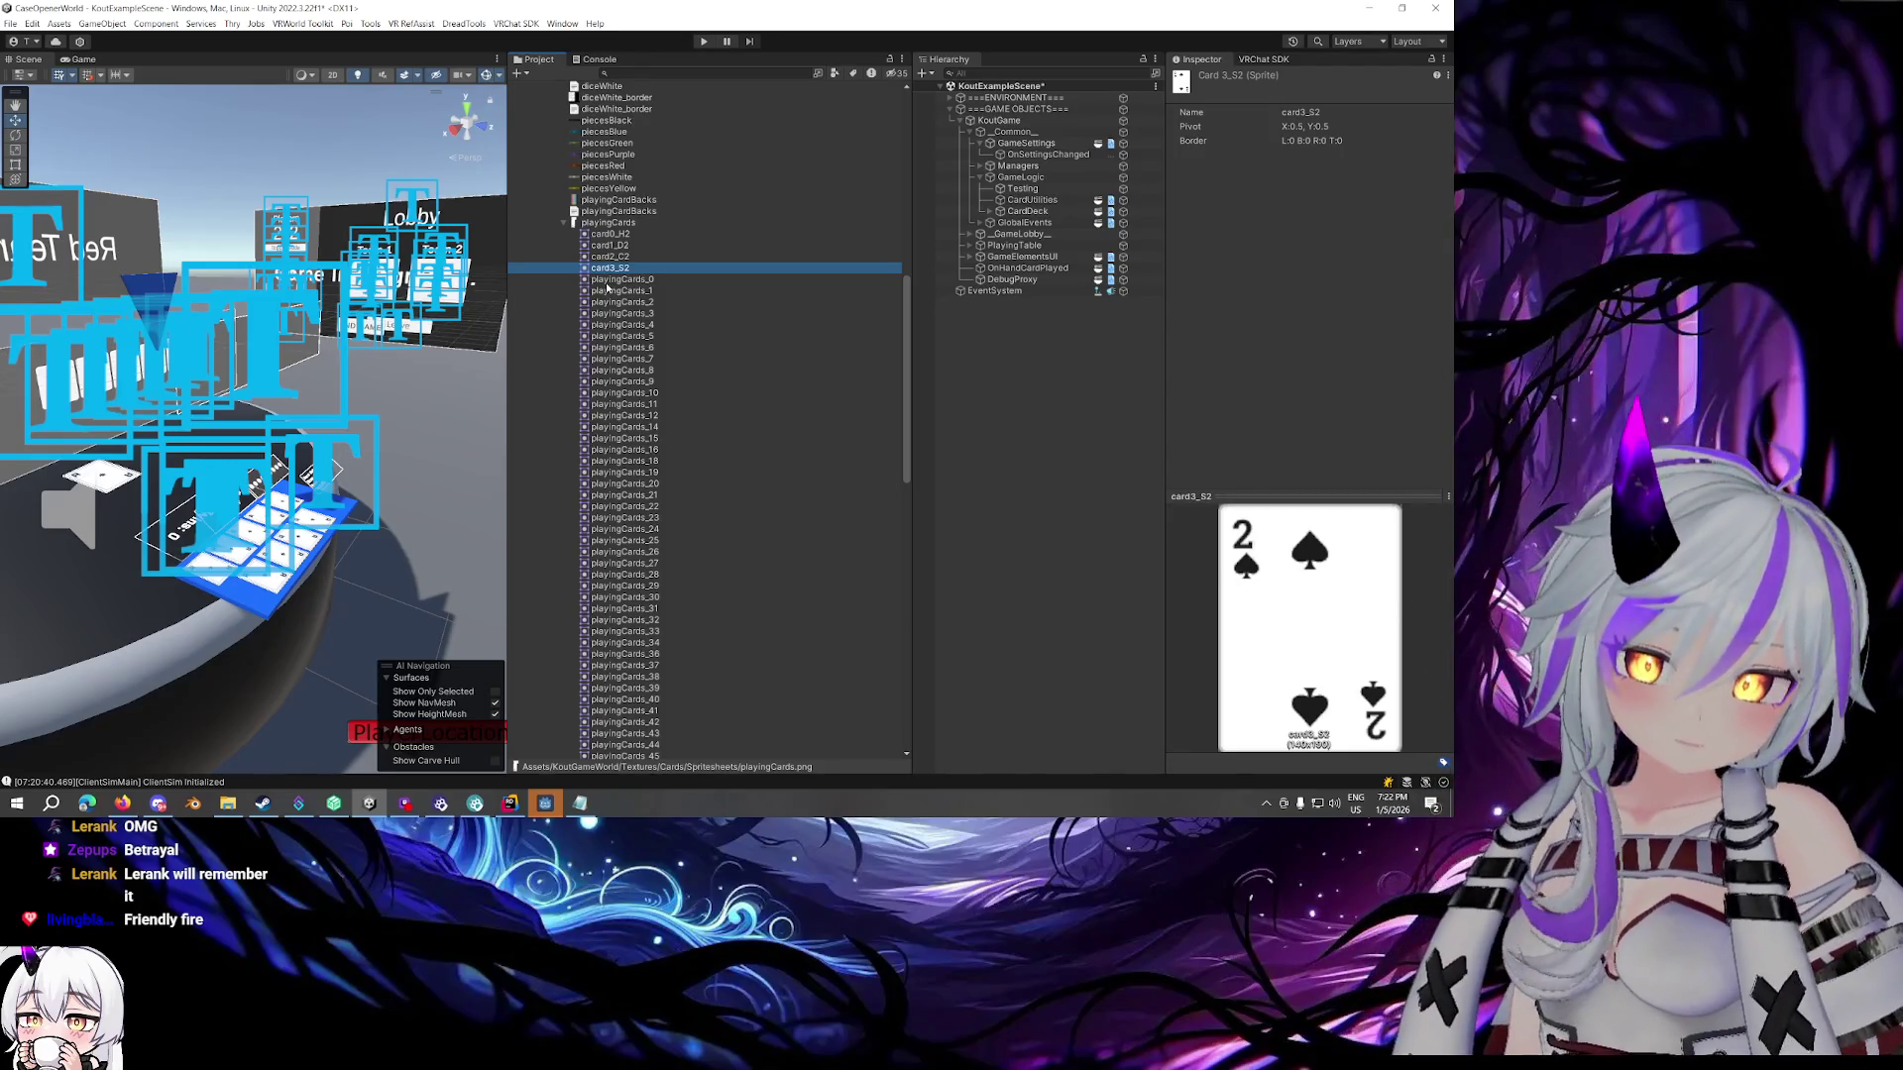
# Inspect the playingCards_0 and playingCards_1 sprites, then select the whole playingCards texture
pyautogui.click(616, 281)
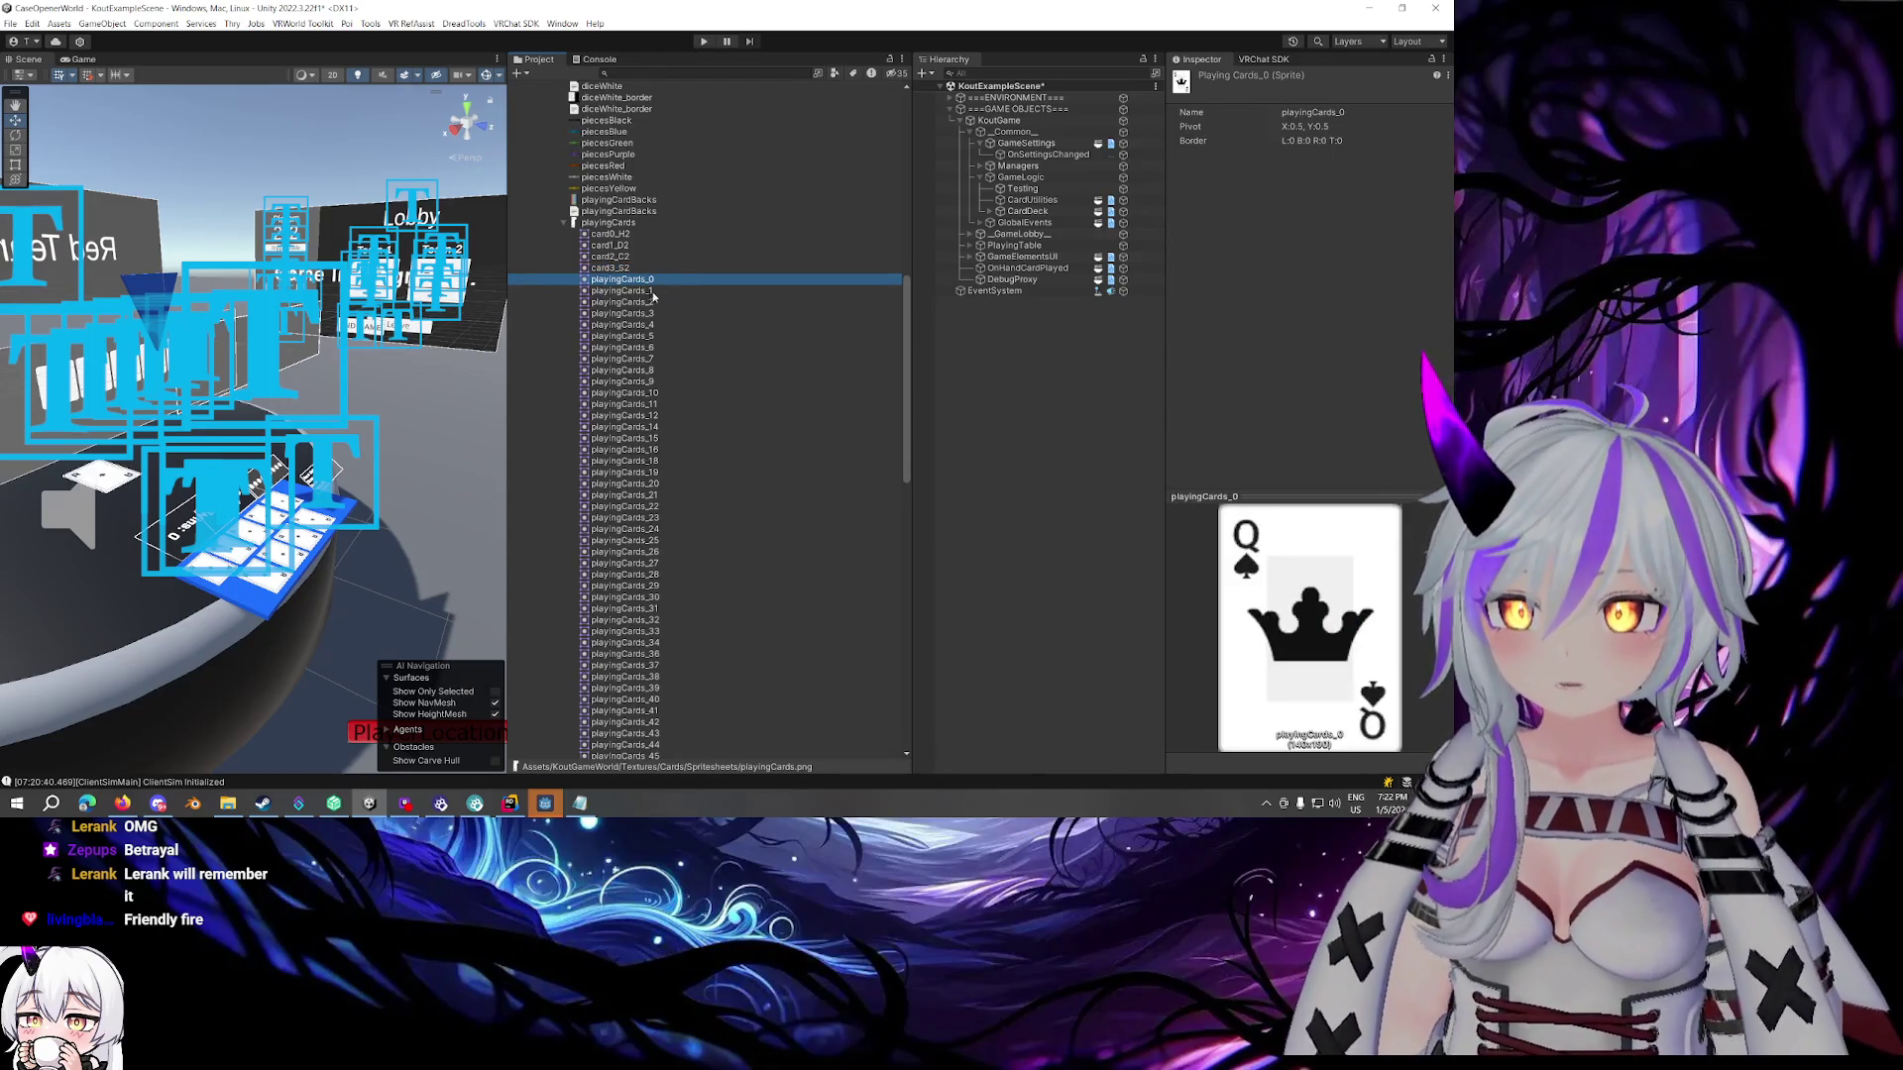
pyautogui.click(634, 290)
pyautogui.click(635, 280)
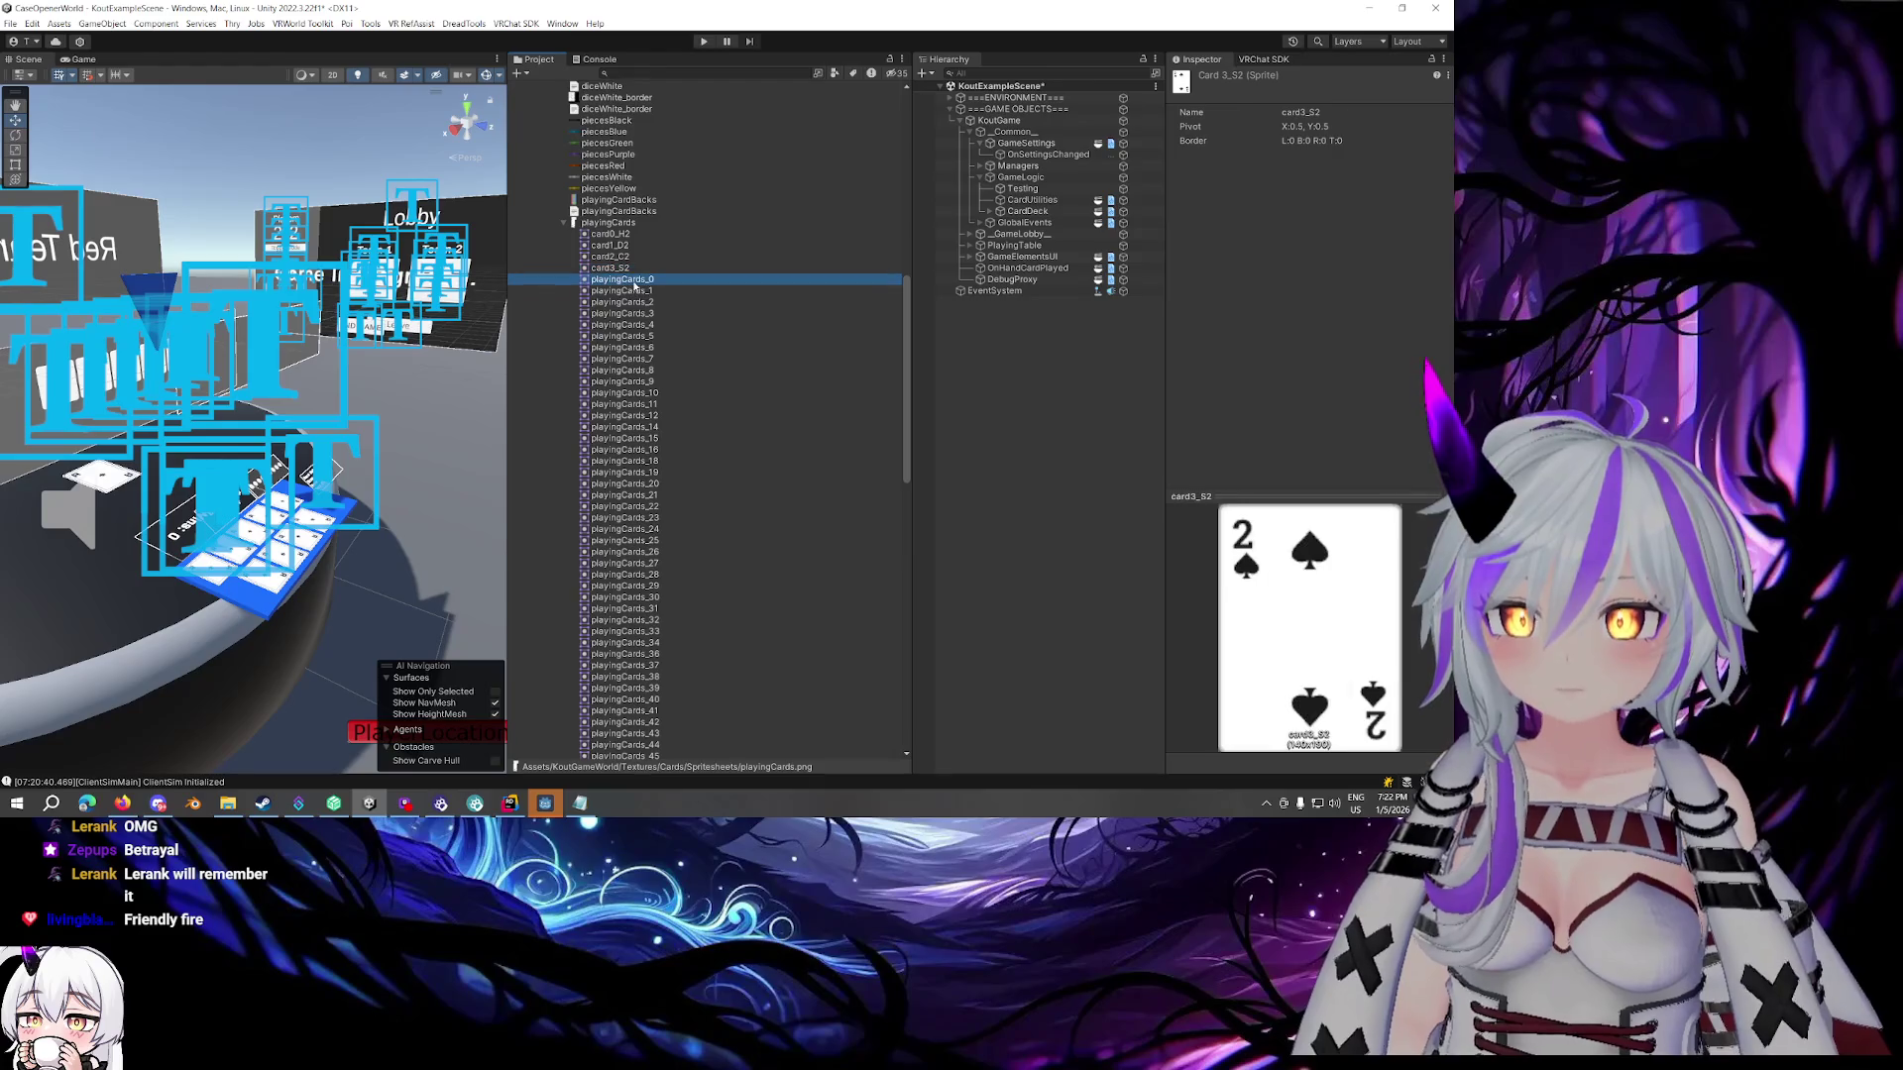
pyautogui.doubleClick(634, 283)
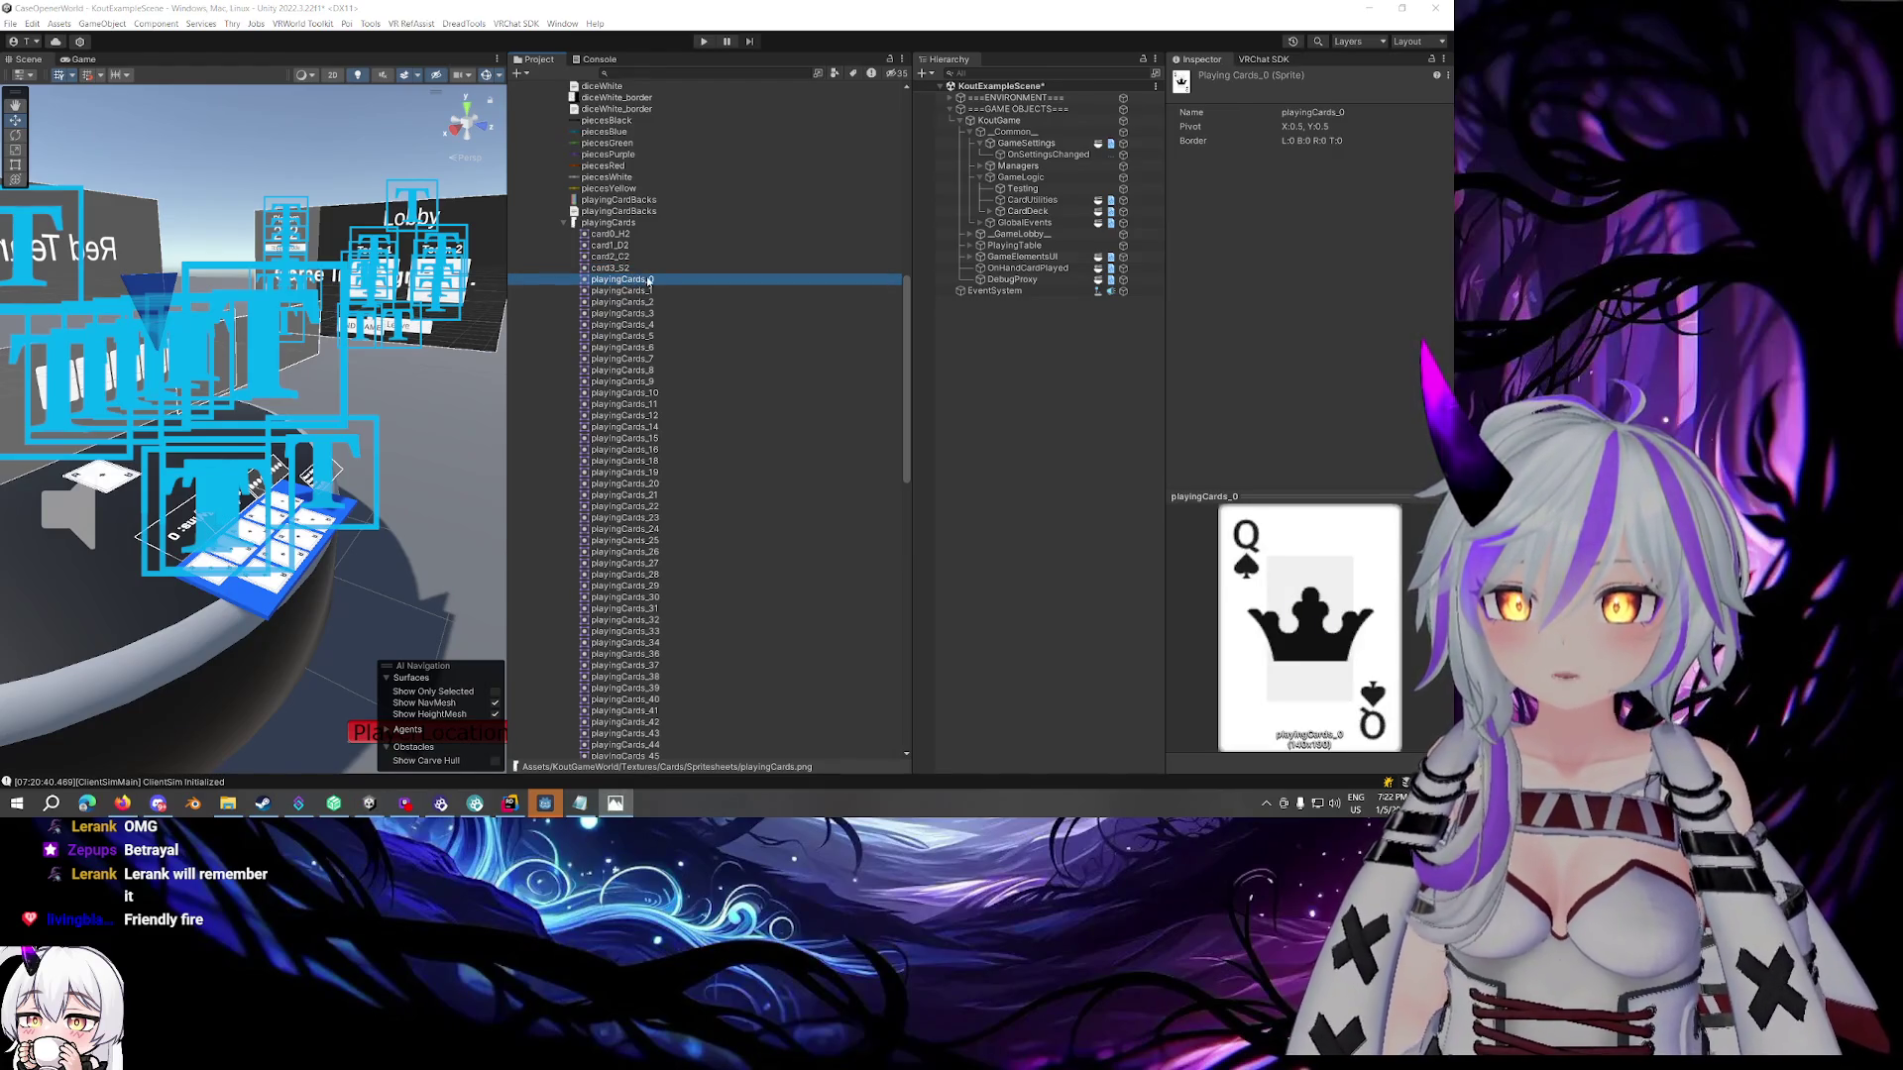
pyautogui.hotkey('alt', 'F4')
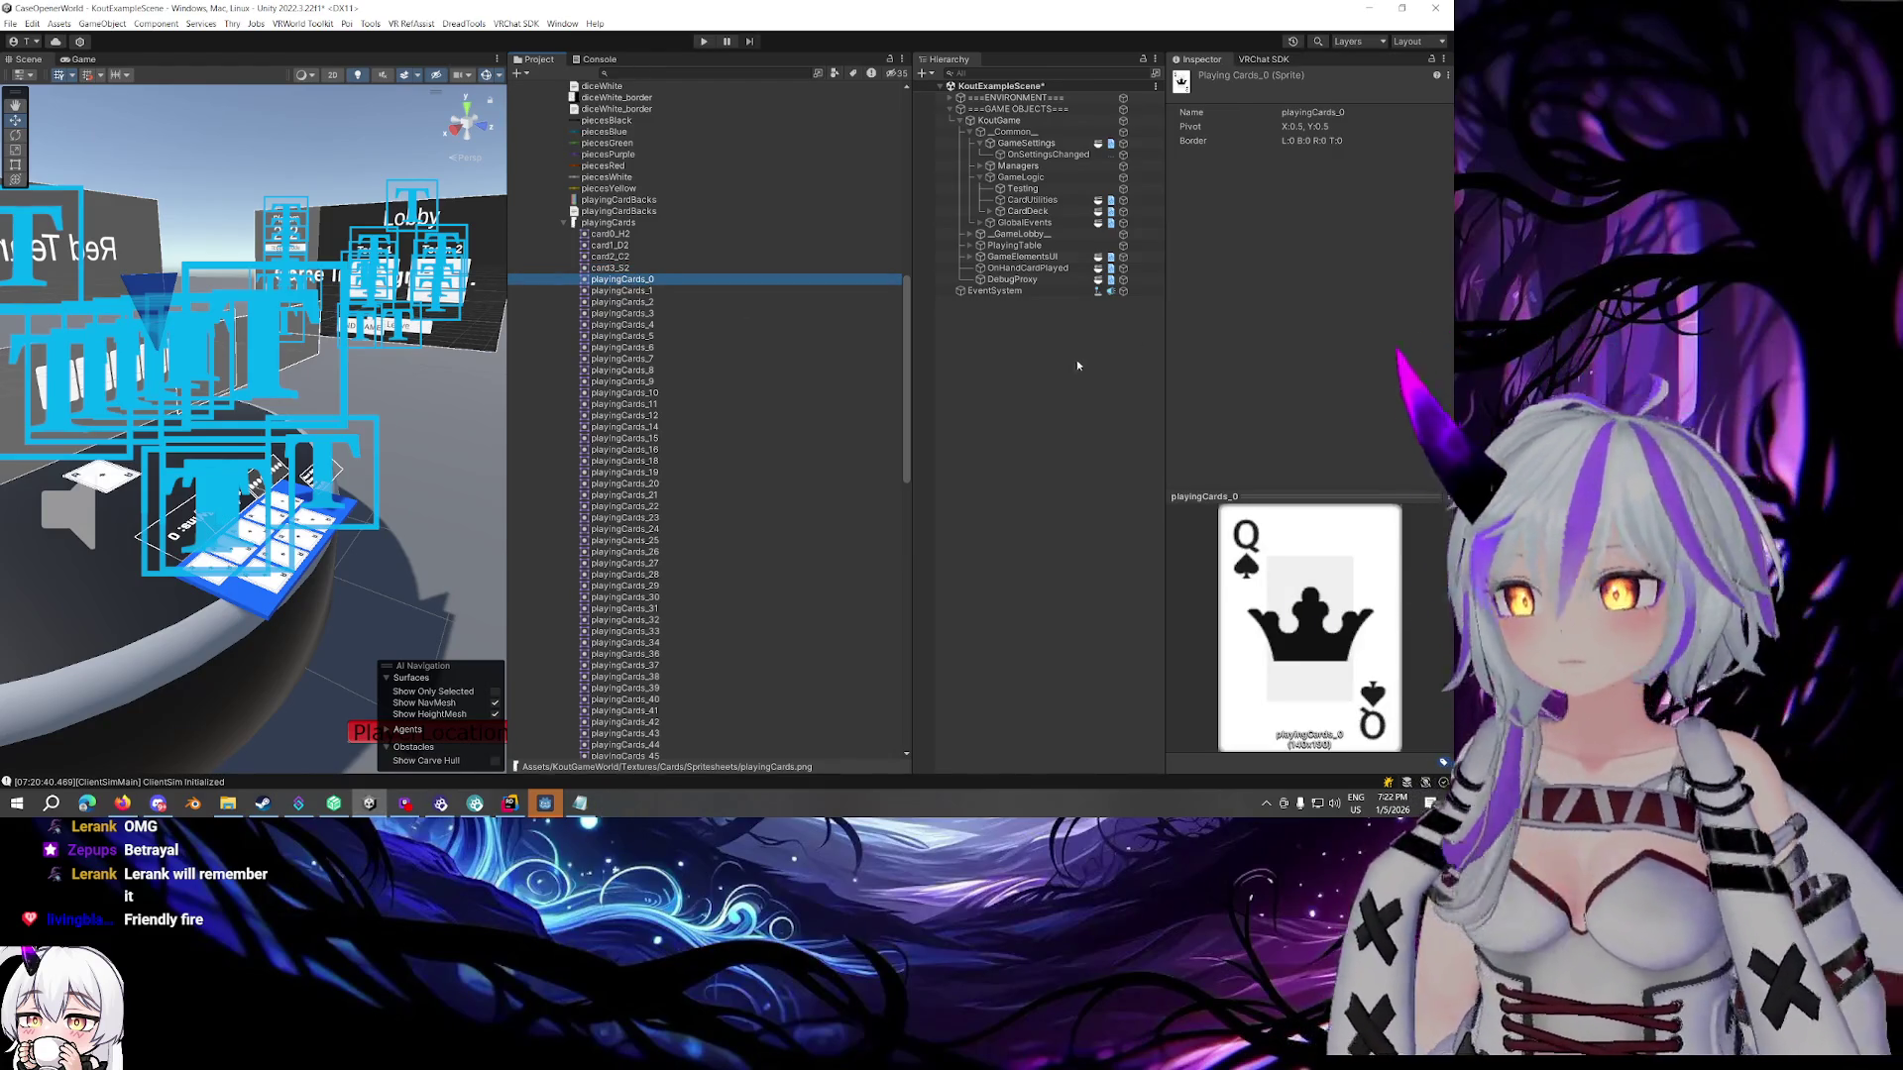
pyautogui.click(622, 226)
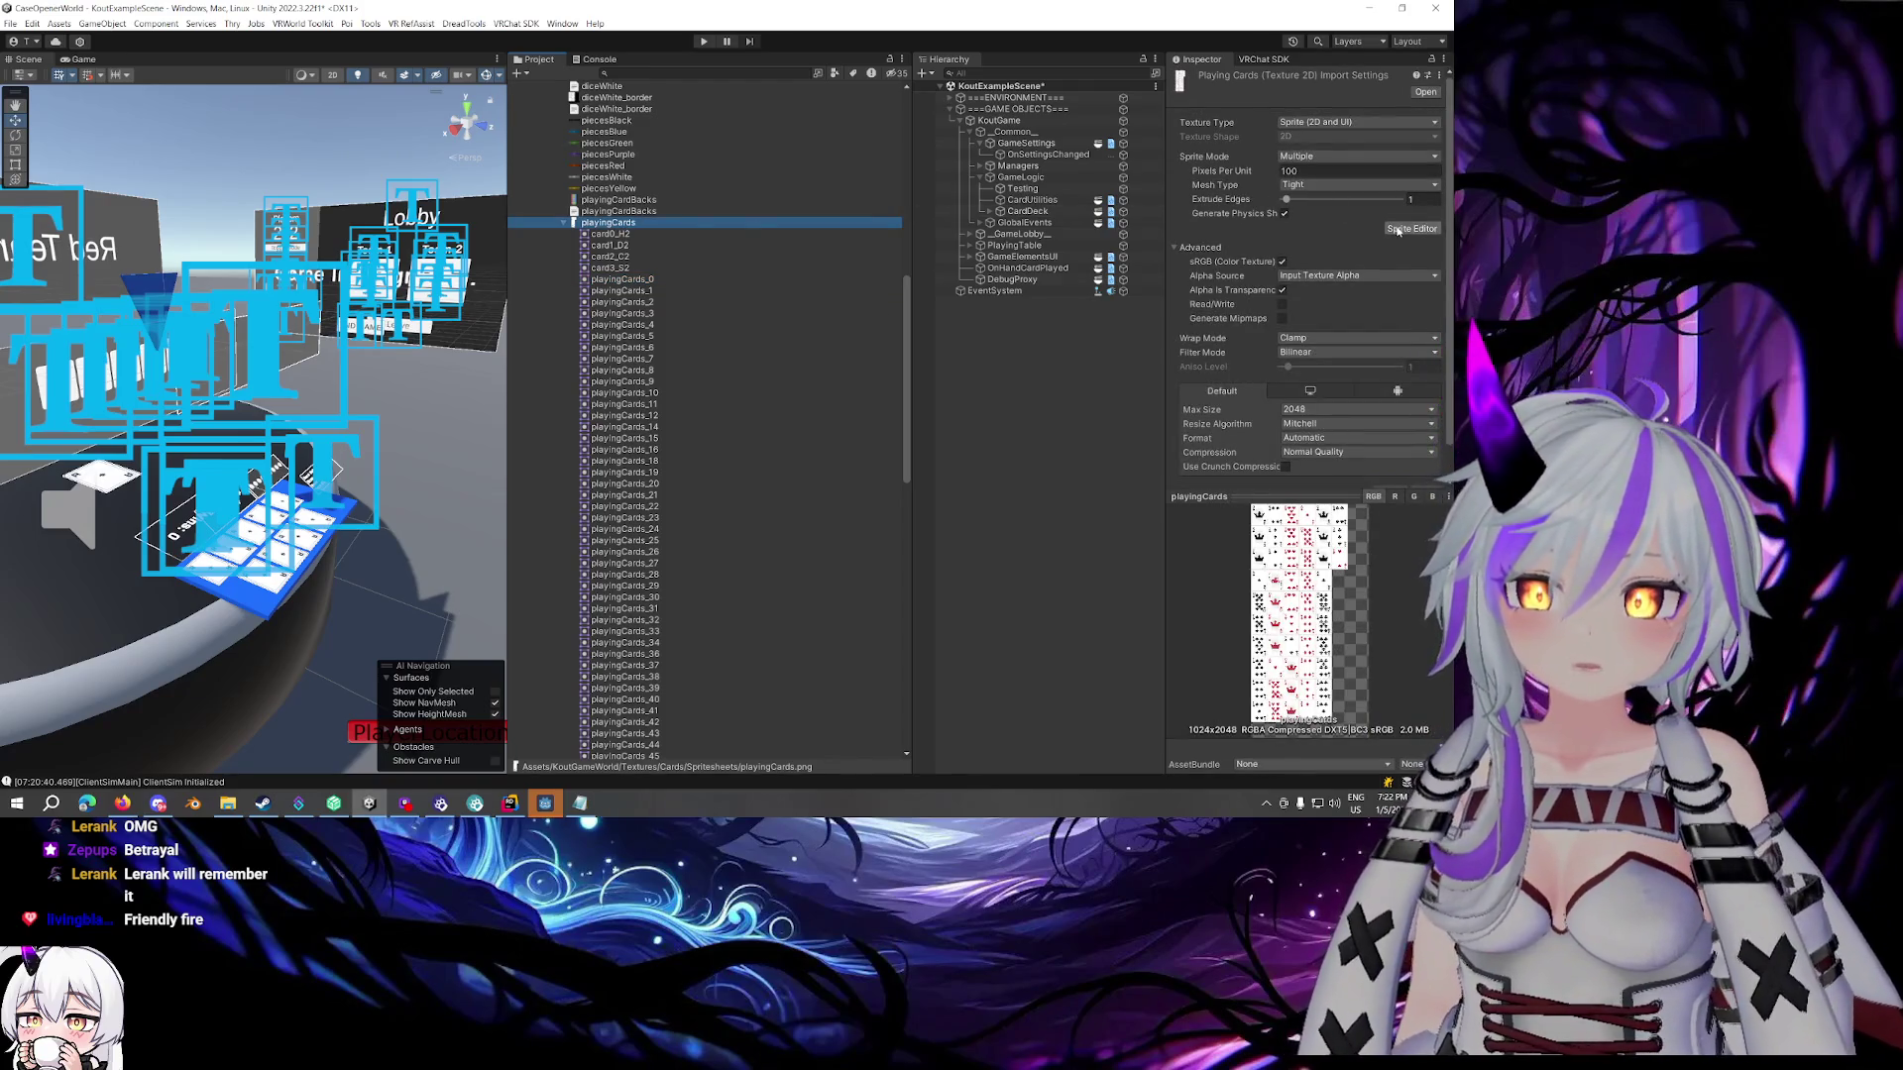
# Open the playingCards sheet in the Sprite Editor and resize the editor window
pyautogui.click(1411, 228)
pyautogui.moveTo(913, 43); pyautogui.dragTo(730, 110)
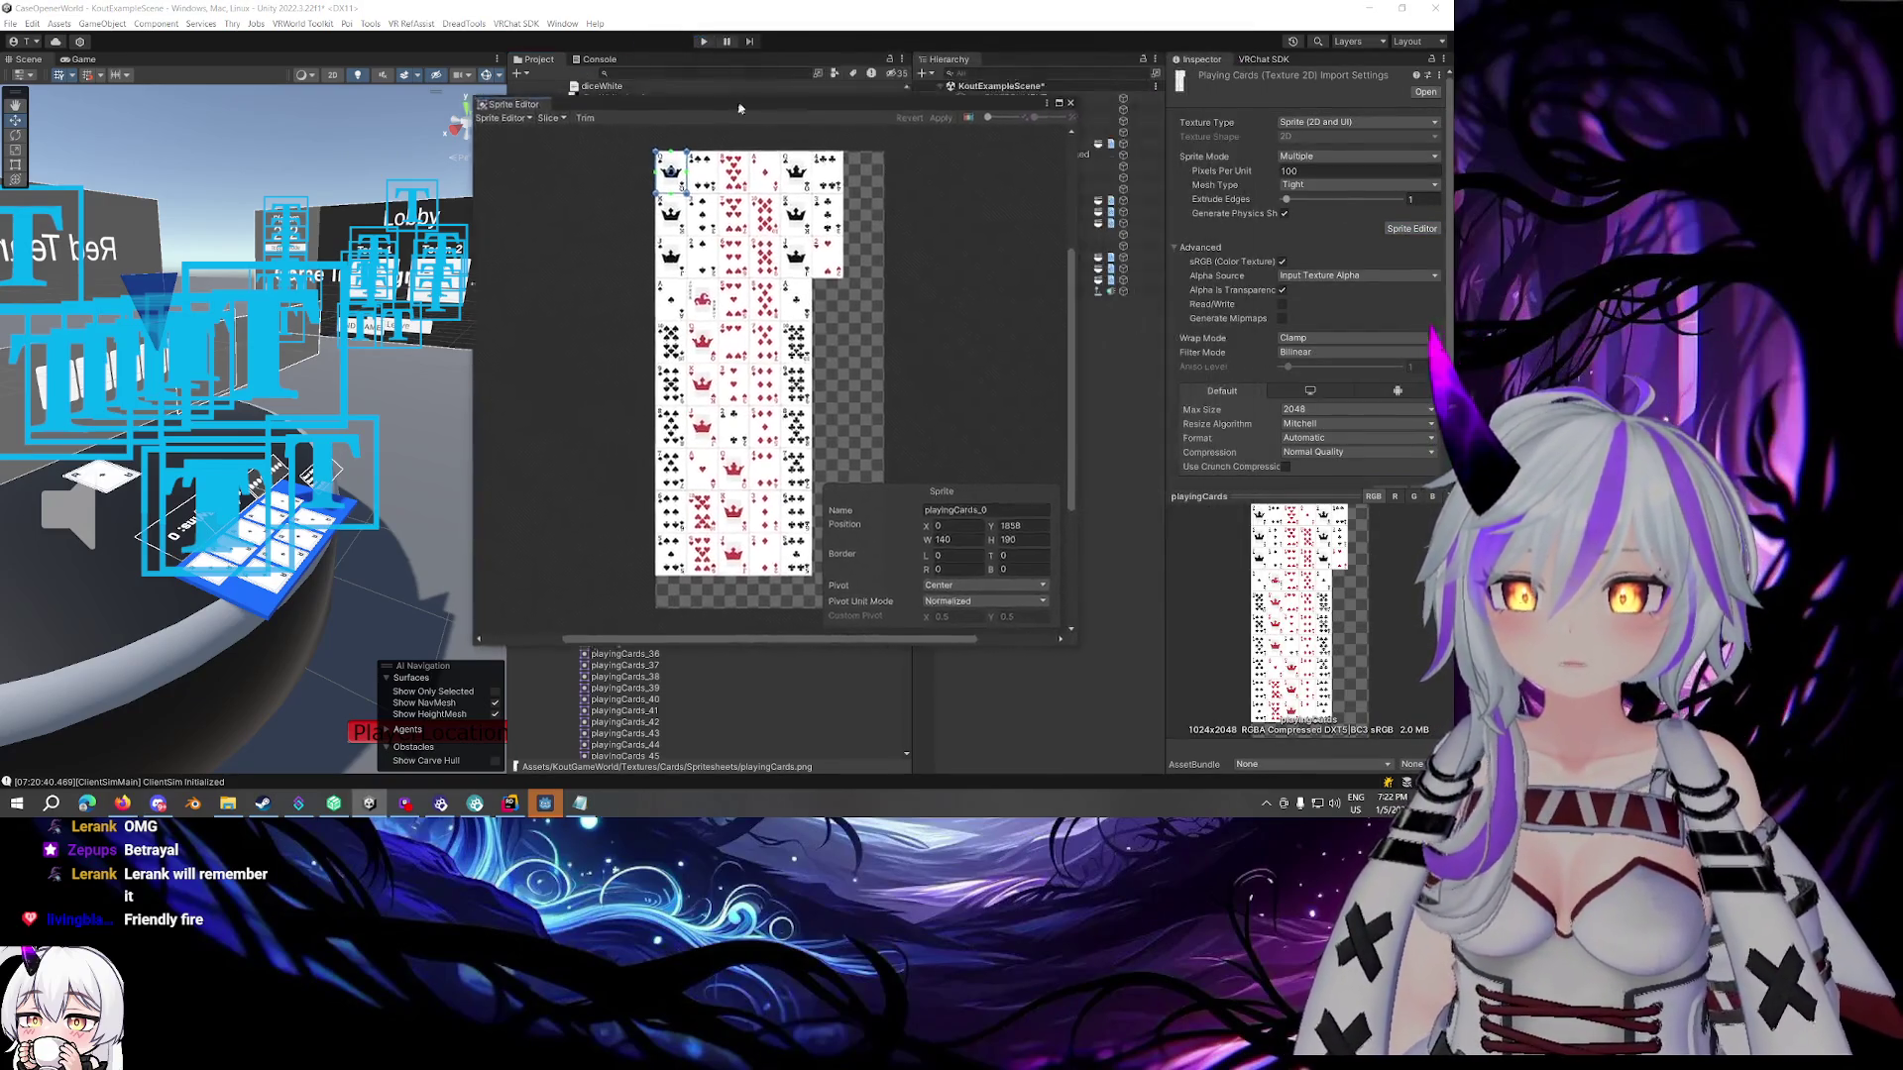
pyautogui.scroll(5, 672, 195)
pyautogui.scroll(-3, 674, 198)
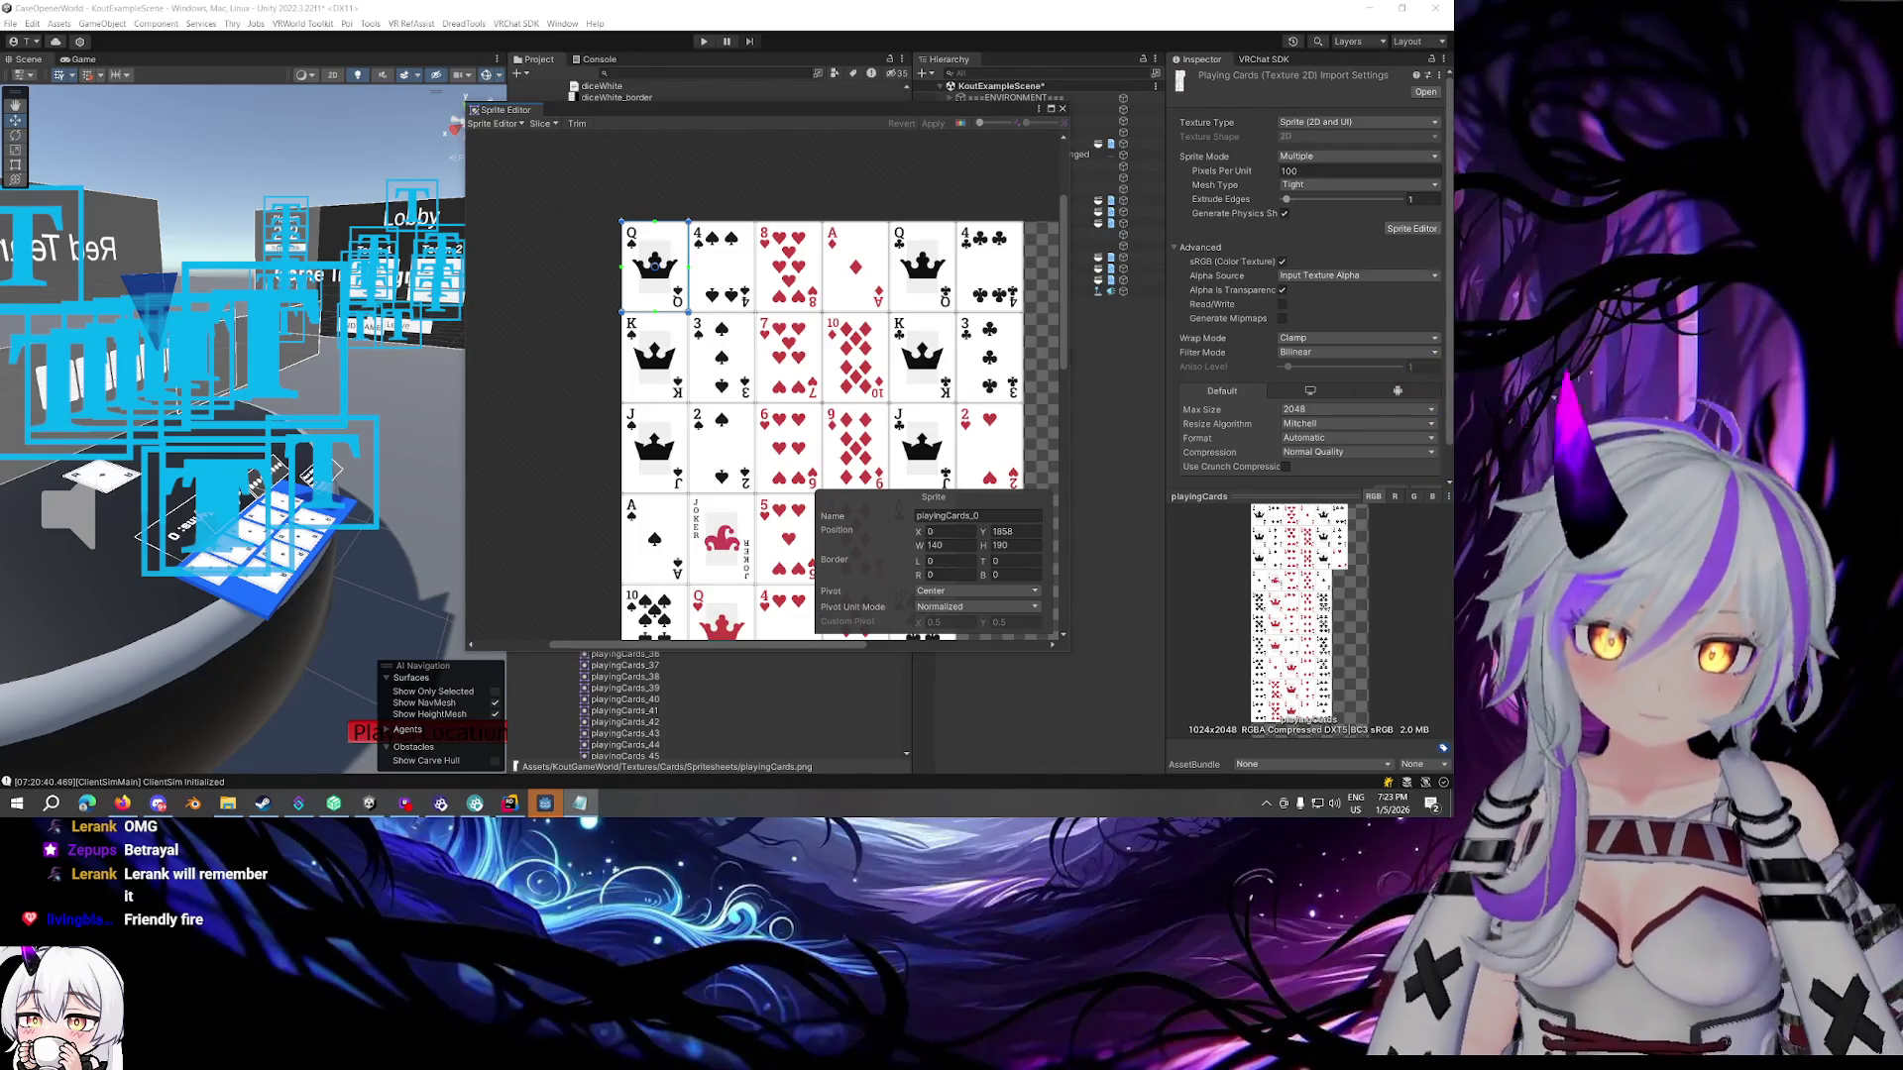
# Rename the queen and king of spades sprites to card43_QS and card47_KS
pyautogui.click(997, 516)
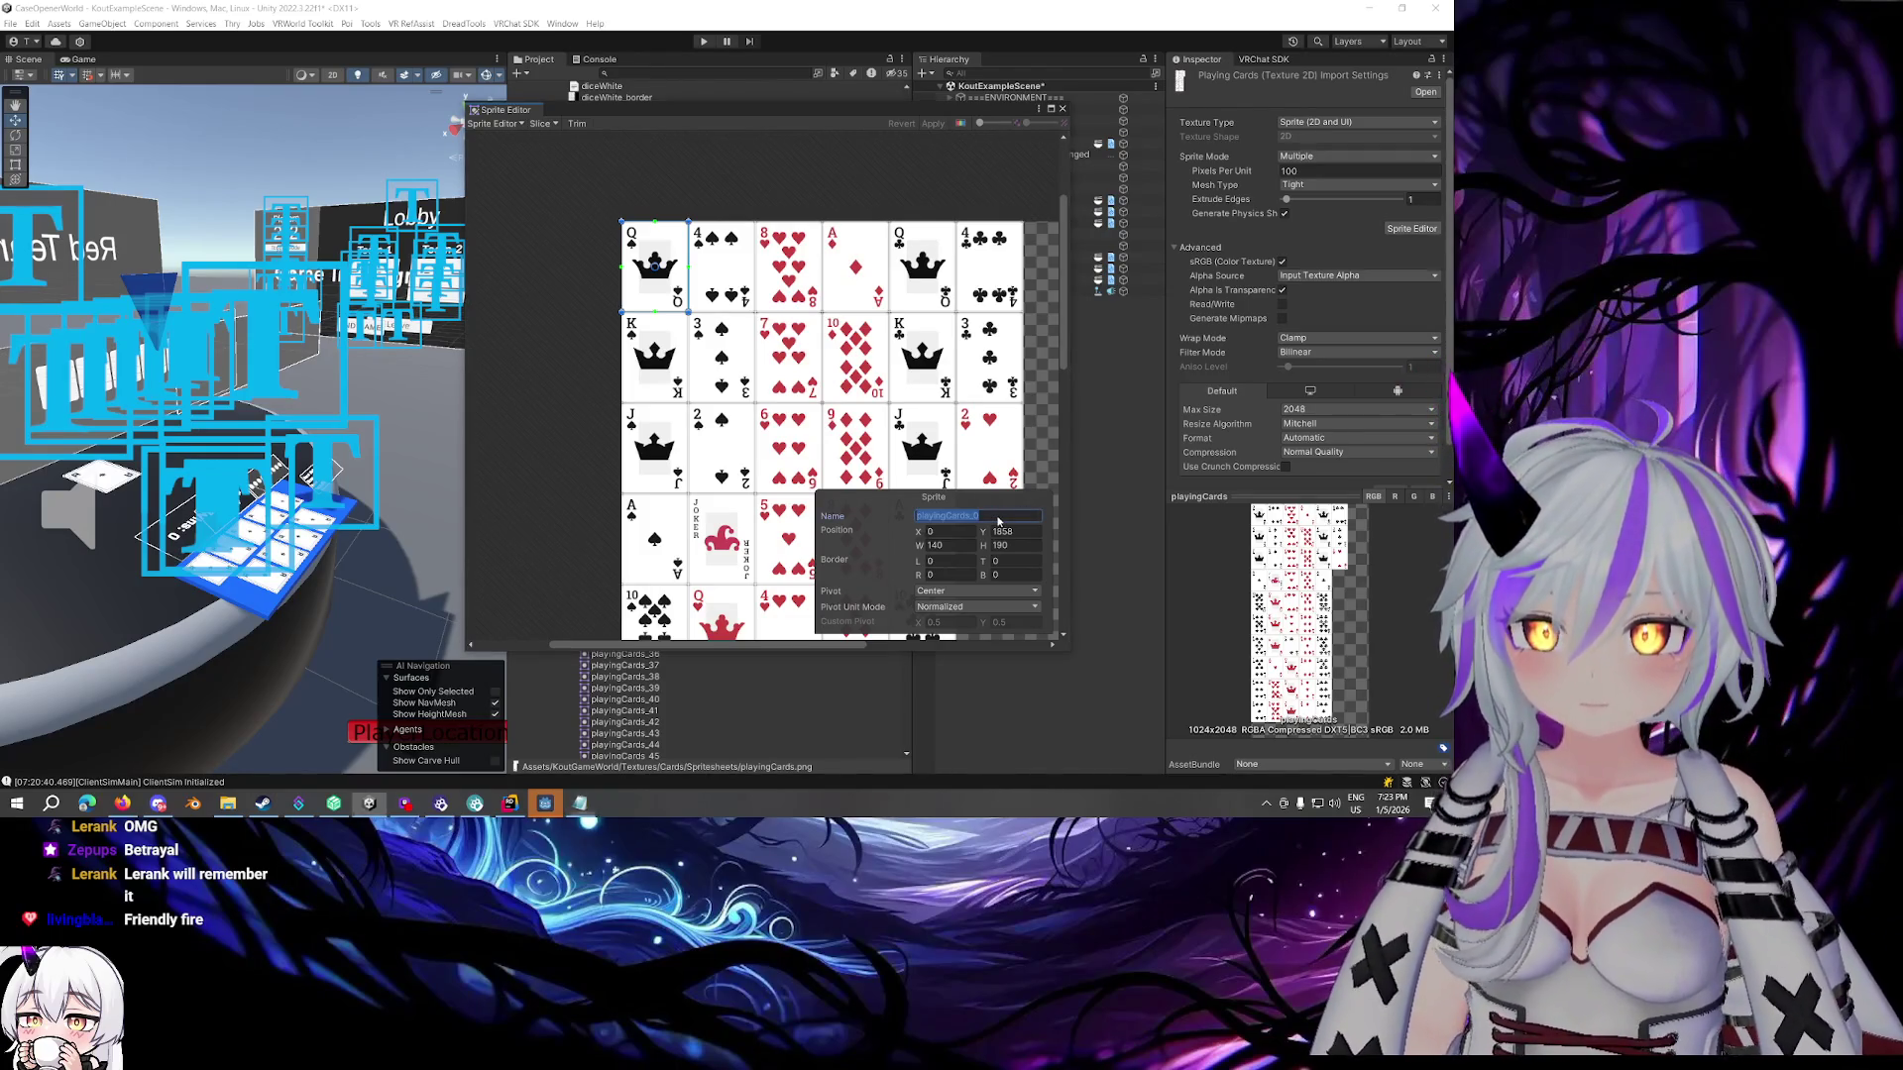
pyautogui.write('card43_')
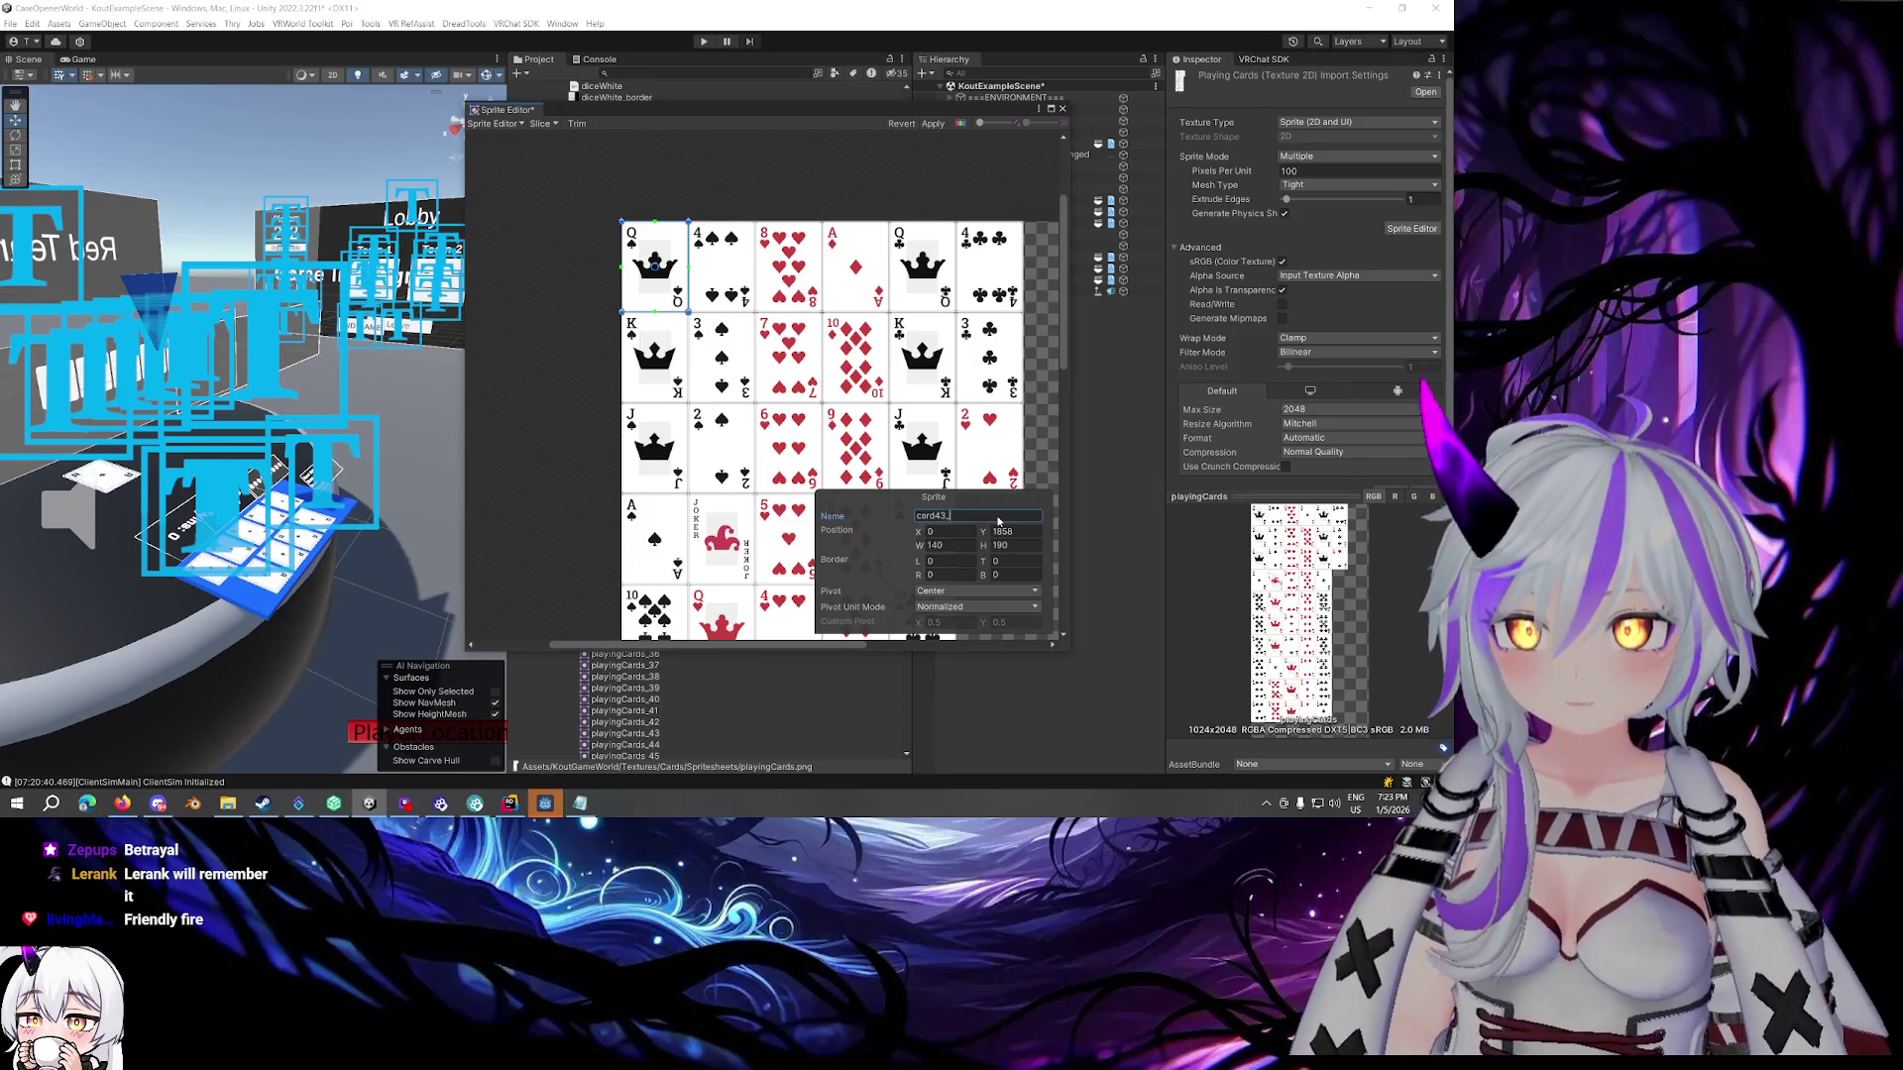
pyautogui.write('QS')
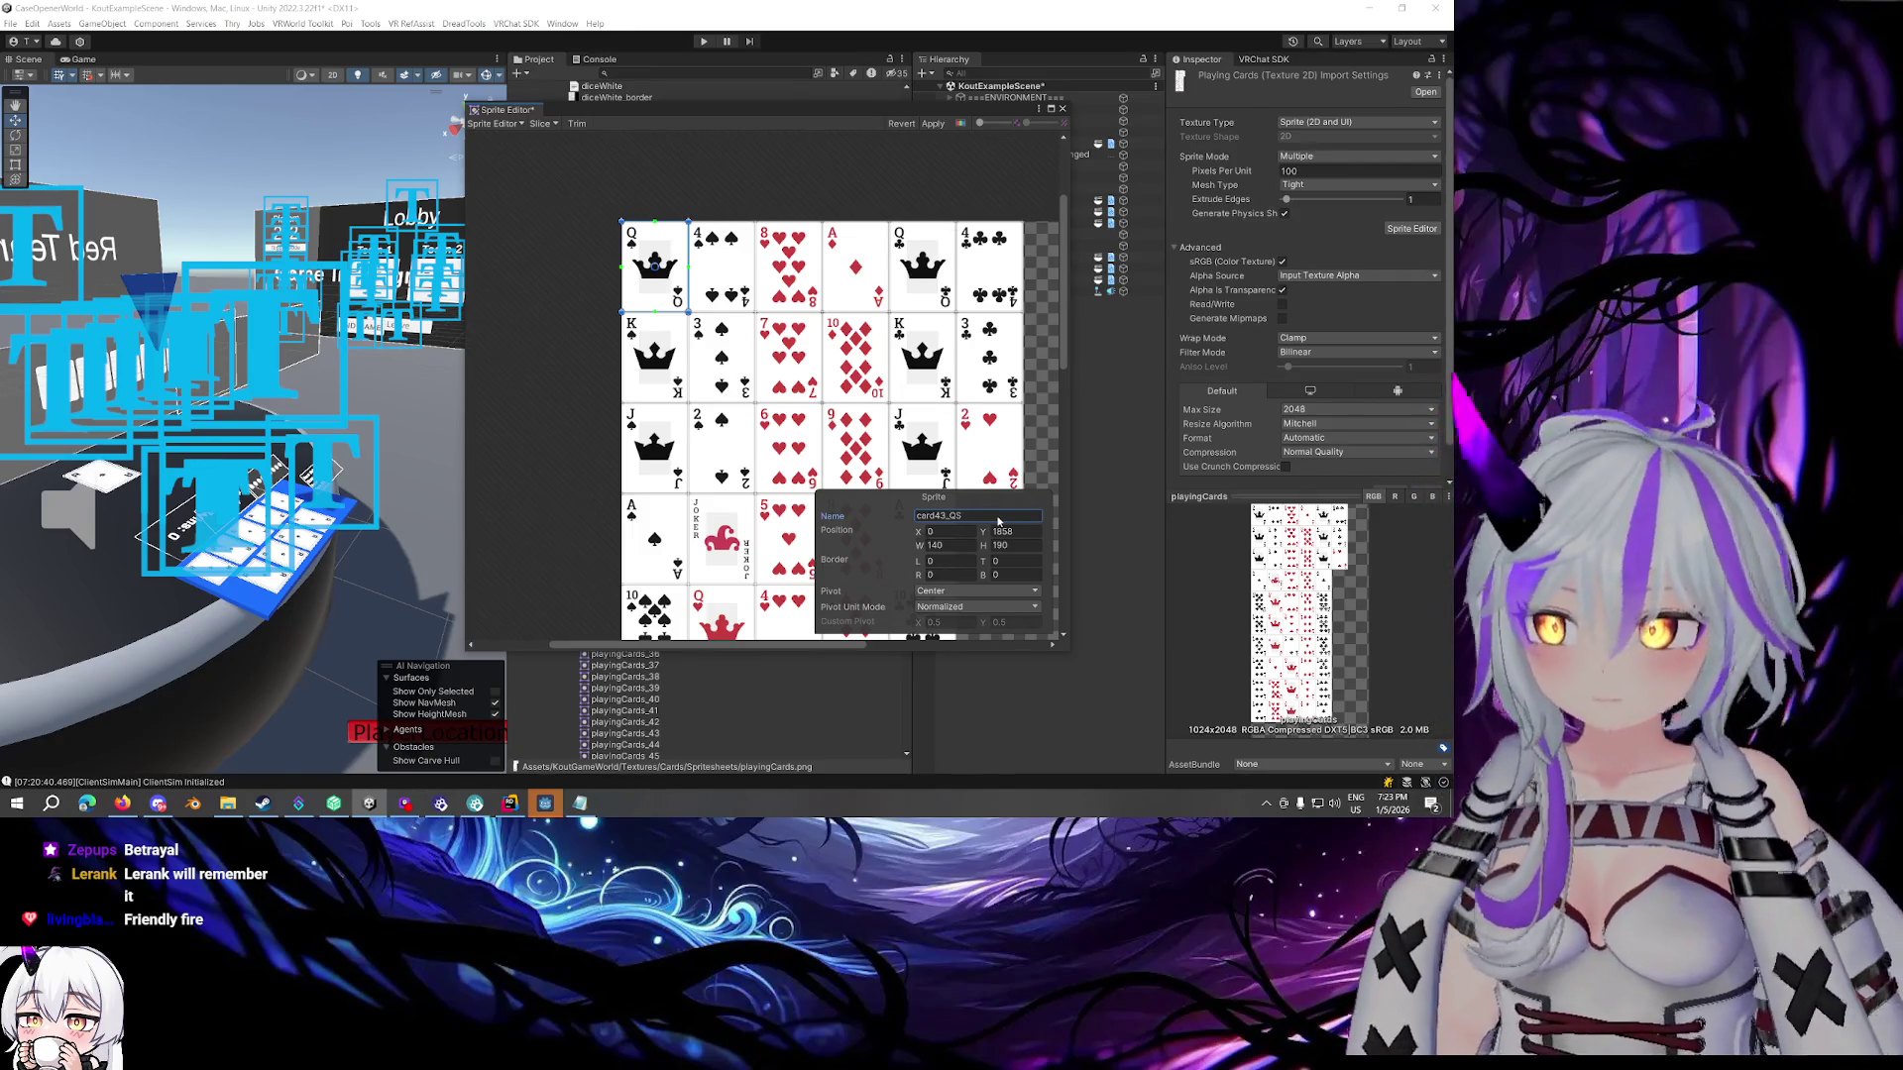
pyautogui.click(654, 357)
pyautogui.click(1004, 516)
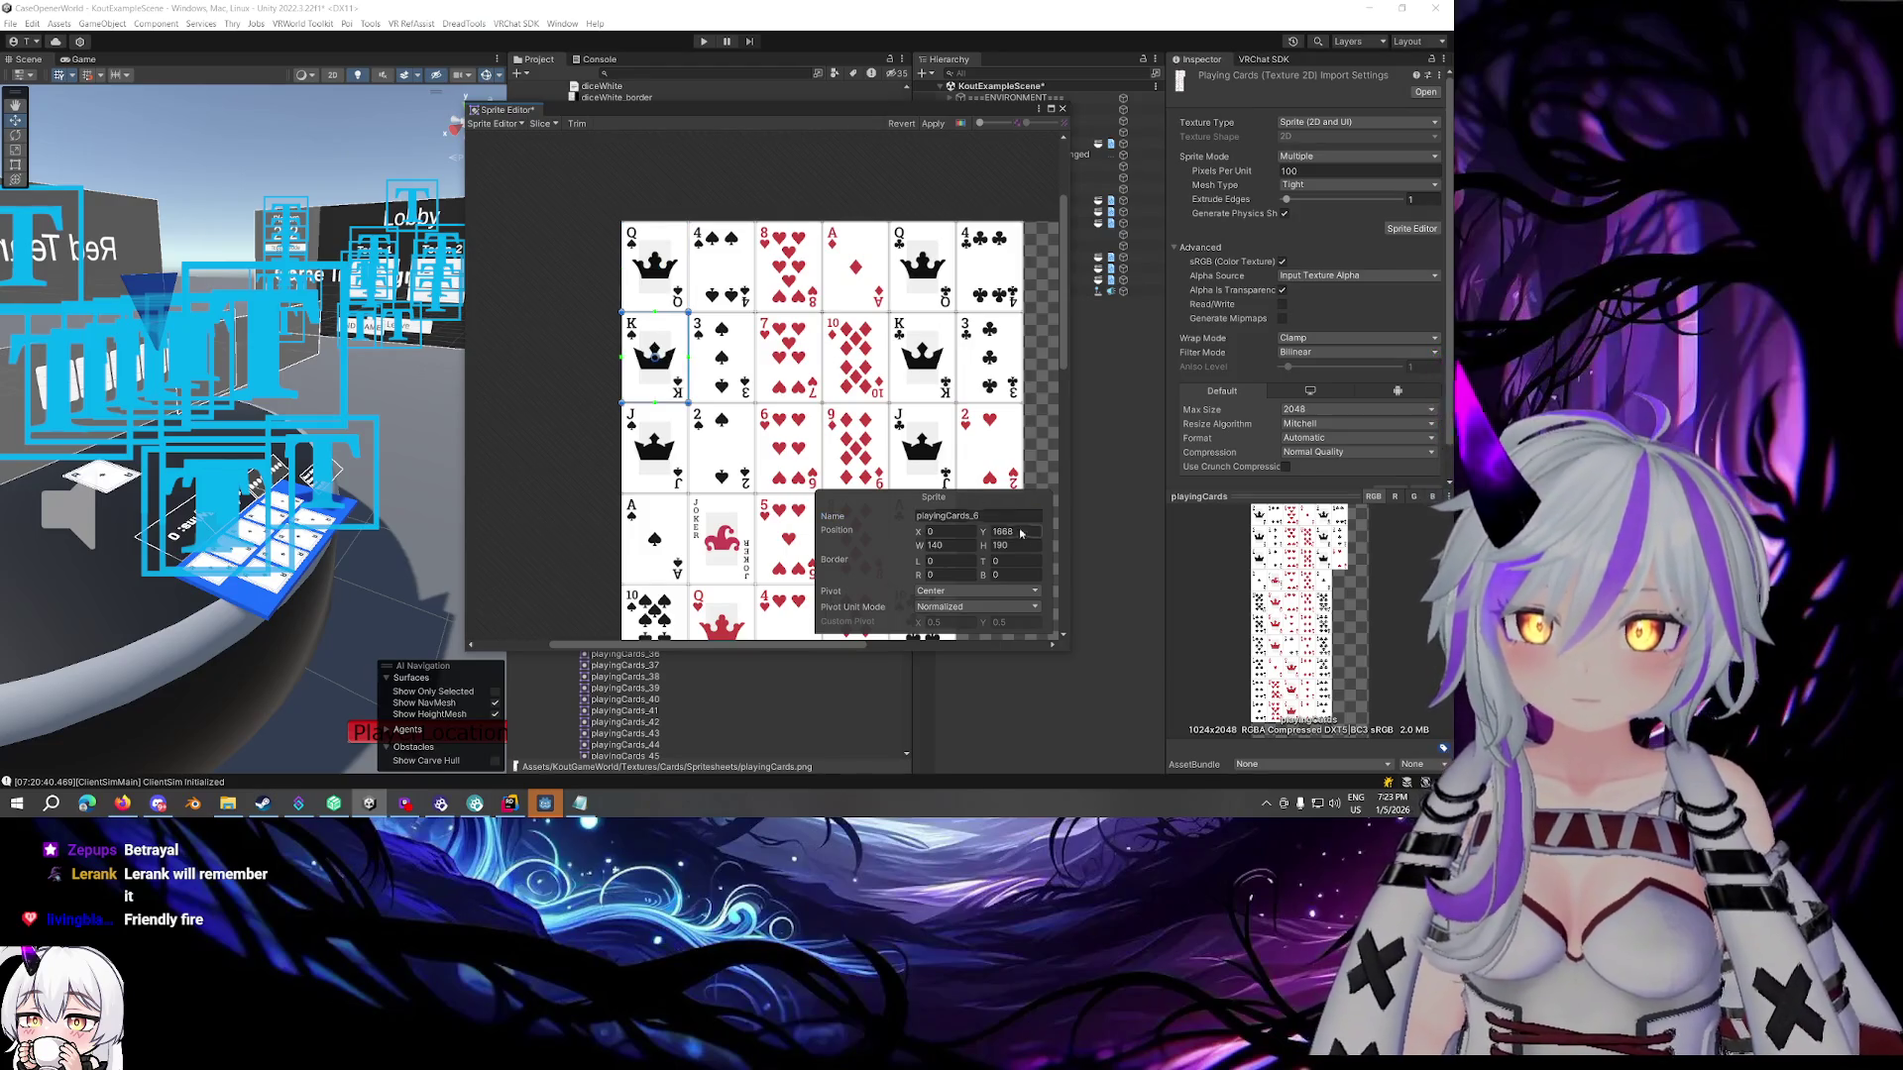
pyautogui.write('card')
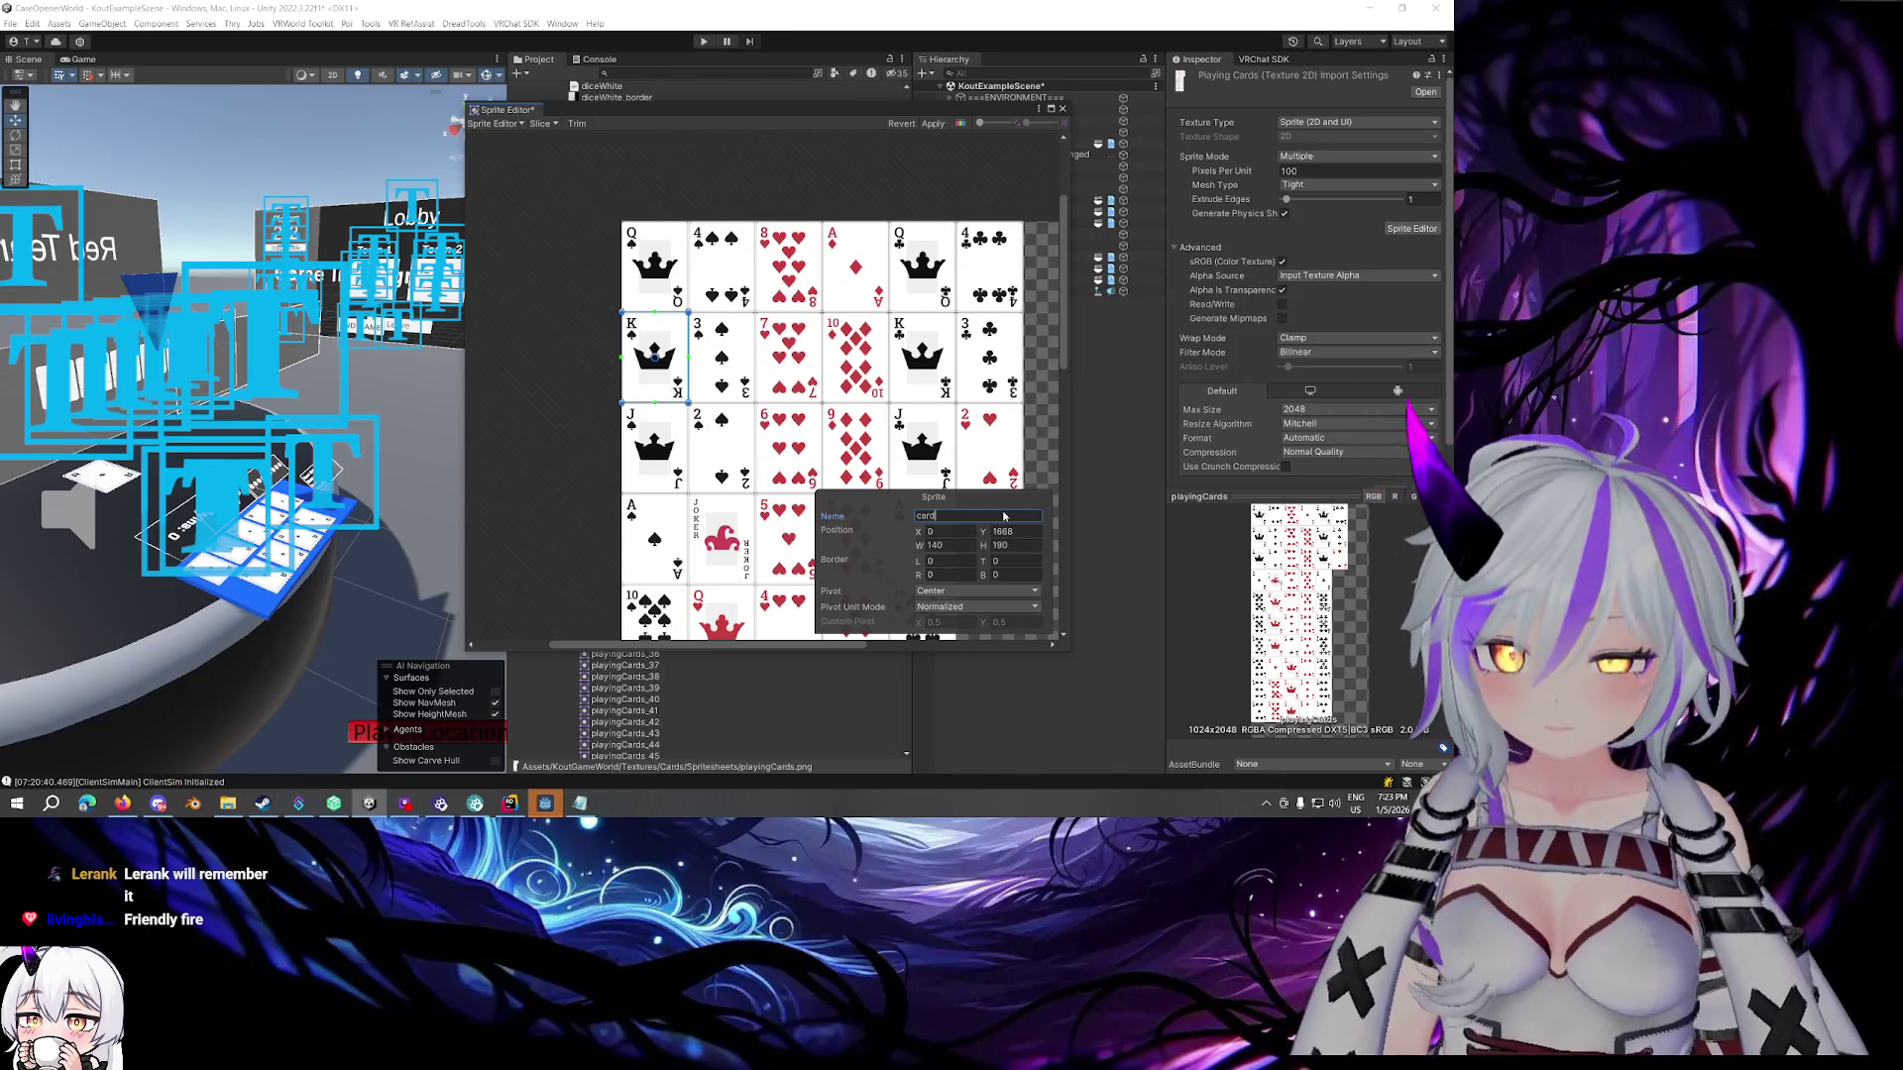
pyautogui.write('47_')
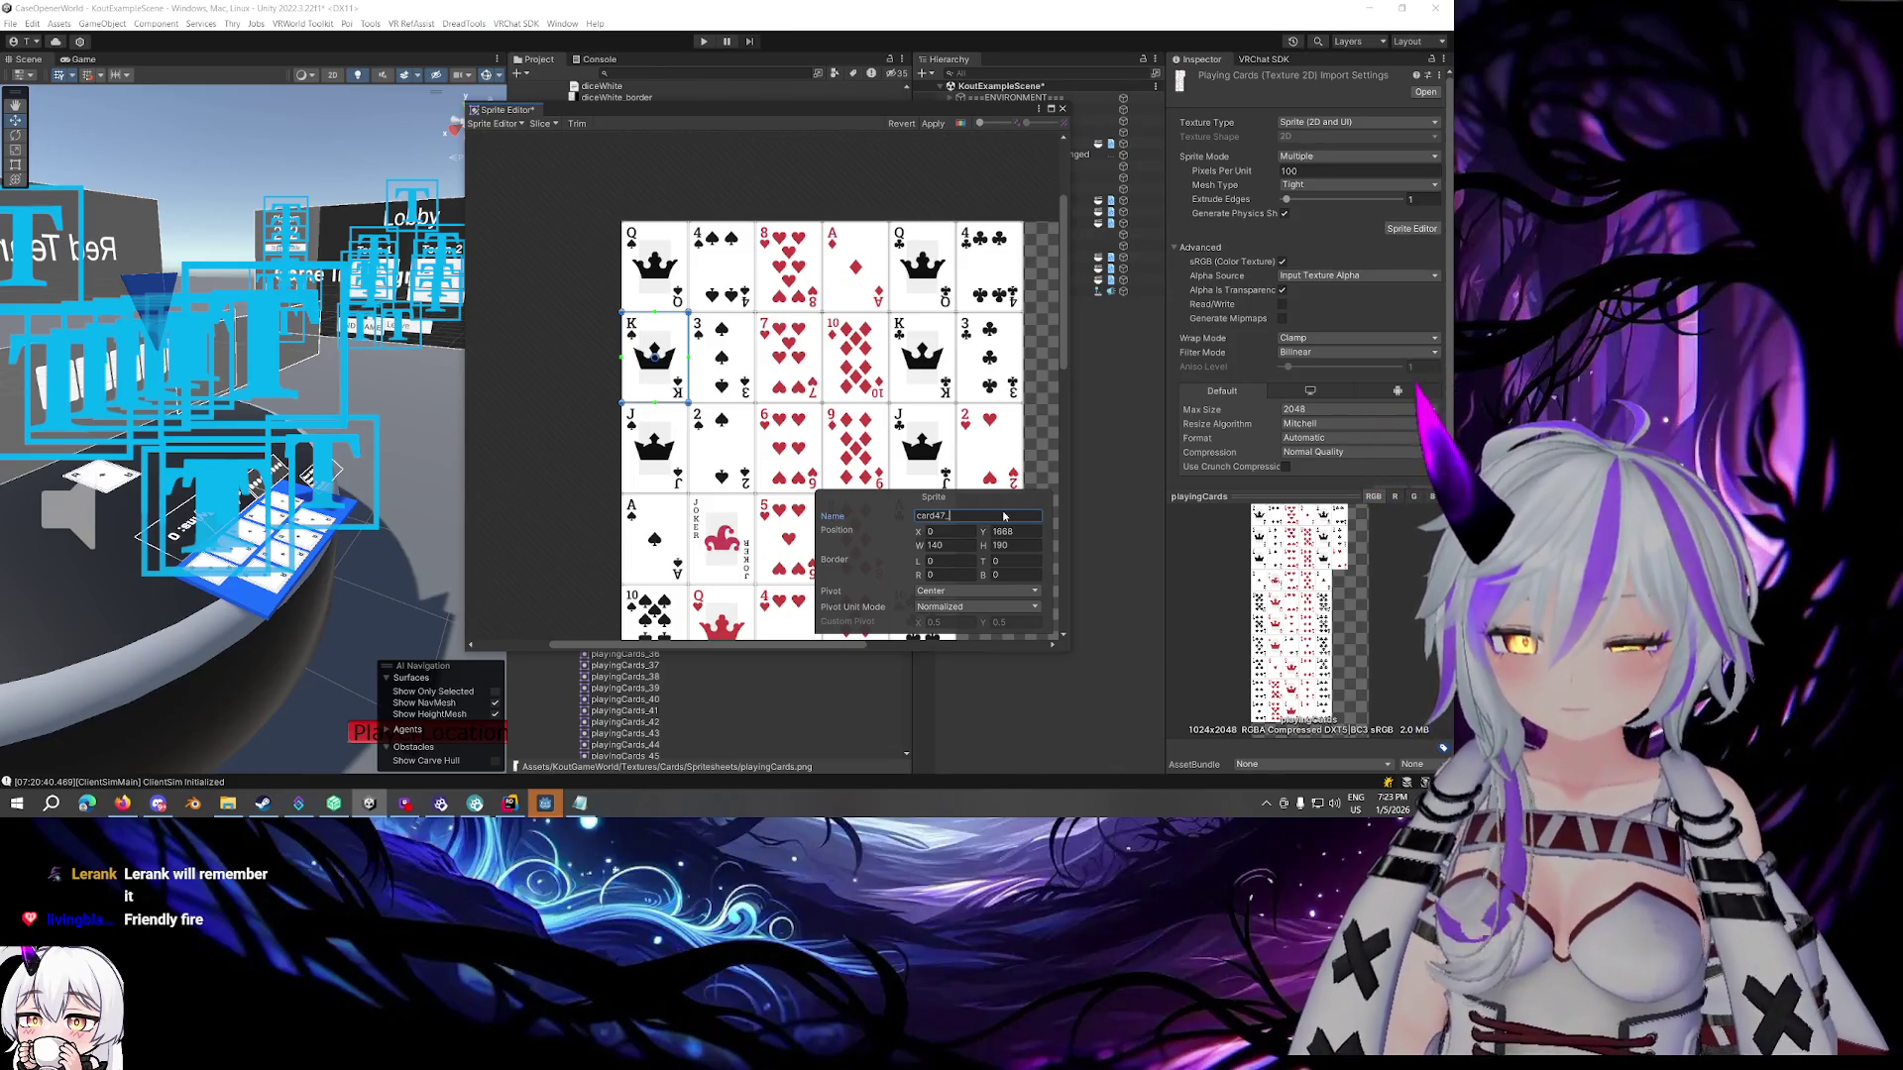
pyautogui.write('KS')
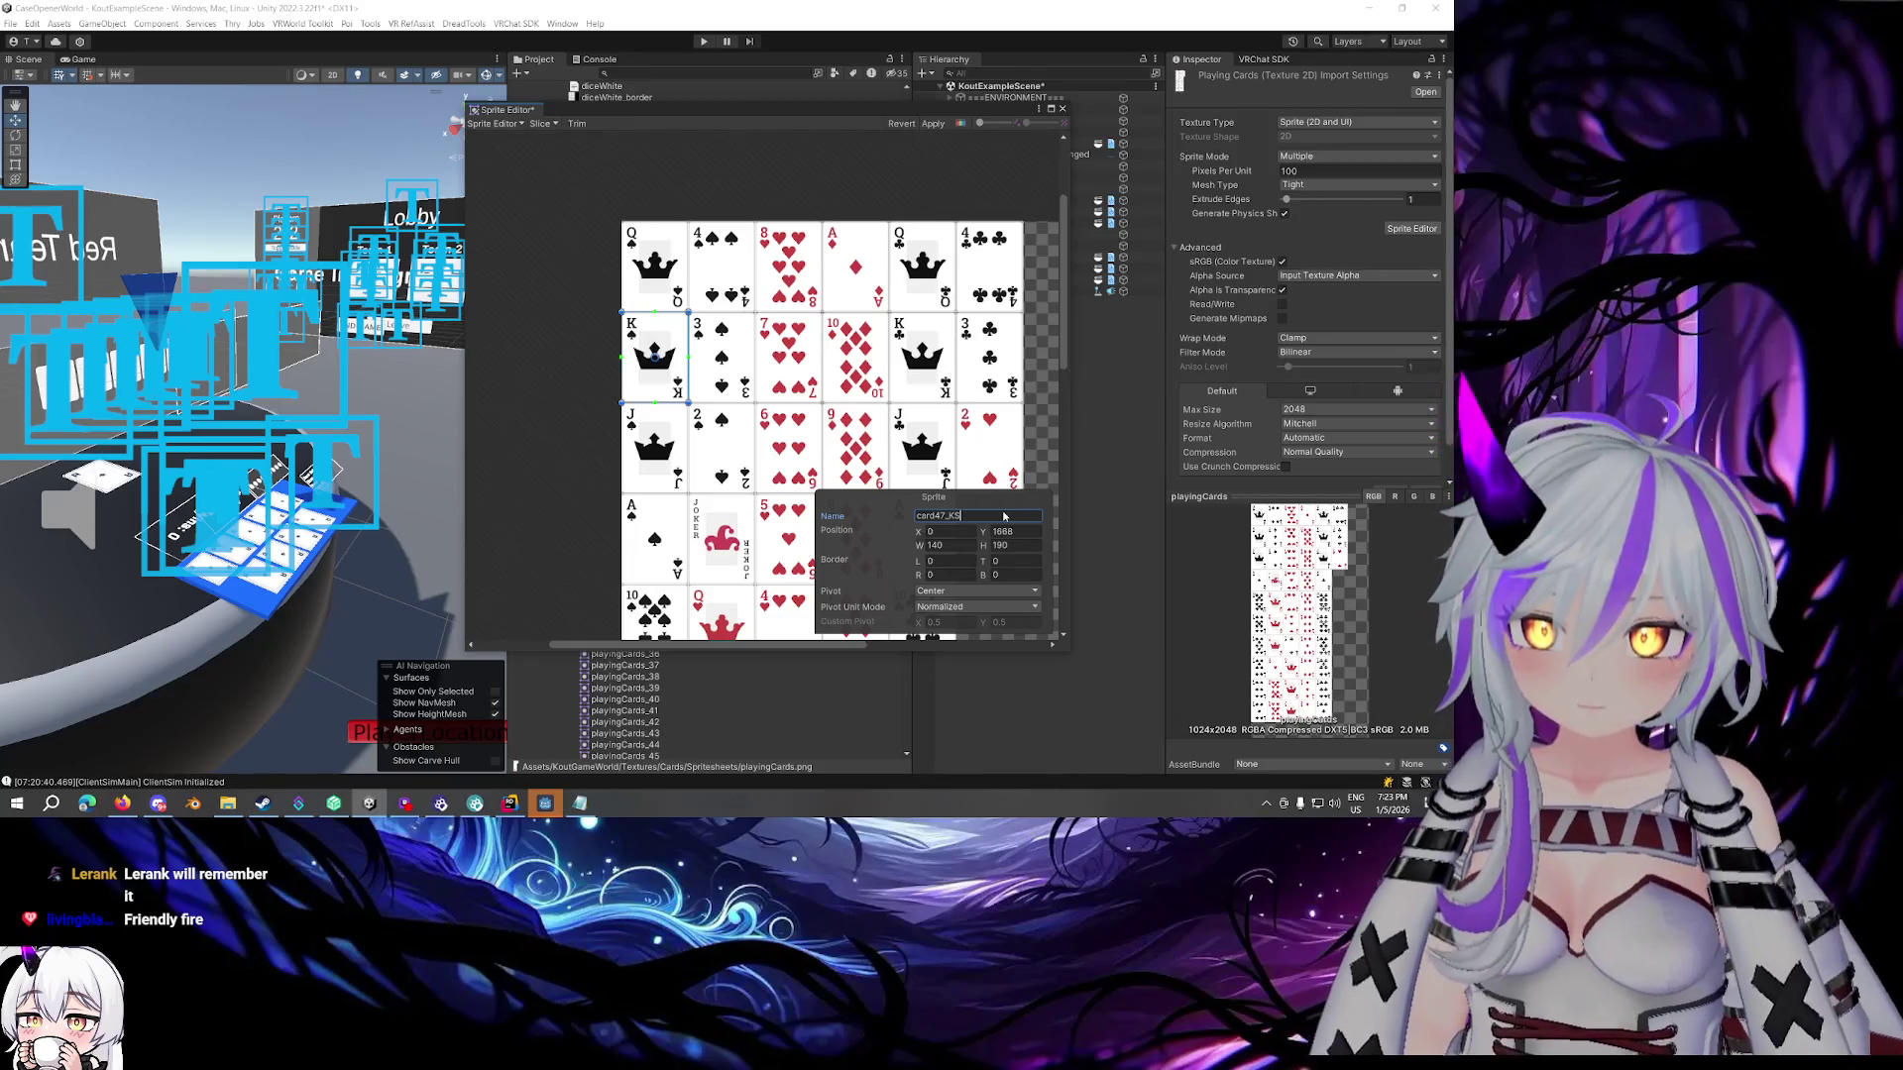
# Rename the jack of spades to card39_JS and the ace of spades to card51_AS
pyautogui.click(666, 447)
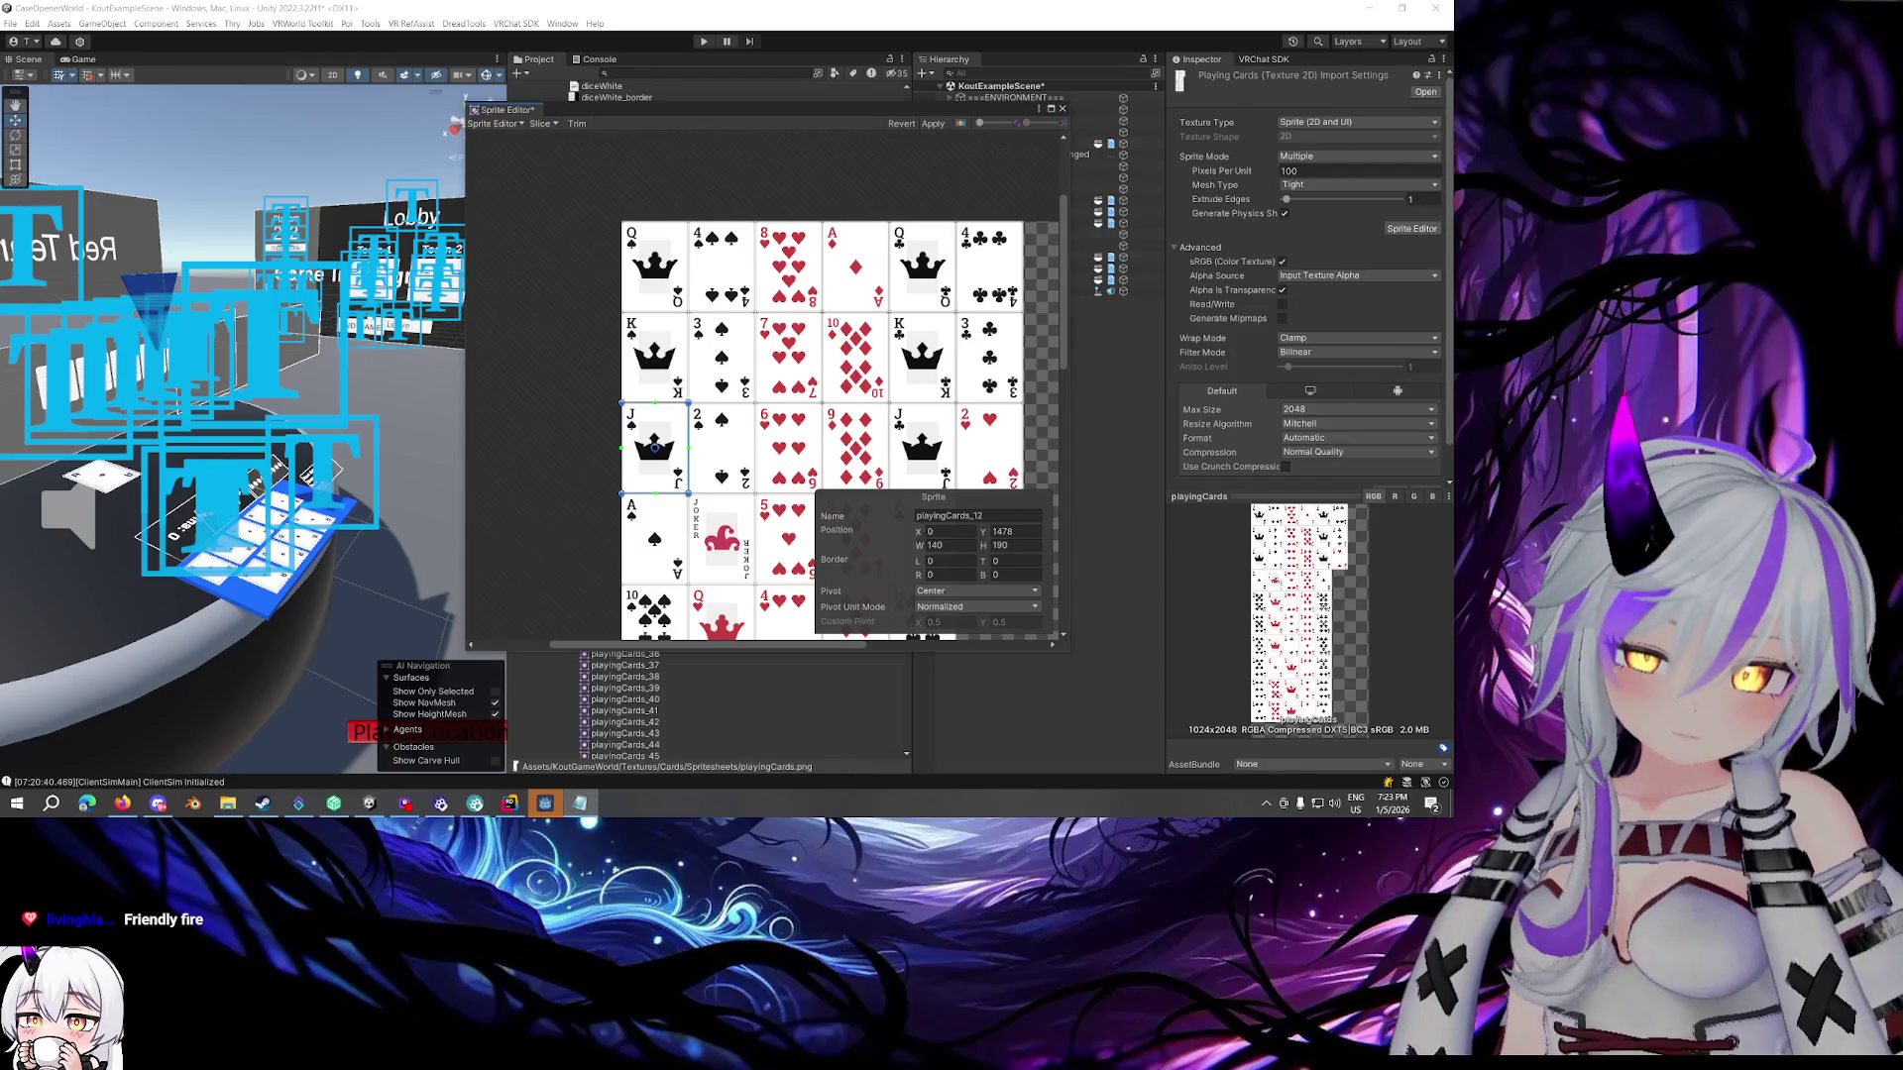
pyautogui.click(957, 513)
pyautogui.write('car')
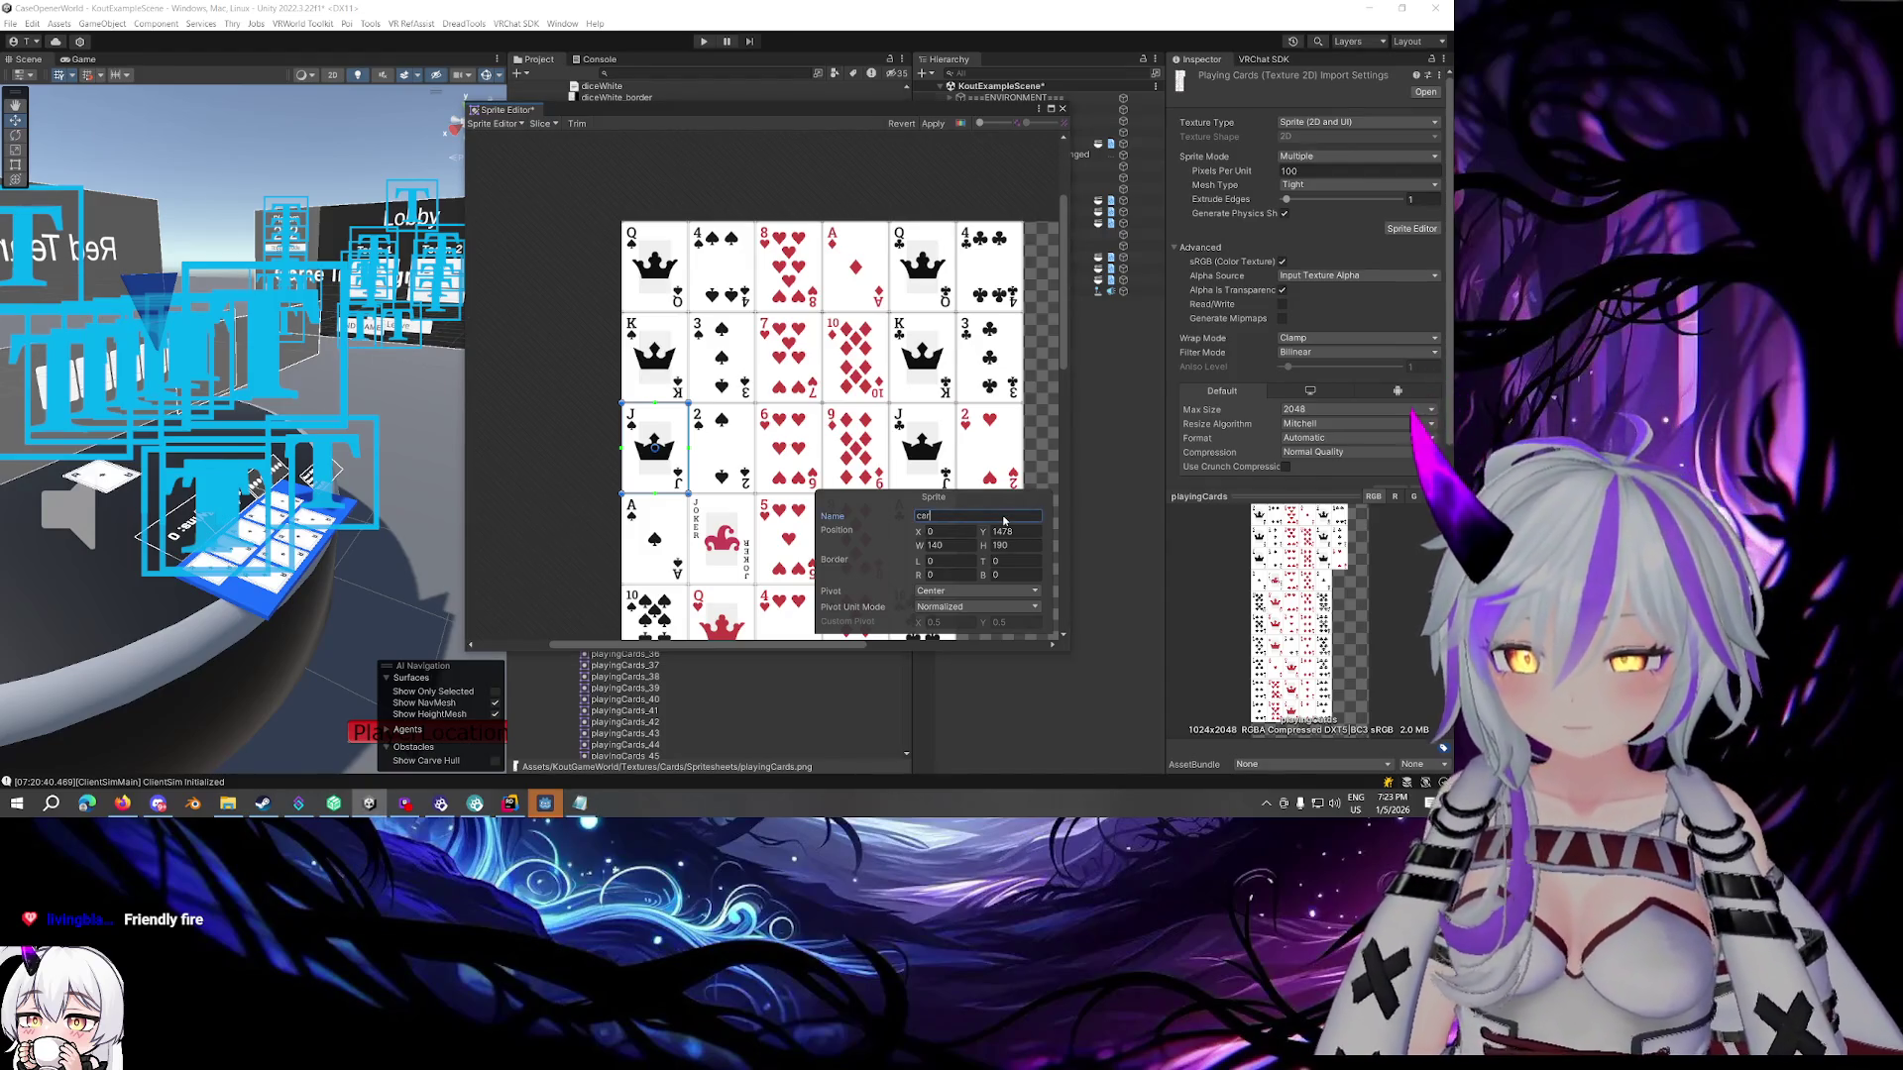
pyautogui.write('d')
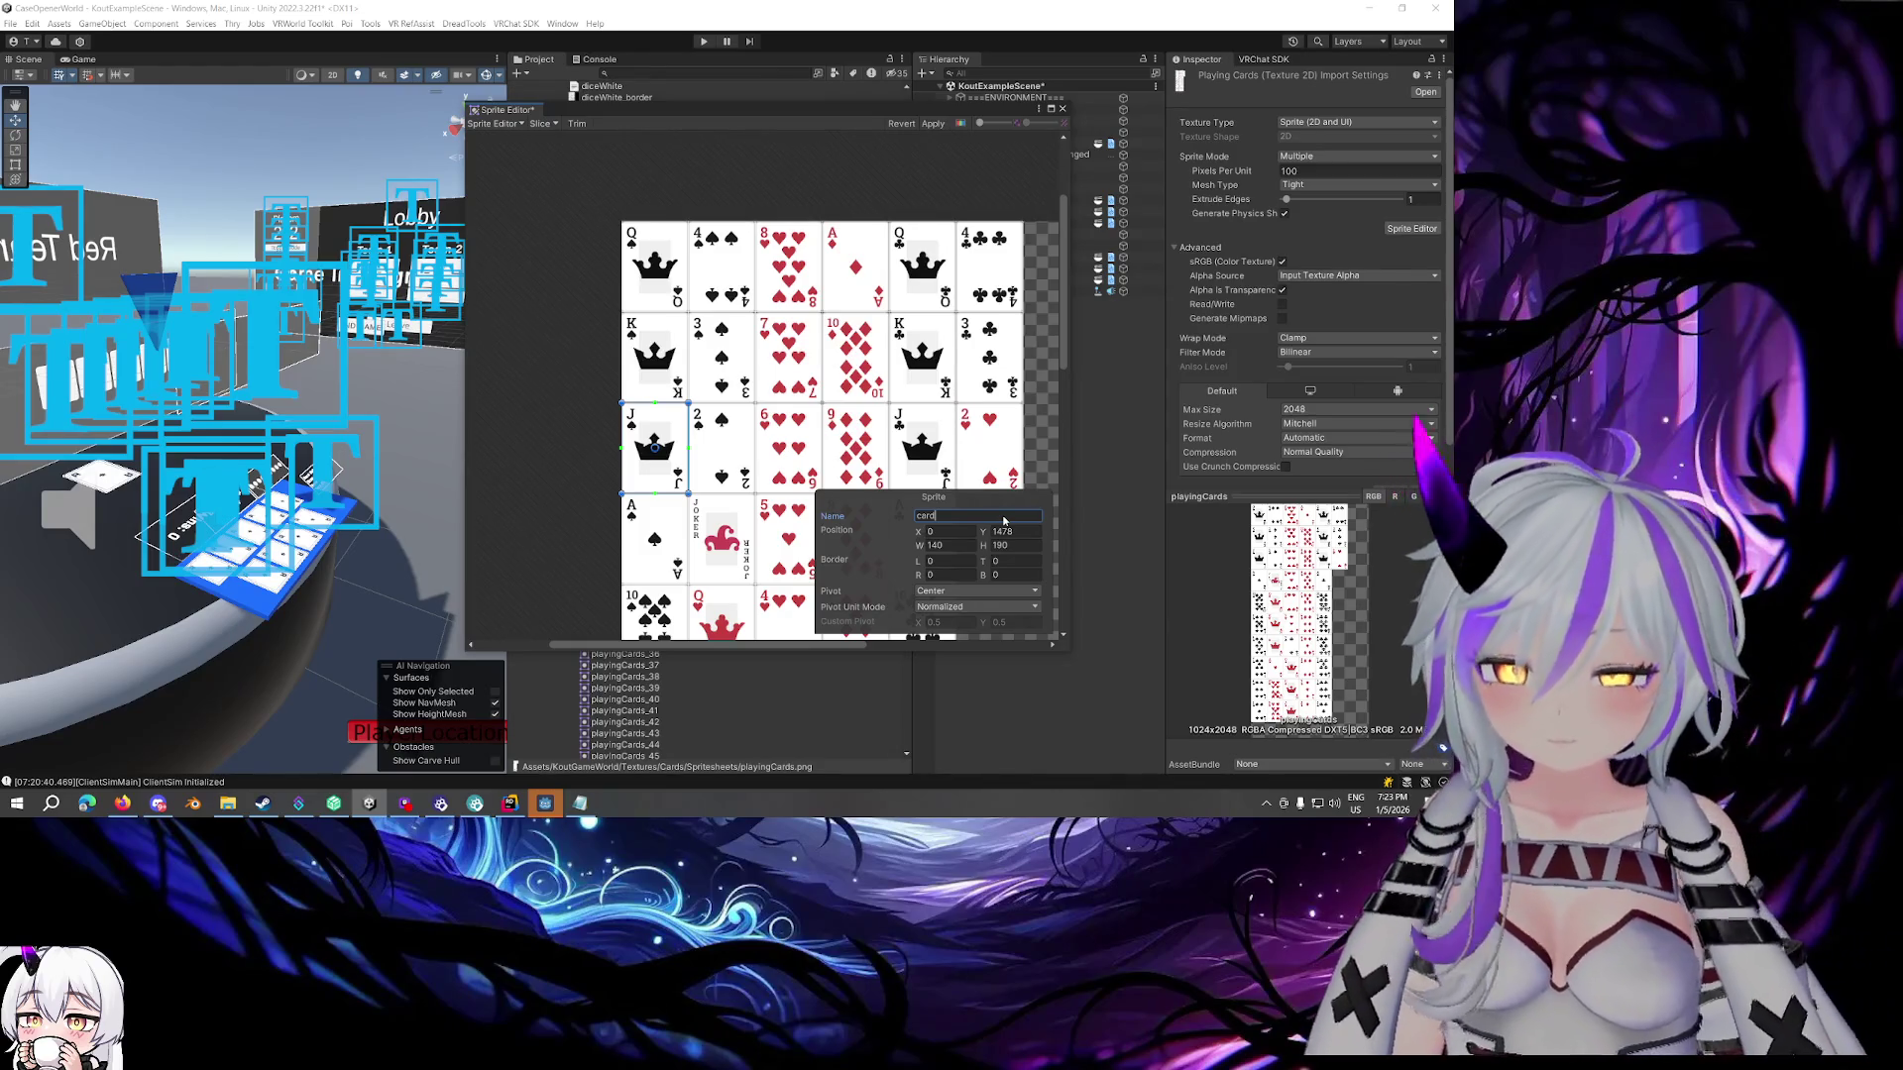
pyautogui.write('39_')
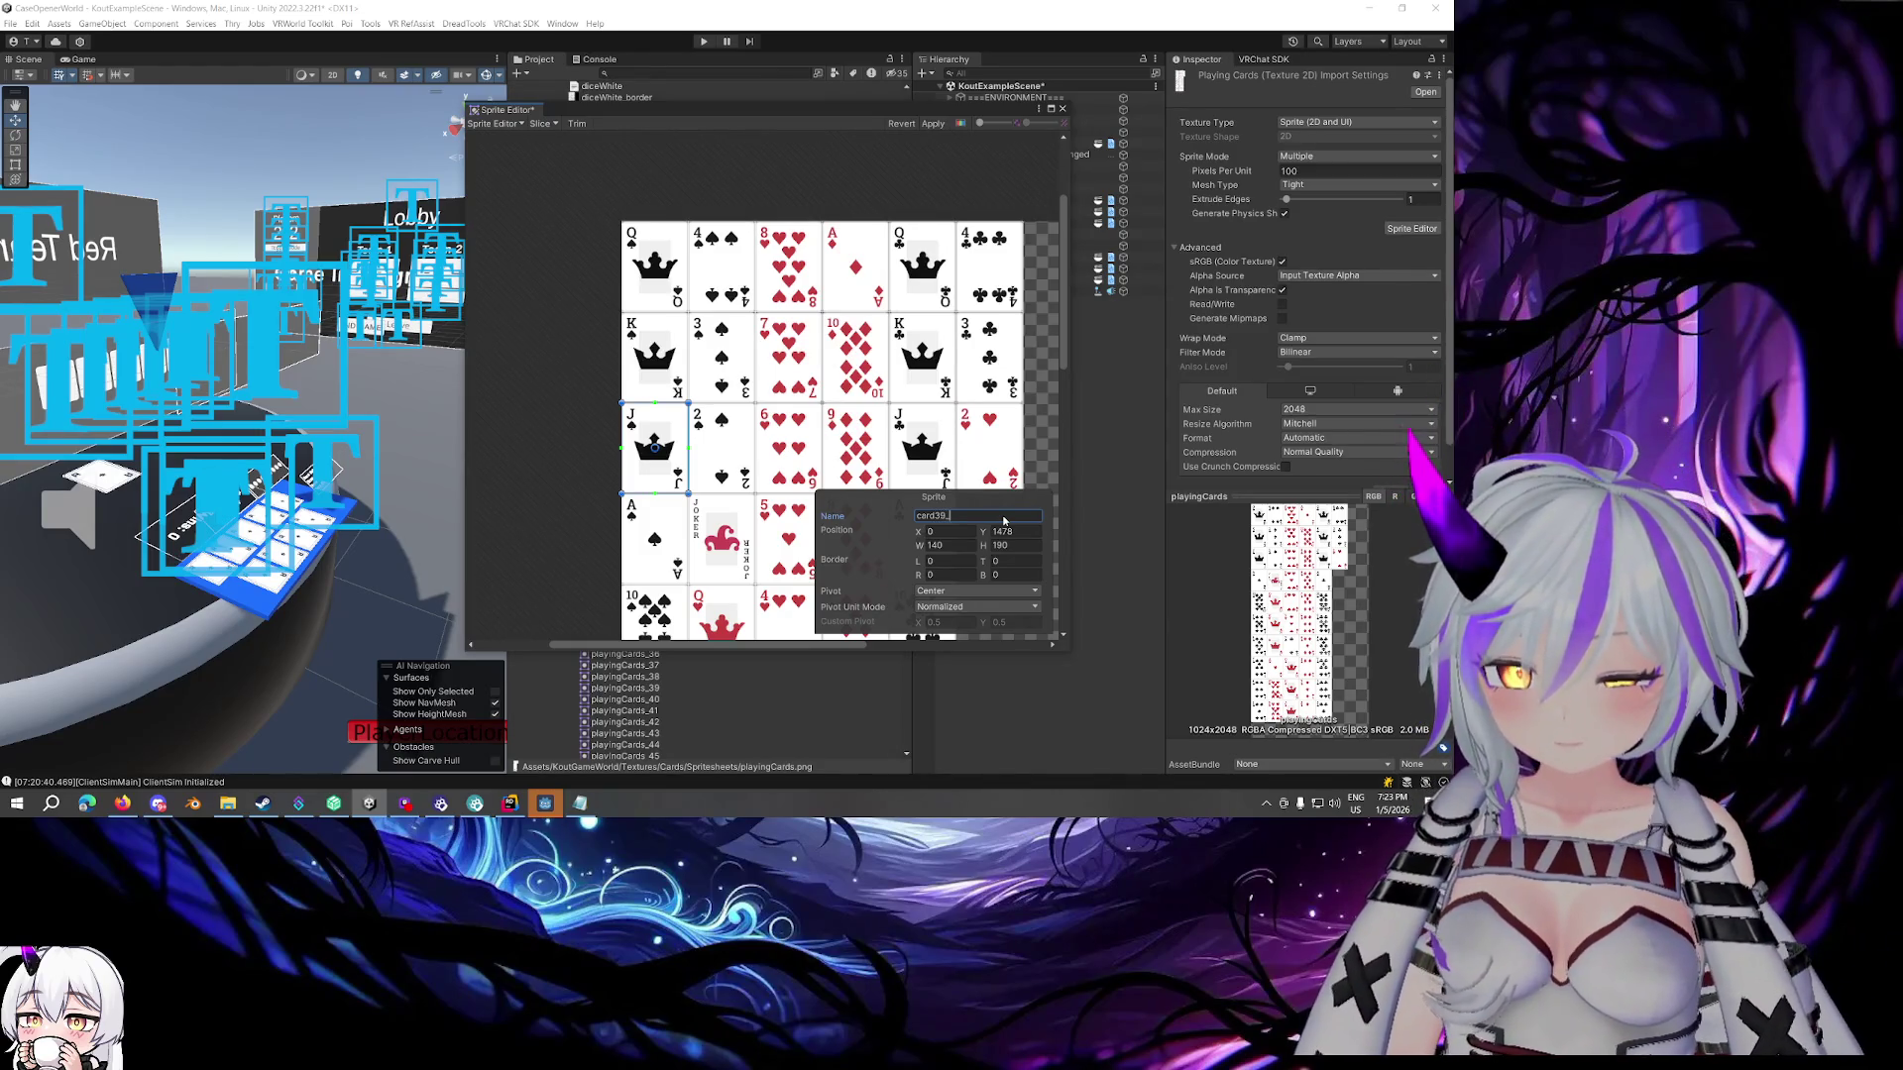
pyautogui.write('JS')
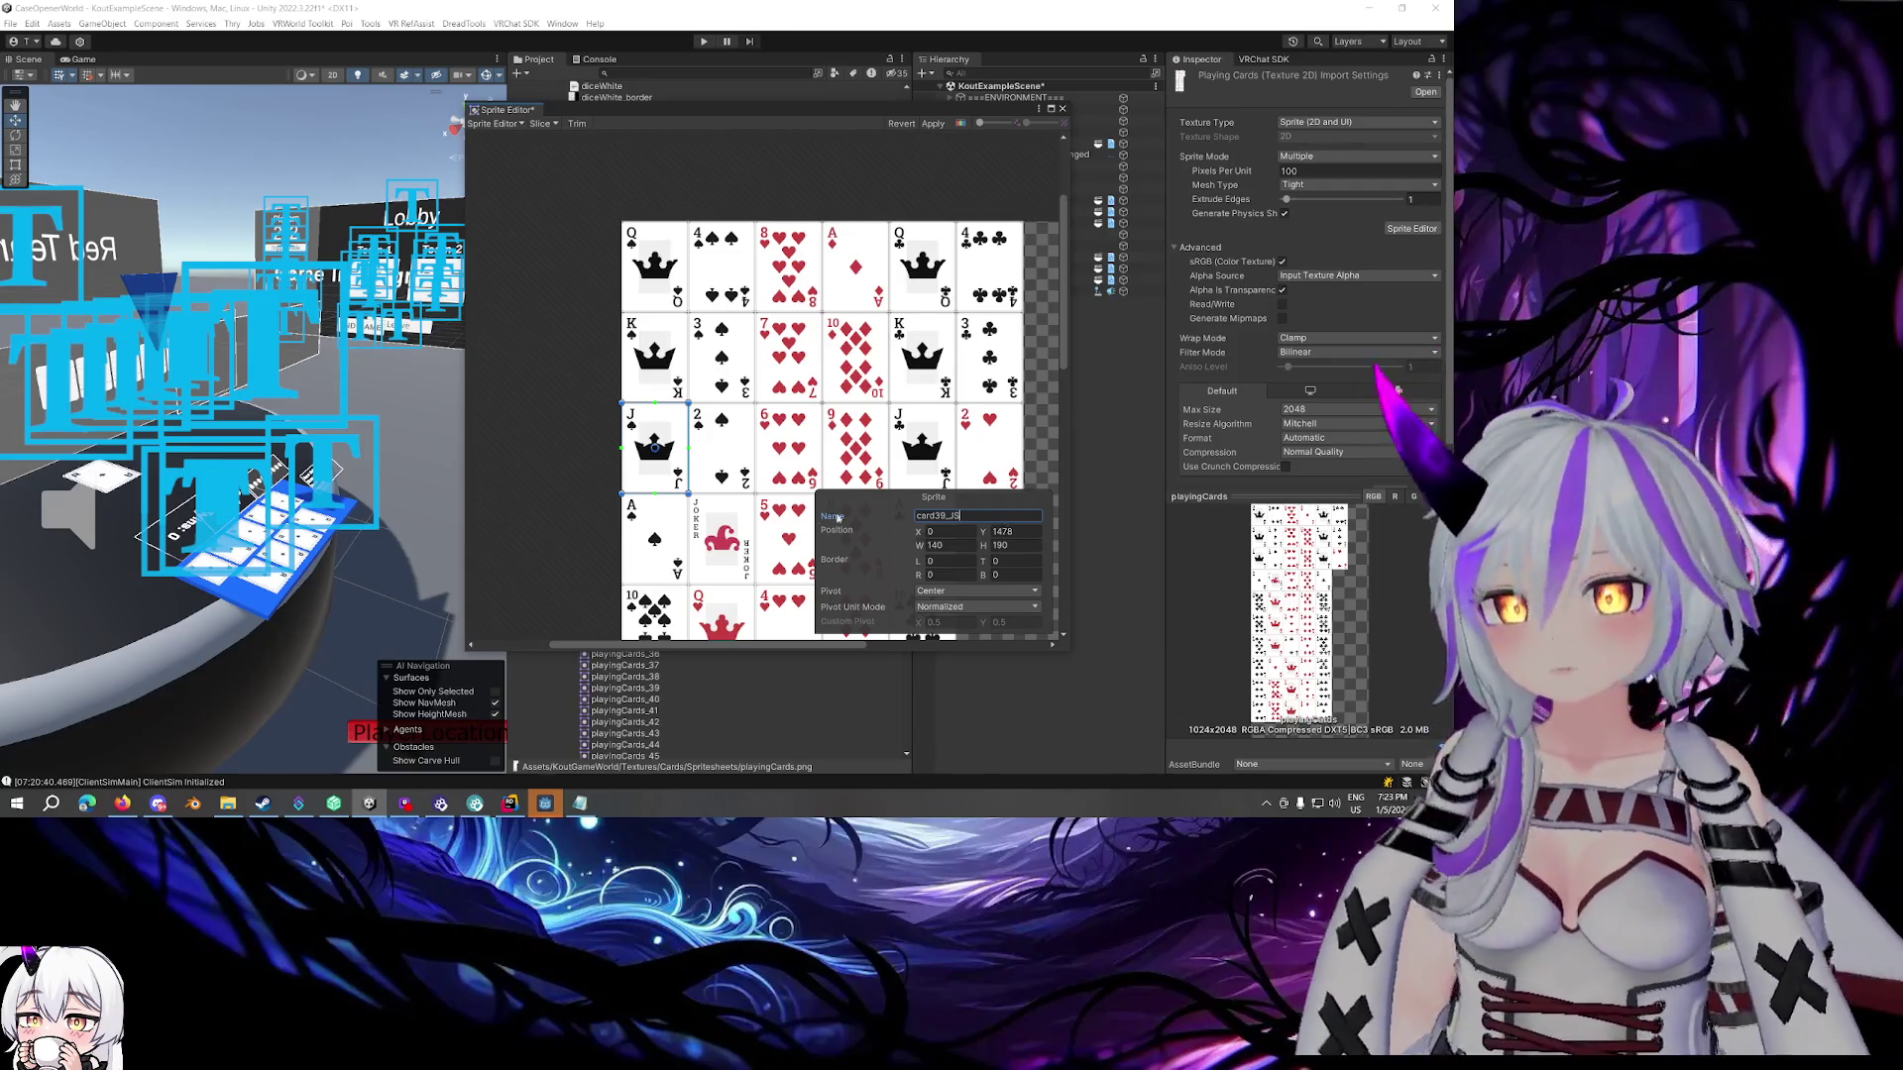
pyautogui.press('Return')
pyautogui.write('a')
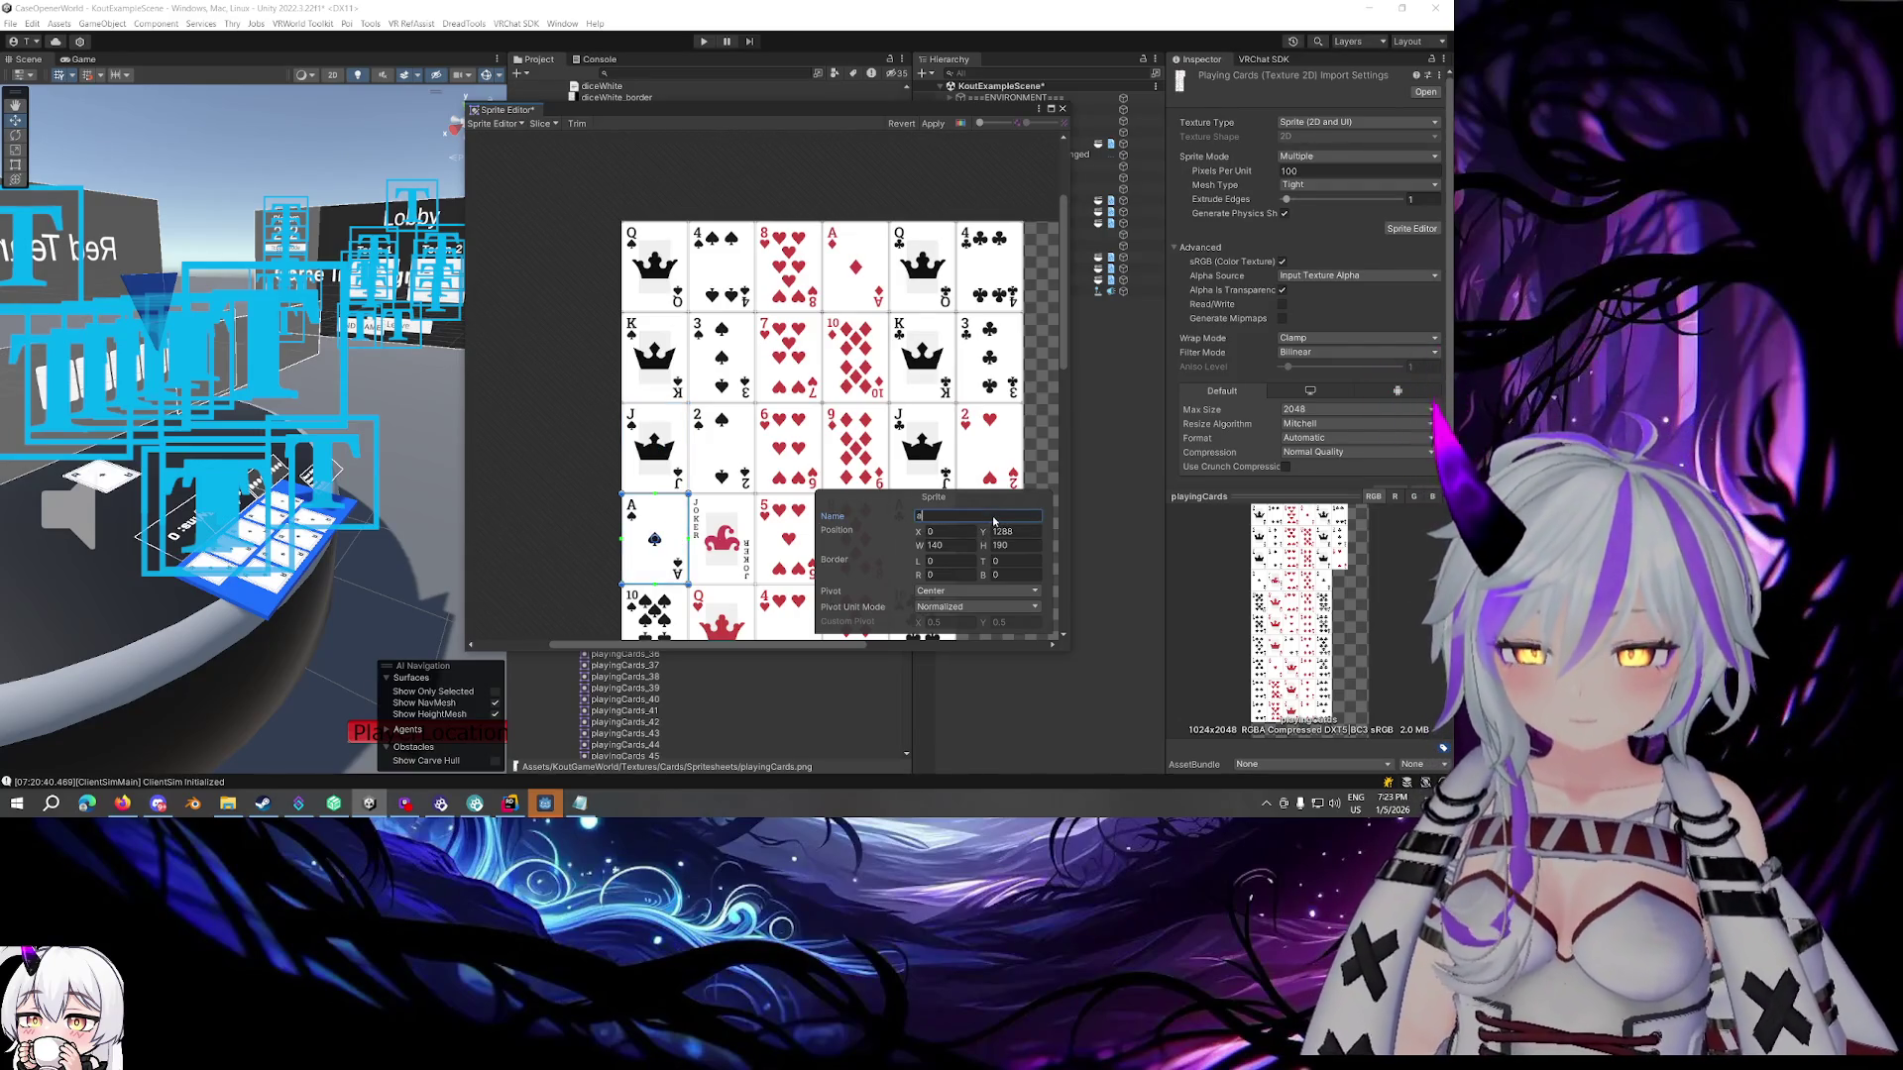
pyautogui.write('ca')
pyautogui.write('rd51_AS')
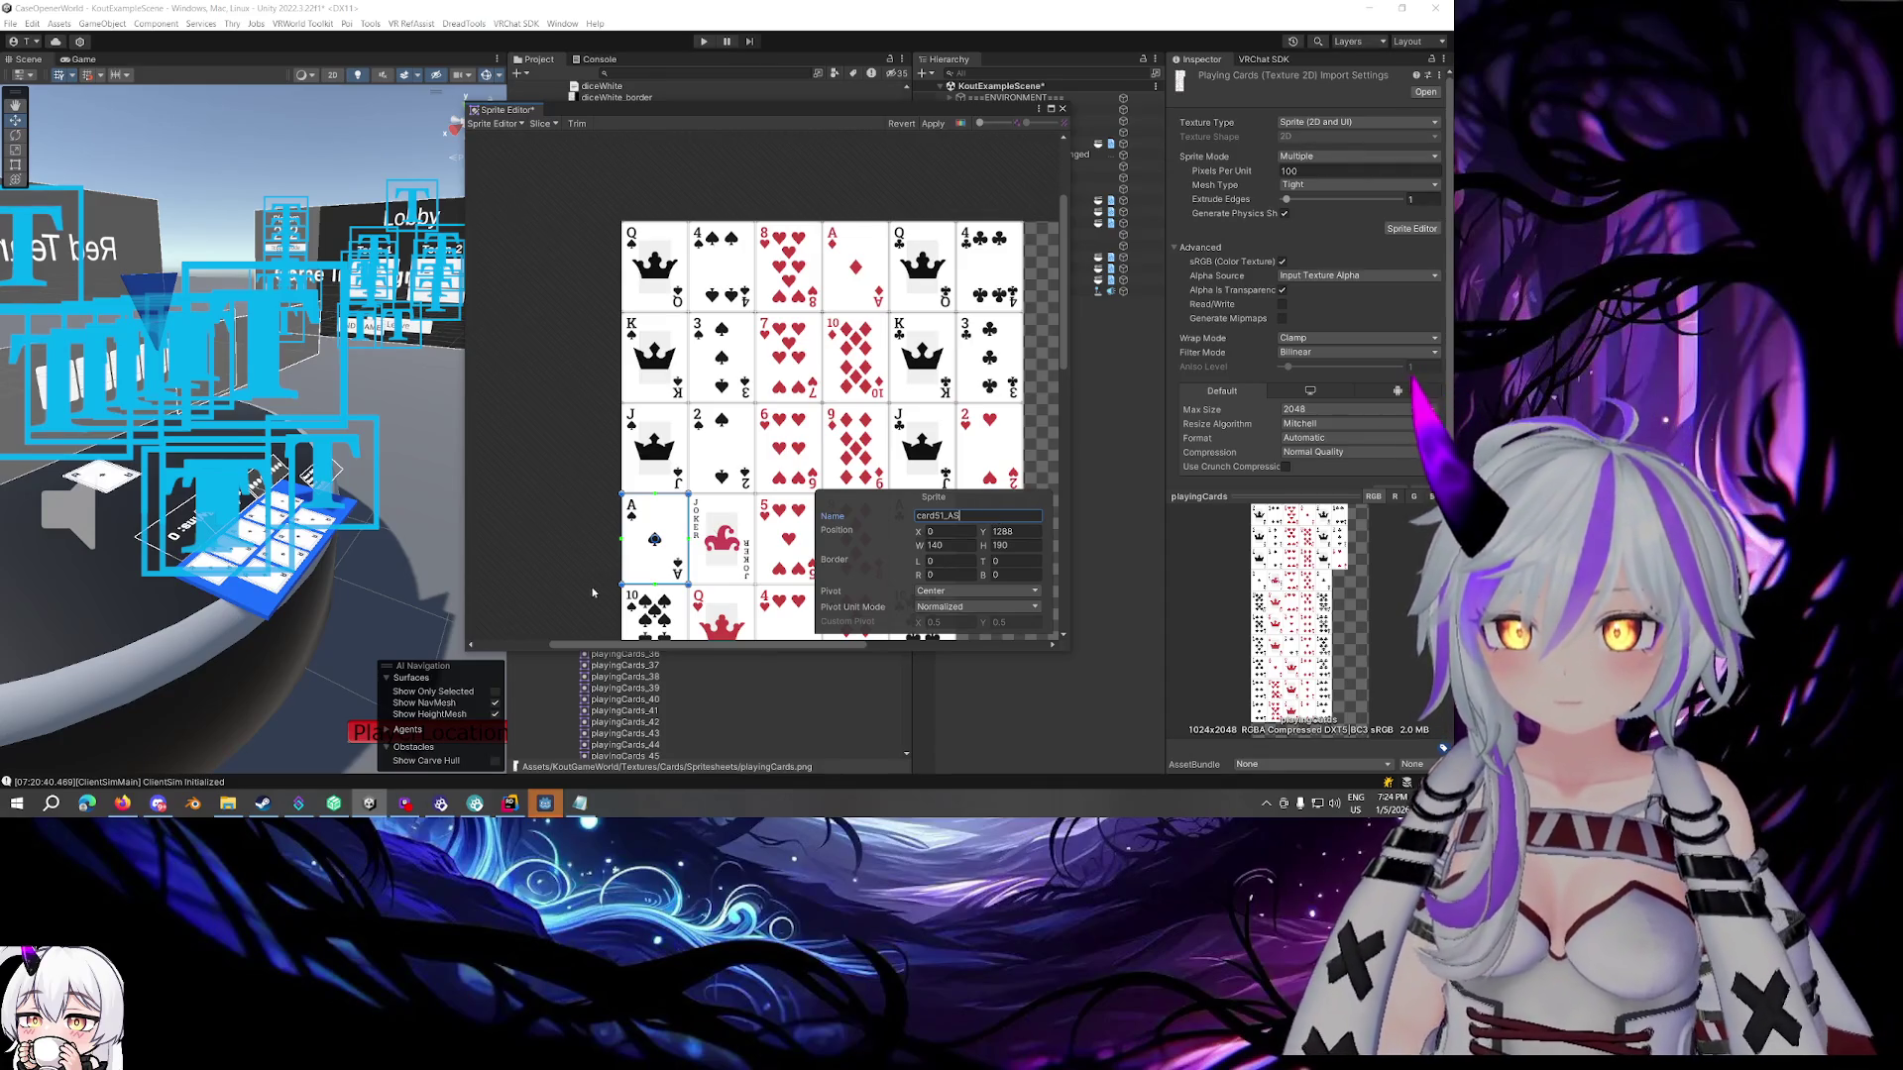
pyautogui.click(679, 611)
pyautogui.scroll(-2, 892, 446)
# Rename the 10 of spades to card35_10S and the 9 of spades to card31
pyautogui.scroll(2, 1026, 385)
pyautogui.moveTo(1063, 337); pyautogui.dragTo(1067, 441)
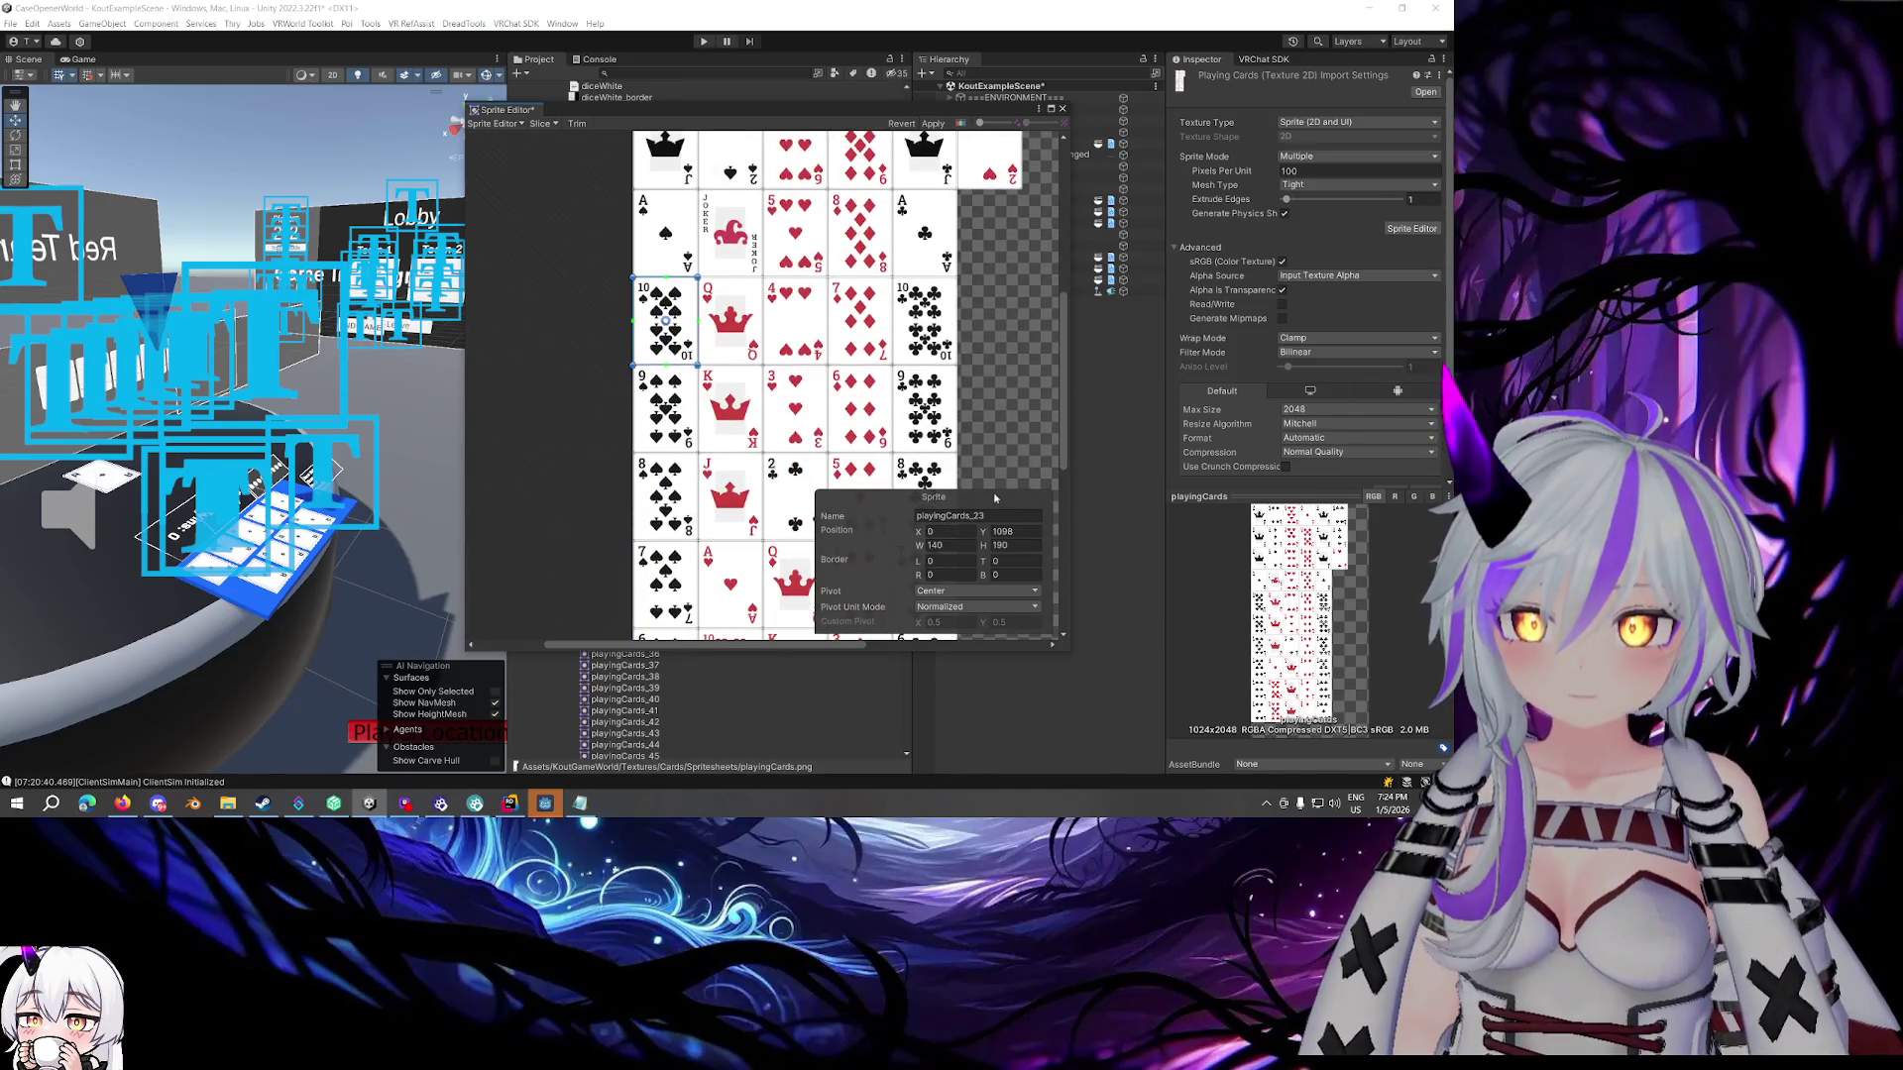
pyautogui.click(994, 517)
pyautogui.write('card')
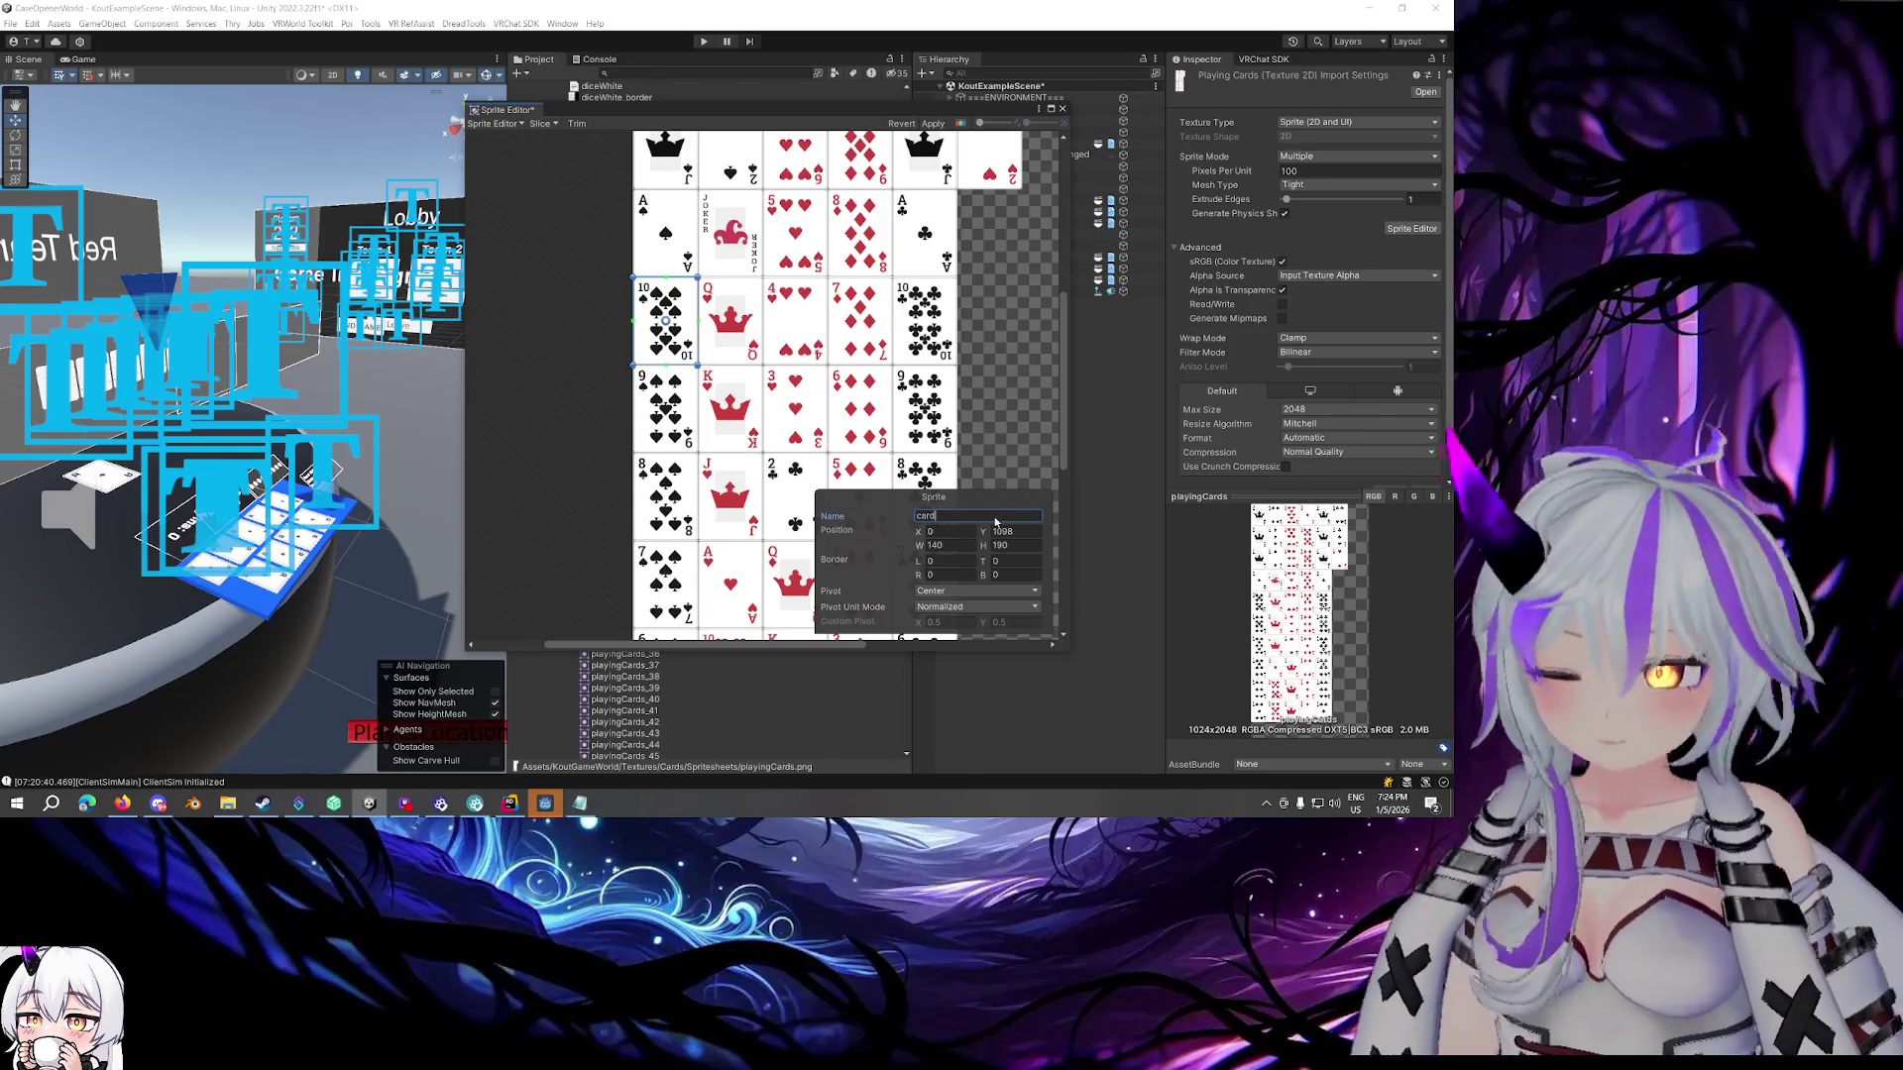
pyautogui.write('35_')
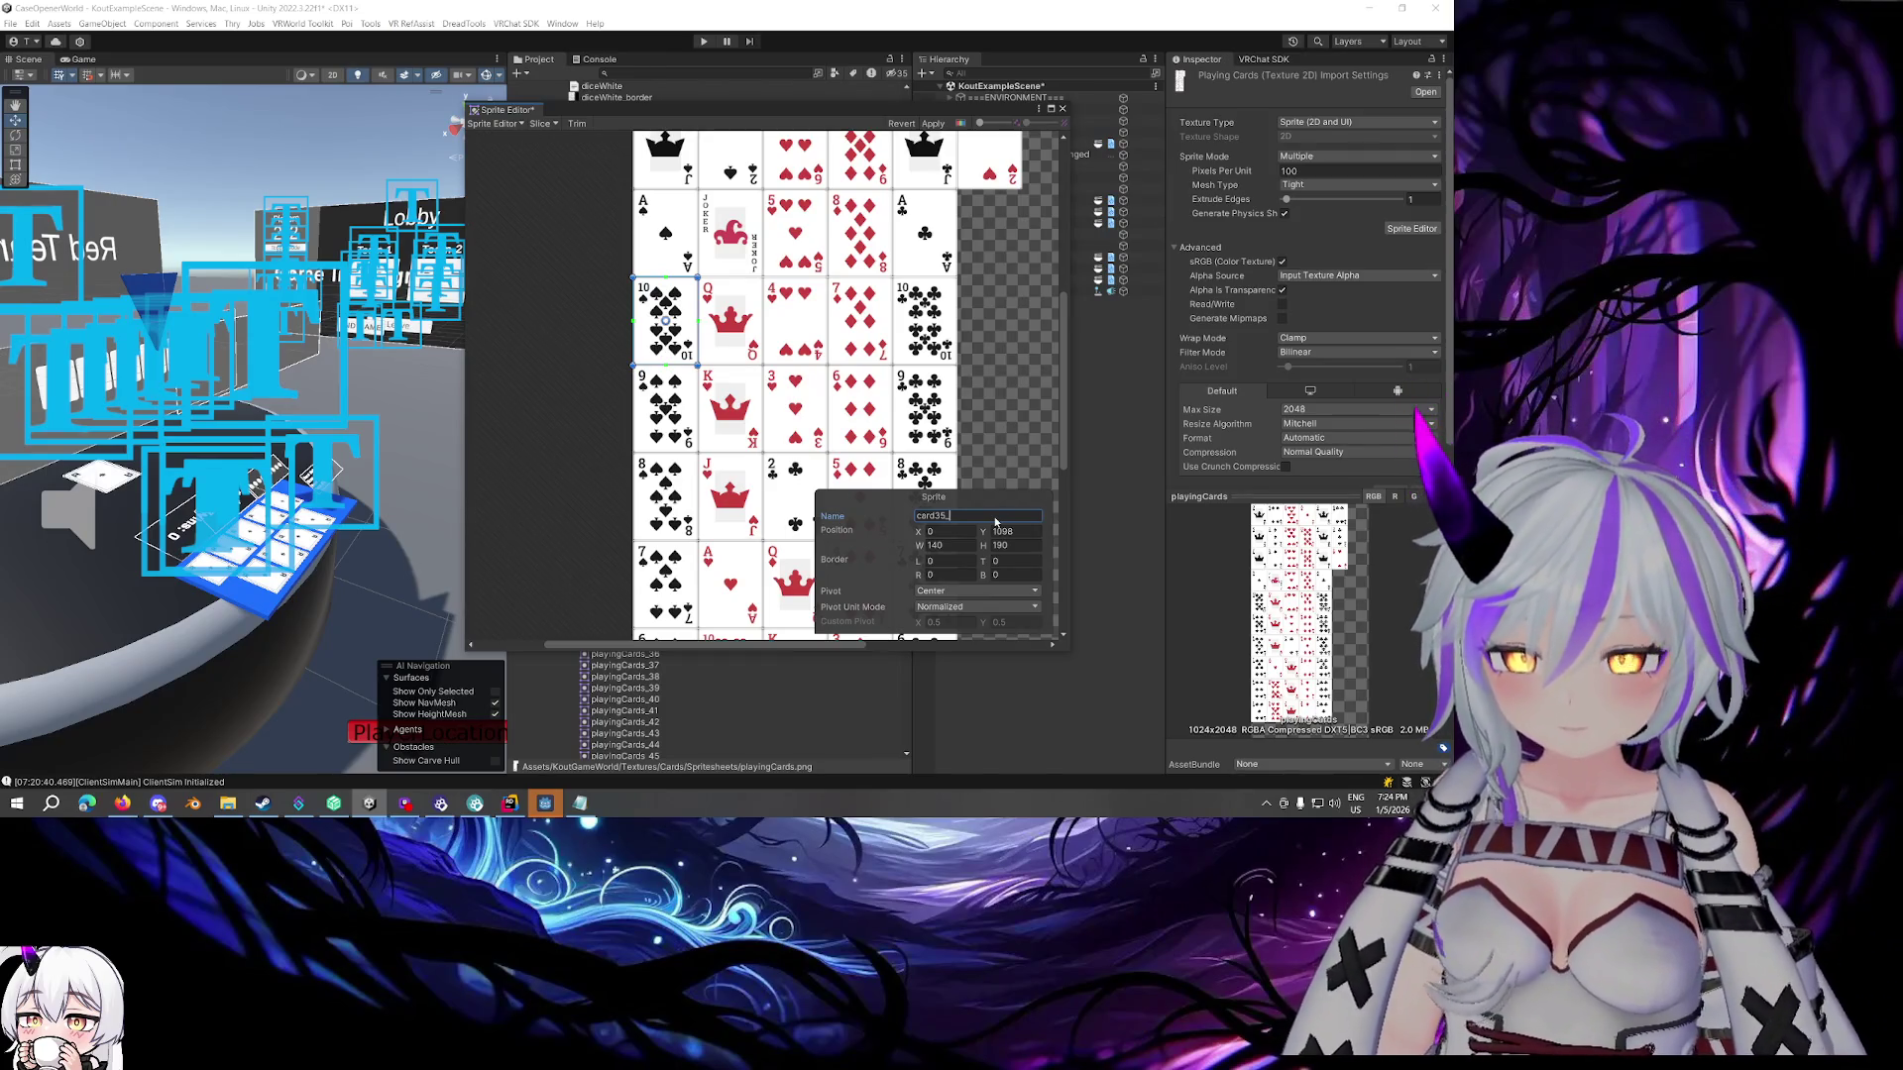
pyautogui.write('10S')
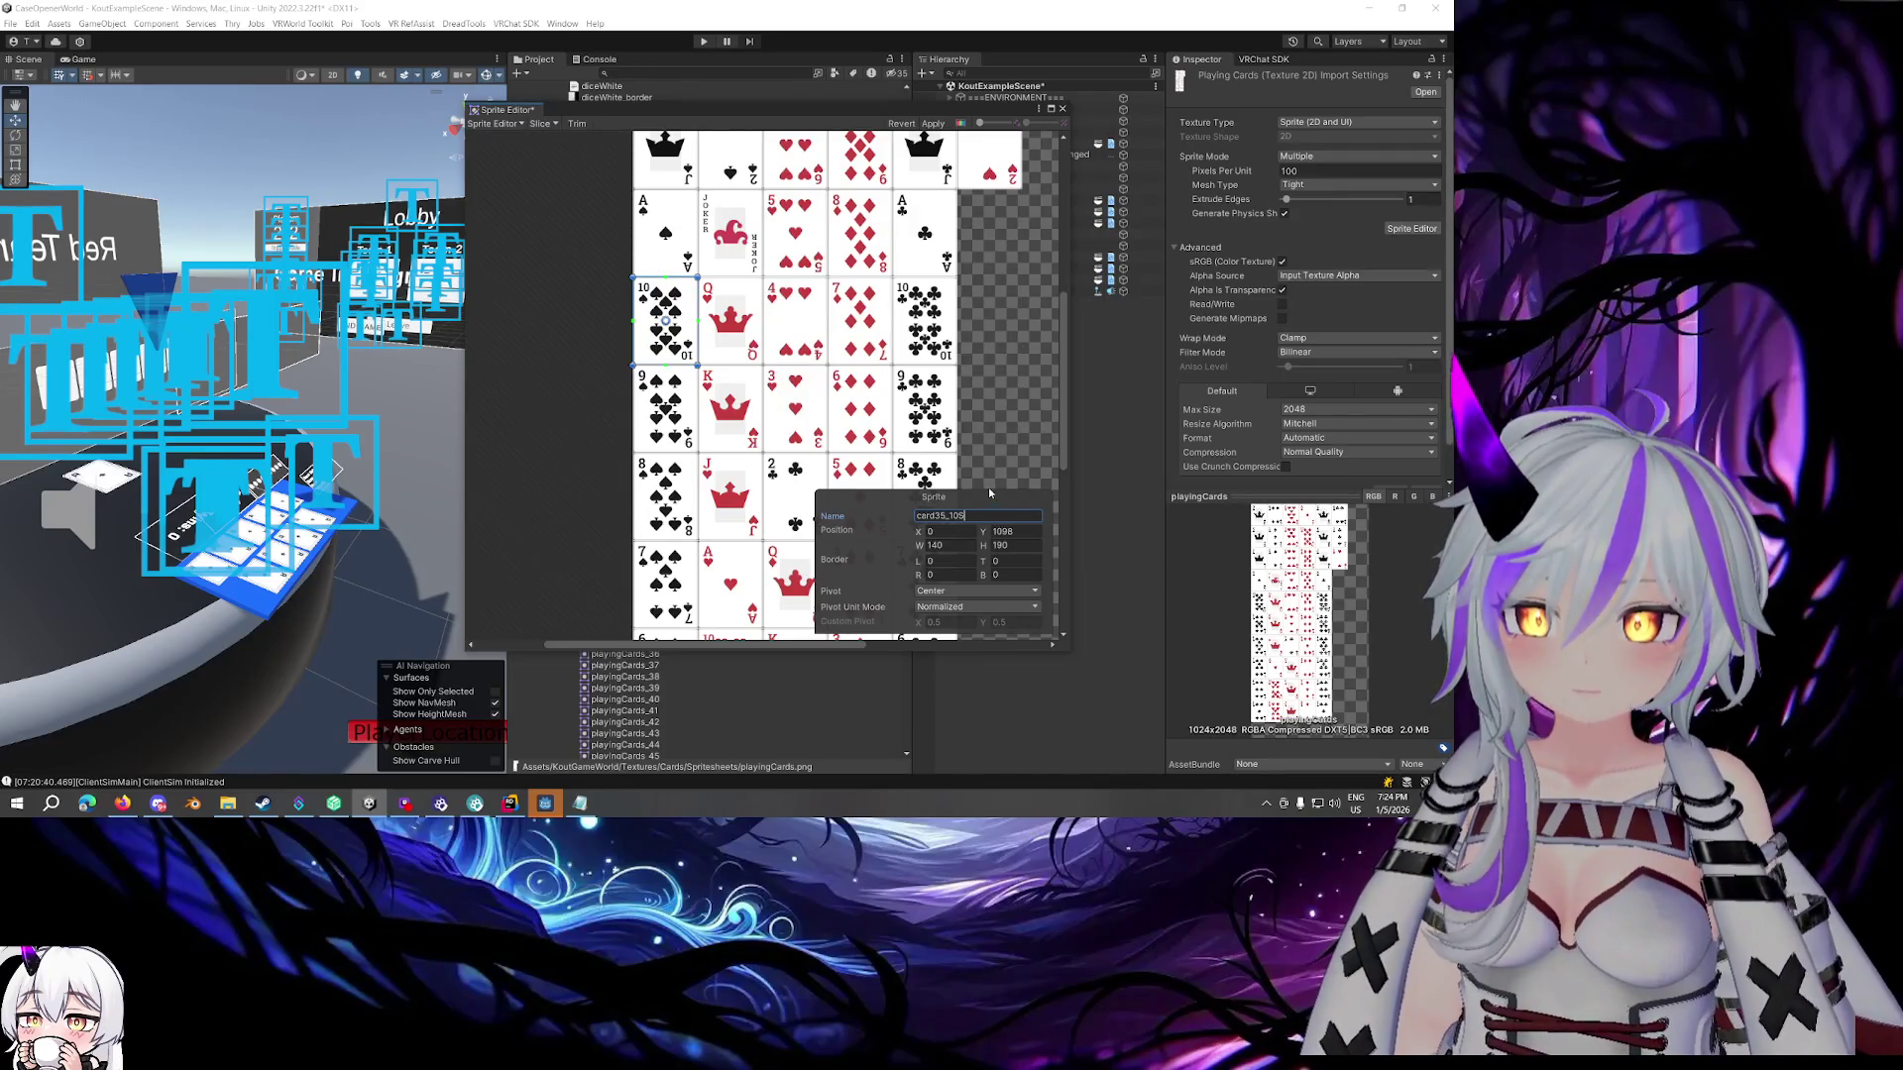
pyautogui.click(681, 416)
pyautogui.click(1008, 516)
pyautogui.write('card')
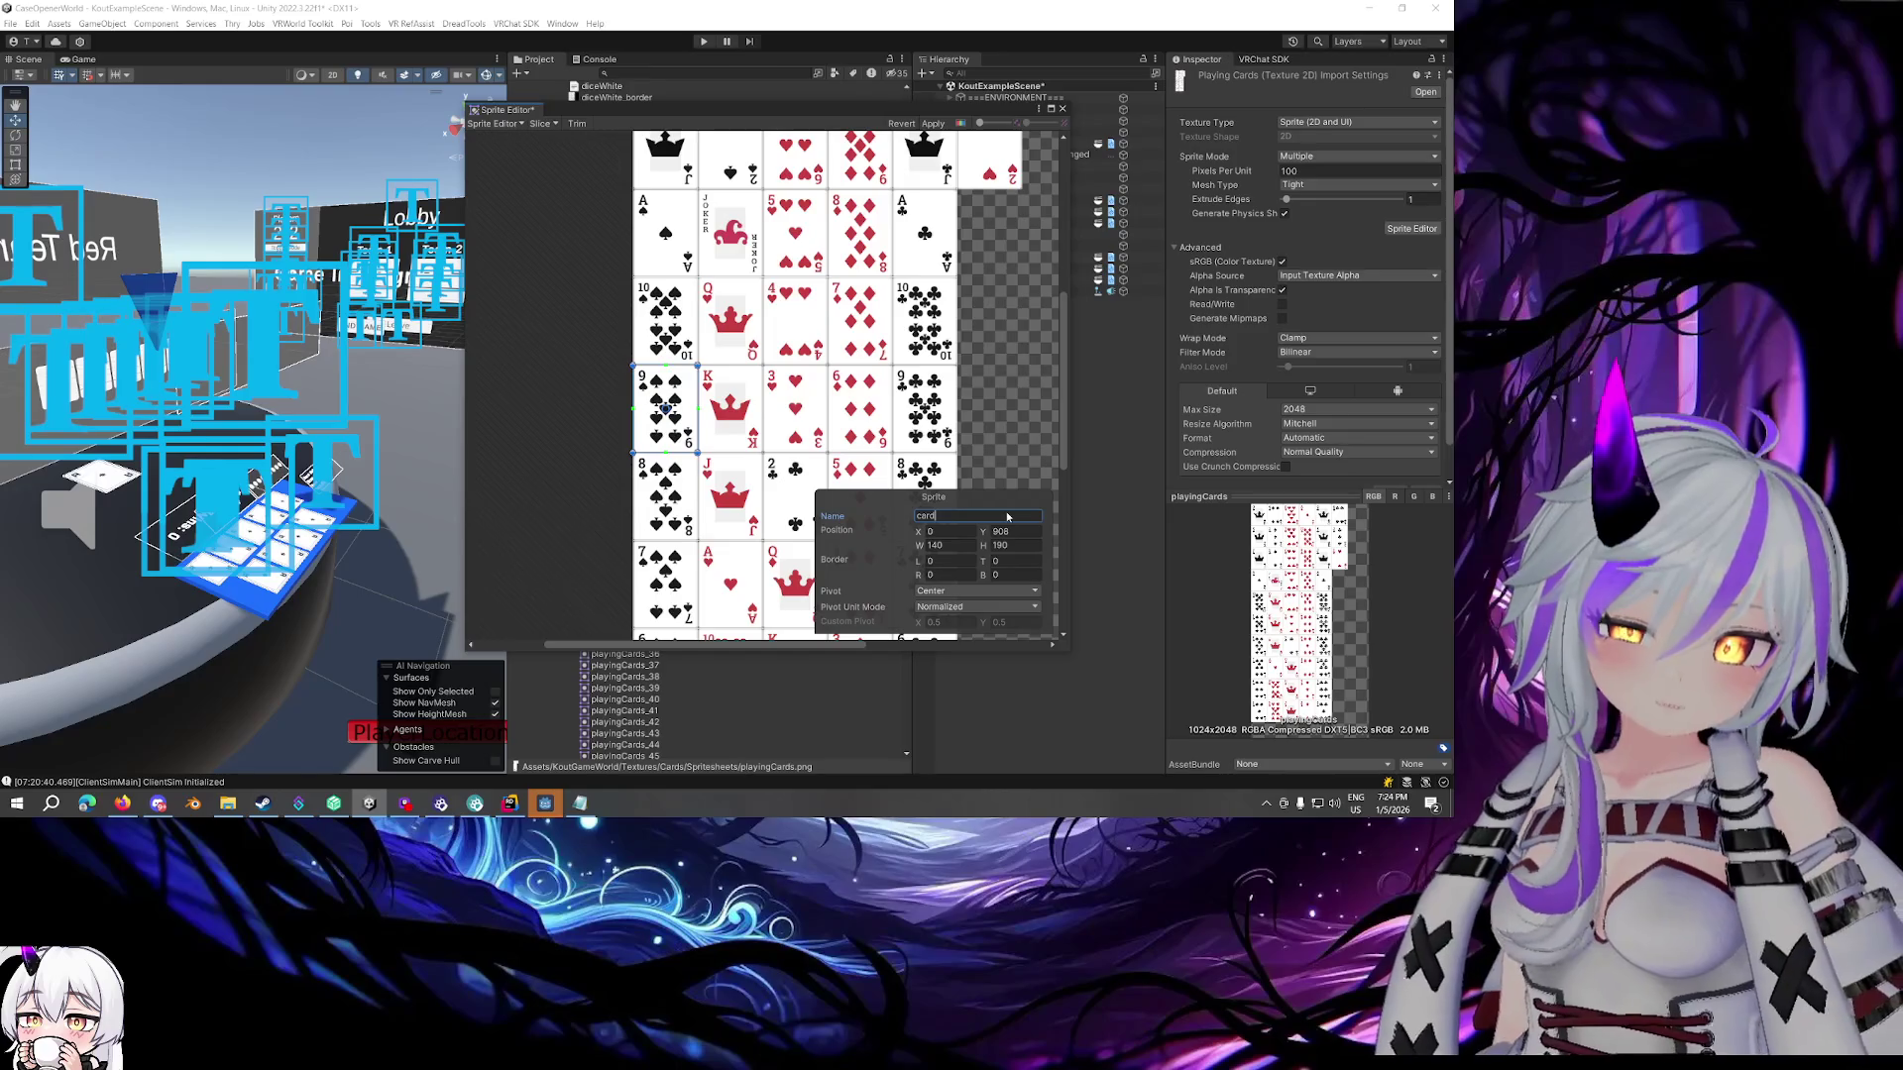
pyautogui.write('31_9S')
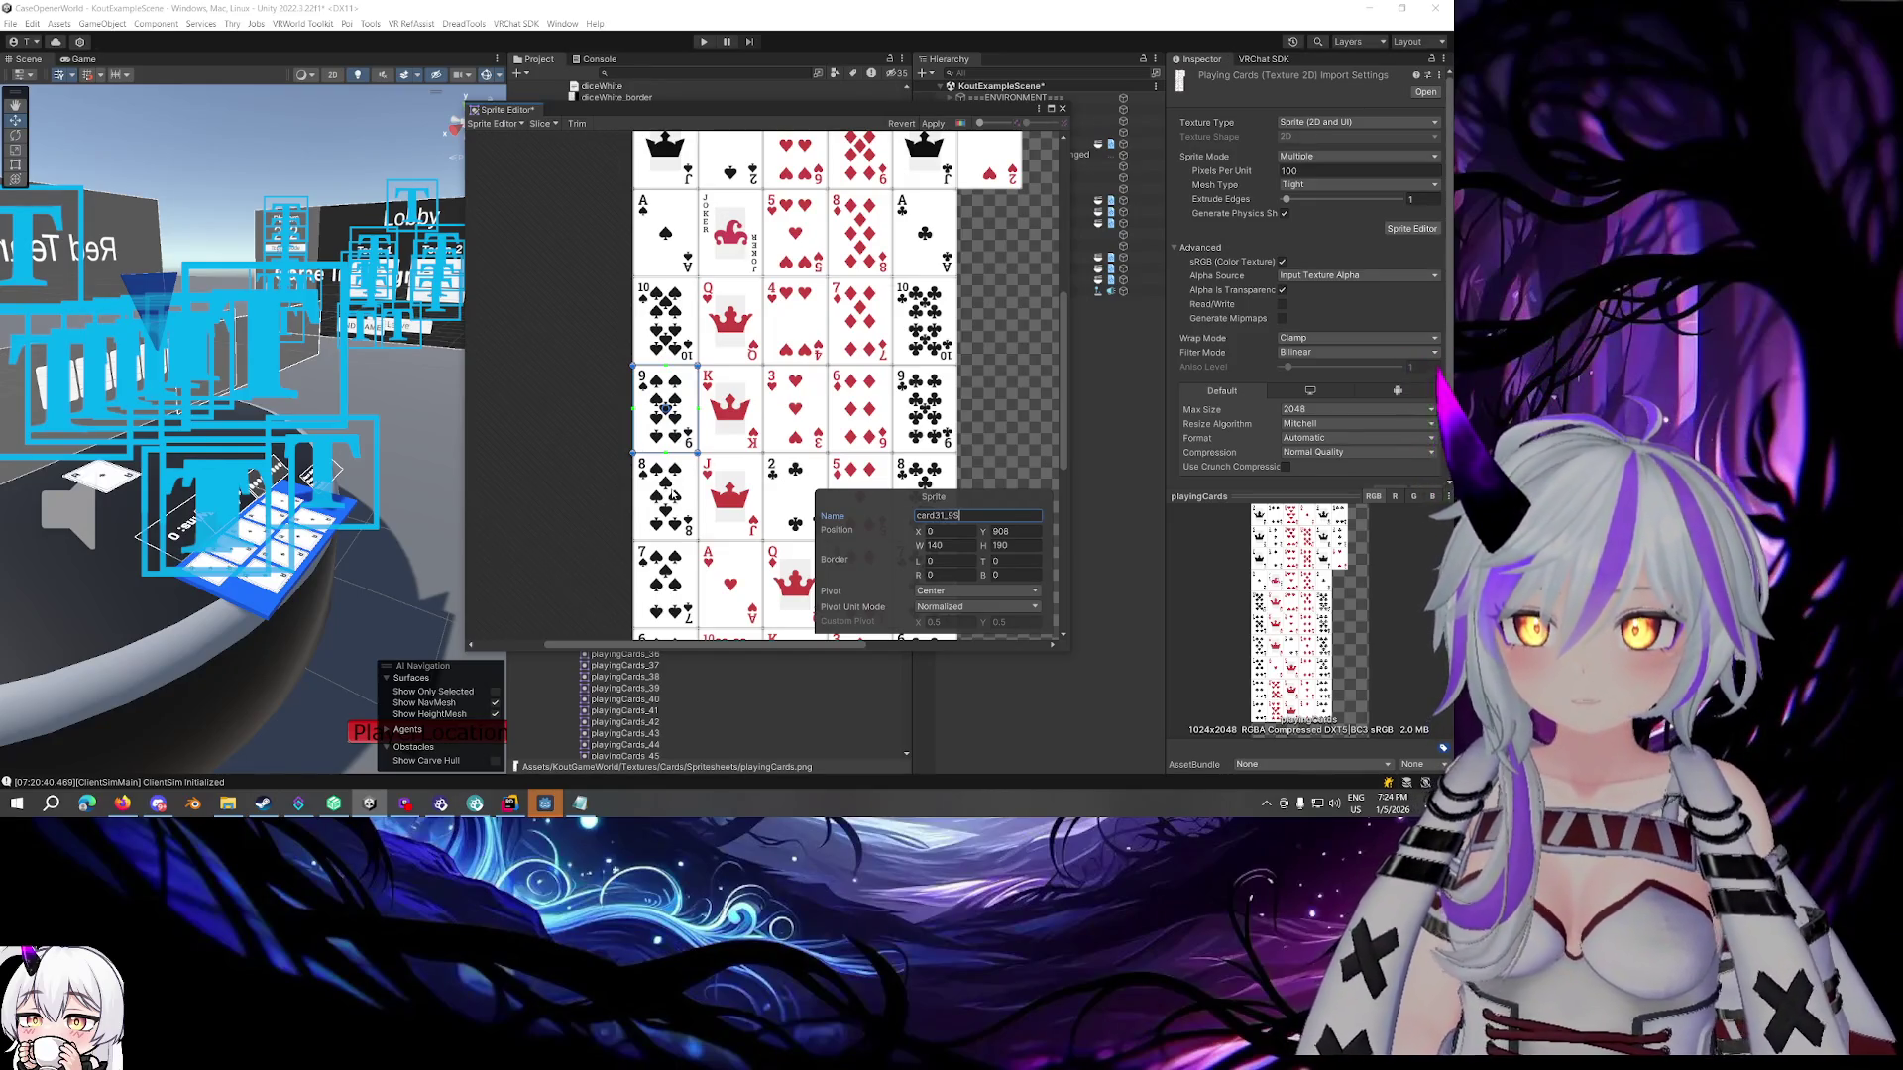
# Rename the 8 of spades to card27_8S and the 7 of spades to card23_7S
pyautogui.click(672, 496)
pyautogui.click(1008, 516)
pyautogui.write('card')
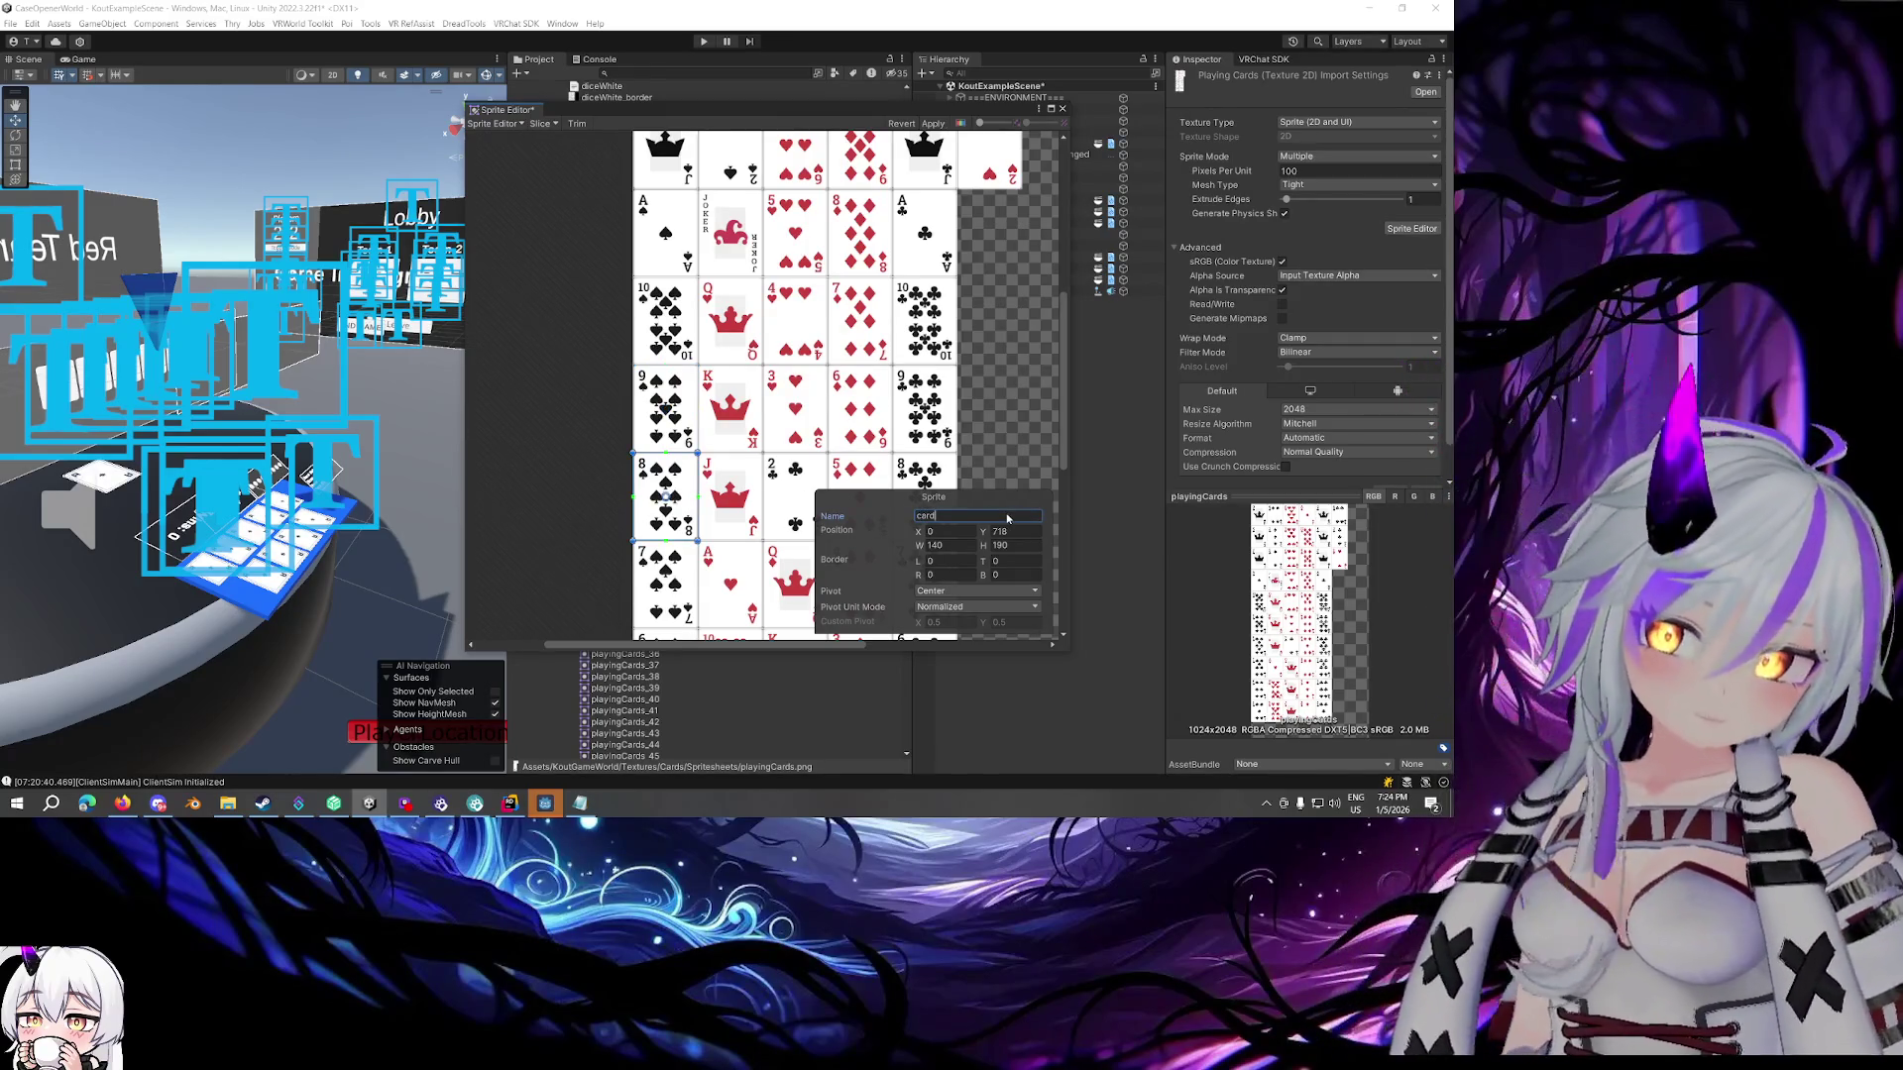
pyautogui.write('27_')
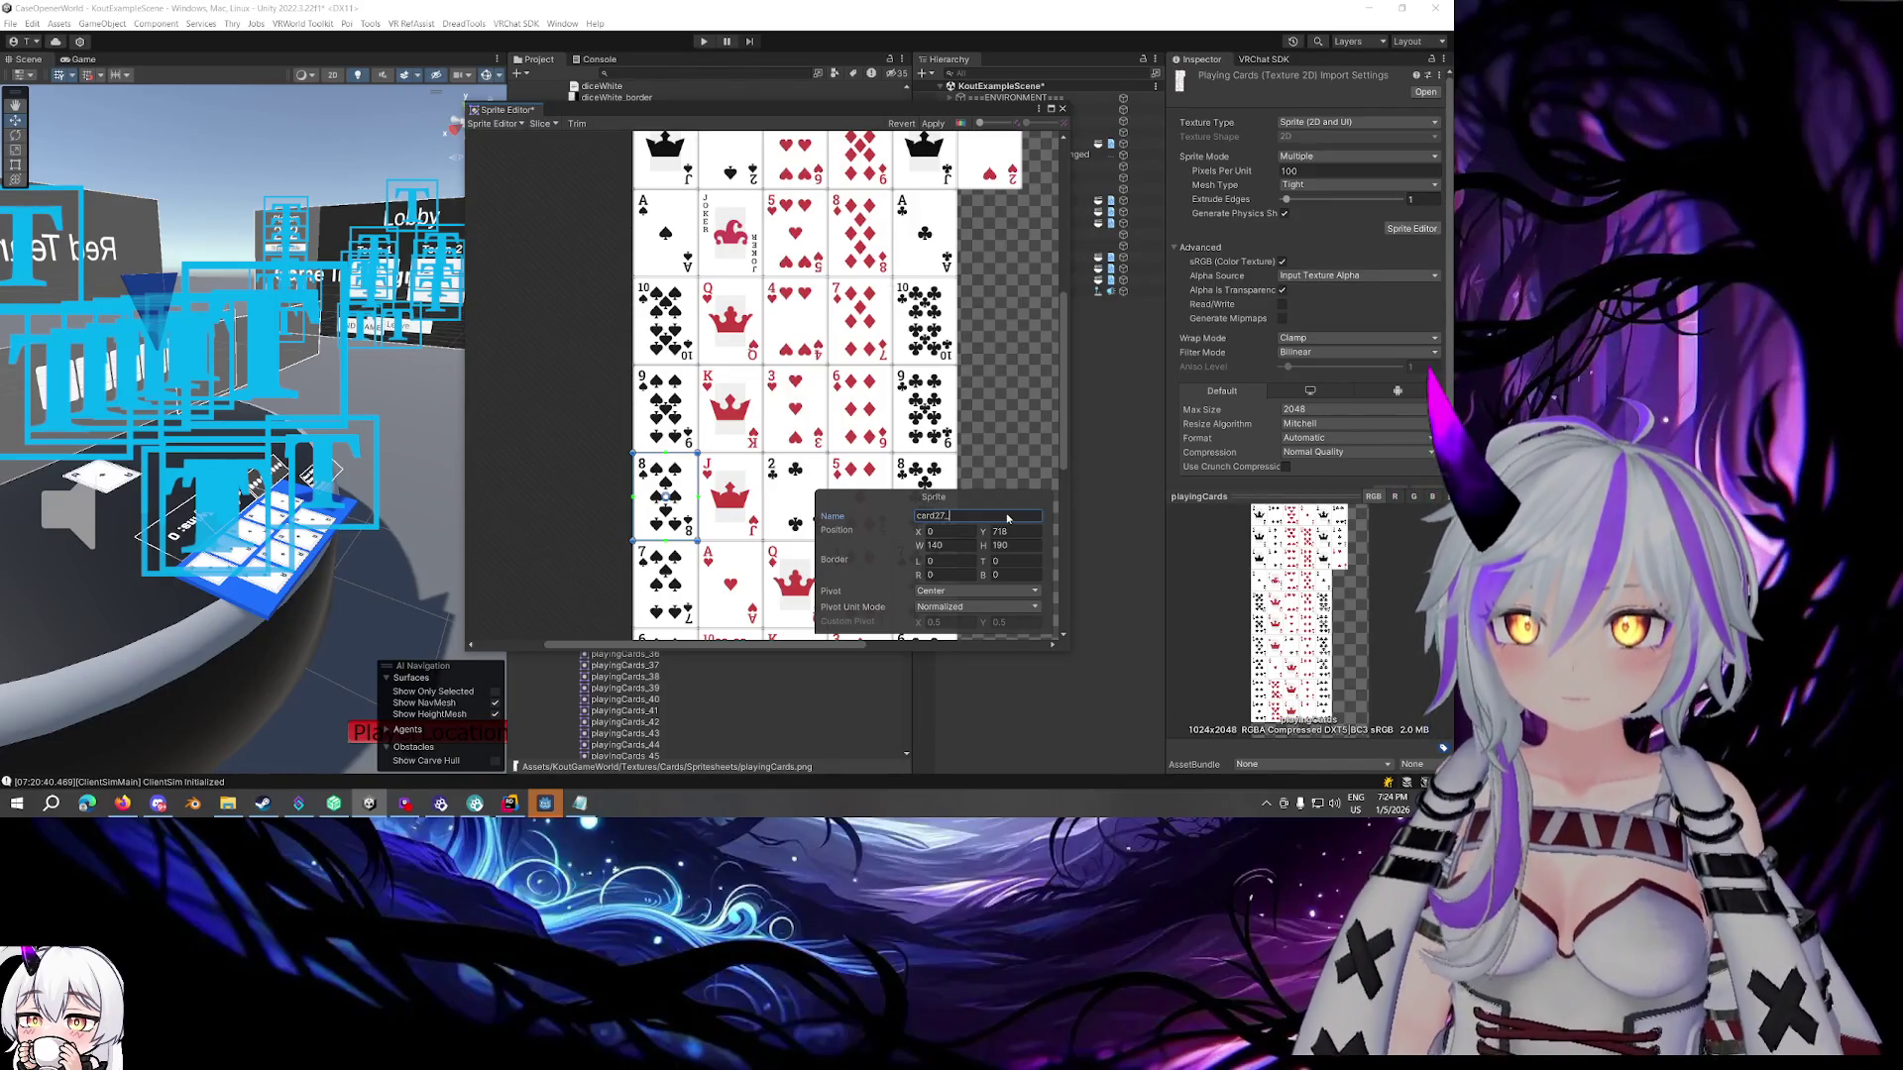
pyautogui.write('8S')
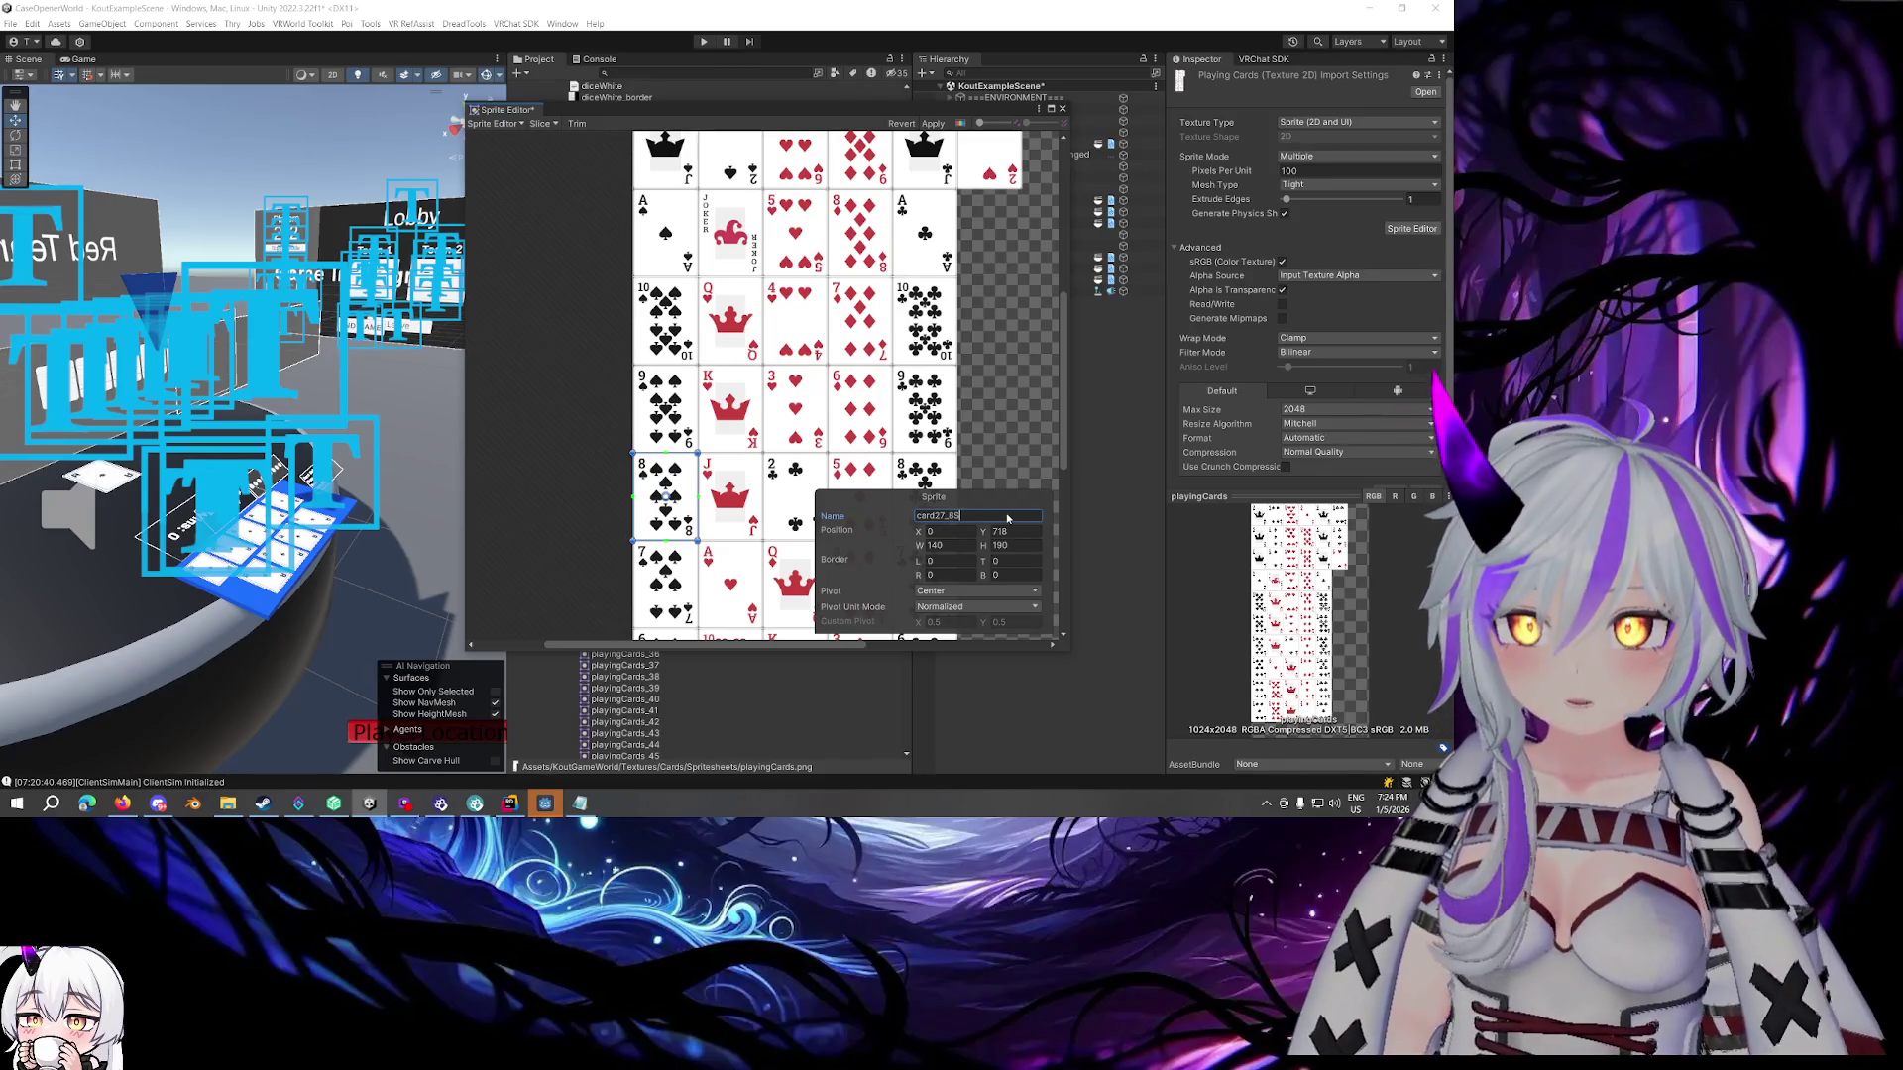
pyautogui.click(664, 584)
pyautogui.click(1010, 515)
pyautogui.write('card')
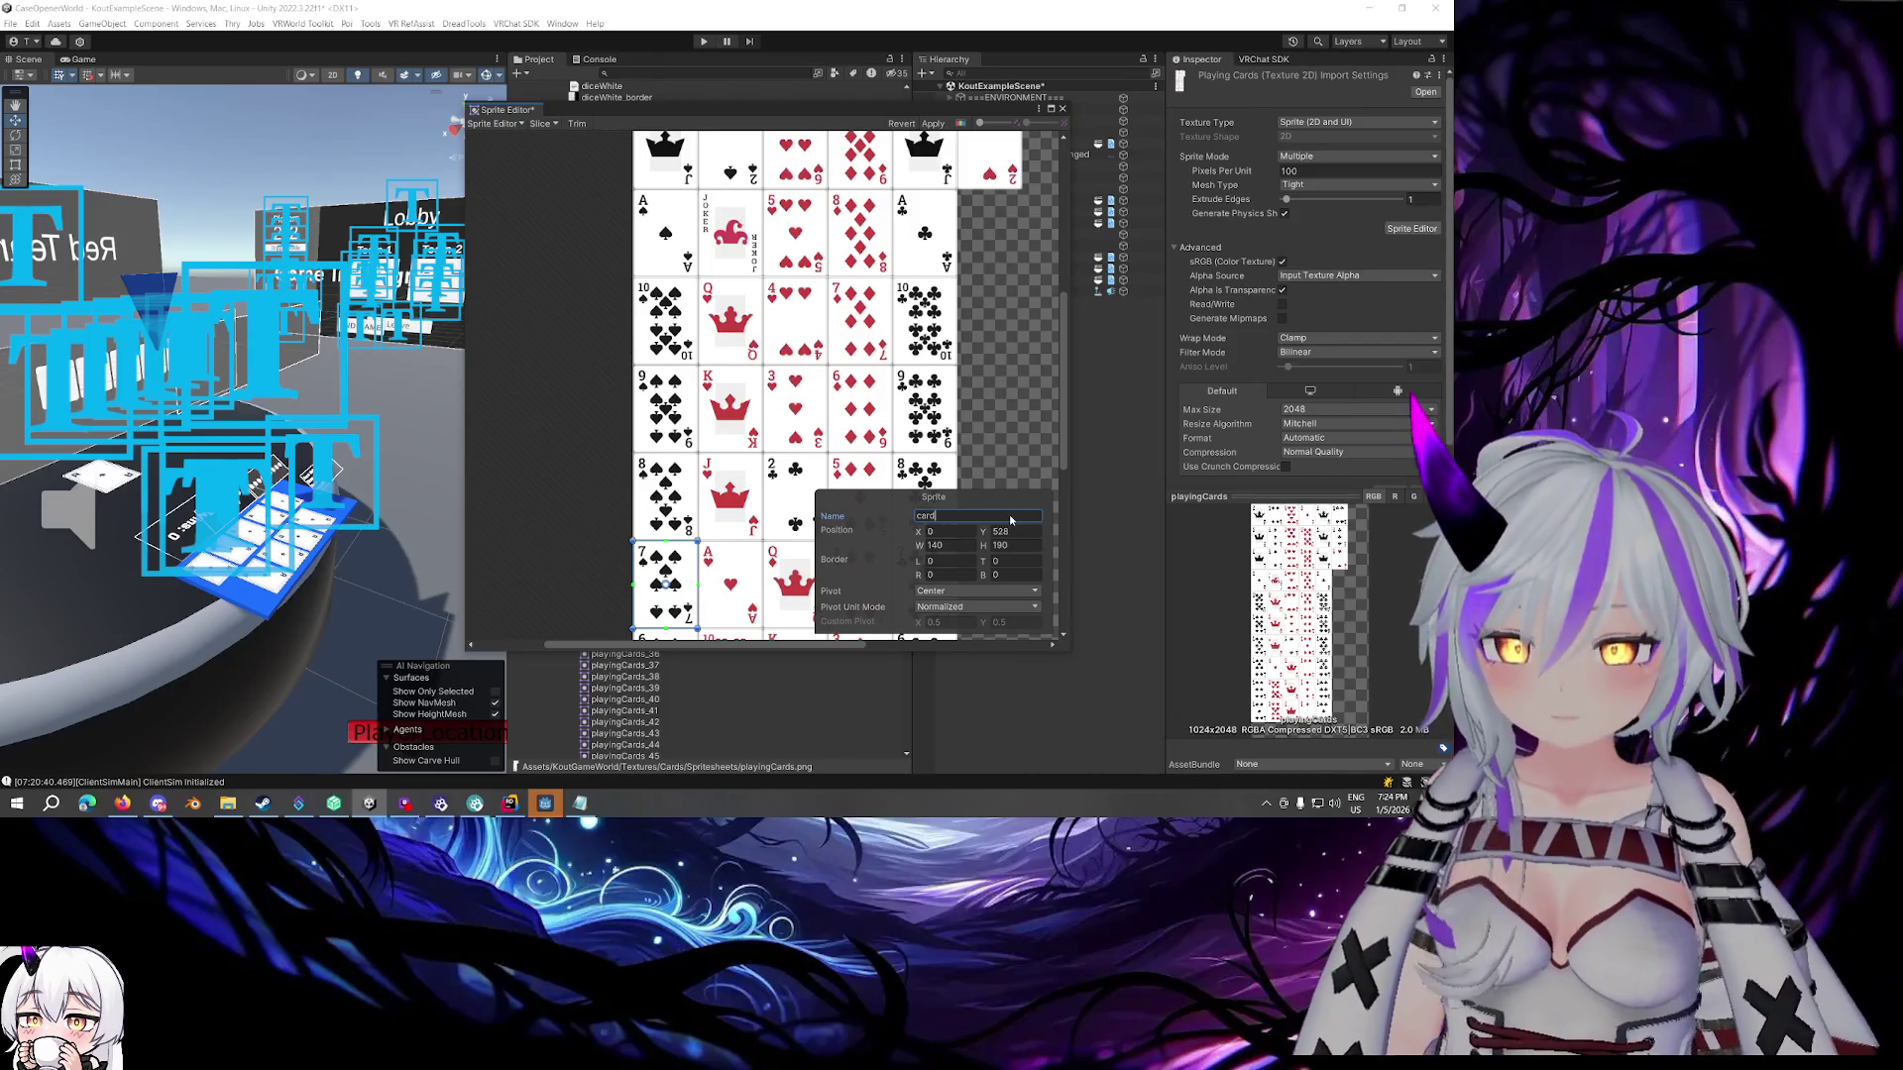
pyautogui.write('23')
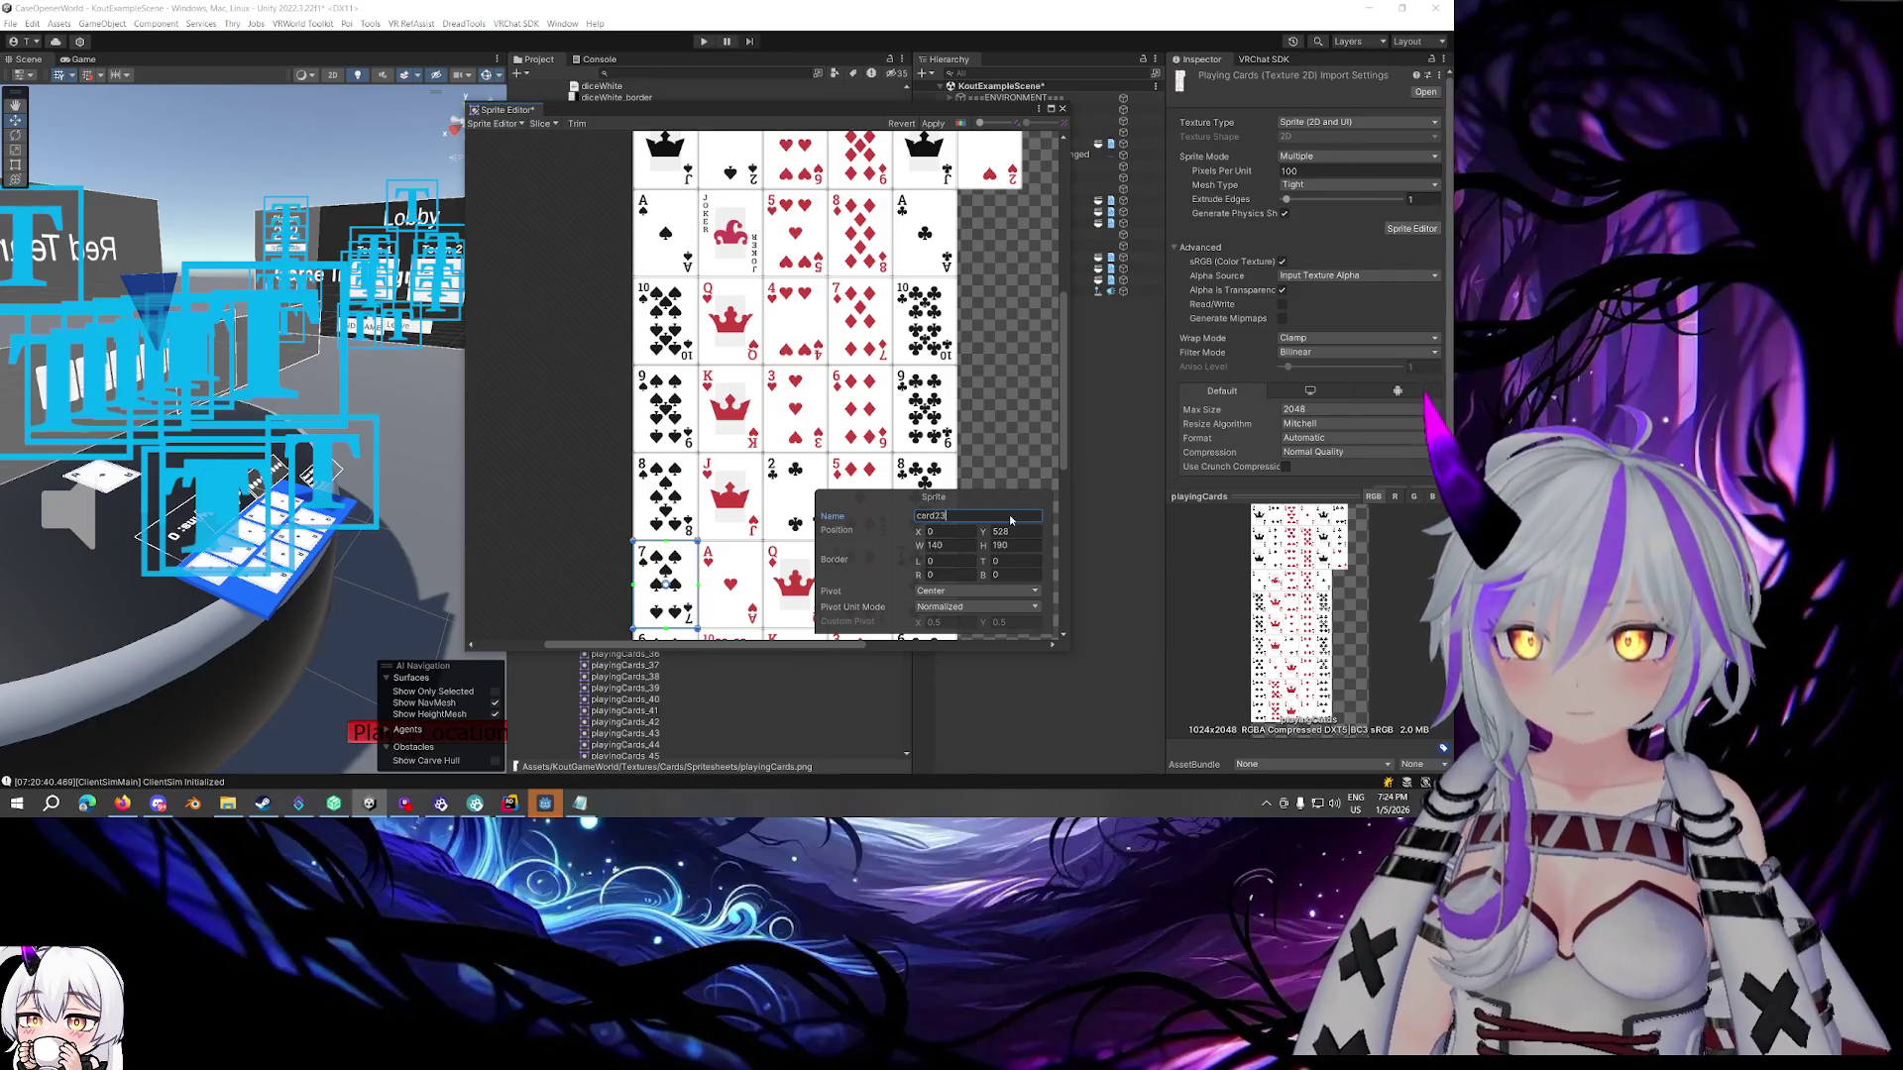
pyautogui.write('_7S')
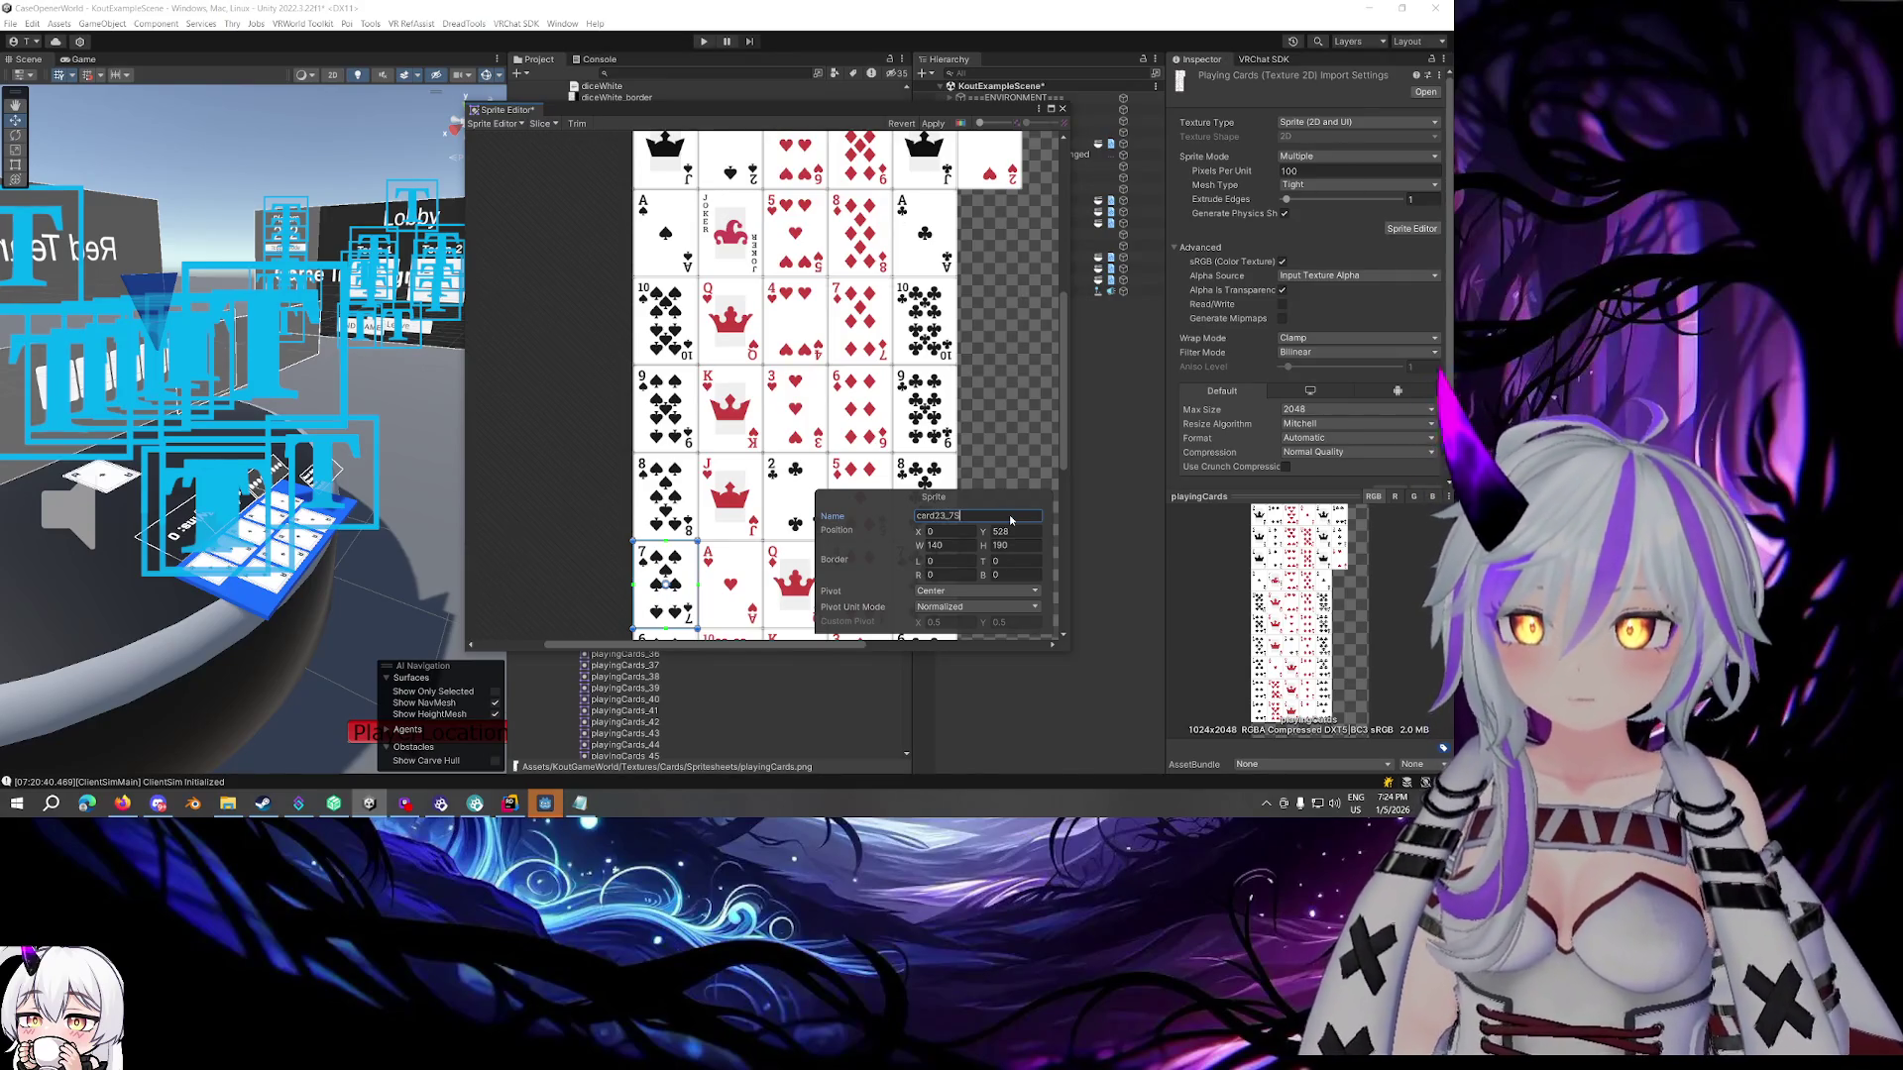
pyautogui.press('Return')
pyautogui.scroll(-3, 697, 466)
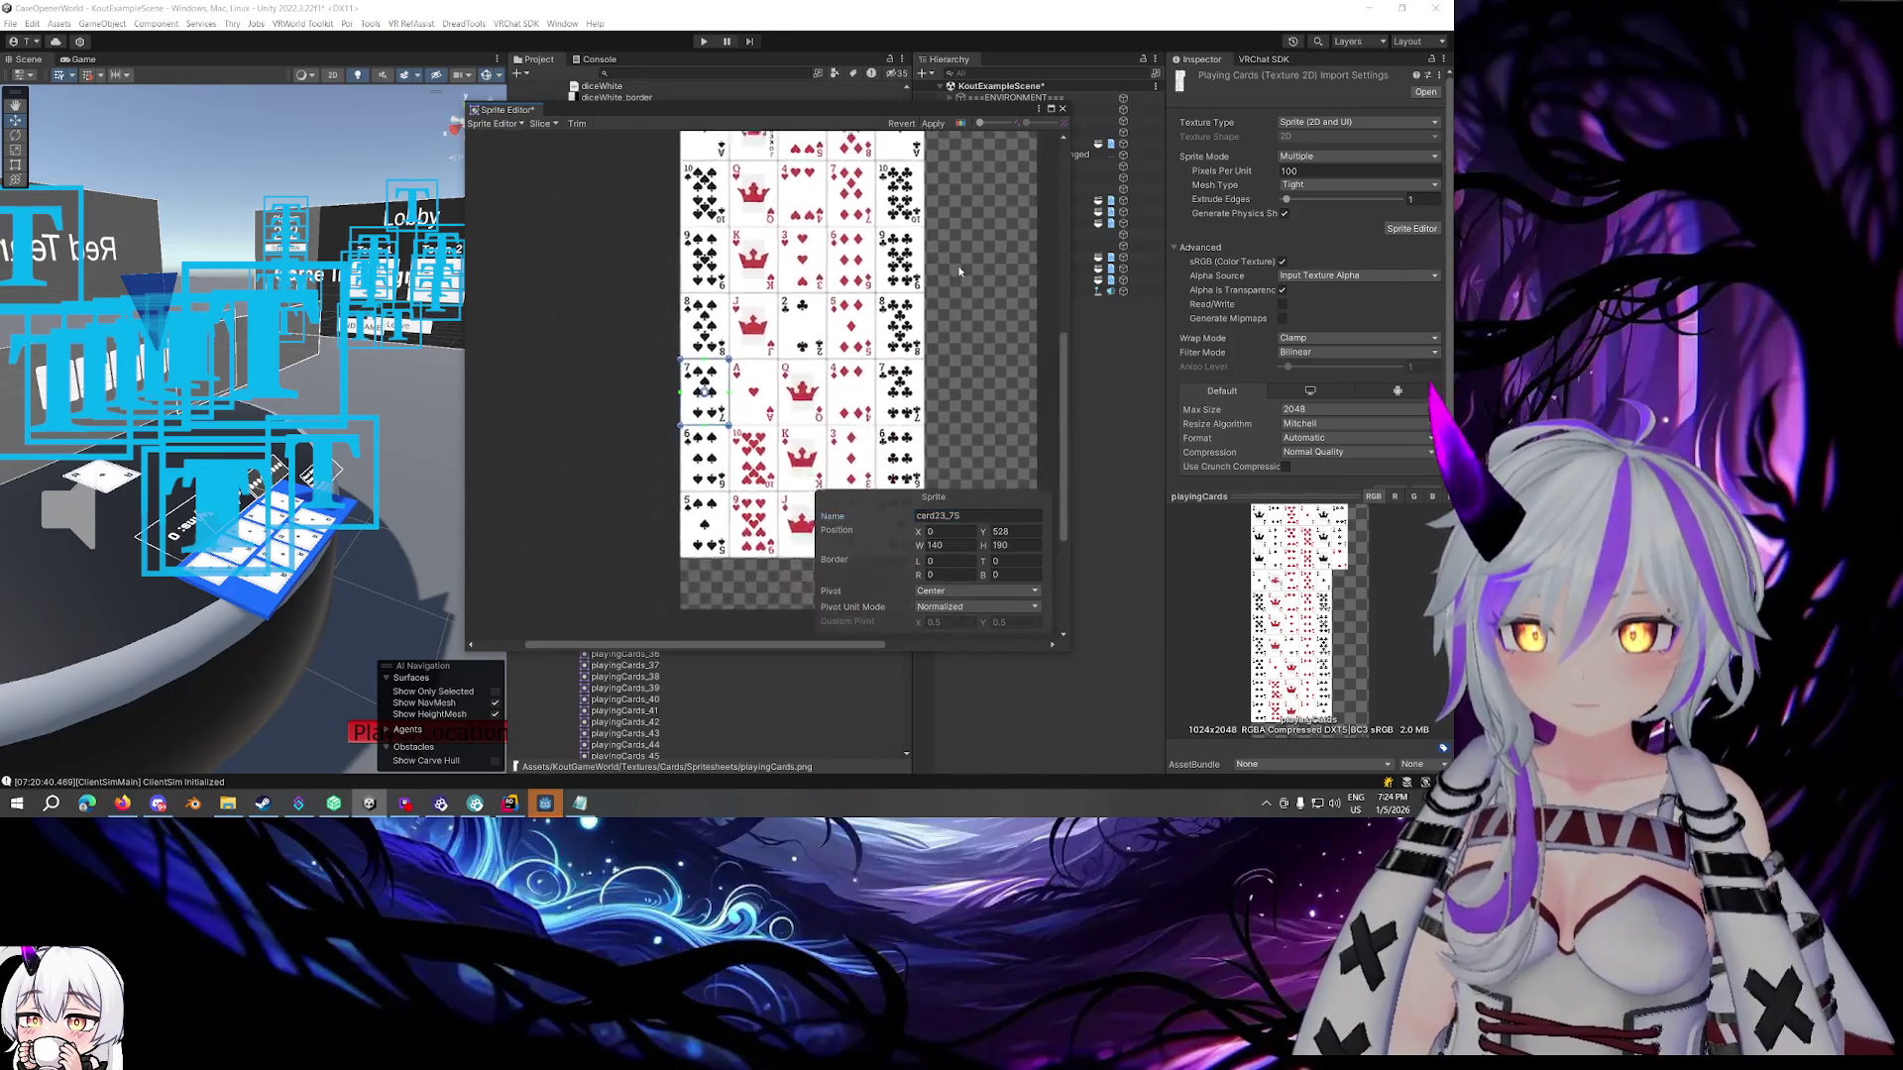
# Give the 6 of spades a card name and rename the 5 of spades to card15_5S
pyautogui.click(696, 465)
pyautogui.click(991, 514)
pyautogui.write('car')
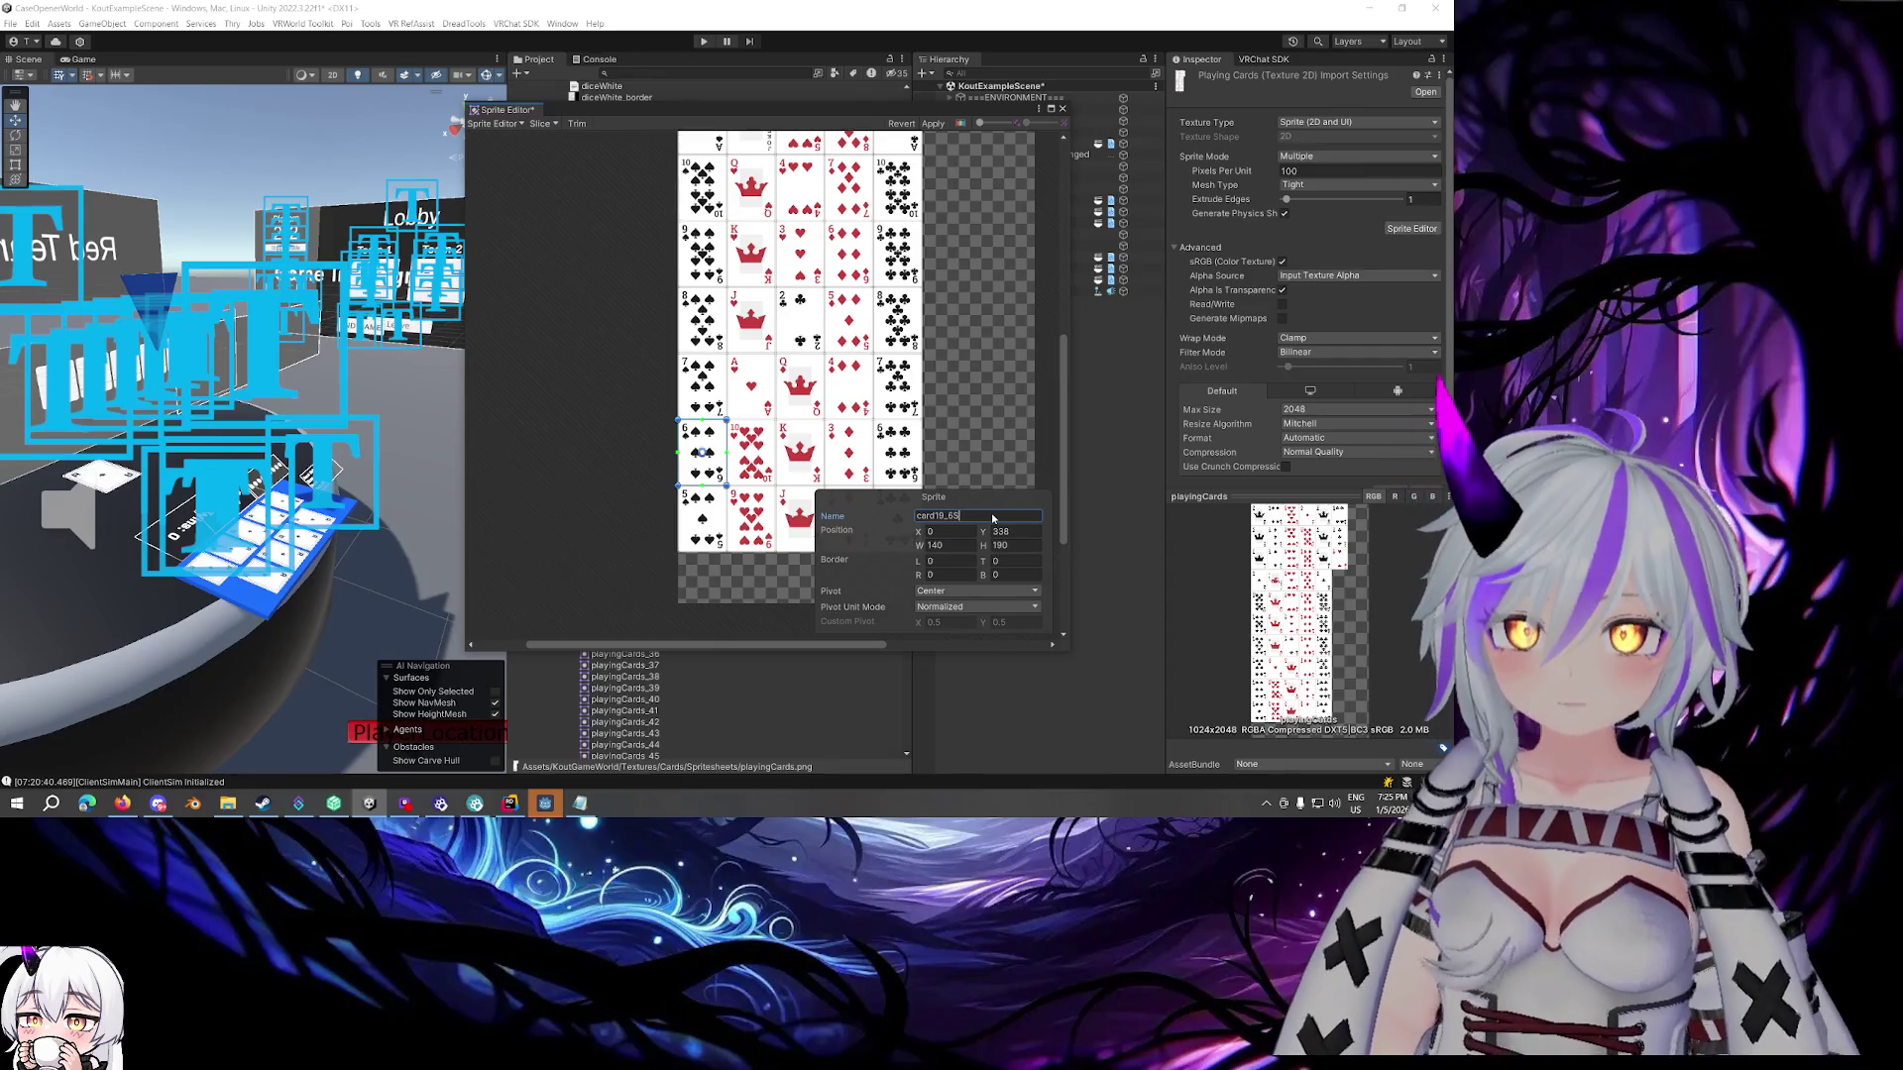
pyautogui.click(704, 515)
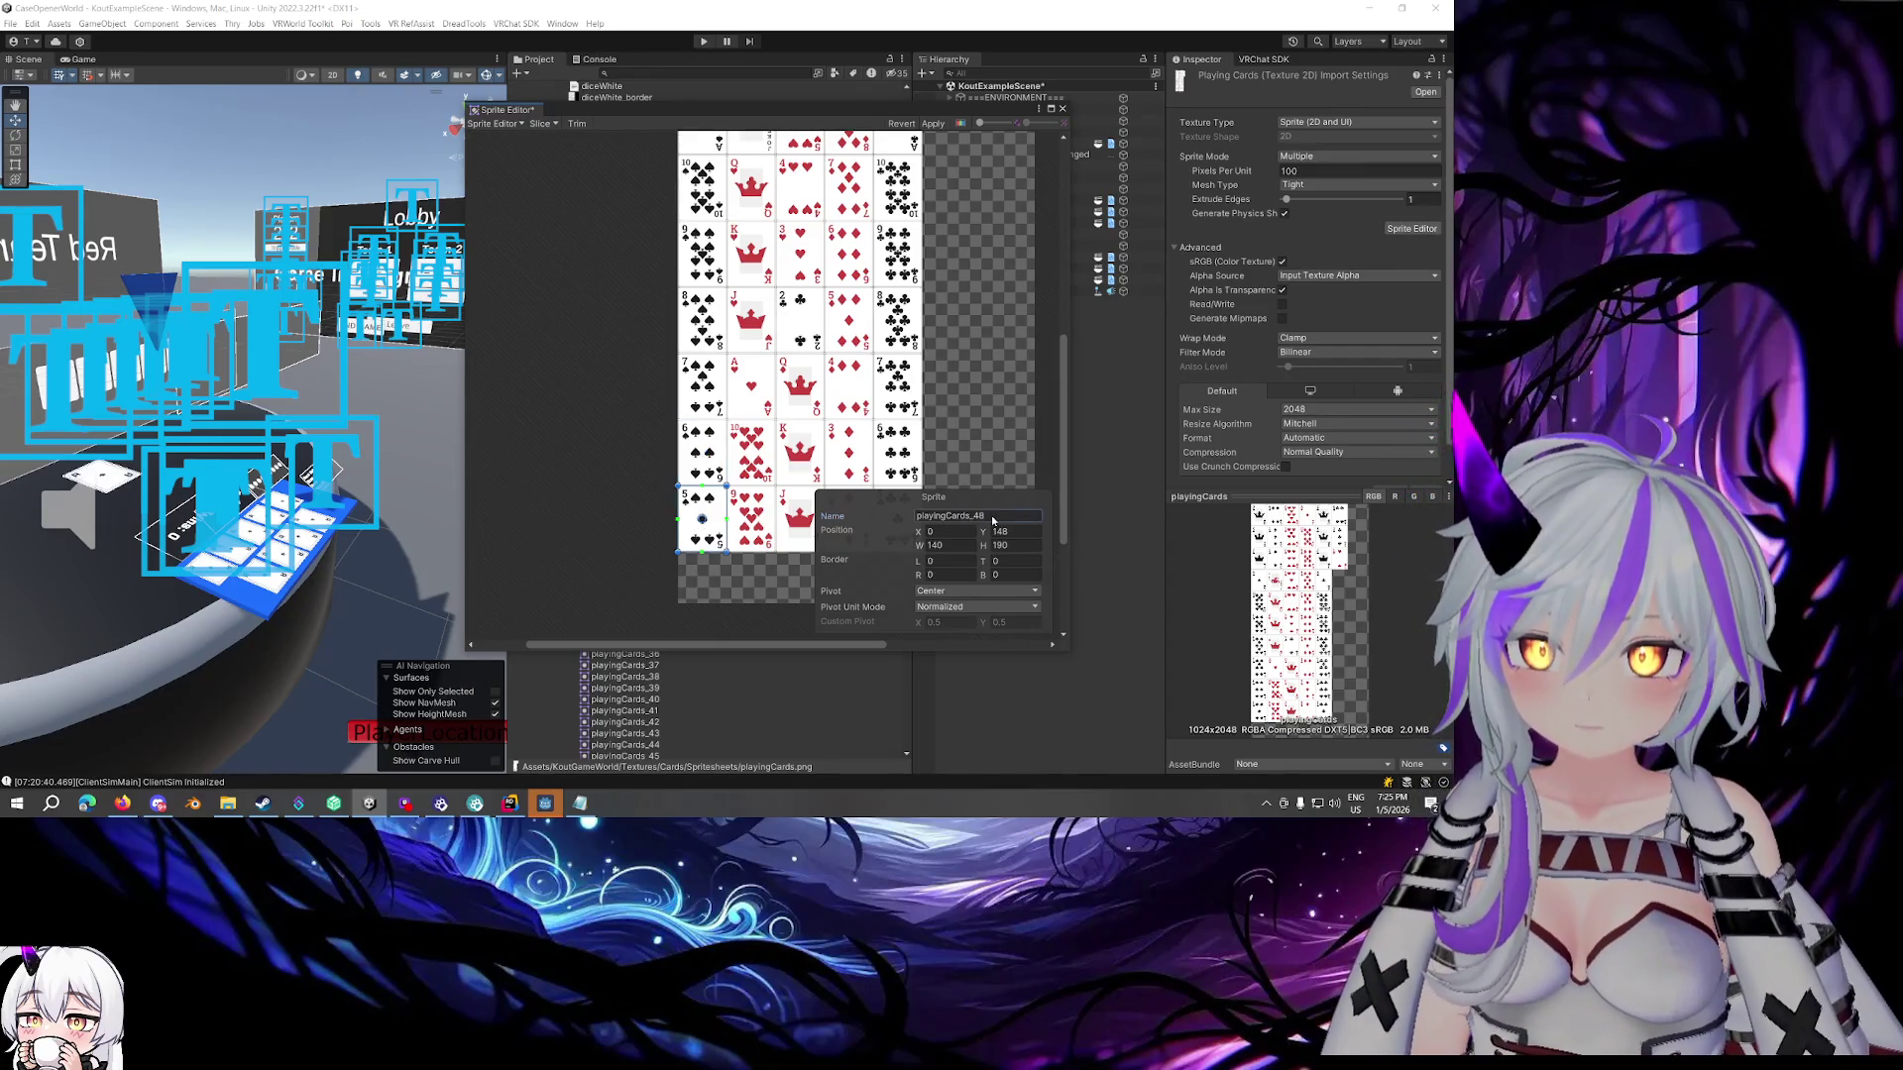
pyautogui.click(992, 519)
pyautogui.write('car')
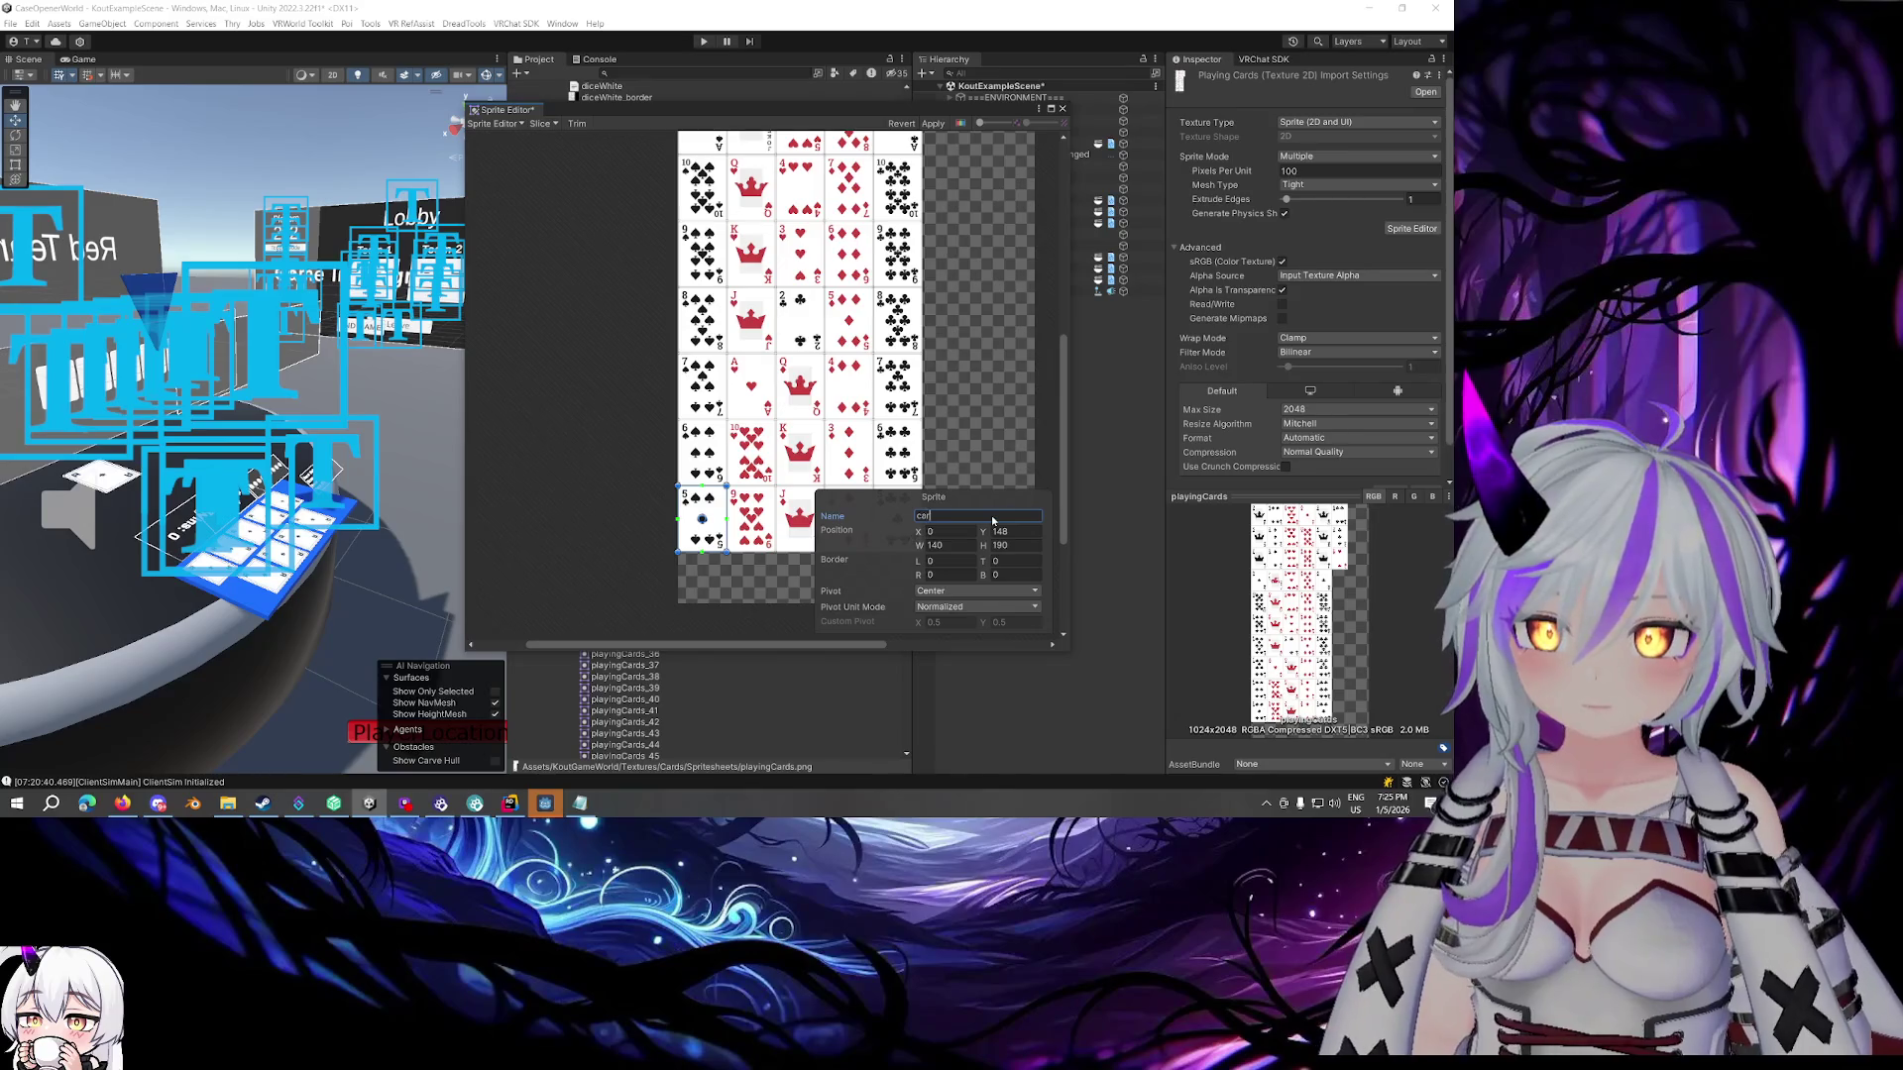
pyautogui.write('d15_')
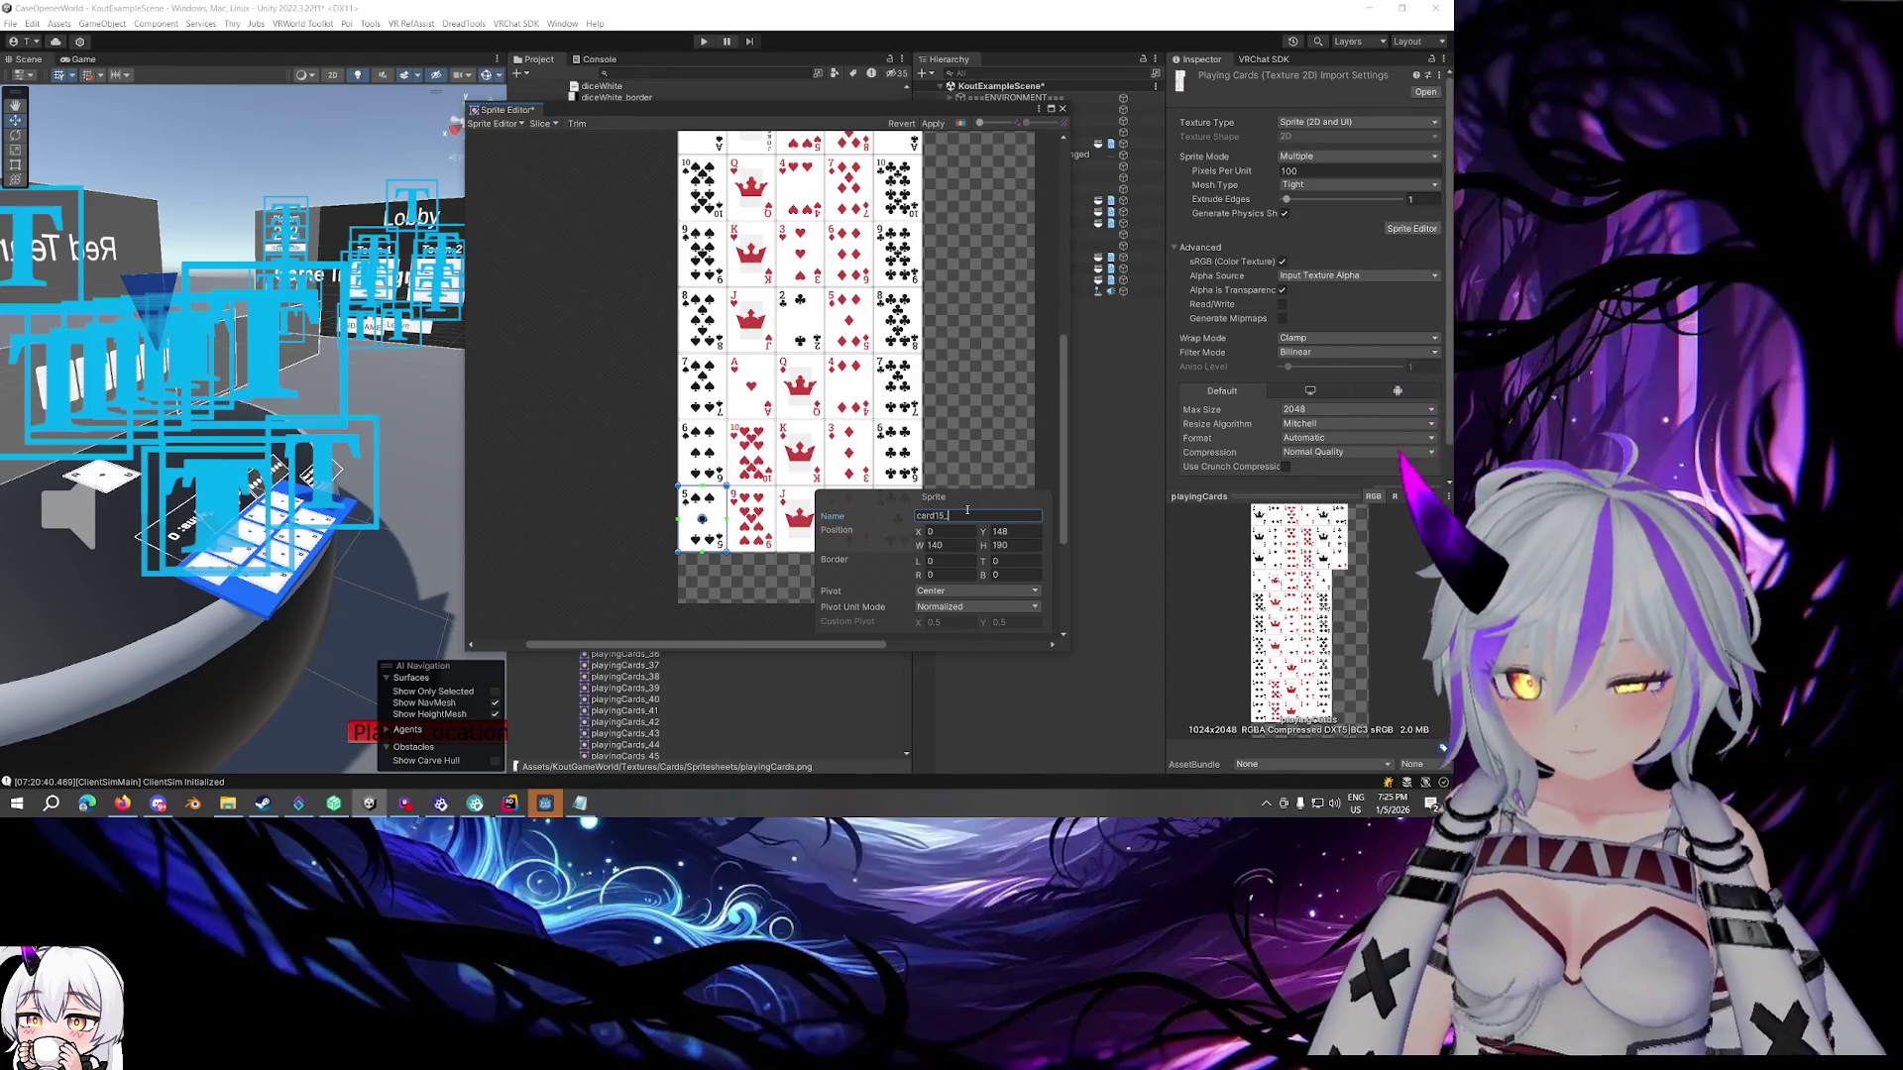
pyautogui.write('5S')
pyautogui.scroll(-3, 982, 416)
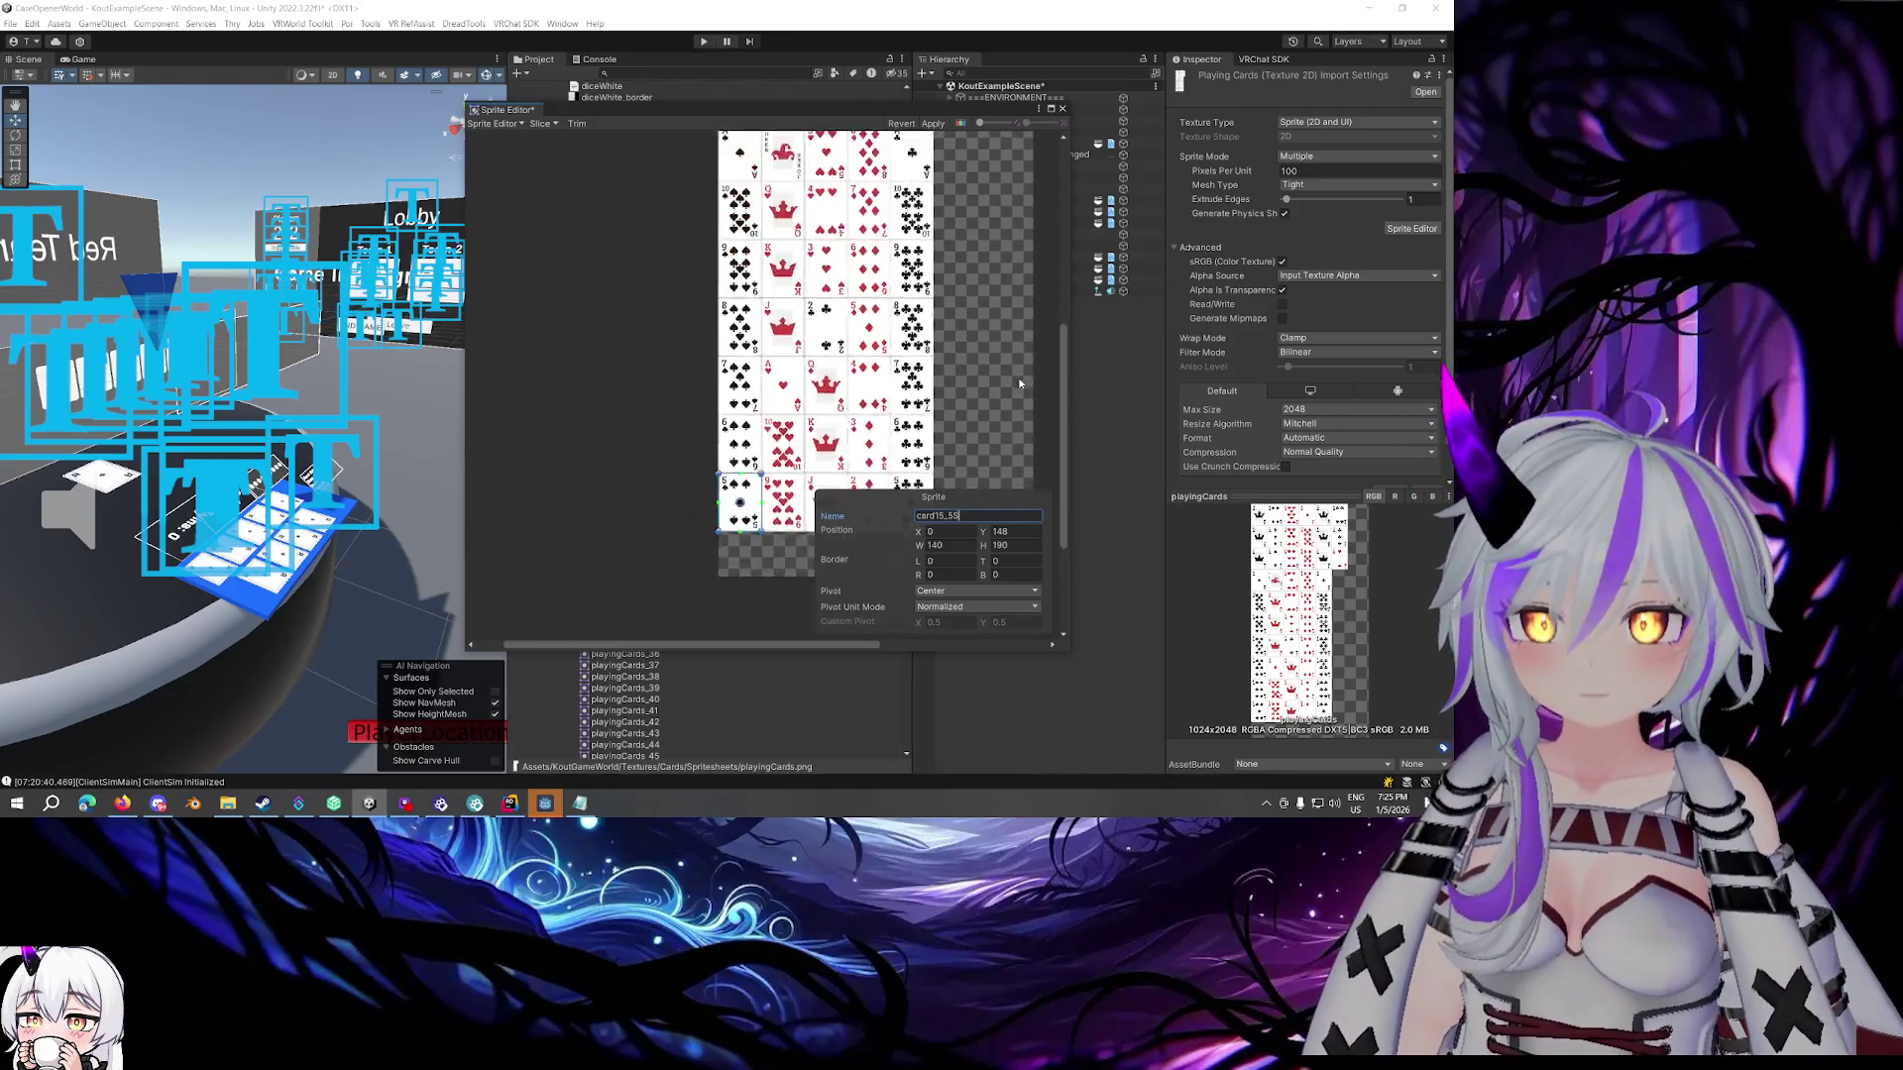
pyautogui.scroll(3, 982, 416)
# Give the 4 and 3 of spades sprites their card-numbered names
pyautogui.click(778, 188)
pyautogui.click(1012, 517)
pyautogui.write('card1')
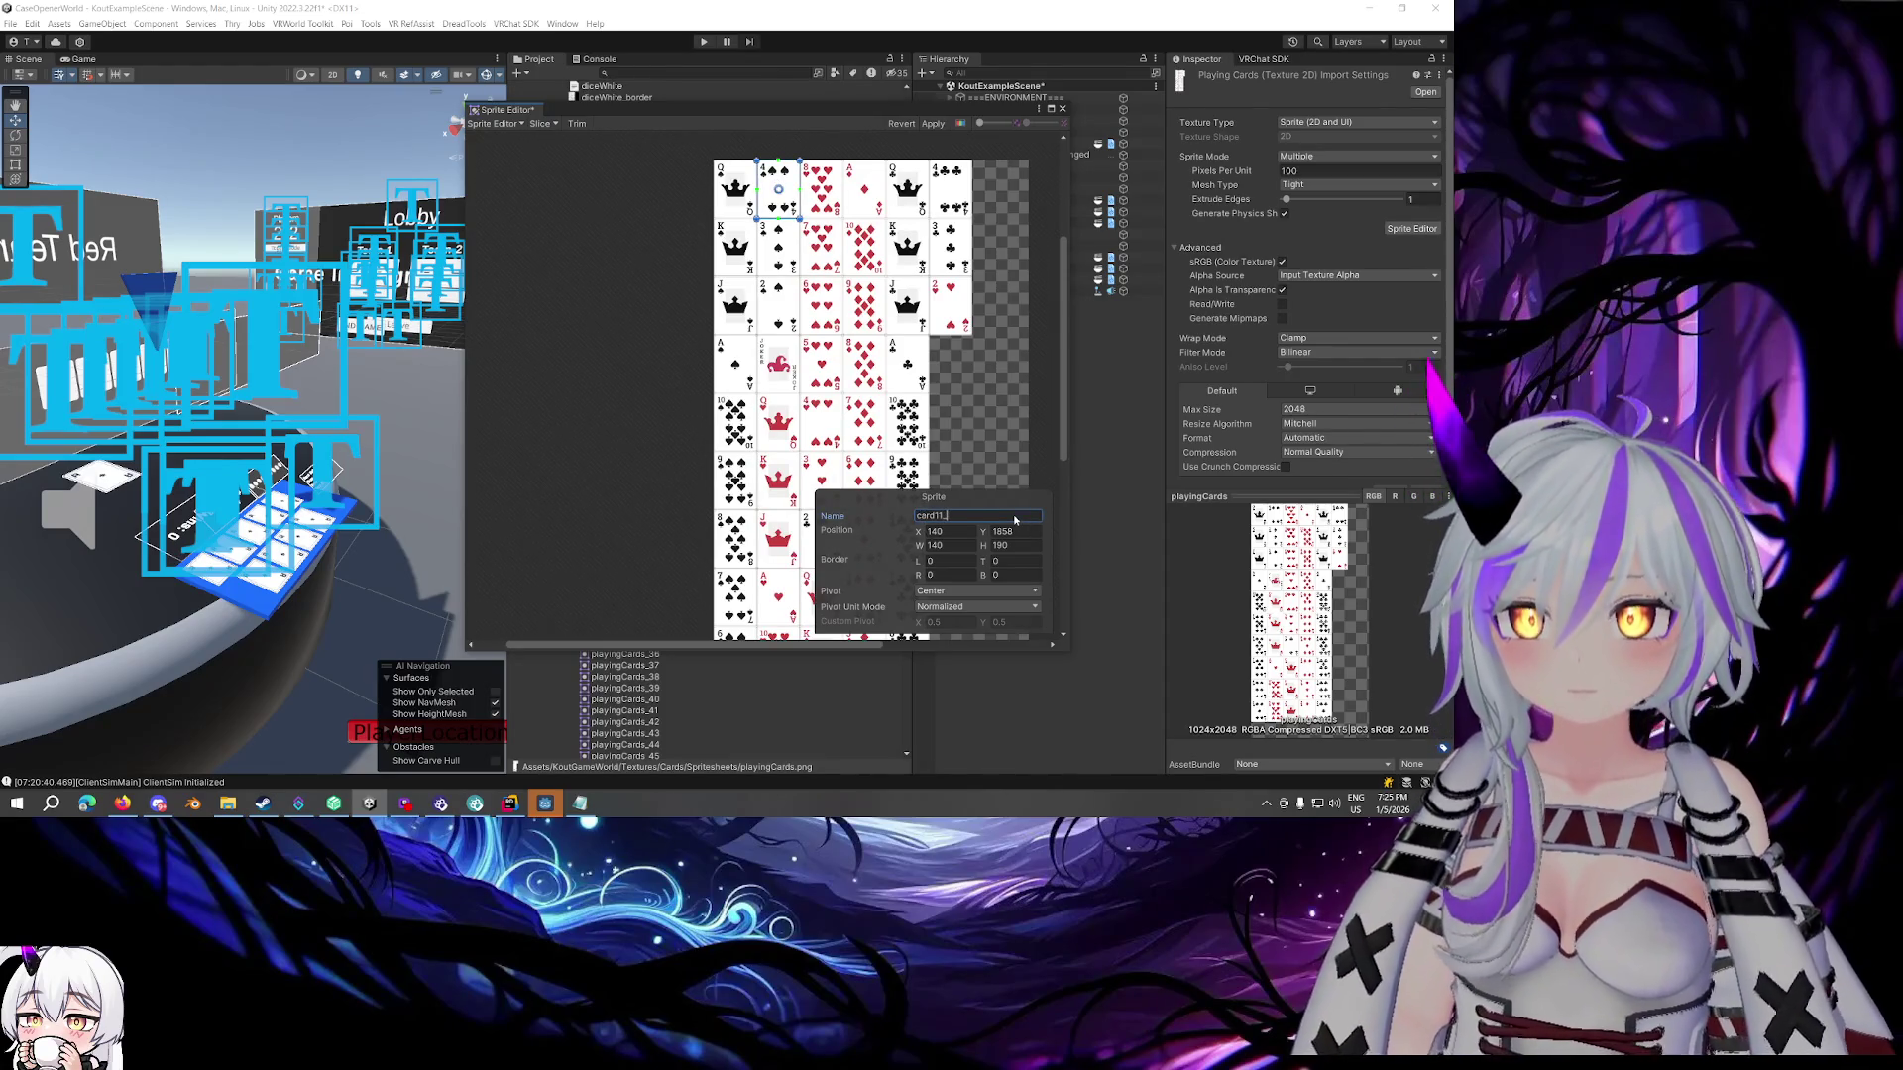
pyautogui.press('BackSpace')
pyautogui.write('S')
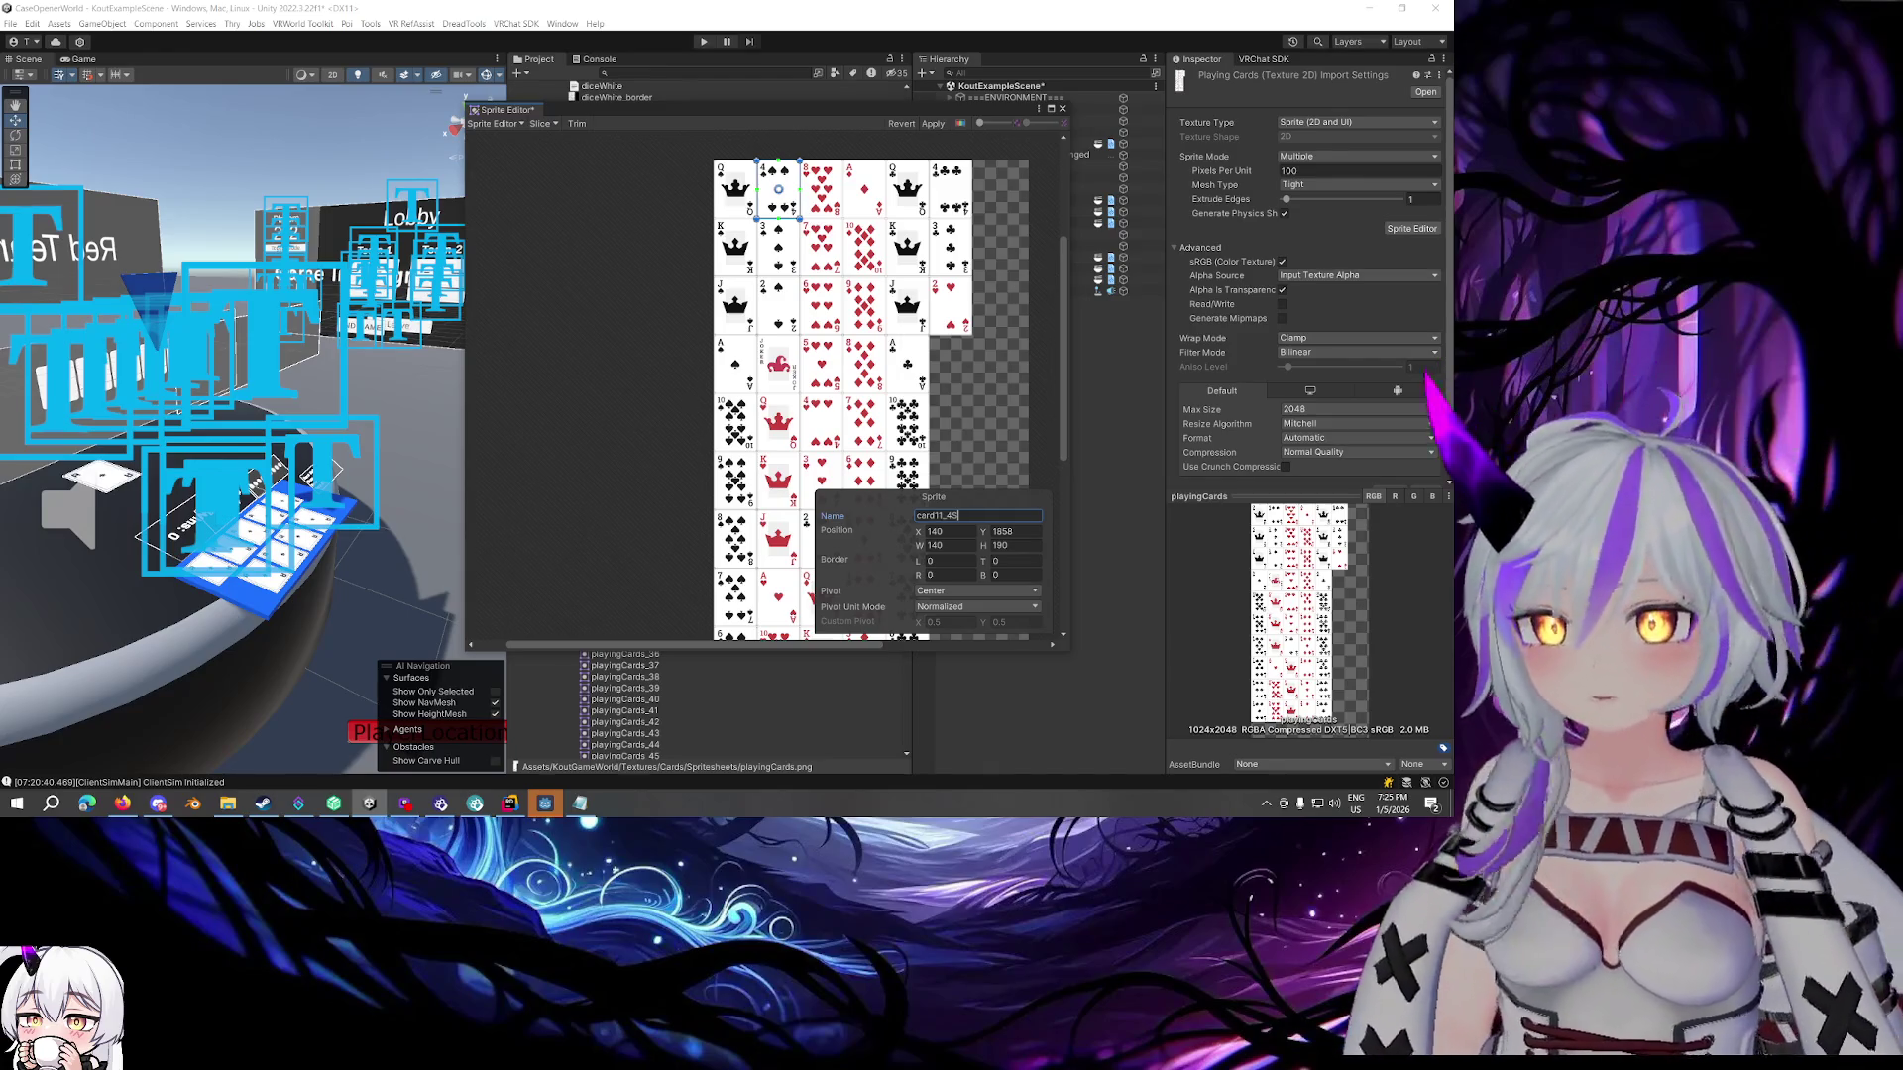
pyautogui.click(778, 247)
pyautogui.click(1019, 517)
pyautogui.write('card')
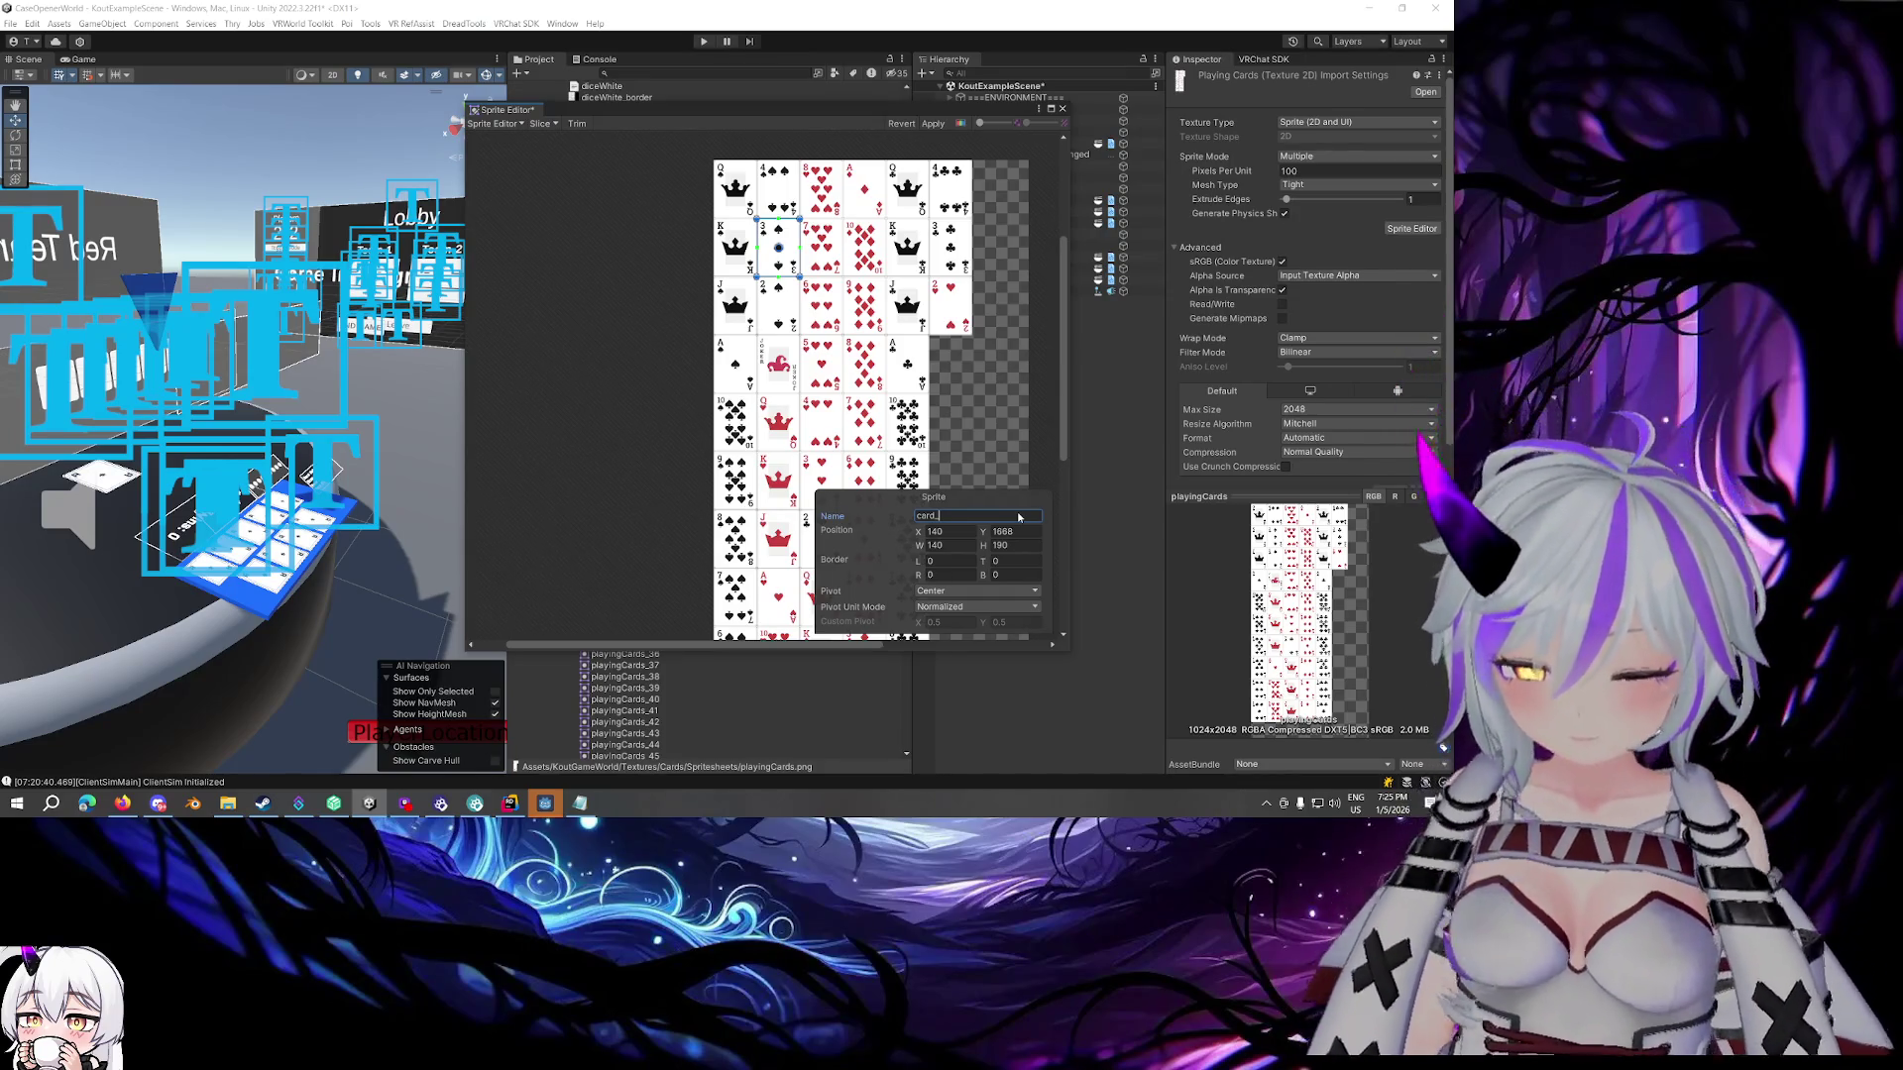
pyautogui.write('7')
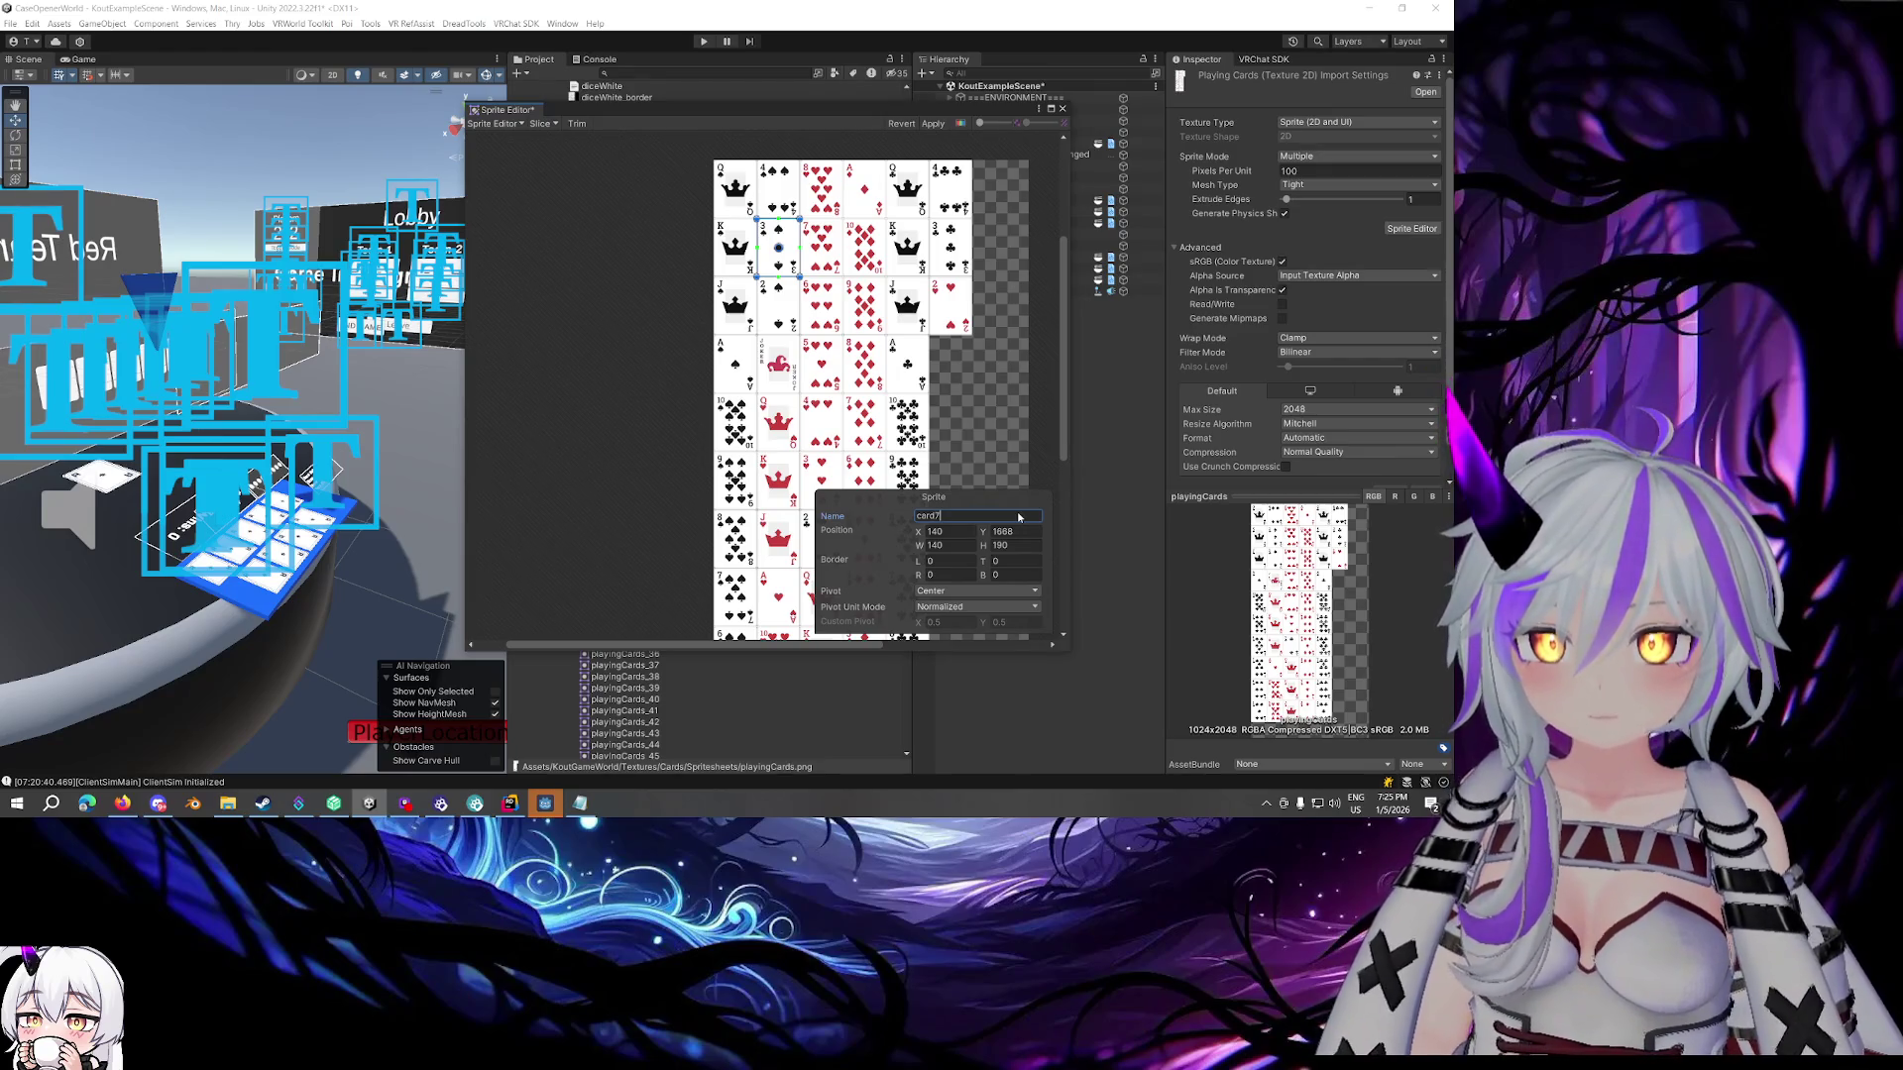
pyautogui.write('_3S')
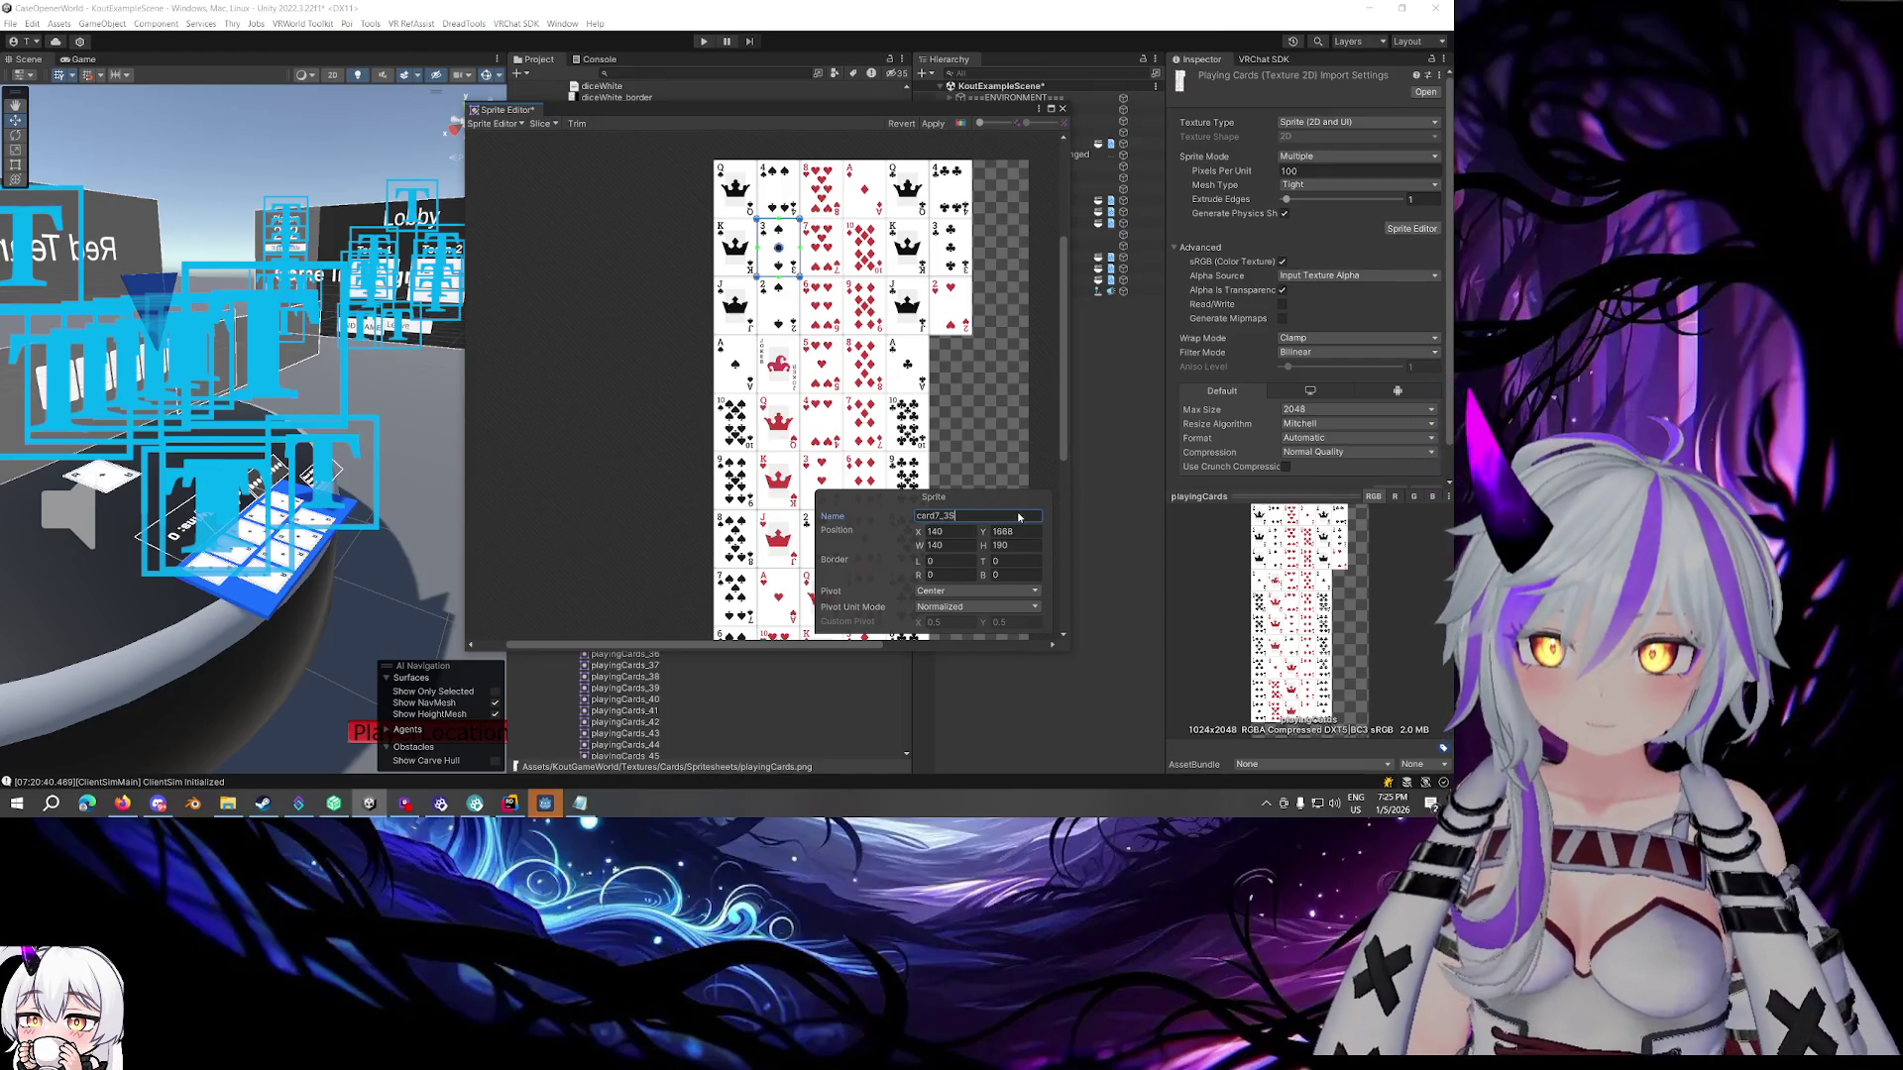
# Correct the 2 of spades name to card3_2S and rename the joker to card53_Joker
pyautogui.click(778, 307)
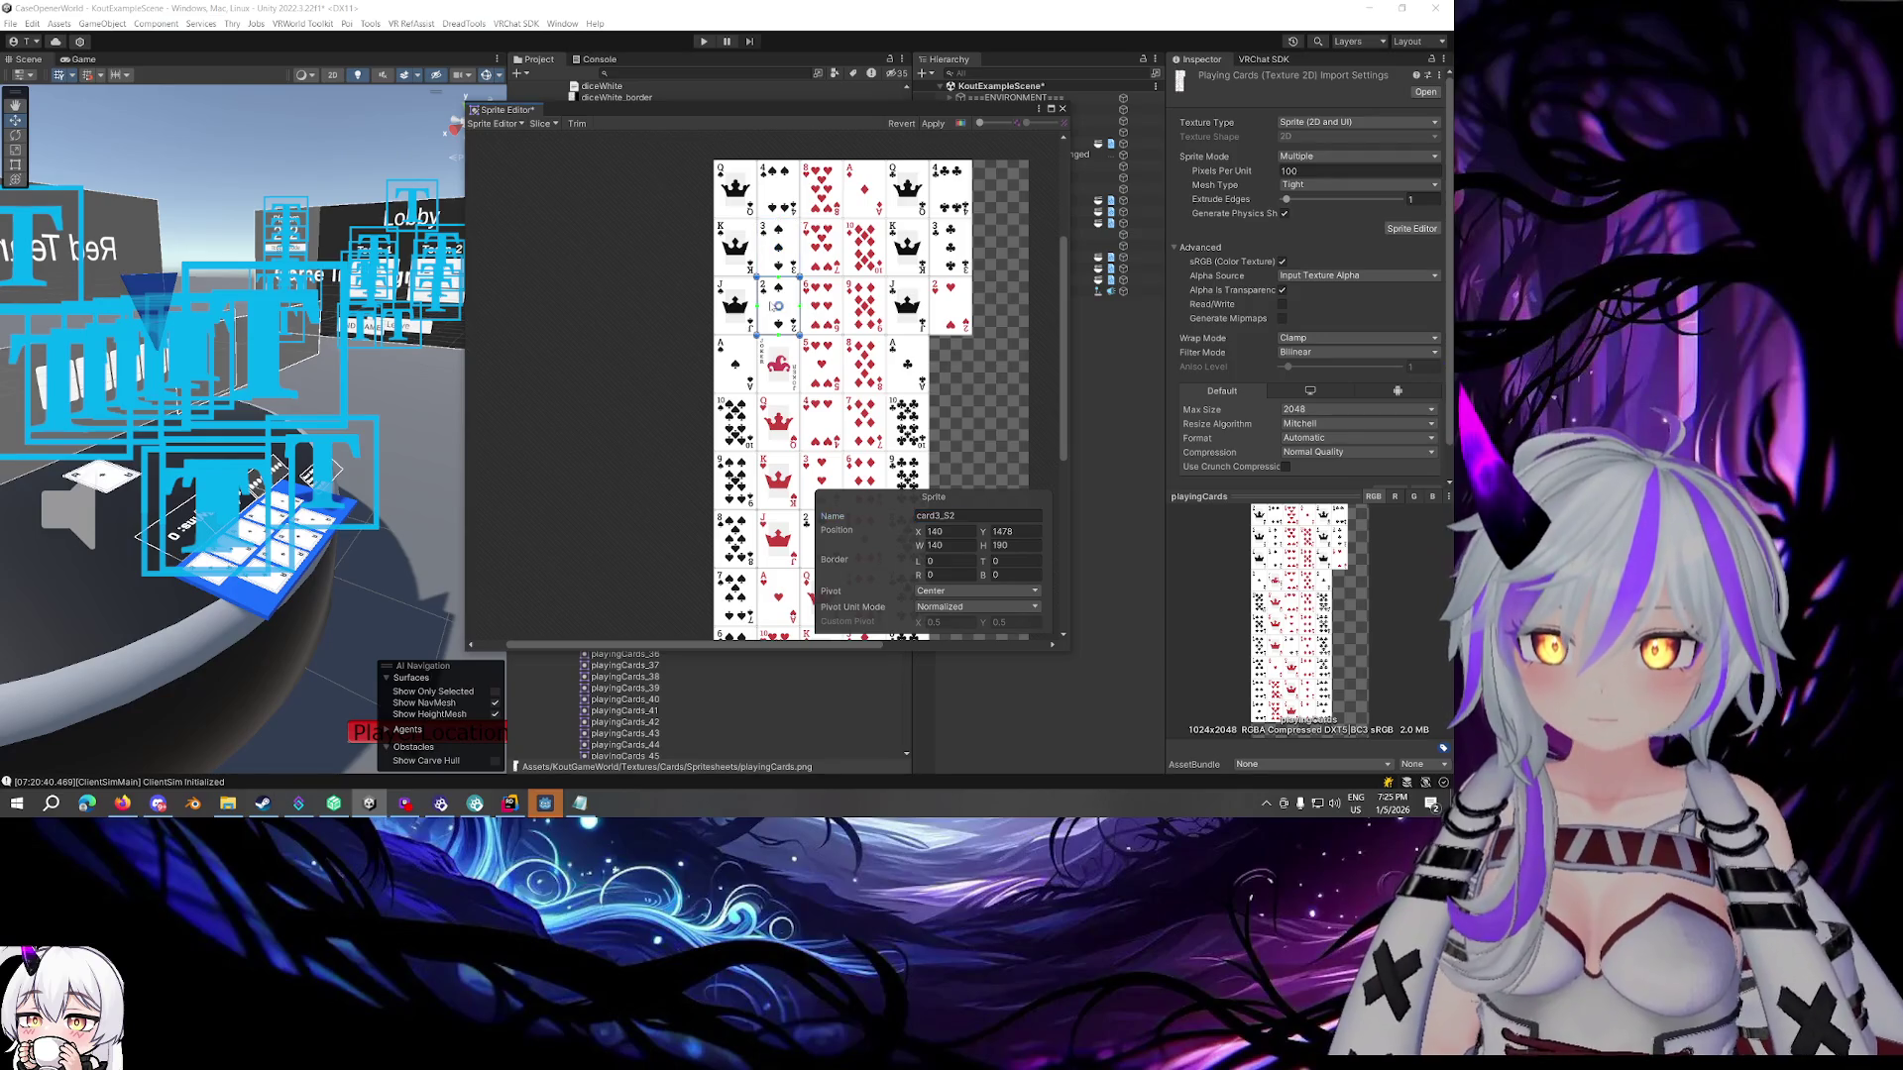
pyautogui.click(956, 520)
pyautogui.press('BackSpace')
pyautogui.press('BackSpace')
pyautogui.write('2S')
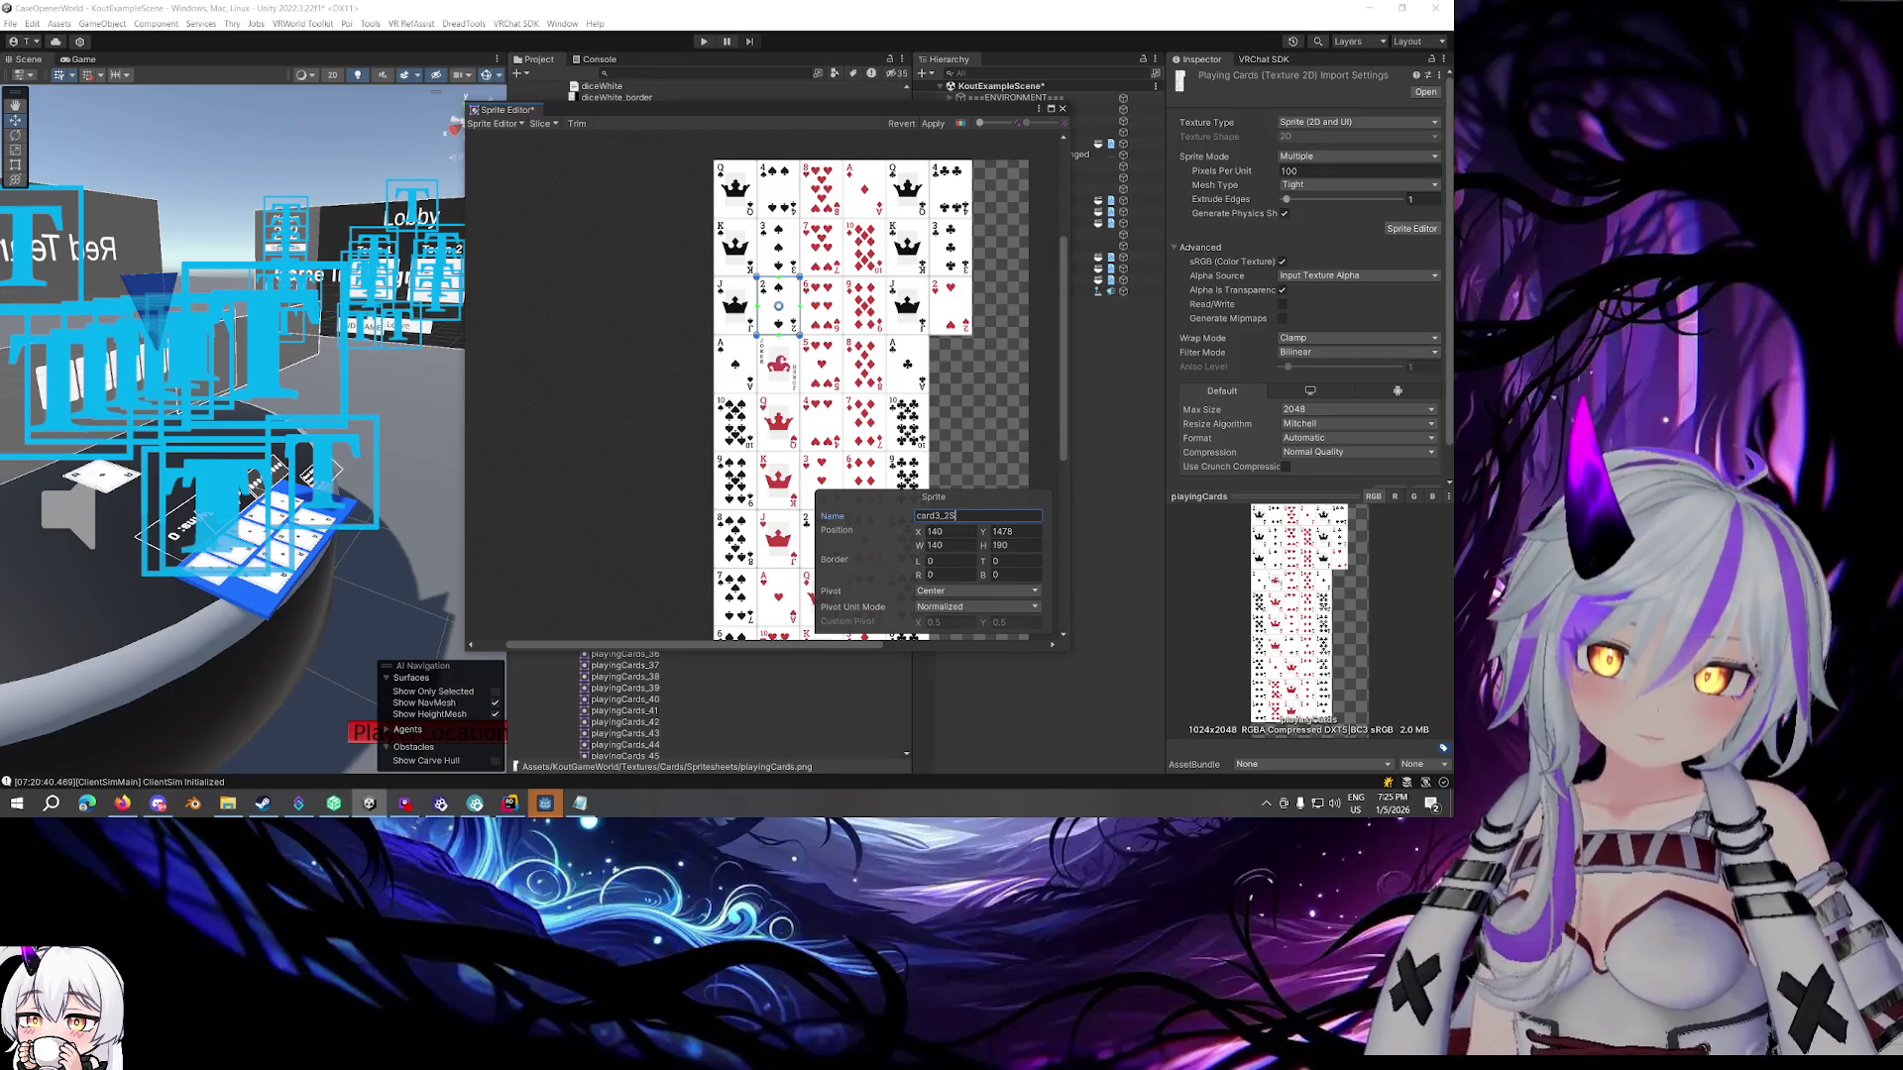
pyautogui.click(779, 361)
pyautogui.click(1015, 519)
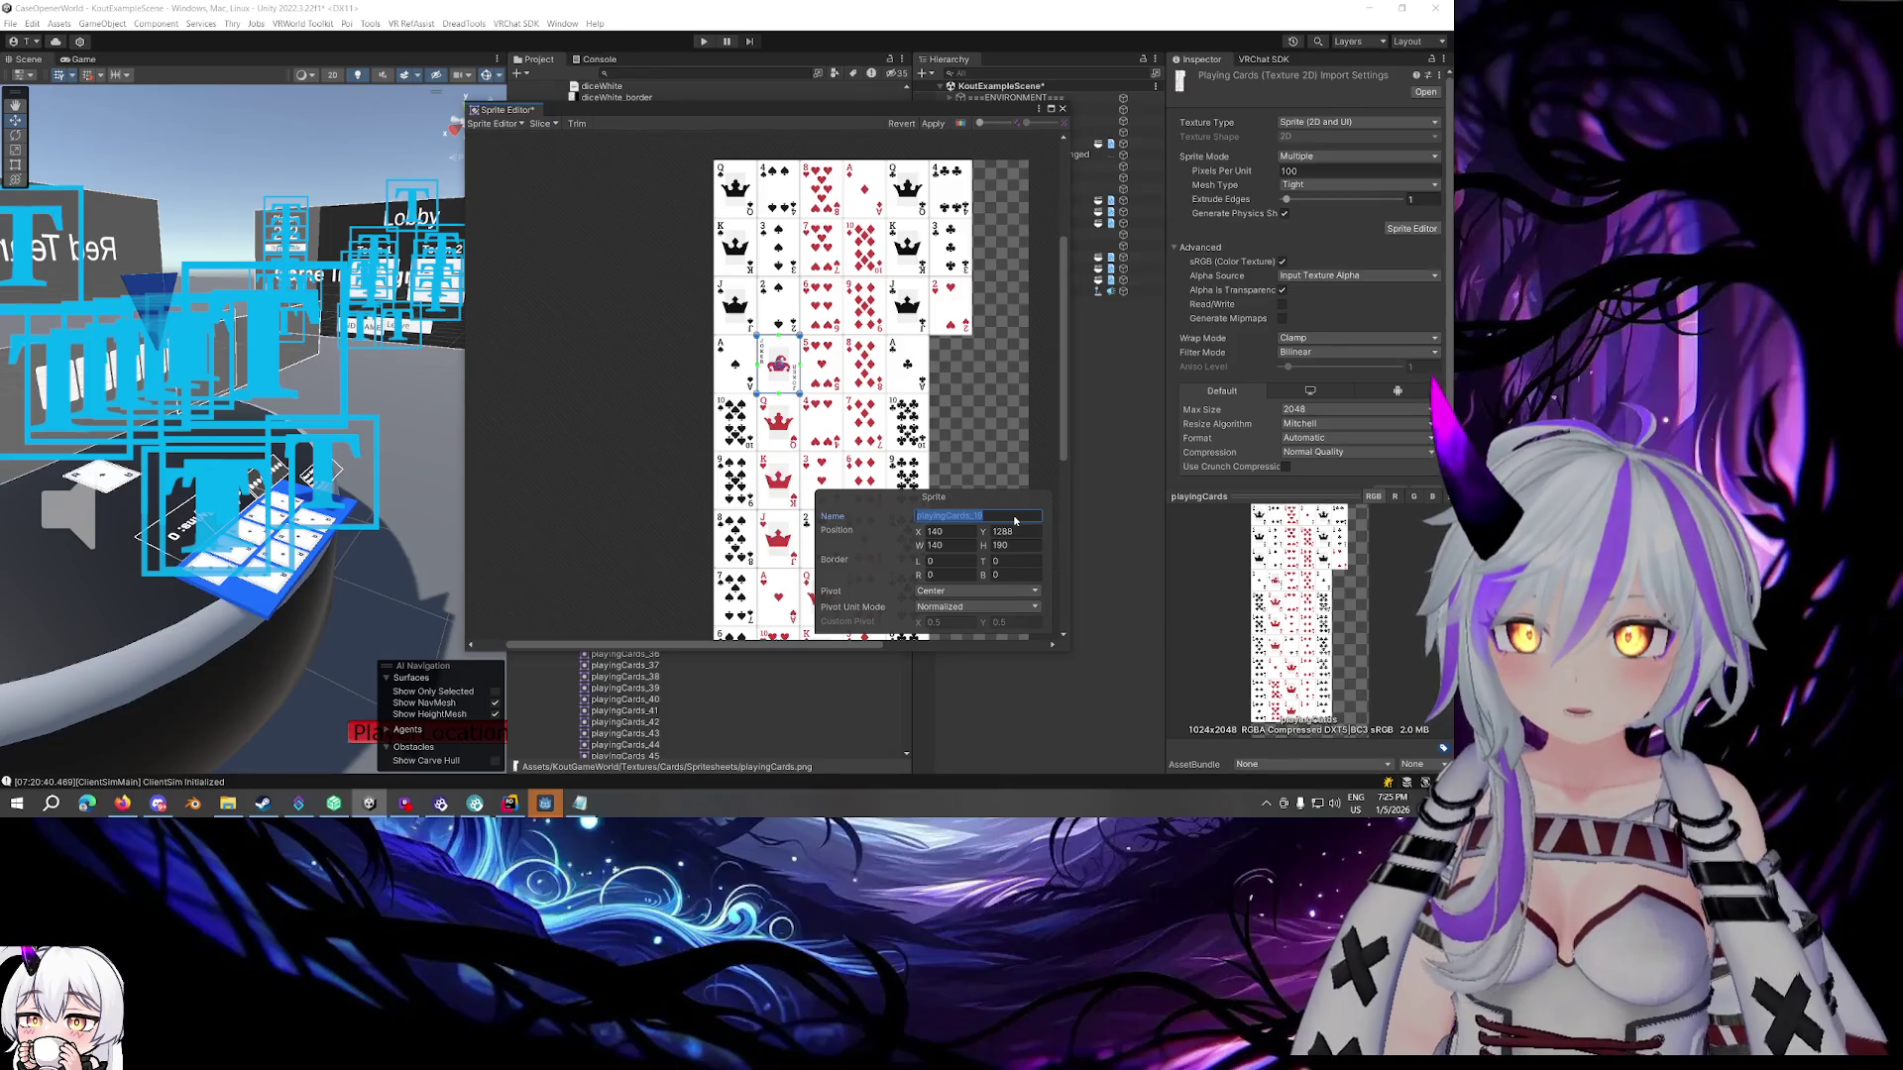
pyautogui.write('card53_')
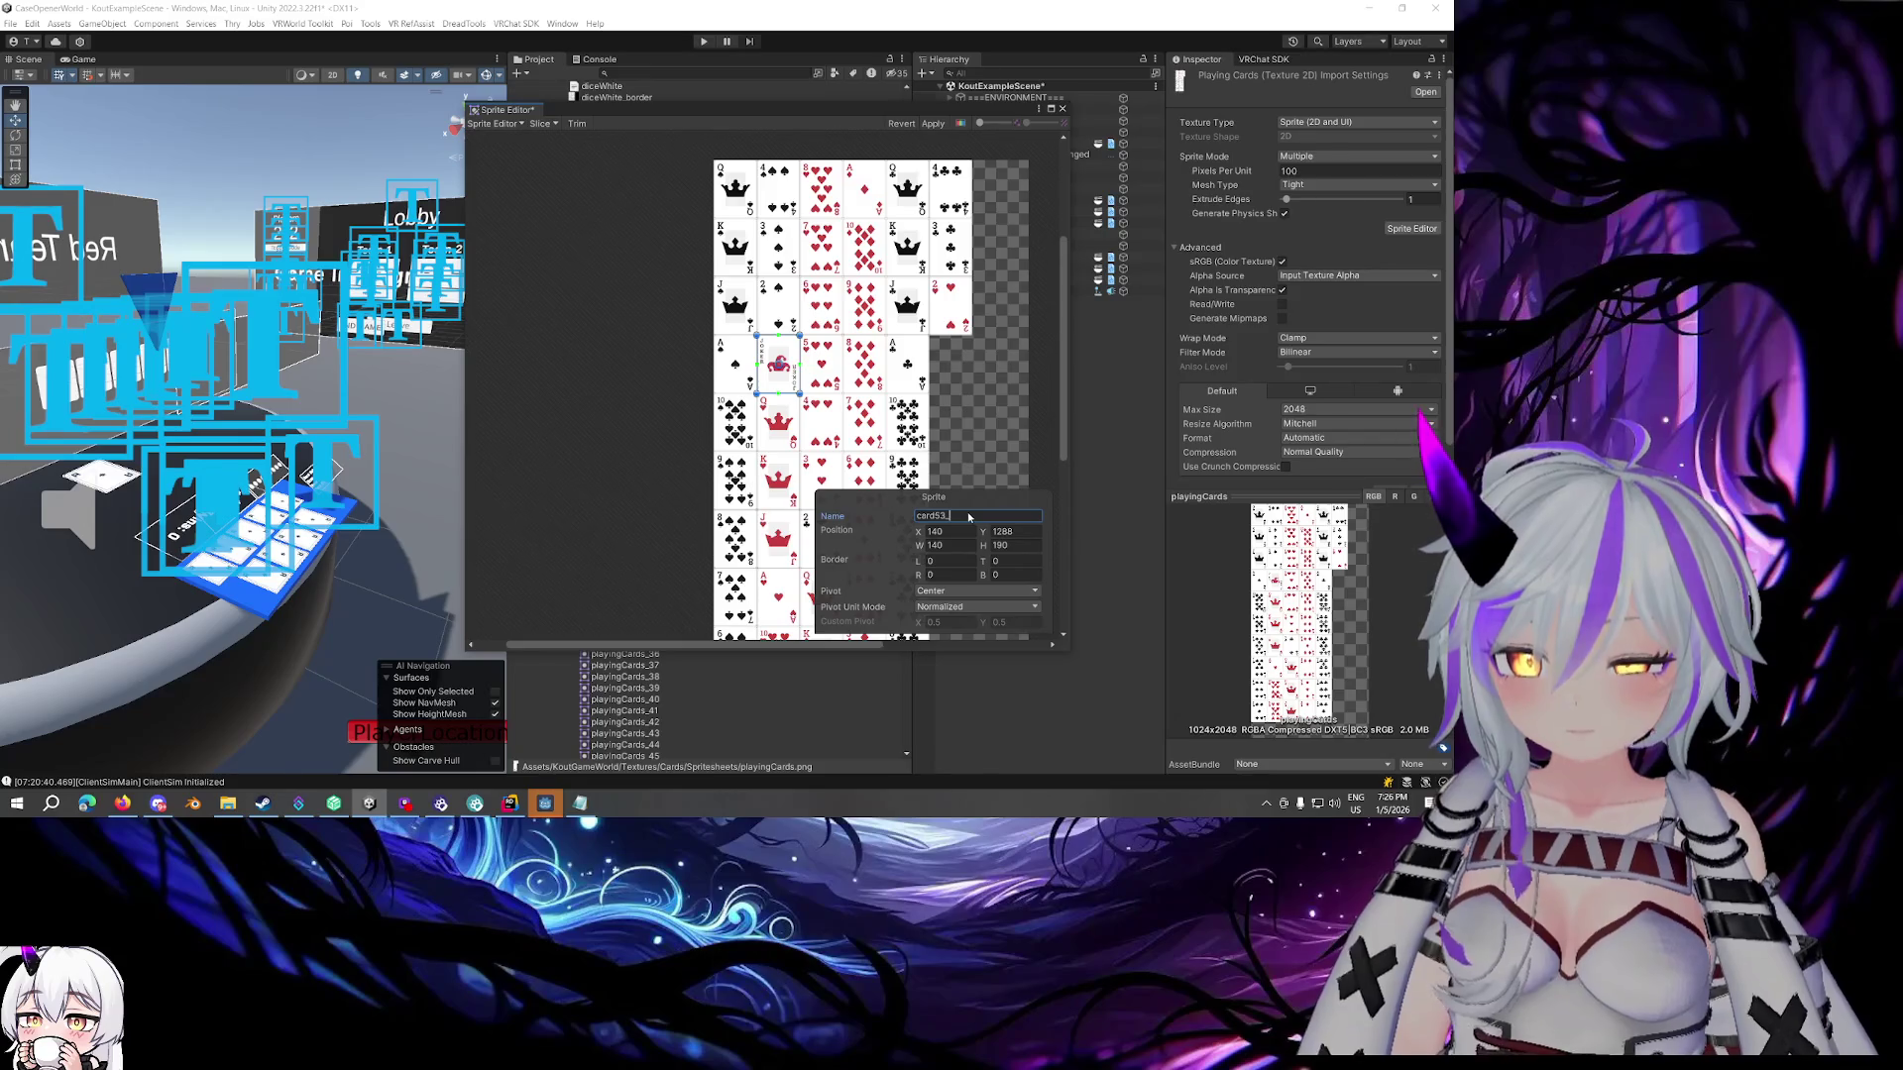
pyautogui.write('Joke')
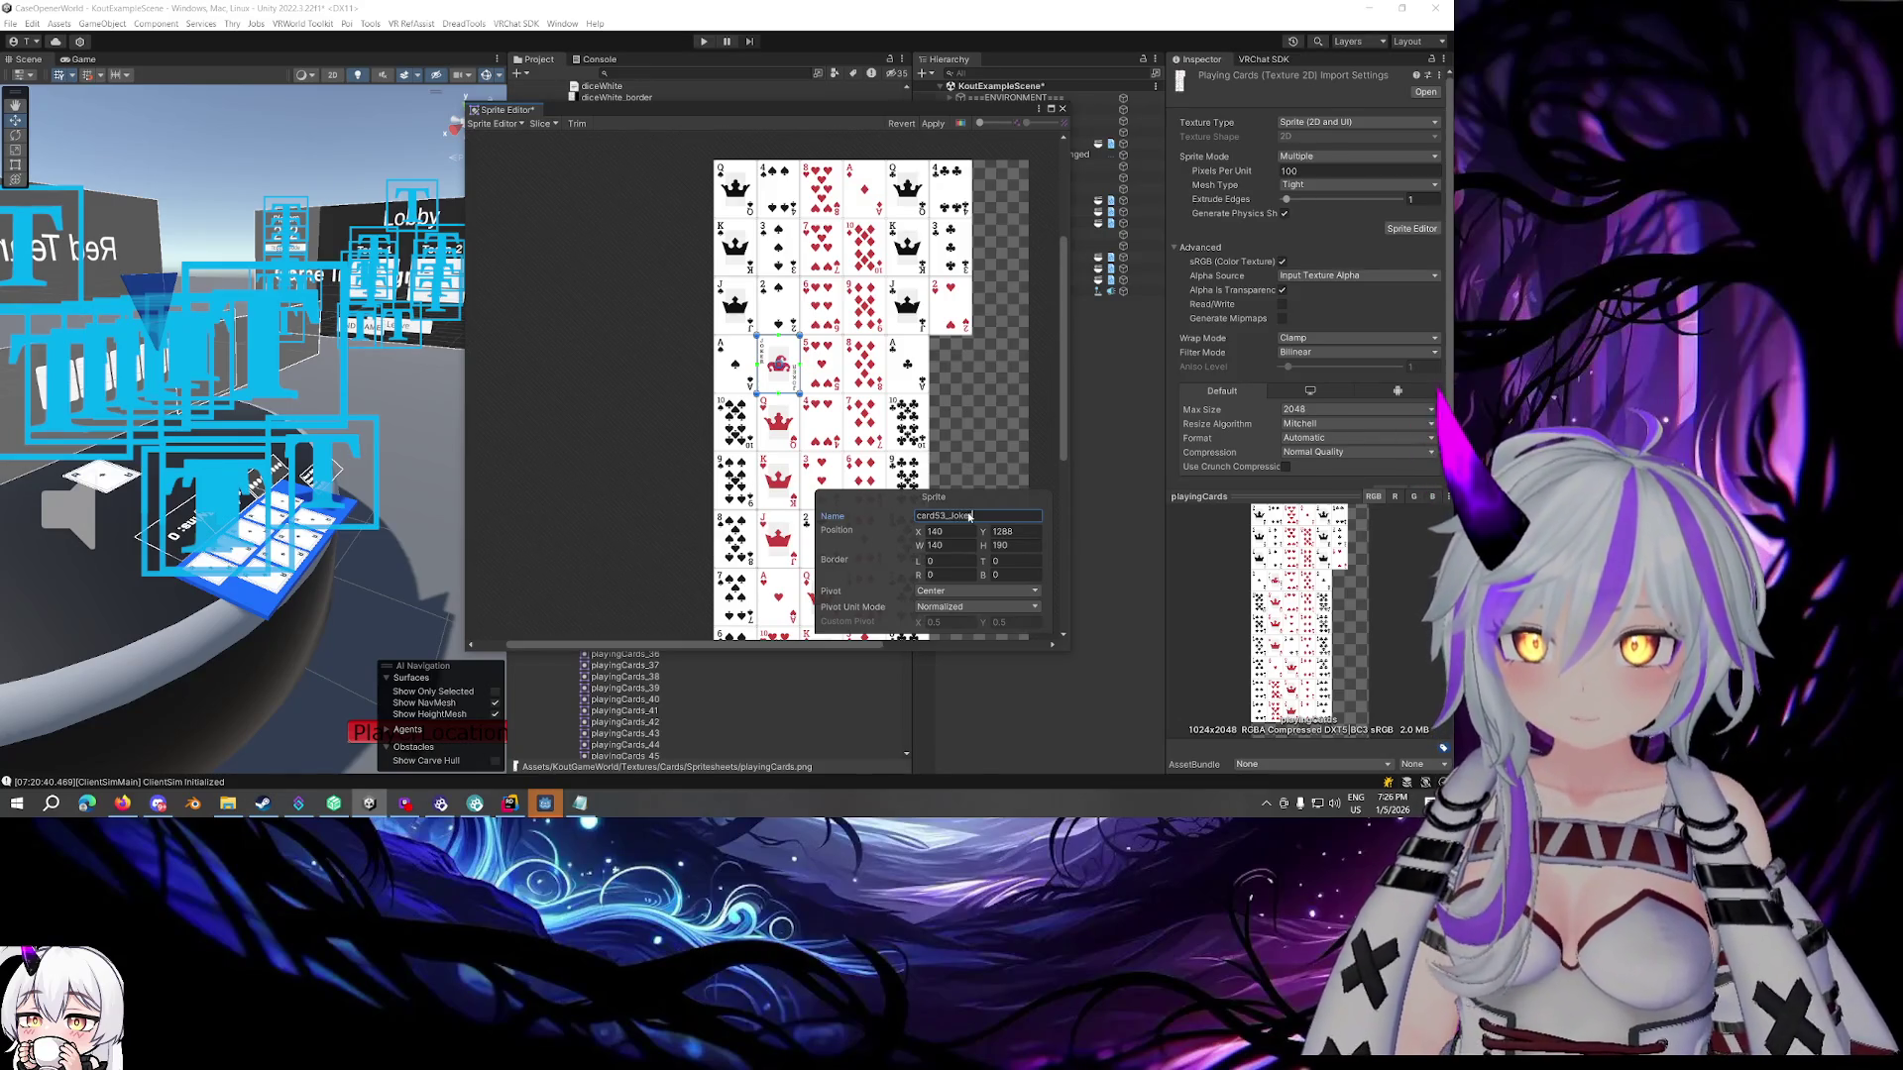
pyautogui.click(778, 424)
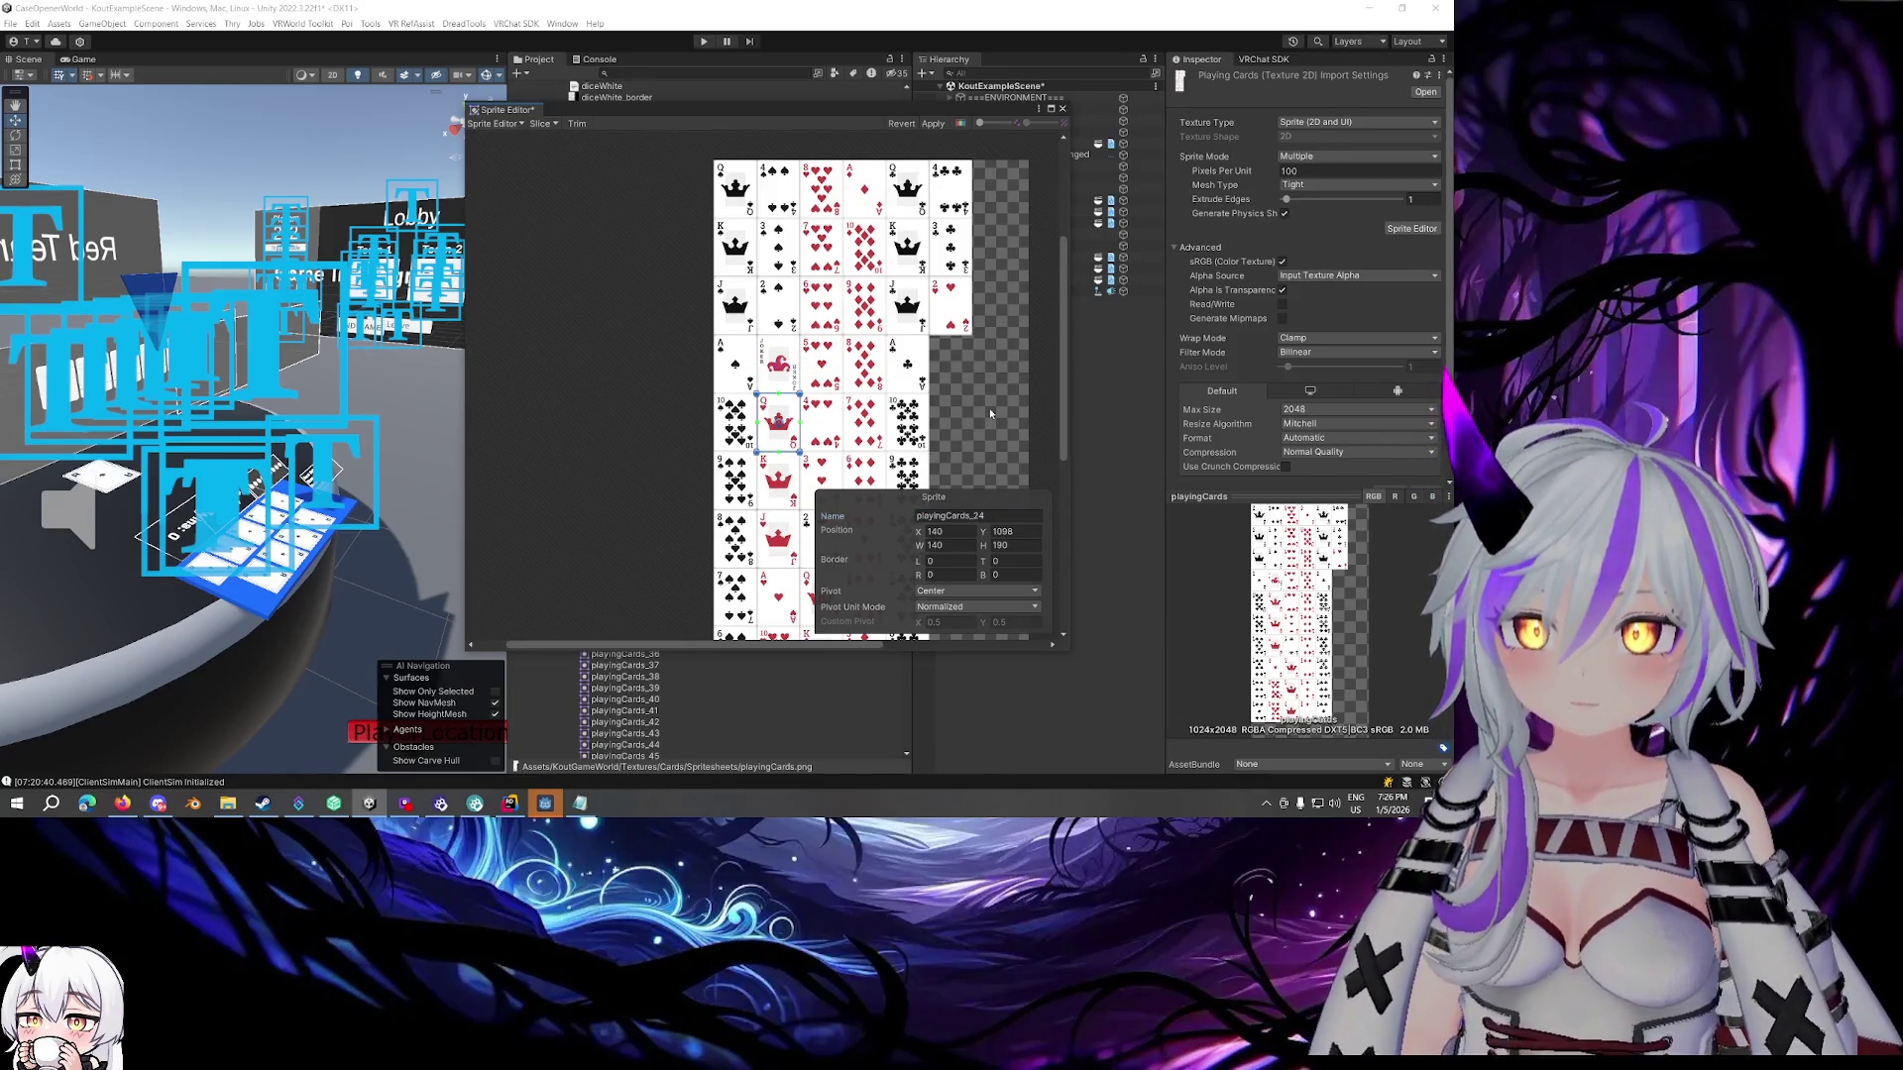
# Rename the queen, king and jack of hearts to card40_QH, card44_KH and card36_JH
pyautogui.scroll(-2, 990, 413)
pyautogui.click(1007, 516)
pyautogui.write('card40_')
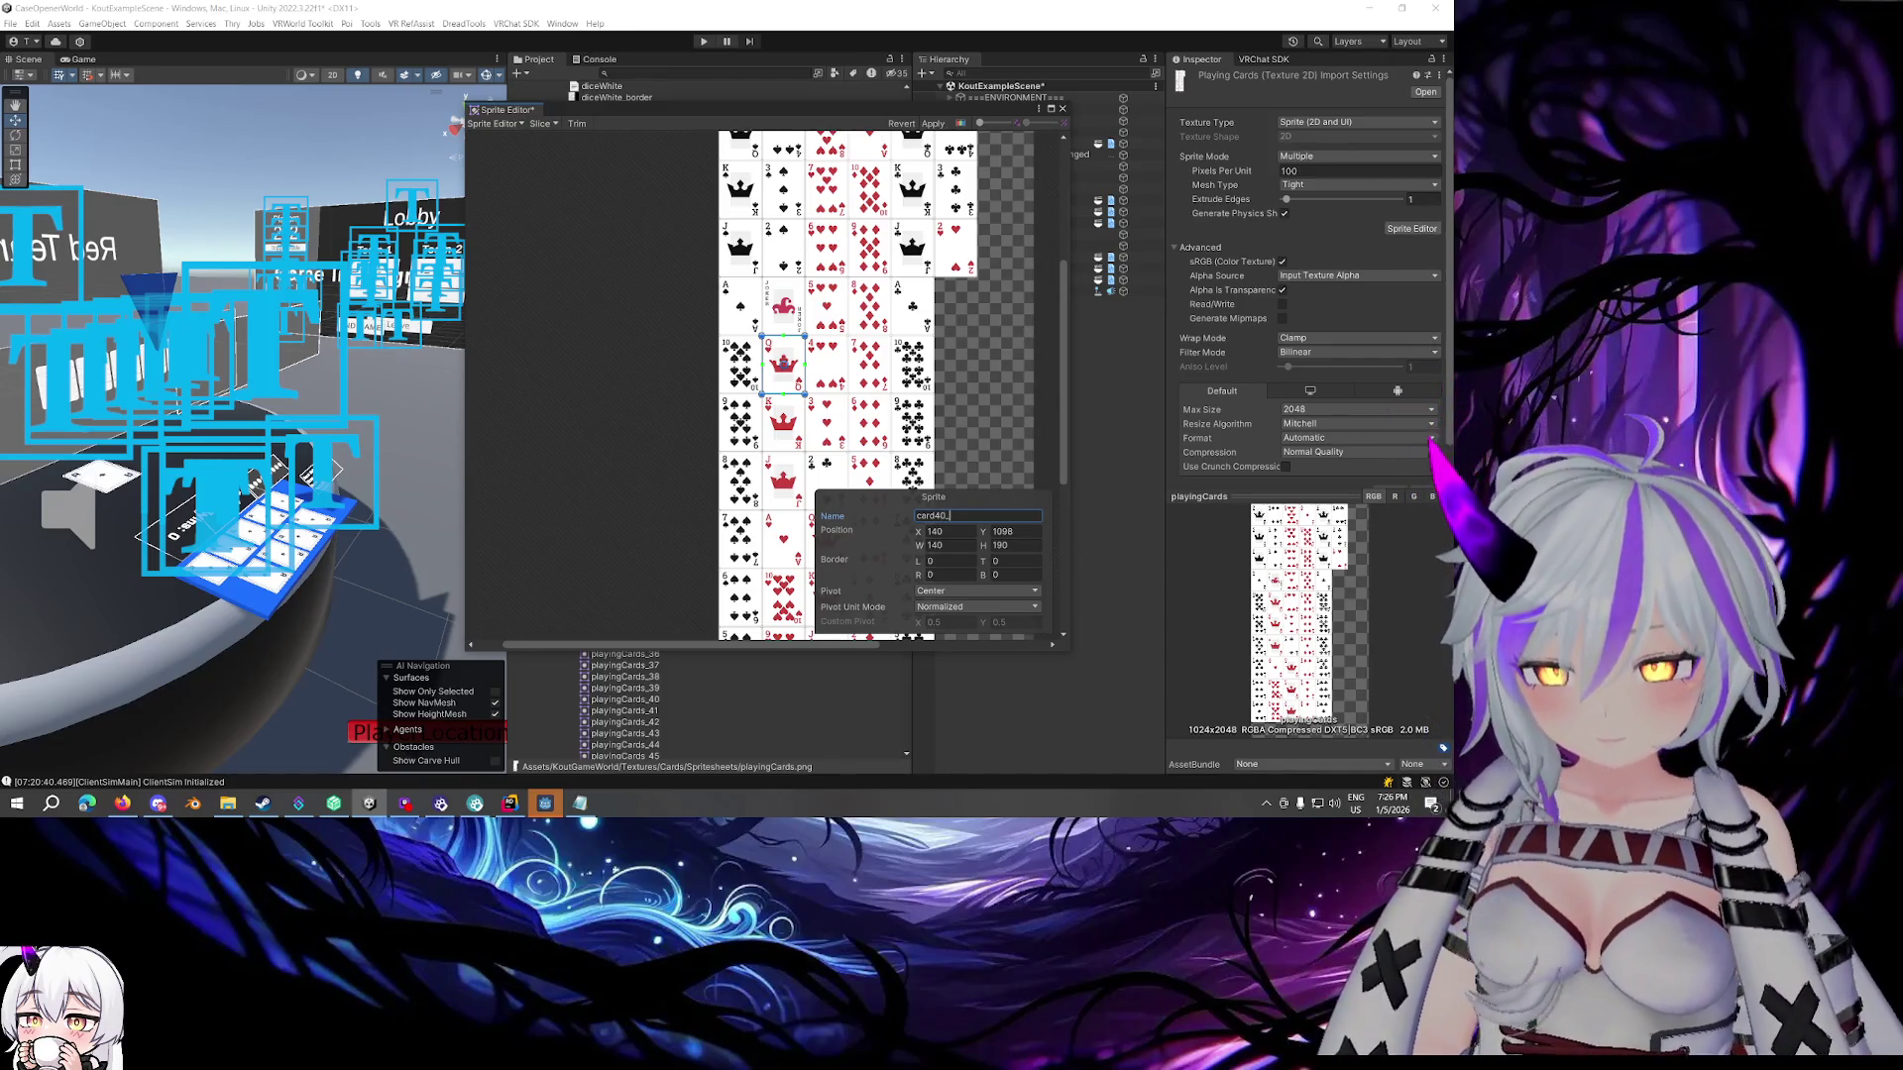
pyautogui.write('QH')
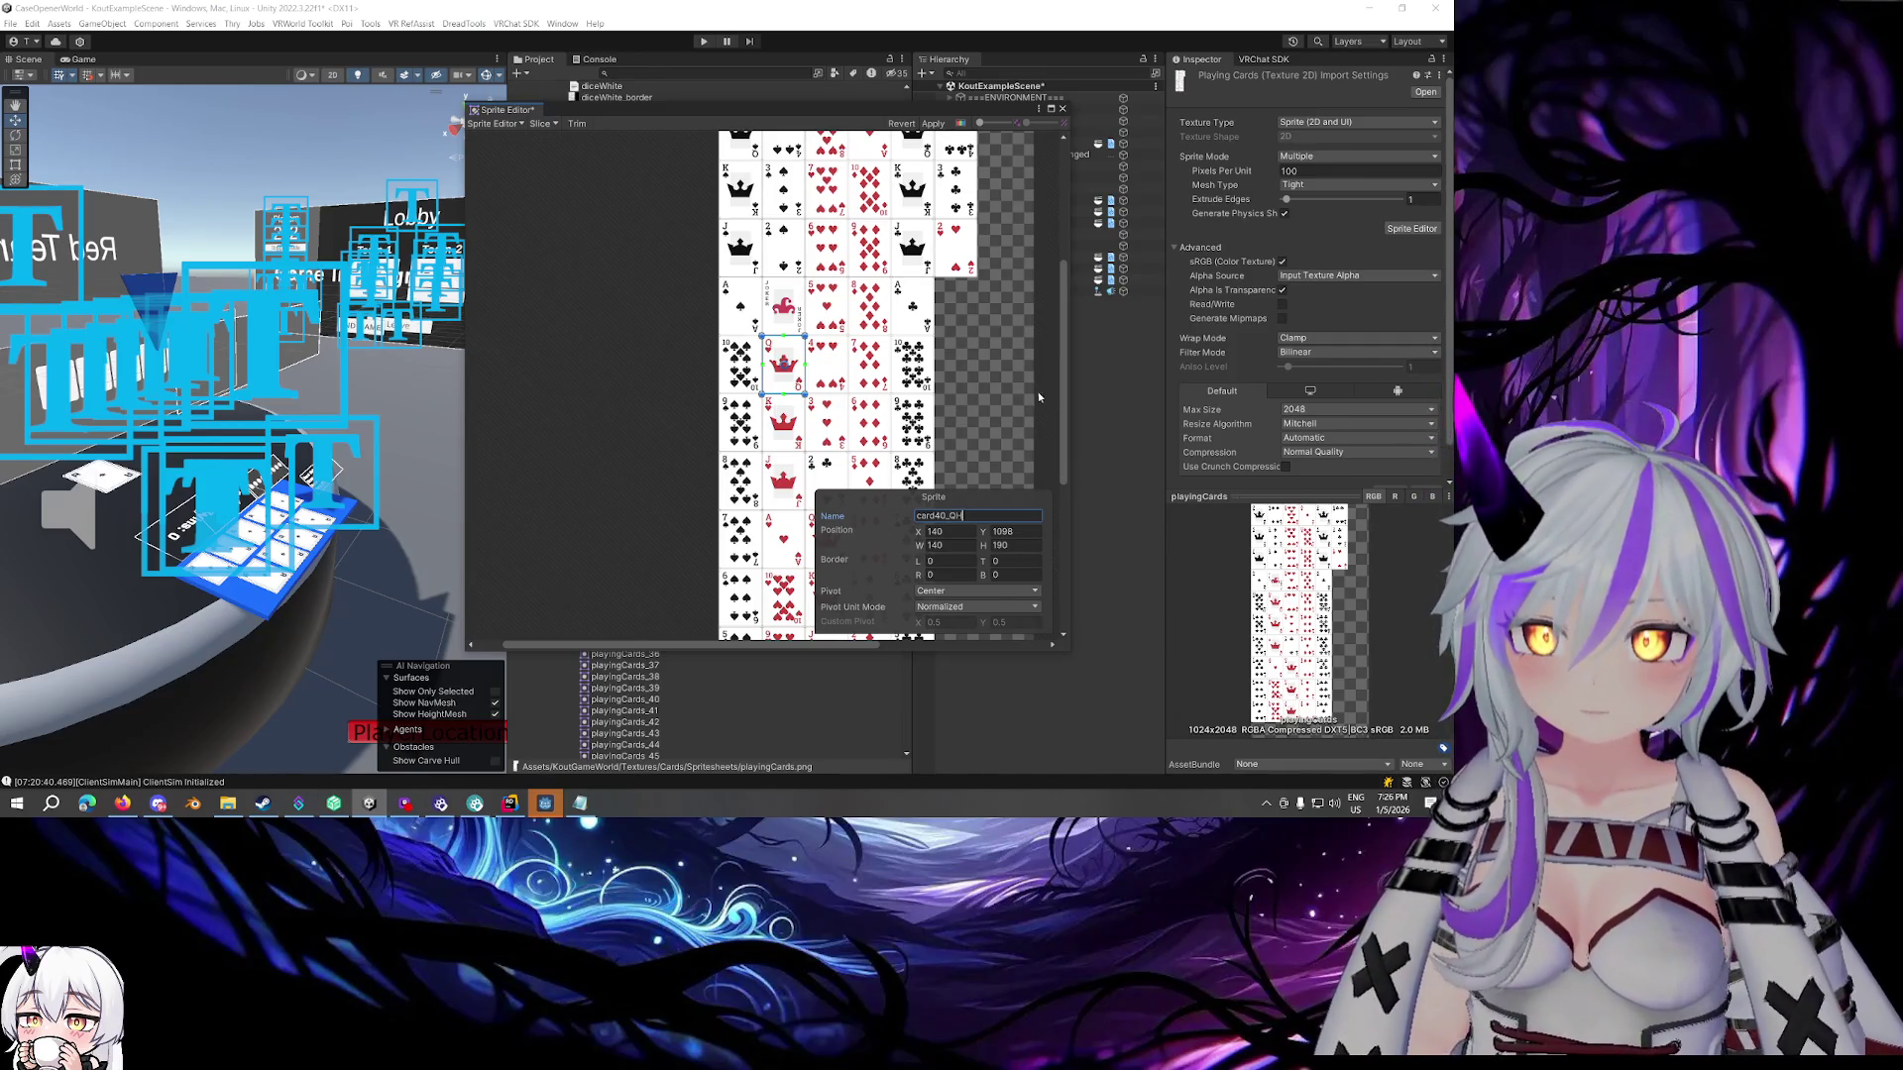
pyautogui.click(796, 432)
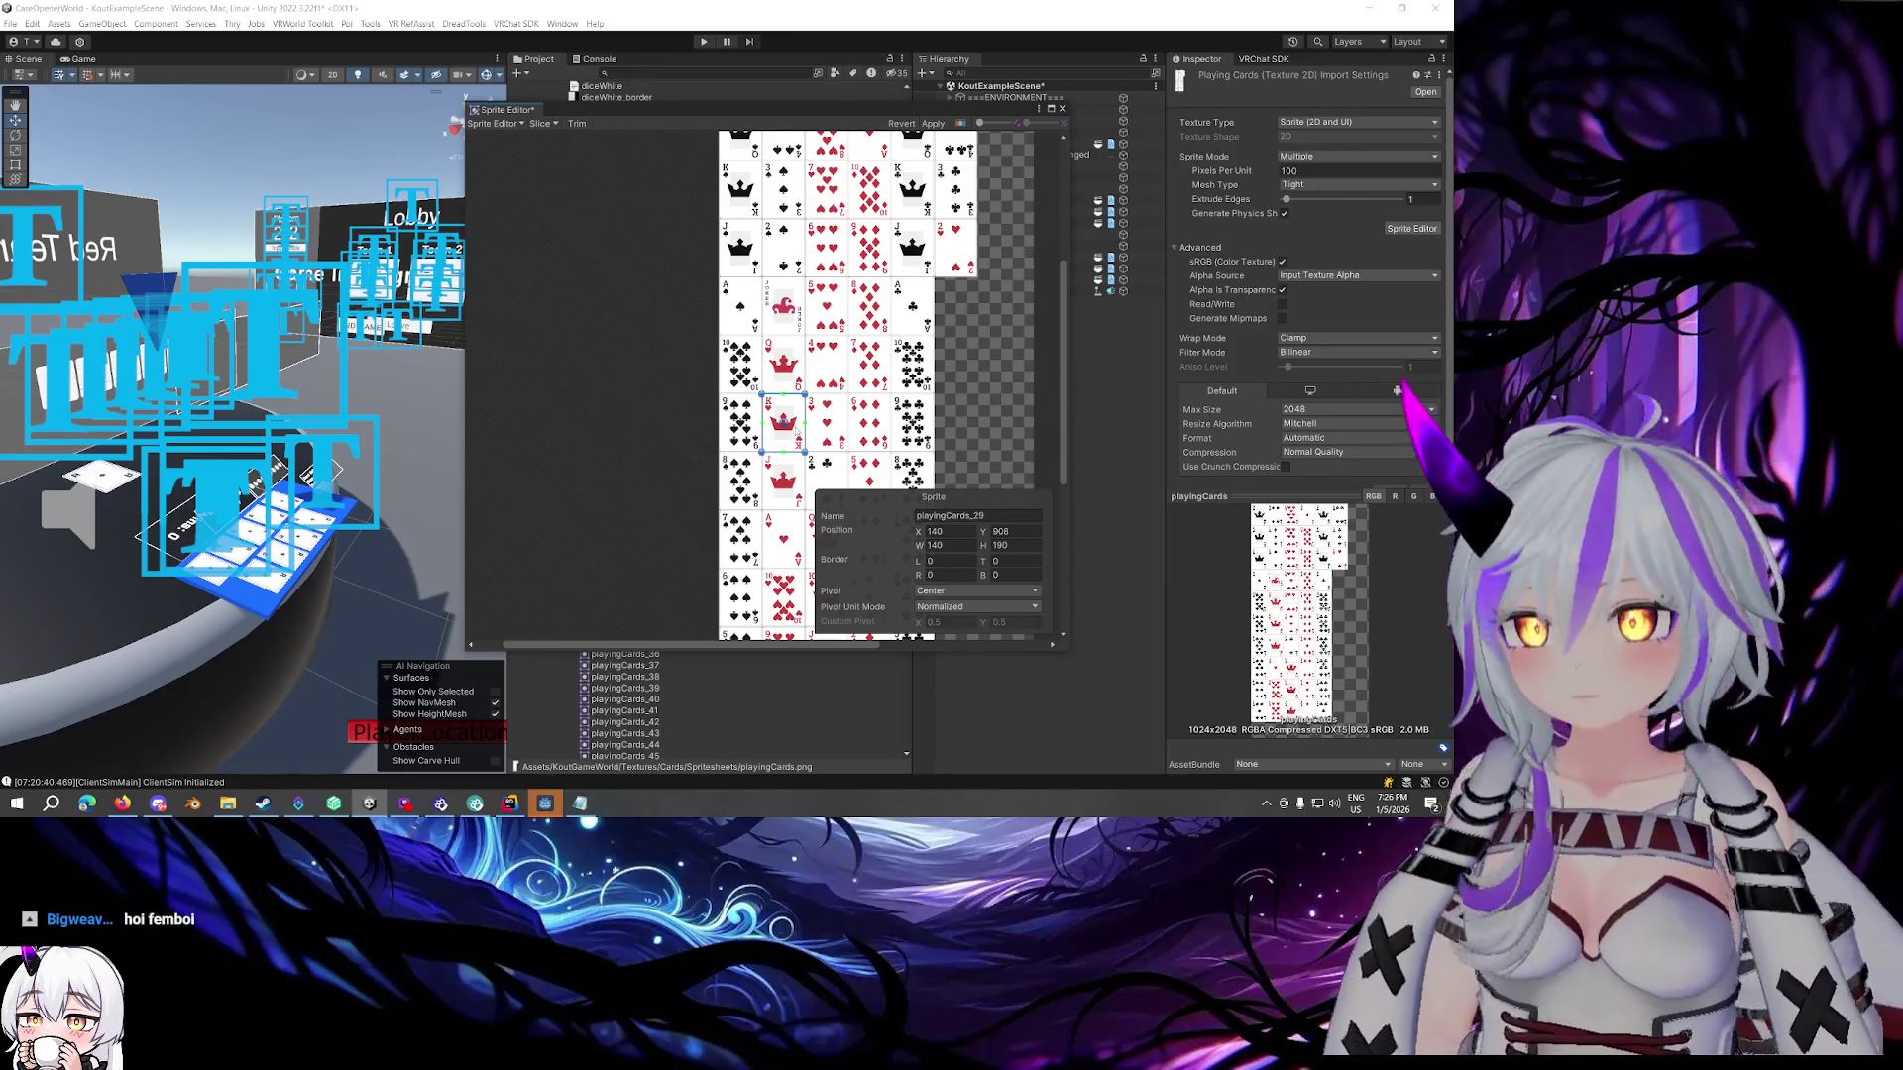
pyautogui.click(1011, 517)
pyautogui.write('card44_')
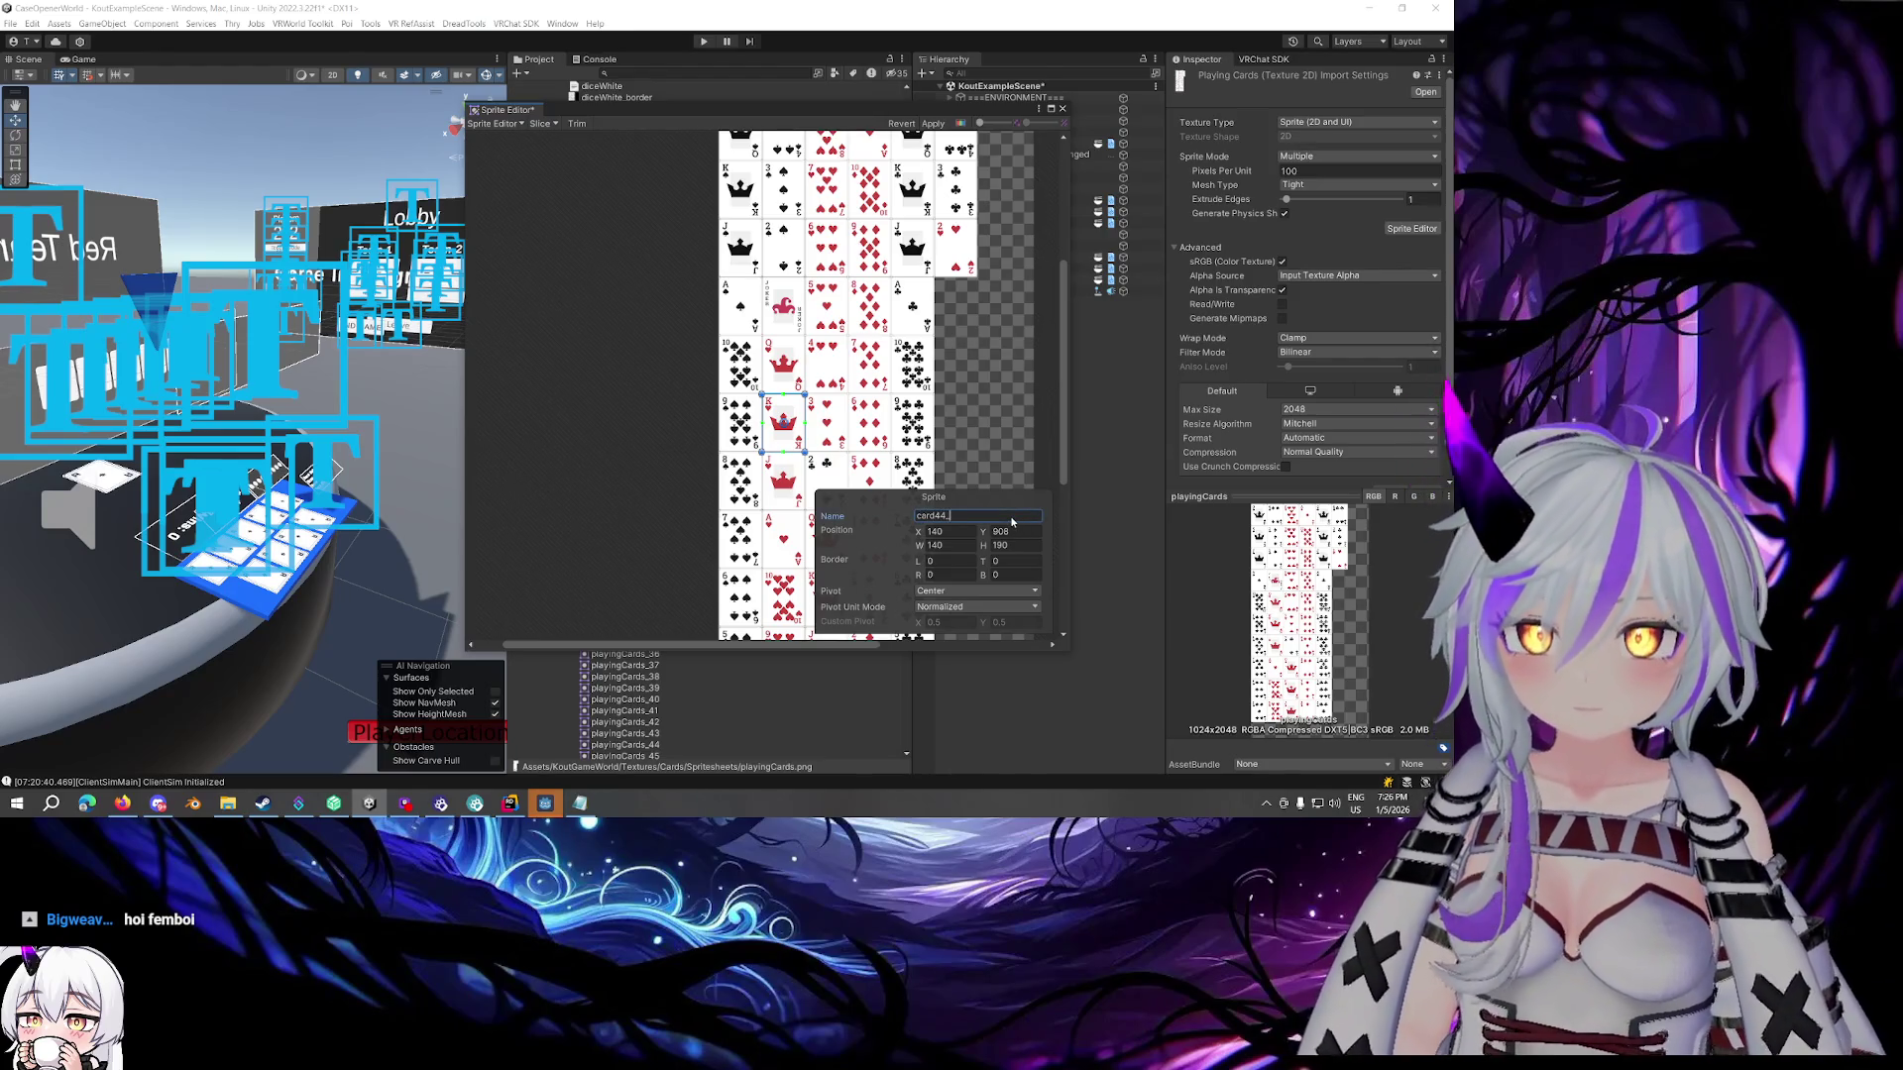
pyautogui.write('KH')
pyautogui.click(783, 480)
pyautogui.click(996, 516)
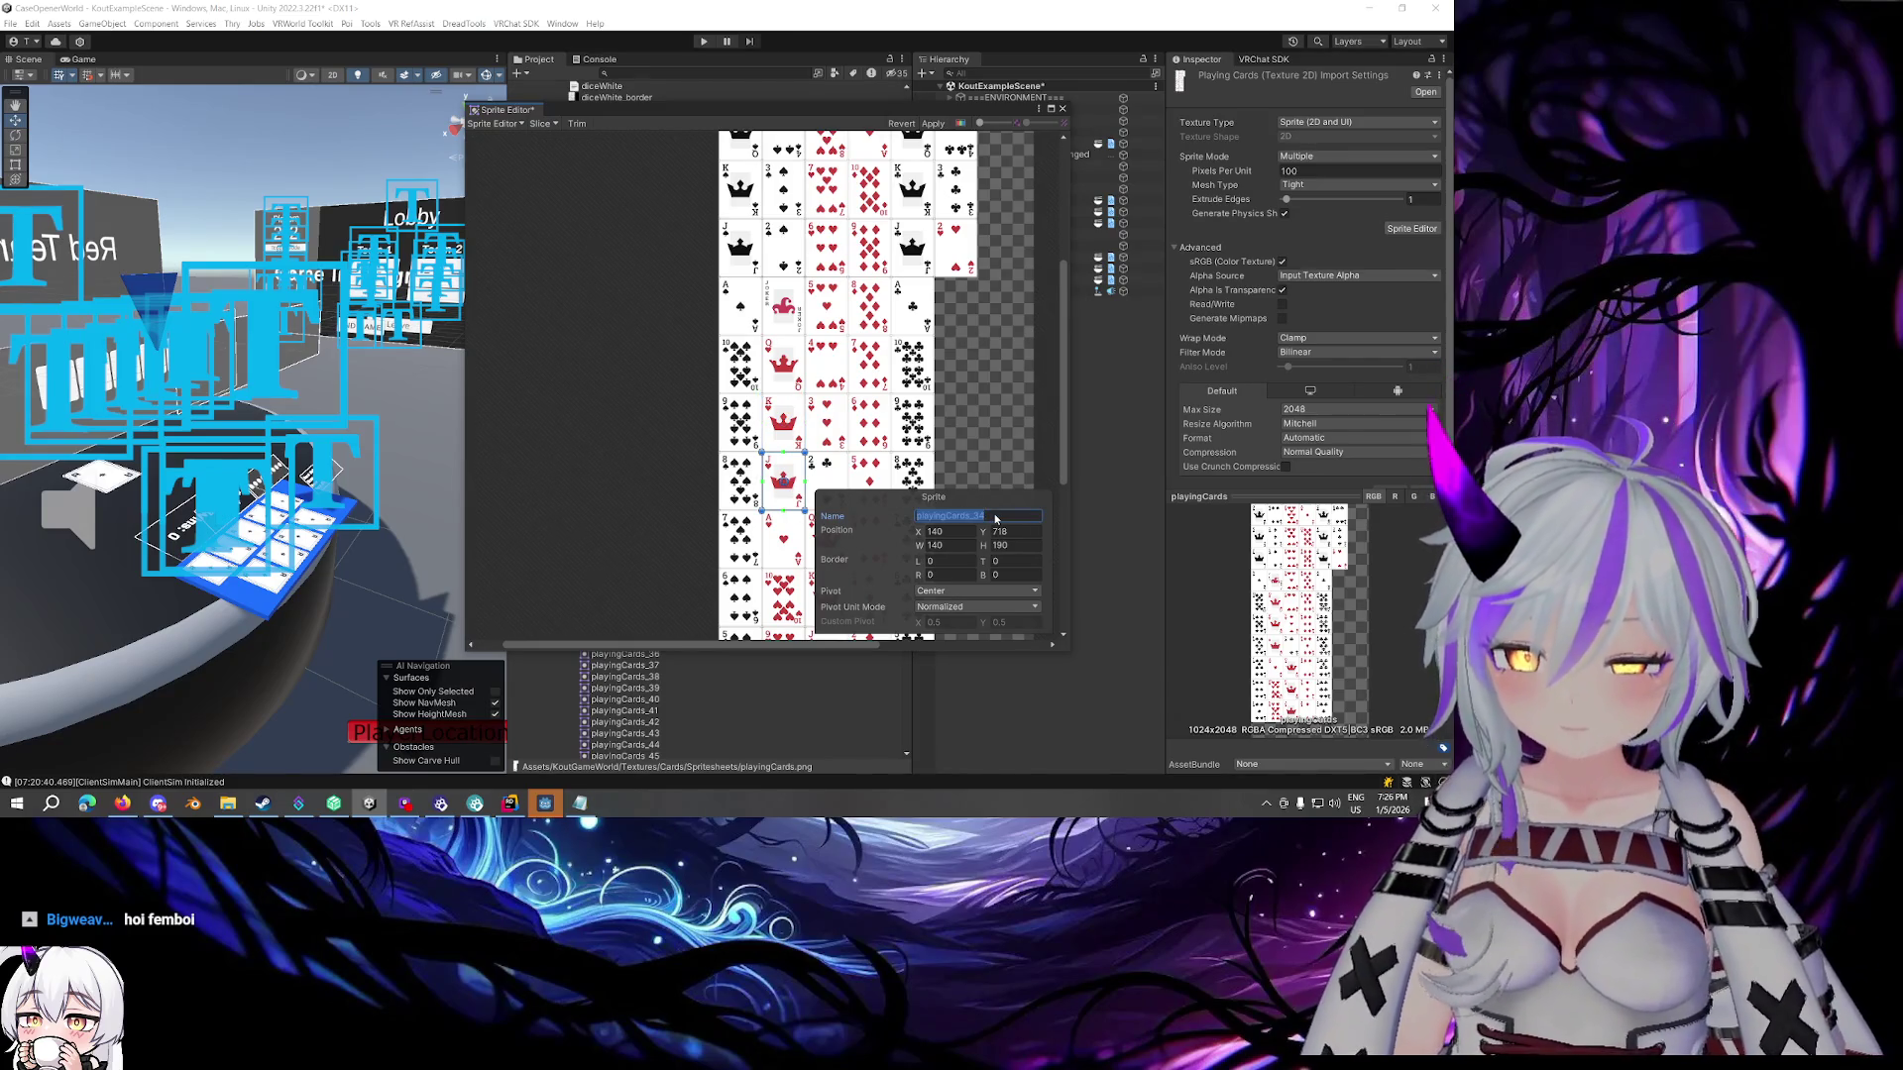
pyautogui.write('card')
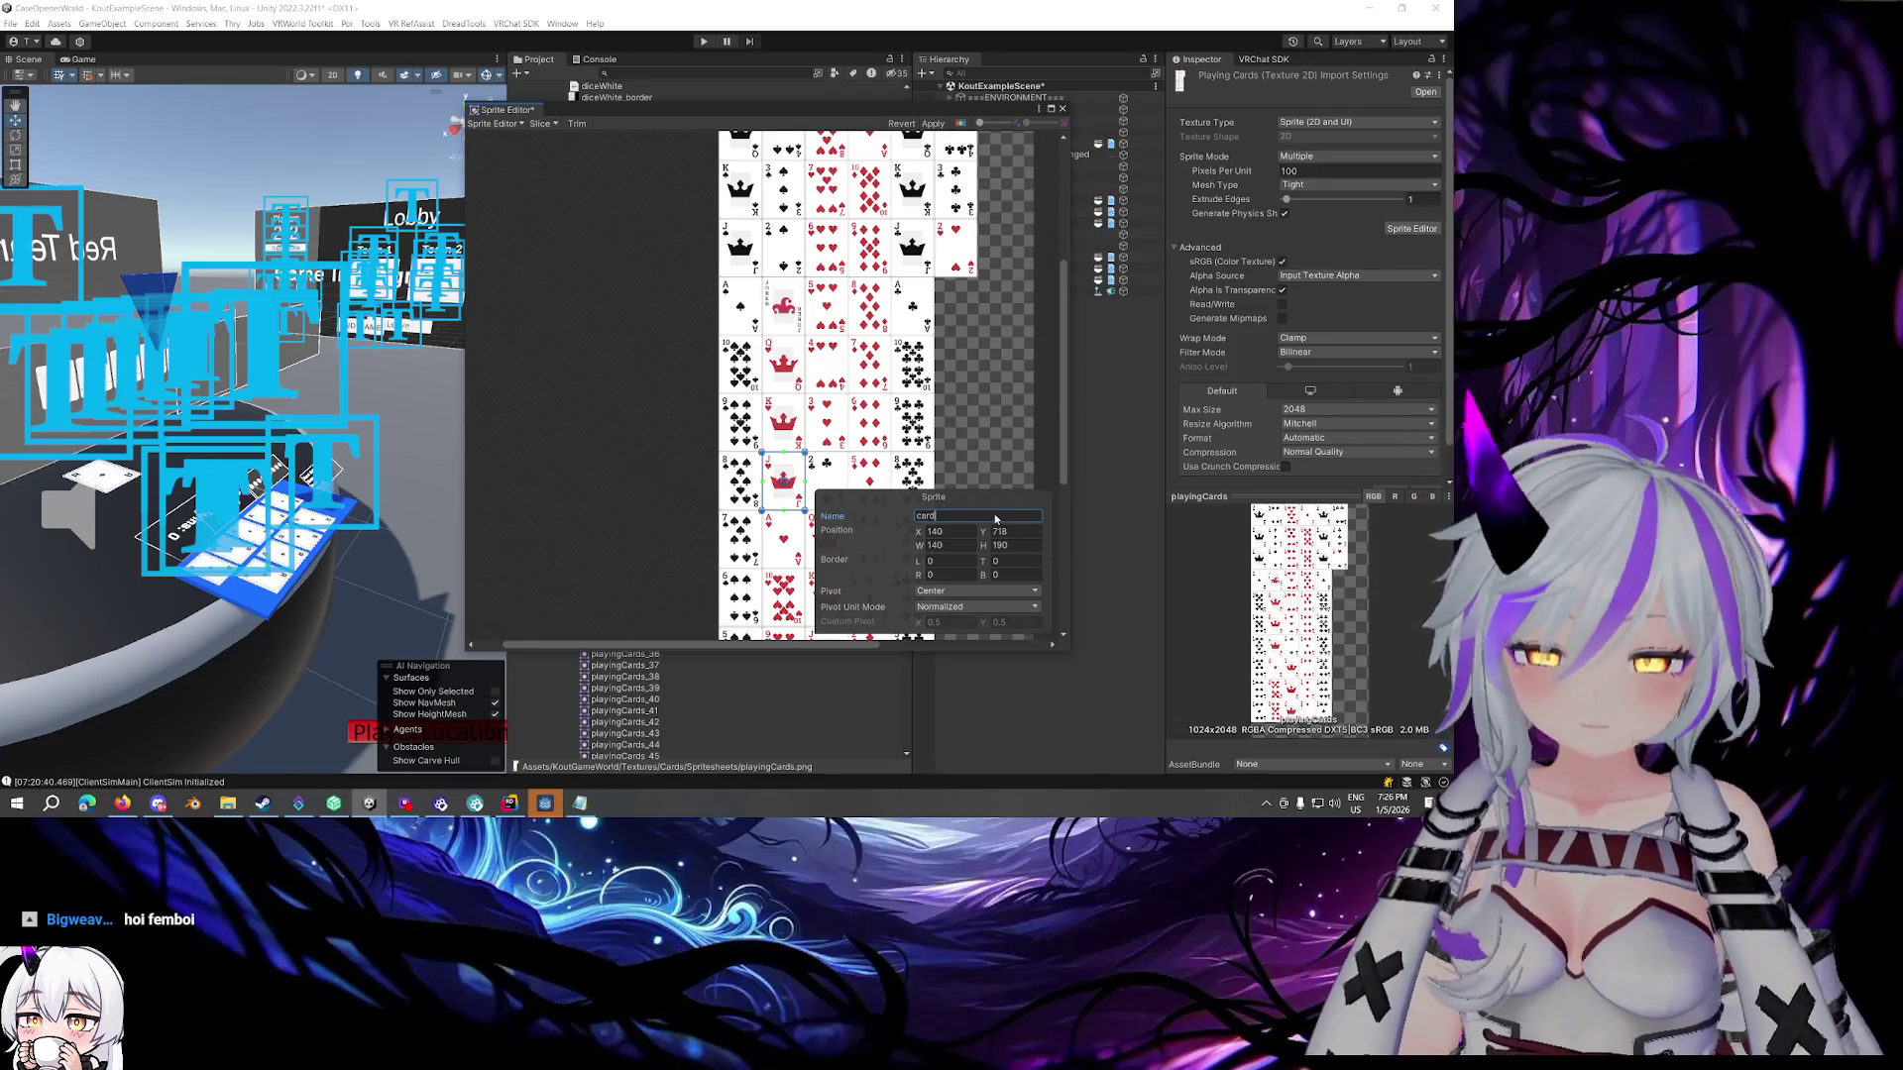
pyautogui.write('36')
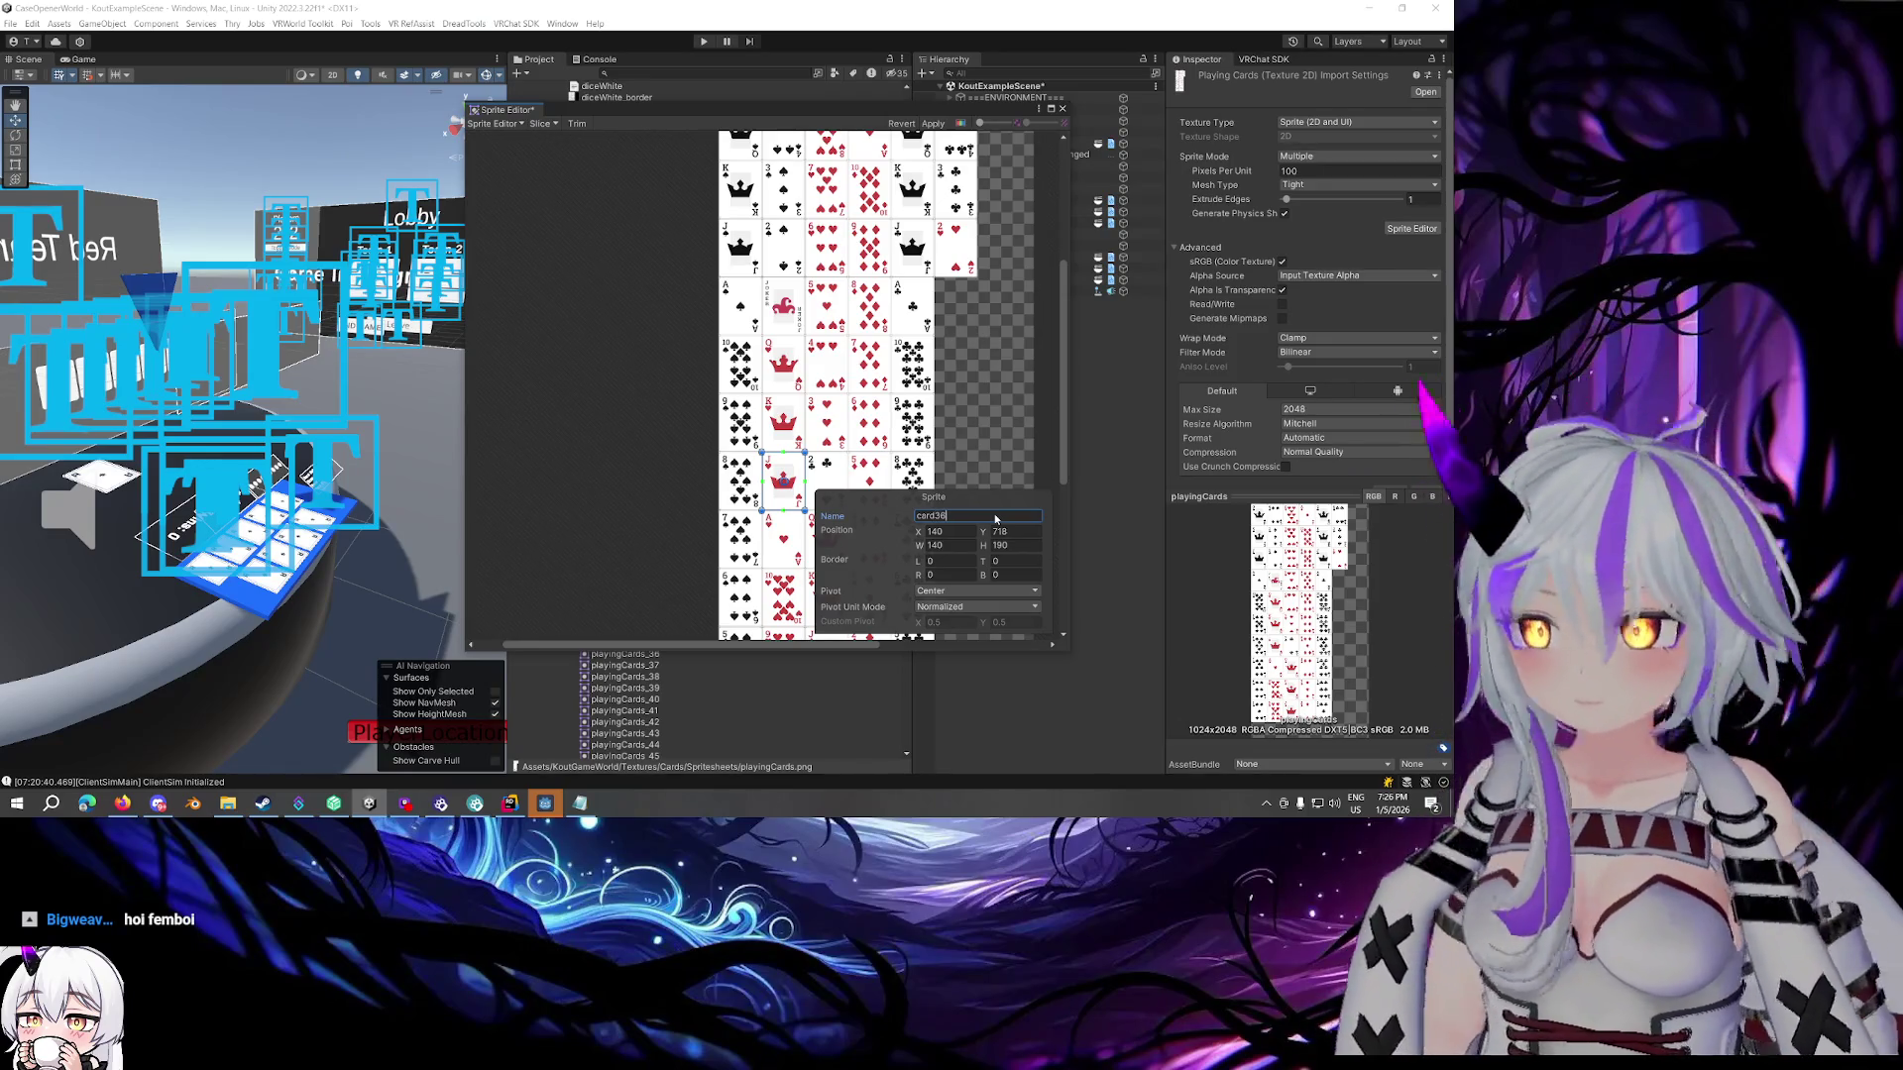
pyautogui.write('_JS')
pyautogui.press('BackSpace')
pyautogui.write('H')
# Rename the ace of hearts to card48_AH and the 10 of hearts to card32_10H
pyautogui.click(774, 534)
pyautogui.doubleClick(987, 515)
pyautogui.write('card')
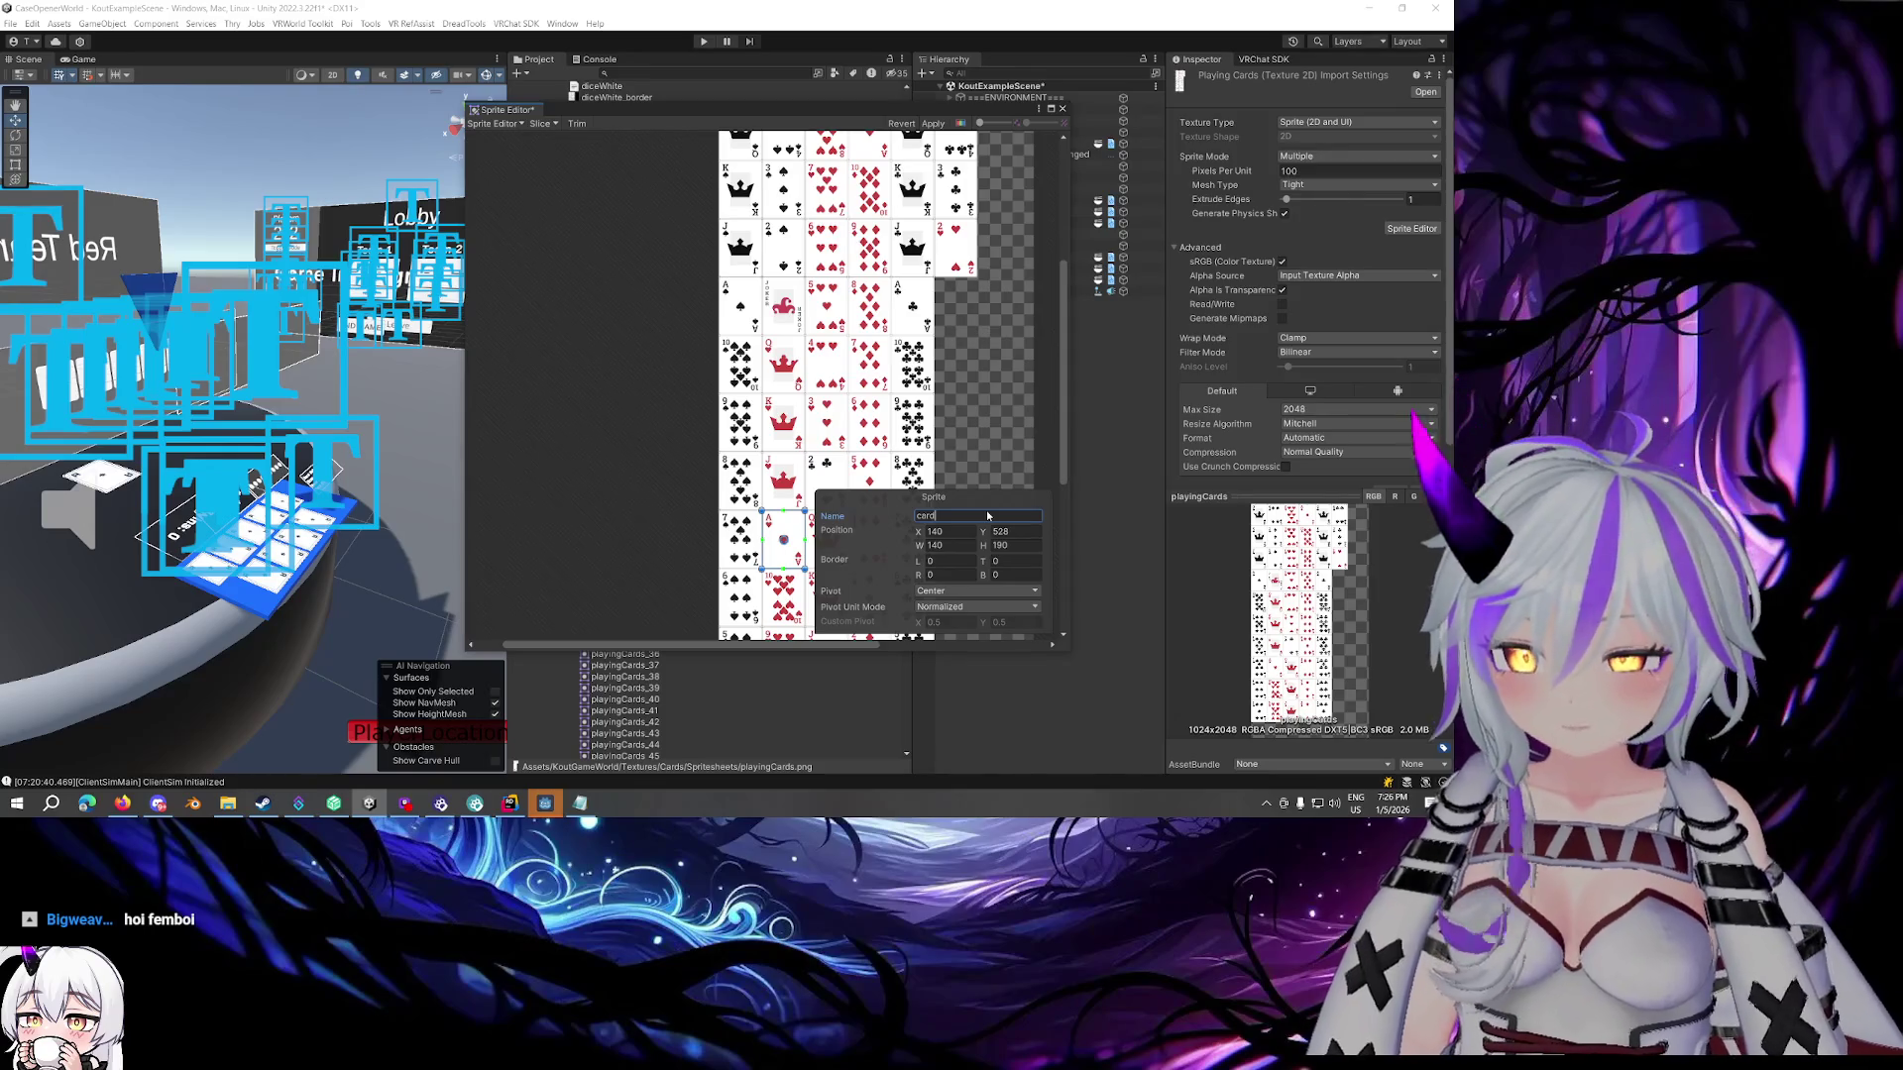
pyautogui.write('48_AH')
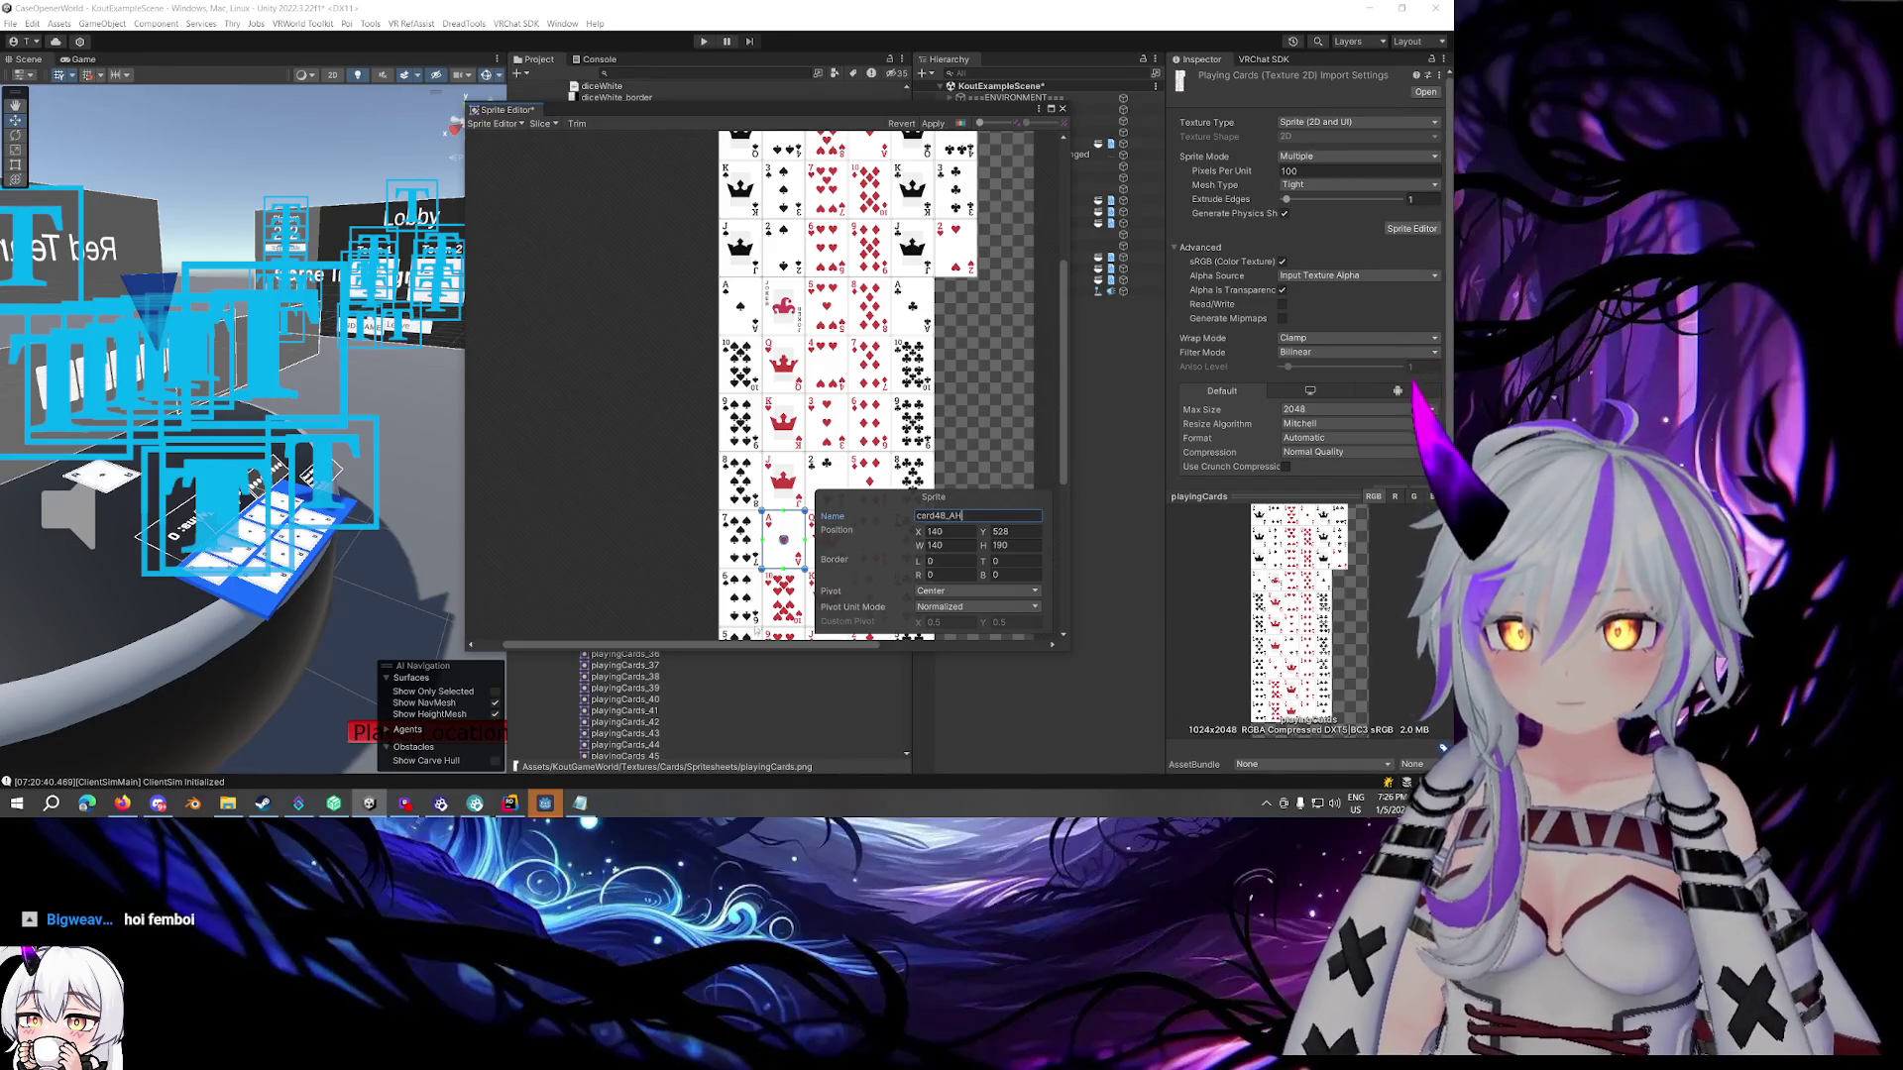
pyautogui.click(783, 594)
pyautogui.doubleClick(1019, 514)
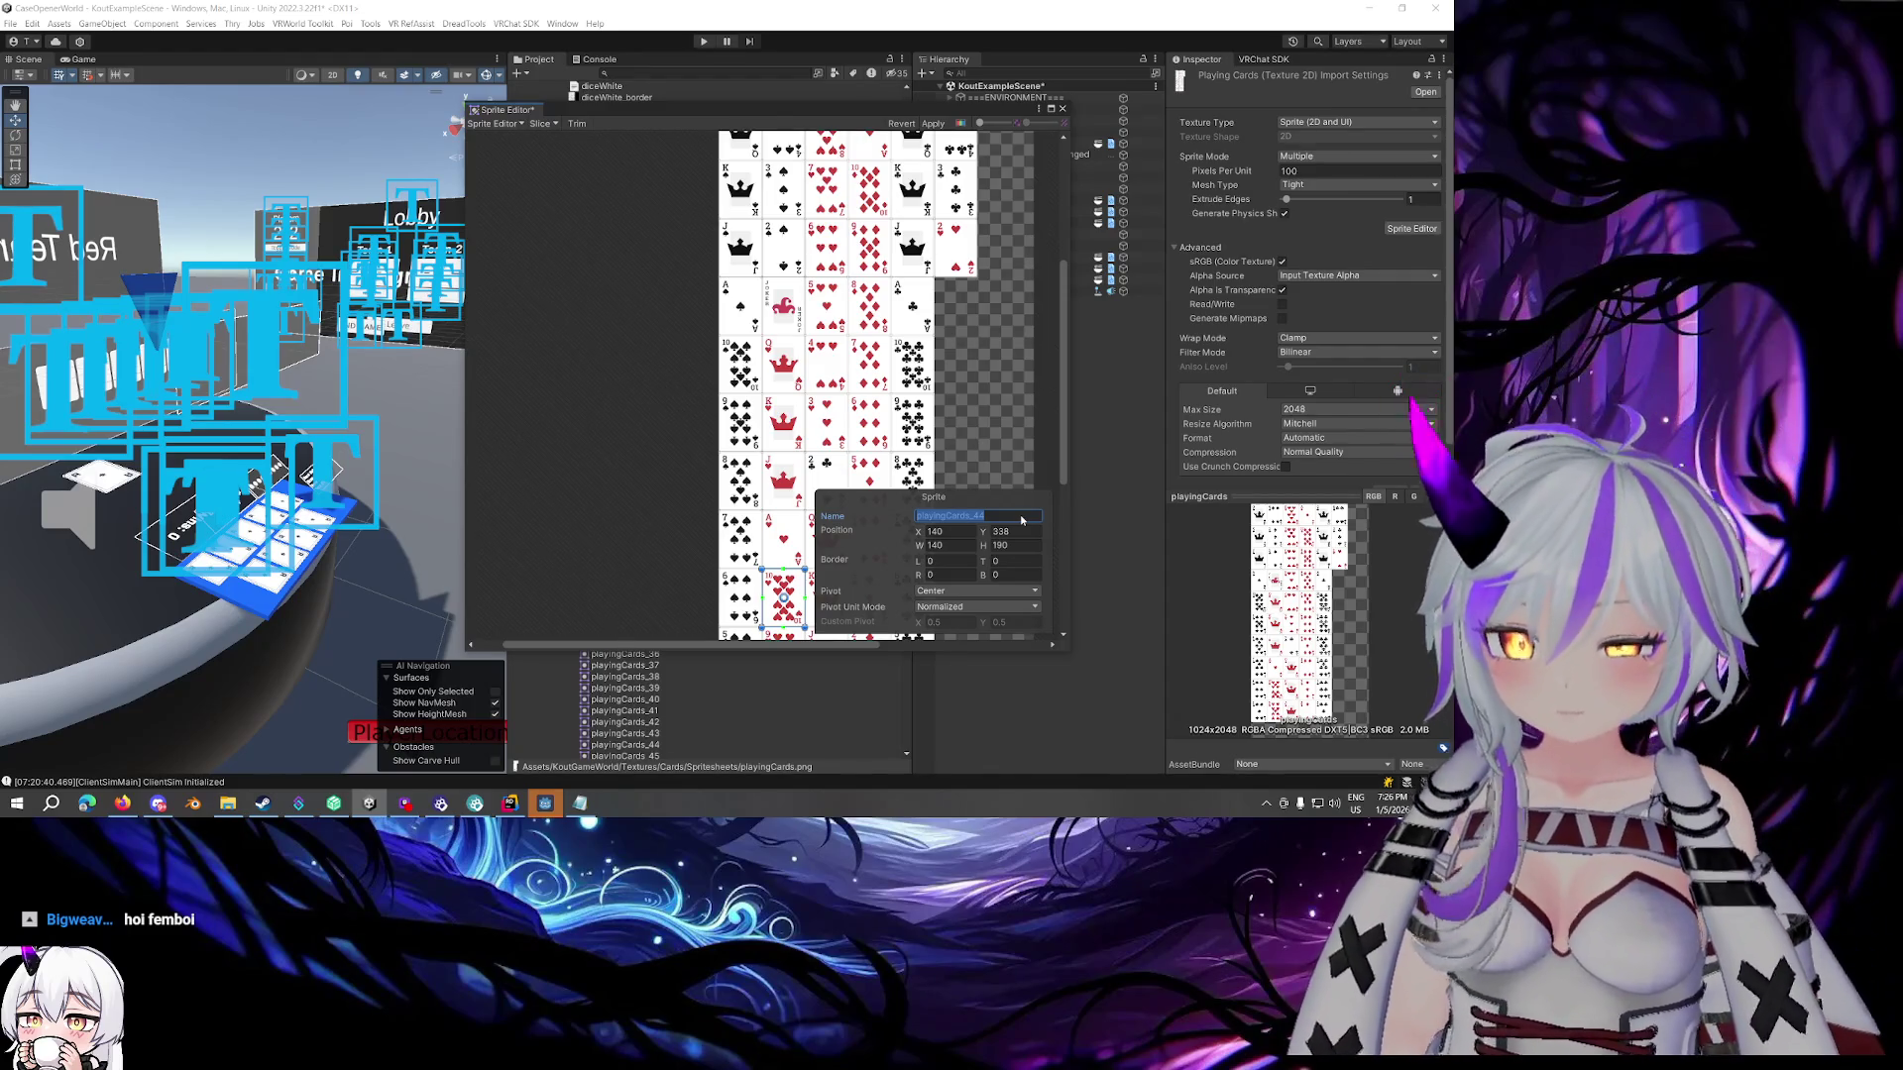
pyautogui.write('card32_')
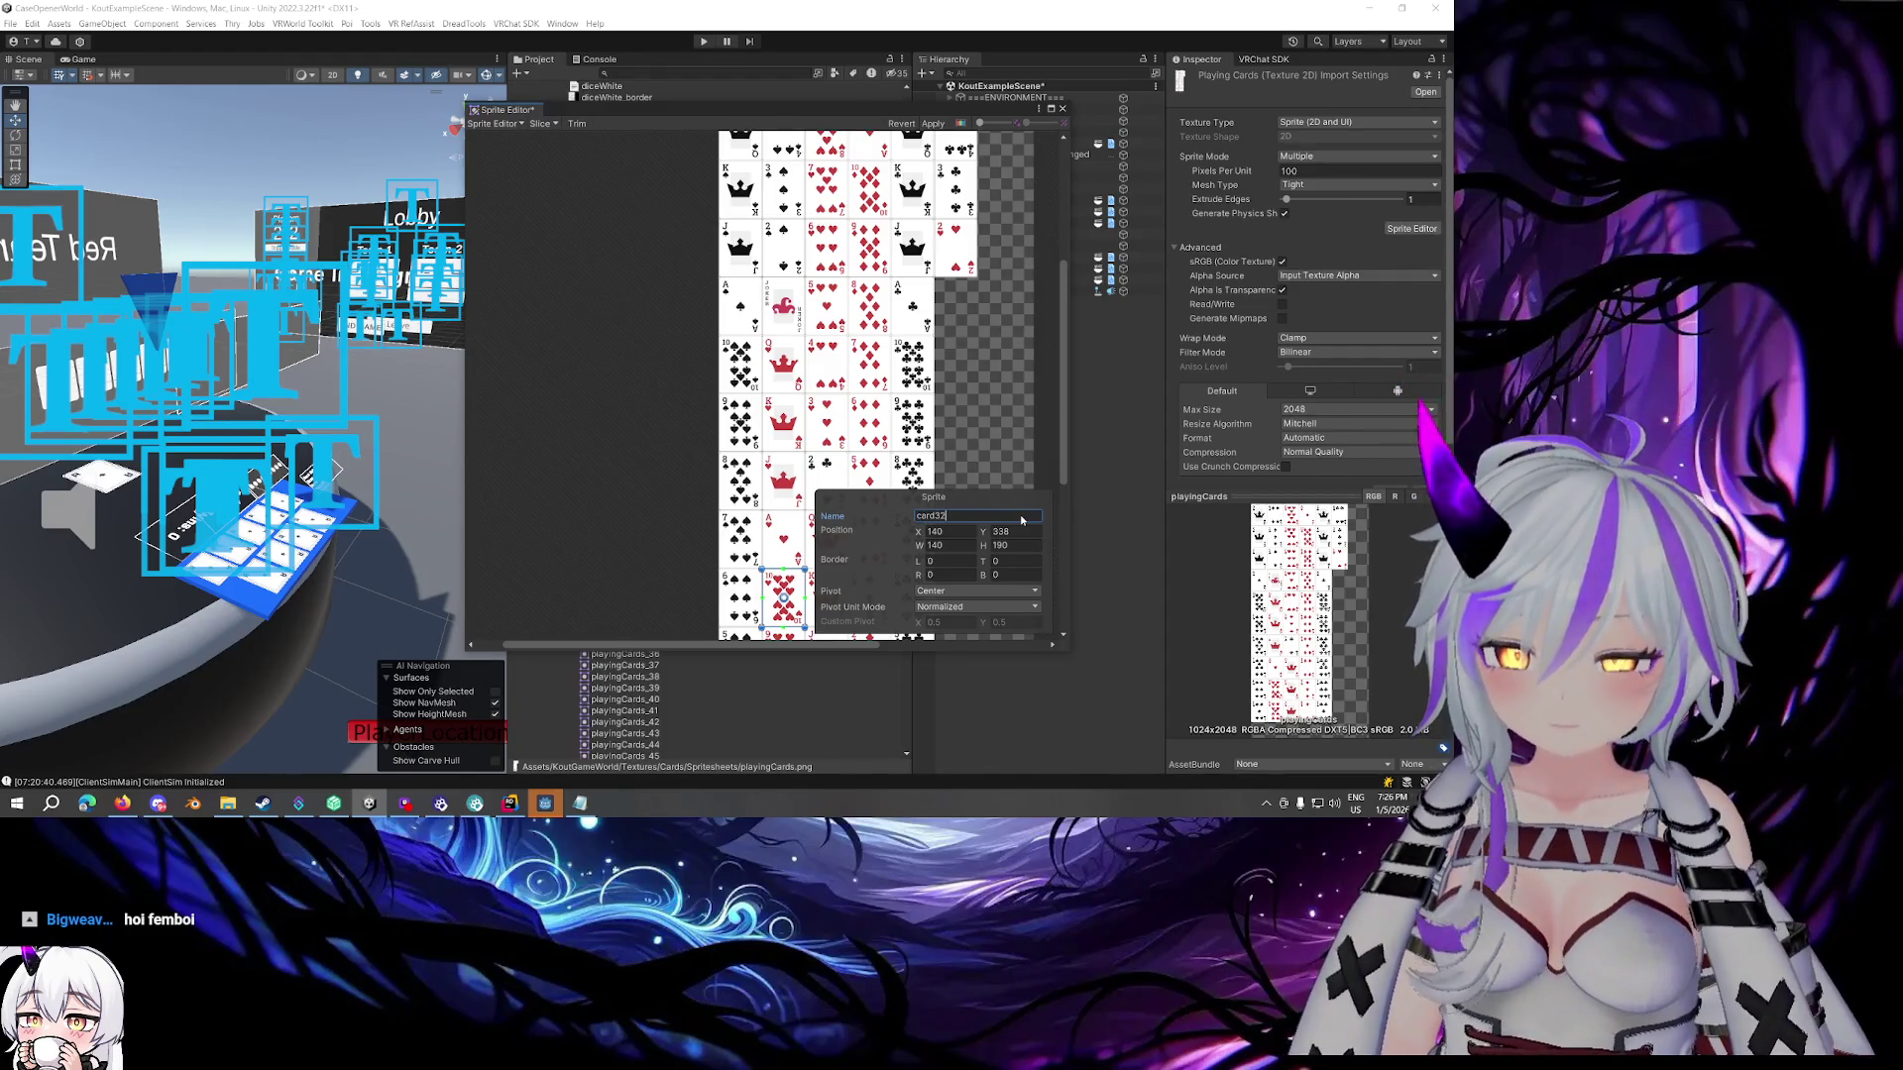
pyautogui.write('10H')
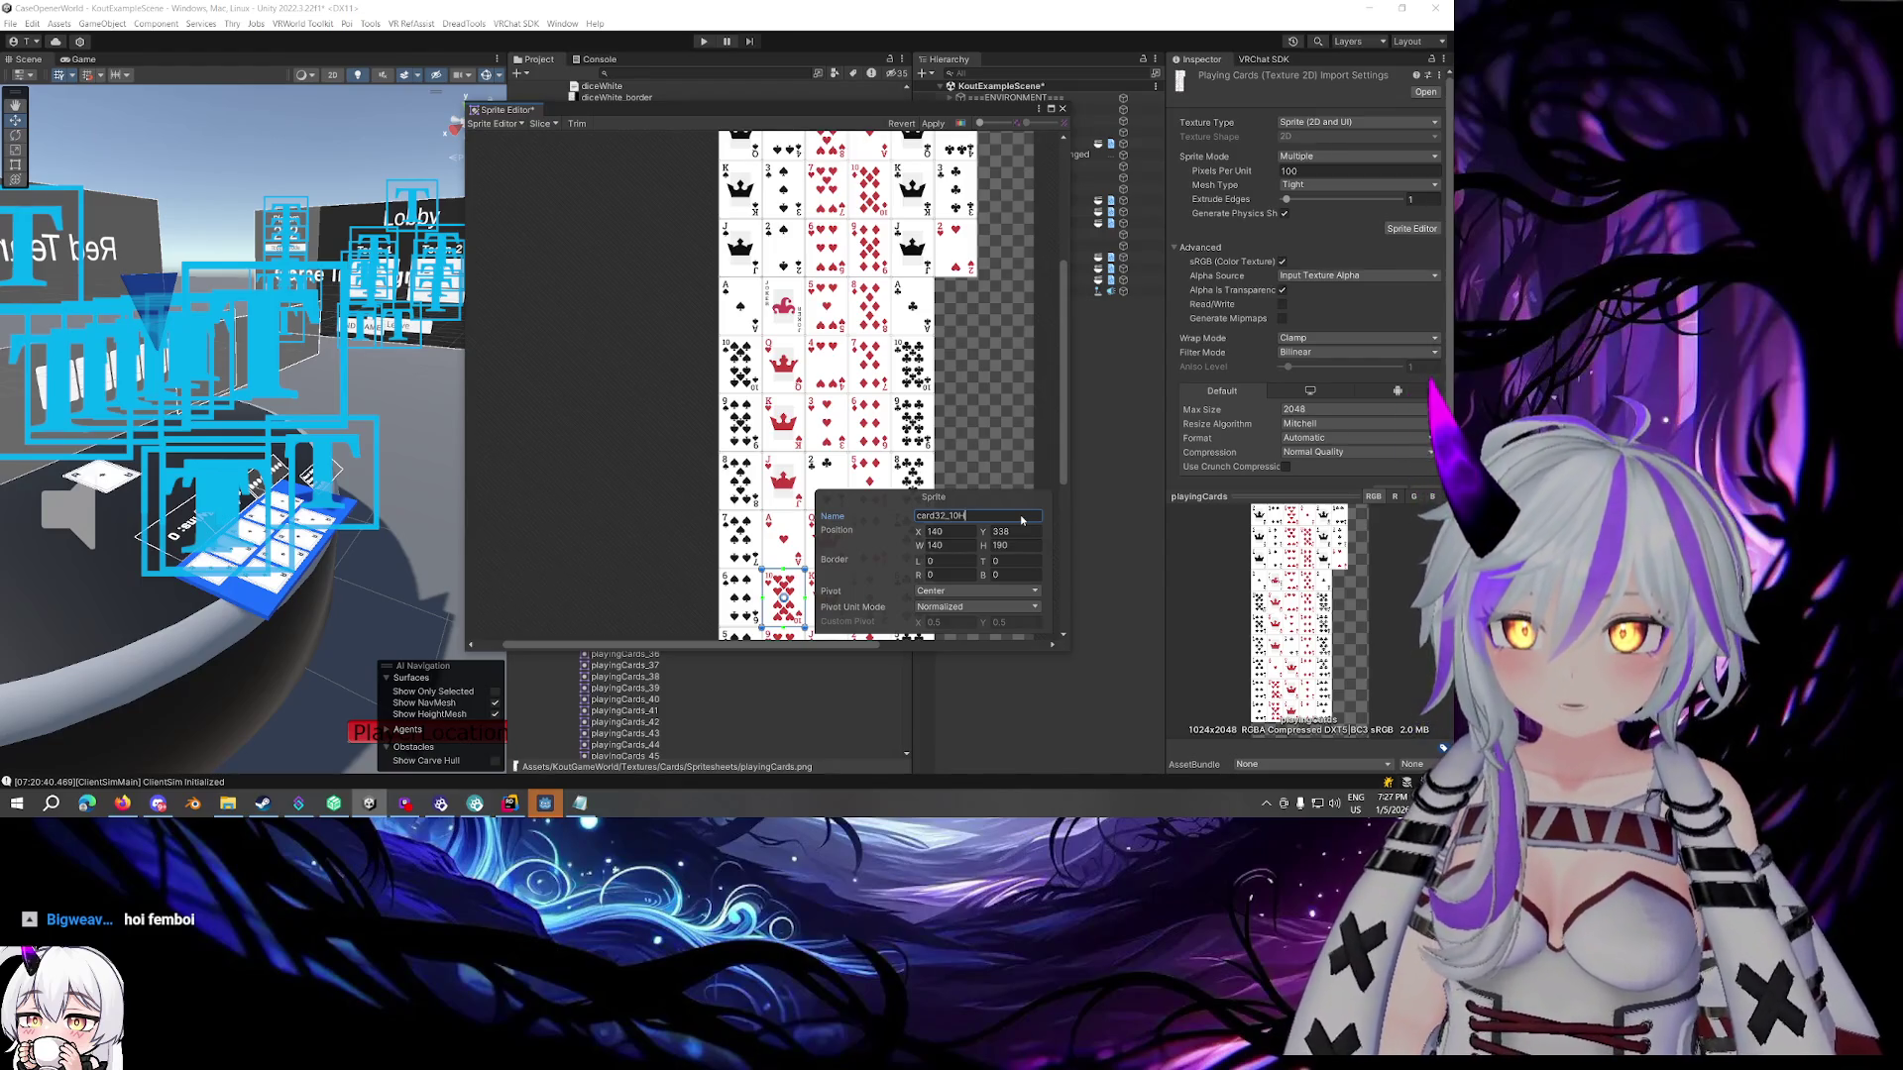
# Rename the playingCards_49 sprite to card28 and check it against card32_10H above
pyautogui.scroll(-2, 953, 432)
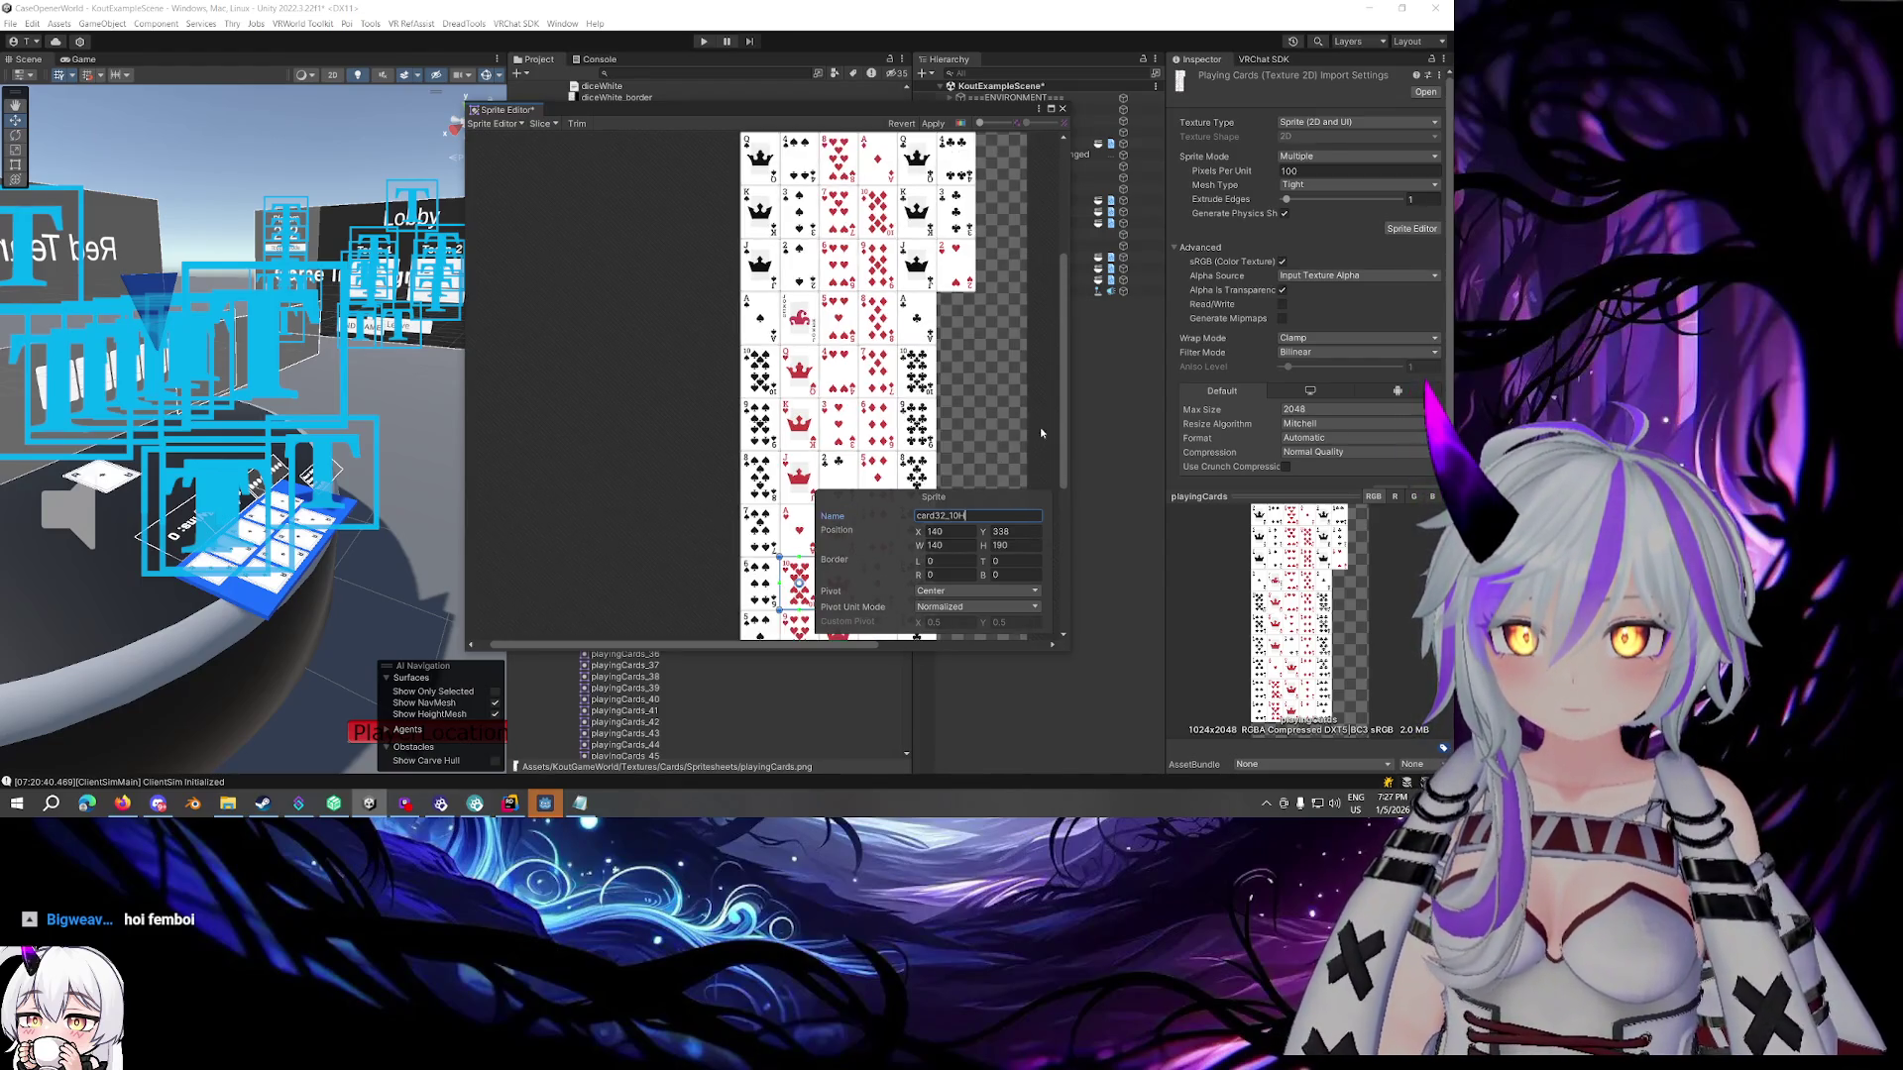
pyautogui.click(799, 505)
pyautogui.click(949, 522)
pyautogui.write('card')
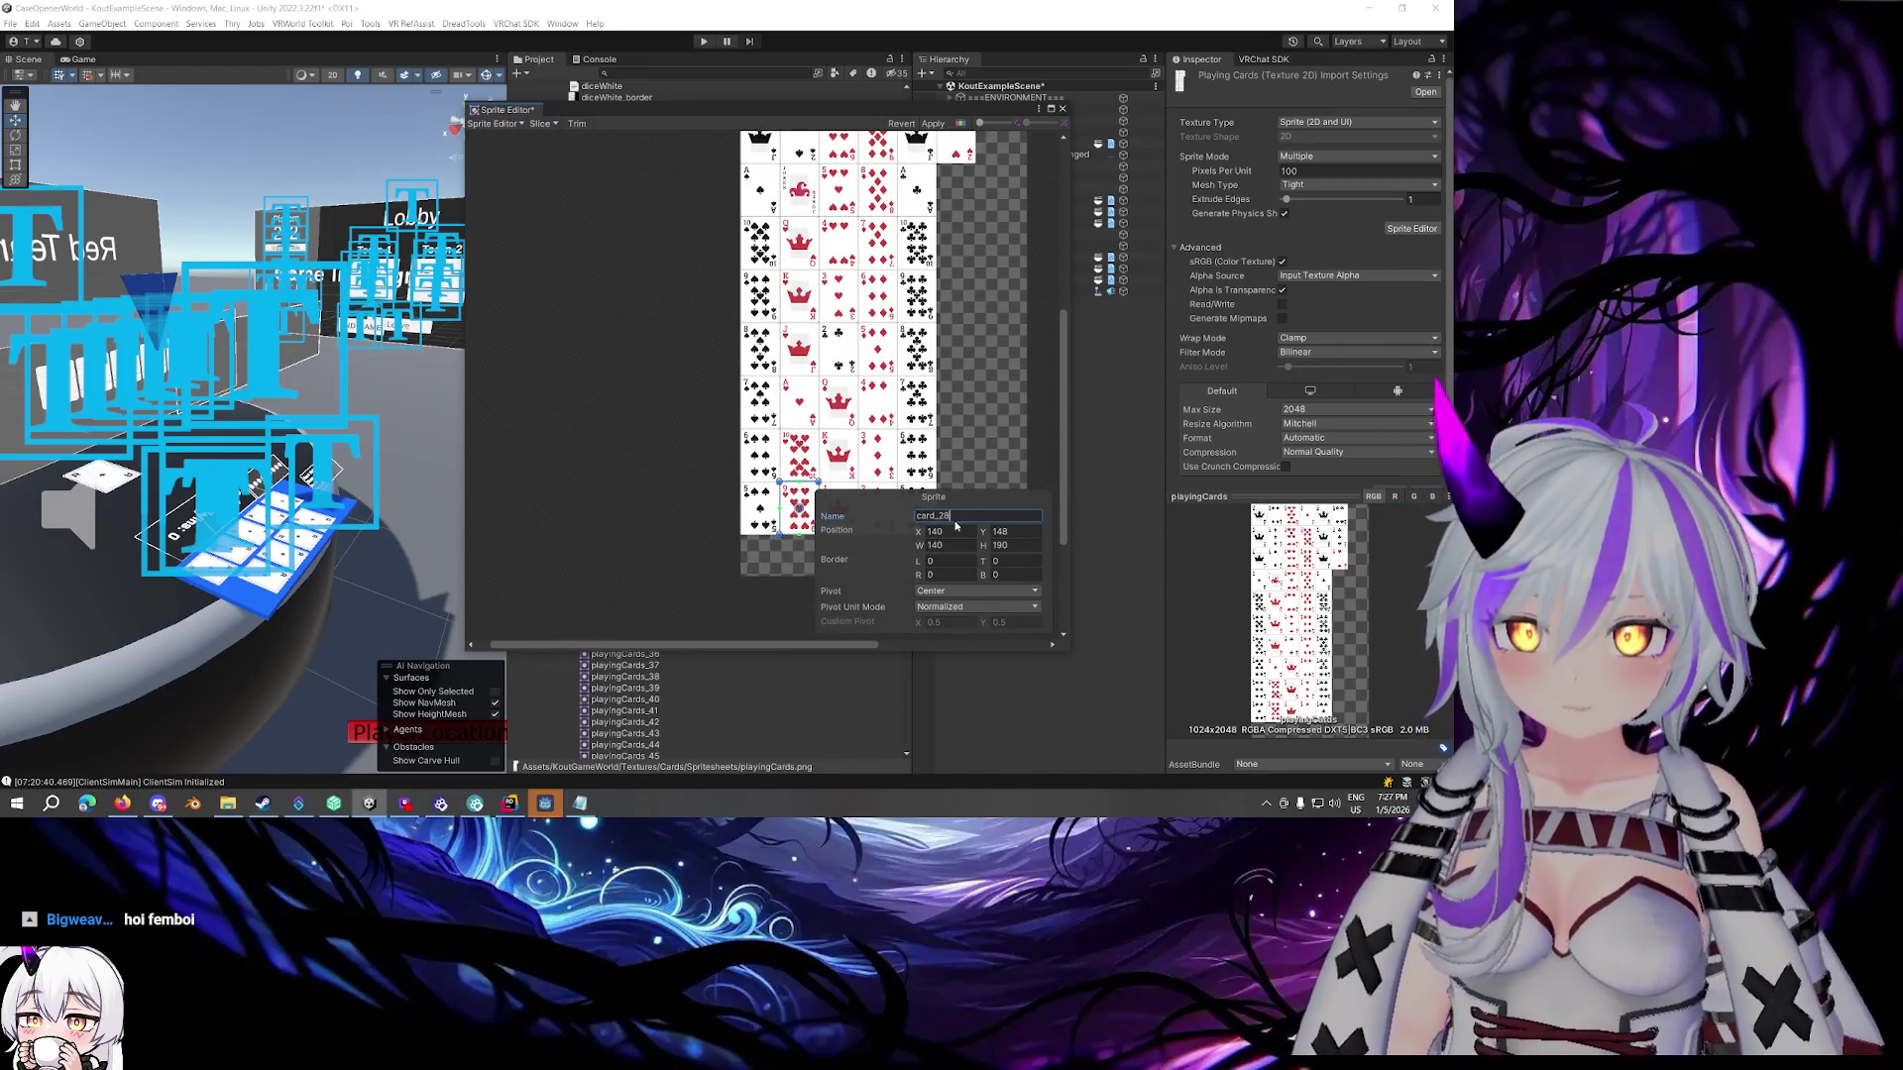
pyautogui.press('BackSpace')
pyautogui.press('BackSpace')
pyautogui.write('28')
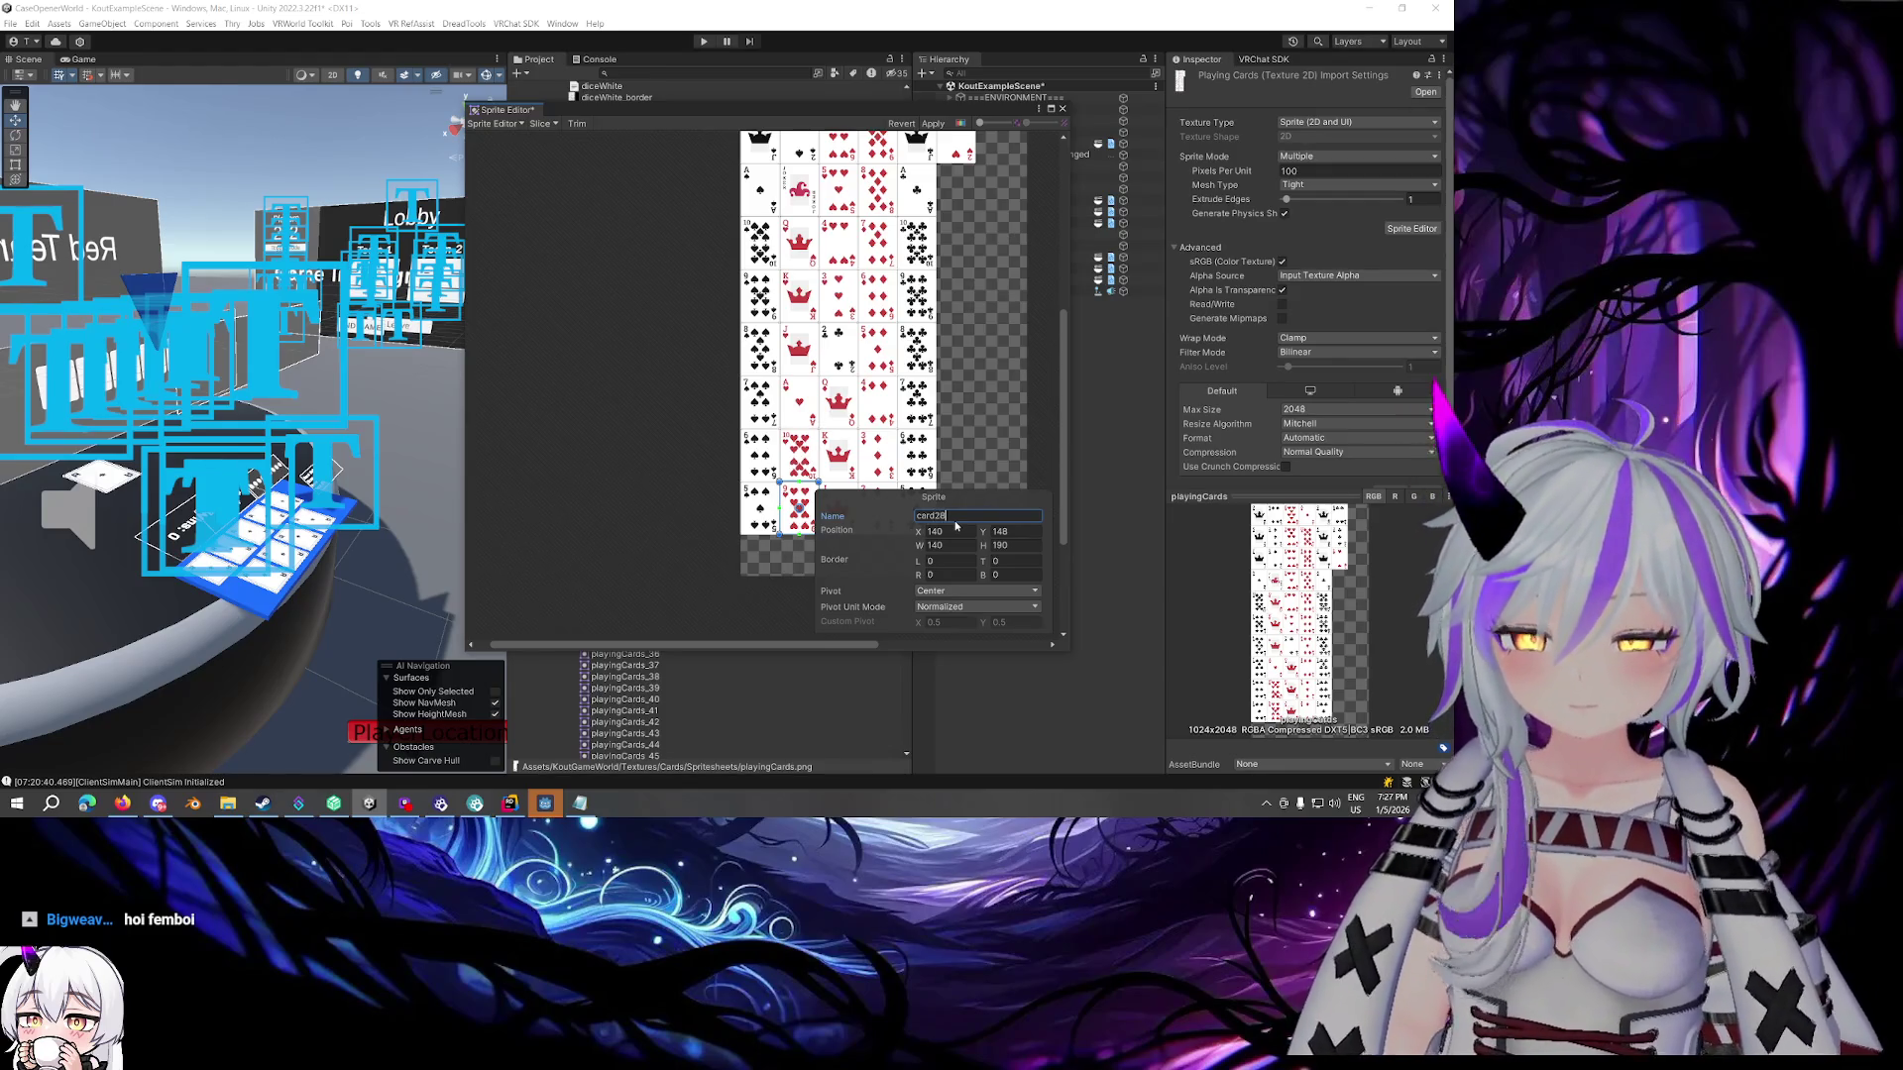
pyautogui.scroll(3, 949, 401)
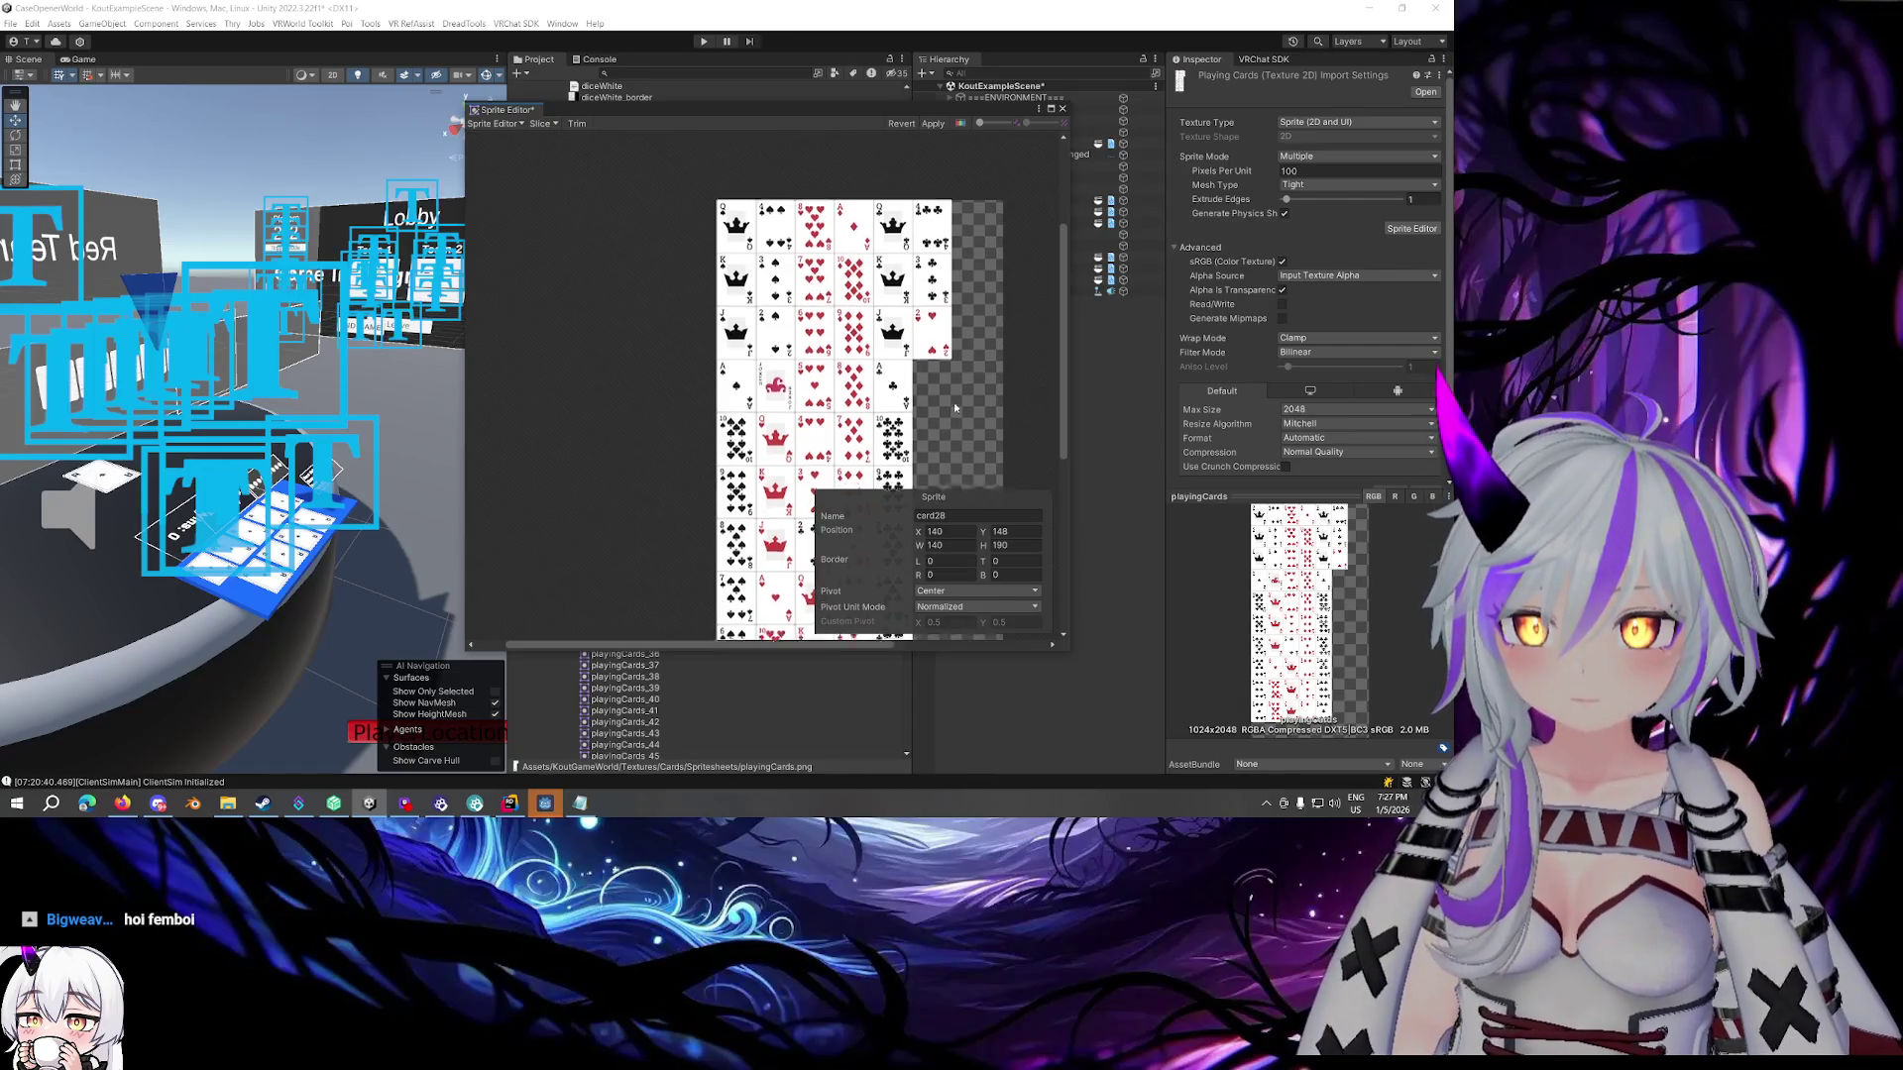
pyautogui.moveTo(953, 408); pyautogui.dragTo(955, 236)
pyautogui.click(775, 466)
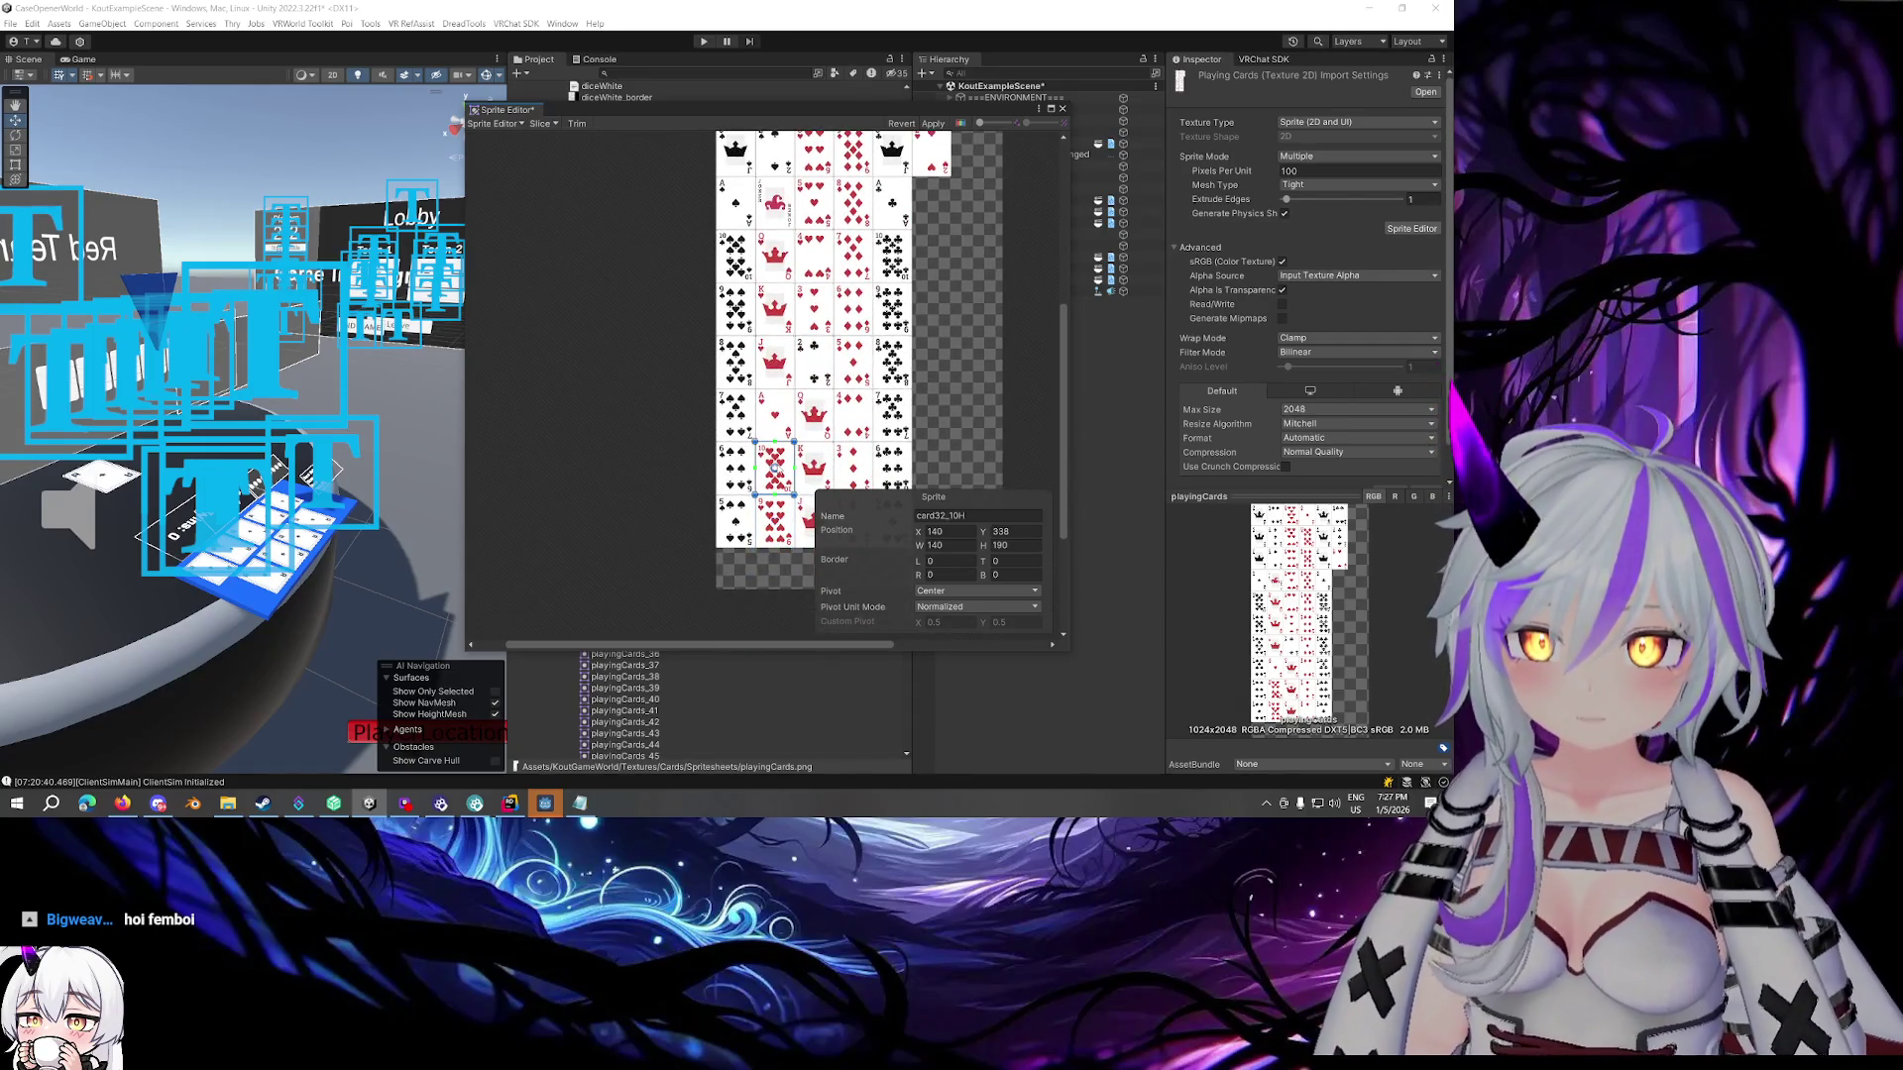
pyautogui.scroll(3, 775, 466)
pyautogui.click(813, 198)
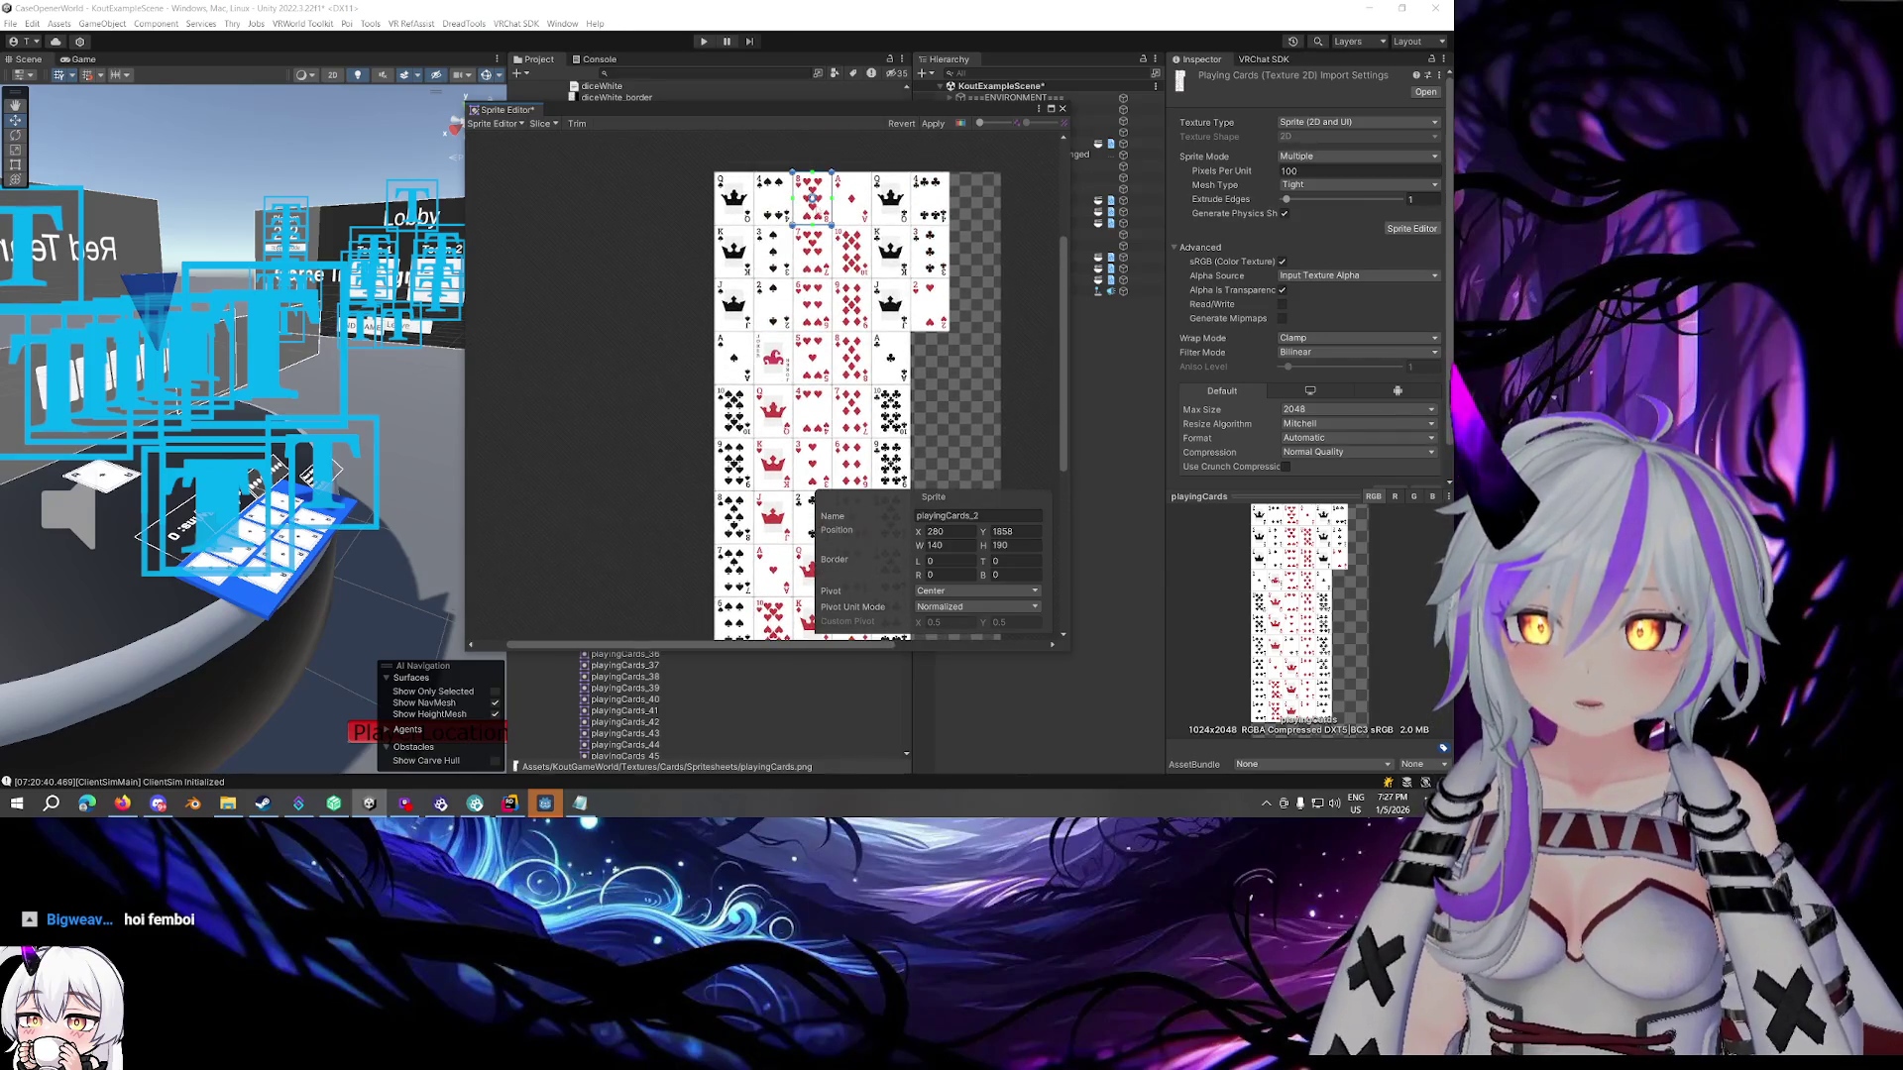
# Rename the top sprites of the column, including card24, card20 and card12
pyautogui.click(1000, 517)
pyautogui.write('card')
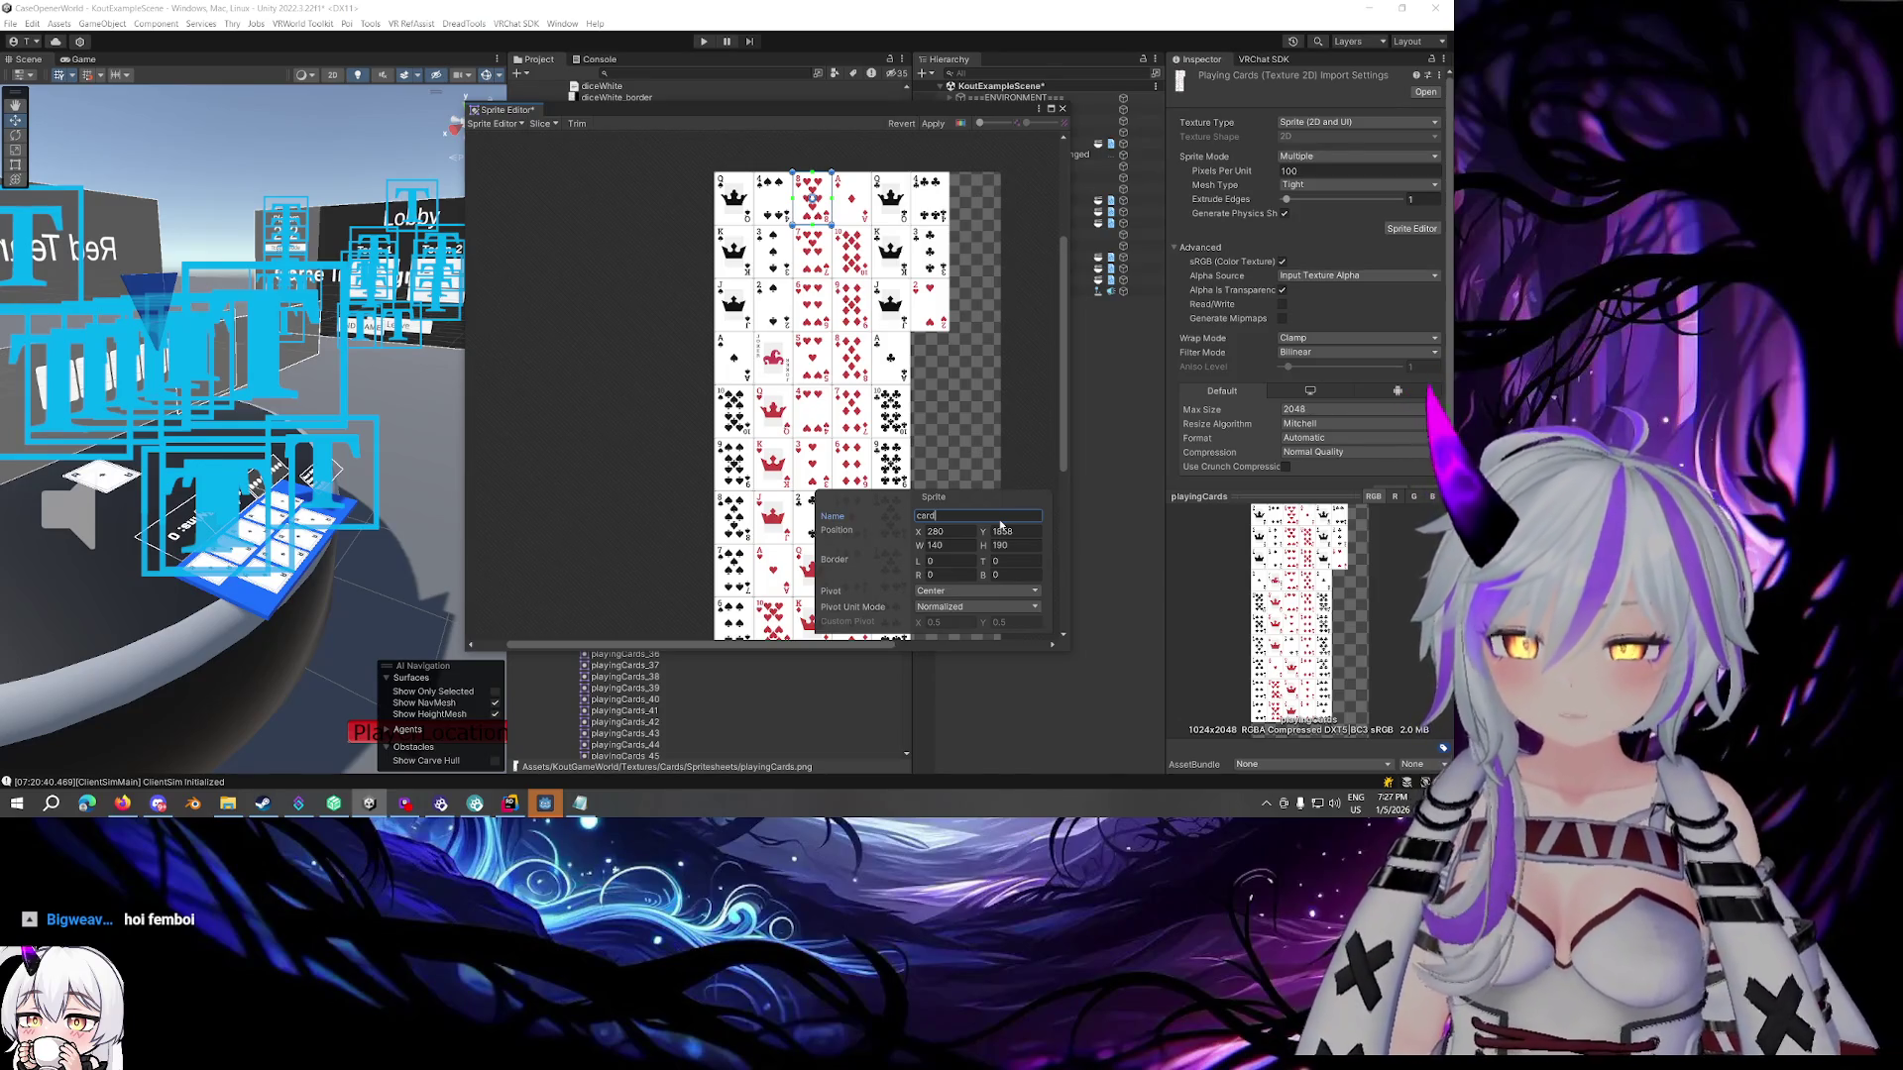
pyautogui.write('24')
pyautogui.click(812, 251)
pyautogui.click(984, 517)
pyautogui.write('card20')
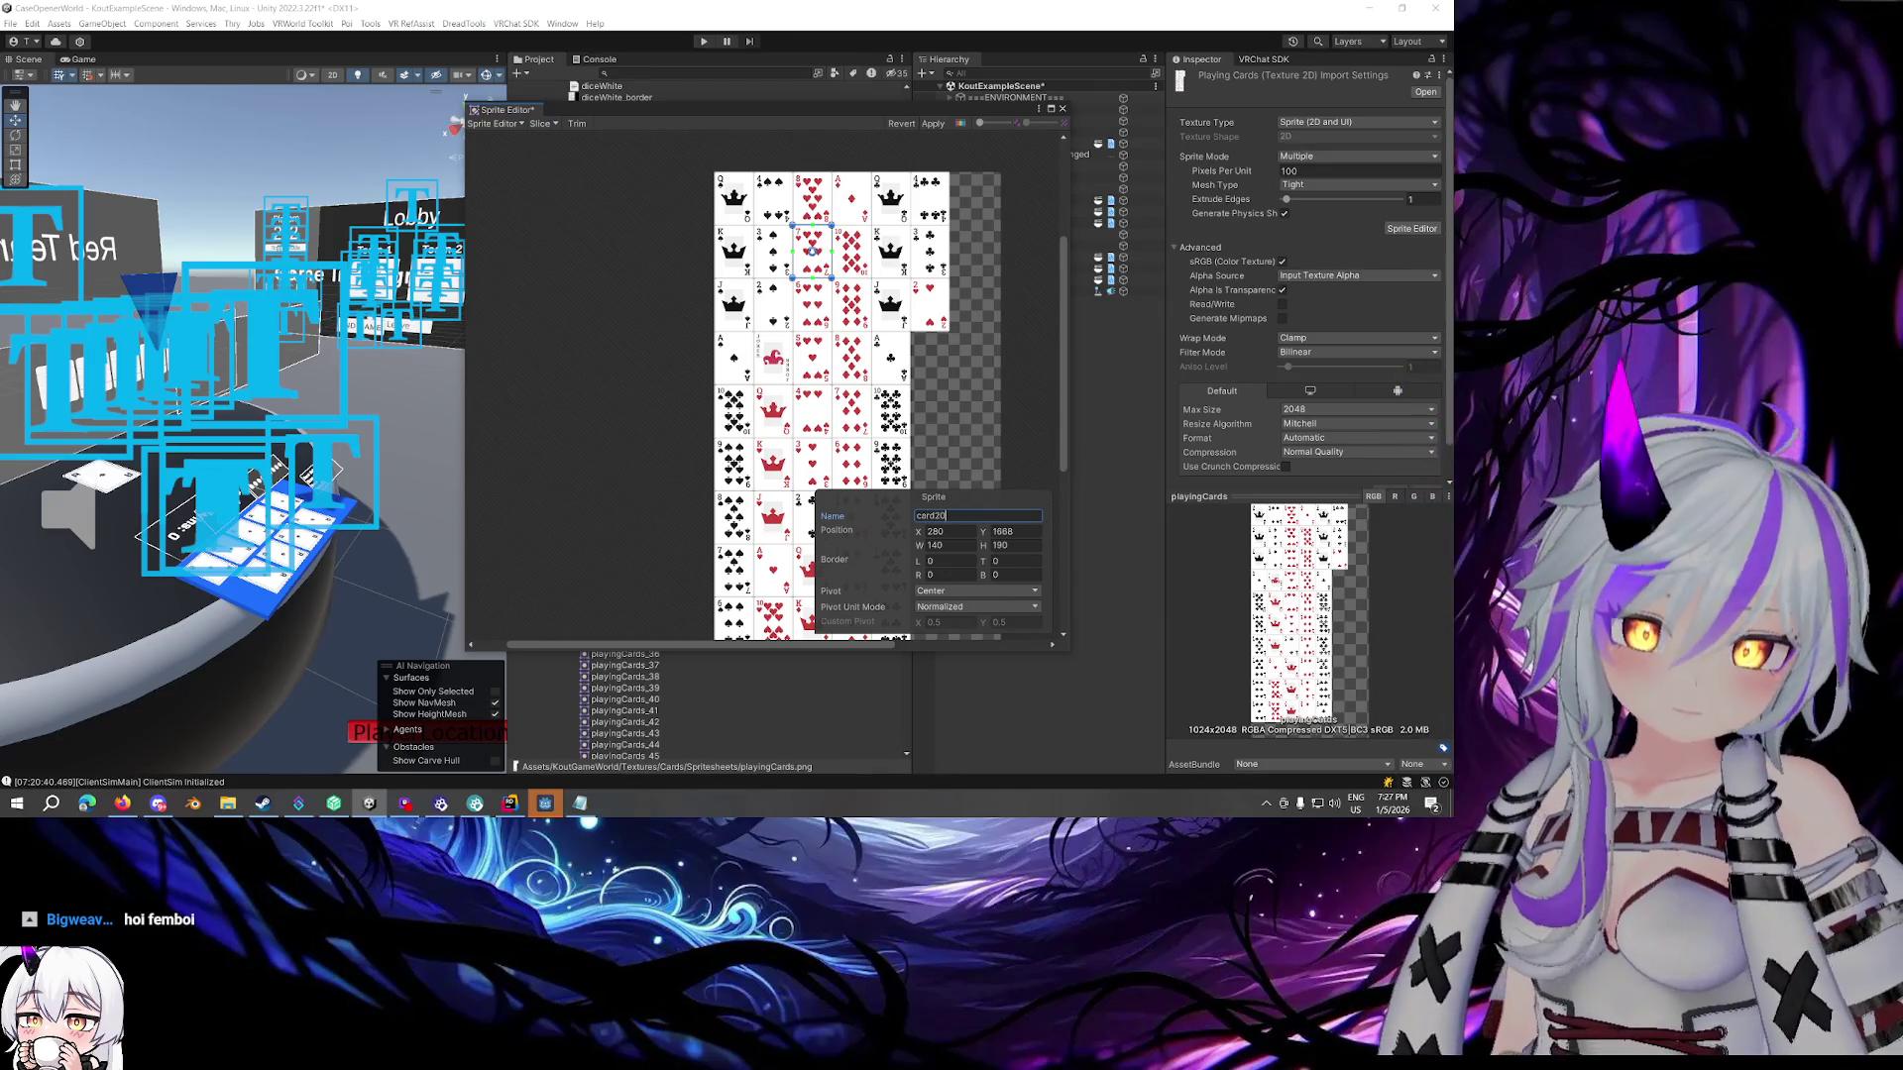
pyautogui.click(812, 305)
pyautogui.click(997, 513)
pyautogui.write('card')
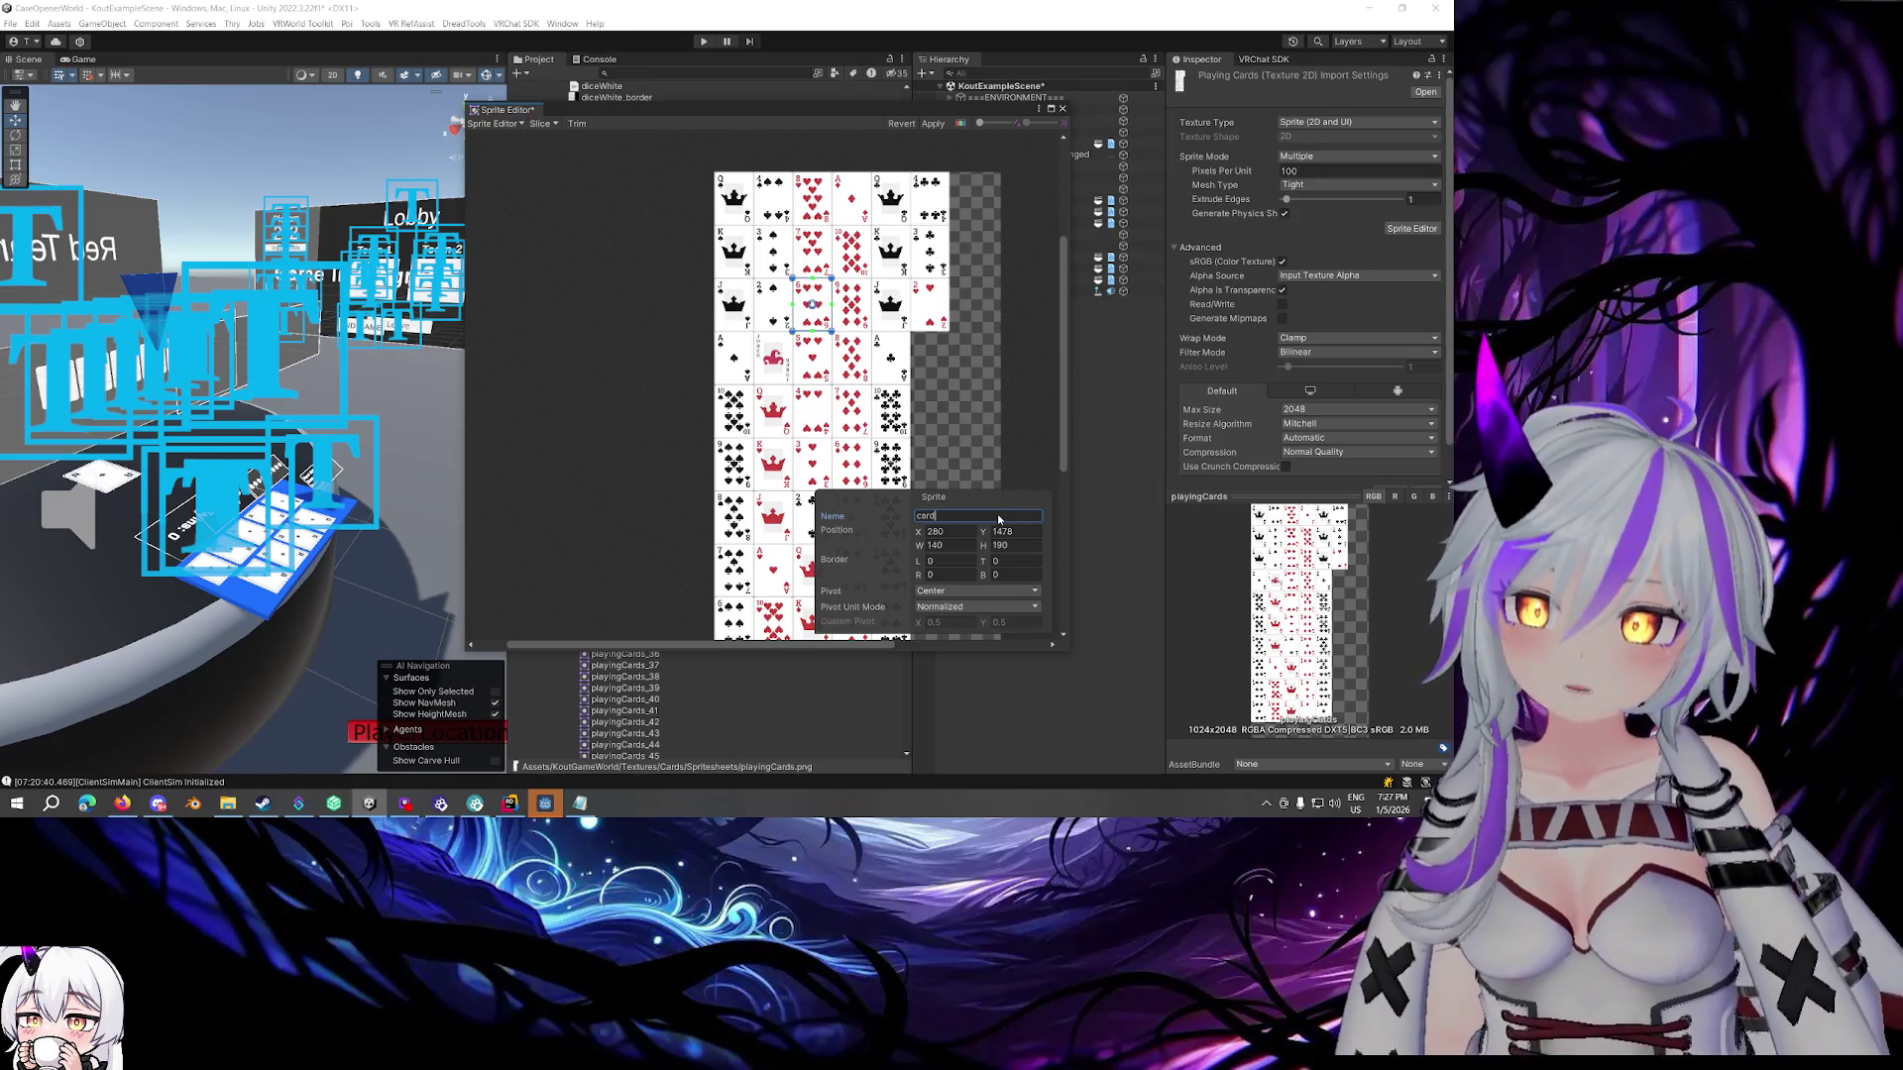
pyautogui.click(812, 357)
pyautogui.click(996, 516)
pyautogui.write('card')
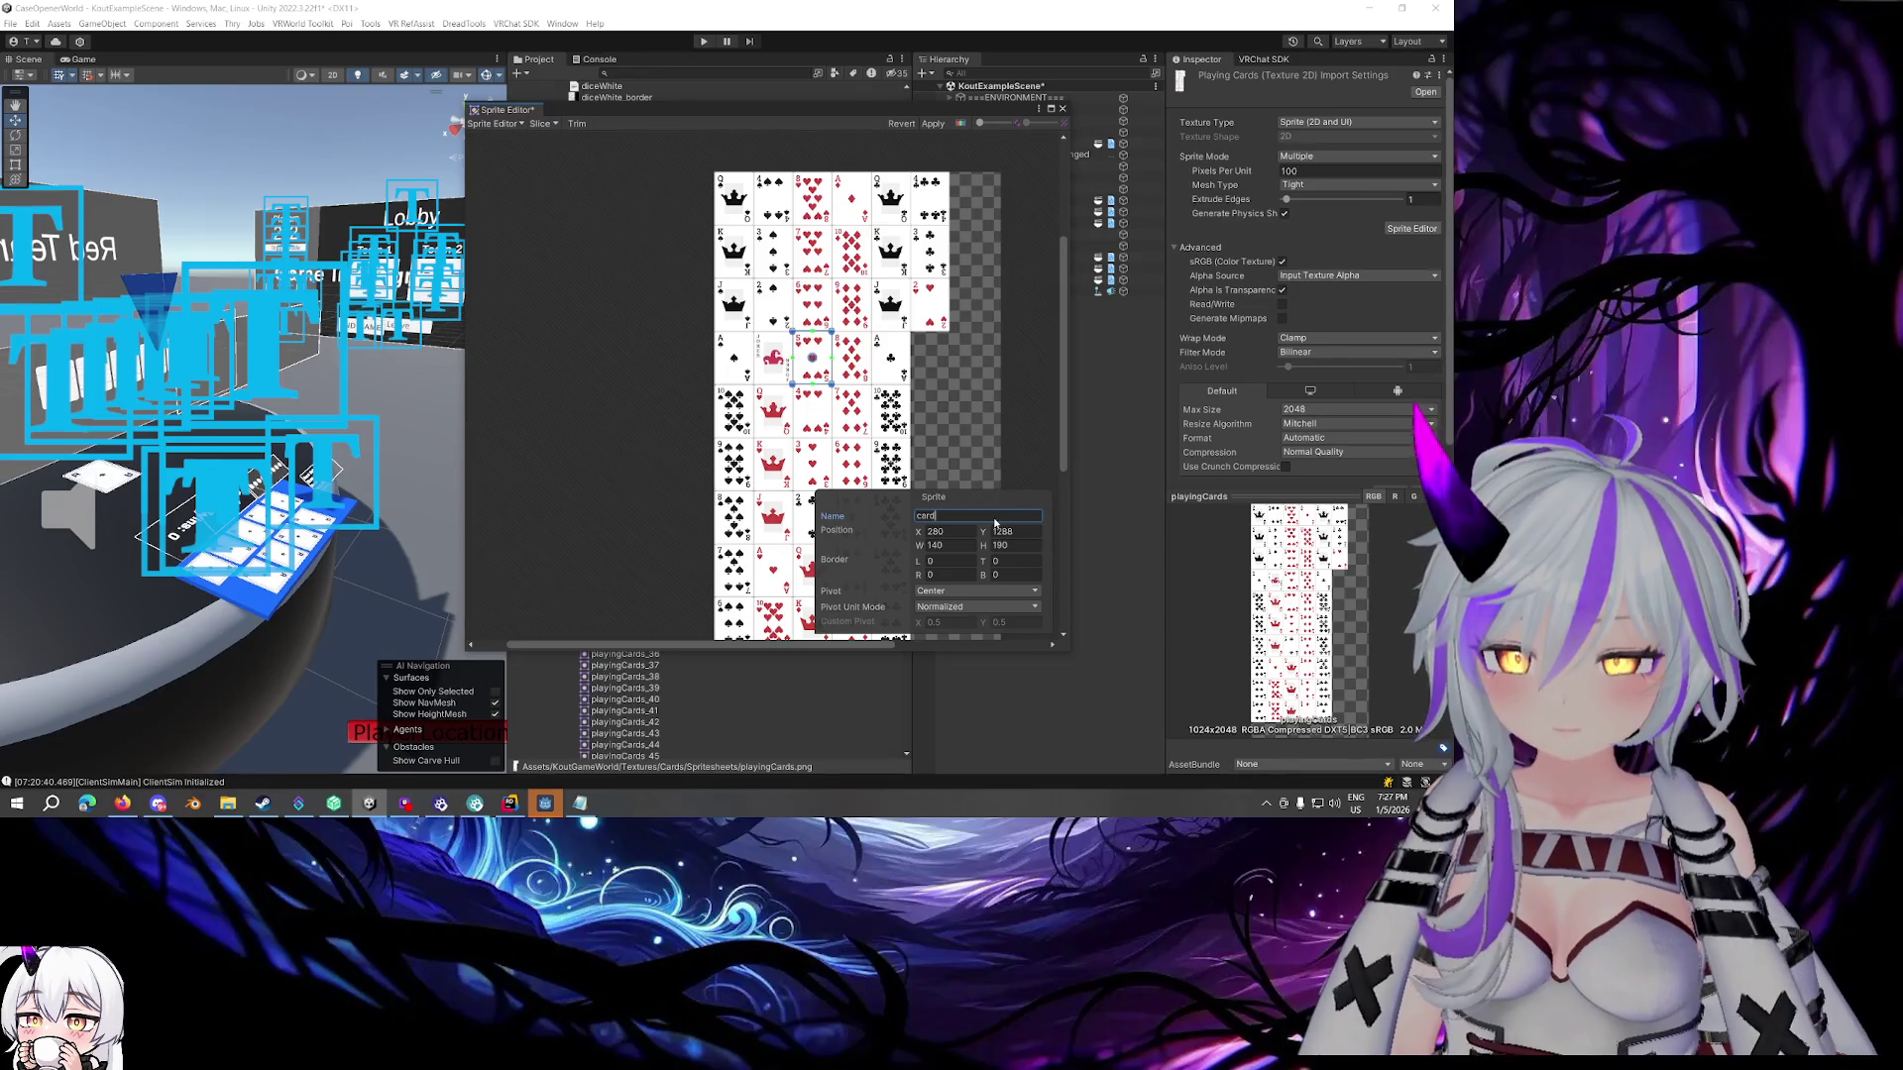
pyautogui.write('12')
# Rename the playingCards_30 sprite to card4 and the top-right card sprite to card0
pyautogui.click(812, 410)
pyautogui.click(999, 516)
pyautogui.write('ca')
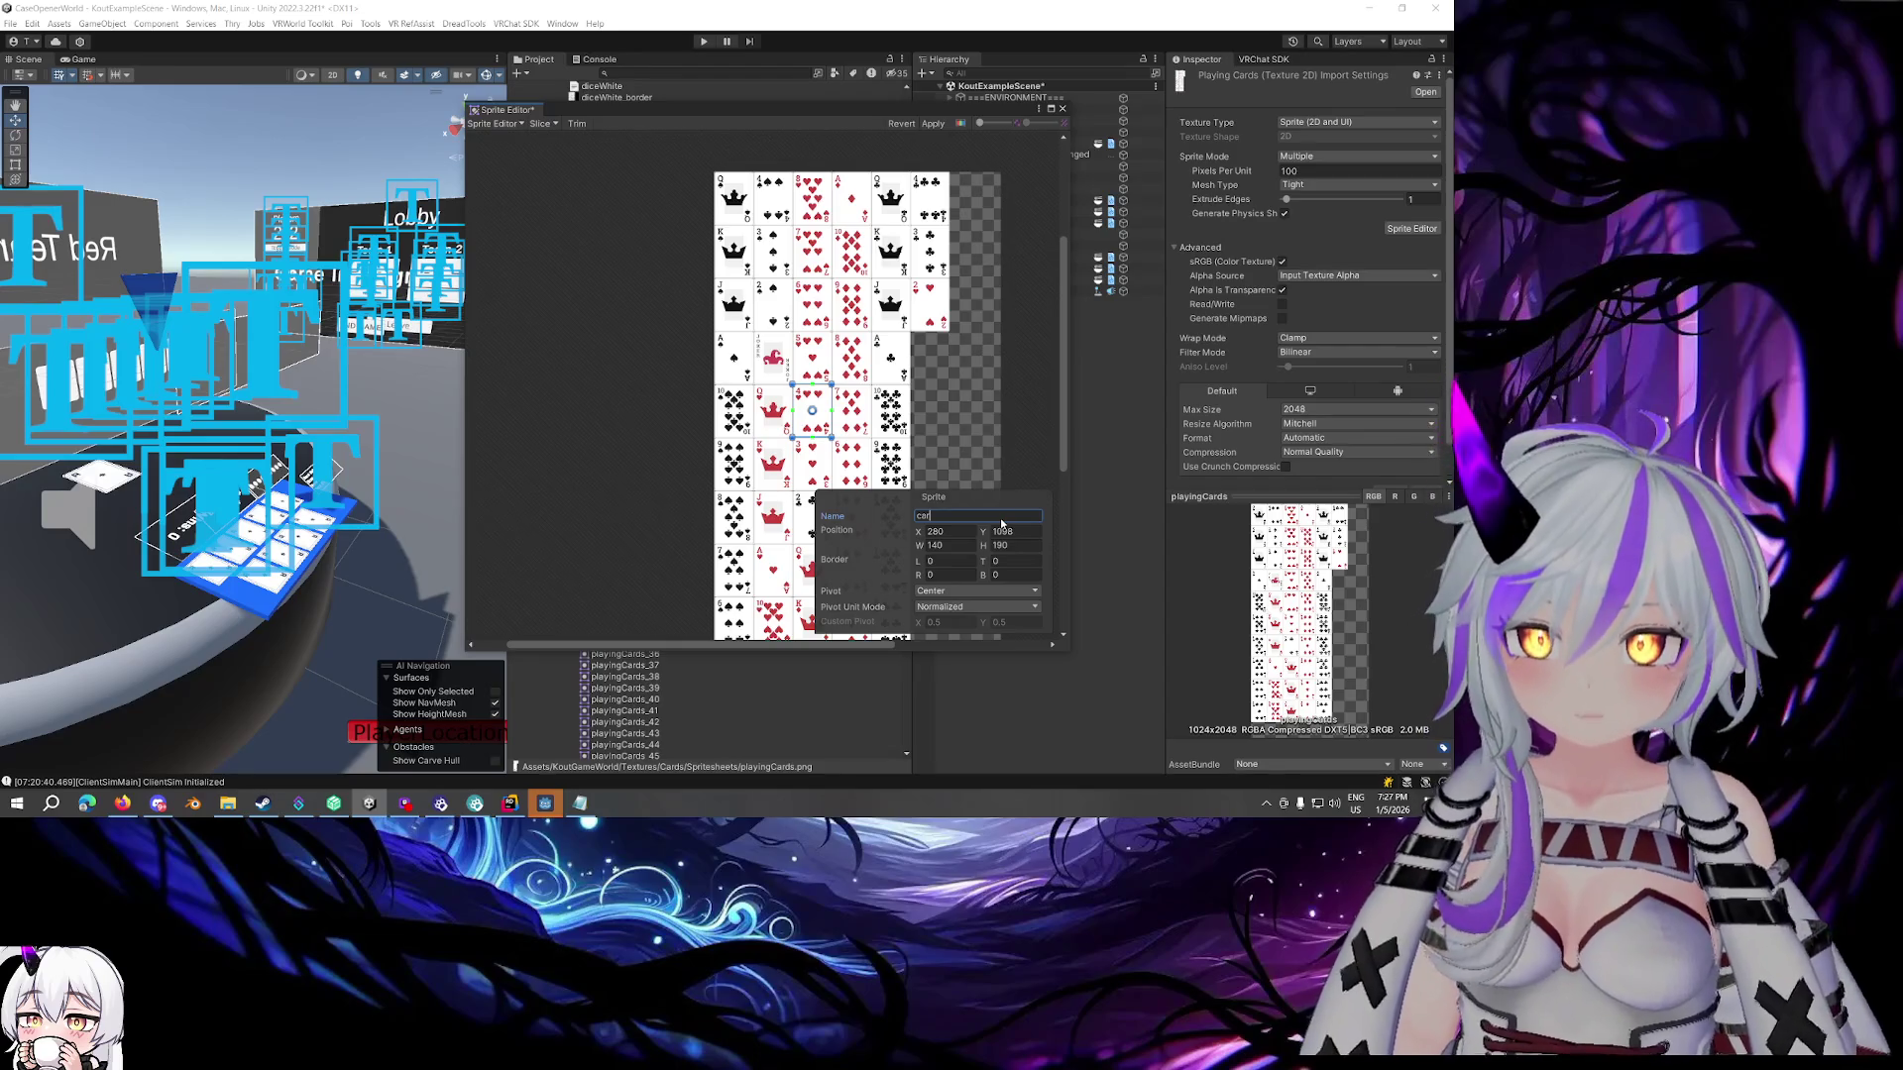
pyautogui.scroll(-2, 943, 347)
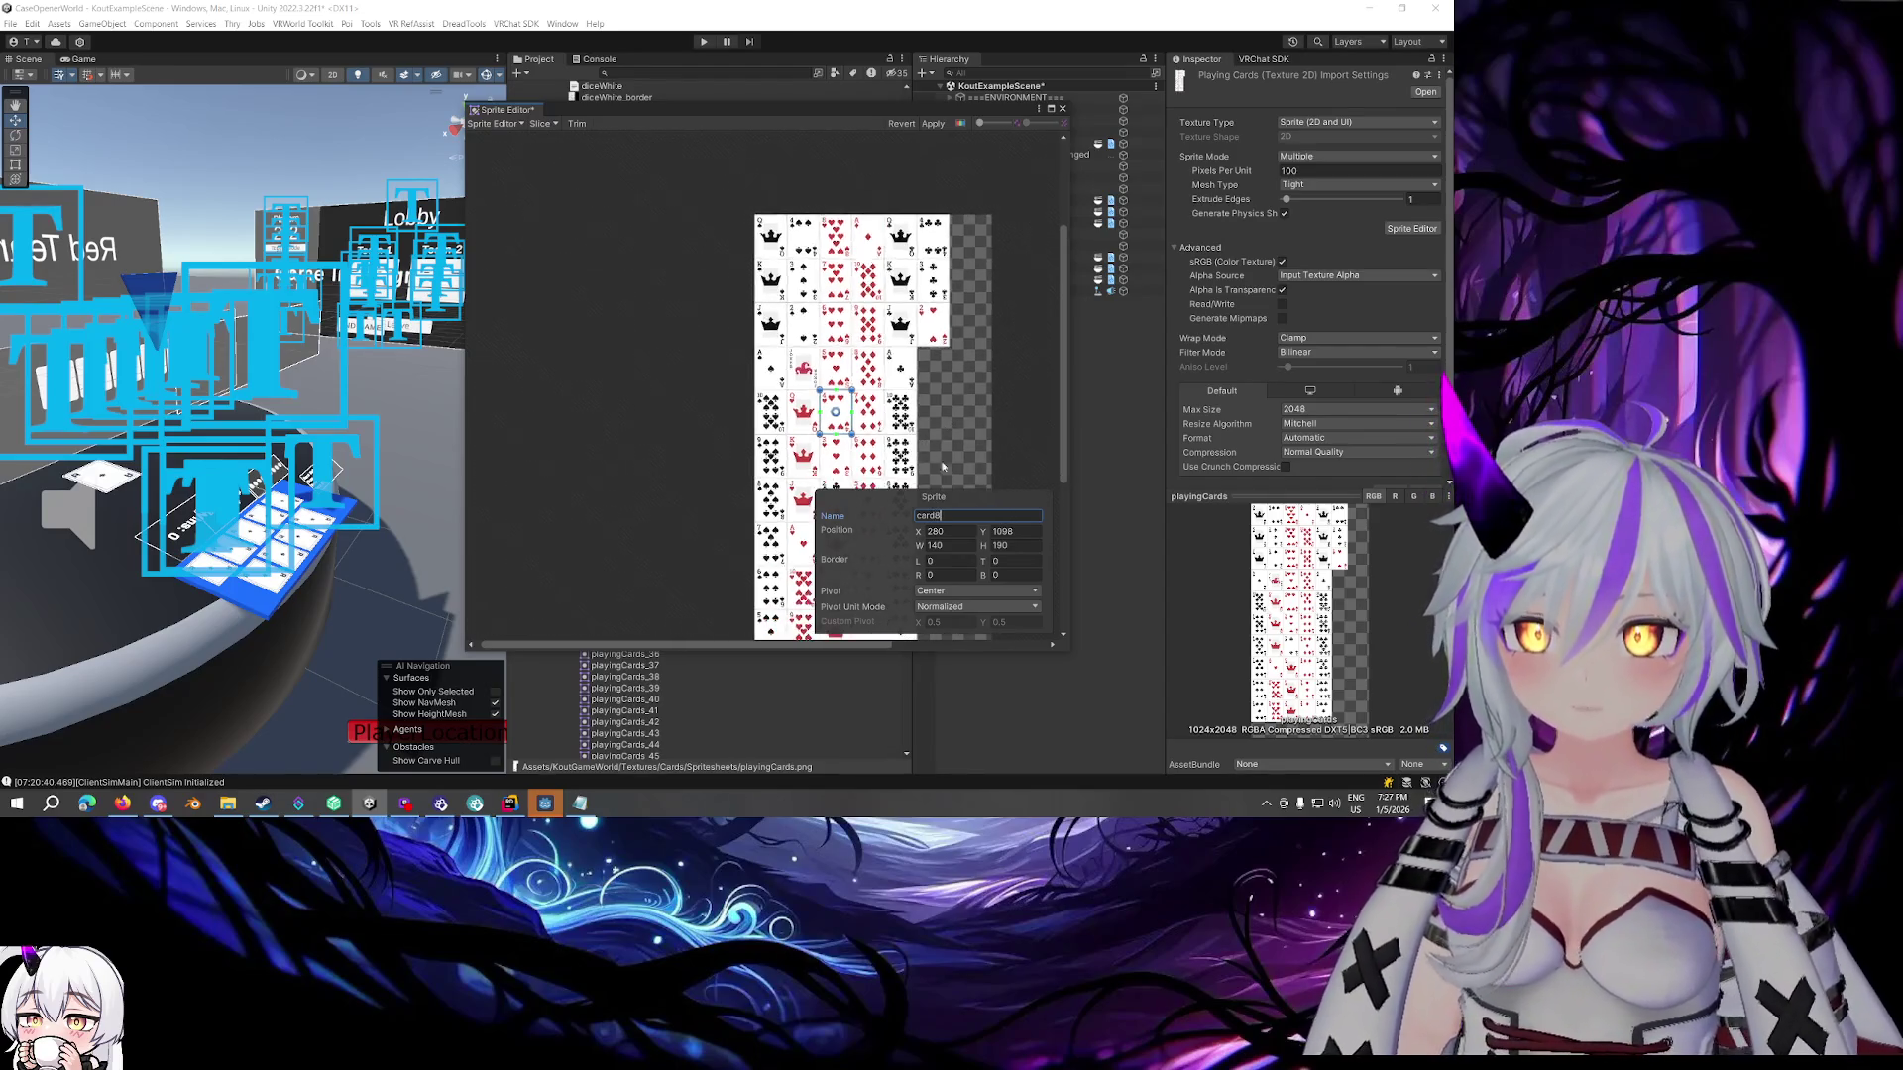
pyautogui.click(823, 368)
pyautogui.doubleClick(1008, 516)
pyautogui.write('card4')
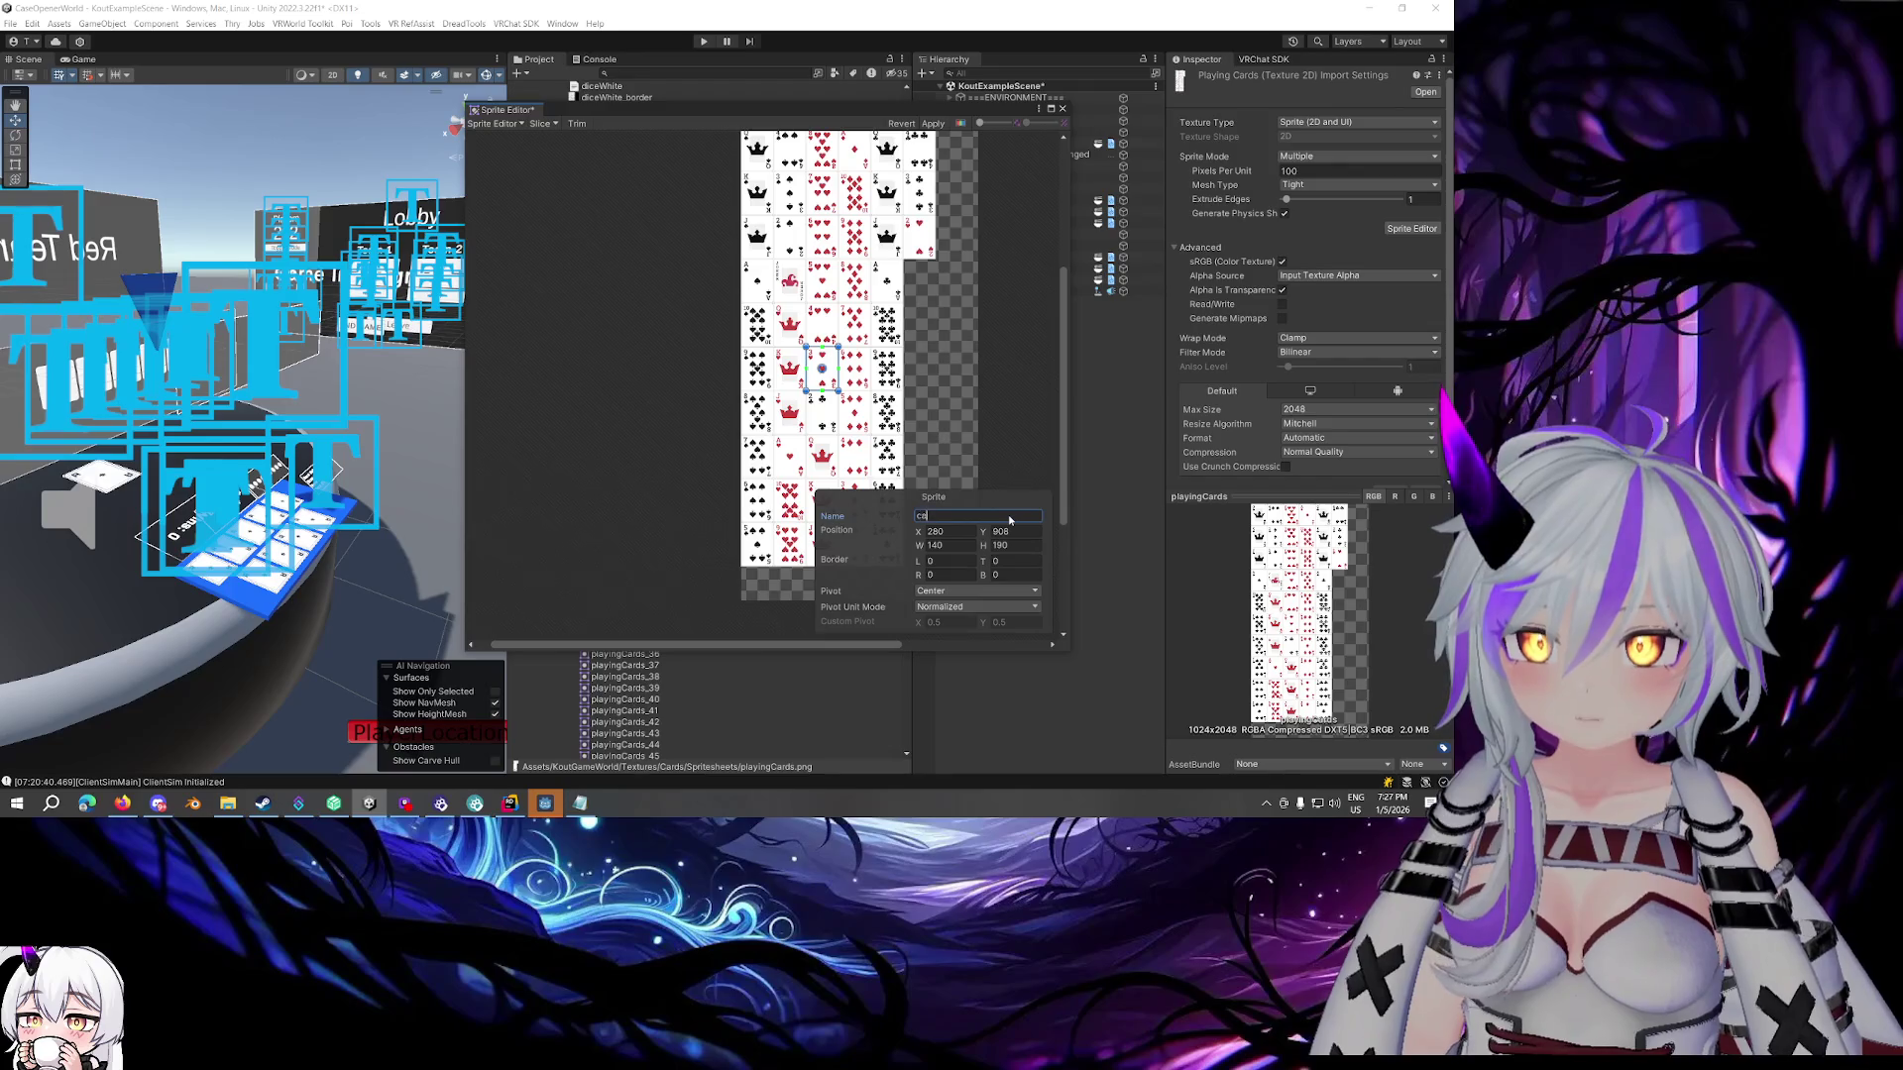
pyautogui.scroll(-2, 963, 406)
pyautogui.scroll(4, 863, 352)
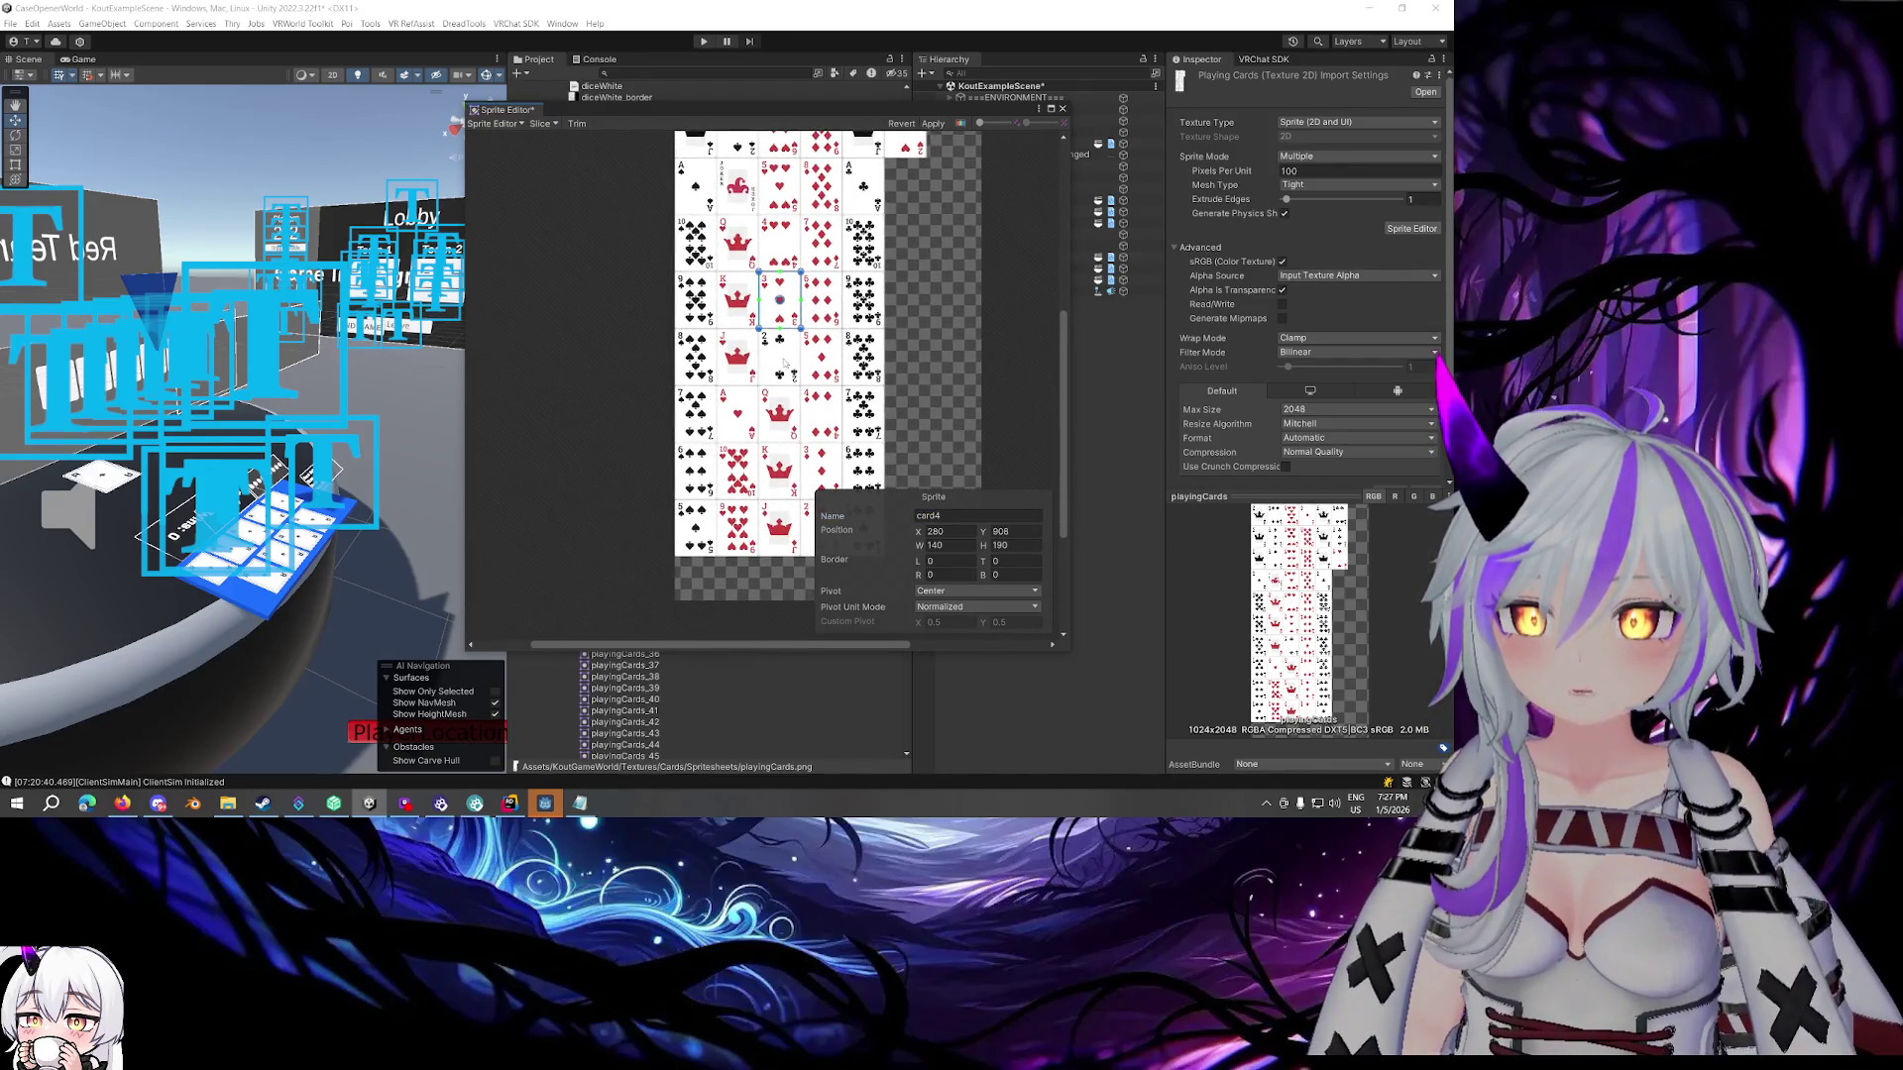
pyautogui.scroll(2, 784, 362)
pyautogui.click(902, 196)
pyautogui.click(985, 519)
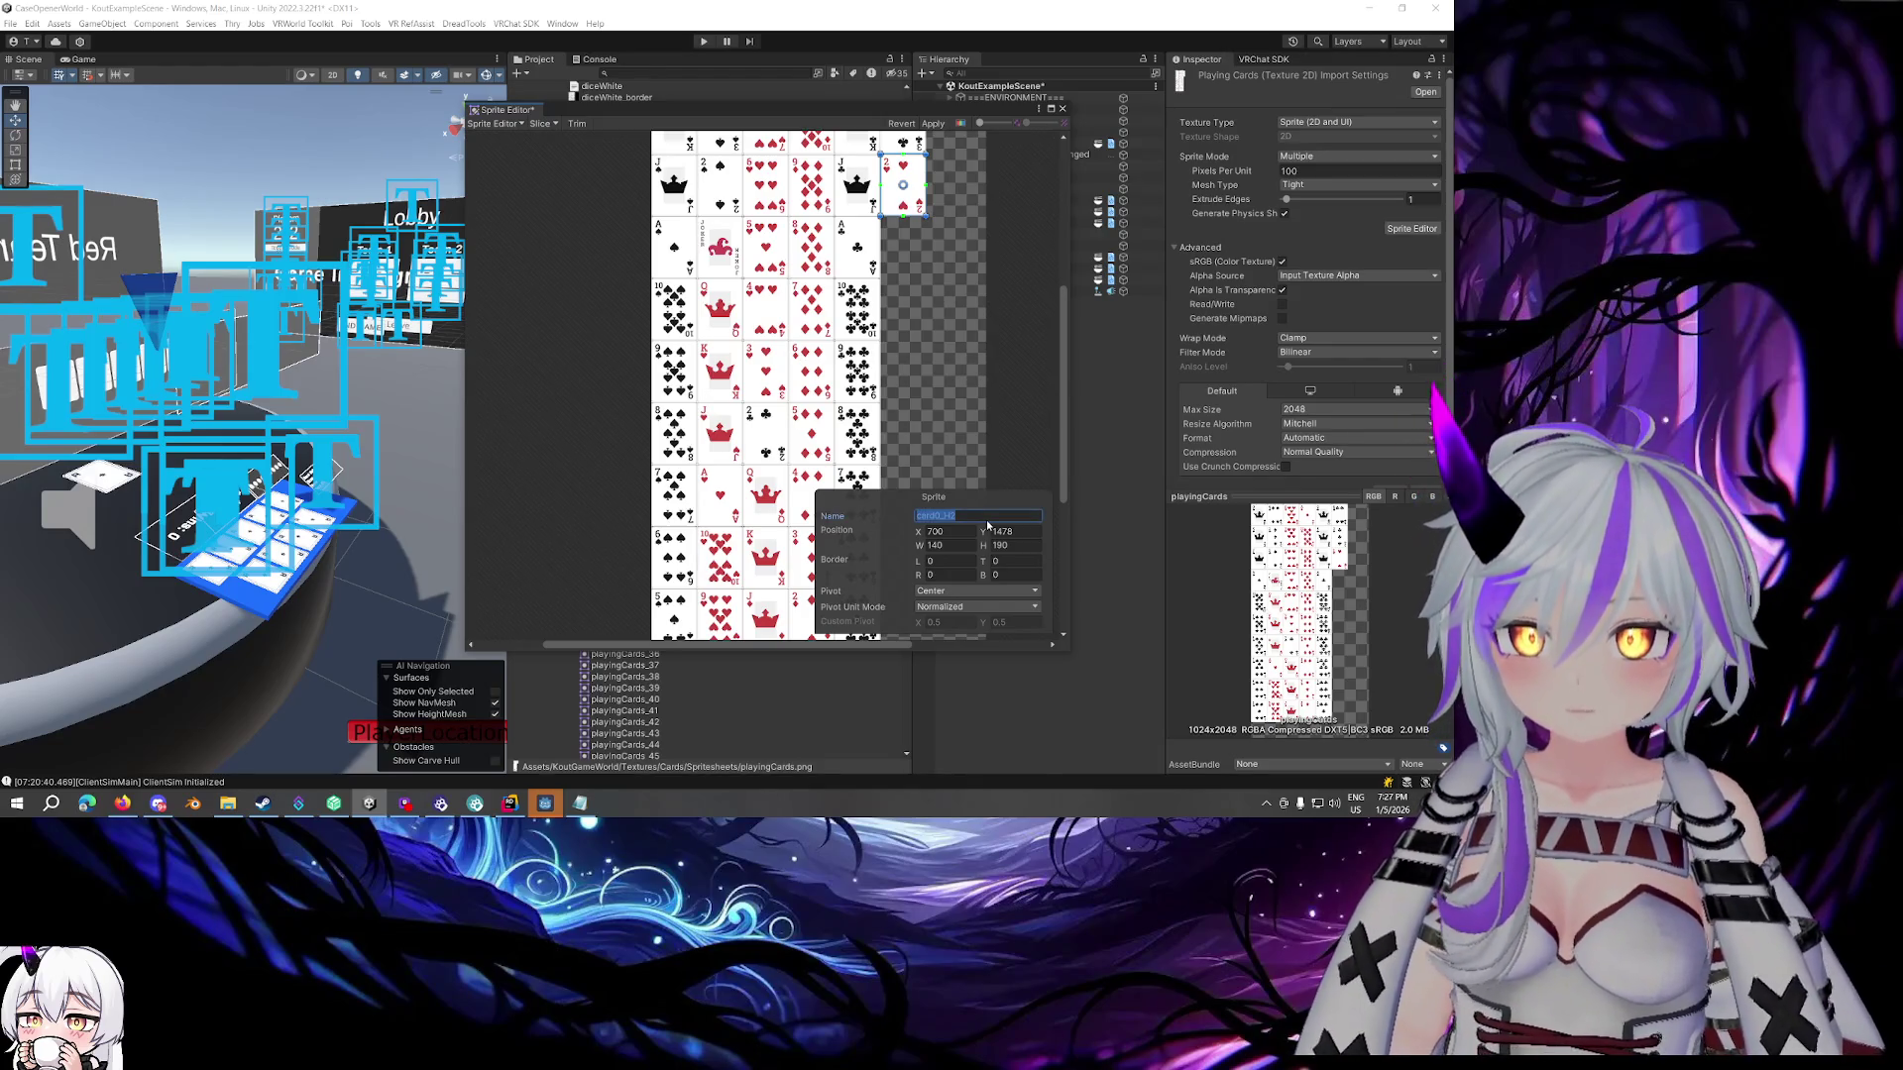
pyautogui.write('card0')
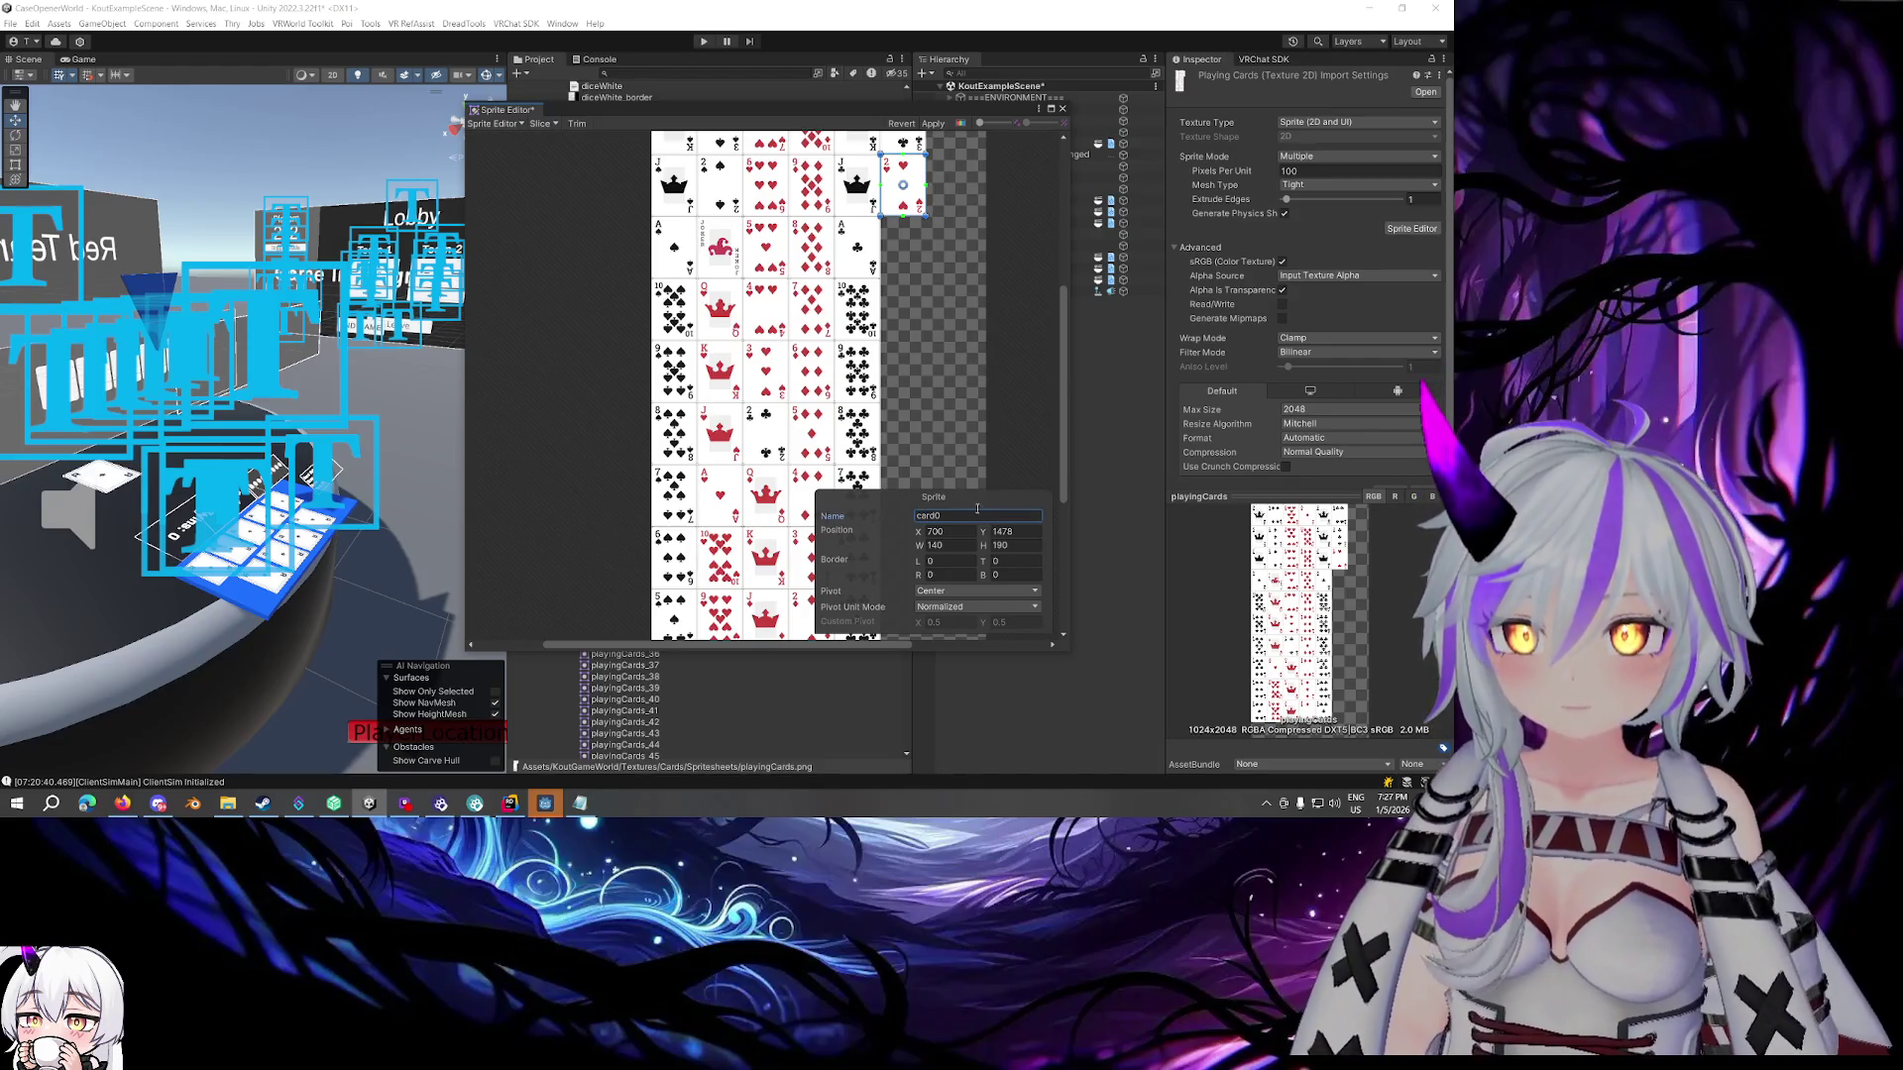
pyautogui.press('Return')
# Trim the second-column card's name to card3 and commit it
pyautogui.scroll(-3, 971, 460)
pyautogui.click(733, 246)
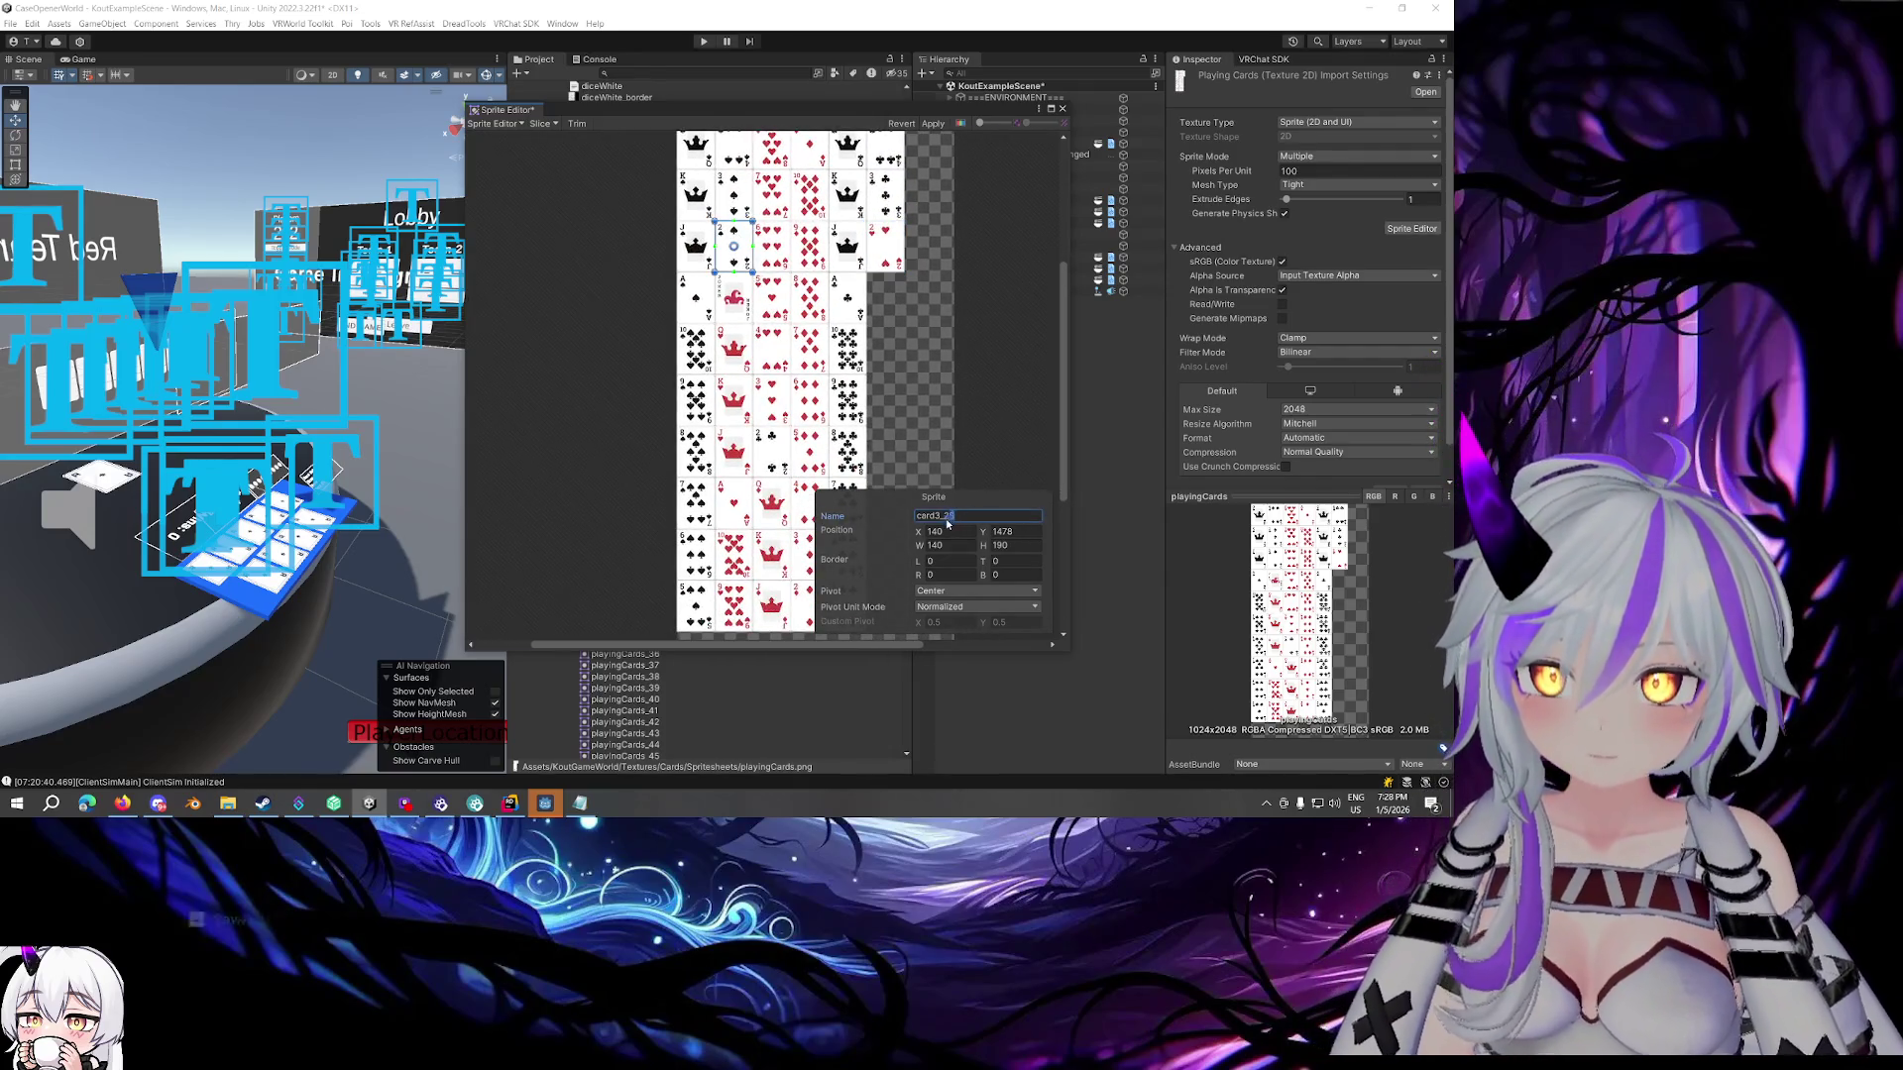
pyautogui.press('BackSpace')
pyautogui.press('BackSpace')
pyautogui.press('BackSpace')
pyautogui.click(1000, 349)
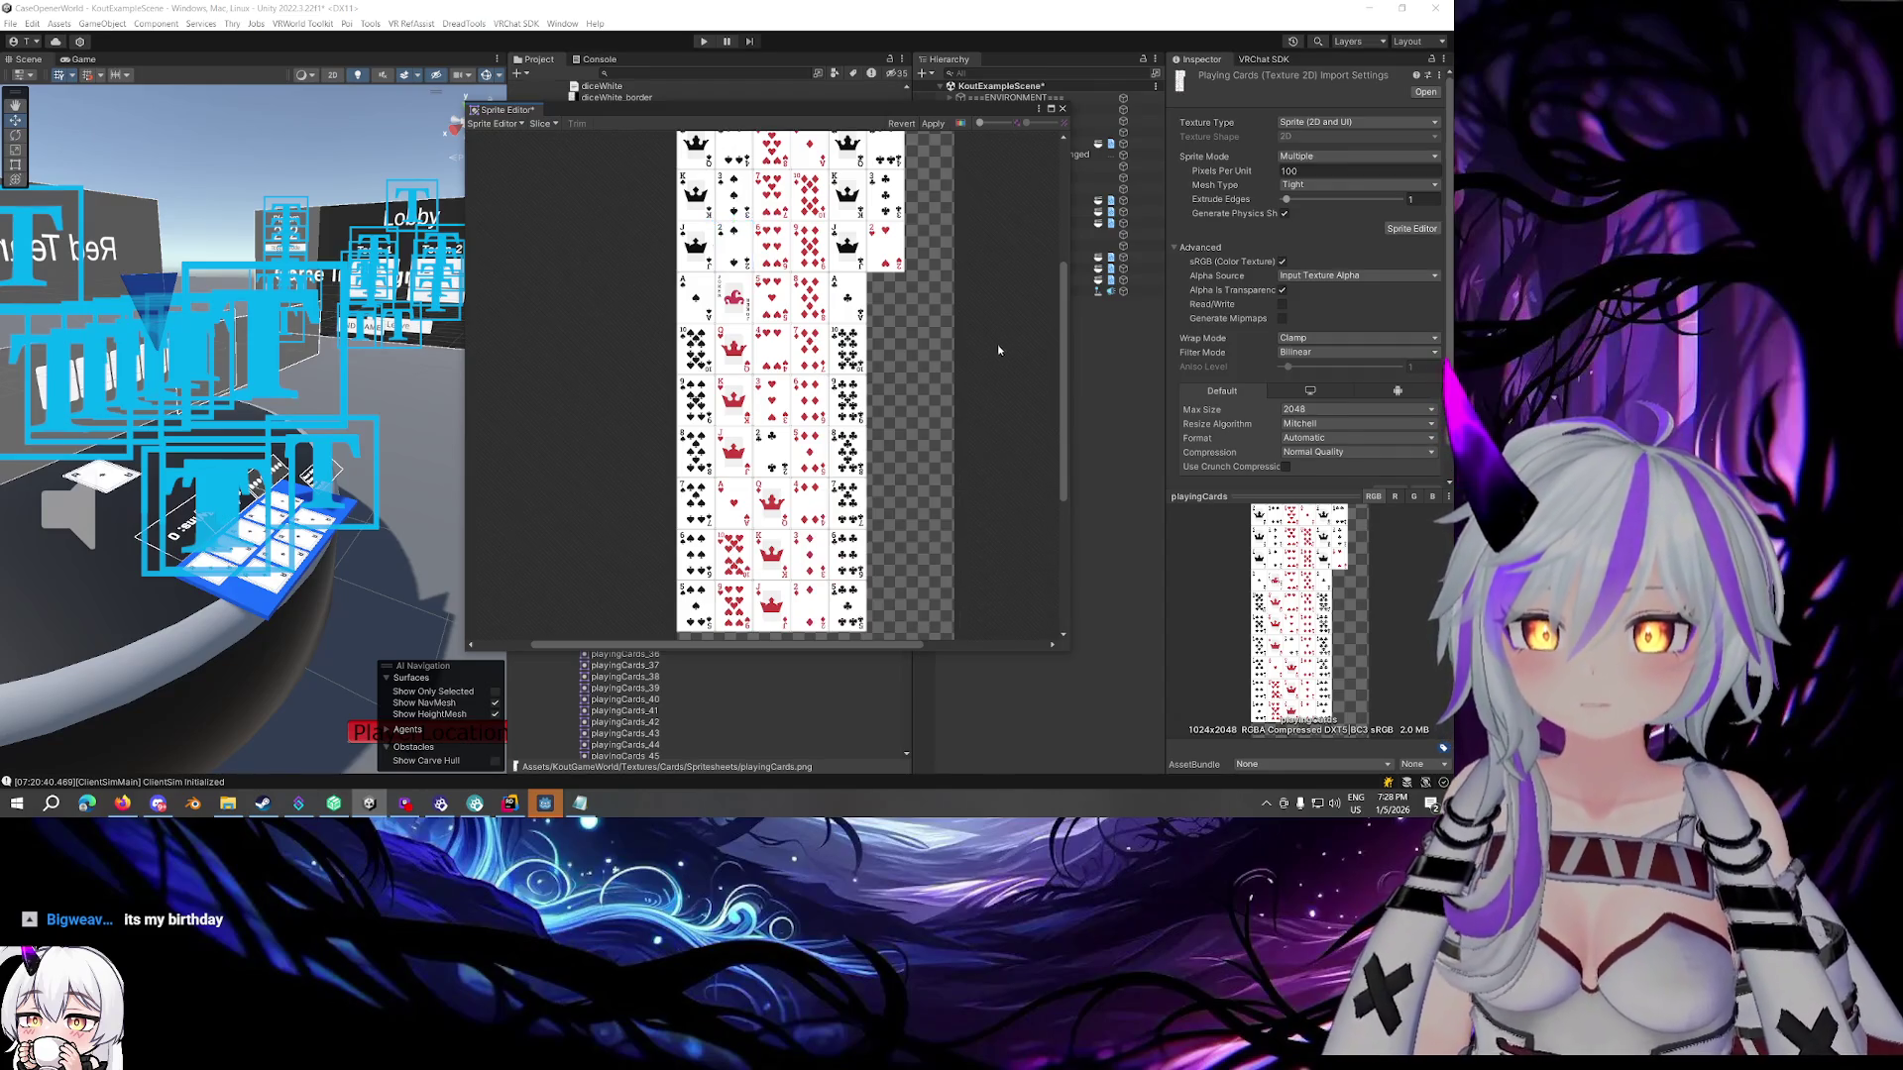
pyautogui.scroll(-3, 987, 306)
# Rename the three lower crown cards to card41, card45 and card37
pyautogui.click(782, 385)
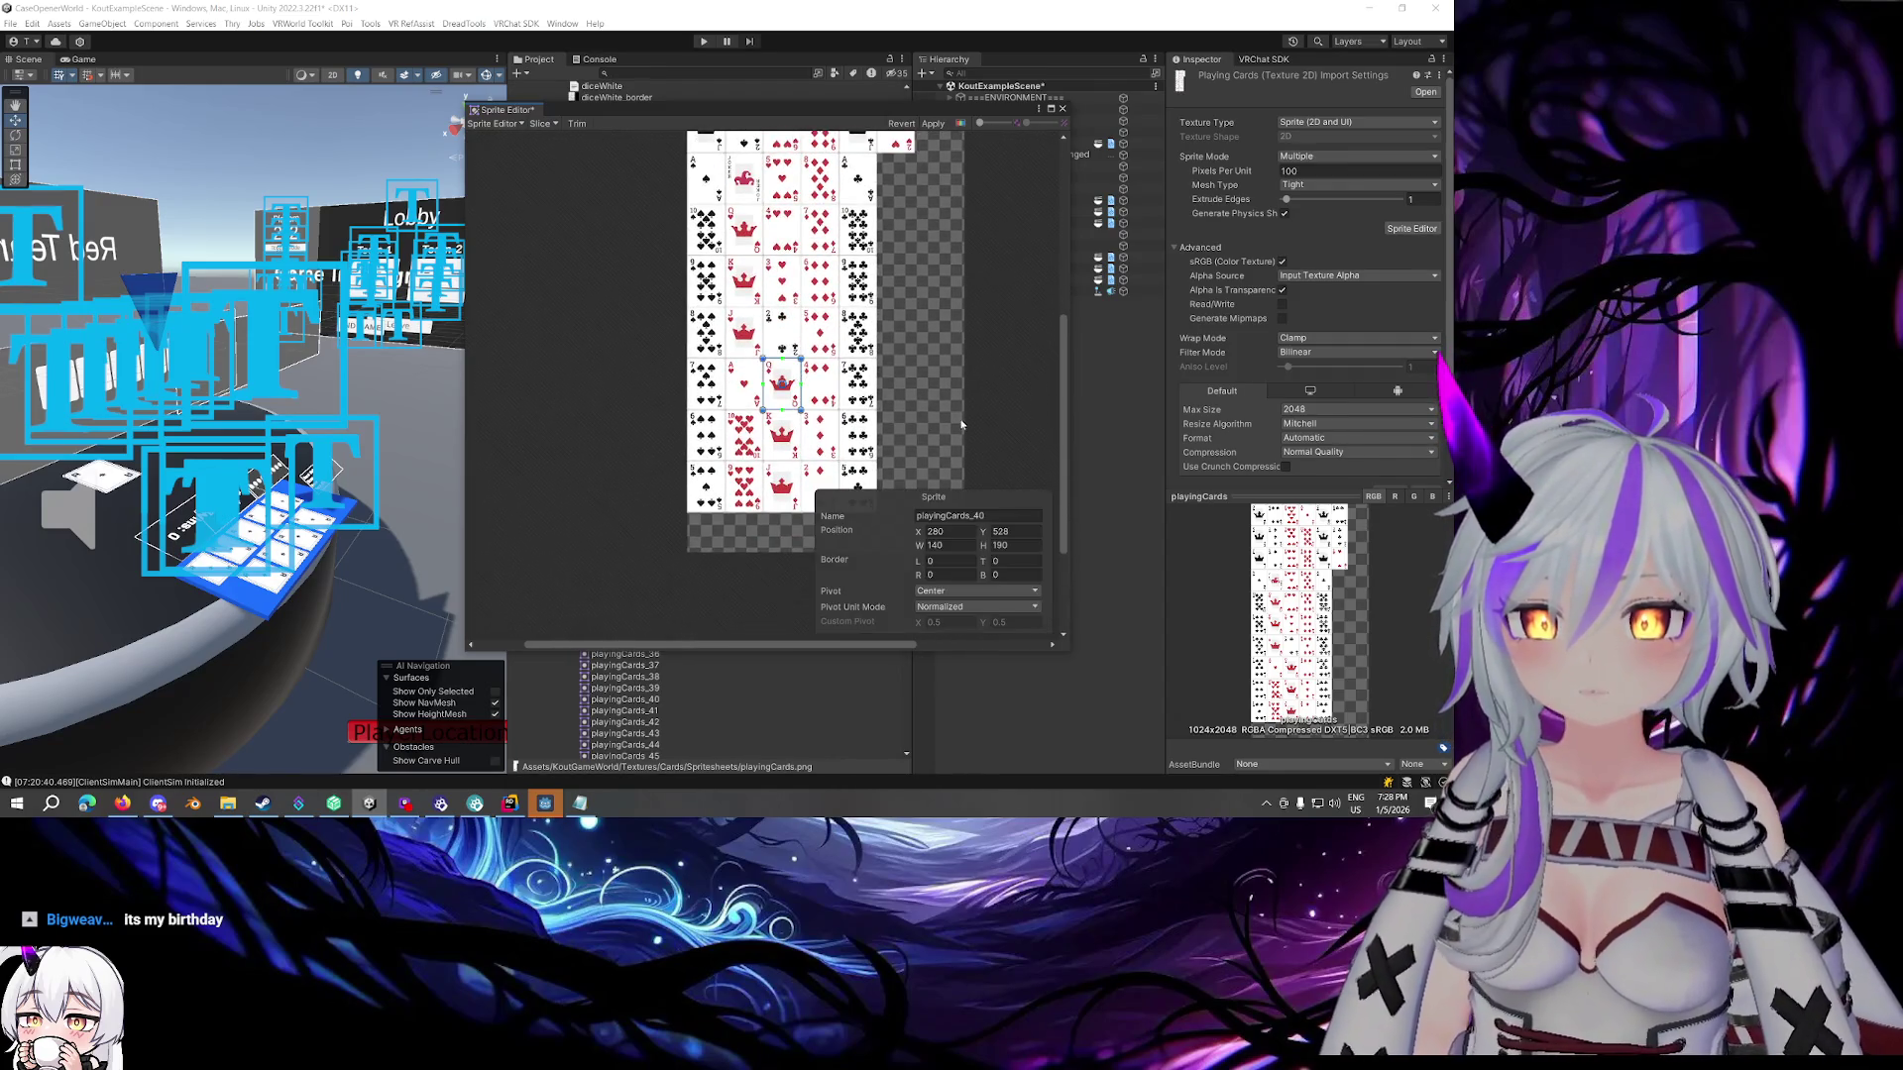
pyautogui.click(1011, 516)
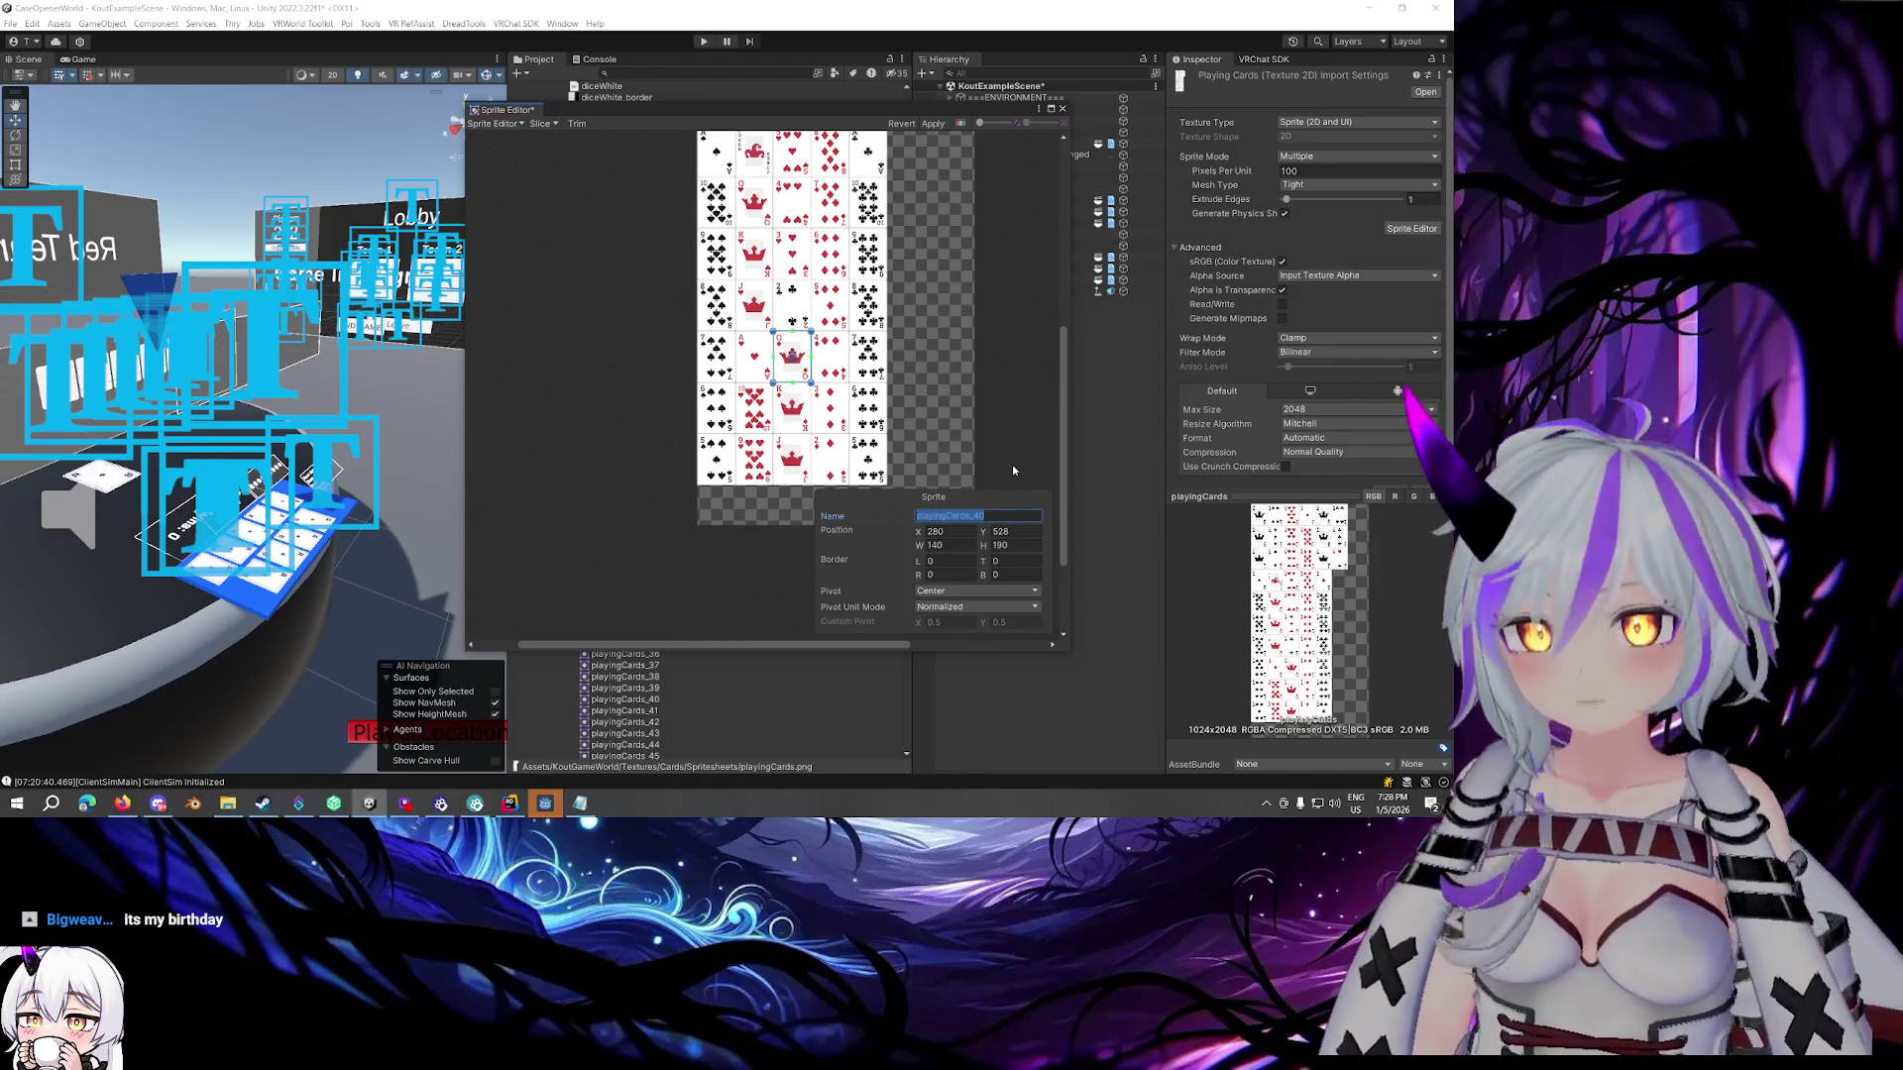
pyautogui.write('card41')
pyautogui.click(792, 406)
pyautogui.click(1004, 516)
pyautogui.write('card45')
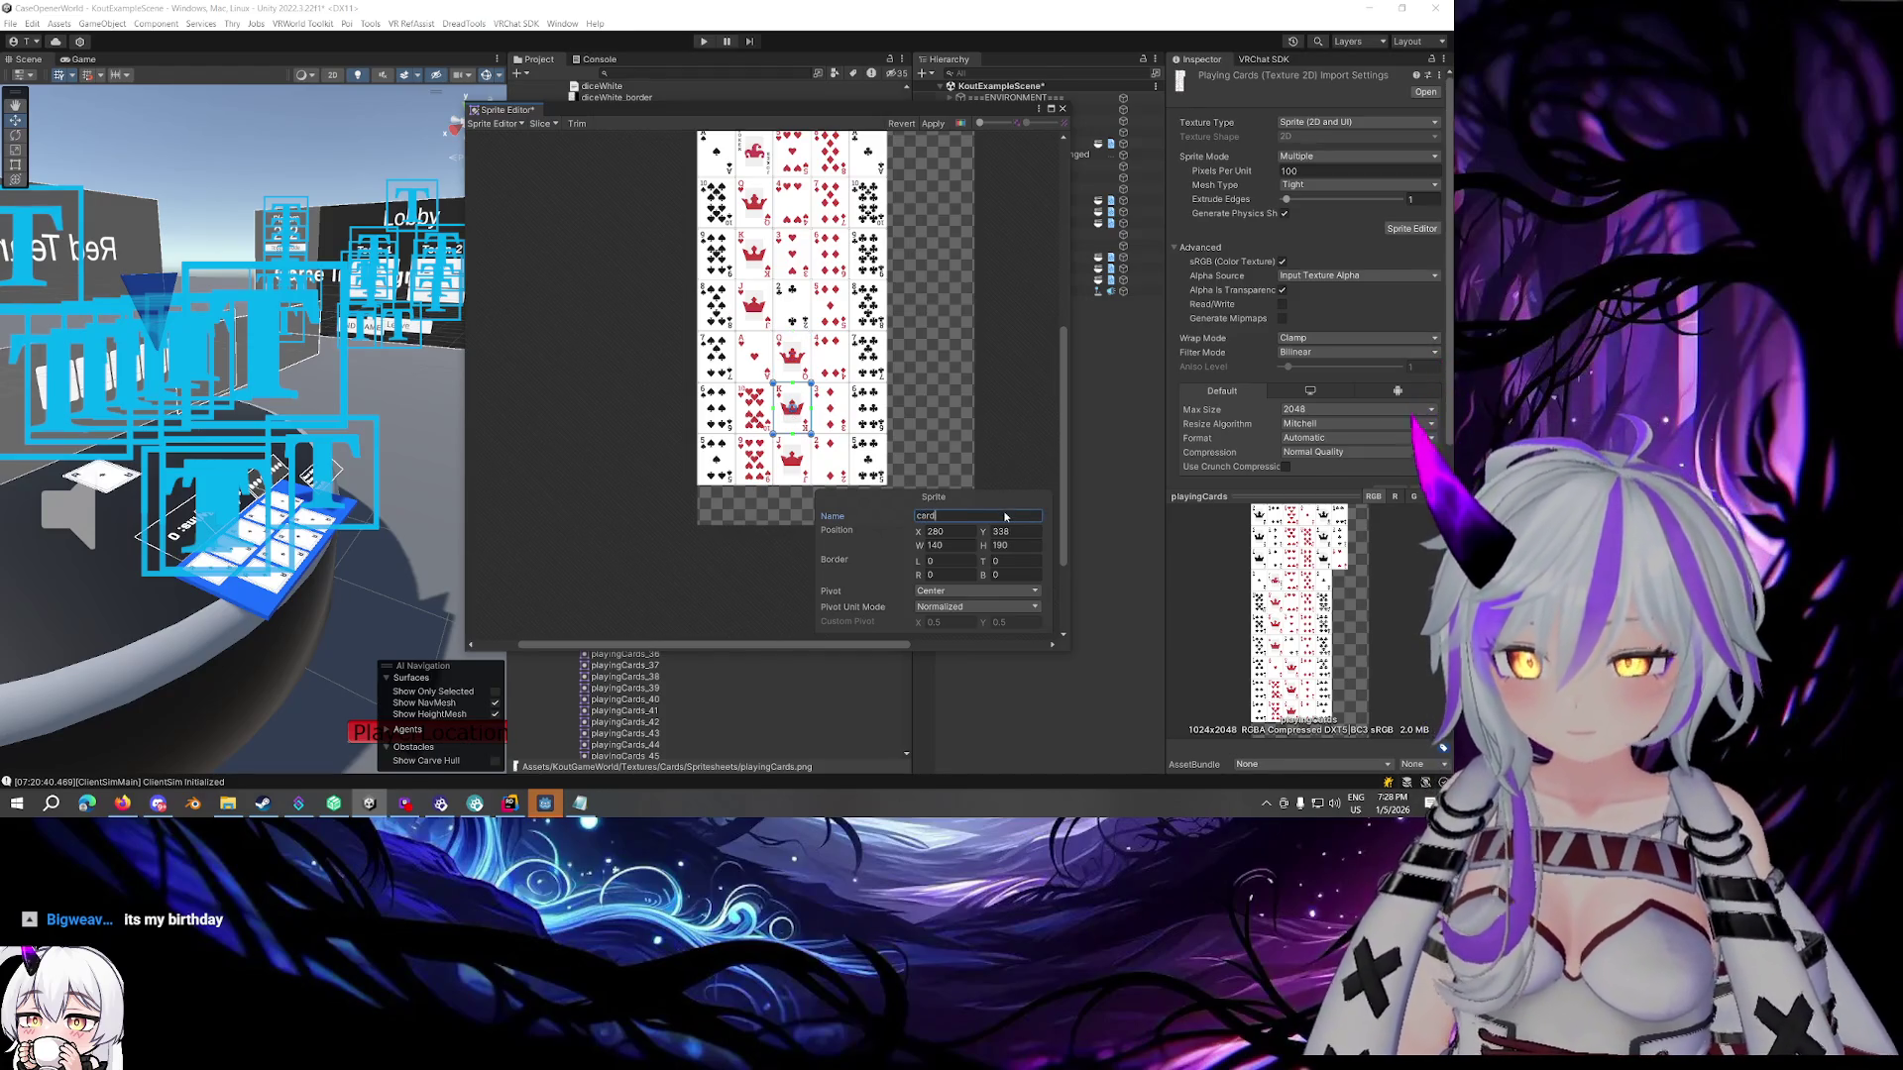
pyautogui.click(791, 456)
pyautogui.click(1003, 516)
pyautogui.write('card')
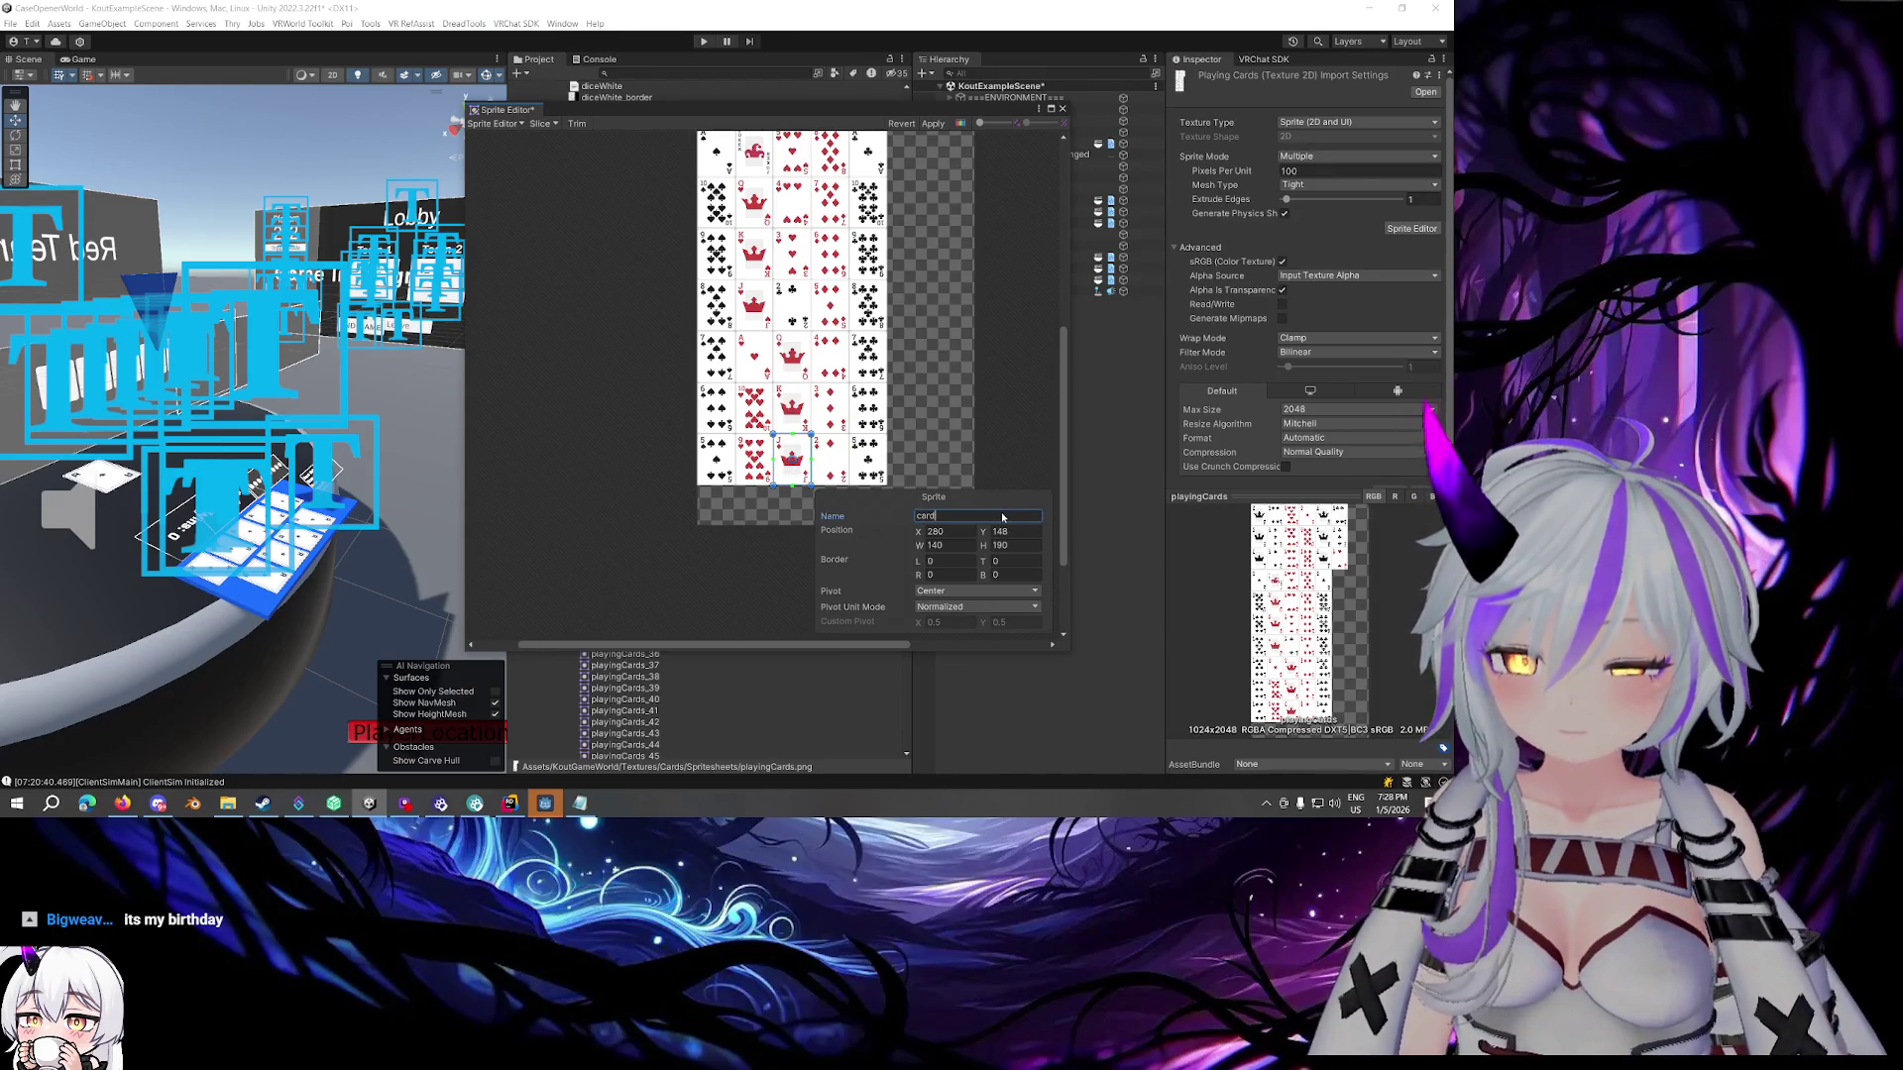
pyautogui.write('37')
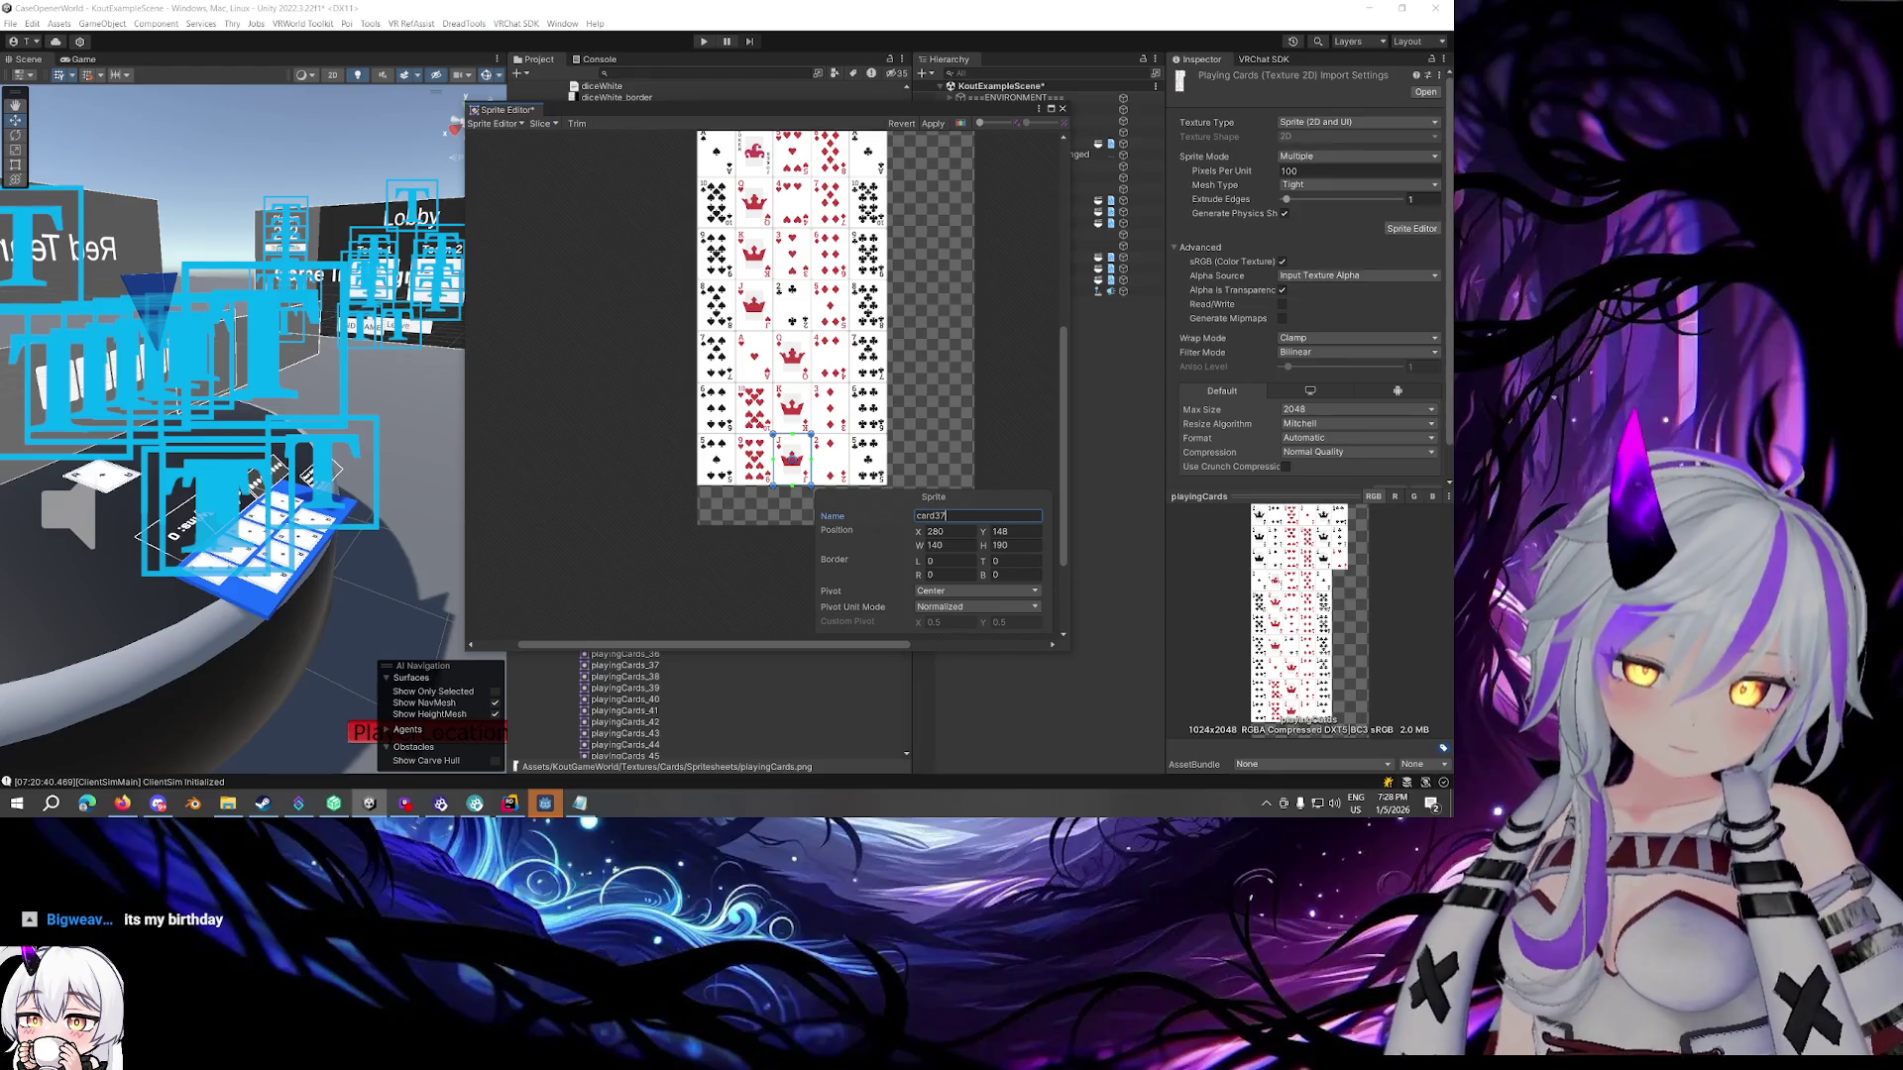
pyautogui.scroll(5, 967, 371)
# Rename the sprite below the top-row ace to card33
pyautogui.click(829, 166)
pyautogui.click(992, 517)
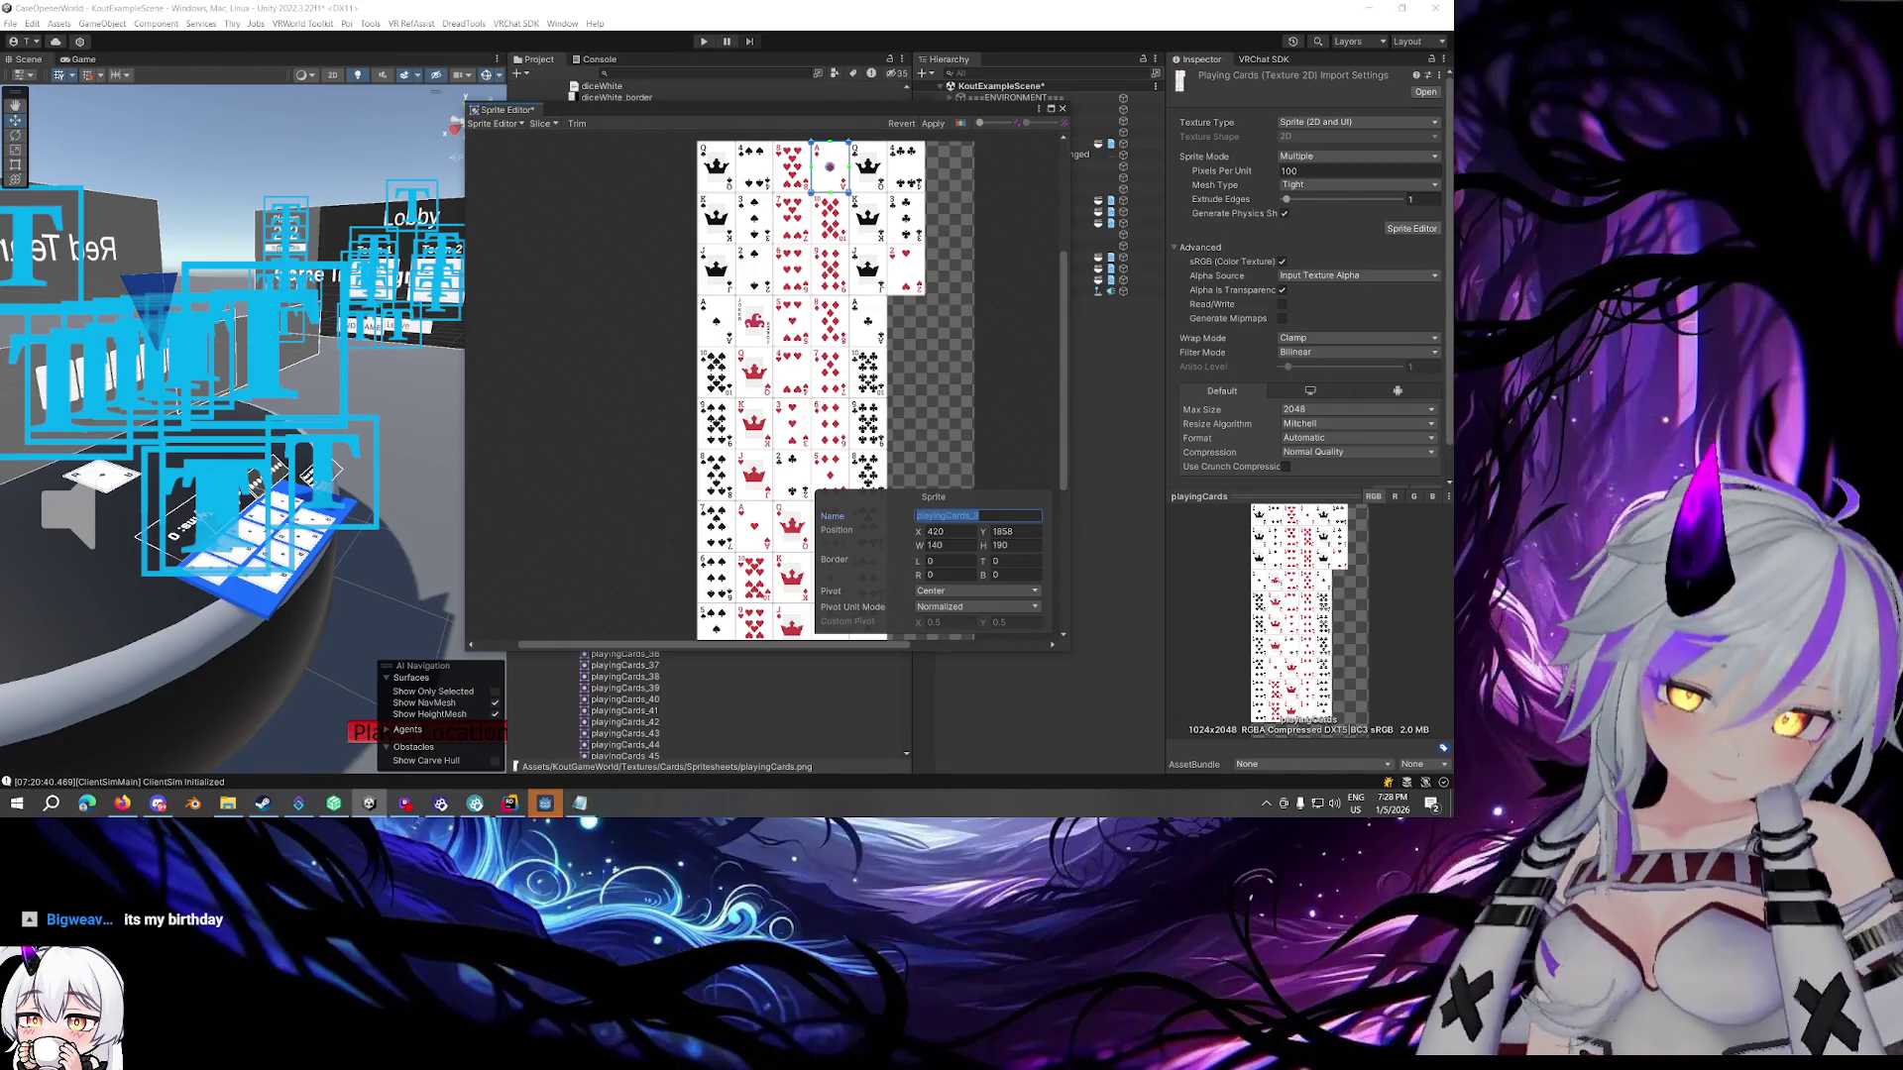
pyautogui.write('card49')
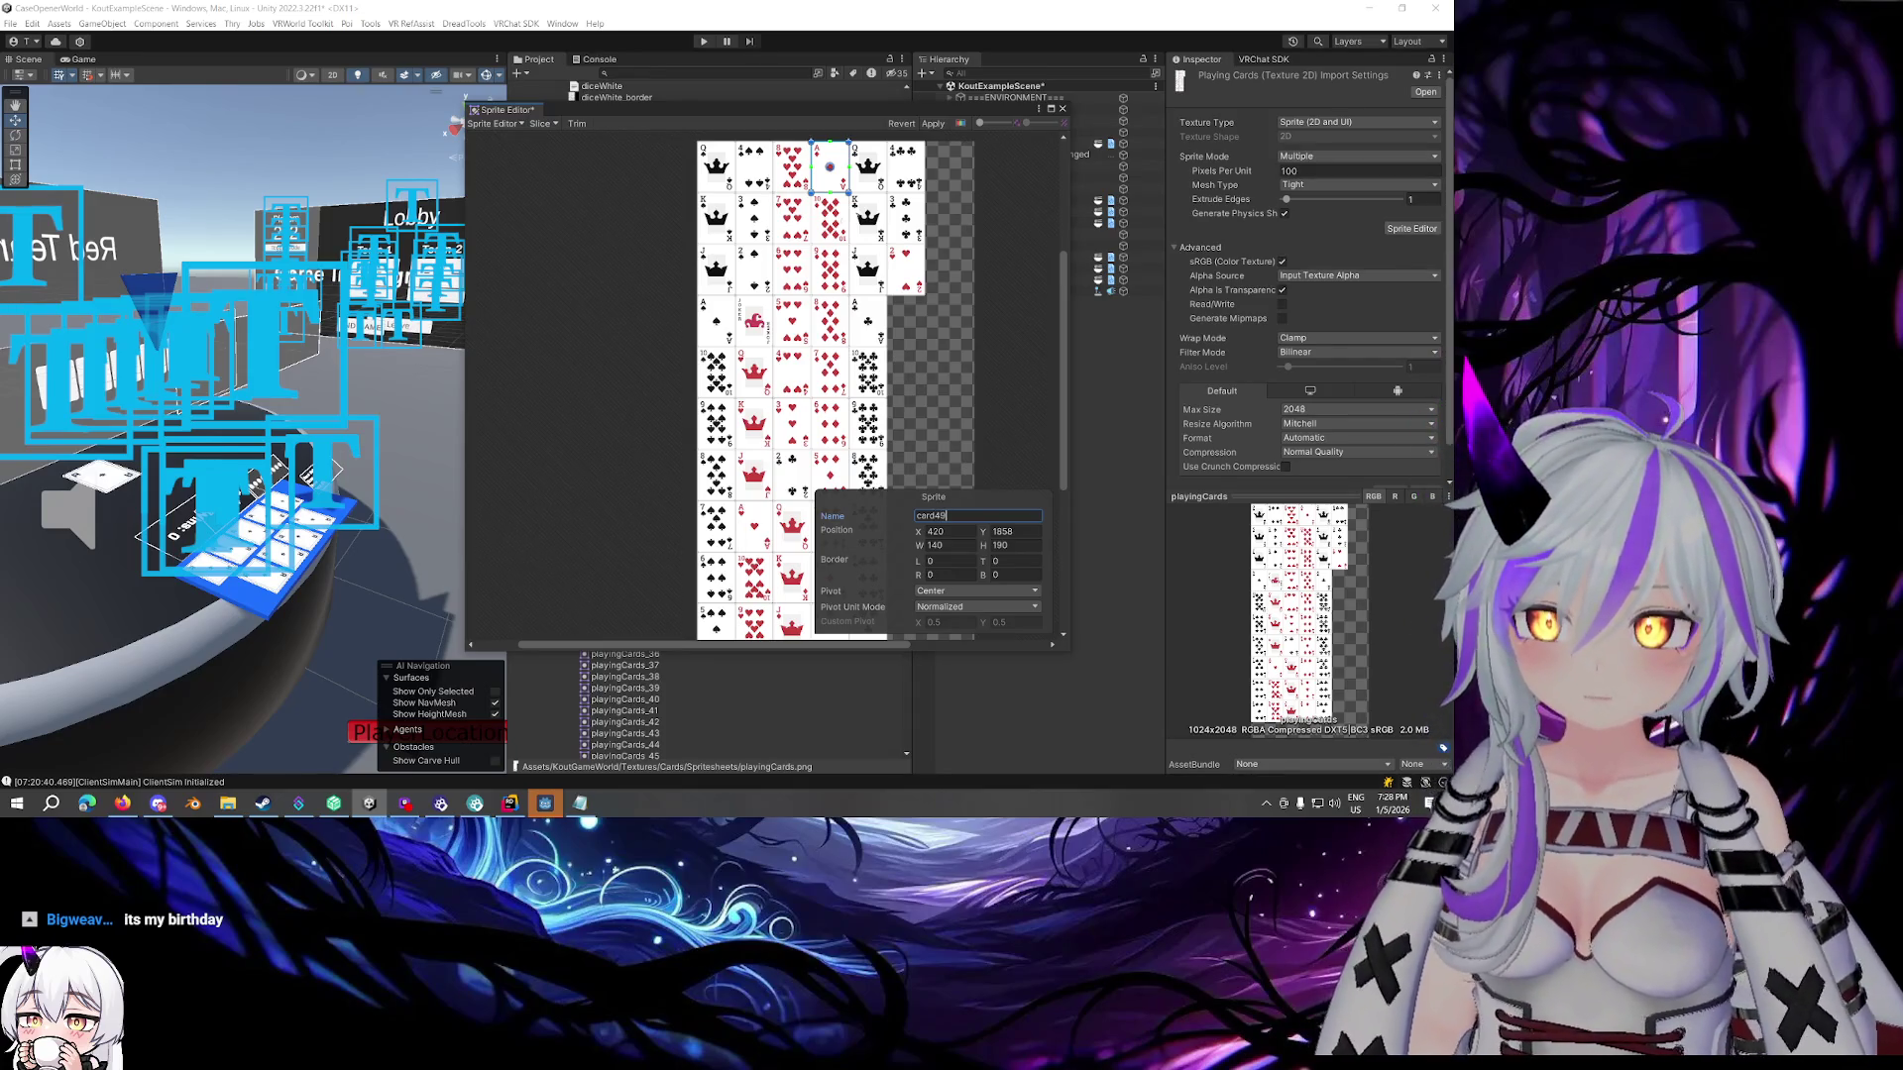
pyautogui.click(829, 218)
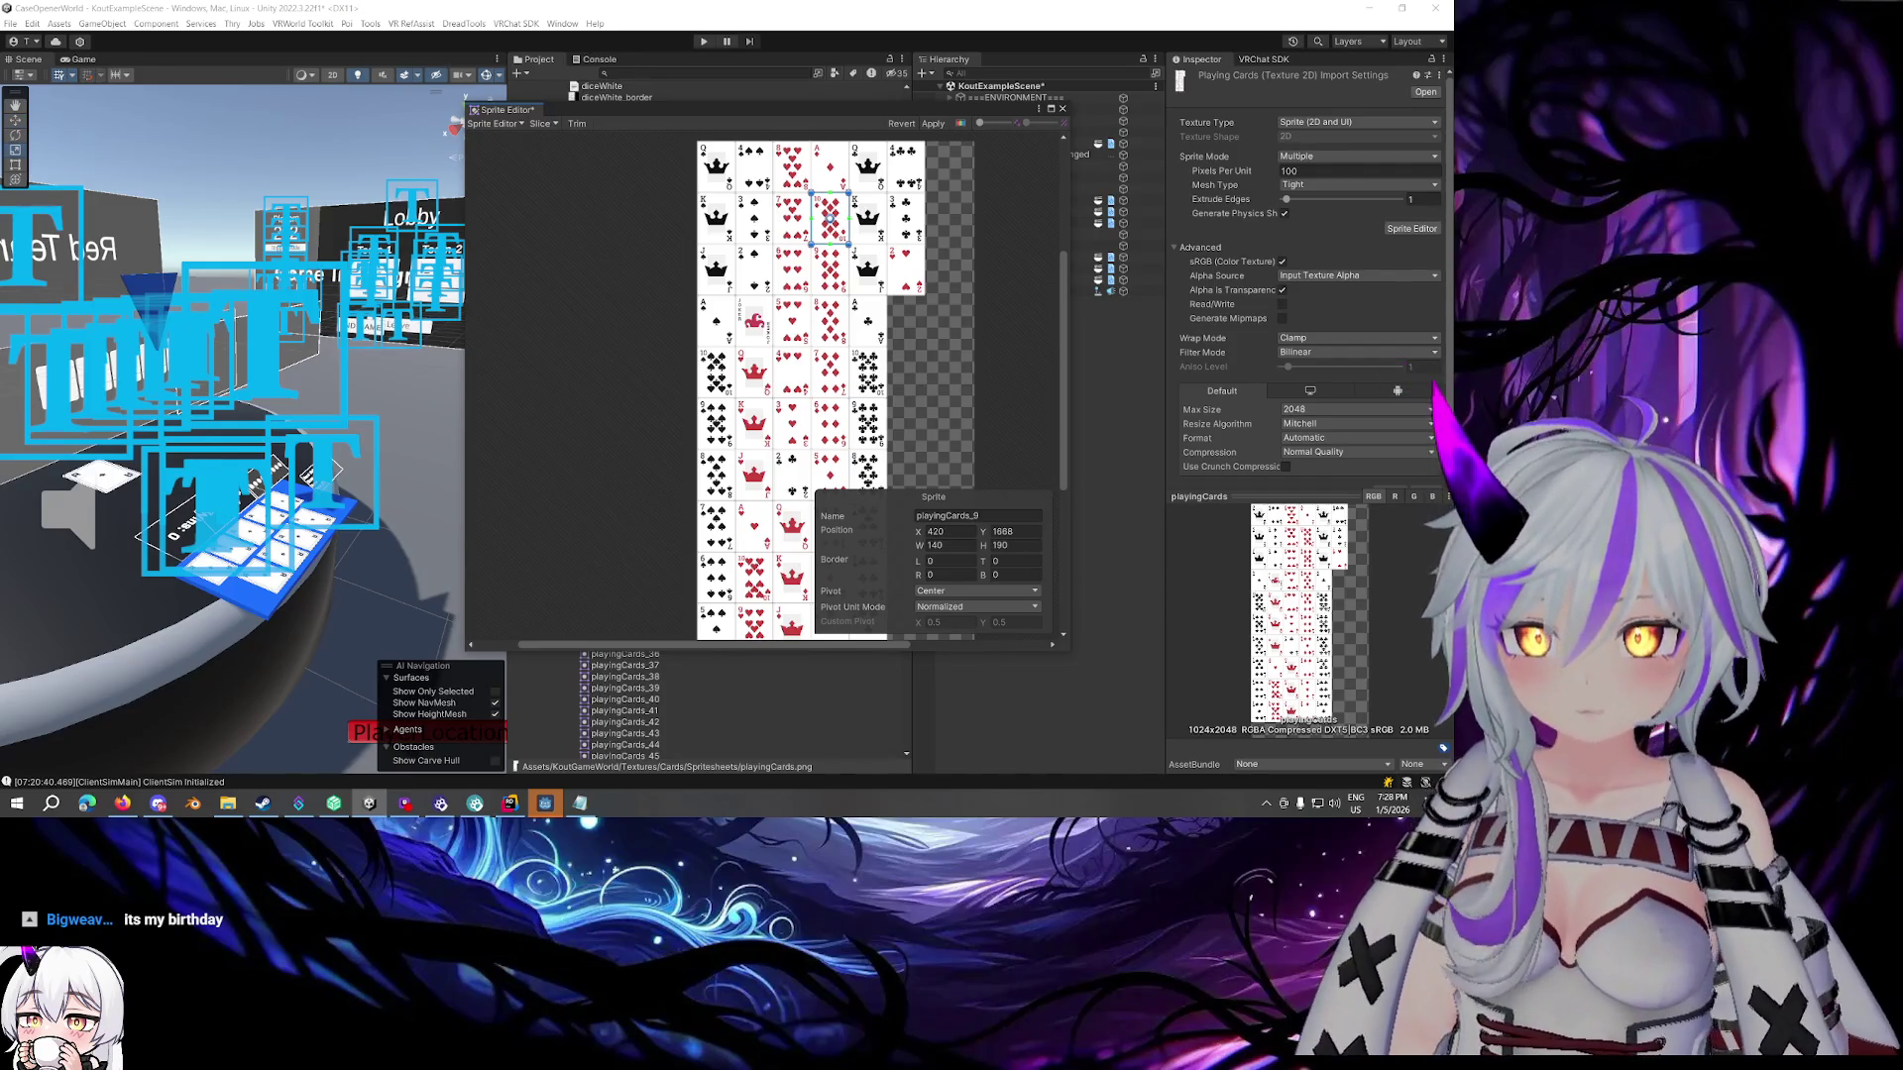
pyautogui.click(830, 167)
pyautogui.click(986, 517)
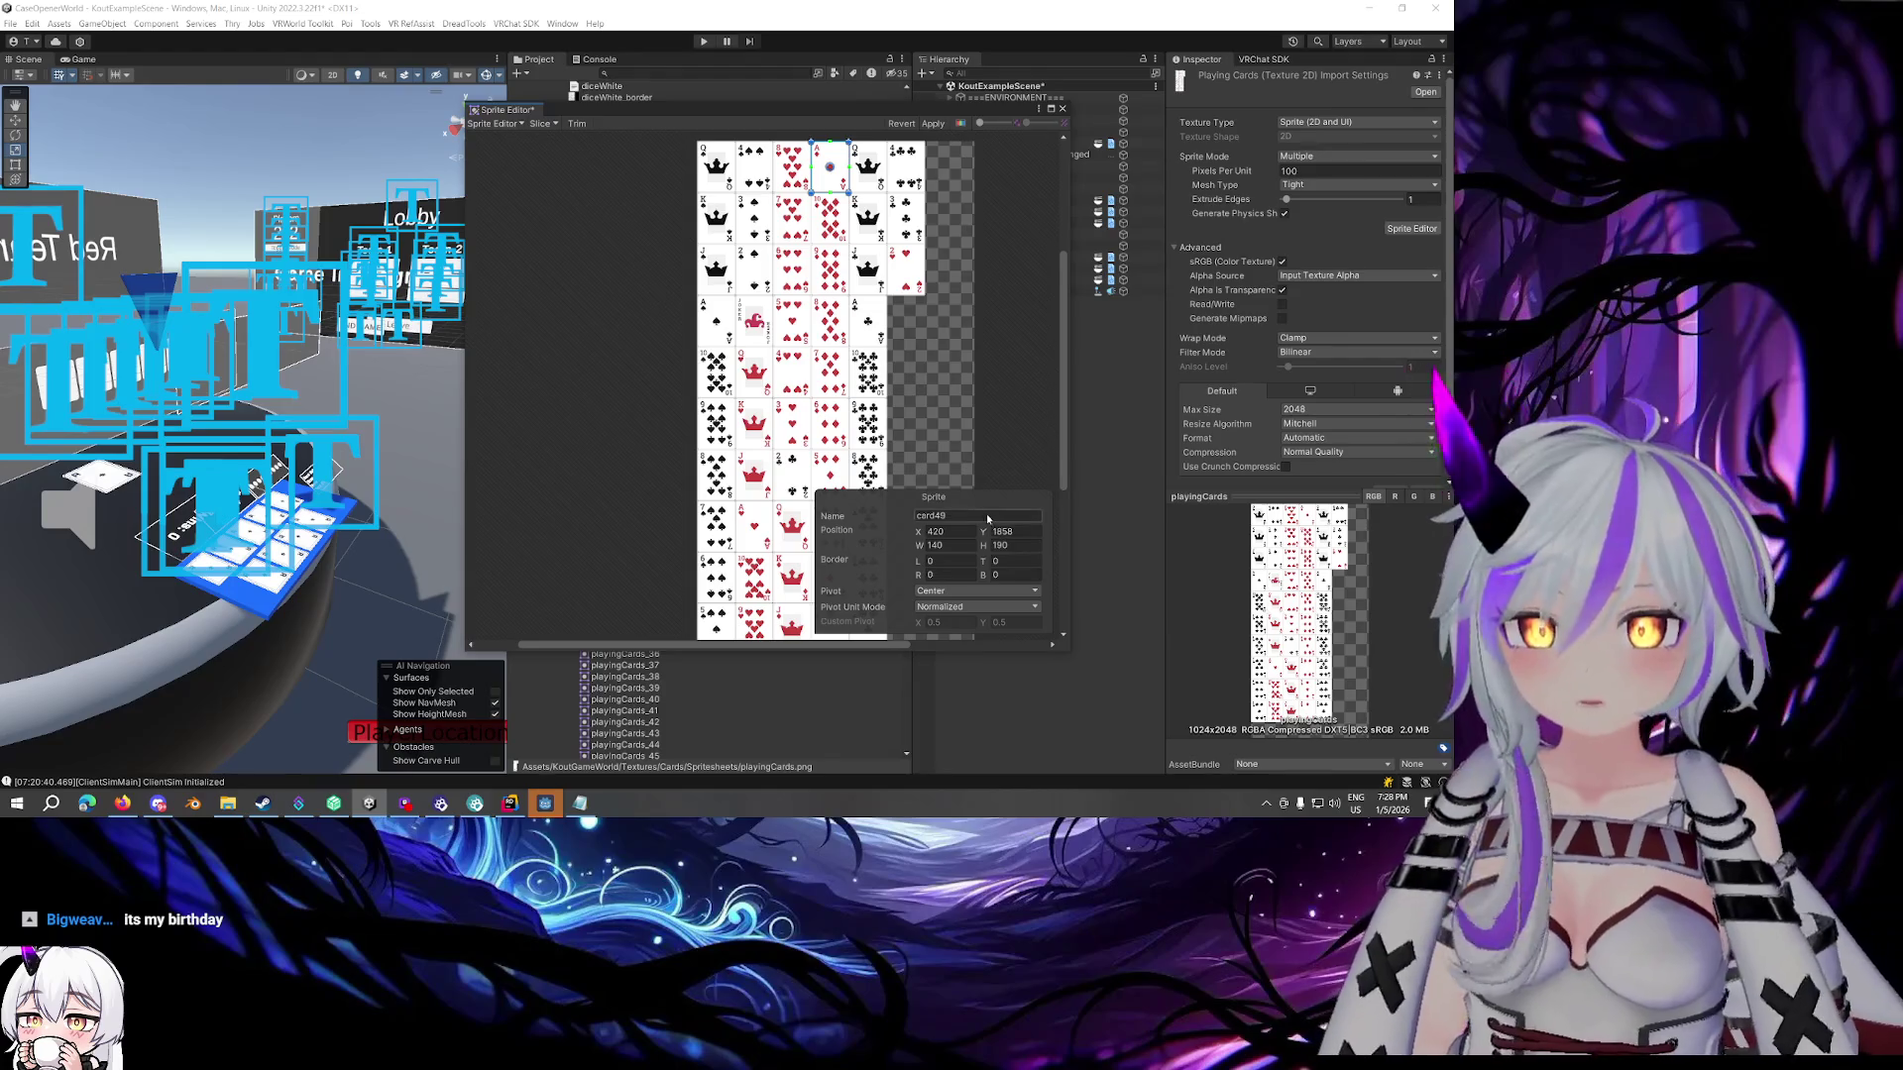
pyautogui.click(836, 226)
pyautogui.click(991, 517)
pyautogui.write('card')
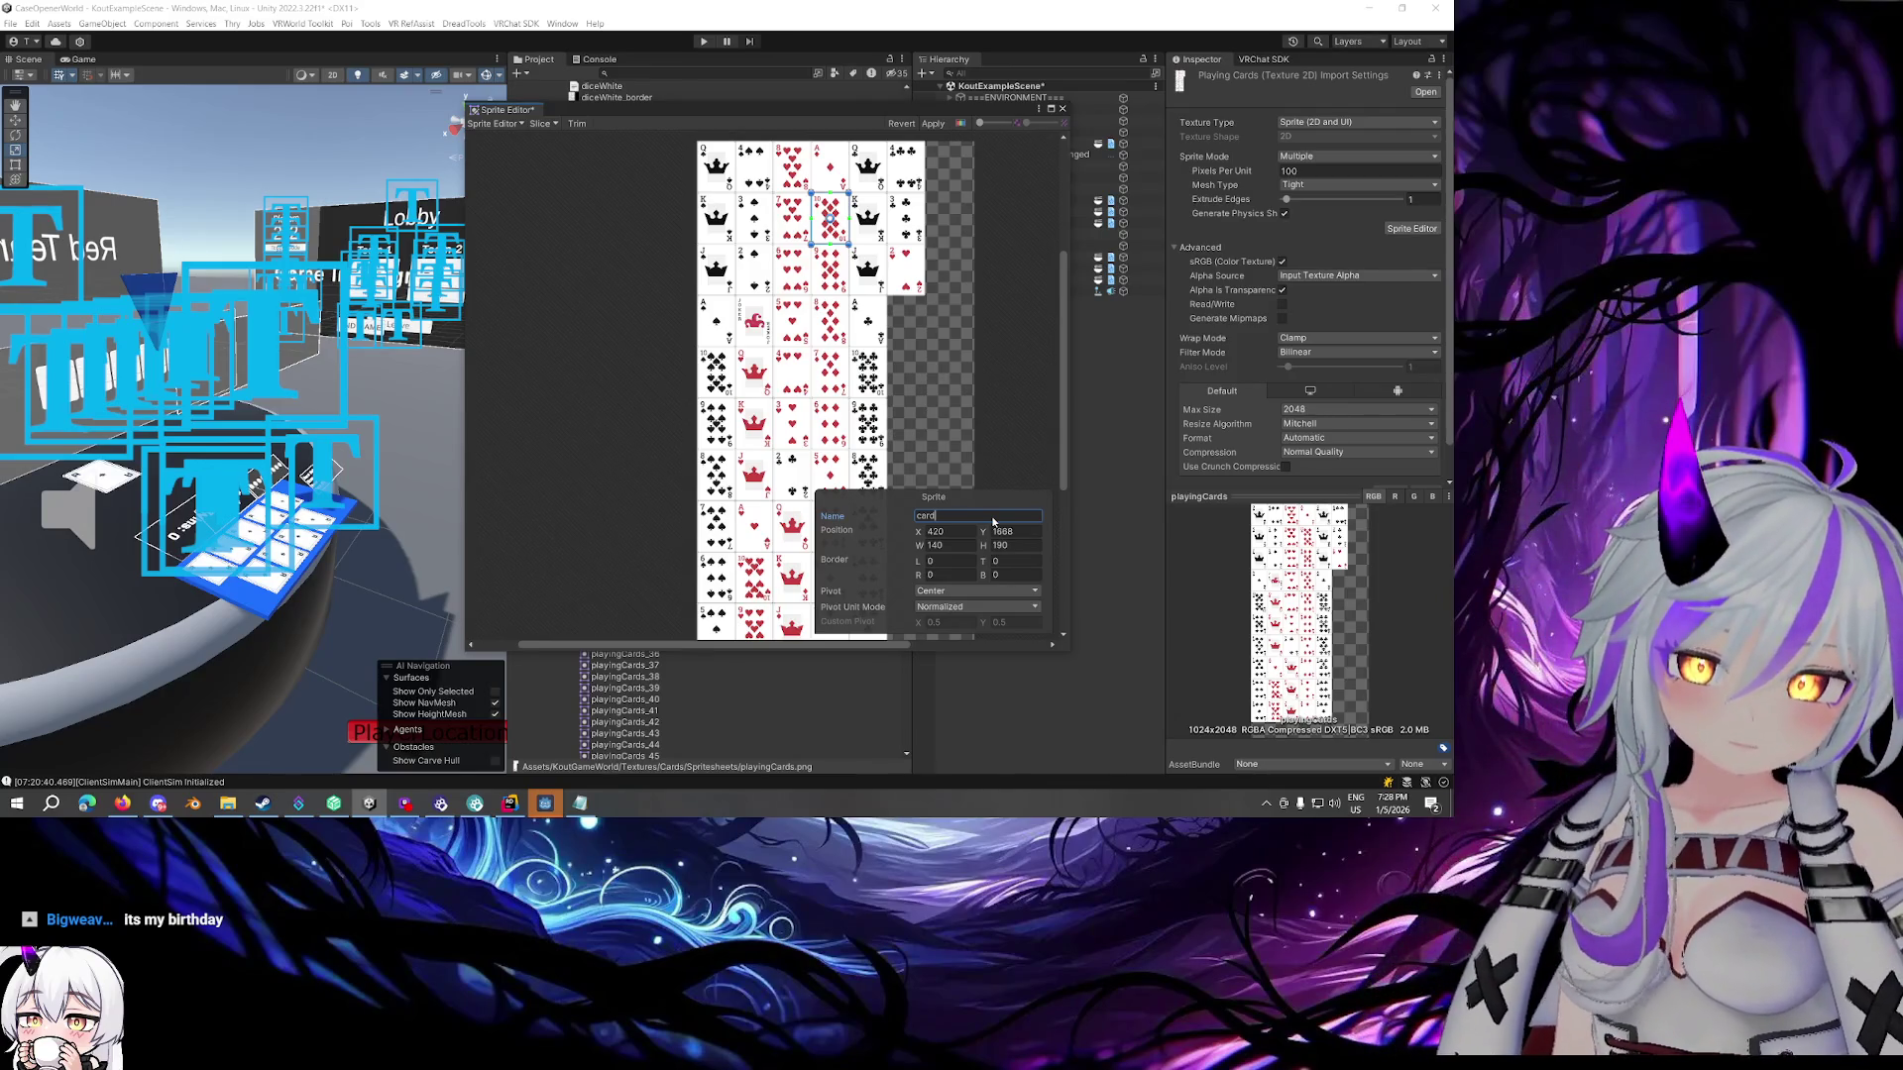
pyautogui.write('33')
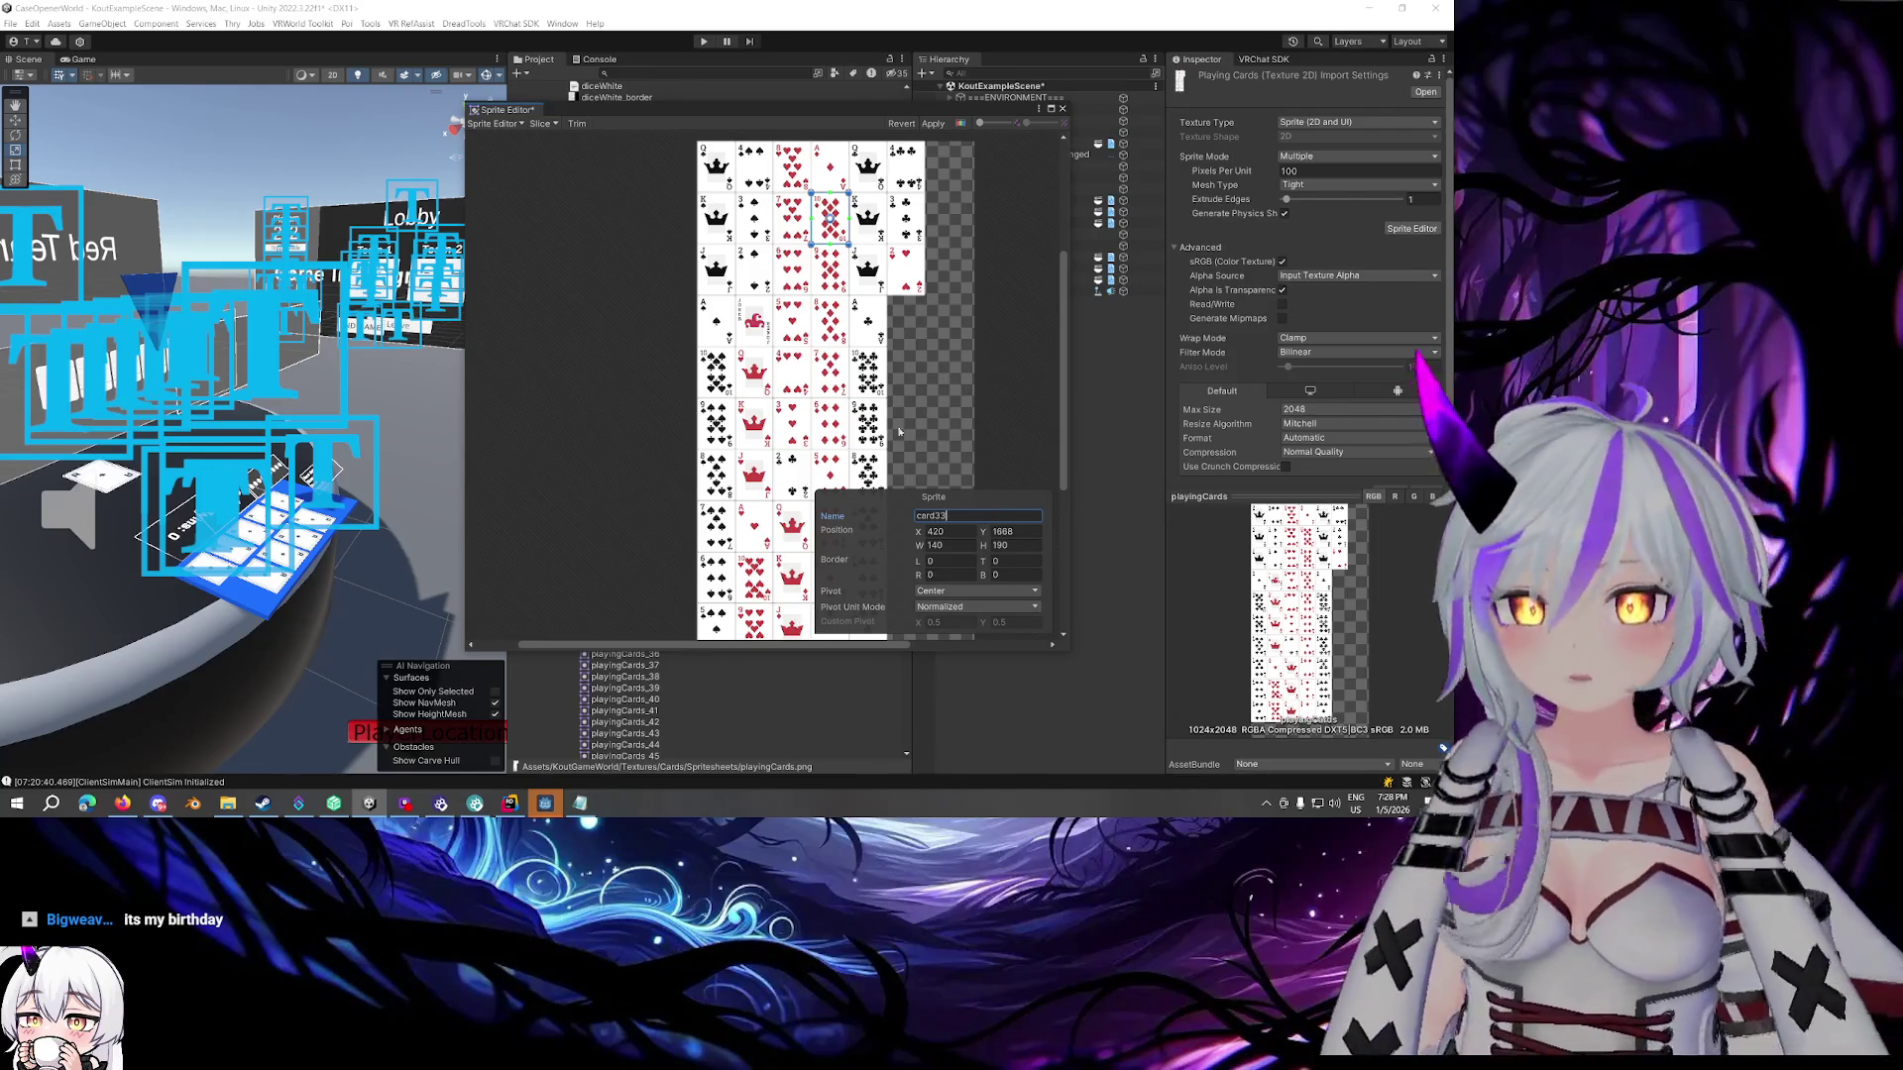
# Name the next three sprites down the column card29, card25 and card21
pyautogui.click(824, 272)
pyautogui.click(984, 518)
pyautogui.write('card')
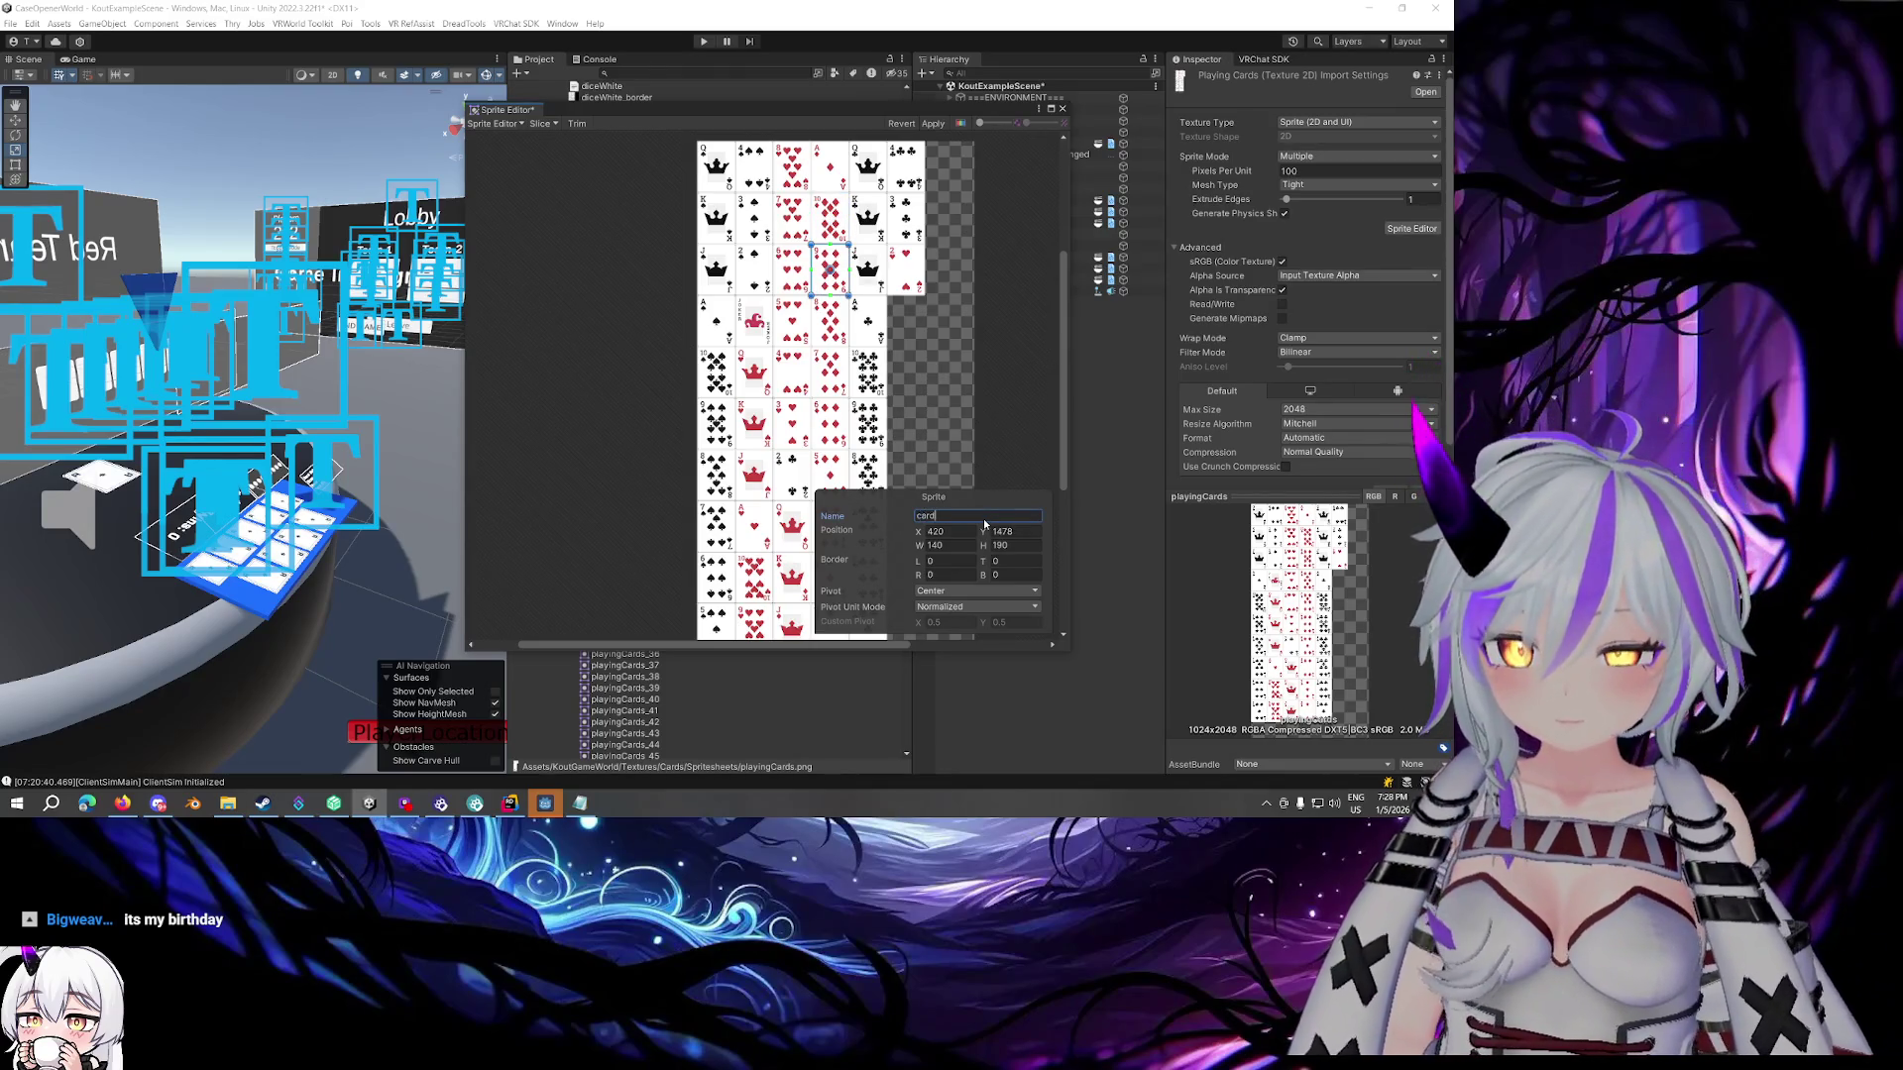
pyautogui.write('29')
pyautogui.click(830, 320)
pyautogui.click(959, 517)
pyautogui.write('card')
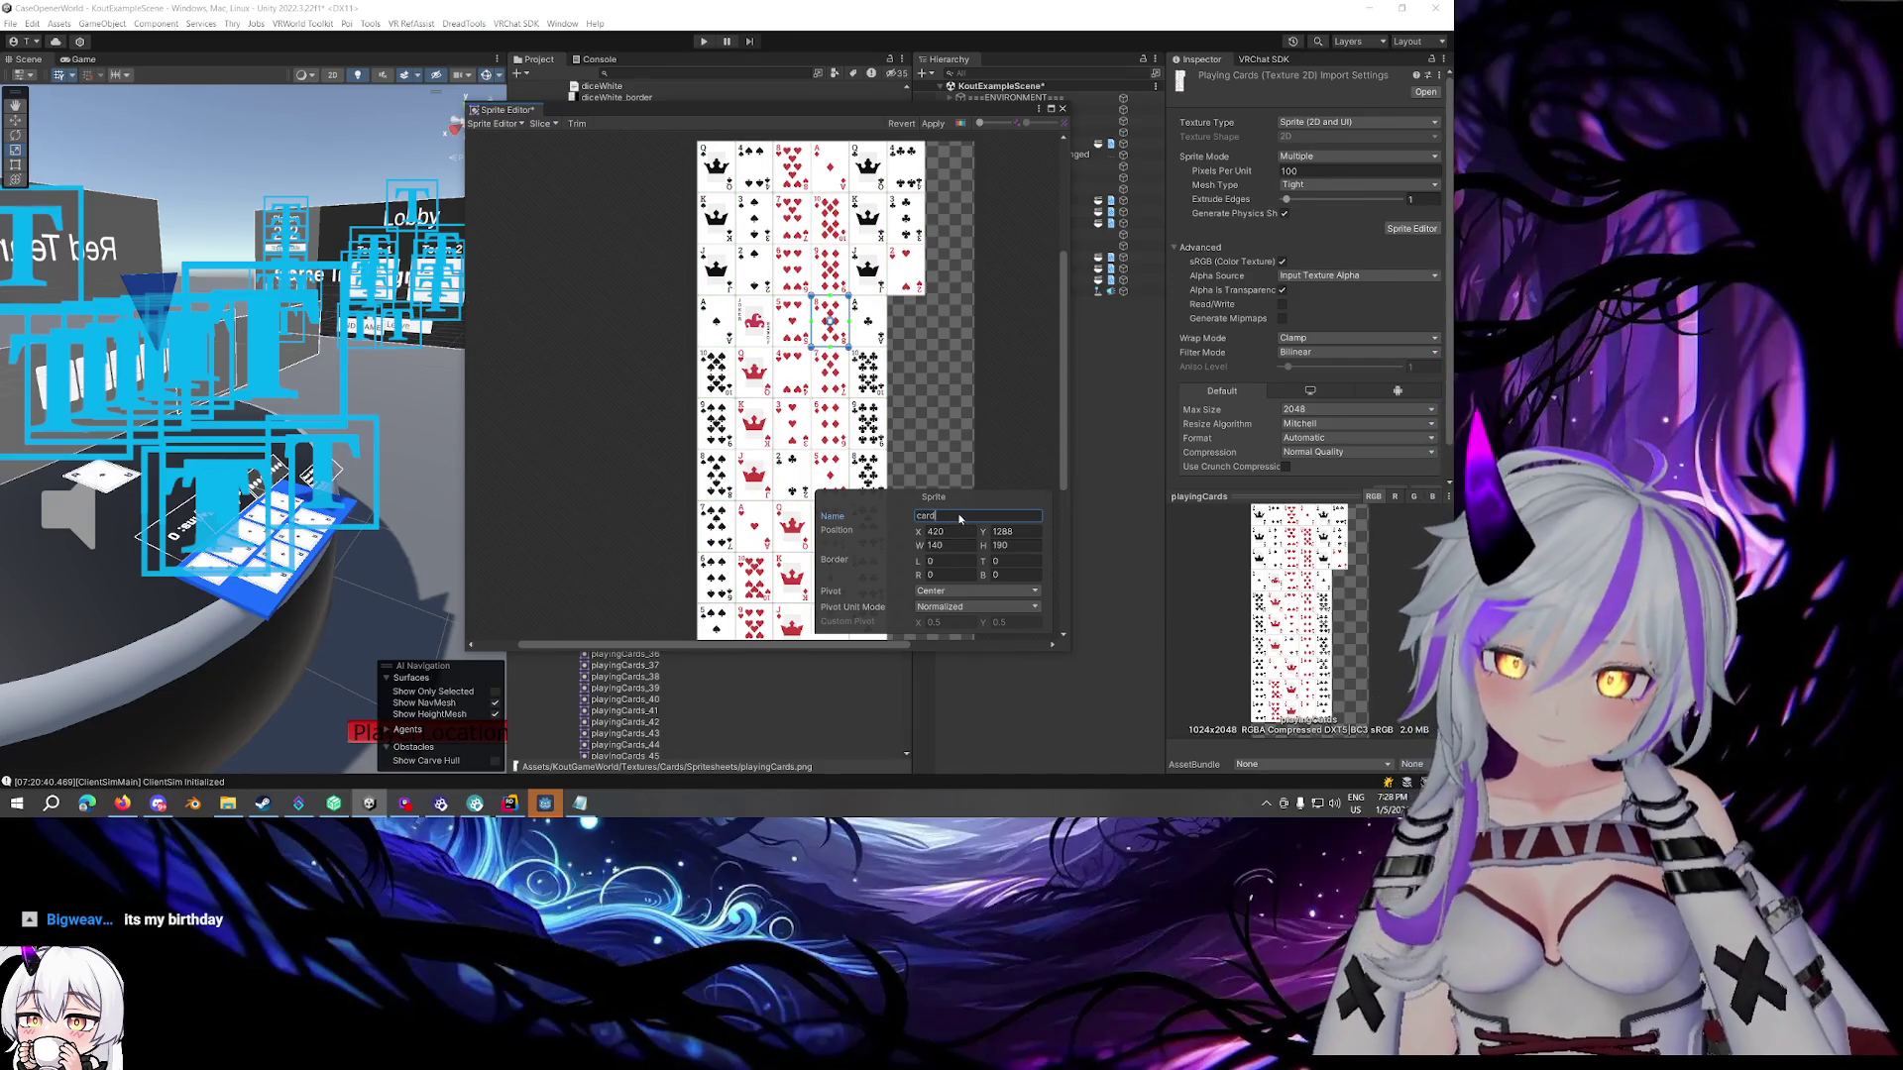
pyautogui.write('25')
pyautogui.click(831, 372)
pyautogui.click(976, 517)
pyautogui.write('card')
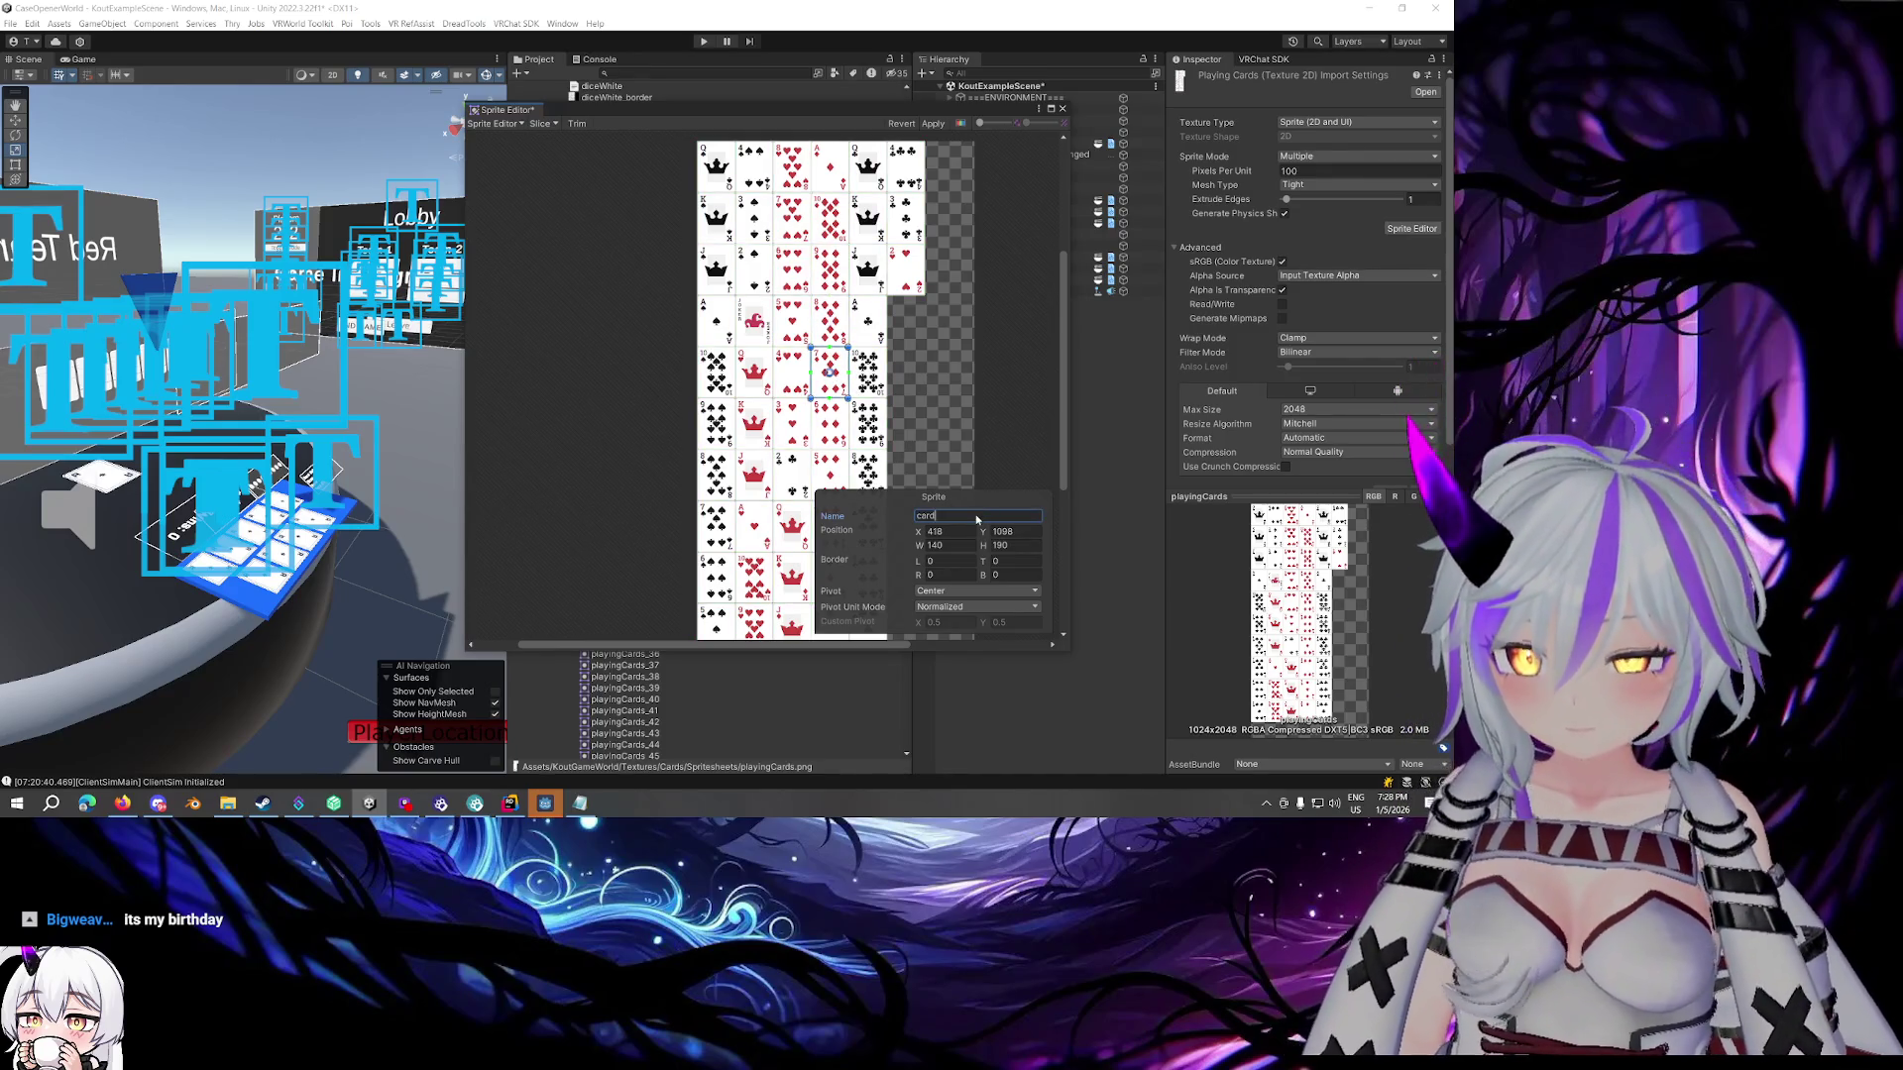
pyautogui.write('21')
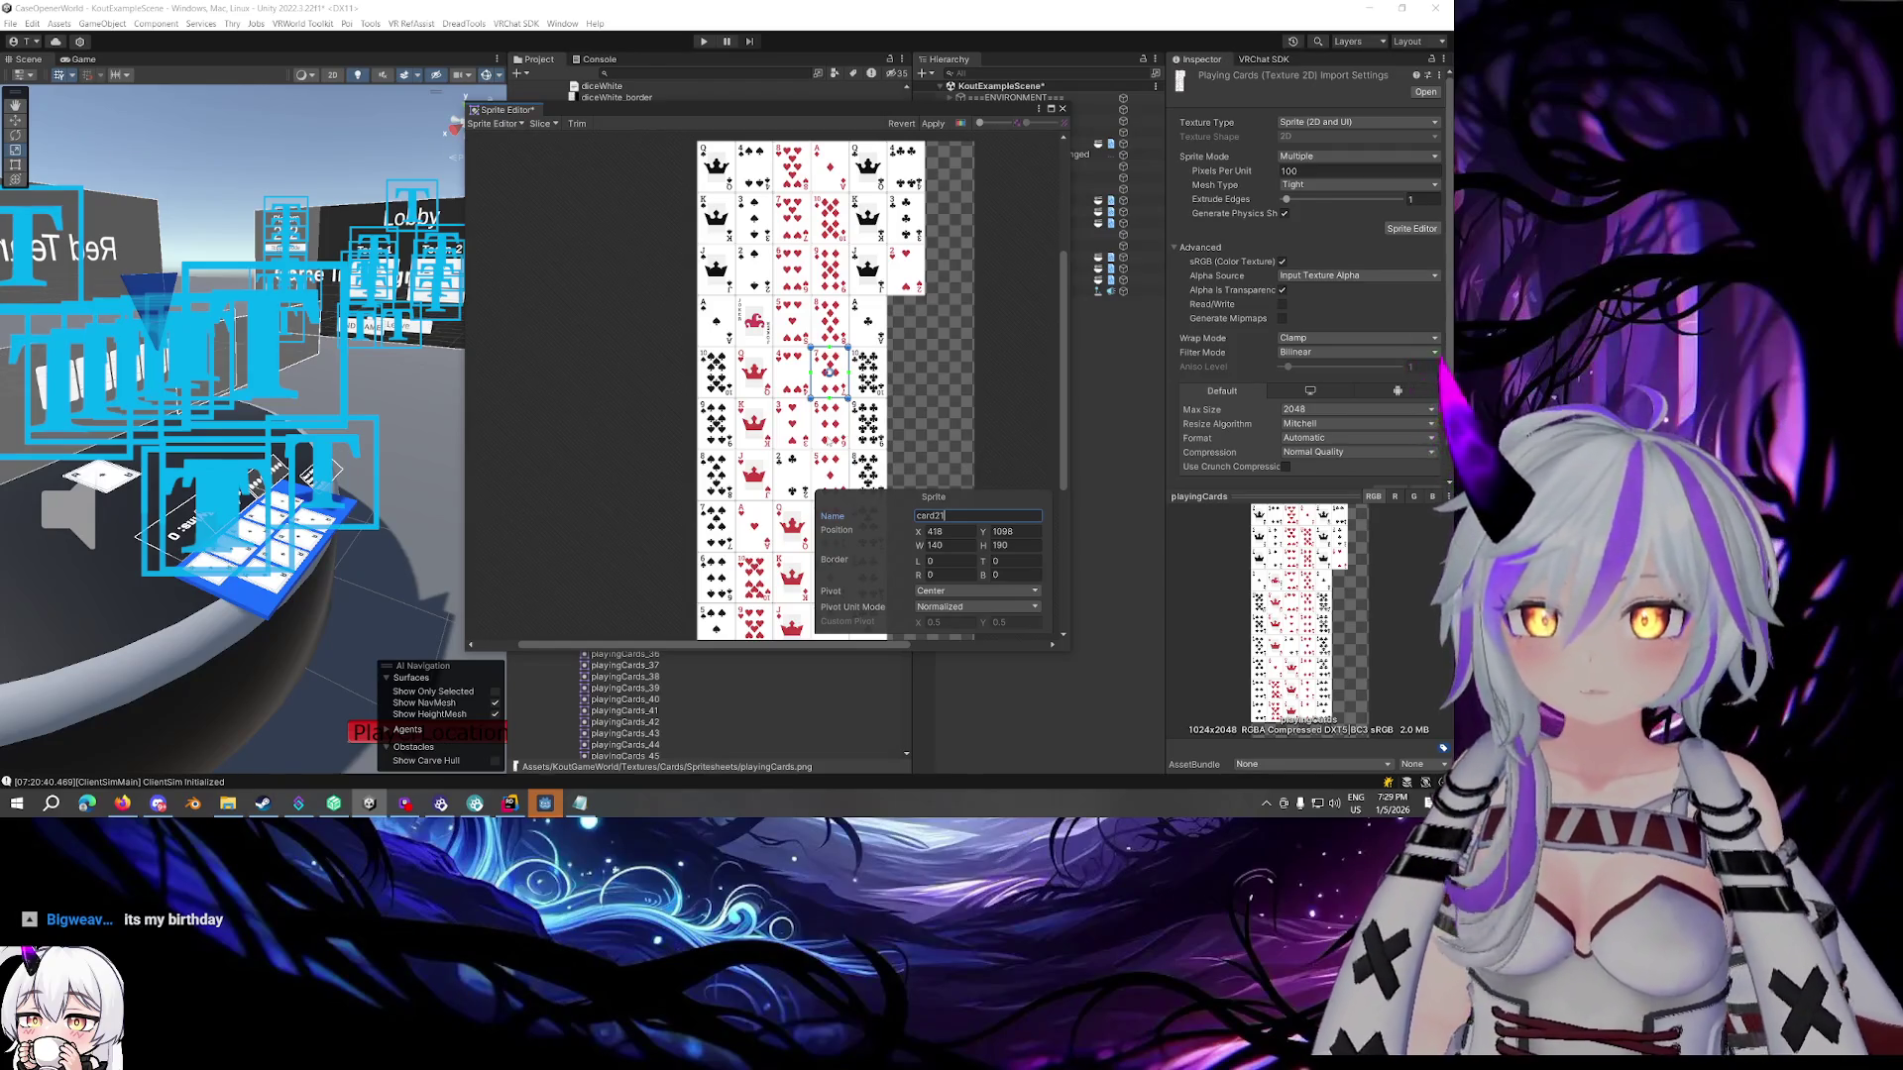
# Rename the following sprites further down, correcting one name to card16
pyautogui.click(830, 424)
pyautogui.doubleClick(997, 516)
pyautogui.write('card')
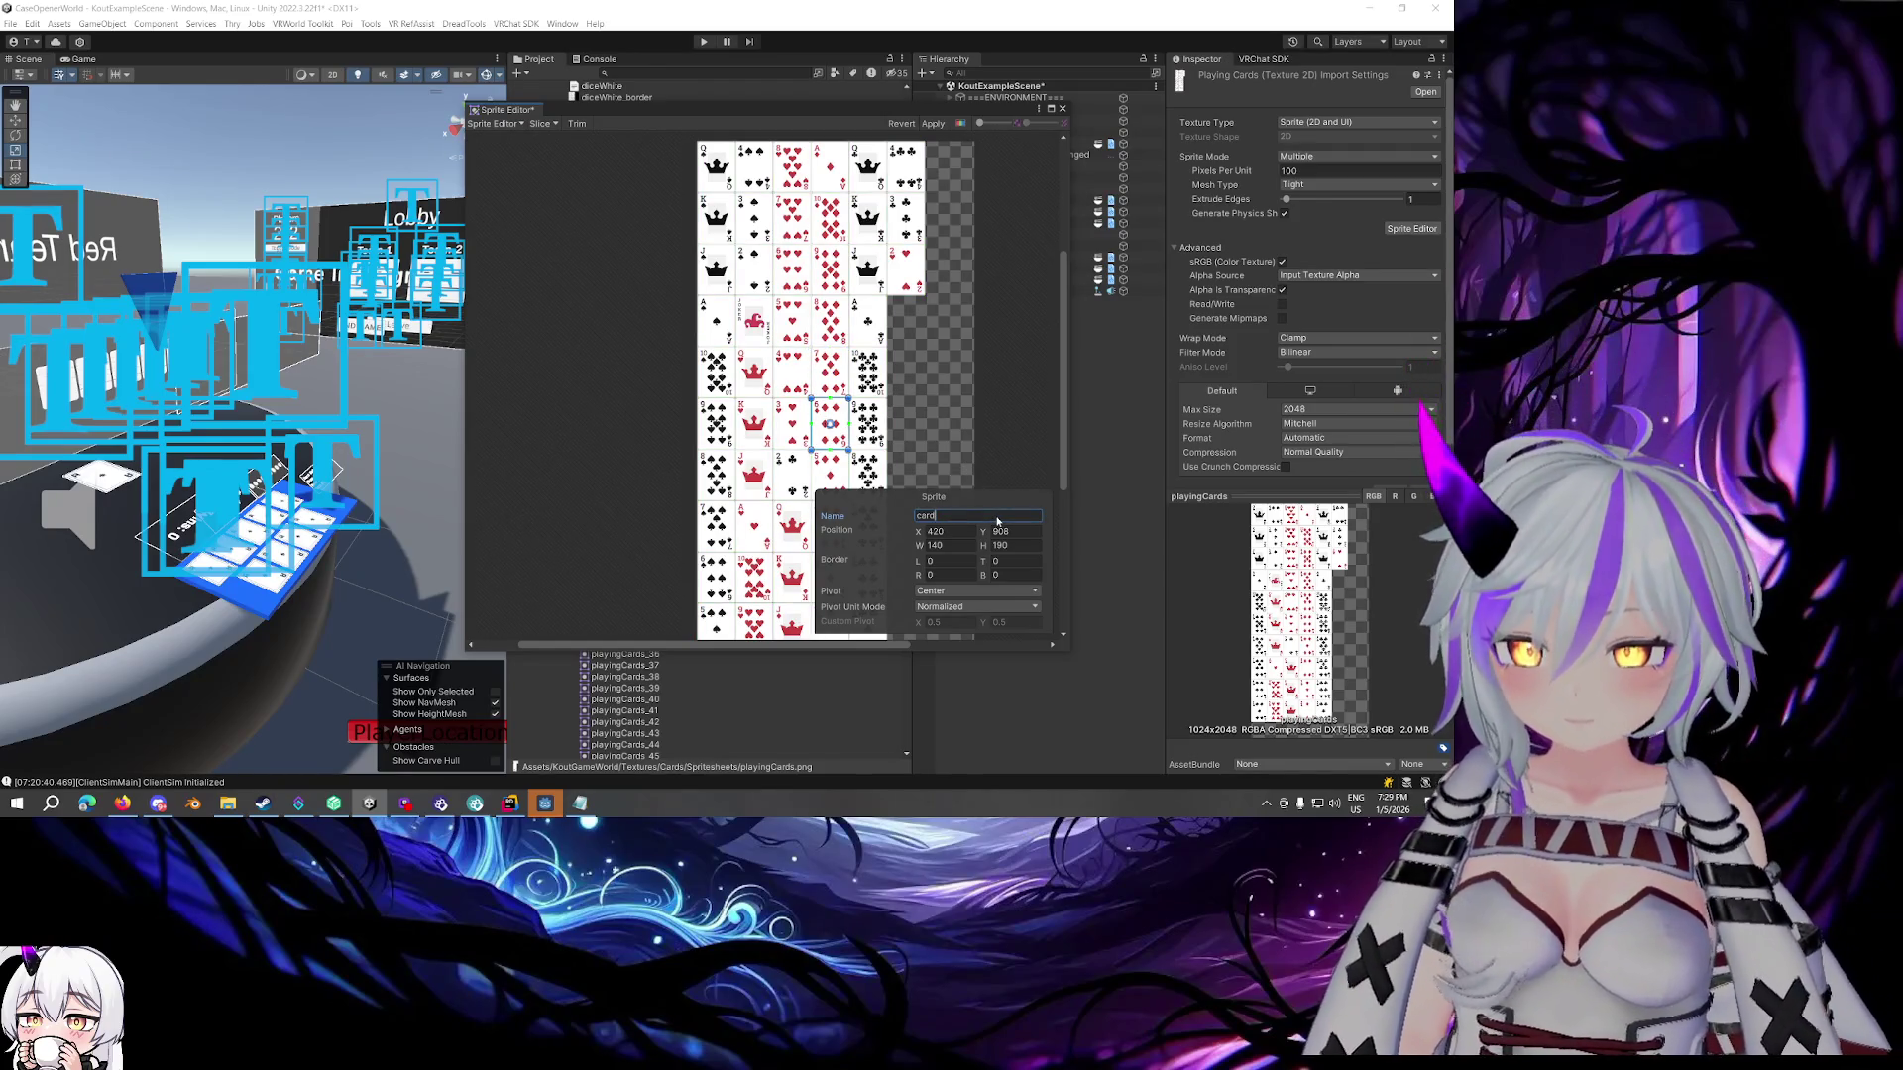
pyautogui.scroll(-3, 930, 394)
pyautogui.click(843, 373)
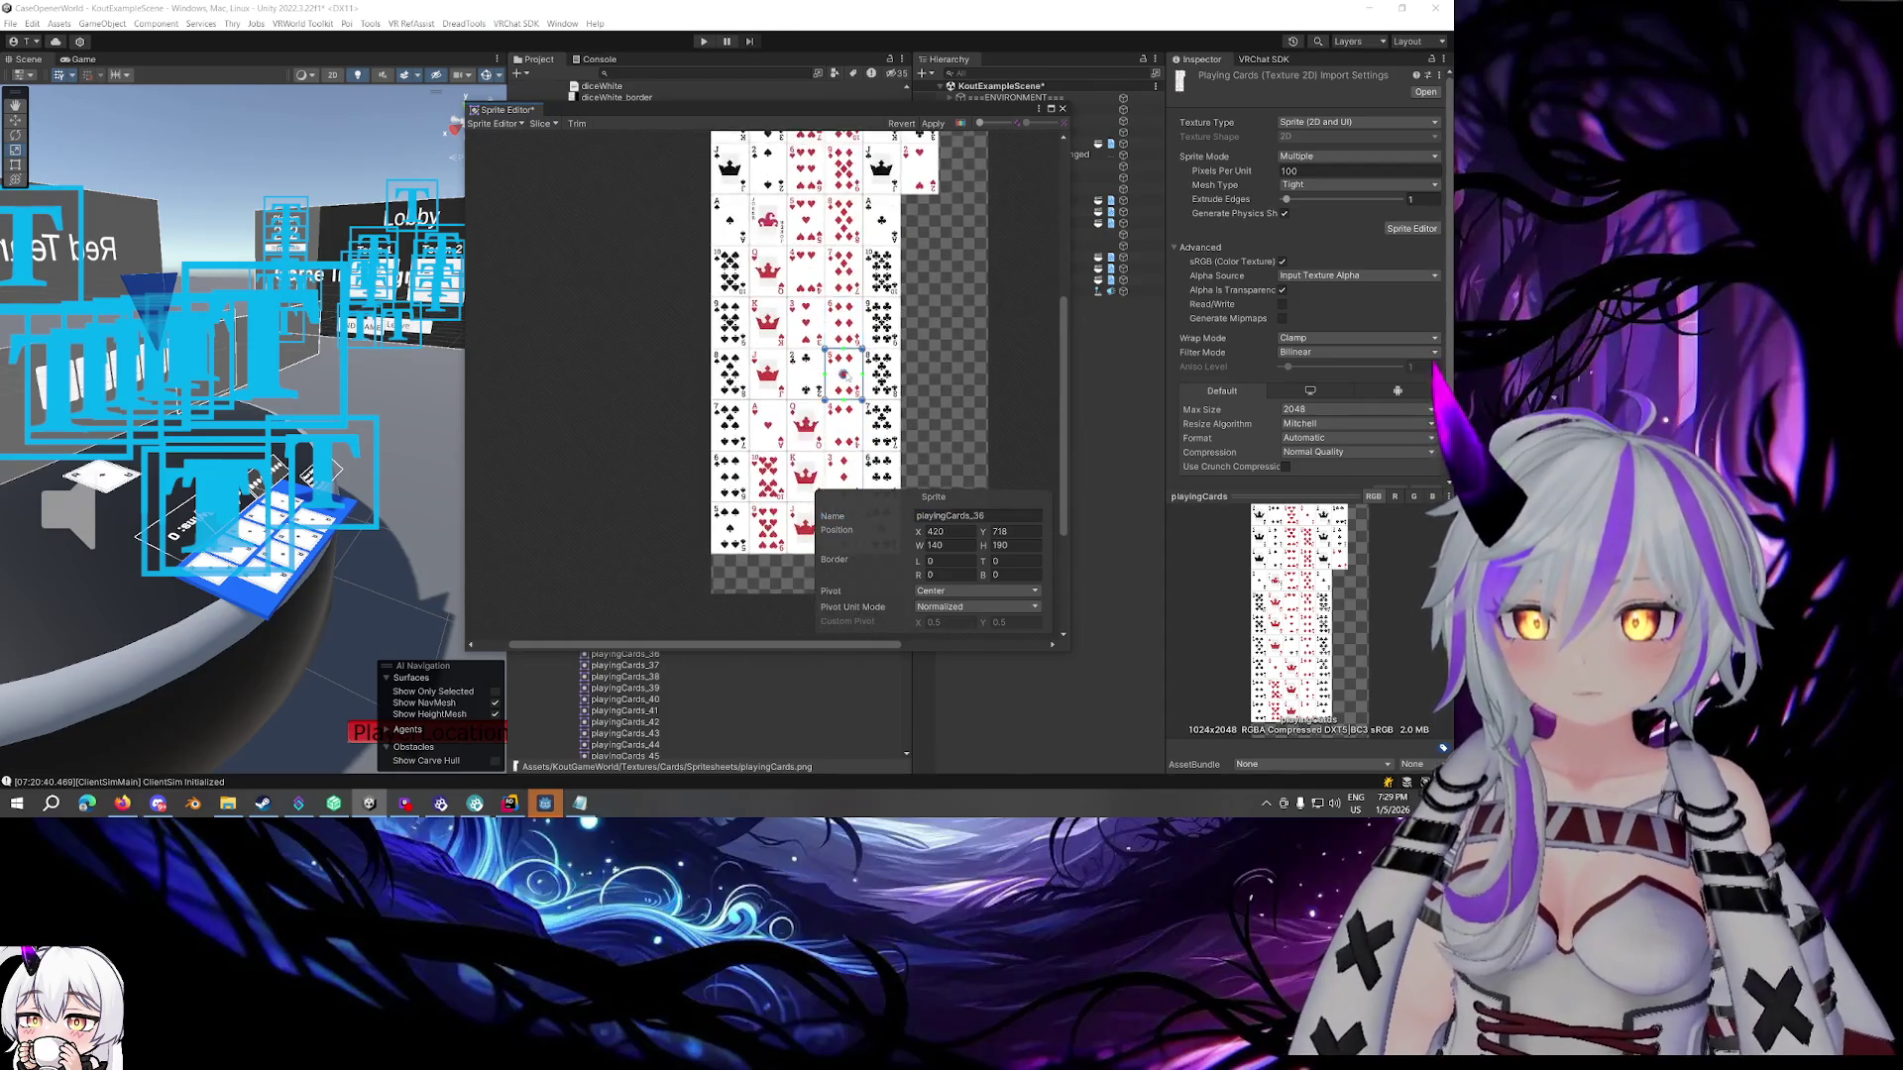
pyautogui.doubleClick(1016, 516)
pyautogui.write('card')
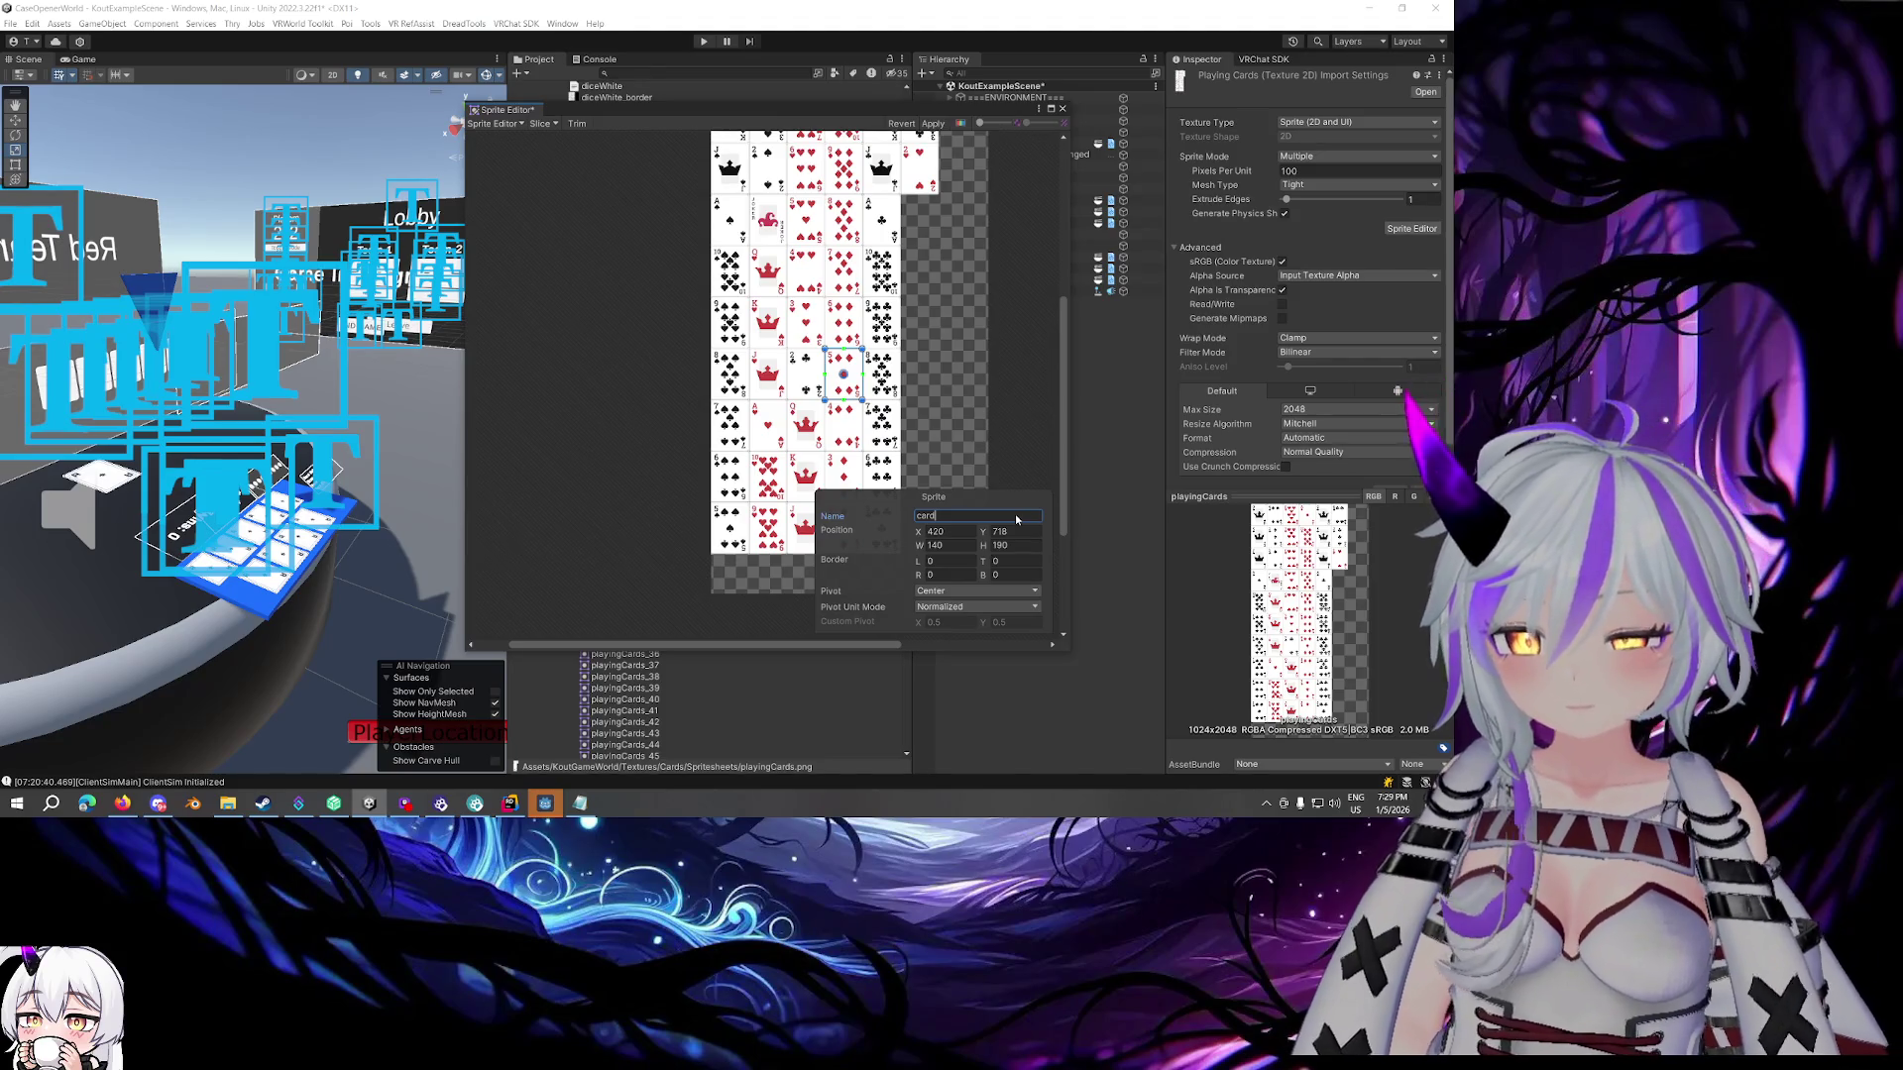
pyautogui.write('14')
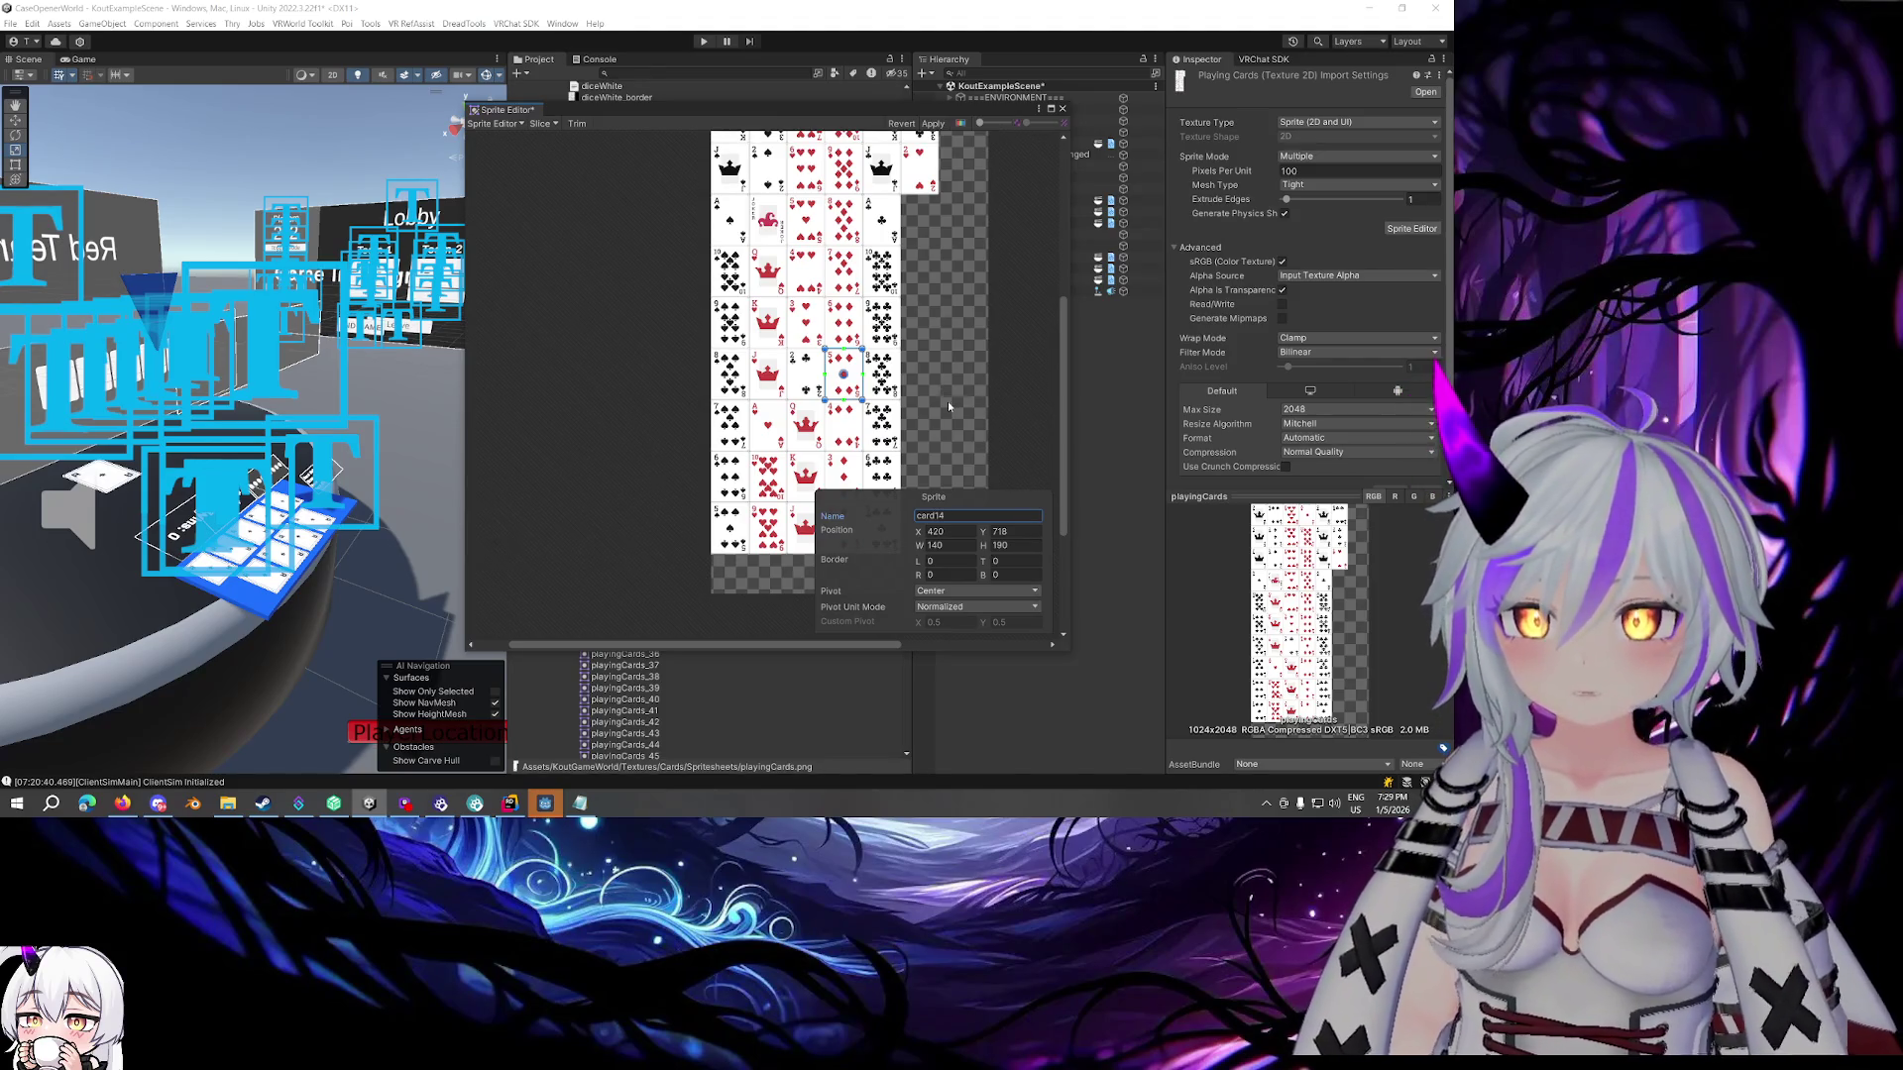
pyautogui.scroll(-1, 948, 401)
pyautogui.moveTo(953, 523); pyautogui.dragTo(937, 519)
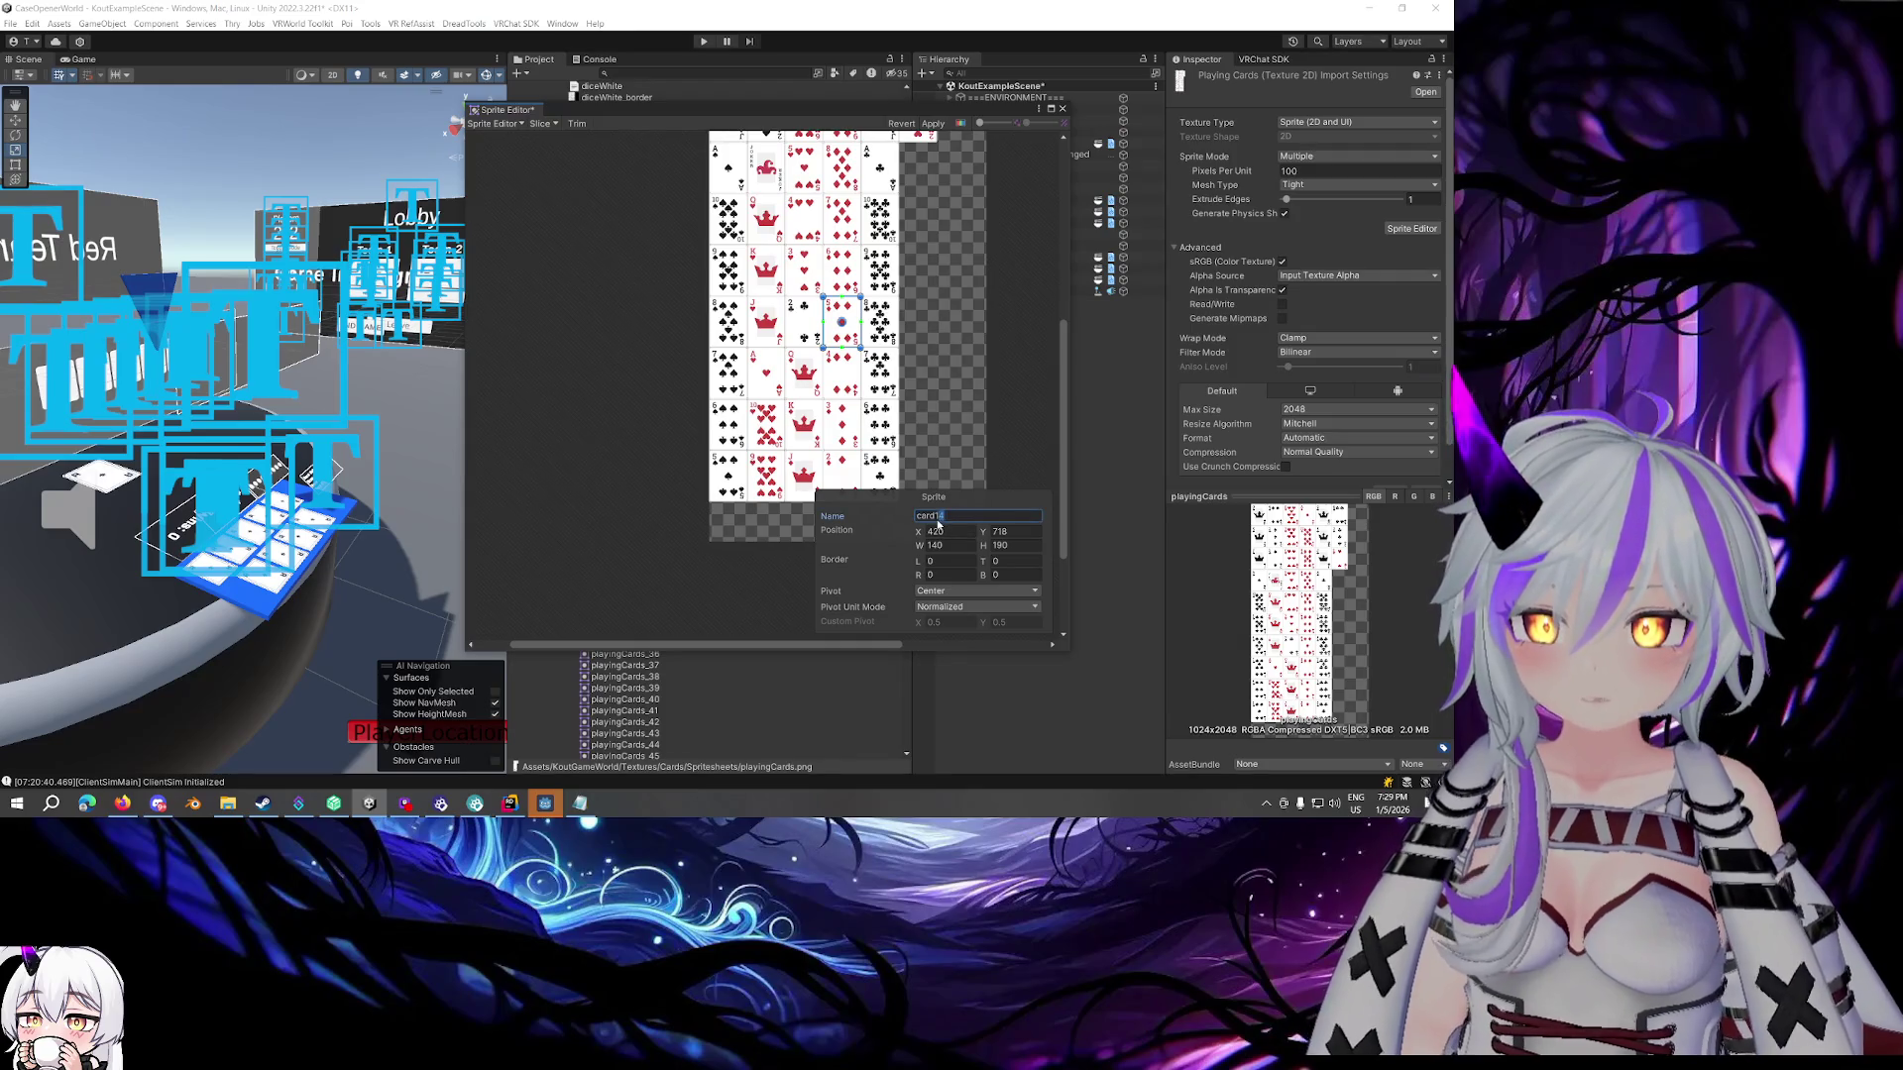
pyautogui.write('6')
pyautogui.press('Return')
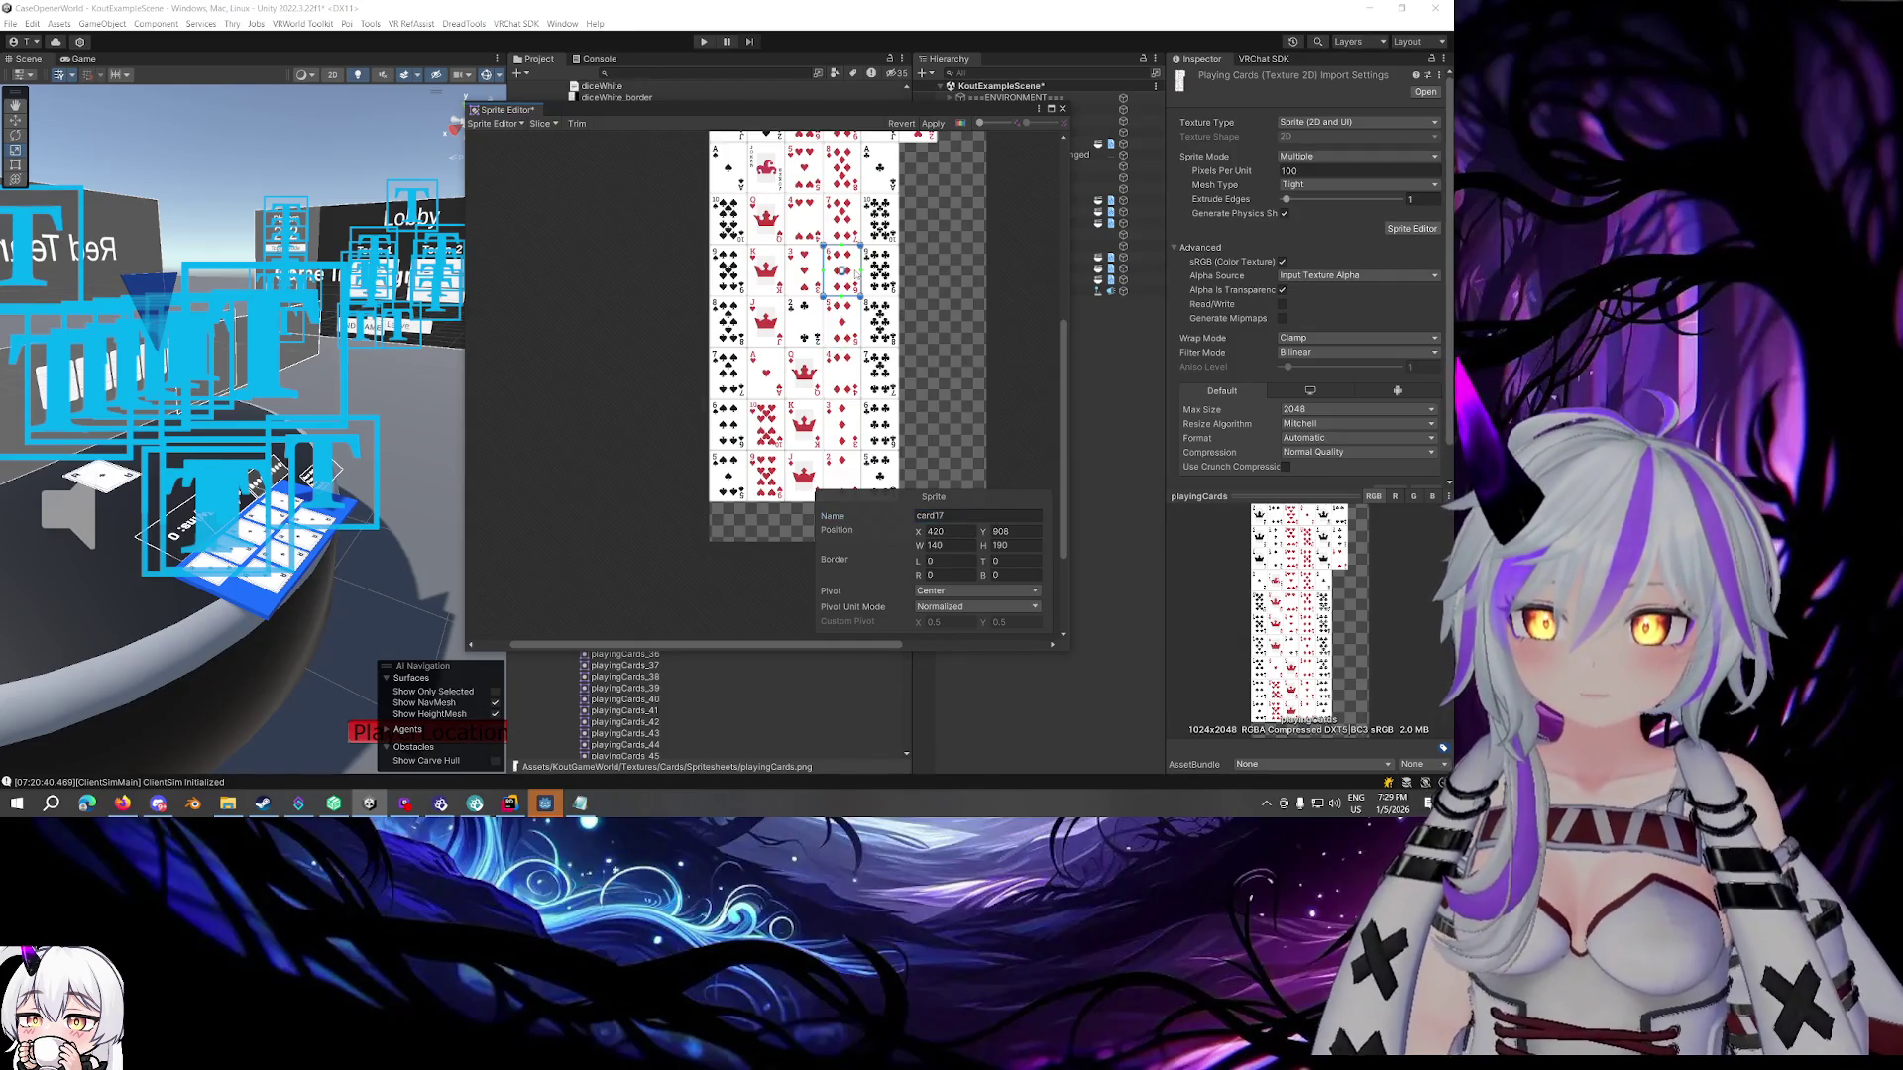
# Name the next sprite card10 and correct the one above it to card13
pyautogui.click(841, 375)
pyautogui.click(990, 516)
pyautogui.write('card')
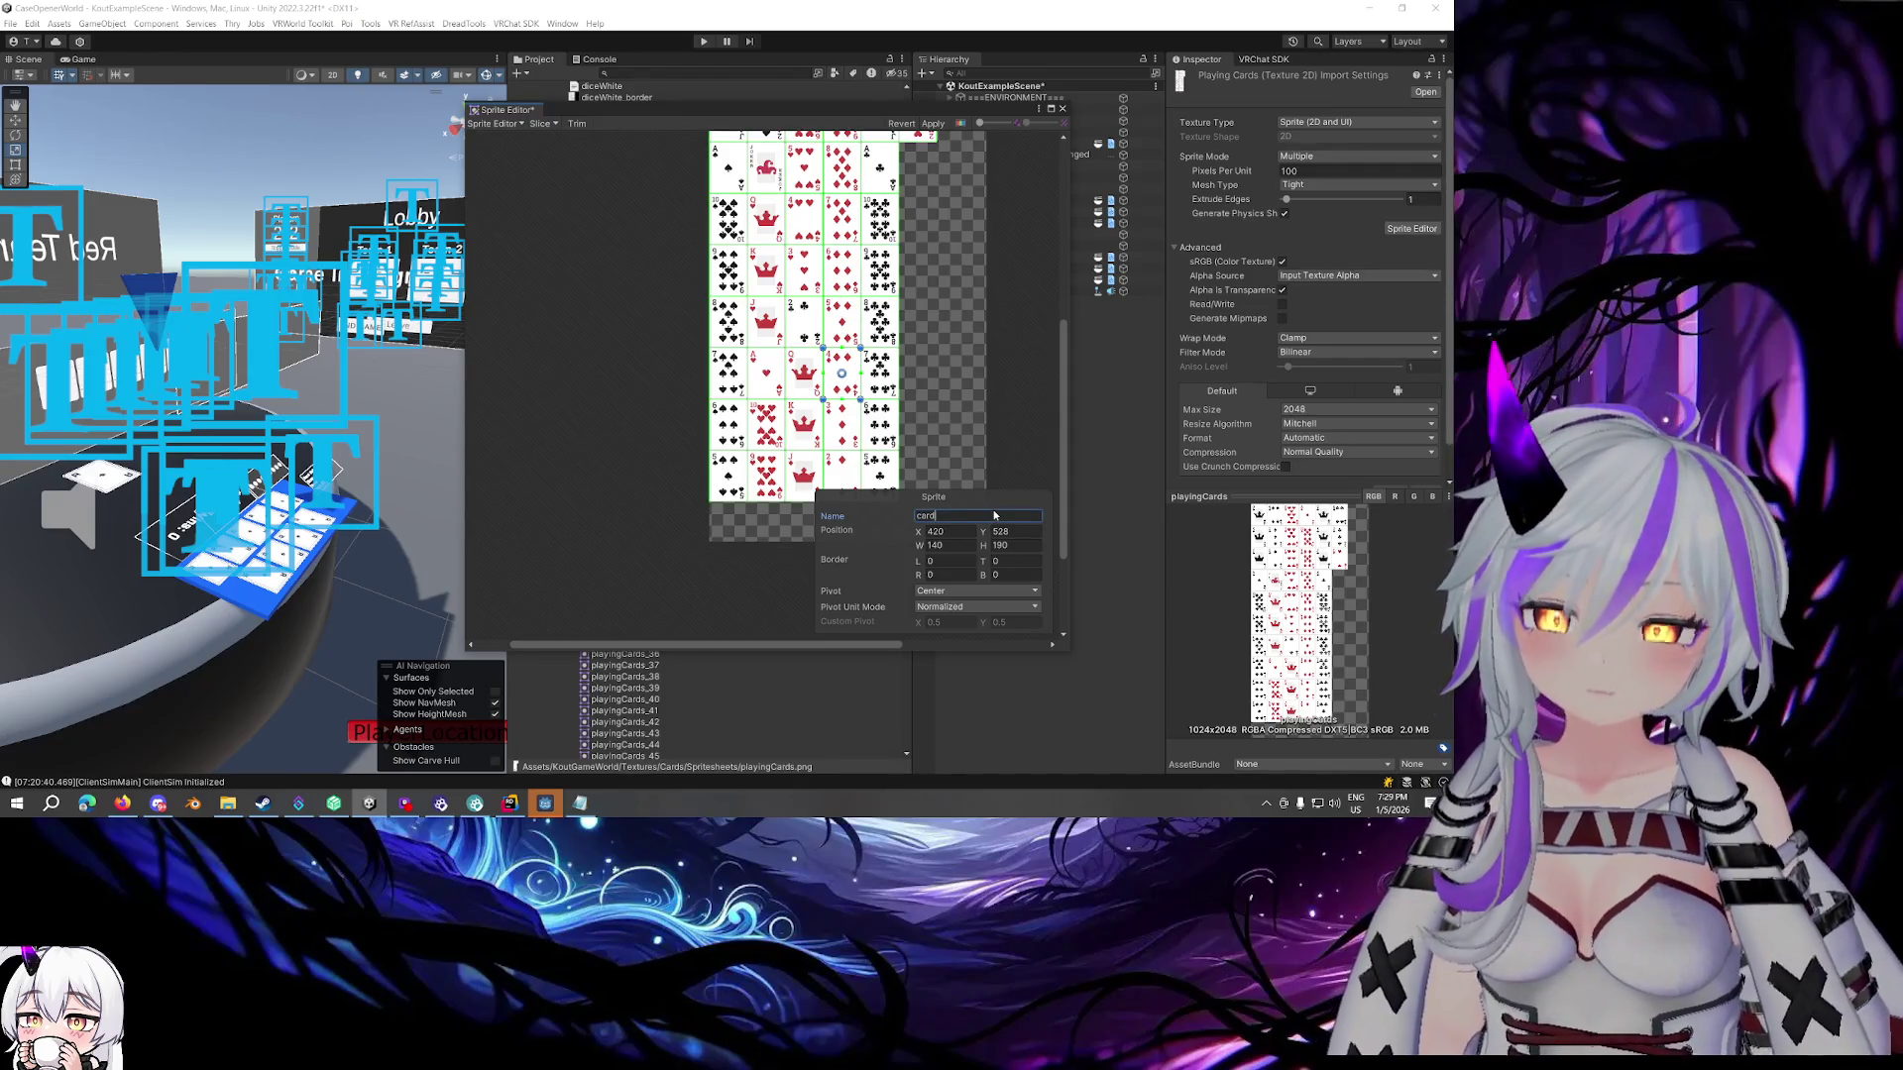
pyautogui.write('10')
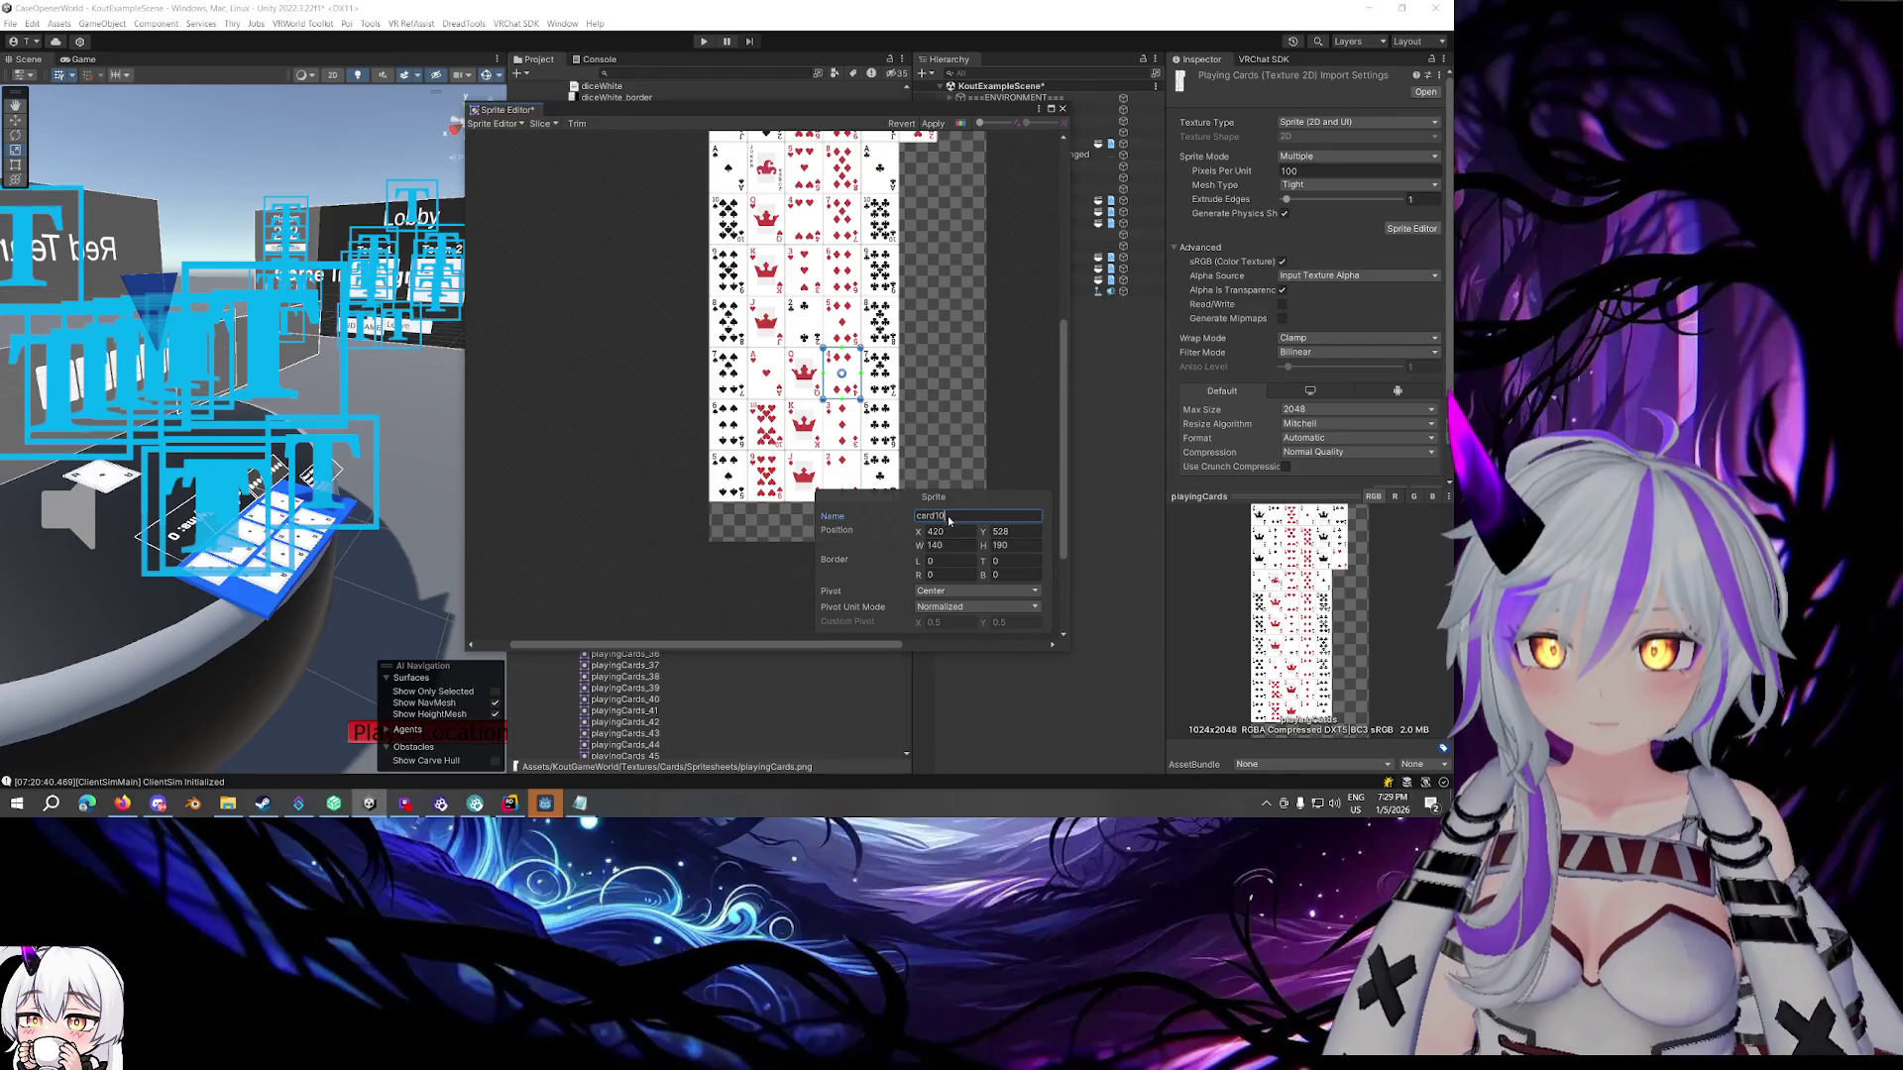
pyautogui.click(837, 315)
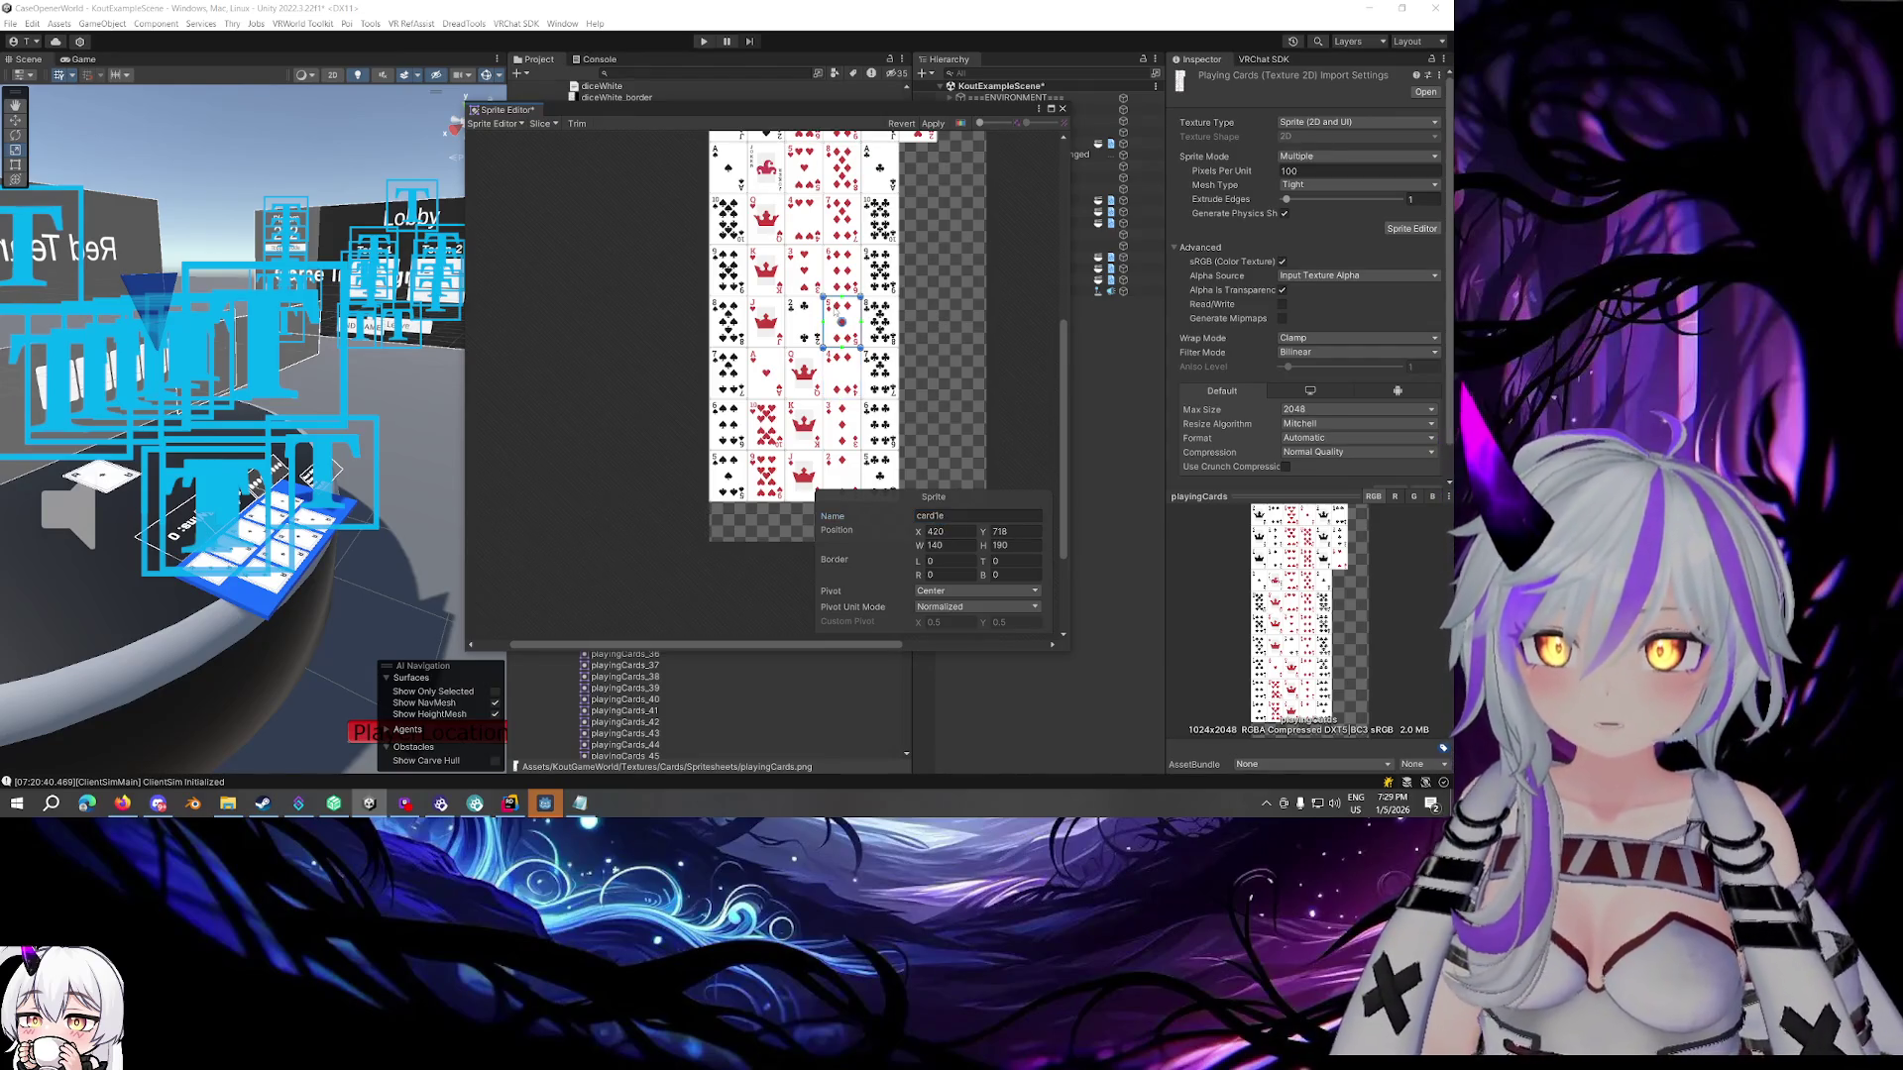
pyautogui.click(936, 516)
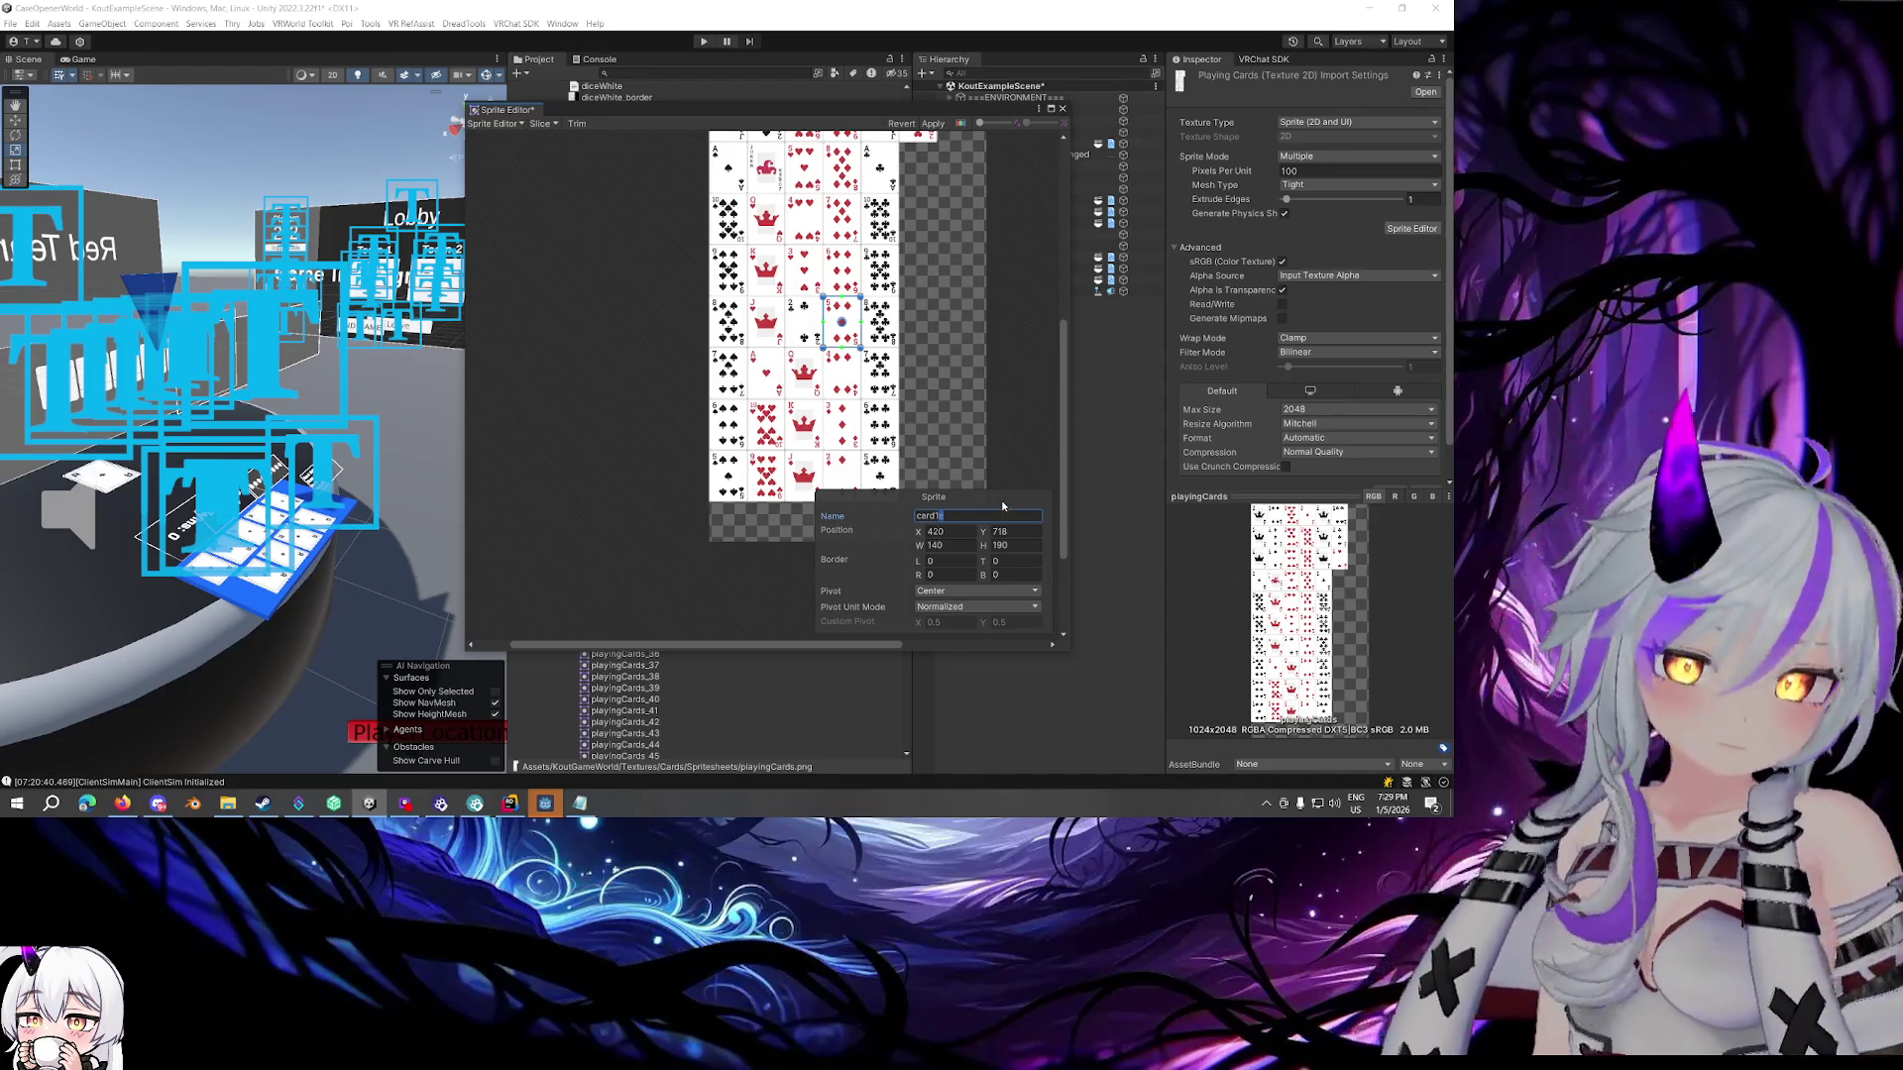
pyautogui.write('3')
# Name the sprite below card9 as card5 and select the bottom card
pyautogui.click(841, 377)
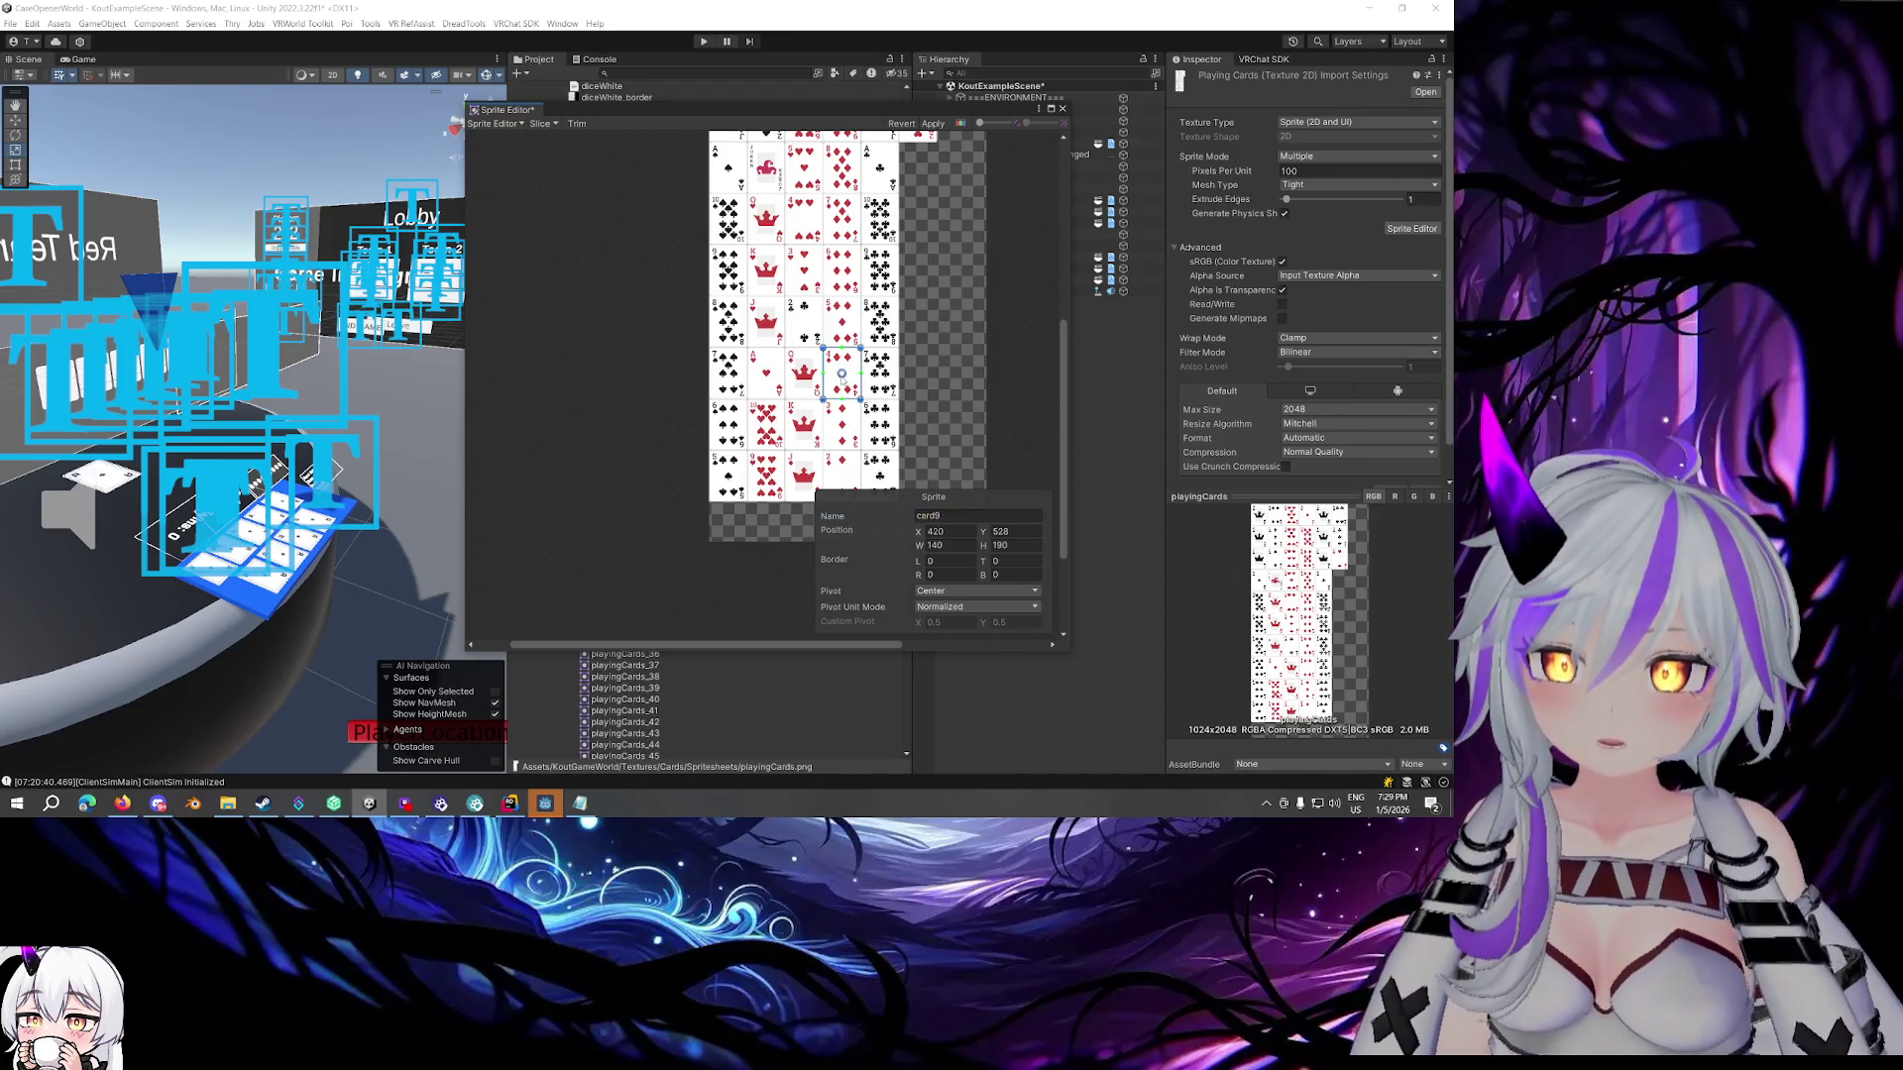
pyautogui.click(840, 263)
pyautogui.click(841, 319)
pyautogui.click(841, 376)
pyautogui.click(841, 426)
pyautogui.click(981, 515)
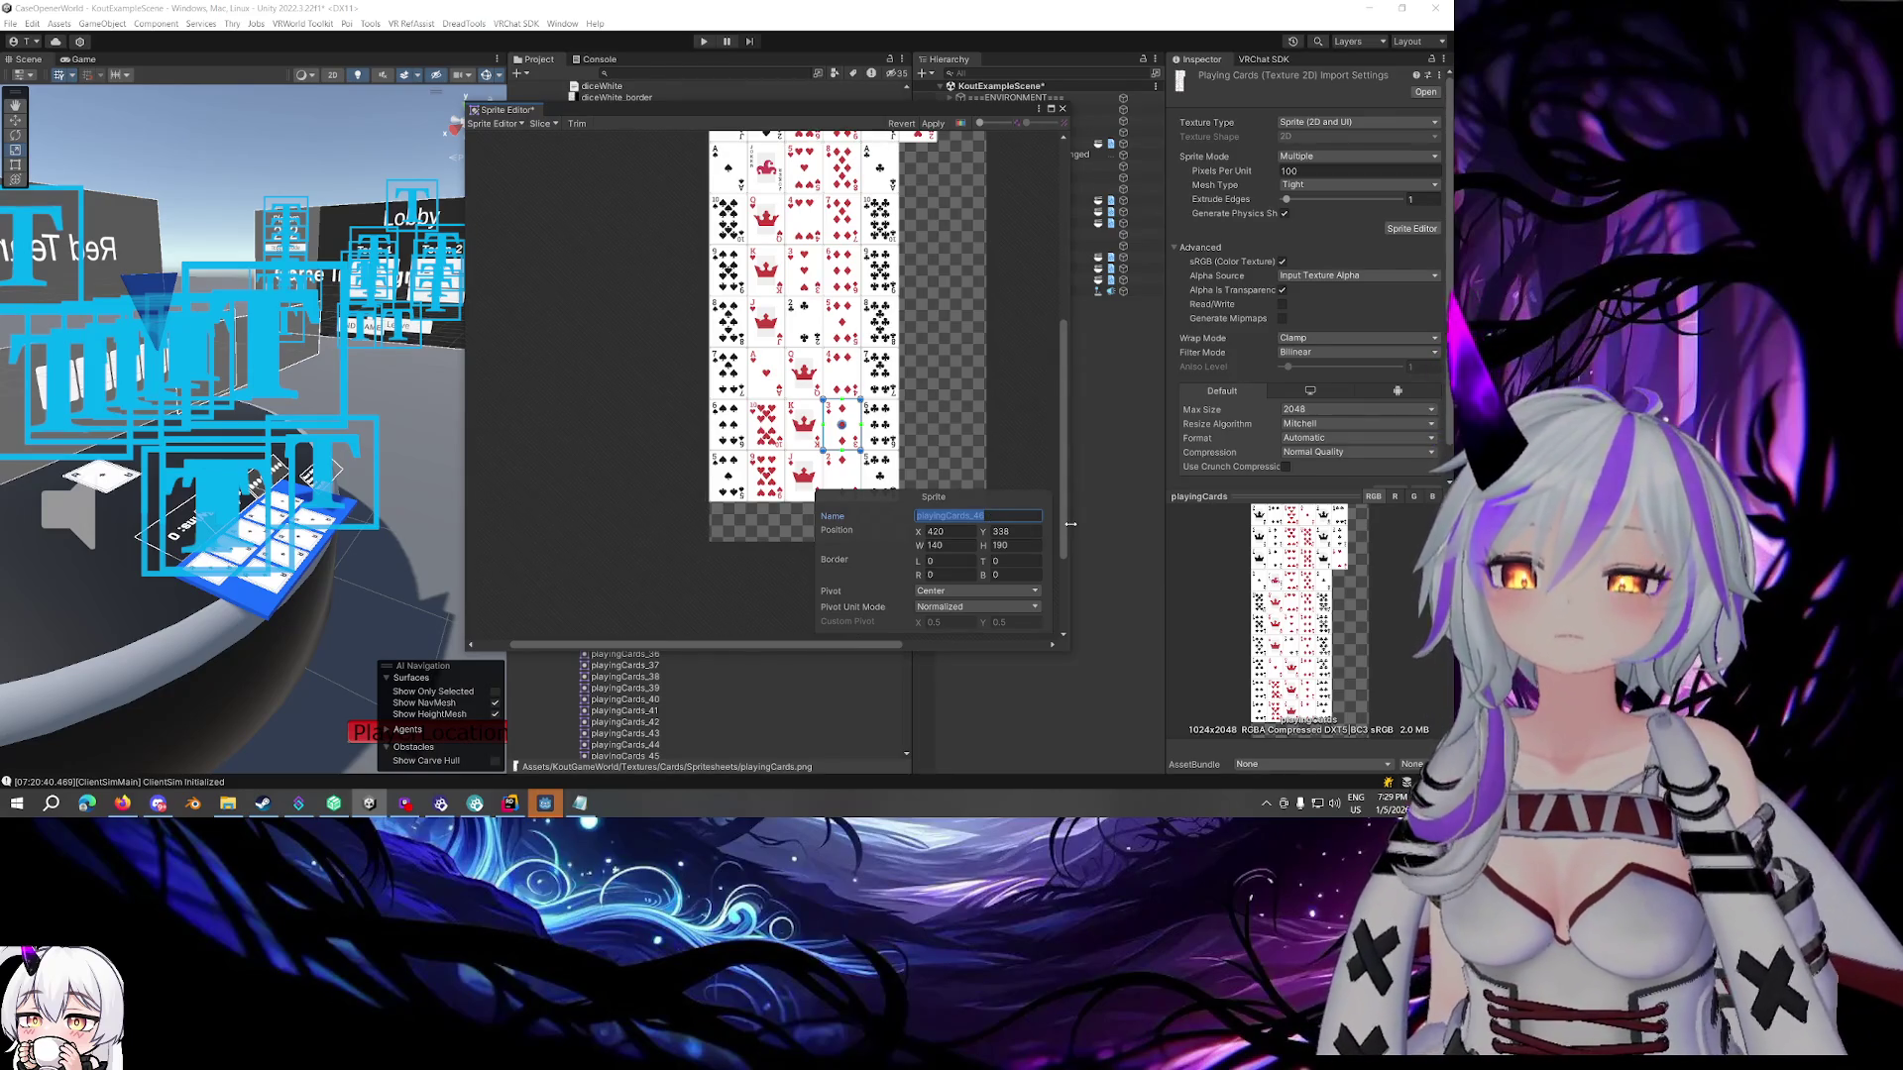
pyautogui.write('card5')
pyautogui.click(833, 466)
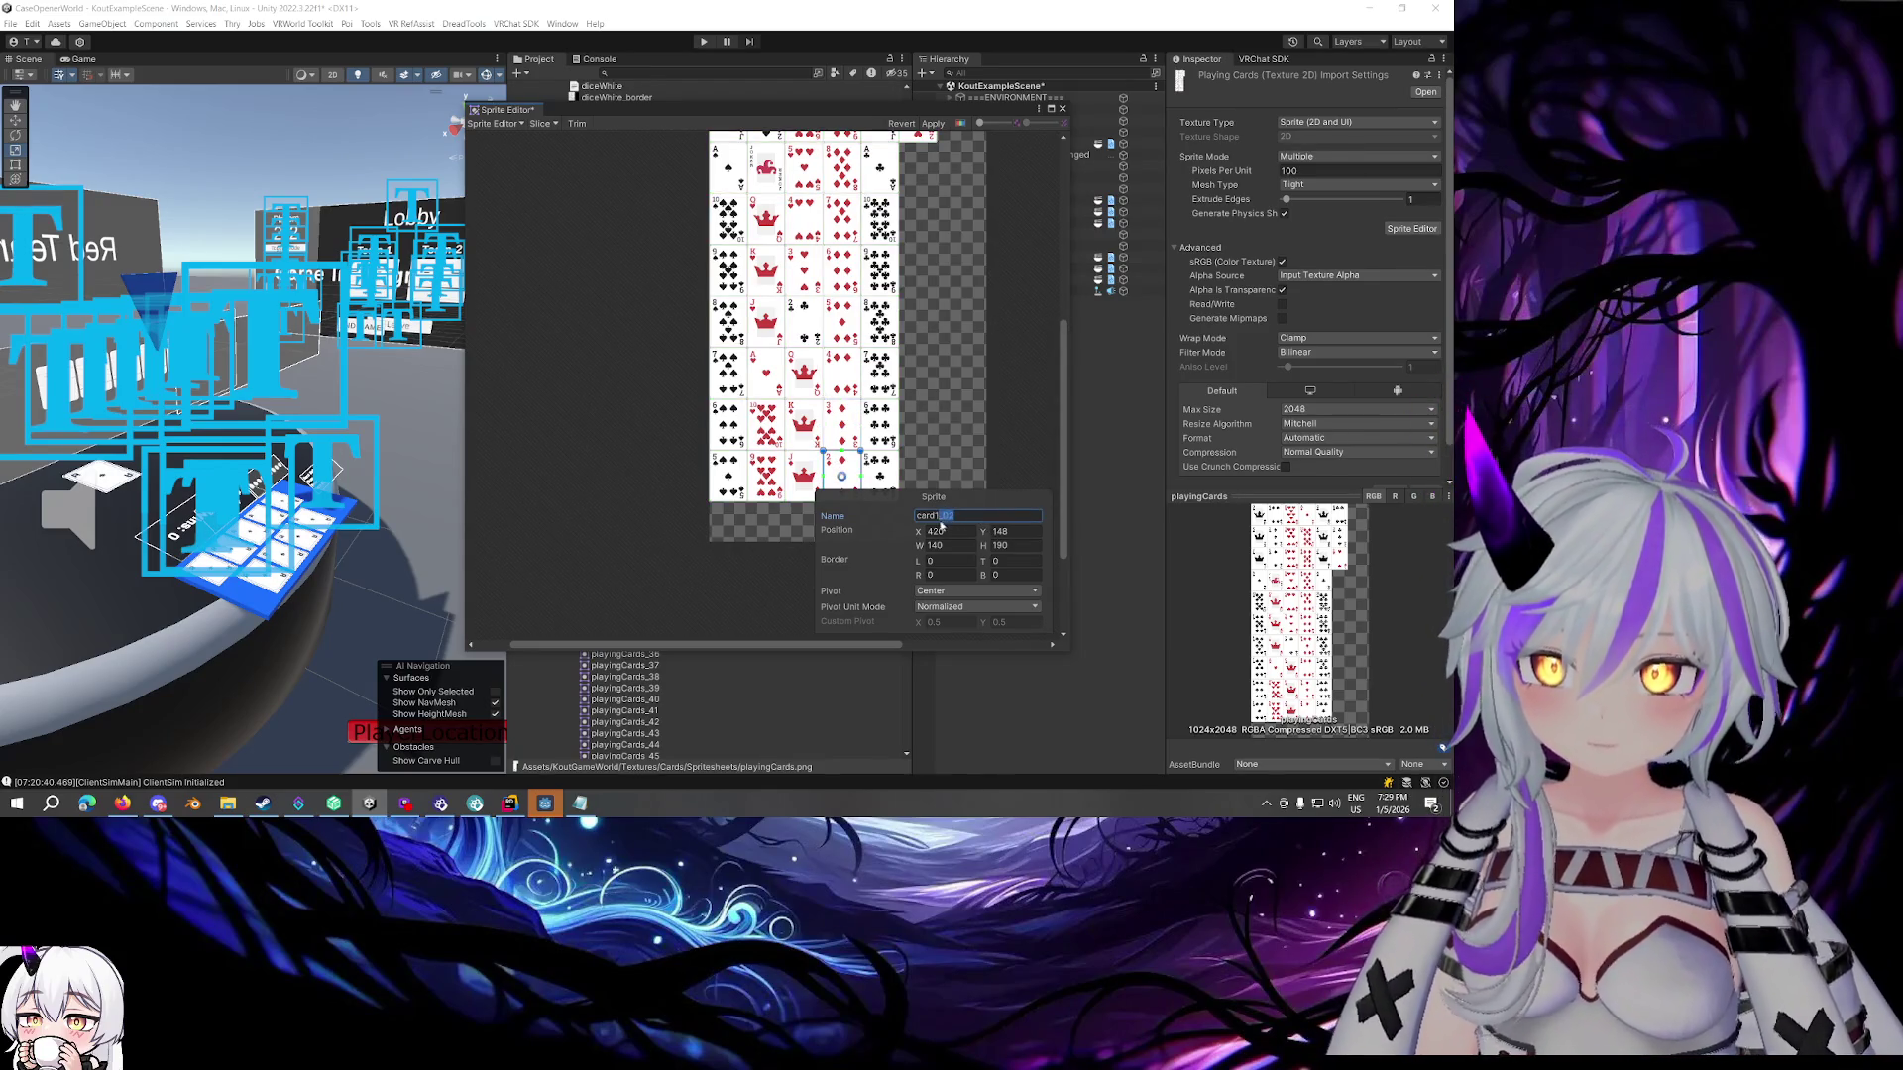
pyautogui.scroll(5, 925, 486)
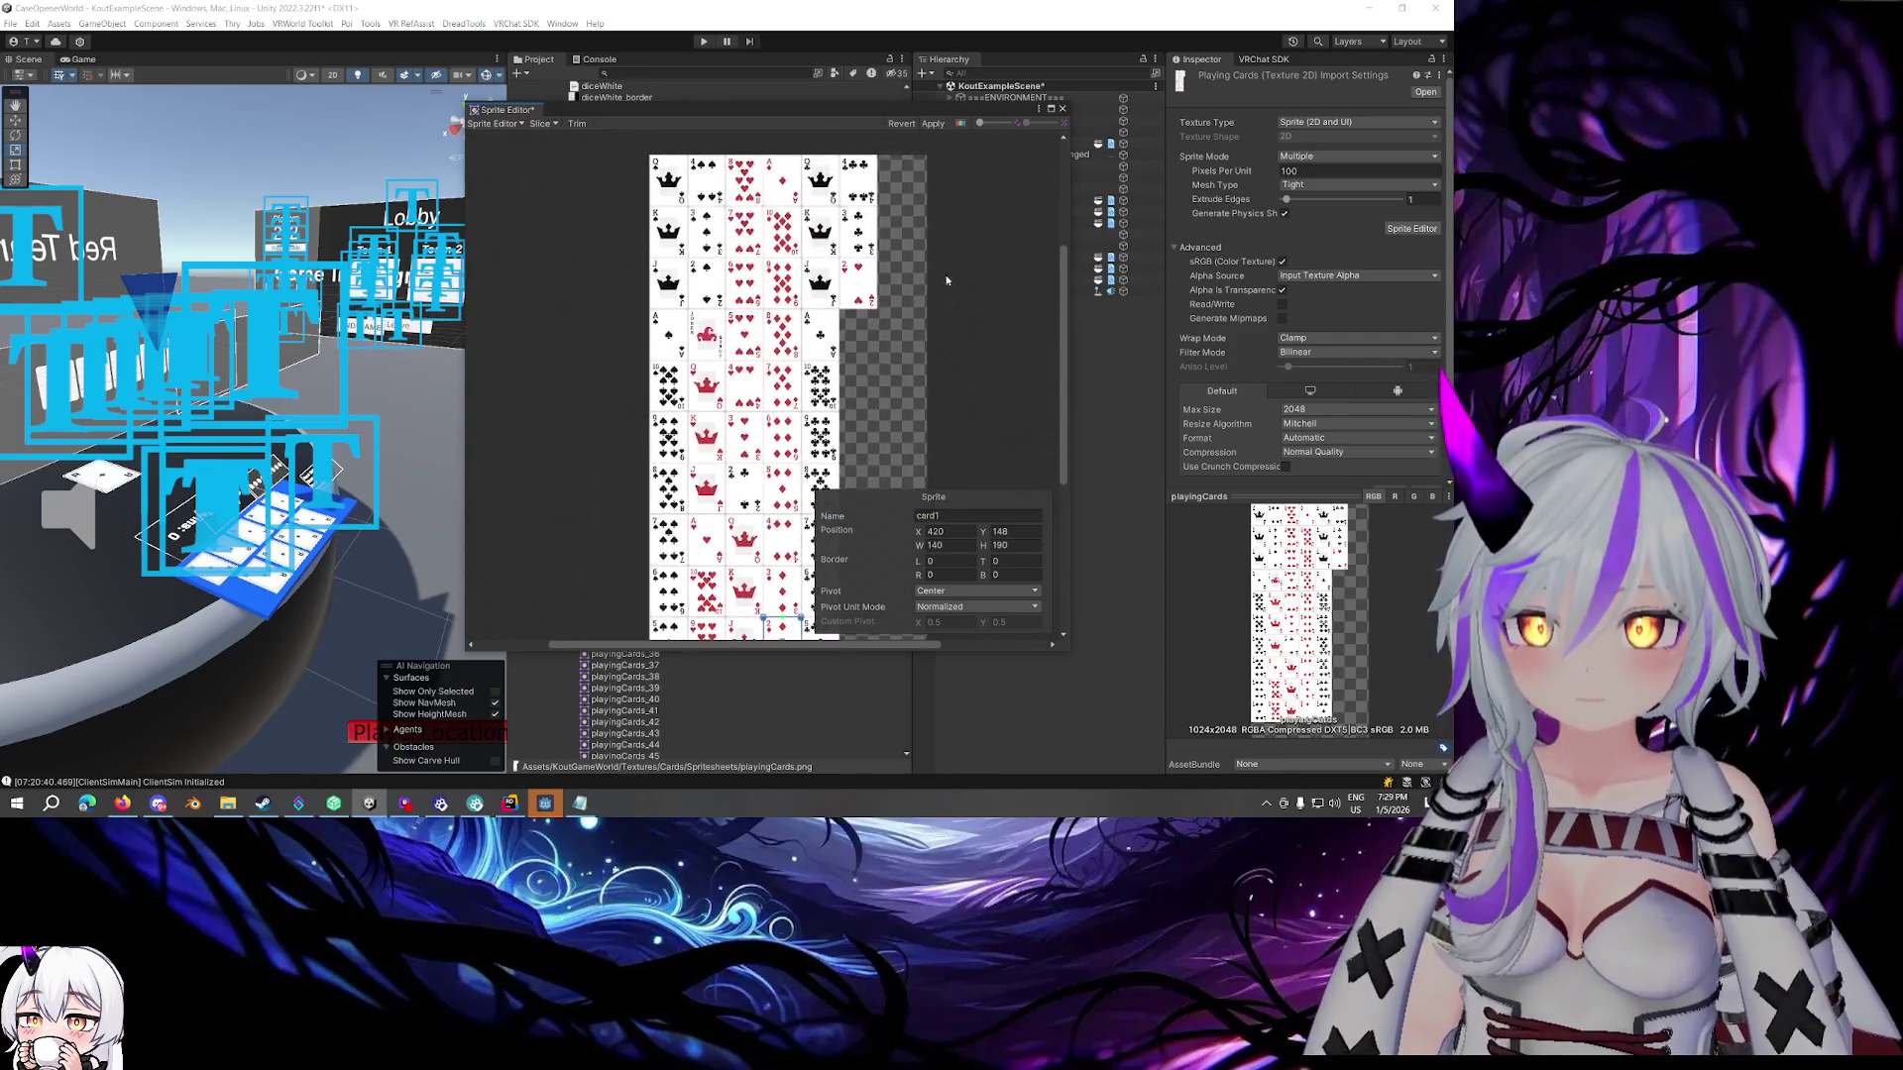
# Rename the top-row queen sprite card42 and the card below it card48
pyautogui.click(824, 283)
pyautogui.click(997, 515)
pyautogui.write('card')
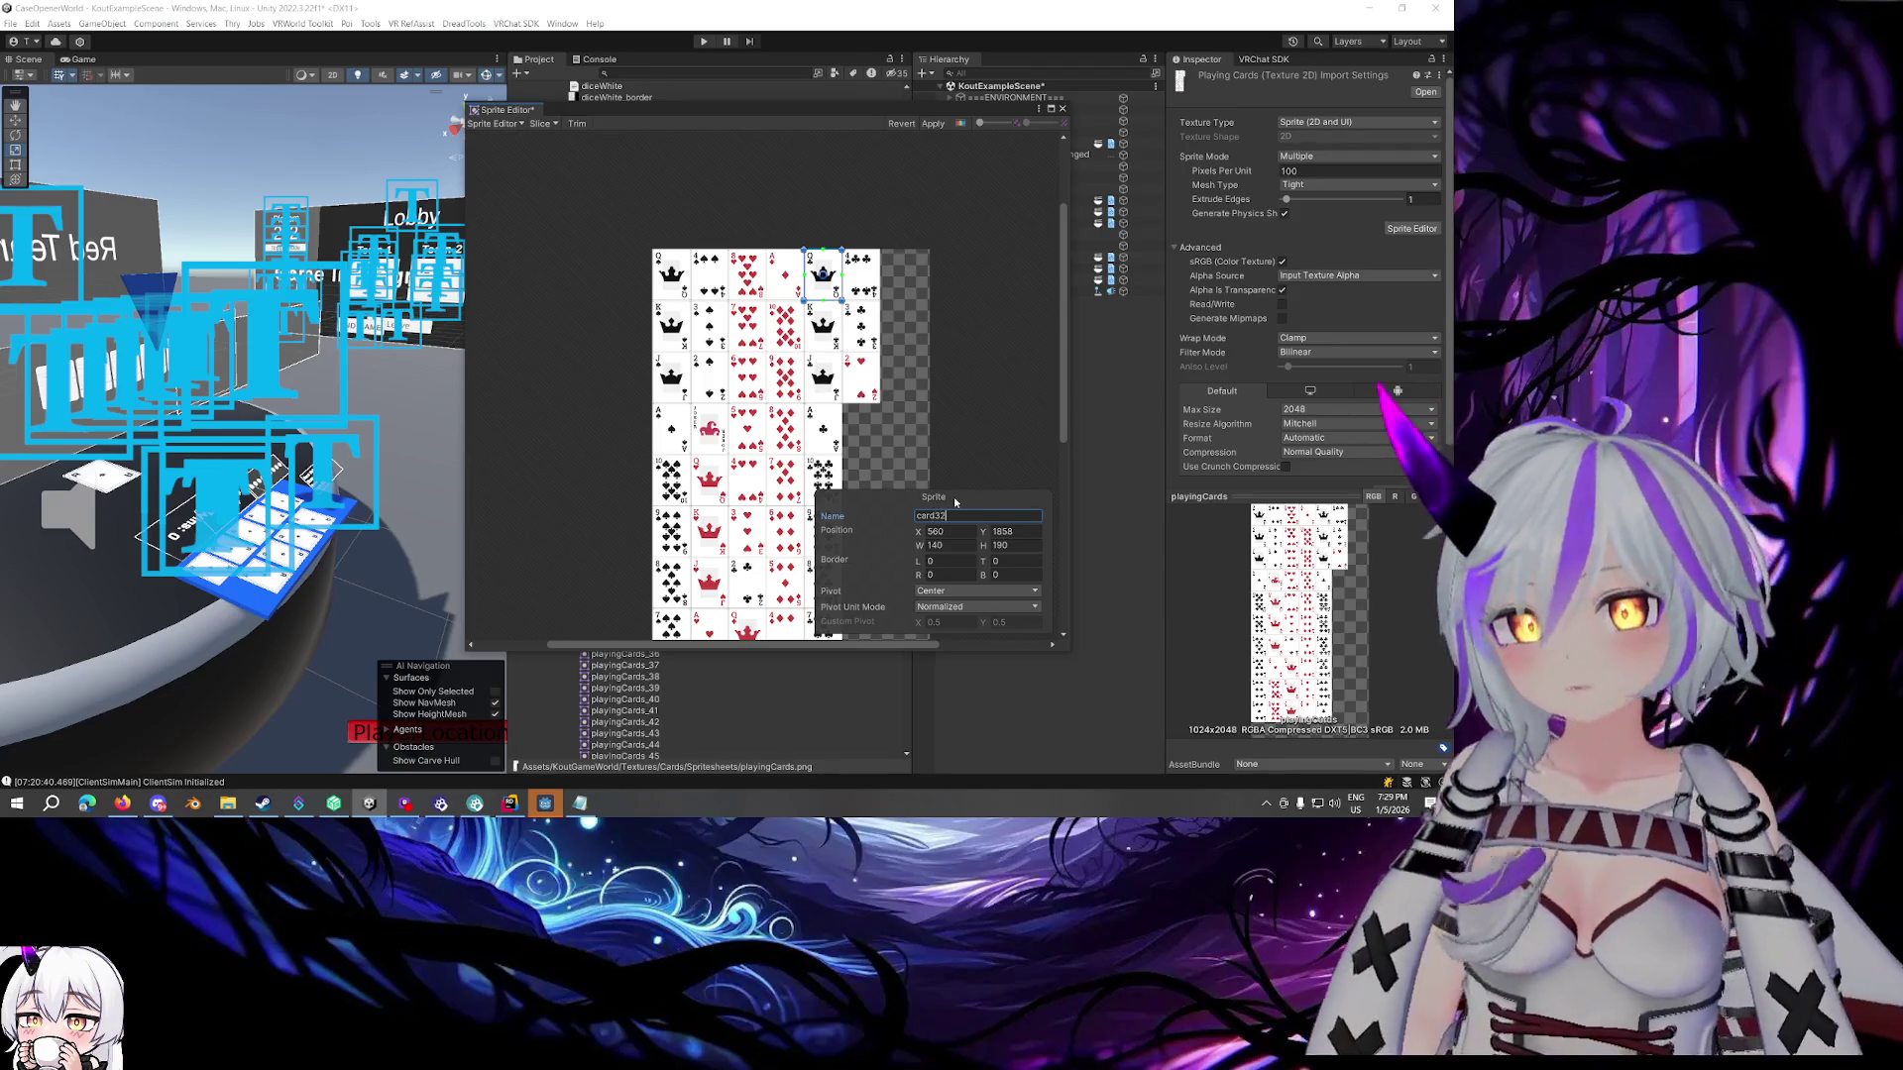
pyautogui.press('BackSpace')
pyautogui.press('BackSpace')
pyautogui.write('42')
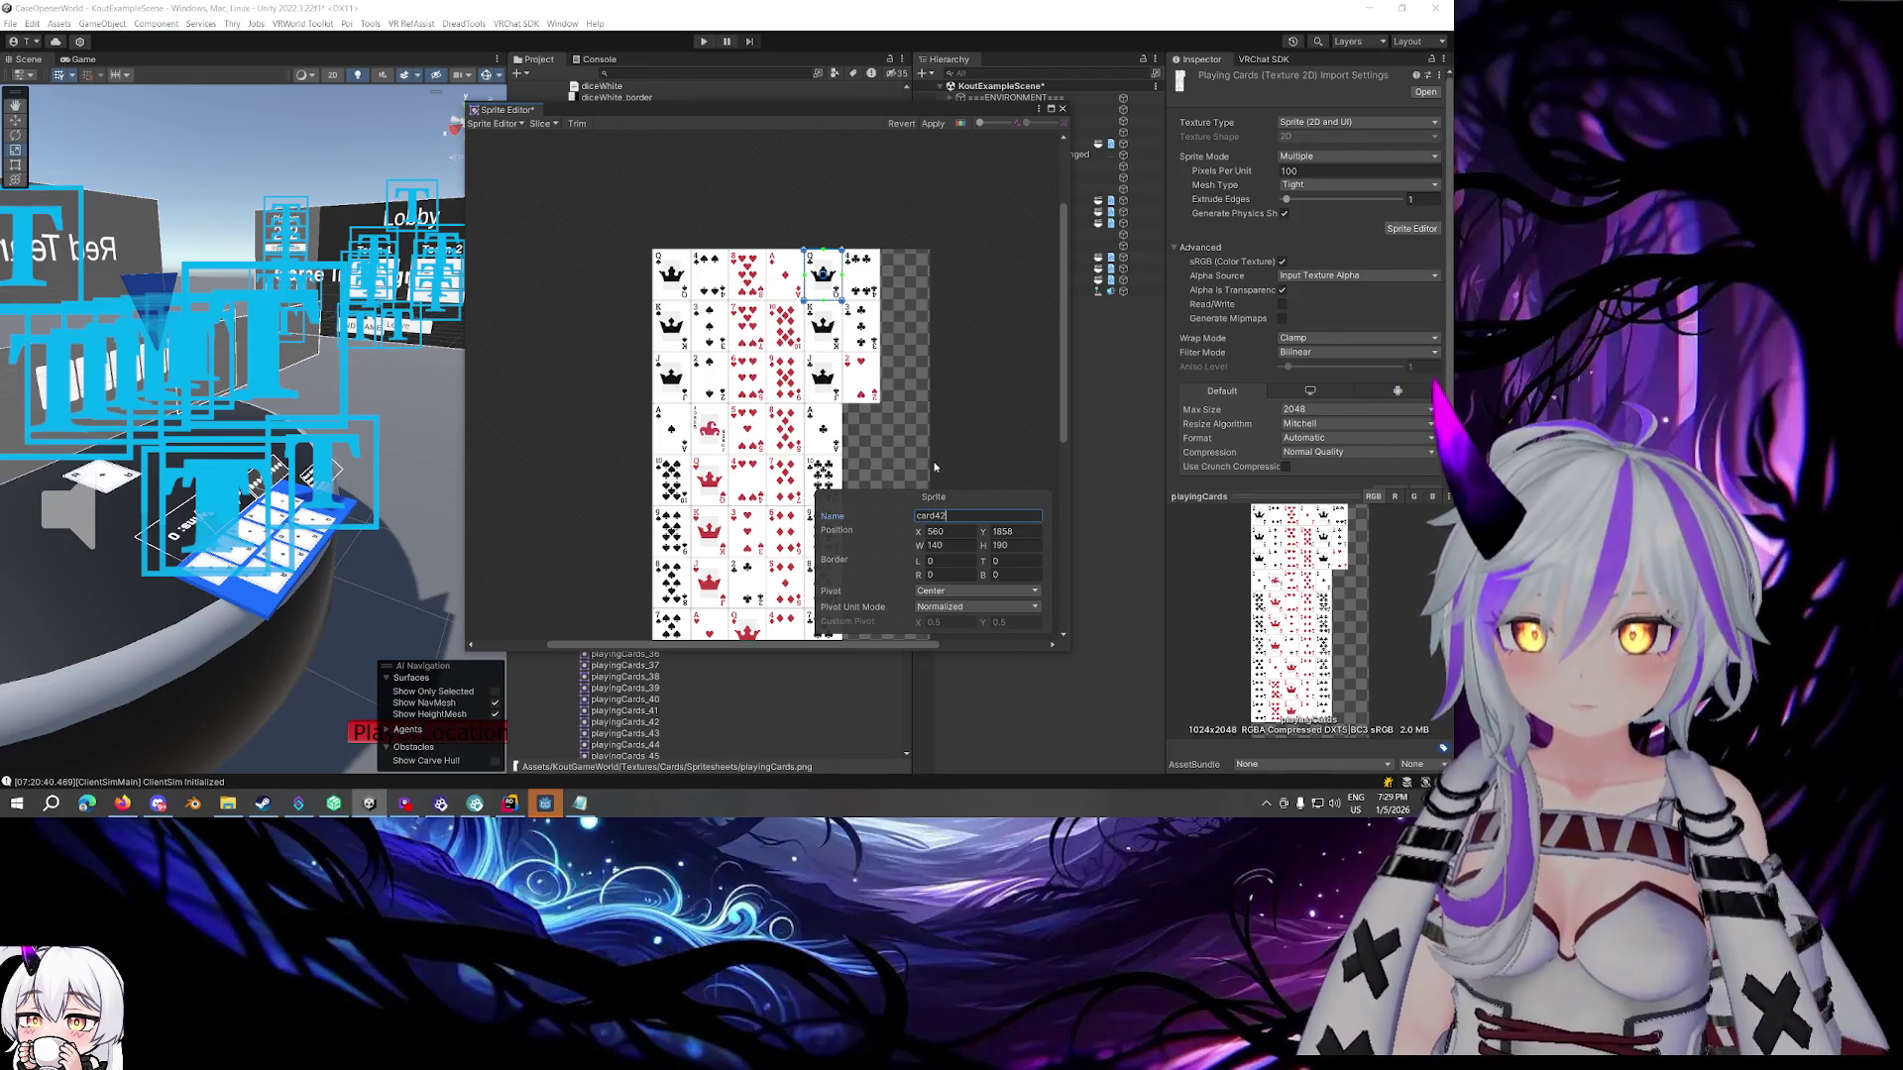
pyautogui.click(822, 327)
pyautogui.click(996, 516)
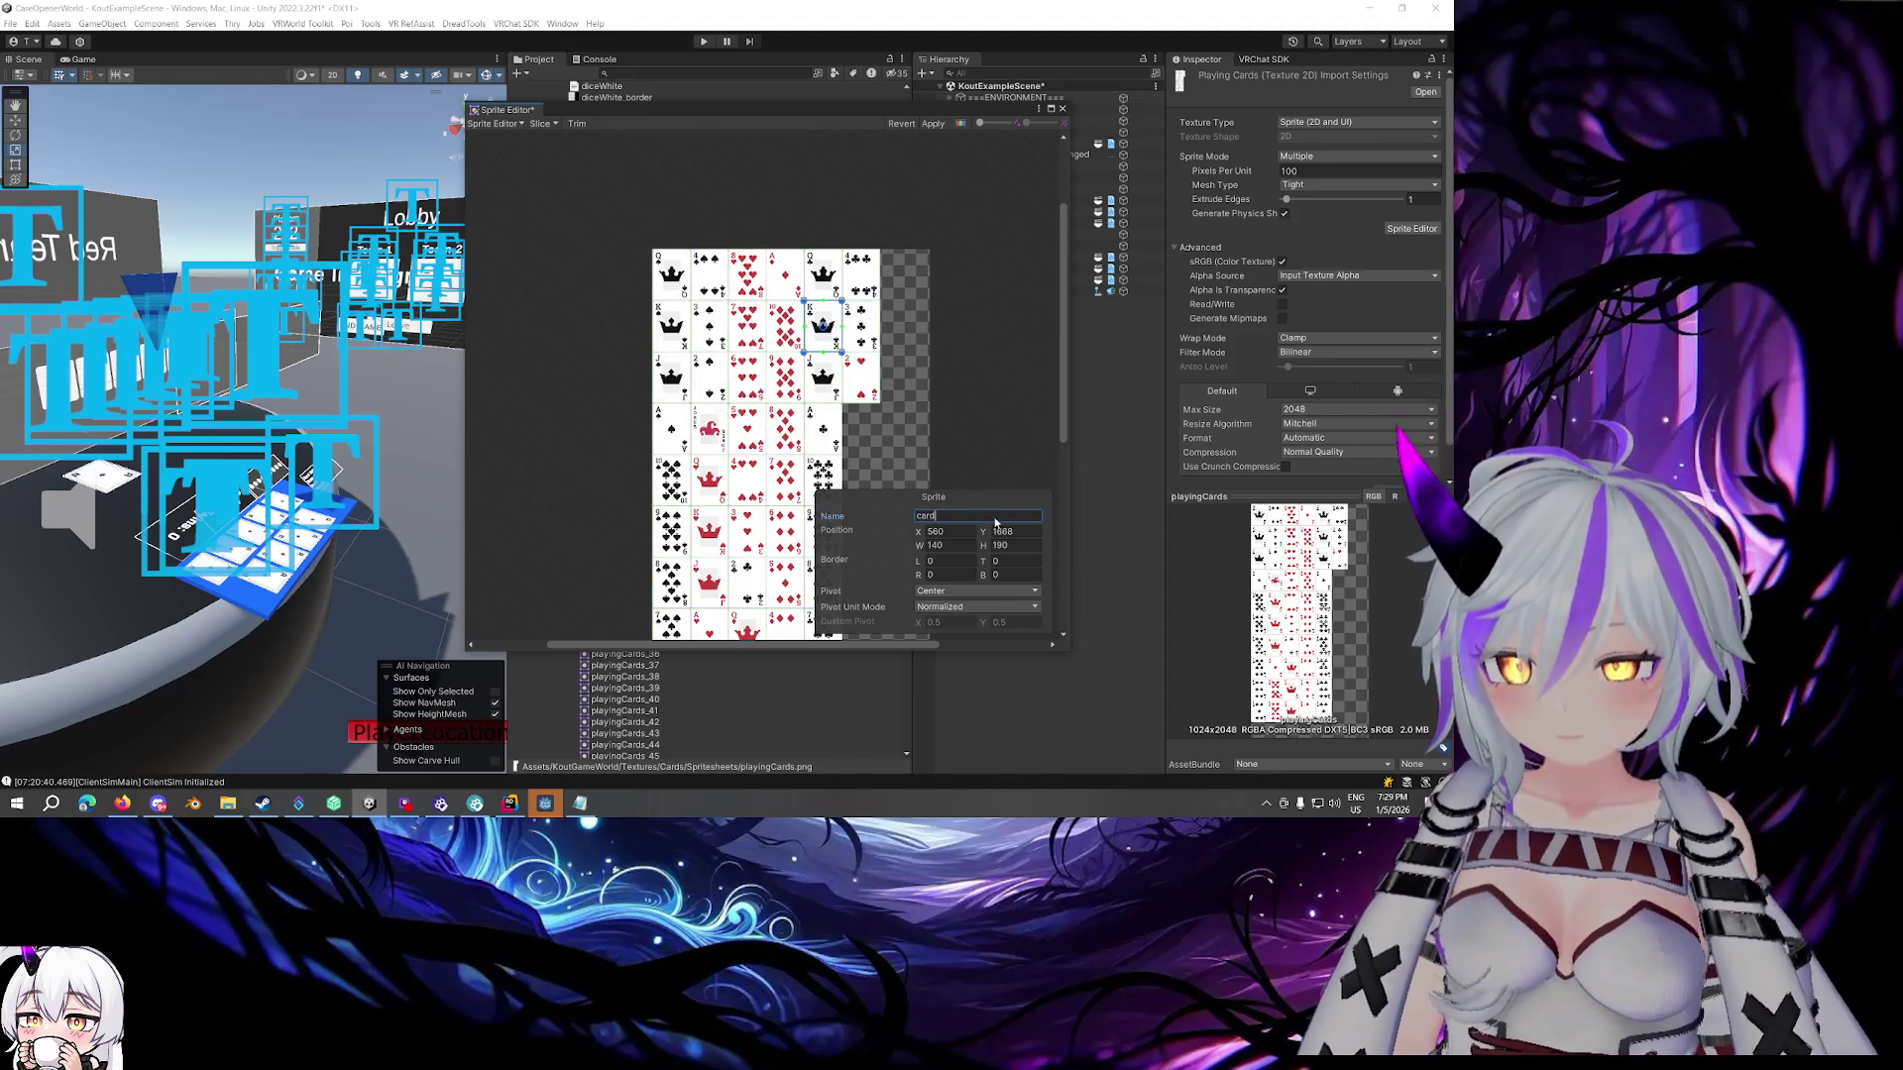
pyautogui.write('36')
pyautogui.click(837, 381)
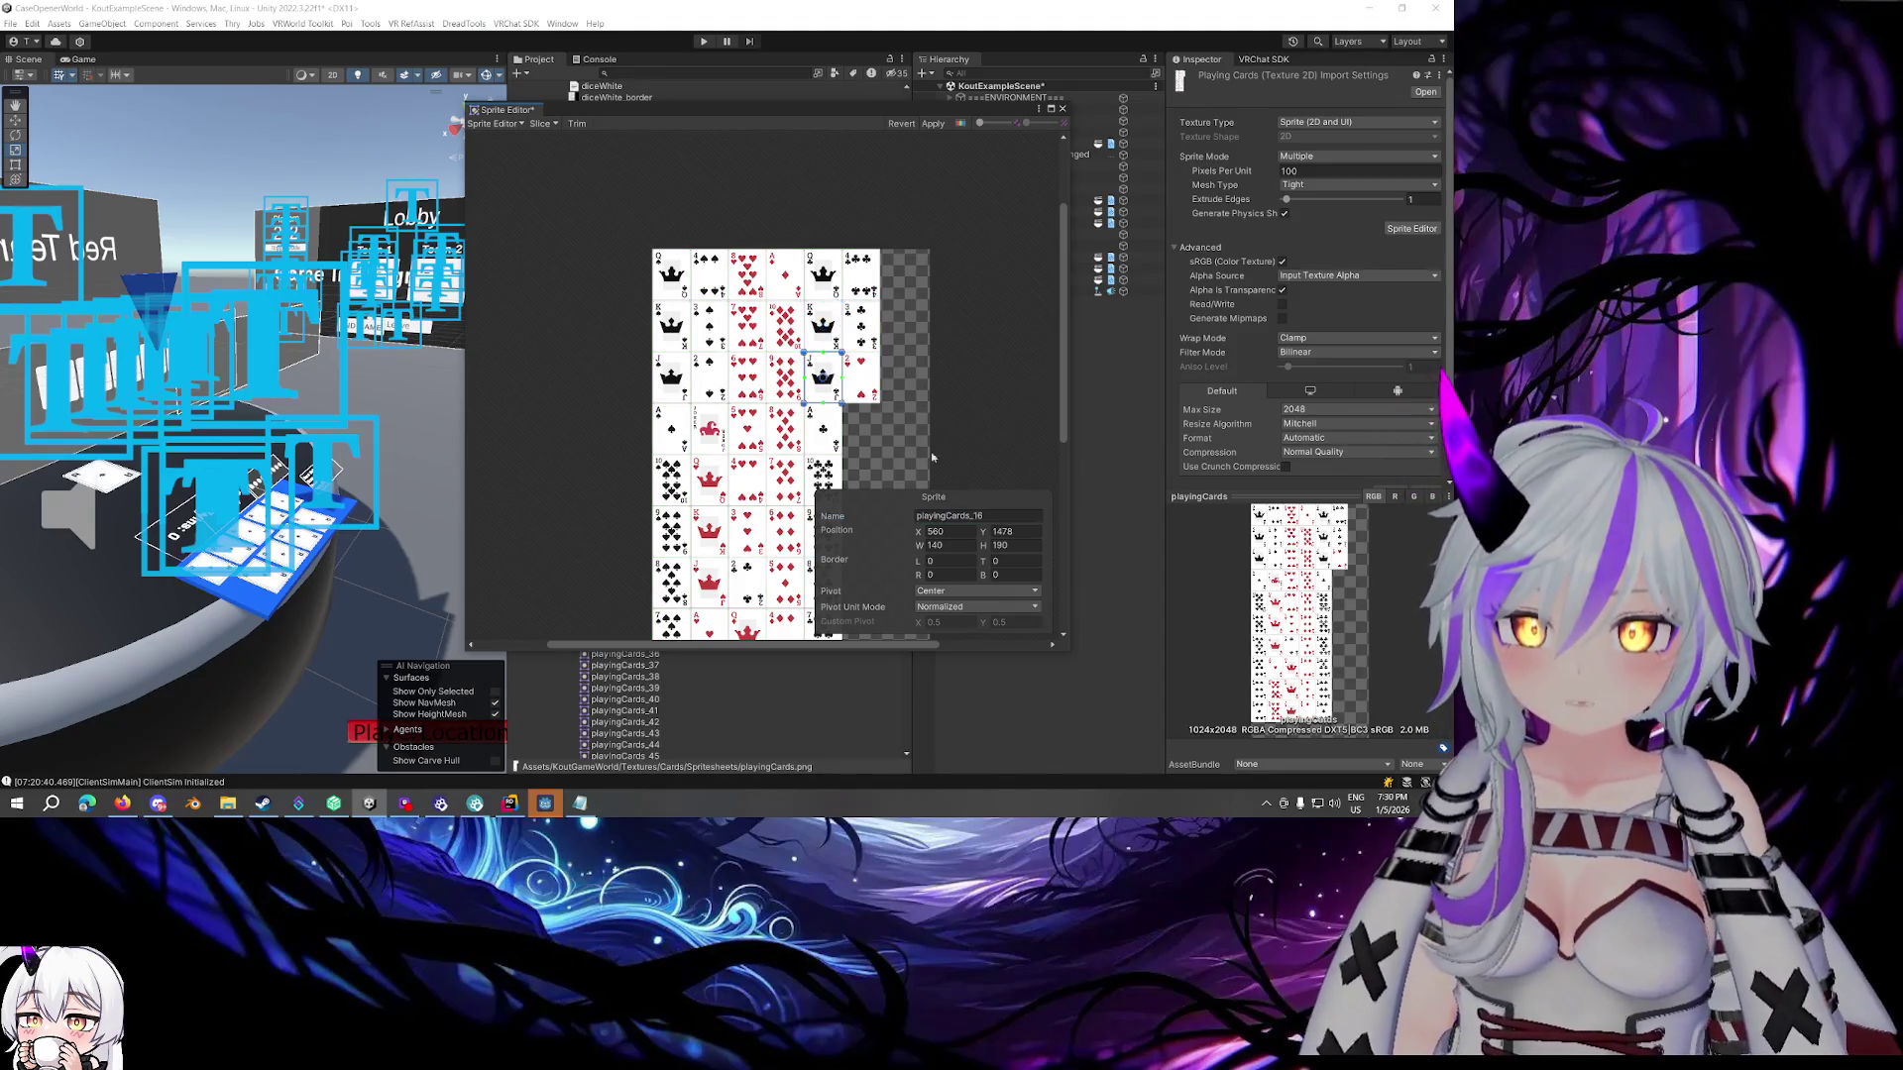
pyautogui.click(988, 517)
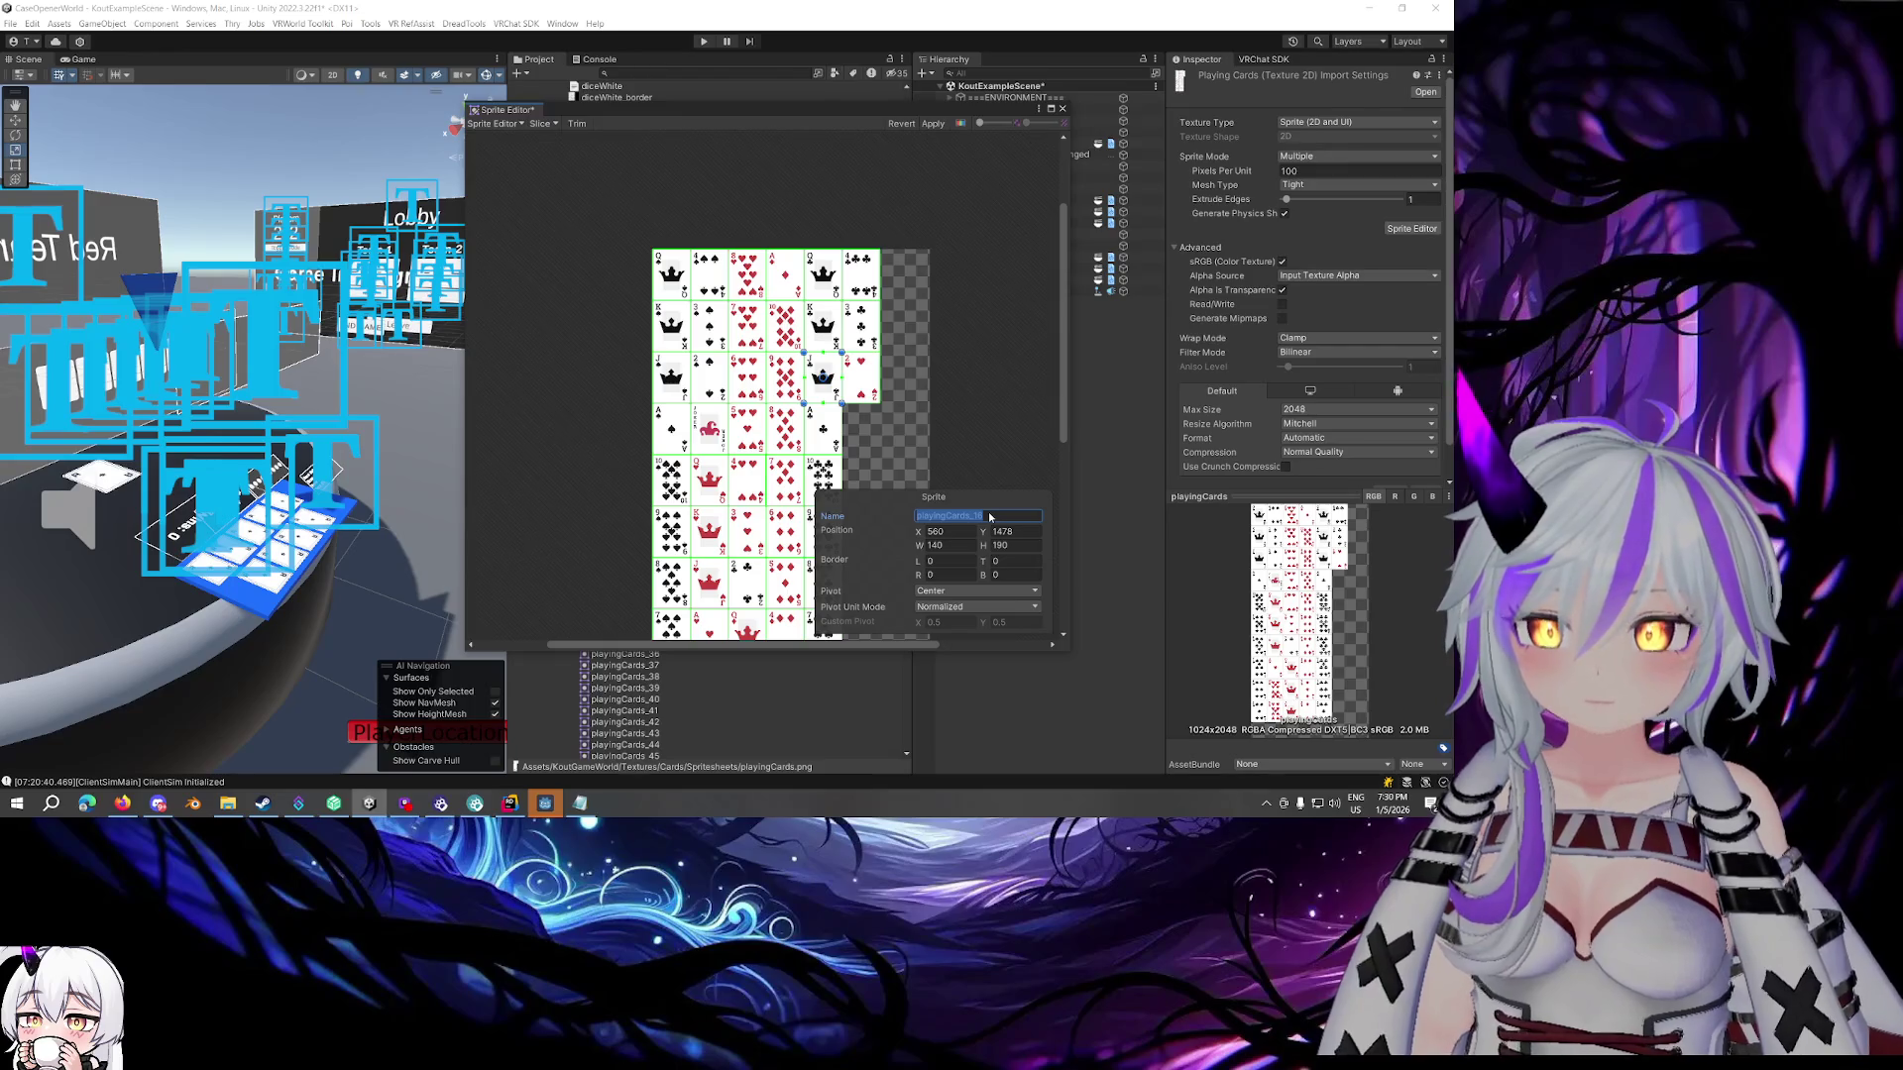
pyautogui.click(827, 342)
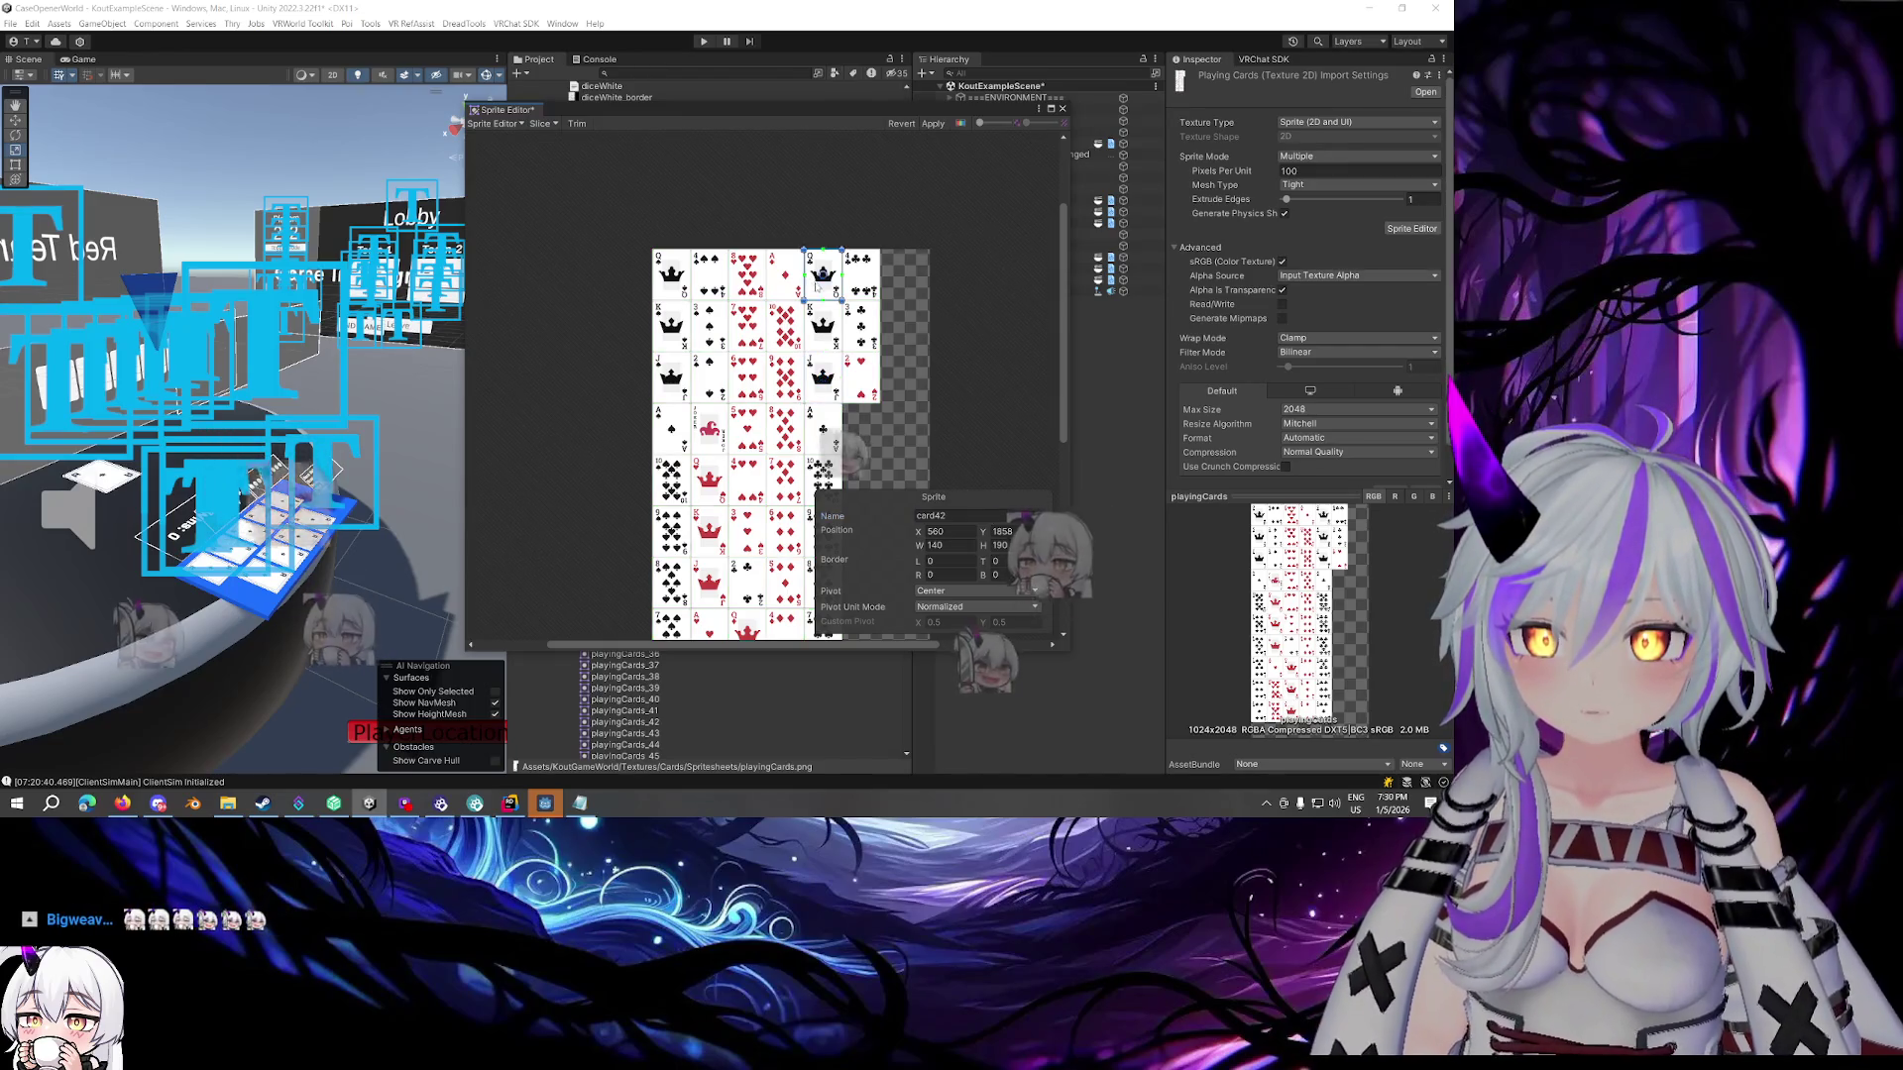
pyautogui.click(956, 514)
pyautogui.write('card48')
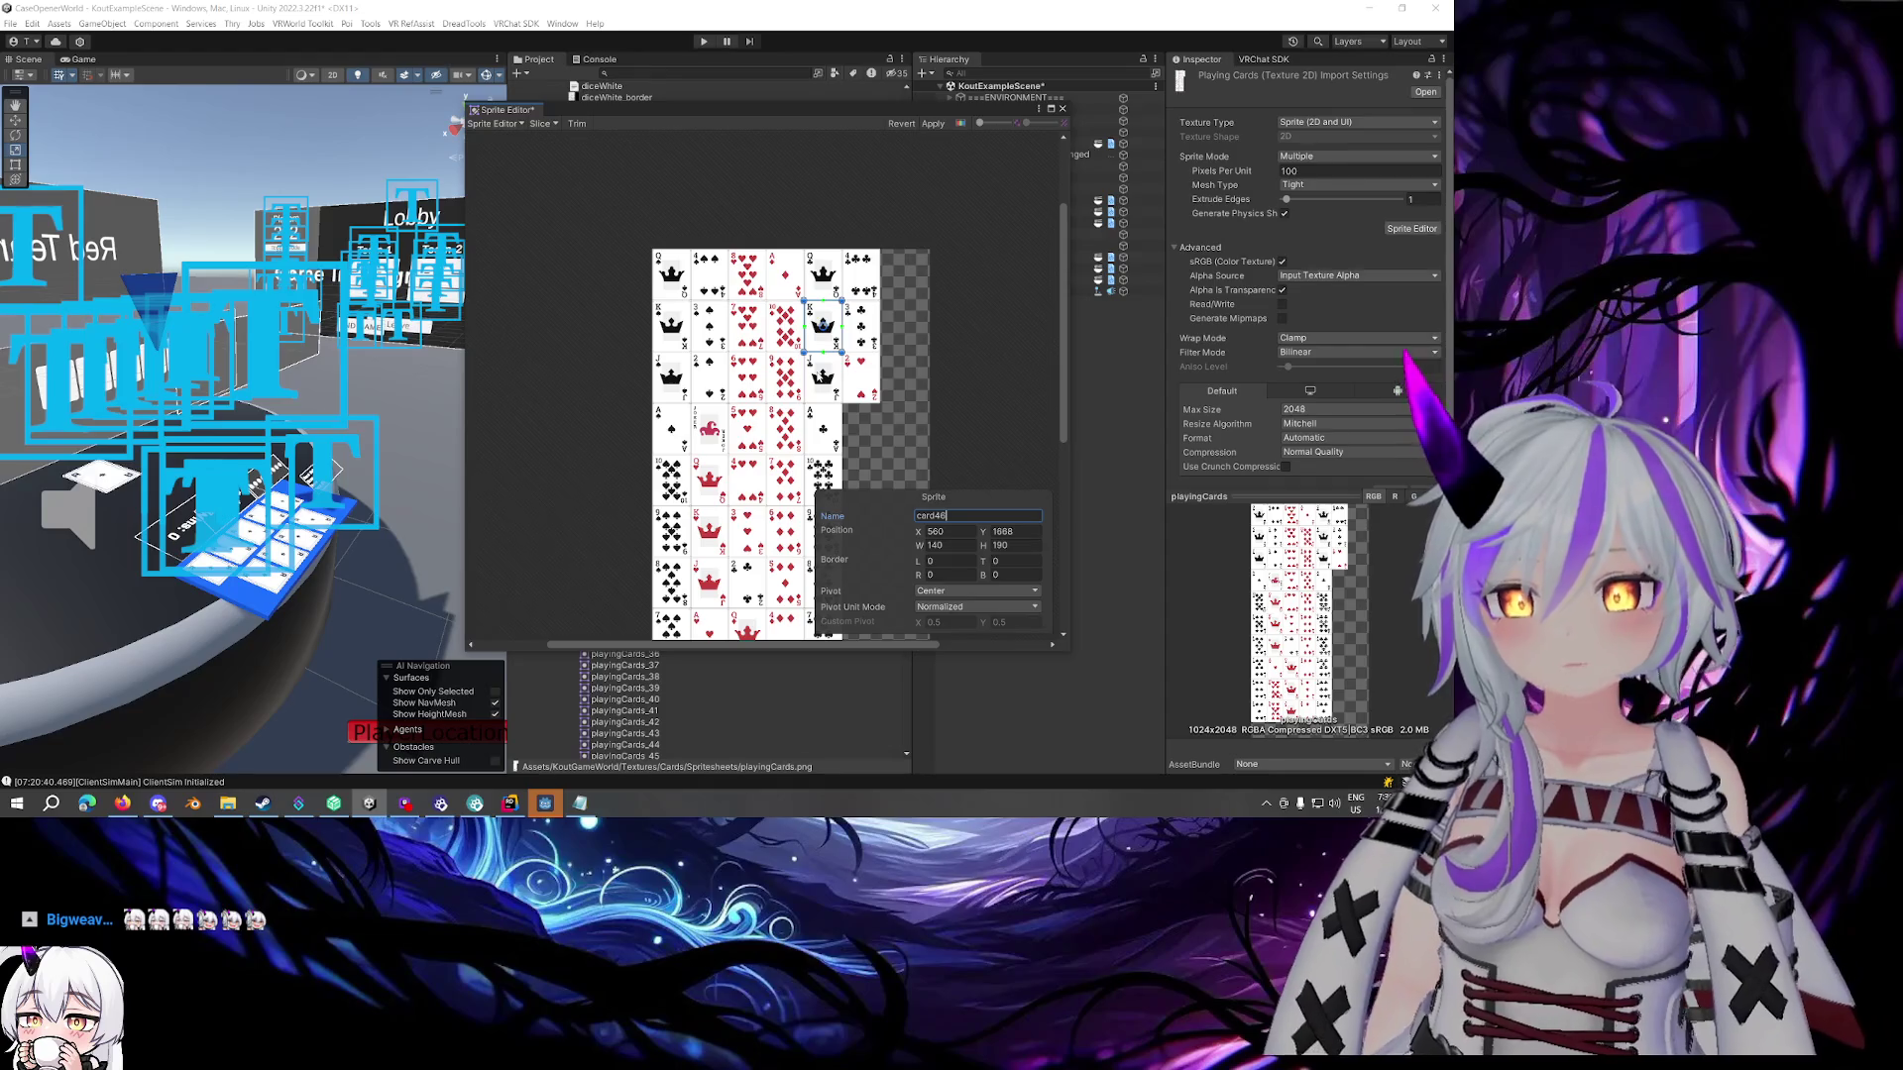
# Name the next two sprites down the column card38 and card50
pyautogui.click(822, 377)
pyautogui.click(989, 516)
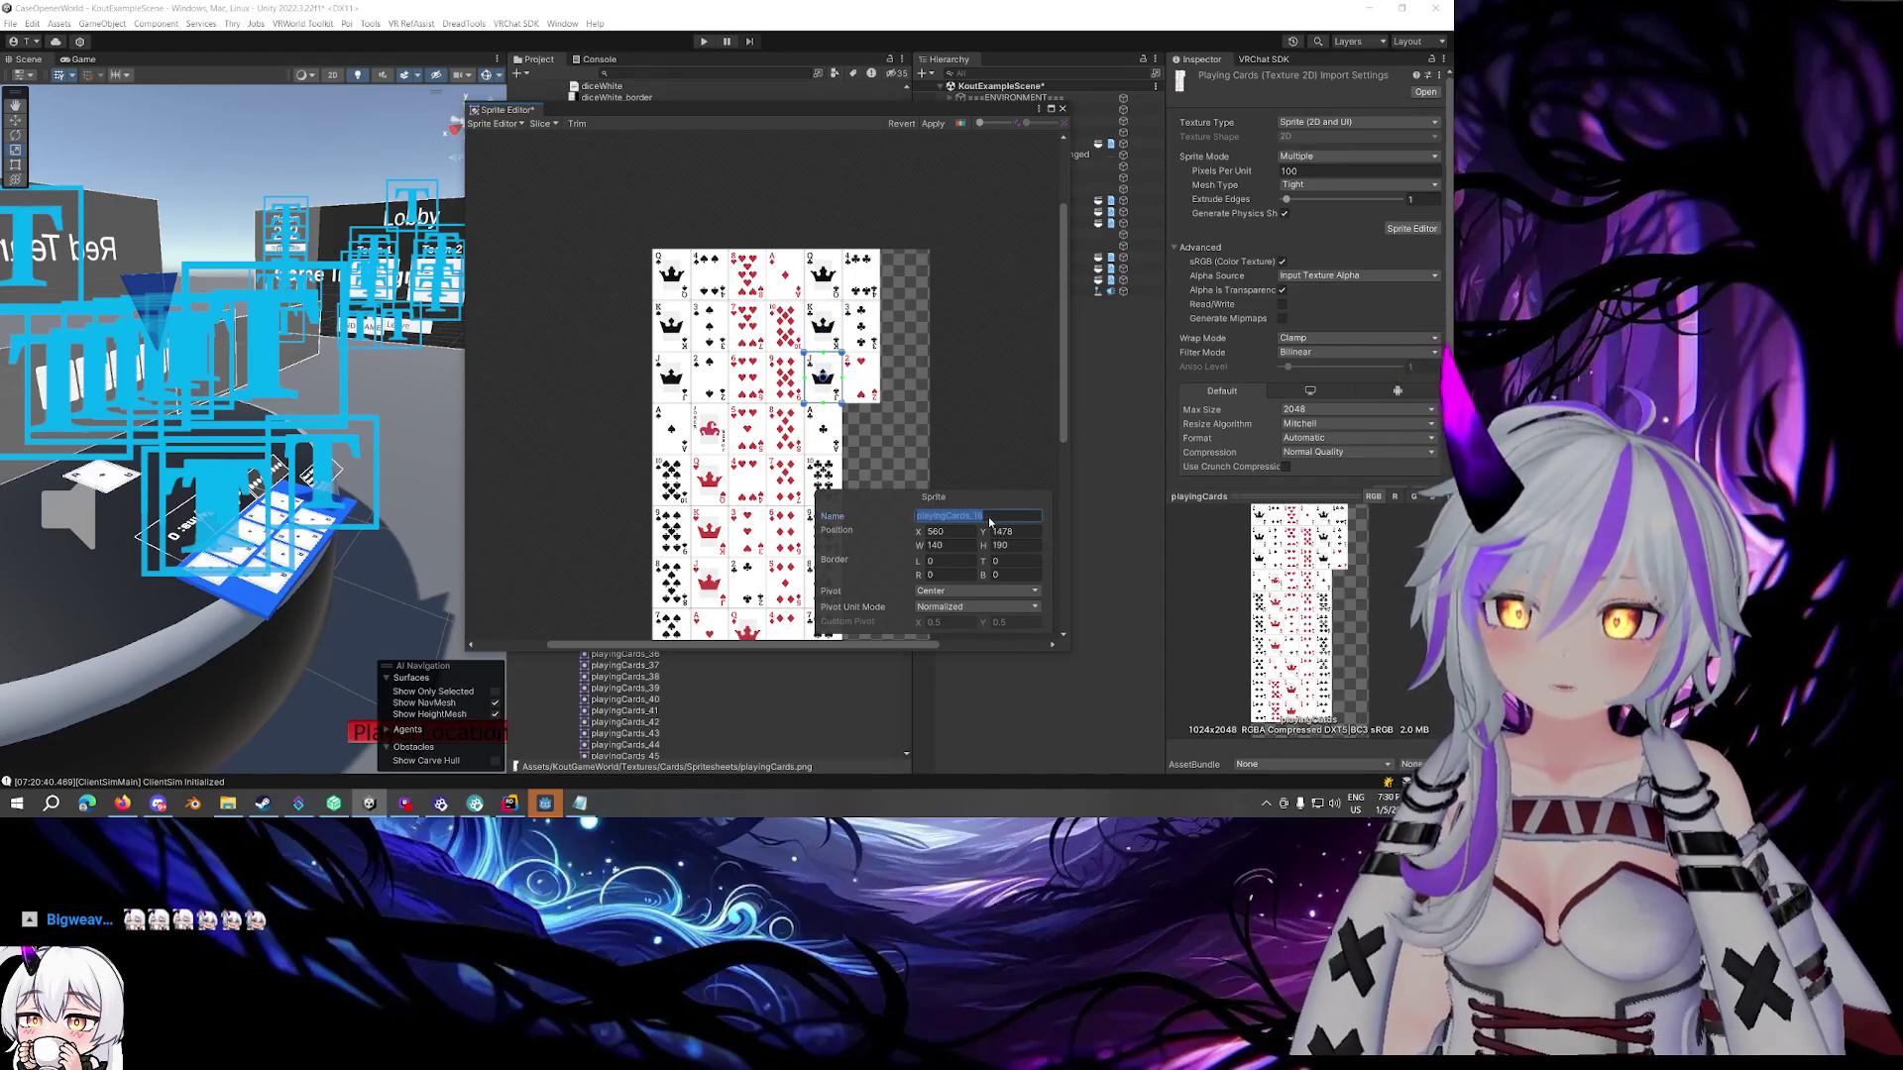
pyautogui.write('card')
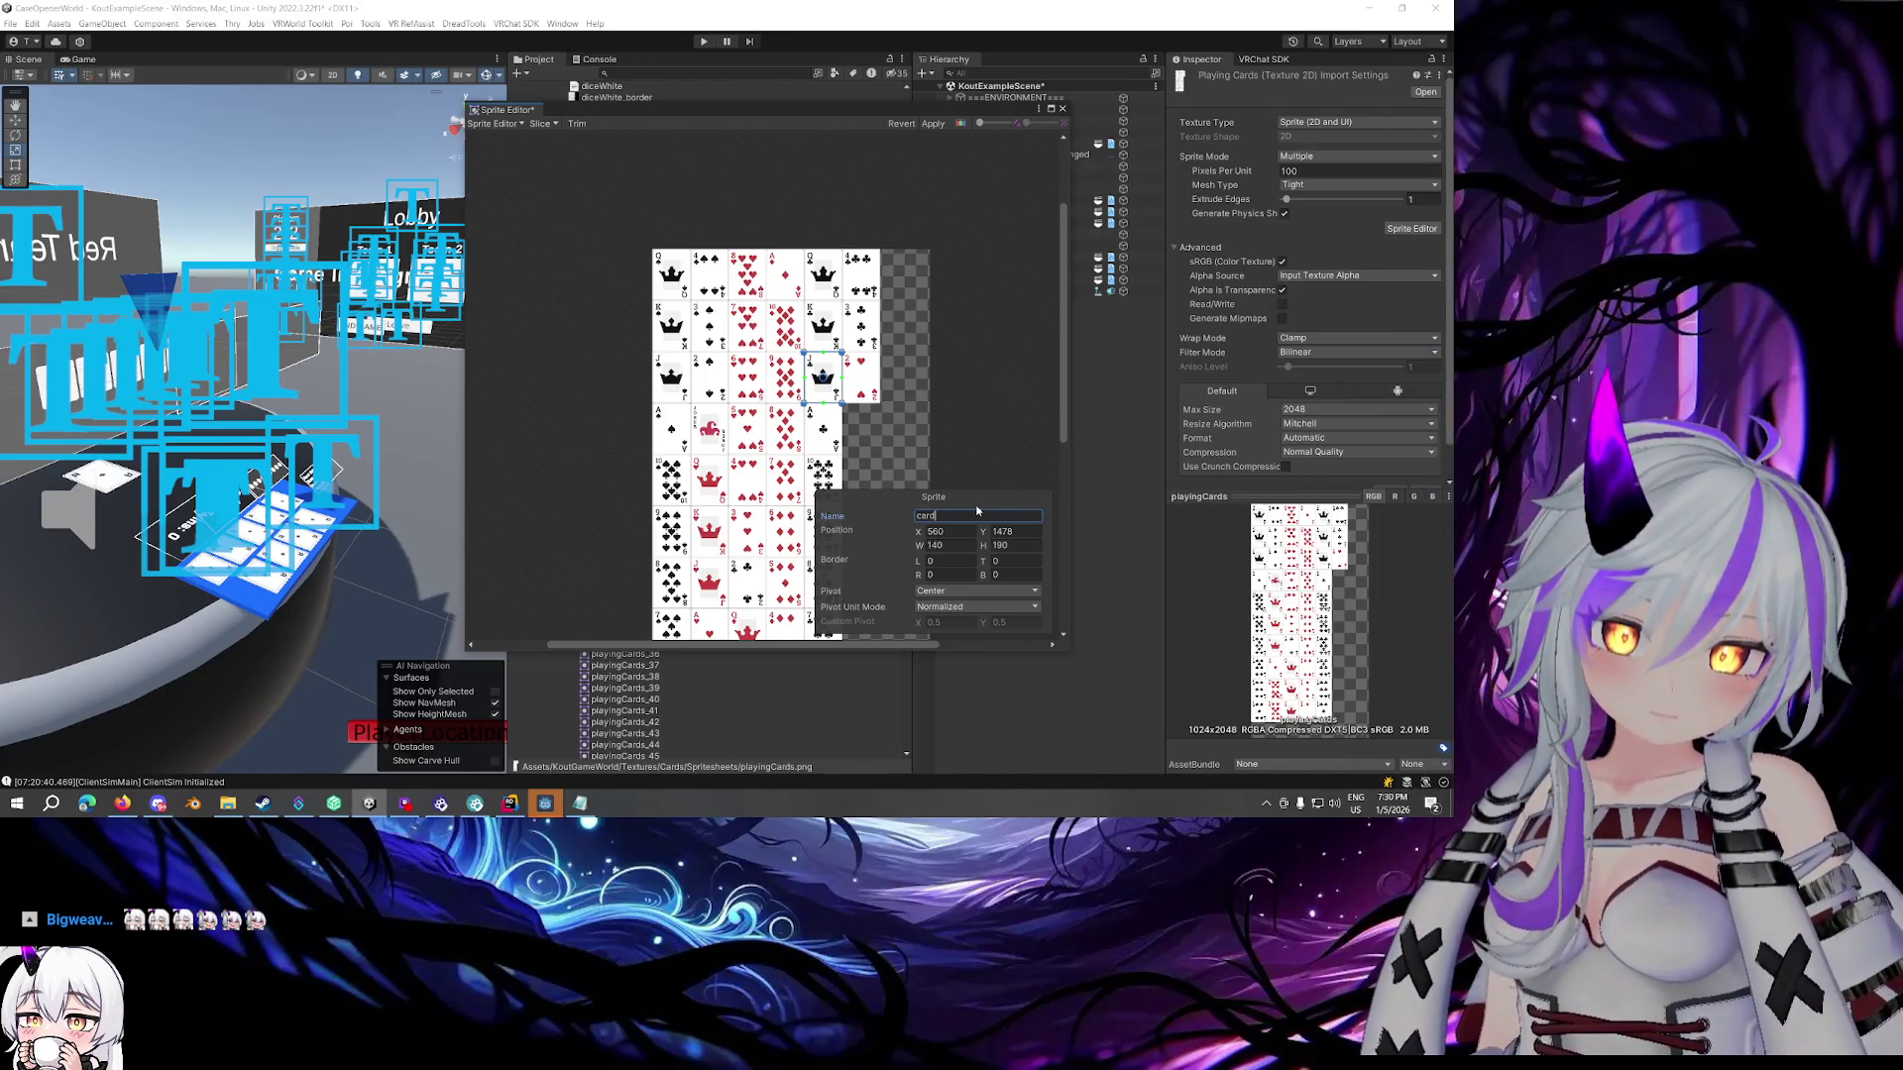
pyautogui.write('38')
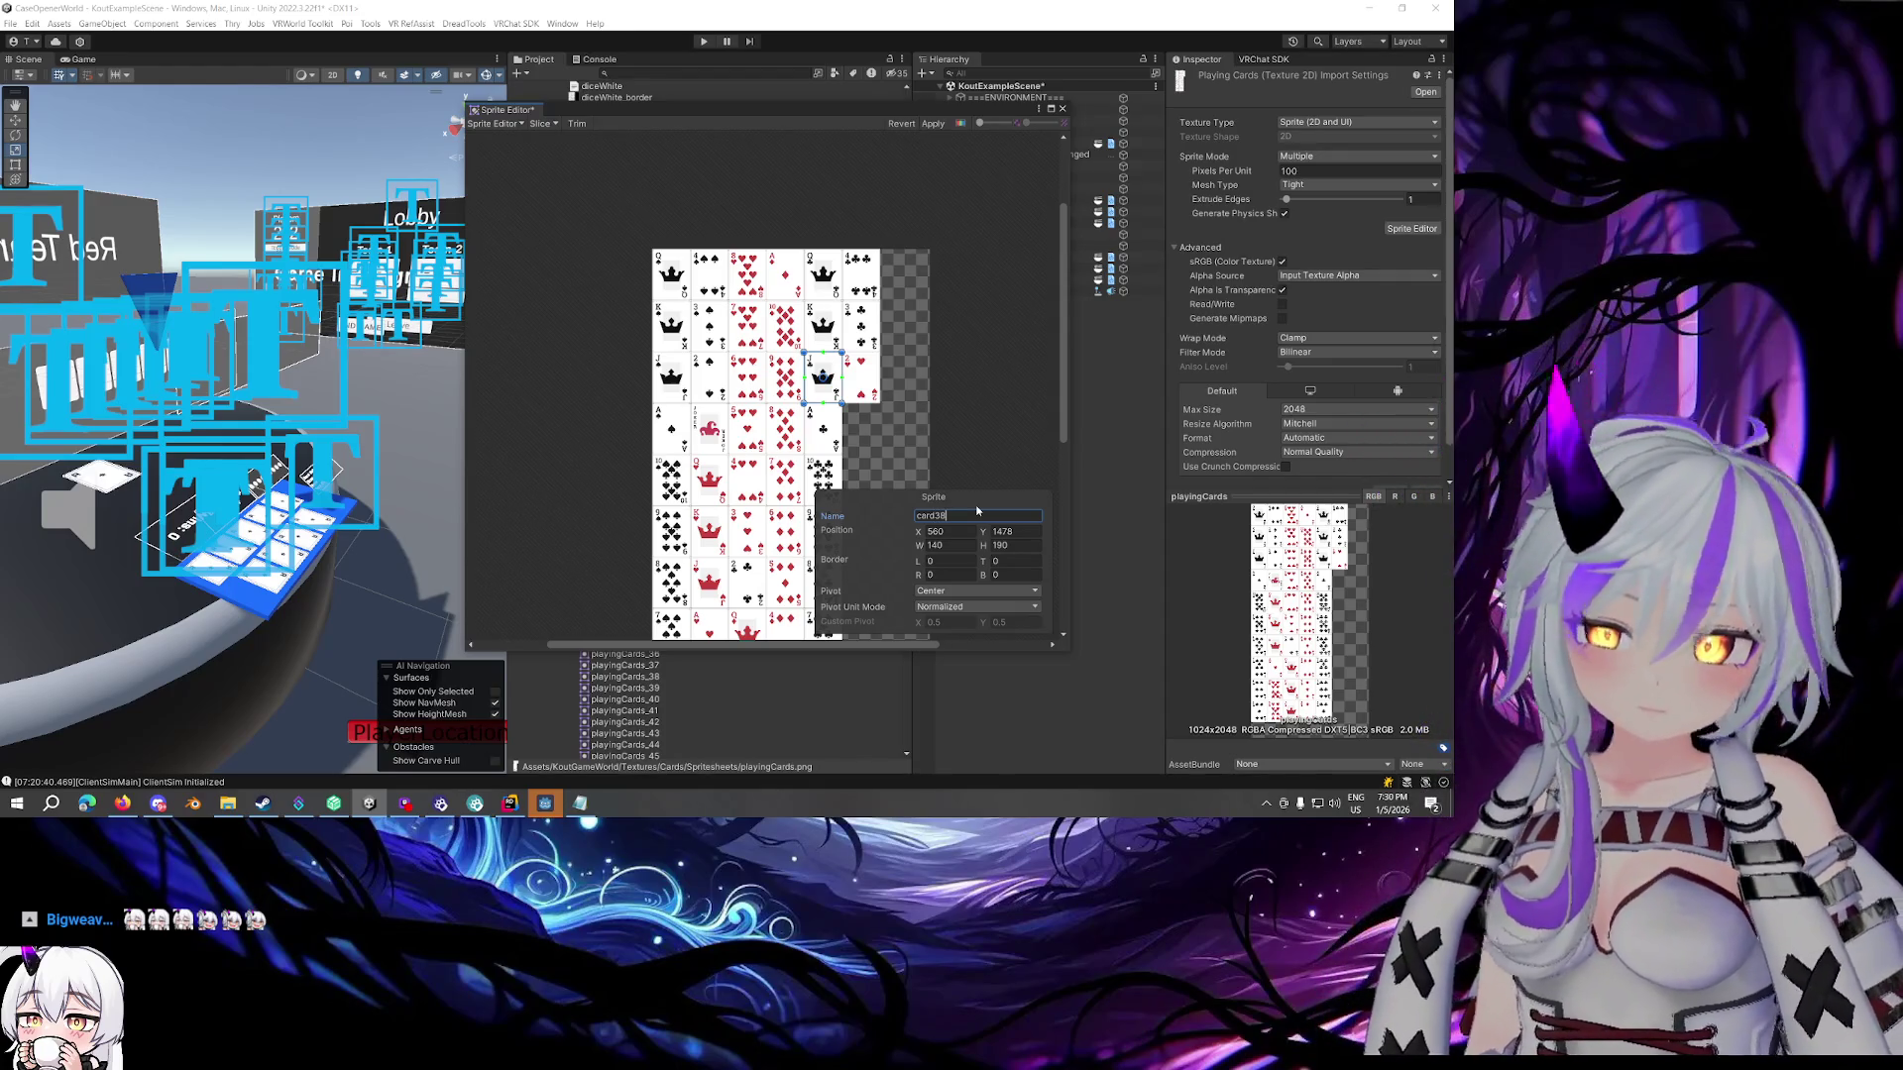
pyautogui.click(822, 428)
pyautogui.doubleClick(1012, 516)
pyautogui.write('card')
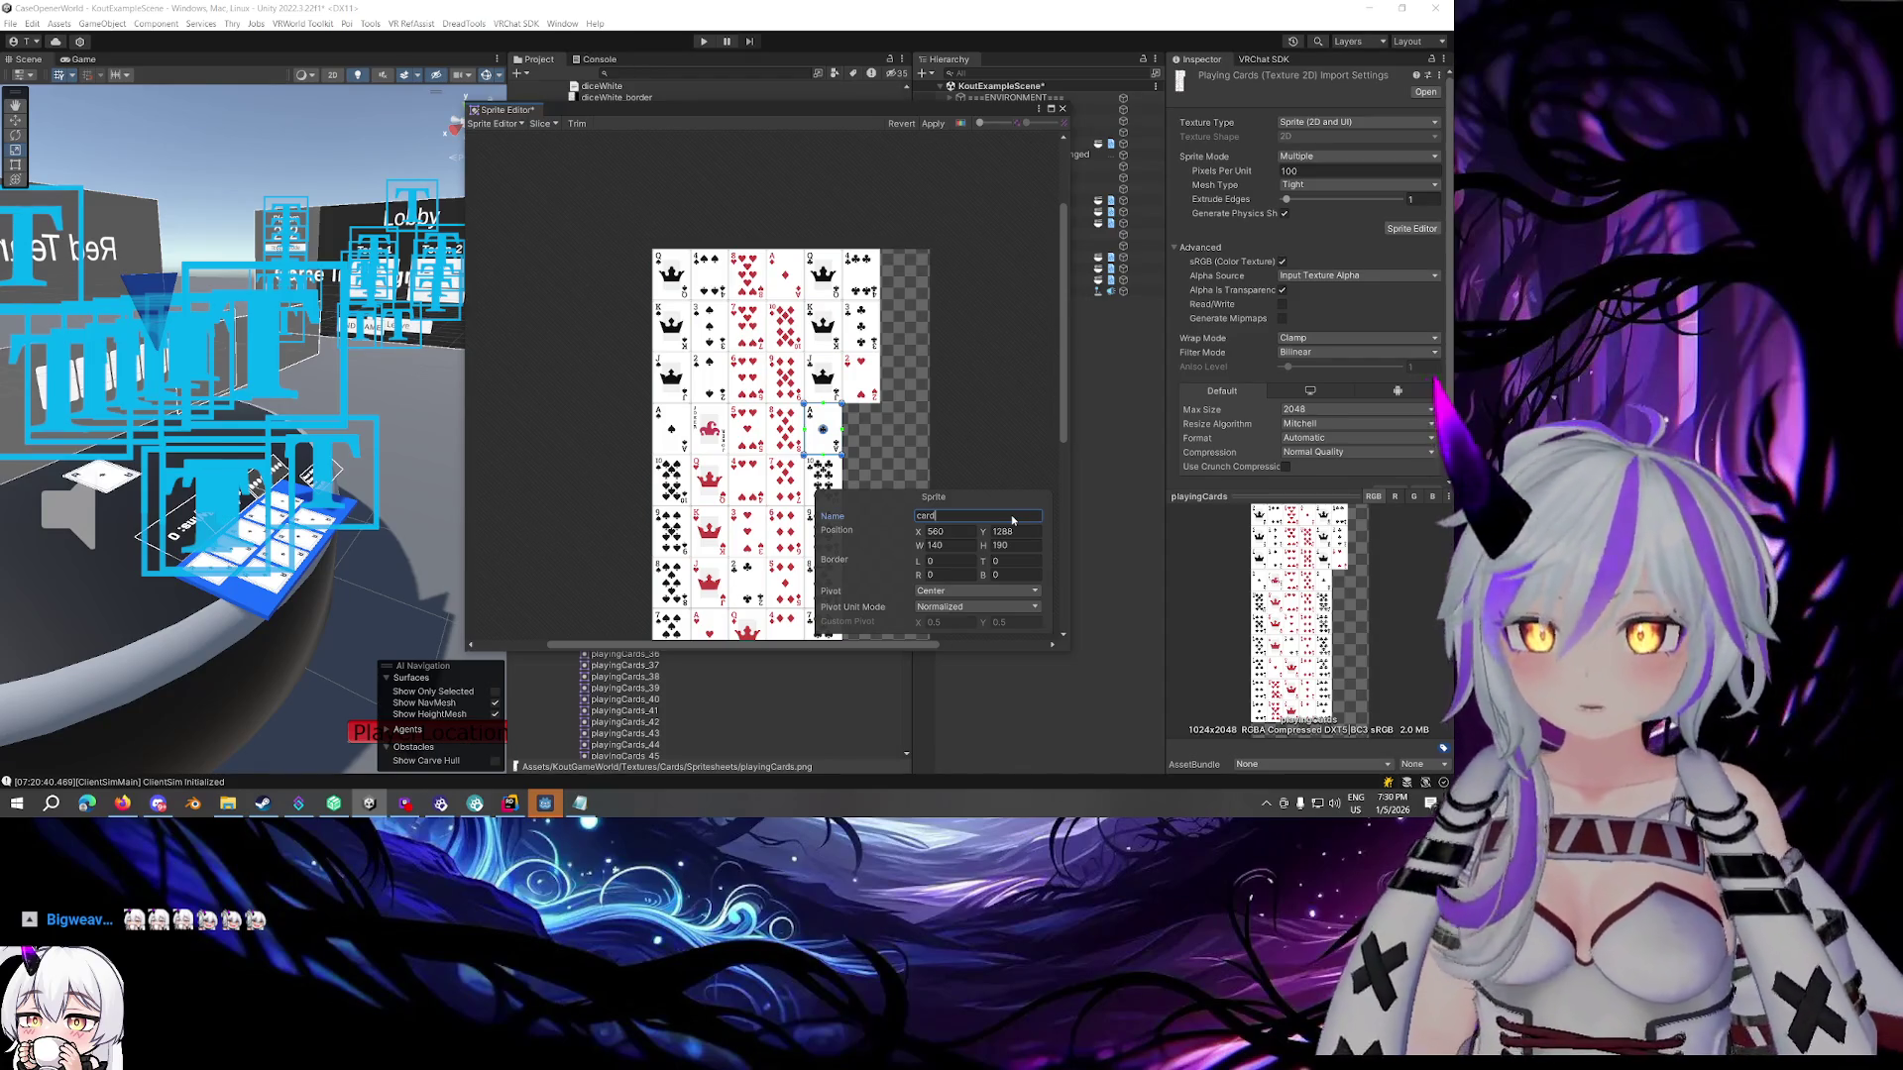
pyautogui.write('50')
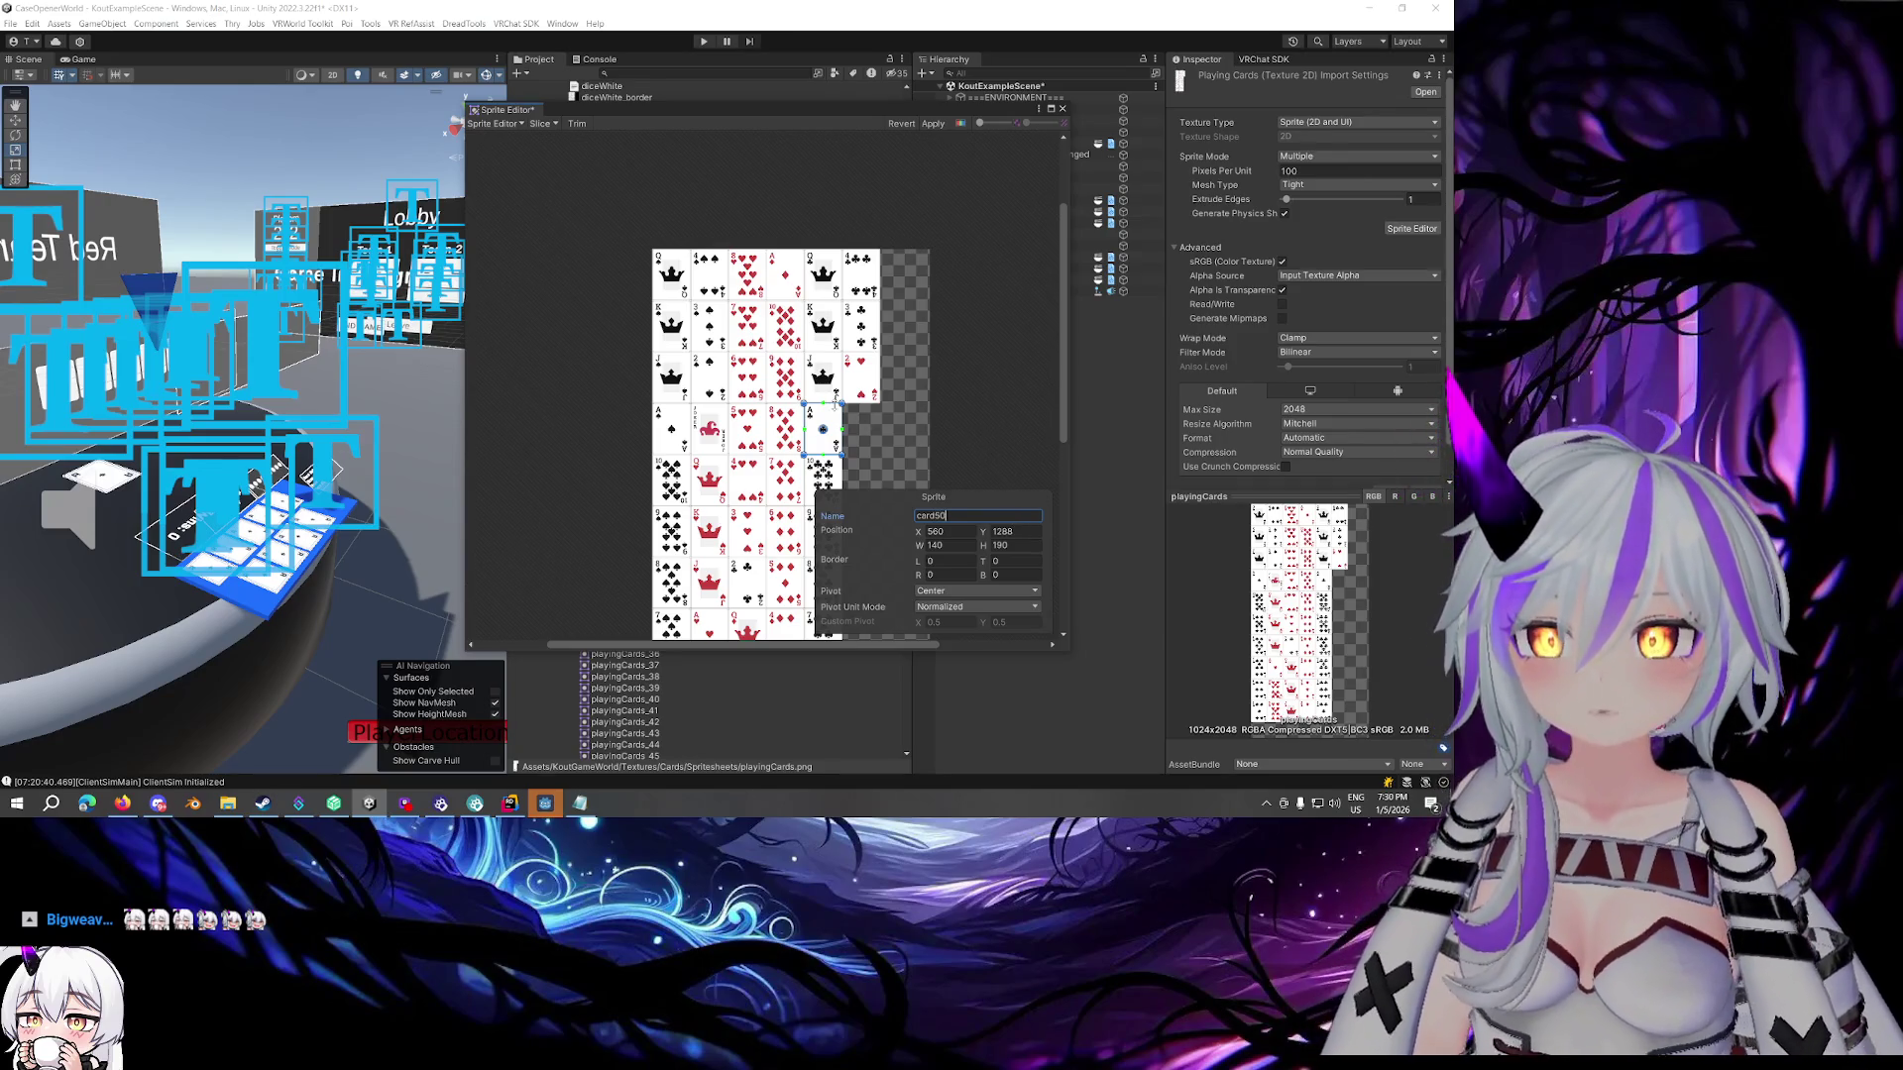
pyautogui.click(827, 479)
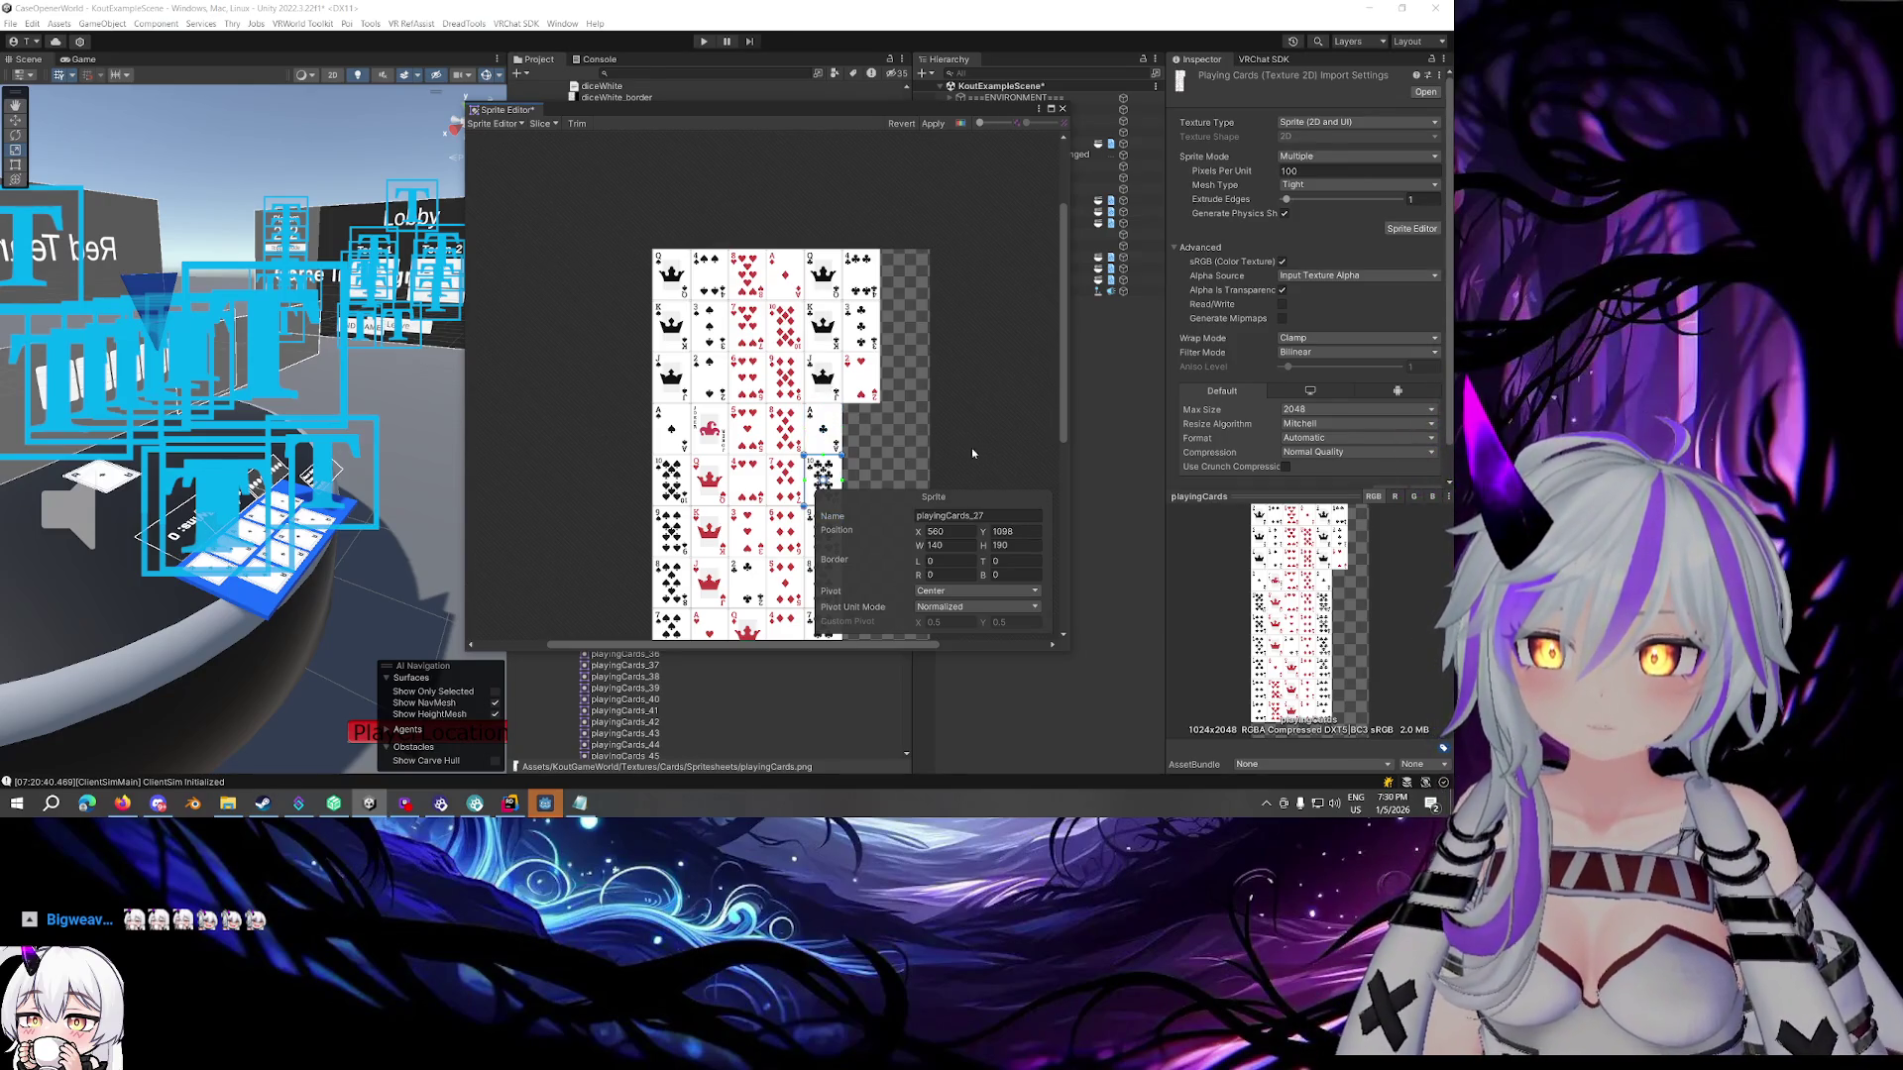
pyautogui.scroll(-2, 979, 443)
pyautogui.scroll(-4, 979, 361)
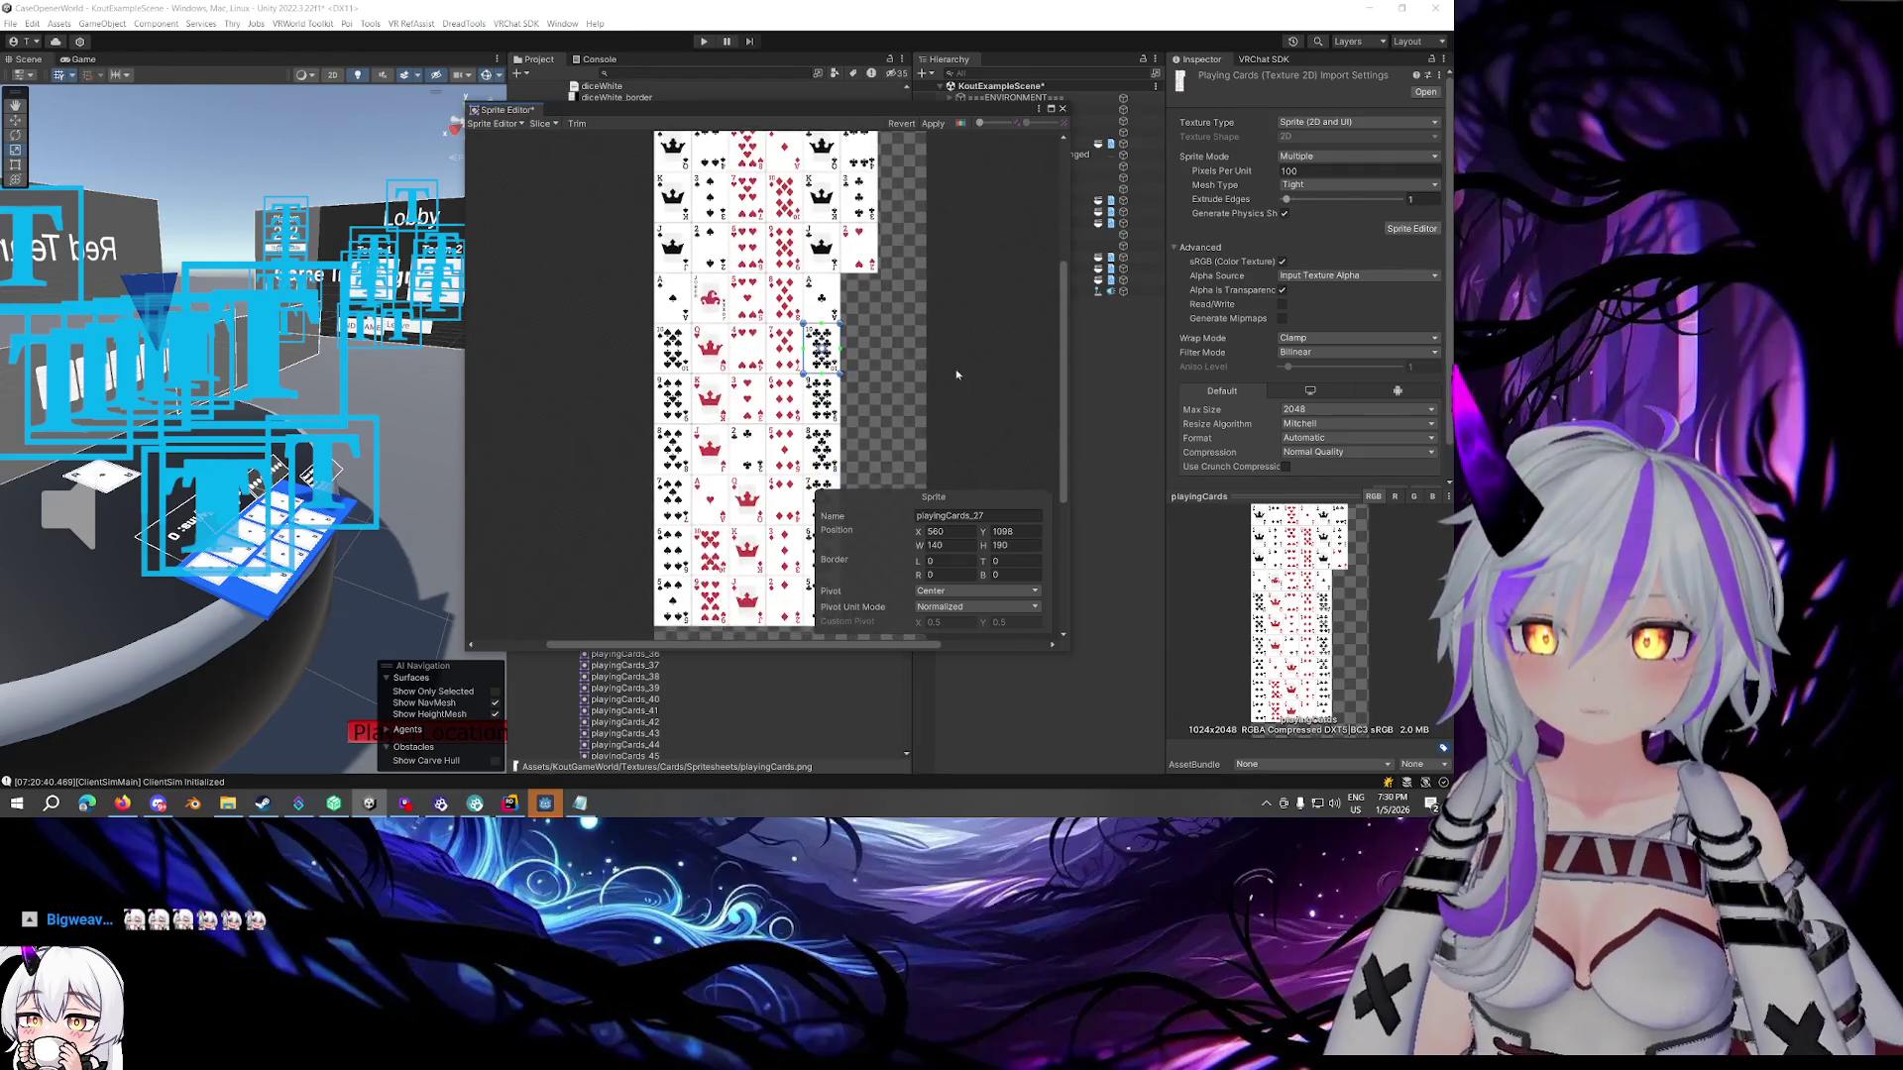
pyautogui.moveTo(946, 326)
pyautogui.mouseDown()
pyautogui.moveTo(987, 277)
pyautogui.moveTo(910, 247)
pyautogui.moveTo(908, 415)
pyautogui.moveTo(875, 289)
pyautogui.mouseUp()
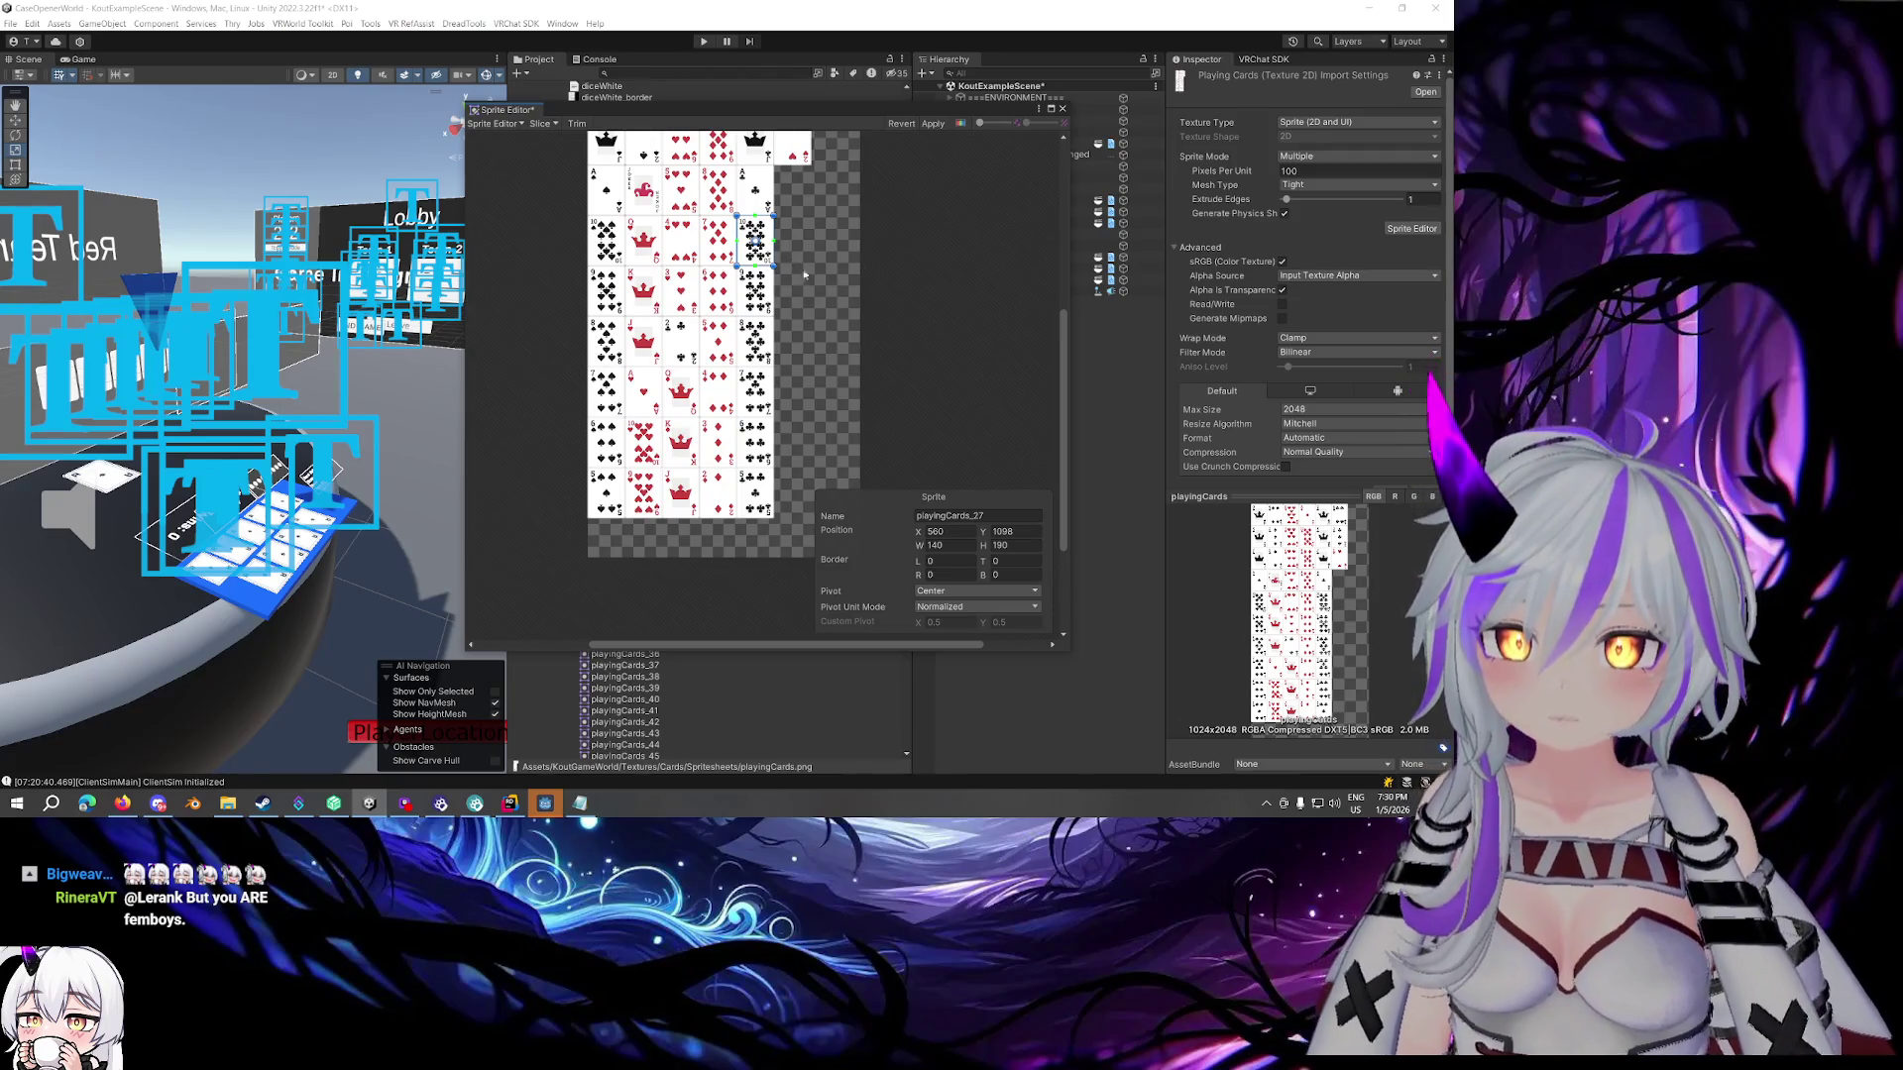
pyautogui.moveTo(1053, 411)
pyautogui.mouseDown()
pyautogui.moveTo(1058, 297)
pyautogui.moveTo(1065, 422)
pyautogui.moveTo(1059, 338)
pyautogui.mouseUp()
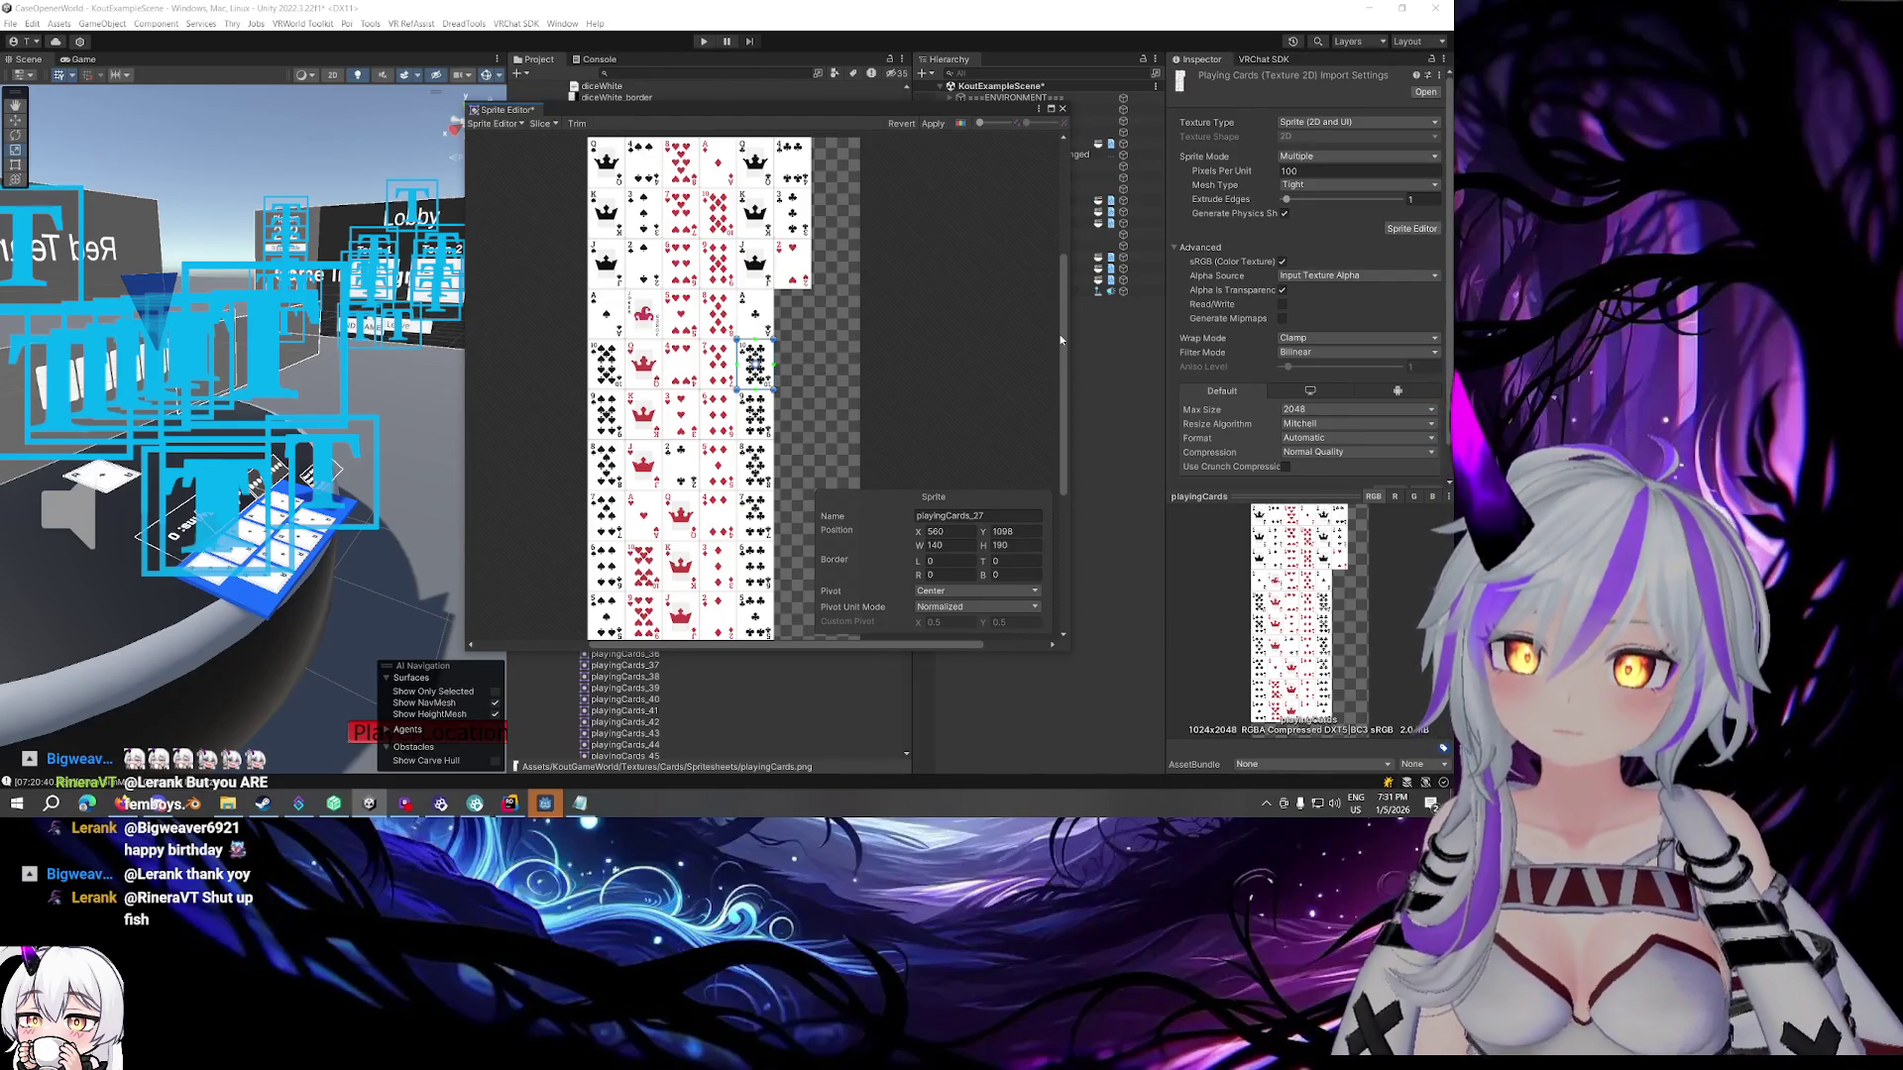
pyautogui.moveTo(1060, 339); pyautogui.dragTo(1060, 343)
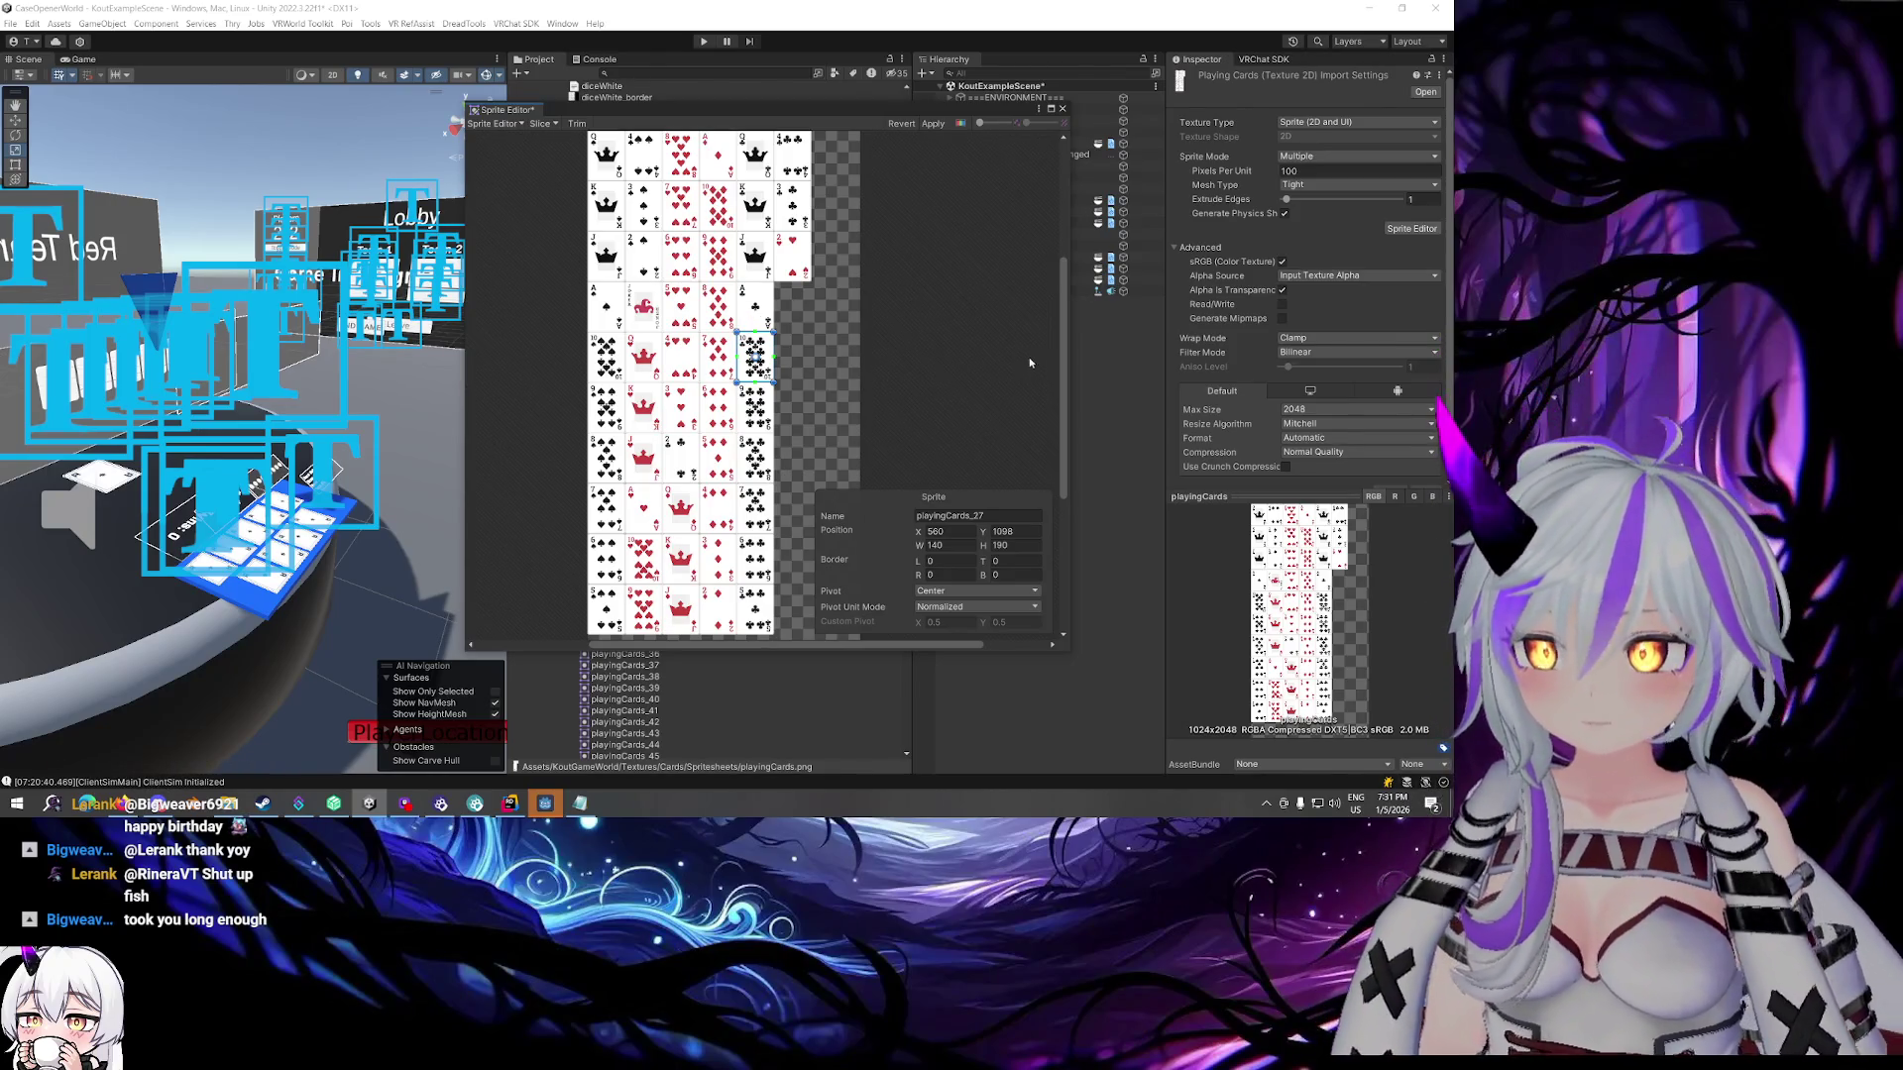
# Rename the 10 of clubs and the sprites below it card34, card30, card26 and card27
pyautogui.click(1007, 515)
pyautogui.write('card')
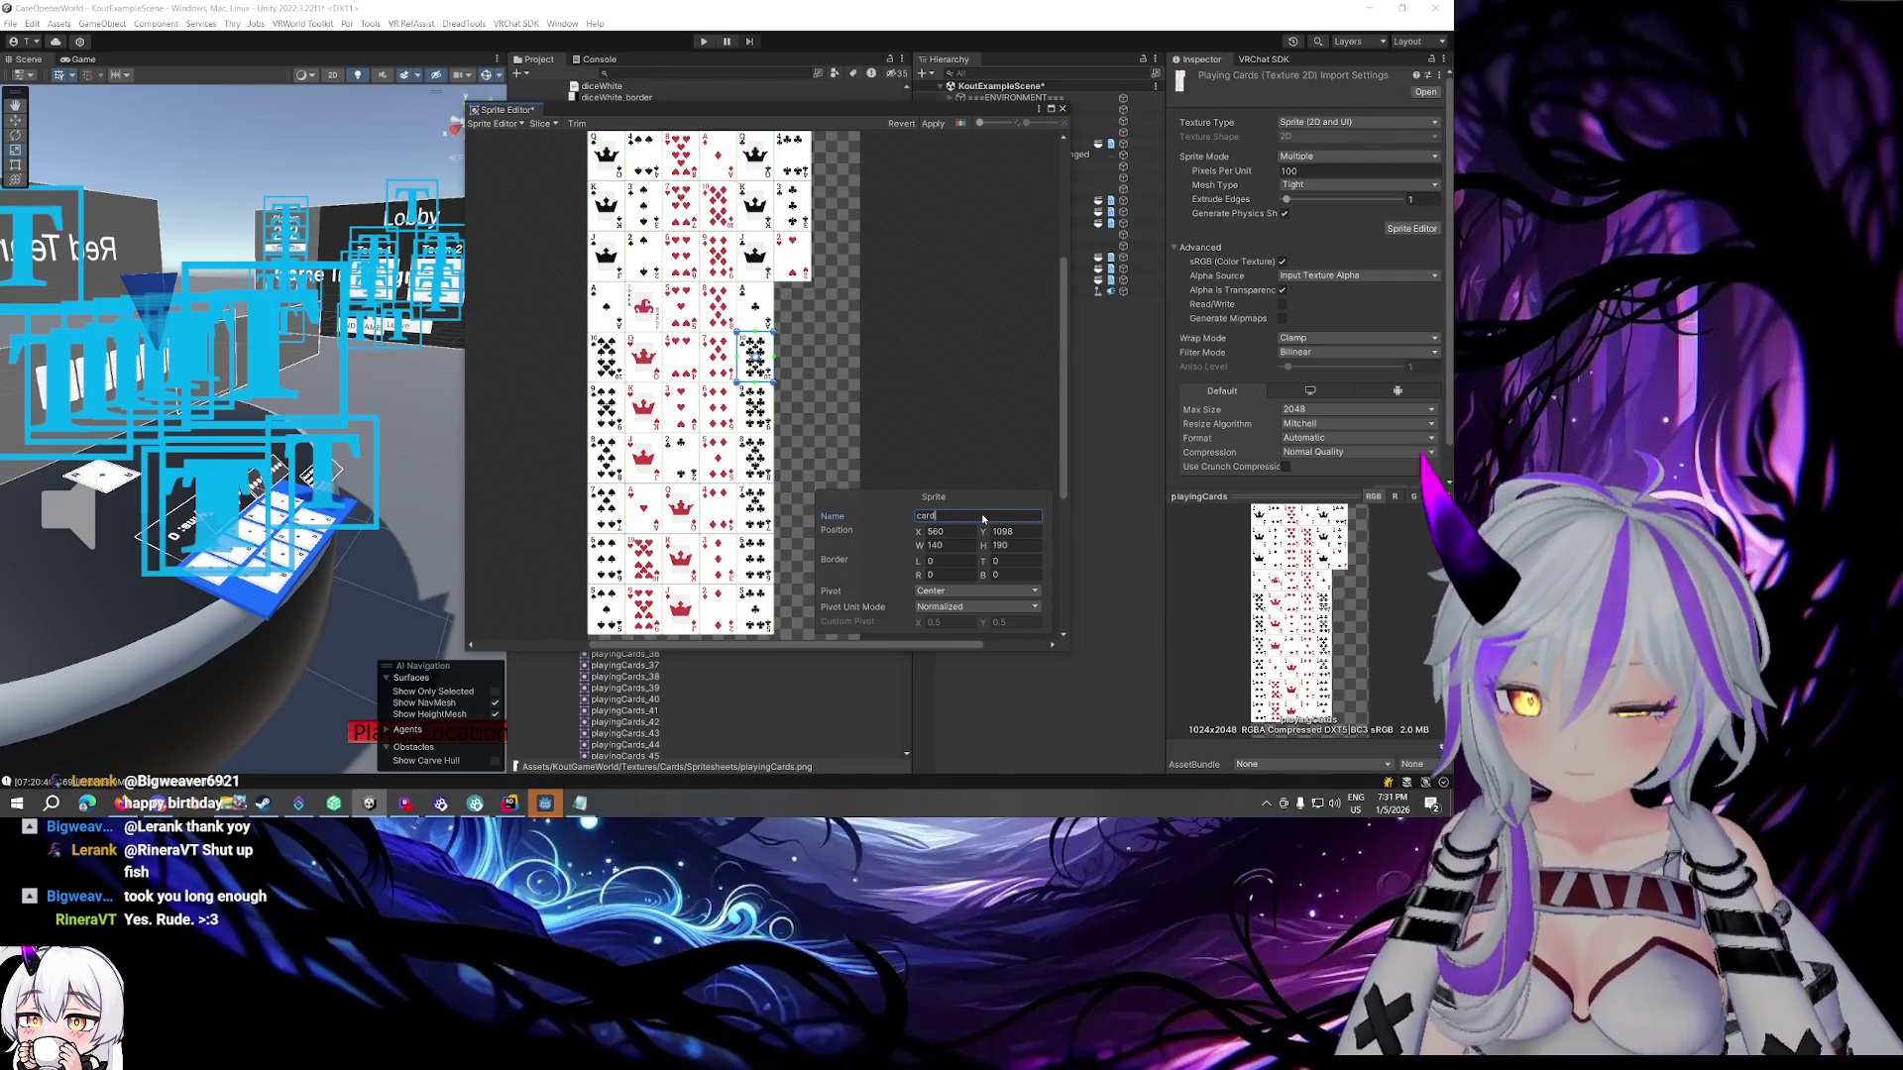
pyautogui.write('34')
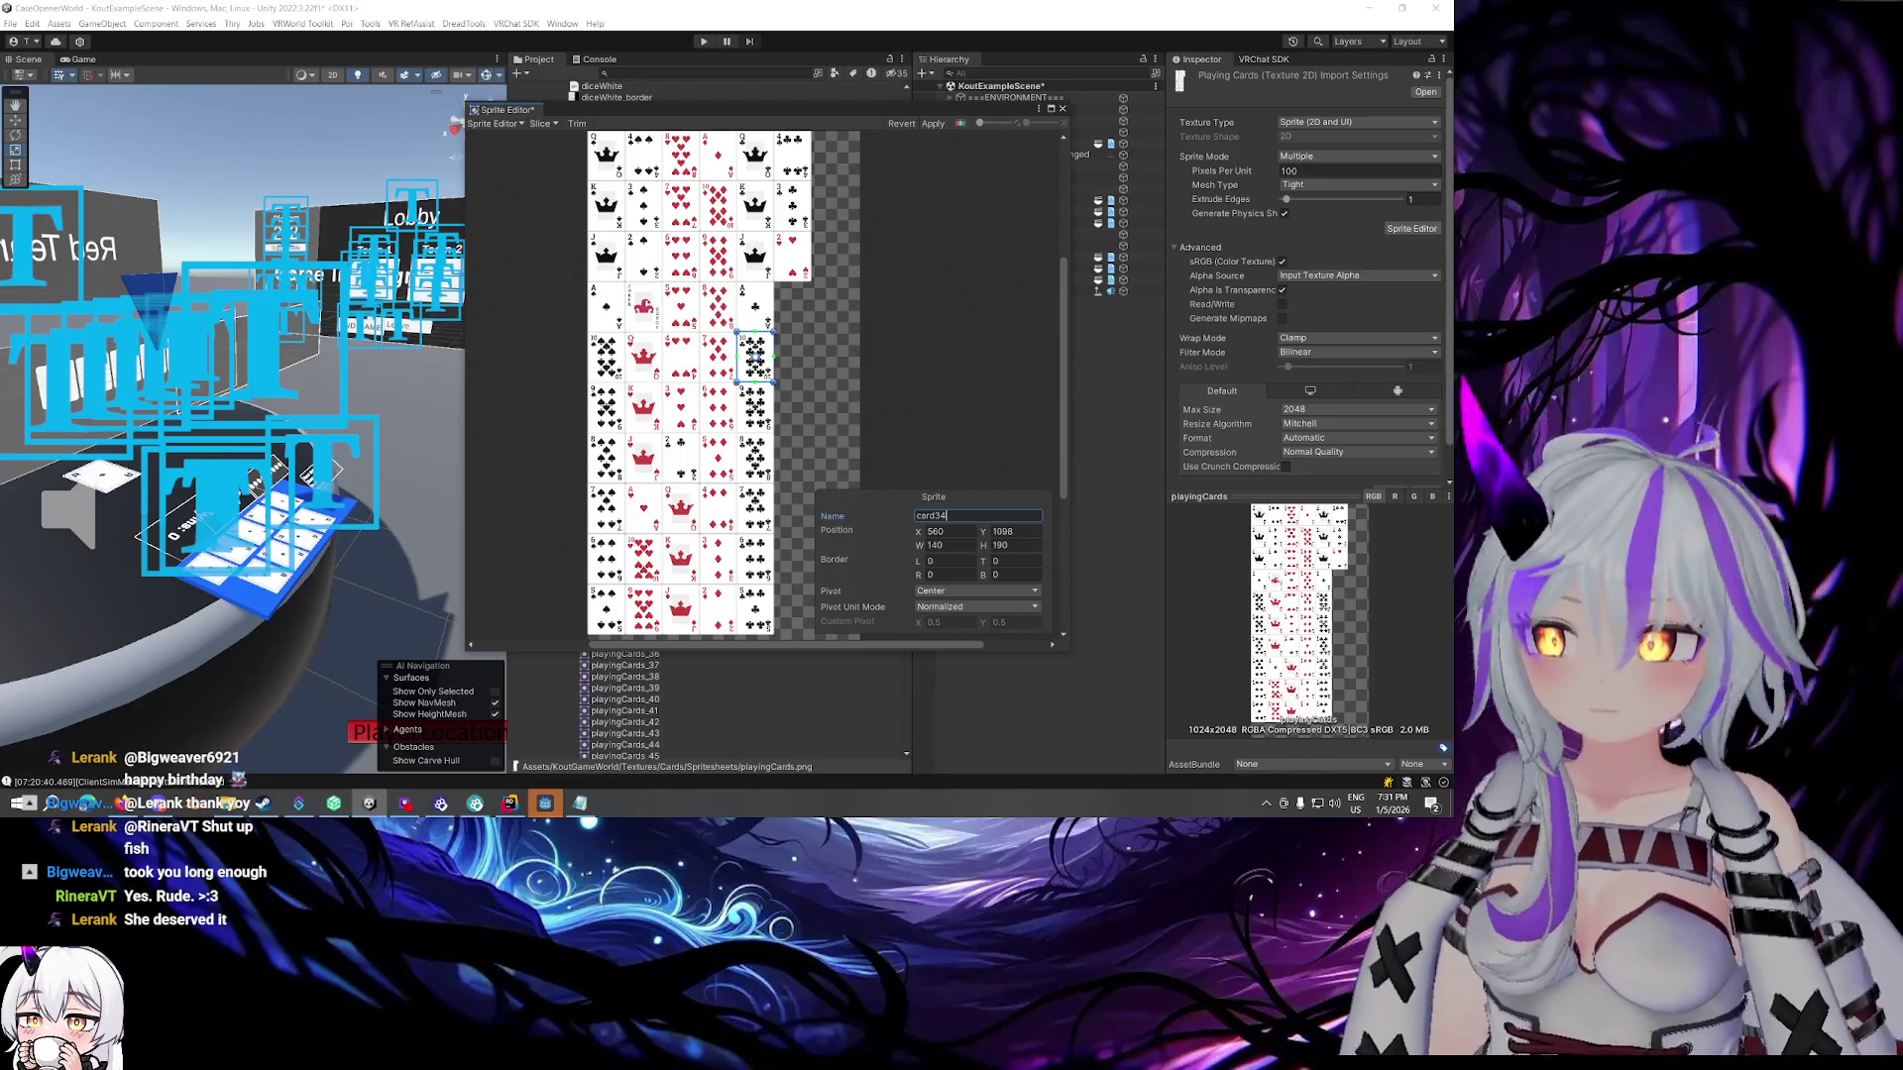
pyautogui.click(755, 406)
pyautogui.click(1029, 517)
pyautogui.write('card30')
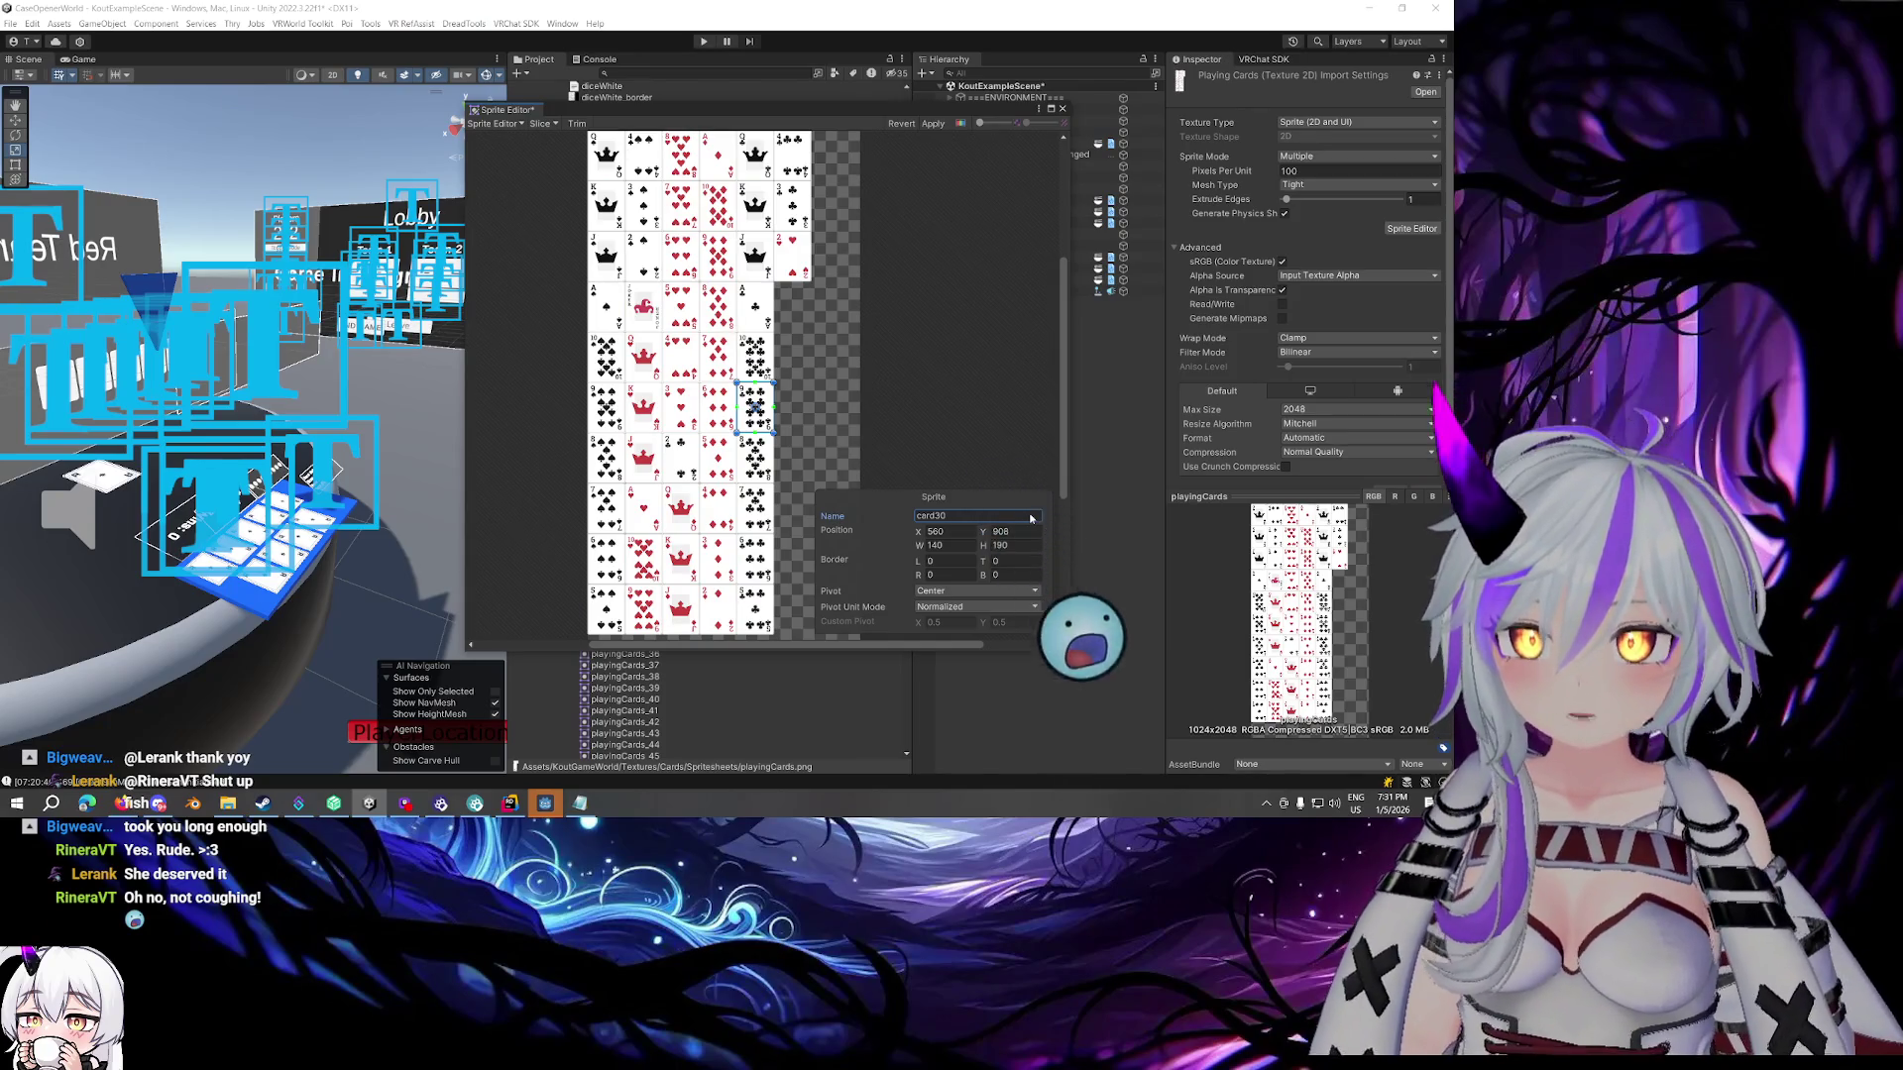
pyautogui.click(755, 458)
pyautogui.click(995, 518)
pyautogui.write('card')
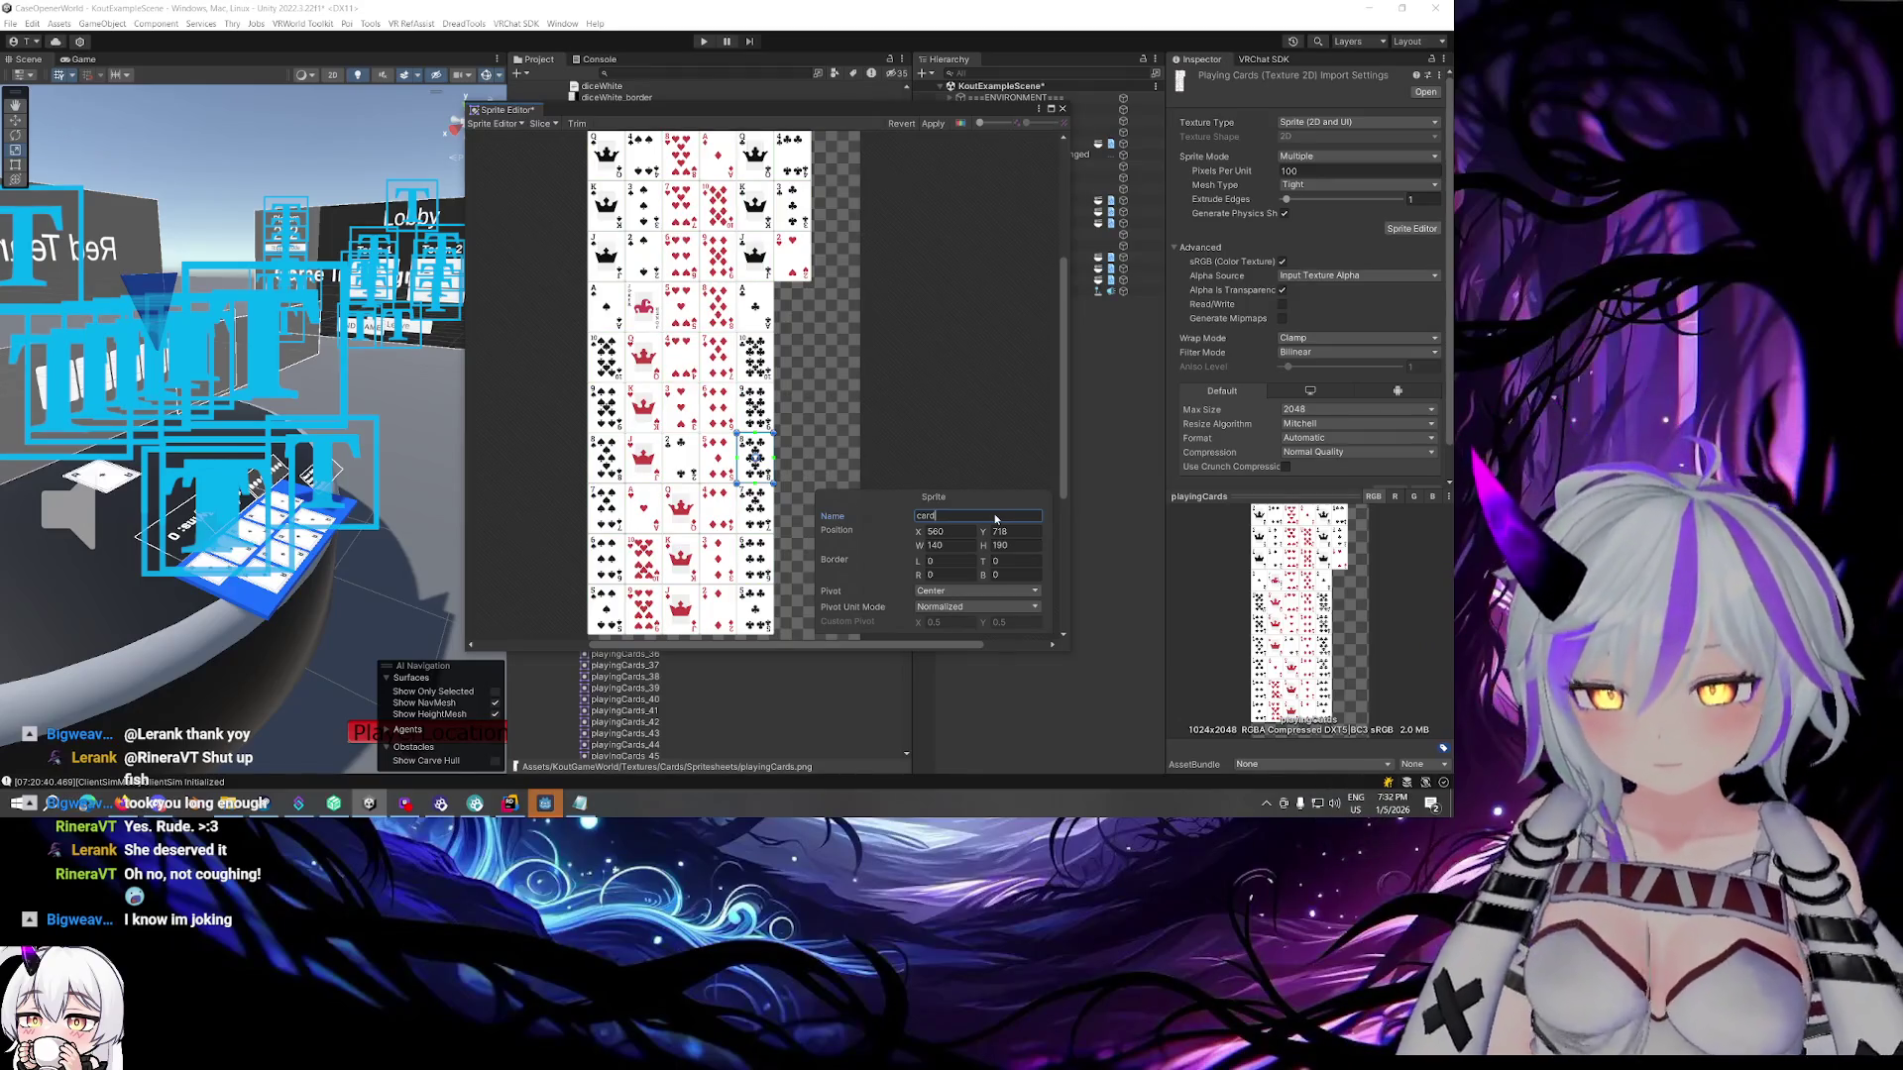
pyautogui.write('26')
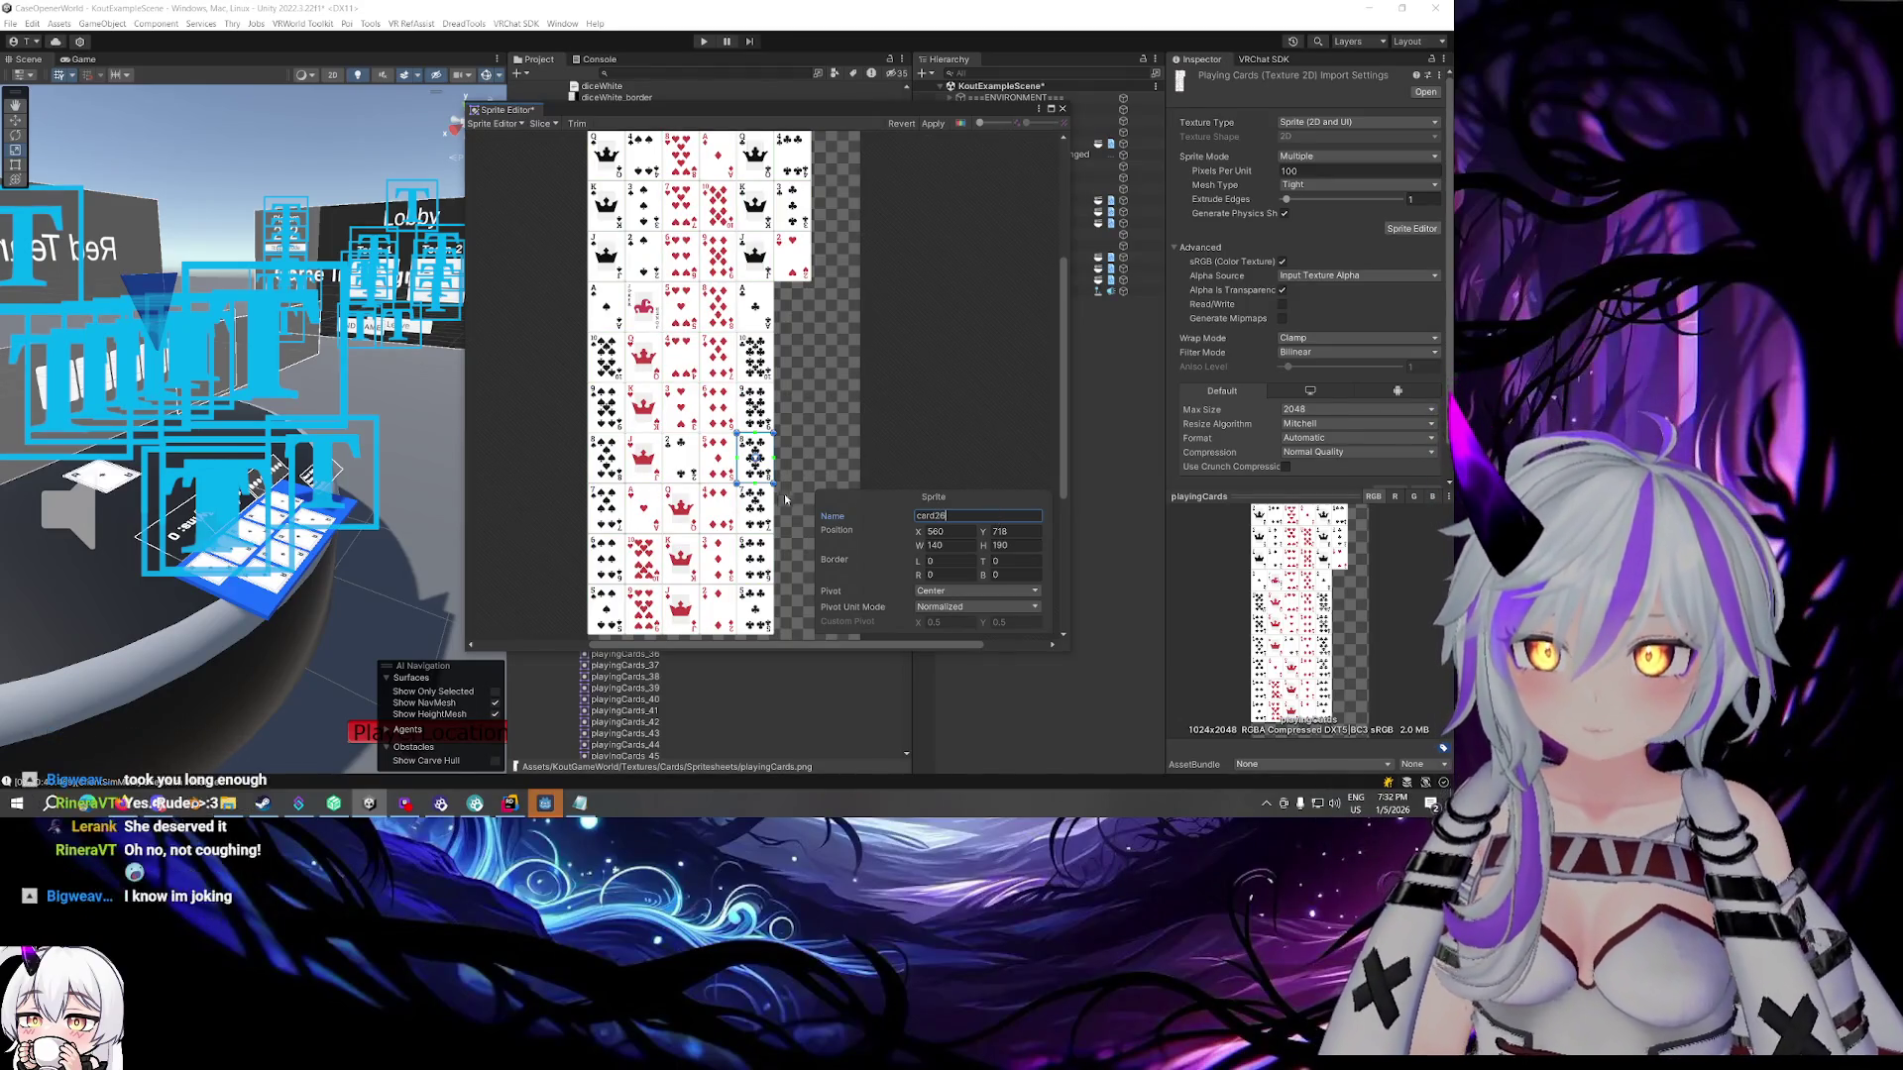
pyautogui.click(755, 509)
pyautogui.click(984, 515)
pyautogui.write('card')
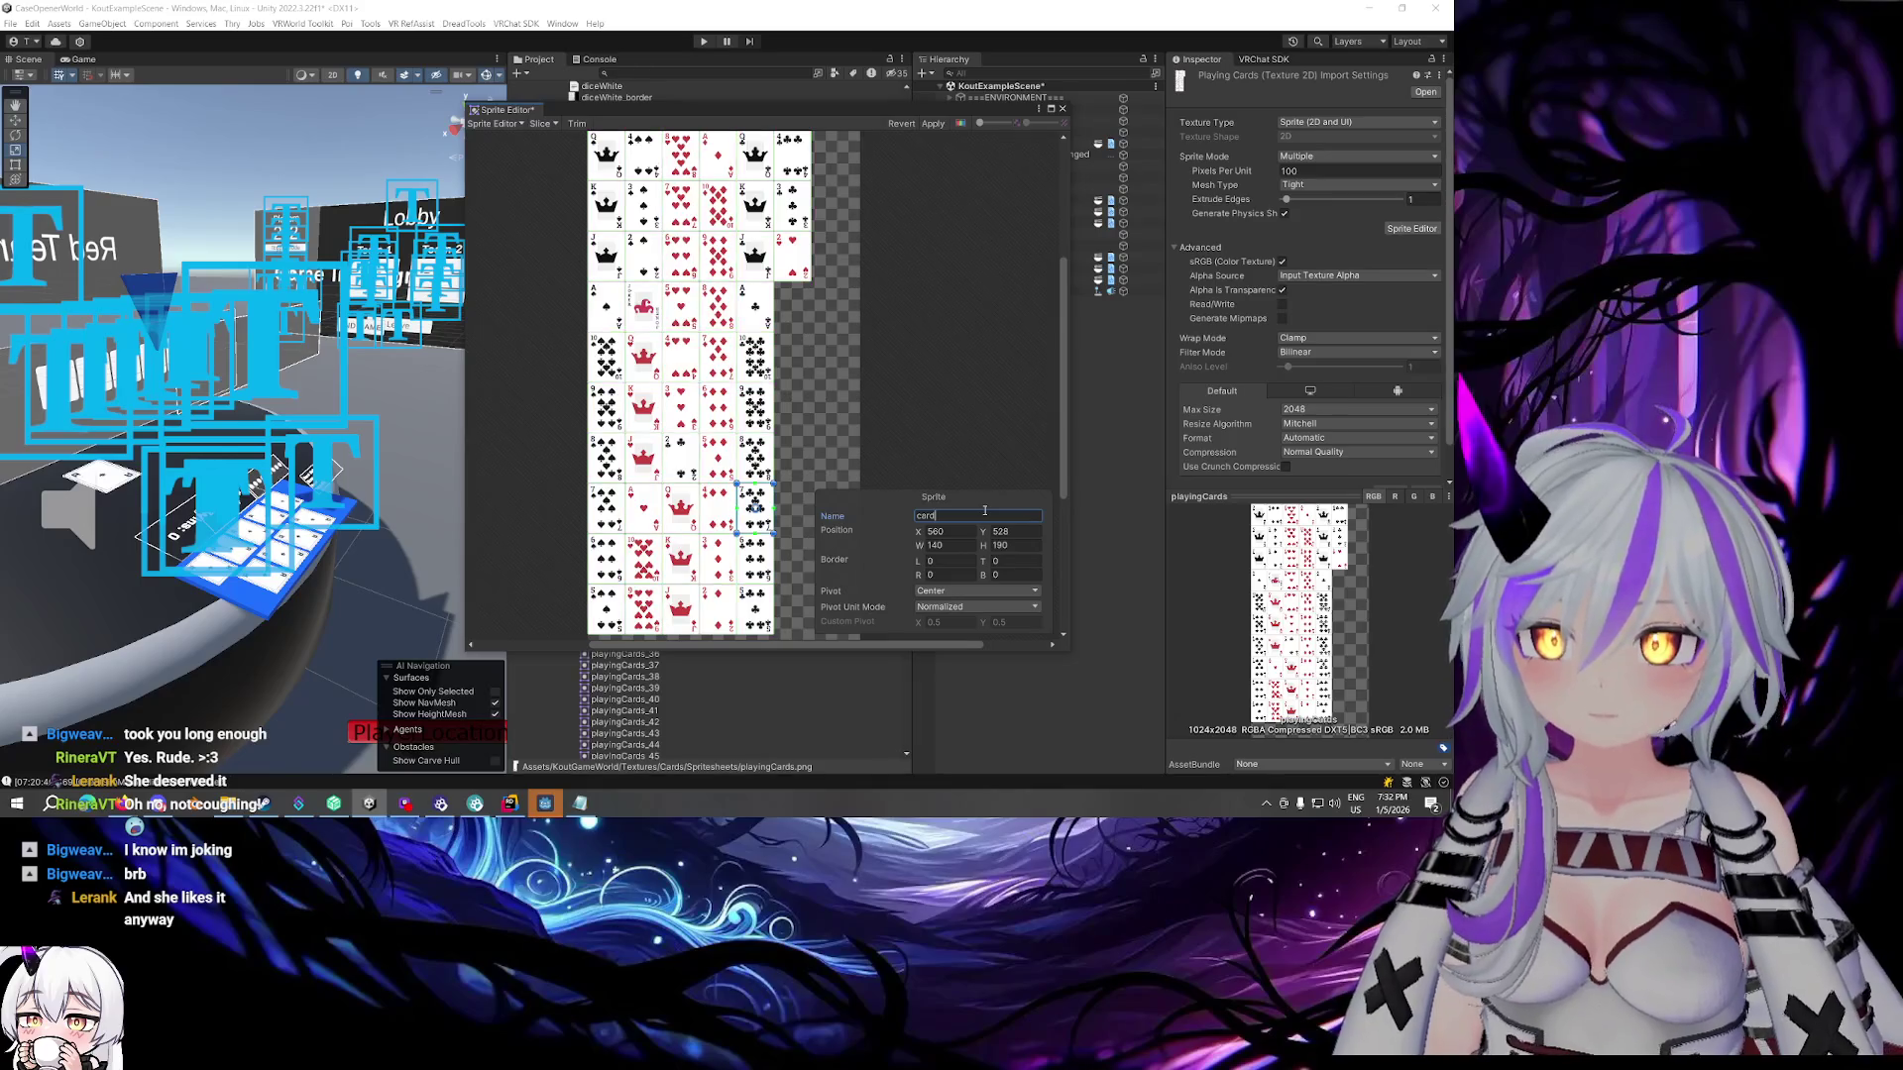
pyautogui.write('27')
# Name the last two column sprites card28 and card14, and the next column's top card10
pyautogui.click(755, 560)
pyautogui.click(978, 515)
pyautogui.write('card')
pyautogui.write('28')
pyautogui.click(755, 607)
pyautogui.click(997, 519)
pyautogui.write('card')
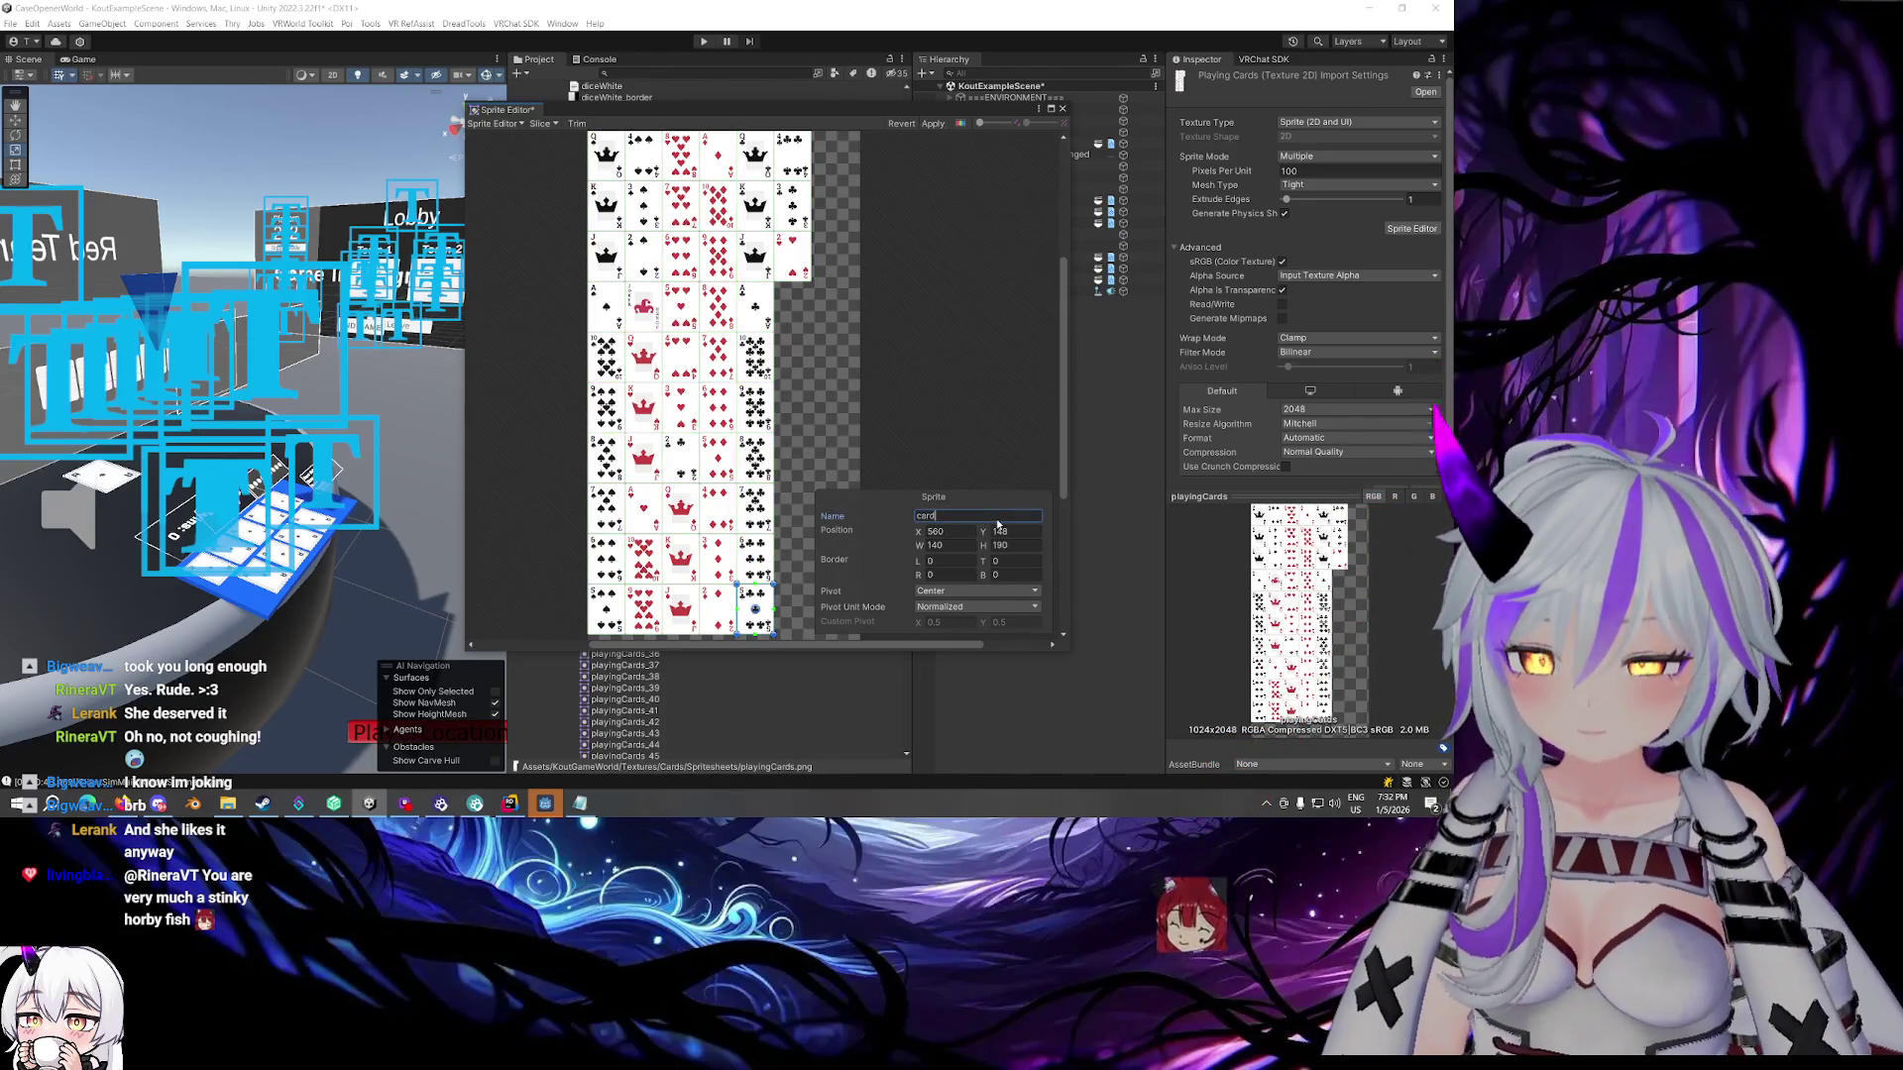
pyautogui.write('14')
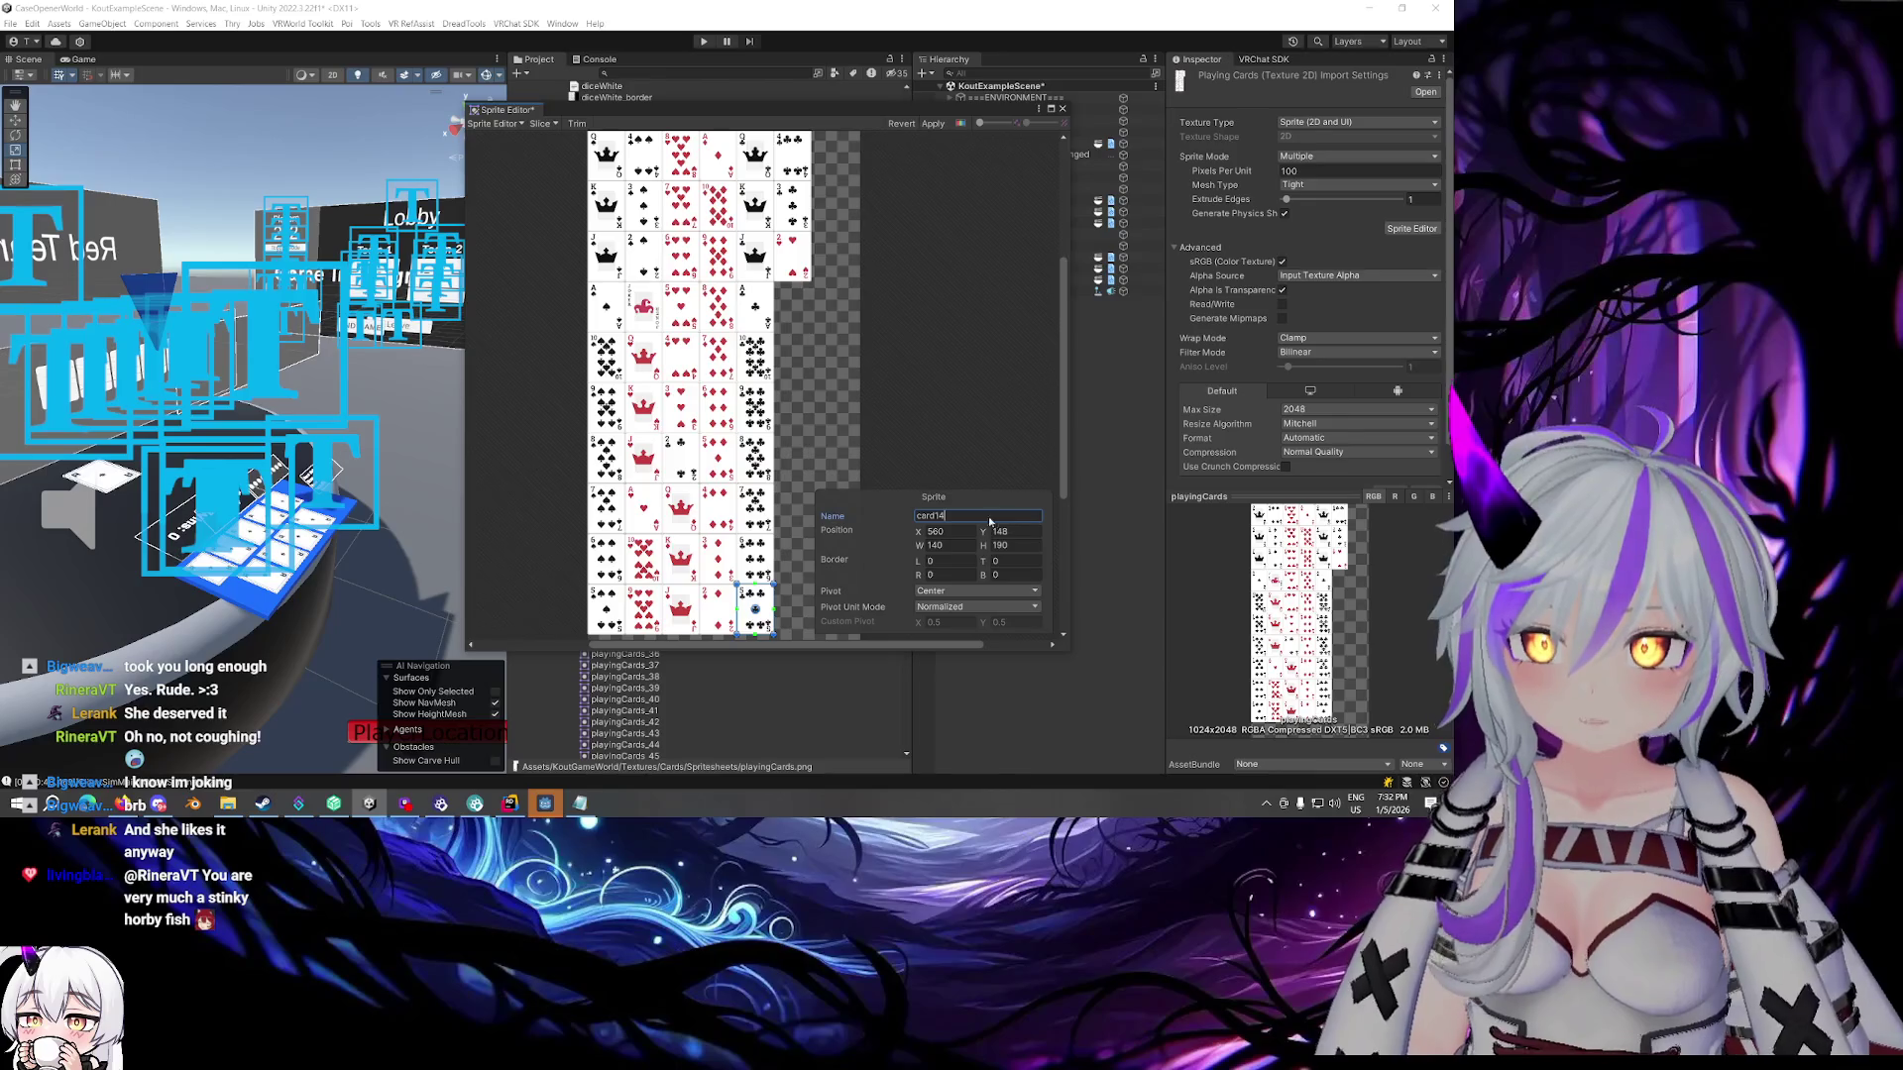
pyautogui.click(792, 156)
pyautogui.click(989, 515)
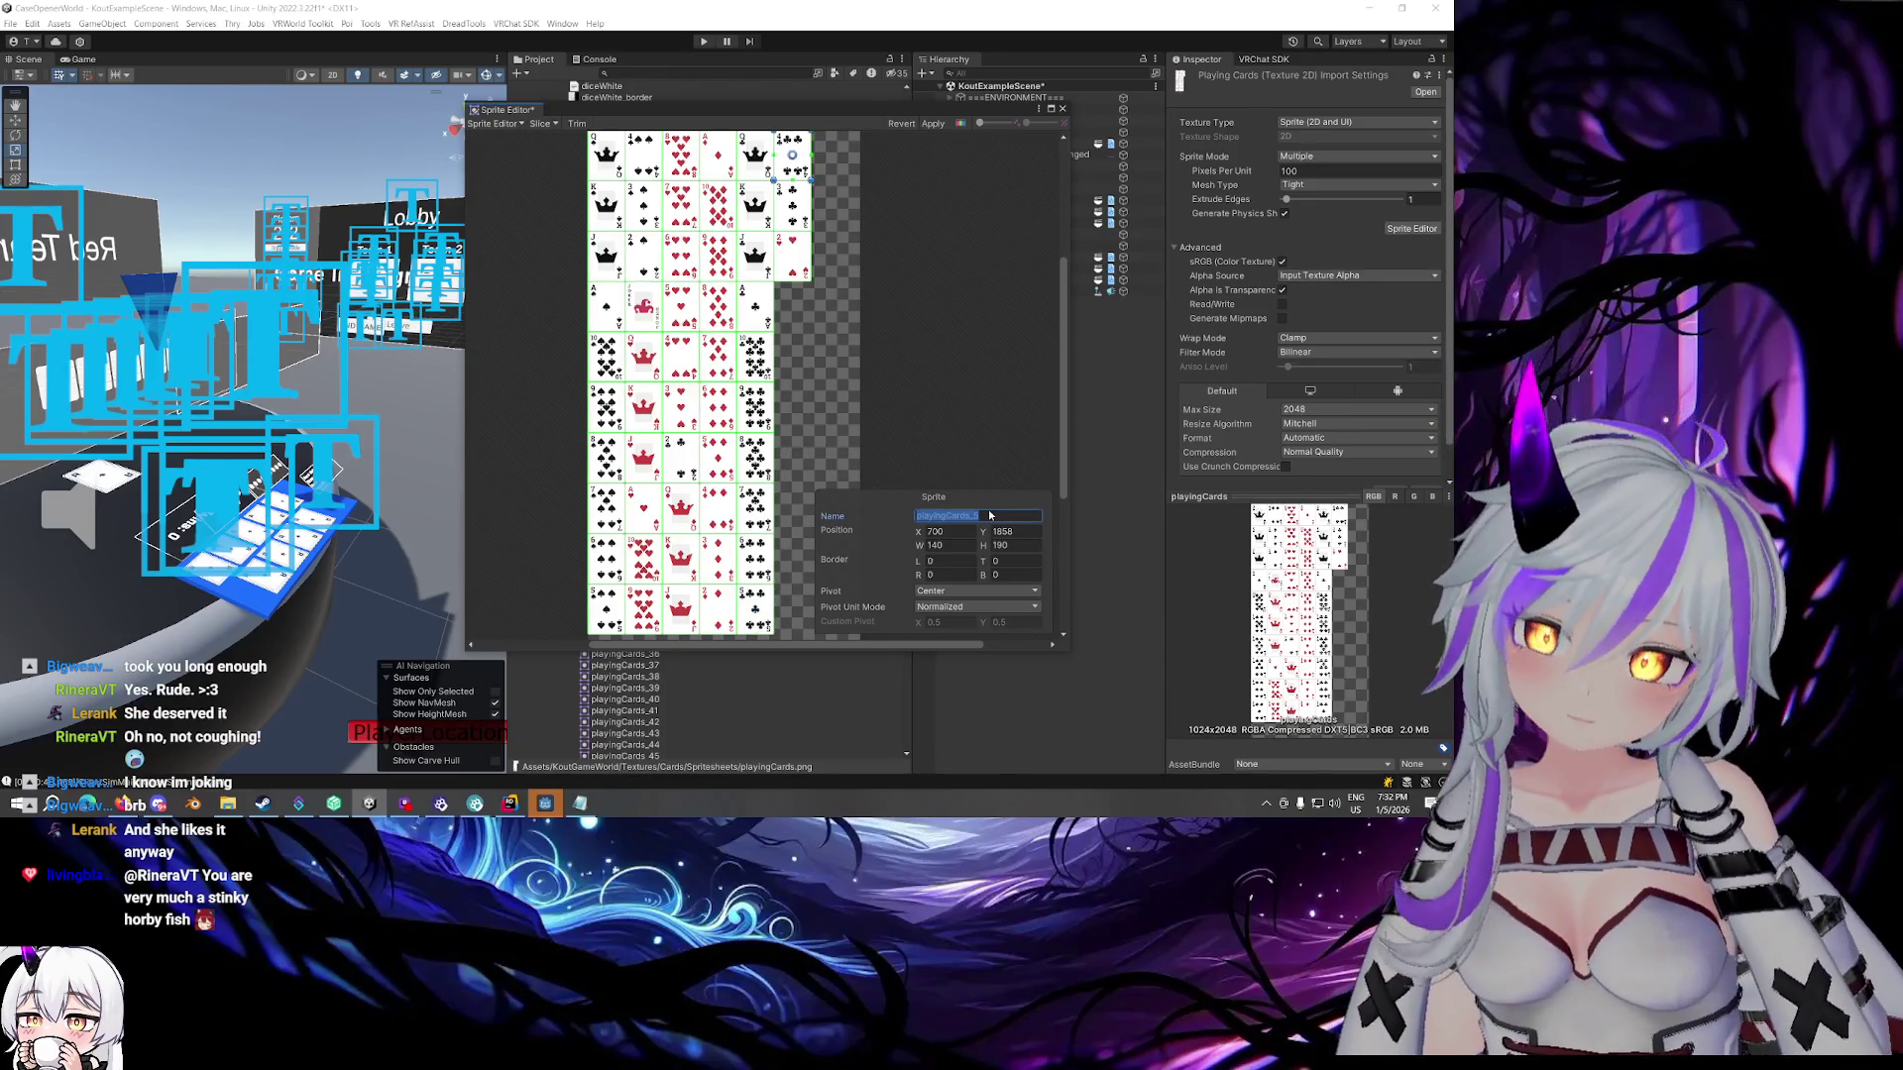
pyautogui.write('card')
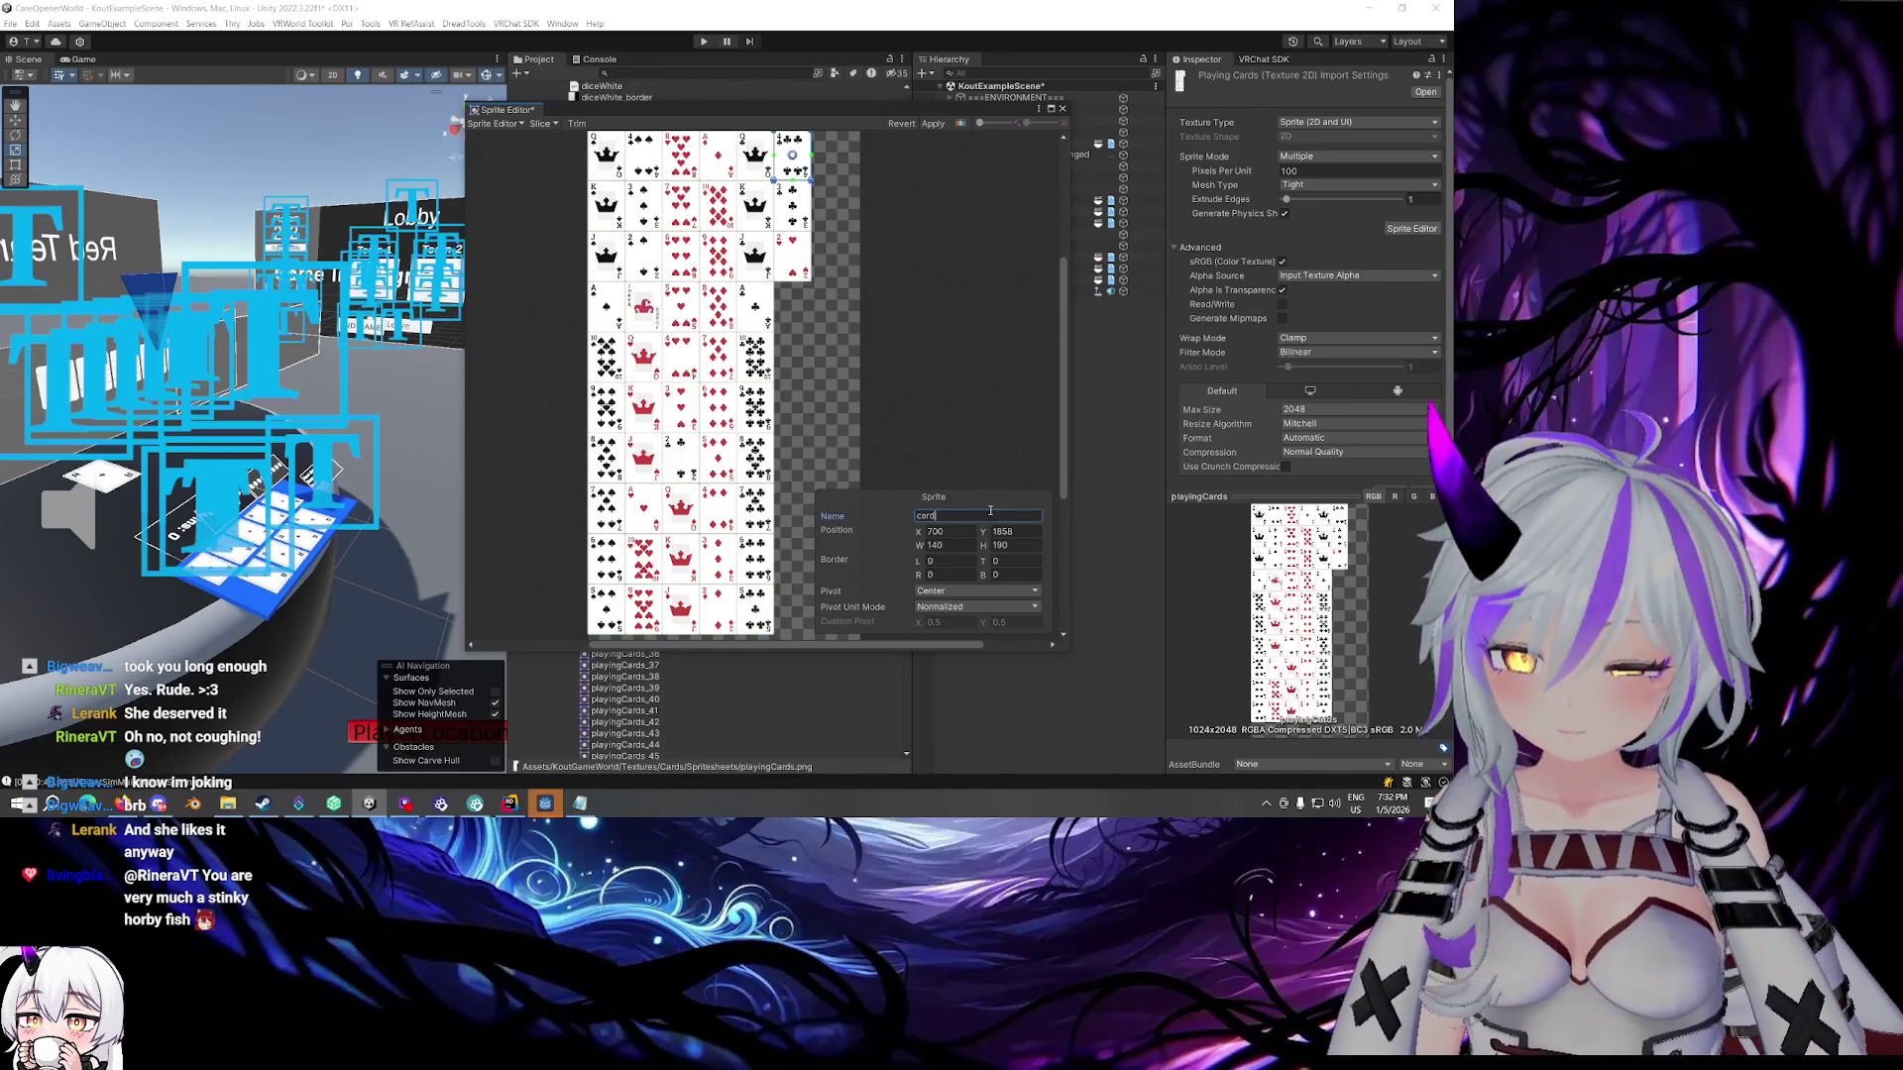
pyautogui.write('10')
# Rename the card below card10, then deselect it and apply the sprite renames
pyautogui.click(793, 205)
pyautogui.click(1006, 516)
pyautogui.write('card')
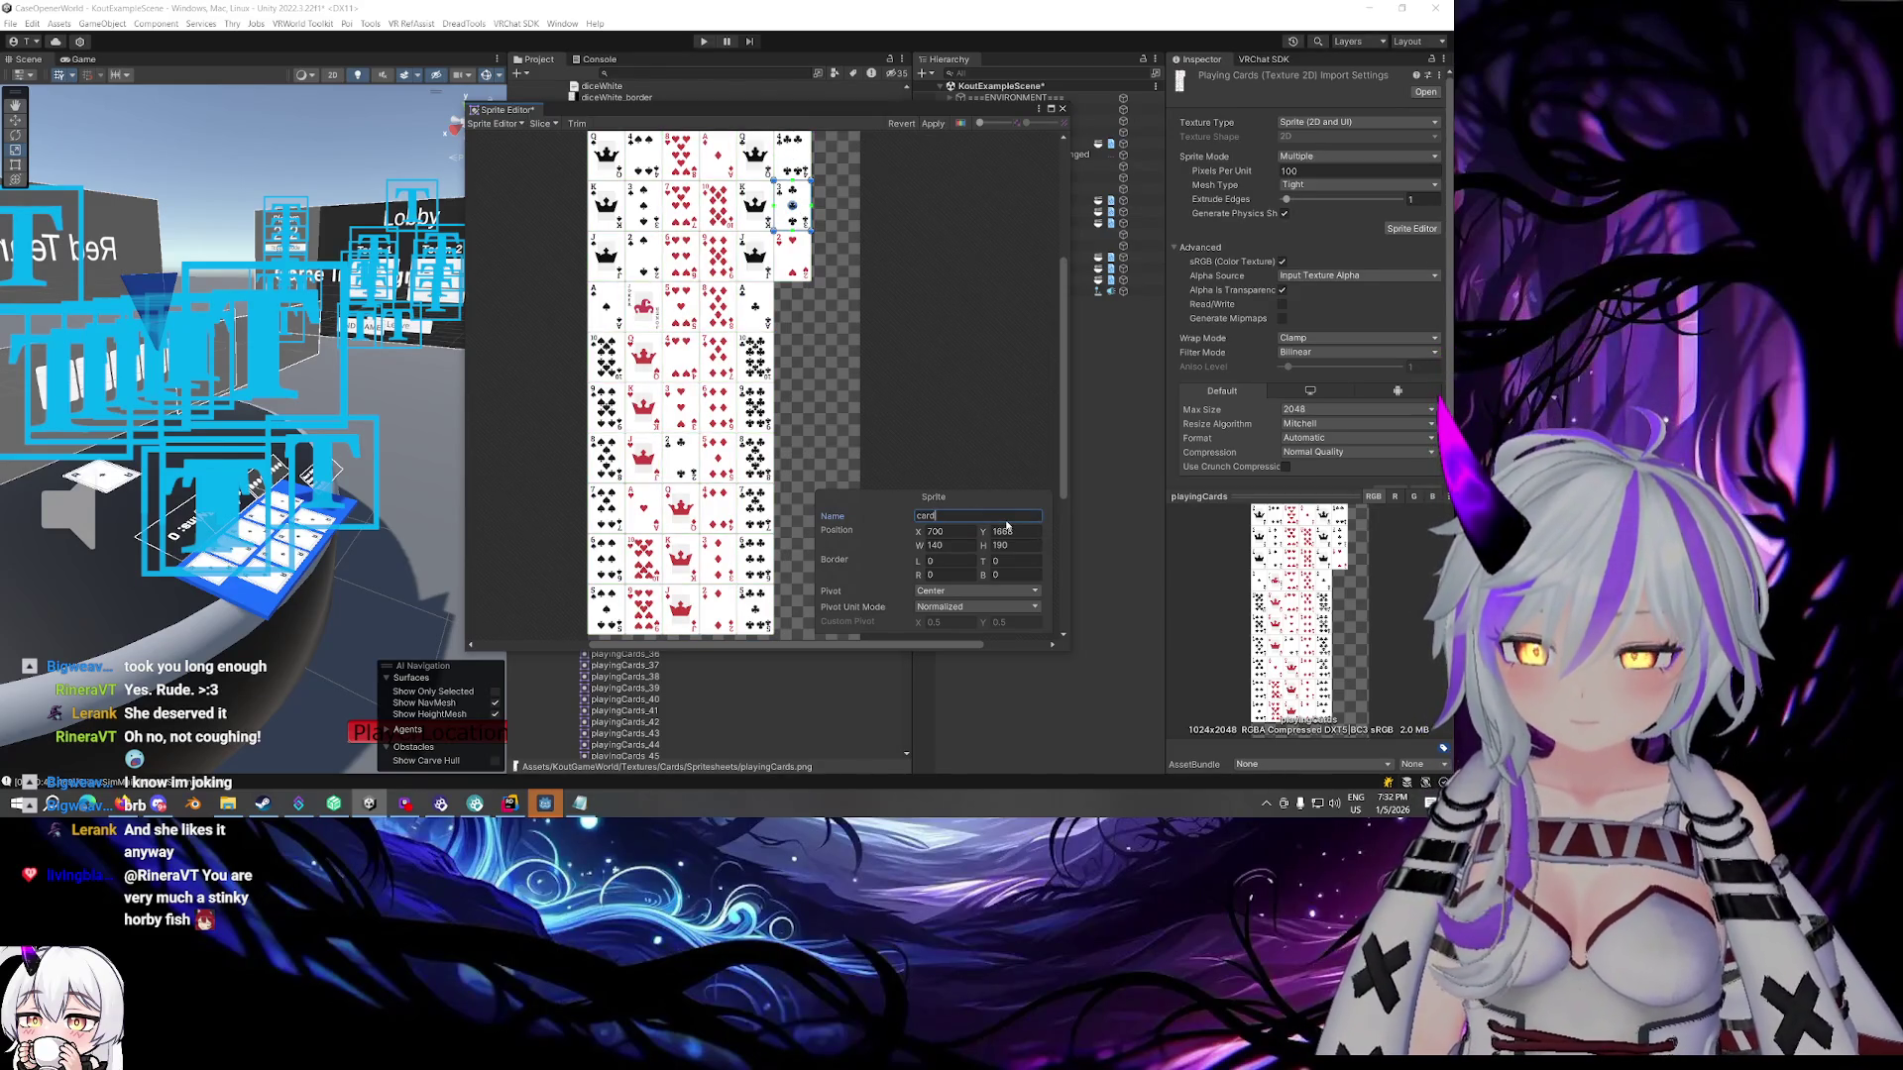
pyautogui.click(956, 212)
pyautogui.click(933, 125)
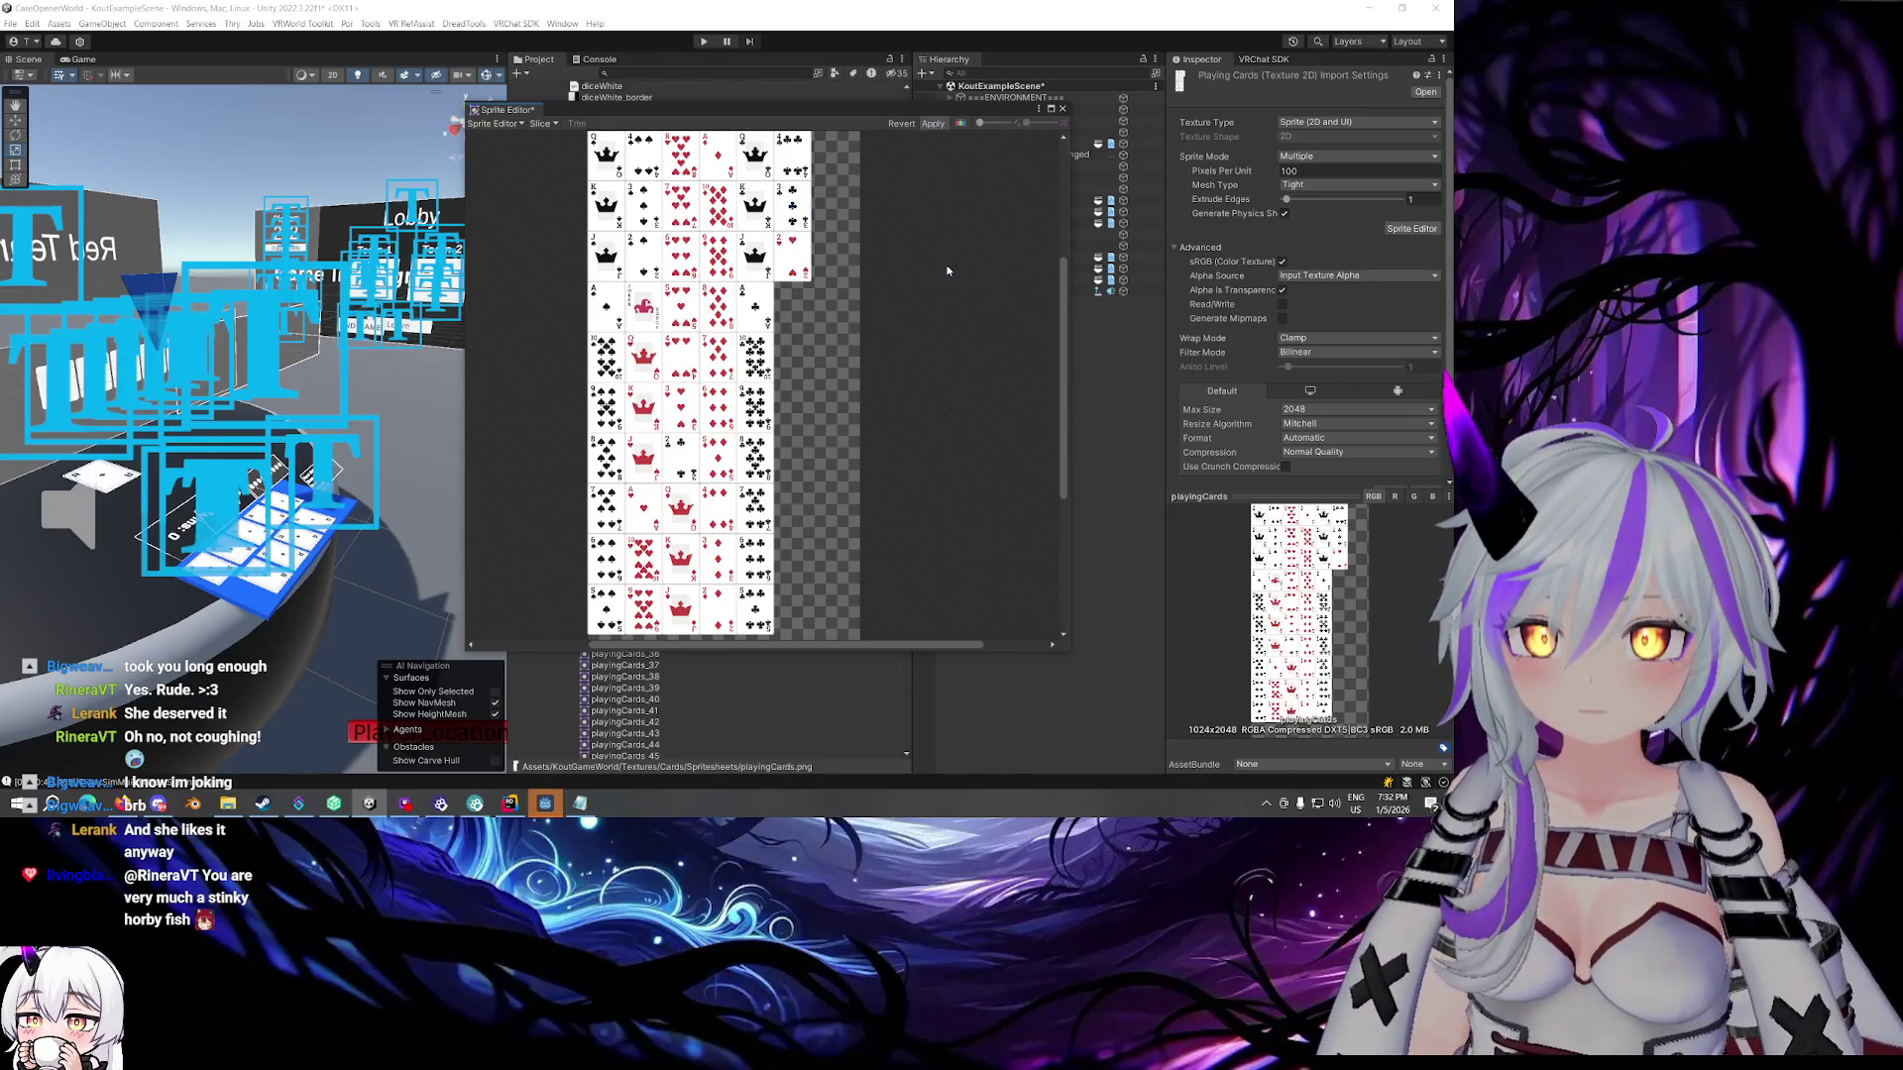
# Close the Sprite Editor and preview card2_C2, card7_3S, card11_4S, card51_AS and card53_Joker
pyautogui.click(1063, 108)
pyautogui.scroll(2, 622, 230)
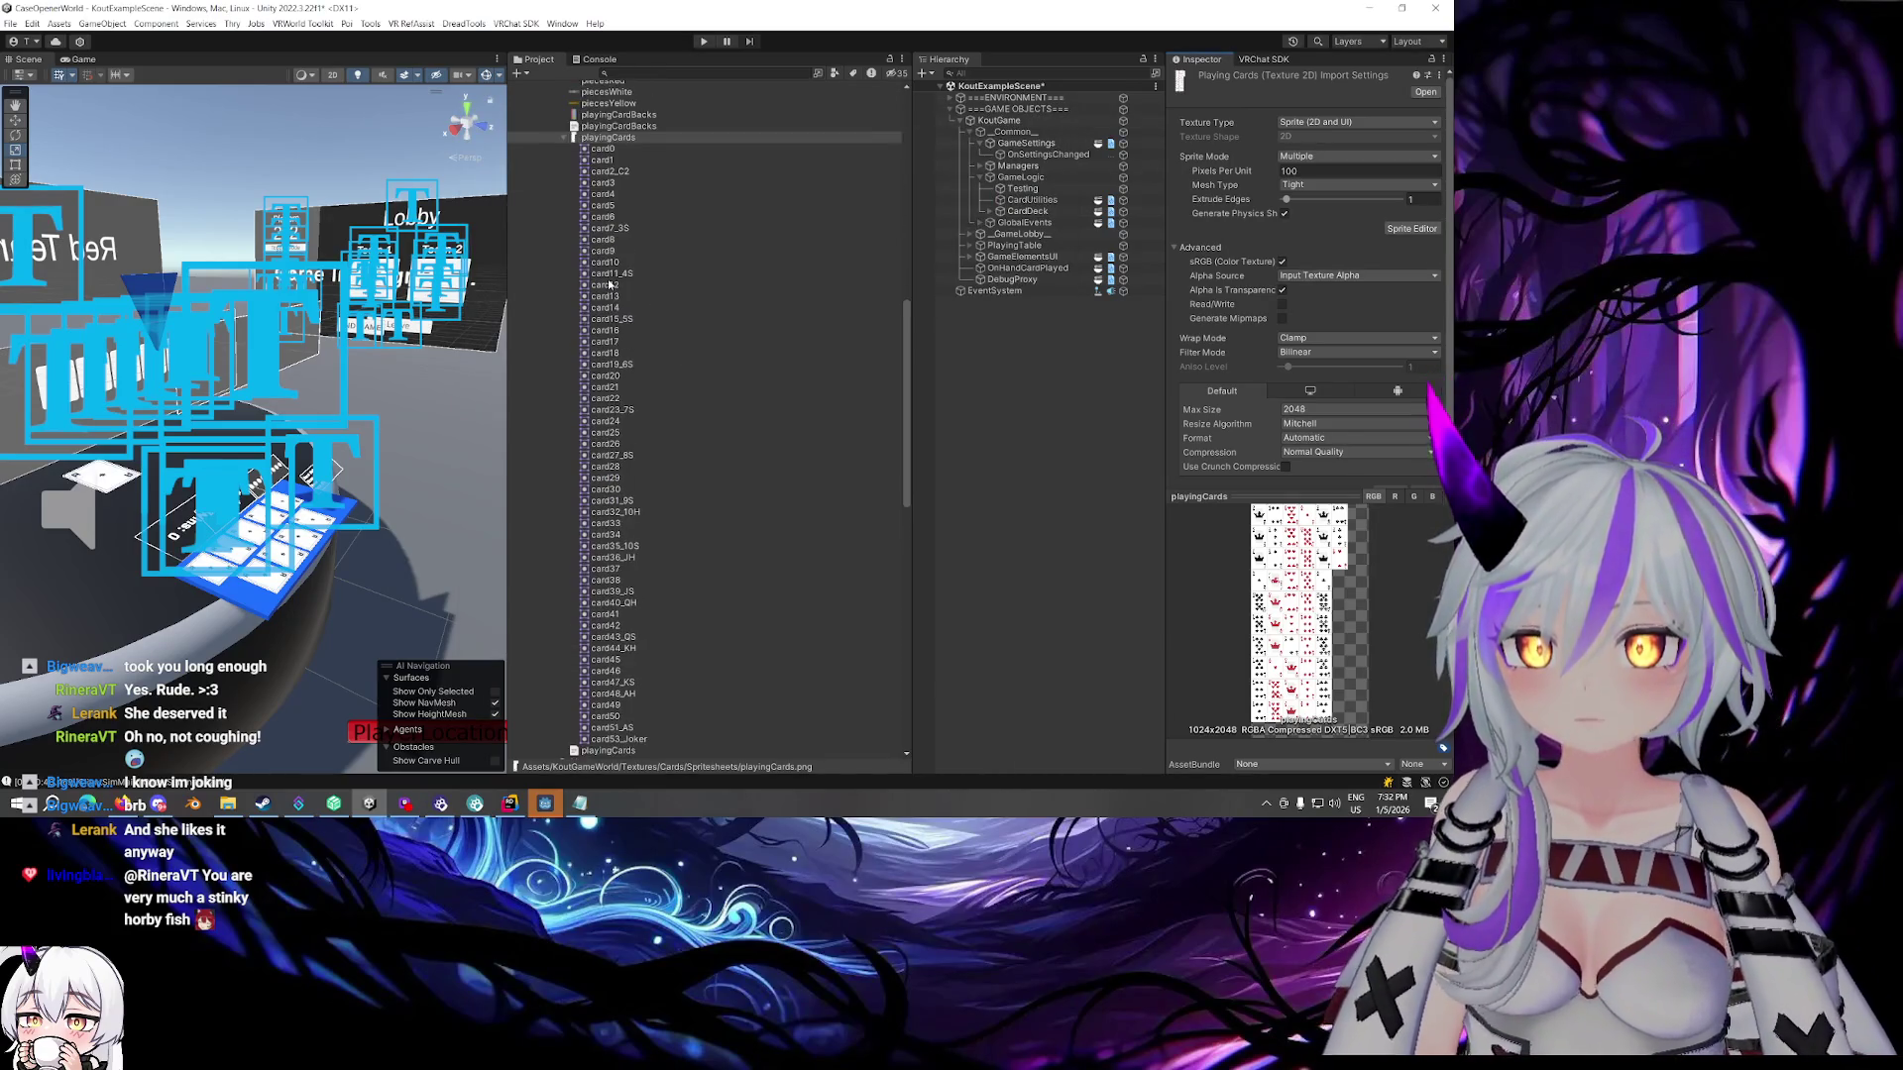
pyautogui.click(626, 299)
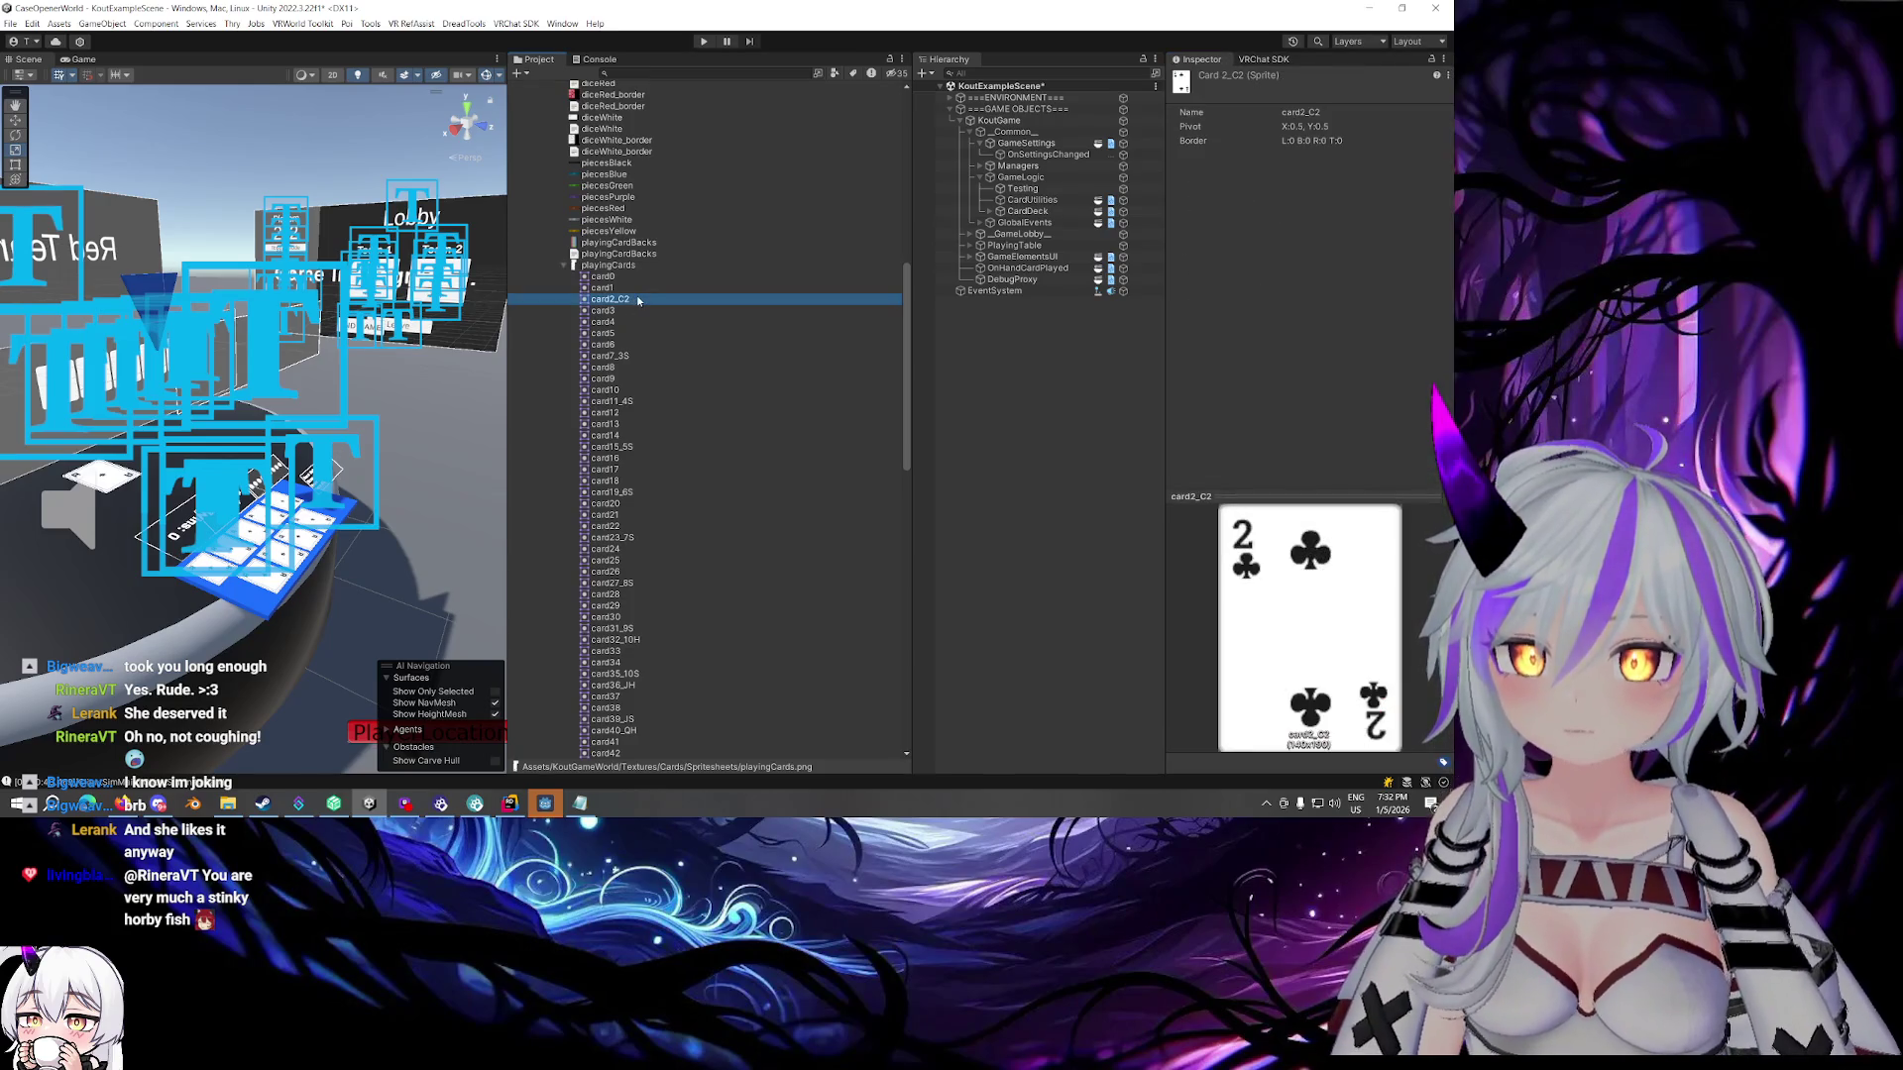
pyautogui.click(622, 357)
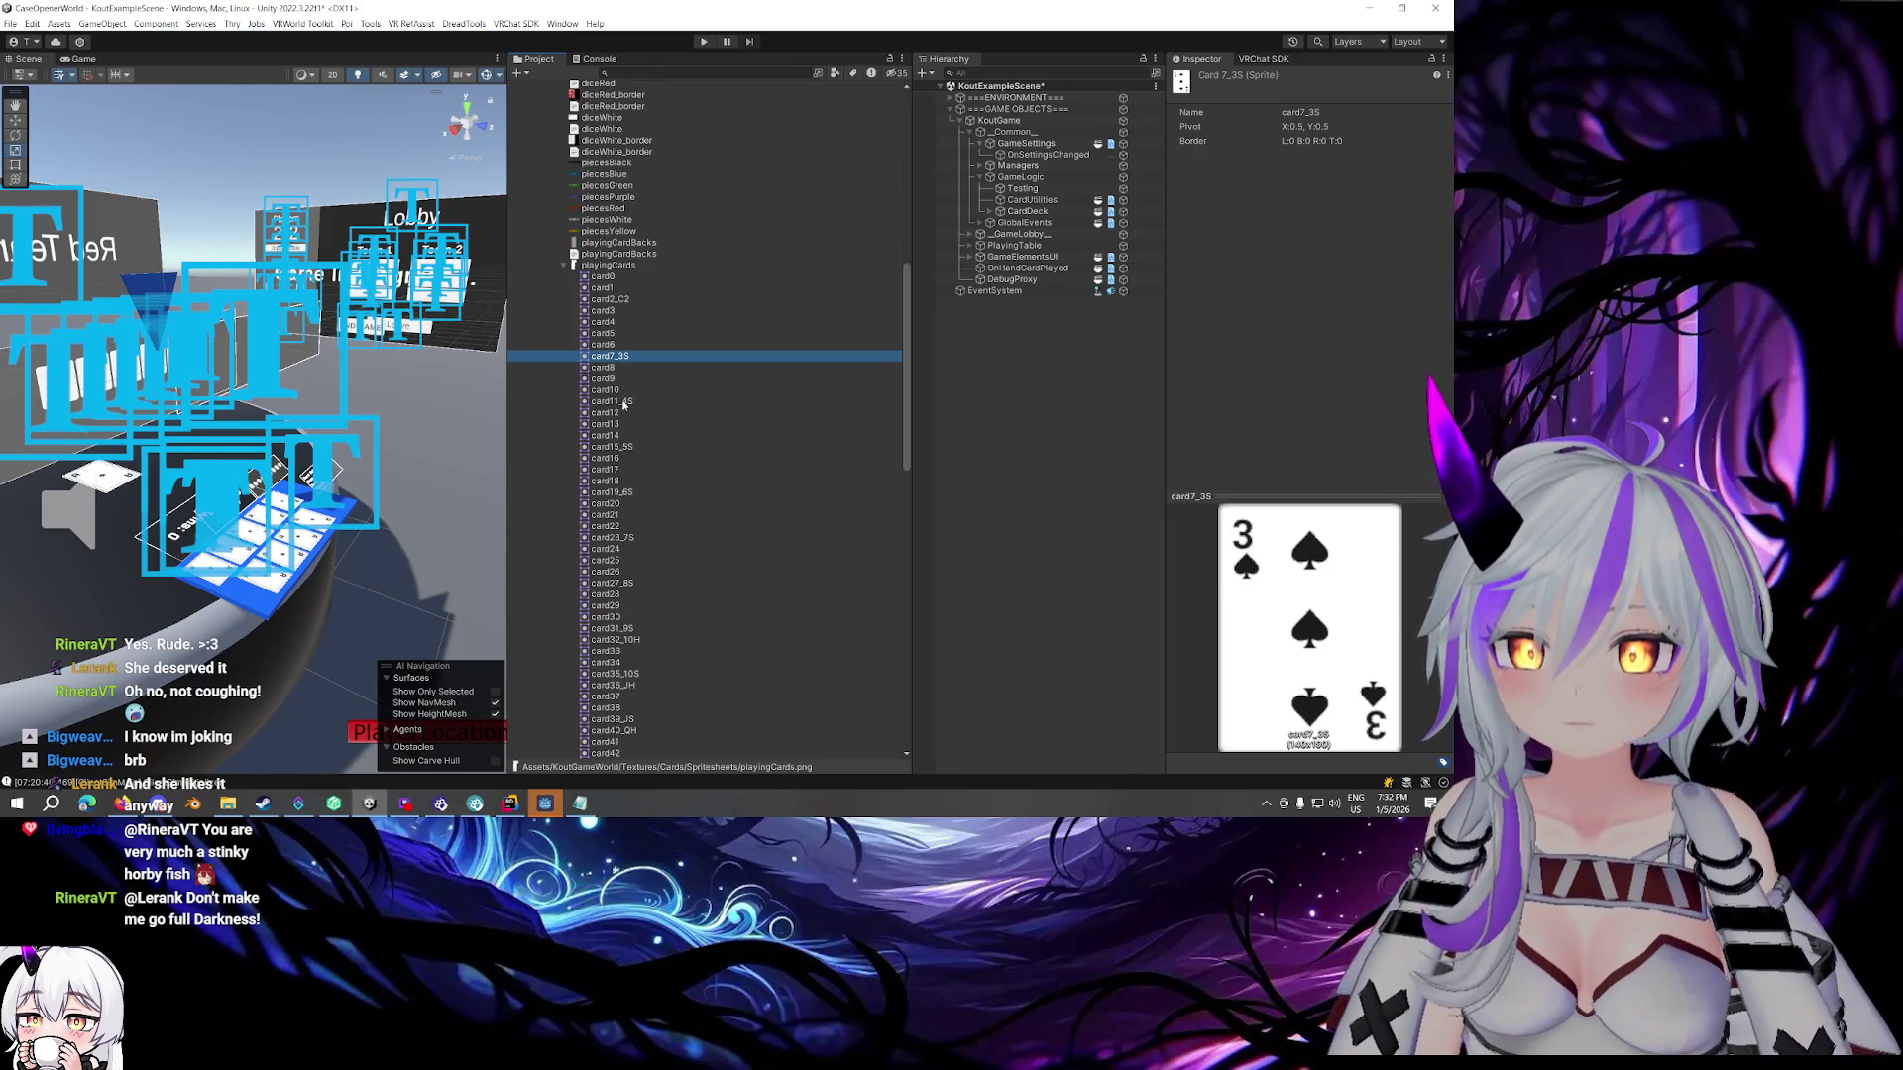
pyautogui.click(623, 403)
pyautogui.scroll(-8, 632, 476)
pyautogui.click(644, 598)
pyautogui.click(644, 612)
# Open the playingCards texture in the external image editor, Affinity
pyautogui.click(645, 603)
pyautogui.scroll(5, 652, 495)
pyautogui.rightClick(634, 394)
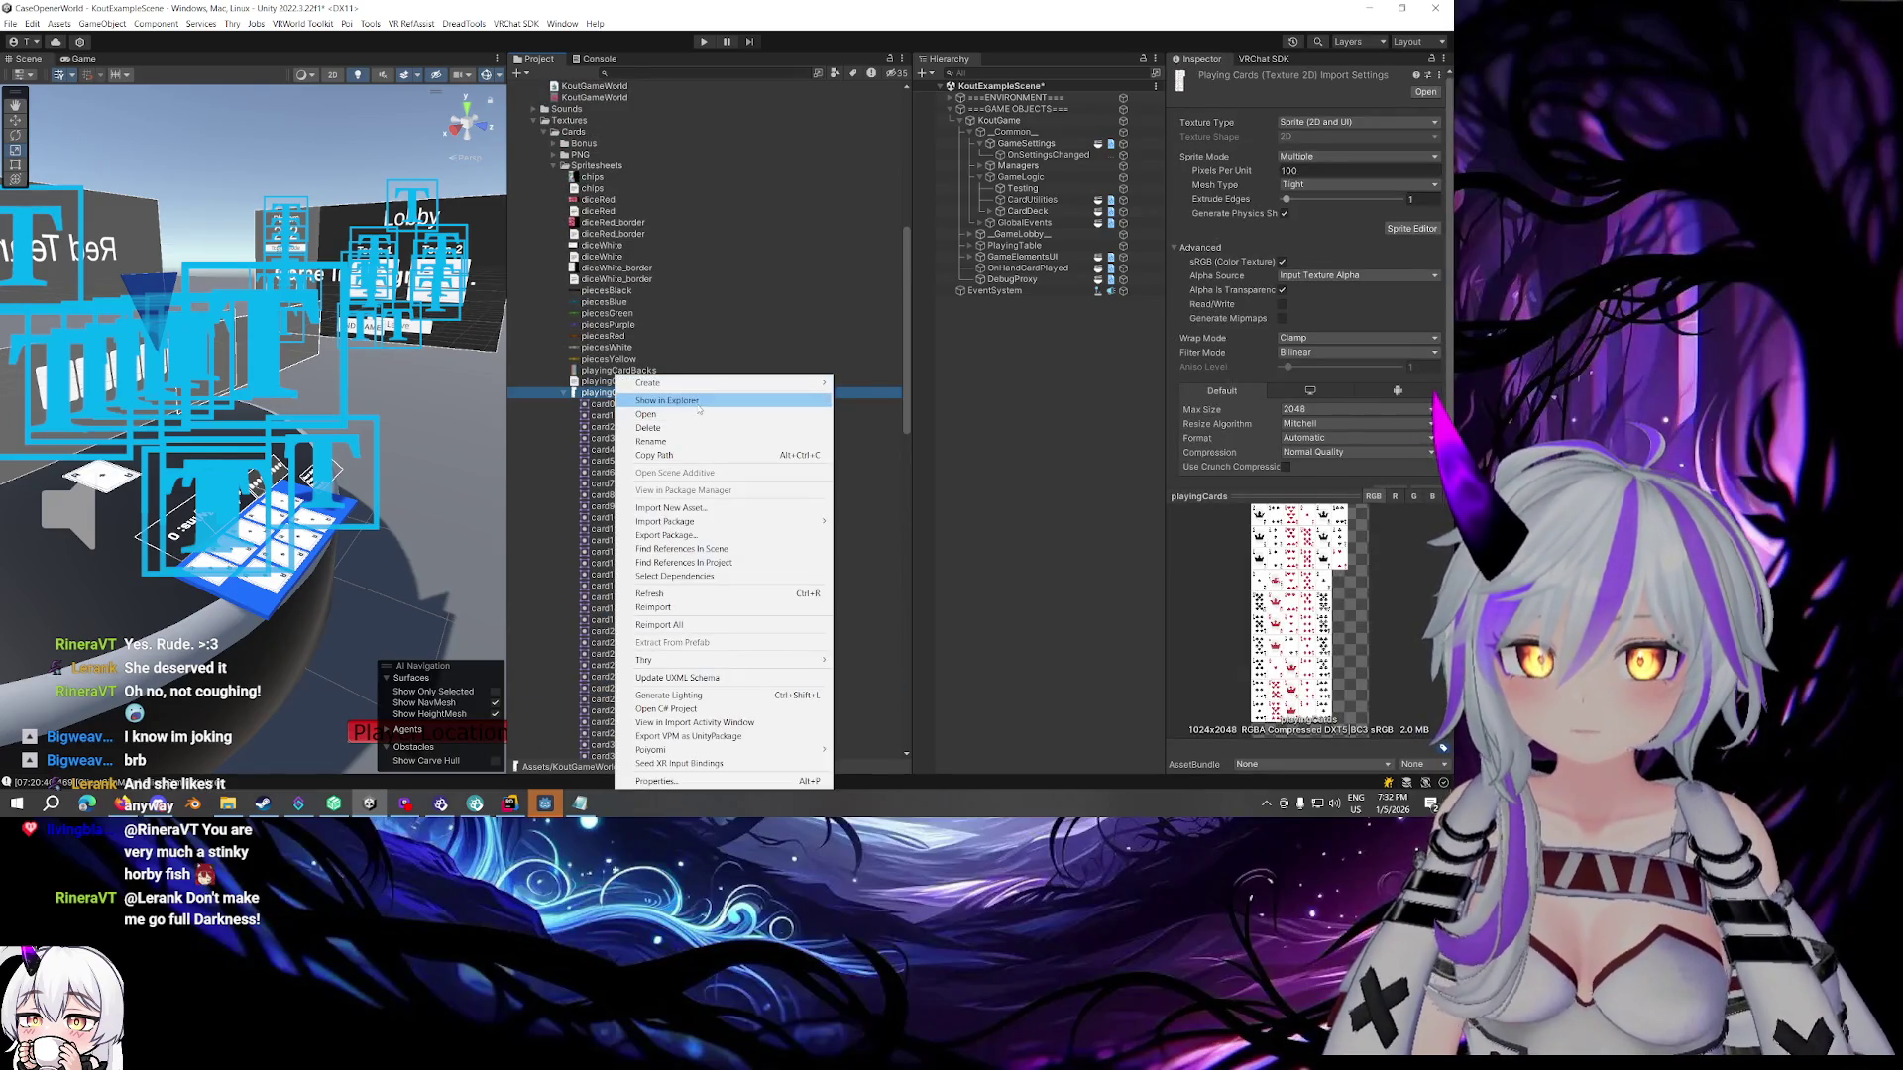
pyautogui.click(696, 414)
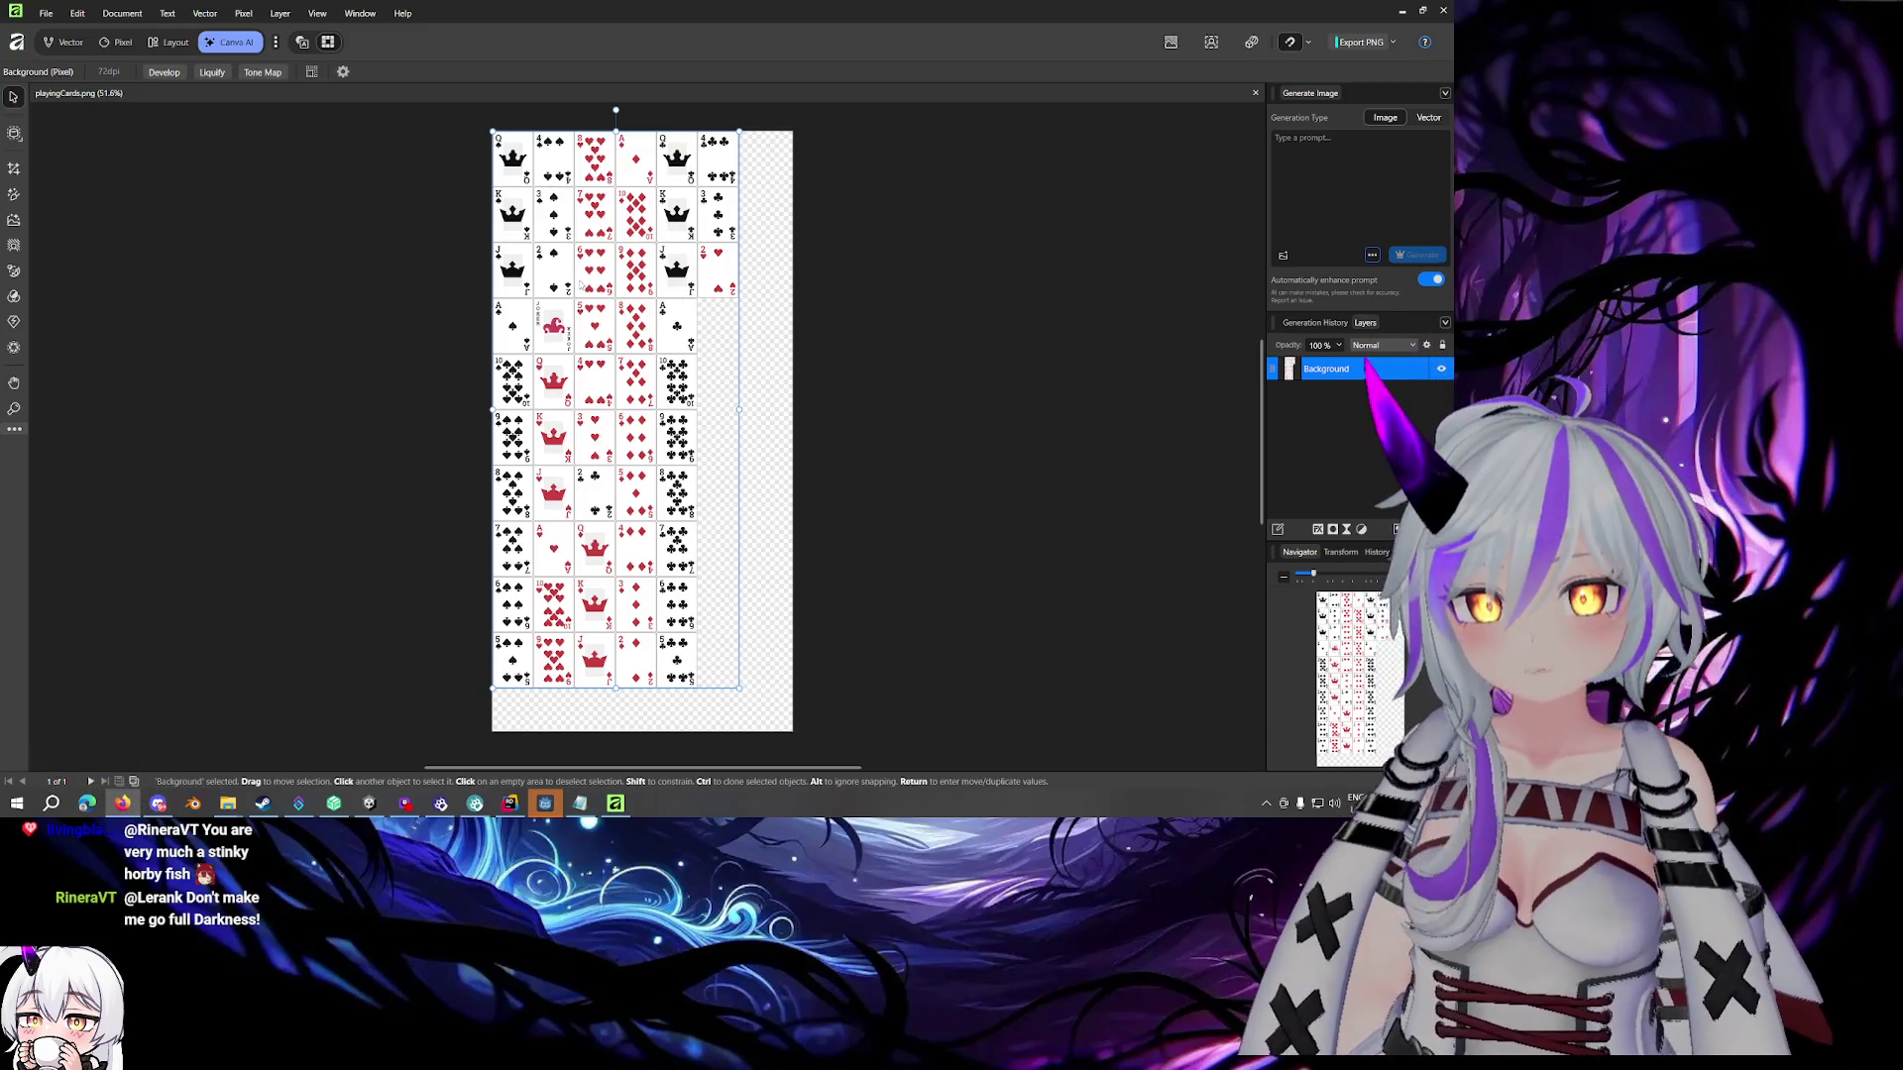
# Switch playingCards.png to the Pixel persona, then cut the Background layer and undo it
pyautogui.scroll(3, 562, 334)
pyautogui.scroll(2, 562, 334)
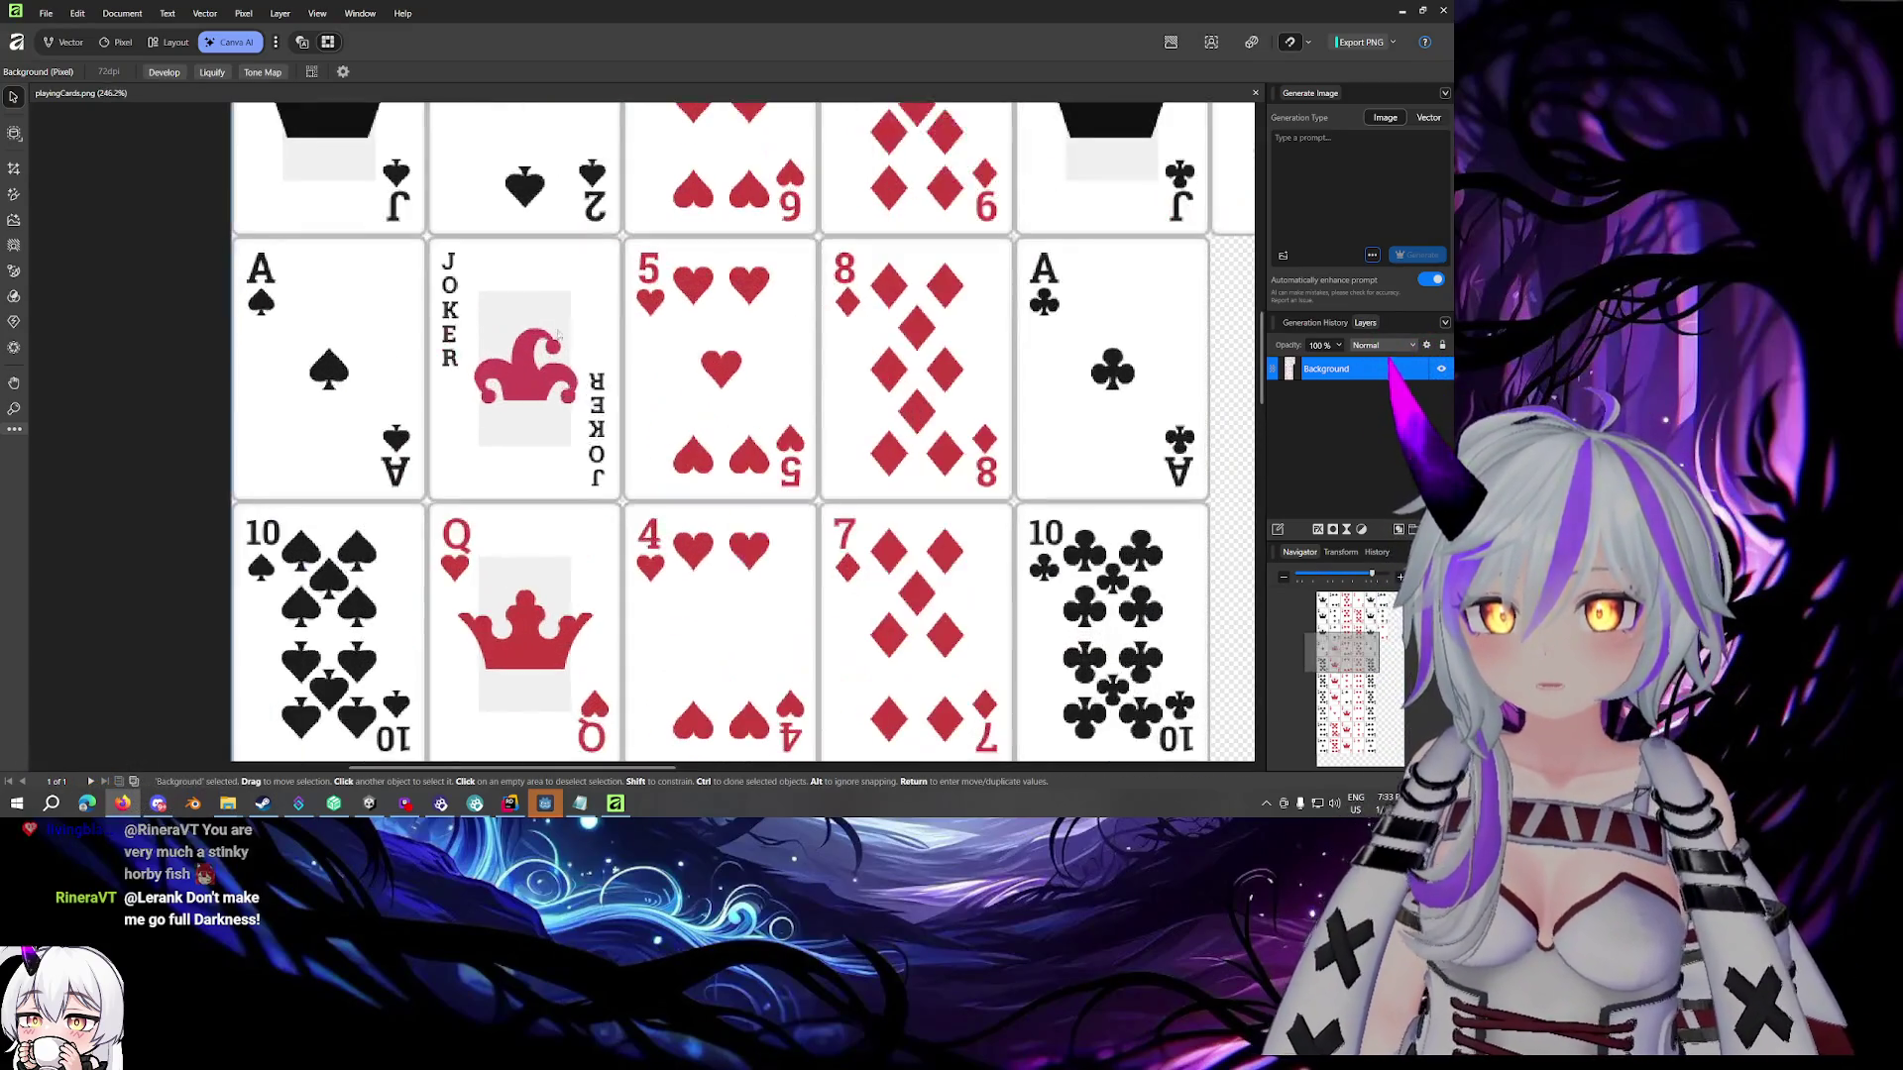
pyautogui.hscroll(-2, 561, 334)
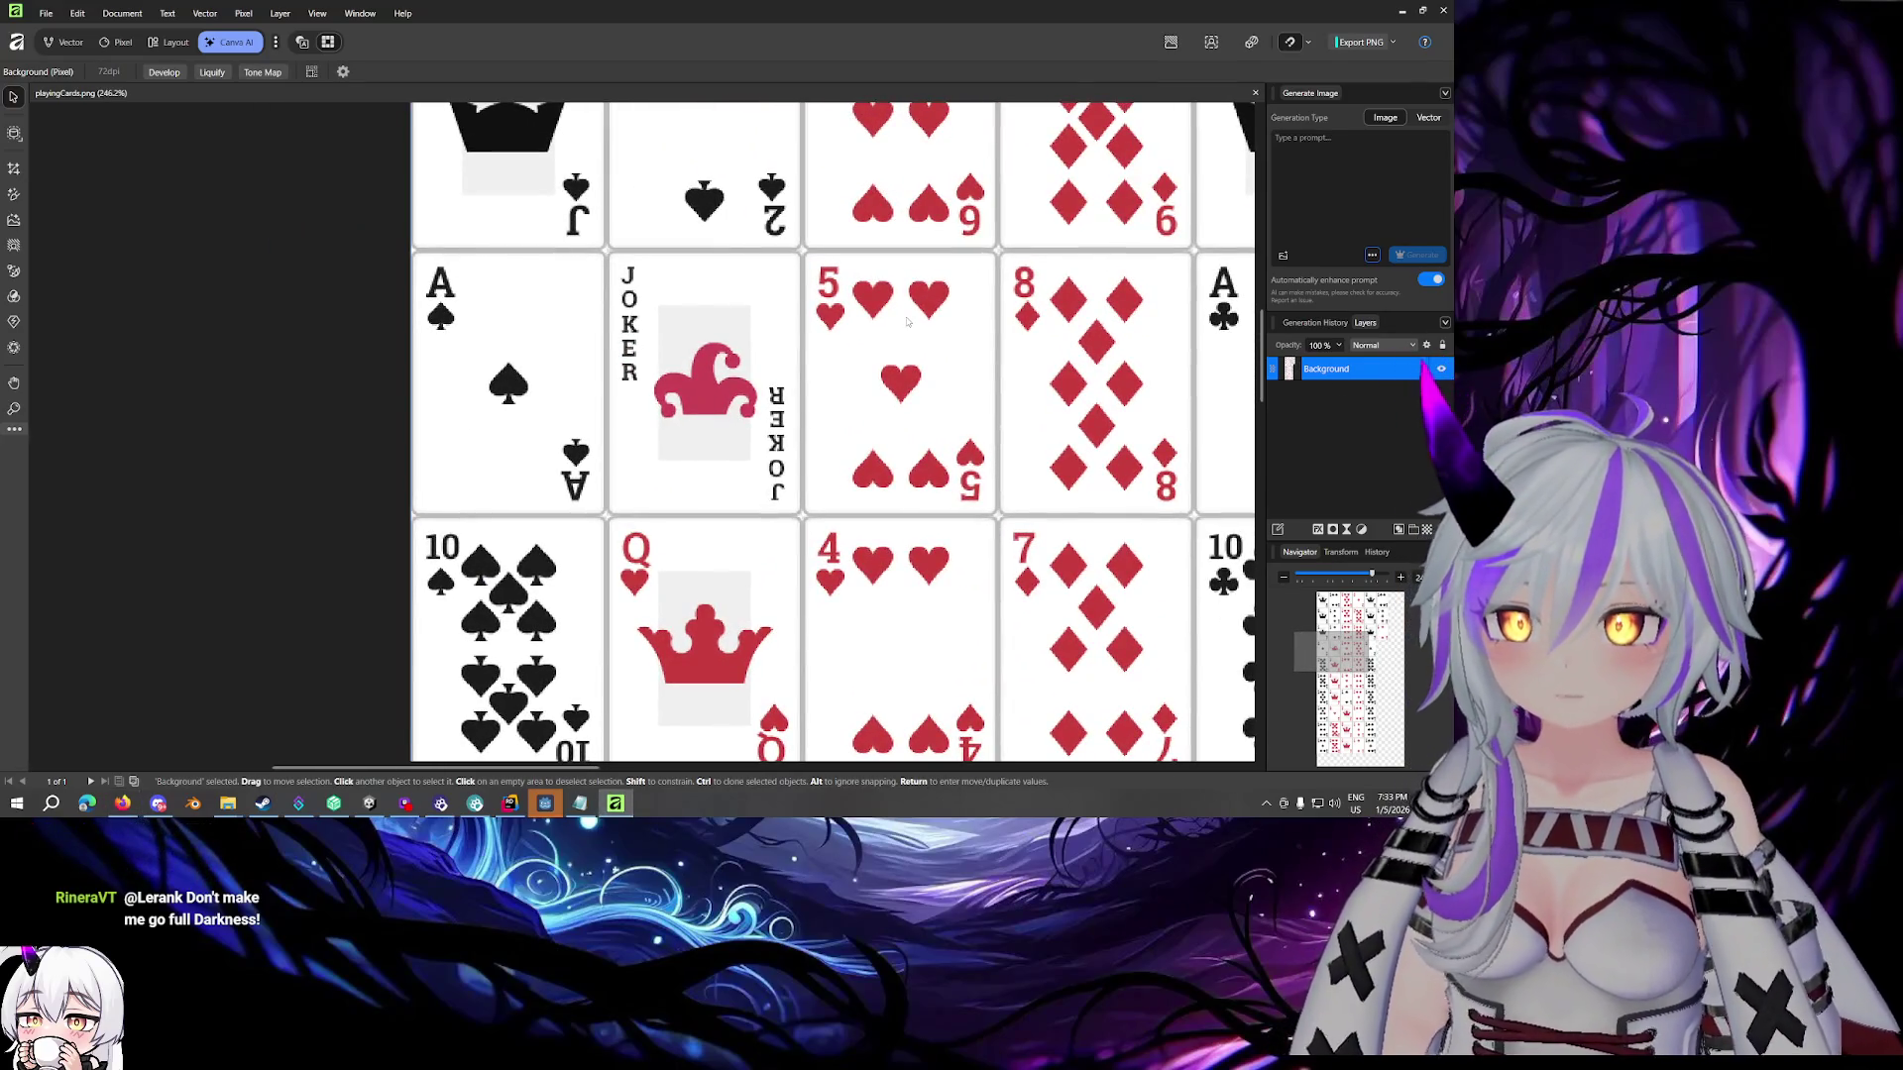
pyautogui.scroll(-4, 714, 325)
pyautogui.scroll(5, 713, 325)
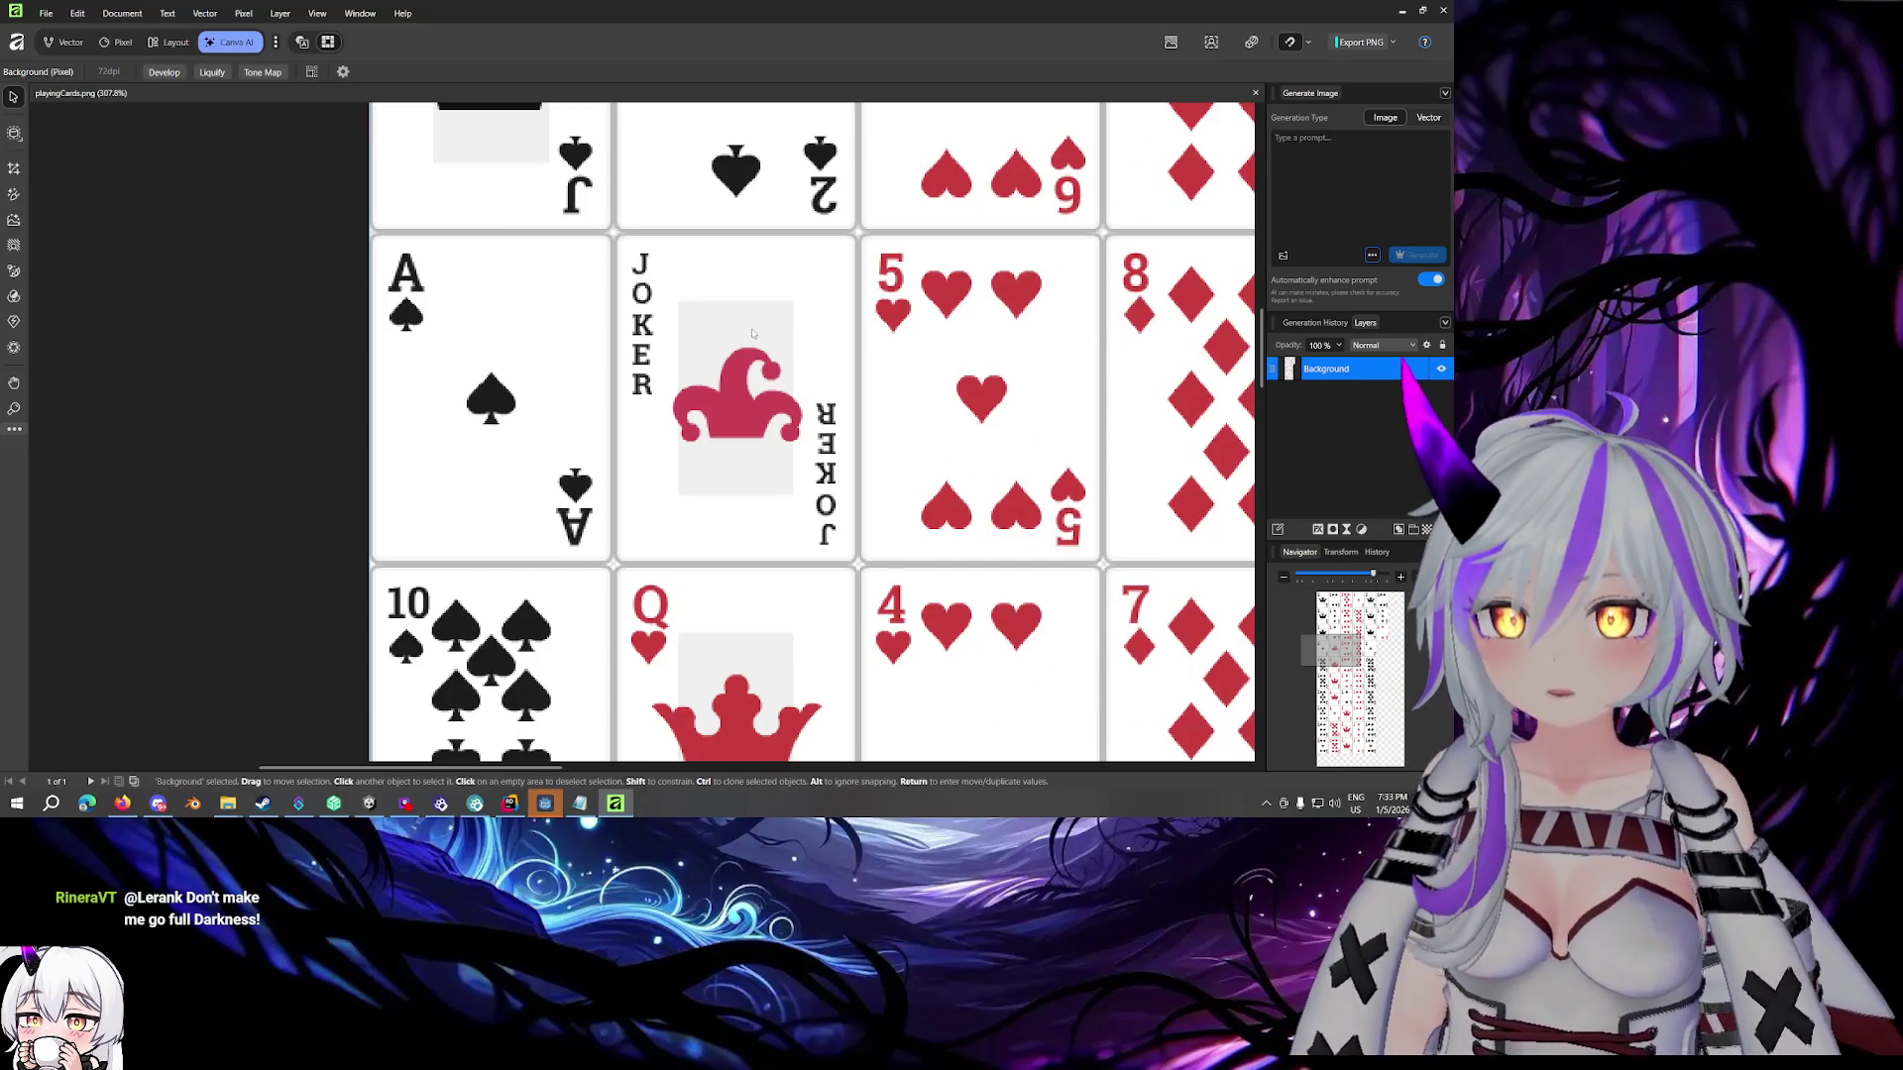
pyautogui.click(120, 43)
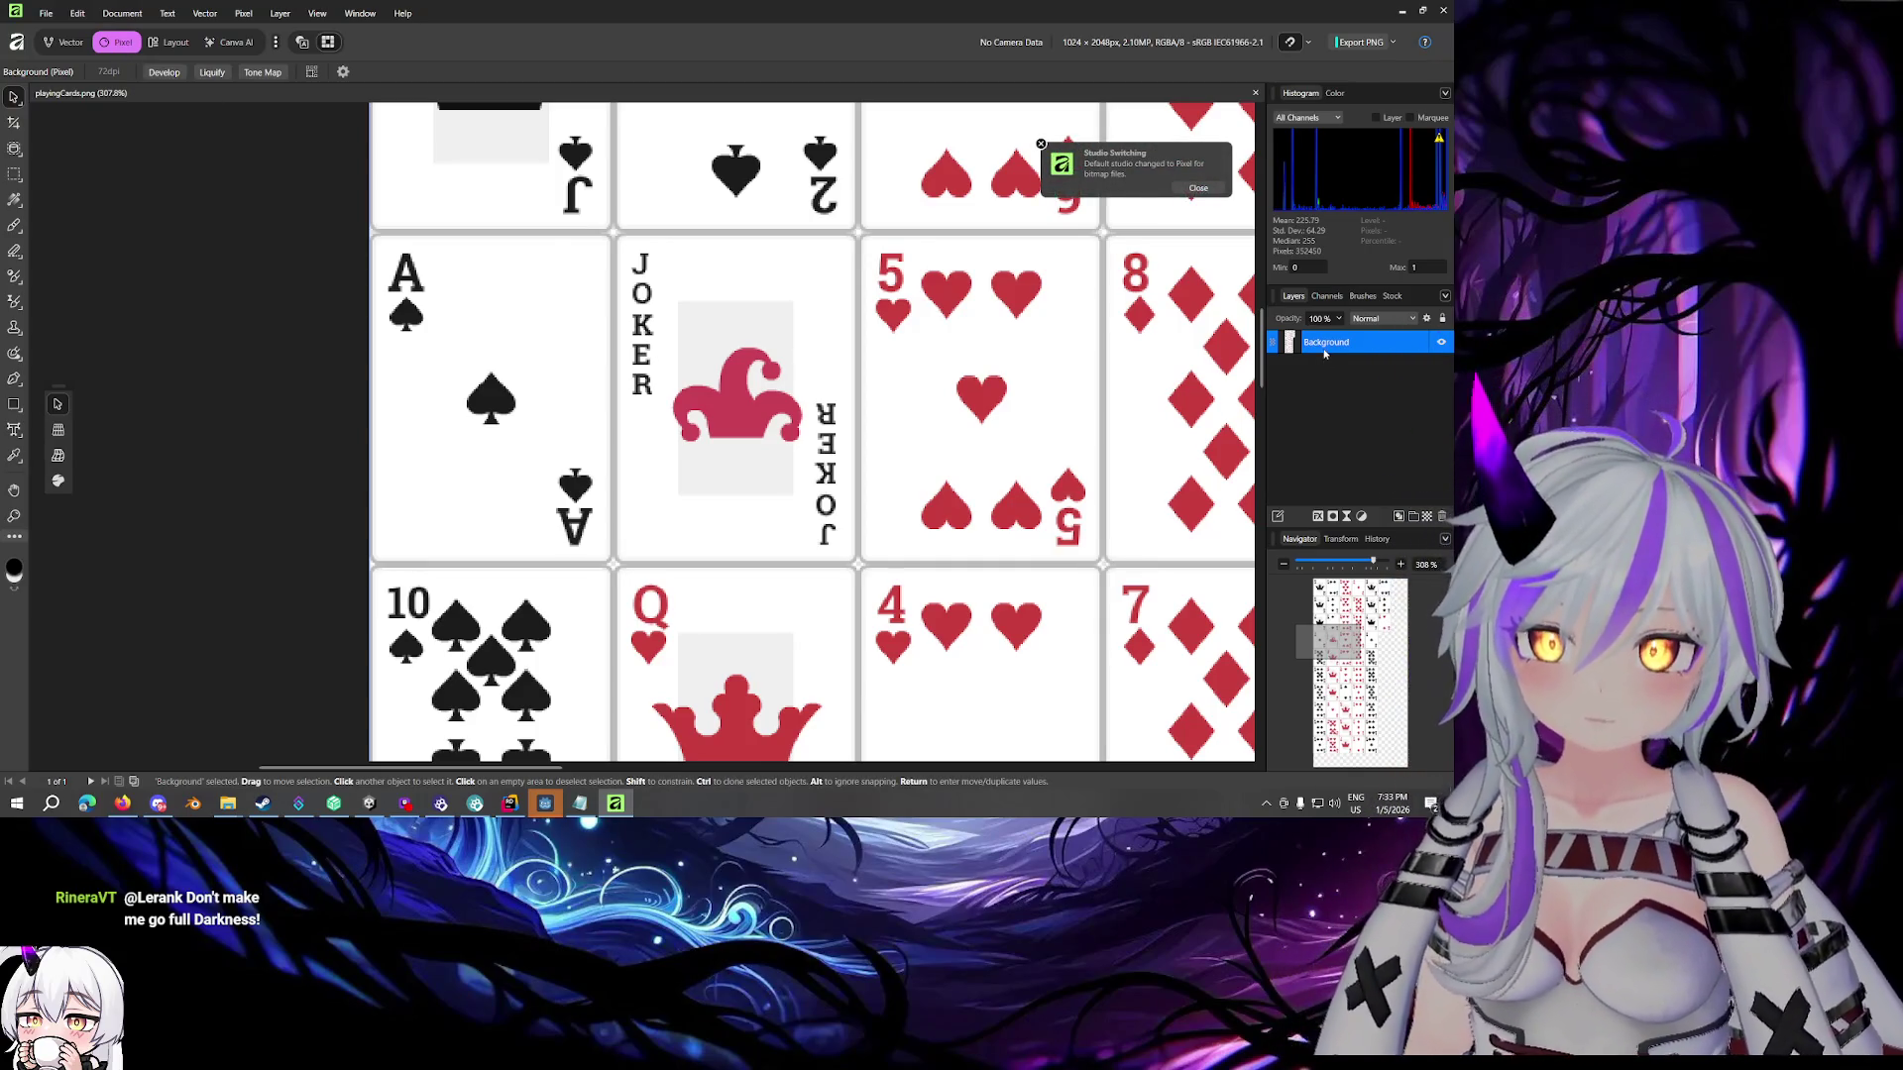
pyautogui.rightClick(1324, 353)
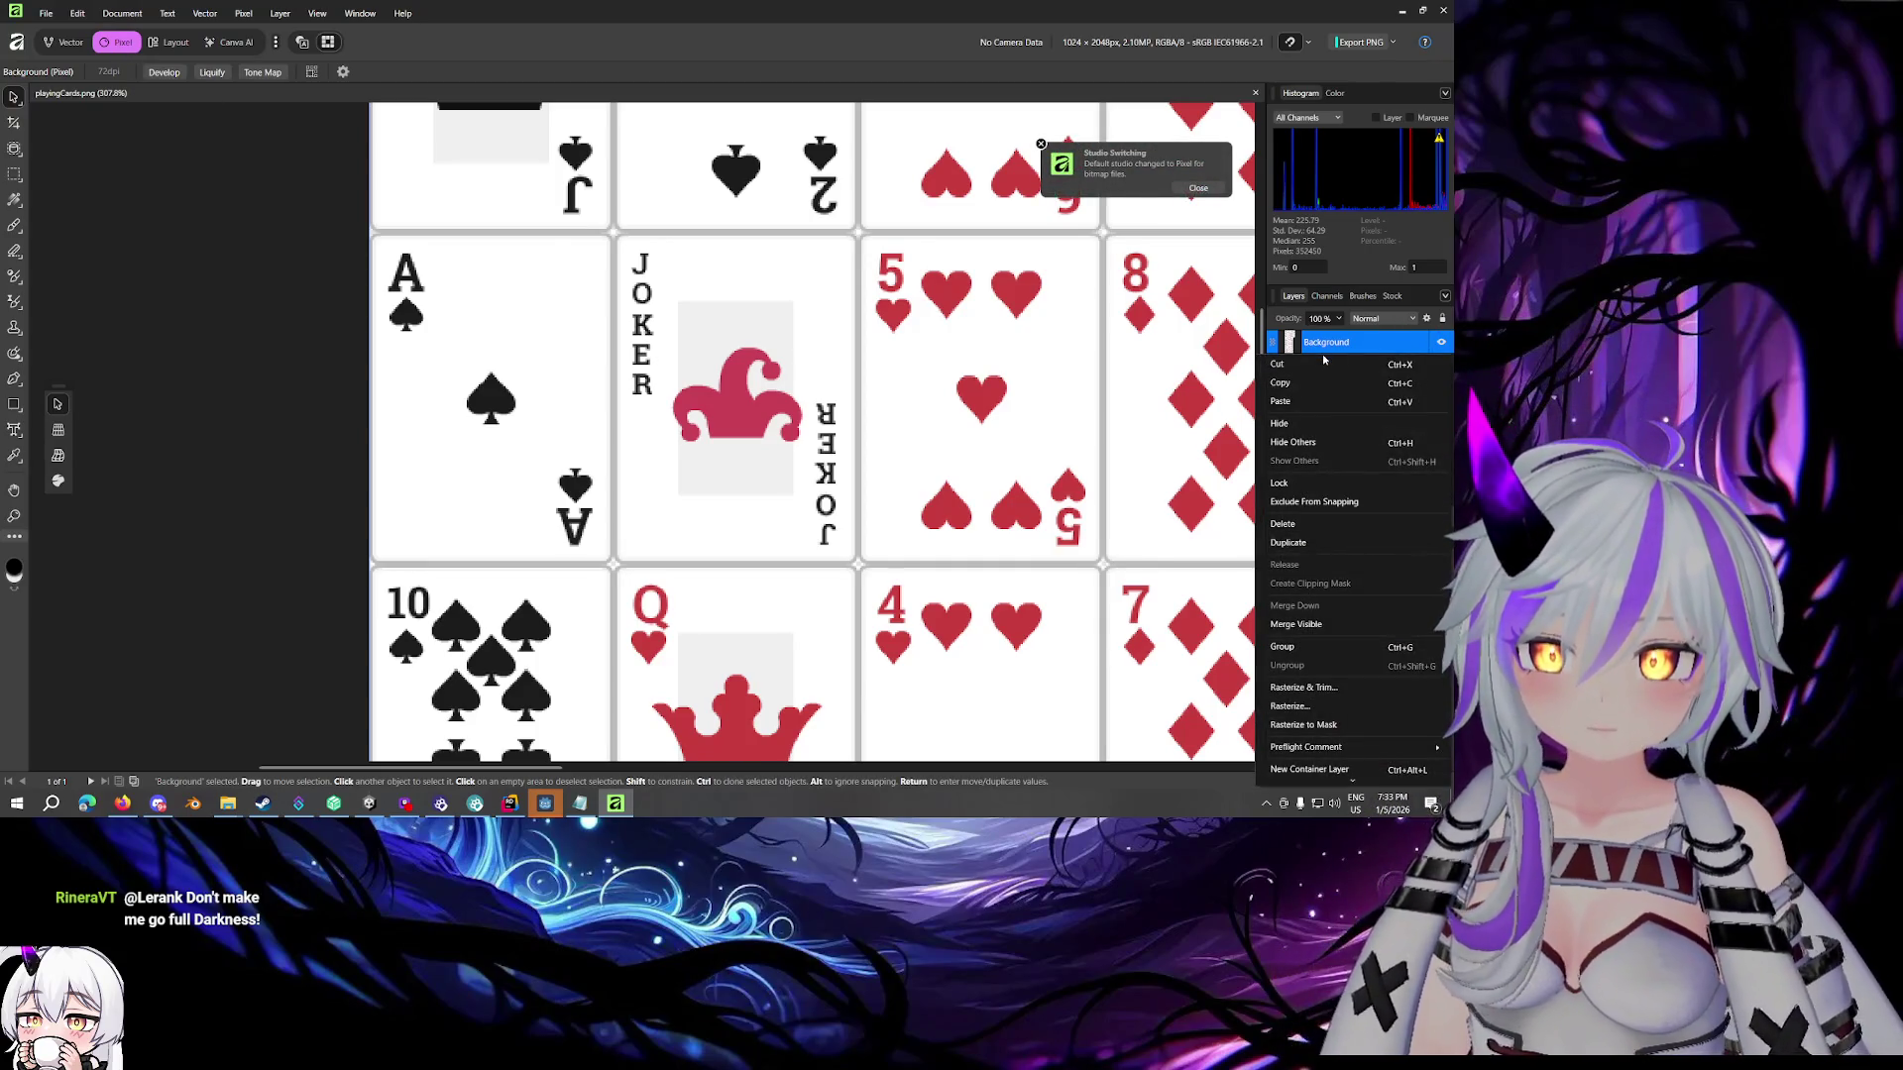
pyautogui.click(1322, 364)
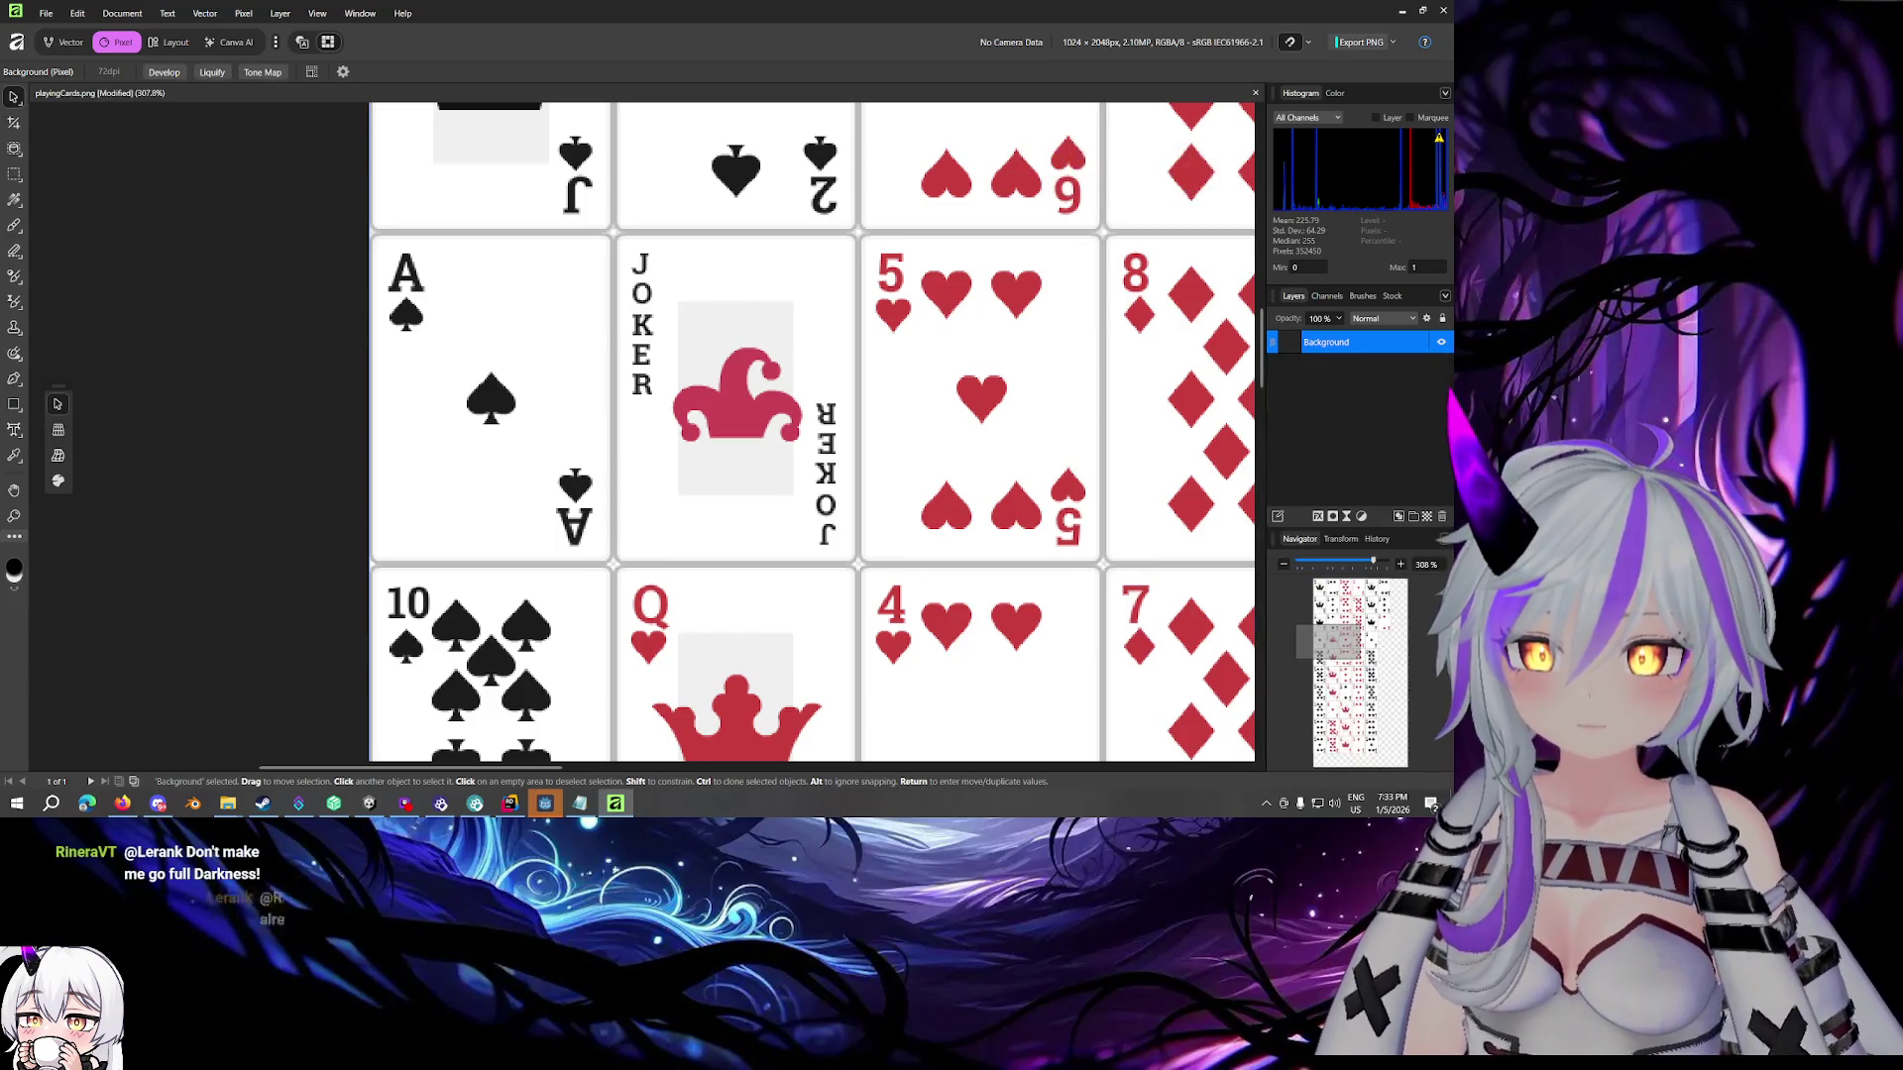
pyautogui.hotkey('ctrl', 'z')
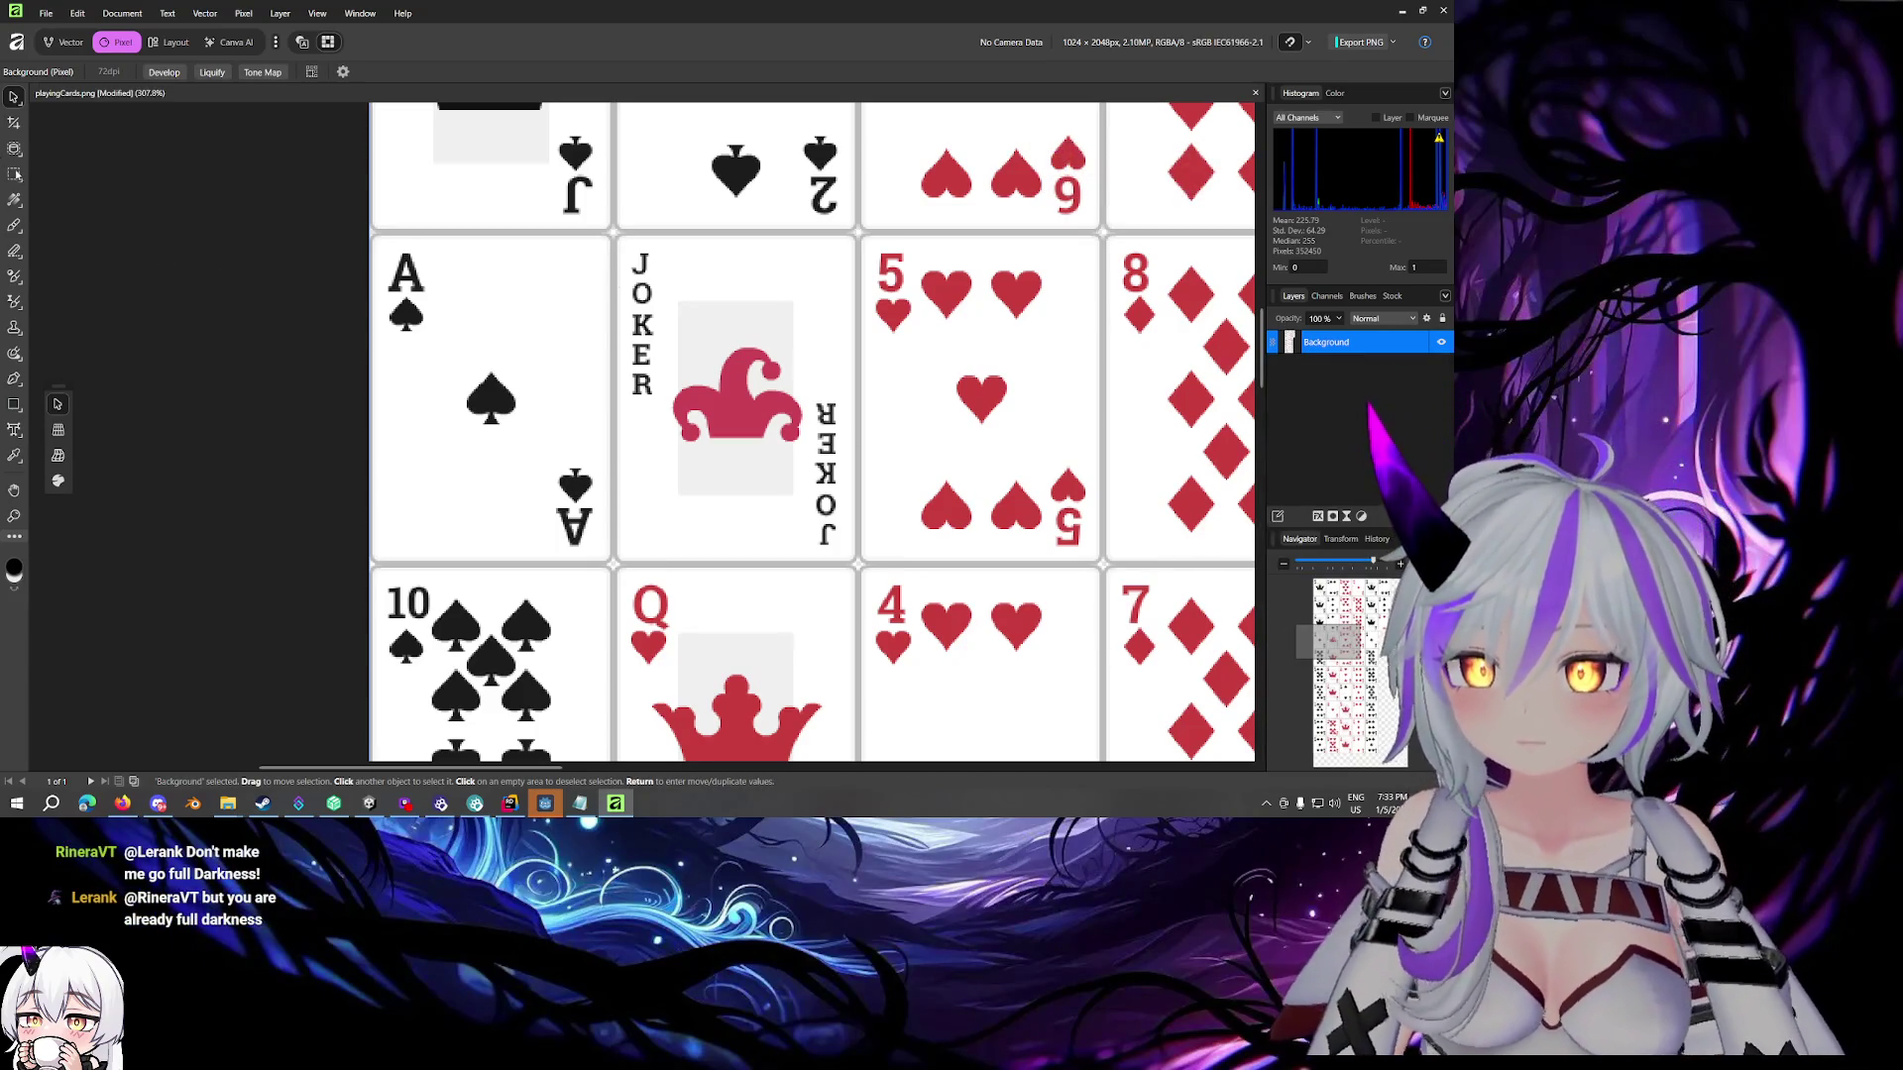
# Pick the Rectangular Marquee tool and look through the Document menu without choosing a command
pyautogui.click(14, 174)
pyautogui.click(119, 13)
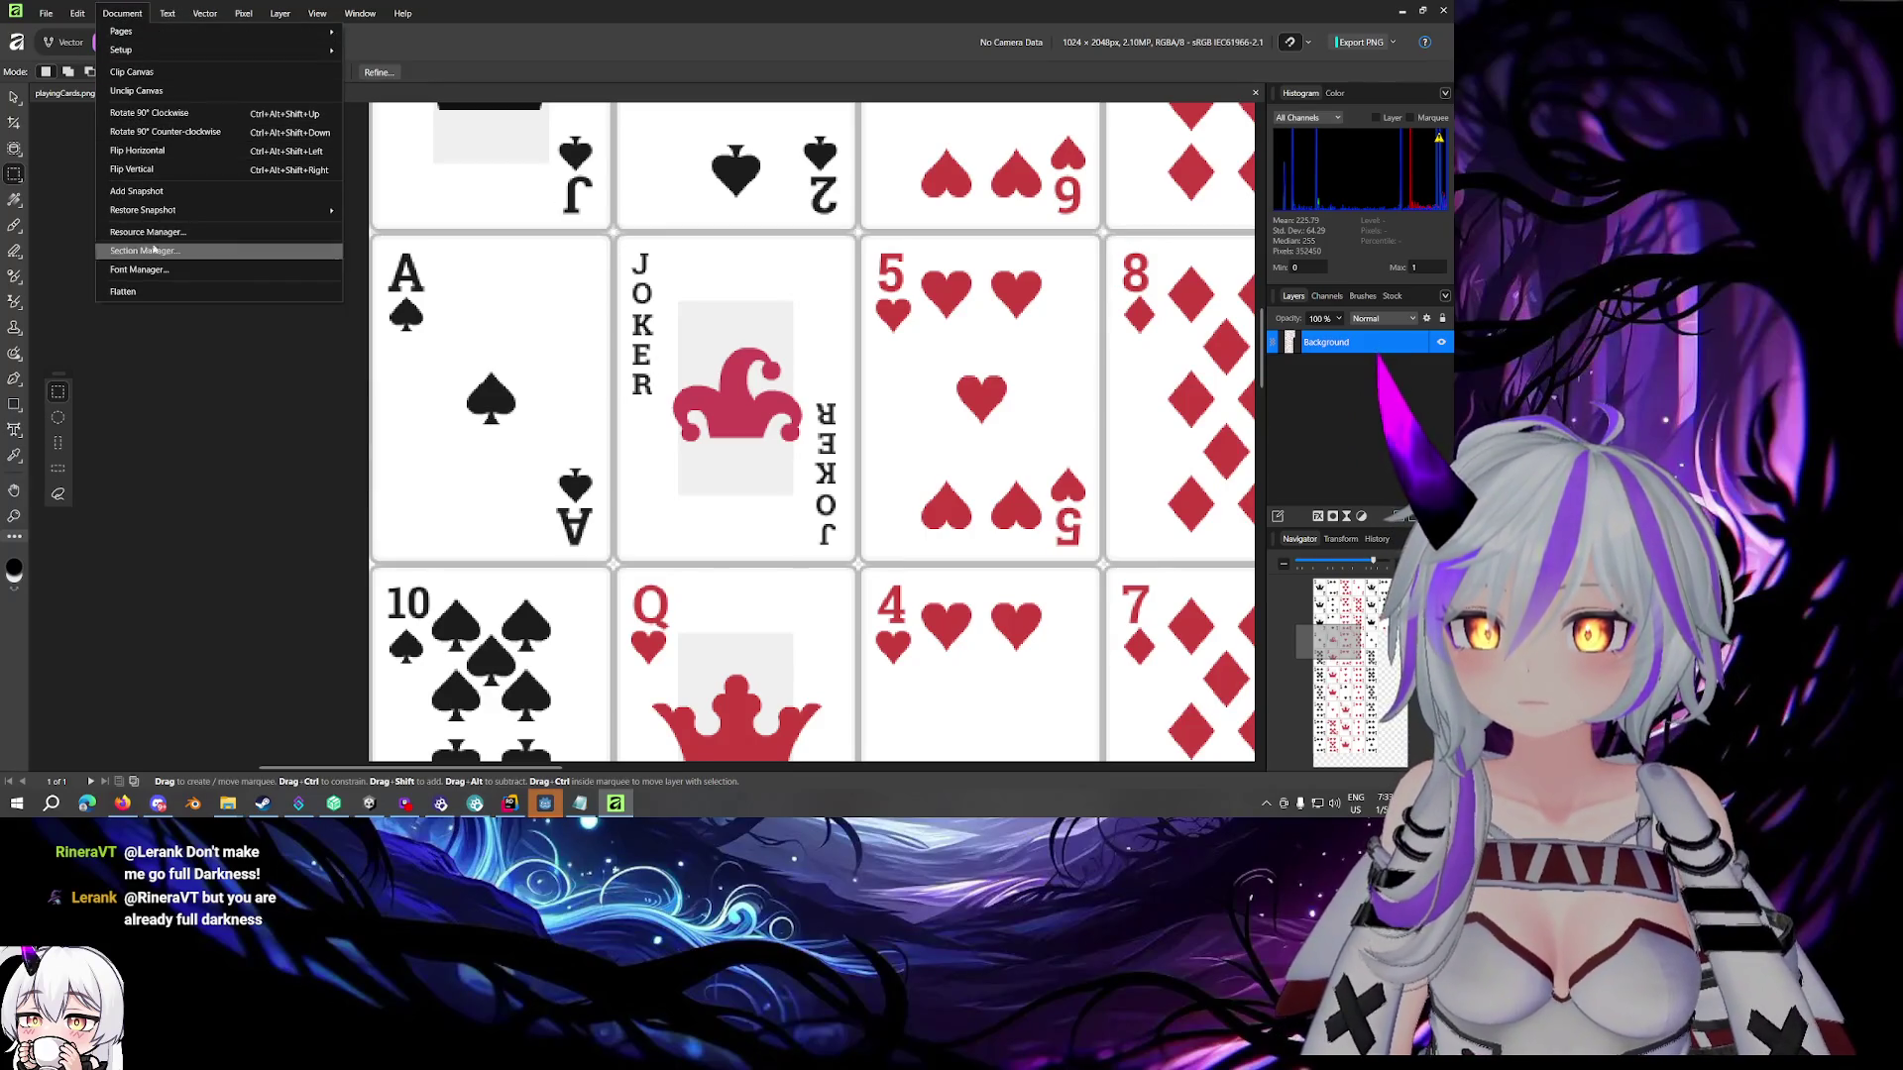
pyautogui.moveTo(181, 33)
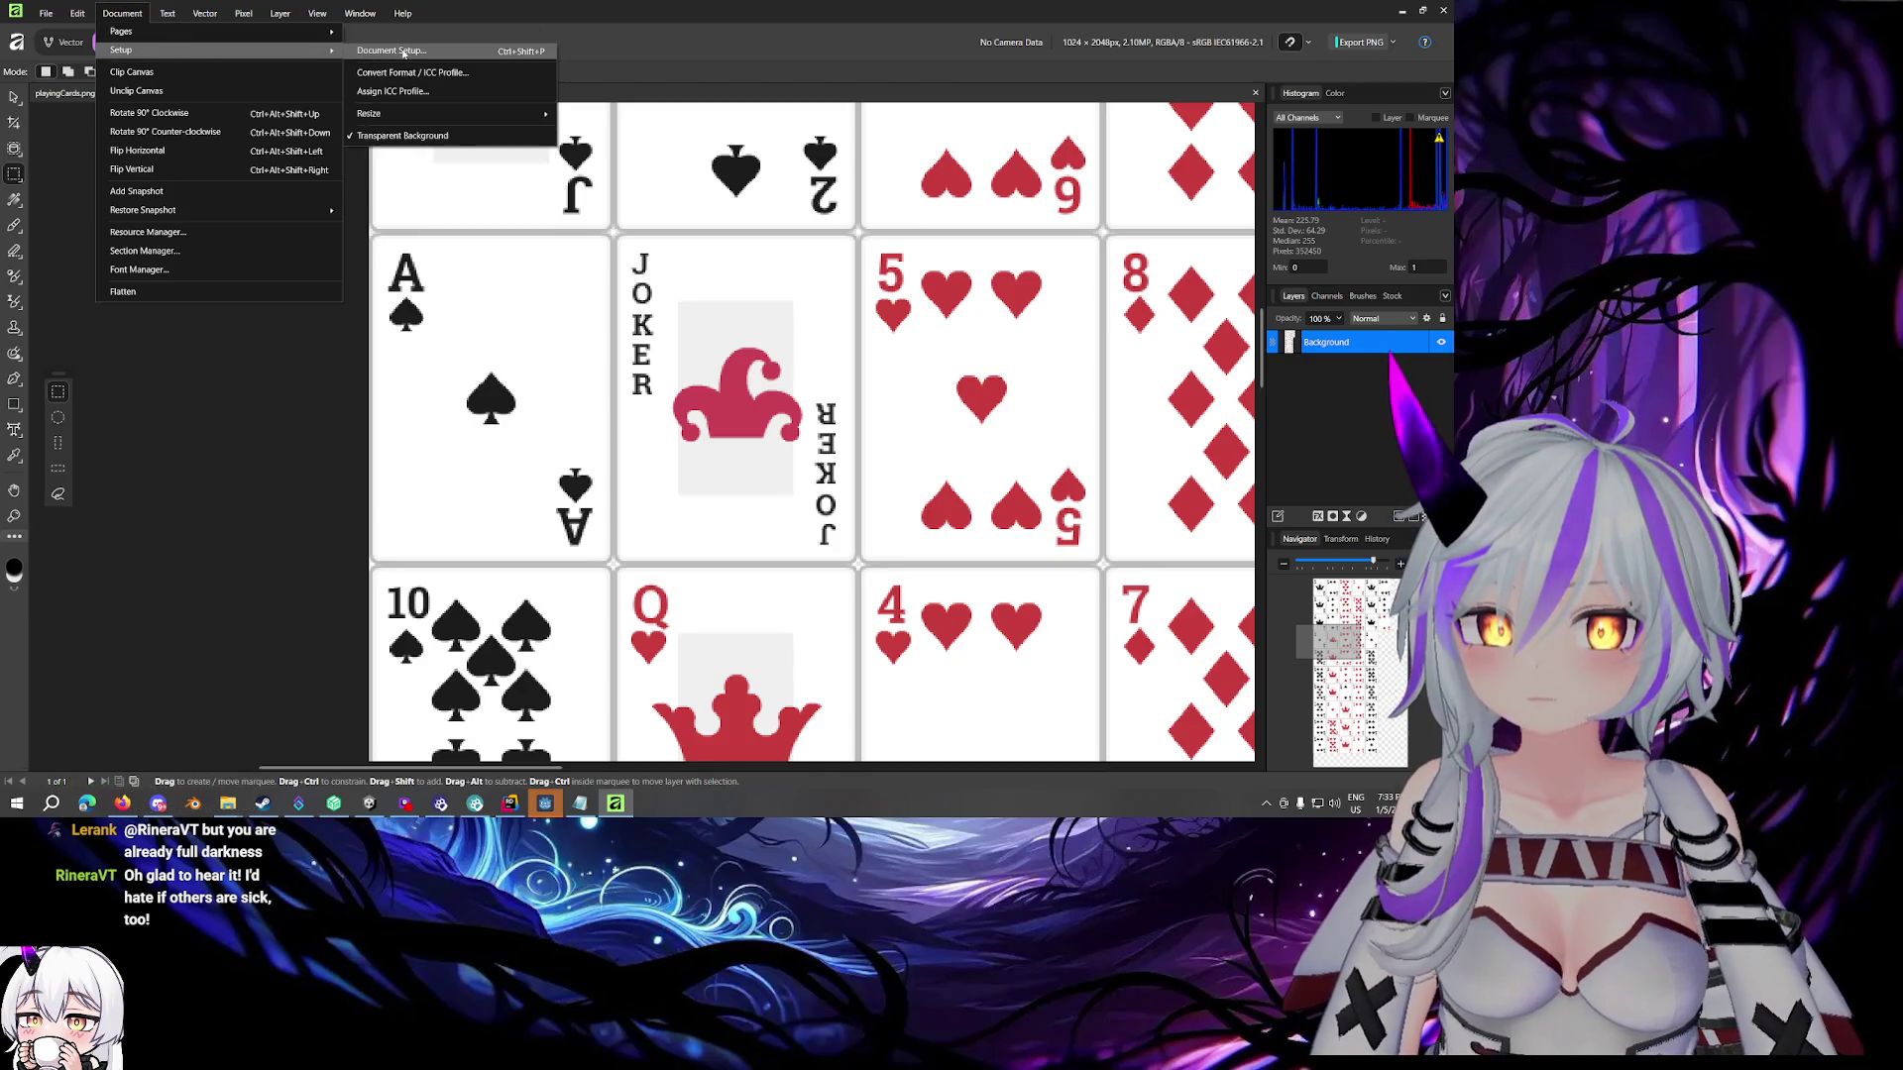
pyautogui.click(423, 345)
pyautogui.scroll(-3, 423, 346)
pyautogui.hscroll(4, 423, 346)
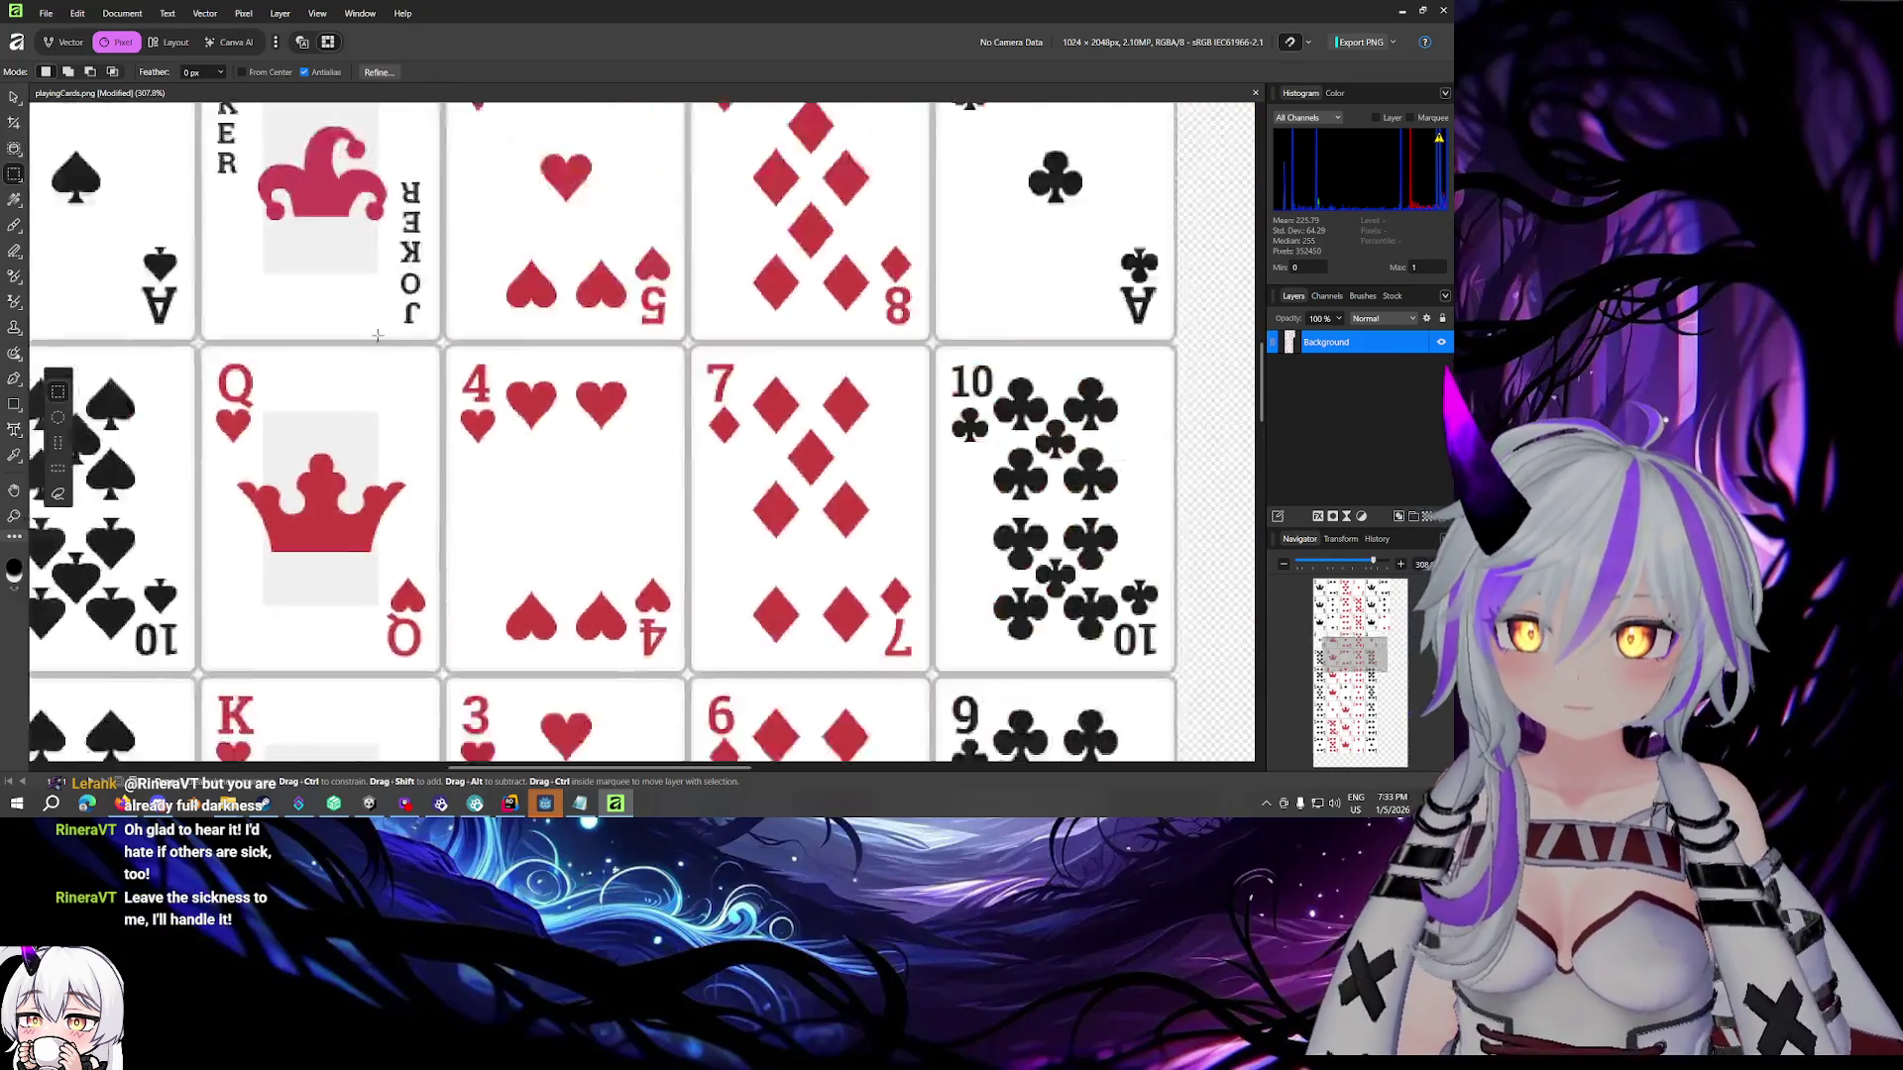
pyautogui.hscroll(-5, 426, 298)
pyautogui.scroll(2, 430, 214)
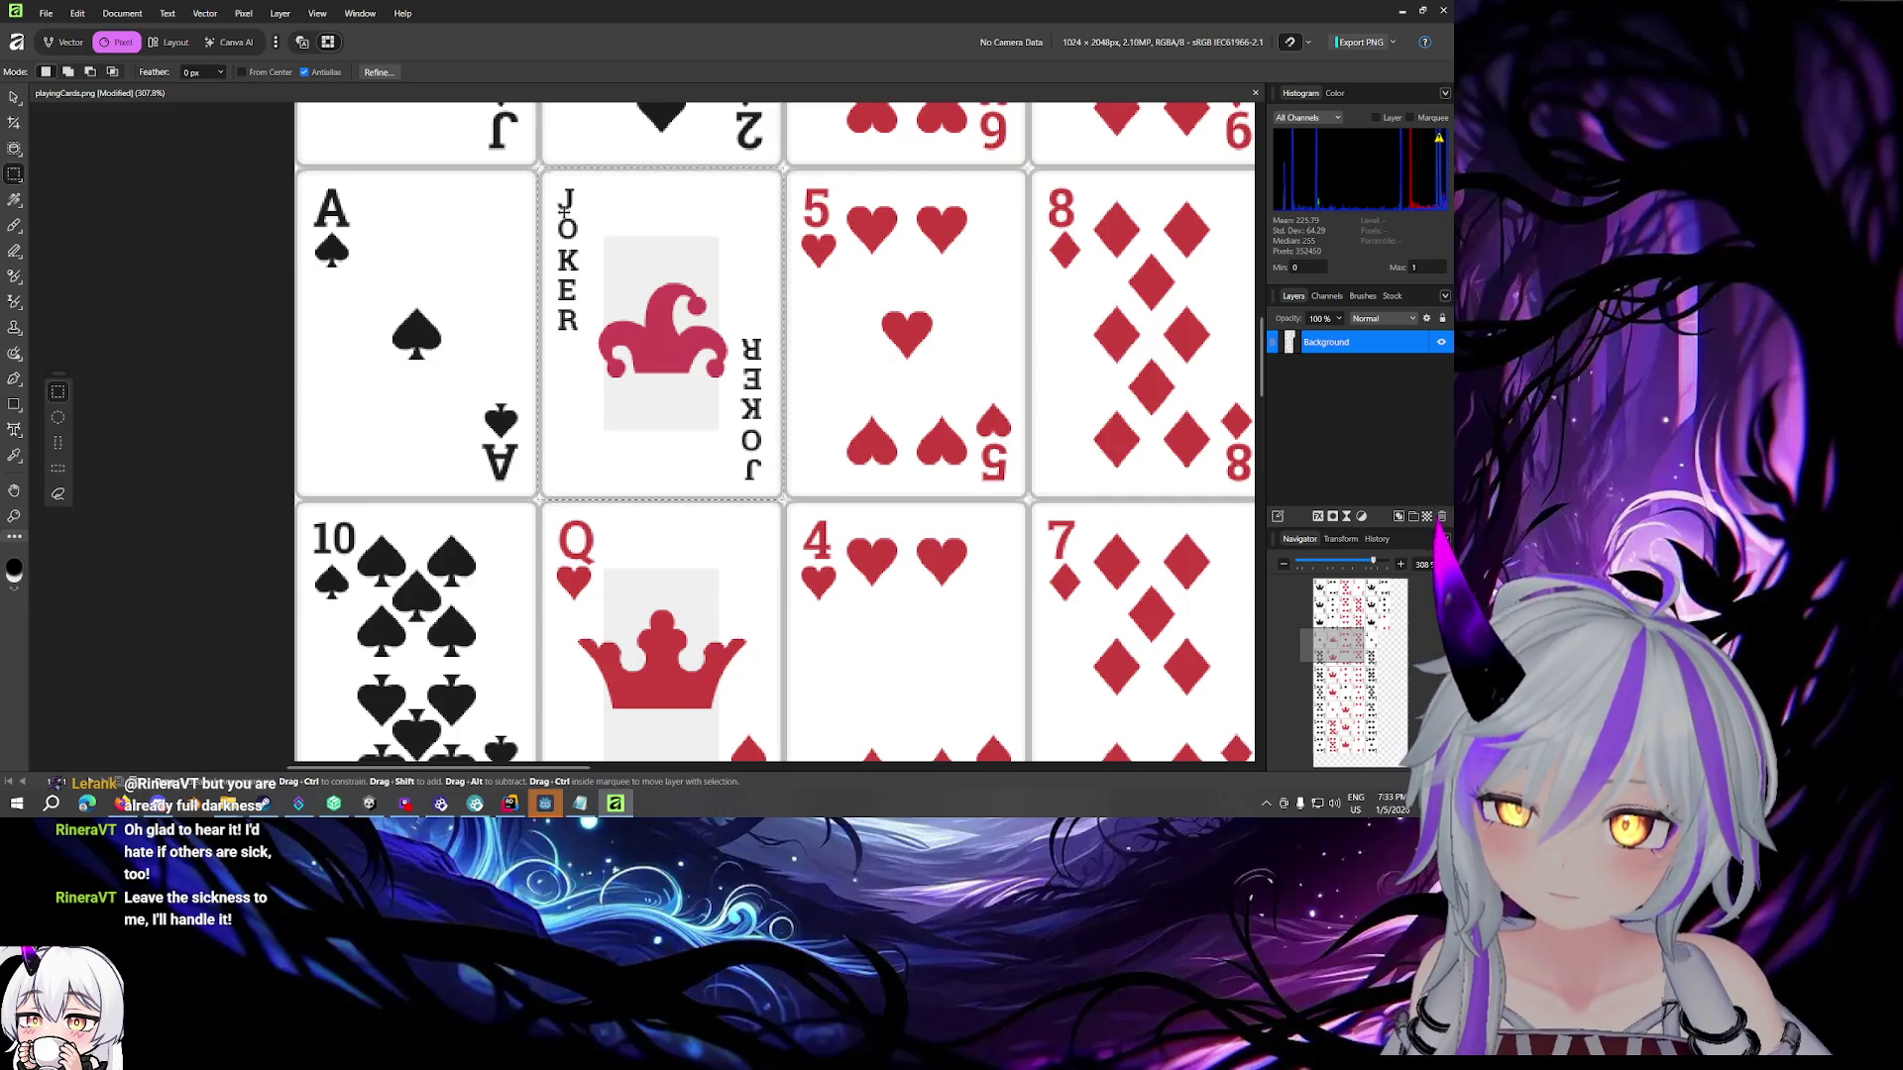
pyautogui.scroll(-5, 943, 356)
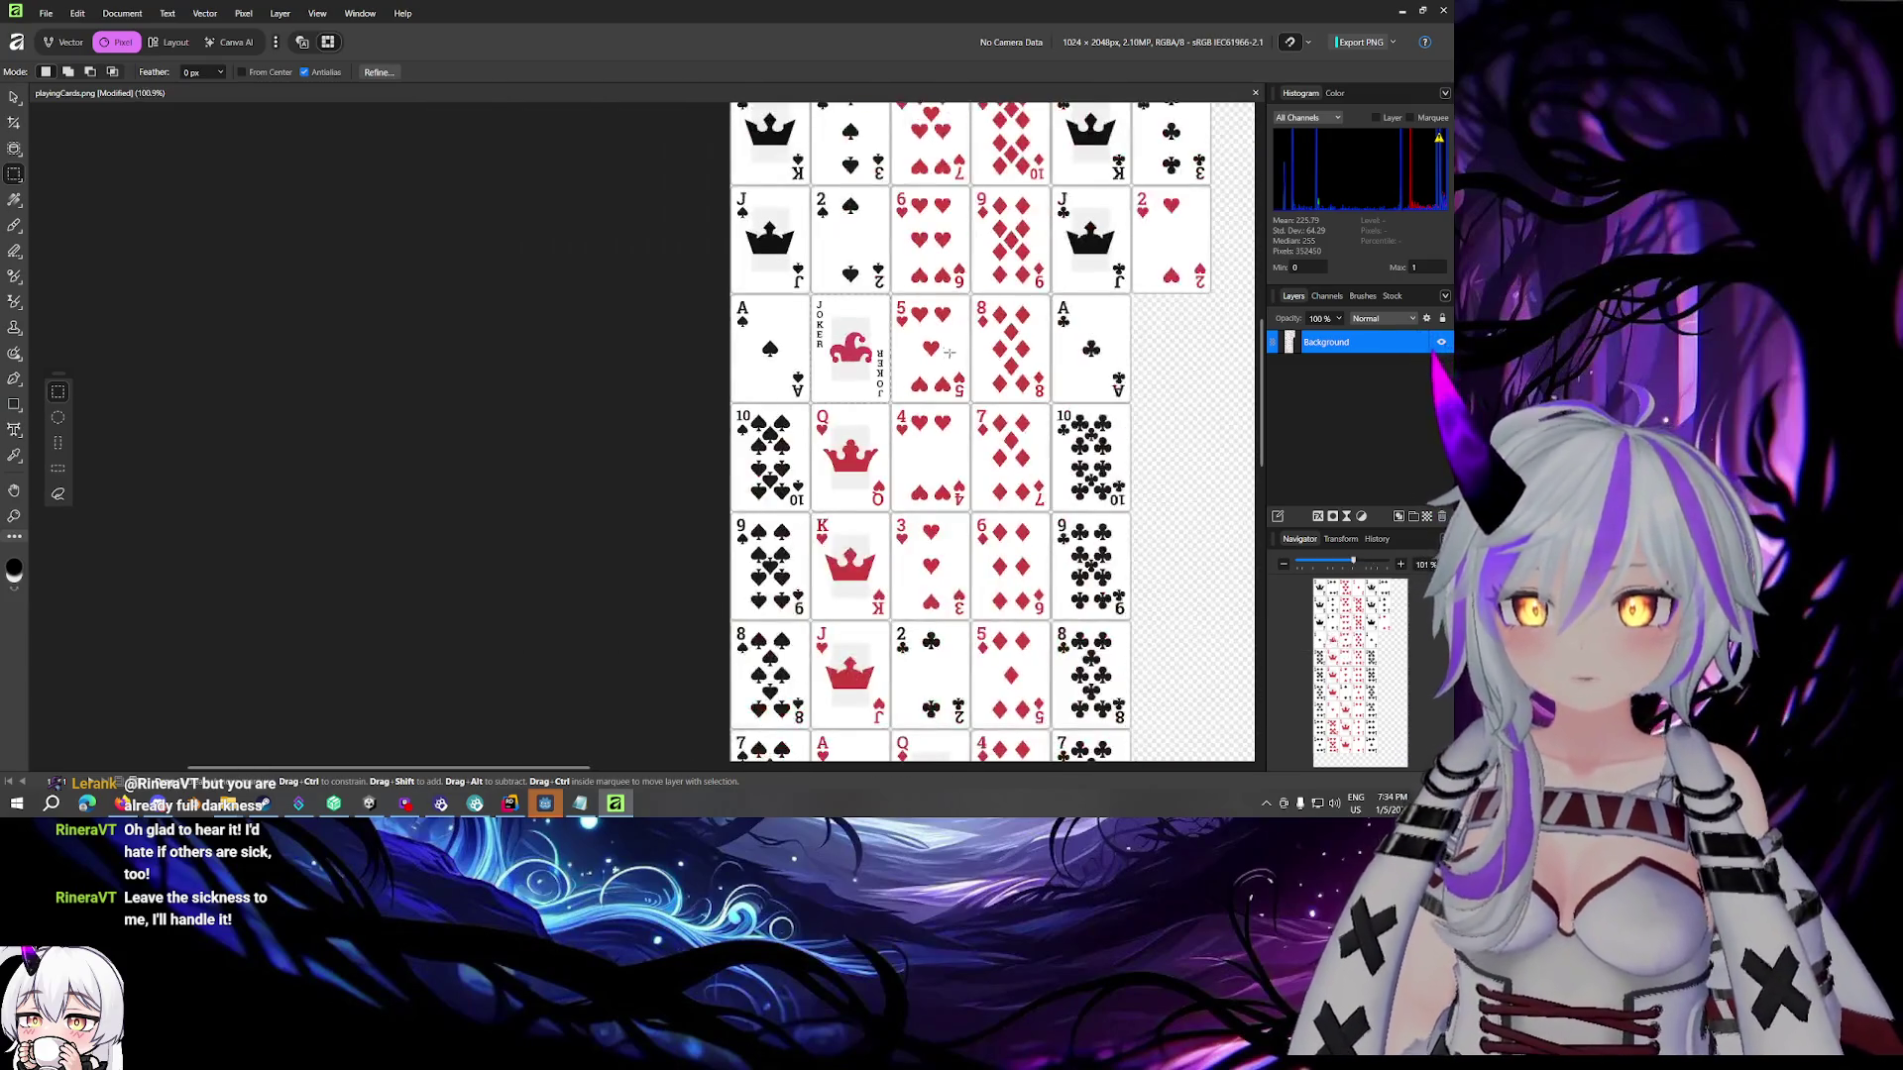
# Copy the Joker selection to a new layer and move it into the slot beside the ace of clubs
pyautogui.hotkey('ctrl', 'j')
pyautogui.moveTo(1165, 412); pyautogui.dragTo(1053, 403)
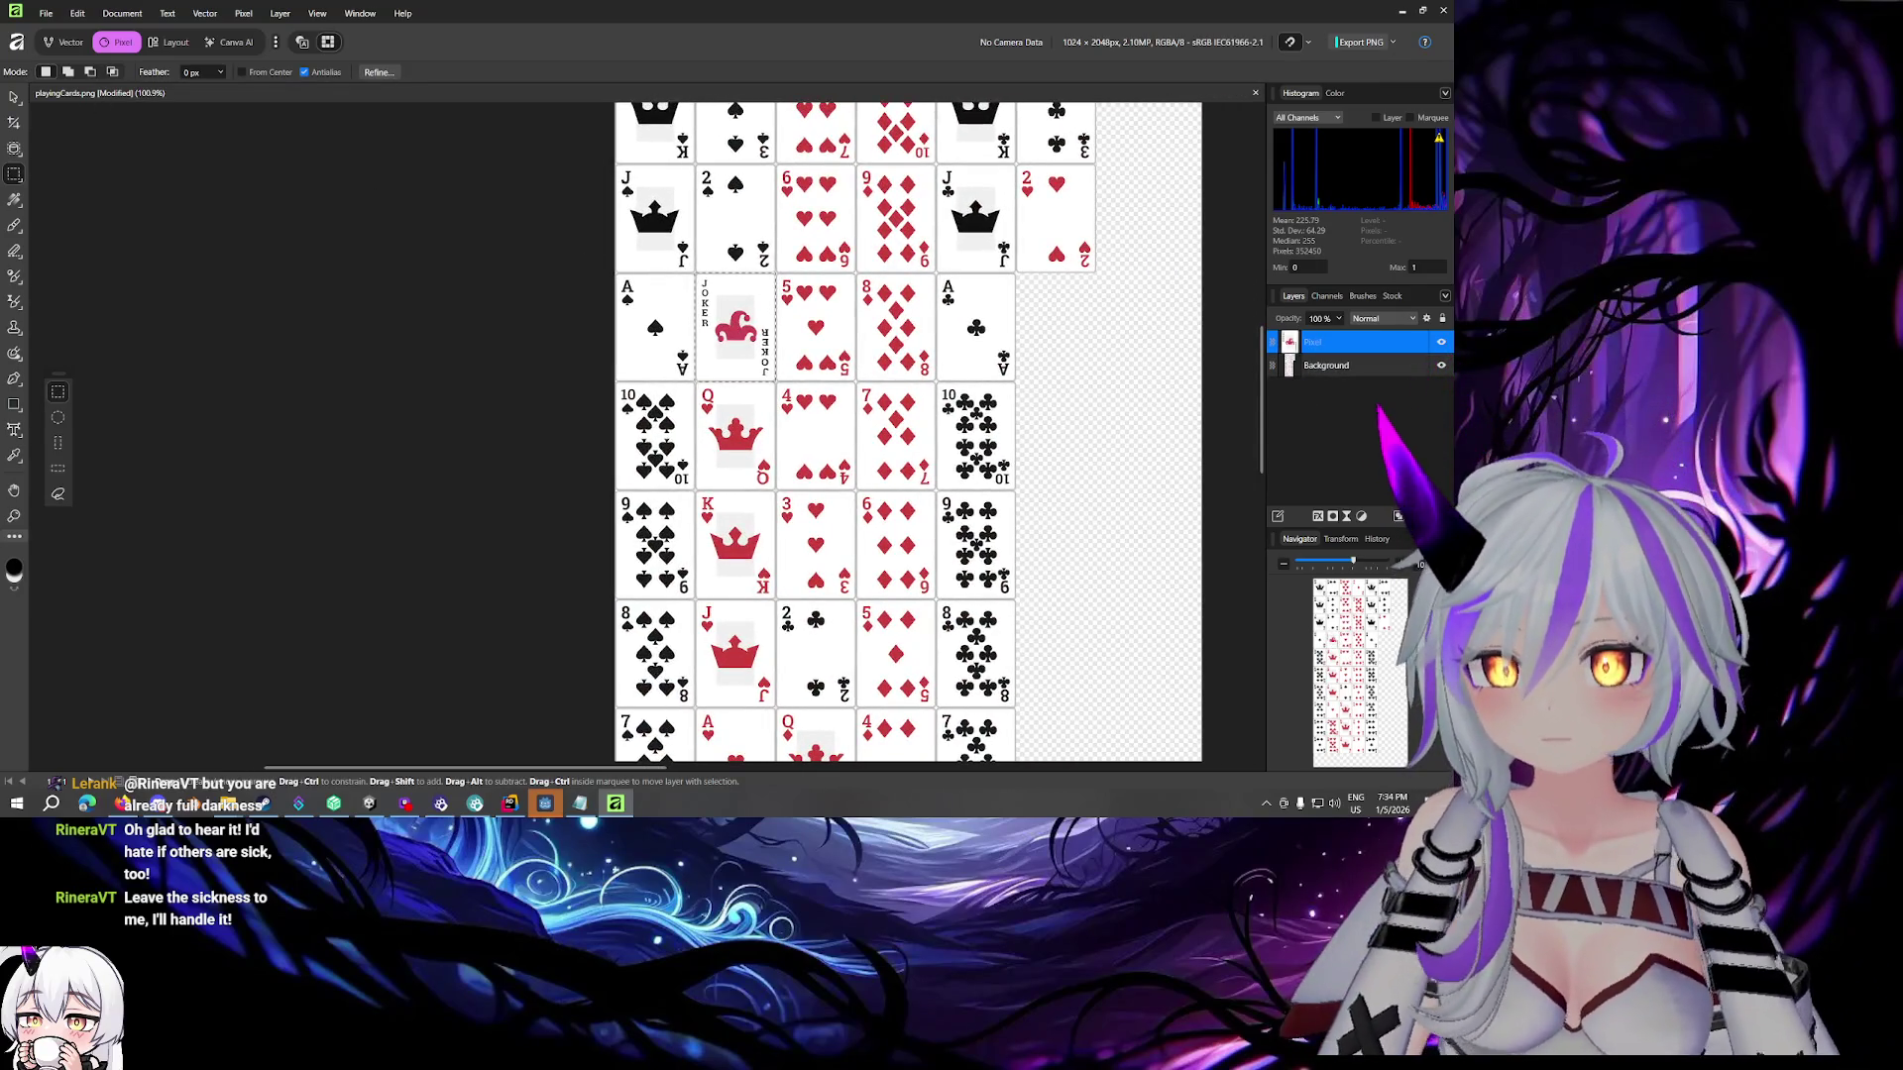
pyautogui.press('v')
pyautogui.moveTo(735, 327); pyautogui.dragTo(1059, 327)
pyautogui.scroll(6, 1059, 327)
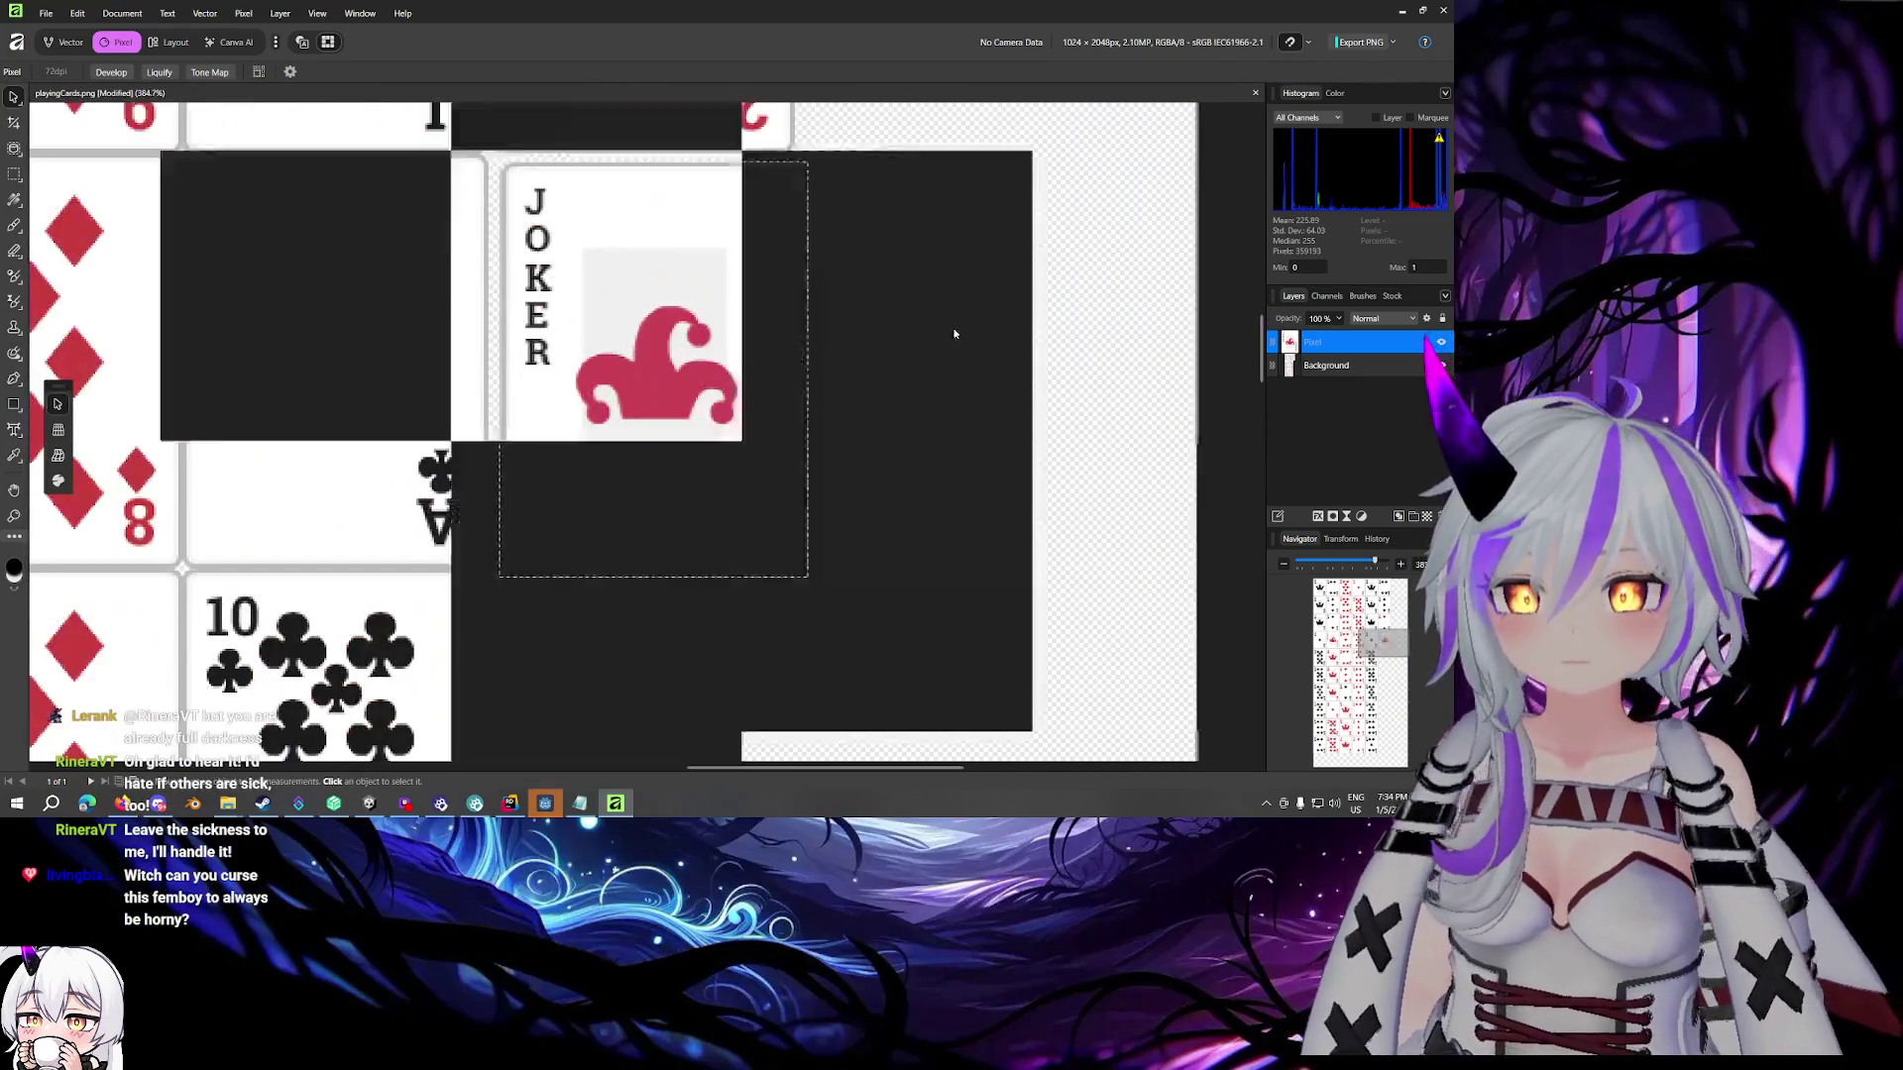
pyautogui.moveTo(789, 295); pyautogui.dragTo(779, 286)
pyautogui.press('Left')
pyautogui.press('Up')
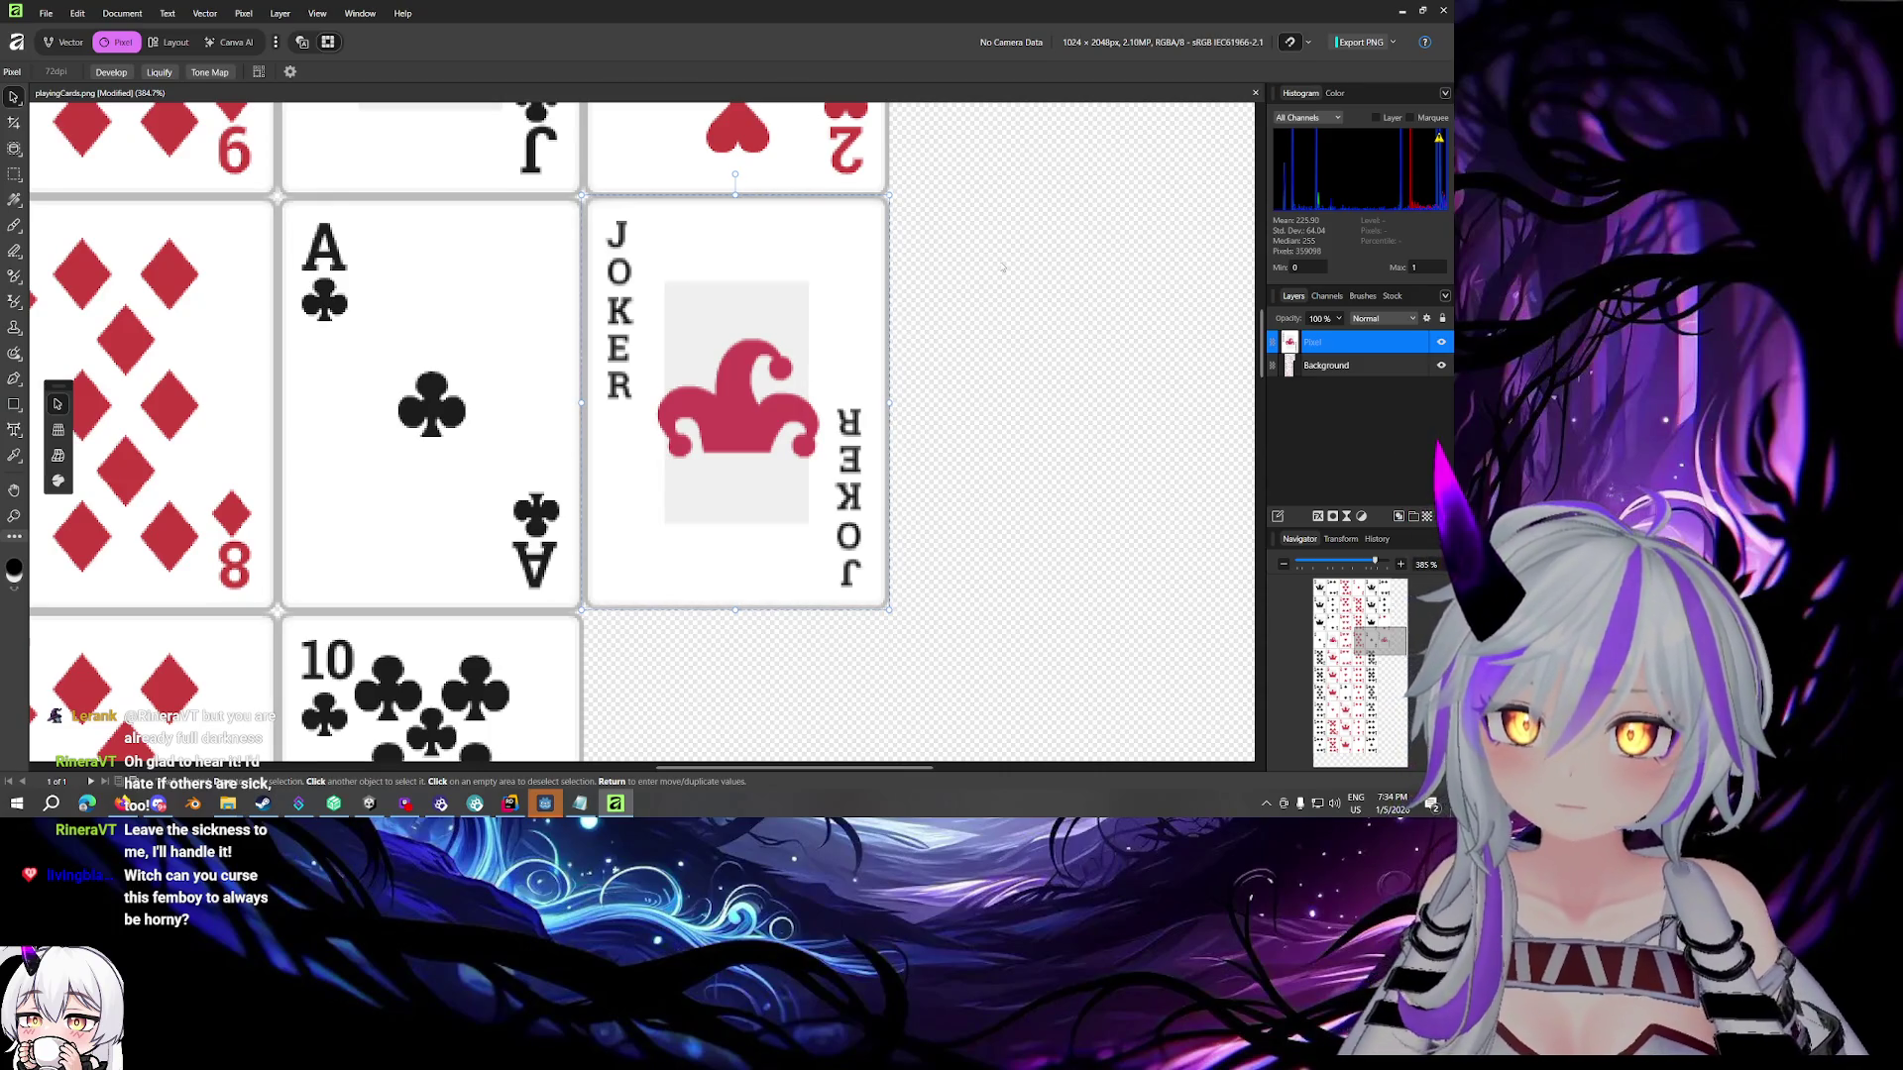
pyautogui.click(996, 273)
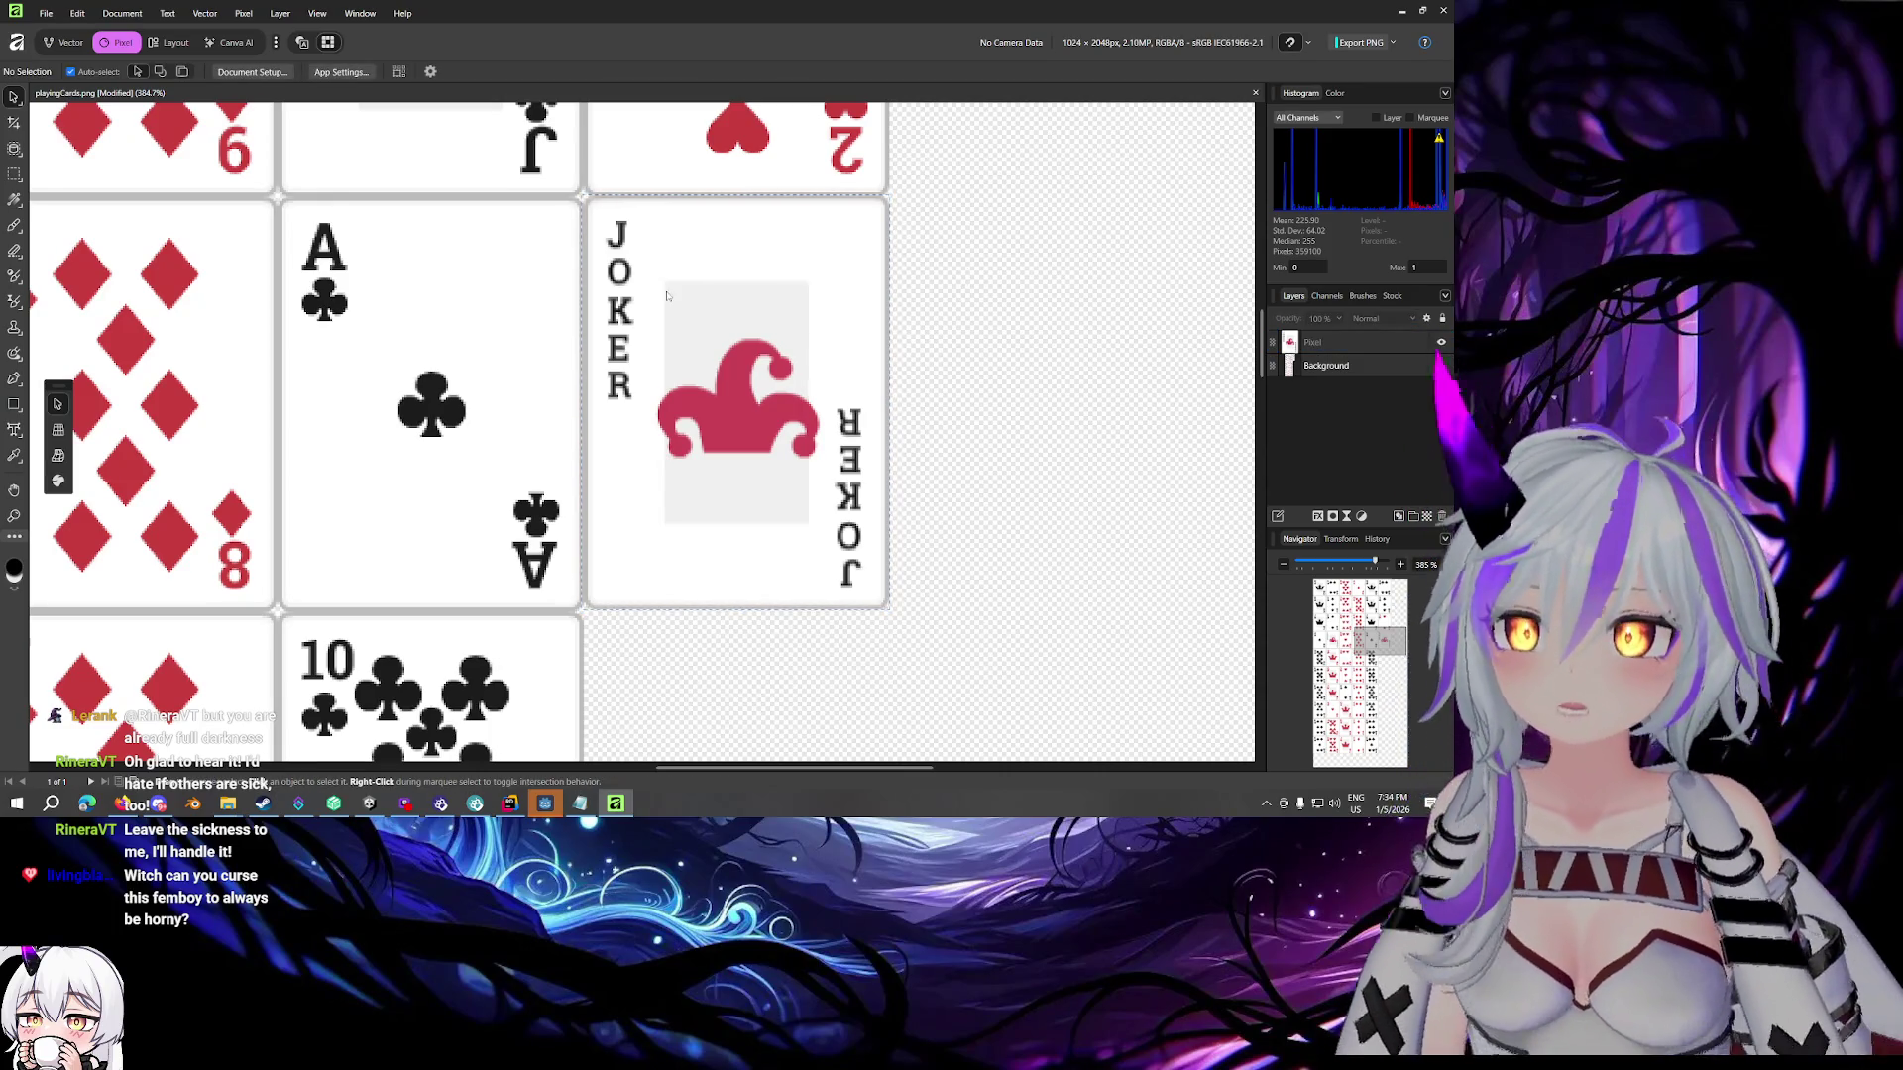
# Fine-tune the Joker copy's position, then reselect its Pixel layer
pyautogui.hscroll(-2, 733, 260)
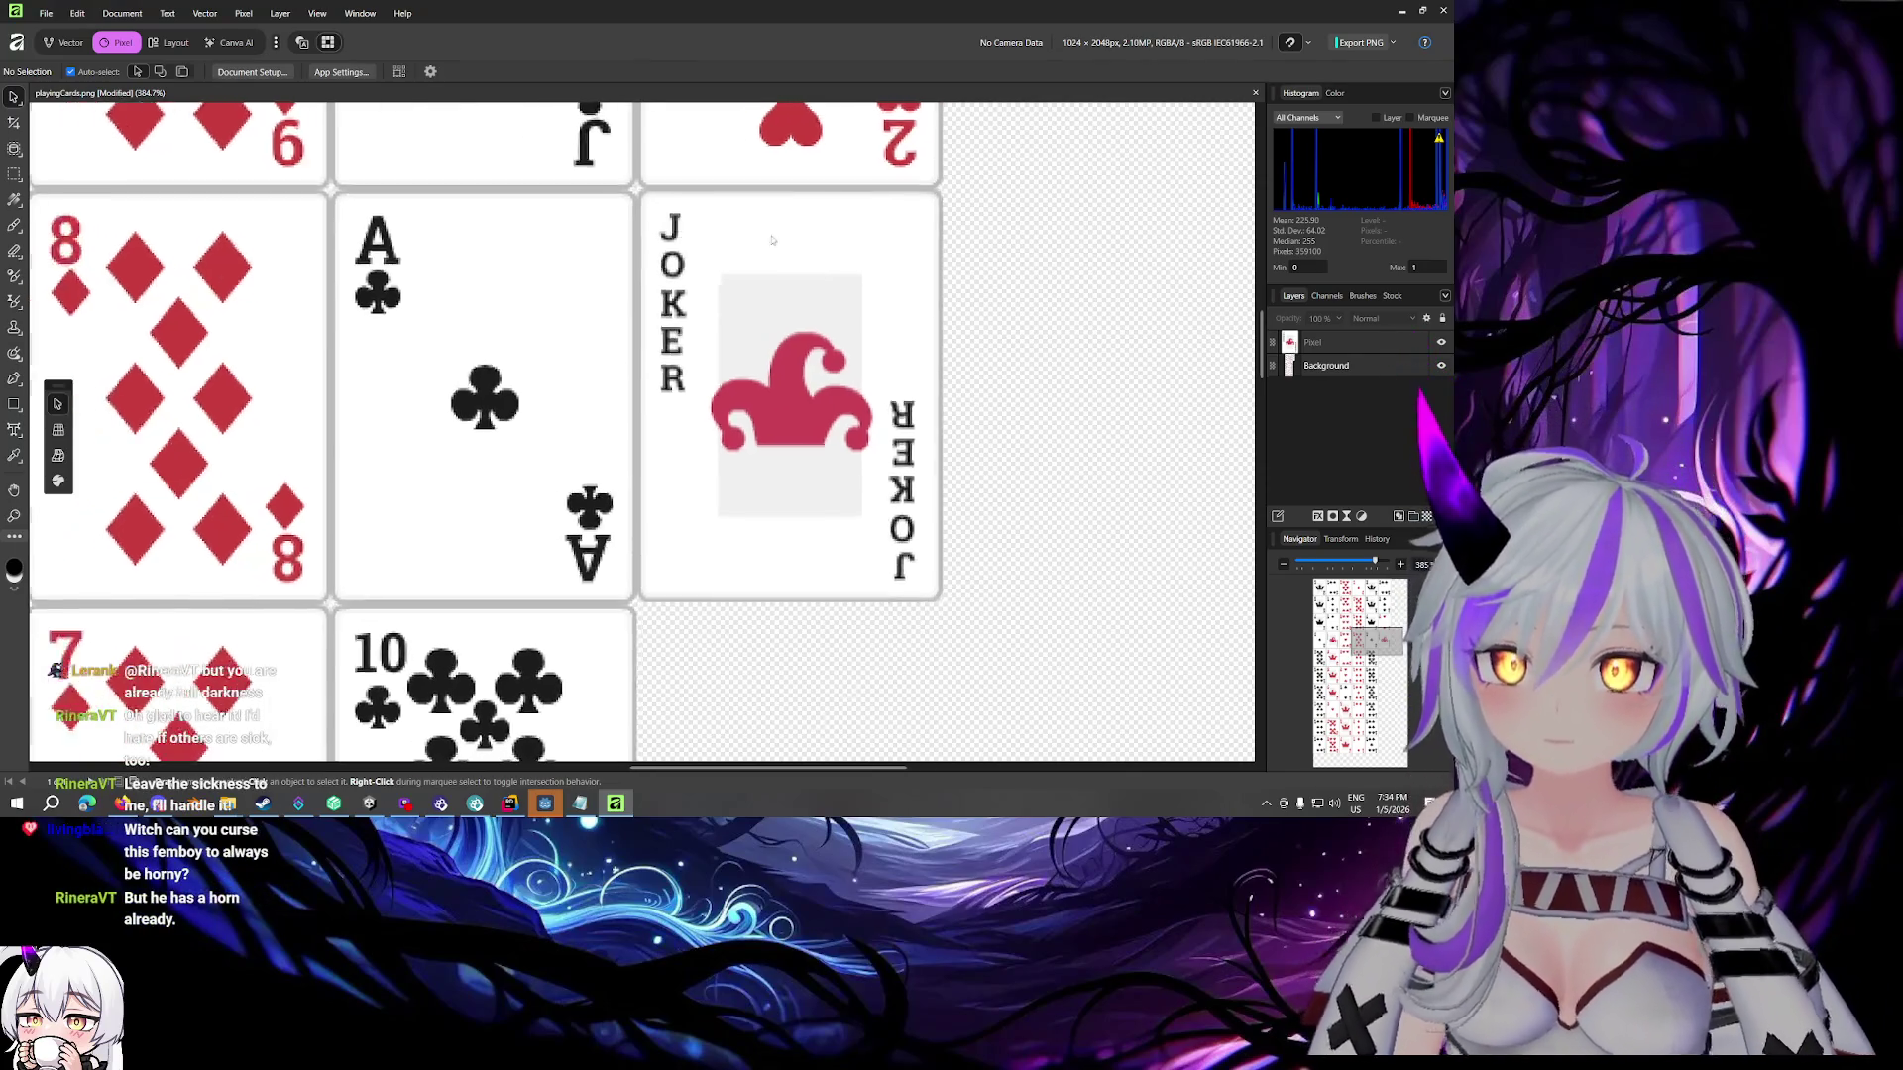
pyautogui.hscroll(-1, 798, 259)
pyautogui.hscroll(2, 753, 297)
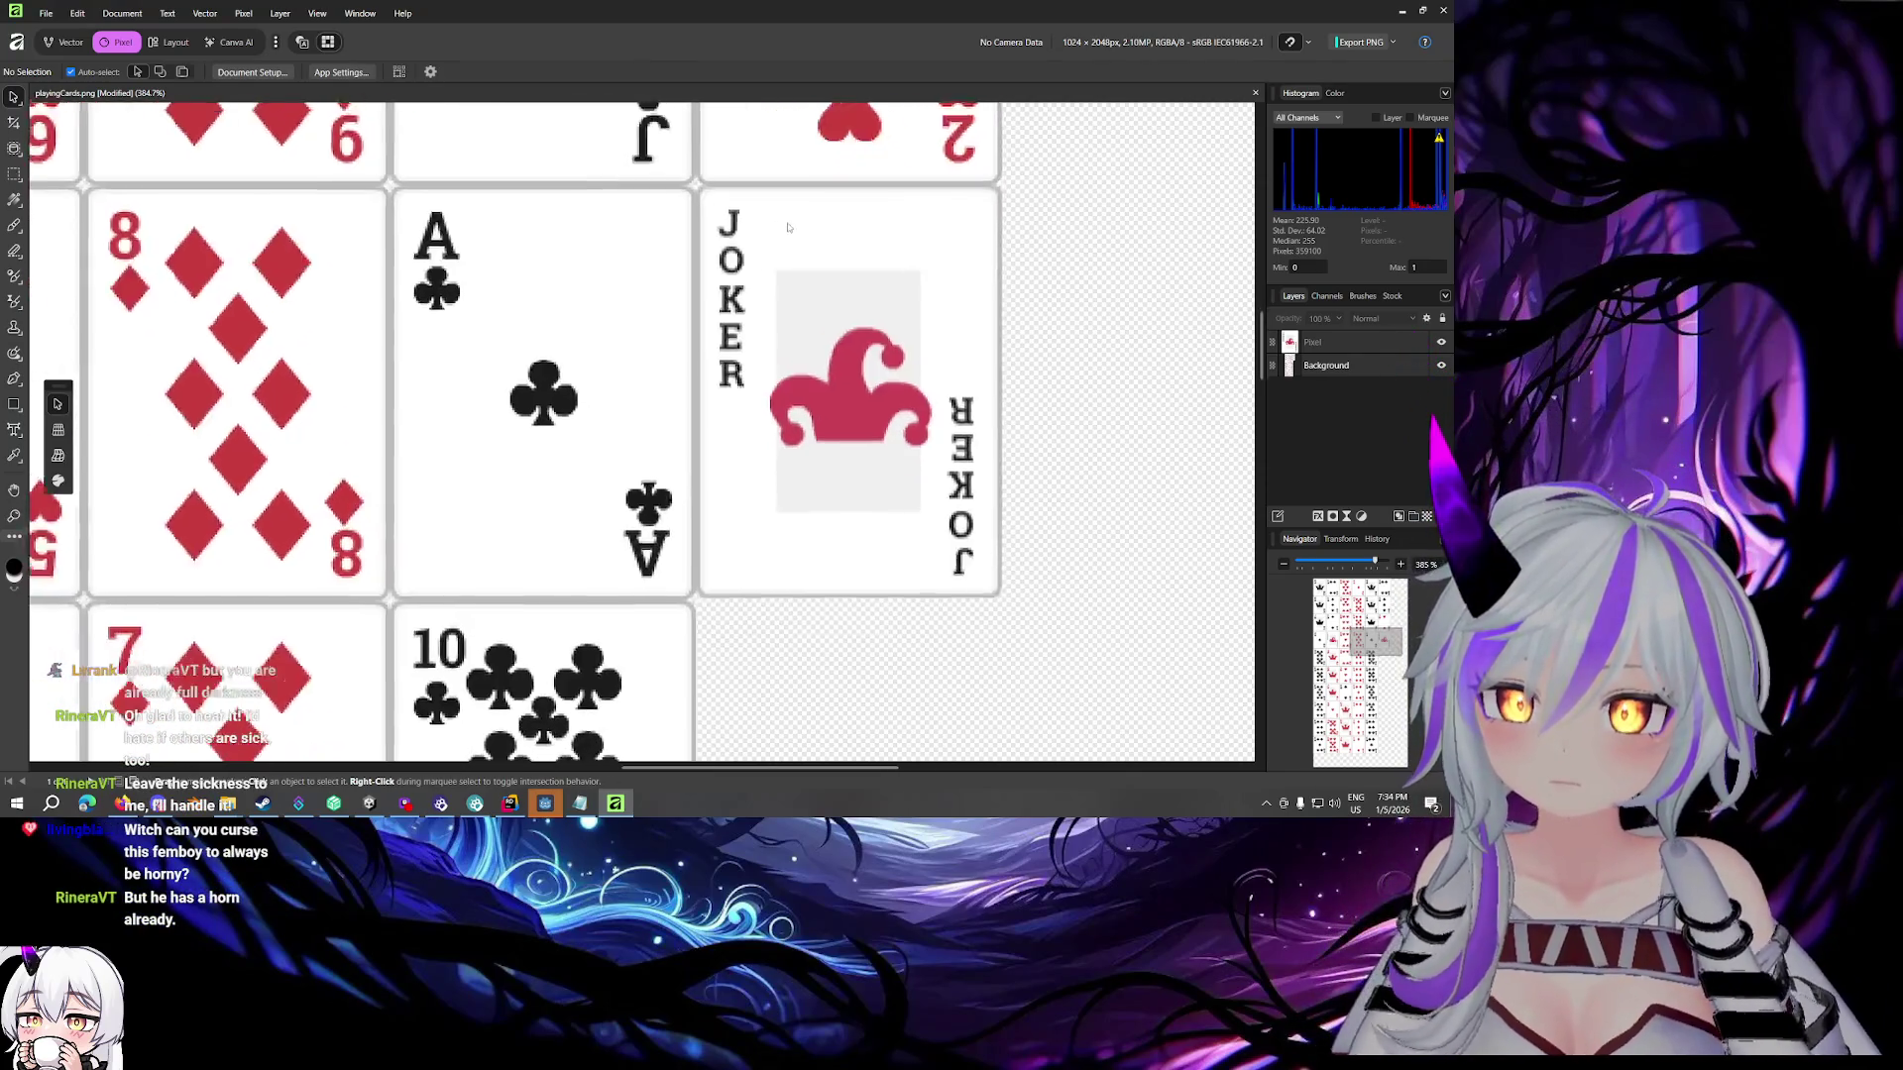
pyautogui.scroll(-2, 716, 342)
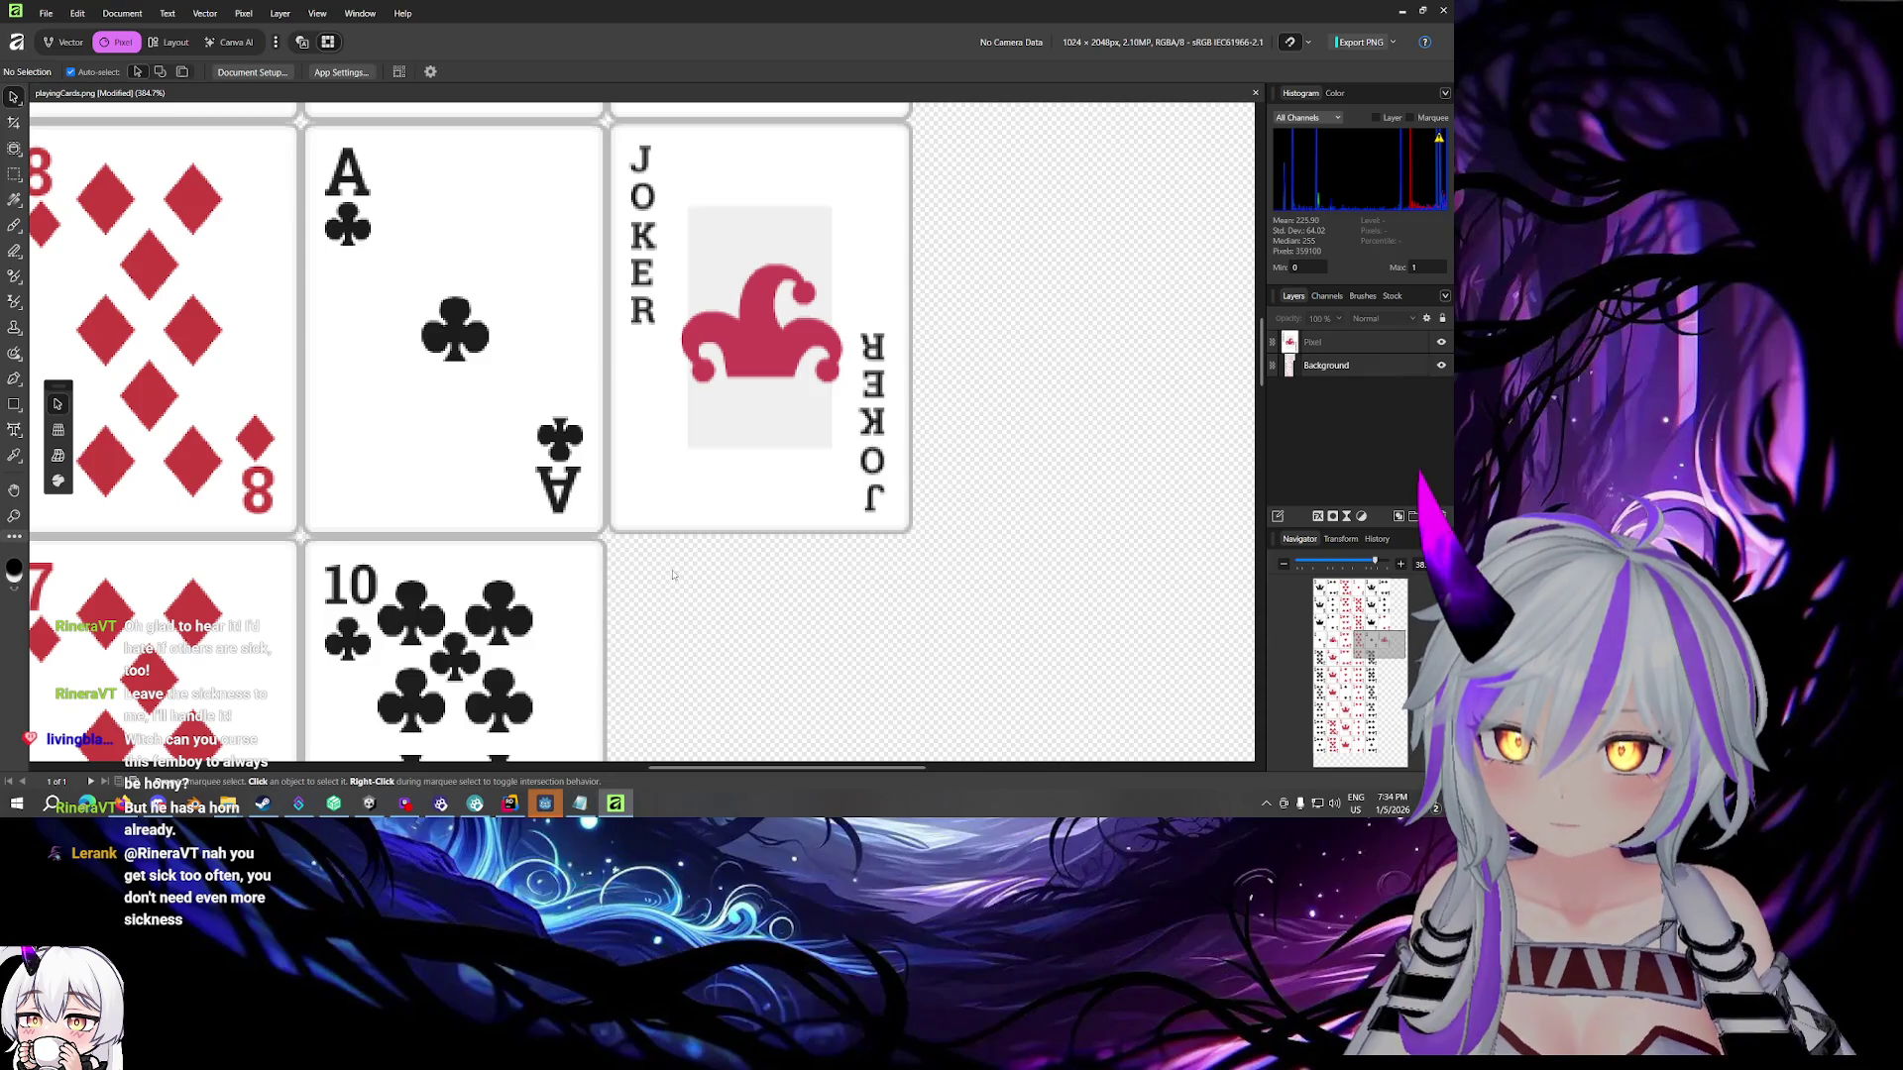
pyautogui.scroll(3, 673, 575)
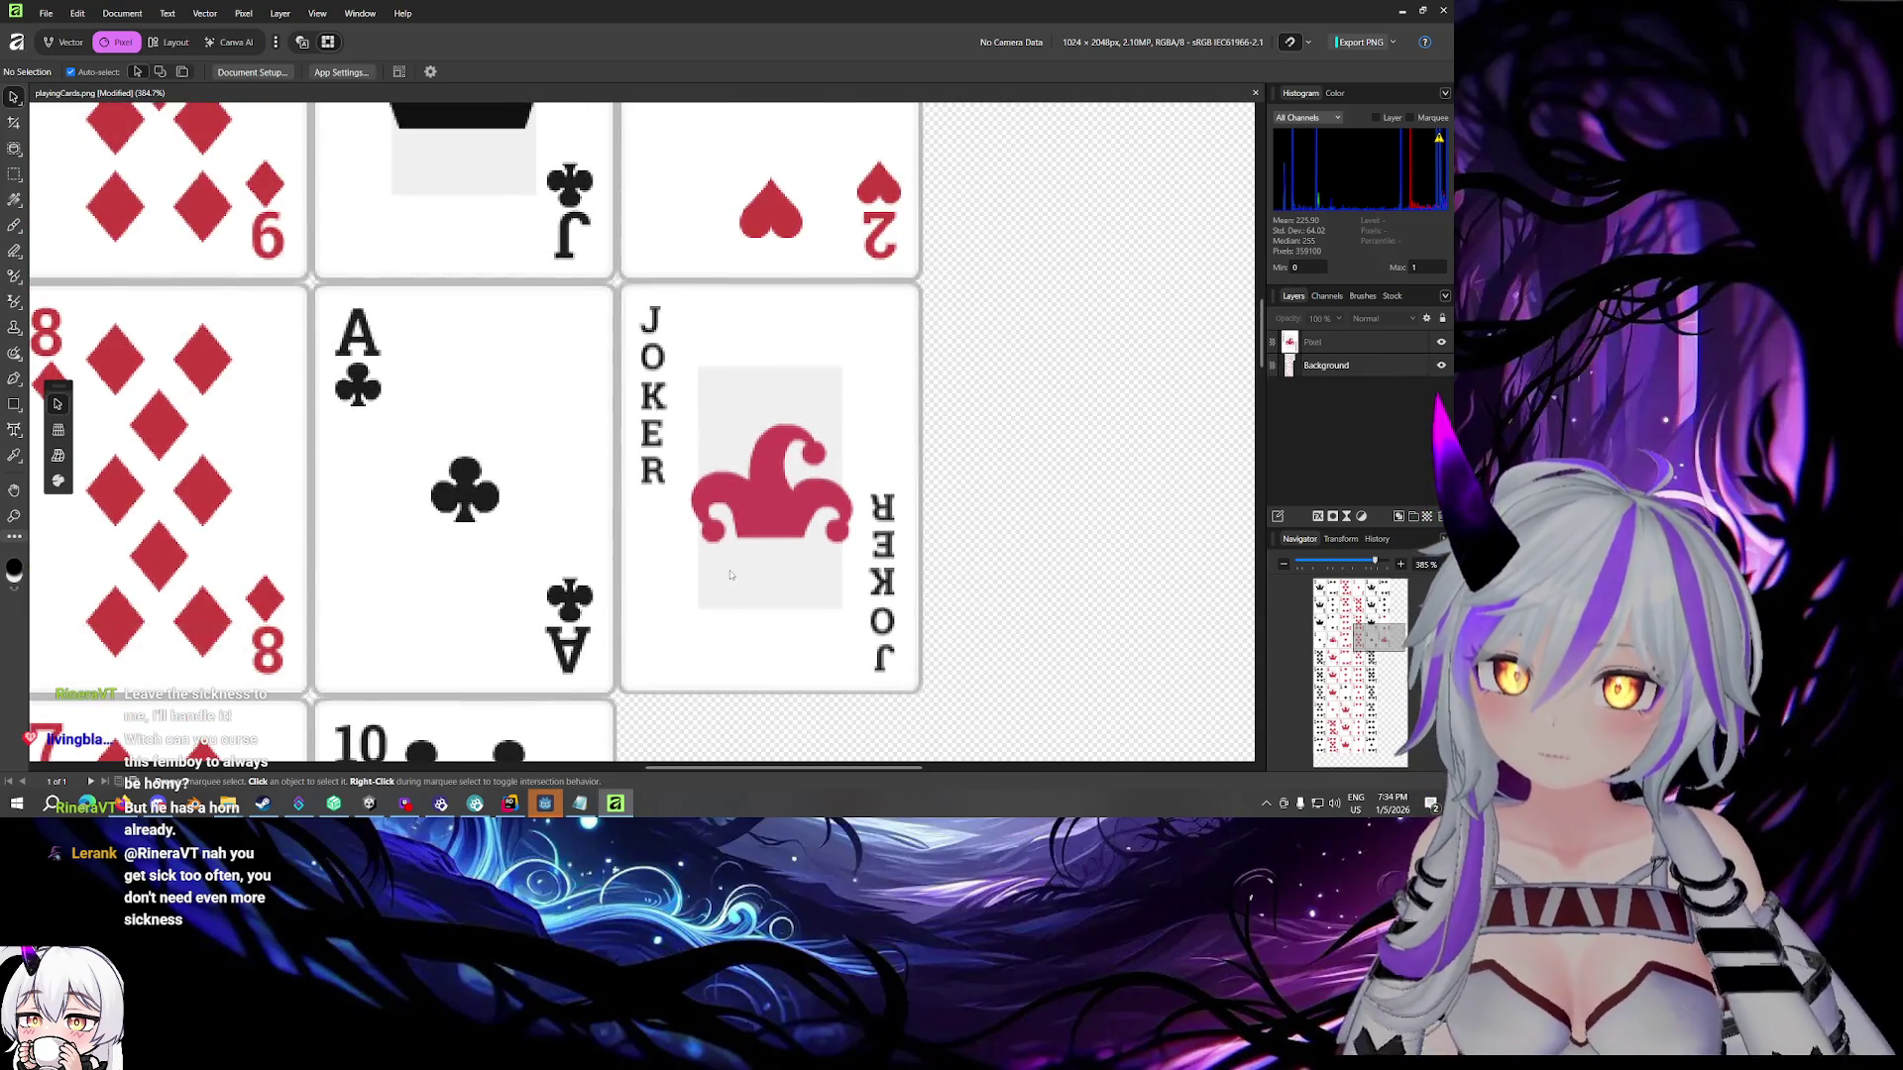
pyautogui.moveTo(683, 543); pyautogui.dragTo(677, 535)
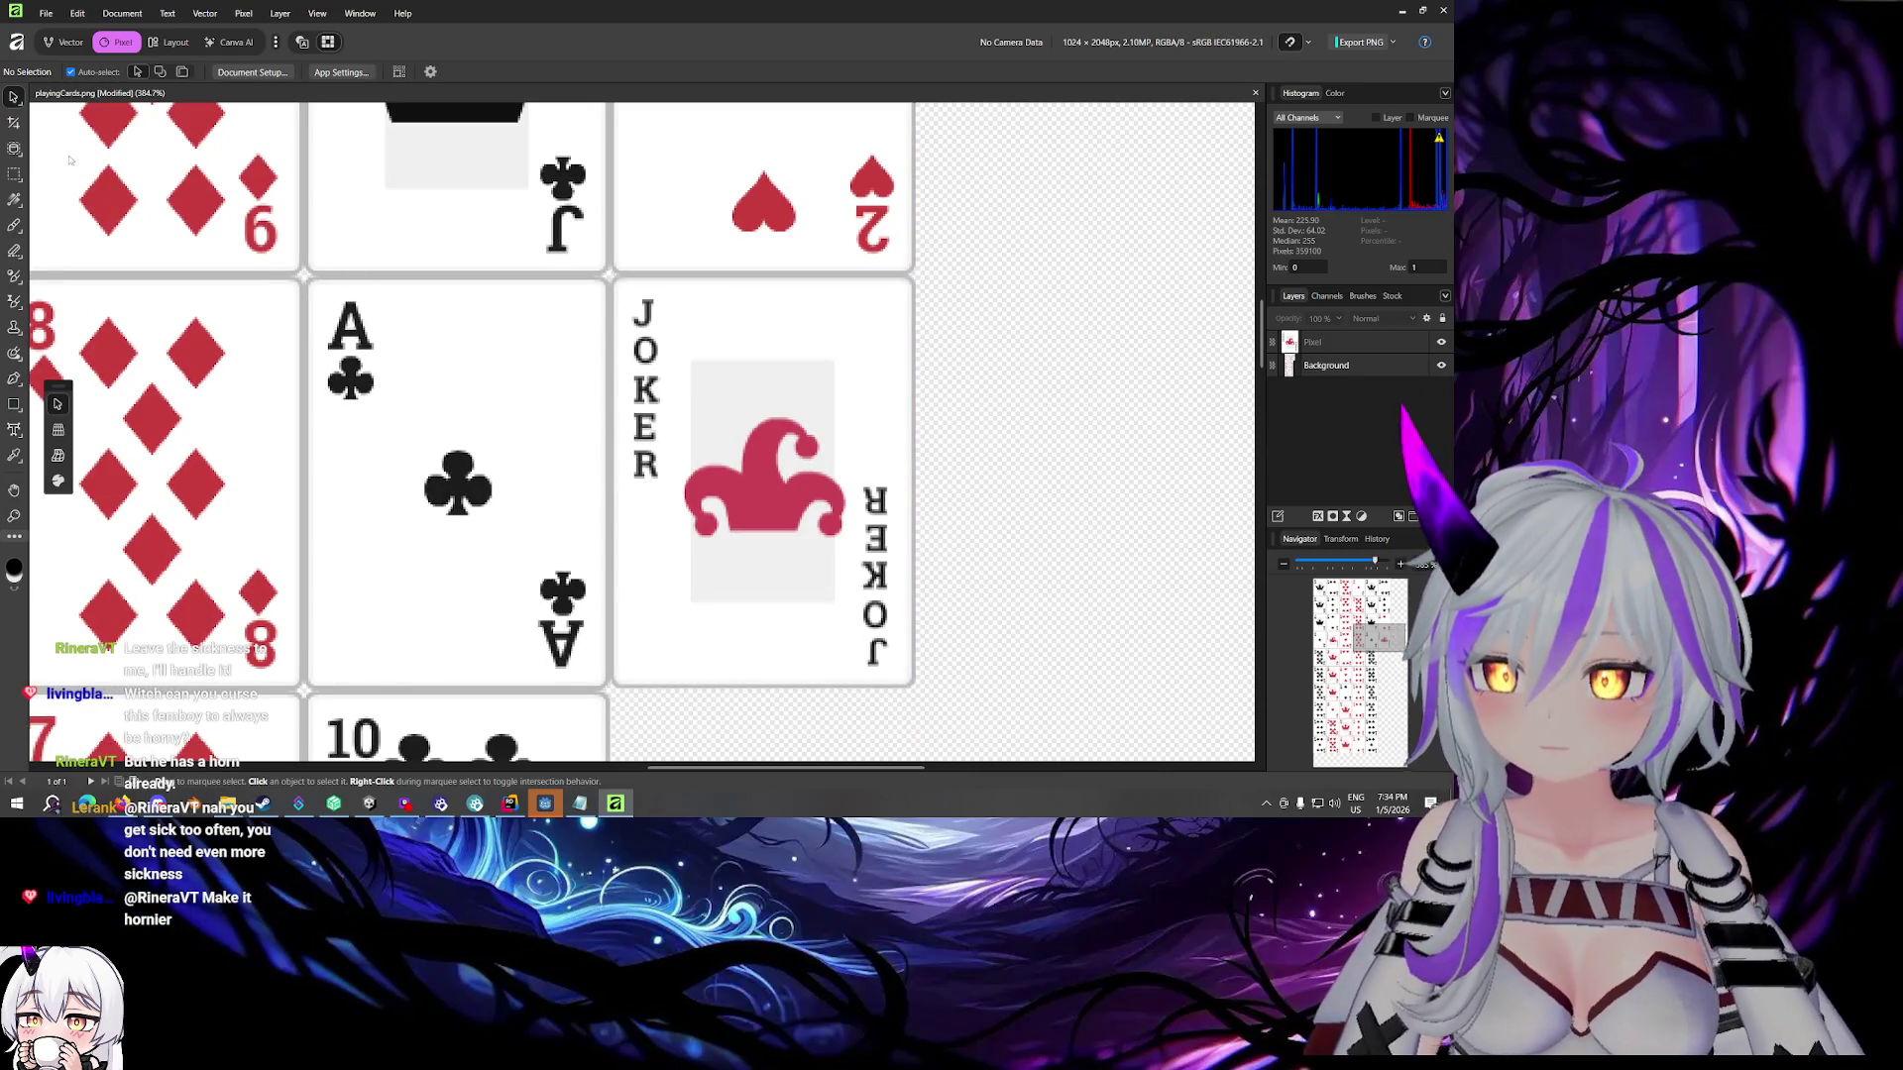
pyautogui.click(14, 173)
pyautogui.moveTo(733, 426)
pyautogui.mouseDown()
pyautogui.moveTo(782, 613)
pyautogui.moveTo(687, 335)
pyautogui.mouseUp()
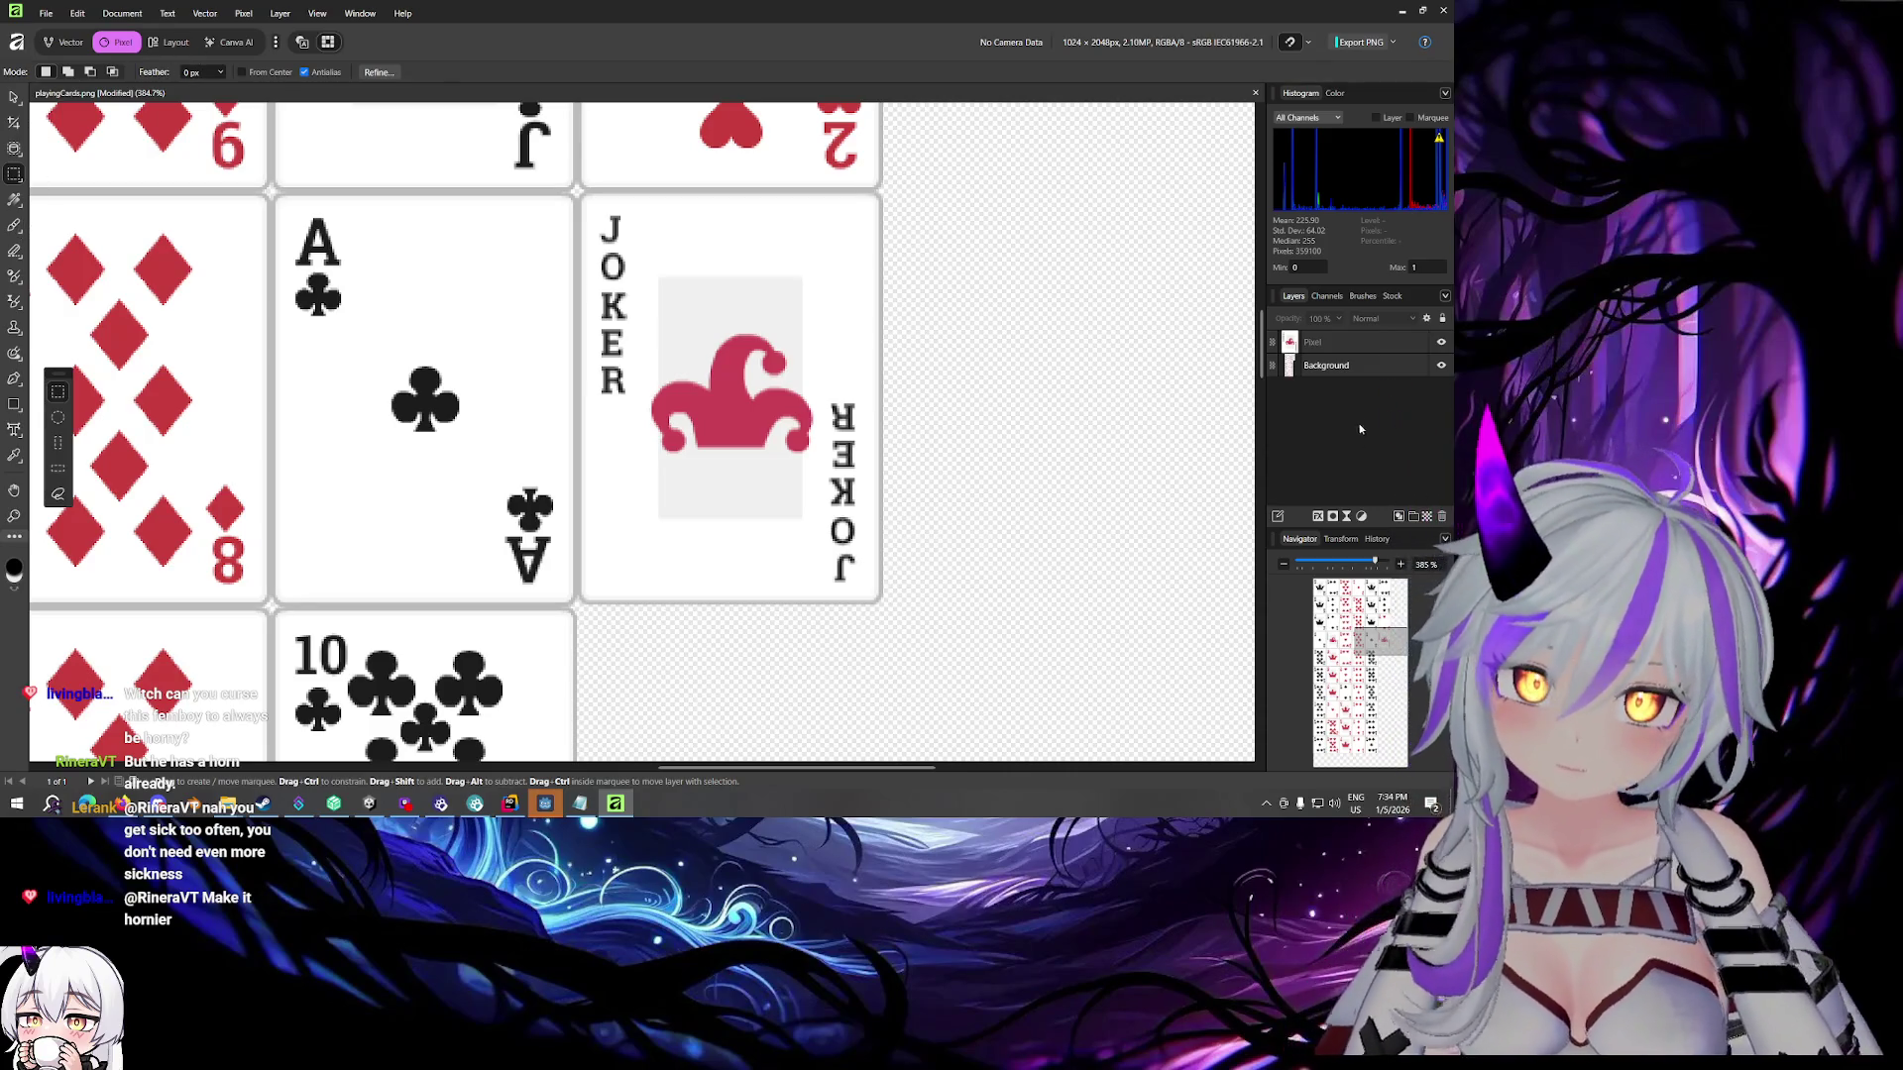
pyautogui.click(1335, 344)
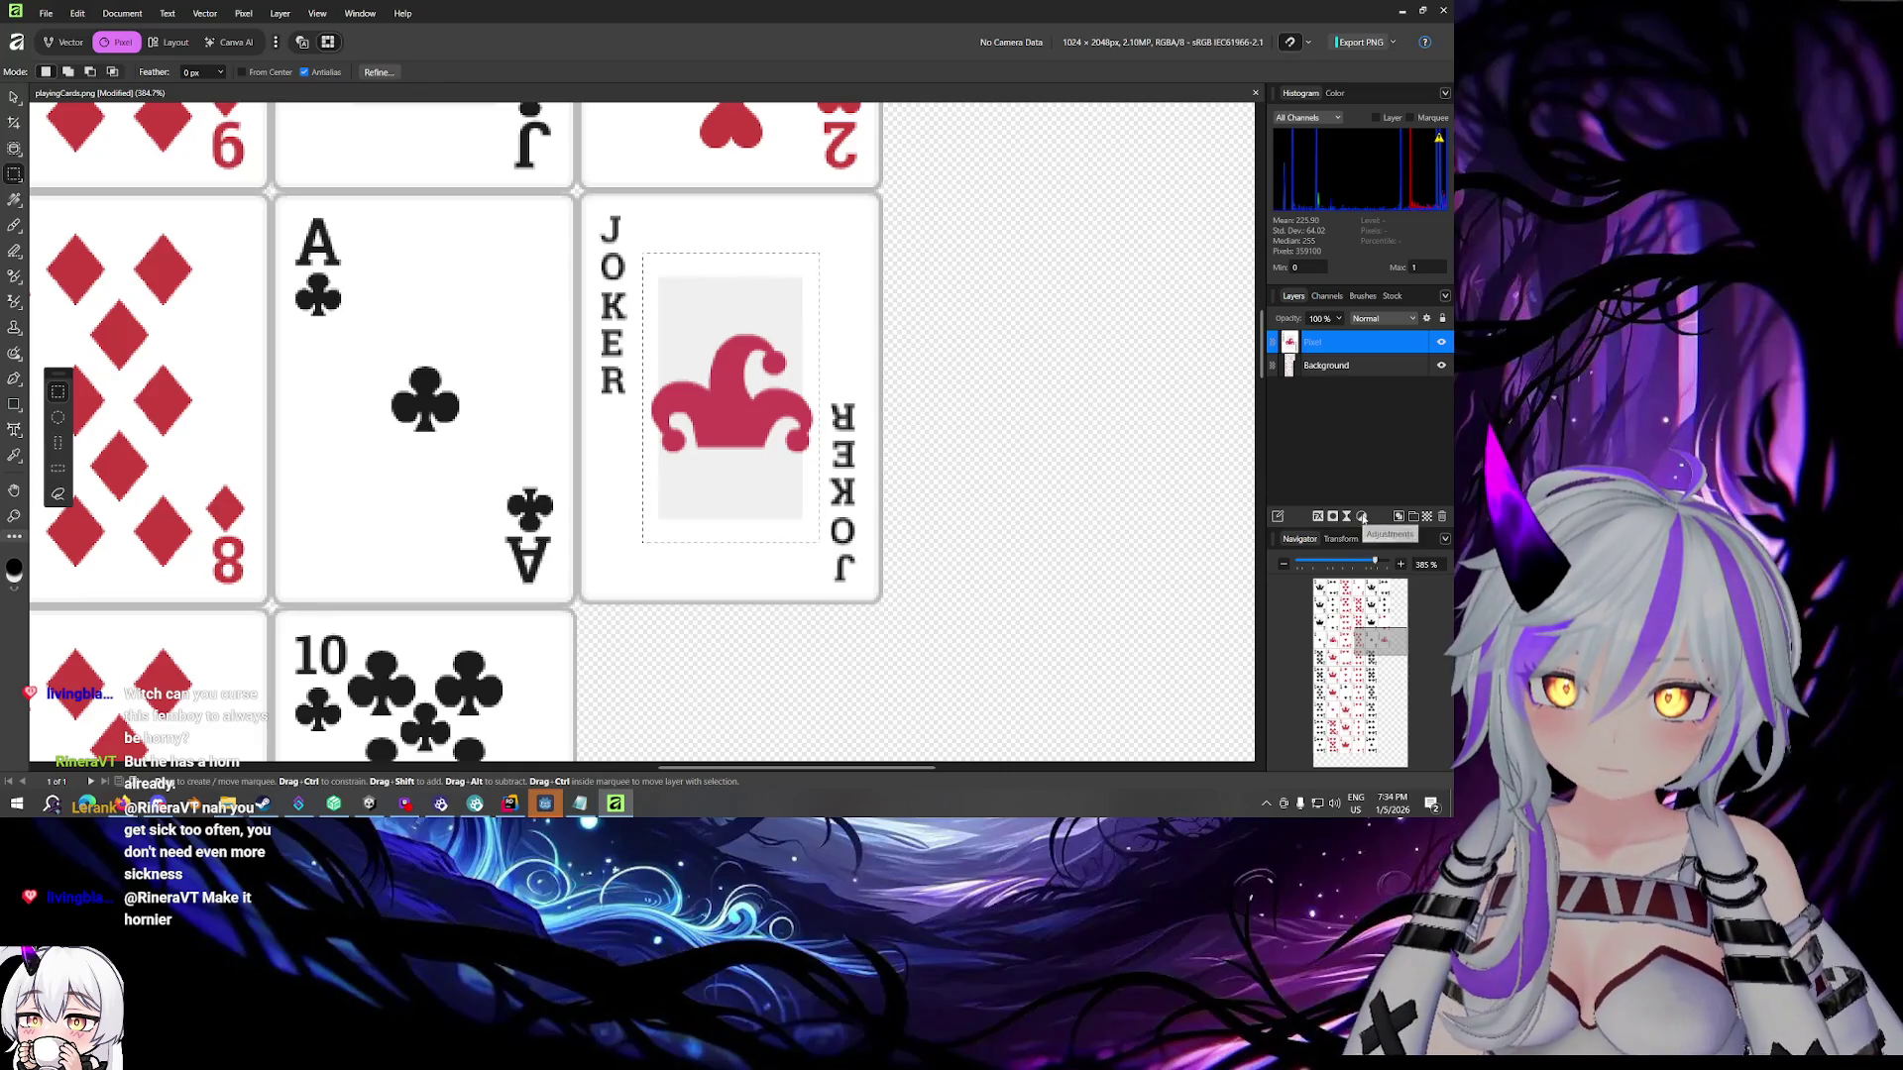
# Add an HSL Shift adjustment to the Joker copy with Saturation Shift at -100%
pyautogui.click(1361, 516)
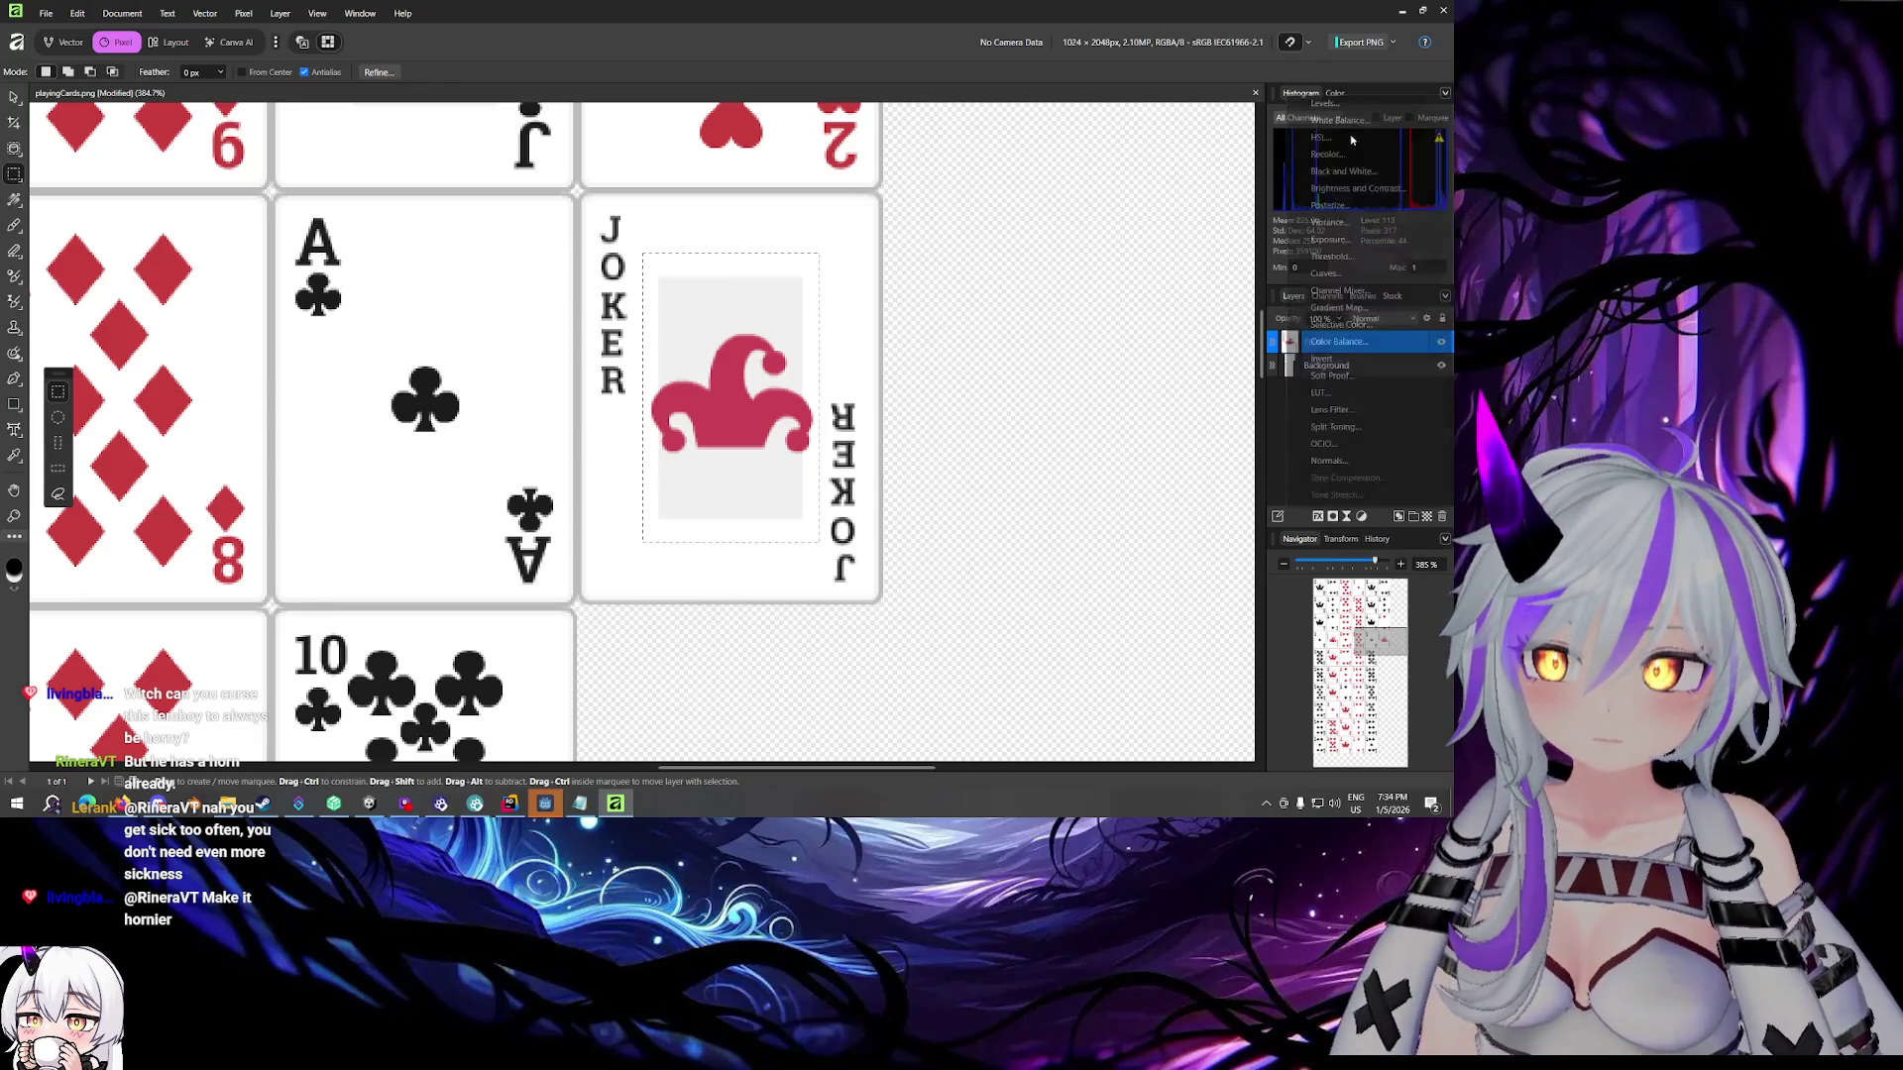
pyautogui.click(1351, 139)
pyautogui.moveTo(1025, 697)
pyautogui.mouseDown()
pyautogui.moveTo(892, 689)
pyautogui.moveTo(1100, 686)
pyautogui.moveTo(804, 691)
pyautogui.mouseUp()
pyautogui.moveTo(1065, 713); pyautogui.dragTo(1045, 715)
pyautogui.hotkey('ctrl', 'z')
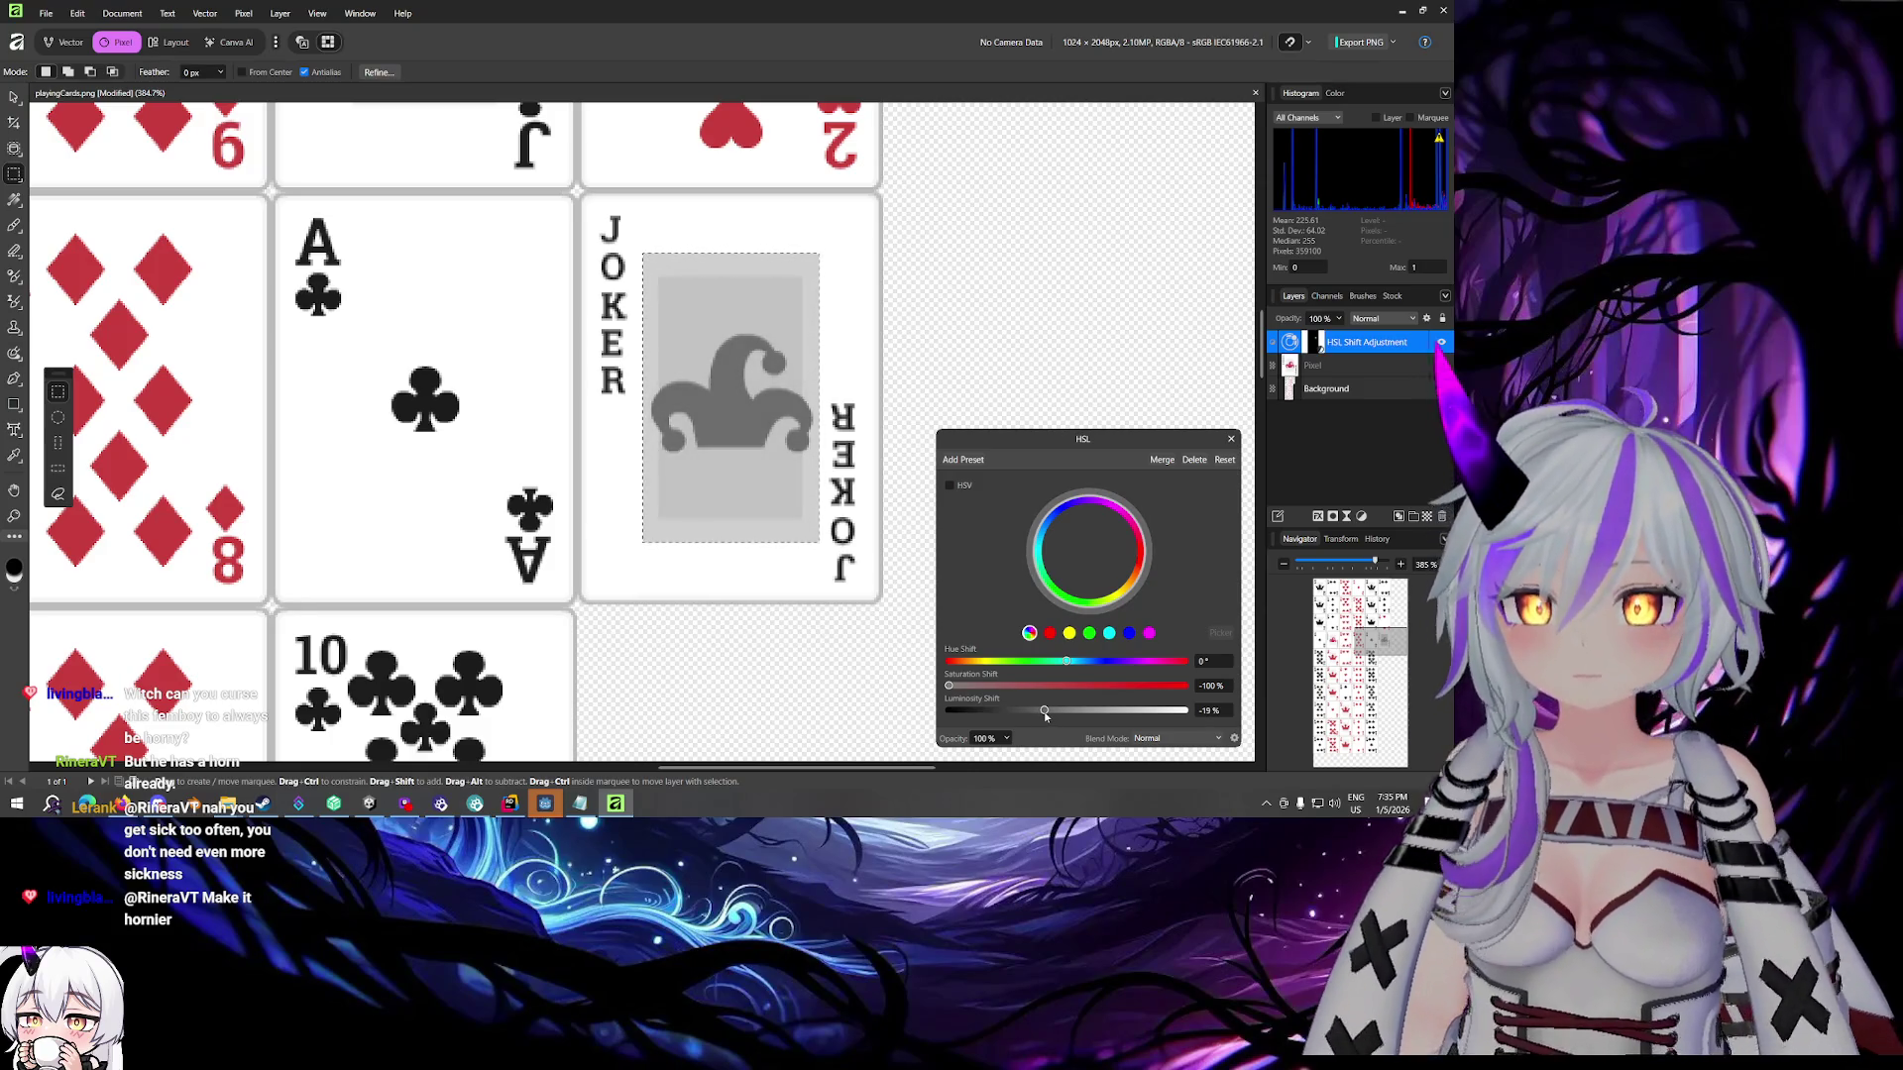
pyautogui.moveTo(1053, 695); pyautogui.dragTo(729, 614)
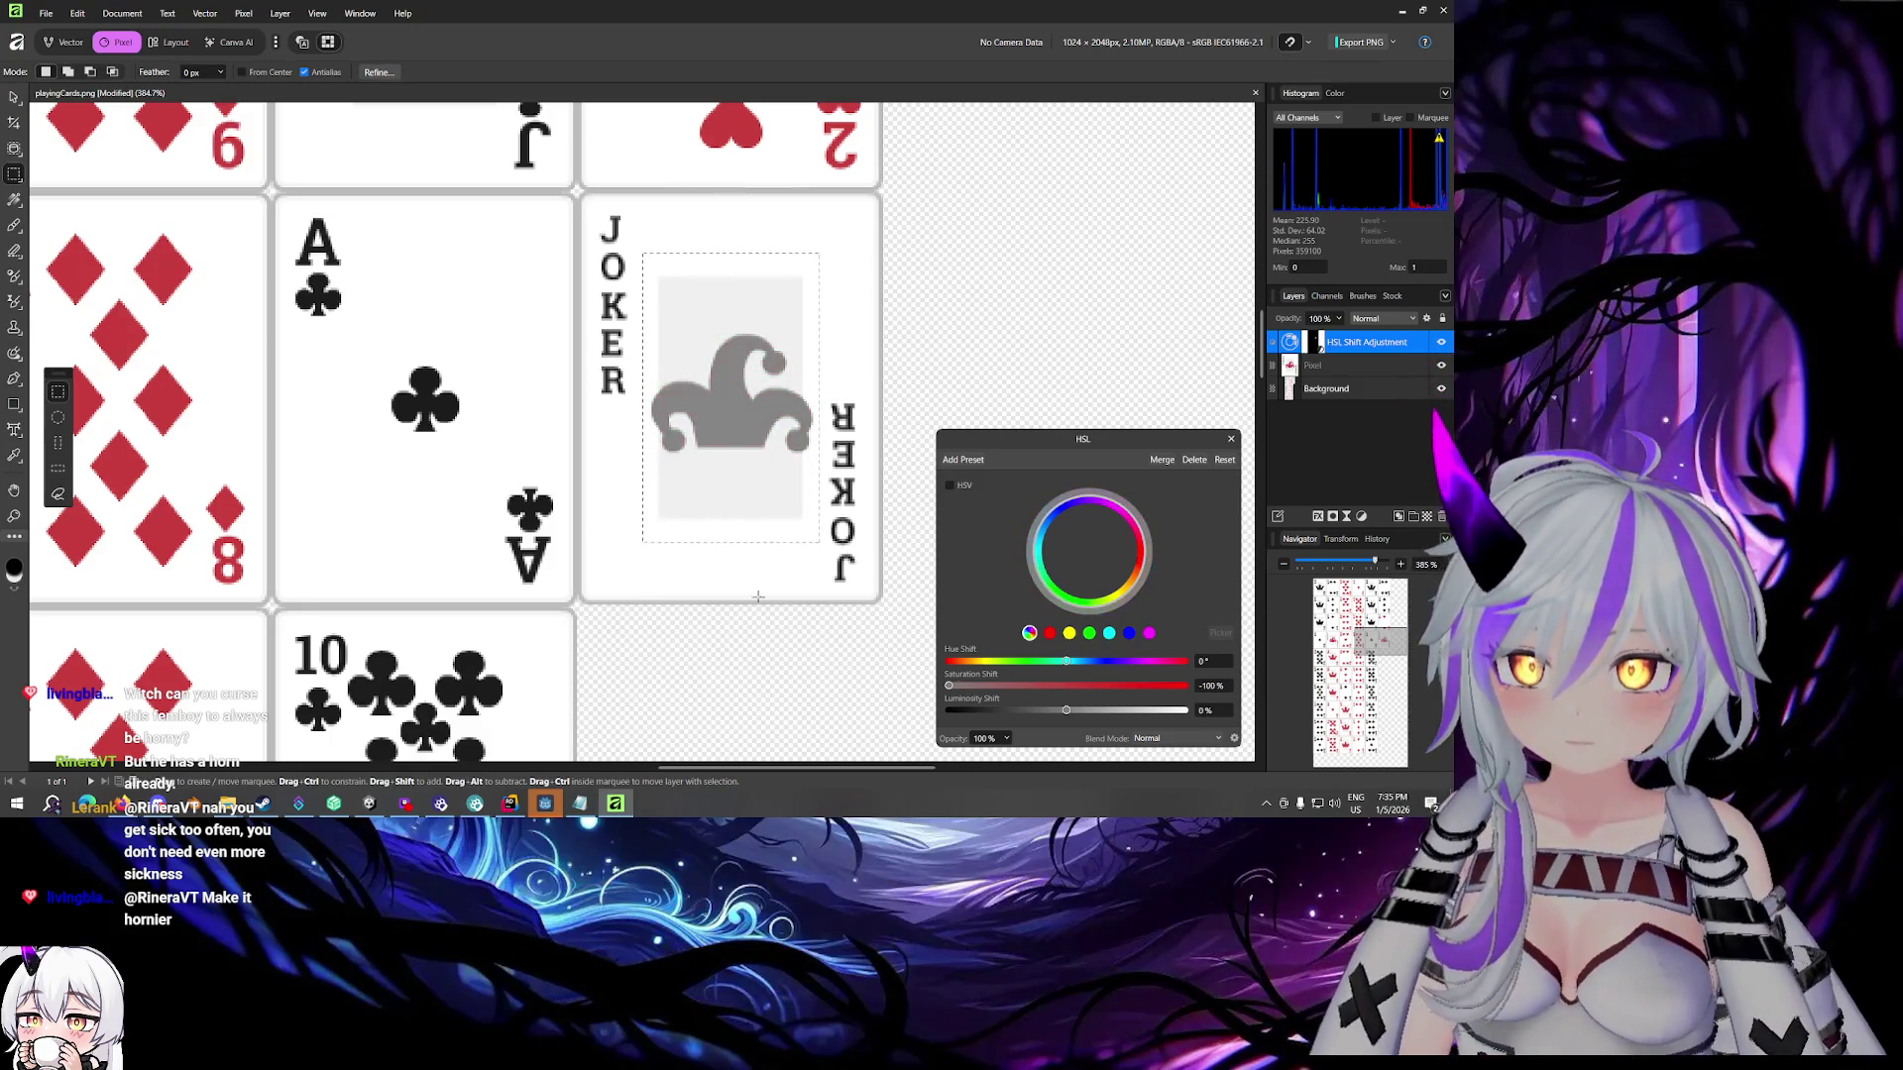
# Close the HSL adjustment settings and zoom to check the grey joker
pyautogui.moveTo(1068, 442); pyautogui.dragTo(1076, 325)
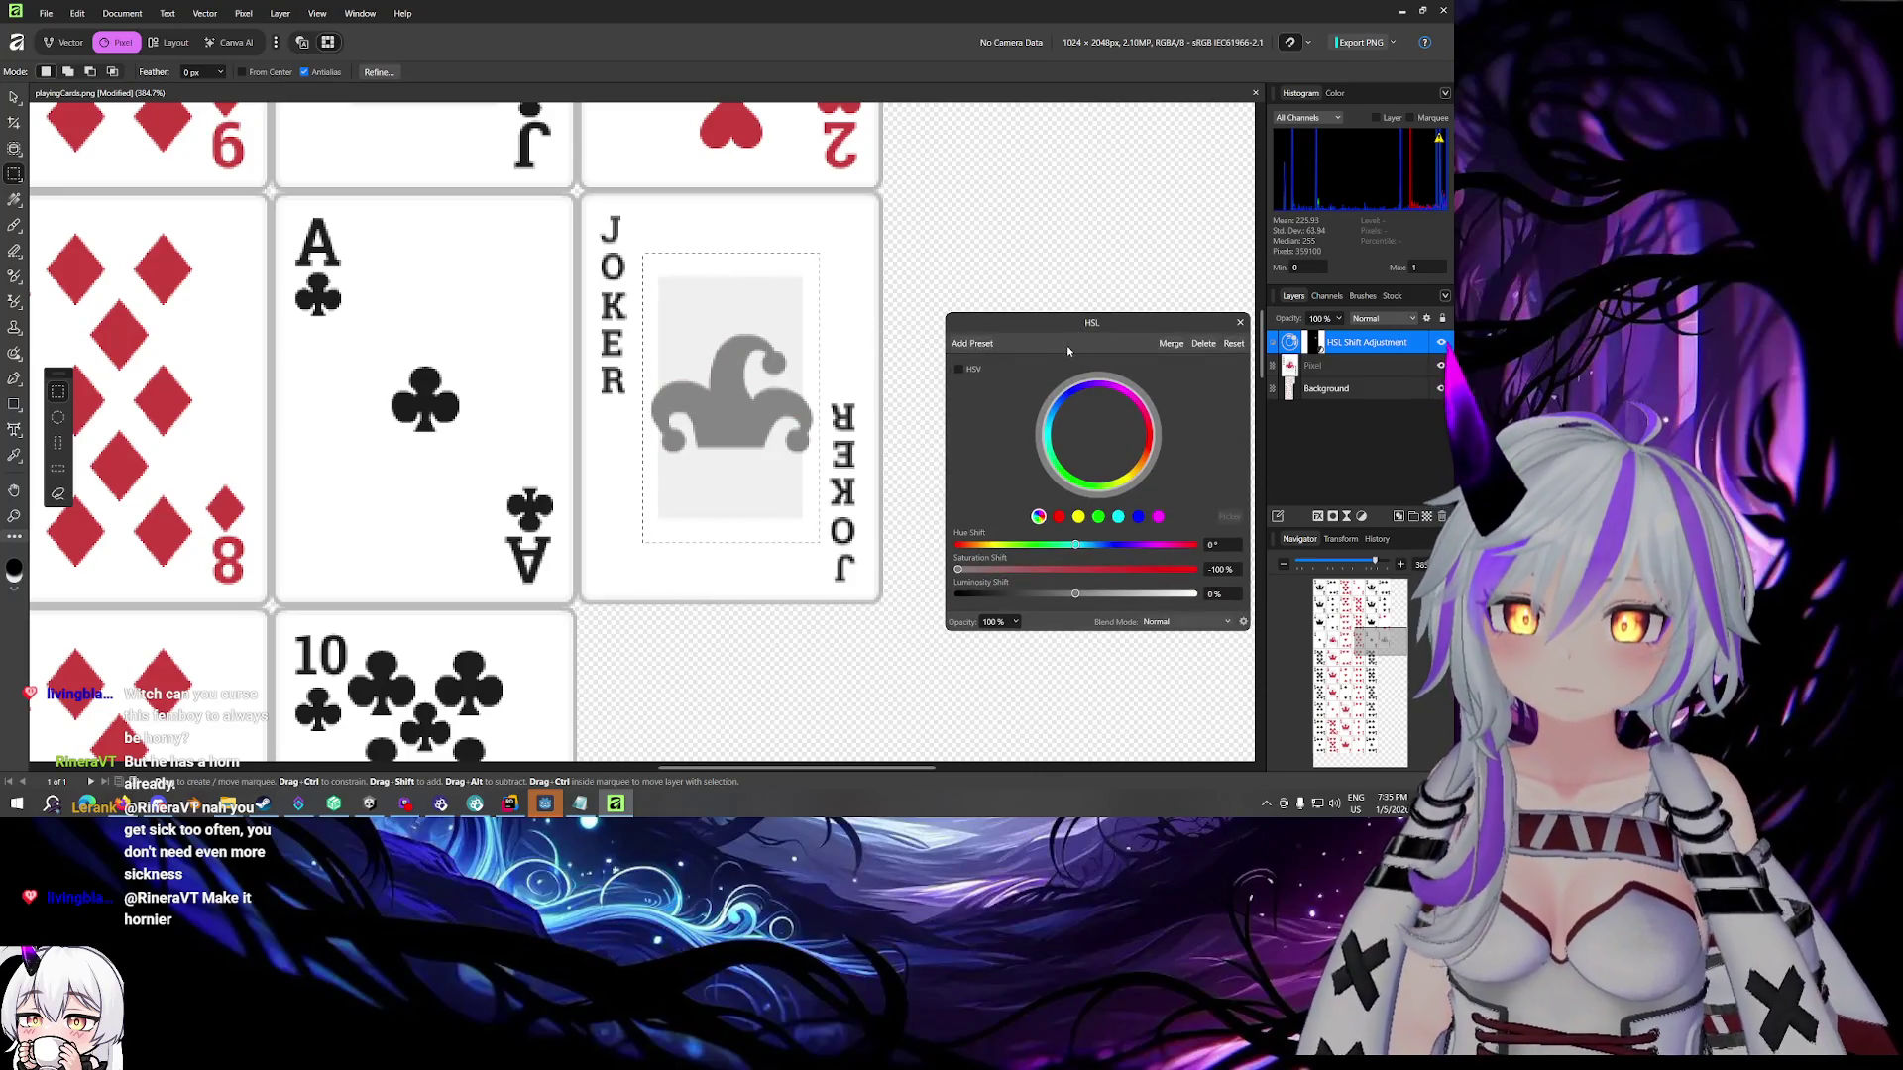
pyautogui.click(1240, 322)
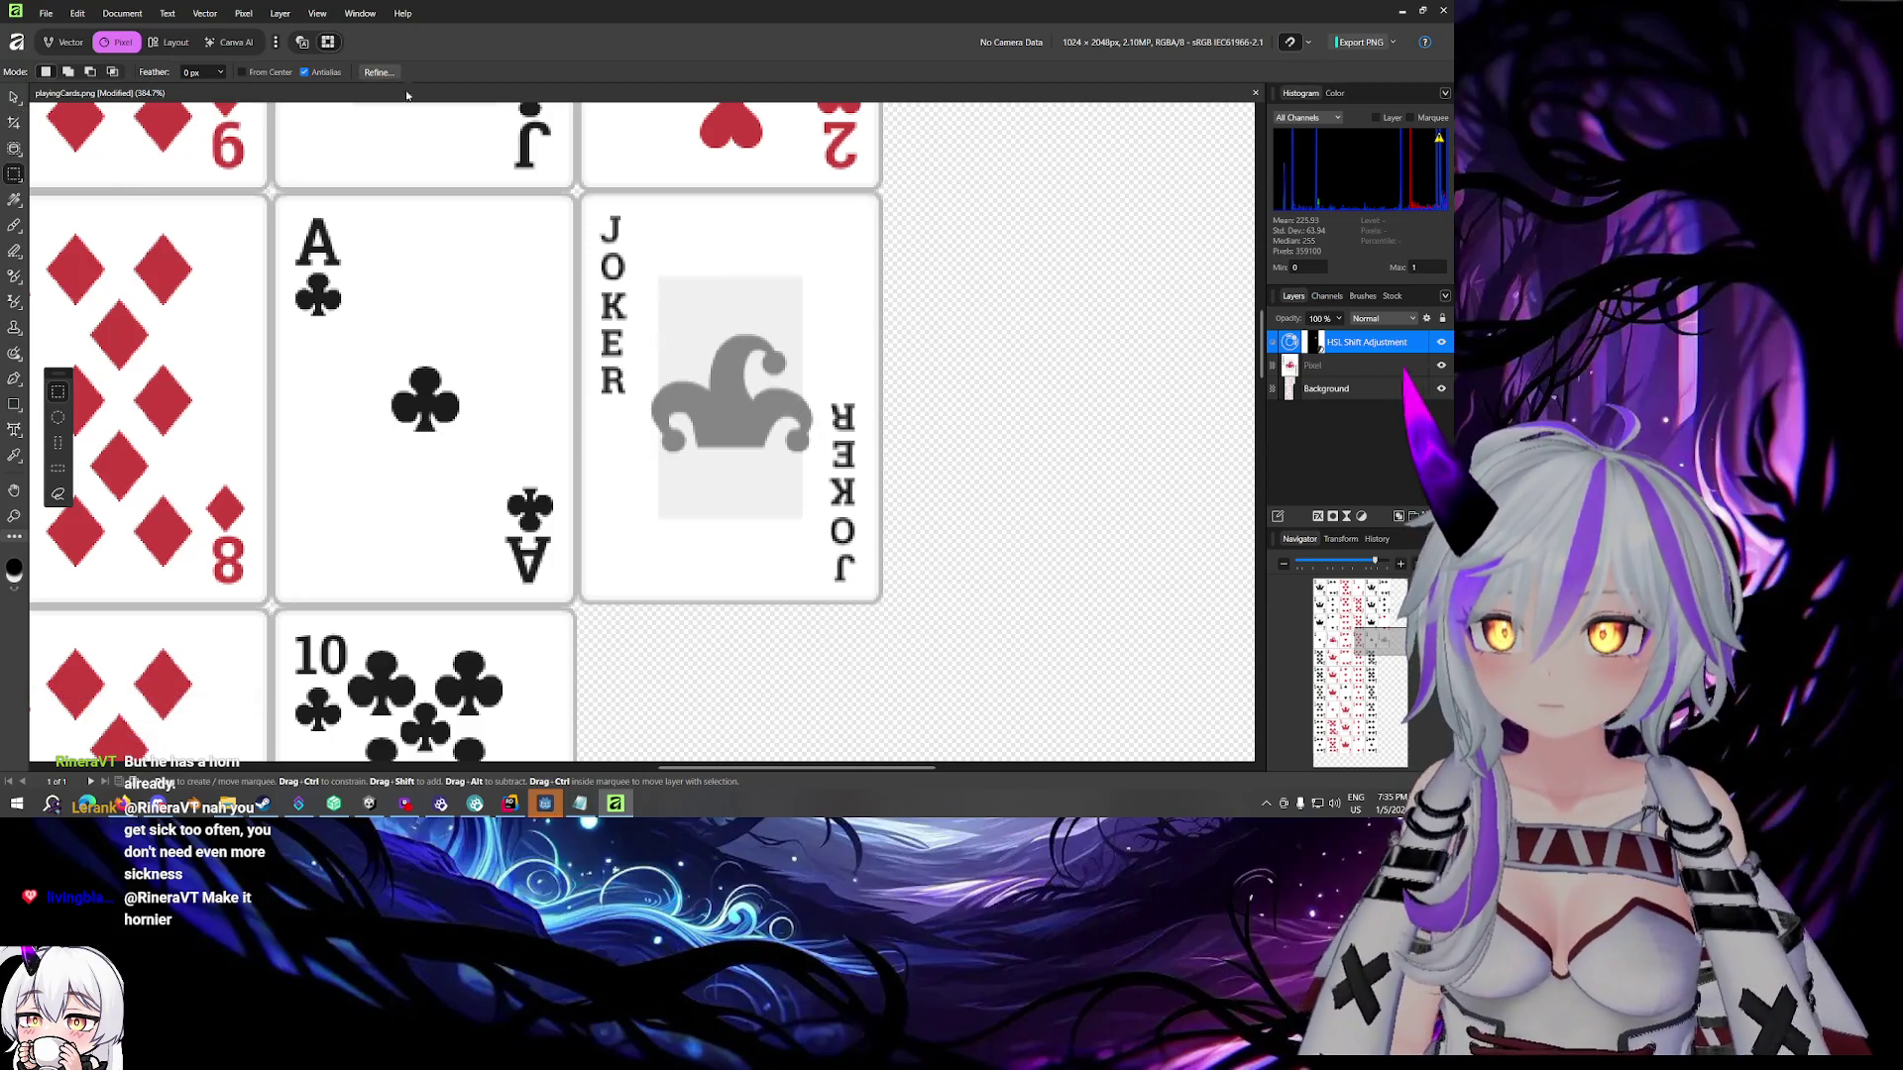
pyautogui.scroll(-6, 899, 357)
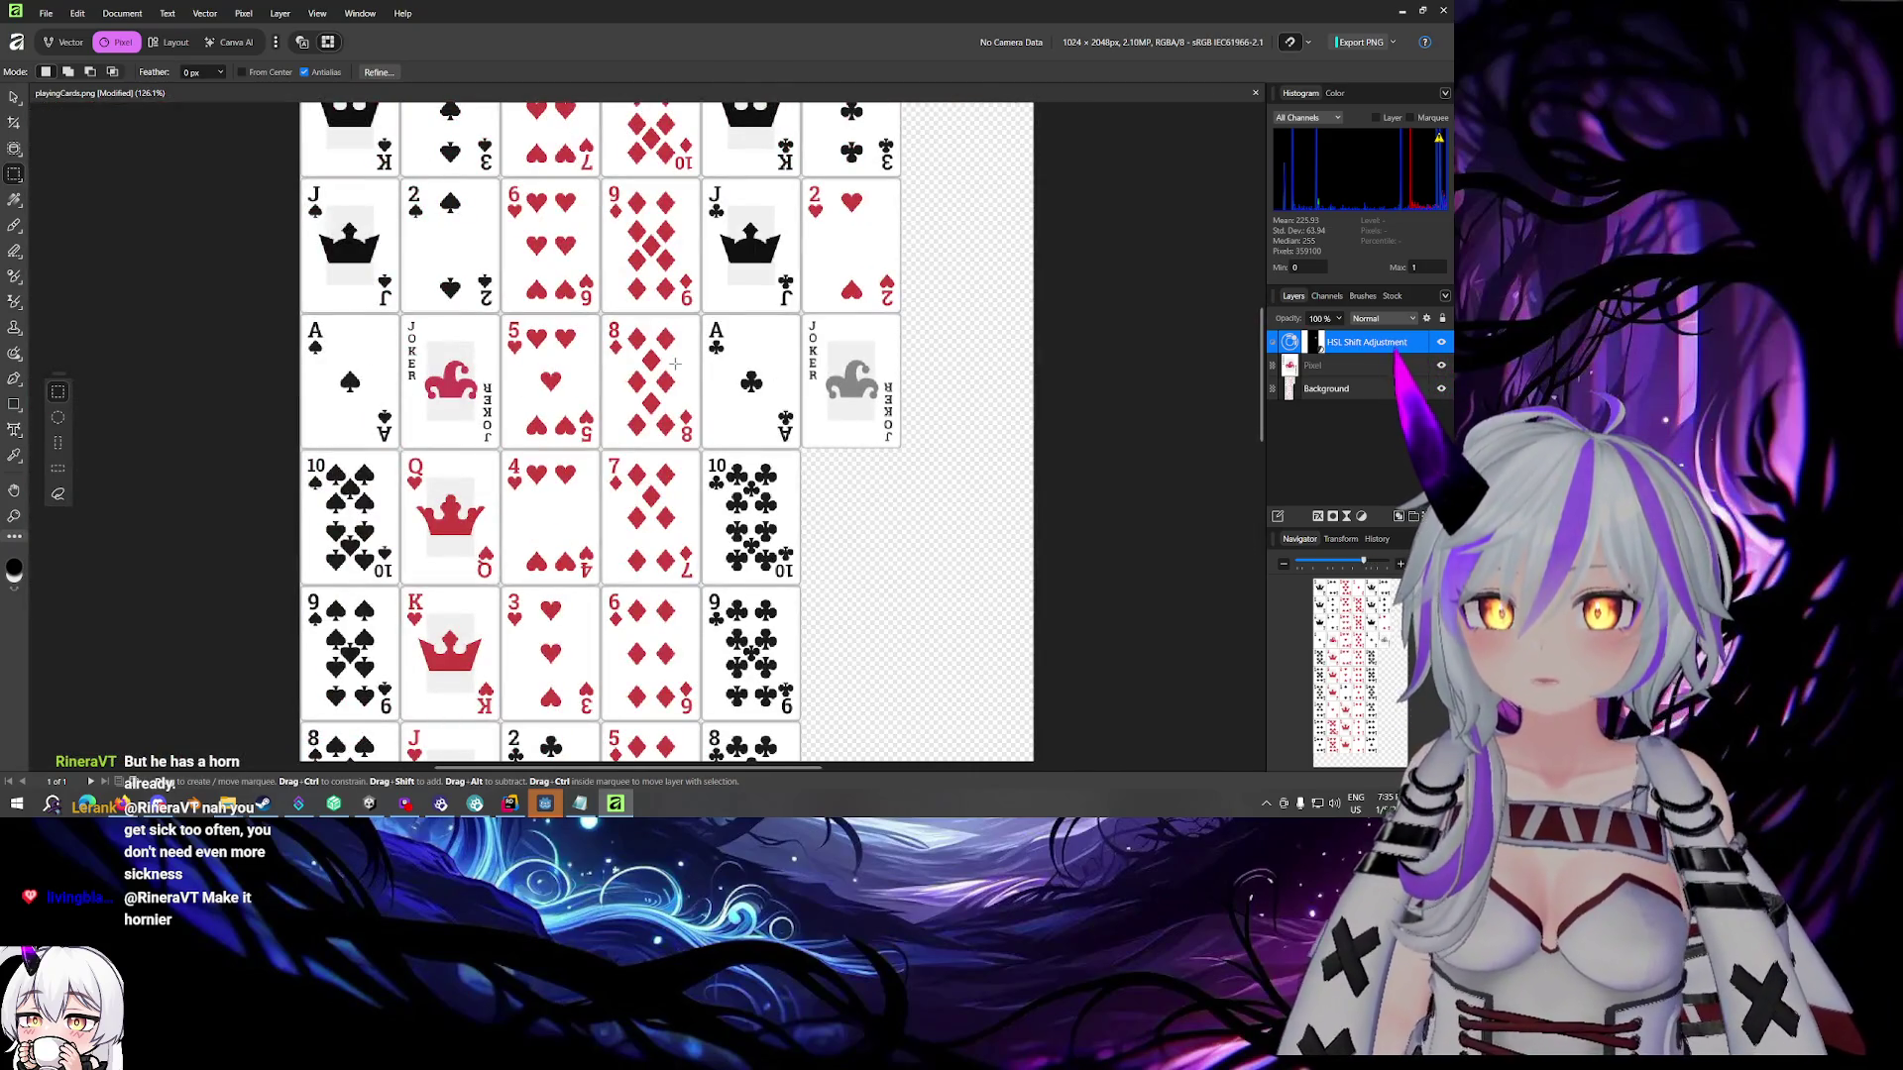
pyautogui.scroll(7, 870, 420)
pyautogui.scroll(1, 793, 423)
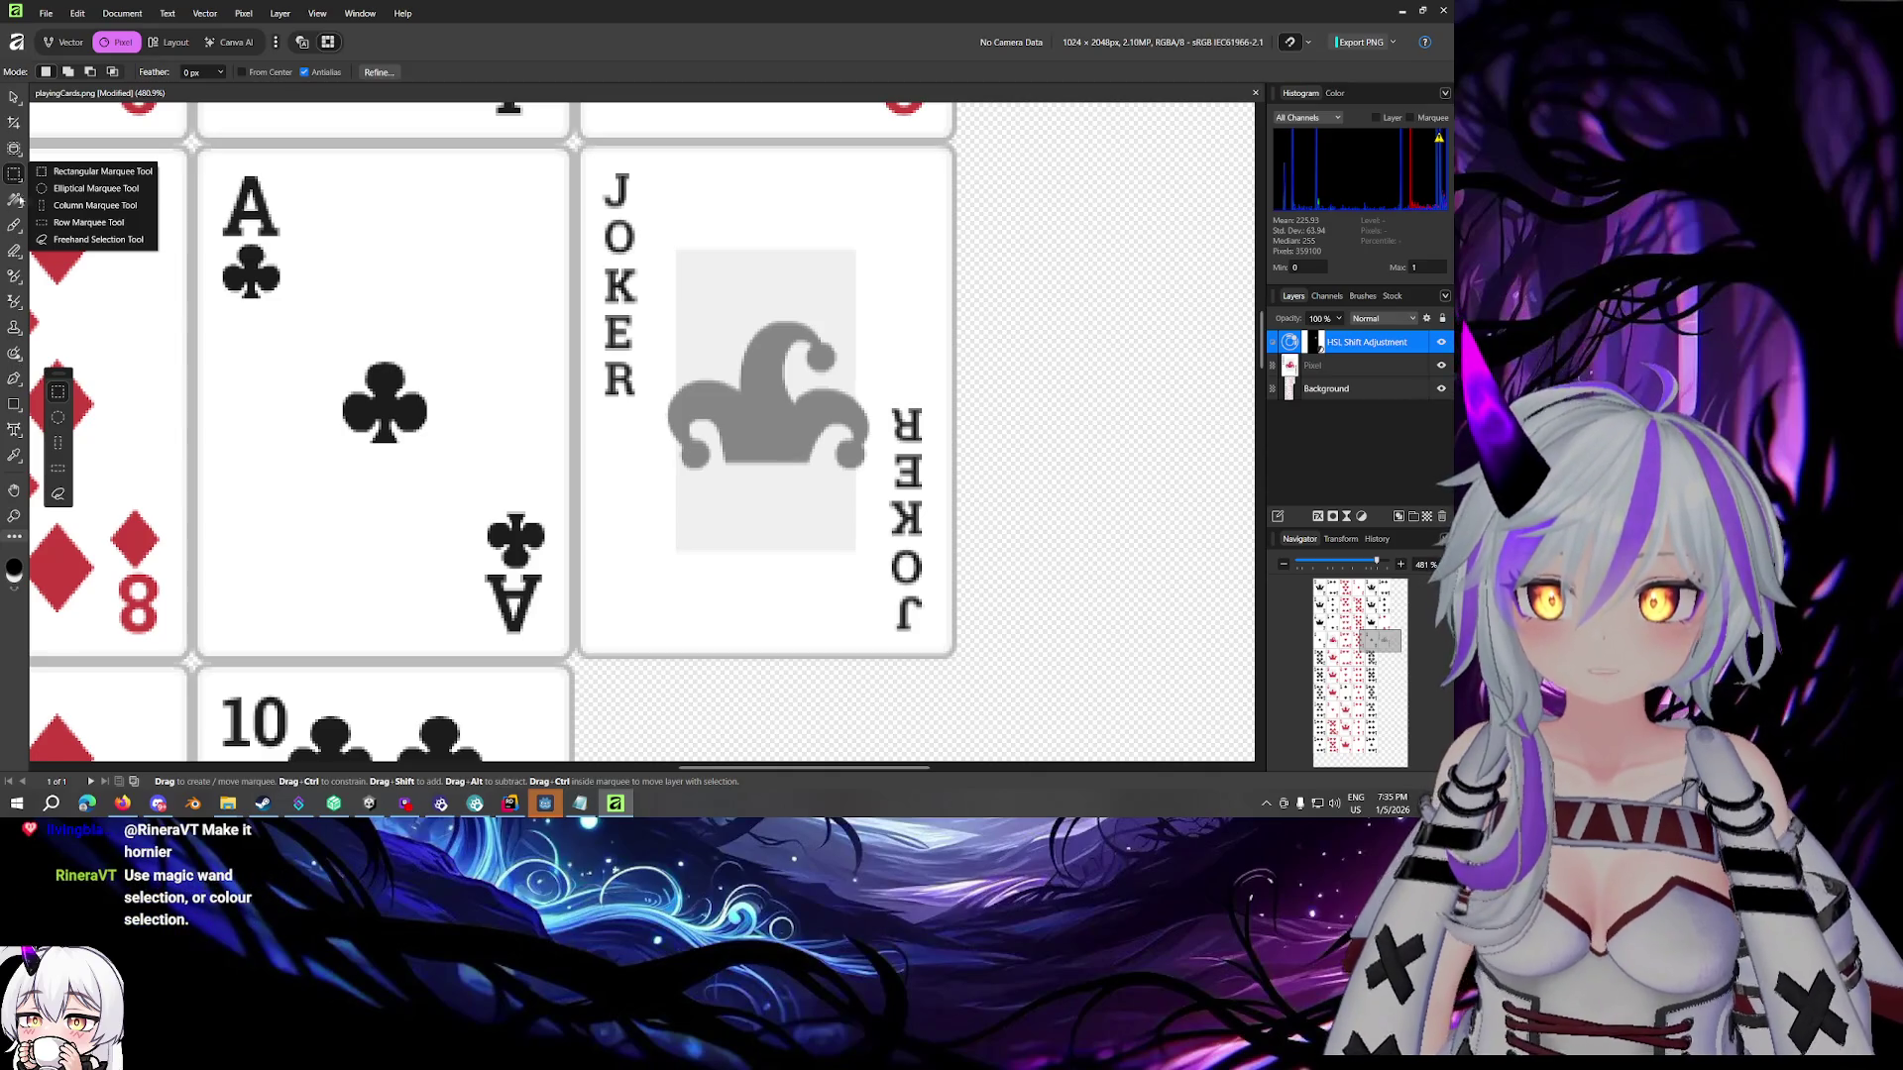
# Enable and download the Segmentation model in Machine Learning settings
pyautogui.click(19, 144)
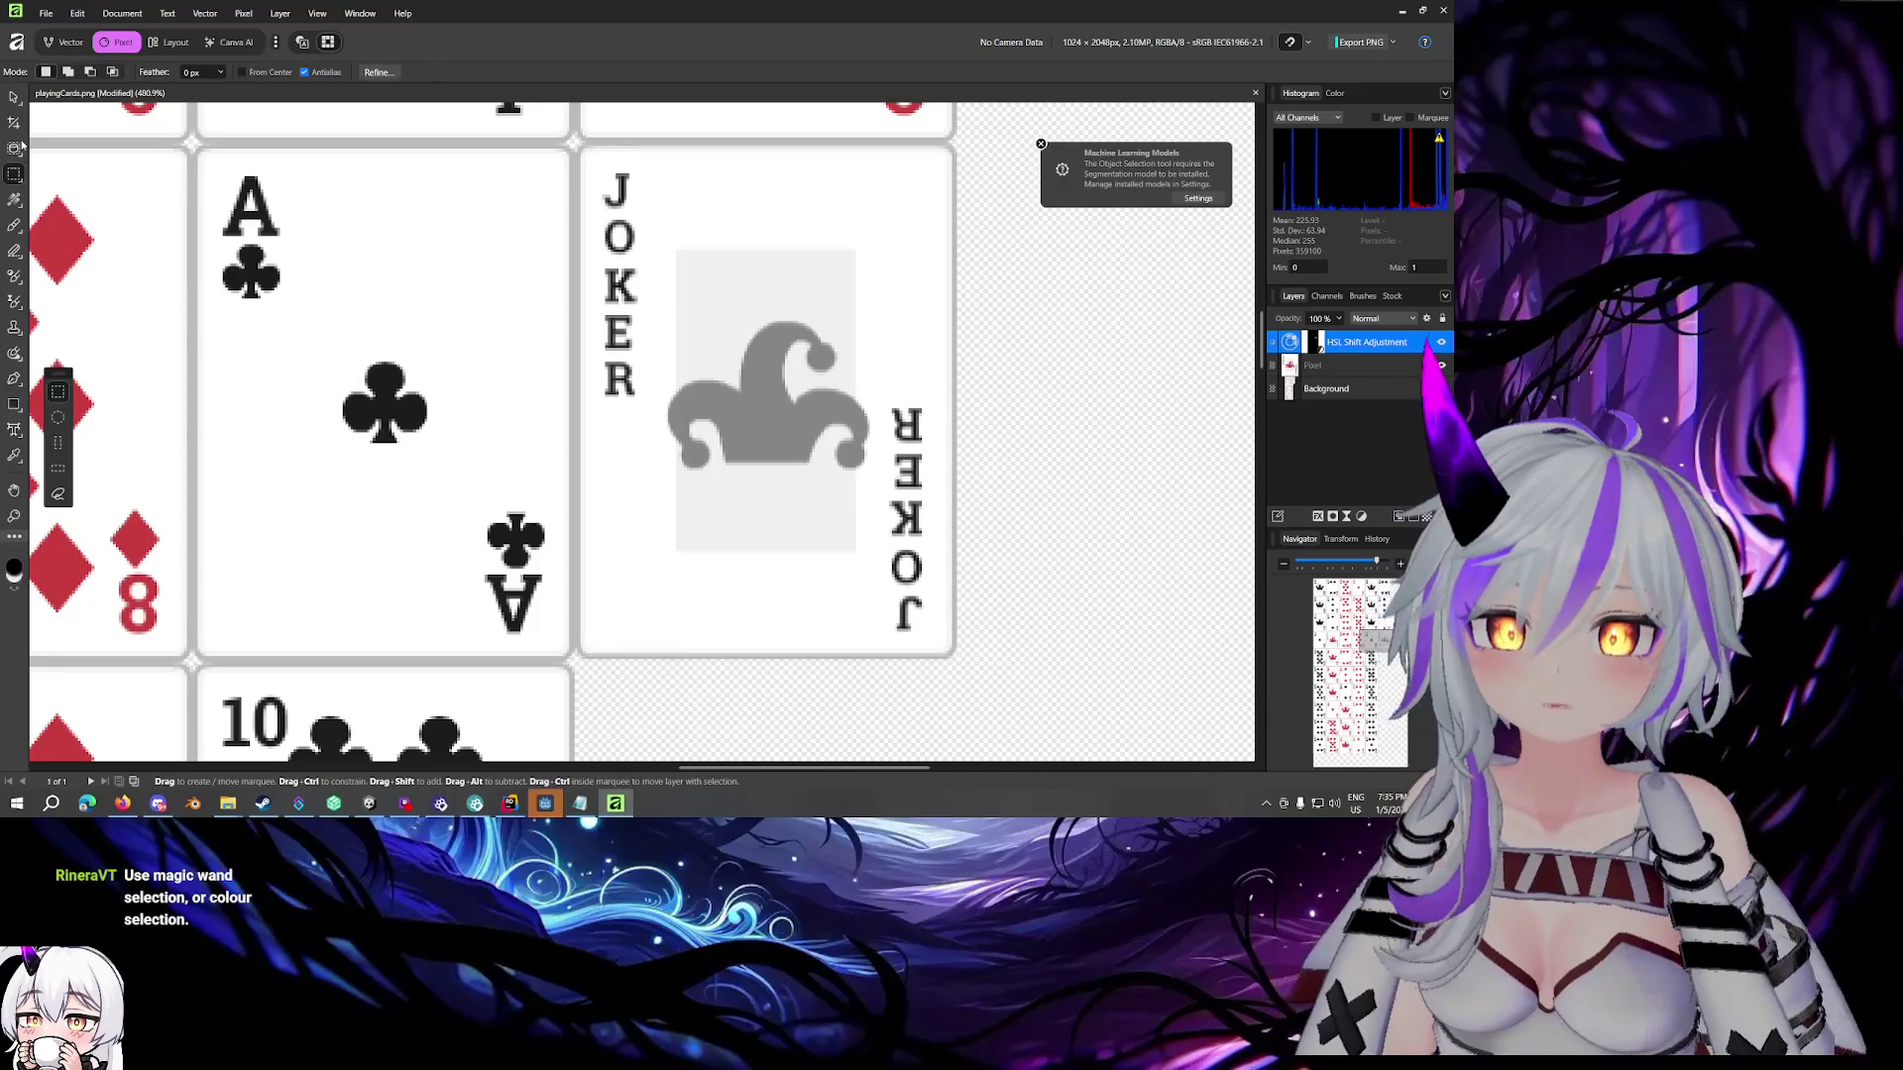
pyautogui.click(1184, 193)
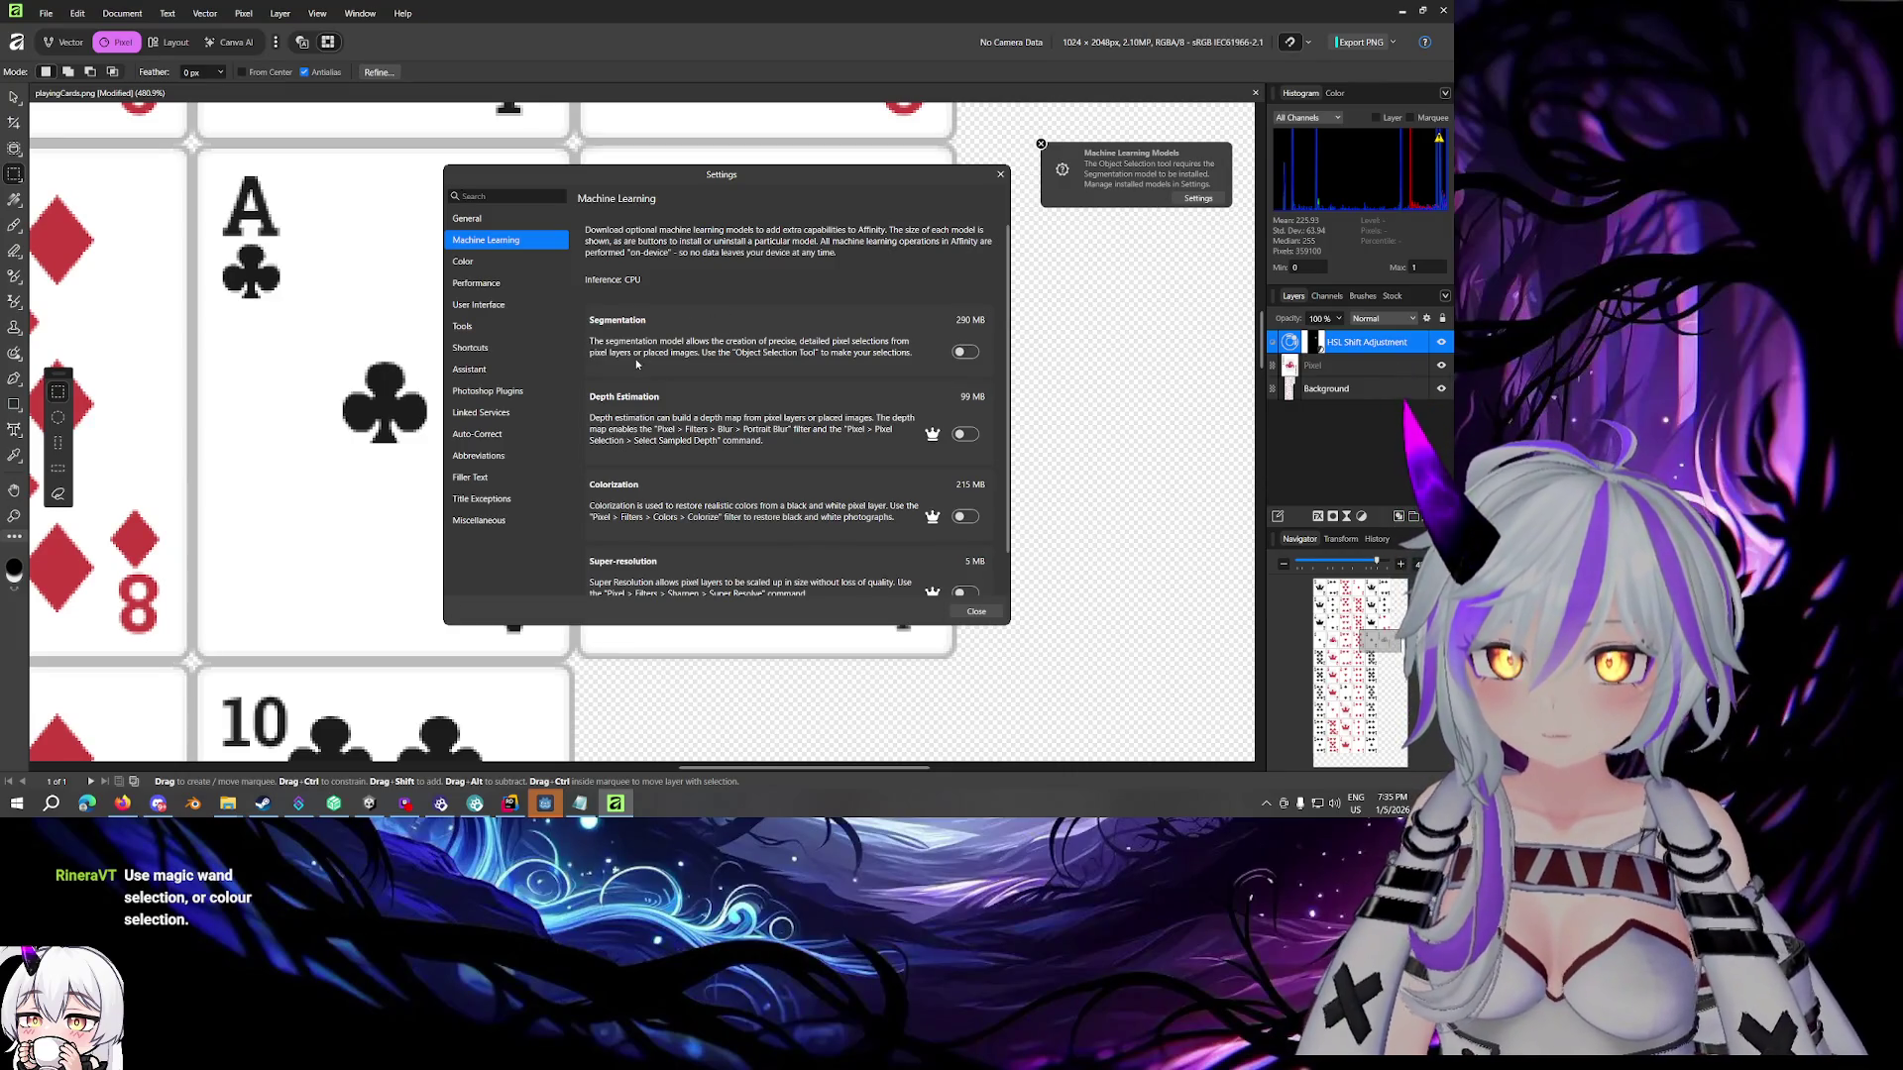
pyautogui.scroll(-1, 630, 394)
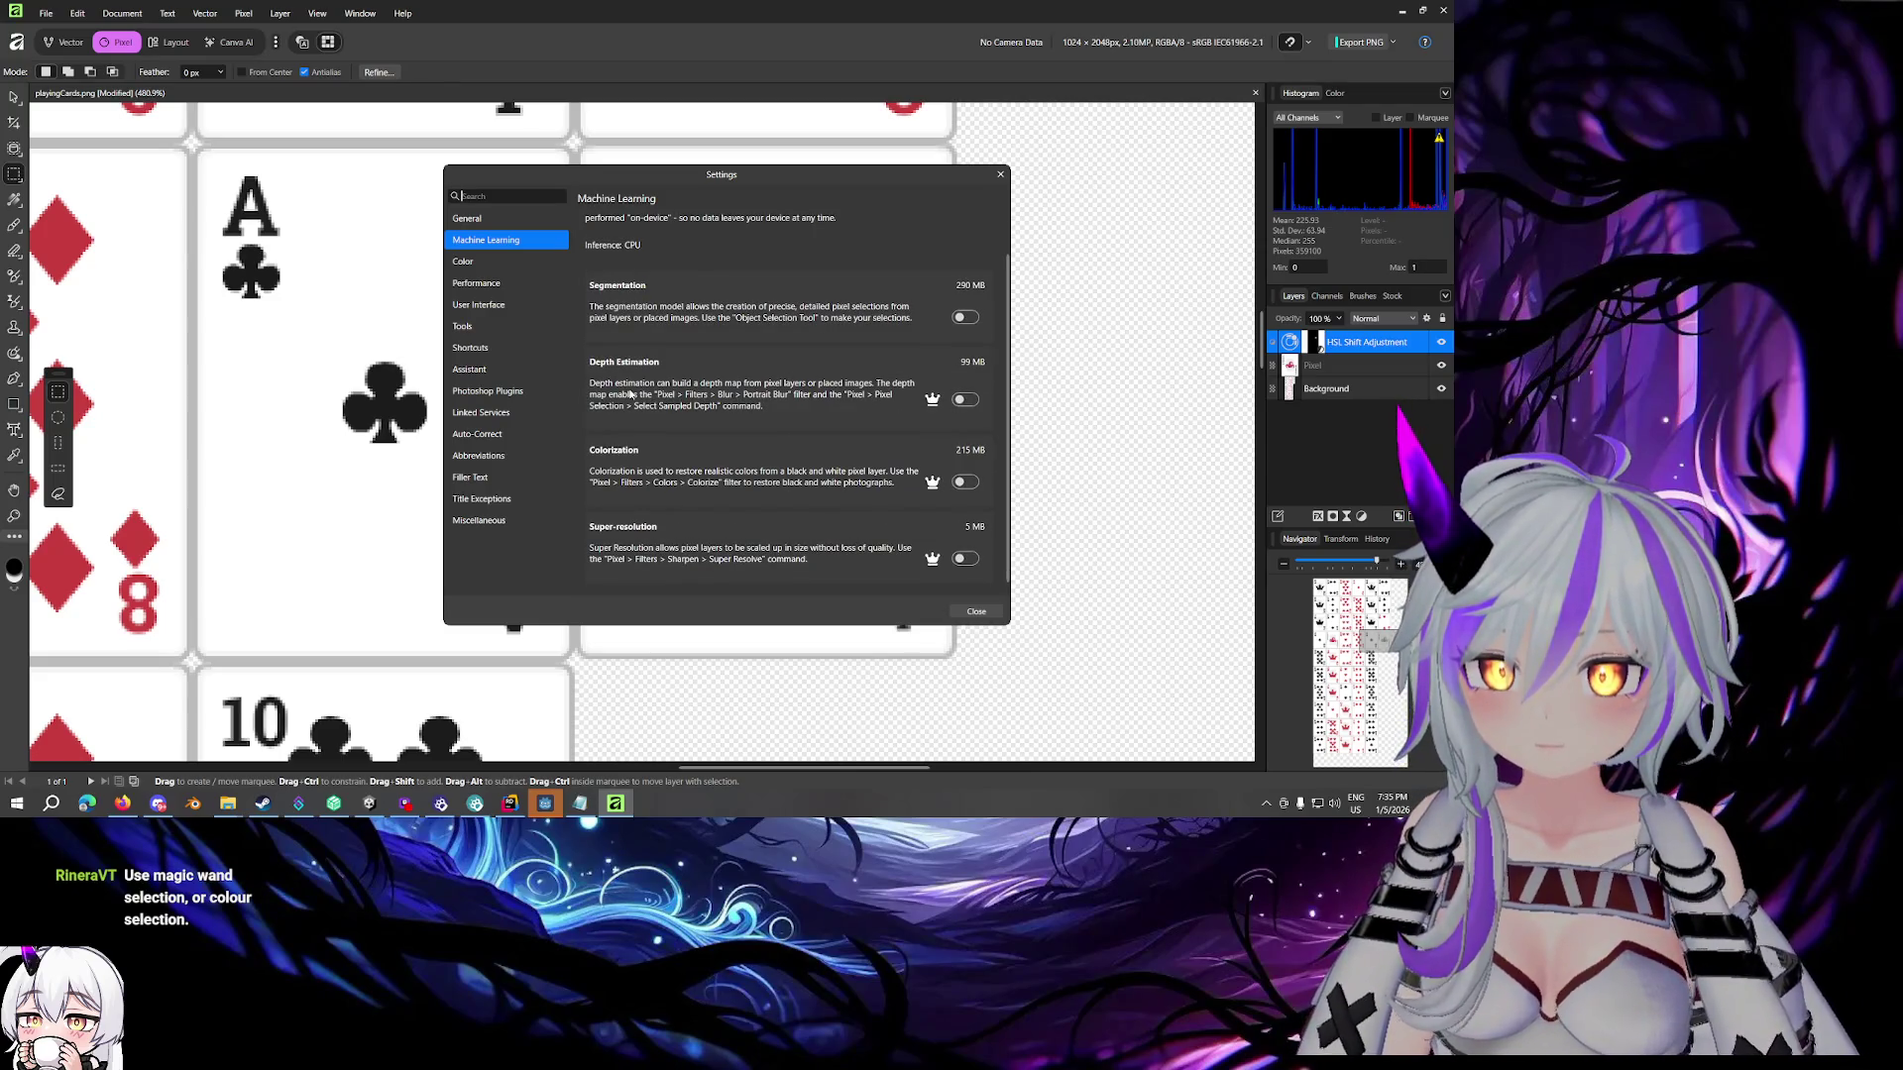
pyautogui.click(968, 317)
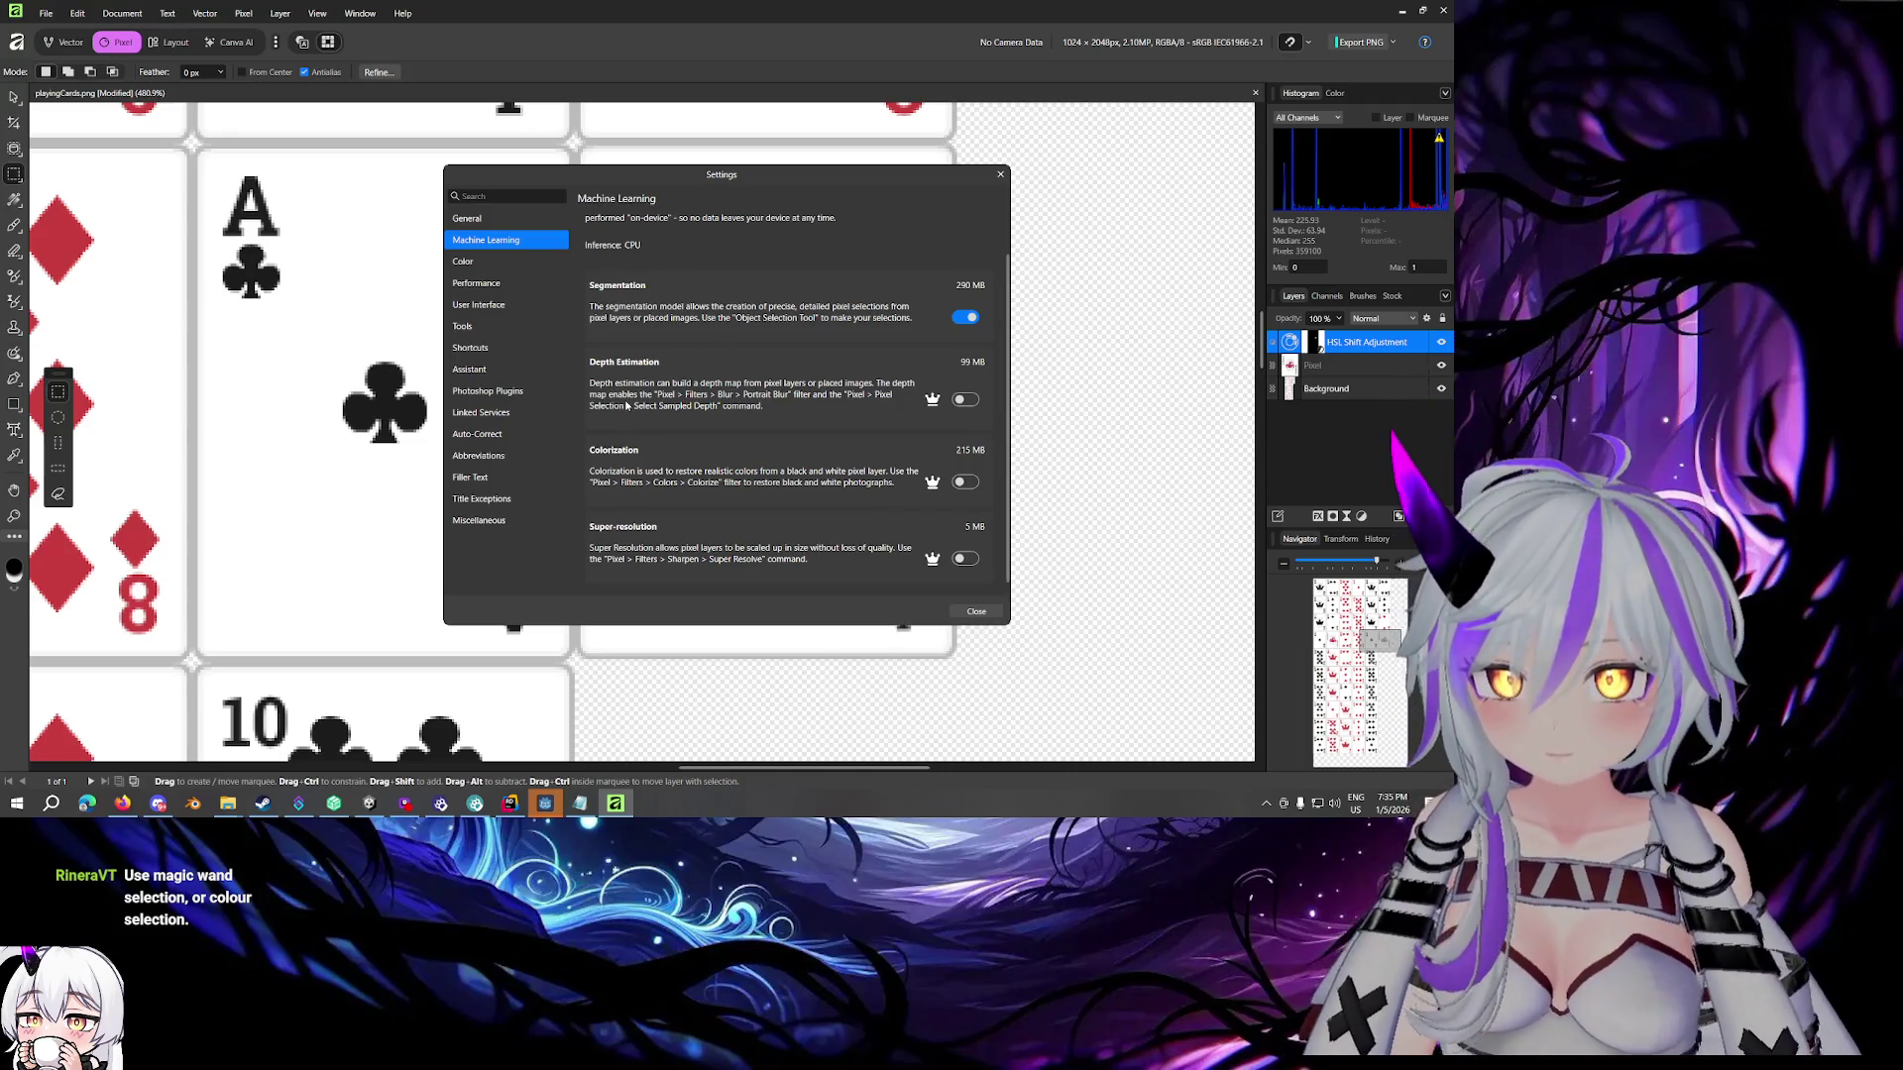
# Dismiss the upgrade popups, including one for Colorization, and close Settings
pyautogui.click(932, 400)
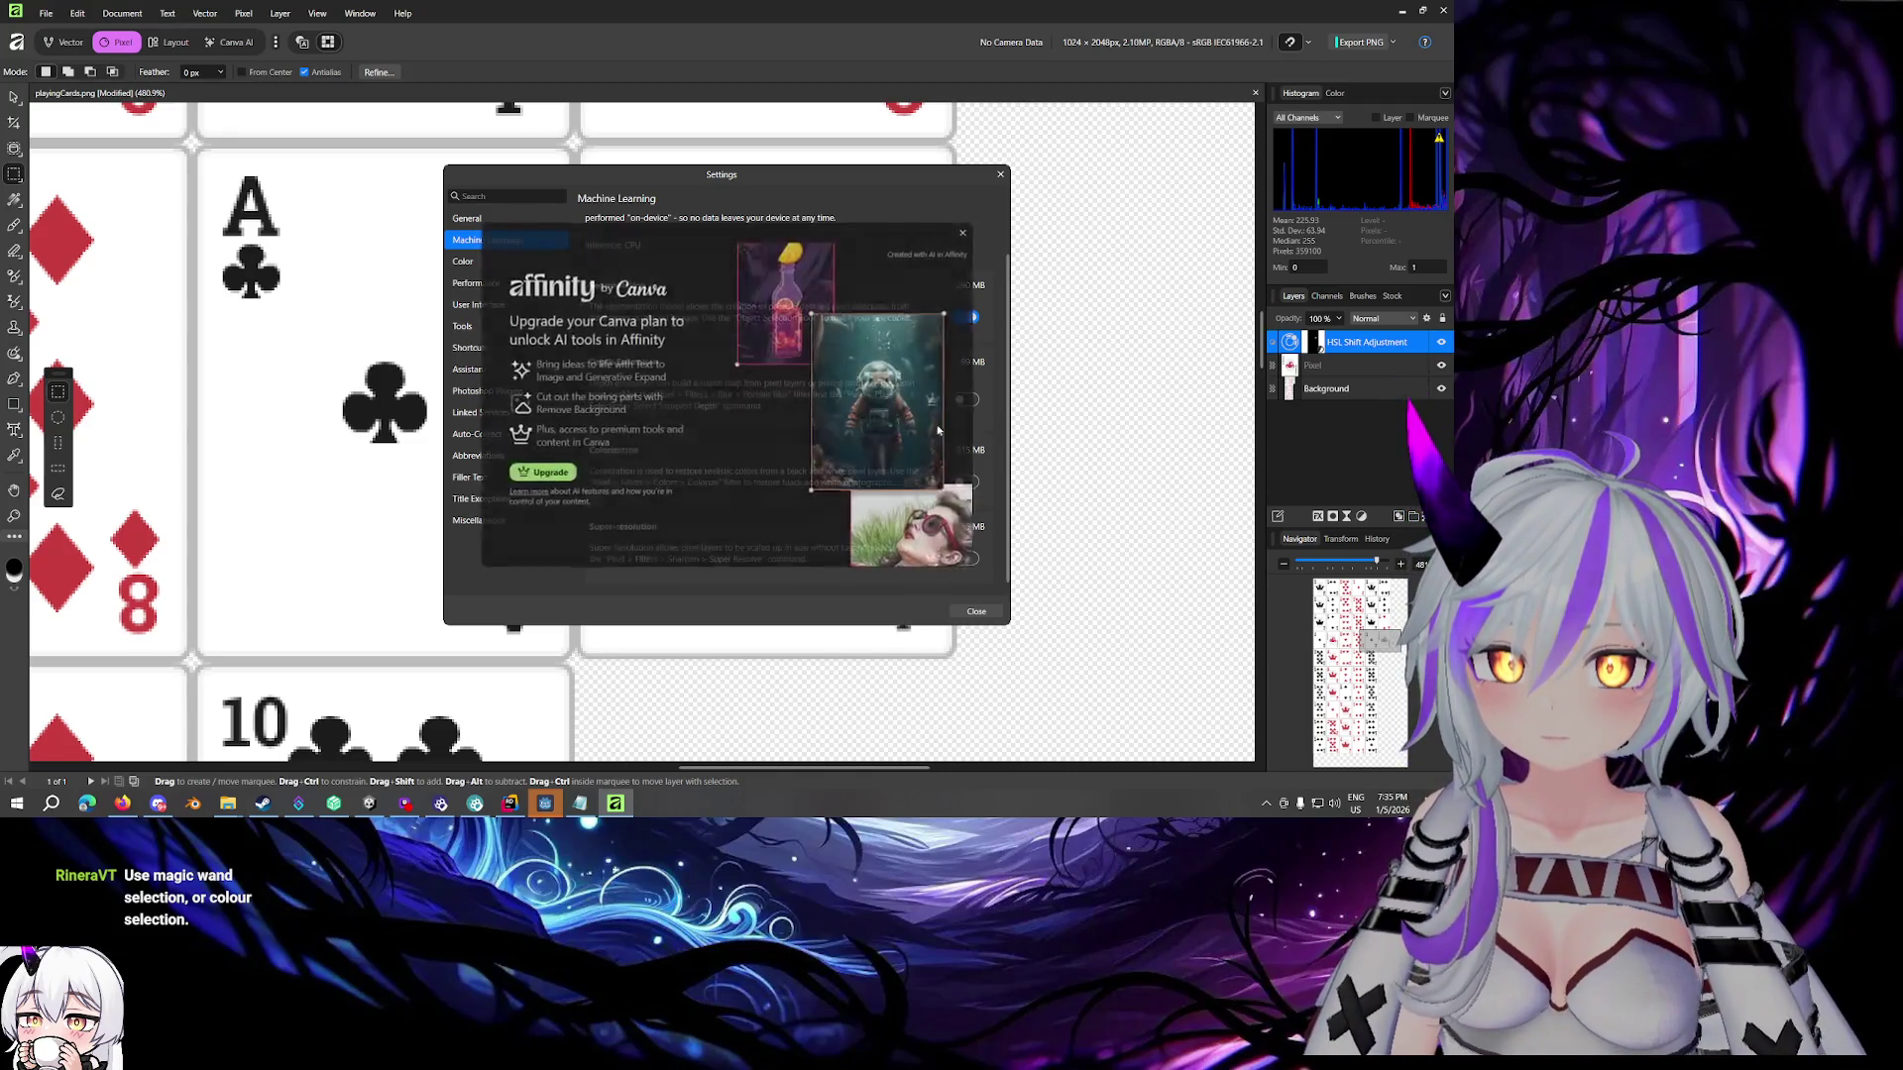
pyautogui.click(958, 238)
pyautogui.click(960, 481)
pyautogui.click(962, 235)
pyautogui.click(1000, 174)
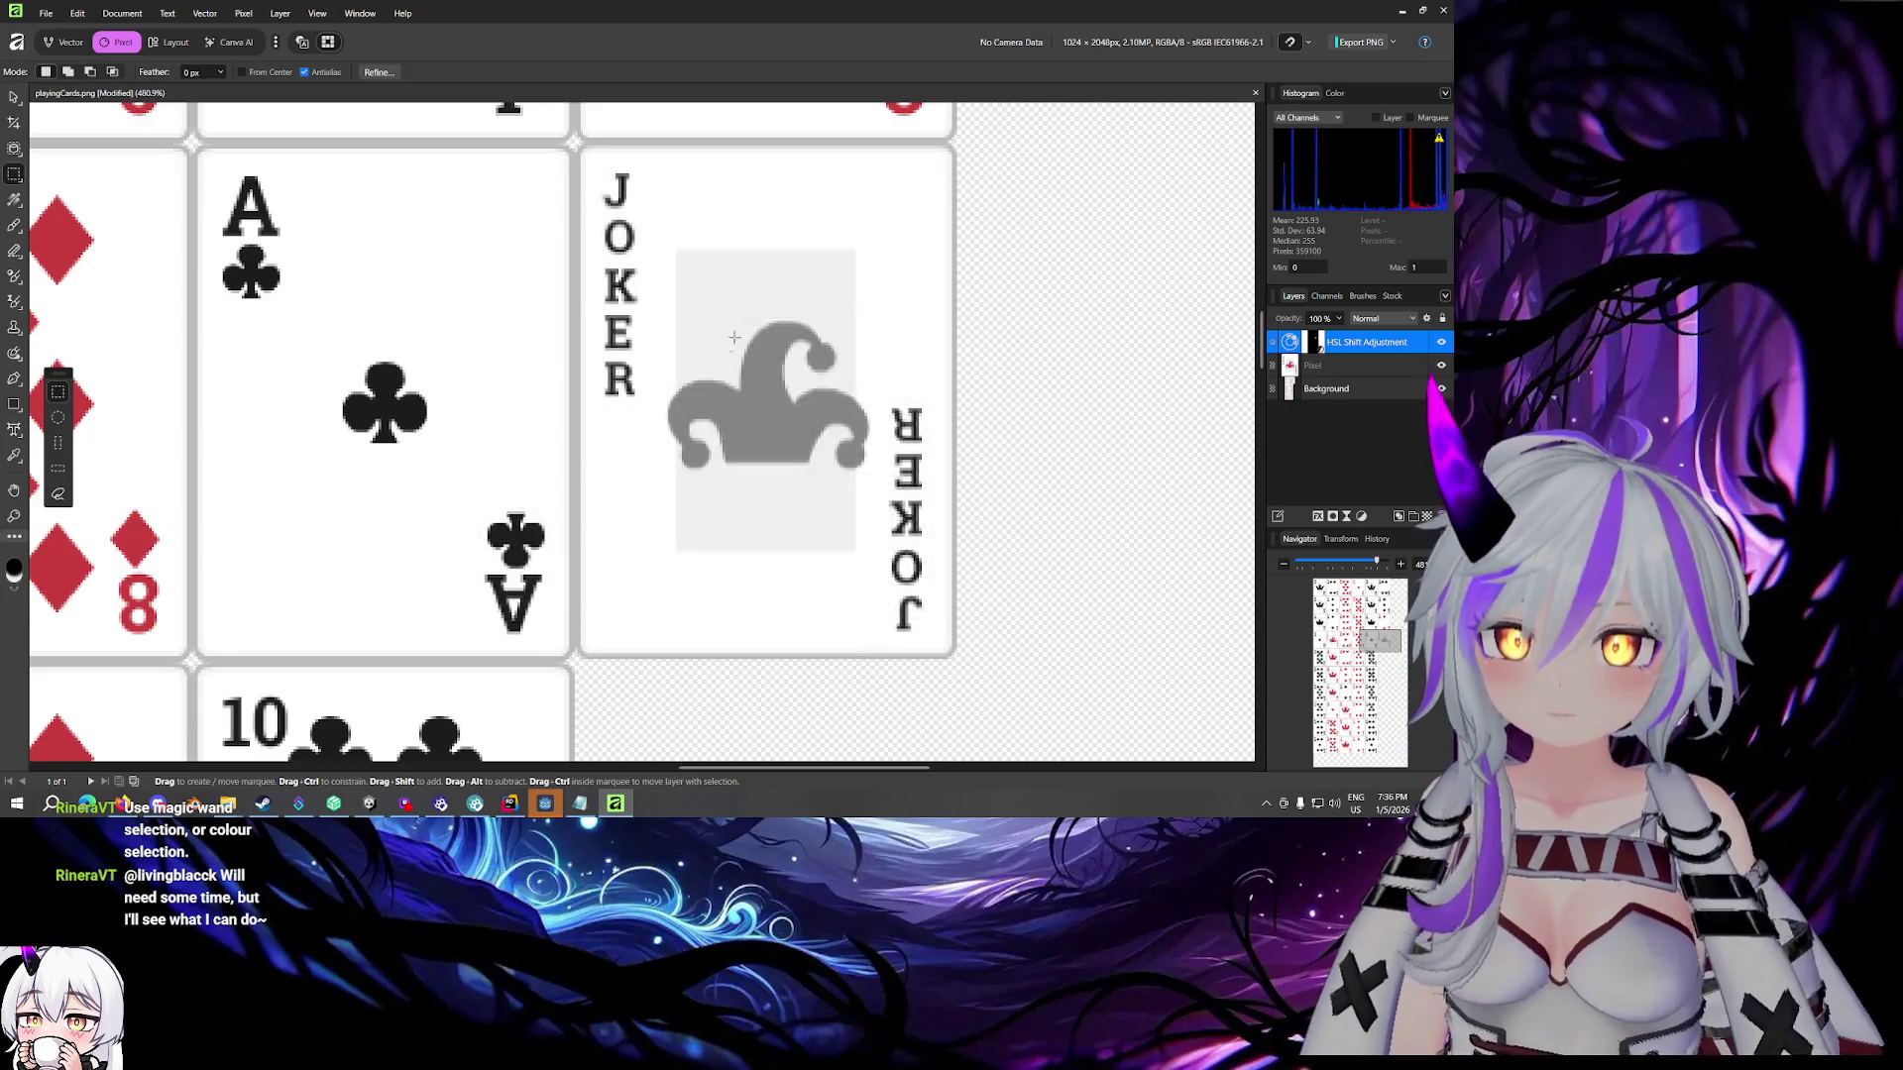
# Try Object Selection and Selection Brush on the jester, then clear the selection
pyautogui.click(14, 149)
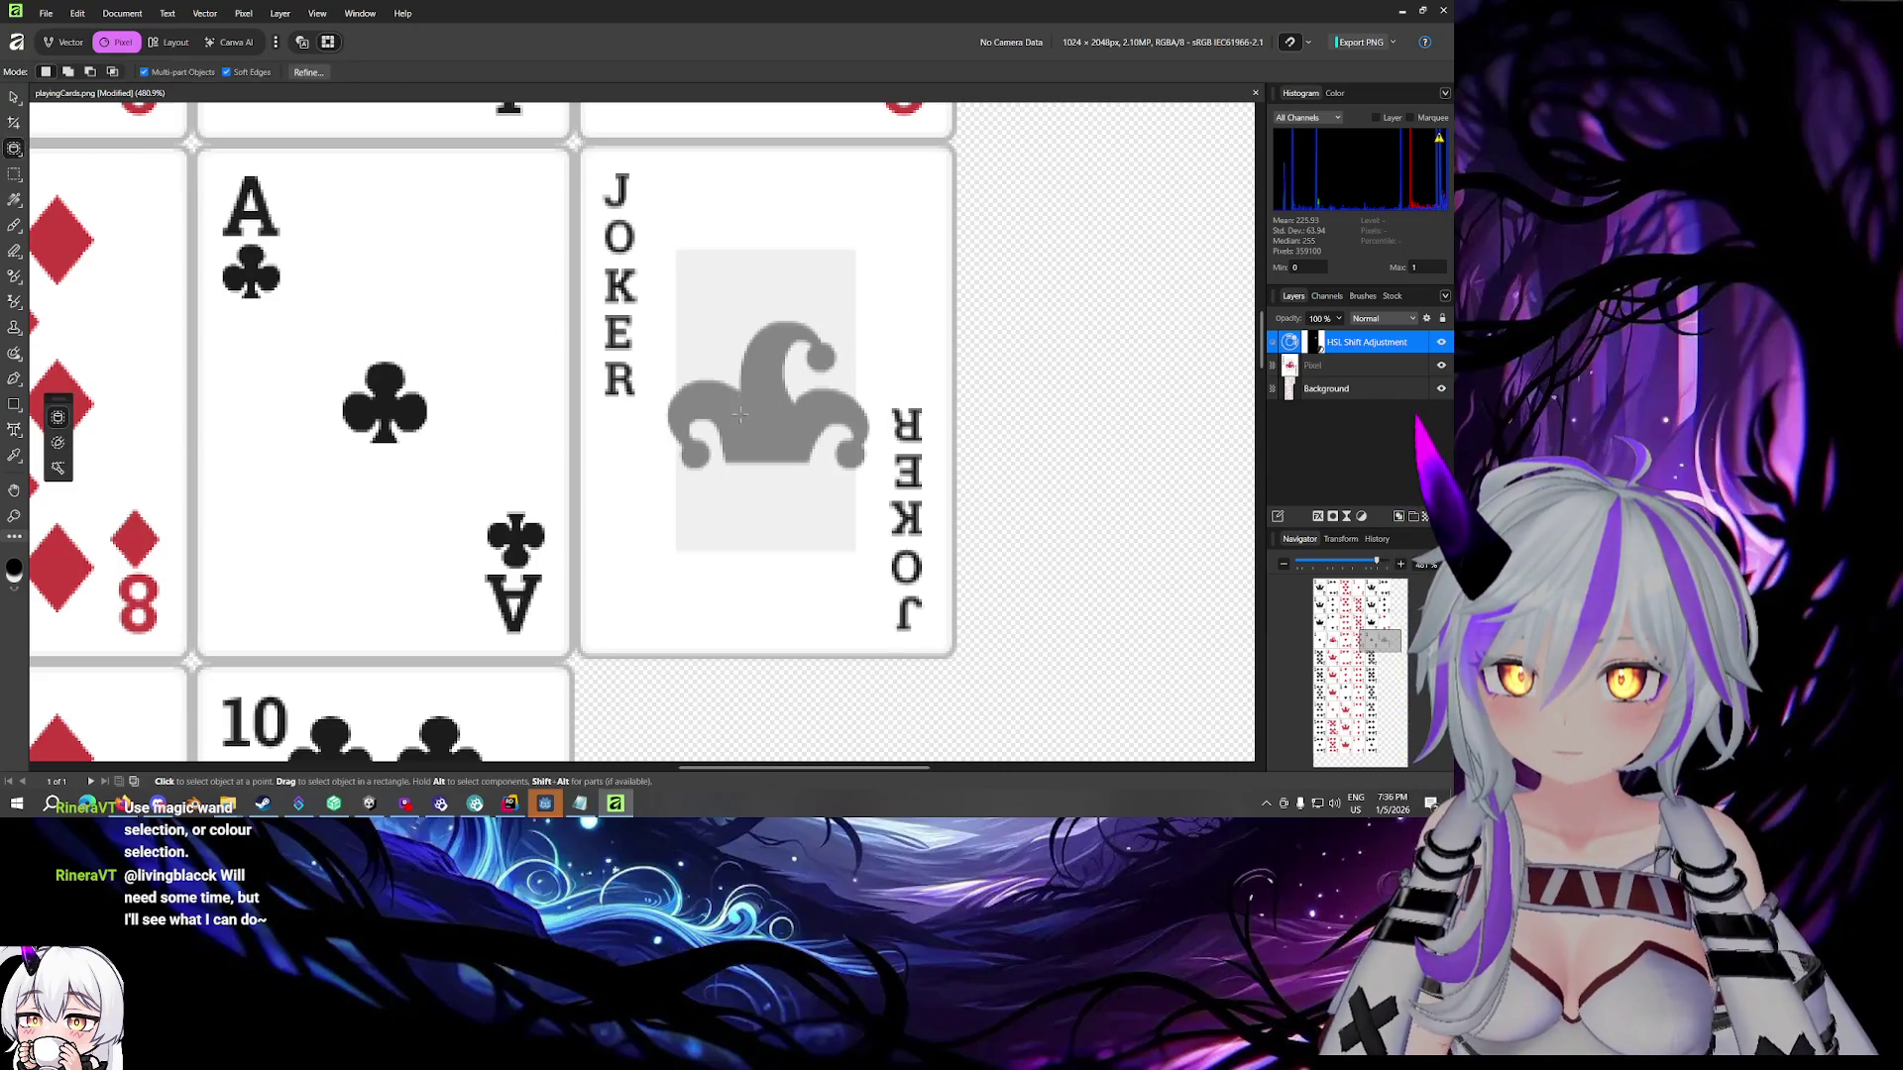
pyautogui.moveTo(661, 309)
pyautogui.mouseDown()
pyautogui.moveTo(859, 505)
pyautogui.moveTo(886, 509)
pyautogui.mouseUp()
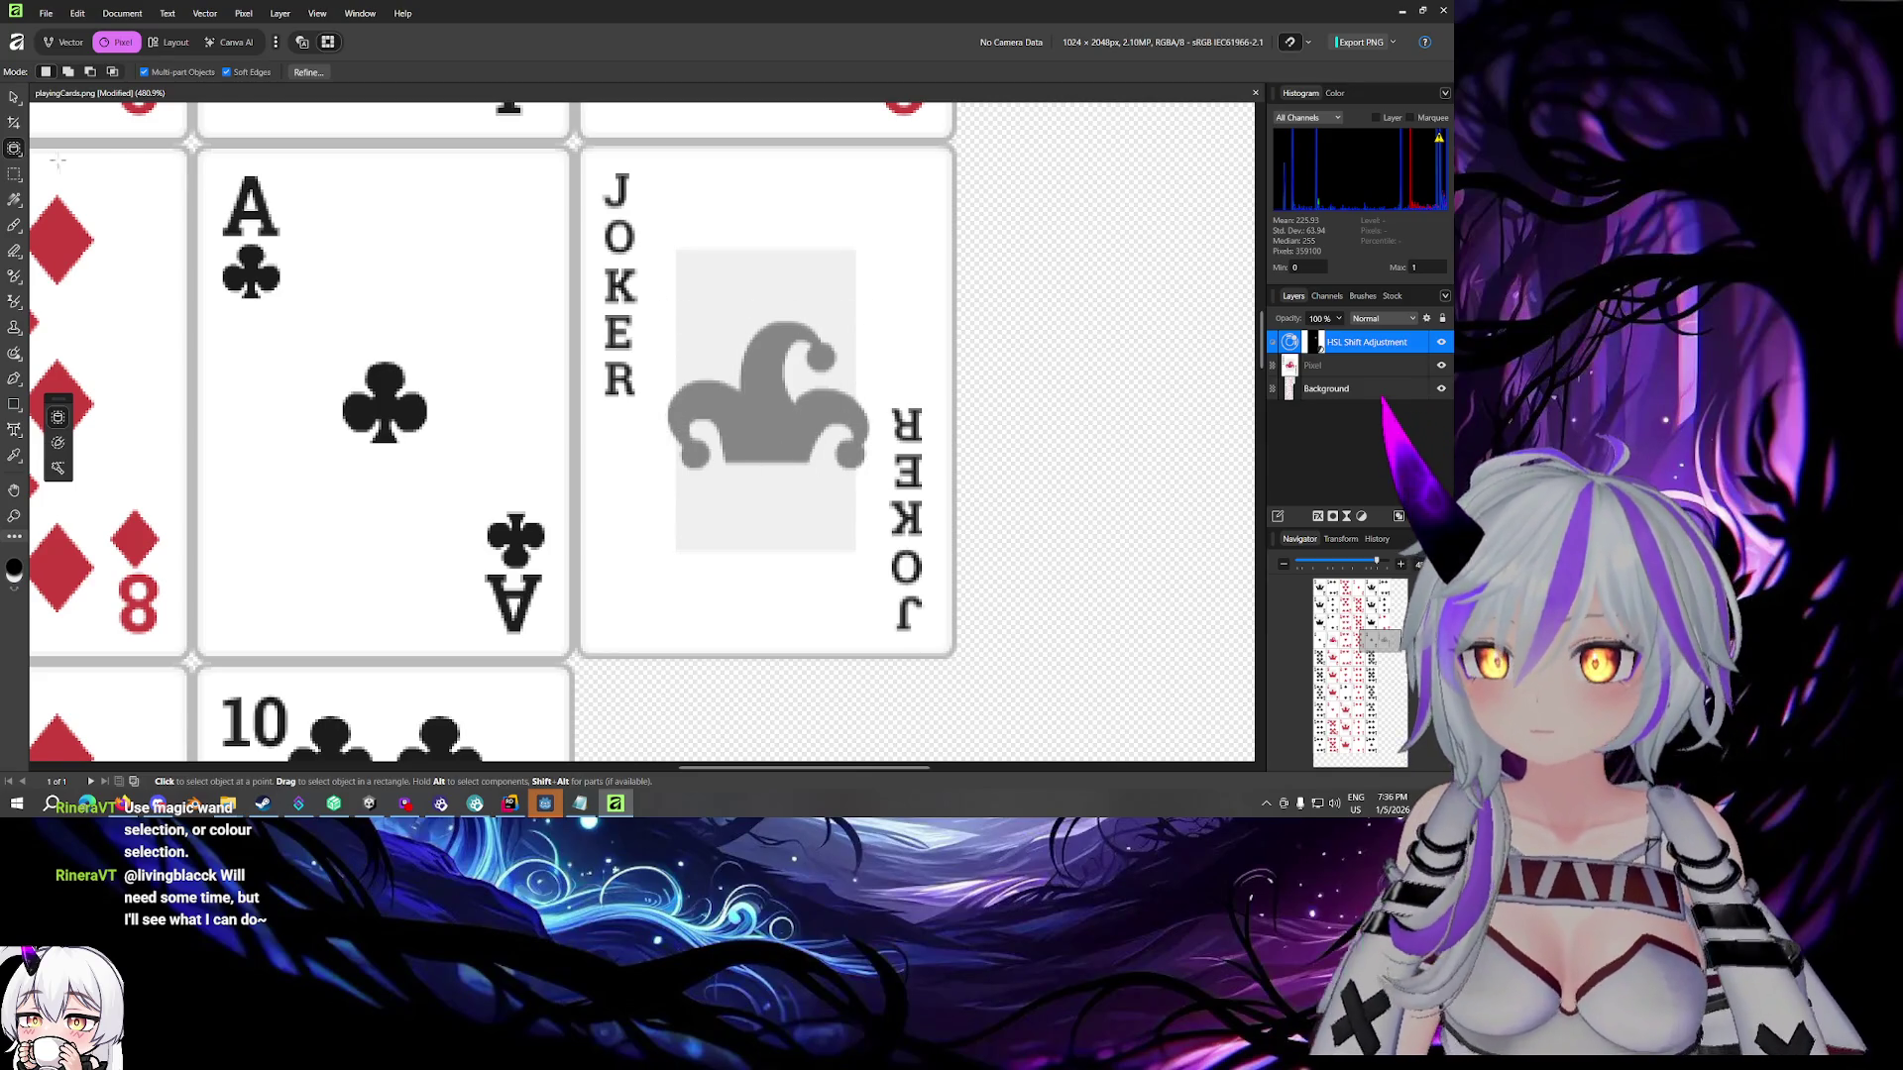
pyautogui.click(19, 151)
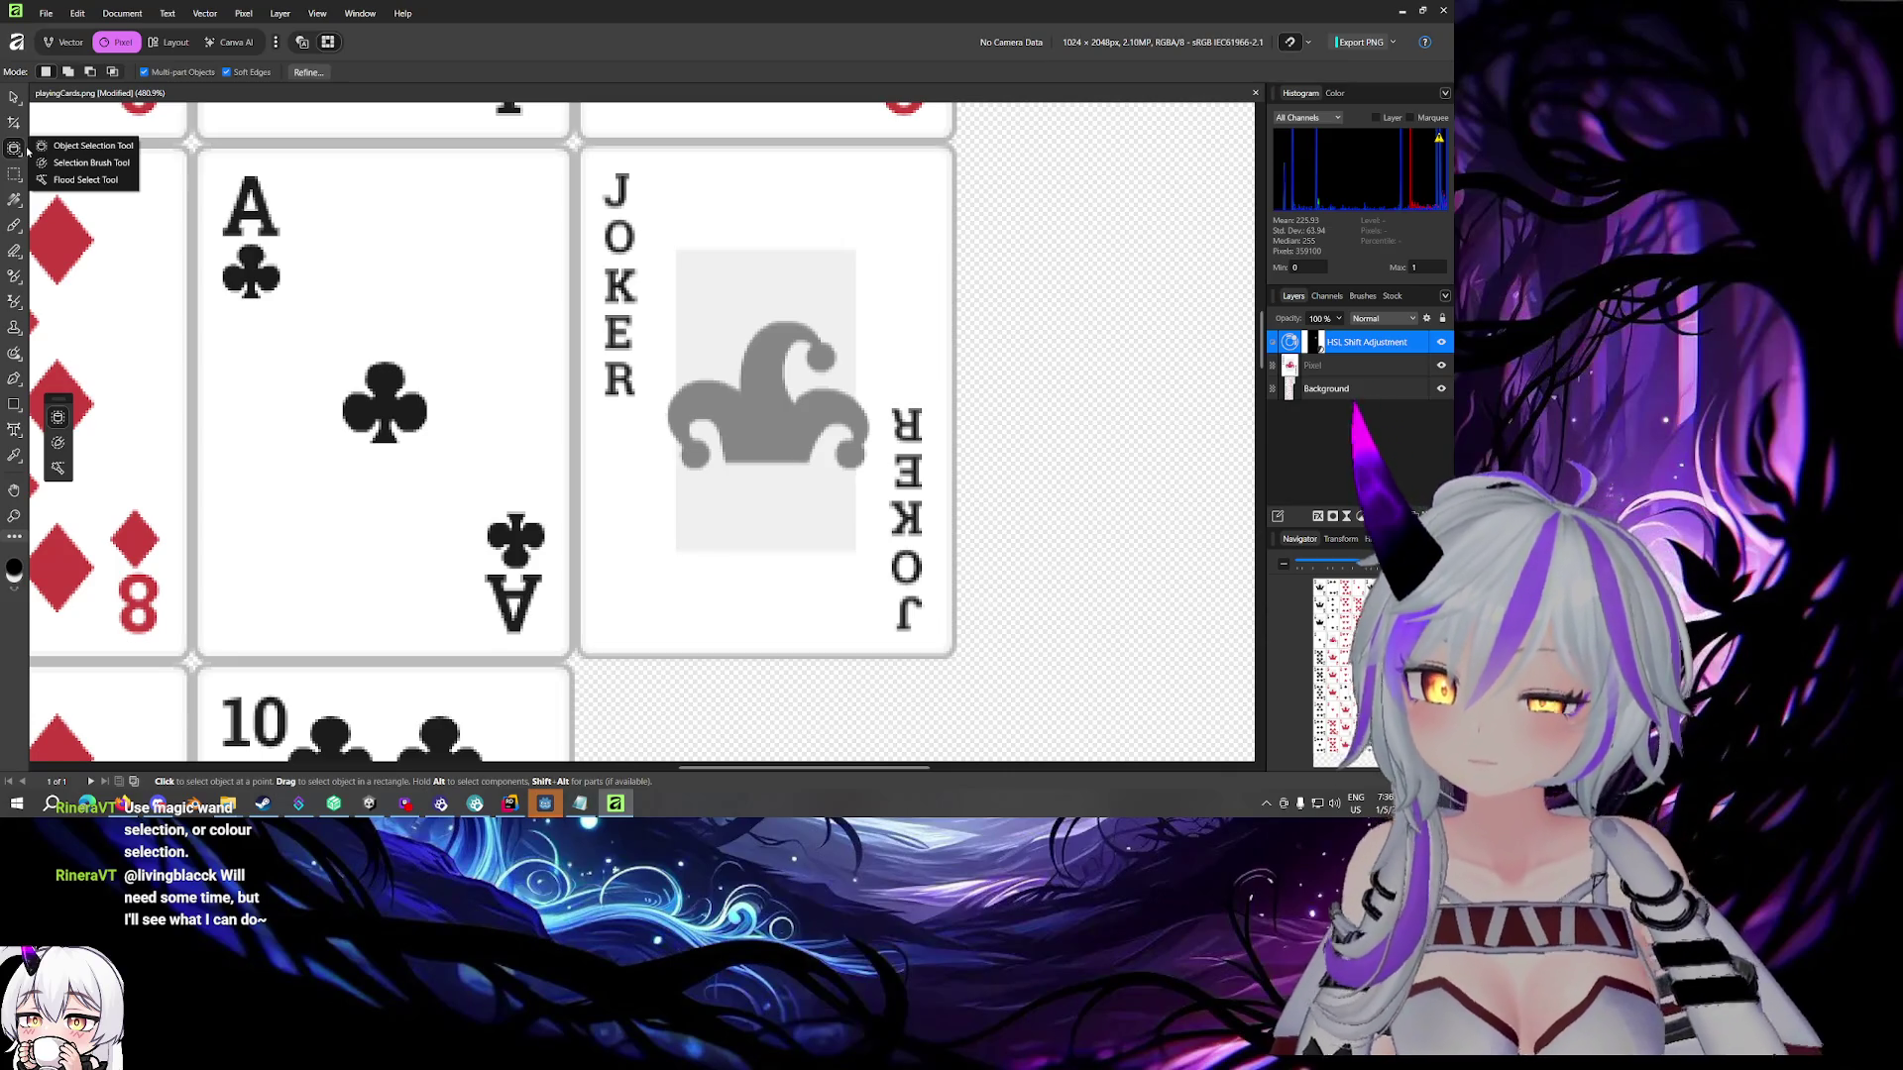
pyautogui.click(85, 164)
pyautogui.moveTo(730, 421); pyautogui.dragTo(794, 424)
pyautogui.hotkey('ctrl', 'd')
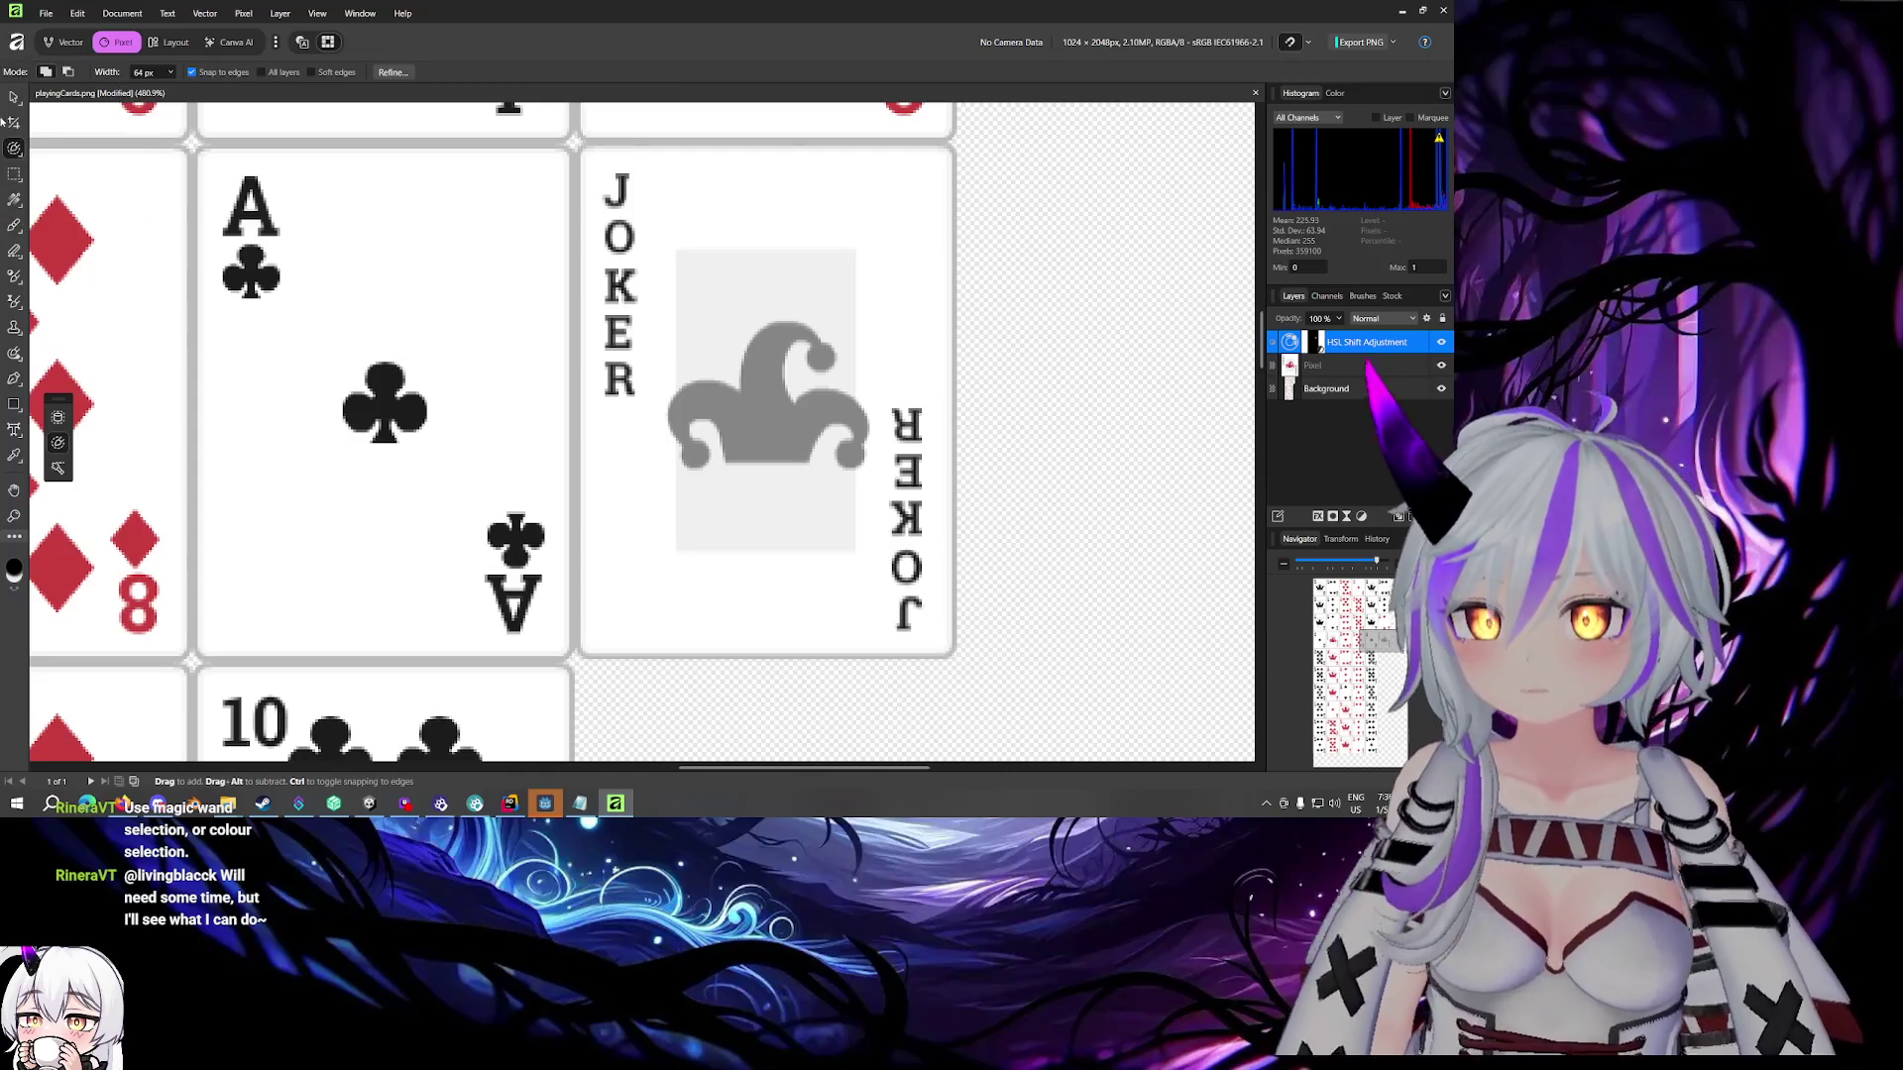
# Switch to the Flood Select tool and click the jester area
pyautogui.click(15, 148)
pyautogui.click(80, 167)
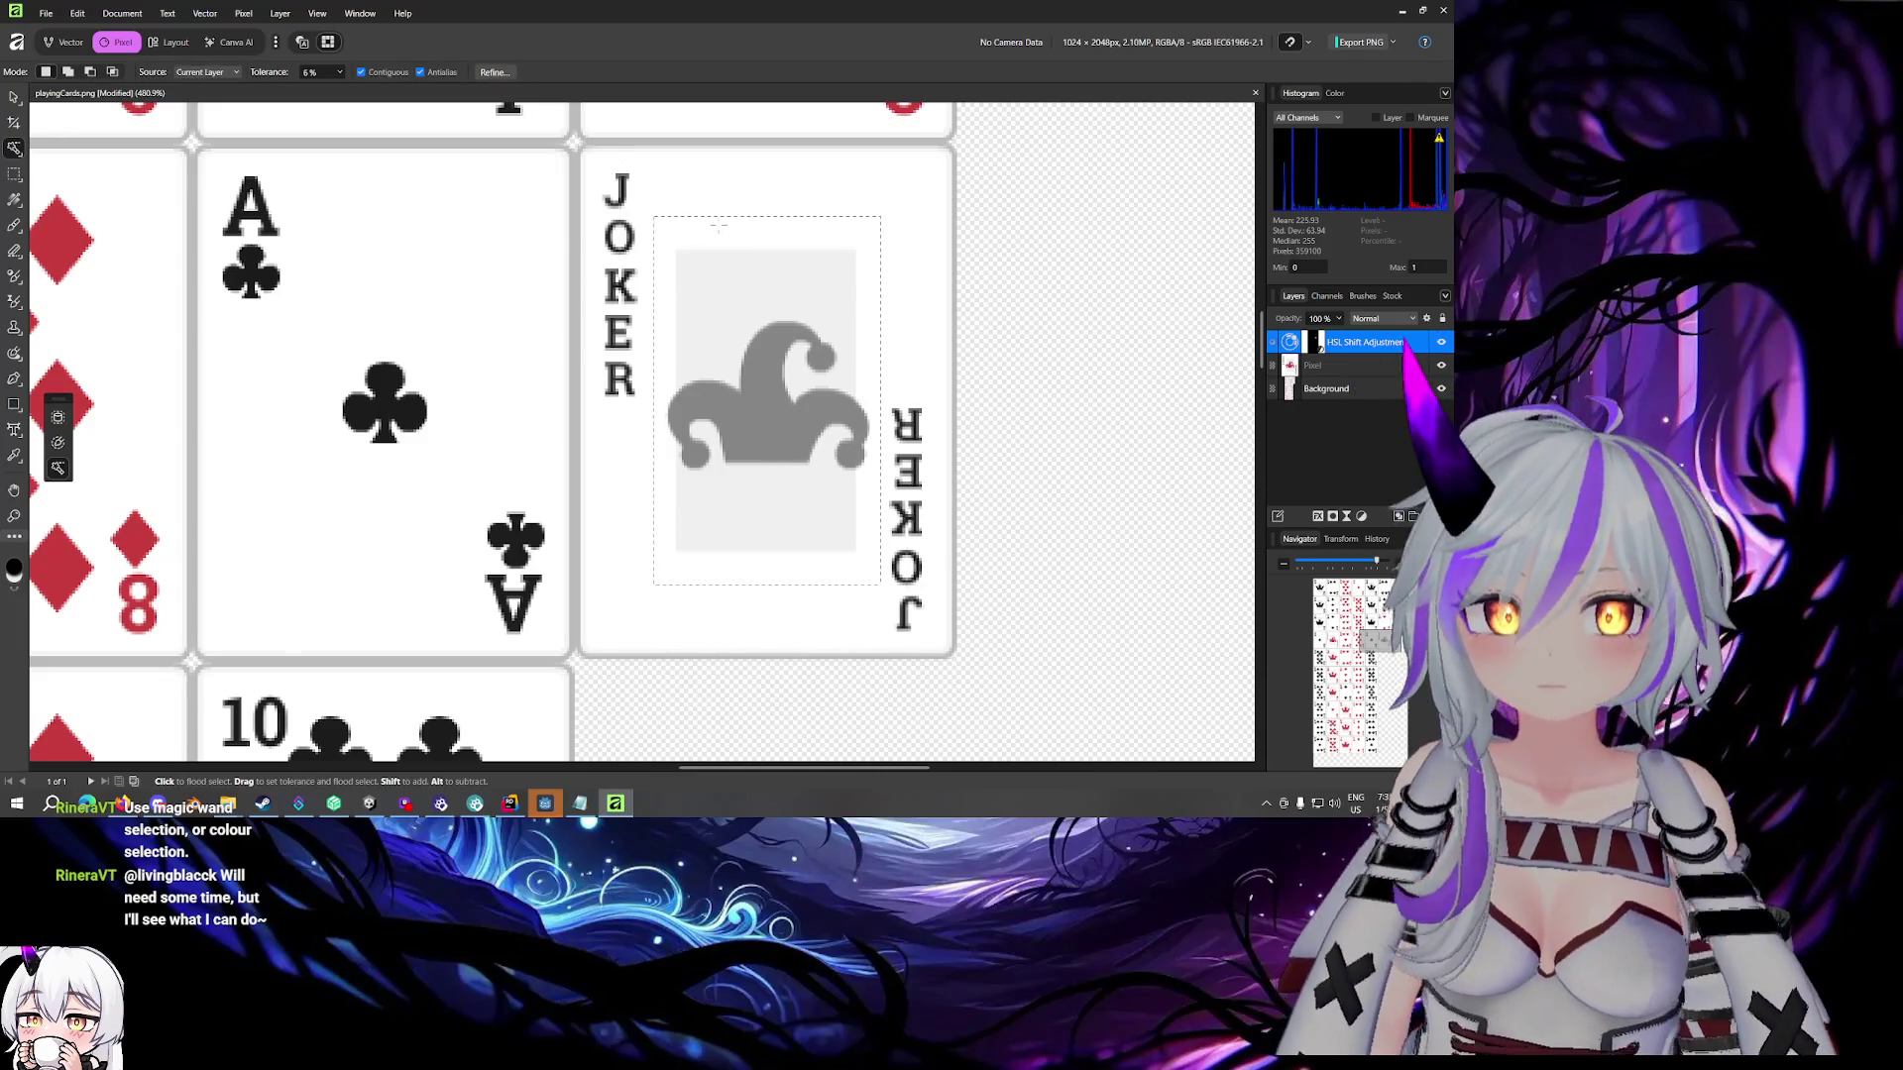
pyautogui.click(17, 174)
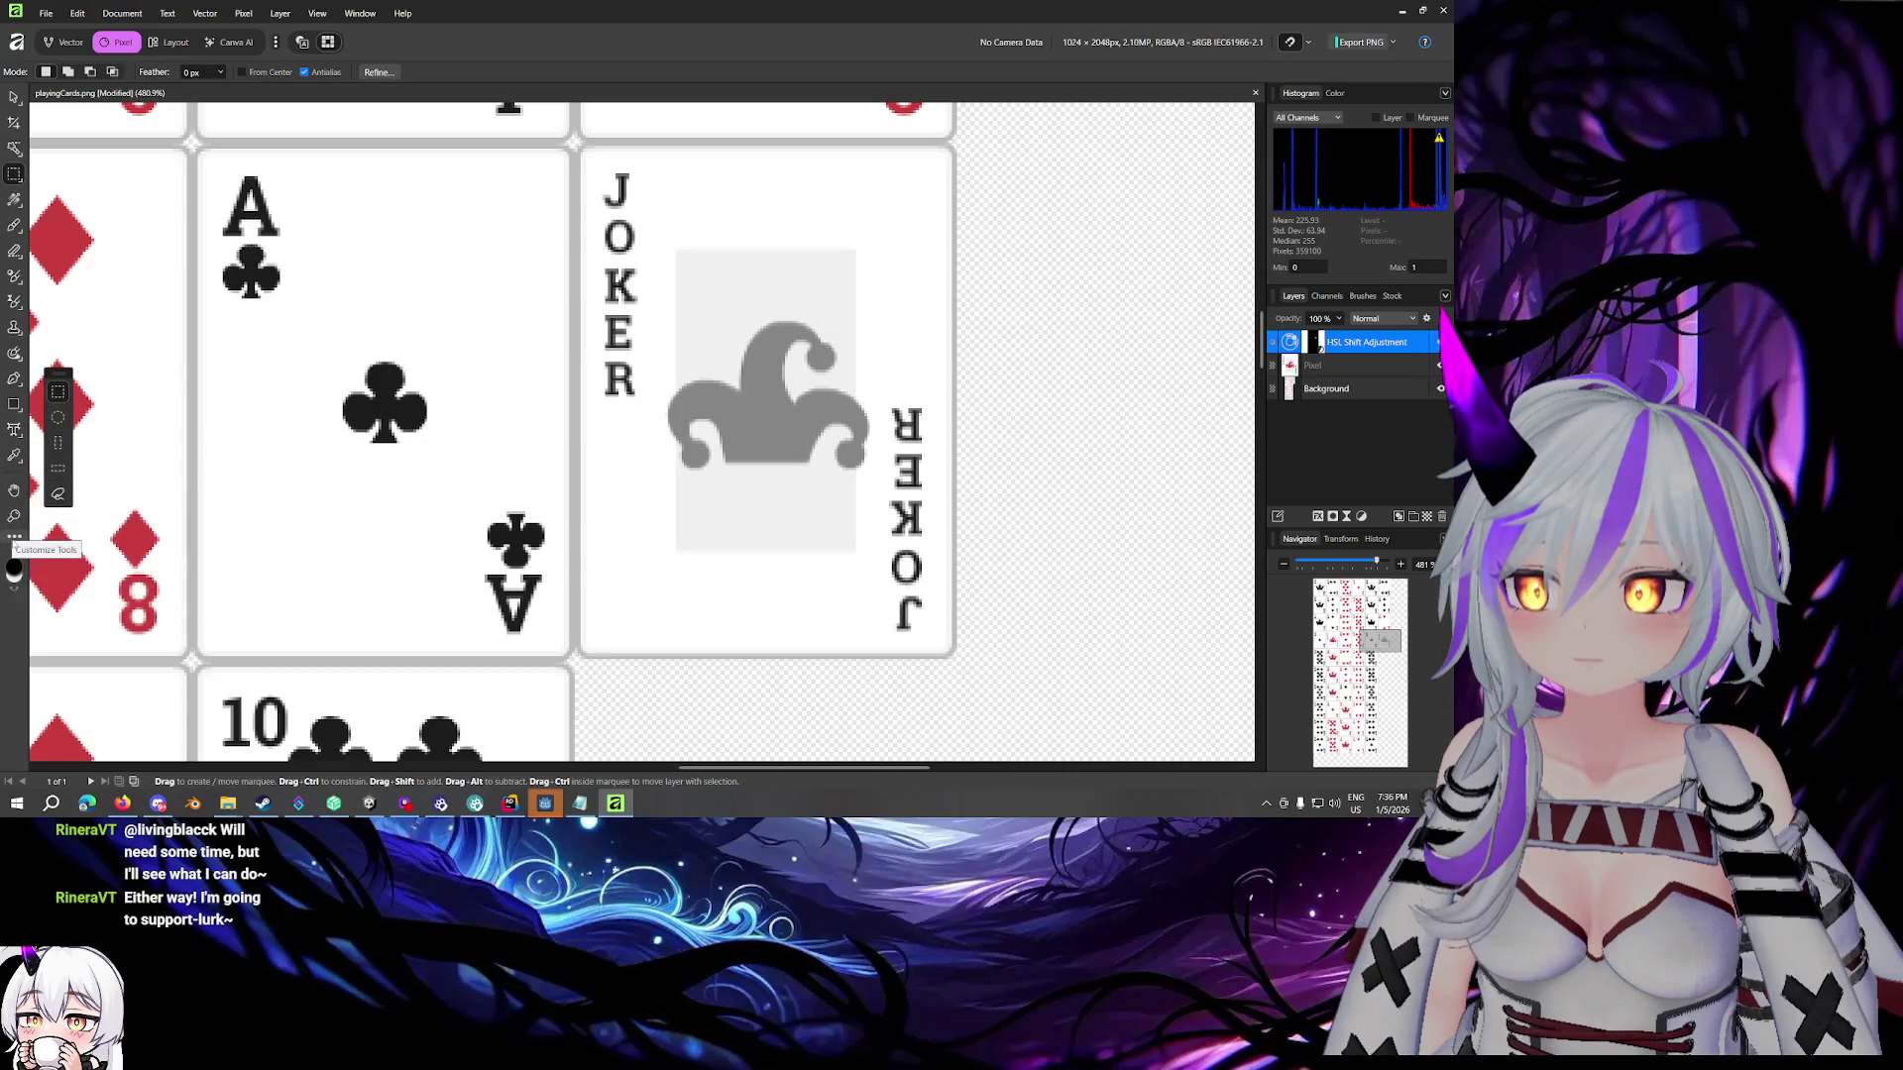
pyautogui.click(15, 148)
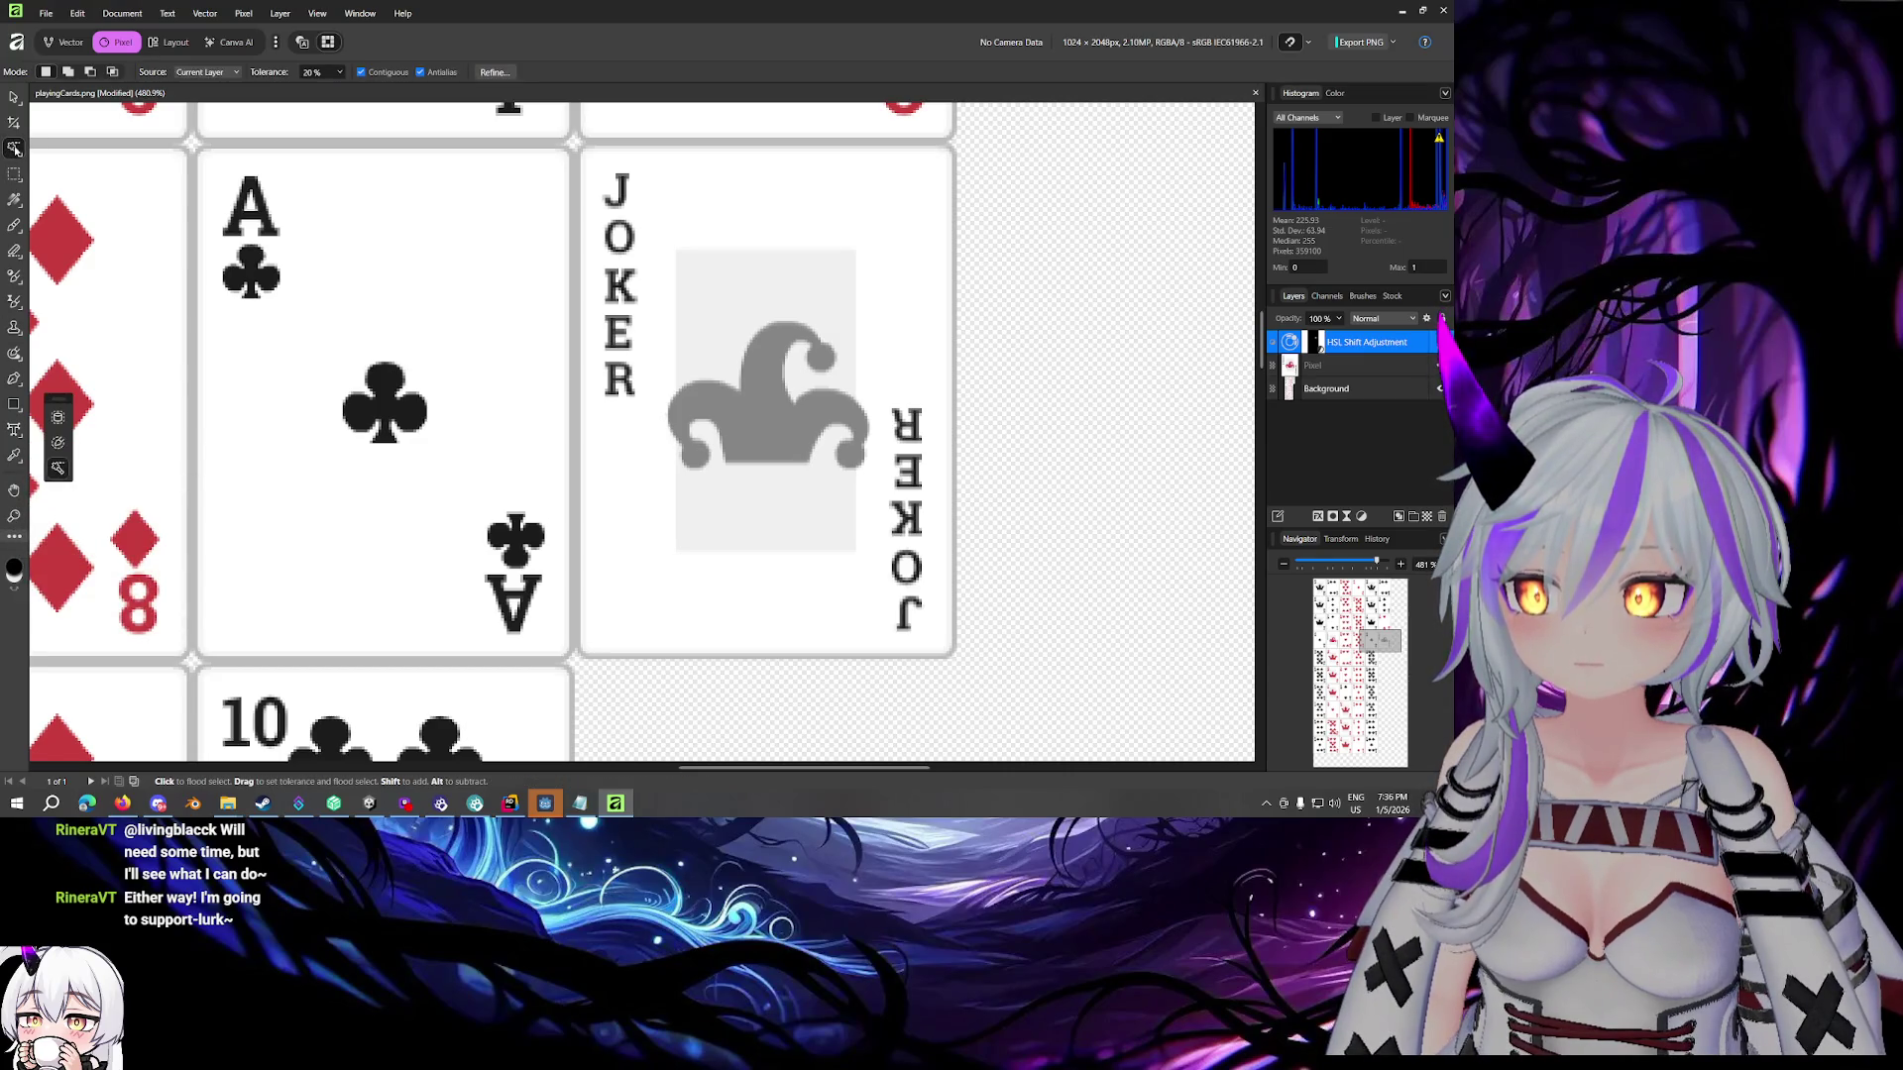
pyautogui.click(15, 148)
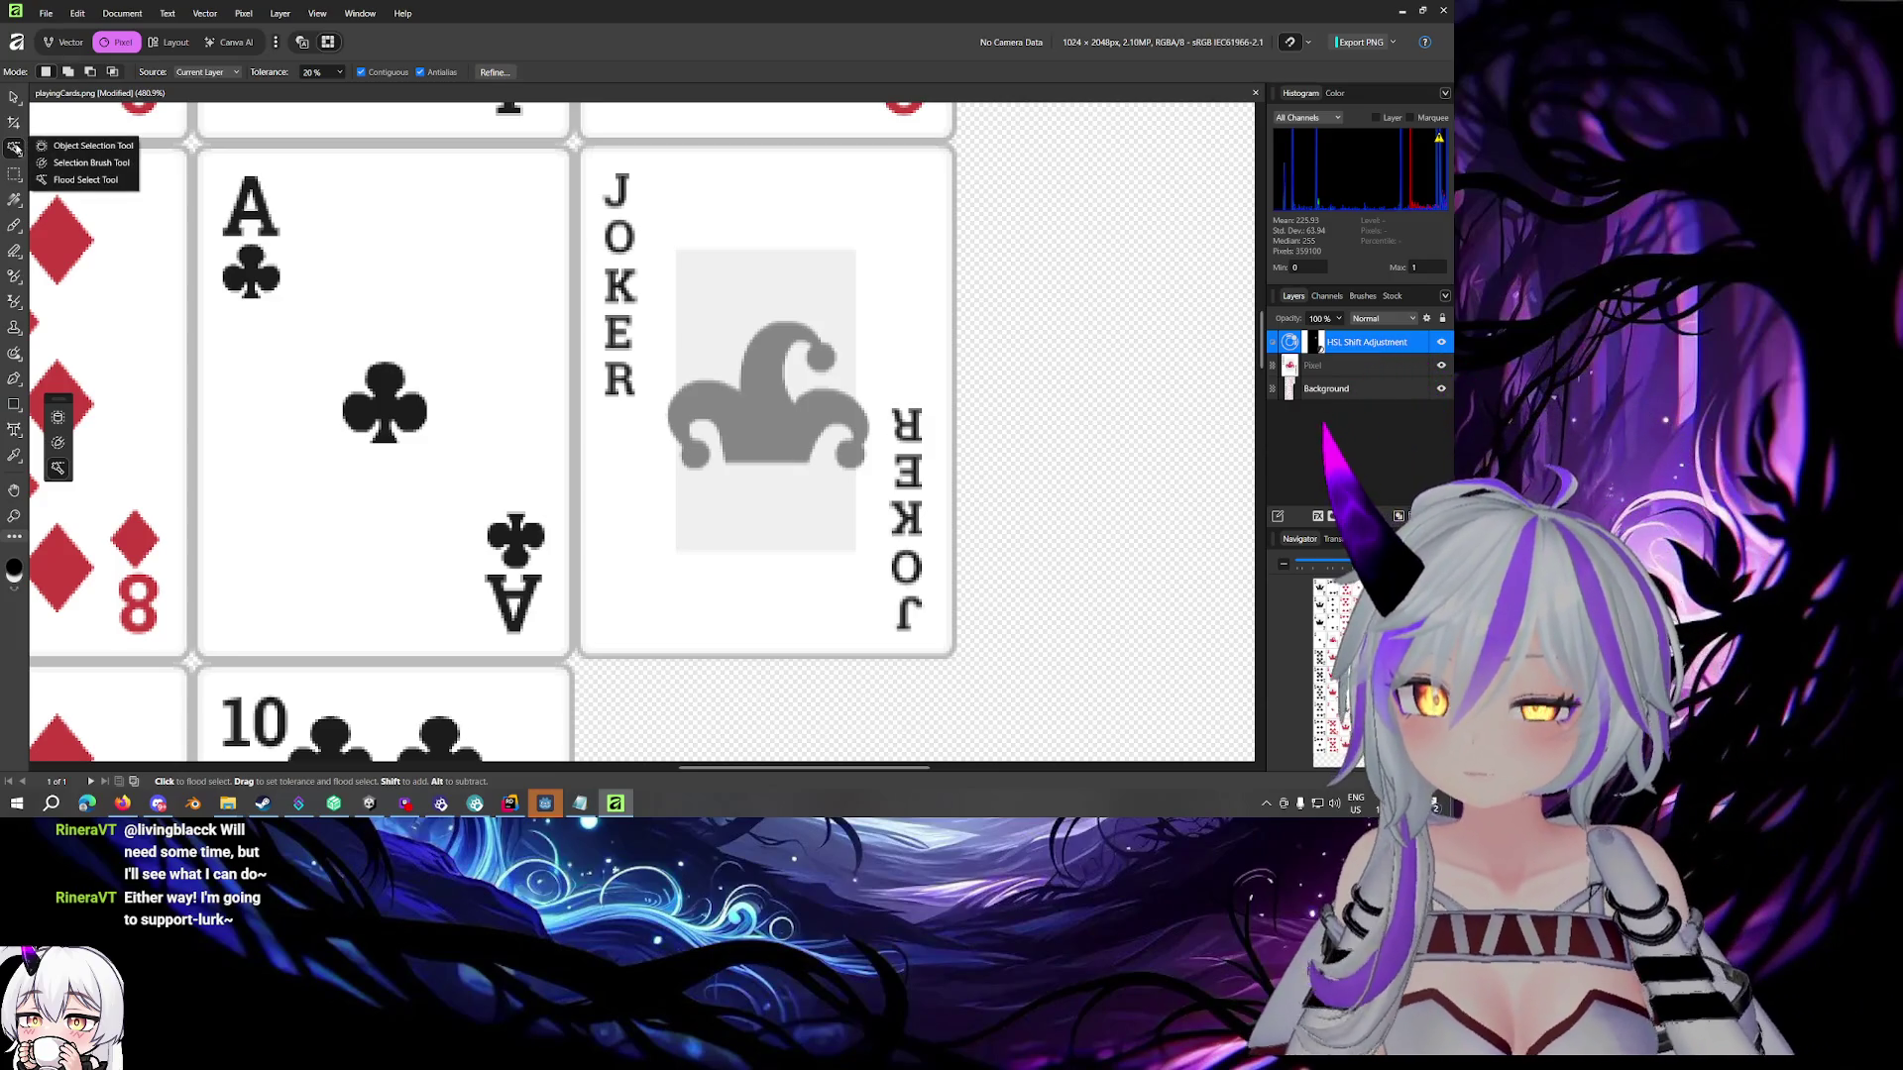
pyautogui.click(85, 179)
pyautogui.click(757, 423)
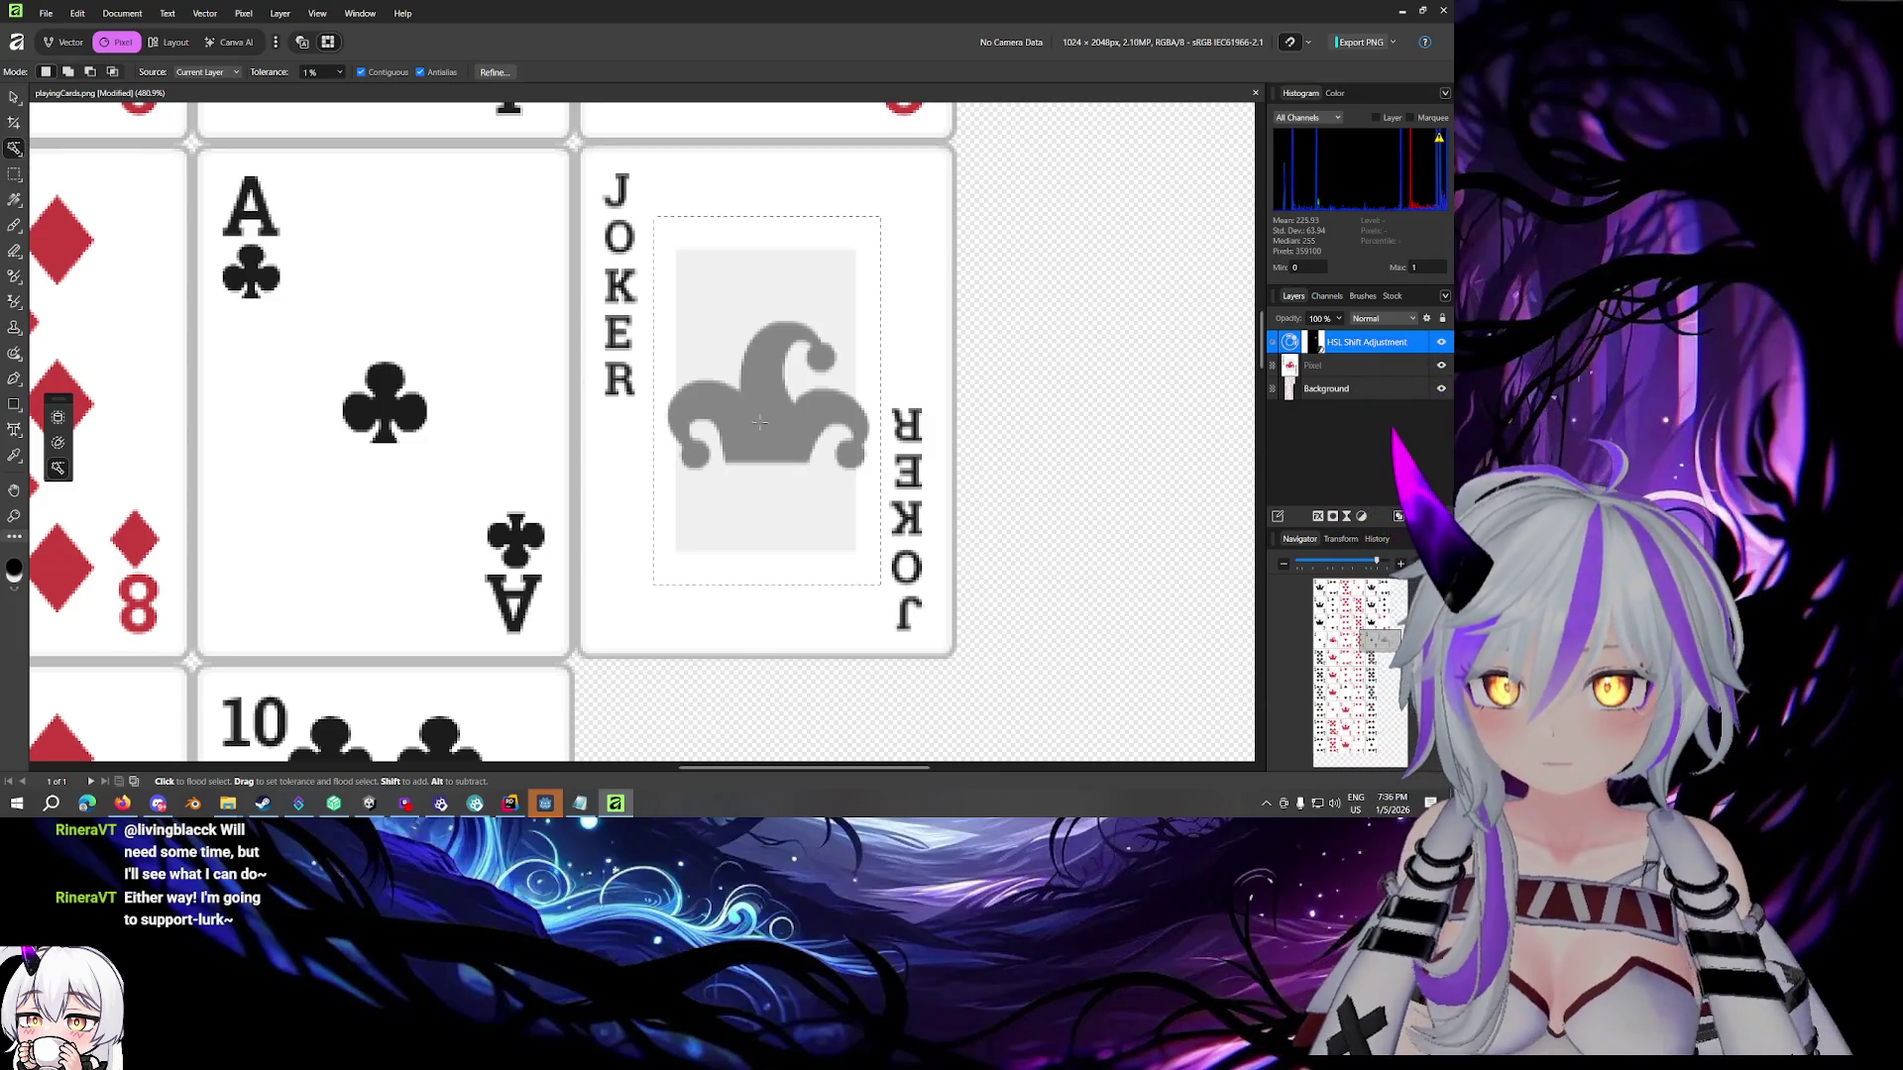
# Raise tolerance to 26% and flood-select the grey jester on the Pixel layer
pyautogui.moveTo(738, 423)
pyautogui.mouseDown()
pyautogui.moveTo(294, 548)
pyautogui.moveTo(764, 478)
pyautogui.moveTo(788, 406)
pyautogui.mouseUp()
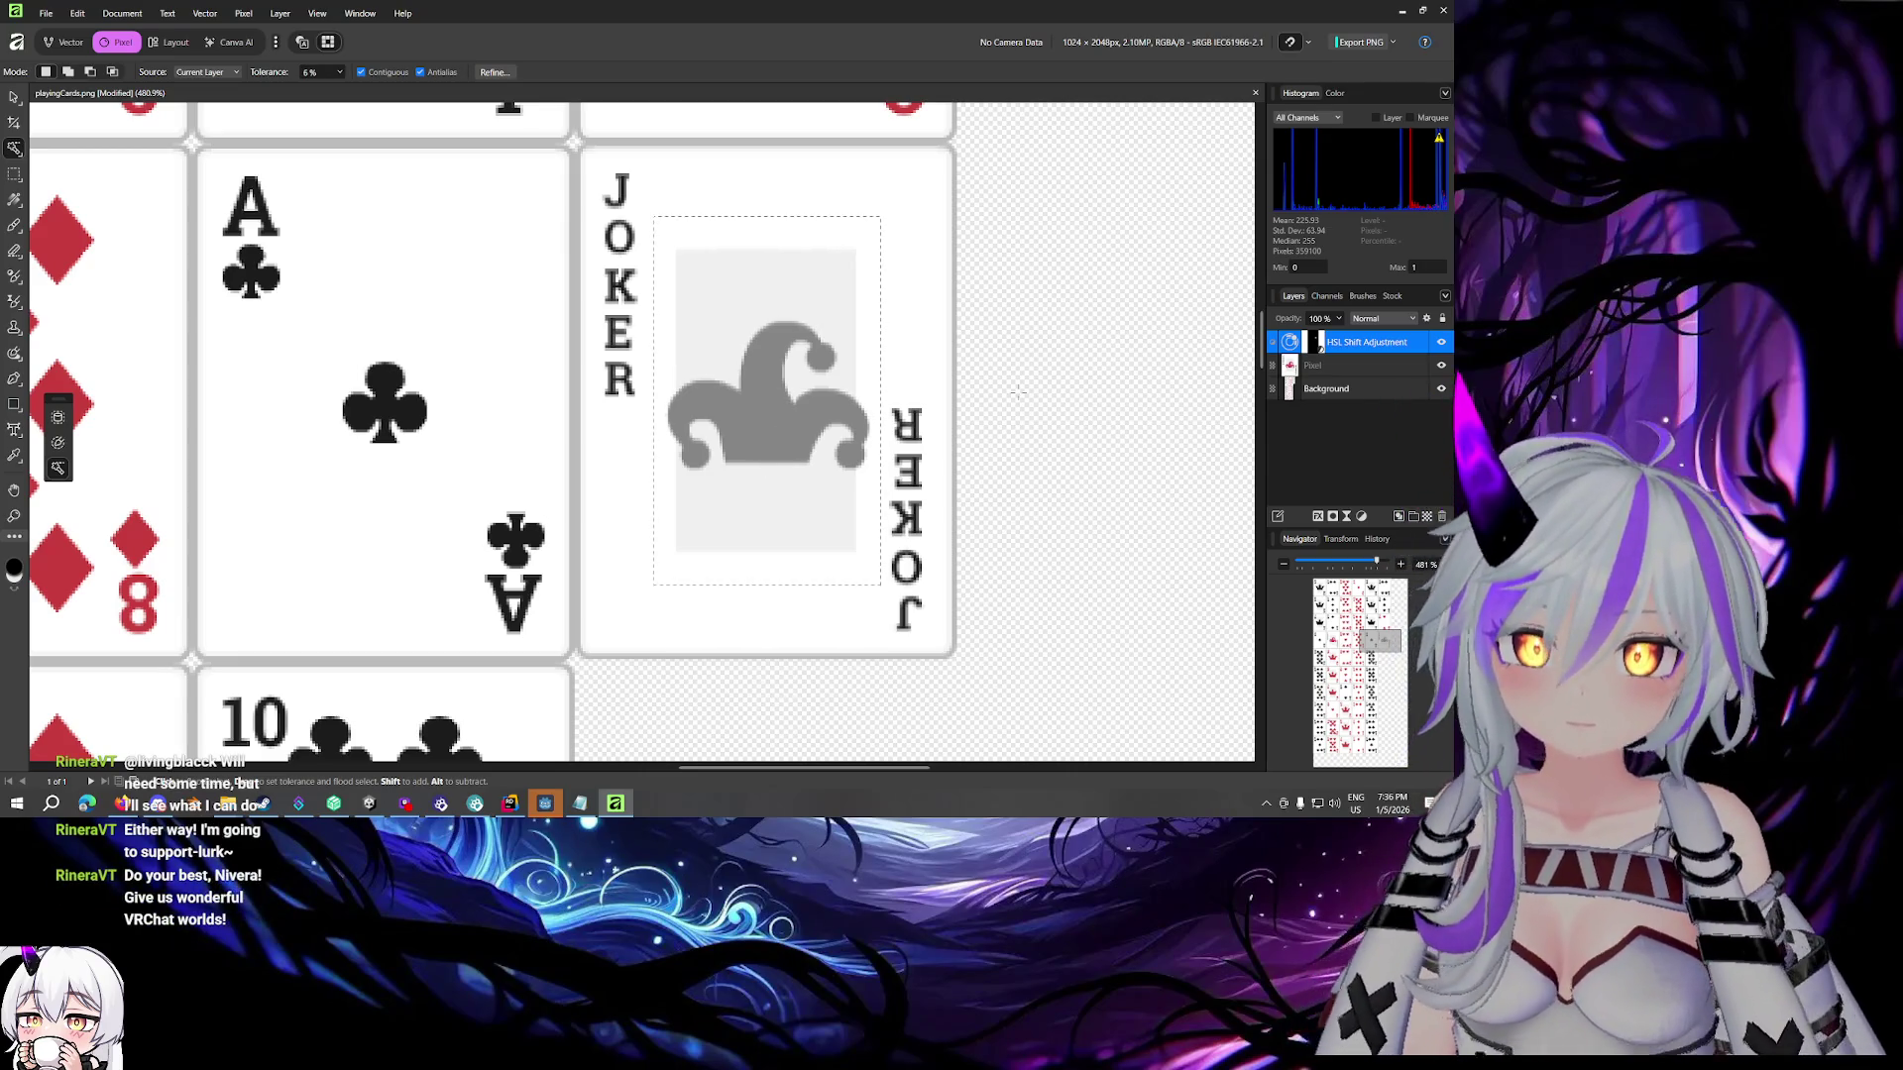
pyautogui.click(1312, 365)
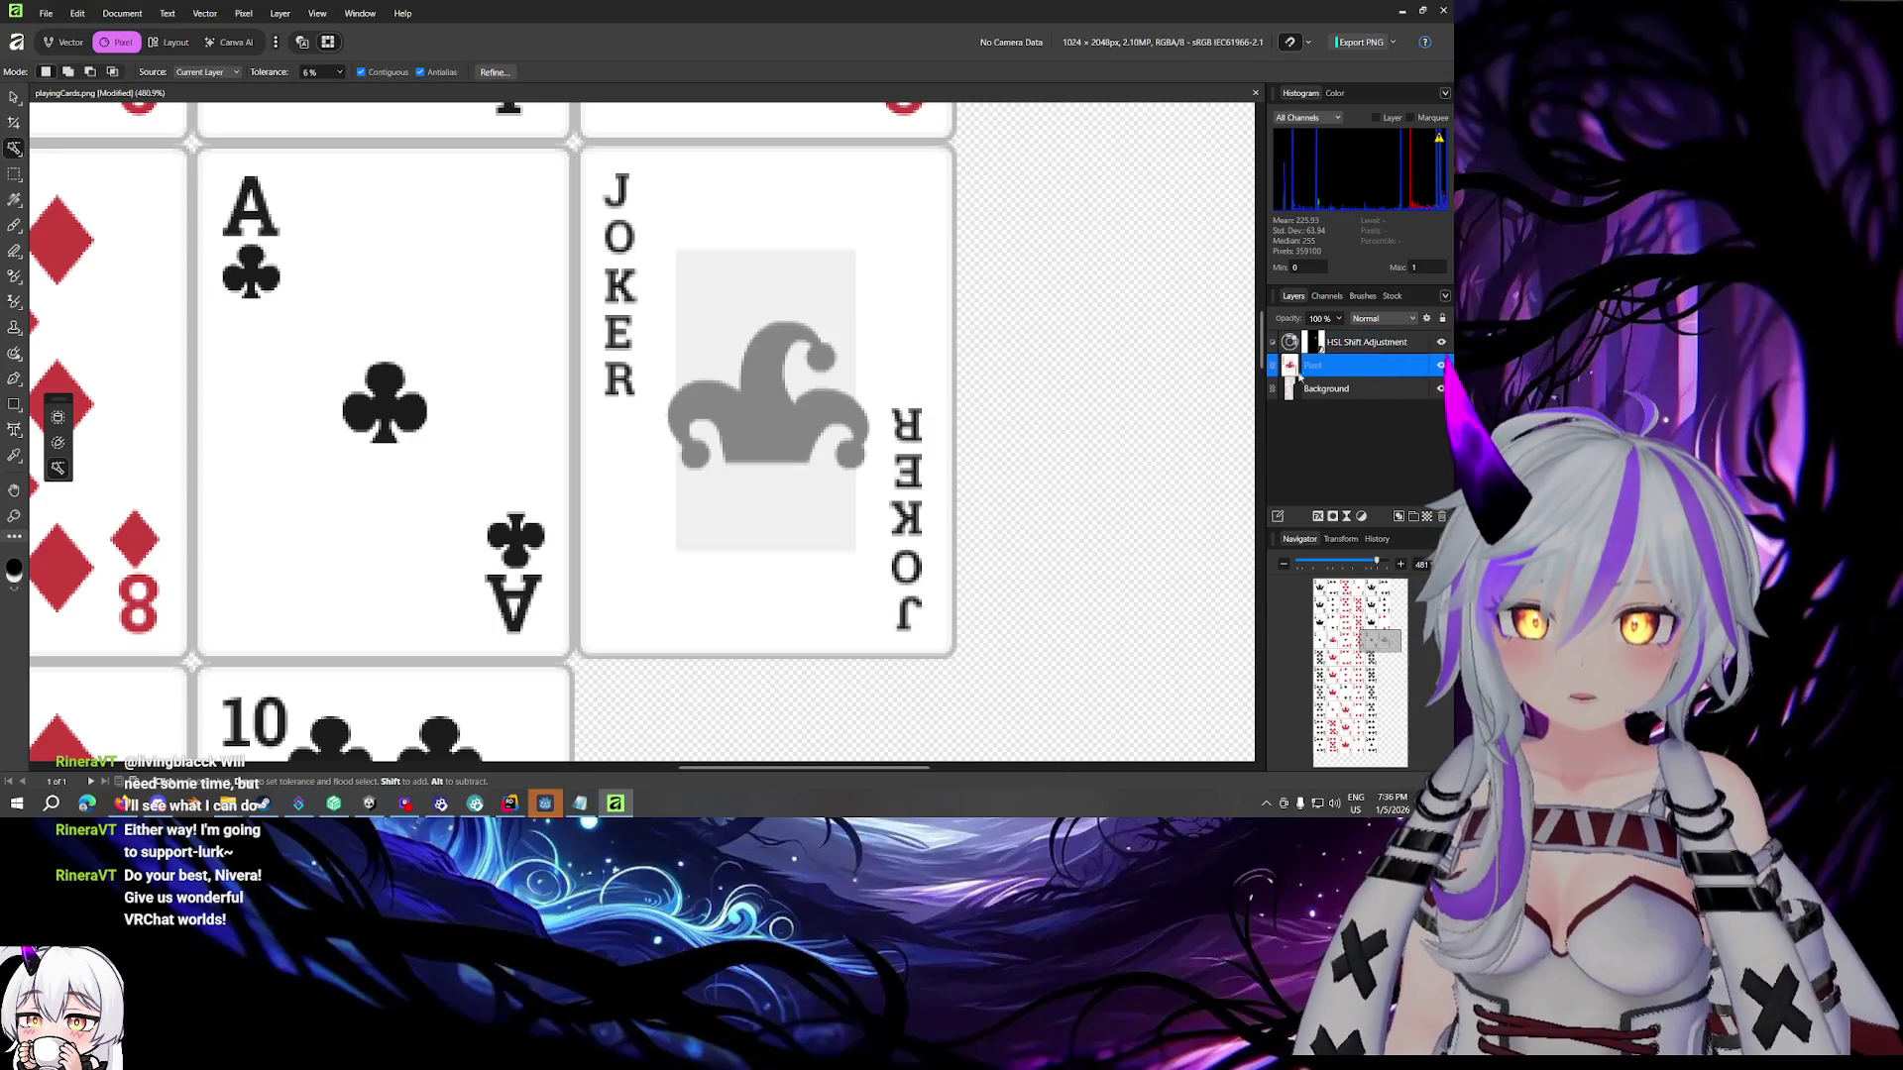
pyautogui.moveTo(782, 402)
pyautogui.mouseDown()
pyautogui.moveTo(828, 441)
pyautogui.moveTo(933, 476)
pyautogui.mouseUp()
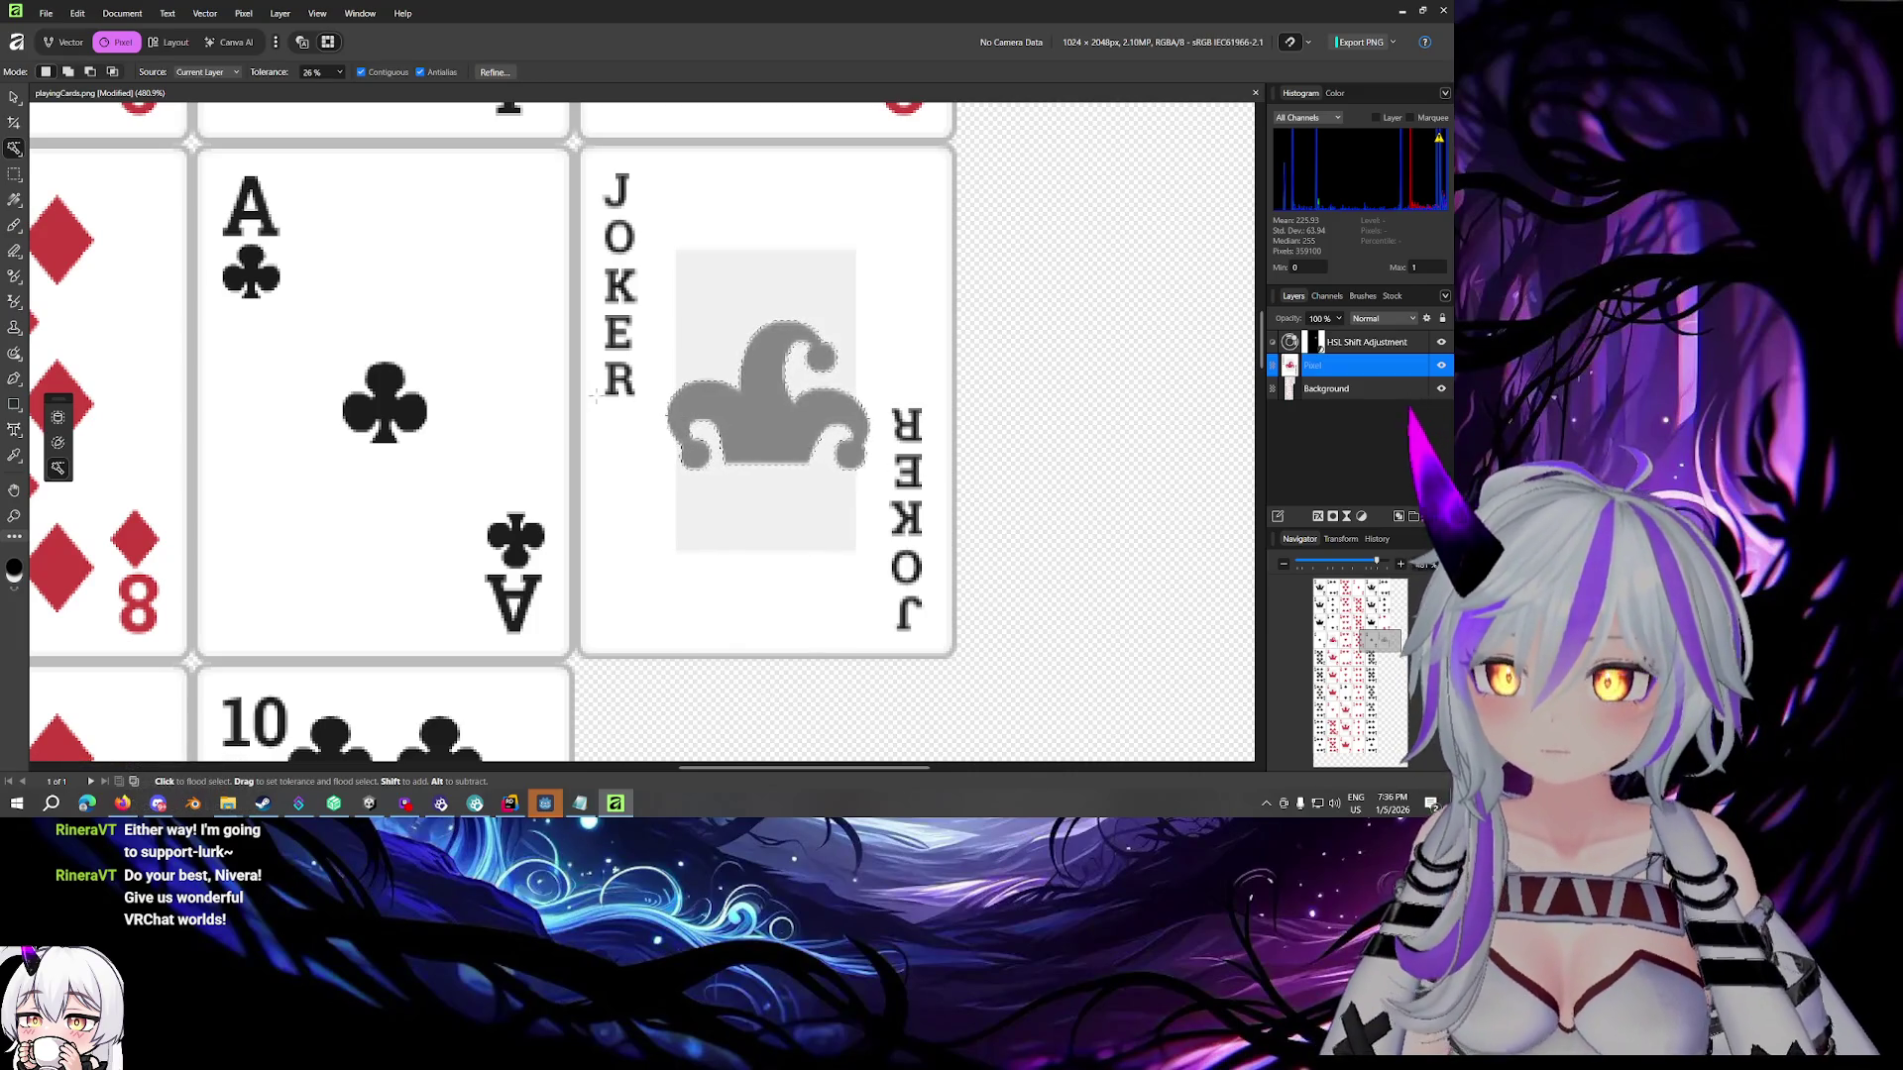
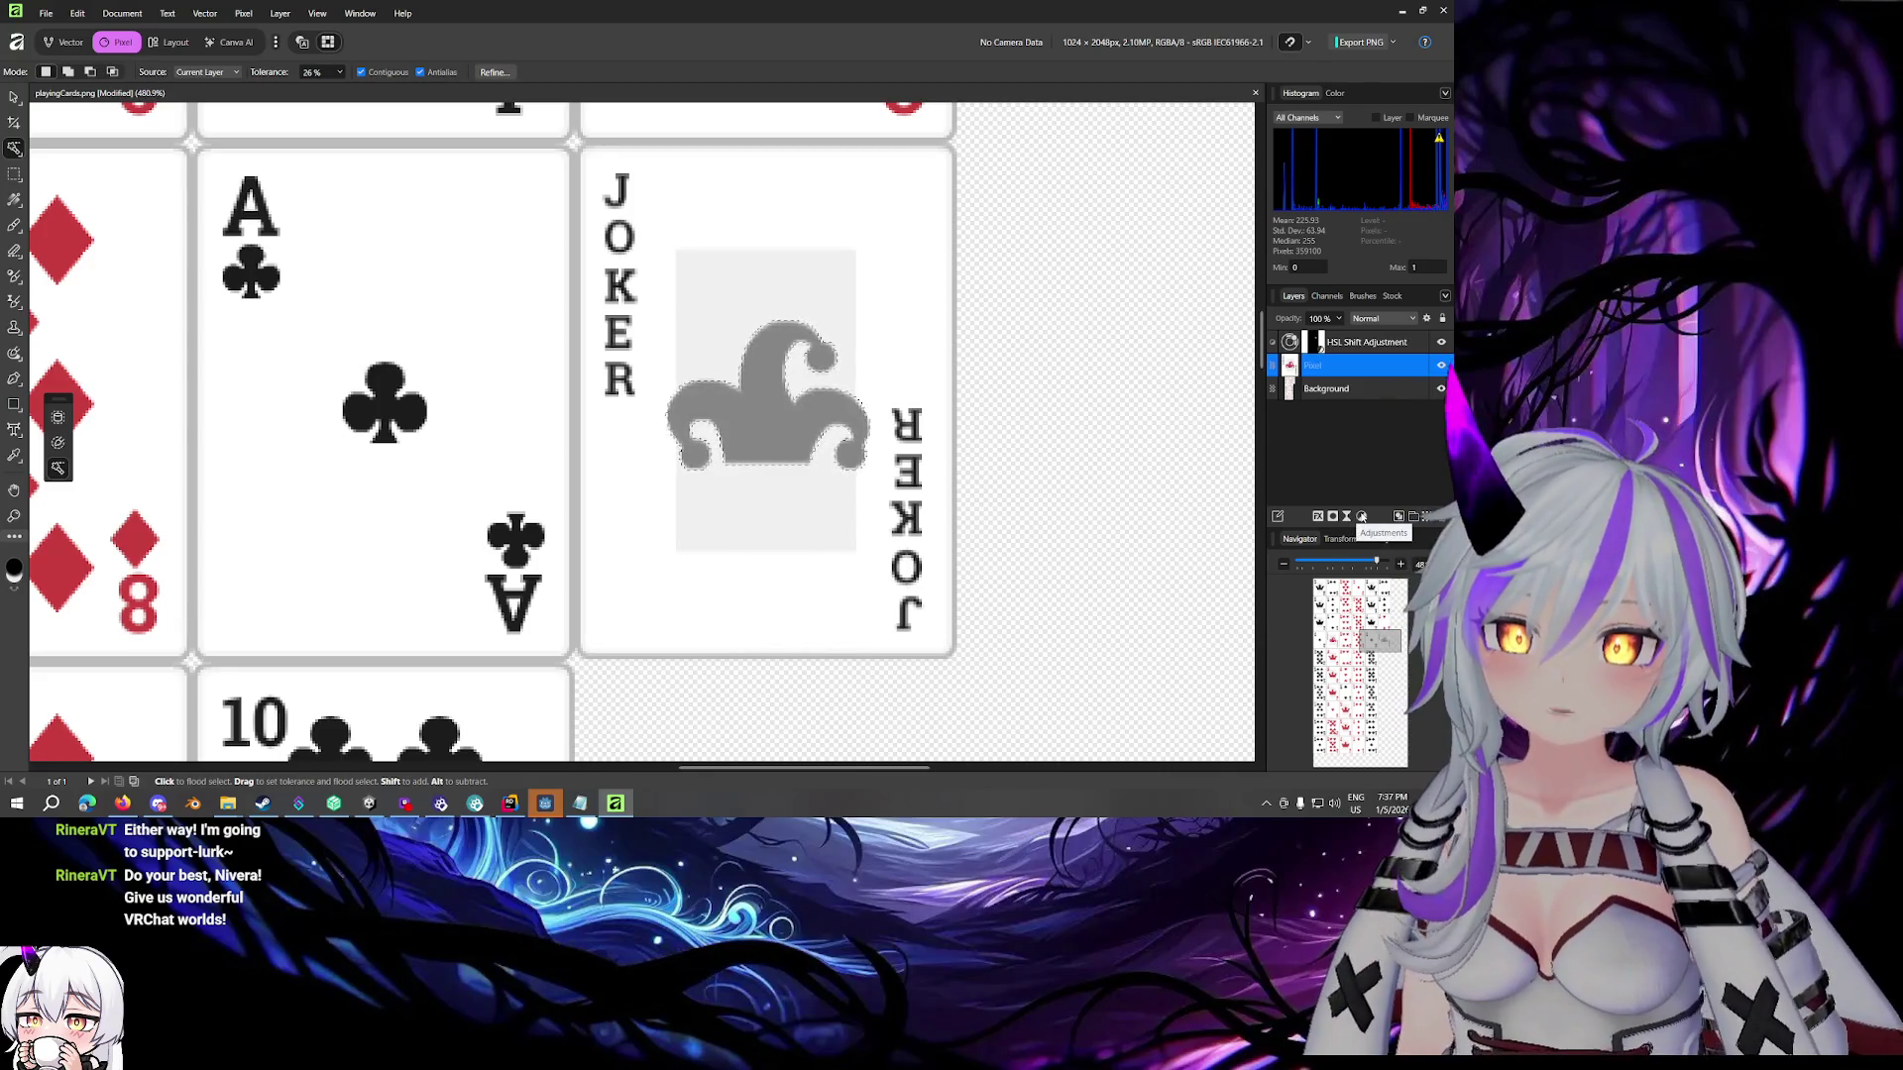
# Add an HSL adjustment with Luminosity Shift near -60% to darken the grey jester
pyautogui.click(1360, 516)
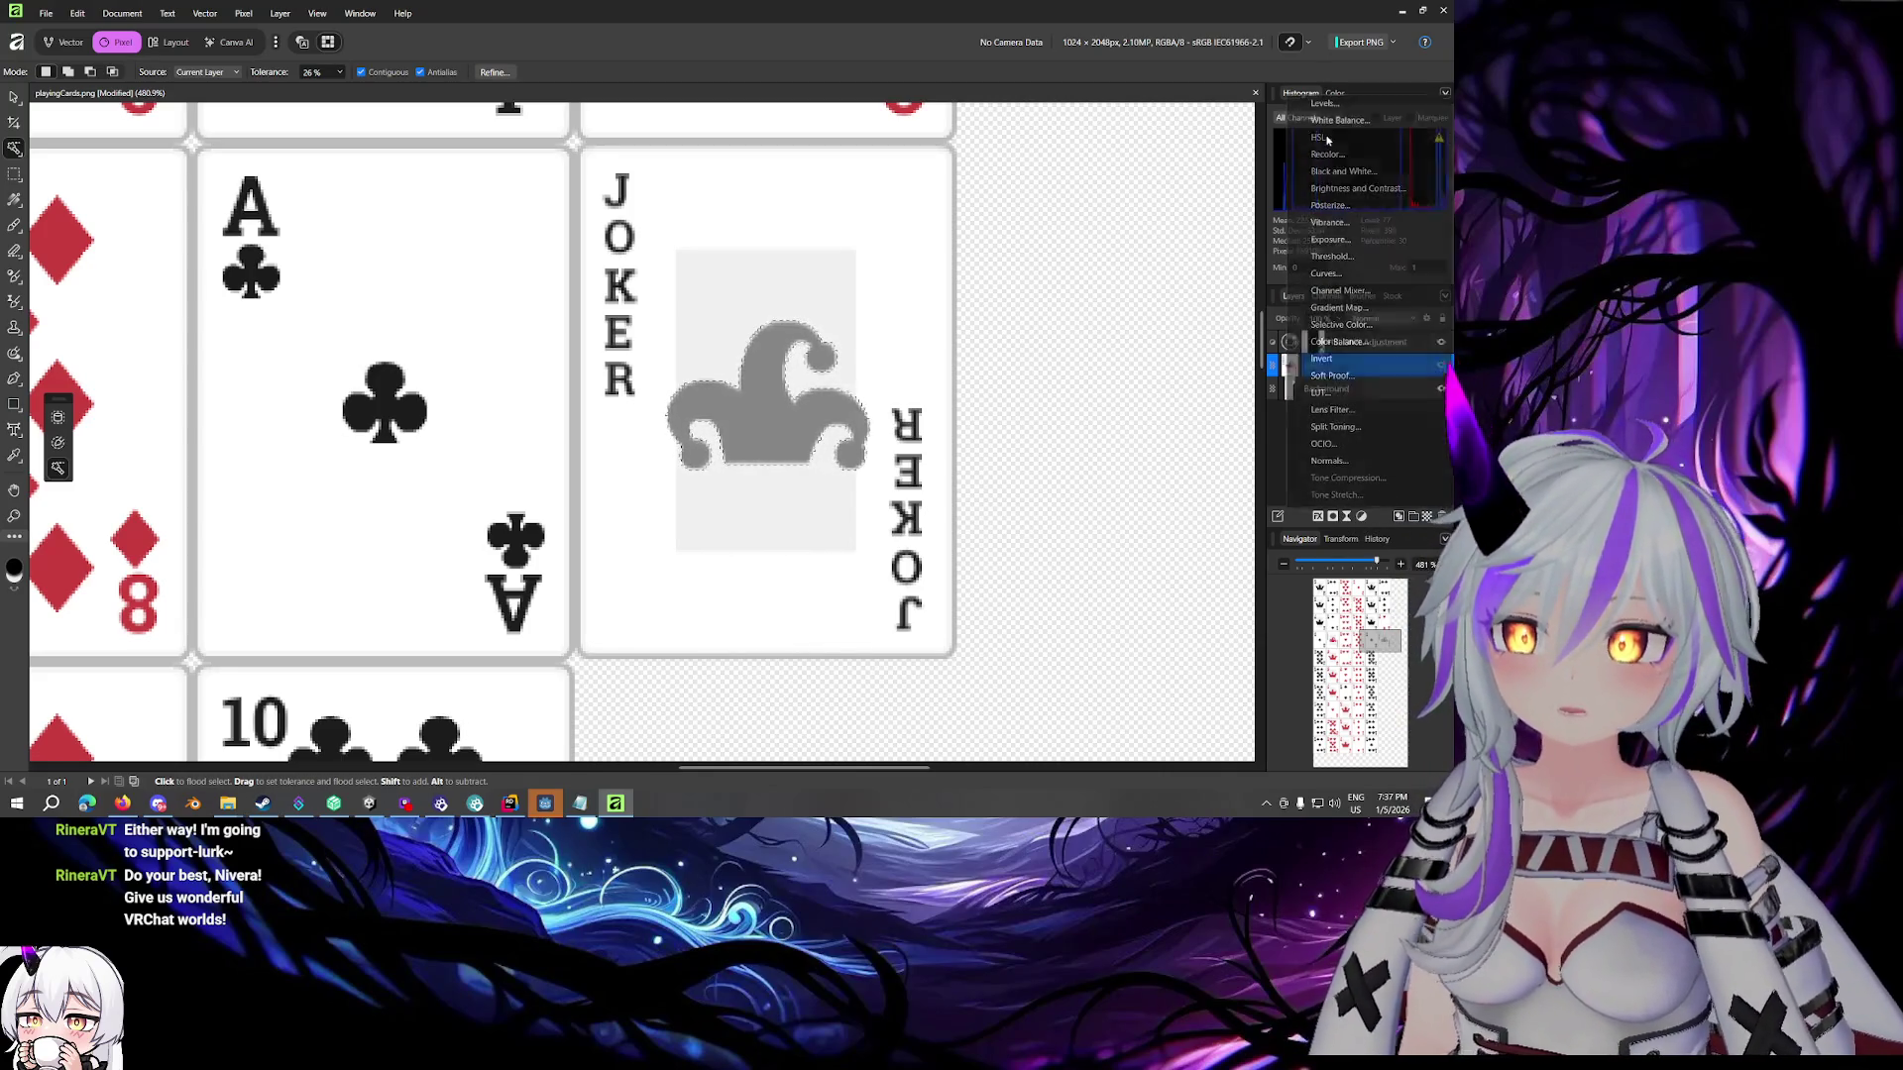
pyautogui.click(1318, 139)
pyautogui.moveTo(1075, 594); pyautogui.dragTo(992, 601)
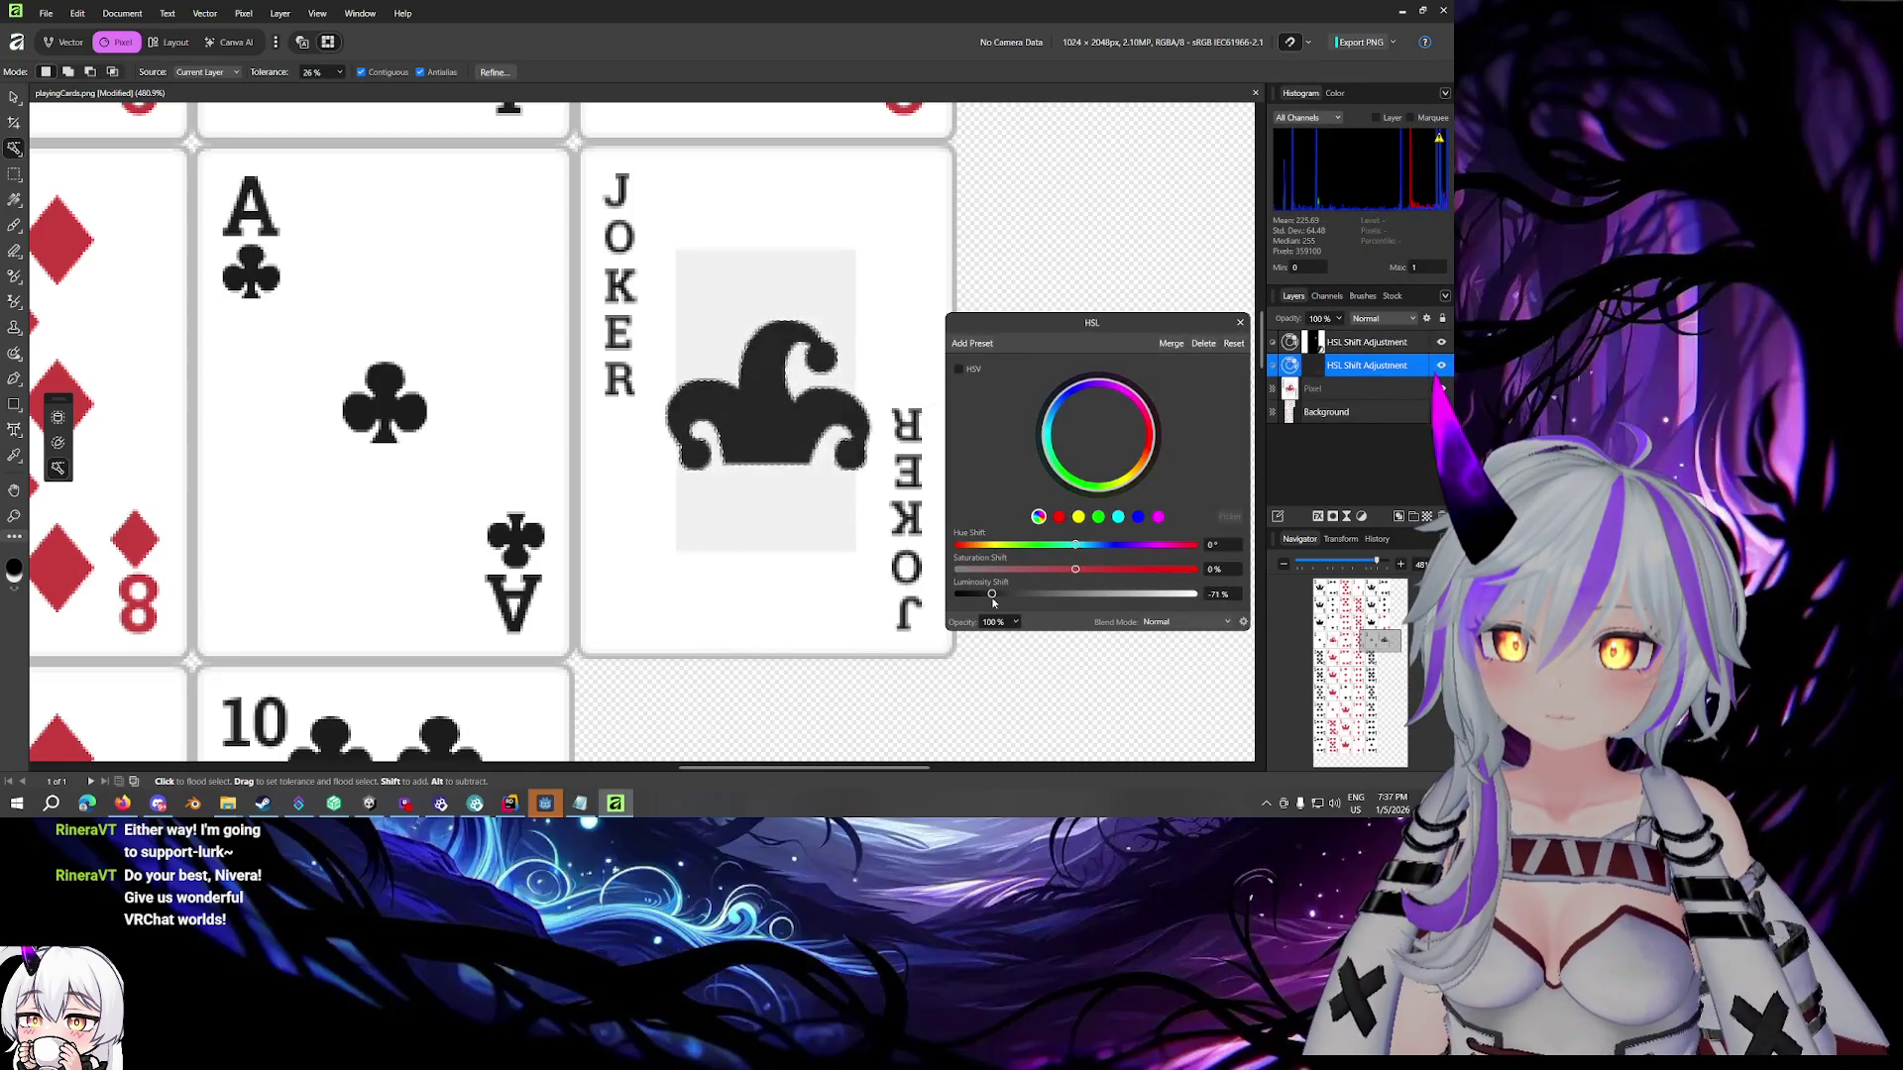
pyautogui.click(1239, 322)
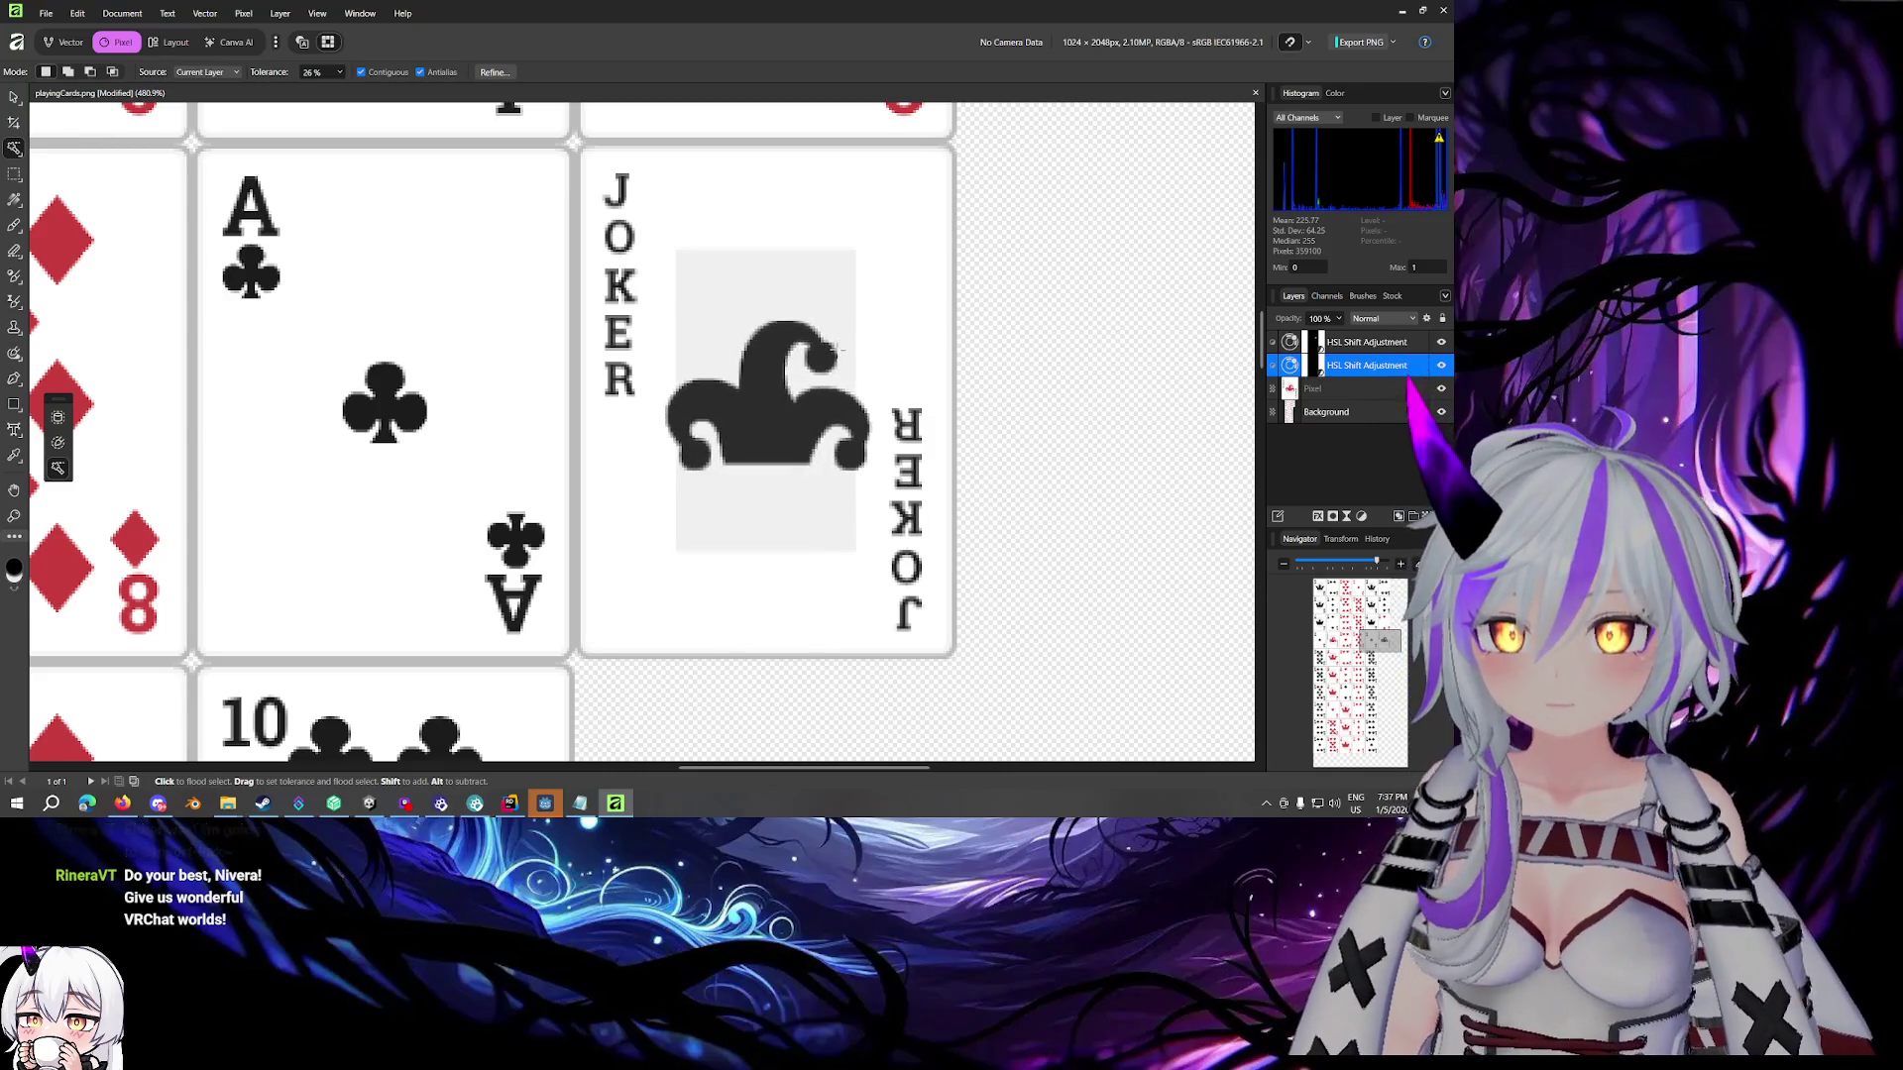
# Look over the darkened card sheet, then start exporting it as a PNG
pyautogui.scroll(-5, 832, 367)
pyautogui.hscroll(-2, 676, 400)
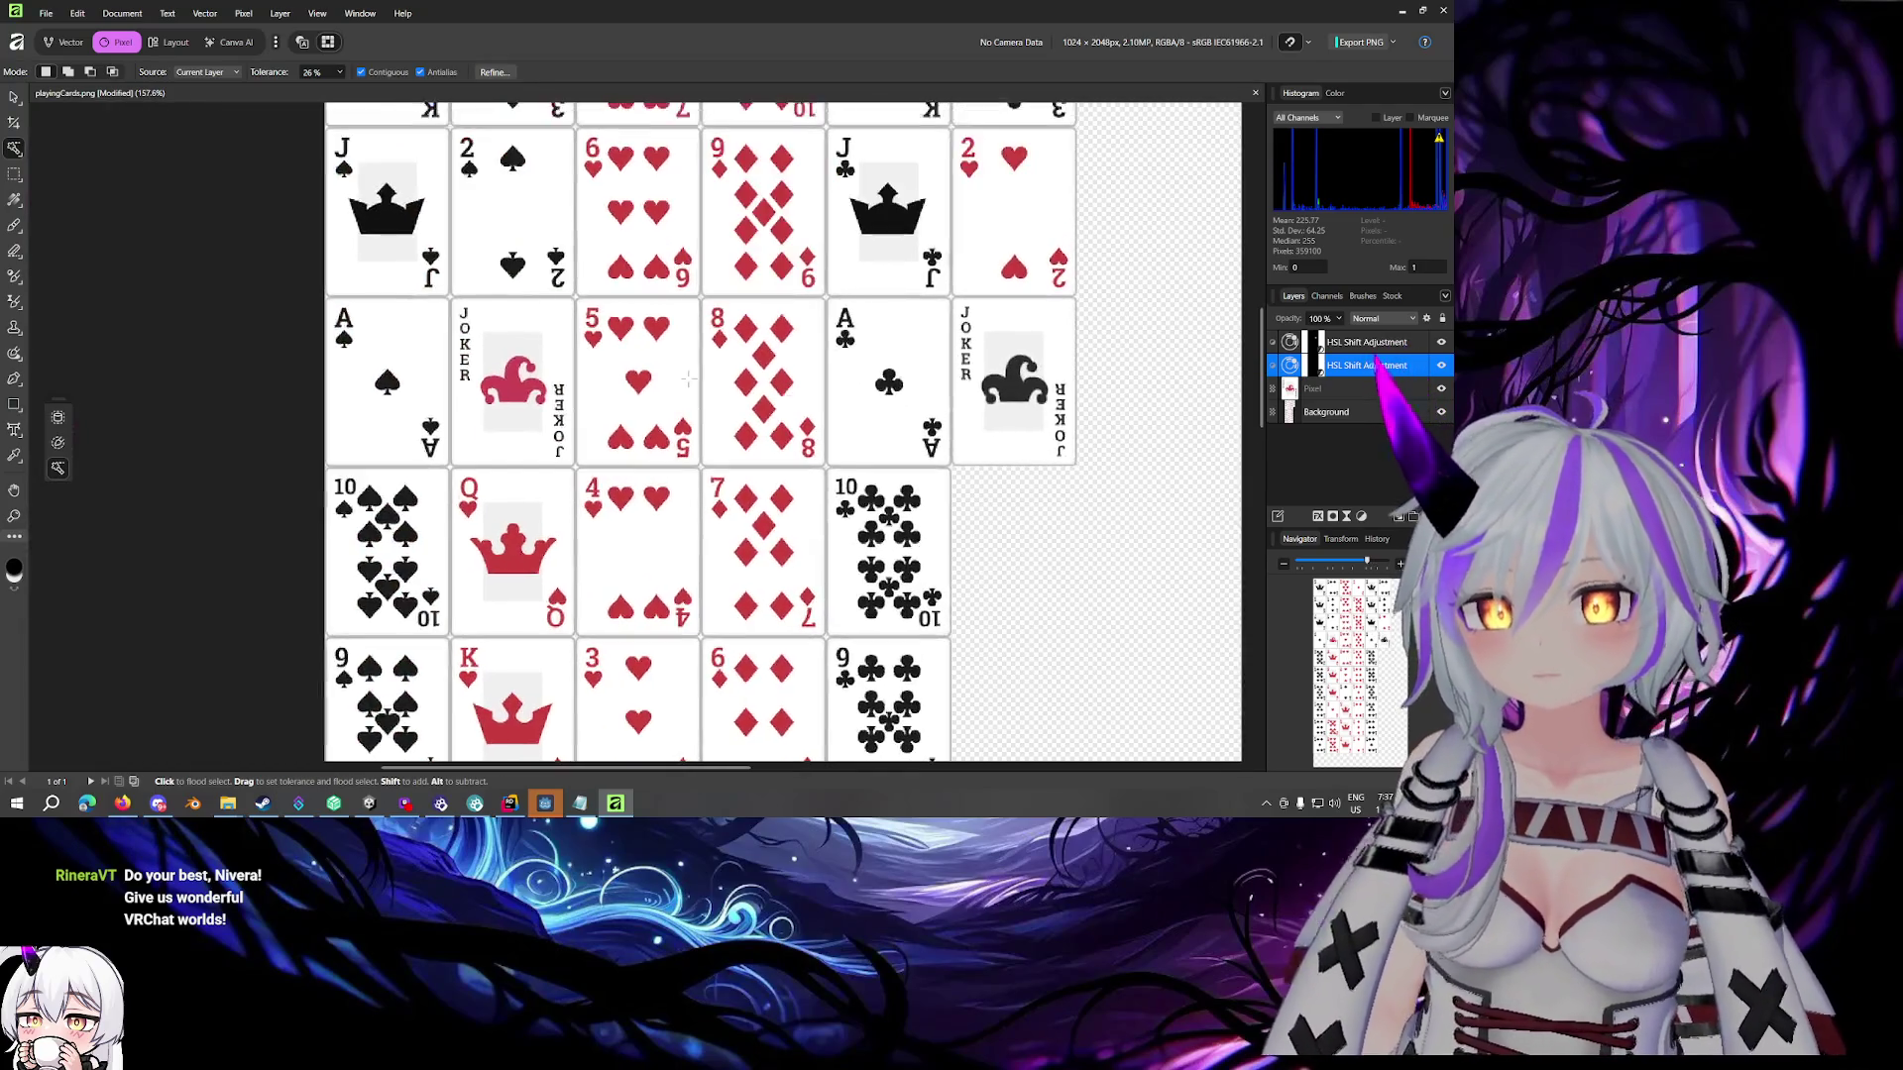
pyautogui.scroll(2, 556, 373)
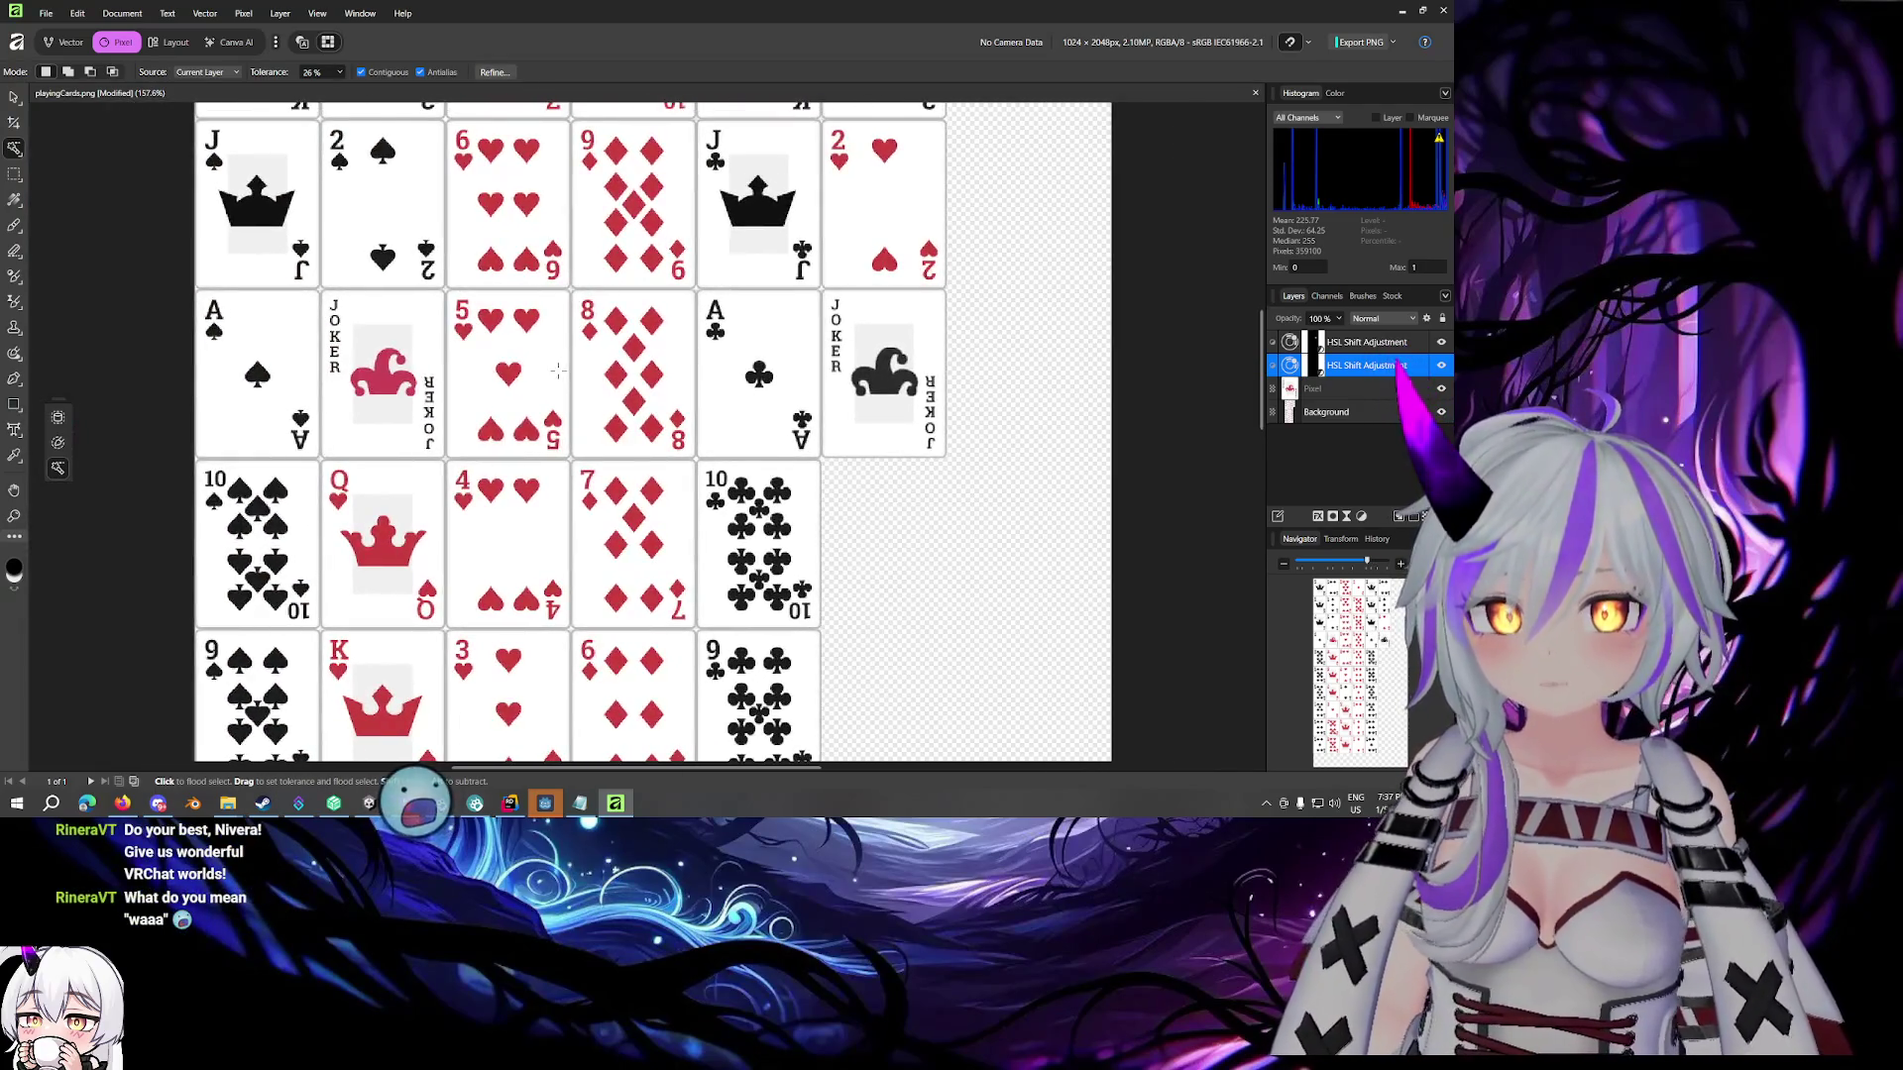
pyautogui.hscroll(-1, 693, 417)
pyautogui.hscroll(-1, 858, 451)
pyautogui.hscroll(3, 941, 426)
pyautogui.scroll(-1, 991, 416)
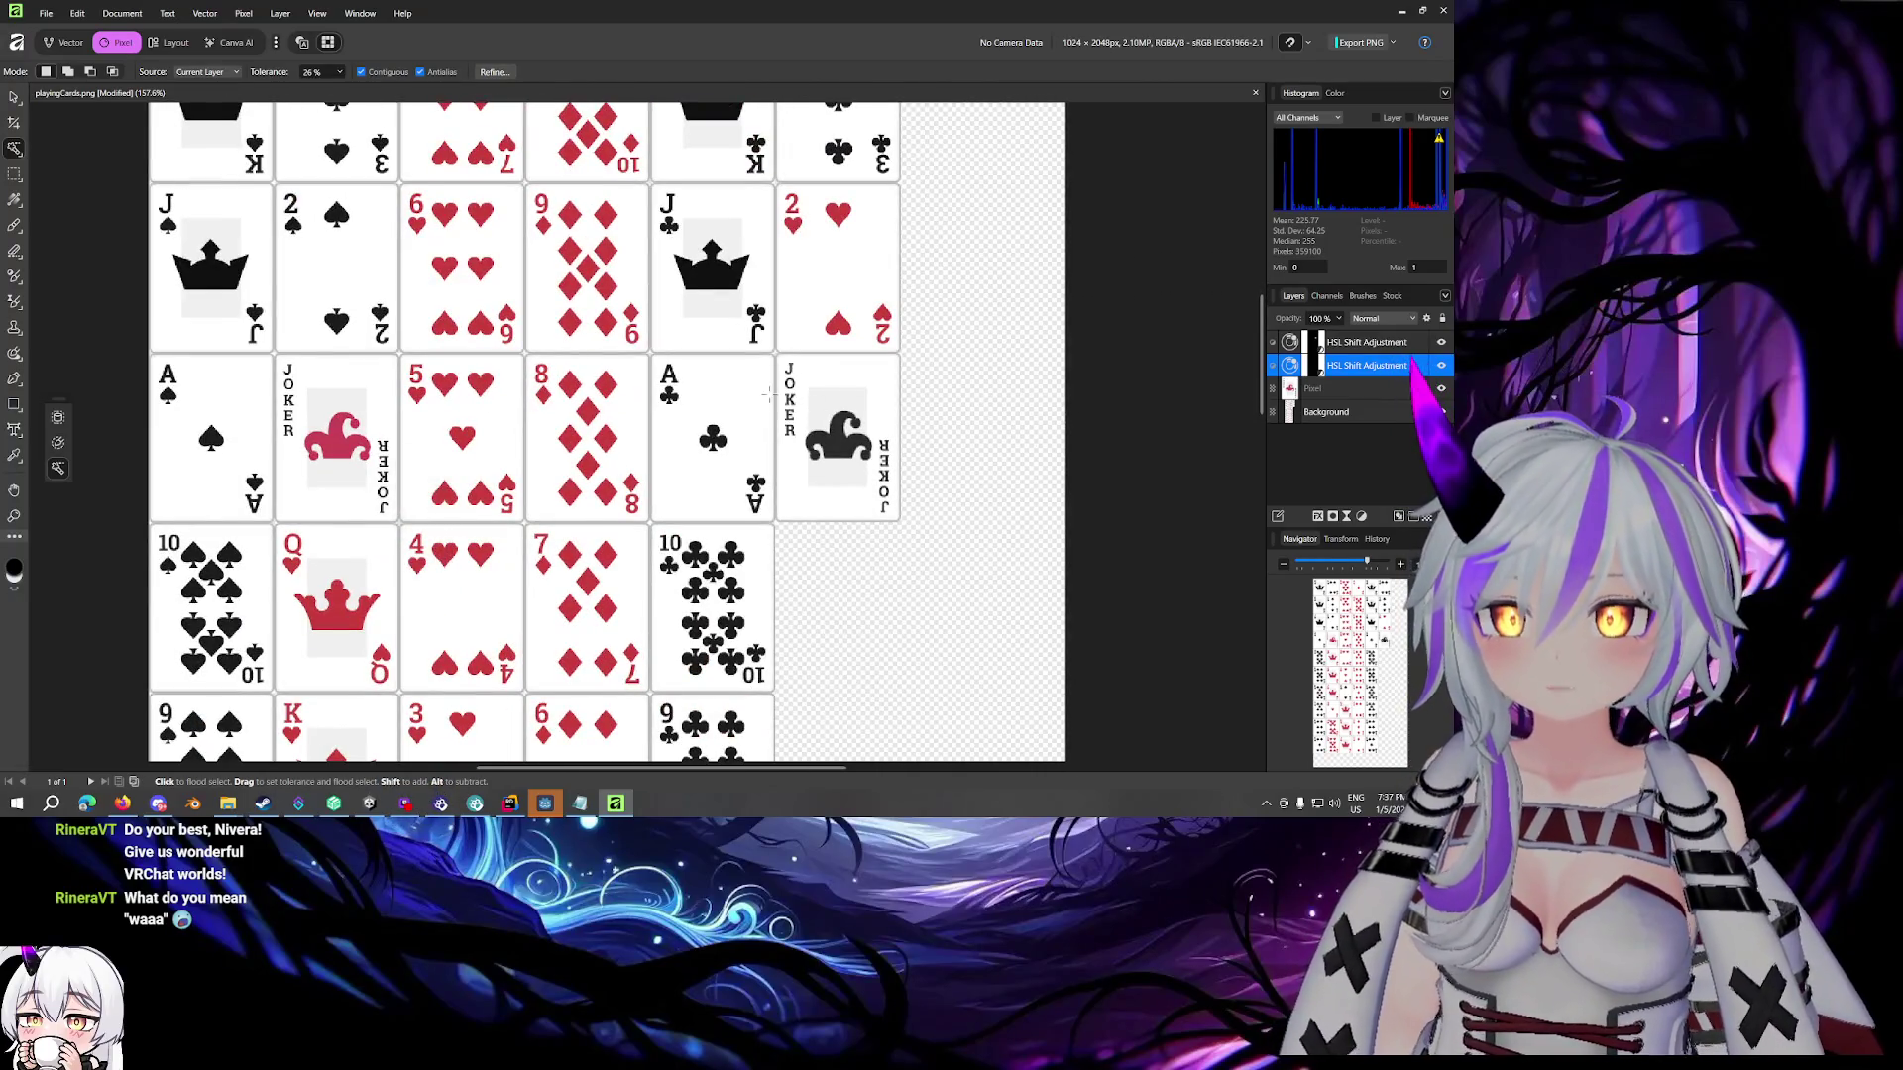
pyautogui.scroll(2, 773, 392)
pyautogui.hscroll(-2, 773, 391)
pyautogui.hscroll(3, 787, 388)
pyautogui.scroll(-3, 793, 387)
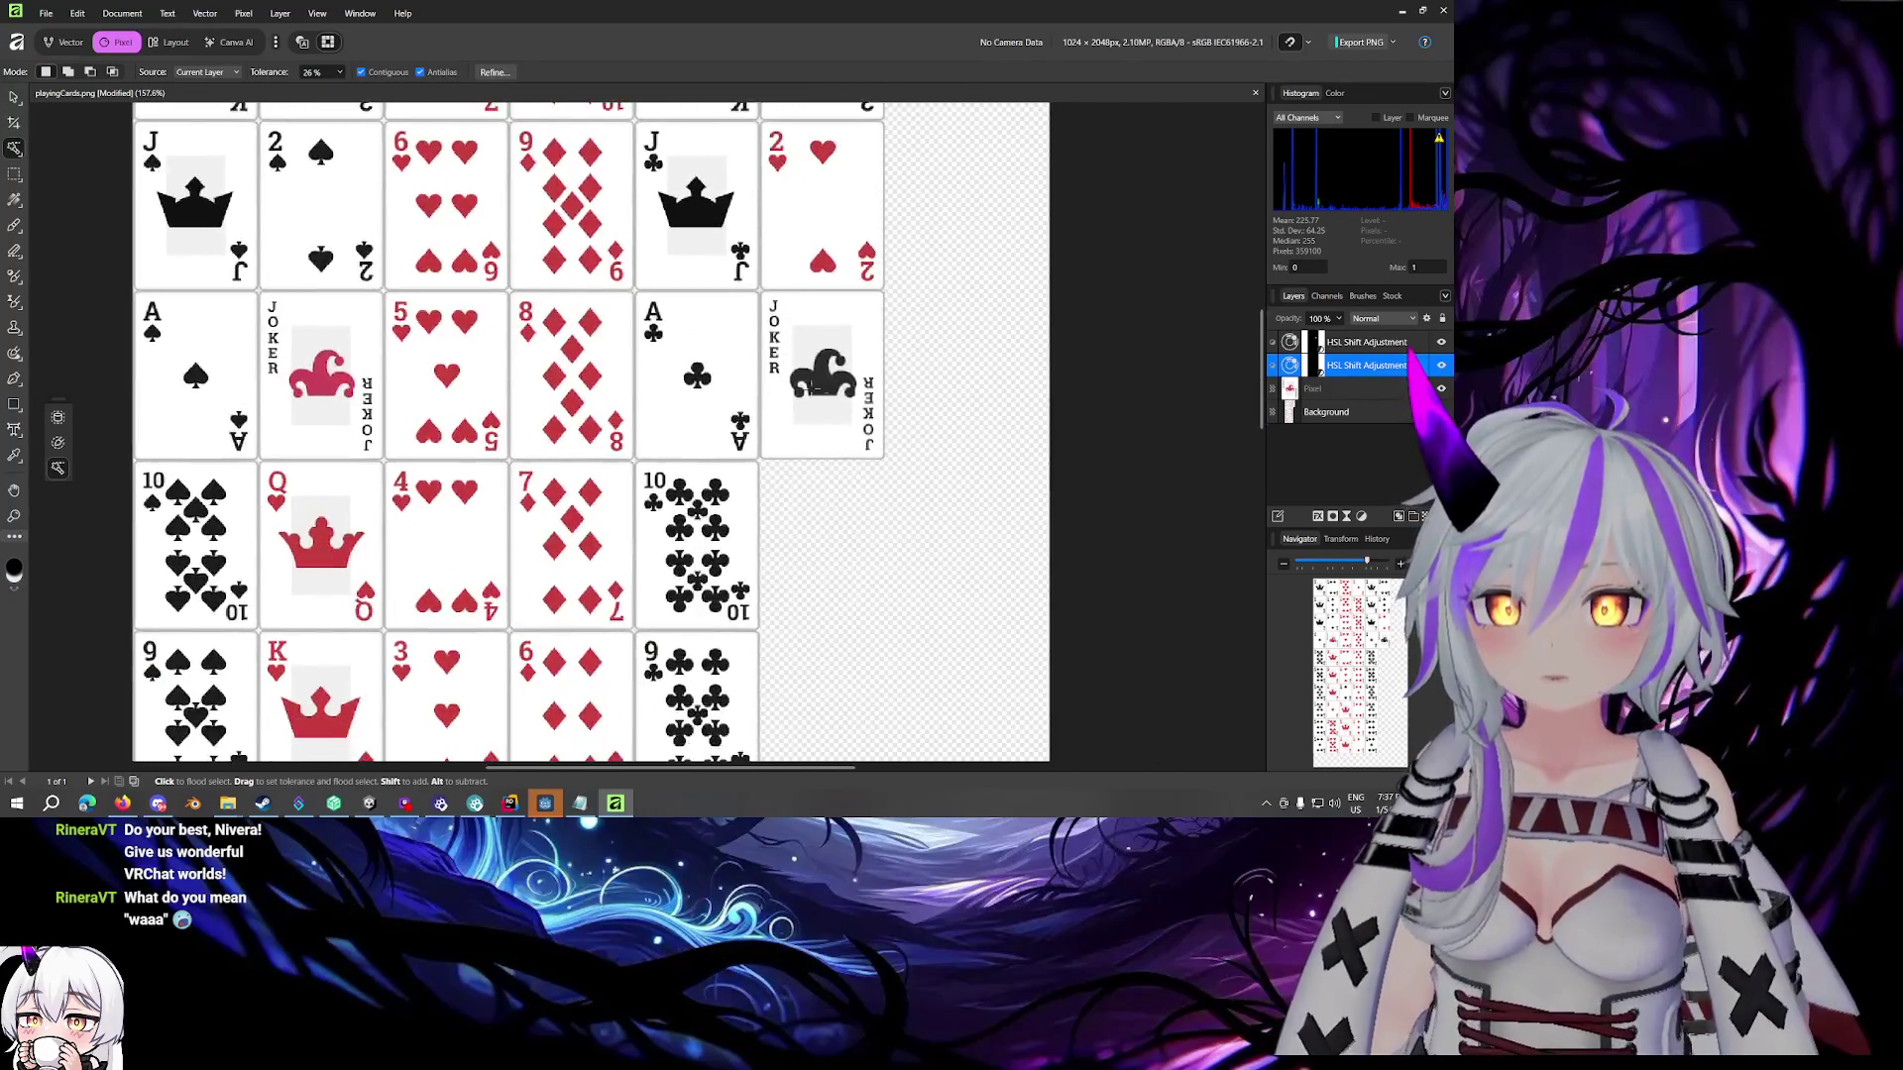
pyautogui.scroll(4, 836, 397)
pyautogui.scroll(-5, 835, 397)
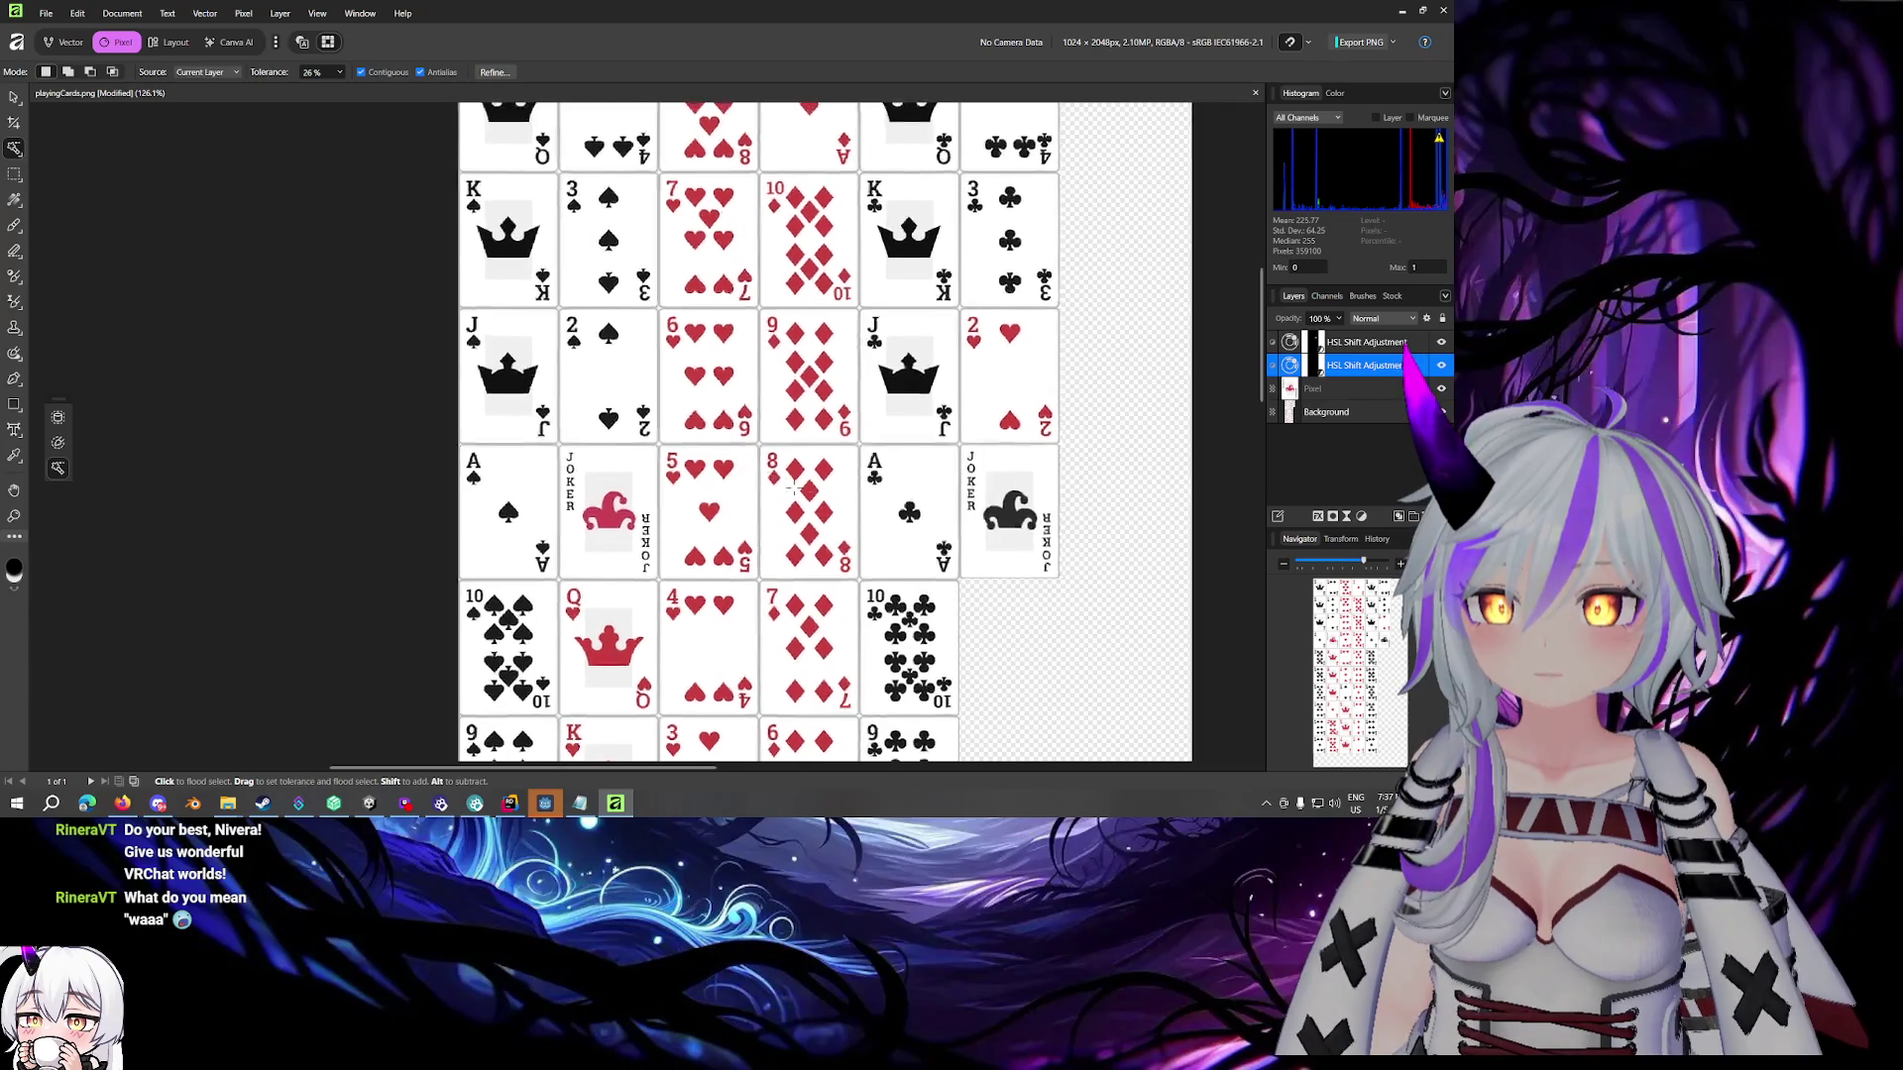
pyautogui.scroll(1, 772, 426)
pyautogui.hscroll(-2, 772, 426)
pyautogui.scroll(-2, 773, 426)
pyautogui.hscroll(4, 772, 426)
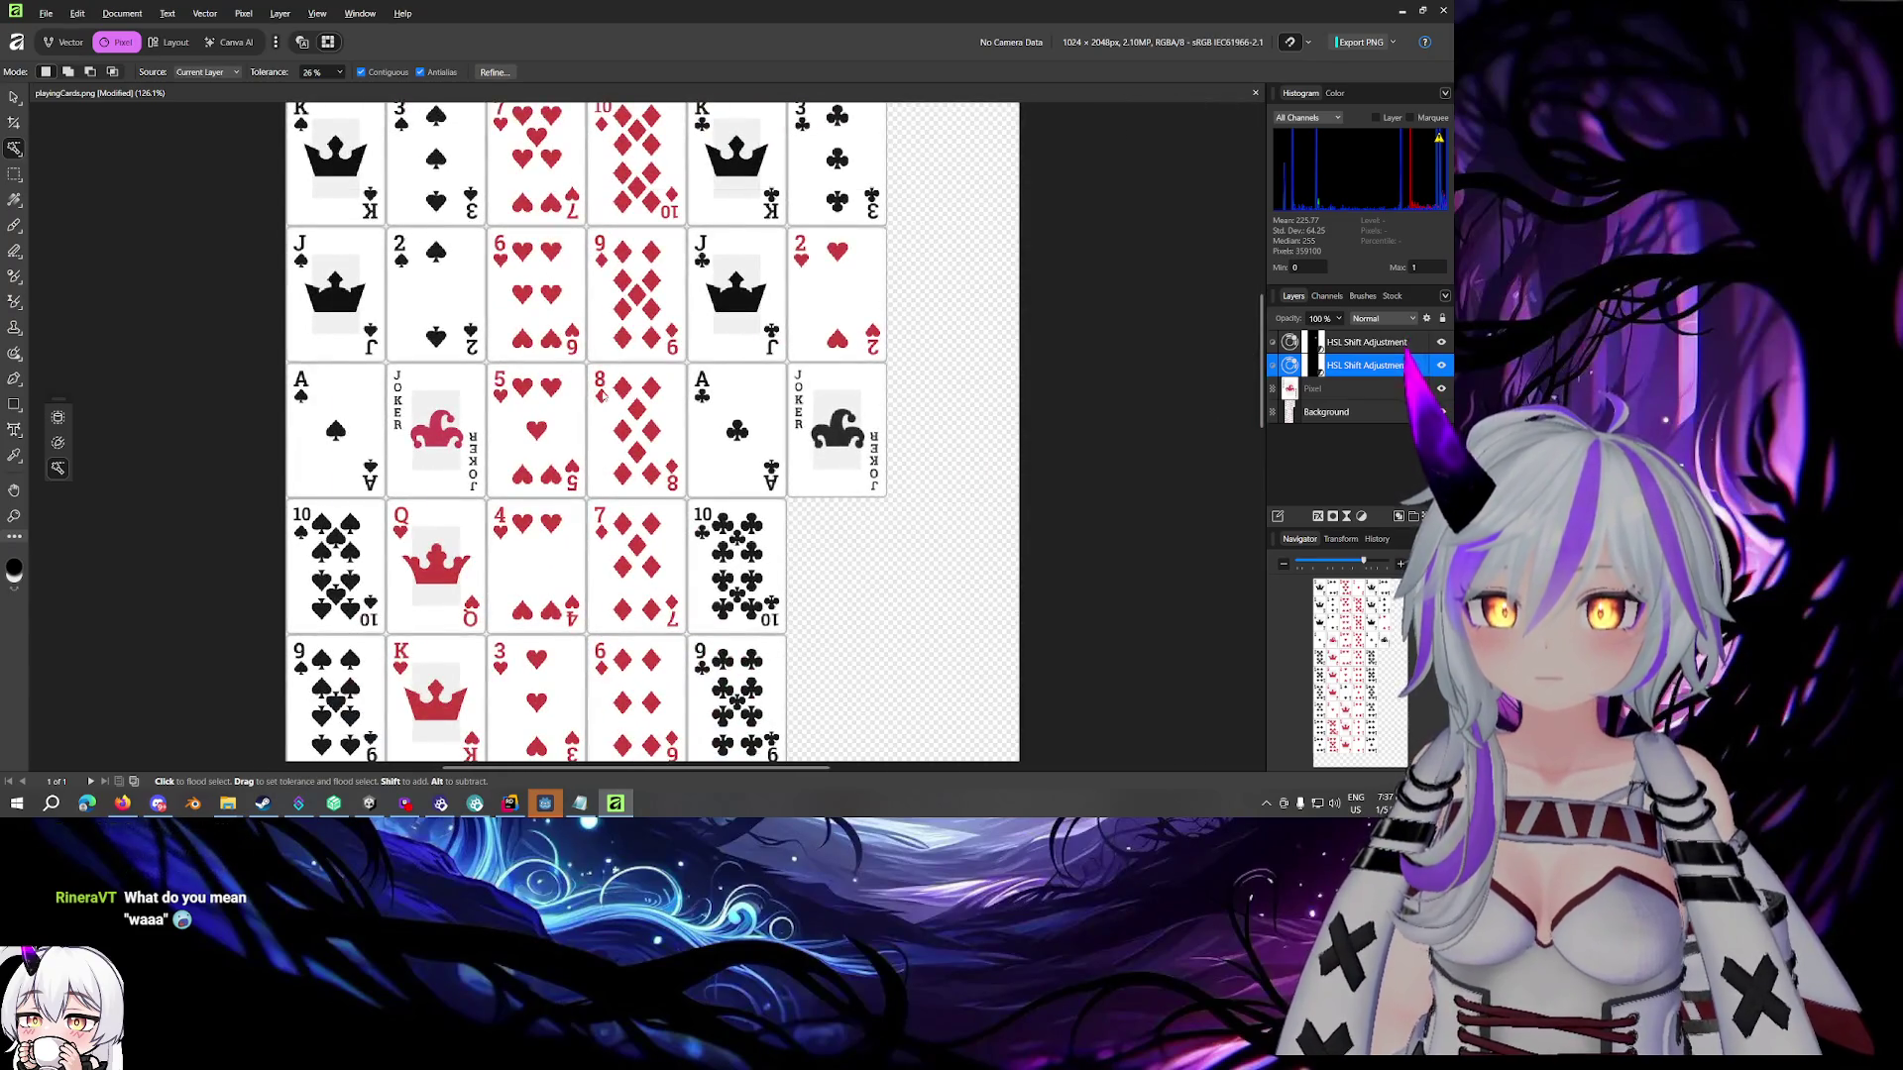
pyautogui.hotkey('ctrl', 'alt', 'shift', 'w')
pyautogui.click(873, 546)
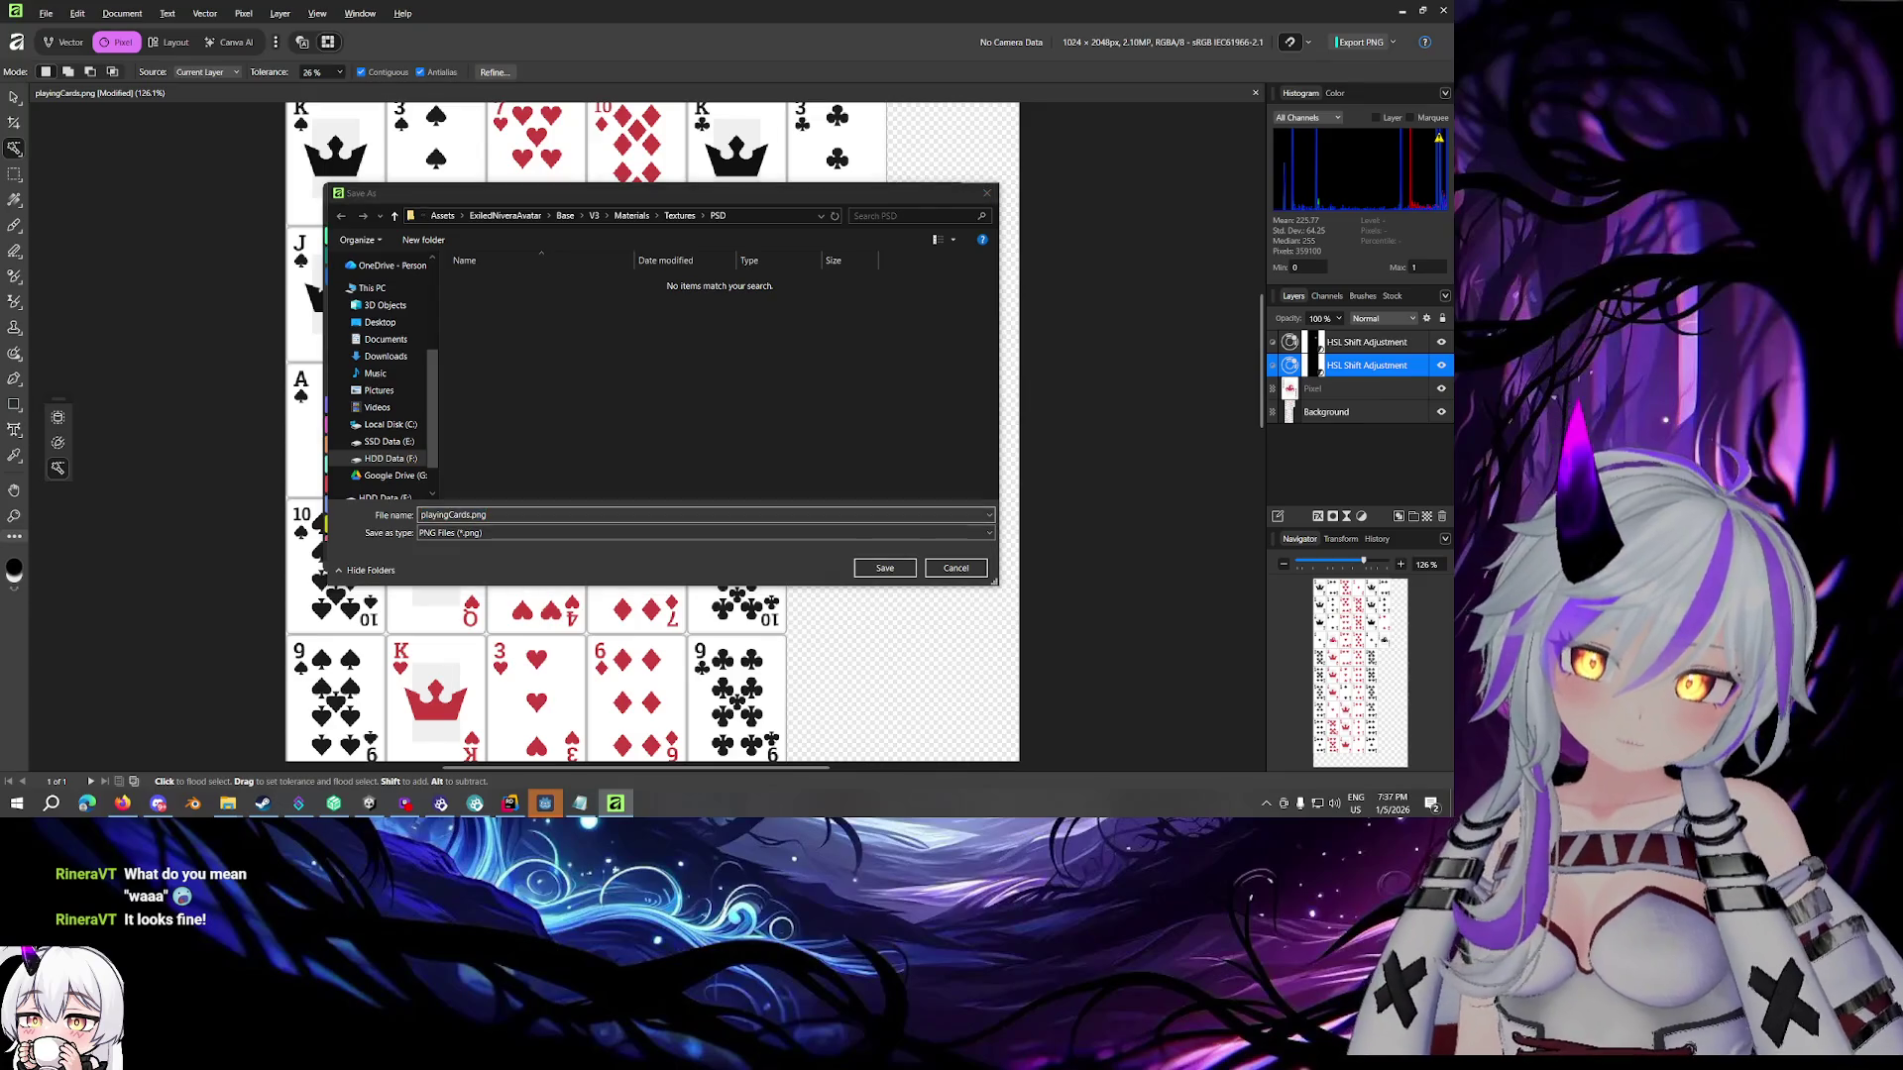
# Export the sheet into Cards\Spritesheets, replacing the existing playingCards.png
pyautogui.press('super+d')
pyautogui.press('super+d')
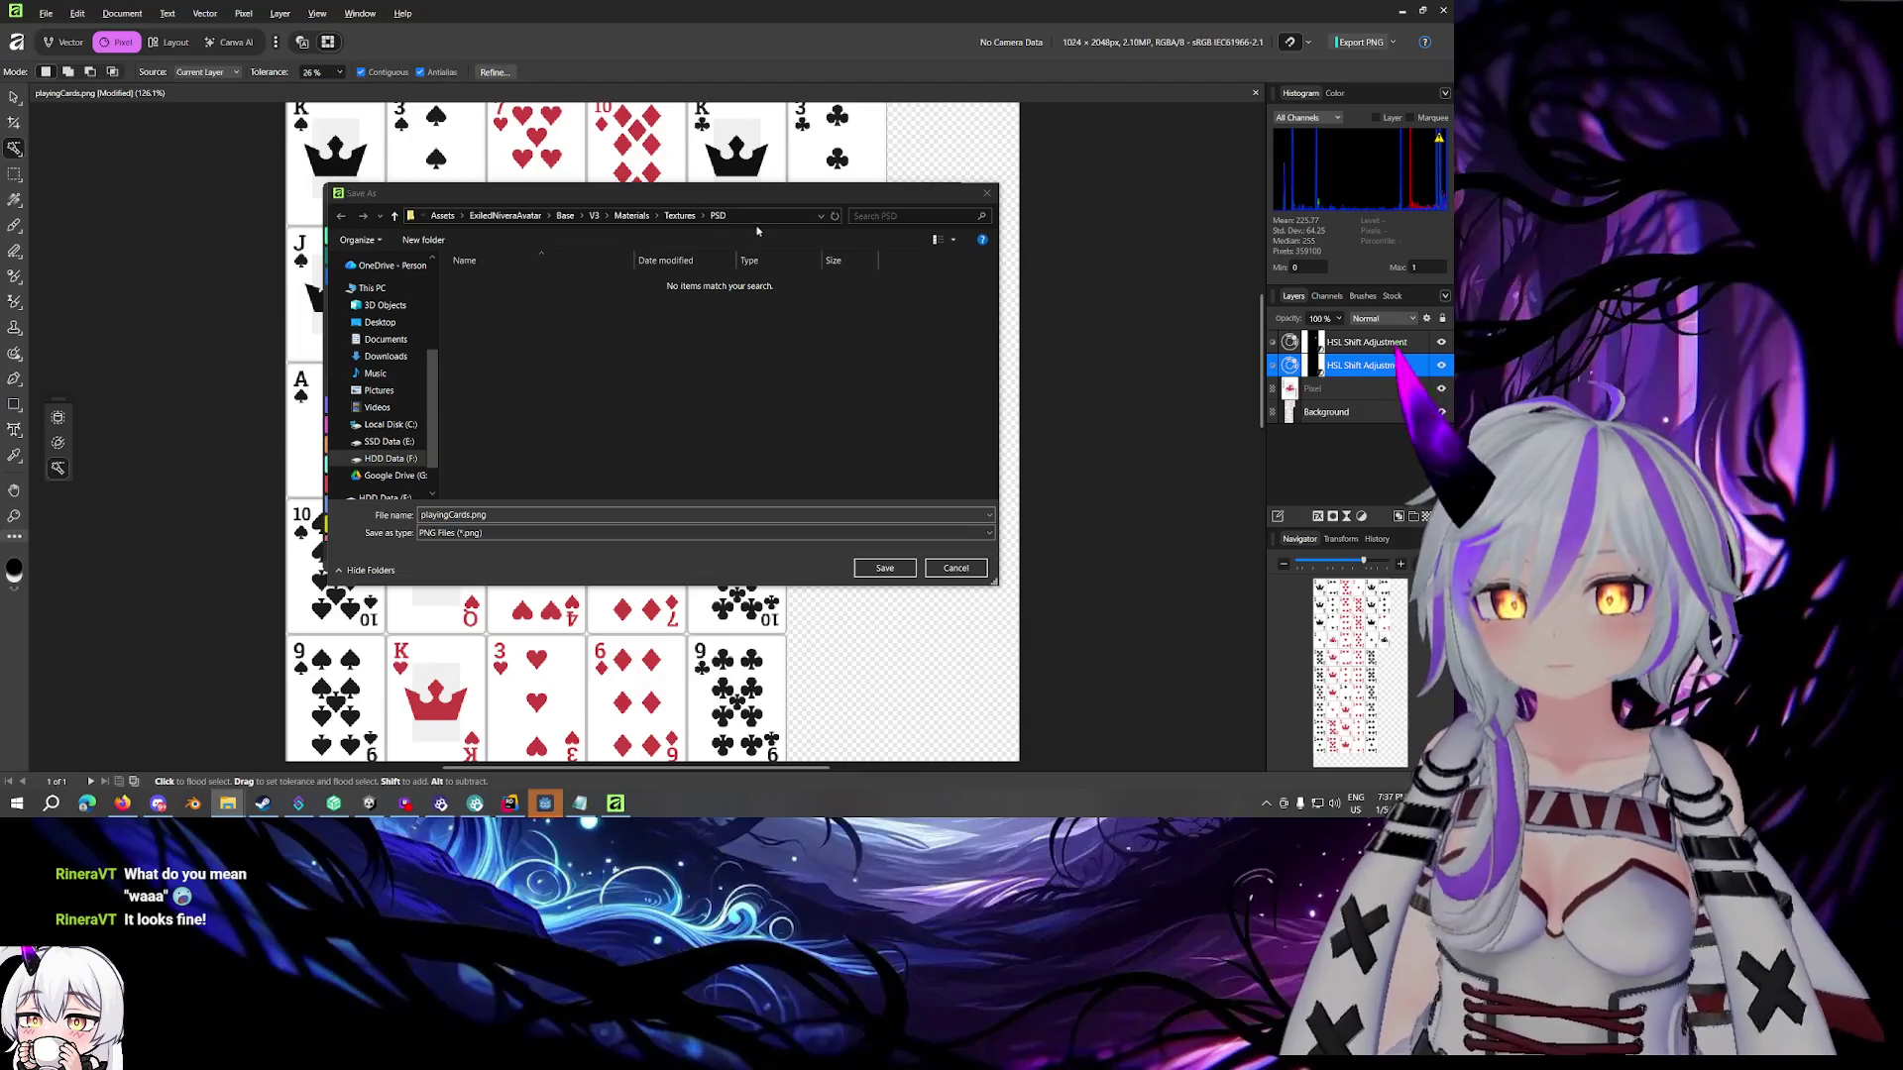
pyautogui.click(756, 218)
pyautogui.hotkey('ctrl', 'v')
pyautogui.press('Return')
pyautogui.click(951, 391)
pyautogui.click(885, 568)
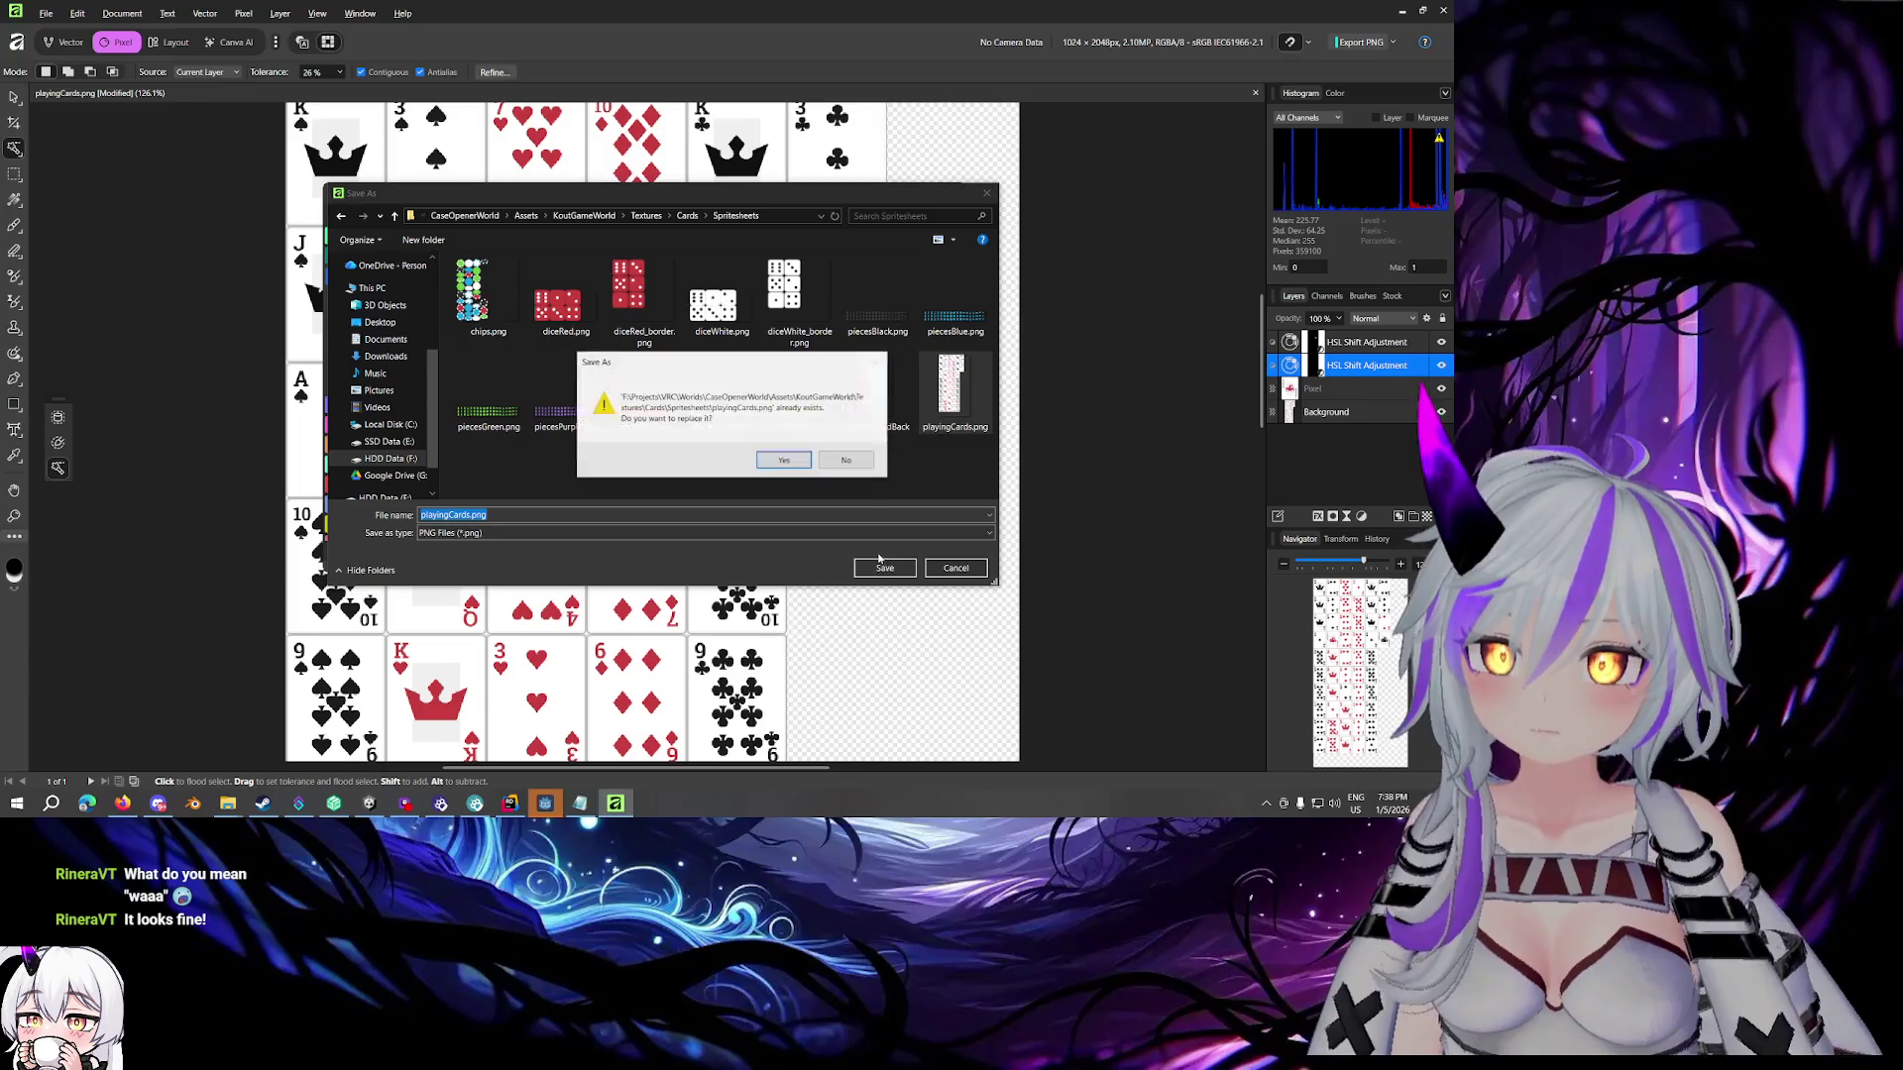
pyautogui.click(783, 464)
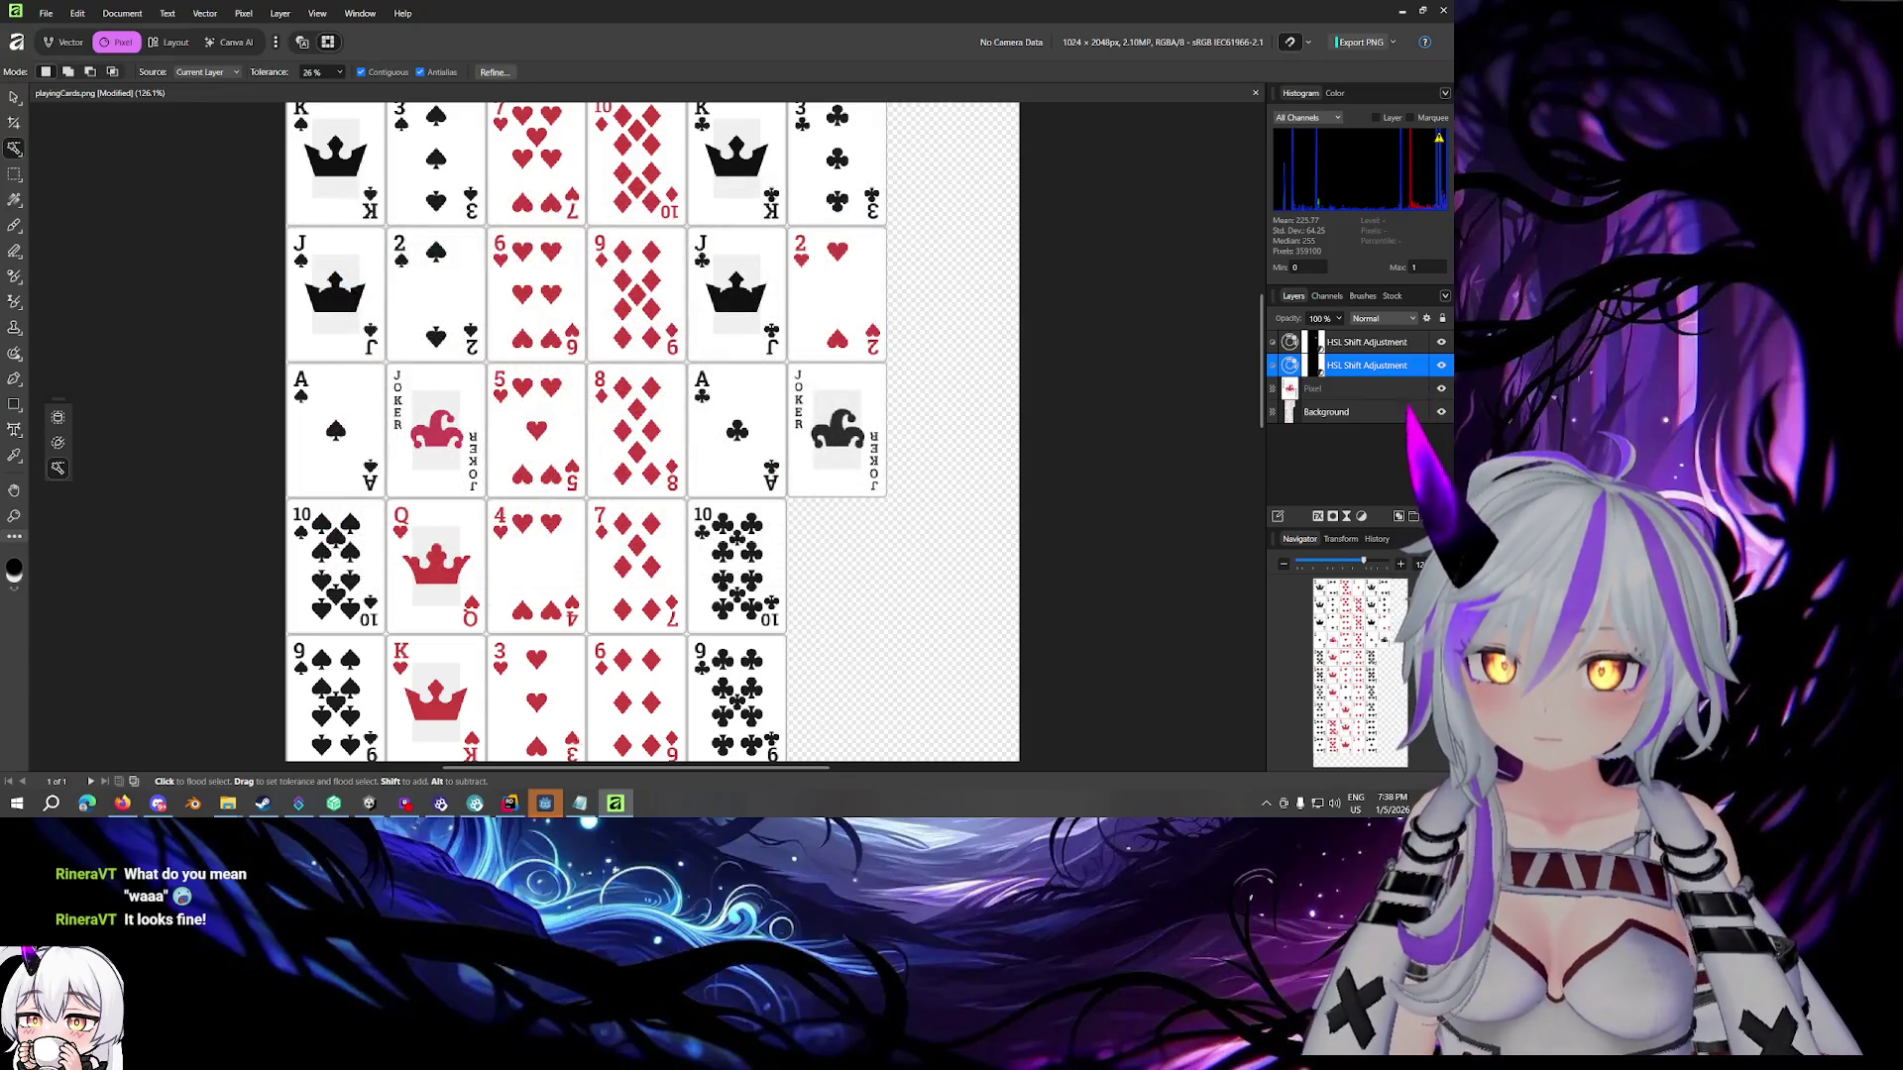
pyautogui.click(370, 803)
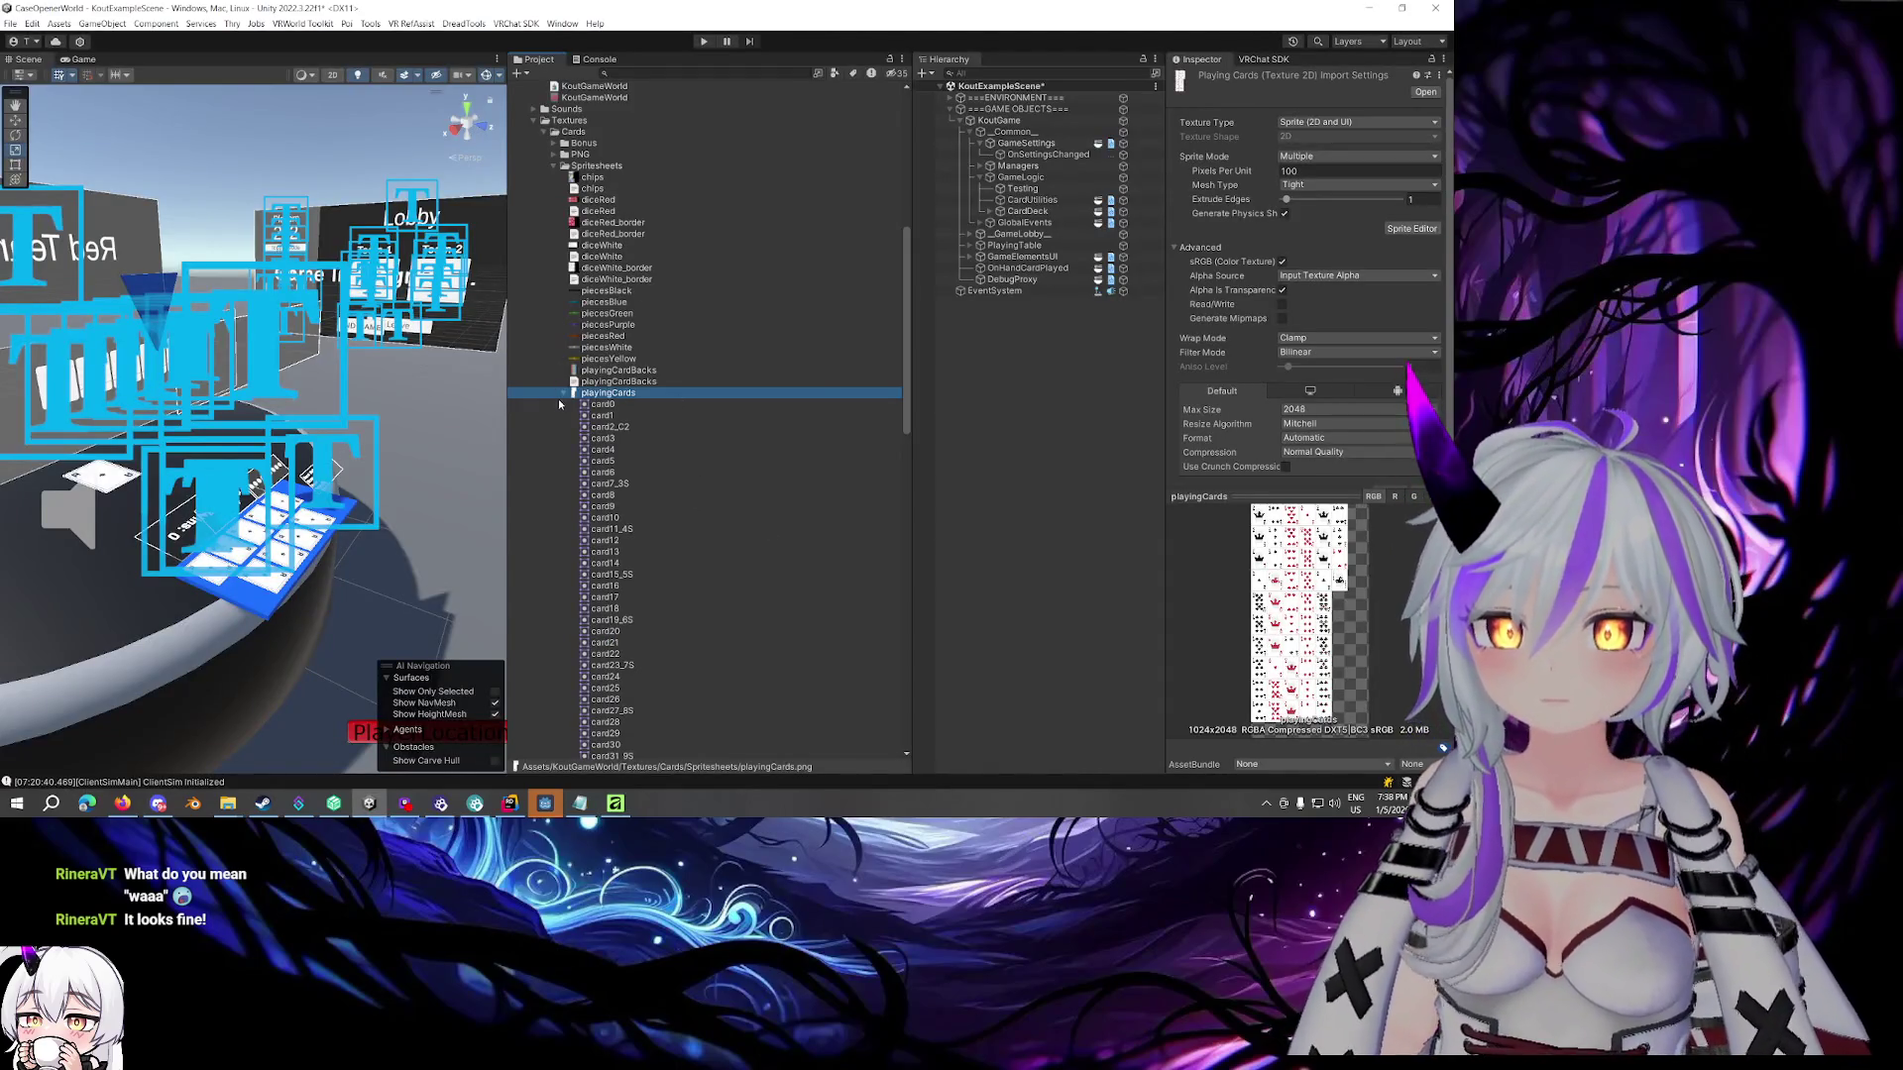
# Delete the Vector folder from the card textures
pyautogui.click(564, 394)
pyautogui.click(583, 416)
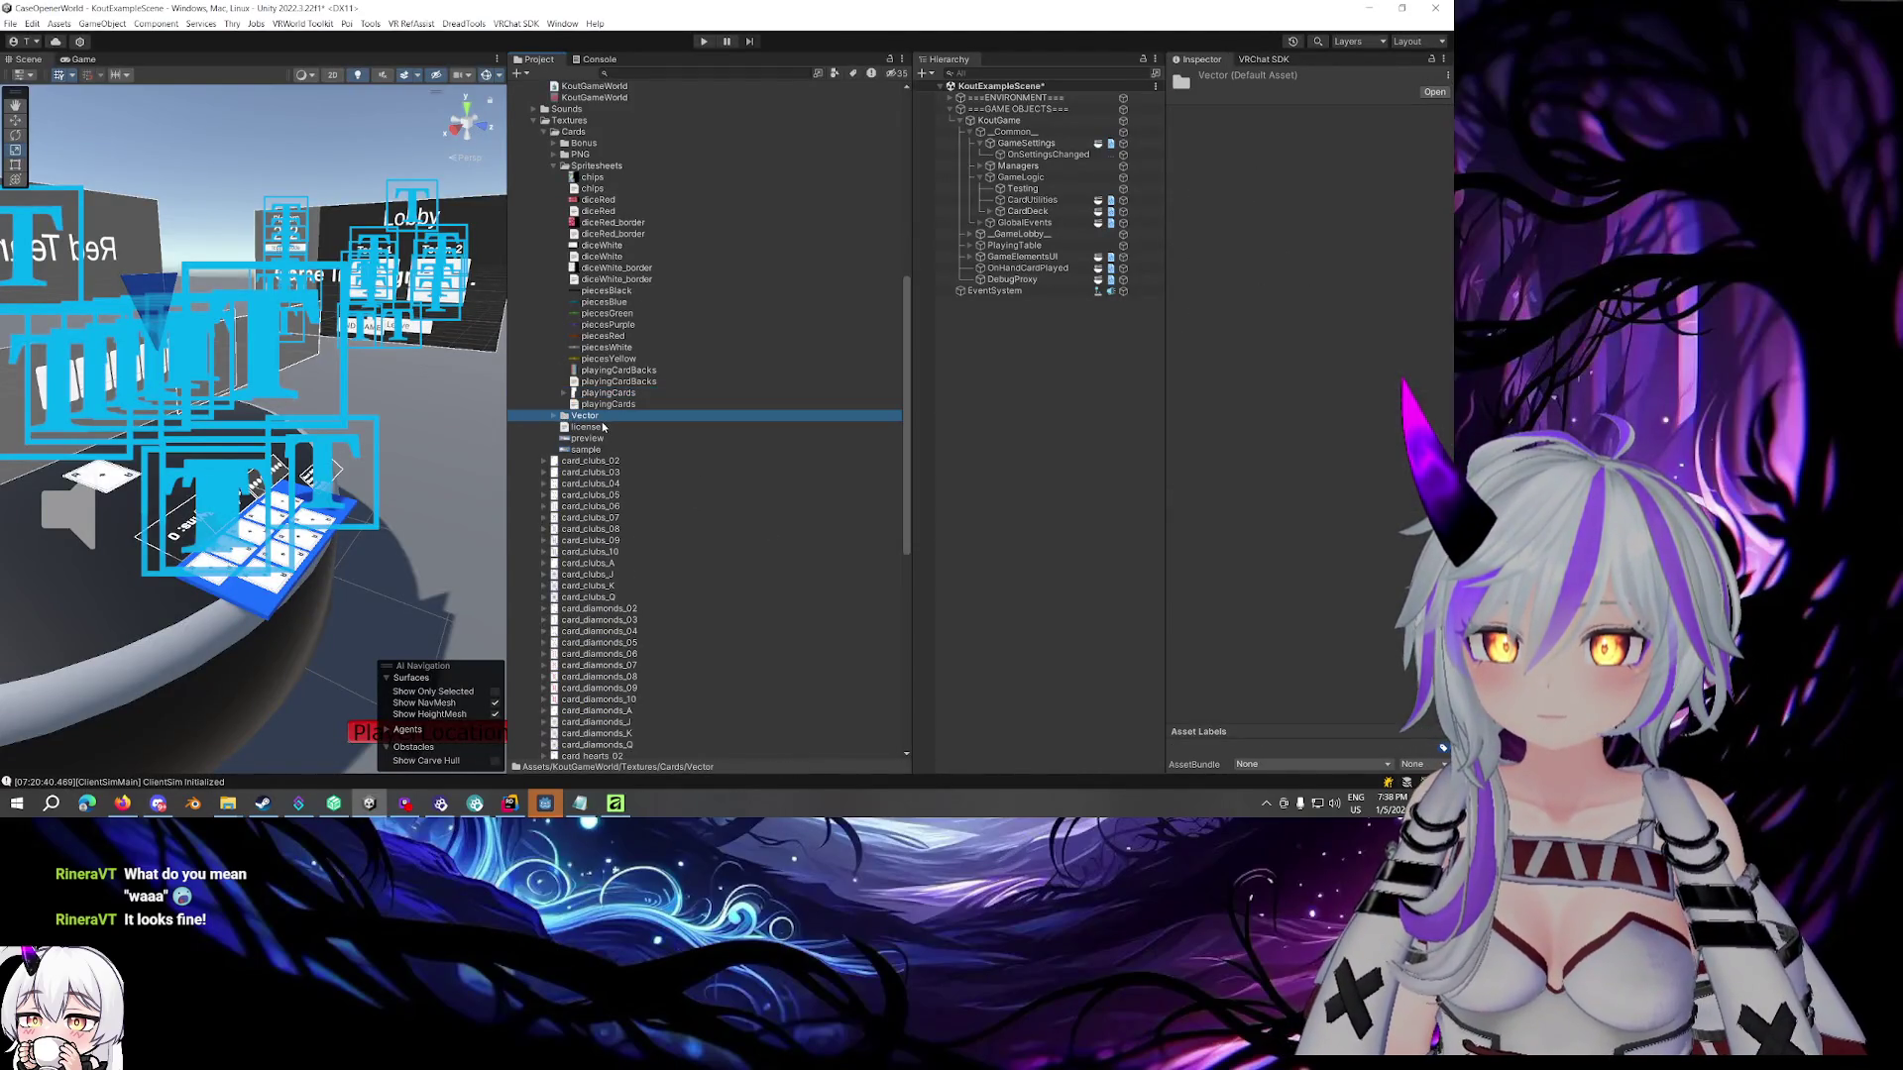
pyautogui.press('Delete')
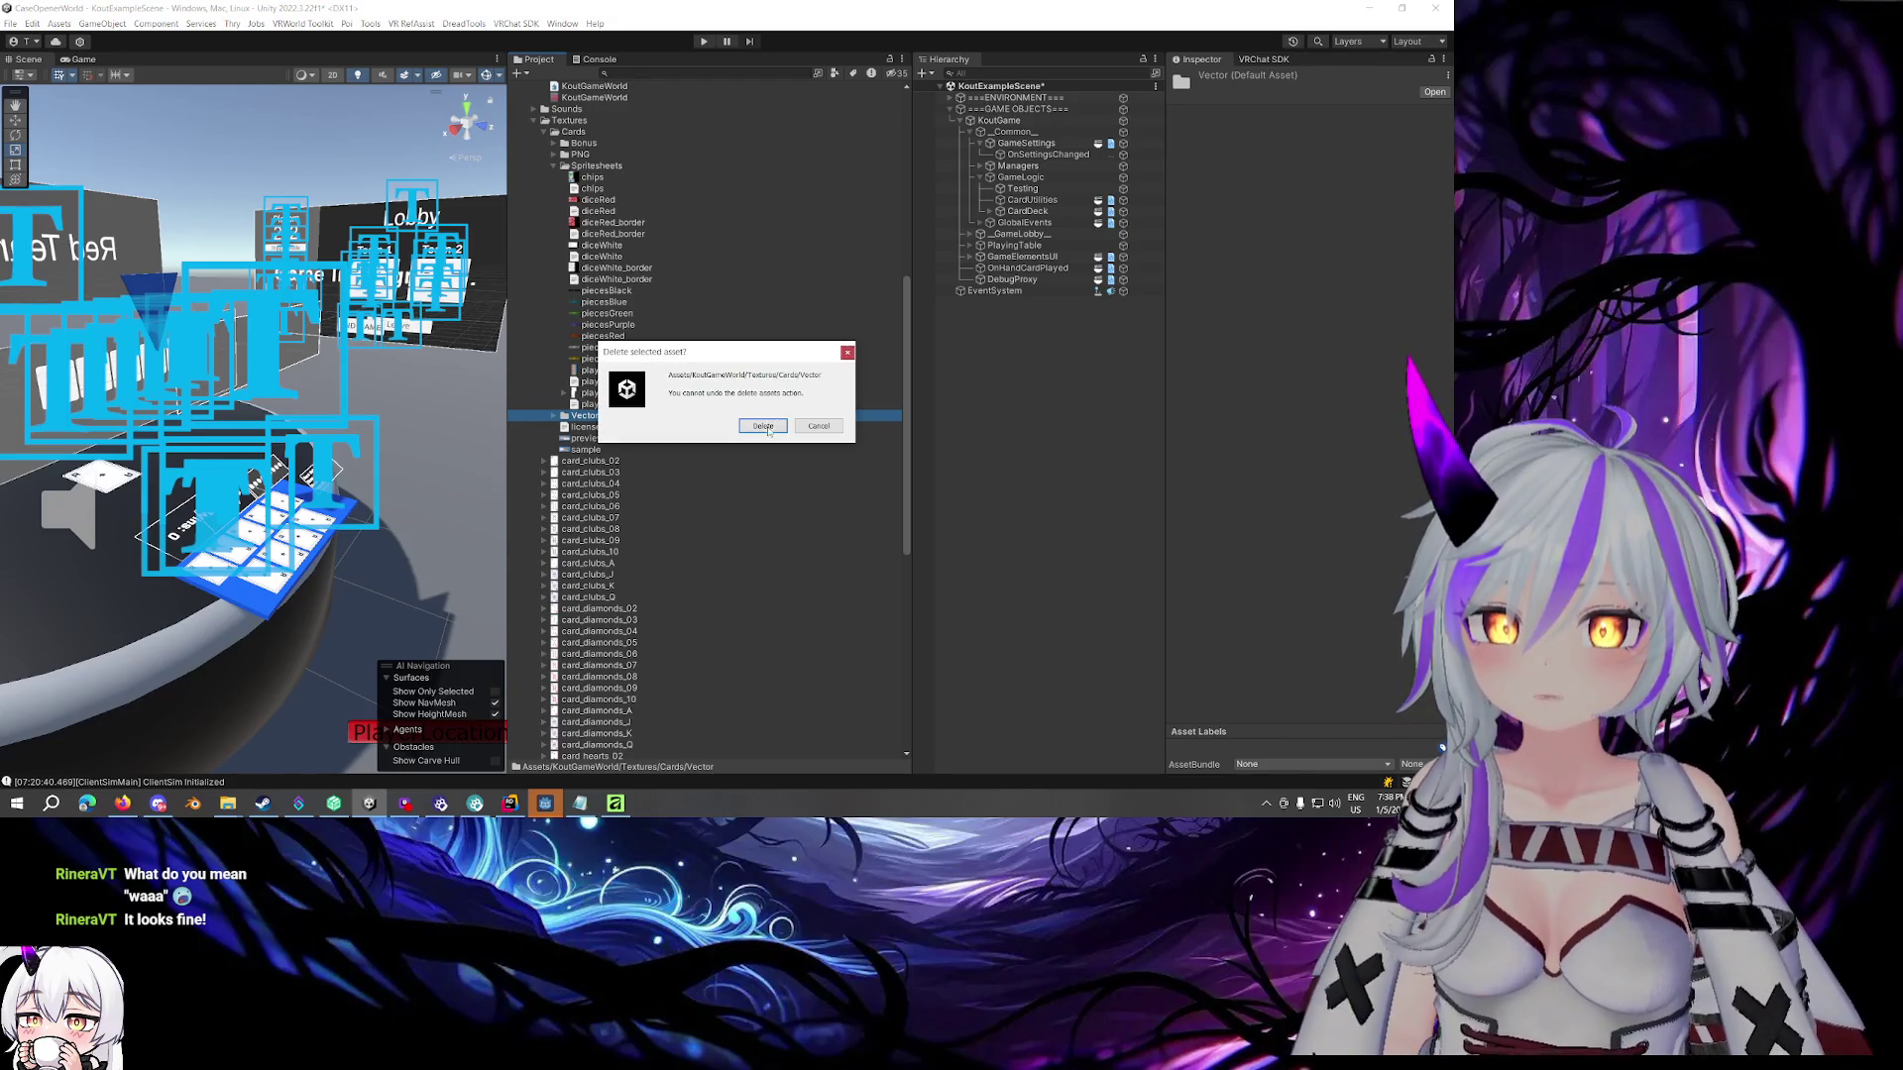
pyautogui.click(770, 430)
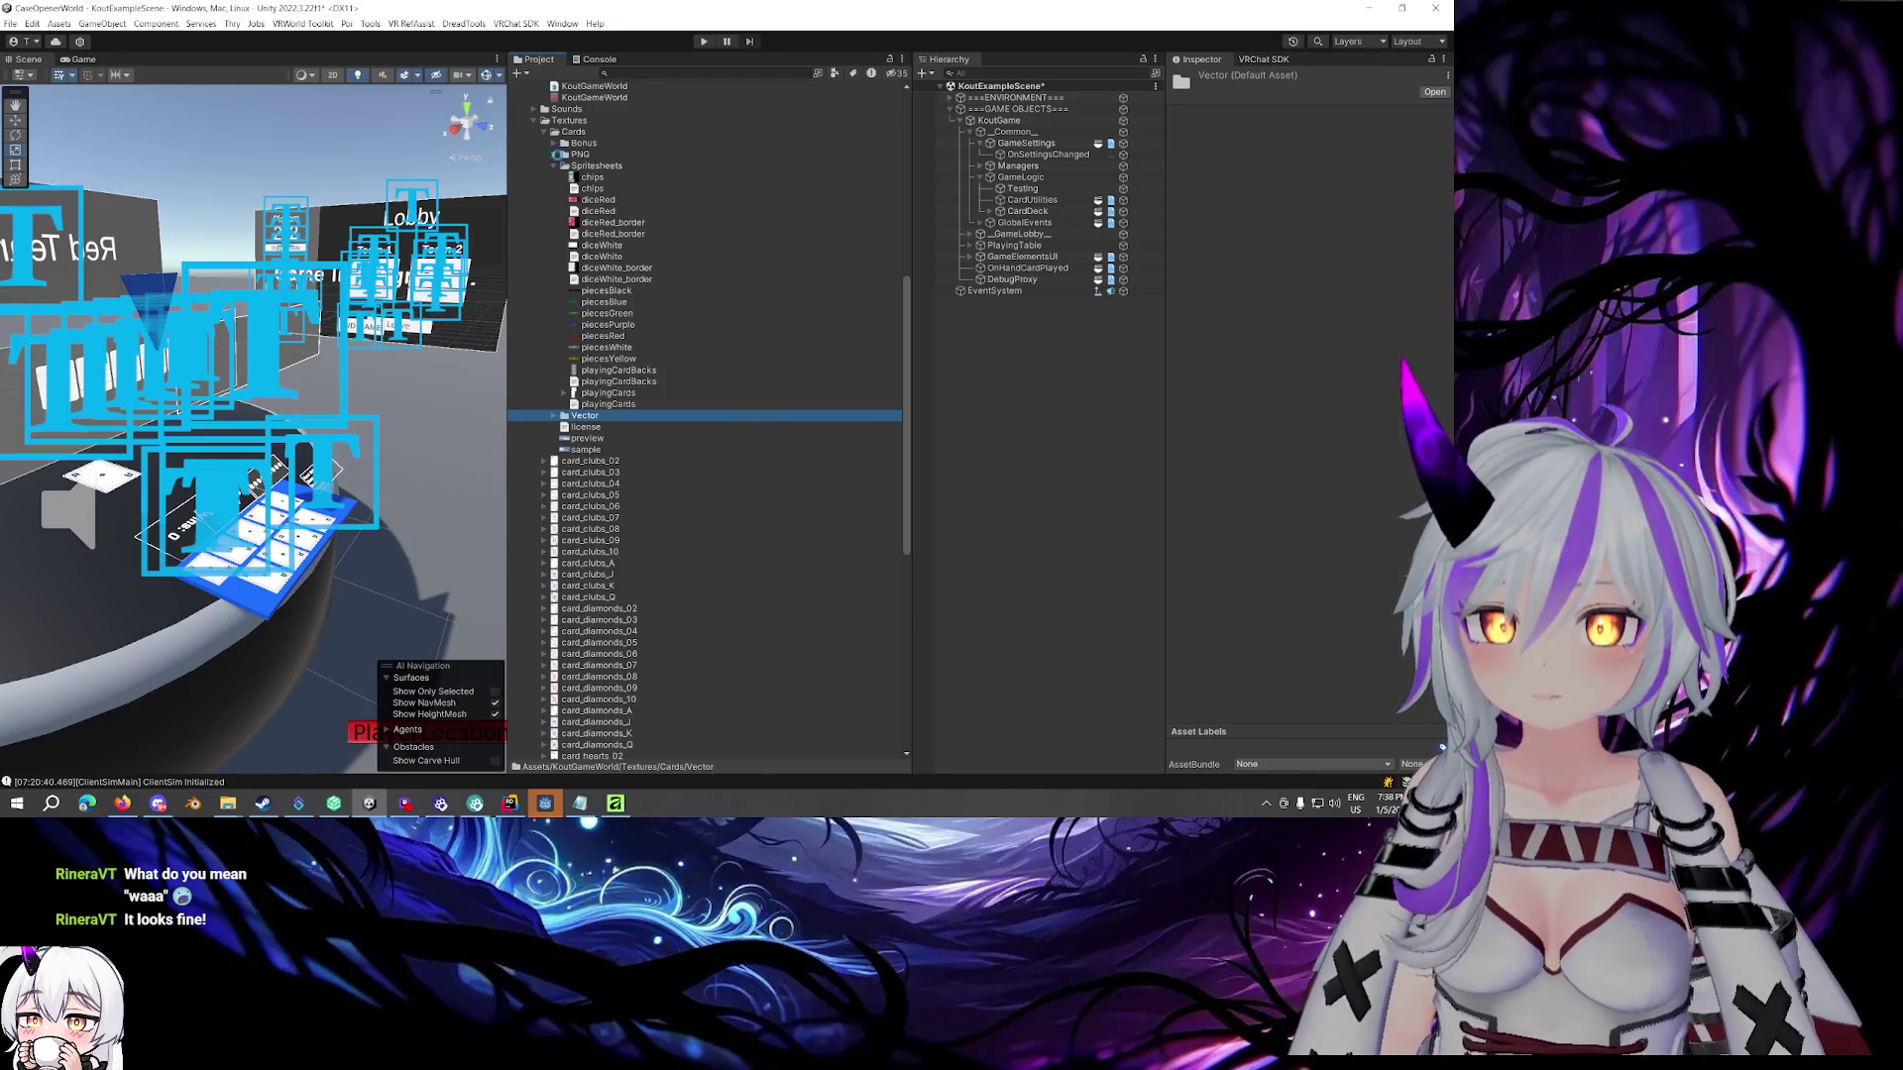
# Inspect the cardPlace sound clips in the Bonus folder, then collapse it
pyautogui.click(553, 143)
pyautogui.click(600, 165)
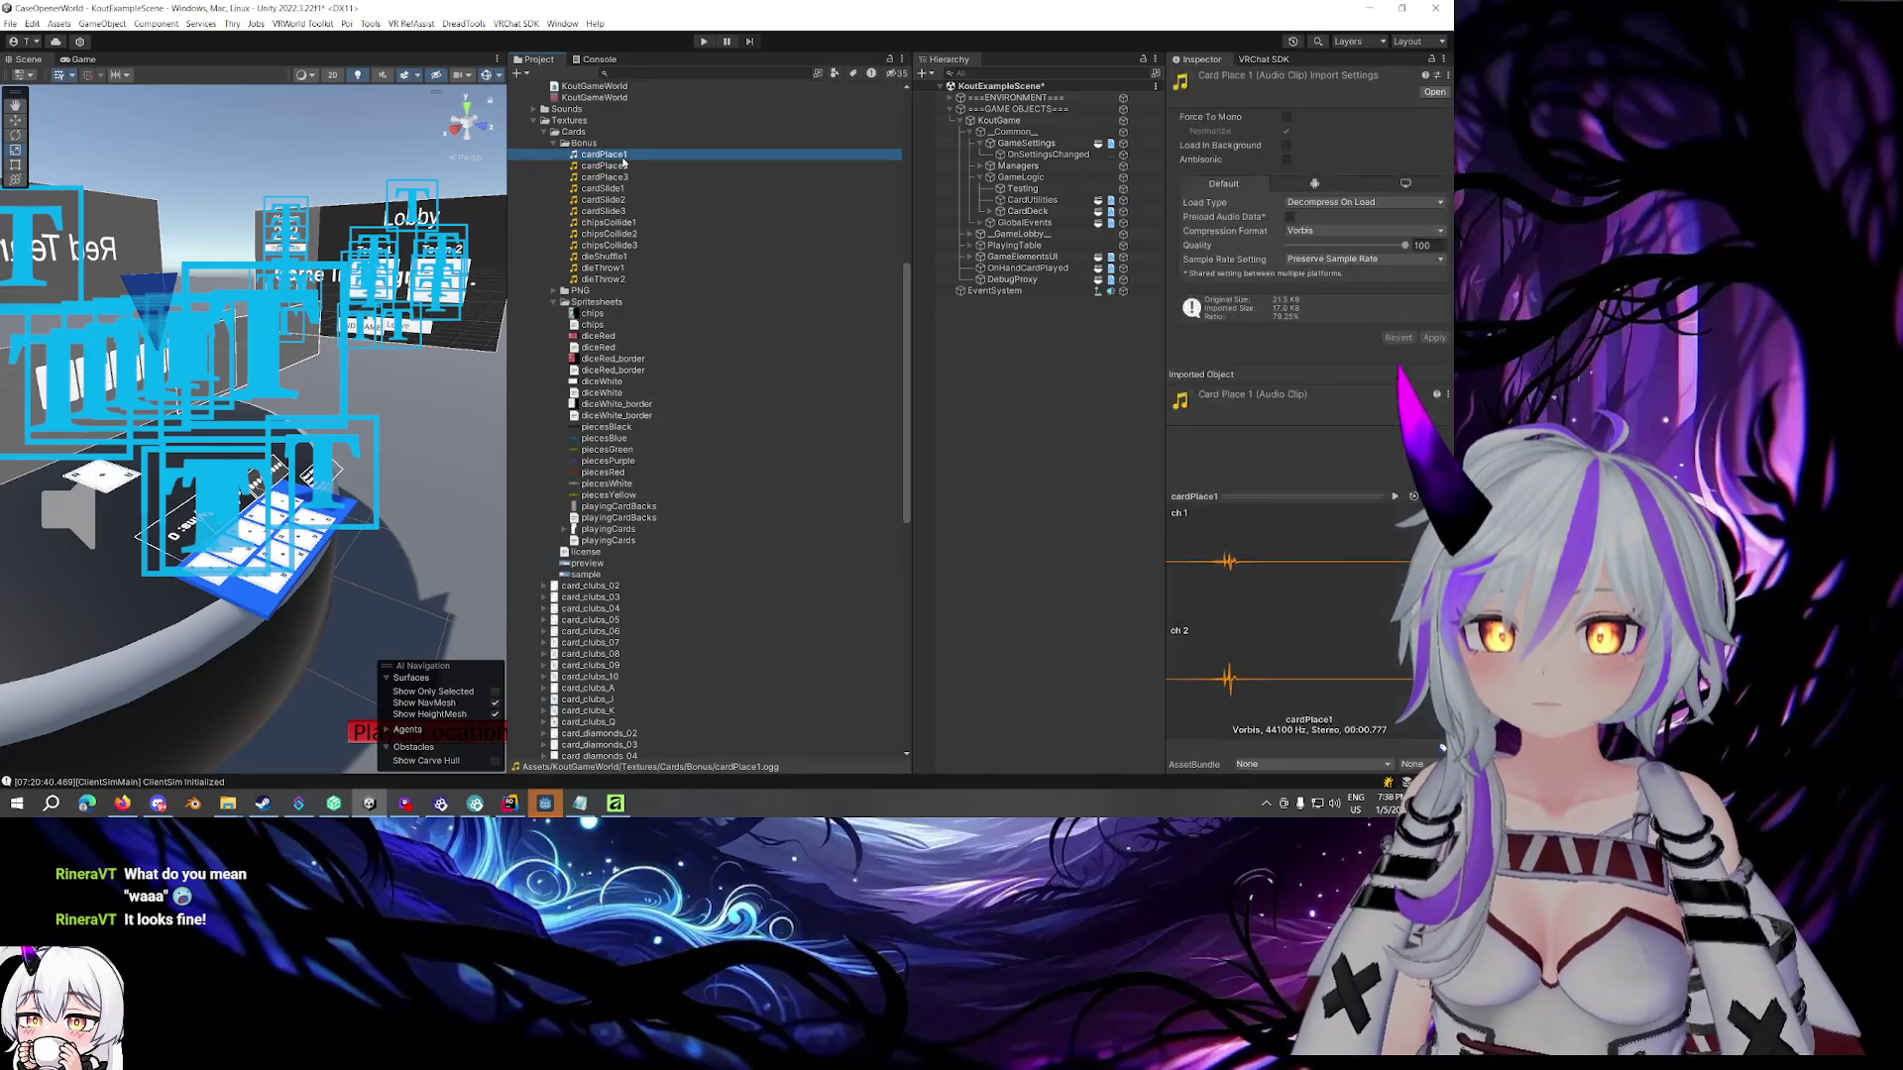
pyautogui.click(612, 189)
pyautogui.press('Down')
pyautogui.press('Down')
pyautogui.press('Down')
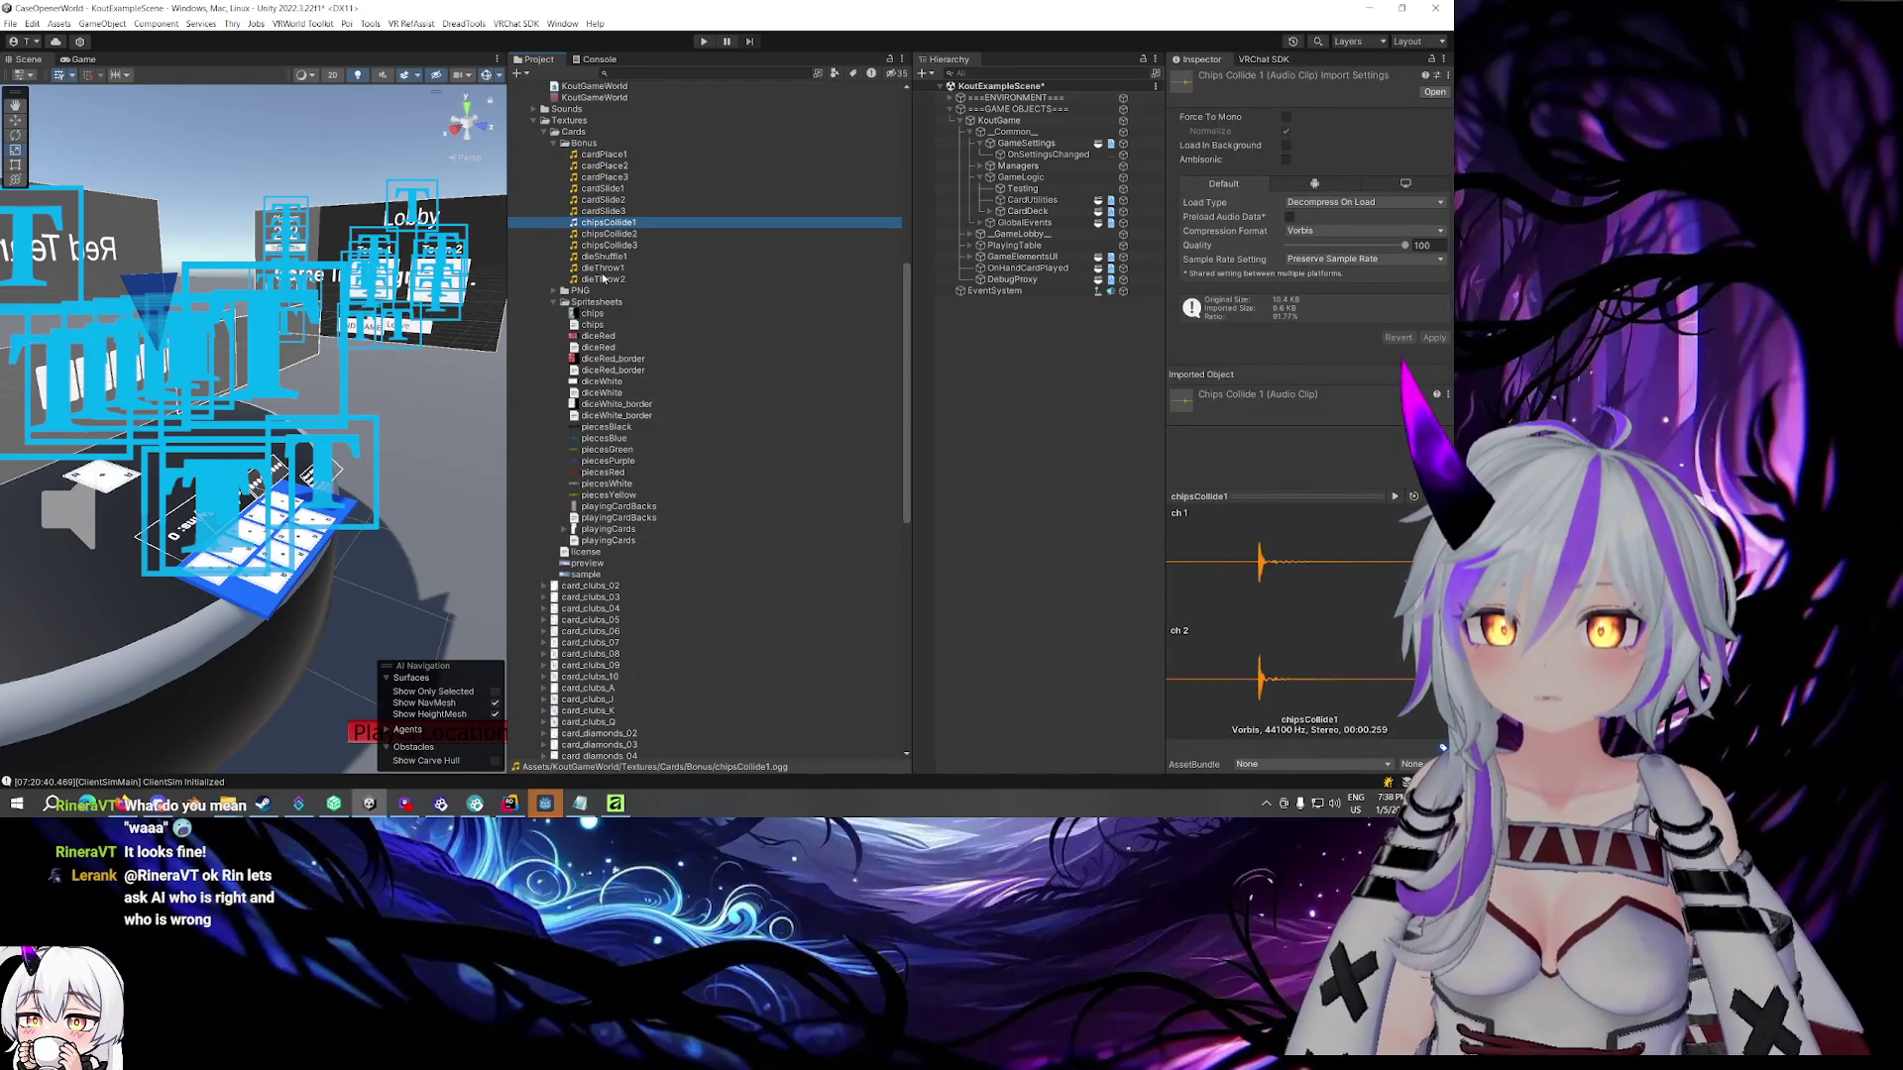
pyautogui.click(553, 144)
pyautogui.click(1028, 462)
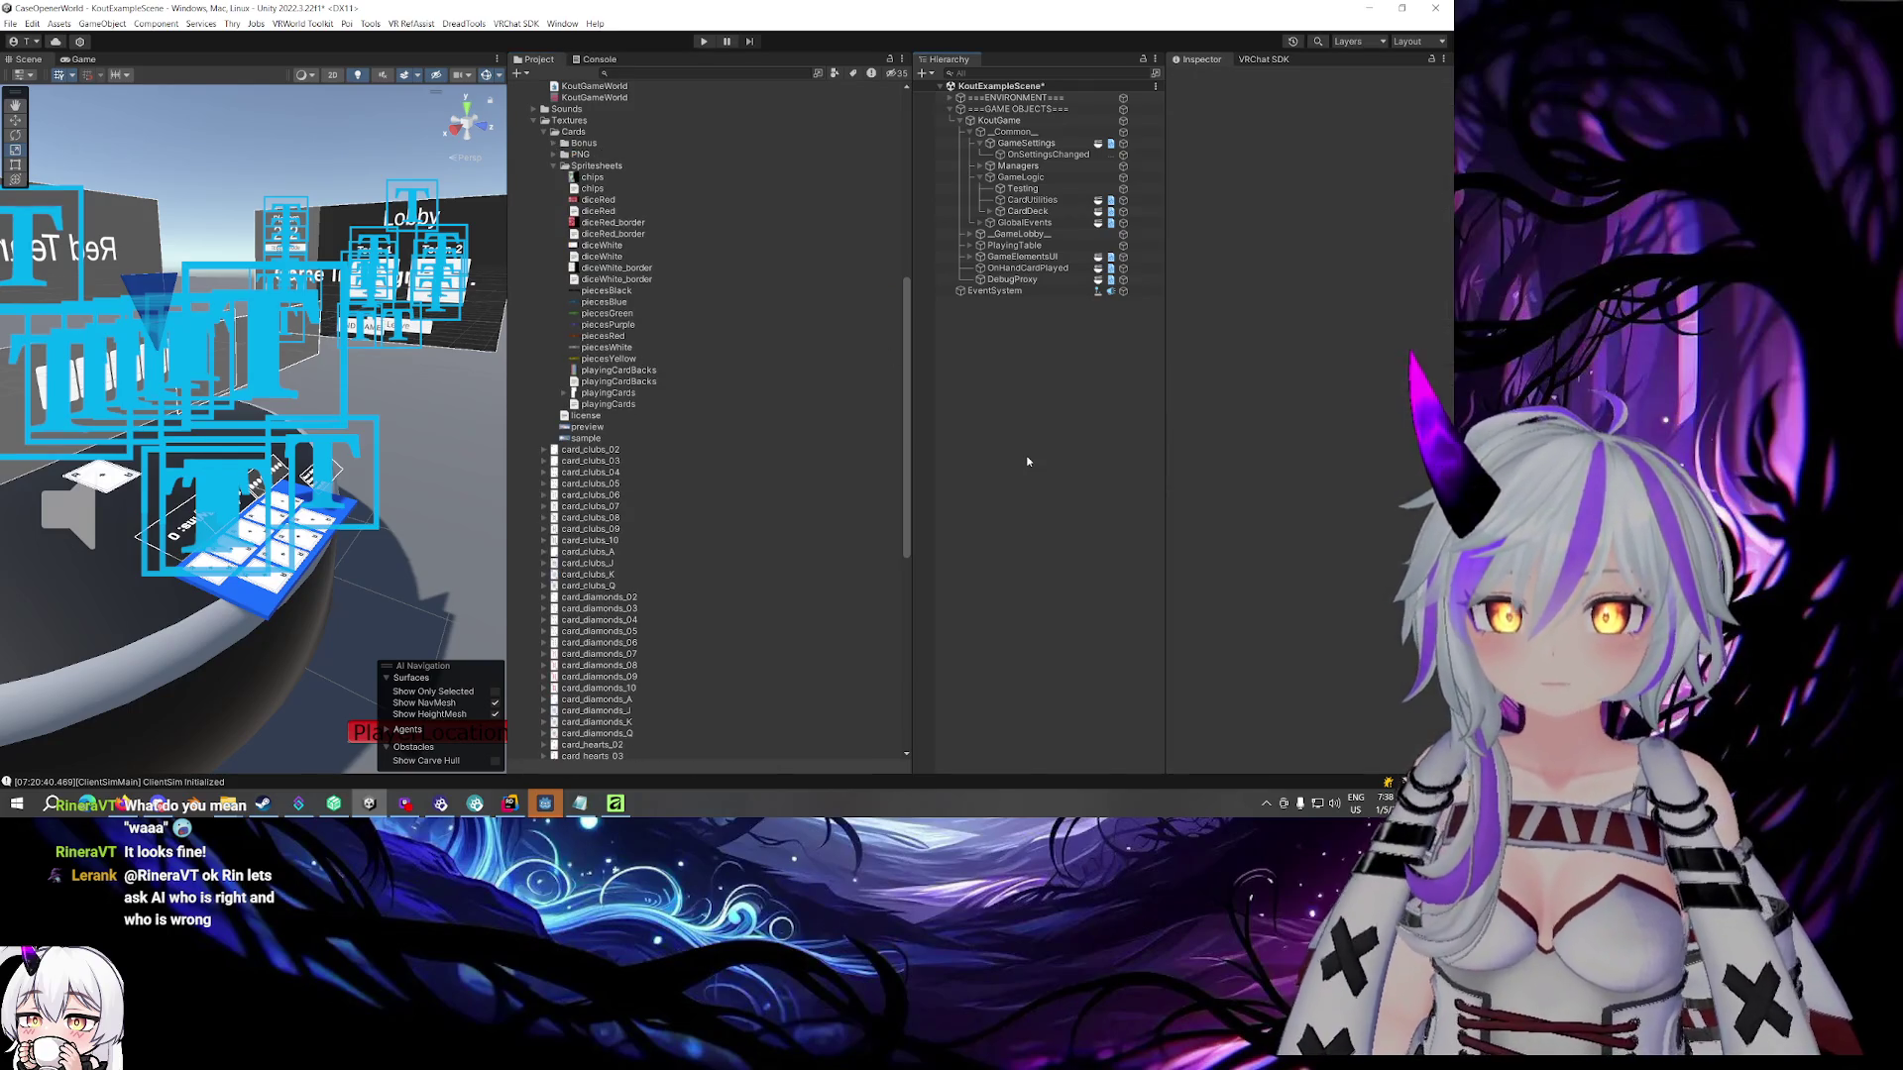
# Delete the chips, diceRed, diceRed_border, diceWhite and diceWhite_border atlas text files
pyautogui.click(593, 189)
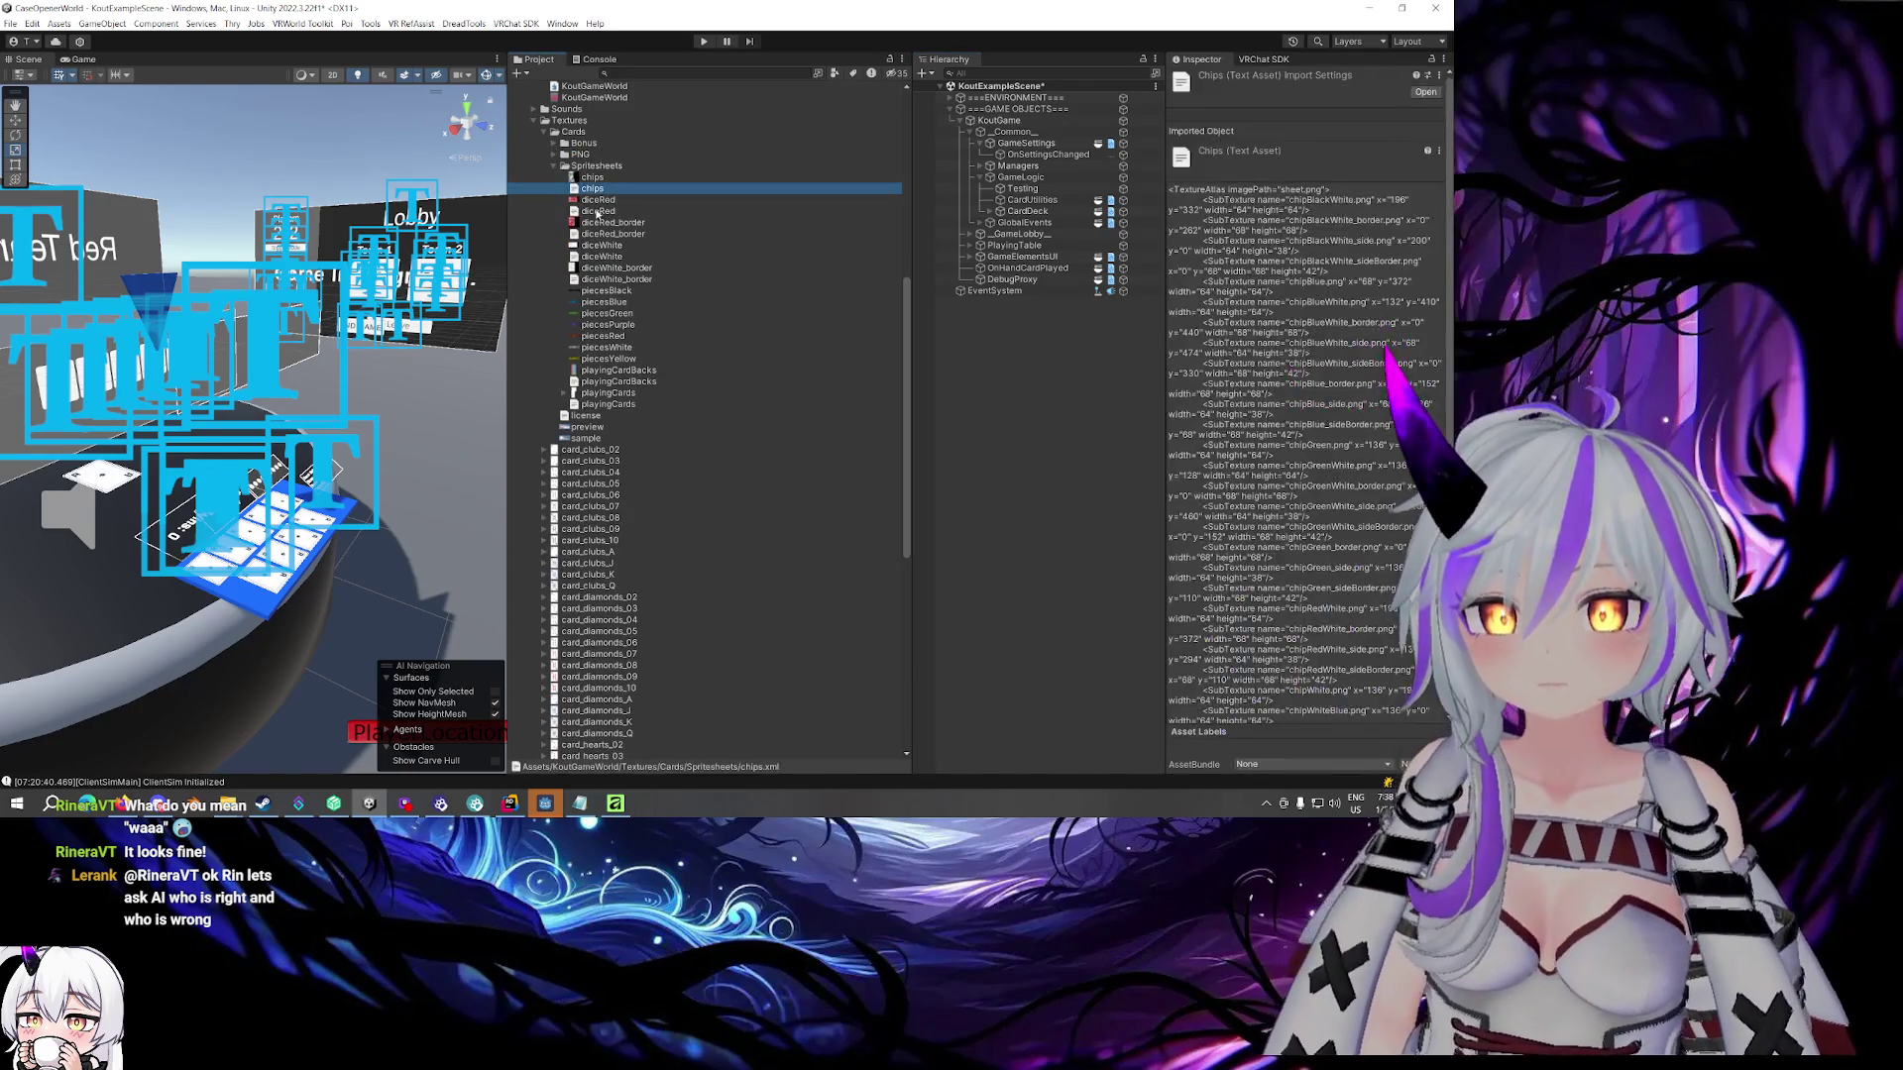
pyautogui.keyDown('ctrl'); pyautogui.click(597, 211); pyautogui.keyUp('ctrl')
pyautogui.keyDown('ctrl'); pyautogui.click(609, 234); pyautogui.keyUp('ctrl')
pyautogui.keyDown('ctrl'); pyautogui.click(610, 256); pyautogui.keyUp('ctrl')
pyautogui.keyDown('ctrl'); pyautogui.click(612, 279); pyautogui.keyUp('ctrl')
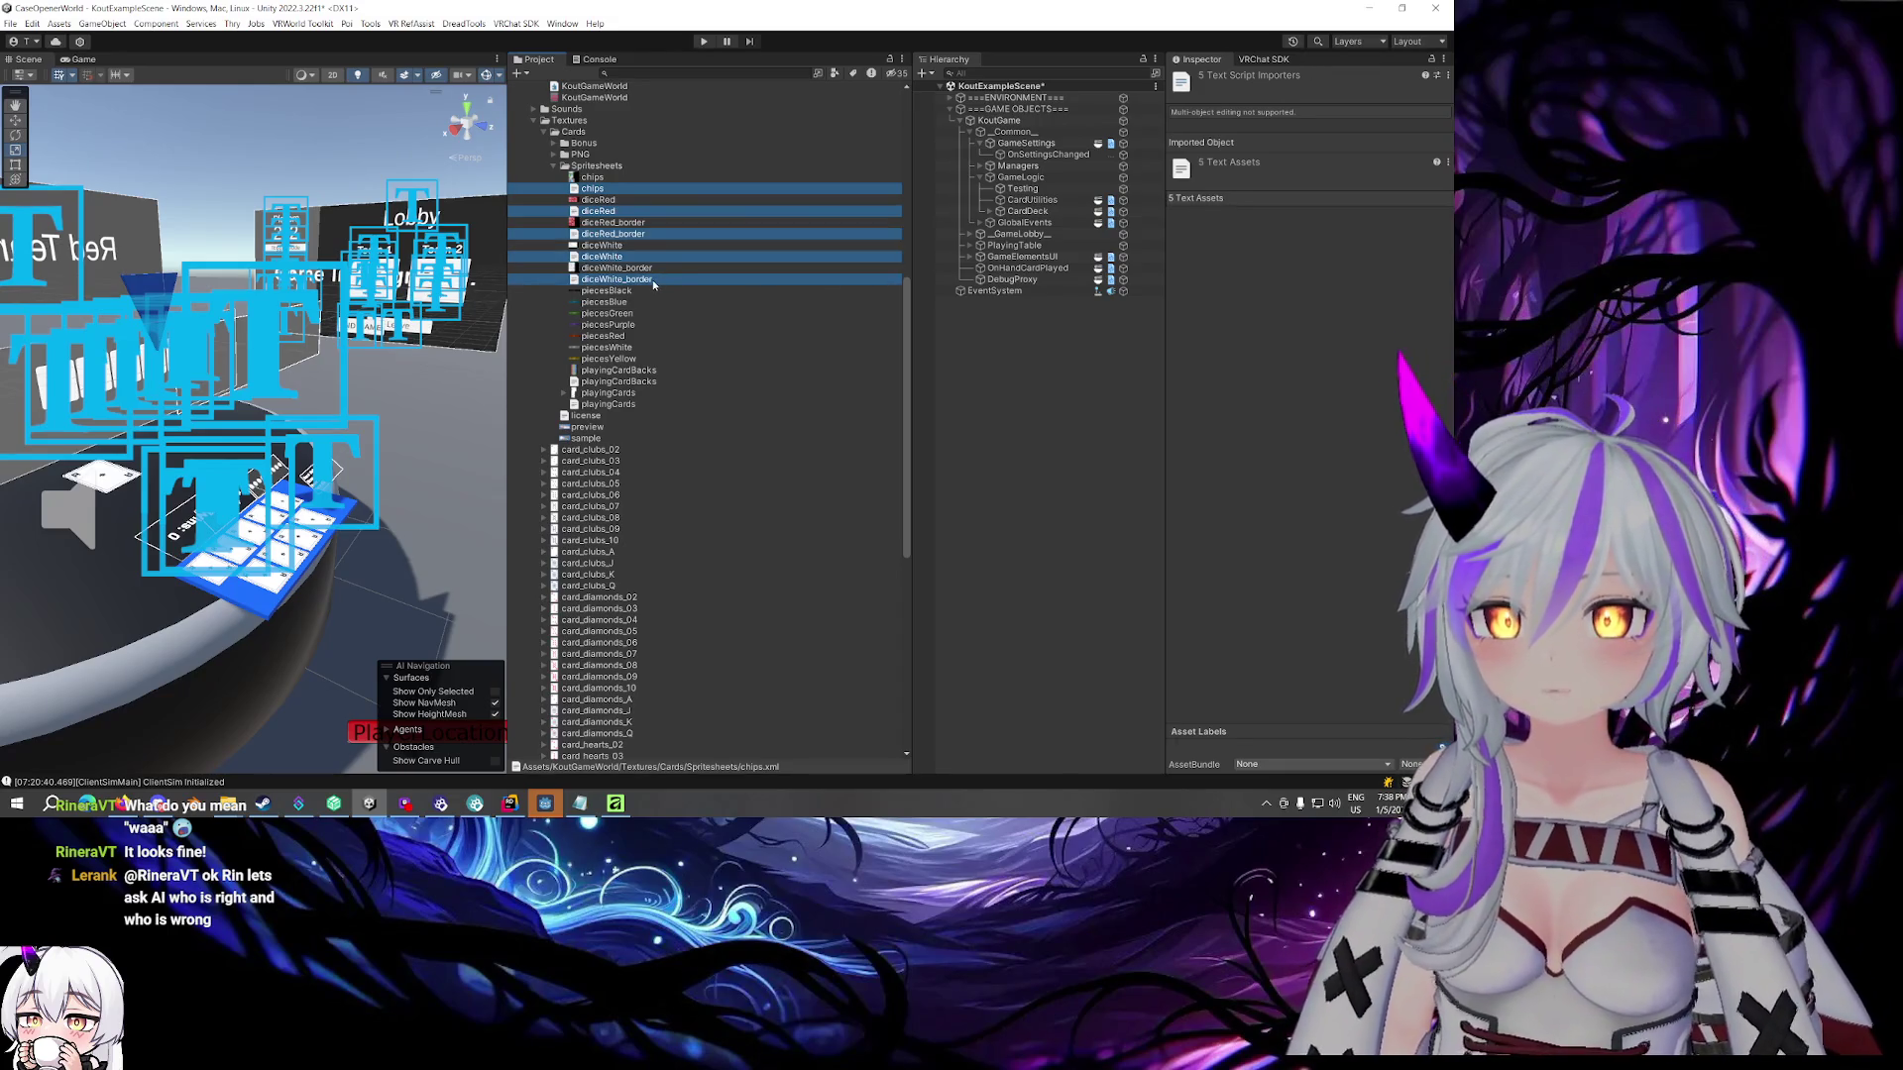
pyautogui.press('Delete')
pyautogui.press('Return')
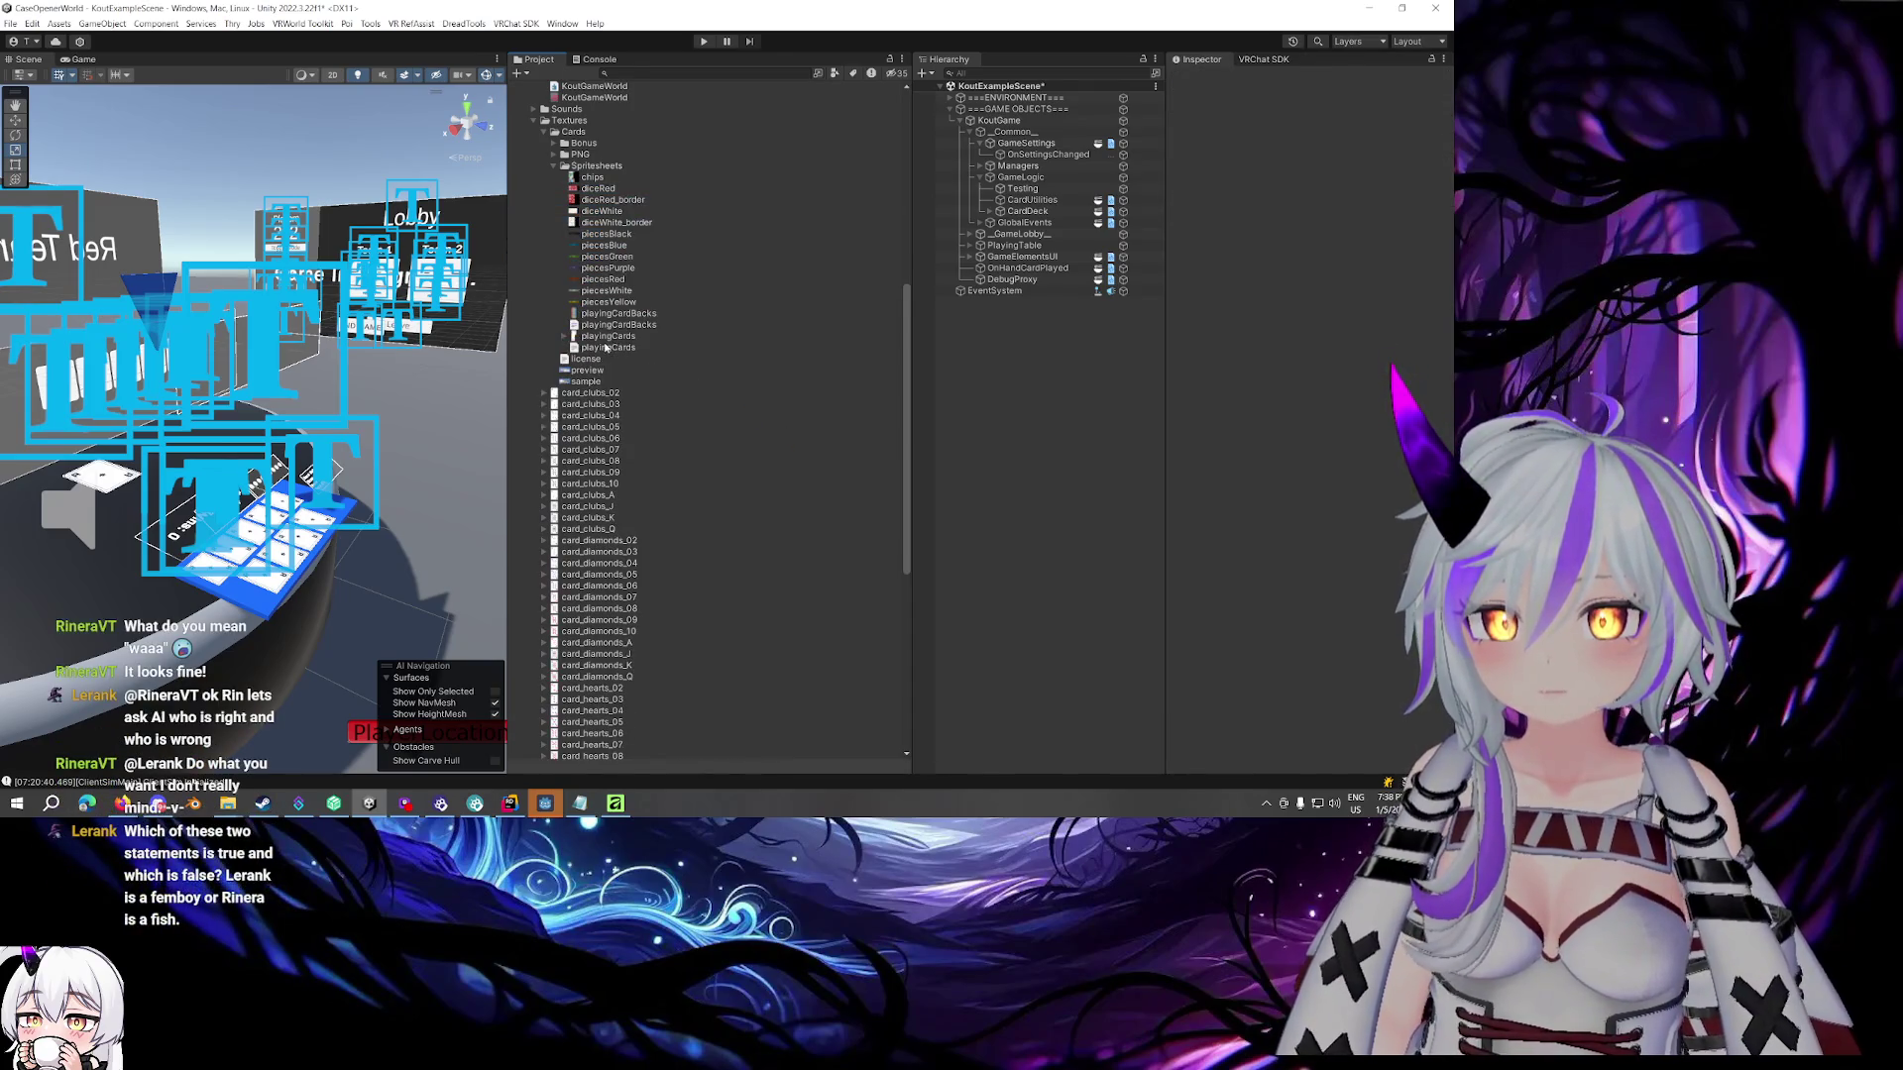
# Delete the playingCardBacks atlas text file and select the playingCards texture
pyautogui.click(613, 328)
pyautogui.press('Delete')
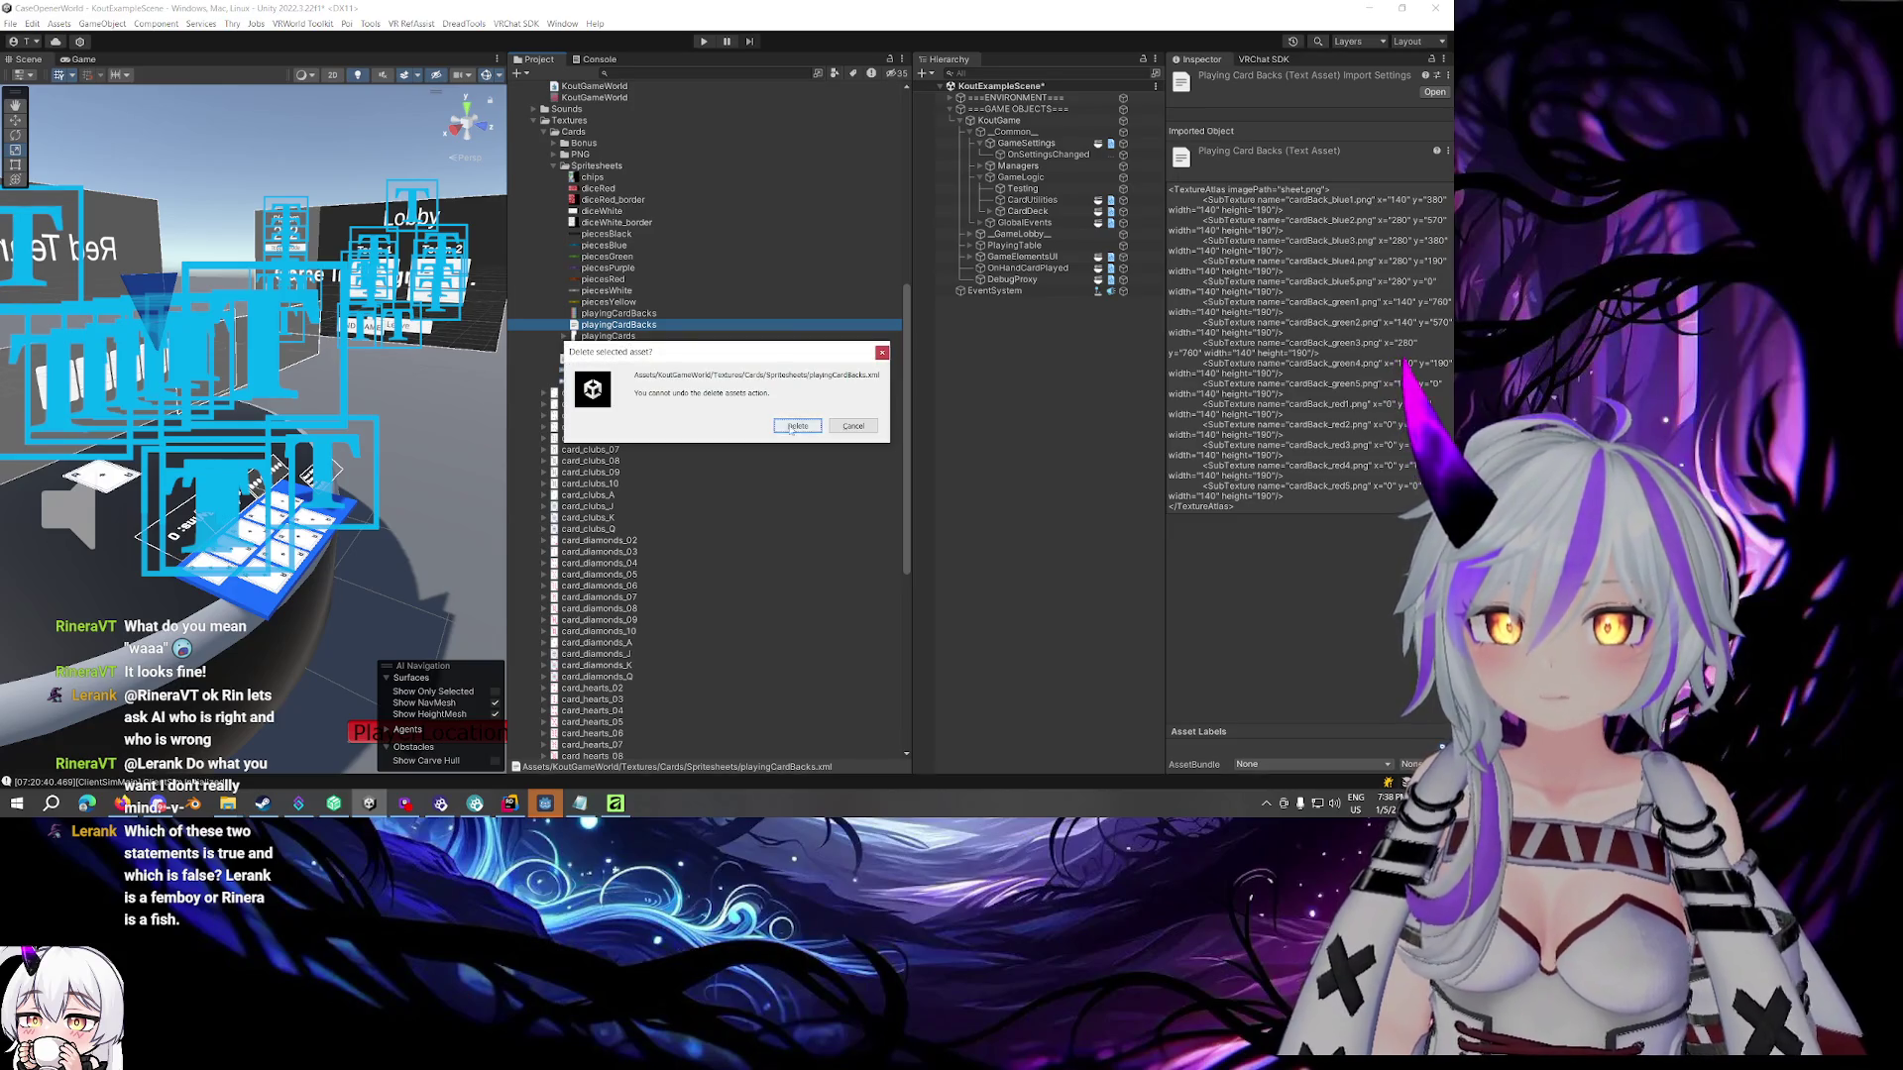
pyautogui.click(792, 427)
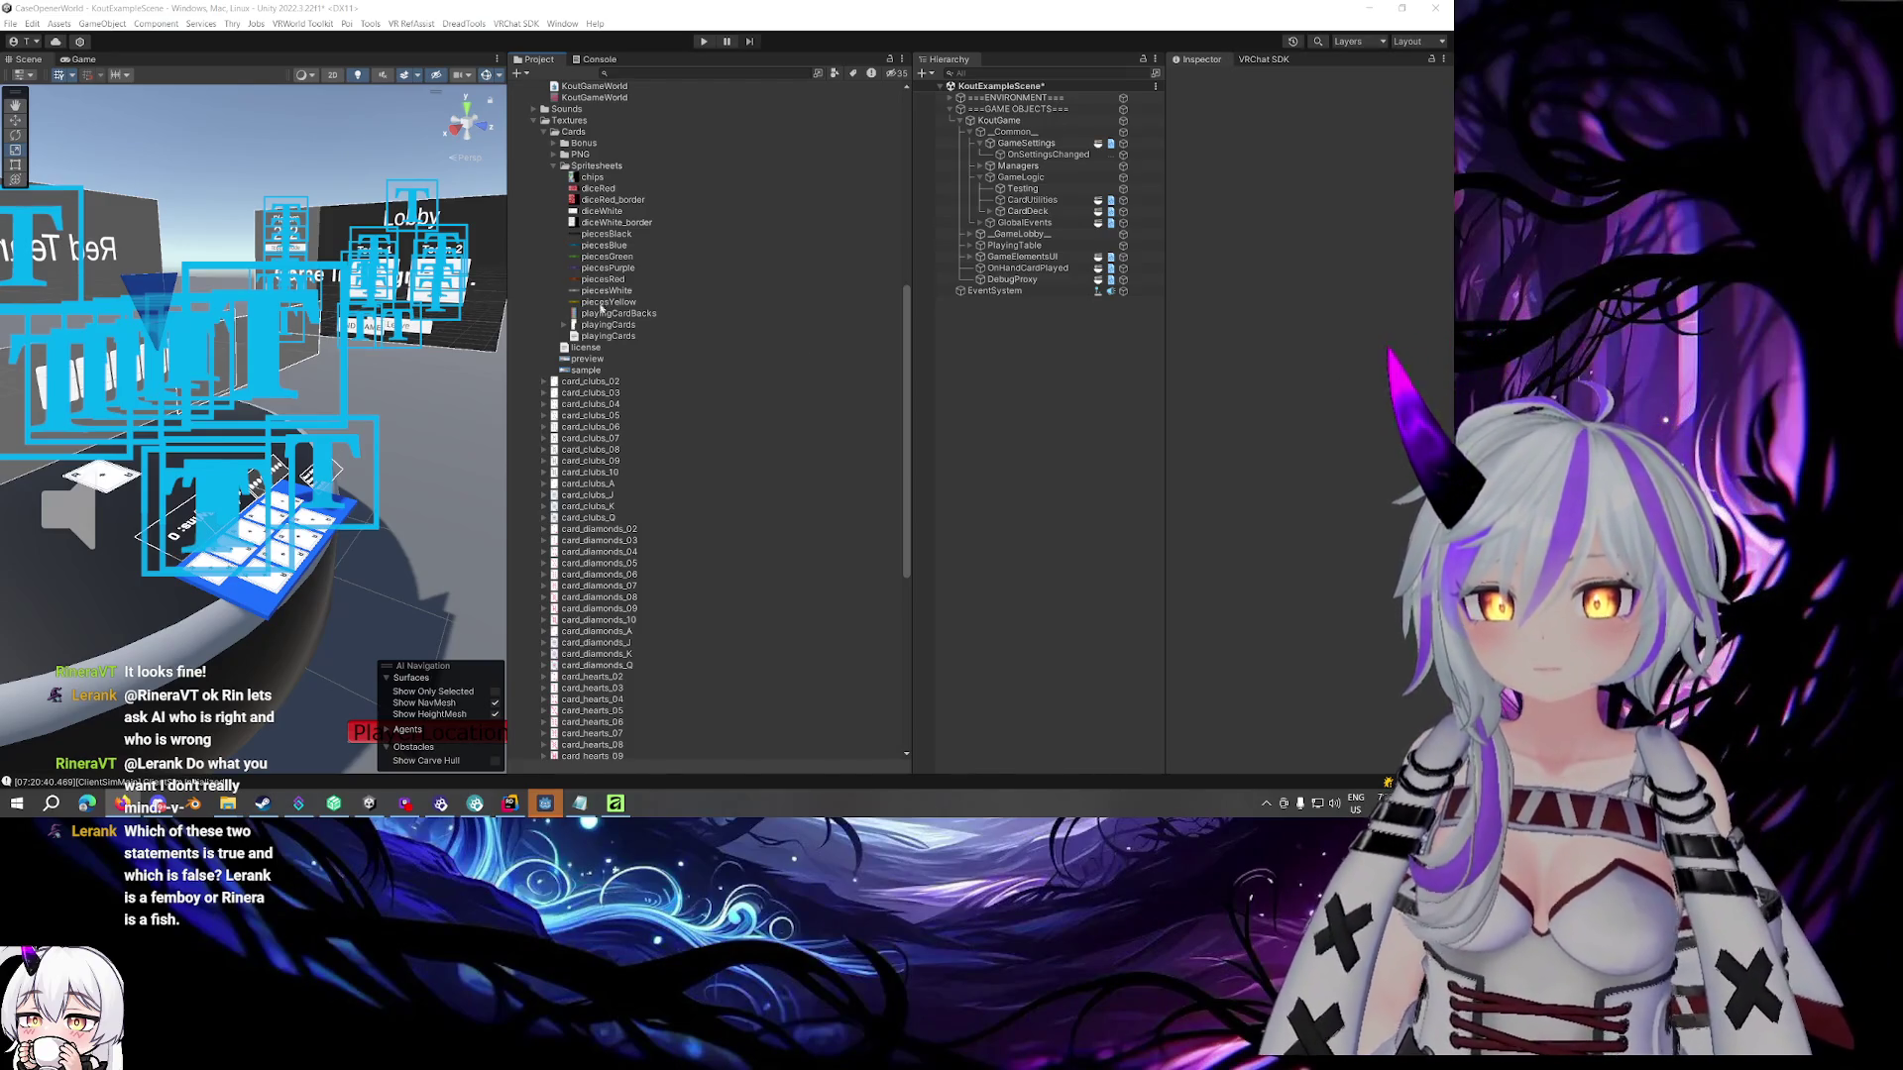
pyautogui.click(584, 326)
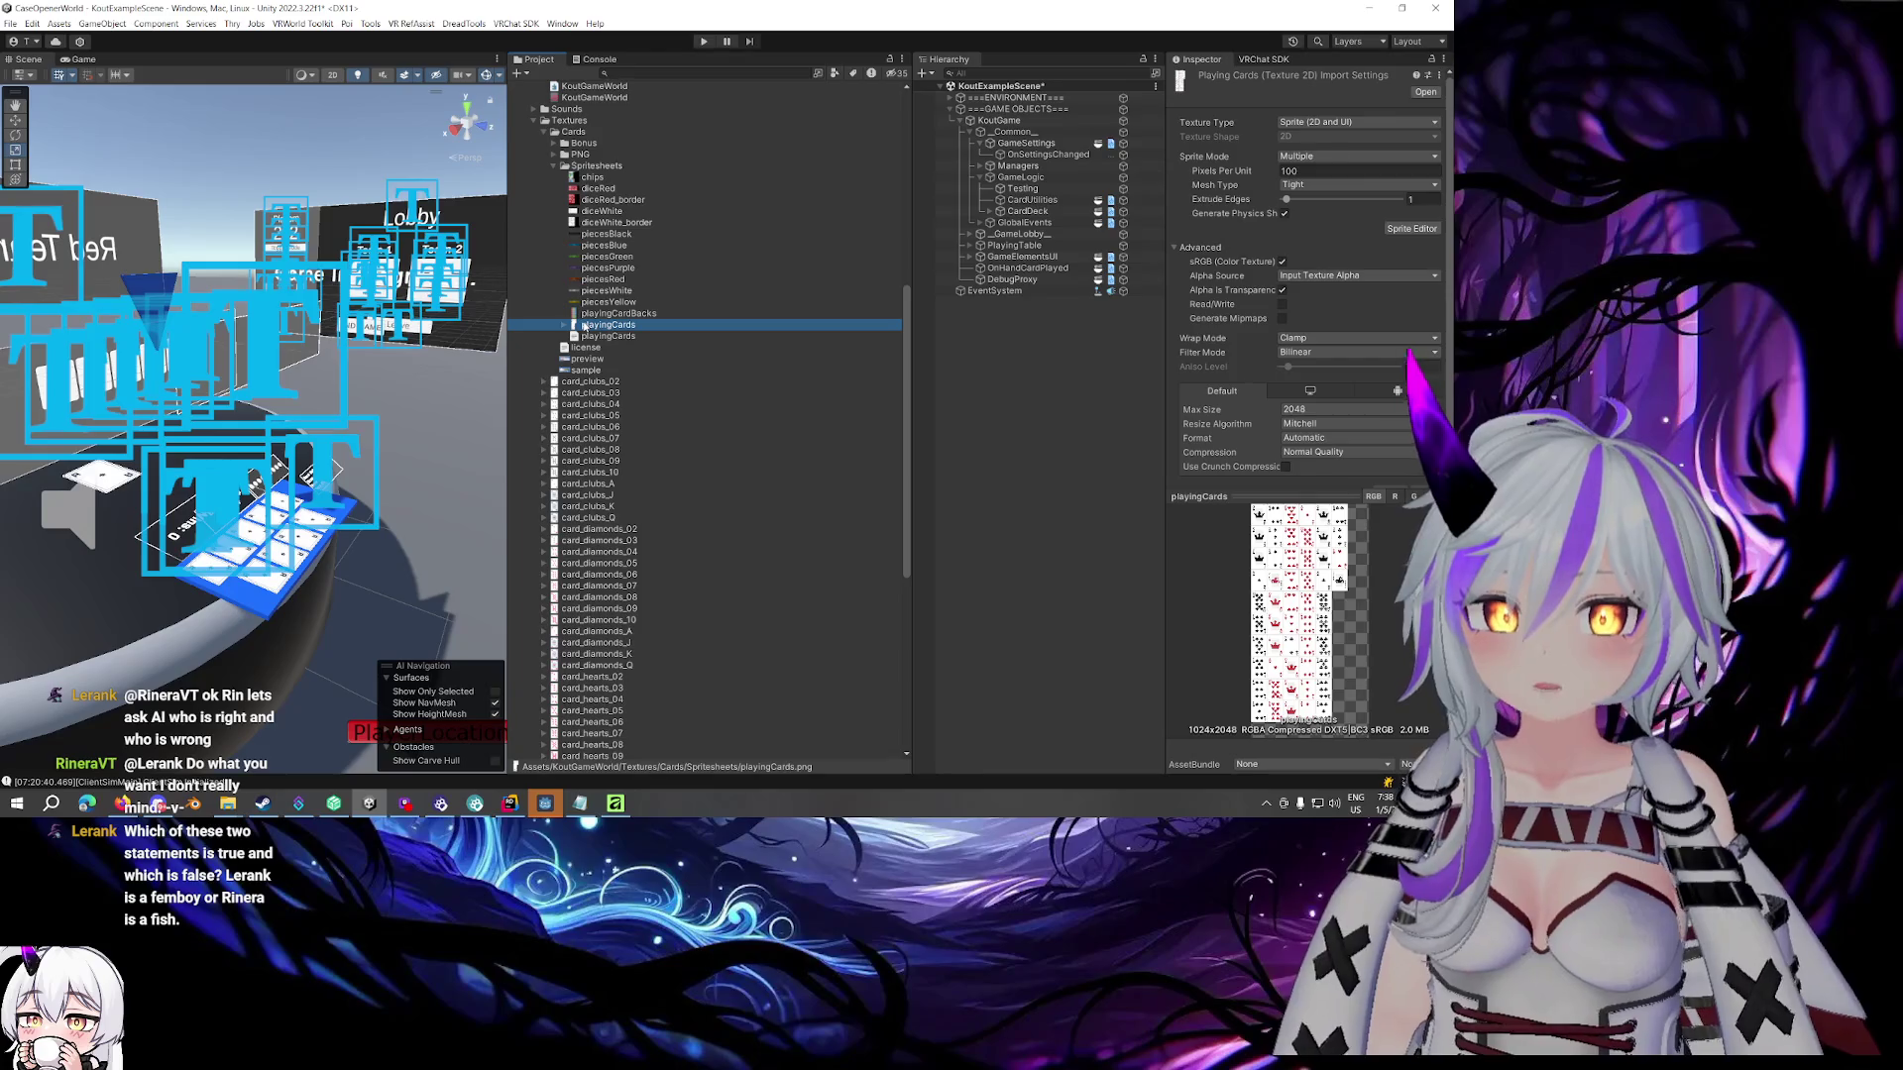
# In the Sprite Editor, draw a new sprite slice beside the black joker
pyautogui.click(1414, 229)
pyautogui.click(818, 261)
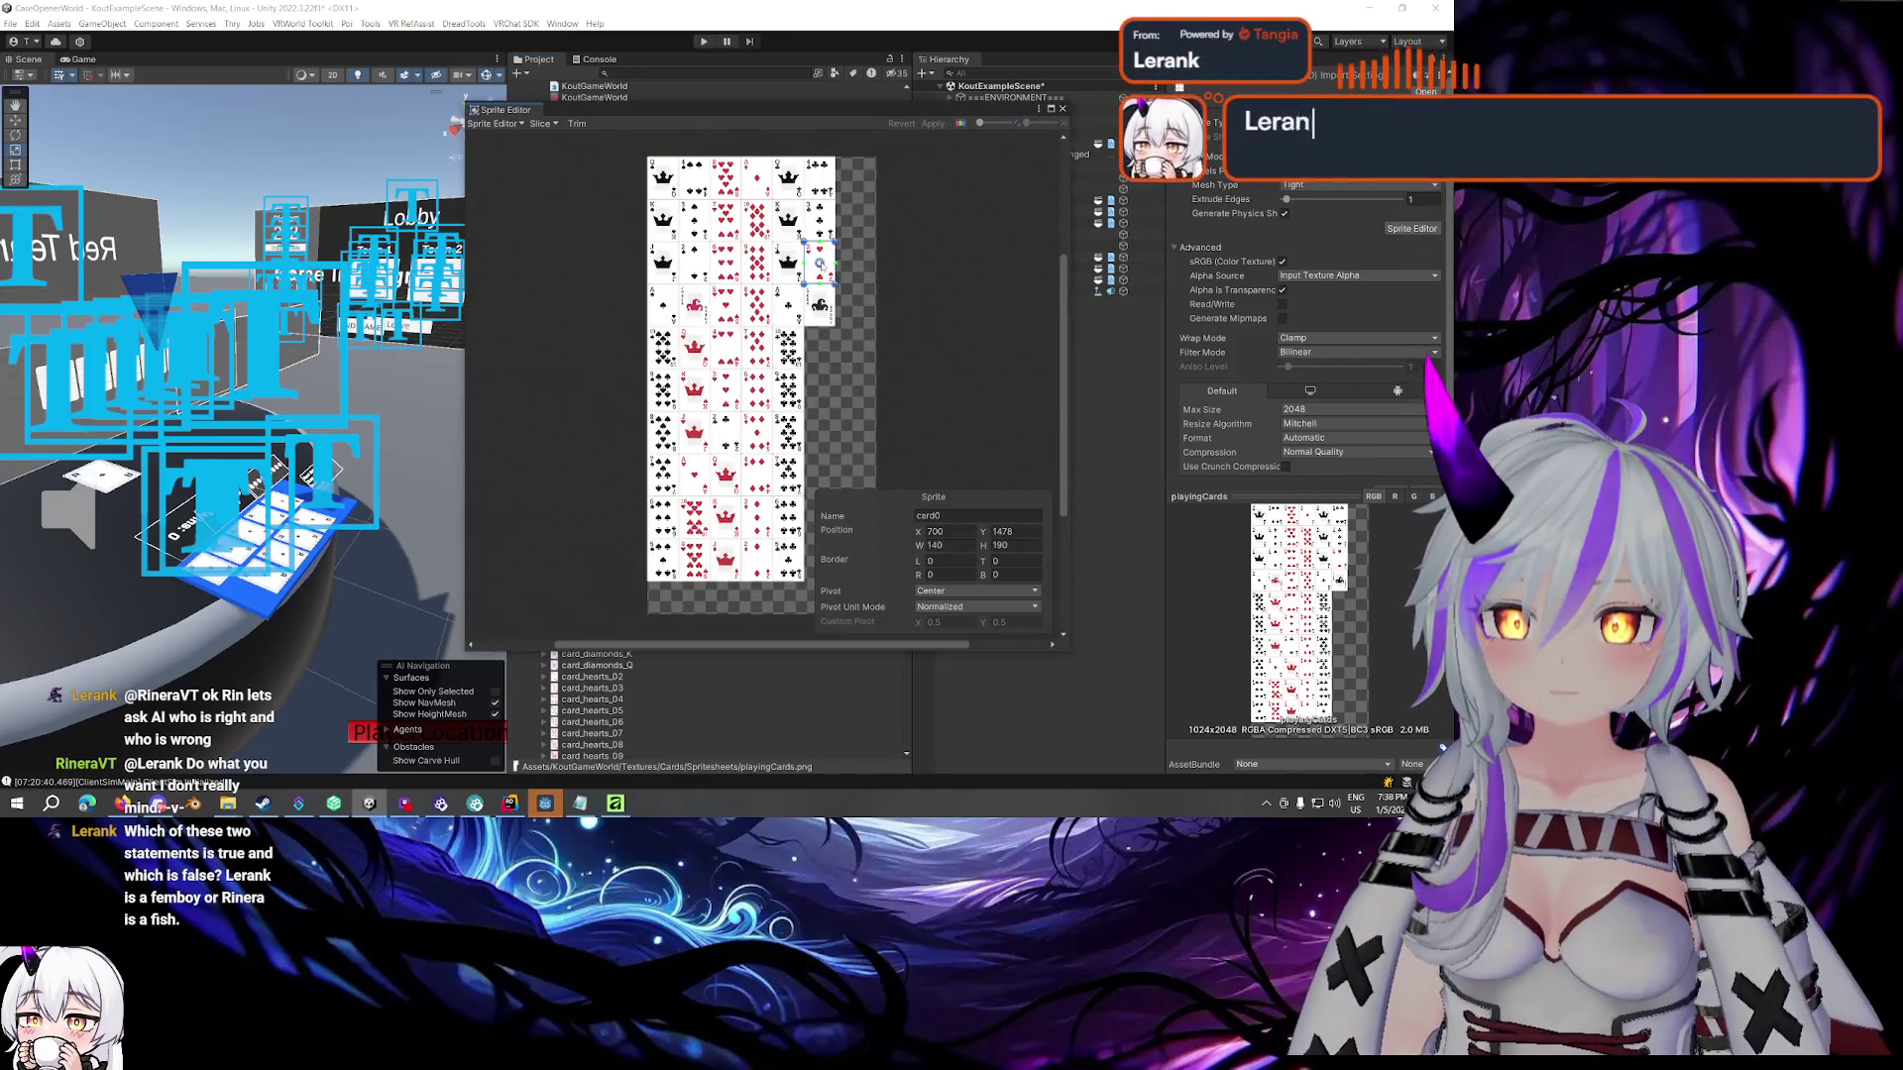
pyautogui.scroll(3, 875, 316)
pyautogui.scroll(2, 875, 316)
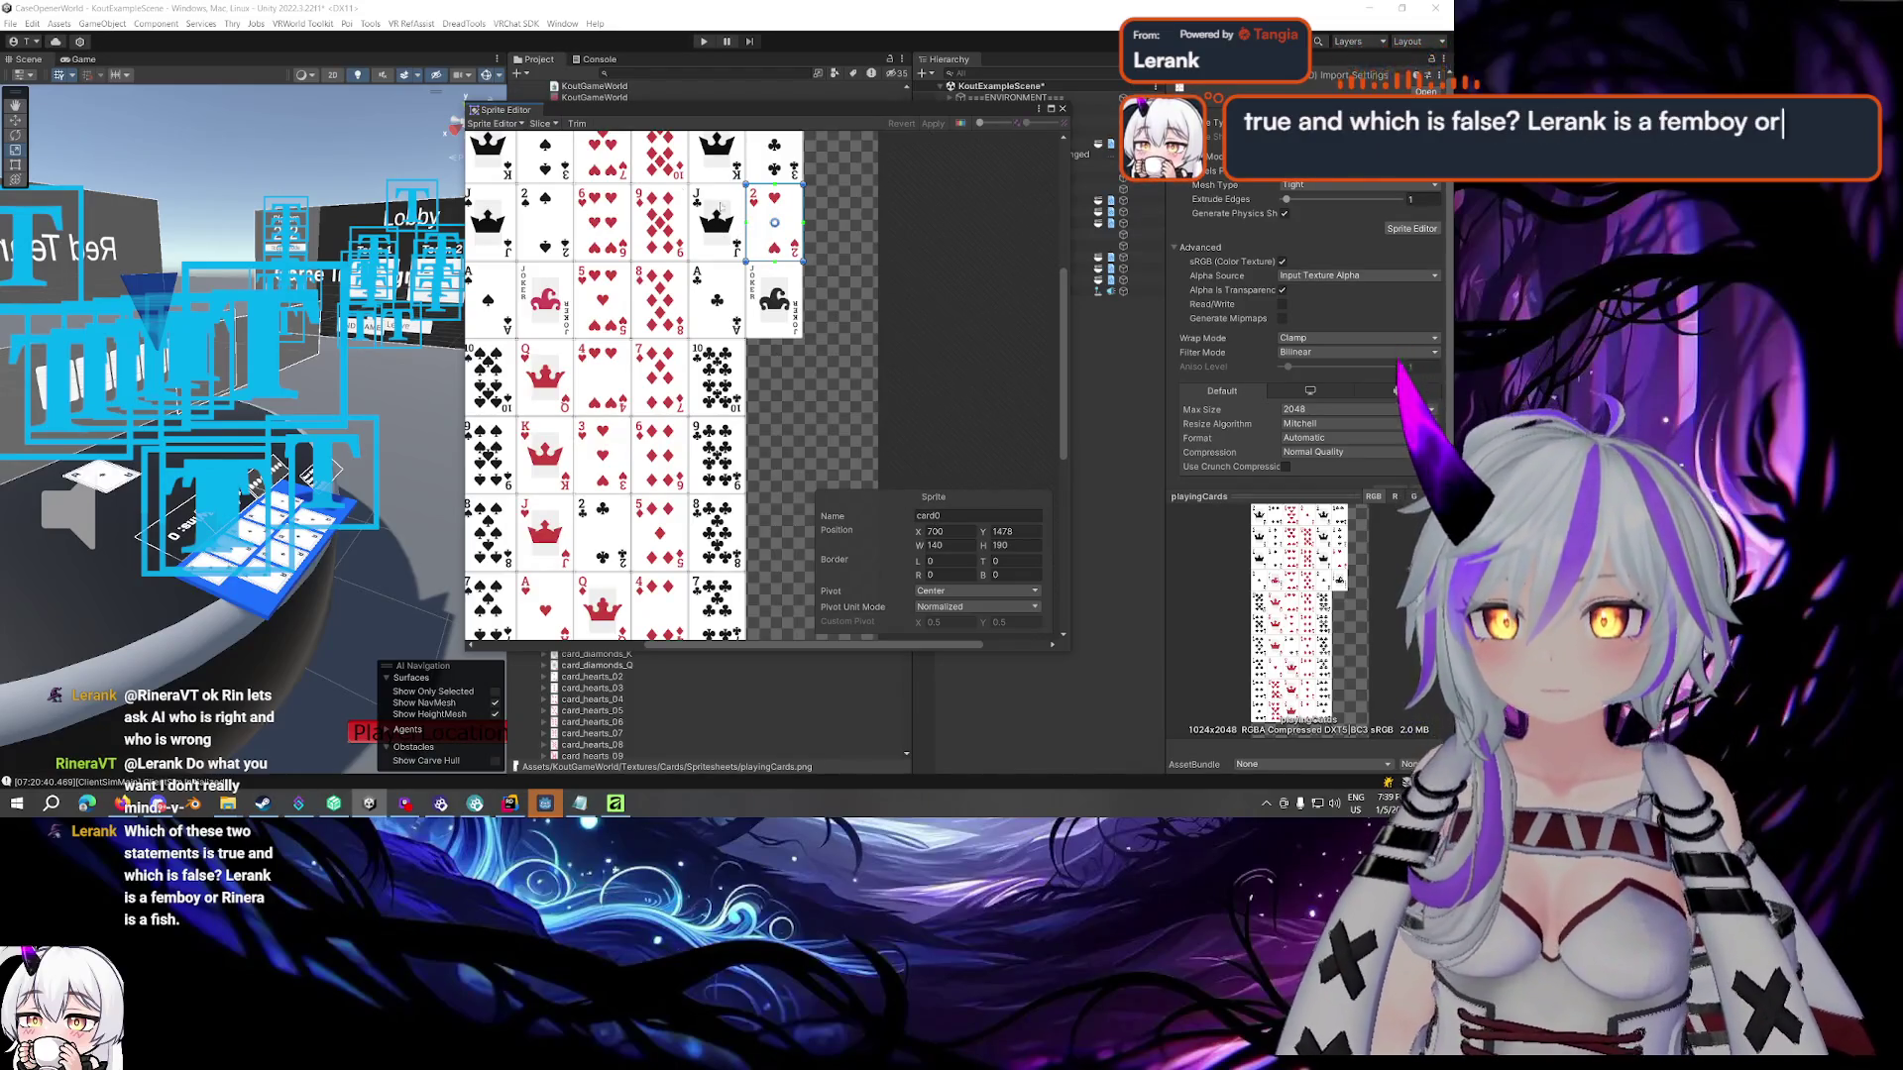
pyautogui.click(503, 123)
pyautogui.click(821, 380)
pyautogui.click(822, 381)
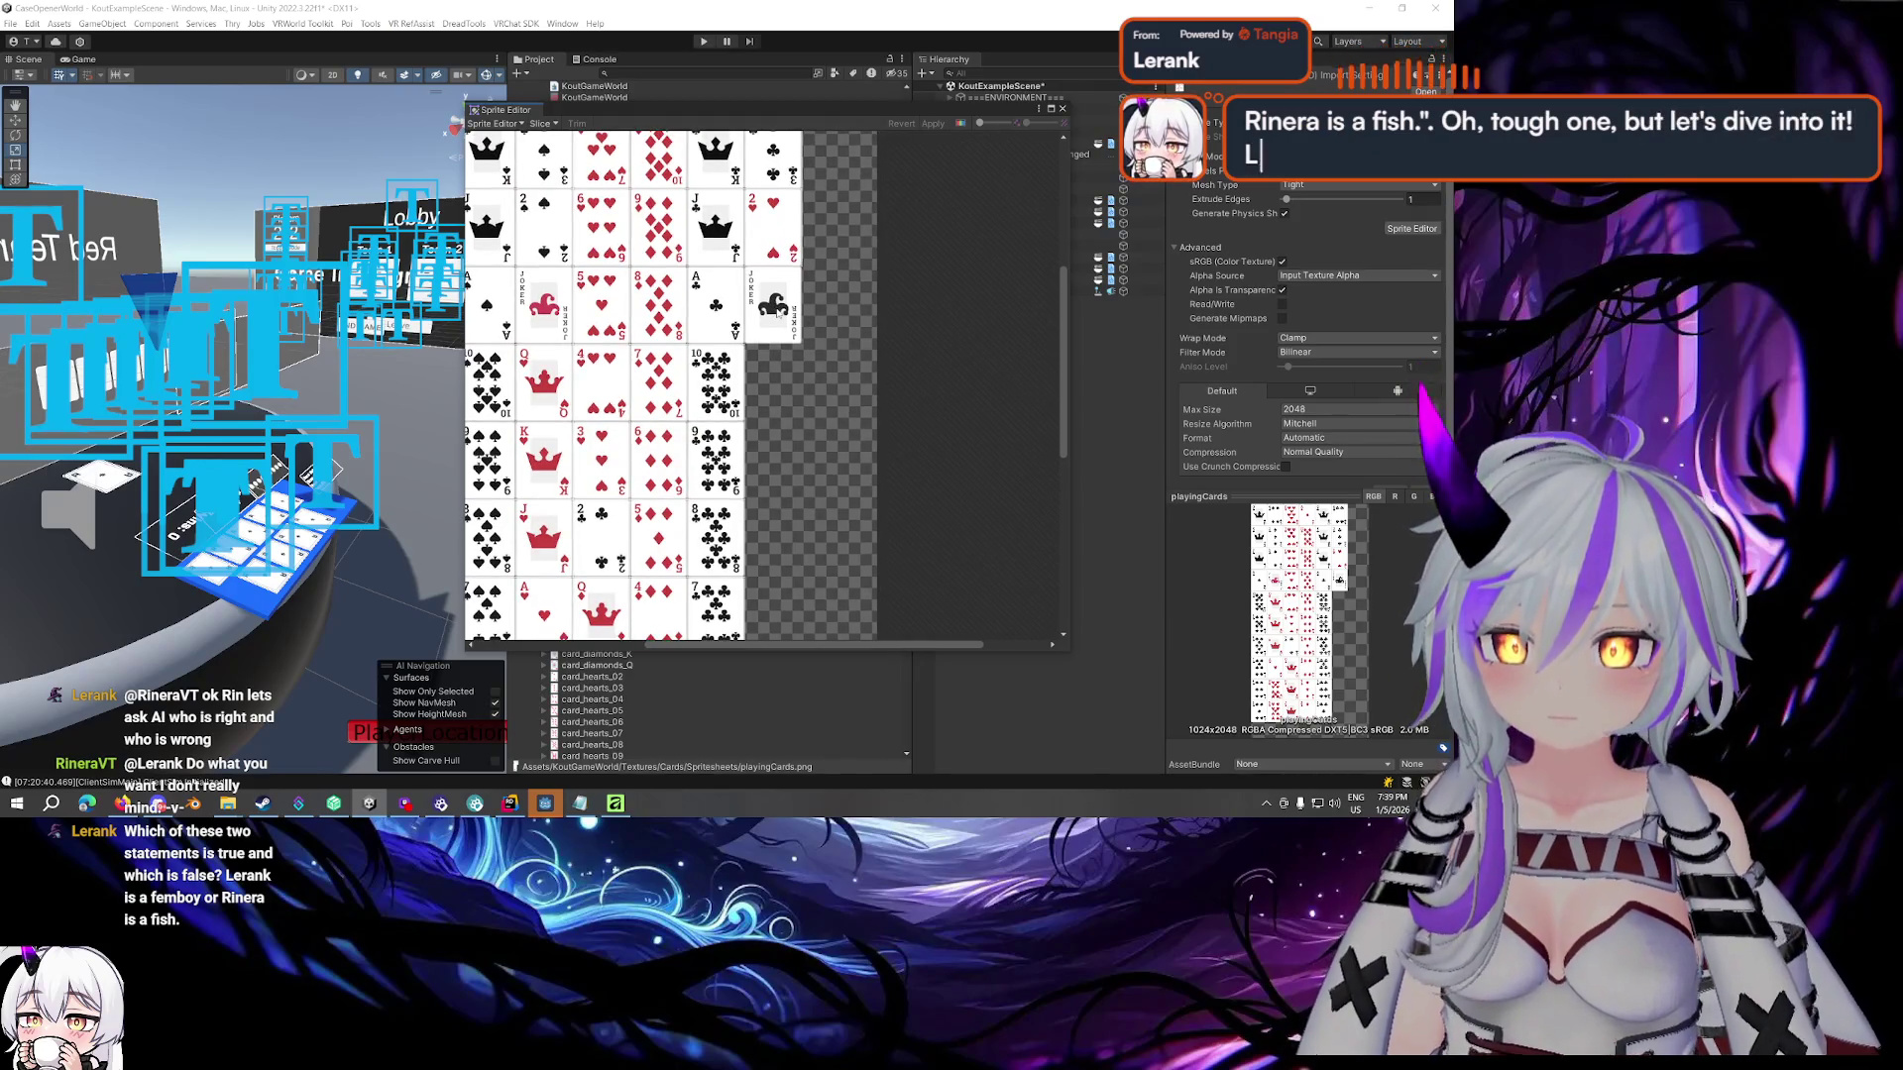
pyautogui.moveTo(775, 305)
pyautogui.mouseDown()
pyautogui.moveTo(820, 363)
pyautogui.moveTo(820, 392)
pyautogui.moveTo(805, 380)
pyautogui.mouseUp()
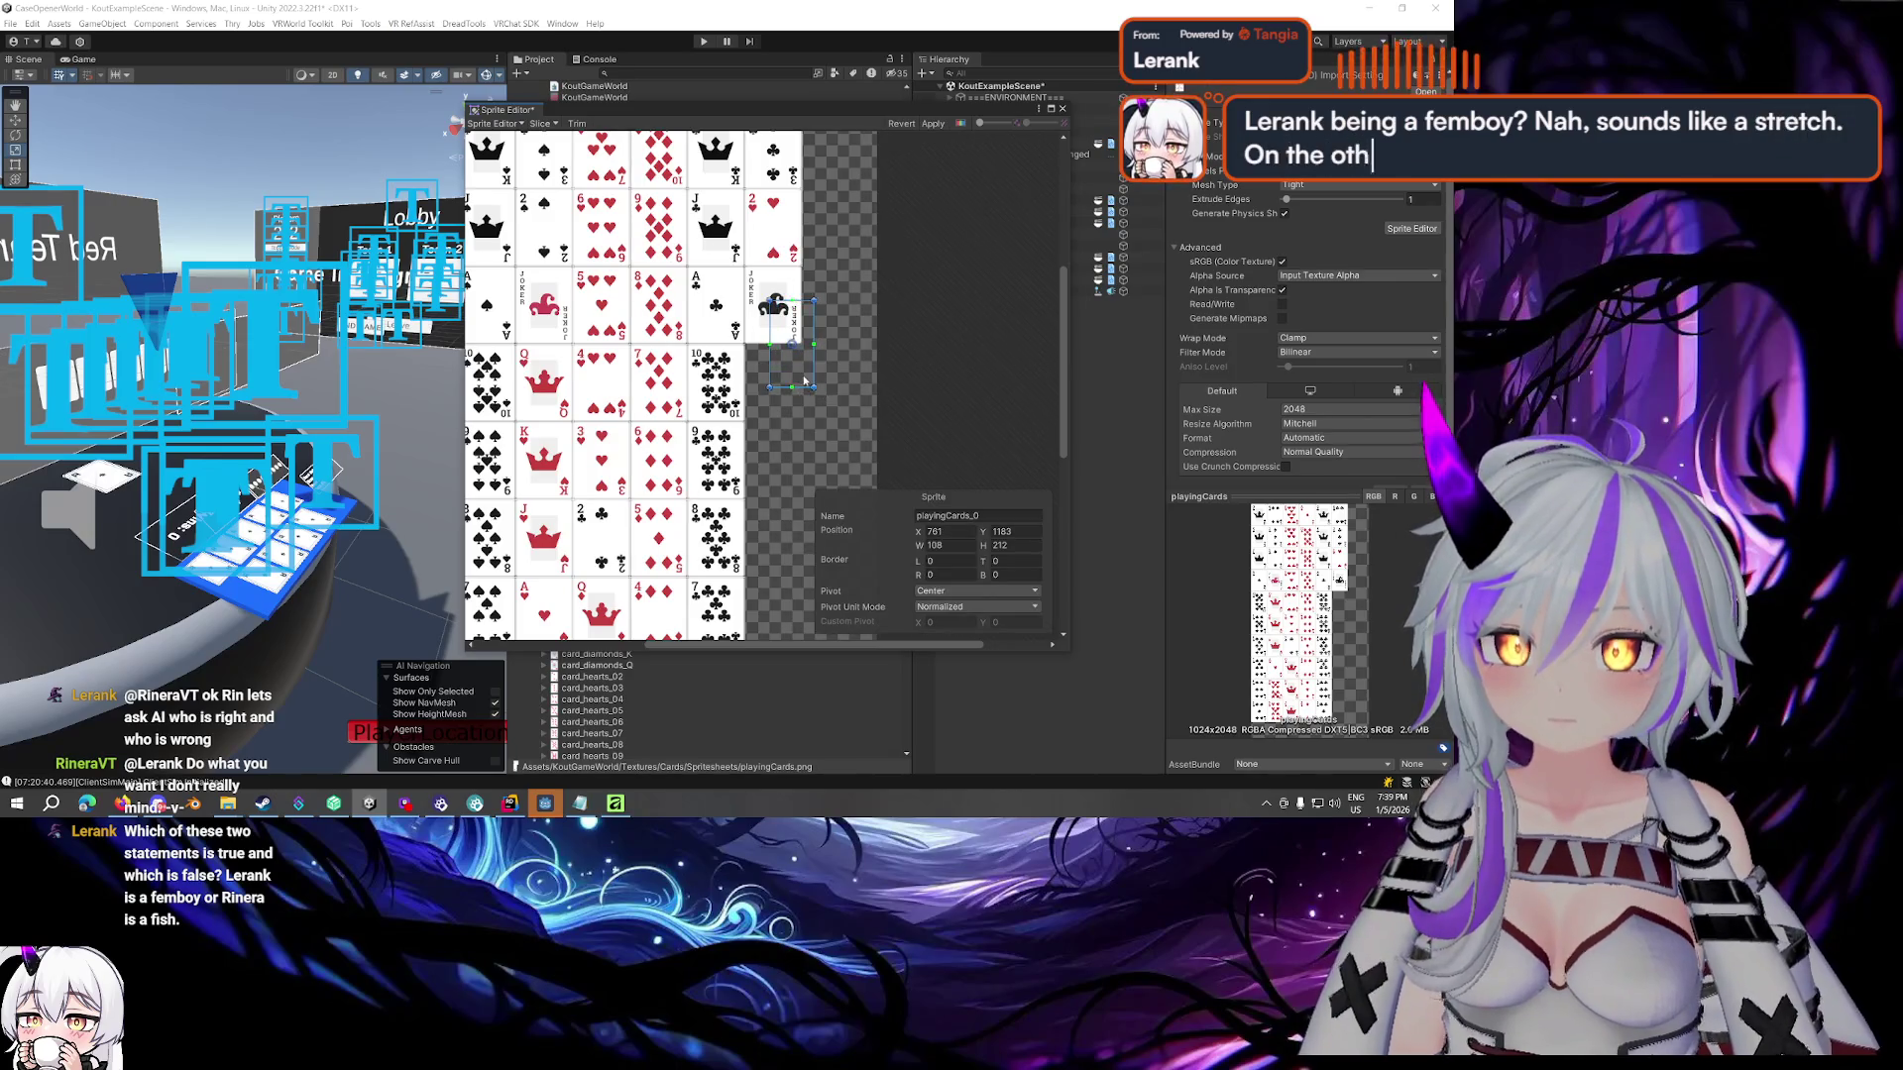
pyautogui.click(772, 228)
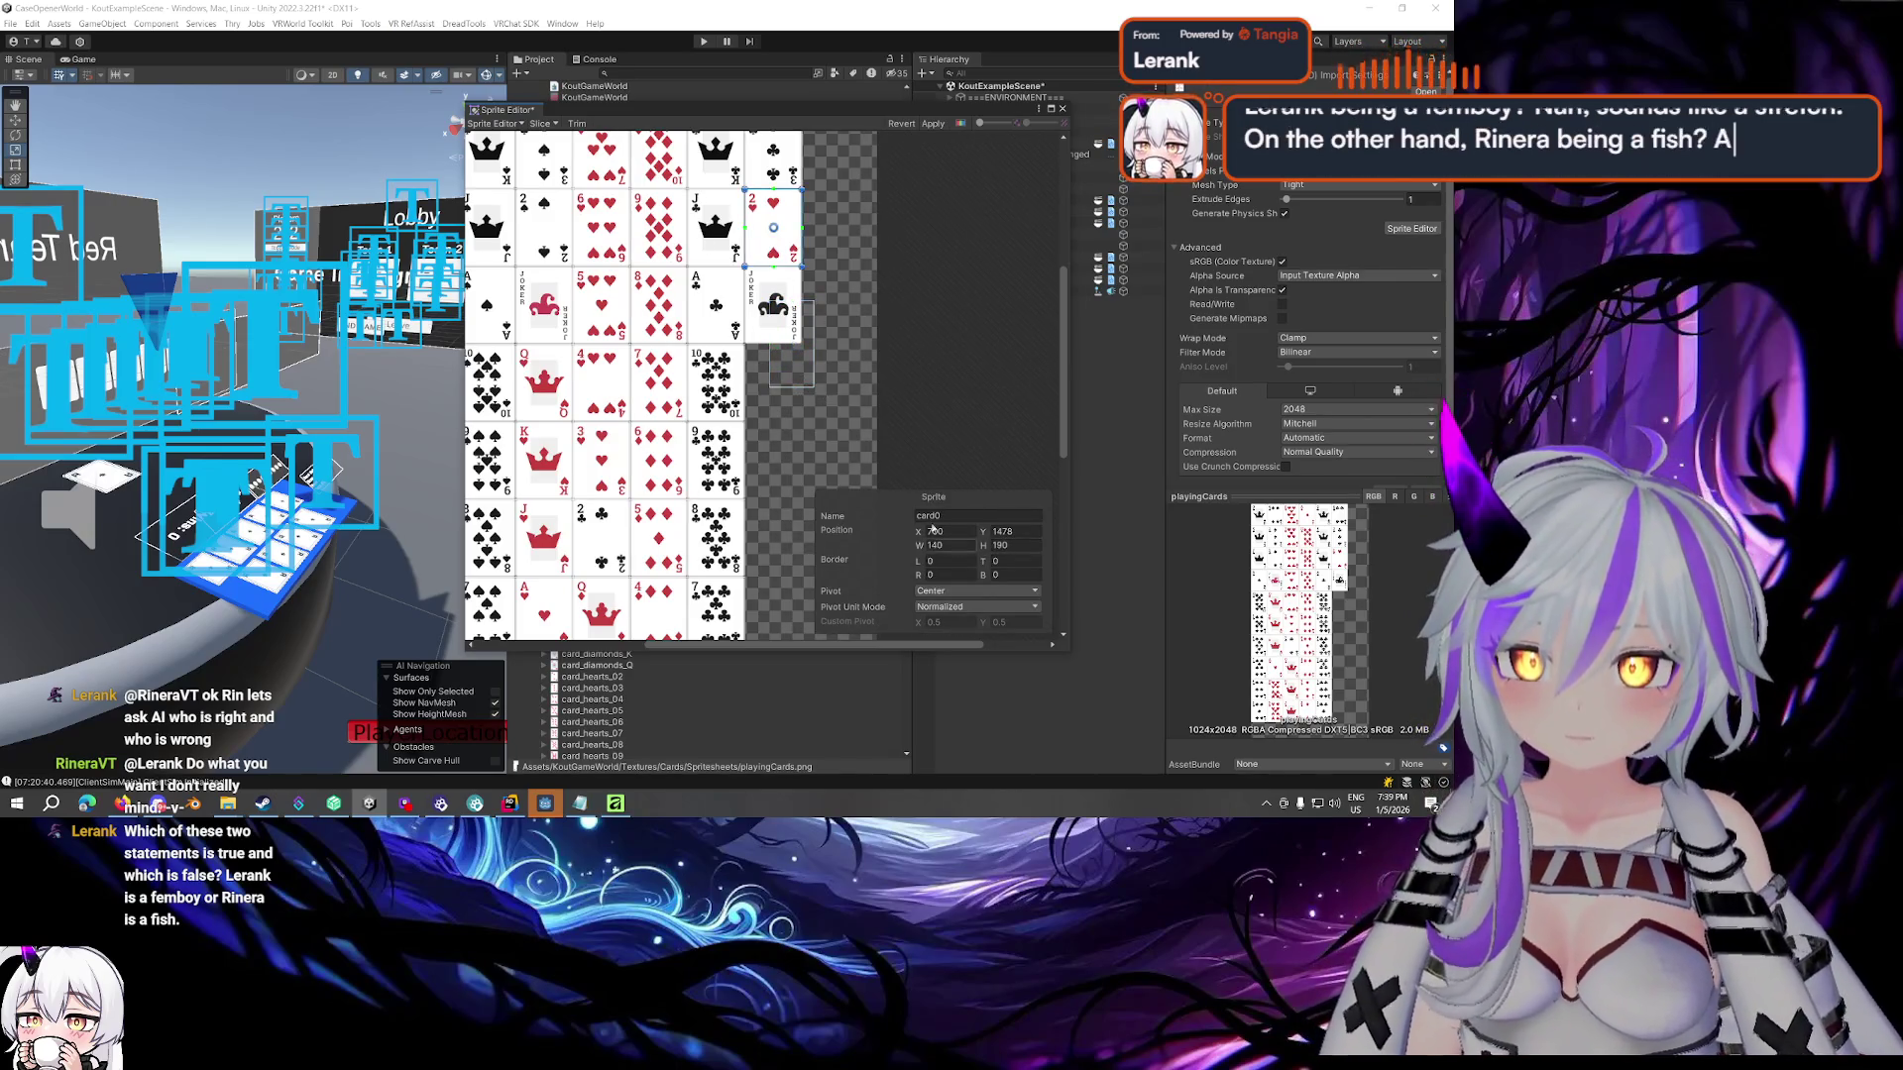
pyautogui.click(803, 375)
# Size the joker slice to 140×190 and move it onto the joker card
pyautogui.click(964, 546)
pyautogui.write('140')
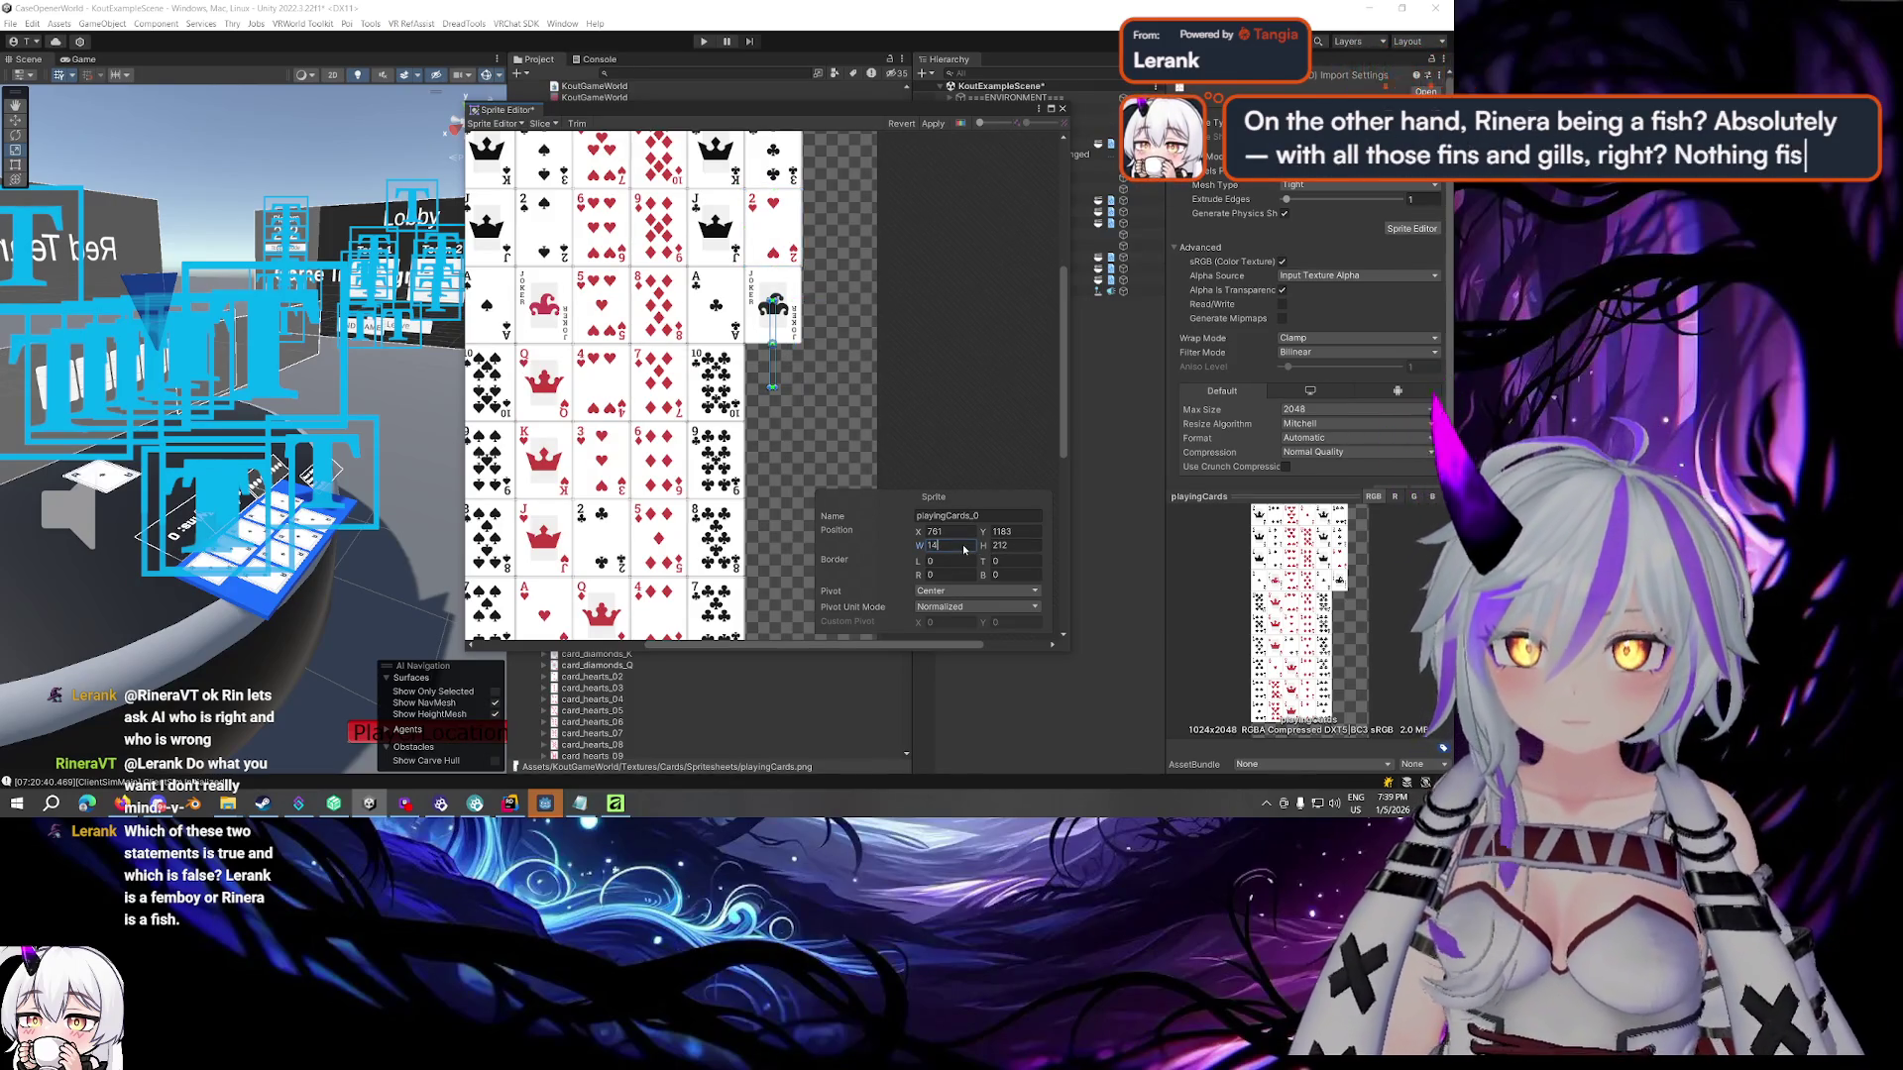
pyautogui.write('190')
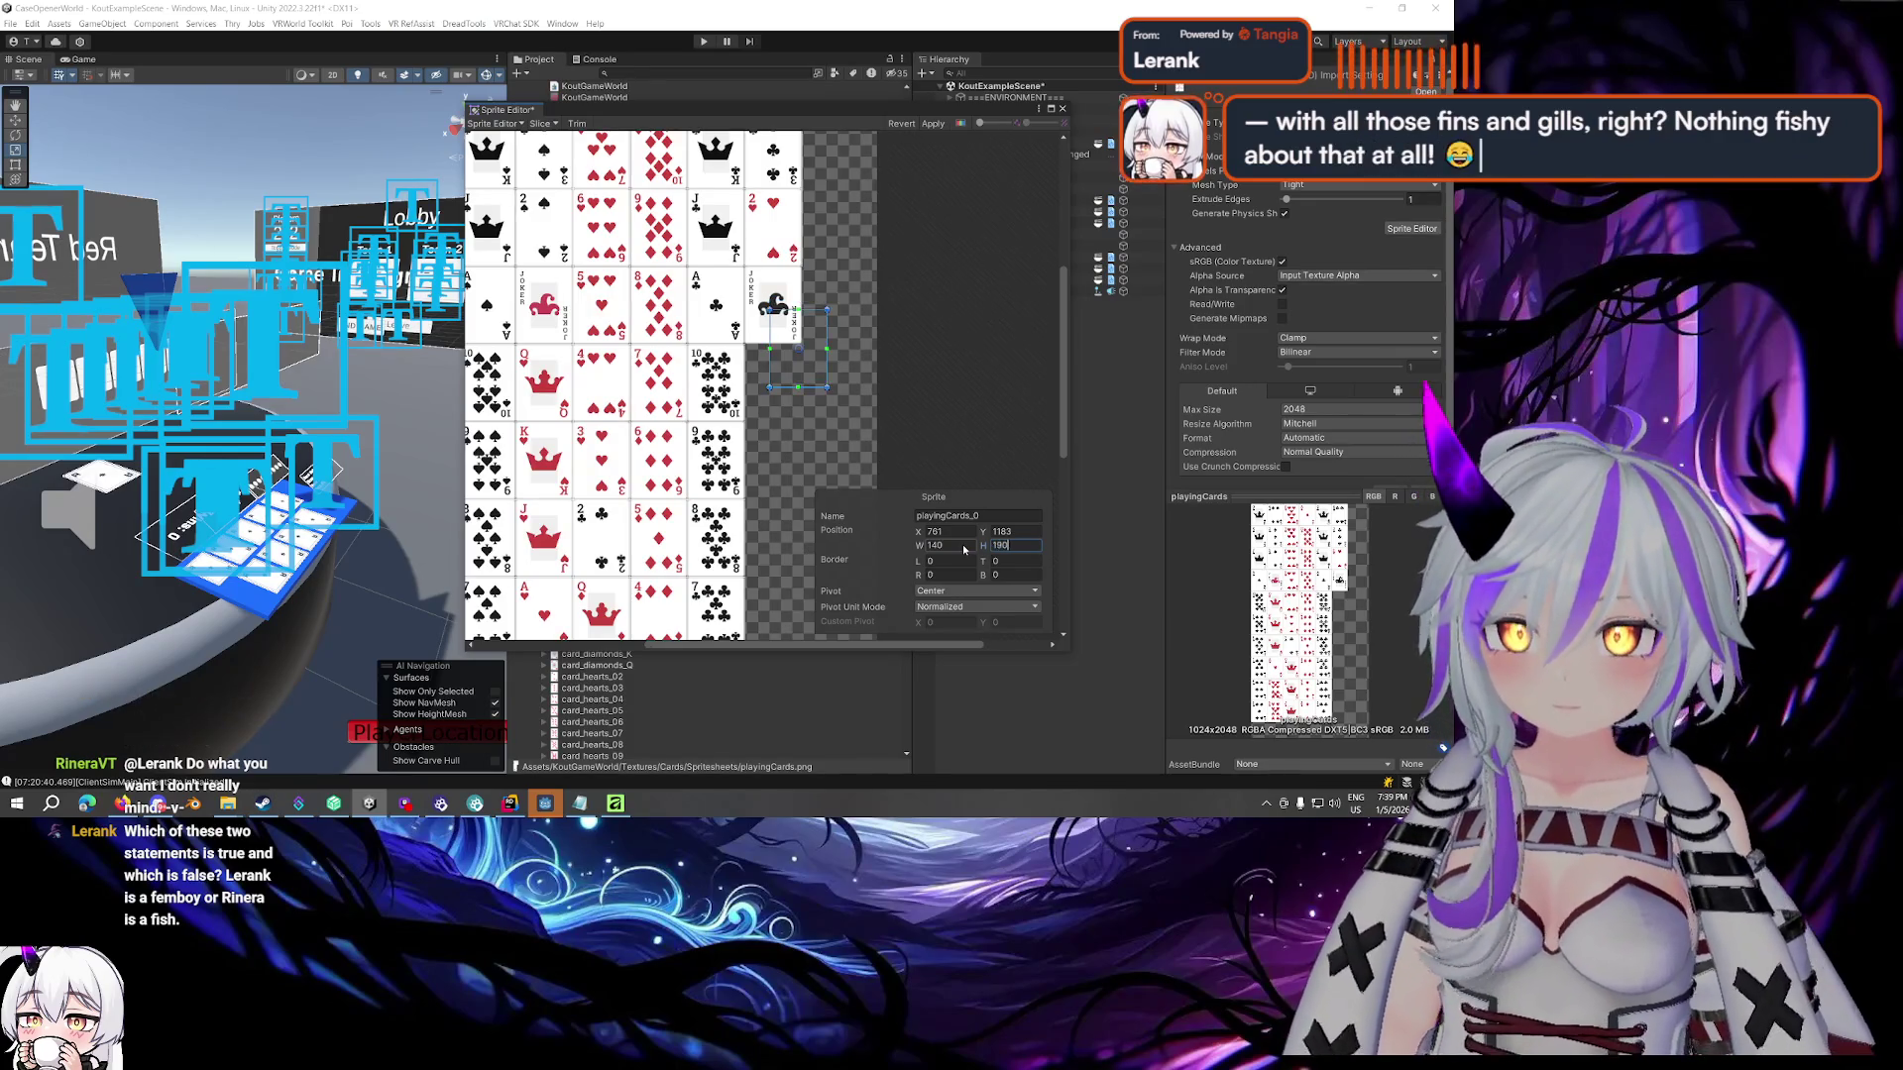
pyautogui.moveTo(805, 381); pyautogui.dragTo(779, 338)
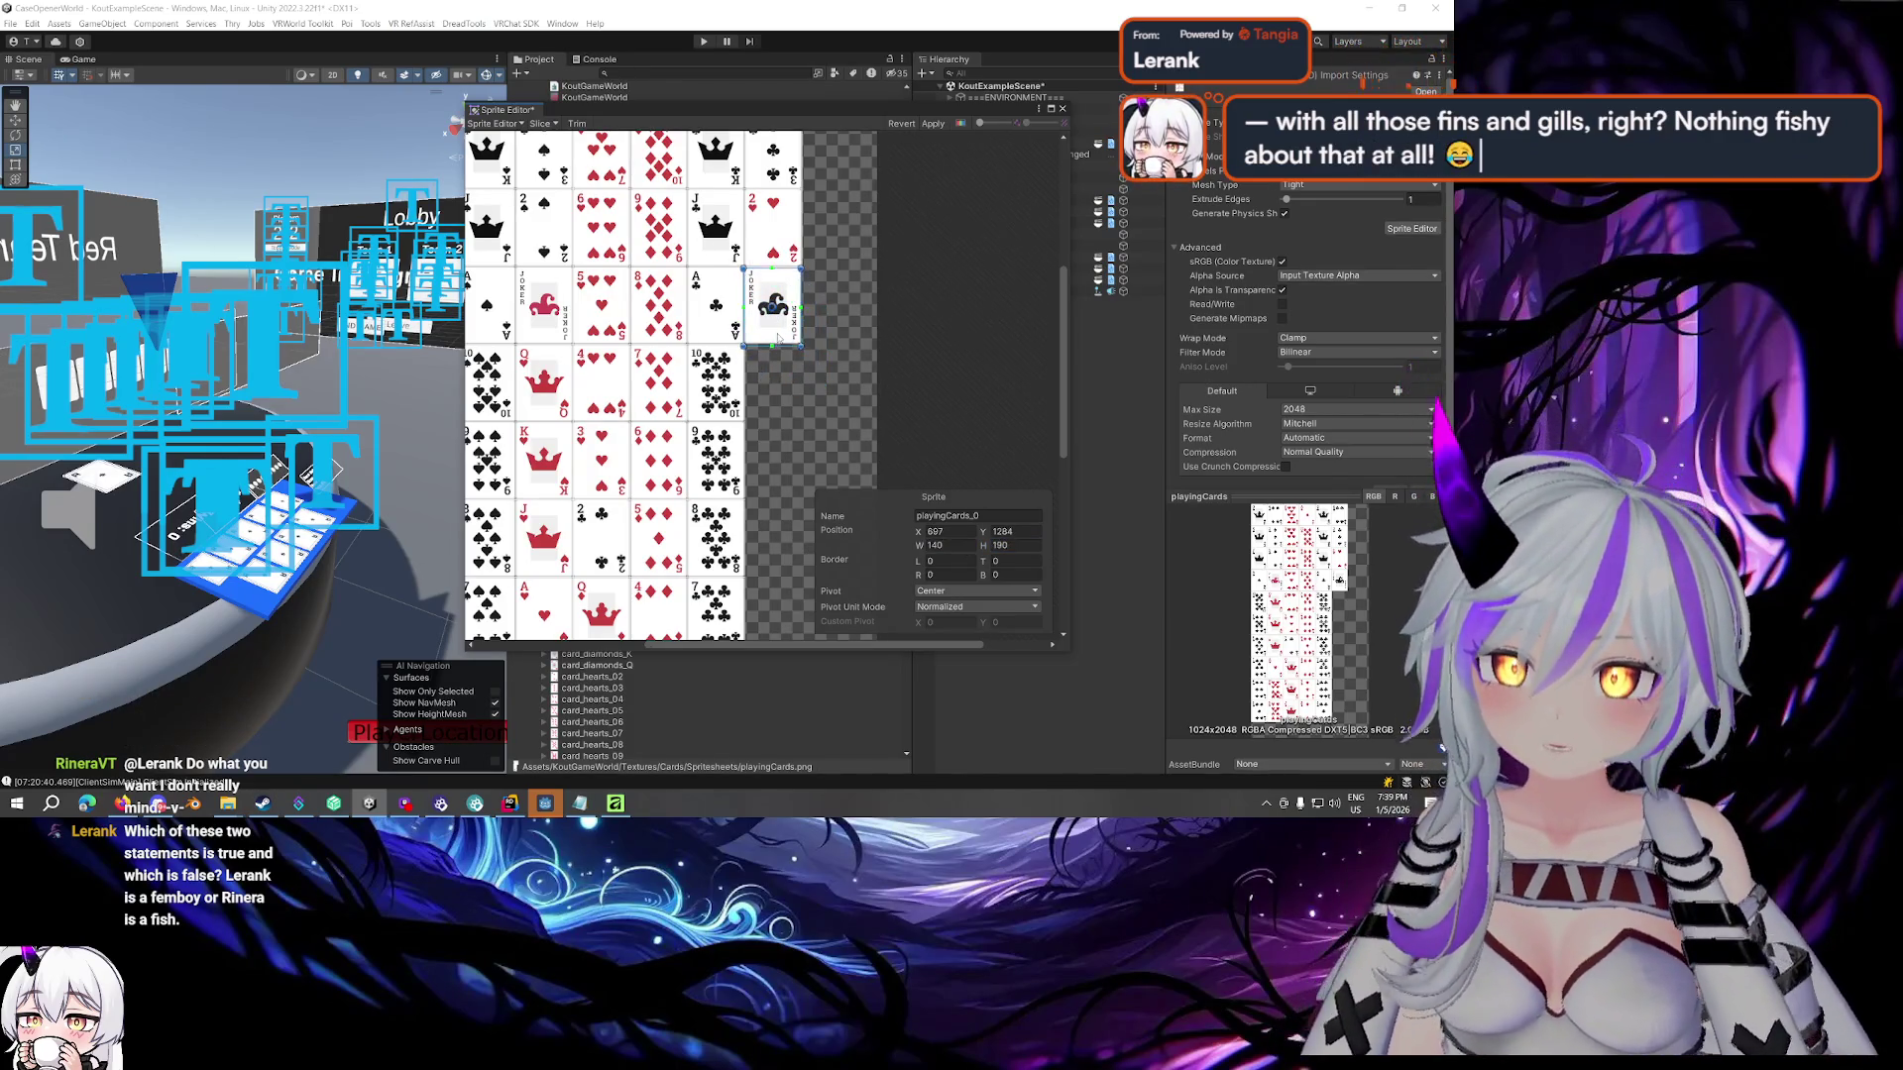
pyautogui.scroll(3, 788, 335)
pyautogui.scroll(2, 798, 278)
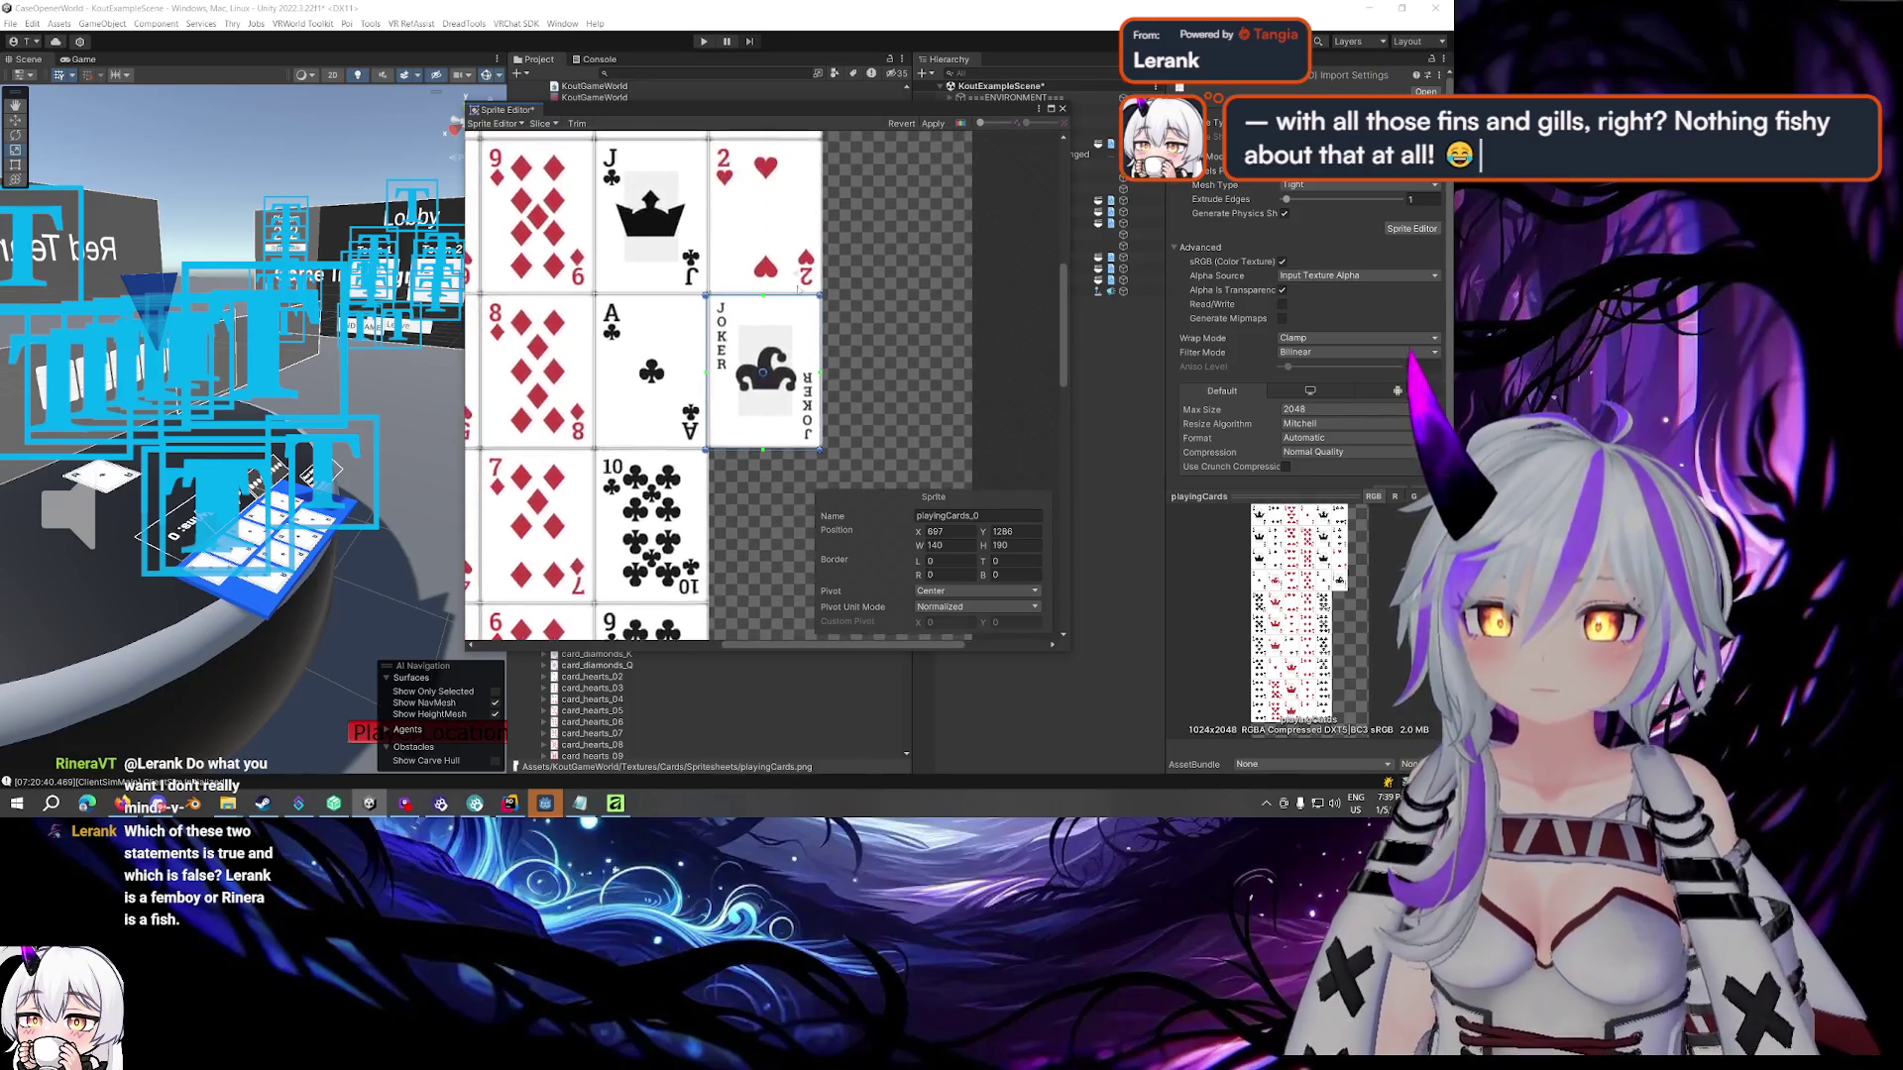
pyautogui.click(775, 223)
pyautogui.click(765, 371)
# Set the joker slice's Y position to 1288, name it card43, and apply
pyautogui.click(651, 371)
pyautogui.click(1003, 531)
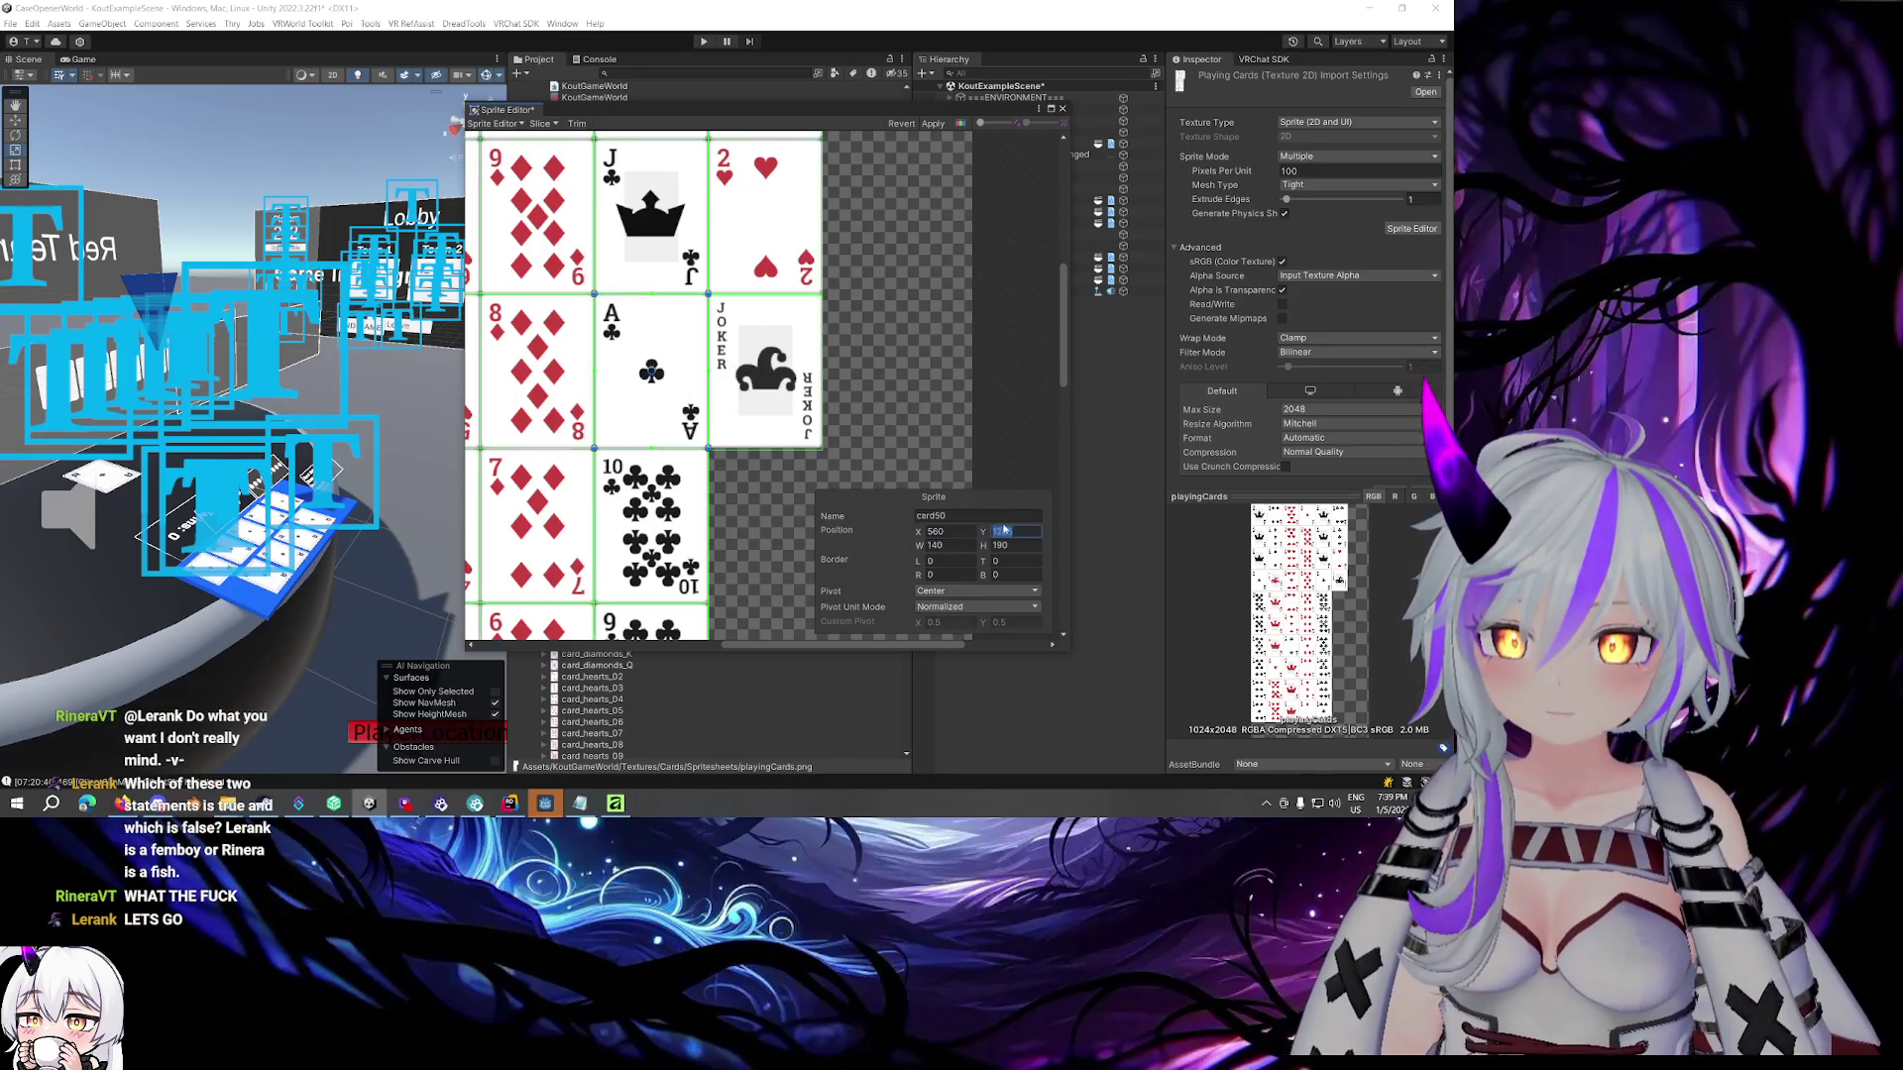
pyautogui.click(765, 371)
pyautogui.click(1030, 536)
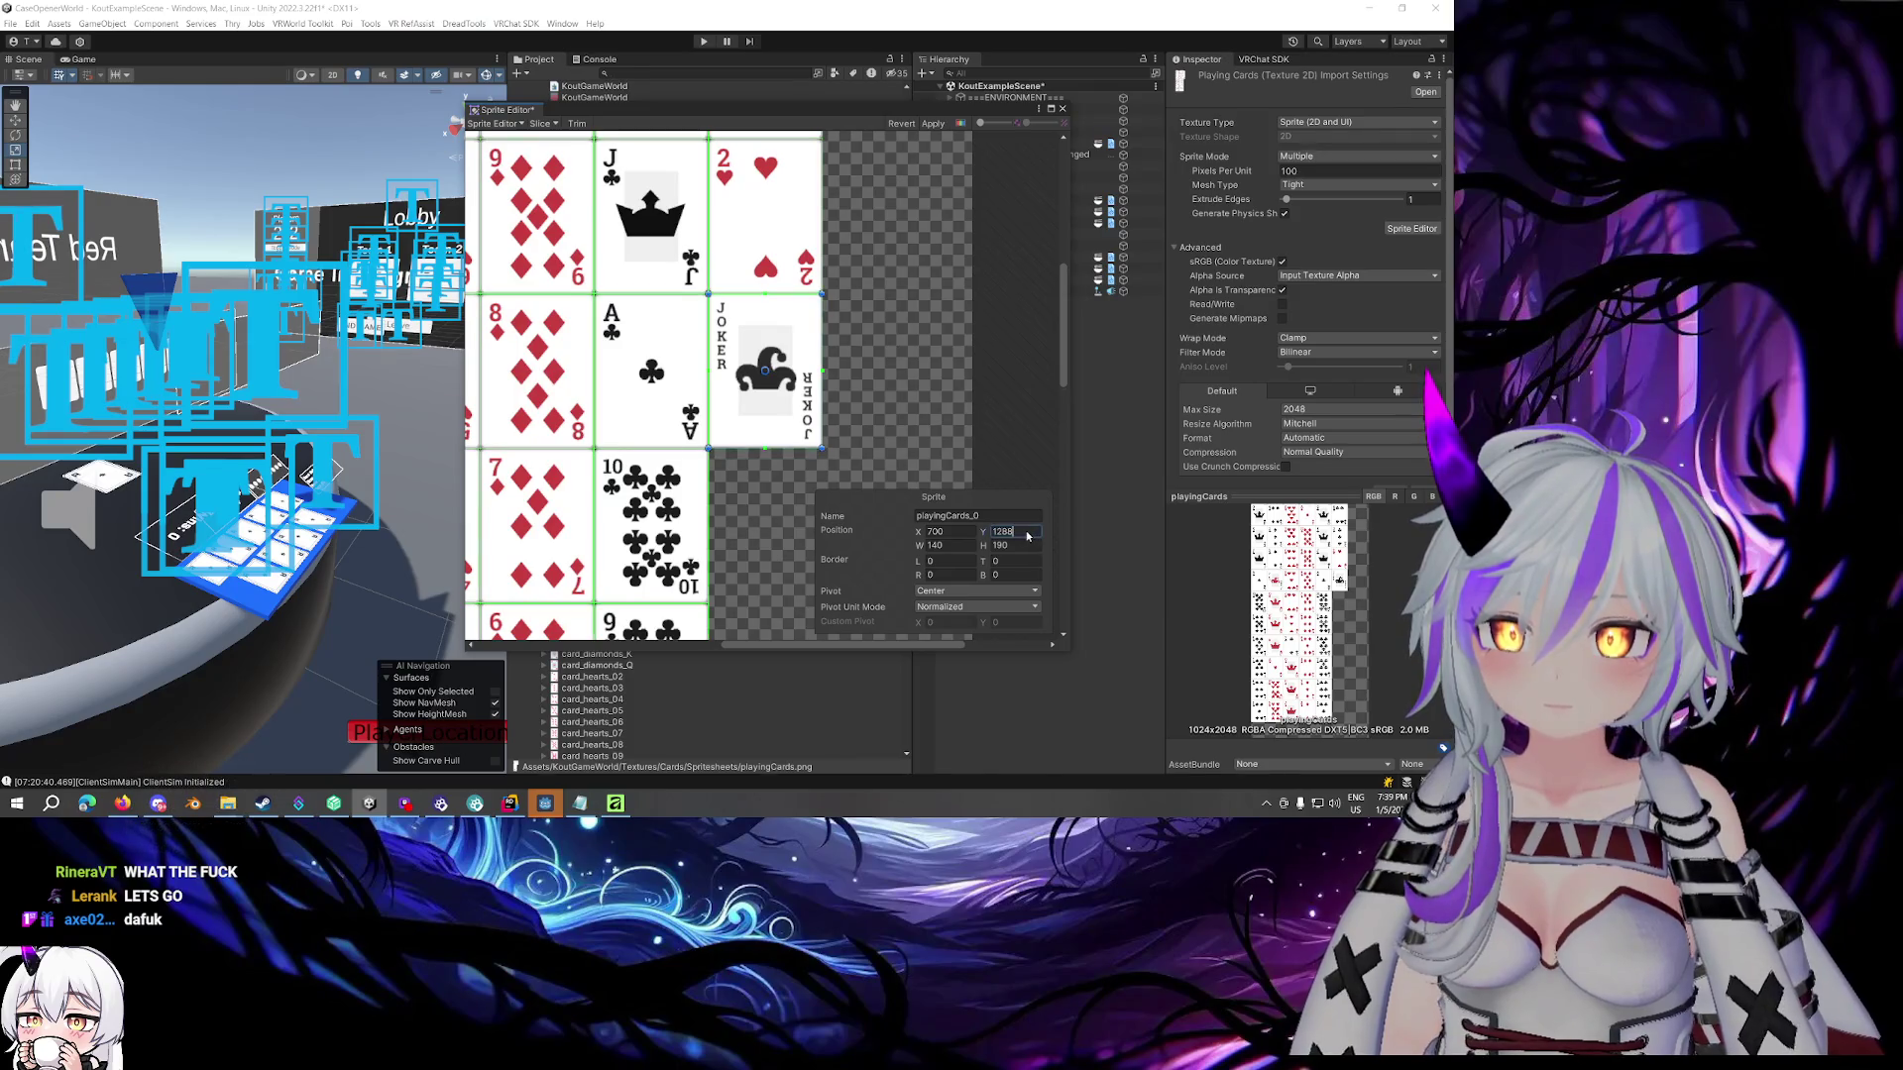
pyautogui.click(799, 391)
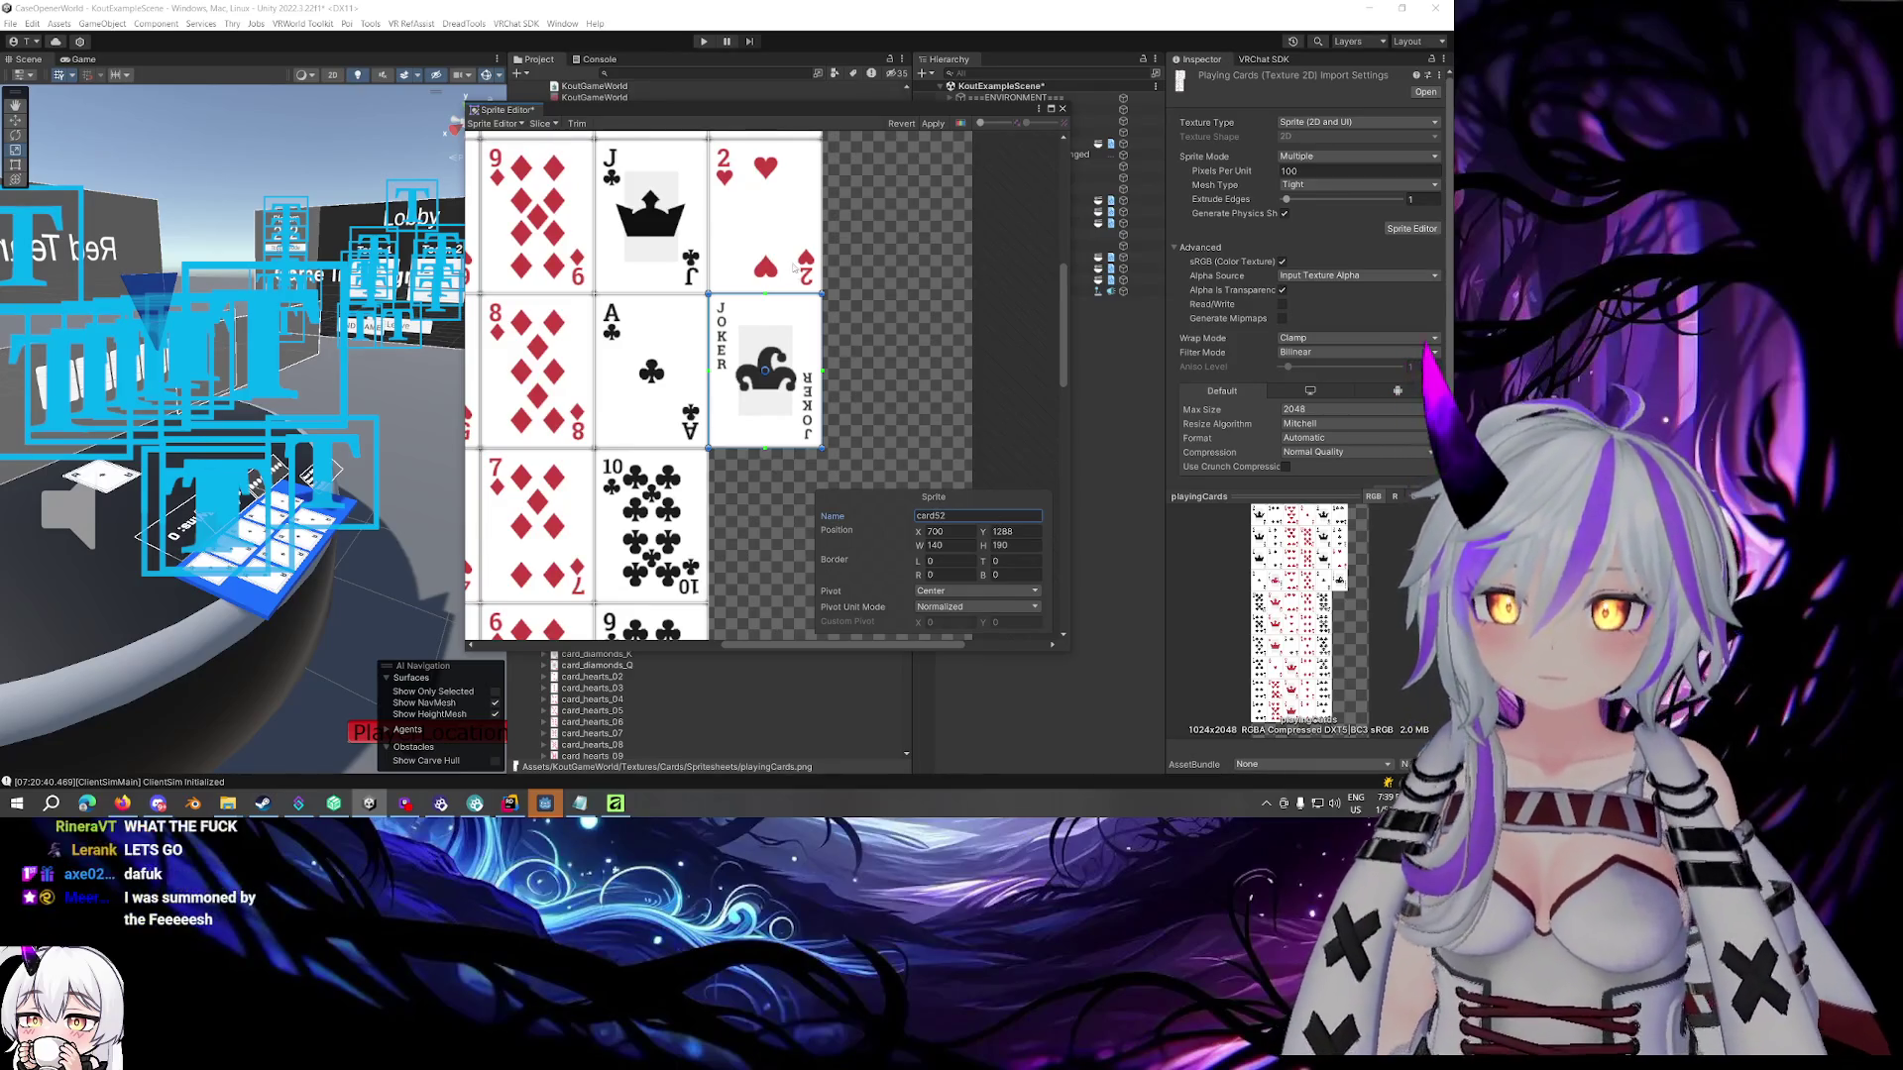
pyautogui.scroll(-5, 951, 496)
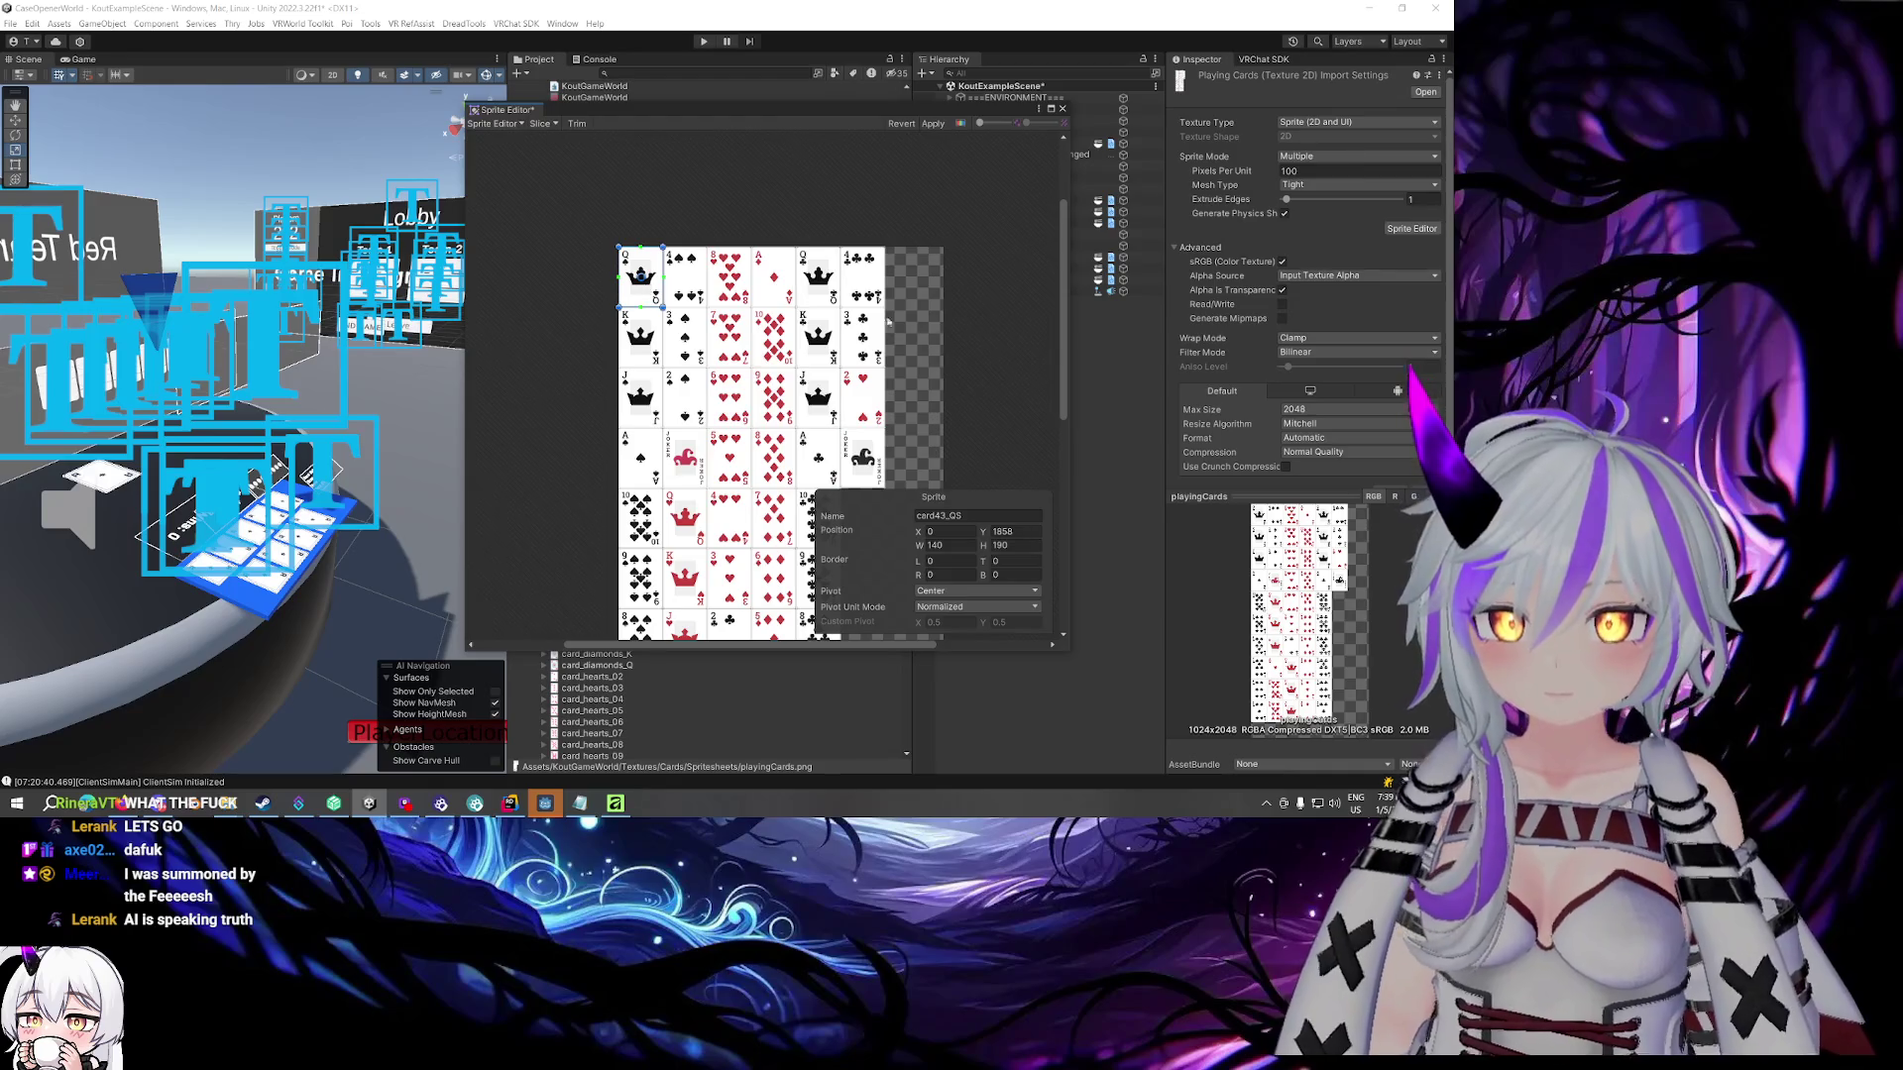
pyautogui.write('card43')
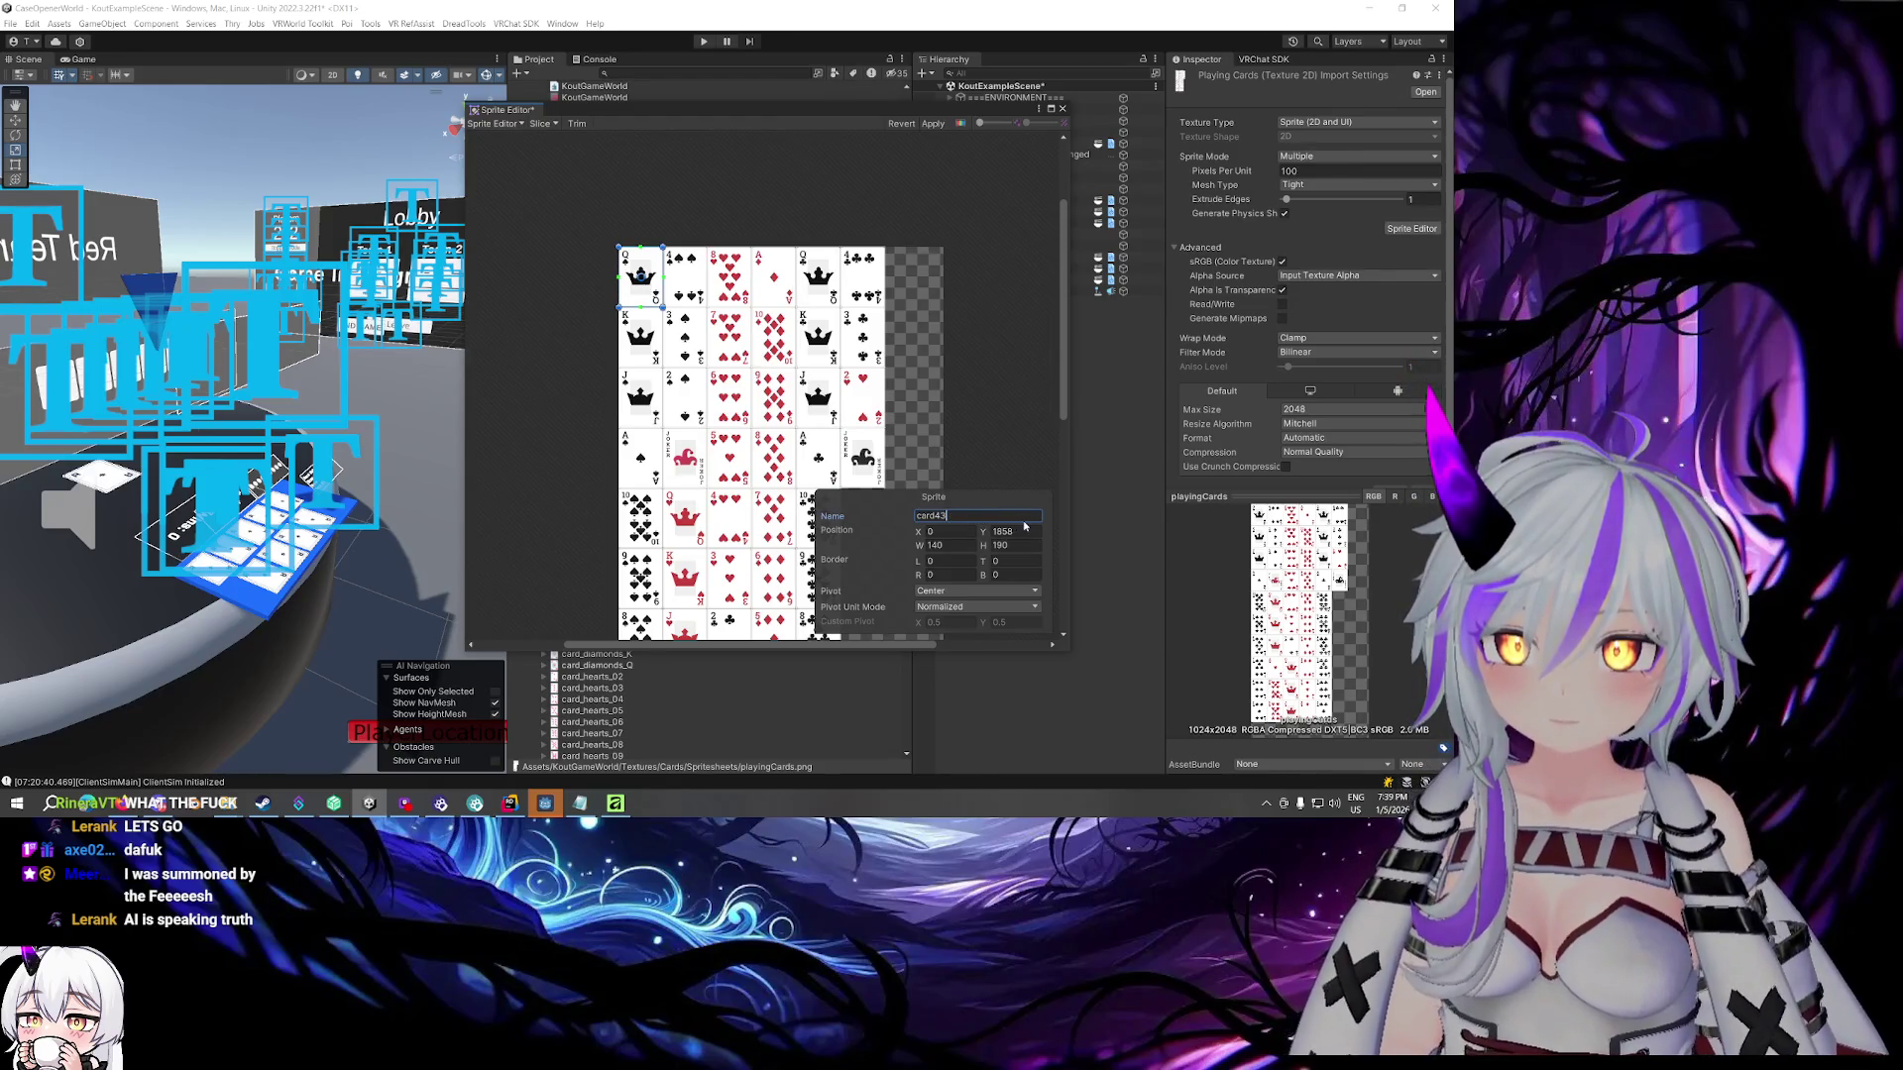
pyautogui.hotkey('ctrl', 's')
pyautogui.click(1063, 110)
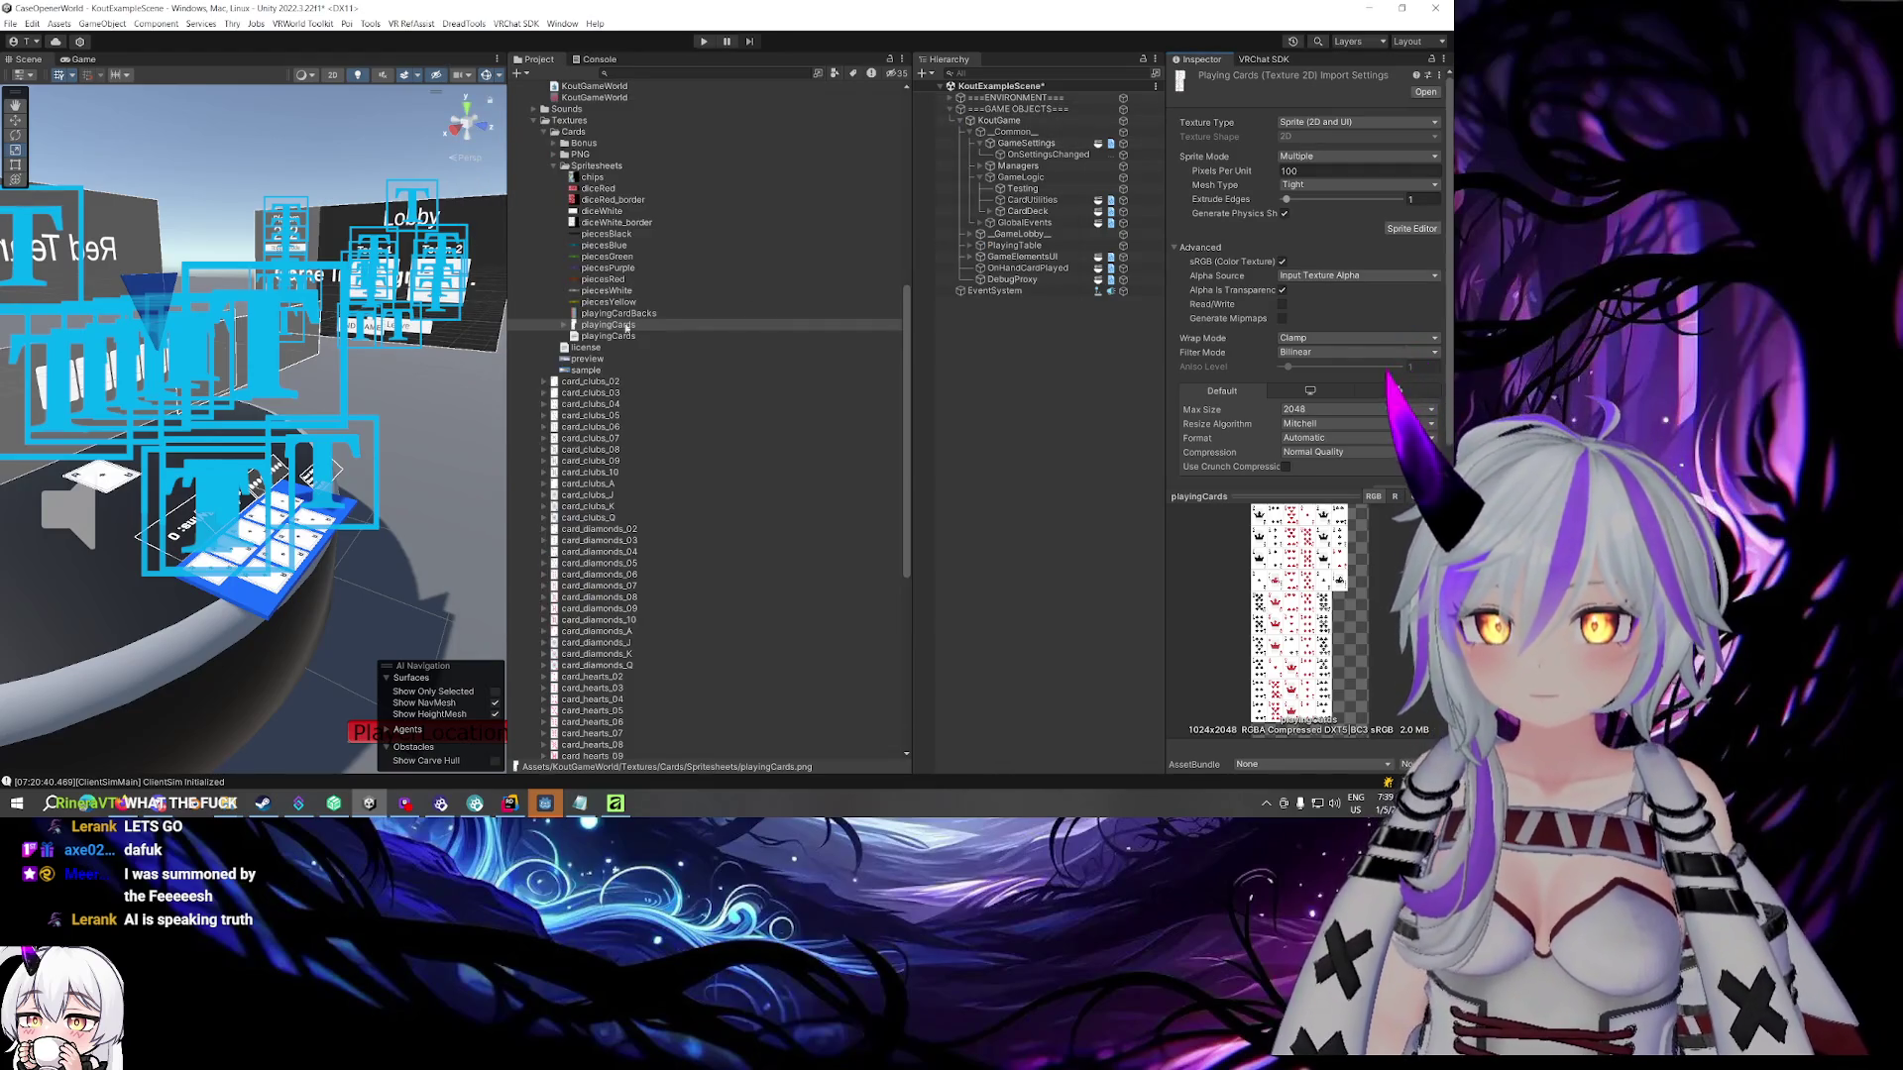
pyautogui.press('Down')
pyautogui.press('Down')
pyautogui.press('Down')
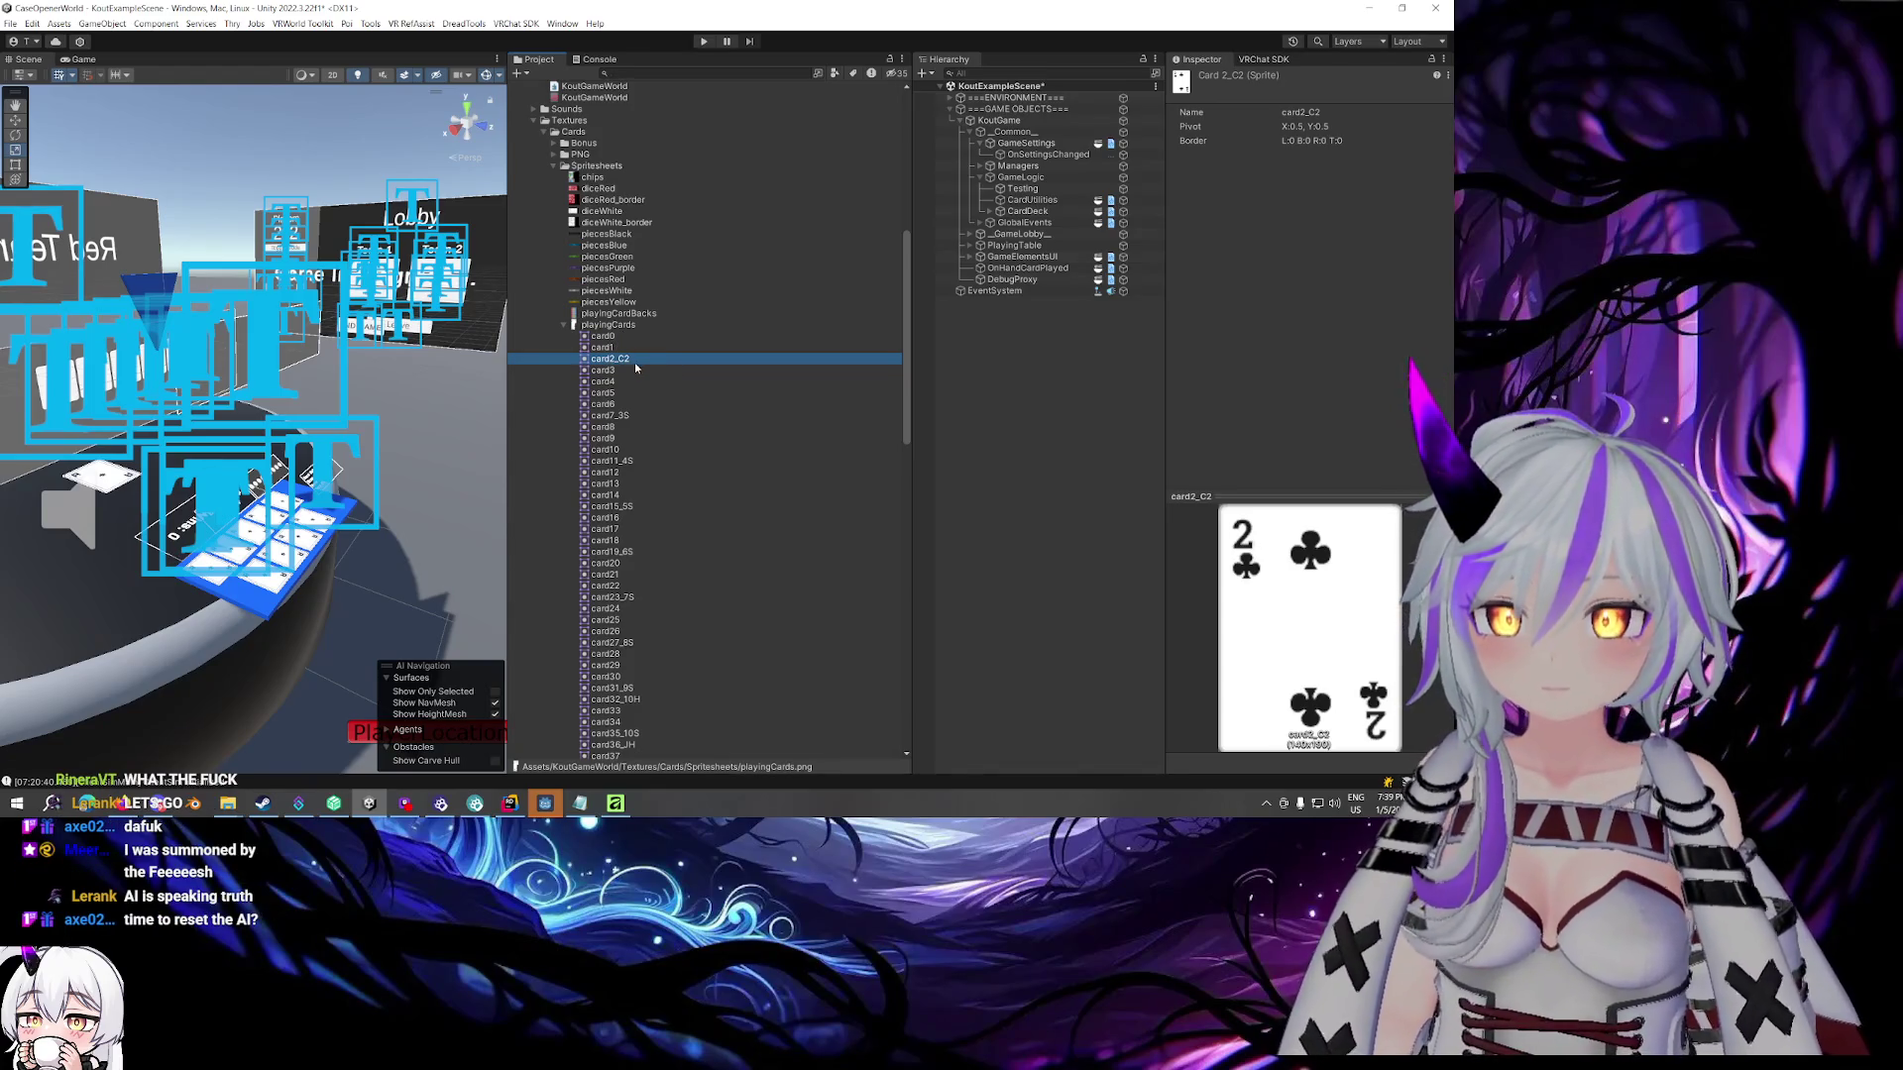
pyautogui.click(638, 325)
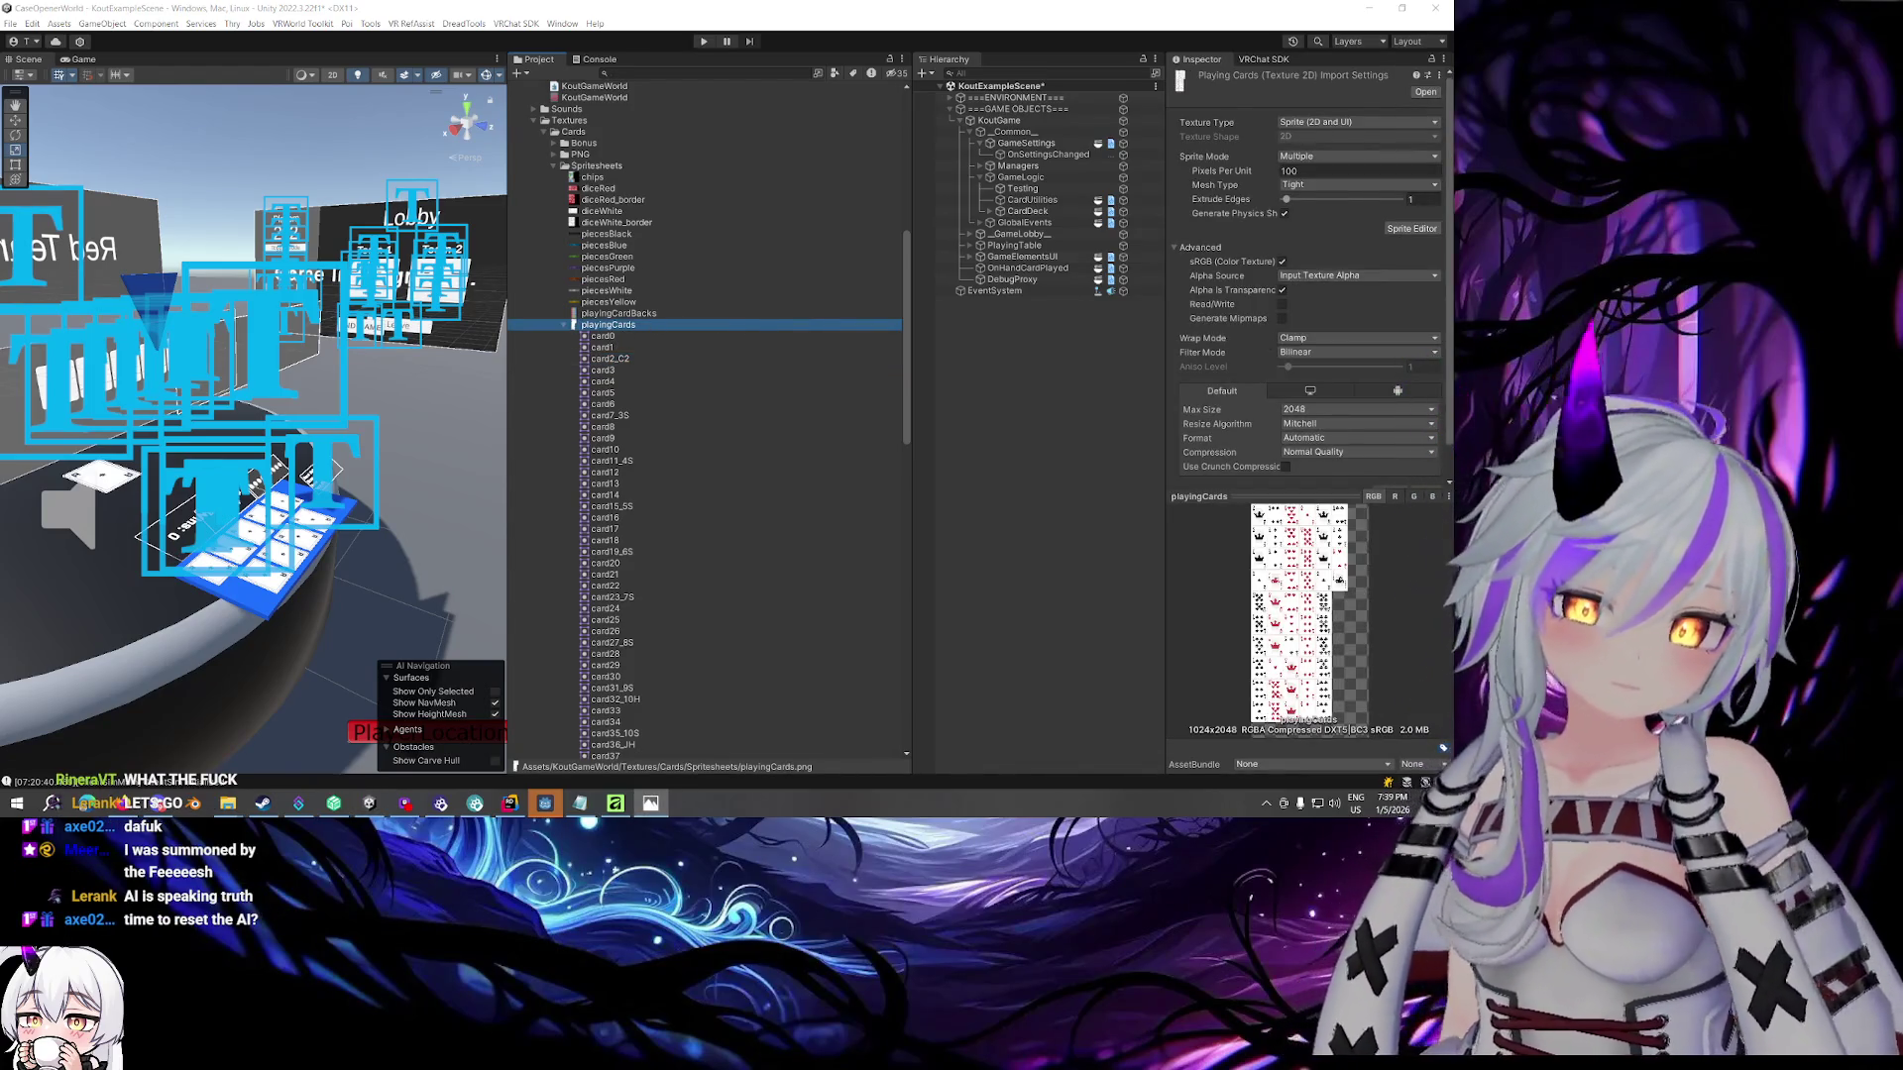
pyautogui.rightClick(646, 325)
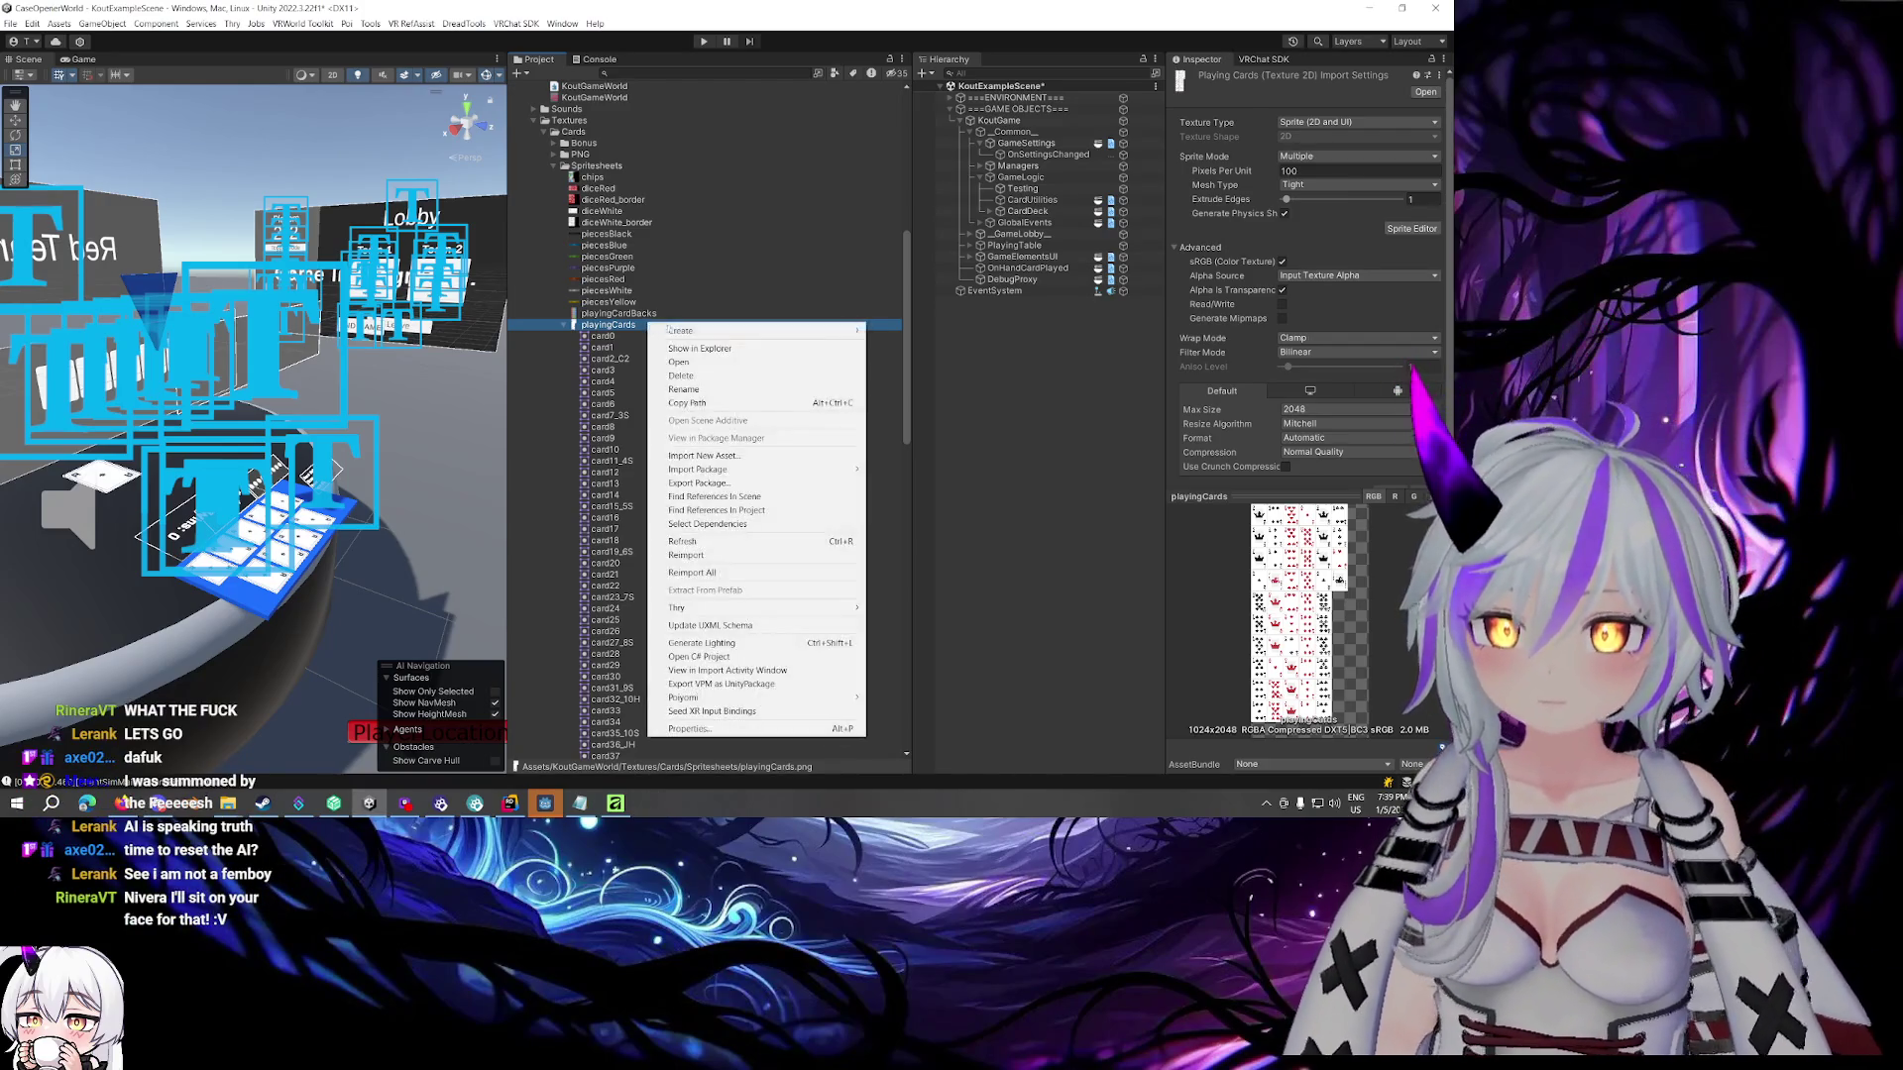
pyautogui.click(1279, 416)
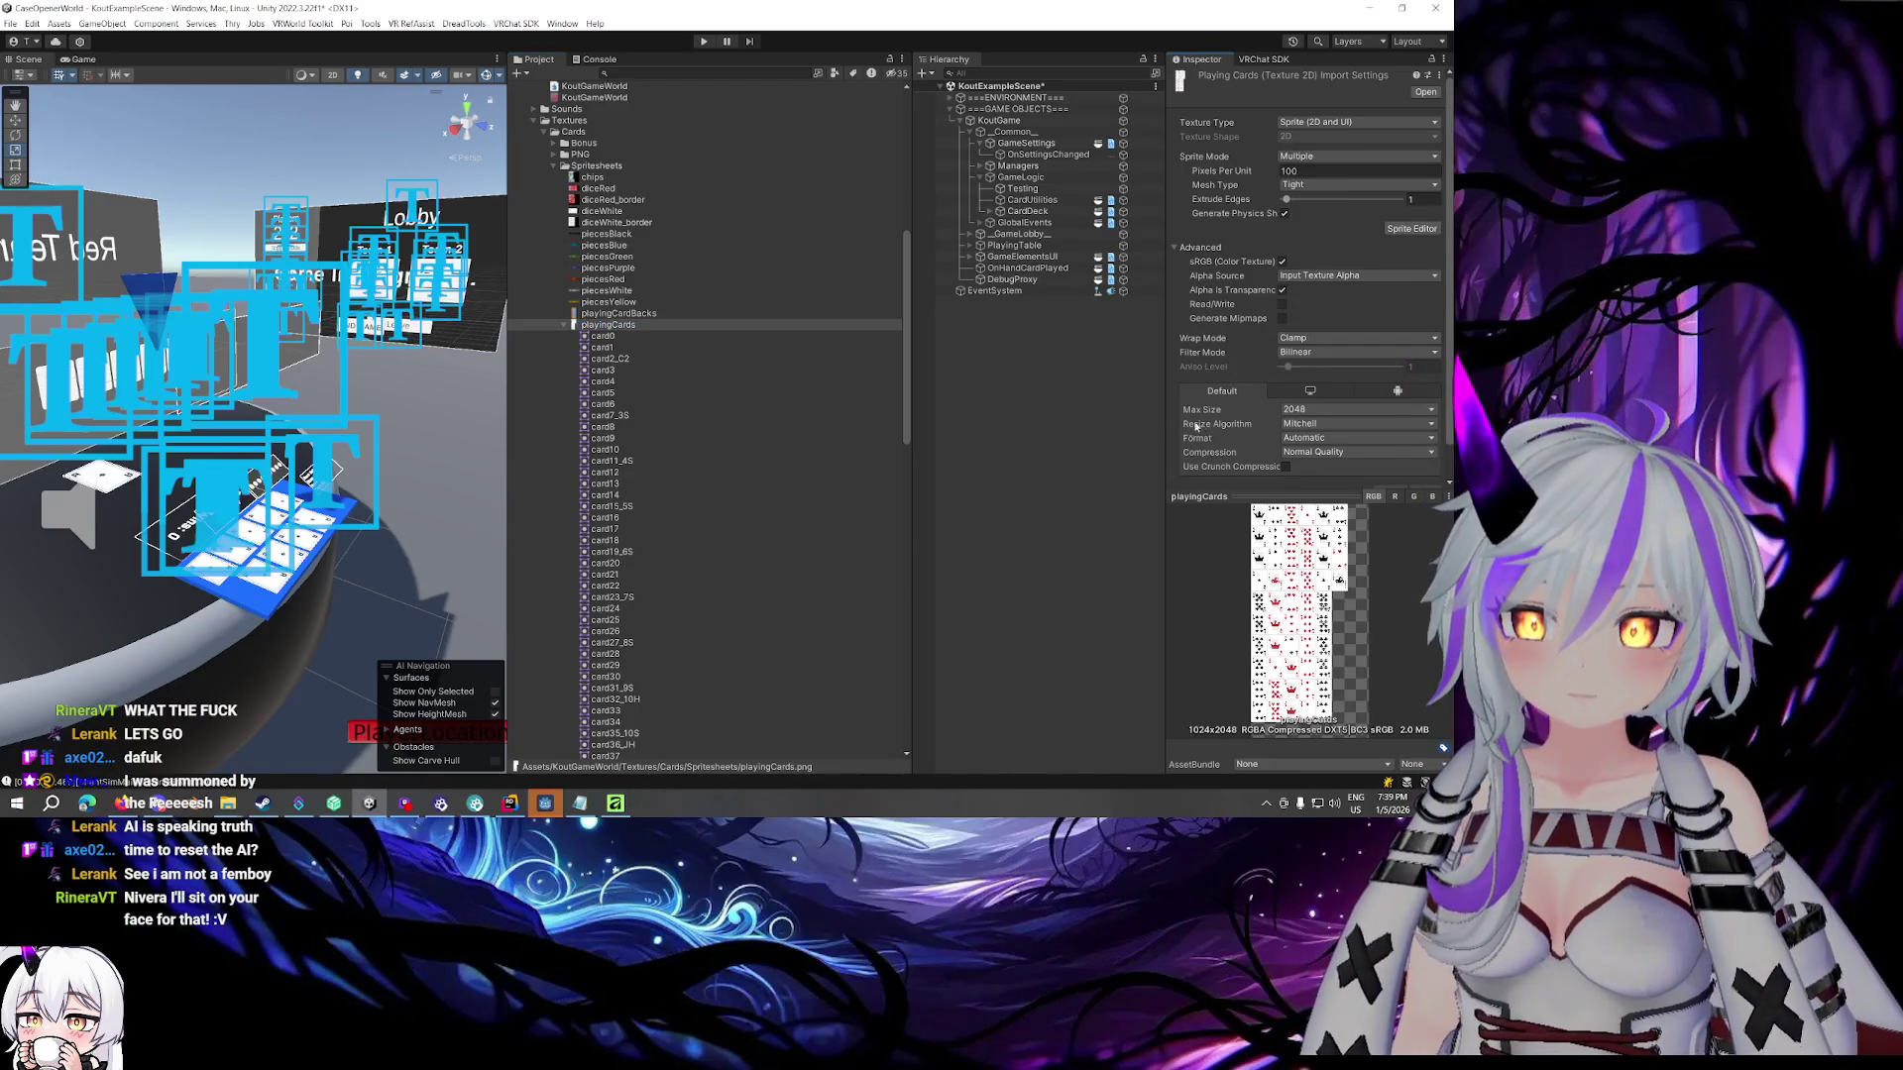
pyautogui.click(1411, 228)
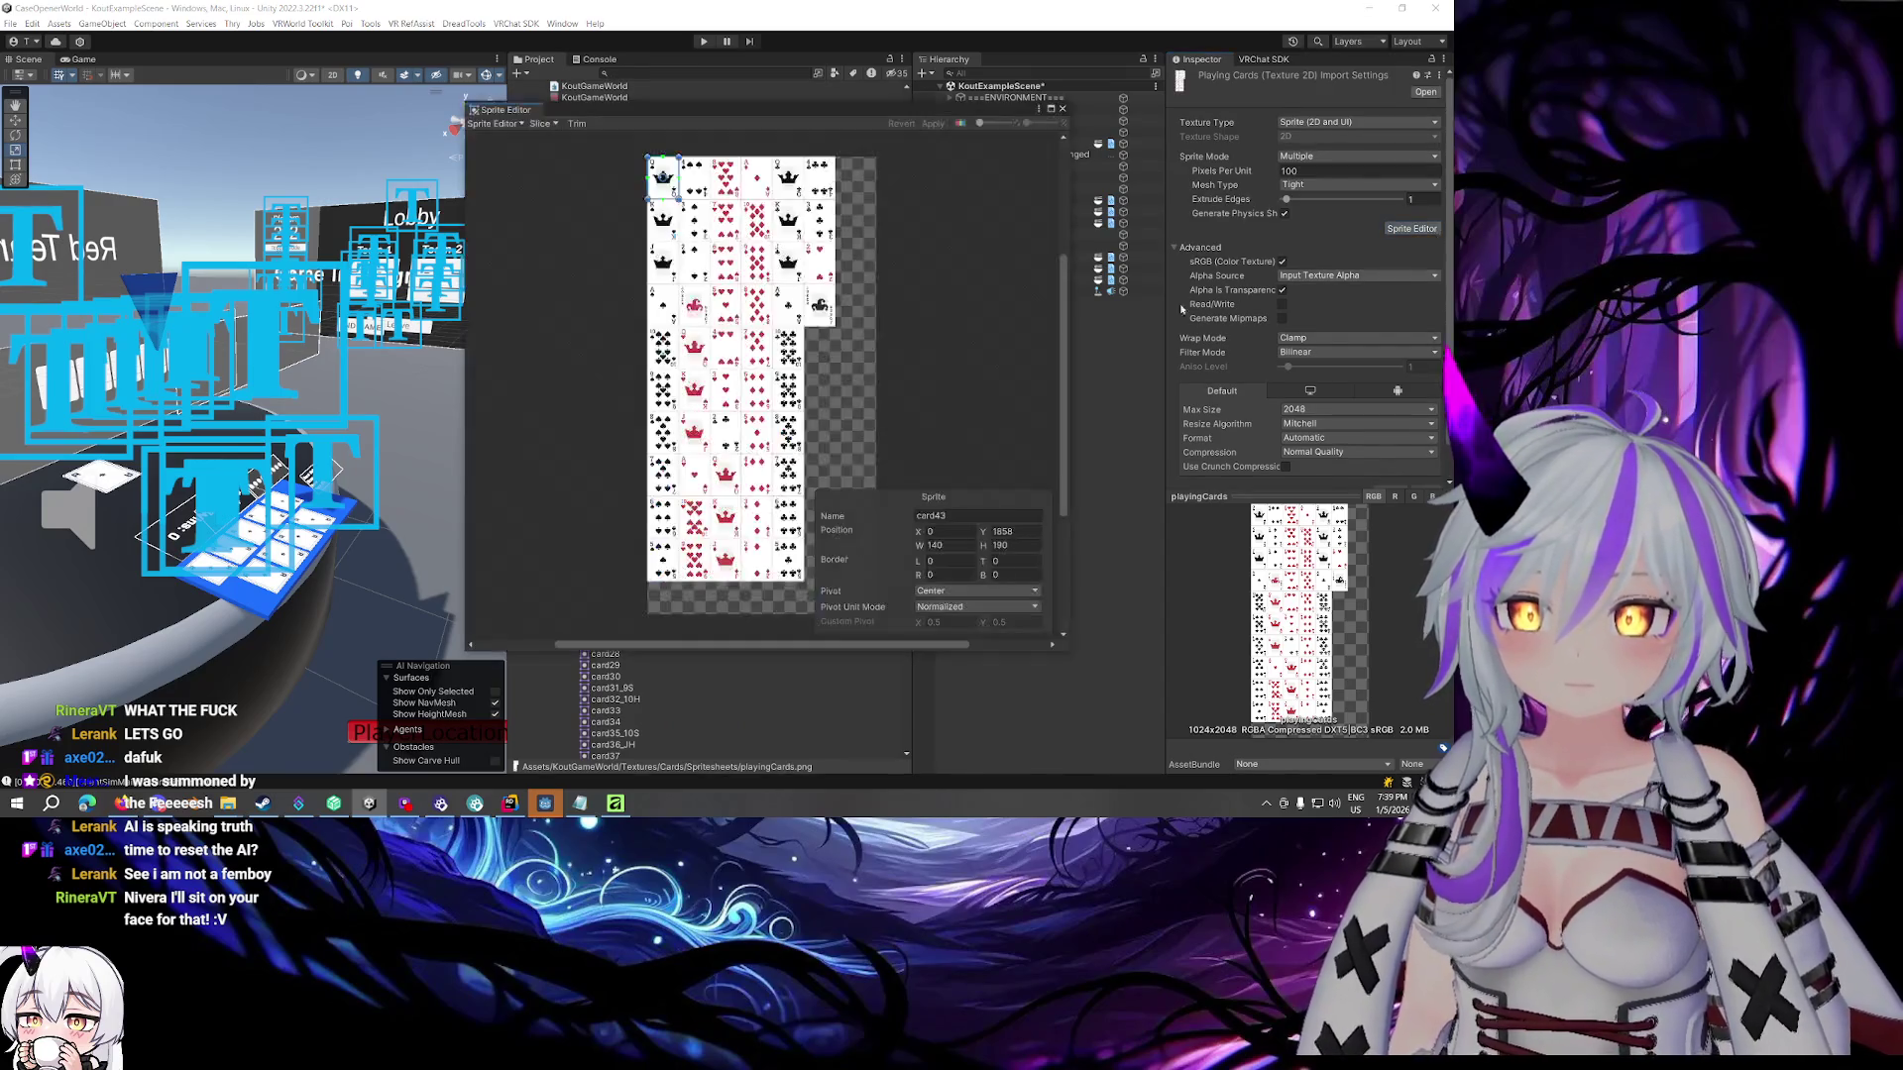
# Strip suffixes like _KS, _JS, _AS and _10S from card47, card39, card51, card27 and card23
pyautogui.click(662, 218)
pyautogui.click(1008, 517)
pyautogui.write('_KS')
pyautogui.click(662, 259)
pyautogui.click(950, 516)
pyautogui.click(670, 307)
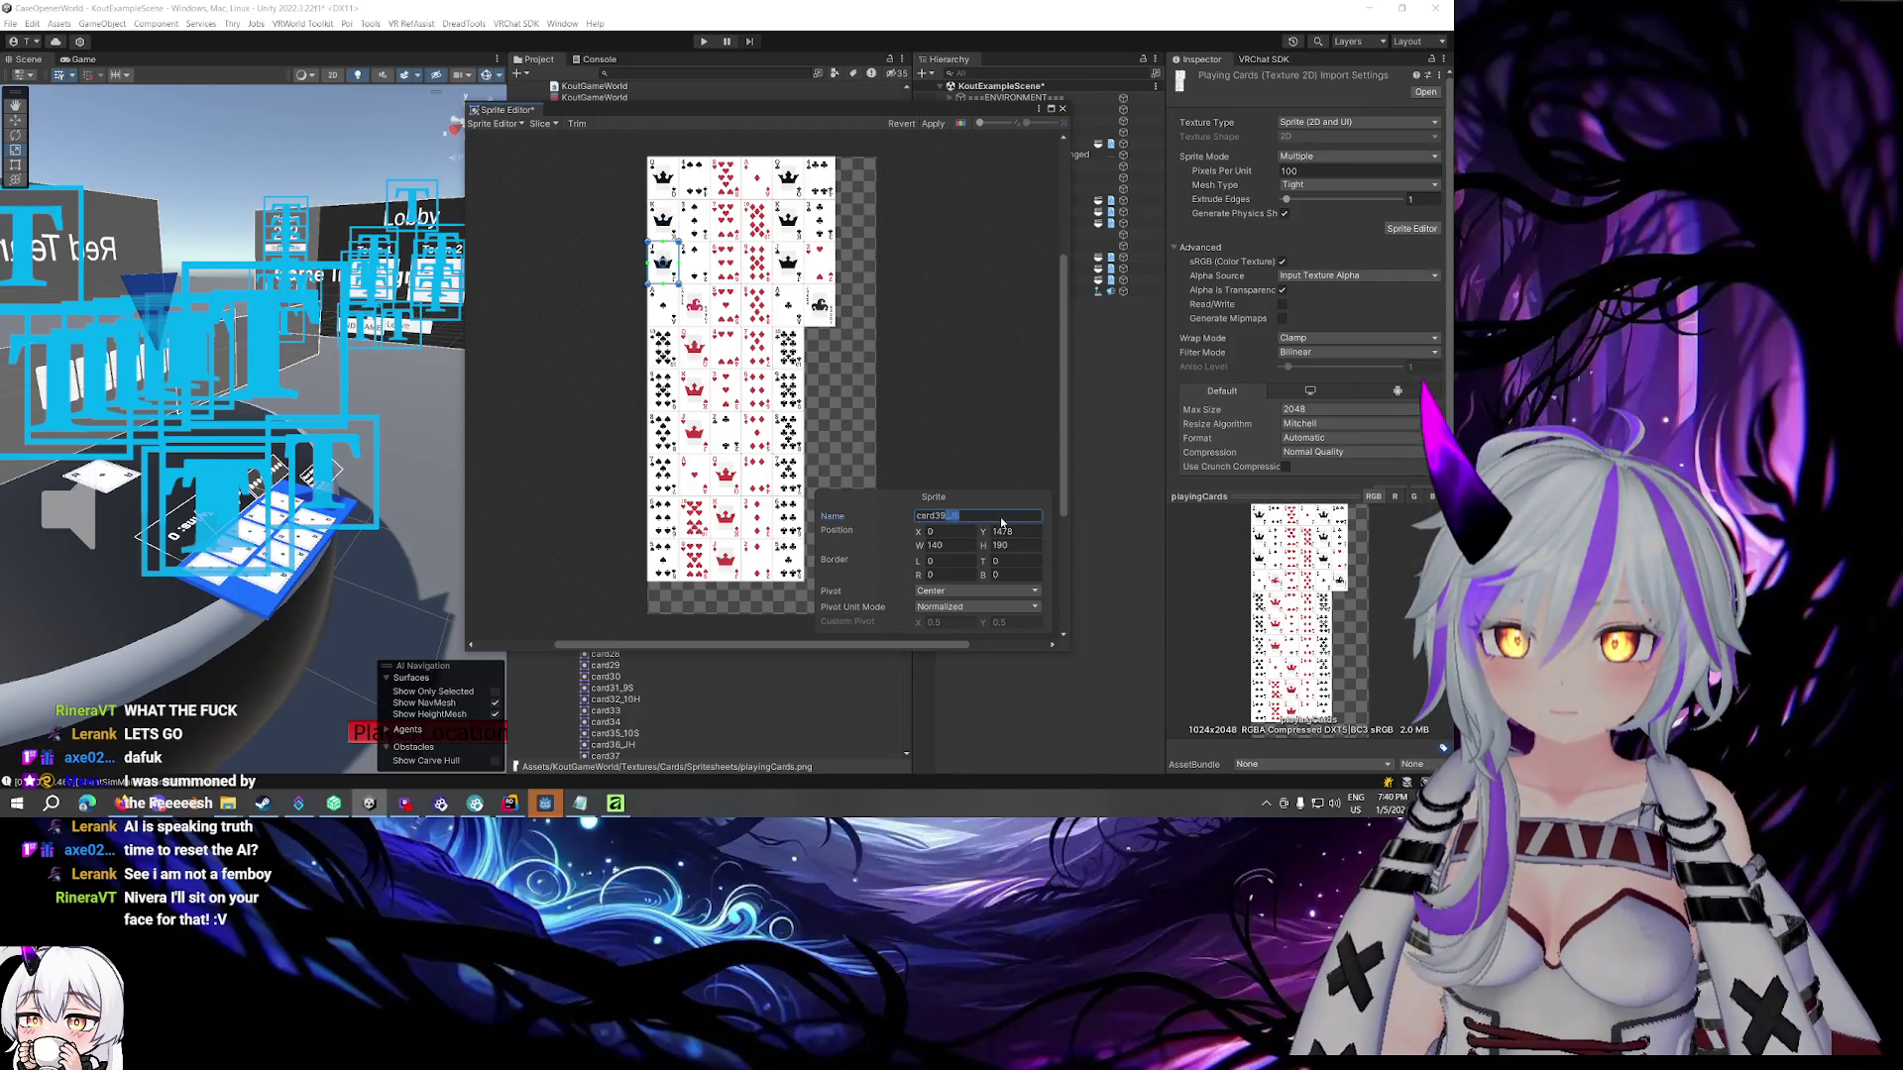
pyautogui.click(949, 516)
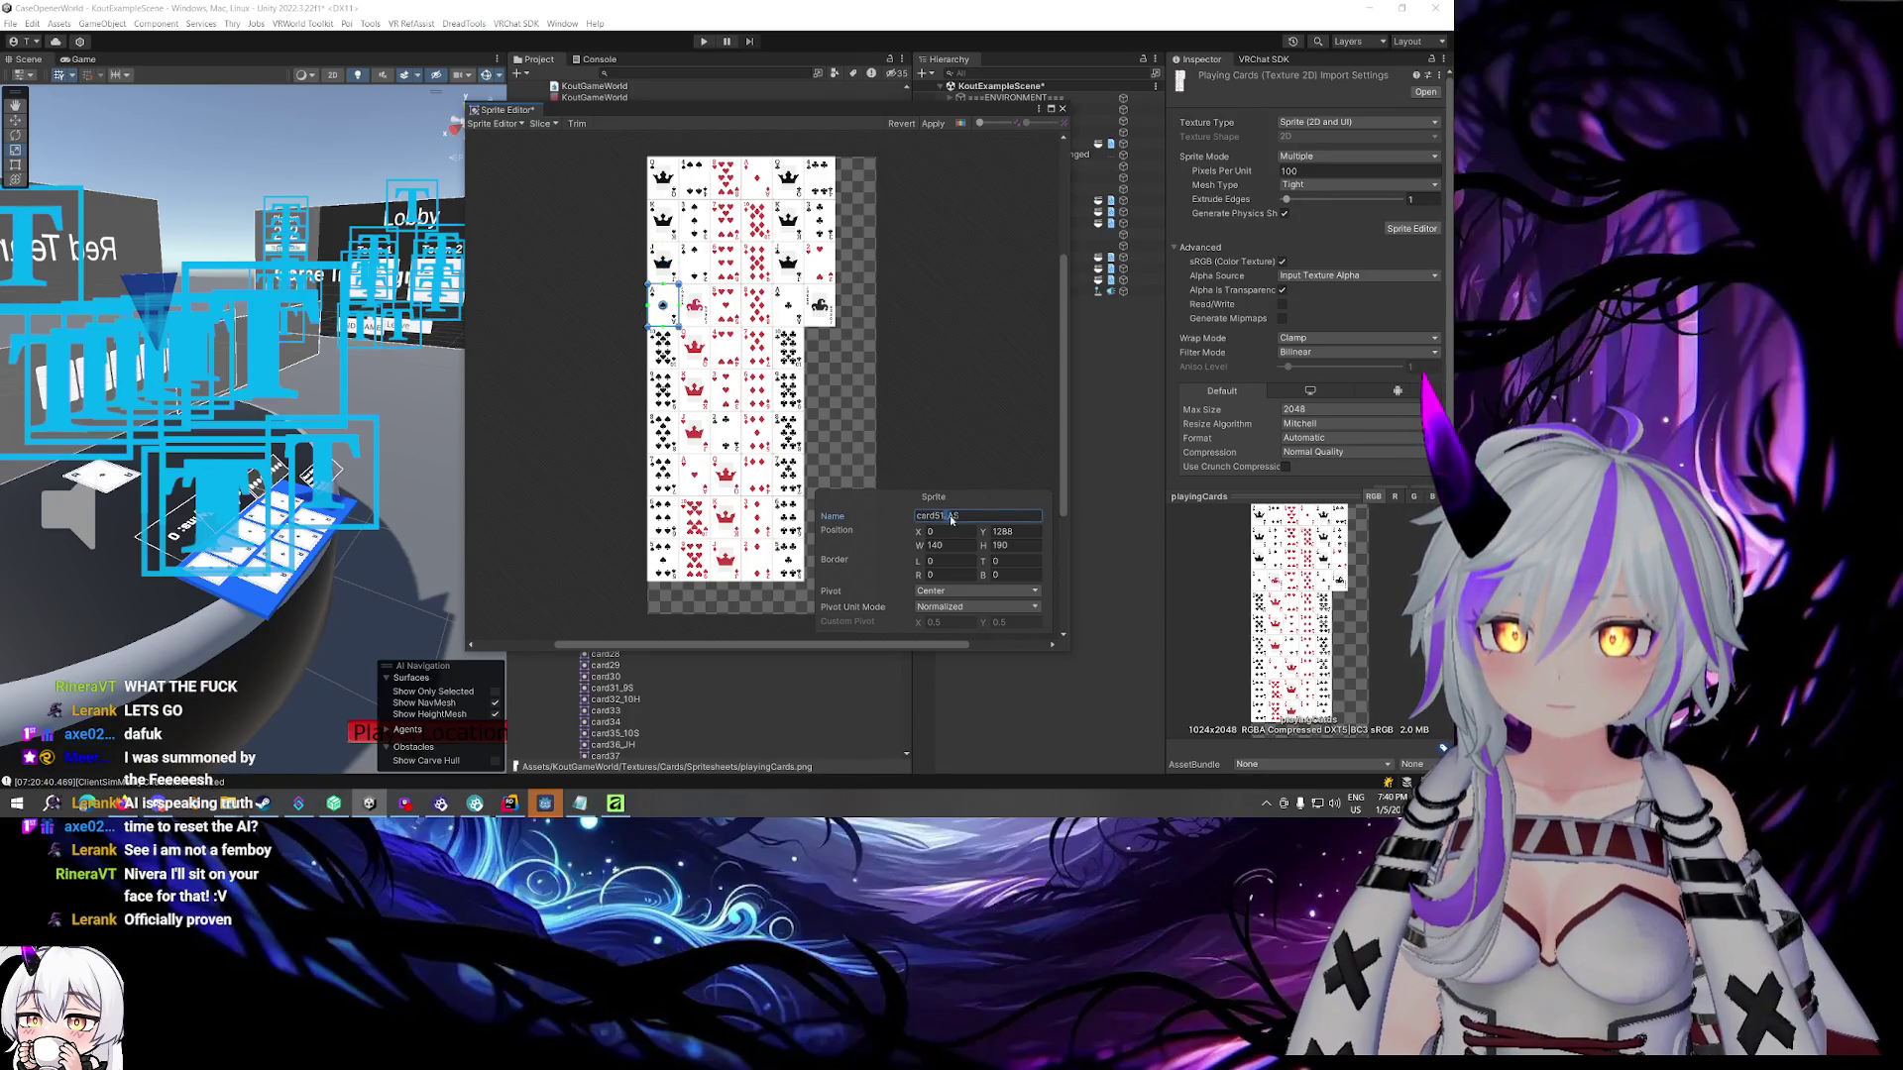
pyautogui.click(662, 347)
pyautogui.moveTo(946, 516); pyautogui.dragTo(1007, 522)
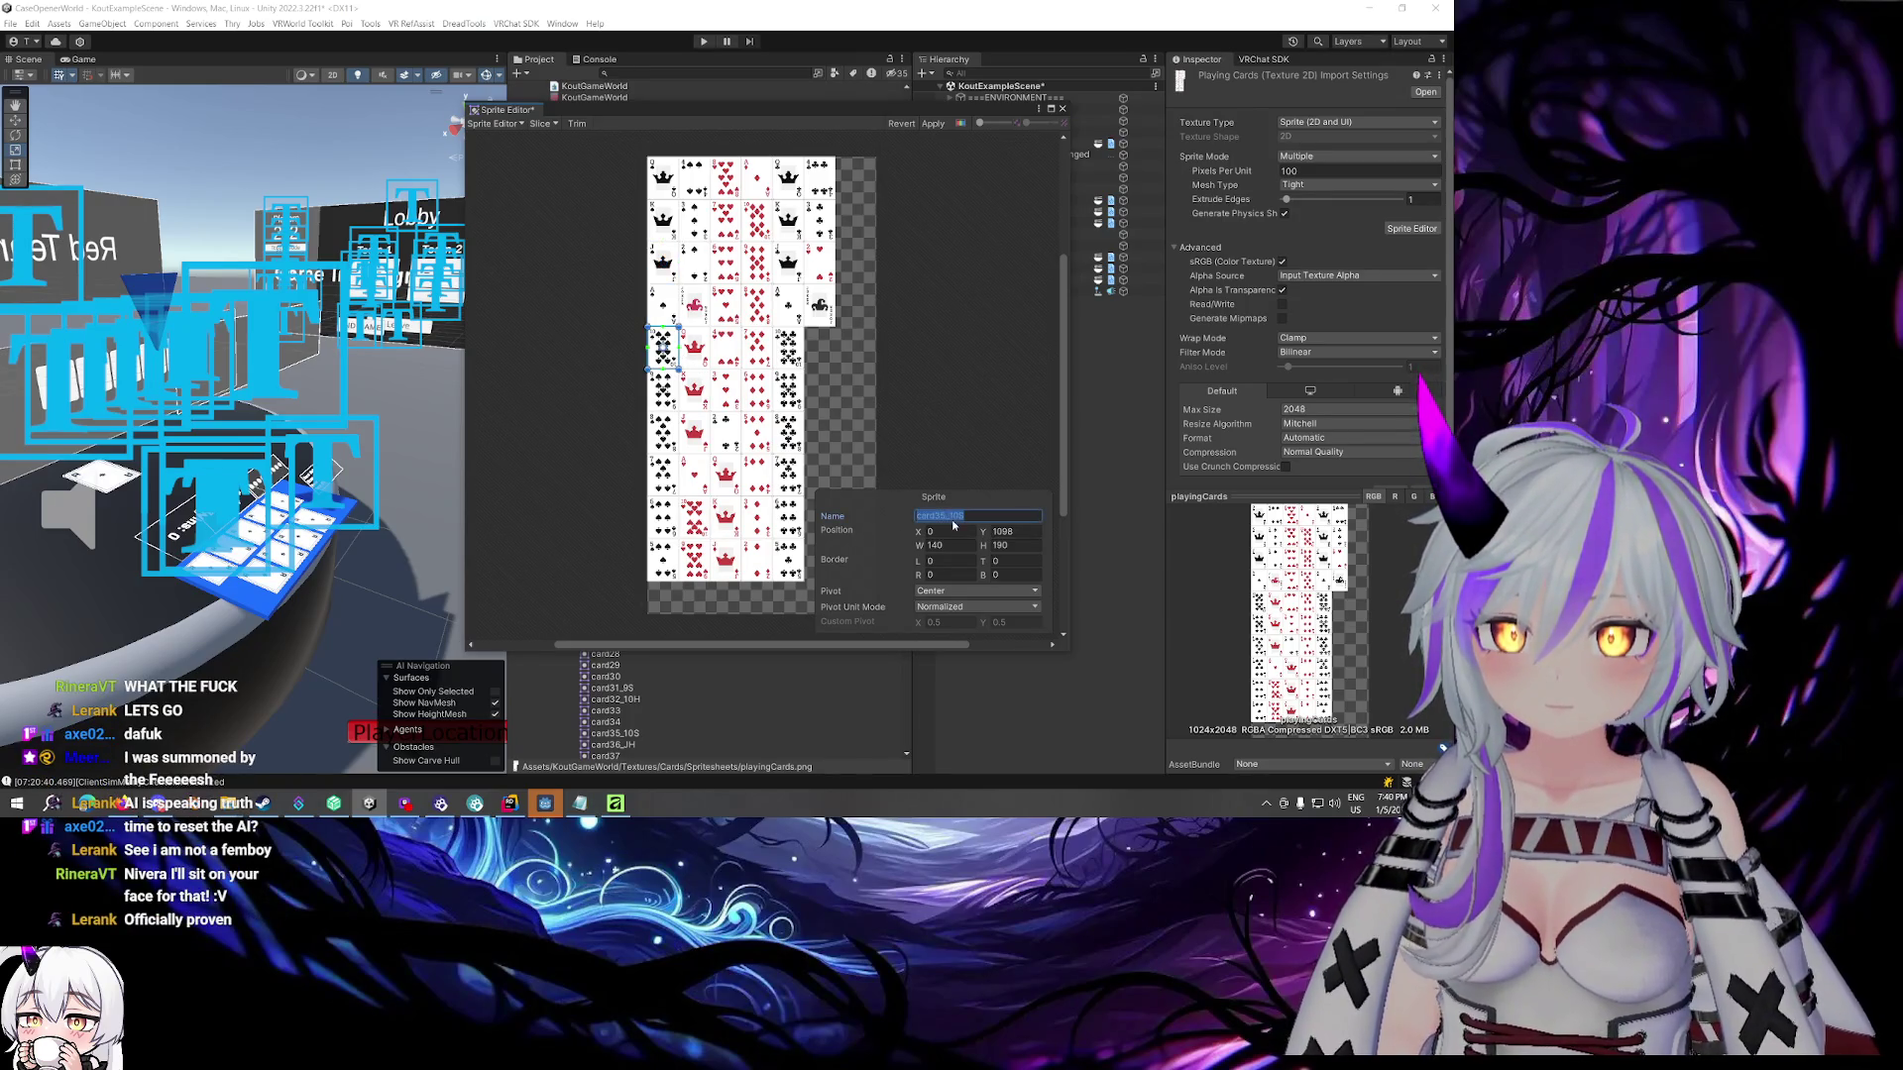
pyautogui.click(662, 389)
pyautogui.doubleClick(944, 516)
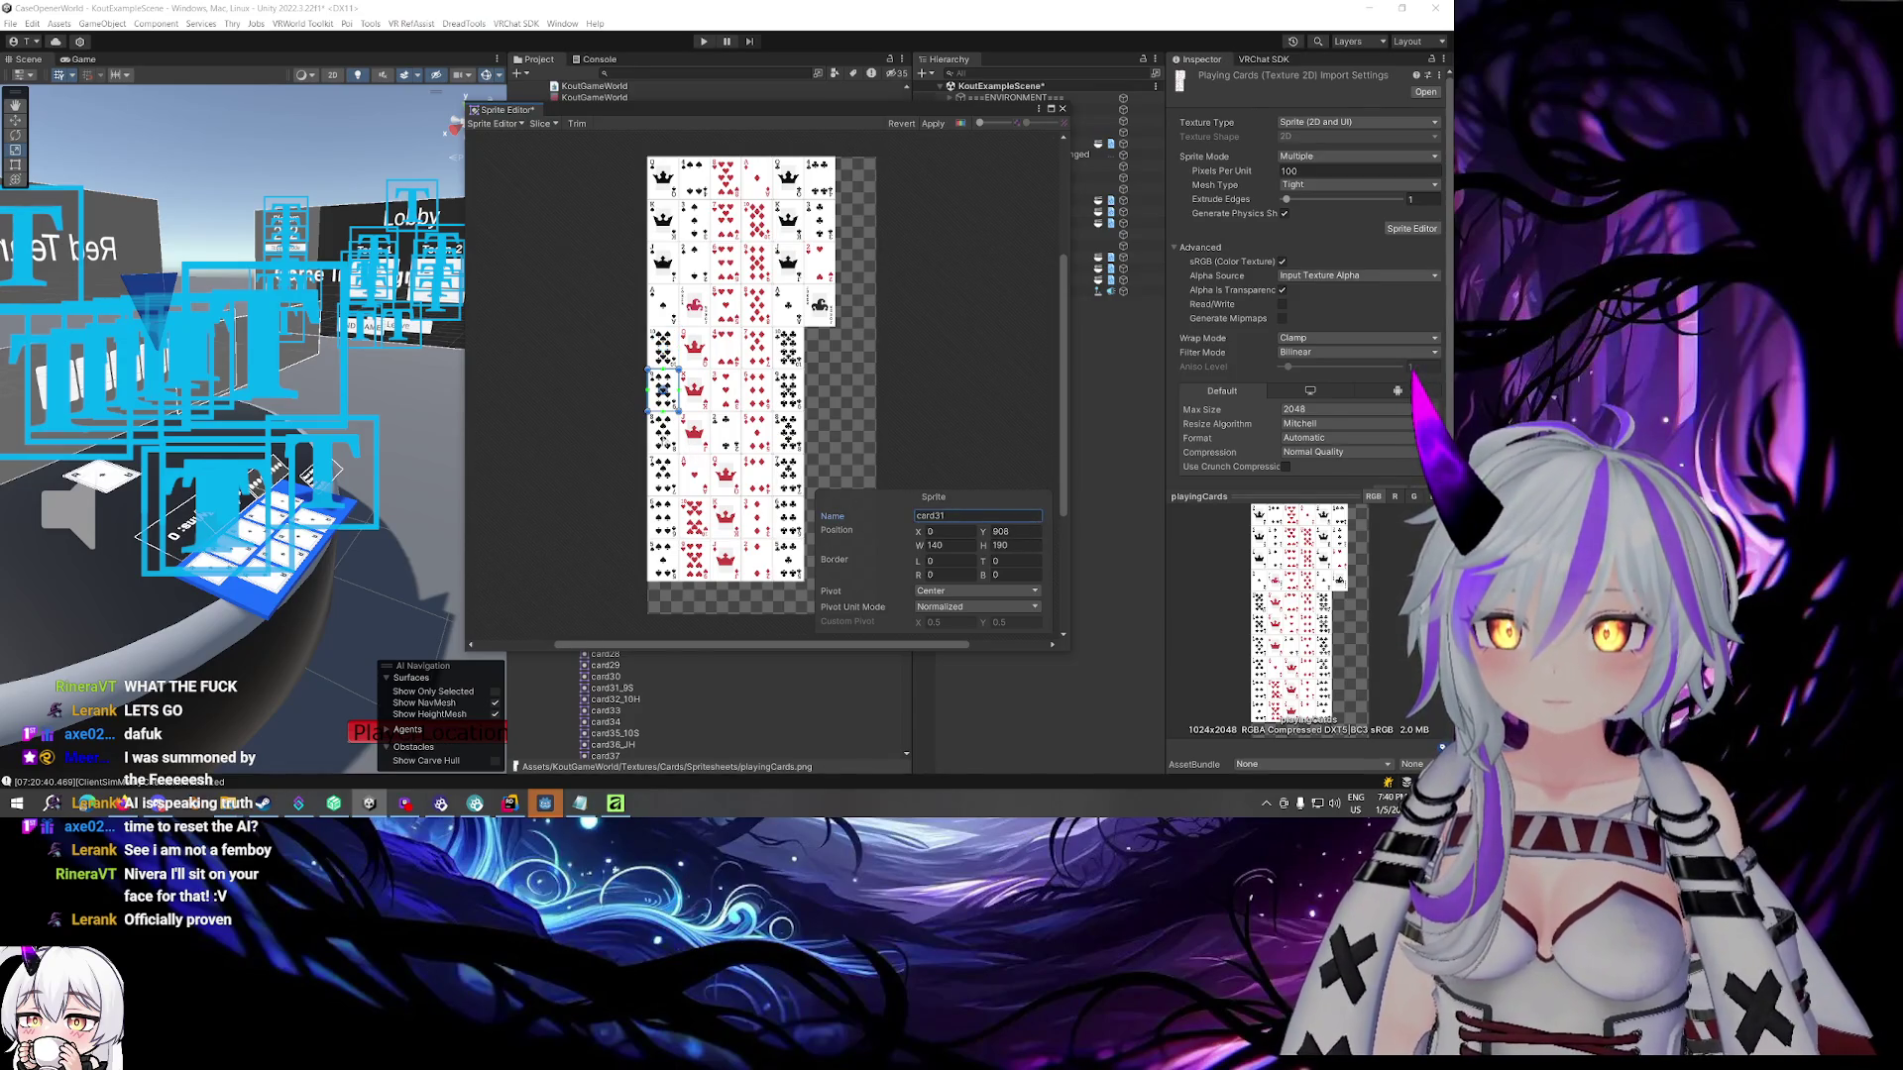
pyautogui.click(945, 518)
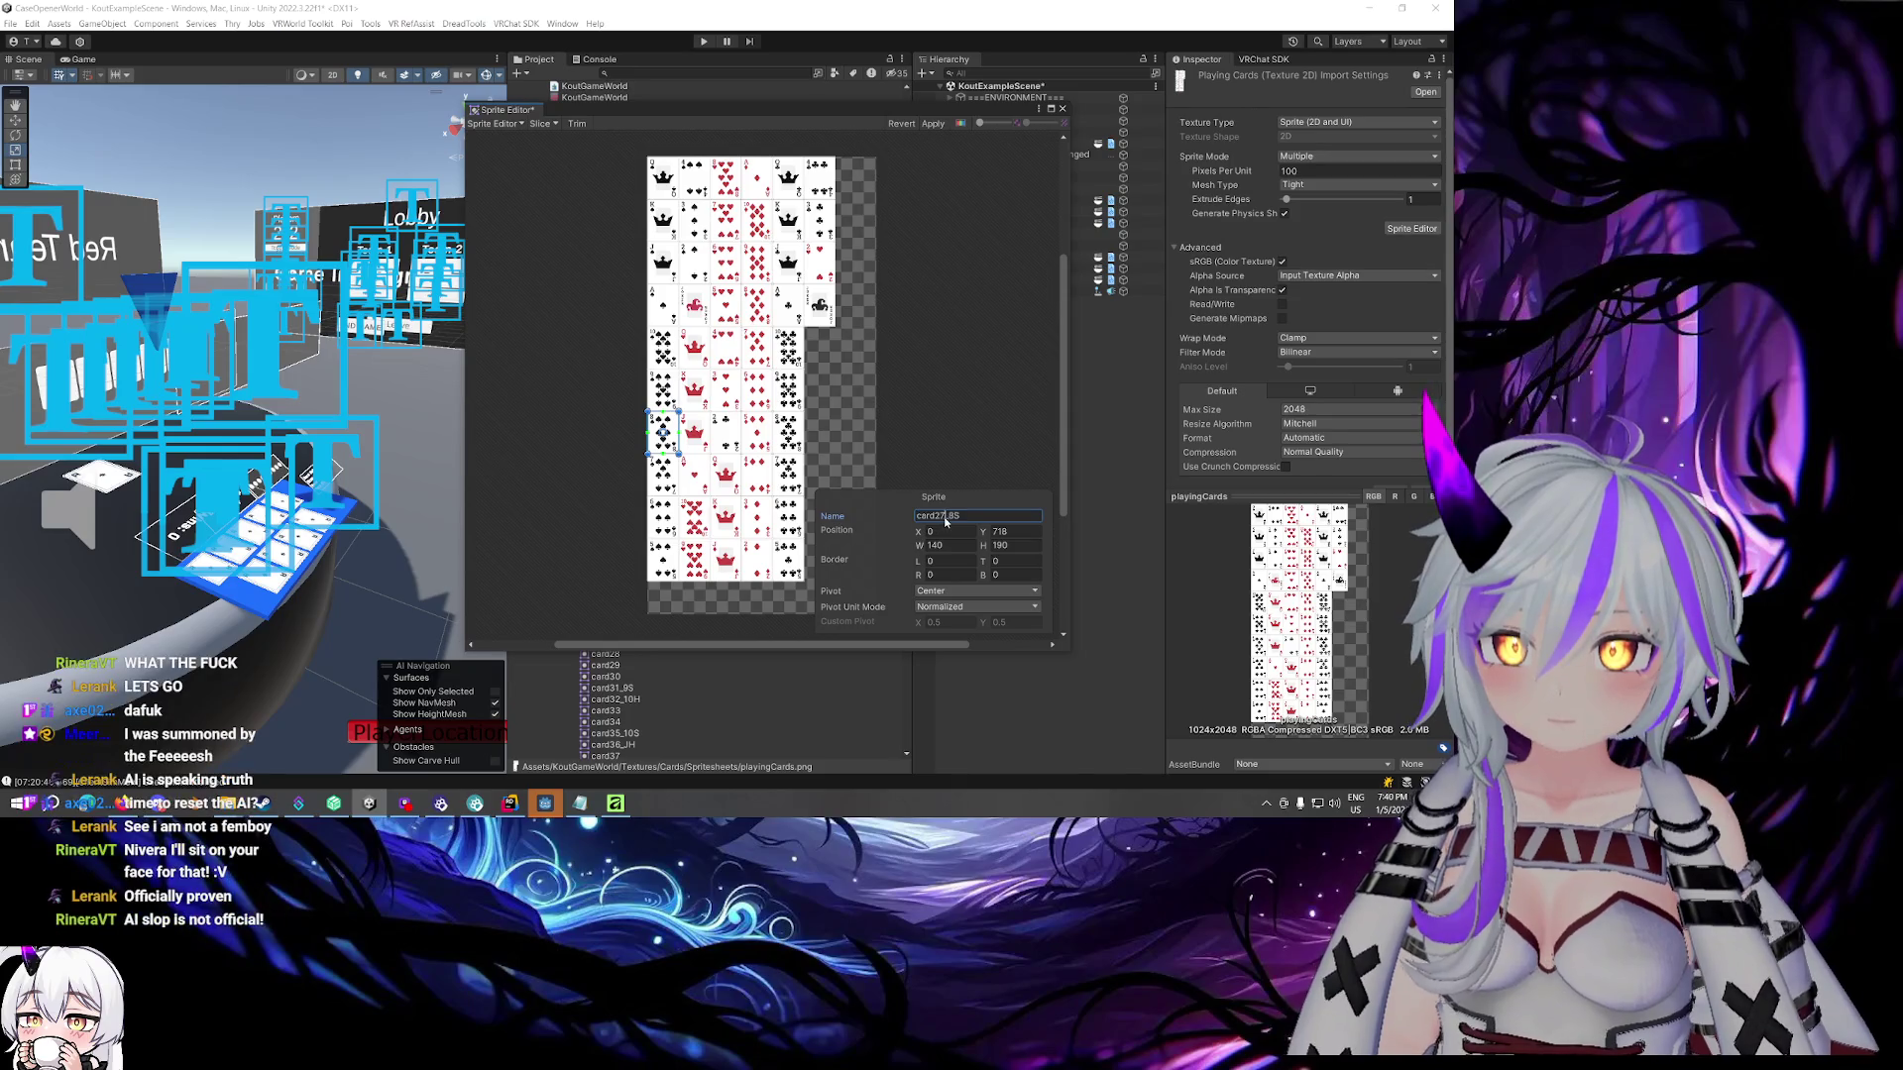
pyautogui.click(662, 474)
pyautogui.doubleClick(1004, 516)
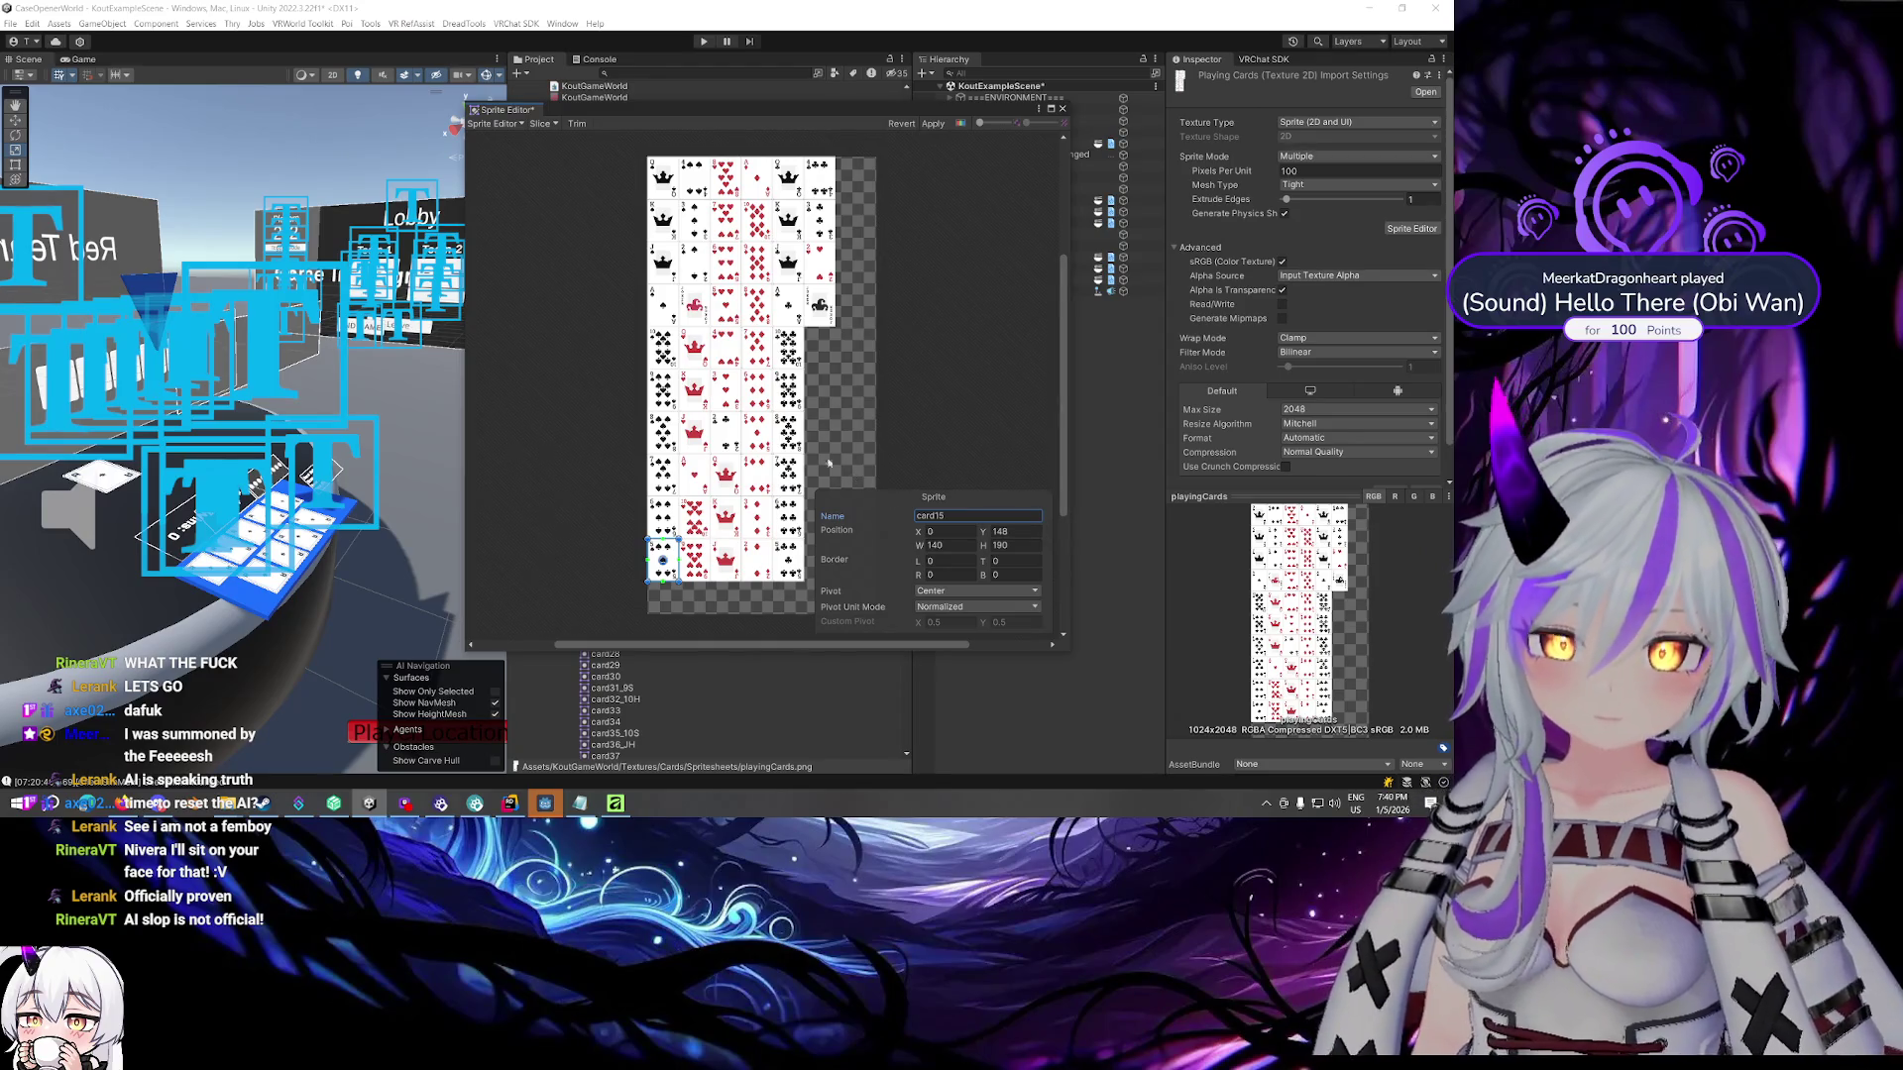
# Remove the _4S, _JH and _10H suffixes from card11, card36 and card32, then close the editor
pyautogui.click(694, 179)
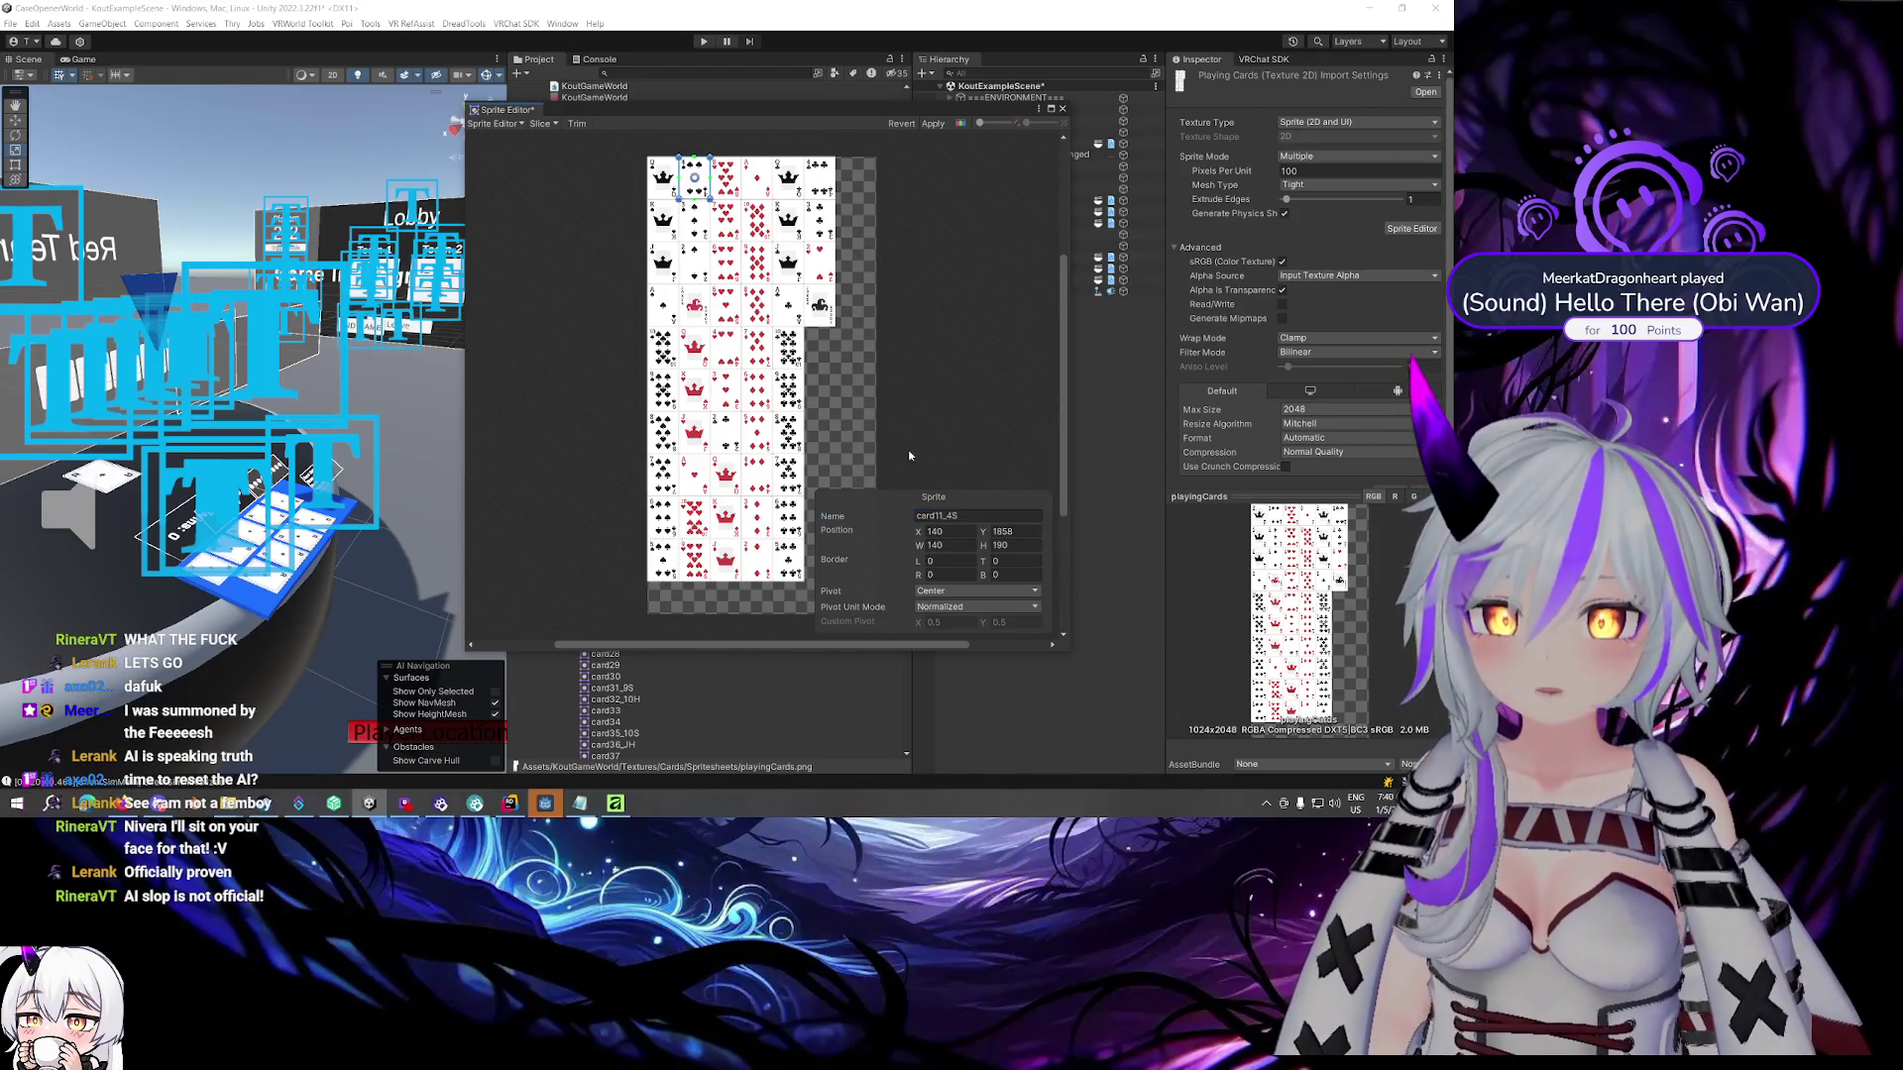
pyautogui.click(946, 518)
pyautogui.press('BackSpace')
pyautogui.press('BackSpace')
pyautogui.press('BackSpace')
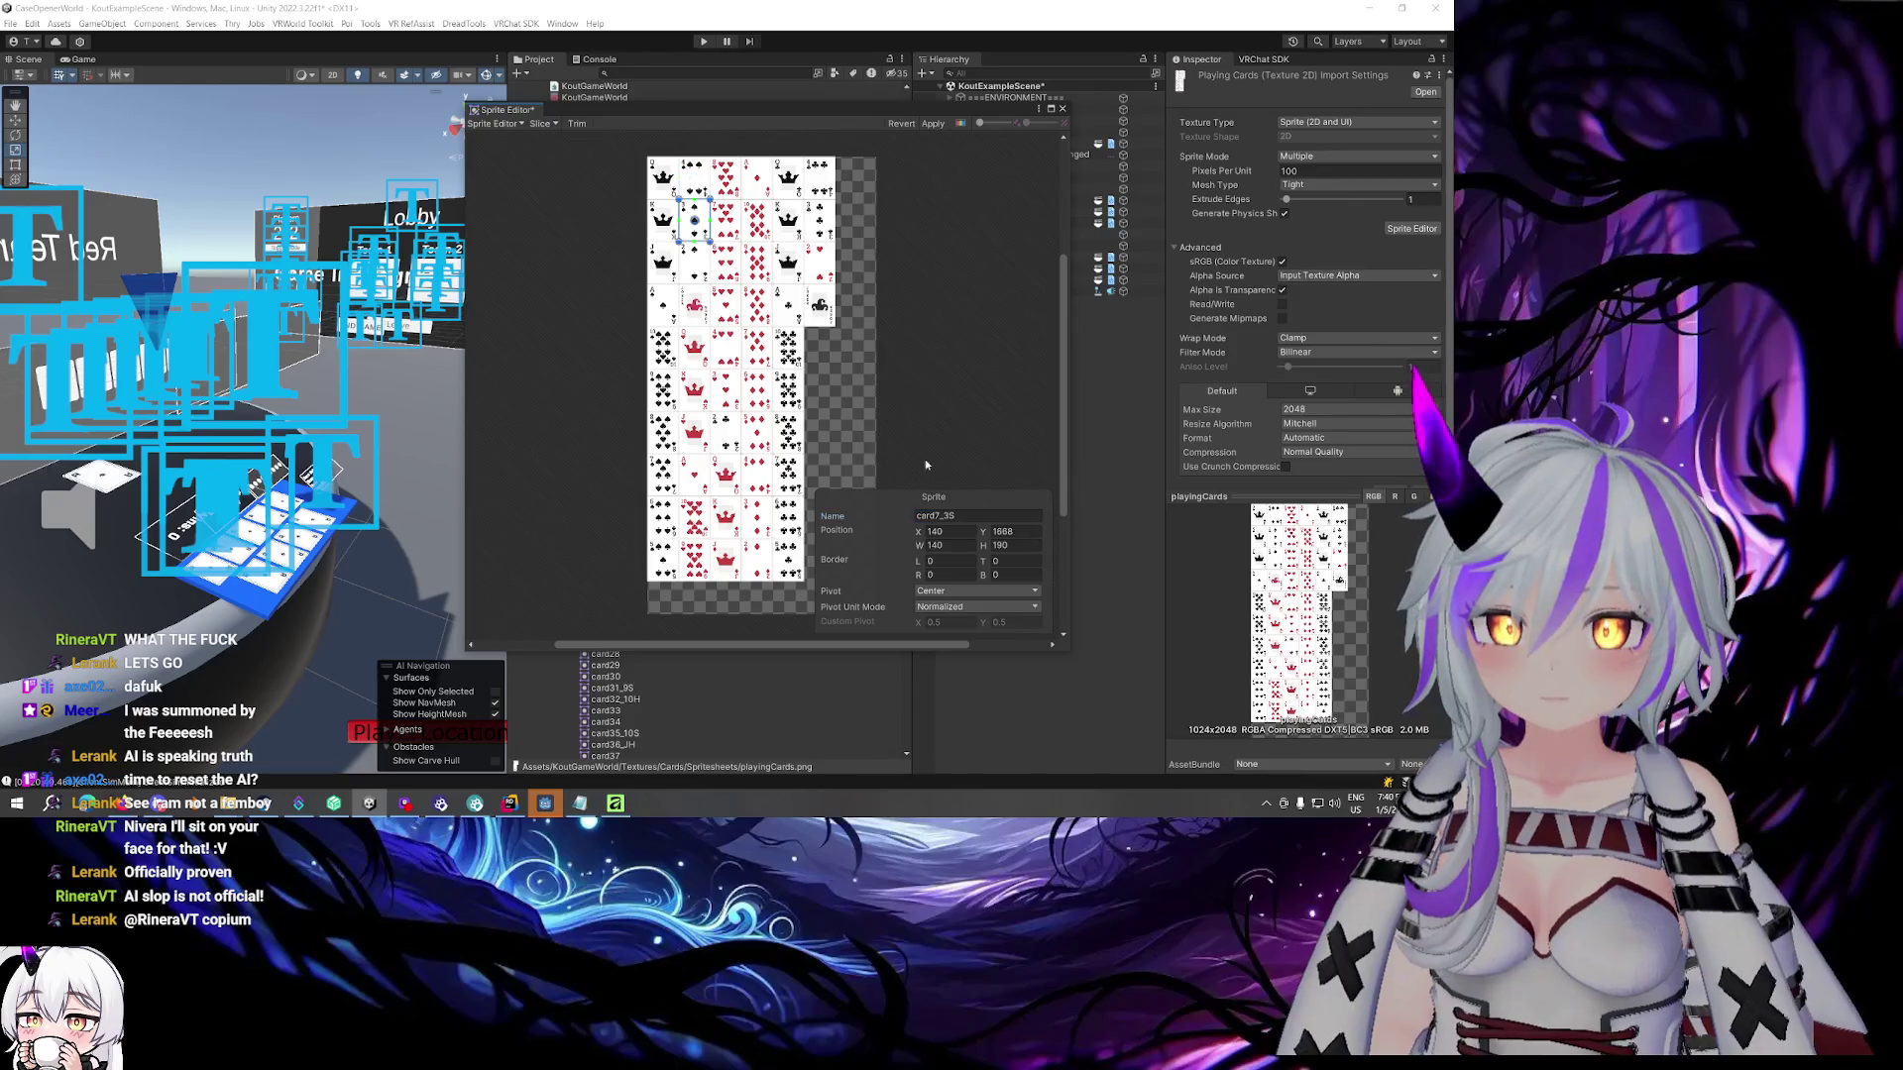
pyautogui.click(694, 264)
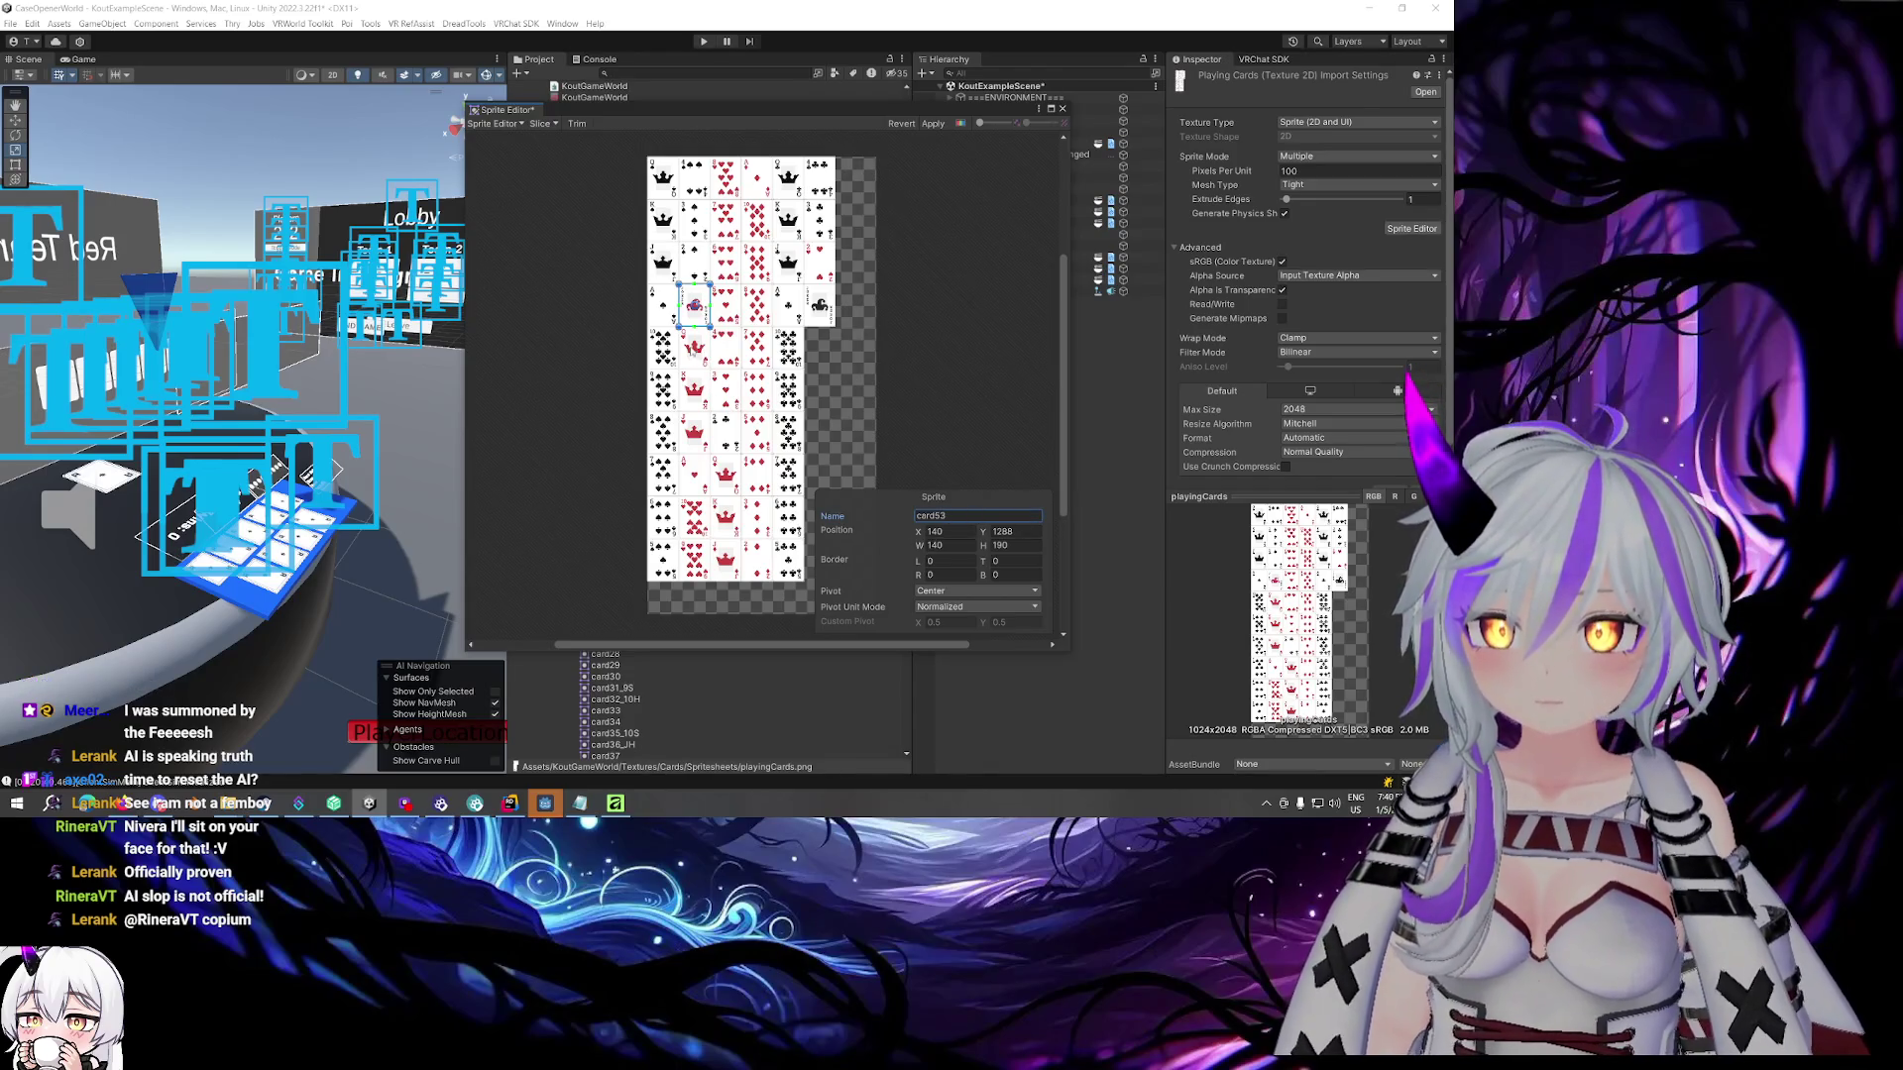
pyautogui.click(693, 431)
pyautogui.click(953, 516)
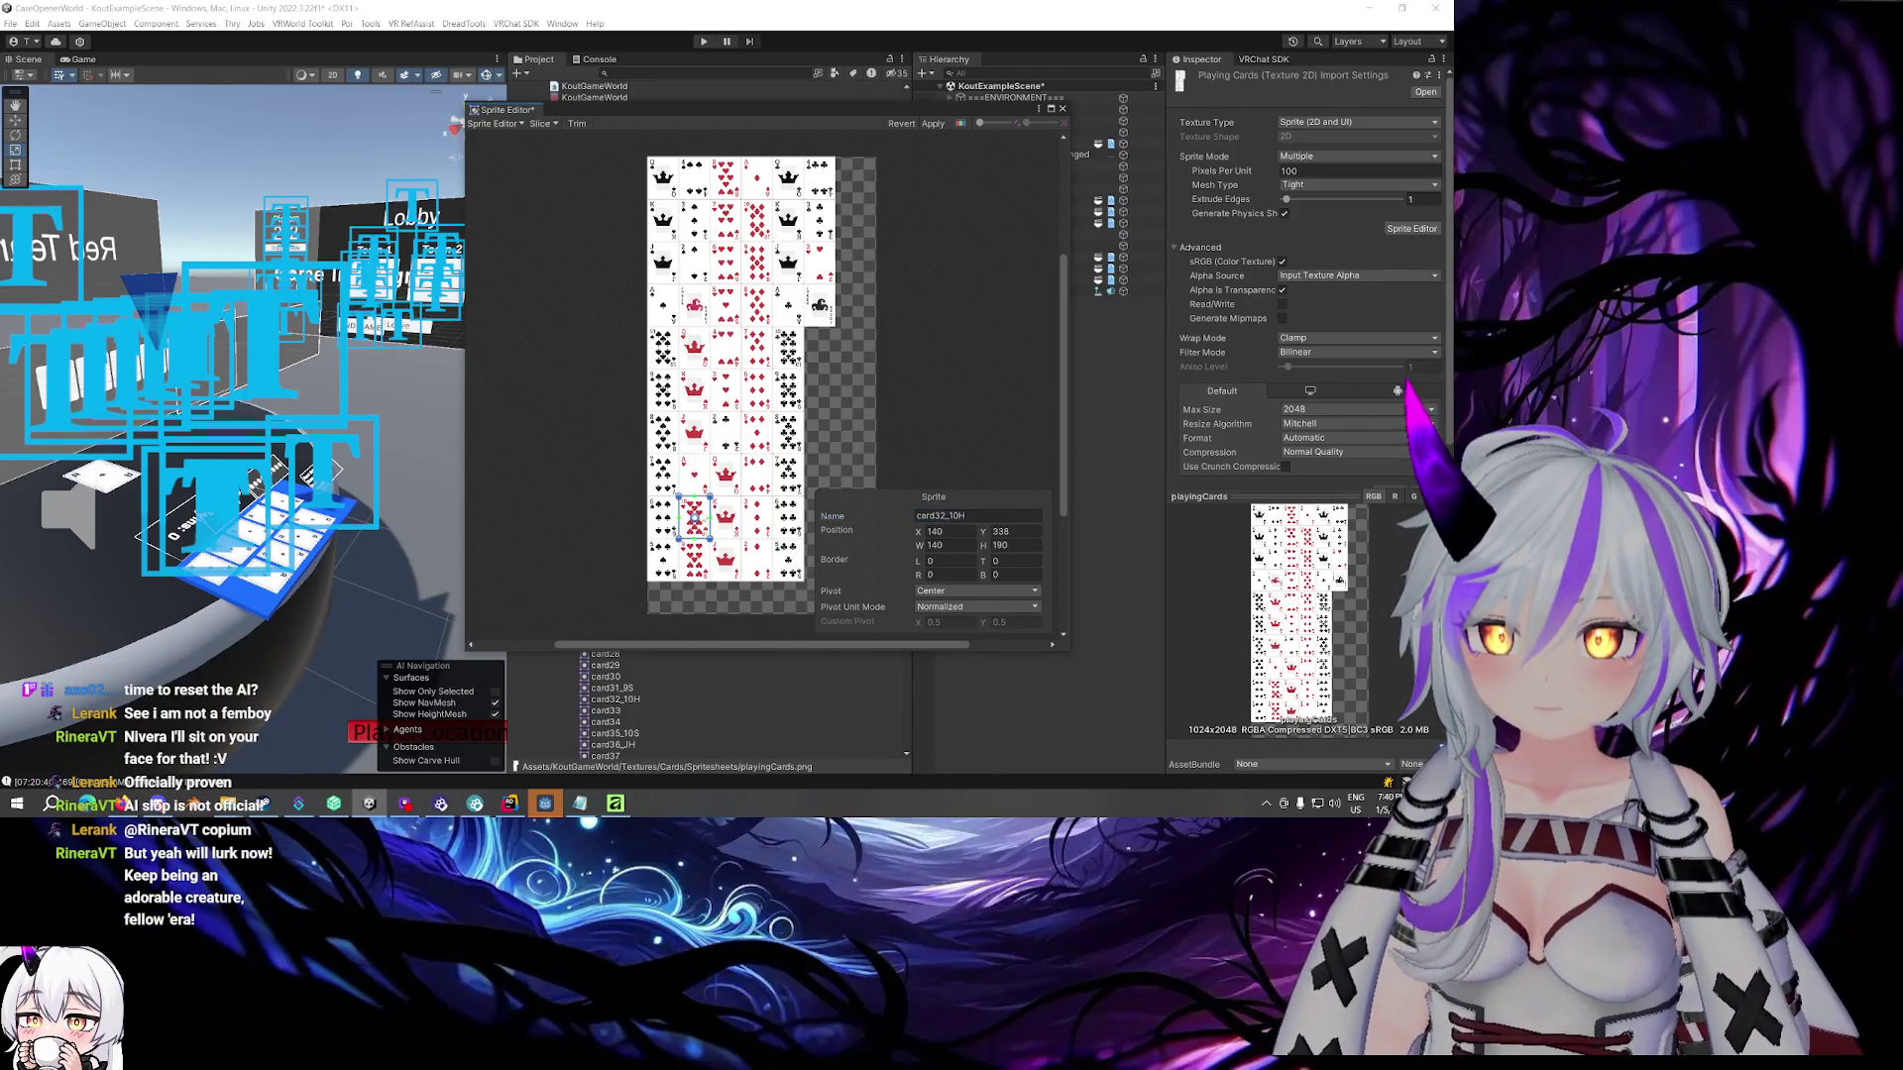
pyautogui.click(952, 516)
pyautogui.press('Return')
pyautogui.click(725, 179)
pyautogui.click(725, 220)
pyautogui.click(725, 262)
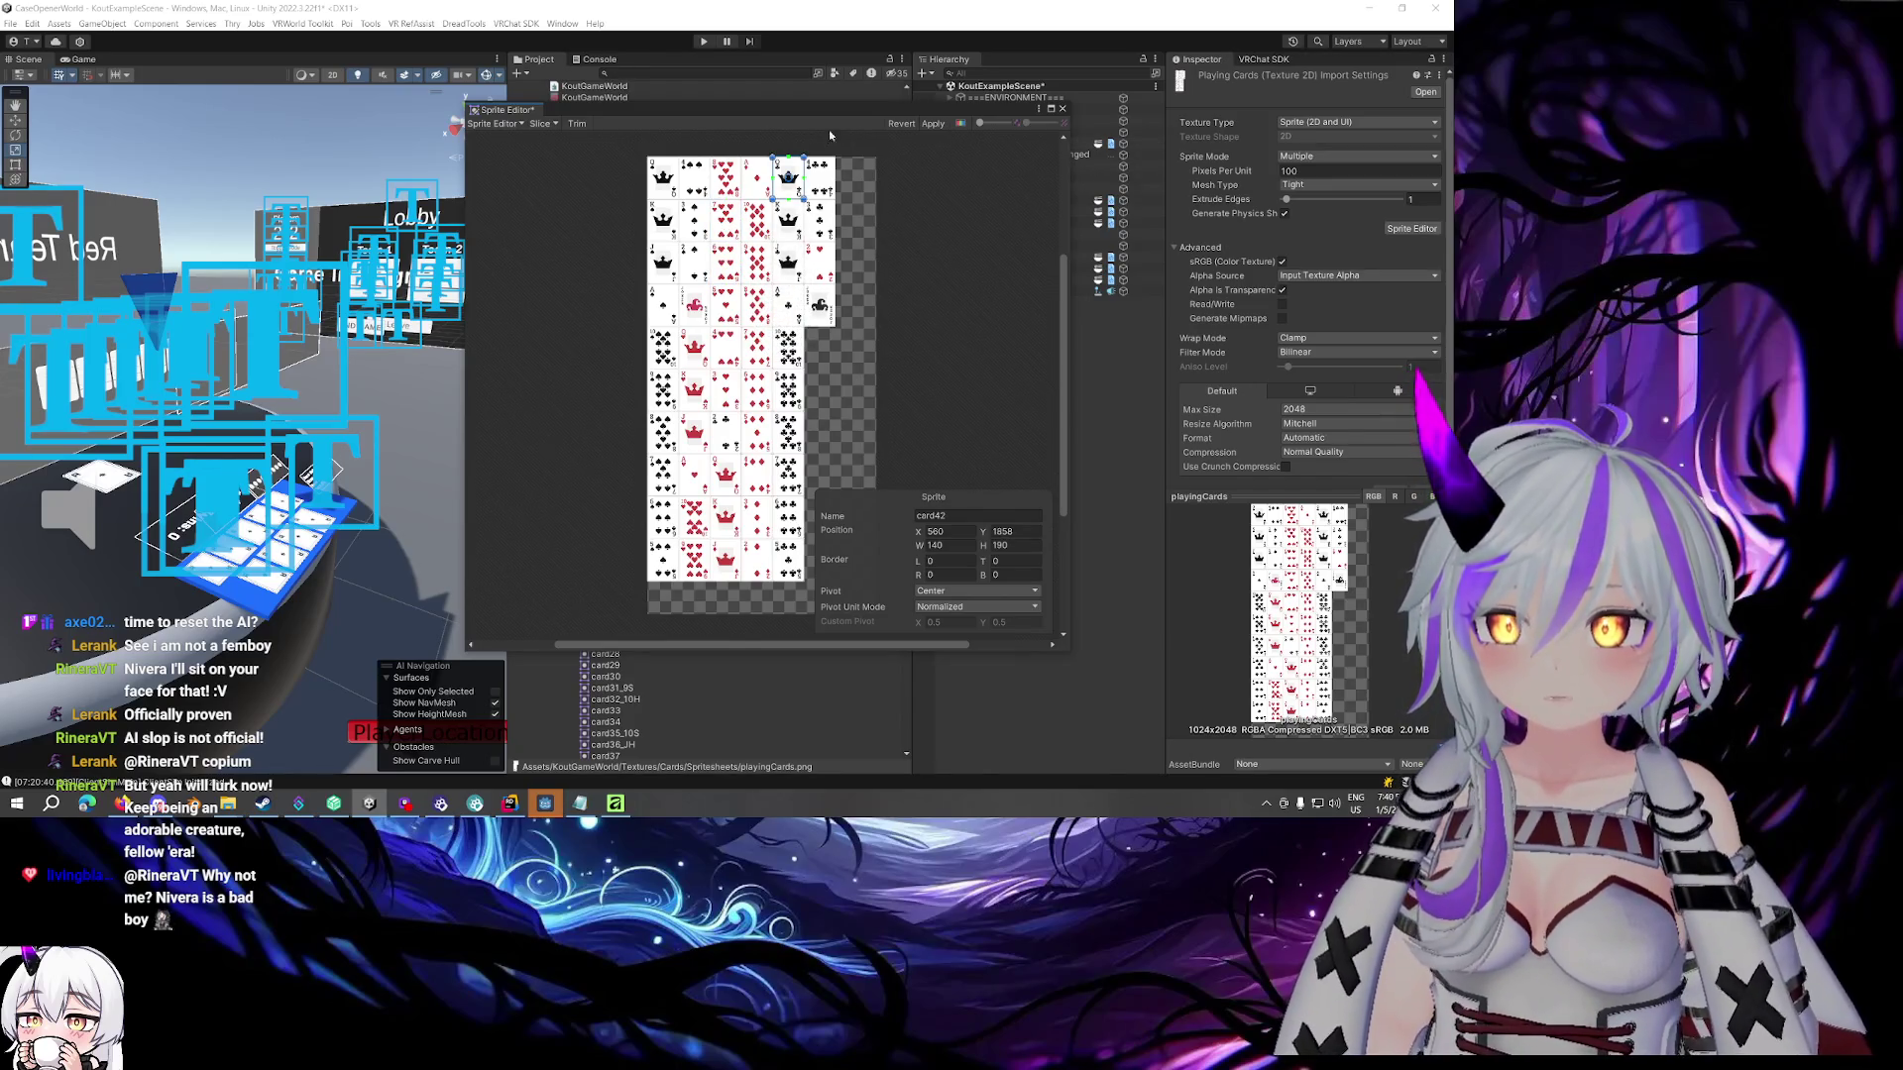
pyautogui.click(1062, 109)
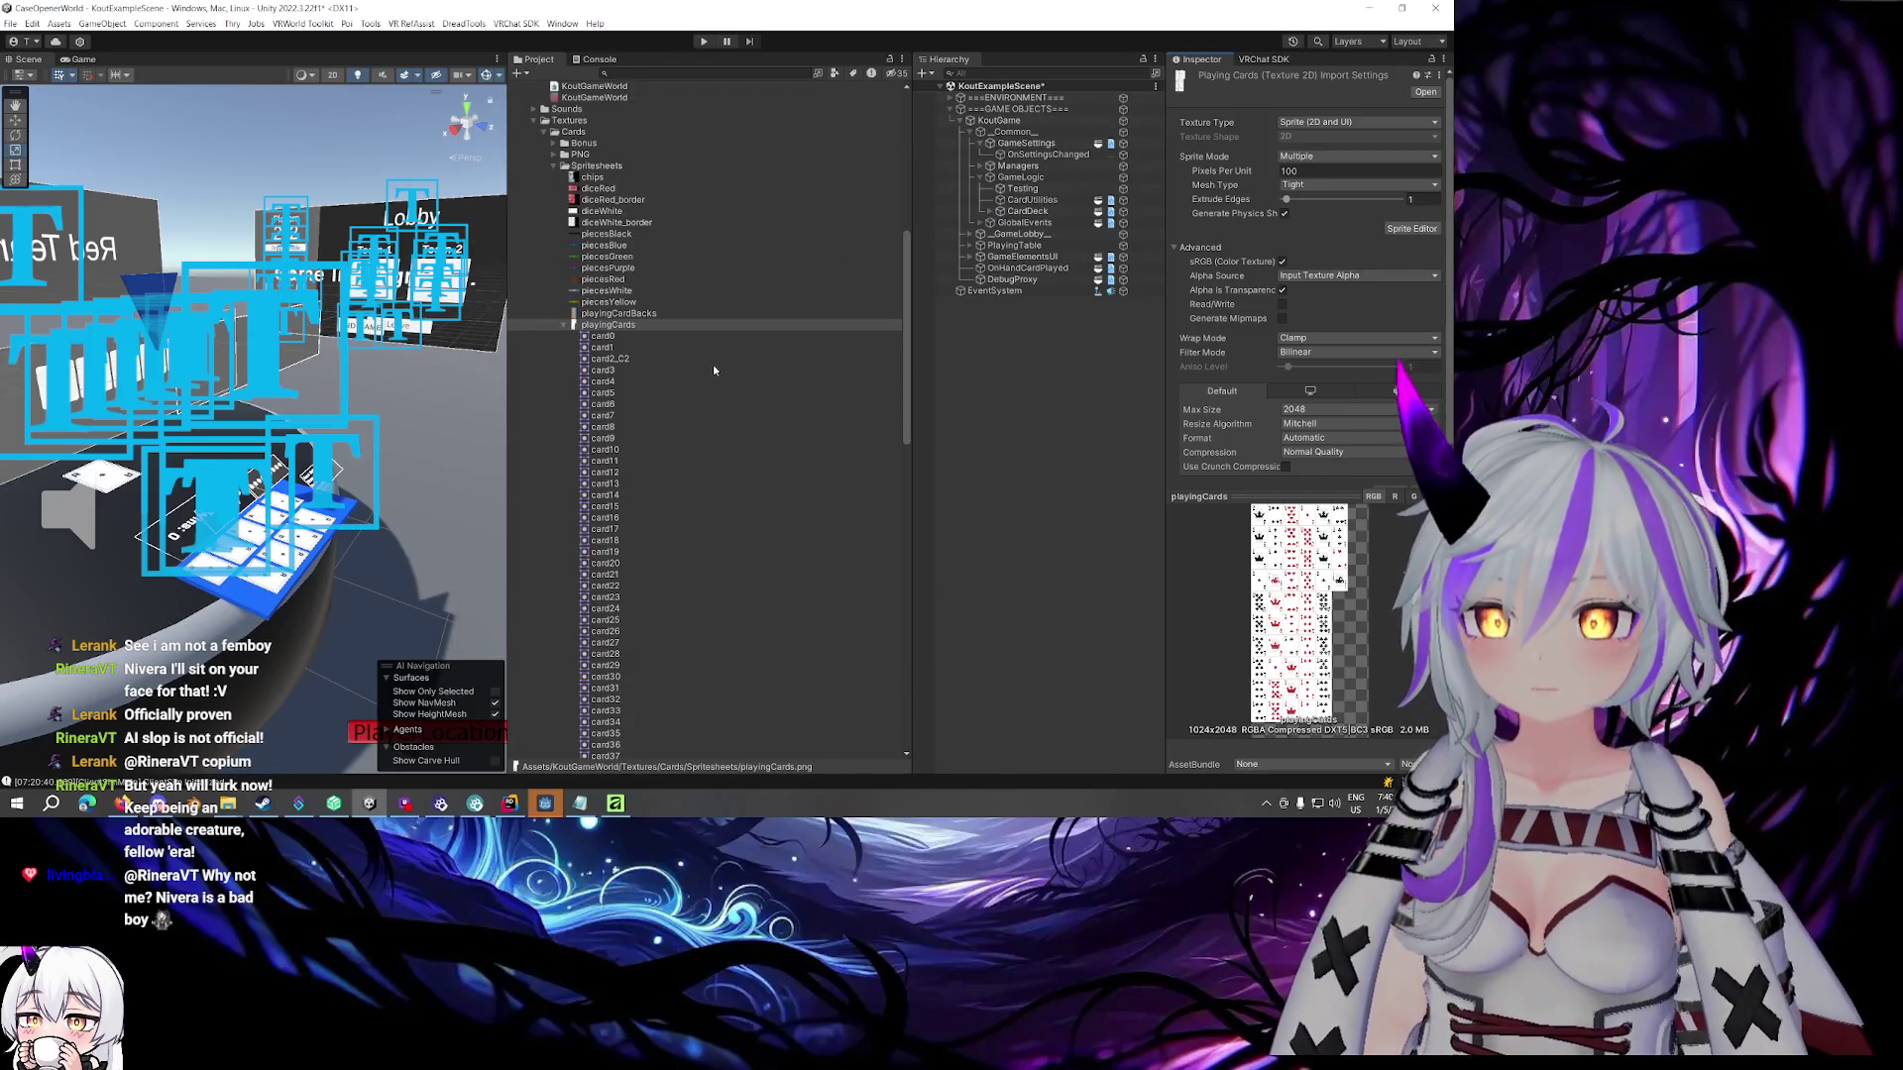
# Inspect the playingCards sheet's sprite slices in the Sprite Editor, then close it
pyautogui.click(611, 359)
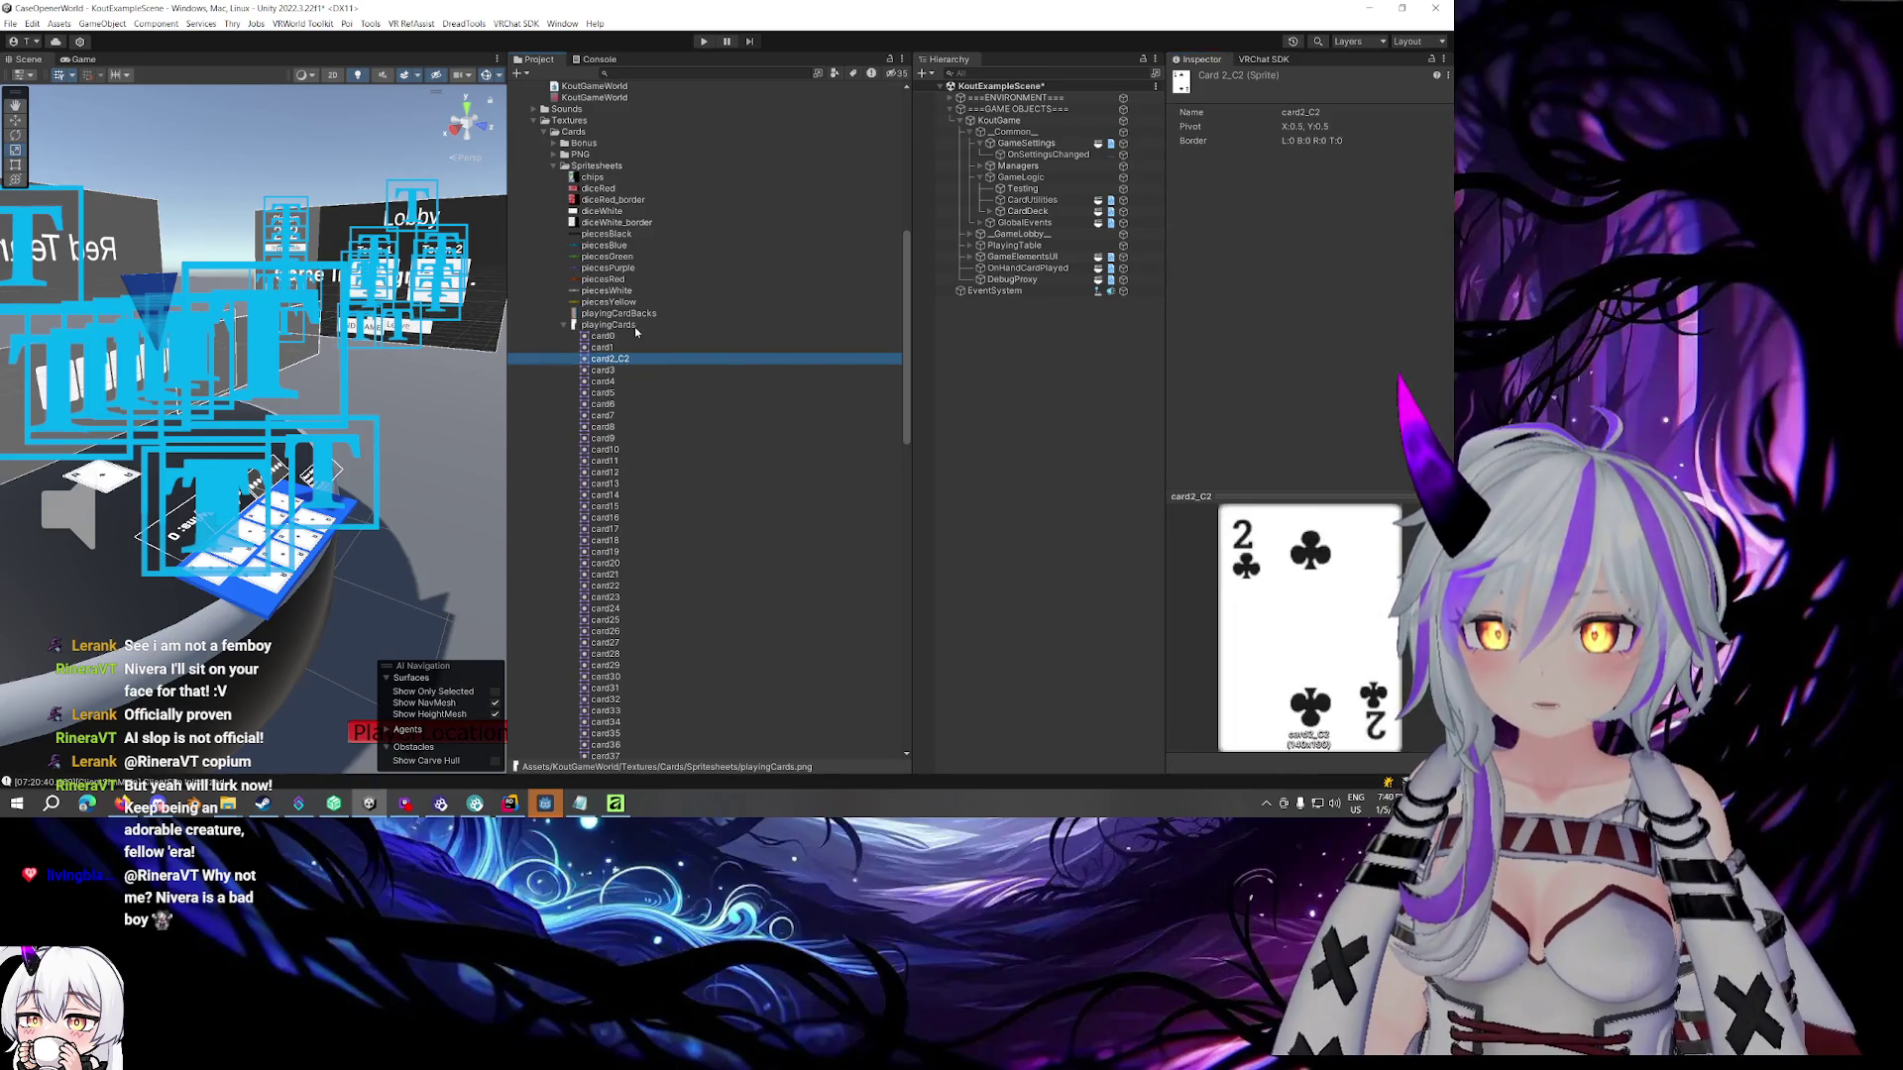
pyautogui.click(634, 327)
pyautogui.scroll(-5, 635, 334)
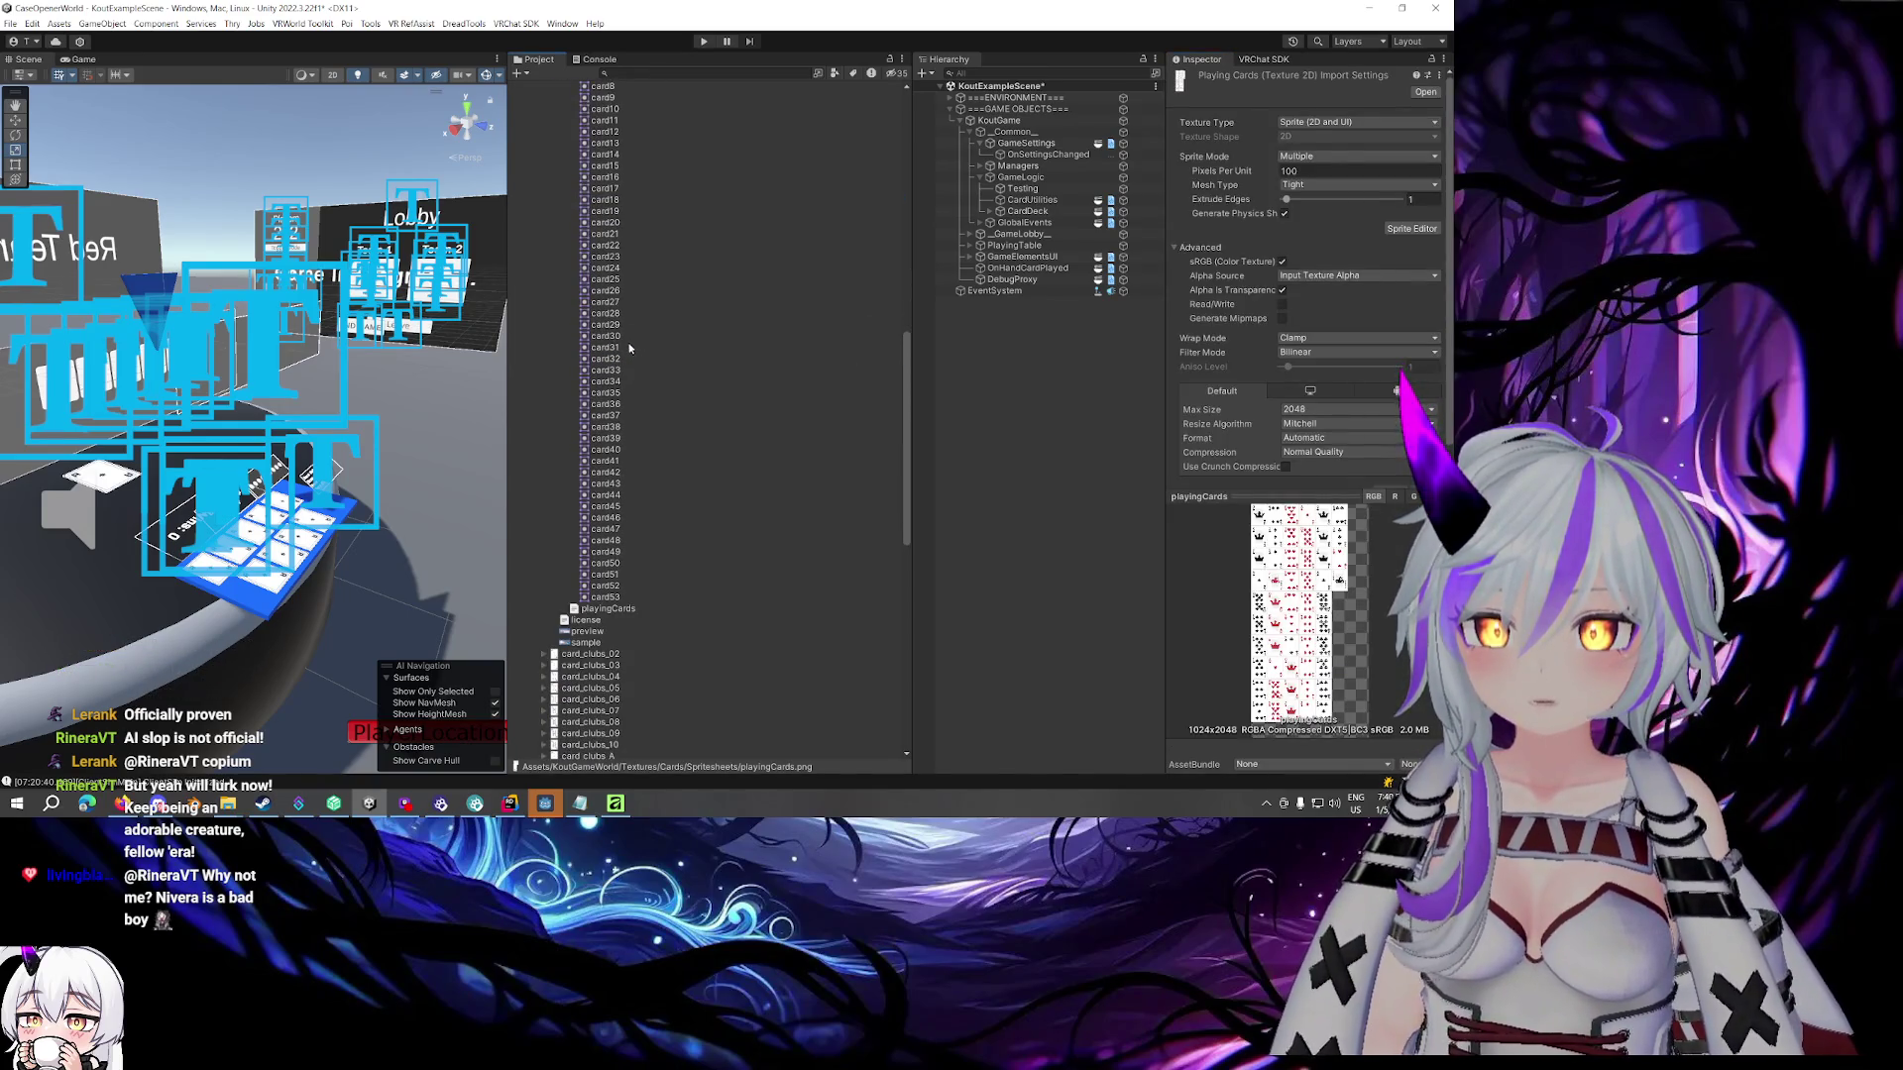
pyautogui.scroll(5, 629, 348)
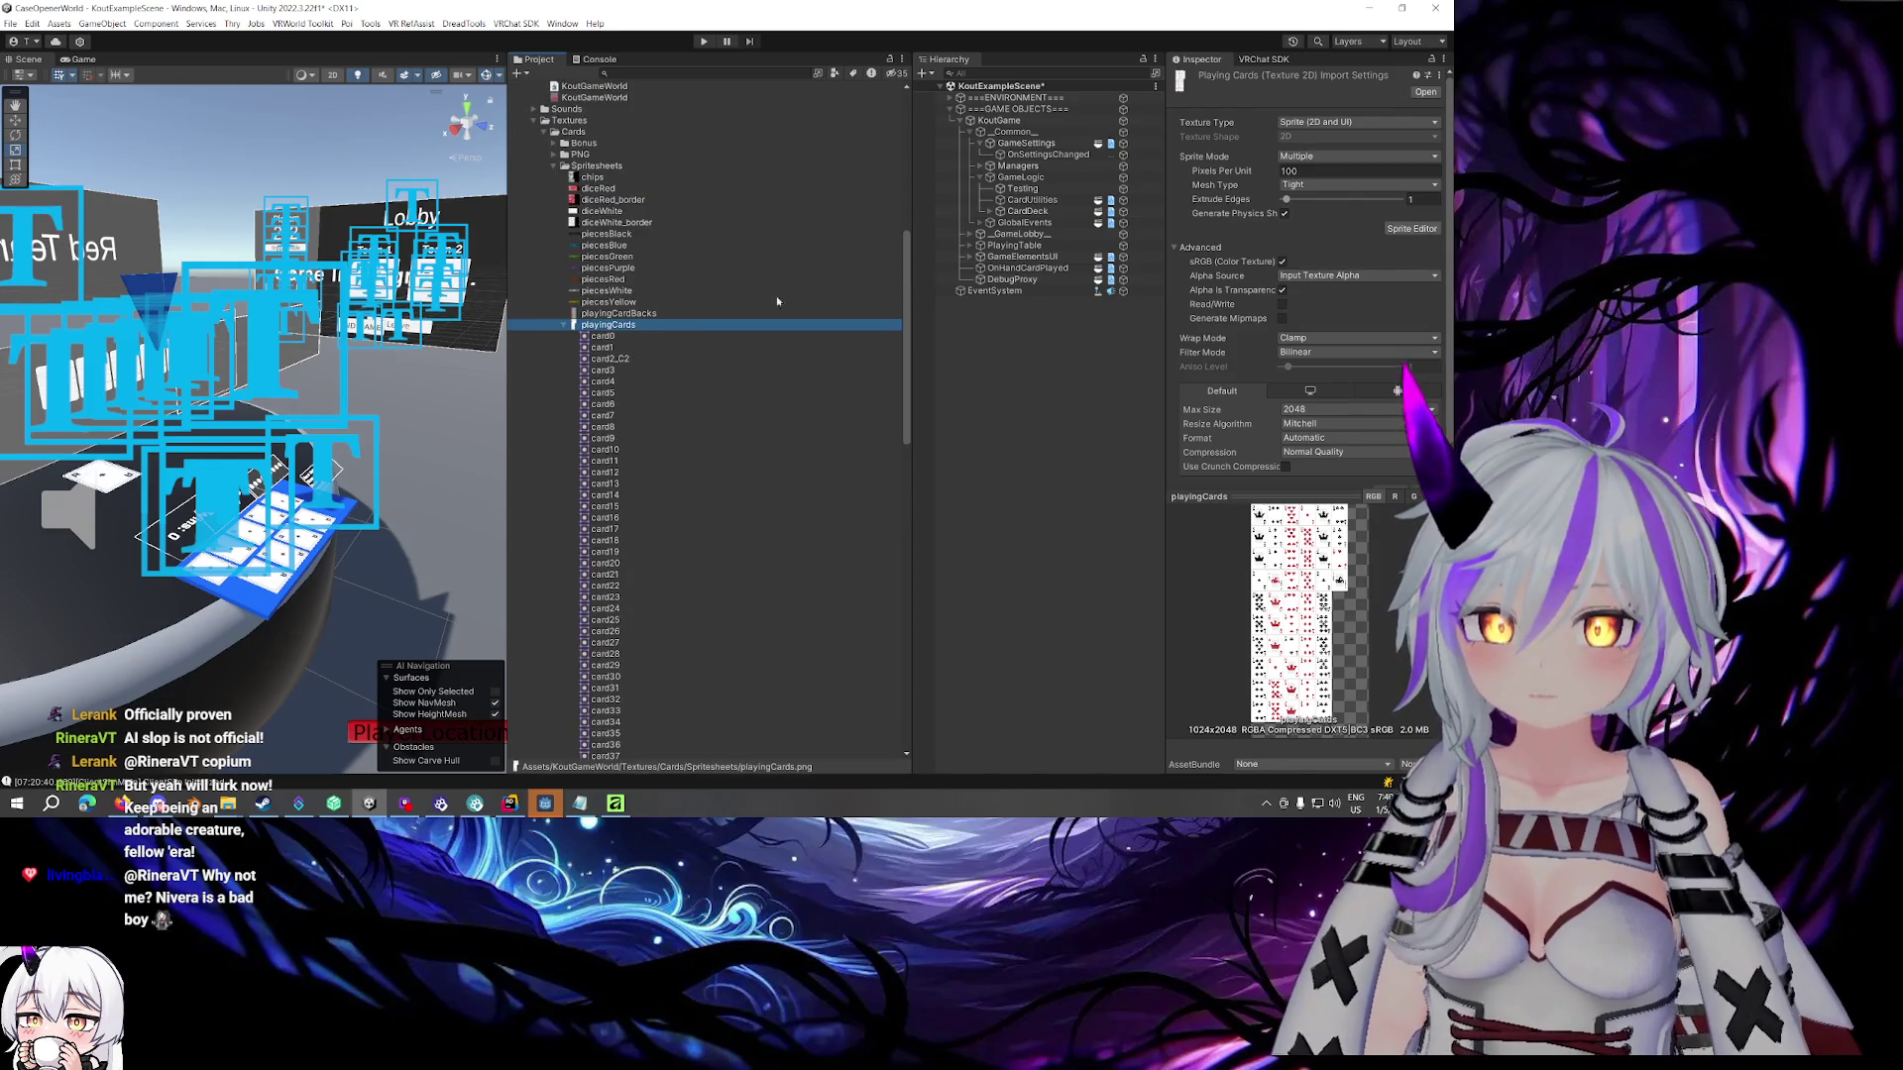
pyautogui.scroll(-1, 1360, 380)
pyautogui.click(1407, 192)
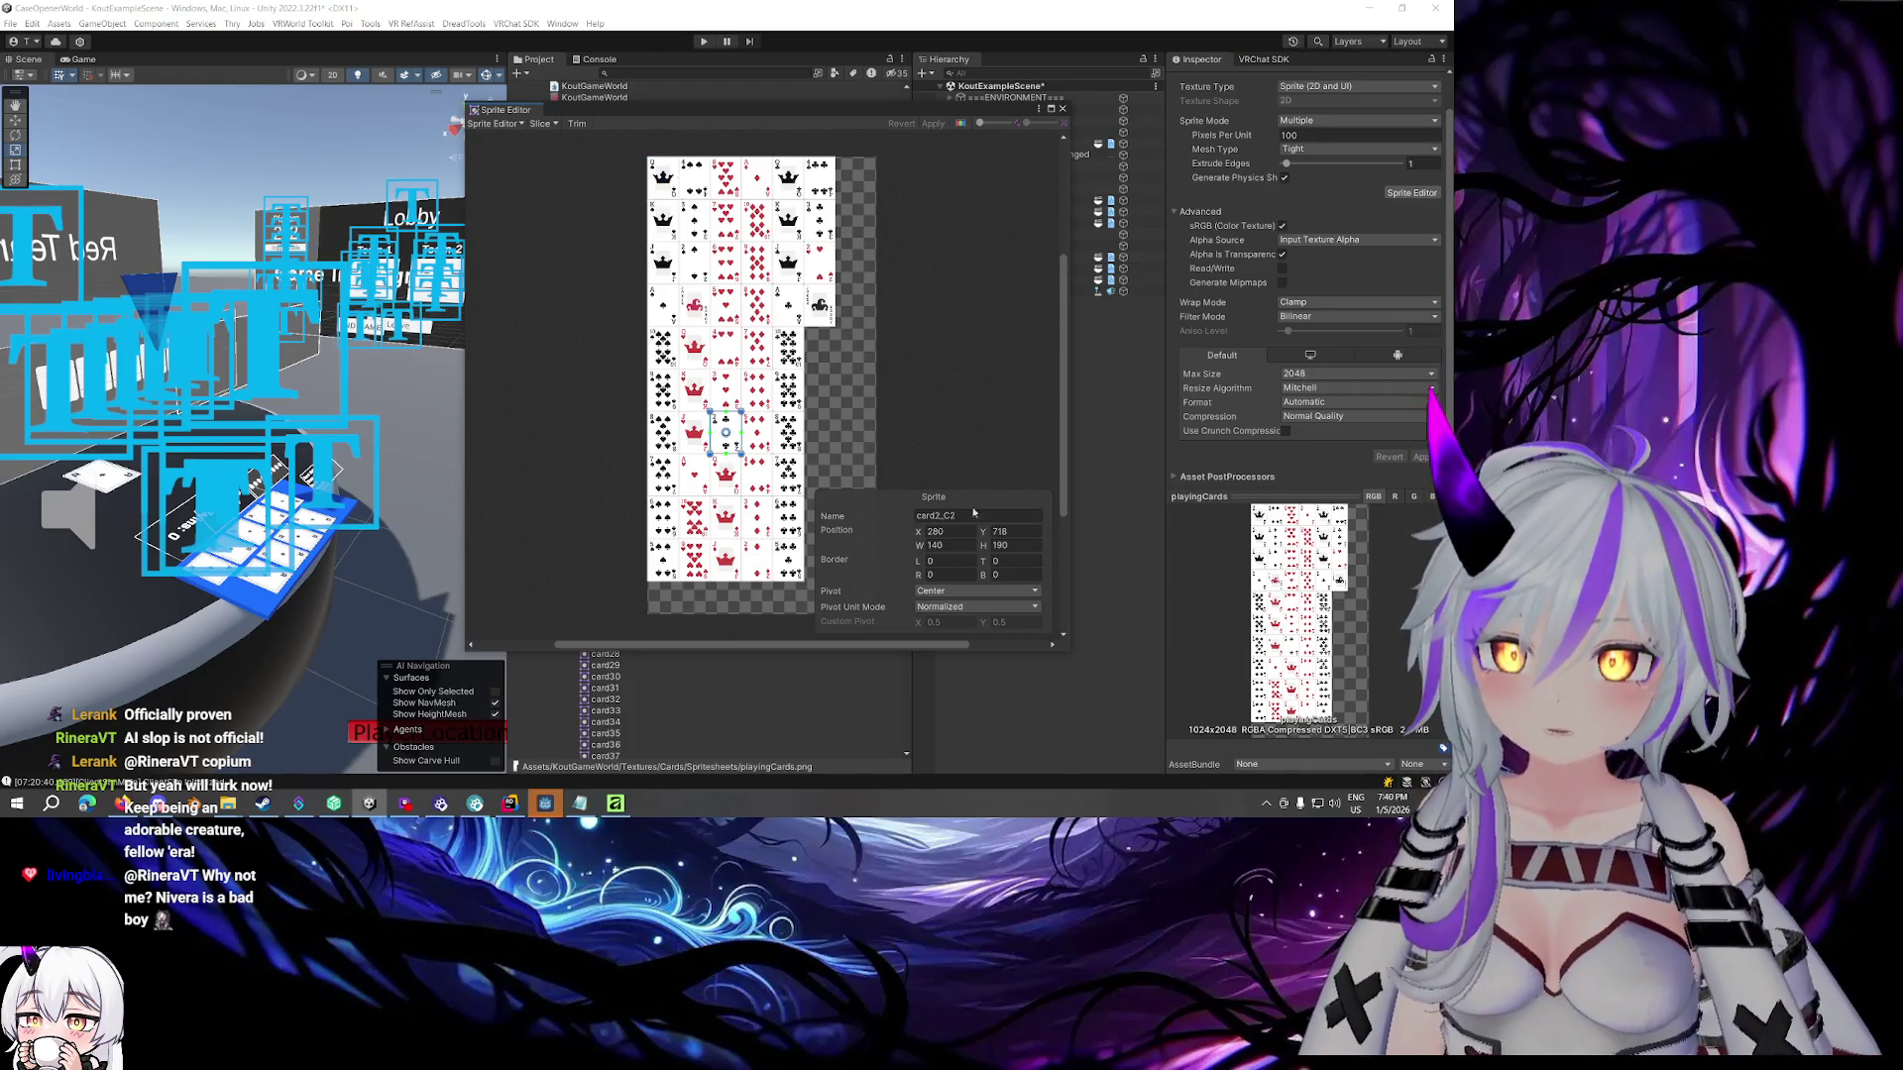
pyautogui.click(983, 405)
pyautogui.click(1061, 109)
# Preview the card sprites from card1 down through card38 and card46 to the card53 Joker
pyautogui.click(990, 619)
pyautogui.click(603, 336)
pyautogui.click(621, 347)
pyautogui.press('Down')
pyautogui.press('Down')
pyautogui.press('Down')
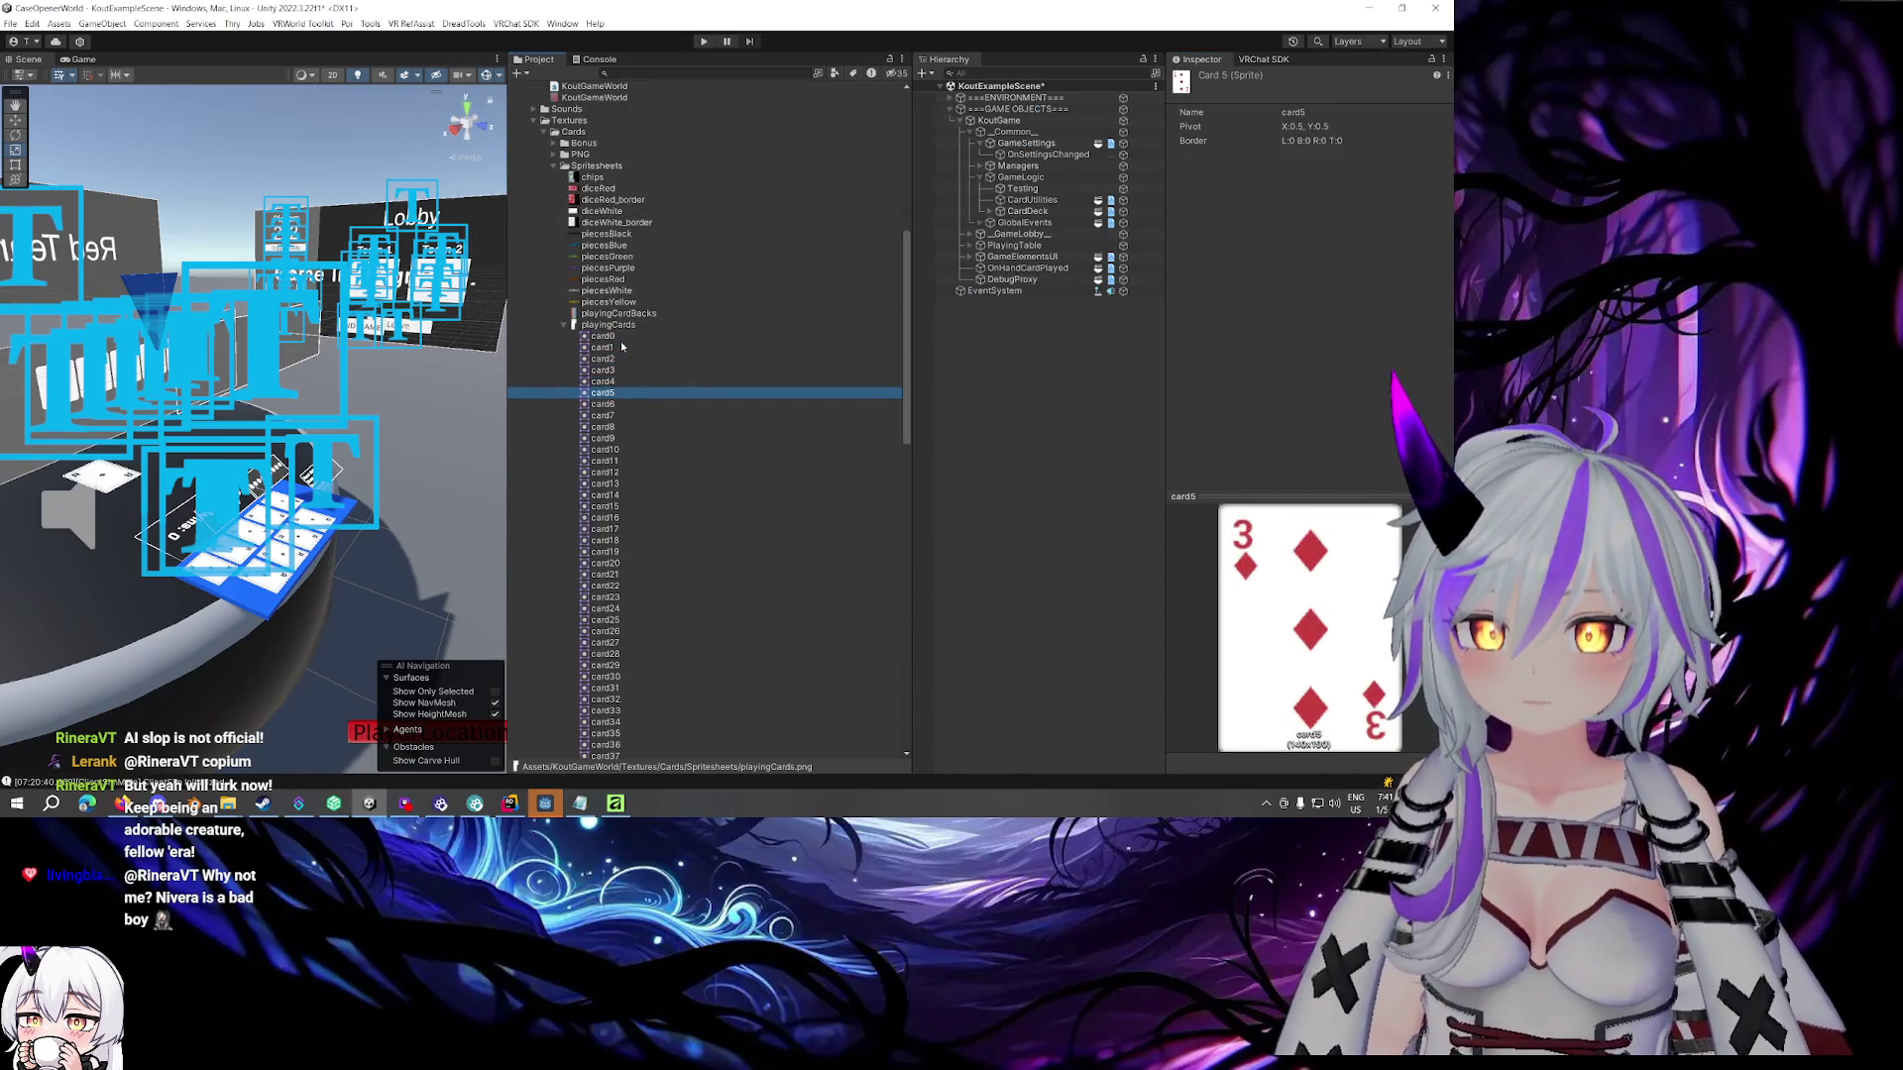
pyautogui.press('Down')
pyautogui.press('Down')
pyautogui.press('Down')
pyautogui.scroll(-2, 634, 350)
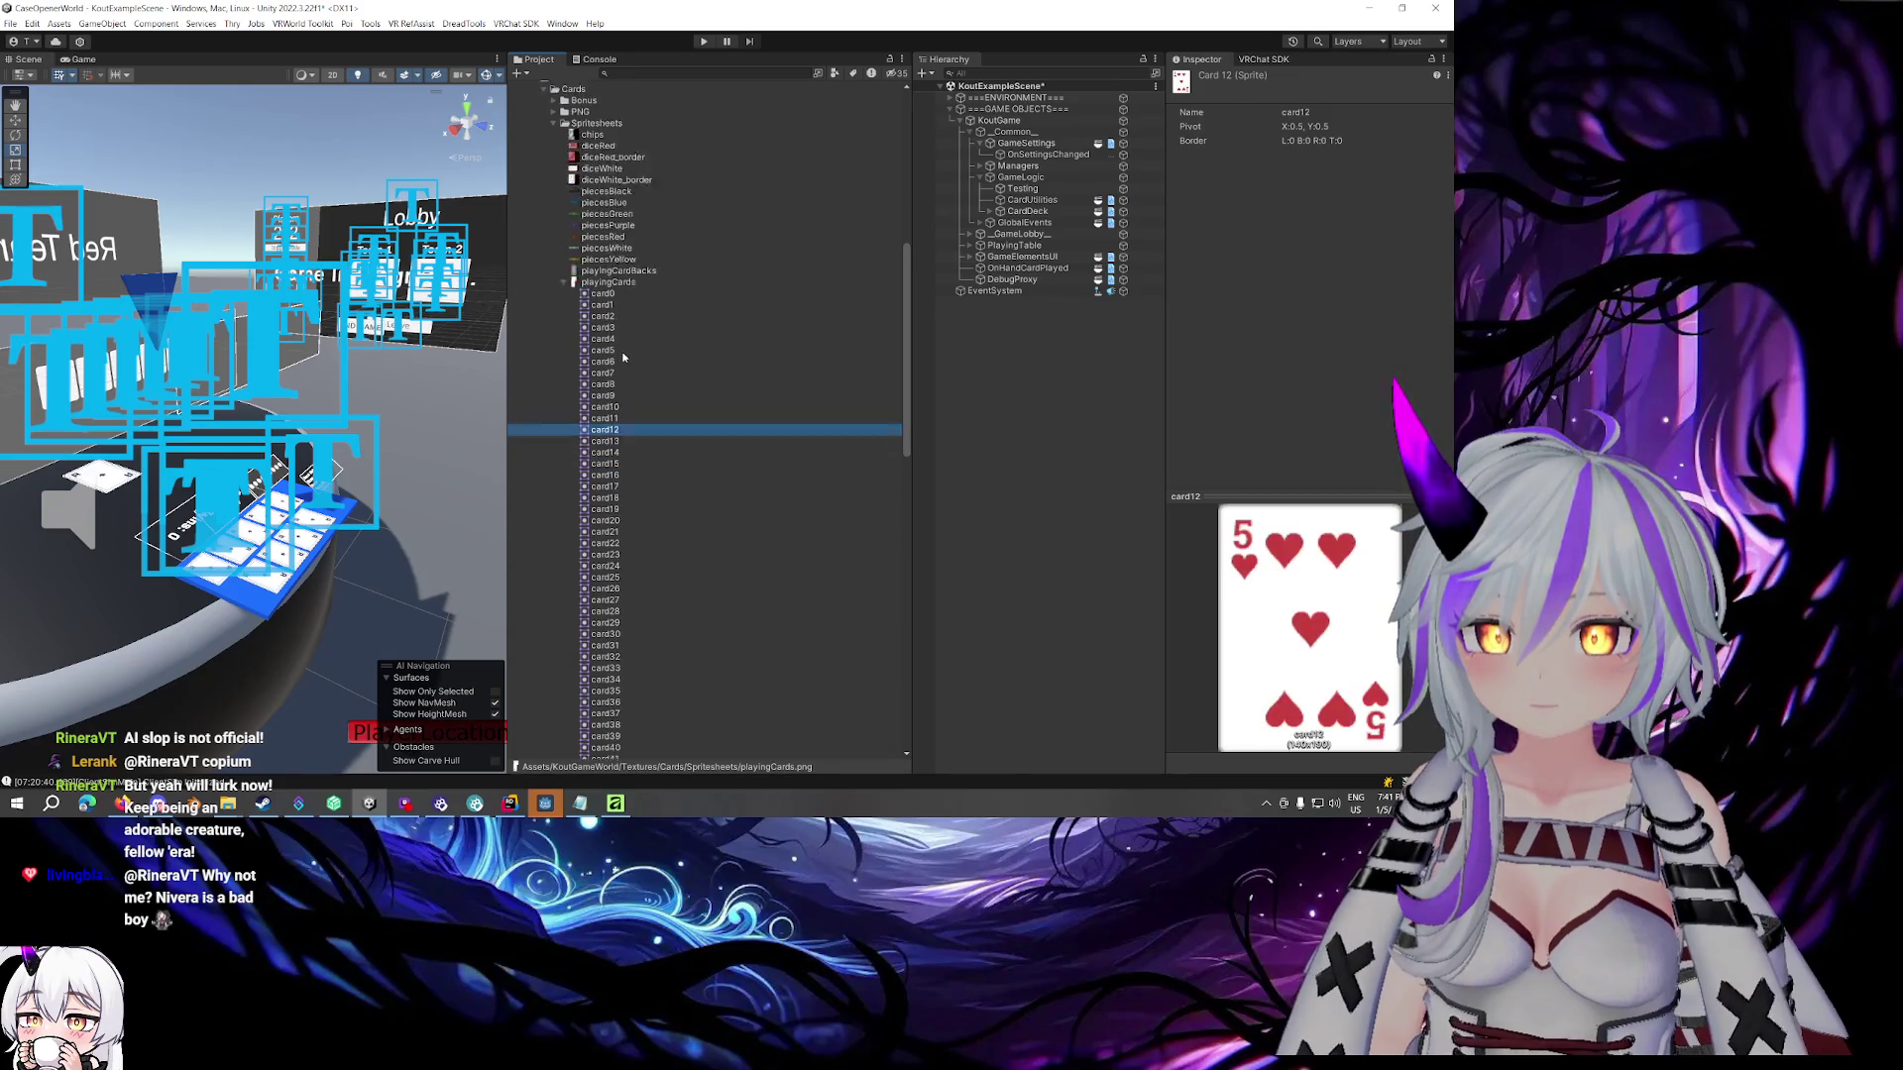
pyautogui.press('Down')
pyautogui.press('Down')
pyautogui.press('Down')
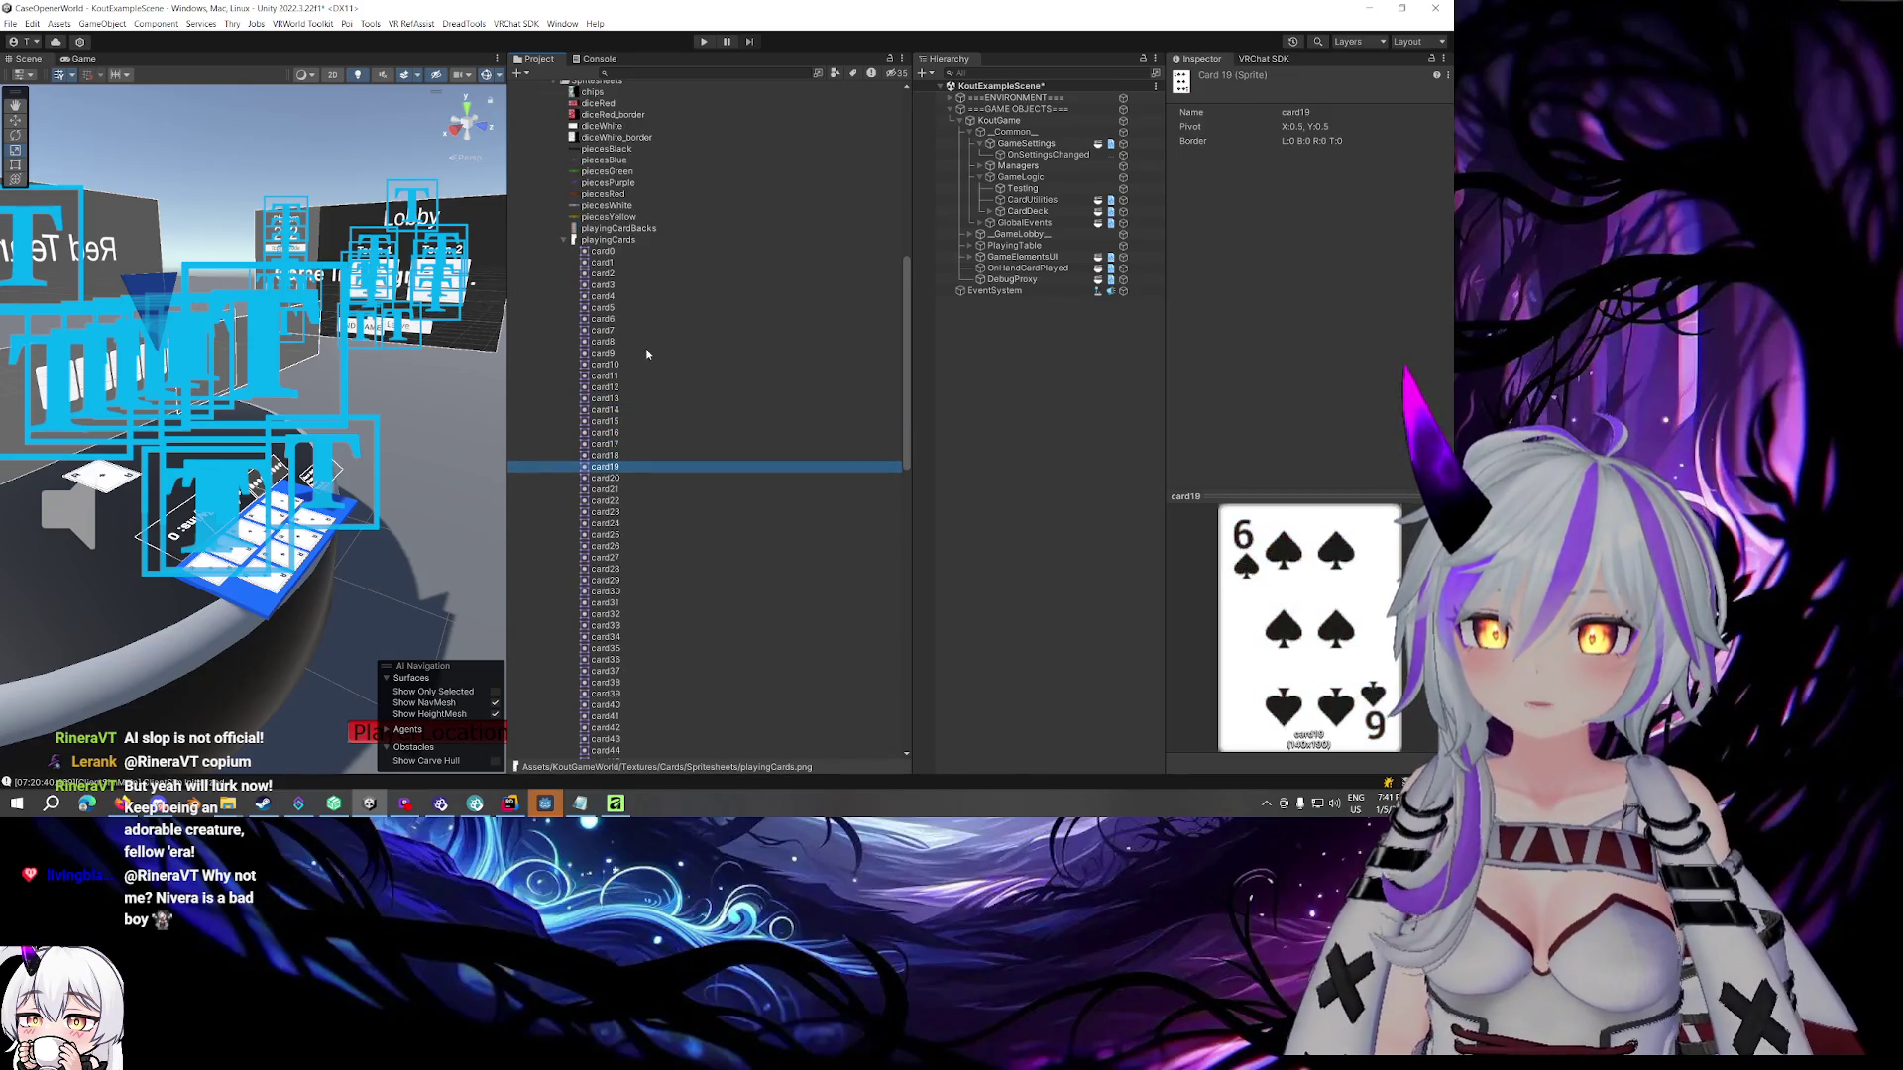
pyautogui.press('Down')
pyautogui.press('Down')
pyautogui.press('Down')
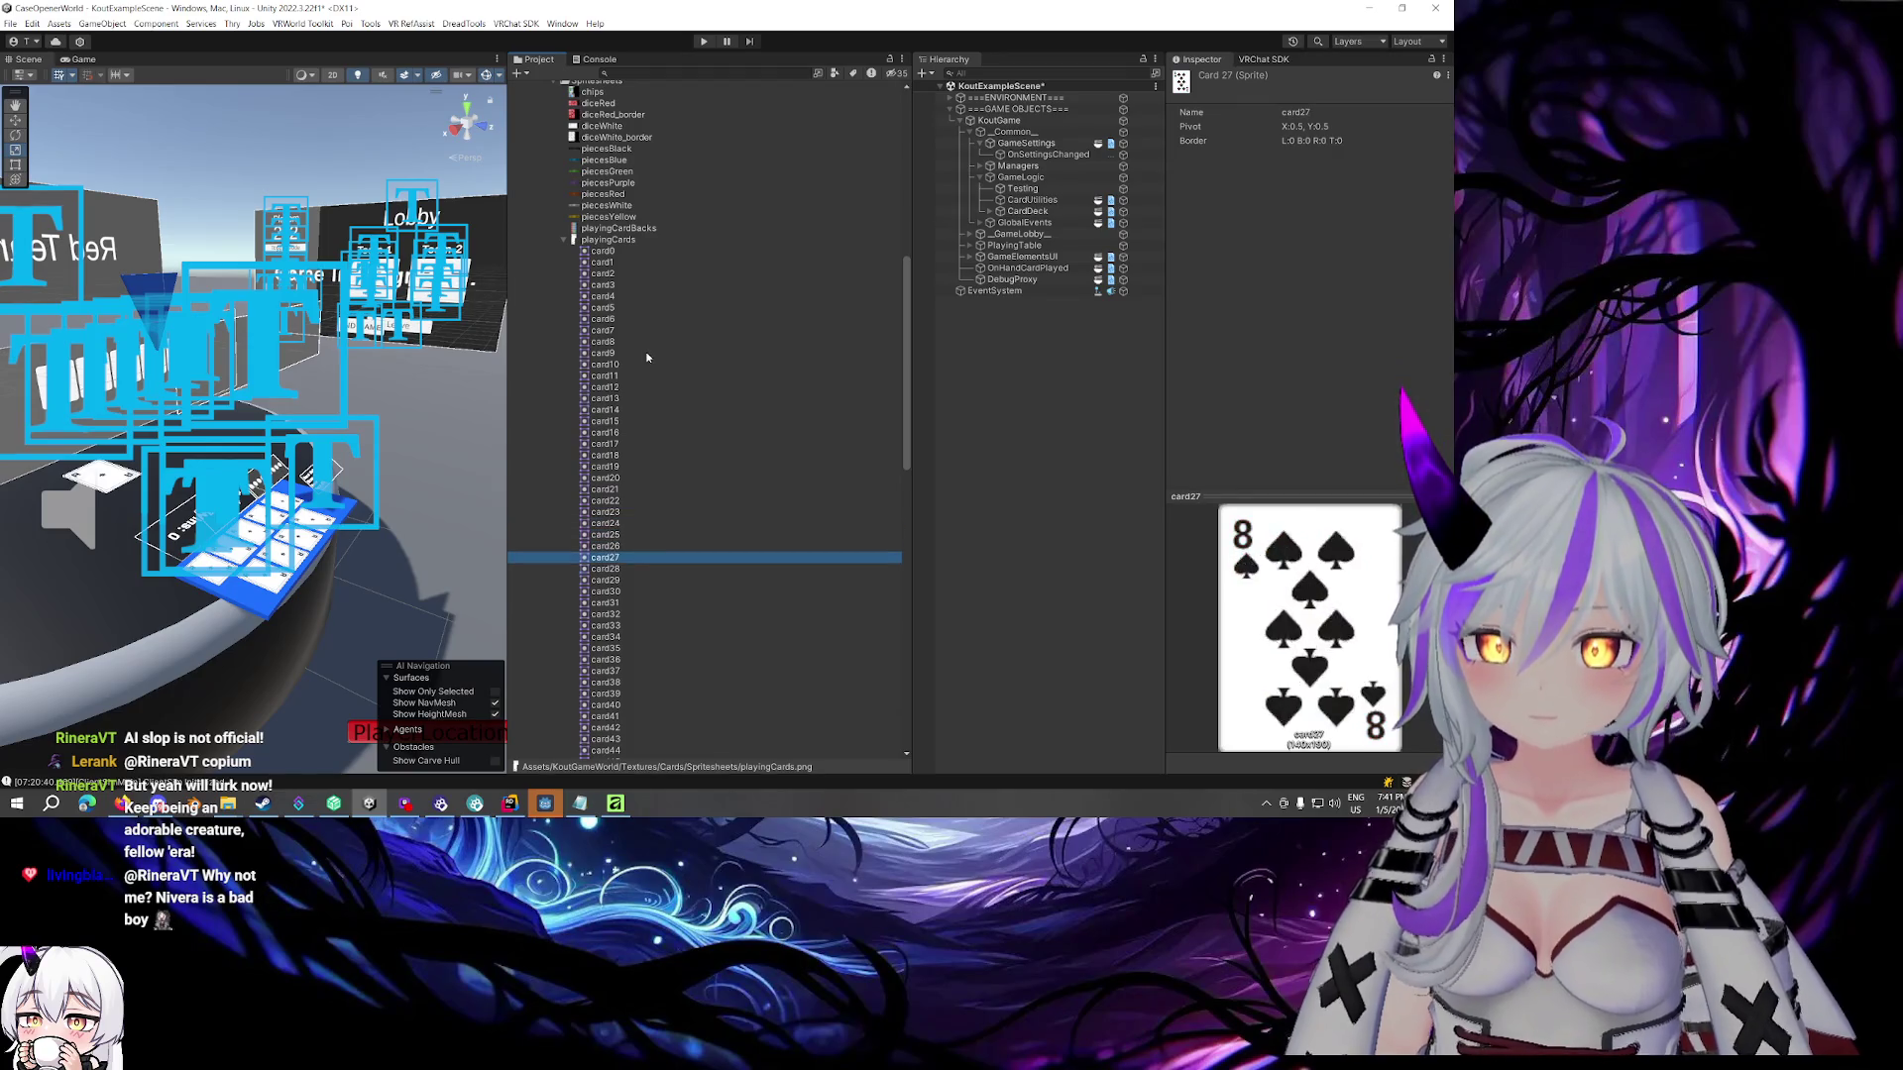
pyautogui.press('Down')
pyautogui.press('Down')
pyautogui.press('Down')
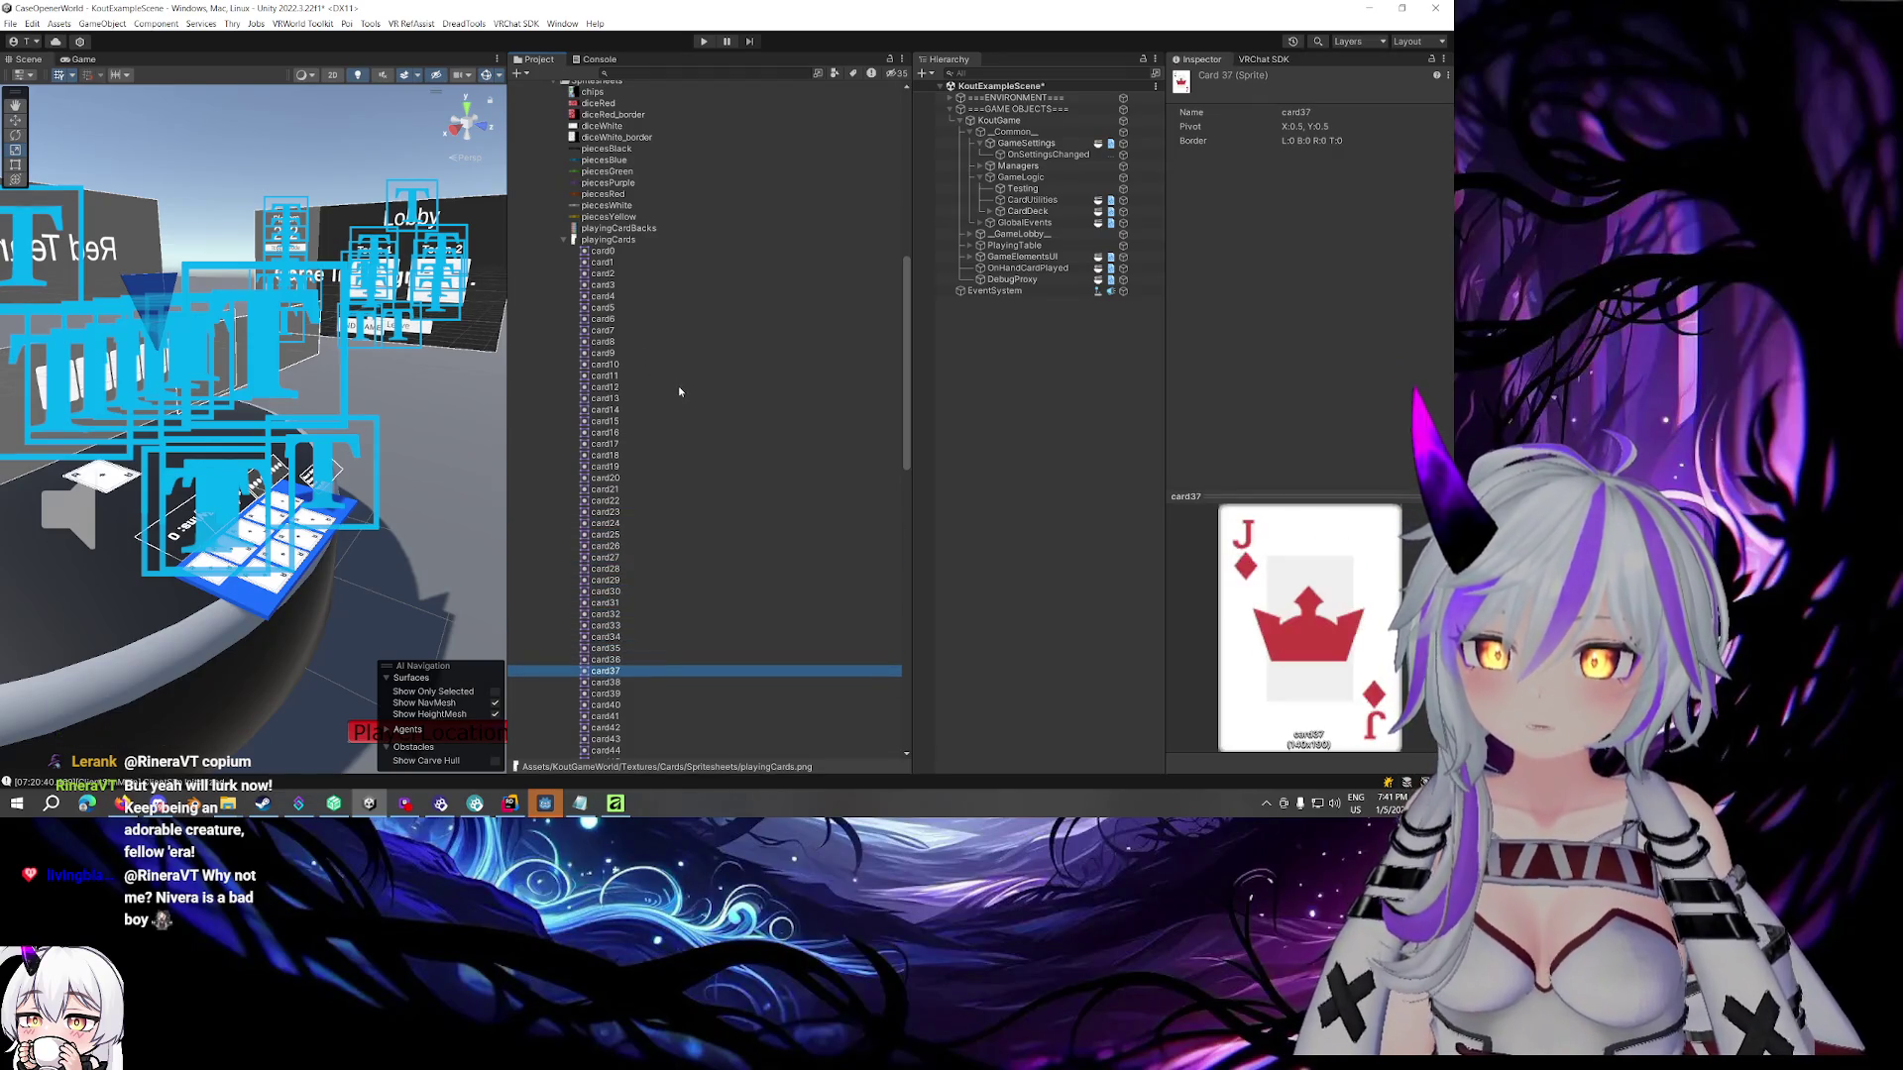
pyautogui.scroll(-5, 678, 393)
pyautogui.press('Down')
pyautogui.press('Down')
pyautogui.press('Down')
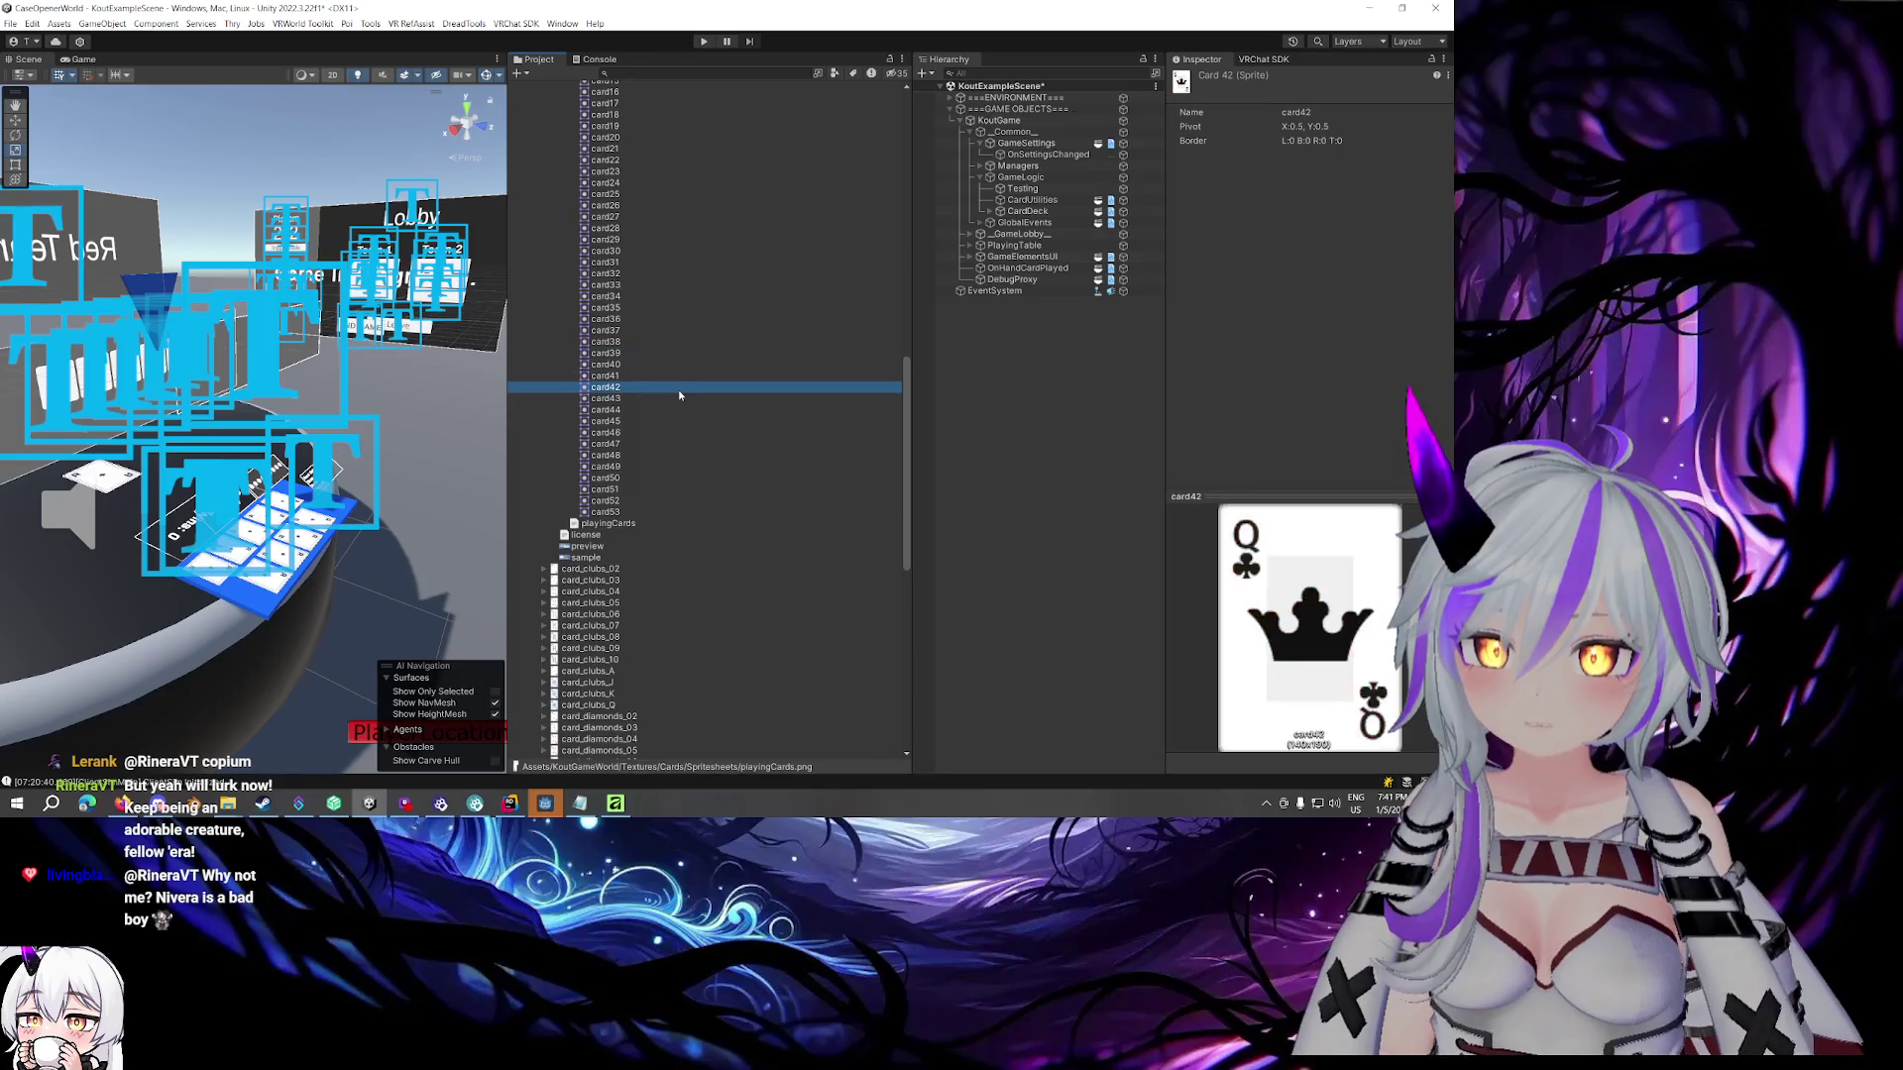
pyautogui.press('Down')
pyautogui.press('Down')
pyautogui.press('Down')
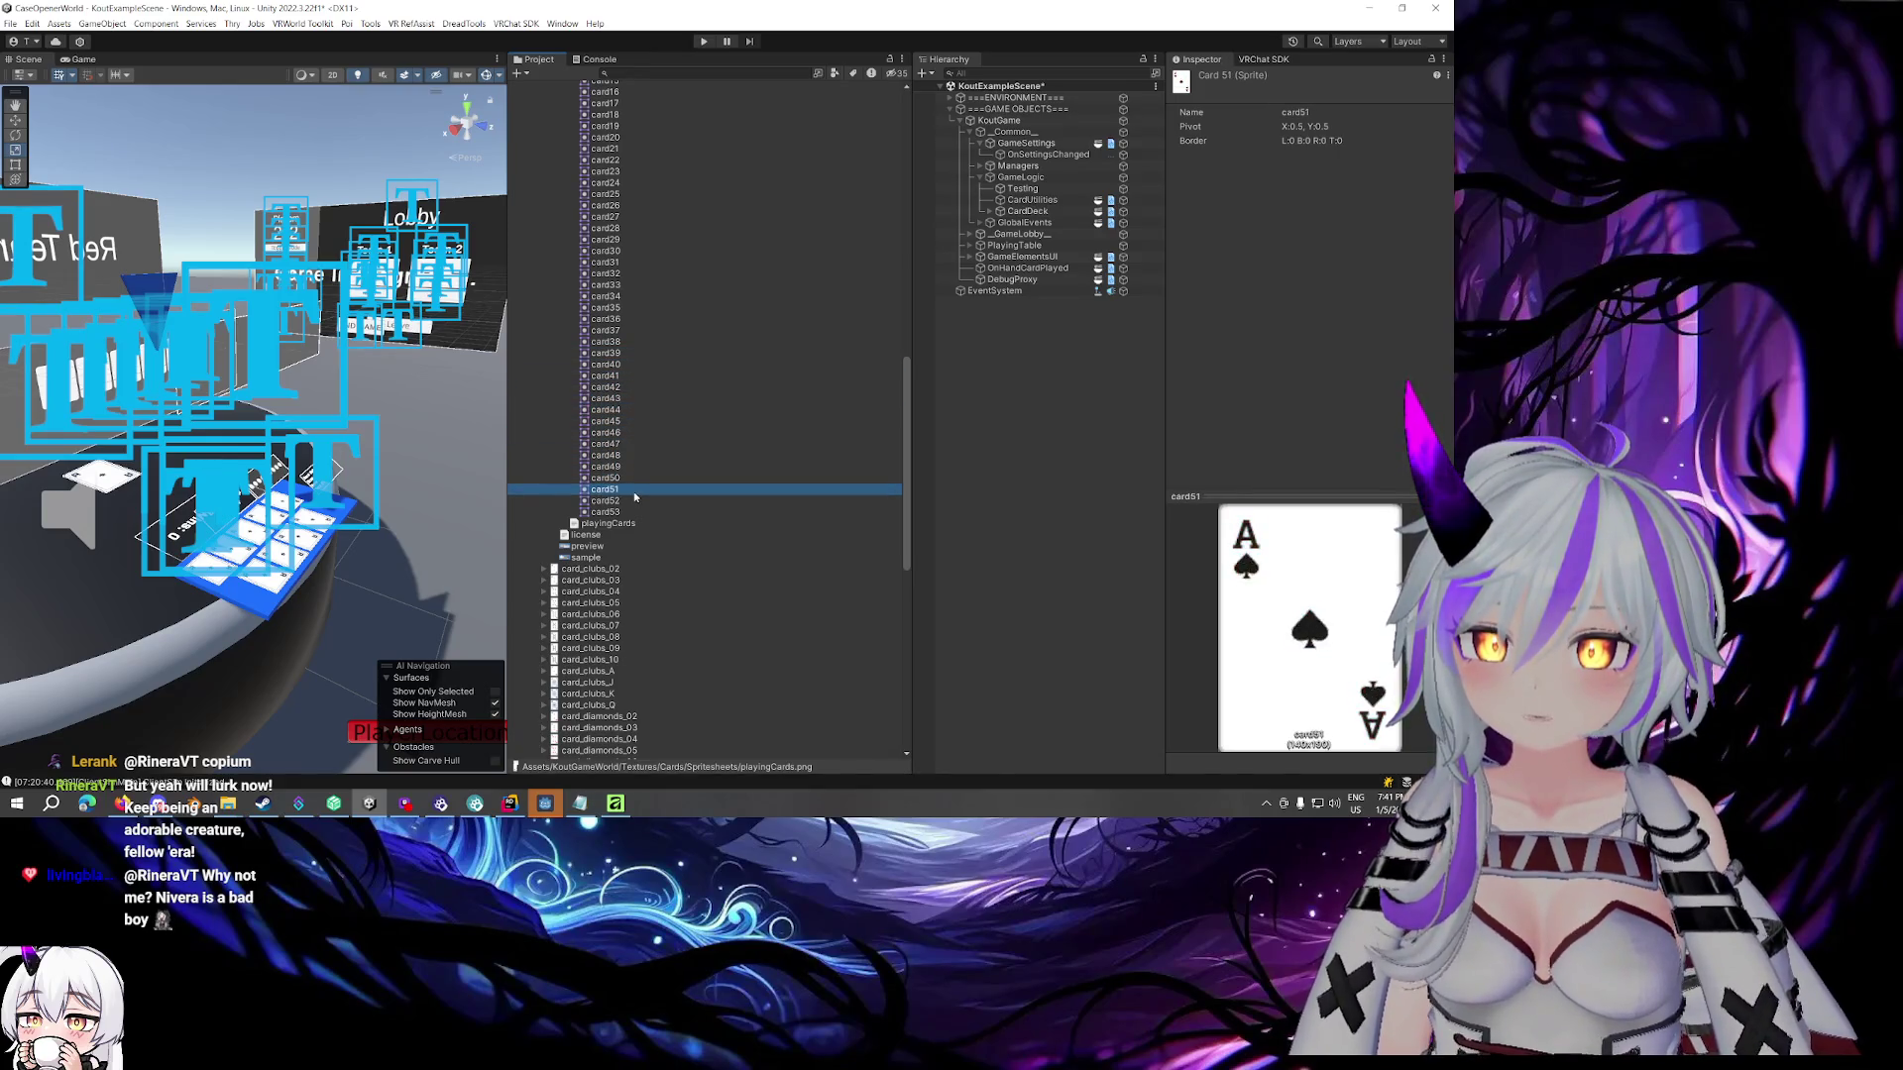
# Flip between the black Joker card52 and red Joker card53 previews, ending on card53
pyautogui.press('Up')
pyautogui.press('Down')
pyautogui.press('Up')
pyautogui.press('Down')
pyautogui.press('Up')
pyautogui.press('Down')
pyautogui.press('Up')
pyautogui.press('Down')
pyautogui.press('Up')
pyautogui.press('Down')
pyautogui.press('Up')
pyautogui.press('Down')
pyautogui.press('Up')
pyautogui.press('Down')
pyautogui.press('Up')
pyautogui.press('Down')
# Glance at the card sheet image in Affinity, then return to Unity's card sprites
pyautogui.click(615, 803)
pyautogui.scroll(1, 914, 522)
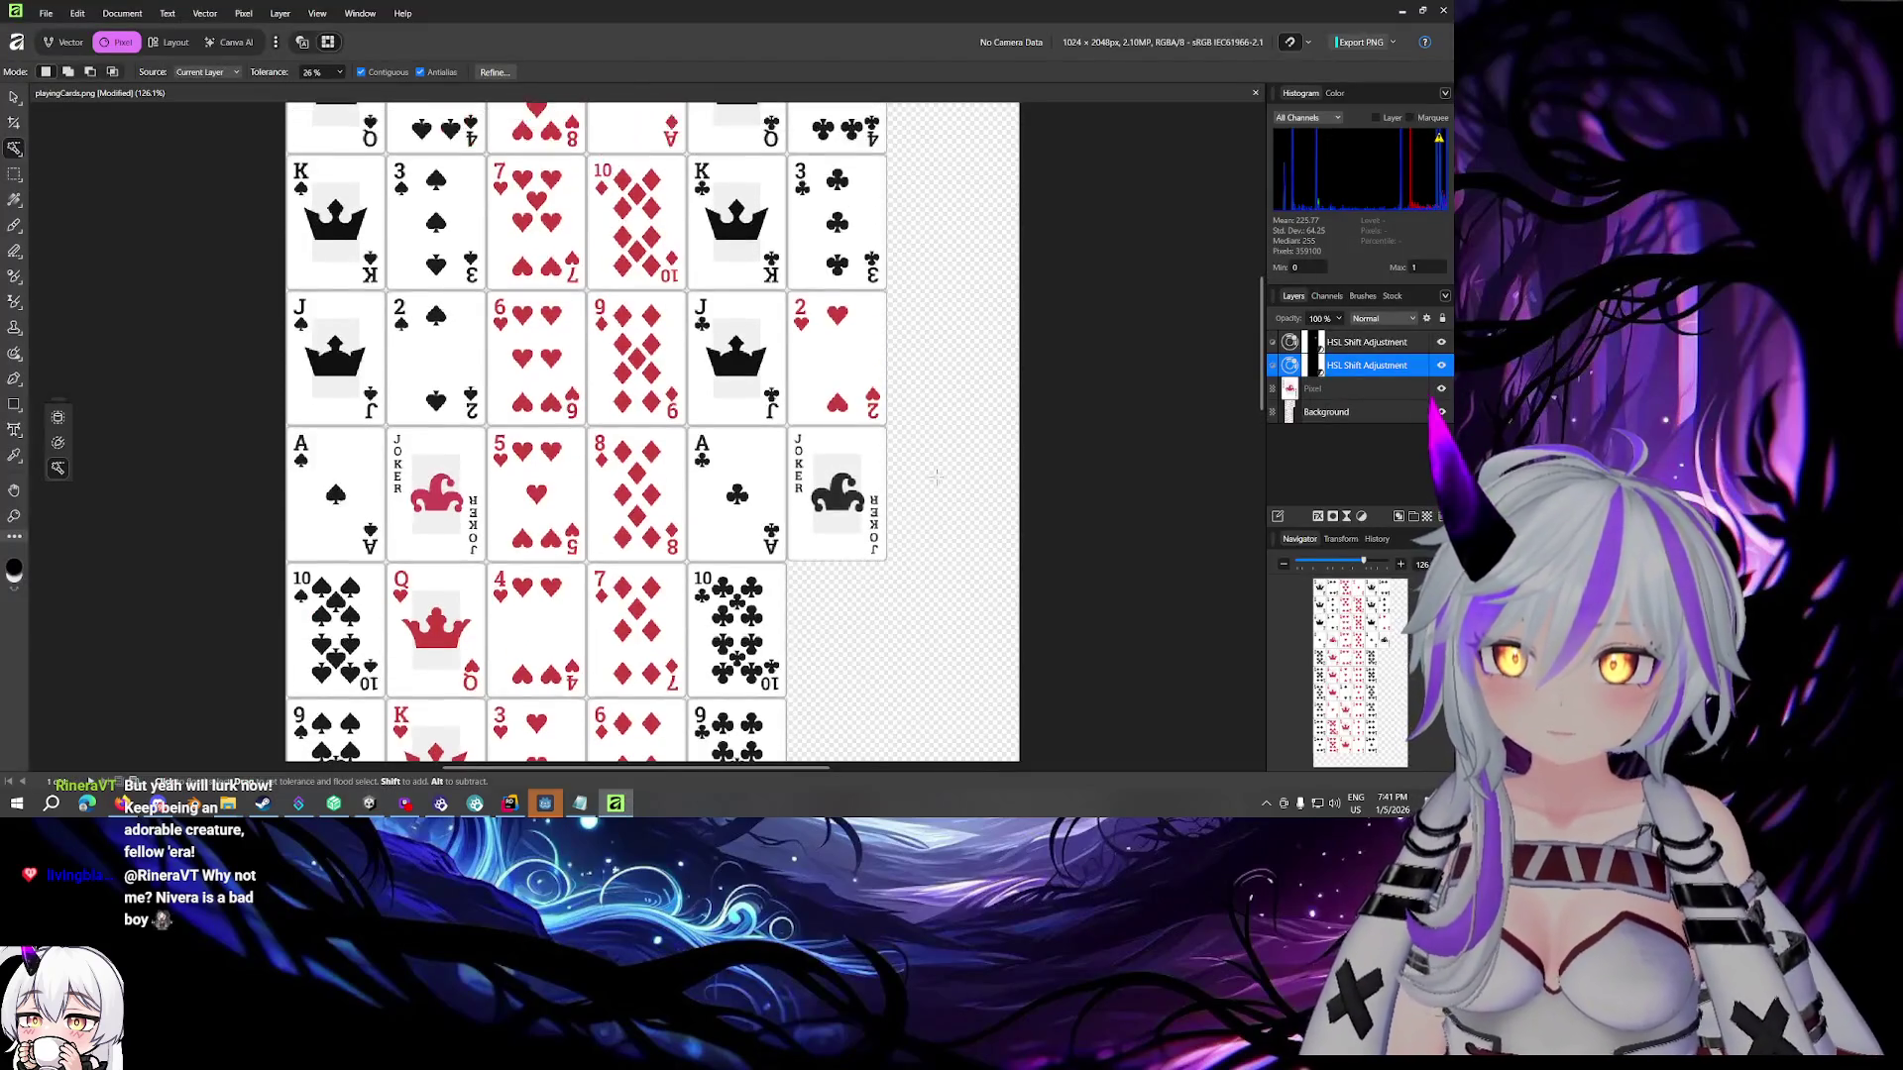
pyautogui.scroll(-1, 914, 522)
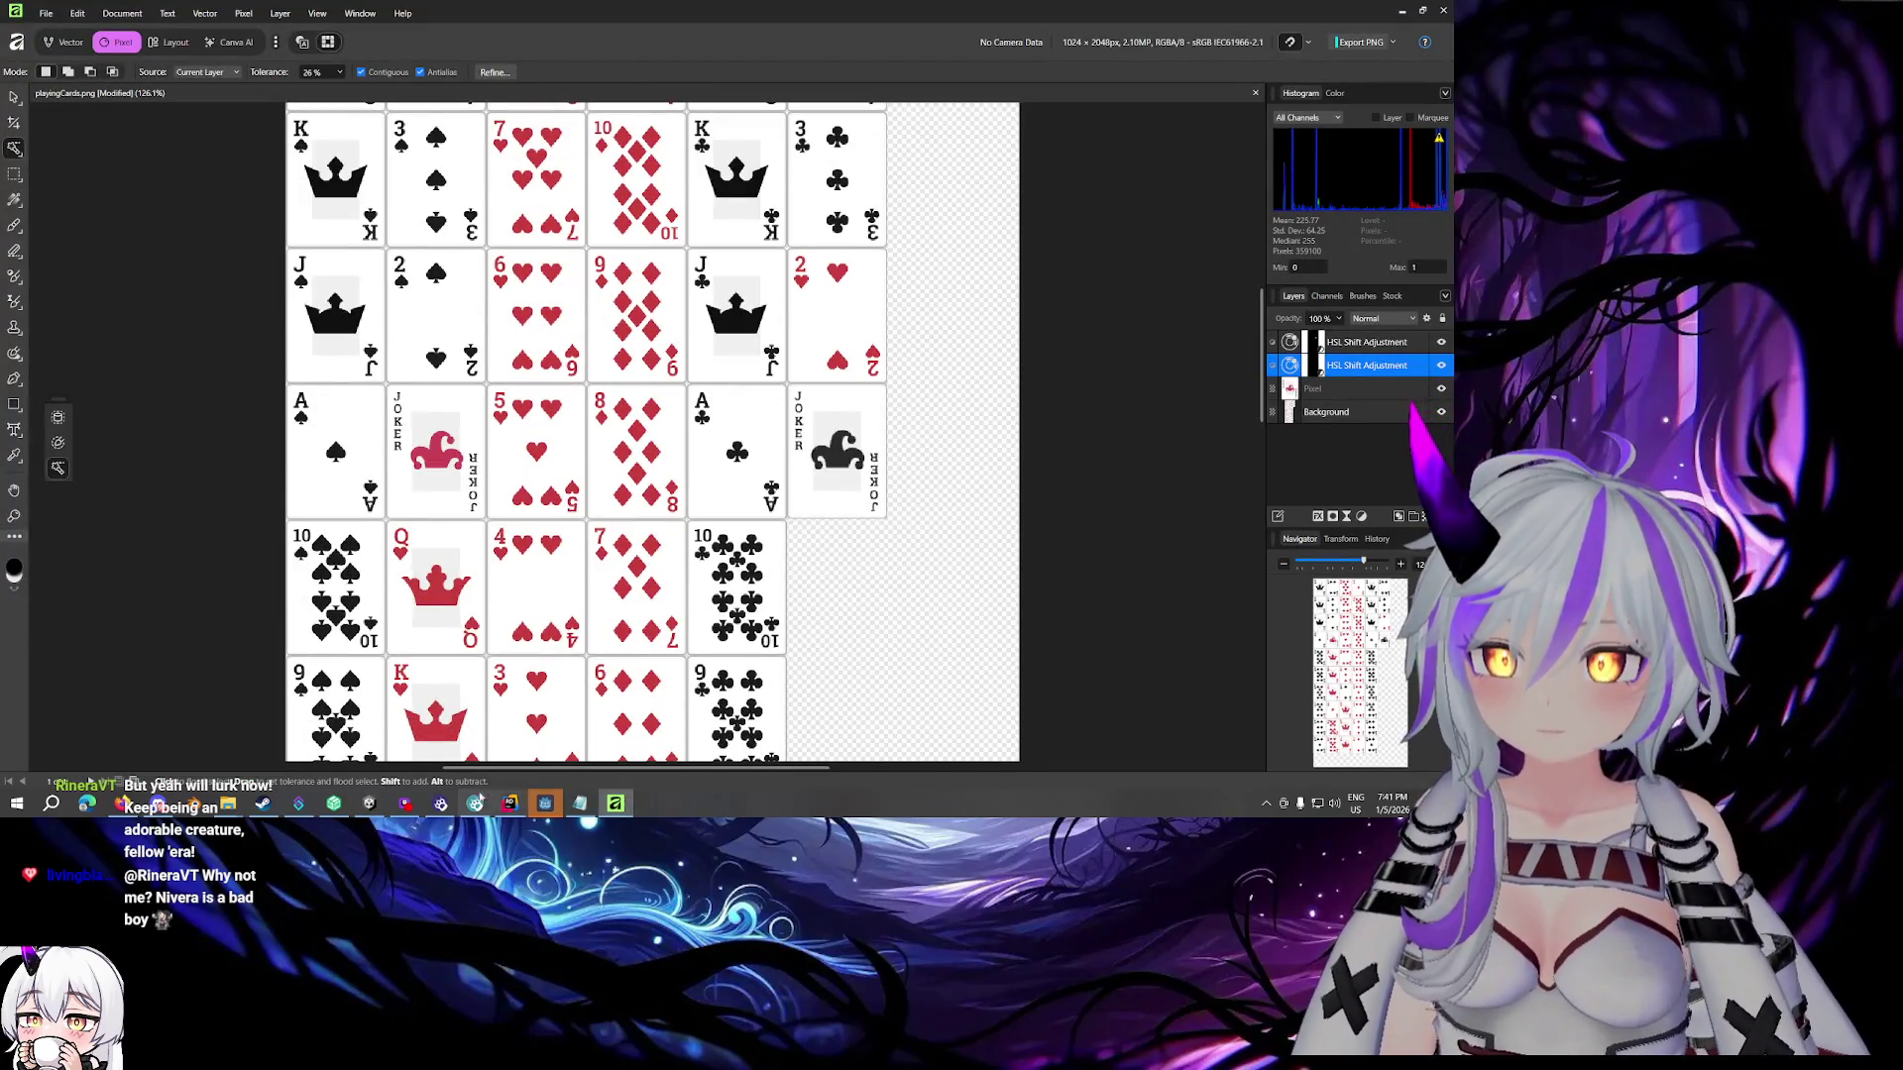
pyautogui.click(372, 803)
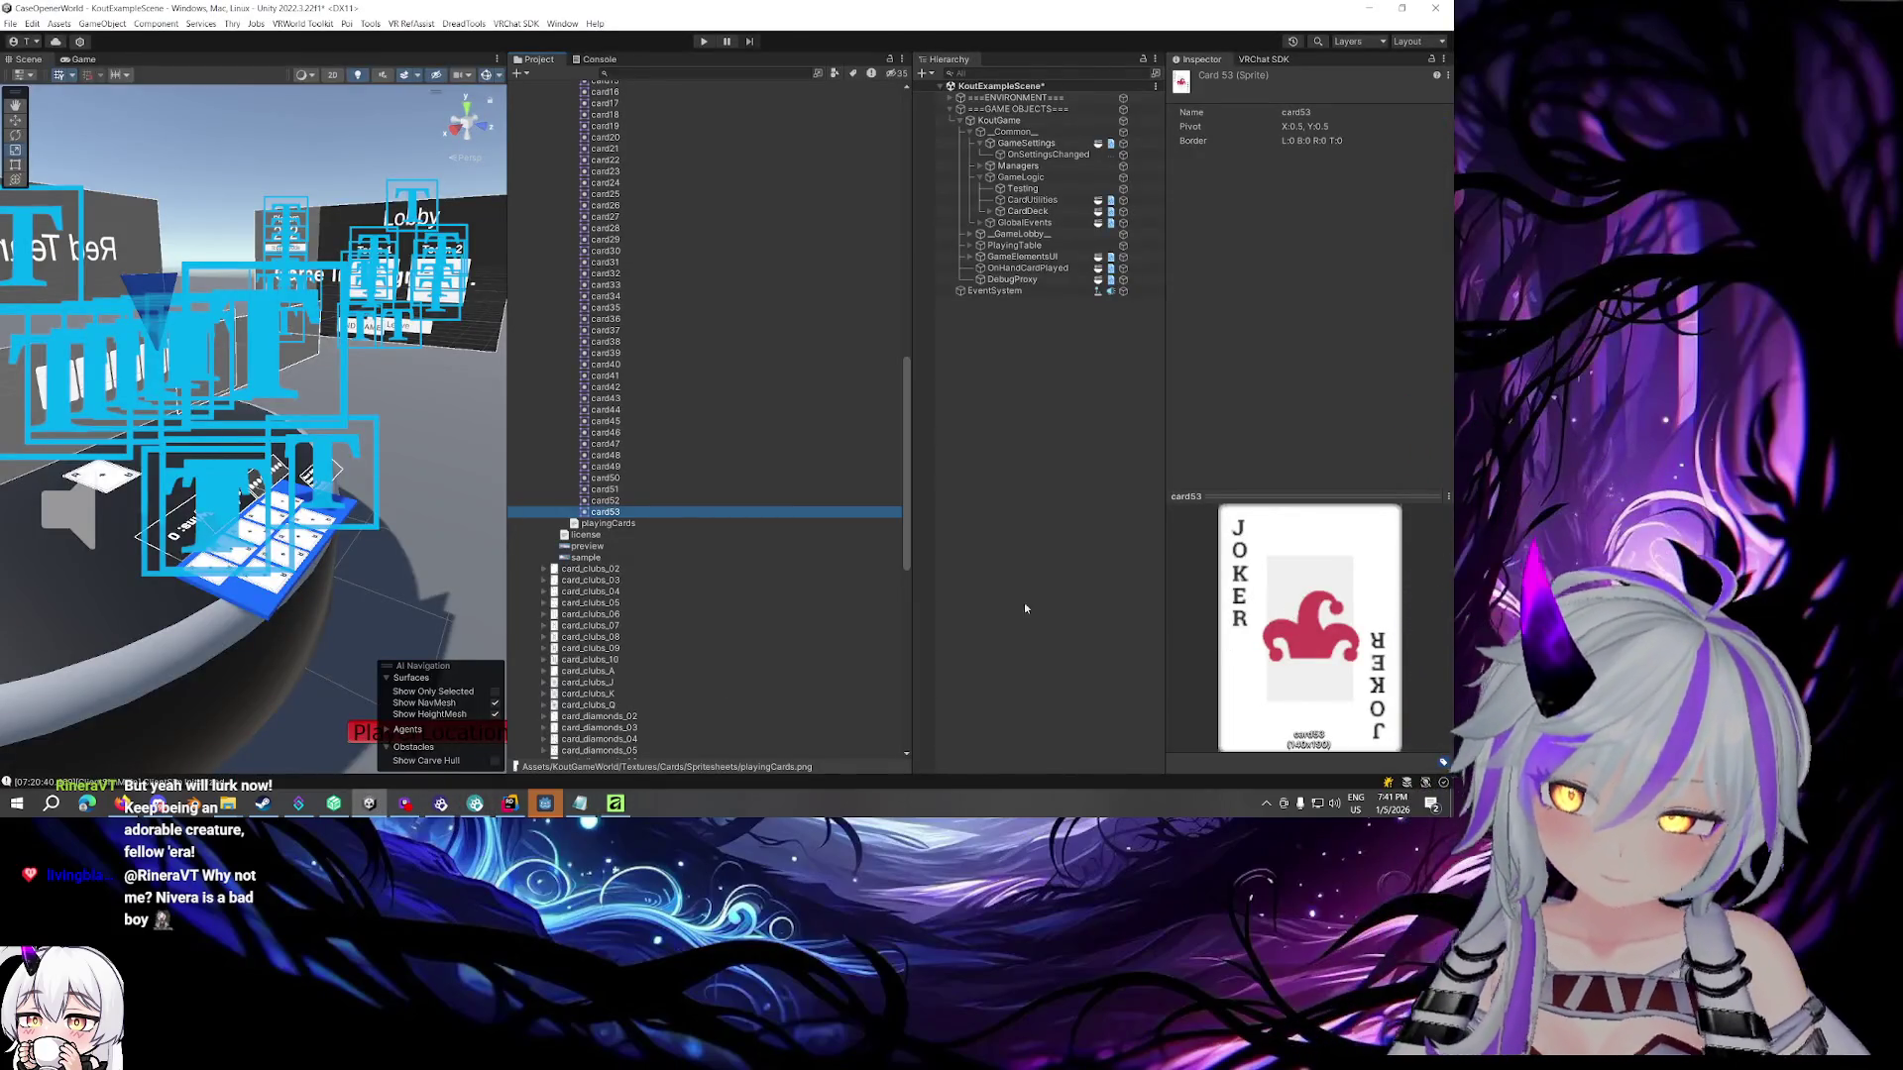
# Toggle between the black Joker card52 and red Joker card53, then switch to Affinity's card sheet
pyautogui.click(612, 501)
pyautogui.press('Down')
pyautogui.press('Up')
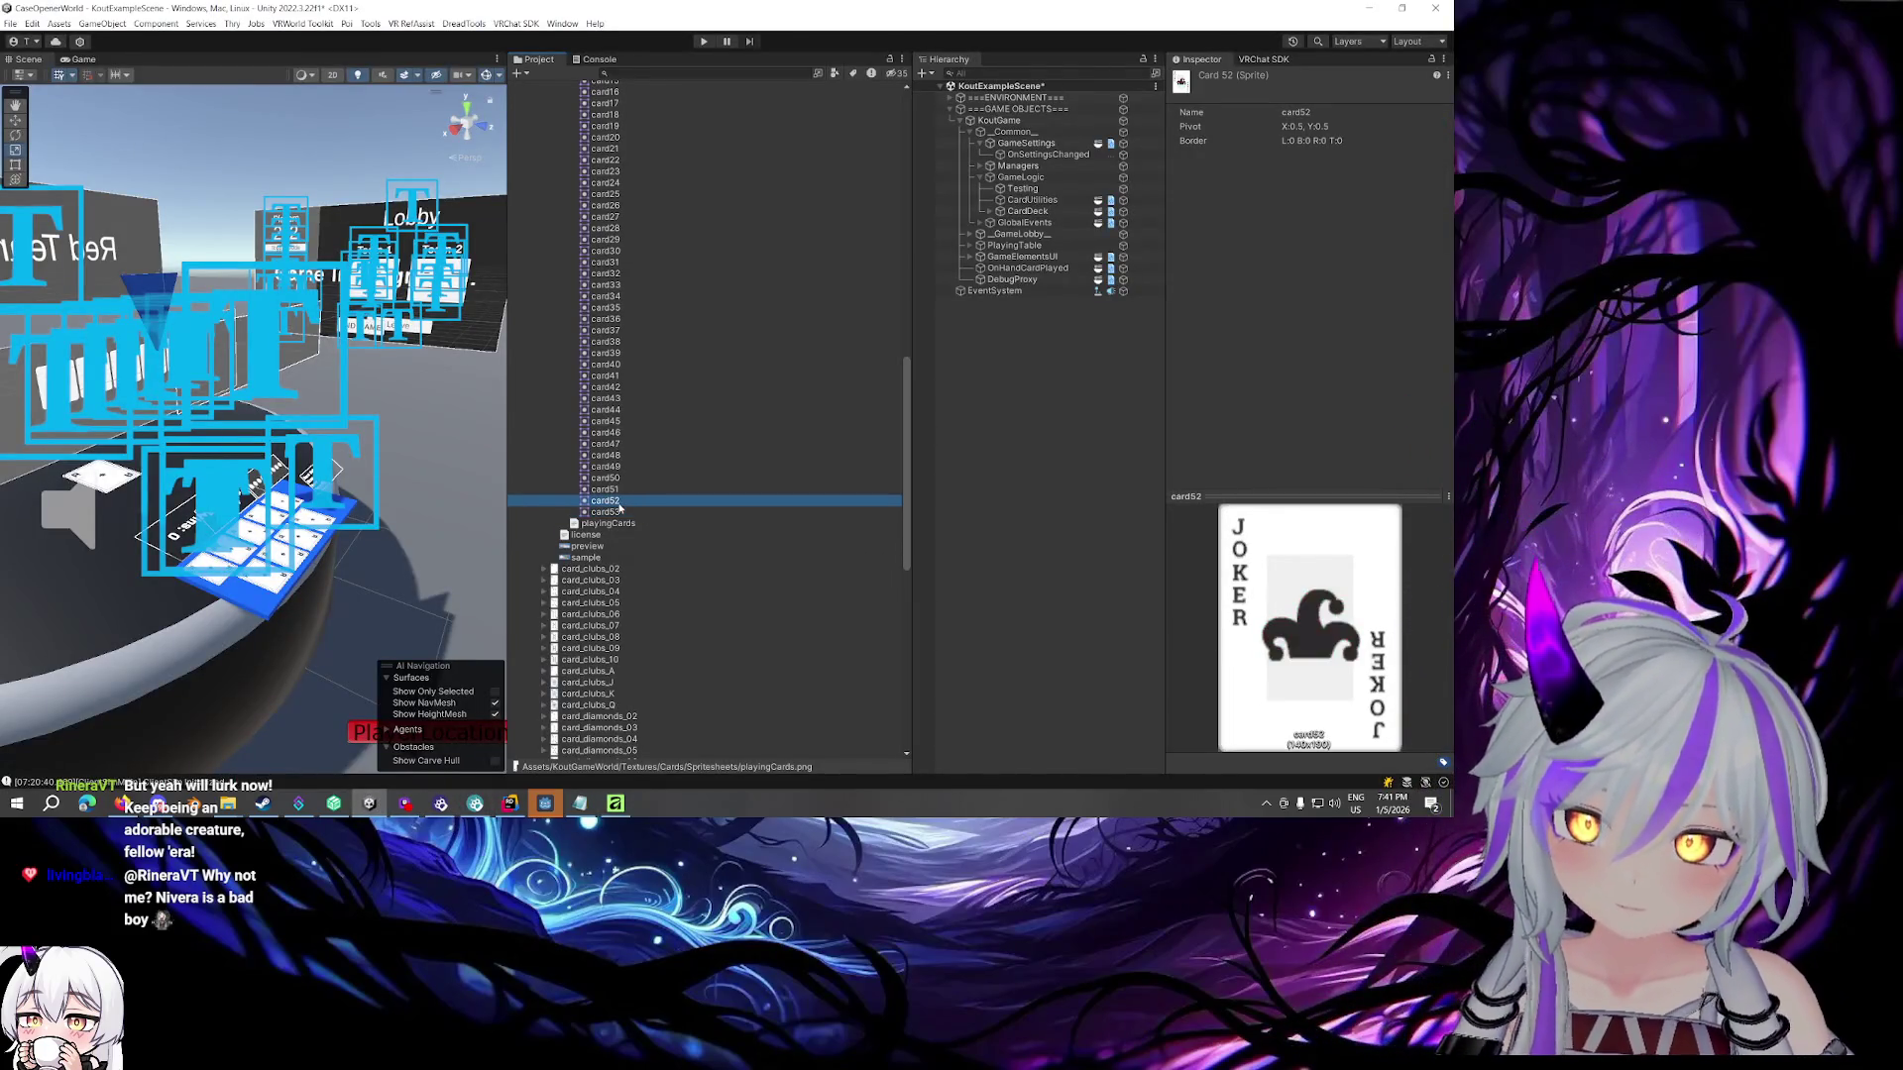
pyautogui.press('Down')
pyautogui.press('Up')
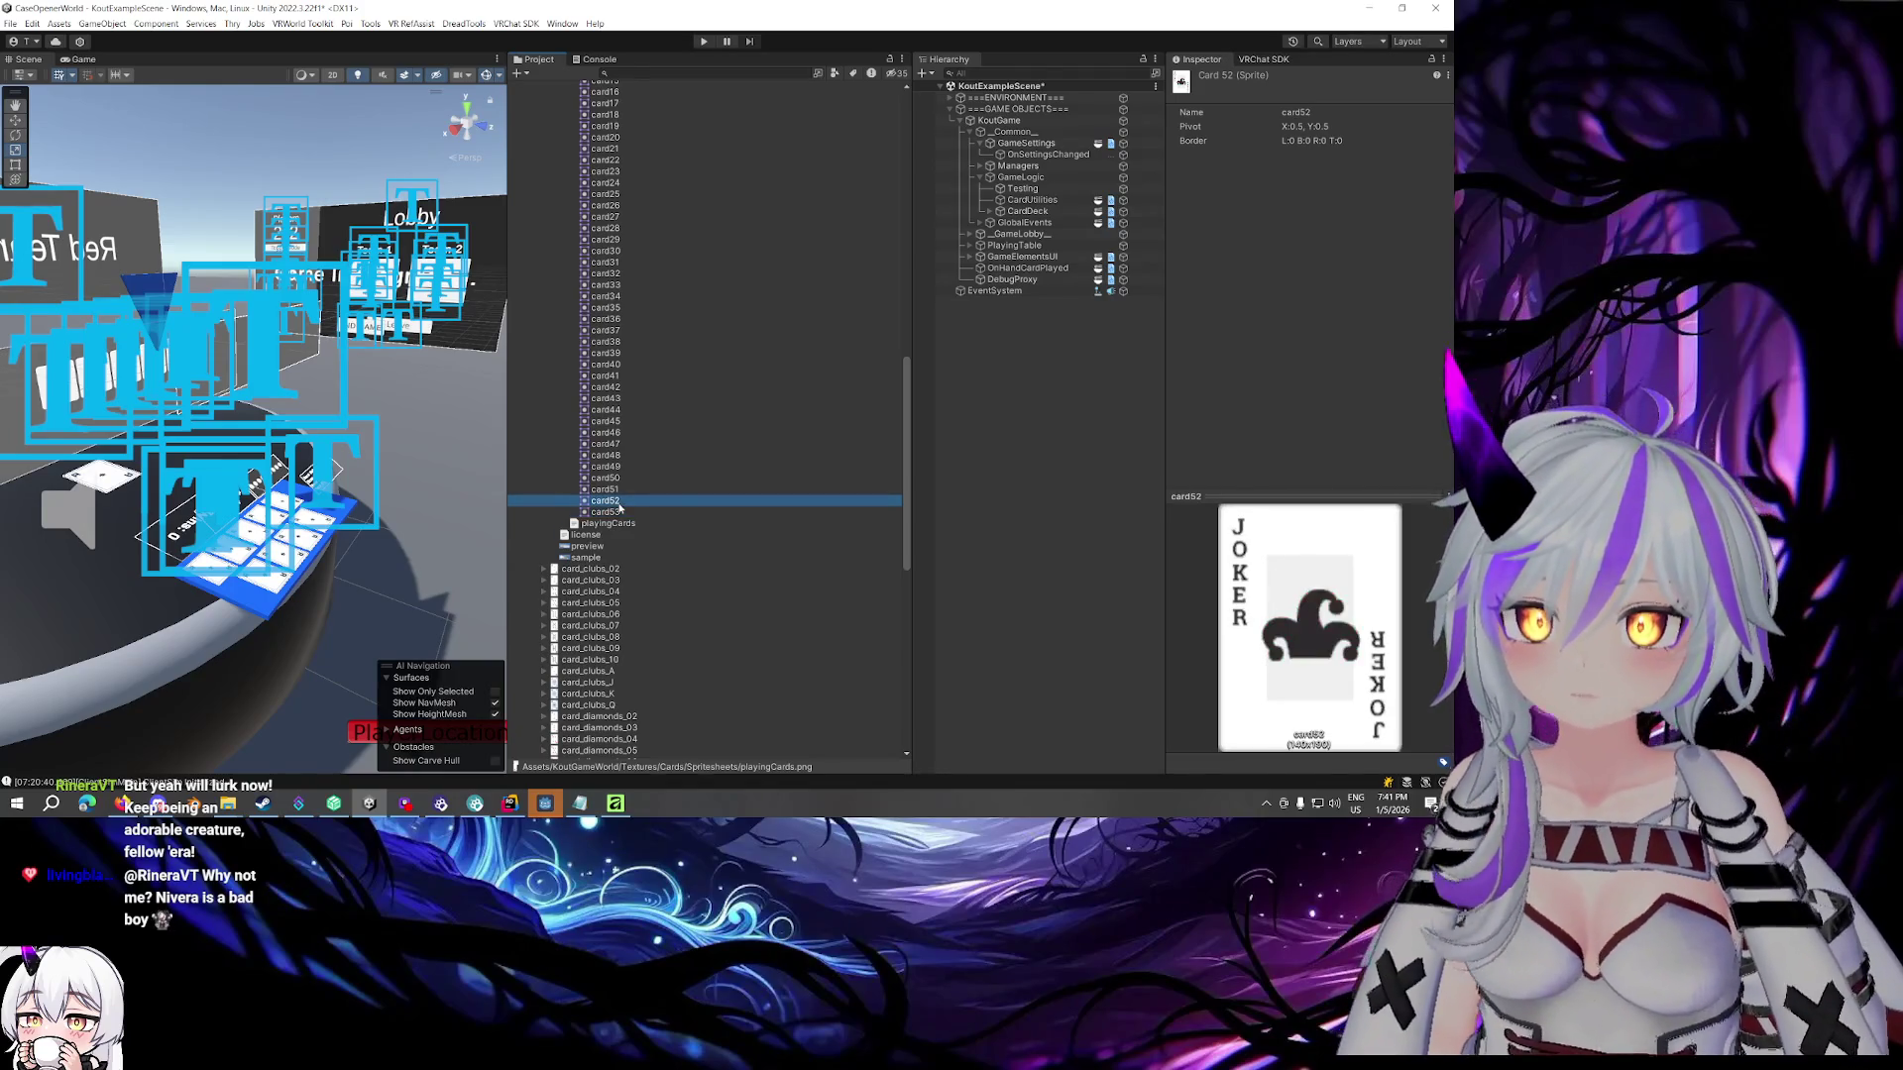
pyautogui.press('Down')
pyautogui.press('Up')
pyautogui.press('Down')
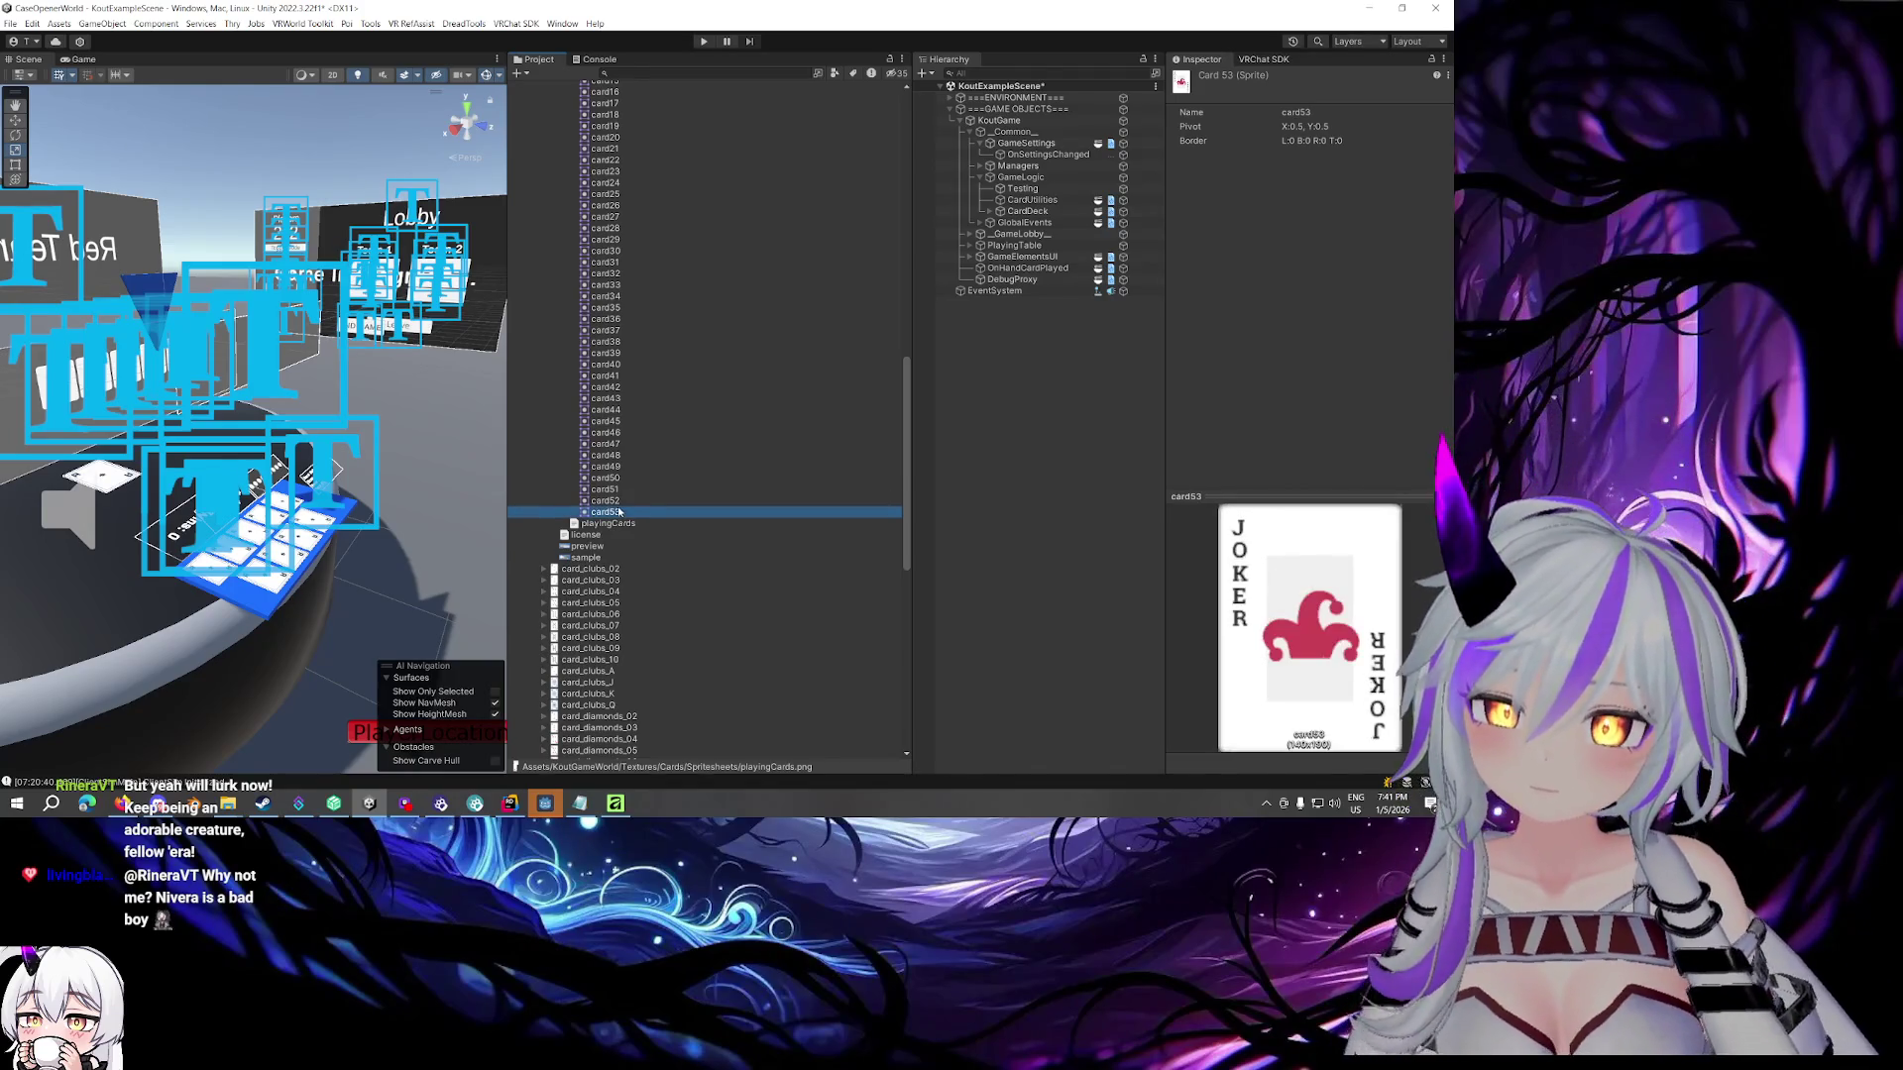
pyautogui.hotkey('alt', 'Tab')
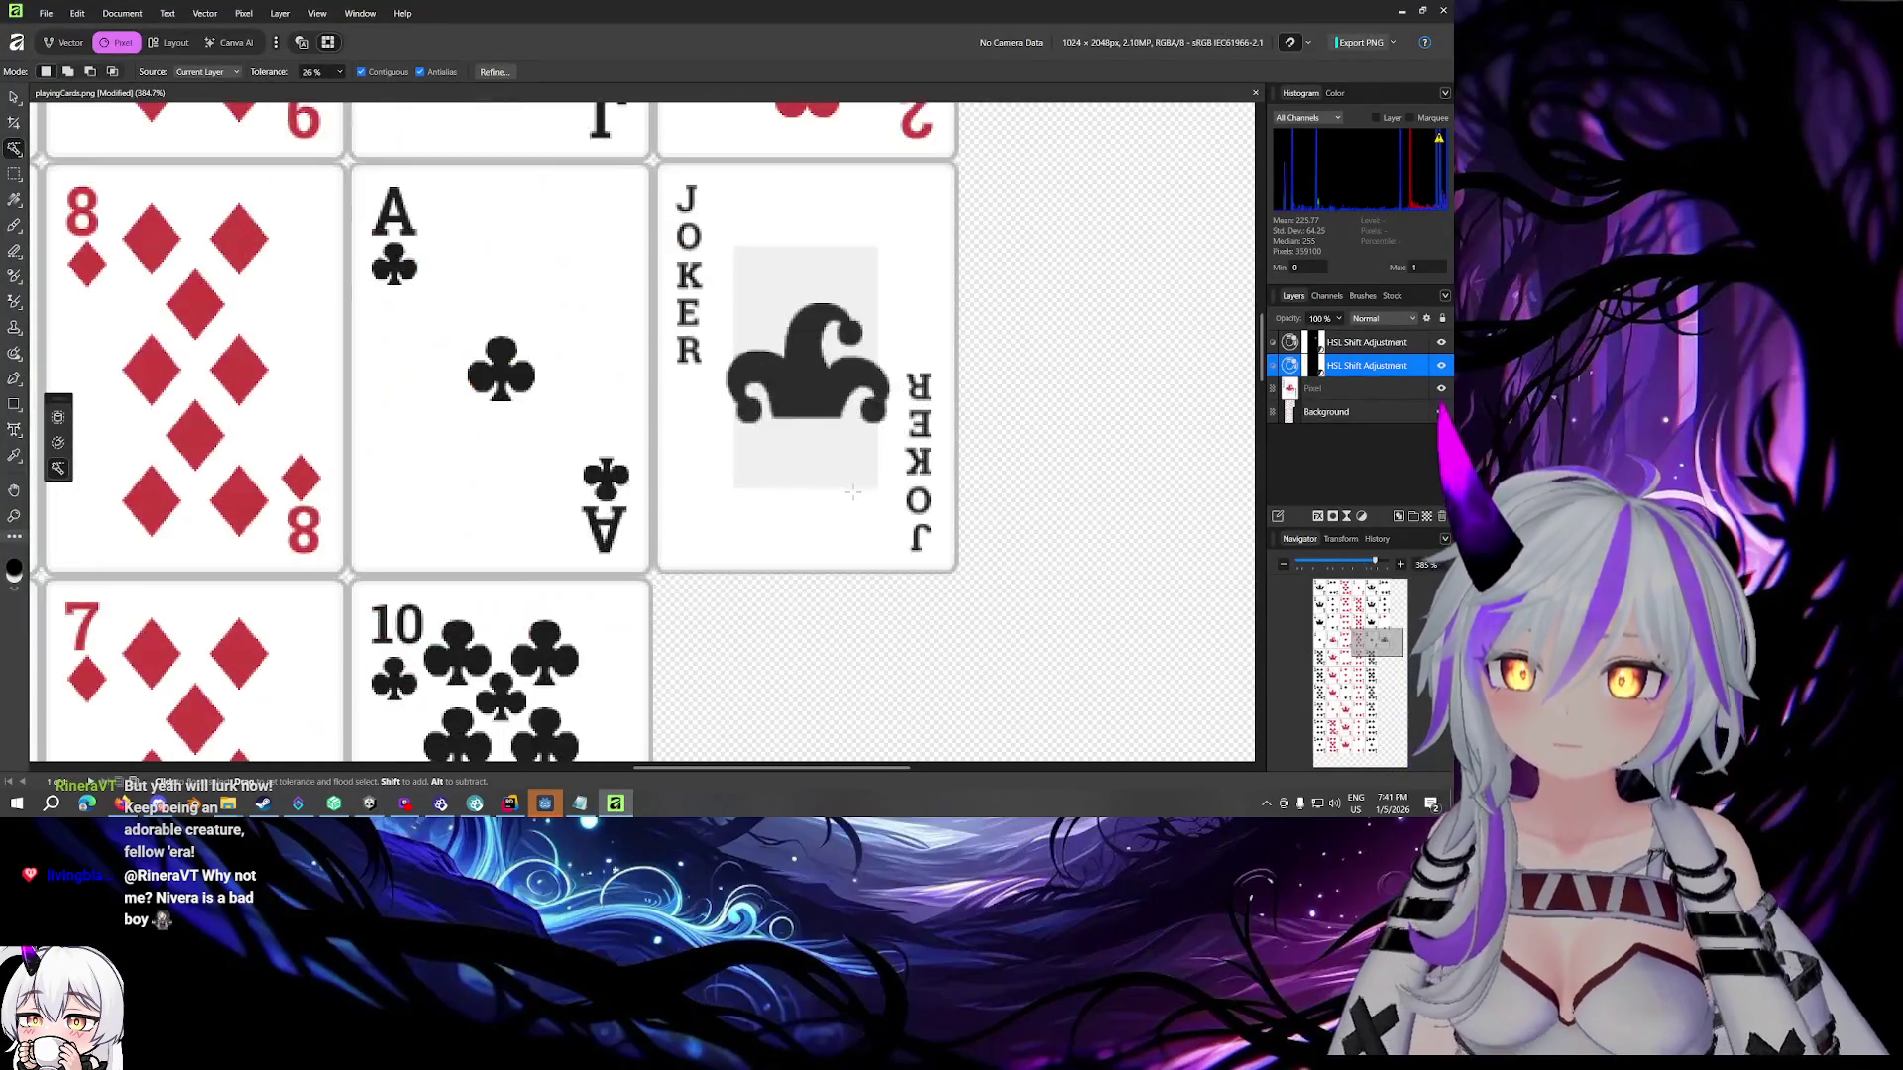
# Group both HSL Shift adjustments together with the Pixel layer
pyautogui.click(1348, 389)
pyautogui.keyDown('shift'); pyautogui.click(1363, 342); pyautogui.keyUp('shift')
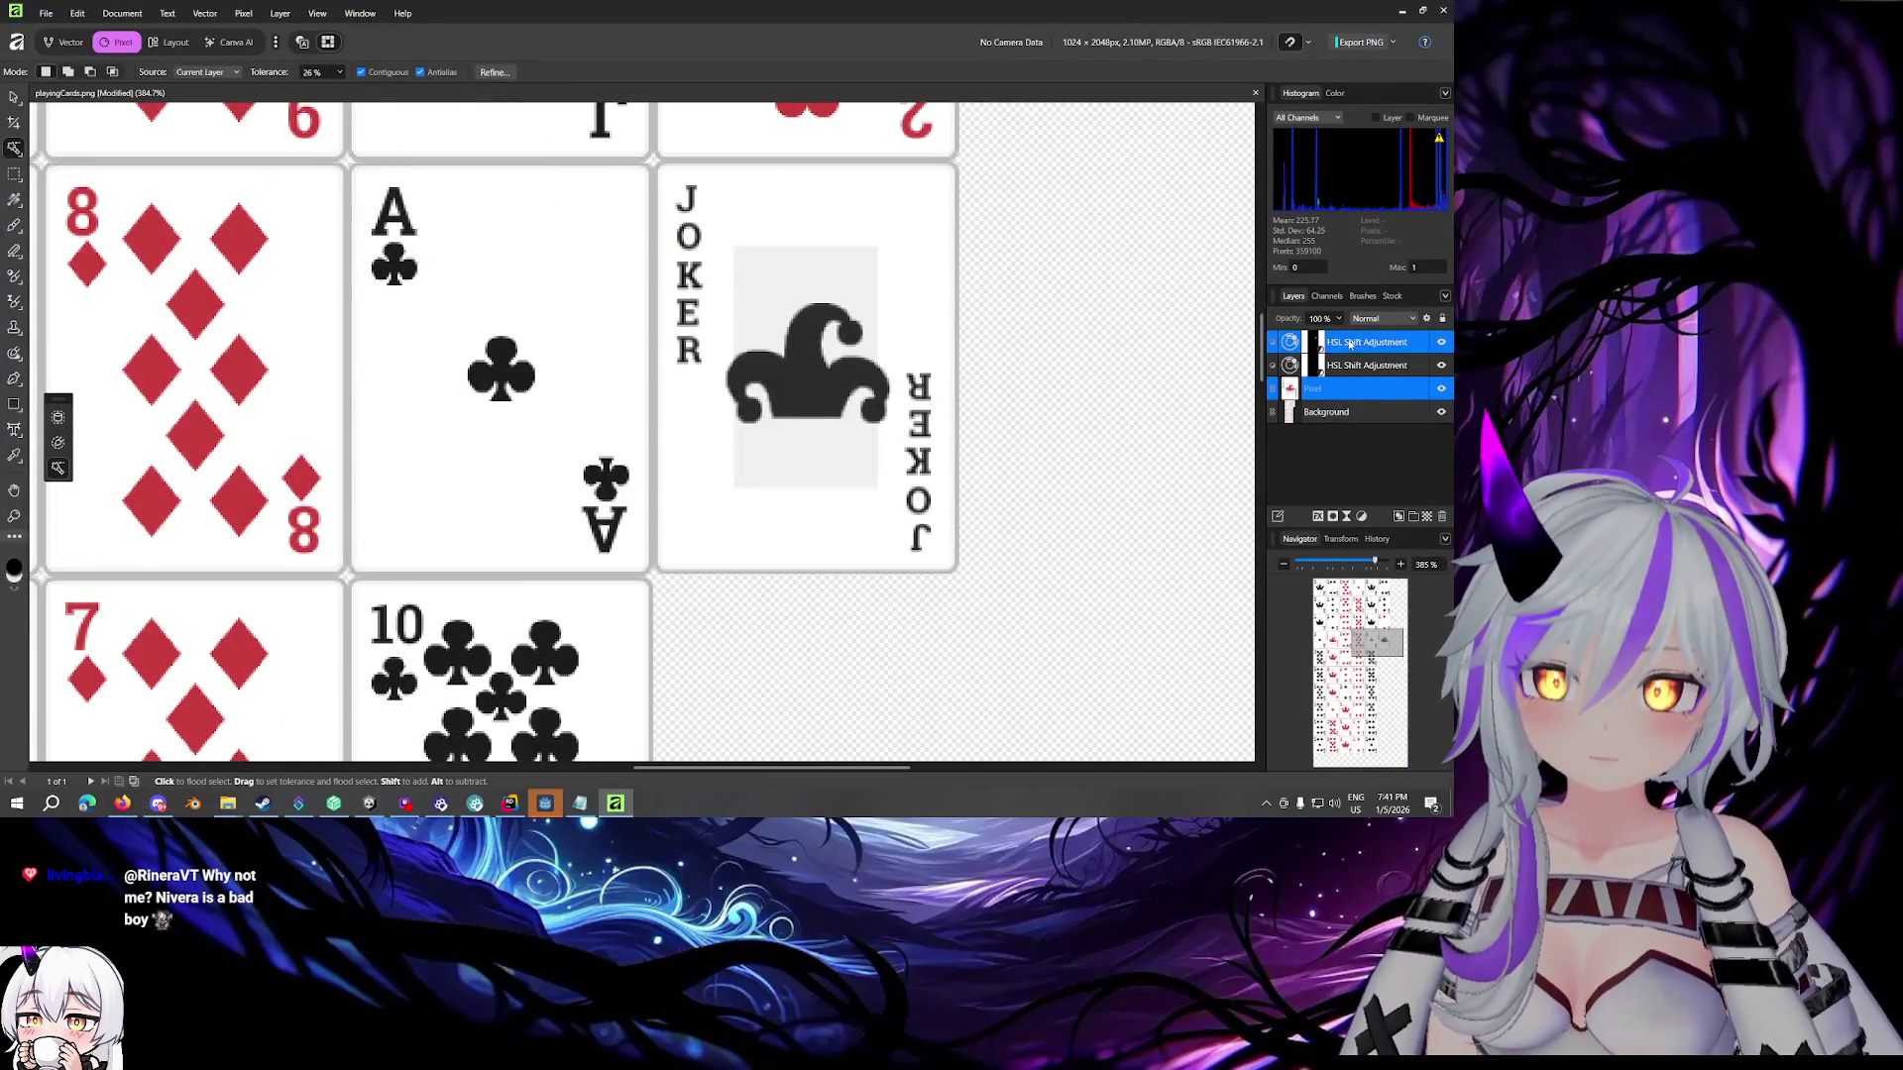
pyautogui.hotkey('ctrl', 'g')
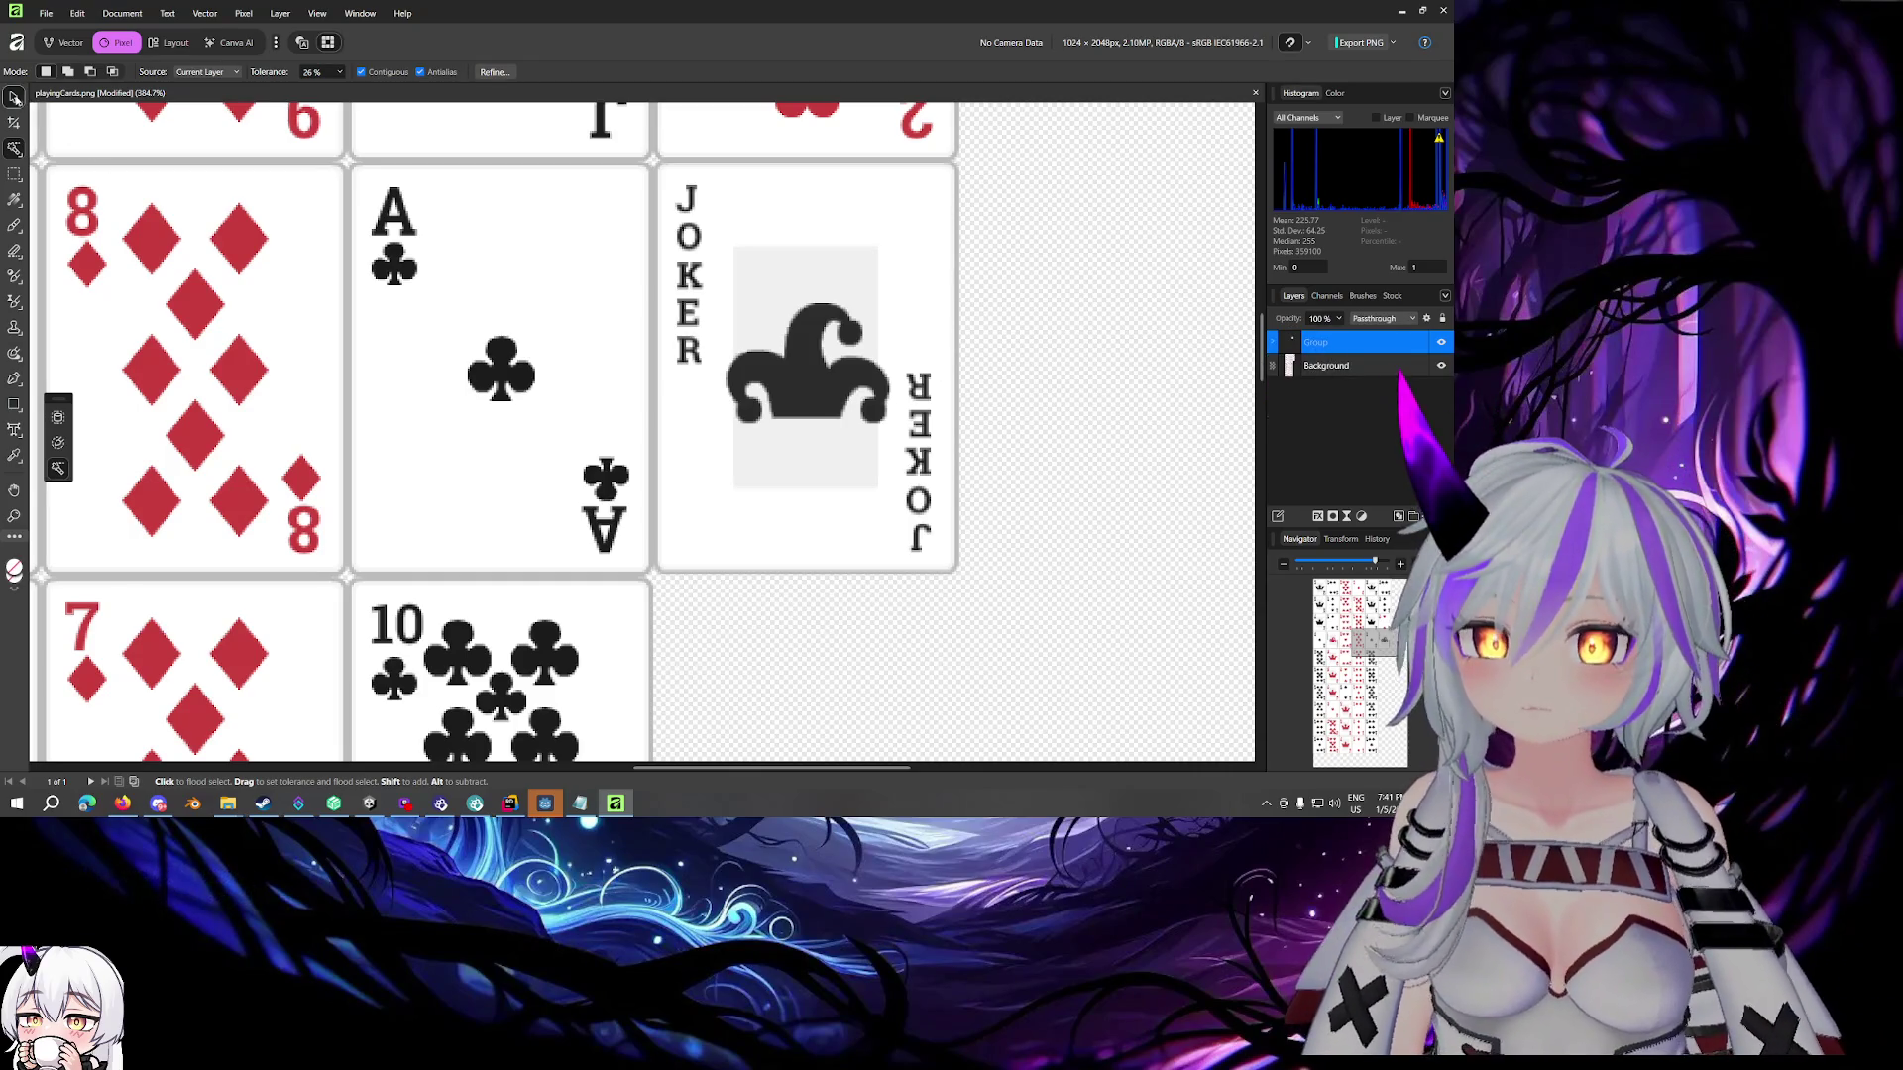
# Nudge the Joker card group up and down a couple of pixels to realign it
pyautogui.press('v')
pyautogui.press('Down')
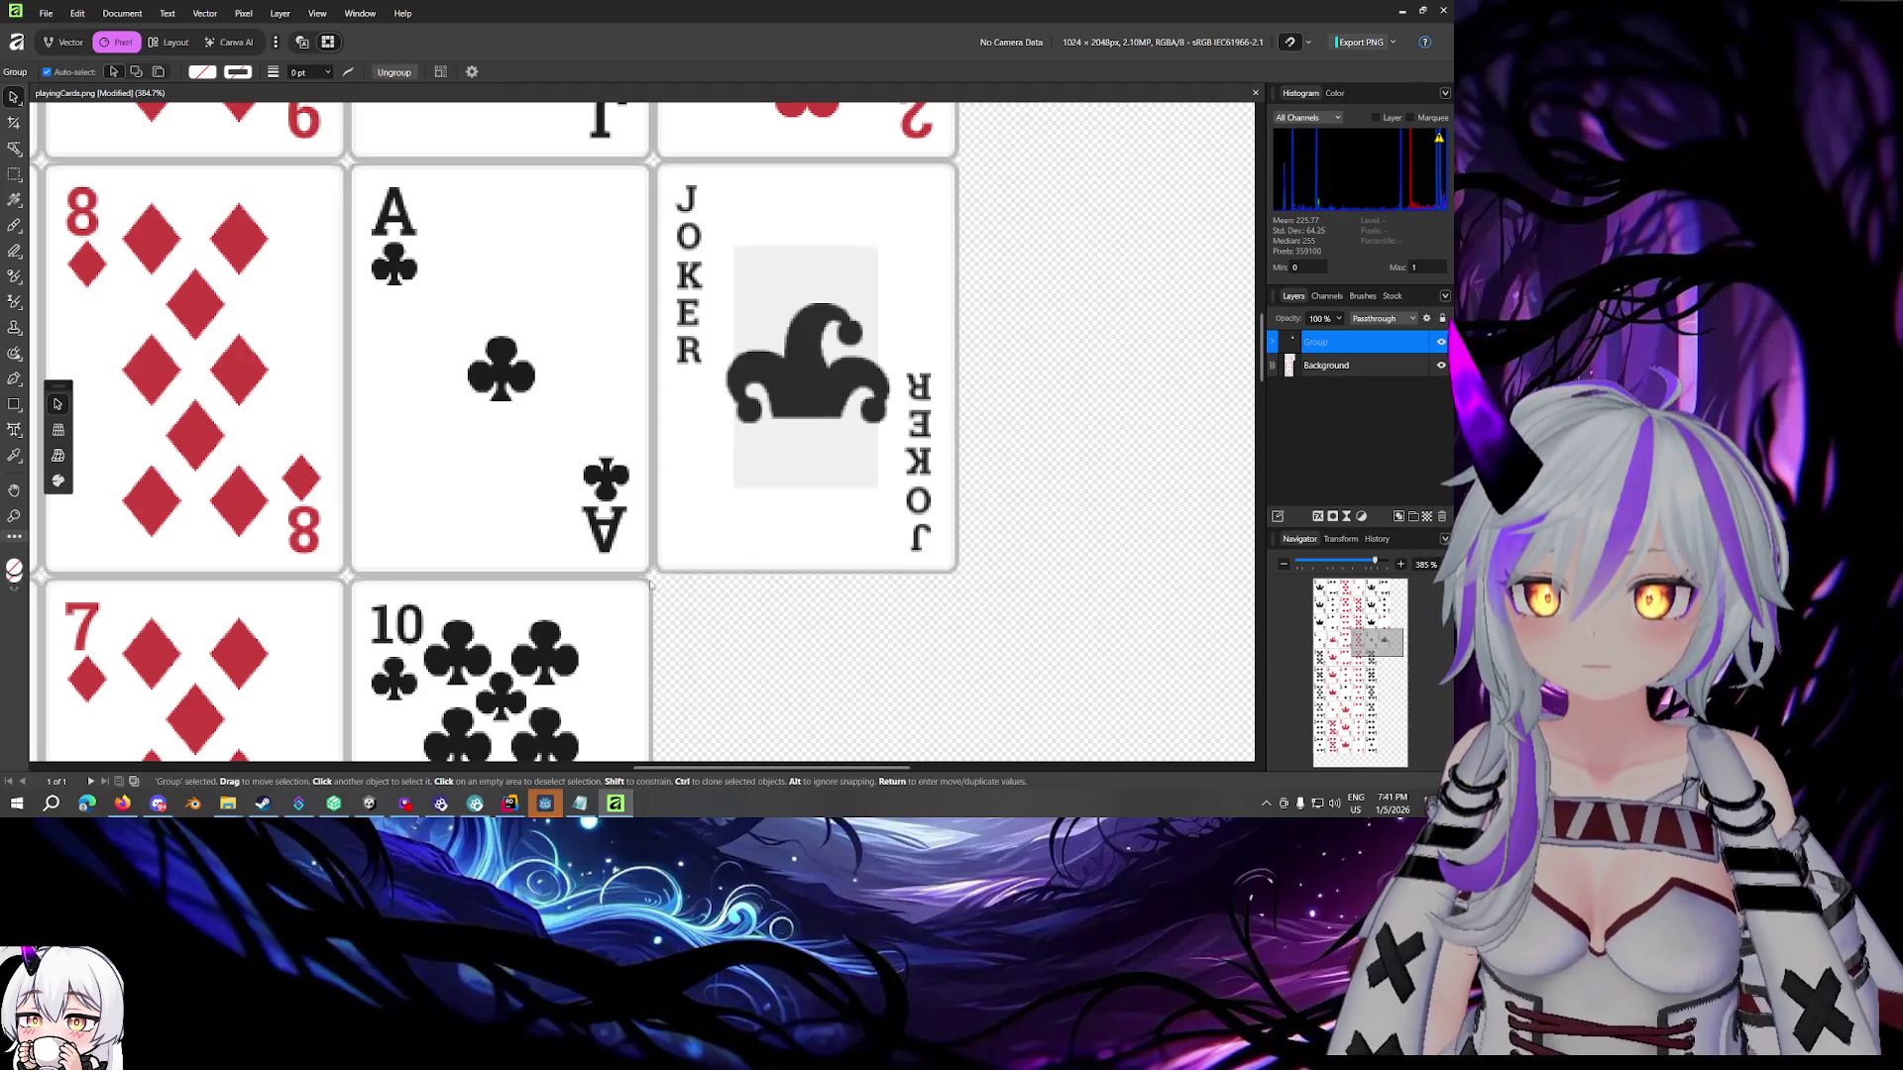
pyautogui.press('Up')
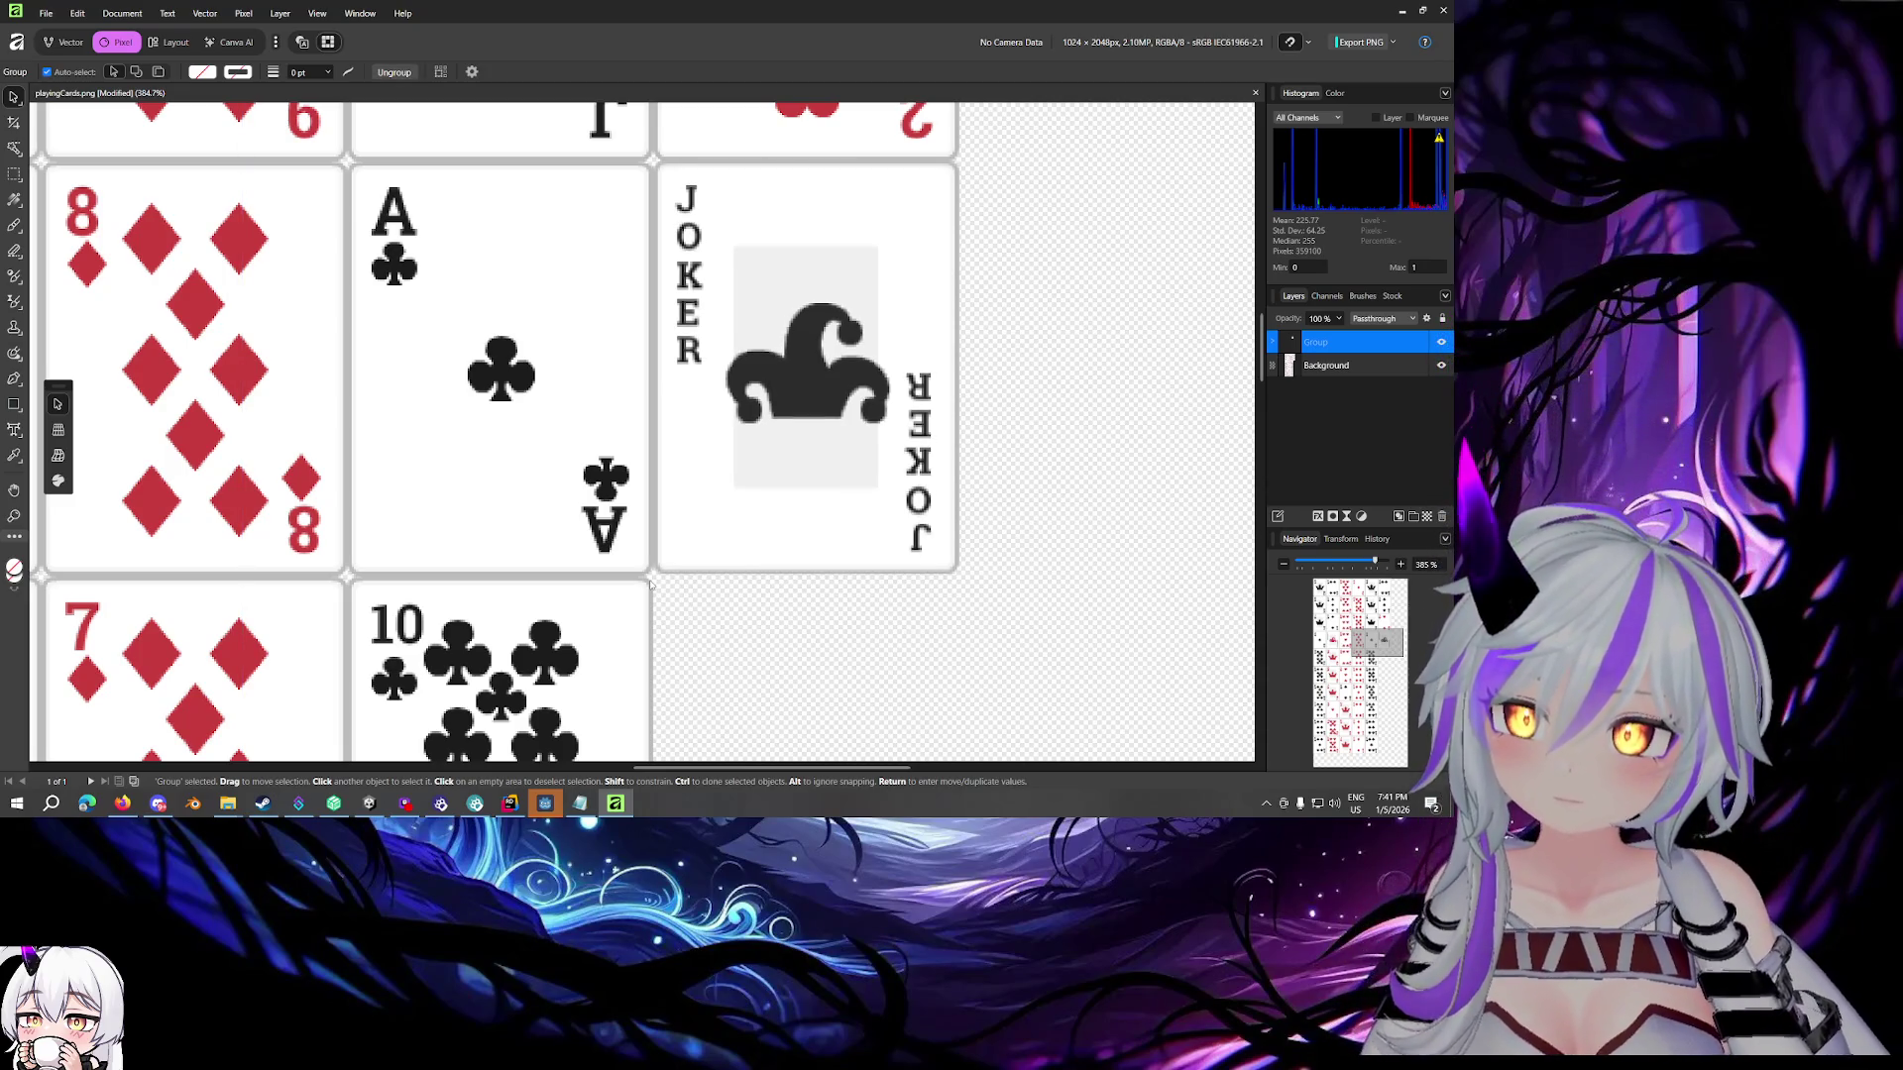
pyautogui.press('Down')
pyautogui.press('Up')
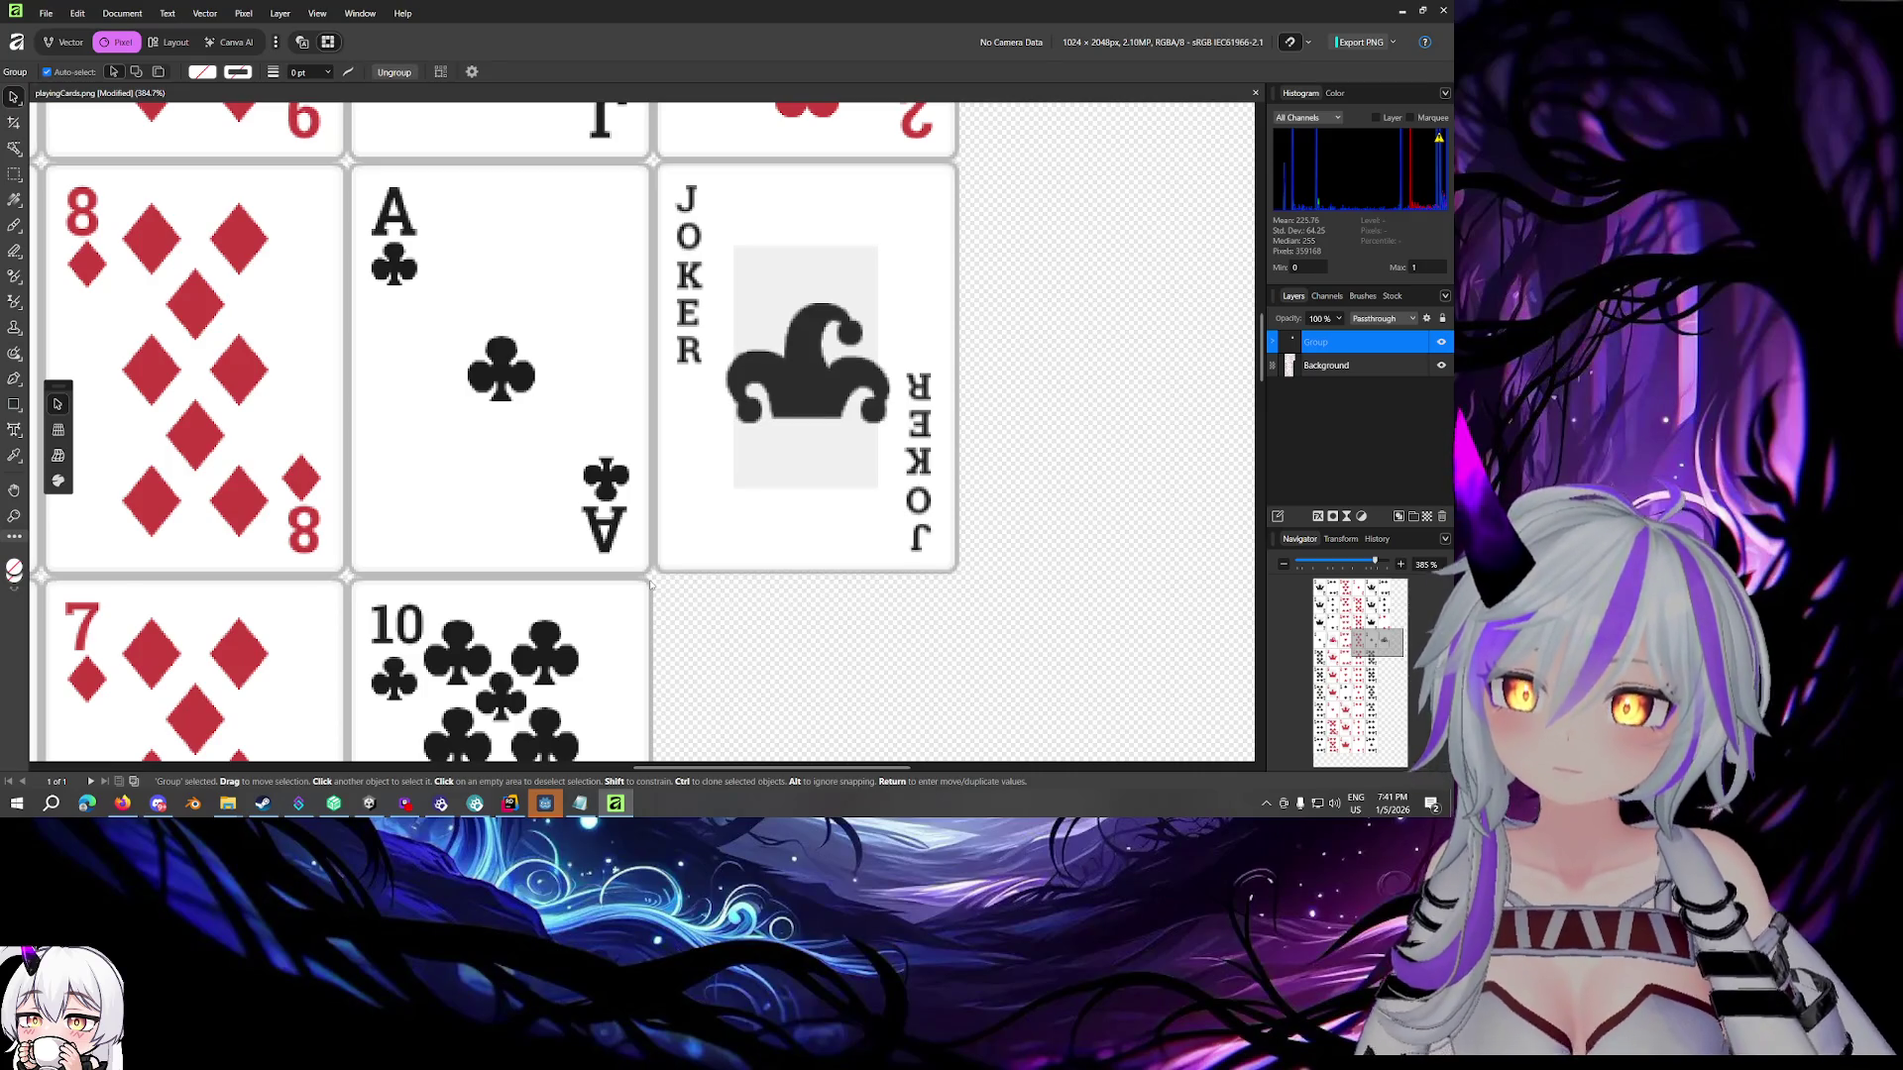
pyautogui.scroll(-3, 654, 504)
pyautogui.scroll(3, 654, 504)
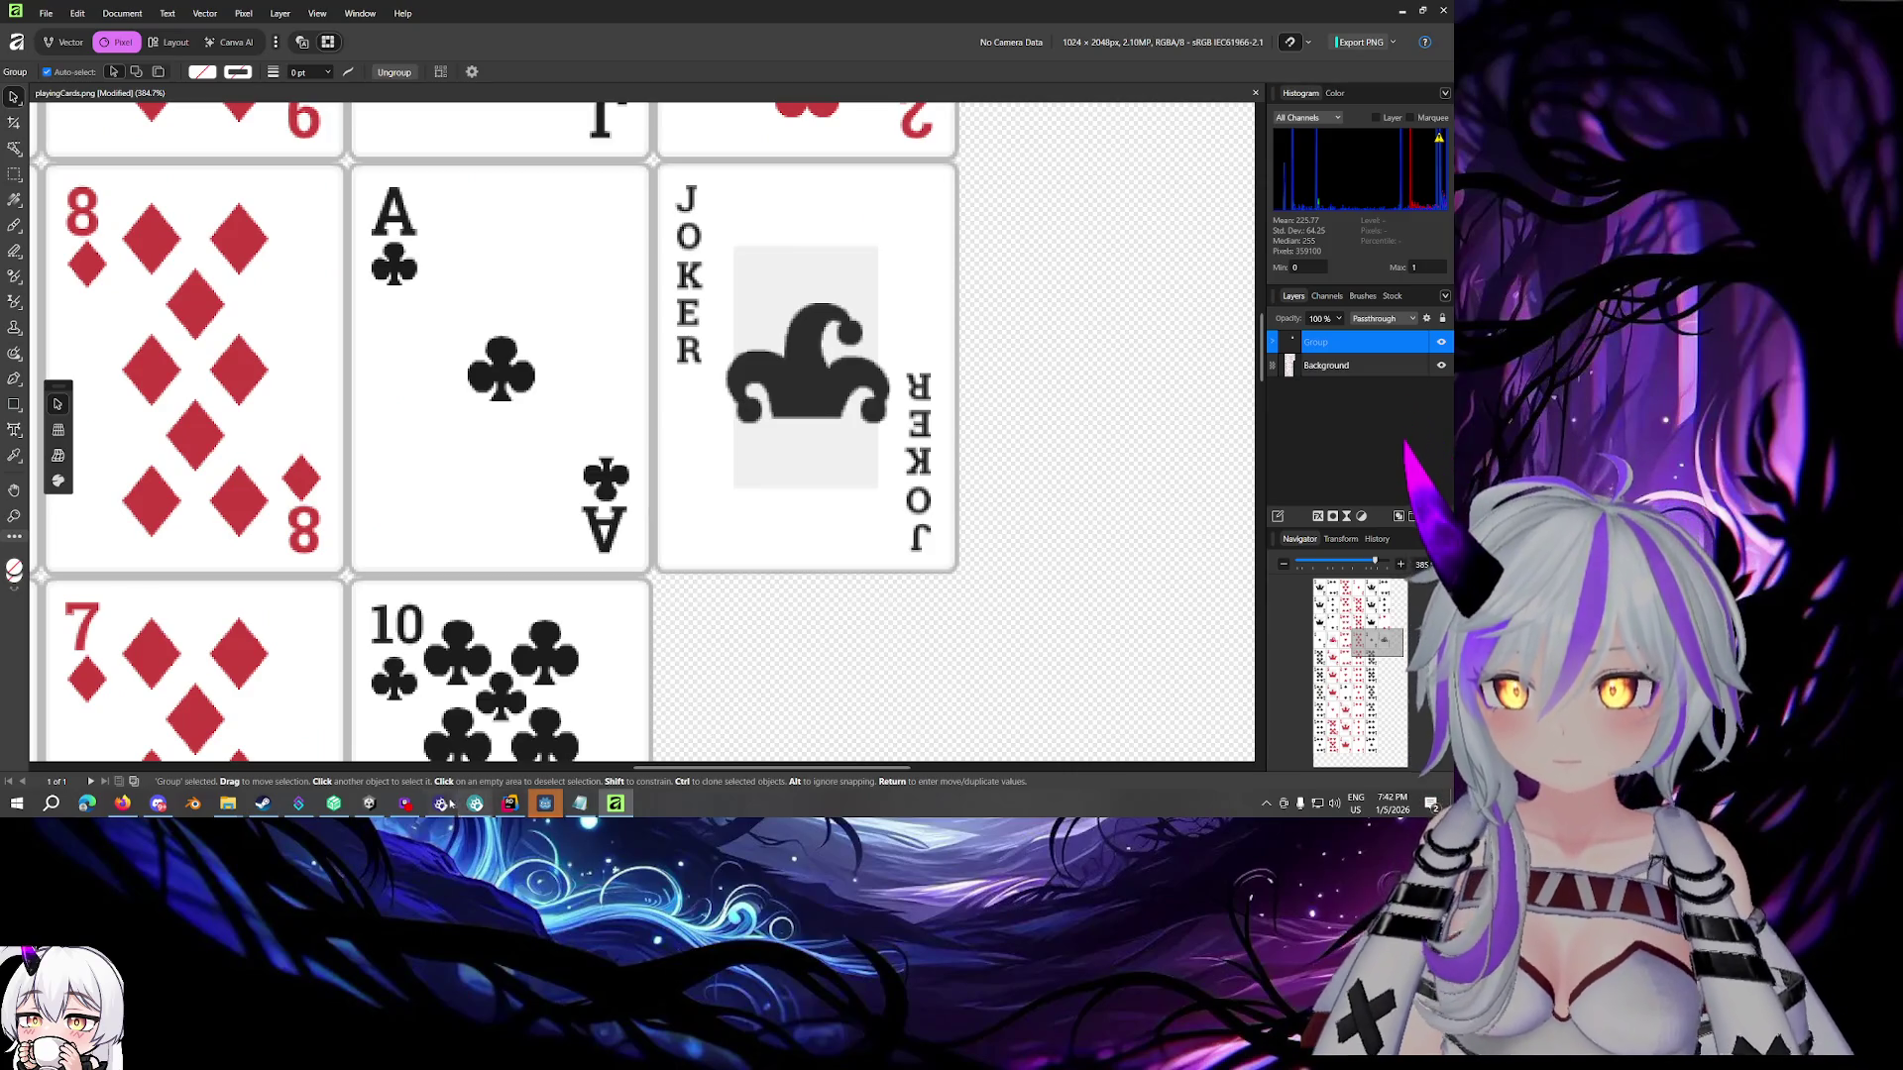
# Preview sprites from card0 to card21, then reopen the playingCards sheet in the Sprite Editor
pyautogui.click(371, 803)
pyautogui.scroll(5, 667, 503)
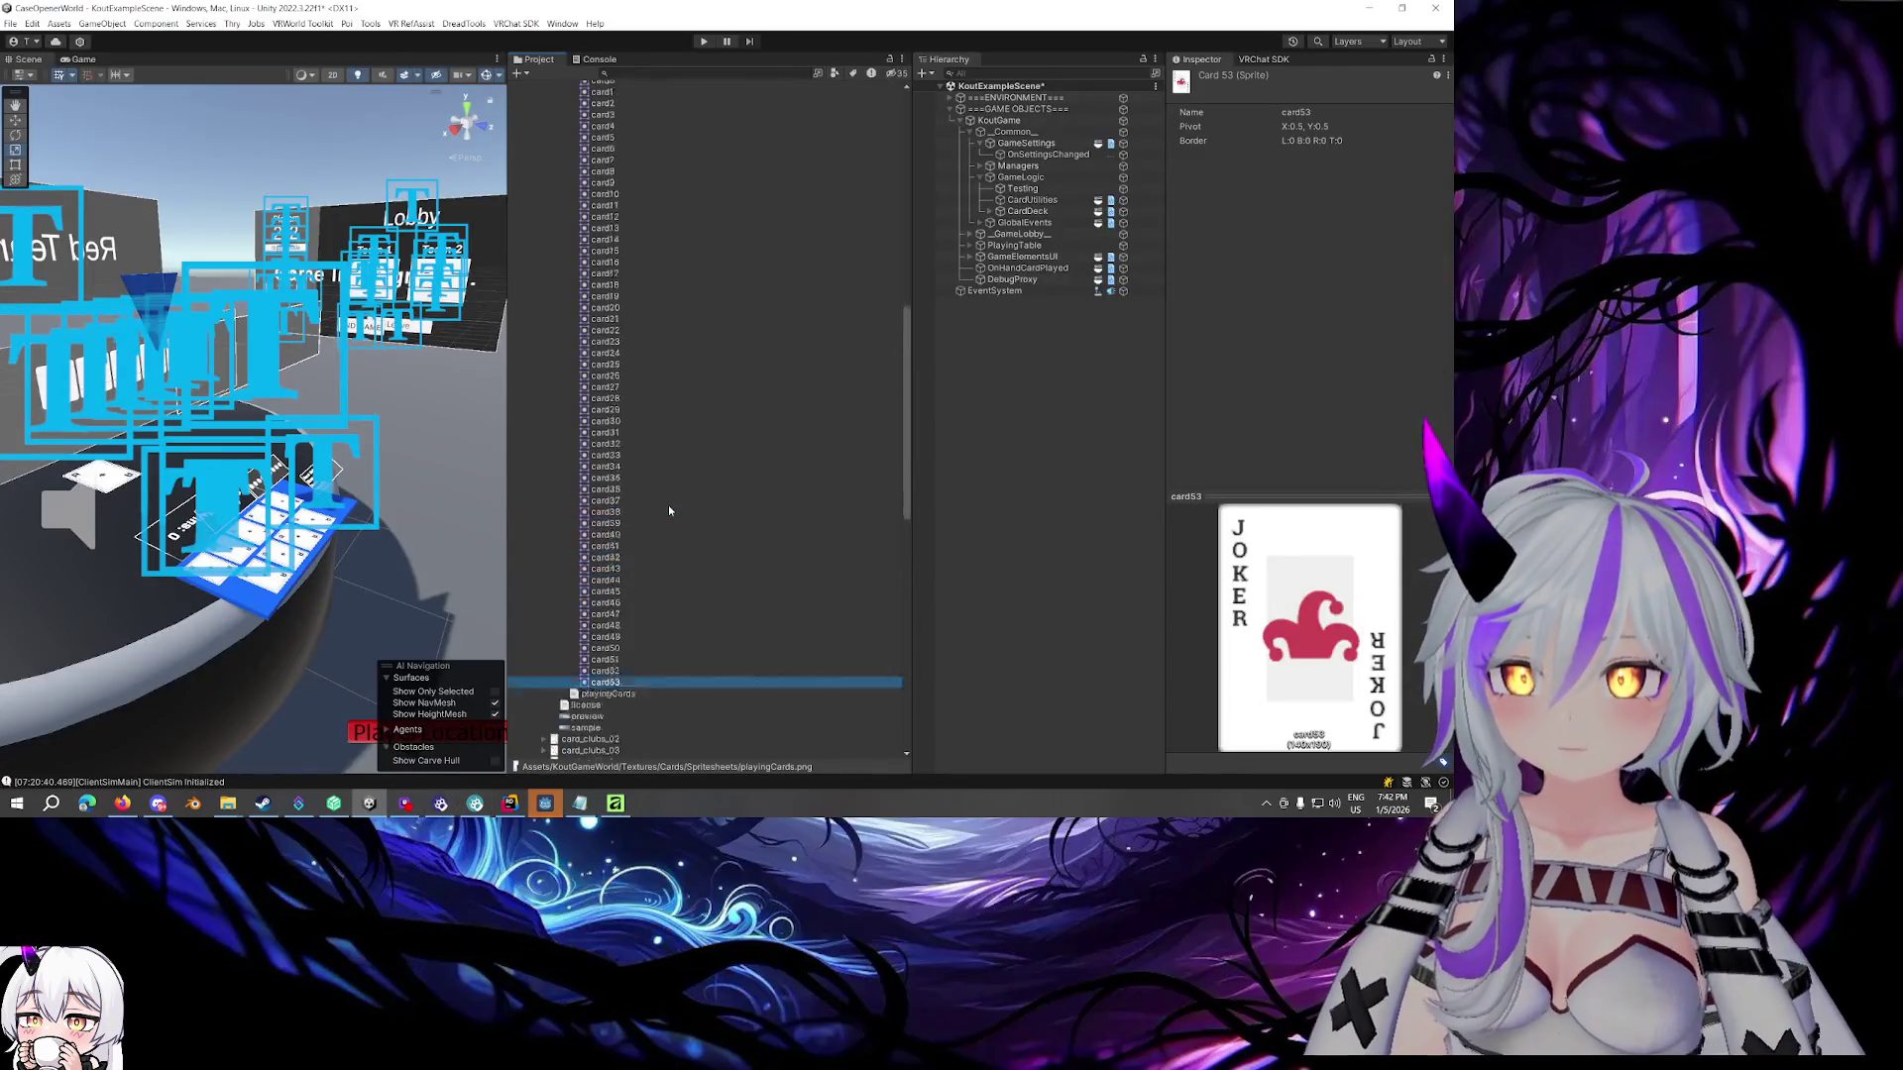
pyautogui.scroll(-3, 652, 390)
pyautogui.click(627, 208)
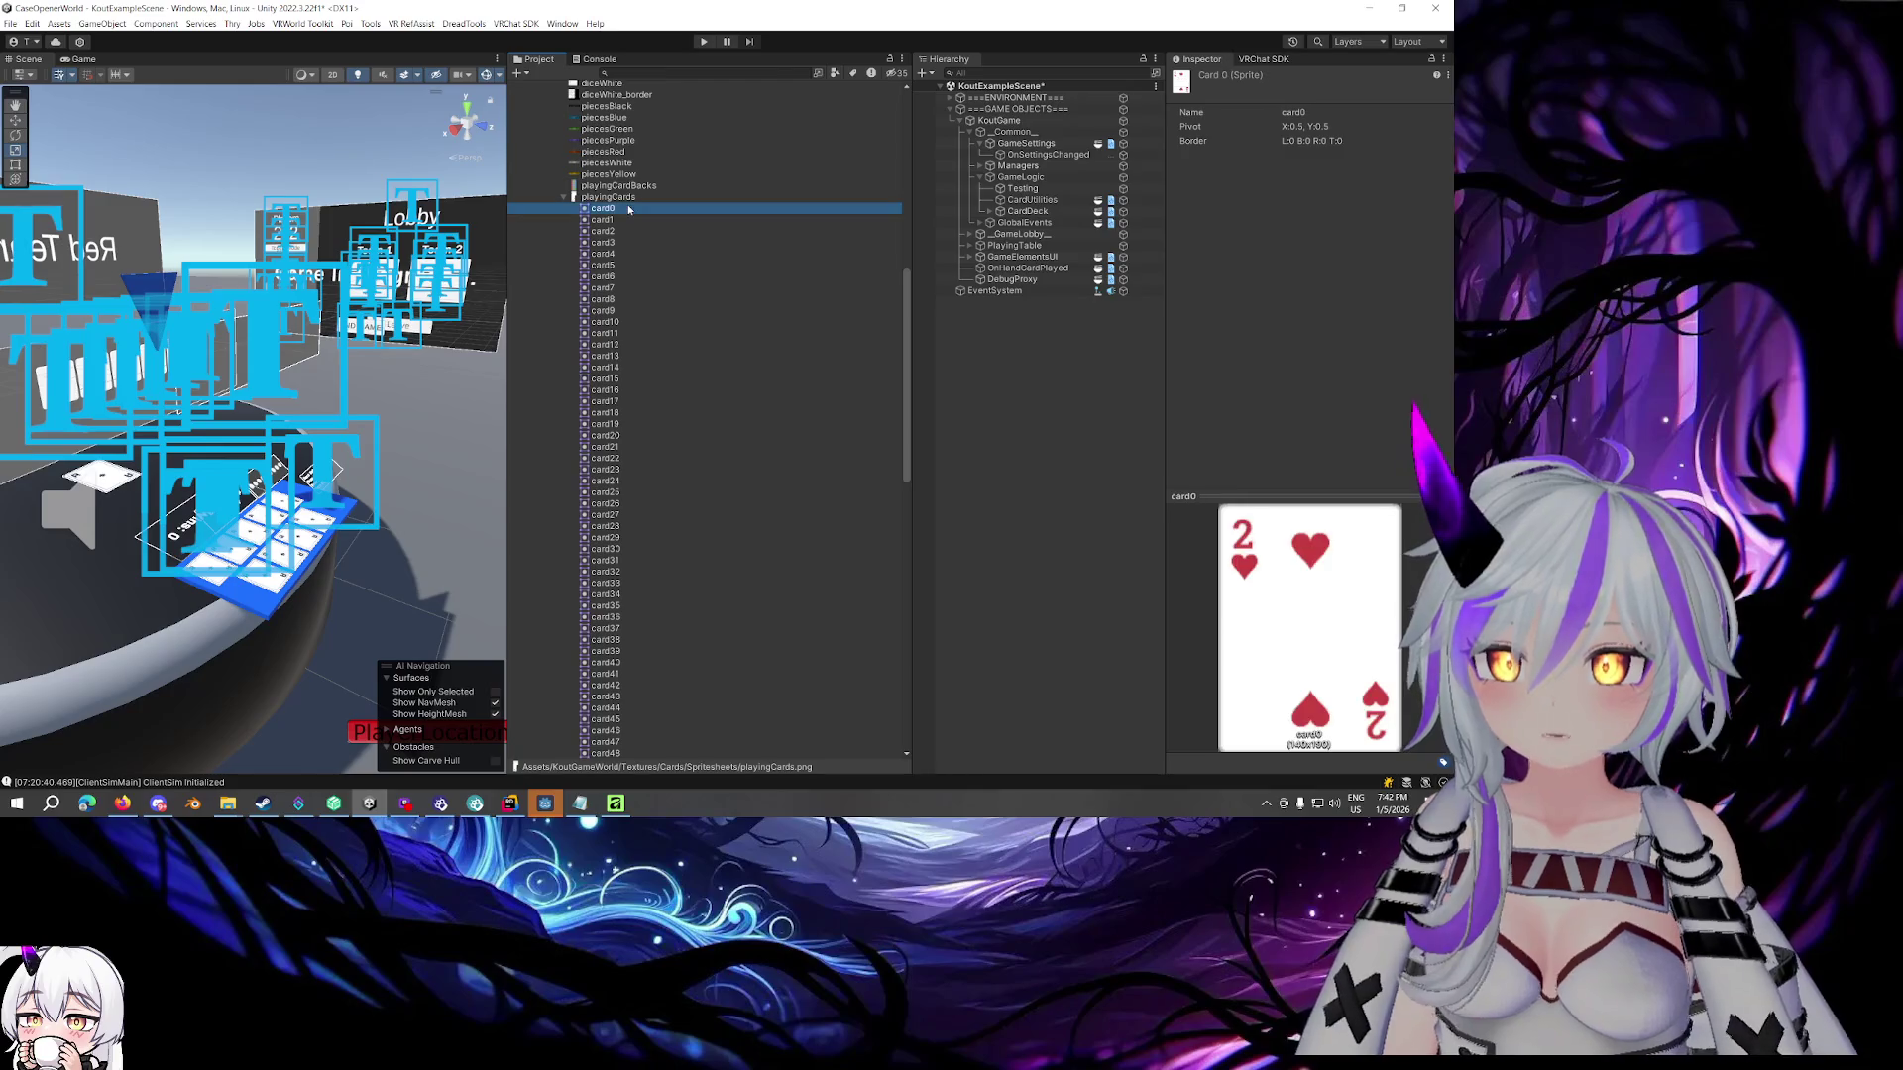
pyautogui.press('Down')
pyautogui.press('Down')
pyautogui.press('Down')
pyautogui.press('Down')
pyautogui.press('Down')
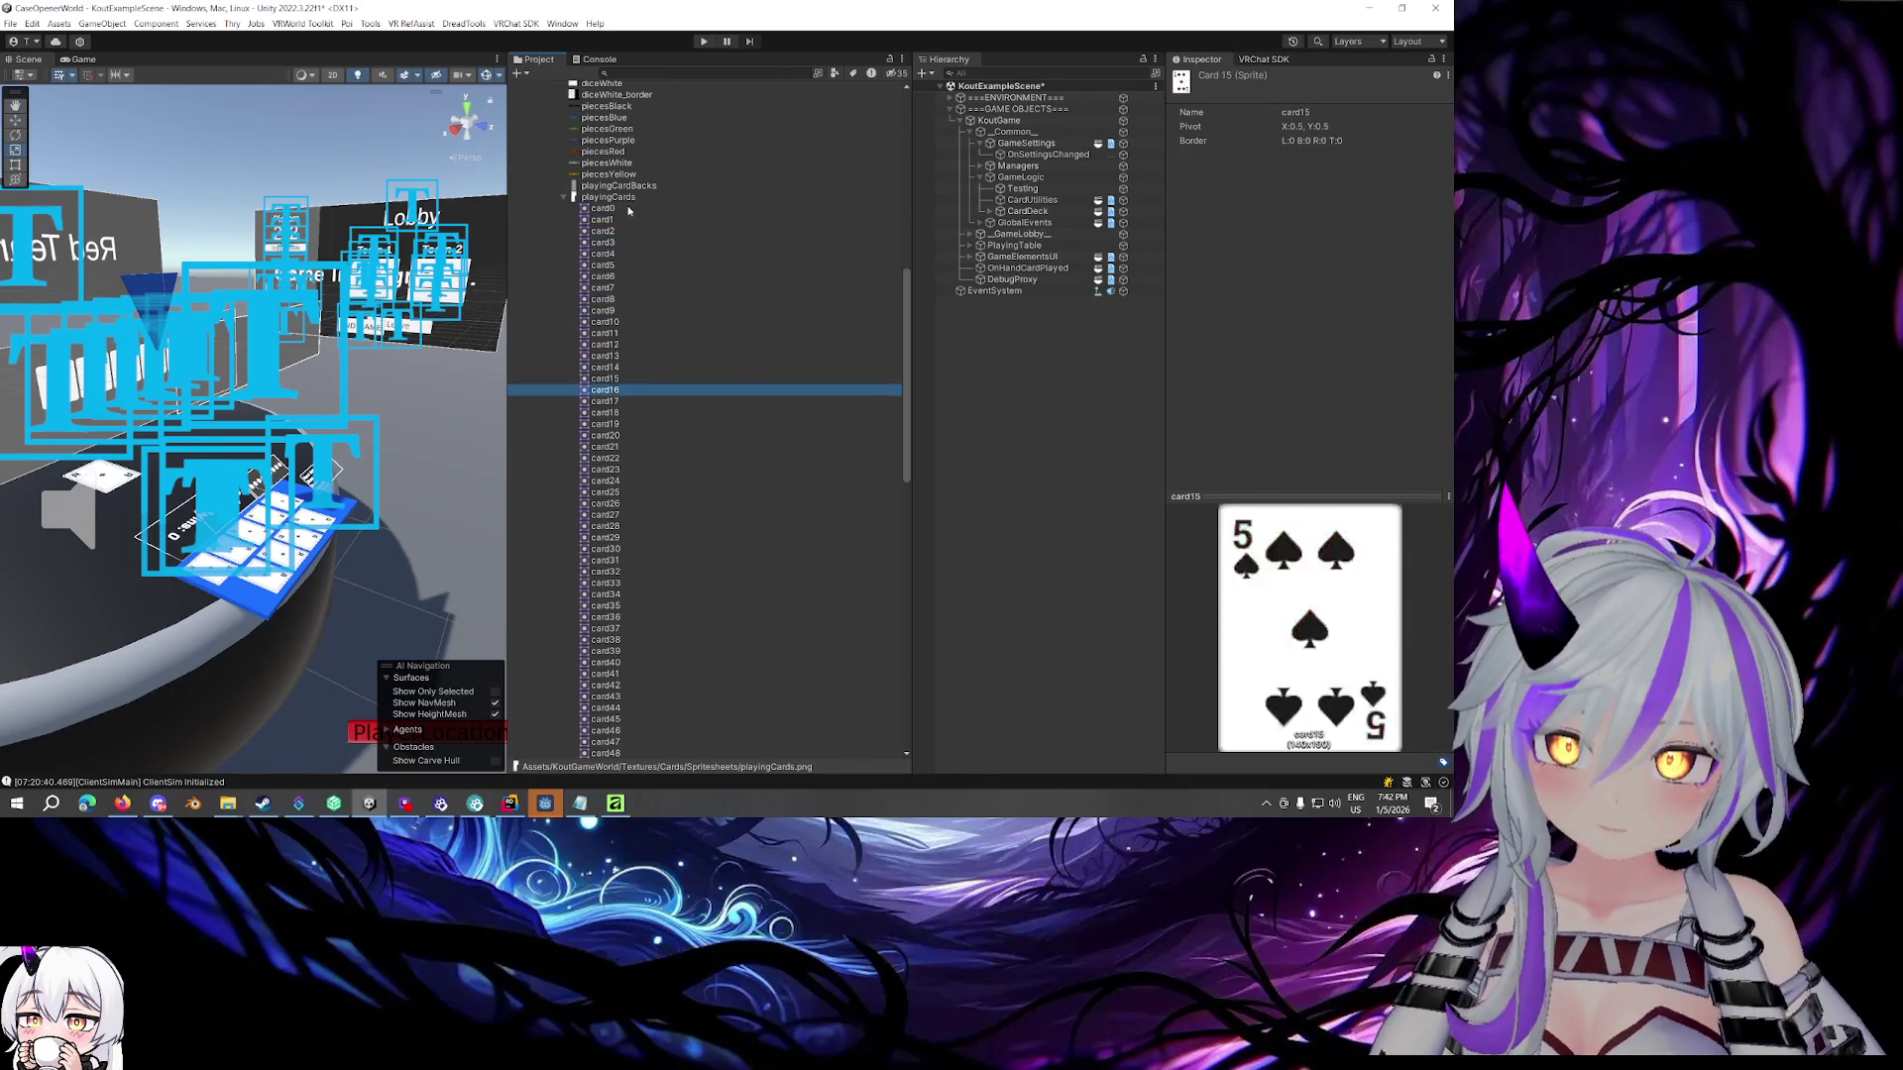
pyautogui.press('Up')
pyautogui.press('Up')
pyautogui.press('Up')
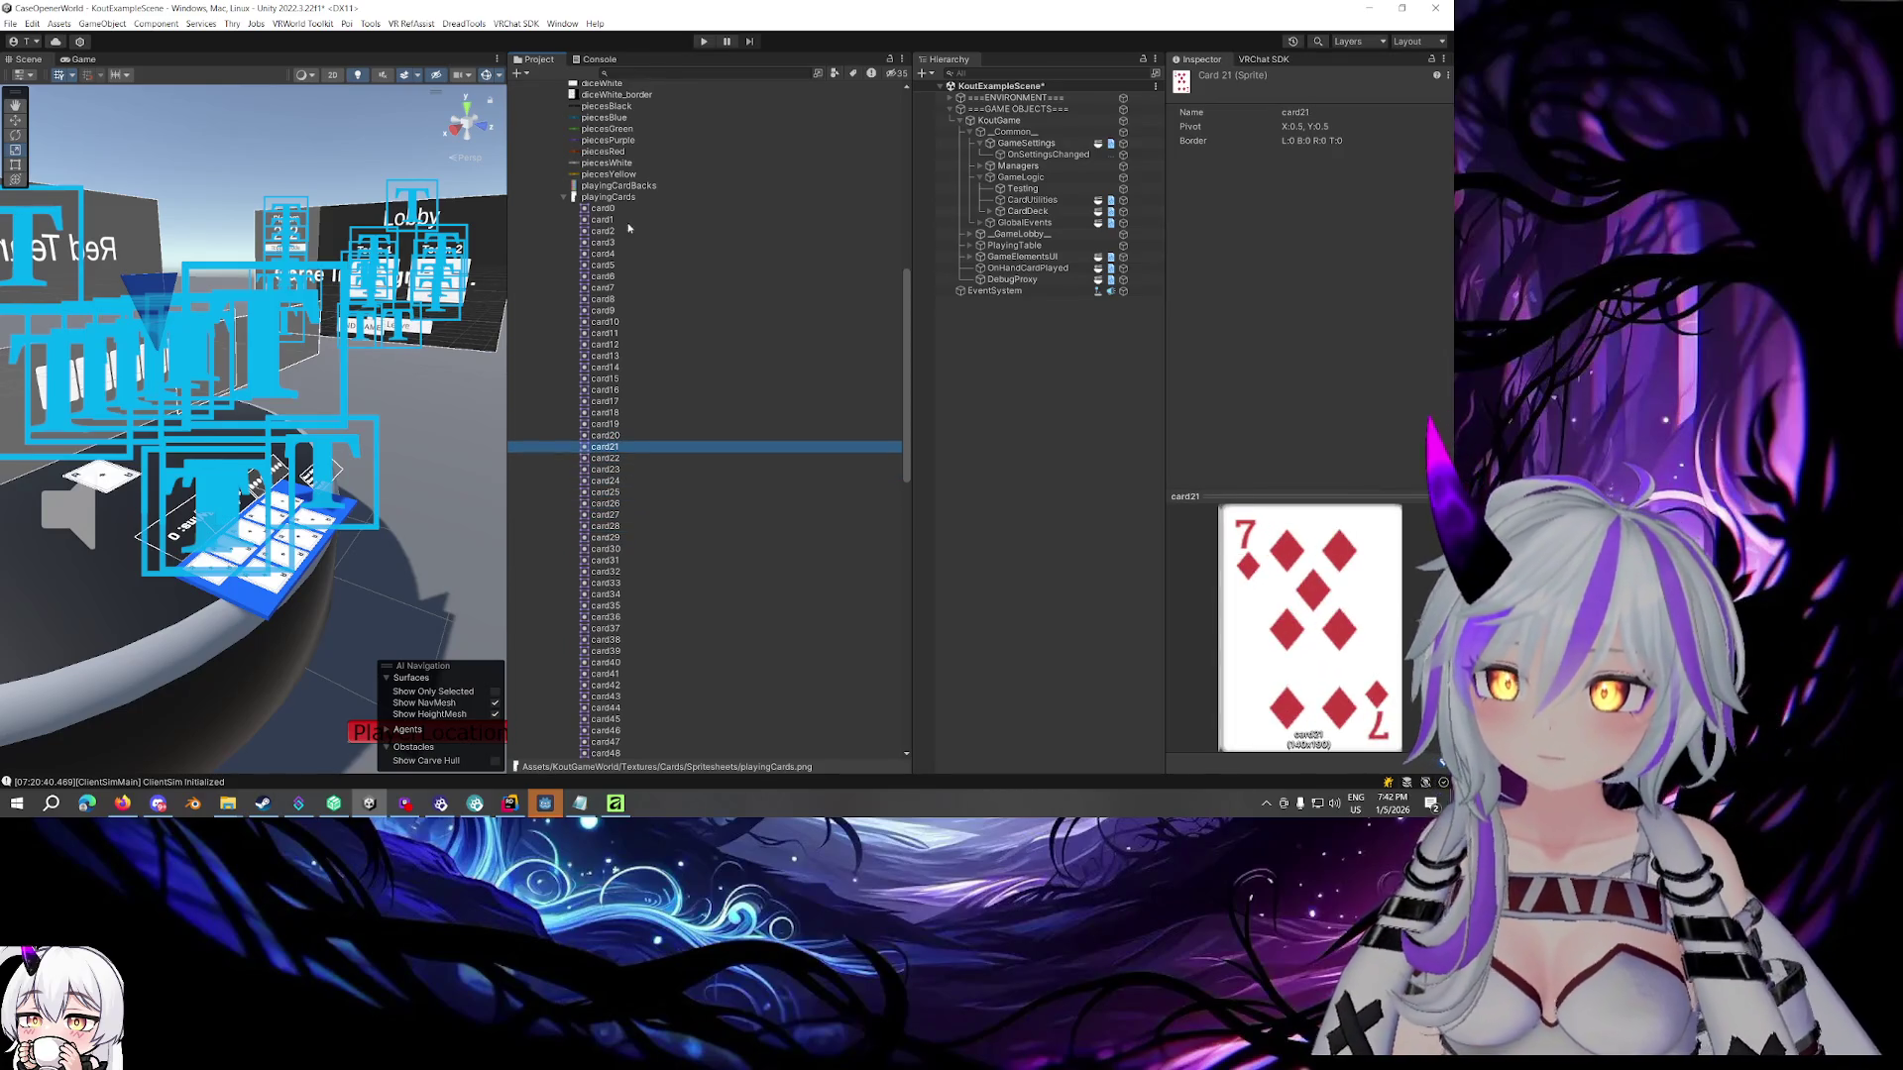
pyautogui.click(595, 199)
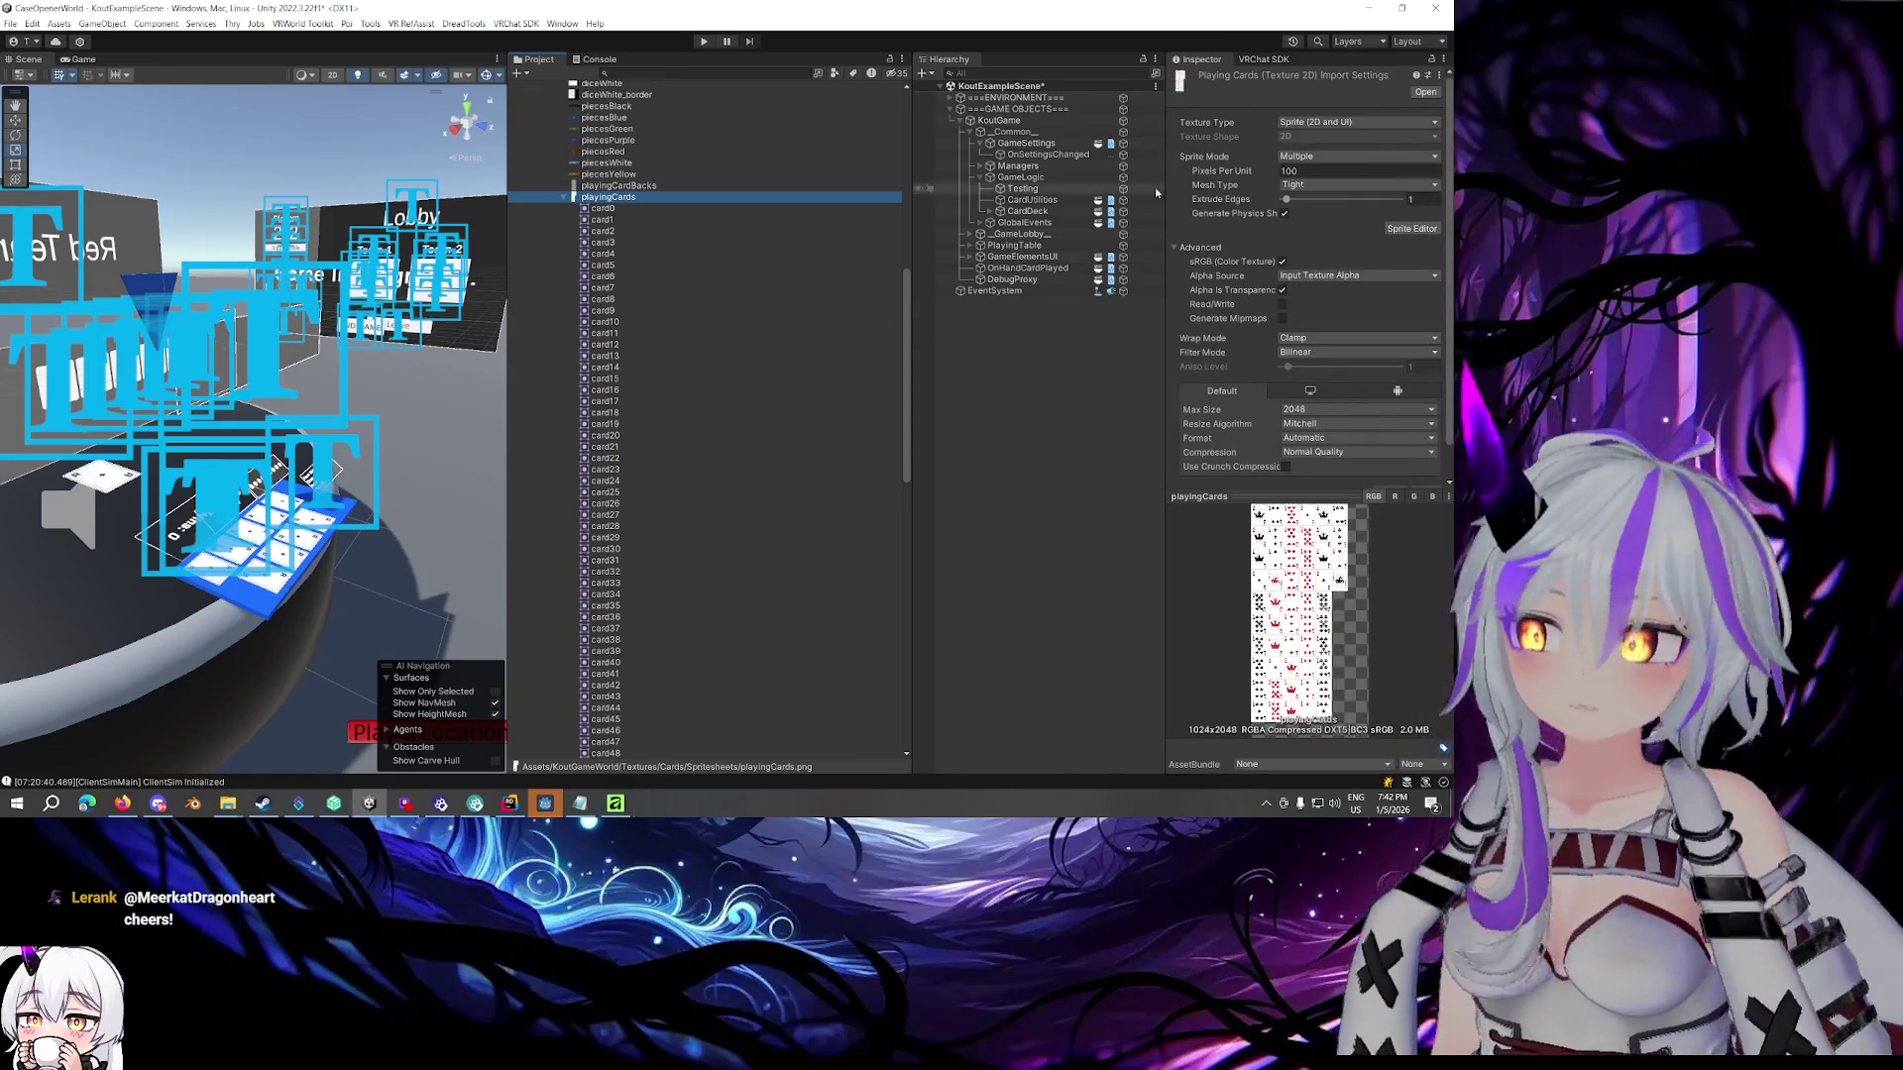
pyautogui.click(1408, 229)
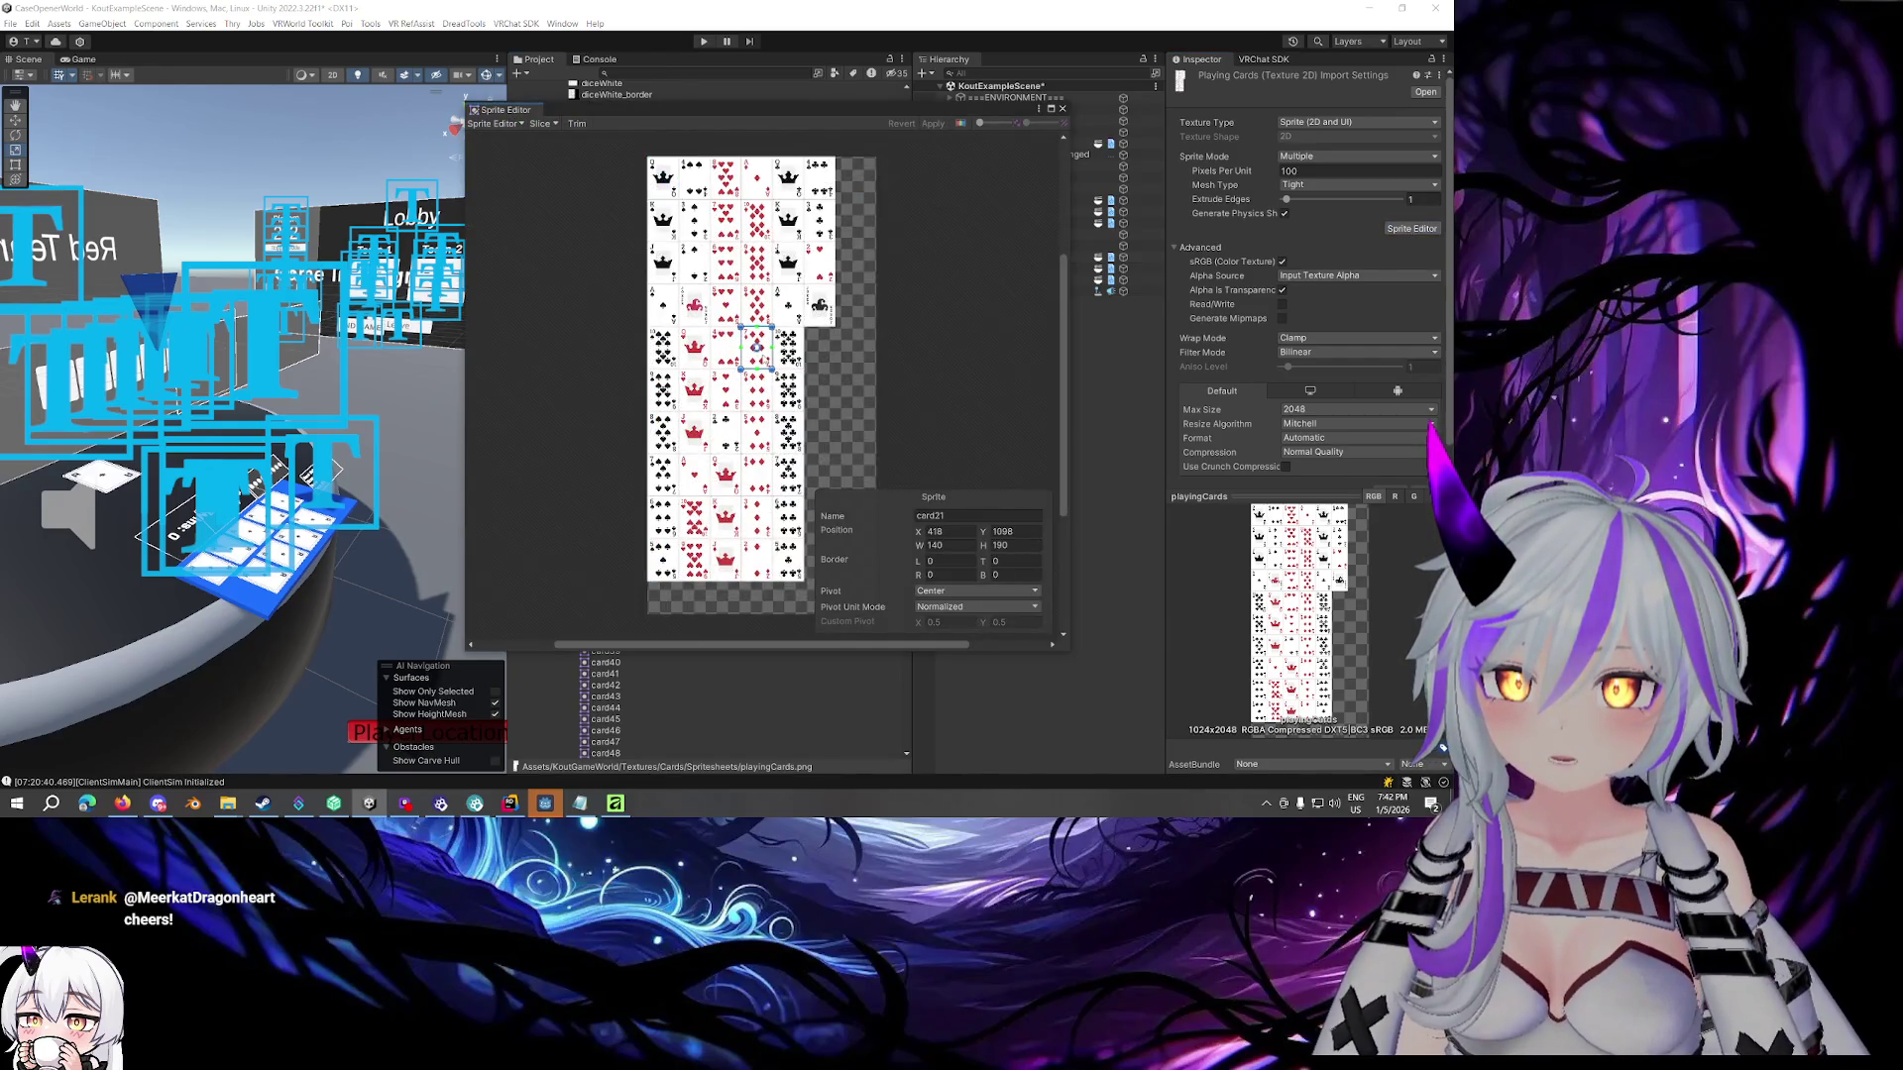
# Review the 6 of diamonds and Joker slices, apply the slice changes, and close the Sprite Editor
pyautogui.scroll(10, 761, 357)
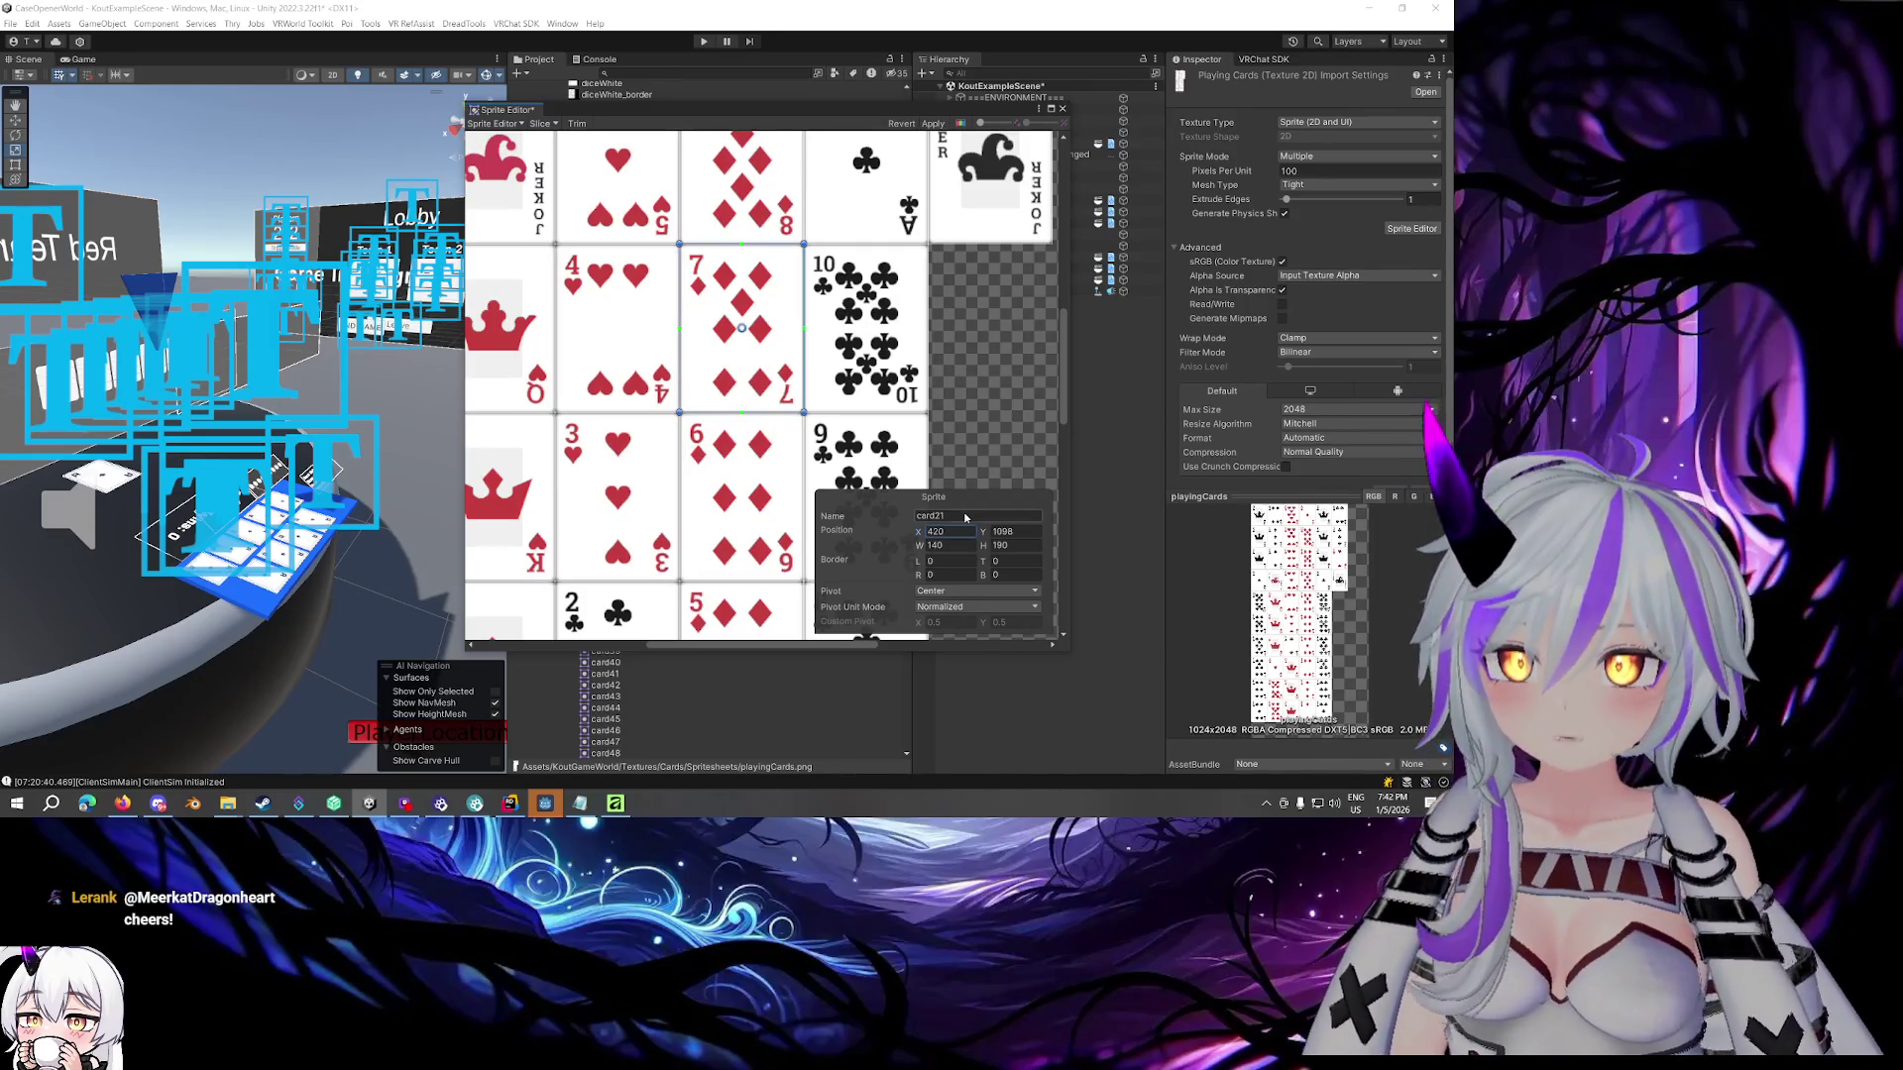
pyautogui.click(739, 467)
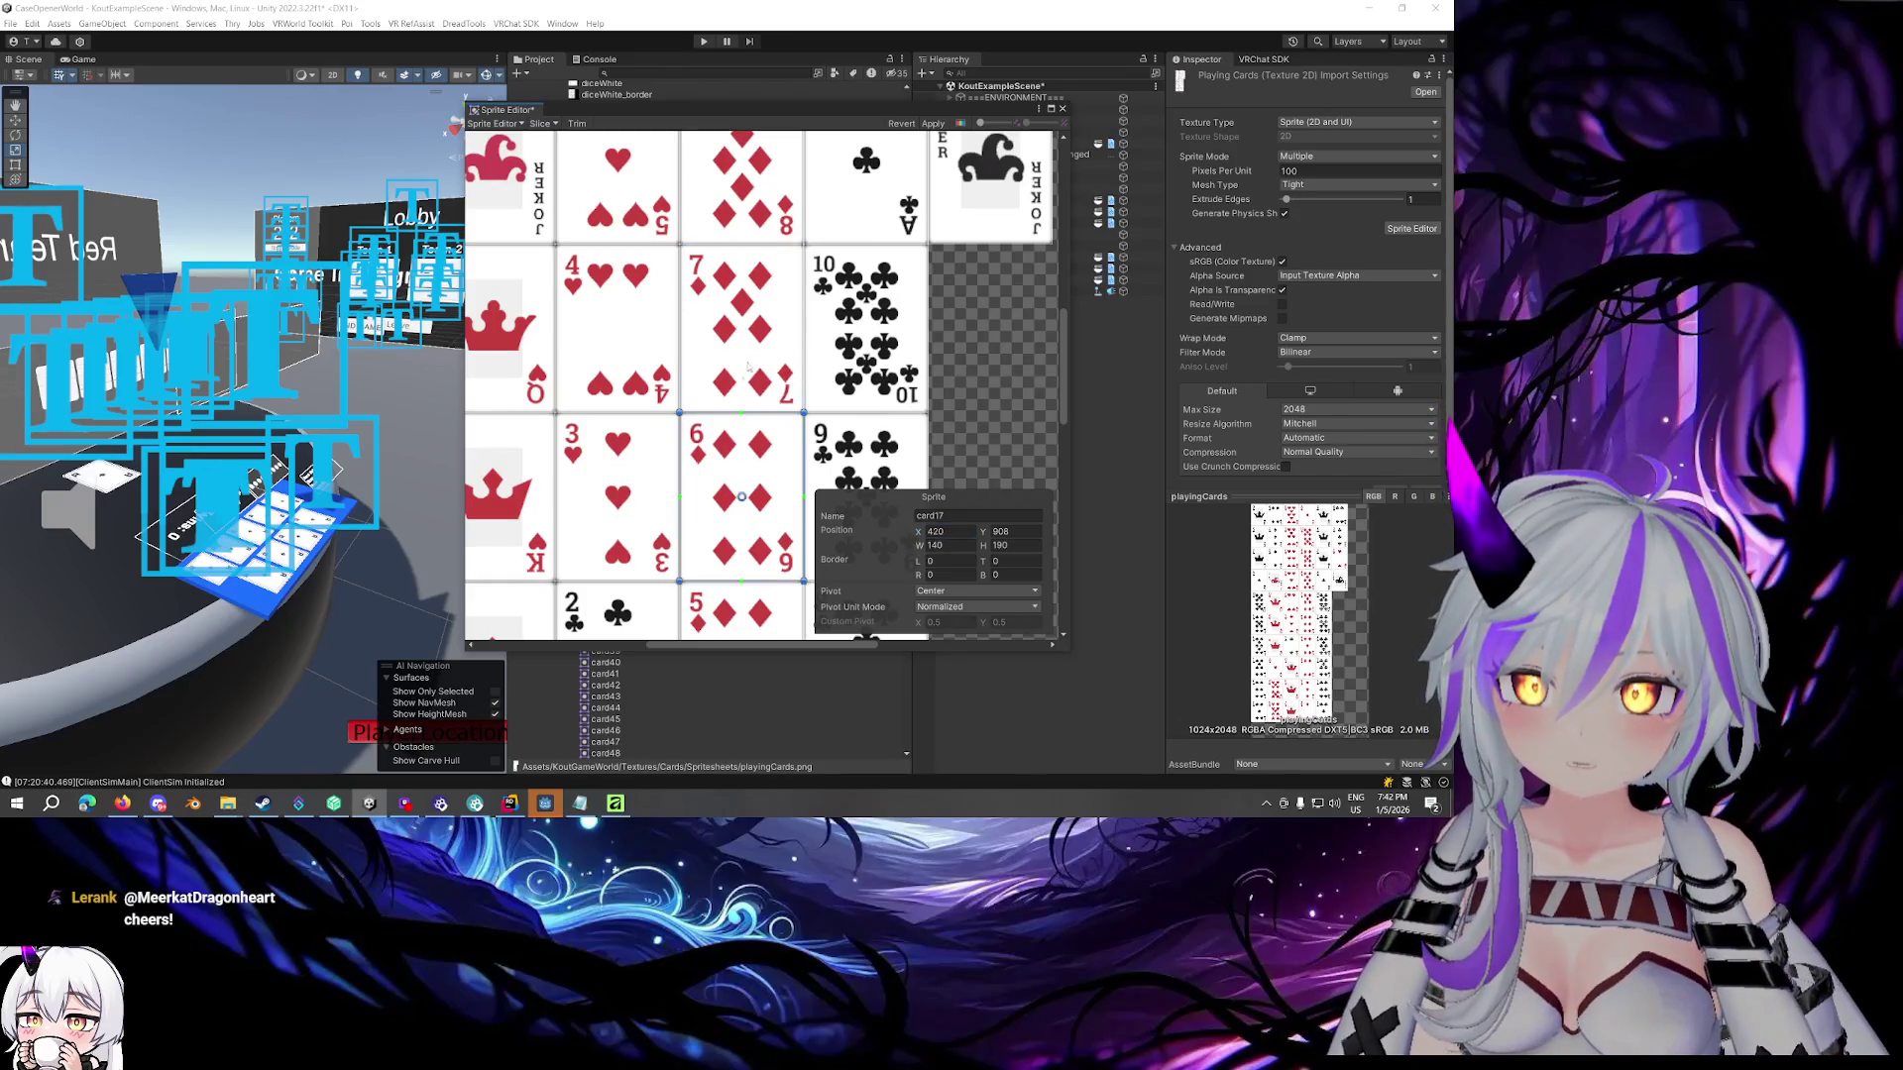
pyautogui.hscroll(3, 751, 293)
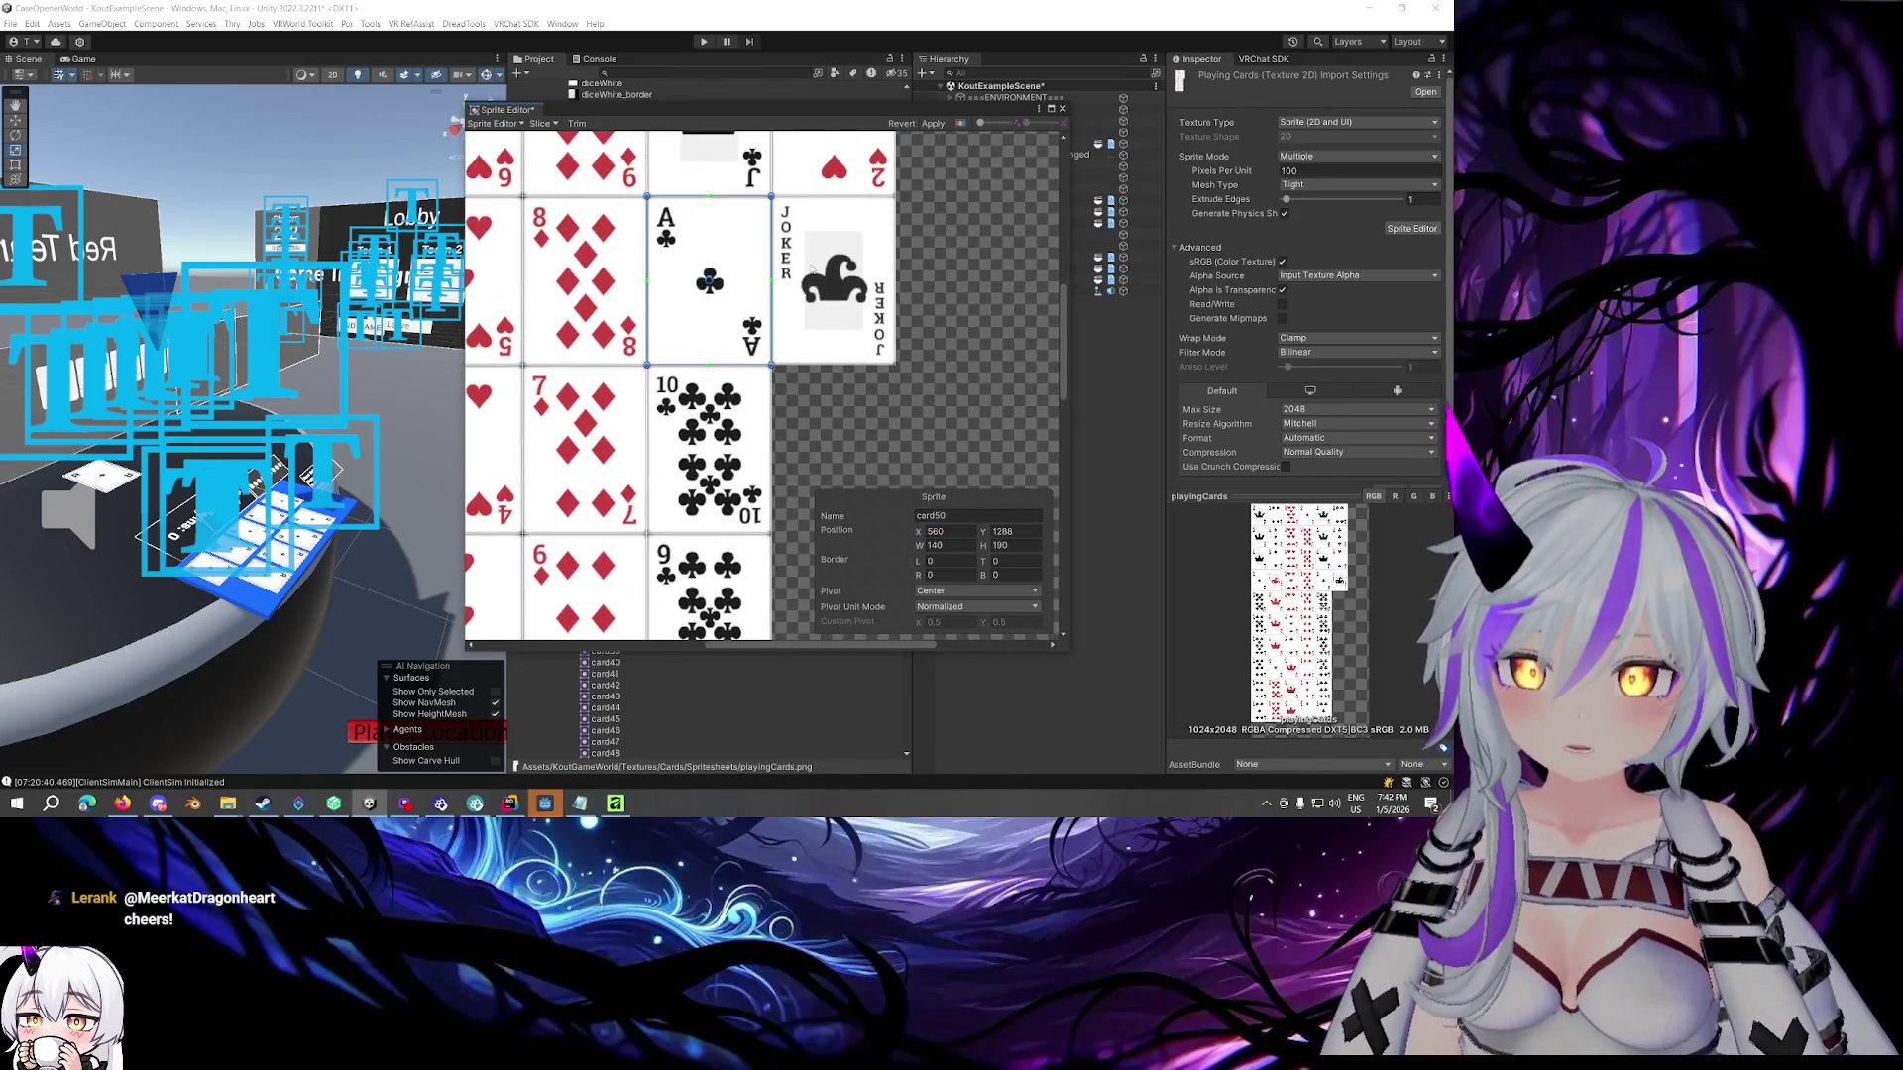
pyautogui.scroll(2, 811, 265)
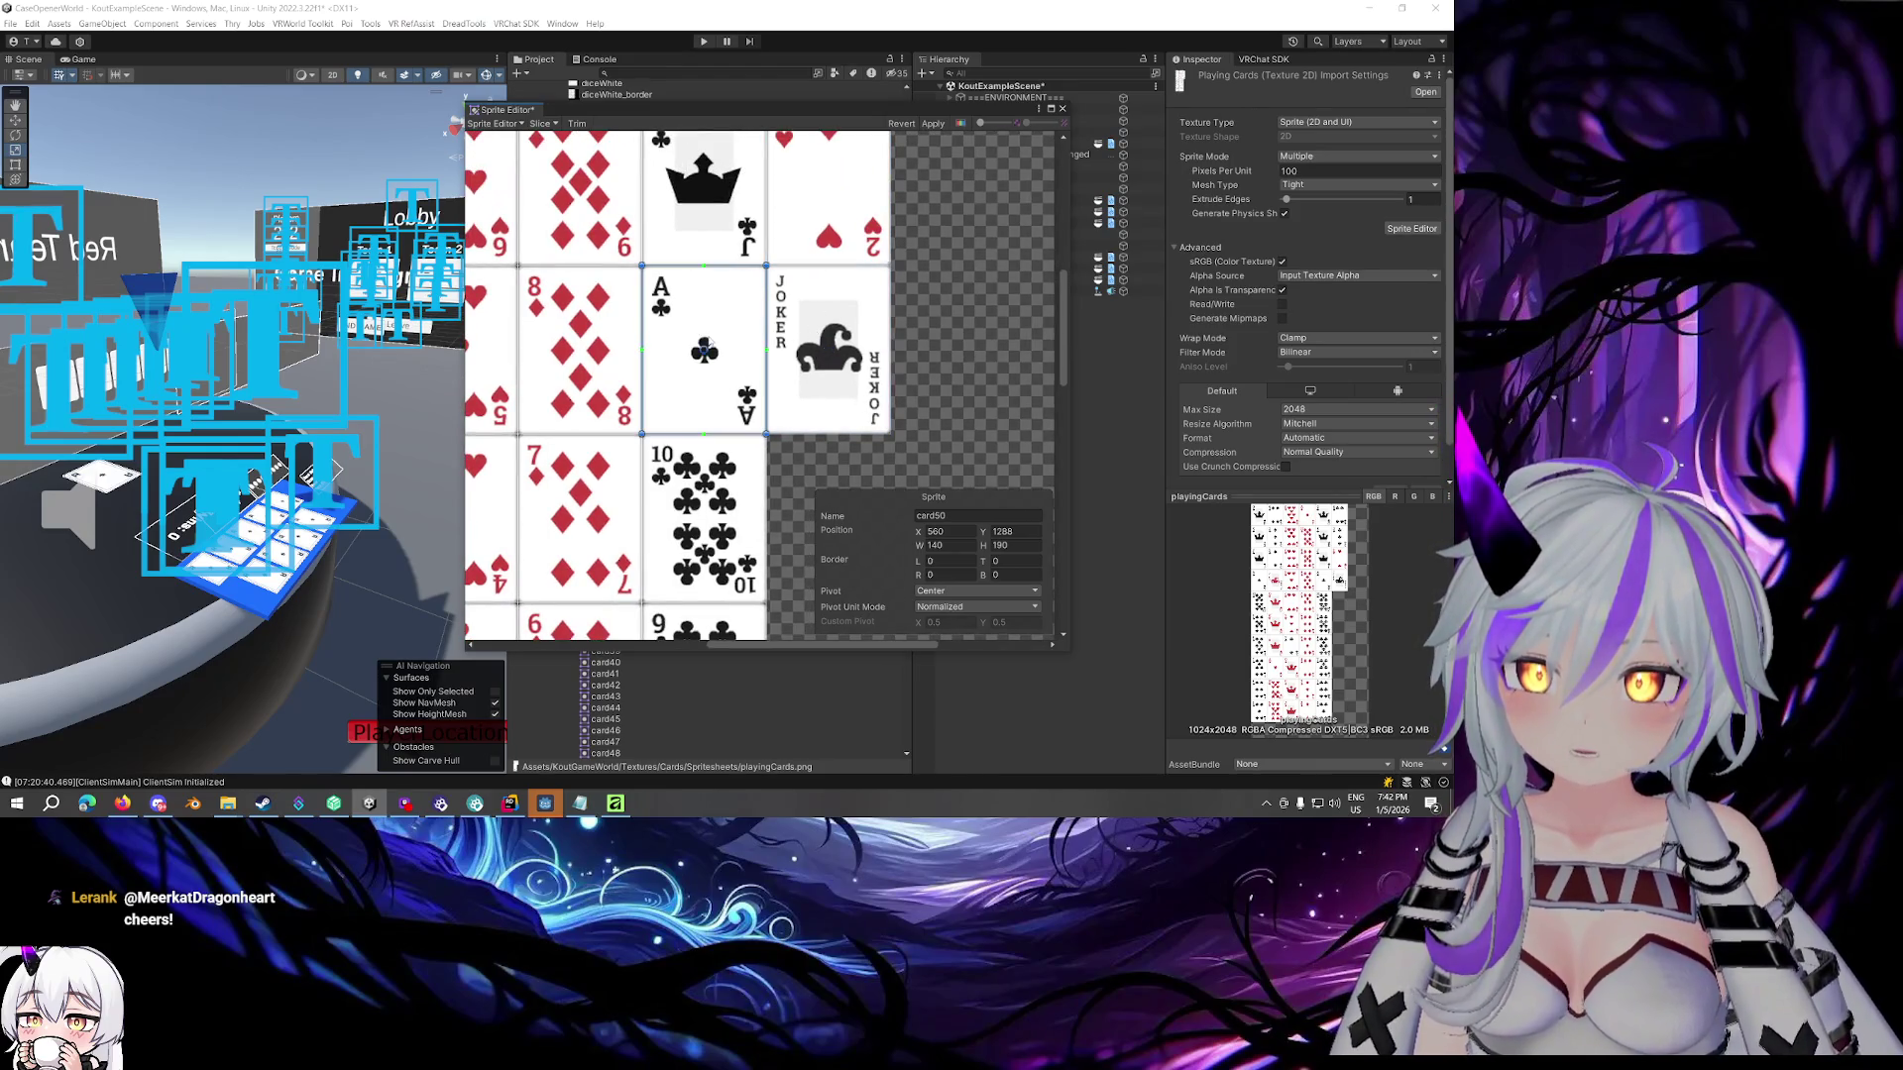
pyautogui.click(820, 340)
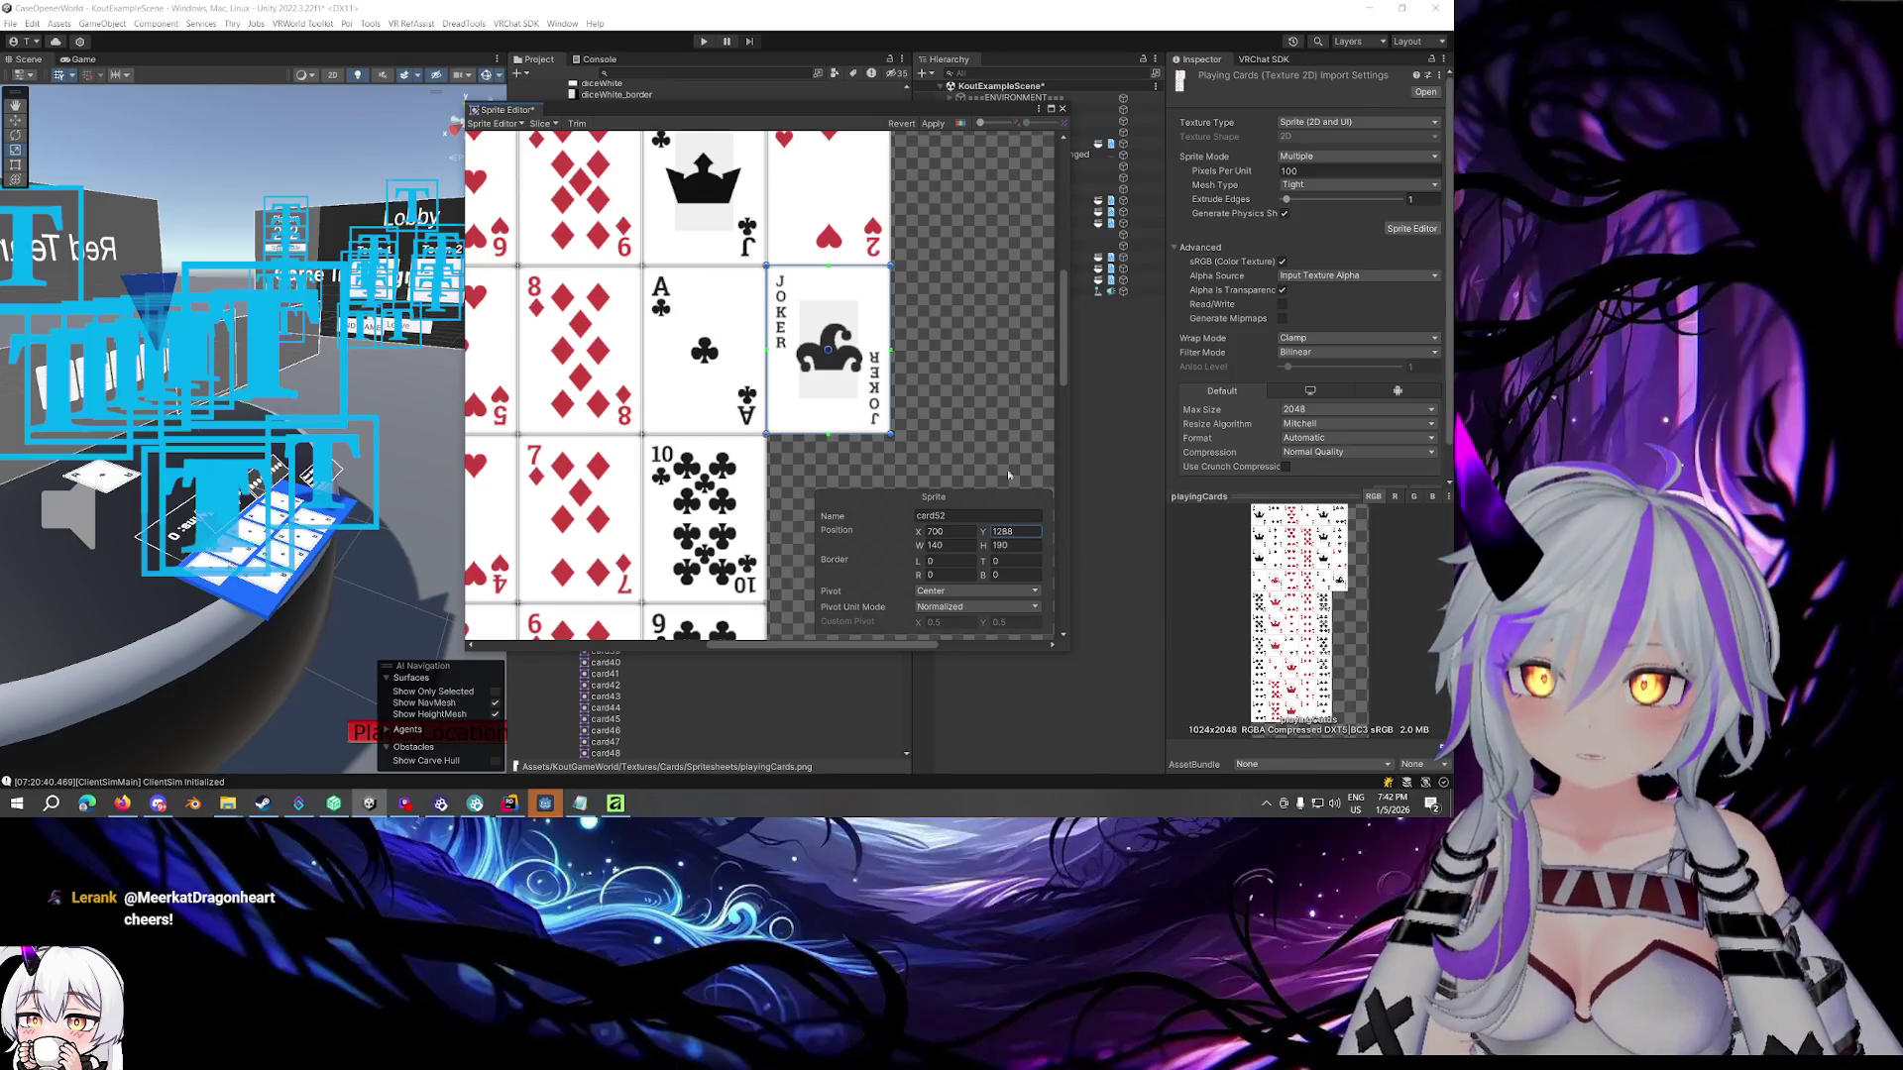
pyautogui.click(933, 124)
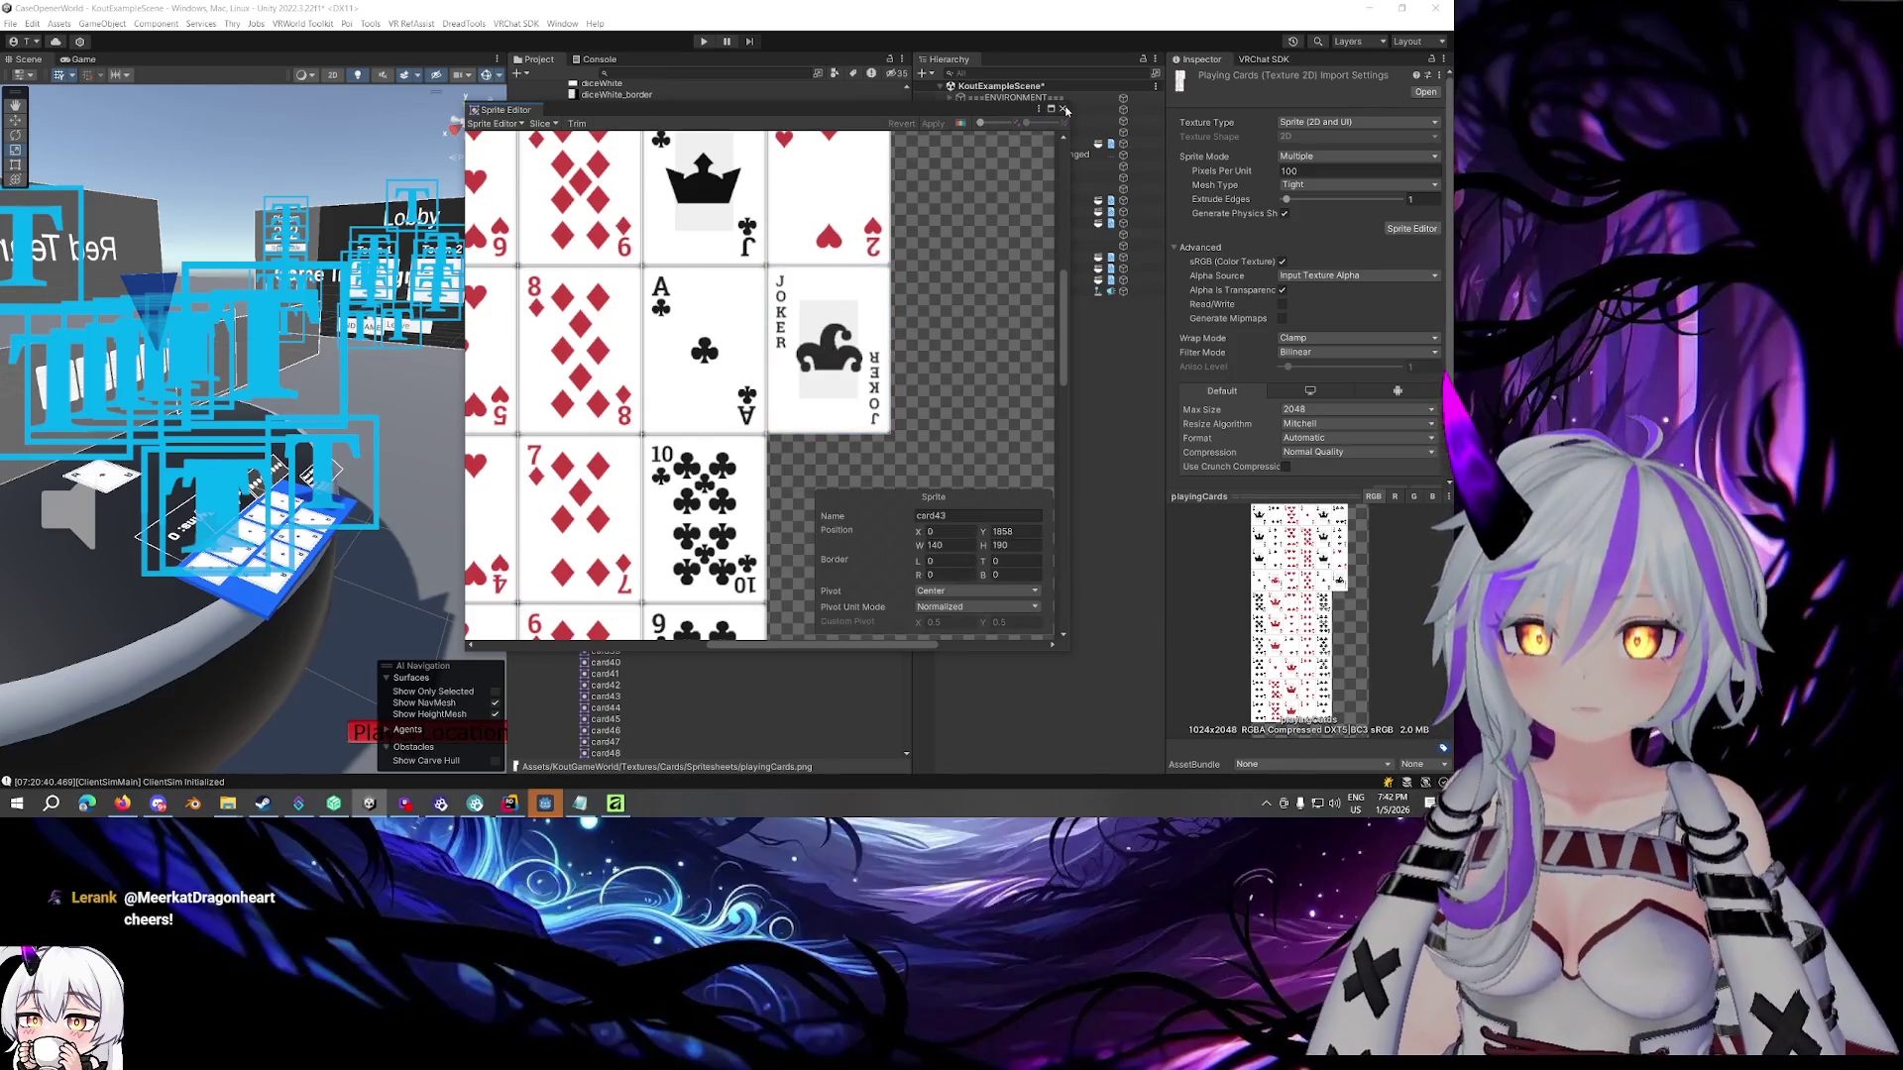
pyautogui.click(1064, 109)
pyautogui.click(654, 210)
# Step through the card sprites to the end at card53 and back toward card47
pyautogui.press('Down')
pyautogui.press('Down')
pyautogui.press('Down')
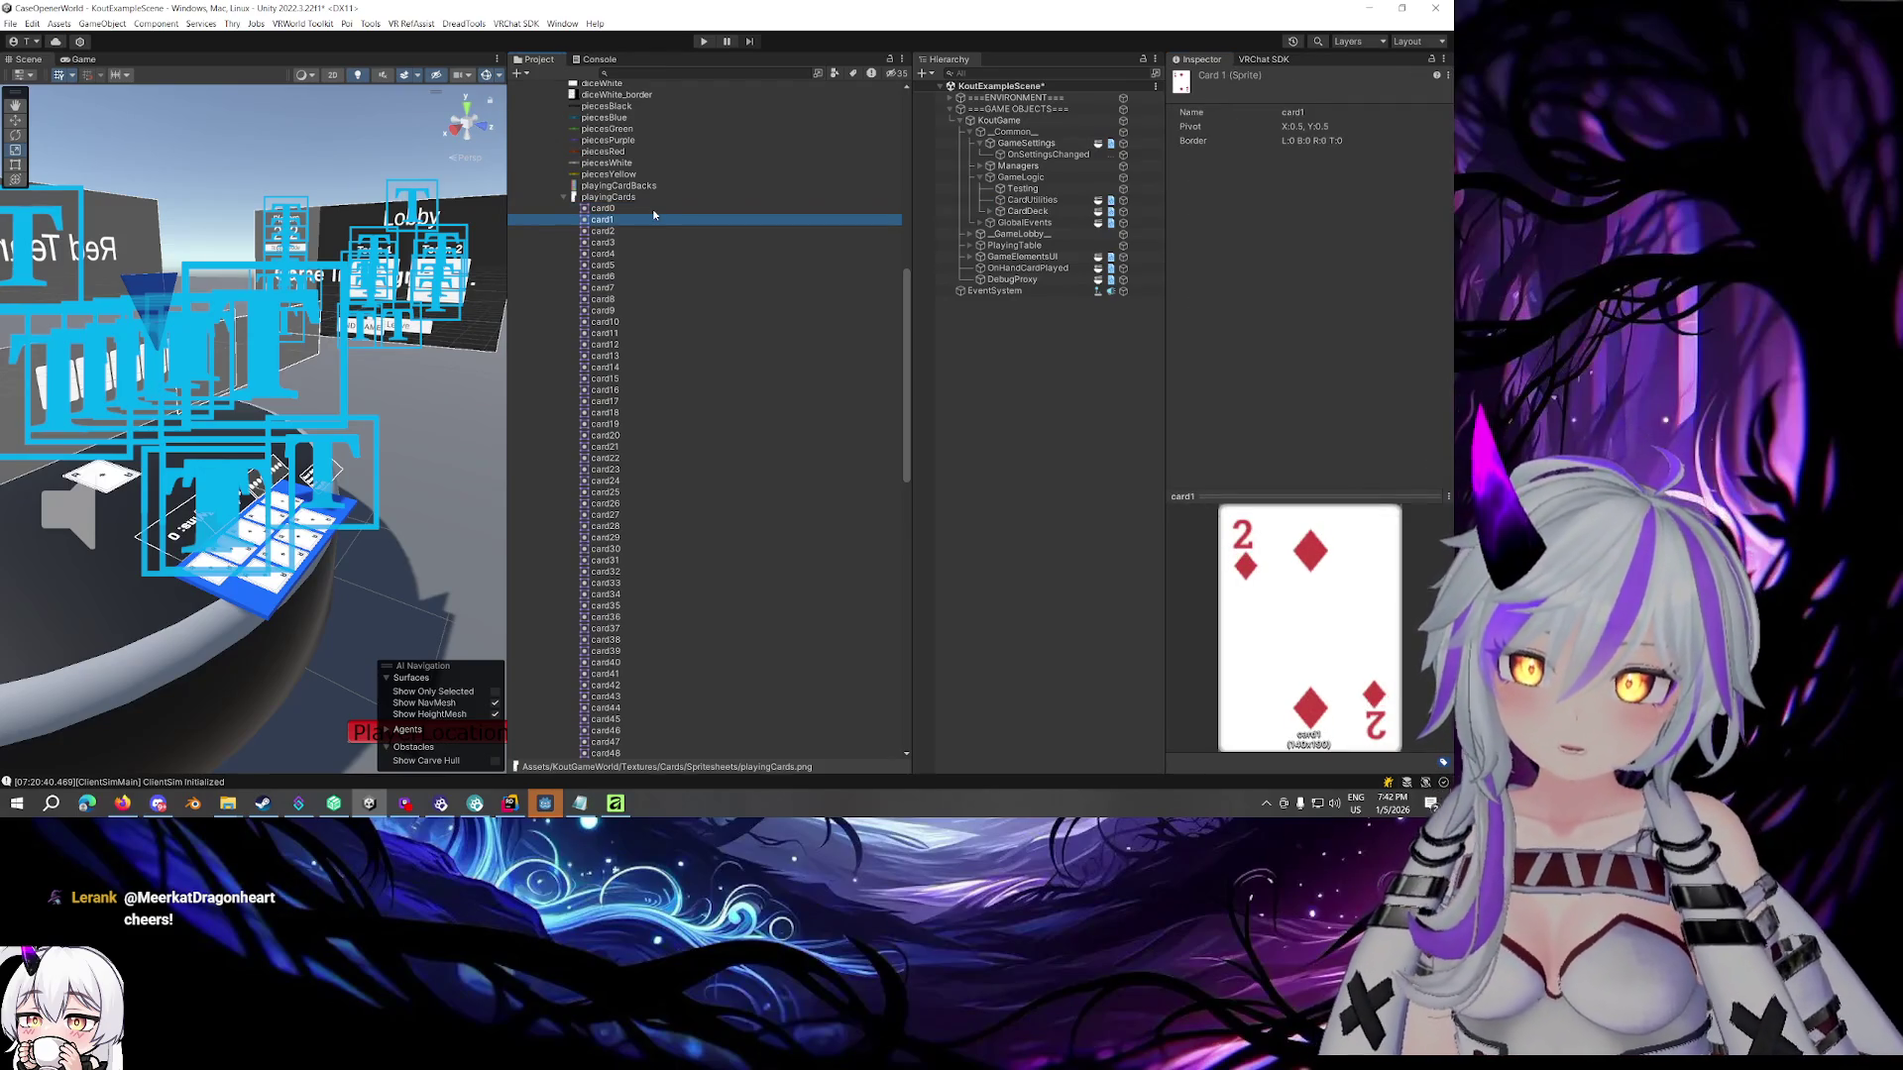
pyautogui.press('Down')
pyautogui.press('Down')
pyautogui.press('Down')
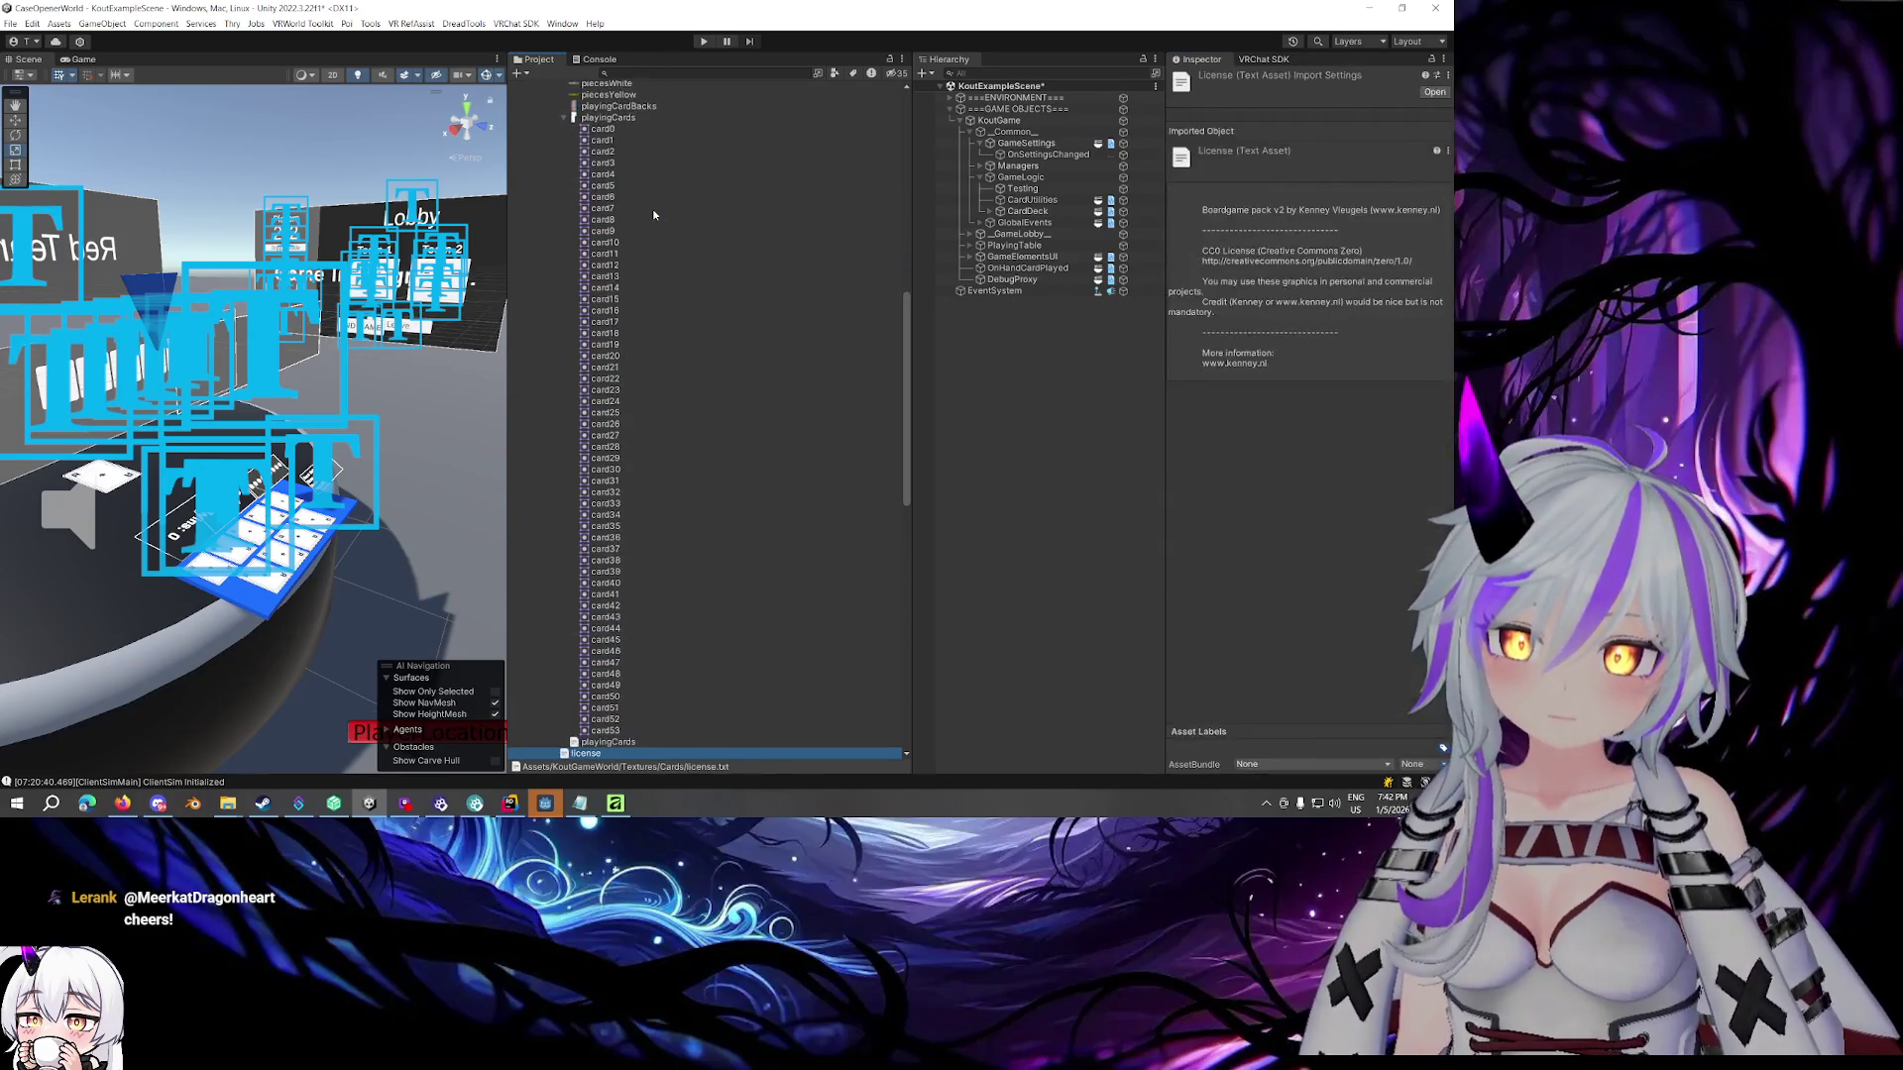
pyautogui.press('Up')
pyautogui.press('Up')
pyautogui.press('Up')
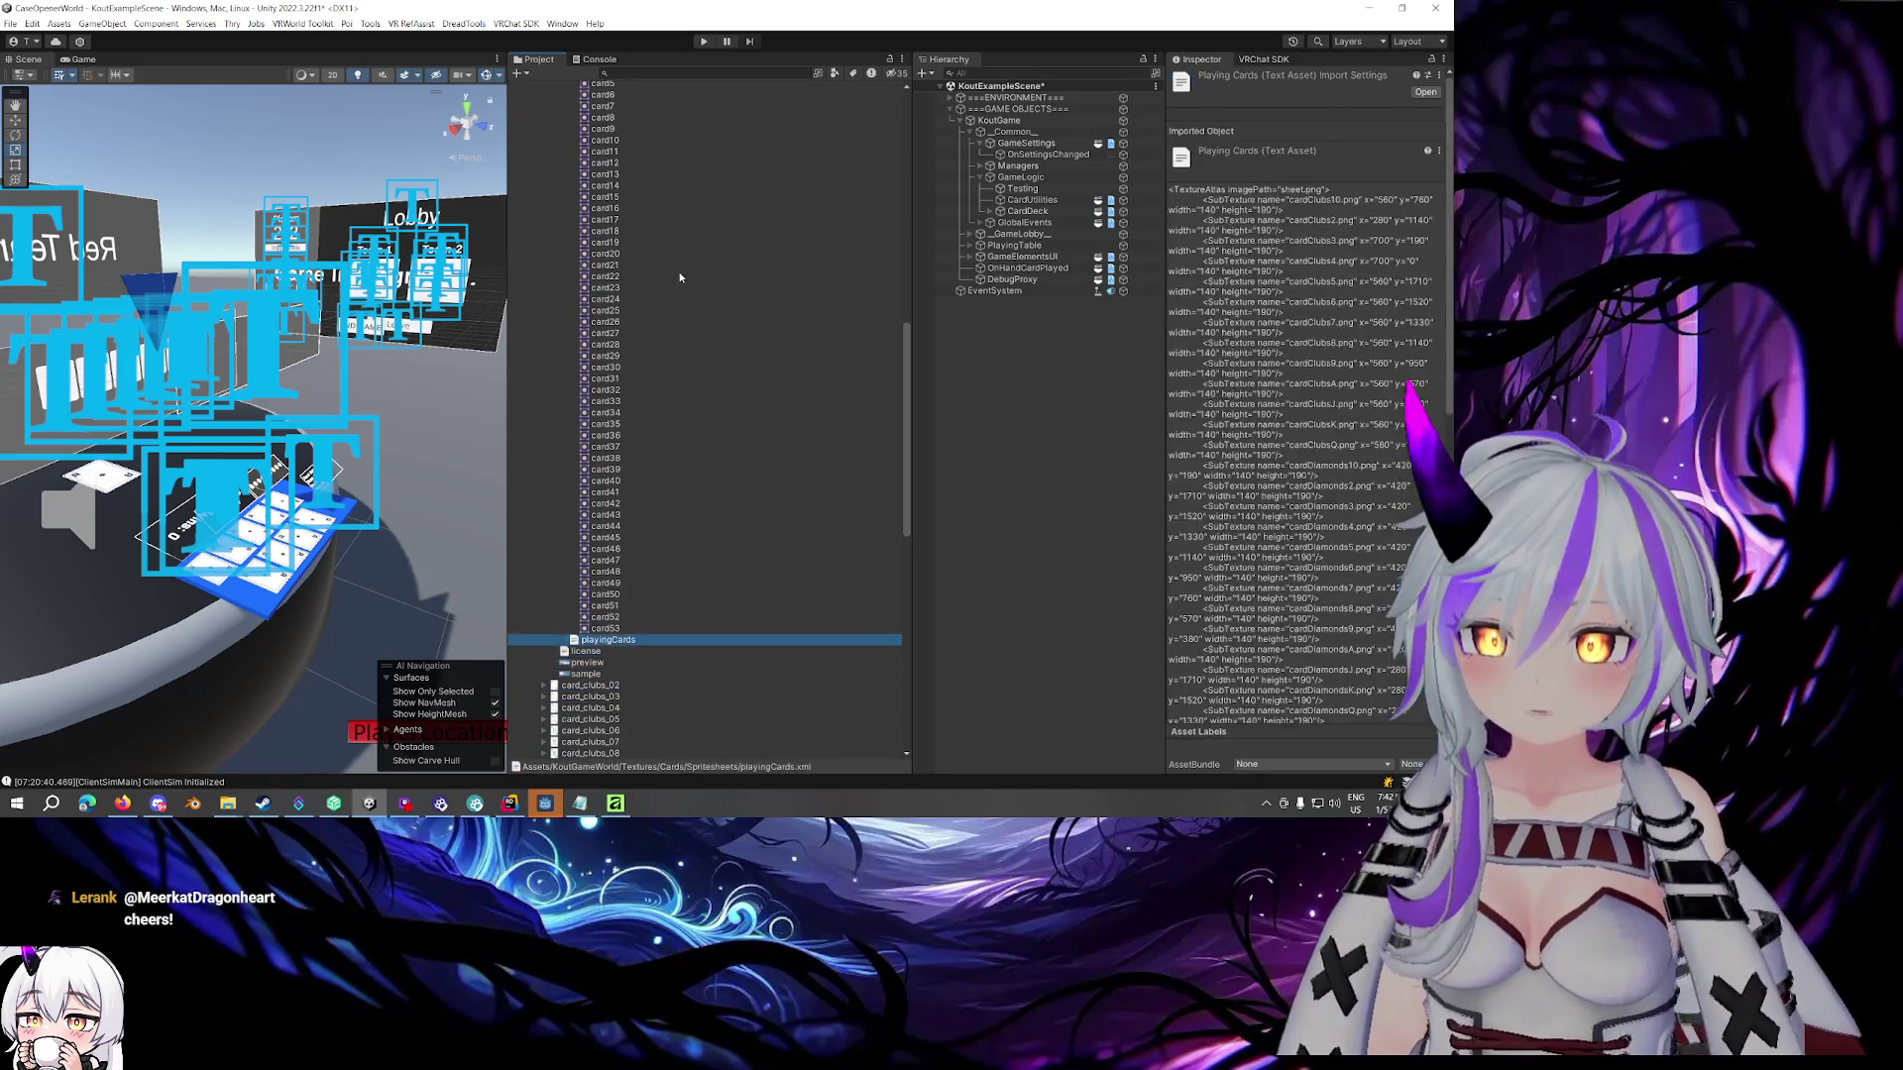
pyautogui.press('Down')
pyautogui.press('Up')
pyautogui.press('Down')
pyautogui.press('Up')
pyautogui.press('Up')
pyautogui.press('Up')
pyautogui.press('Up')
pyautogui.press('Up')
pyautogui.press('Up')
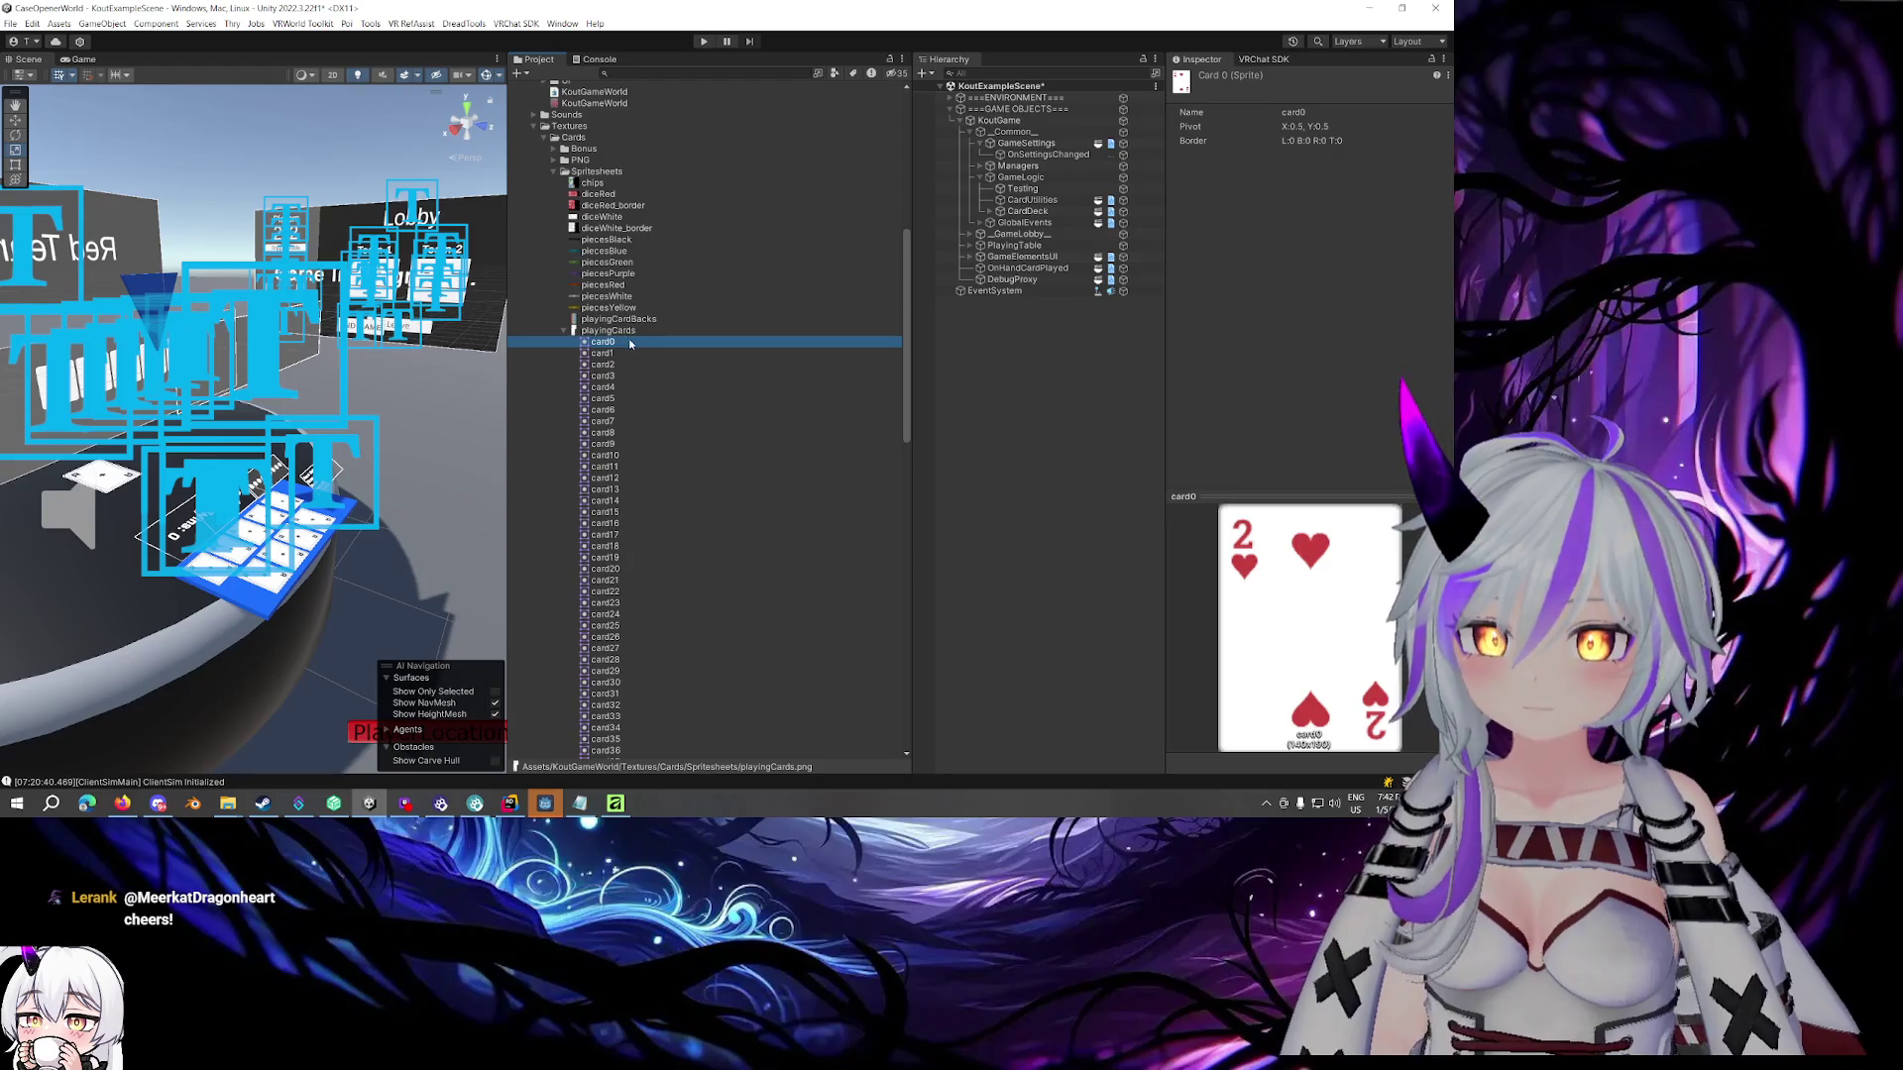
# Select CardUtilities in the Hierarchy and expand its Card Sprites list
pyautogui.click(1043, 213)
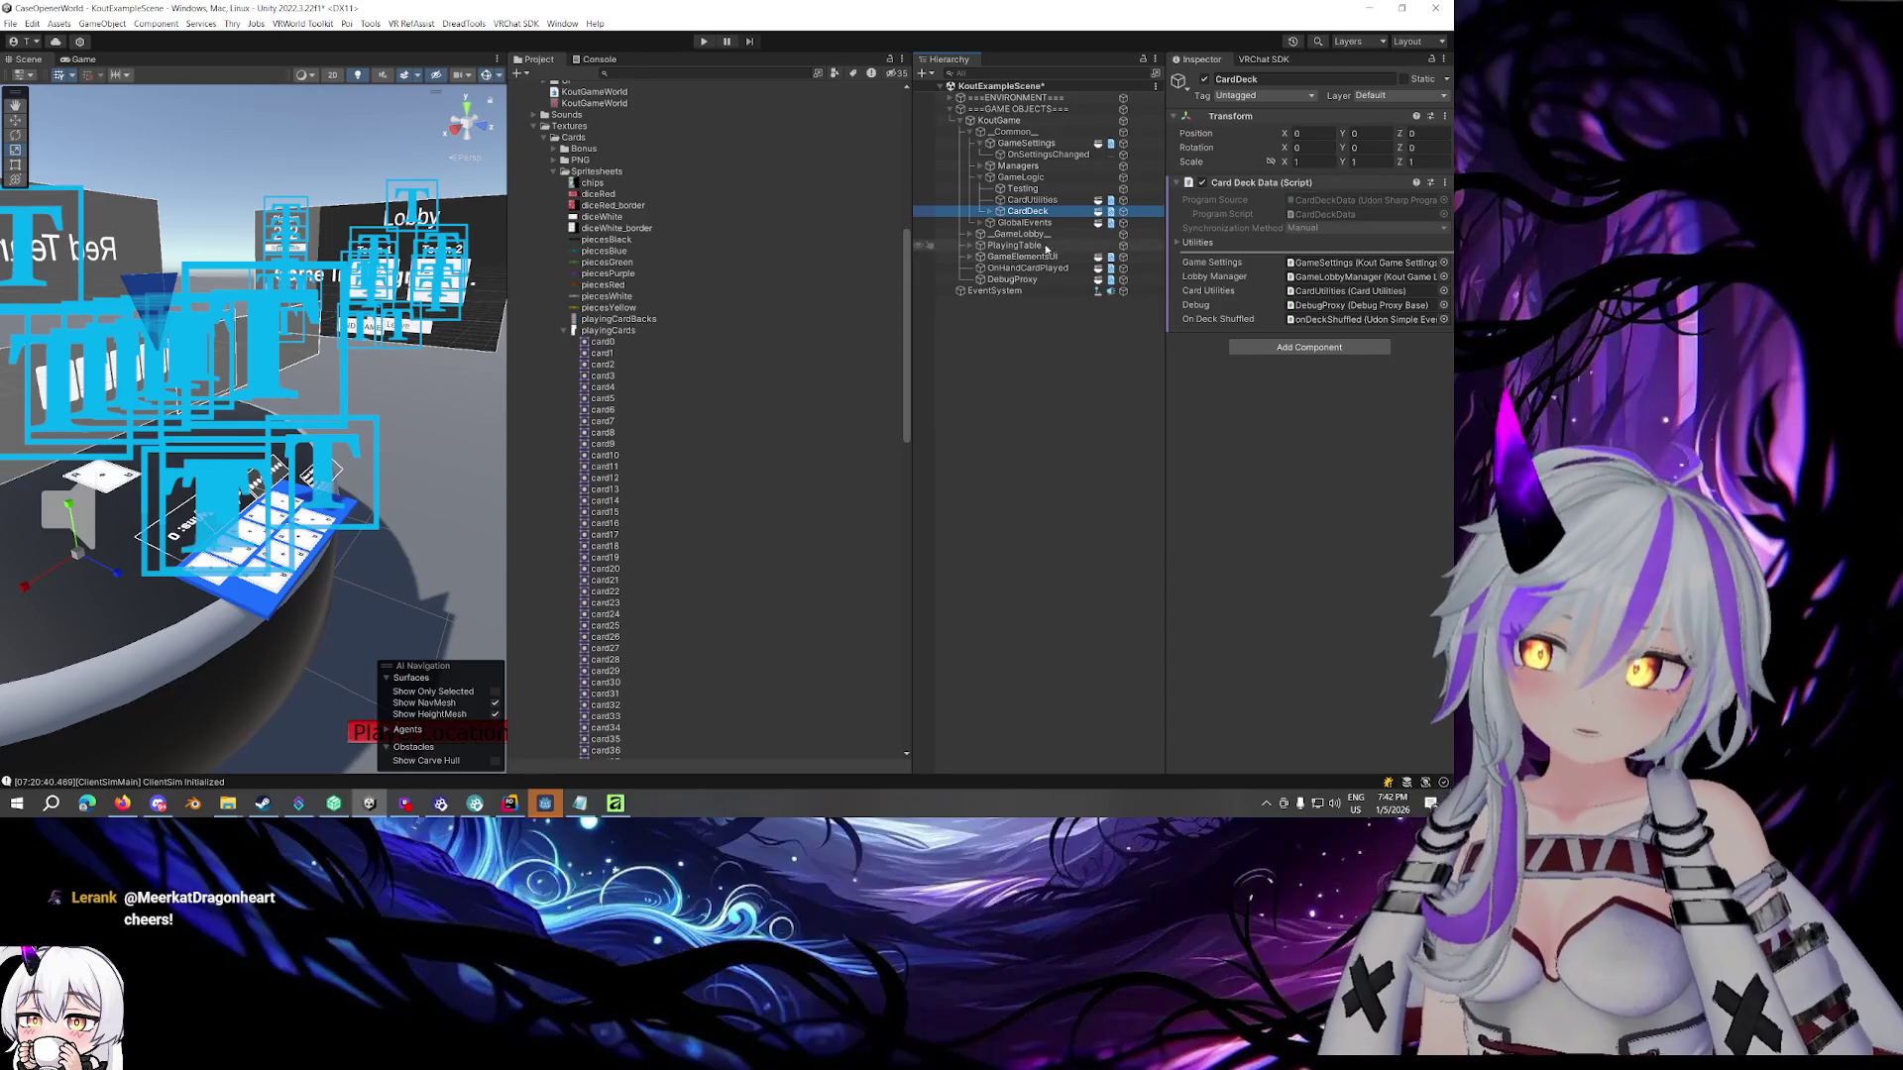
pyautogui.click(1045, 202)
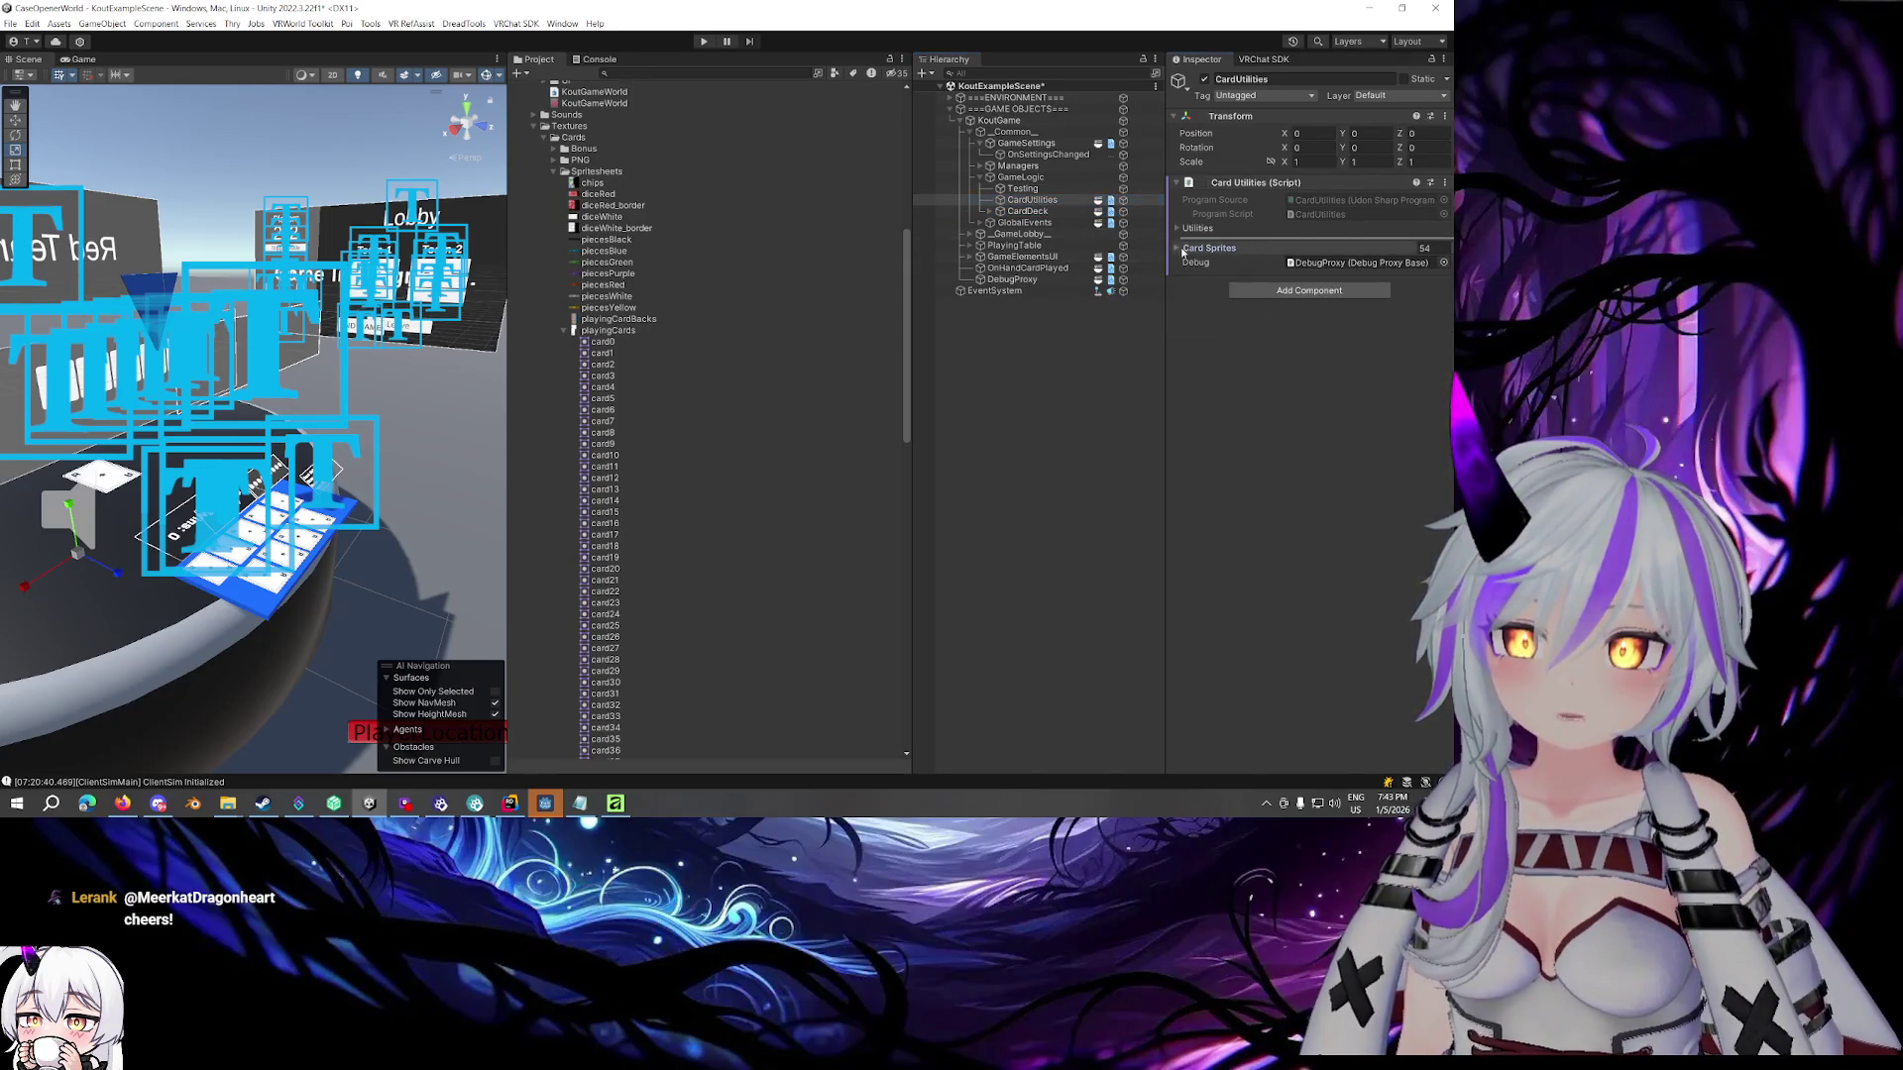
pyautogui.click(1211, 248)
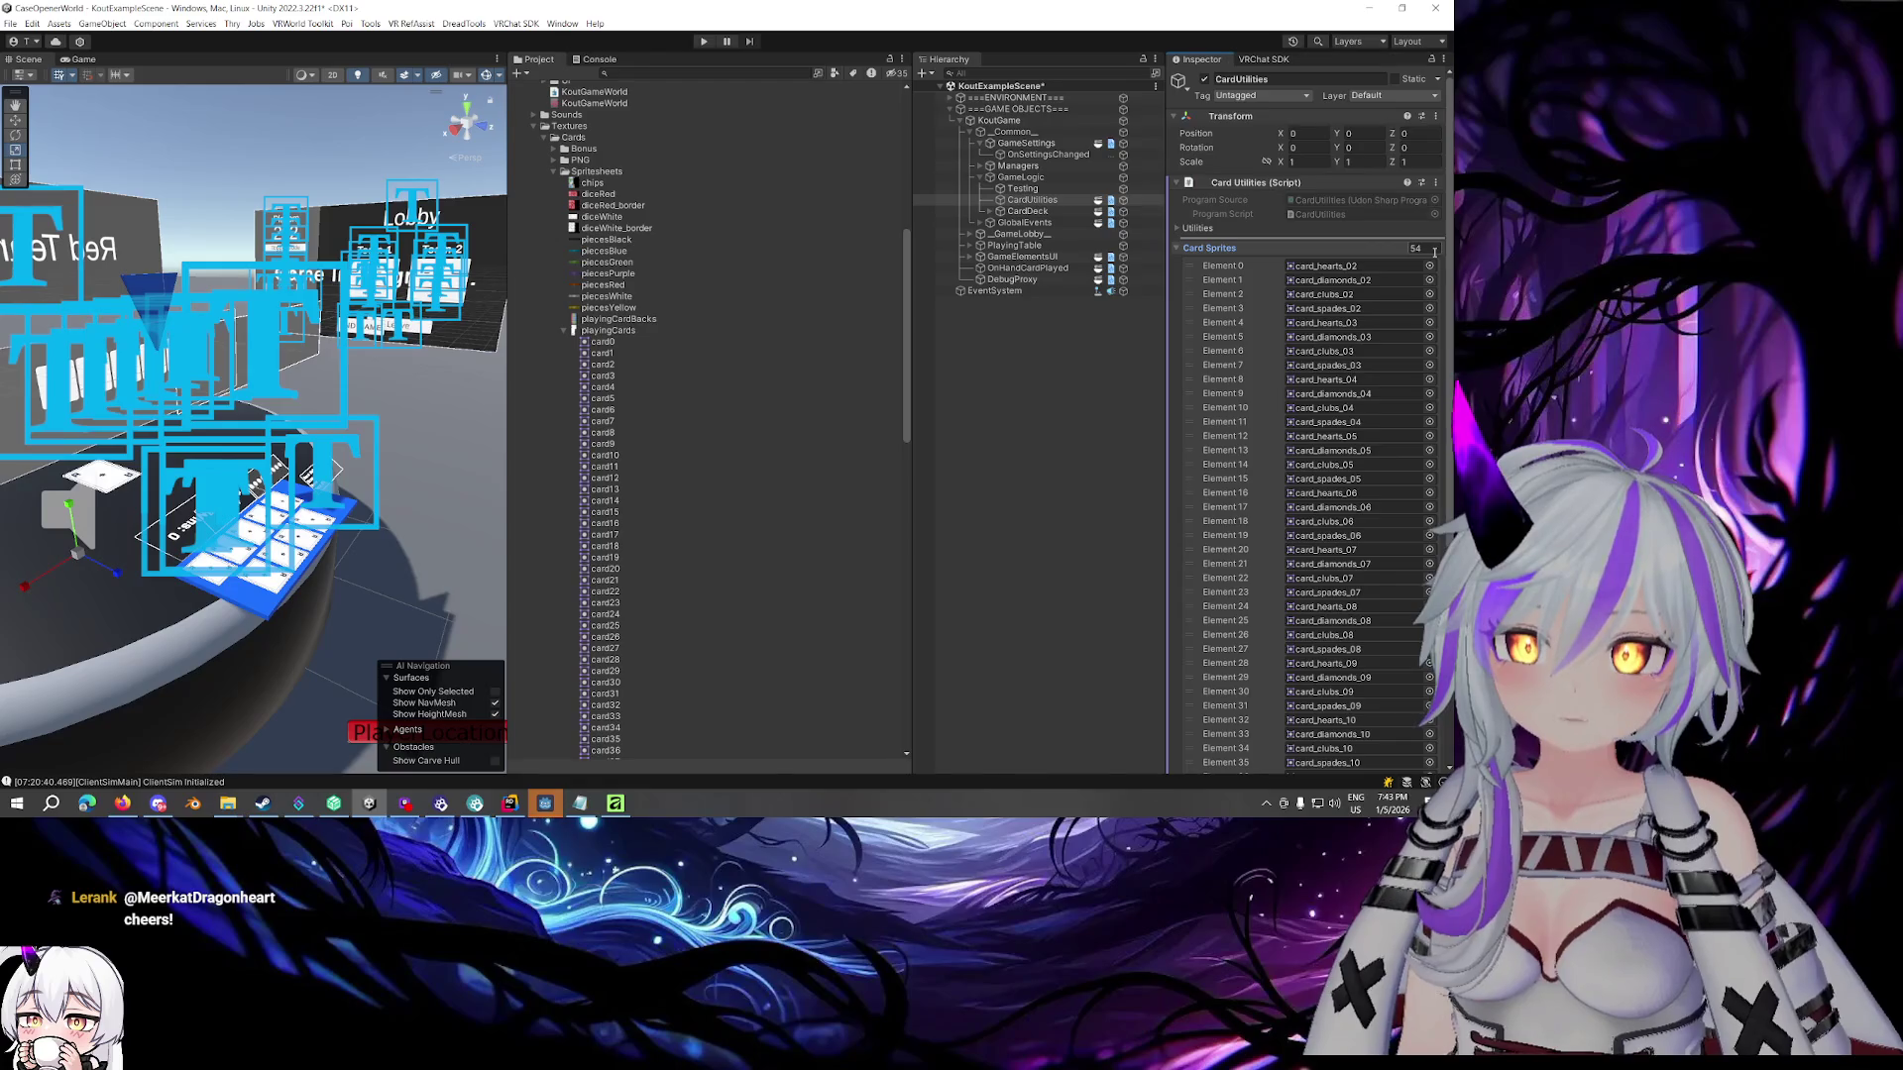
# Step through sprites card0 to card53 to confirm card order, then reselect CardUtilities
pyautogui.click(793, 342)
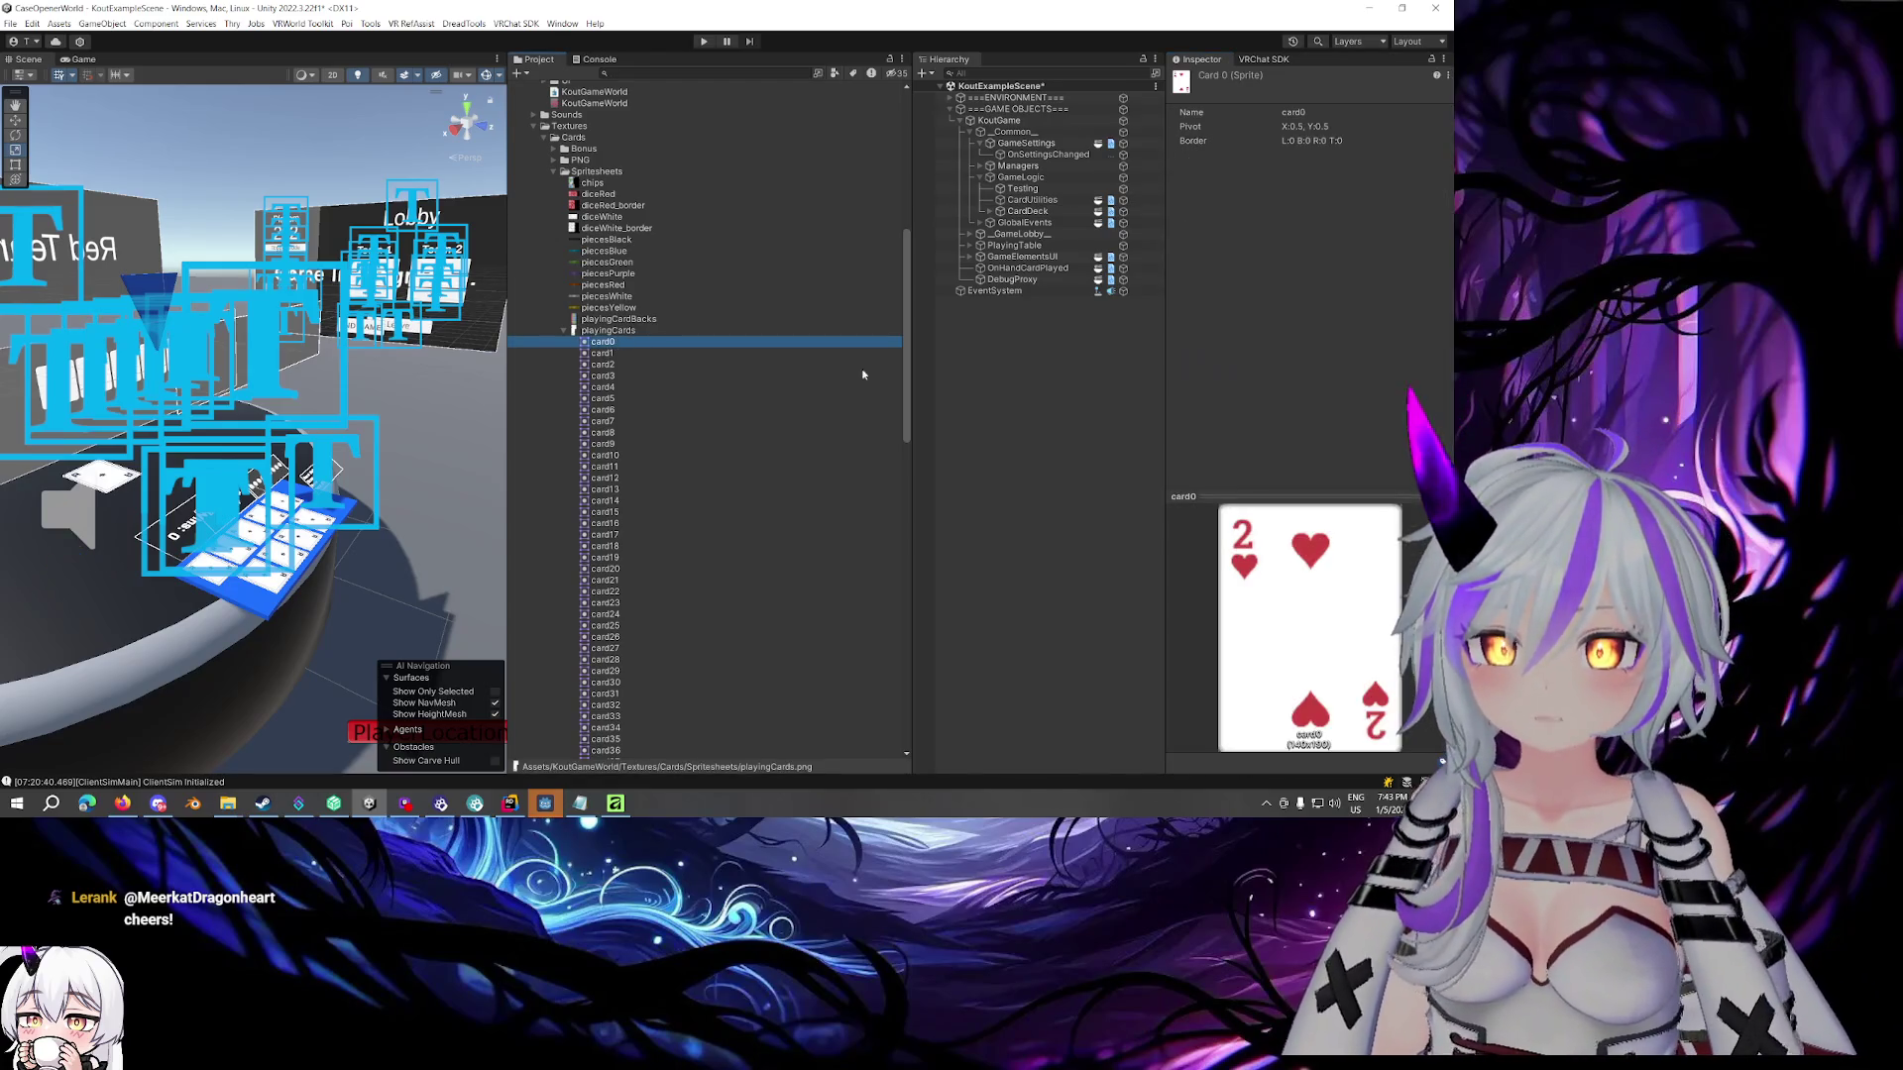
pyautogui.press('Down')
pyautogui.press('Down')
pyautogui.press('Down')
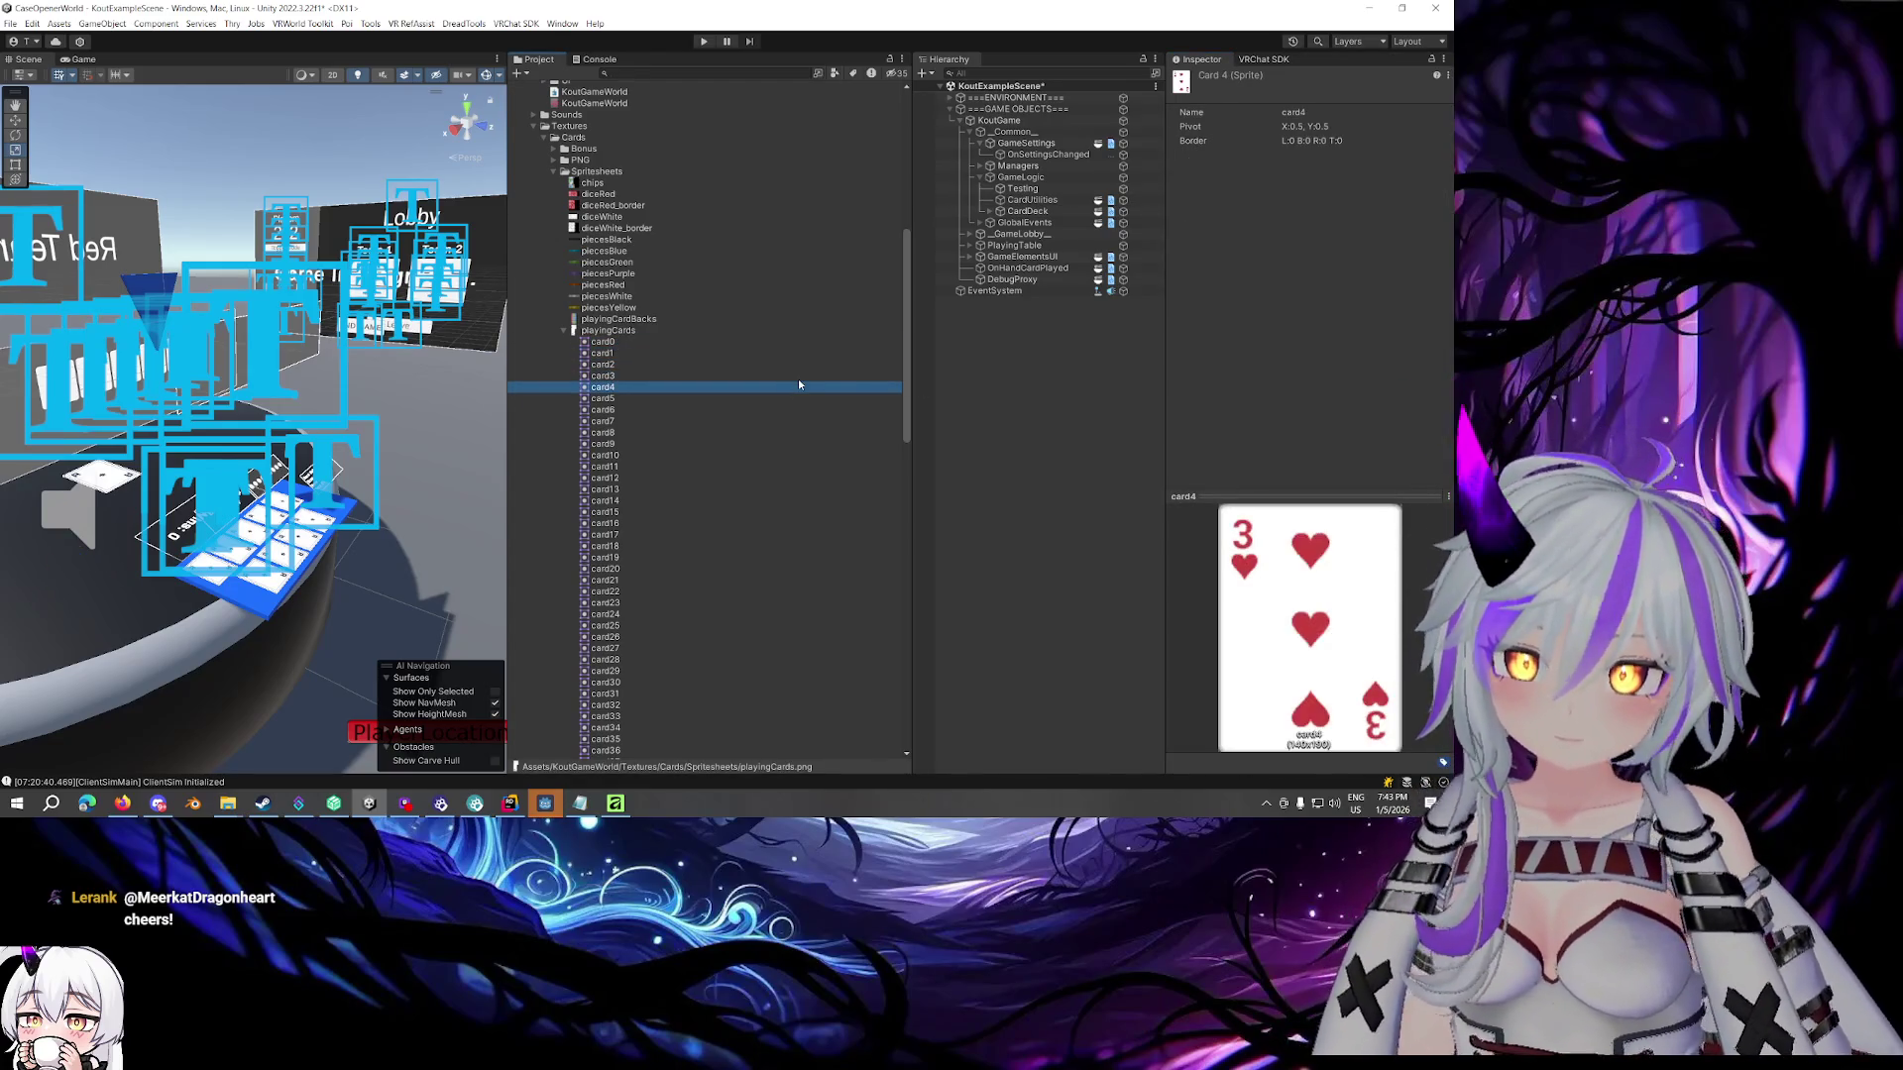
pyautogui.press('Down')
pyautogui.press('Down')
pyautogui.press('Down')
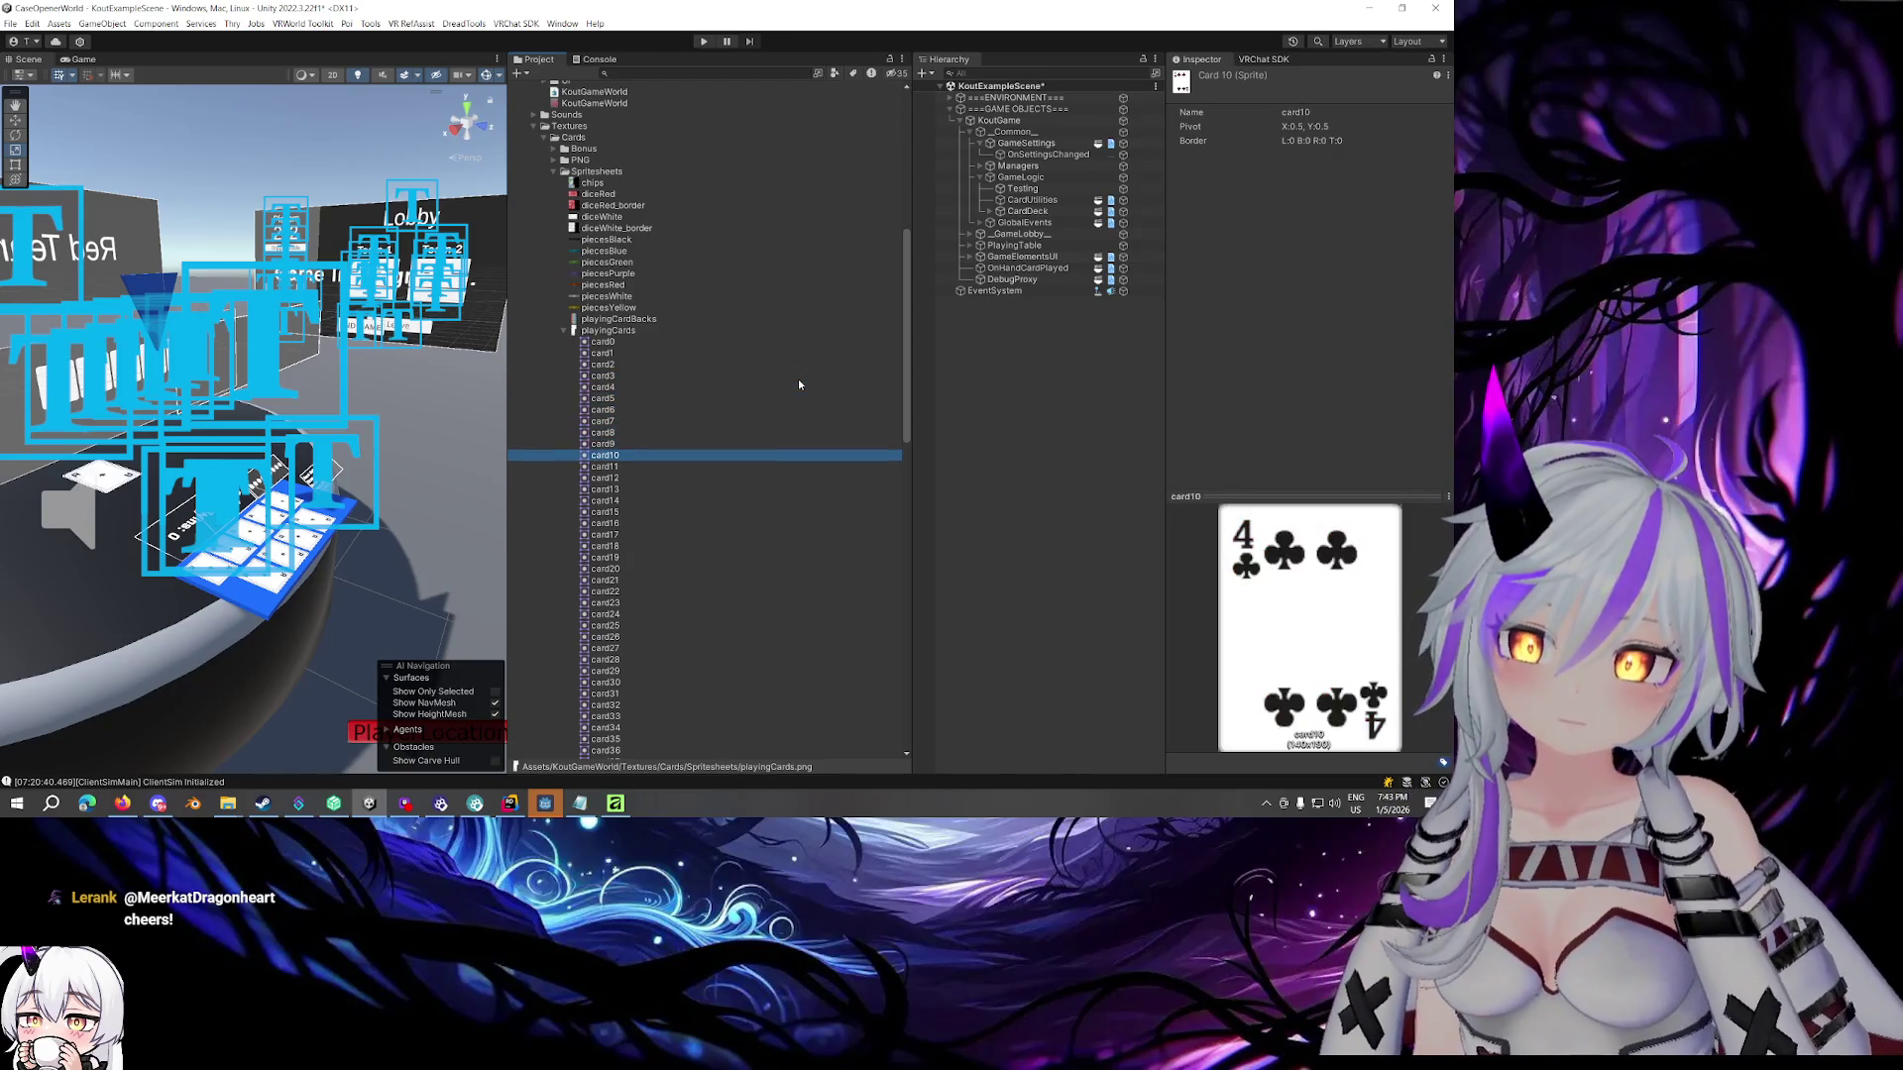
pyautogui.press('Down')
pyautogui.press('Down')
pyautogui.press('Down')
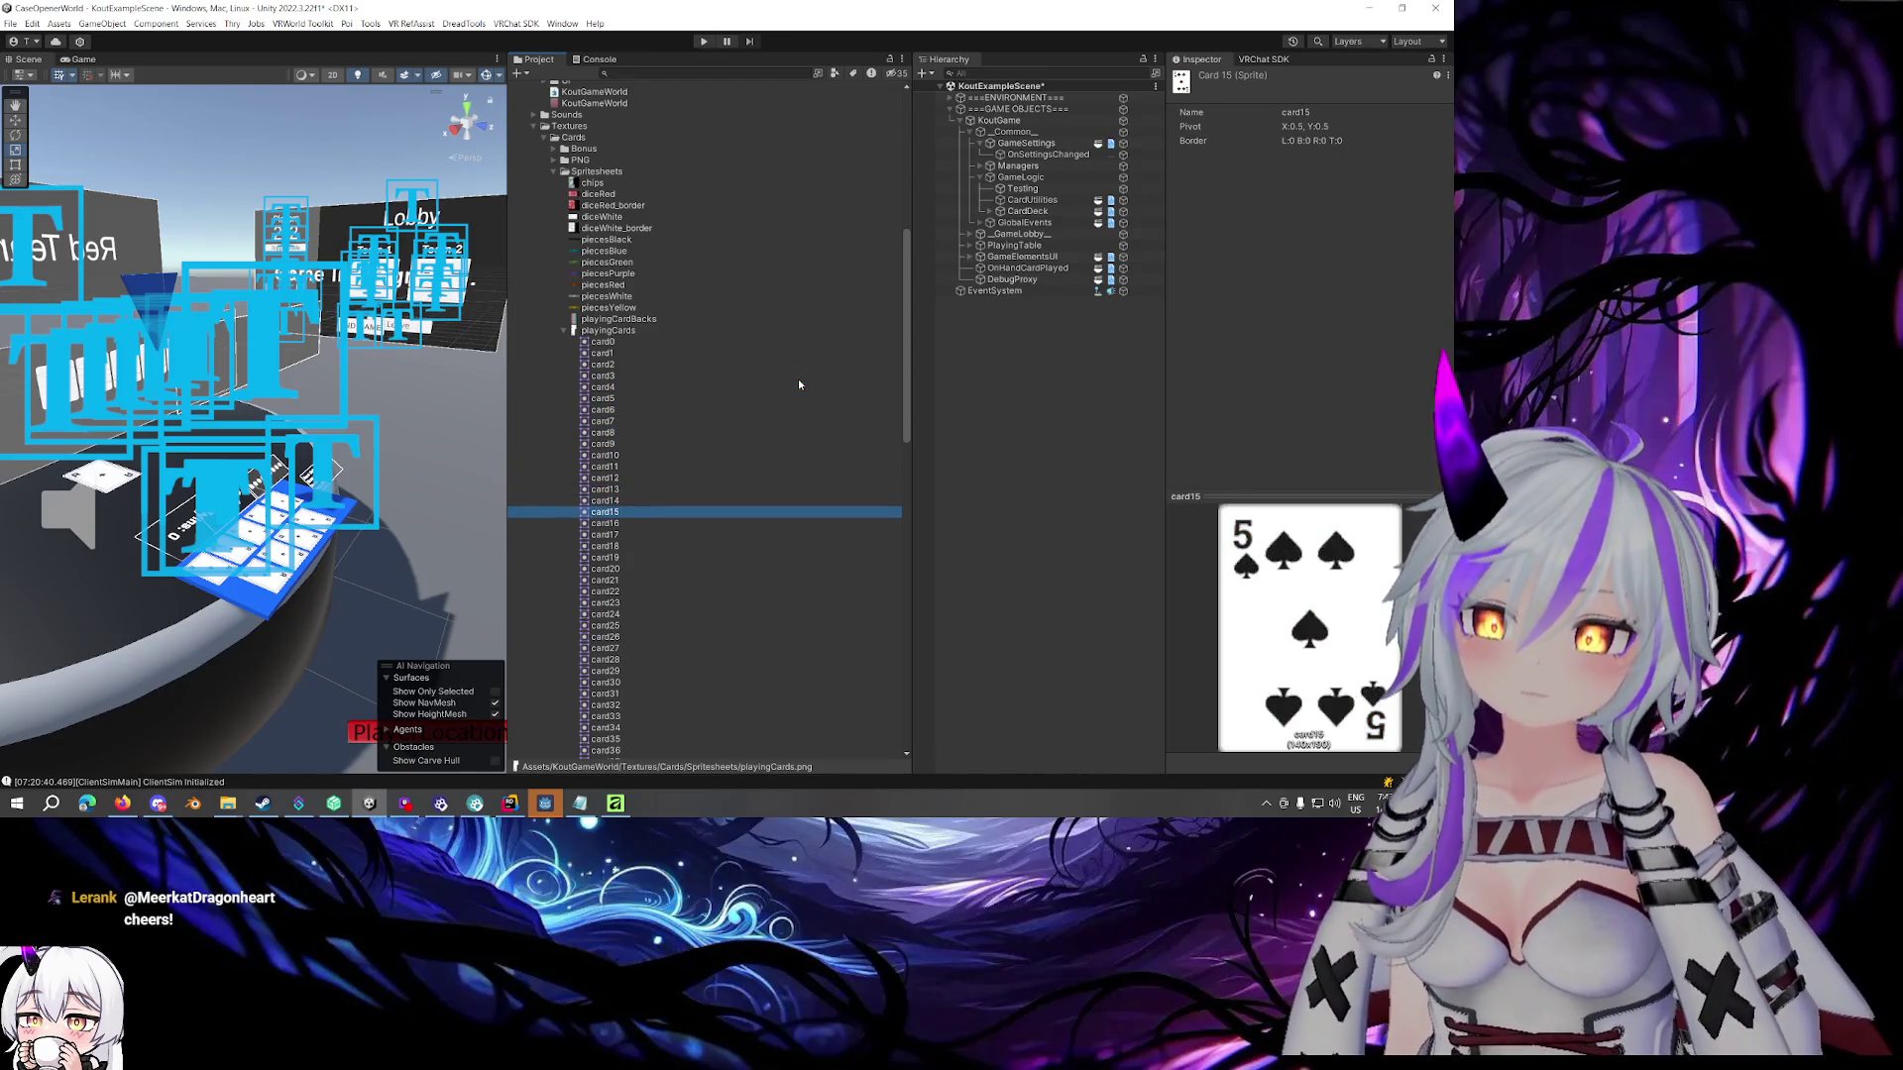
pyautogui.press('Down')
pyautogui.press('Down')
pyautogui.press('Down')
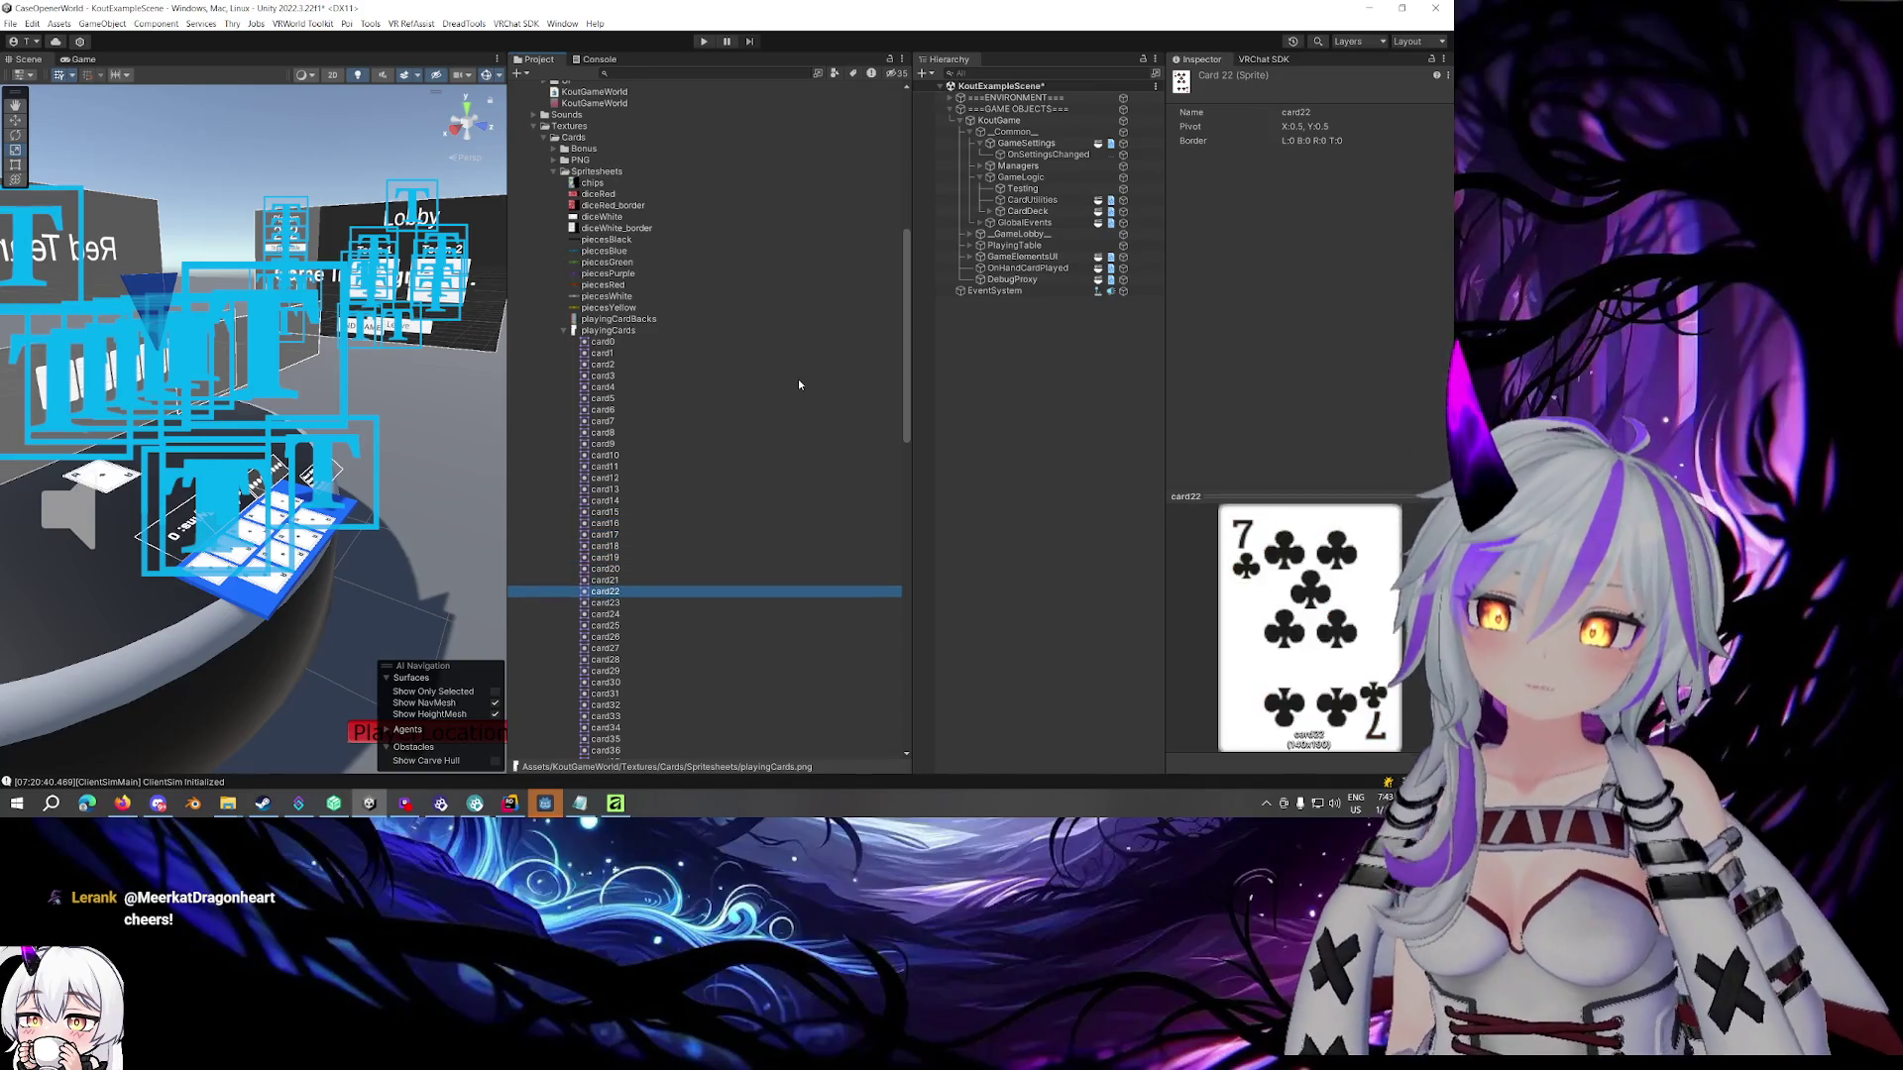
pyautogui.press('Down')
pyautogui.press('Down')
pyautogui.press('Down')
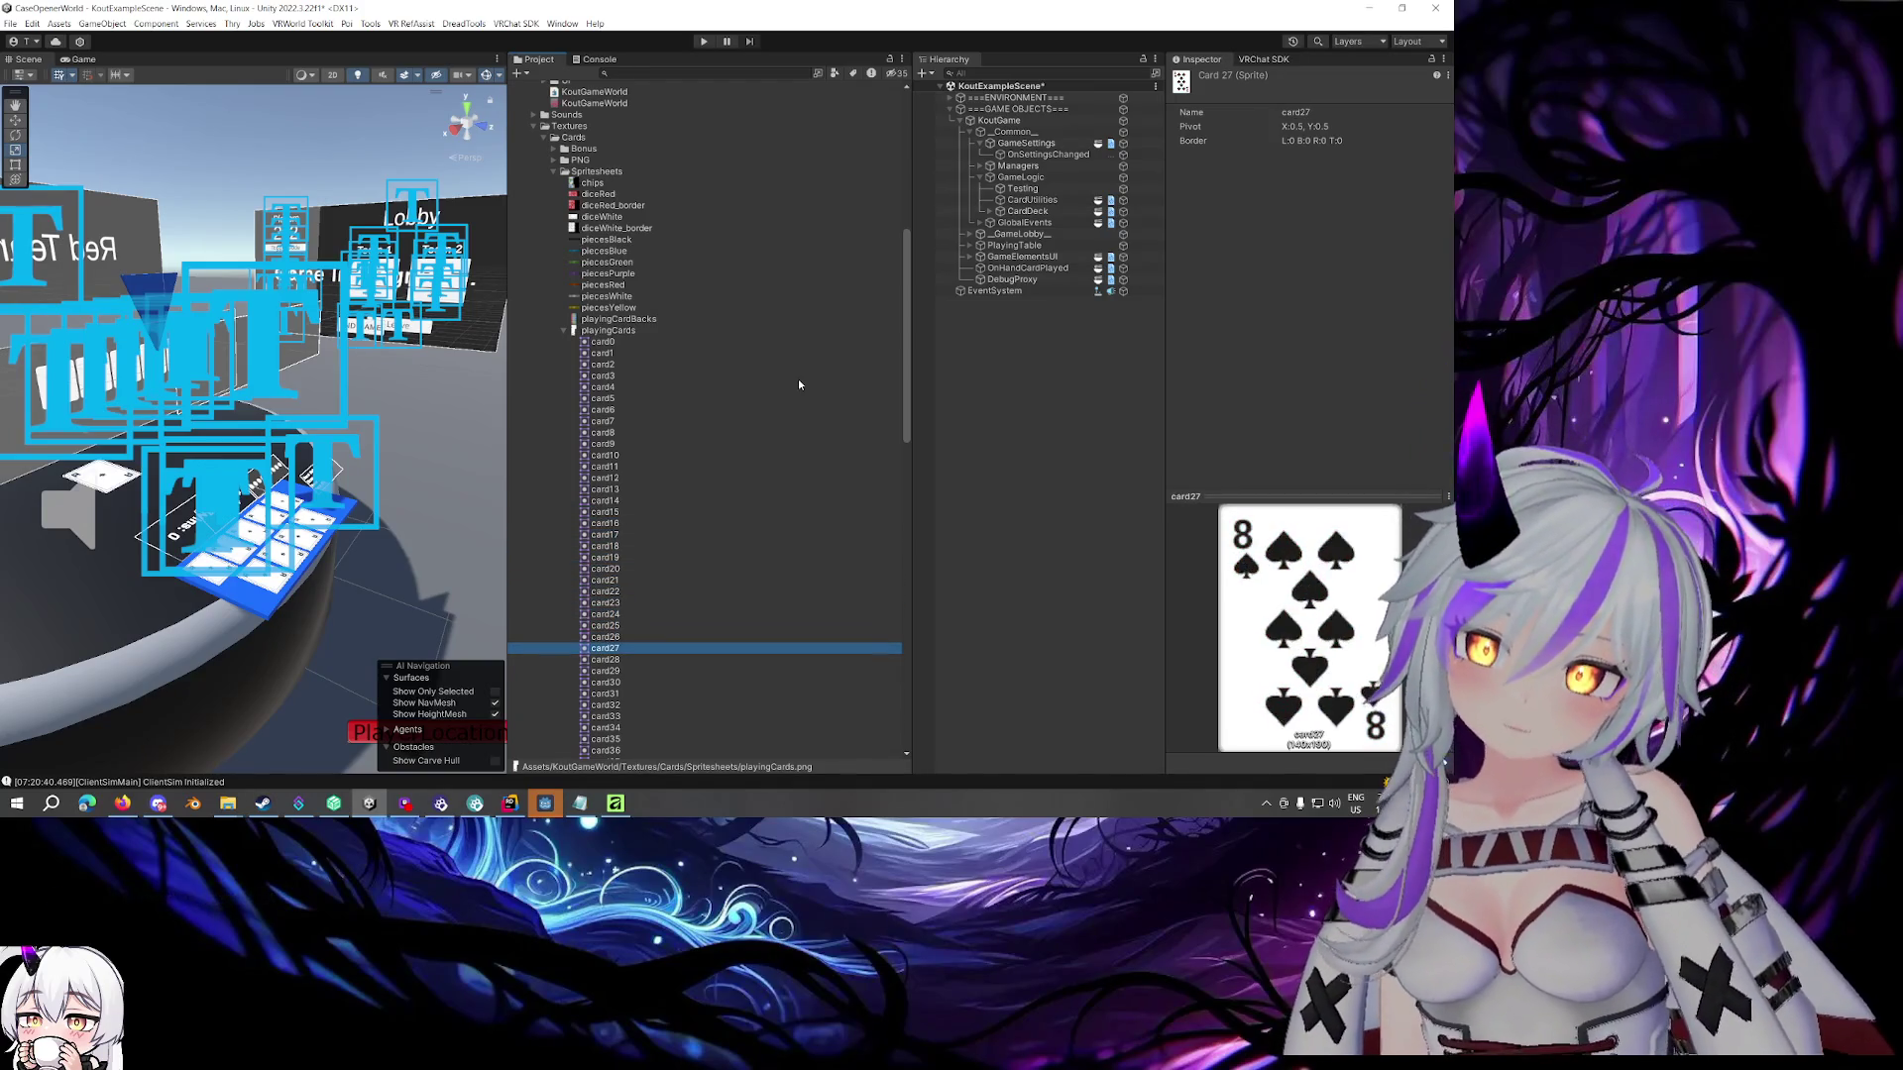
pyautogui.press('Down')
pyautogui.press('Down')
pyautogui.press('Down')
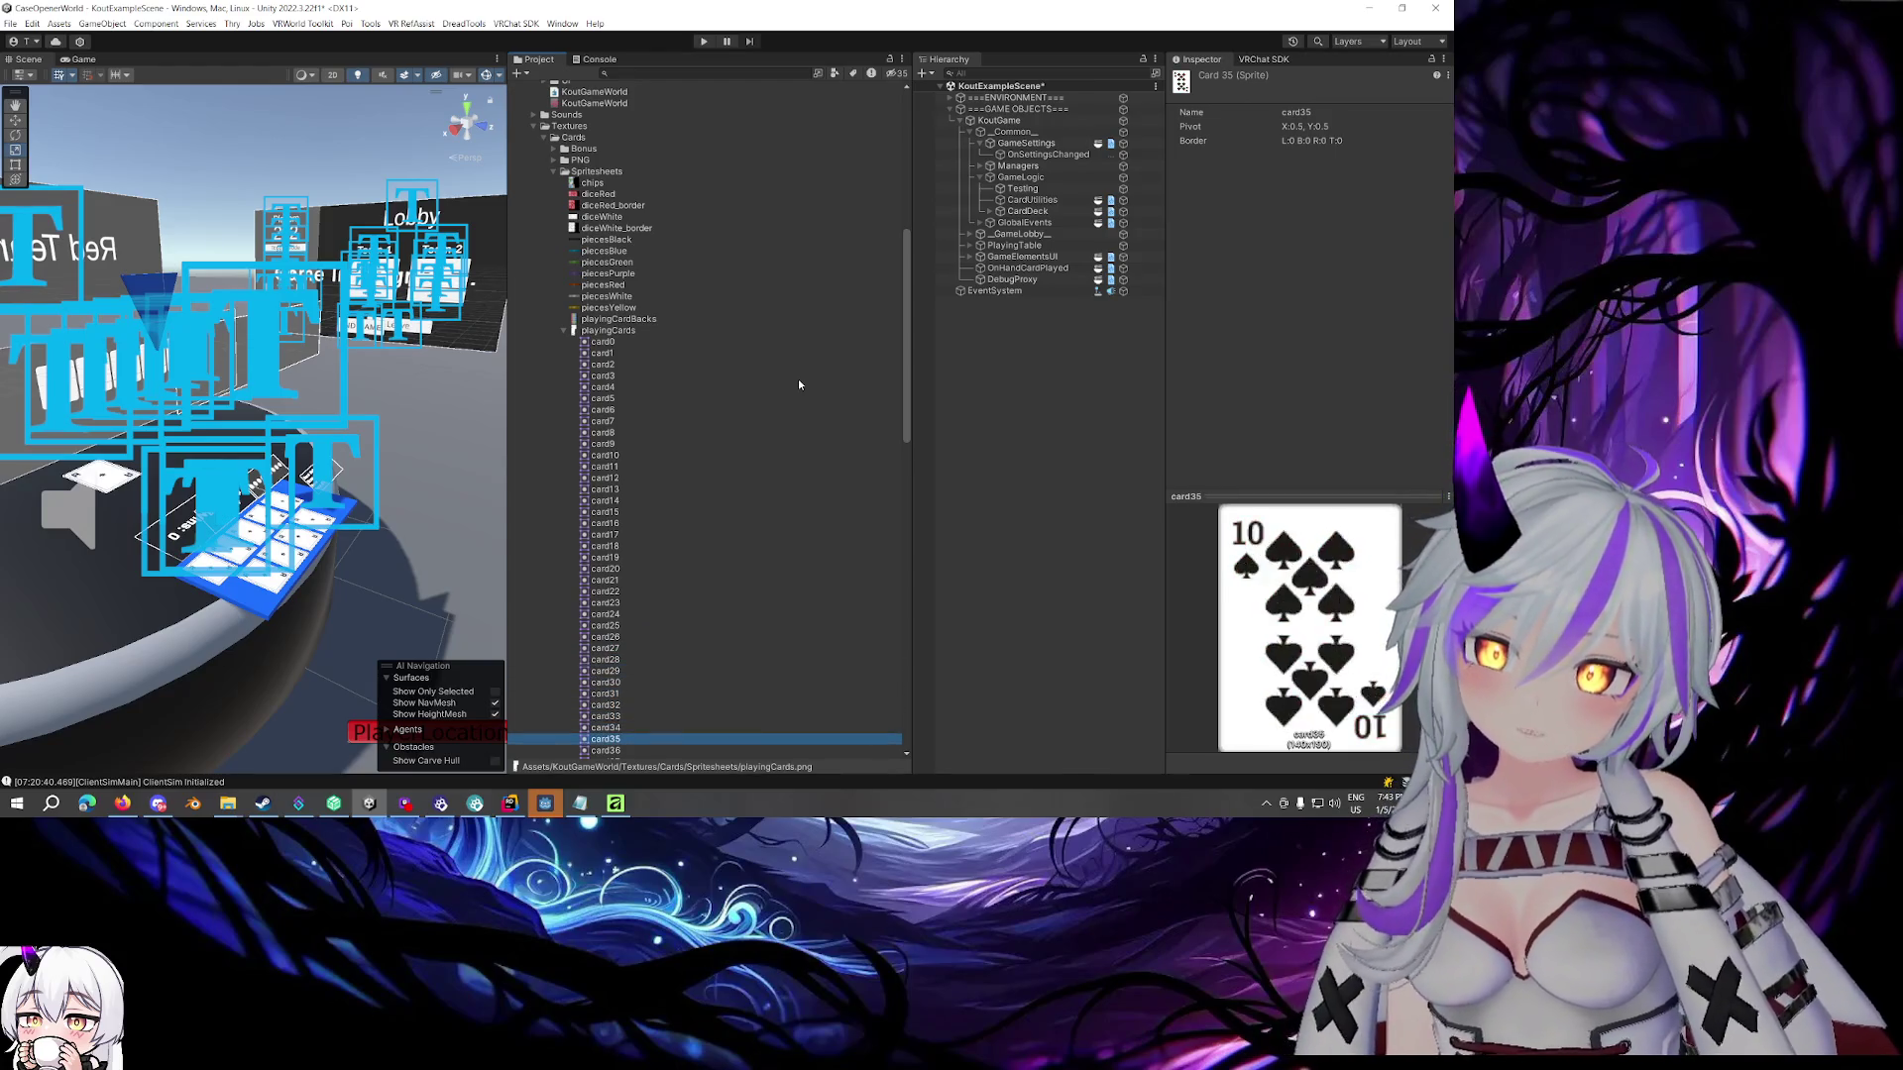
pyautogui.press('Down')
pyautogui.press('Down')
pyautogui.press('Down')
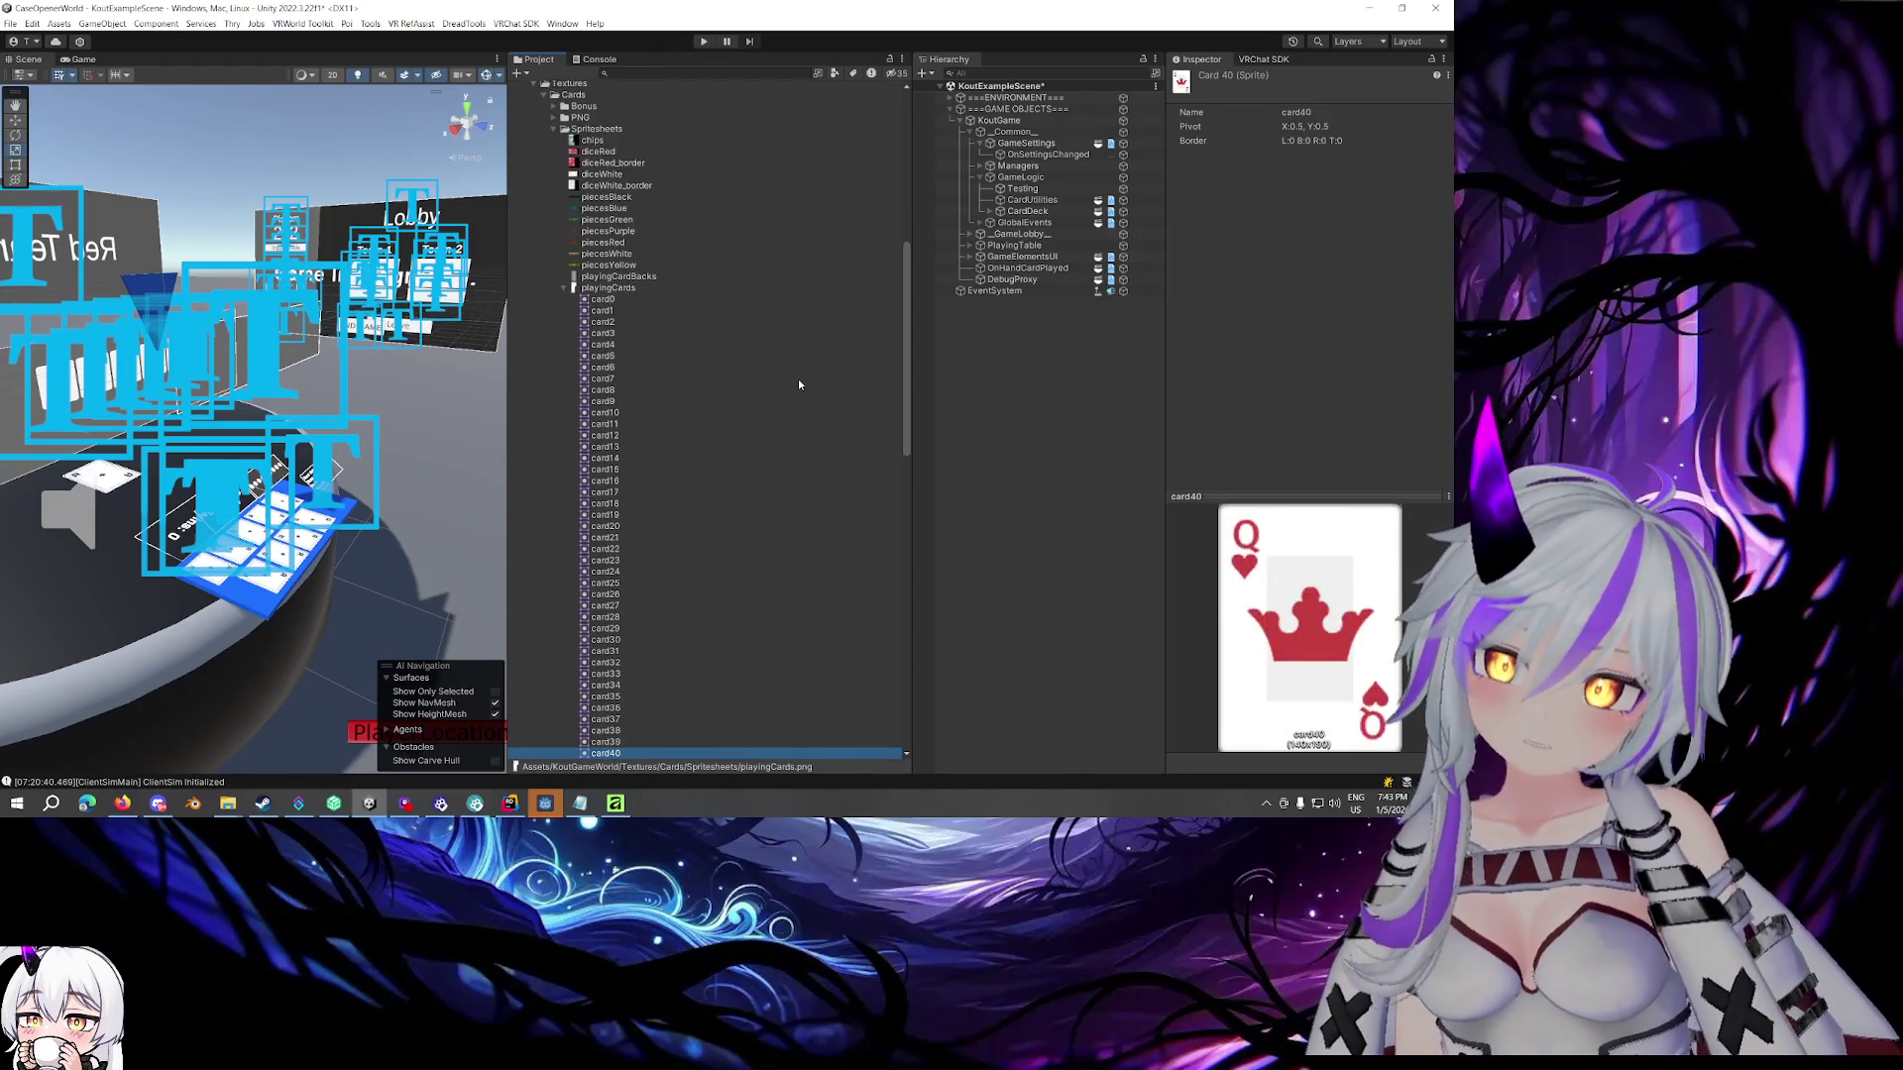
pyautogui.press('Down')
pyautogui.press('Down')
pyautogui.press('Down')
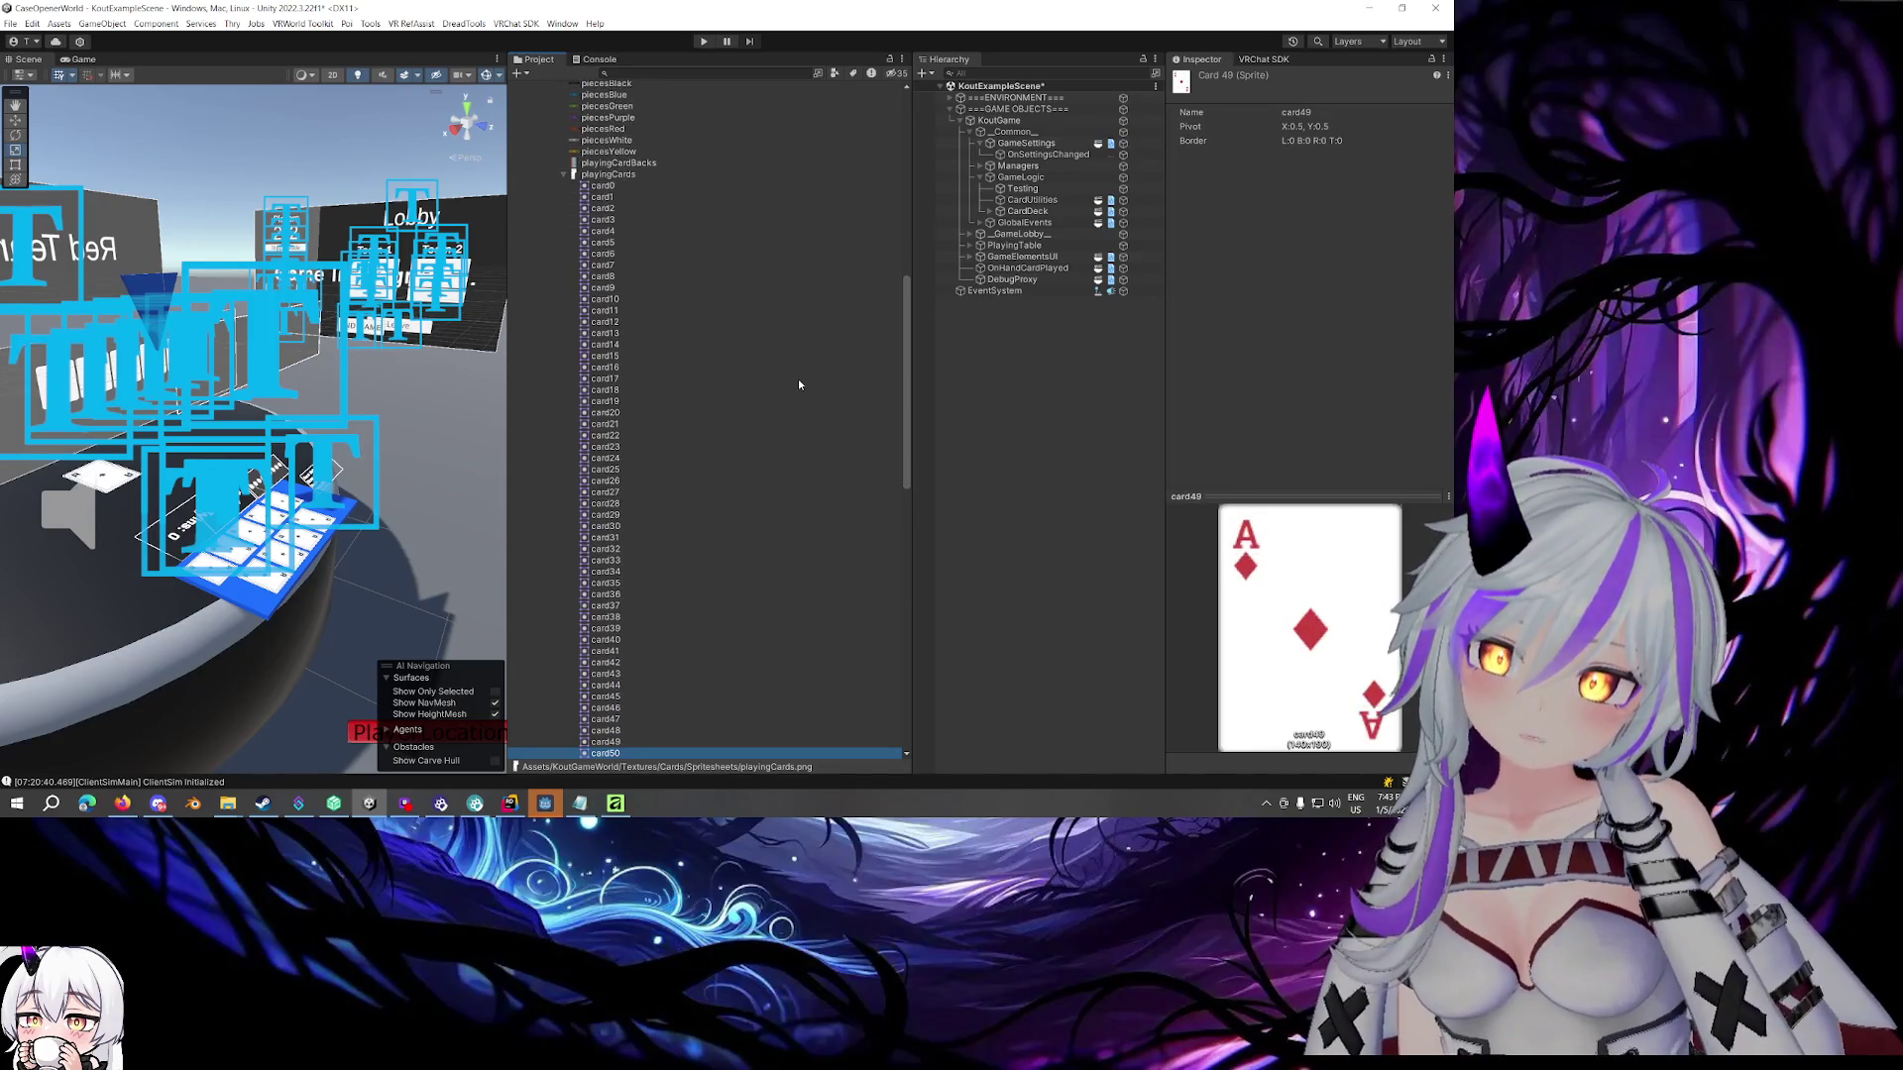
pyautogui.press('Down')
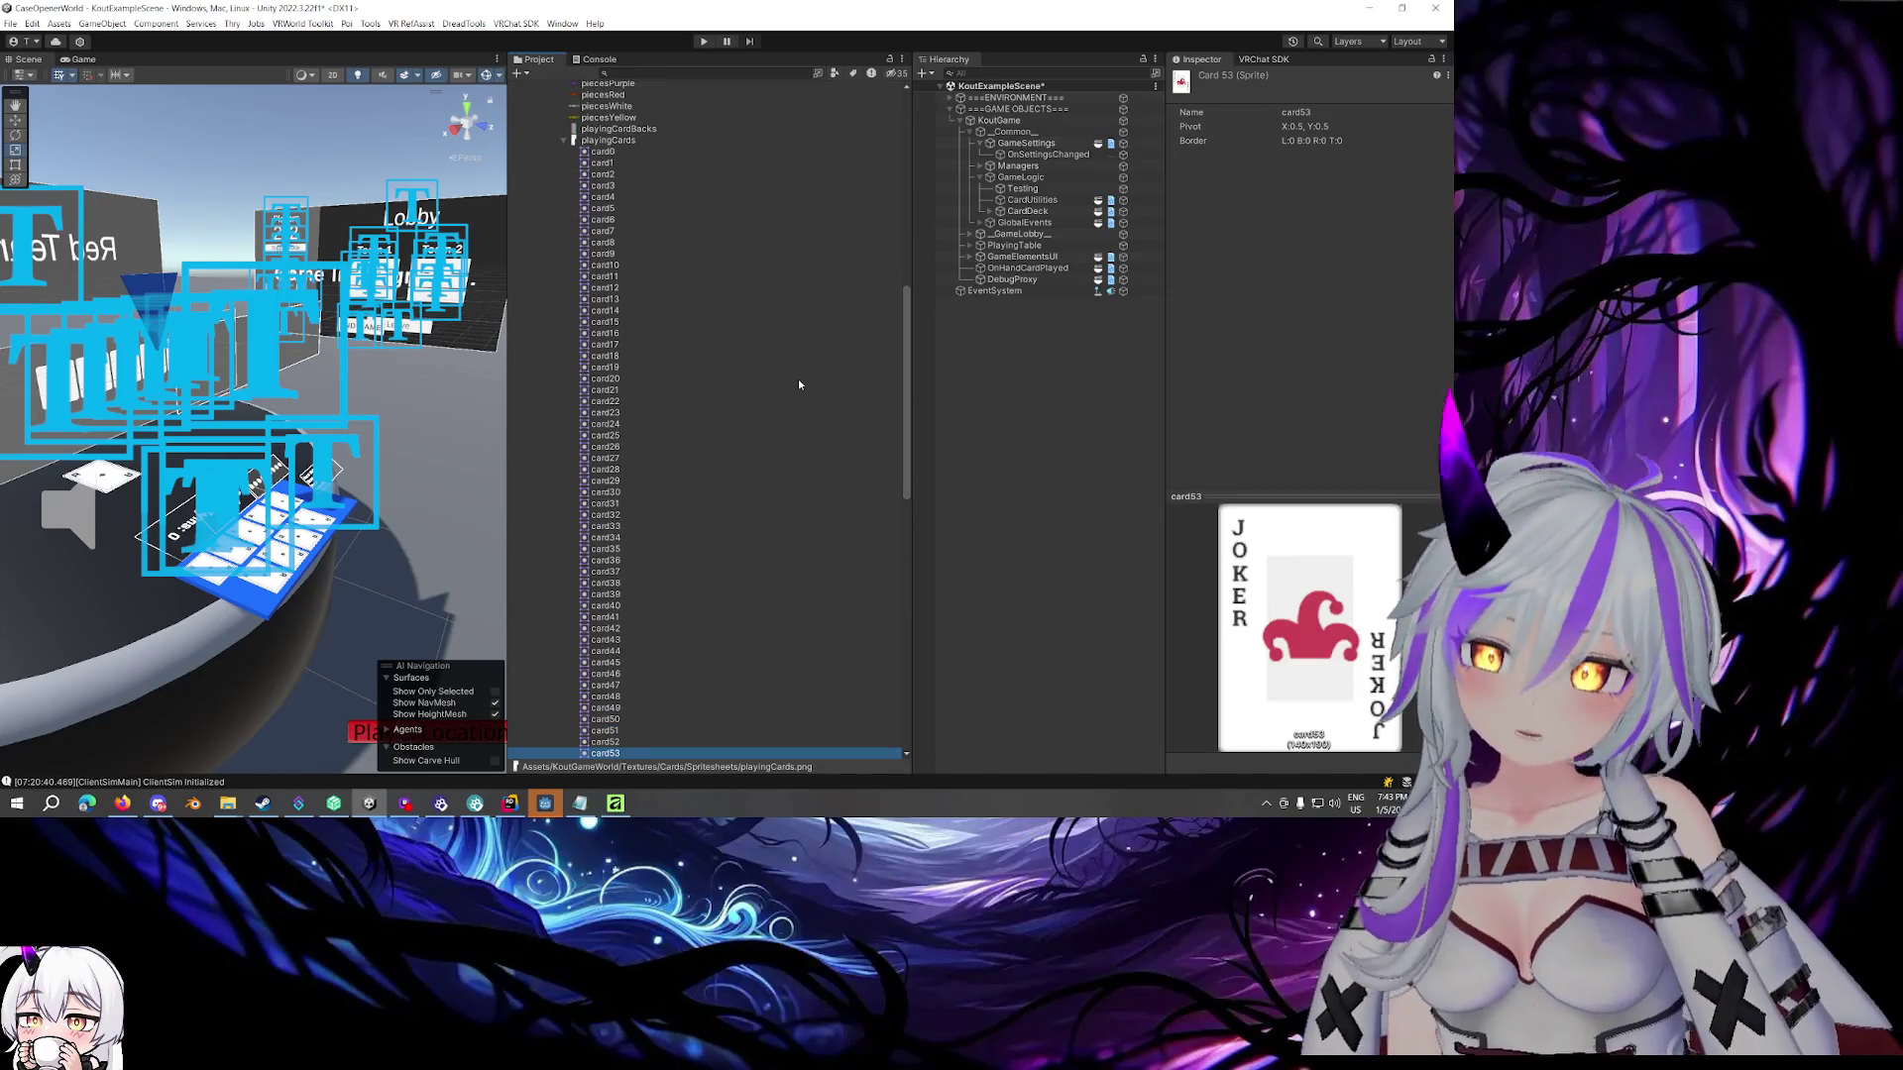
pyautogui.click(1027, 211)
pyautogui.click(1050, 201)
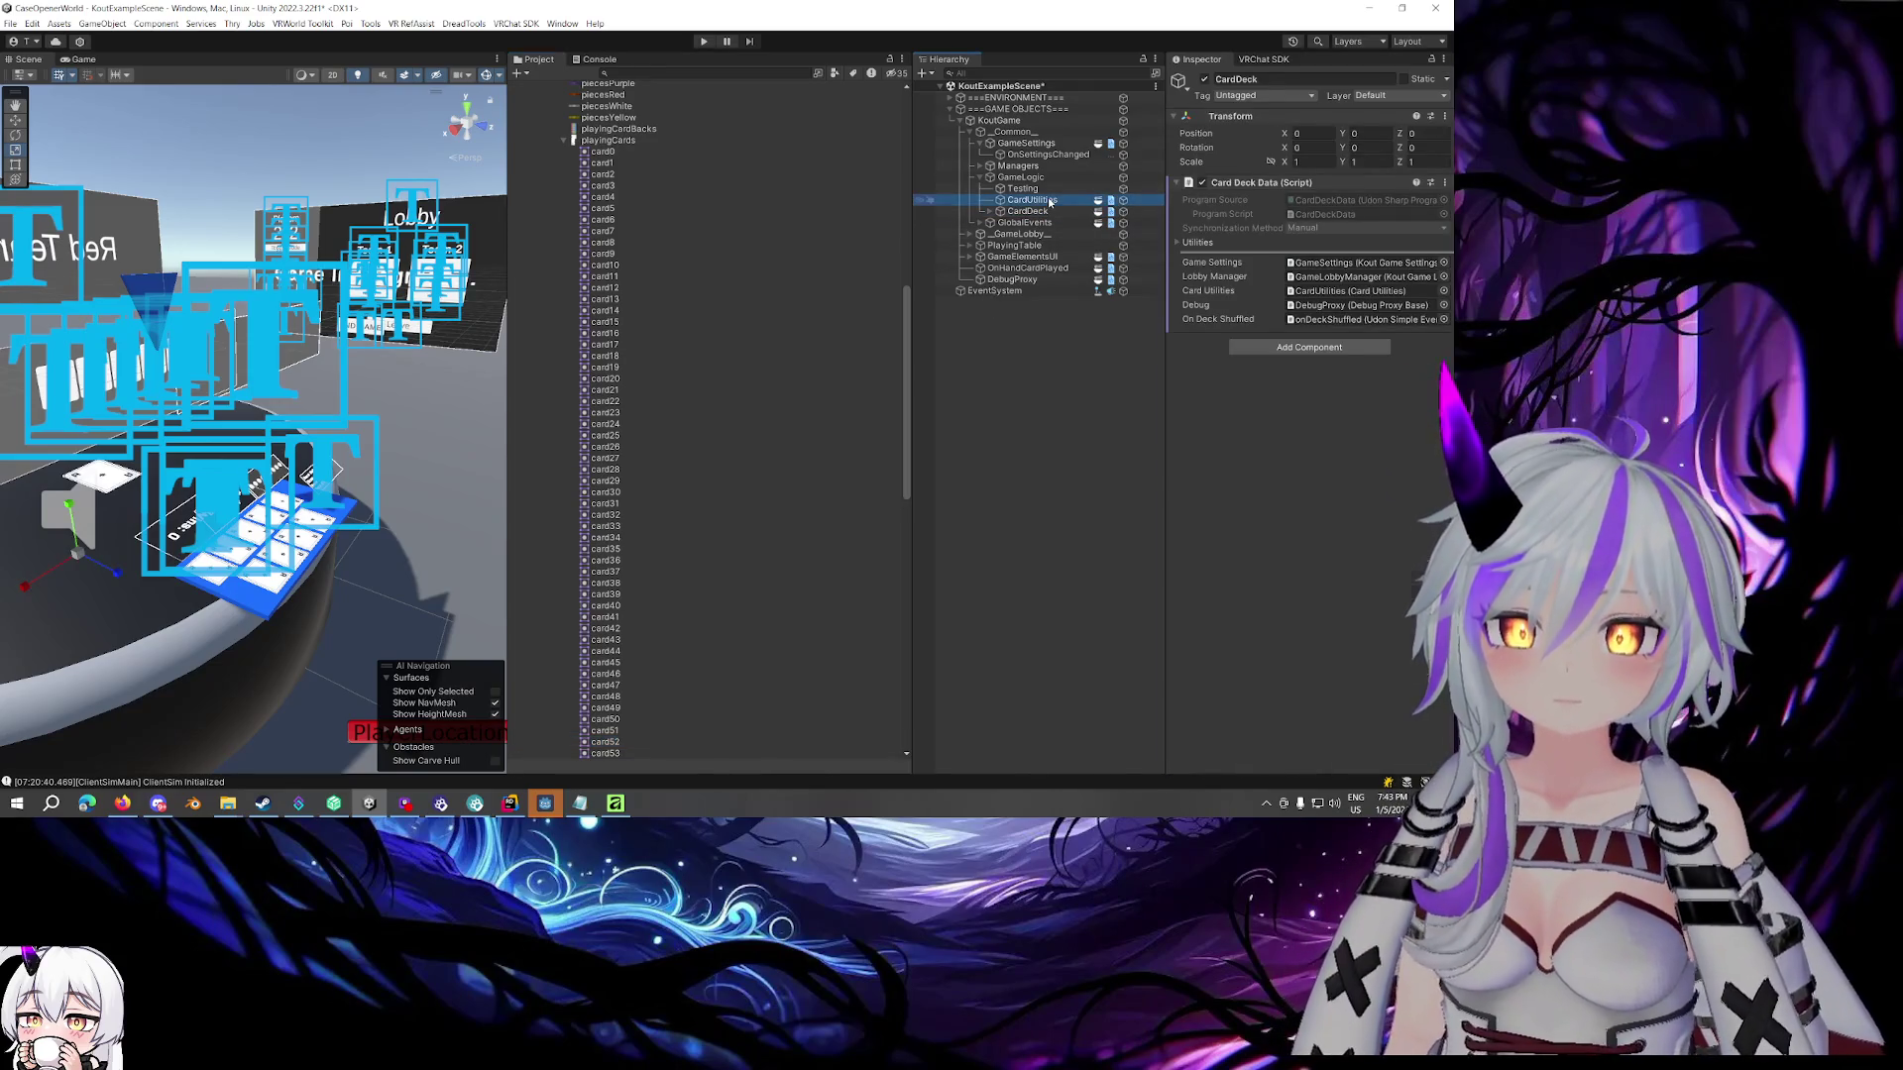
# Empty CardUtilities' Card Sprites list by setting its size to 0
pyautogui.click(1419, 247)
pyautogui.write('0')
pyautogui.press('Return')
pyautogui.click(605, 151)
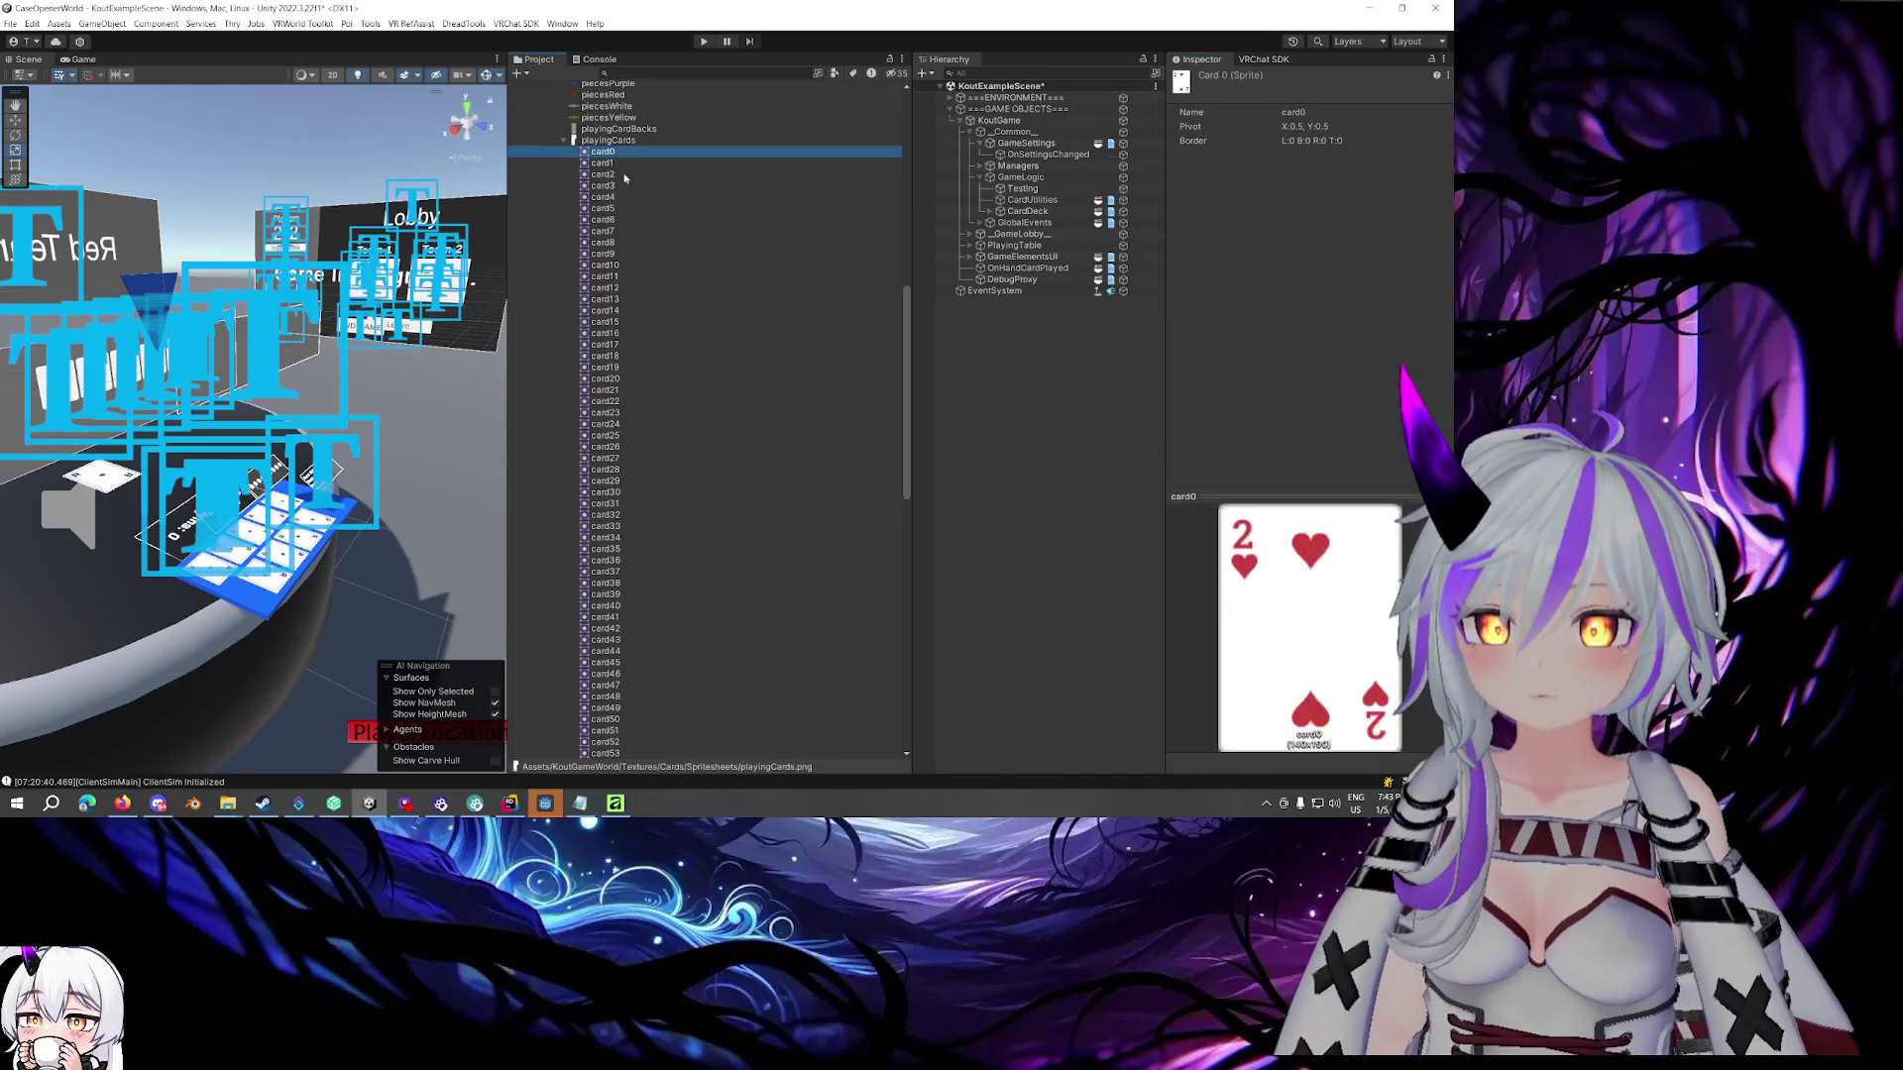
pyautogui.scroll(-5, 642, 344)
pyautogui.scroll(3, 622, 416)
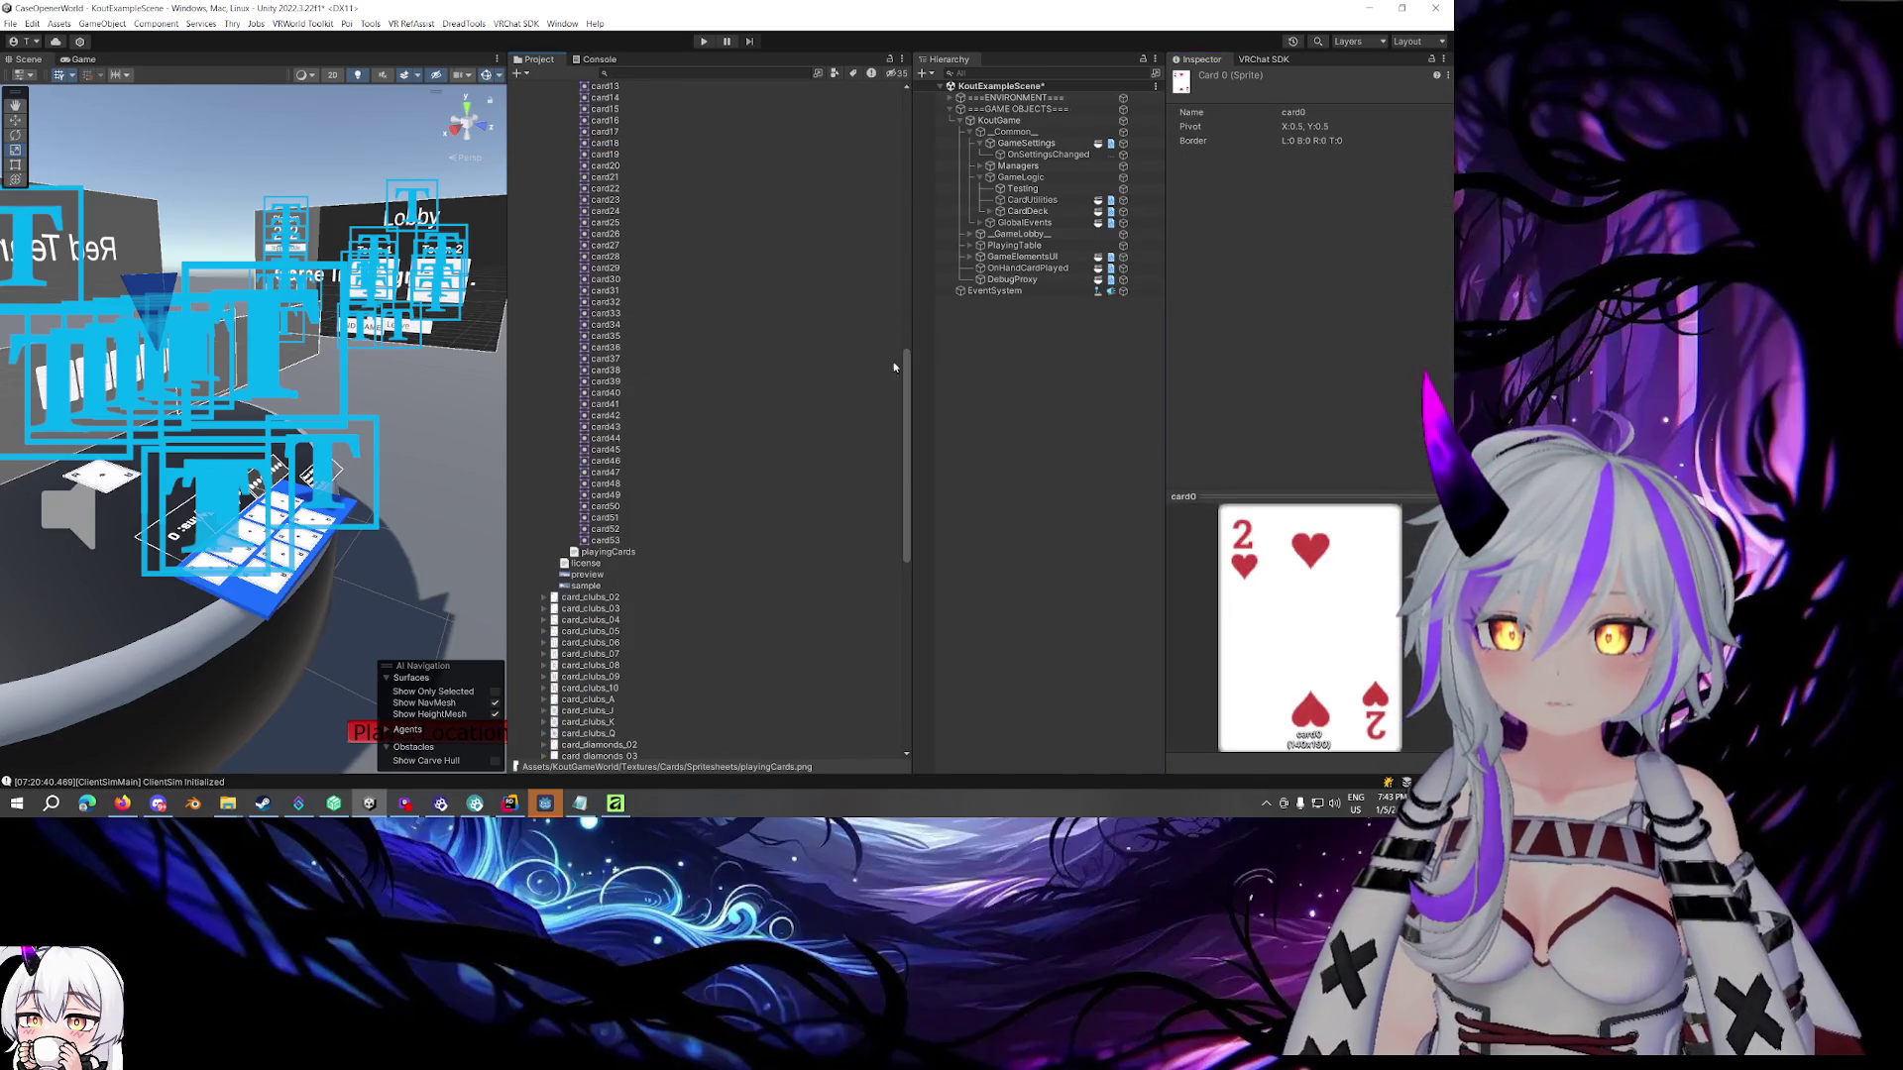
pyautogui.click(1027, 211)
pyautogui.click(1086, 199)
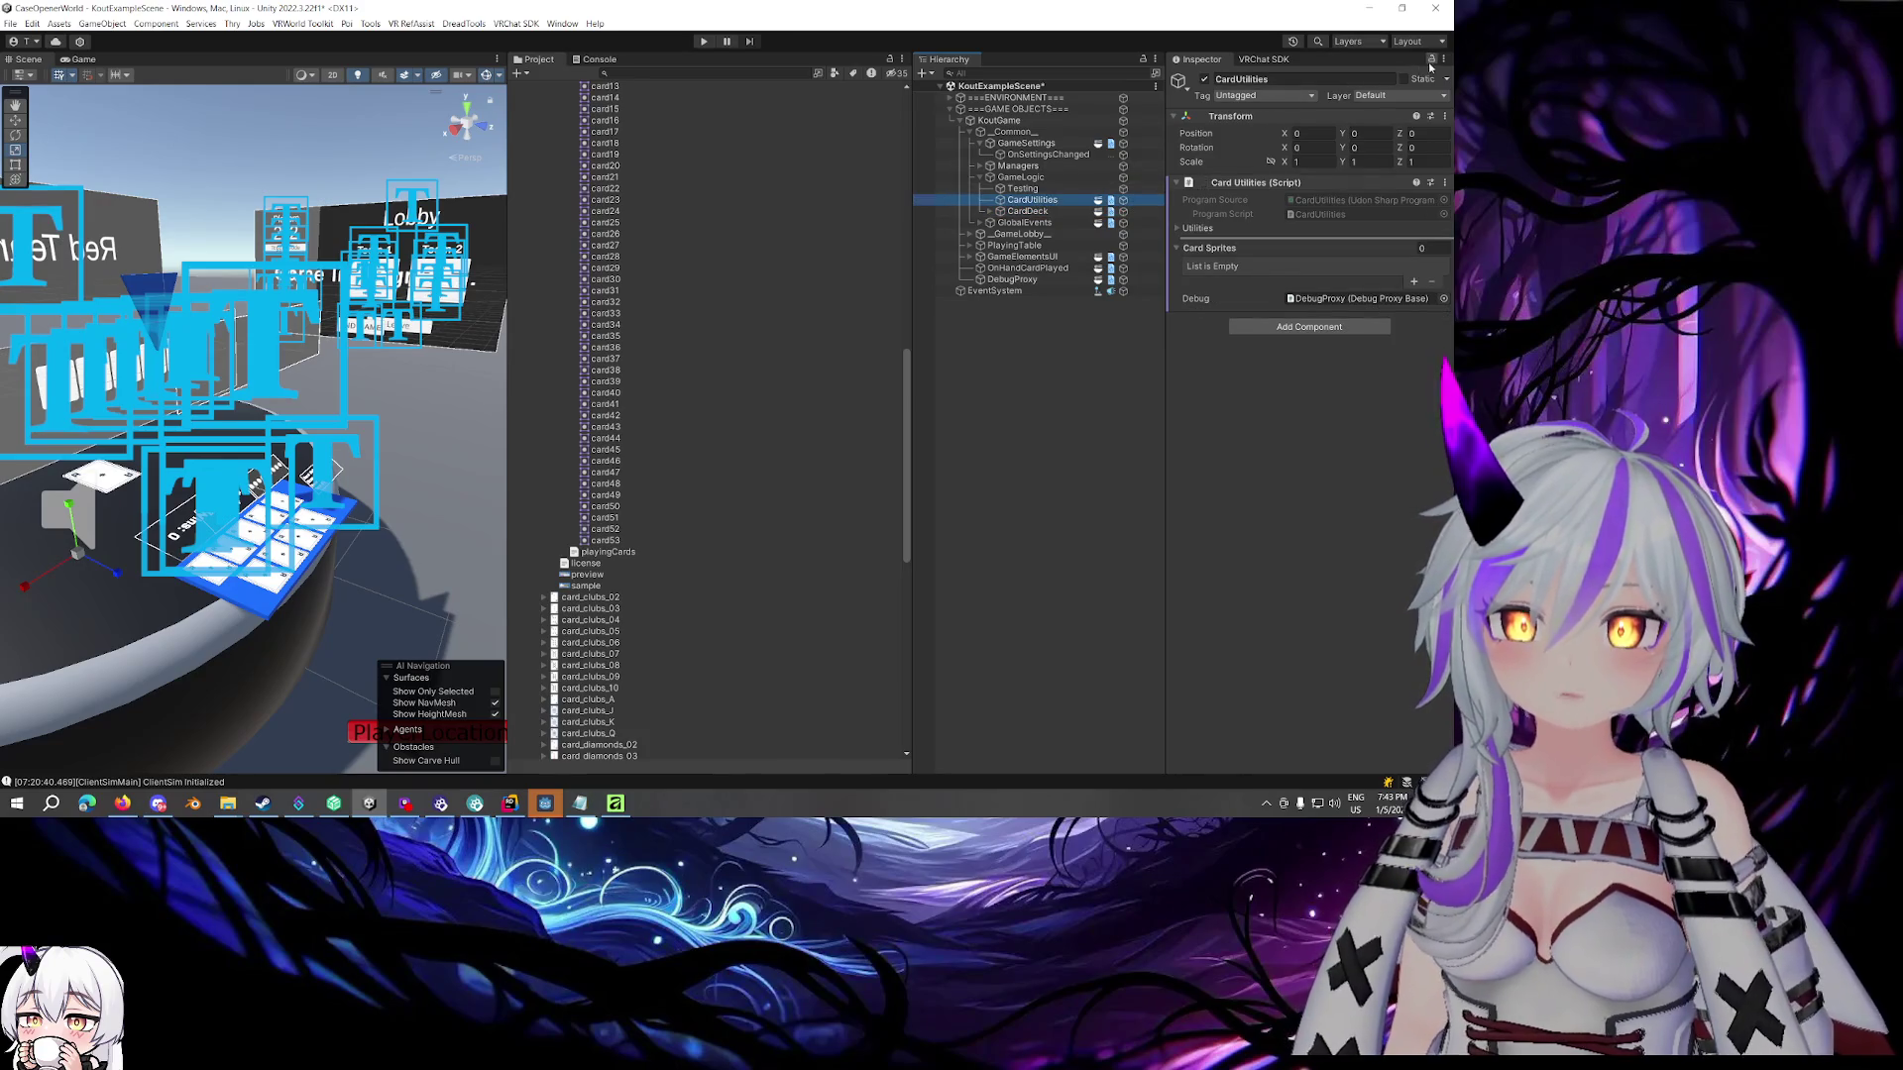
pyautogui.scroll(3, 622, 199)
# Select sprites card0 through card53 and drag them onto the Card Sprites field
pyautogui.click(605, 151)
pyautogui.scroll(-5, 635, 397)
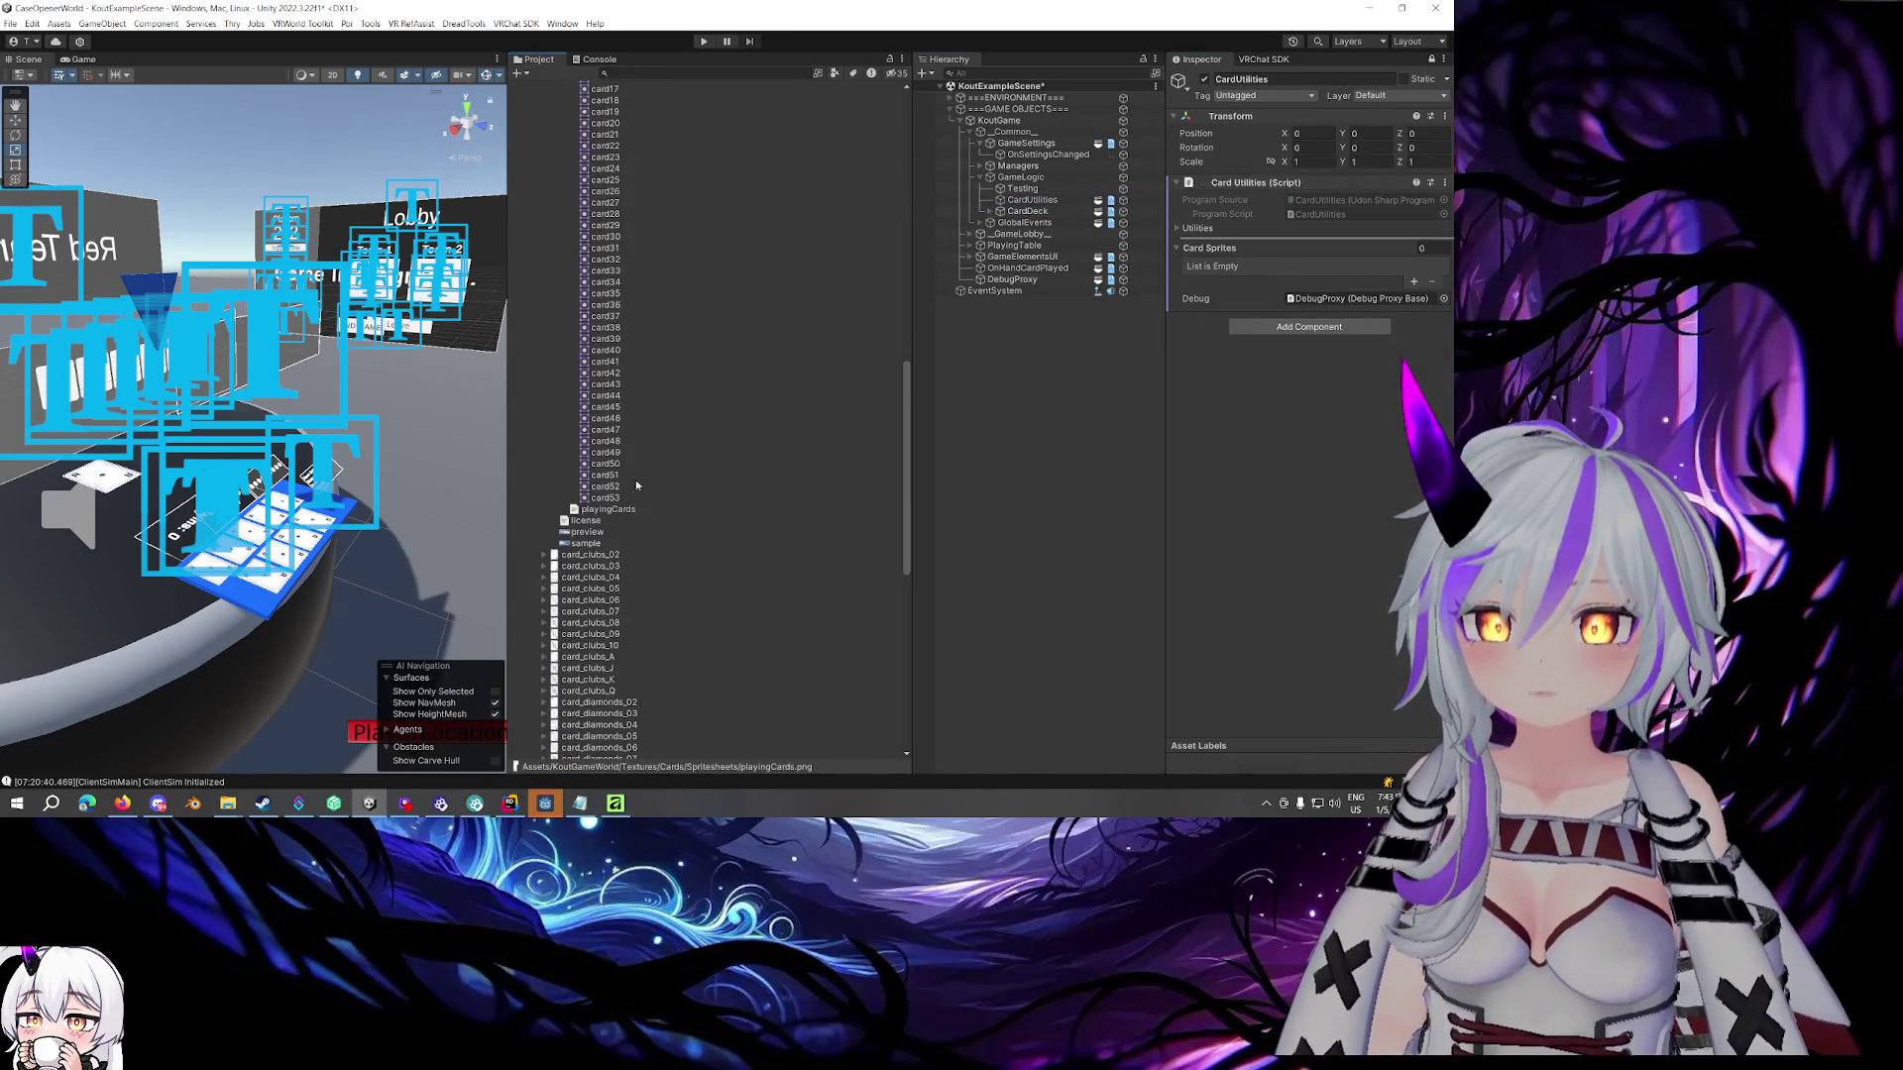
pyautogui.keyDown('shift'); pyautogui.click(638, 477); pyautogui.keyUp('shift')
pyautogui.scroll(6, 656, 399)
pyautogui.moveTo(606, 246)
pyautogui.mouseDown()
pyautogui.moveTo(1338, 276)
pyautogui.moveTo(1323, 254)
pyautogui.mouseUp()
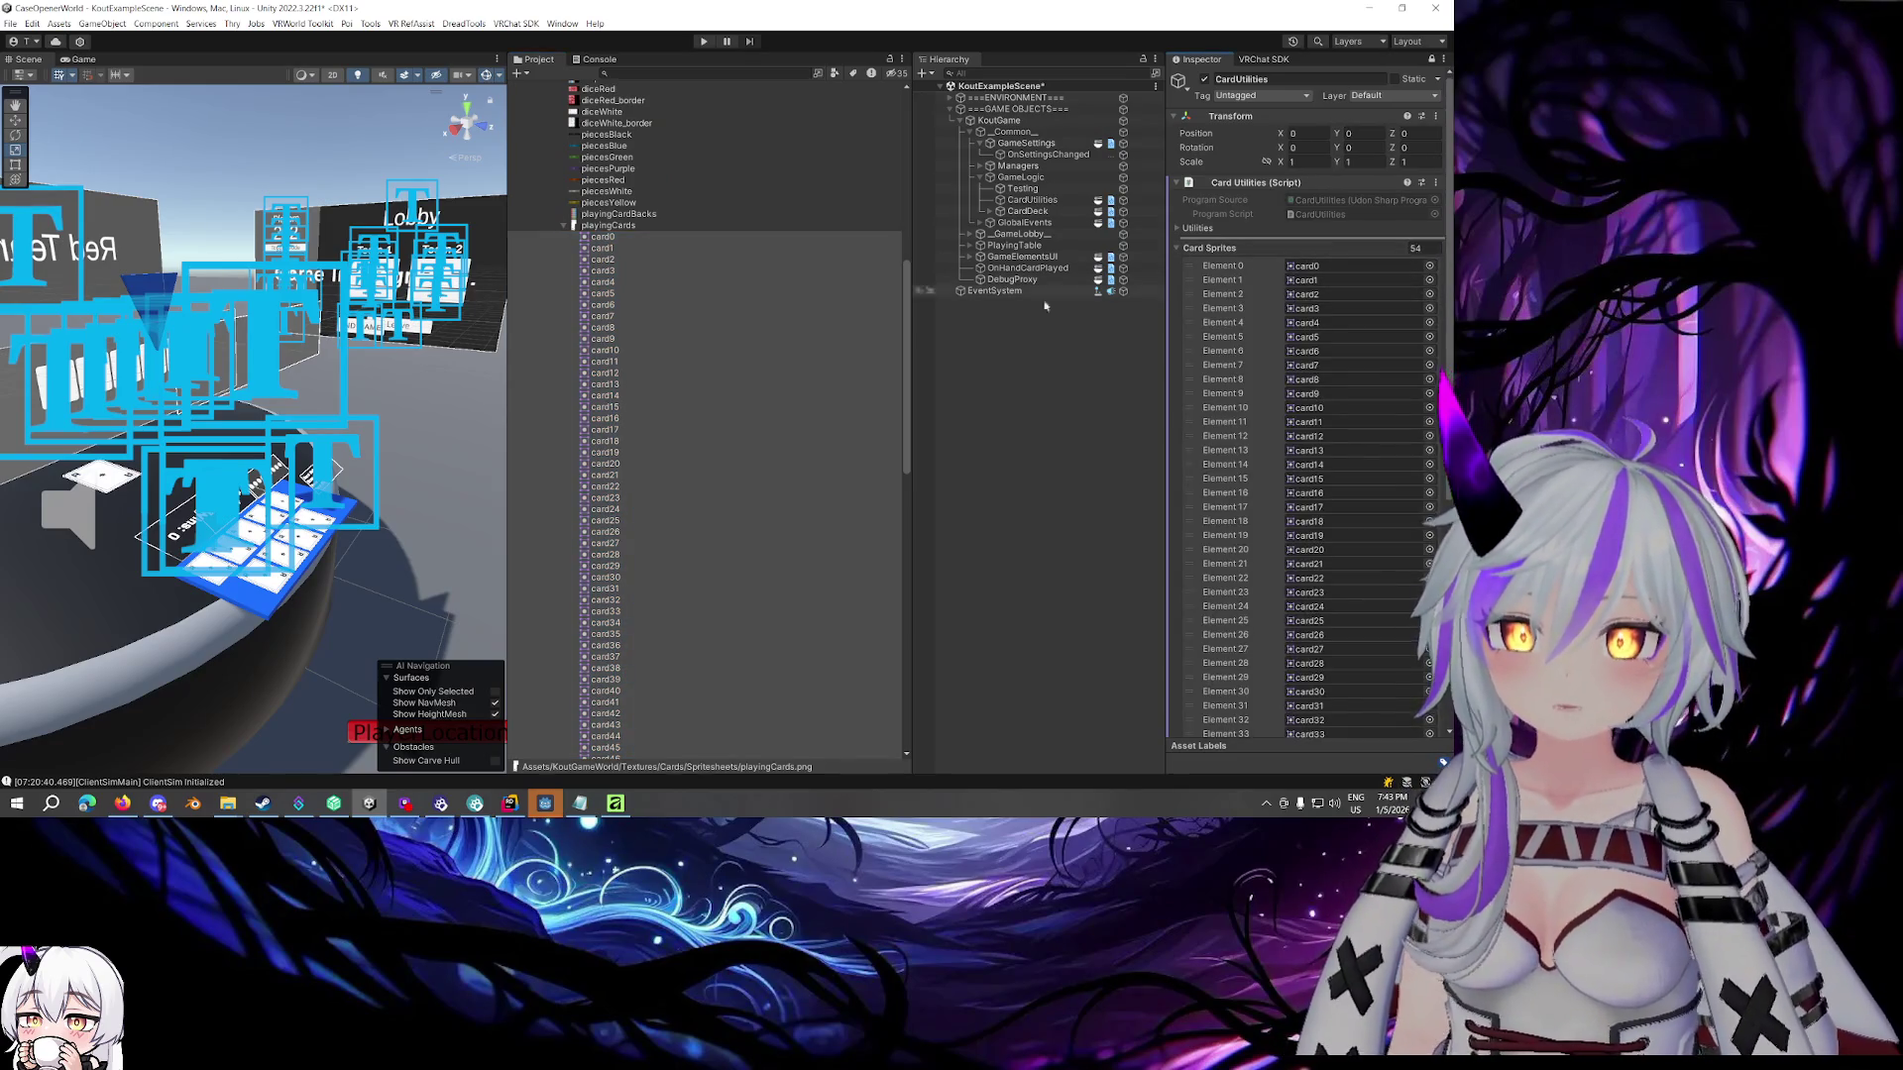
# Collapse the playingCards sprite list and clear the Project selection
pyautogui.click(562, 227)
pyautogui.click(562, 227)
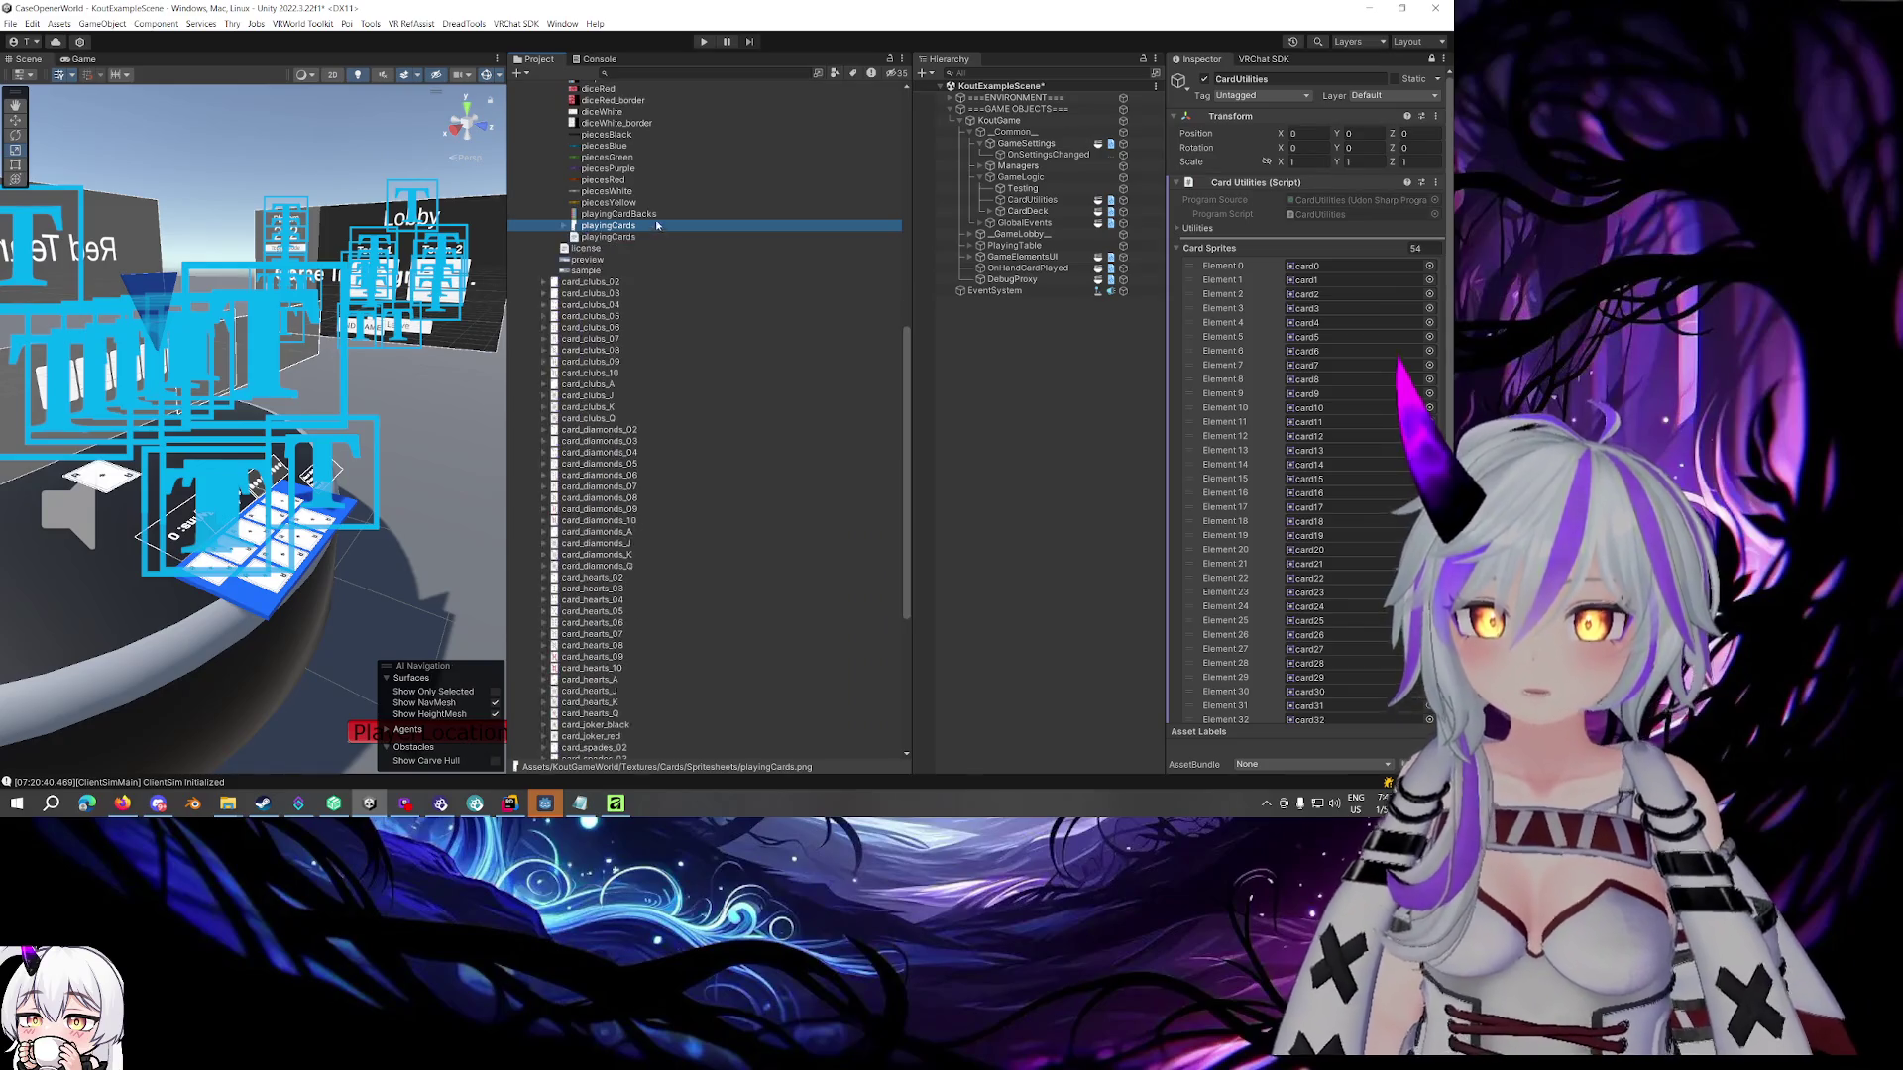
pyautogui.click(659, 216)
pyautogui.click(1044, 384)
pyautogui.scroll(5, 715, 259)
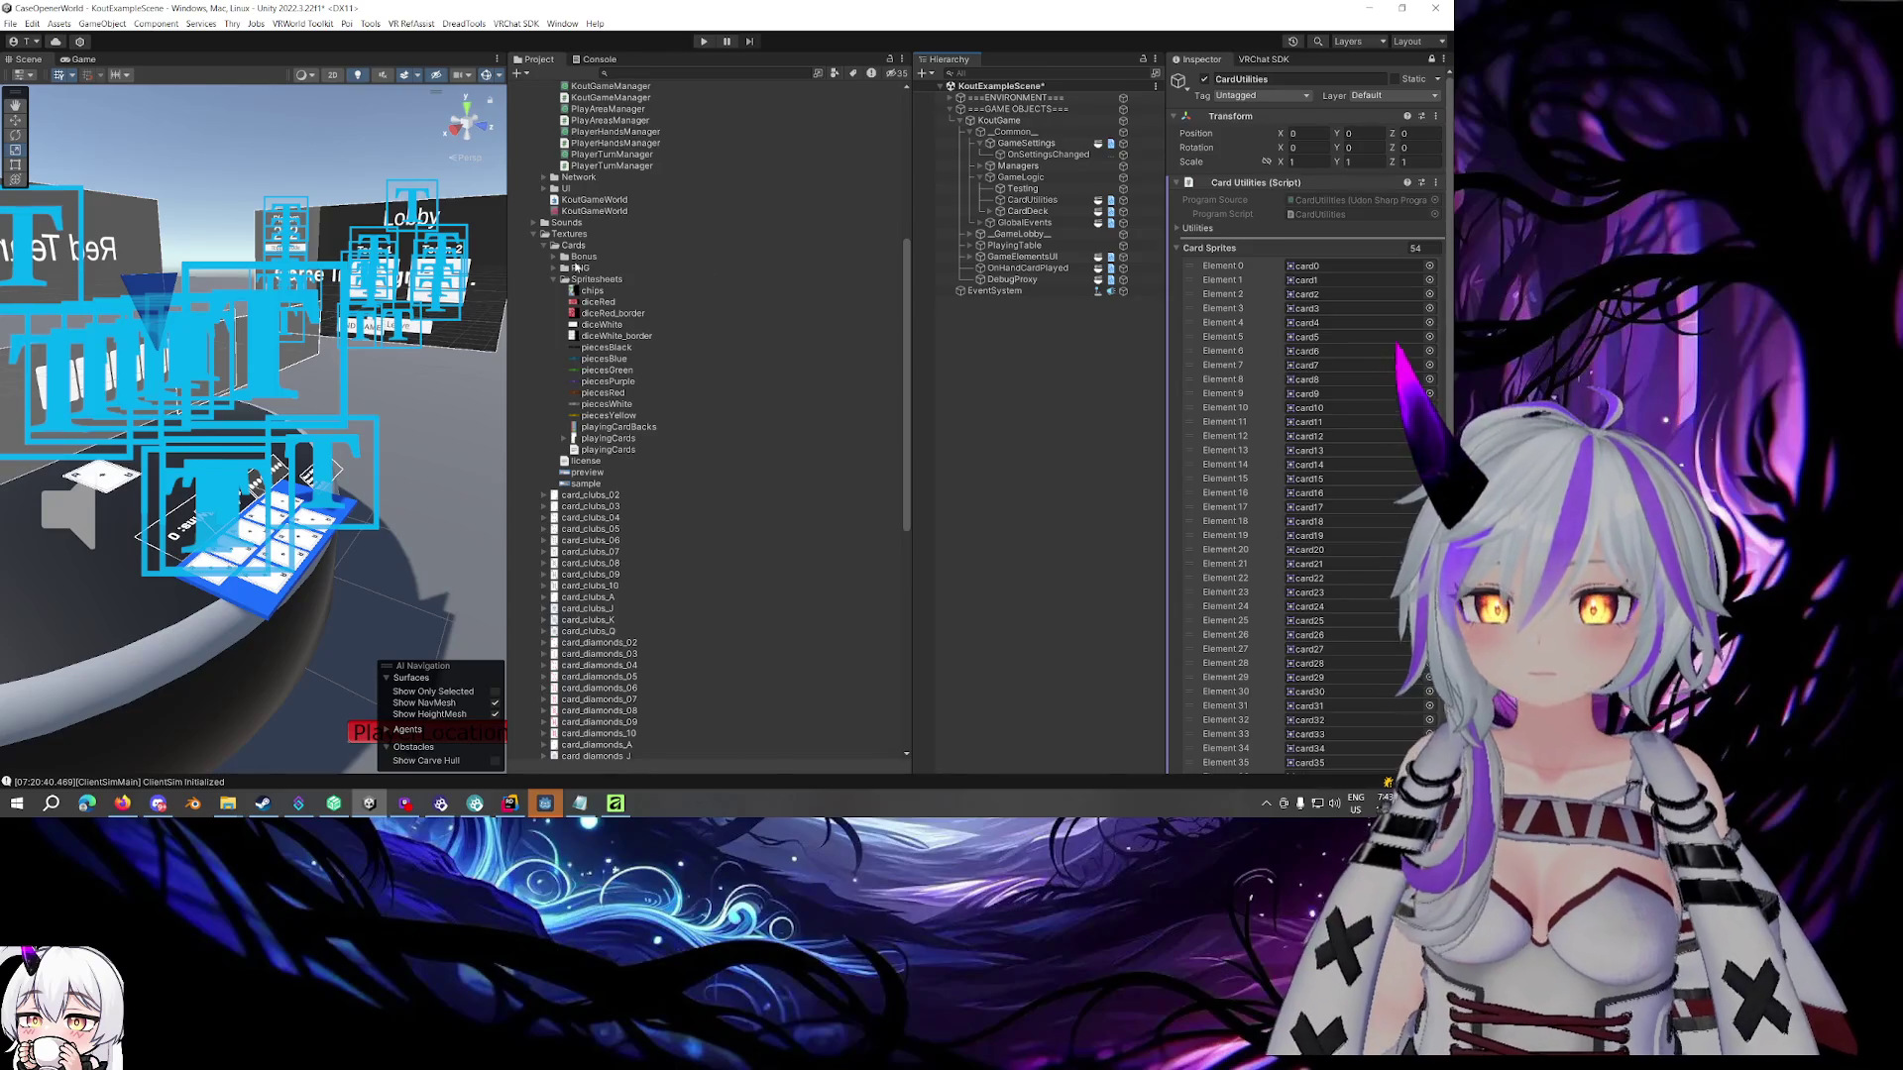
# Save the scene and collapse the Card Sprites list so only its count of 54 shows
pyautogui.hotkey('ctrl', 's')
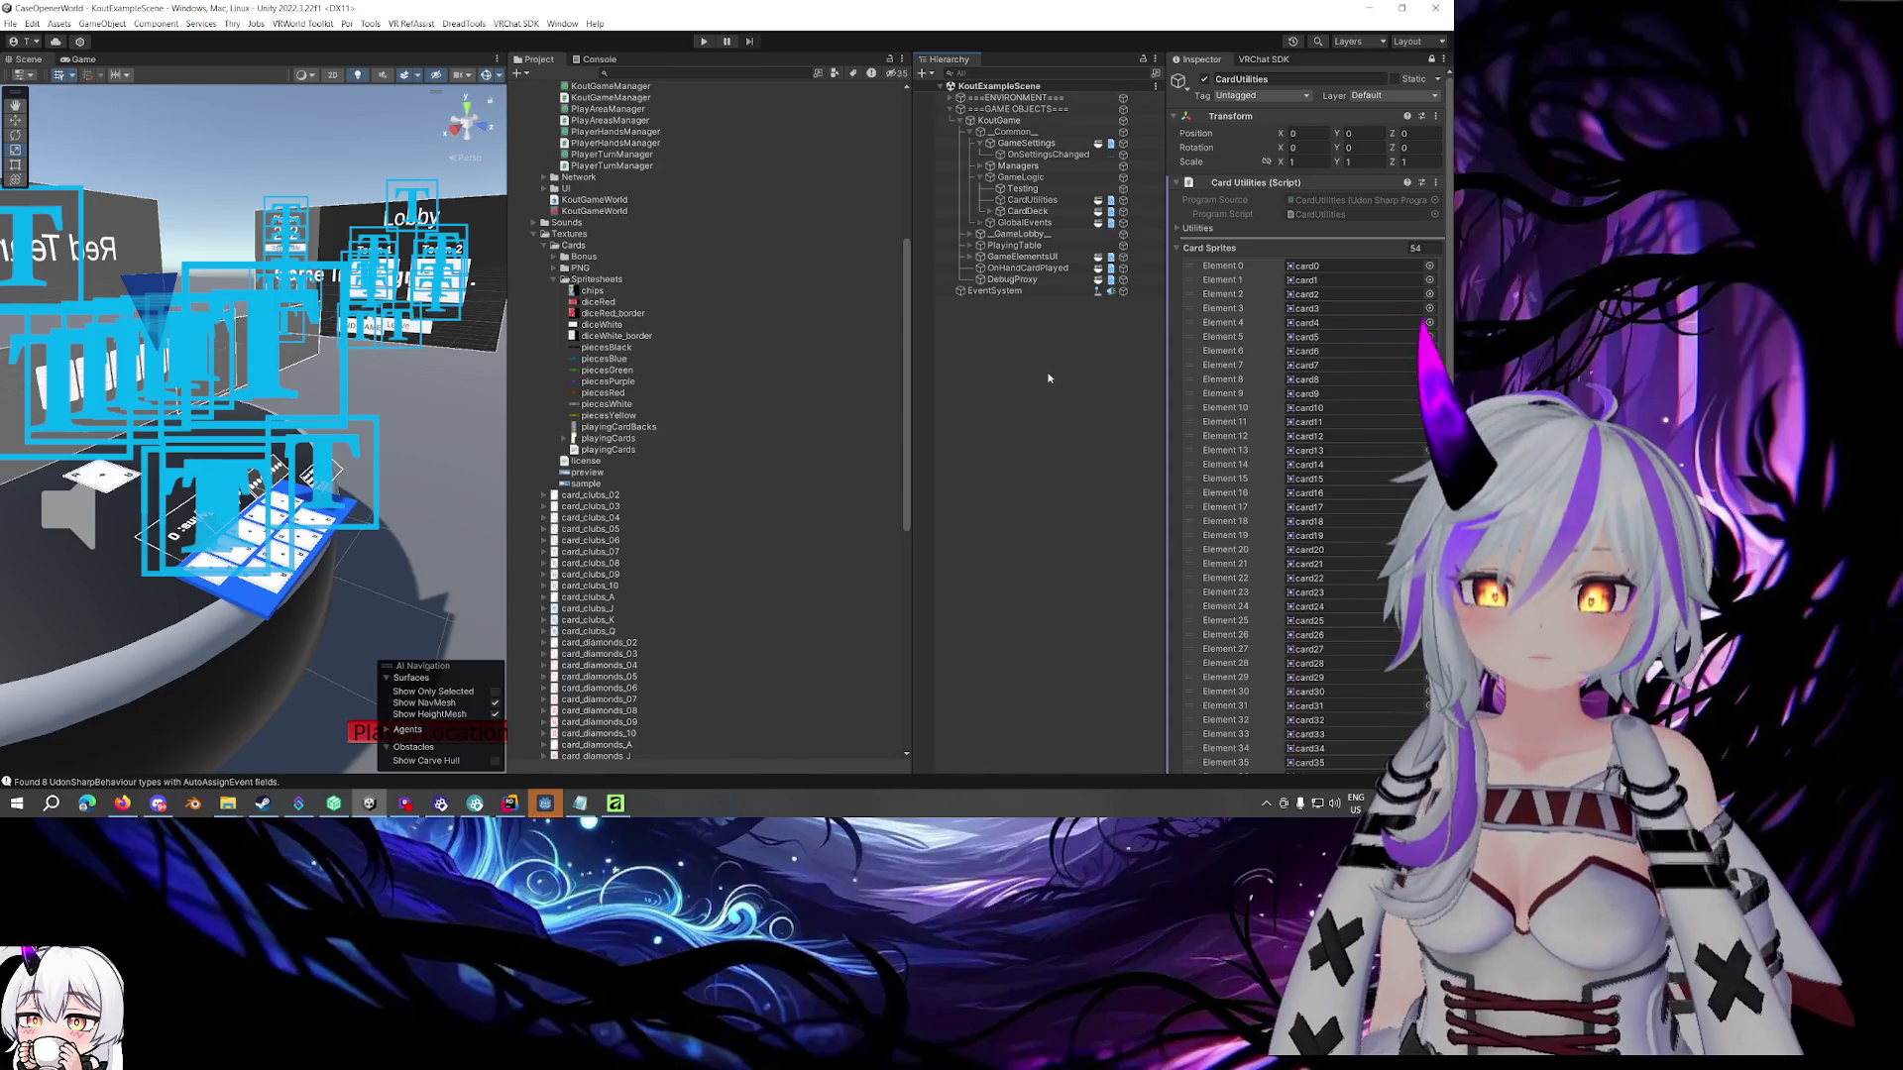
pyautogui.click(1209, 248)
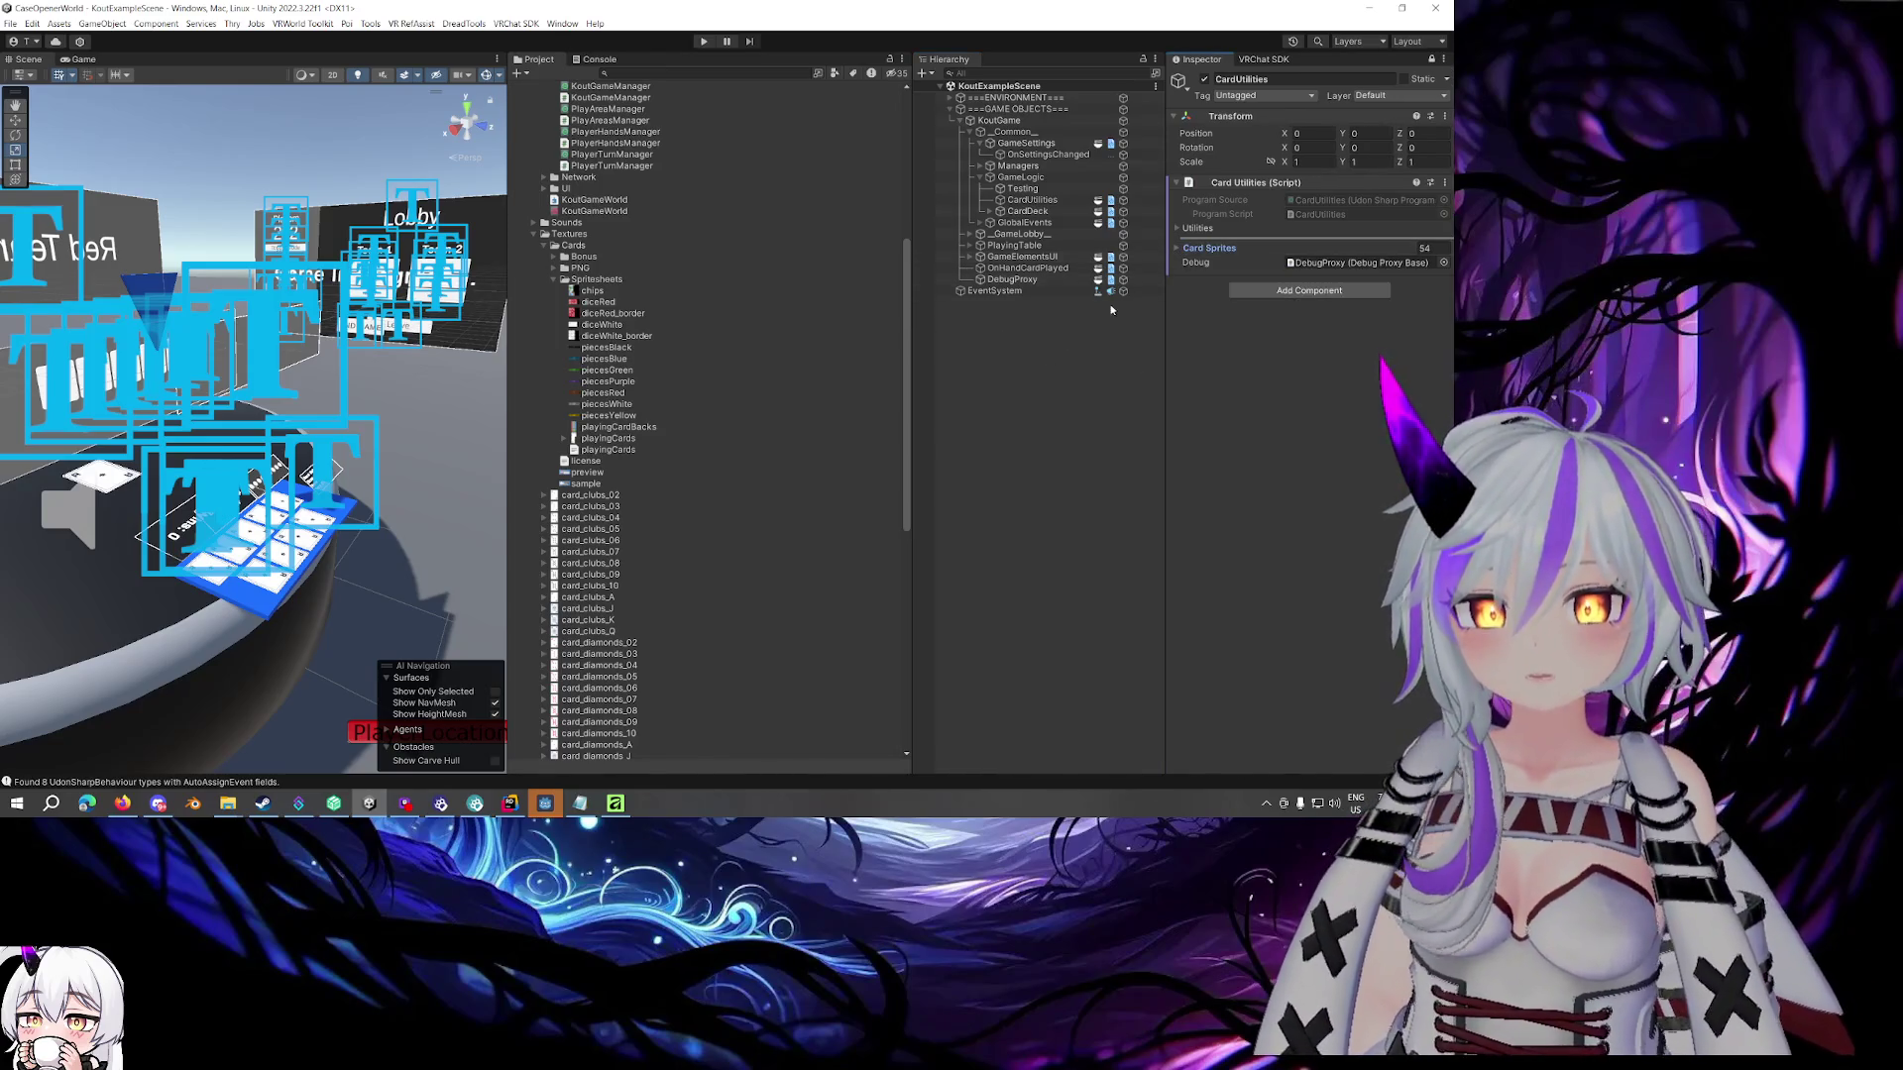
pyautogui.click(1060, 382)
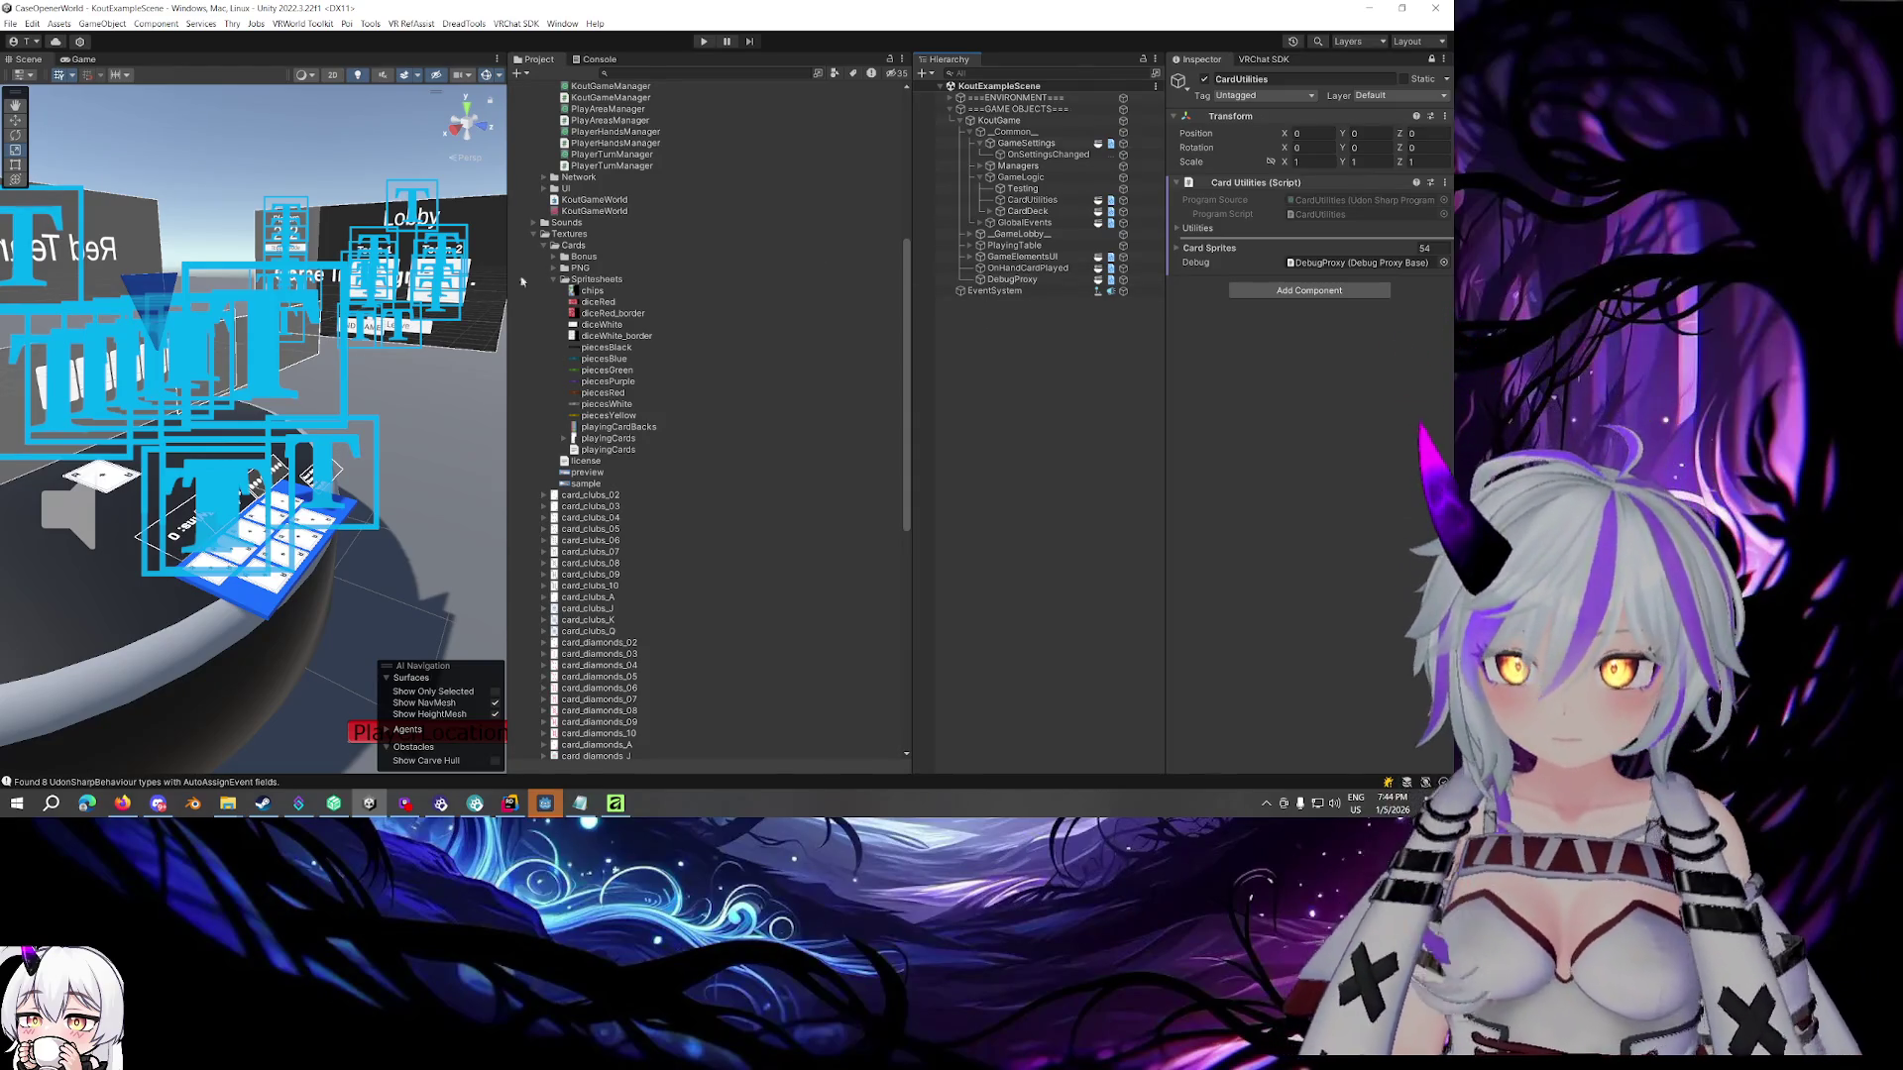
# Expand PlayingTable > PlayArea6 > PlayedCard and open the Card prefab in Prefab Mode
pyautogui.scroll(-5, 432, 371)
pyautogui.scroll(10, 432, 370)
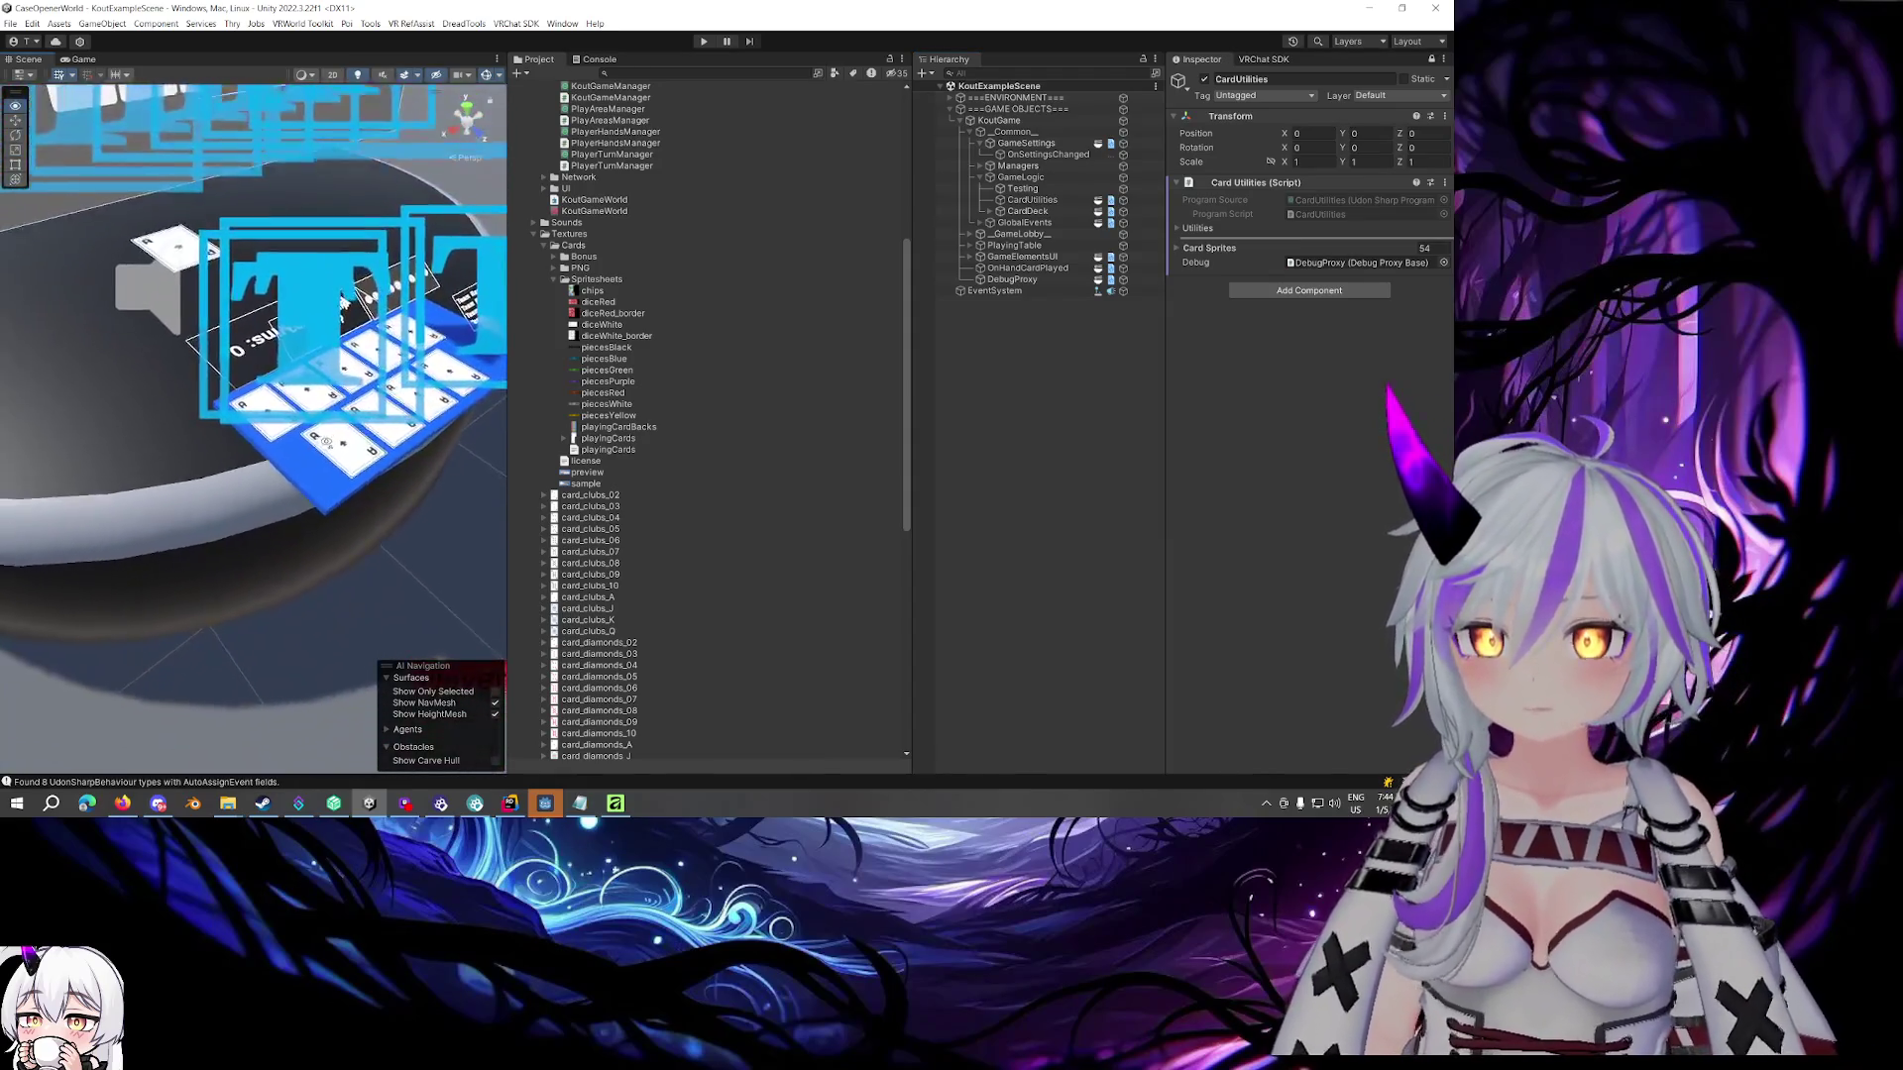
pyautogui.scroll(10, 326, 442)
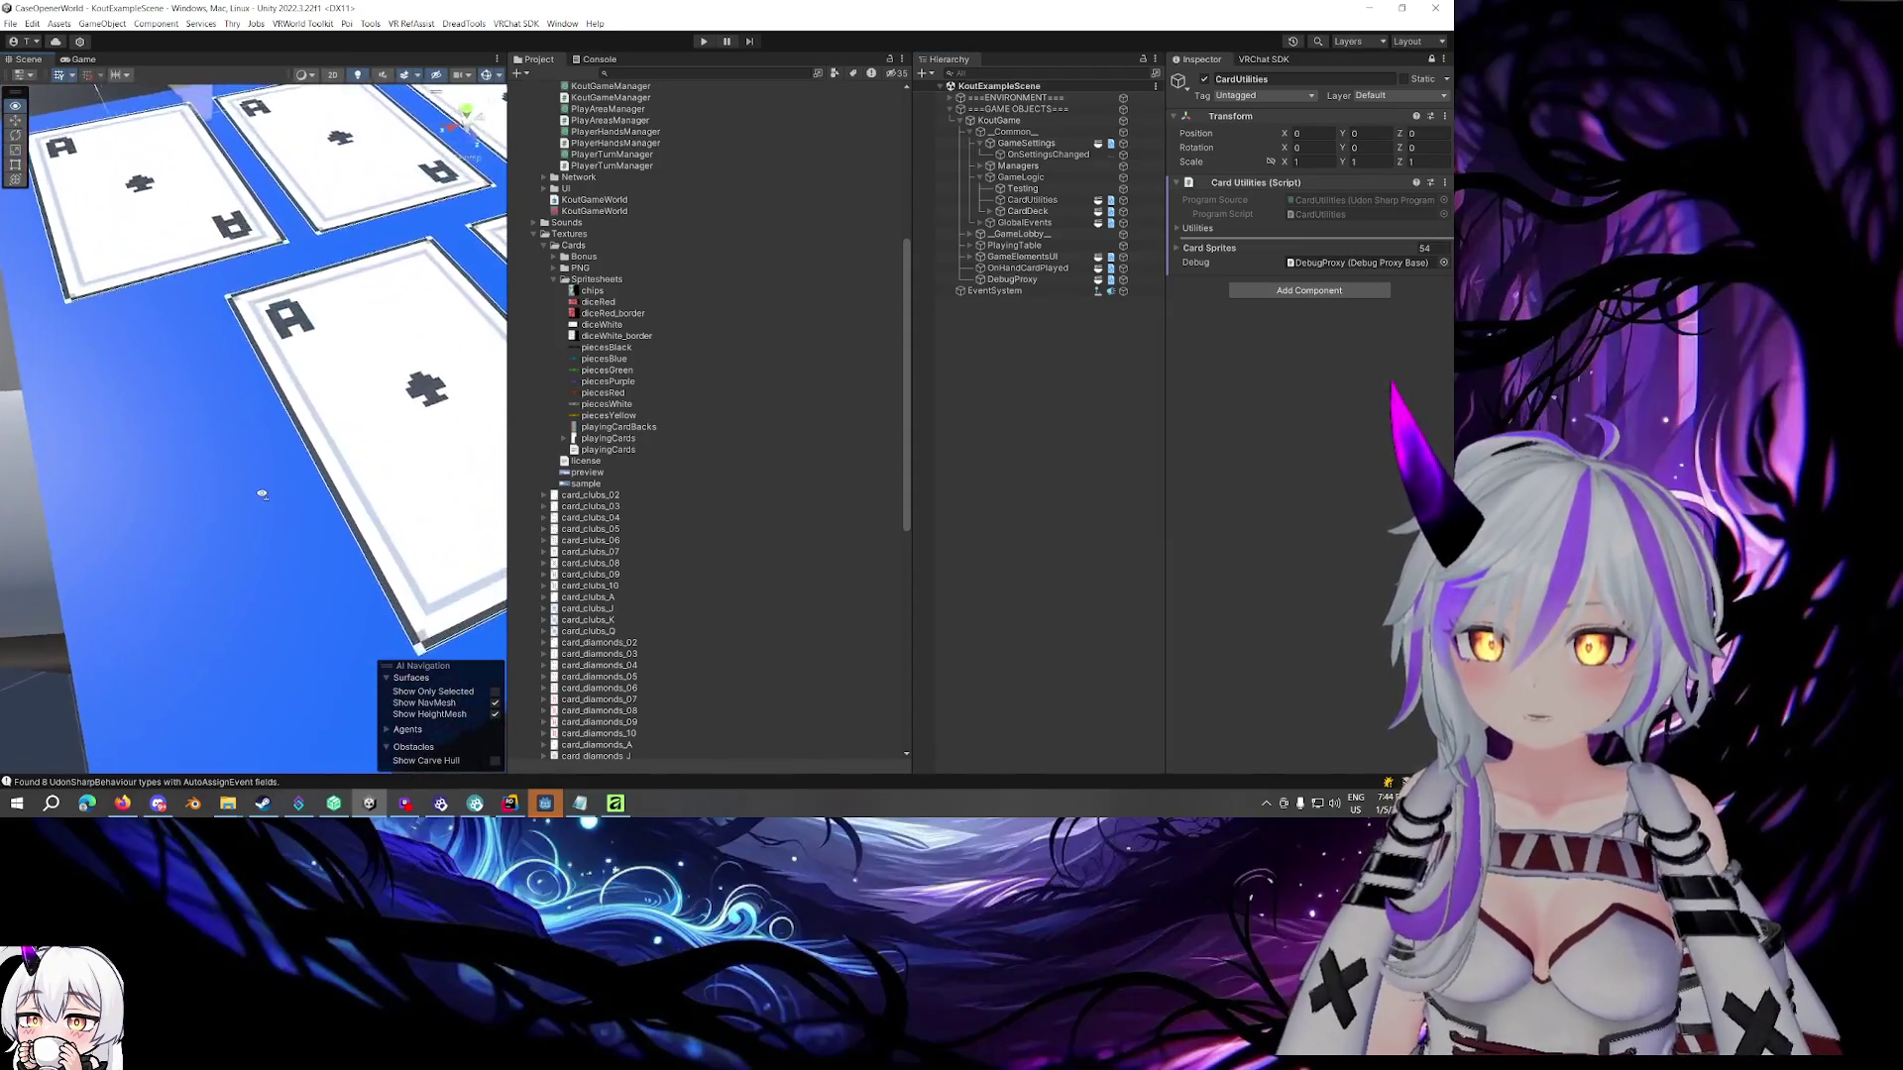
pyautogui.scroll(-10, 187, 506)
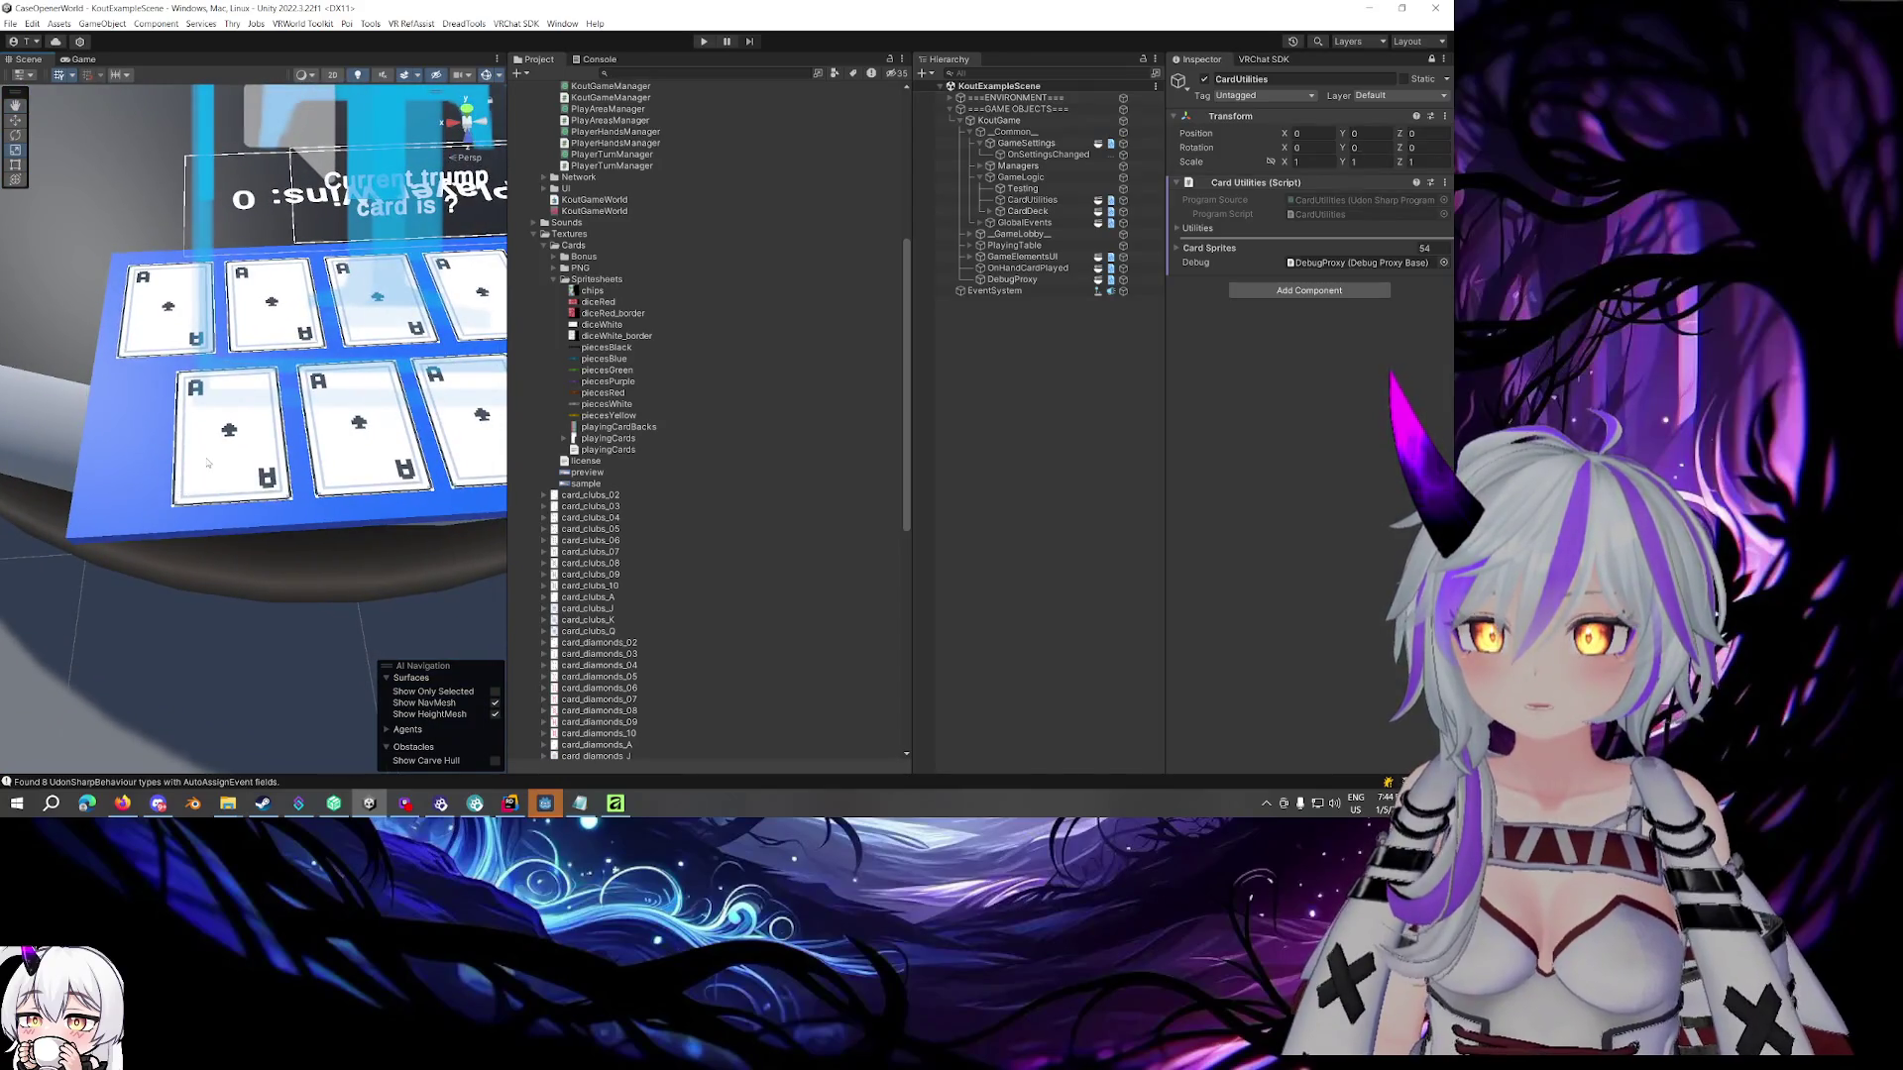
pyautogui.click(226, 446)
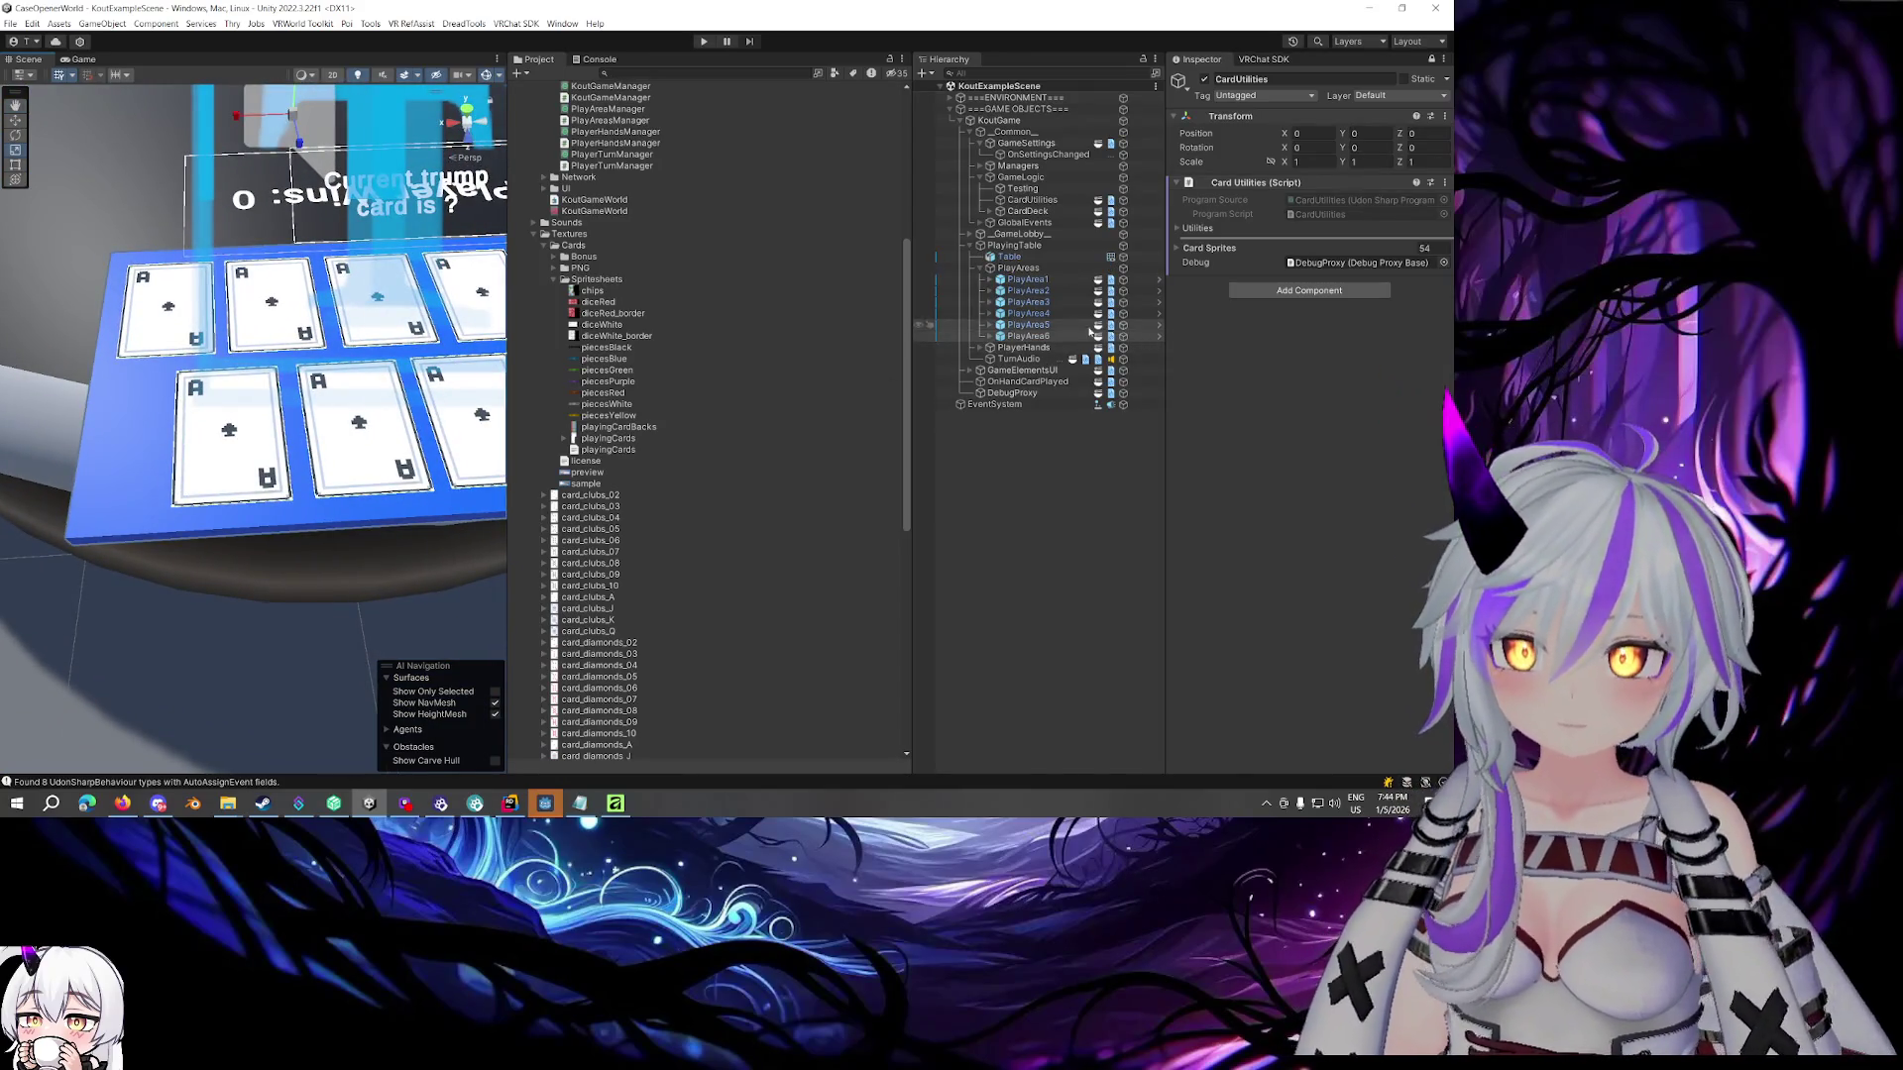
pyautogui.click(989, 338)
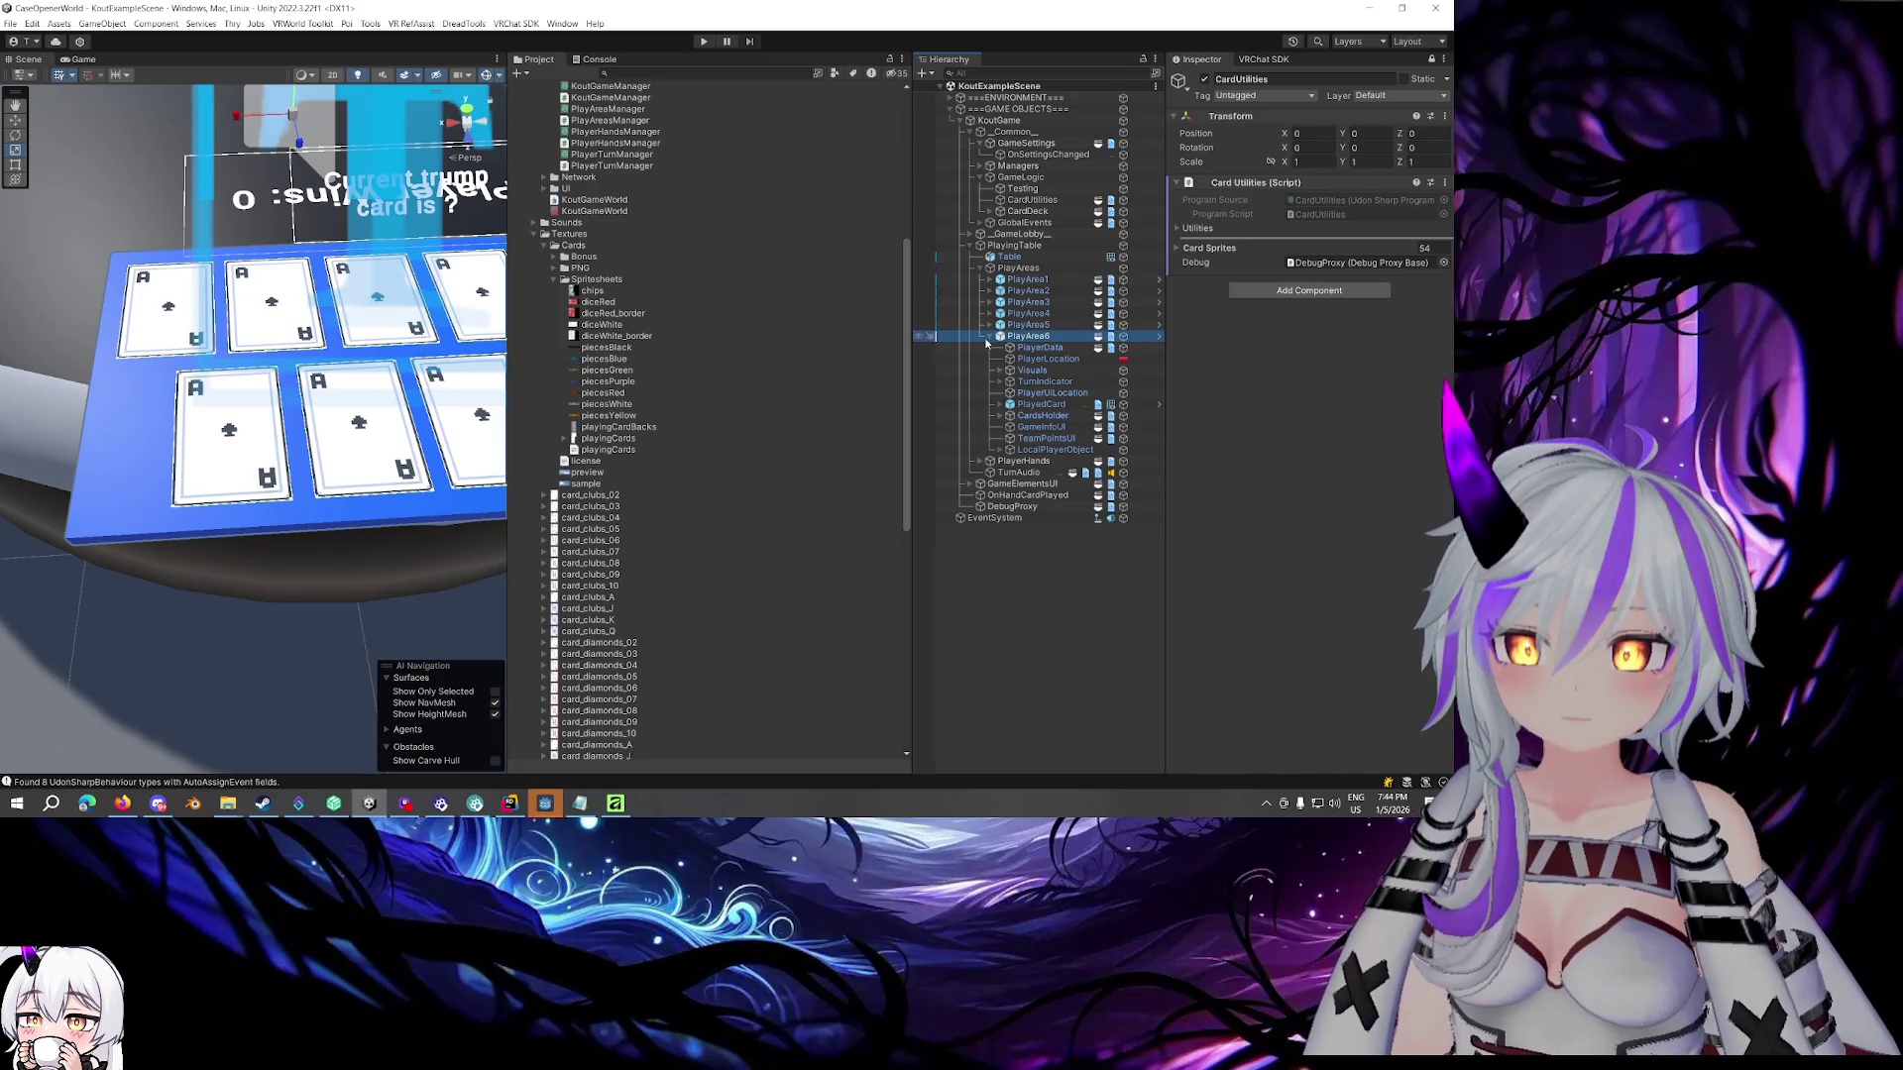
pyautogui.click(1025, 407)
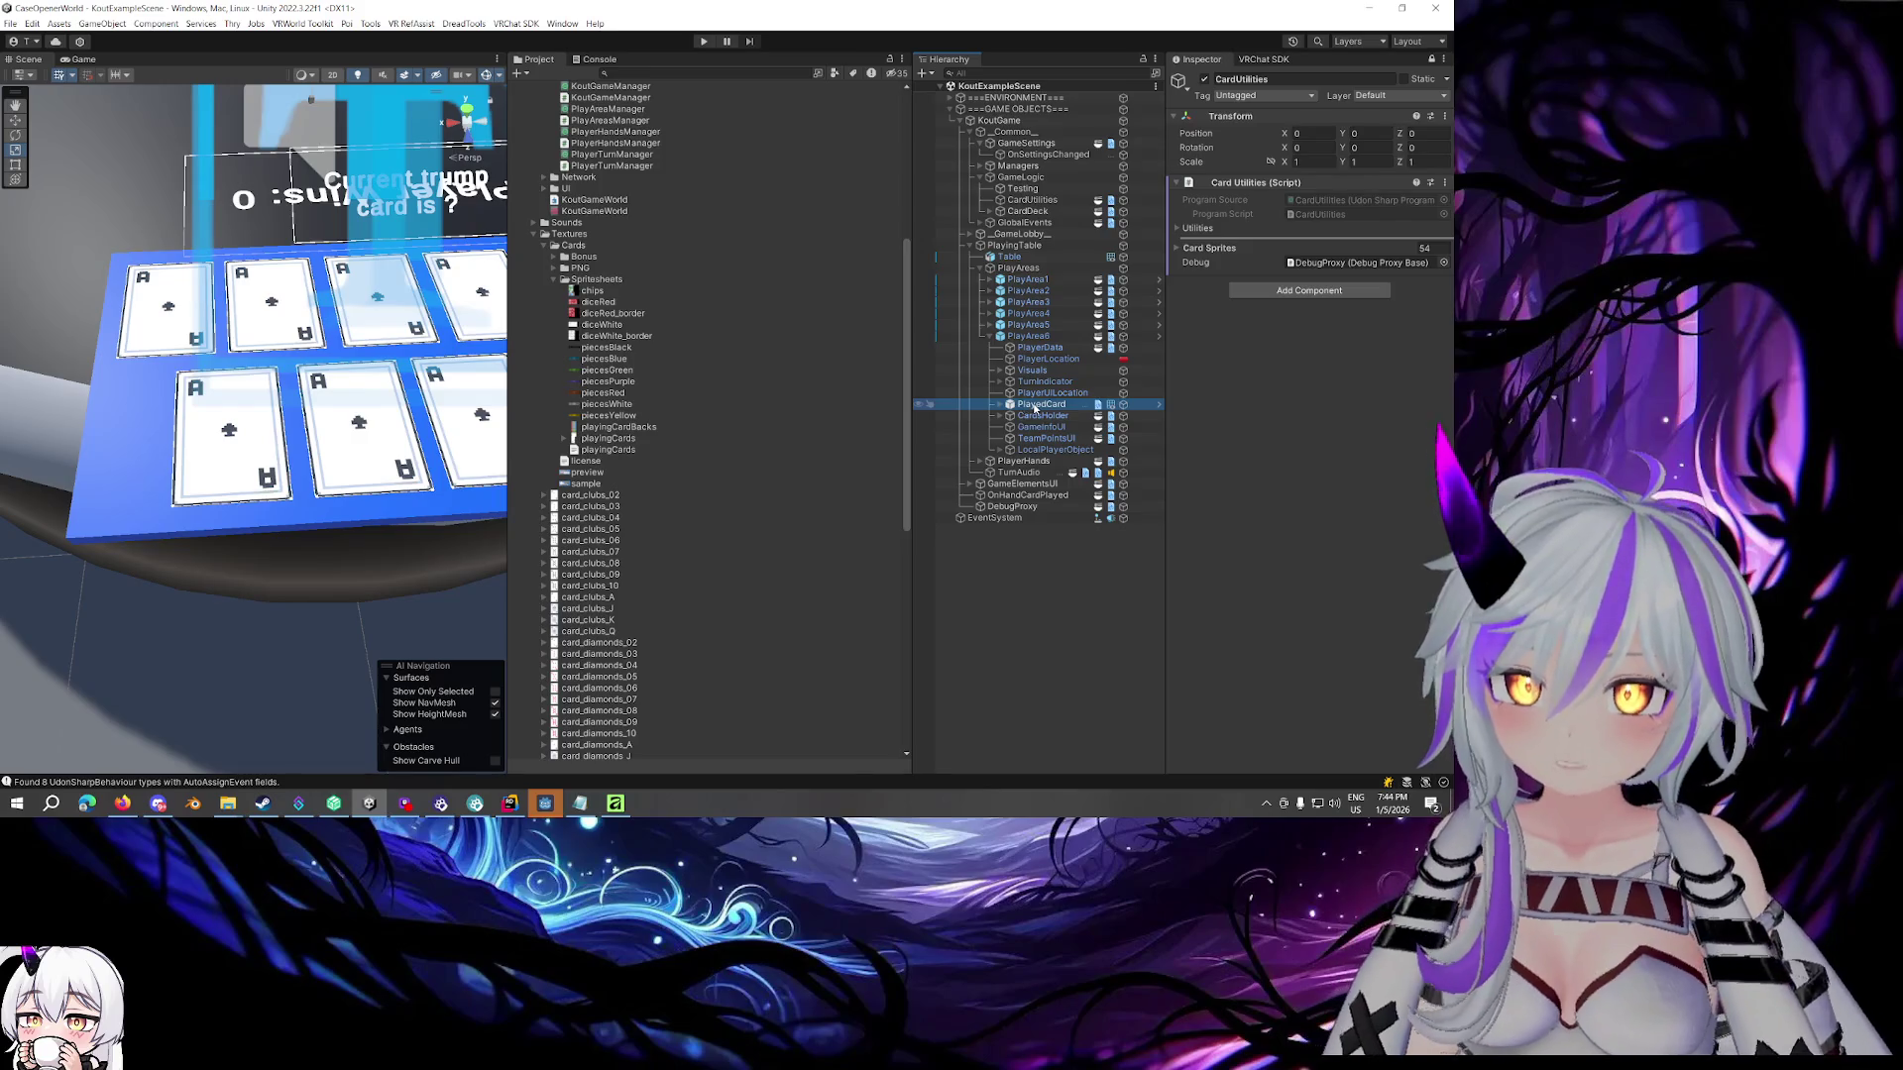
pyautogui.click(1001, 406)
pyautogui.click(1158, 405)
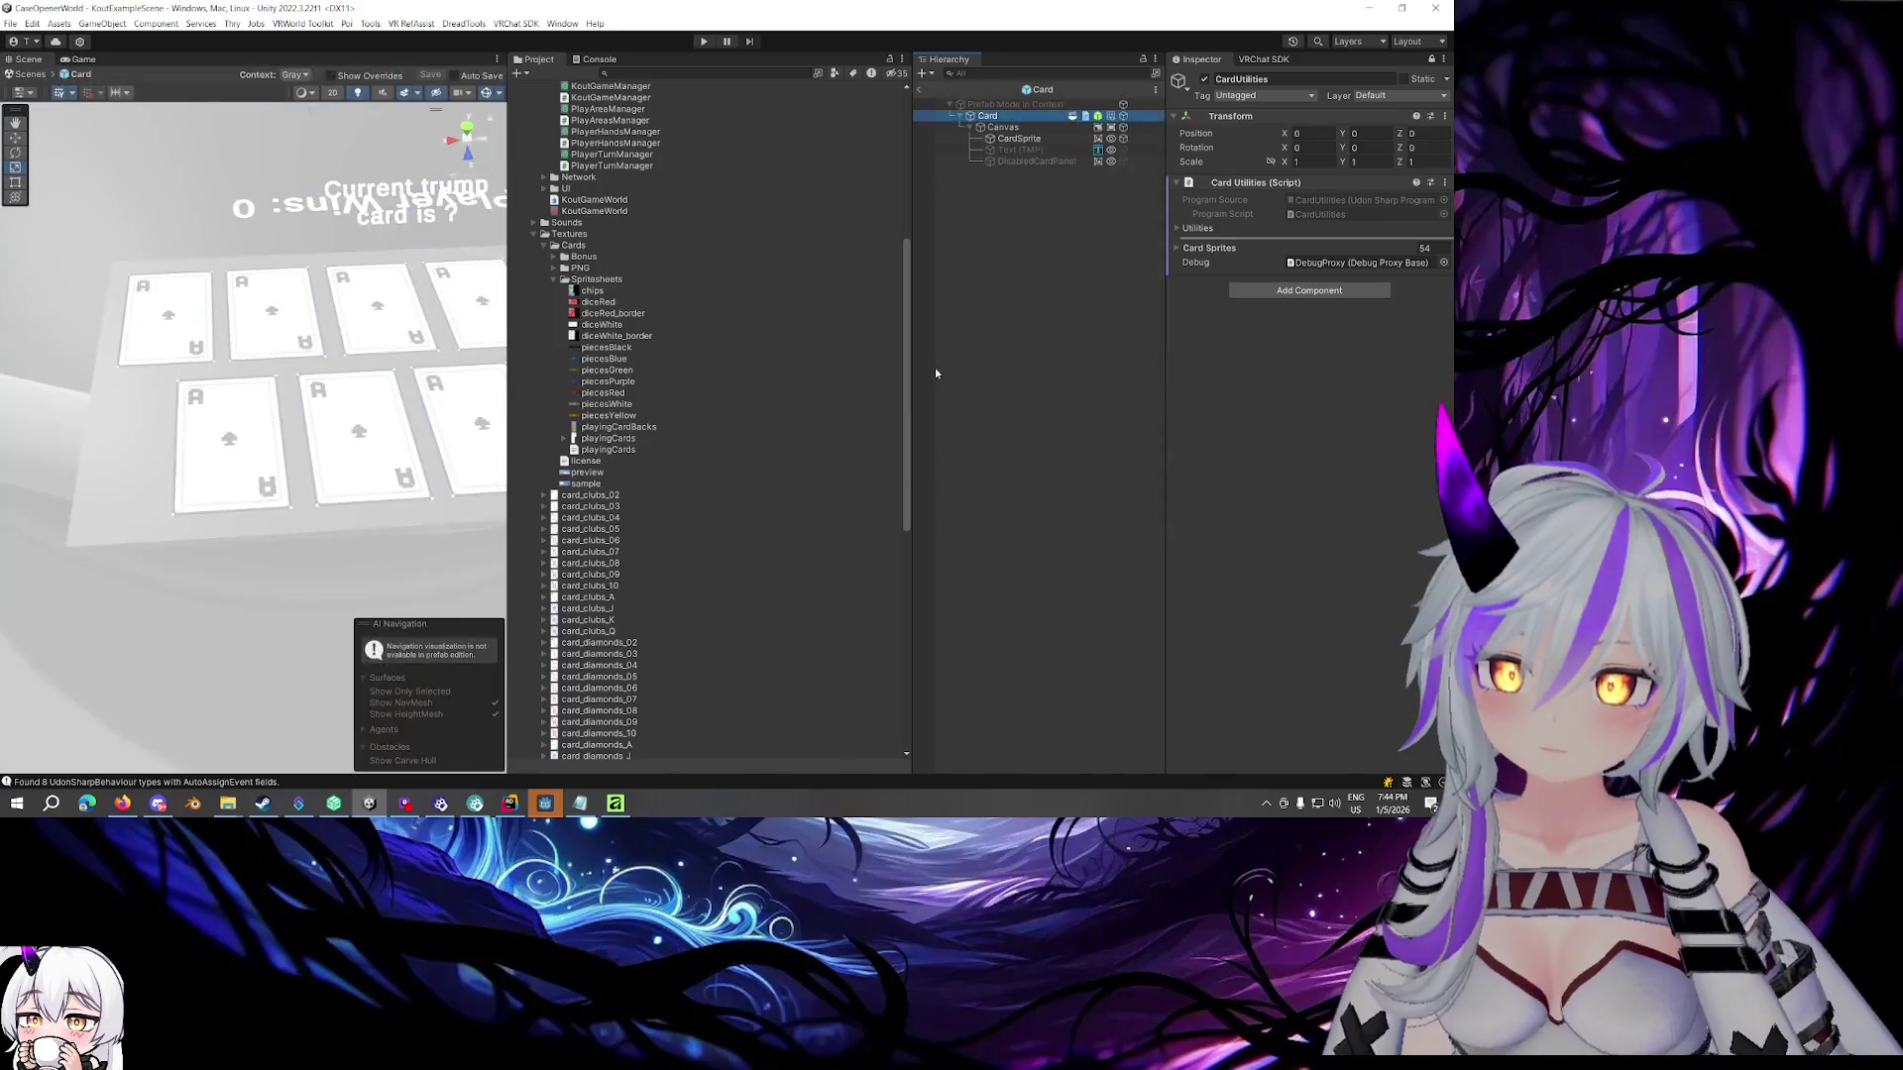
# Select the prefab's CardSprite, frame it in the view, and show its image settings
pyautogui.click(1019, 140)
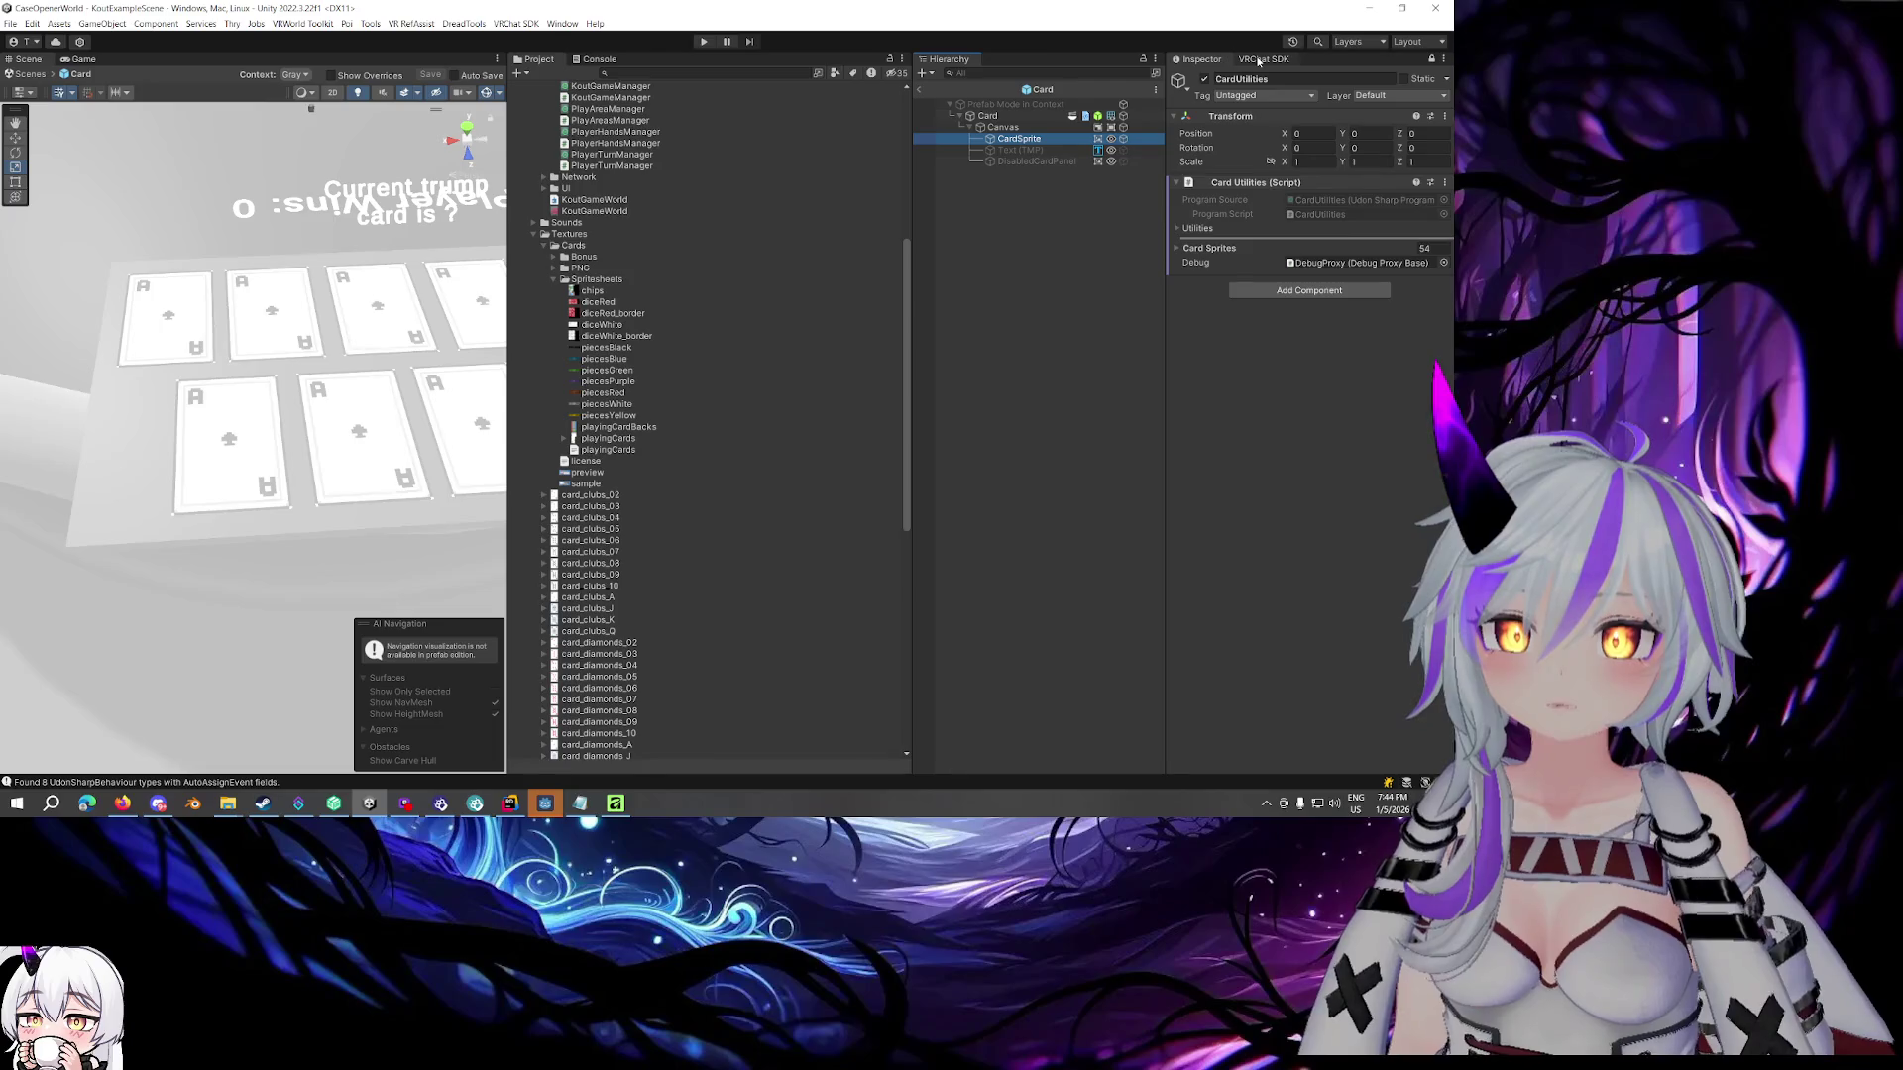
pyautogui.moveTo(247, 396); pyautogui.dragTo(273, 253)
pyautogui.press('f')
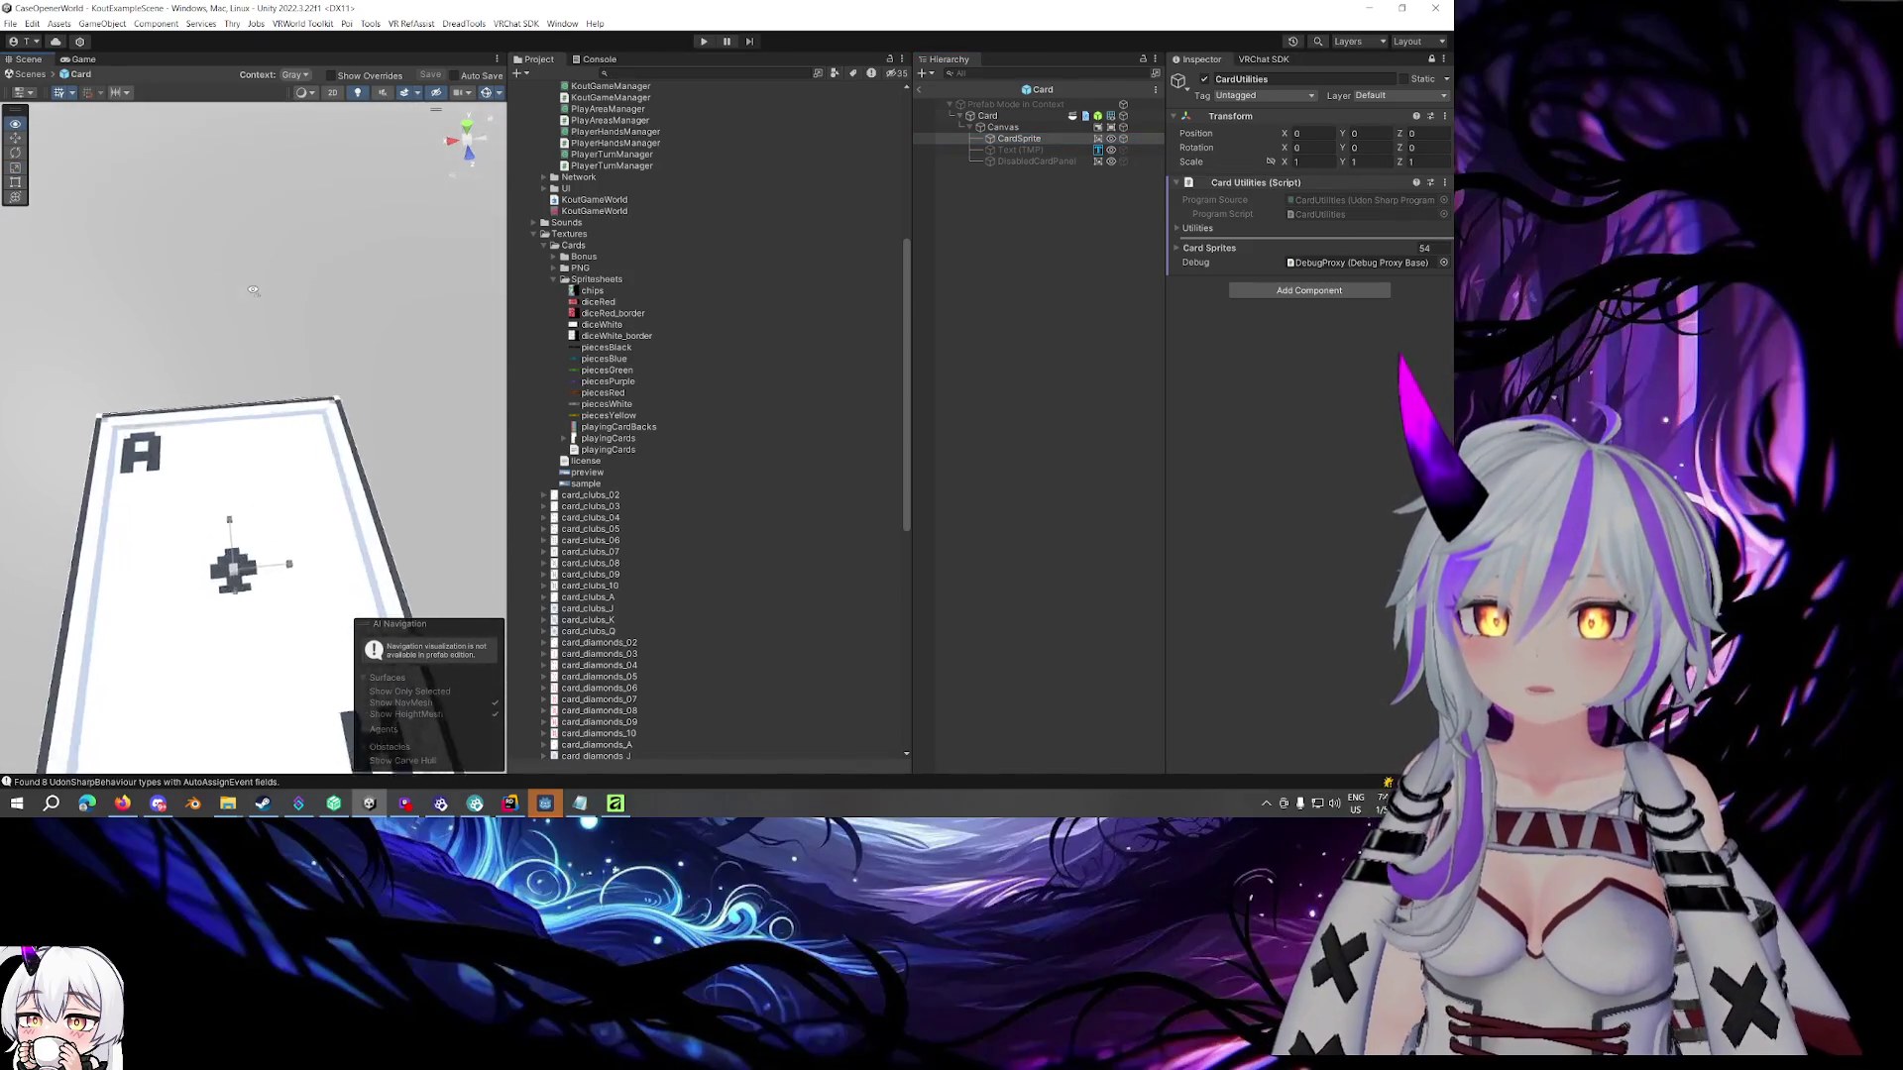
pyautogui.click(1003, 142)
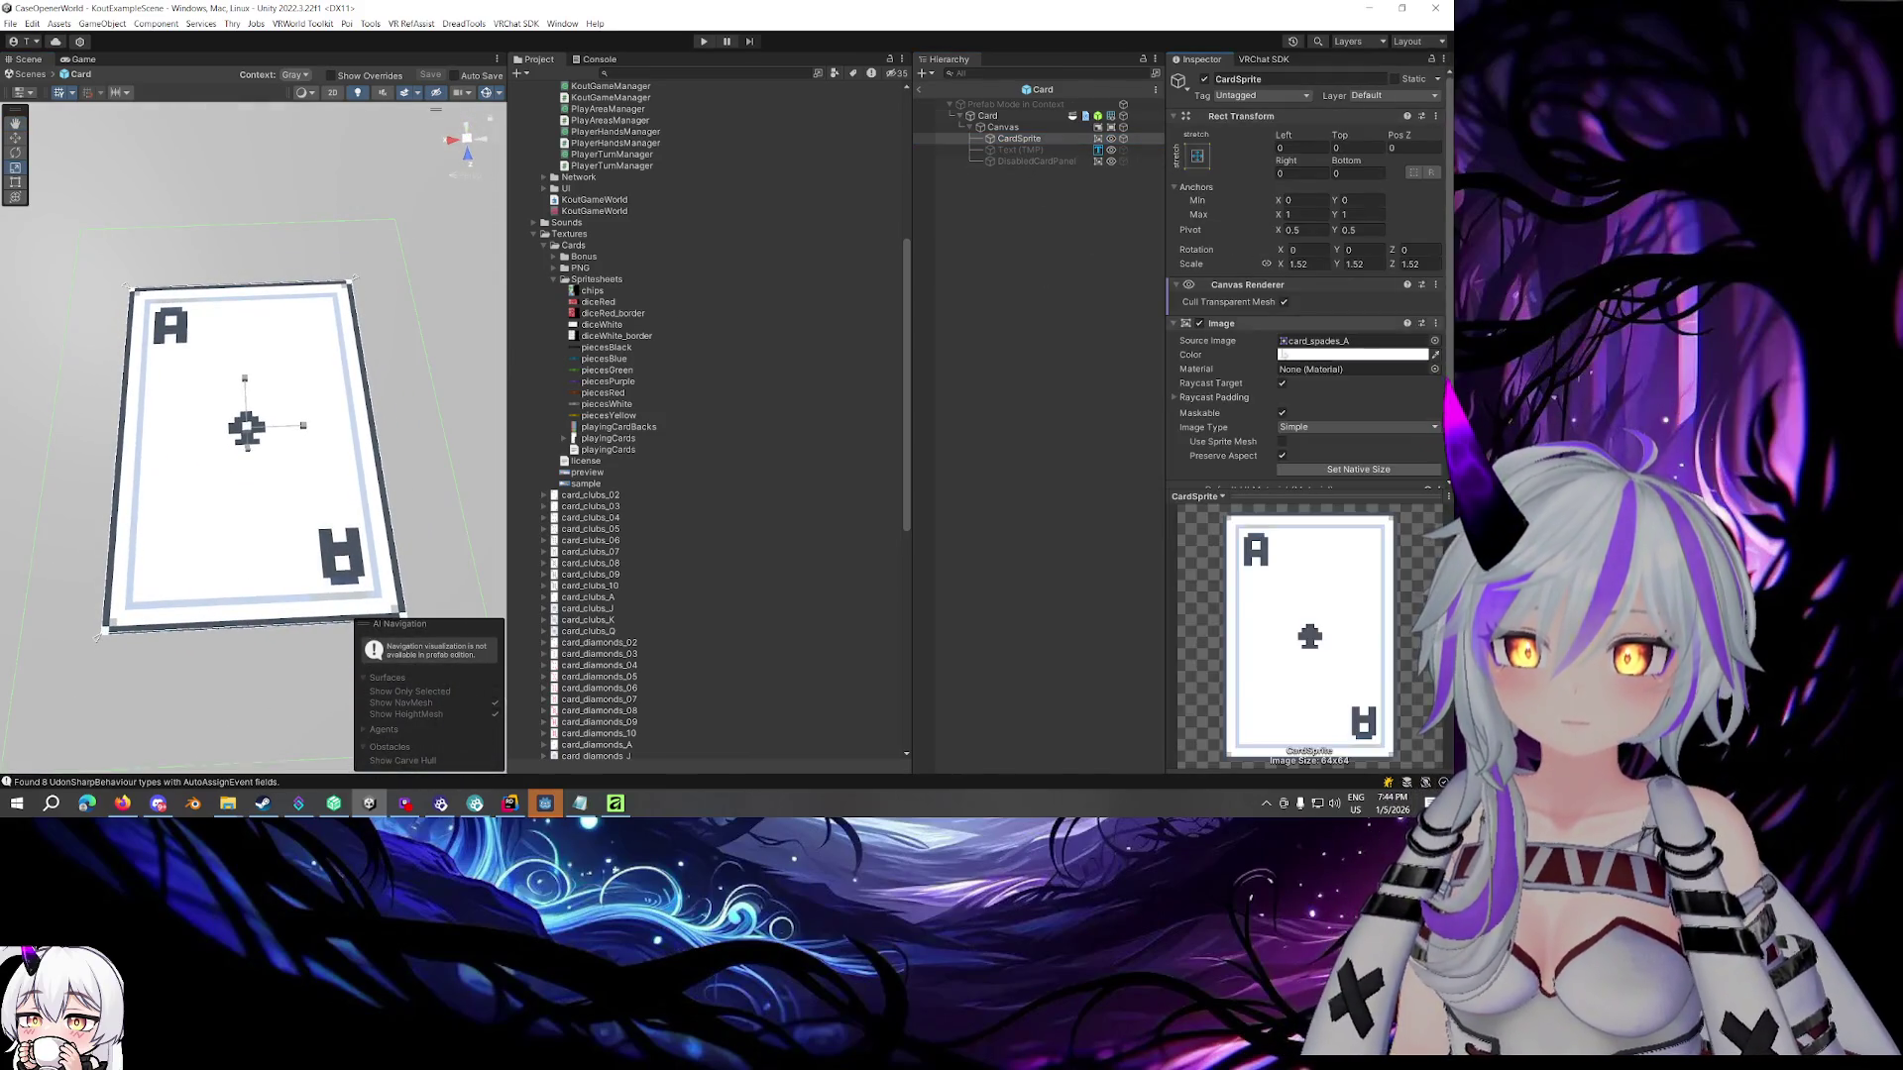
# Expand the playingCards sheet, preview the card51 ace of spades, then reselect CardSprite
pyautogui.scroll(-5, 646, 368)
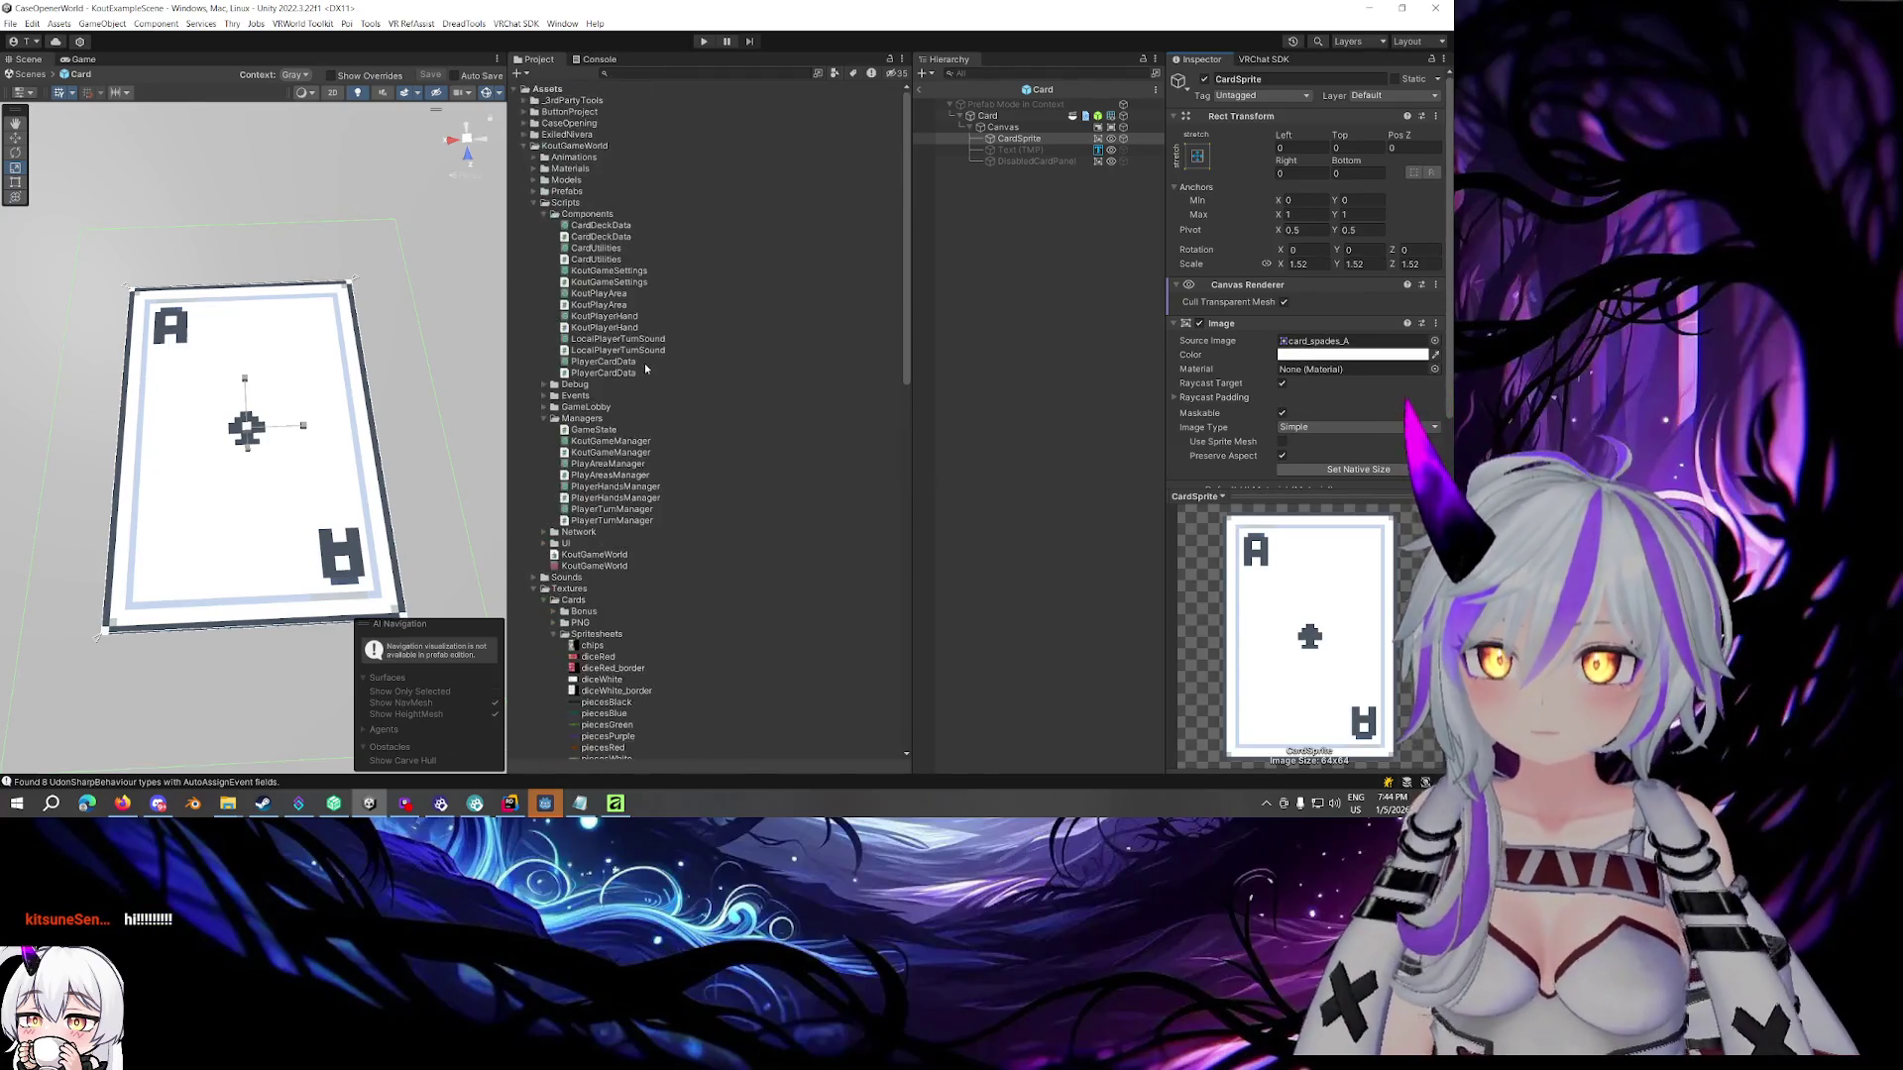
pyautogui.scroll(6, 640, 373)
pyautogui.scroll(-3, 634, 369)
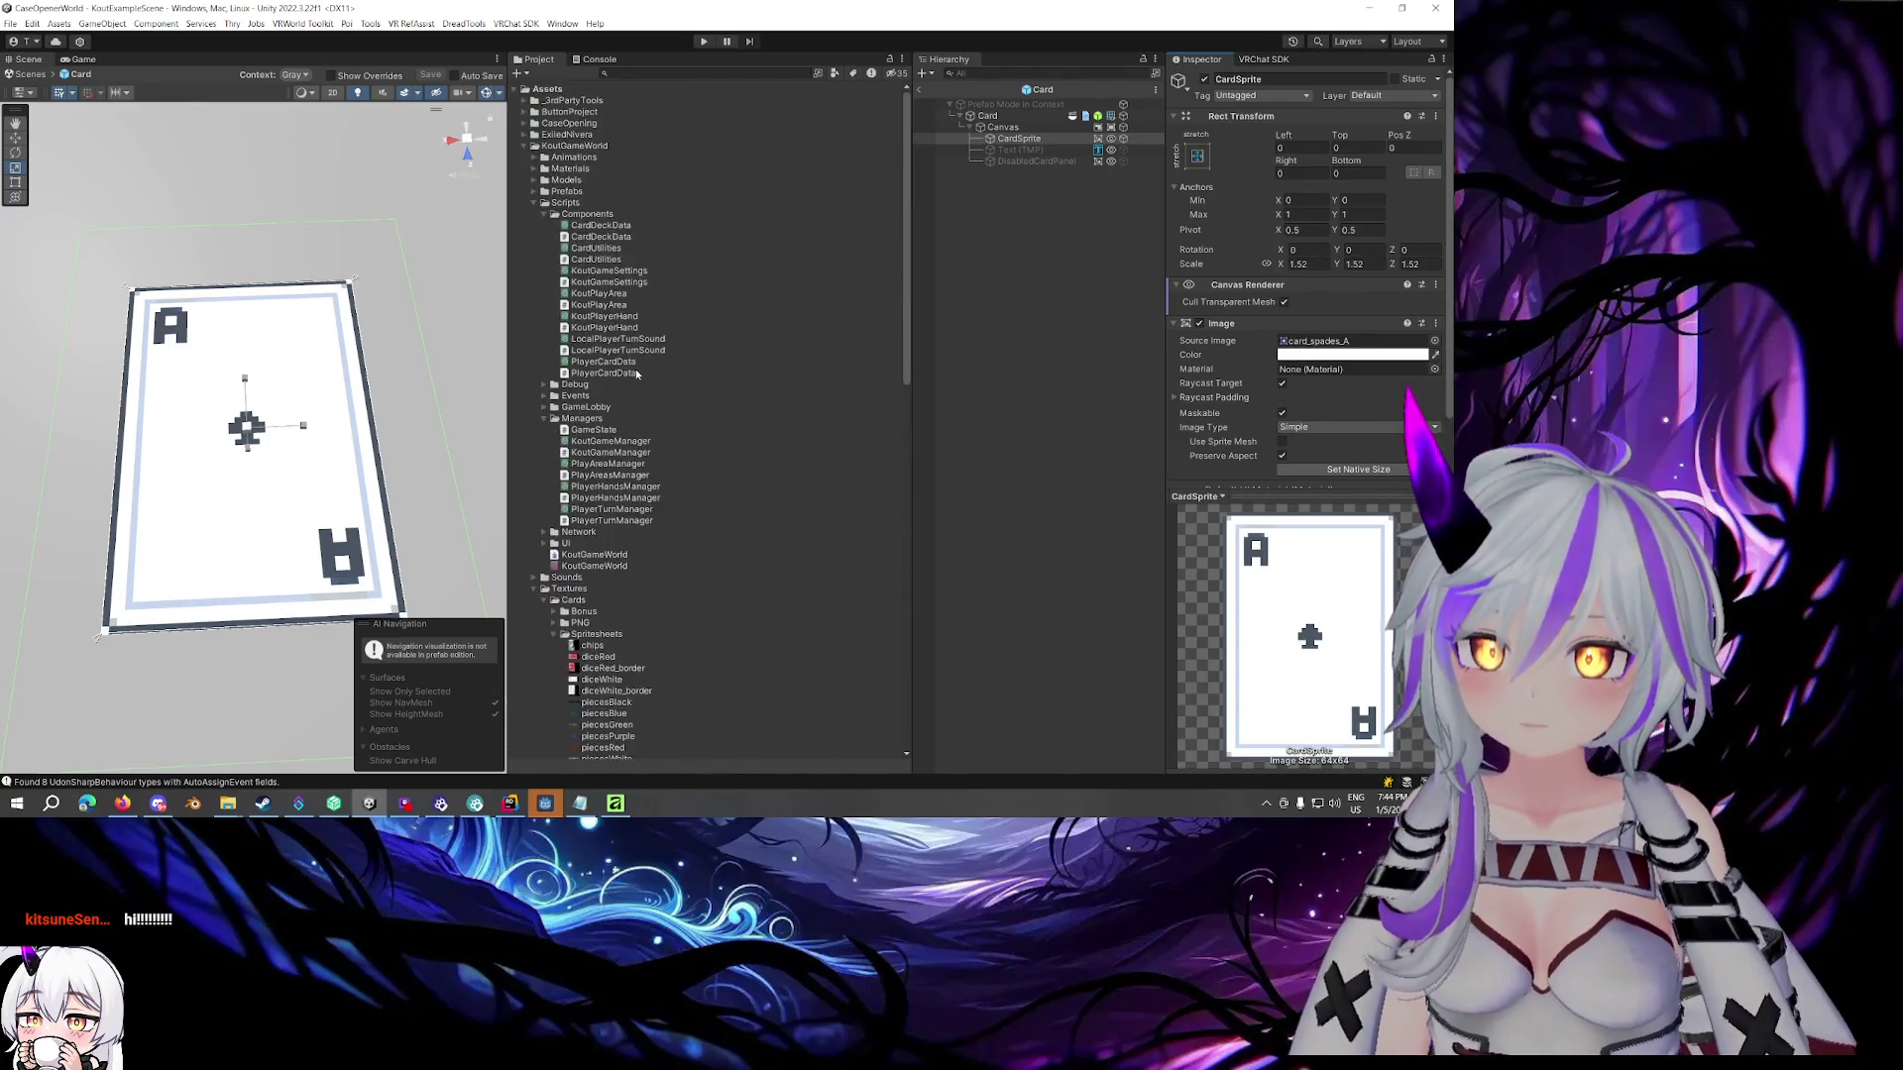
pyautogui.click(564, 368)
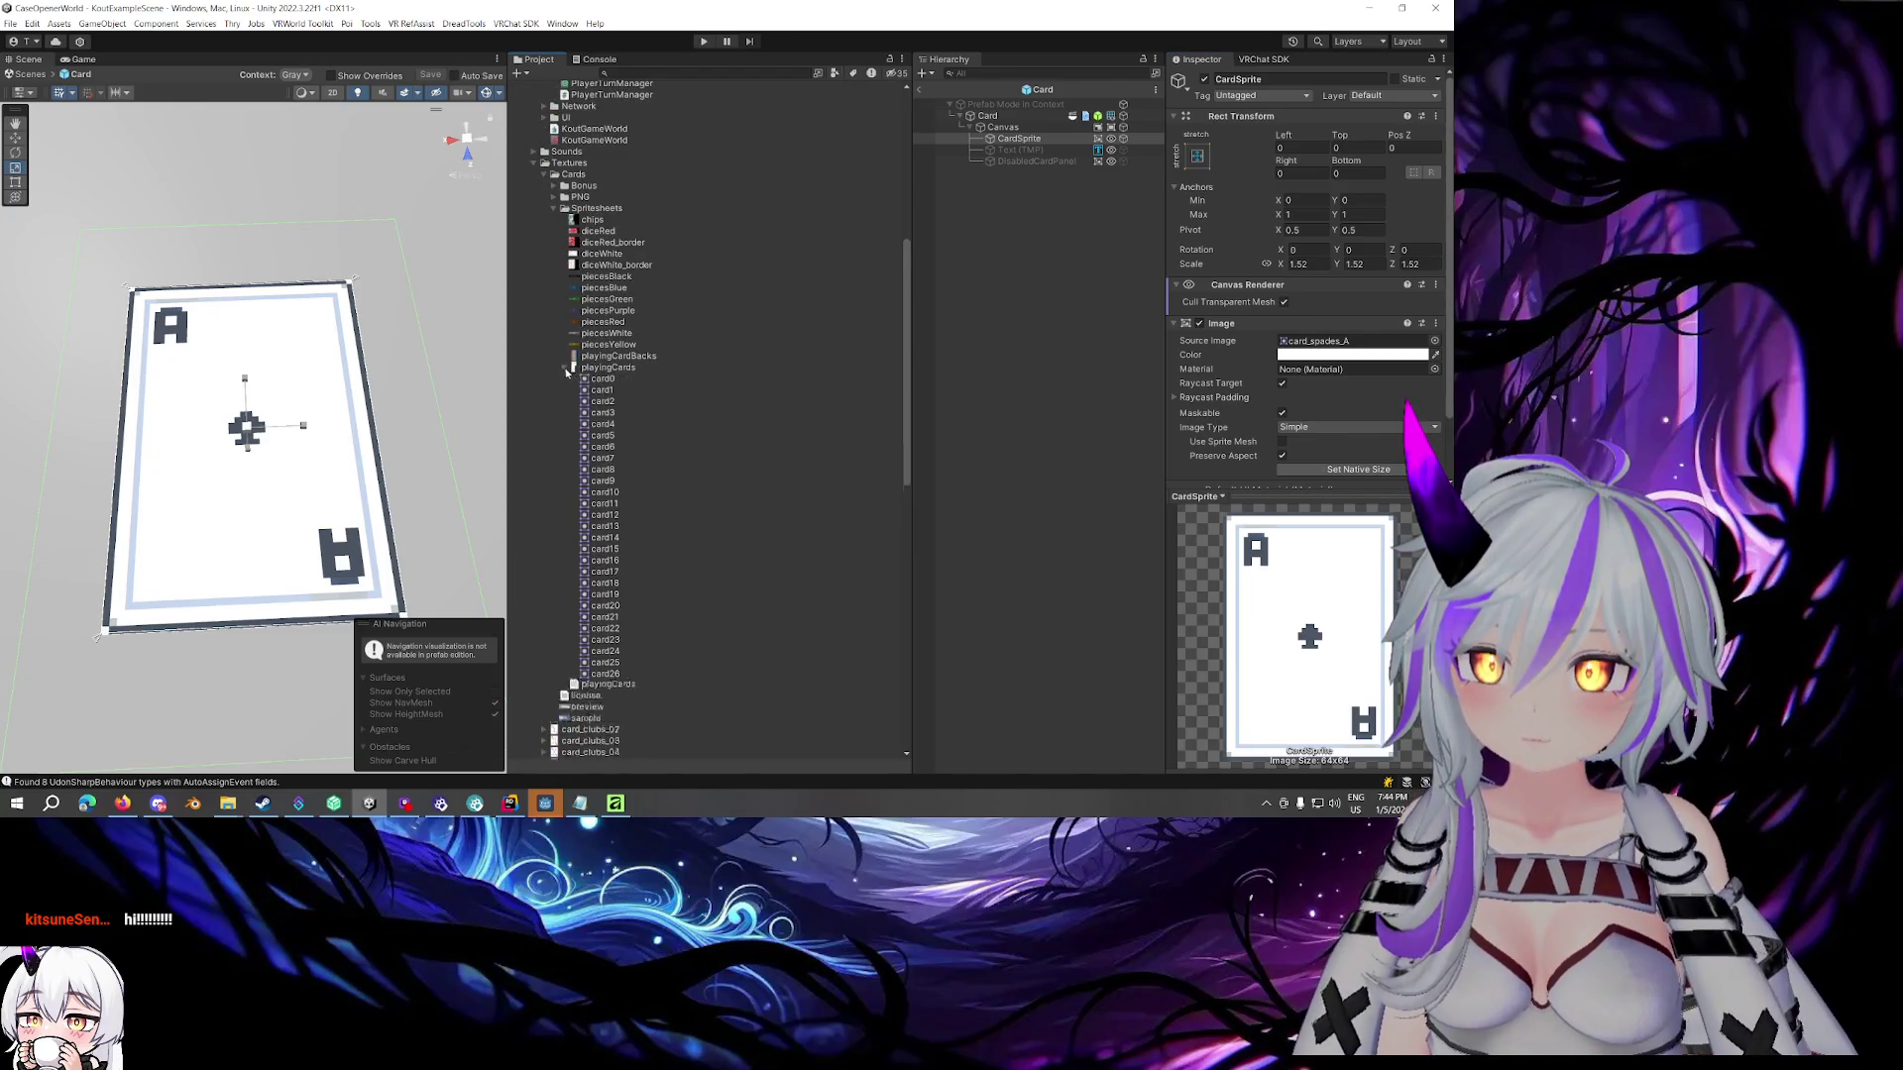
pyautogui.scroll(-15, 593, 400)
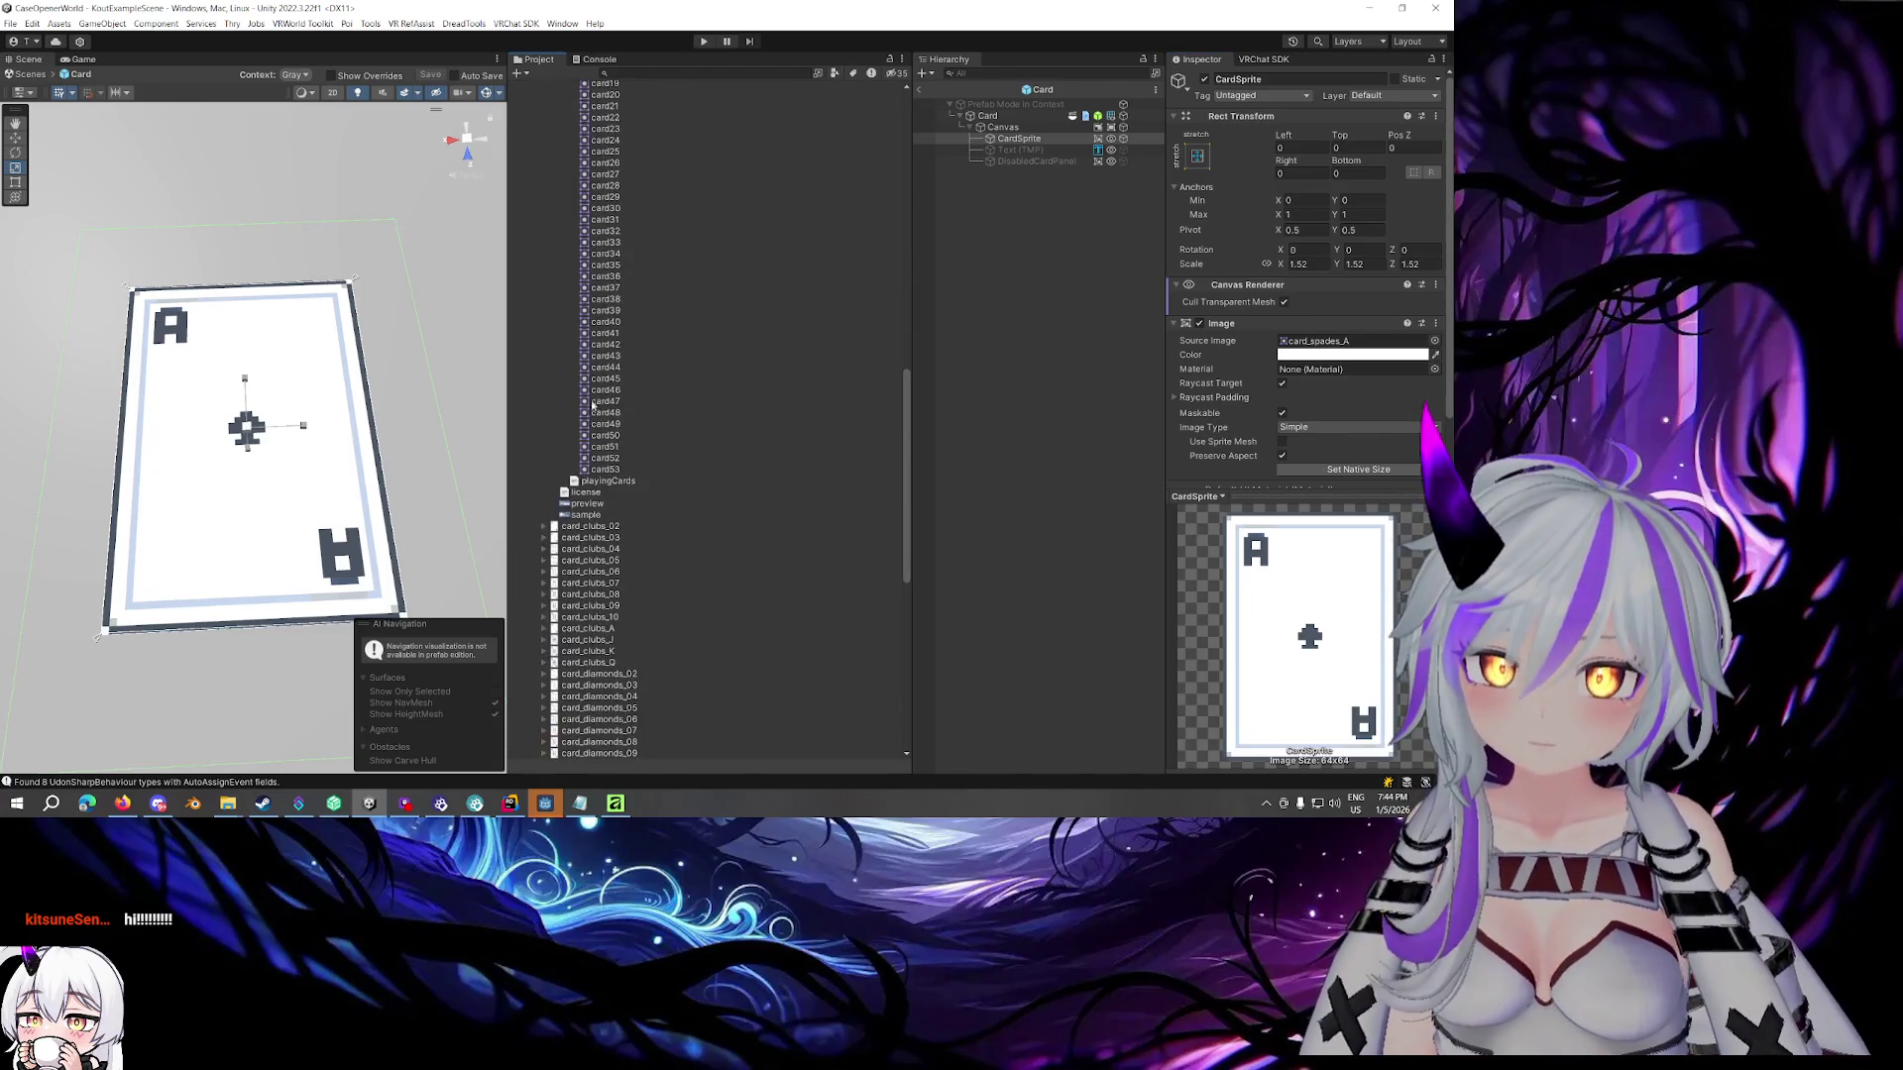
pyautogui.click(603, 447)
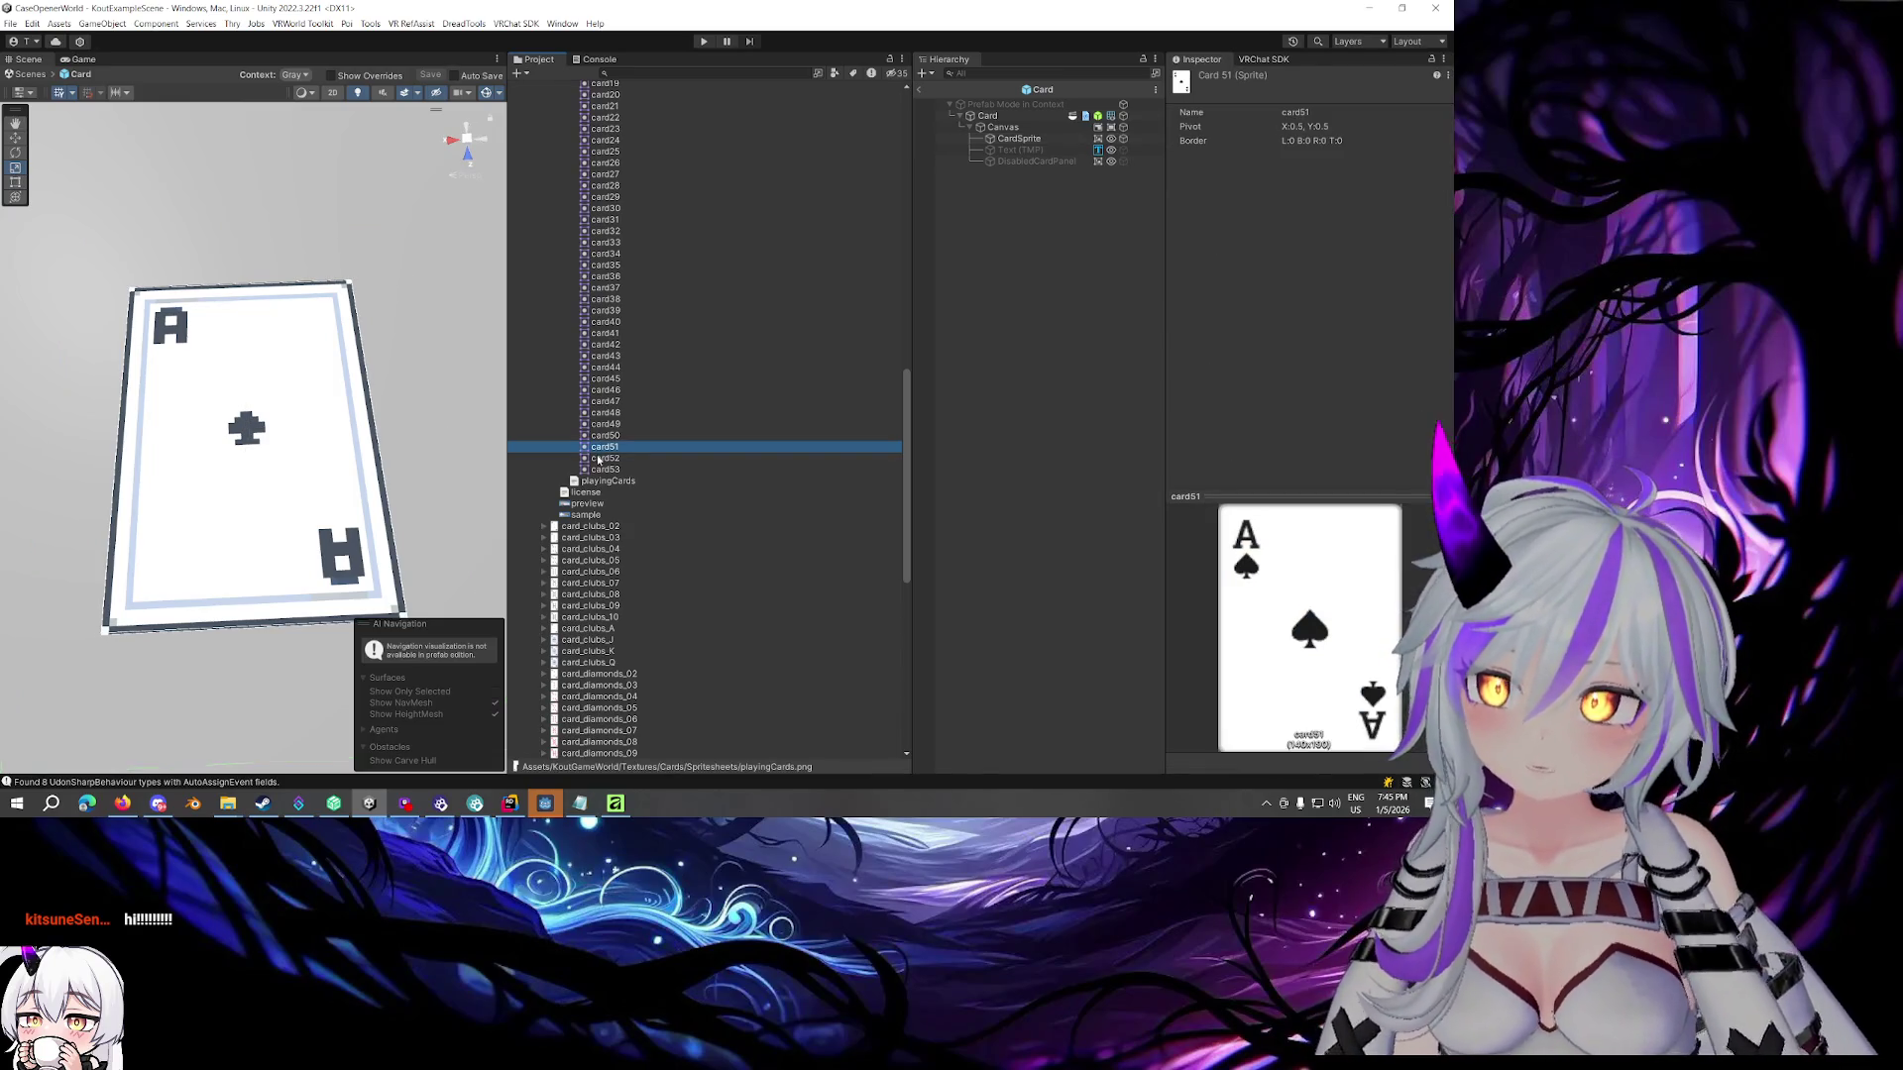
pyautogui.click(1018, 137)
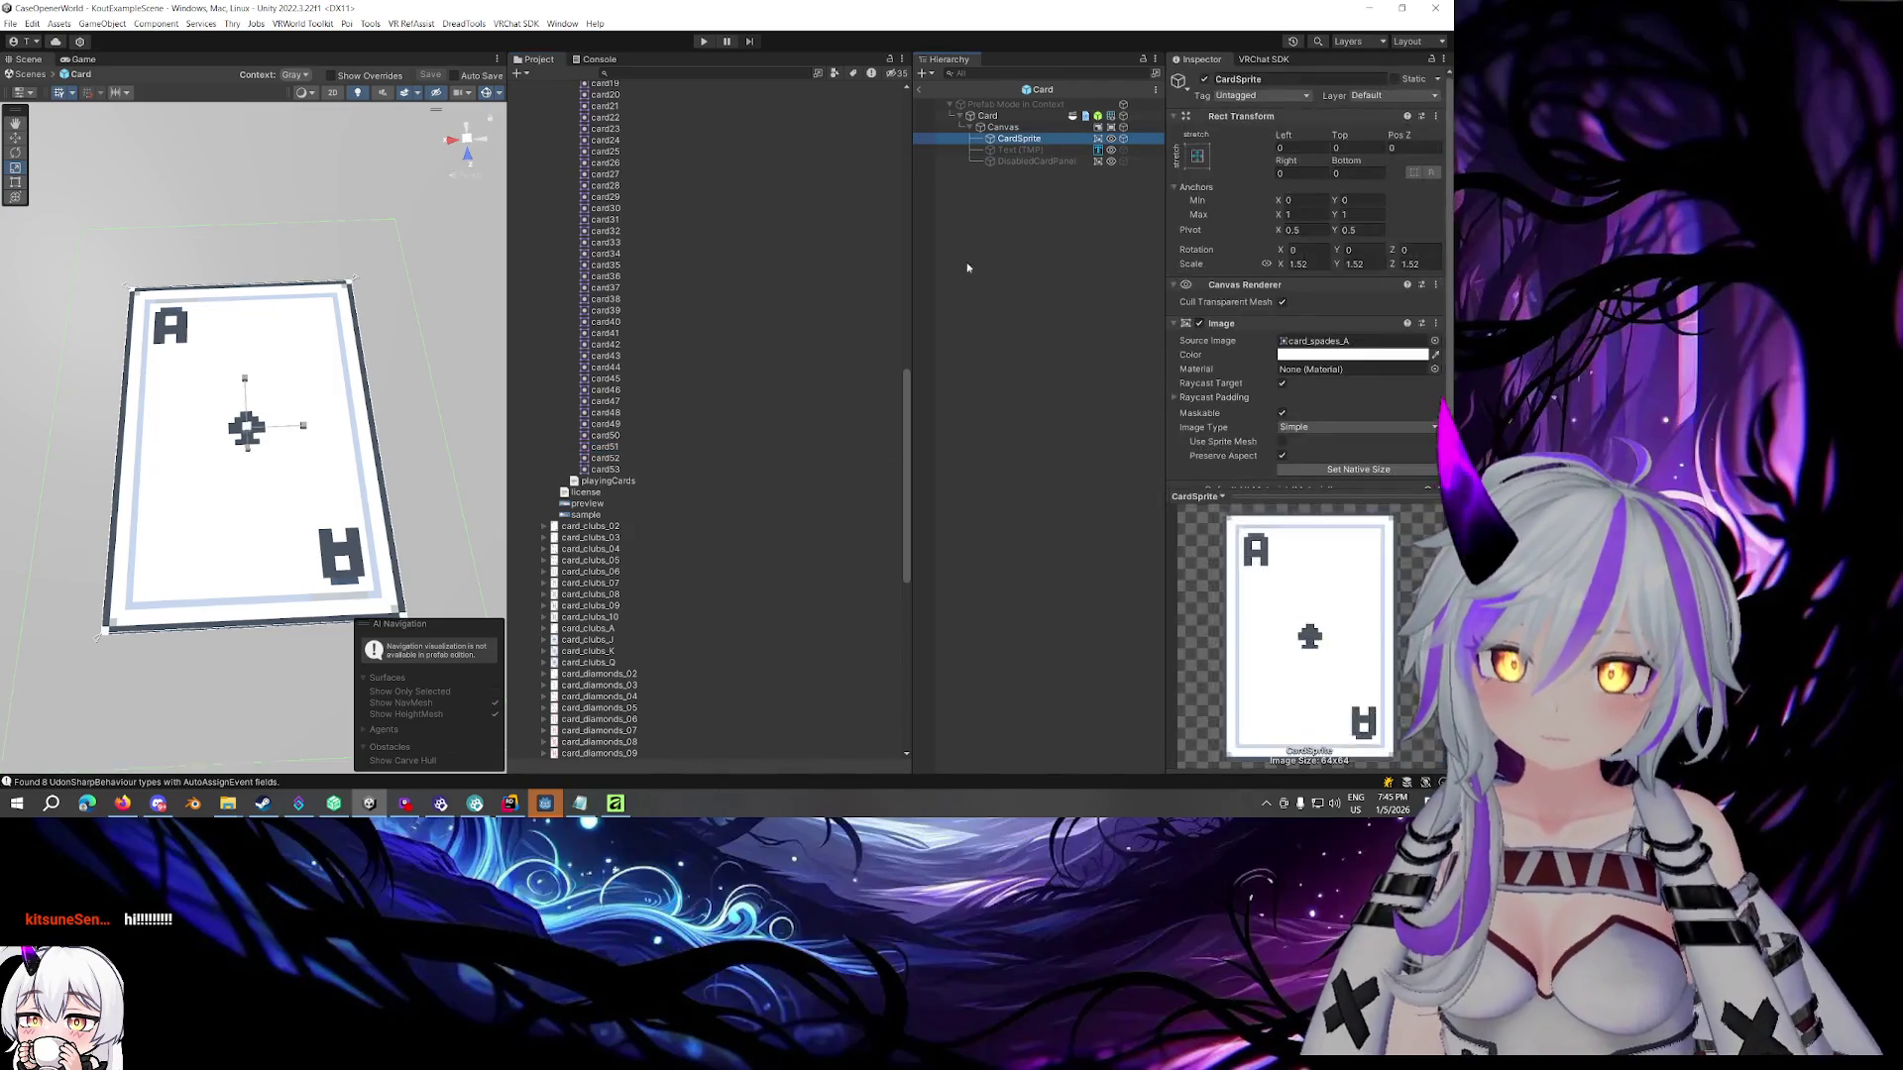
# Assign the card51 sprite as the card's source image
pyautogui.moveTo(620, 451); pyautogui.dragTo(1318, 342)
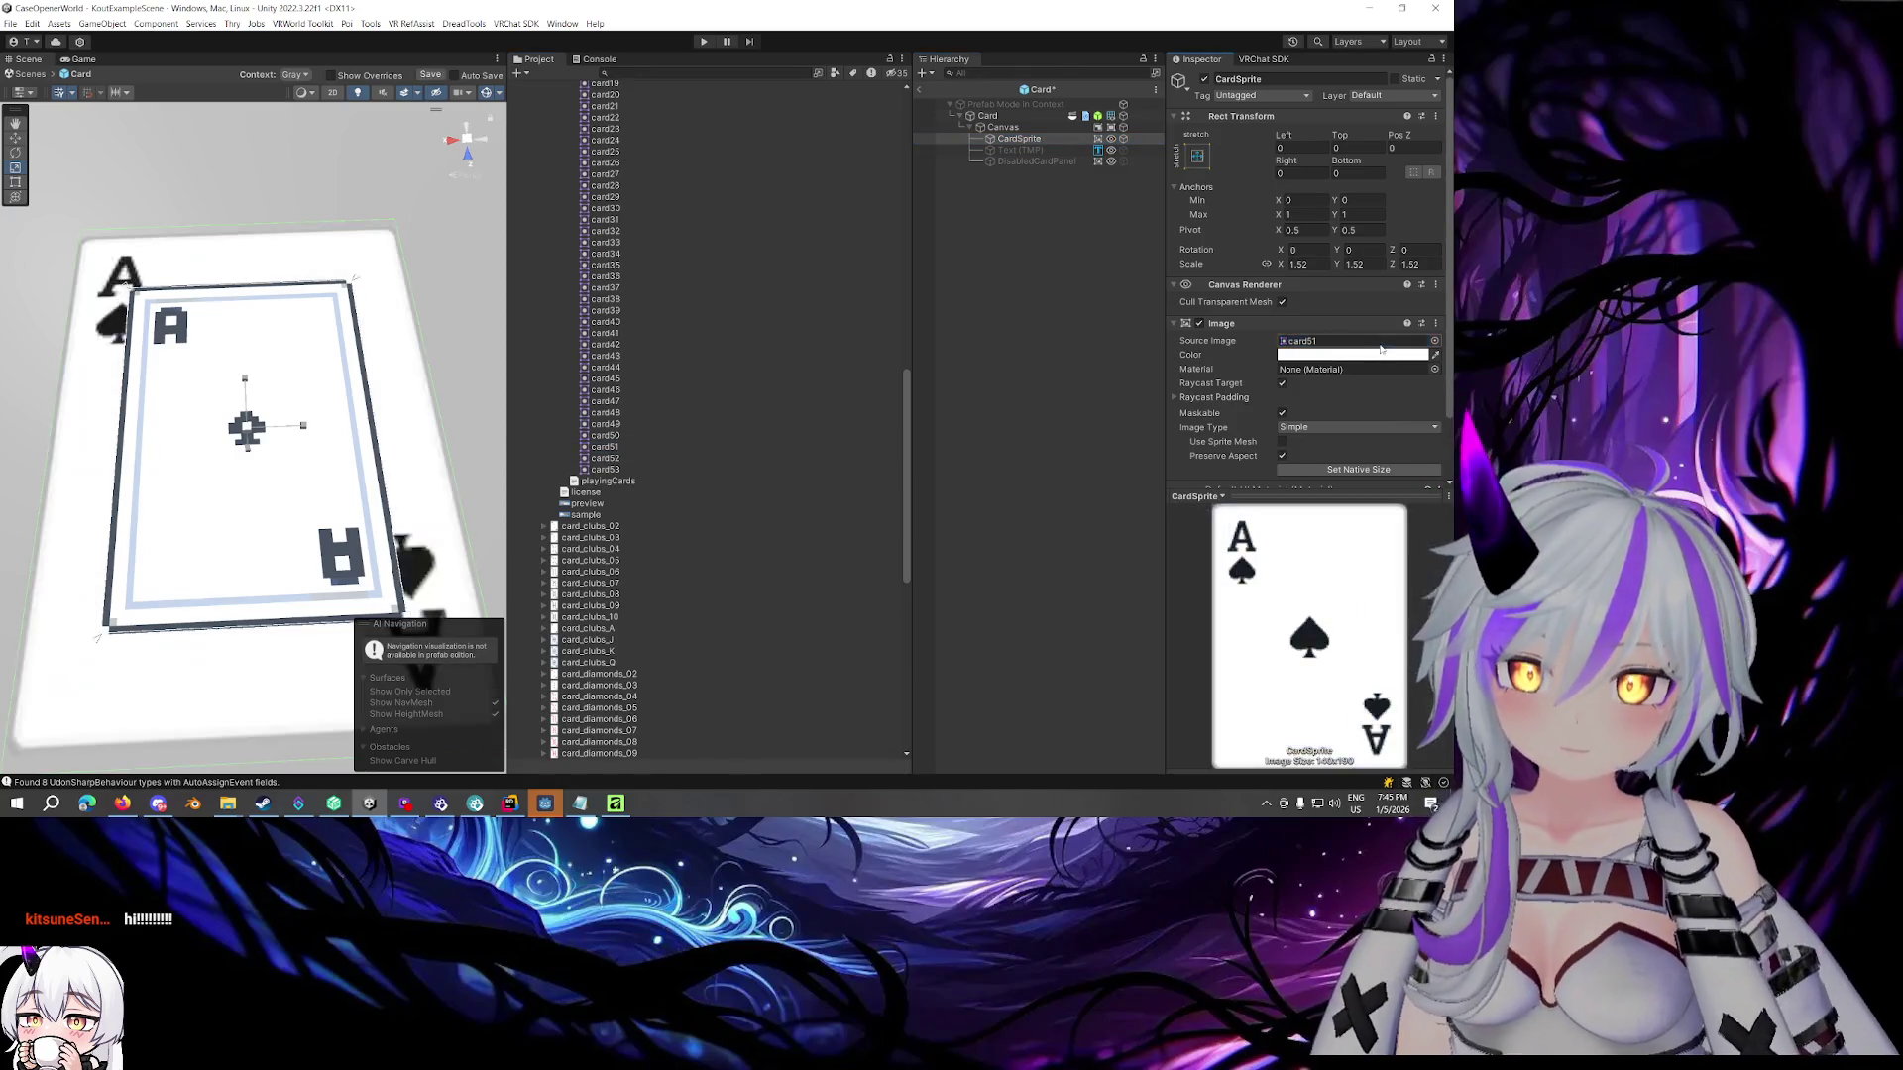
pyautogui.scroll(-5, 399, 325)
pyautogui.scroll(8, 395, 327)
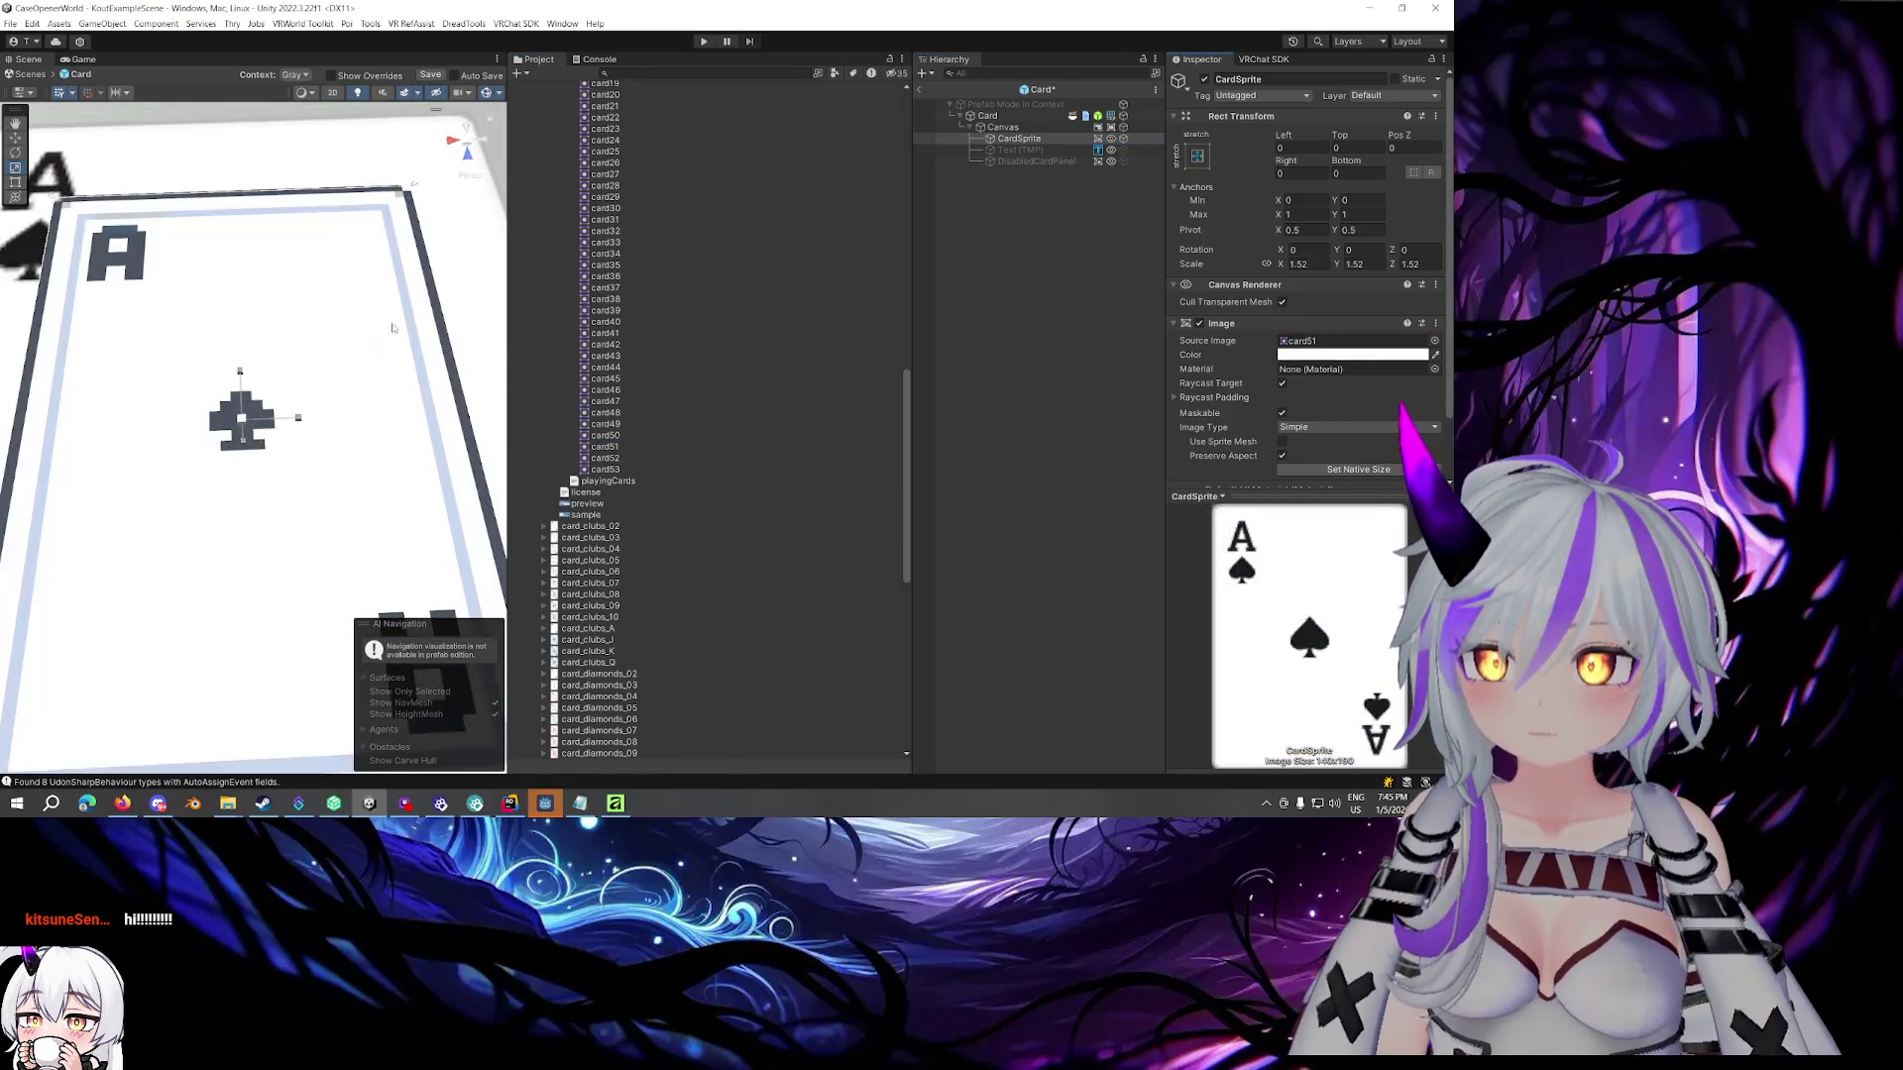
pyautogui.scroll(-5, 390, 323)
pyautogui.scroll(8, 390, 323)
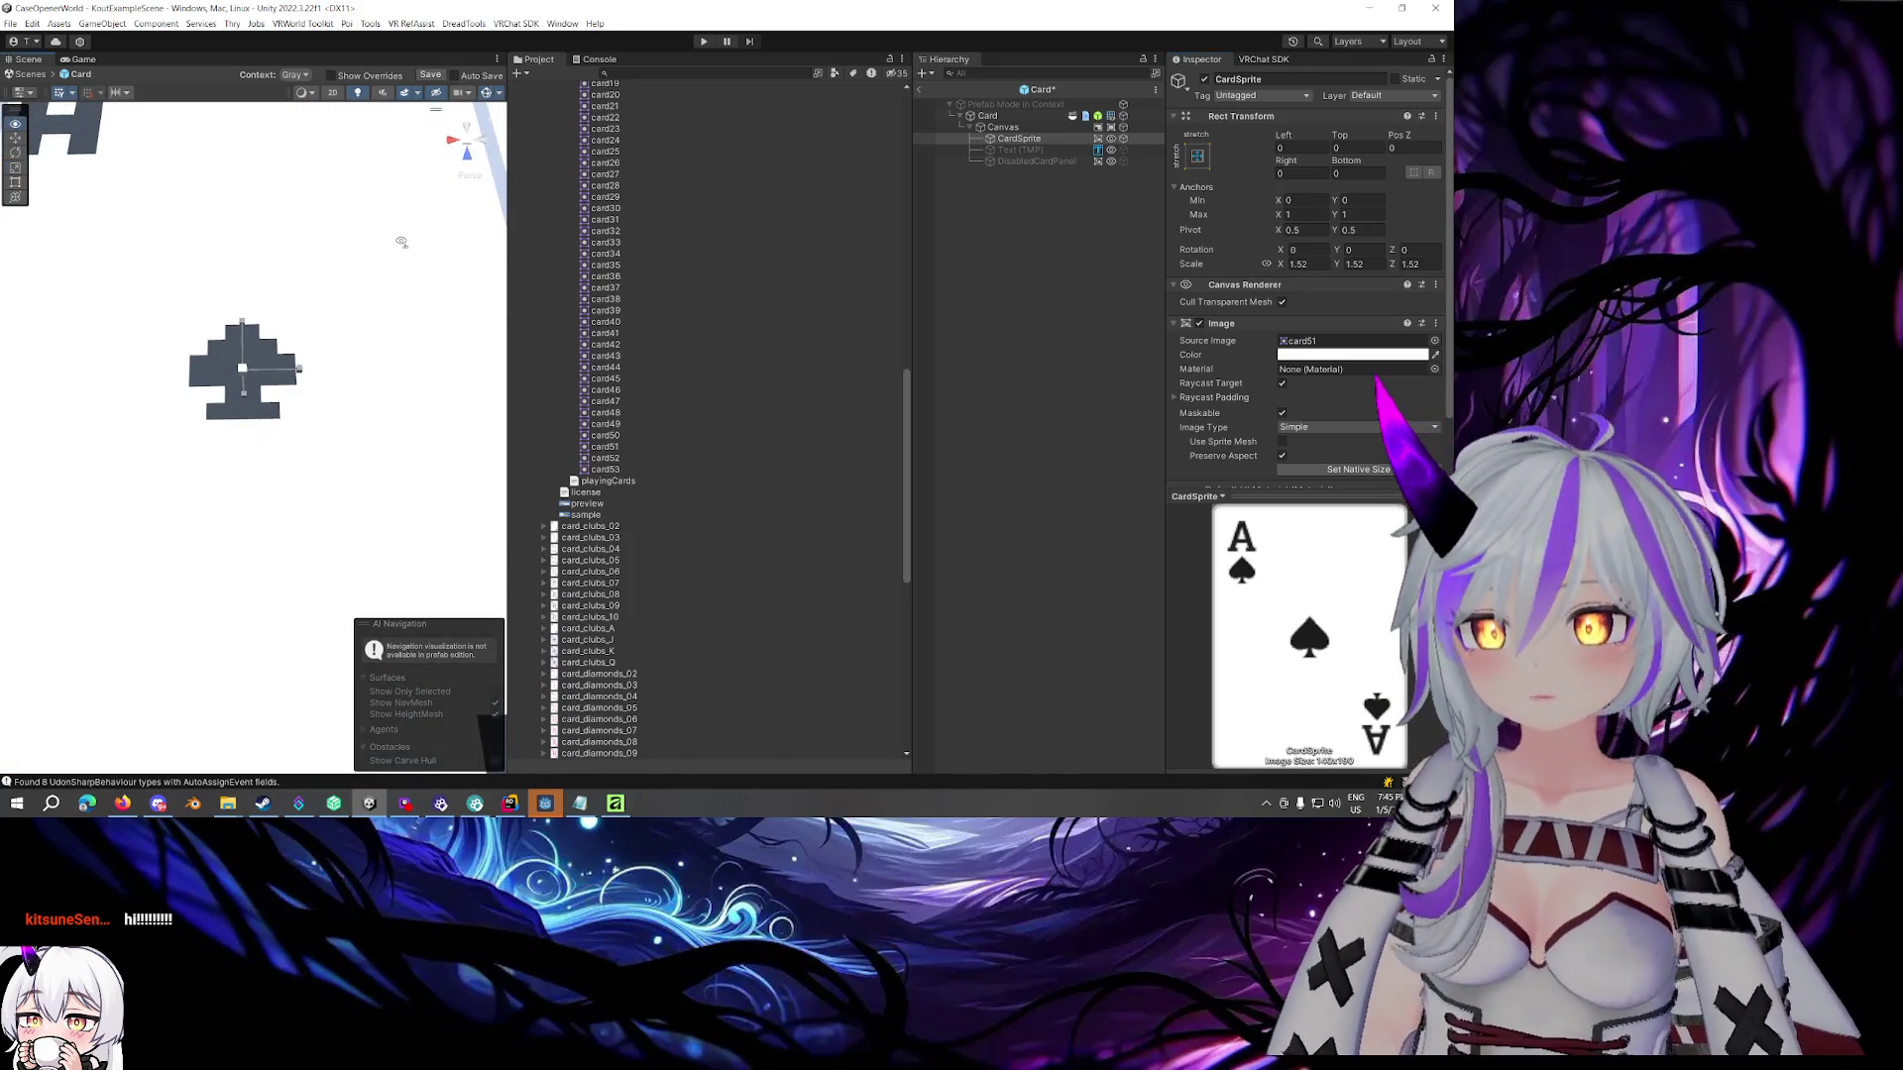
pyautogui.scroll(-3, 403, 238)
pyautogui.scroll(-2, 400, 247)
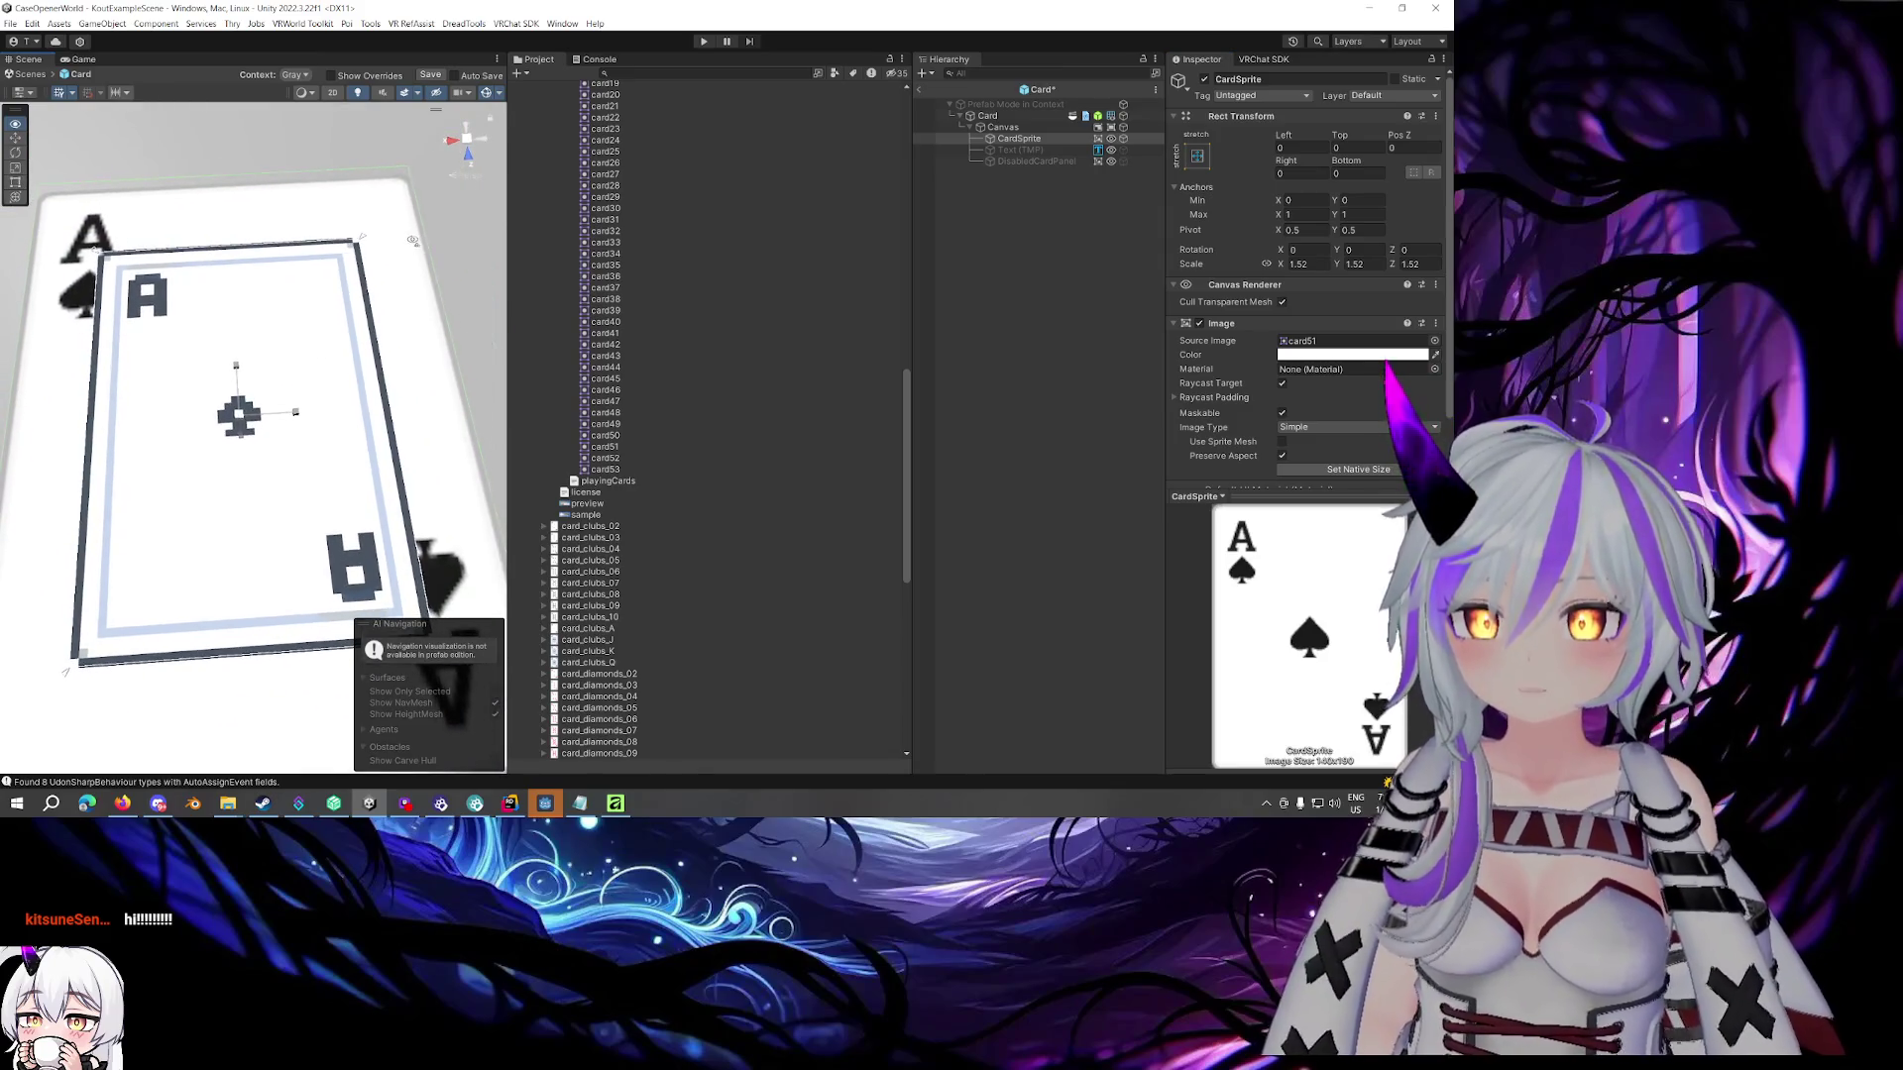
pyautogui.scroll(-2, 1221, 326)
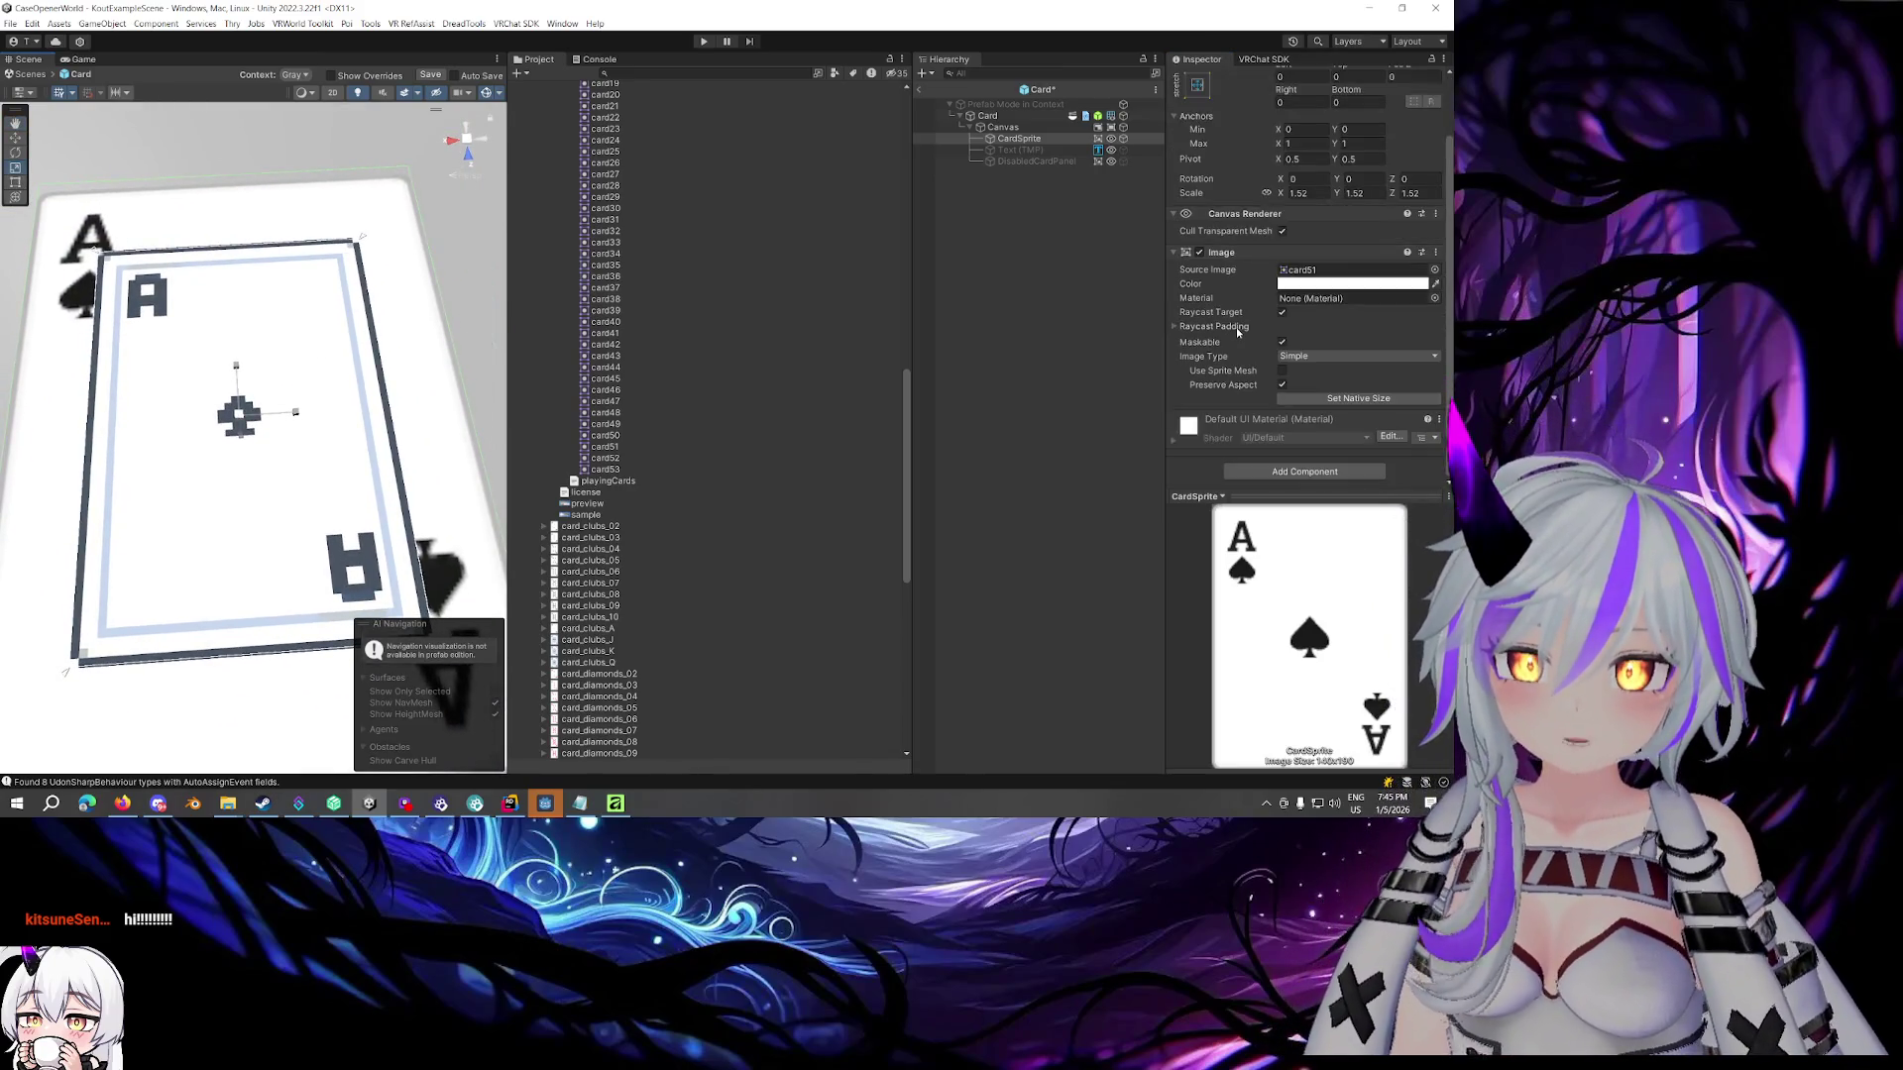
# Try native size, undo it, then bring the card's scale from 1.52 down to 1
pyautogui.click(1322, 398)
pyautogui.scroll(-10, 359, 341)
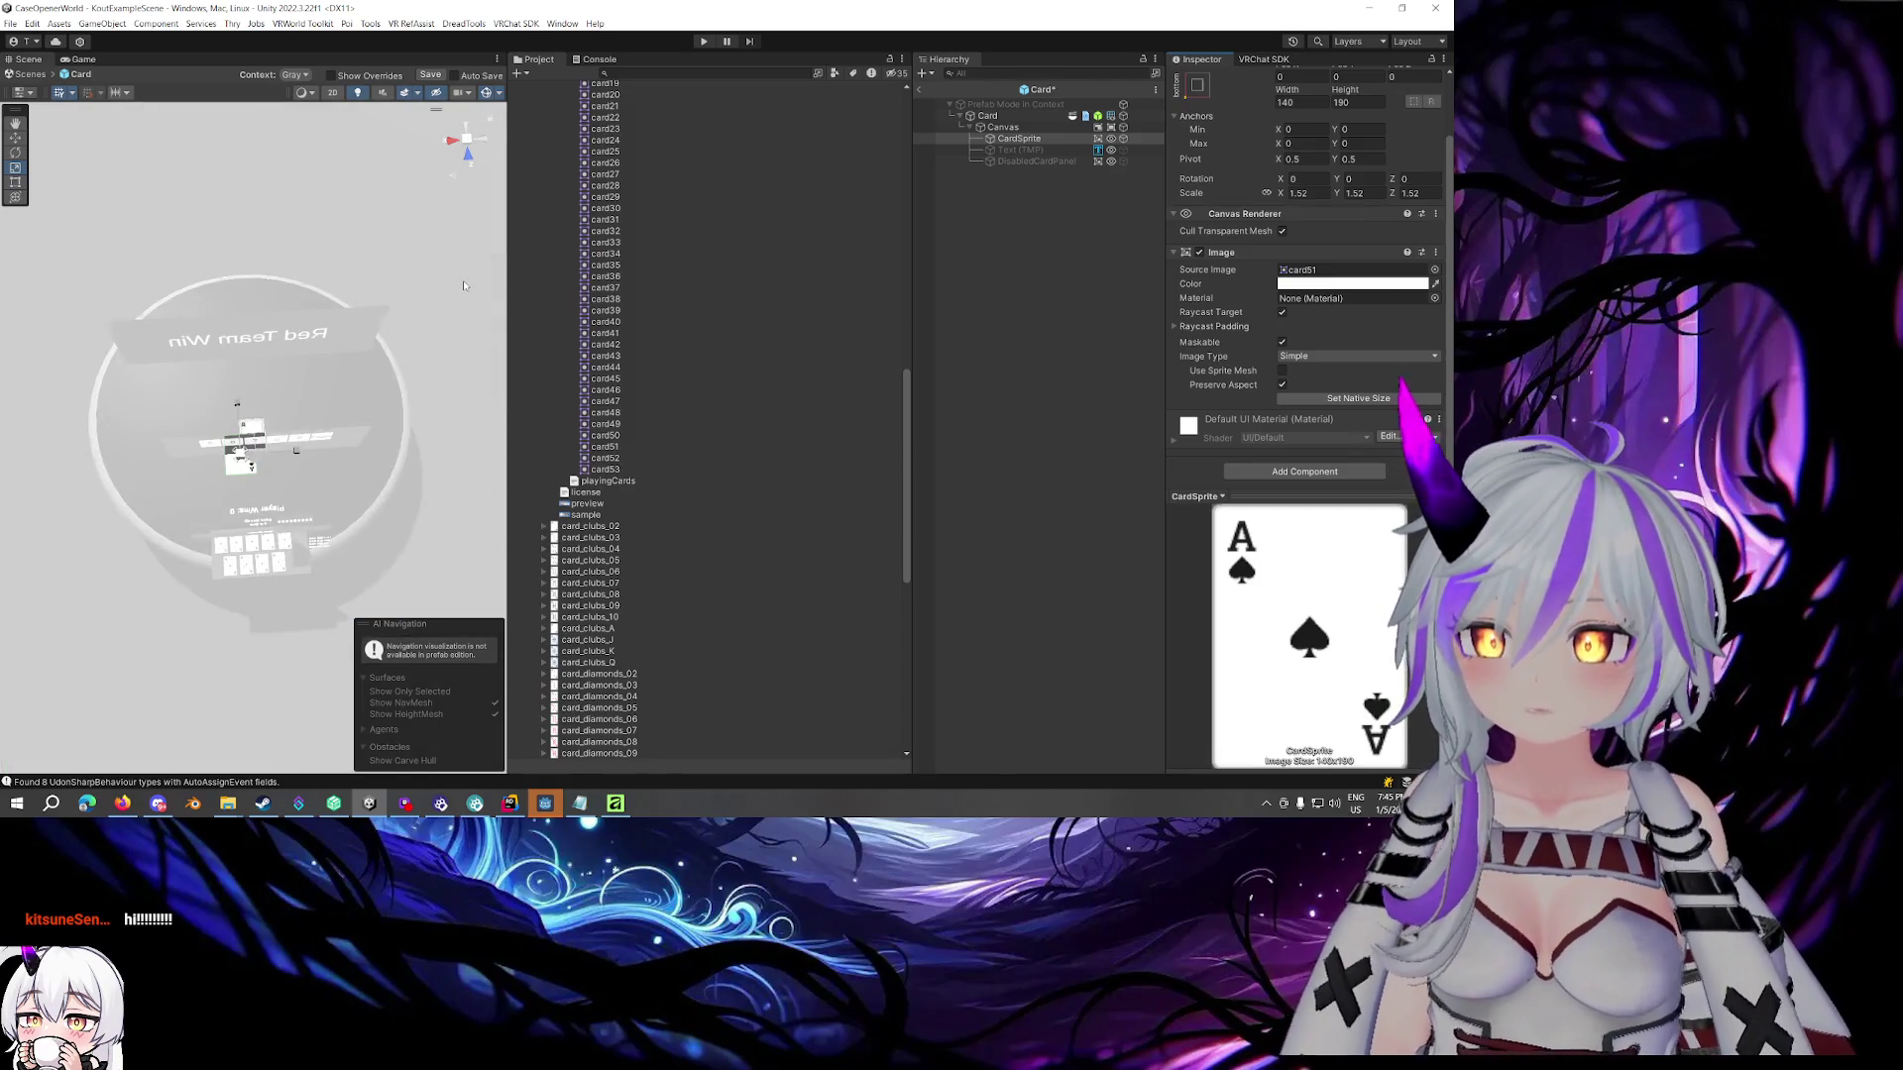
pyautogui.hotkey('ctrl', 'z')
pyautogui.press('f')
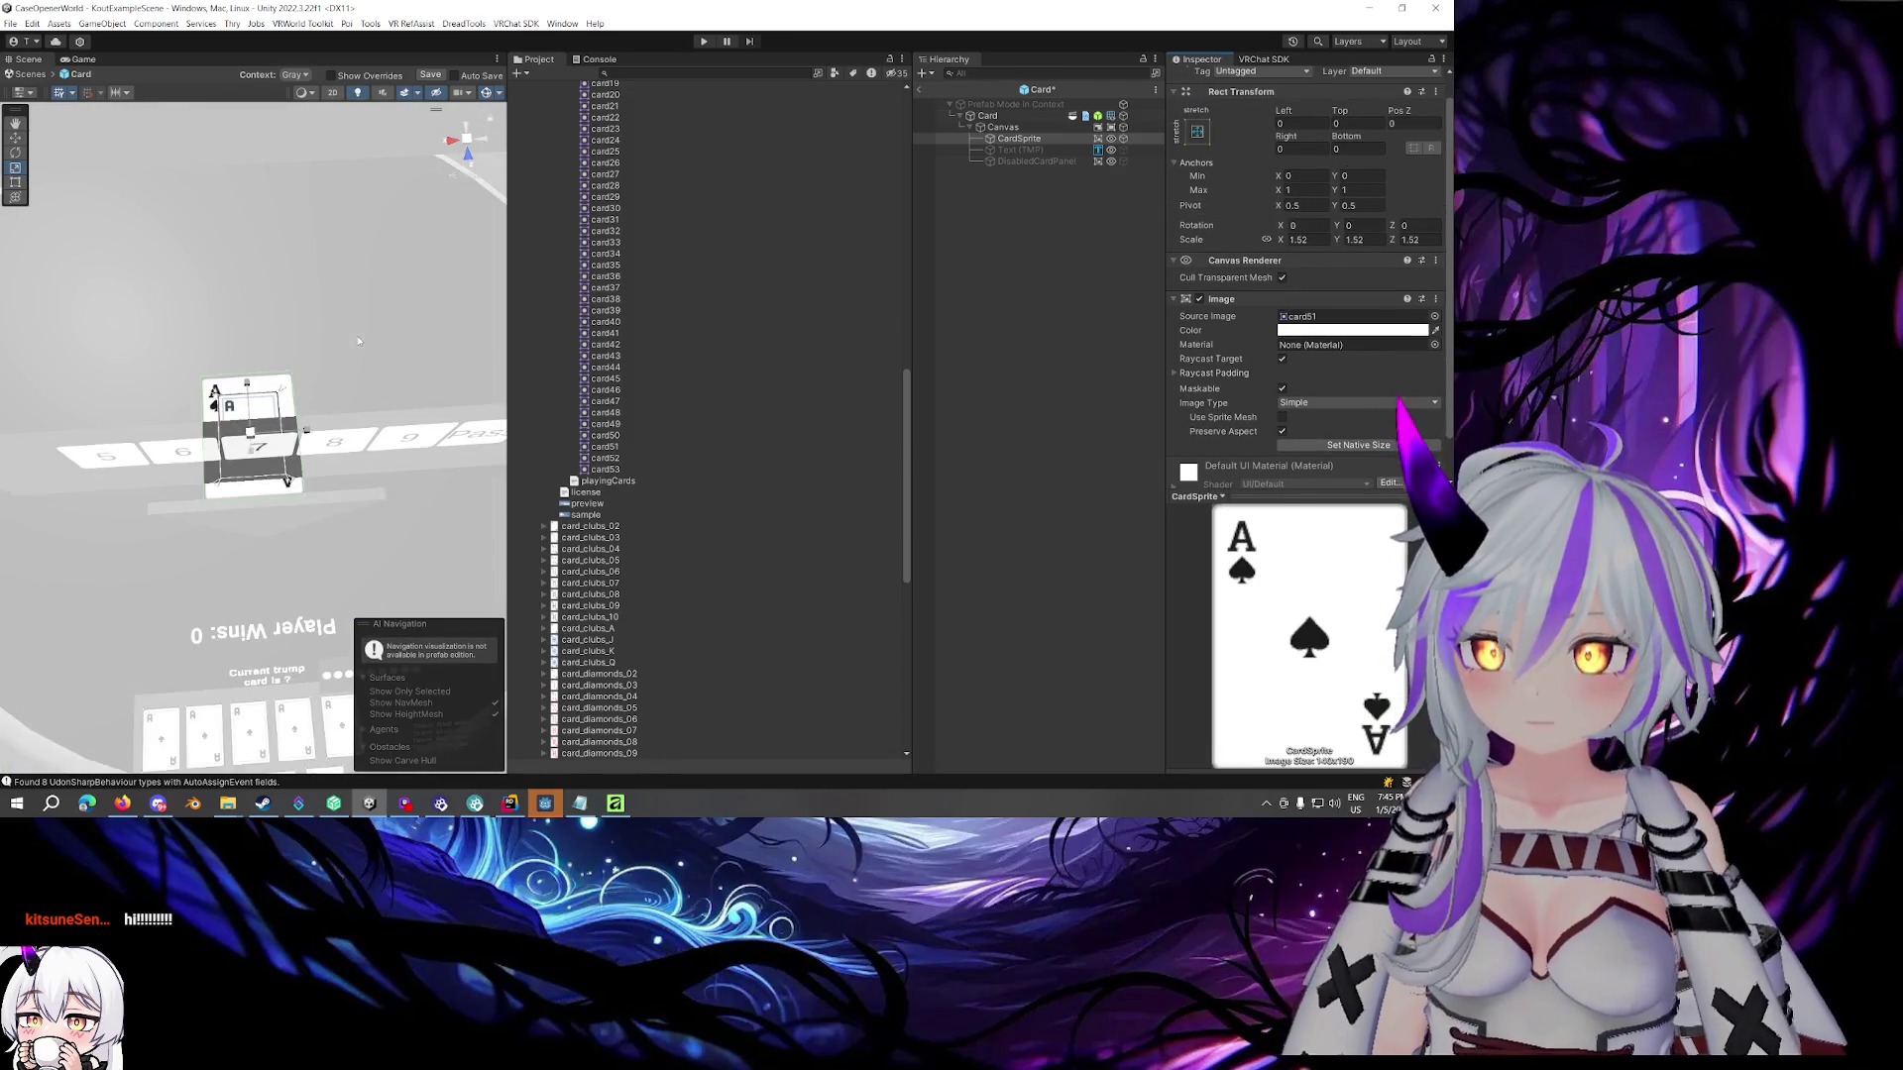
pyautogui.scroll(-2, 1262, 324)
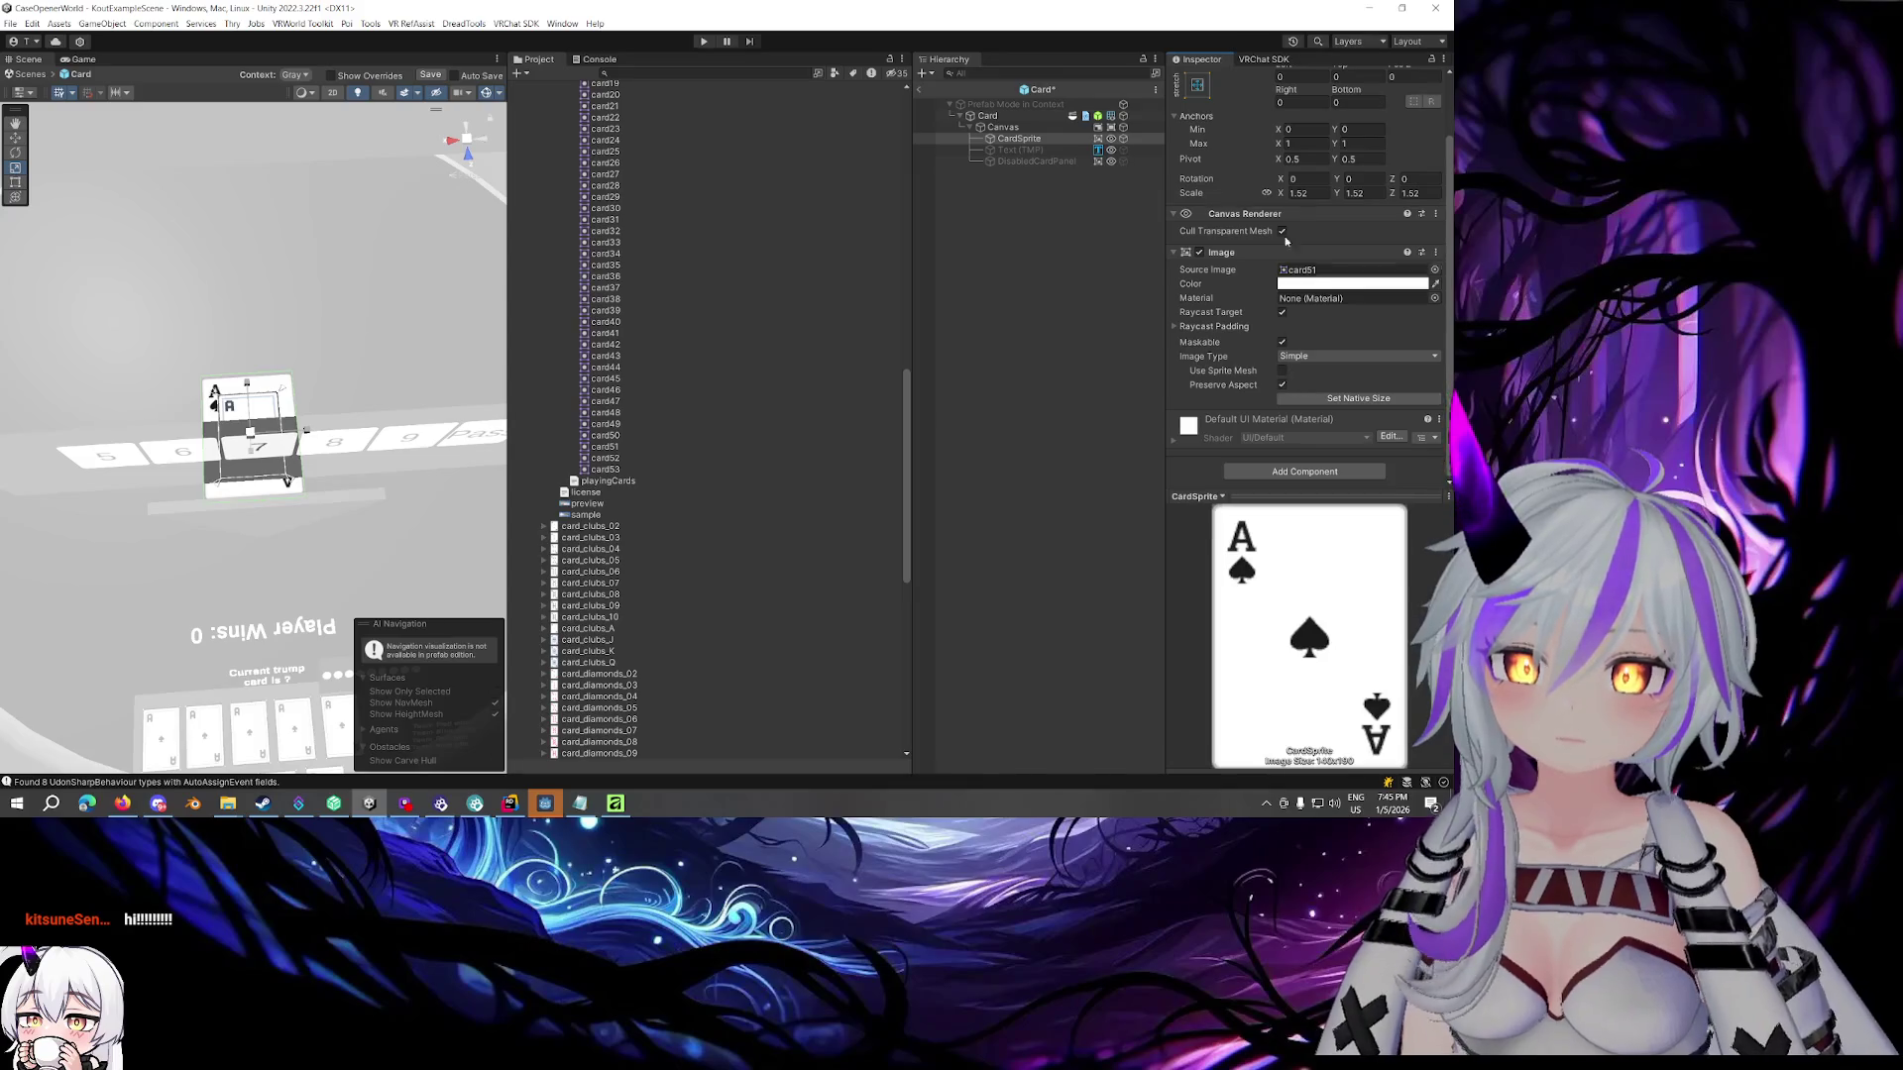
pyautogui.moveTo(1282, 194); pyautogui.dragTo(1268, 198)
pyautogui.moveTo(257, 416)
pyautogui.mouseDown()
pyautogui.moveTo(311, 376)
pyautogui.moveTo(269, 373)
pyautogui.mouseUp()
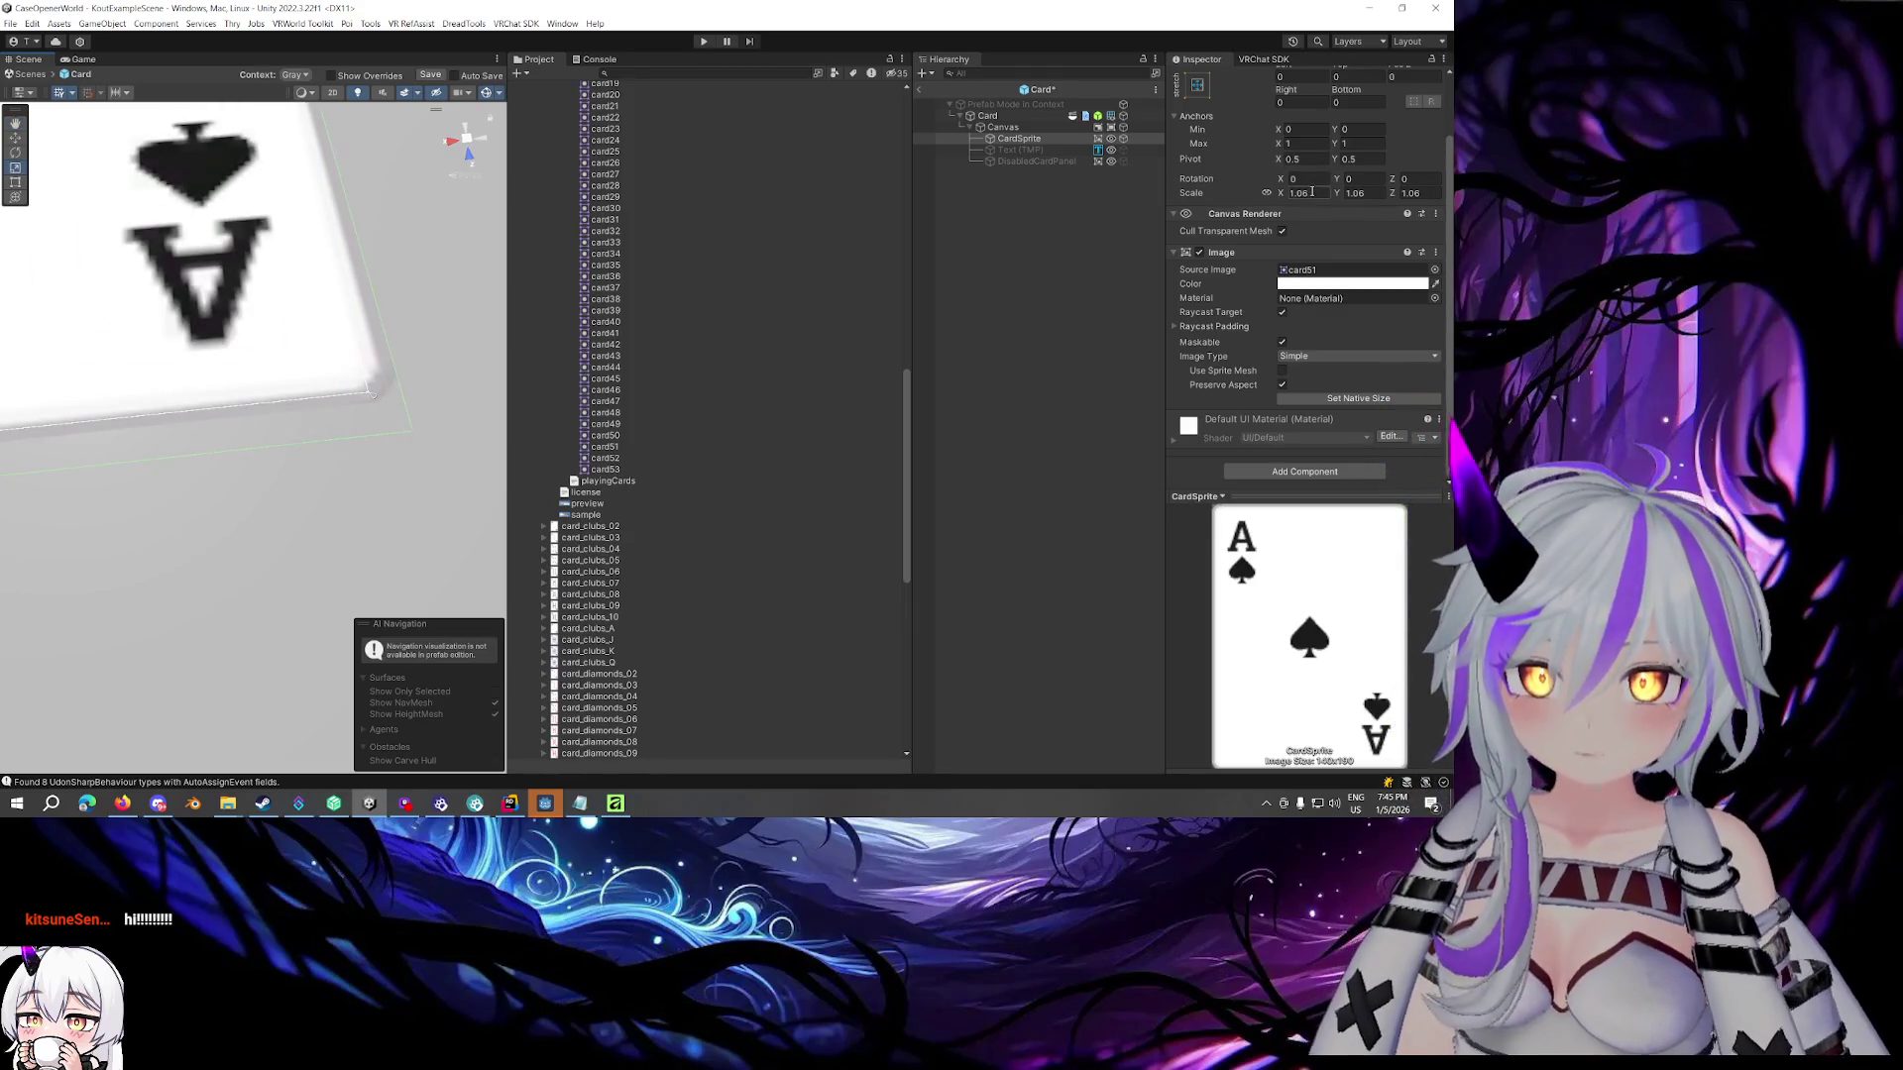
pyautogui.write('1')
# Check the ace of spades face and save the Card prefab
pyautogui.moveTo(245, 235)
pyautogui.mouseDown()
pyautogui.moveTo(212, 195)
pyautogui.moveTo(228, 270)
pyautogui.mouseUp()
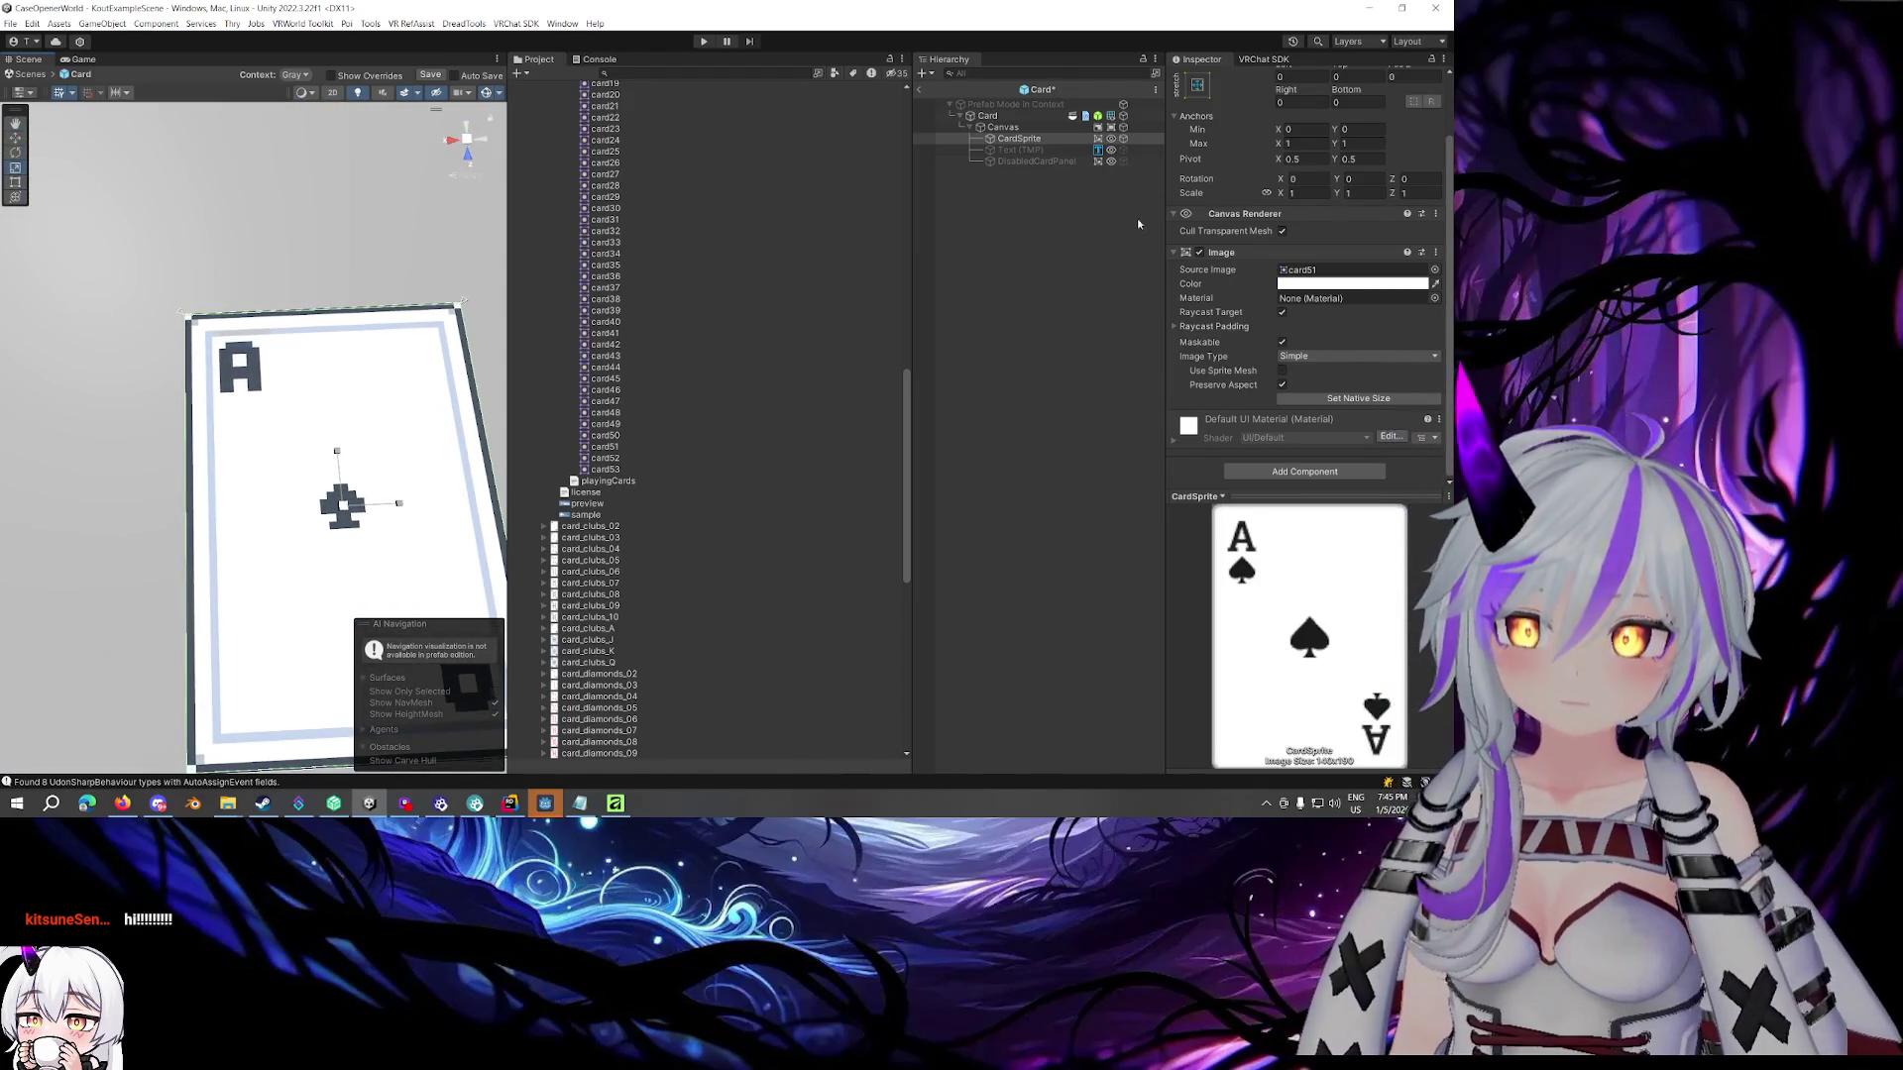
pyautogui.scroll(2, 1209, 208)
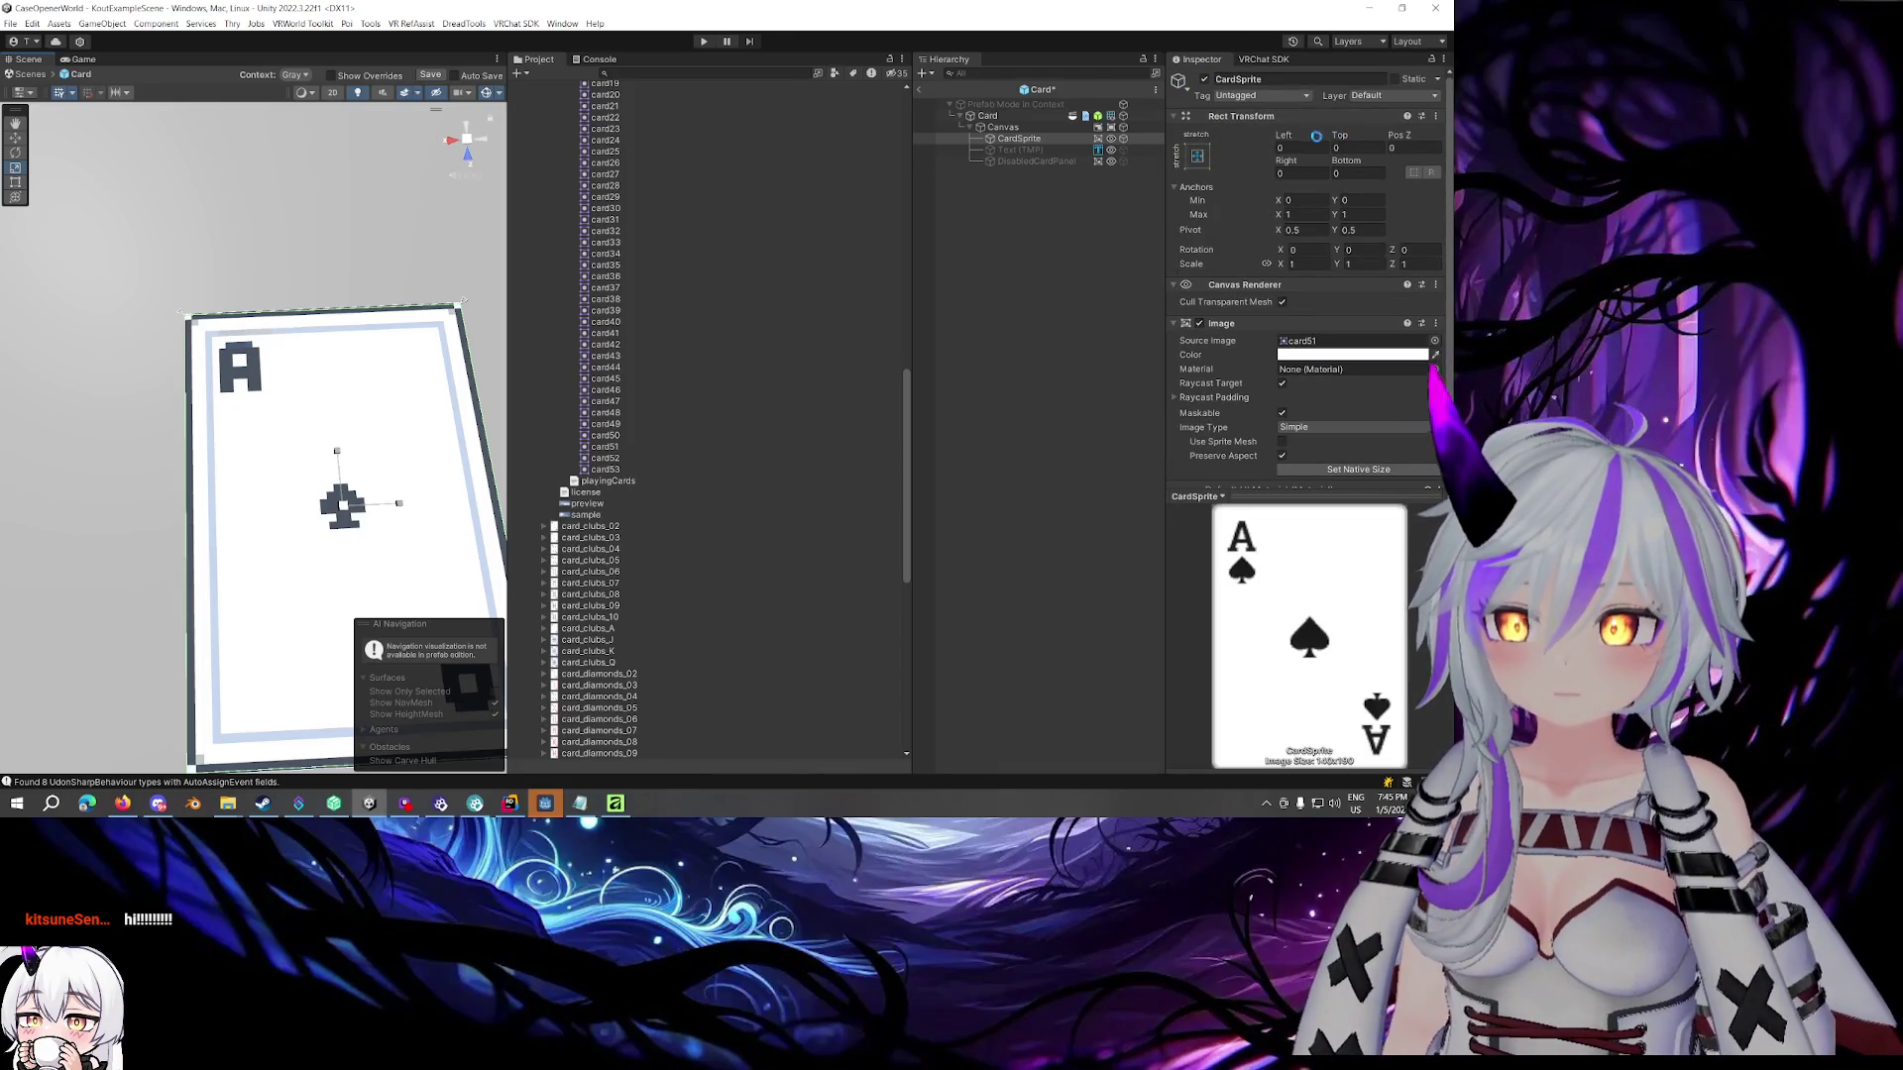
pyautogui.hotkey('ctrl', 's')
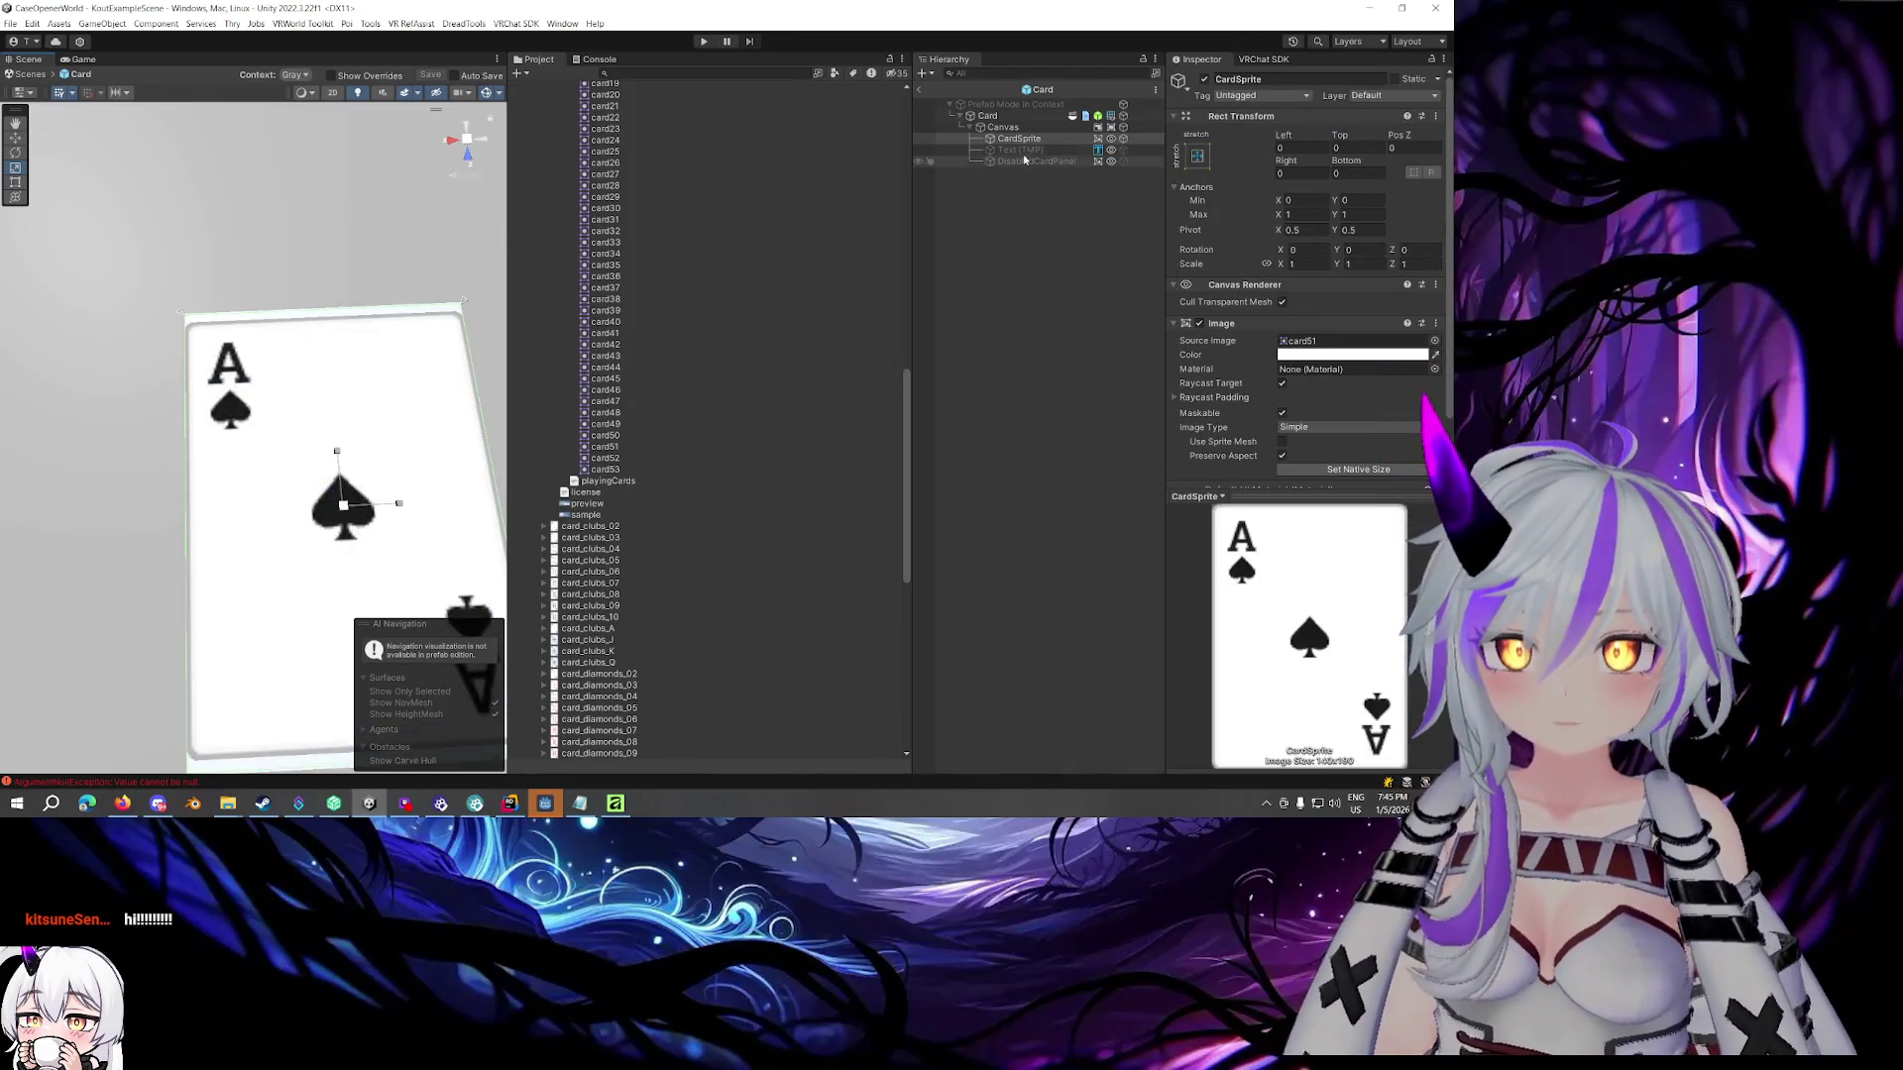
pyautogui.click(1024, 126)
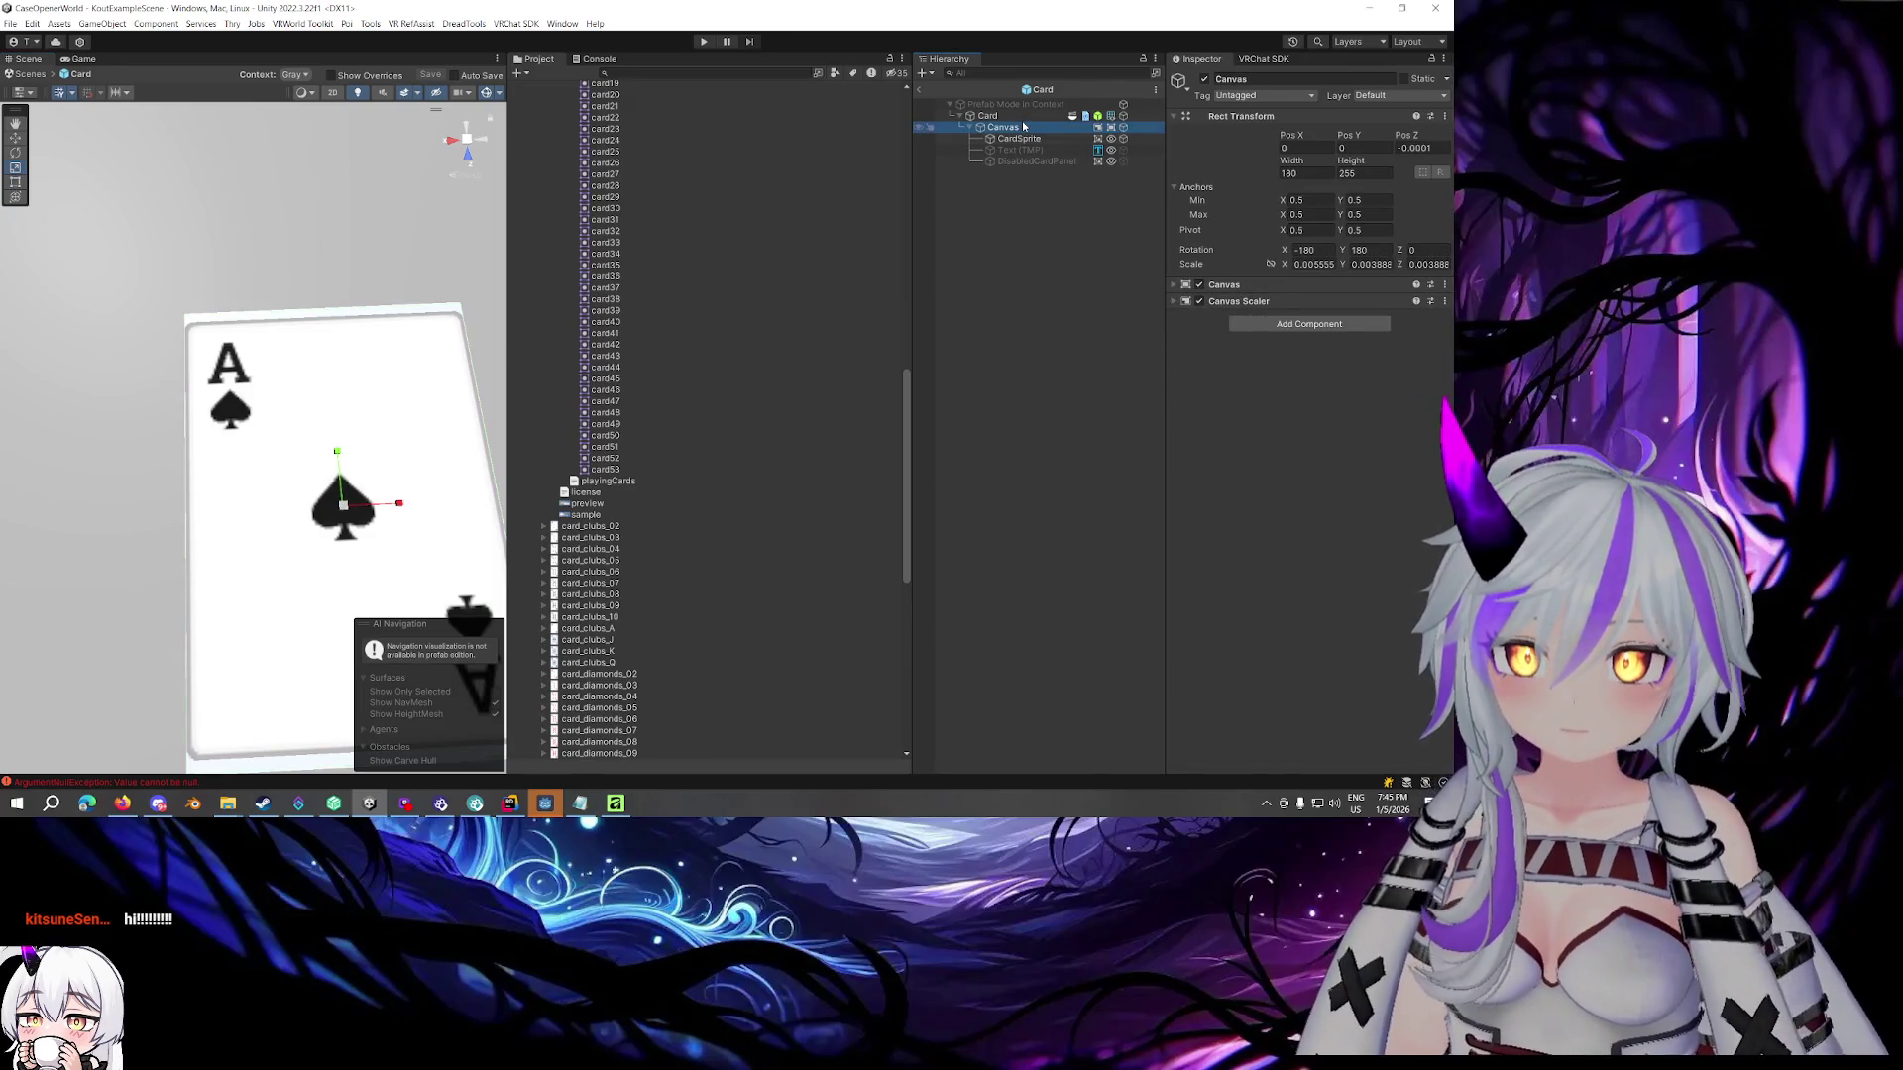
# Disable the Card root's Mesh Renderer, then go back to KoutExampleScene and view the whole table
pyautogui.click(981, 116)
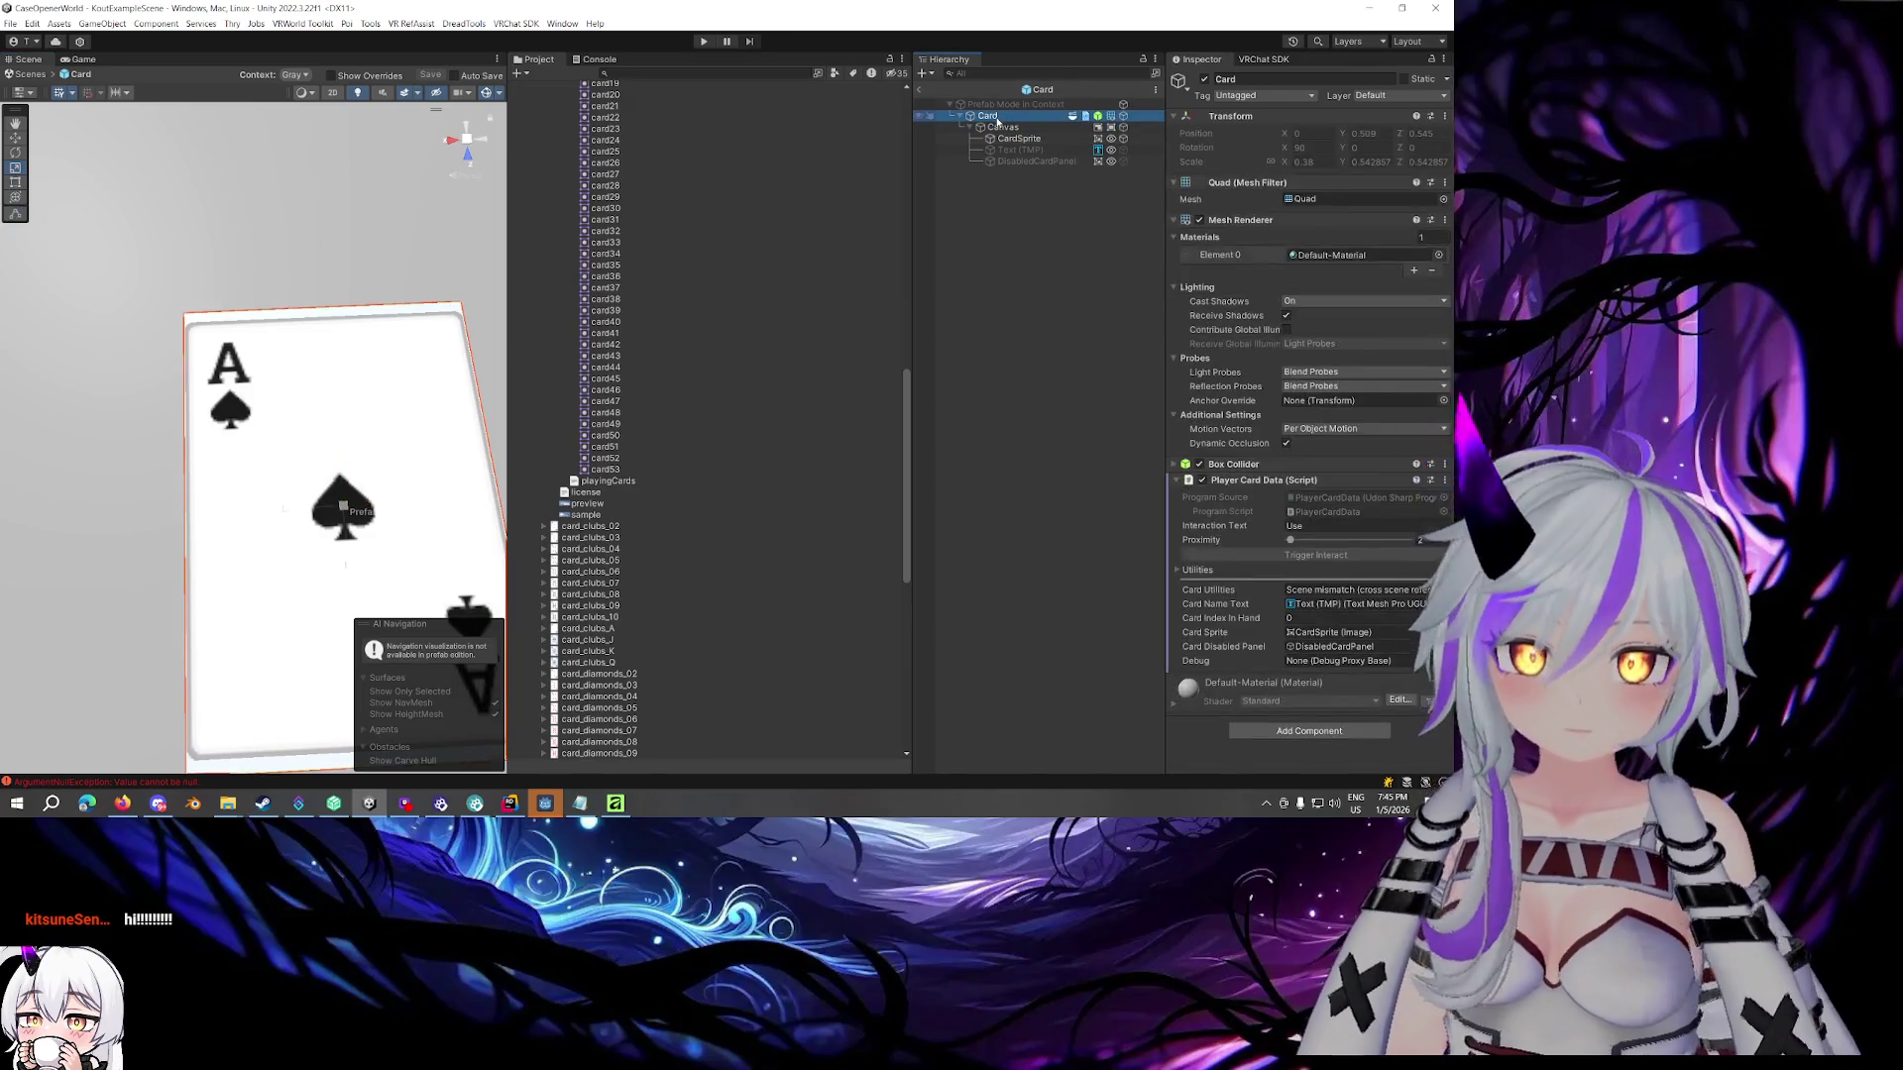
pyautogui.click(1200, 220)
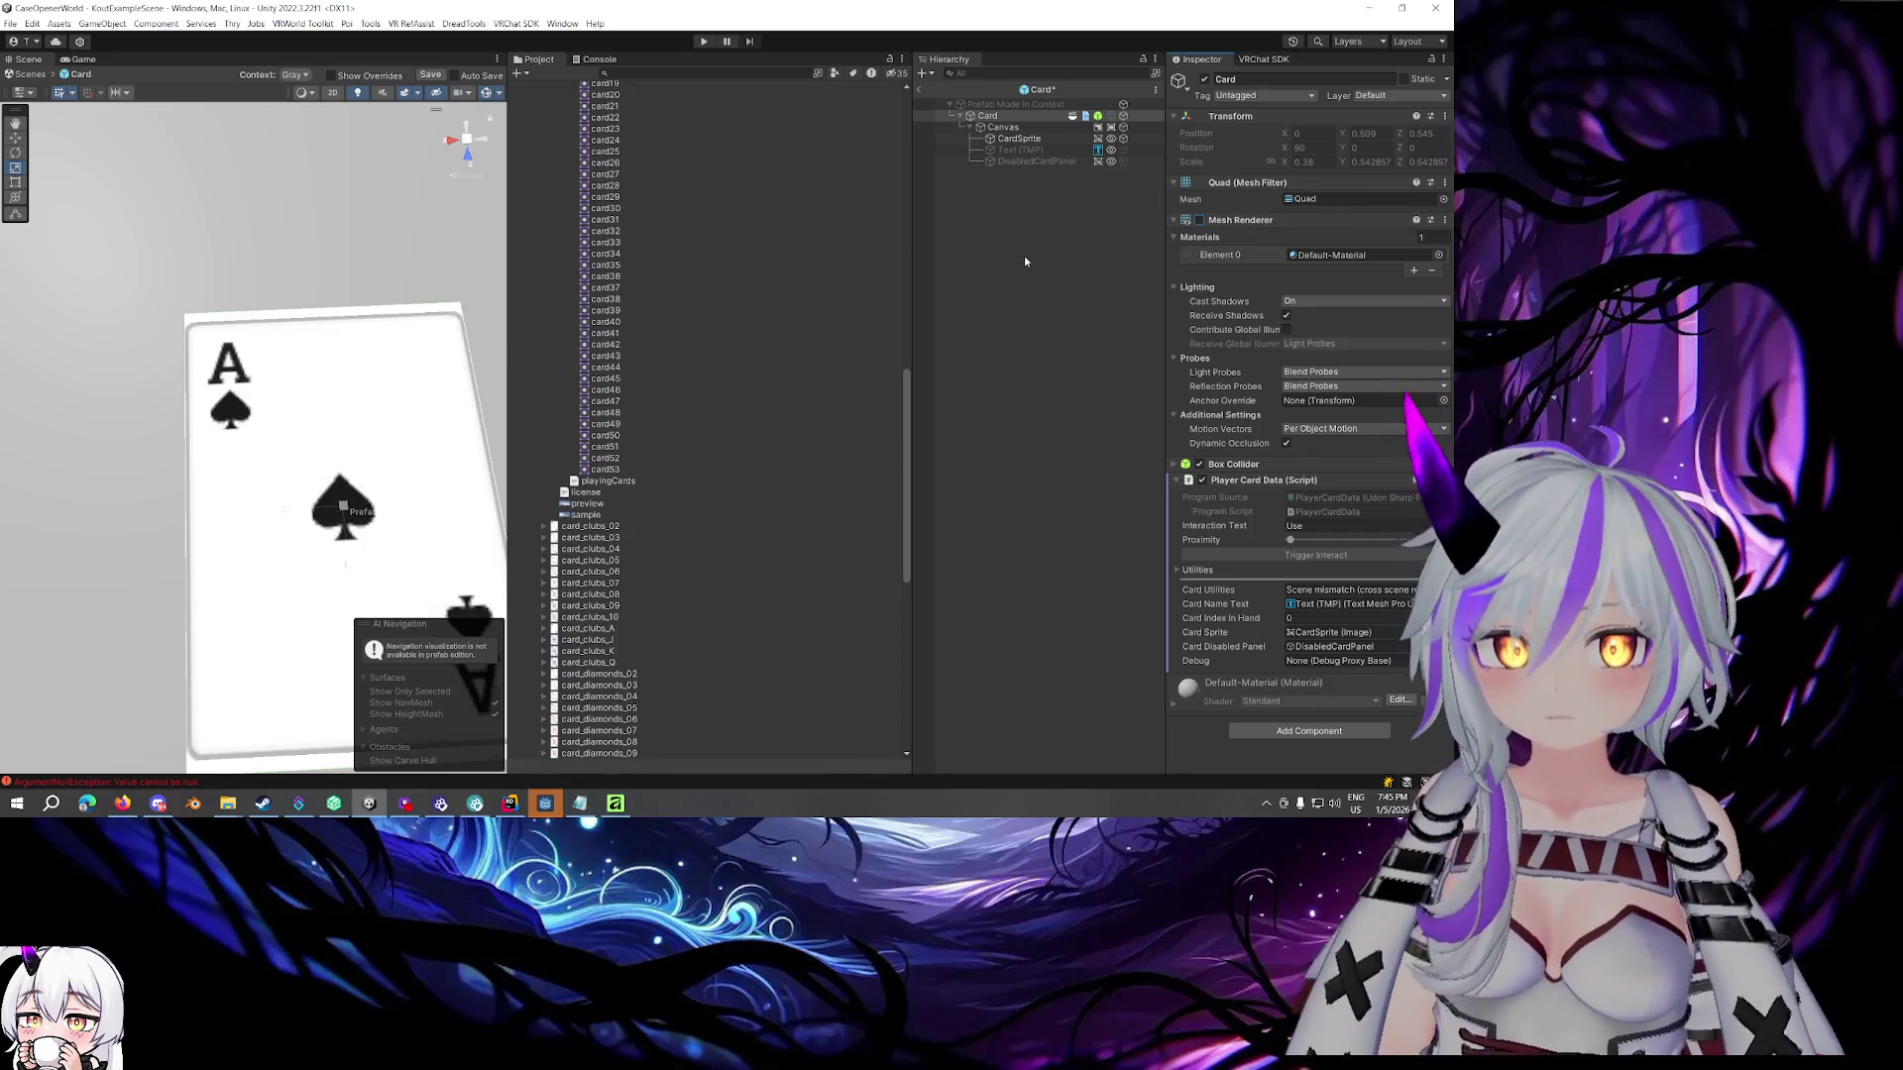
pyautogui.keyDown('alt'); pyautogui.moveTo(327, 327); pyautogui.dragTo(287, 299); pyautogui.keyUp('alt')
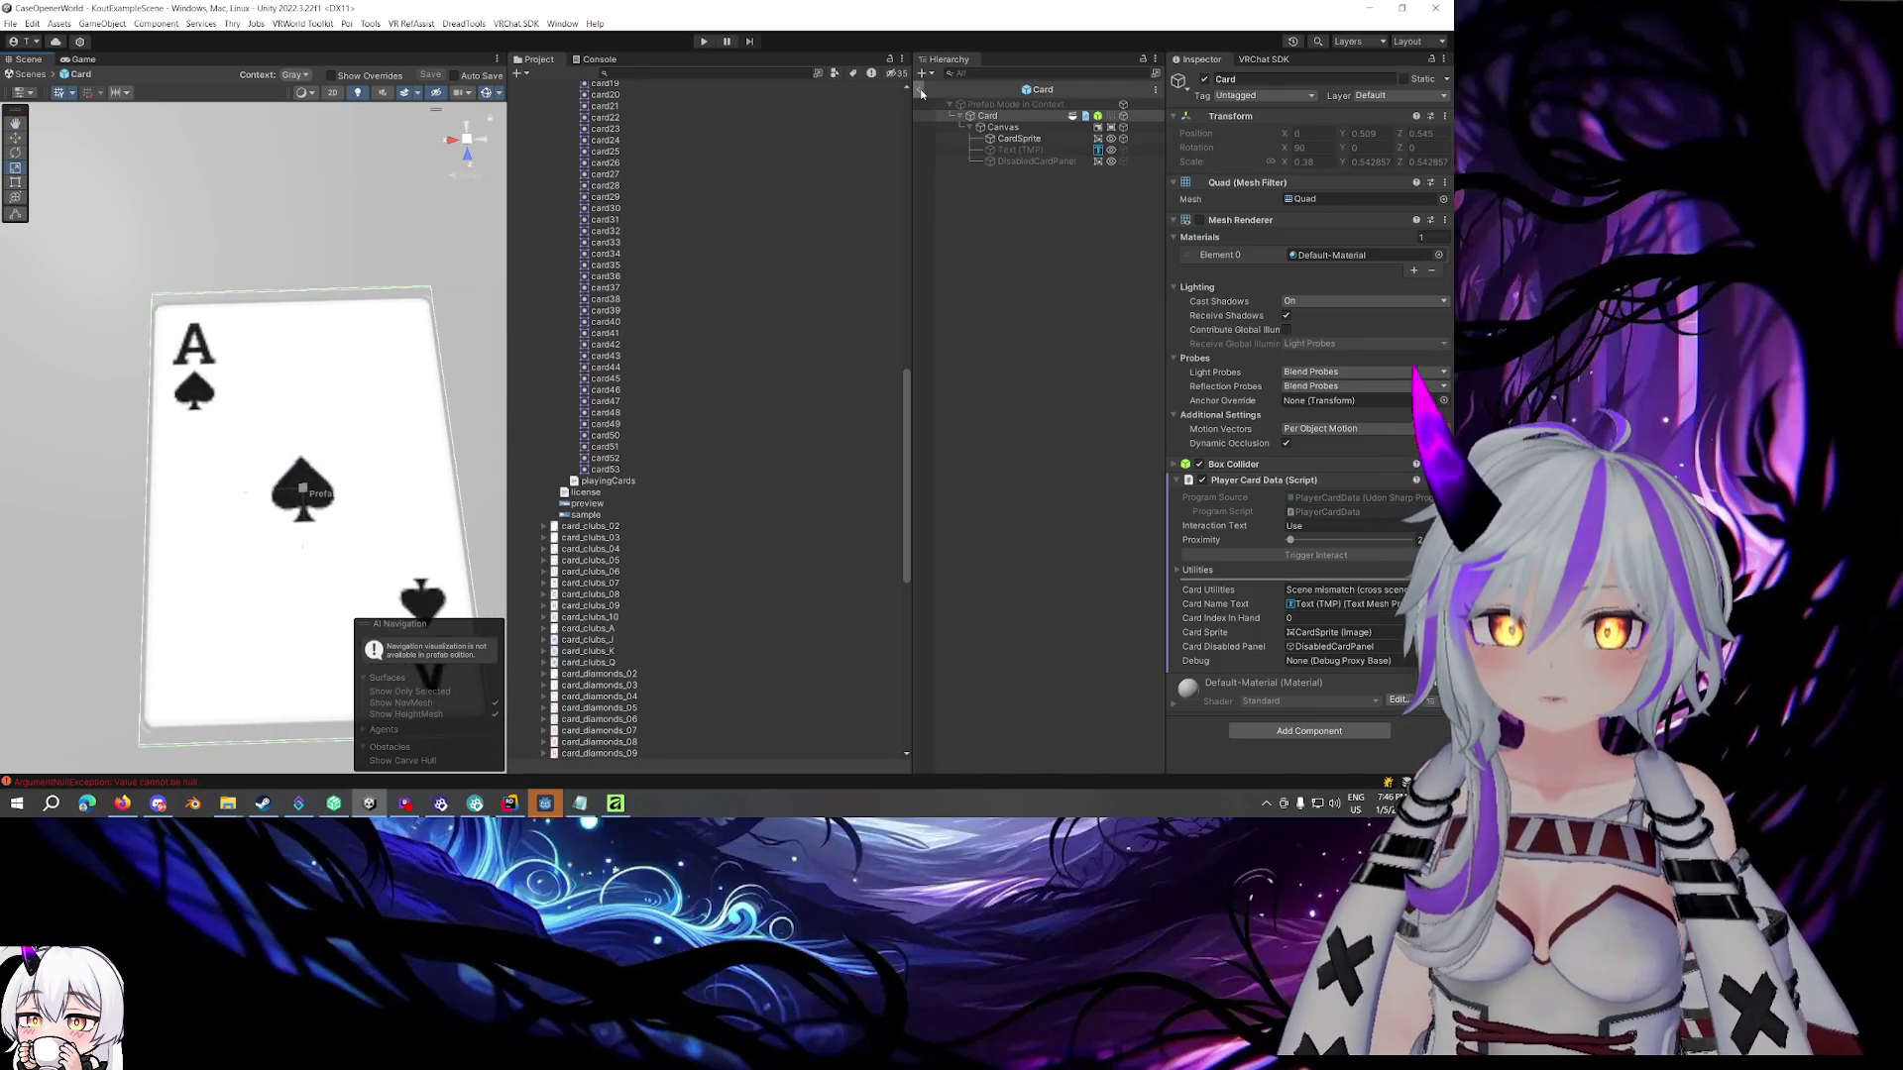
pyautogui.click(920, 87)
pyautogui.moveTo(434, 262)
pyautogui.mouseDown()
pyautogui.moveTo(382, 271)
pyautogui.moveTo(369, 225)
pyautogui.moveTo(306, 225)
pyautogui.moveTo(360, 276)
pyautogui.moveTo(349, 297)
pyautogui.moveTo(369, 297)
pyautogui.mouseUp()
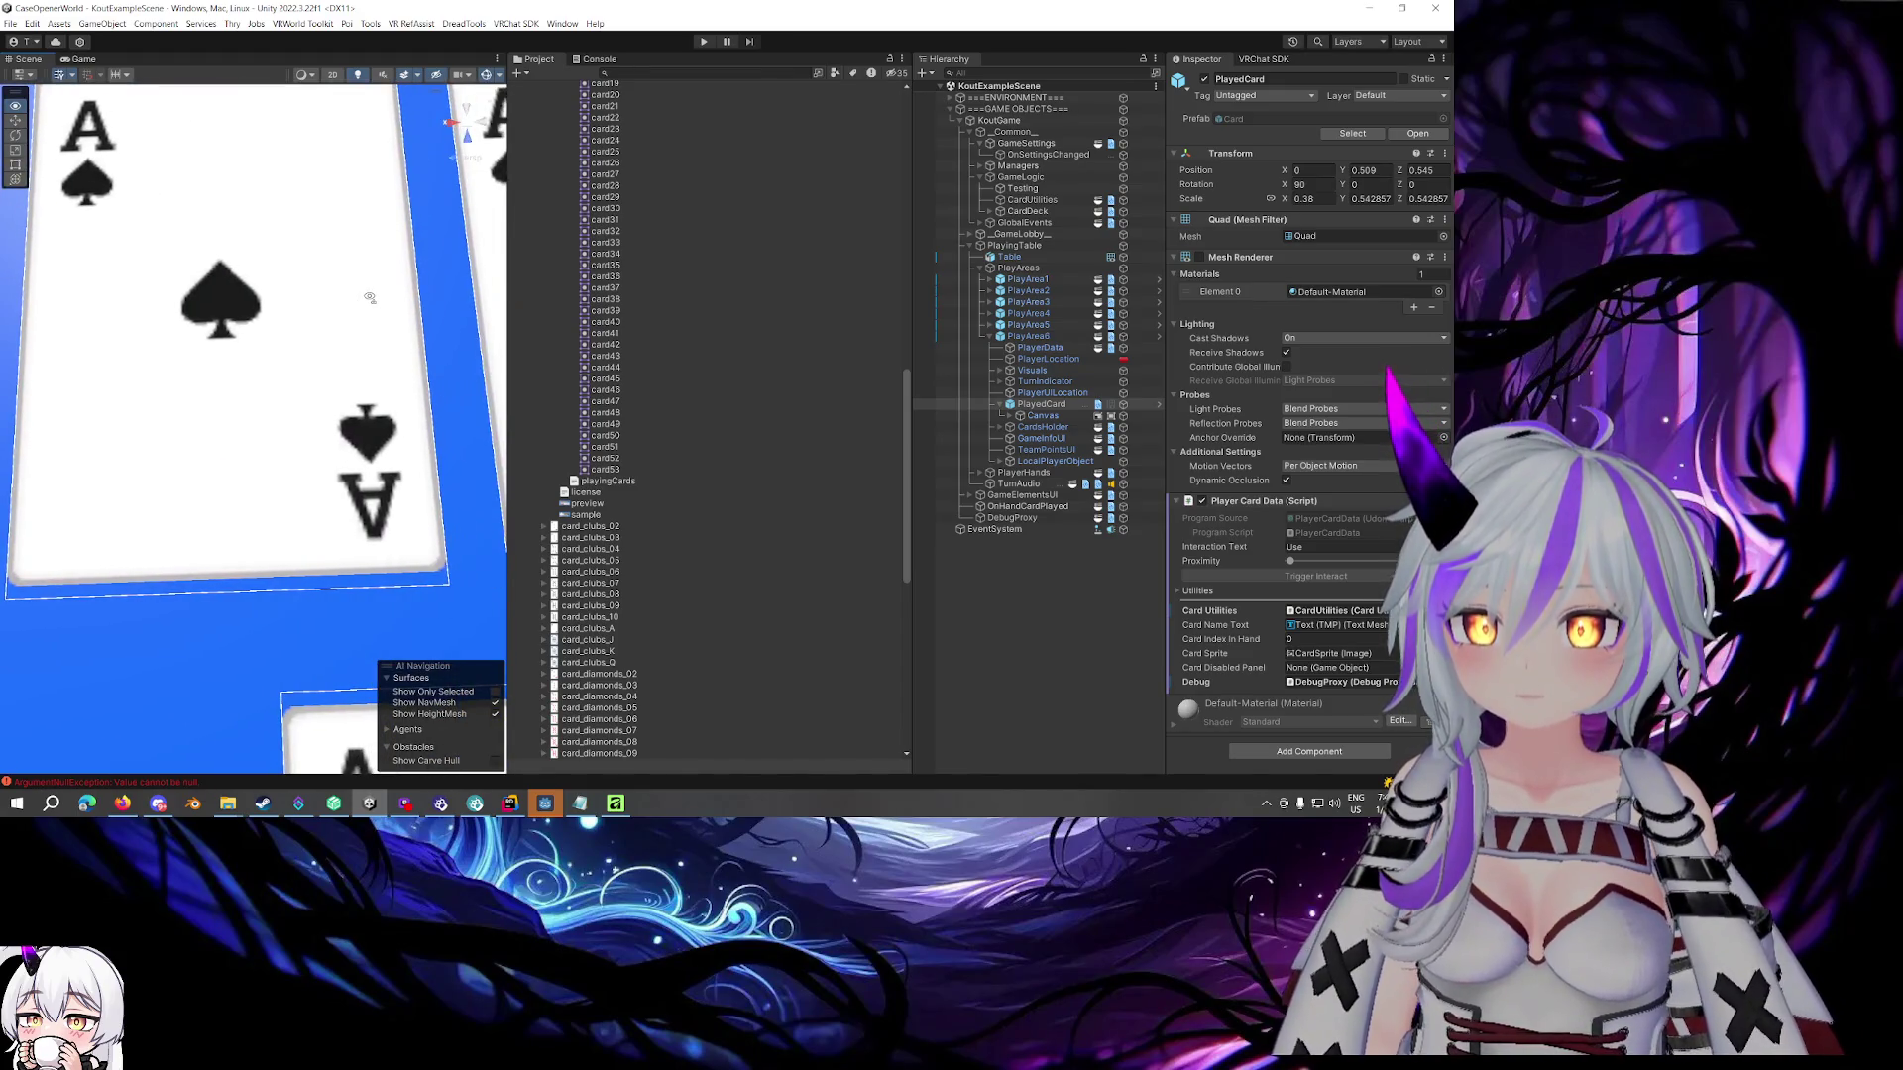
# Set playingCards' pixels per unit to 200, then back to 100, and apply
pyautogui.scroll(10, 636, 460)
pyautogui.click(612, 197)
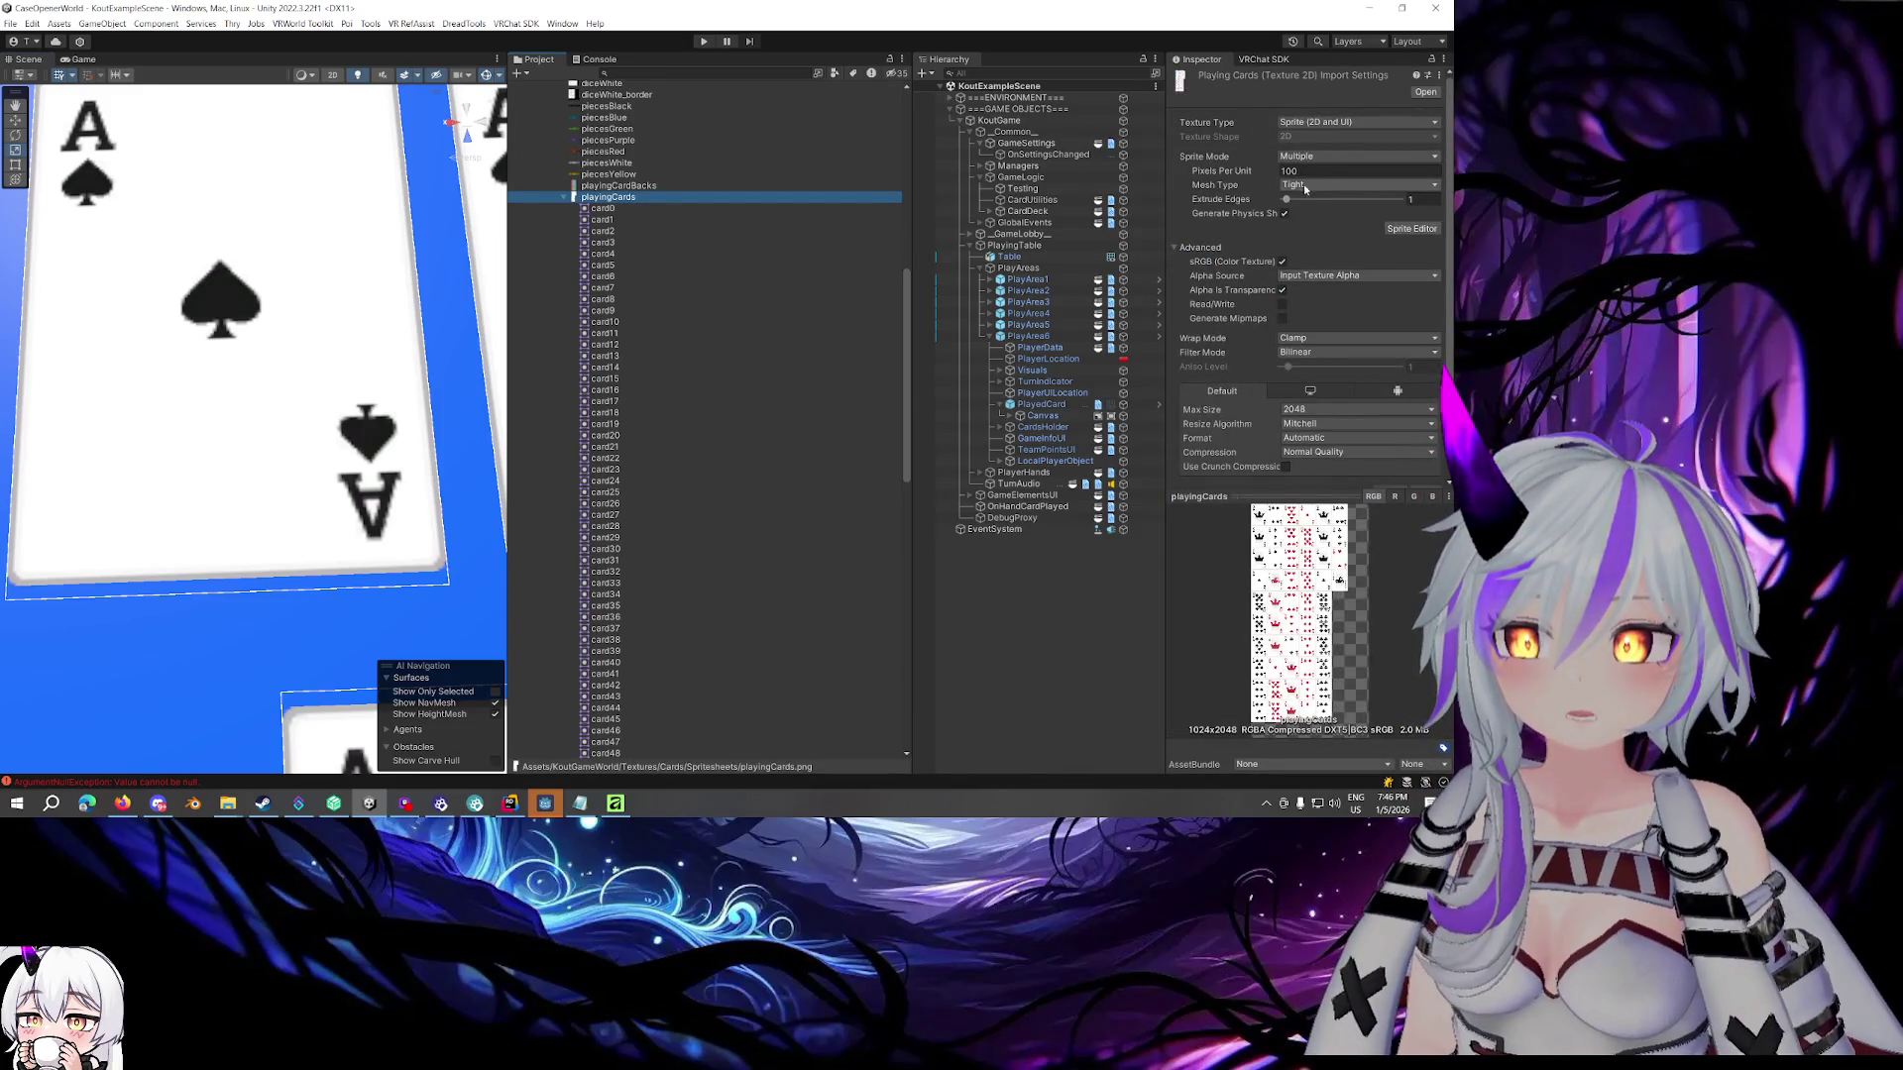
pyautogui.moveTo(1248, 173); pyautogui.dragTo(1276, 174)
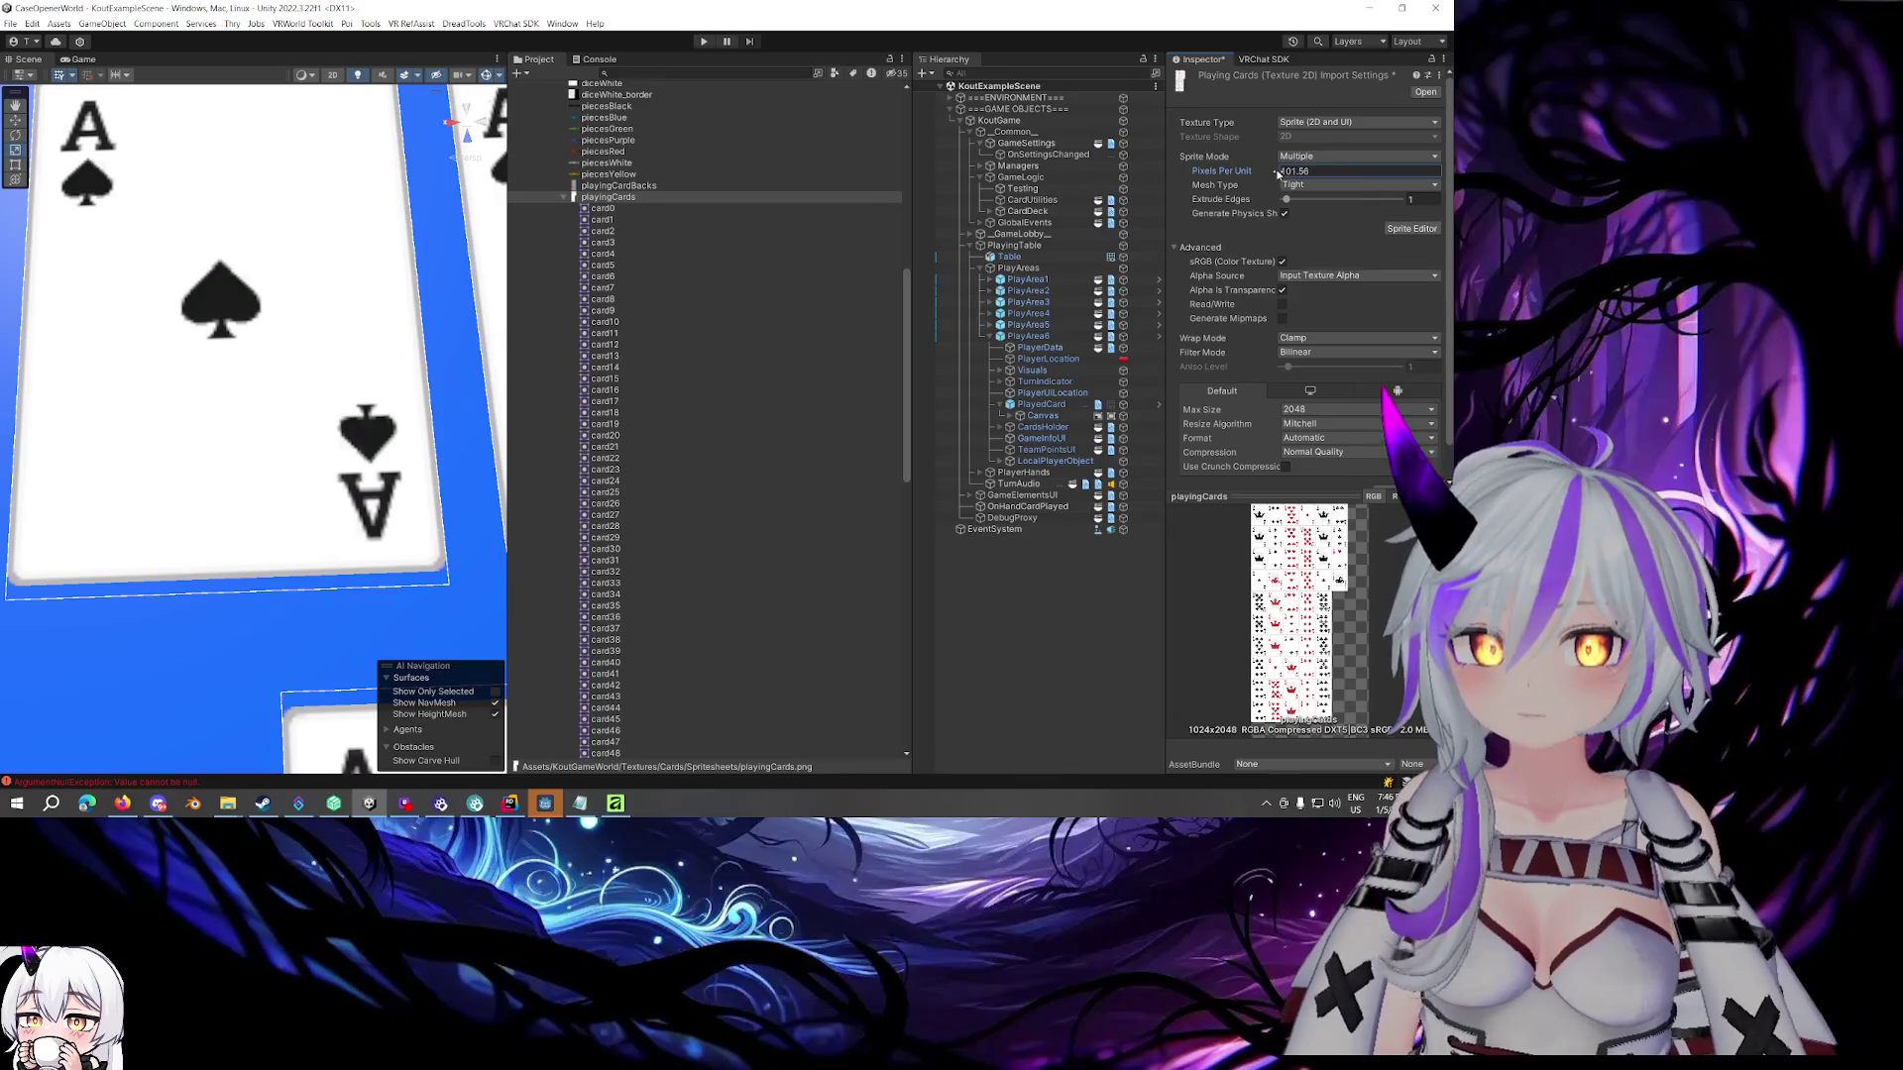
pyautogui.click(1327, 168)
pyautogui.write('200')
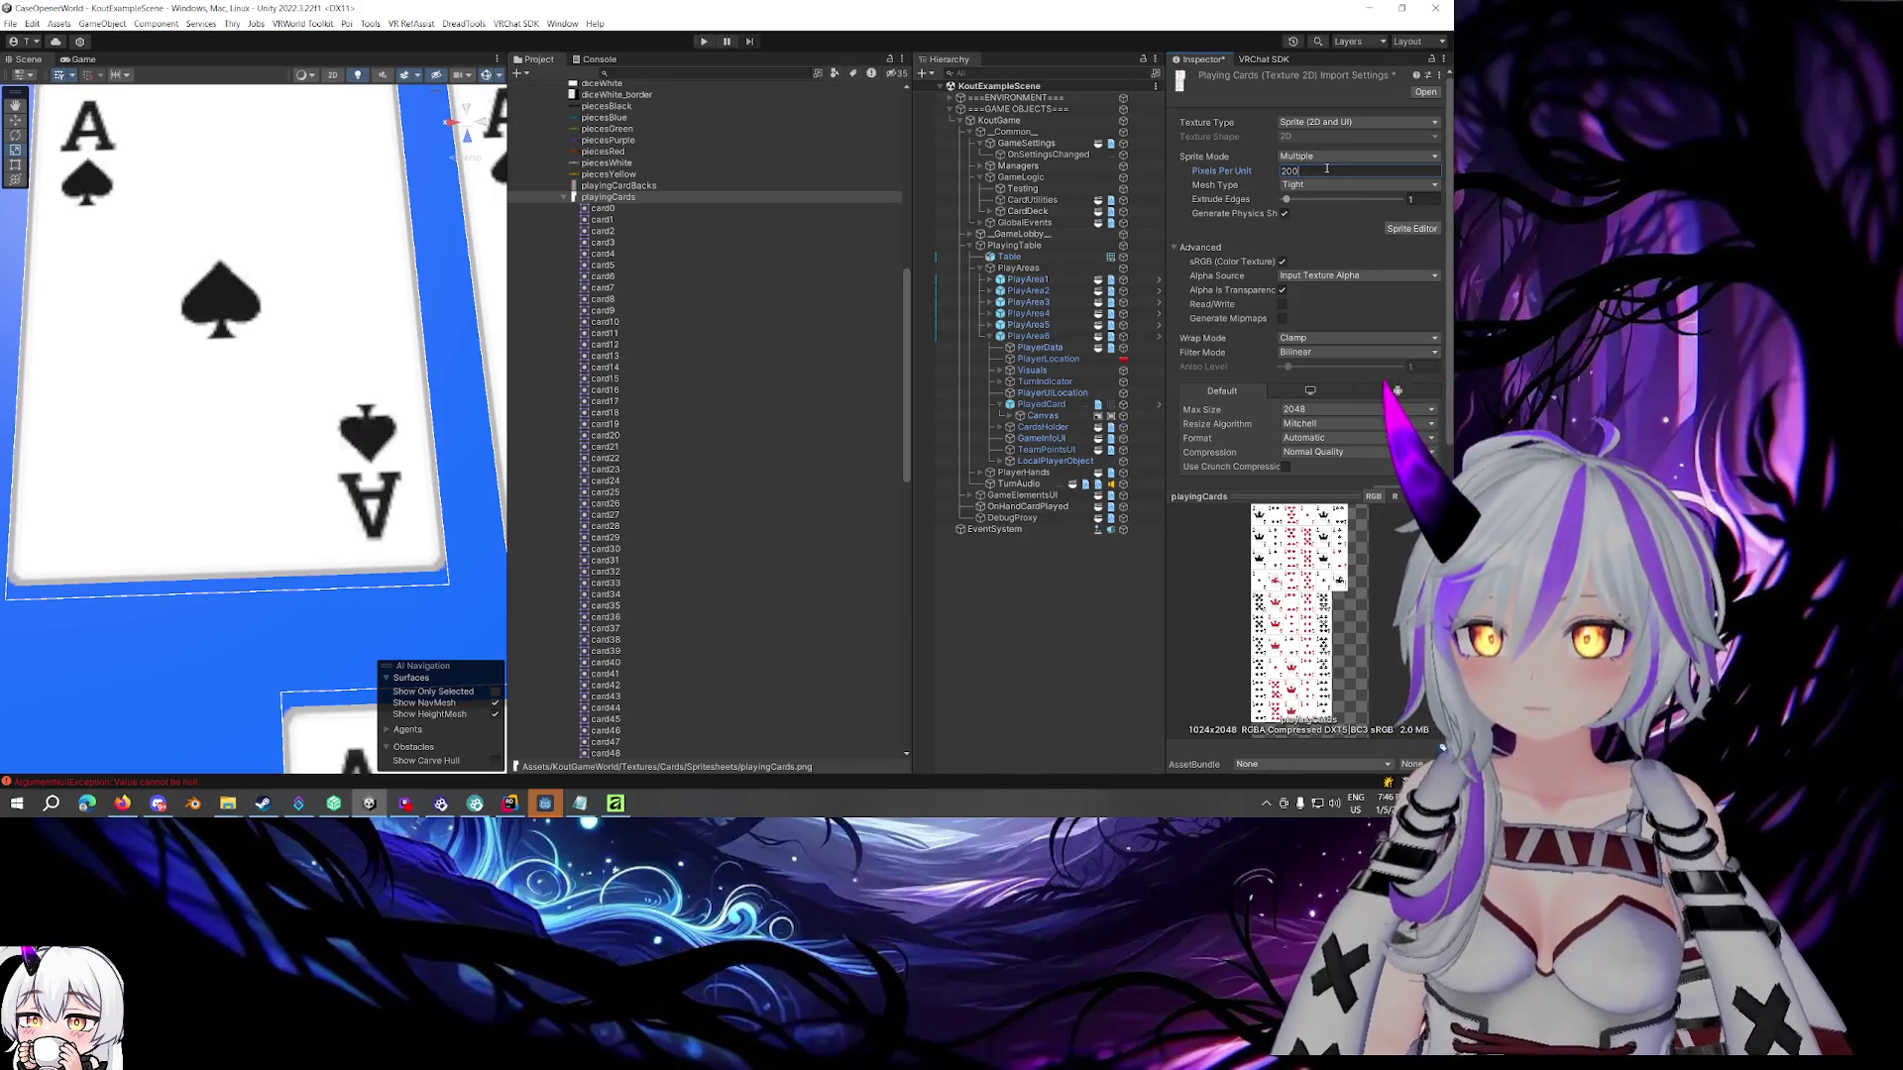
pyautogui.press('Return')
pyautogui.scroll(-2, 1348, 264)
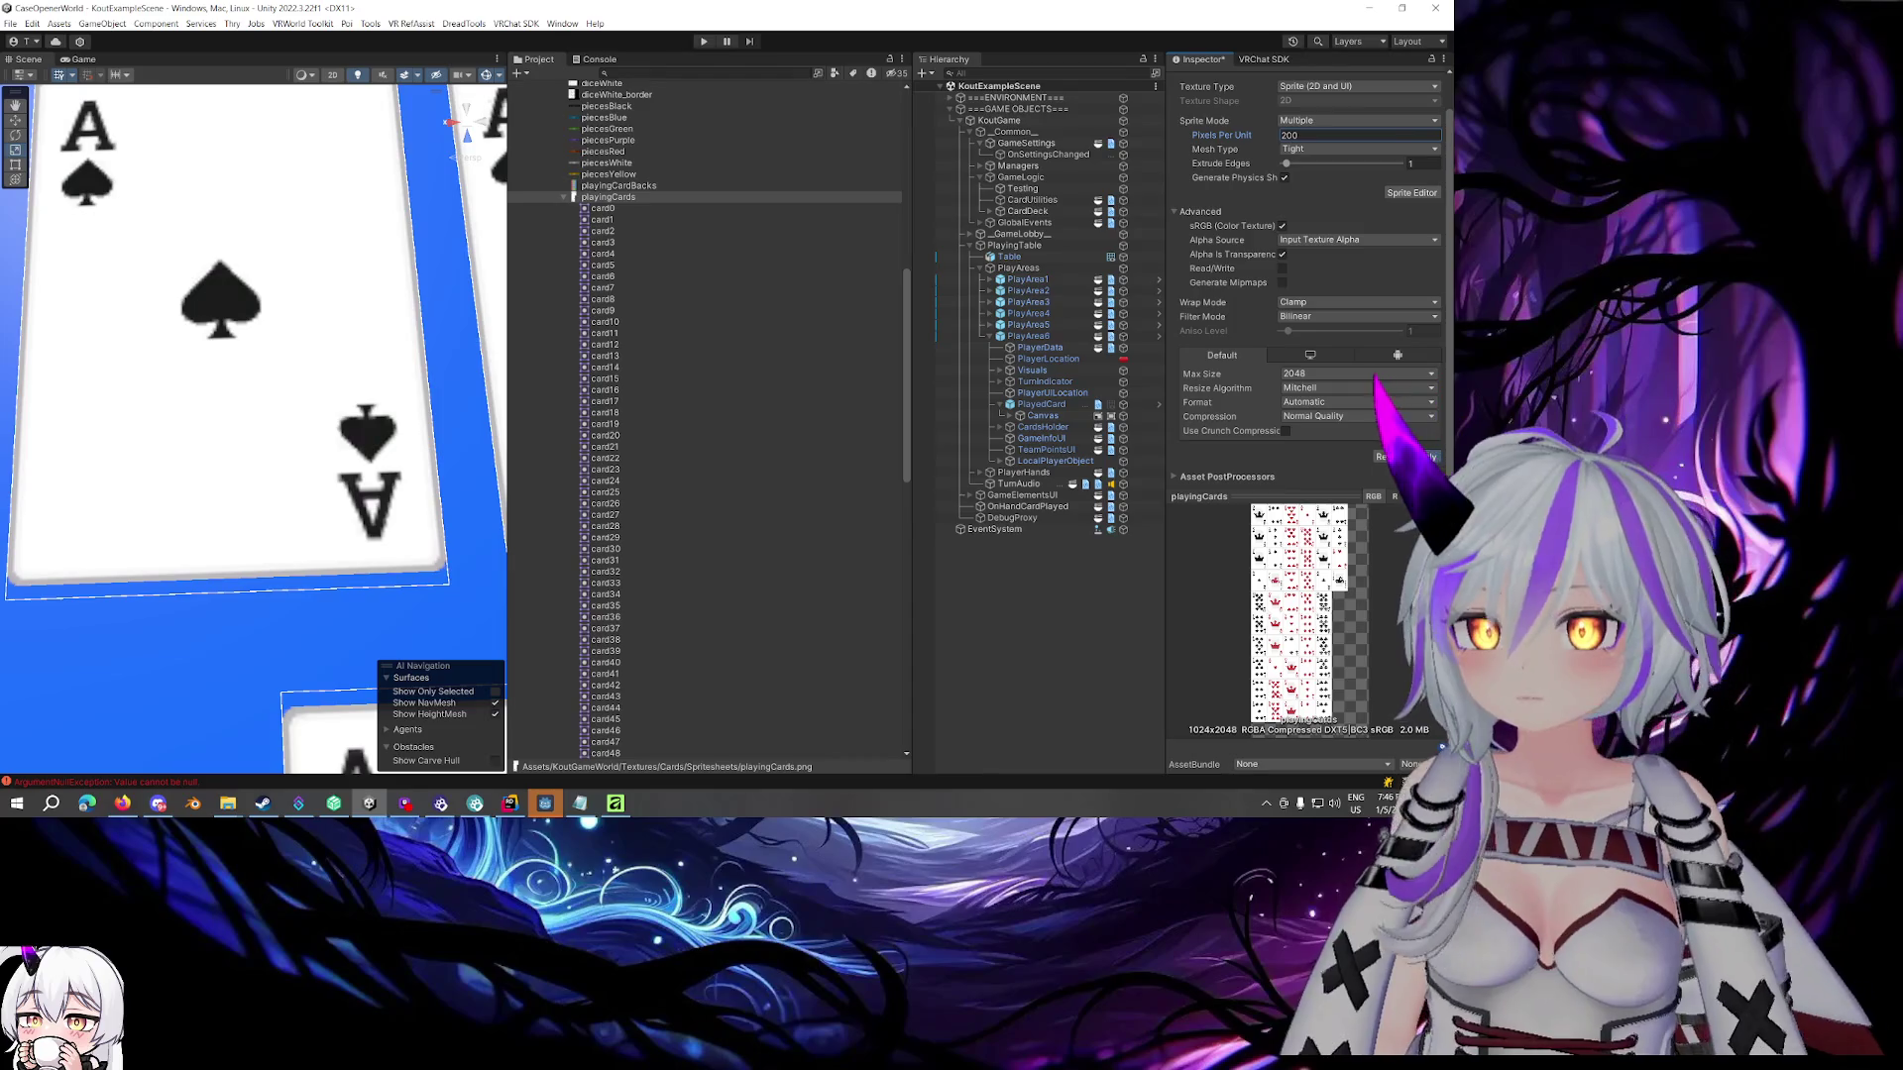
pyautogui.click(1306, 135)
pyautogui.write('100')
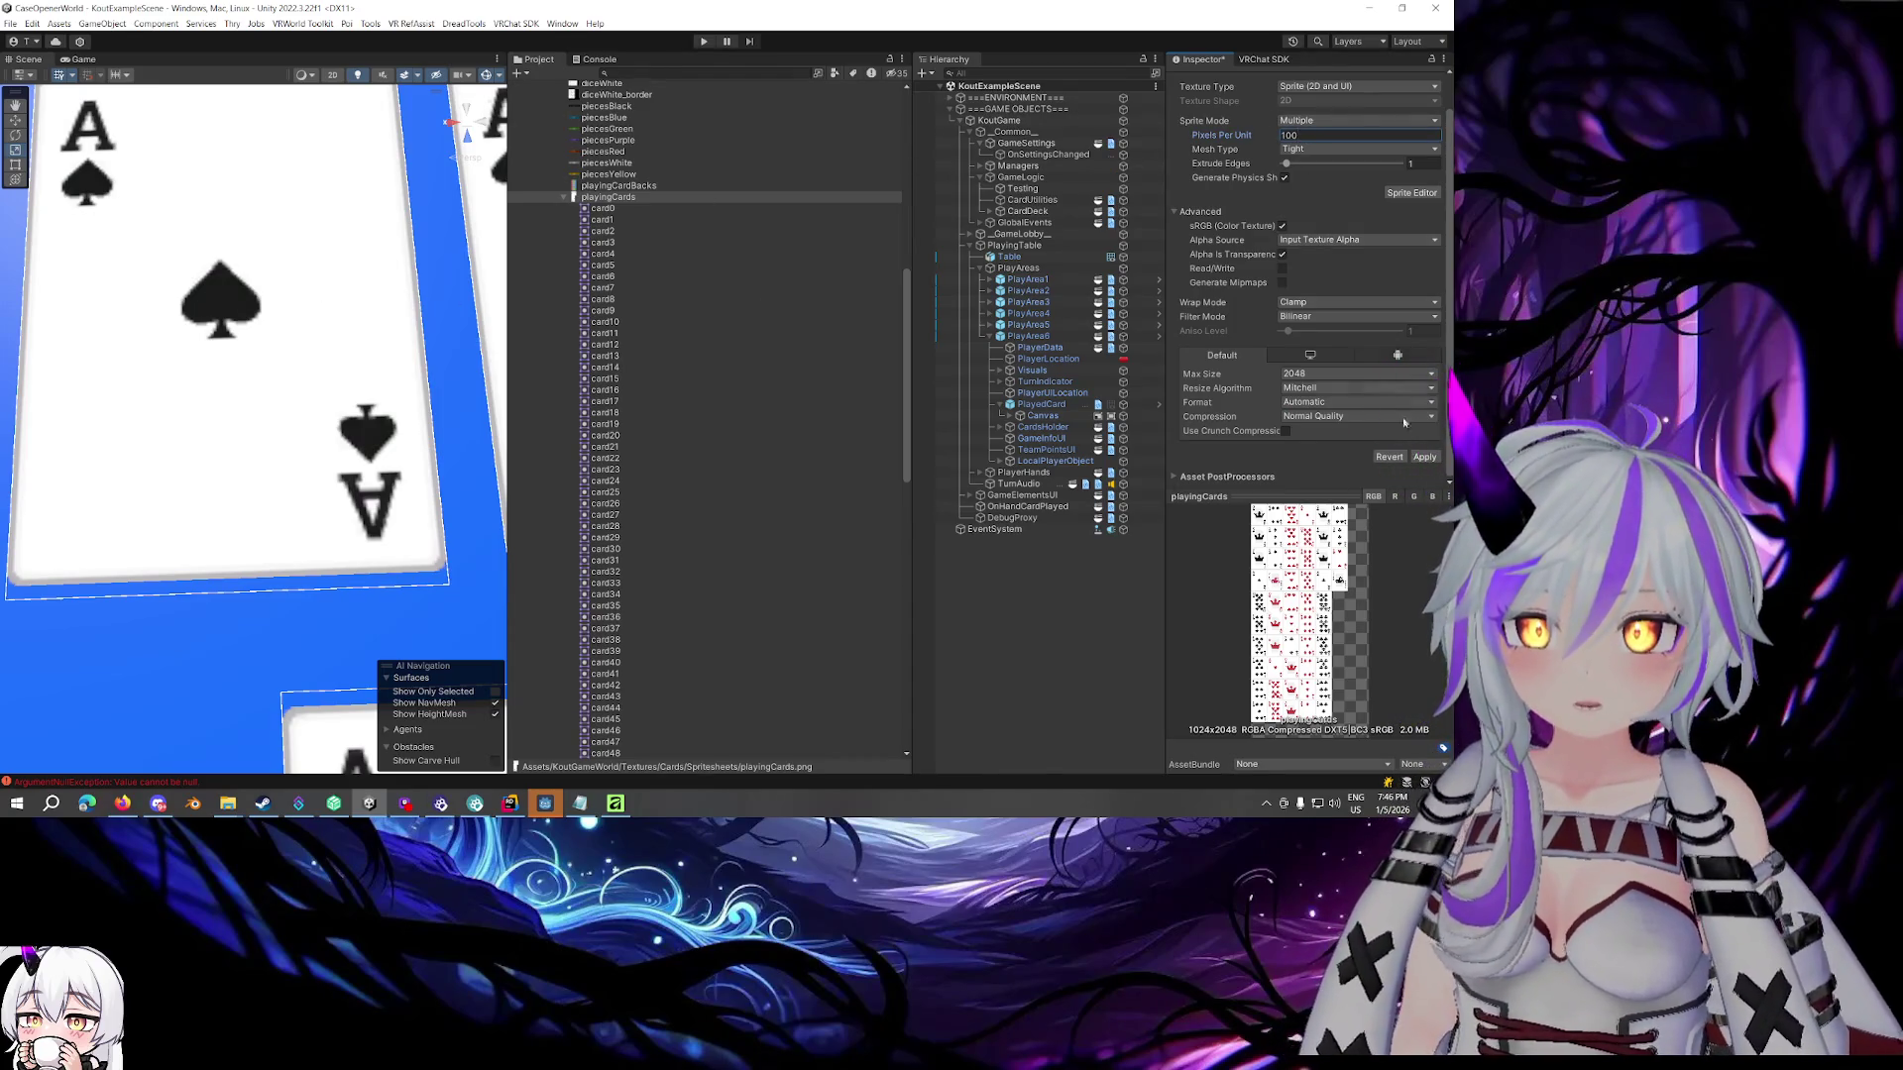
pyautogui.click(1424, 457)
# Enable crunch compression on the playingCards texture and apply it, leaving alpha source unchanged
pyautogui.click(1285, 431)
pyautogui.click(1310, 373)
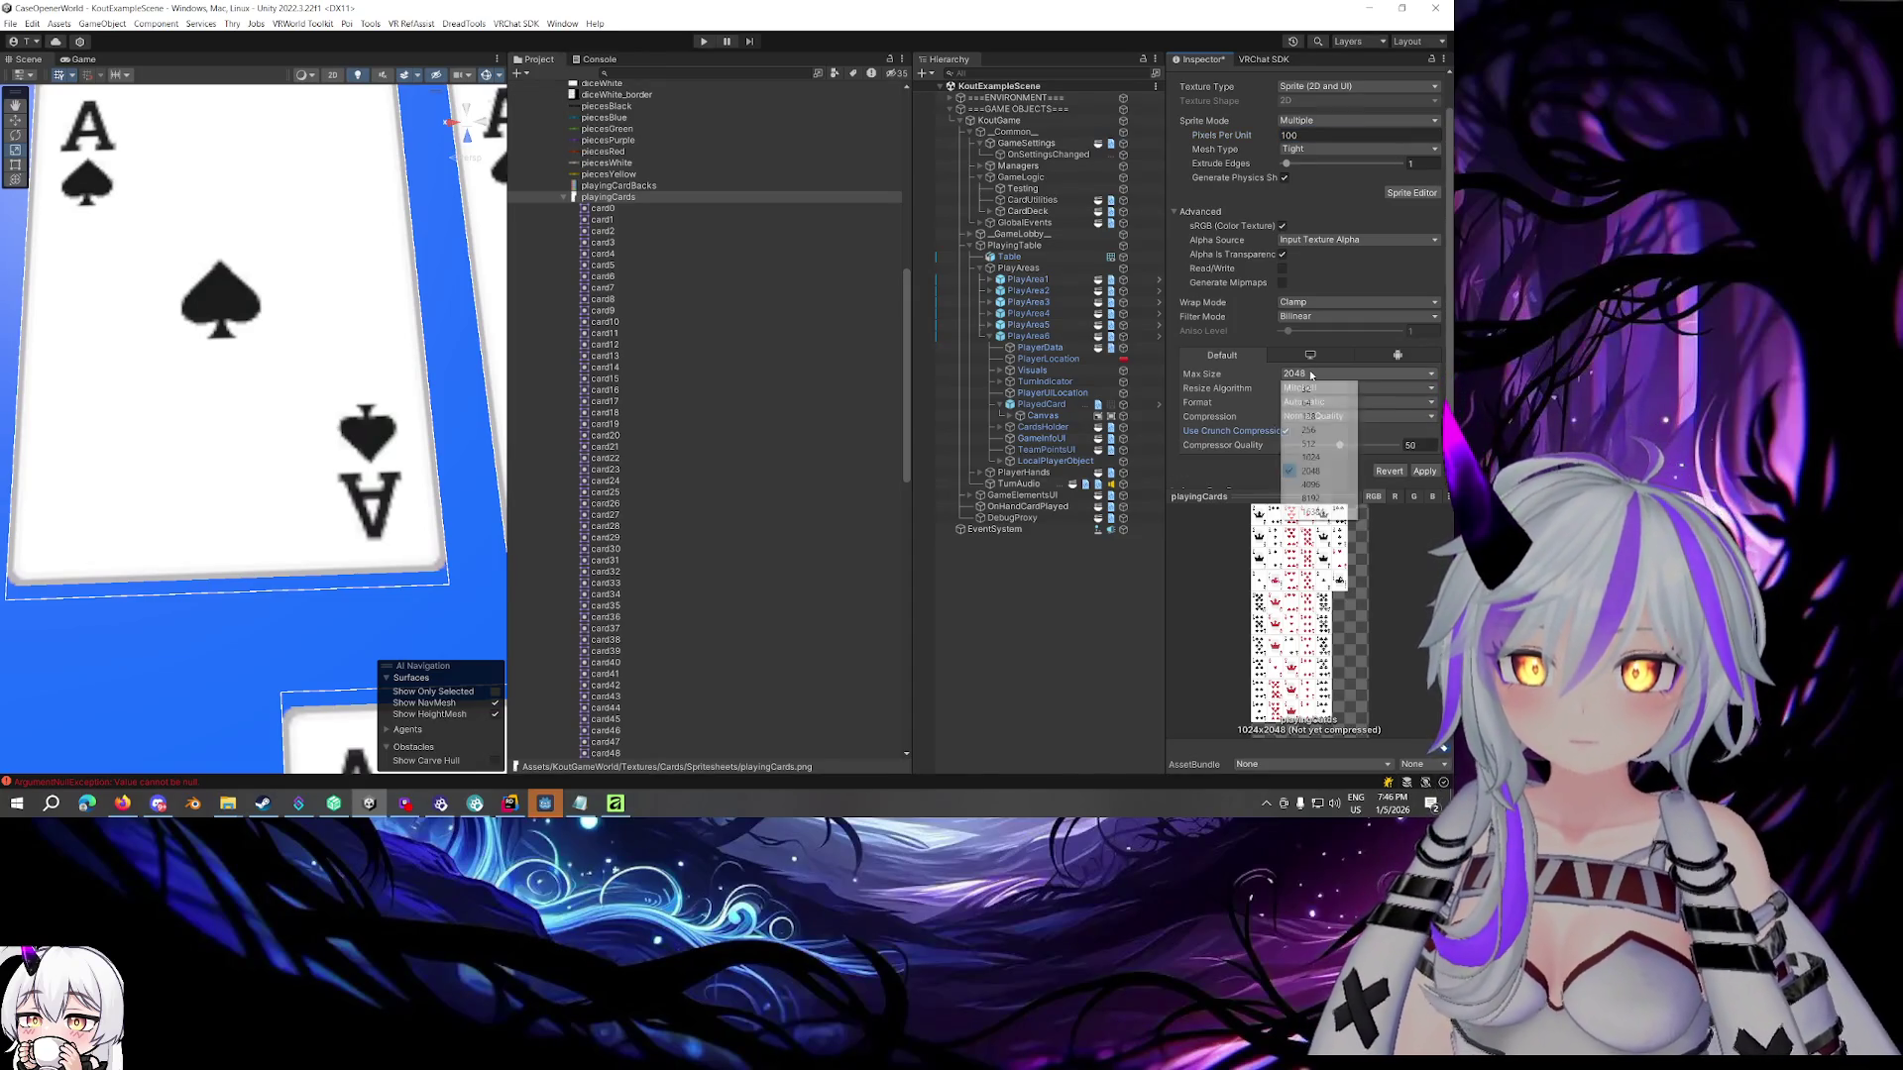
pyautogui.click(1433, 469)
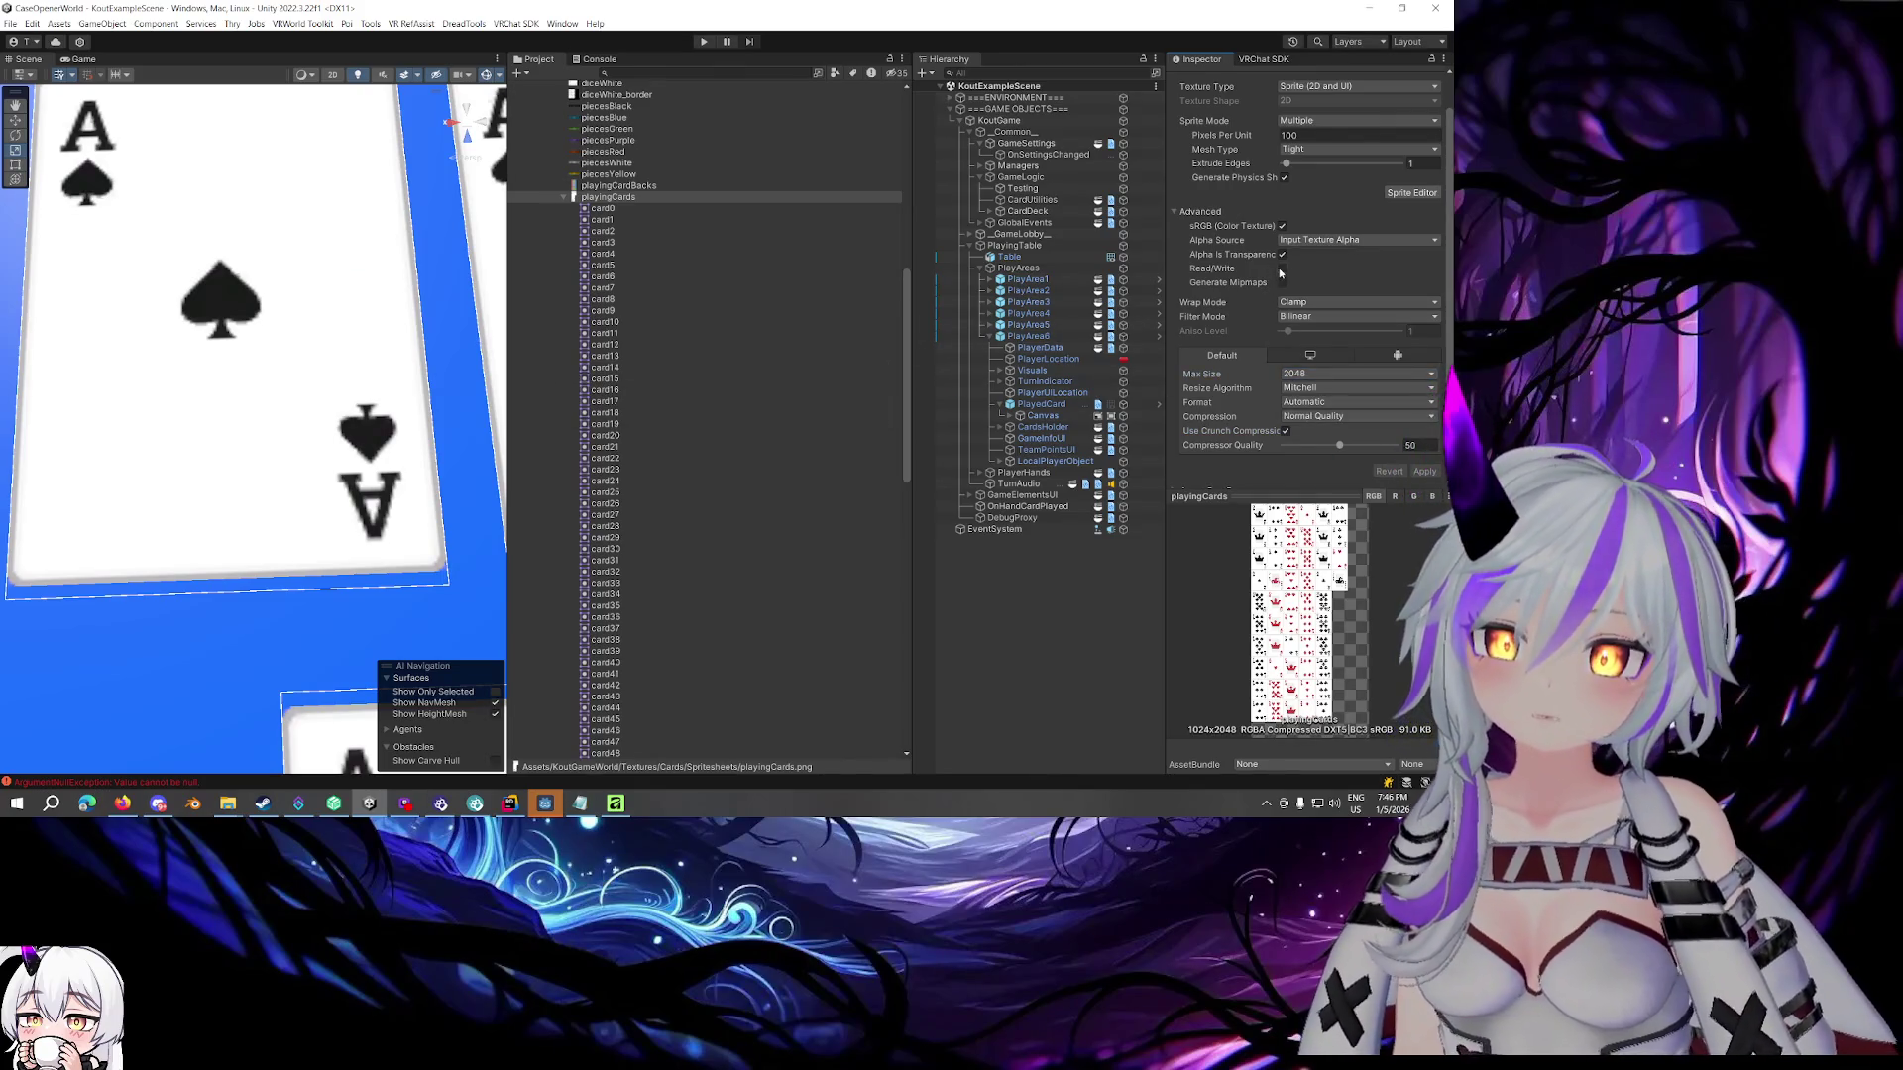
pyautogui.click(1297, 242)
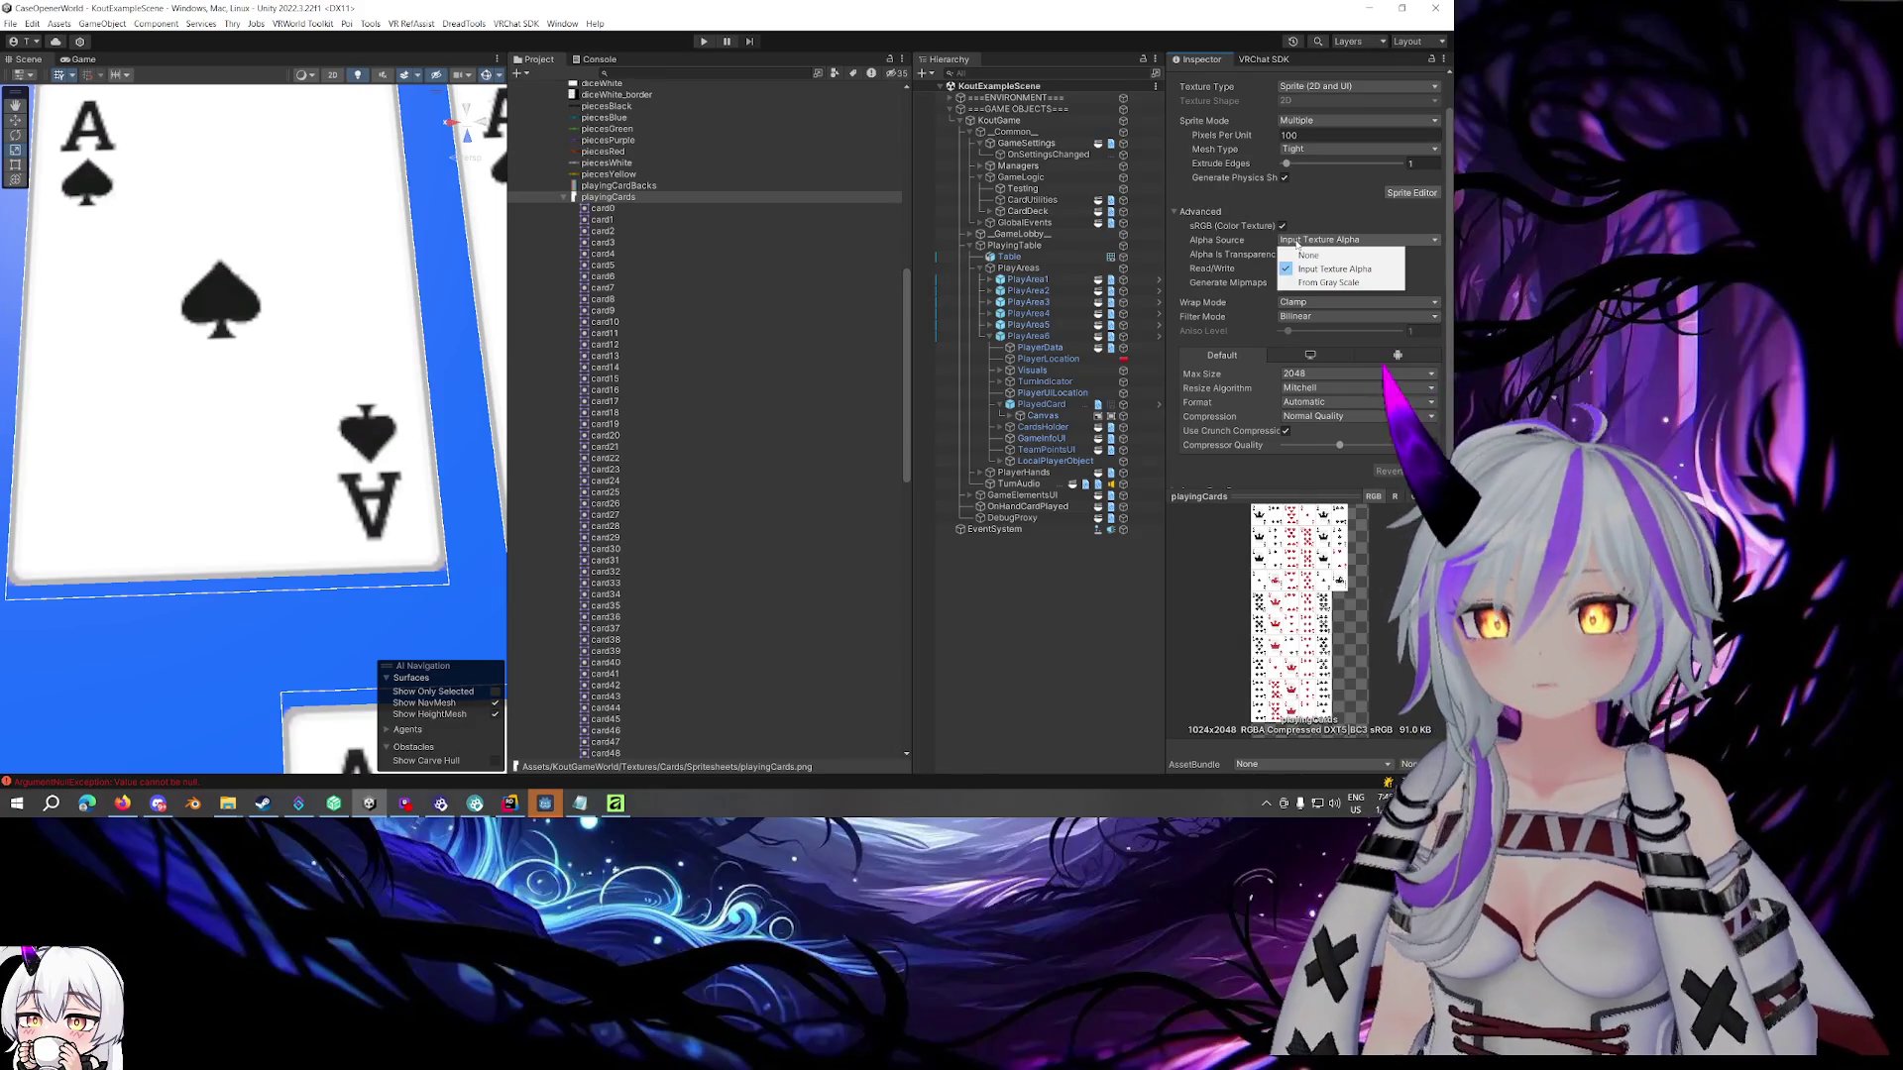
pyautogui.click(1235, 244)
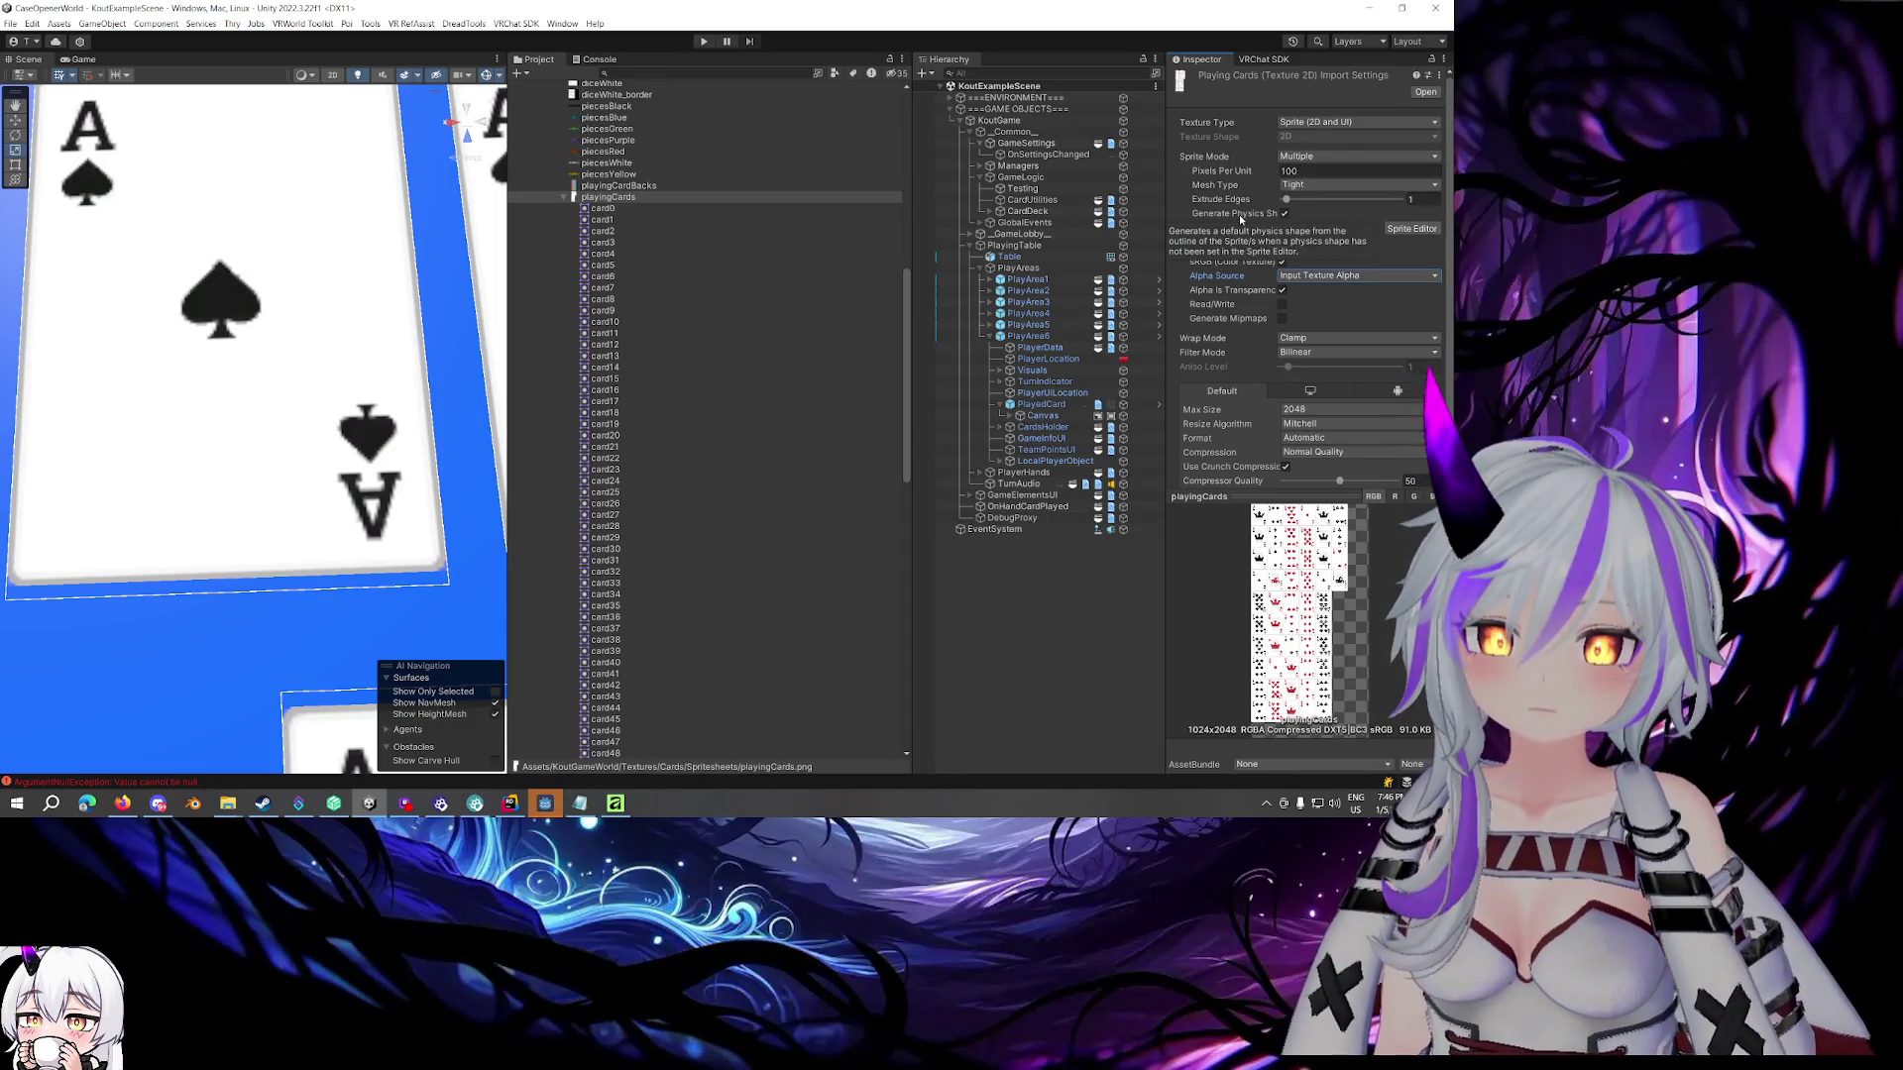
pyautogui.scroll(-2, 1238, 214)
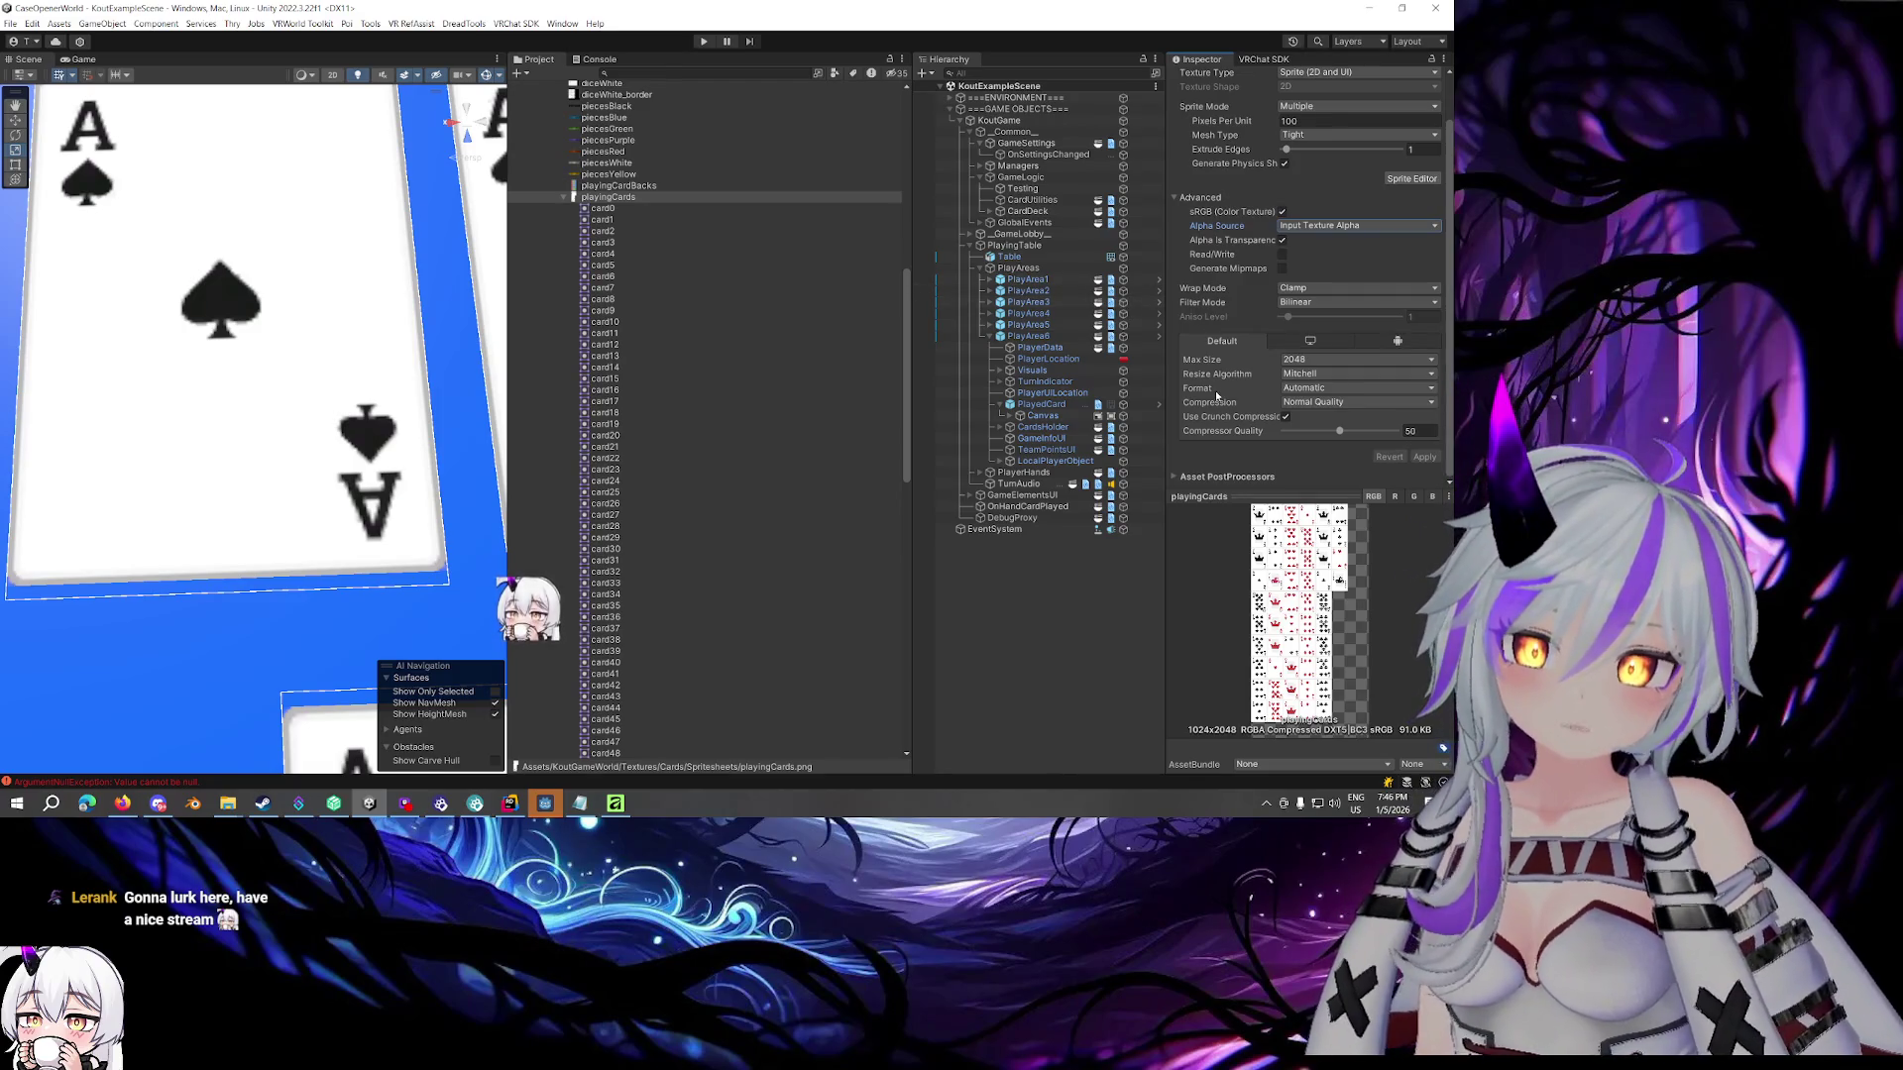
pyautogui.click(1312, 376)
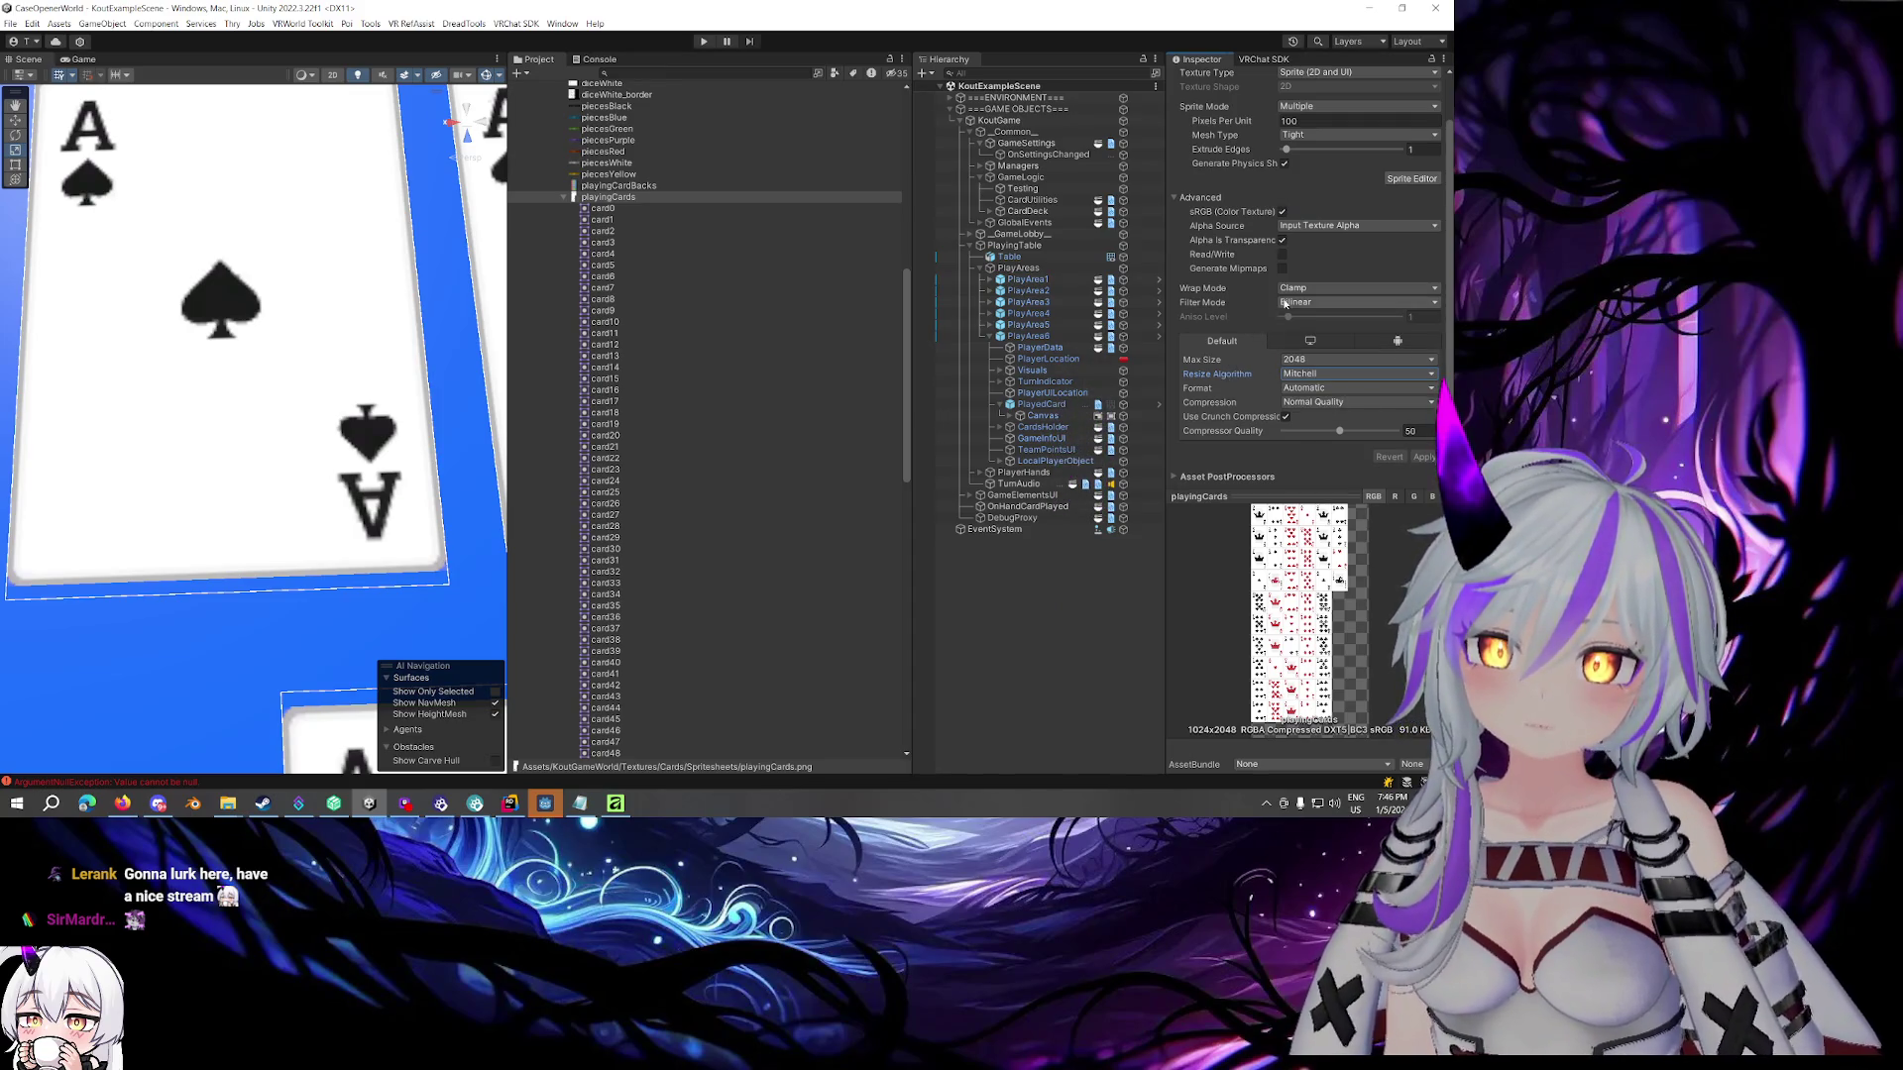
# Try Point and Trilinear filter modes, then settle on Bilinear and apply
pyautogui.click(1353, 303)
pyautogui.click(1326, 318)
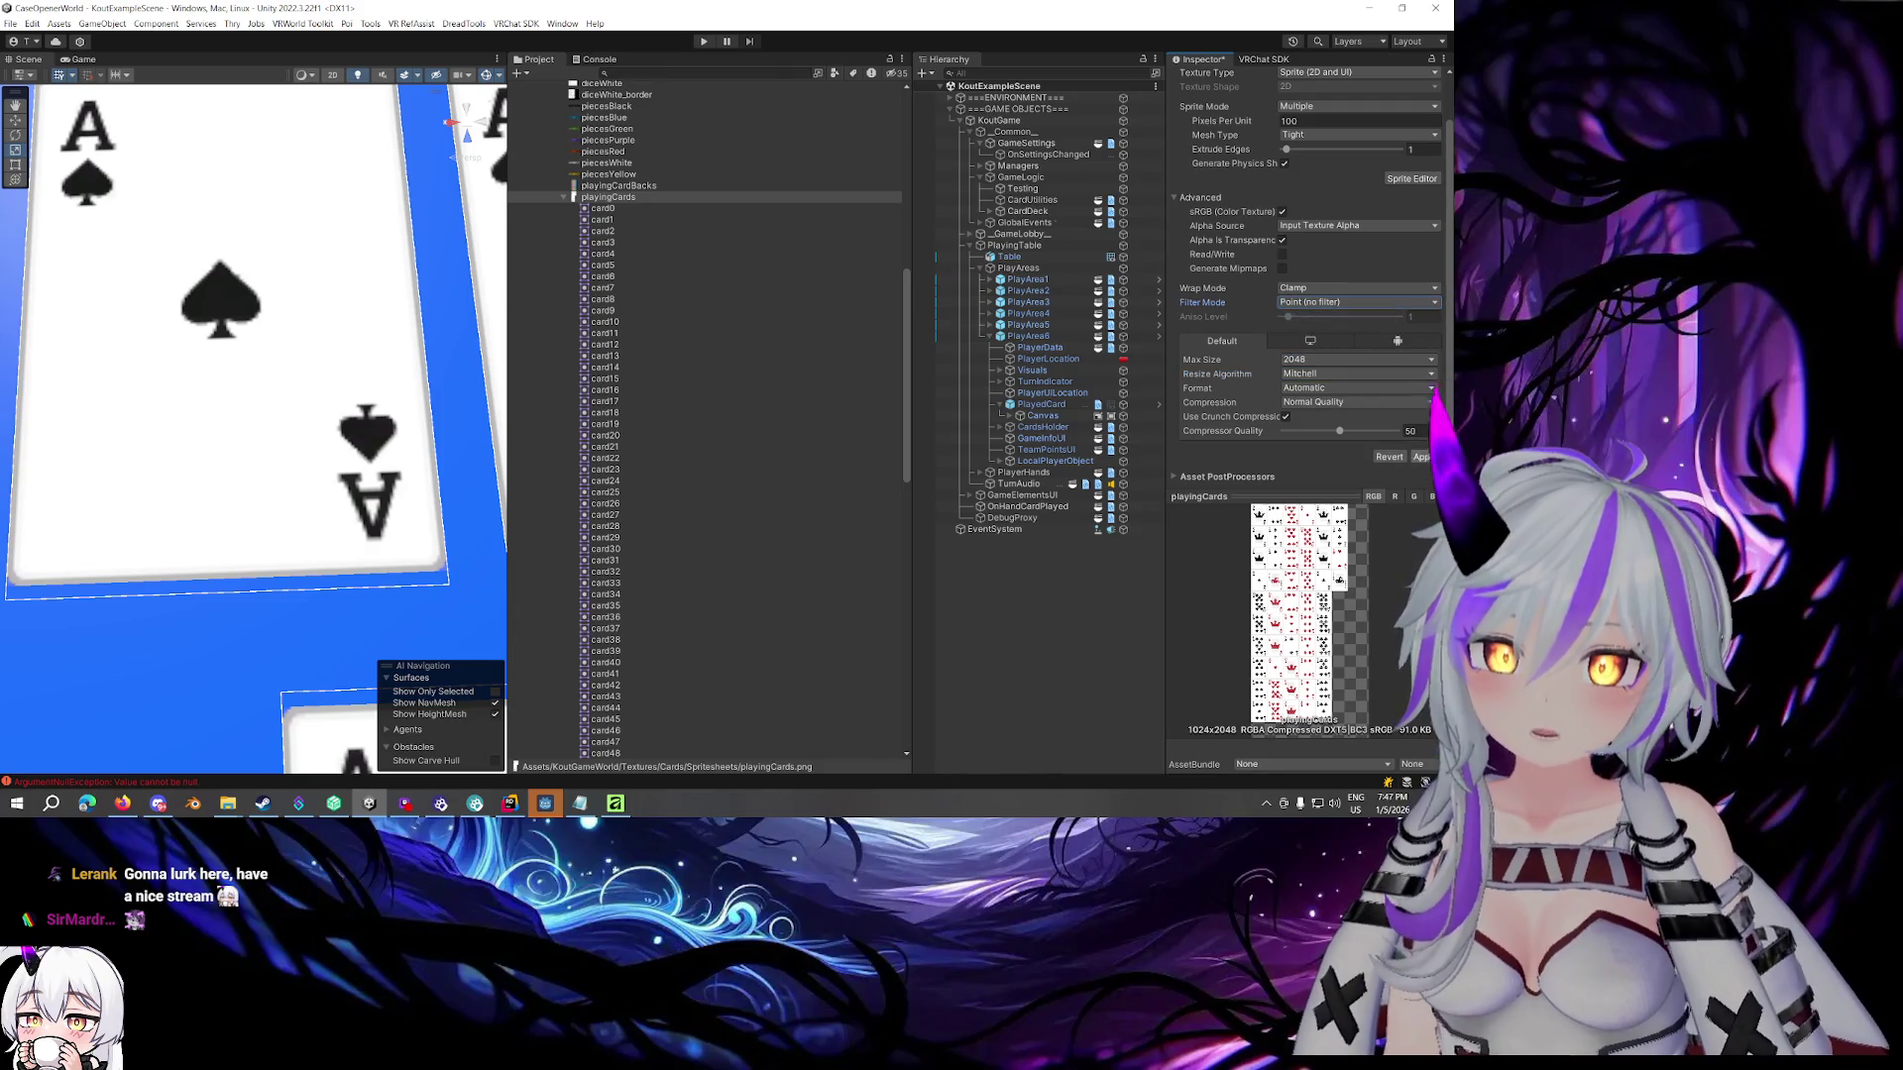
pyautogui.click(1429, 457)
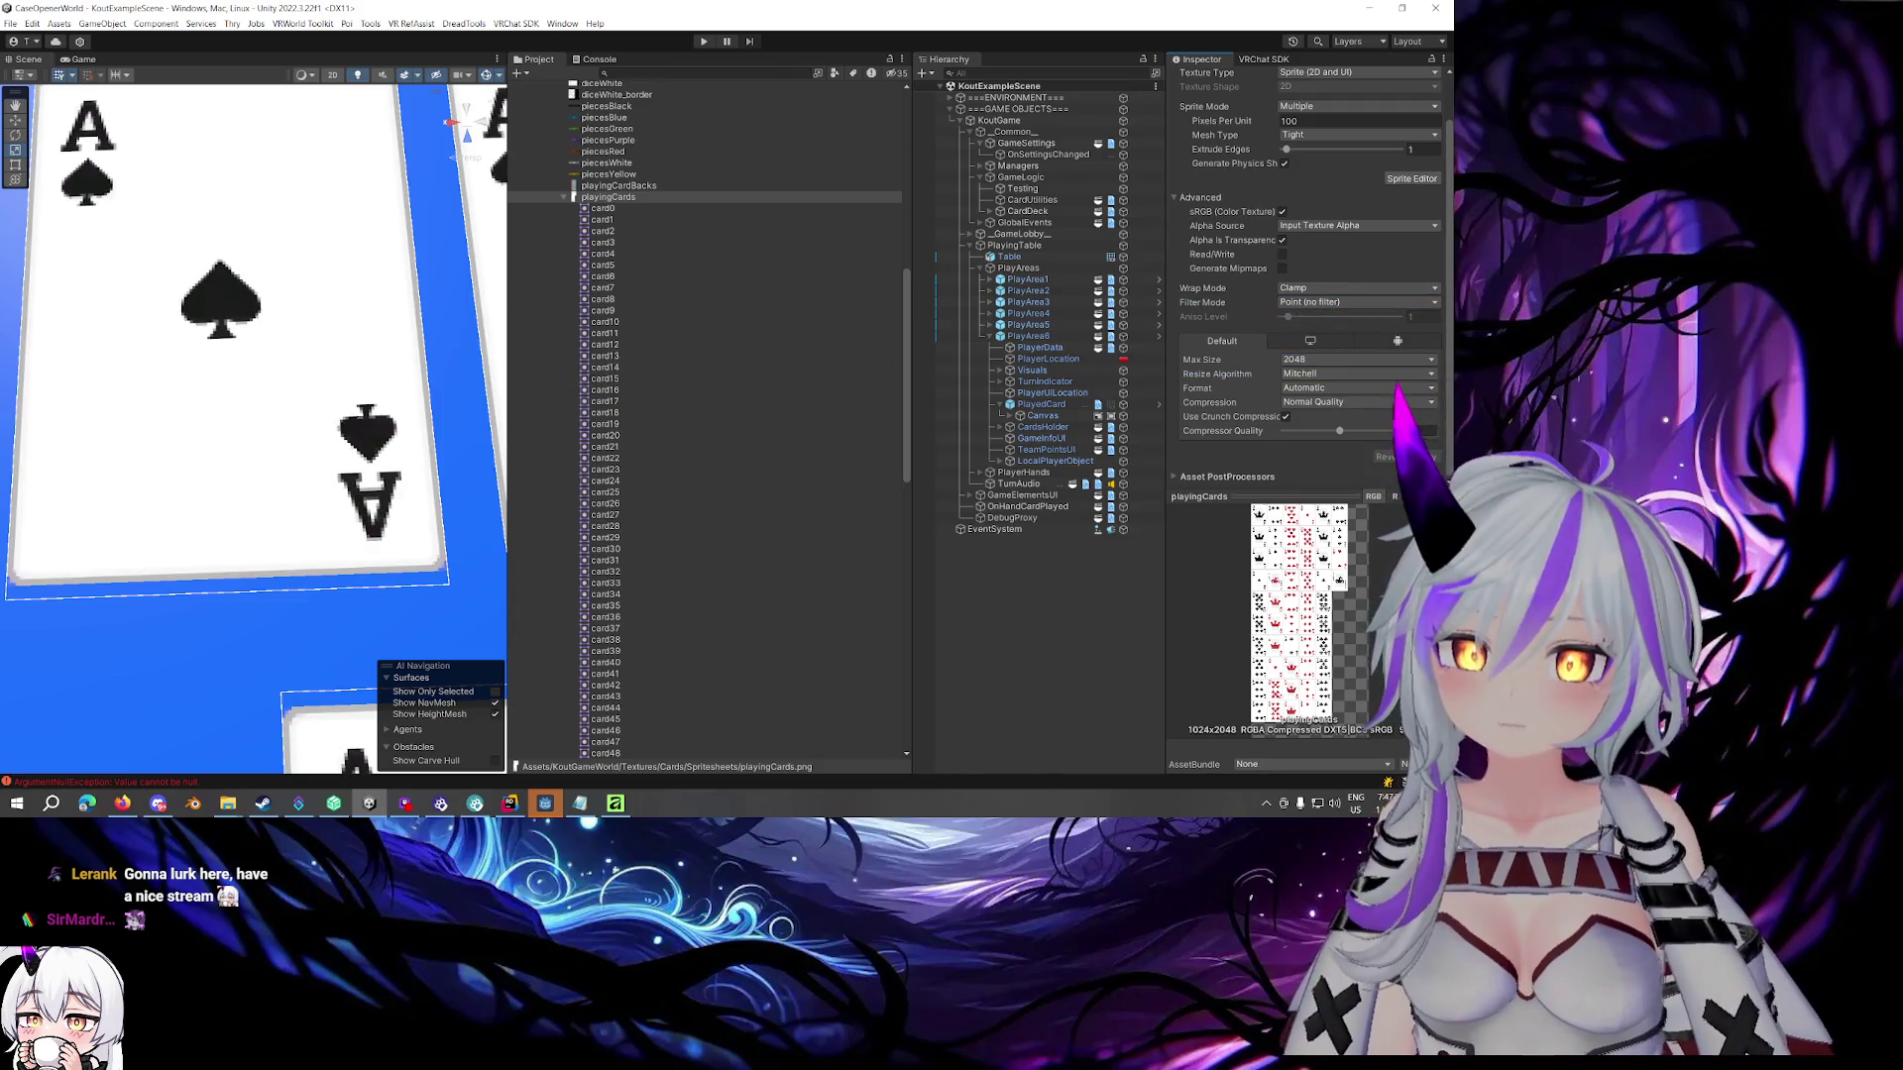
pyautogui.click(1353, 303)
pyautogui.click(1323, 344)
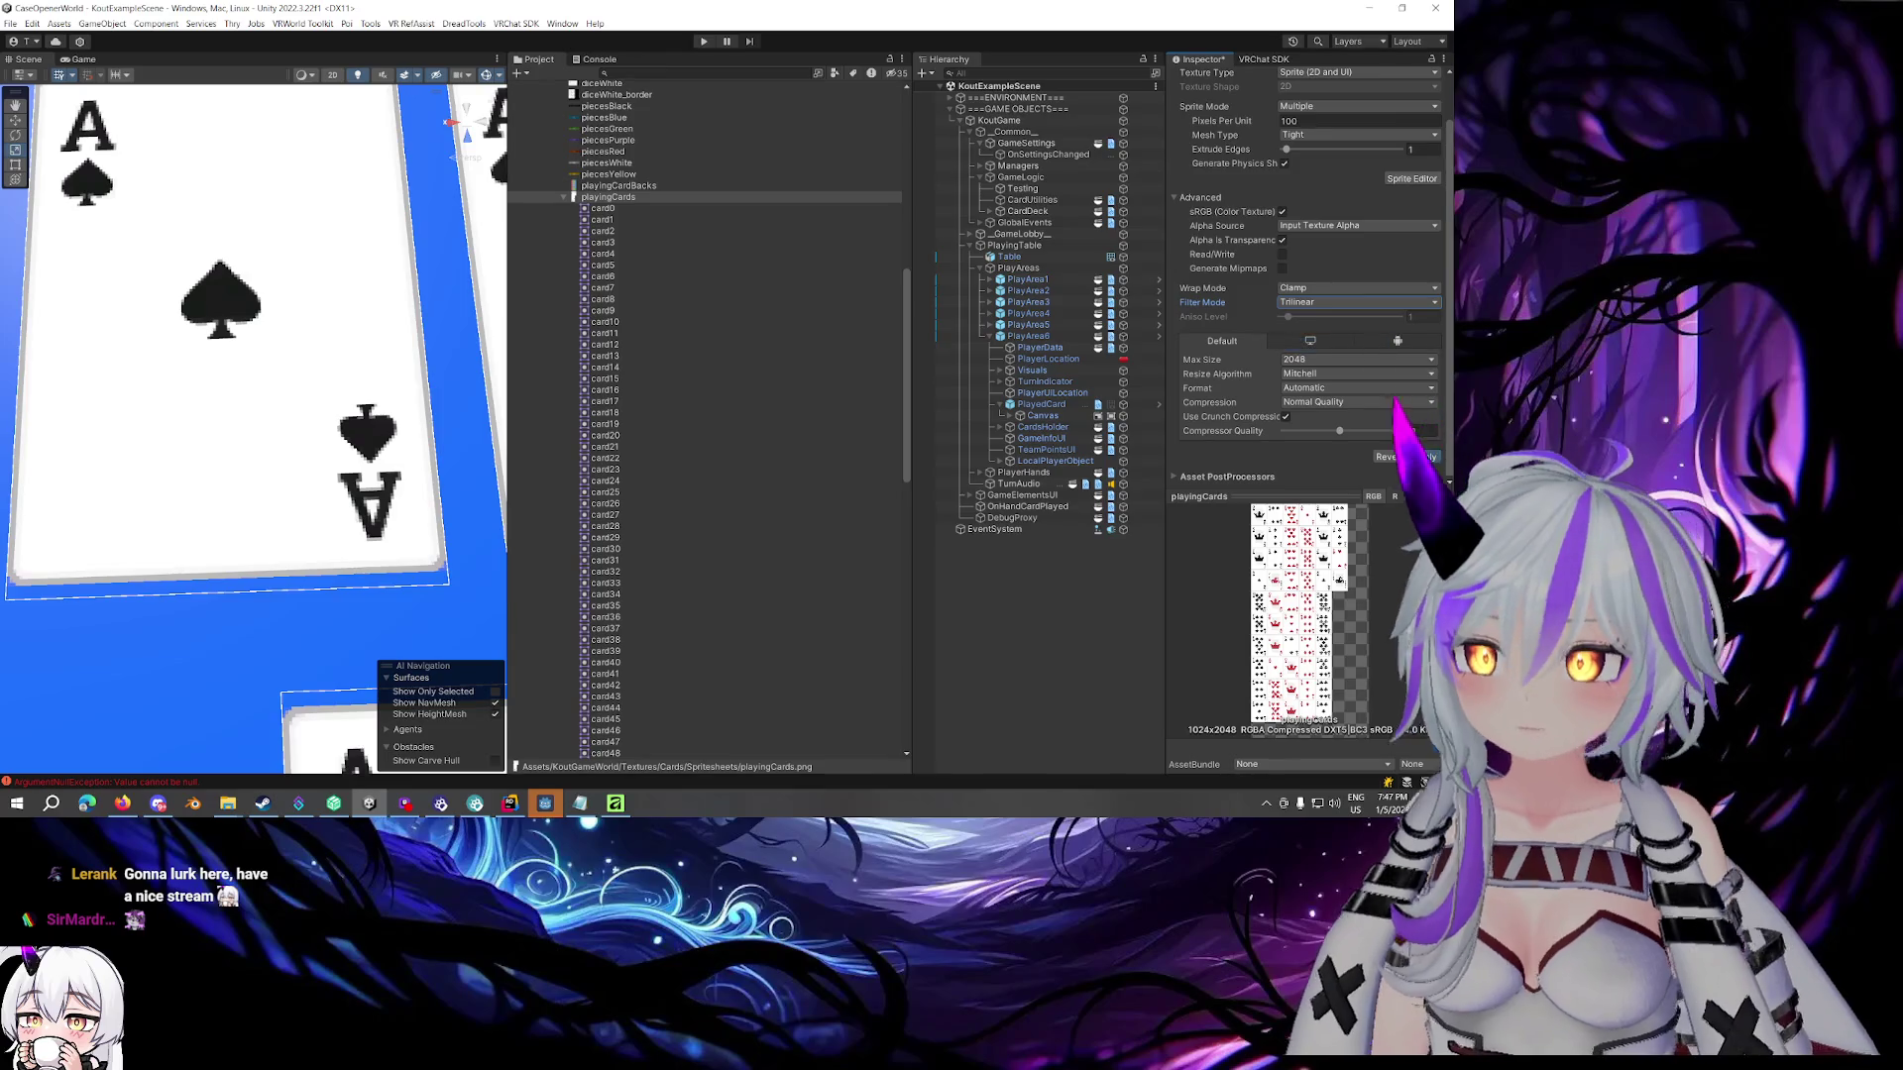
pyautogui.click(1419, 457)
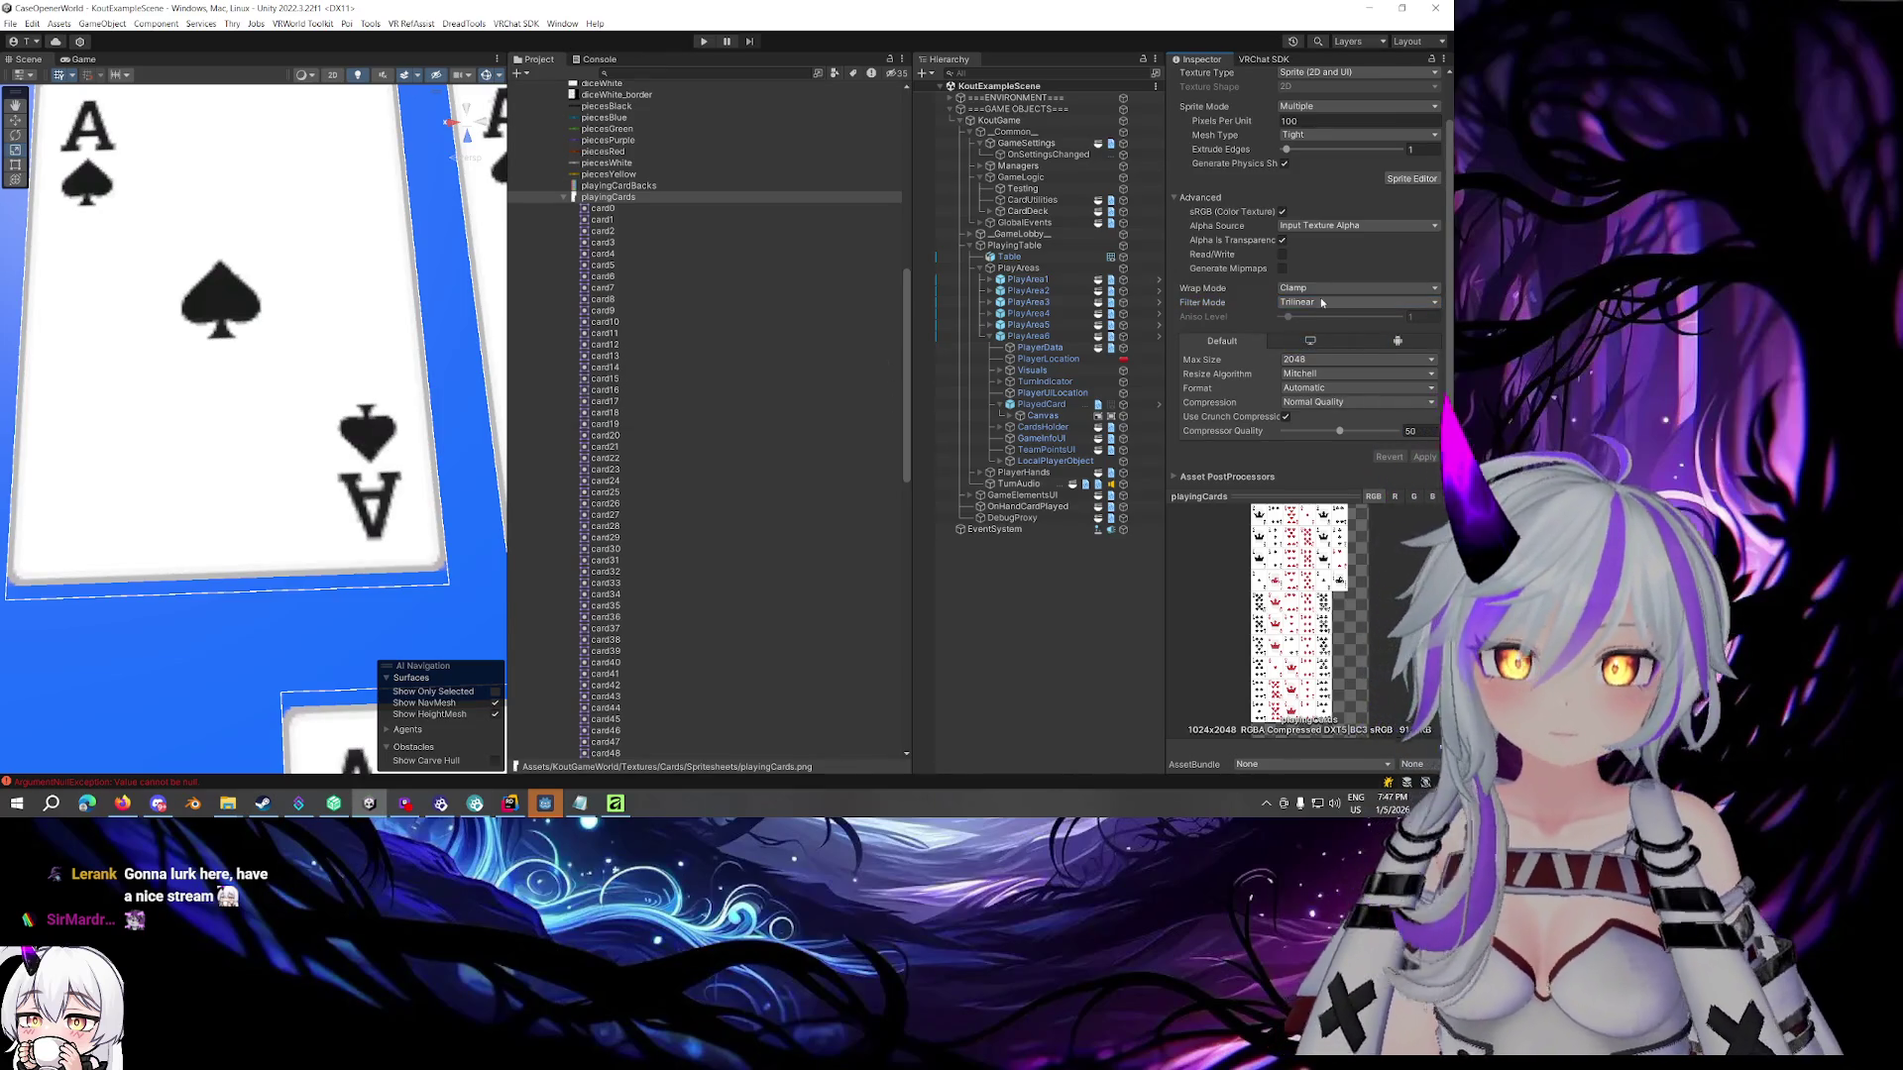
pyautogui.click(1353, 303)
pyautogui.click(1318, 330)
pyautogui.click(1427, 457)
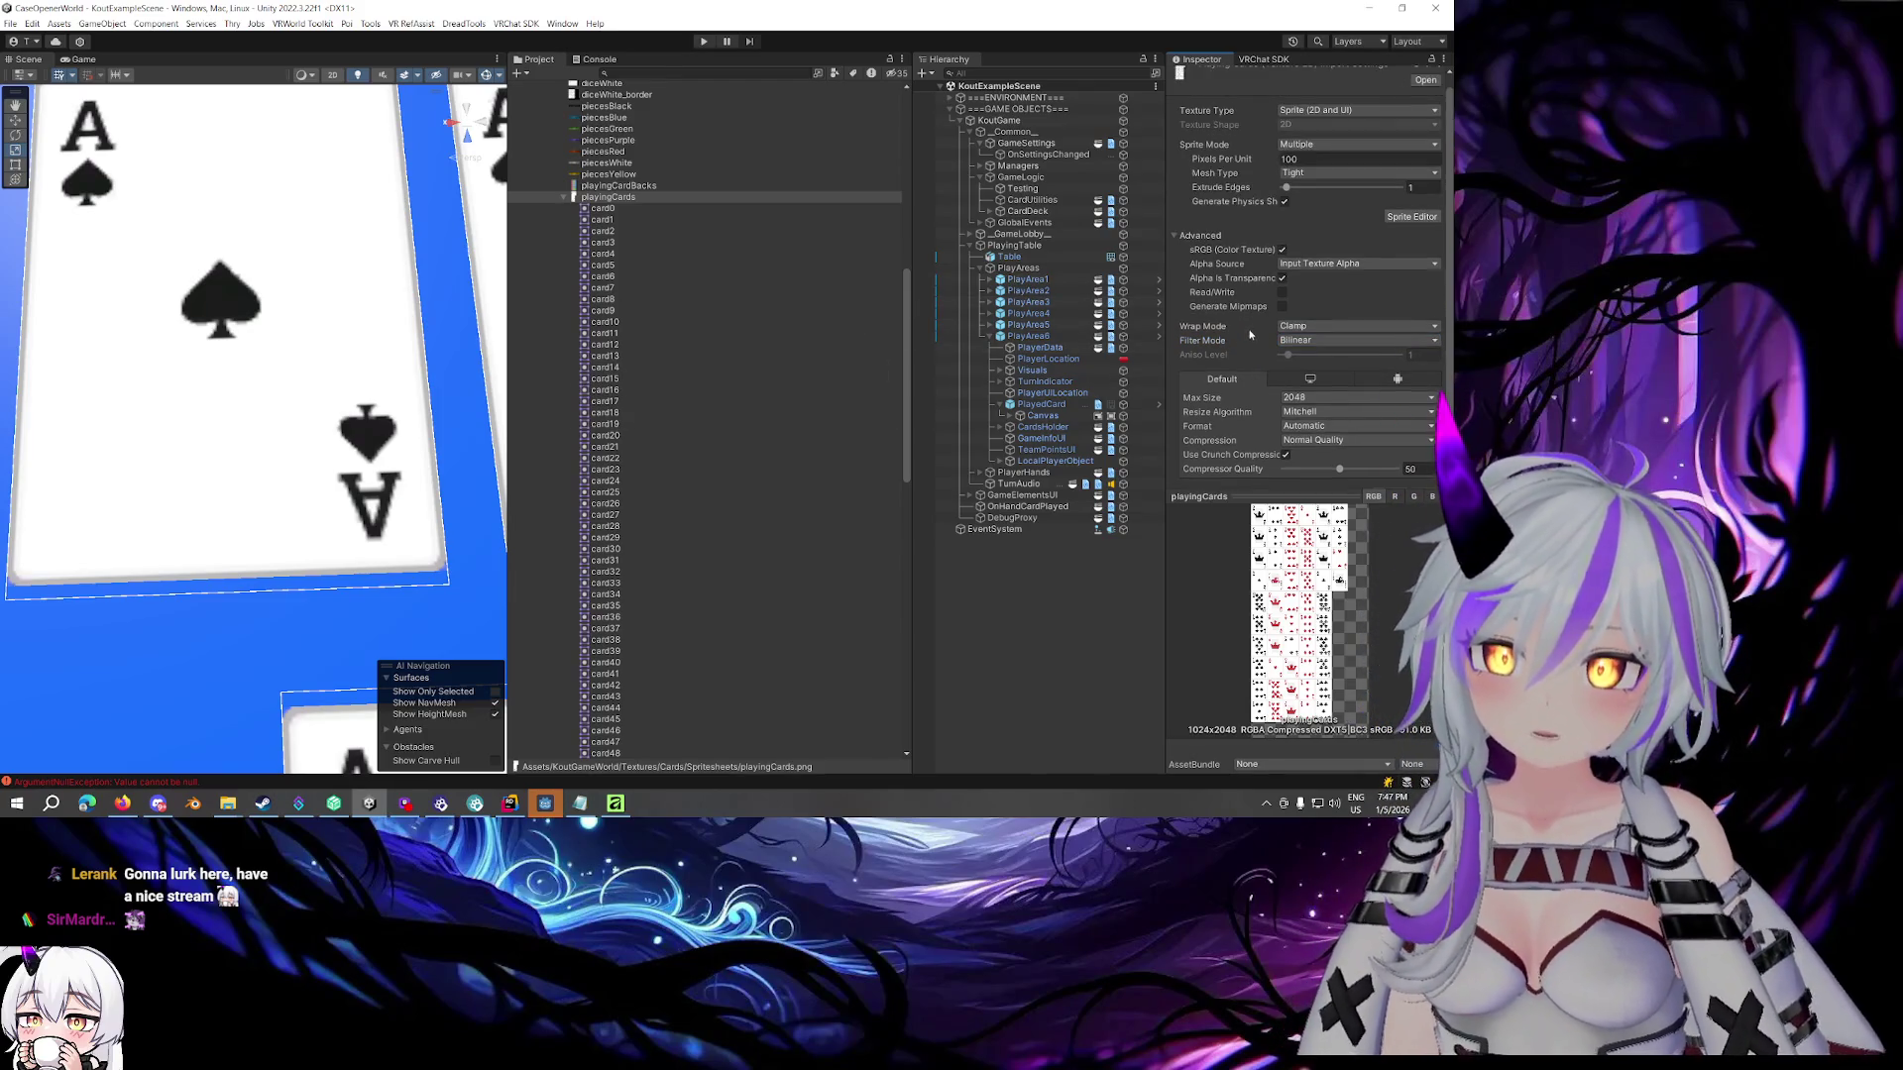
# Close playingCards.png in Affinity without saving its changes
pyautogui.scroll(-5, 358, 272)
pyautogui.moveTo(359, 272)
pyautogui.mouseDown()
pyautogui.moveTo(341, 271)
pyautogui.moveTo(337, 90)
pyautogui.moveTo(293, 480)
pyautogui.mouseUp()
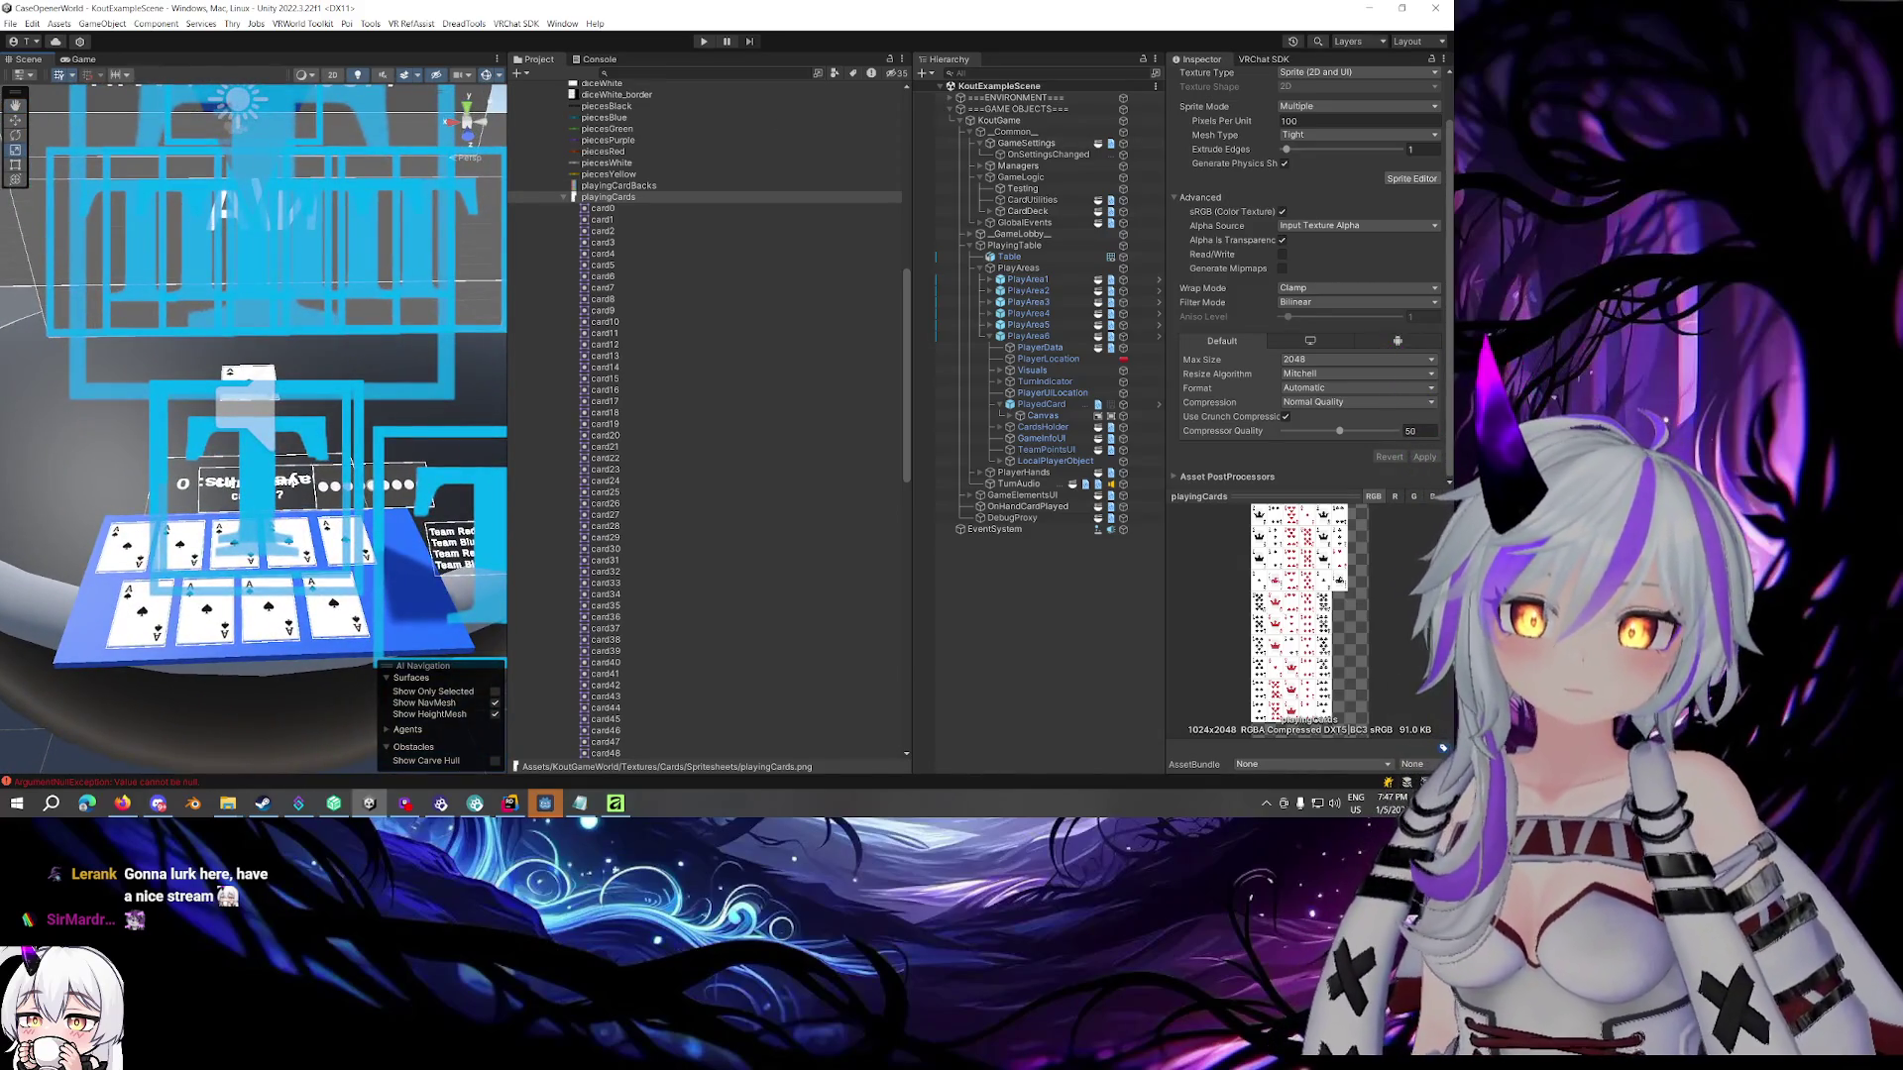
pyautogui.hotkey('alt', 'Tab')
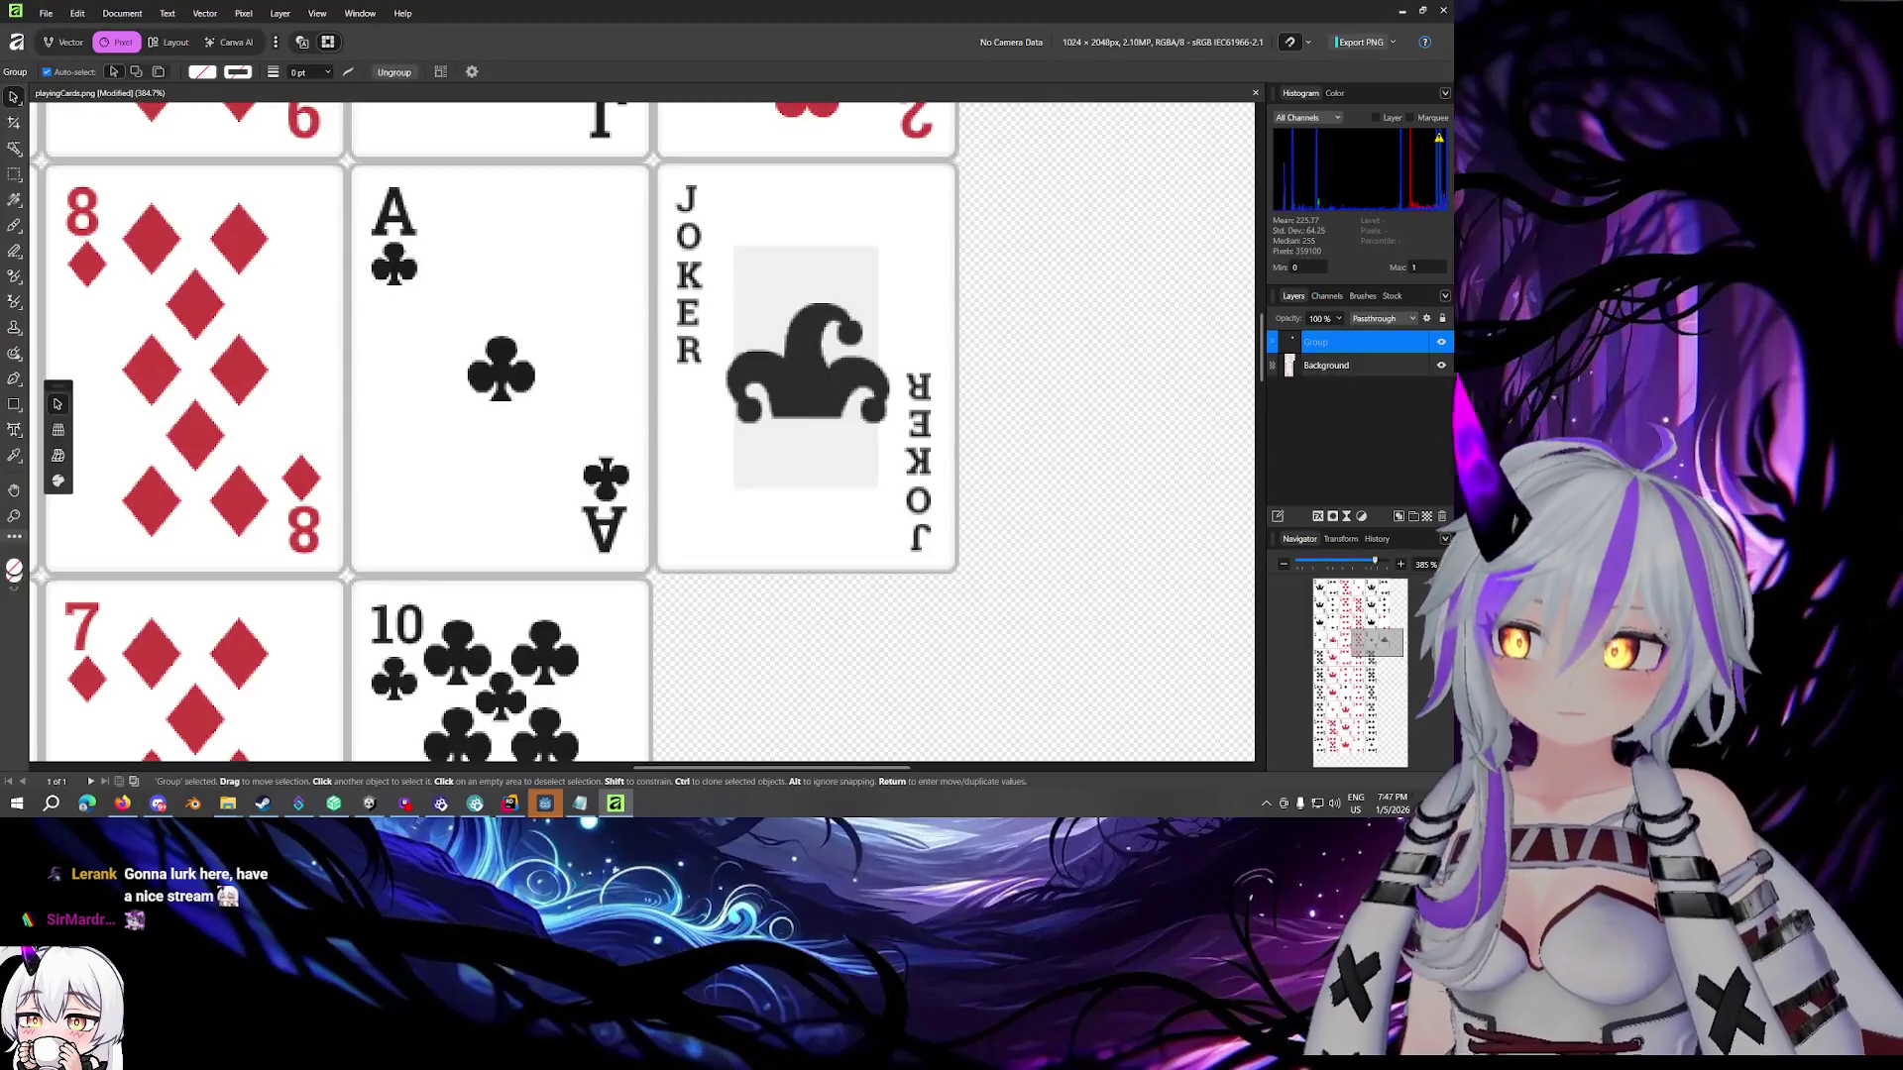
pyautogui.click(1443, 10)
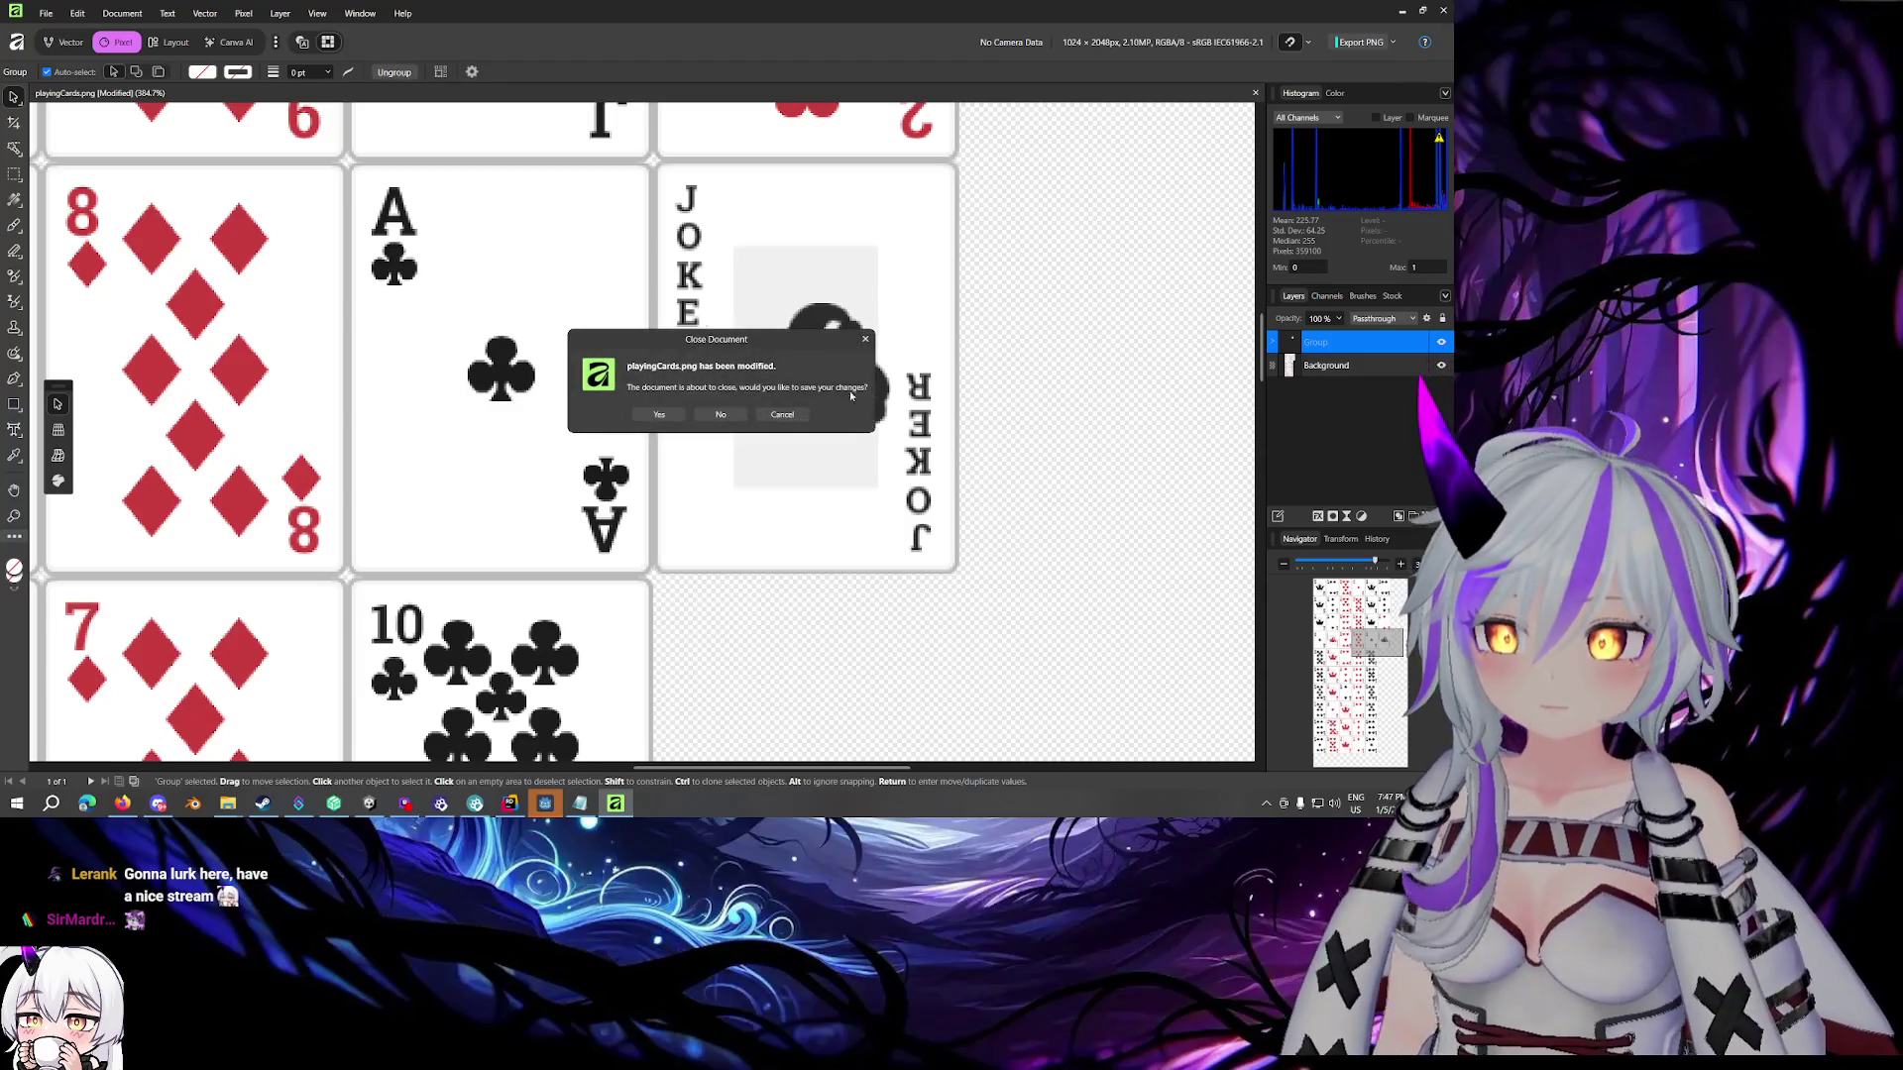
pyautogui.click(735, 410)
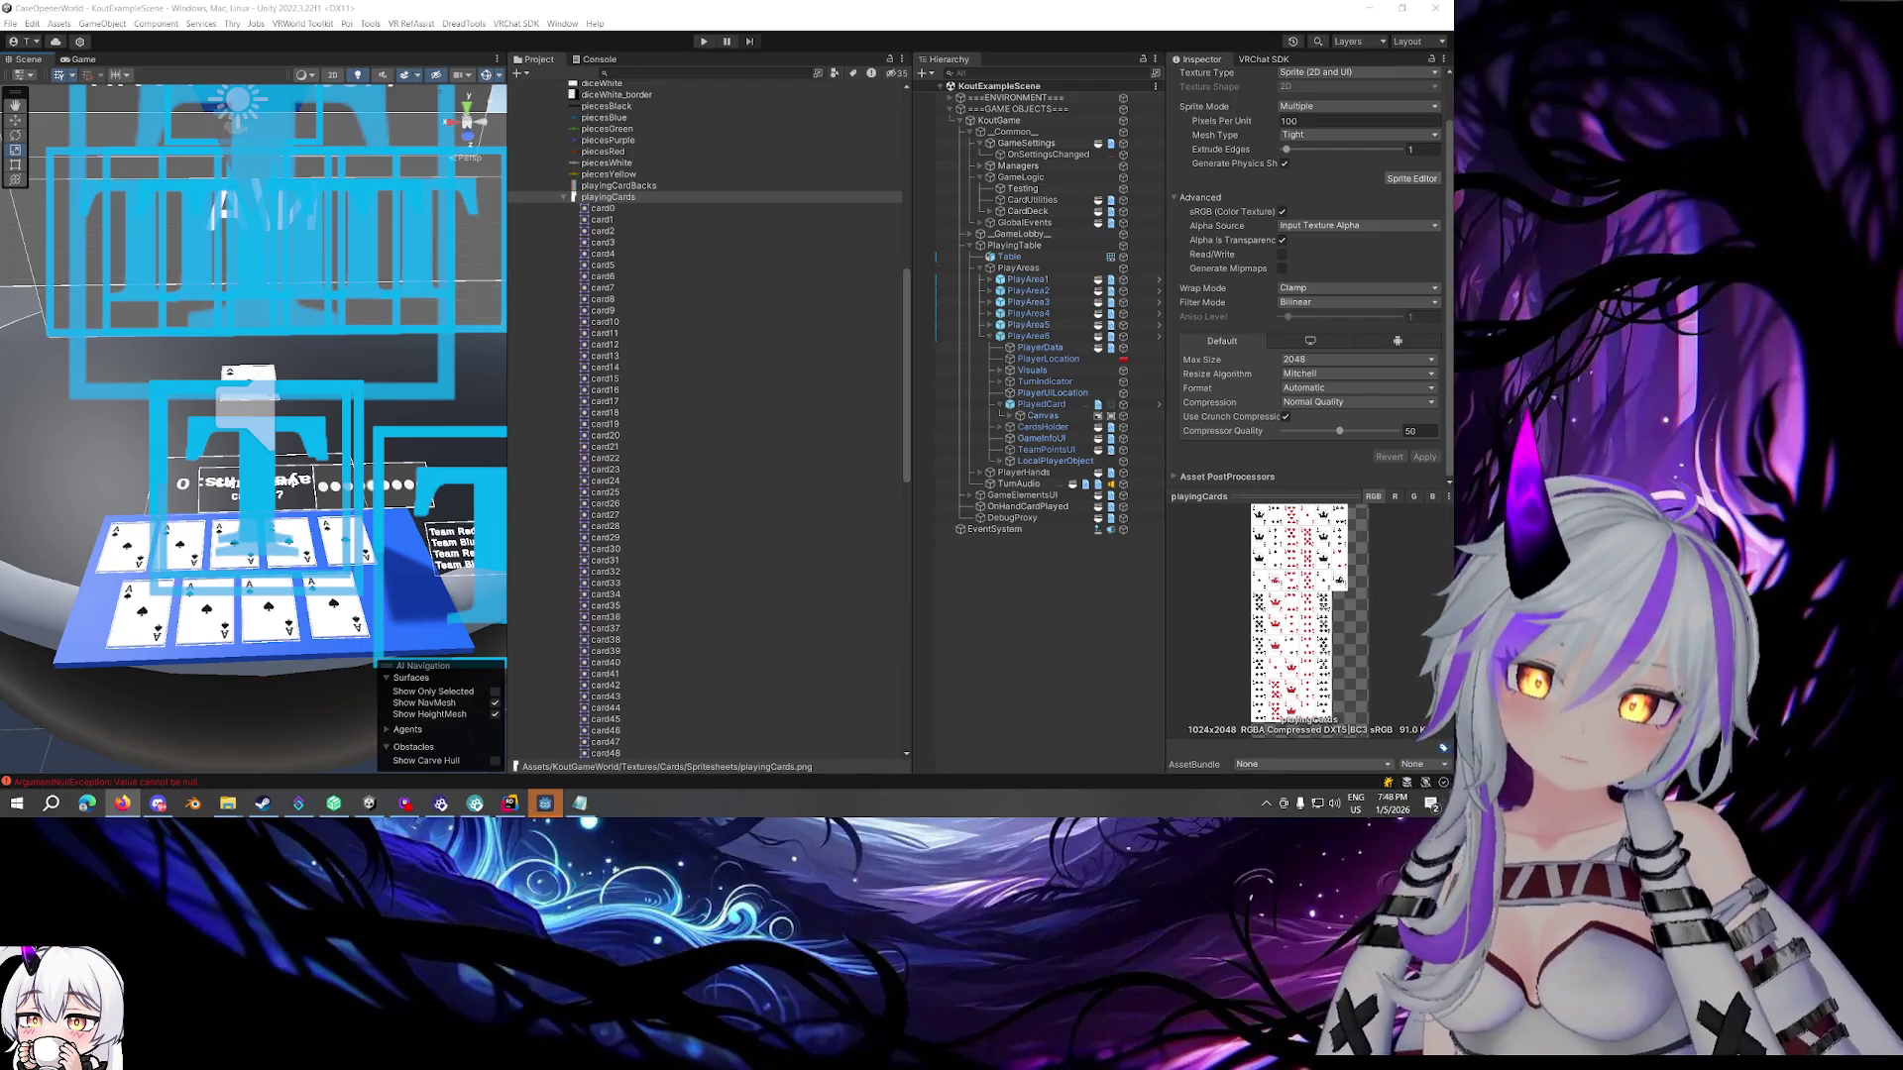
# Collapse the playingCards sprite list, orbit onto the team labels and bid panel, and inspect PlayArea5
pyautogui.click(563, 197)
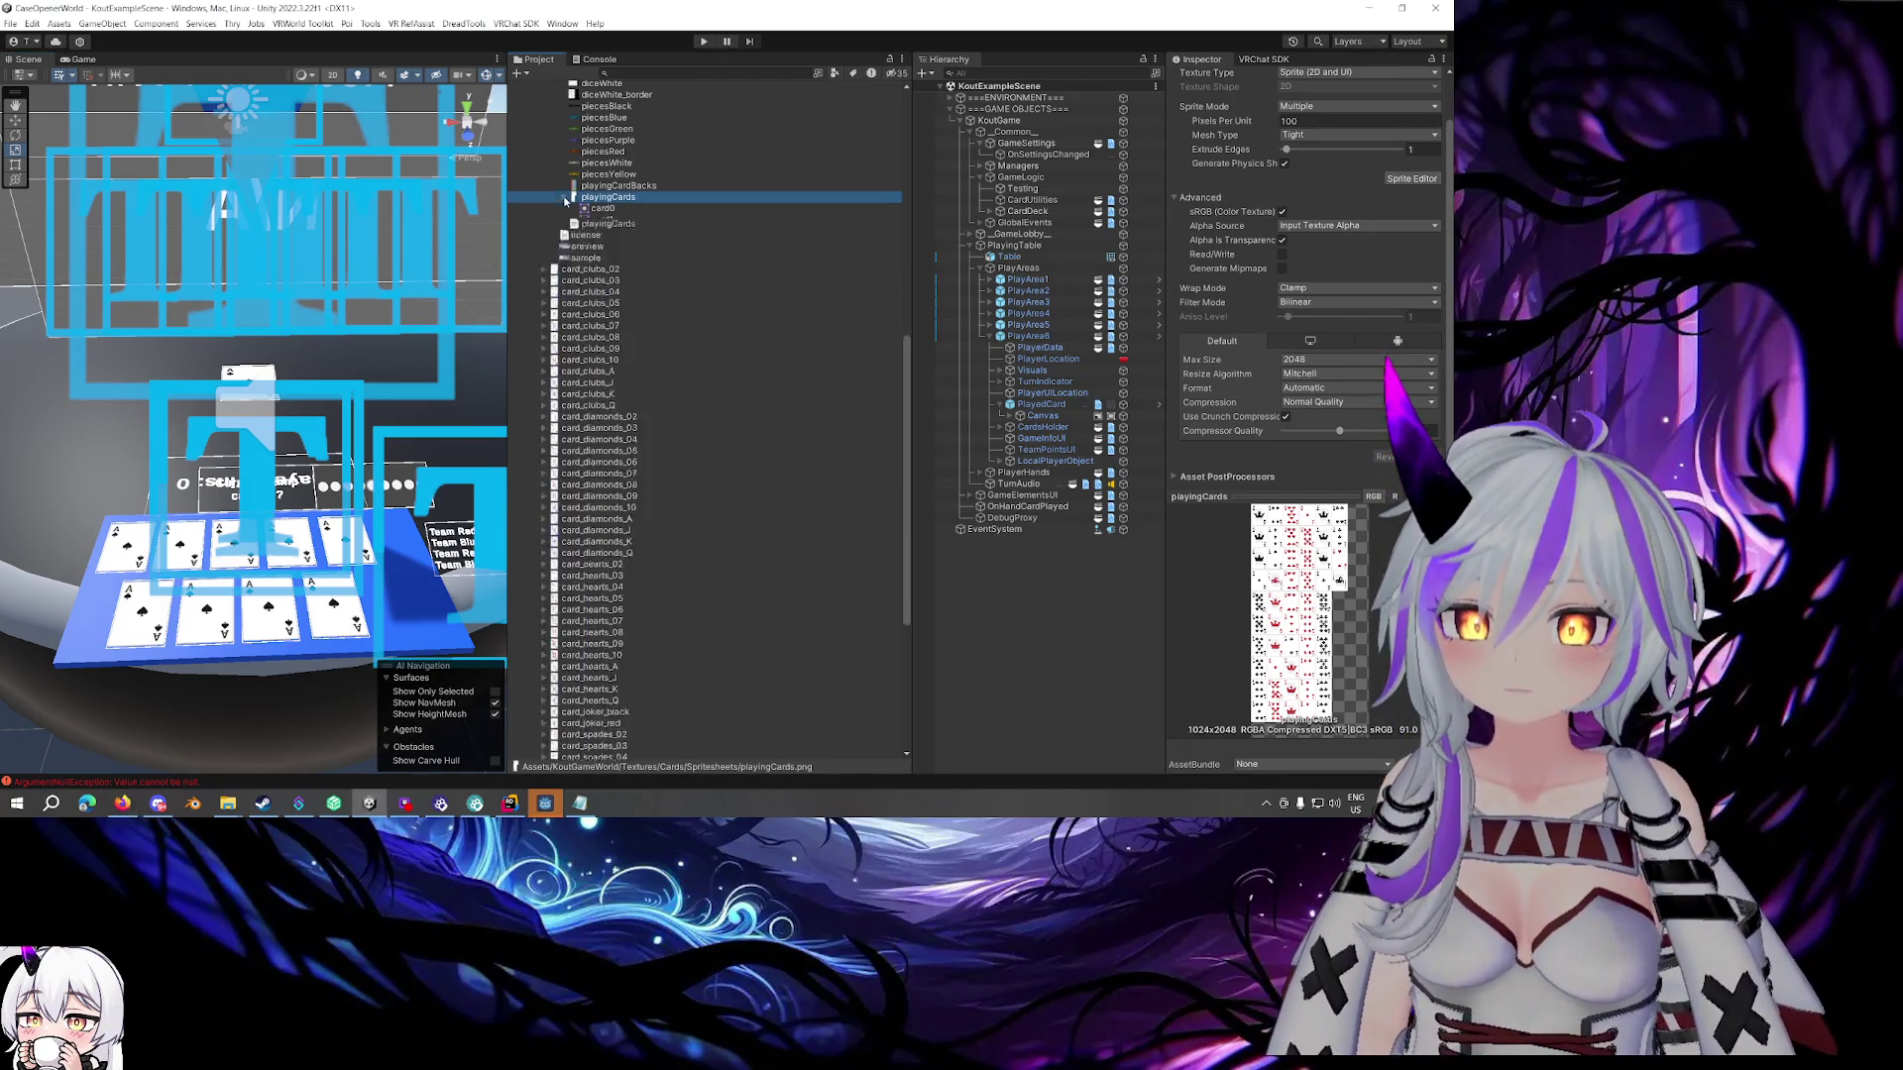
pyautogui.moveTo(297, 396)
pyautogui.mouseDown()
pyautogui.moveTo(299, 366)
pyautogui.moveTo(482, 334)
pyautogui.moveTo(309, 349)
pyautogui.mouseUp()
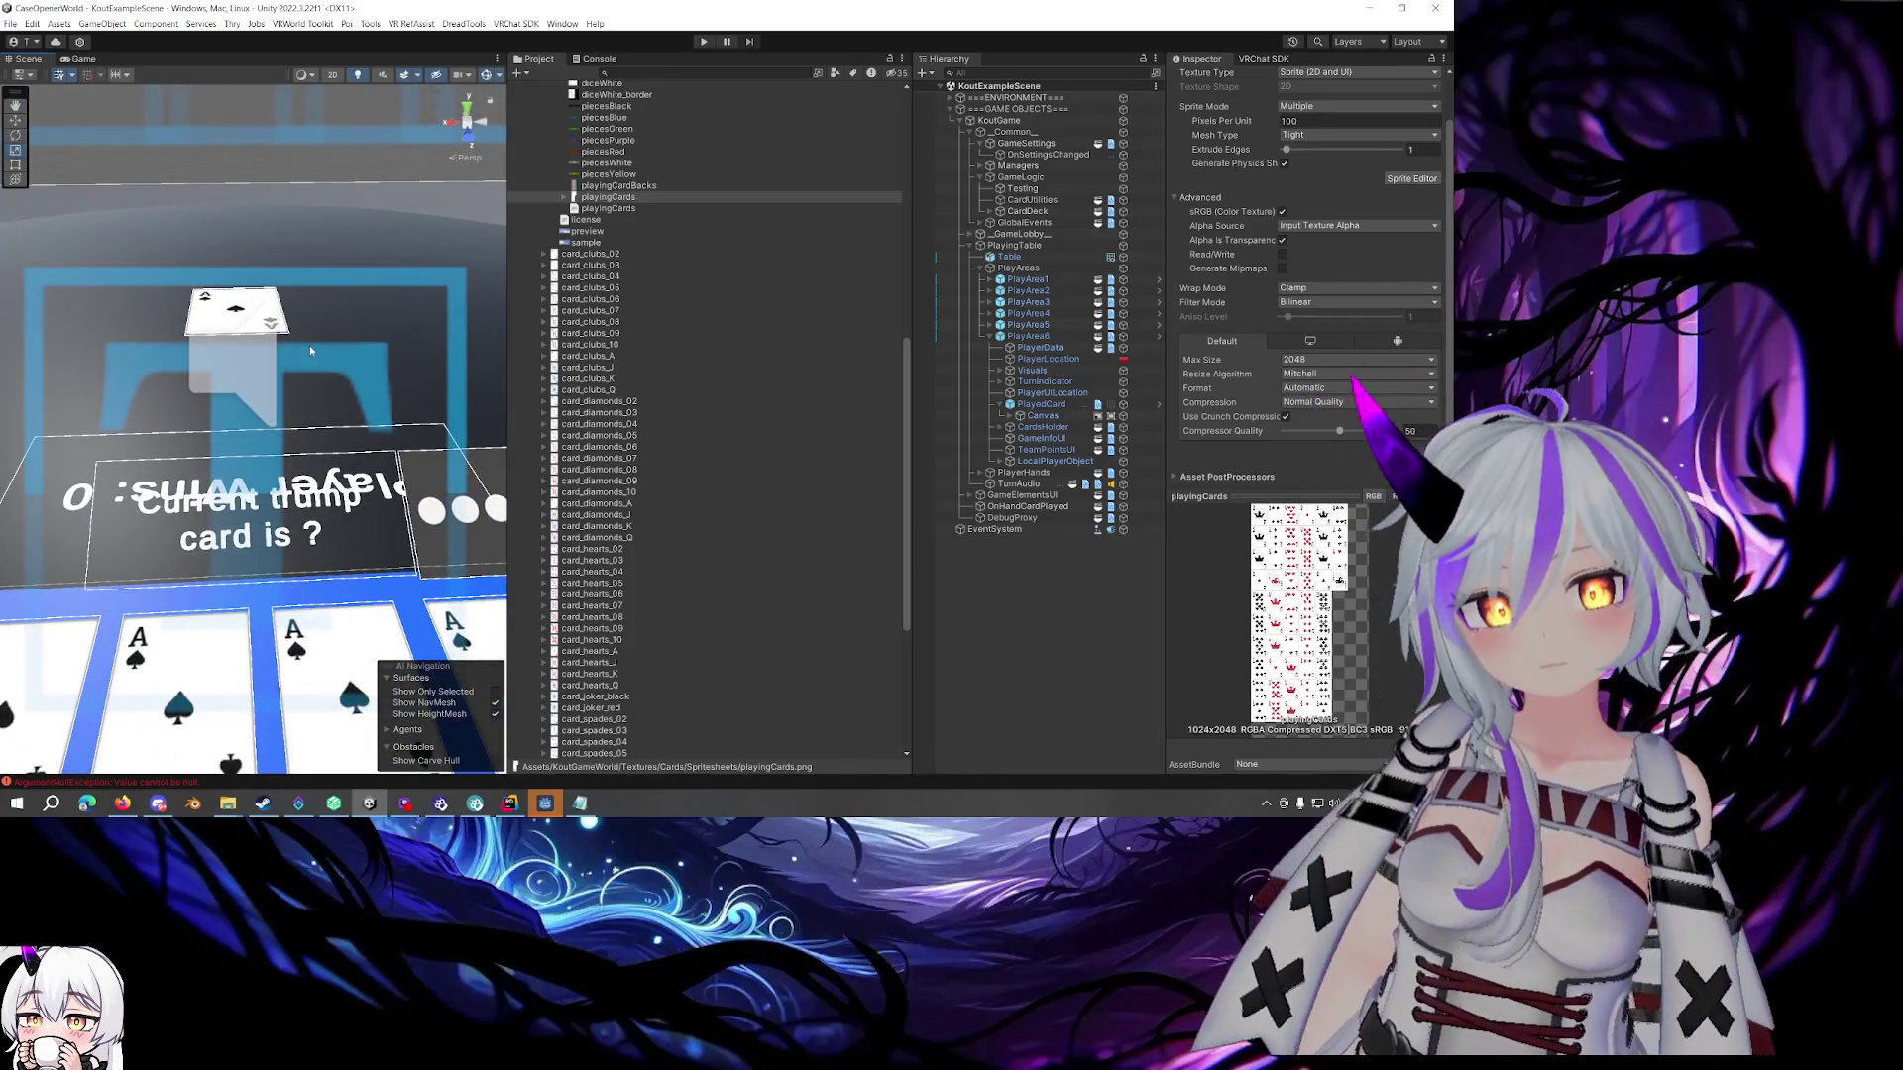
pyautogui.moveTo(310, 345)
pyautogui.mouseDown()
pyautogui.moveTo(310, 247)
pyautogui.moveTo(324, 326)
pyautogui.mouseUp()
pyautogui.scroll(-8, 324, 326)
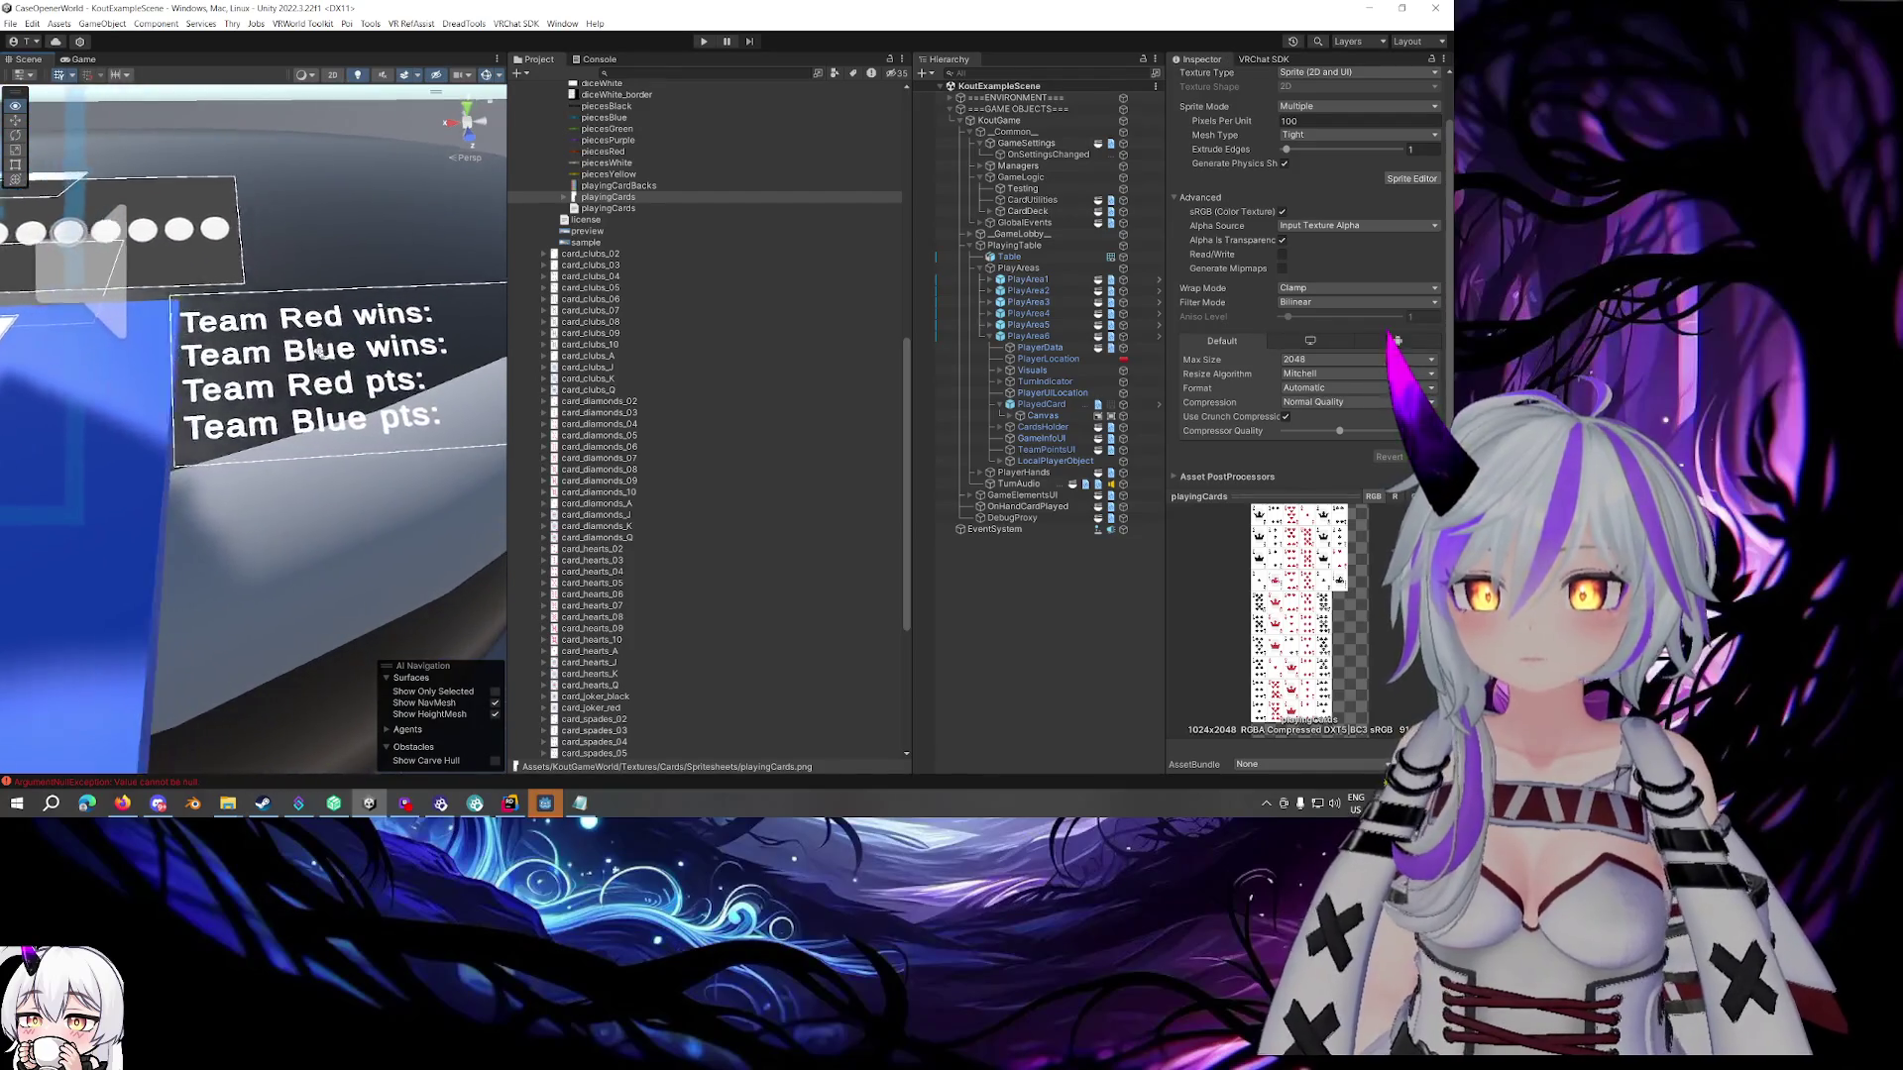
pyautogui.scroll(2, 312, 354)
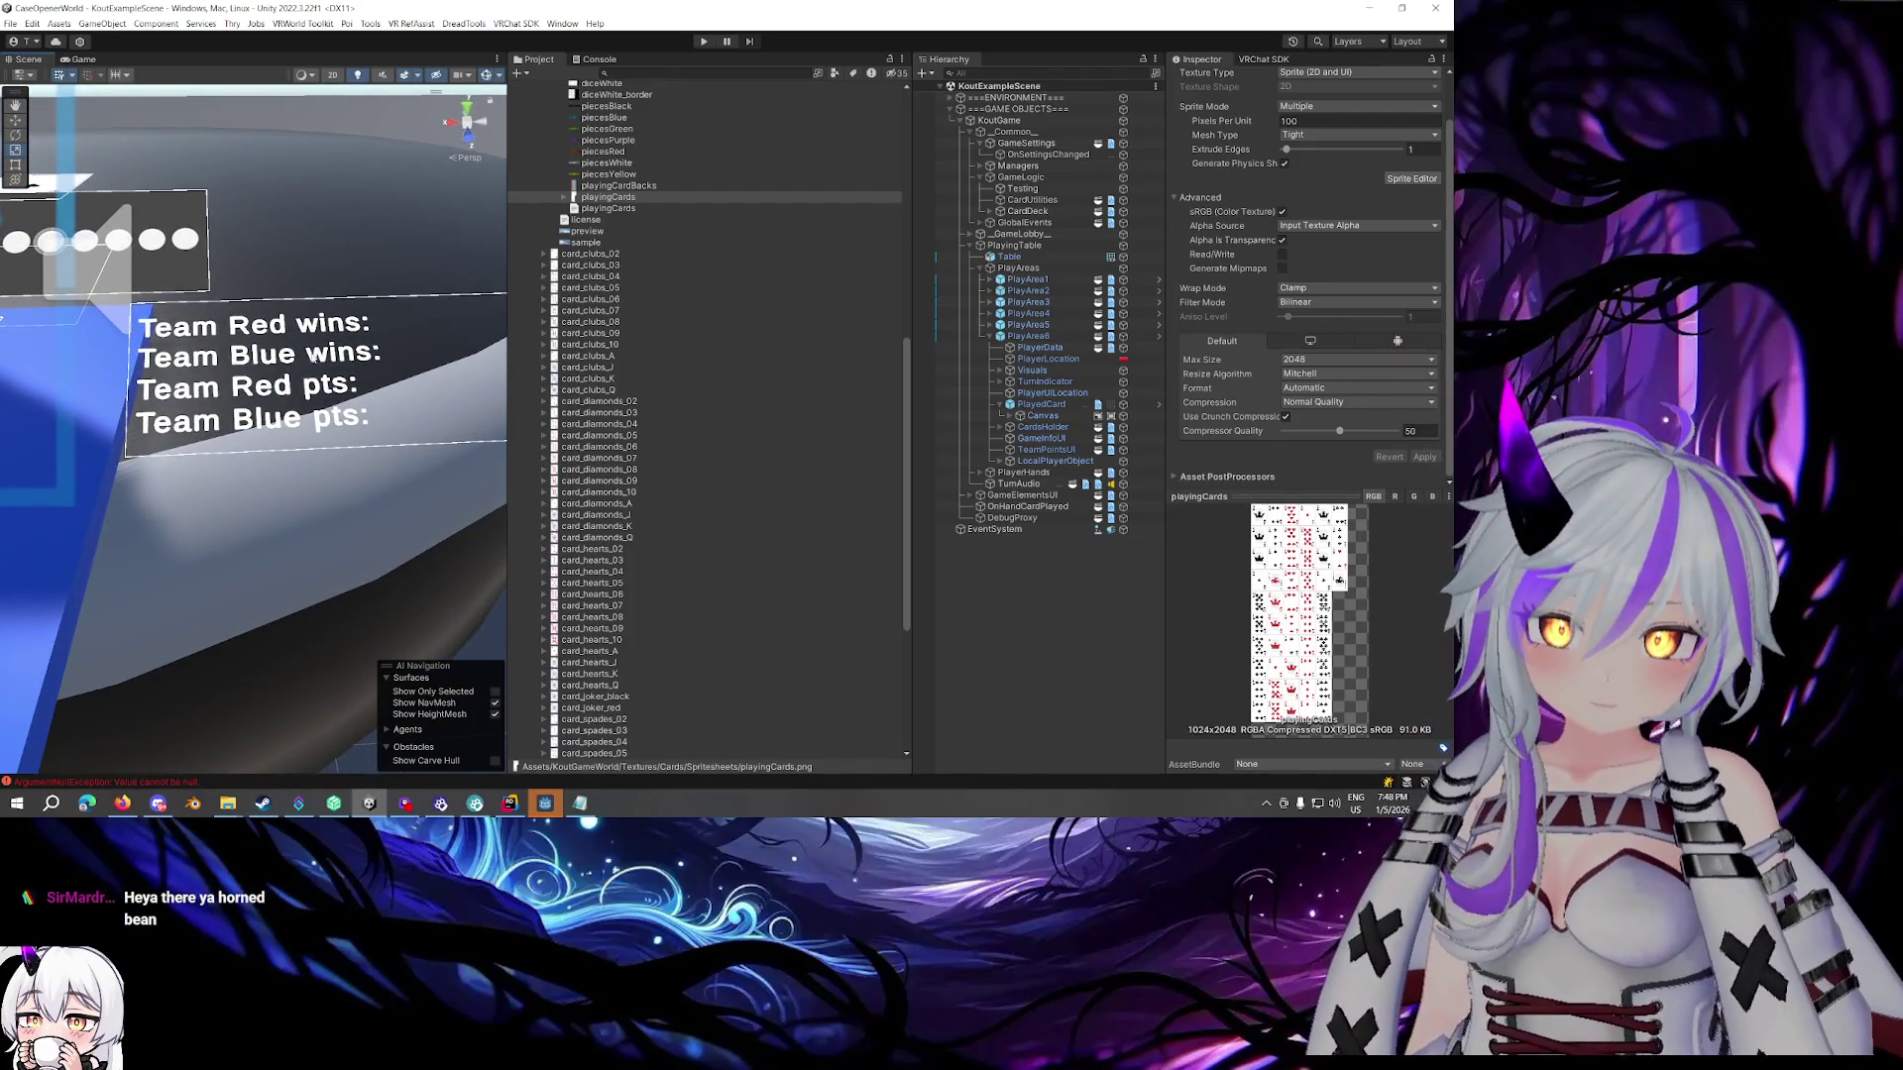
pyautogui.click(315, 343)
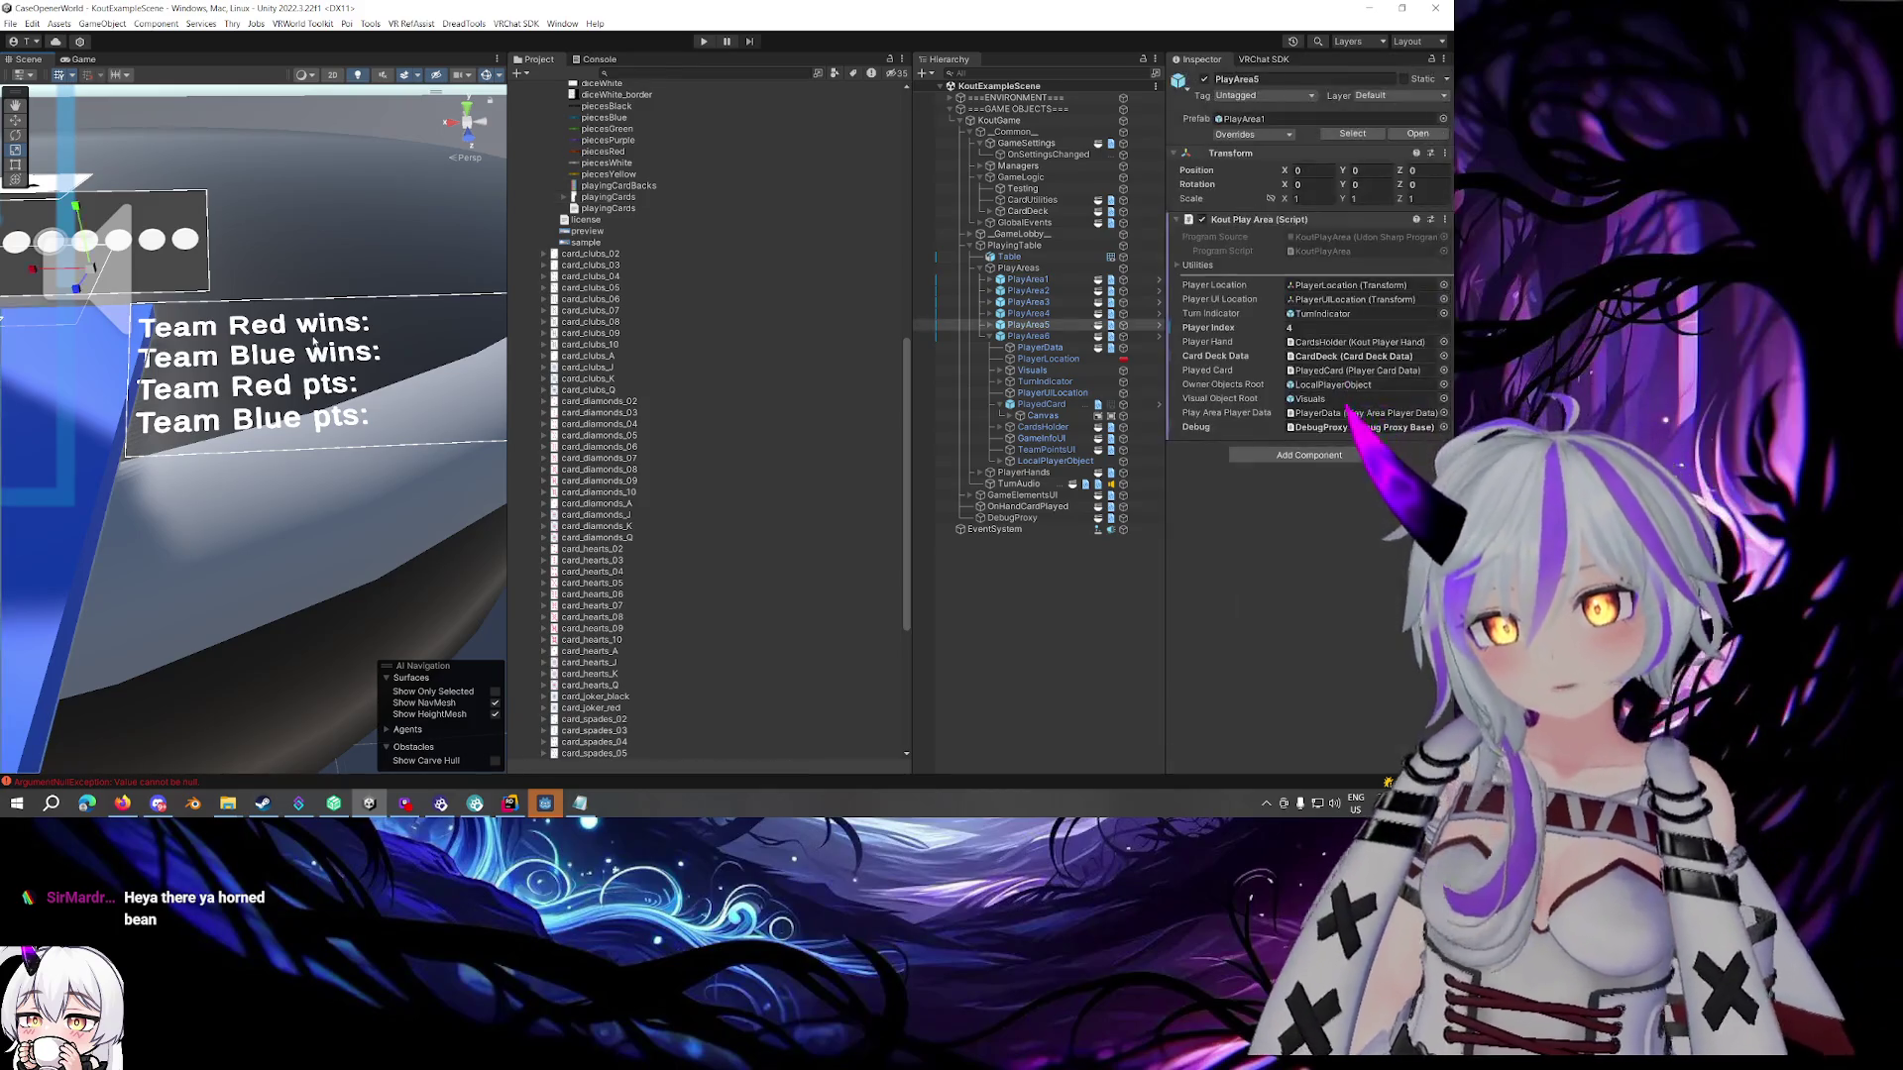
# Delete the 'Team Red wins' and 'Team Blue wins' lines from PlayArea1's Text (TMP), then exit Prefab Mode
pyautogui.click(322, 333)
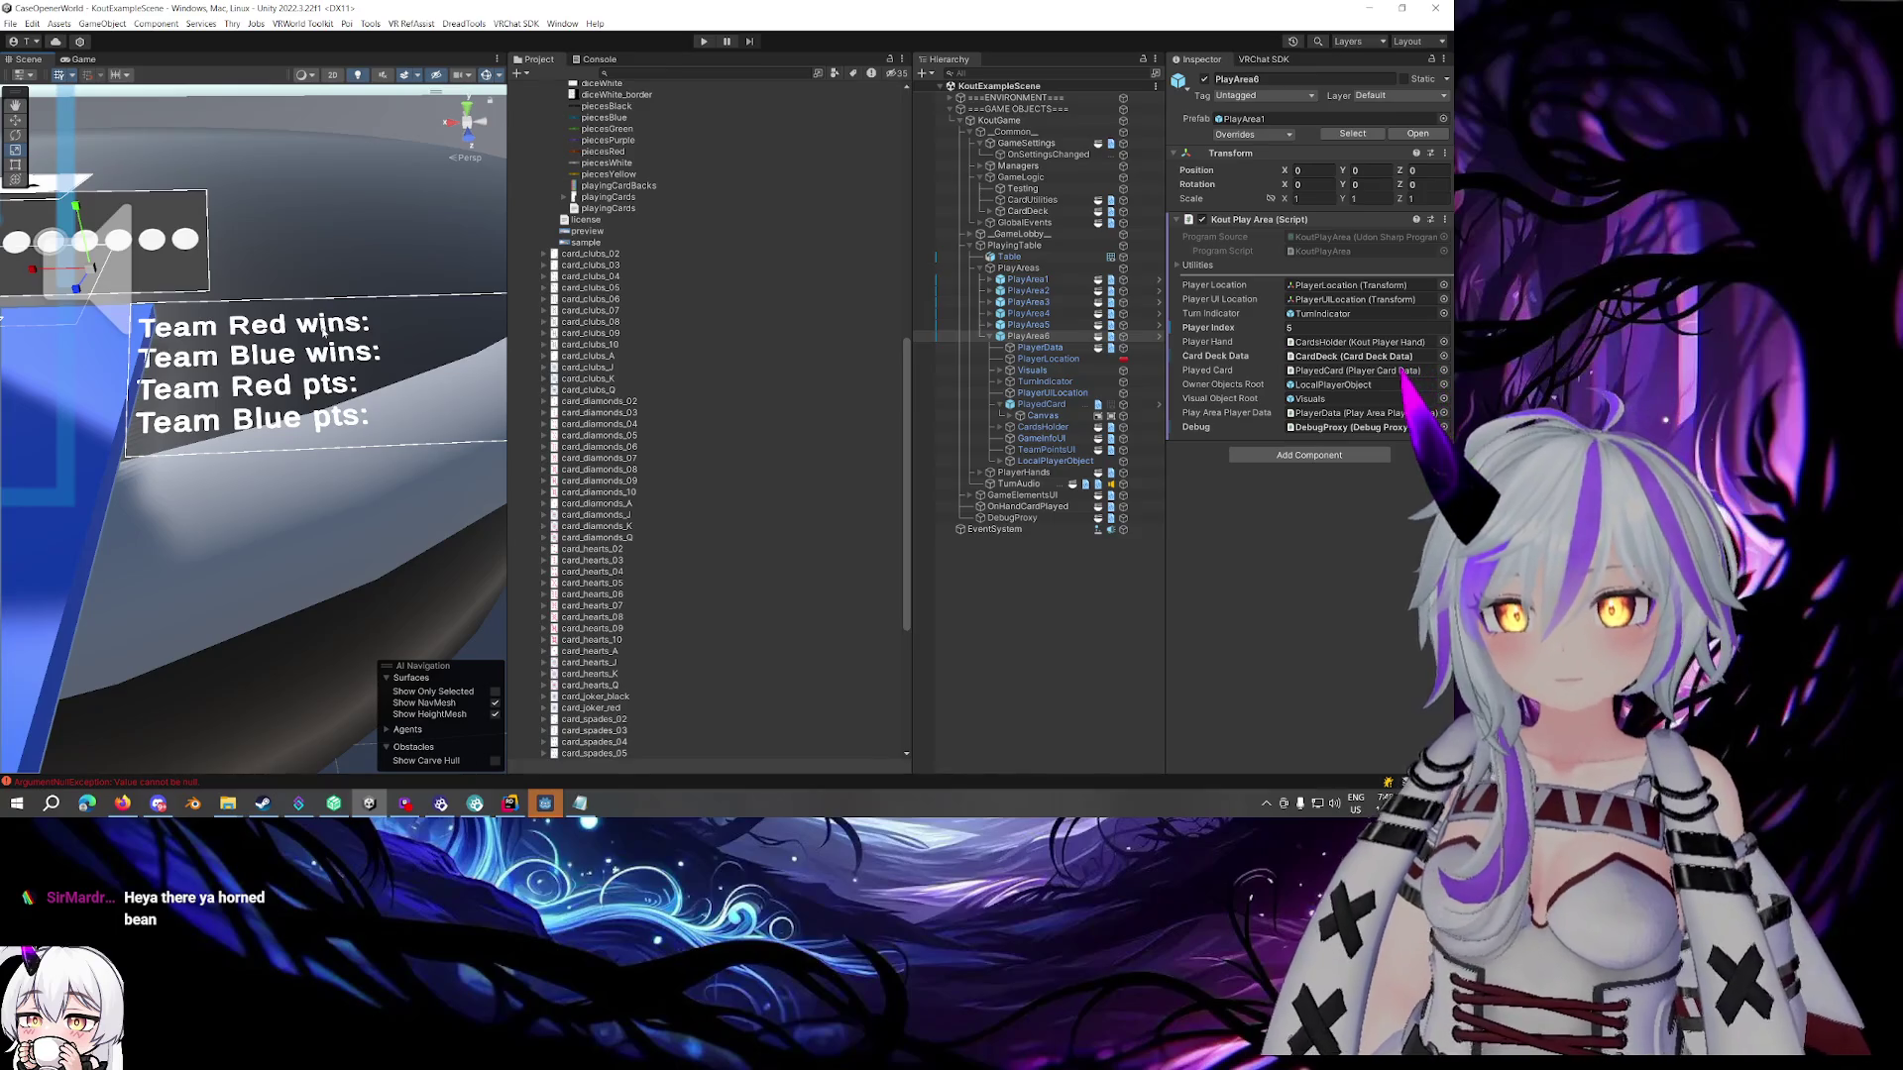
pyautogui.click(1158, 336)
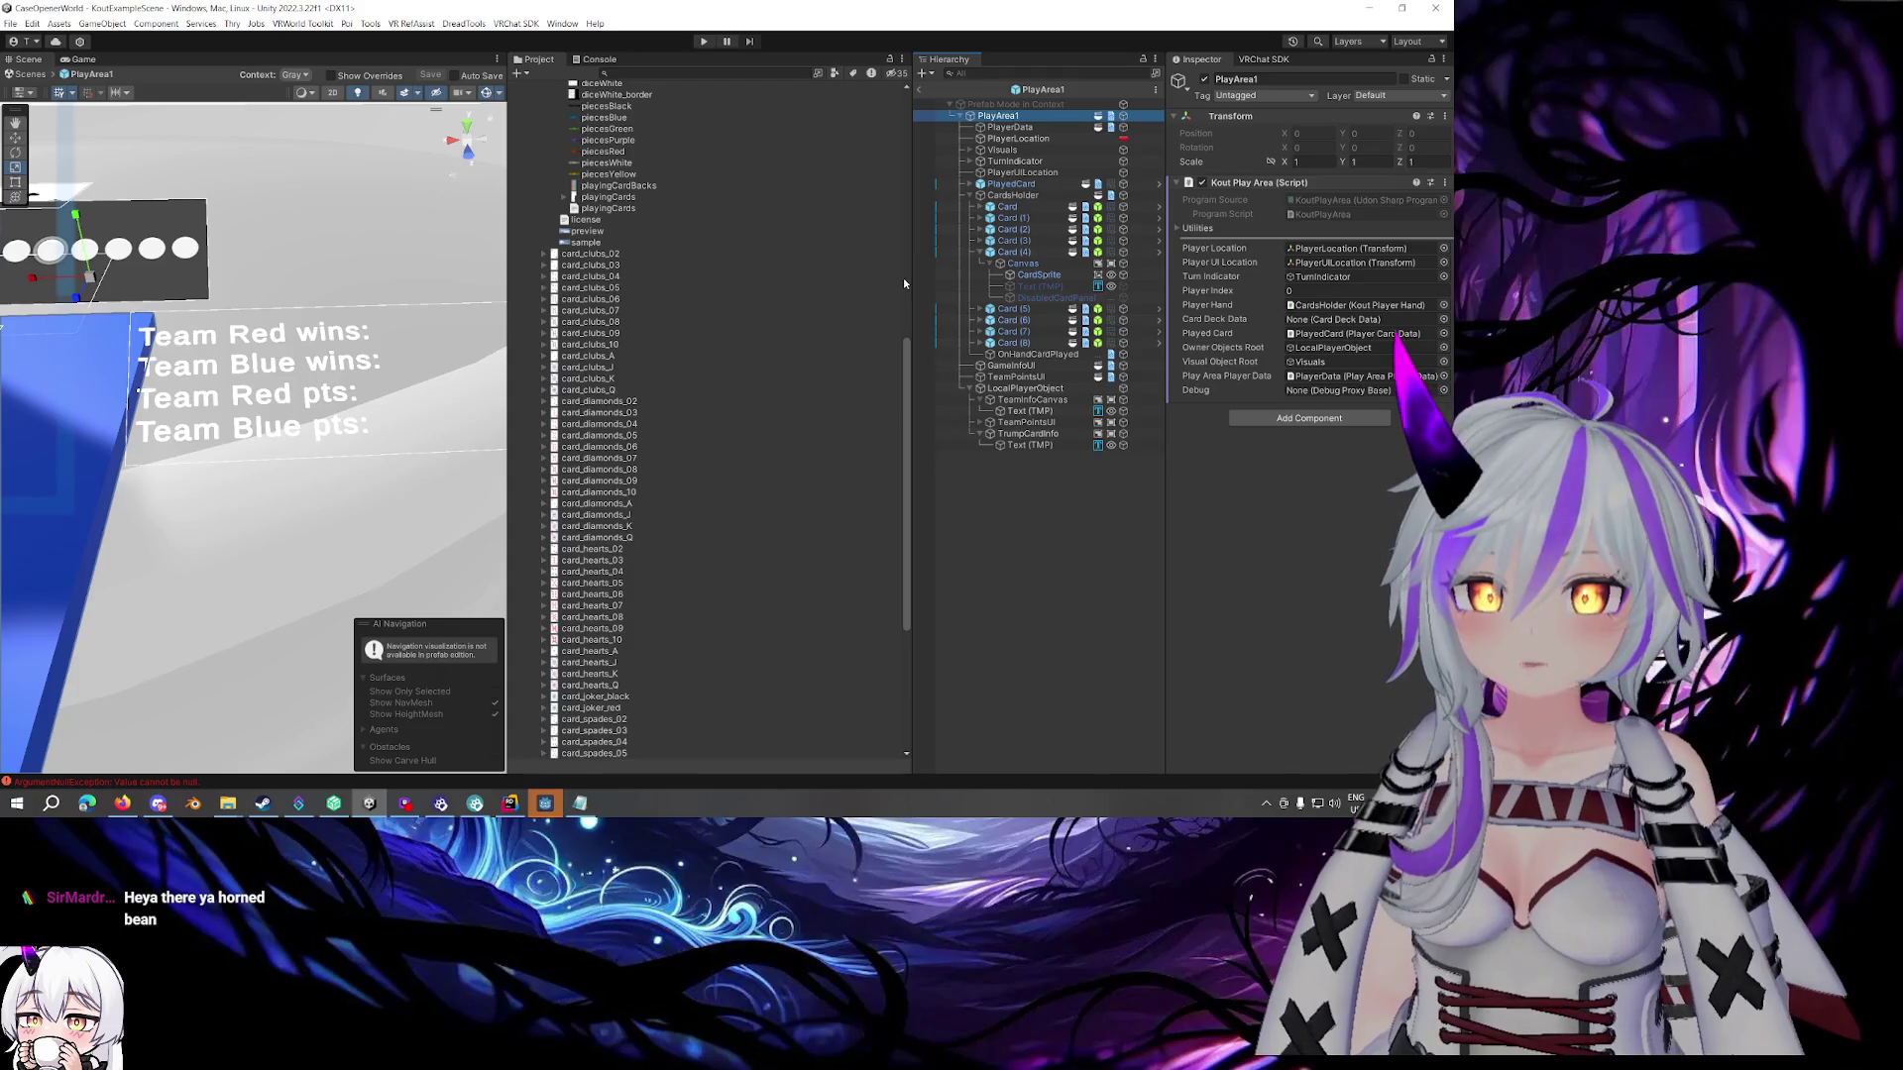
pyautogui.click(192, 342)
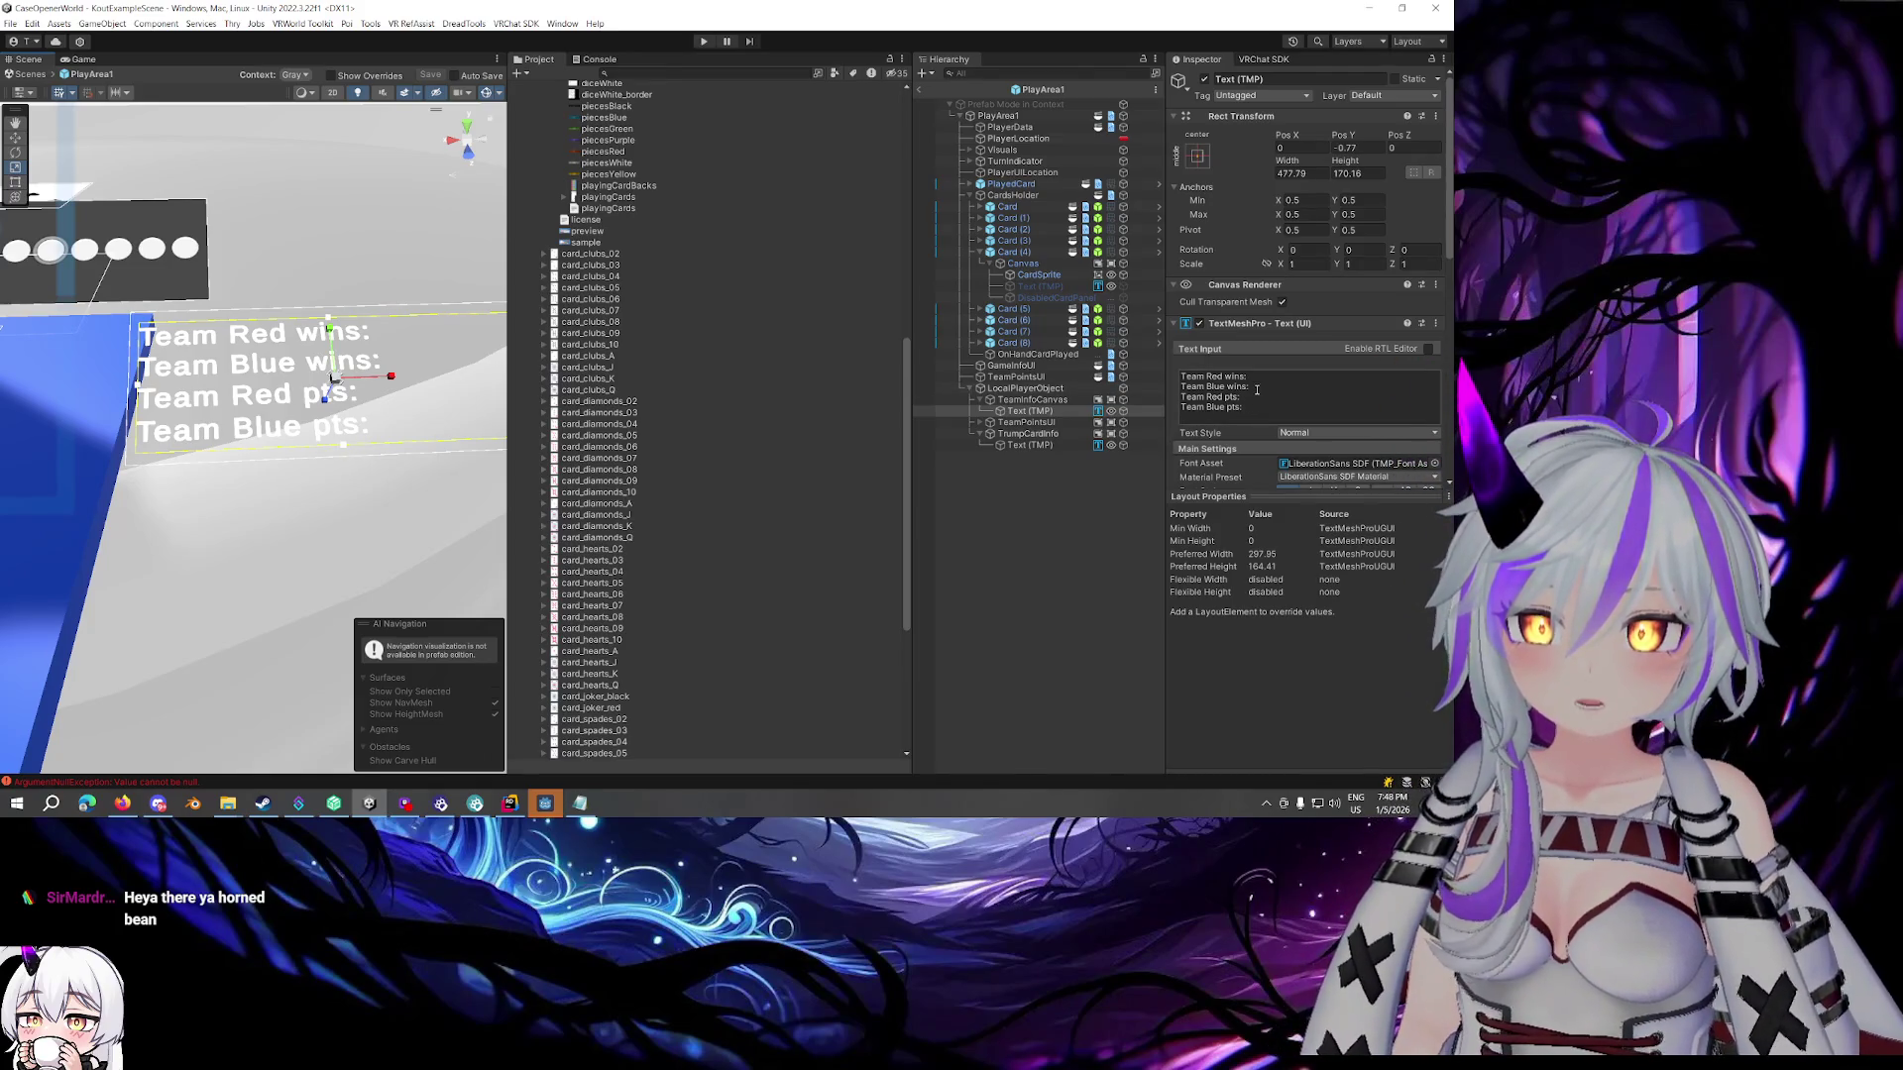
pyautogui.moveTo(1251, 387); pyautogui.dragTo(1180, 375)
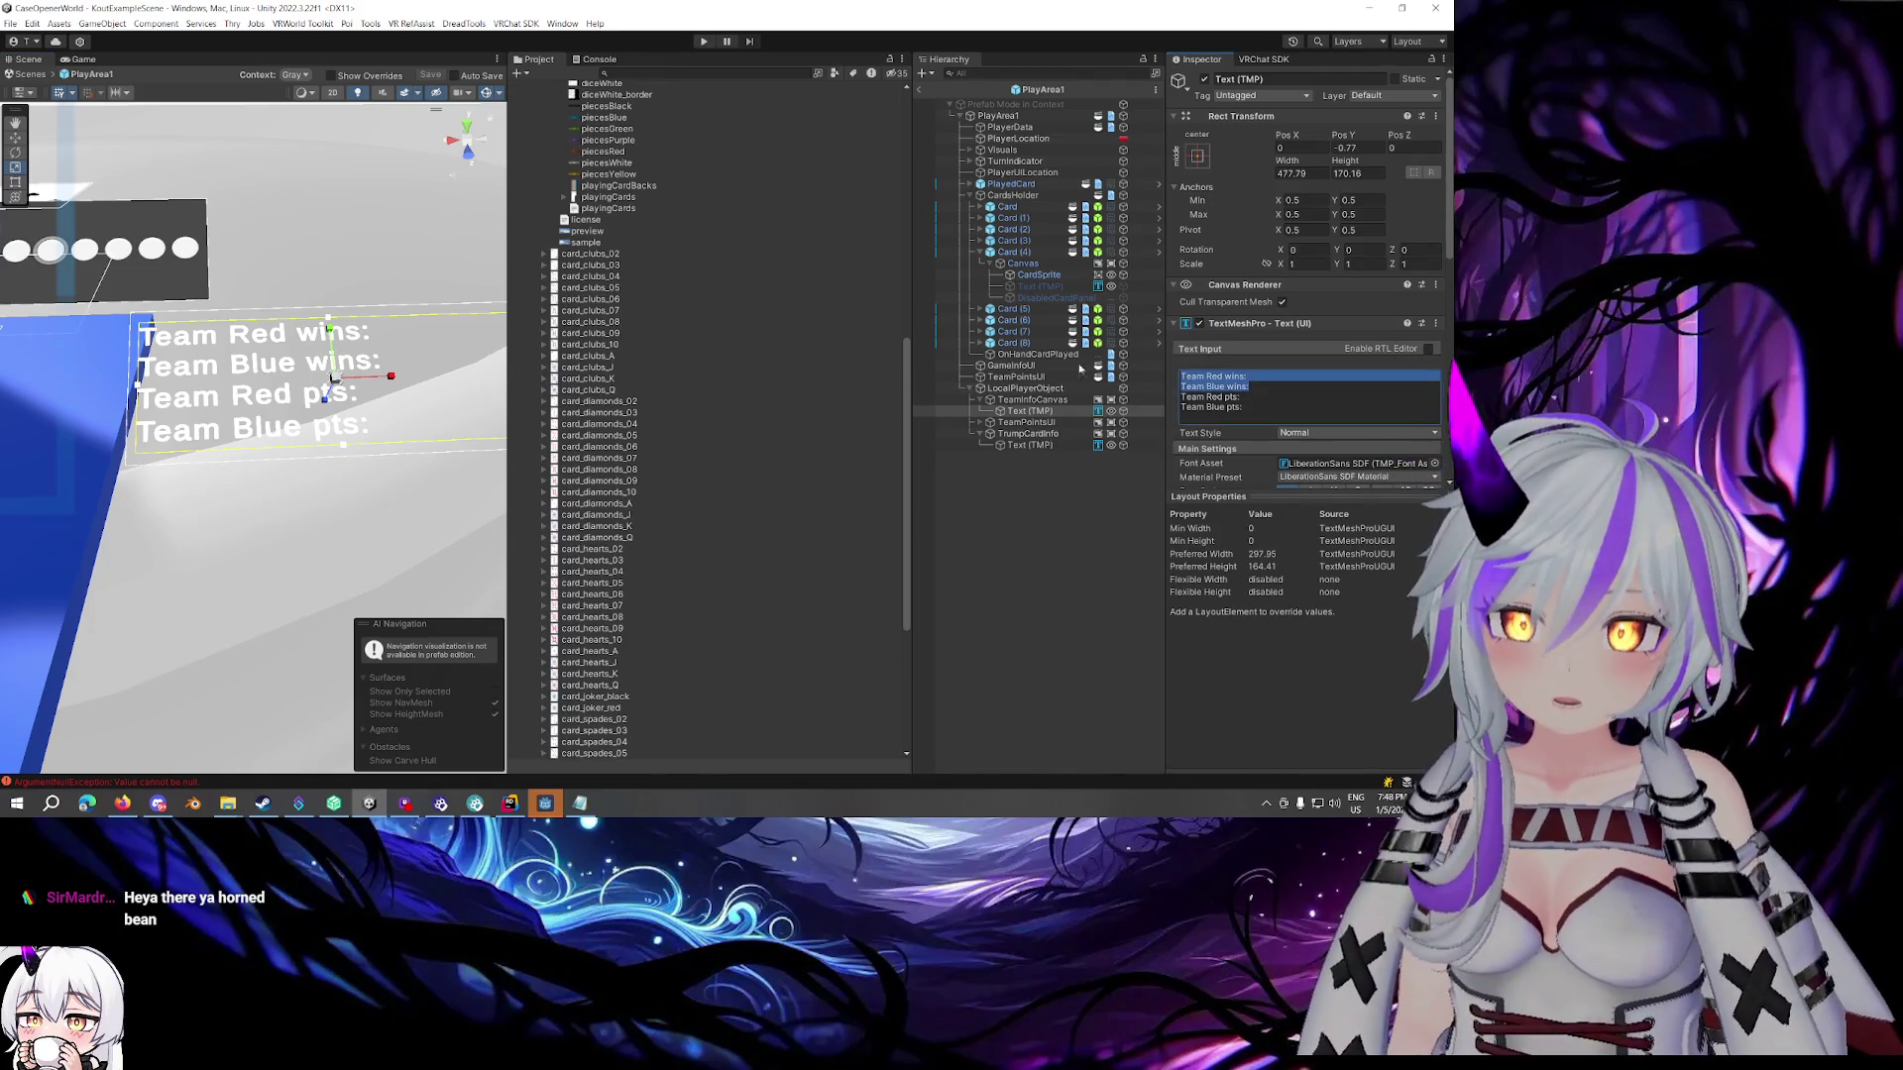
pyautogui.press('BackSpace')
pyautogui.press('Delete')
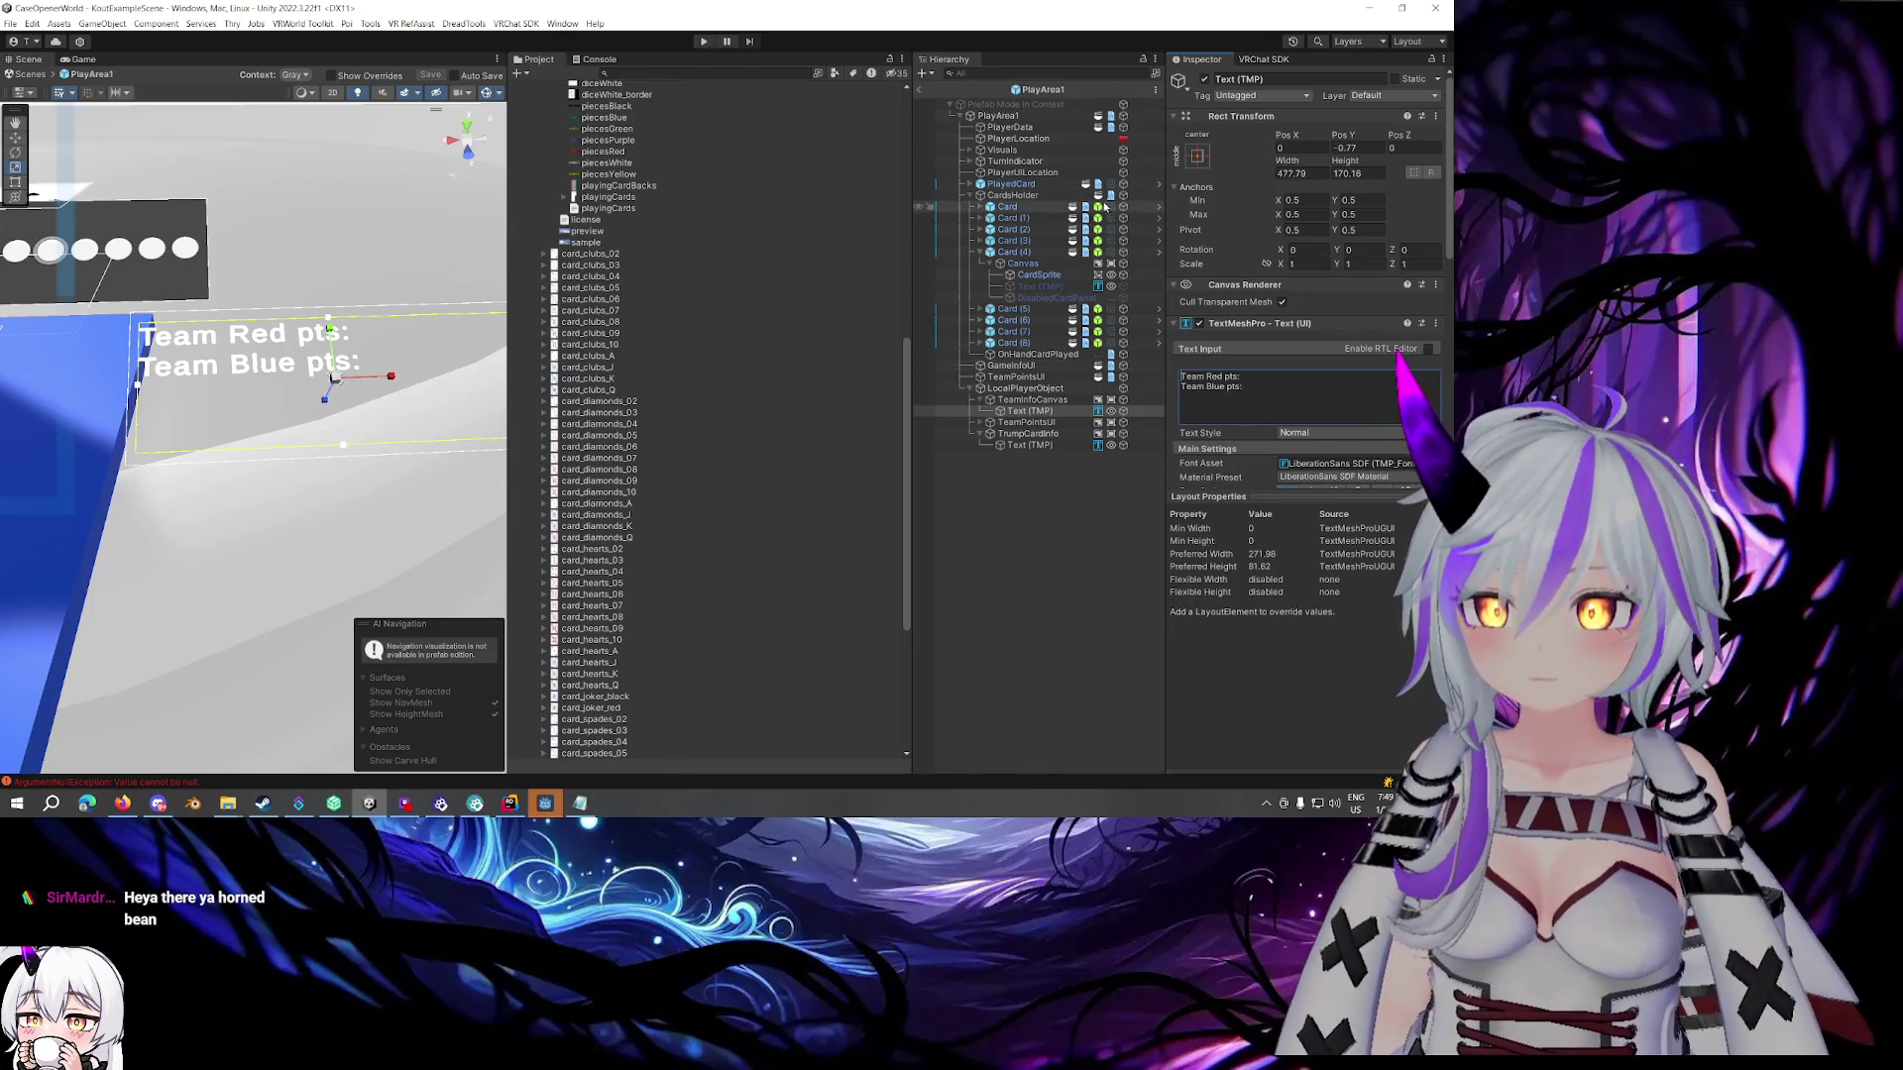
pyautogui.click(921, 92)
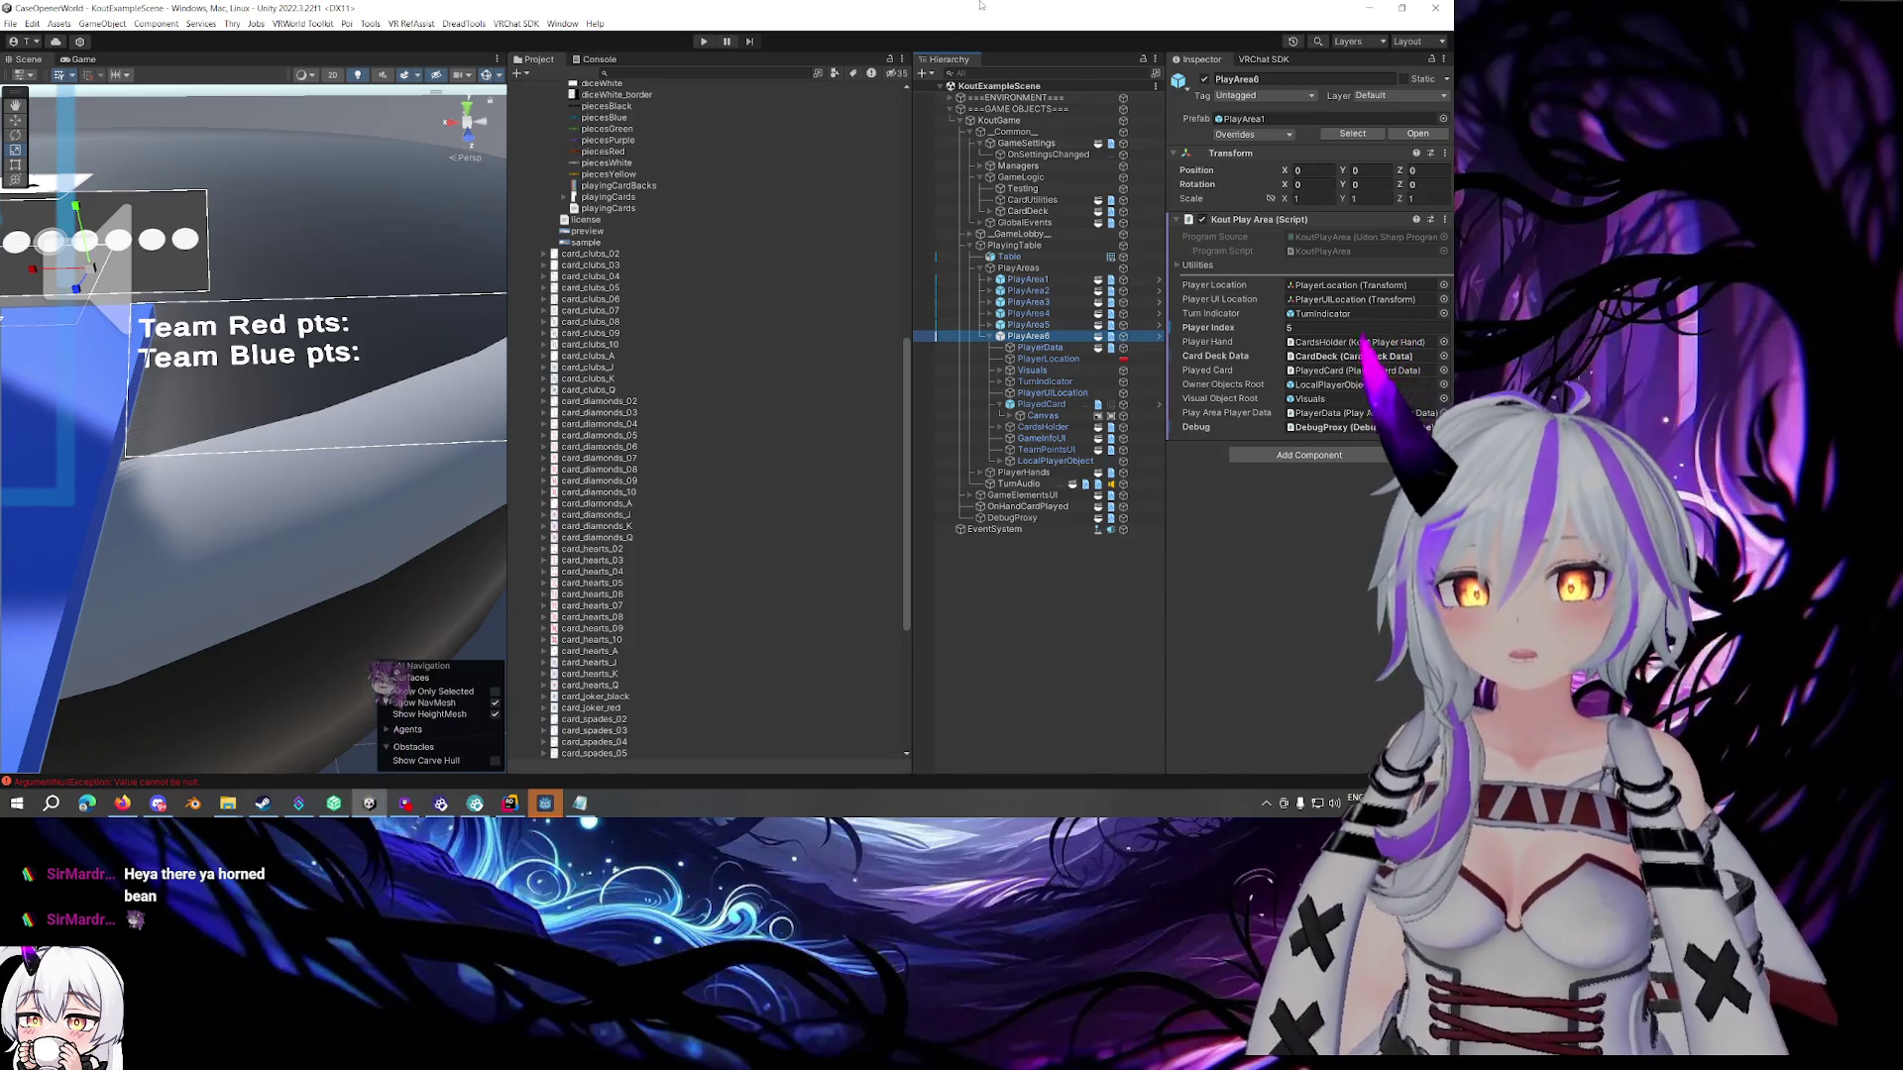
pyautogui.moveTo(109, 238); pyautogui.dragTo(109, 238)
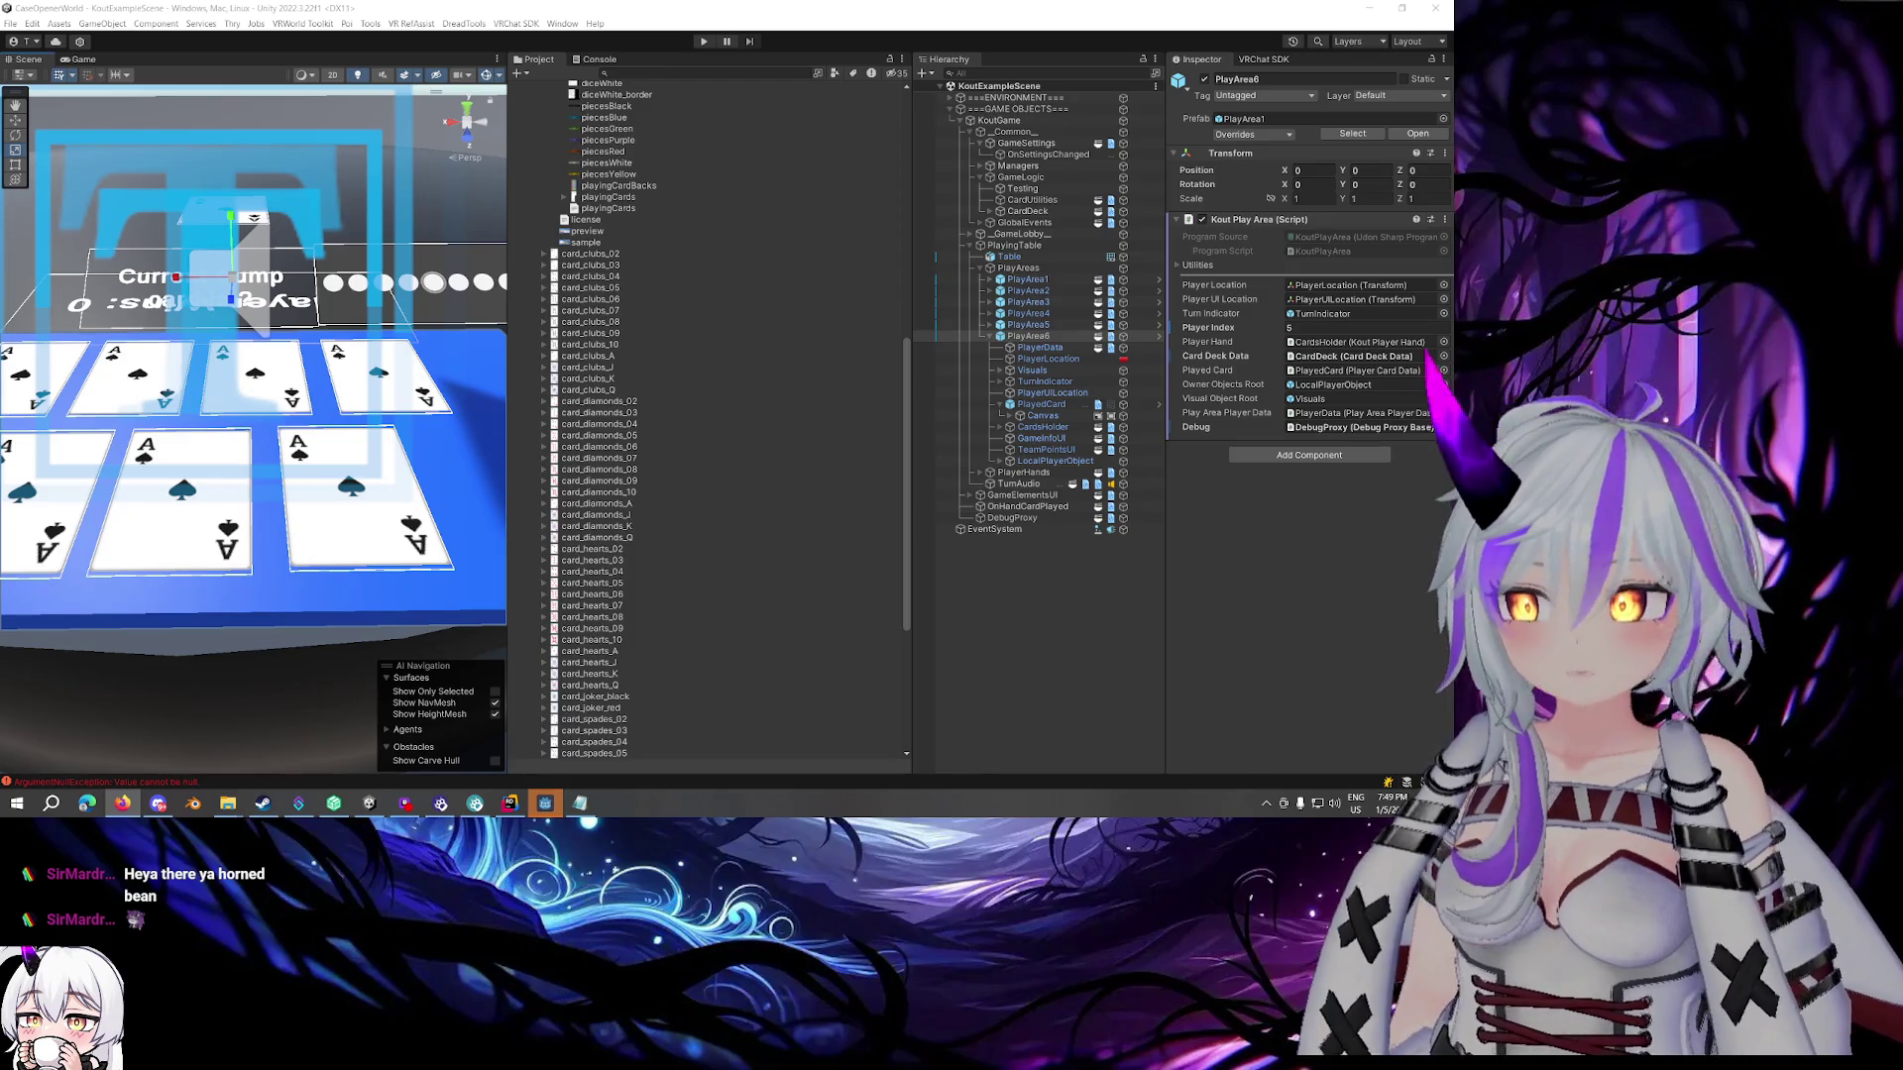
# In Rider's project tree, collapse the library folders and browse to the KoutGameWorld assembly definition
pyautogui.click(509, 802)
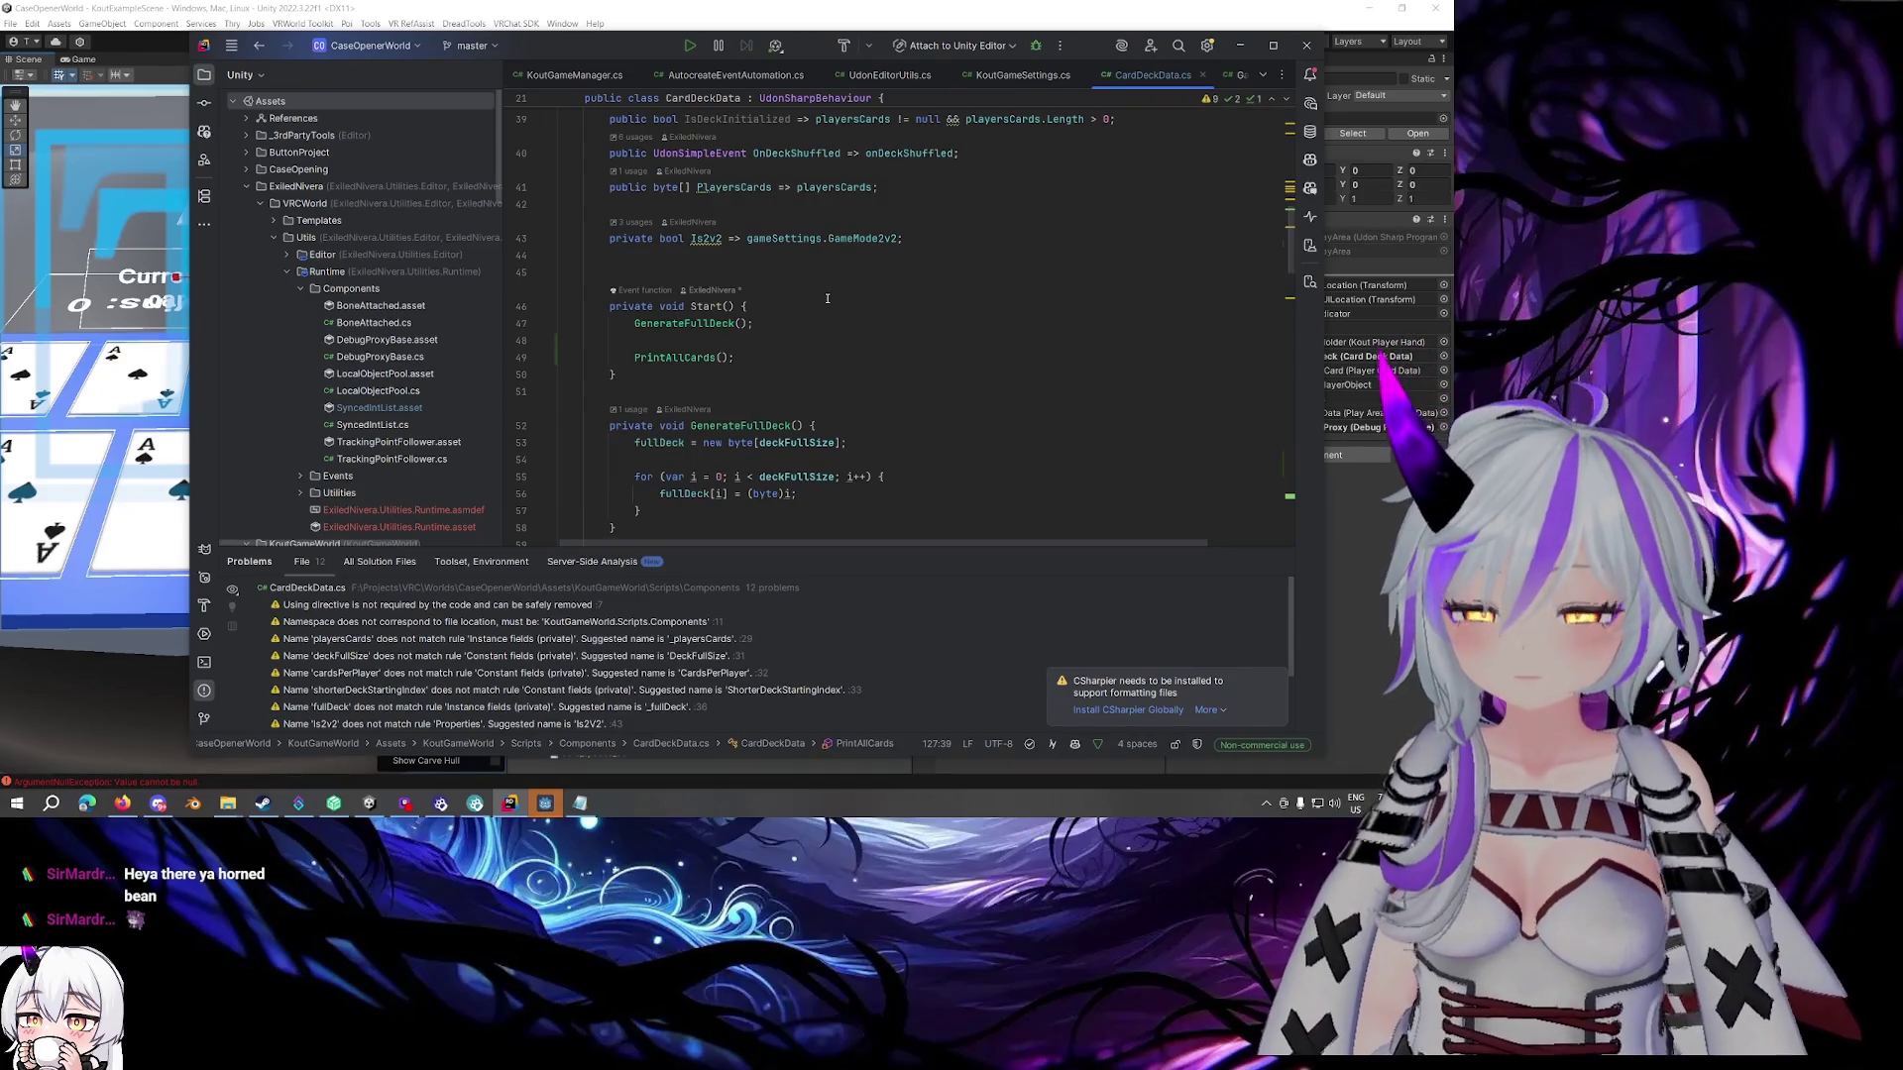
pyautogui.scroll(-3, 362, 277)
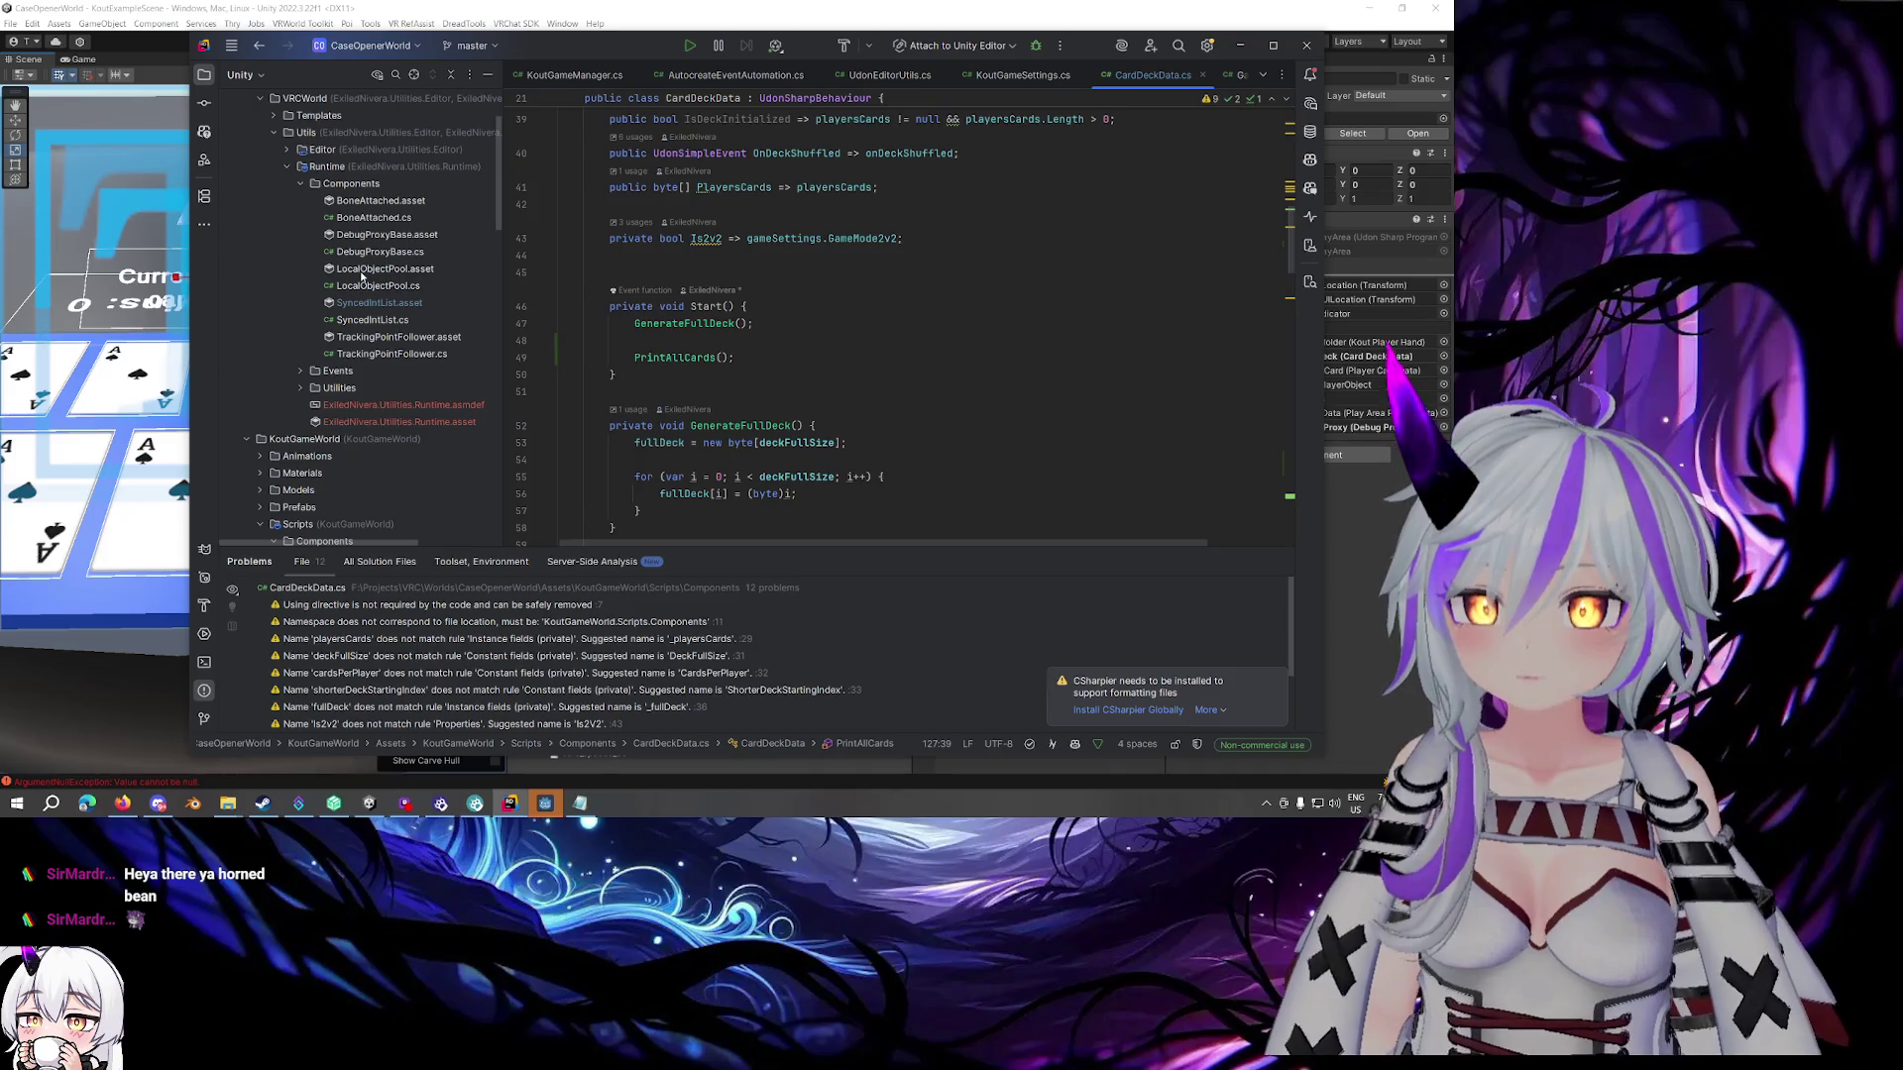
pyautogui.click(287, 167)
pyautogui.scroll(5, 287, 188)
pyautogui.scroll(-3, 282, 309)
pyautogui.scroll(-2, 287, 317)
pyautogui.click(369, 337)
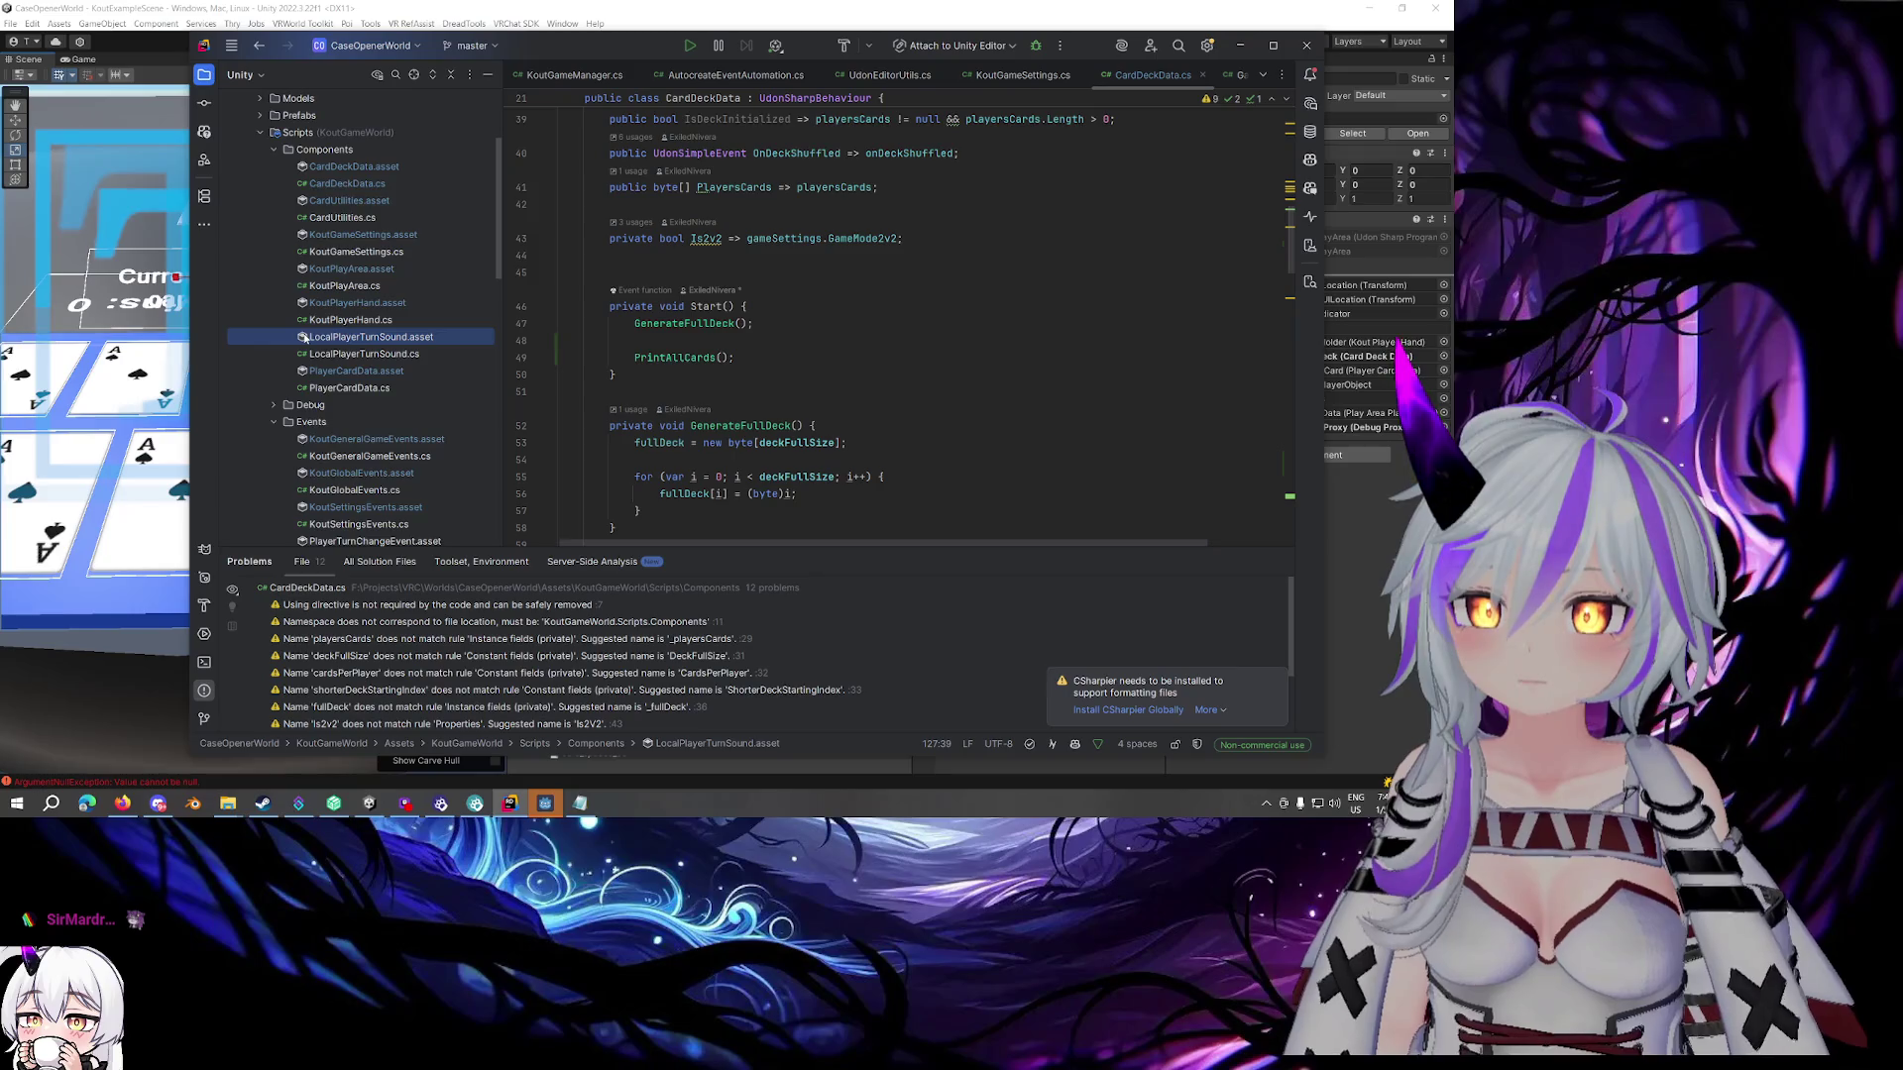
pyautogui.scroll(-6, 304, 338)
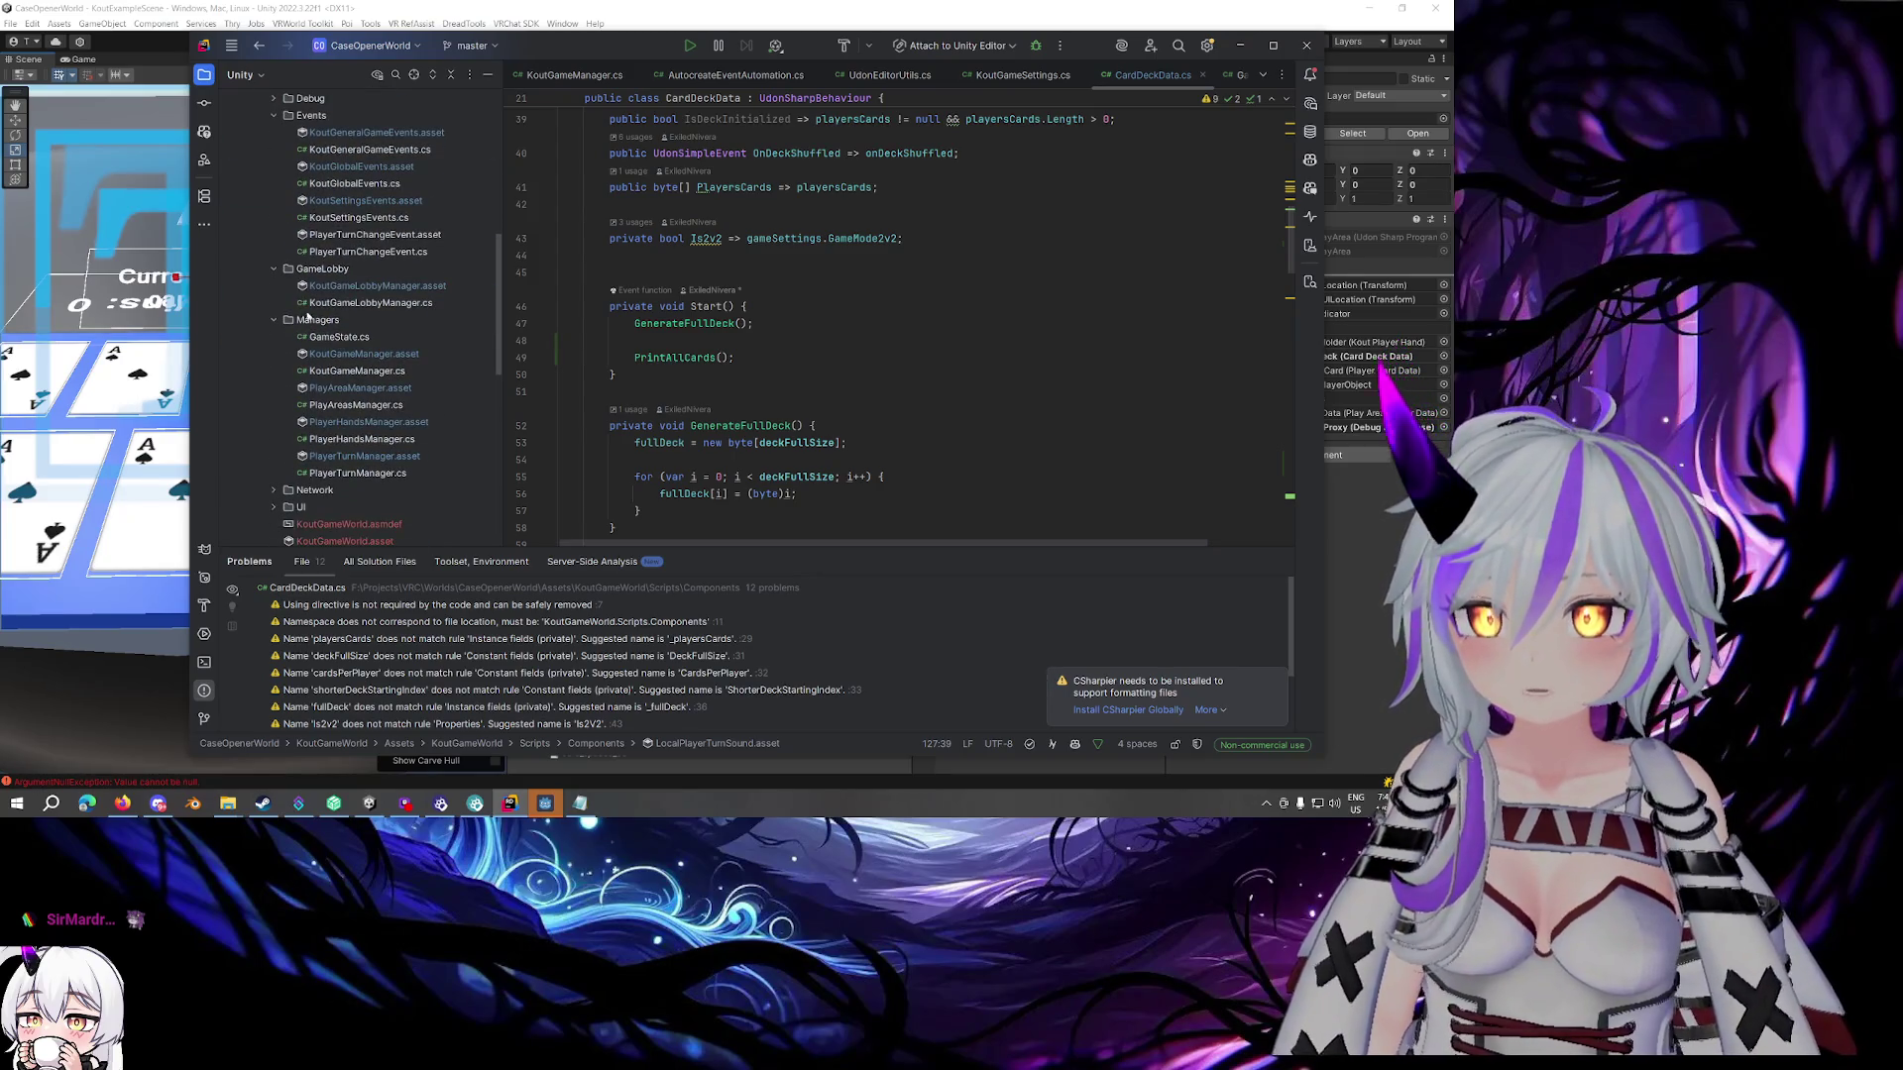
pyautogui.scroll(-3, 313, 309)
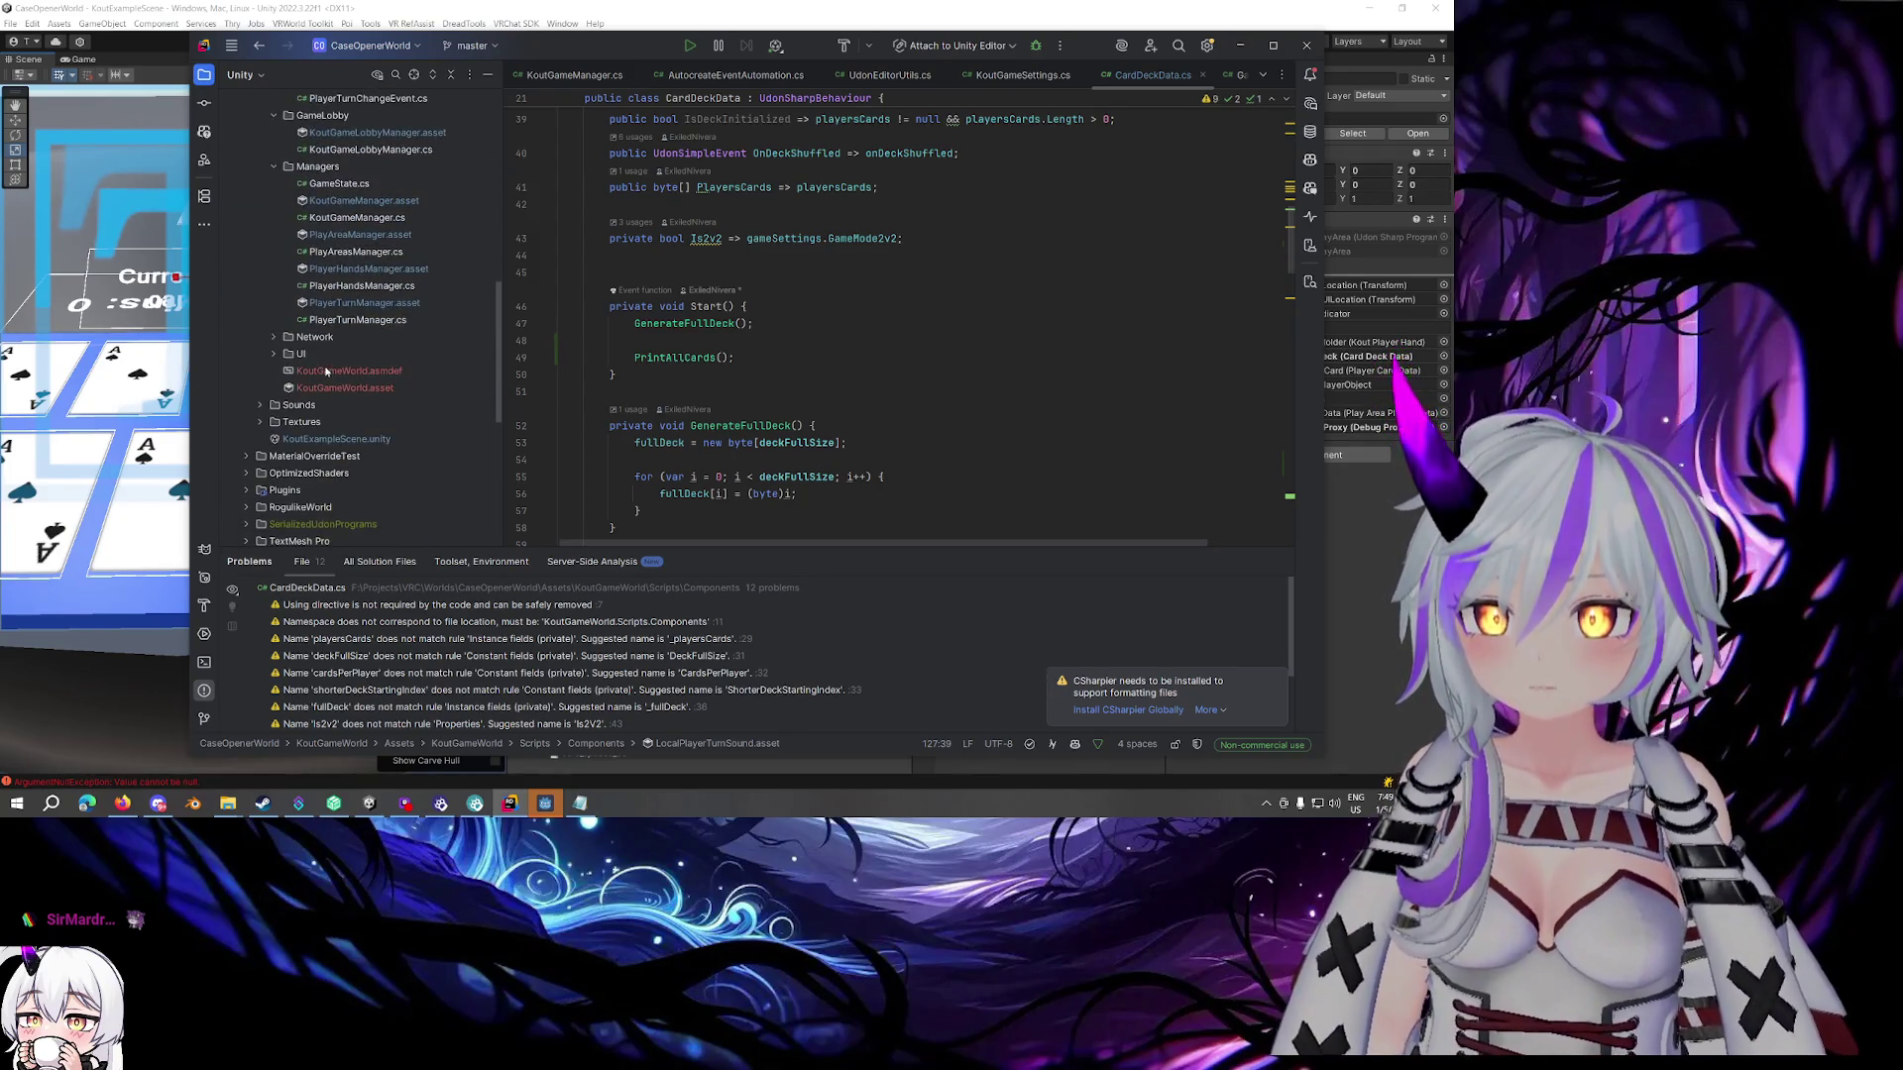
pyautogui.click(326, 371)
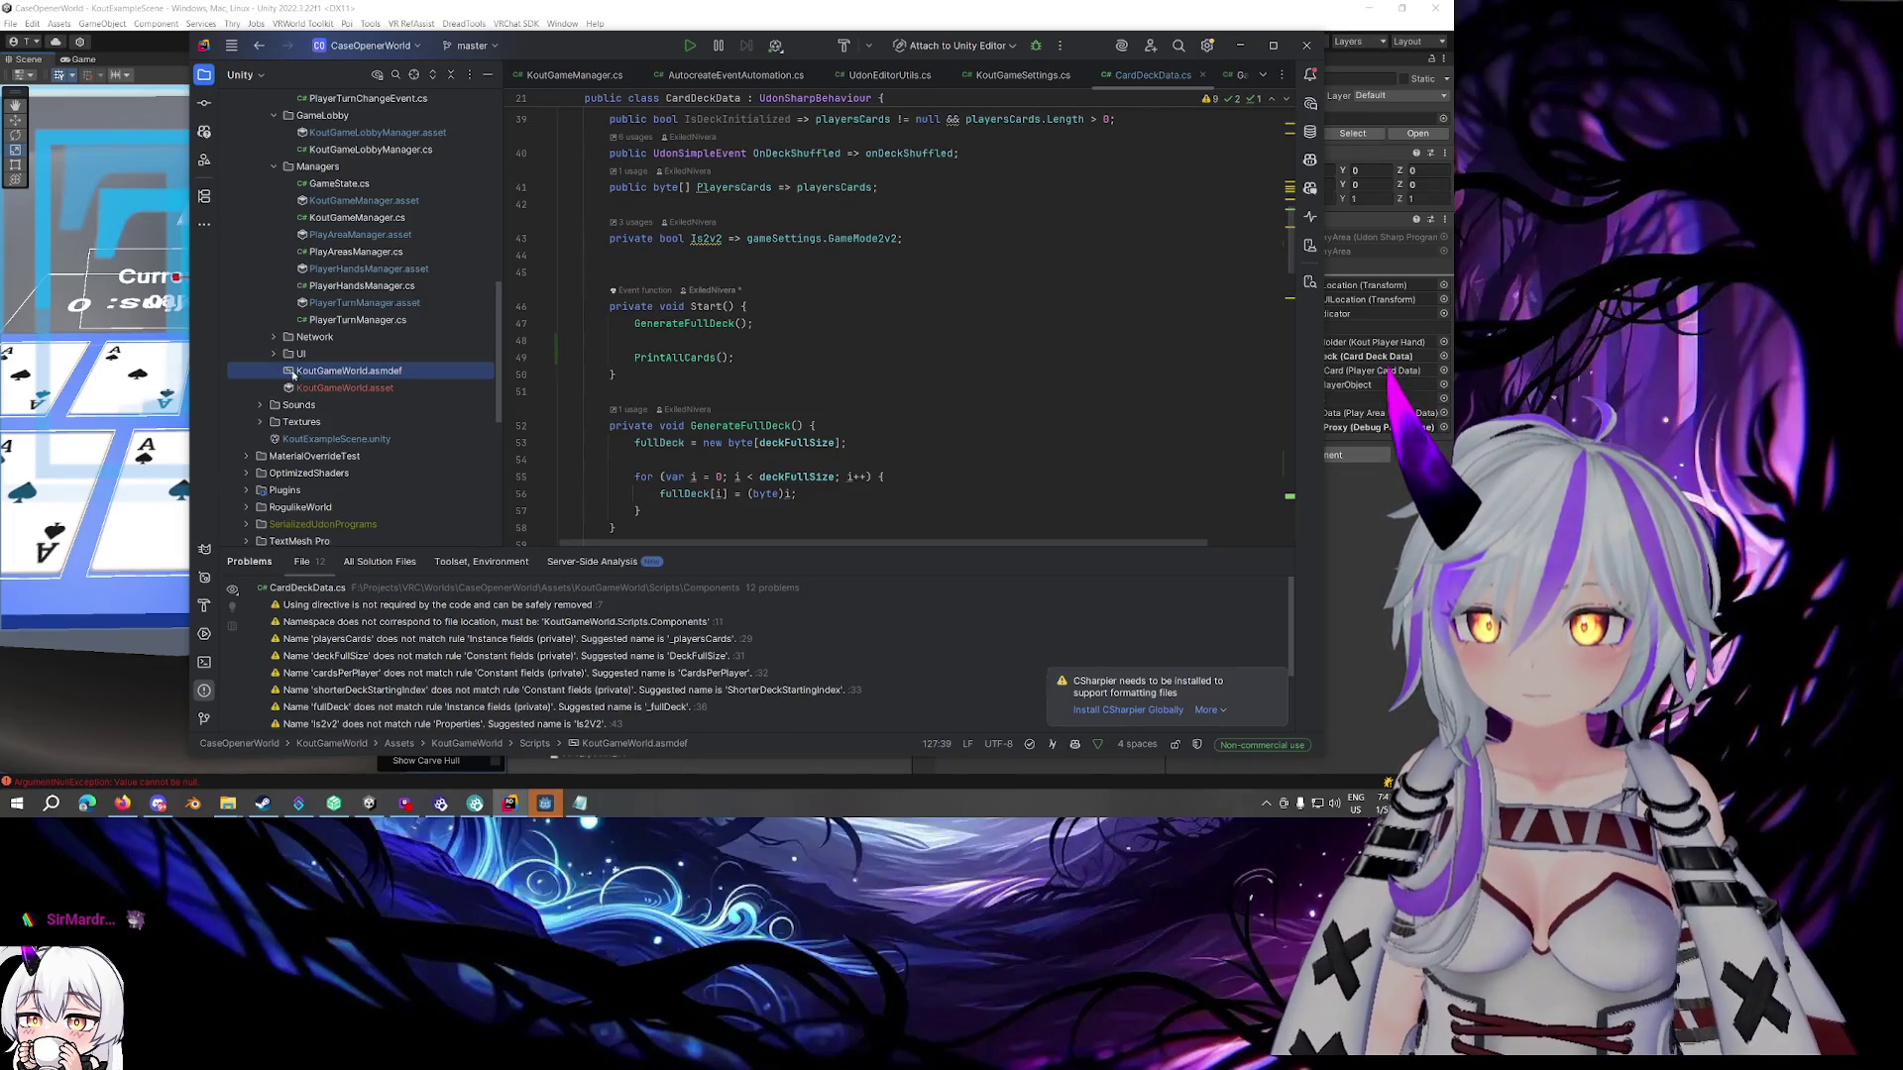
# Fold SetCardInteractable, SetCardId and Interact in PlayerCardData.cs, then open KoutPlayerHand.cs
pyautogui.hotkey('ctrl', 'alt', 'Left')
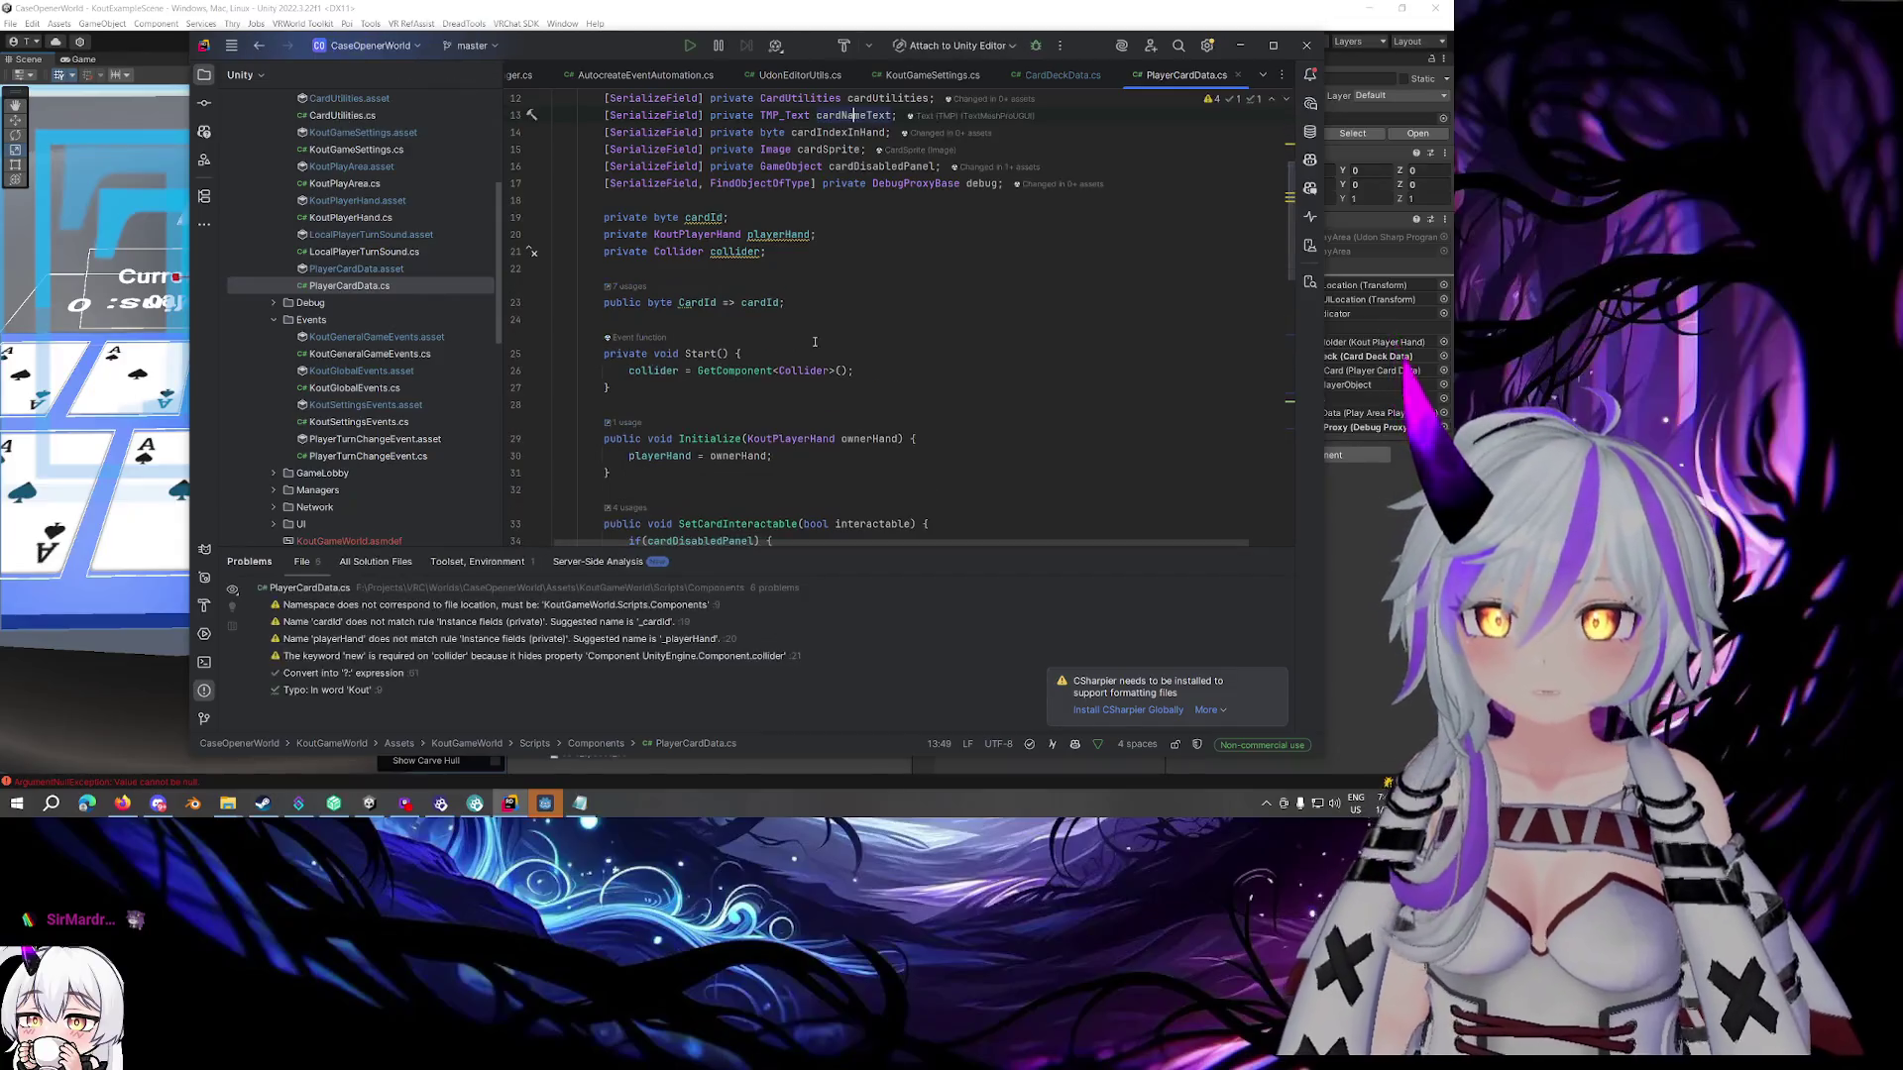
pyautogui.scroll(-3, 814, 347)
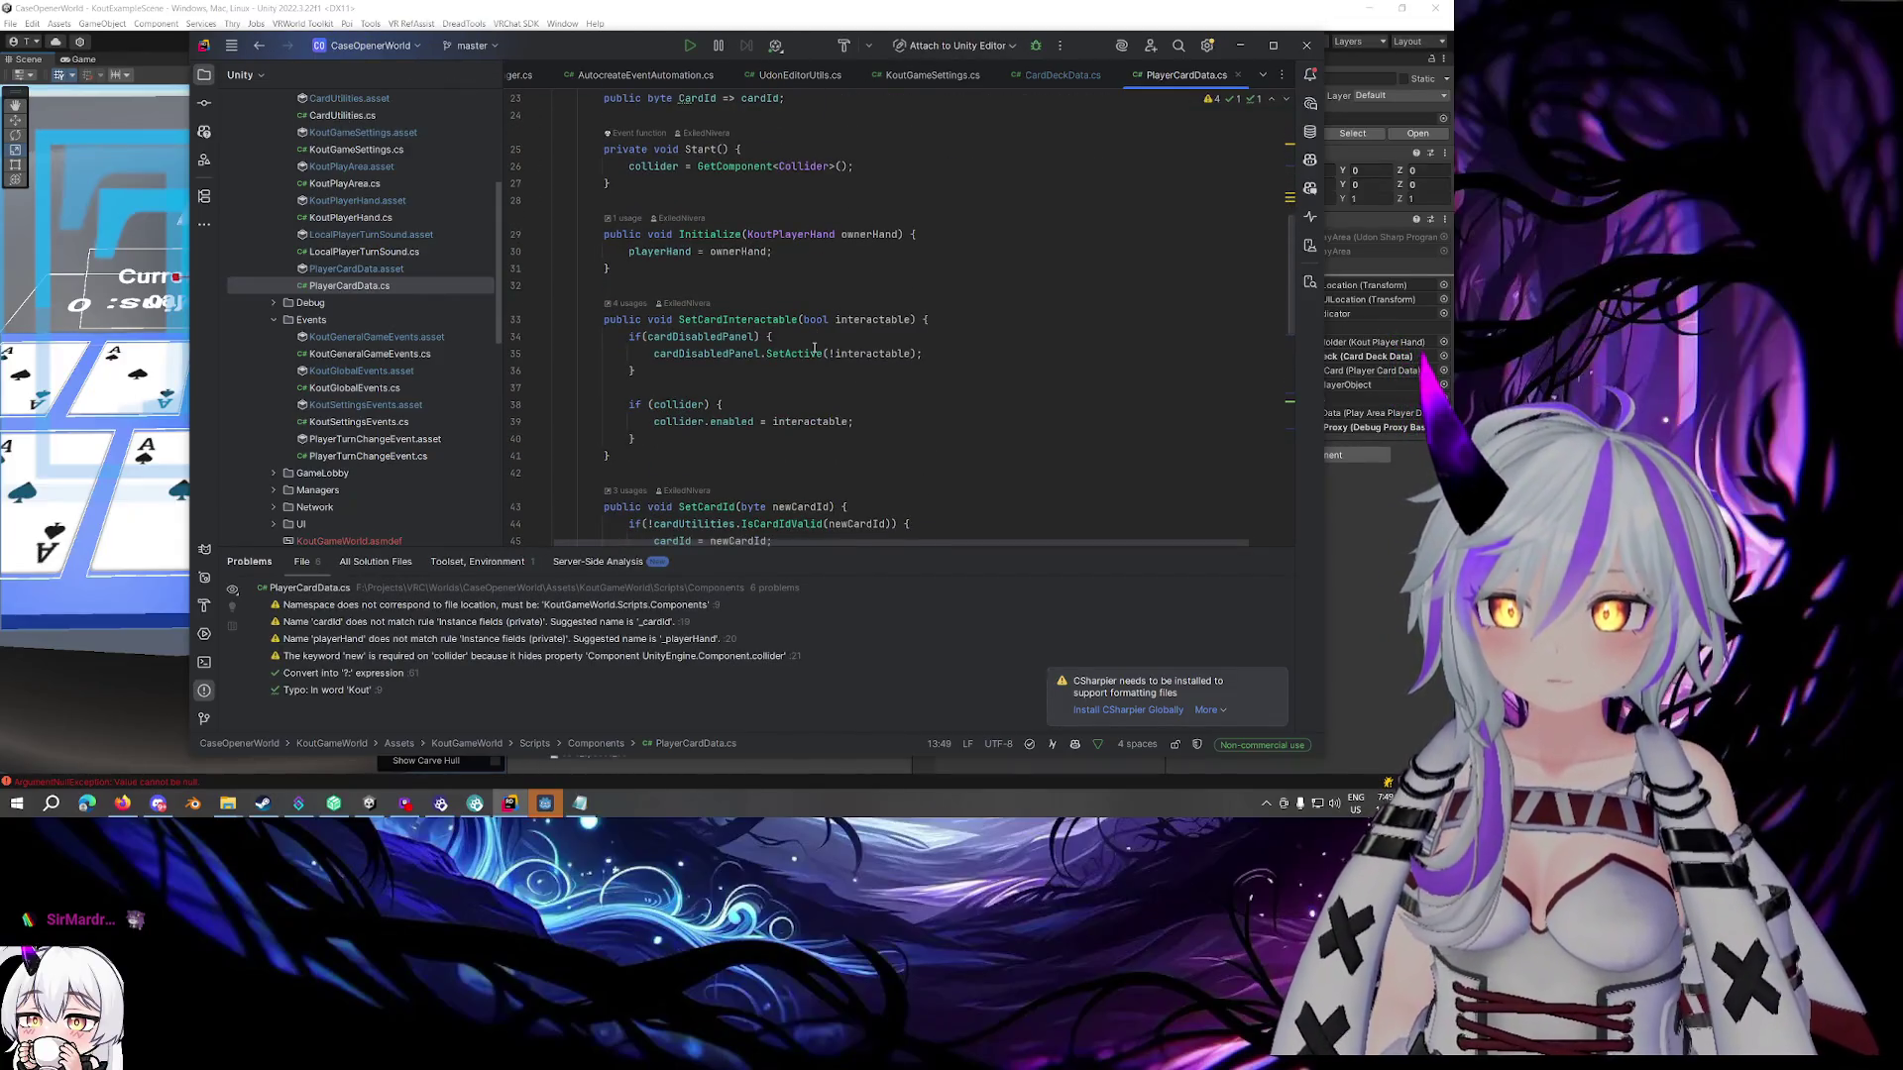
pyautogui.scroll(-2, 815, 347)
pyautogui.scroll(2, 814, 349)
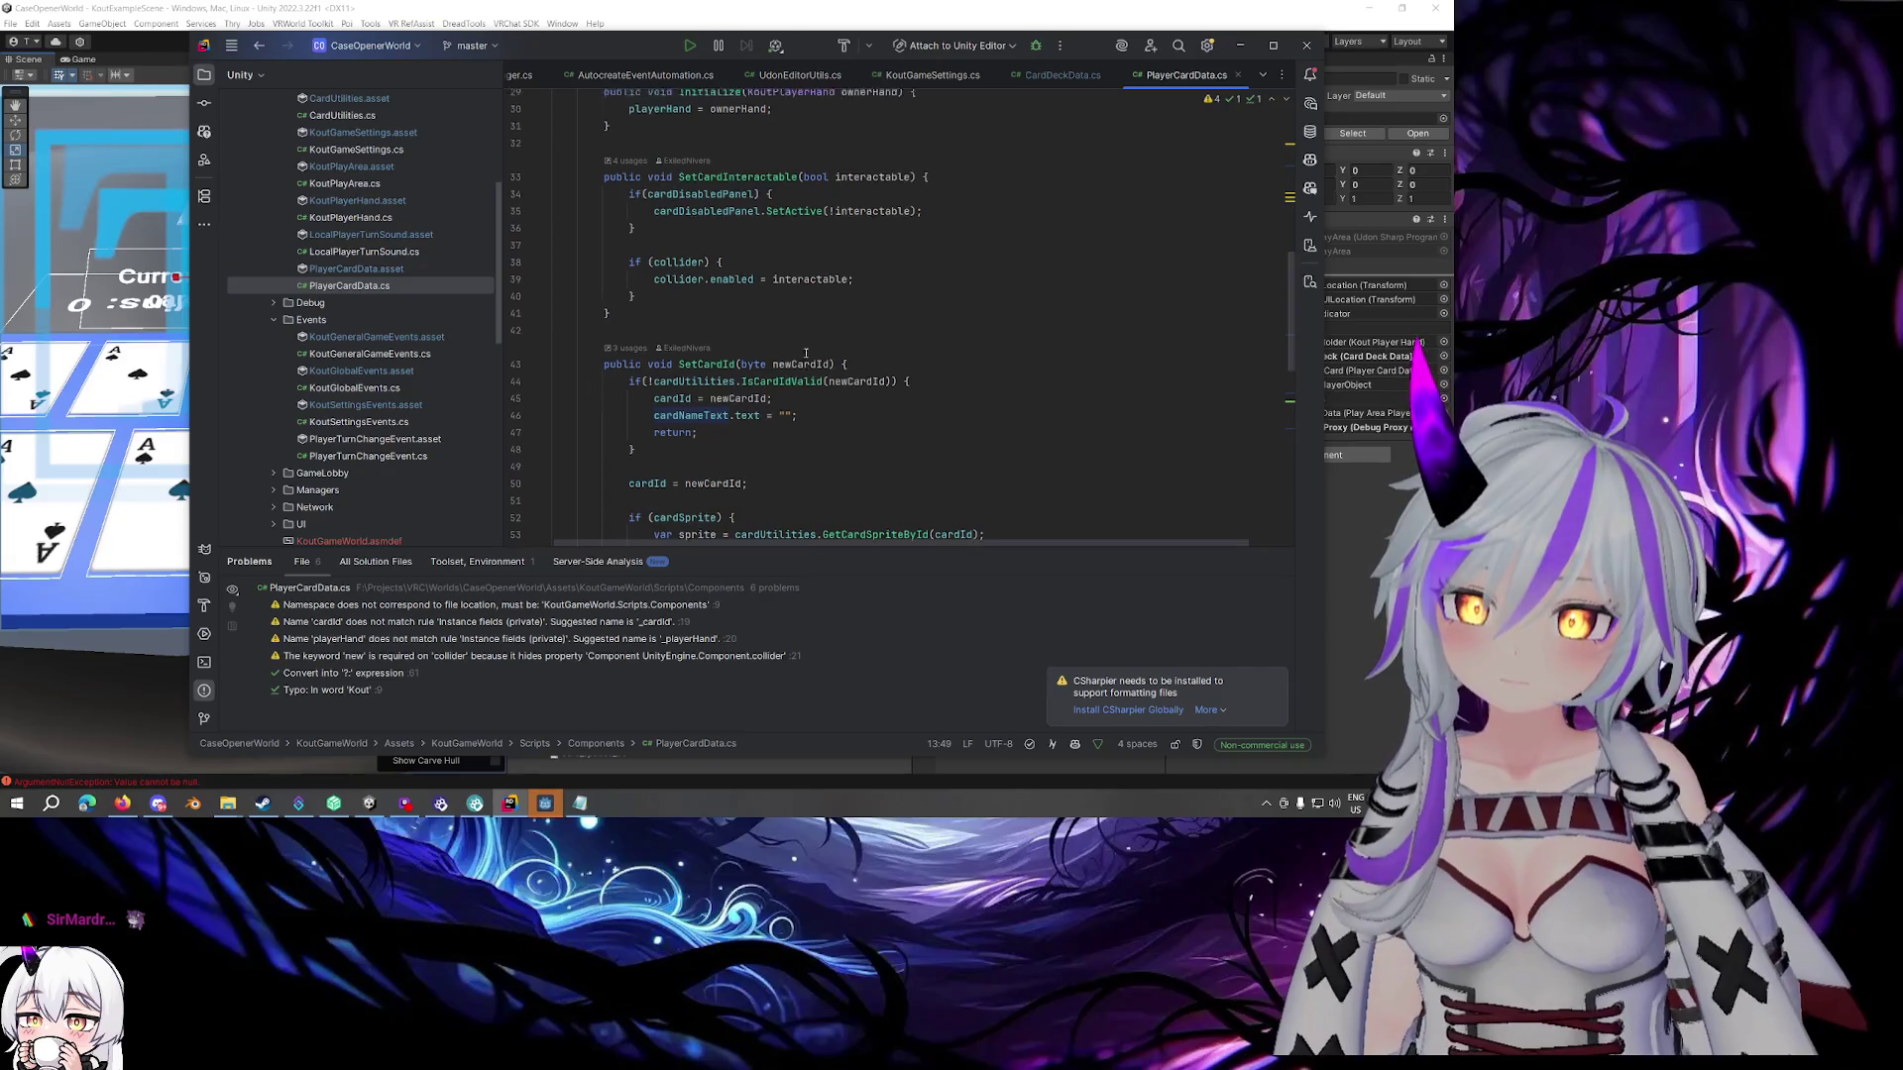
pyautogui.click(542, 269)
pyautogui.click(542, 319)
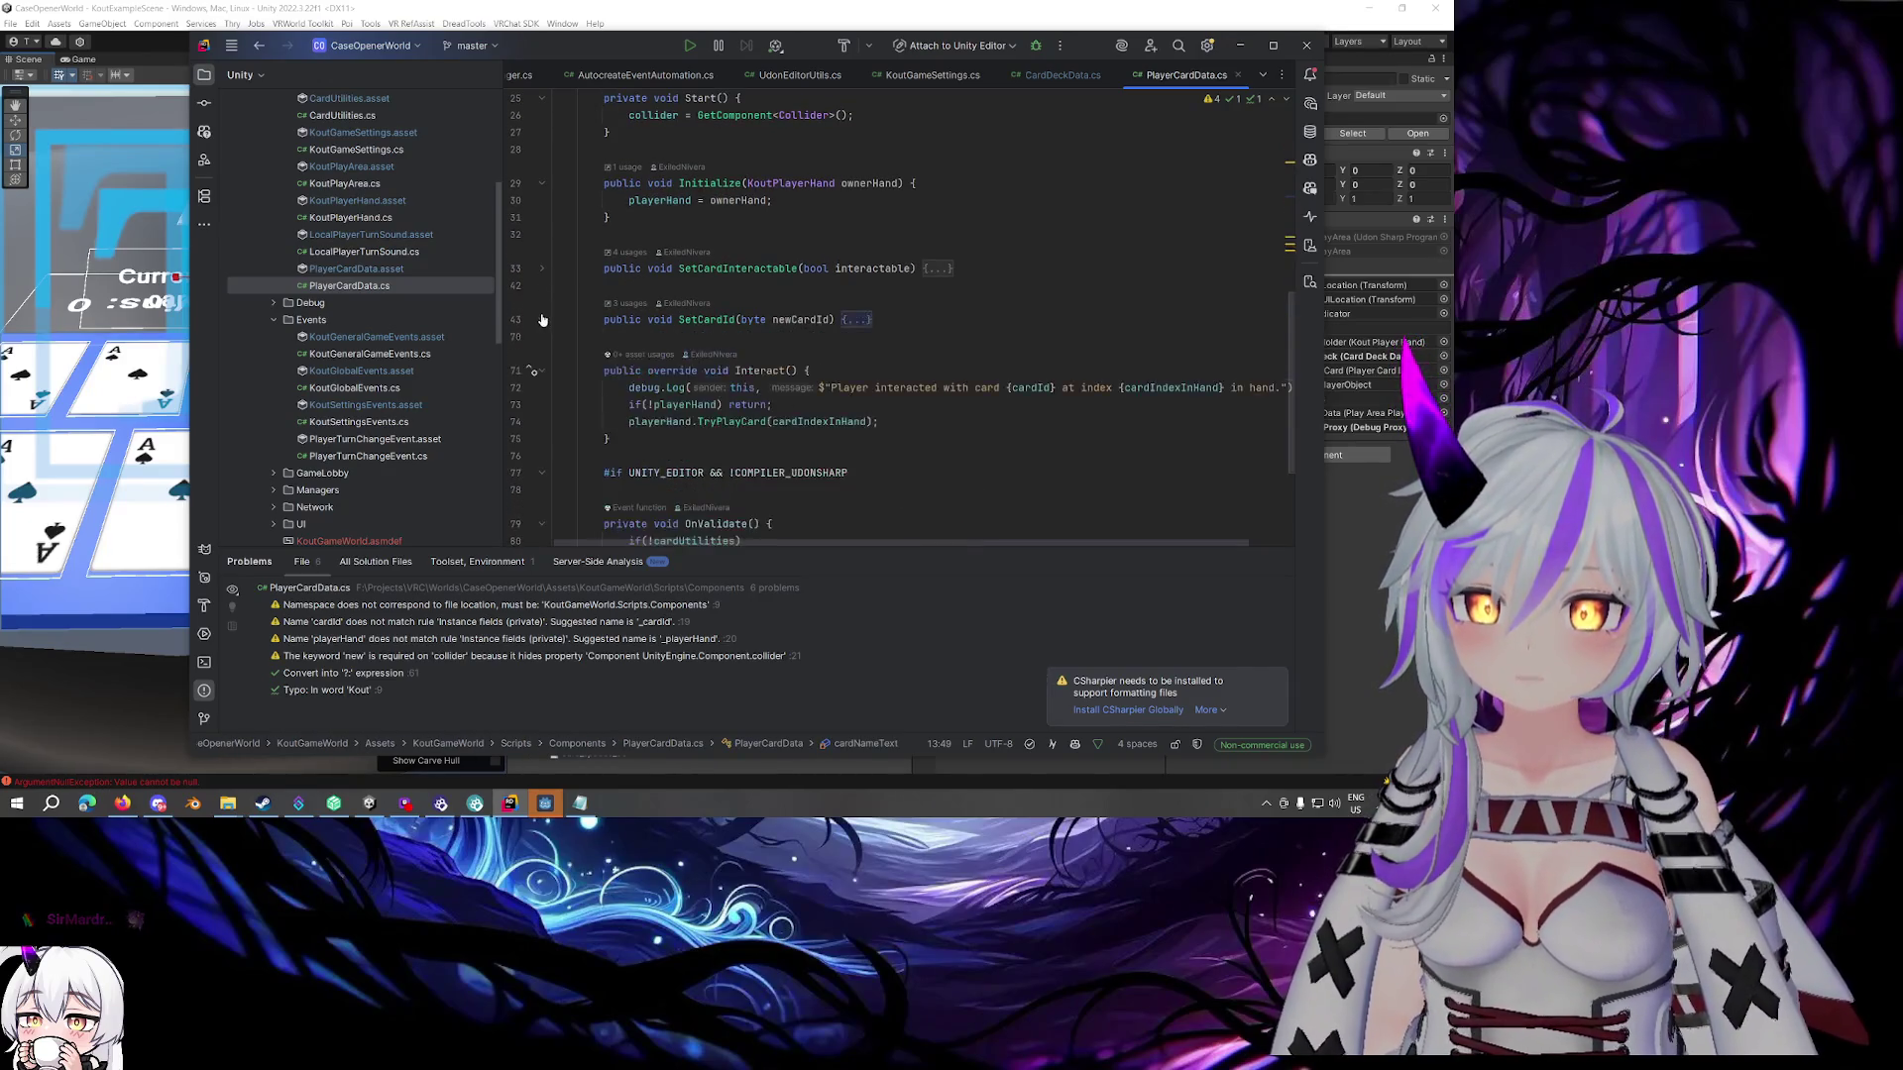
pyautogui.click(543, 371)
pyautogui.scroll(-2, 597, 365)
pyautogui.scroll(3, 575, 277)
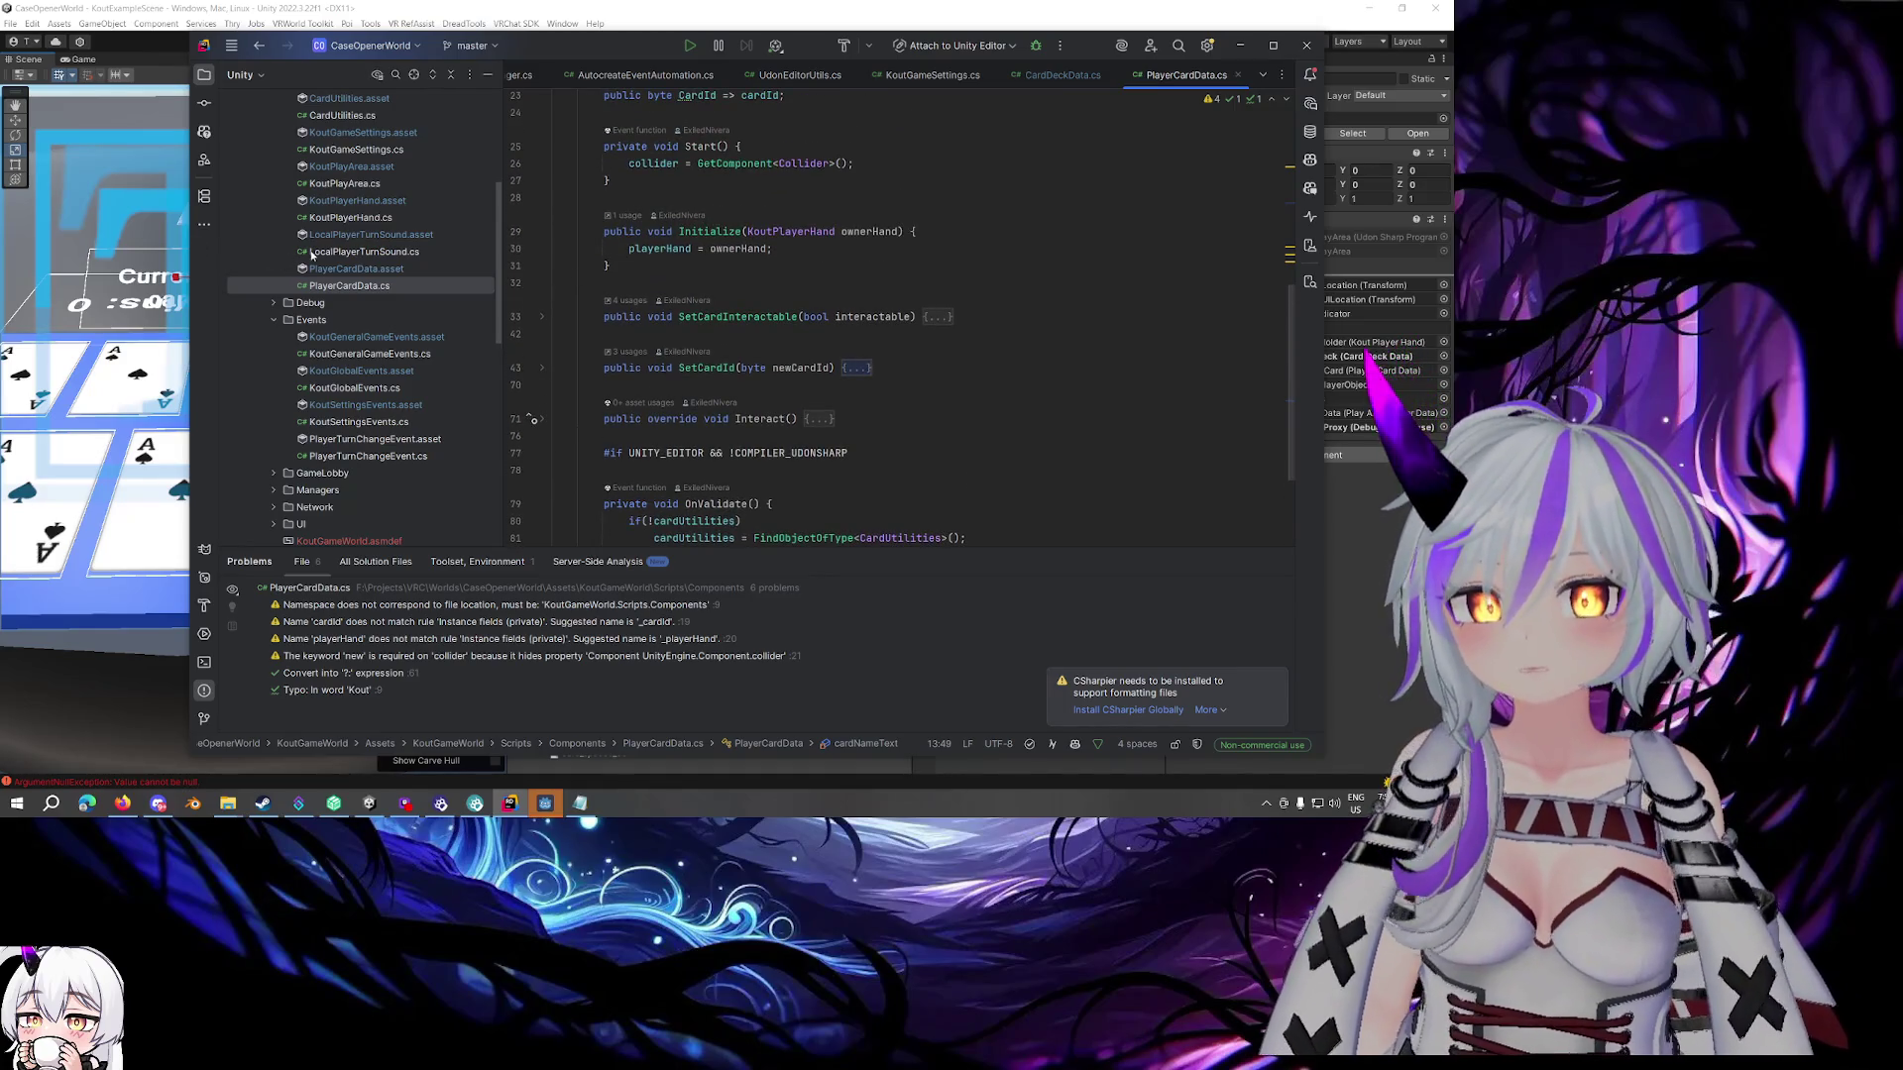
pyautogui.doubleClick(329, 218)
pyautogui.scroll(3, 705, 289)
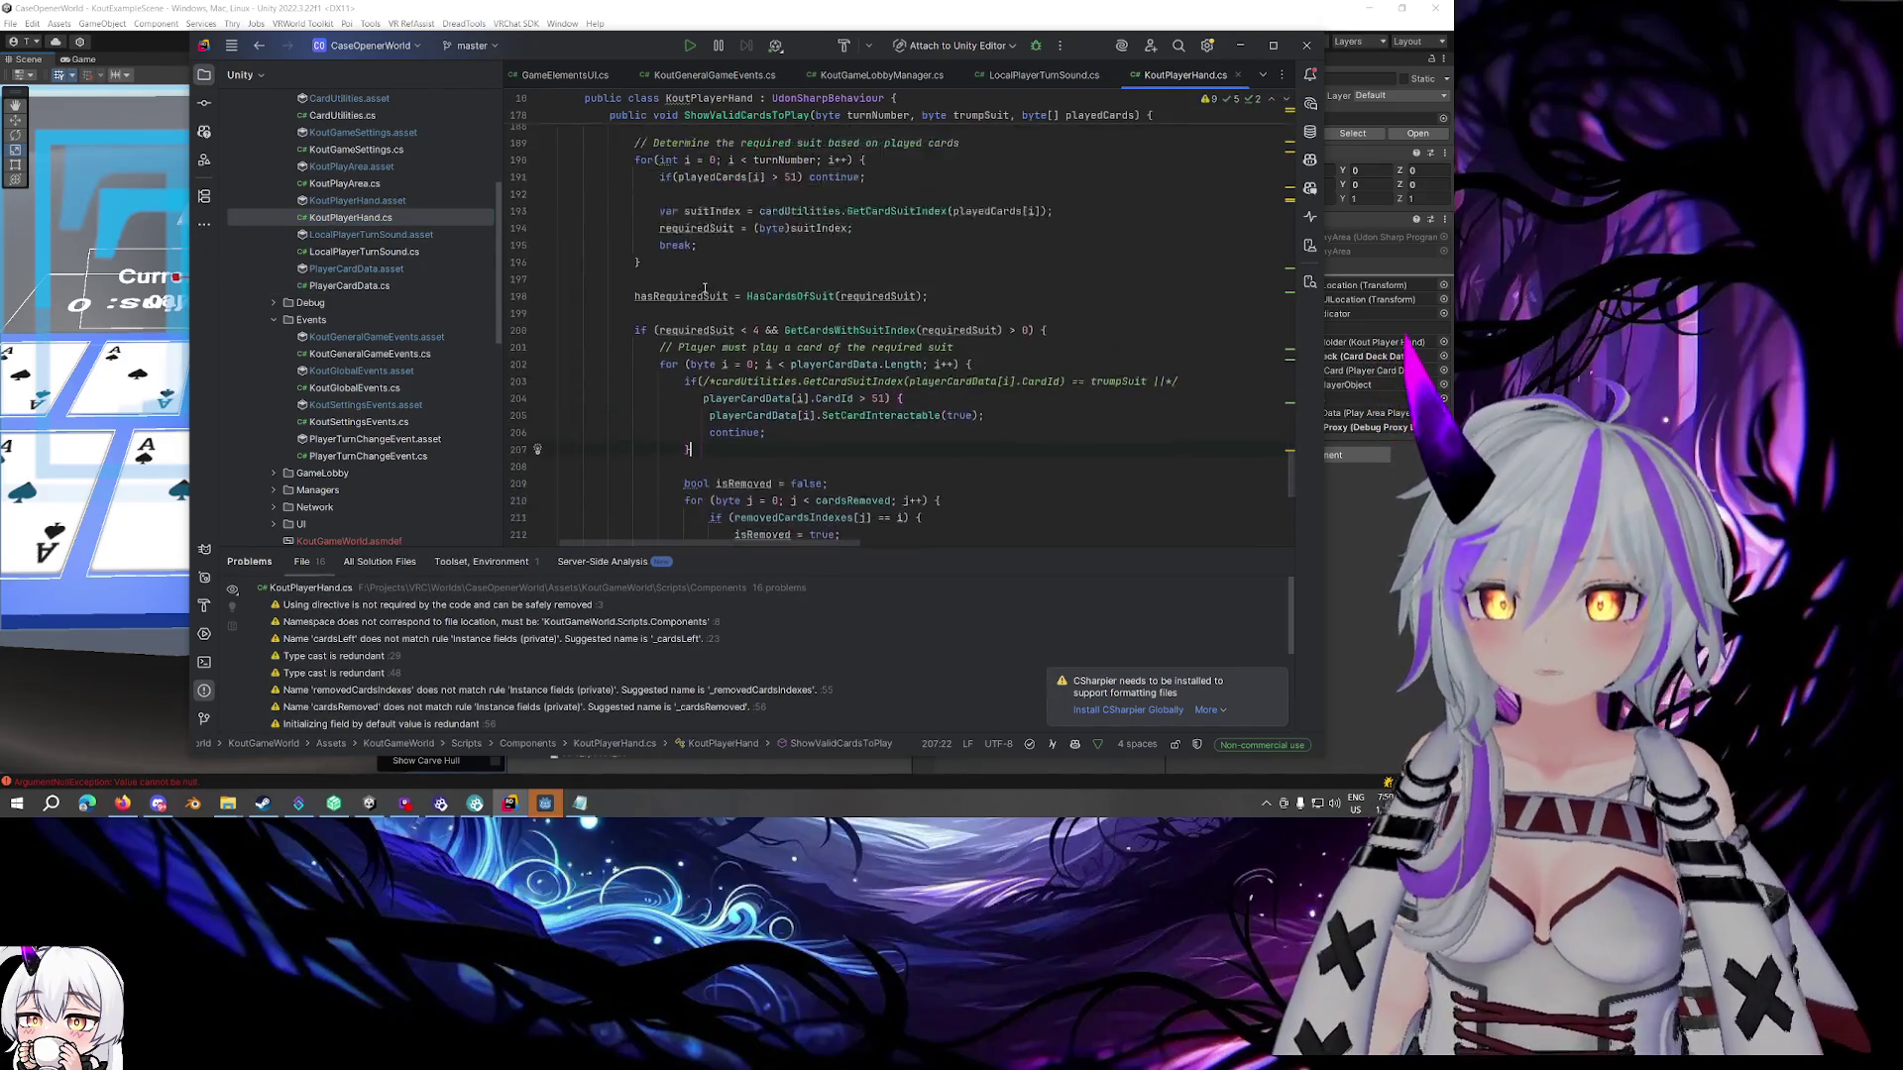
# Look over ShowValidCardsToPlay's signature, null check and early return
pyautogui.scroll(4, 706, 288)
pyautogui.click(754, 229)
pyautogui.scroll(-3, 754, 229)
pyautogui.scroll(3, 901, 229)
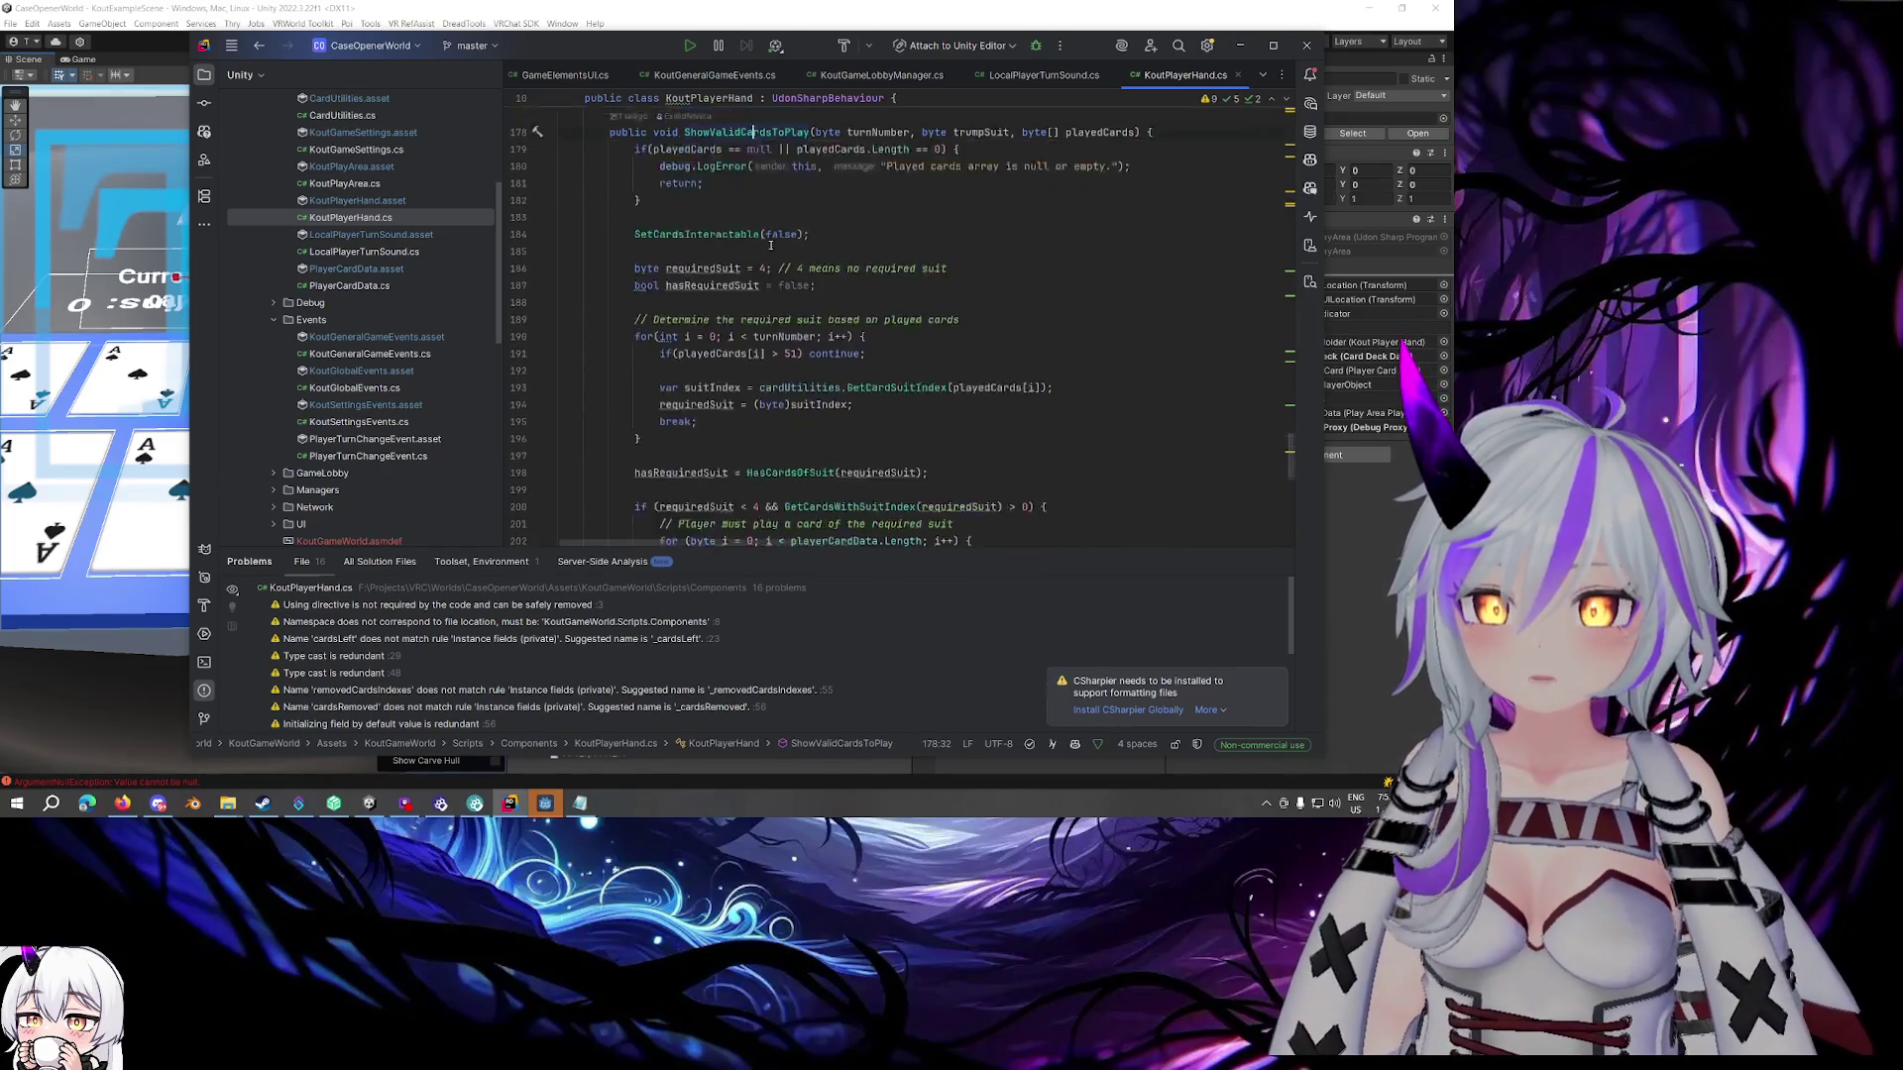
pyautogui.scroll(-2, 899, 229)
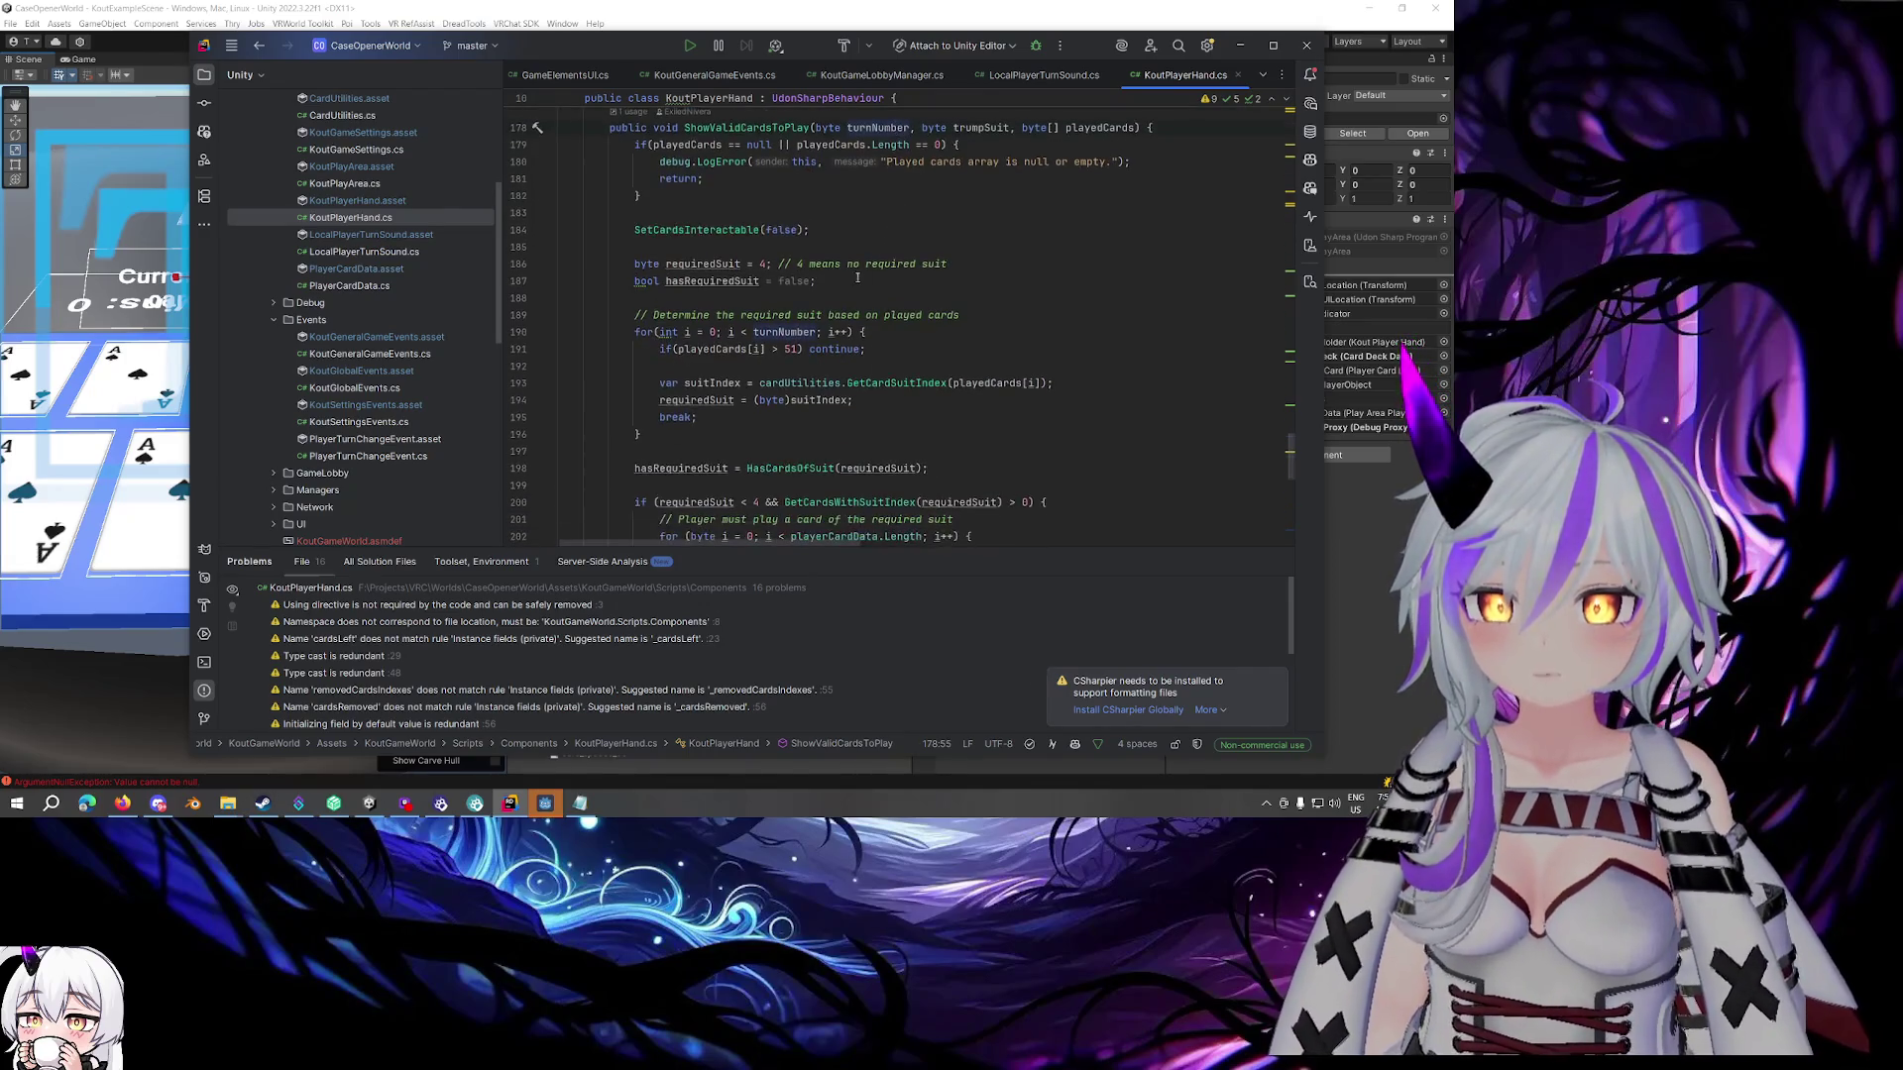
pyautogui.scroll(-2, 773, 330)
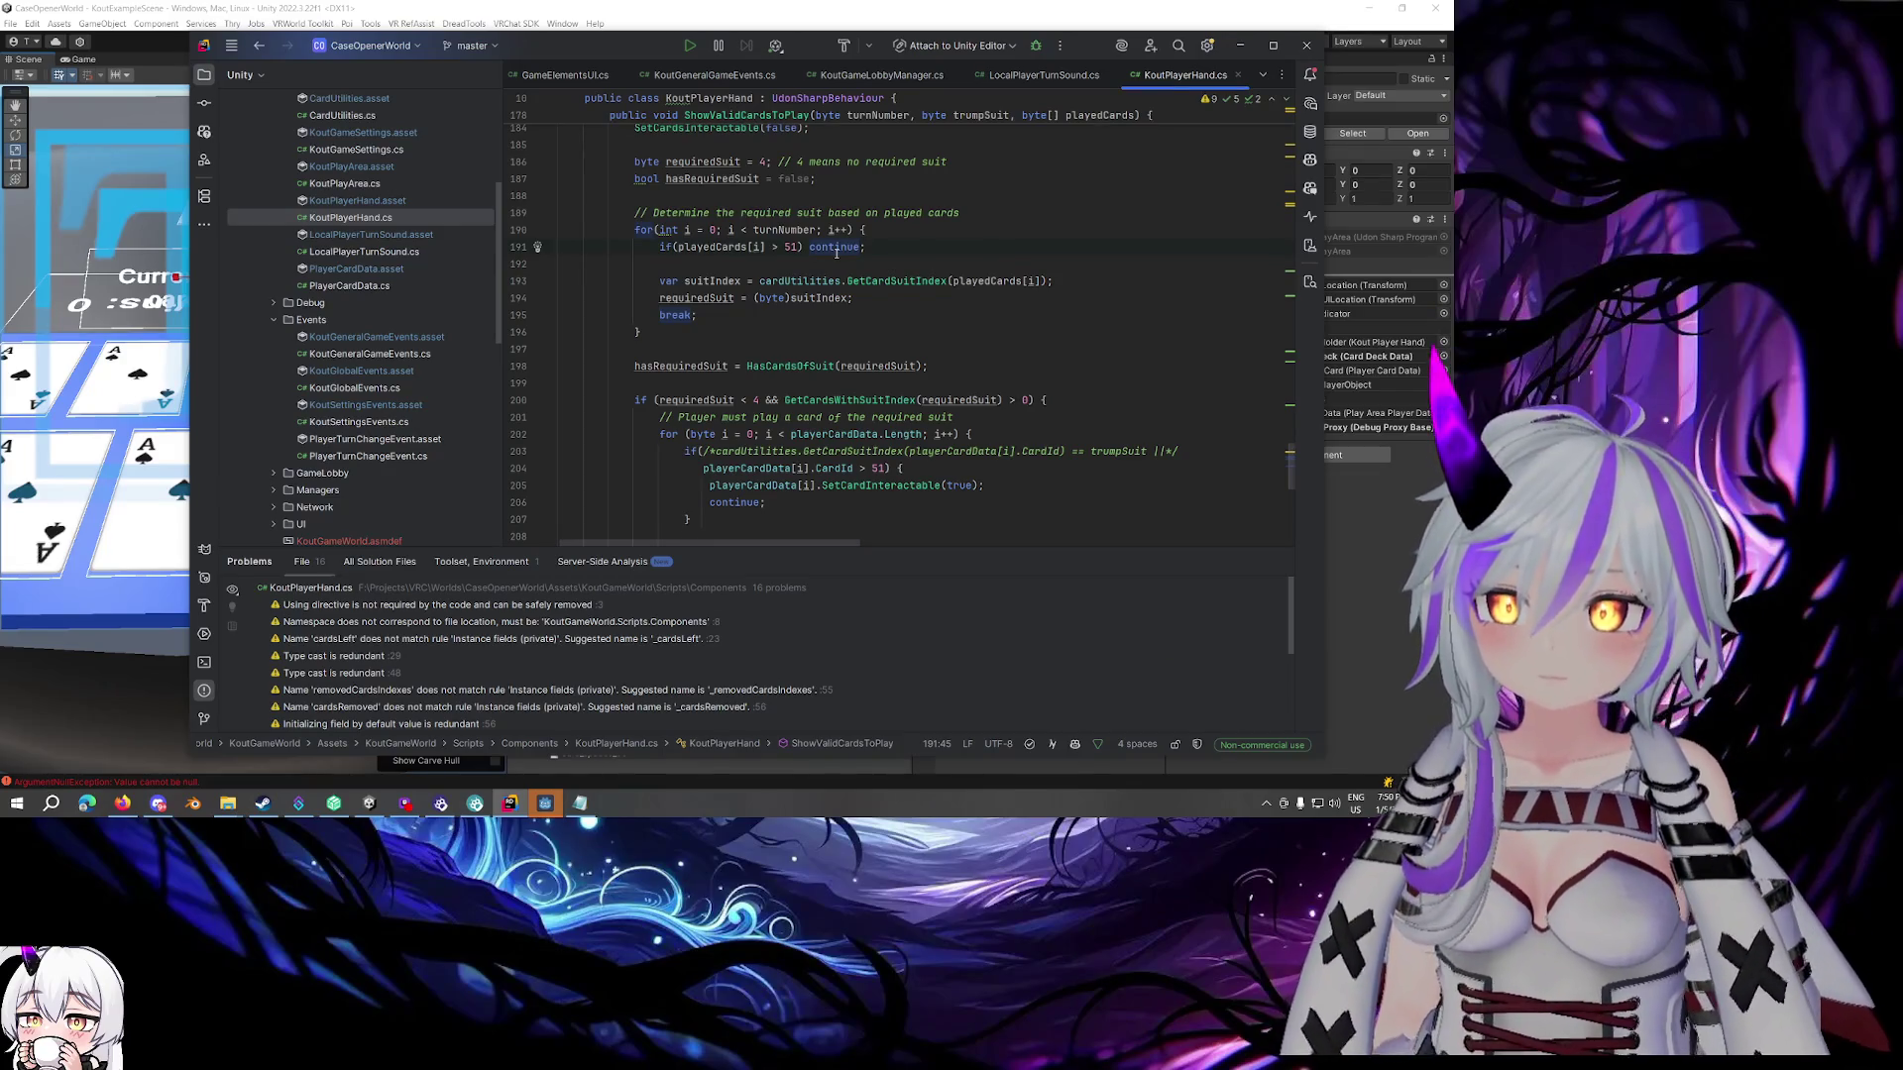
pyautogui.scroll(3, 836, 252)
pyautogui.click(847, 236)
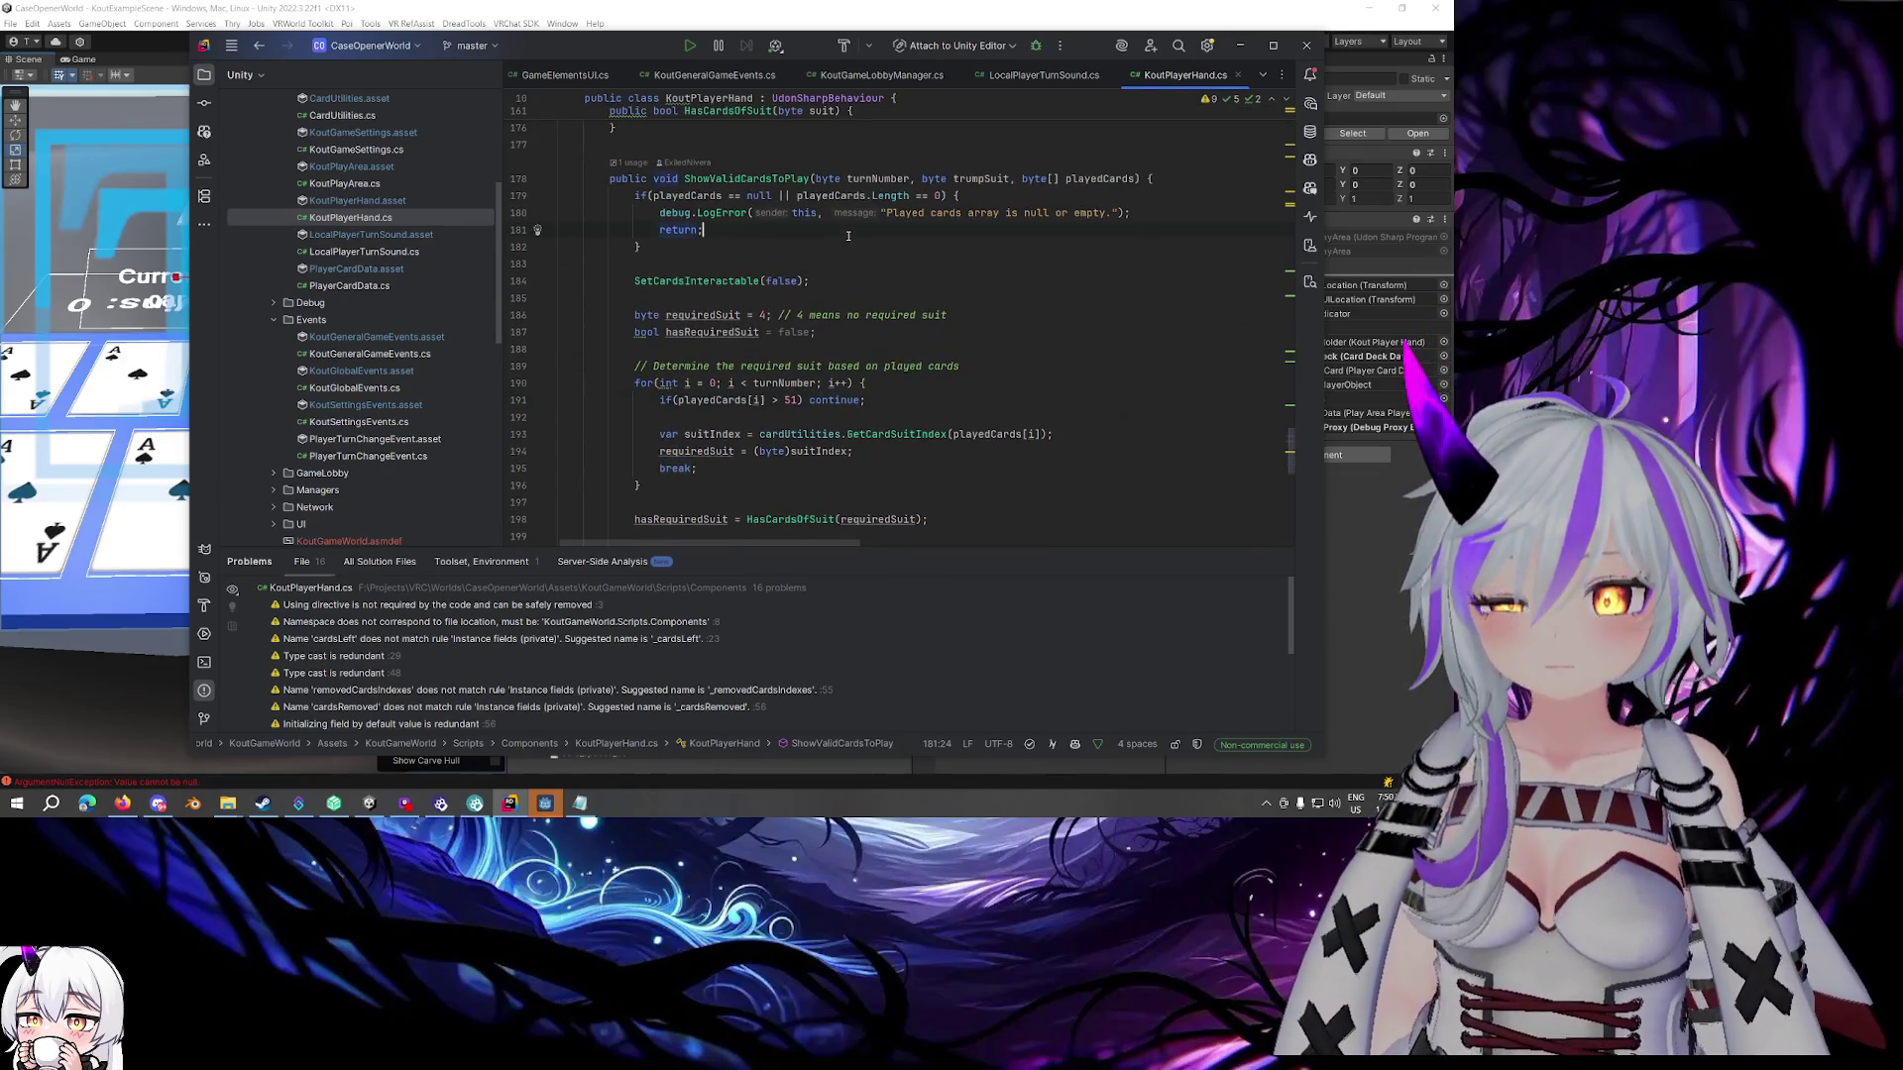
pyautogui.click(978, 214)
pyautogui.scroll(-5, 971, 258)
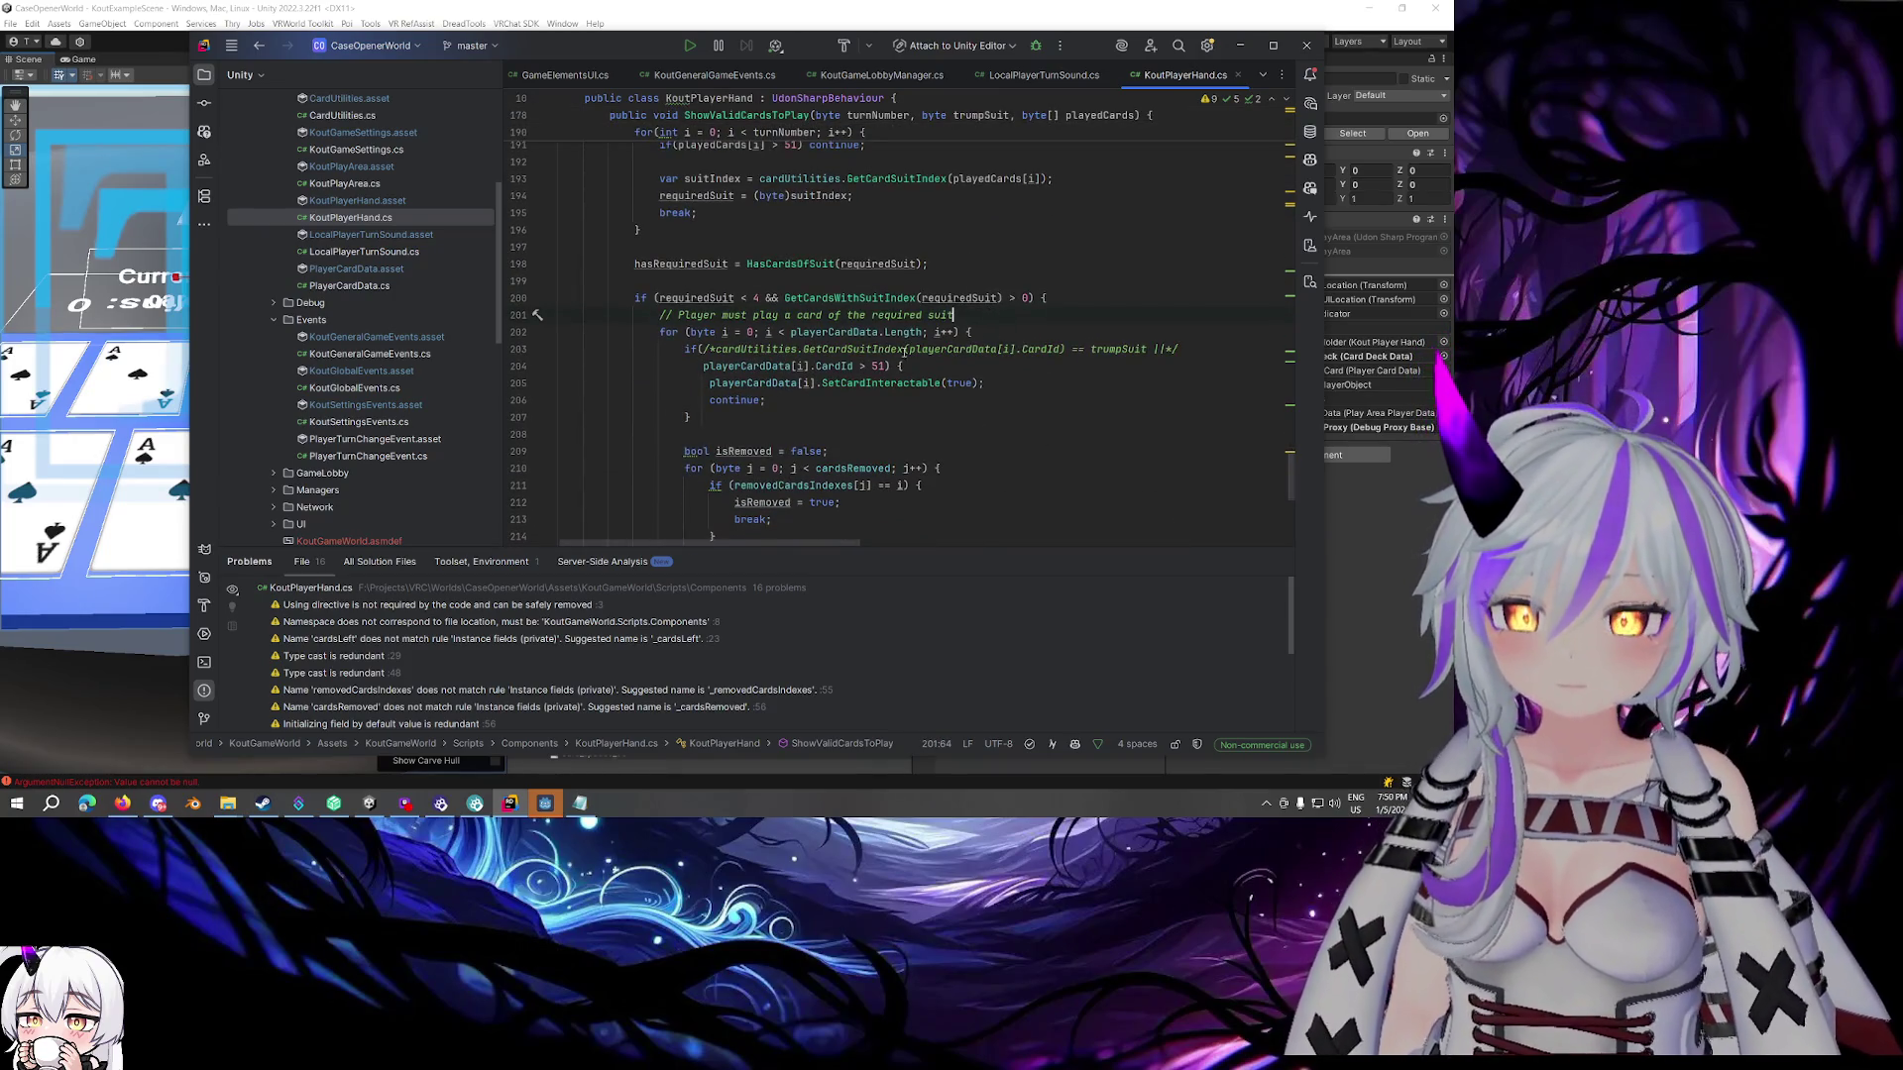
pyautogui.hscroll(-1, 701, 349)
# Label the commented trump condition 'KEEPING FOR POTENTIAL FUTURE REQUEST' and add a blank line below
pyautogui.click(1195, 350)
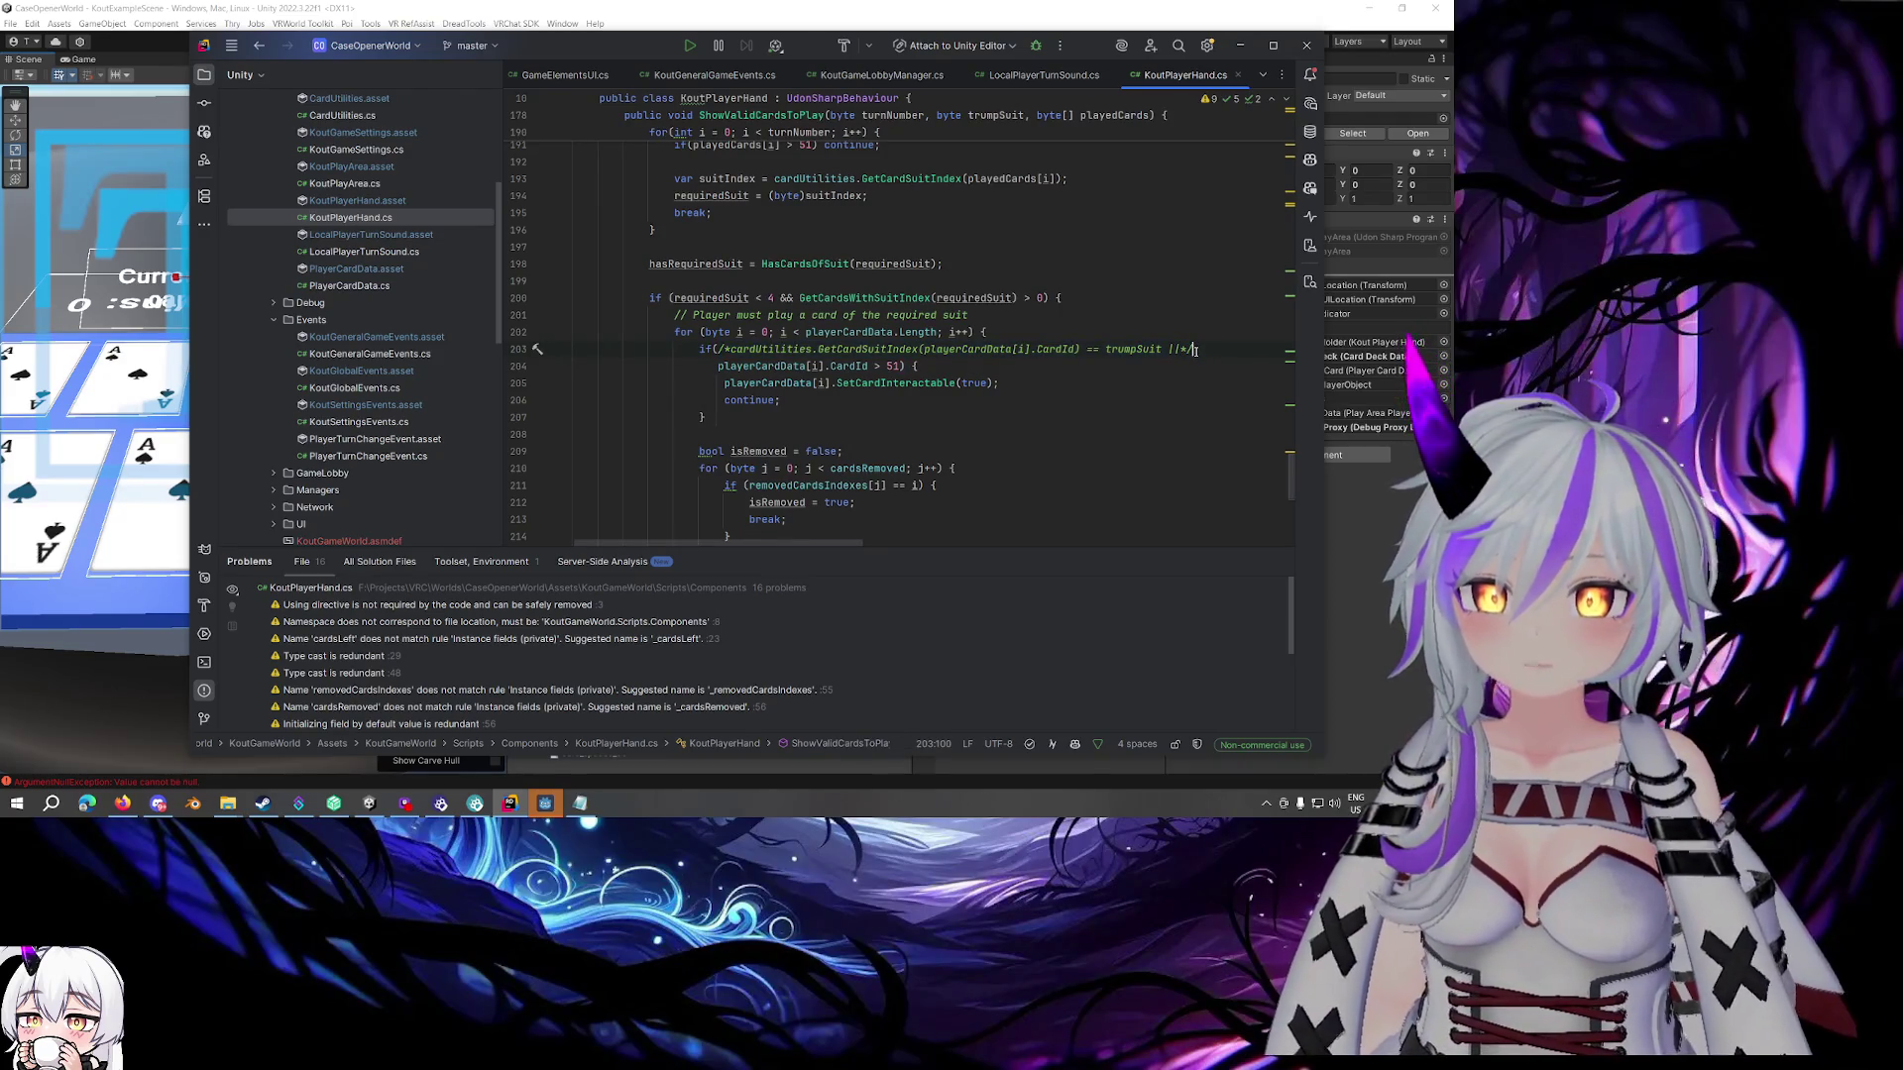
pyautogui.press('Left')
pyautogui.press('Left')
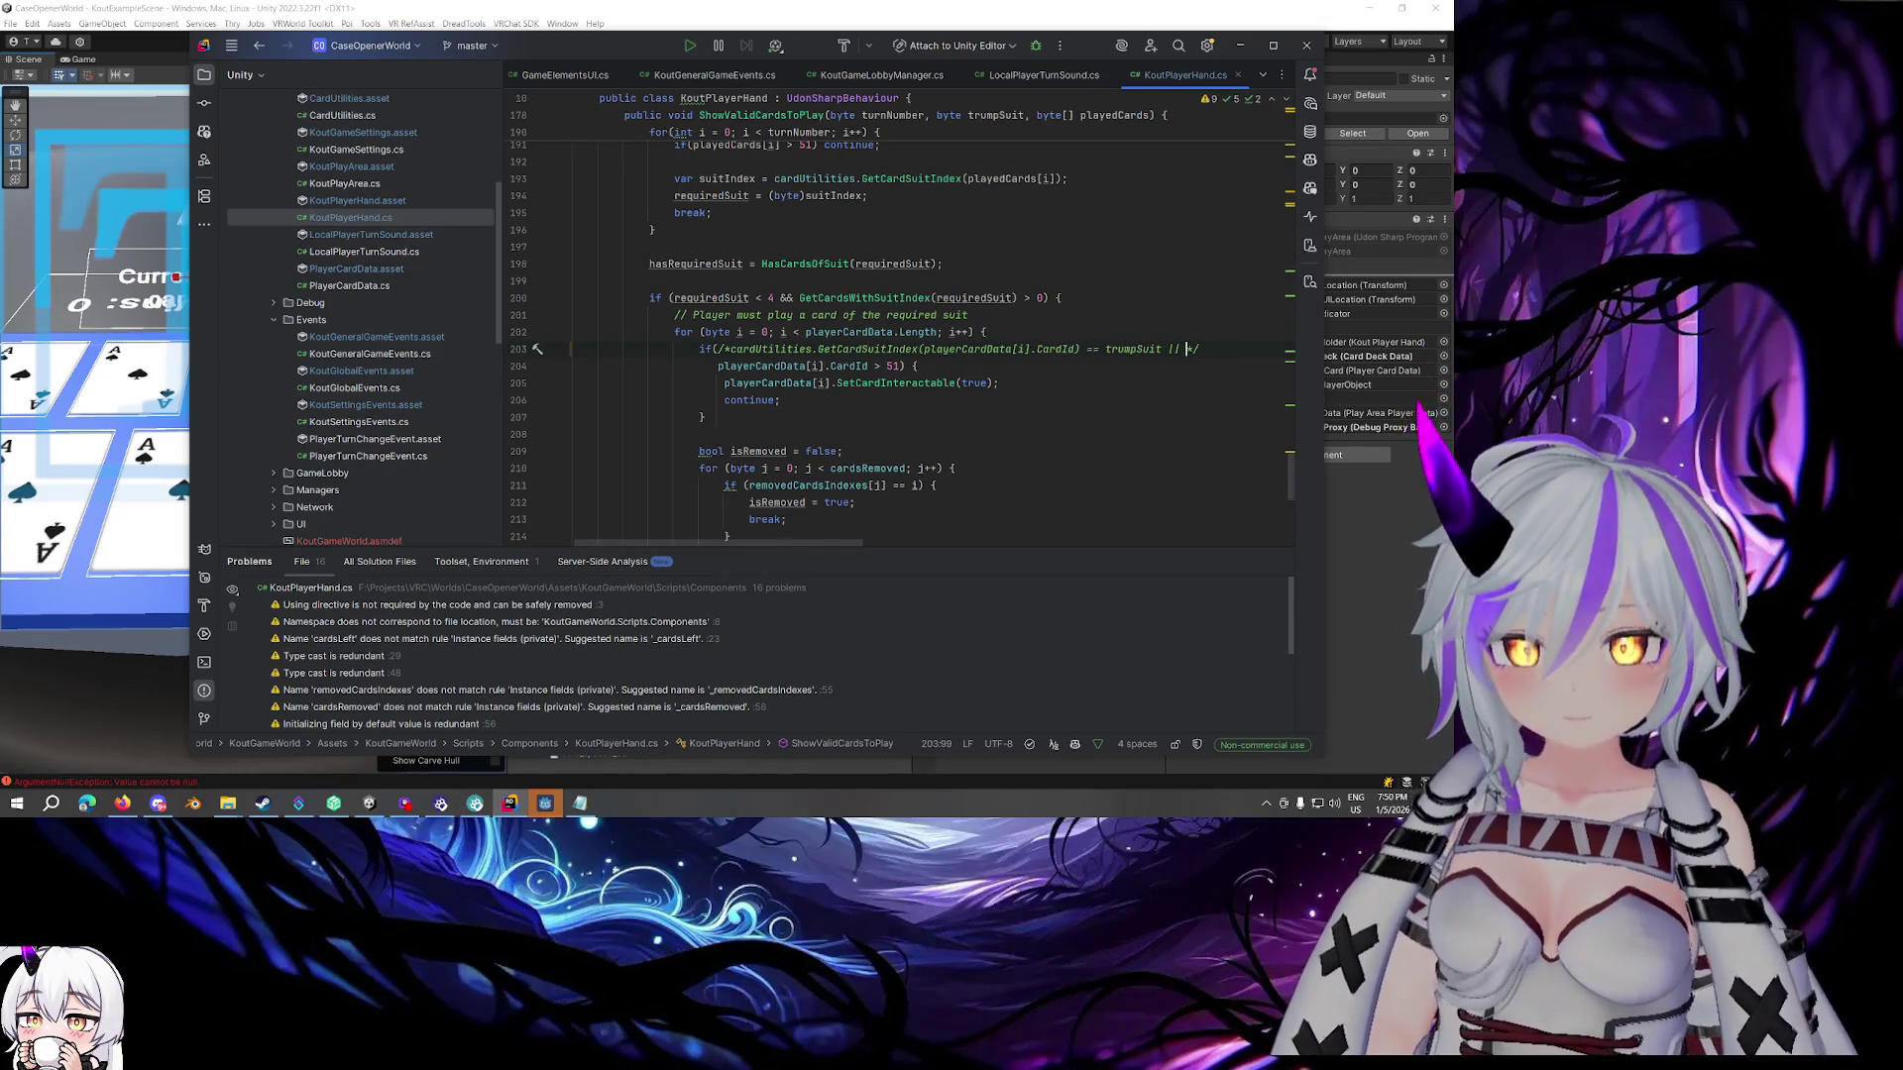
pyautogui.write('*/')
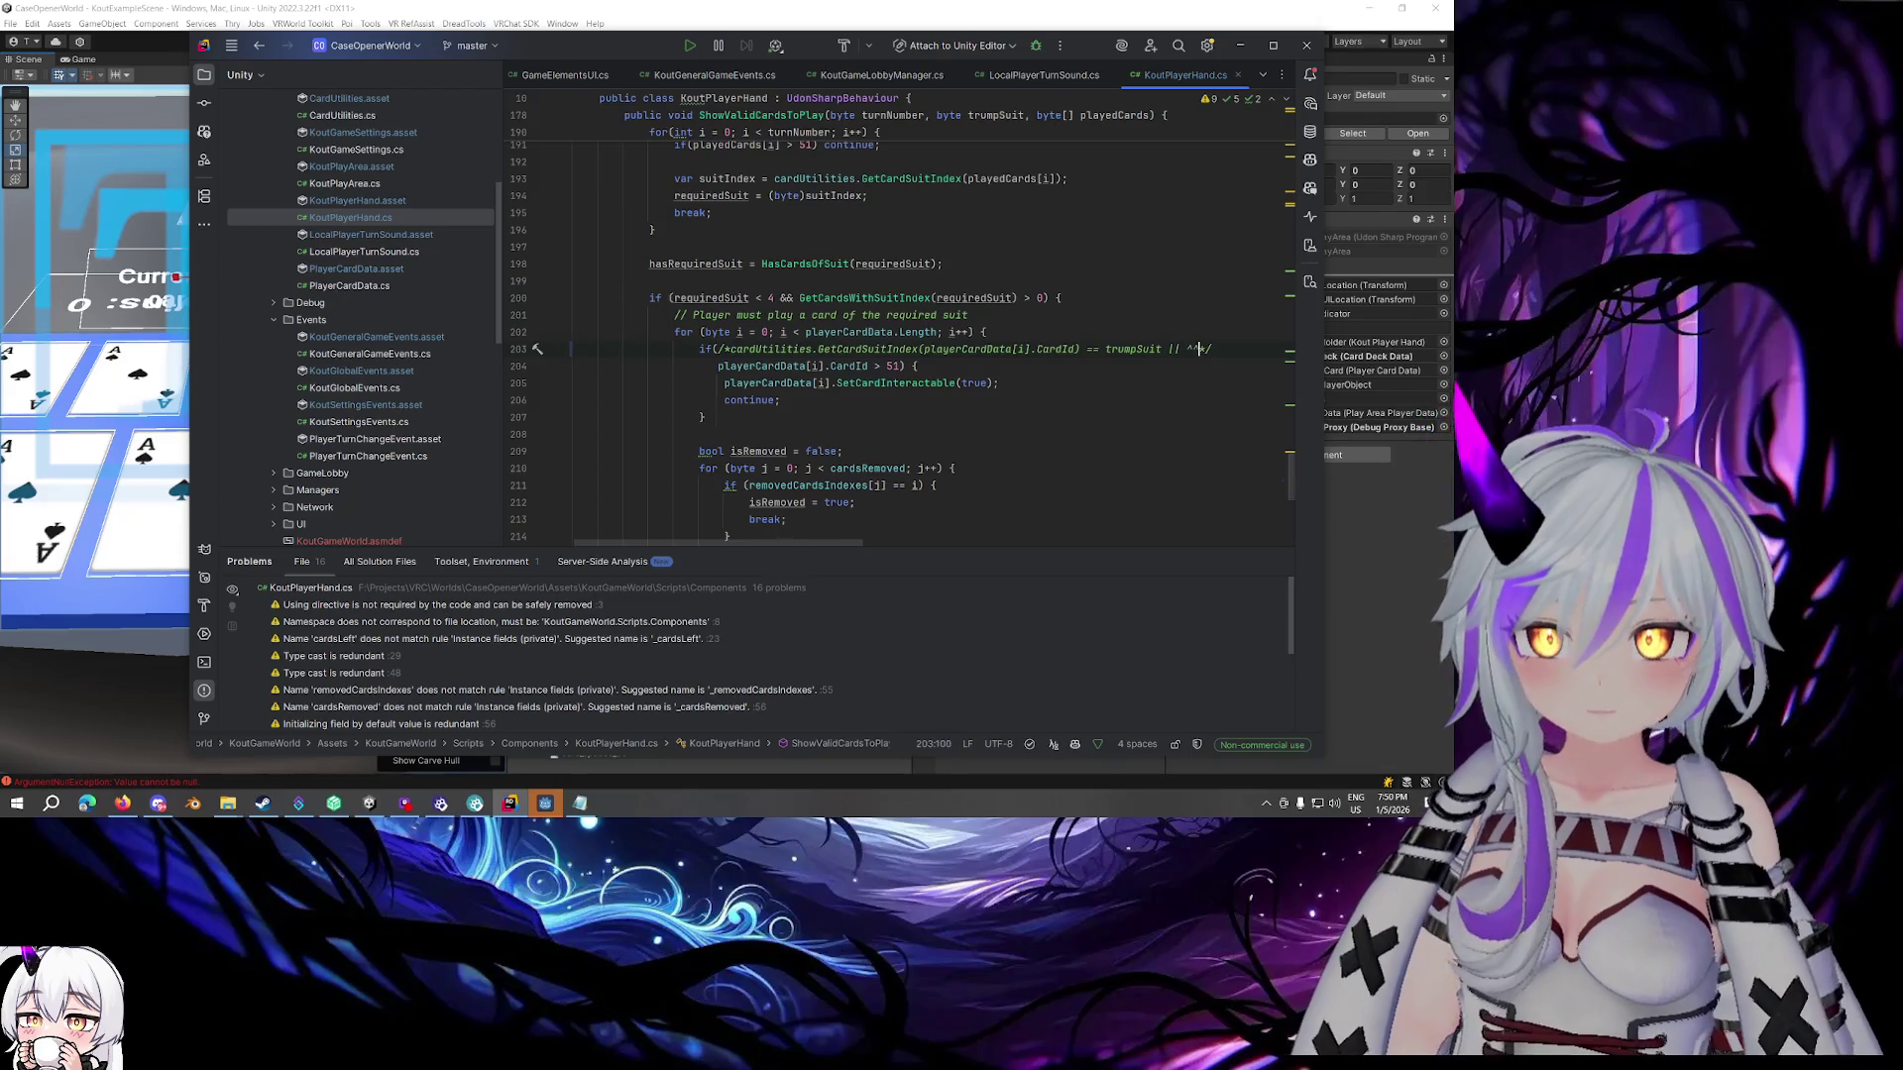
pyautogui.press('BackSpace')
pyautogui.press('BackSpace')
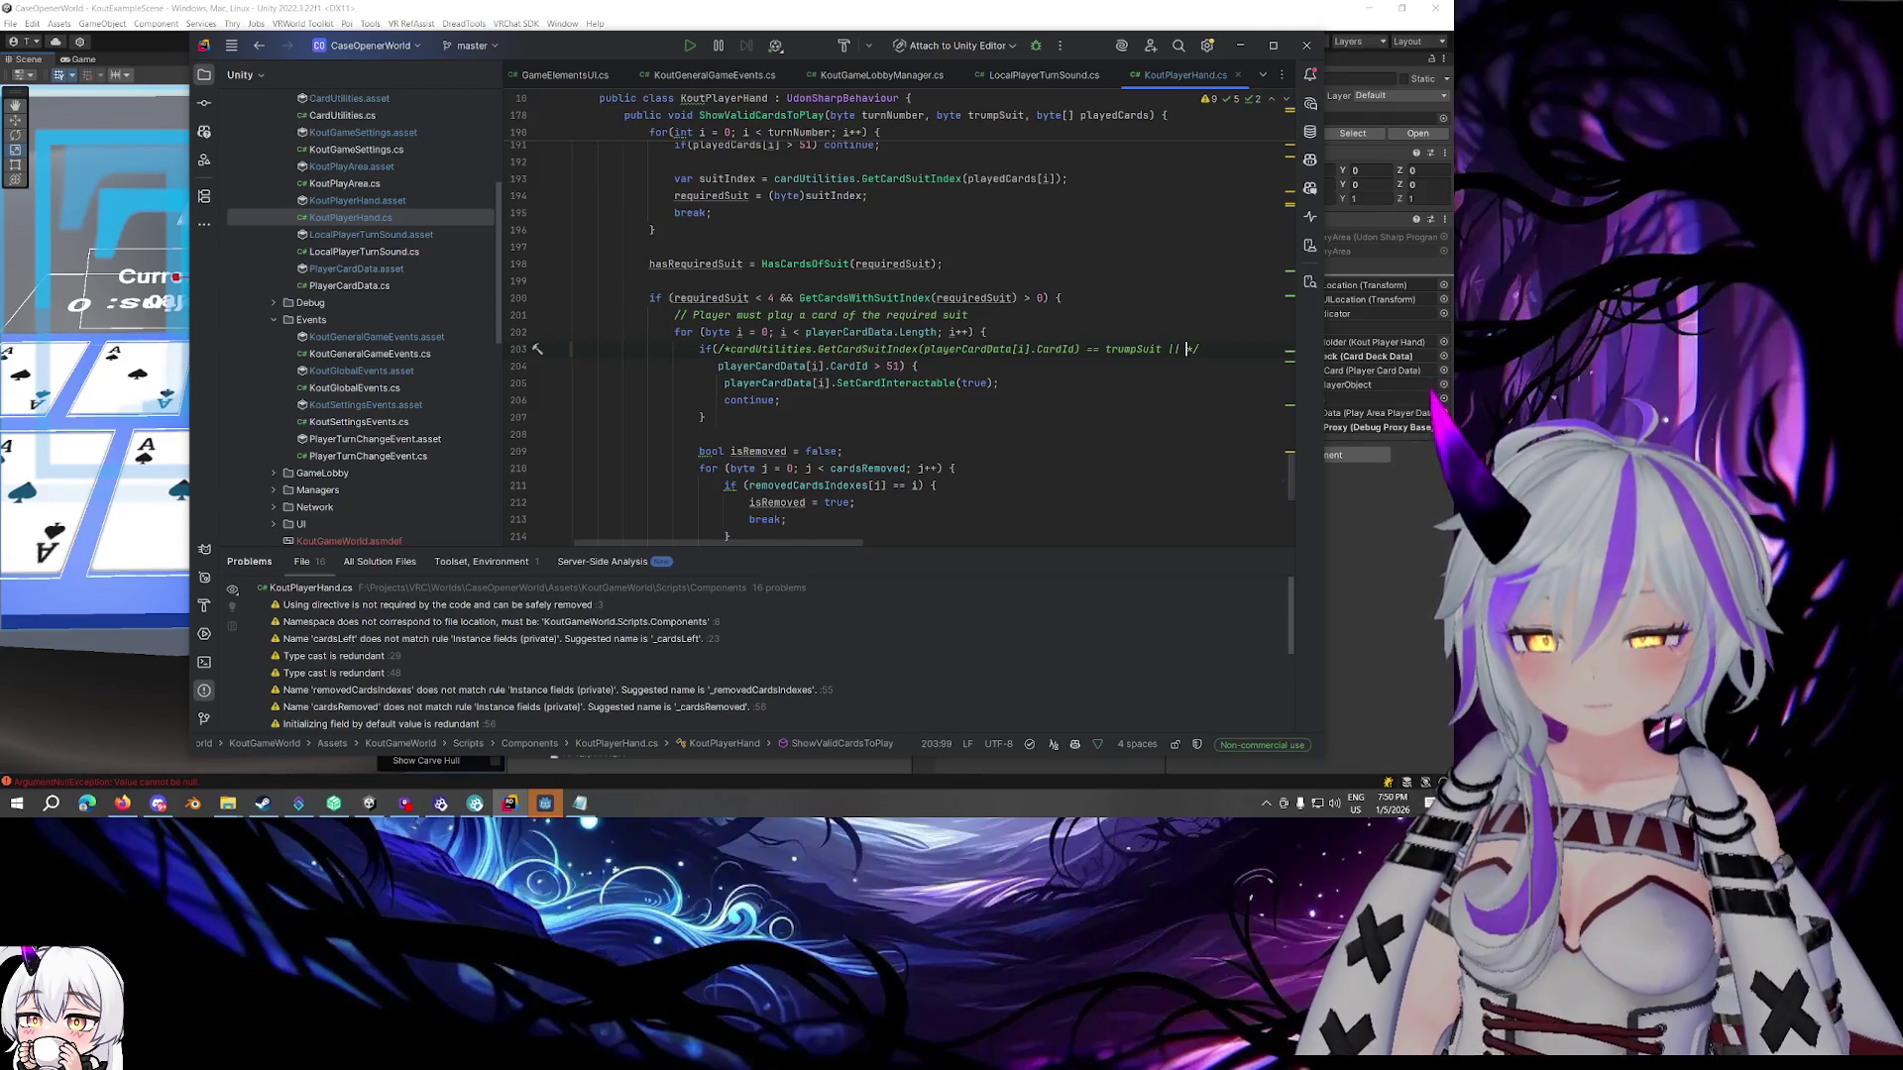
pyautogui.write('KEEPING FOR ')
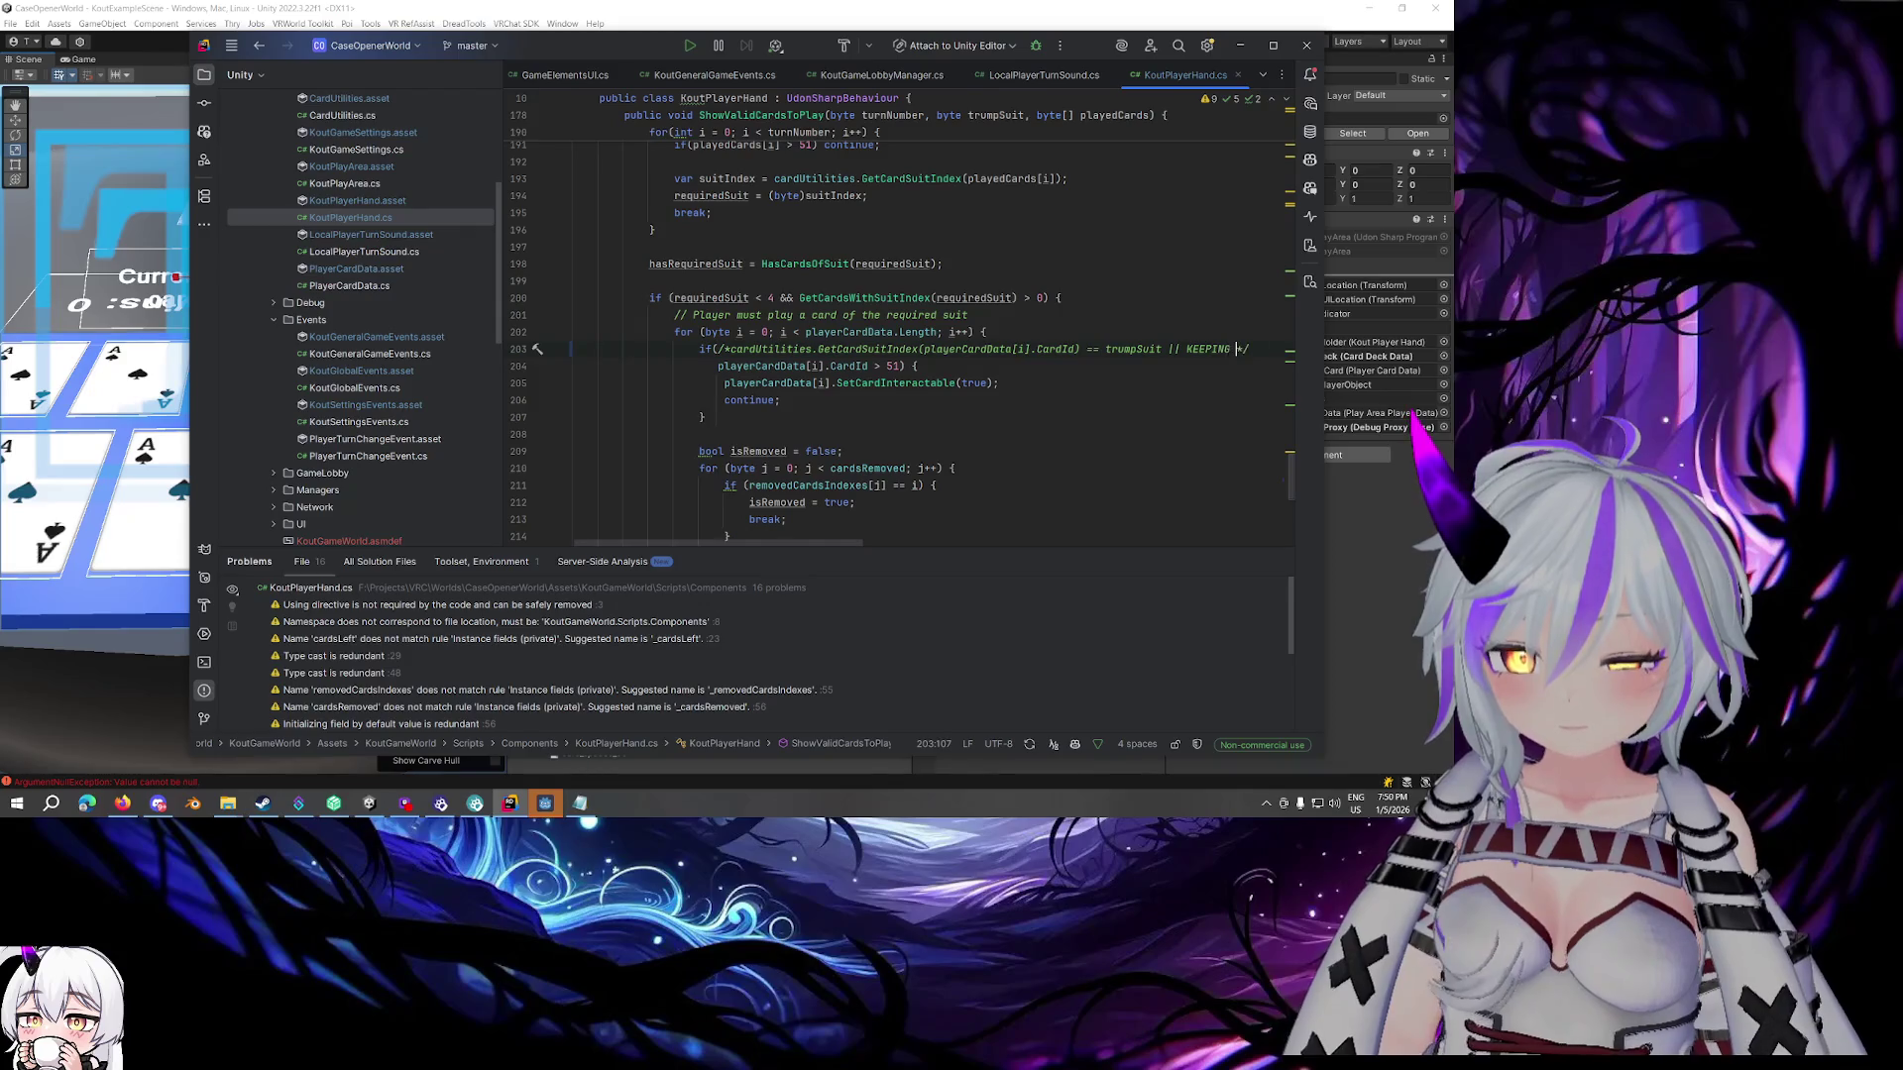
pyautogui.write('POTENTIAL')
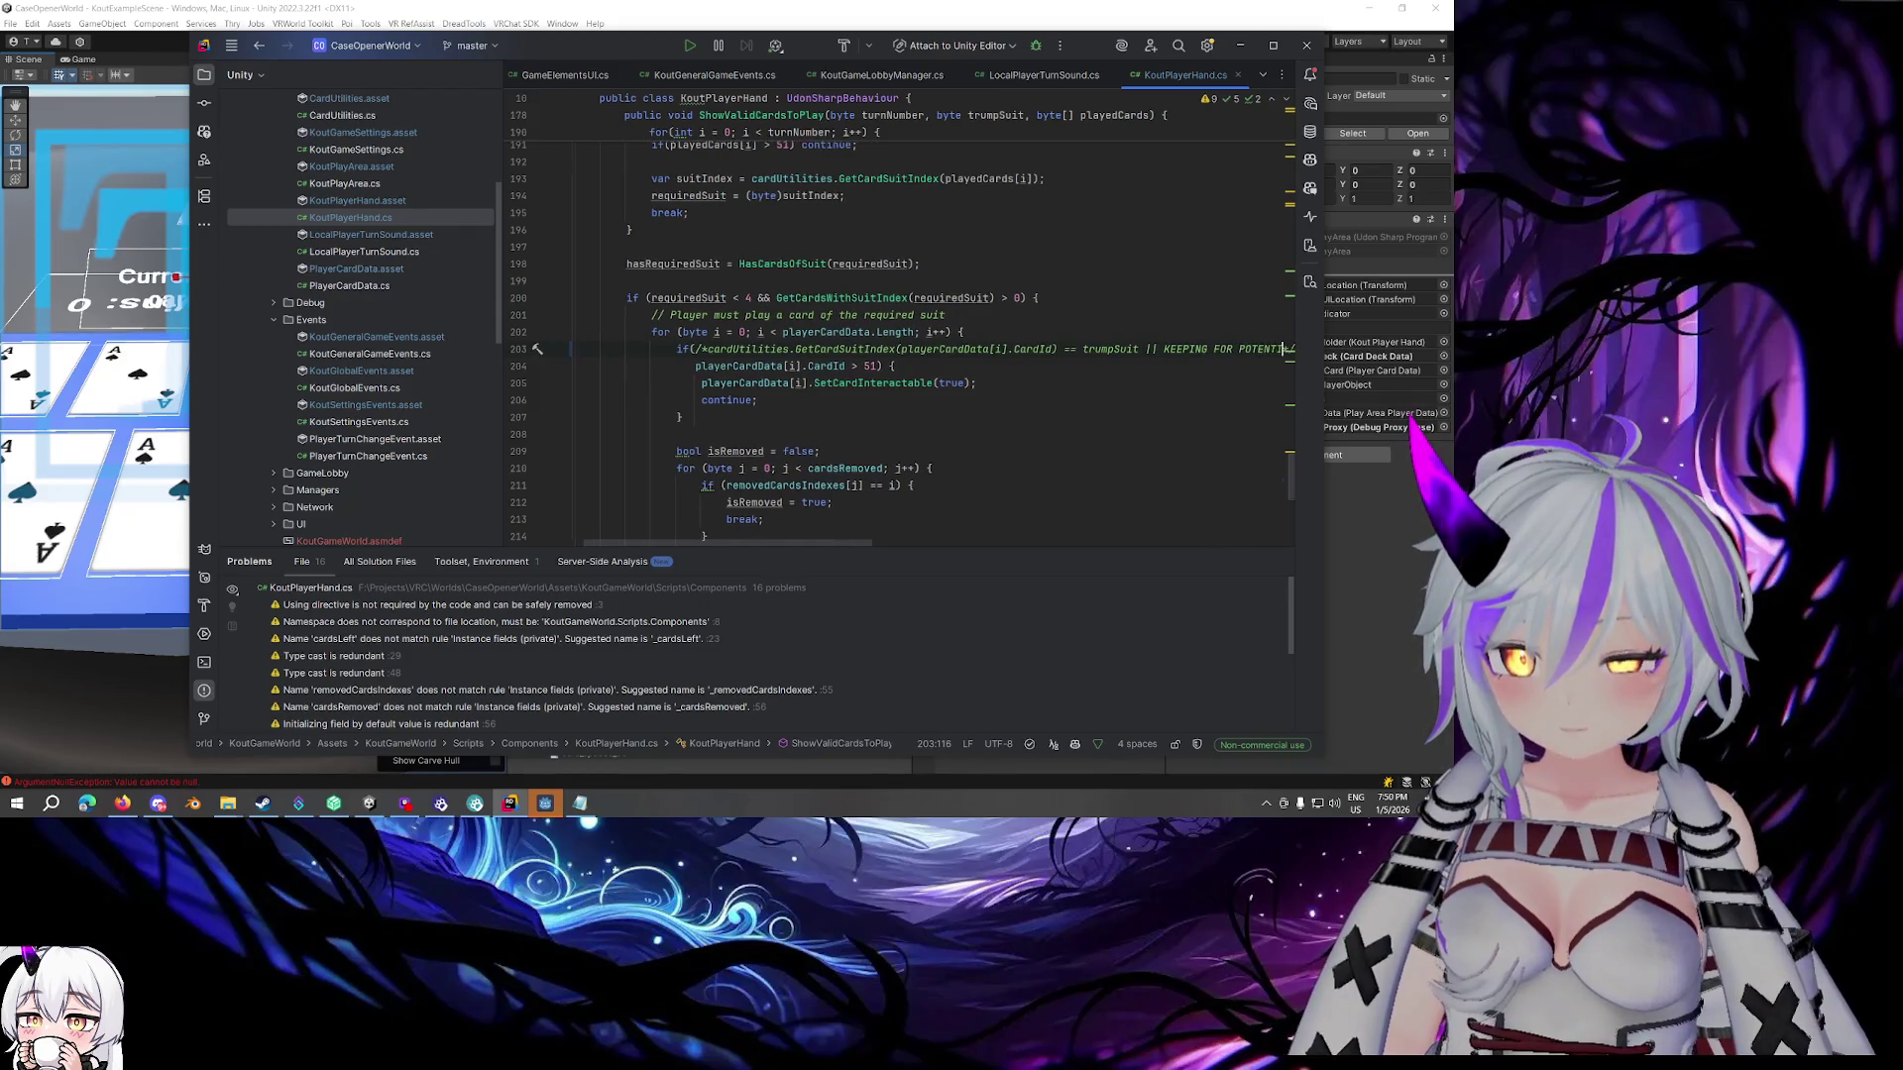
pyautogui.write(' FUTURE')
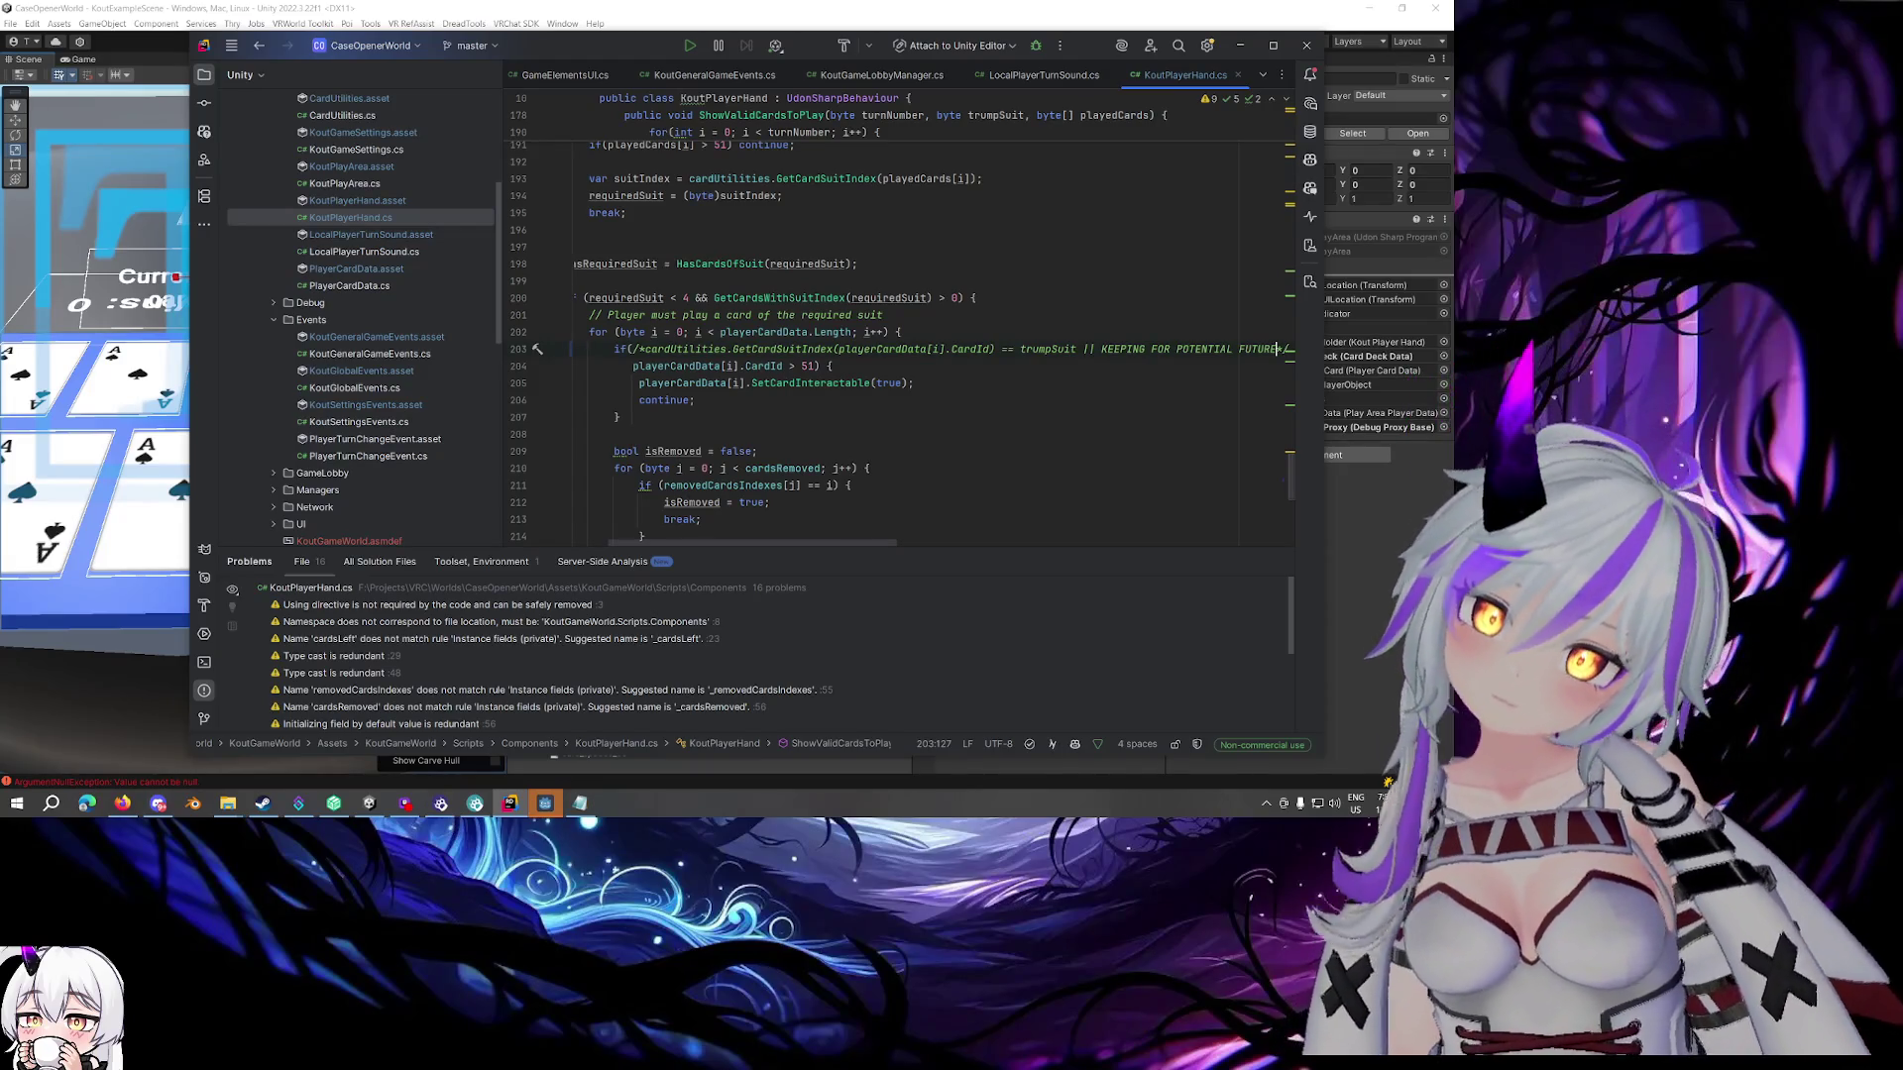
pyautogui.write(' REQUEST')
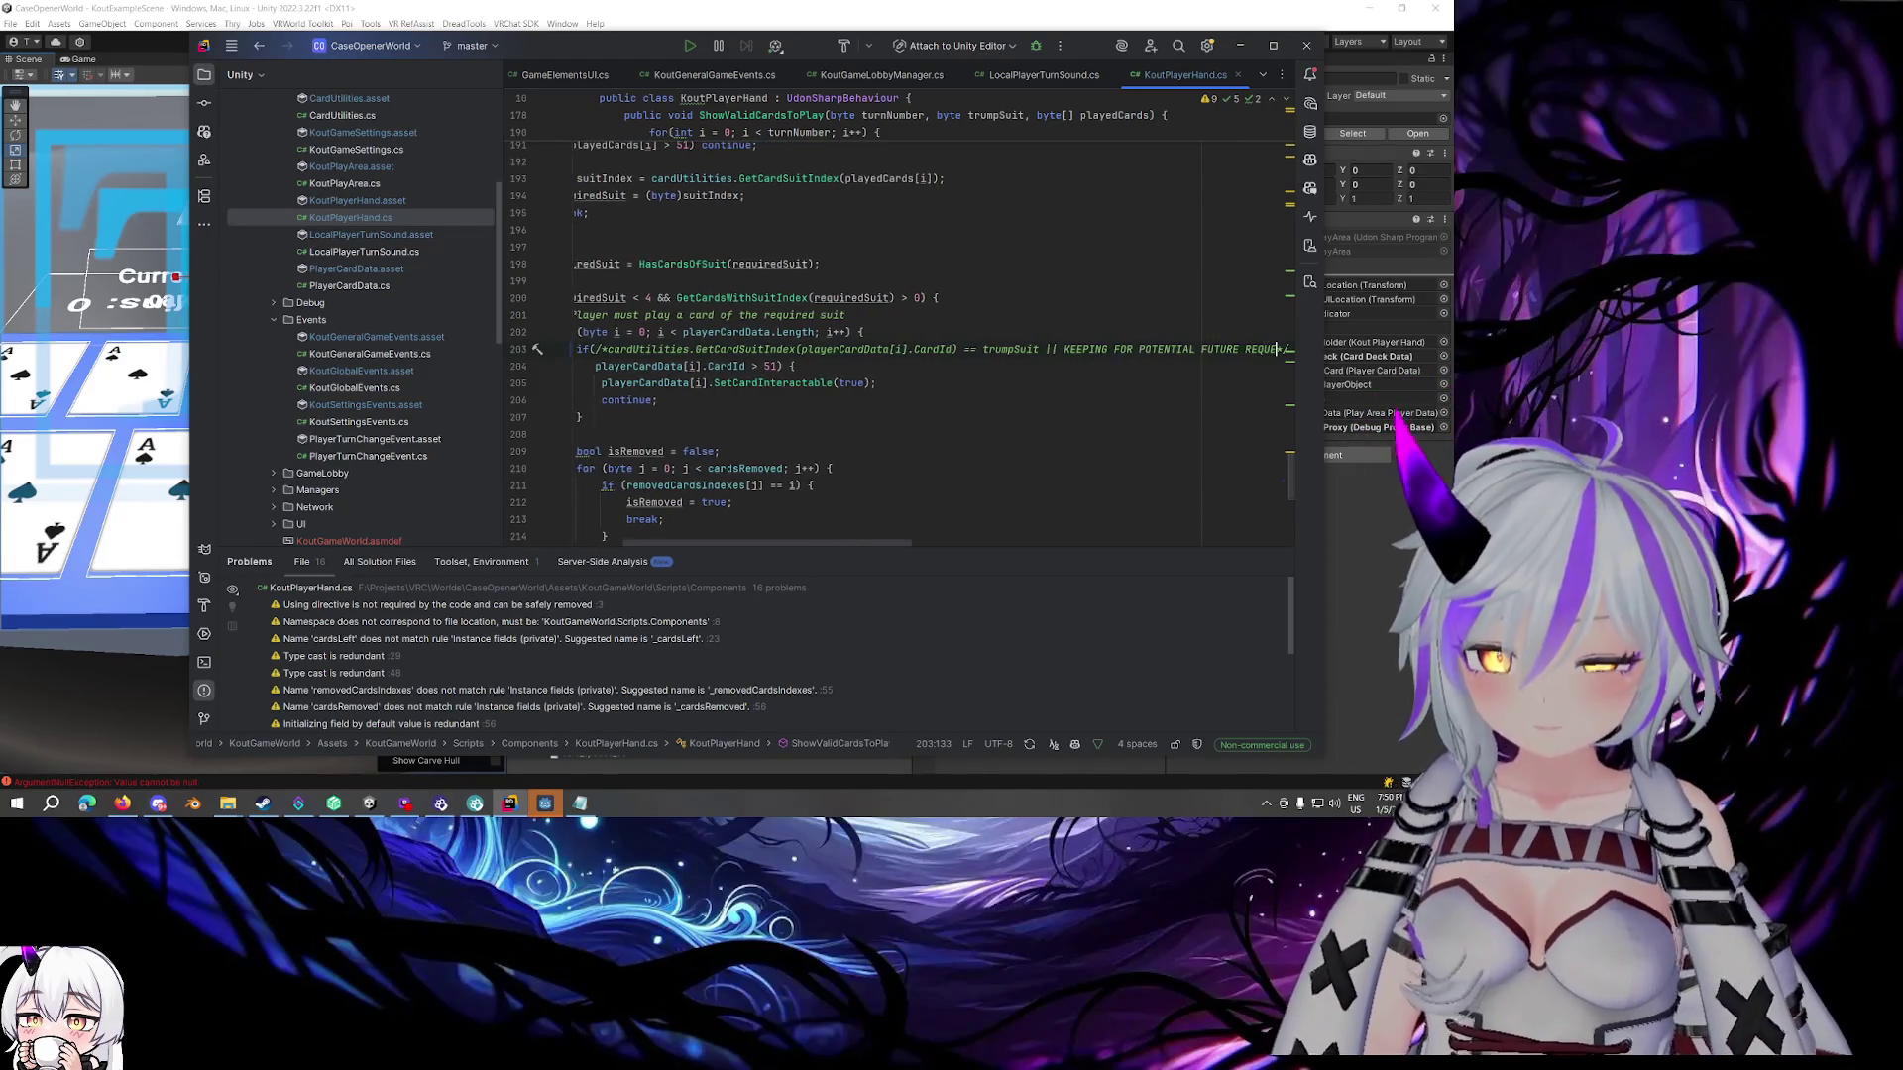
pyautogui.press('Return')
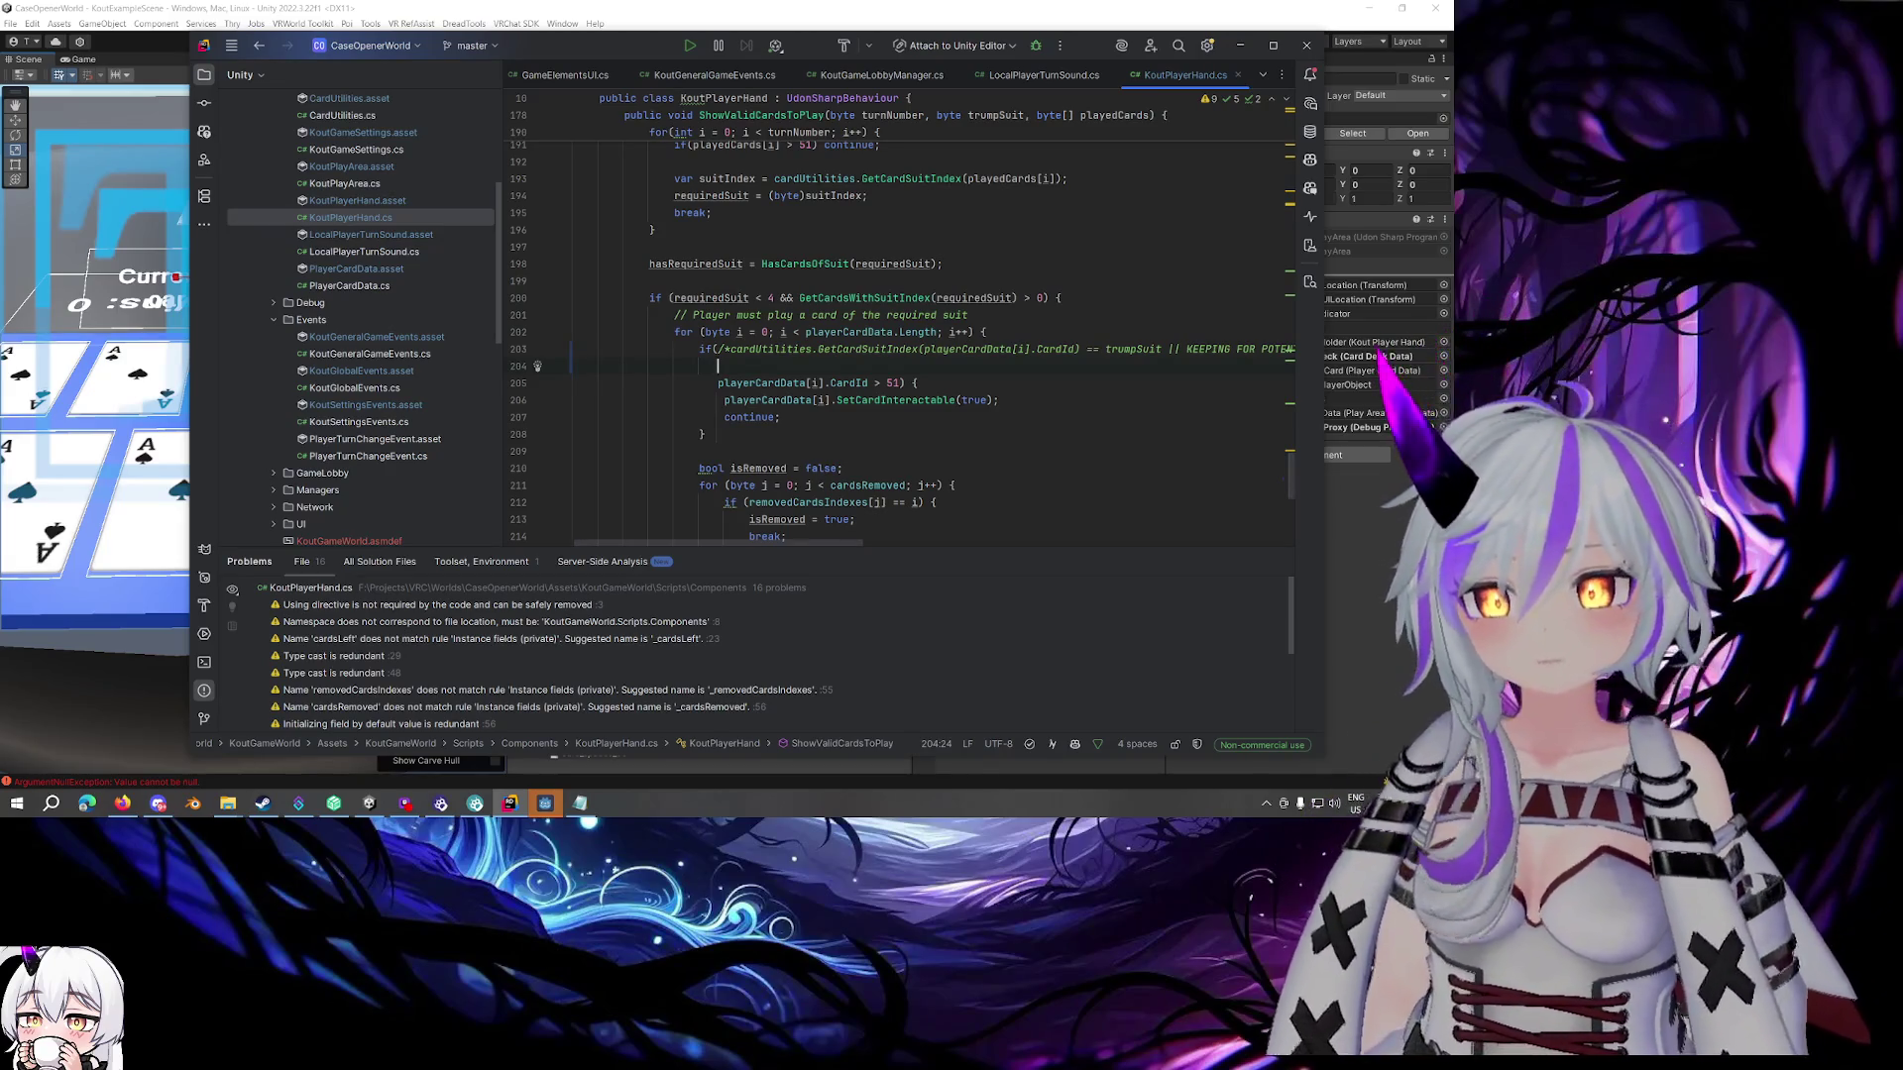
# Add '[SerializeField] private KoutGameManager gameManager;' below the playerCardData field
pyautogui.scroll(20, 939, 302)
pyautogui.scroll(15, 939, 303)
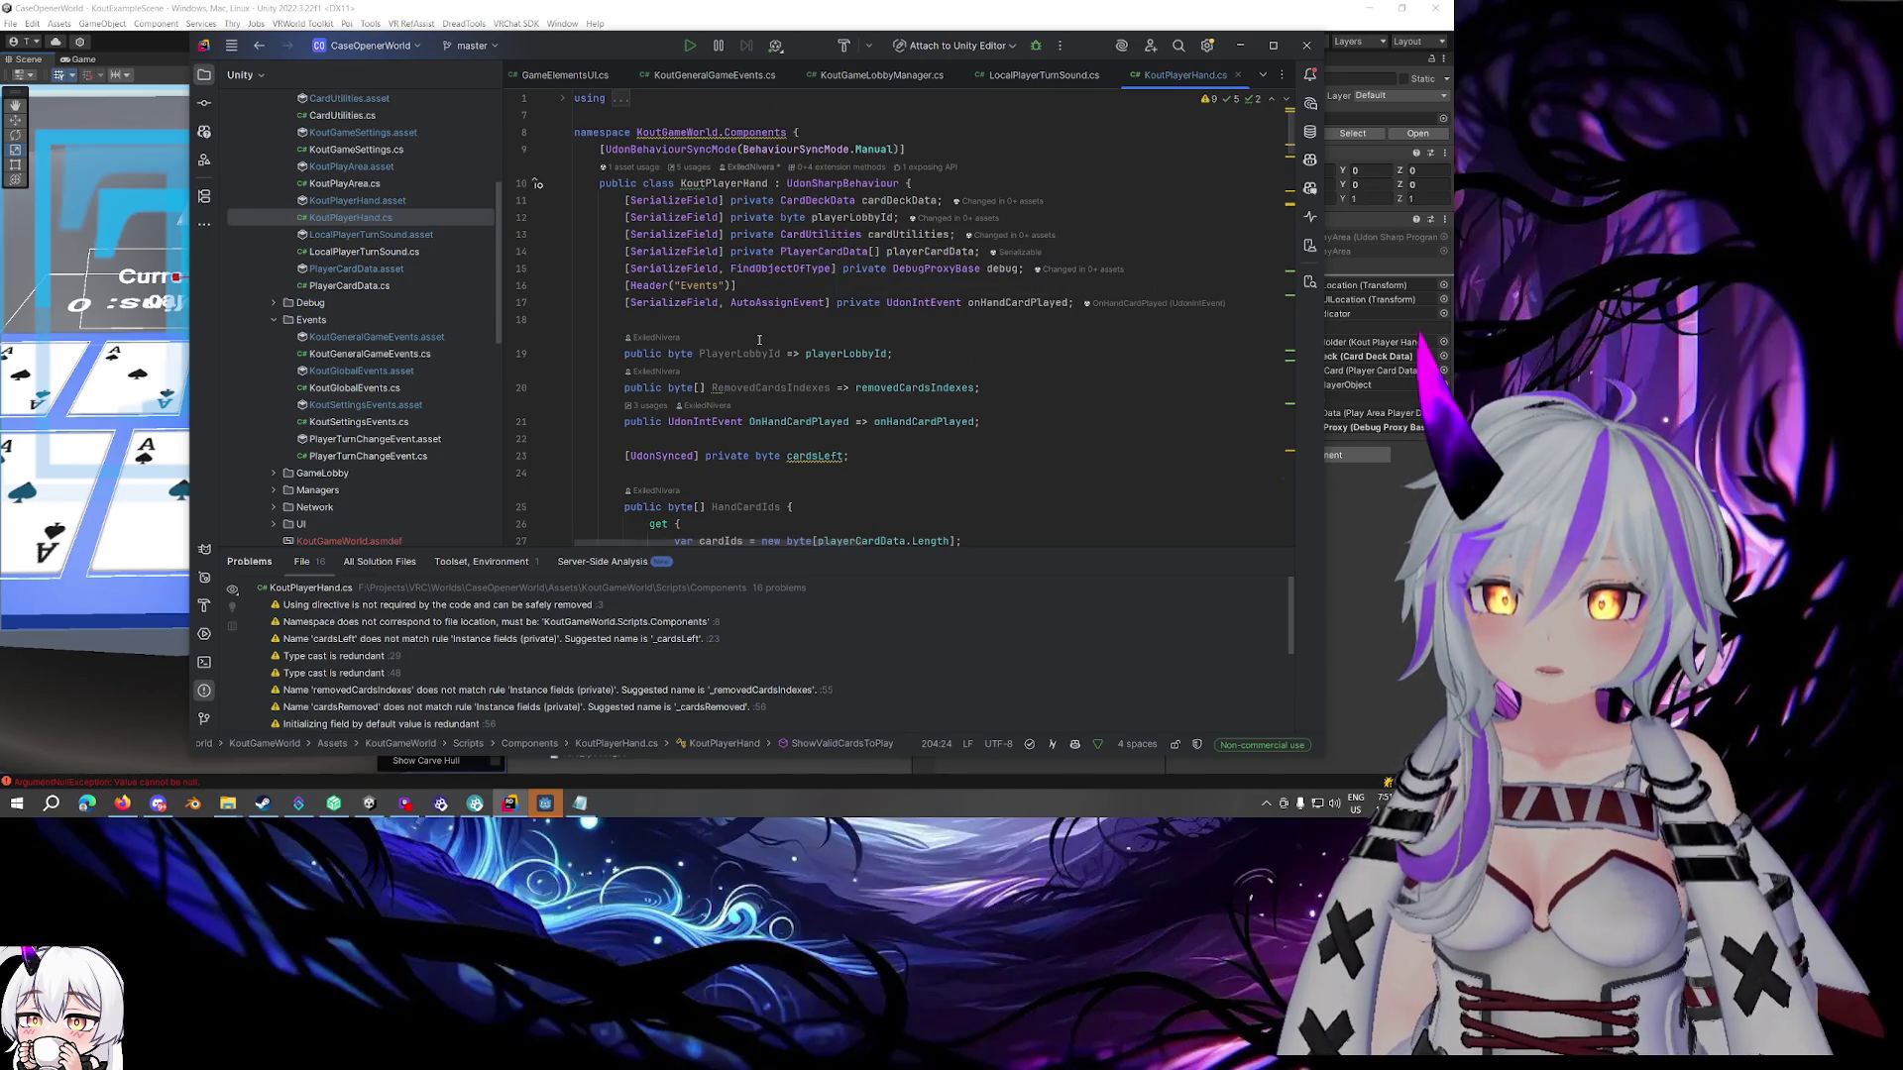
pyautogui.click(981, 251)
pyautogui.press('Return')
pyautogui.write('[')
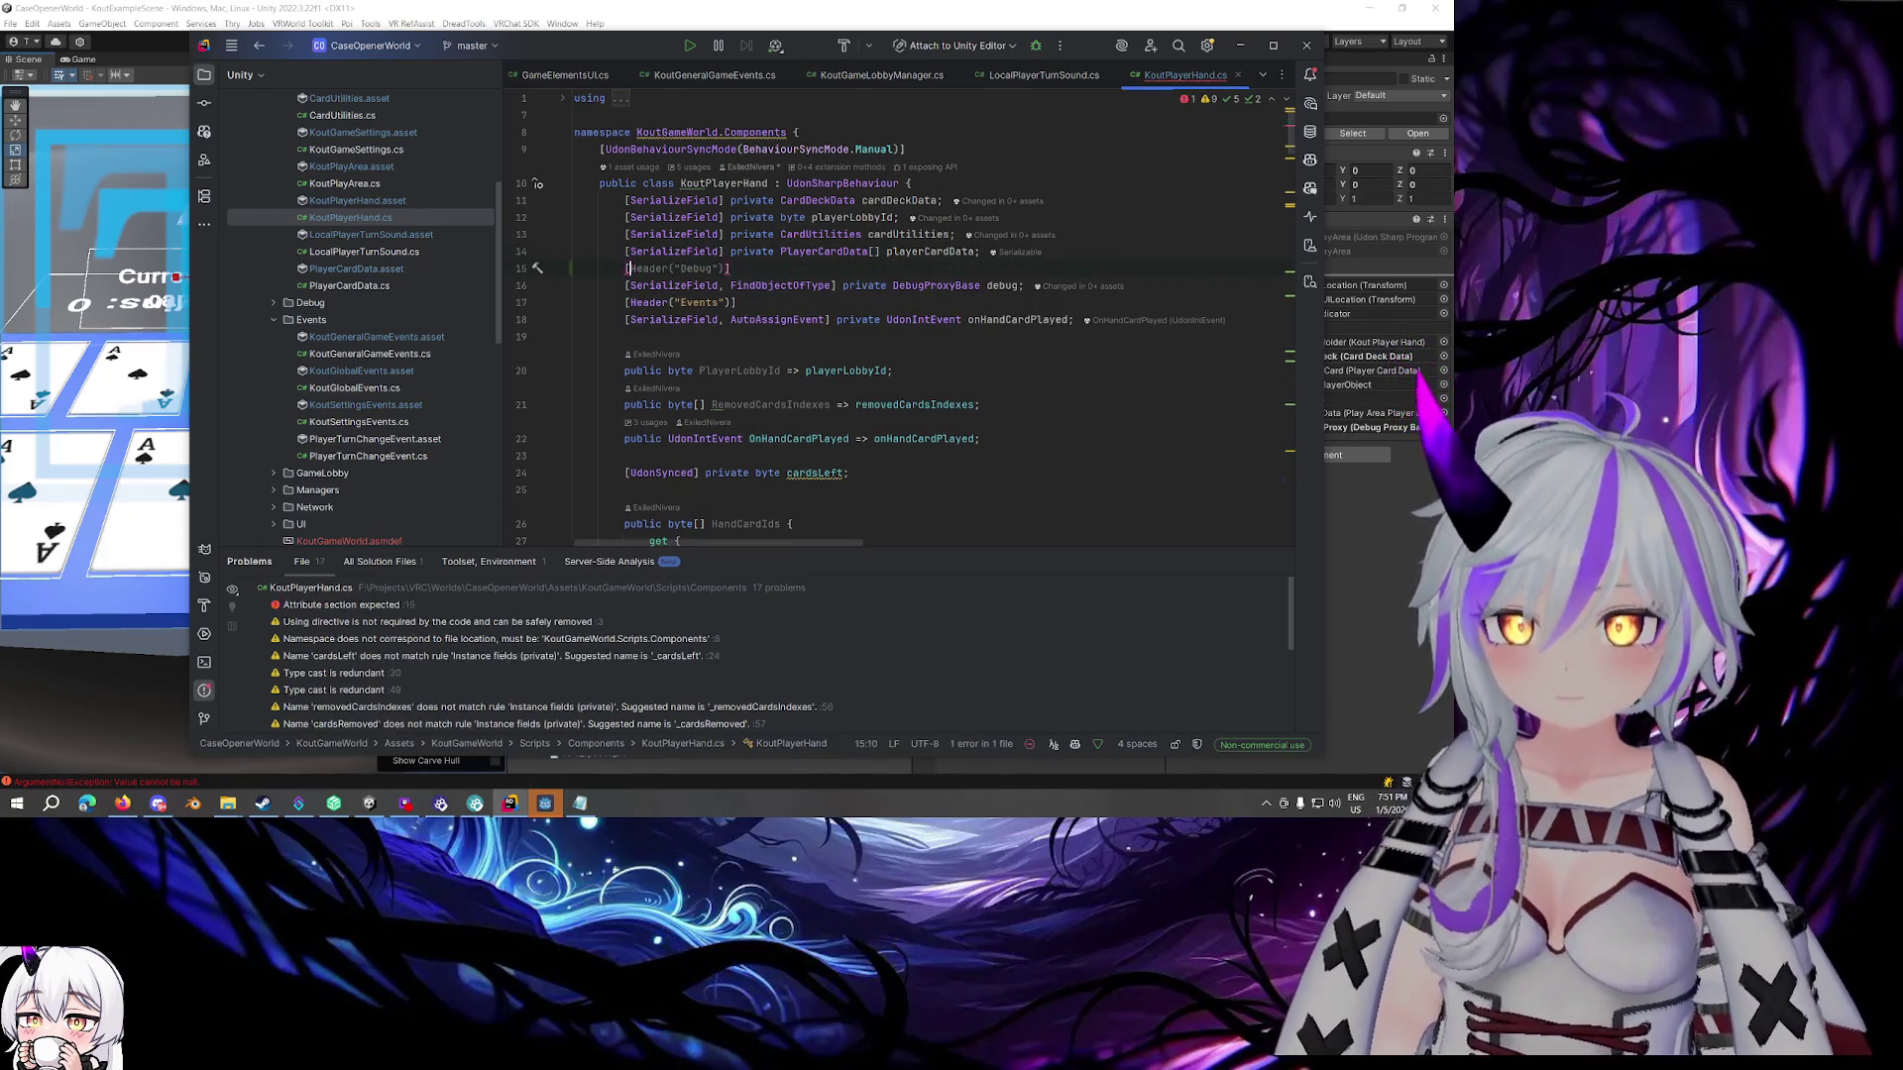
pyautogui.write('SerializeField] pr')
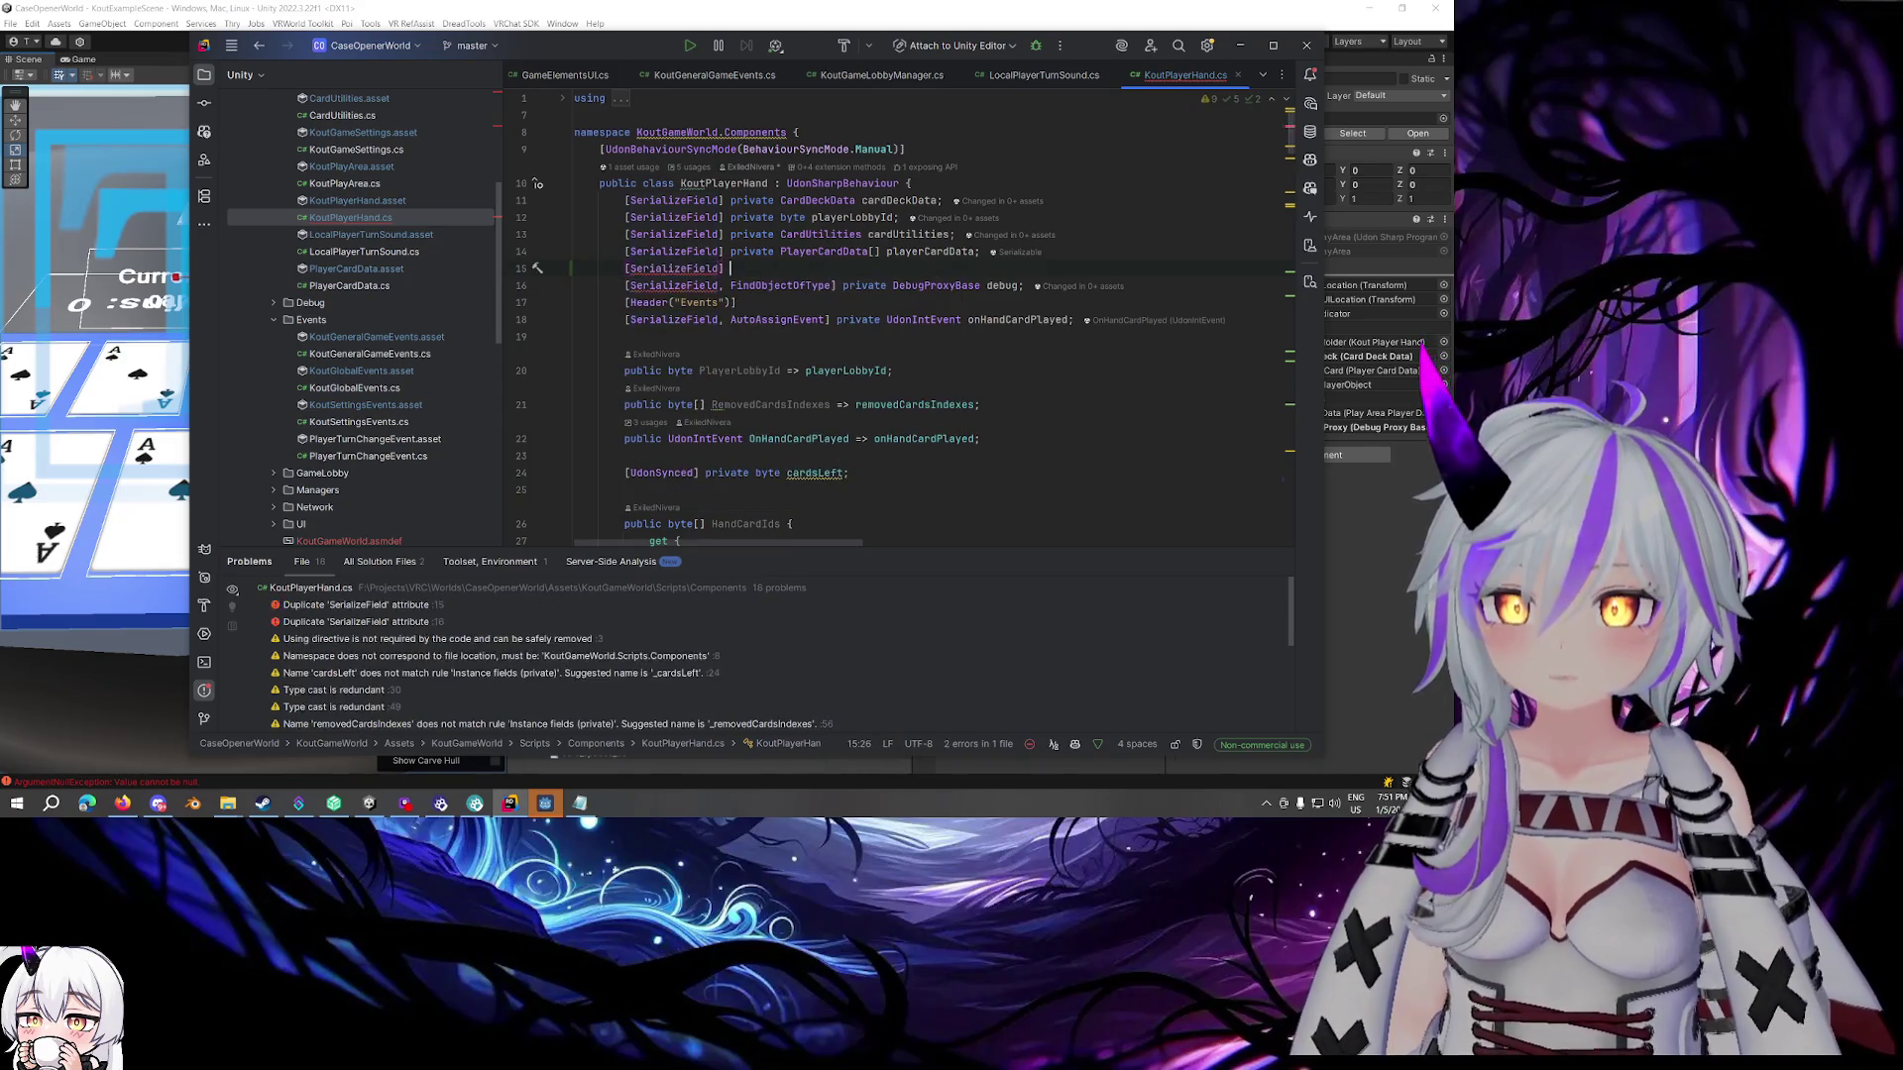
pyautogui.press('Return')
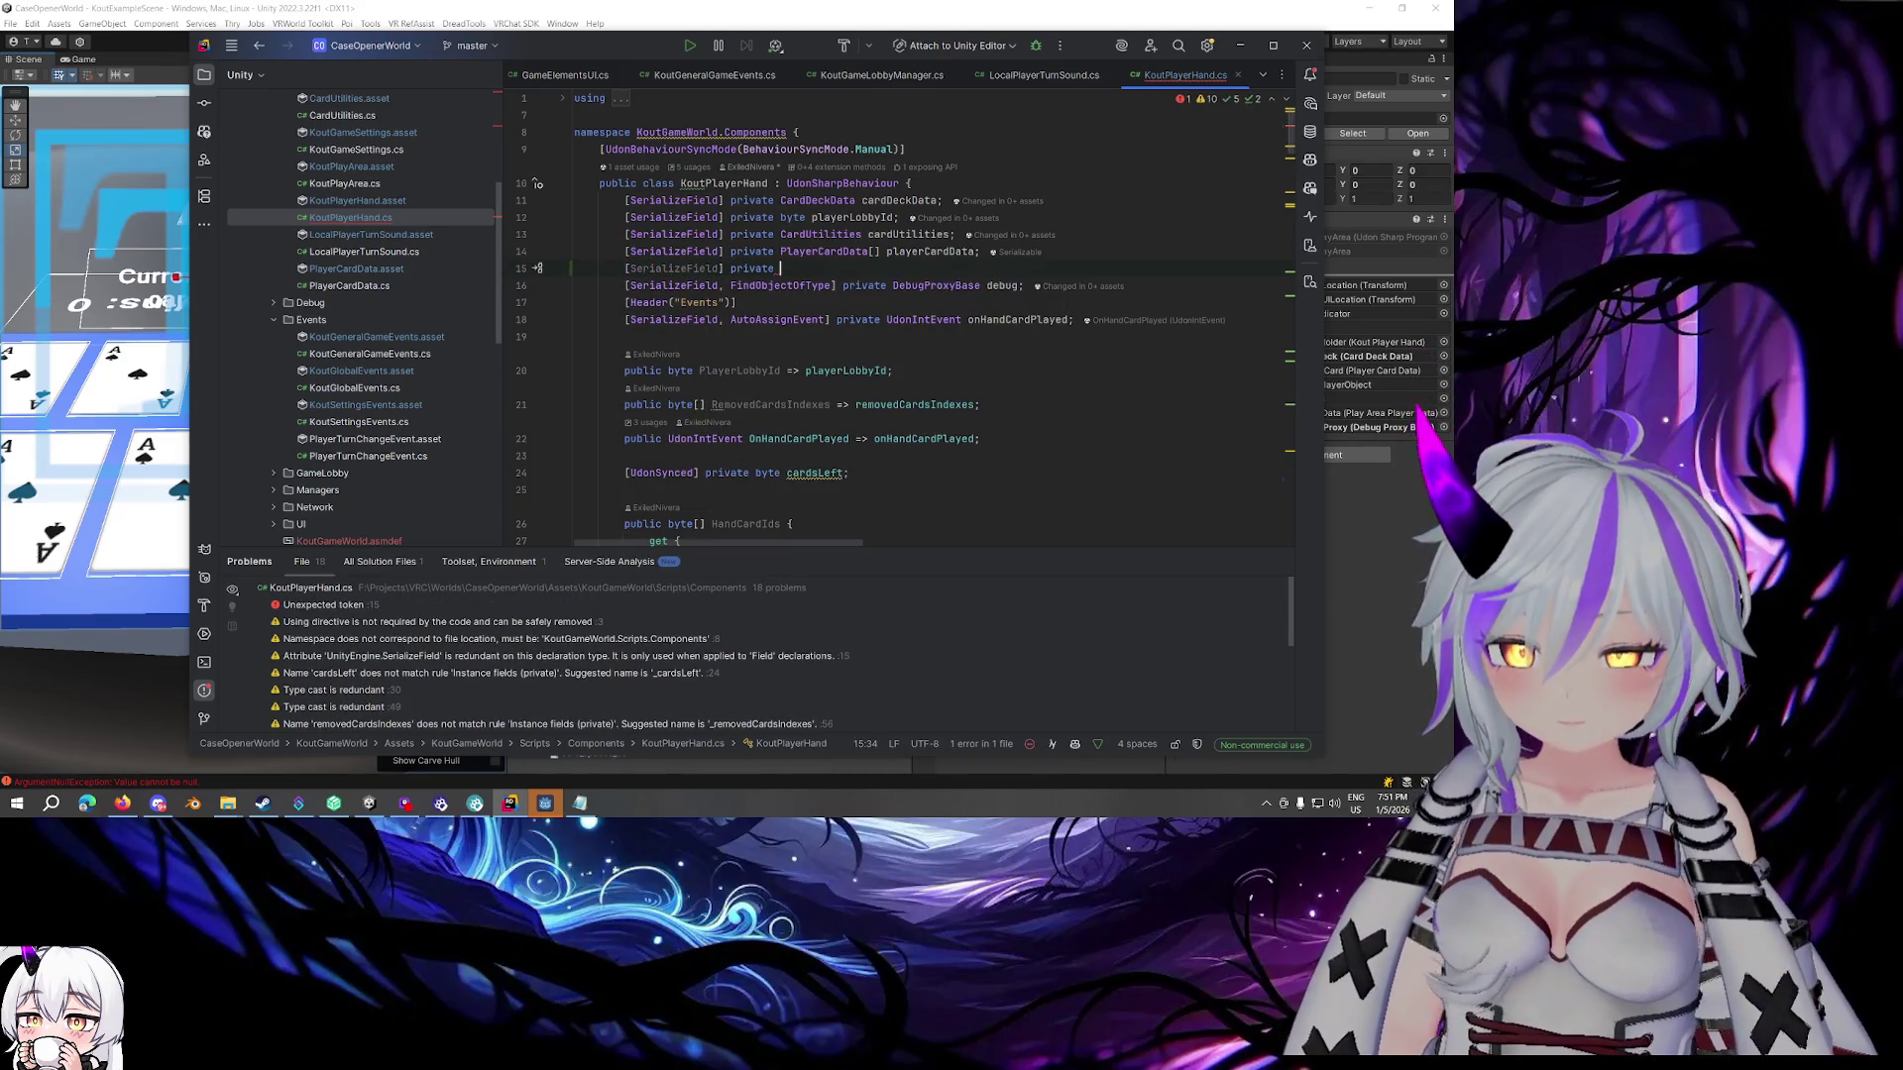
pyautogui.write('KouGa')
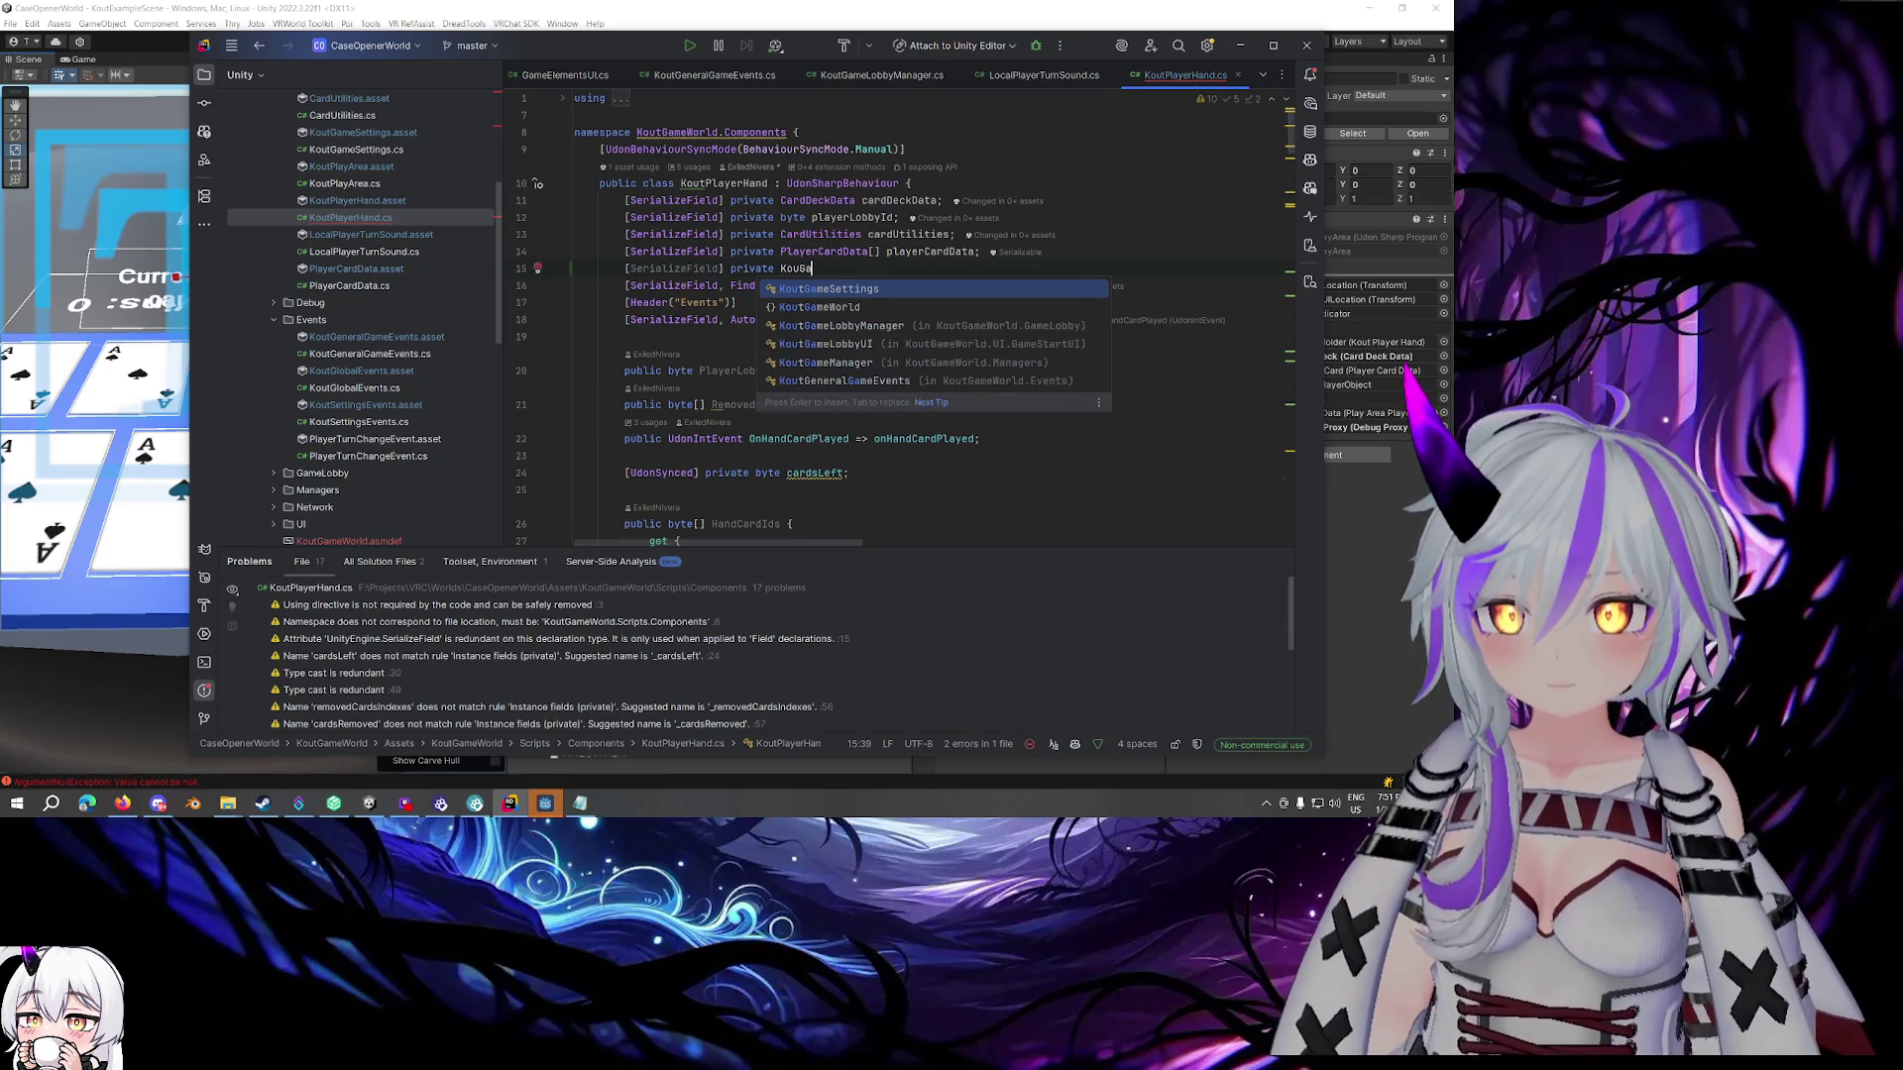
pyautogui.press('Down')
pyautogui.press('Down')
pyautogui.press('Down')
pyautogui.press('Return')
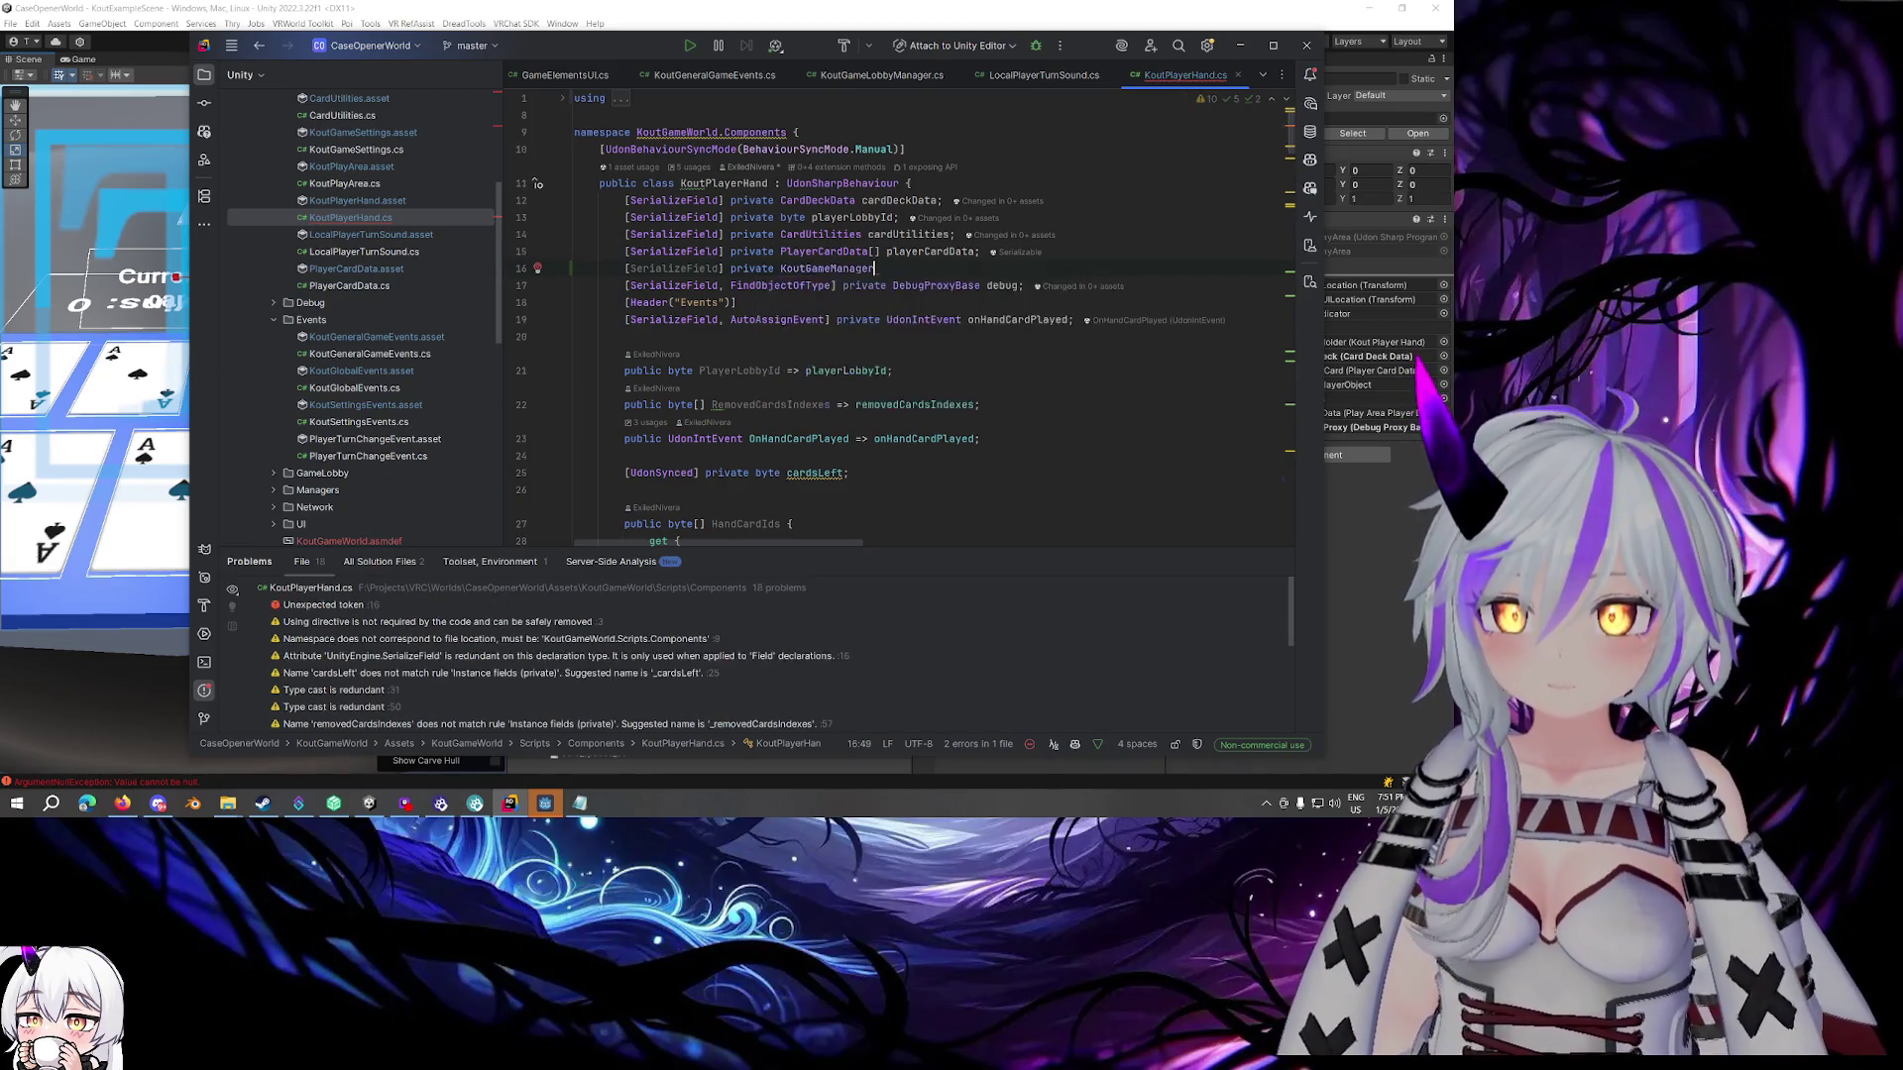
pyautogui.write(' gameManager;')
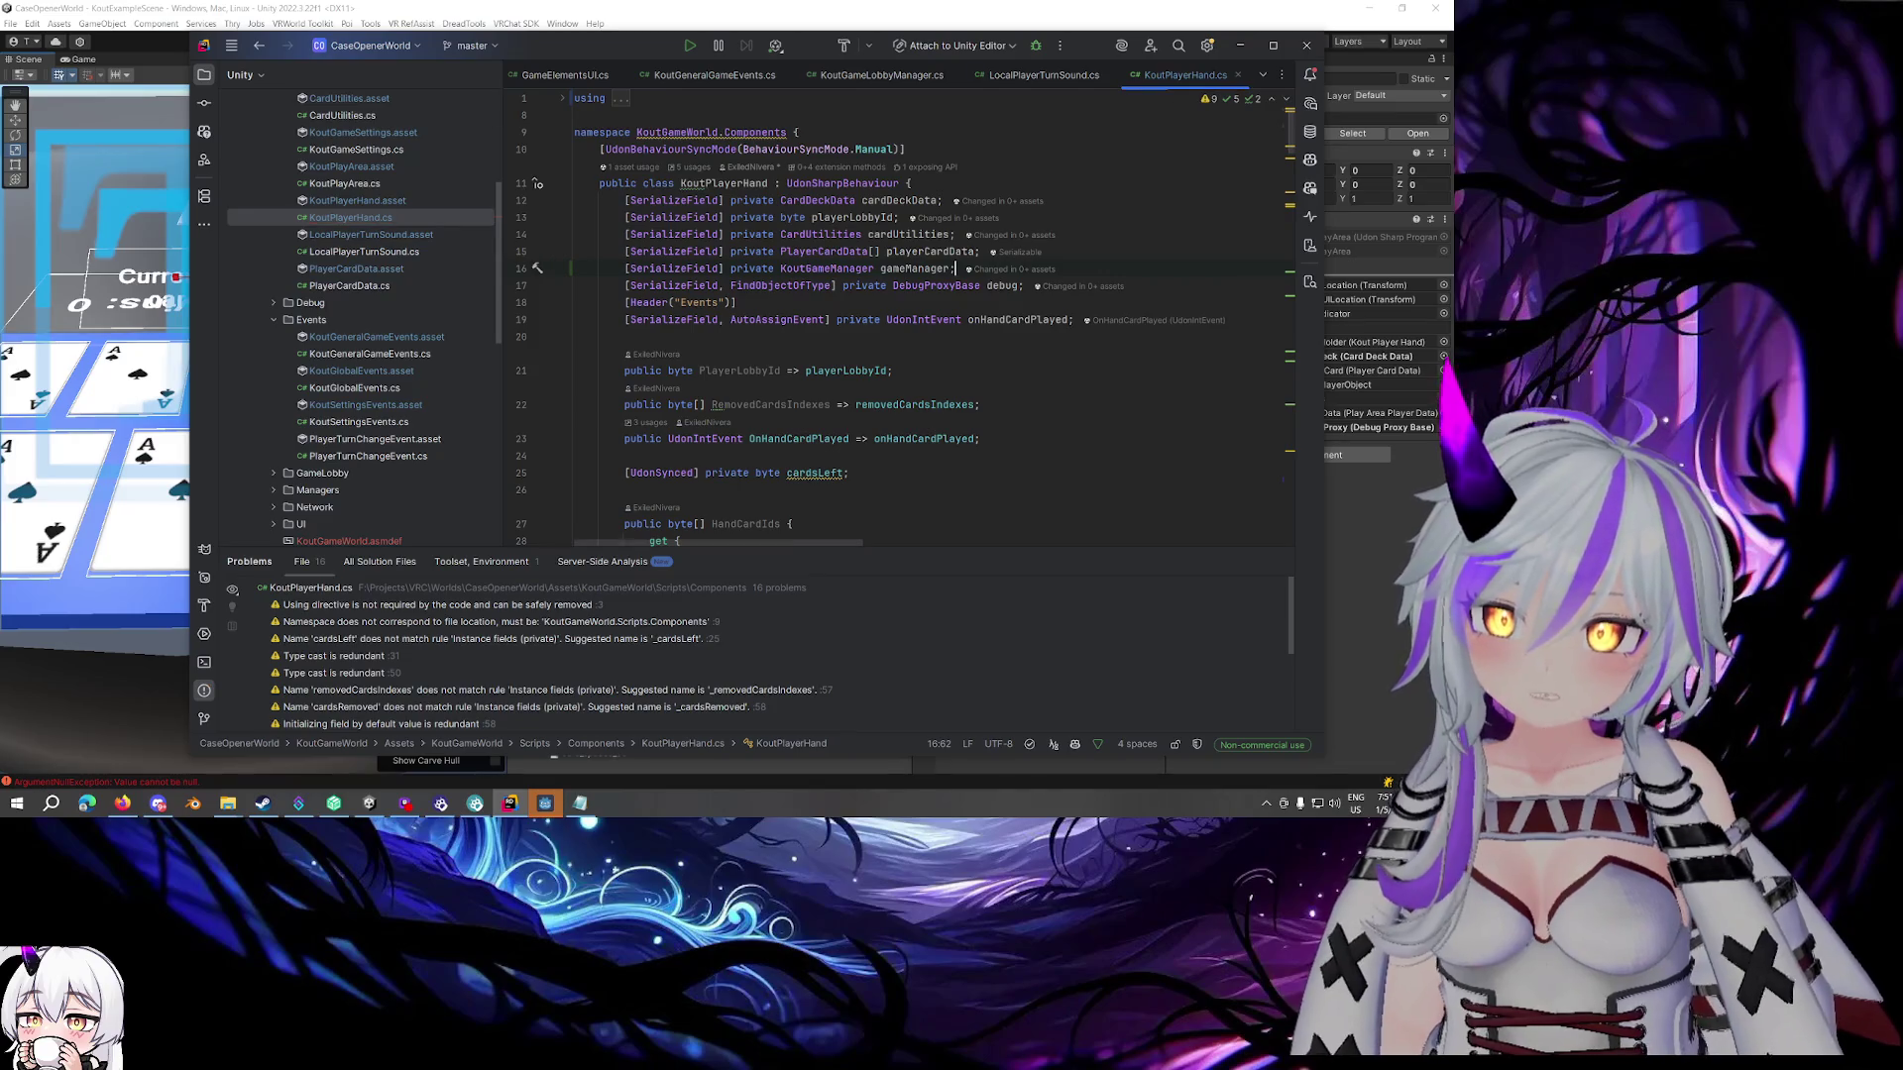
# Start the high-card condition with 'gameManager.HighestBet < 9' on the blank line
pyautogui.scroll(-15, 896, 254)
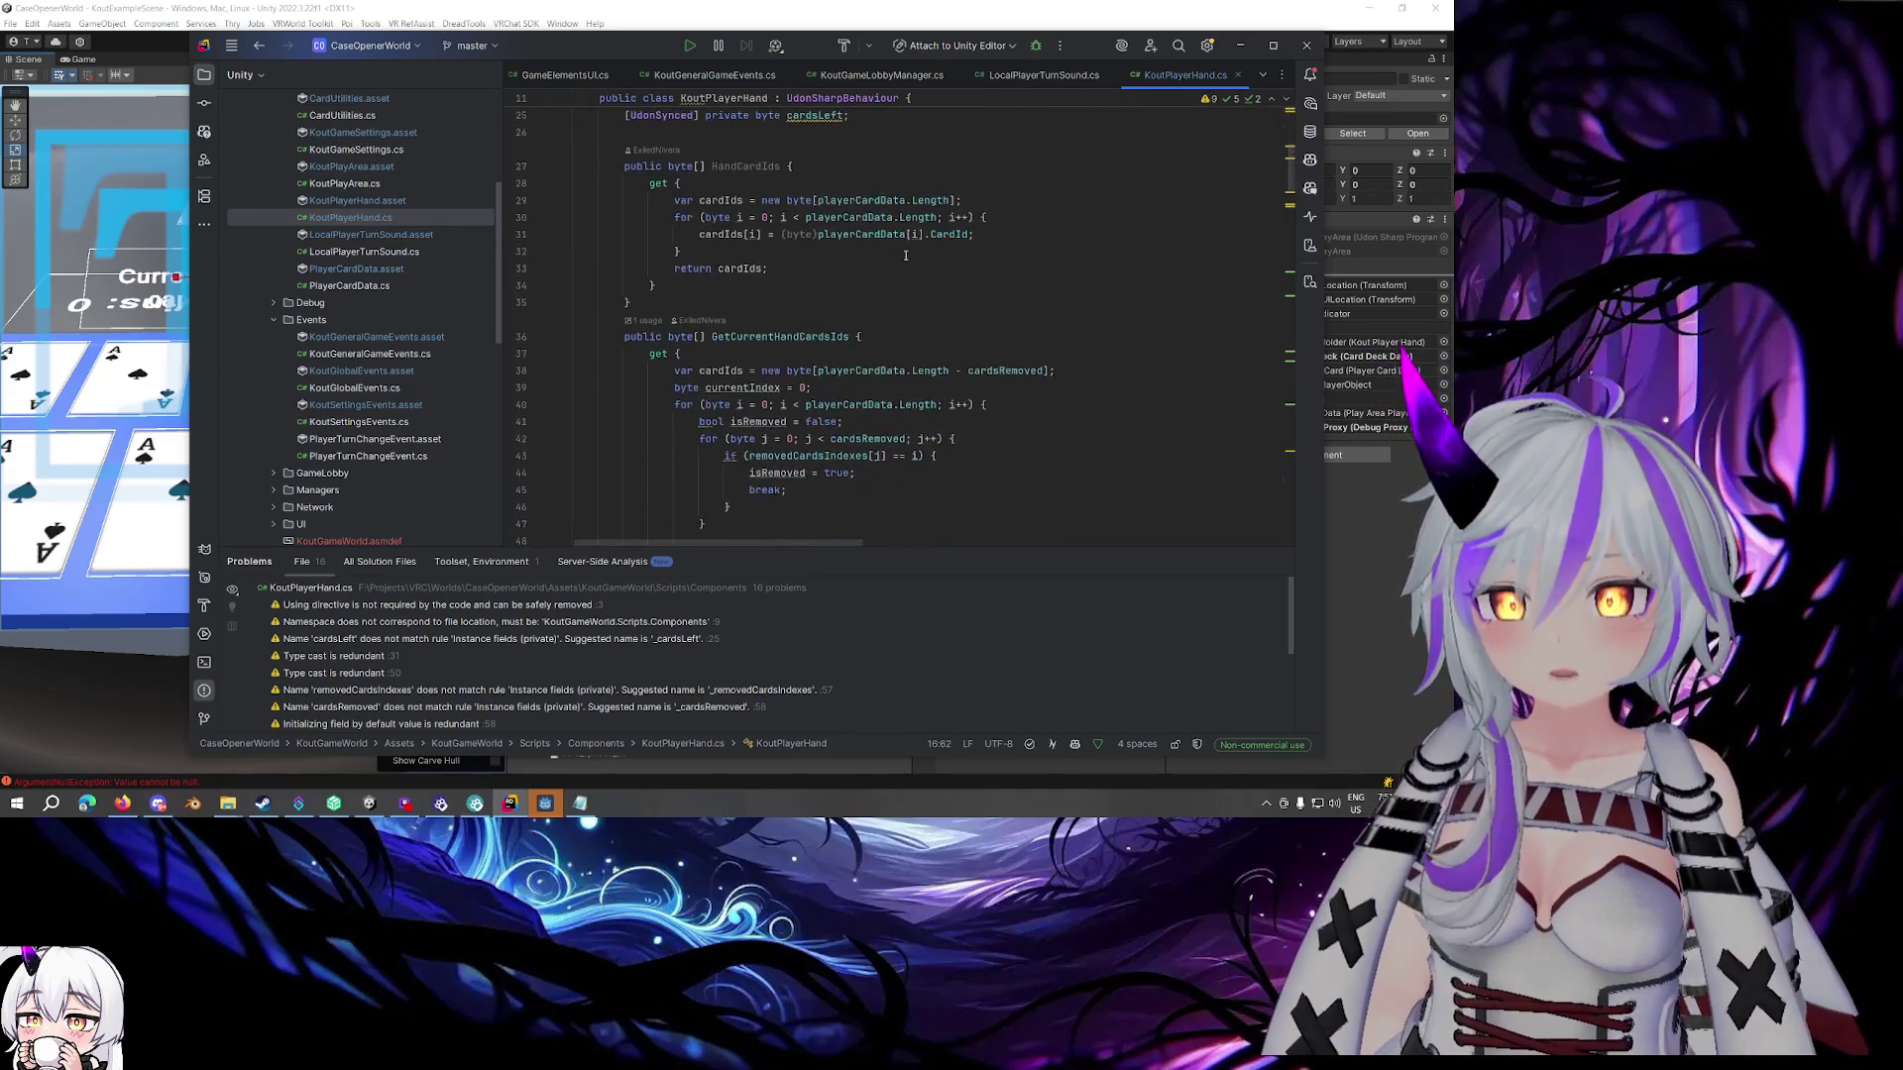
pyautogui.scroll(-9, 897, 255)
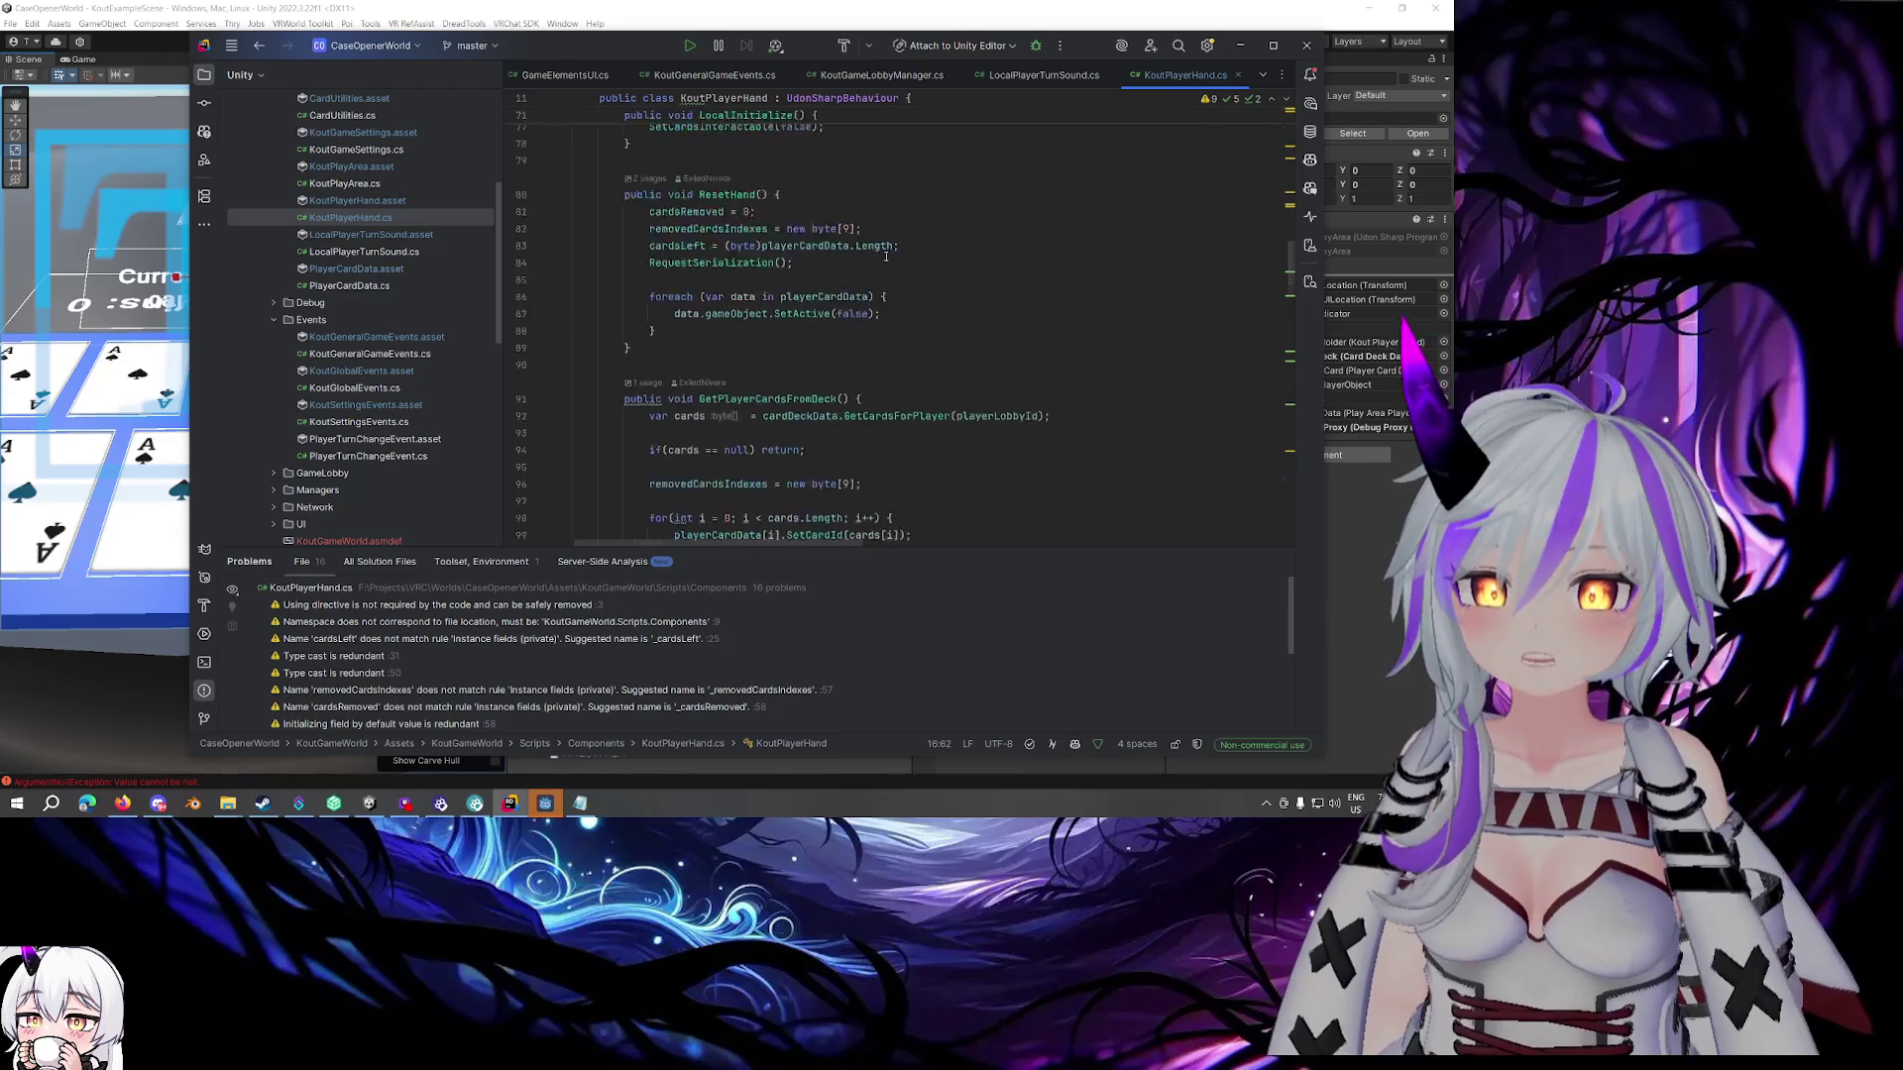
pyautogui.scroll(-13, 885, 257)
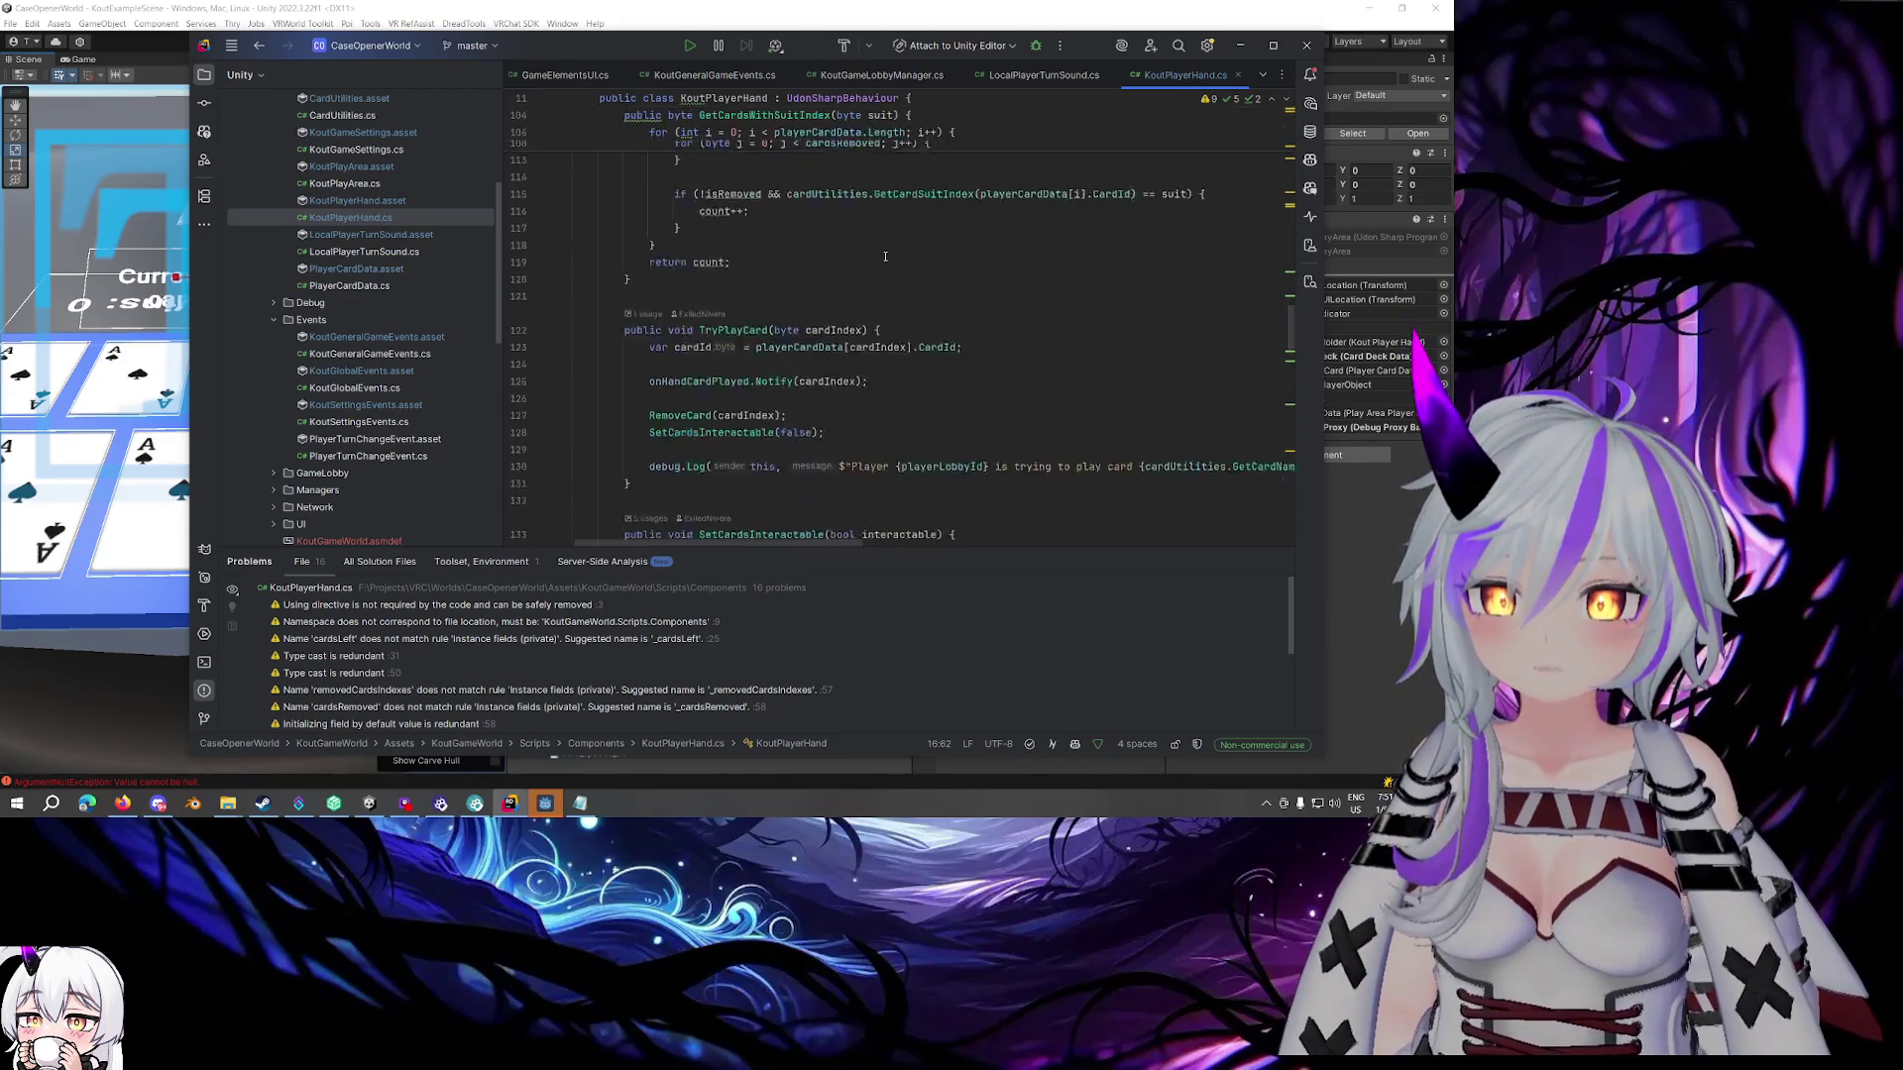
pyautogui.scroll(-10, 885, 257)
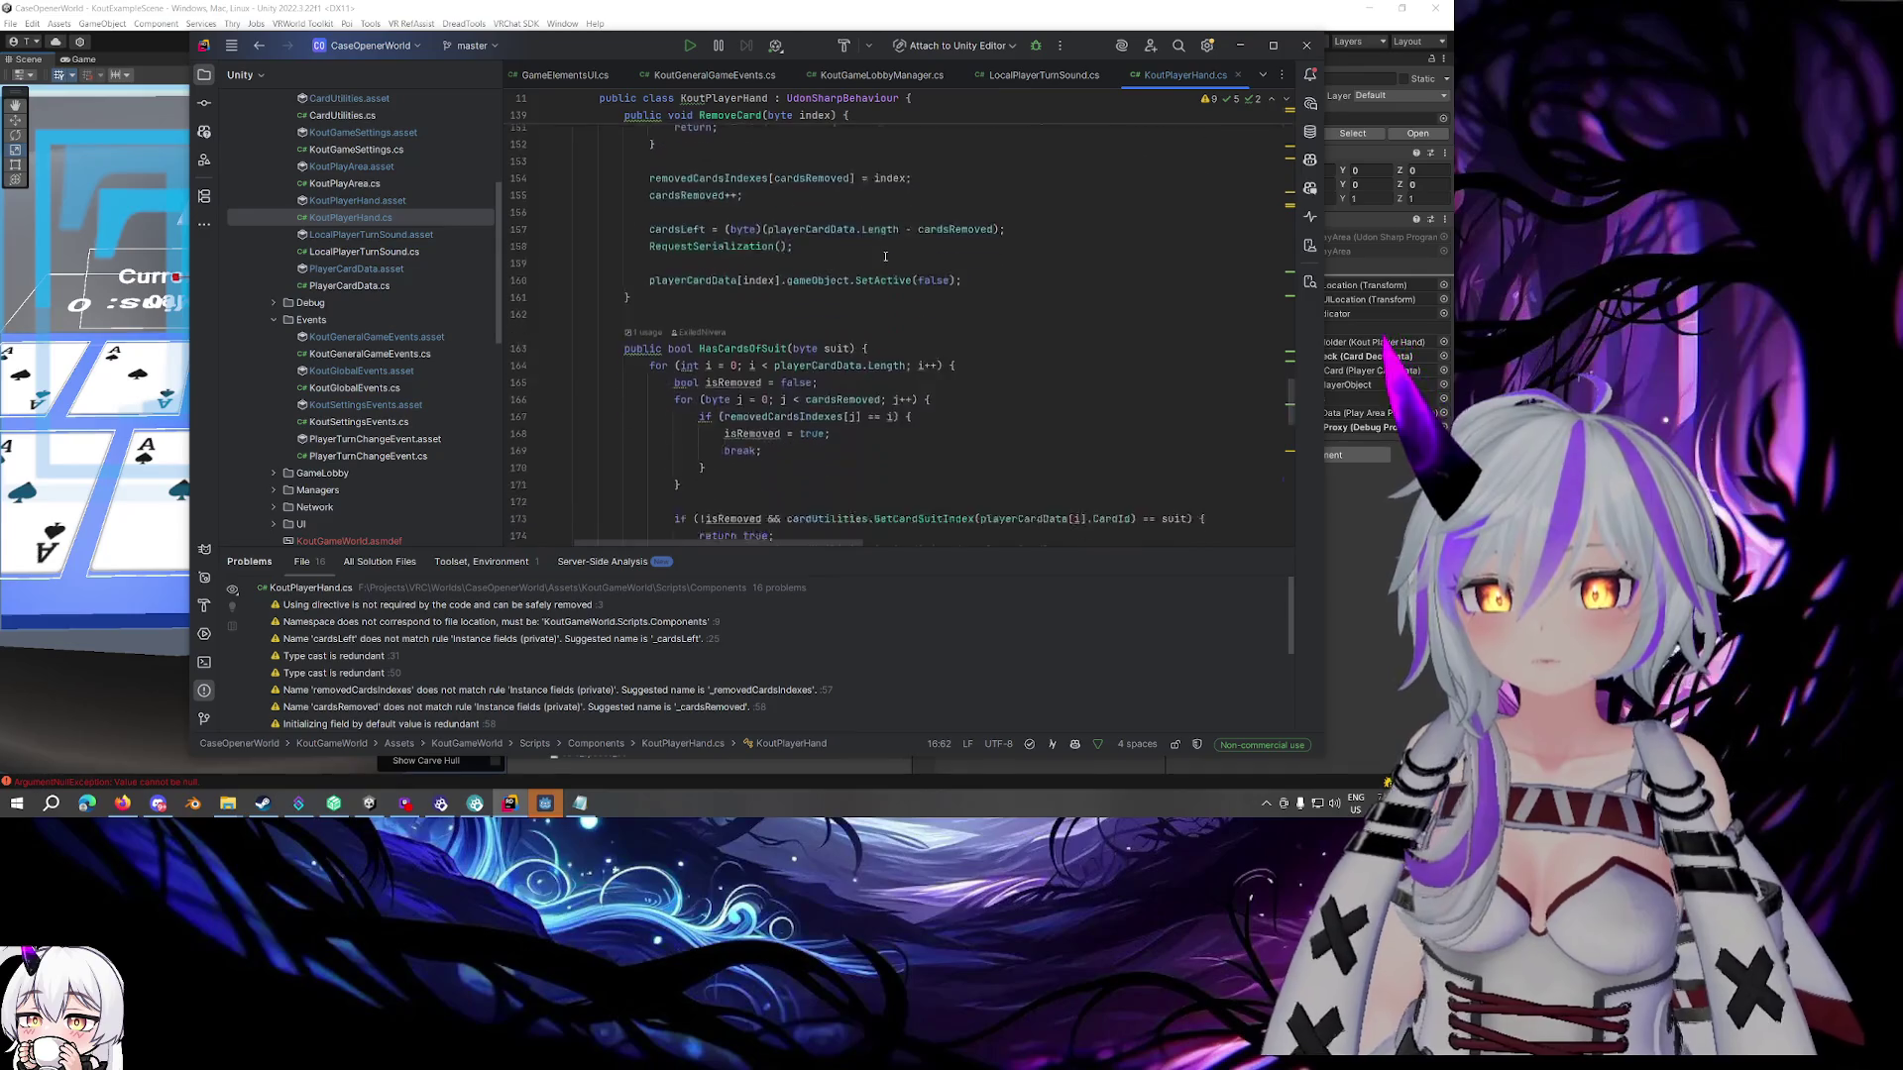
pyautogui.scroll(-11, 875, 268)
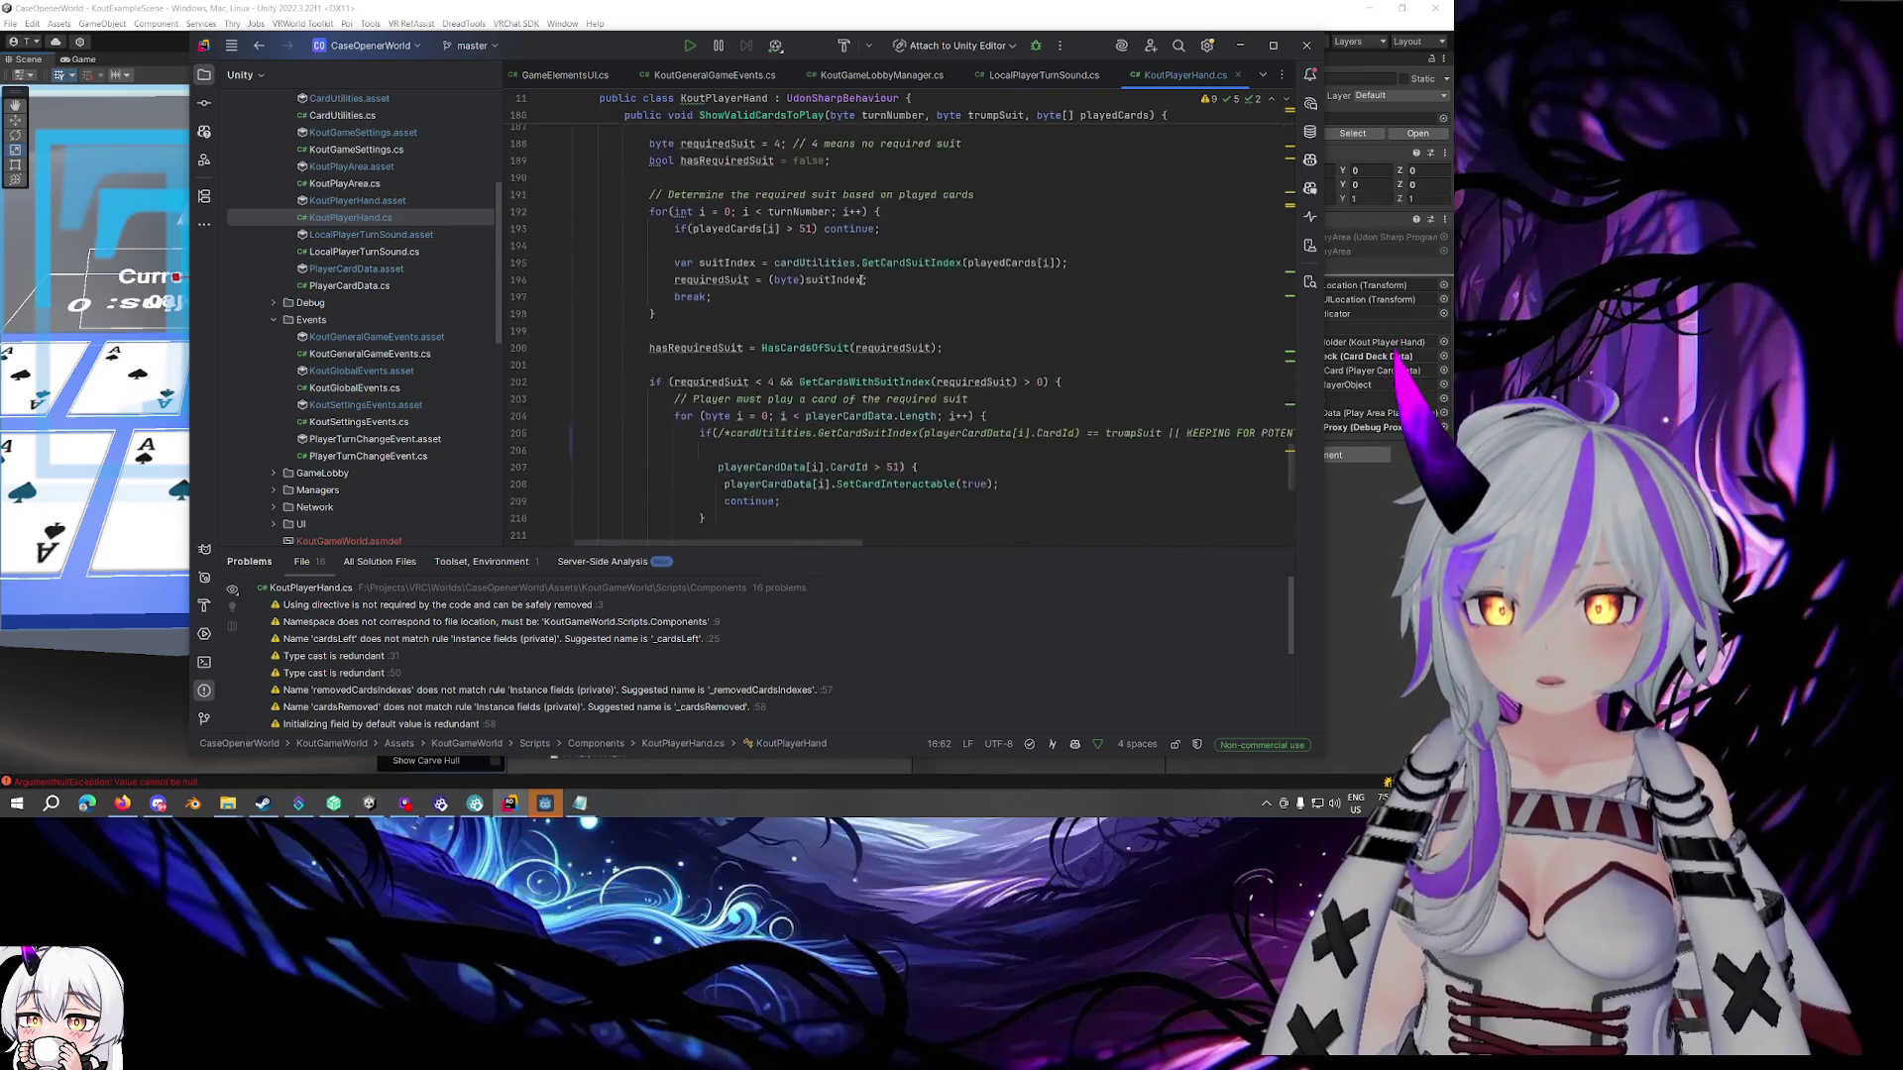
pyautogui.scroll(-3, 860, 280)
pyautogui.click(782, 287)
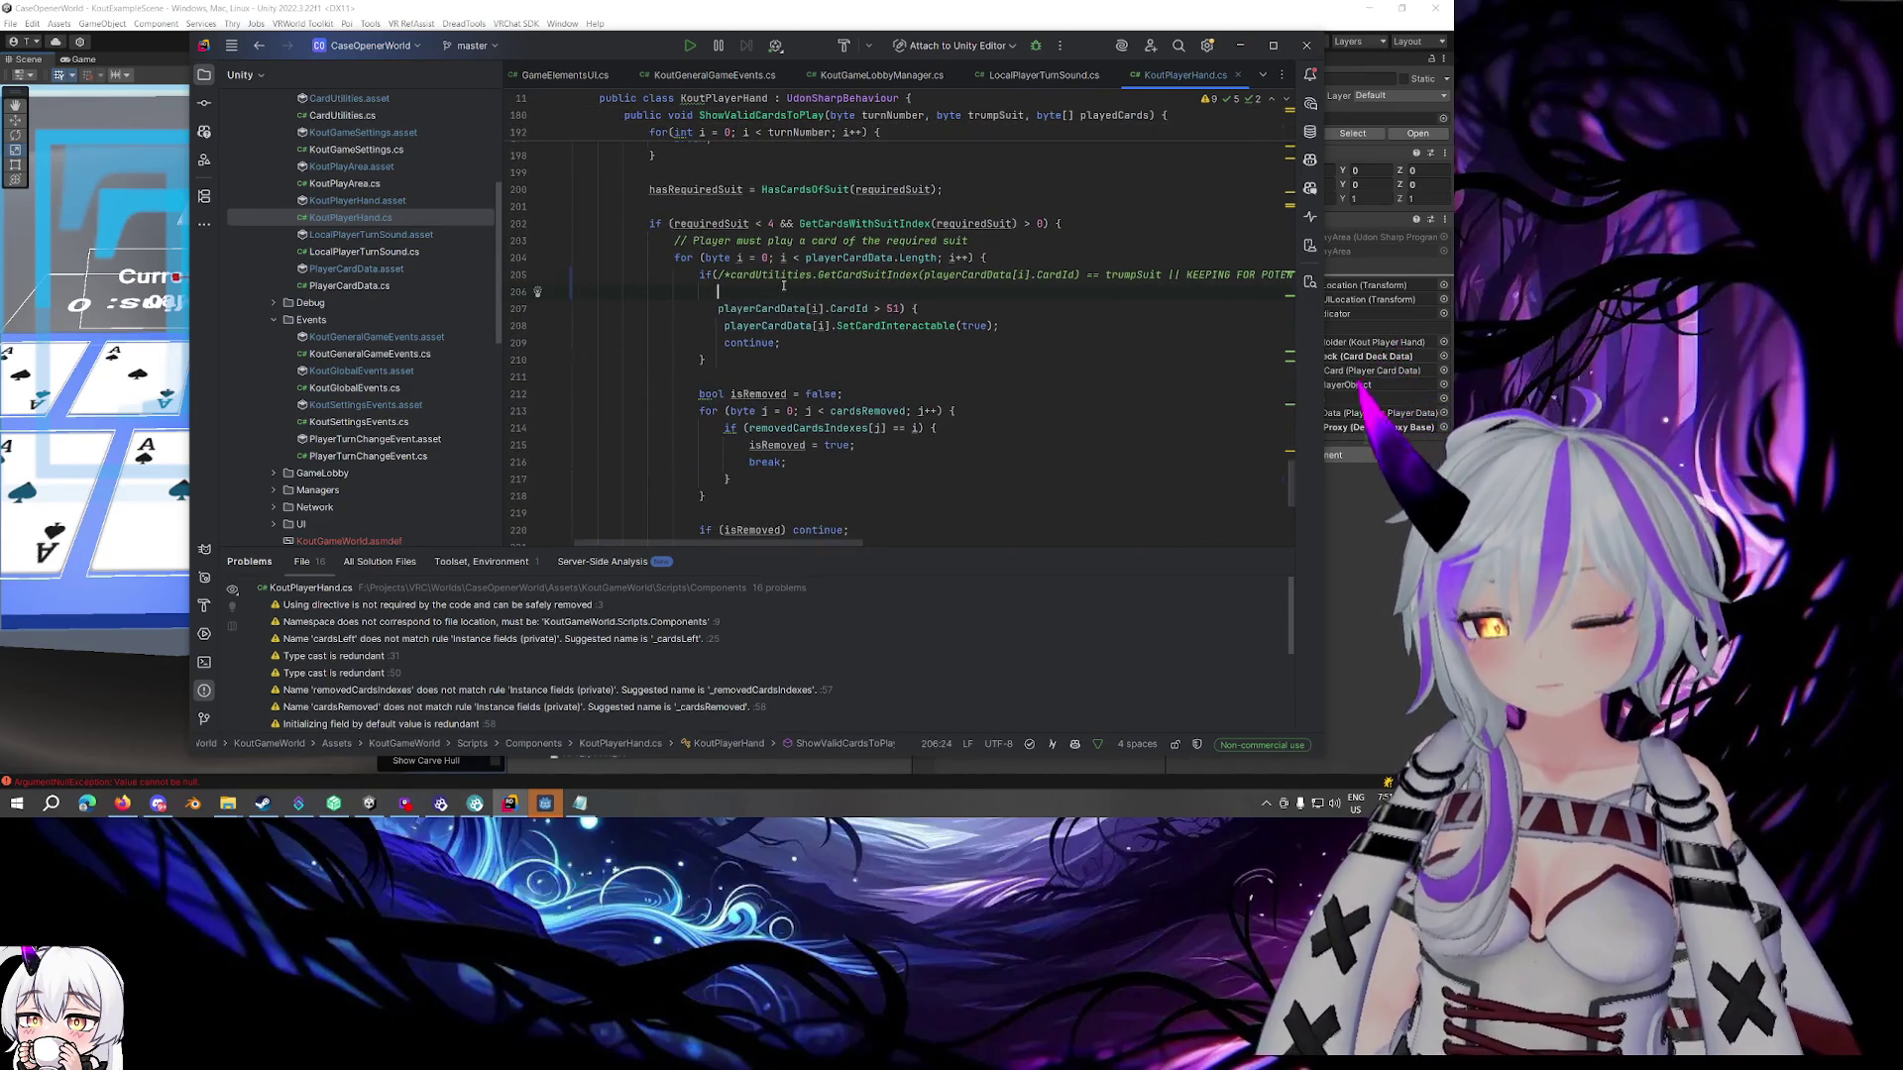
pyautogui.write('gameManager.')
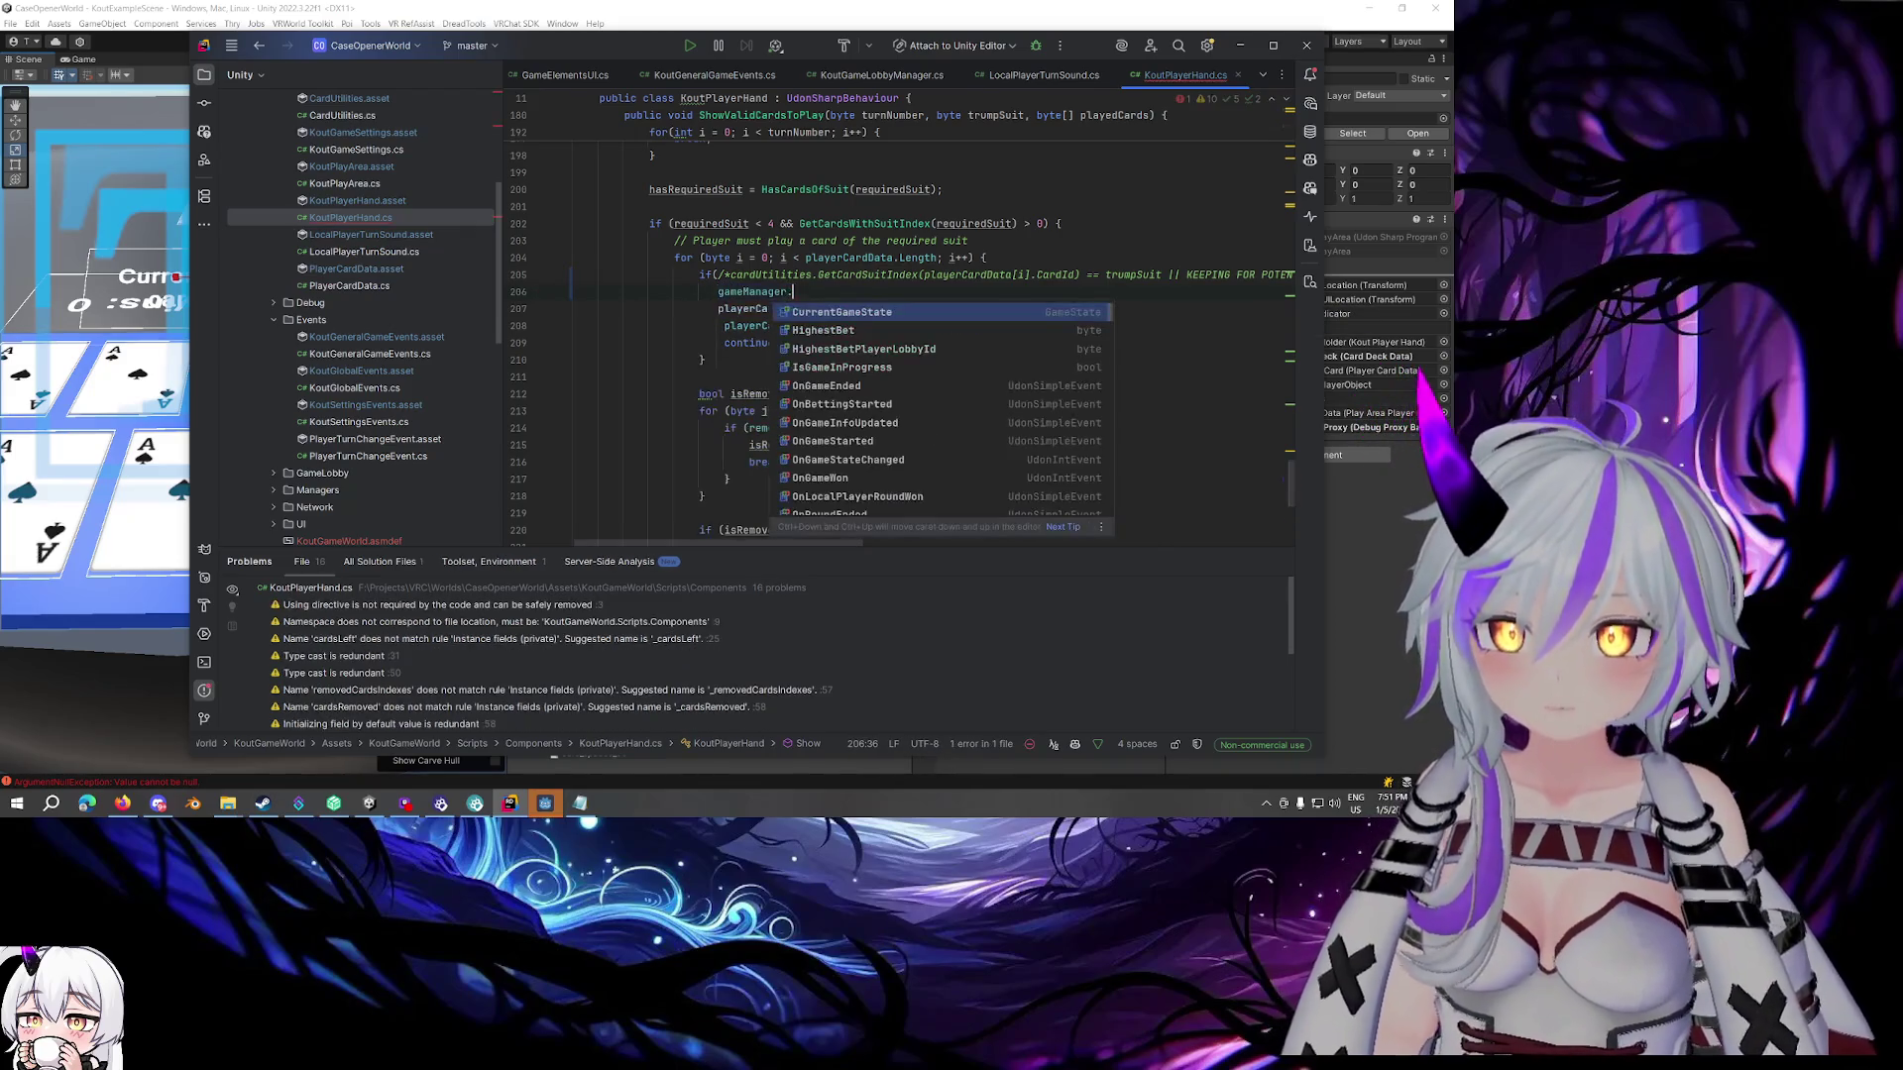
pyautogui.press('Down')
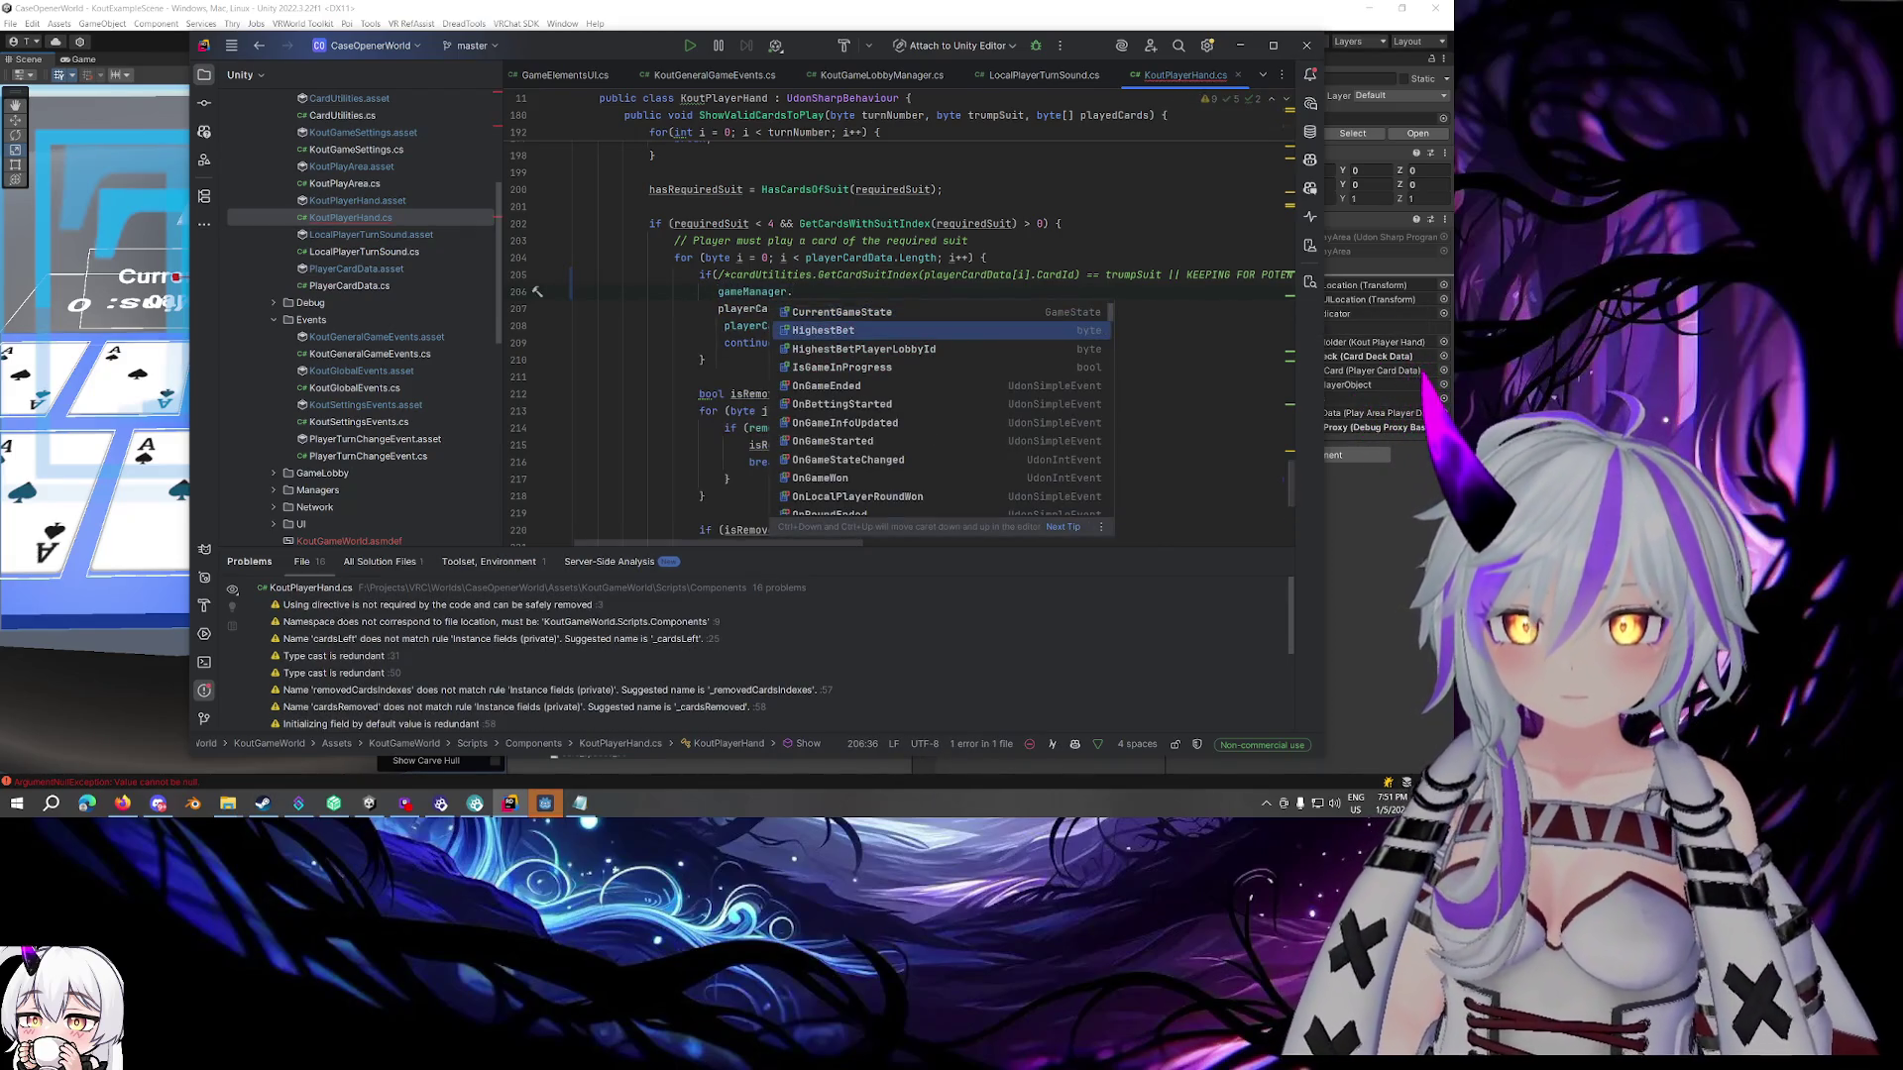
pyautogui.press('Return')
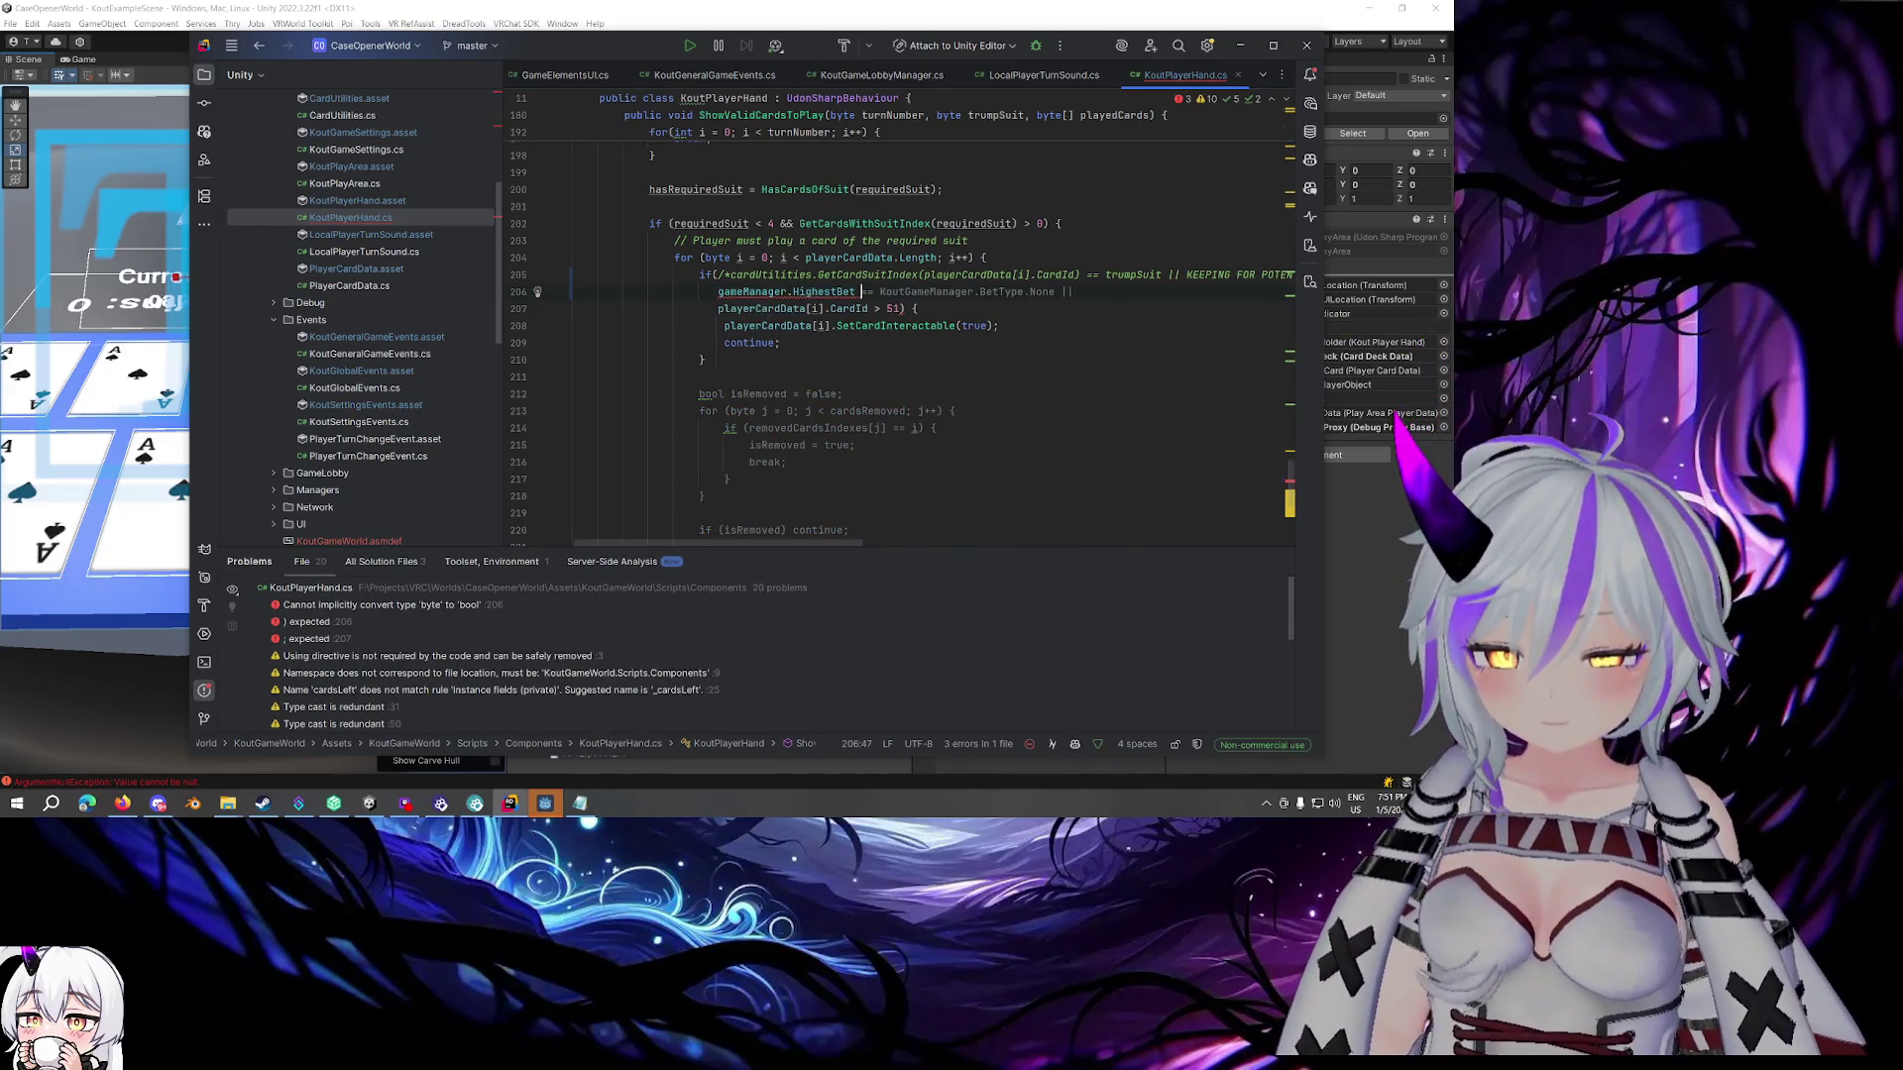
pyautogui.write('==')
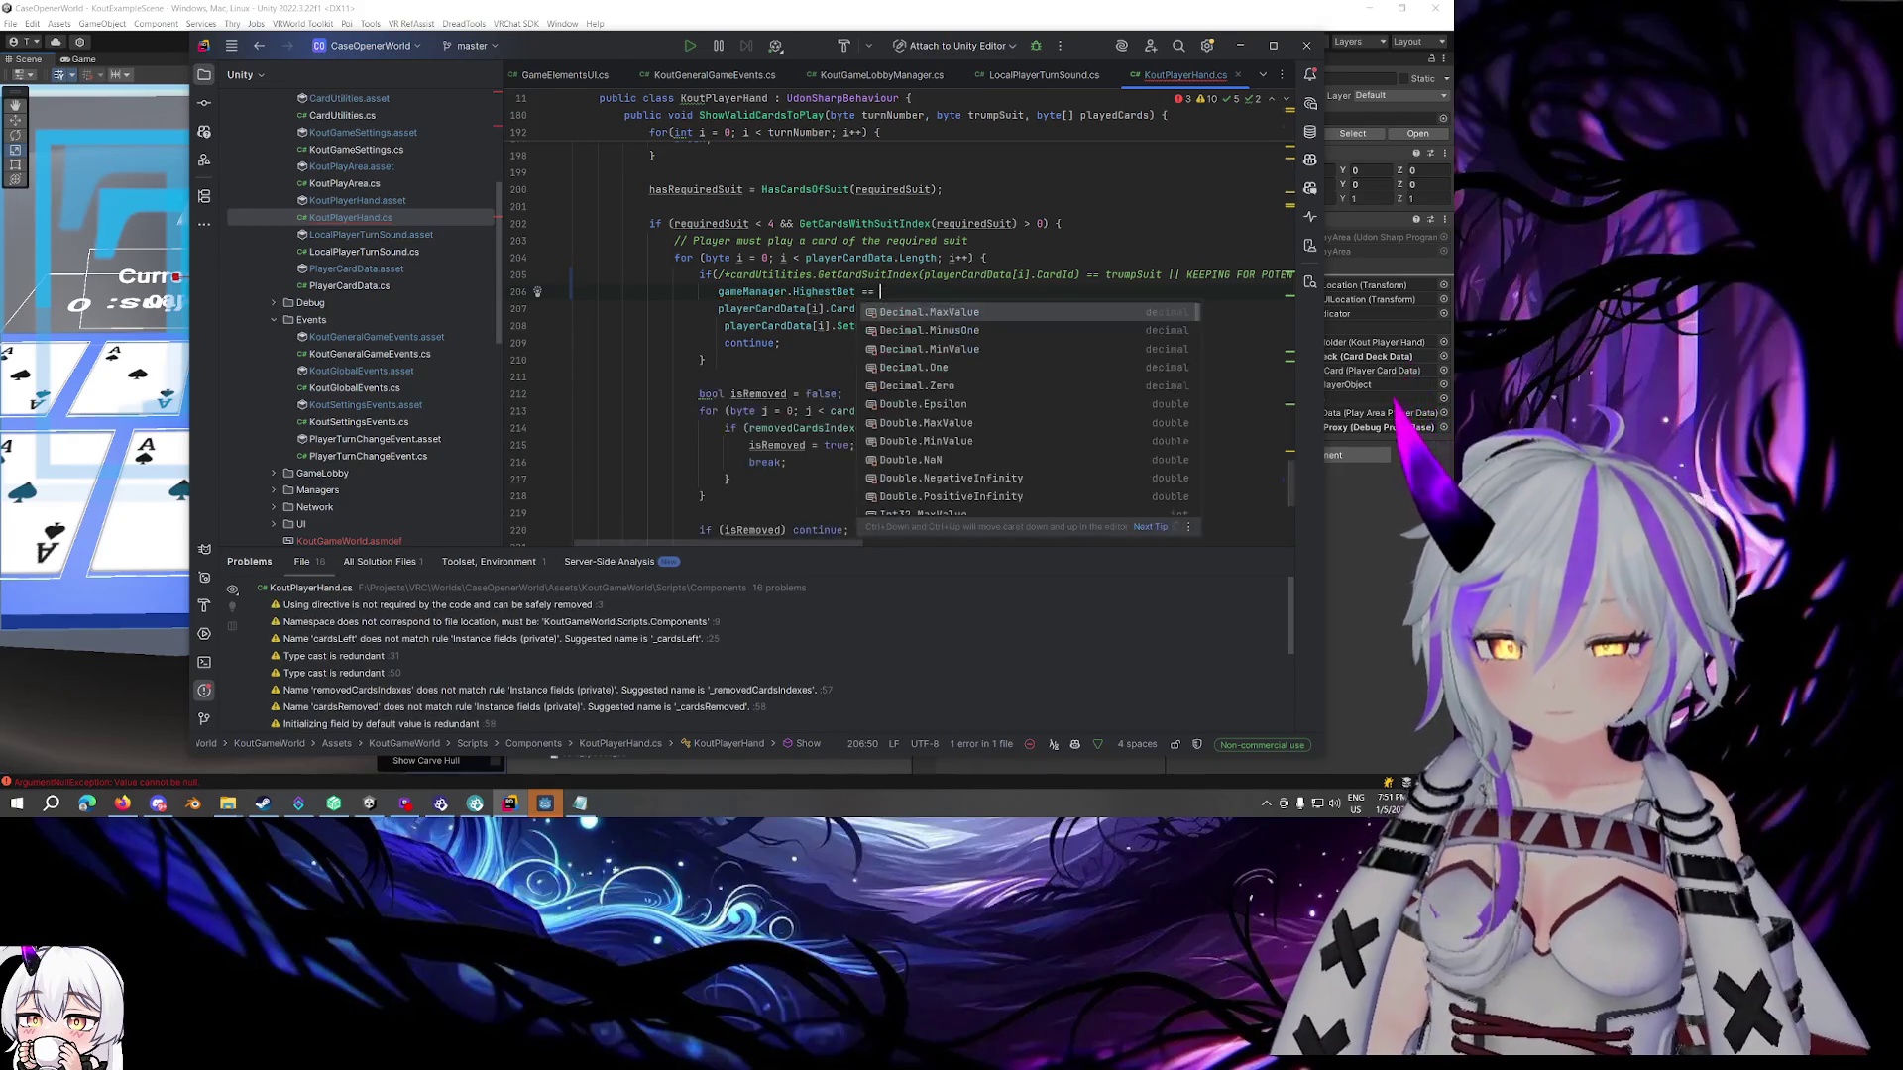
pyautogui.press('BackSpace')
pyautogui.press('BackSpace')
pyautogui.press('BackSpace')
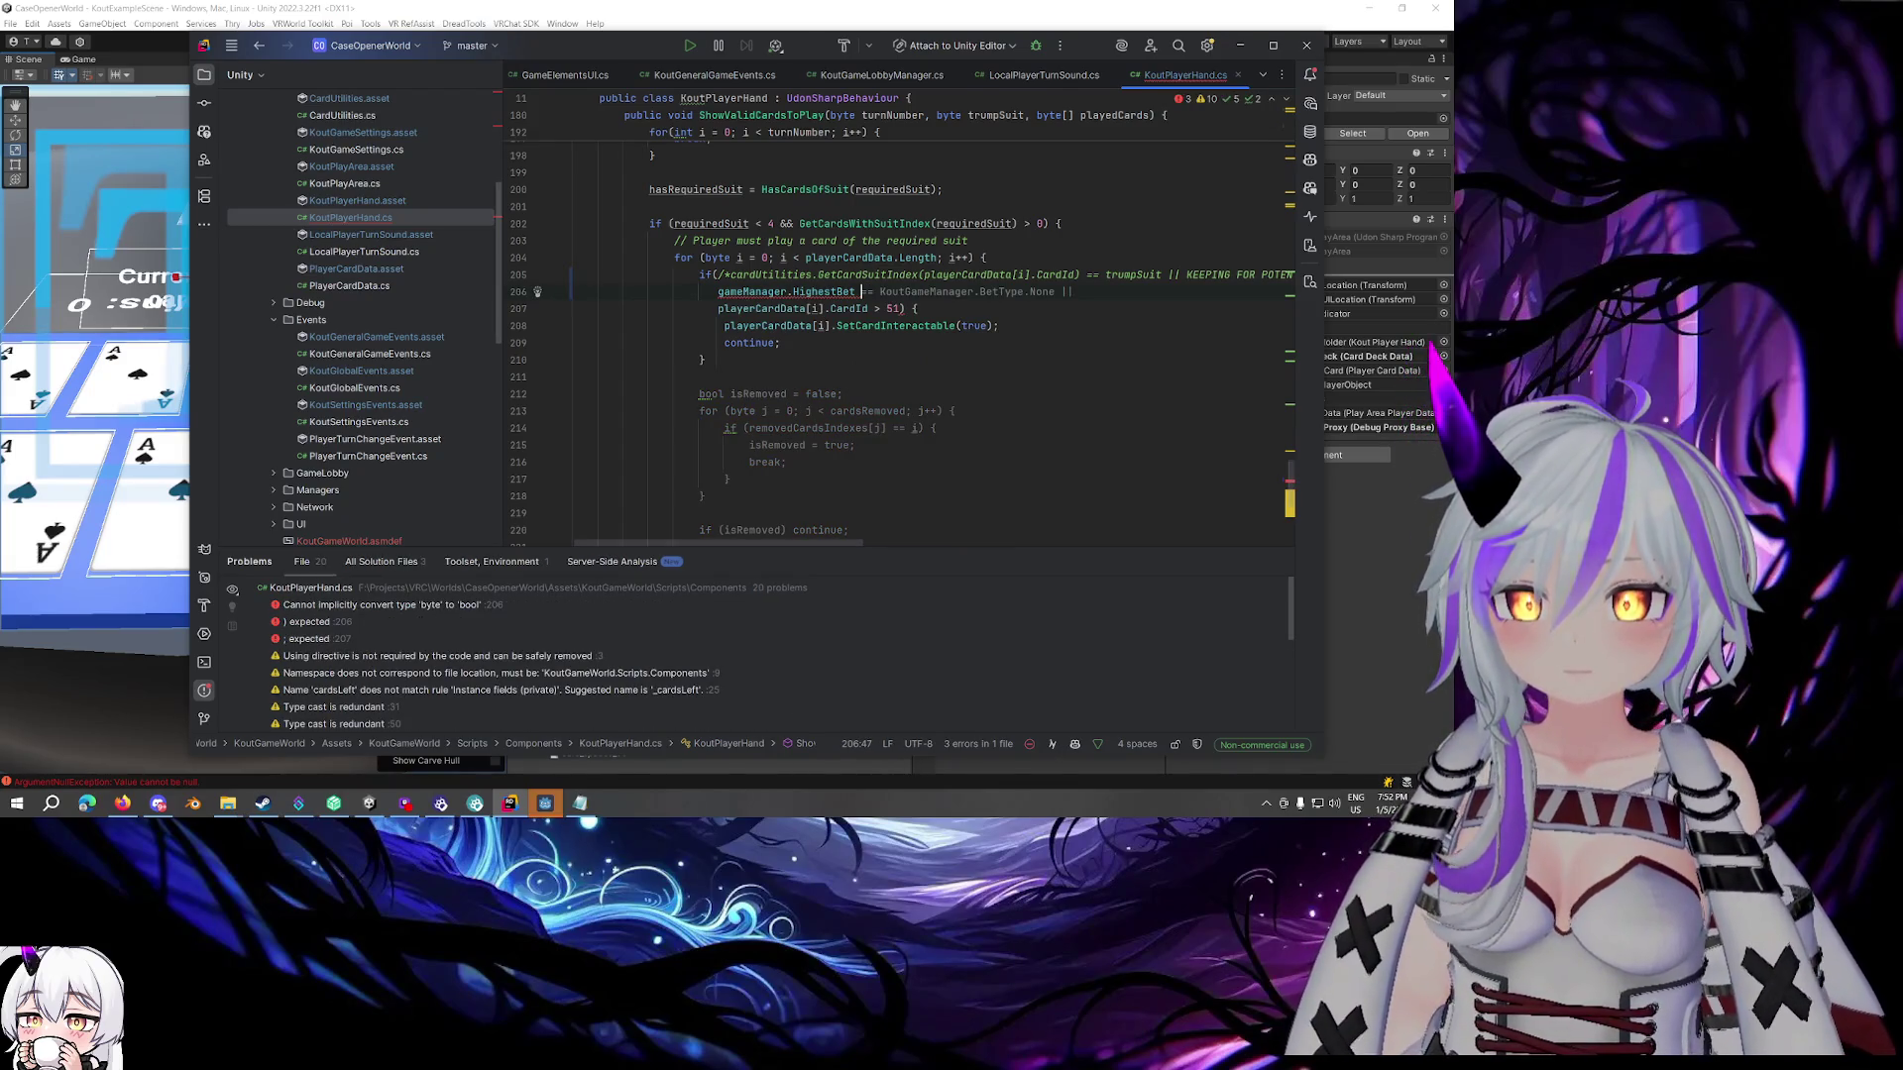
pyautogui.write('< 9')
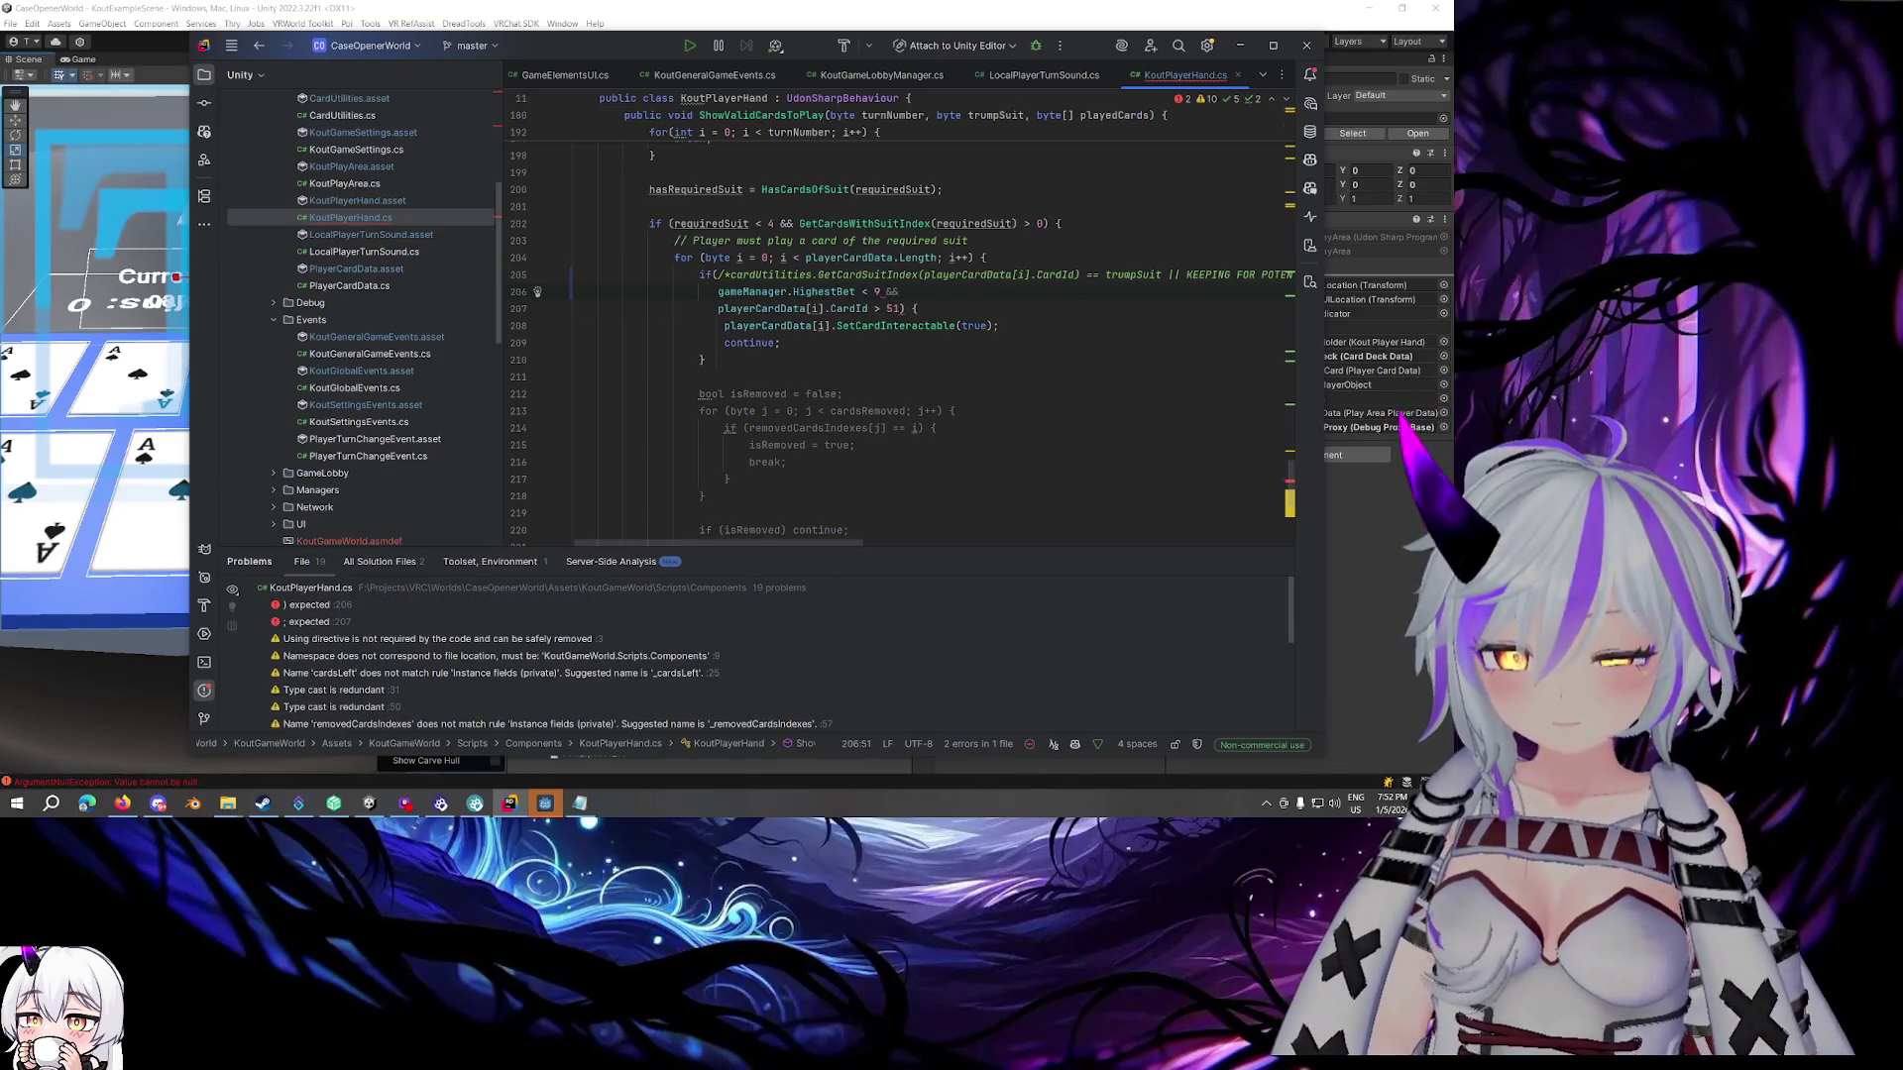
# Delete 'gameManager.HighestBet < 9 &&', leaving only the CardId > 51 check
pyautogui.press('Tab')
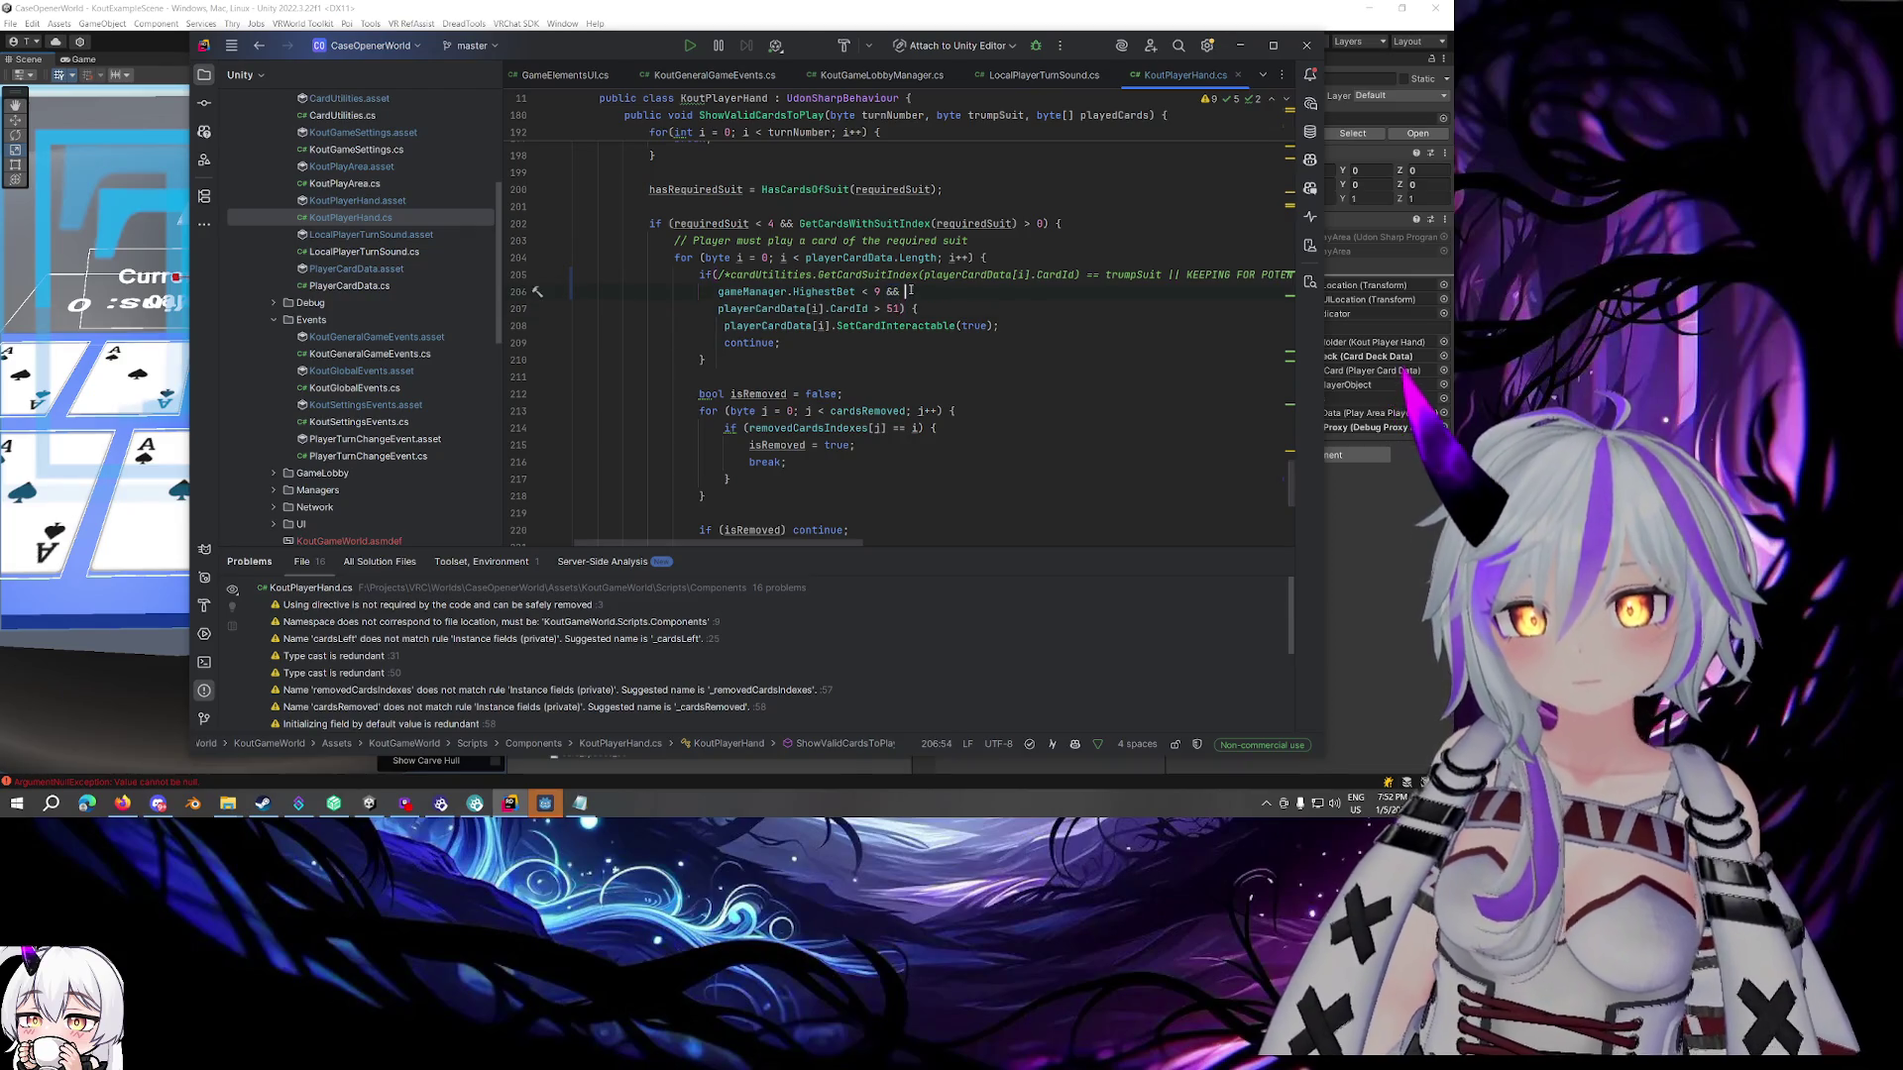
pyautogui.moveTo(900, 292); pyautogui.dragTo(885, 294)
pyautogui.press('BackSpace')
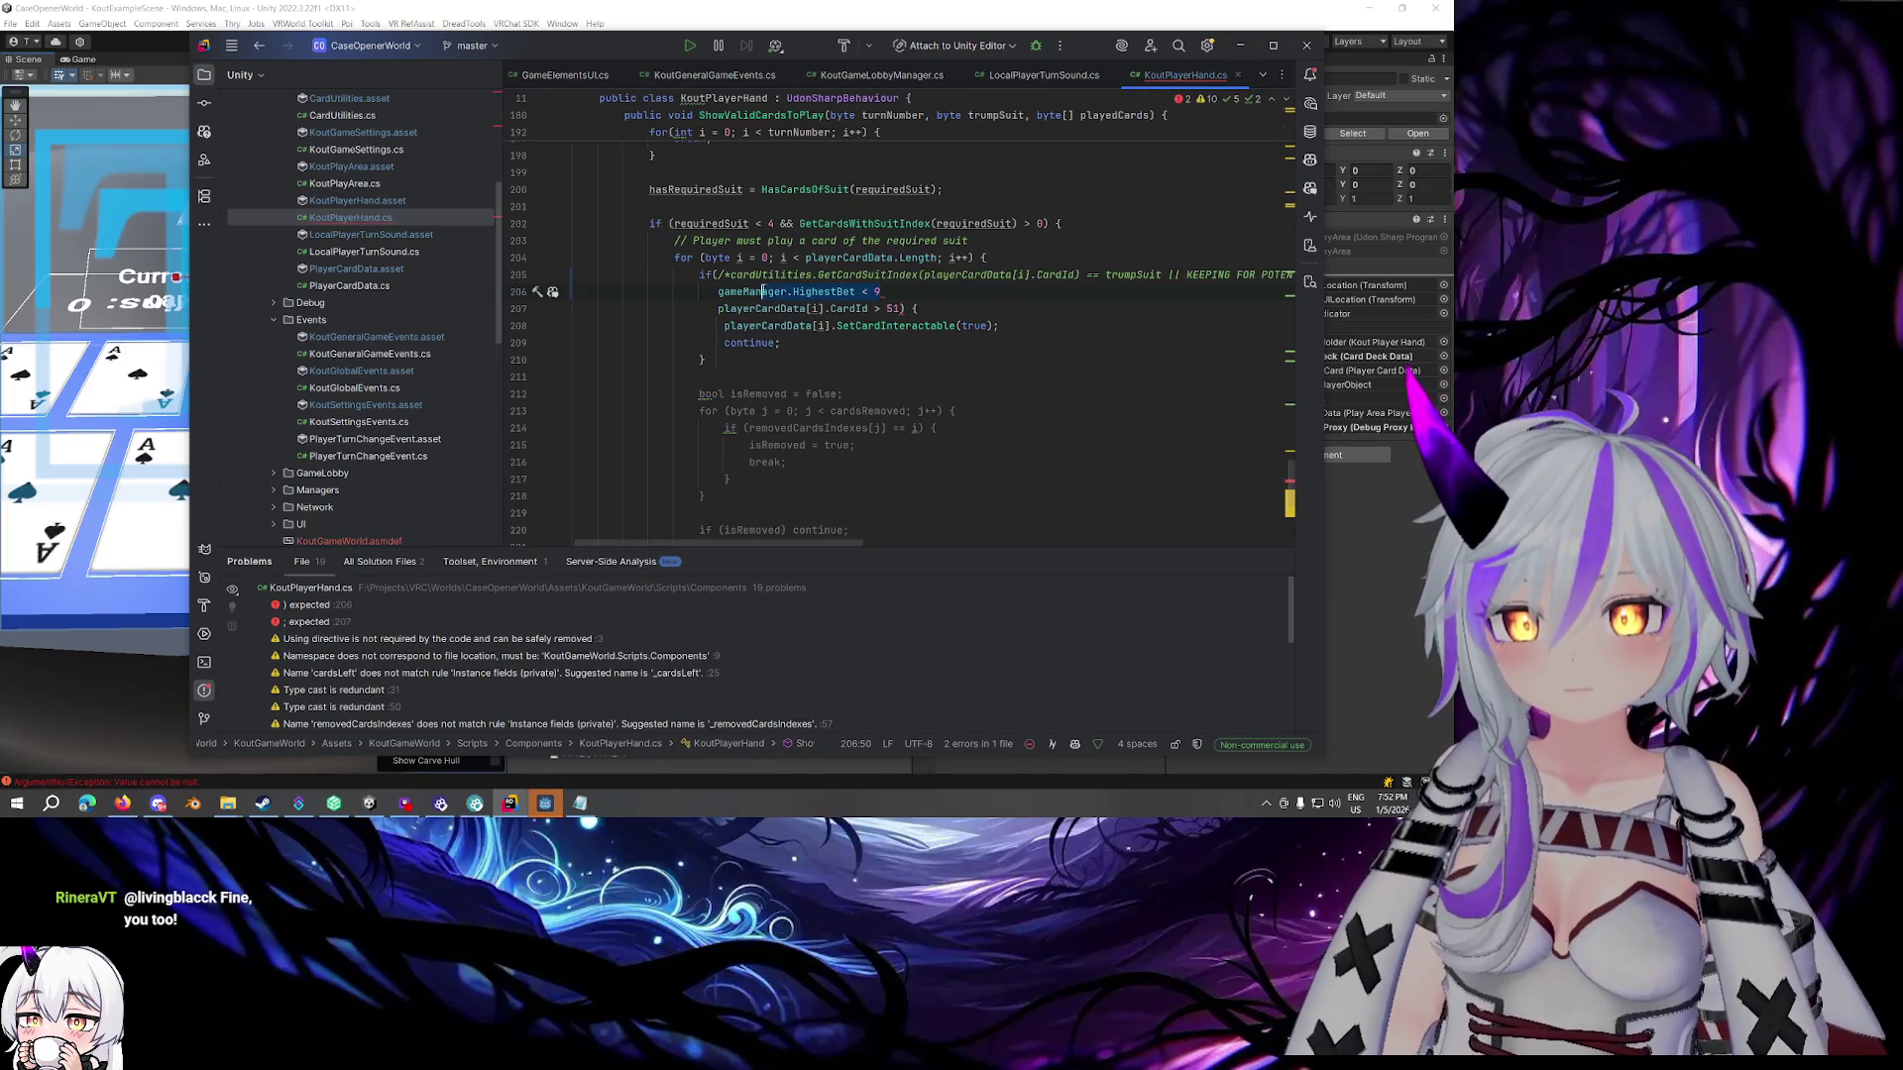
pyautogui.hotkey('shift', 'Home')
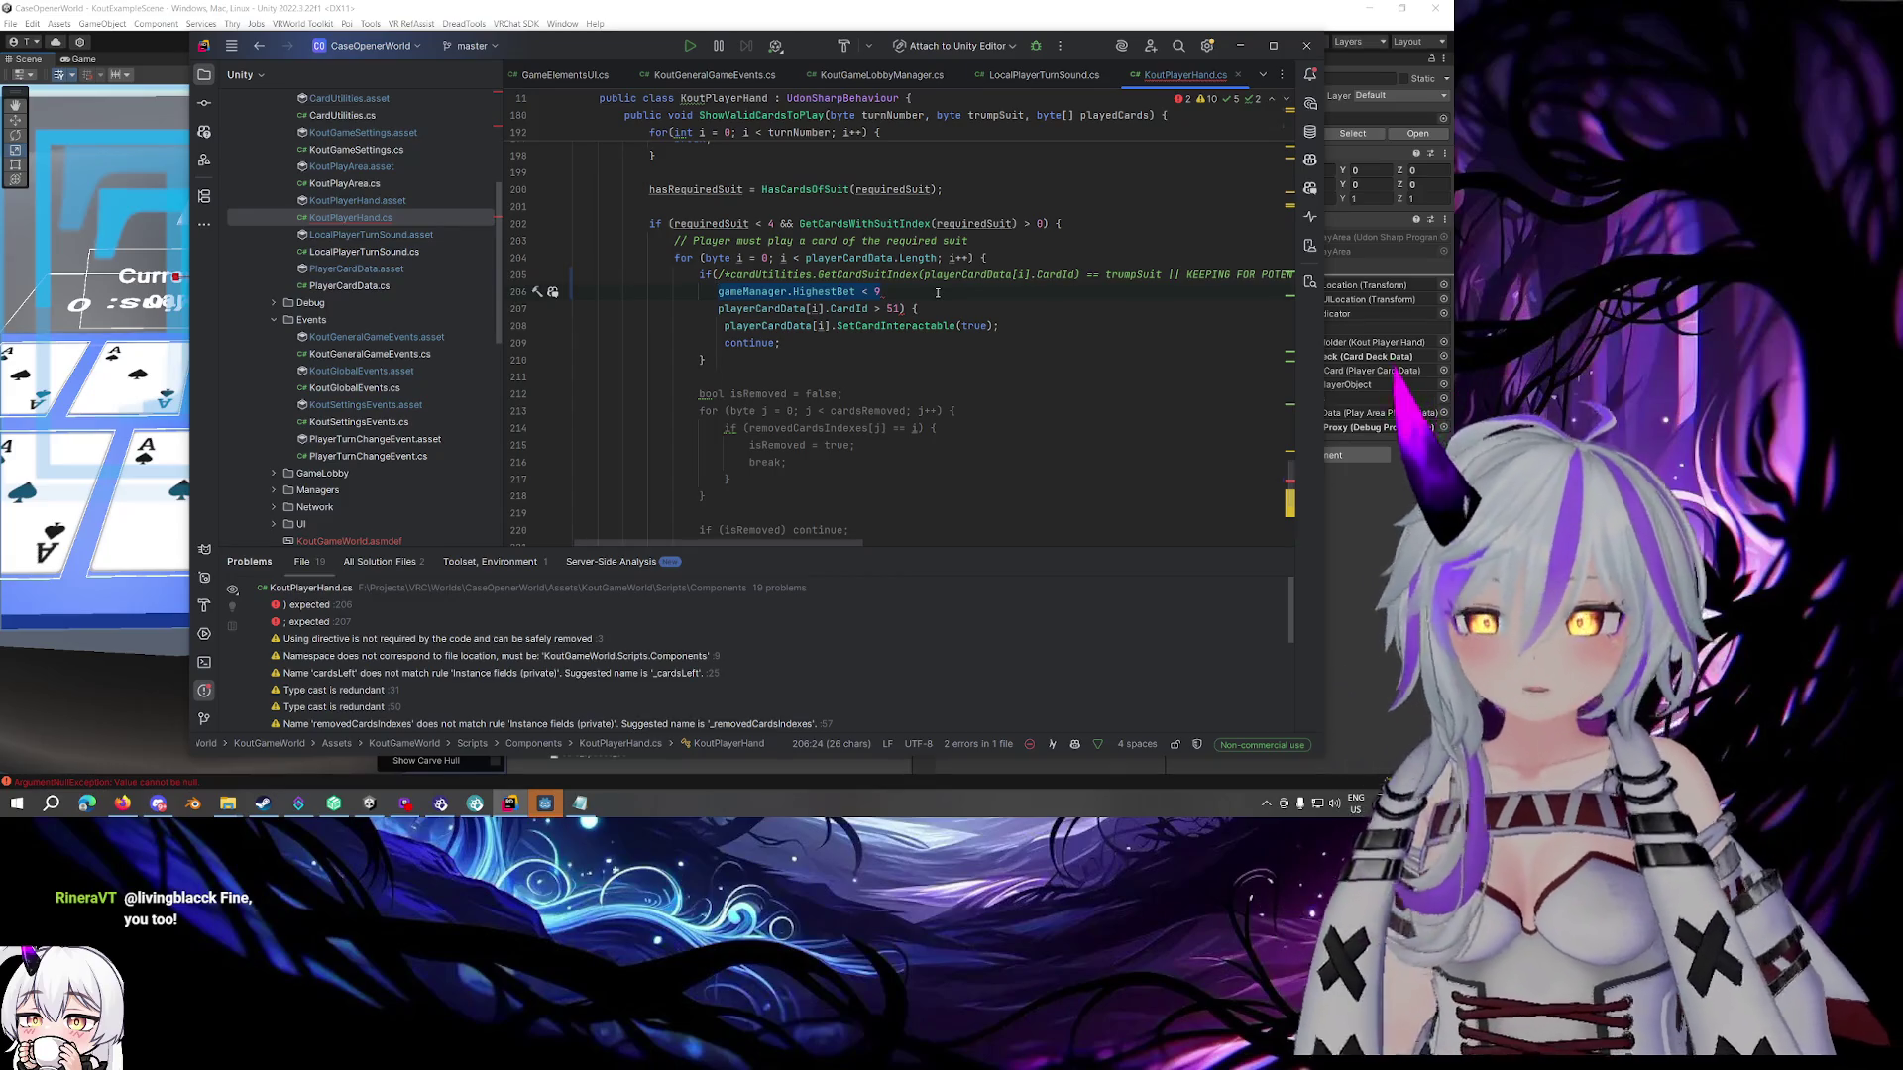
pyautogui.press('Delete')
pyautogui.press('Delete')
pyautogui.hscroll(3, 892, 396)
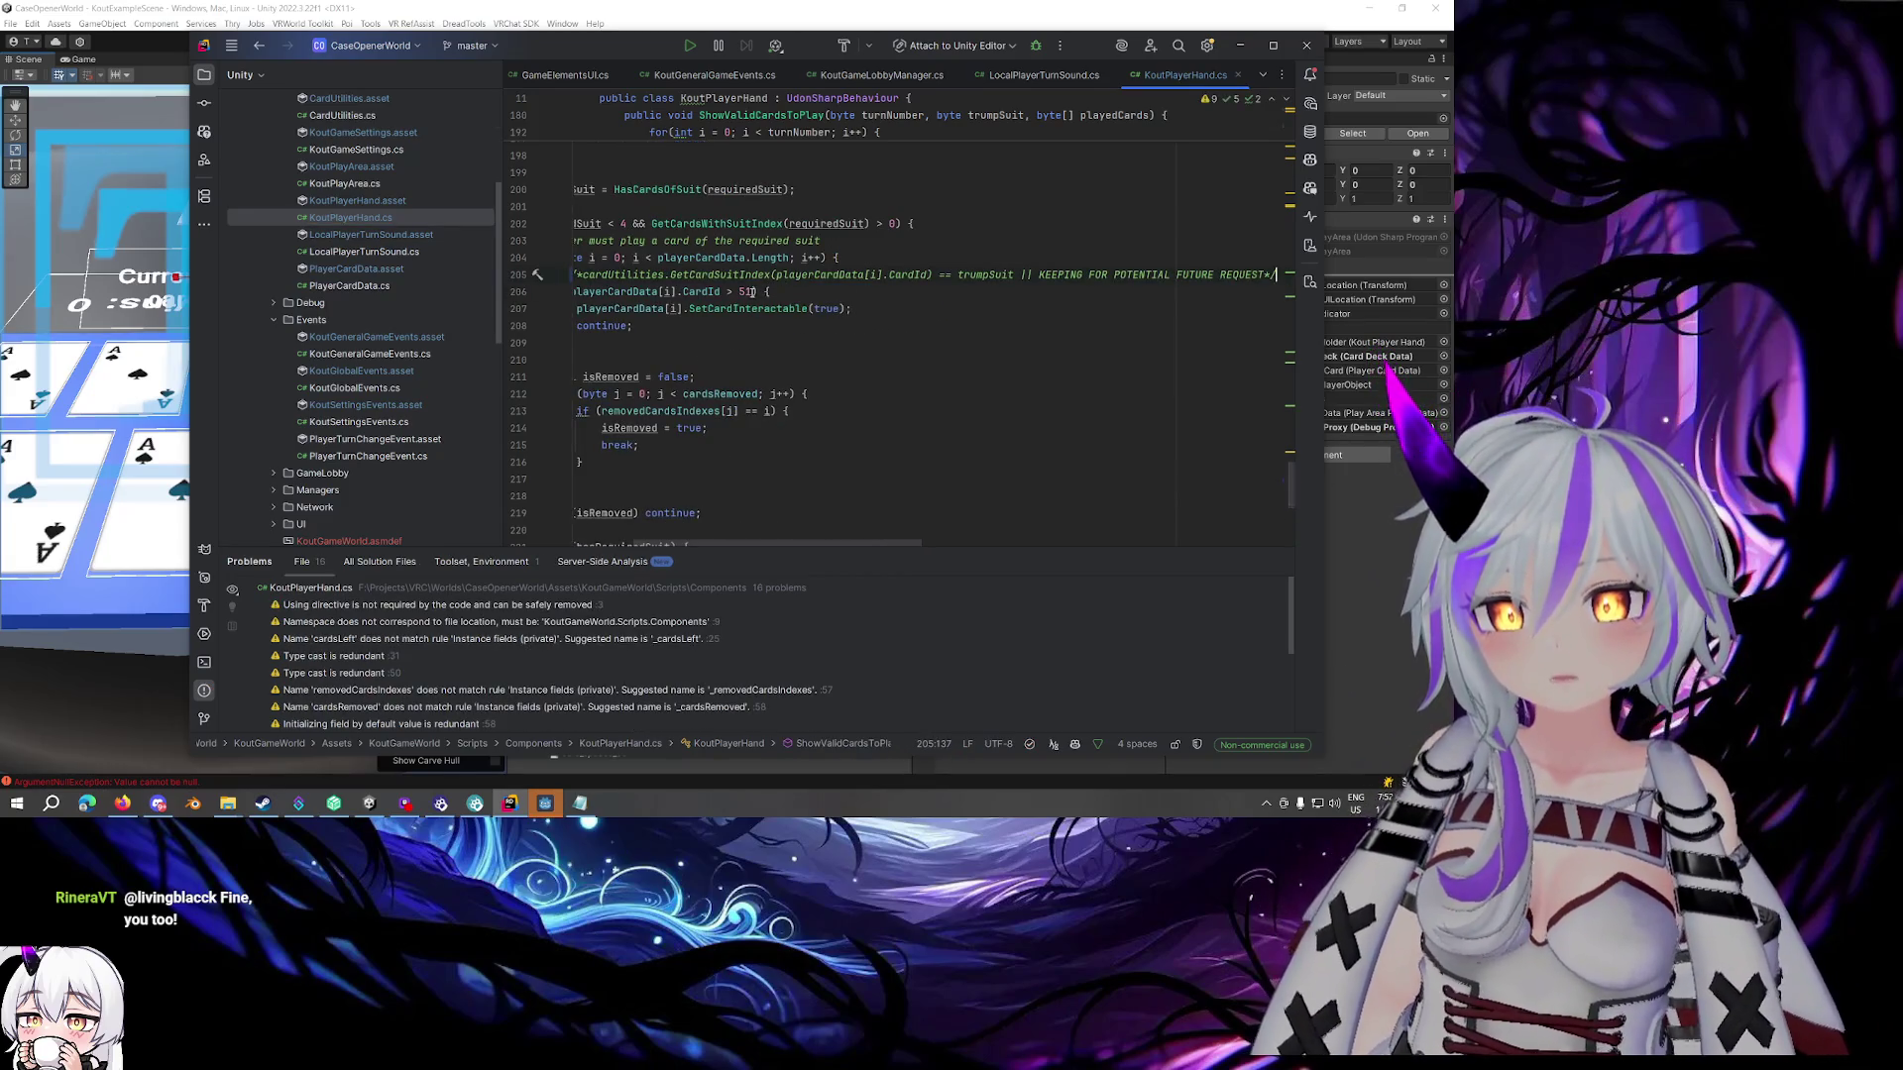
pyautogui.hscroll(-3, 876, 522)
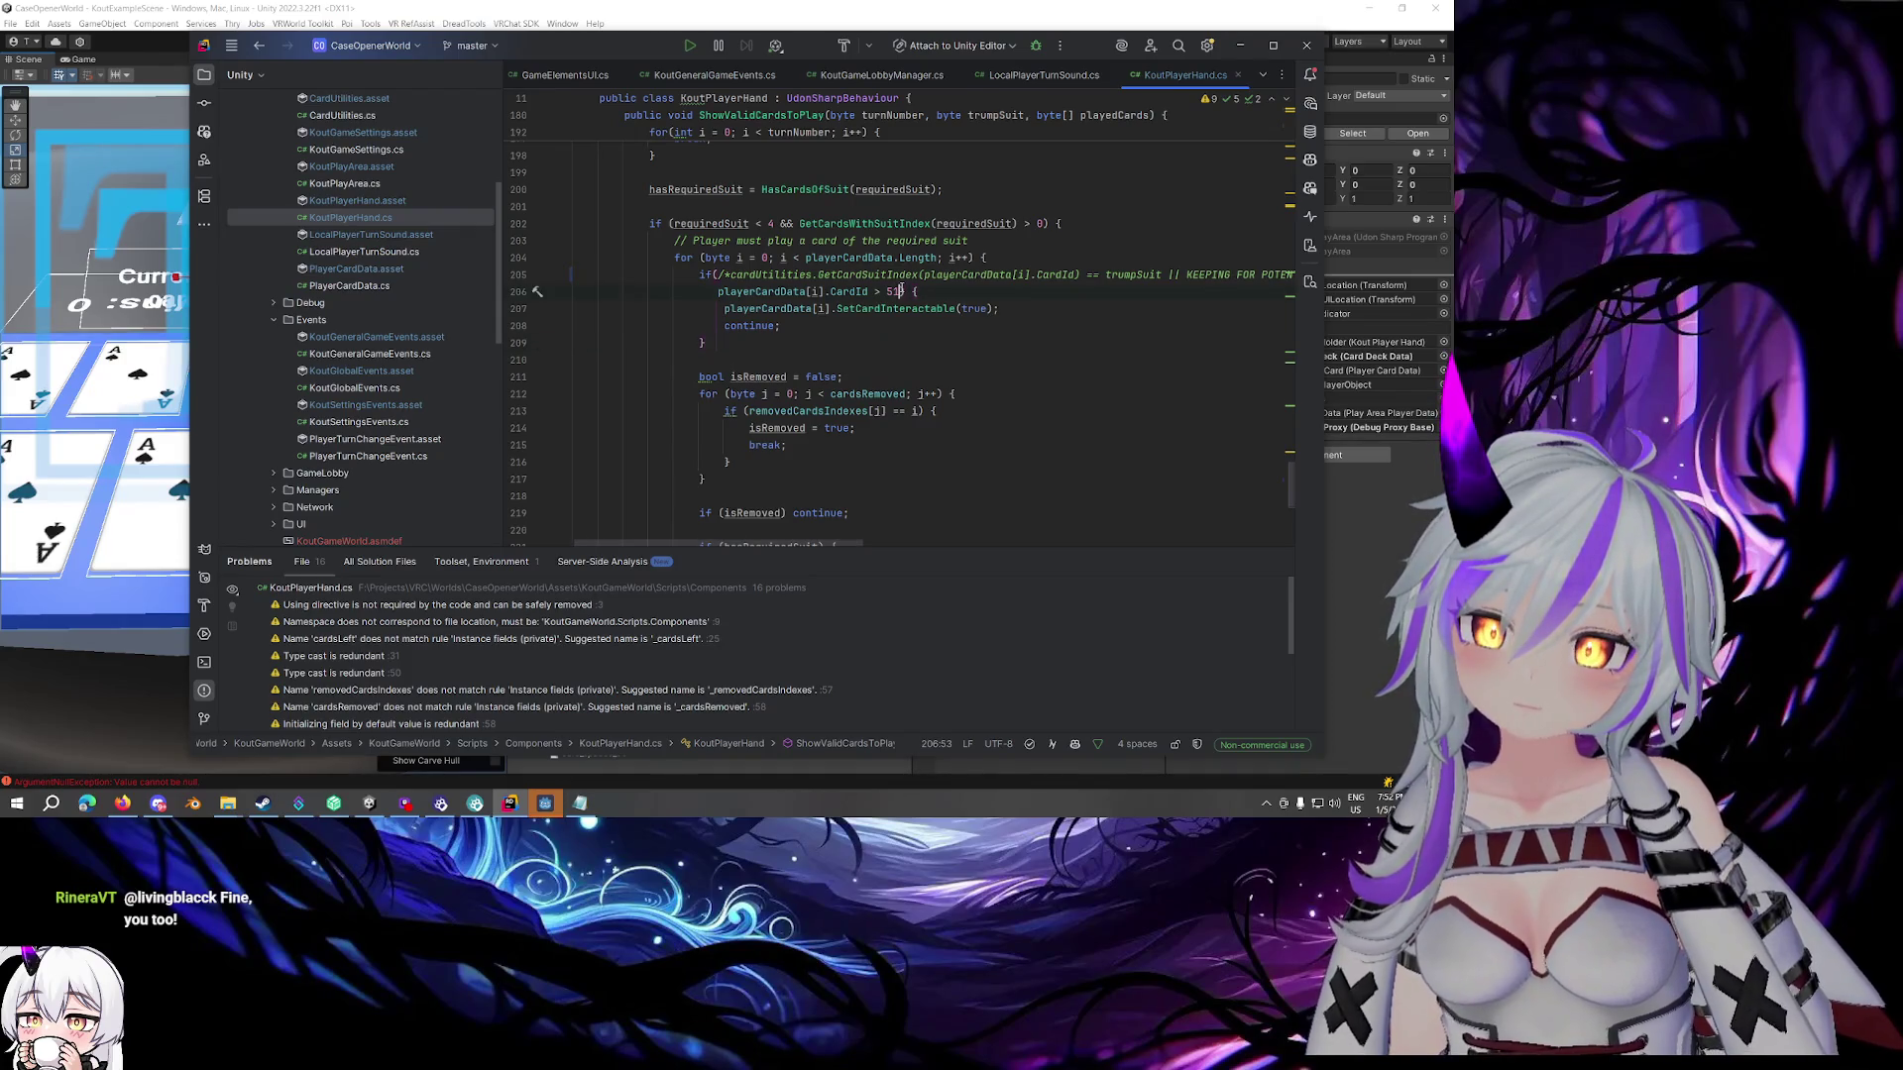
pyautogui.click(837, 342)
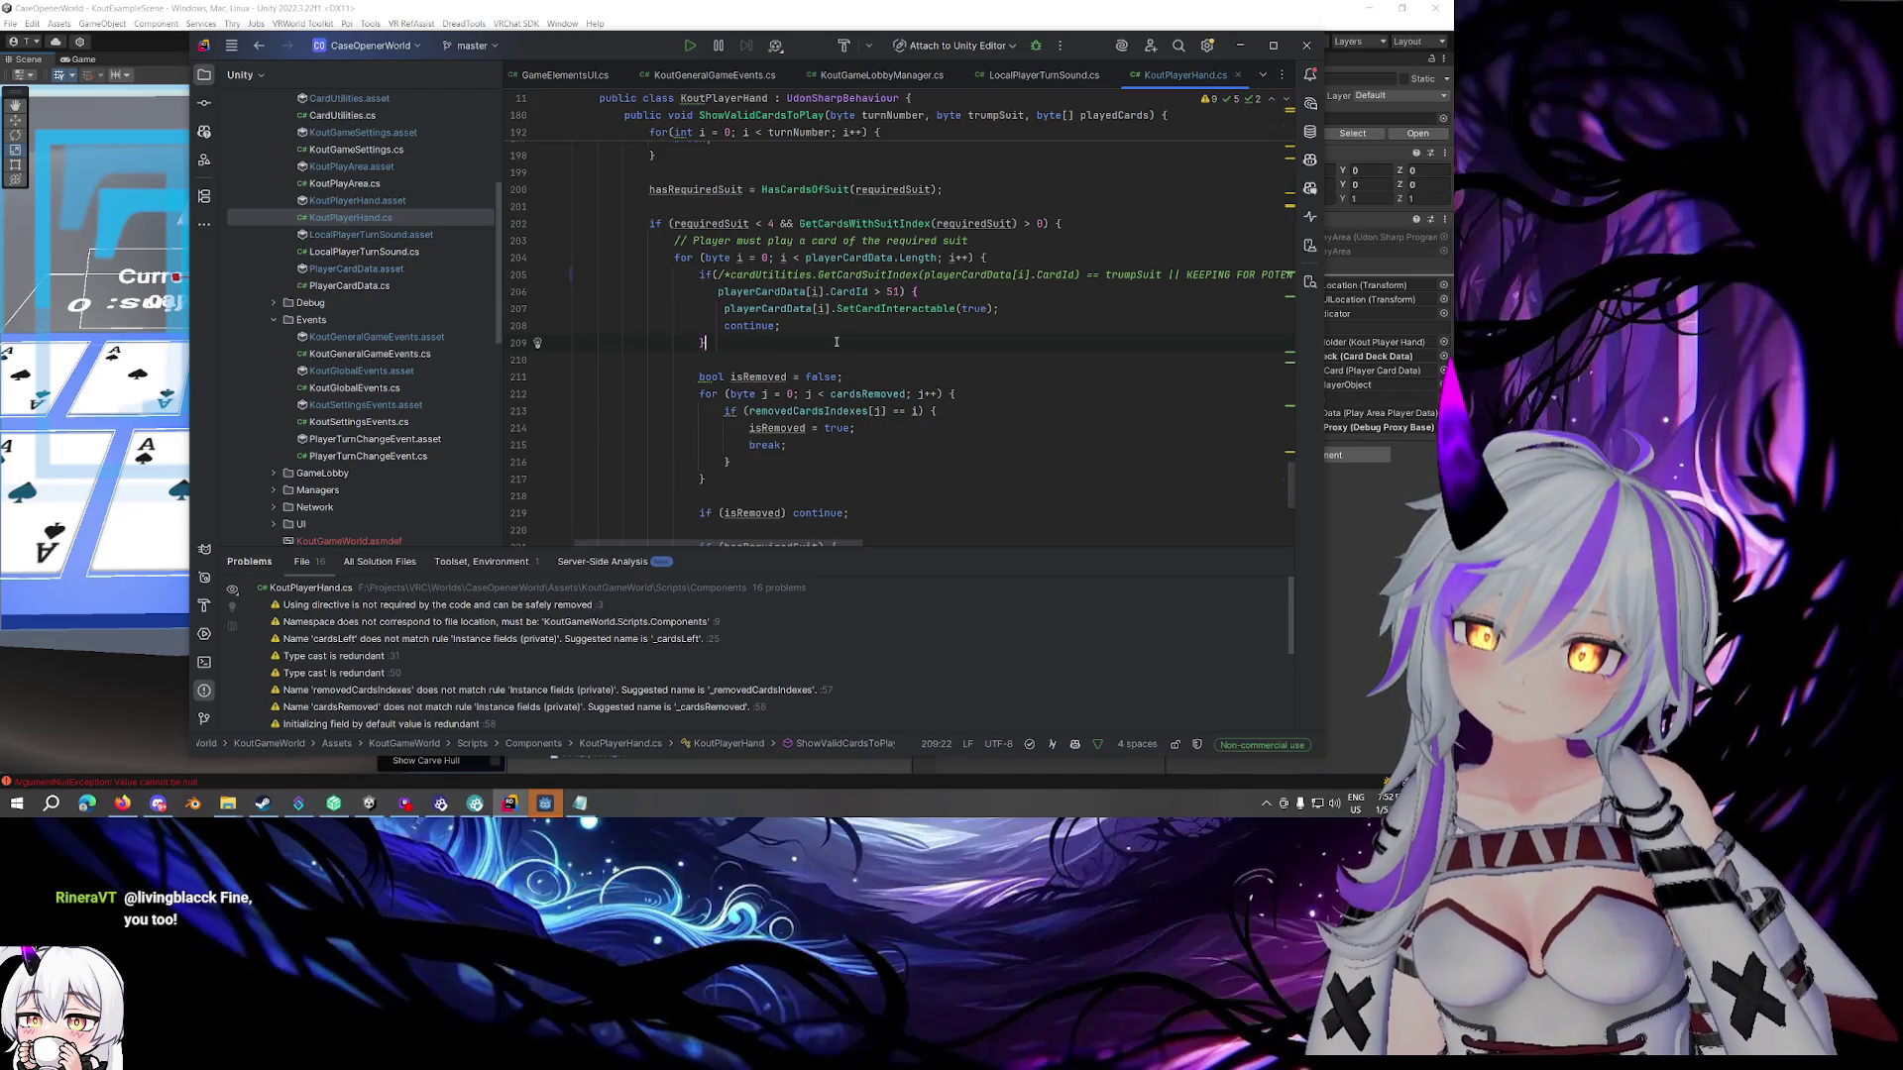
# Start a new if statement below the block, reusing the copied CardId > 51 condition
pyautogui.press('Return')
pyautogui.press('Return')
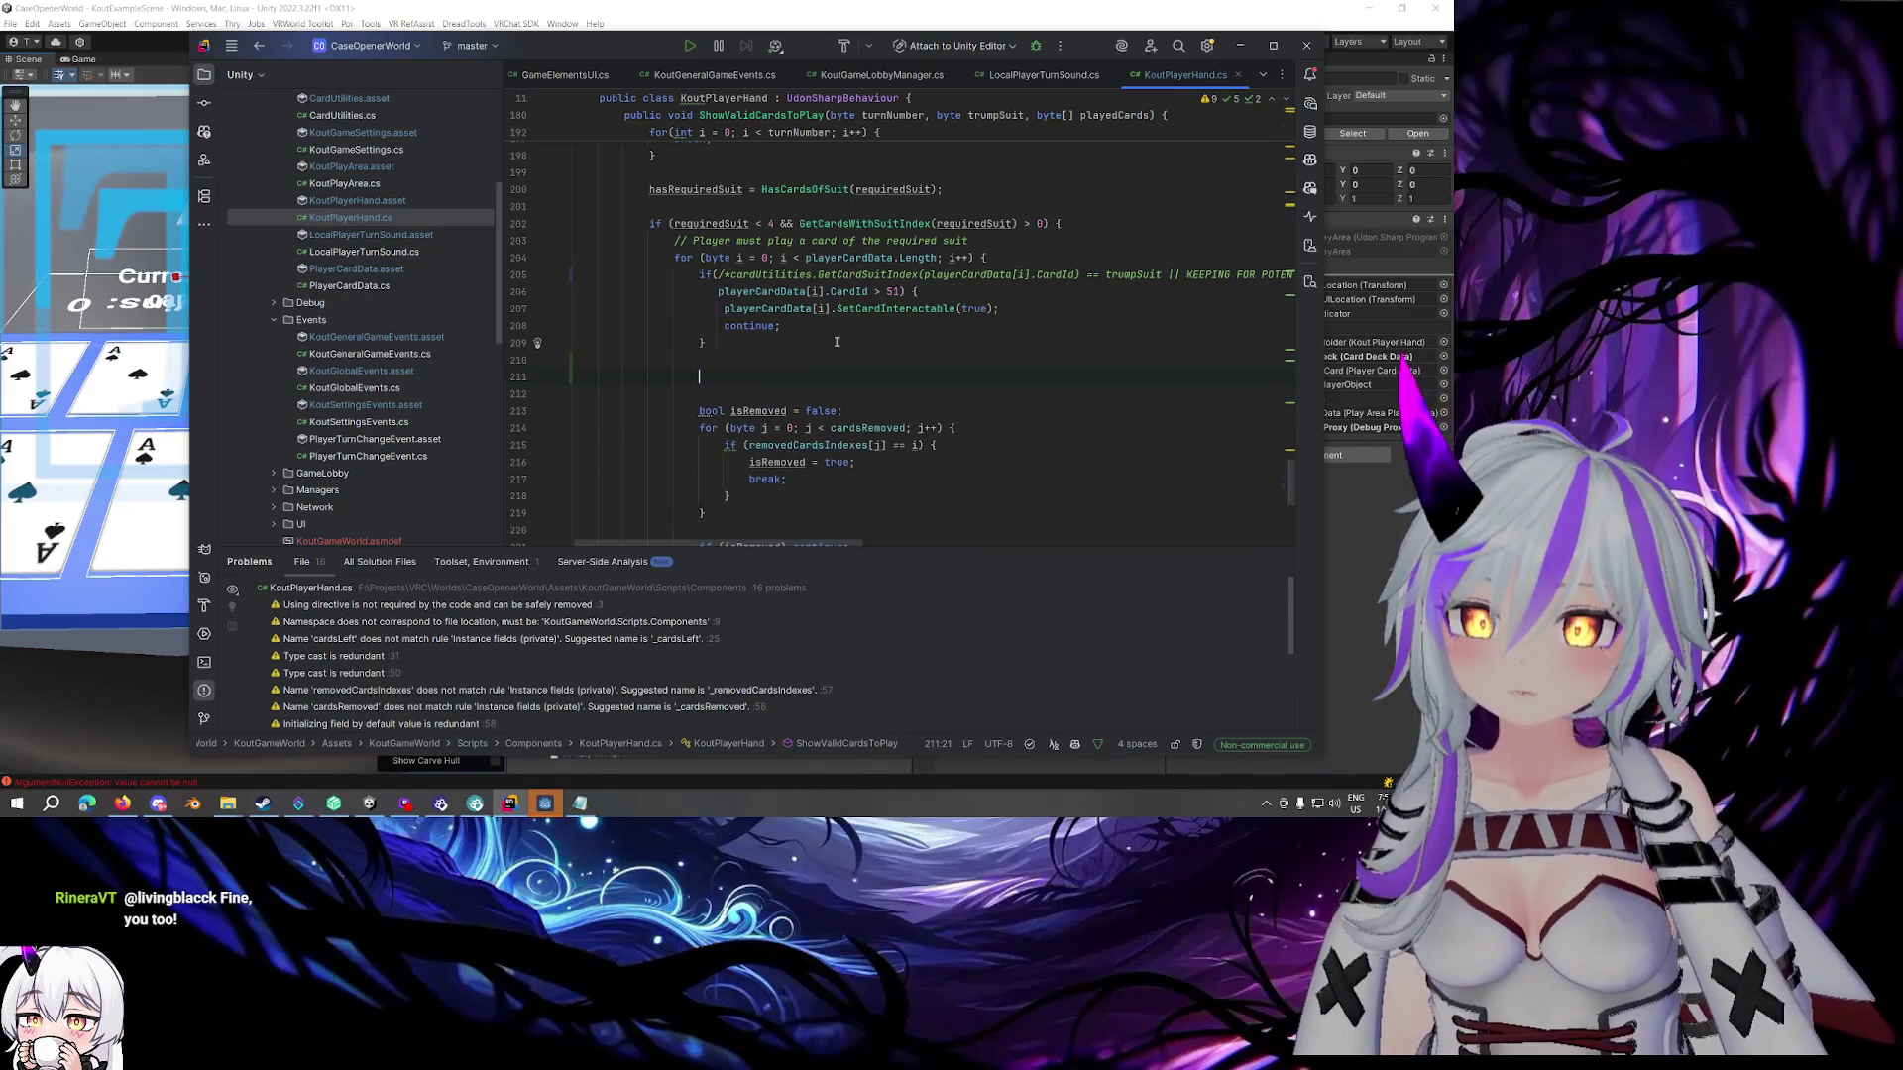
pyautogui.write('if(')
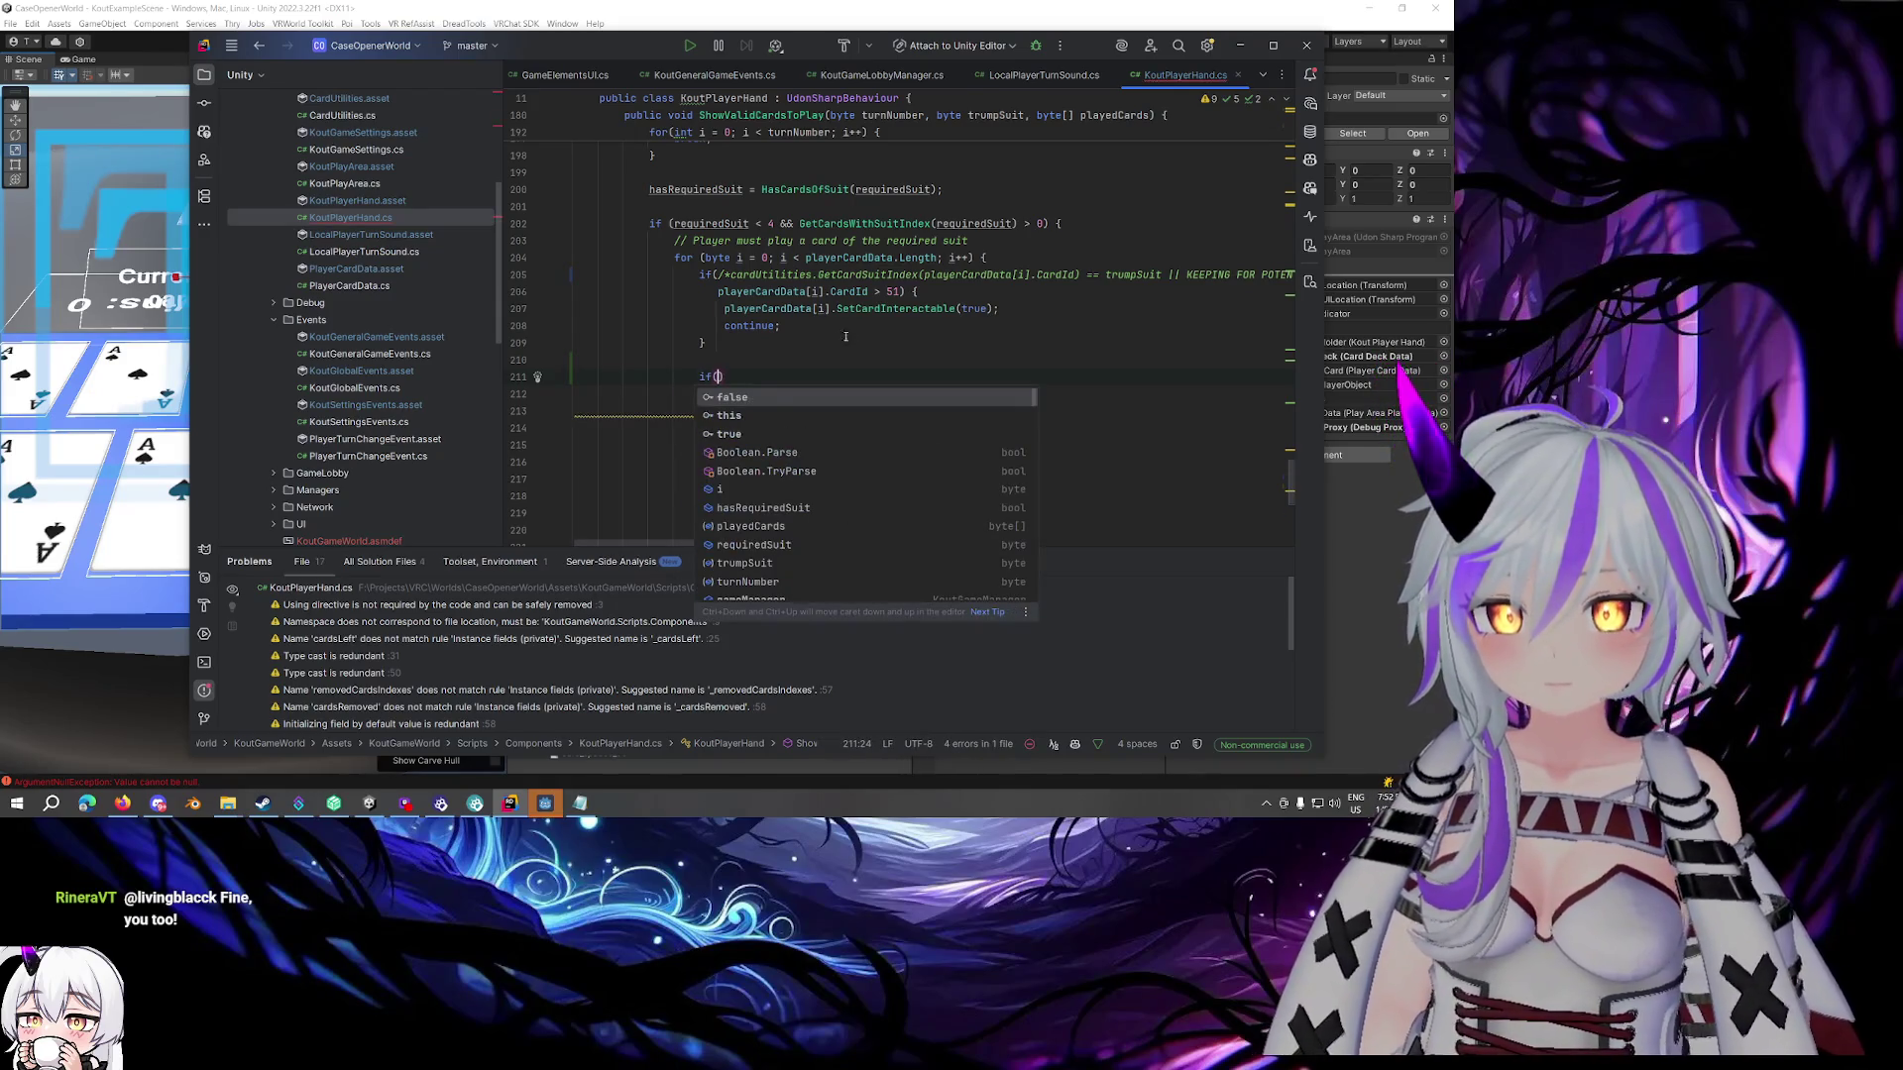
pyautogui.moveTo(716, 292); pyautogui.dragTo(900, 291)
pyautogui.hotkey('ctrl', 'c')
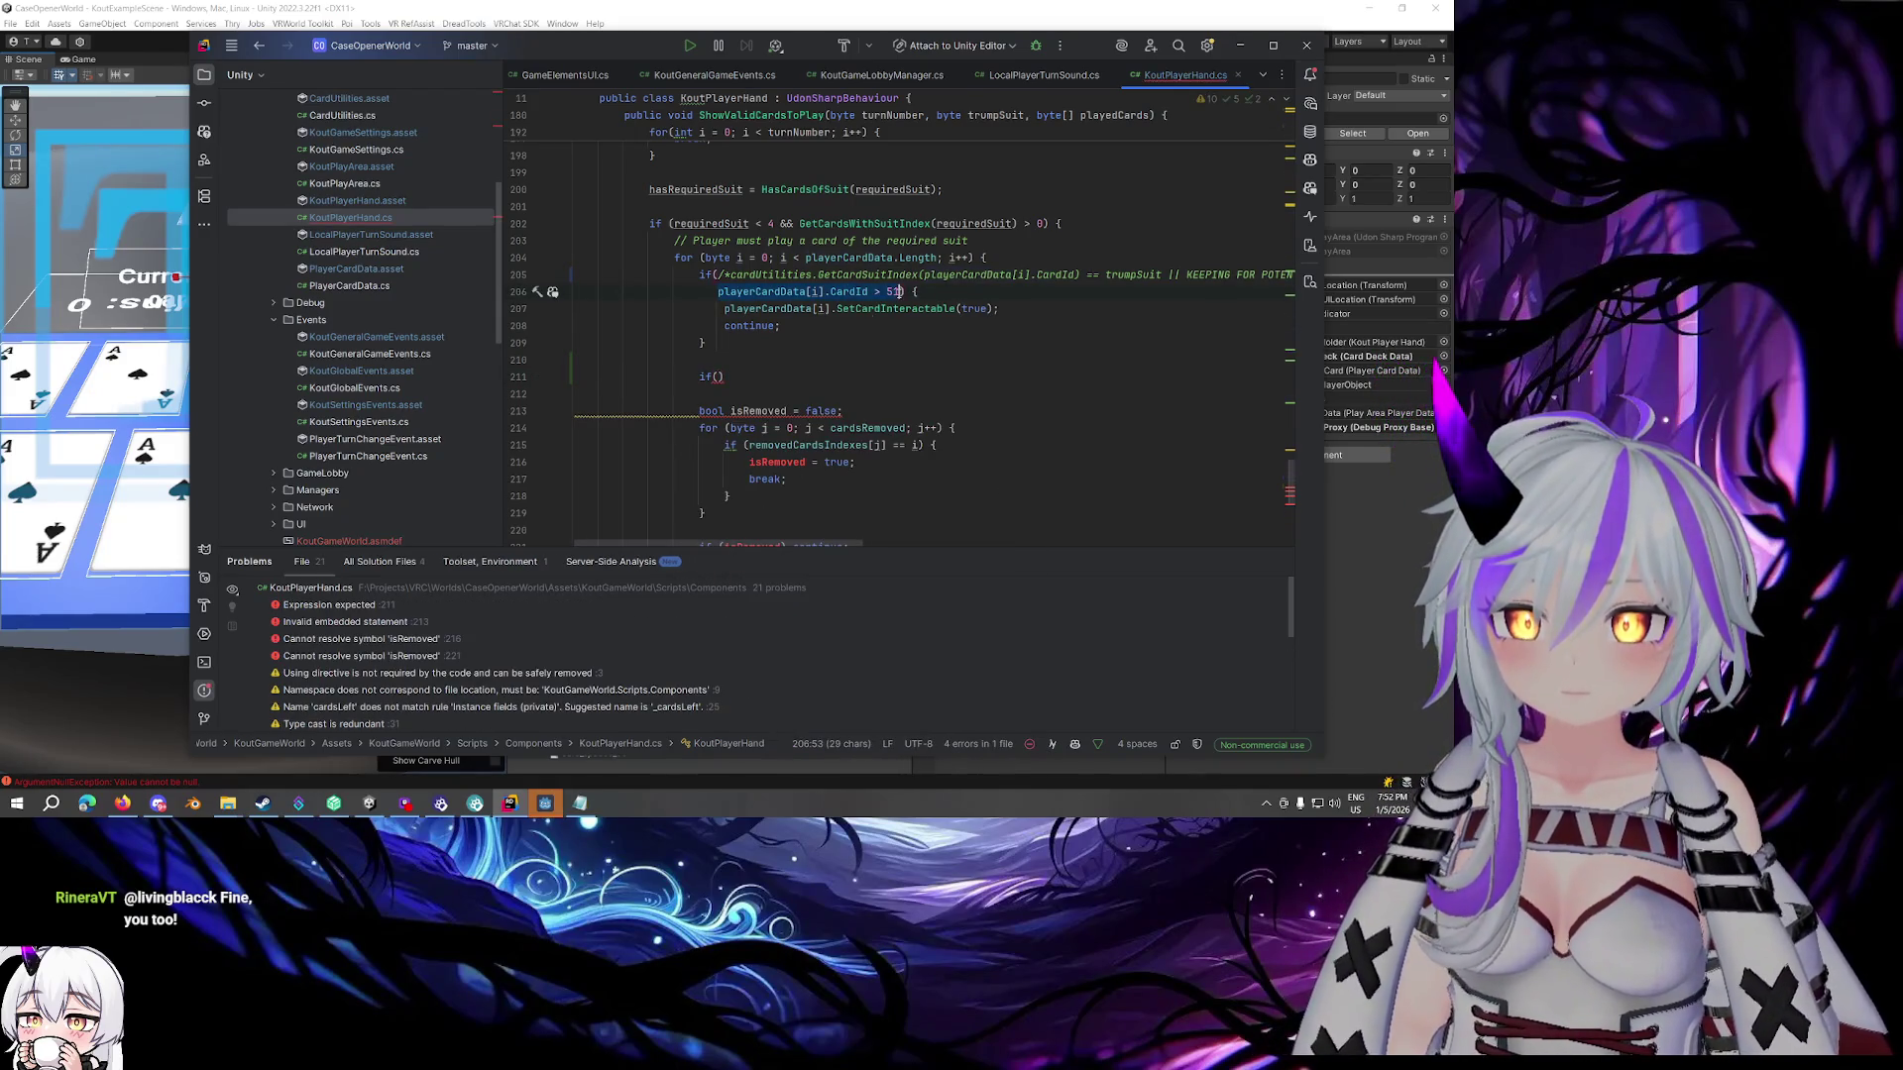
pyautogui.click(712, 377)
pyautogui.hotkey('ctrl', 'v')
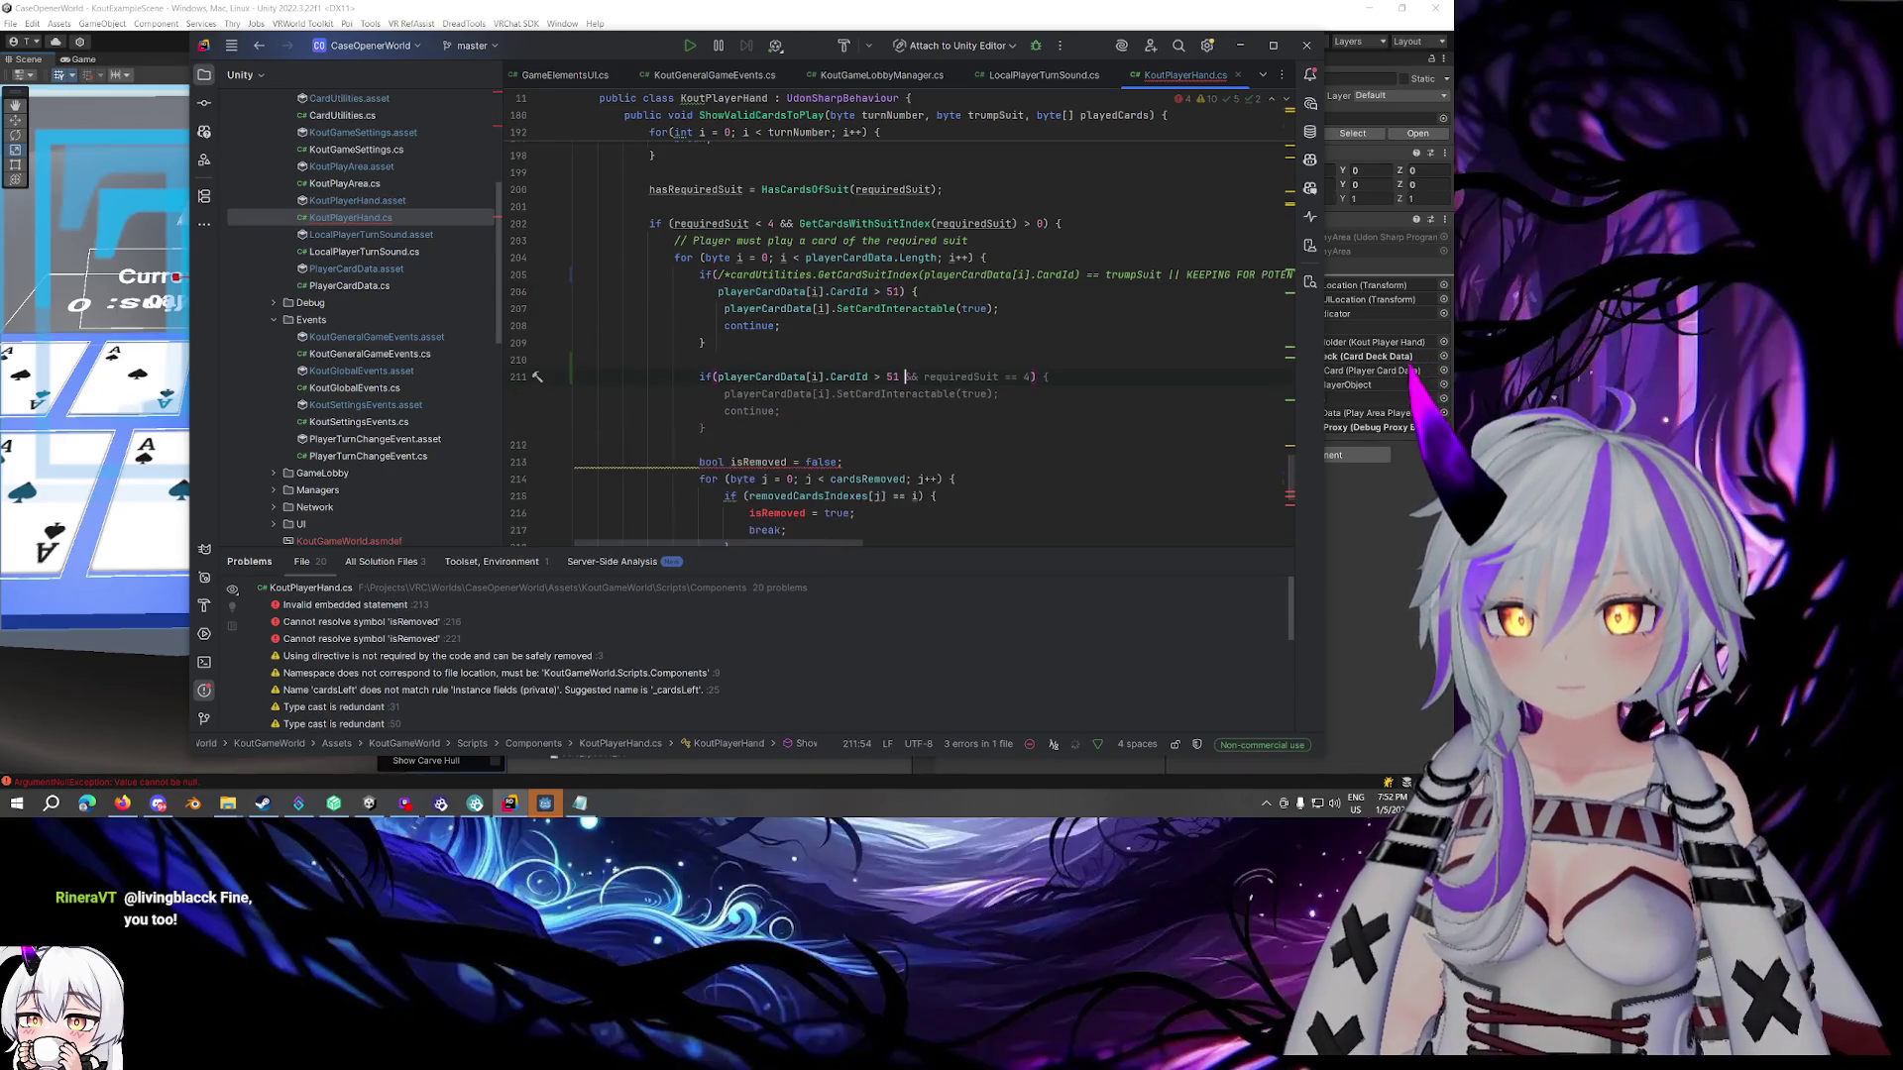
# Extend the condition with && gameManager.HighestBet < 9 and accept the SetCardInteractable(false); continue; block
pyautogui.write('&& ')
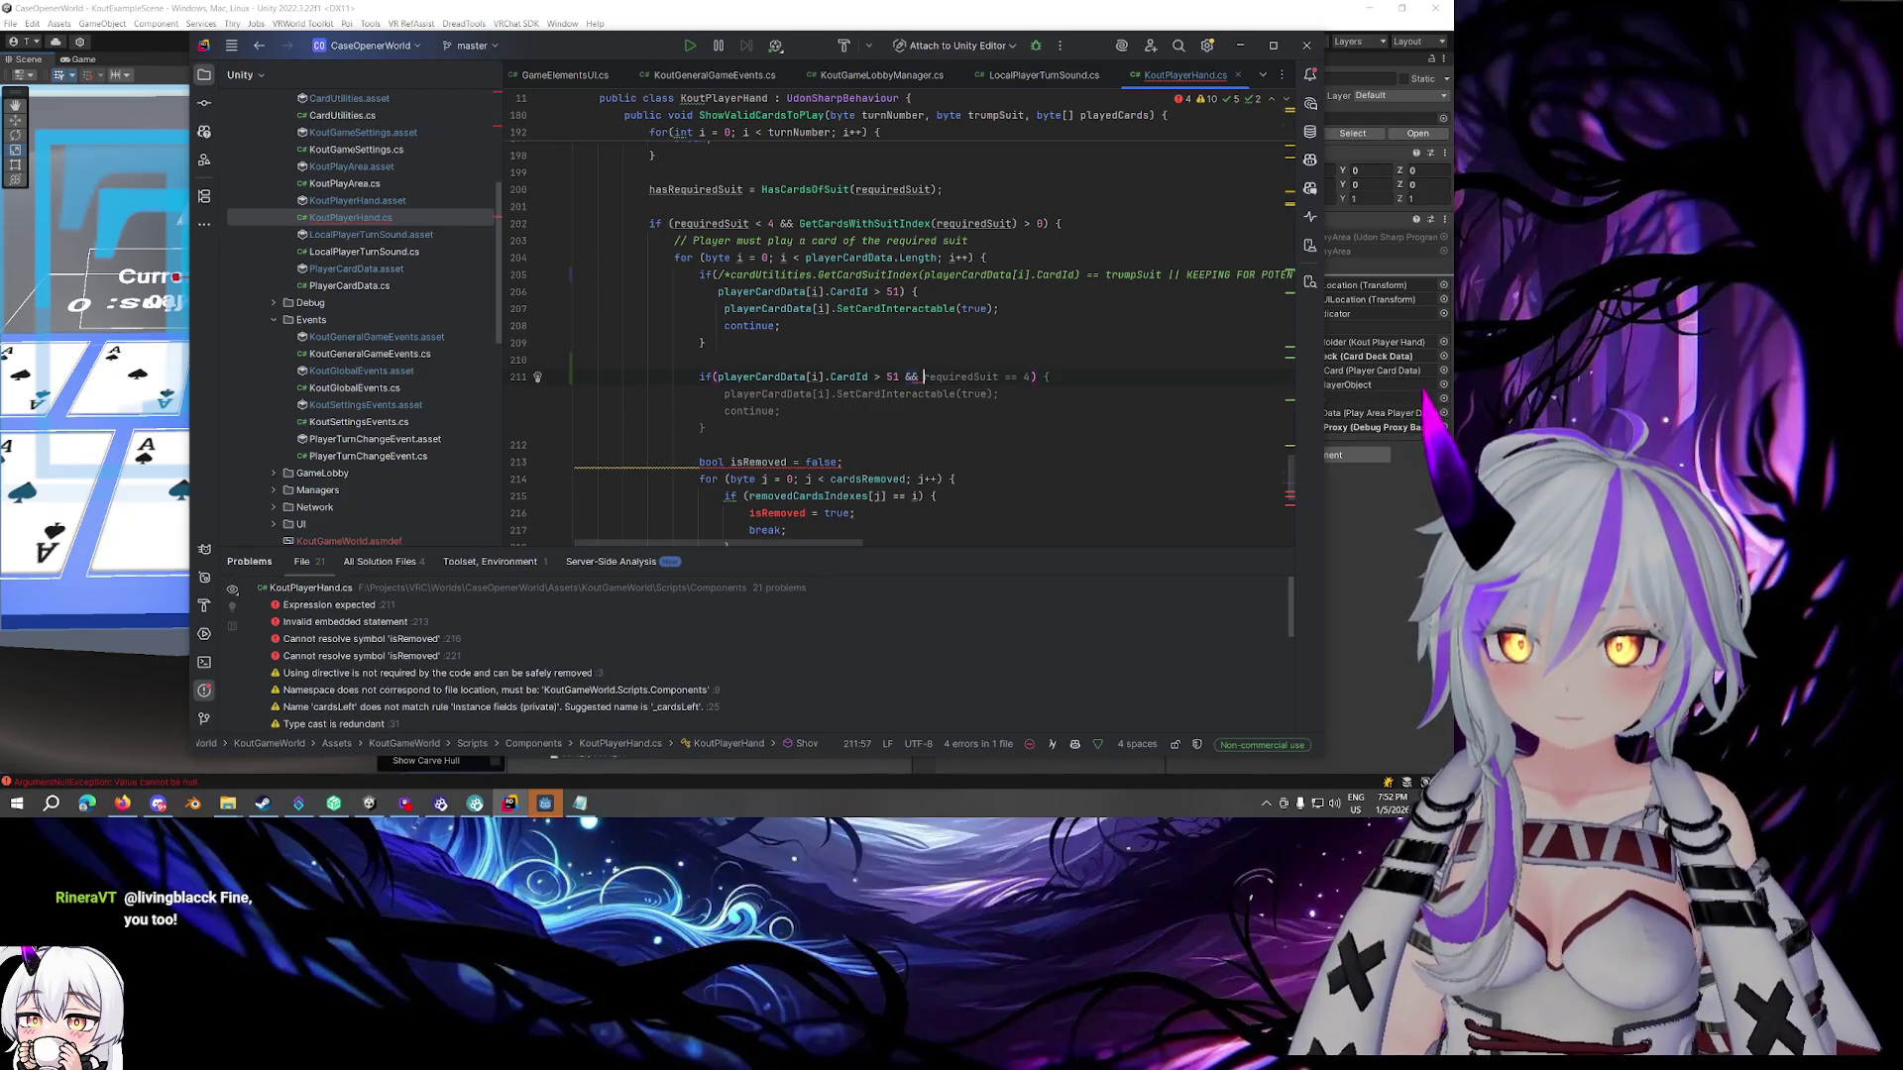
pyautogui.write('t')
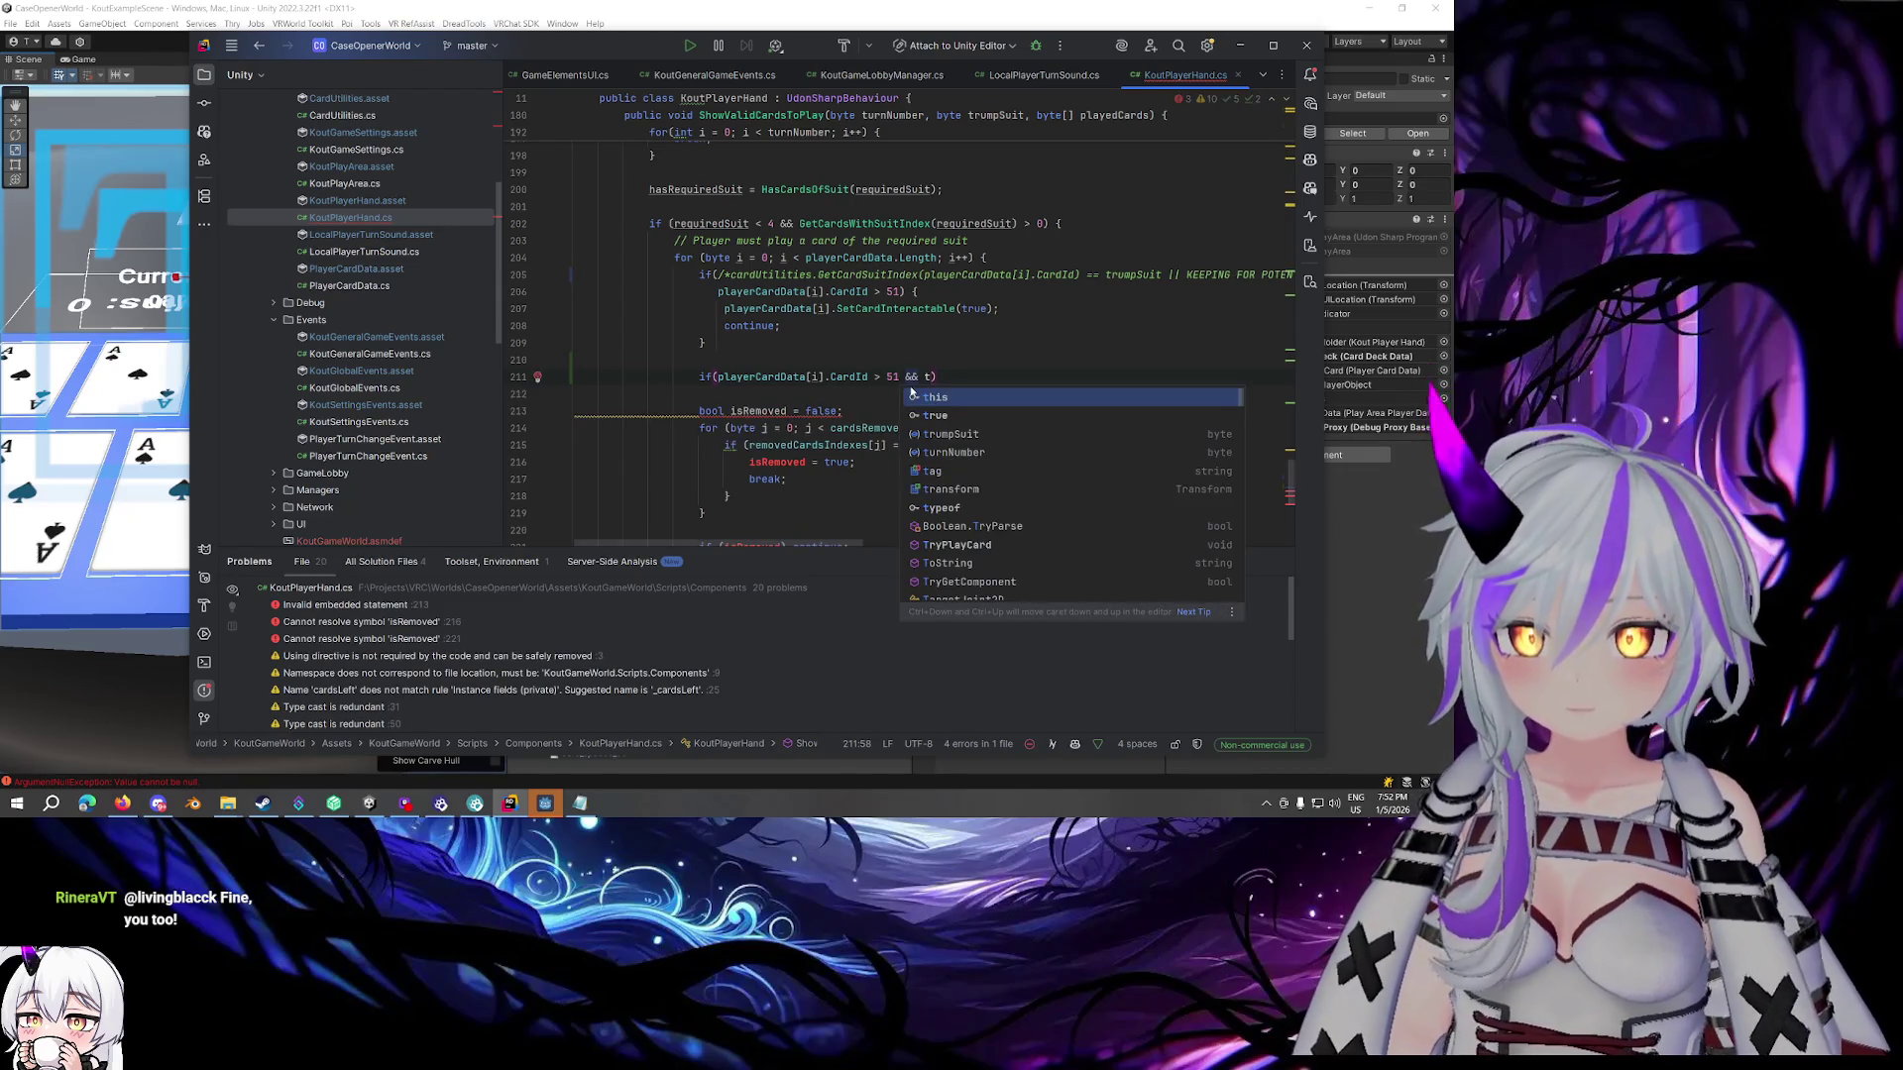
pyautogui.press('BackSpace')
pyautogui.write('ga')
pyautogui.press('Return')
pyautogui.write('.')
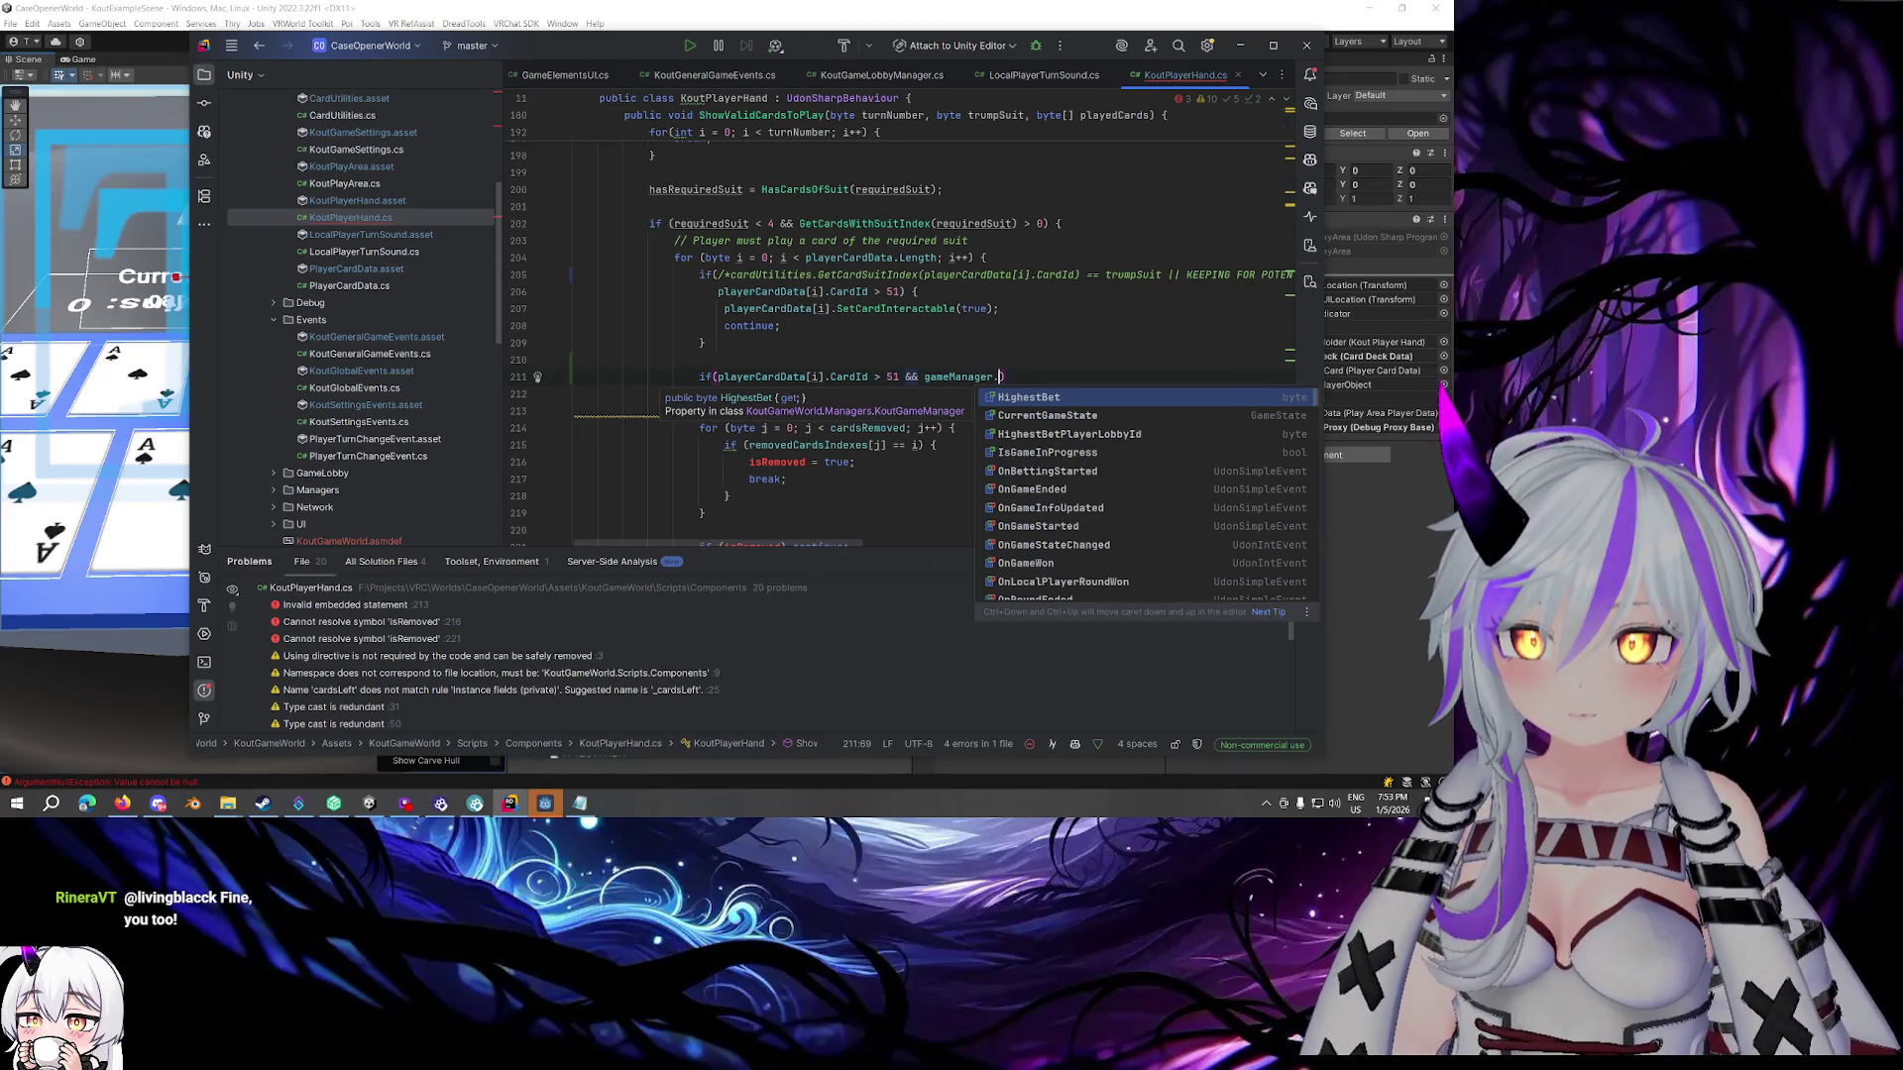
pyautogui.press('Return')
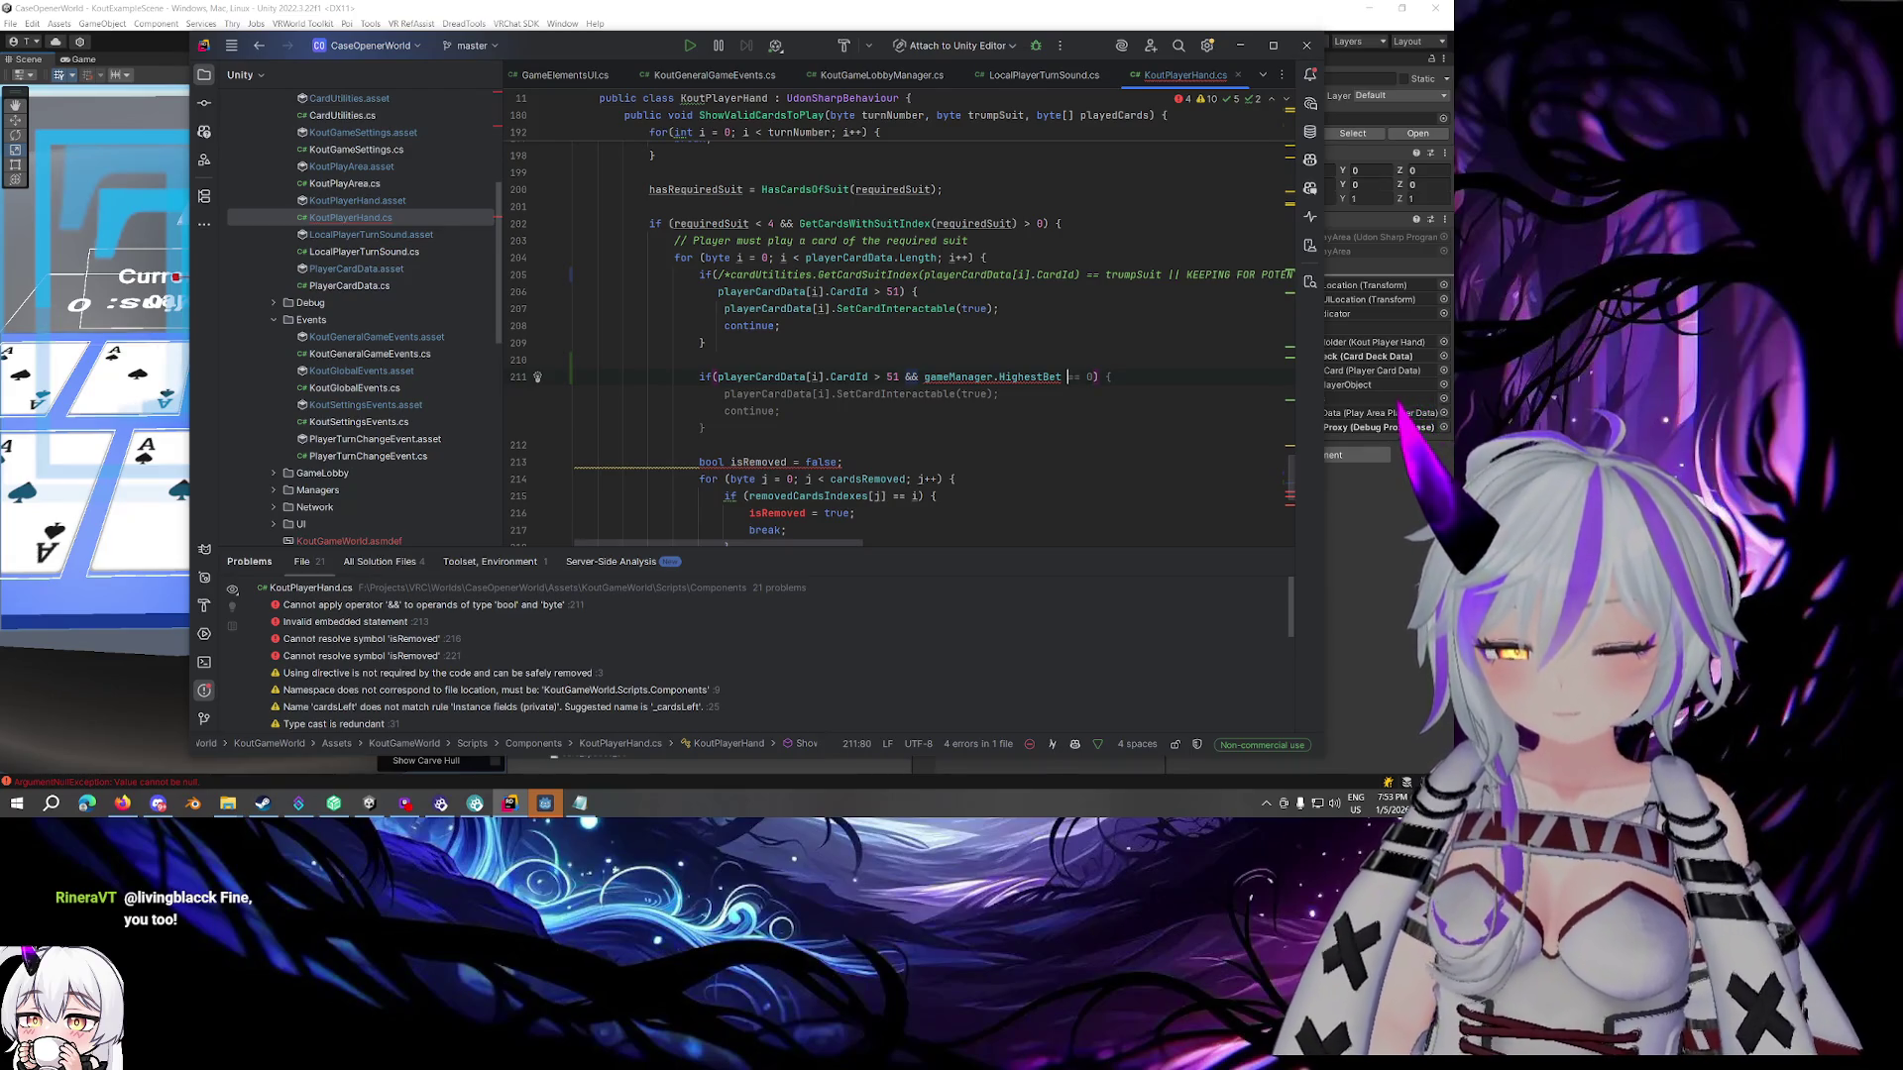
pyautogui.write('< 9')
pyautogui.press('Tab')
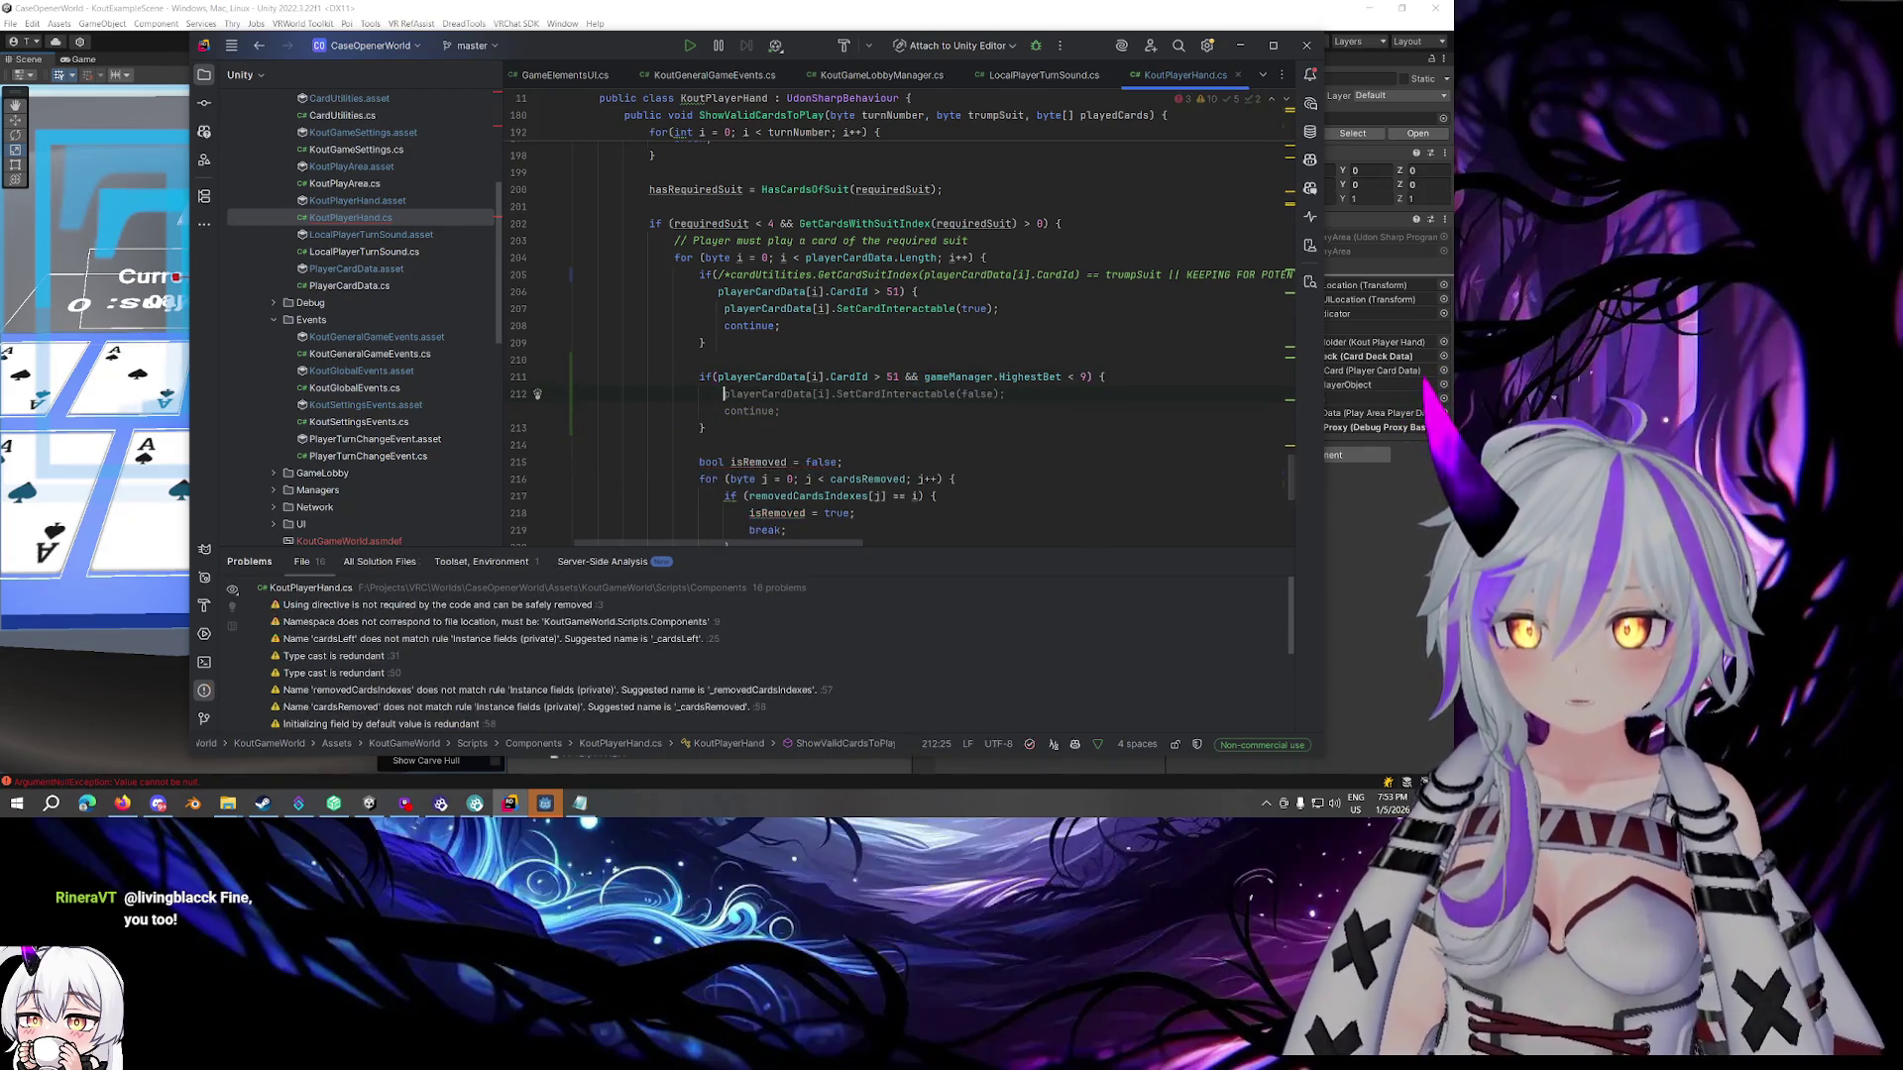
# Add the comment '// Restrict playing high cards if highest bet is less than 9' above the check
pyautogui.click(833, 363)
pyautogui.press('Return')
pyautogui.write('// Restrict playing high cards if highest bet is less than 9')
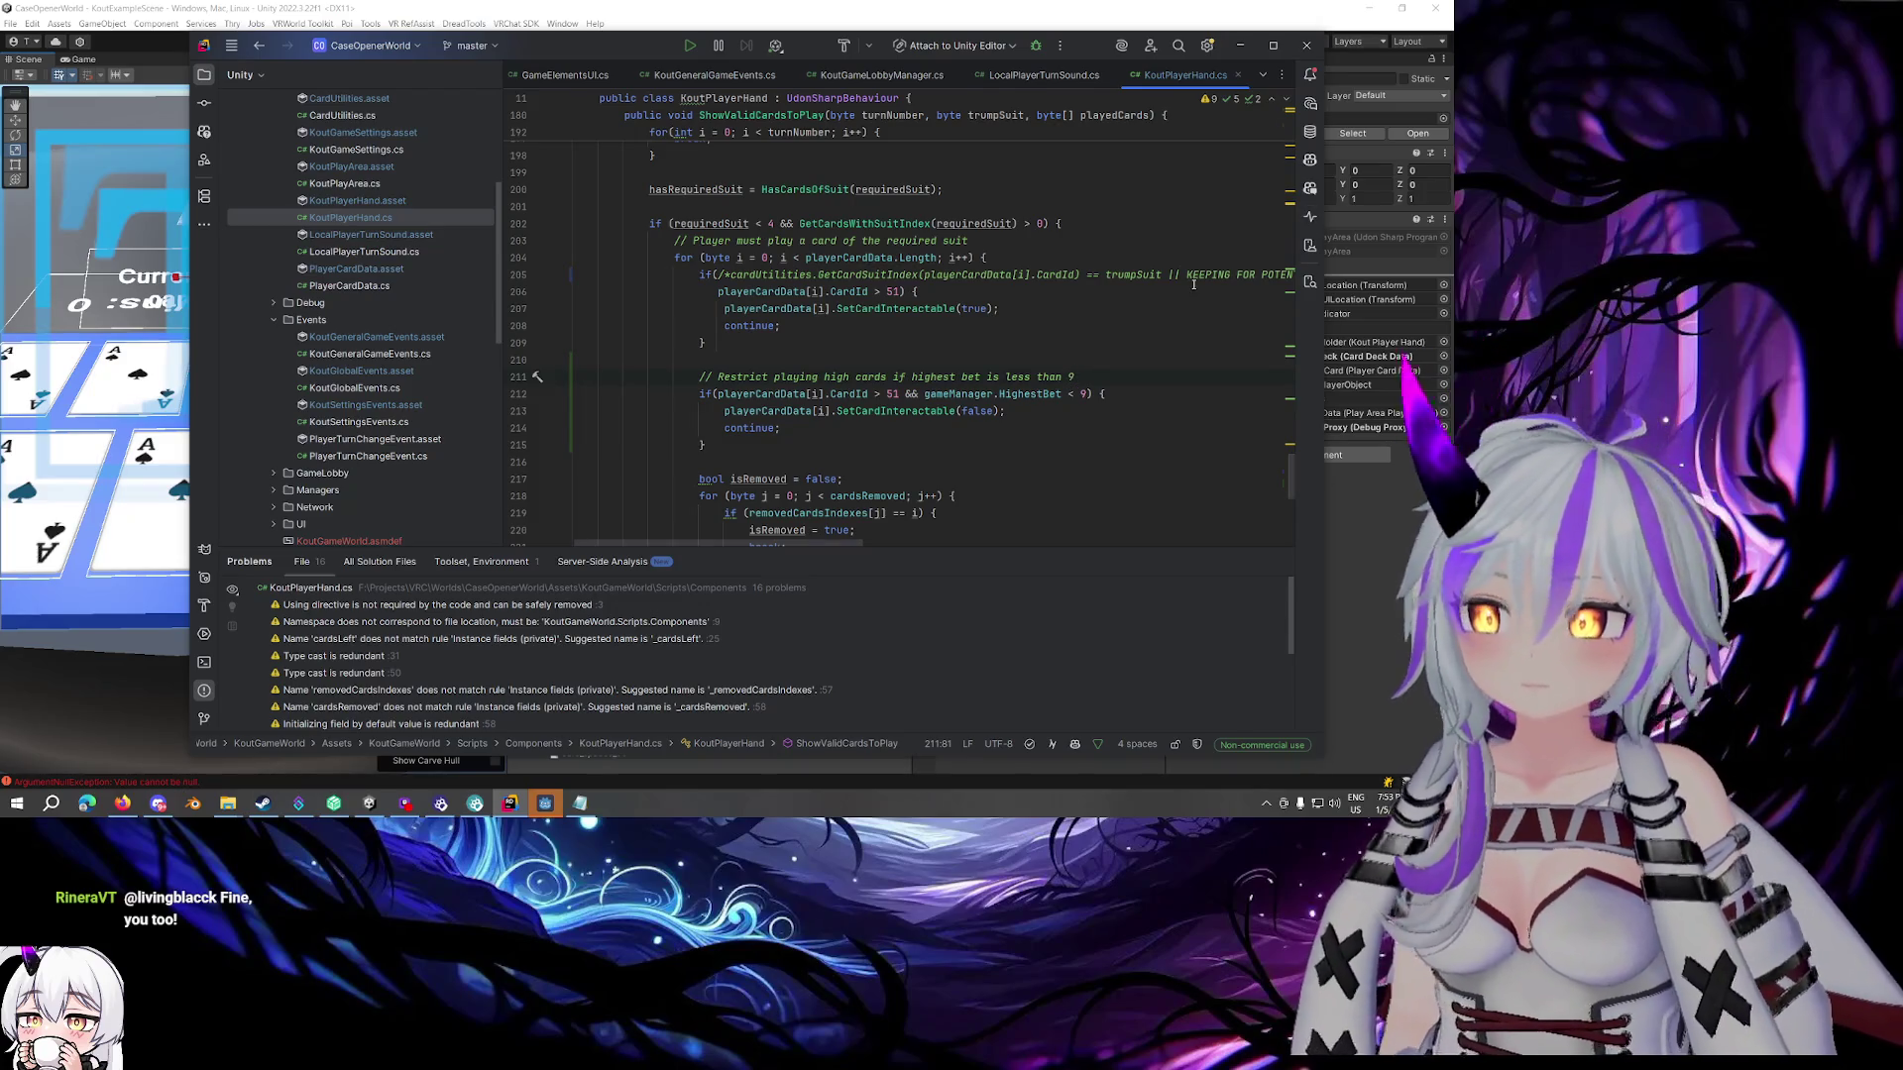
pyautogui.click(714, 341)
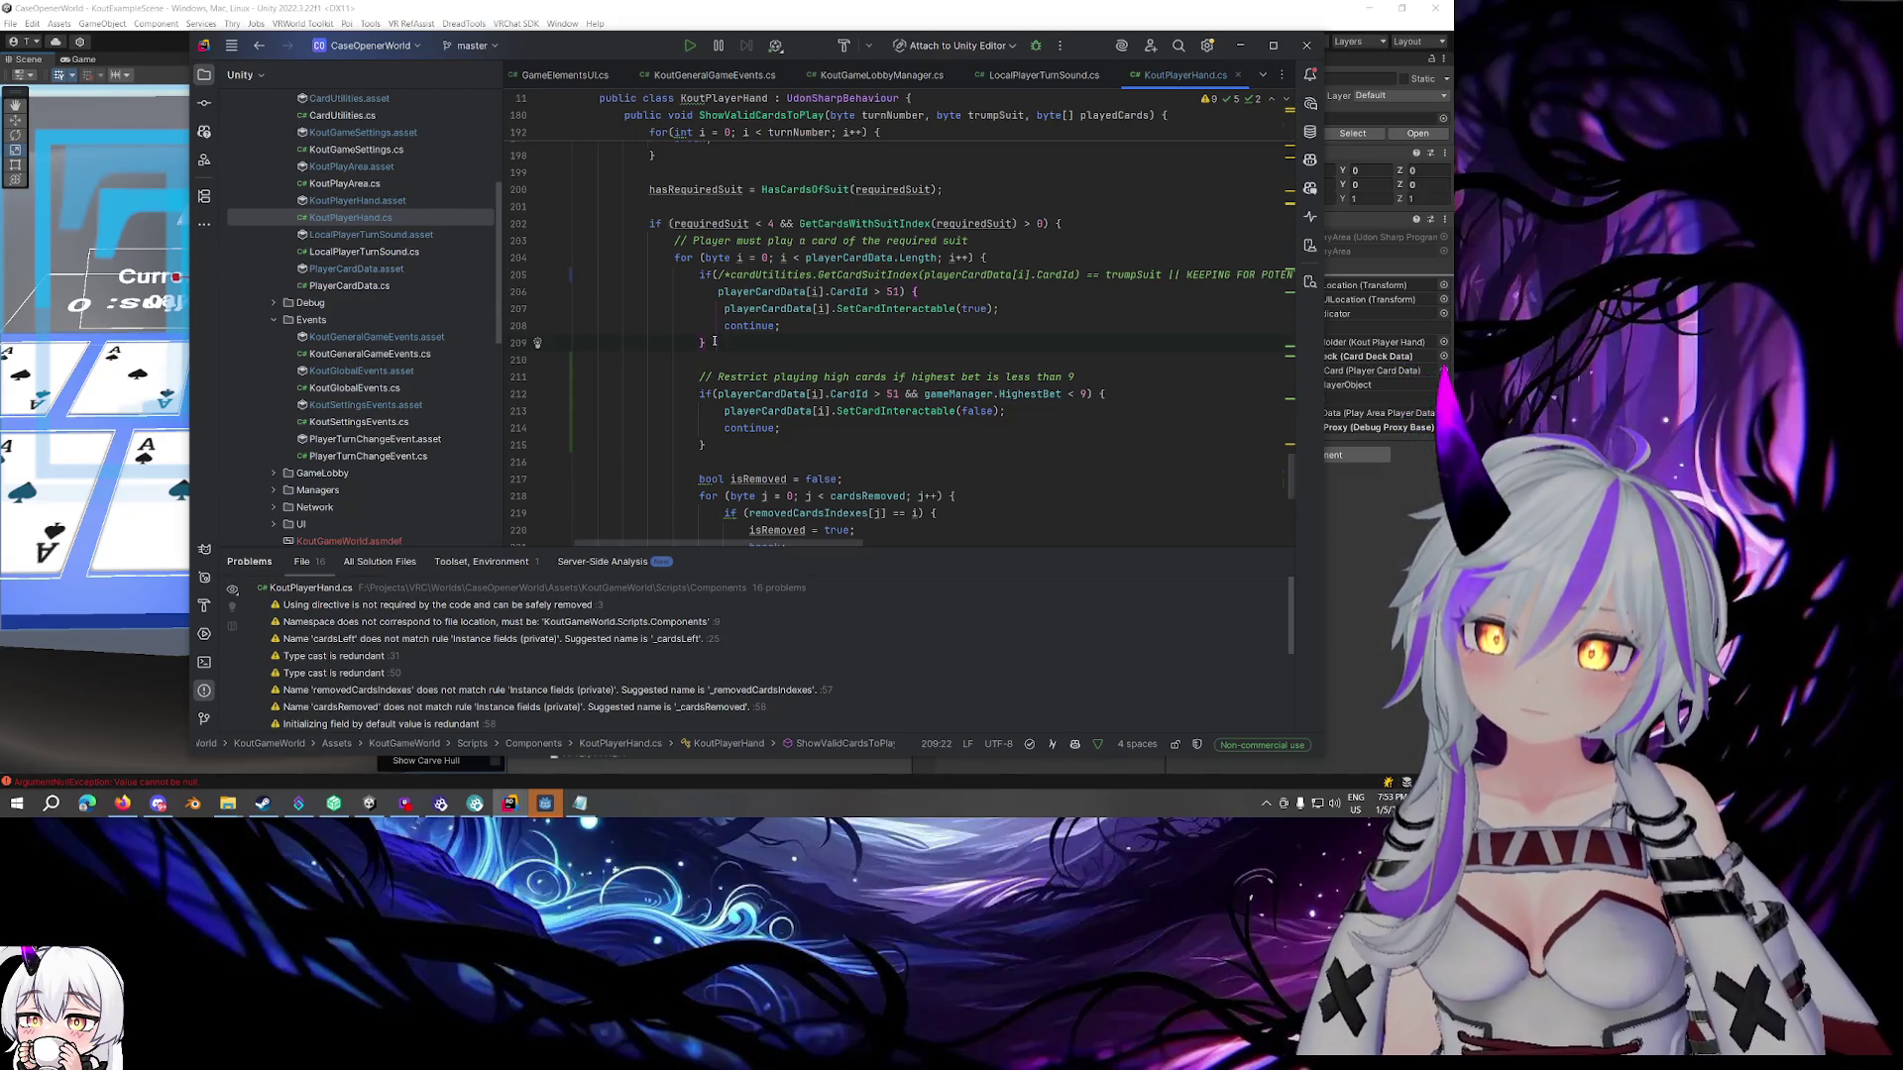
# Append && turnNumber == 0 to the high-card if condition
pyautogui.click(1087, 394)
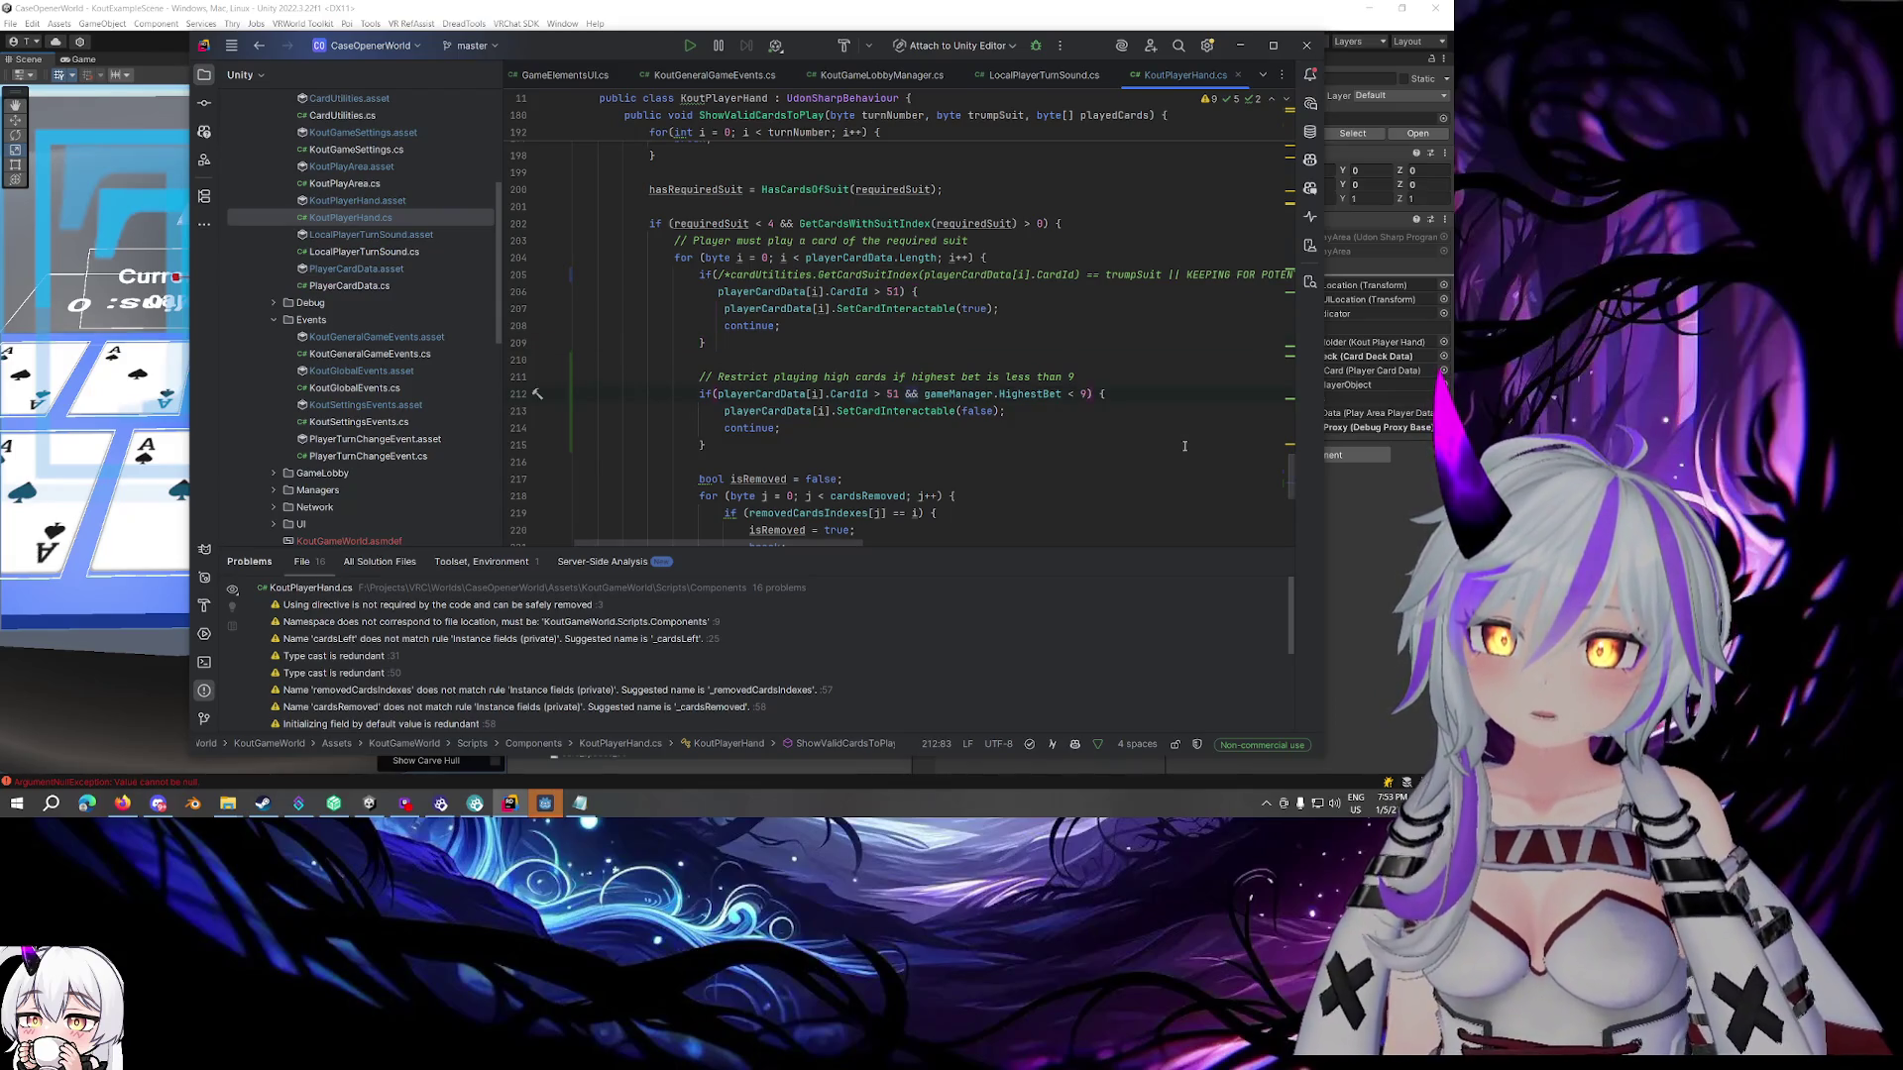
pyautogui.write('&& ')
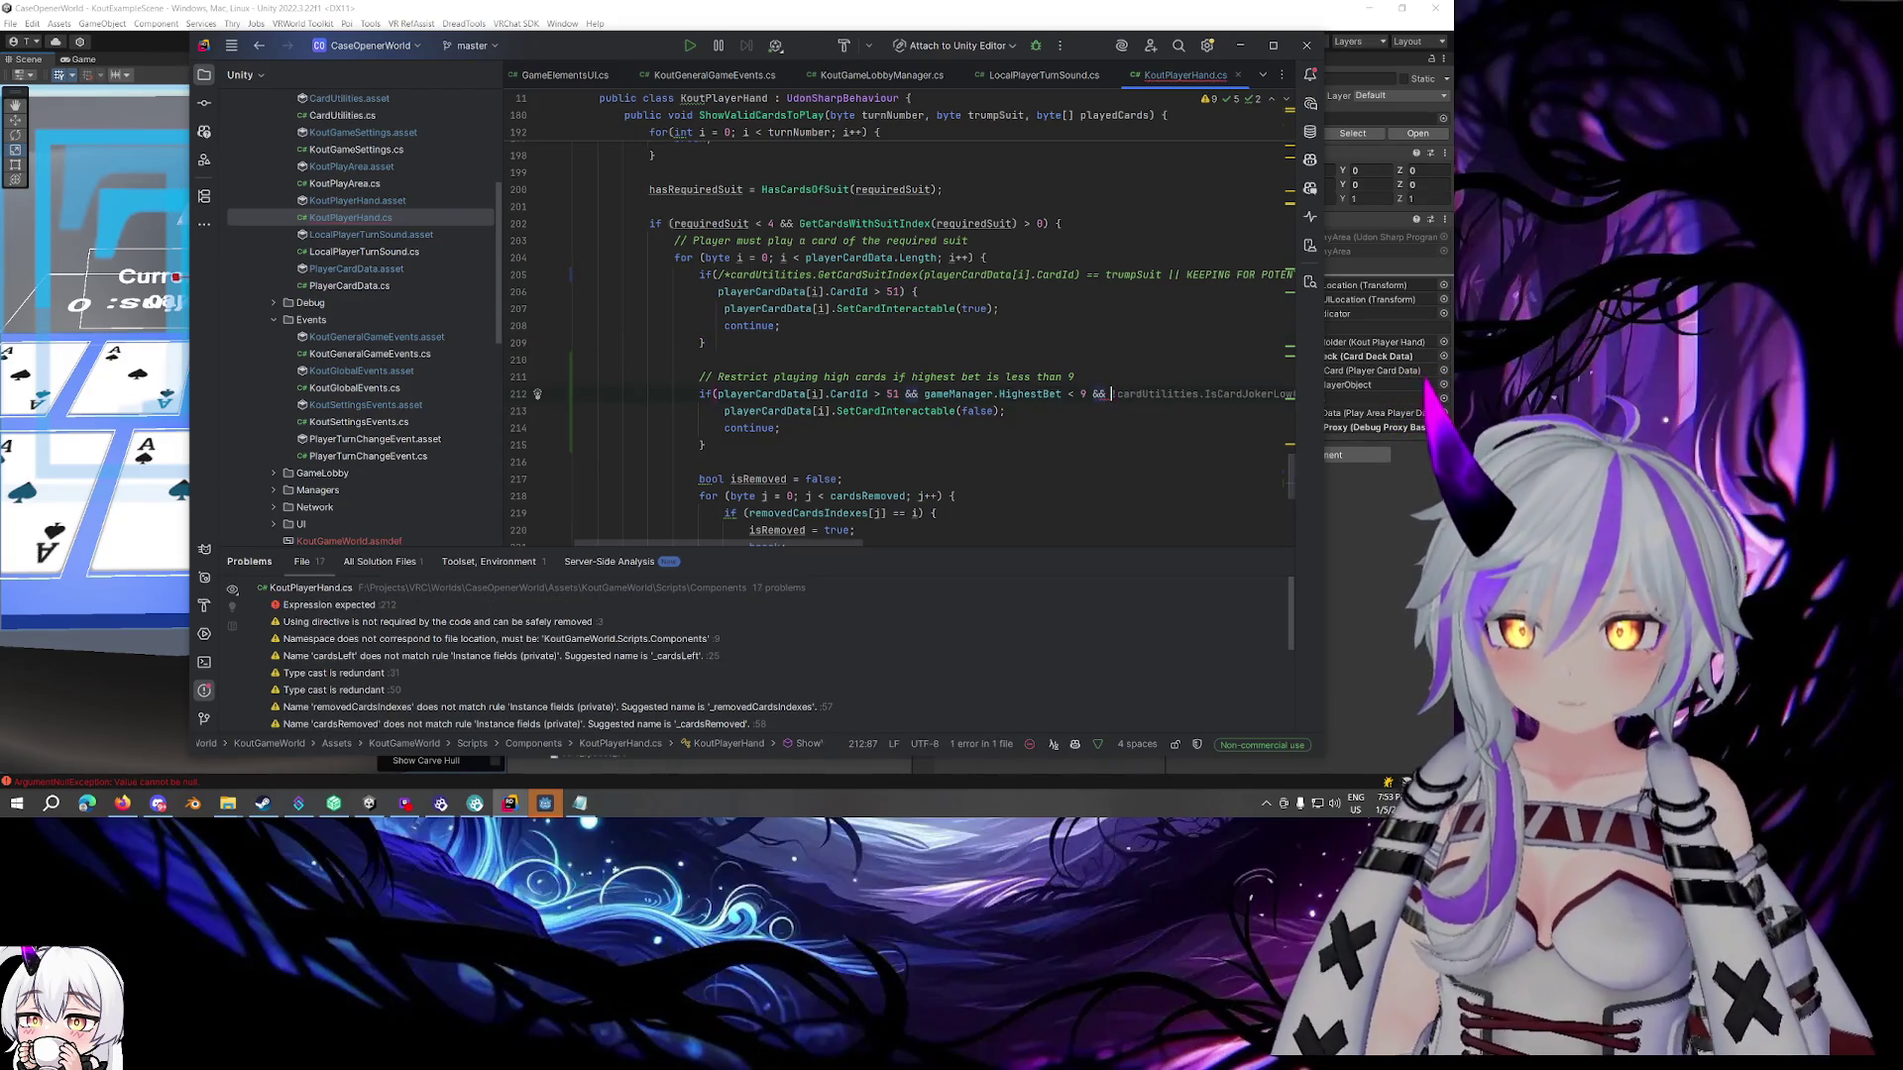
pyautogui.write('turnNumber')
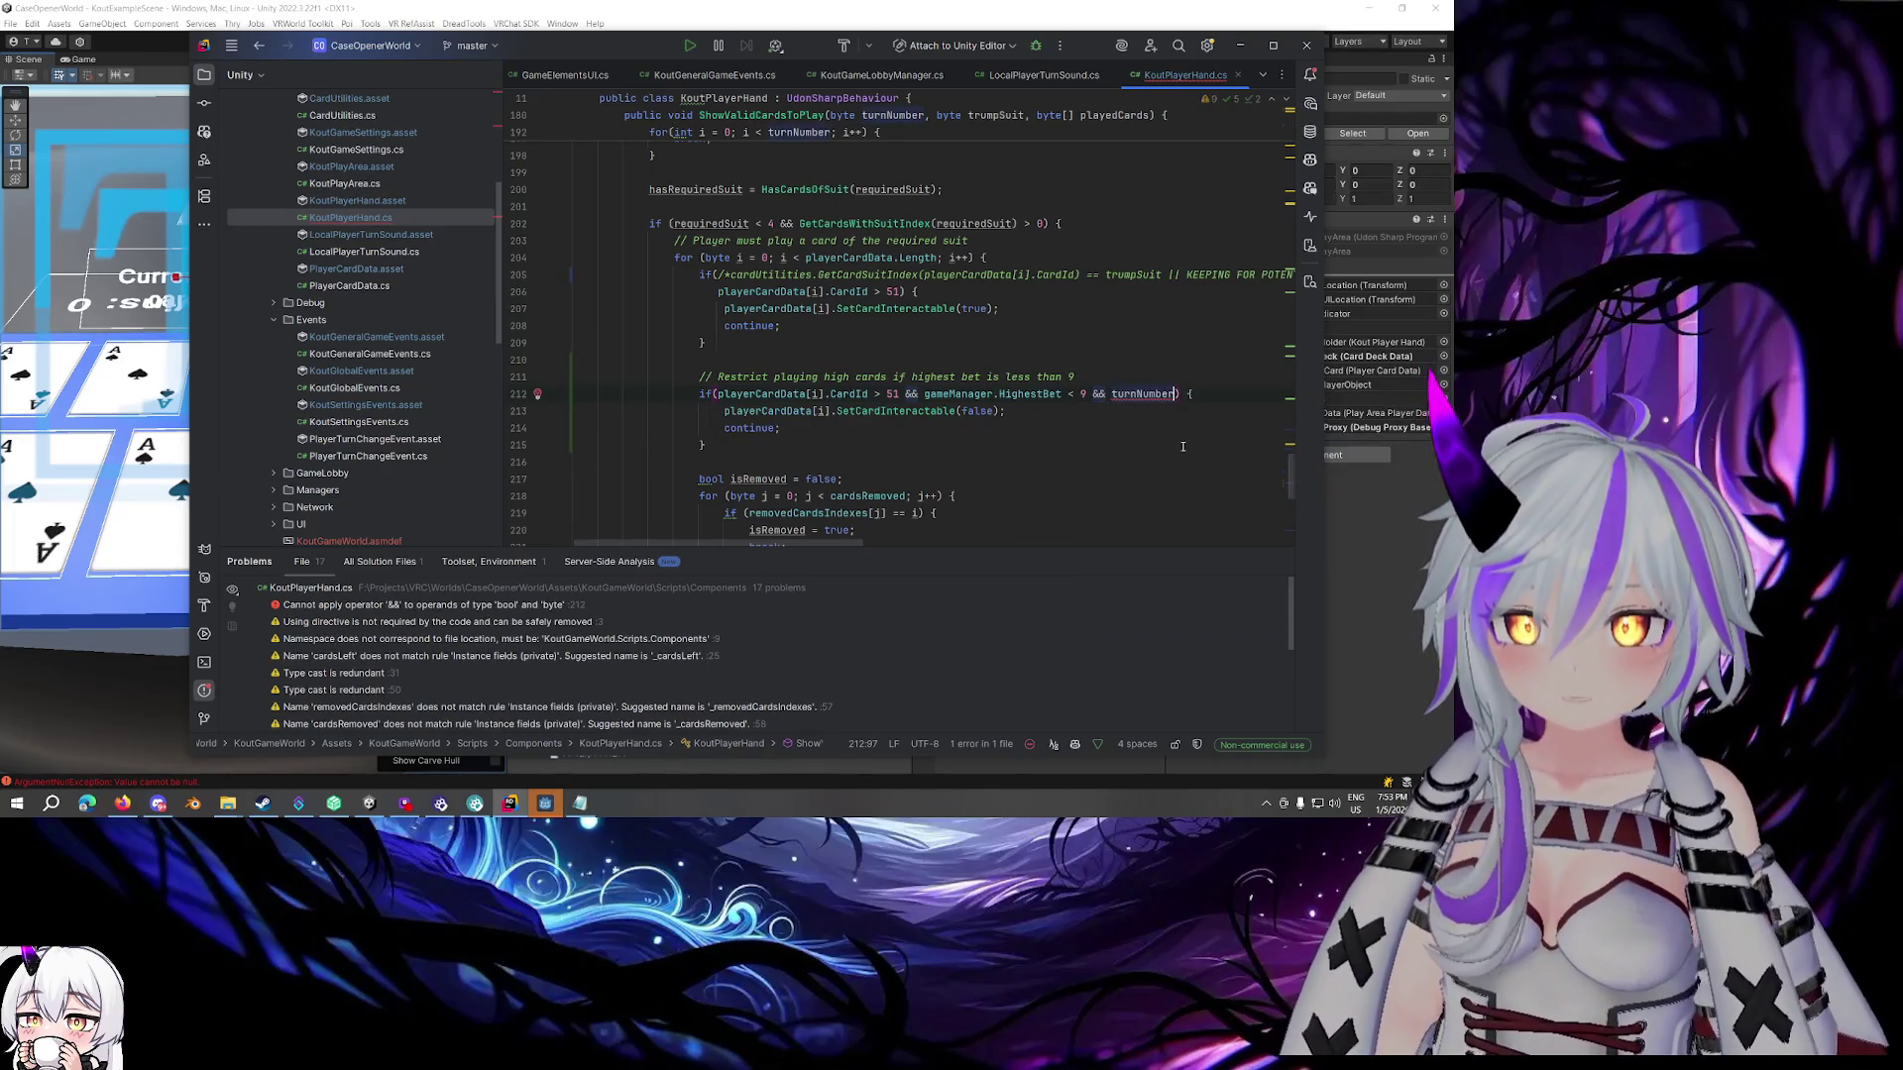
pyautogui.write(' == 0')
pyautogui.press('End')
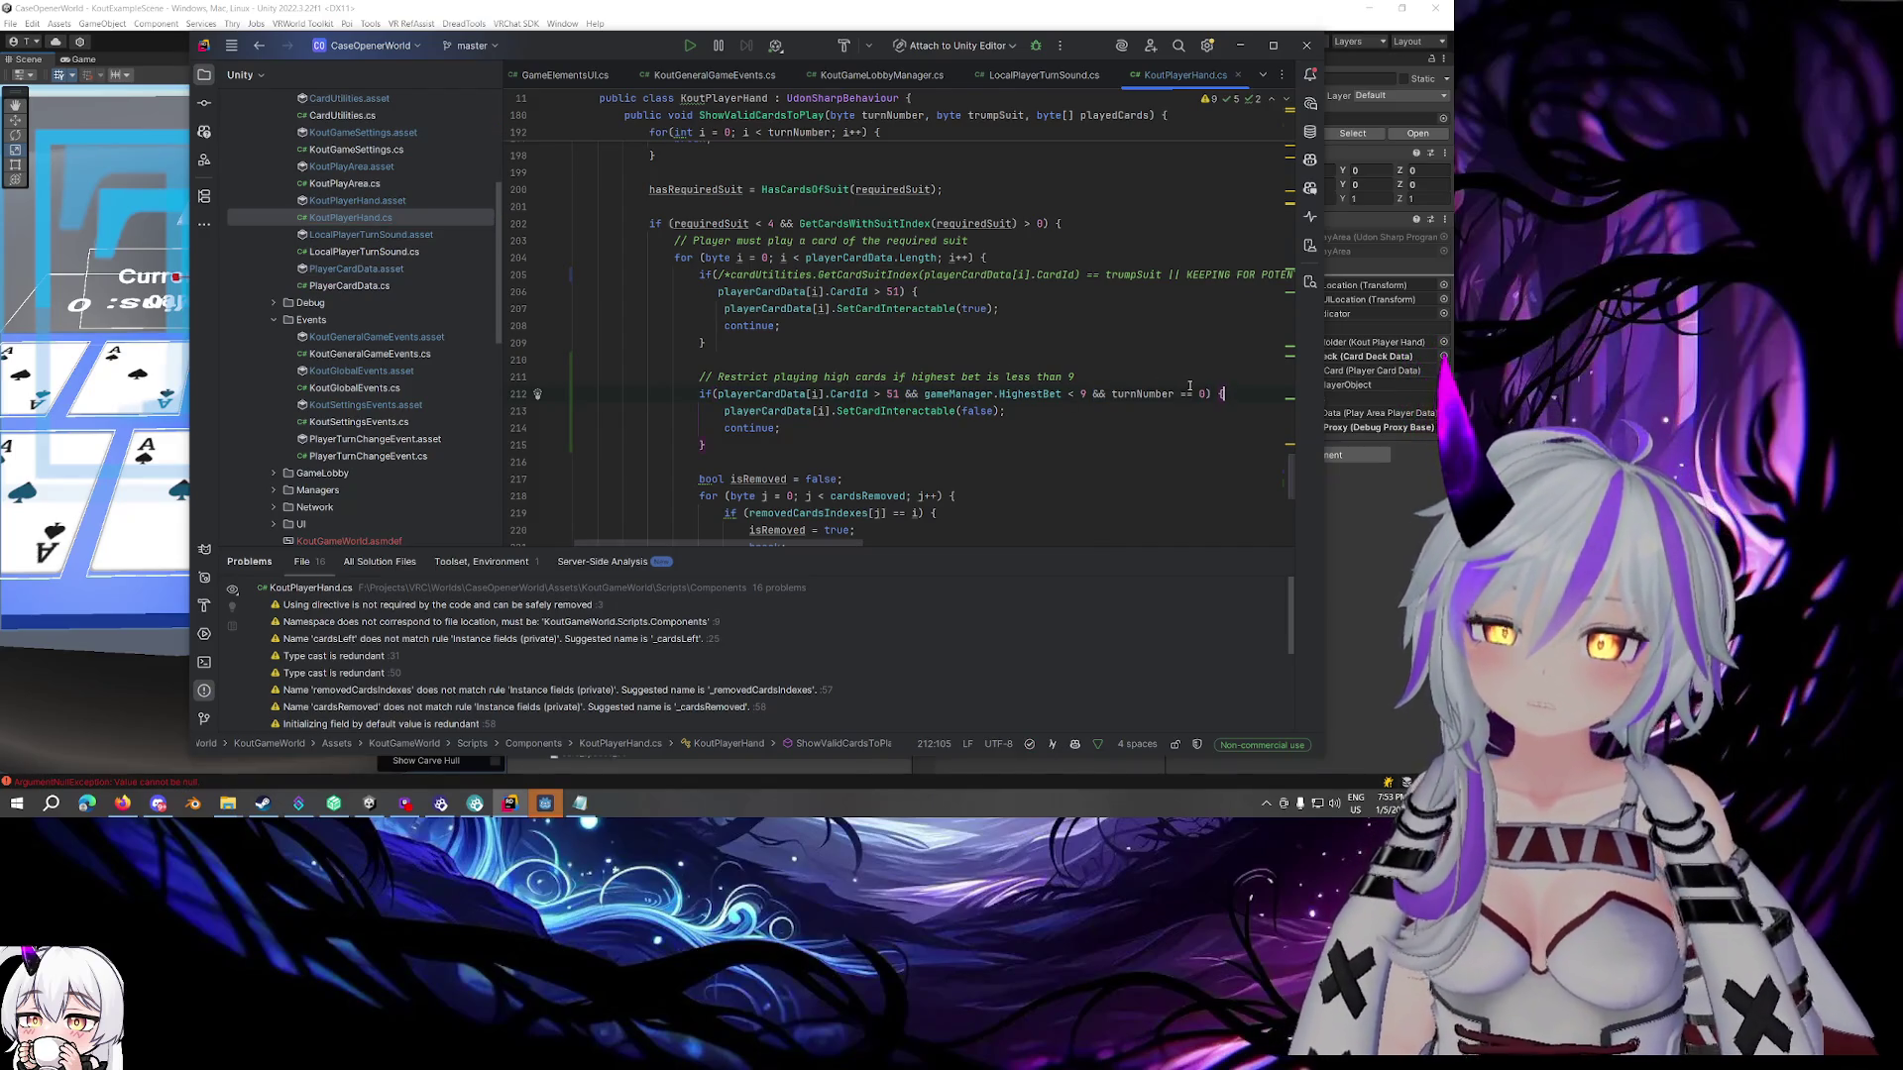
# Extend the comment line with 'and first player in turn'
pyautogui.click(1166, 378)
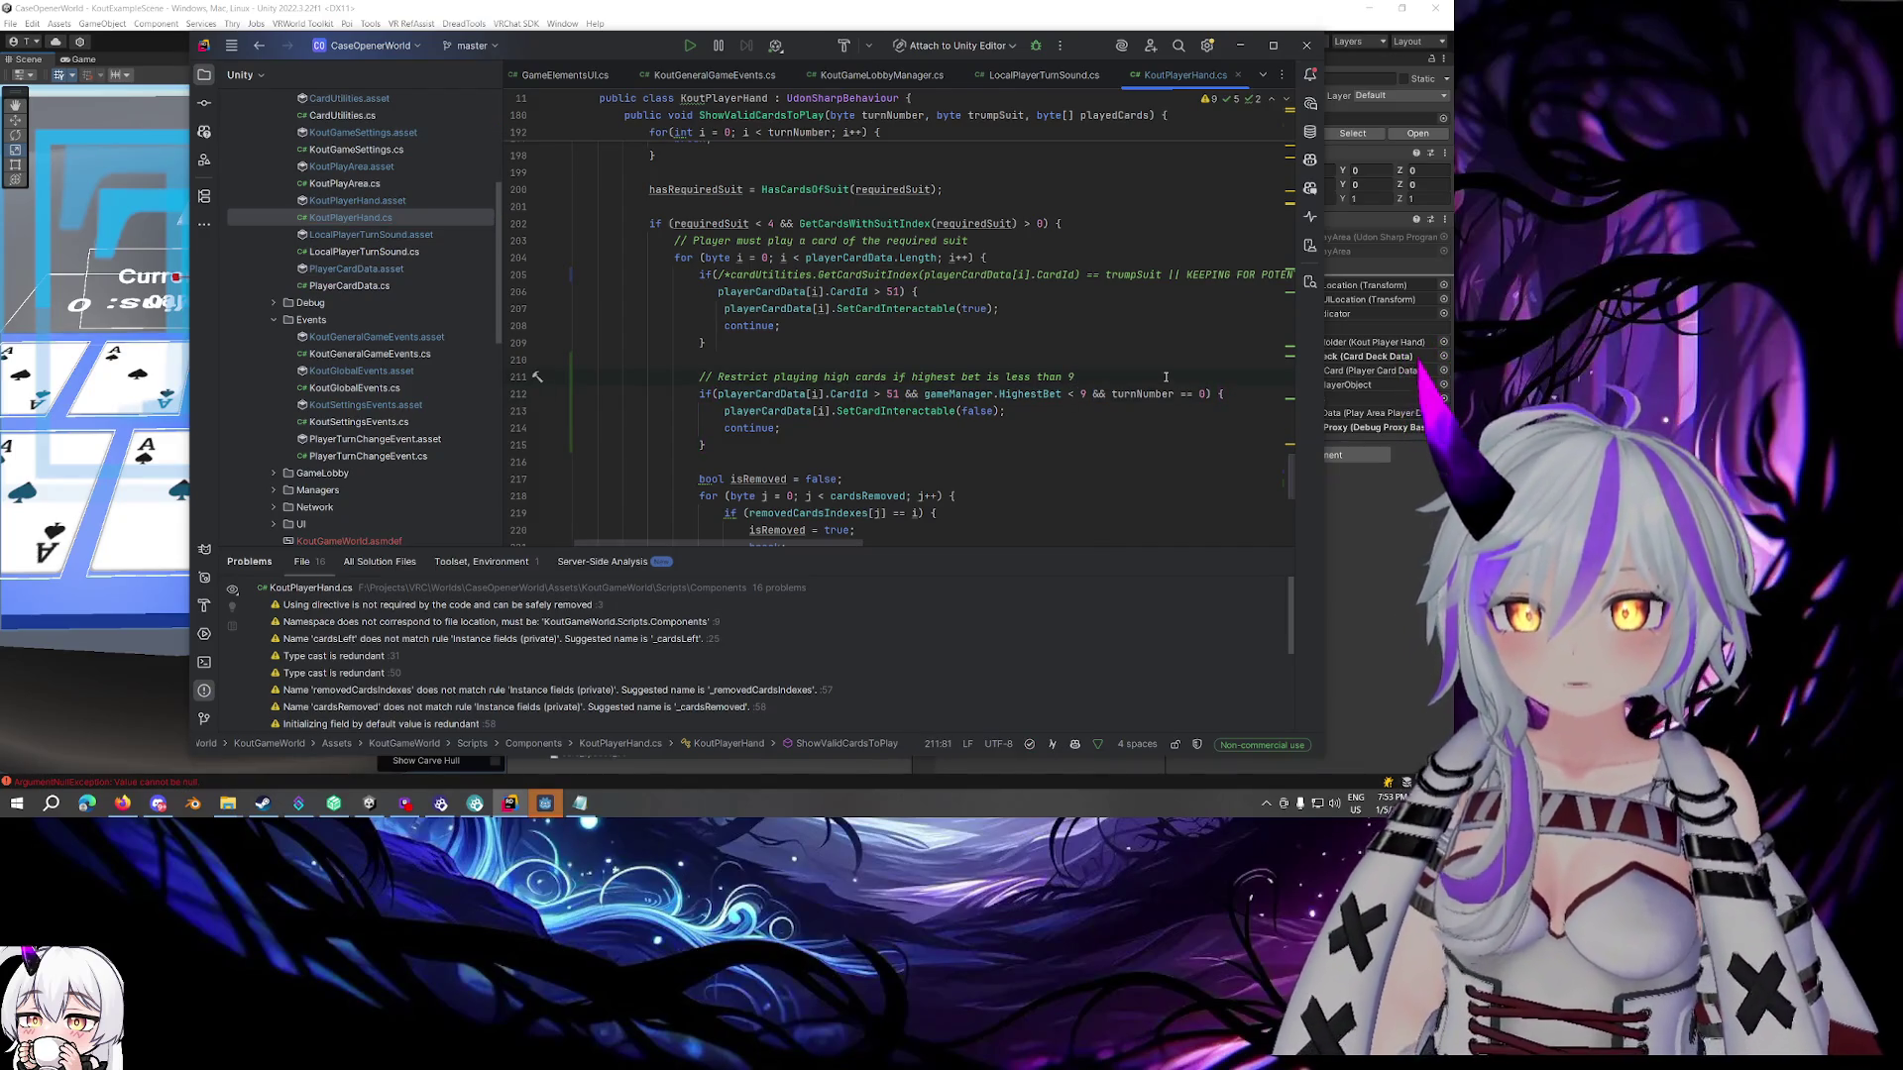
pyautogui.write('and fi')
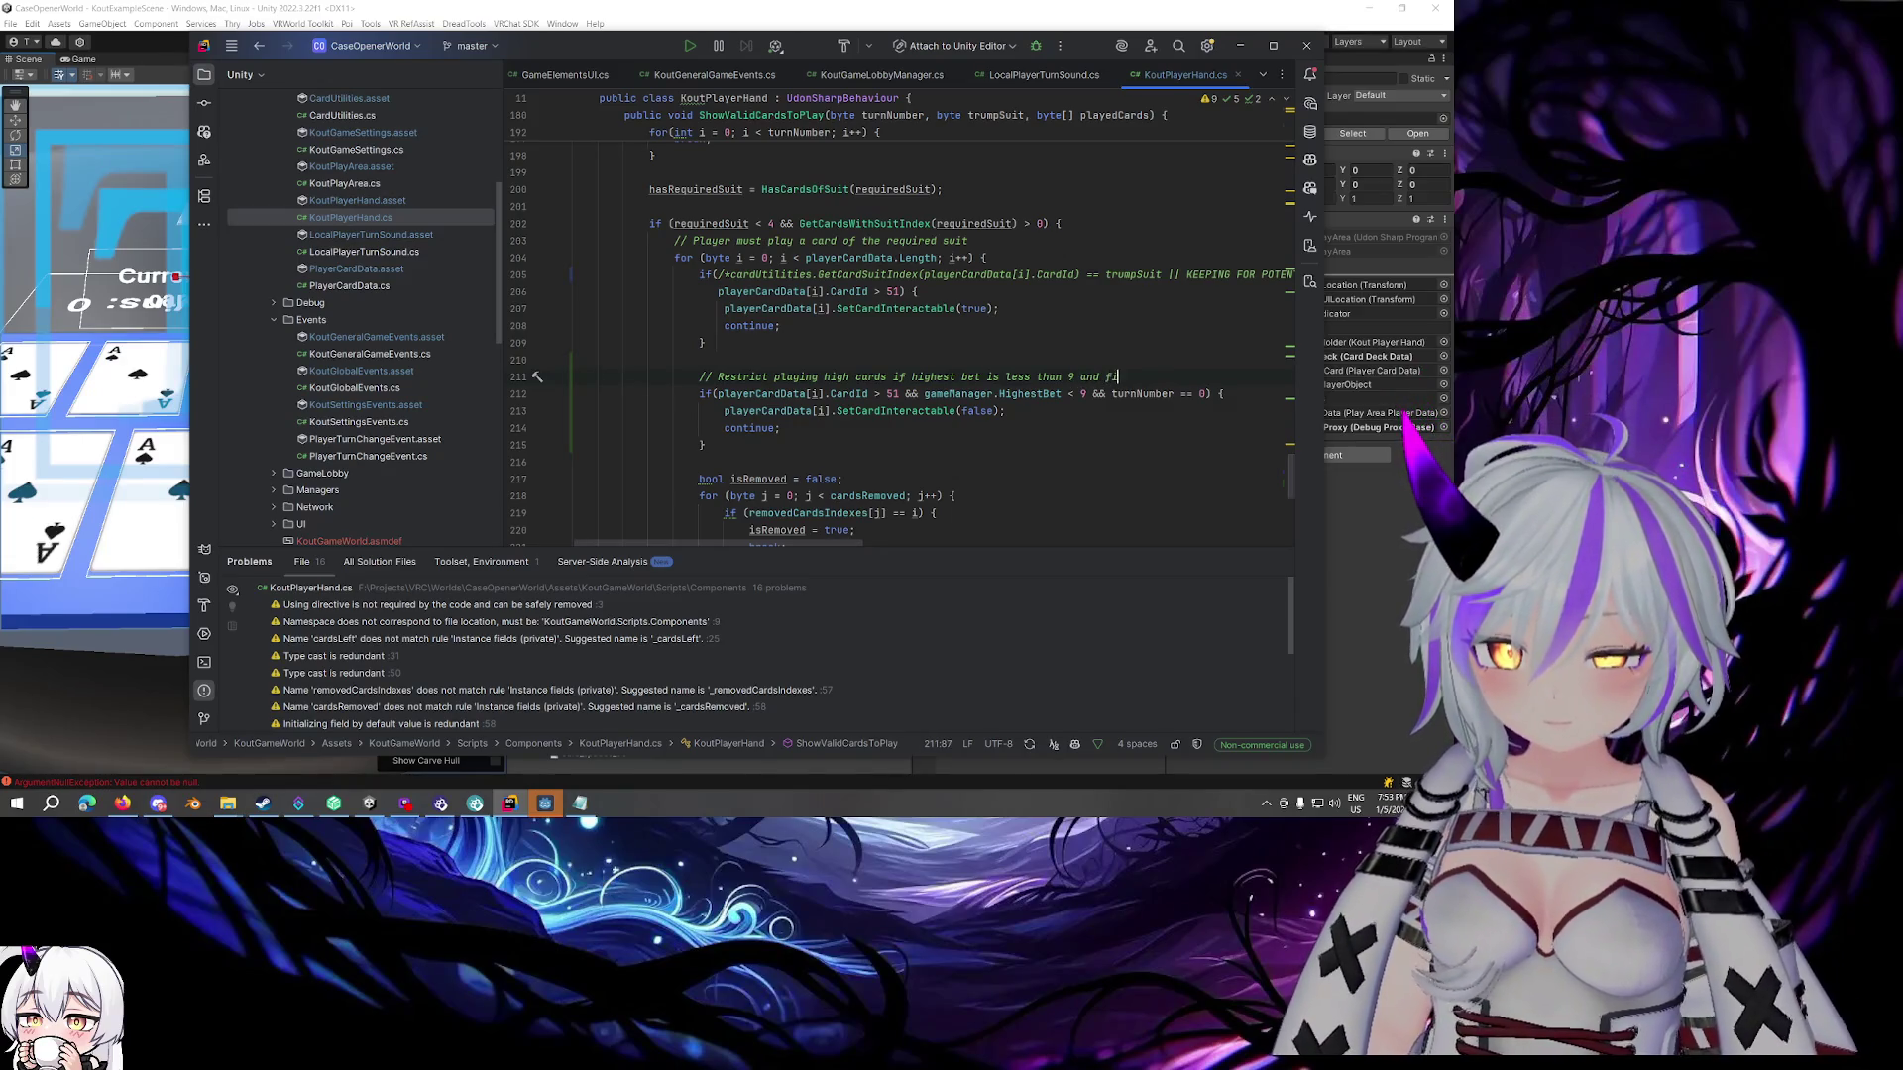
pyautogui.write('rst player in turn')
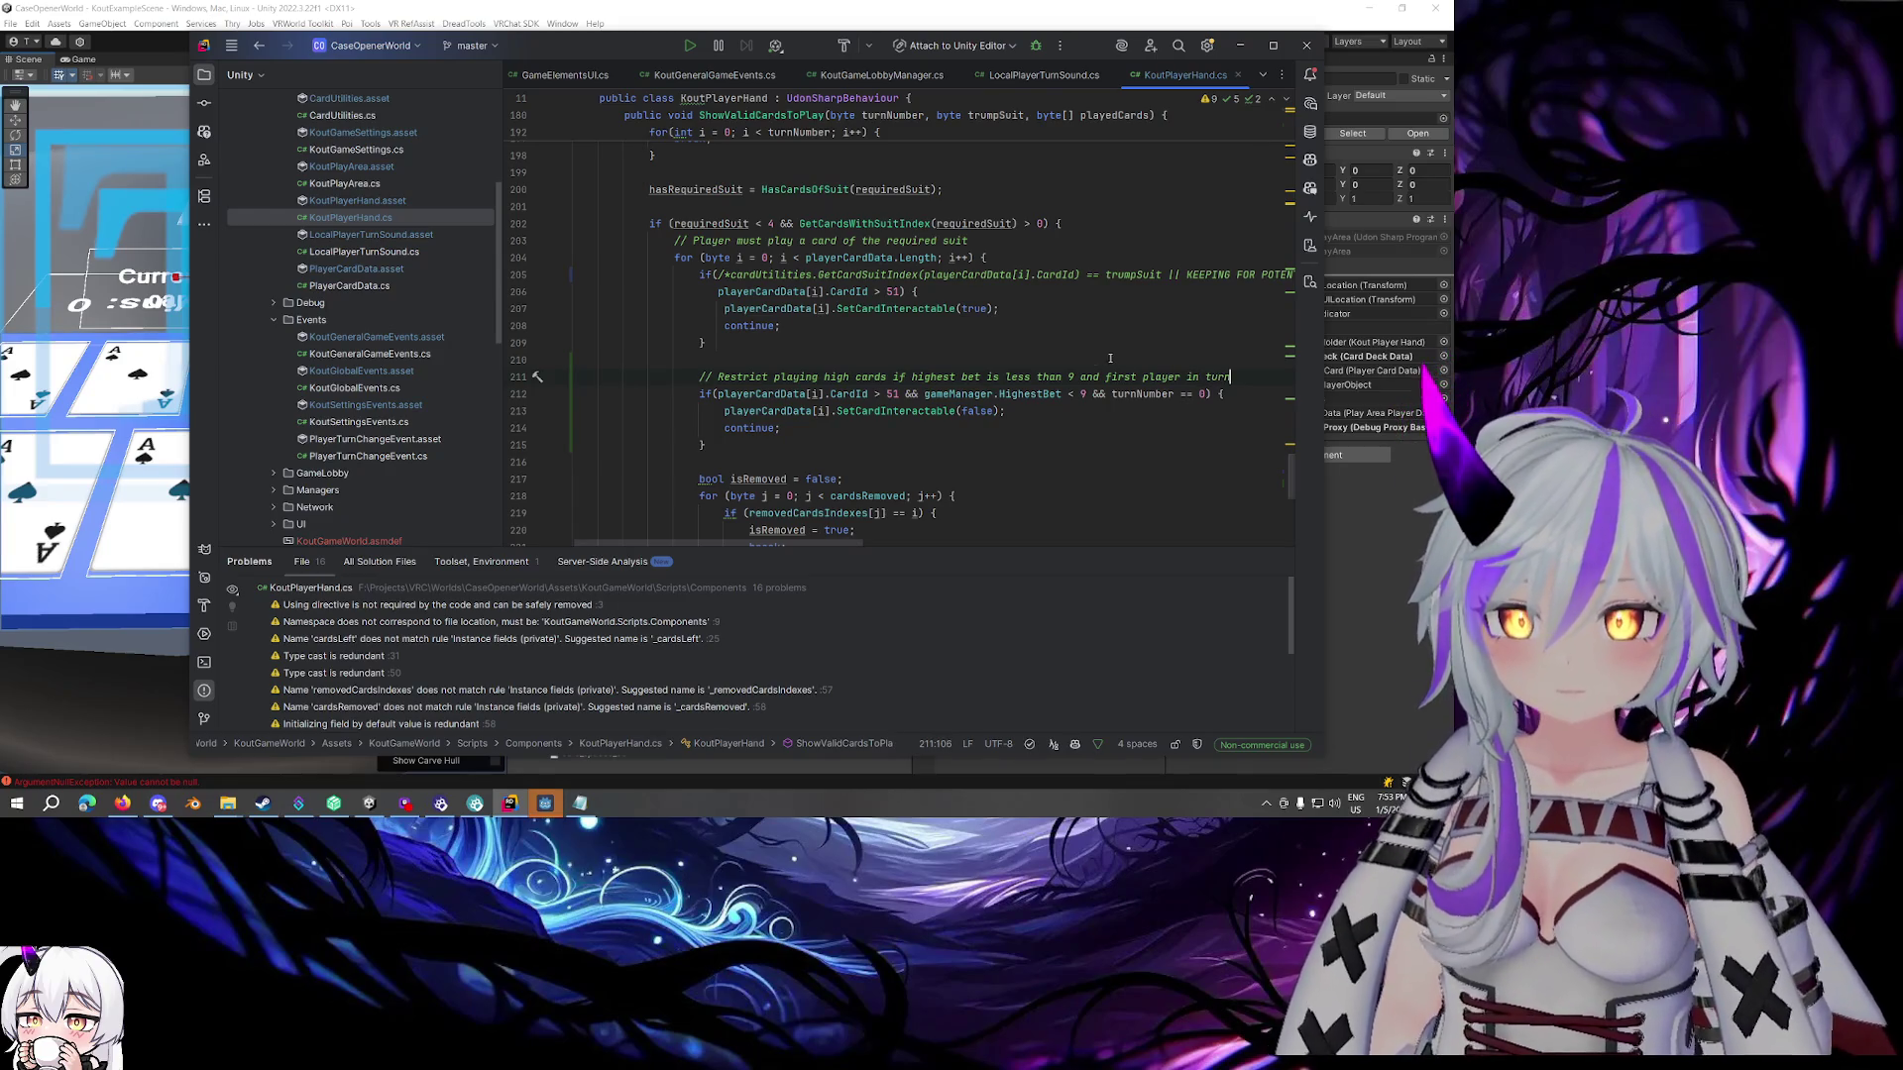
pyautogui.click(1059, 409)
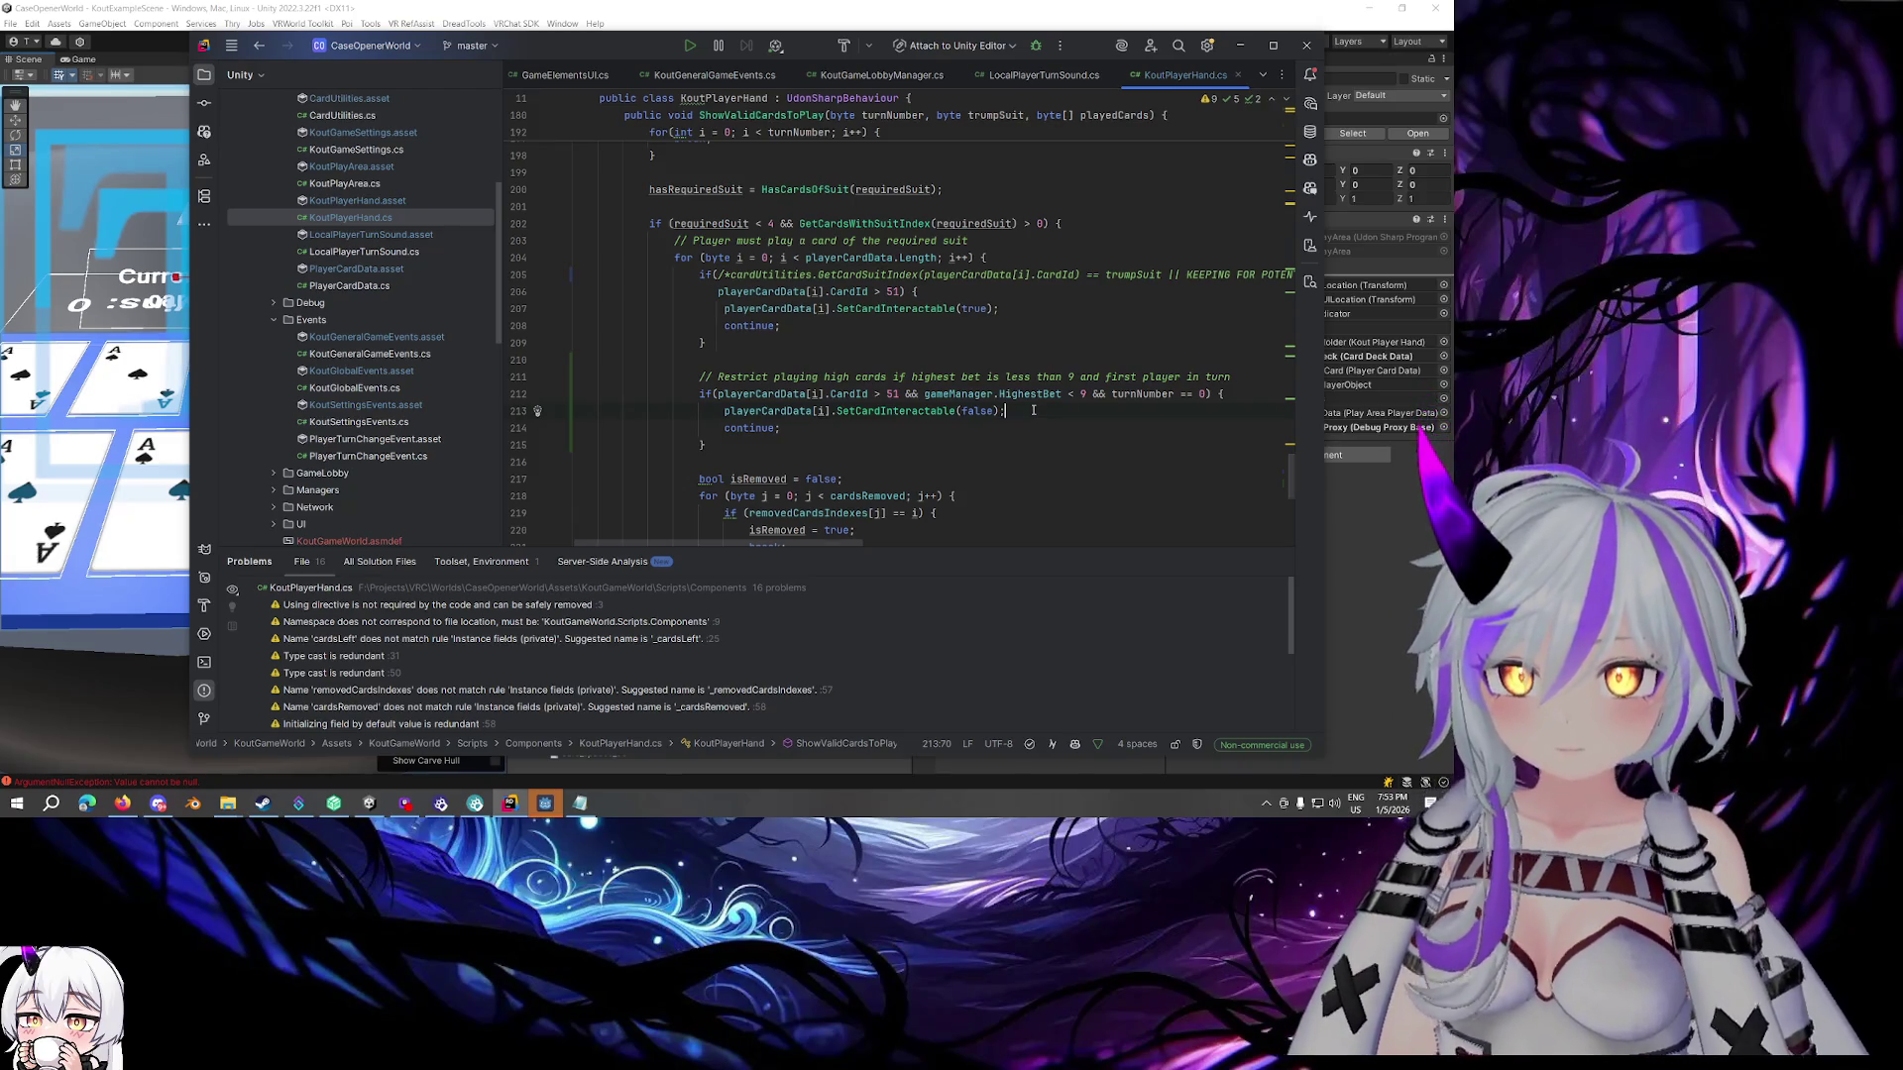
pyautogui.scroll(-2, 1033, 409)
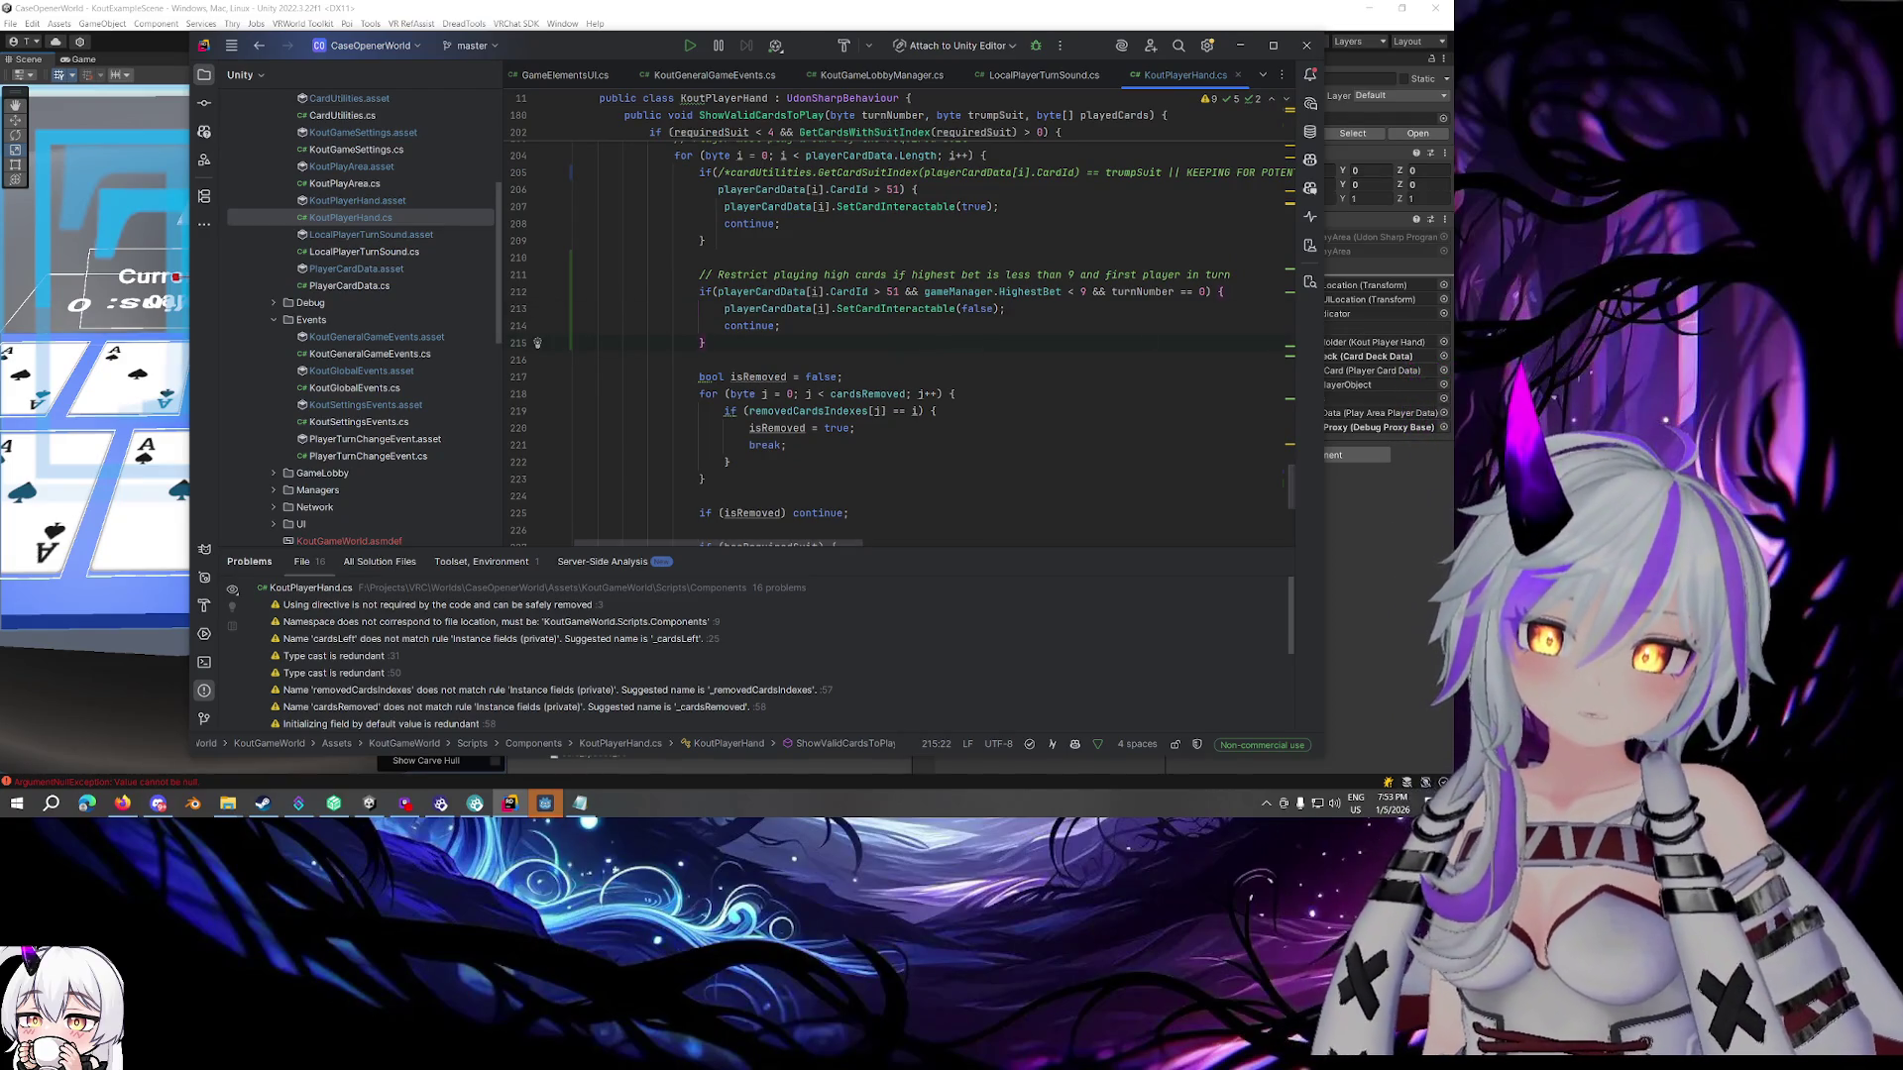
# Save KoutPlayerHand so Unity refreshes, then move down to the final else branch allowing any card
pyautogui.hotkey('alt', 'Tab')
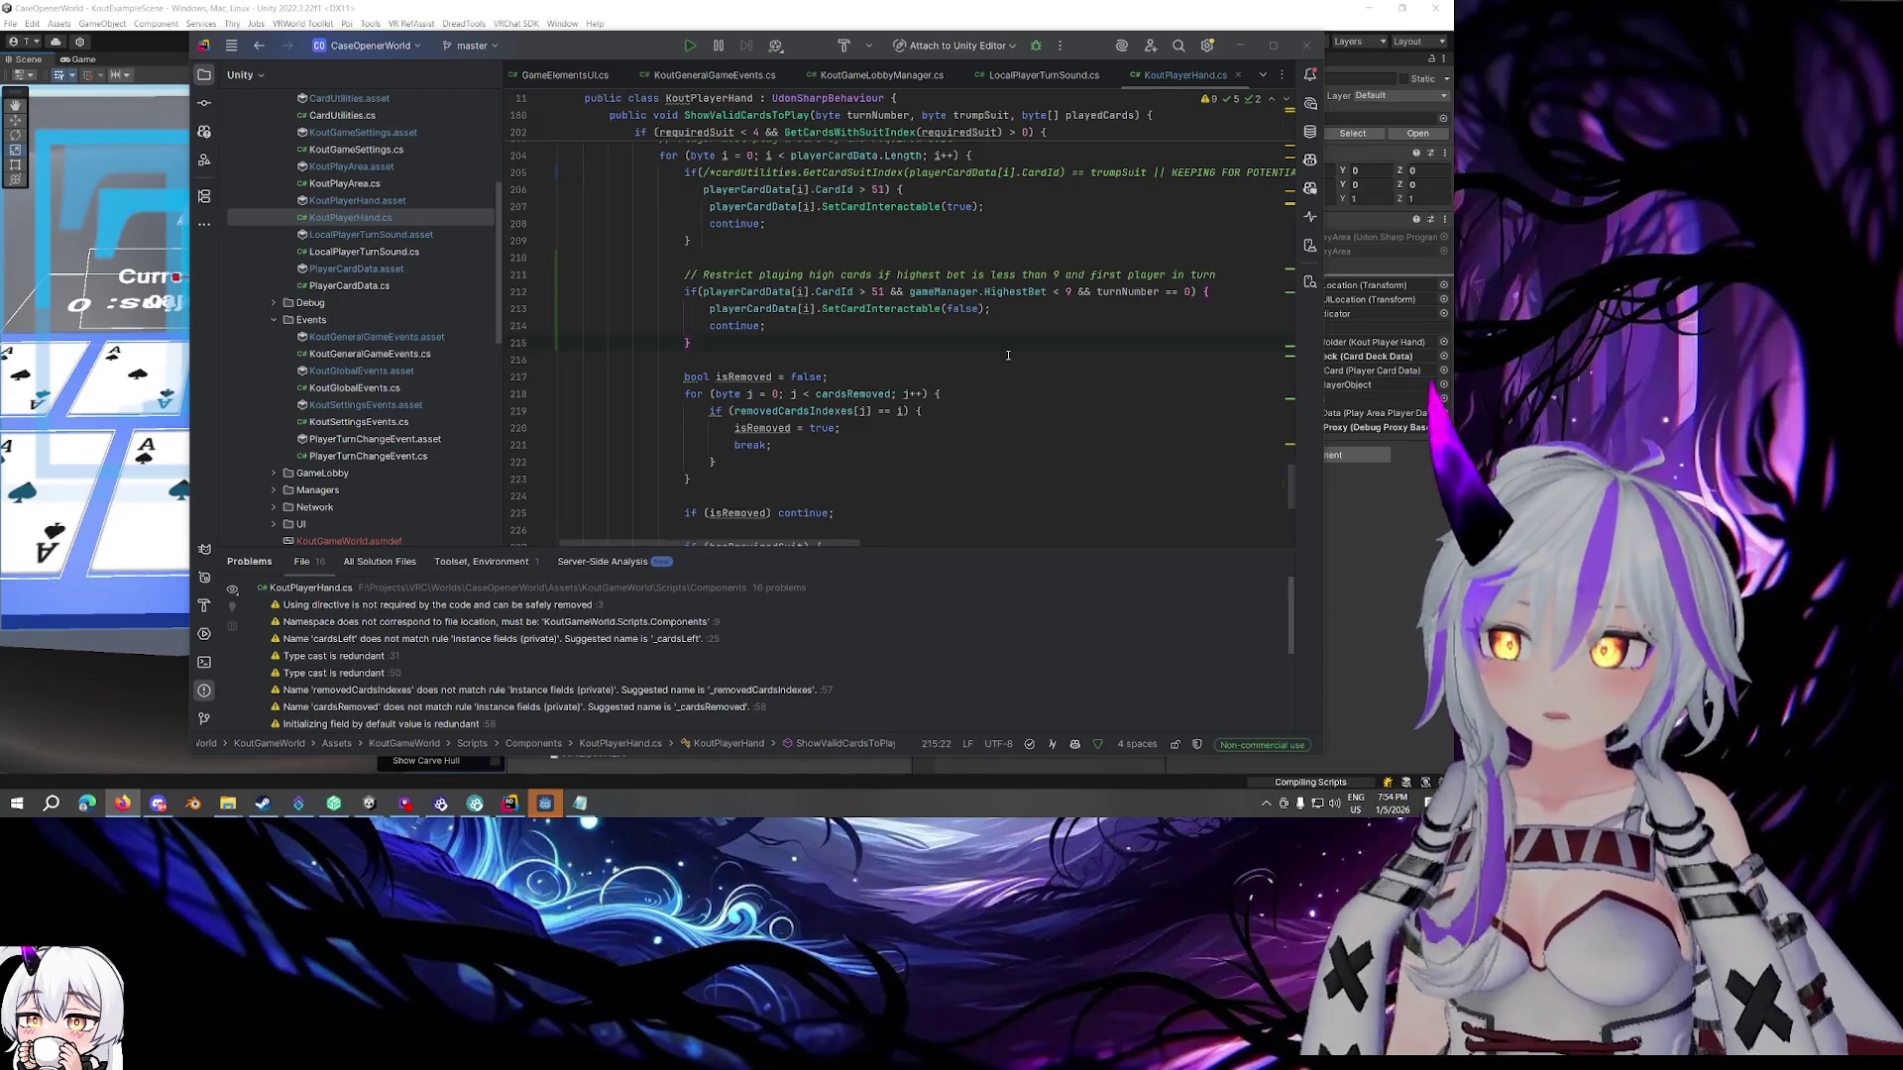
pyautogui.scroll(-5, 1008, 355)
pyautogui.scroll(-2, 841, 334)
pyautogui.click(658, 379)
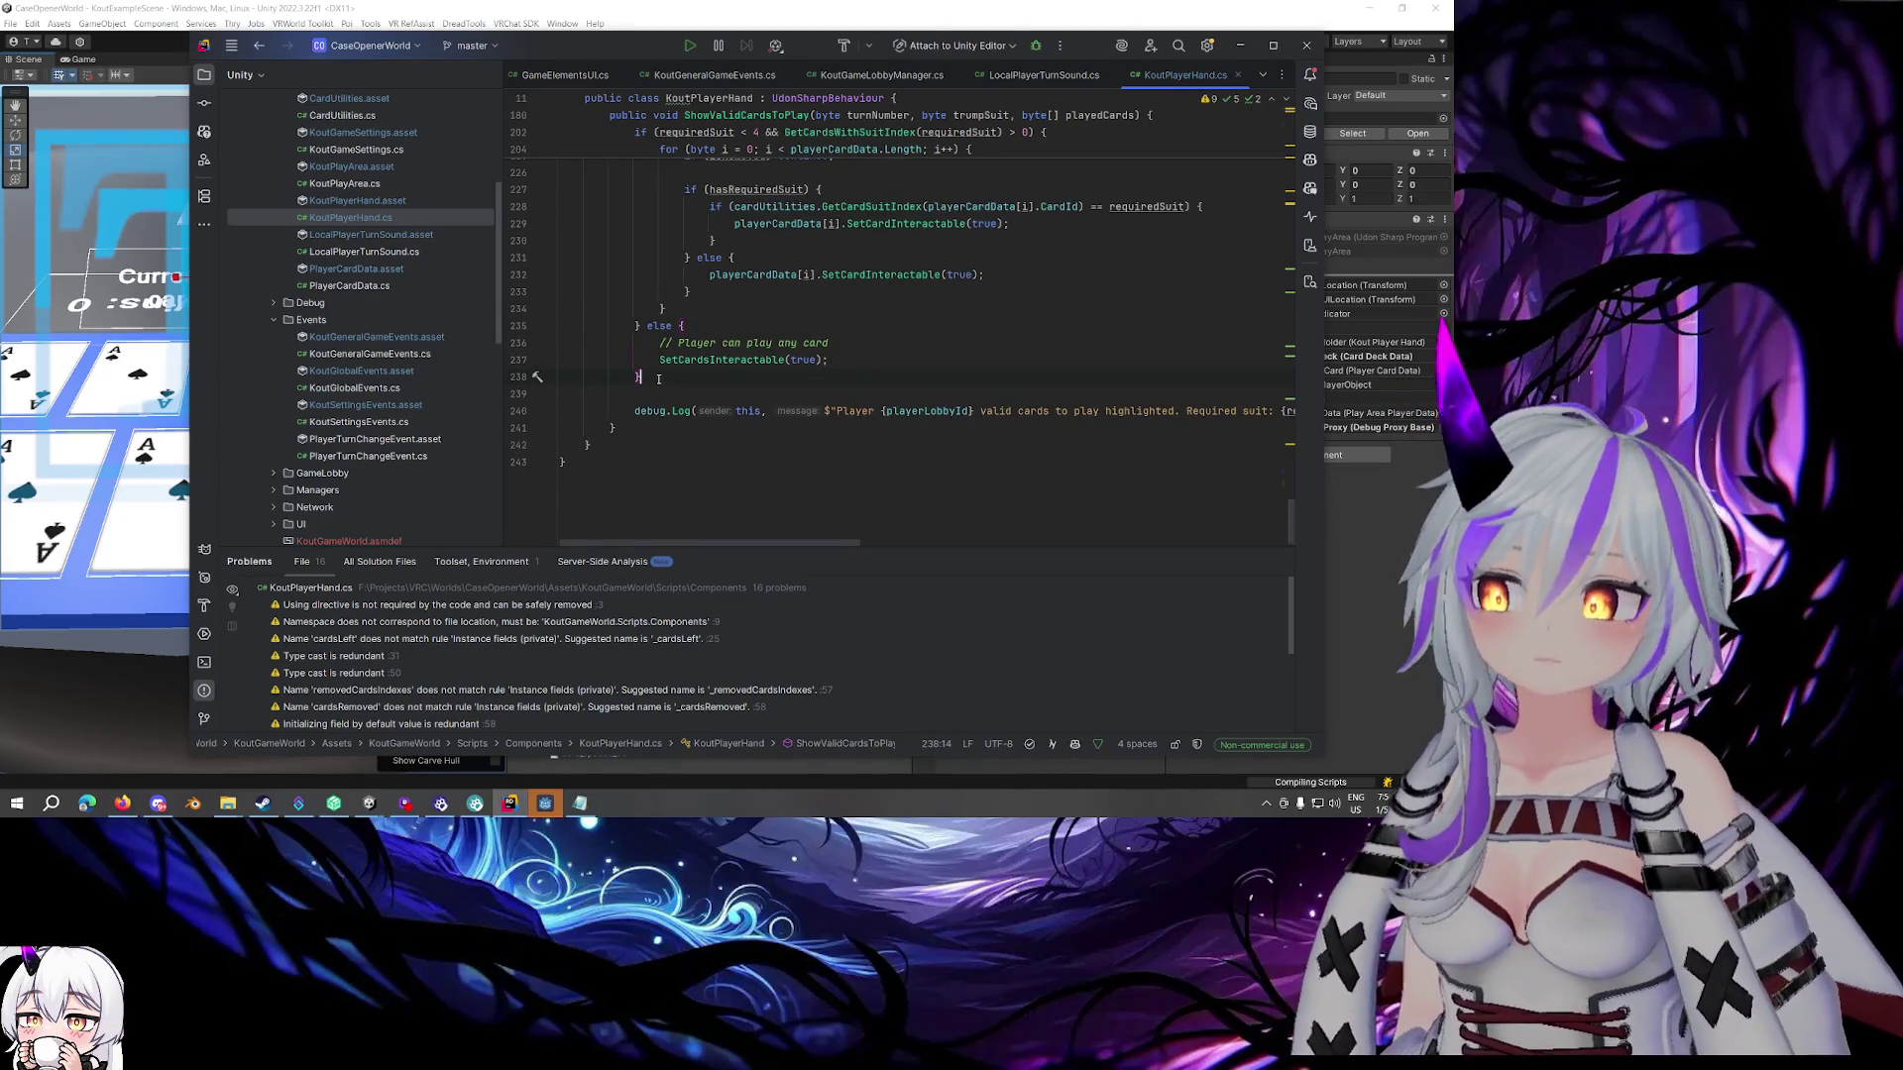
pyautogui.click(693, 325)
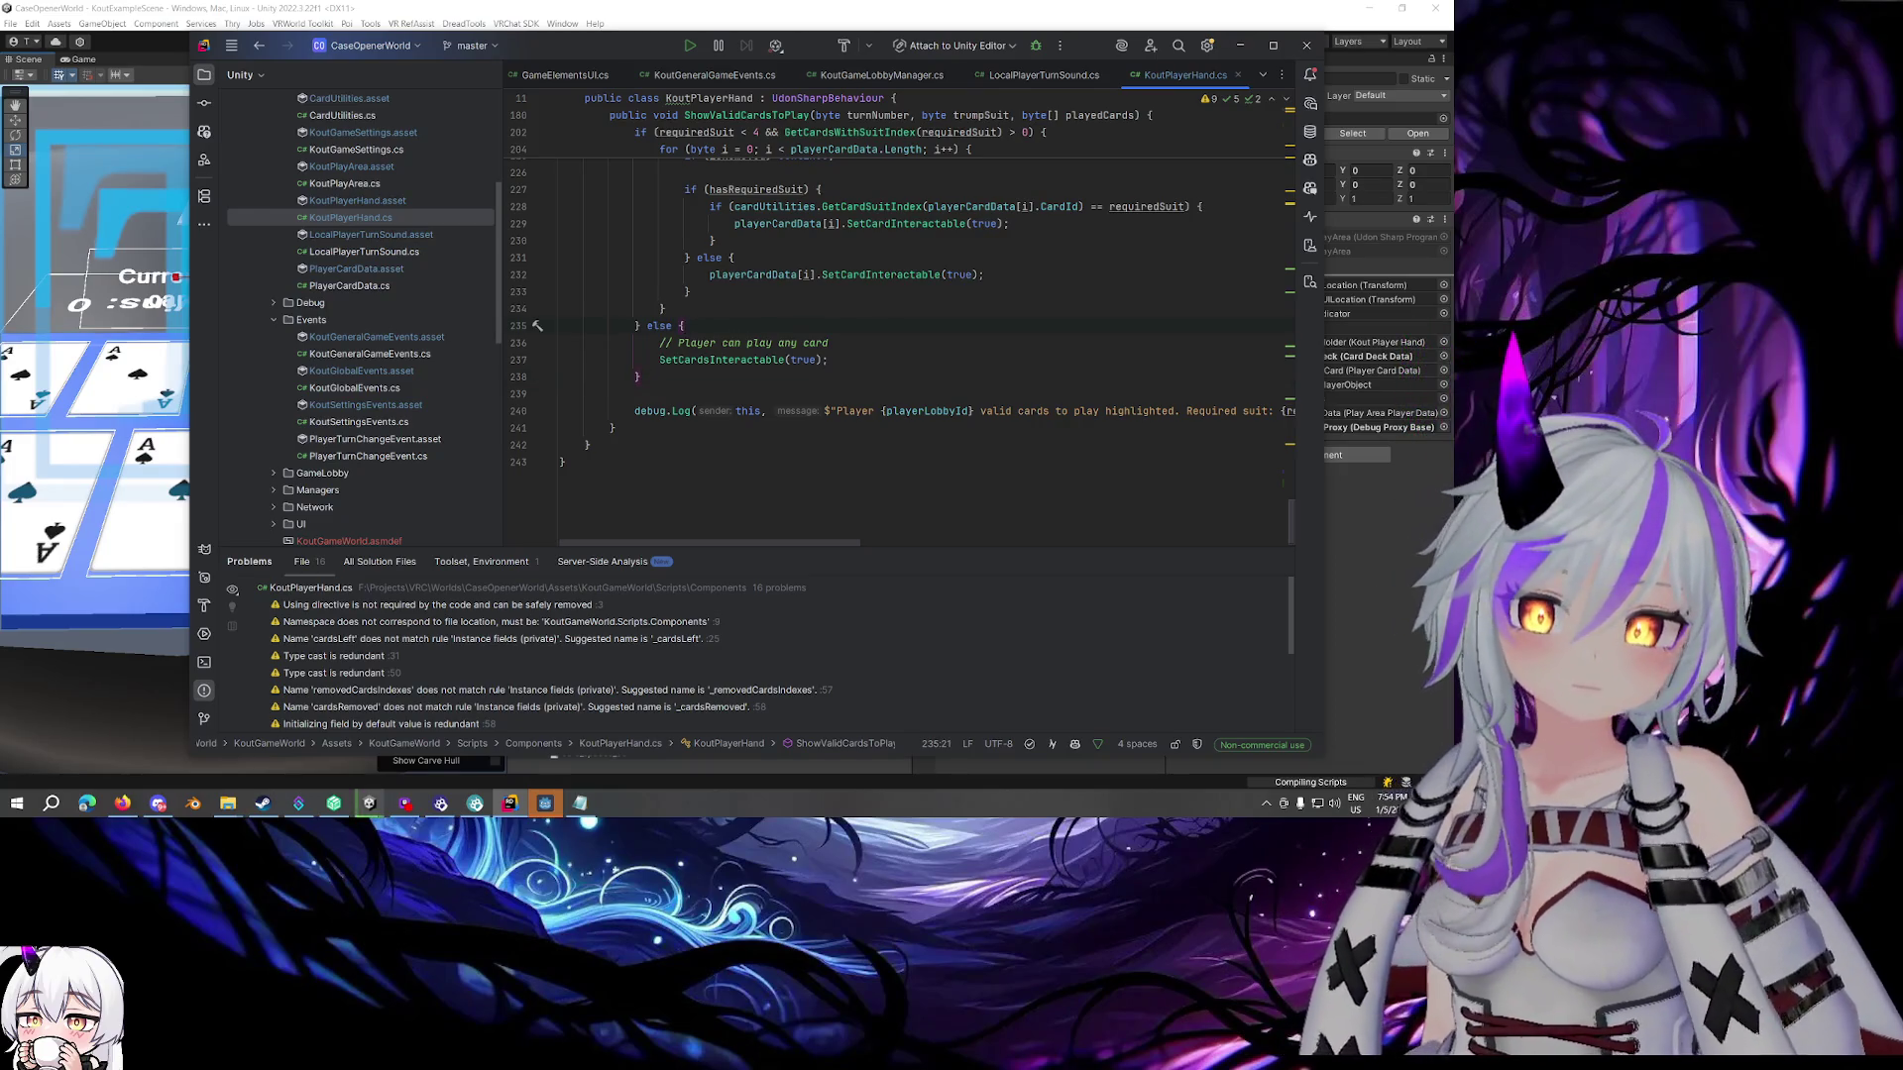
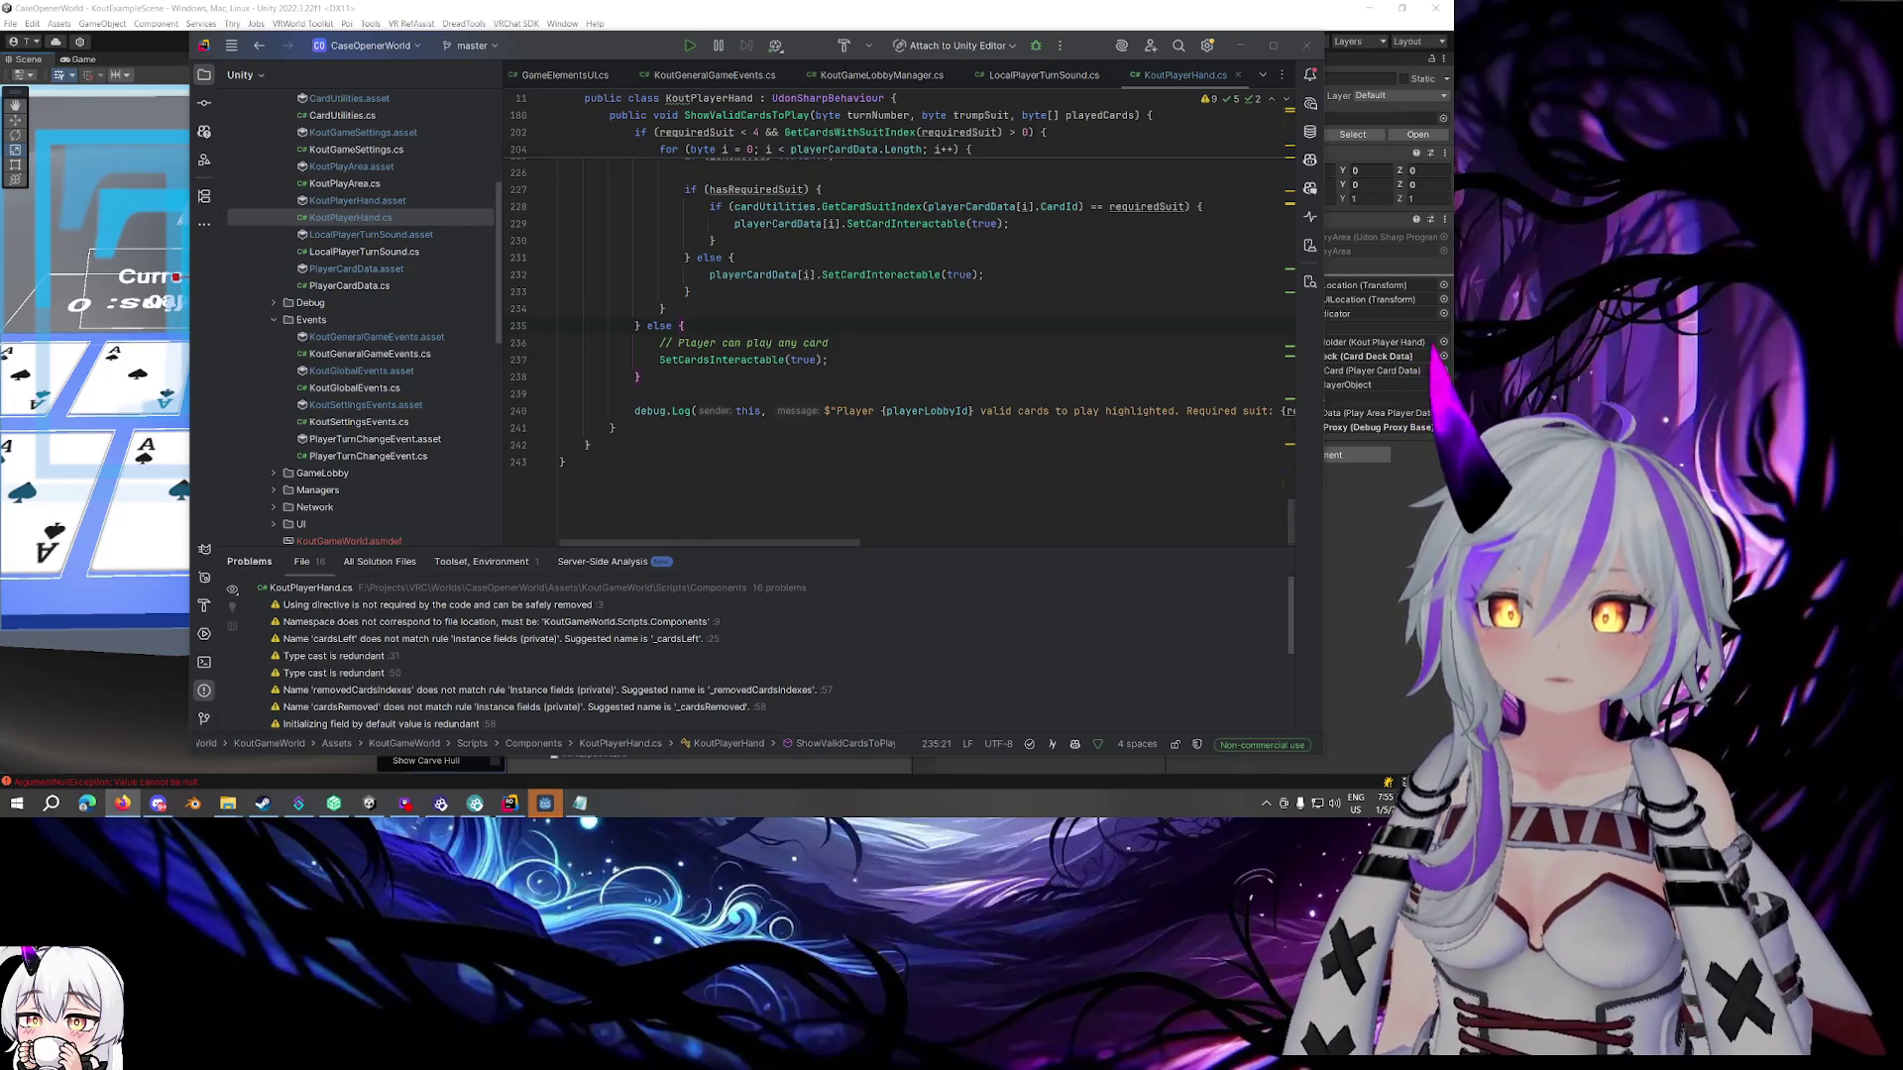
# Minimize Rider to bring the Unity editor with KoutExampleScene back into view
pyautogui.click(1240, 45)
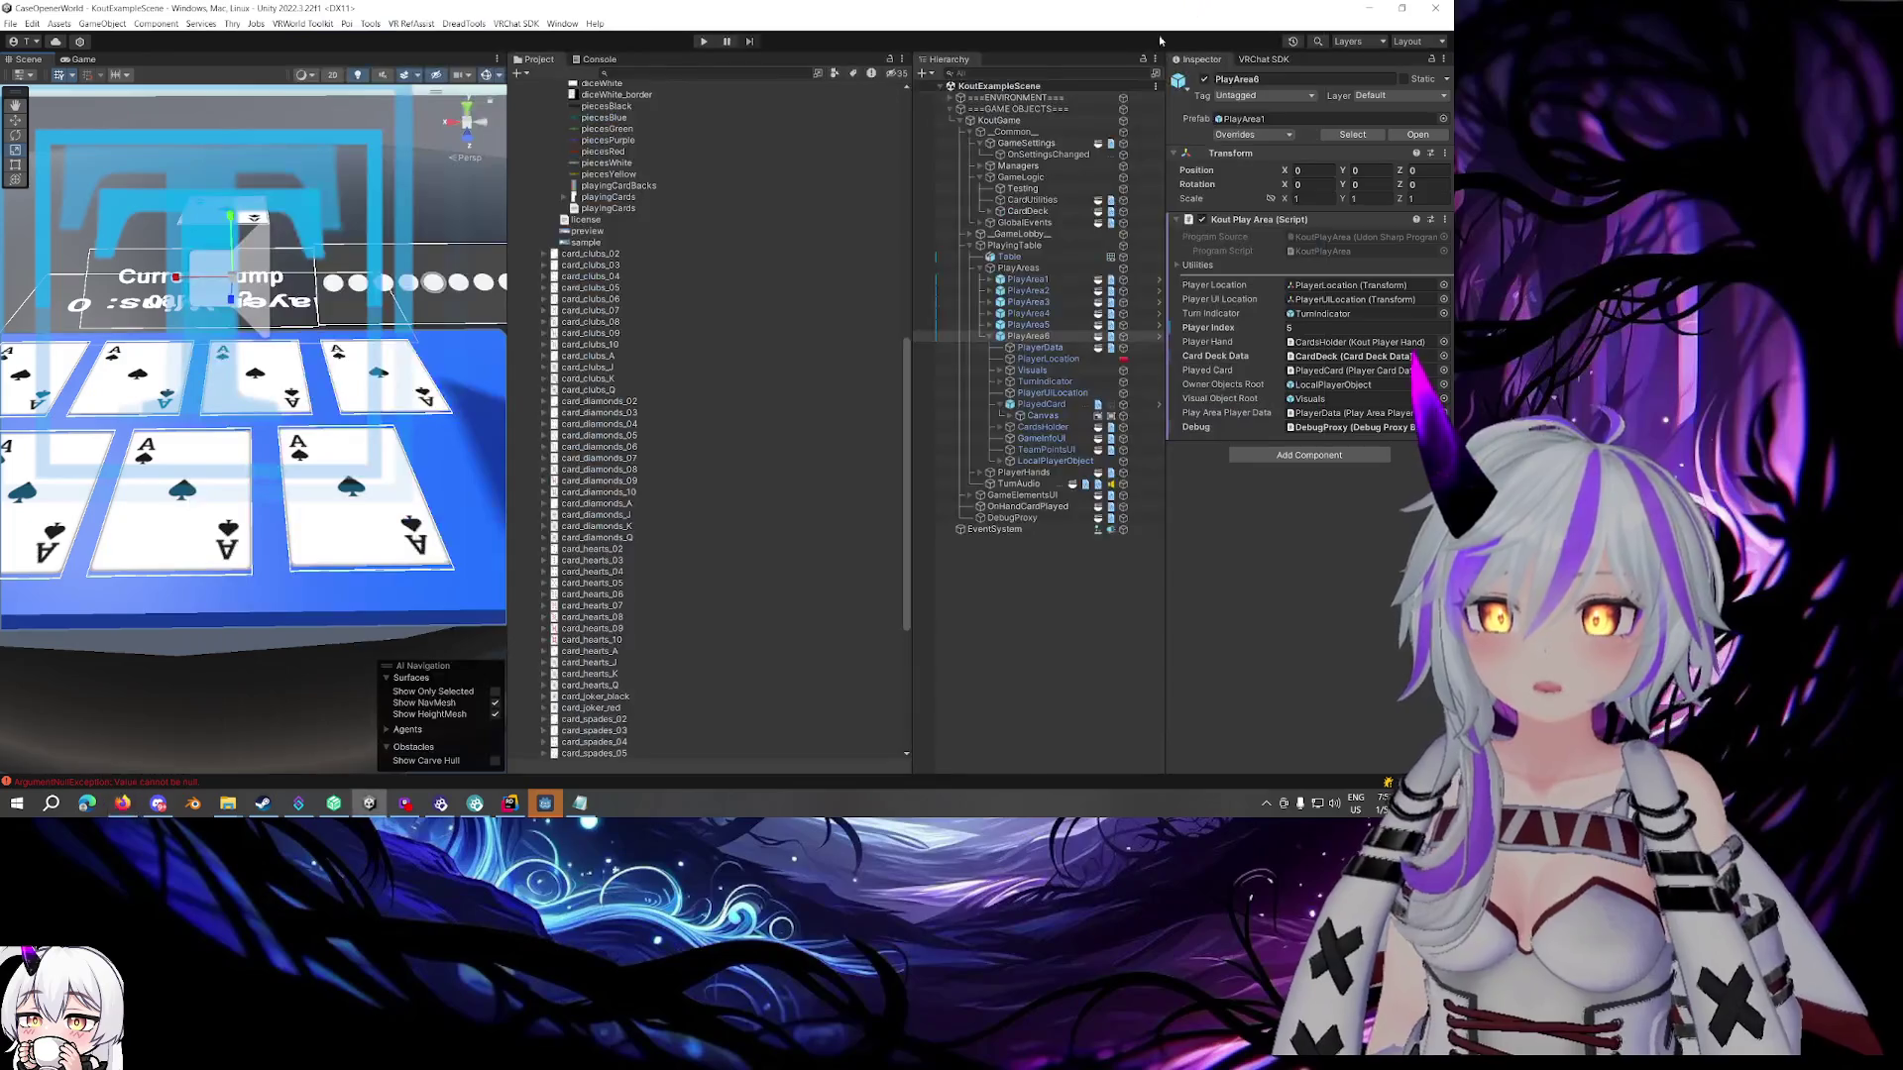
# Create an empty child GameObject under LocalPlayerObject in the Hierarchy
pyautogui.scroll(-6, 316, 235)
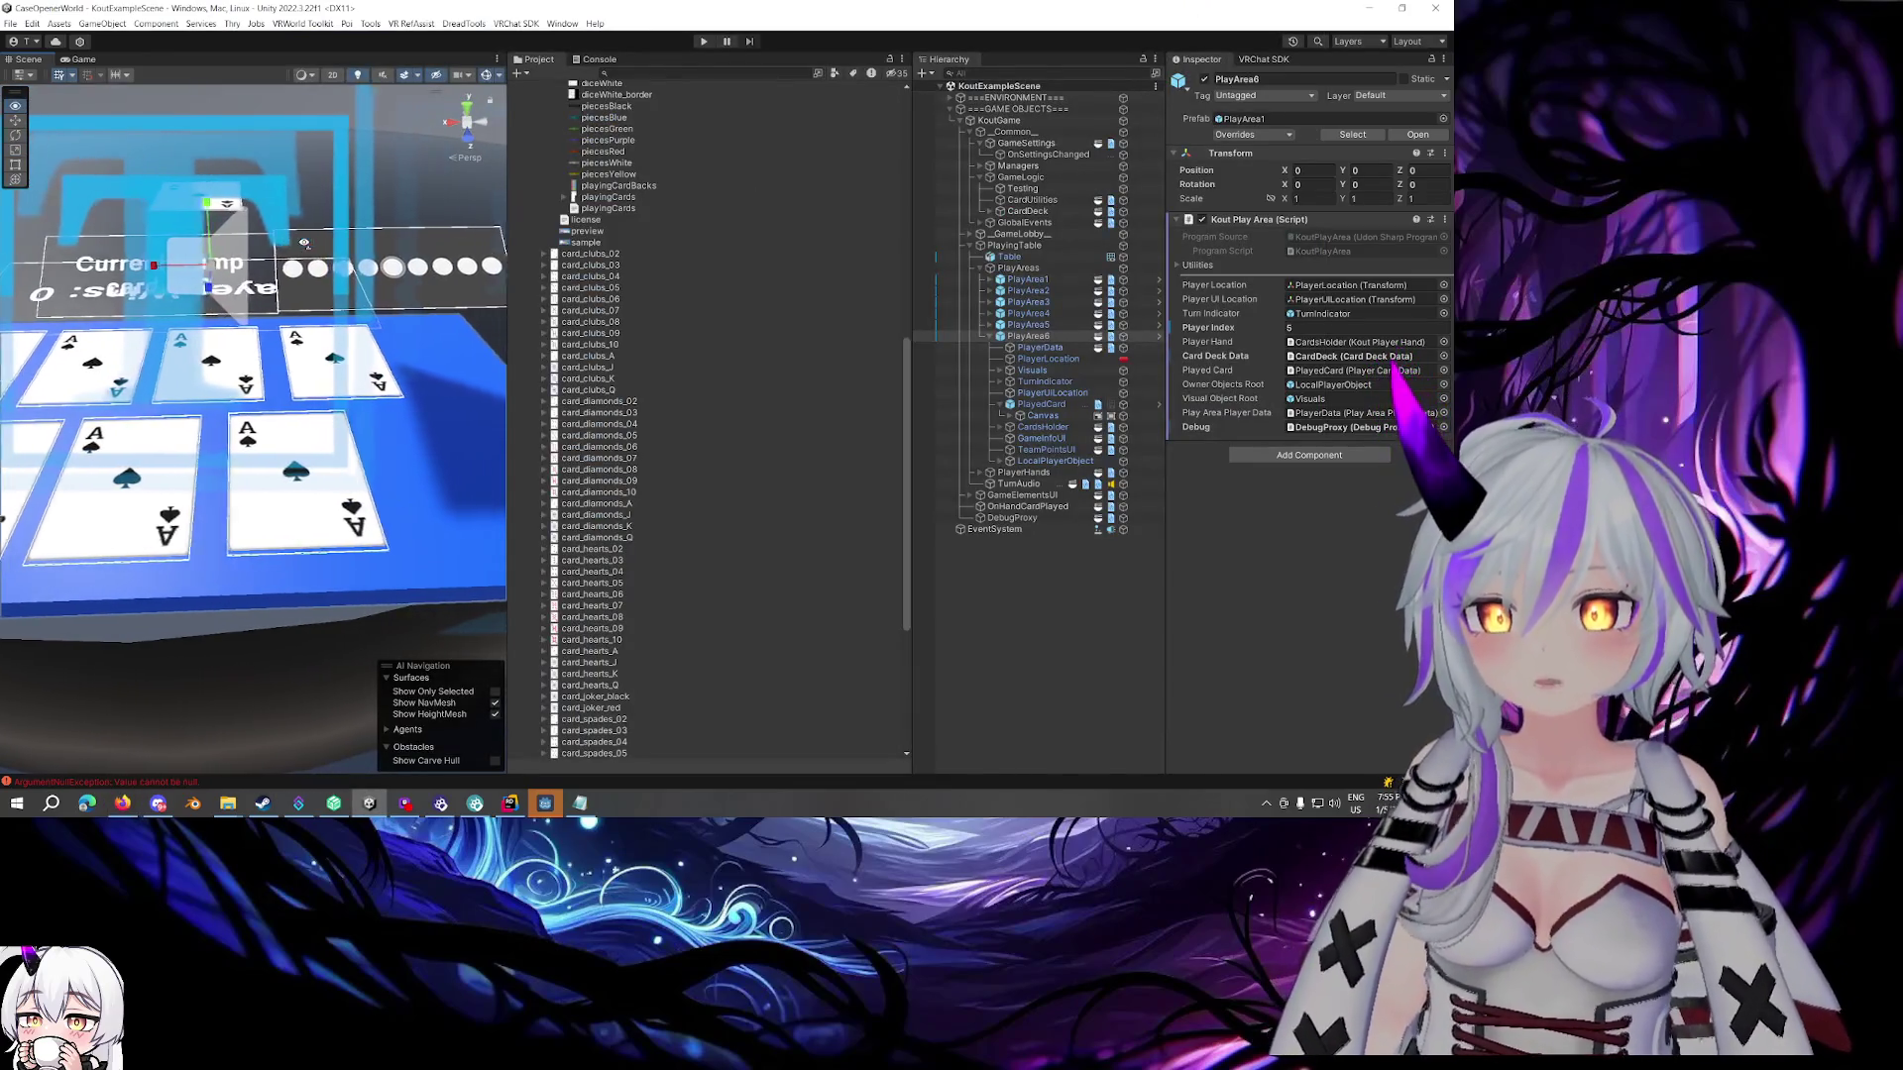
pyautogui.scroll(5, 305, 248)
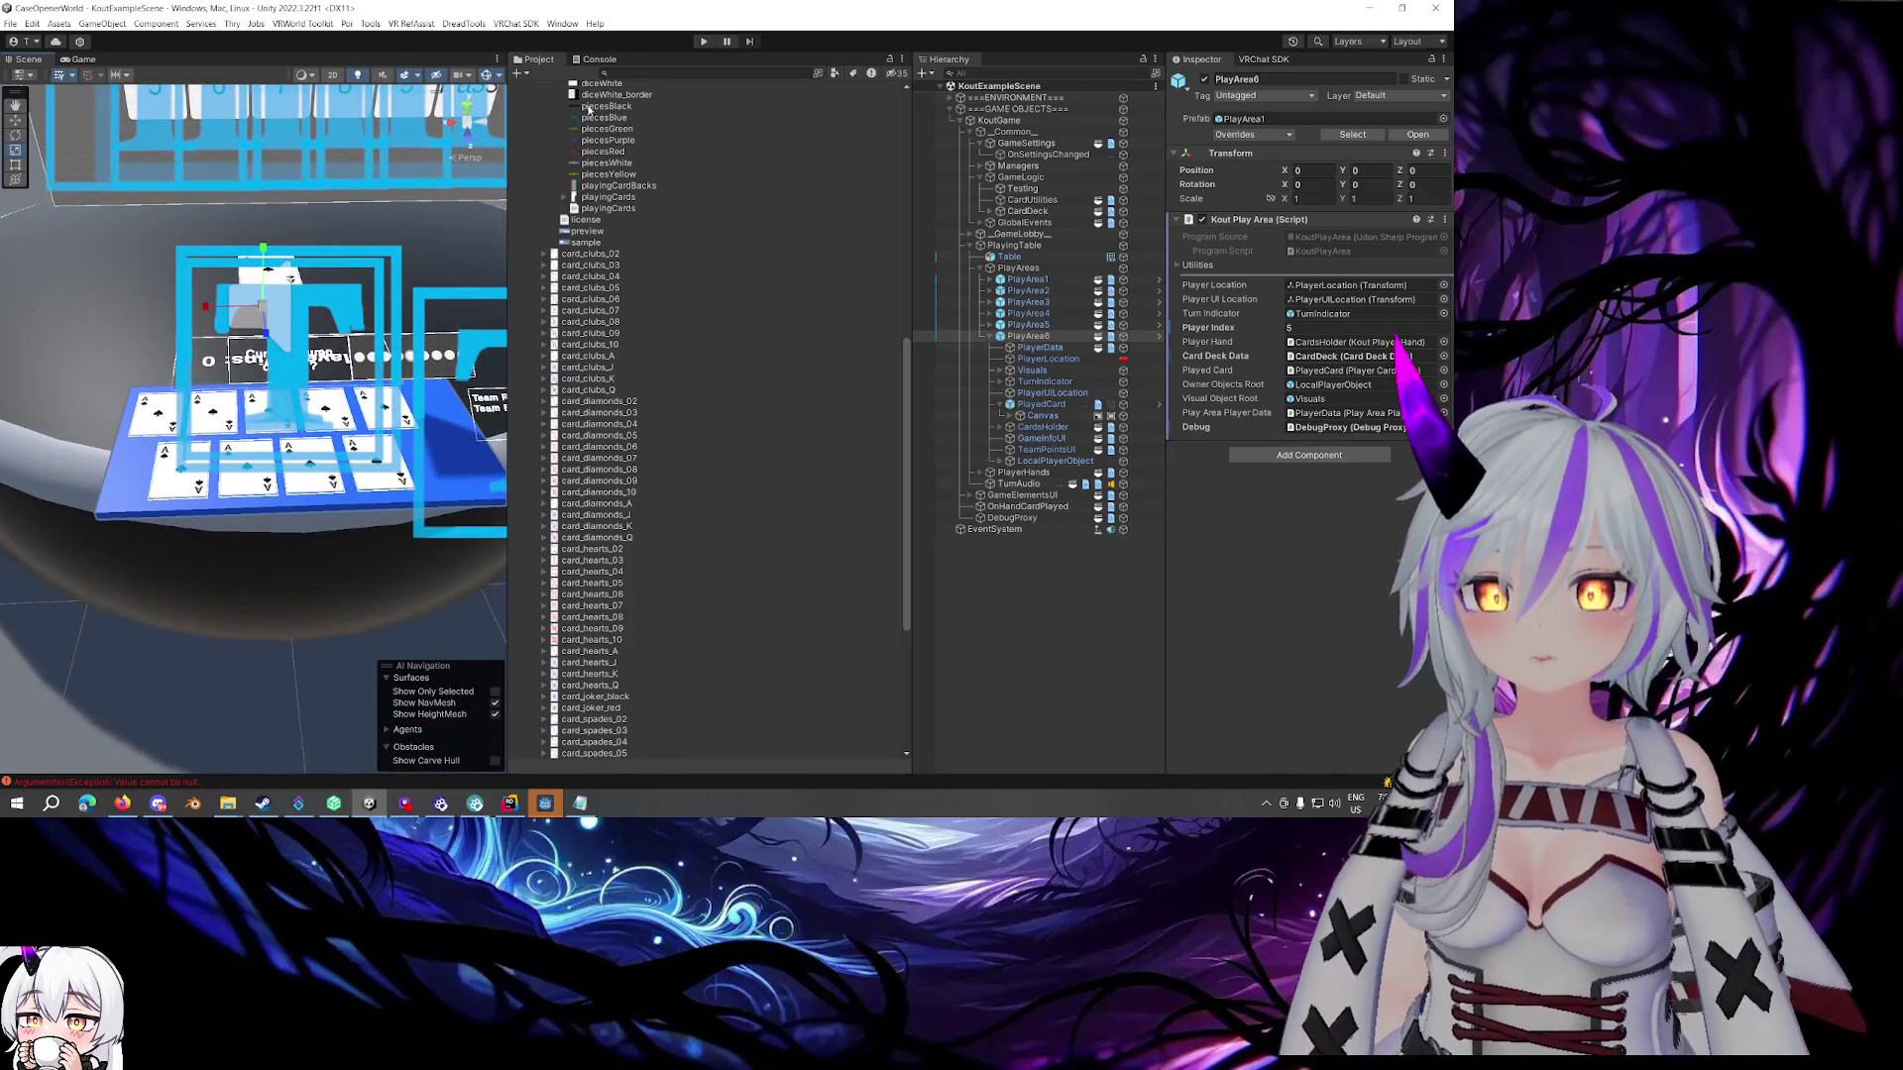
pyautogui.click(997, 462)
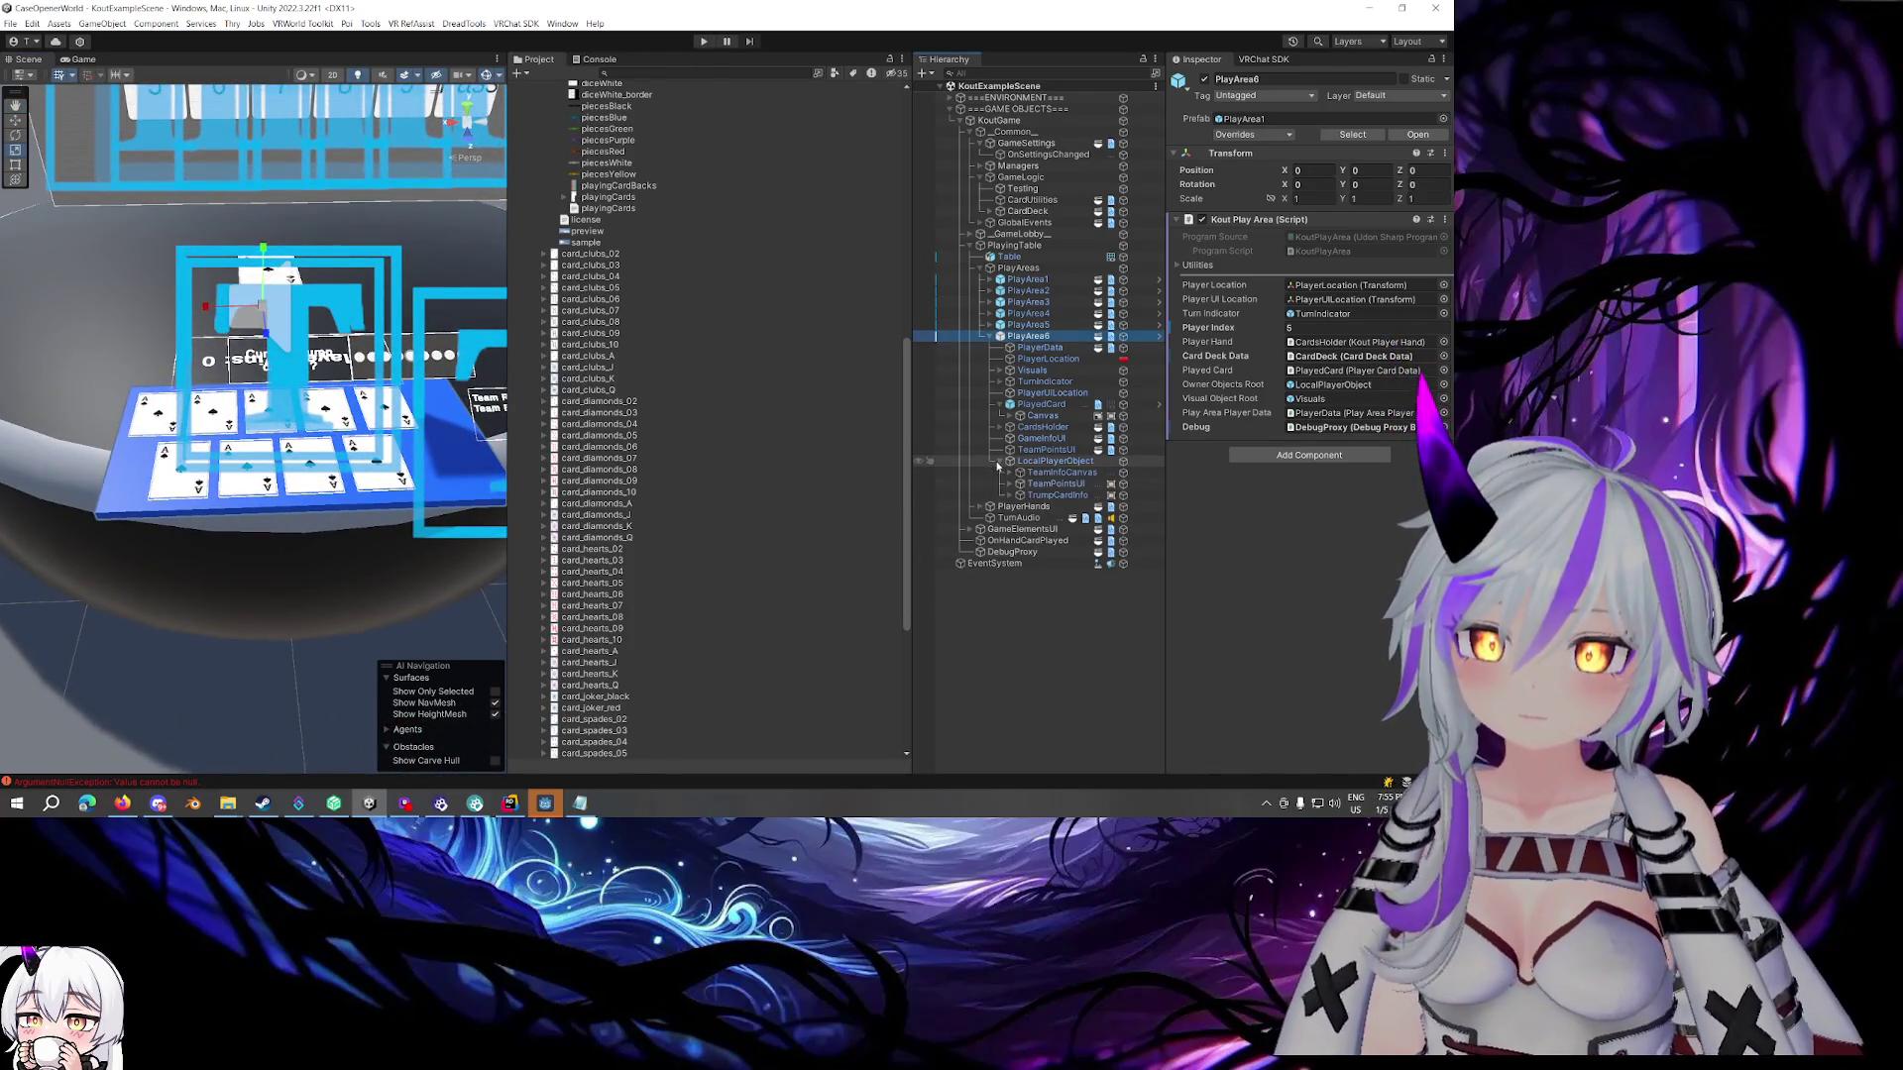
pyautogui.moveTo(397, 243); pyautogui.dragTo(406, 231)
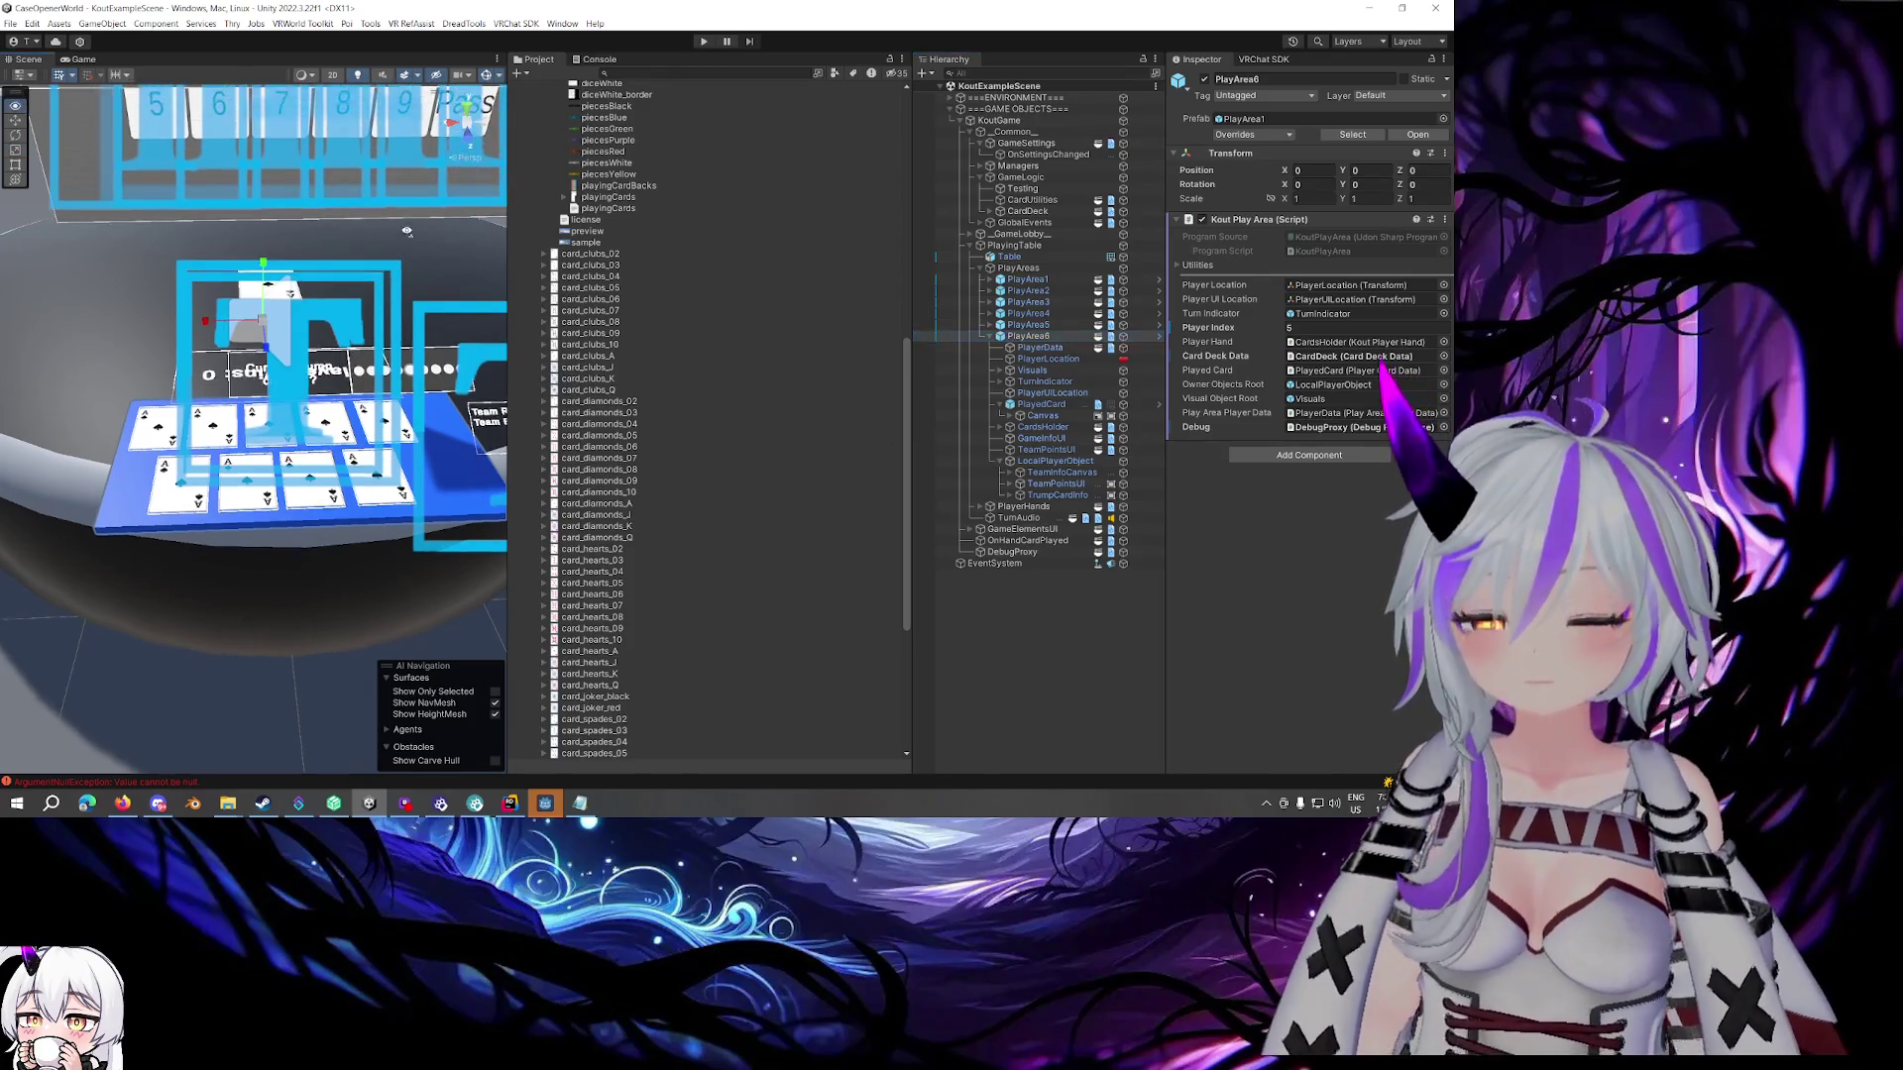
pyautogui.click(1034, 463)
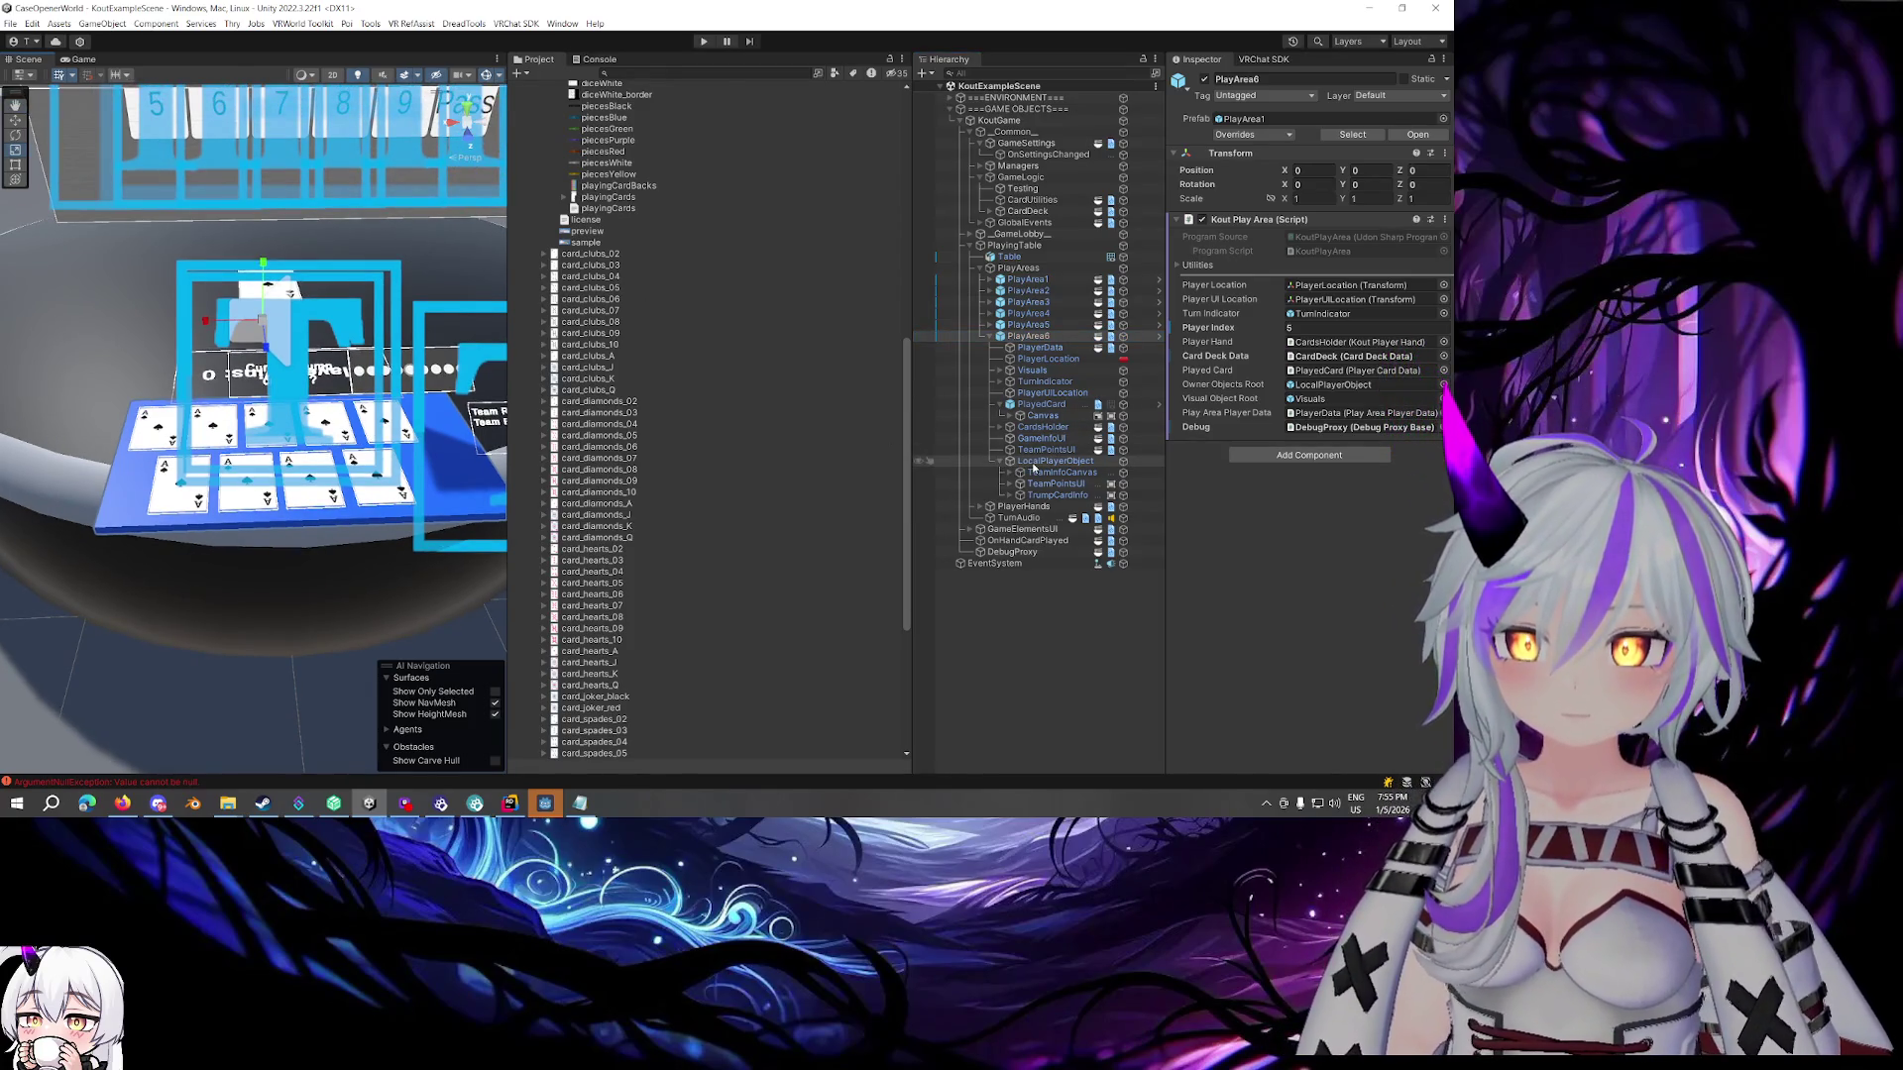
pyautogui.rightClick(1033, 466)
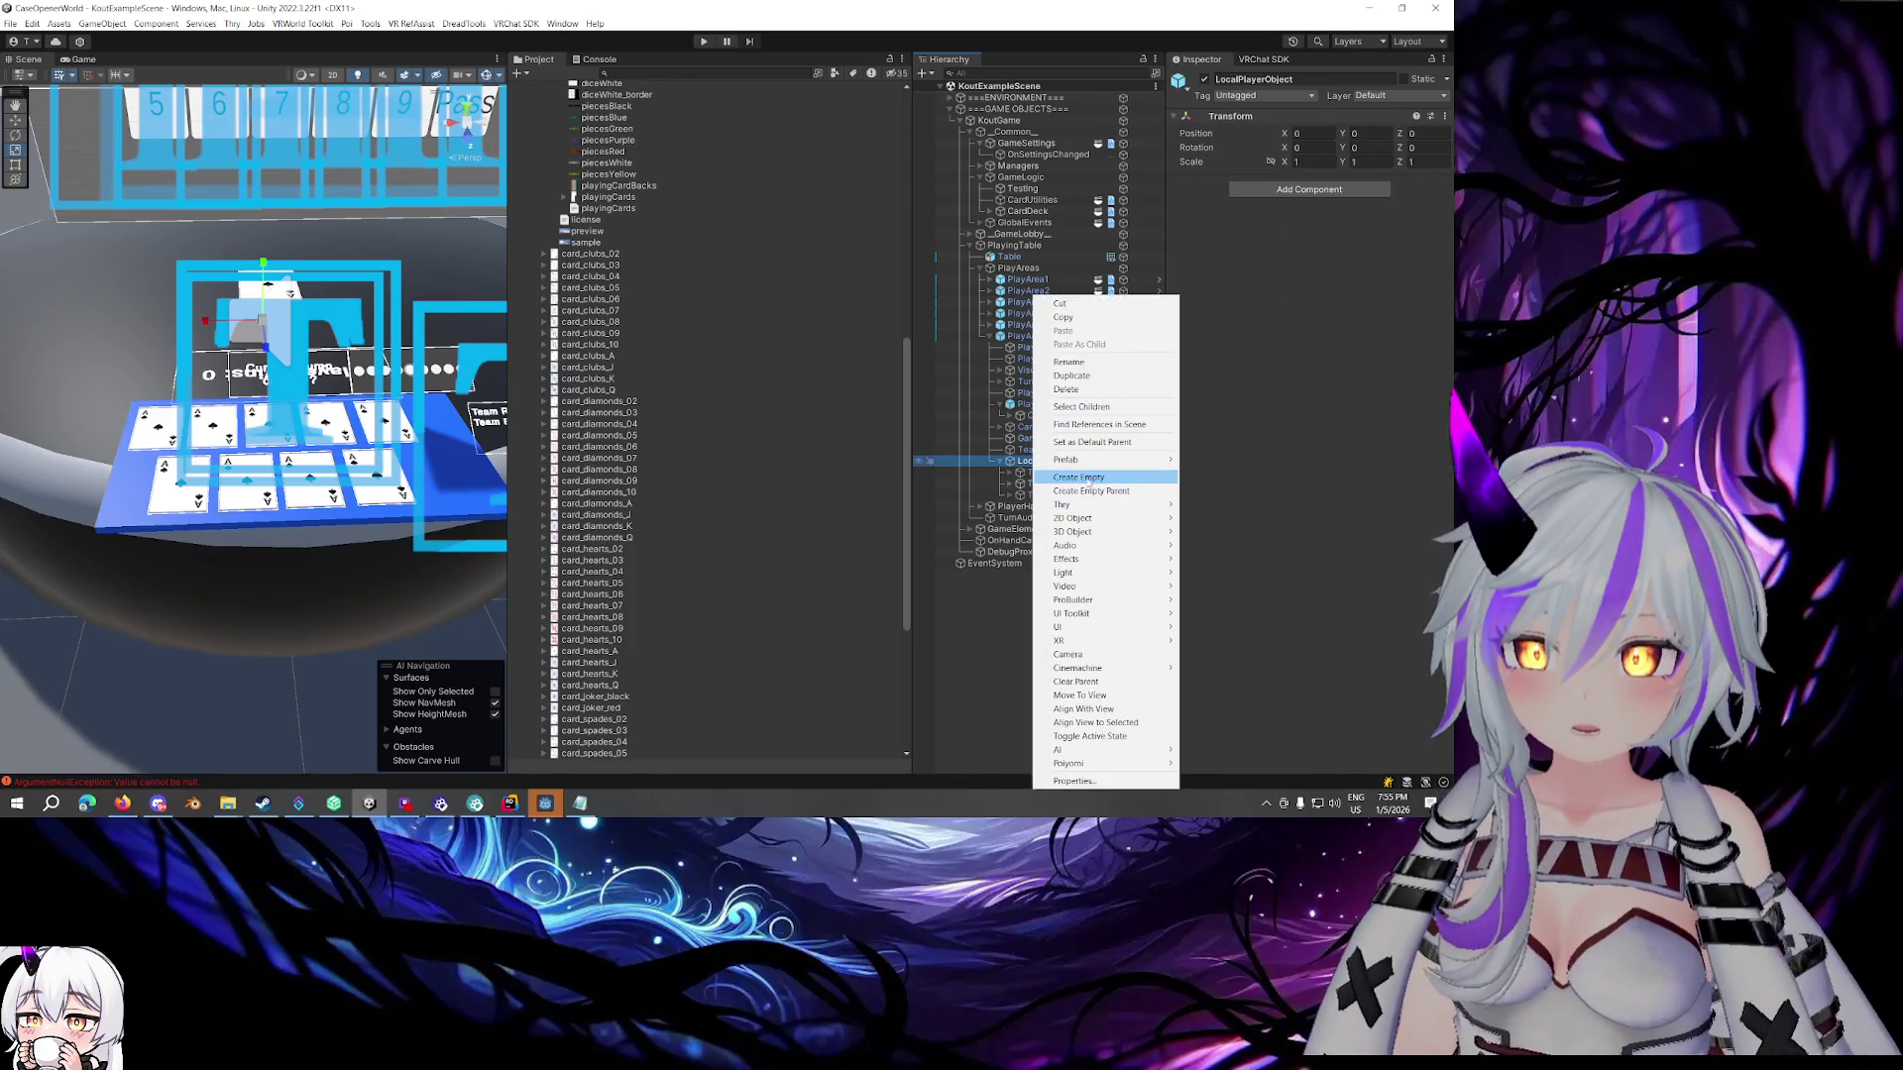
pyautogui.click(1164, 483)
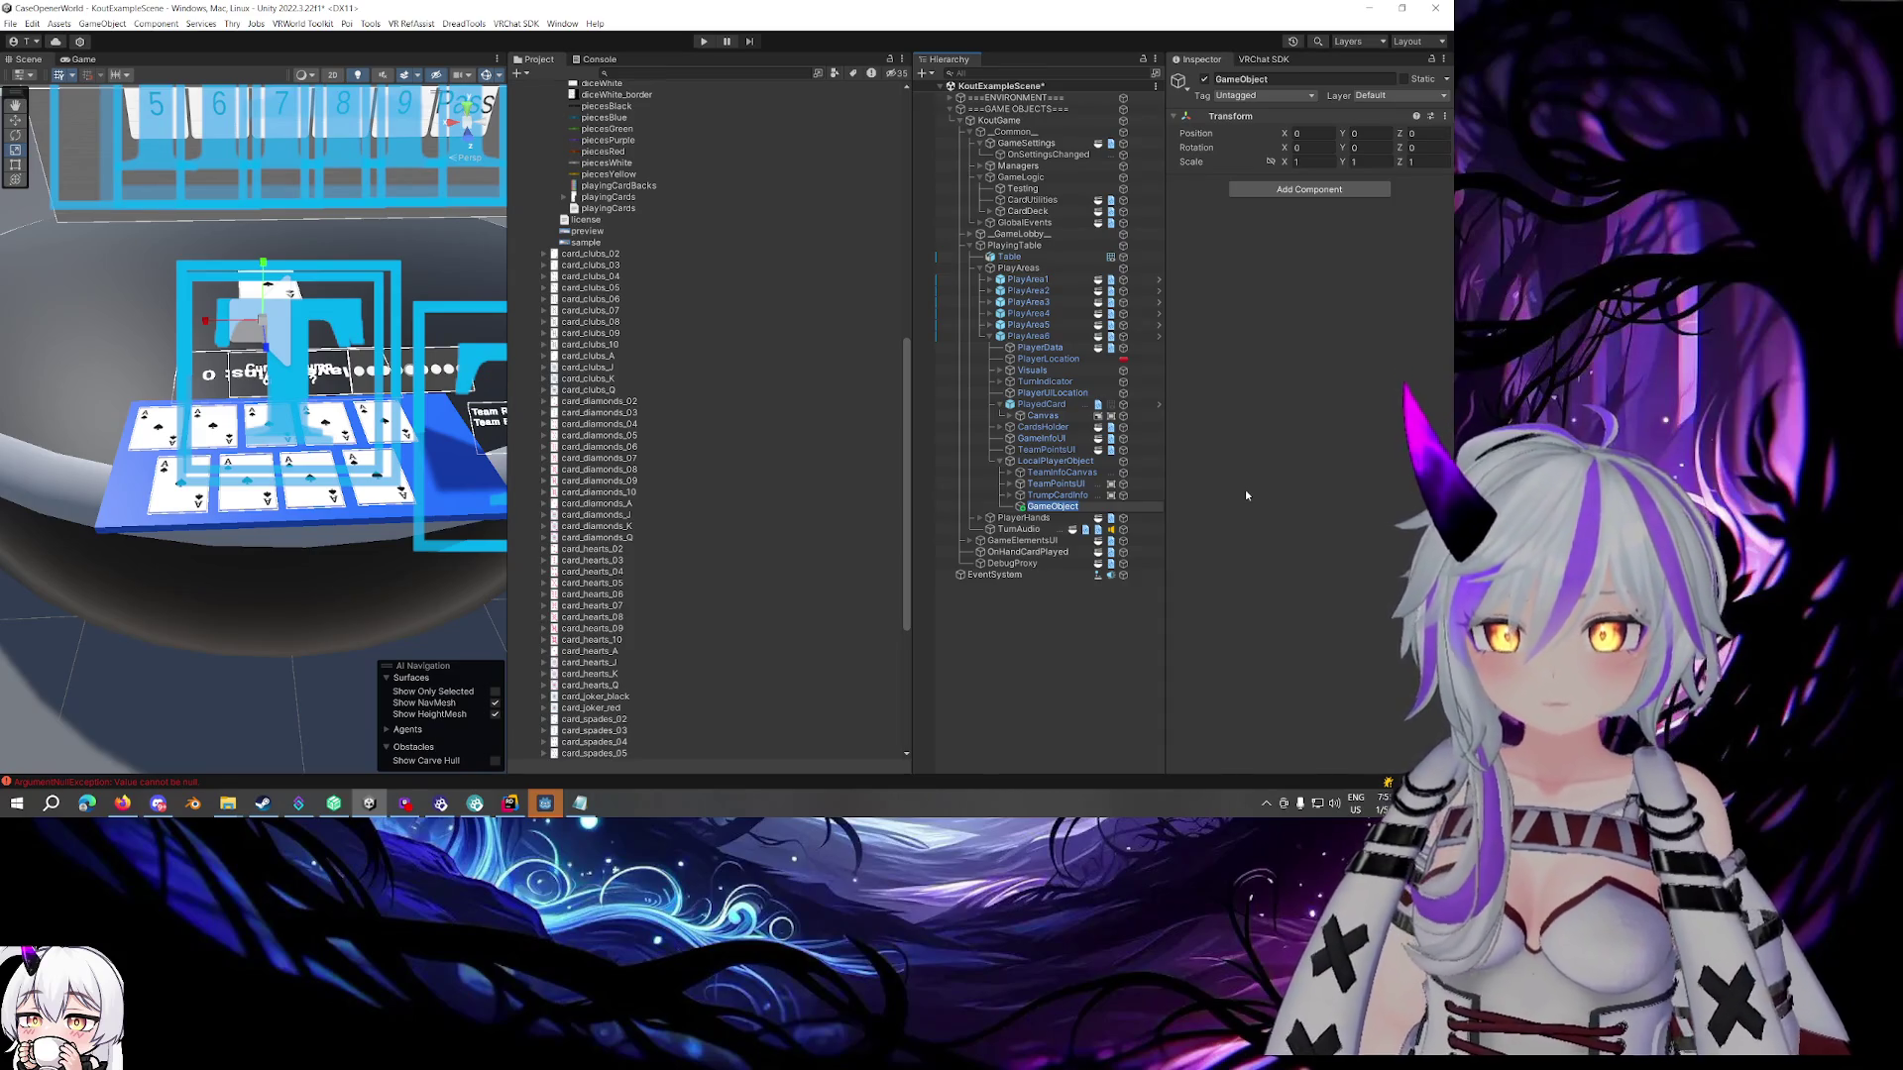
# Name the new empty object PlayedCardsCamera
pyautogui.write('Top')
pyautogui.press('BackSpace')
pyautogui.press('BackSpace')
pyautogui.press('BackSpace')
pyautogui.write('Car')
pyautogui.press('BackSpace')
pyautogui.write('Playe')
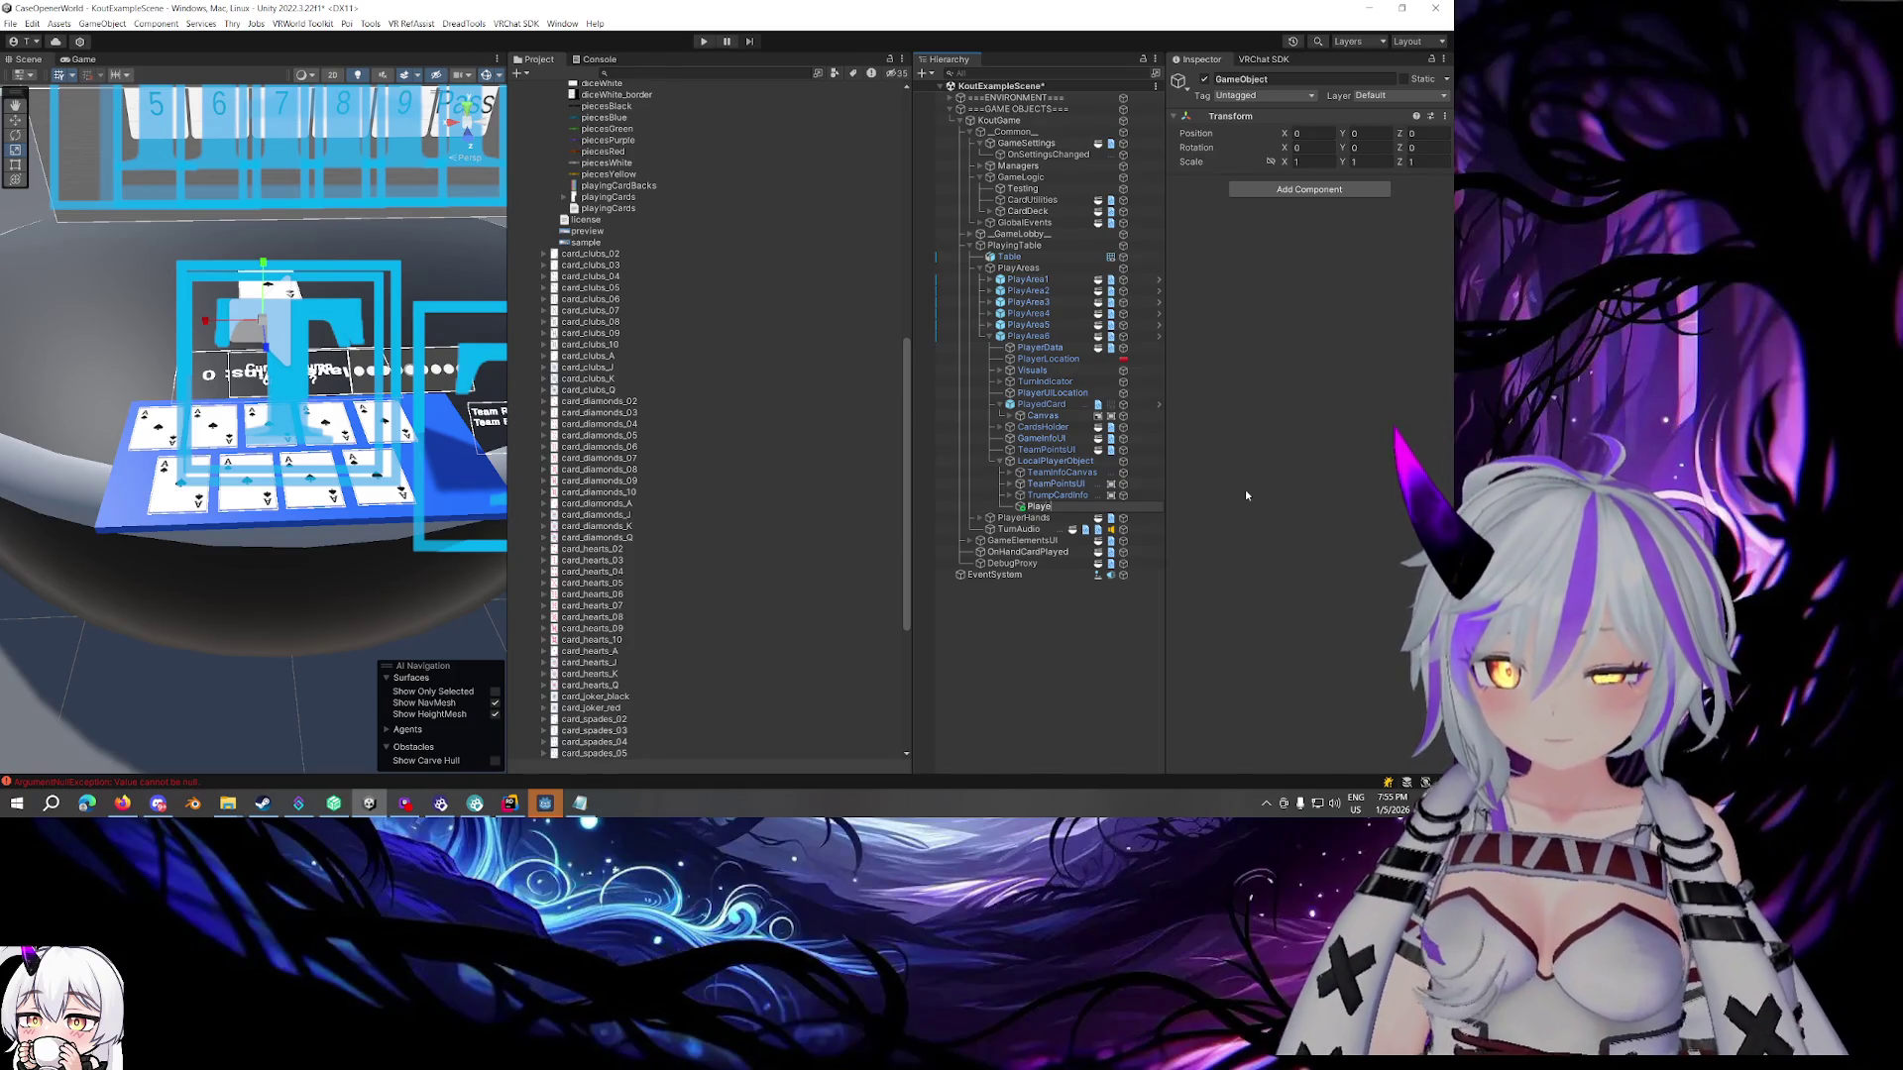
pyautogui.write('dCards')
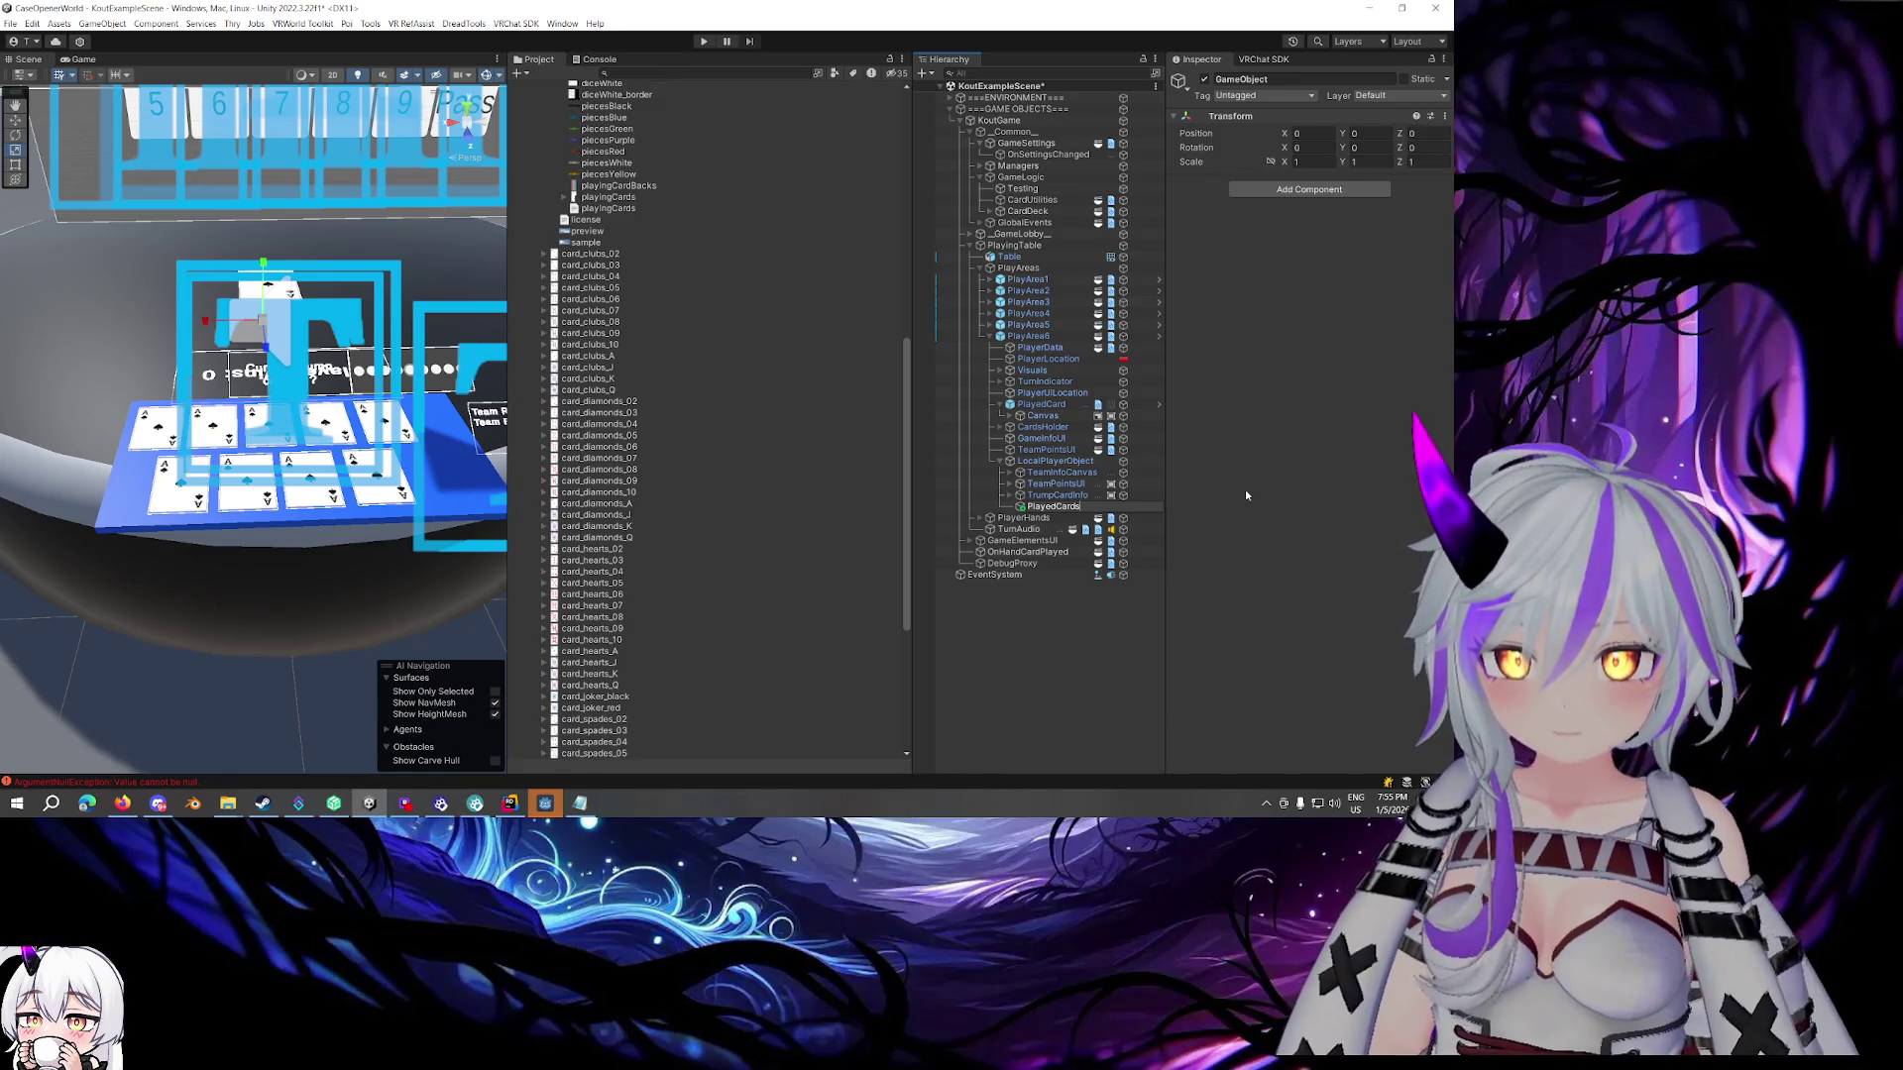
pyautogui.write('Camera')
pyautogui.press('Return')
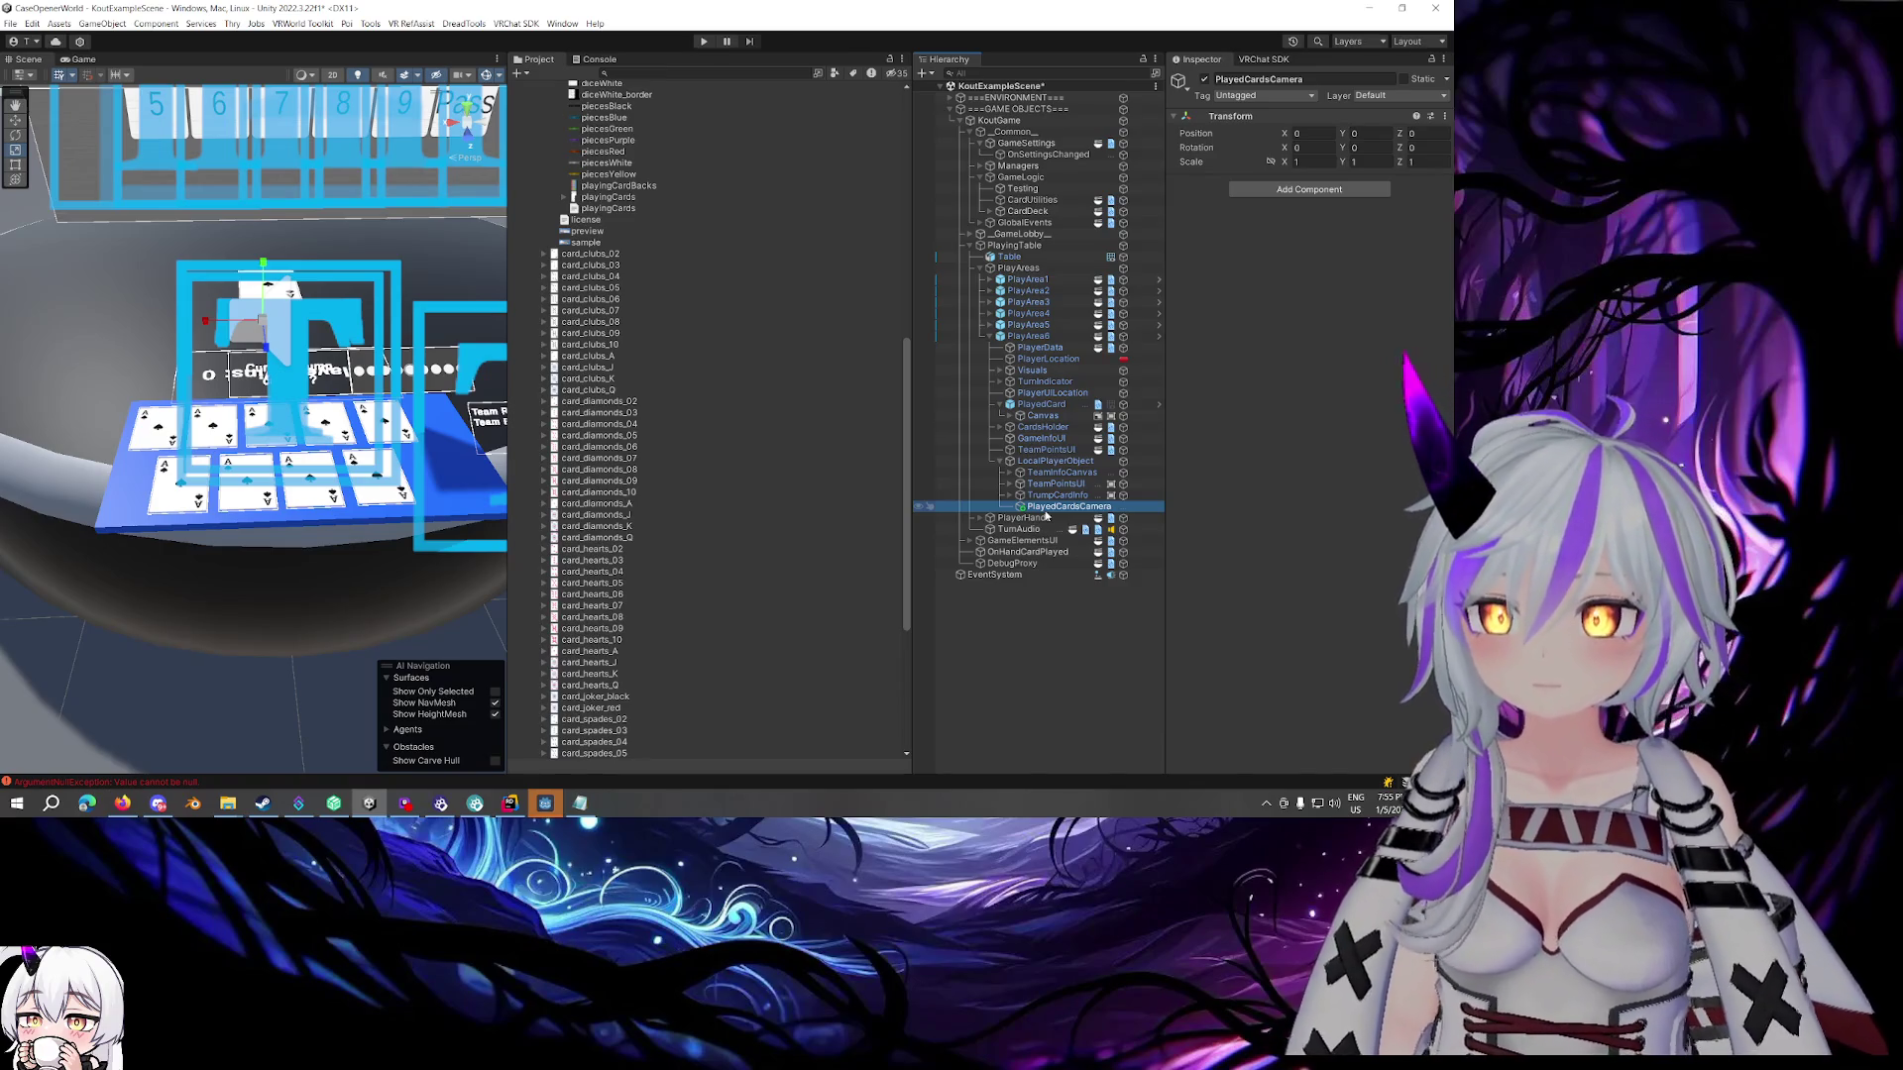
pyautogui.scroll(10, 746, 396)
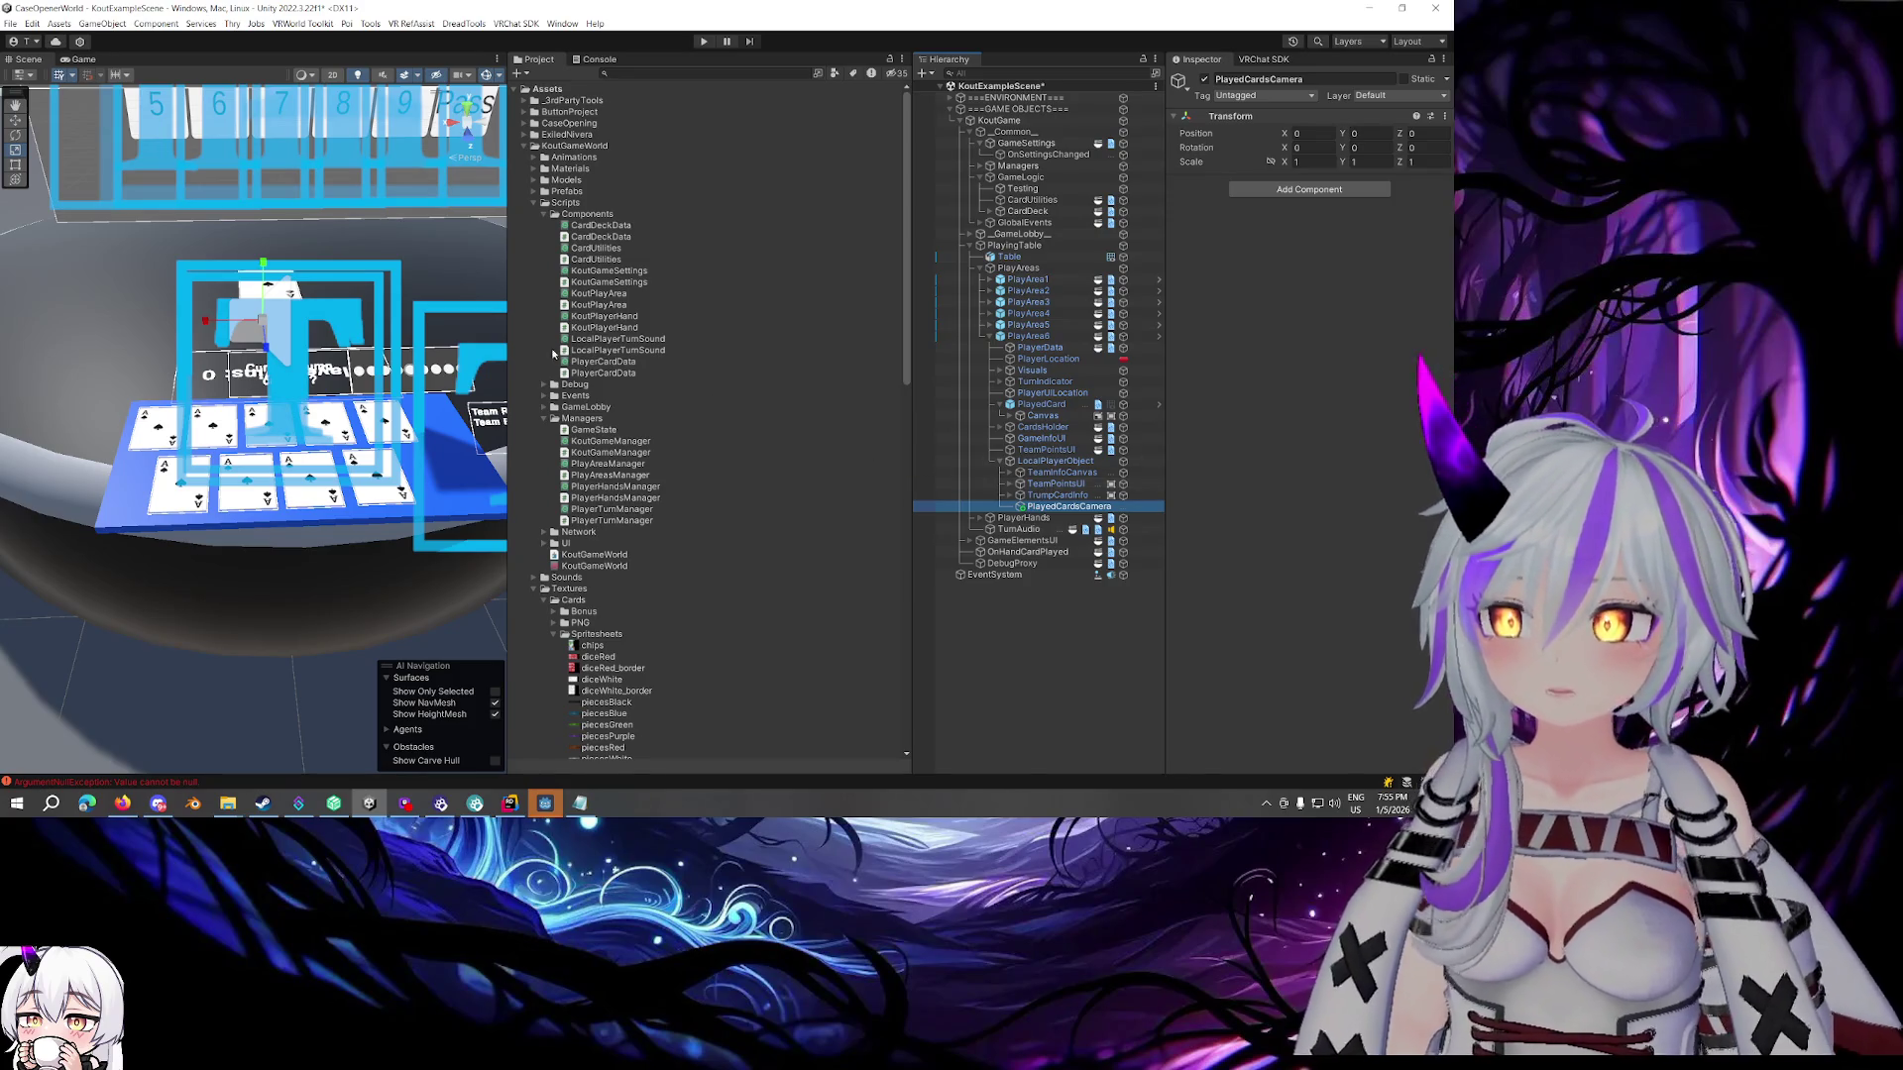
pyautogui.moveTo(446, 328); pyautogui.dragTo(446, 436)
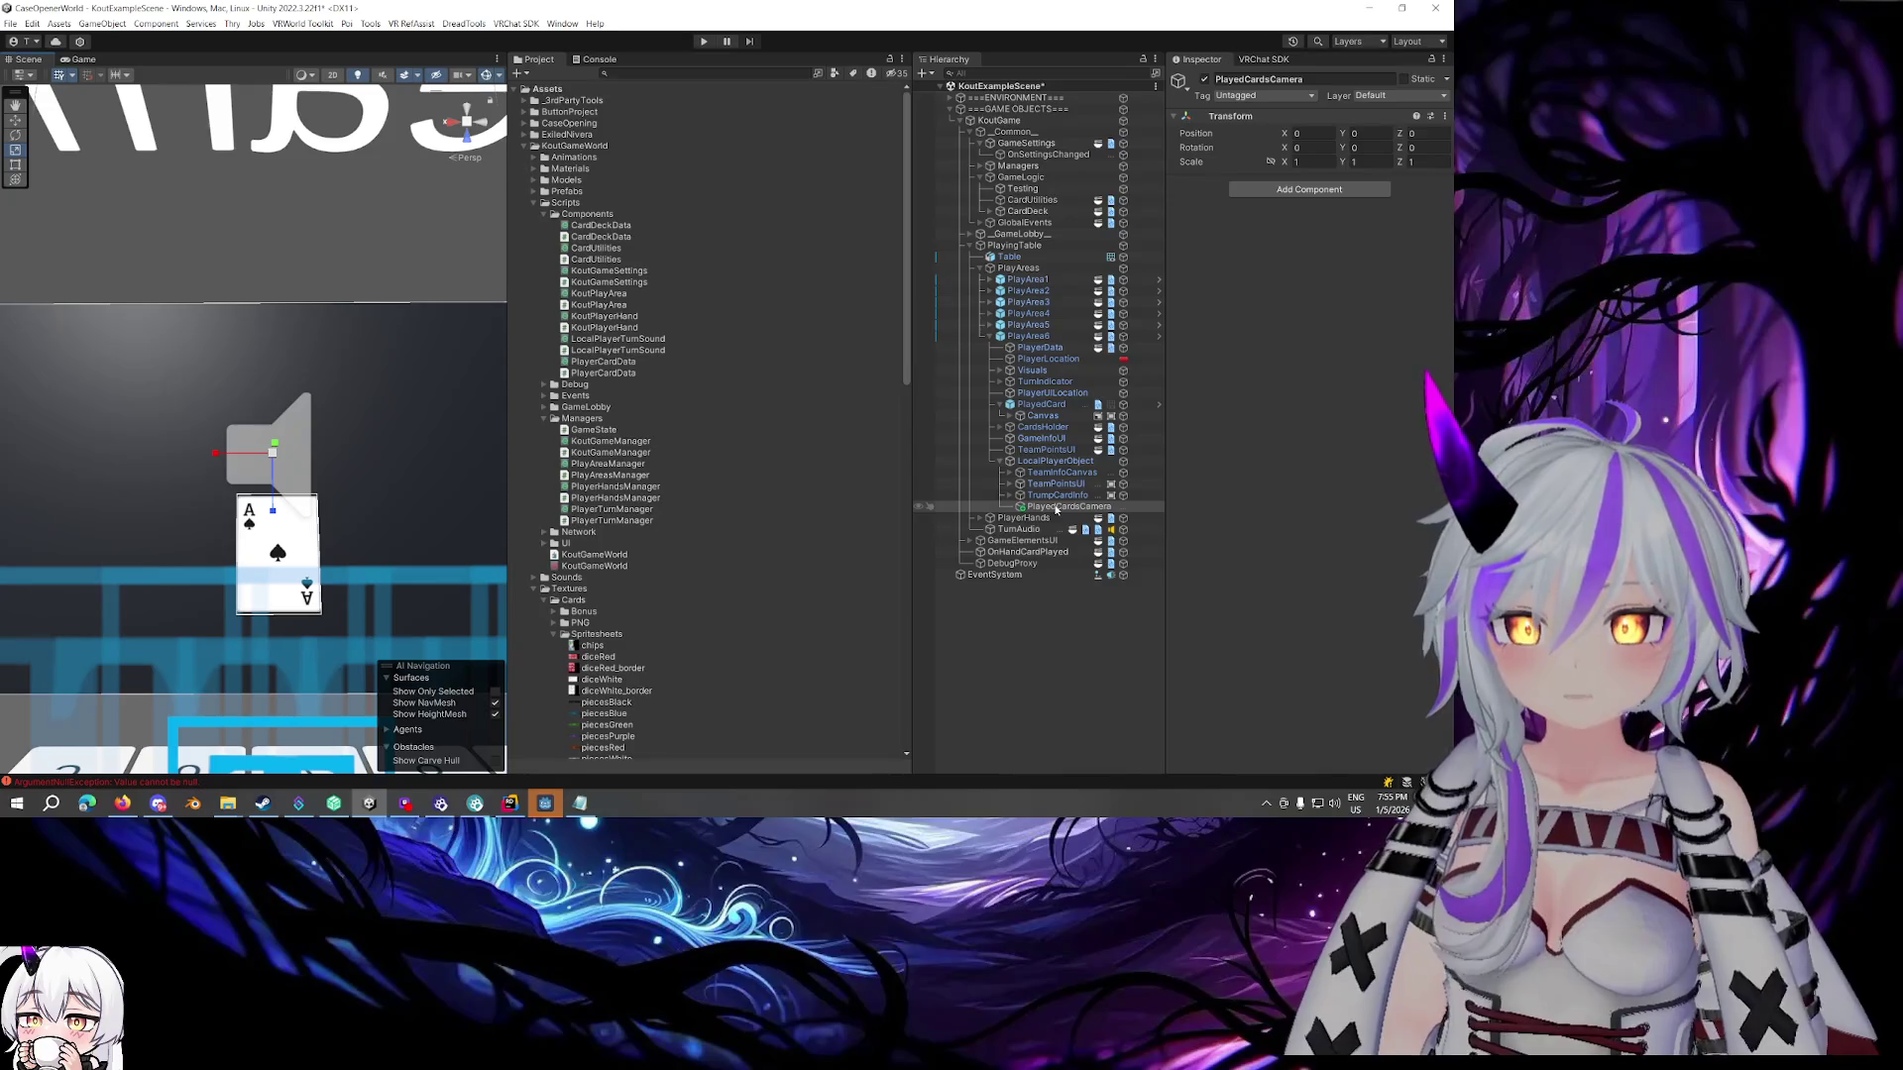
# Rename the object from PlayedCardsCamera to PlayedCardsViewer
pyautogui.click(1080, 507)
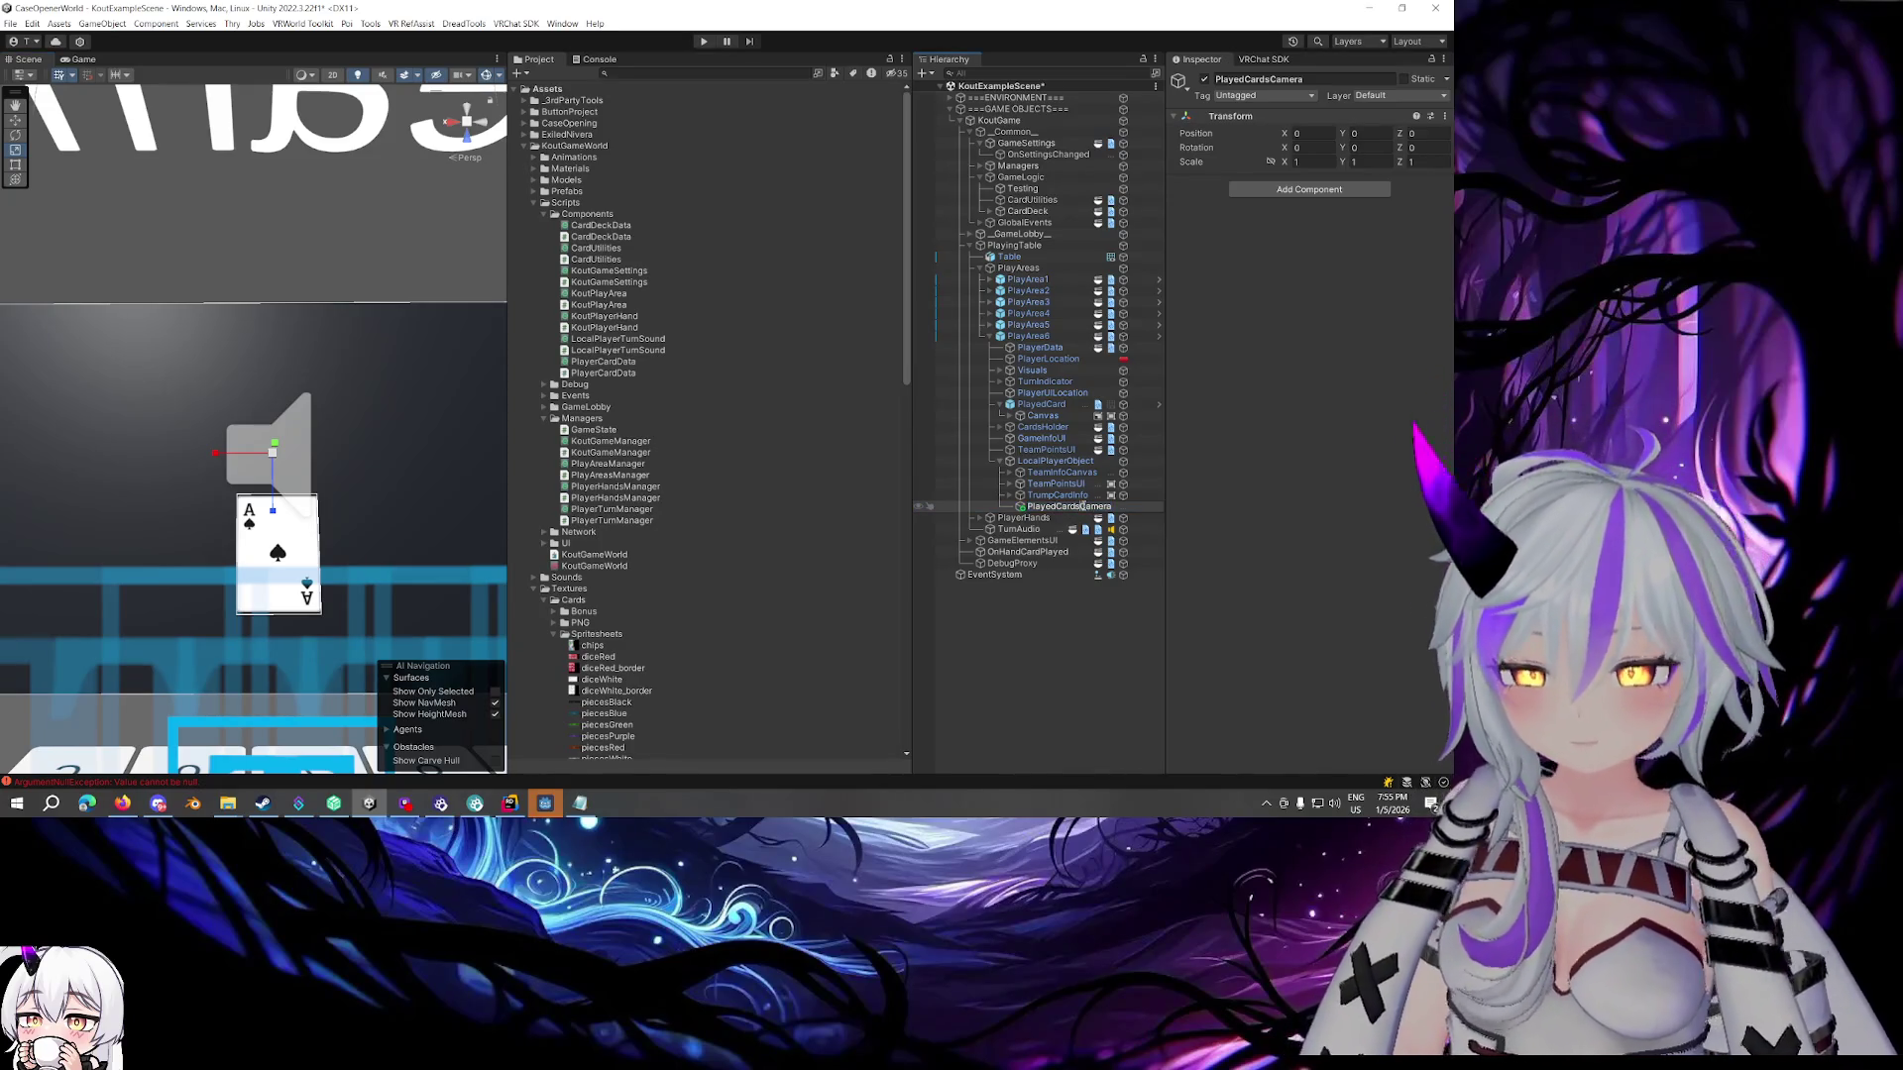
pyautogui.write('Viewer')
pyautogui.press('Return')
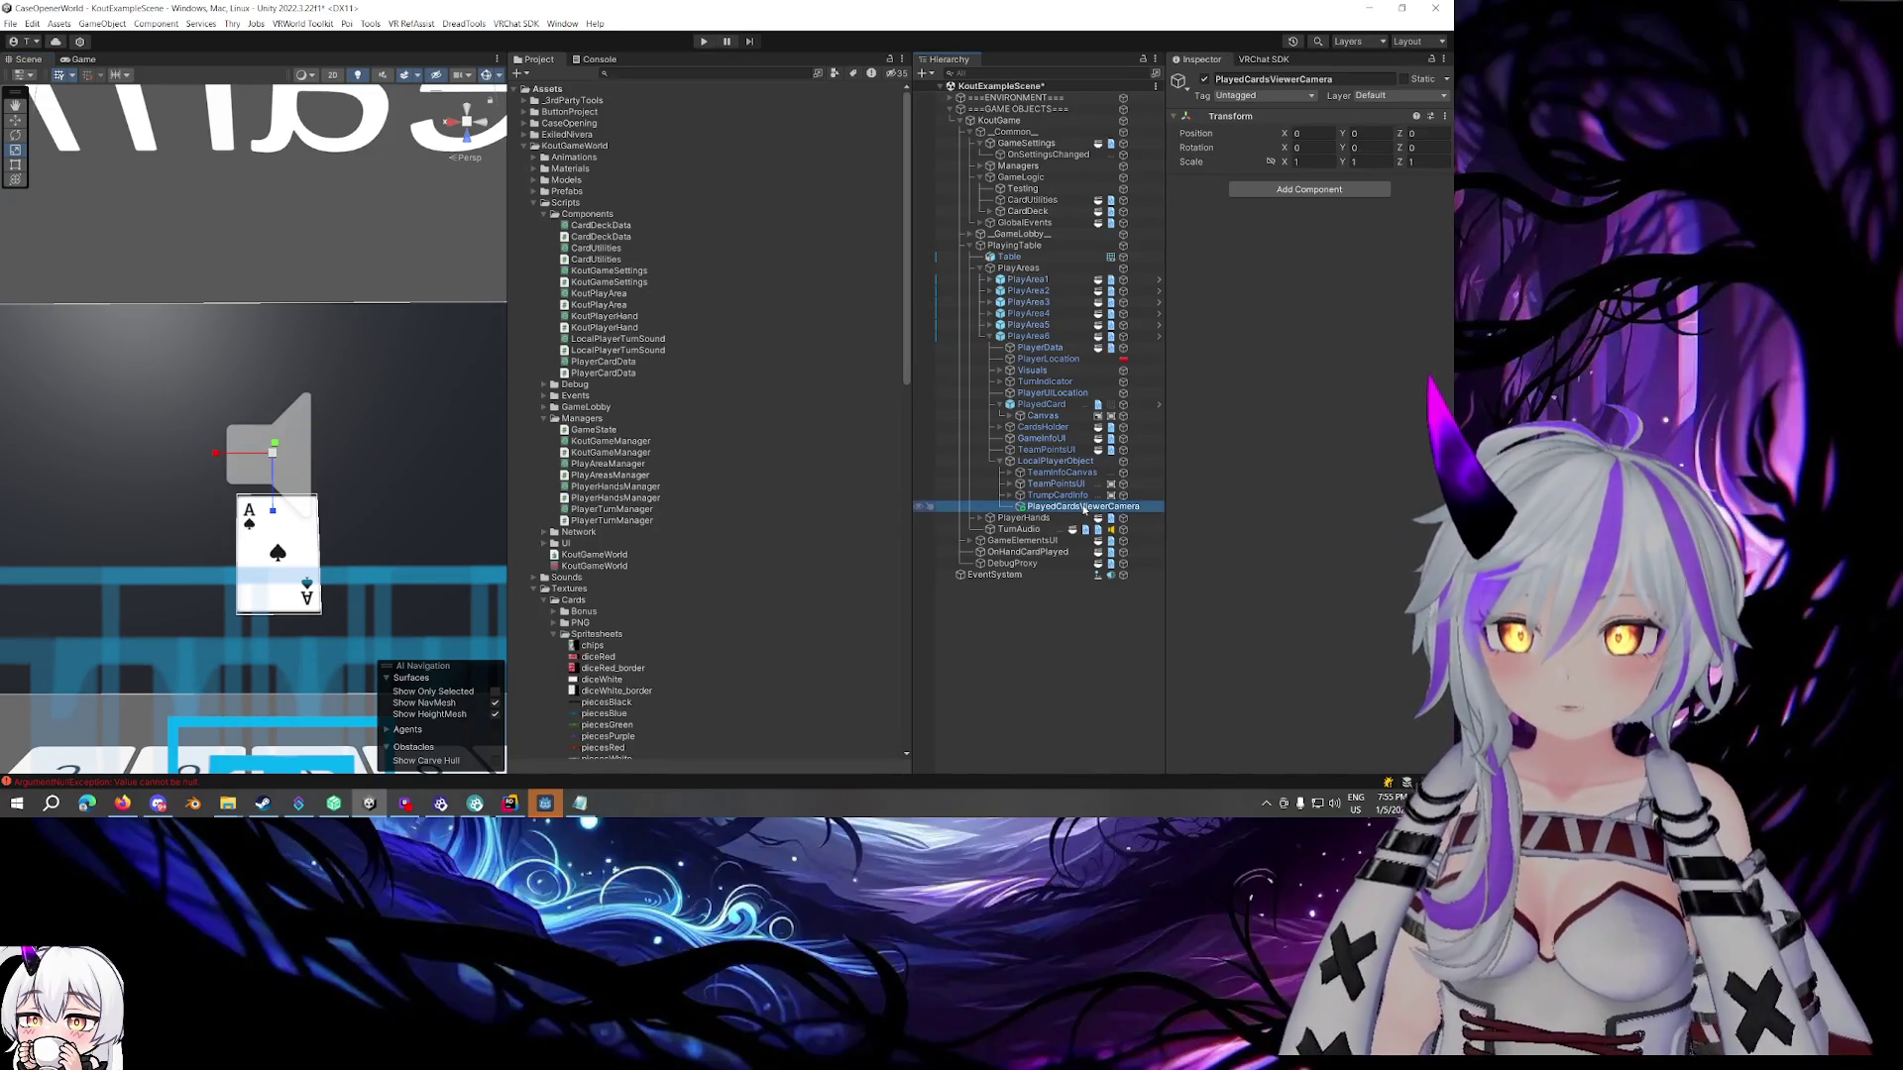
pyautogui.click(1083, 507)
pyautogui.press('BackSpace')
pyautogui.press('BackSpace')
pyautogui.press('BackSpace')
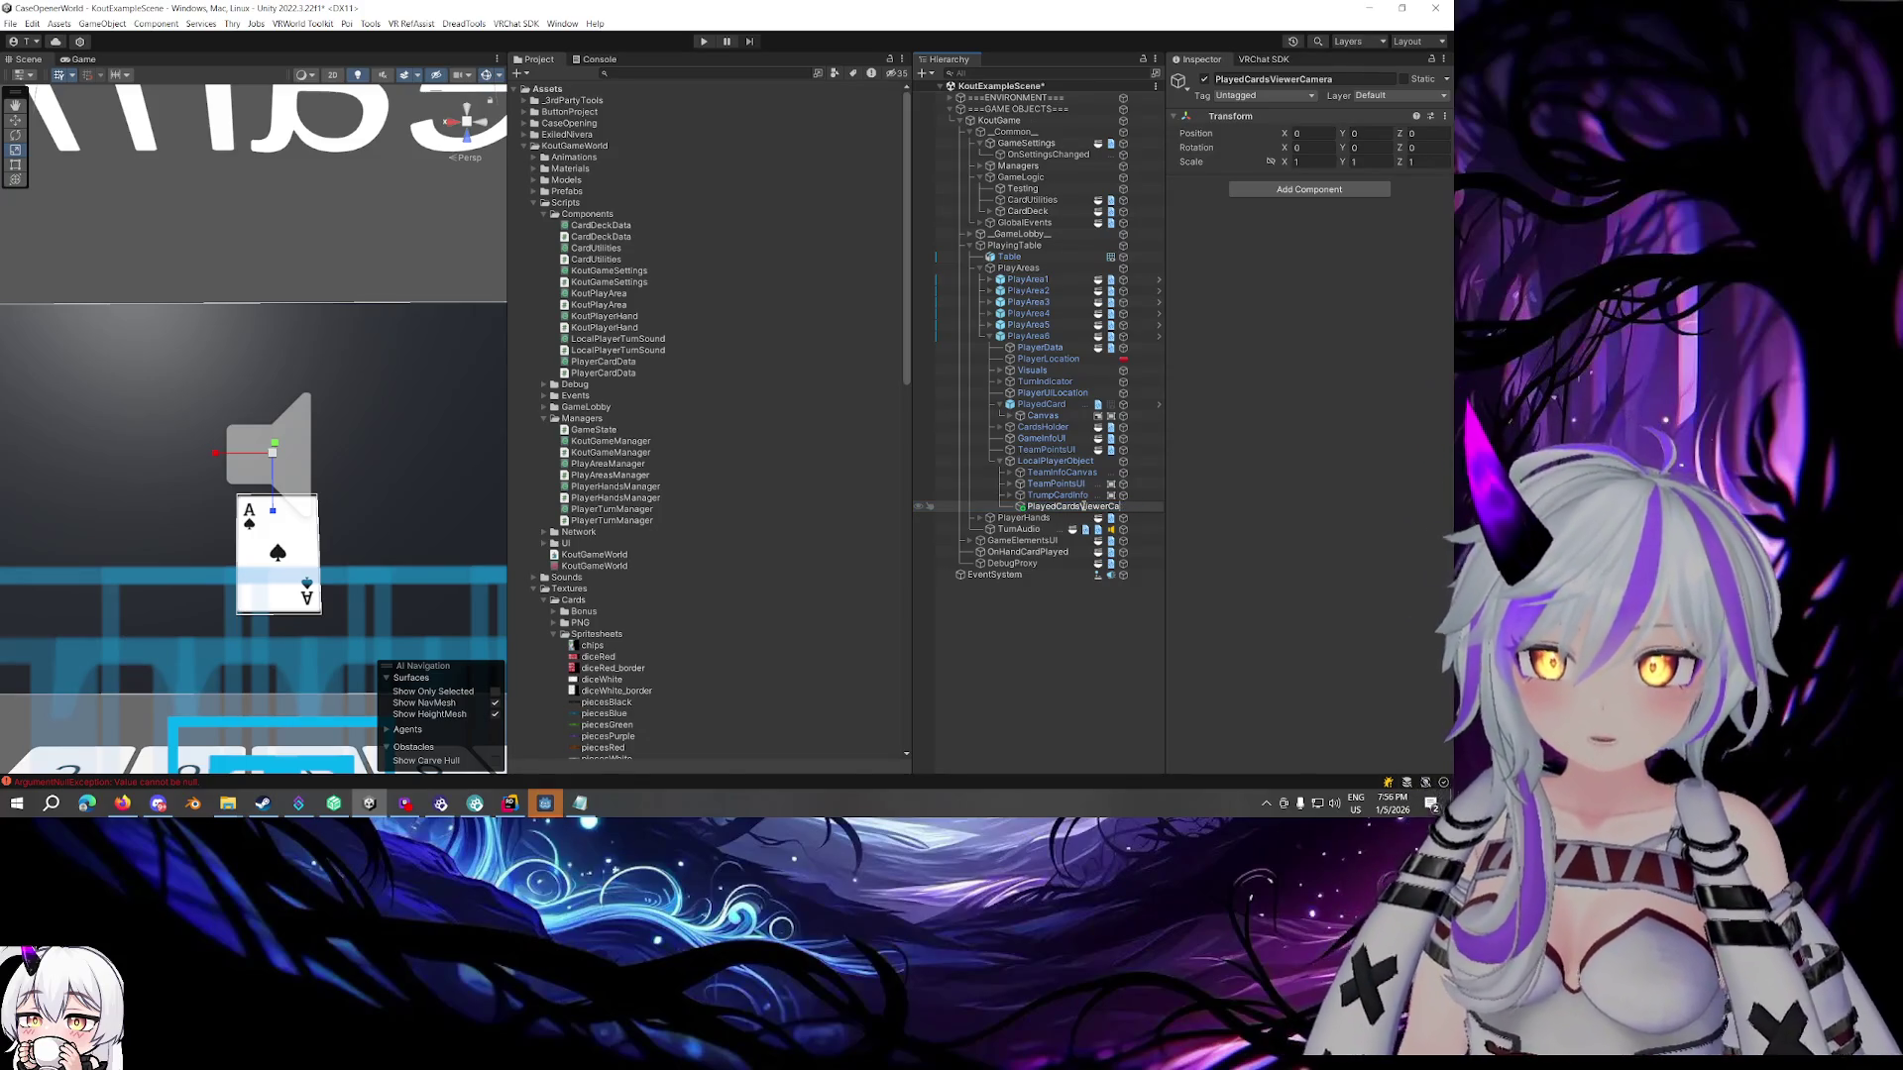
pyautogui.press('Return')
pyautogui.click(1309, 189)
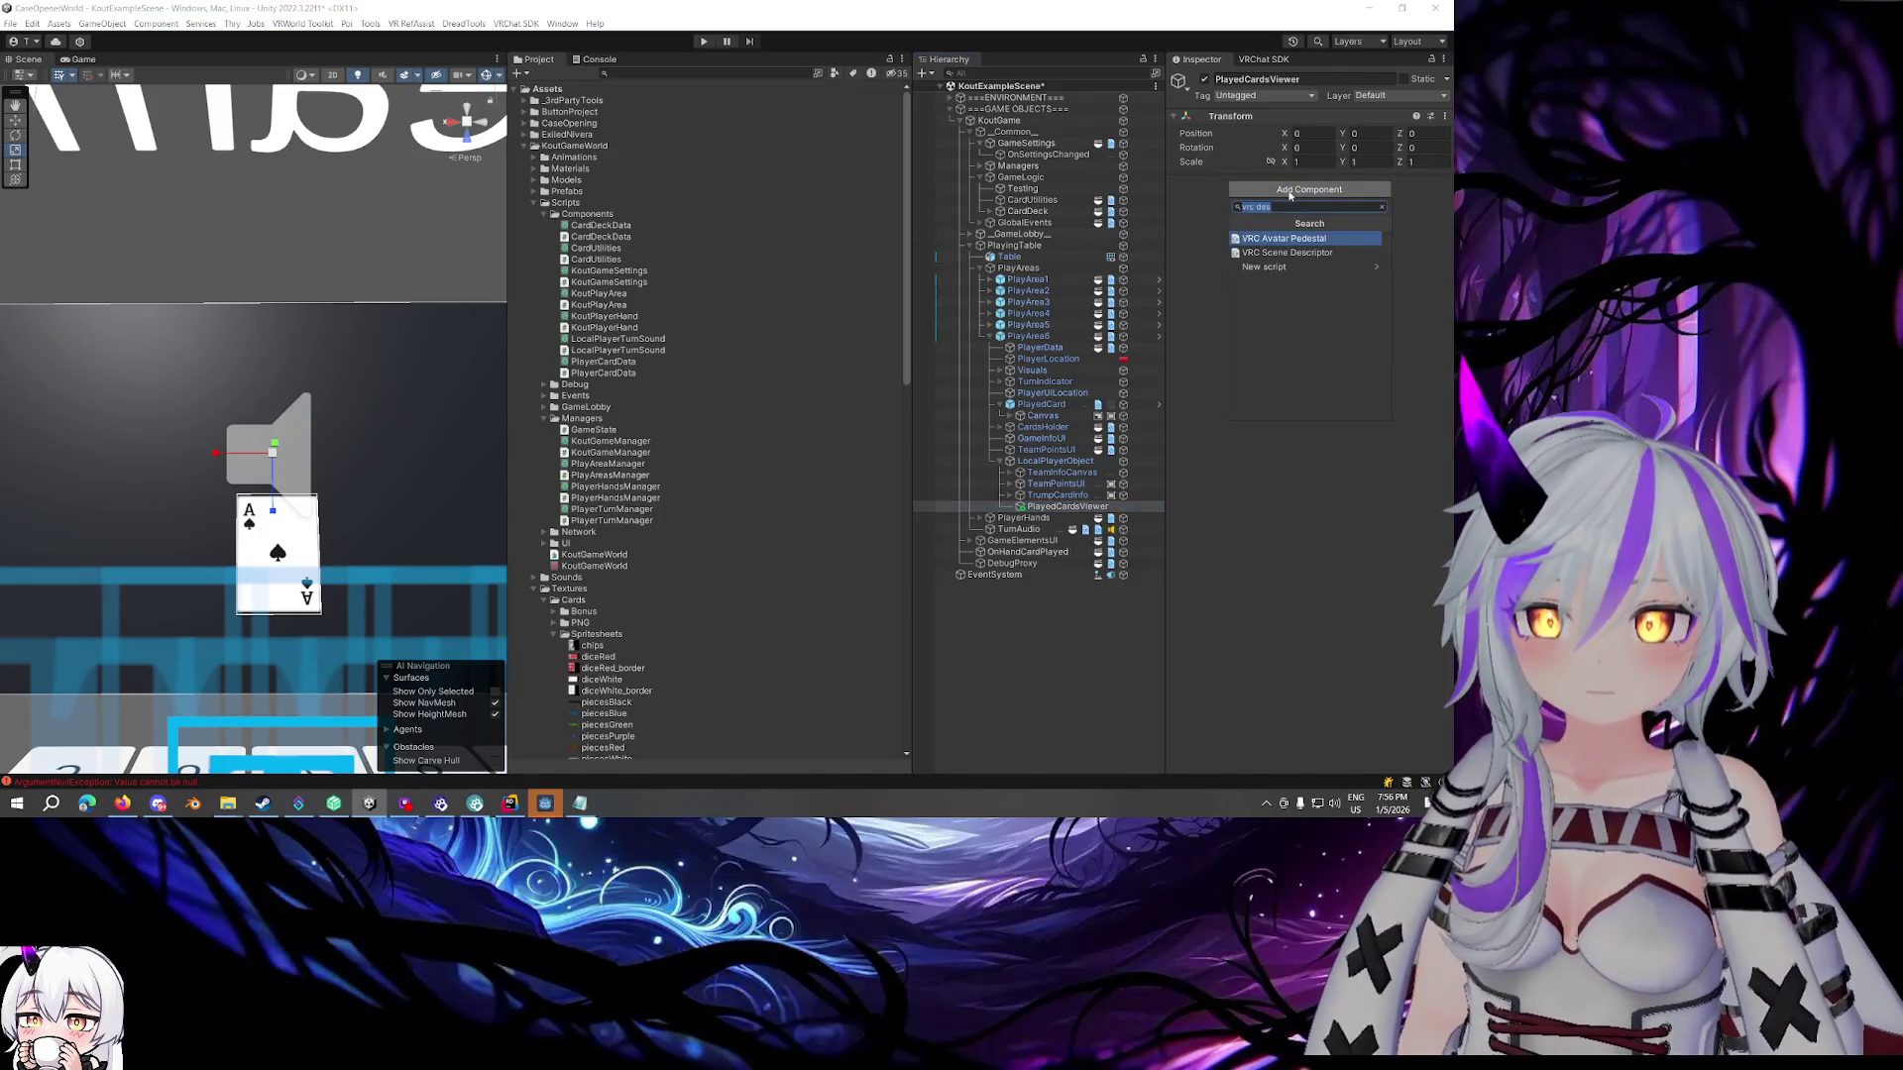
pyautogui.click(1043, 506)
pyautogui.rightClick(1043, 507)
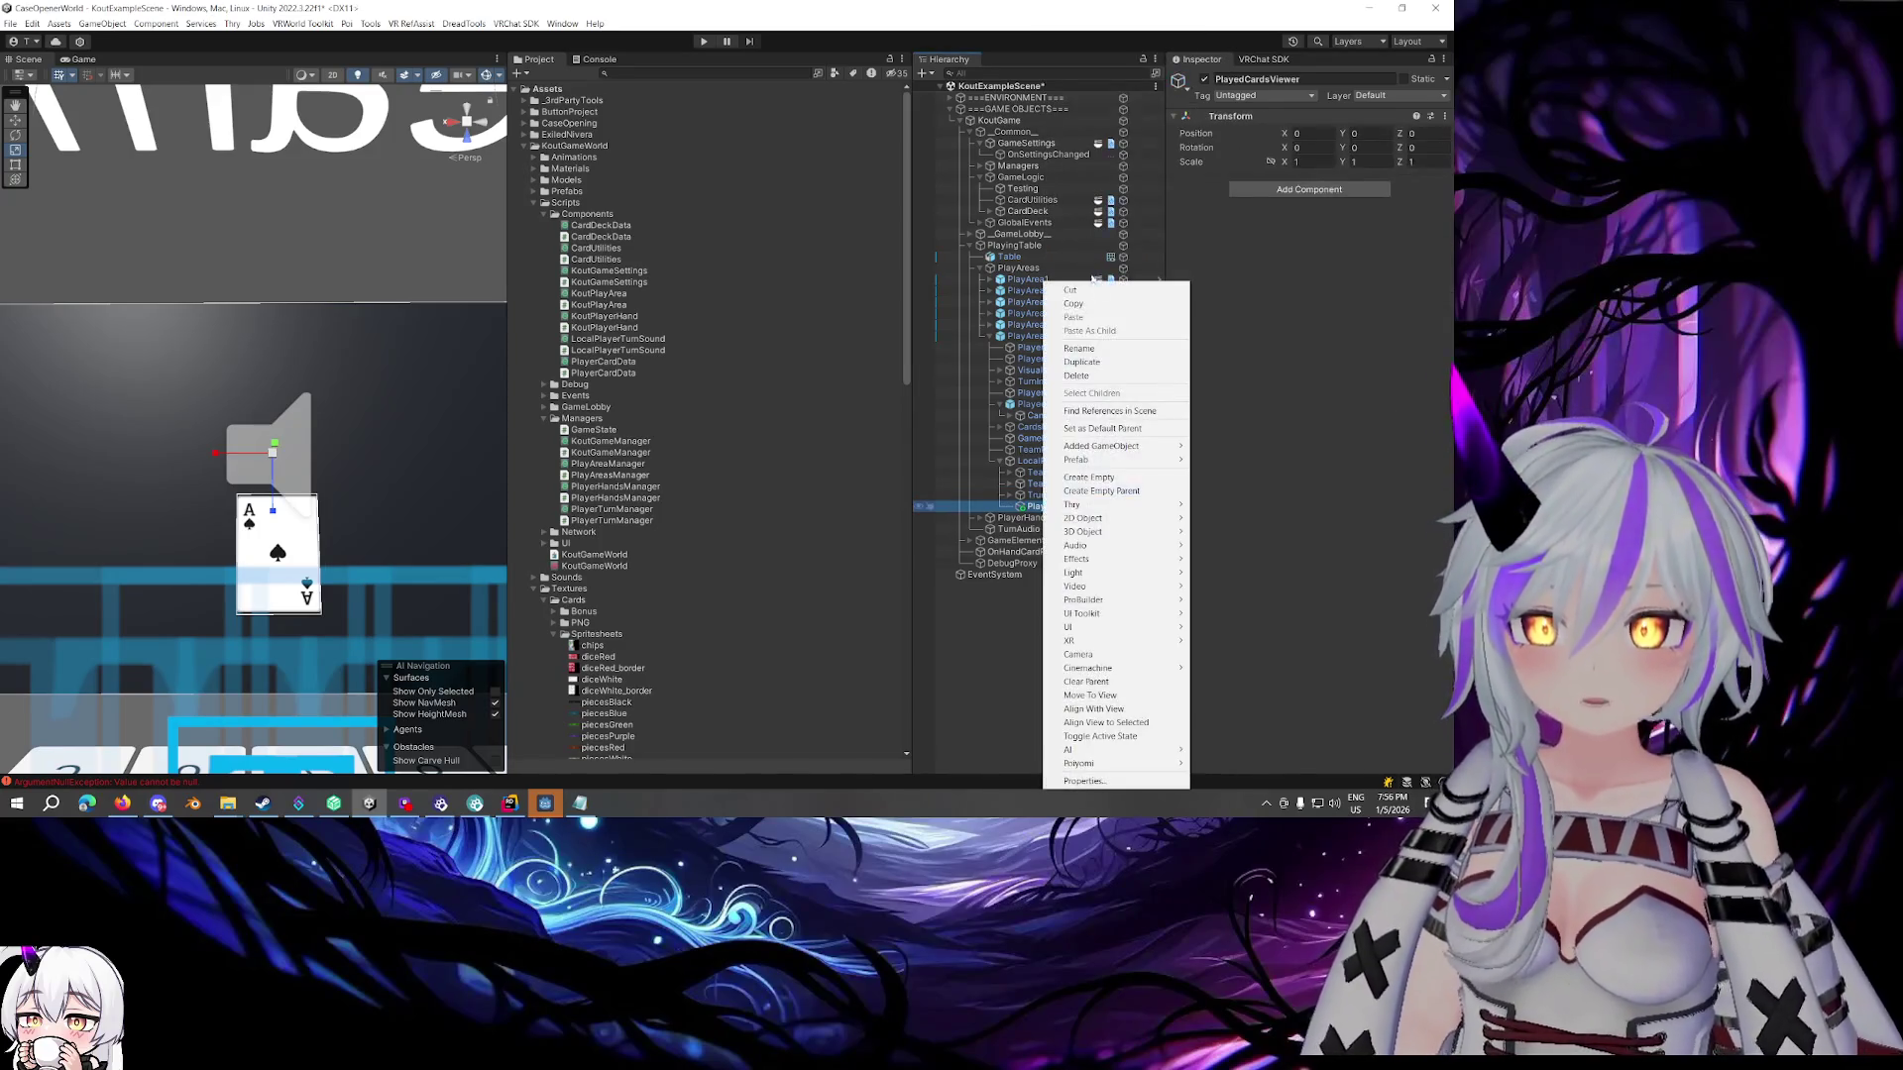
# Create a CardsCamera child under PlayedCardsViewer and add a Camera component to it
pyautogui.click(1109, 477)
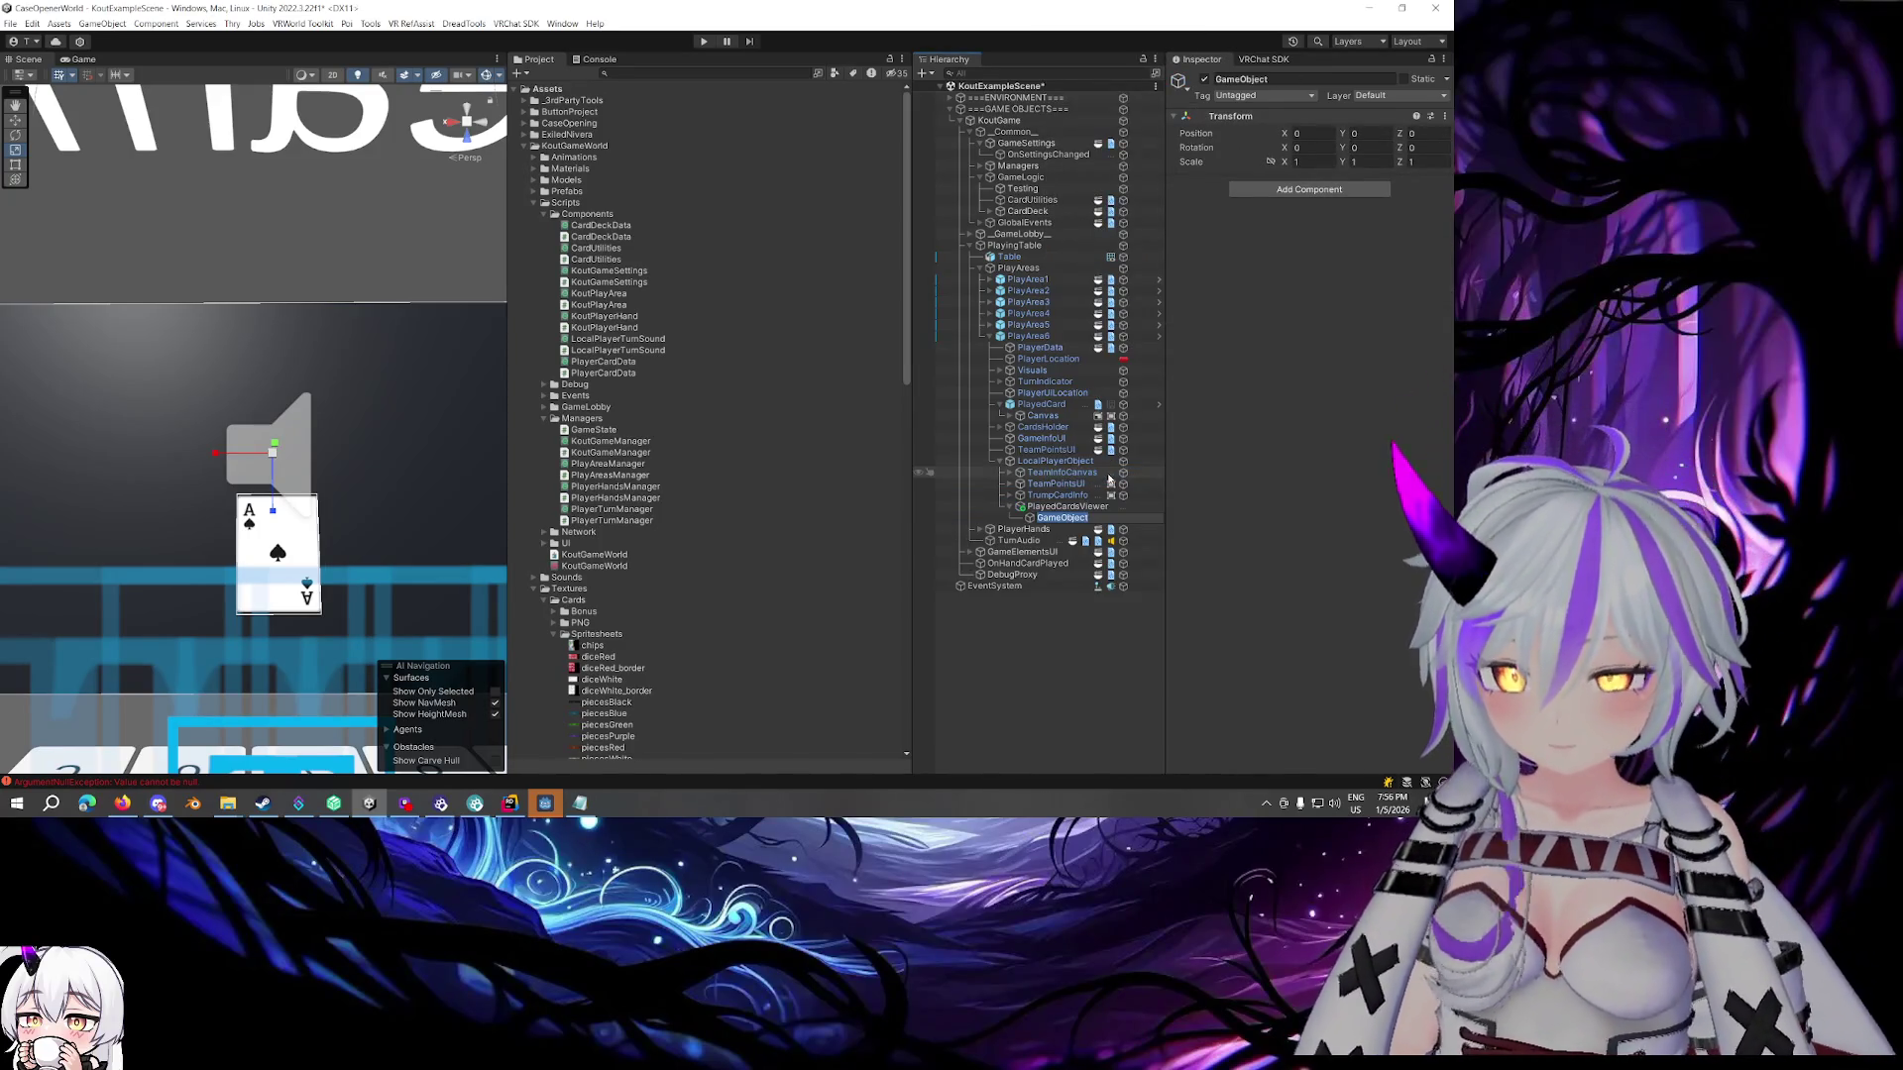
pyautogui.write('Camera')
pyautogui.press('Return')
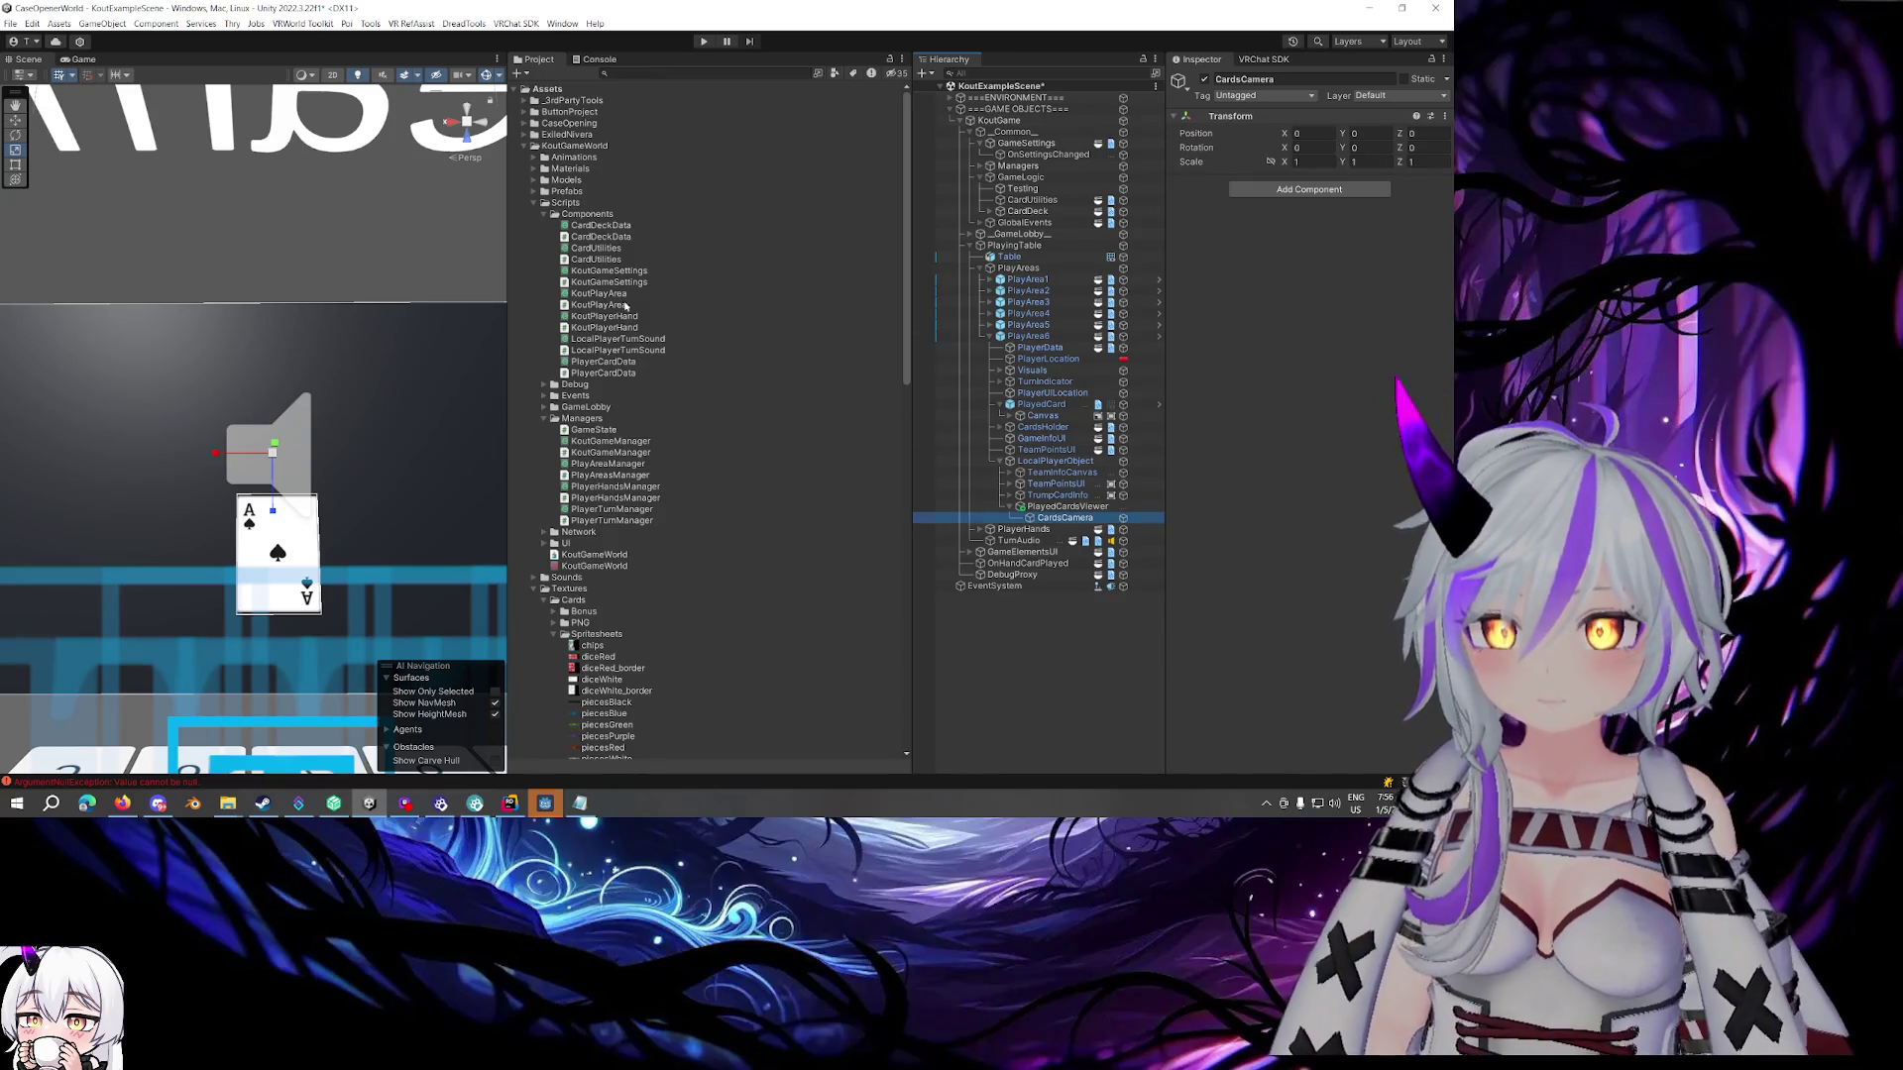
pyautogui.click(1319, 189)
pyautogui.write('Camera')
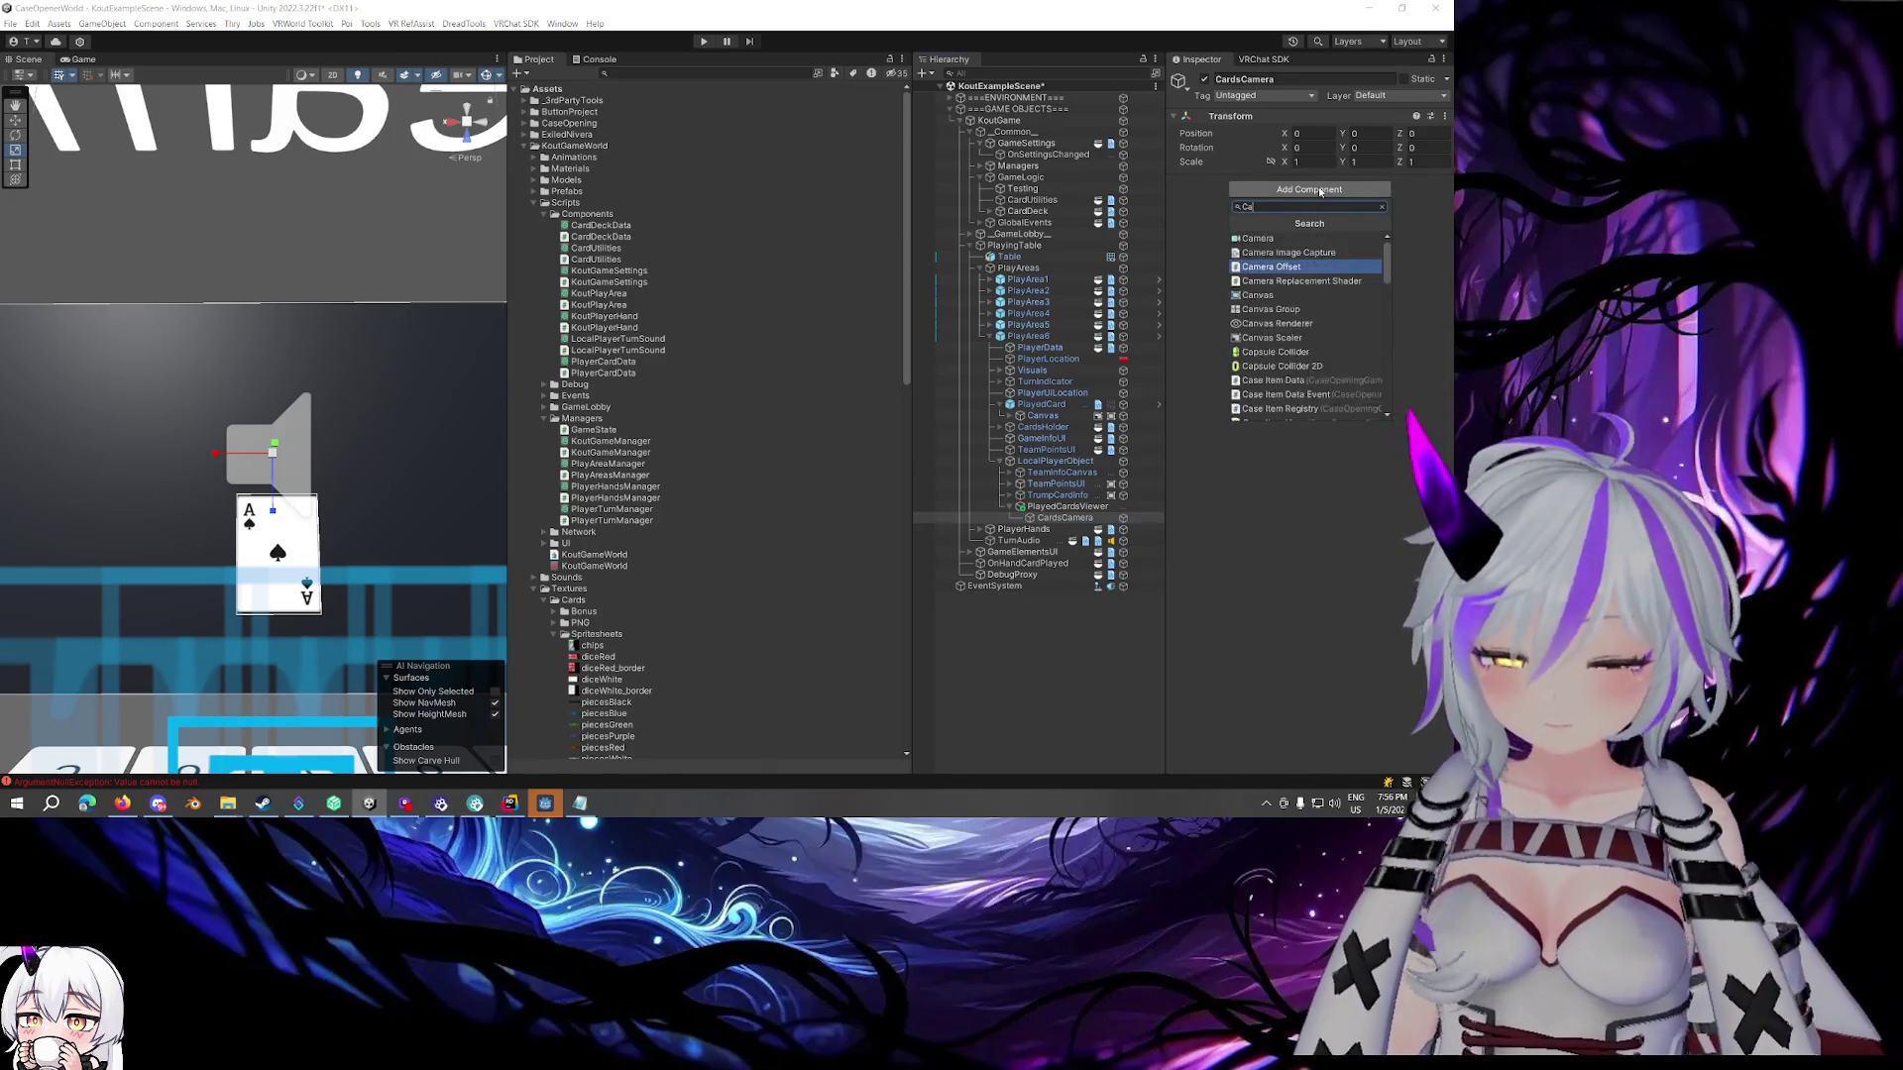
pyautogui.click(1326, 238)
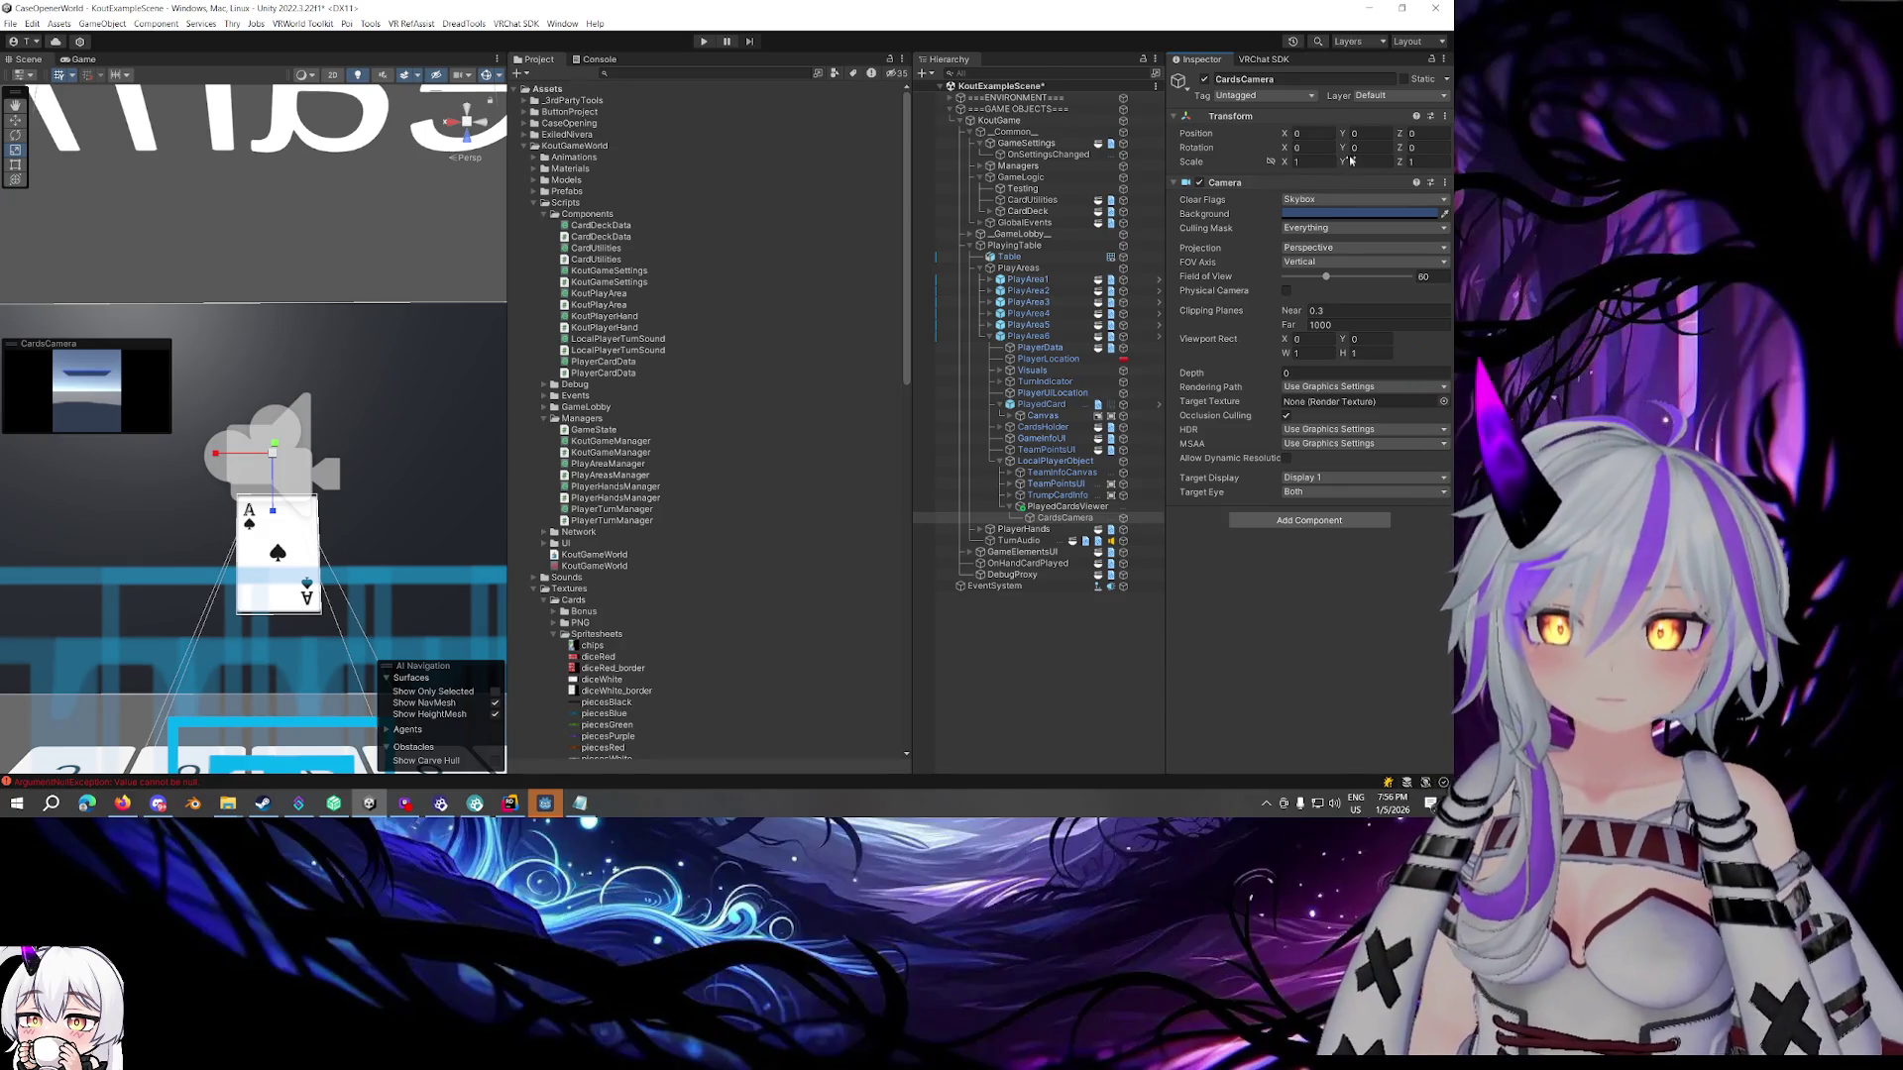
# Enter 90, switch the camera to Orthographic projection, and set its size to 0.3
pyautogui.write('90')
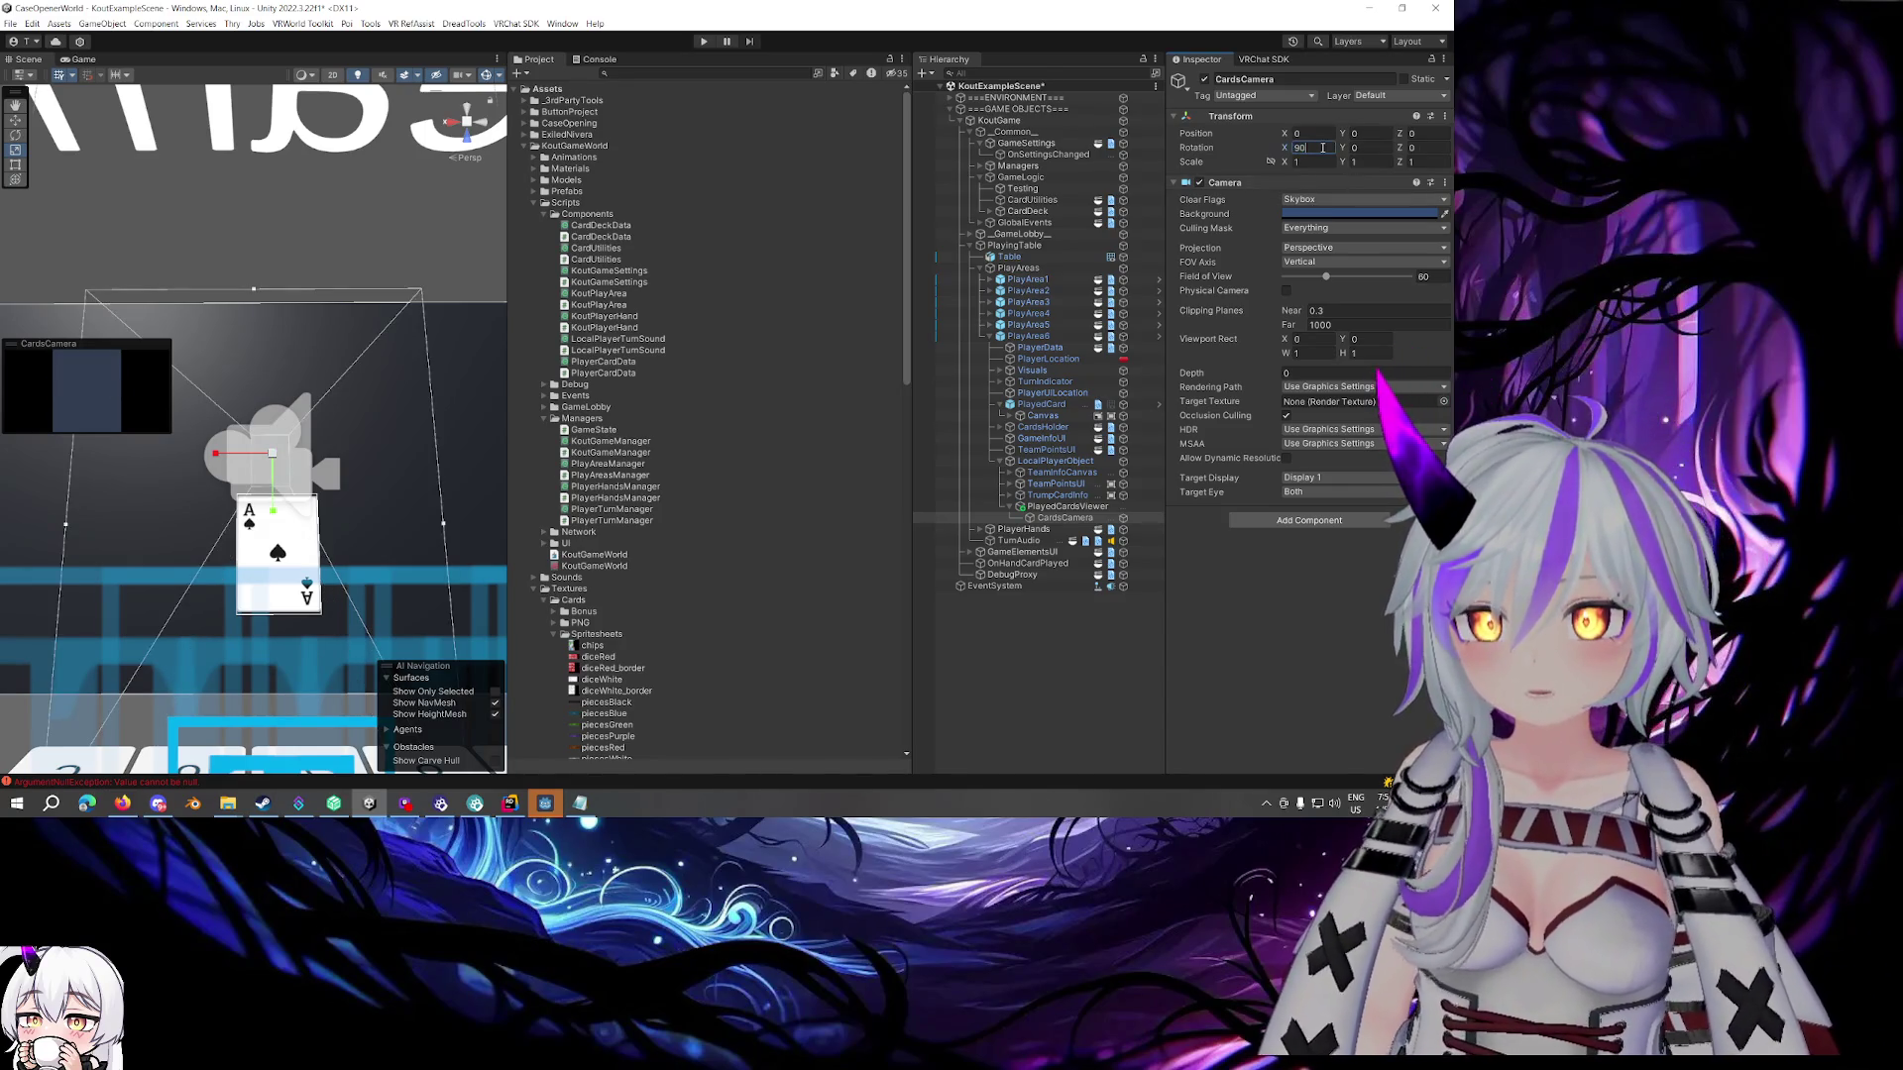
pyautogui.click(1306, 247)
pyautogui.click(1308, 274)
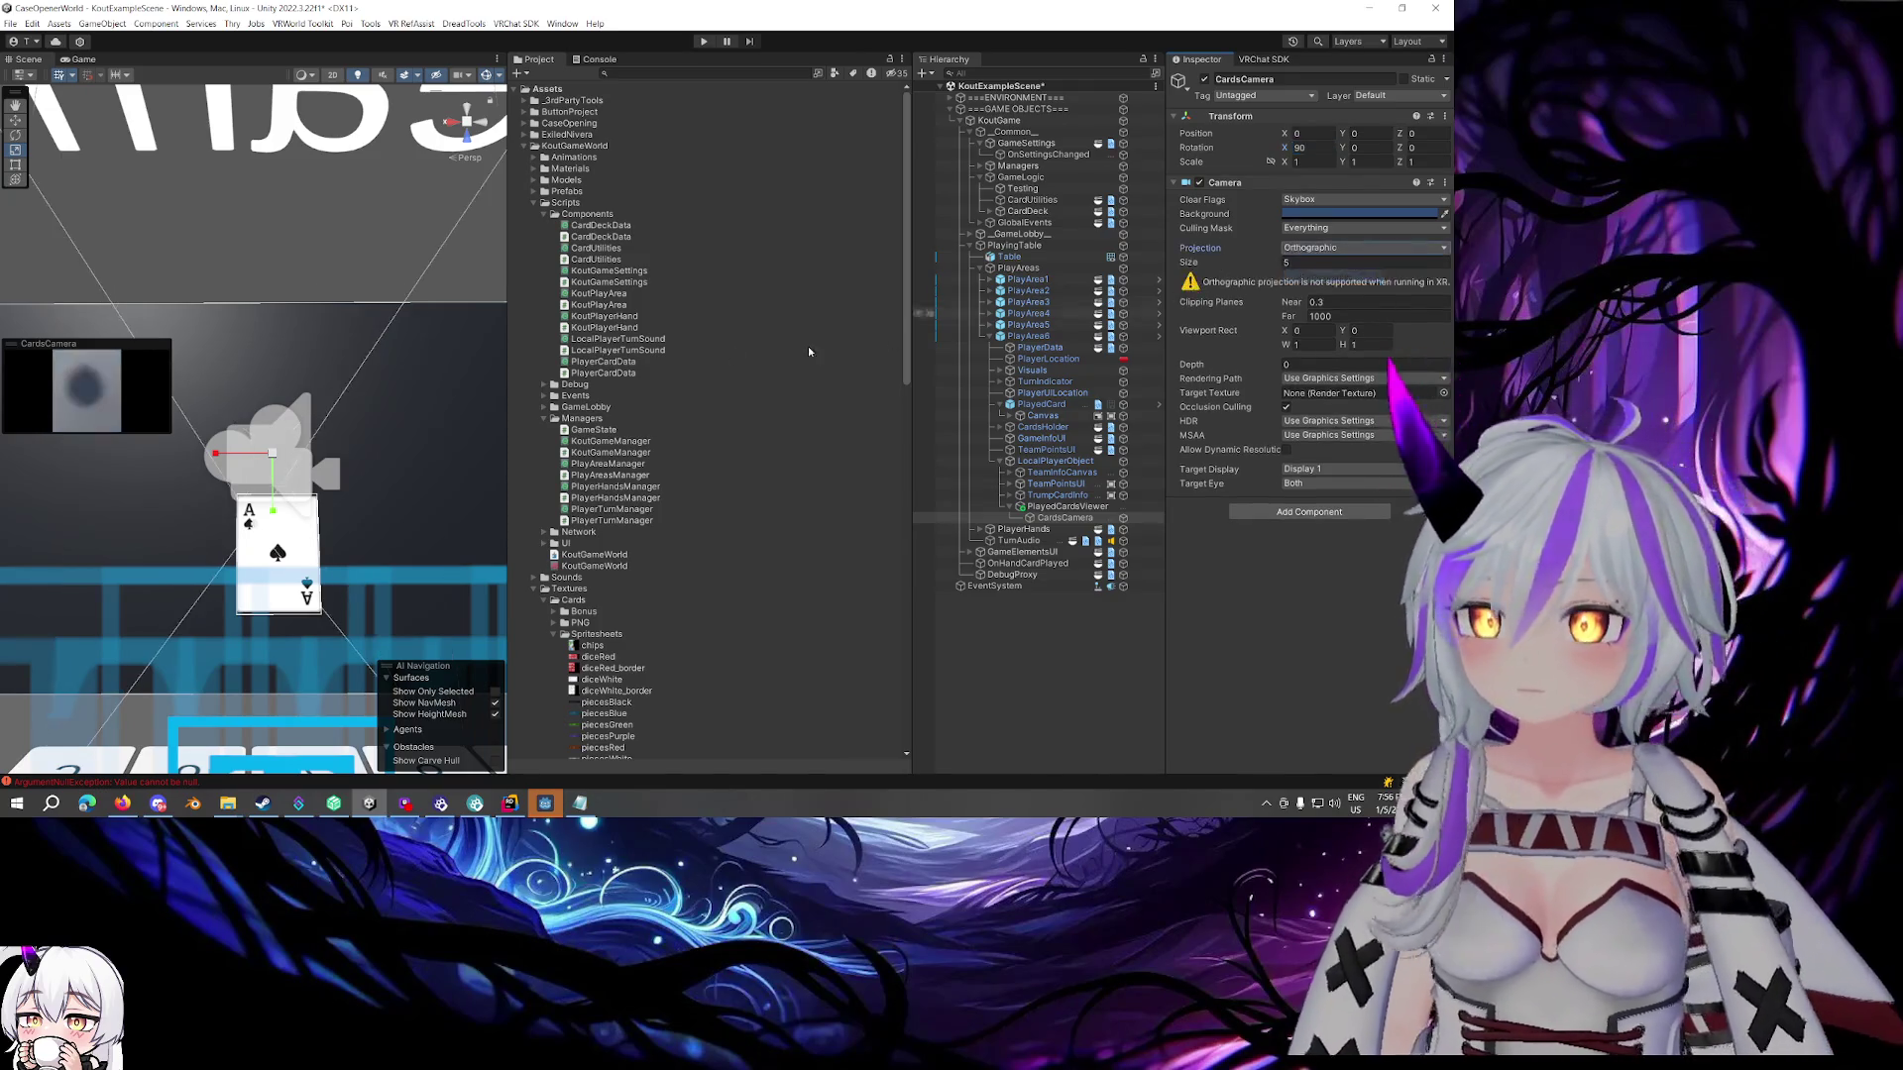
pyautogui.moveTo(396, 347)
pyautogui.mouseDown()
pyautogui.moveTo(591, 295)
pyautogui.moveTo(684, 174)
pyautogui.mouseUp()
pyautogui.click(1306, 263)
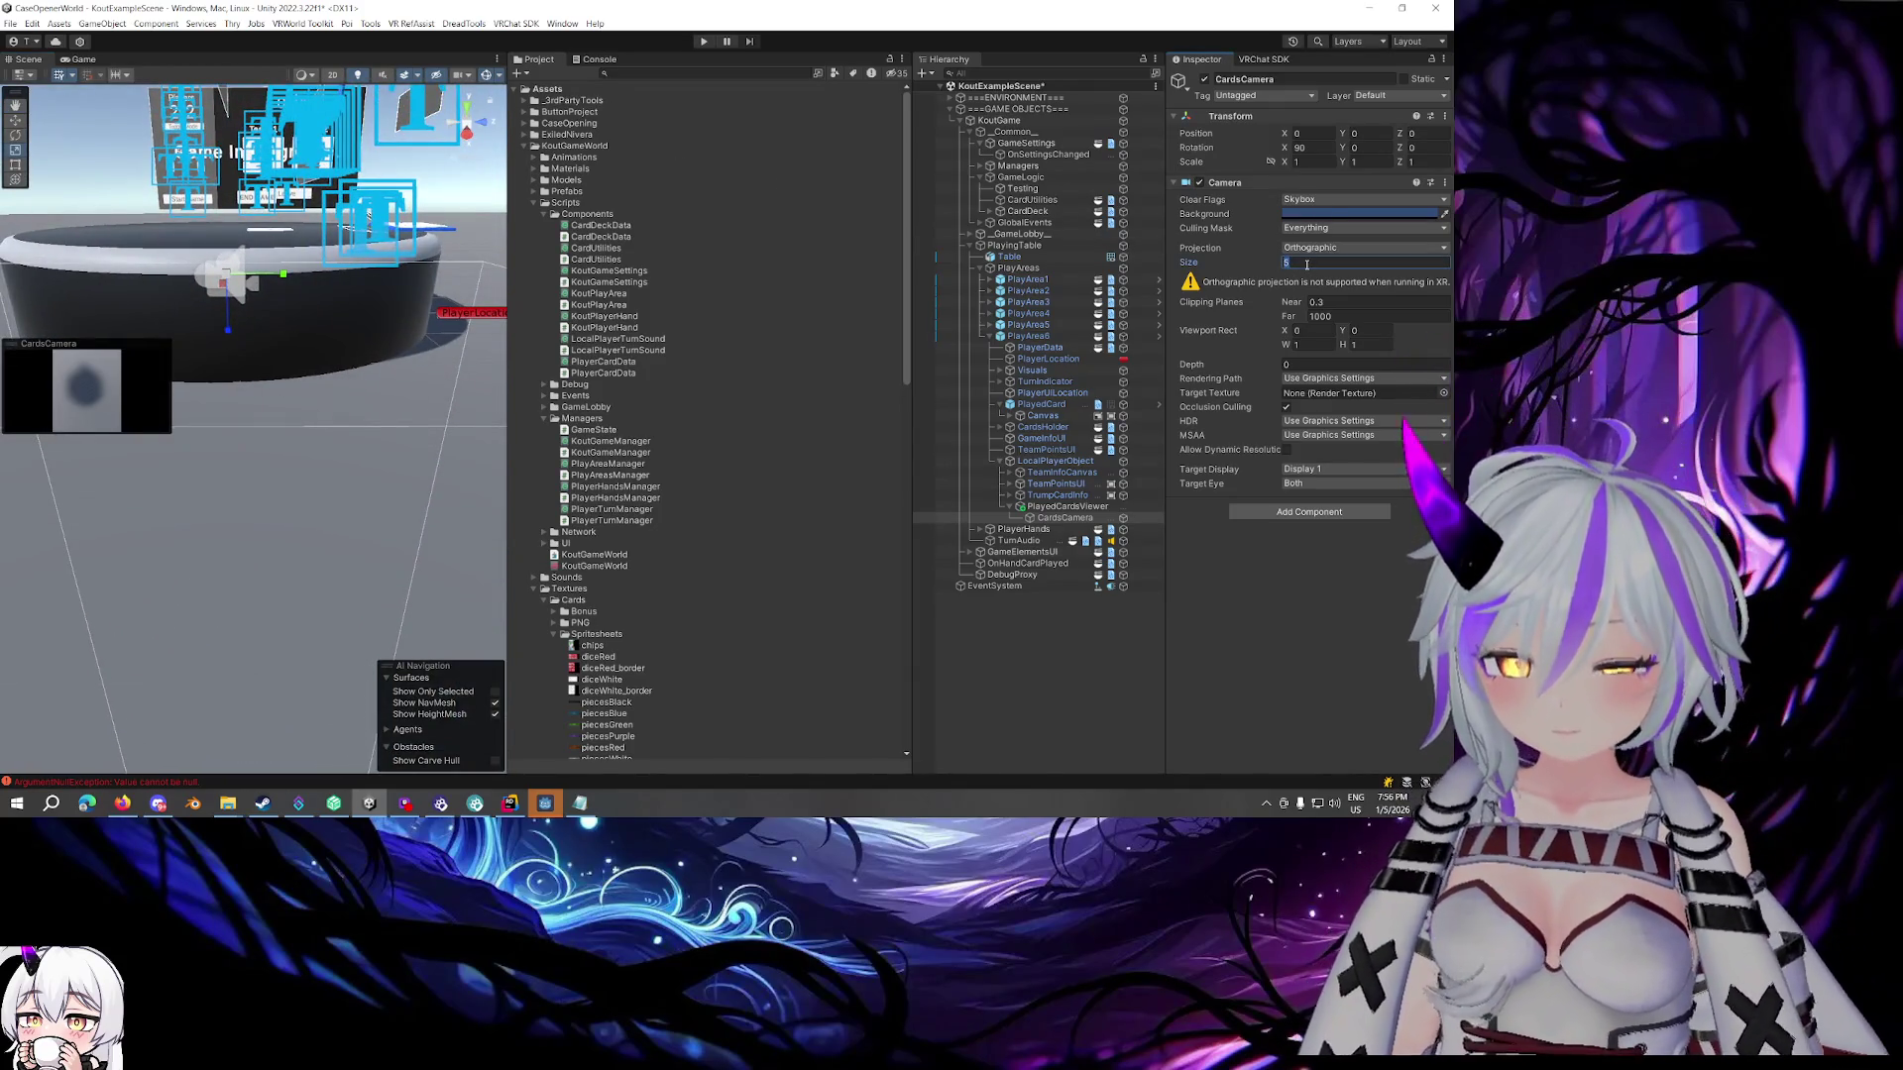
pyautogui.write('1')
pyautogui.press('BackSpace')
pyautogui.write('2')
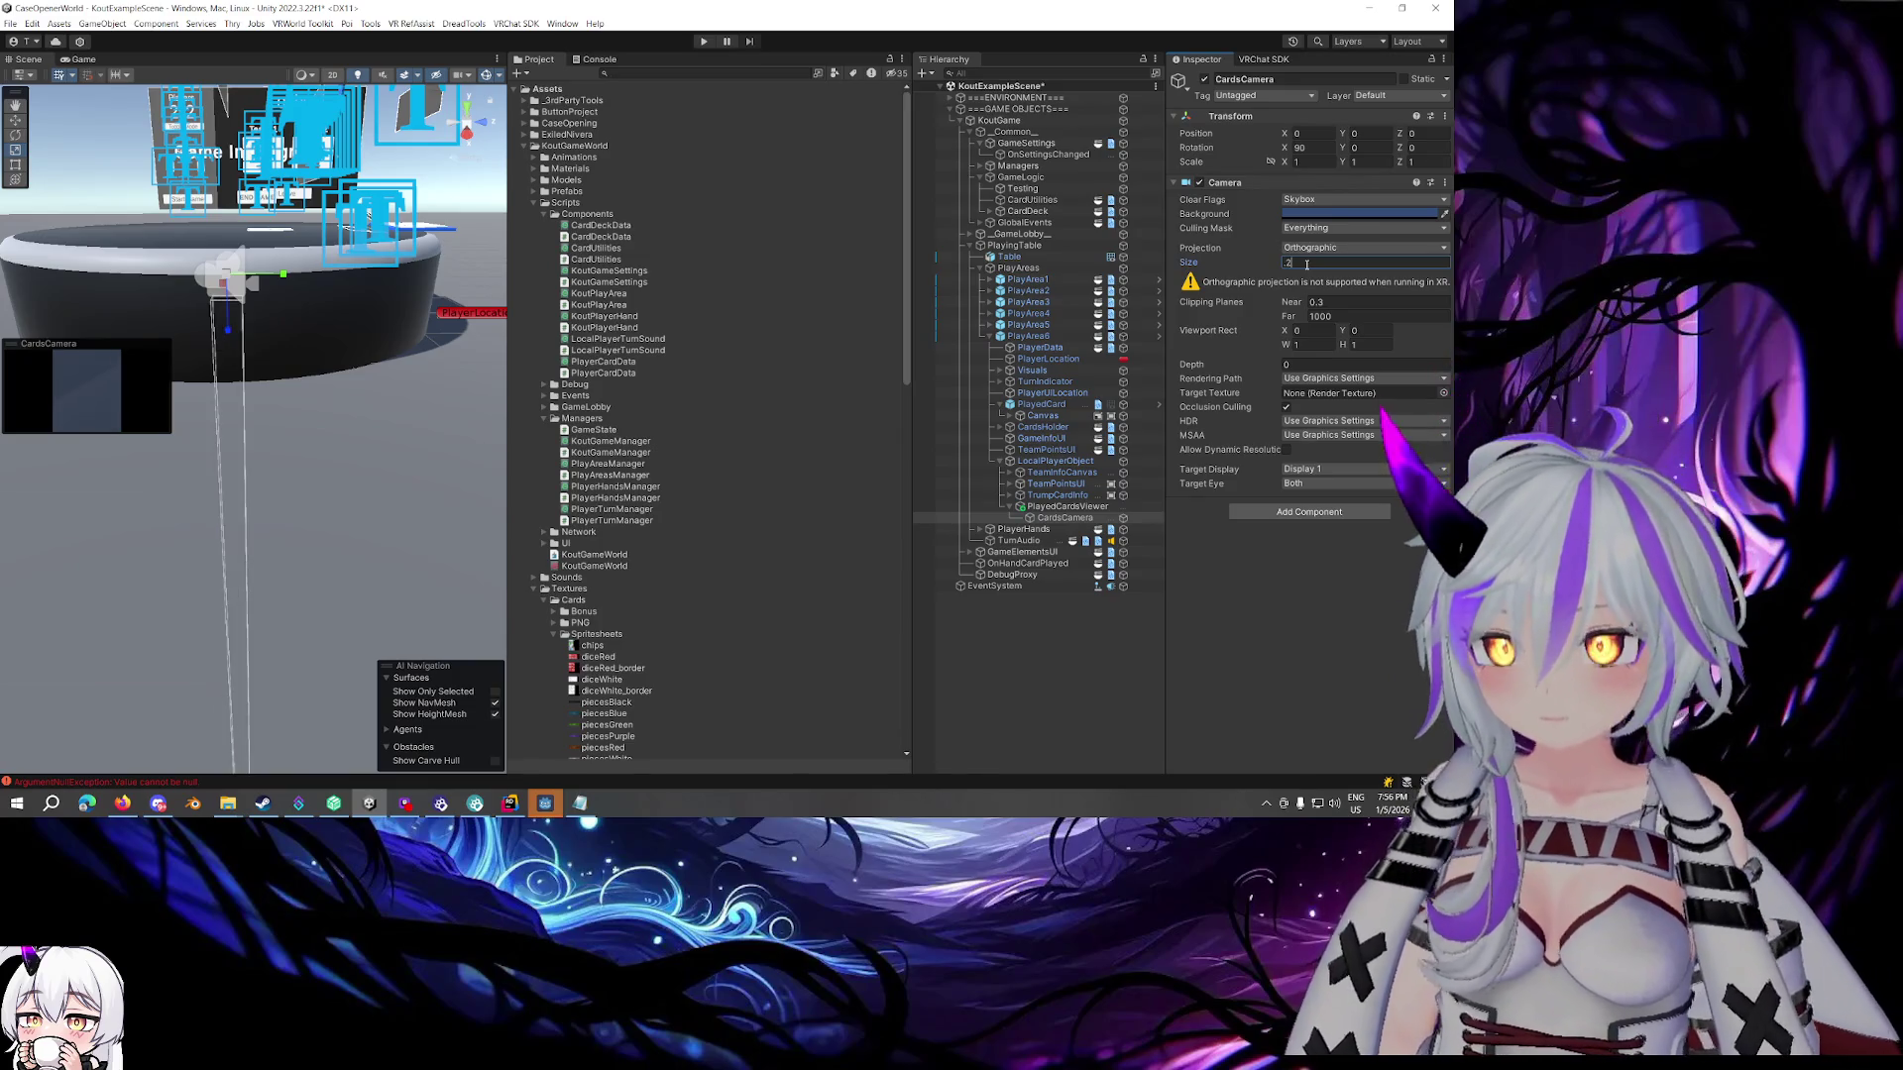
pyautogui.press('BackSpace')
pyautogui.write('3')
pyautogui.click(1336, 314)
# Set the camera's clipping planes to near 0.01 and far 0.5
pyautogui.write('1')
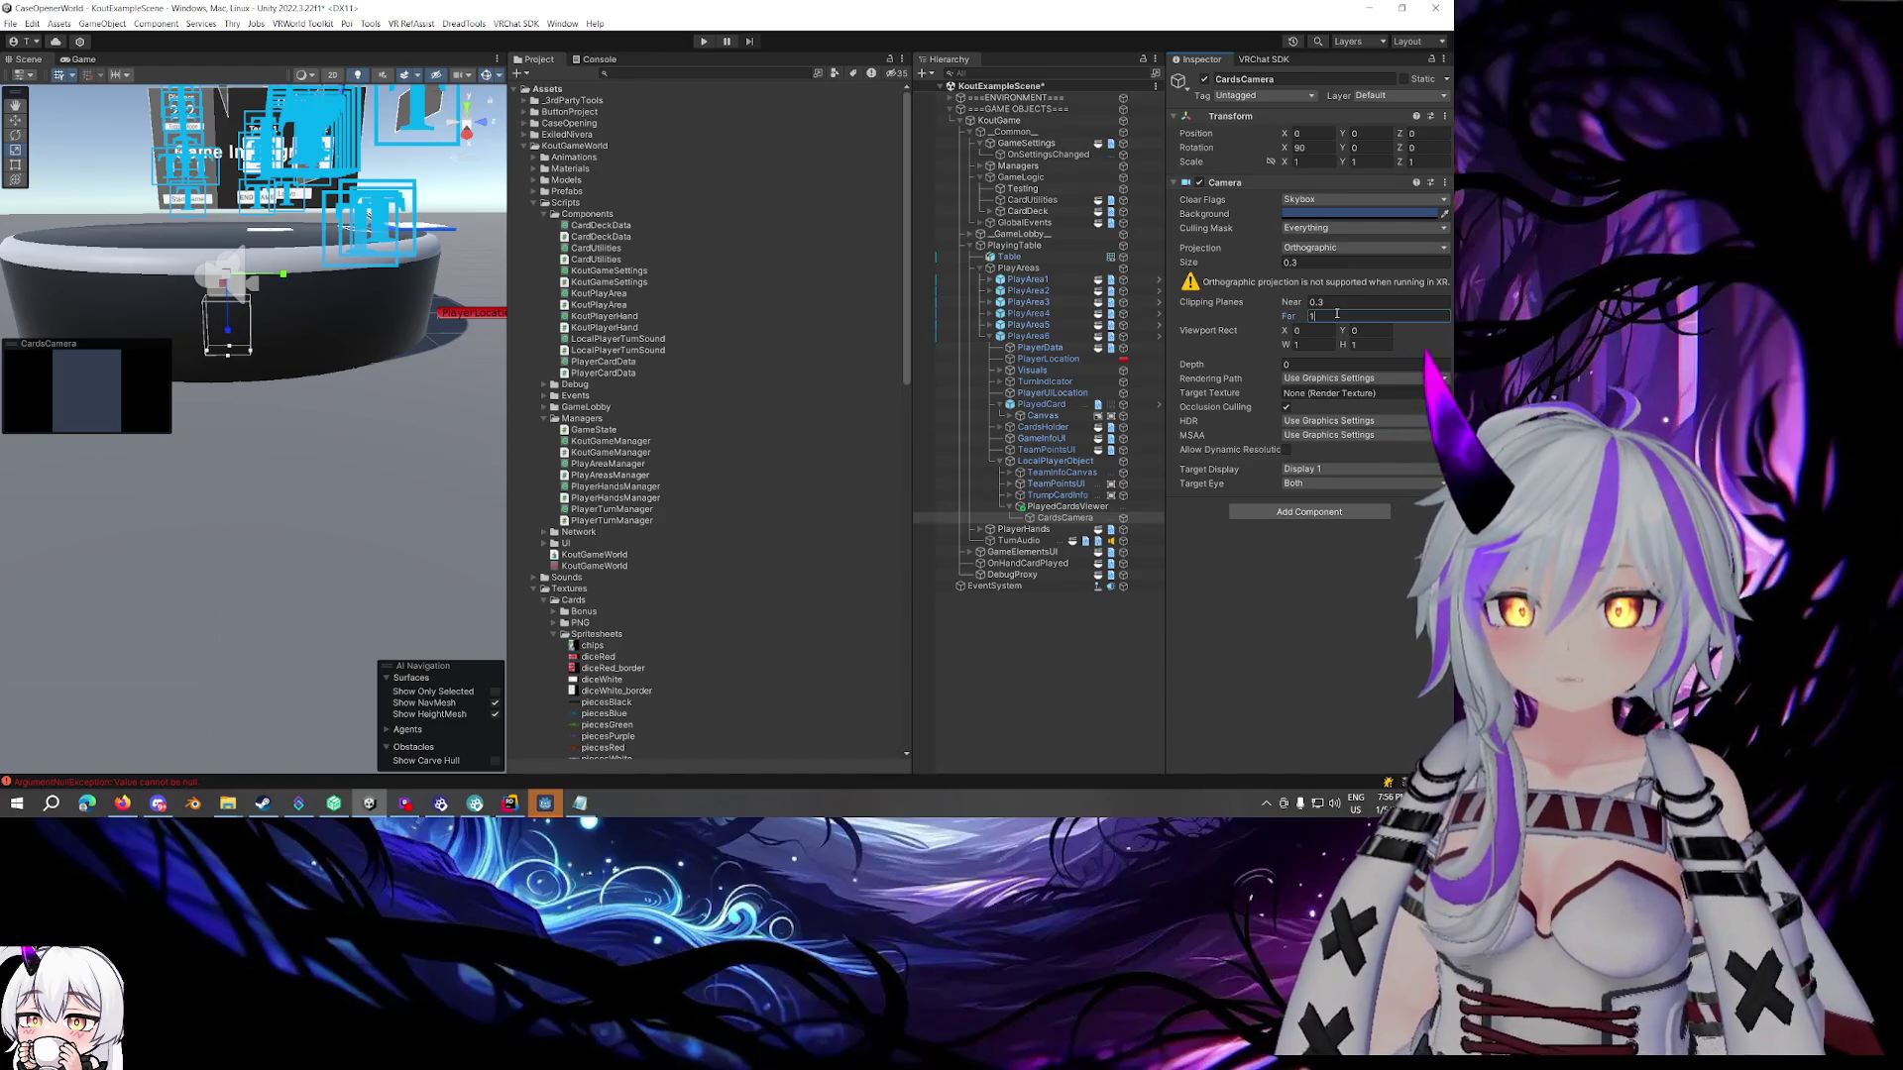
pyautogui.click(1328, 302)
pyautogui.write('0.01')
pyautogui.click(1325, 316)
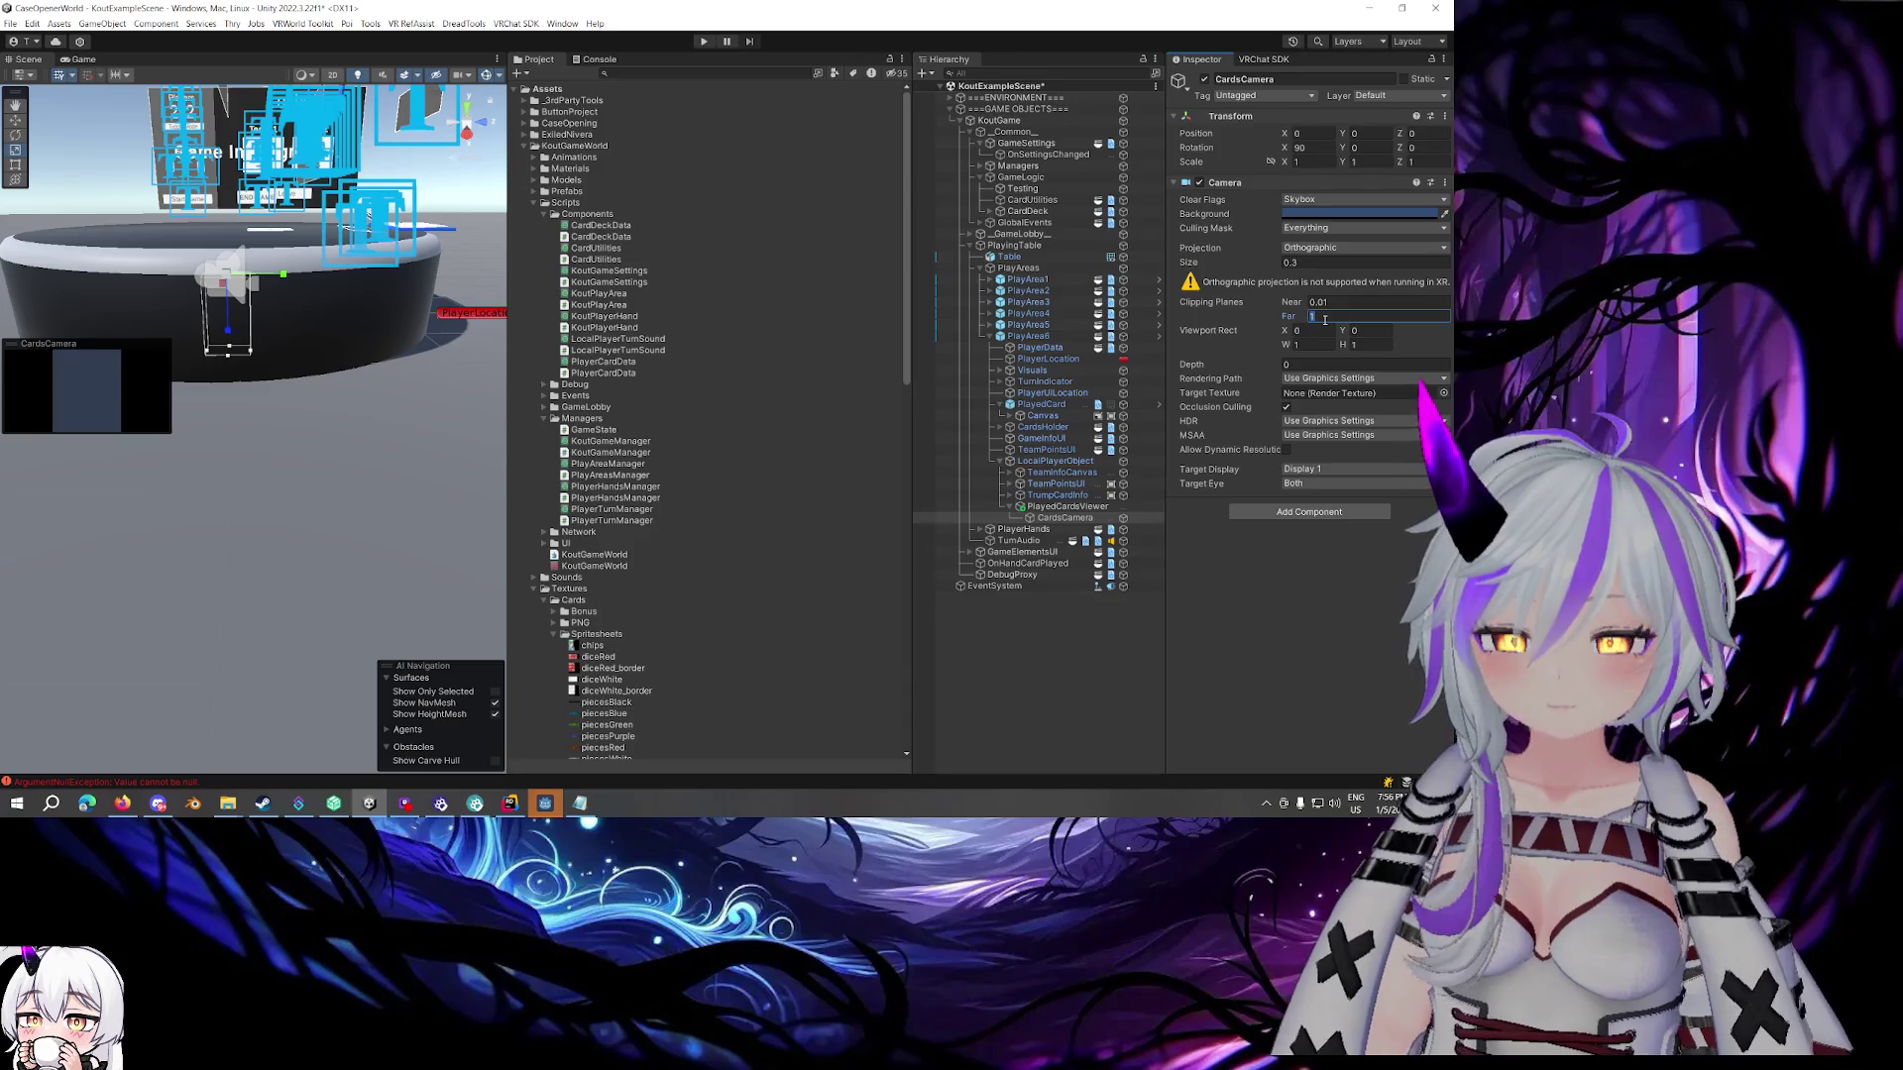
pyautogui.write('.5')
pyautogui.press('Return')
pyautogui.press('f')
pyautogui.moveTo(276, 352)
pyautogui.mouseDown()
pyautogui.moveTo(617, 393)
pyautogui.moveTo(591, 368)
pyautogui.mouseUp()
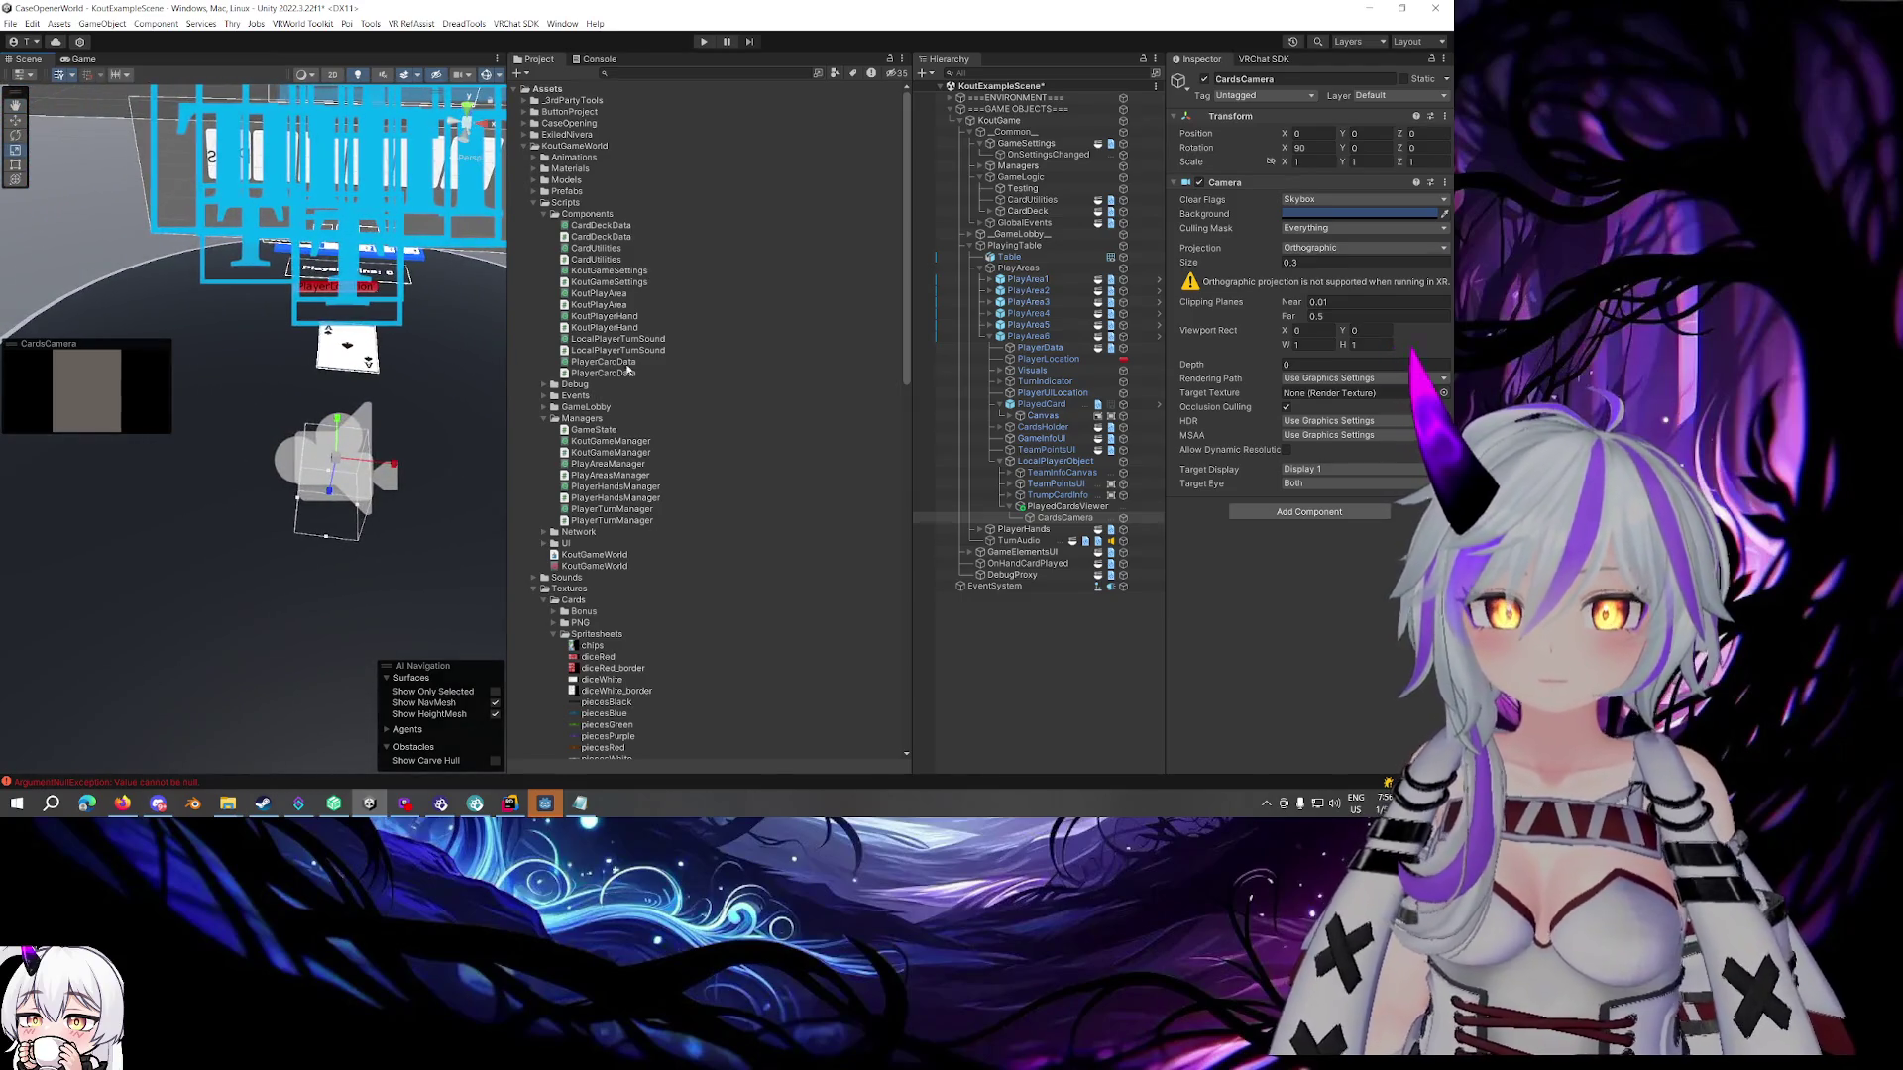
# Collapse the Managers, Components and Cards folders in the Project window
pyautogui.scroll(-3, 639, 403)
pyautogui.click(543, 334)
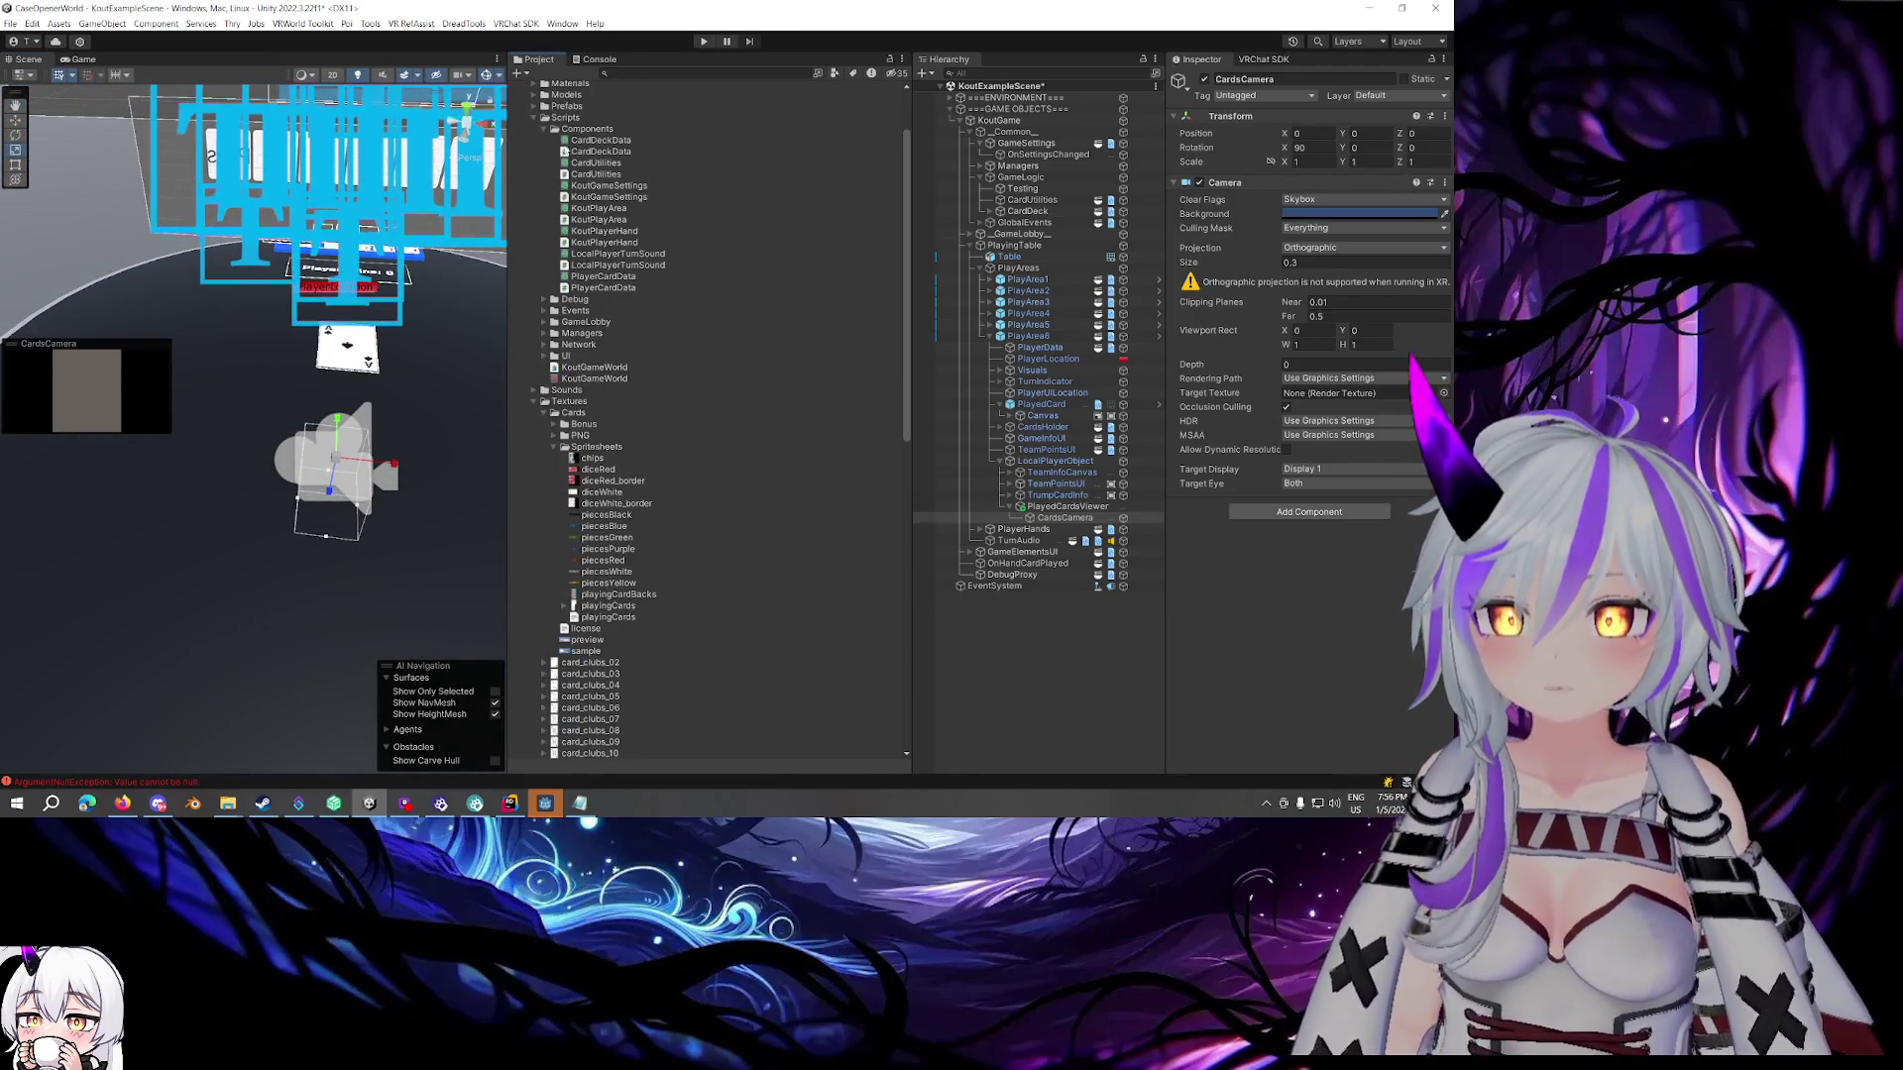
pyautogui.click(543, 129)
pyautogui.scroll(2, 550, 190)
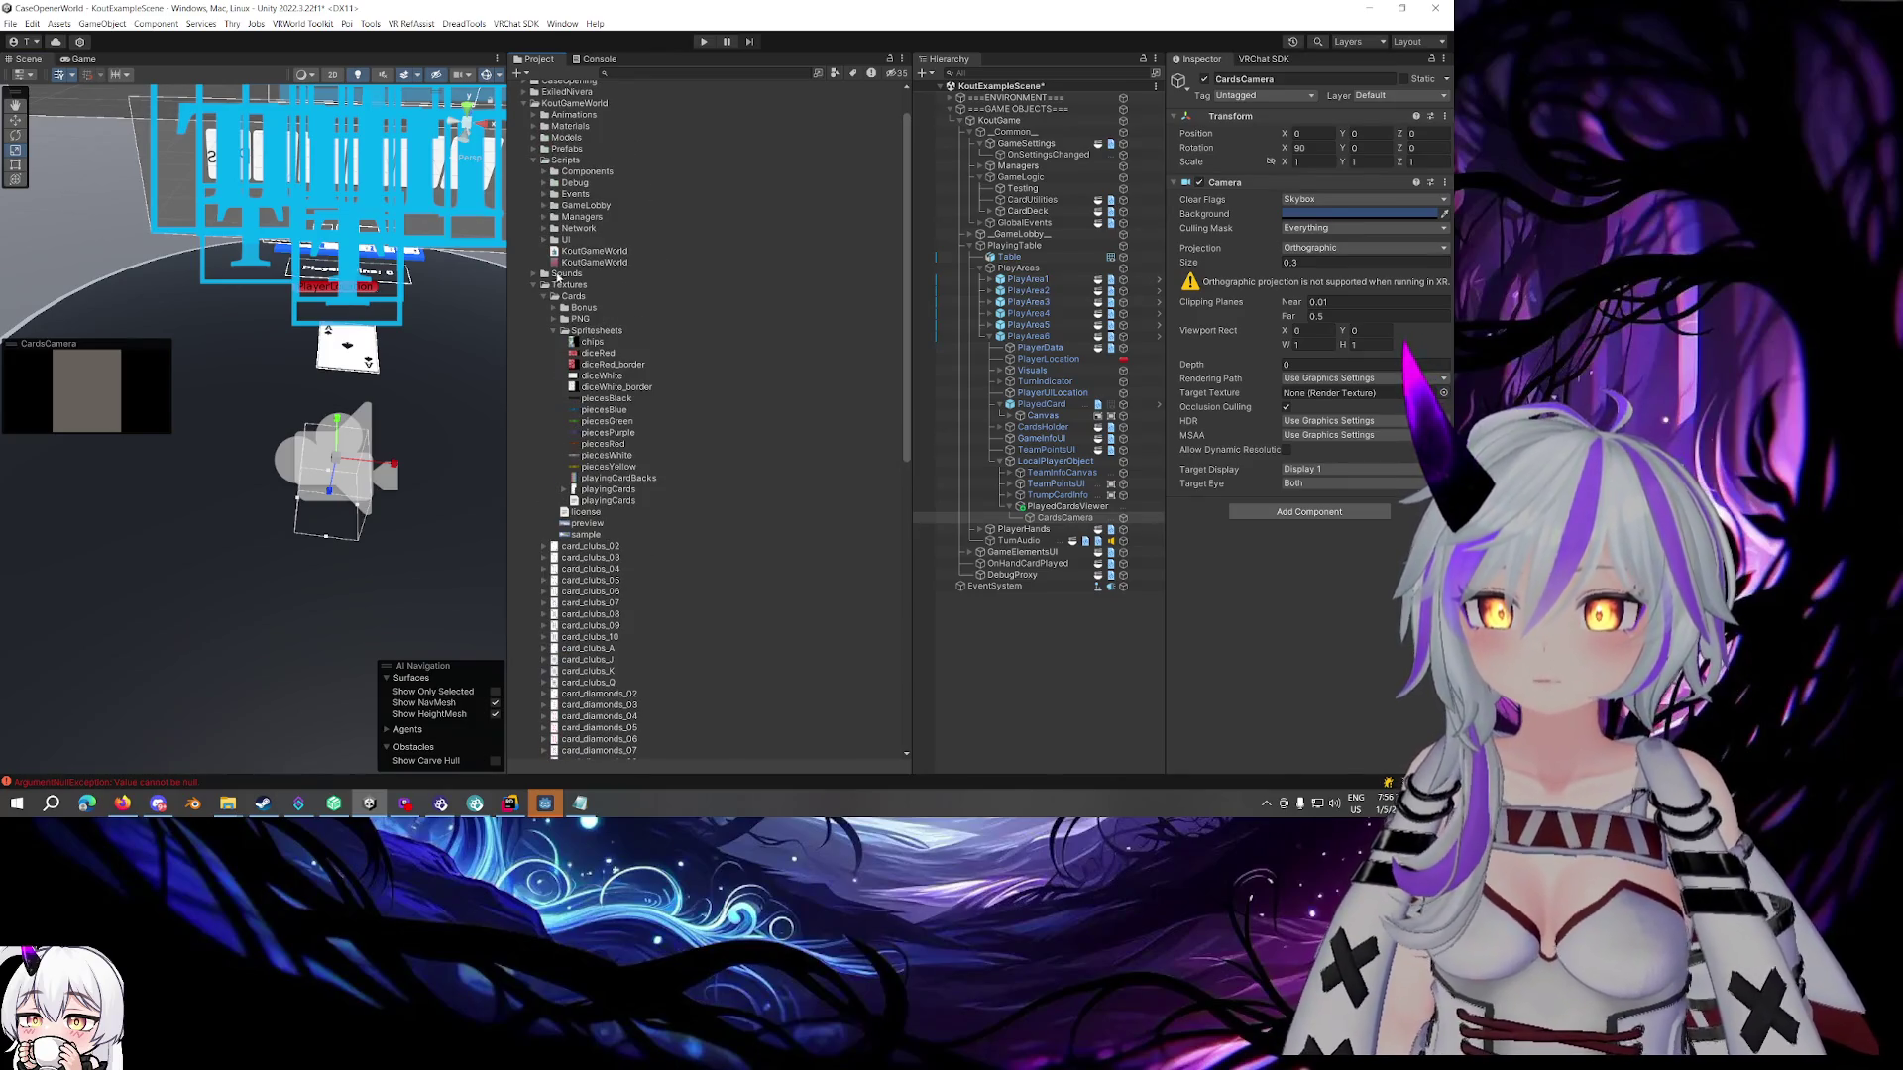
pyautogui.click(556, 296)
# Create a Utils folder inside the Textures folder
pyautogui.rightClick(575, 287)
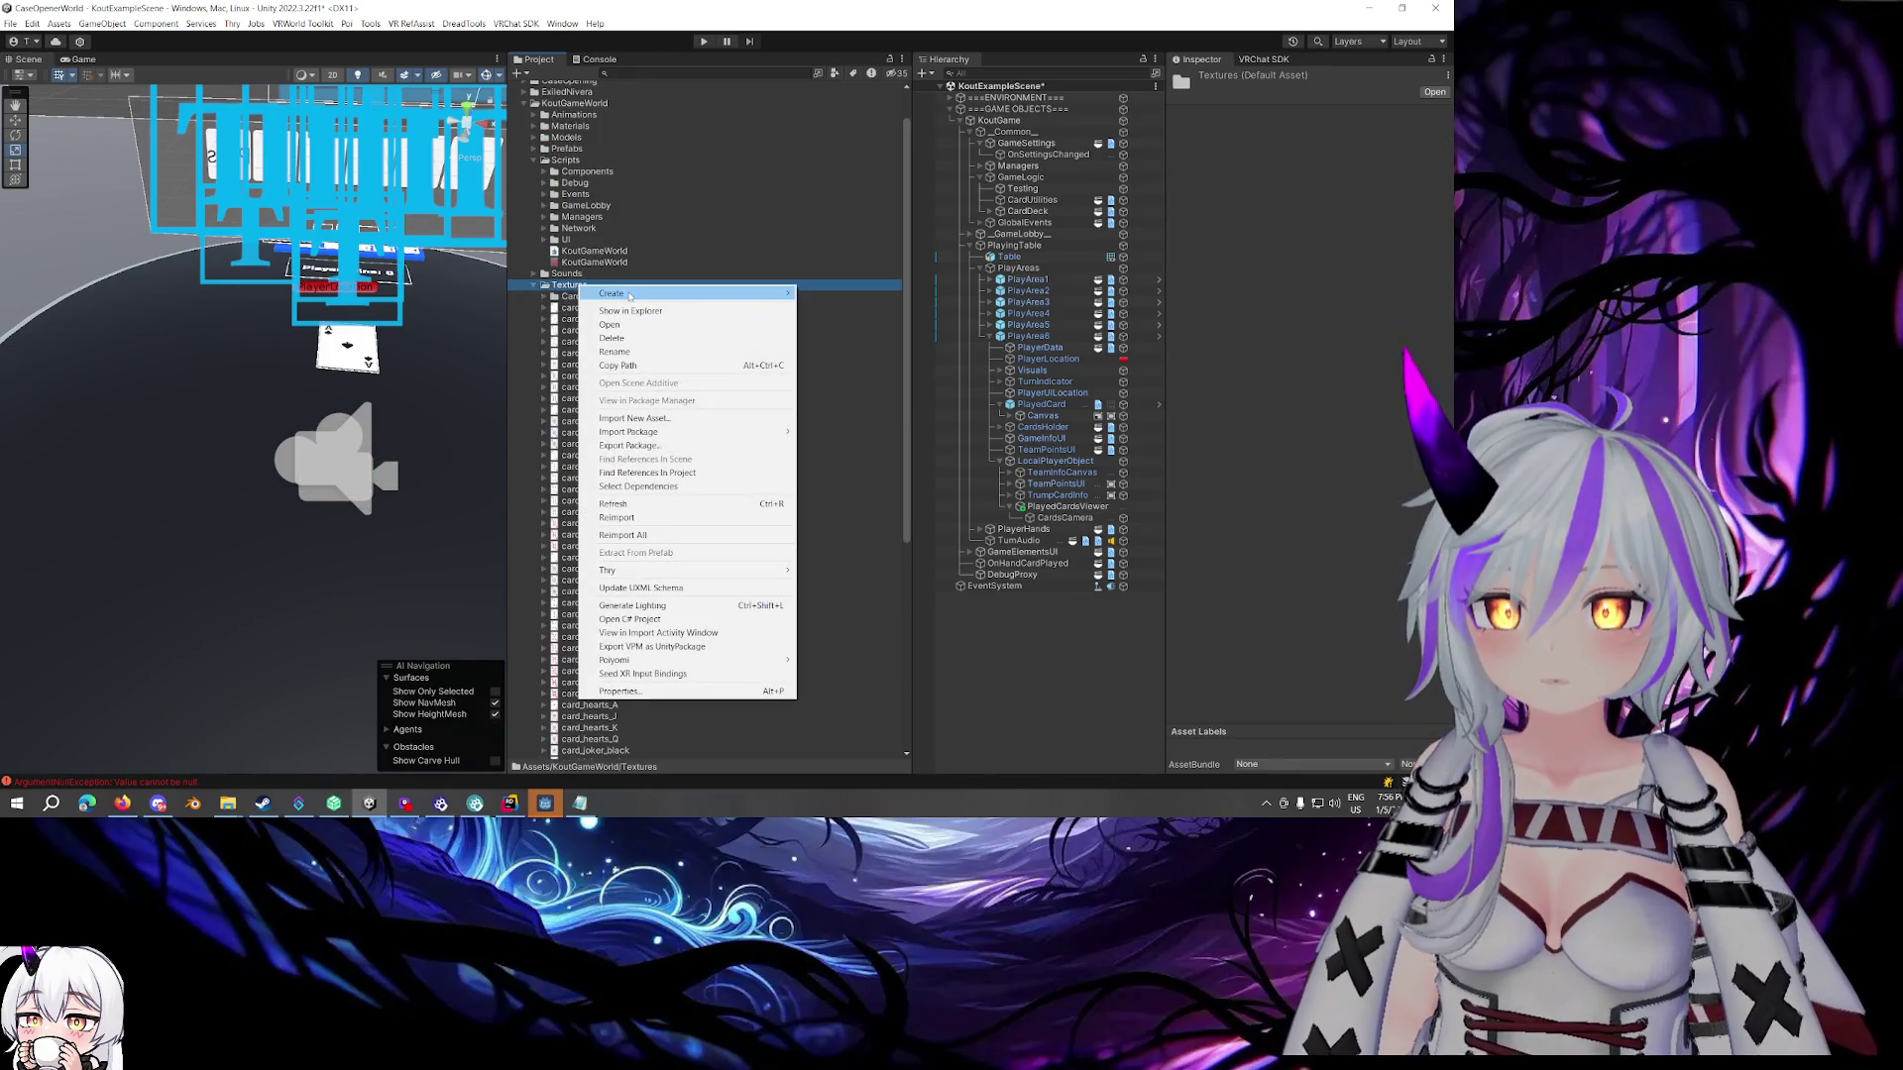
pyautogui.moveTo(716, 300)
pyautogui.click(858, 156)
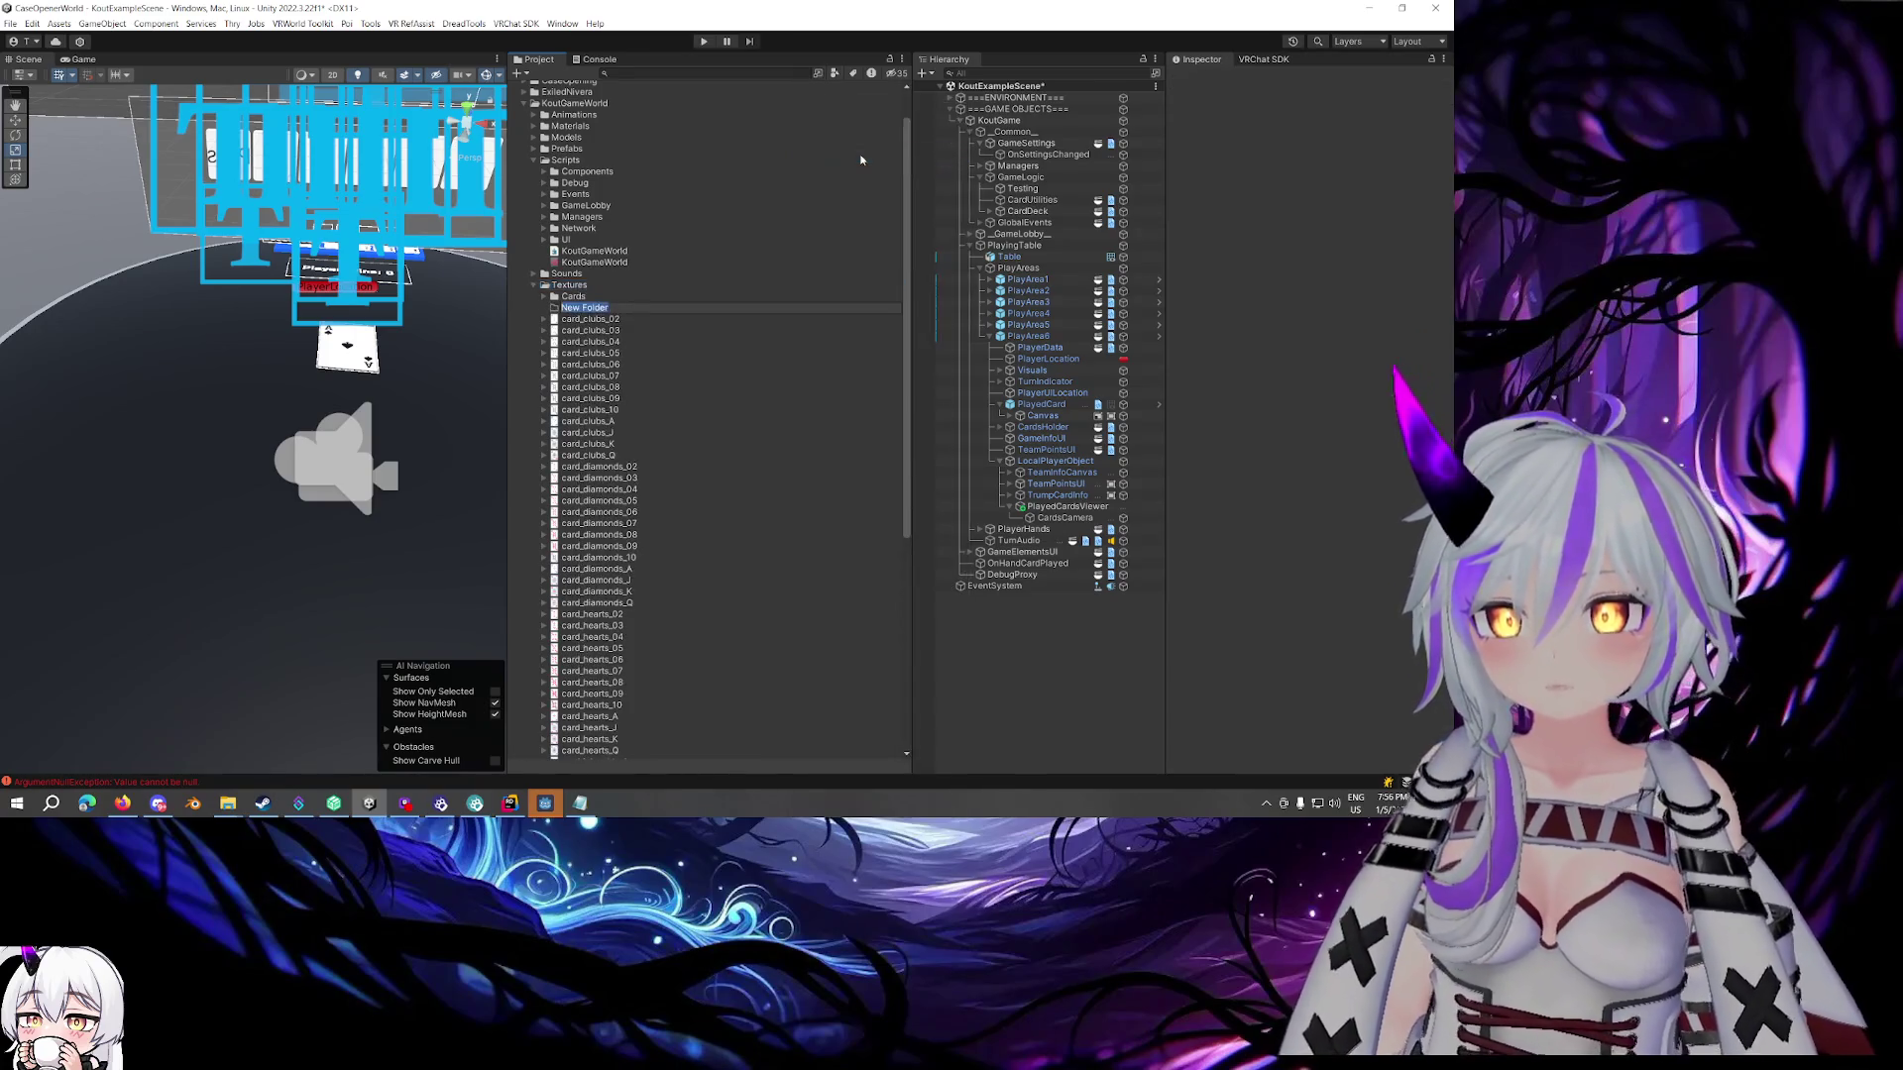
pyautogui.write('Utils')
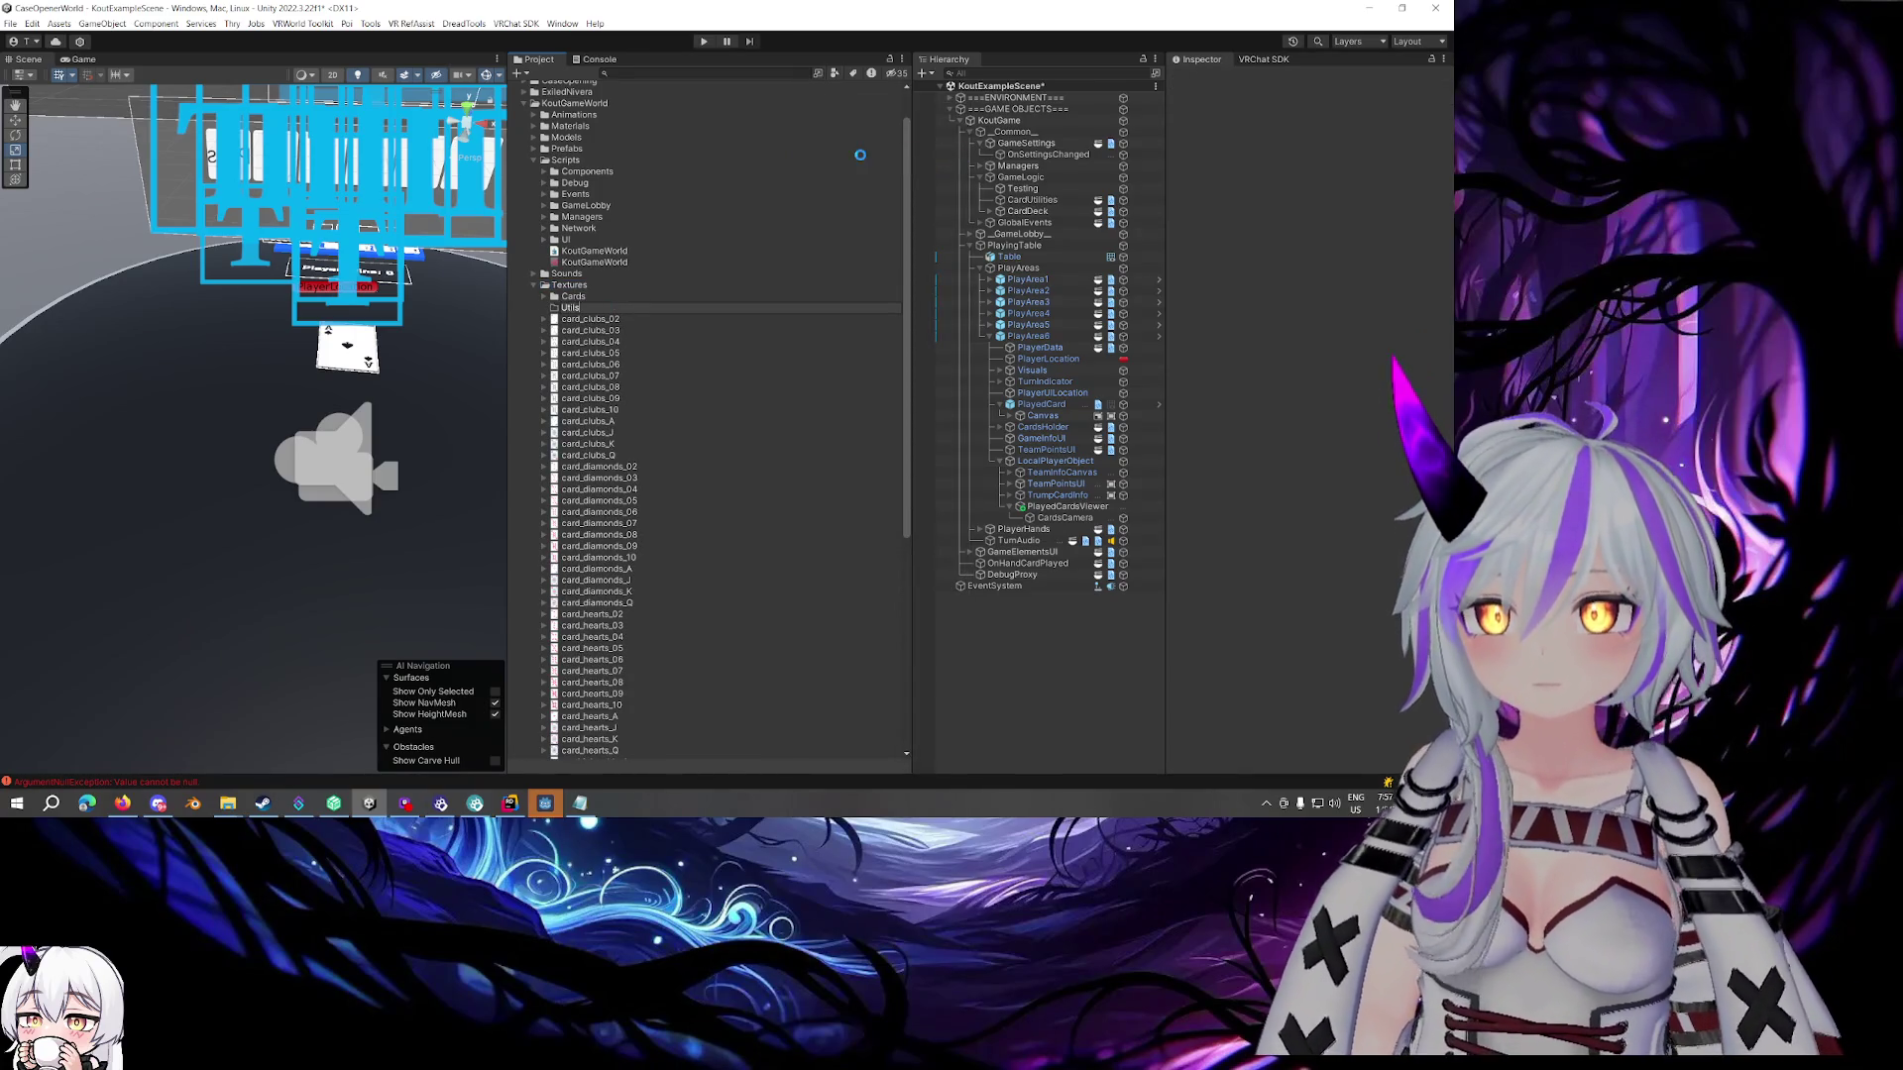
pyautogui.press('Return')
# Create a render texture named CardsCamera inside Utils
pyautogui.rightClick(634, 306)
pyautogui.moveTo(693, 316)
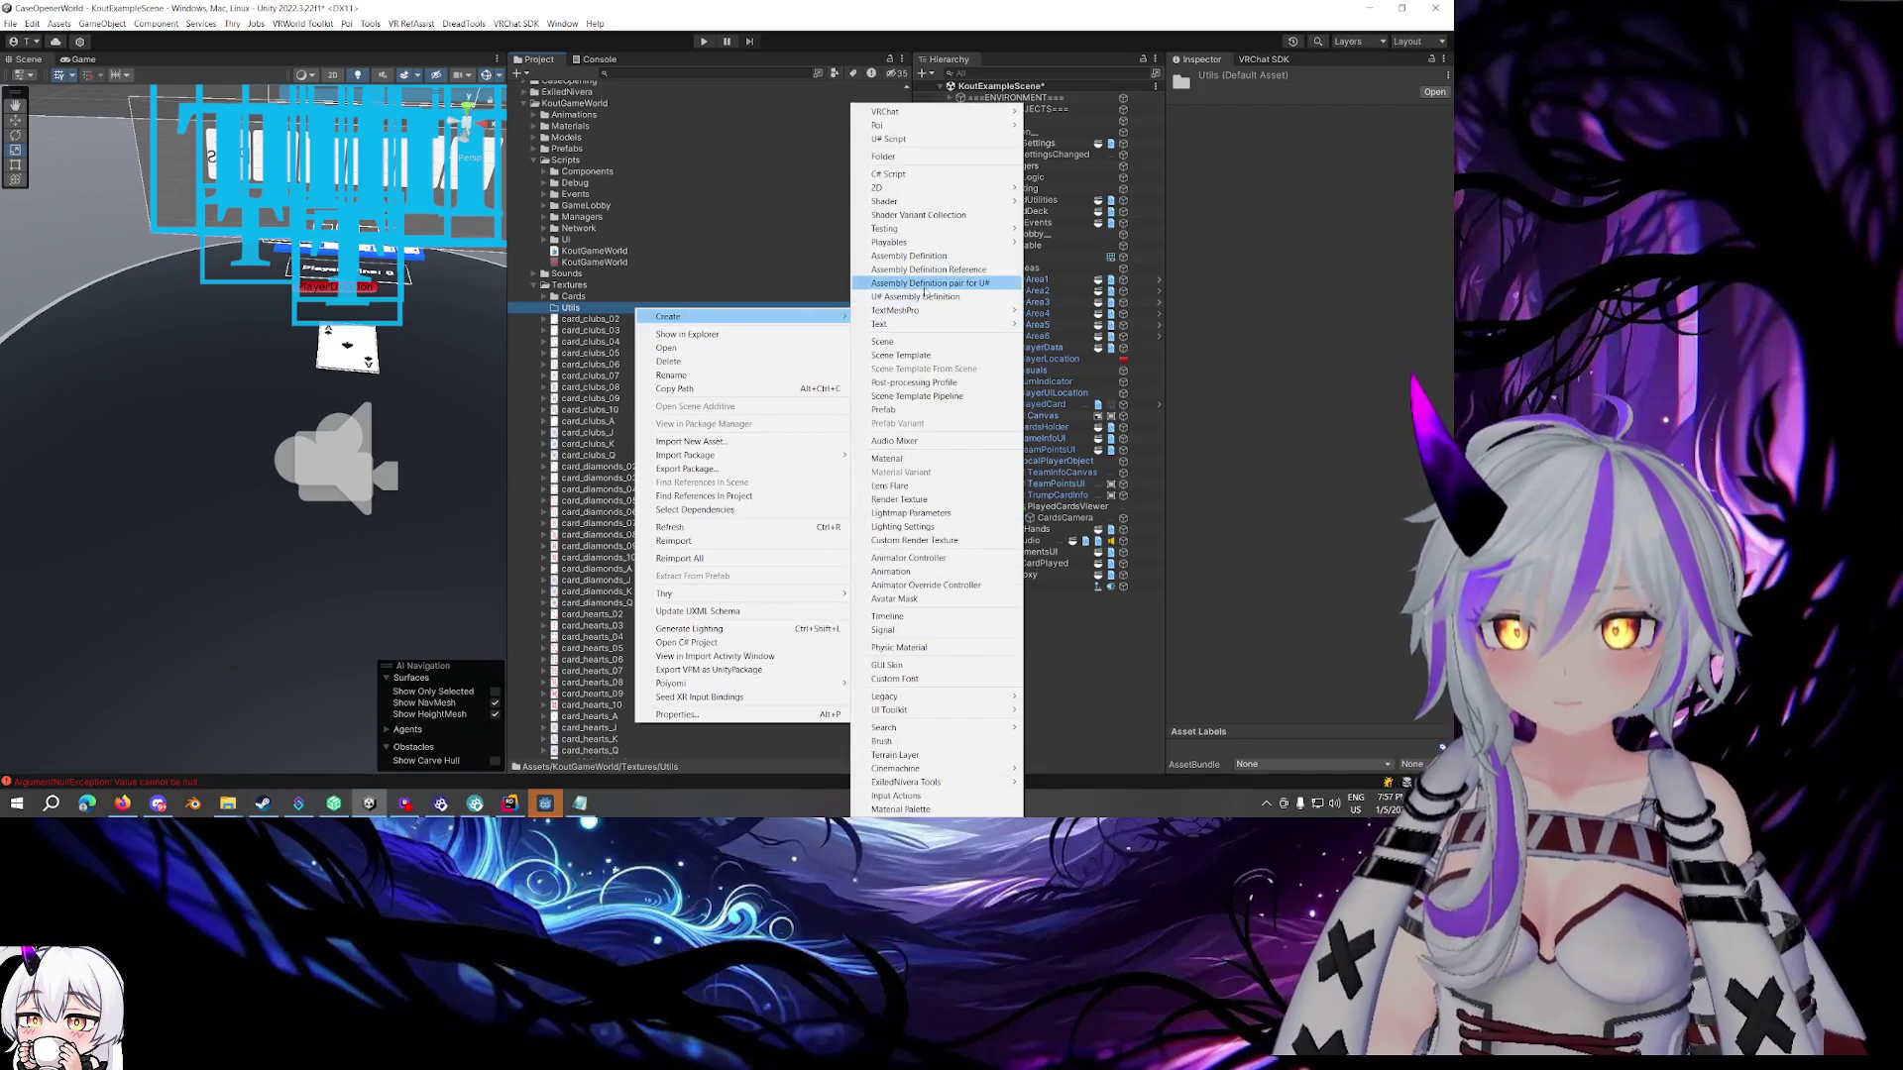
pyautogui.click(906, 499)
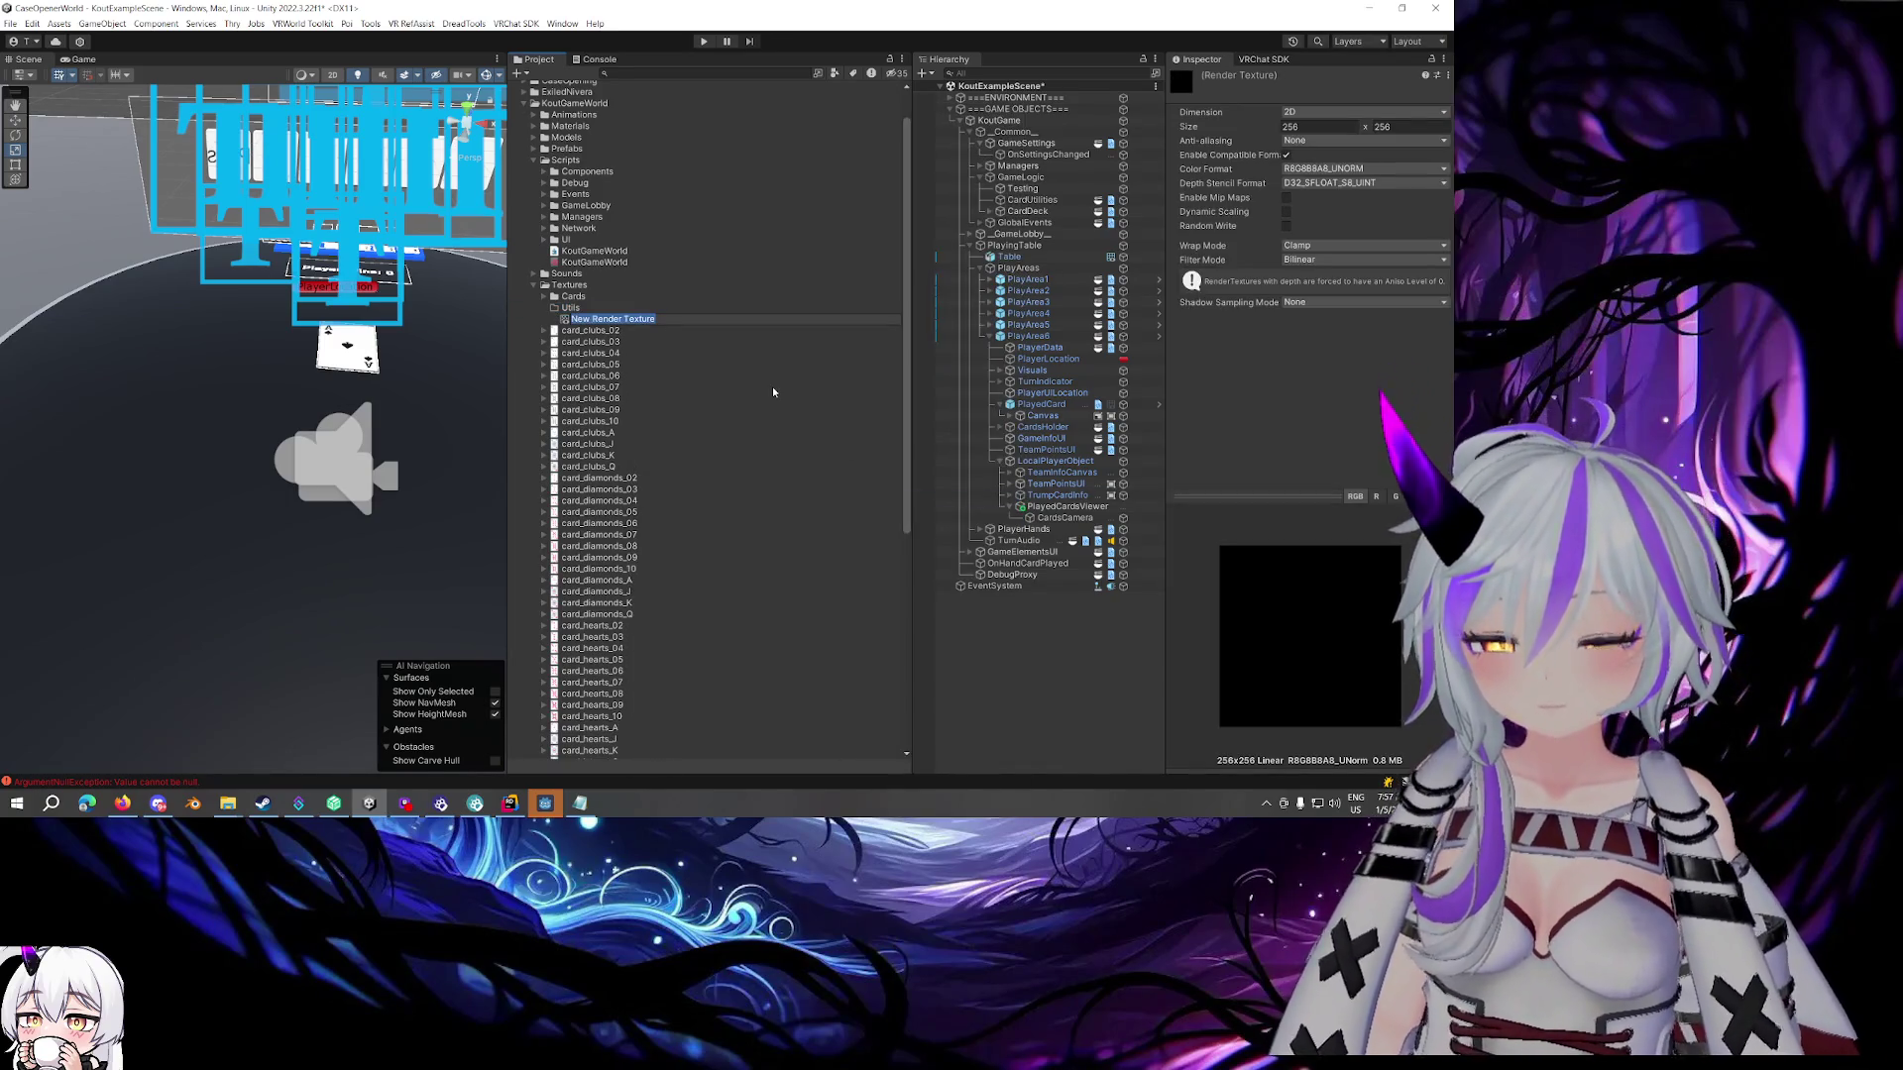
pyautogui.write('CardsCamera')
pyautogui.press('Return')
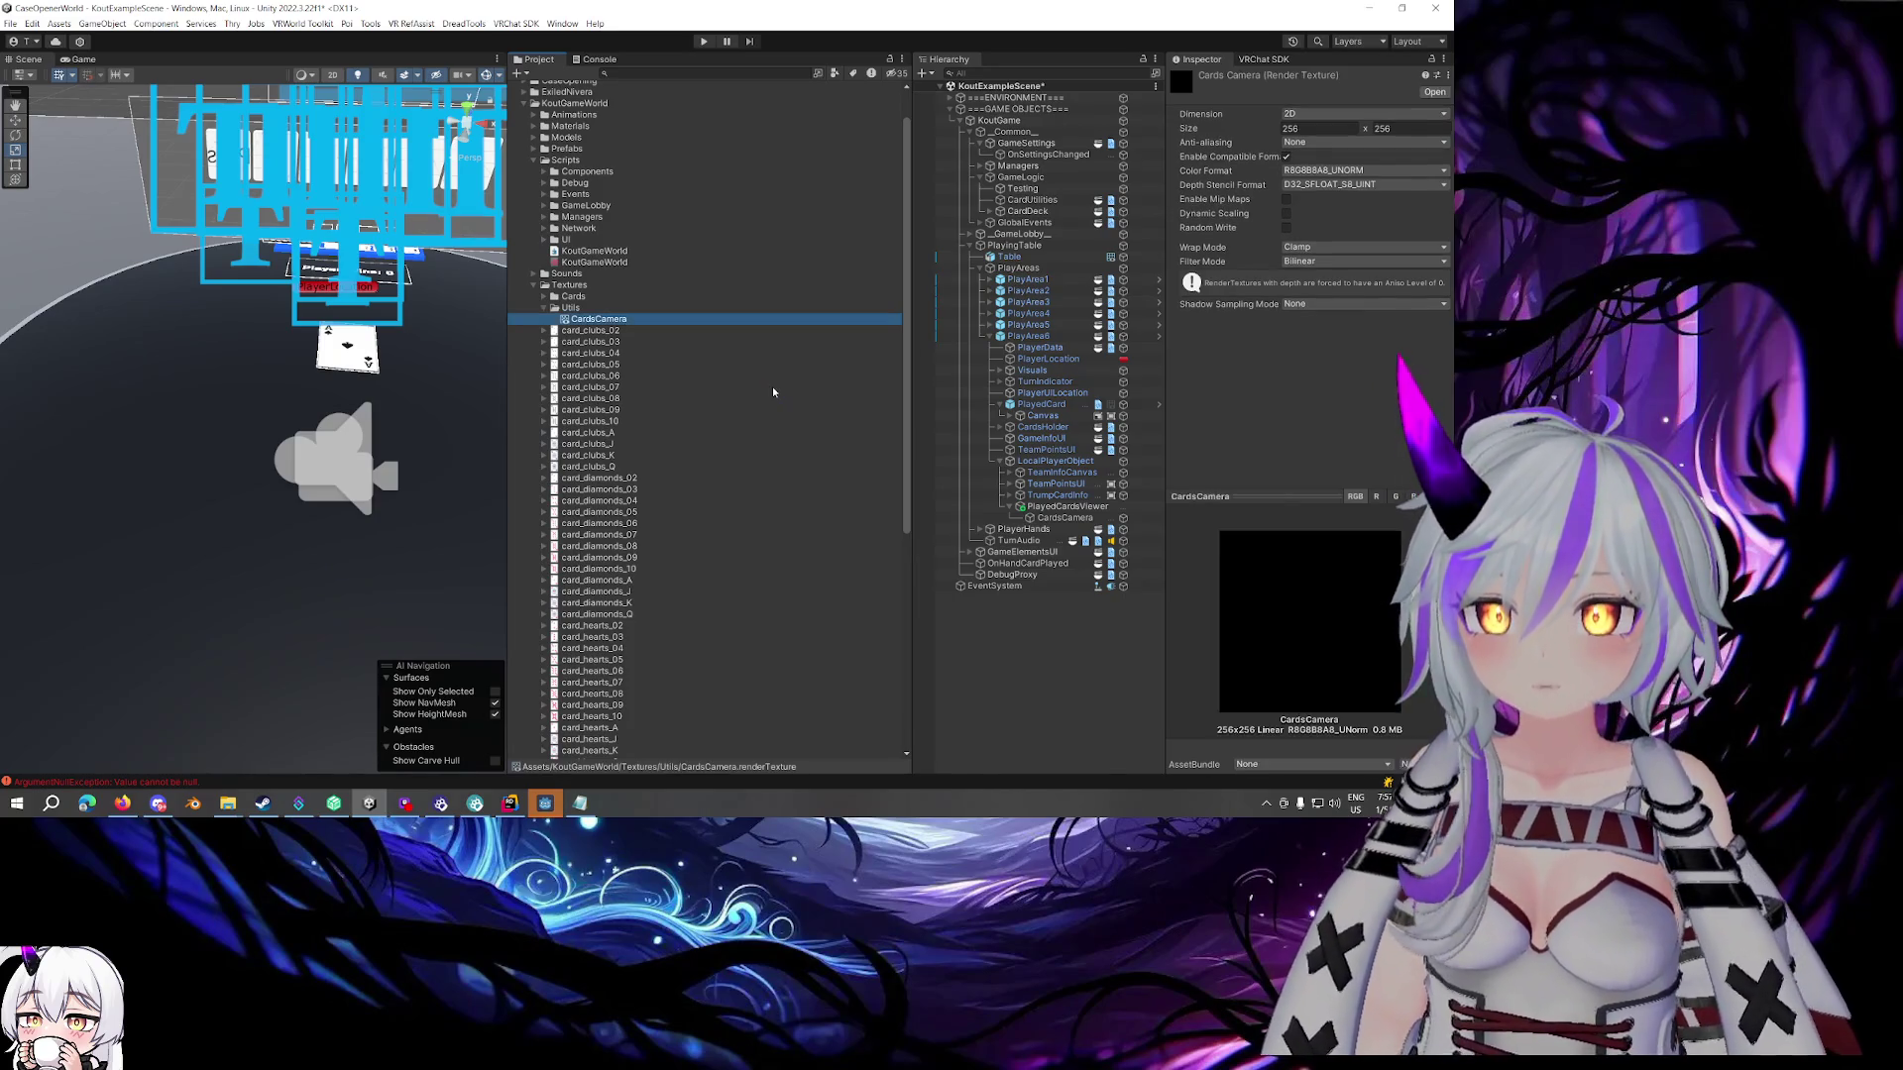
# Raise the cards camera to Y 1.068 with the move gizmo
pyautogui.moveTo(480, 358); pyautogui.dragTo(594, 318)
pyautogui.click(263, 634)
pyautogui.moveTo(337, 401)
pyautogui.mouseDown()
pyautogui.moveTo(437, 401)
pyautogui.moveTo(404, 514)
pyautogui.mouseUp()
pyautogui.press('w')
pyautogui.press('x')
pyautogui.moveTo(367, 587)
pyautogui.mouseDown()
pyautogui.moveTo(377, 391)
pyautogui.moveTo(289, 401)
pyautogui.moveTo(446, 415)
pyautogui.mouseUp()
pyautogui.moveTo(703, 418); pyautogui.dragTo(678, 434)
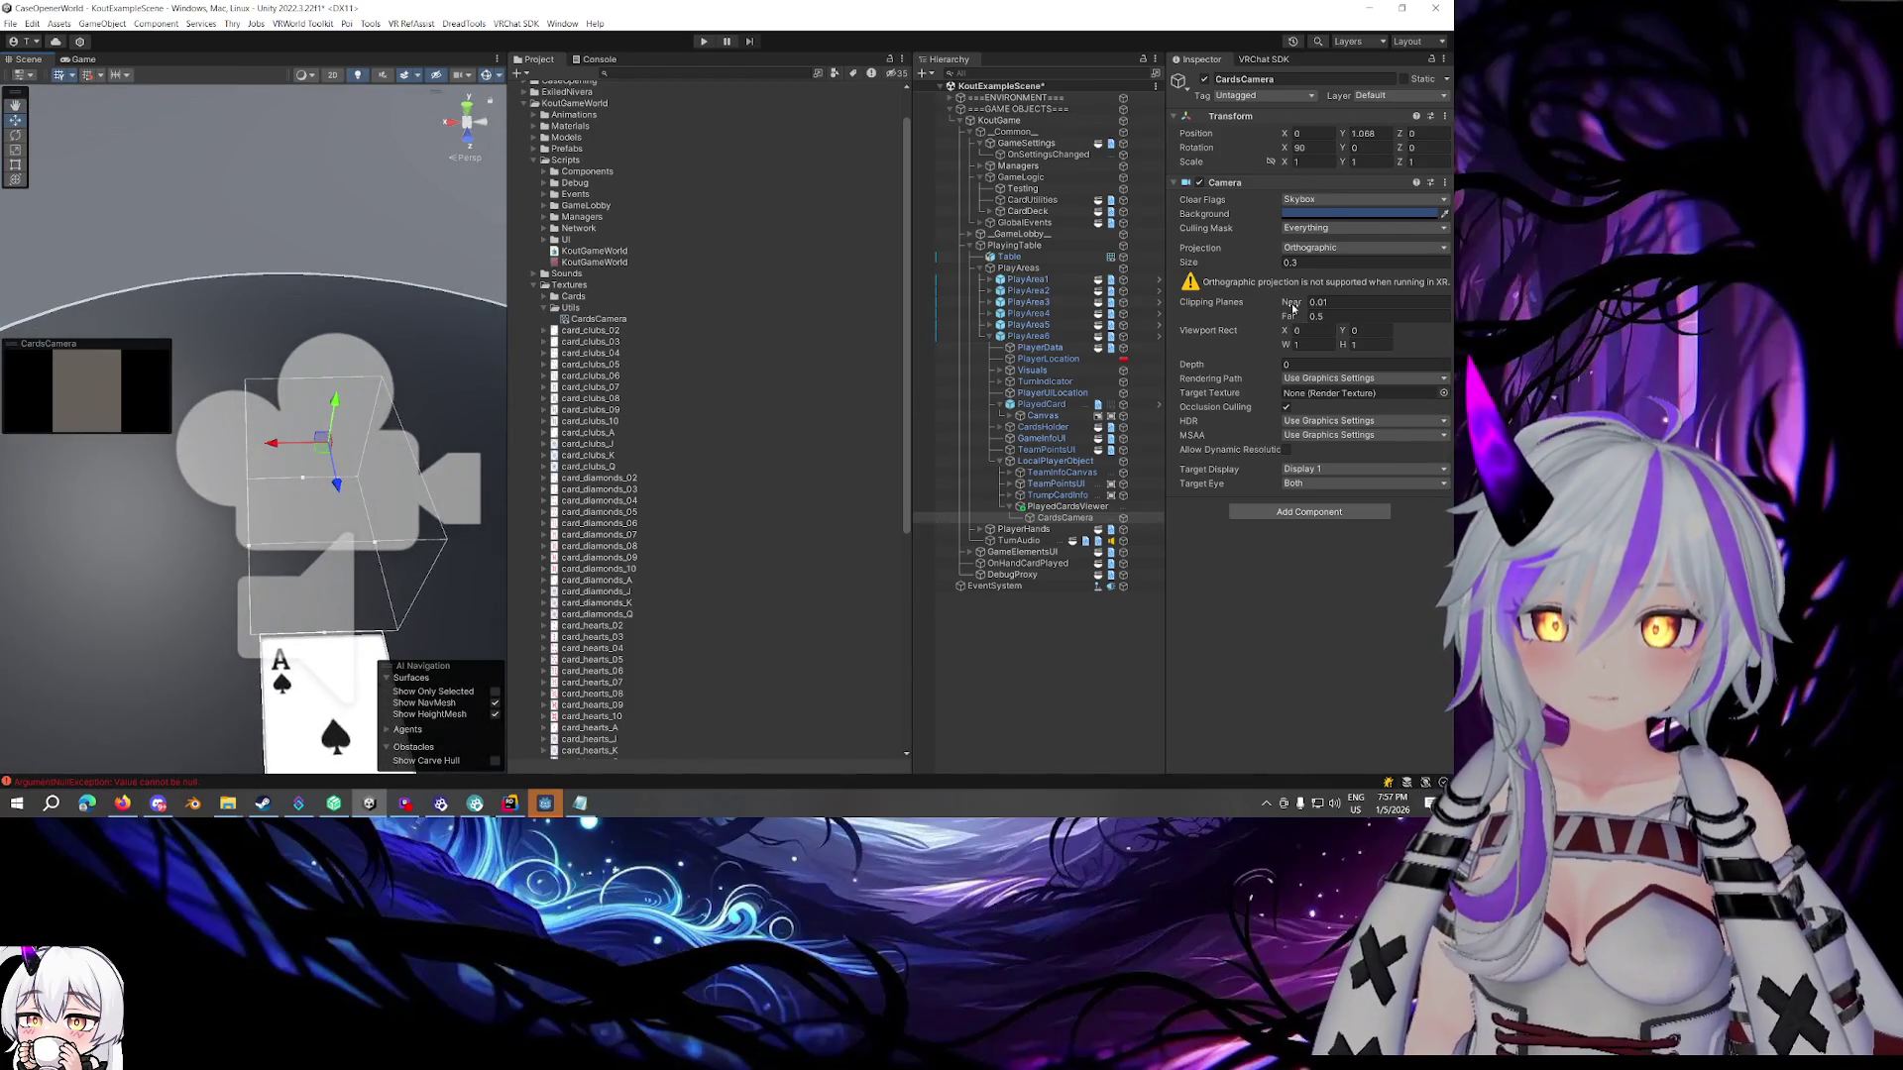
# Drag the camera's orthographic size up to 0.78, leaving rendering path and target eye unchanged
pyautogui.click(1194, 265)
pyautogui.moveTo(1194, 265); pyautogui.dragTo(1318, 265)
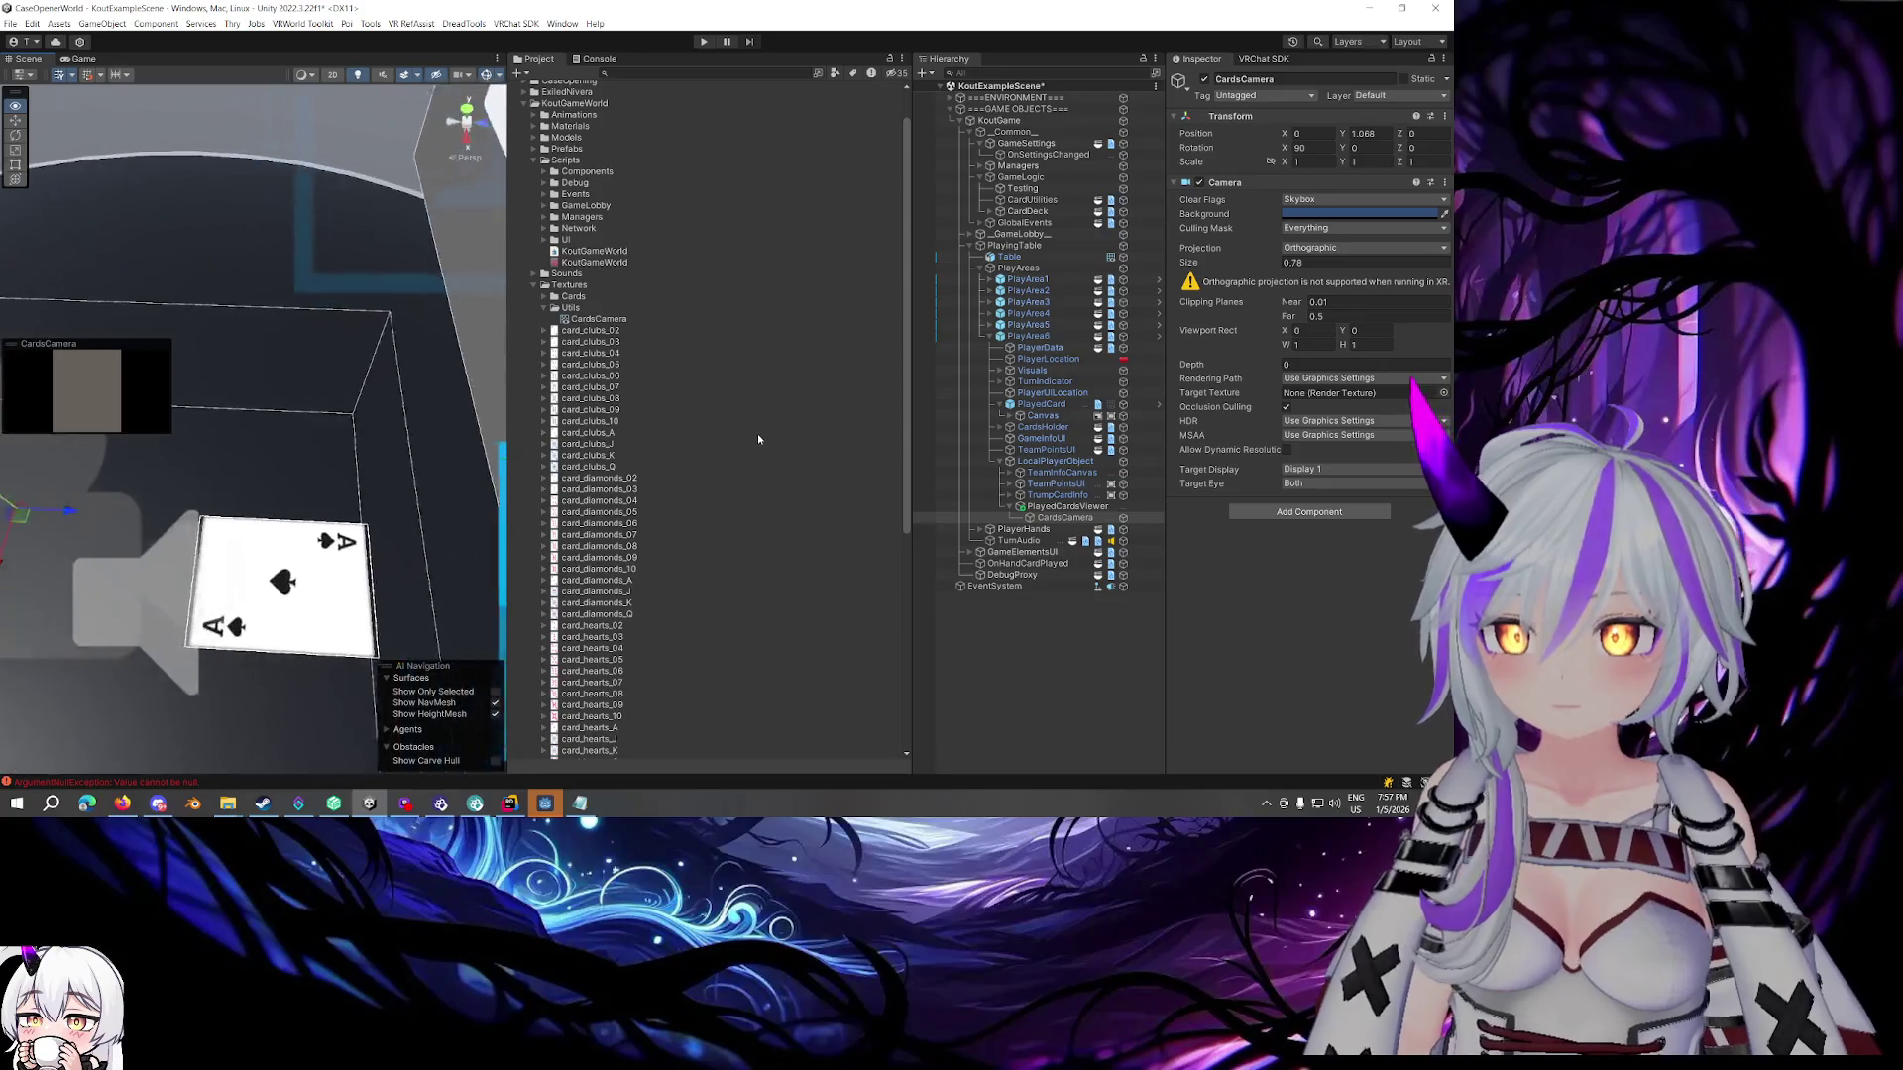
pyautogui.moveTo(509, 474); pyautogui.dragTo(535, 466)
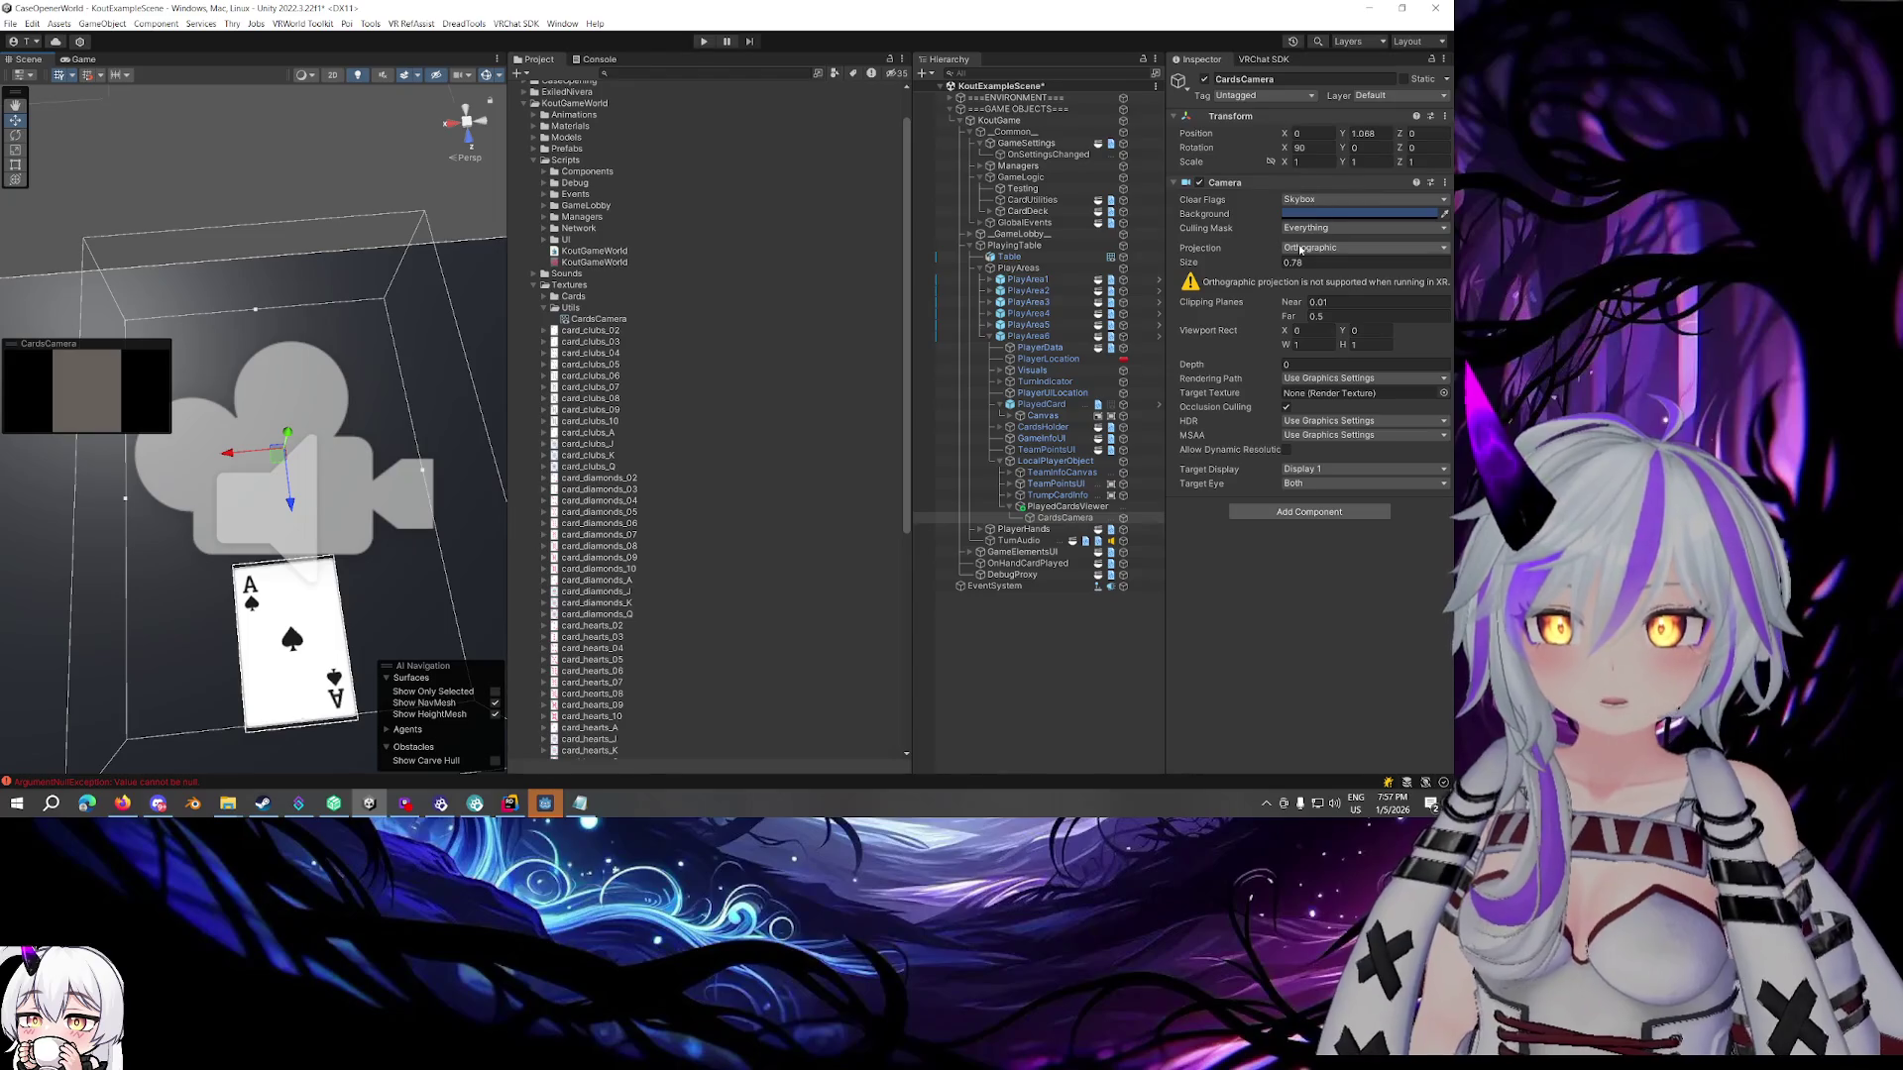
pyautogui.click(1302, 381)
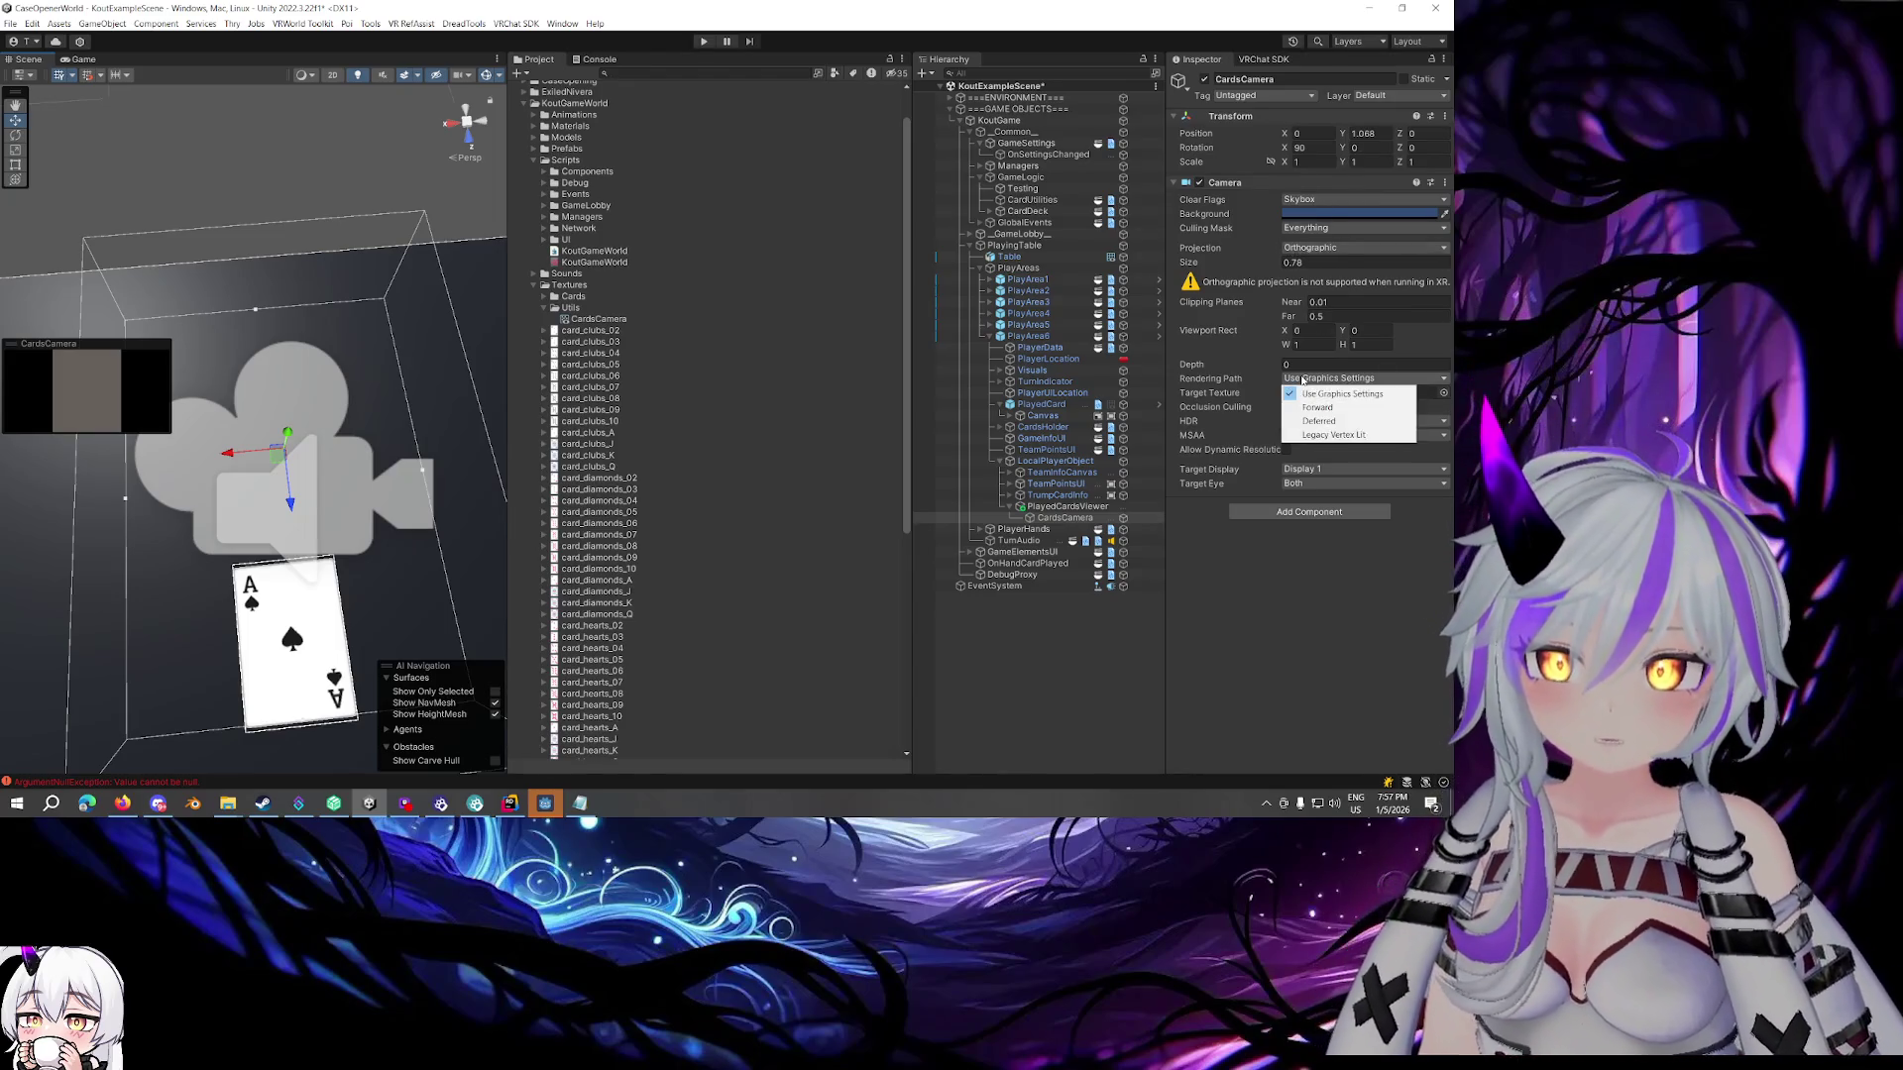
pyautogui.click(1306, 394)
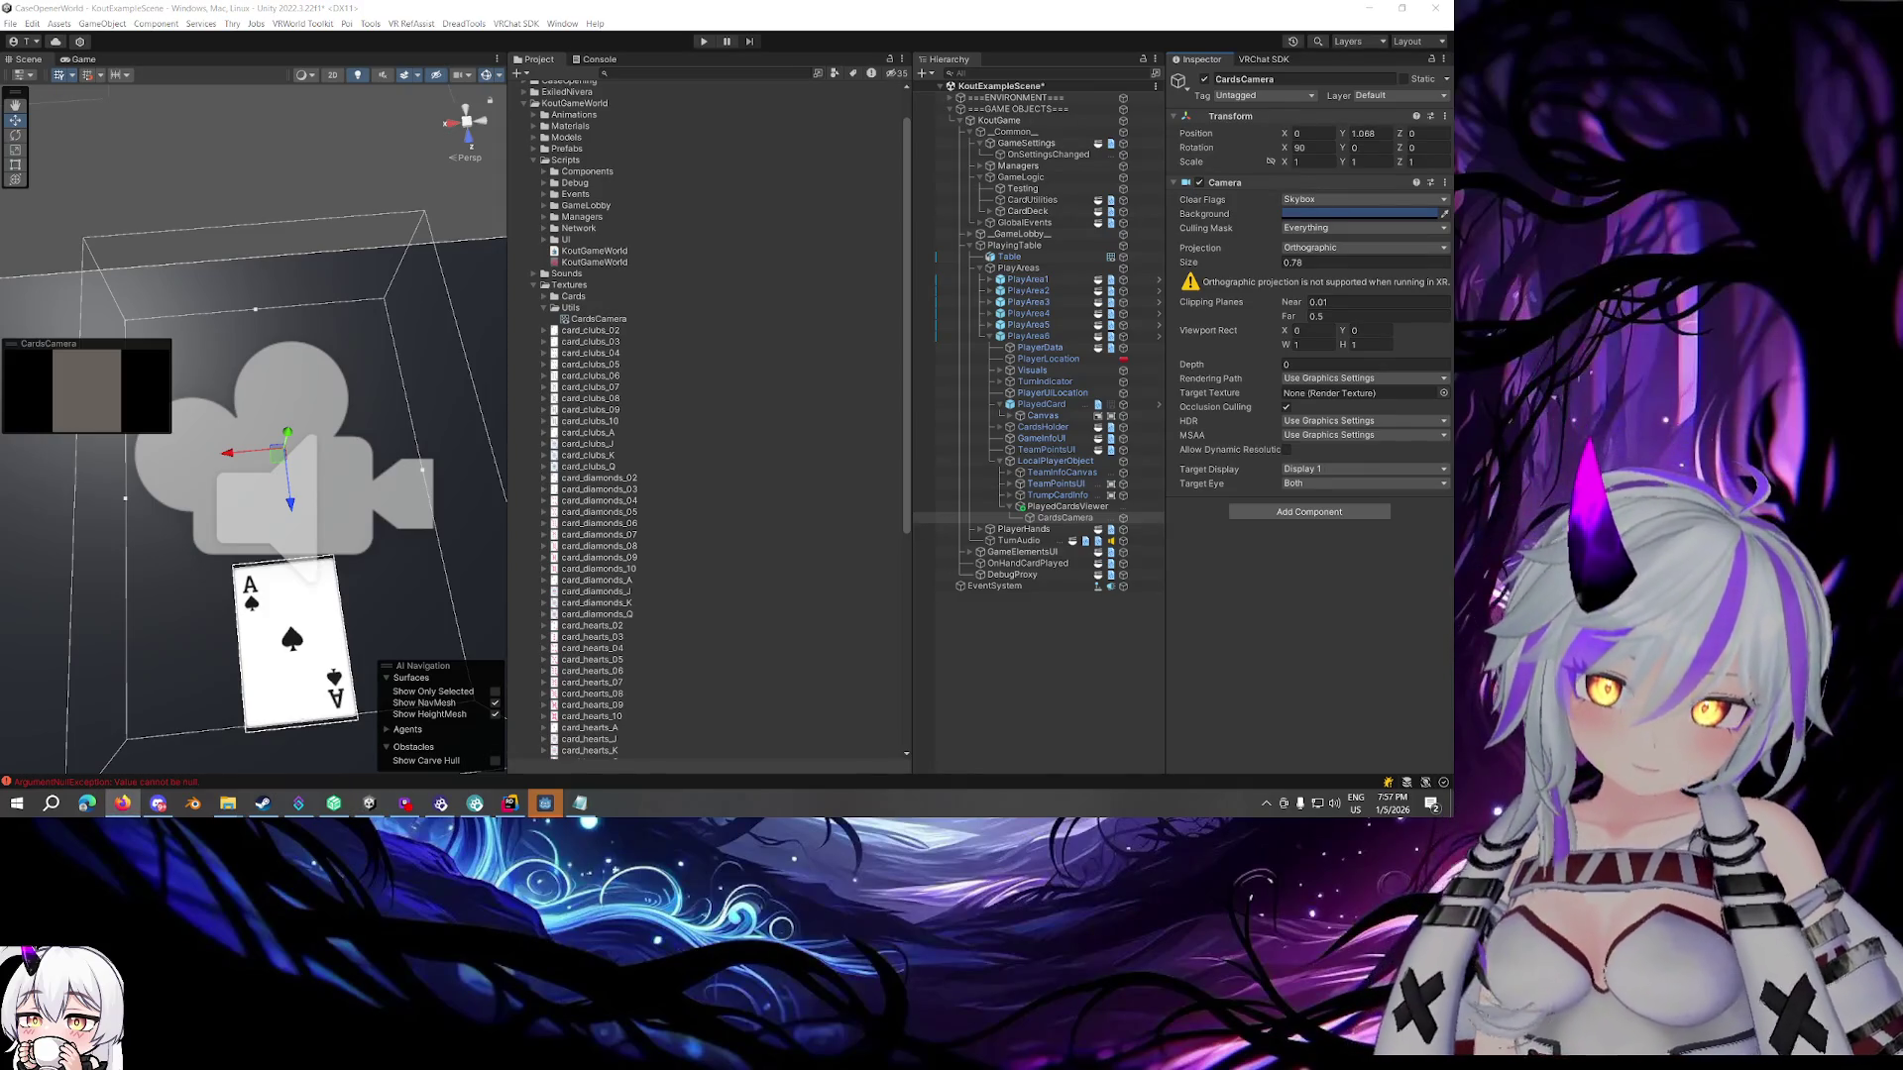
pyautogui.click(1300, 482)
pyautogui.click(1217, 566)
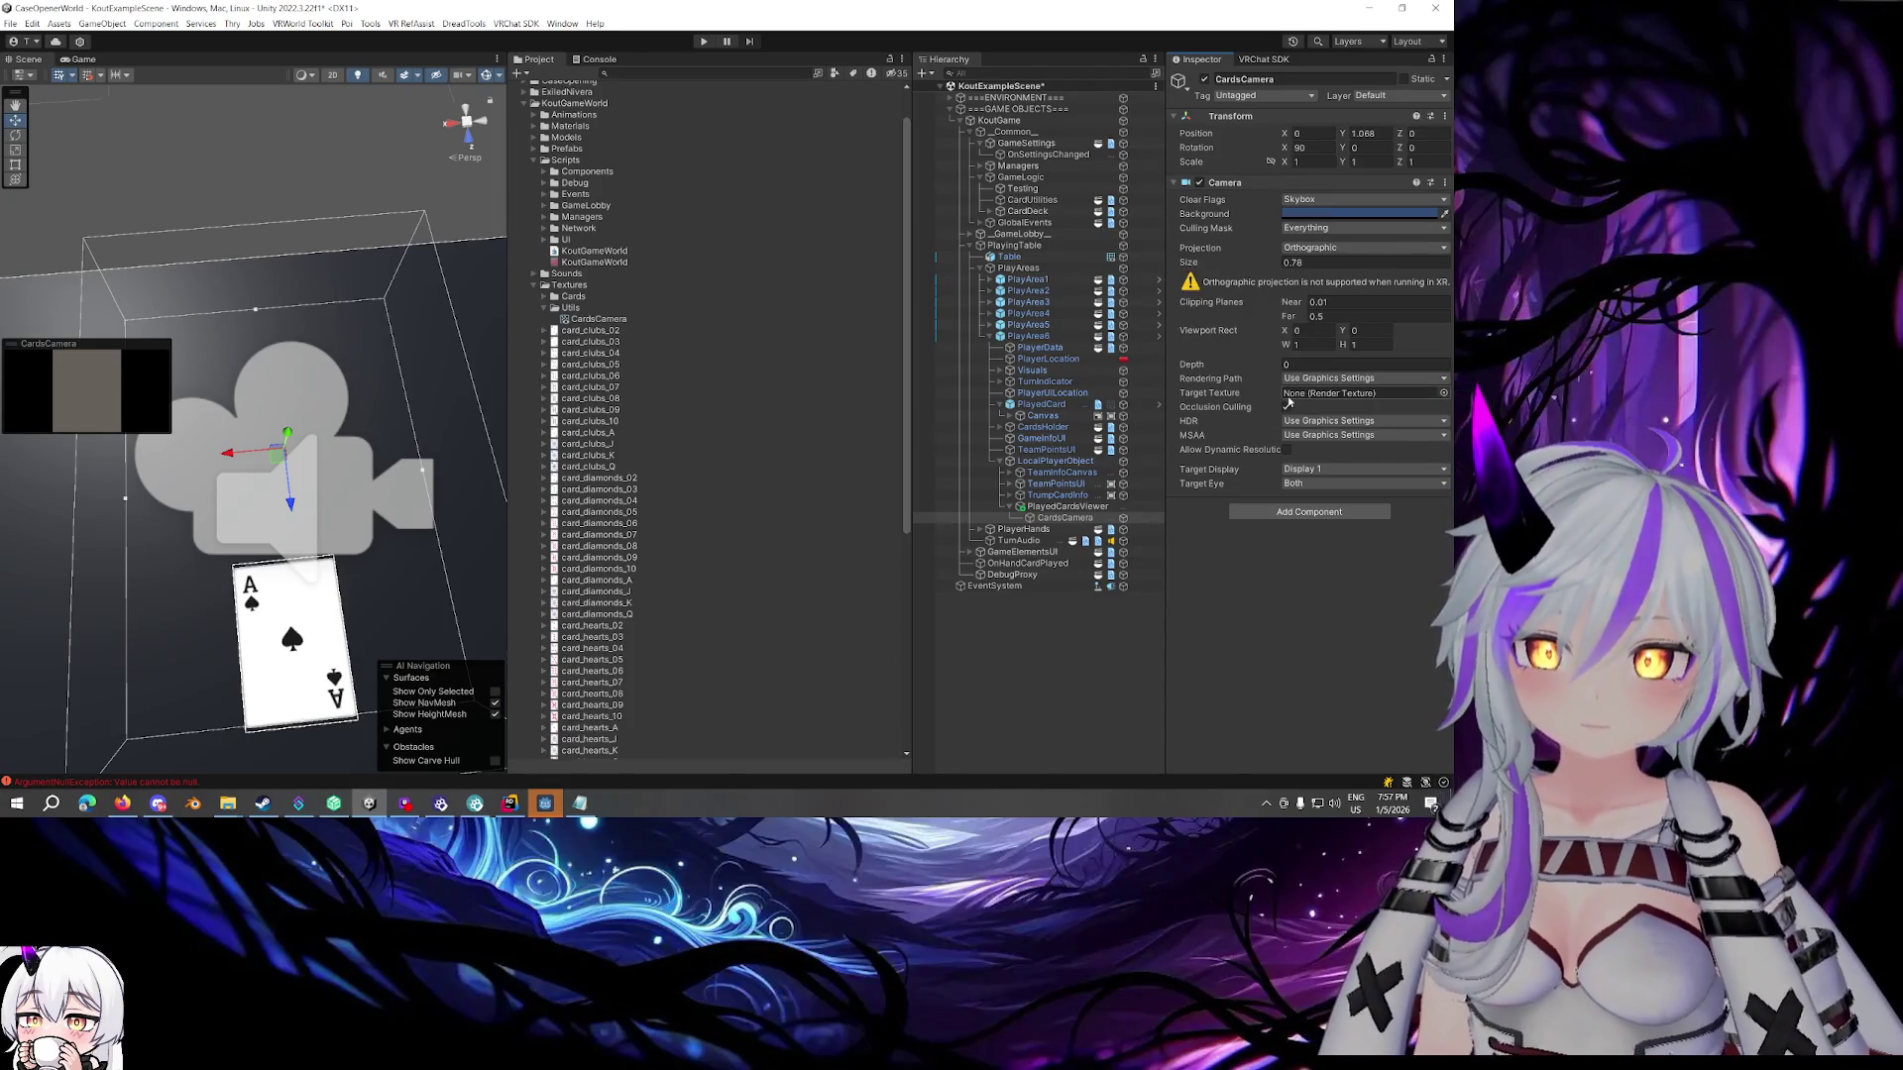
pyautogui.click(598, 318)
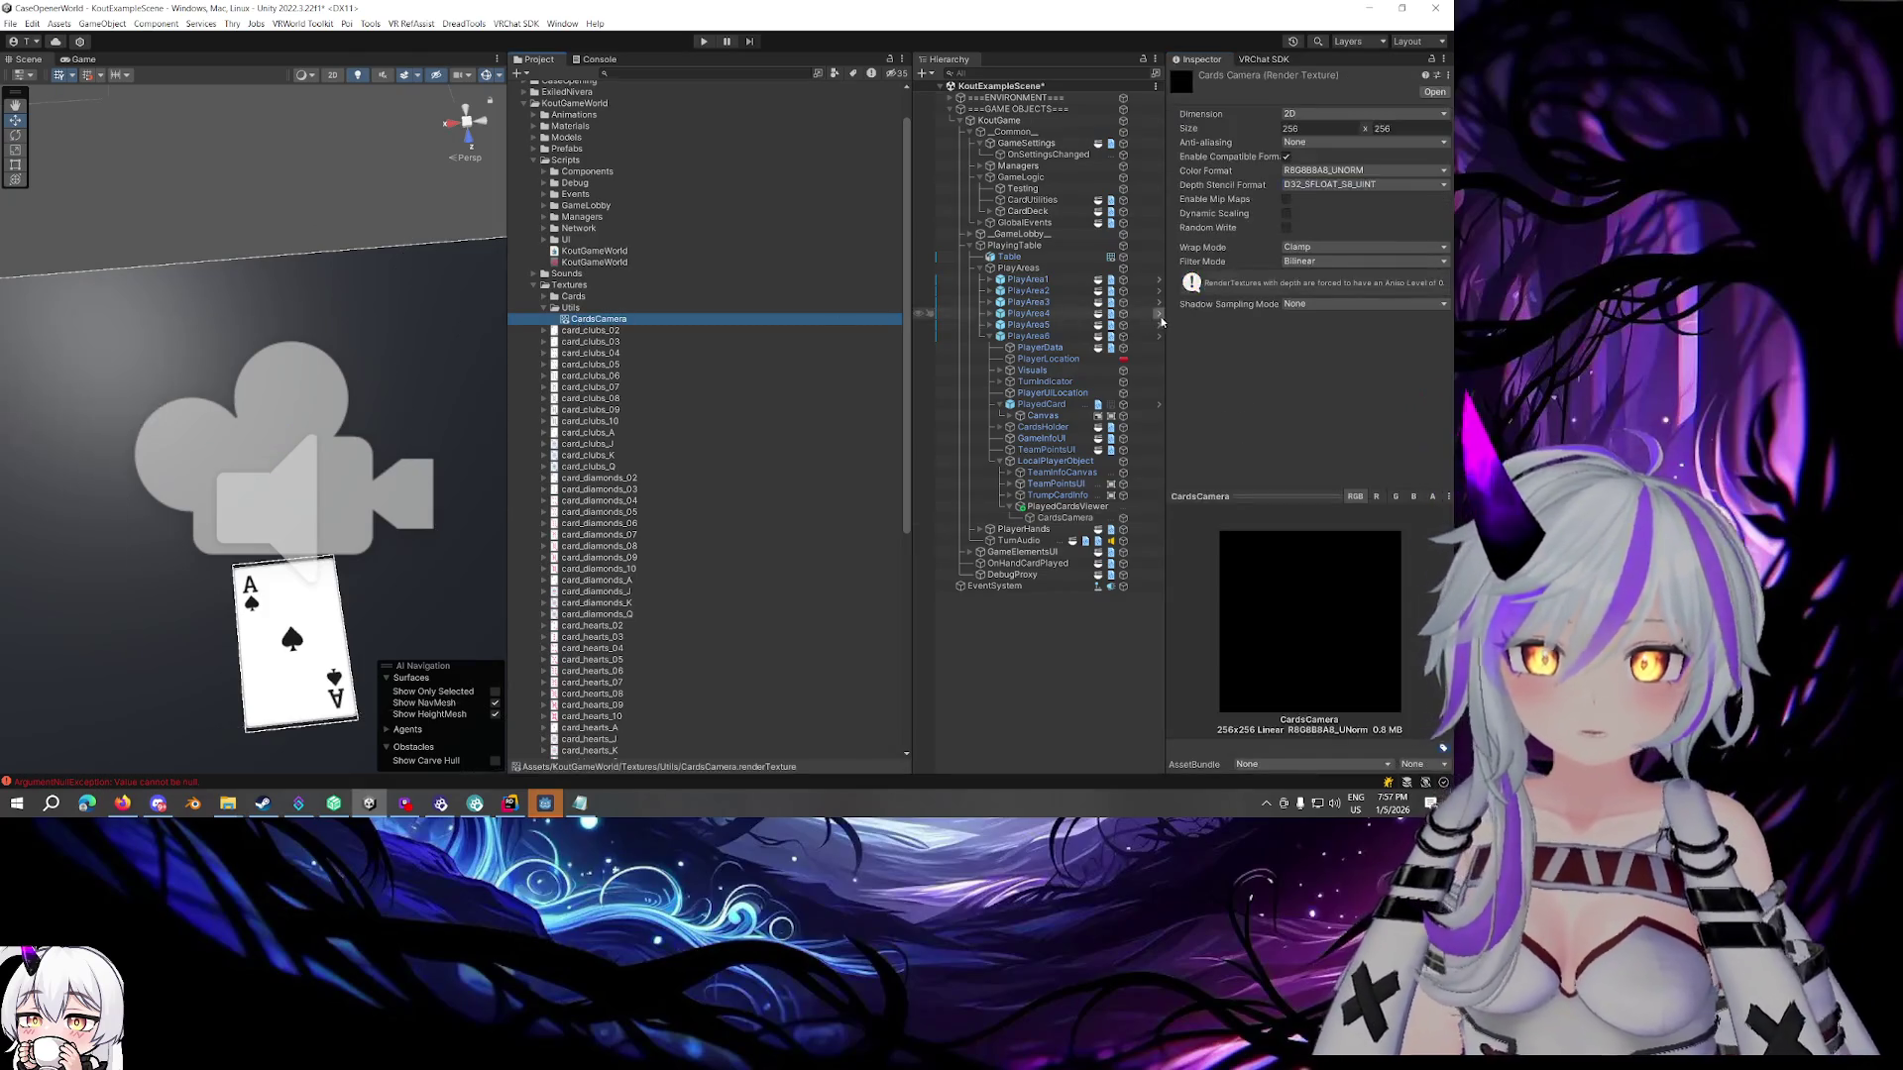
# Enter 2048 for the CardsCamera render texture's width and height, correcting an initial 1048
pyautogui.click(1328, 128)
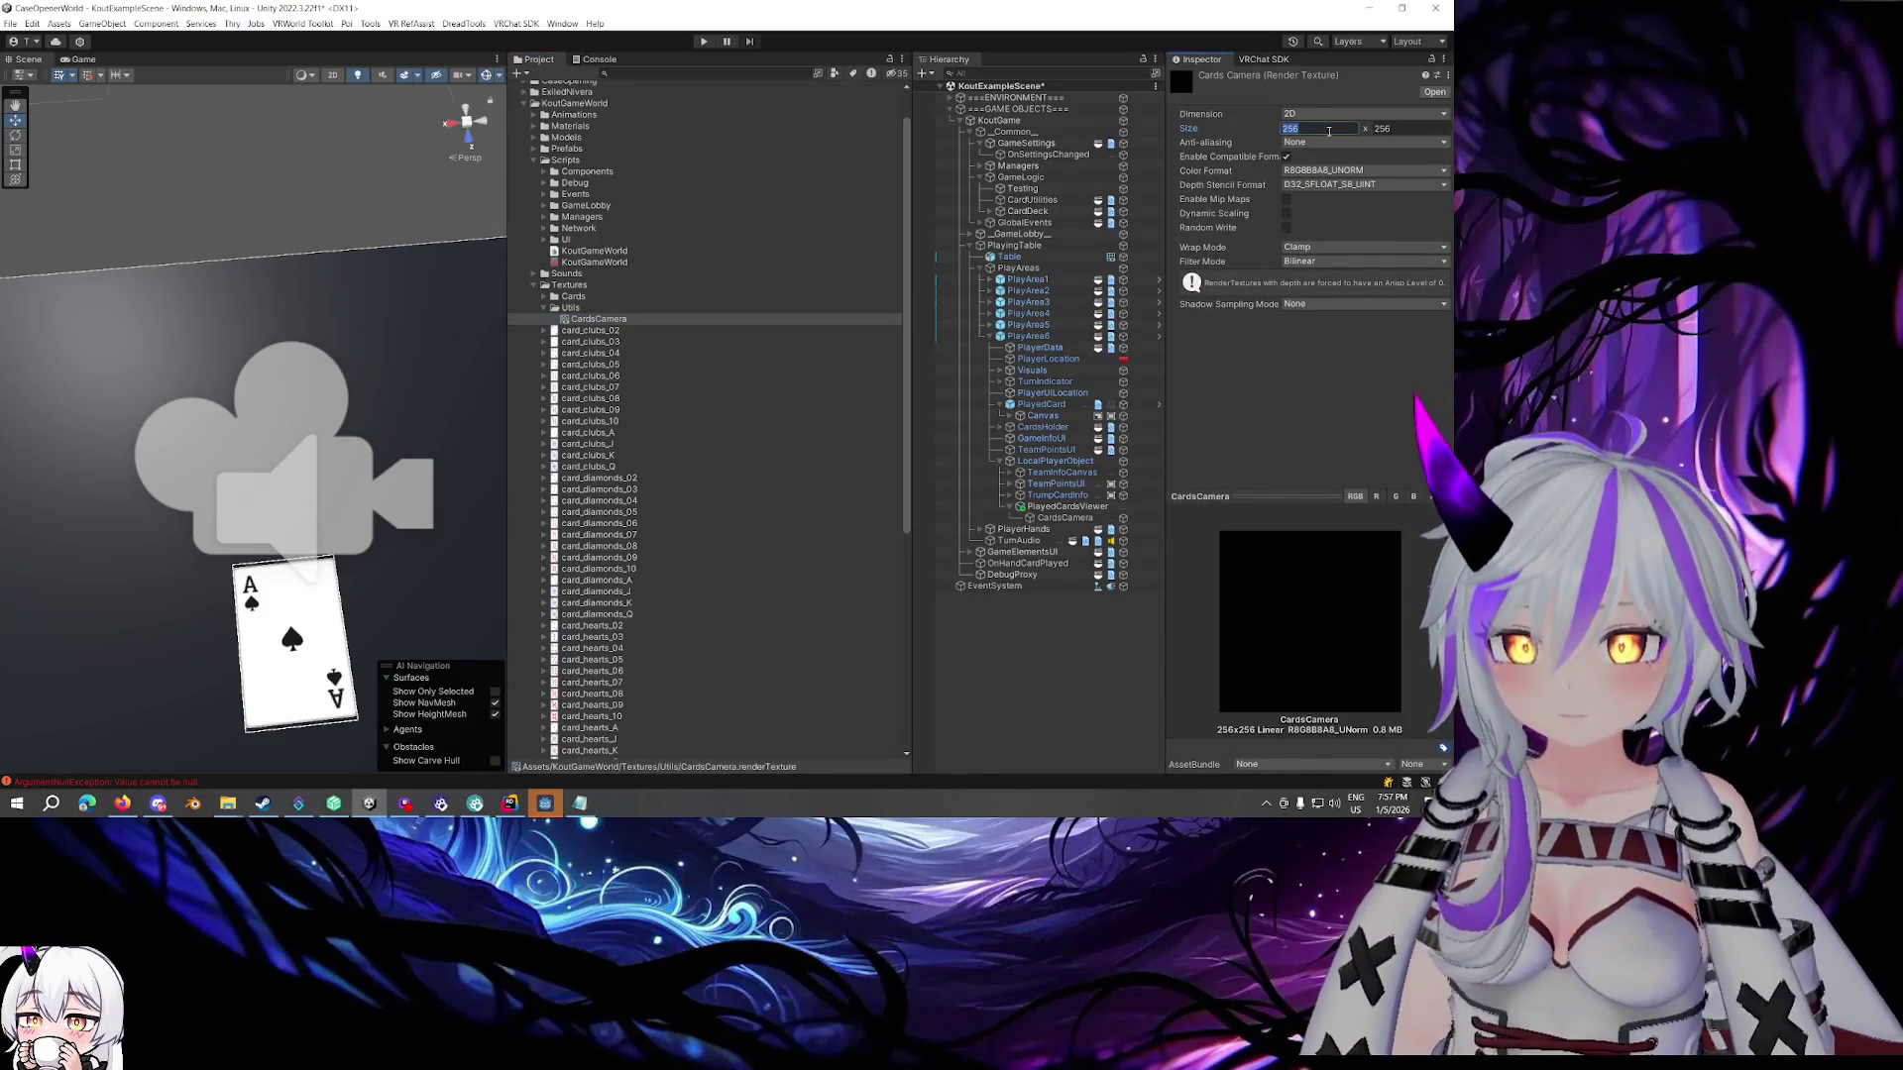
pyautogui.write('01')
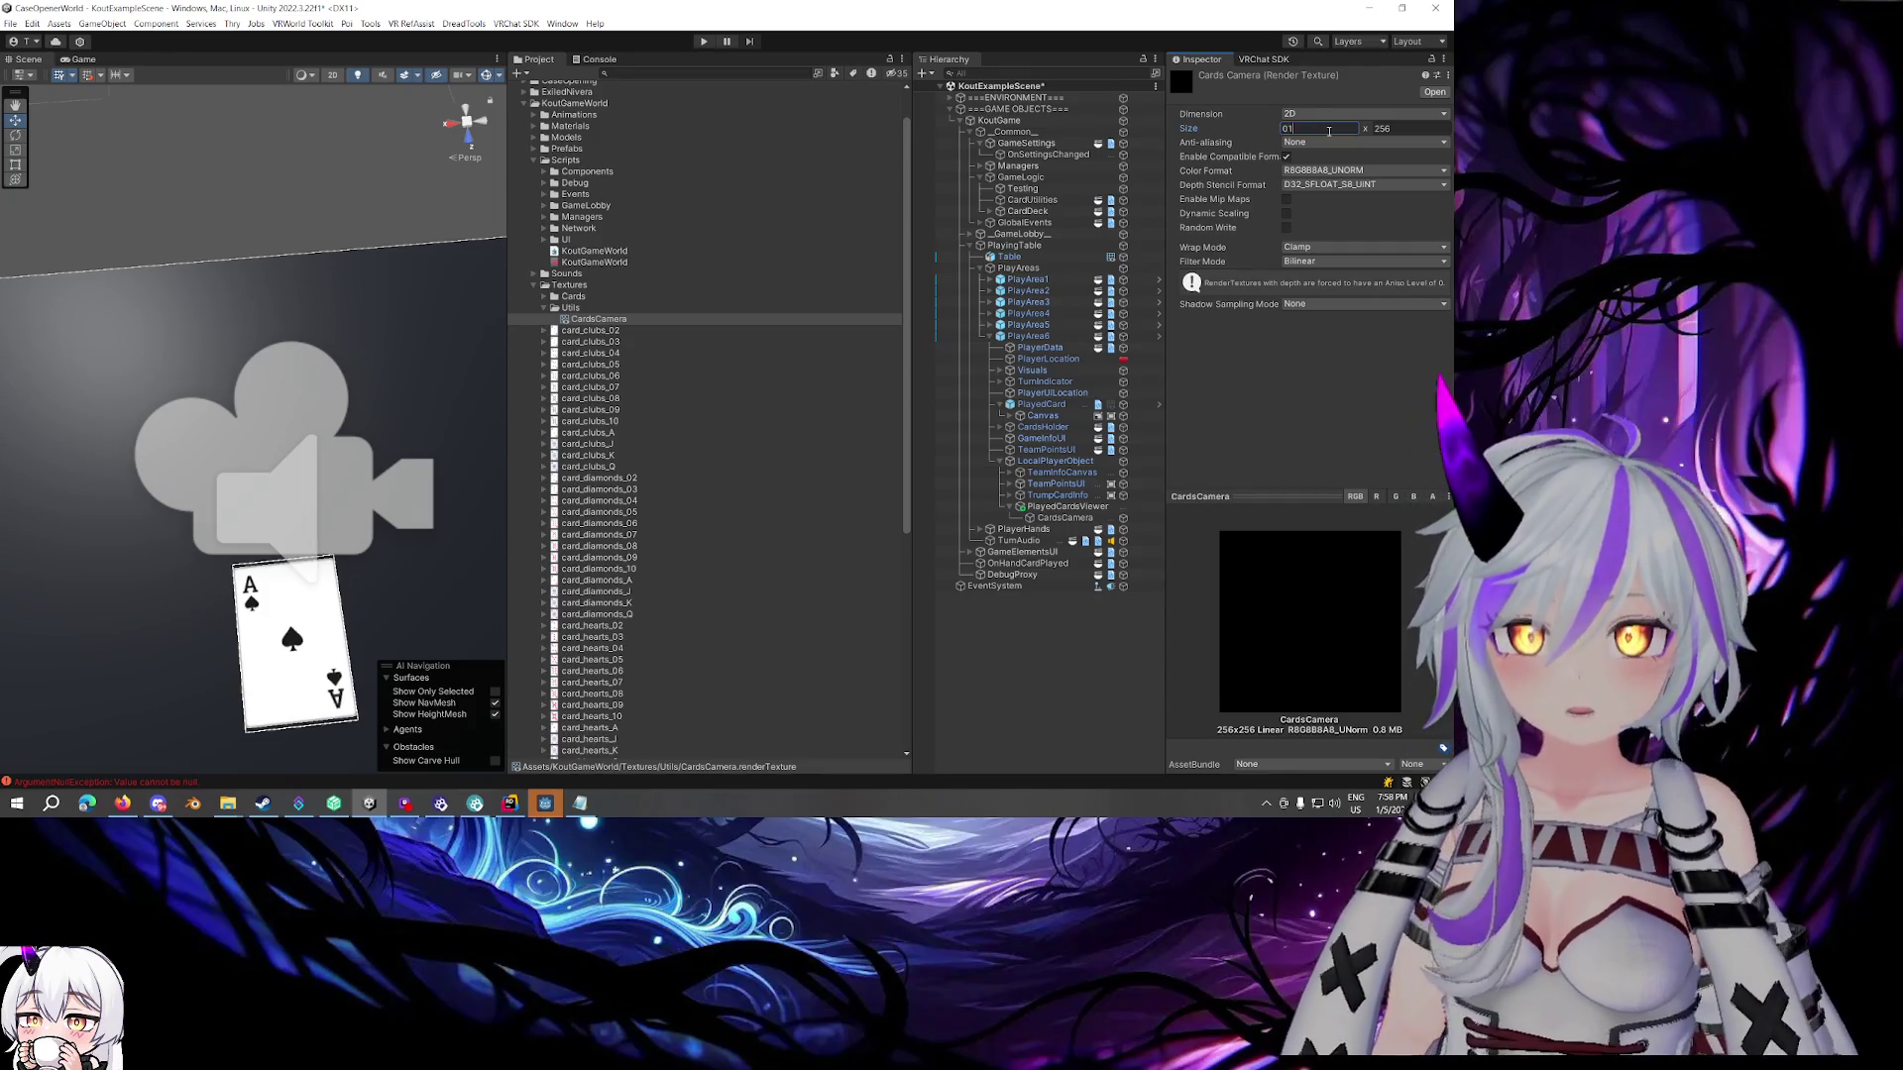
pyautogui.write('1048')
pyautogui.press('Tab')
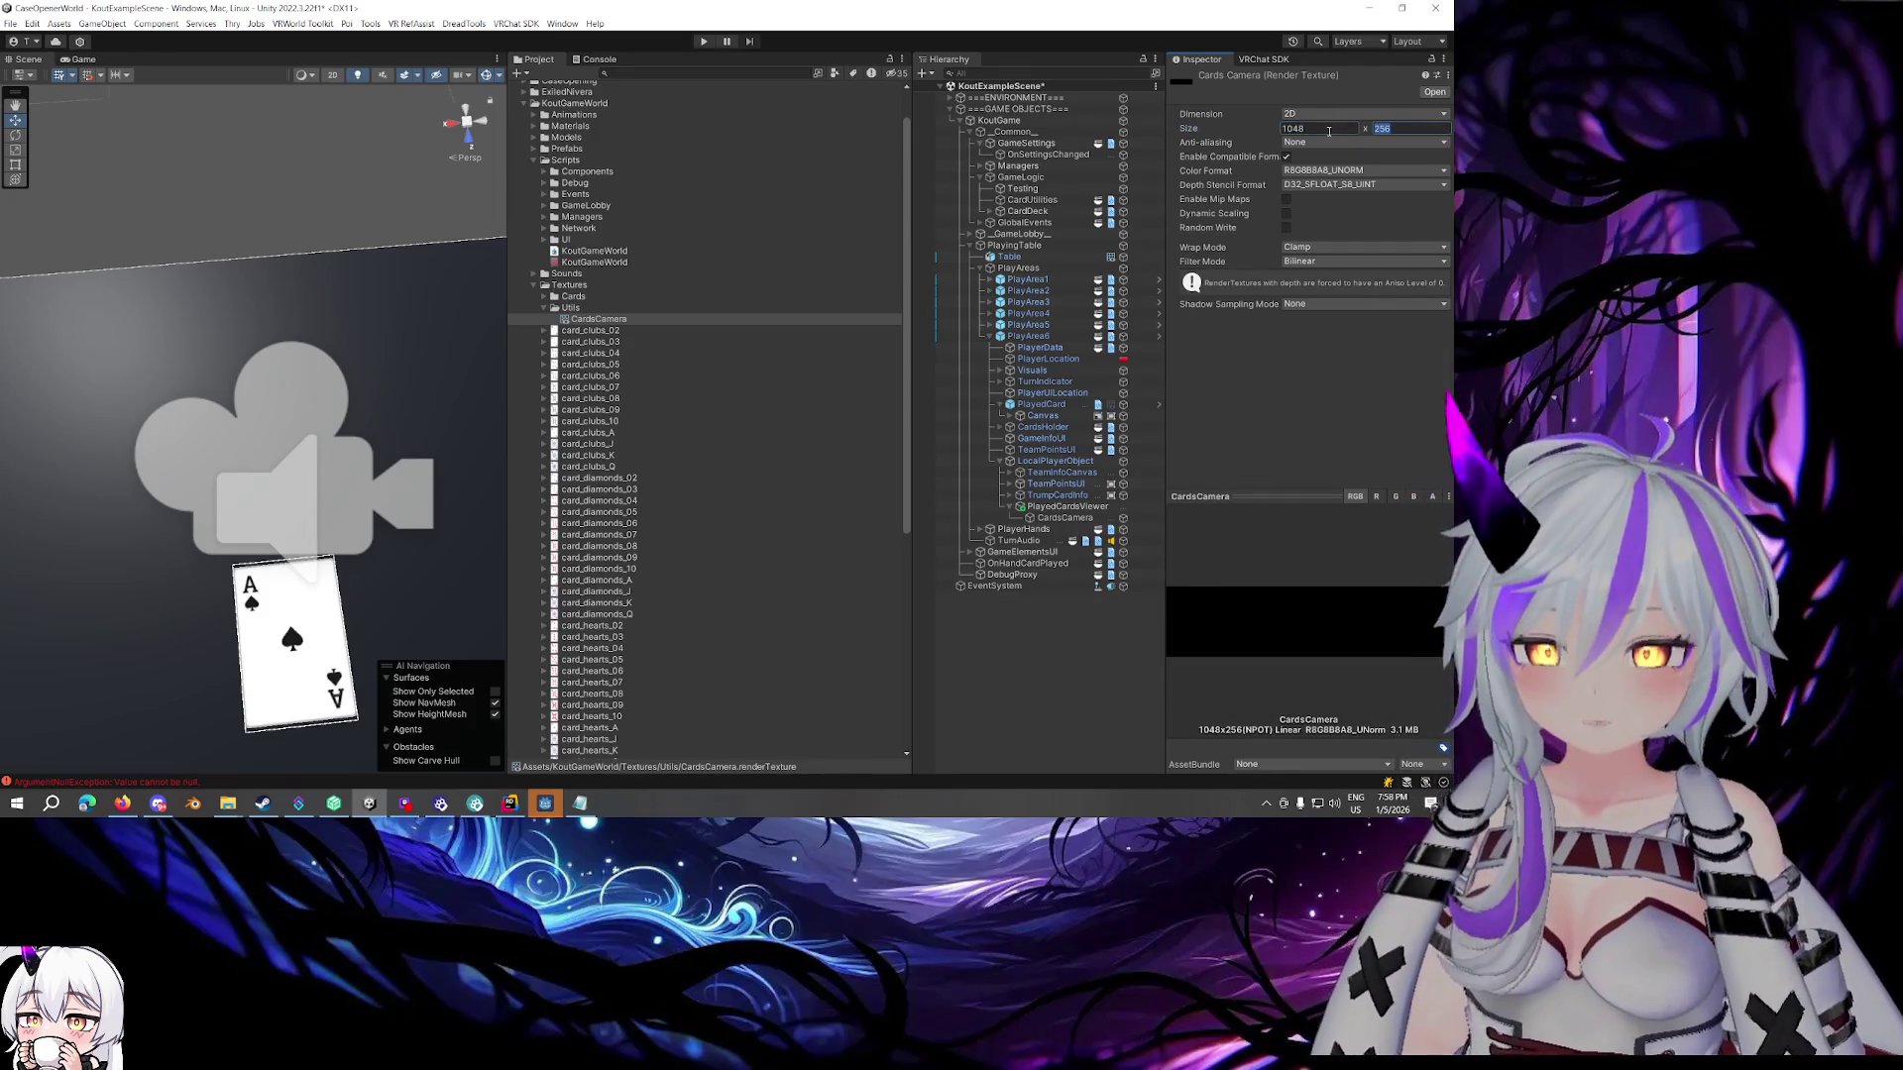
pyautogui.write('1048')
pyautogui.press('Return')
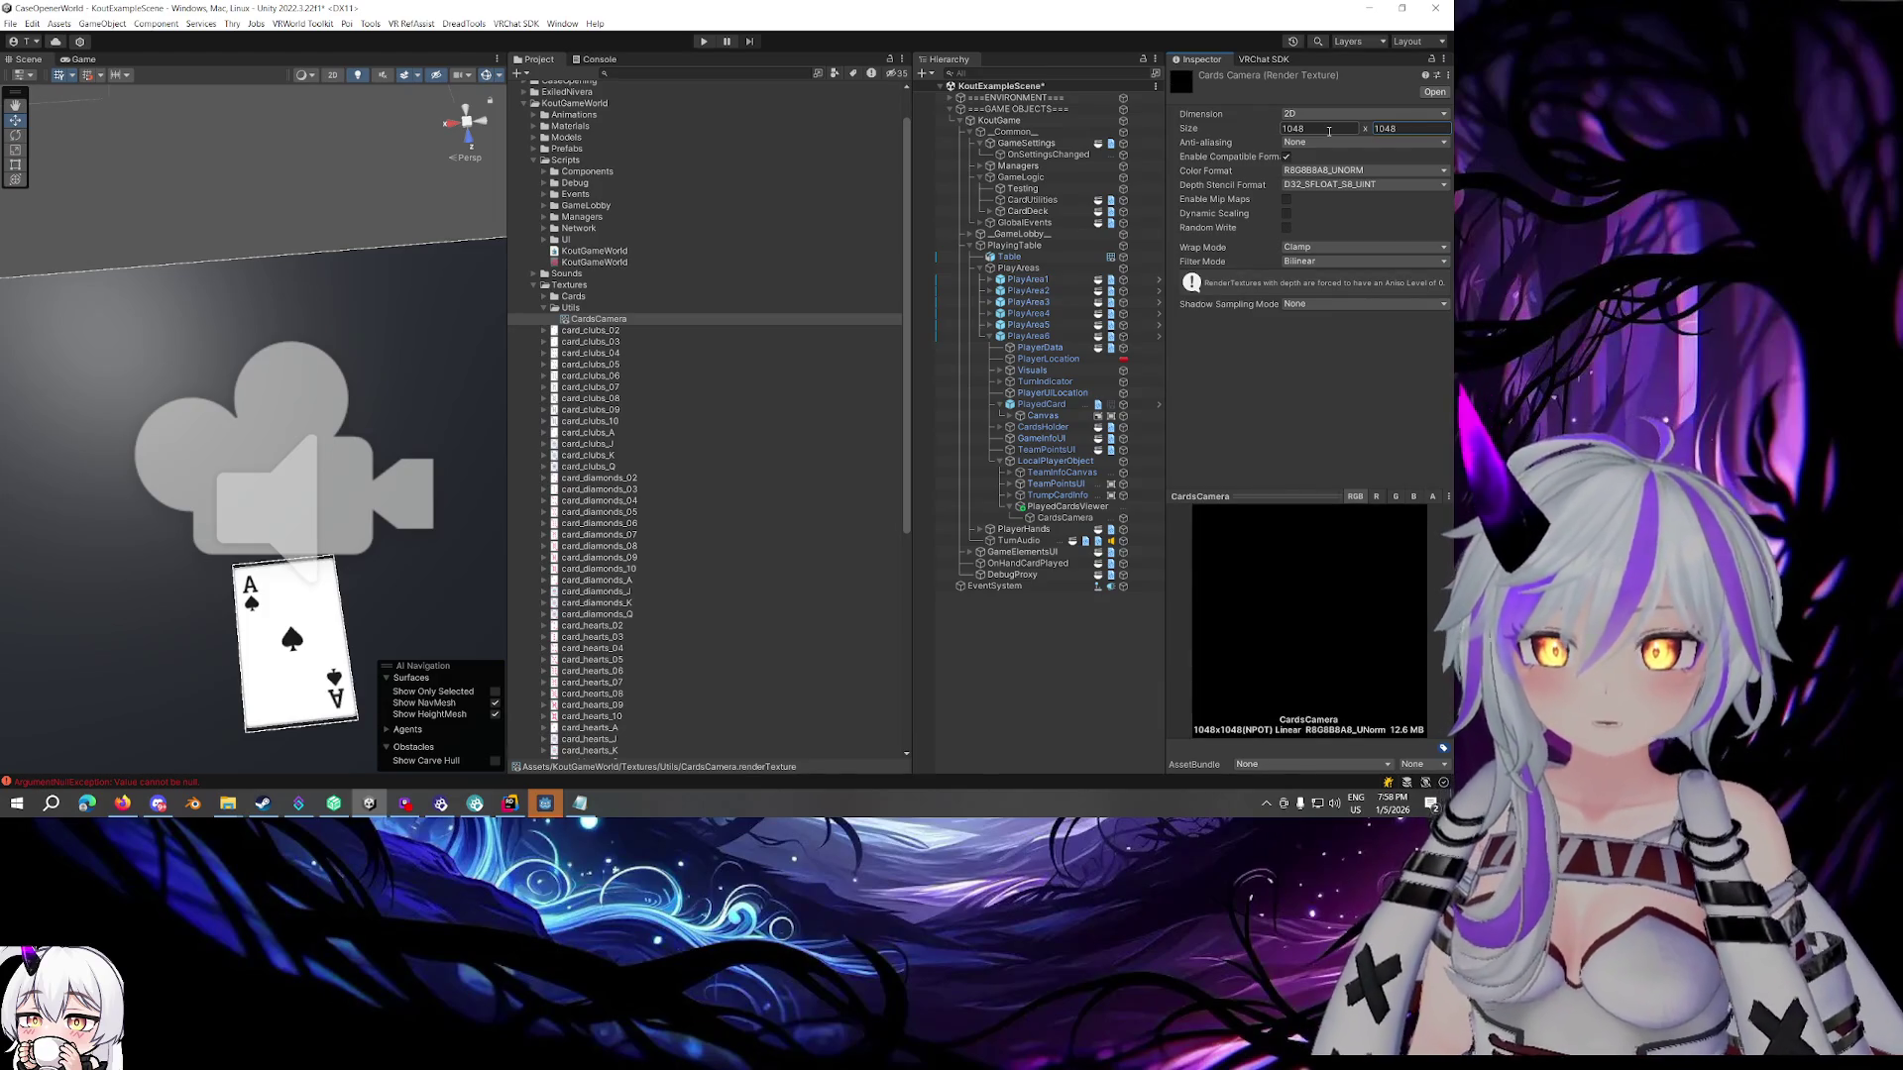
pyautogui.click(1328, 131)
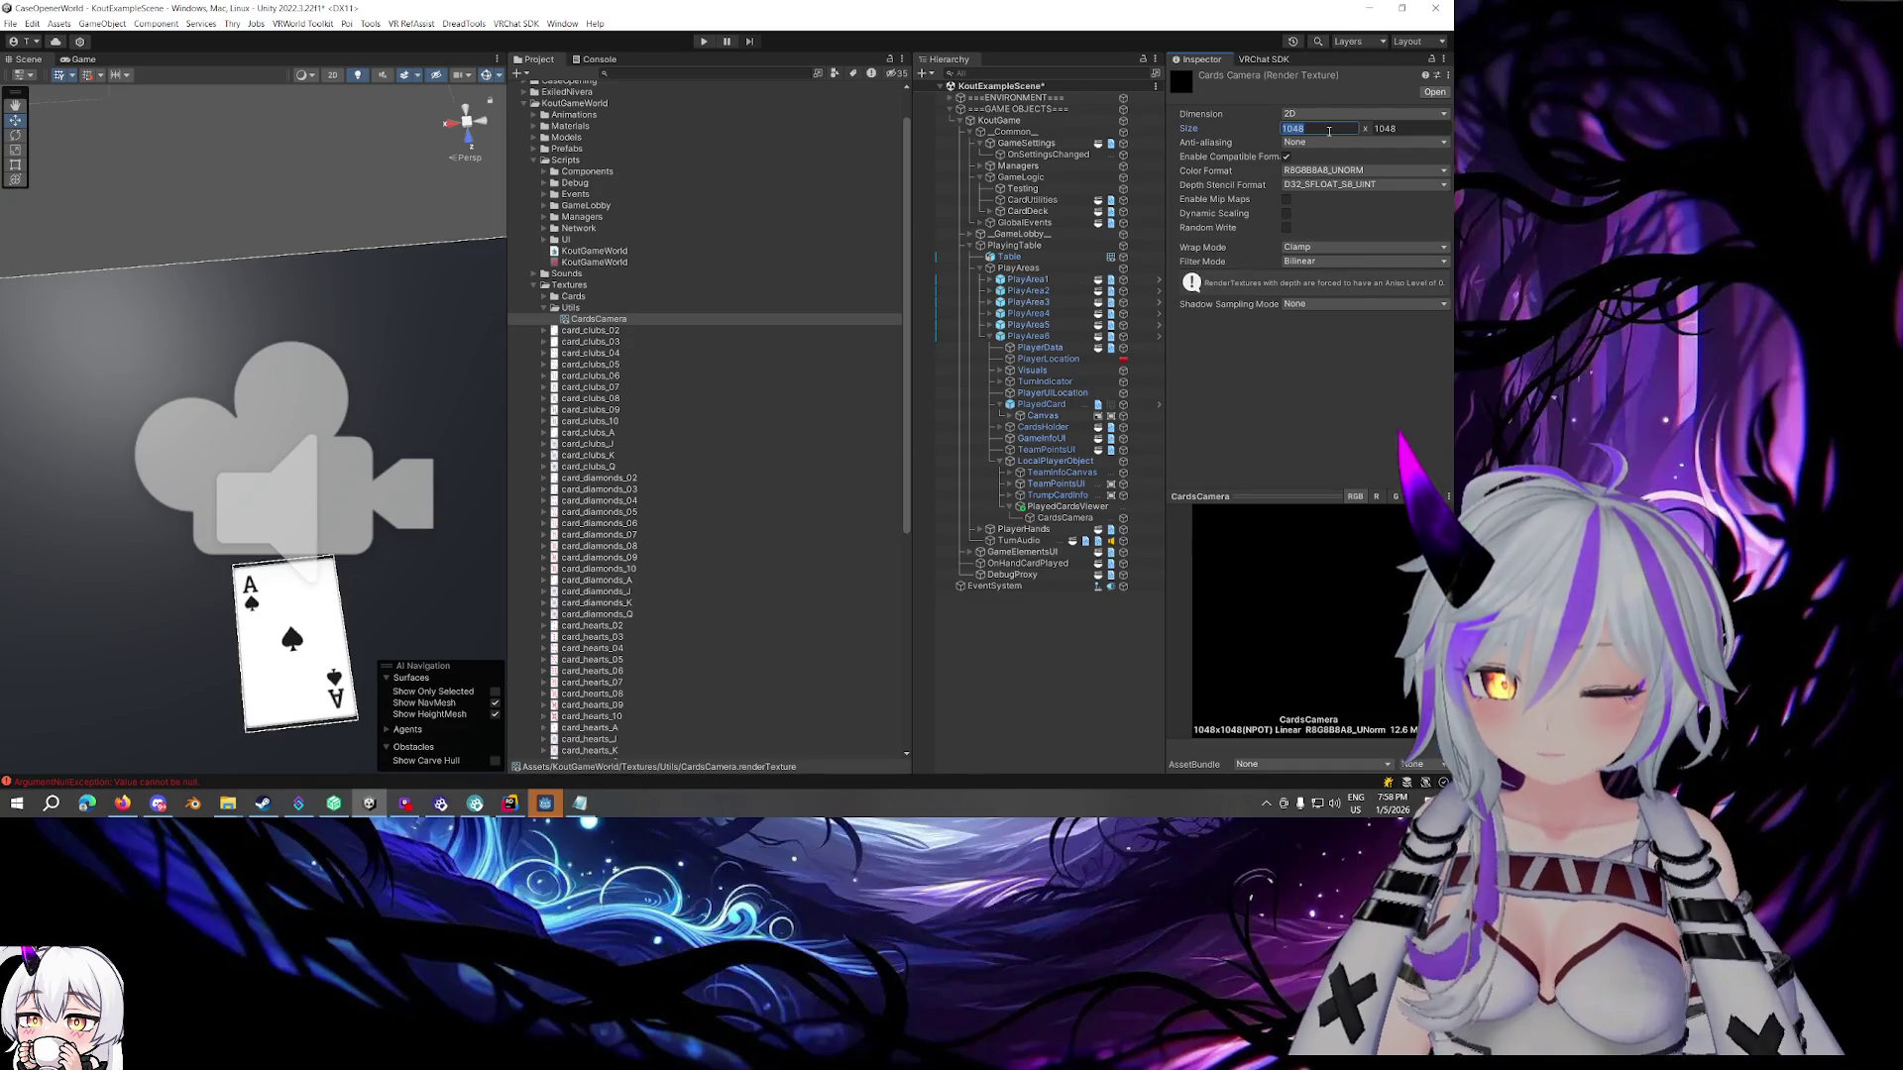
pyautogui.write('2048')
pyautogui.press('Tab')
pyautogui.write('20')
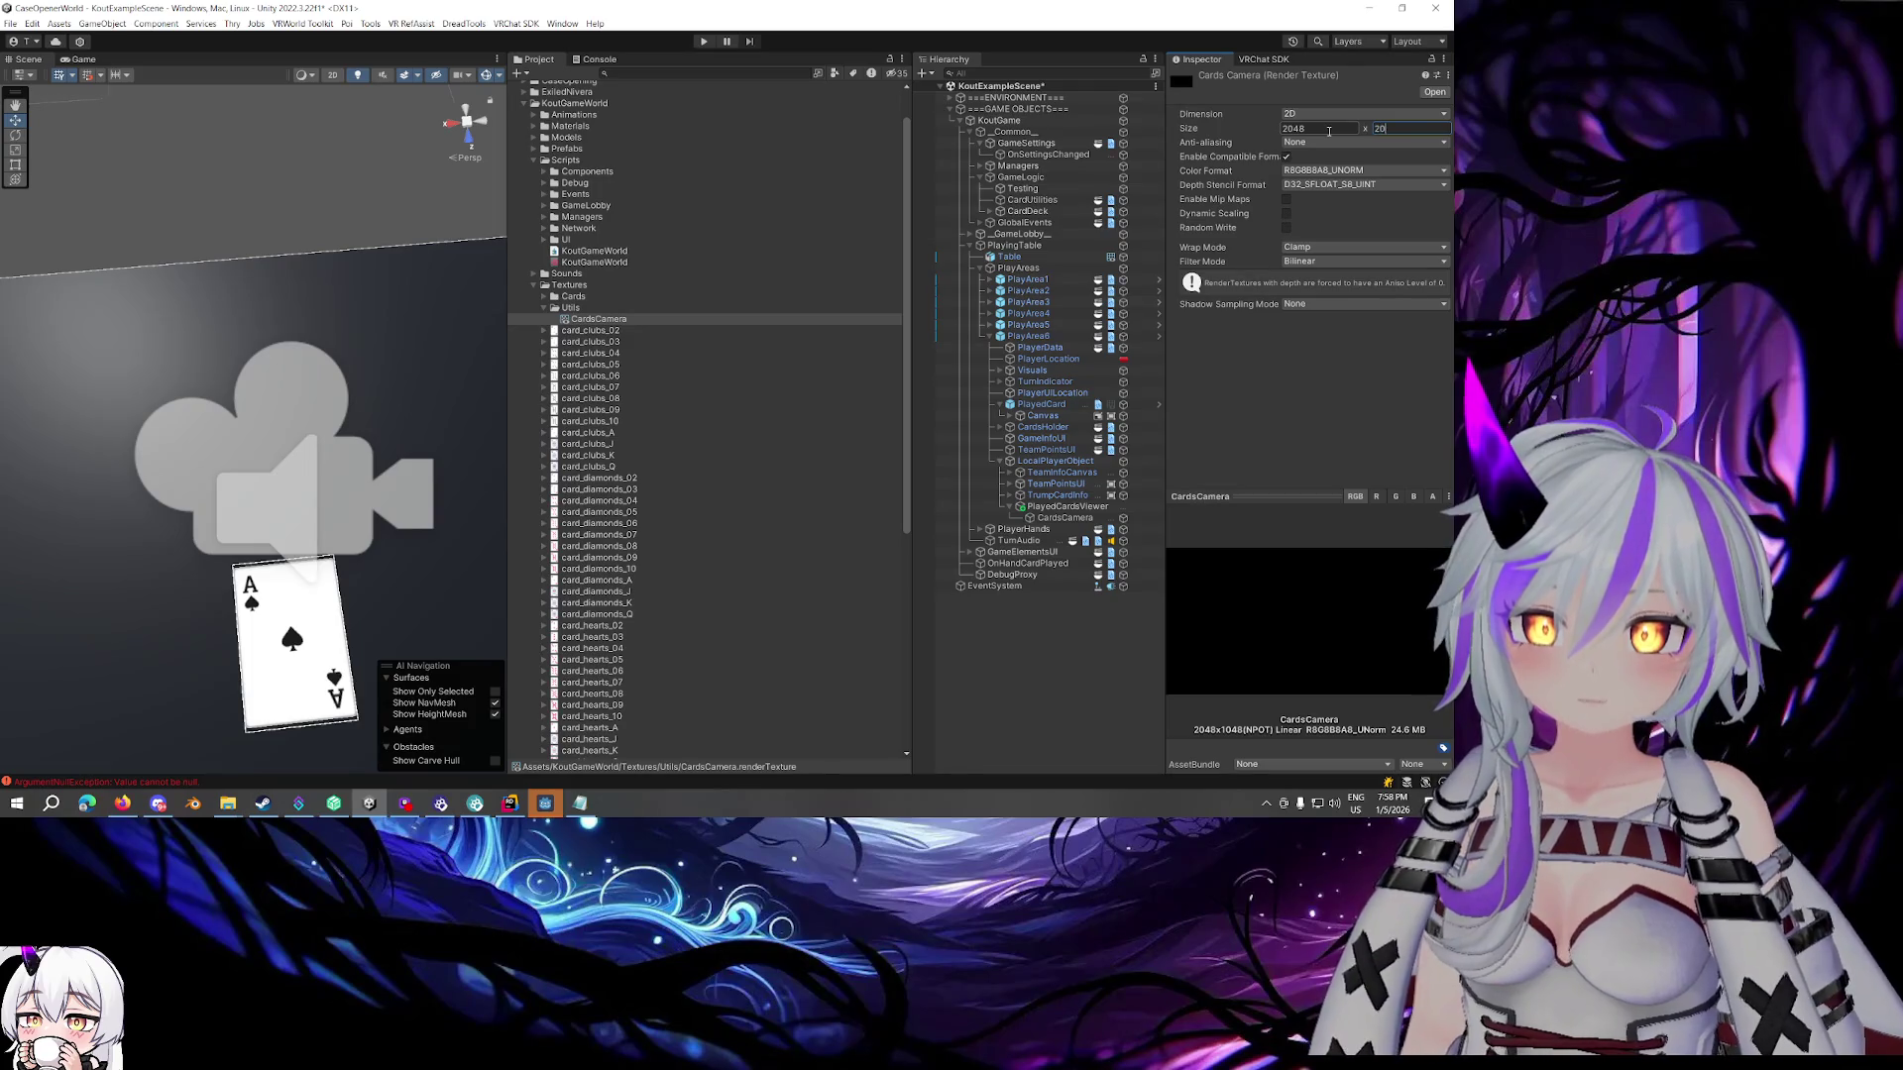
pyautogui.press('Return')
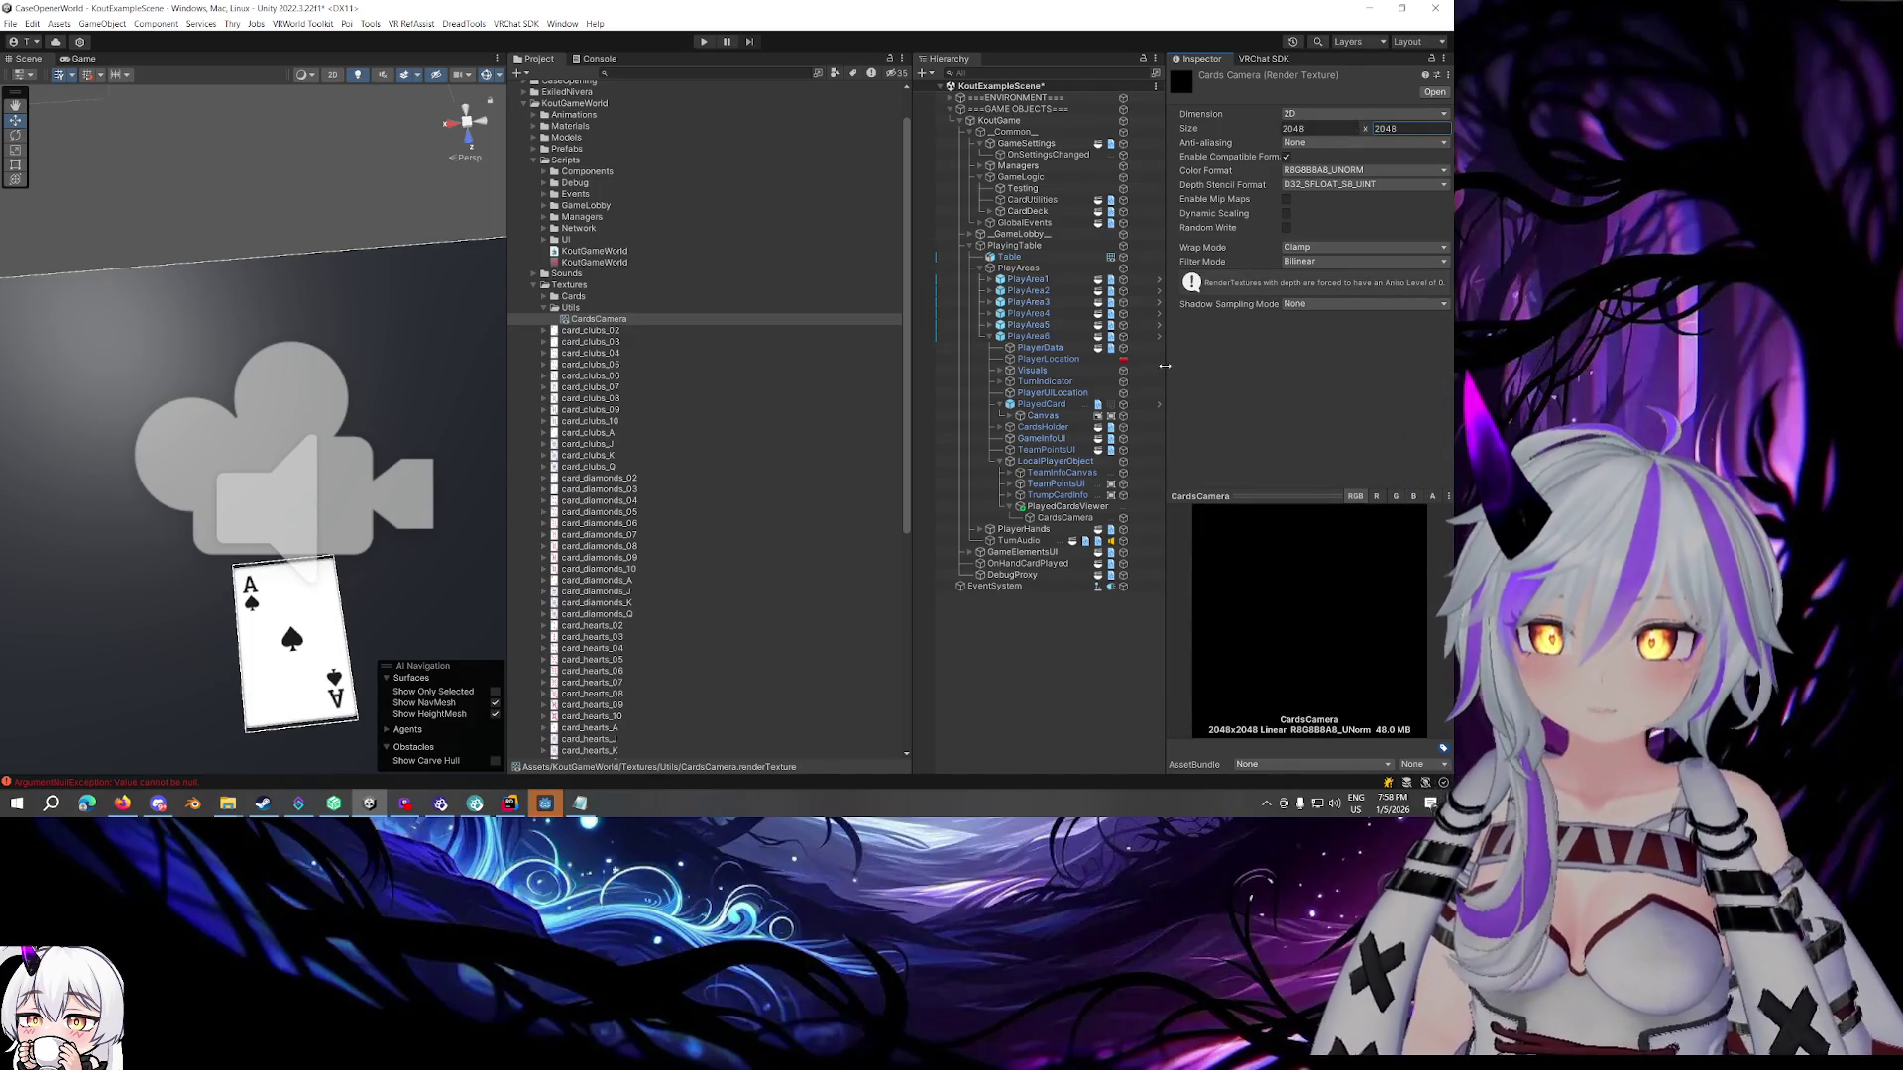
pyautogui.click(1053, 519)
# Lower the cards camera to Y 0.84 and reselect CardsCamera
pyautogui.moveTo(501, 383)
pyautogui.mouseDown()
pyautogui.moveTo(411, 346)
pyautogui.moveTo(713, 182)
pyautogui.mouseUp()
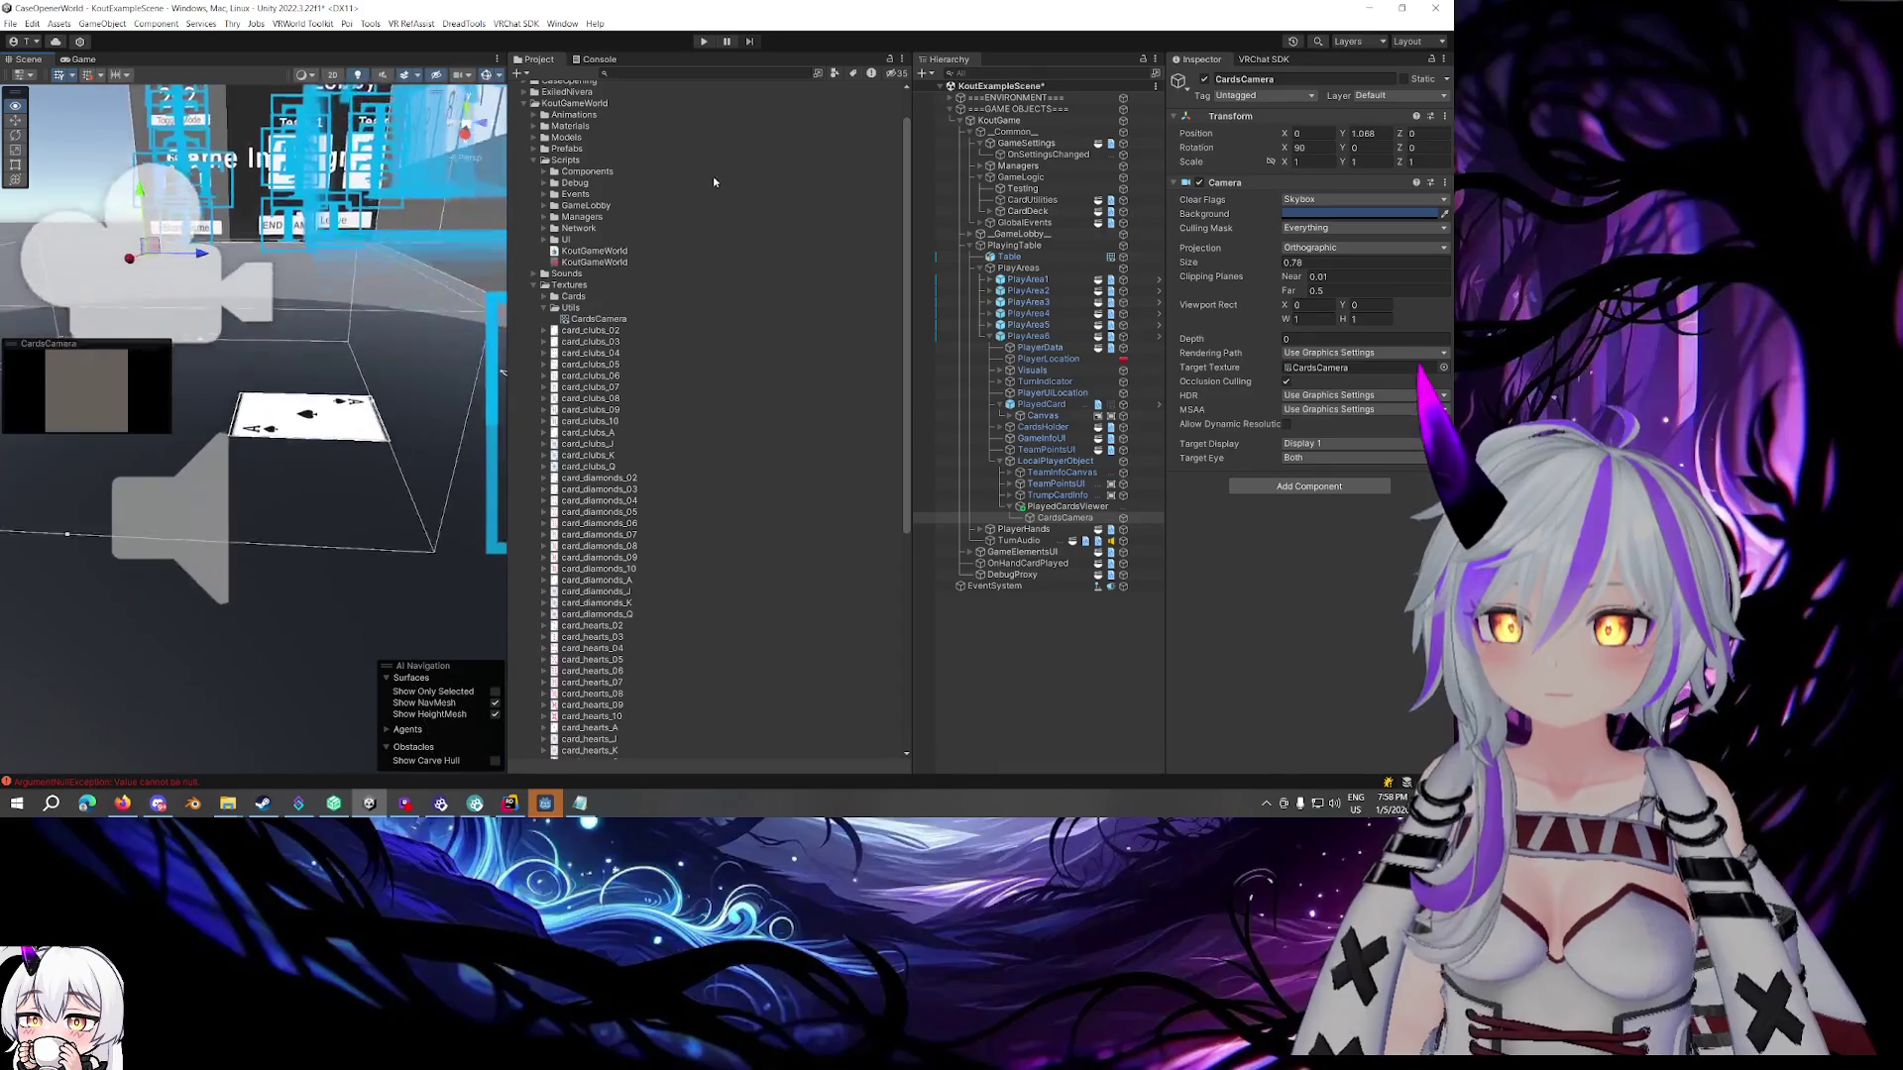
pyautogui.moveTo(202, 175); pyautogui.dragTo(318, 267)
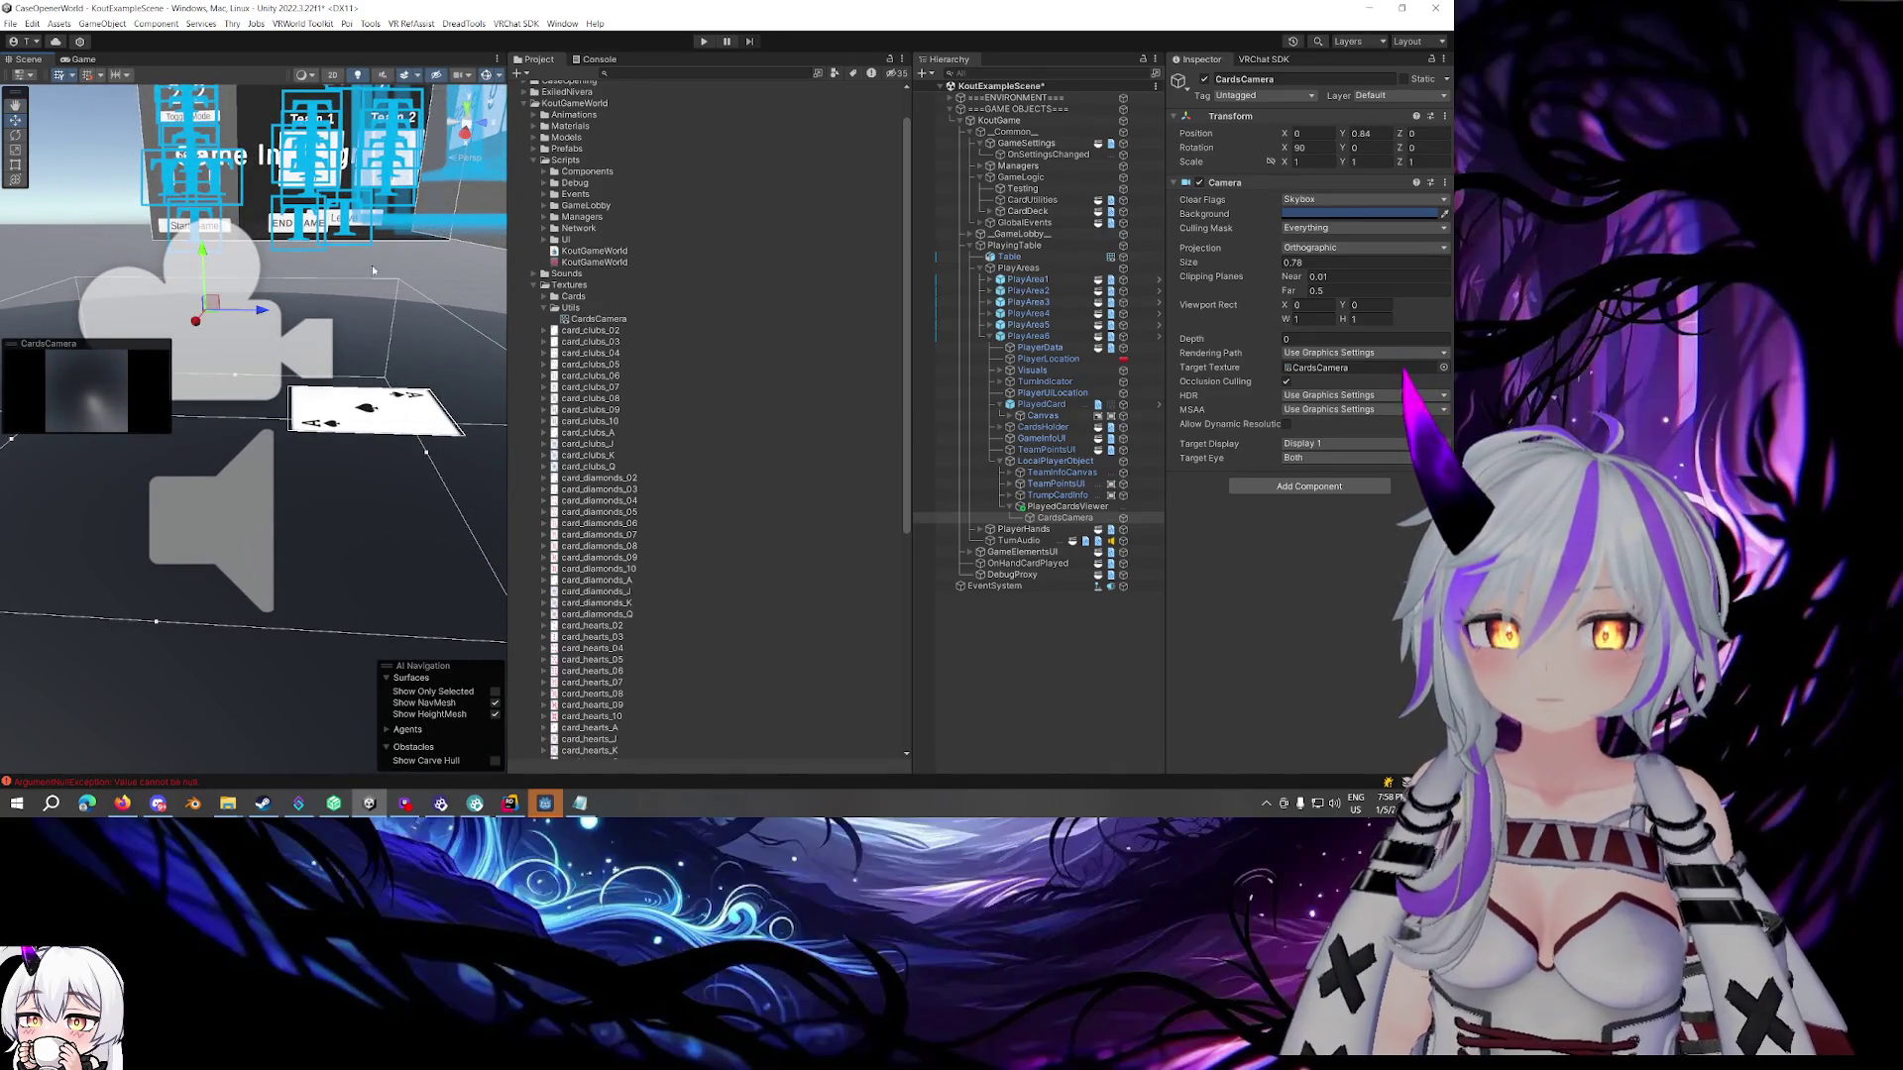
pyautogui.click(376, 404)
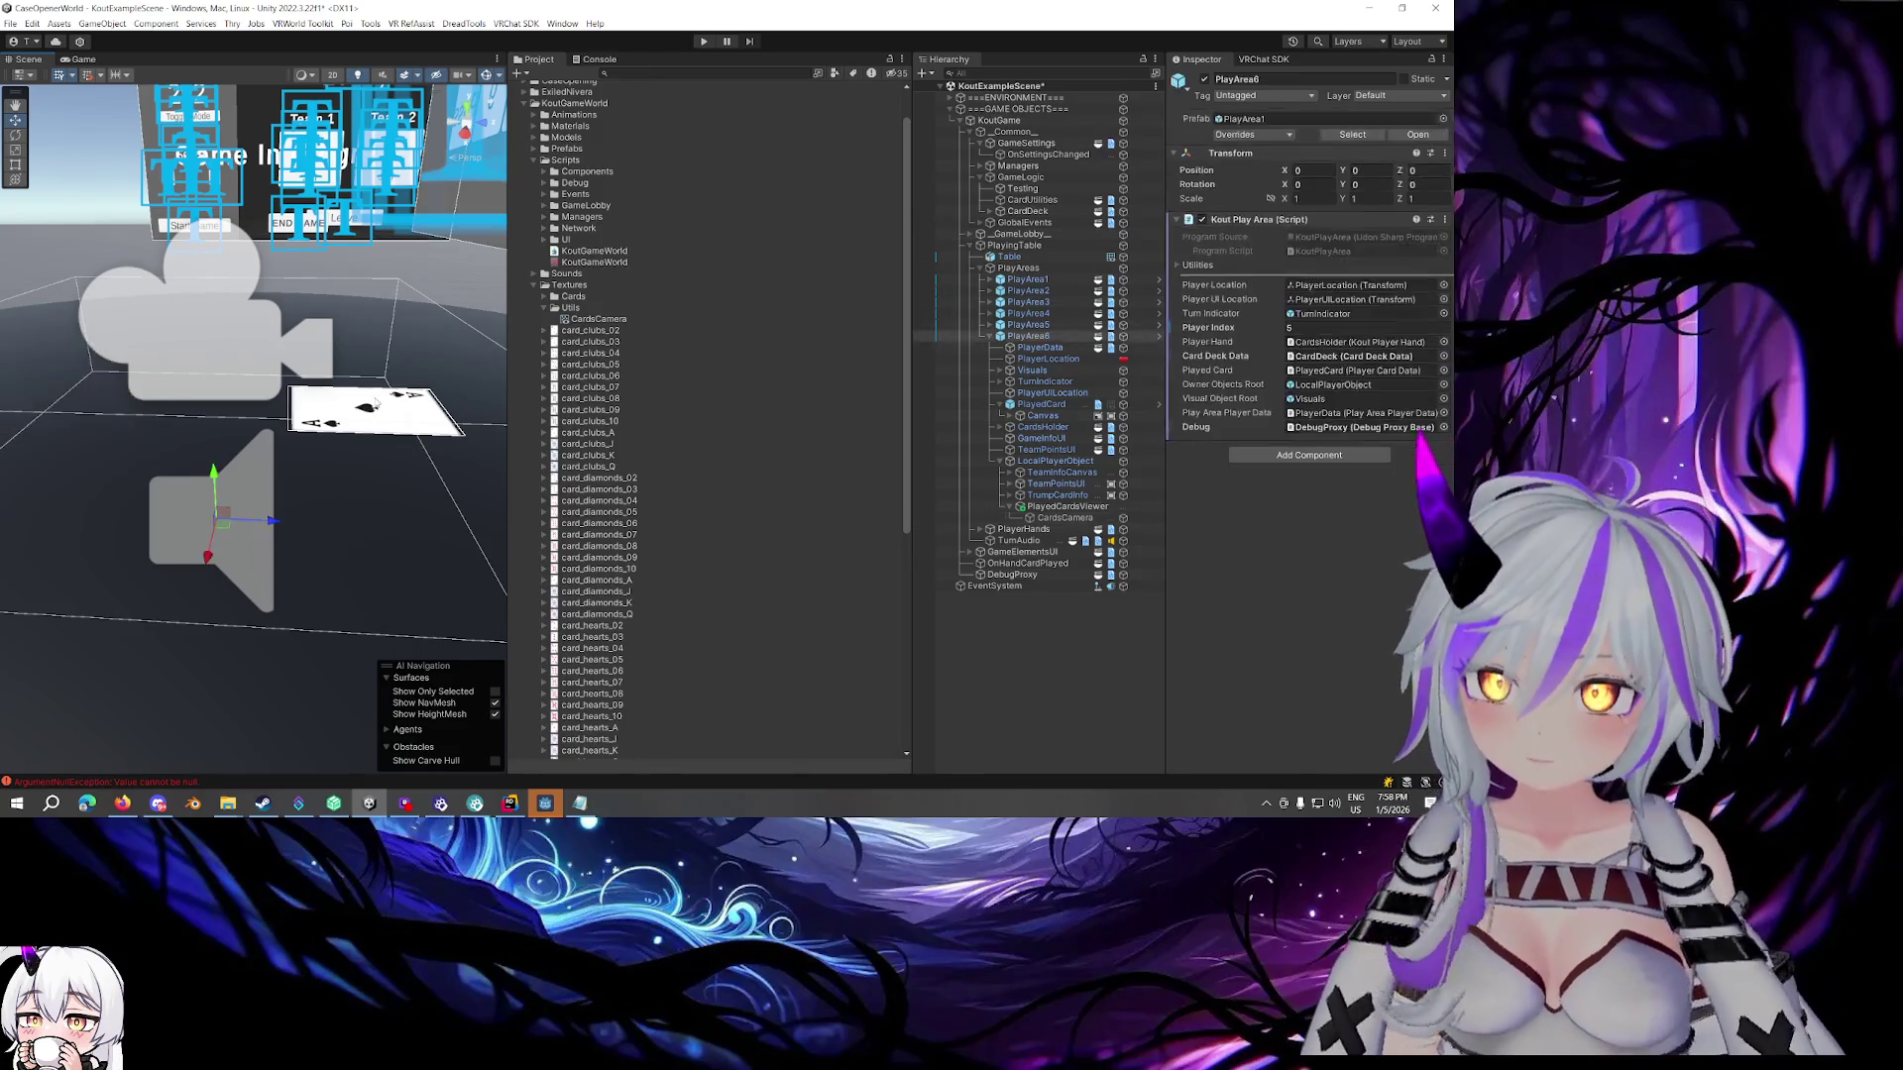
pyautogui.click(373, 404)
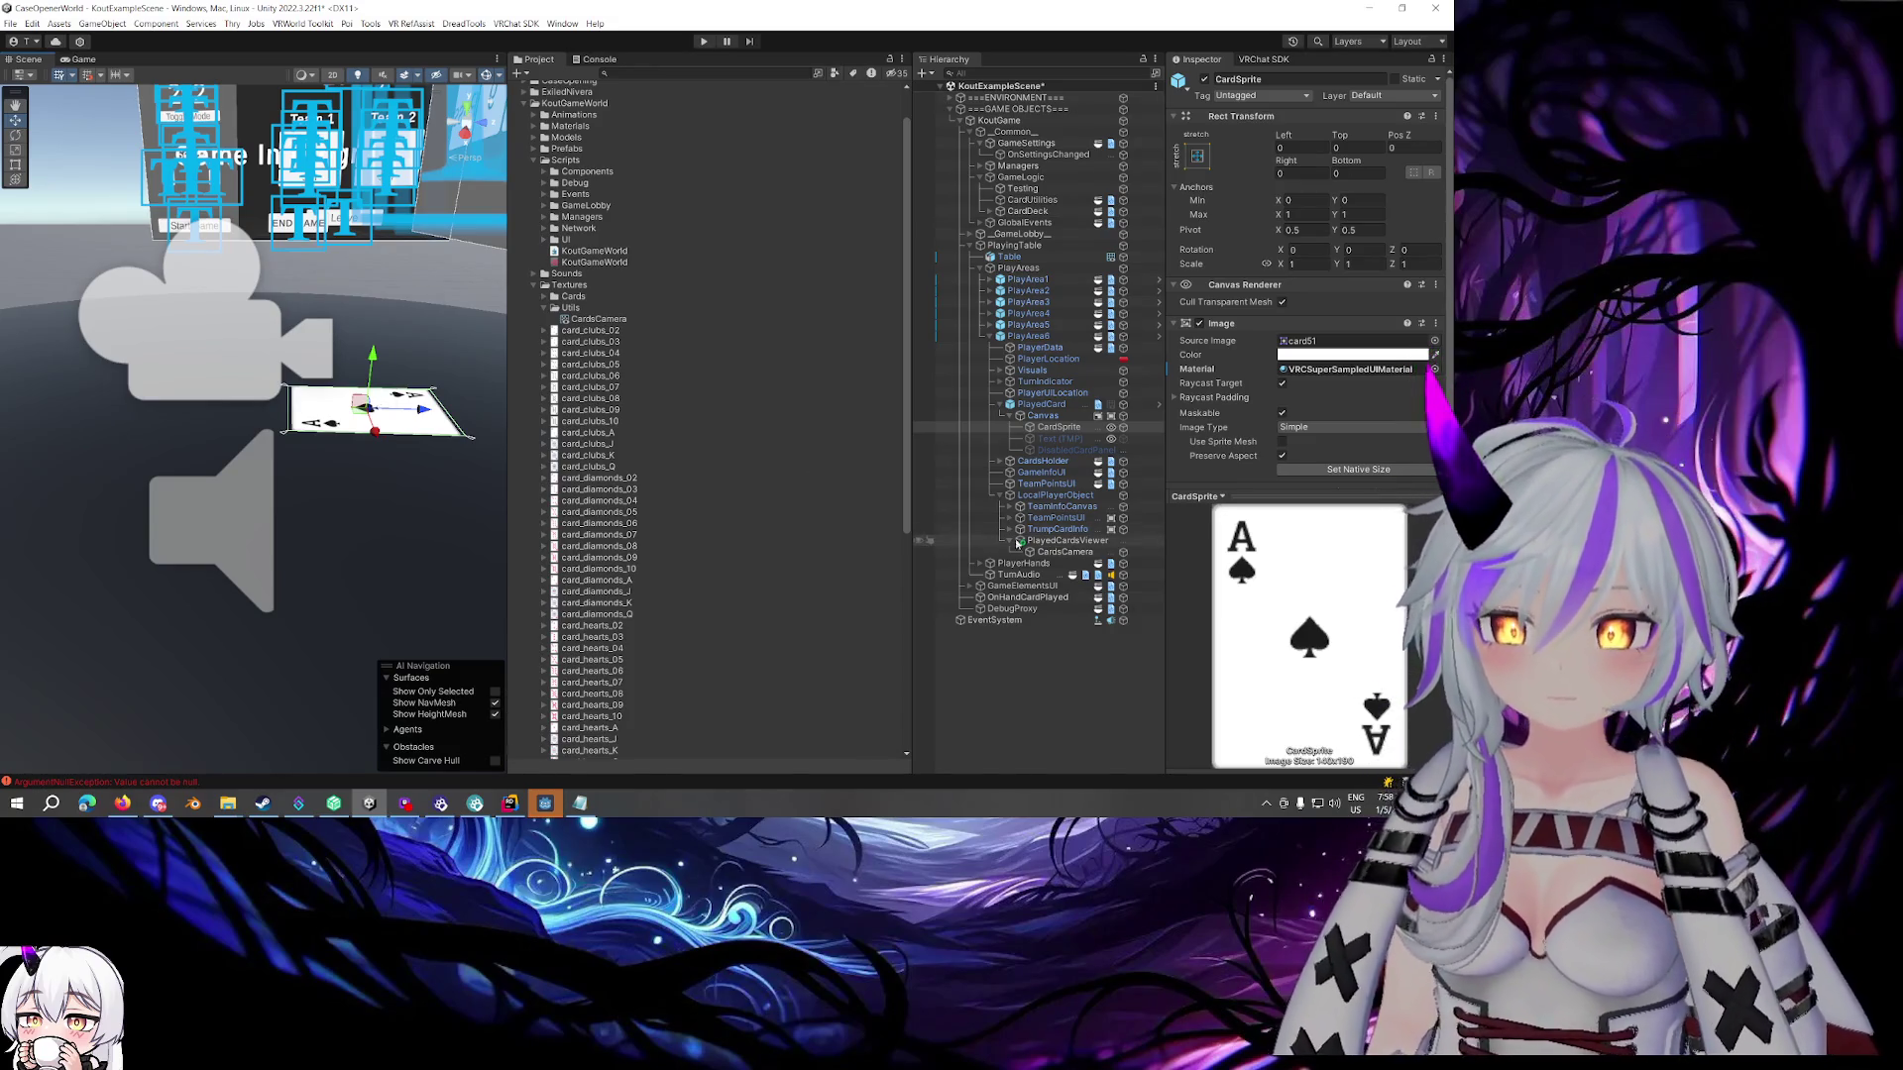
pyautogui.click(1056, 552)
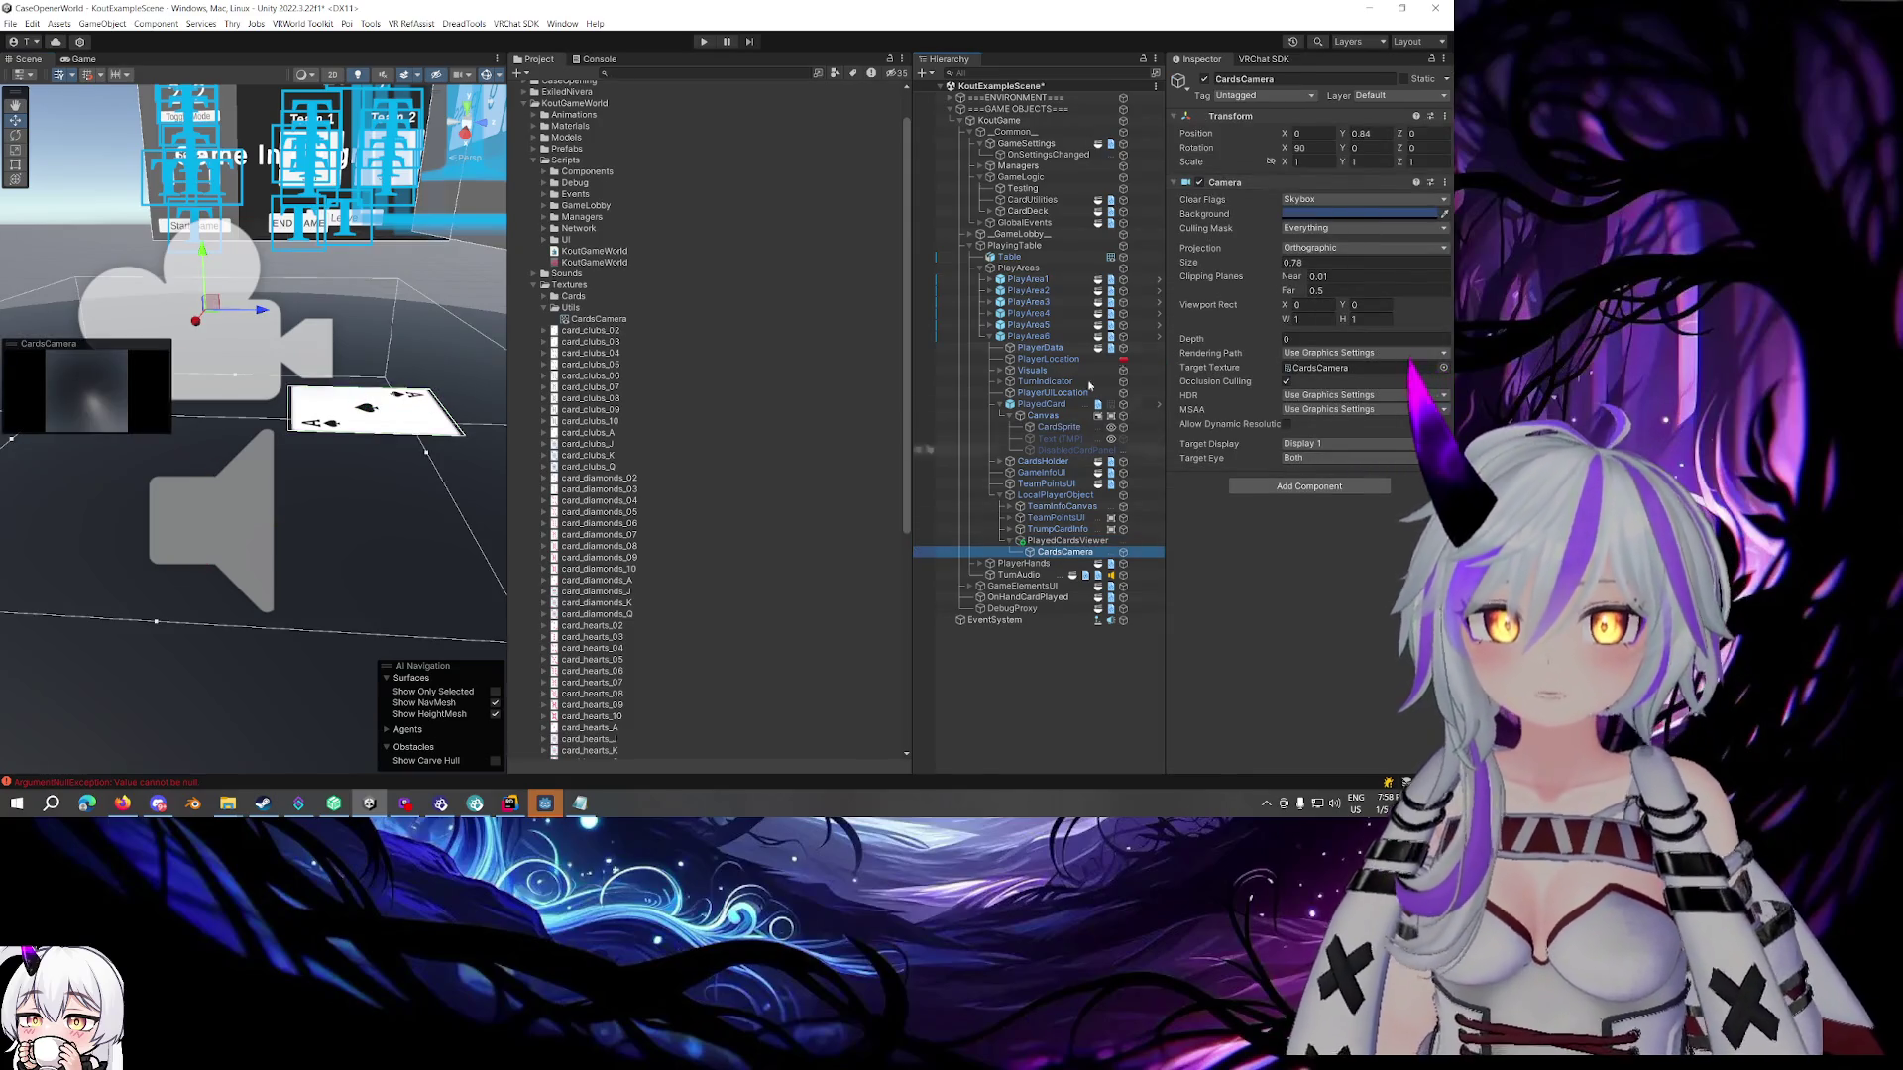
# Limit the camera's culling mask to the Default layer only
pyautogui.click(1319, 228)
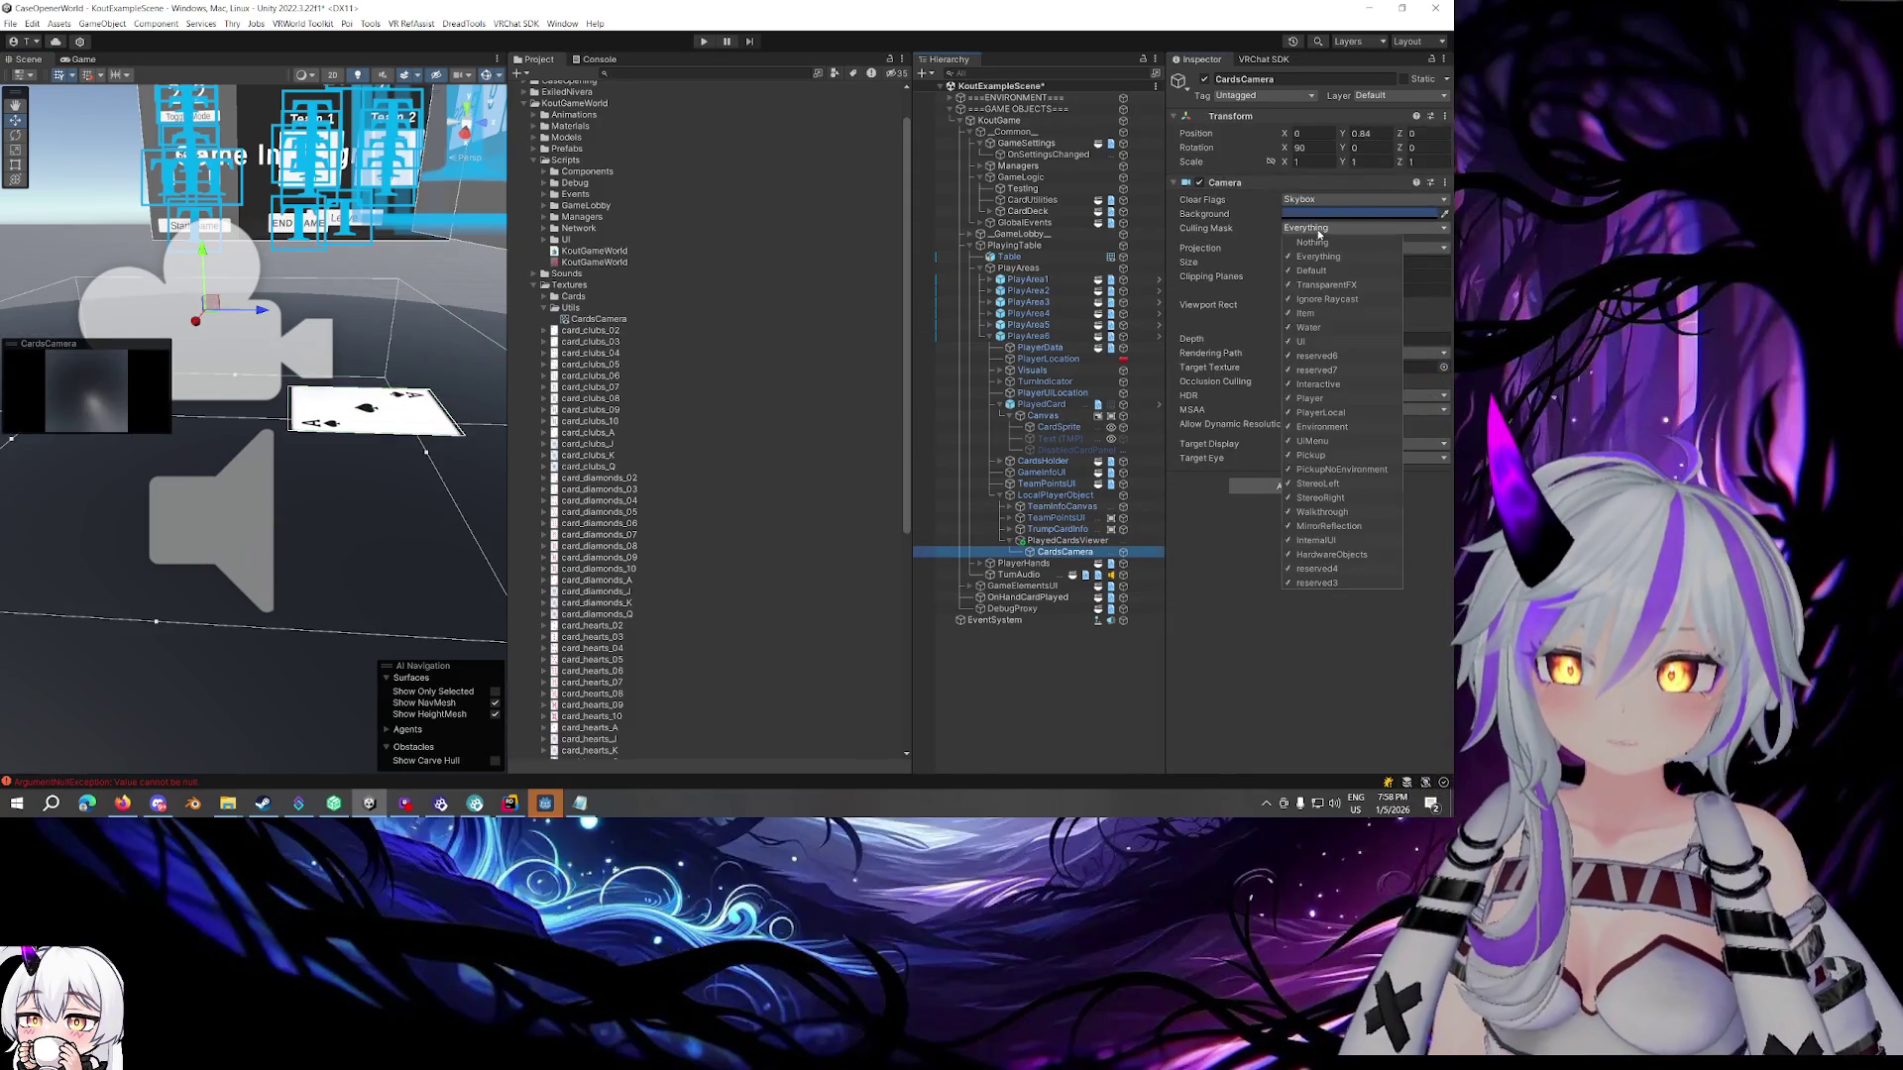
pyautogui.click(1312, 242)
pyautogui.click(1311, 270)
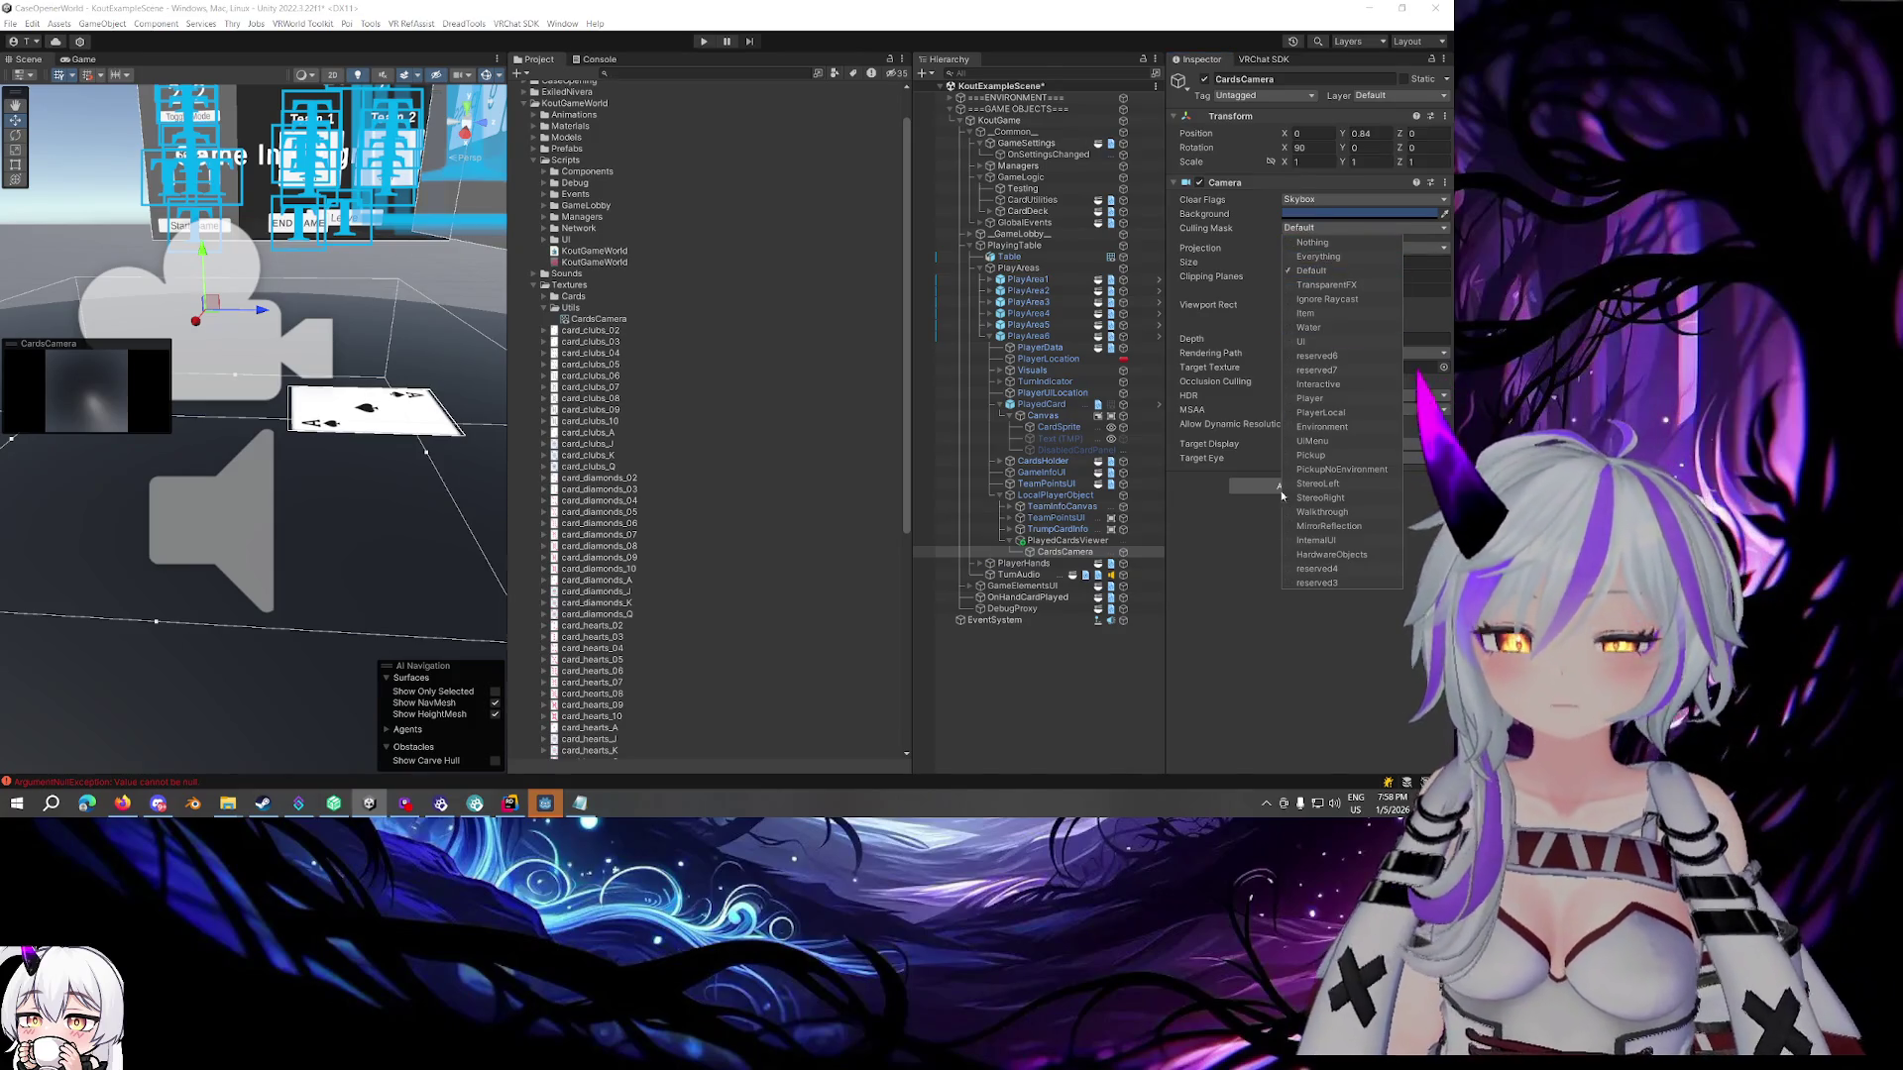
pyautogui.click(1318, 346)
pyautogui.click(1235, 557)
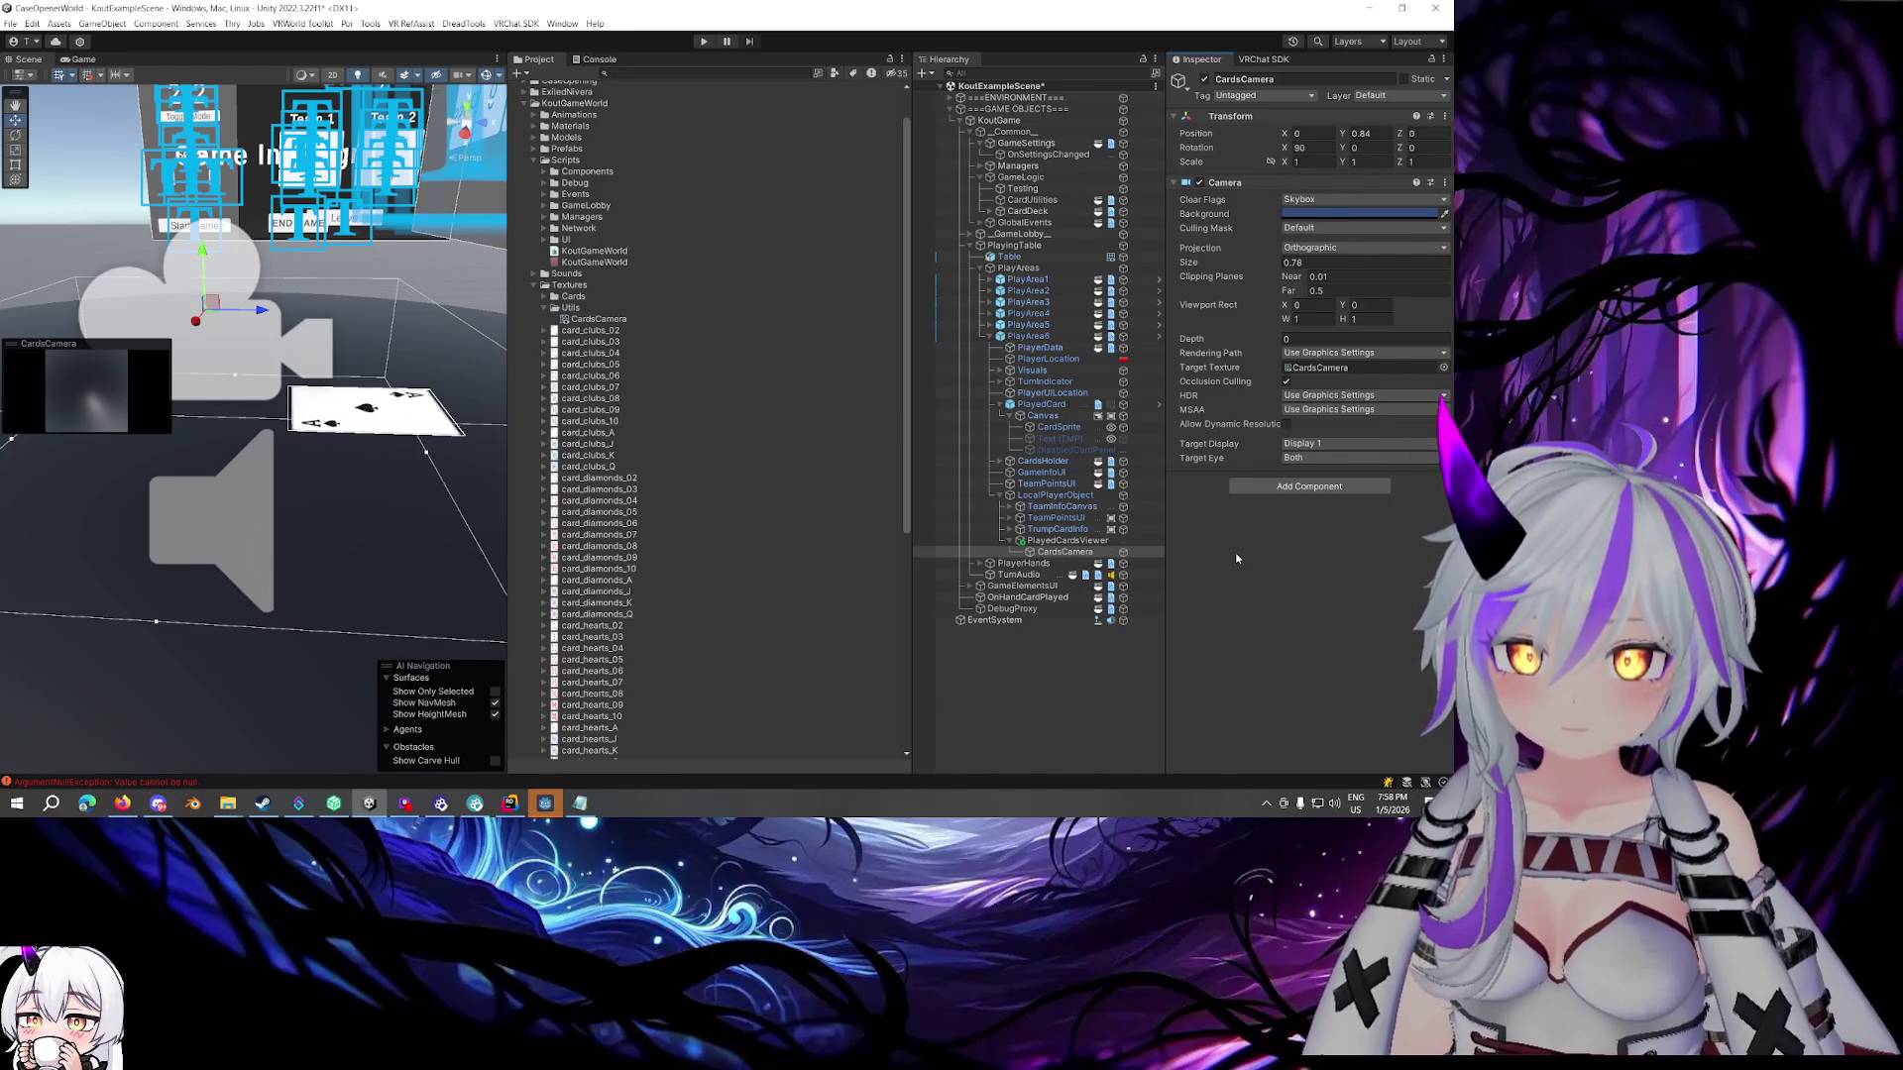
pyautogui.moveTo(260, 377); pyautogui.dragTo(224, 361)
# Preview the game, then change the CardsCamera's orthographic size to 0.85
pyautogui.click(84, 60)
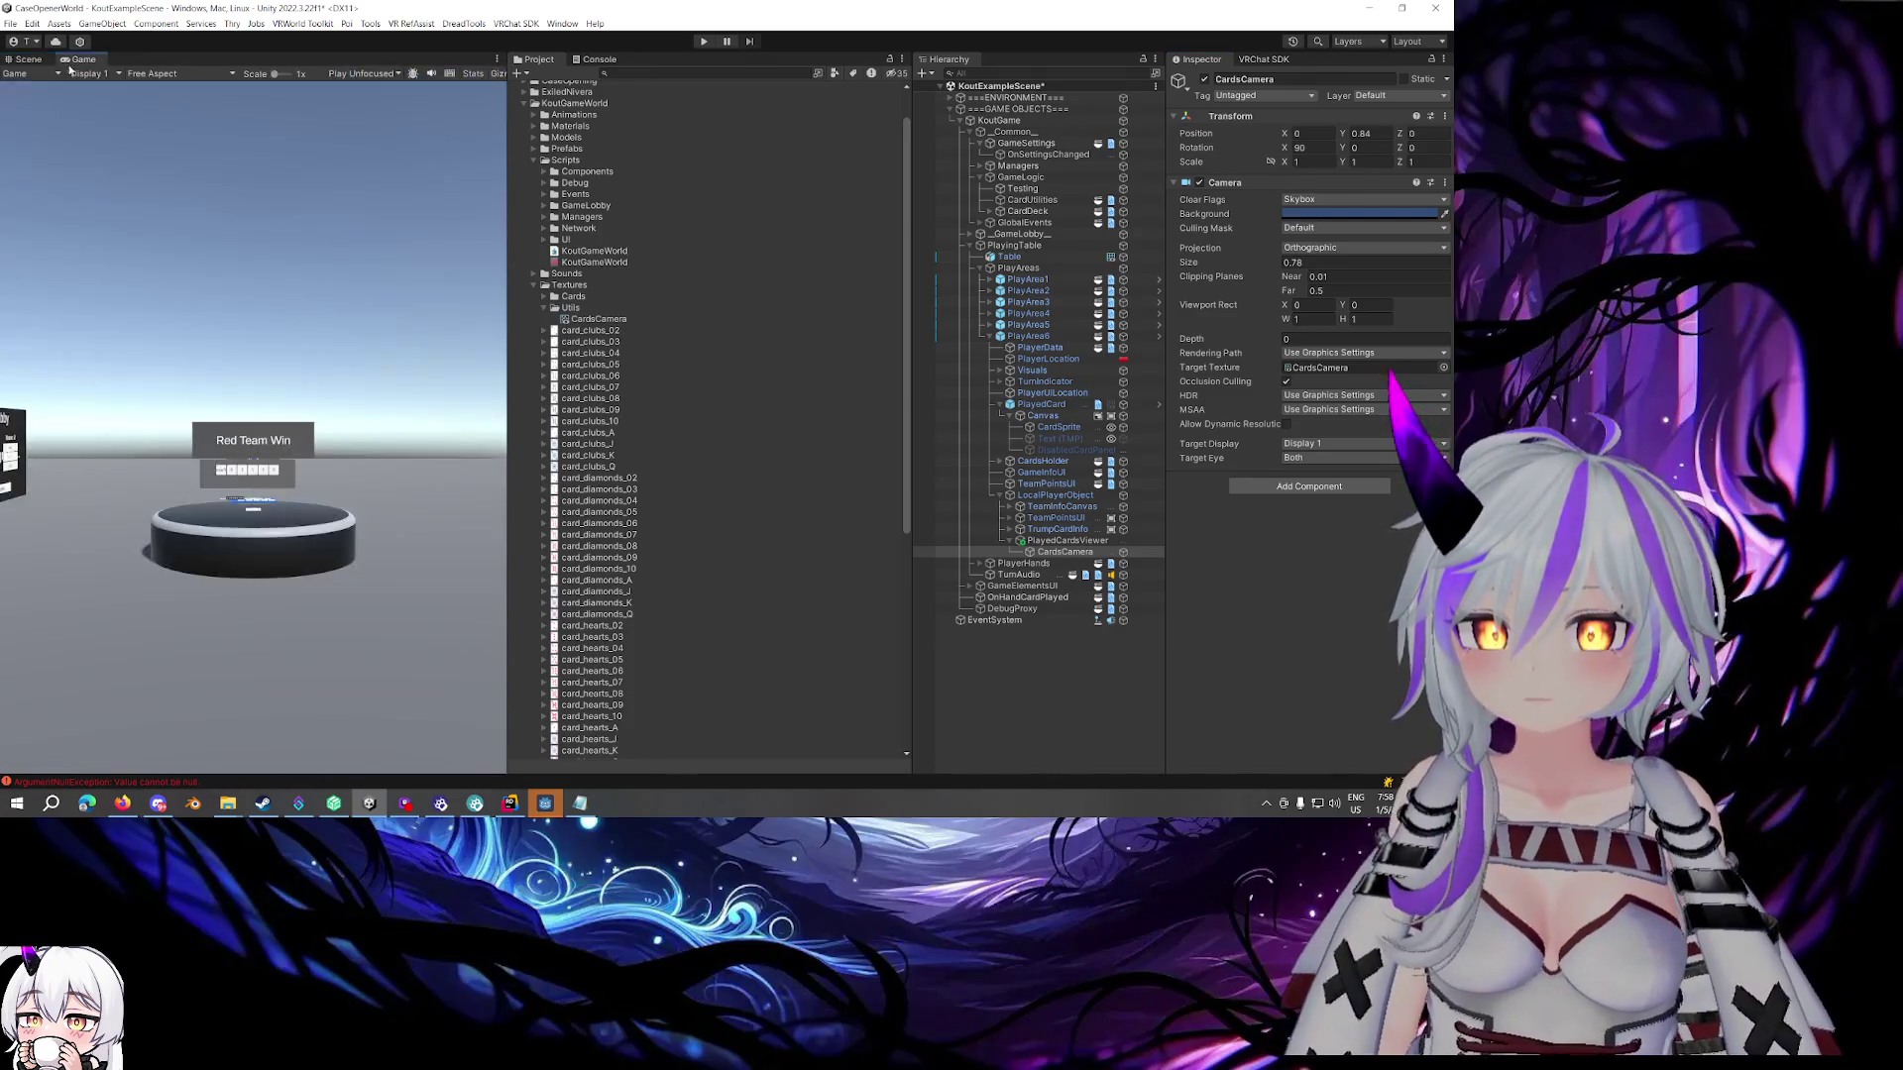
pyautogui.click(30, 59)
pyautogui.moveTo(396, 327)
pyautogui.mouseDown()
pyautogui.moveTo(474, 352)
pyautogui.moveTo(376, 416)
pyautogui.mouseUp()
pyautogui.click(1053, 542)
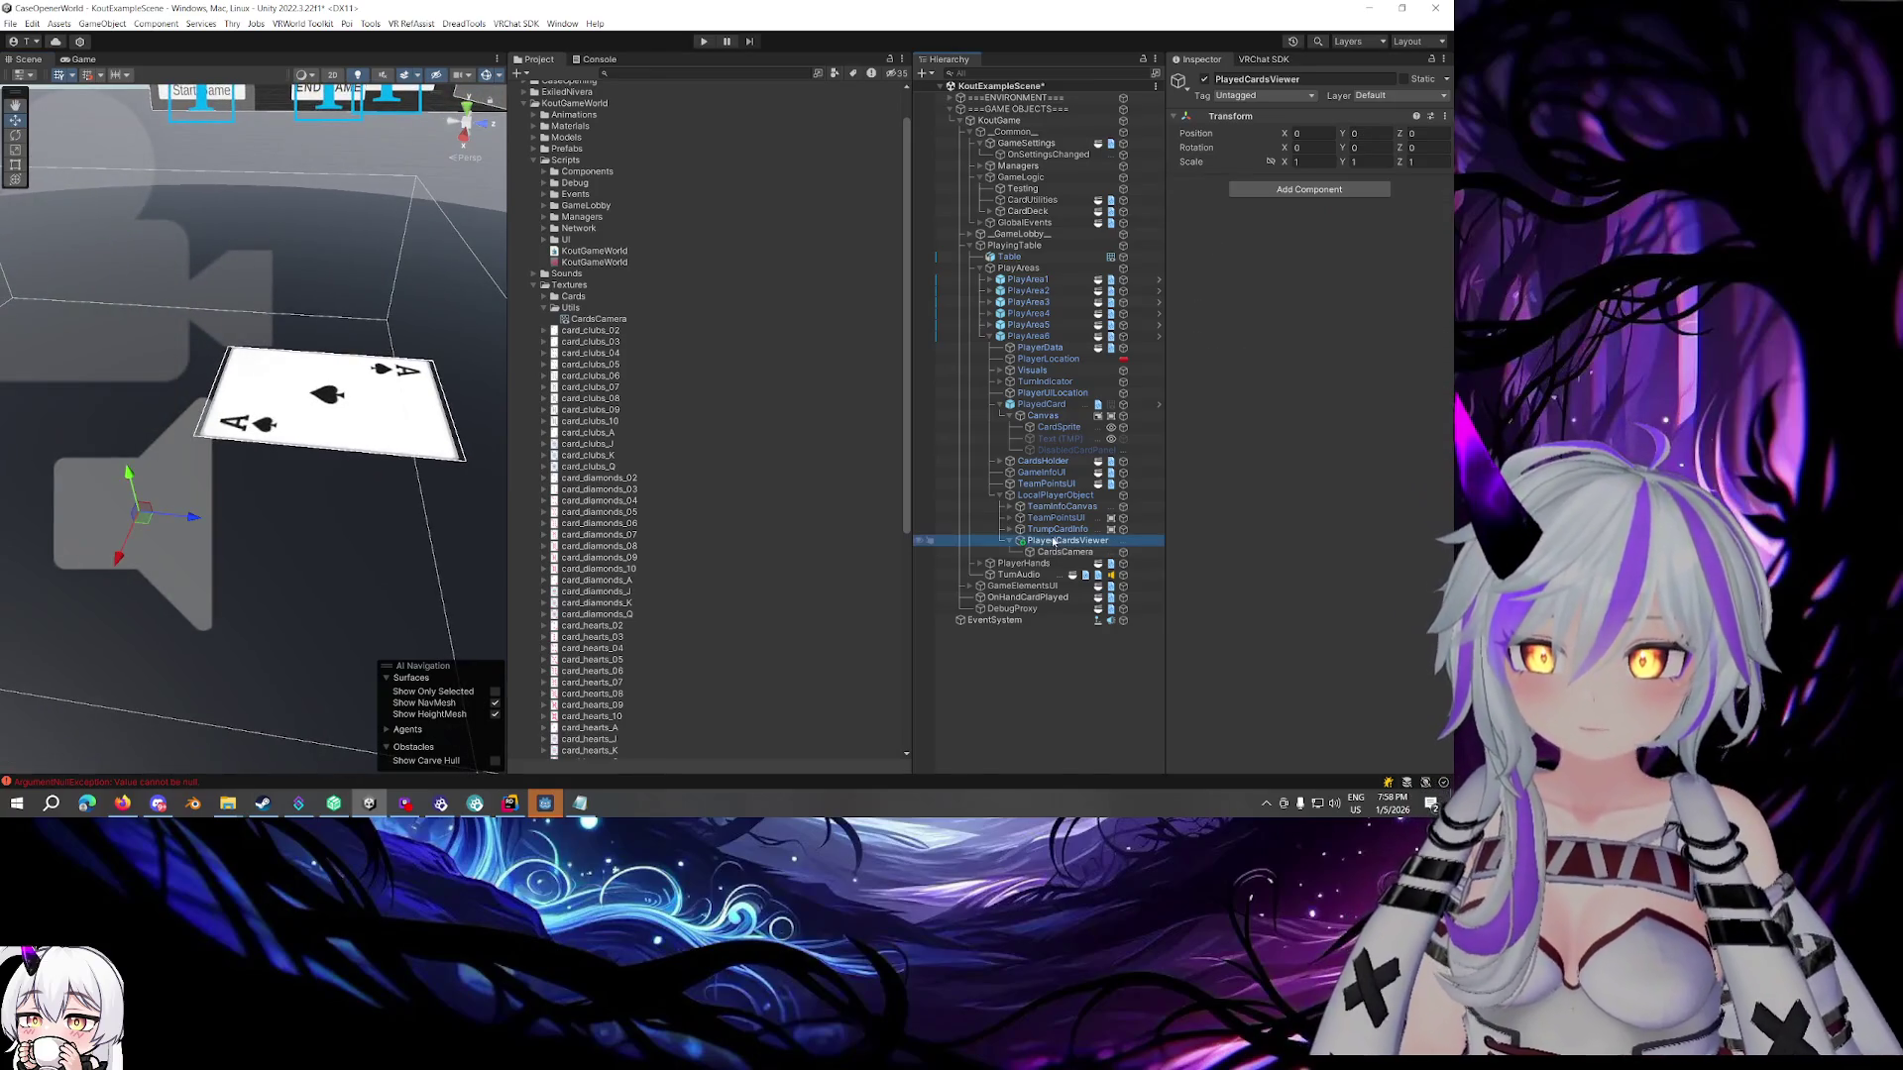
pyautogui.click(1065, 552)
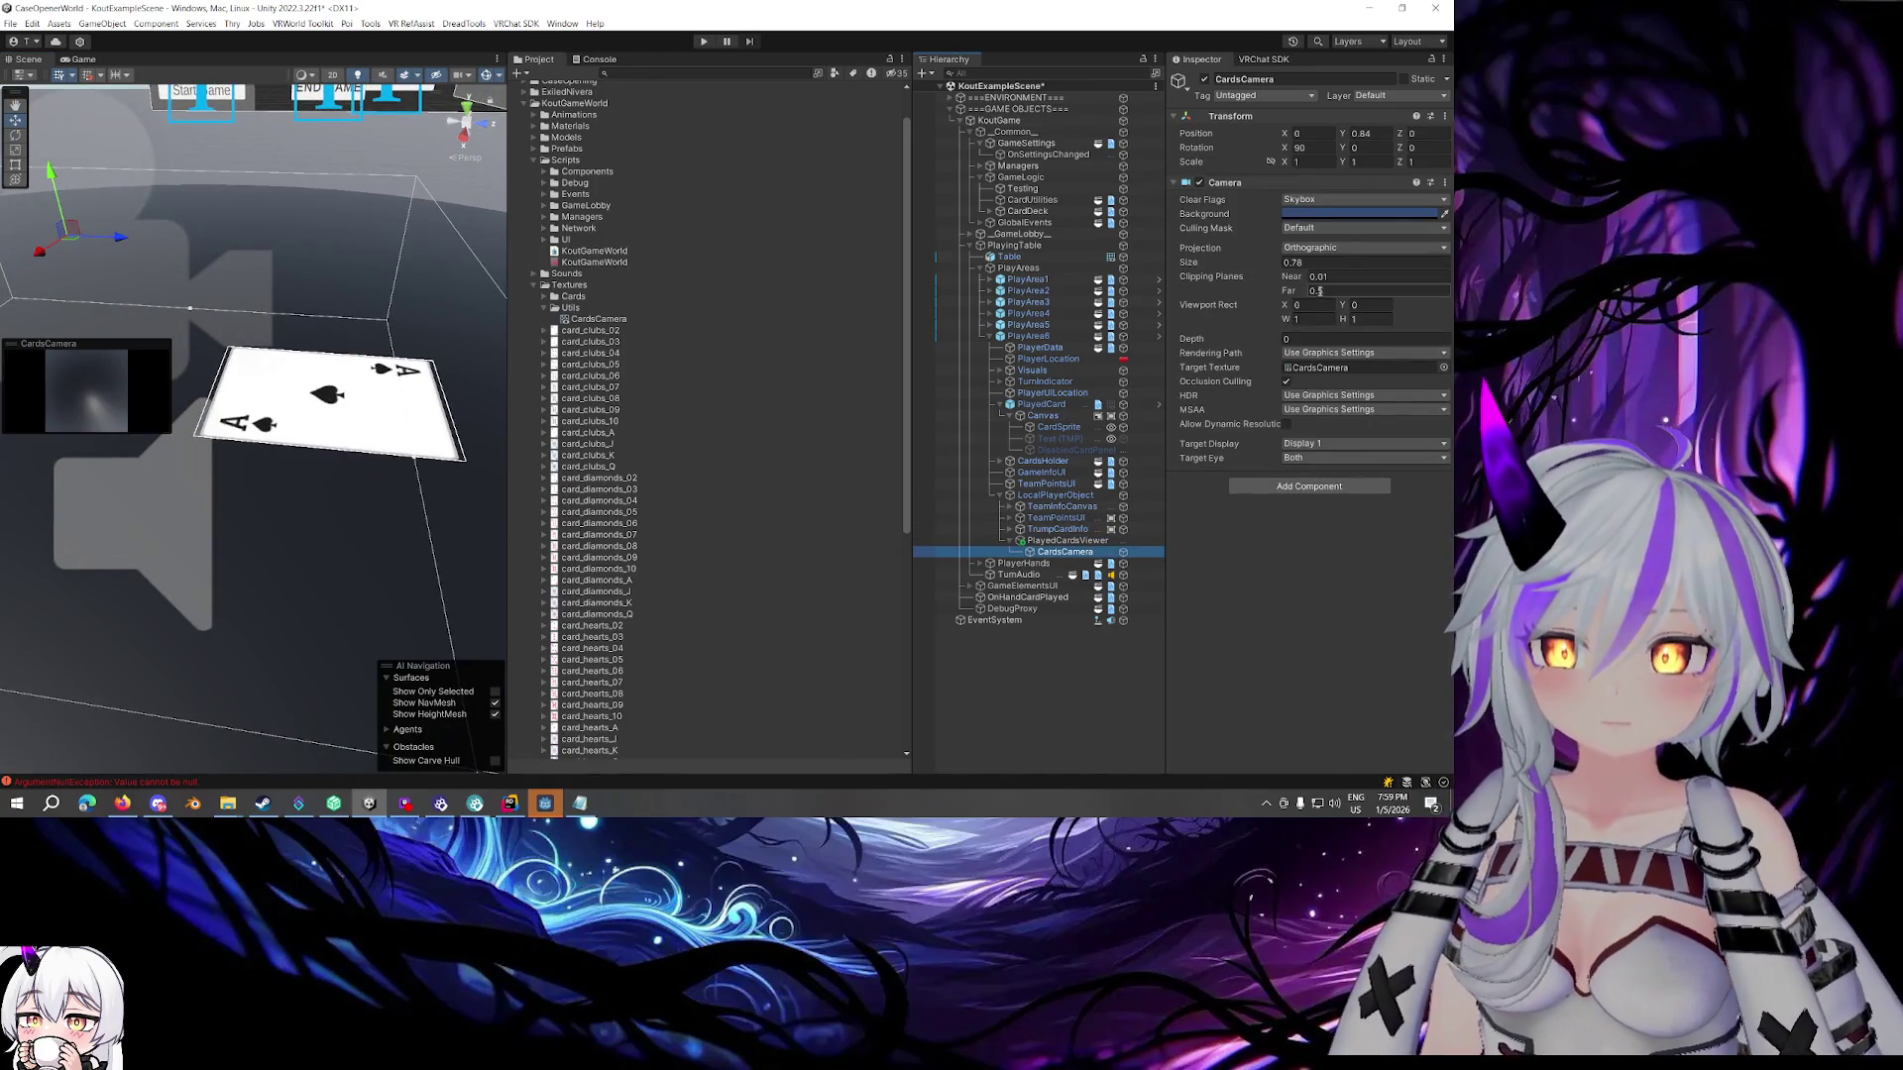
pyautogui.click(1295, 264)
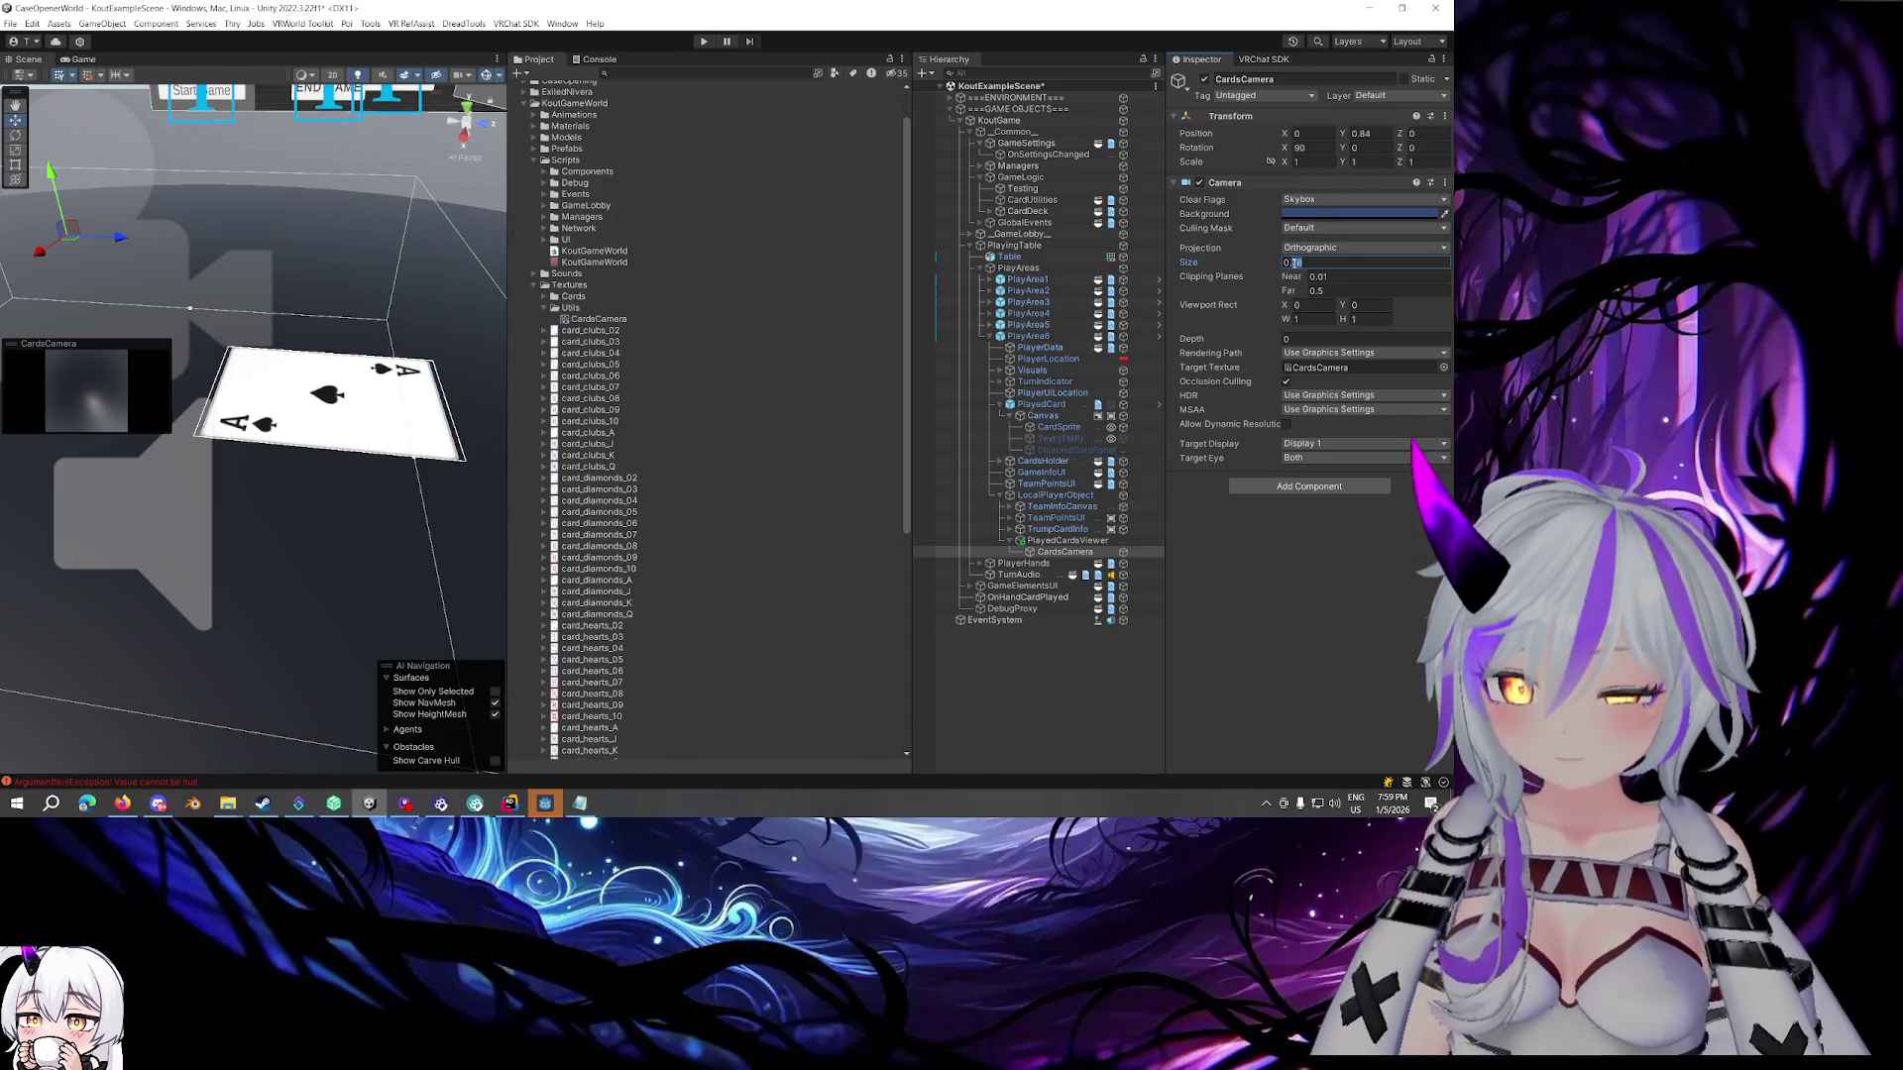
pyautogui.write('0.85')
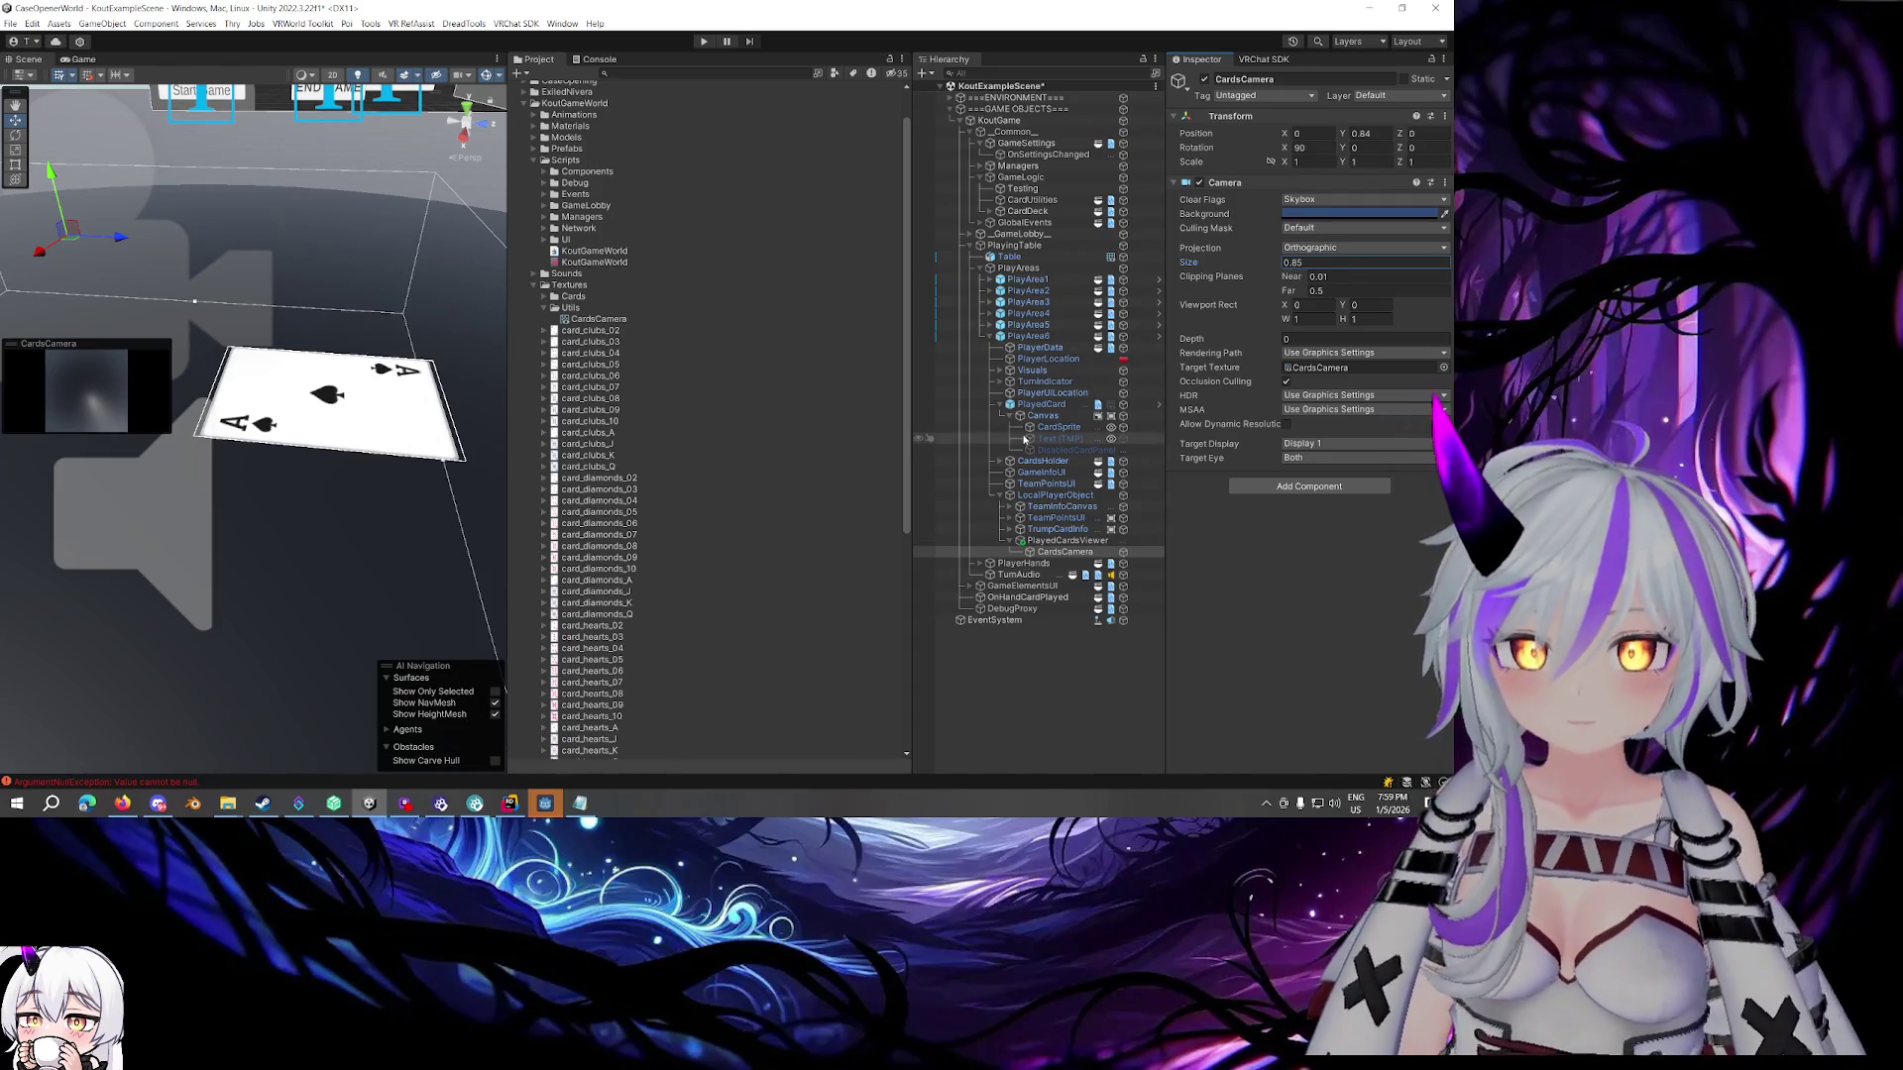
pyautogui.click(1062, 540)
pyautogui.click(1060, 553)
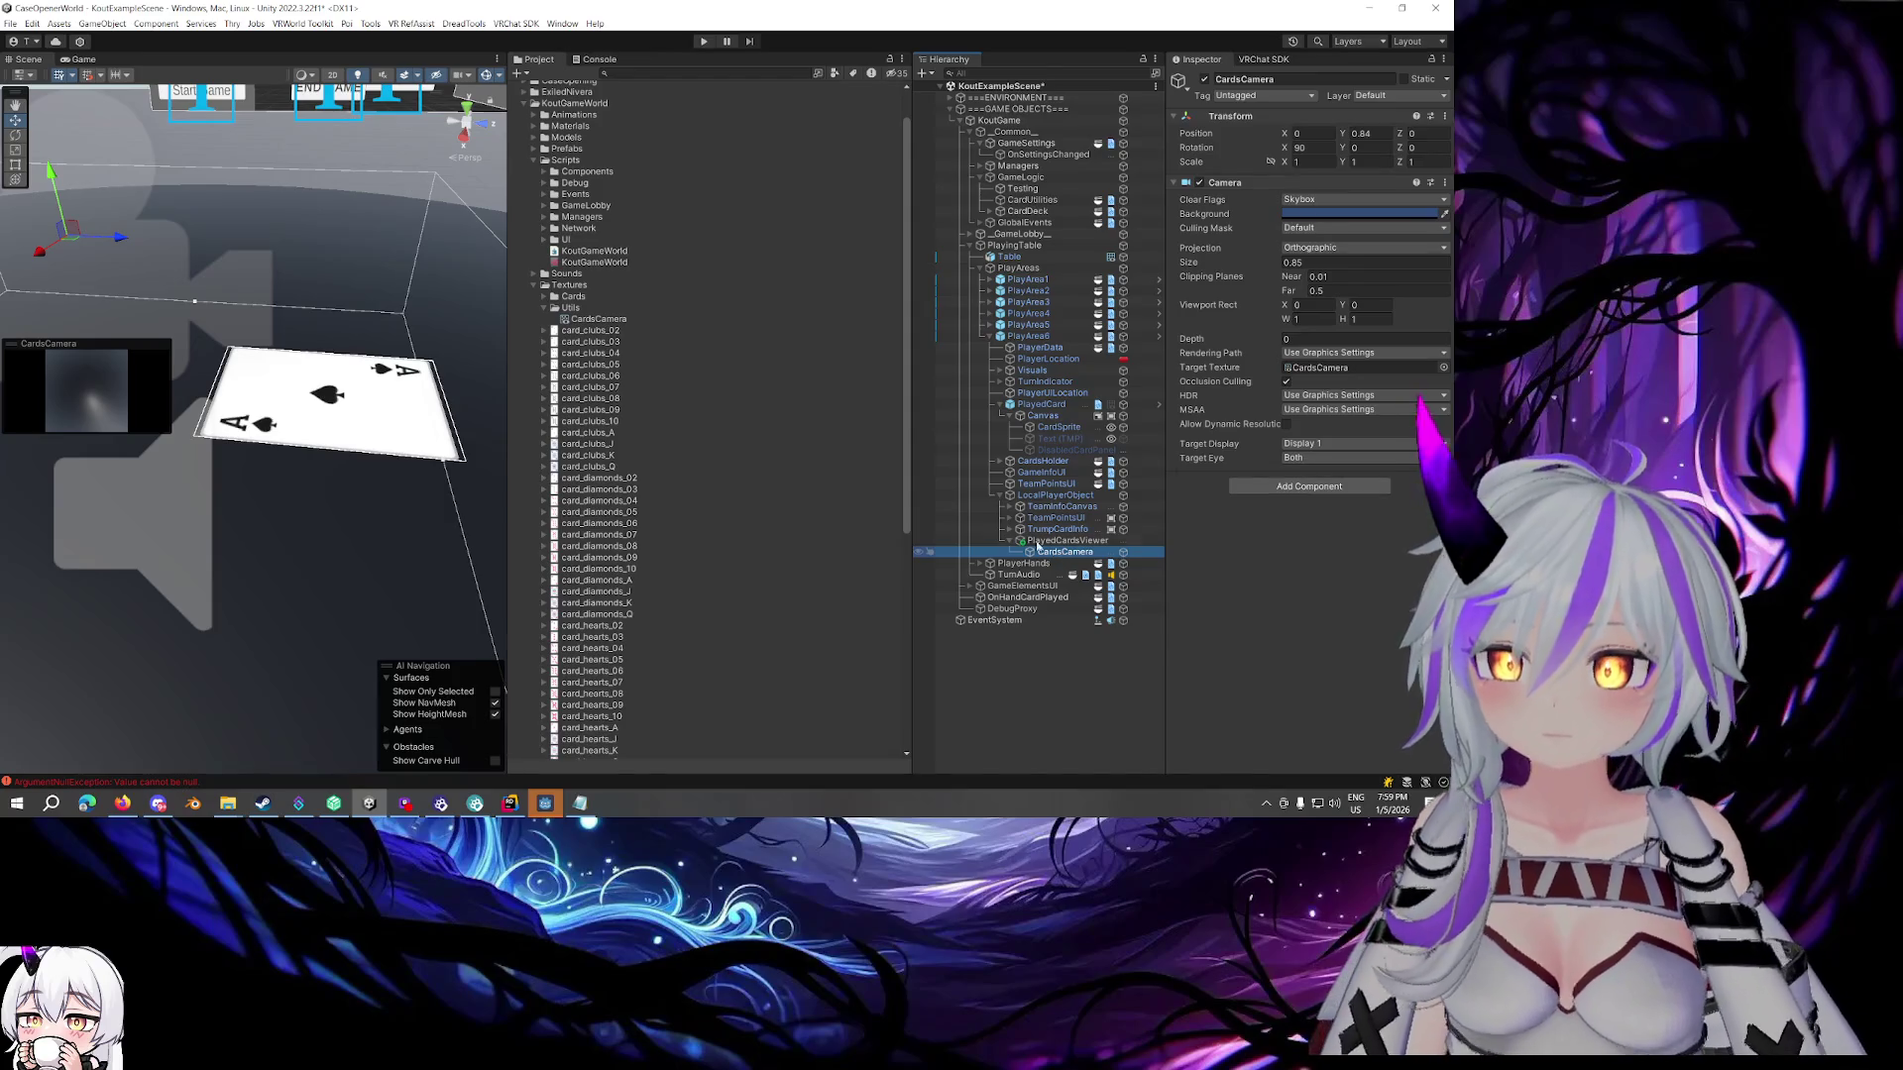
pyautogui.click(1305, 573)
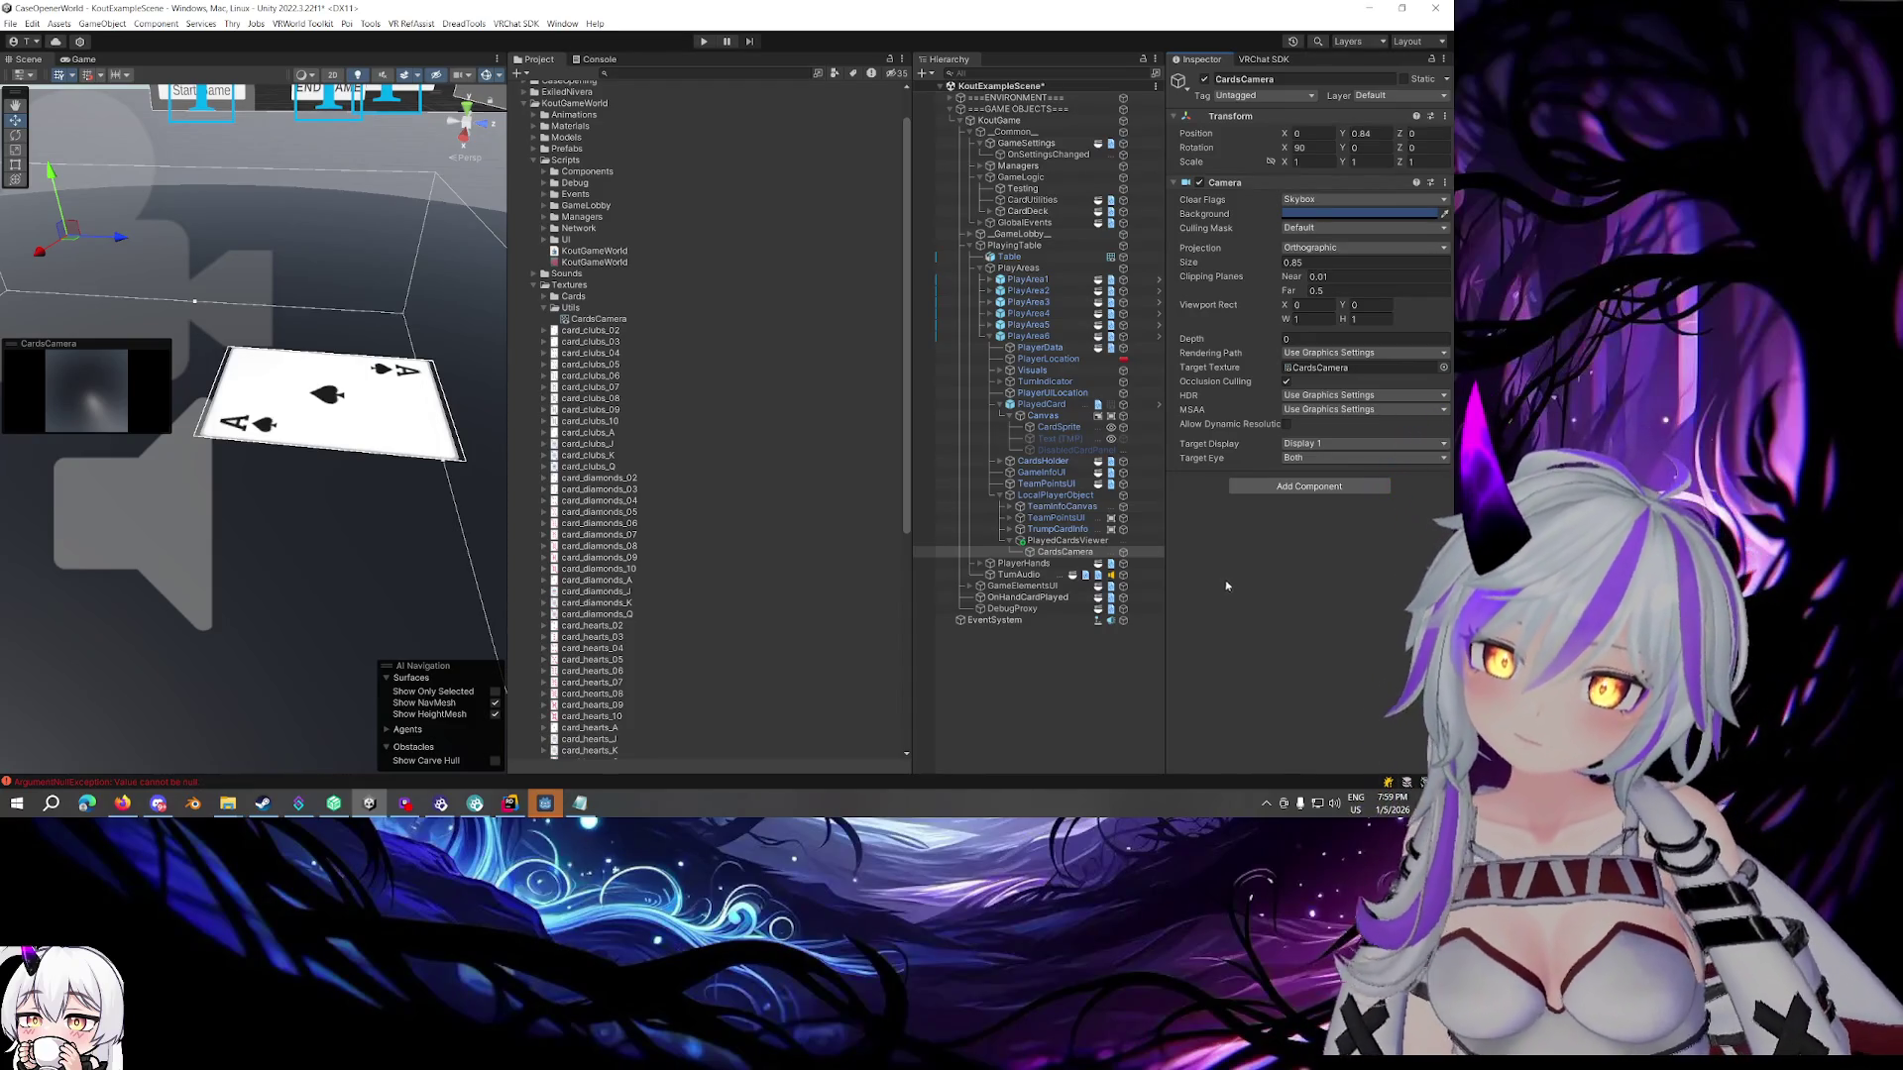
# Toggle Use Sprite Mesh on the played card's CardSprite image and recheck the camera preview
pyautogui.click(1058, 407)
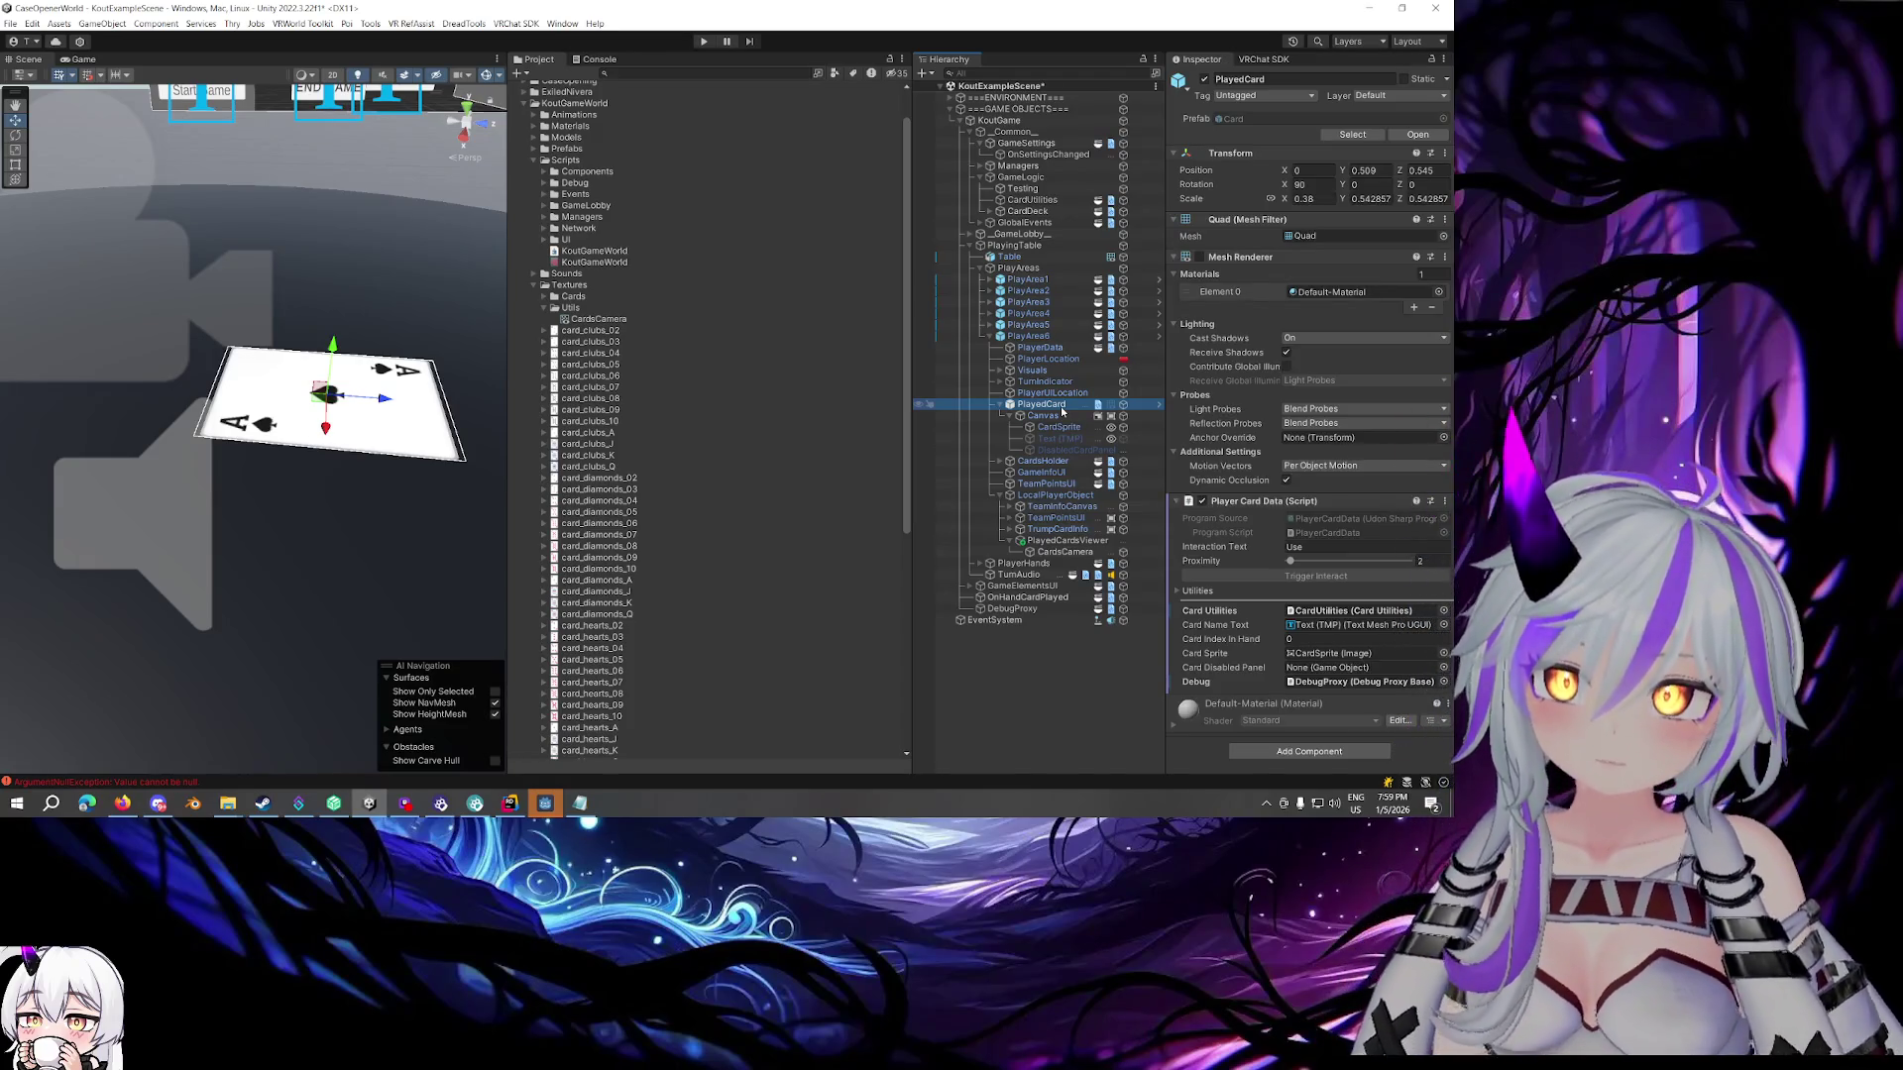
pyautogui.click(1054, 427)
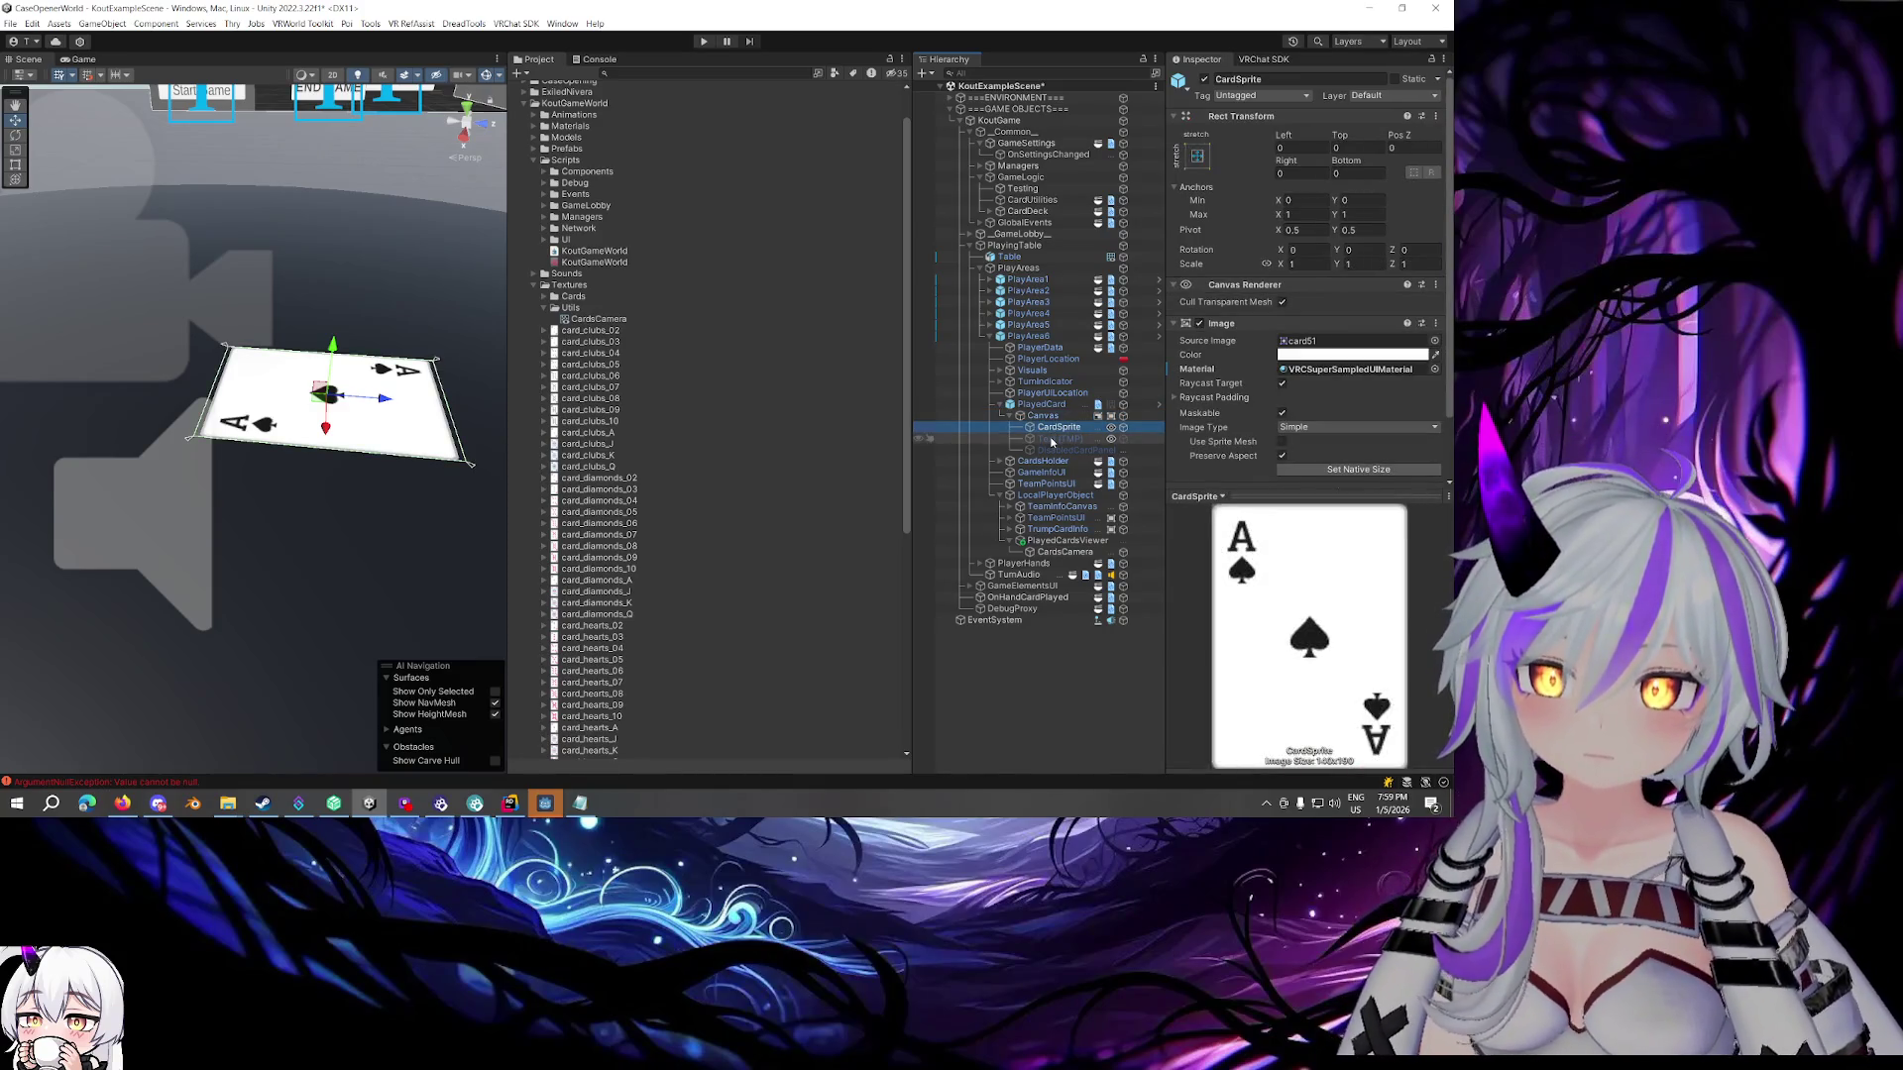
pyautogui.scroll(-2, 1226, 377)
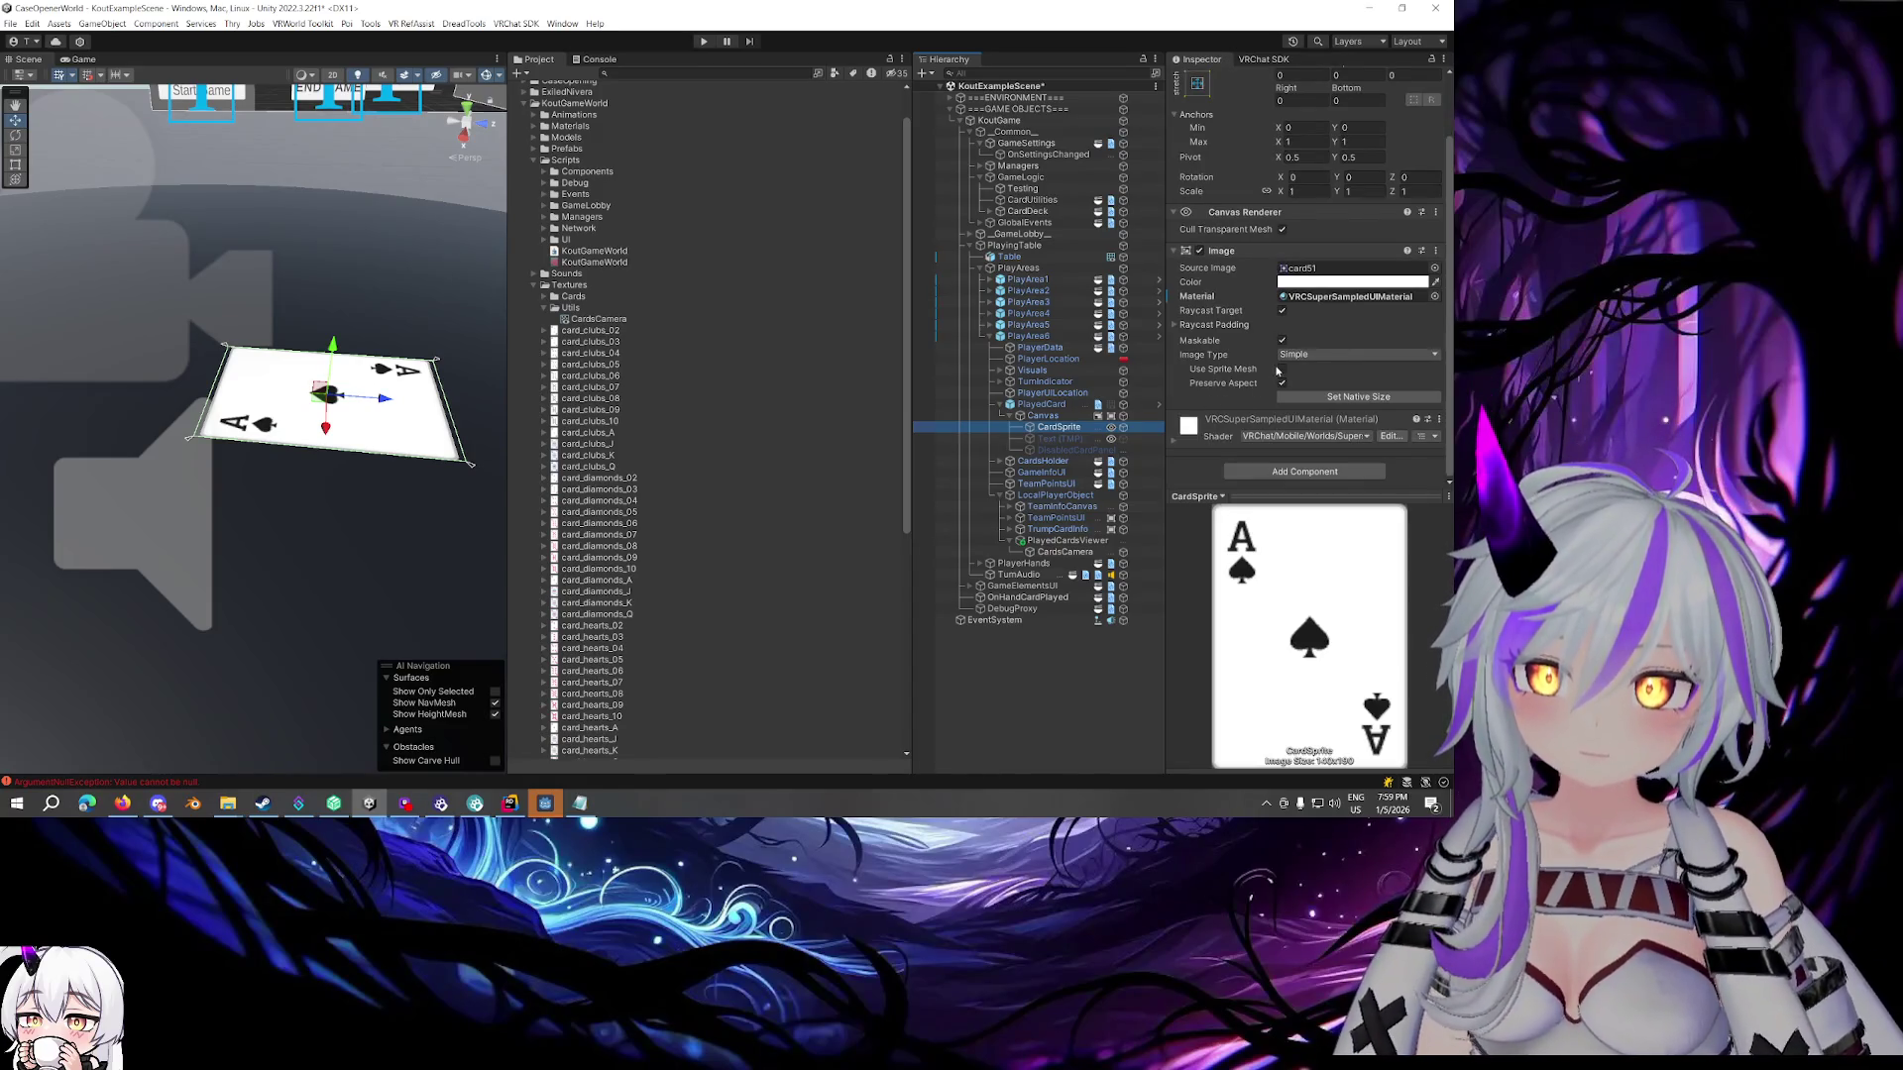
pyautogui.click(1280, 369)
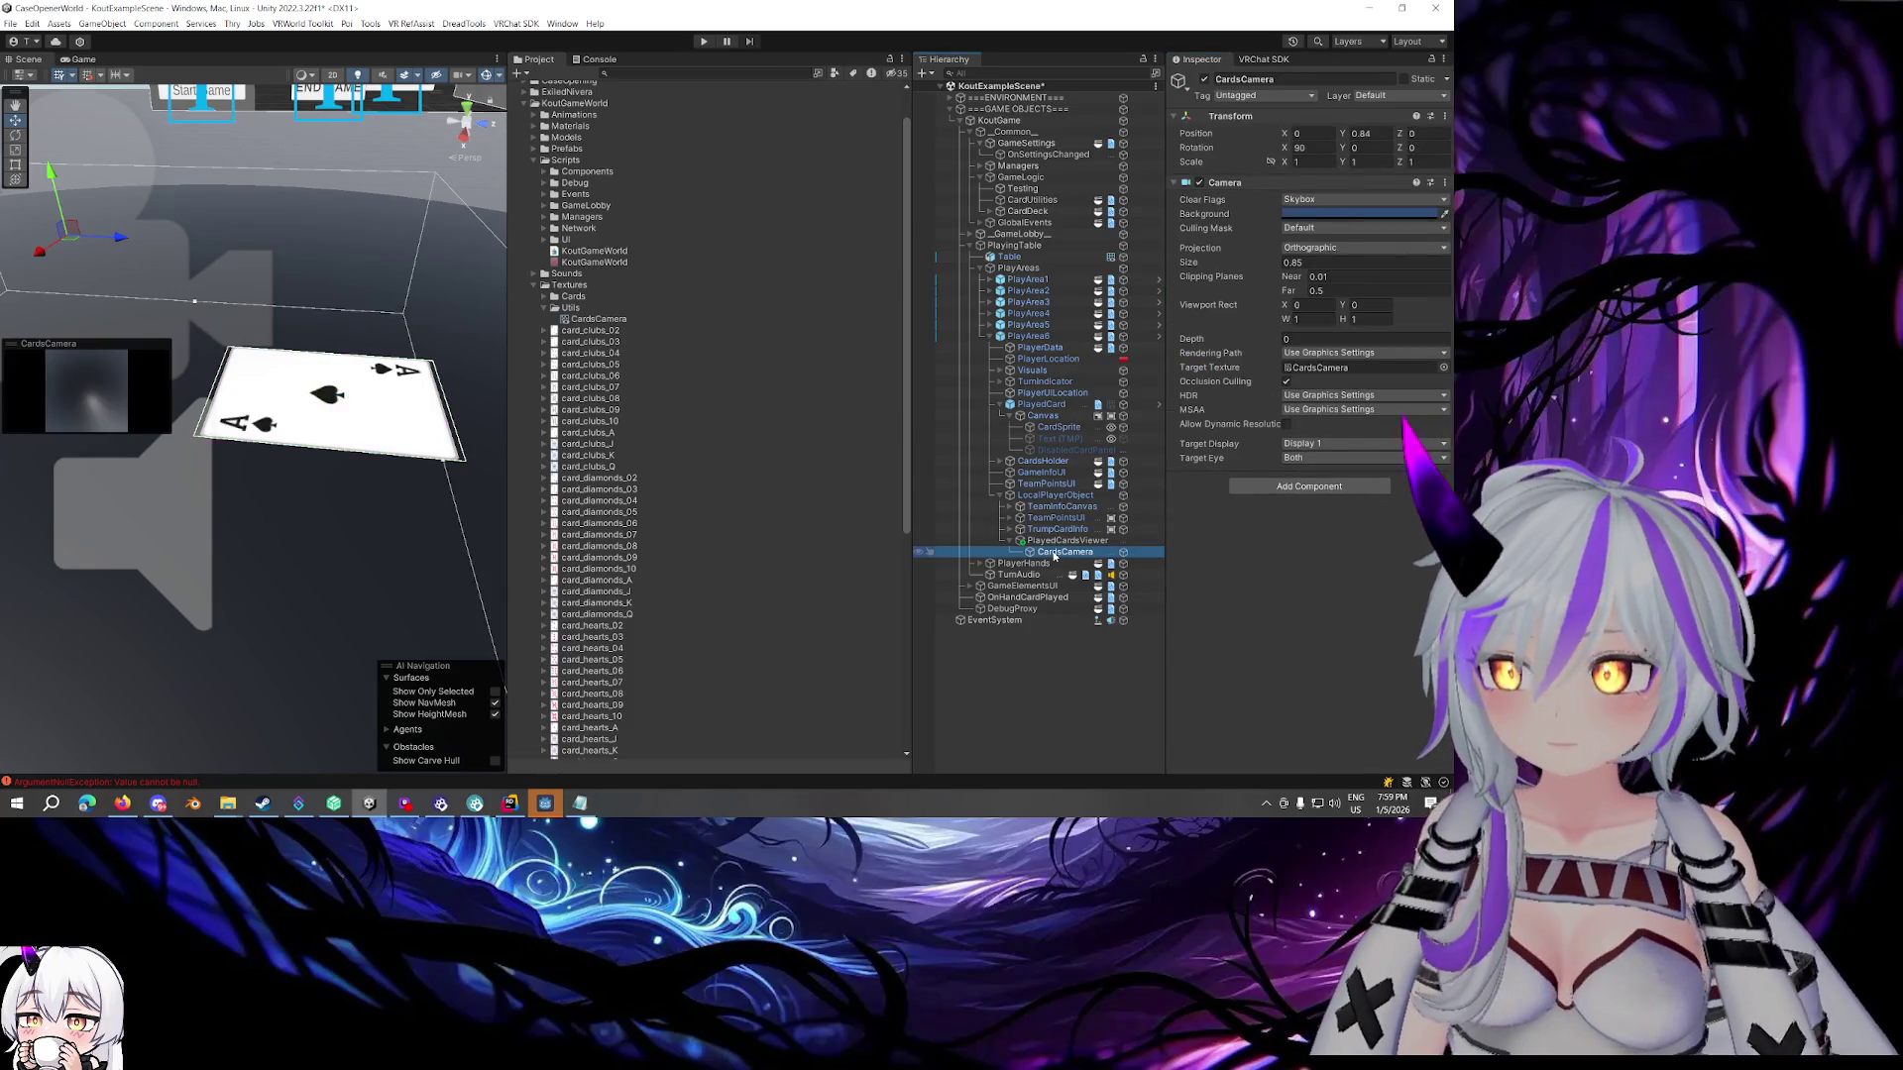
pyautogui.click(1058, 427)
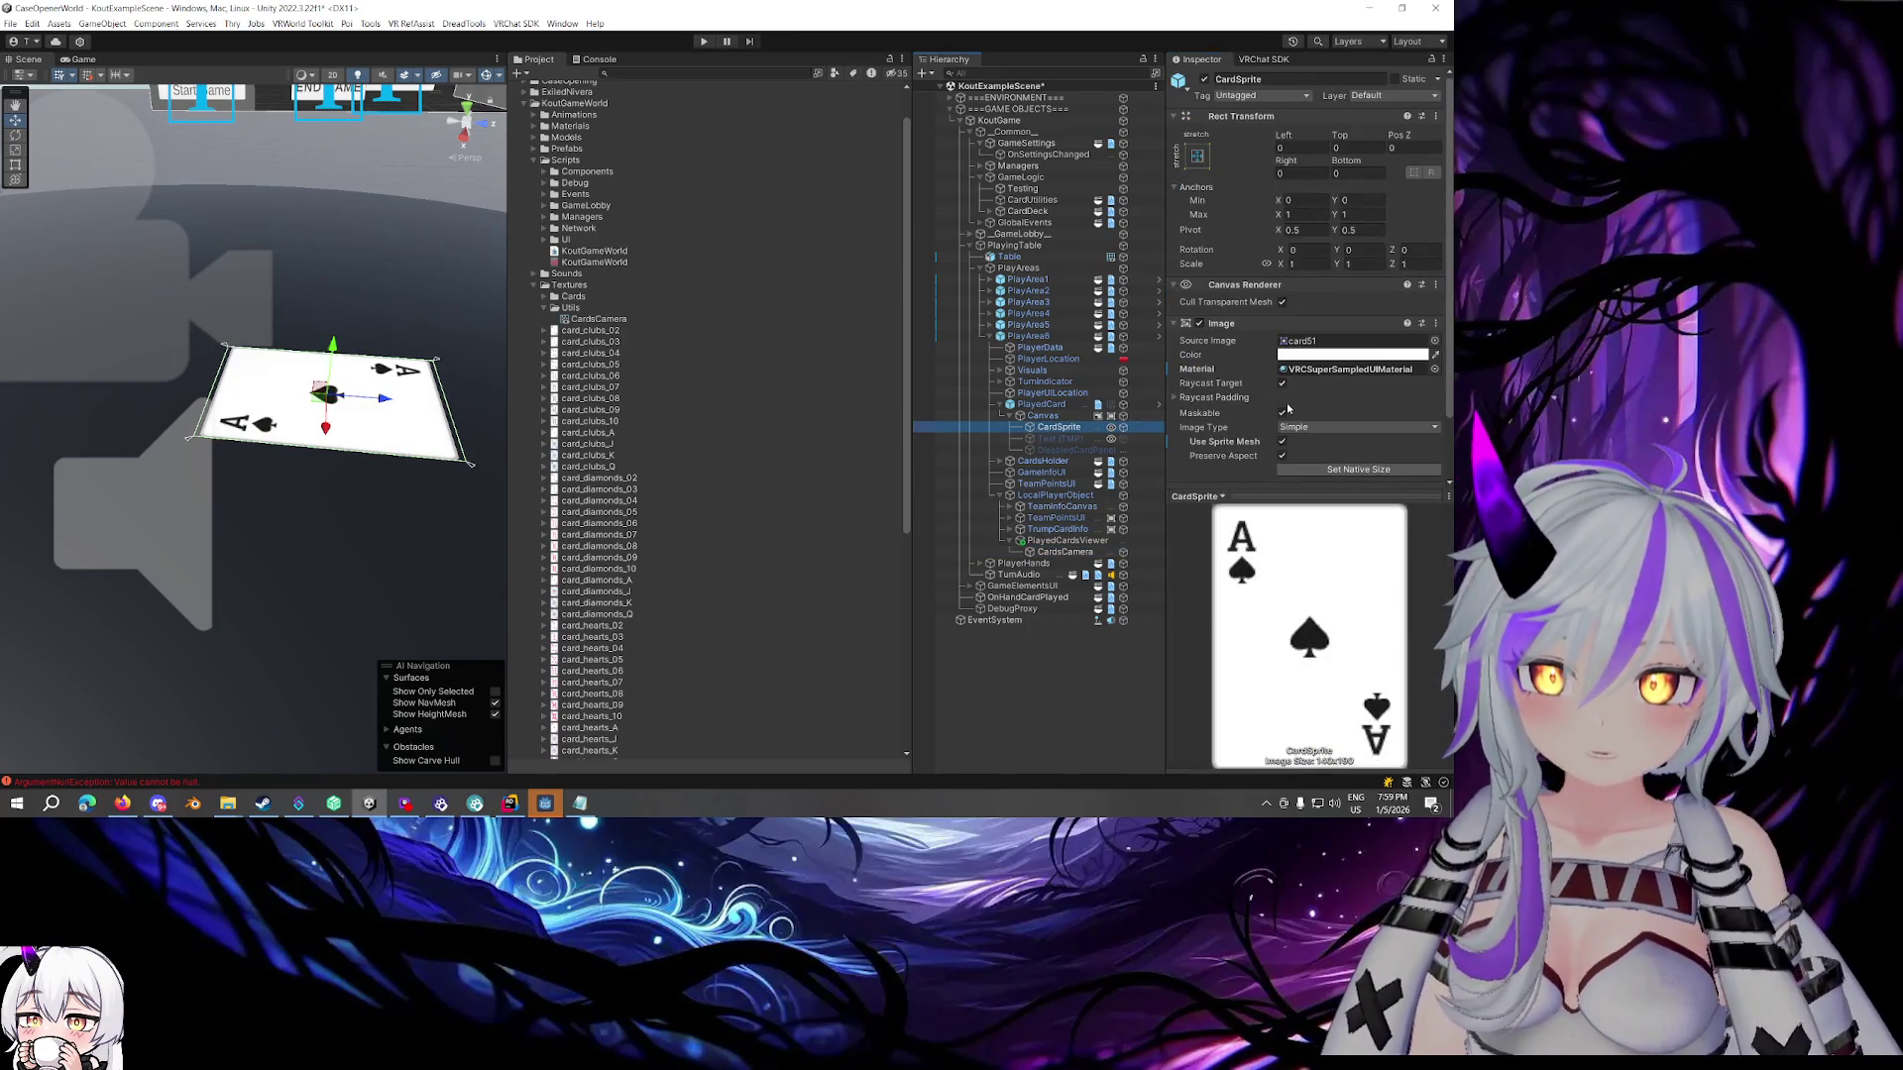
pyautogui.click(1283, 442)
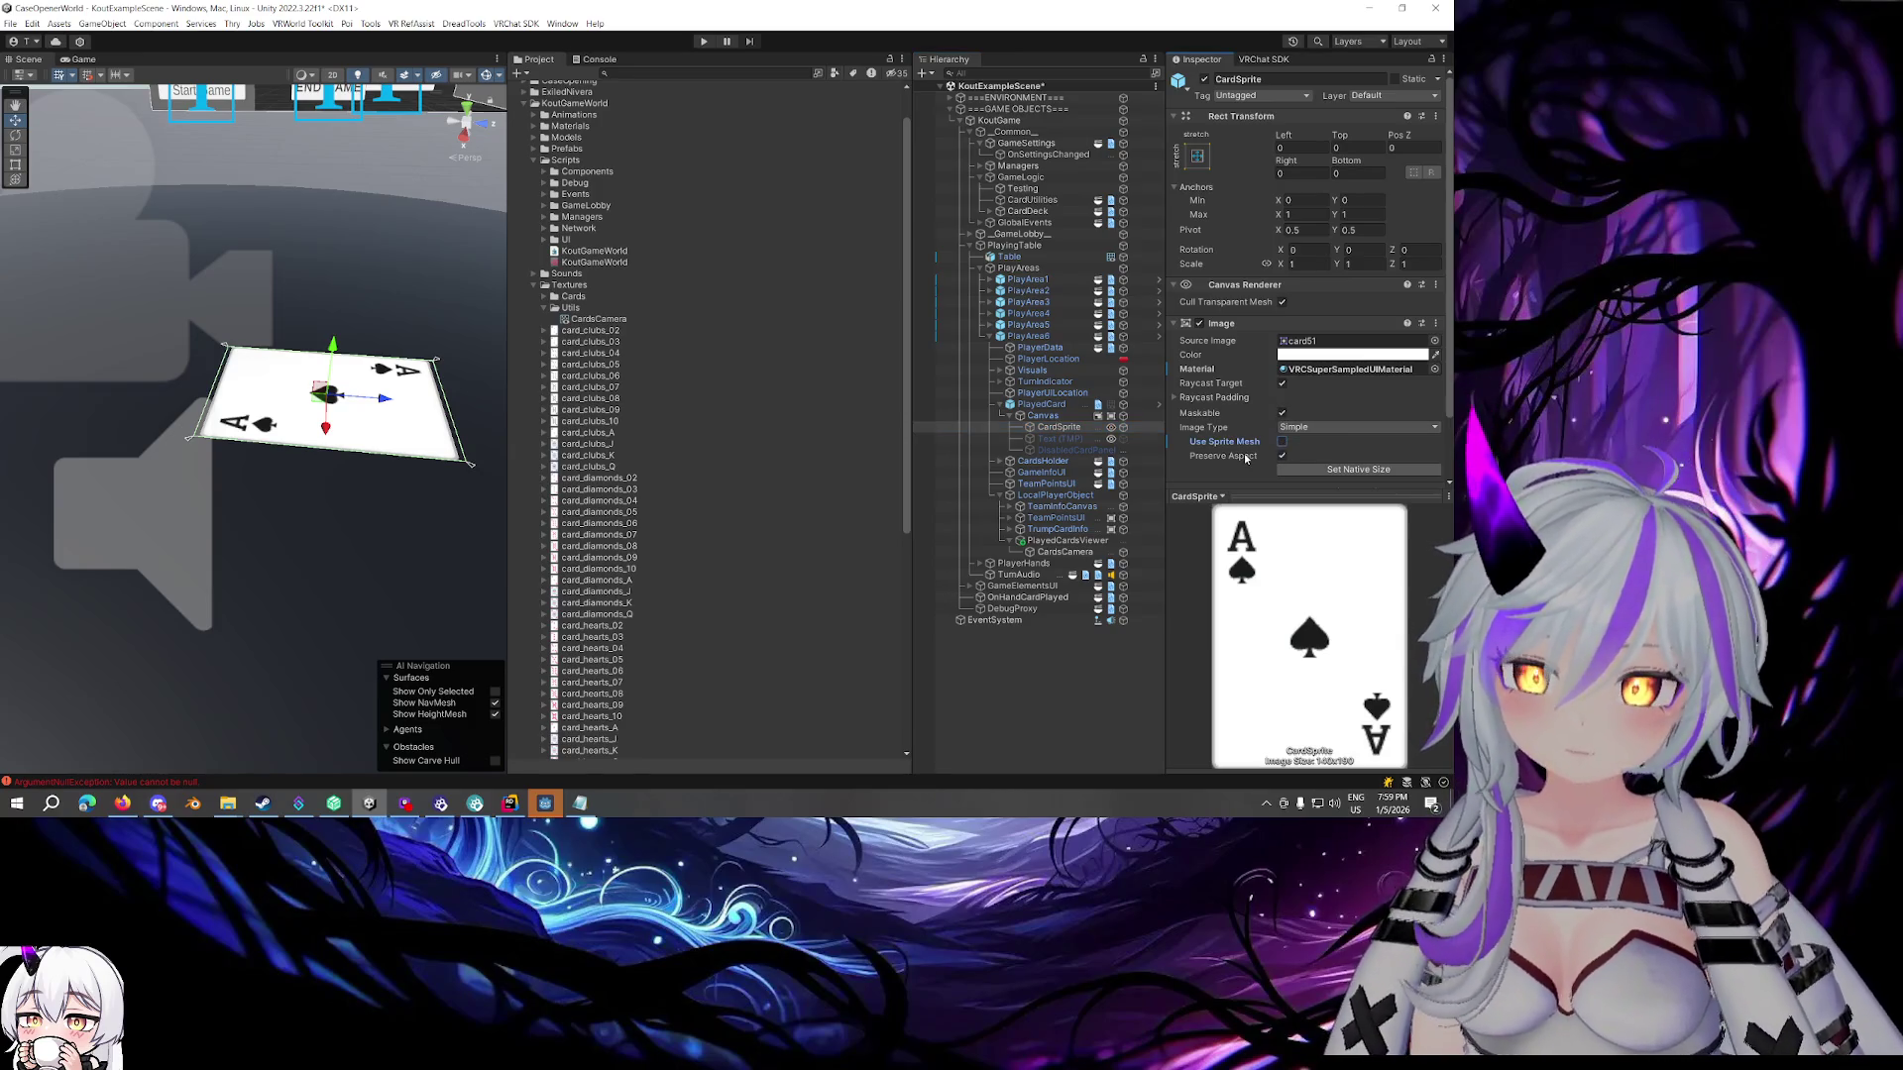
pyautogui.click(1051, 553)
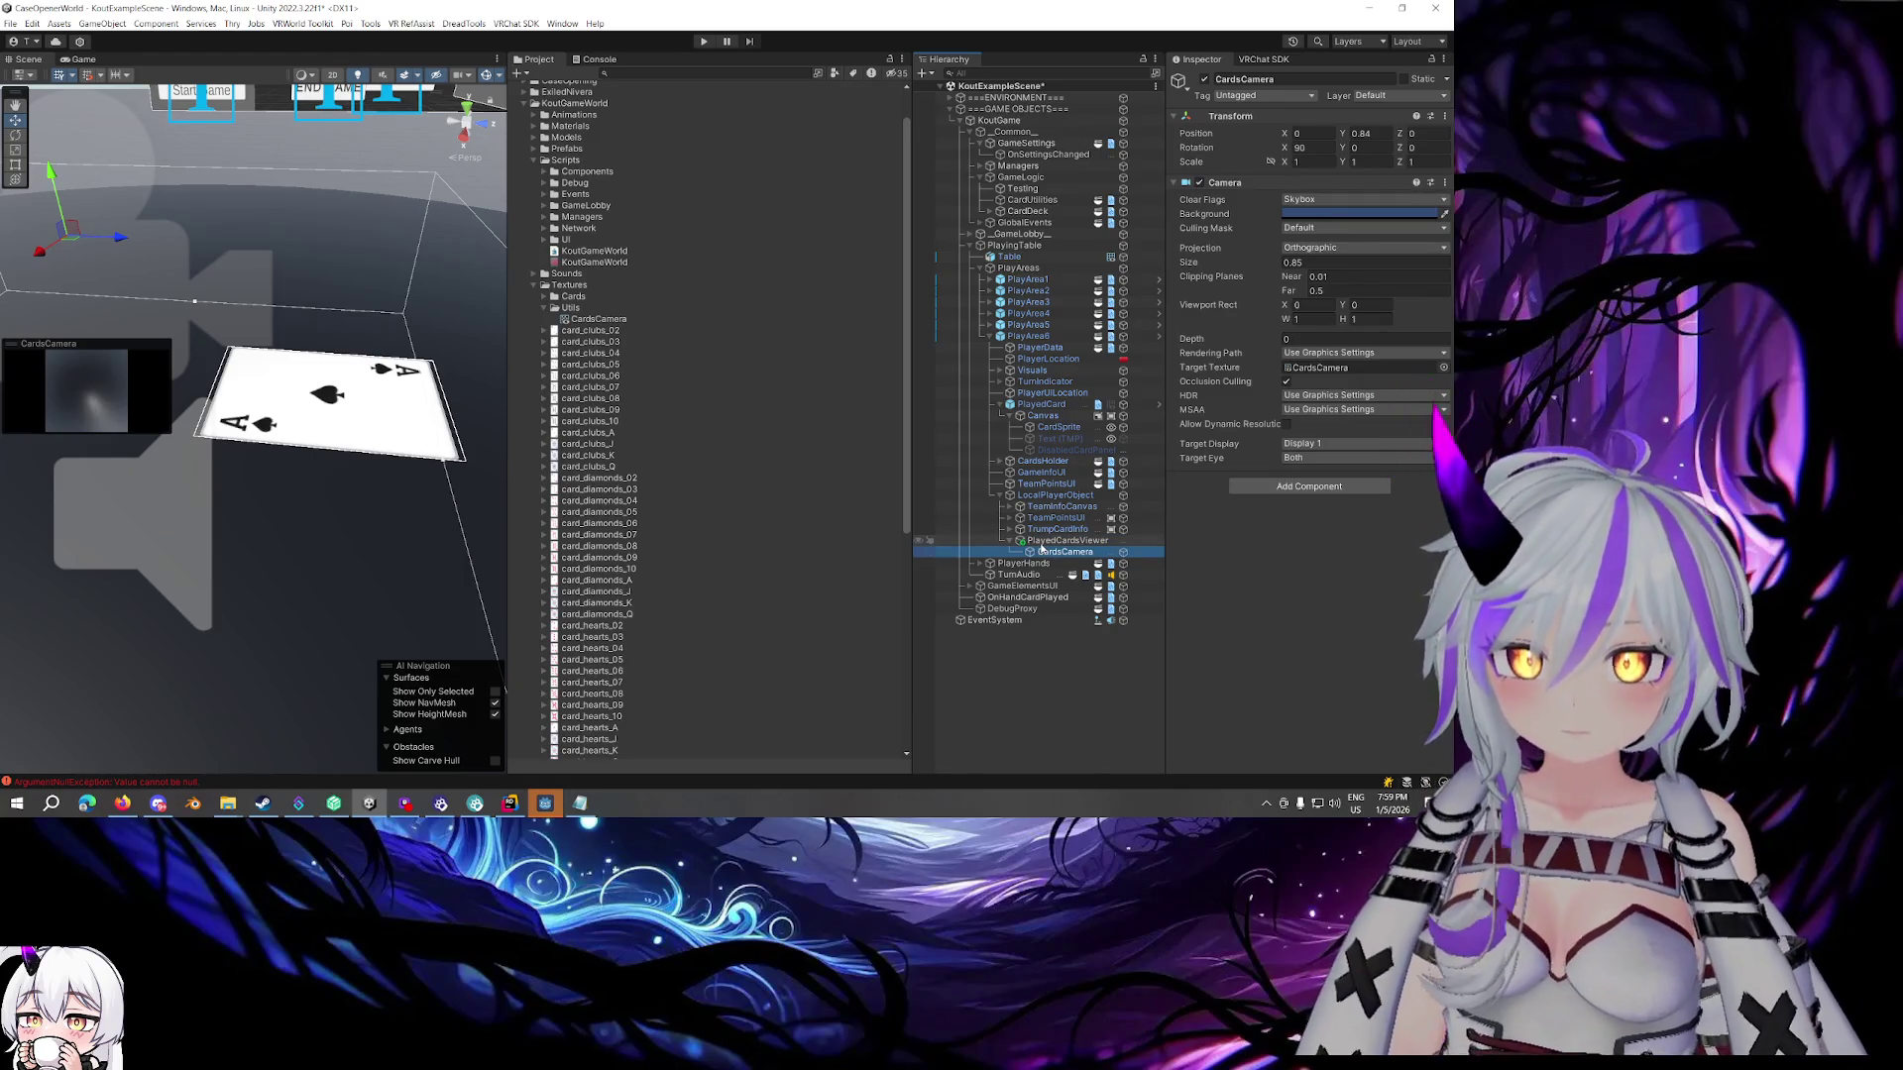
pyautogui.moveTo(357, 327)
pyautogui.mouseDown()
pyautogui.moveTo(451, 270)
pyautogui.moveTo(150, 289)
pyautogui.mouseUp()
# Duplicate TeamInfoCanvas and move the copy under PlayedCardsViewer
pyautogui.press('f')
pyautogui.moveTo(317, 277); pyautogui.dragTo(342, 357)
pyautogui.click(1064, 541)
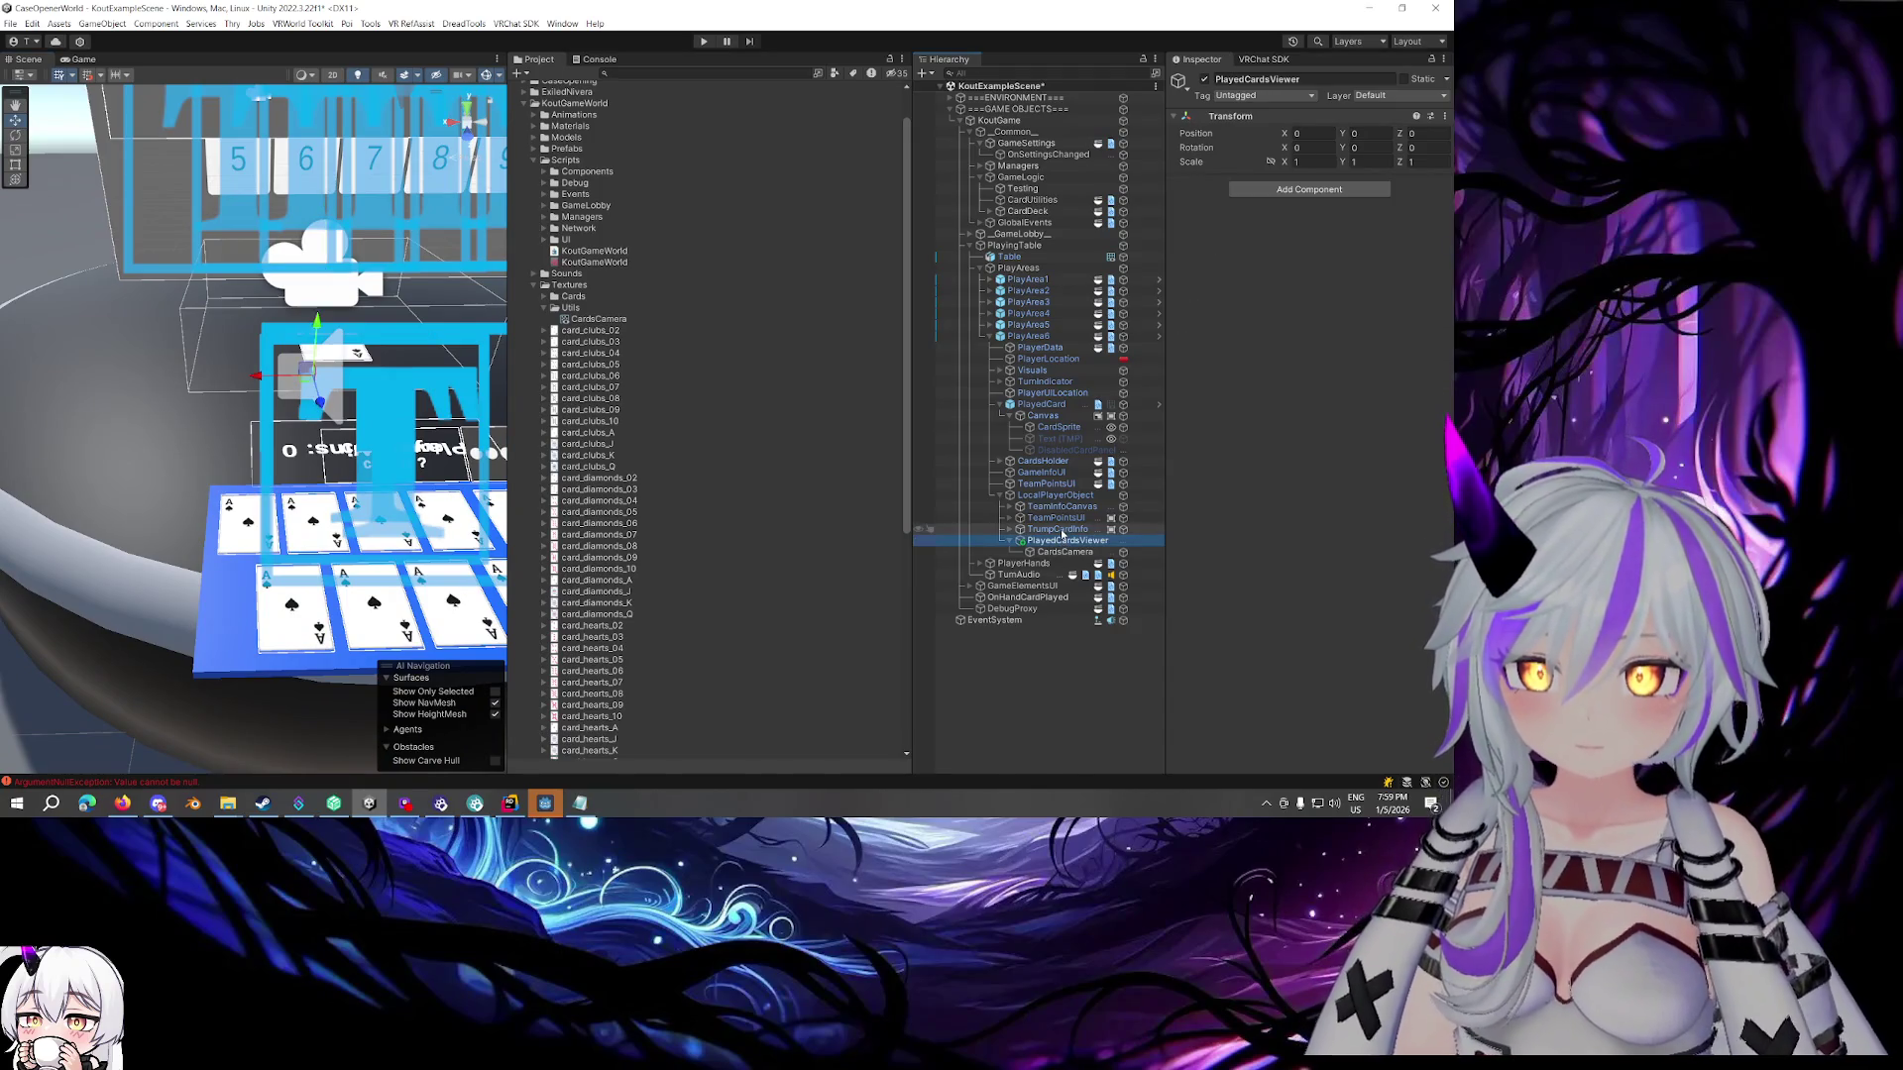
pyautogui.click(1057, 529)
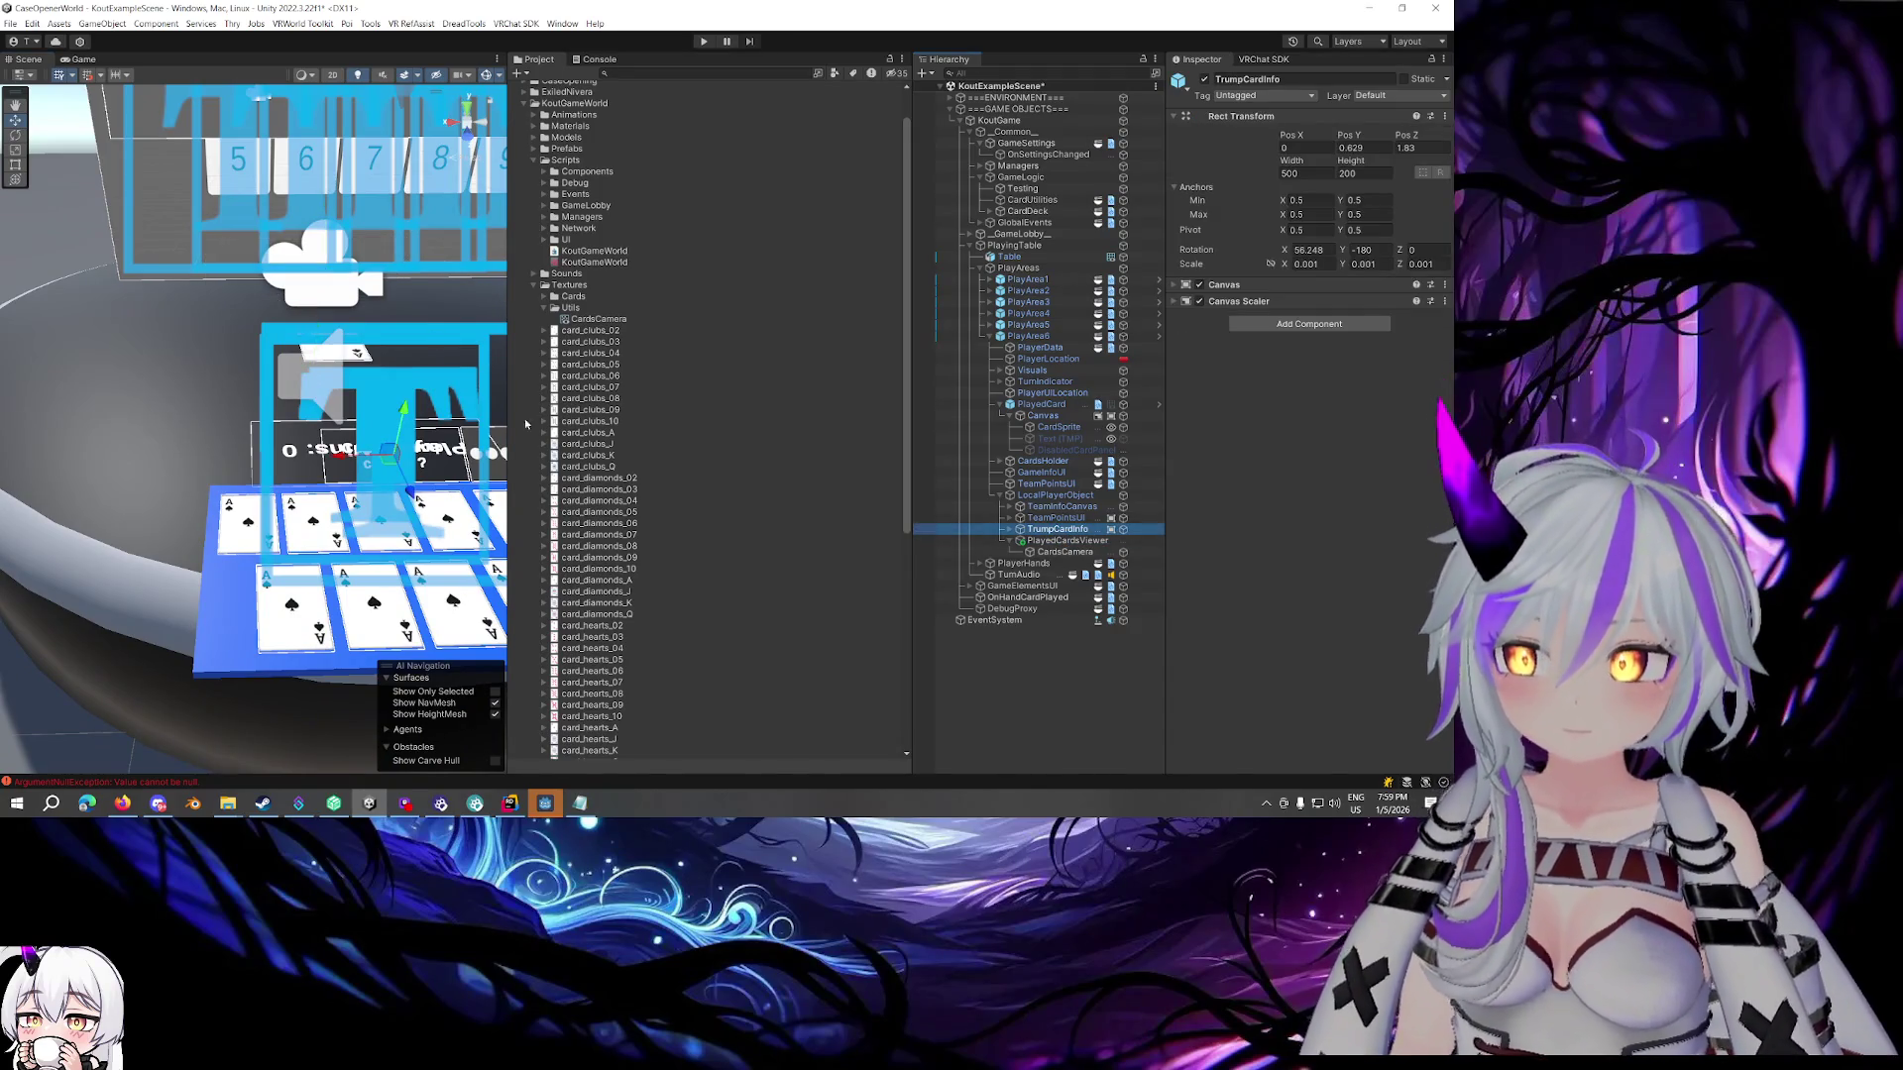
pyautogui.doubleClick(1057, 531)
pyautogui.click(1036, 519)
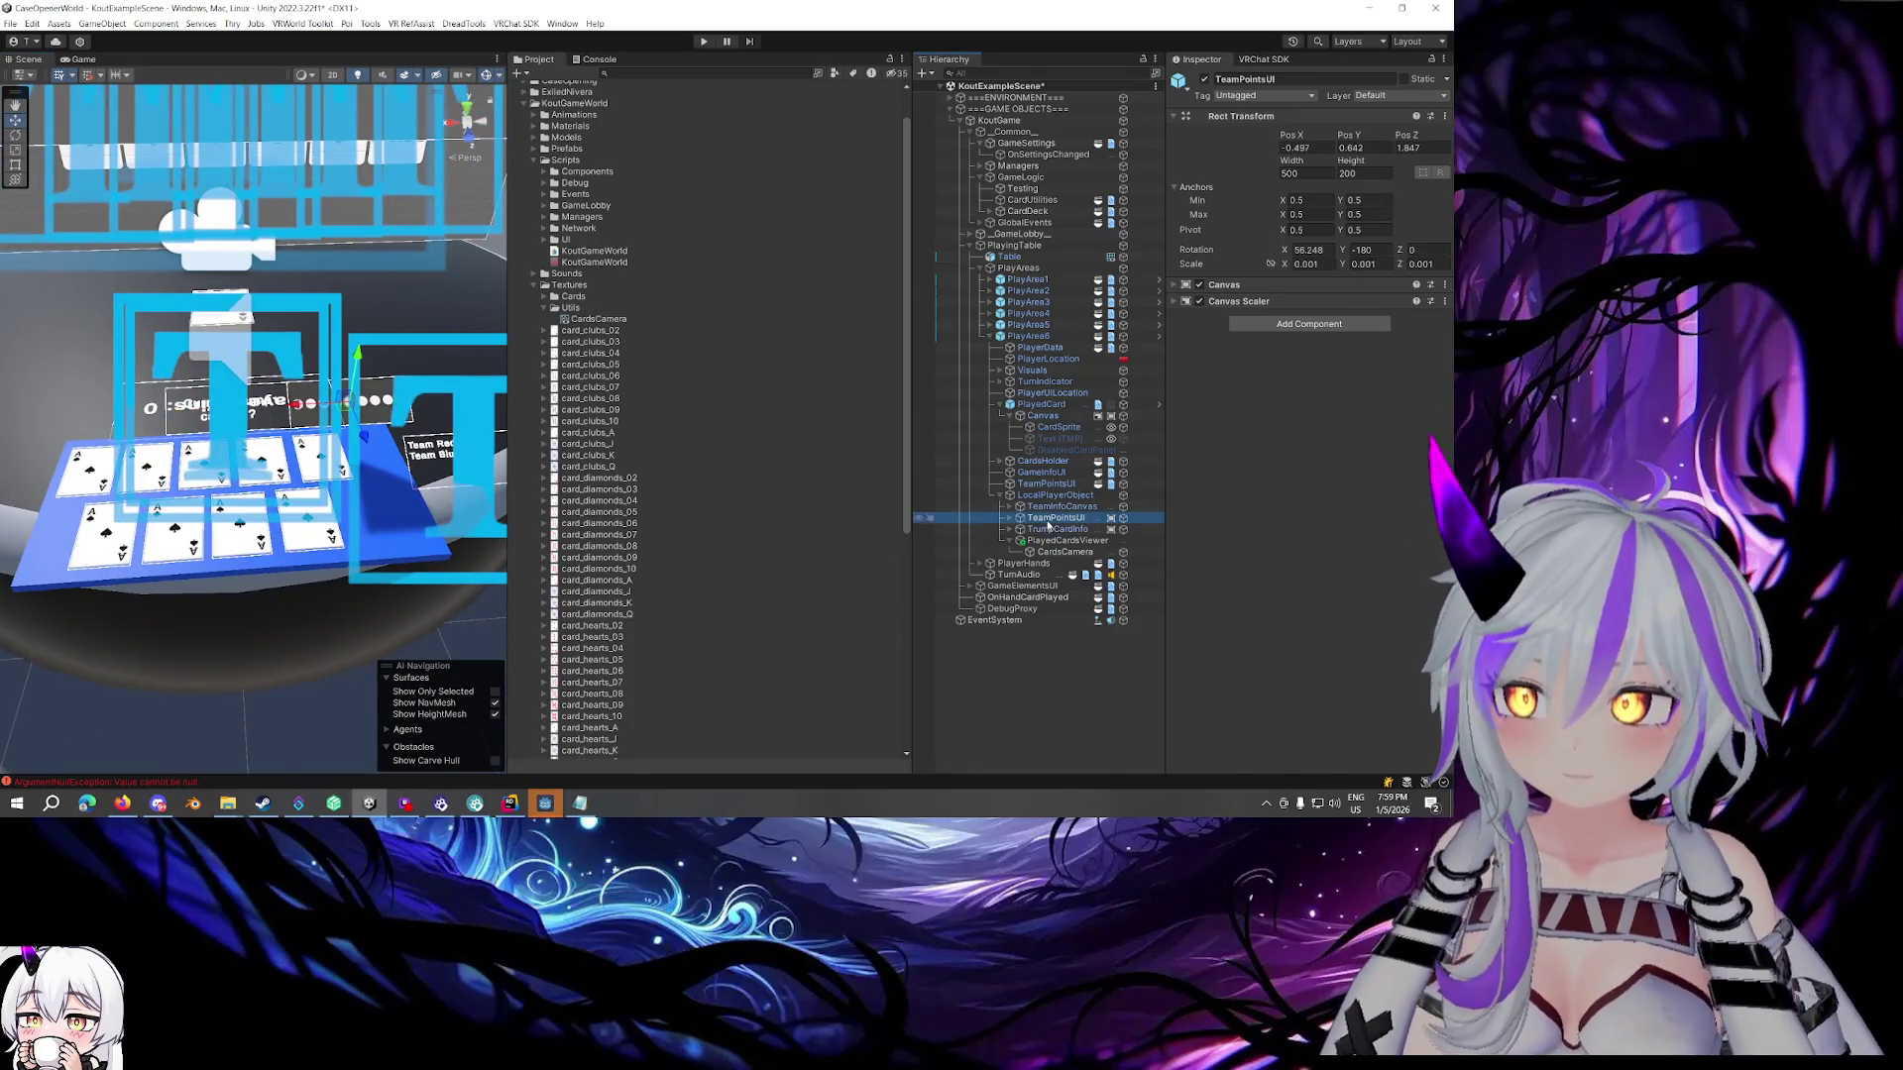
pyautogui.click(1053, 508)
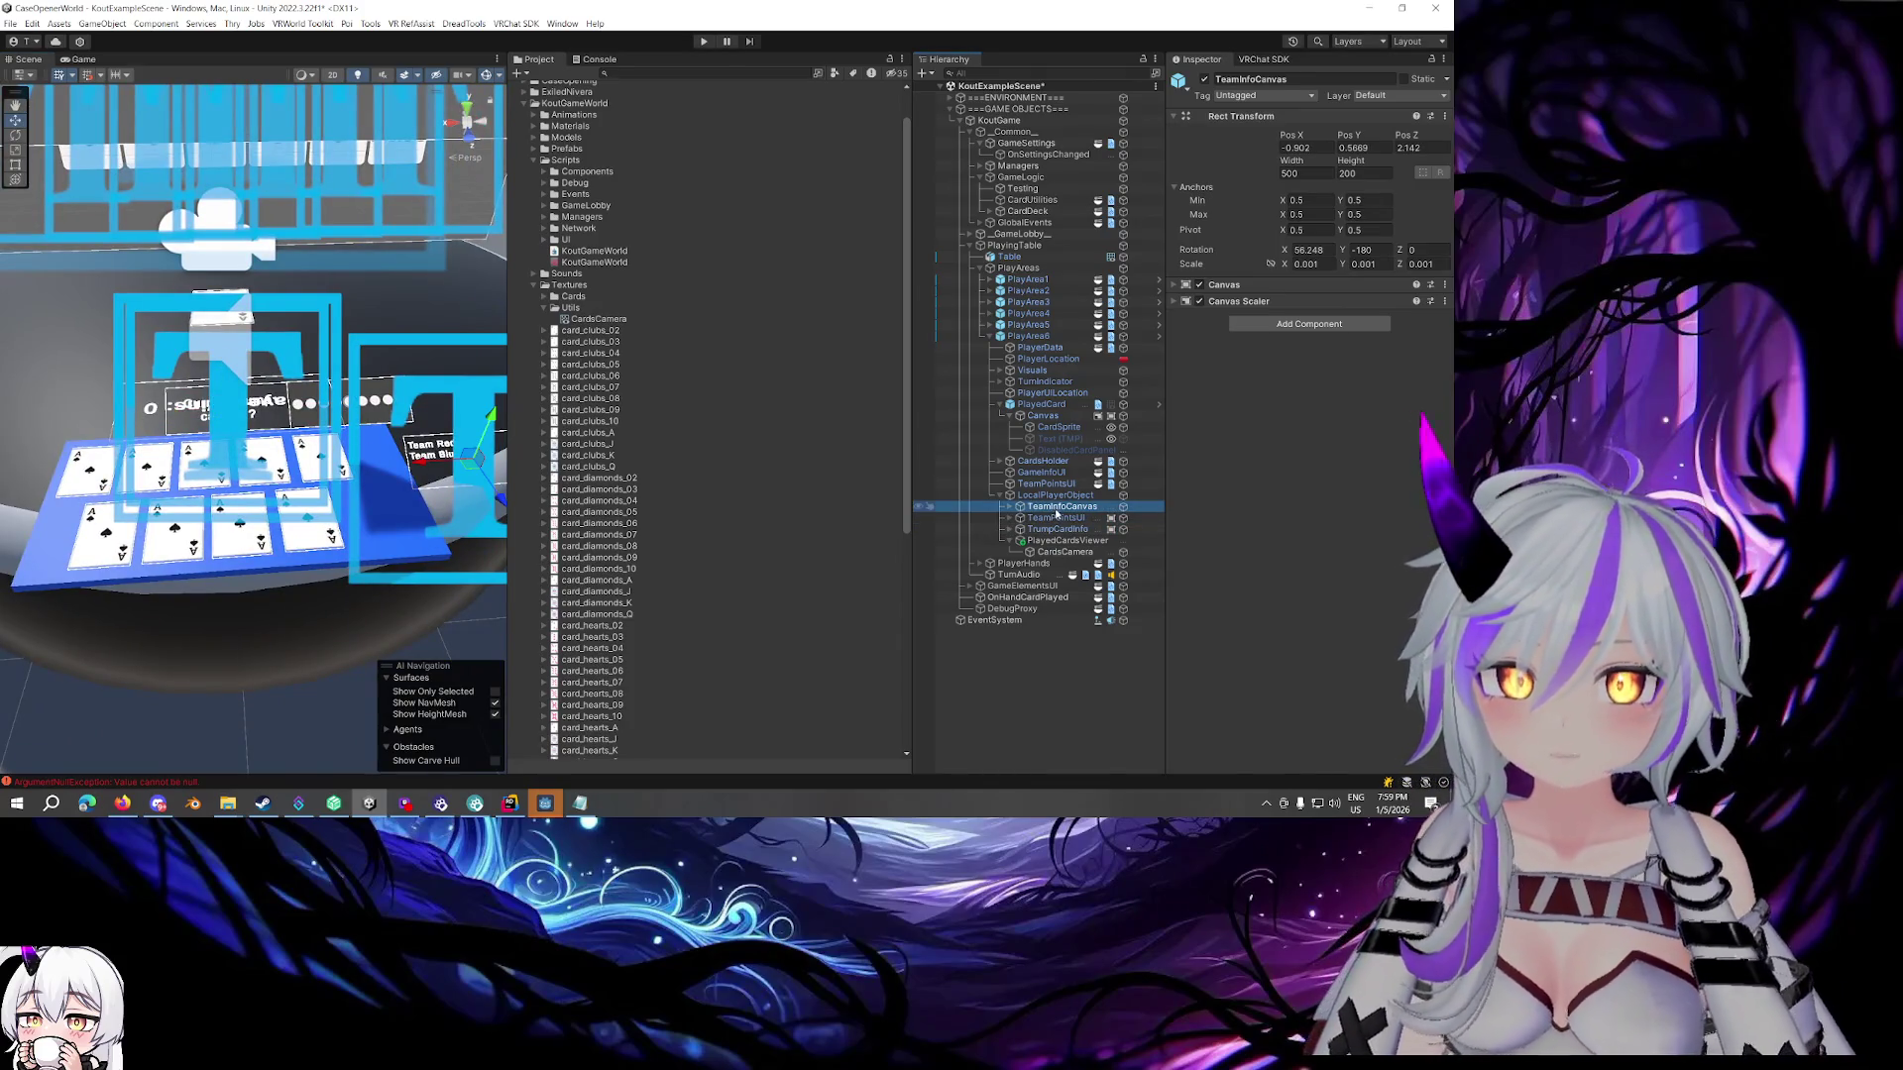
pyautogui.hotkey('ctrl', 'd')
pyautogui.moveTo(1036, 569); pyautogui.dragTo(1036, 569)
# Rename the copy CardsViewerUI and delete its Text (TMP) child
pyautogui.press('Right')
pyautogui.click(1079, 567)
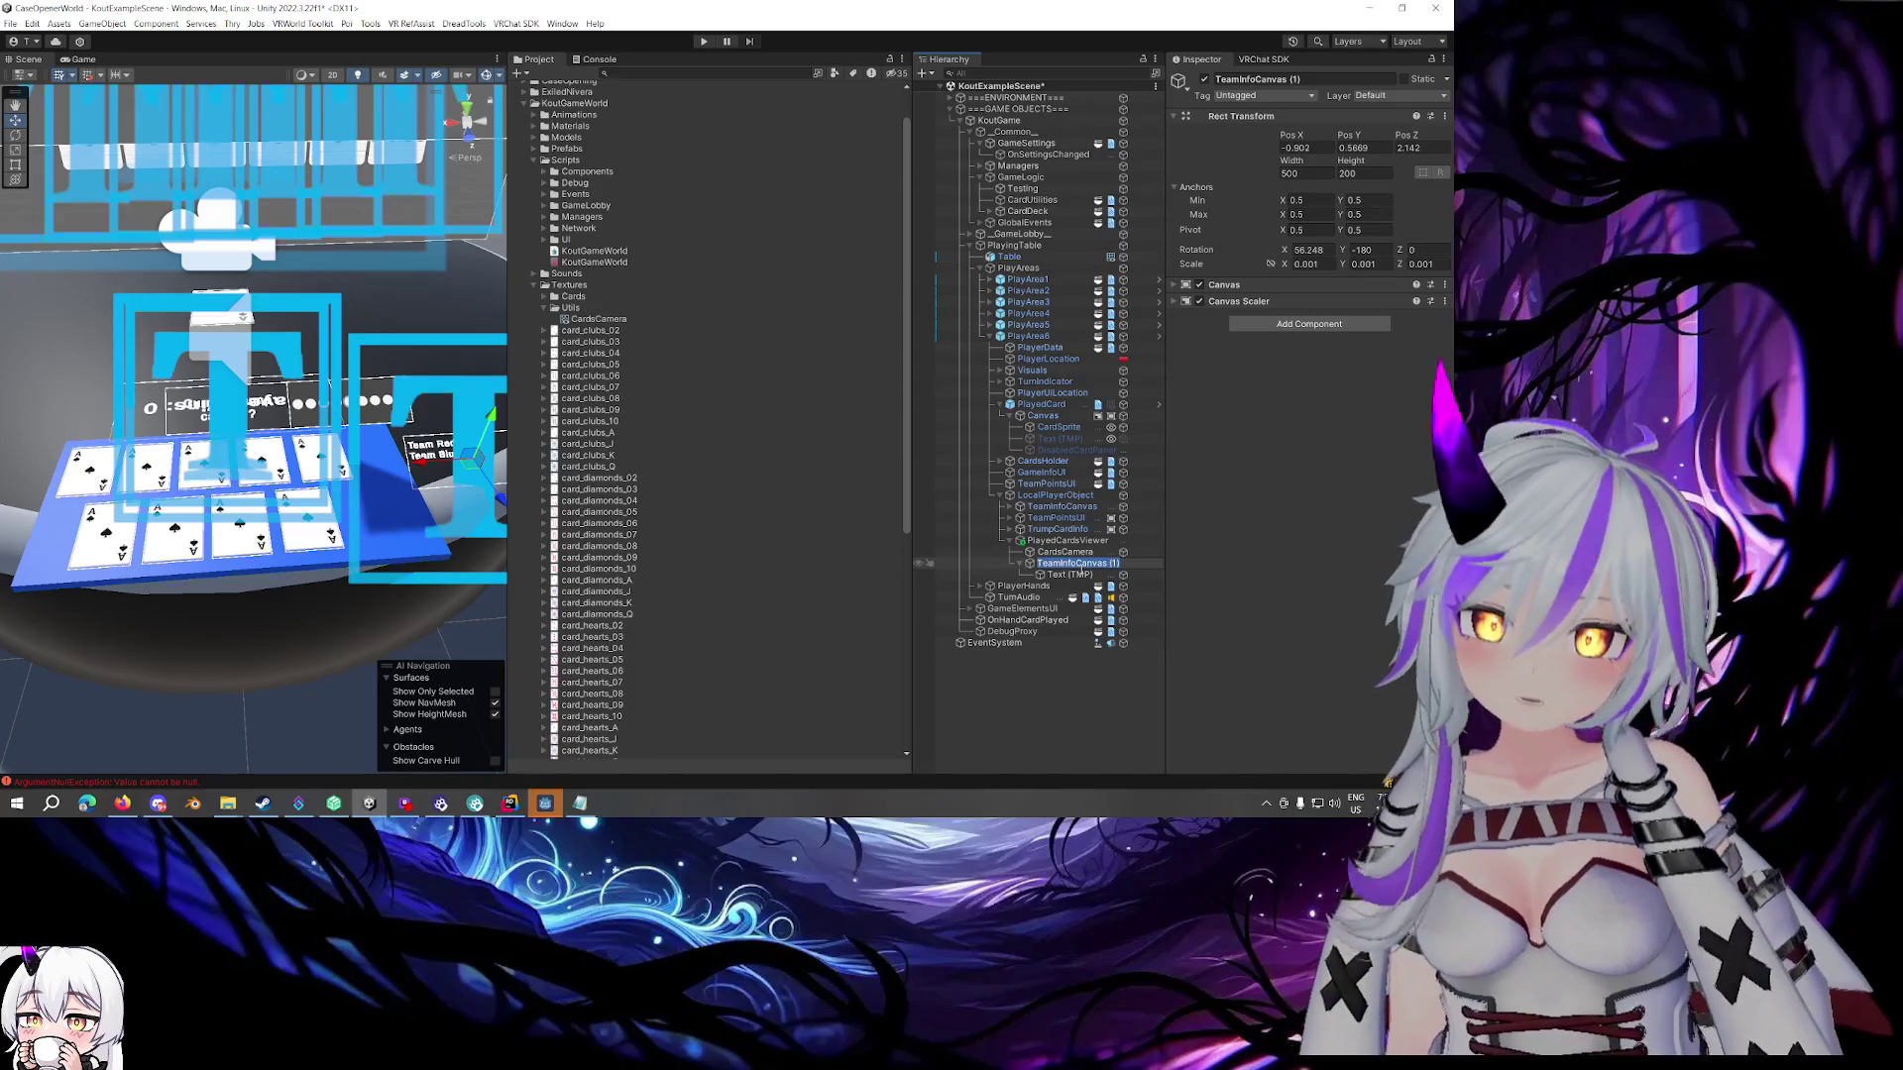
pyautogui.write('CardsViewerUI')
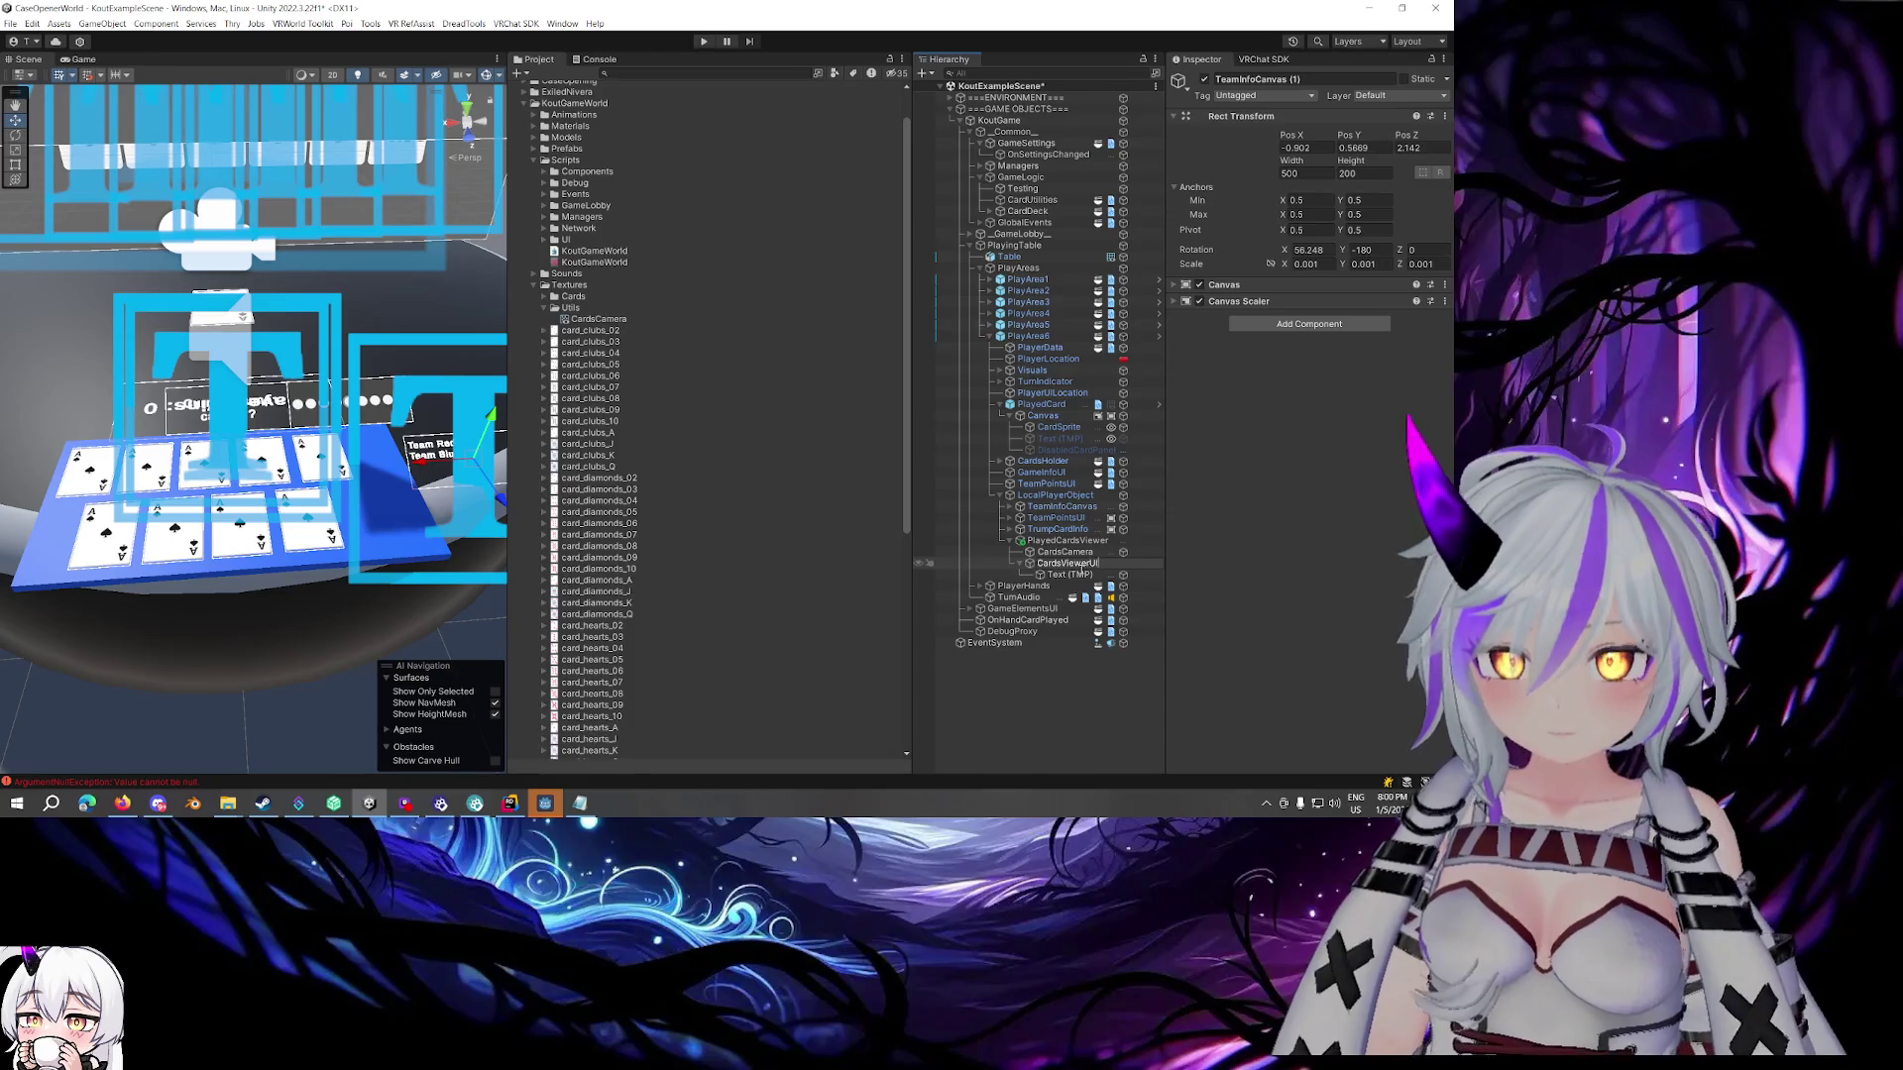
pyautogui.press('Return')
pyautogui.click(1075, 573)
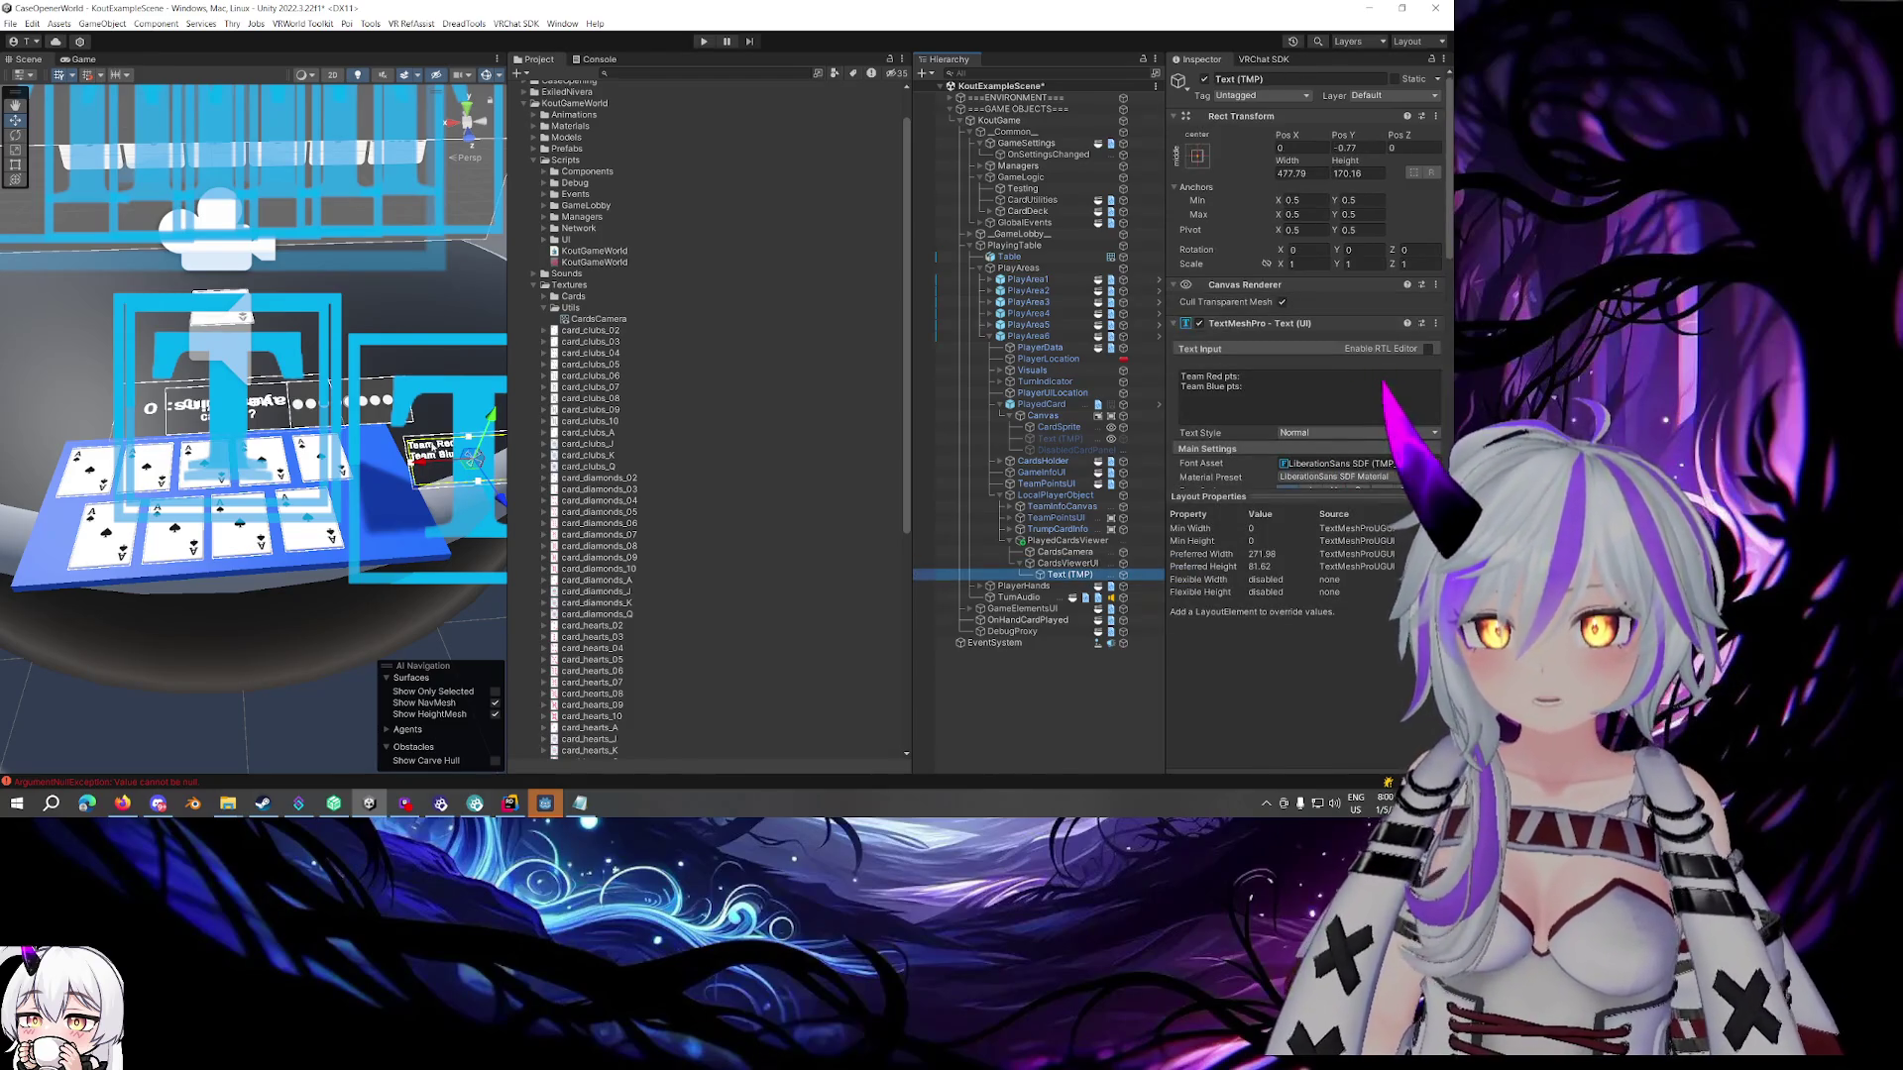
pyautogui.moveTo(465, 436)
pyautogui.mouseDown()
pyautogui.moveTo(40, 431)
pyautogui.moveTo(168, 426)
pyautogui.mouseUp()
pyautogui.press('f')
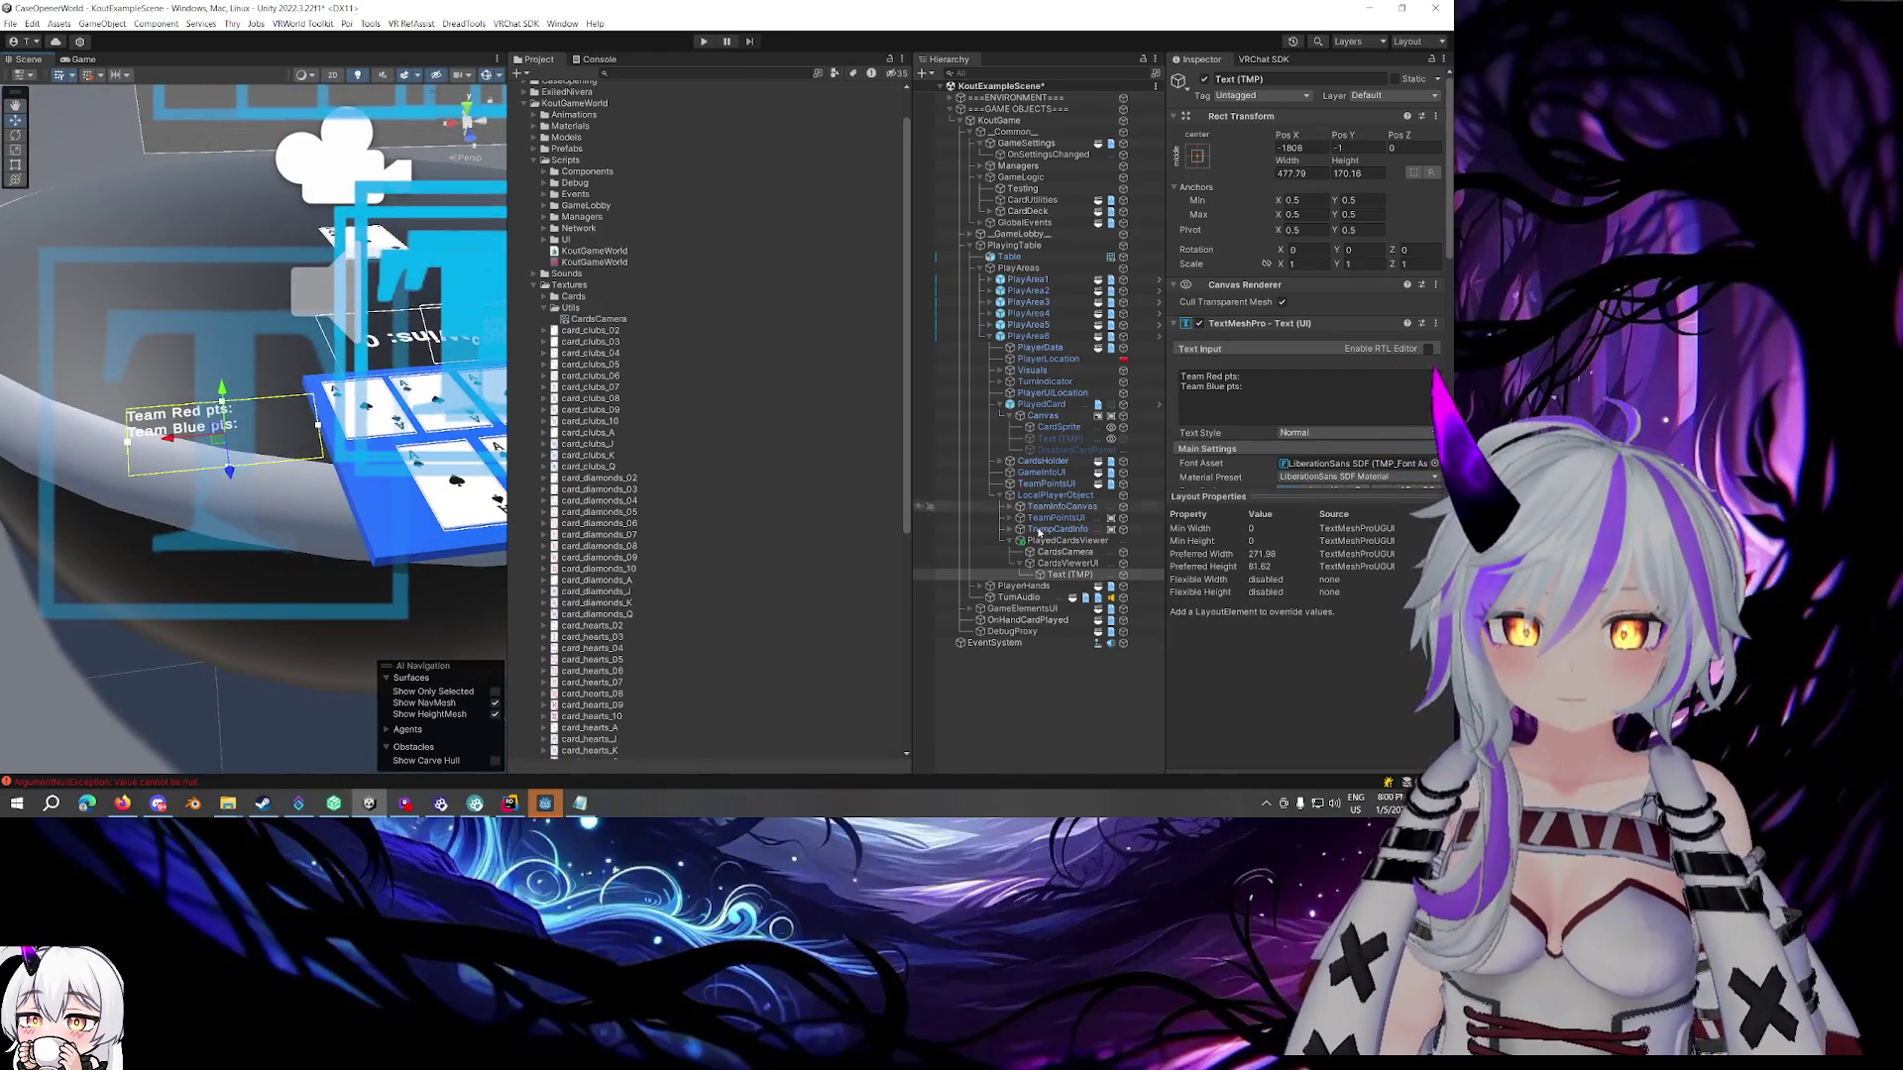
pyautogui.press('Delete')
# Add a Raw Image under CardsViewerUI and give it the CardsCamera render texture, showing the ace of spades
pyautogui.rightClick(1076, 563)
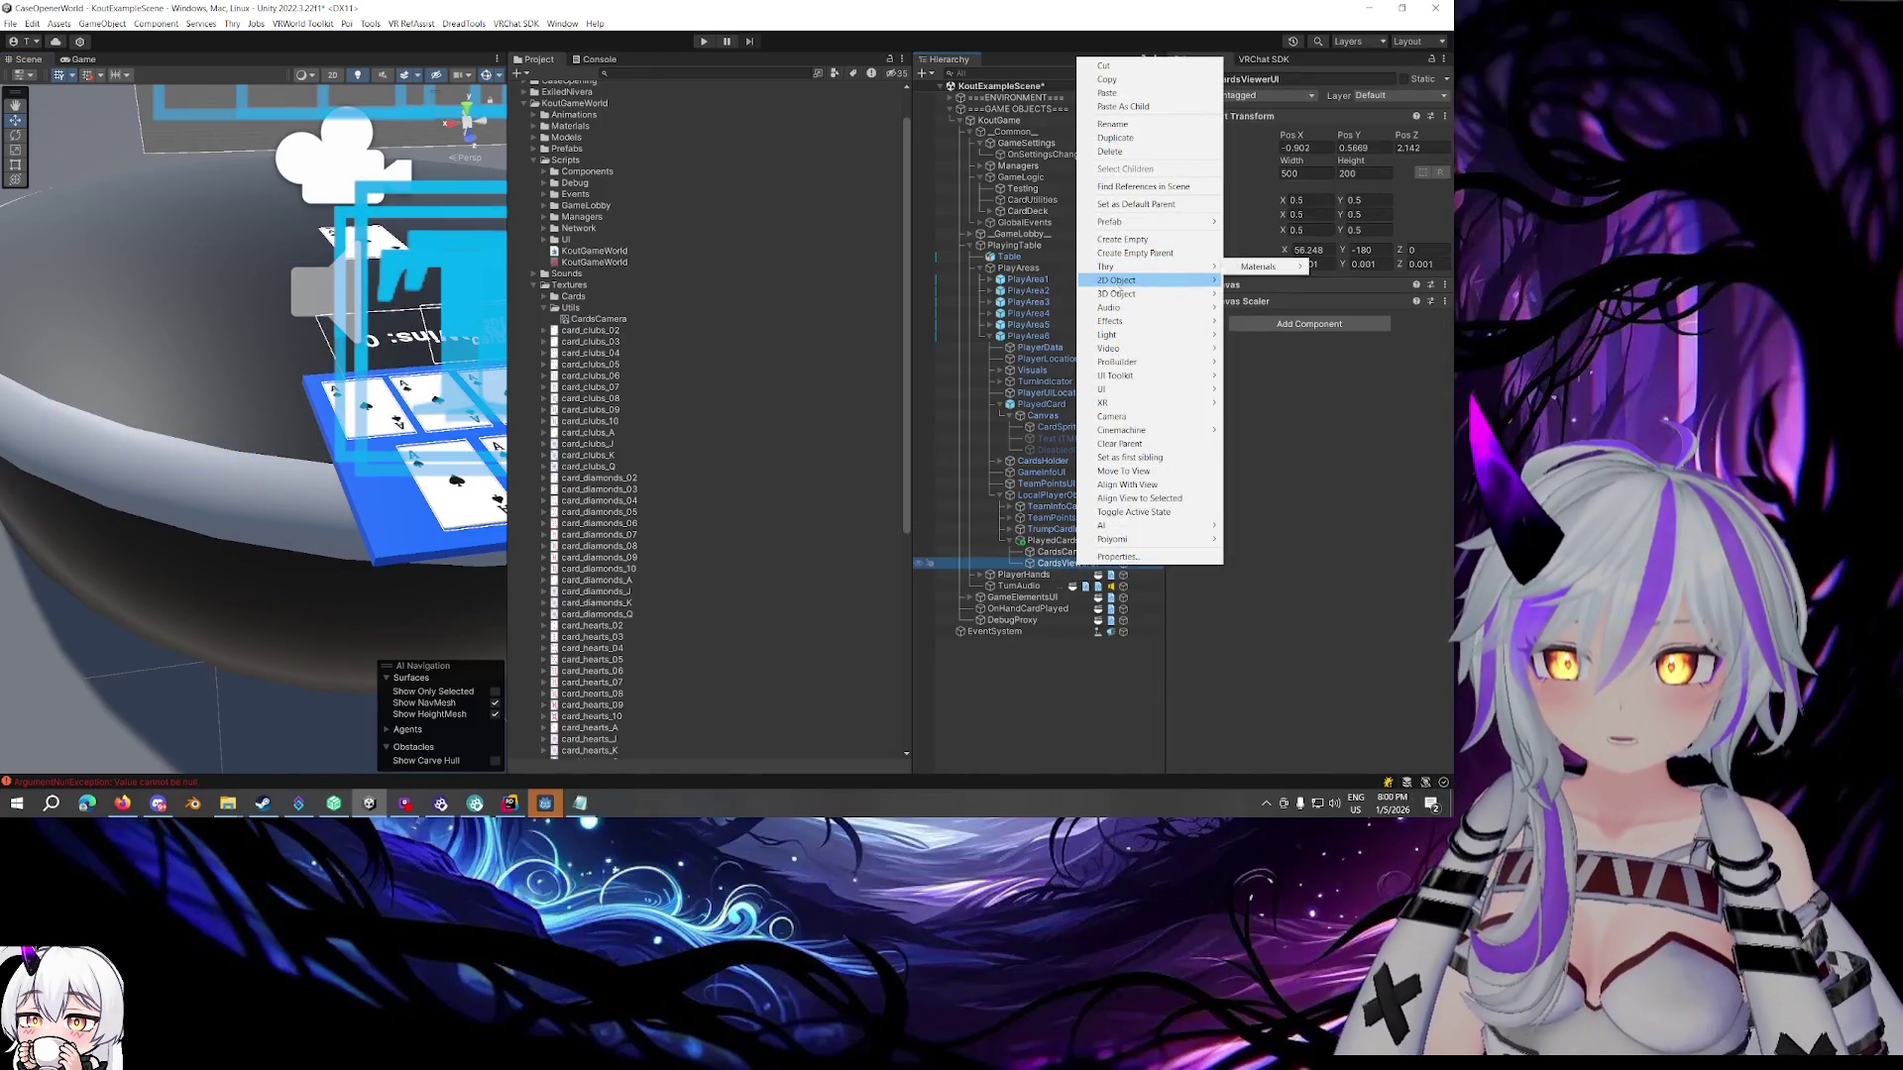
pyautogui.moveTo(1102, 396)
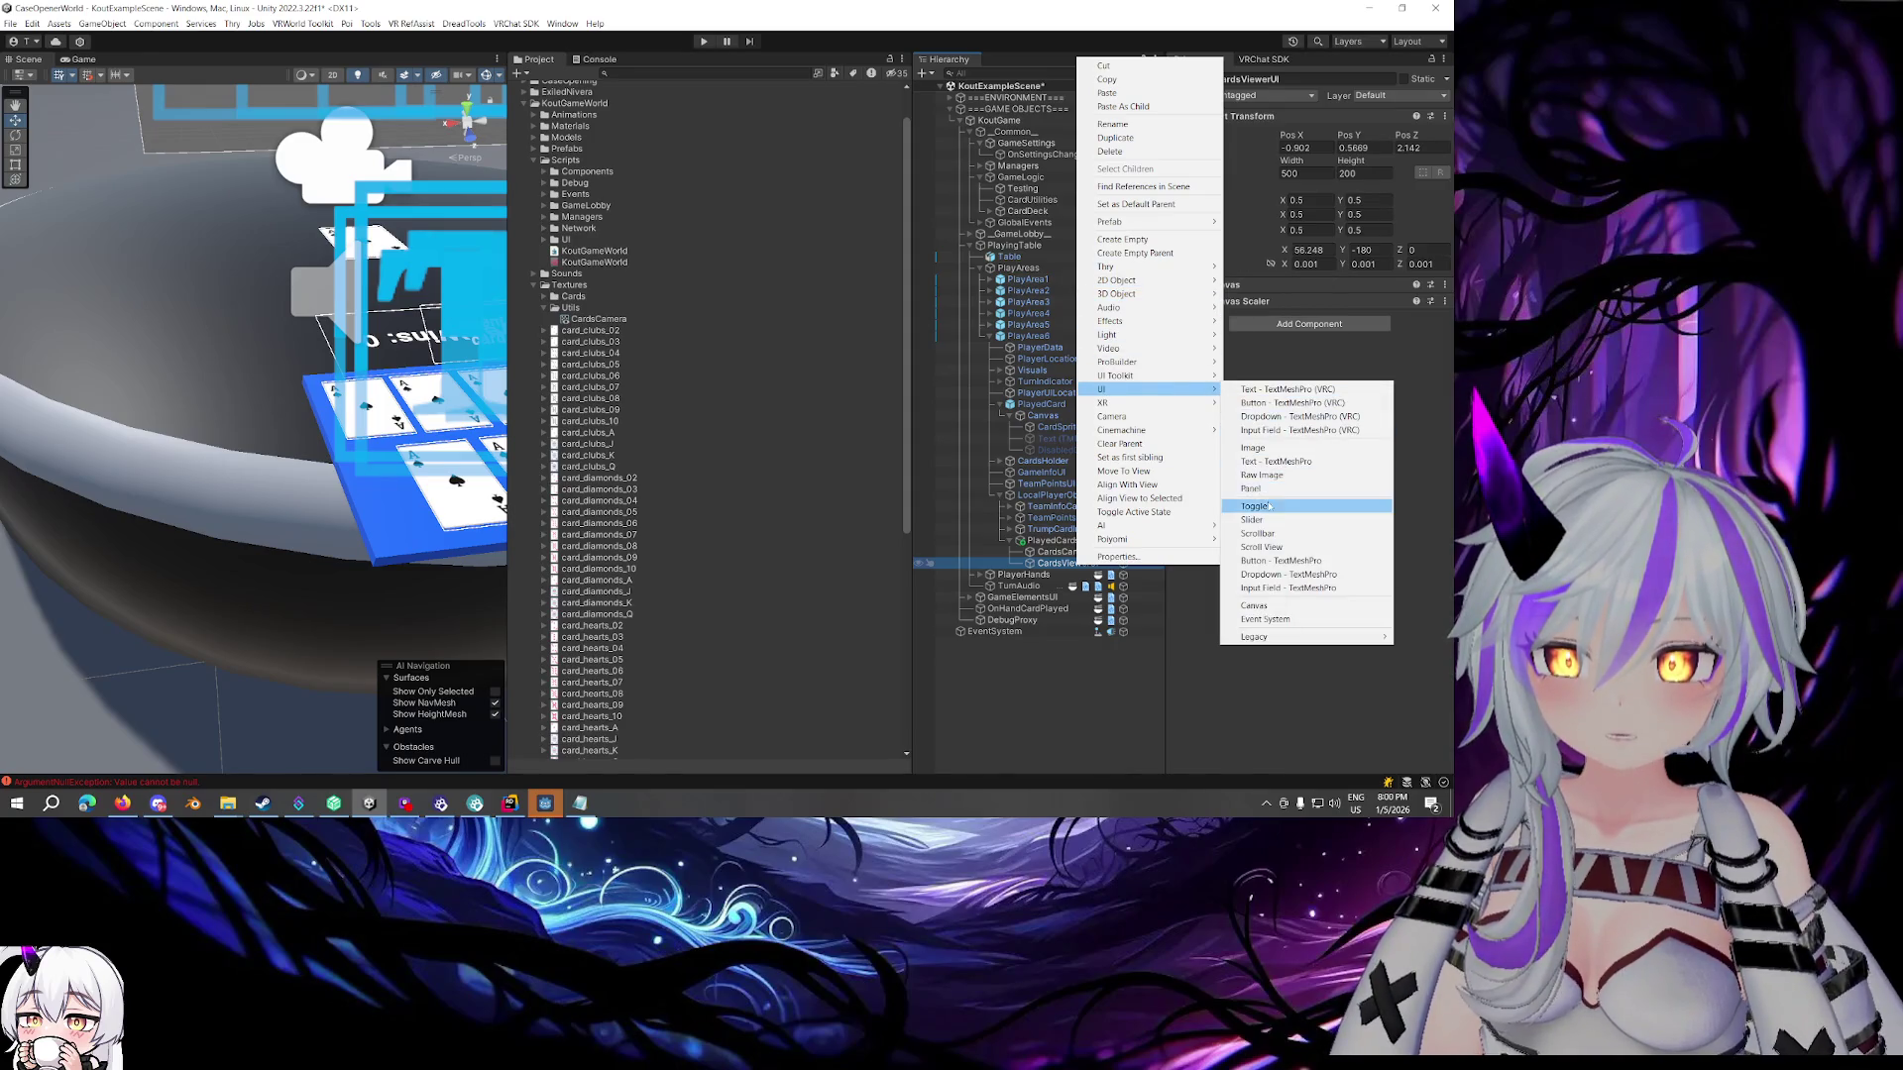
pyautogui.click(1266, 475)
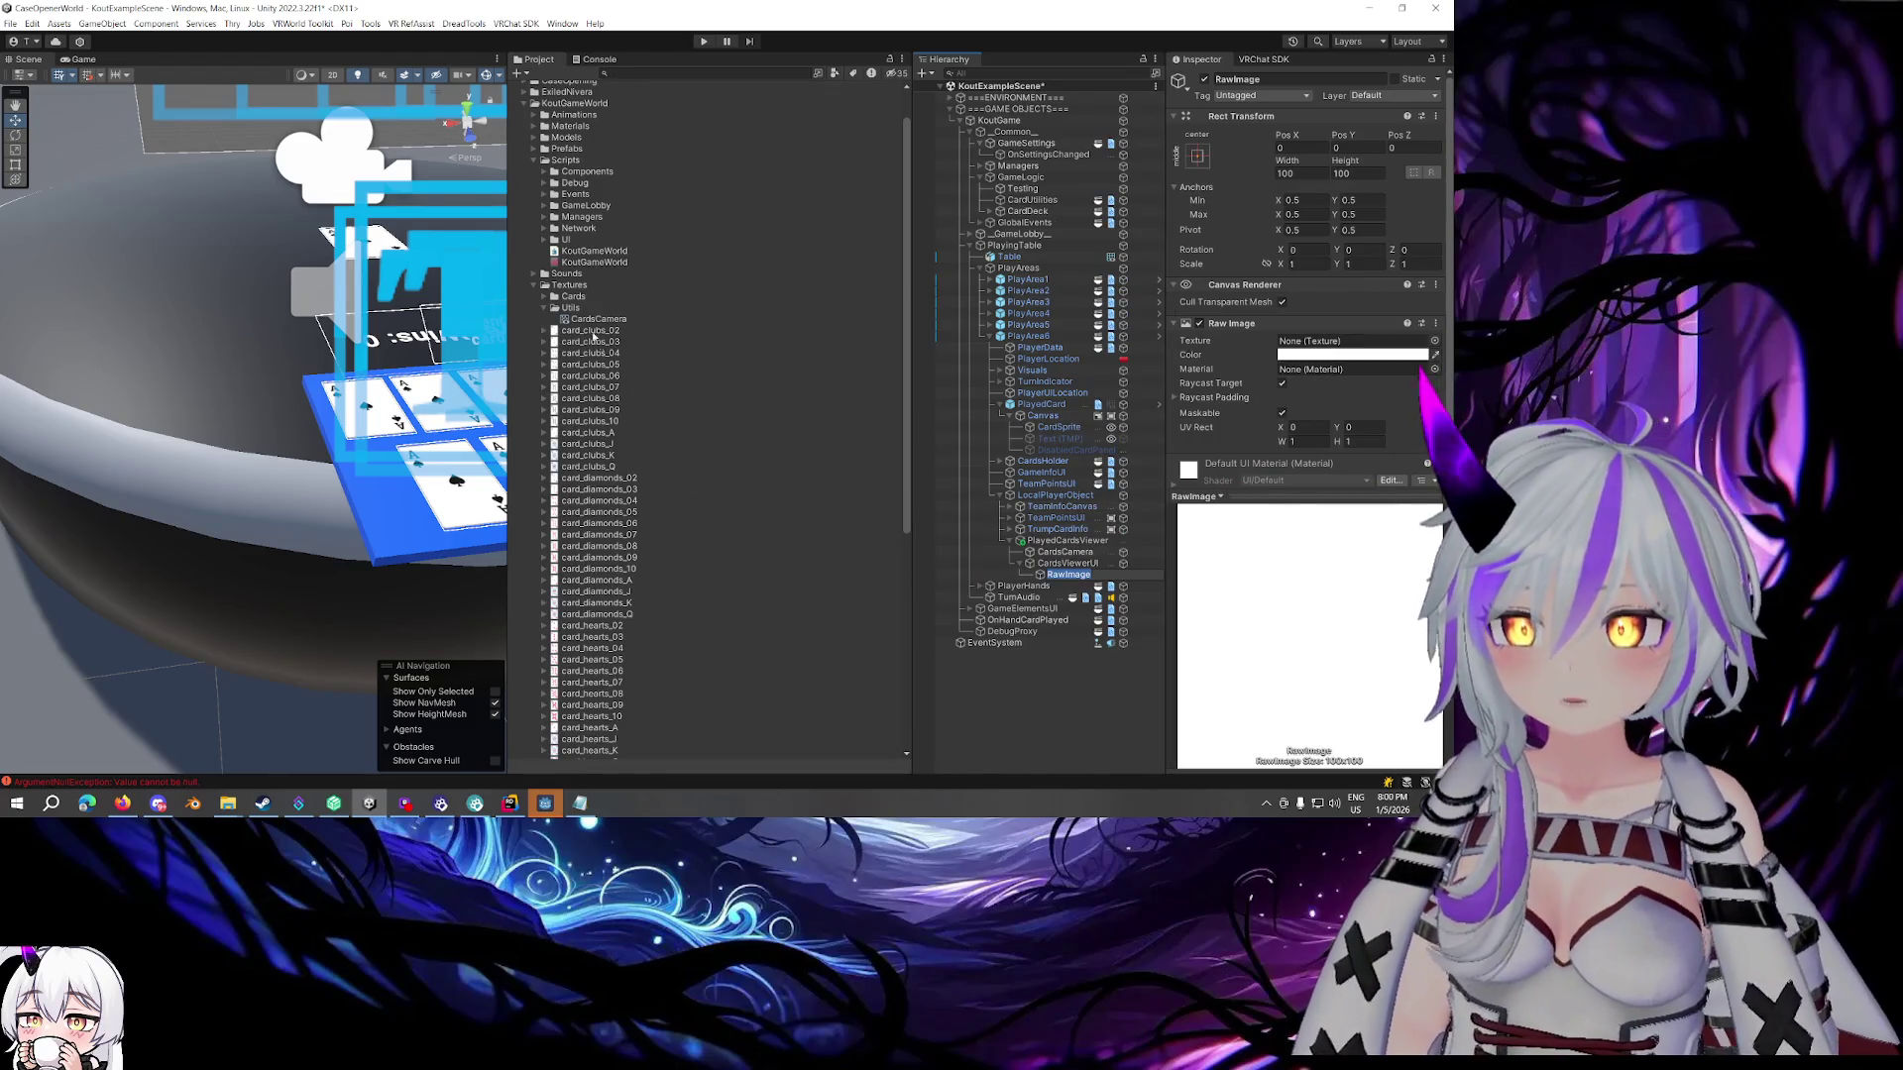
pyautogui.moveTo(591, 321); pyautogui.dragTo(1306, 343)
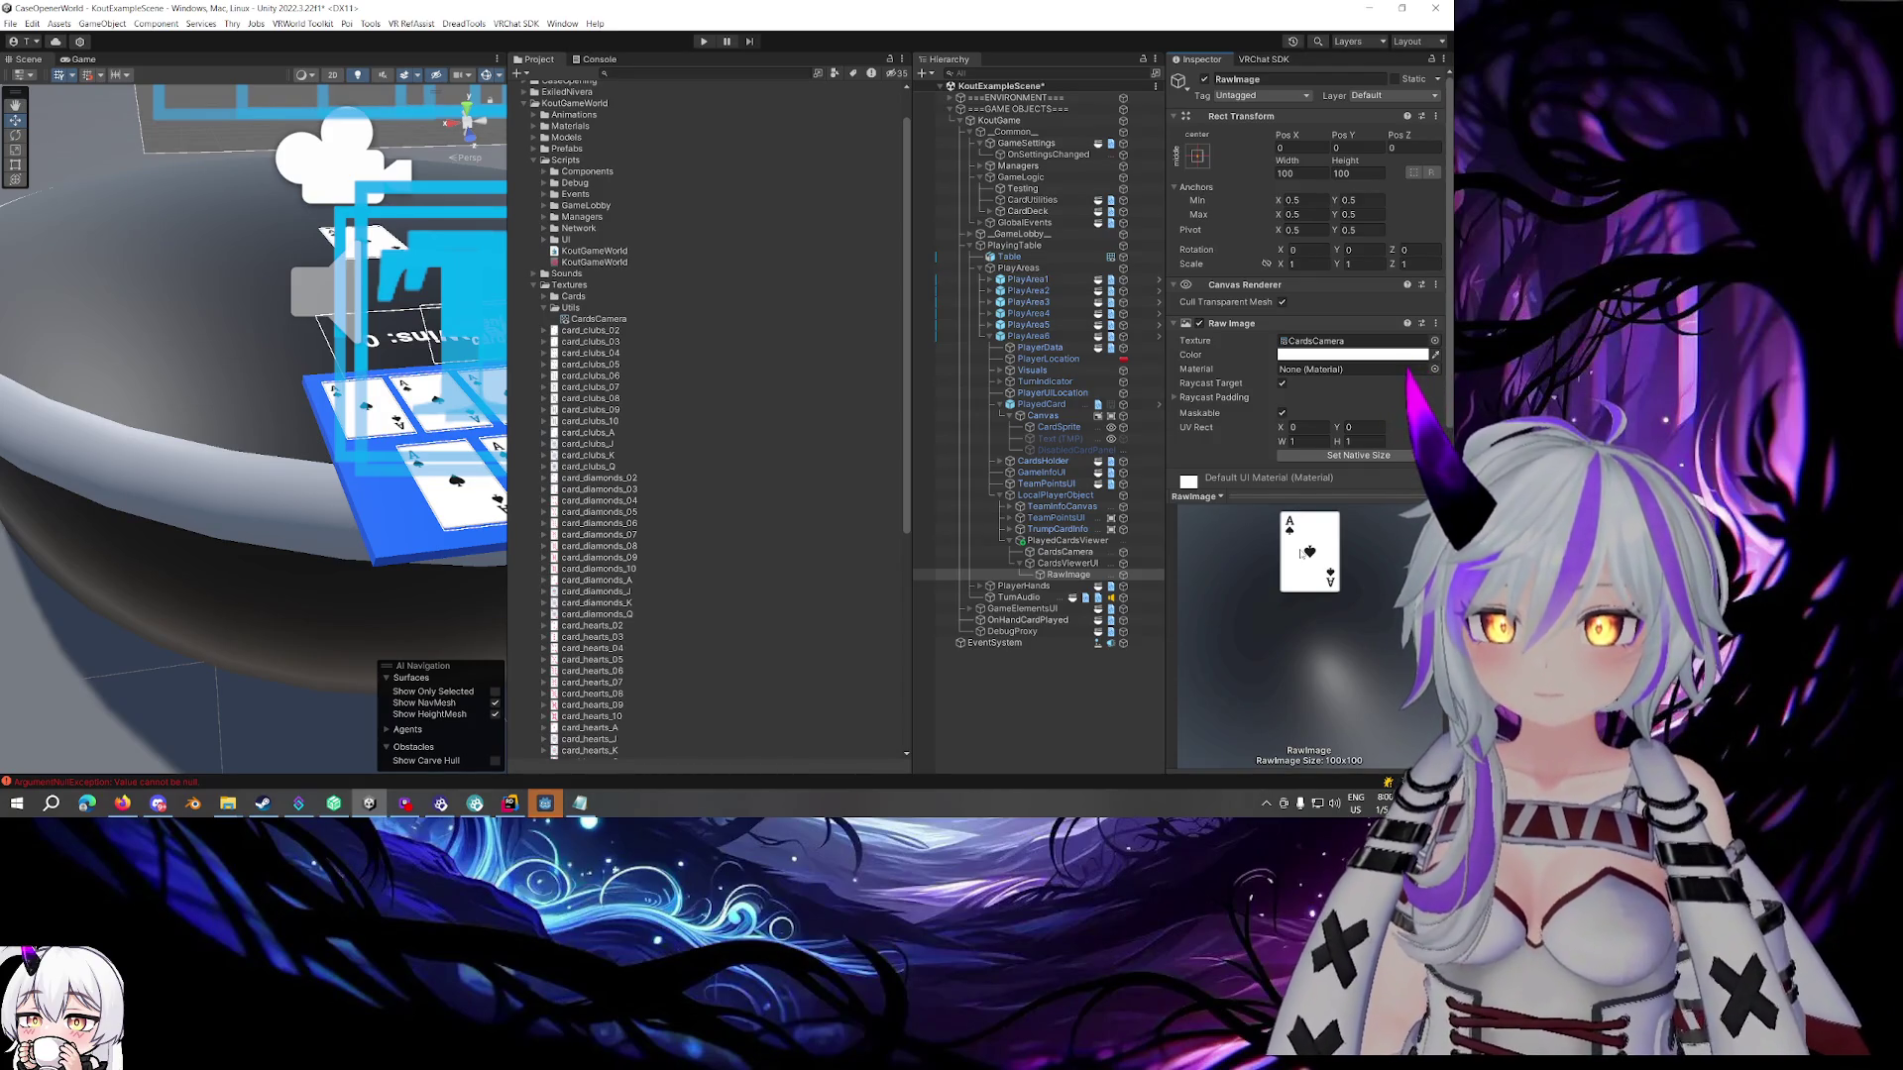
pyautogui.click(1065, 552)
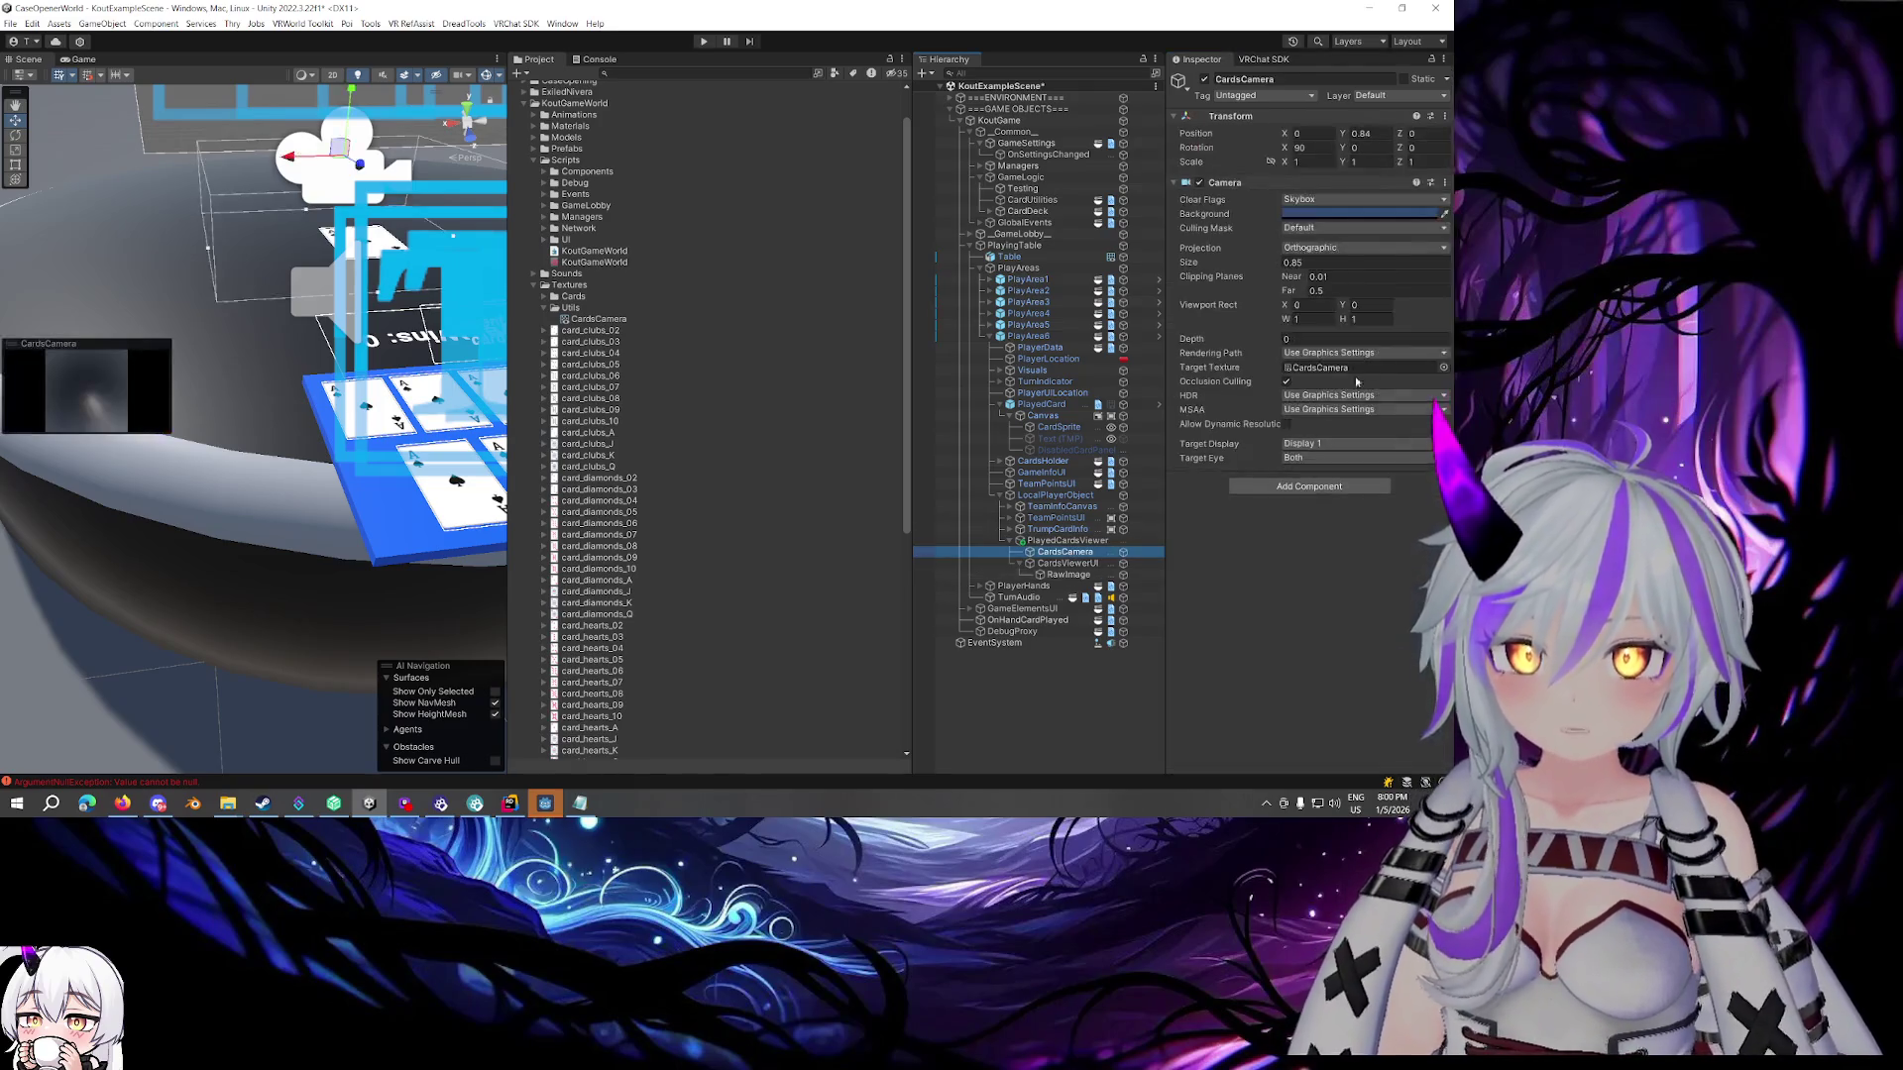
pyautogui.click(1361, 148)
pyautogui.write('180')
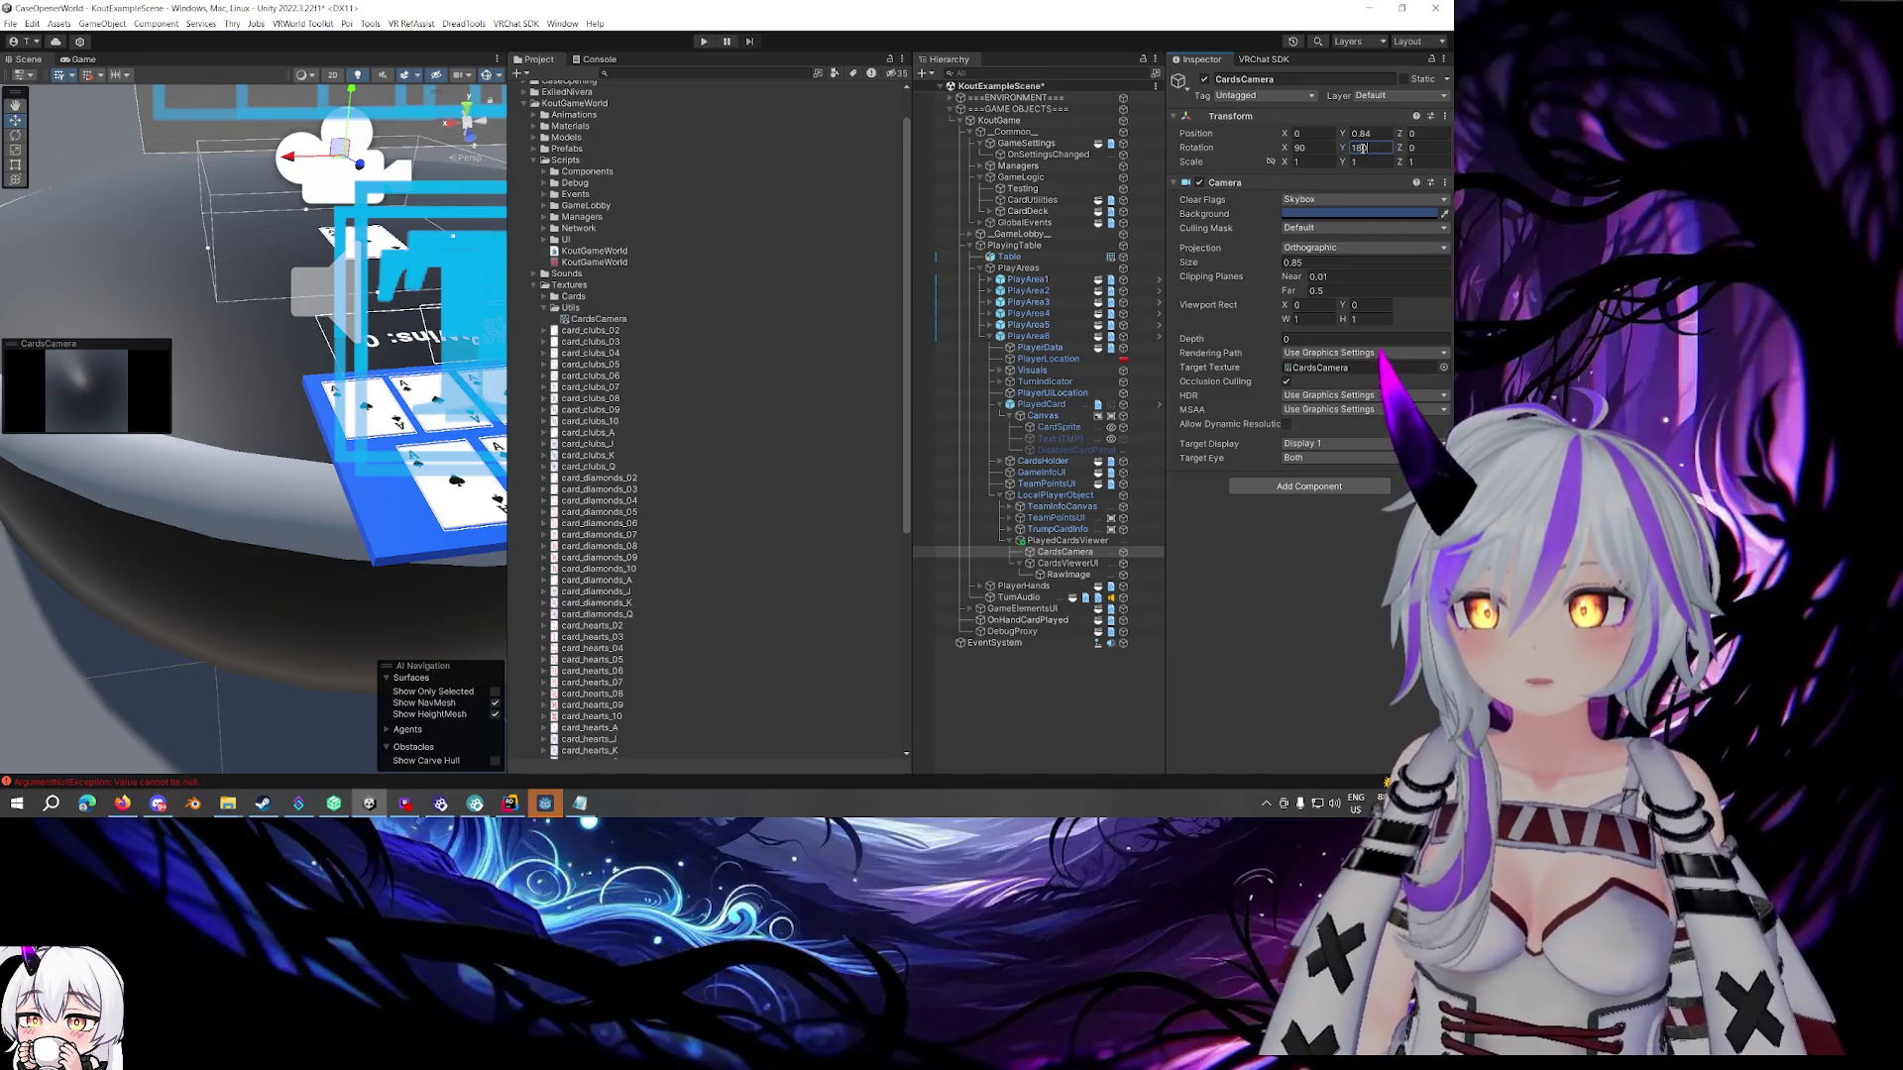
pyautogui.click(1065, 575)
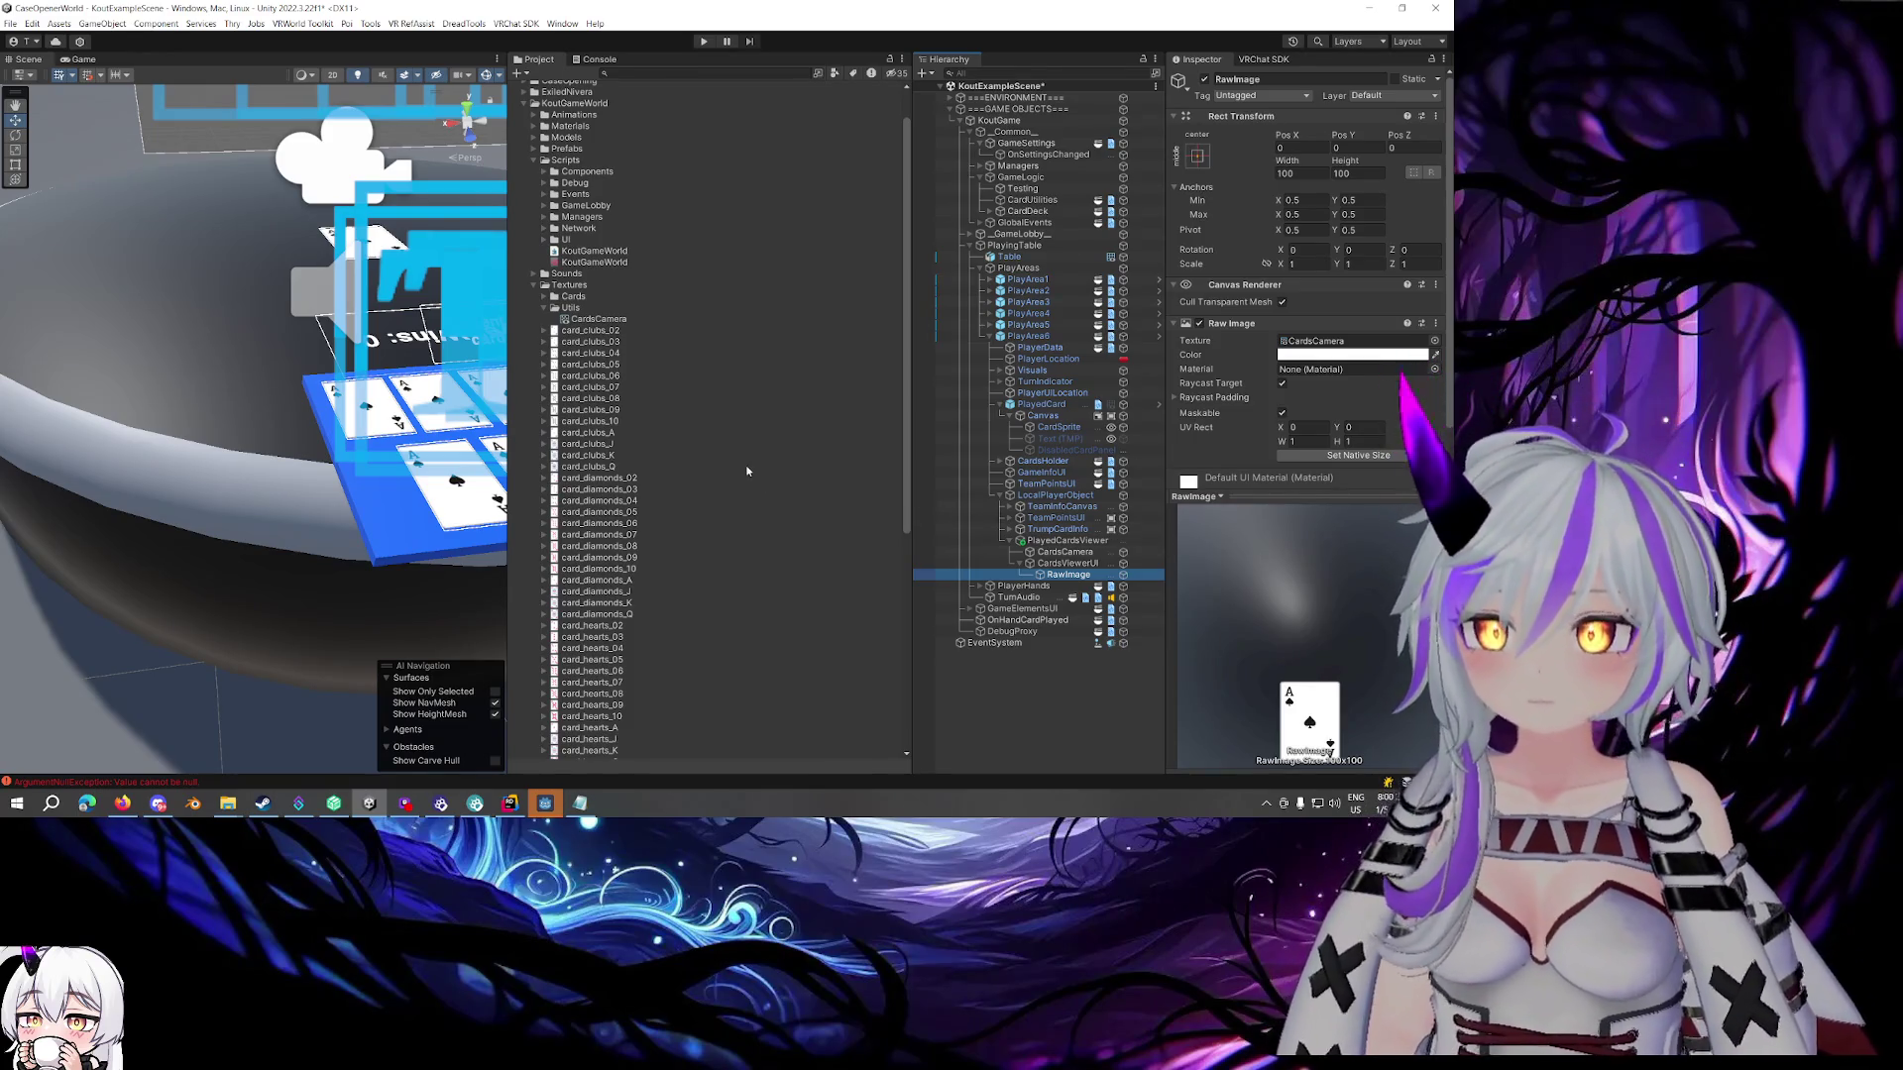
pyautogui.click(1061, 552)
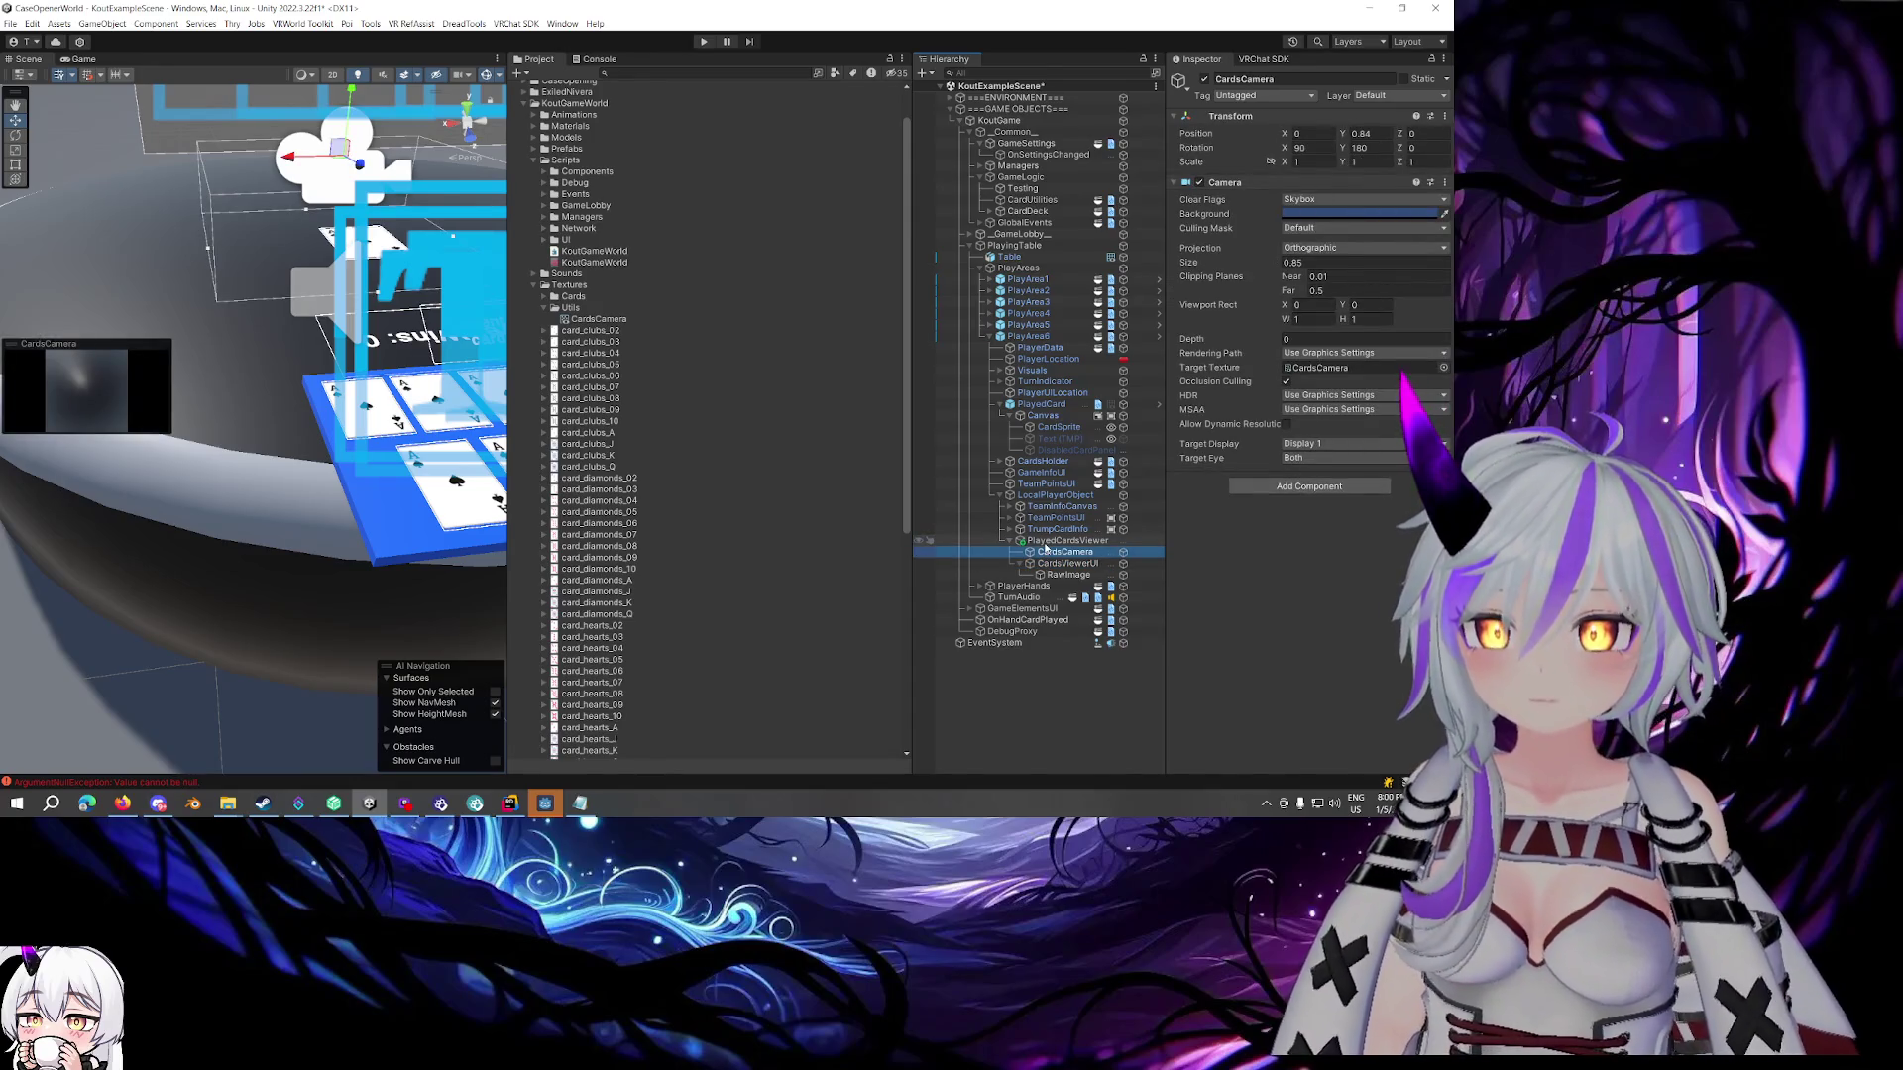
pyautogui.click(1045, 575)
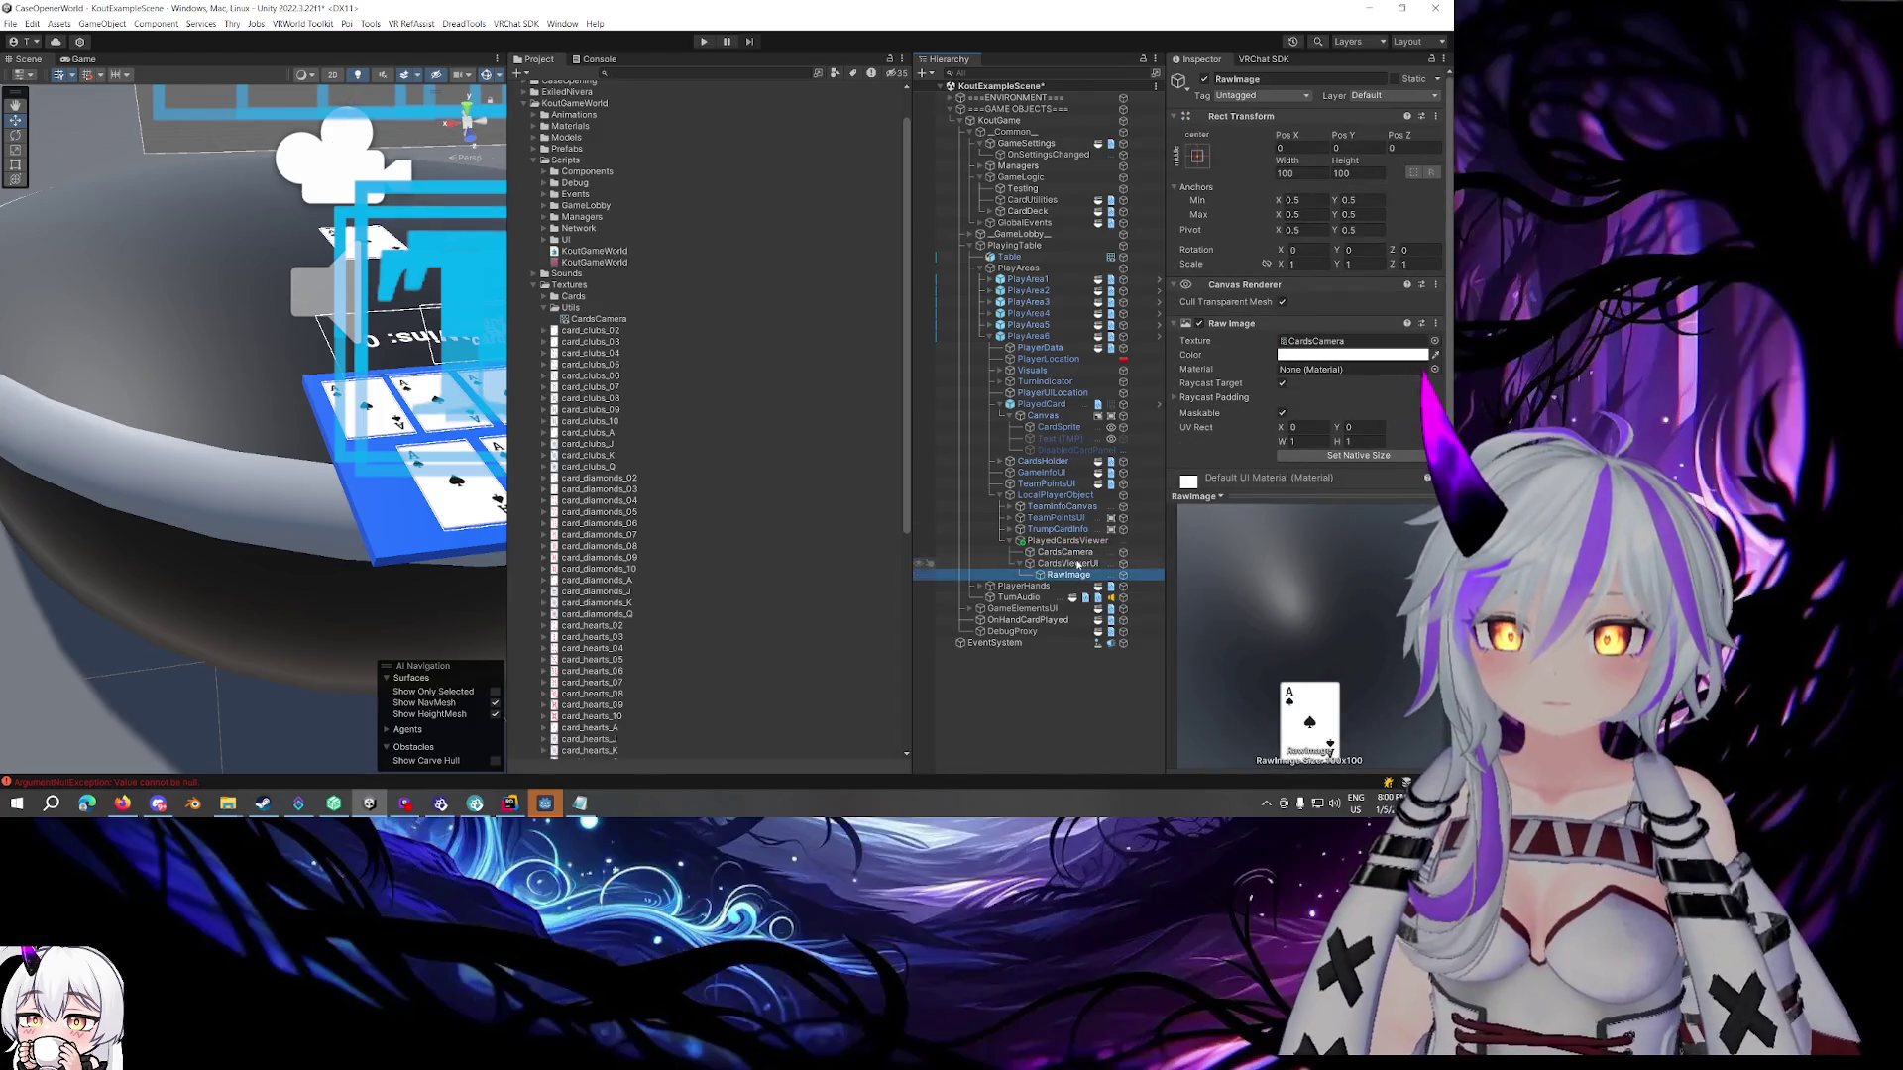
pyautogui.click(991, 562)
pyautogui.moveTo(298, 396)
pyautogui.mouseDown()
pyautogui.moveTo(218, 386)
pyautogui.moveTo(278, 386)
pyautogui.mouseUp()
pyautogui.click(1068, 575)
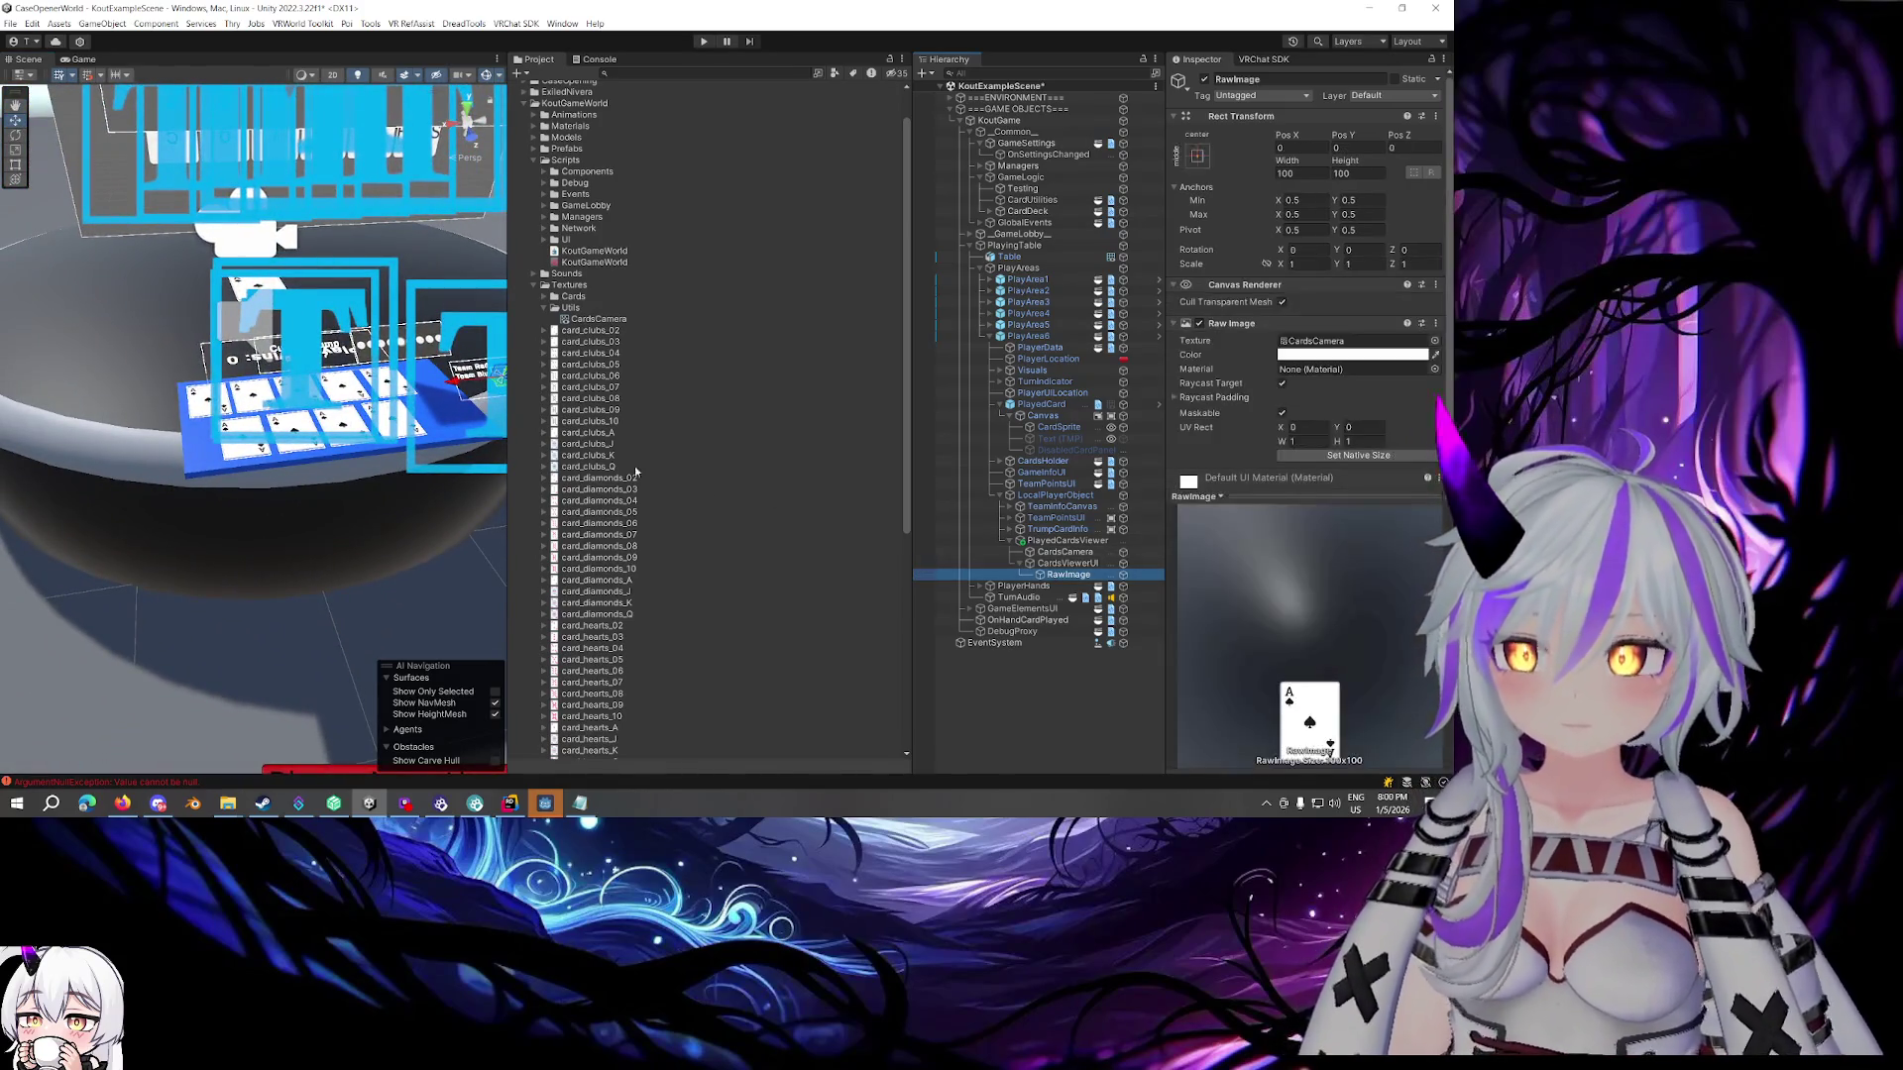
pyautogui.press('f')
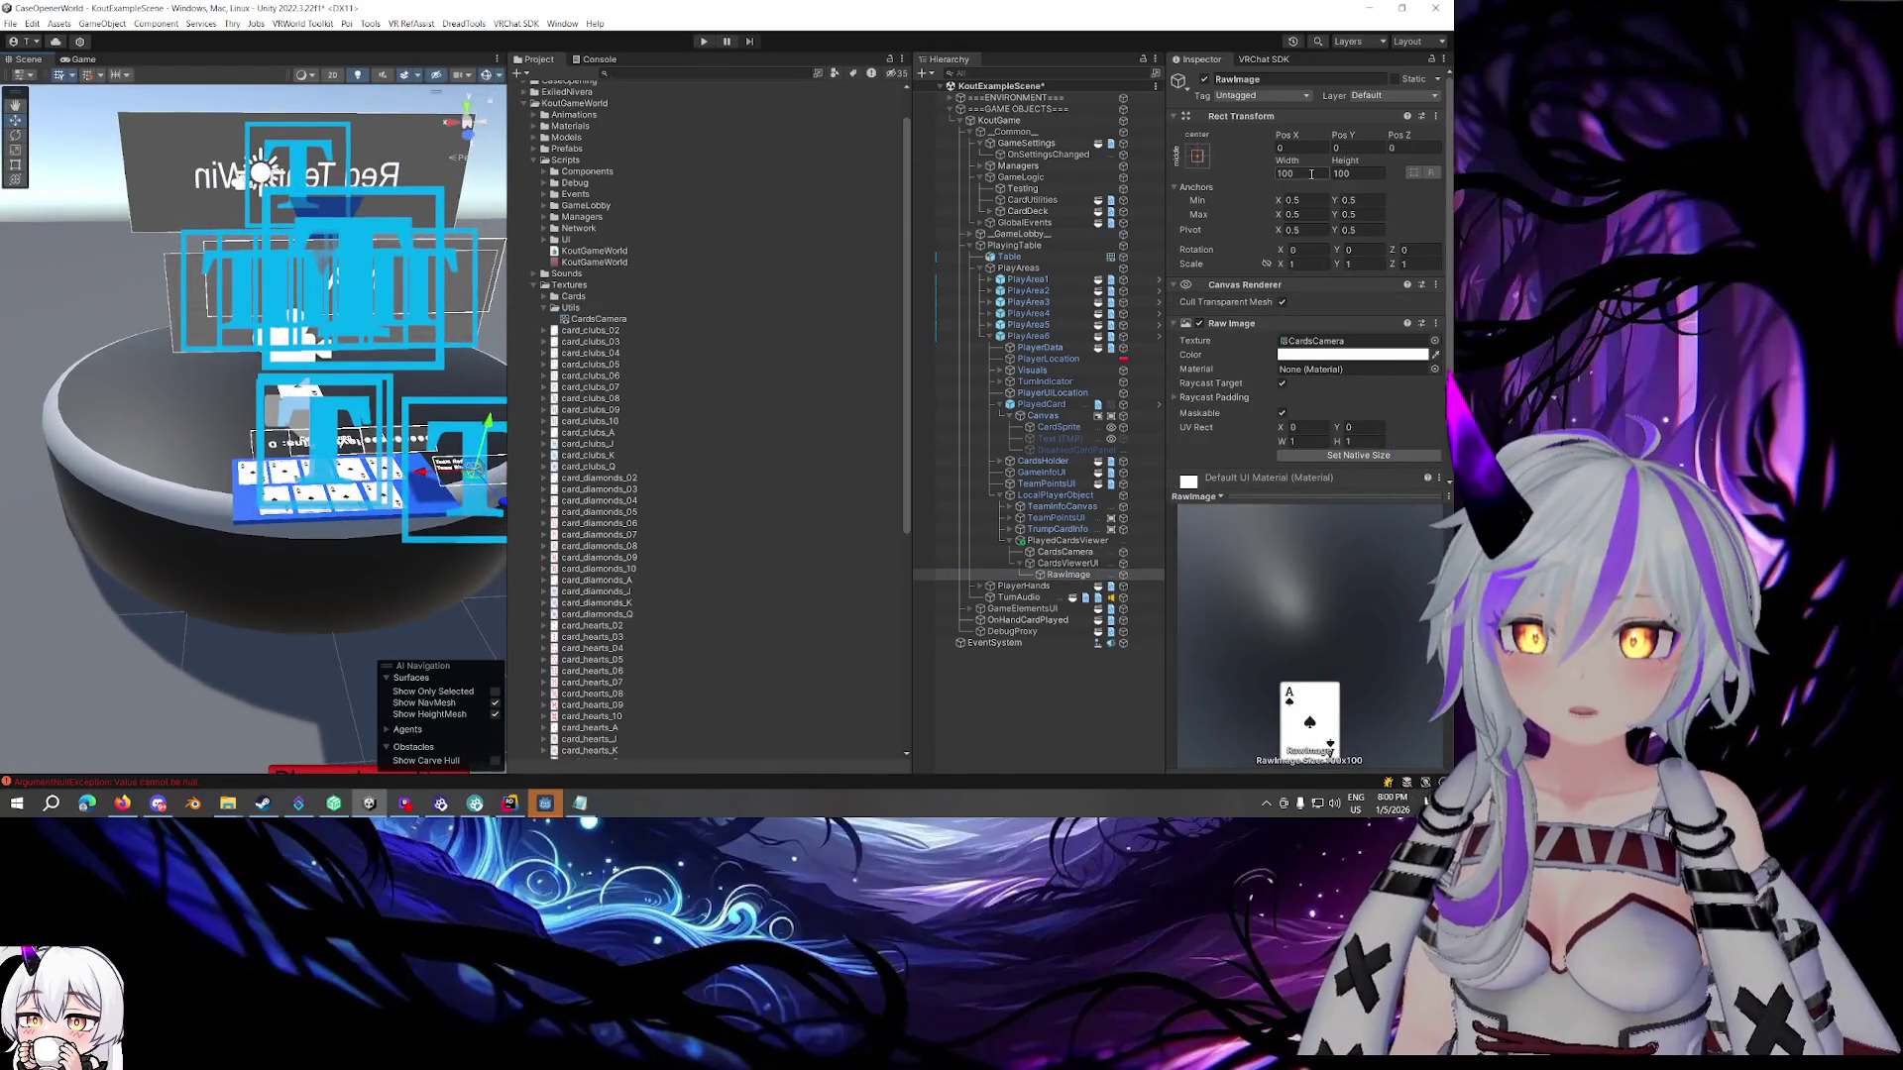
pyautogui.moveTo(376, 317); pyautogui.dragTo(369, 294)
# Frame the CardsViewerUI canvas and slide it along X to 0.95
pyautogui.click(1067, 562)
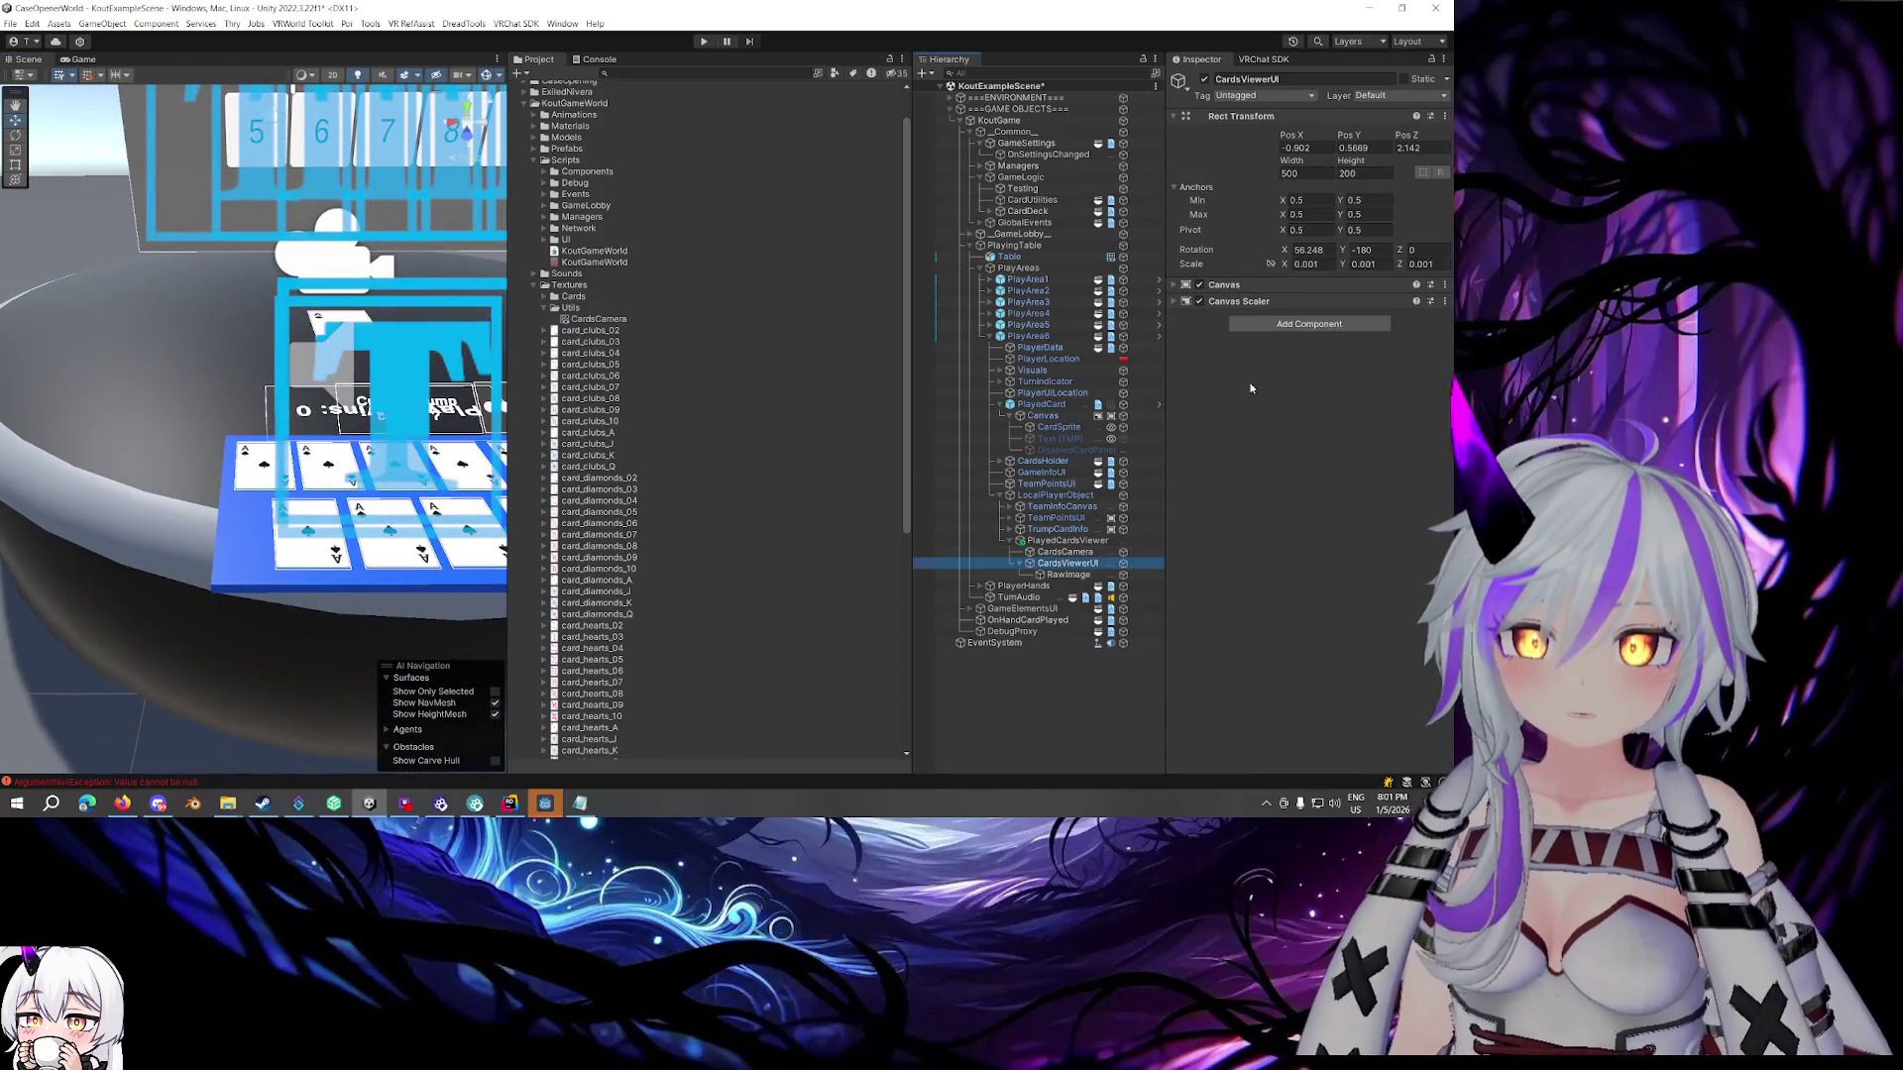
pyautogui.click(1239, 284)
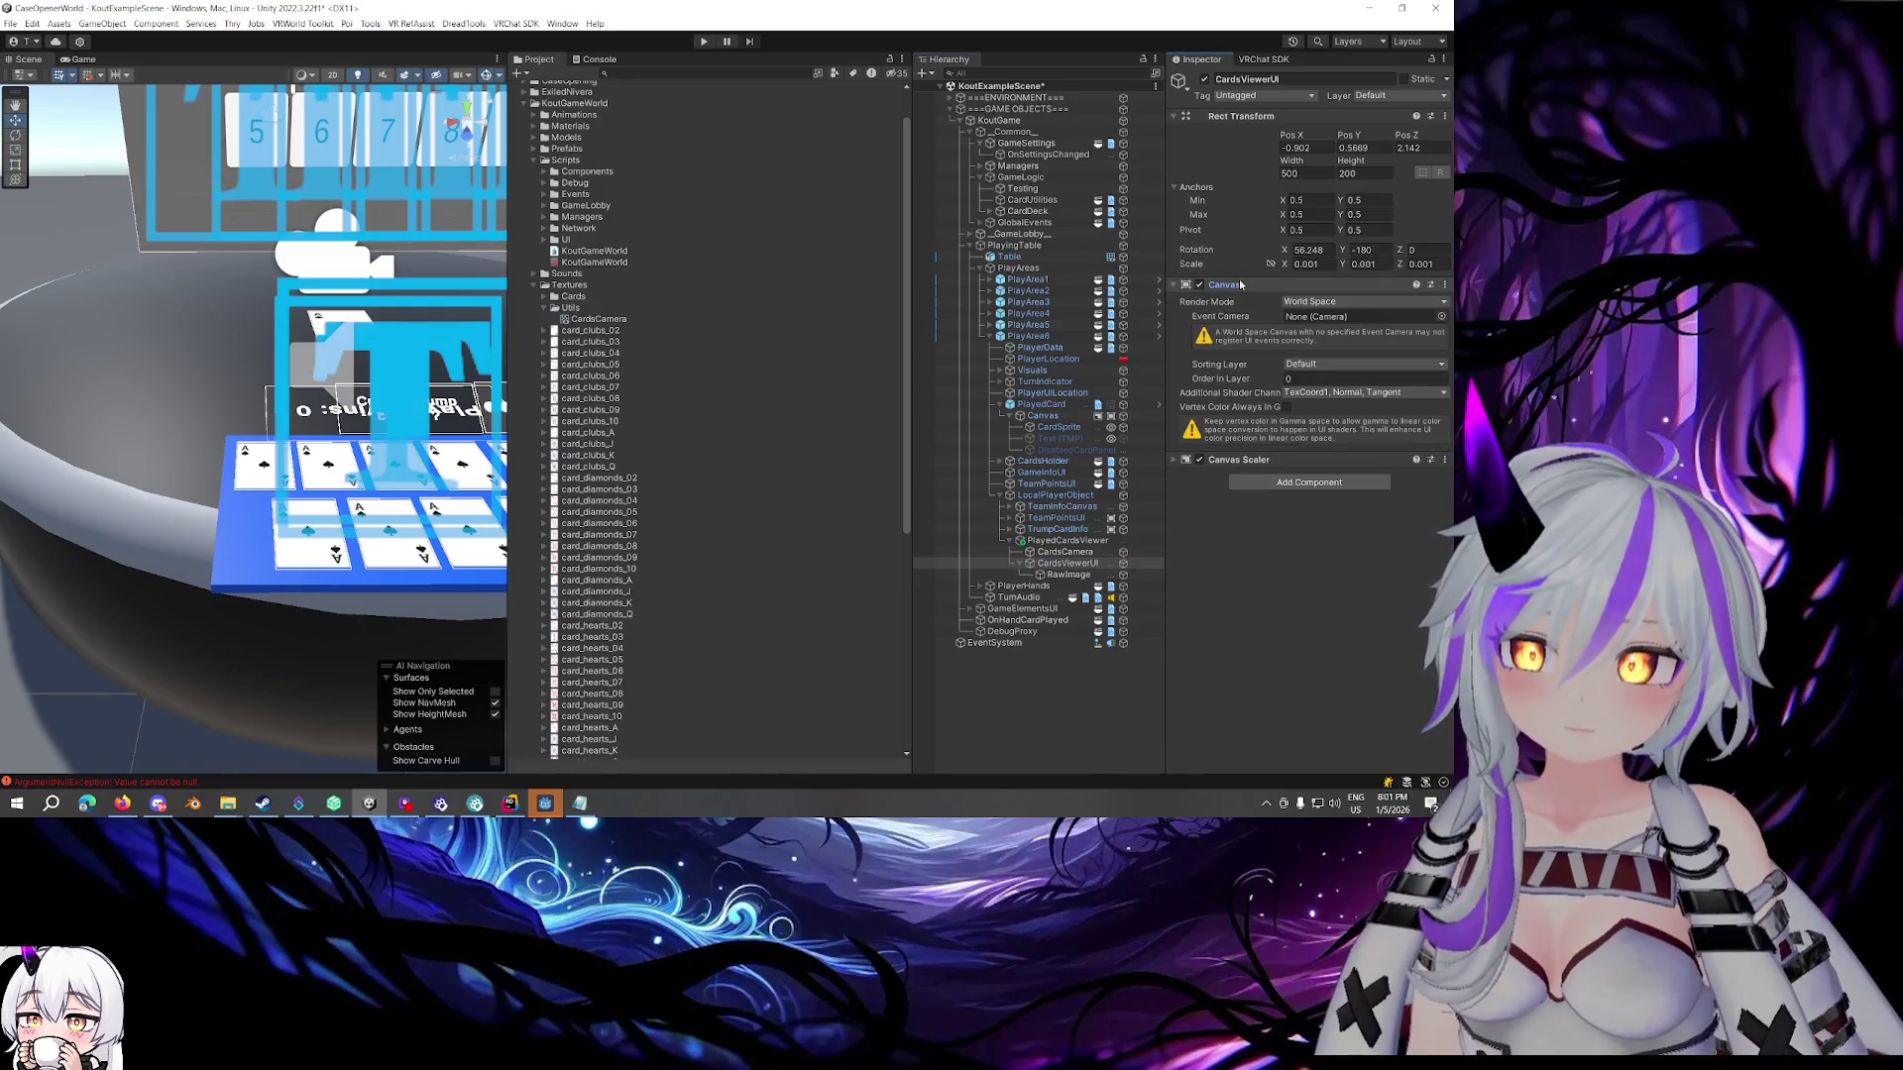
pyautogui.press('f')
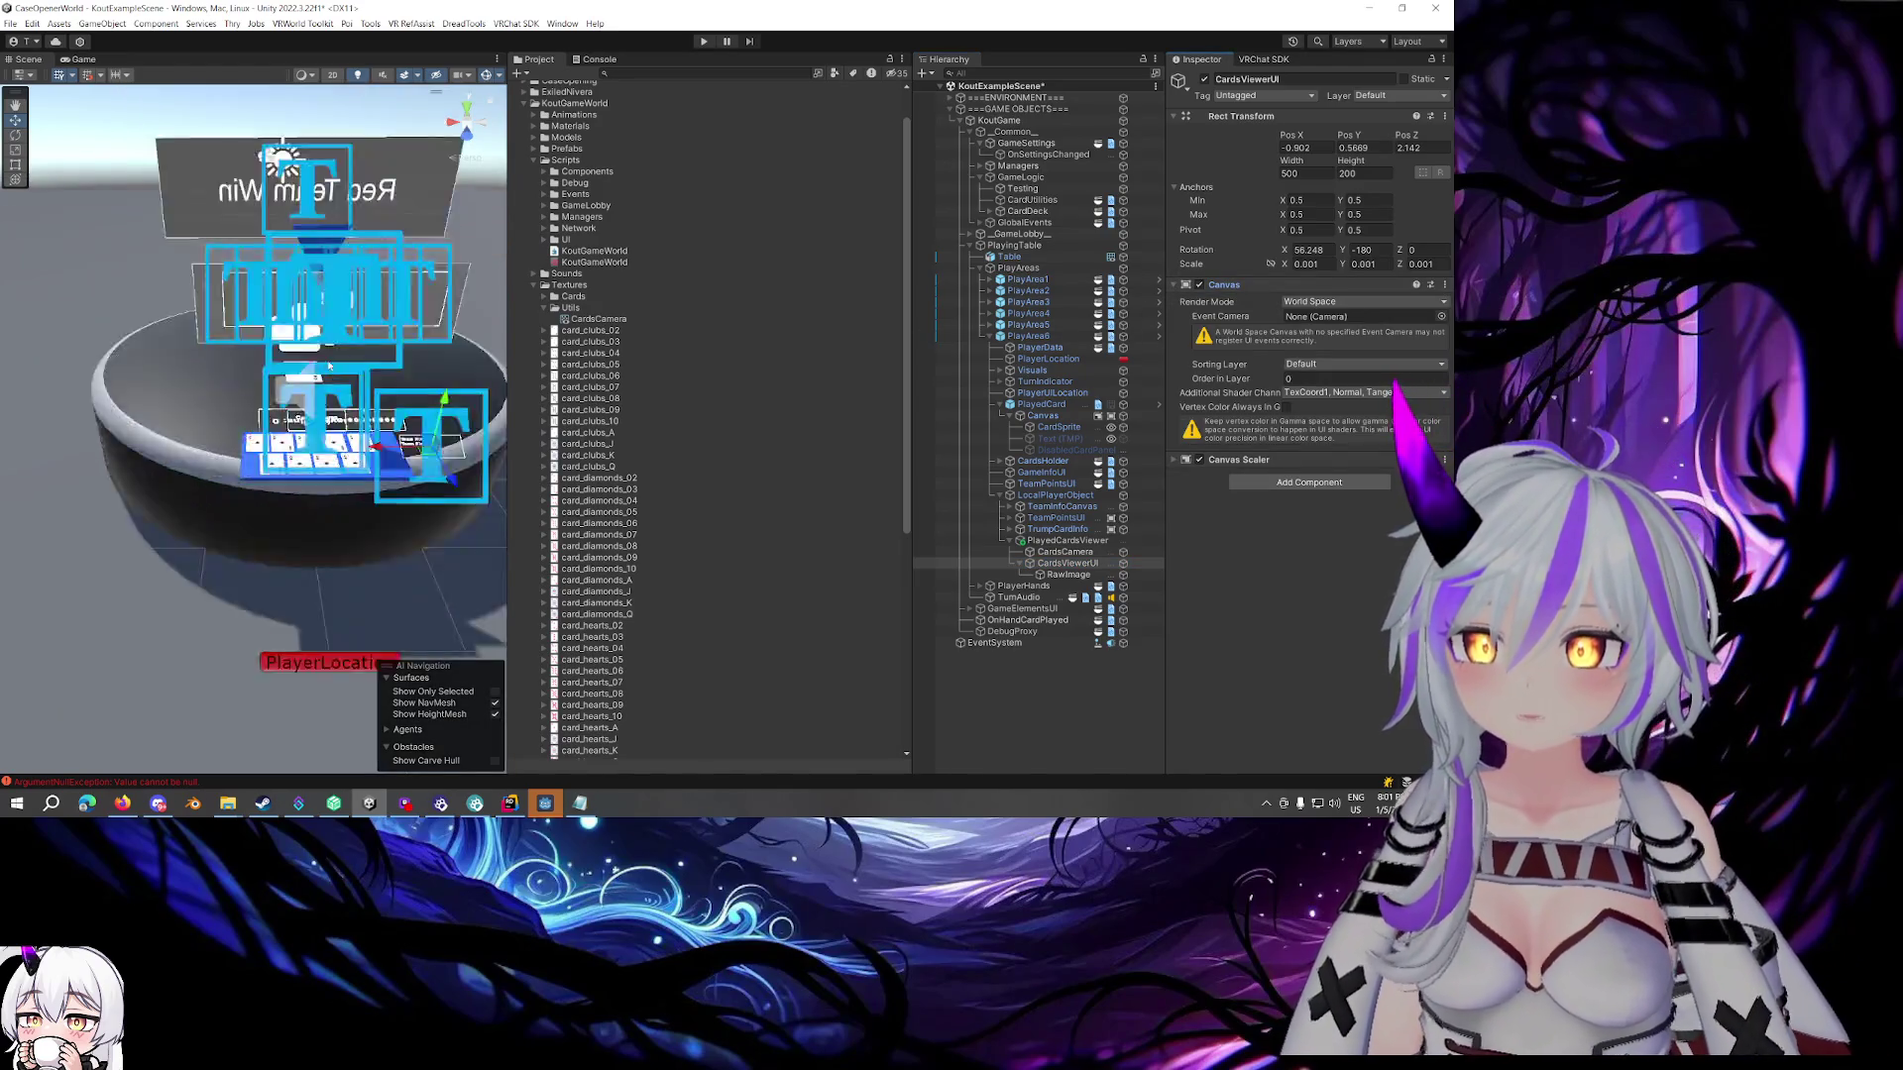
pyautogui.moveTo(310, 448)
pyautogui.mouseDown()
pyautogui.moveTo(168, 437)
pyautogui.moveTo(298, 471)
pyautogui.mouseUp()
pyautogui.scroll(5, 234, 459)
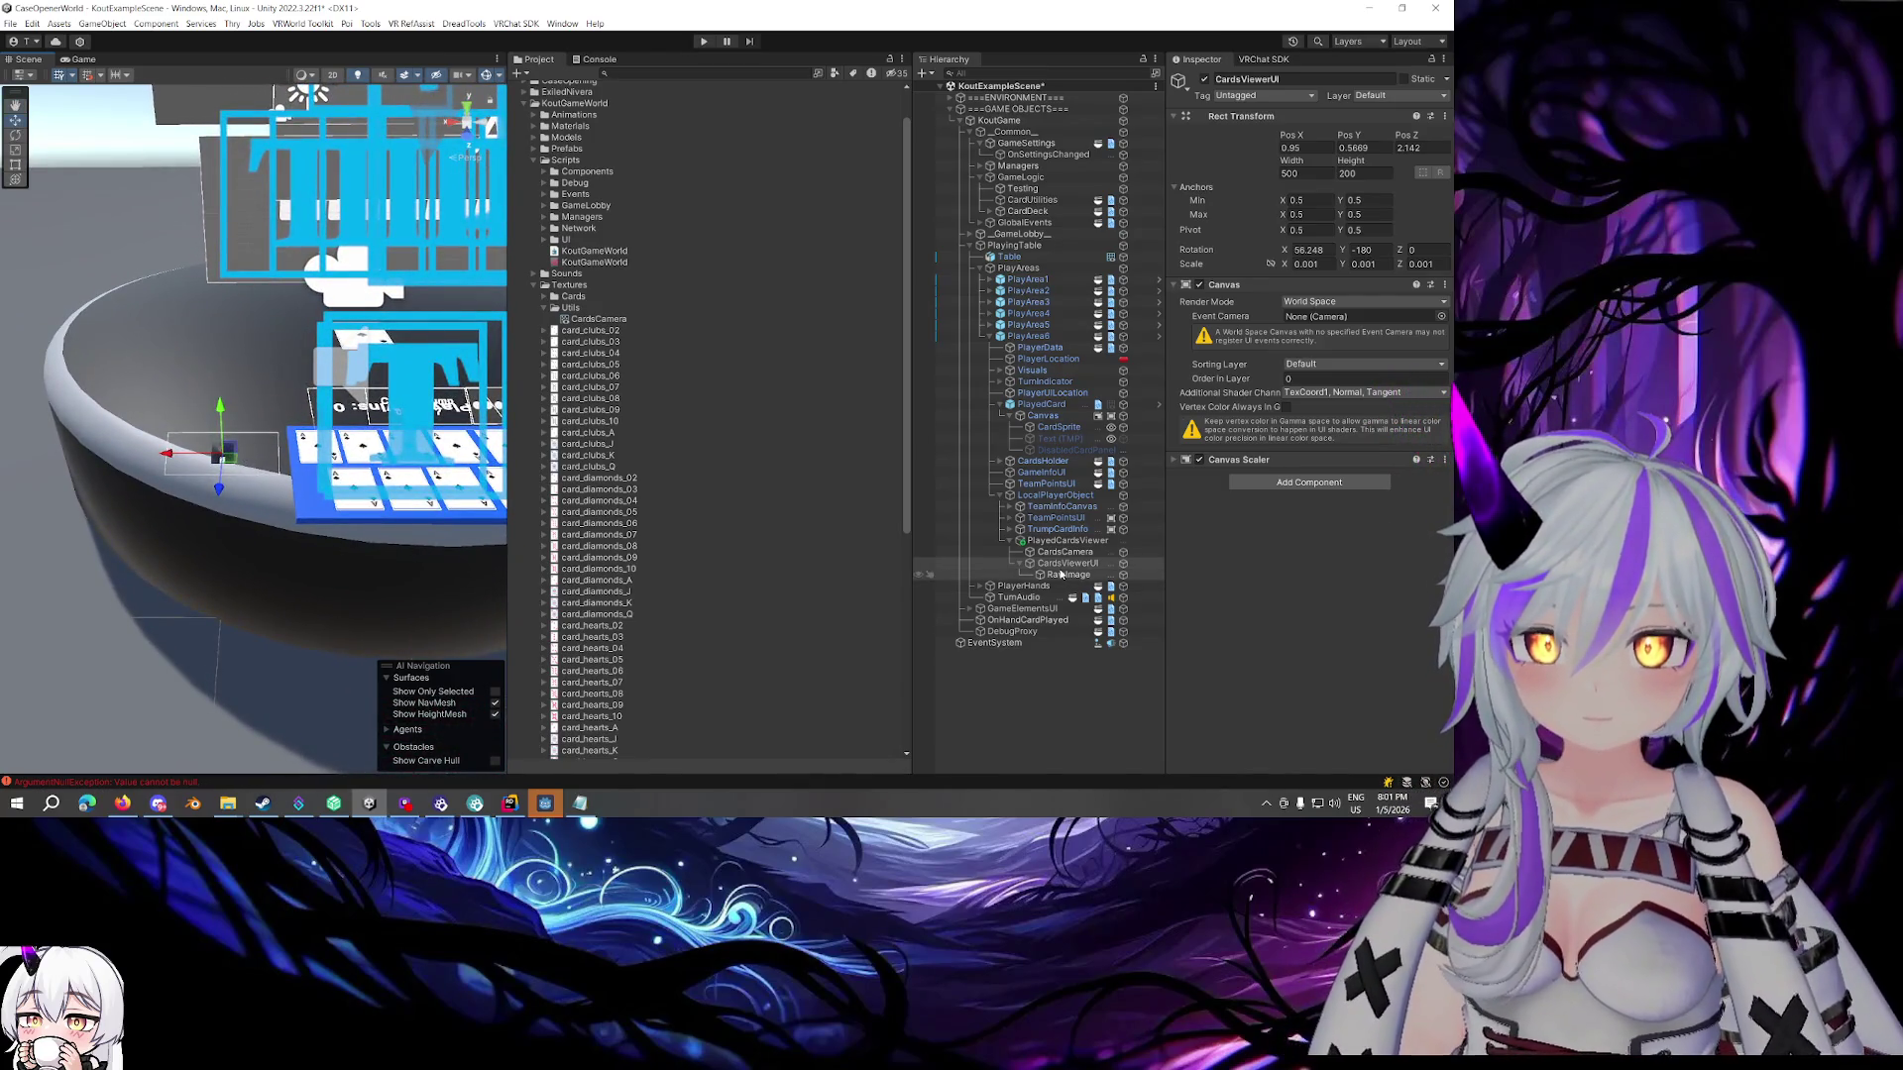
# Set the CardsViewerUI canvas Rect Transform height to 500
pyautogui.click(1060, 574)
pyautogui.click(1197, 156)
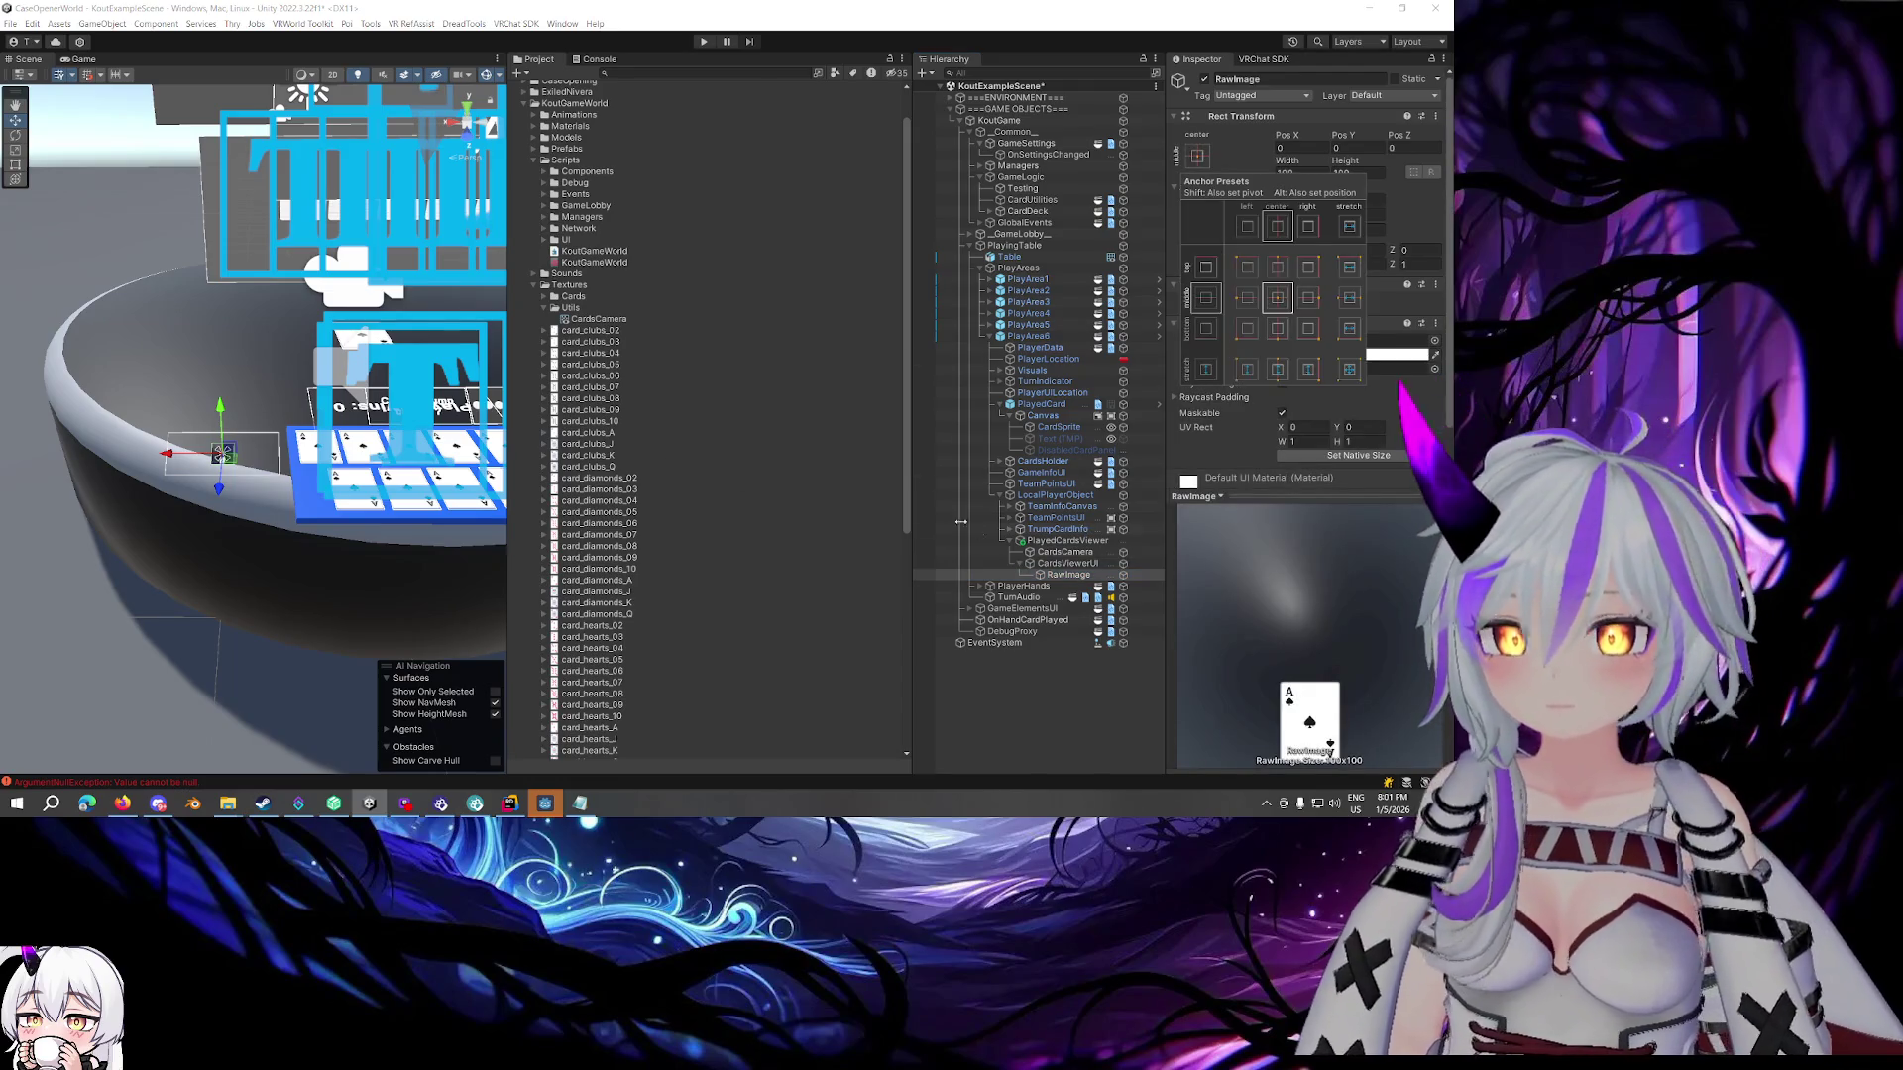
pyautogui.click(1067, 563)
pyautogui.click(1360, 174)
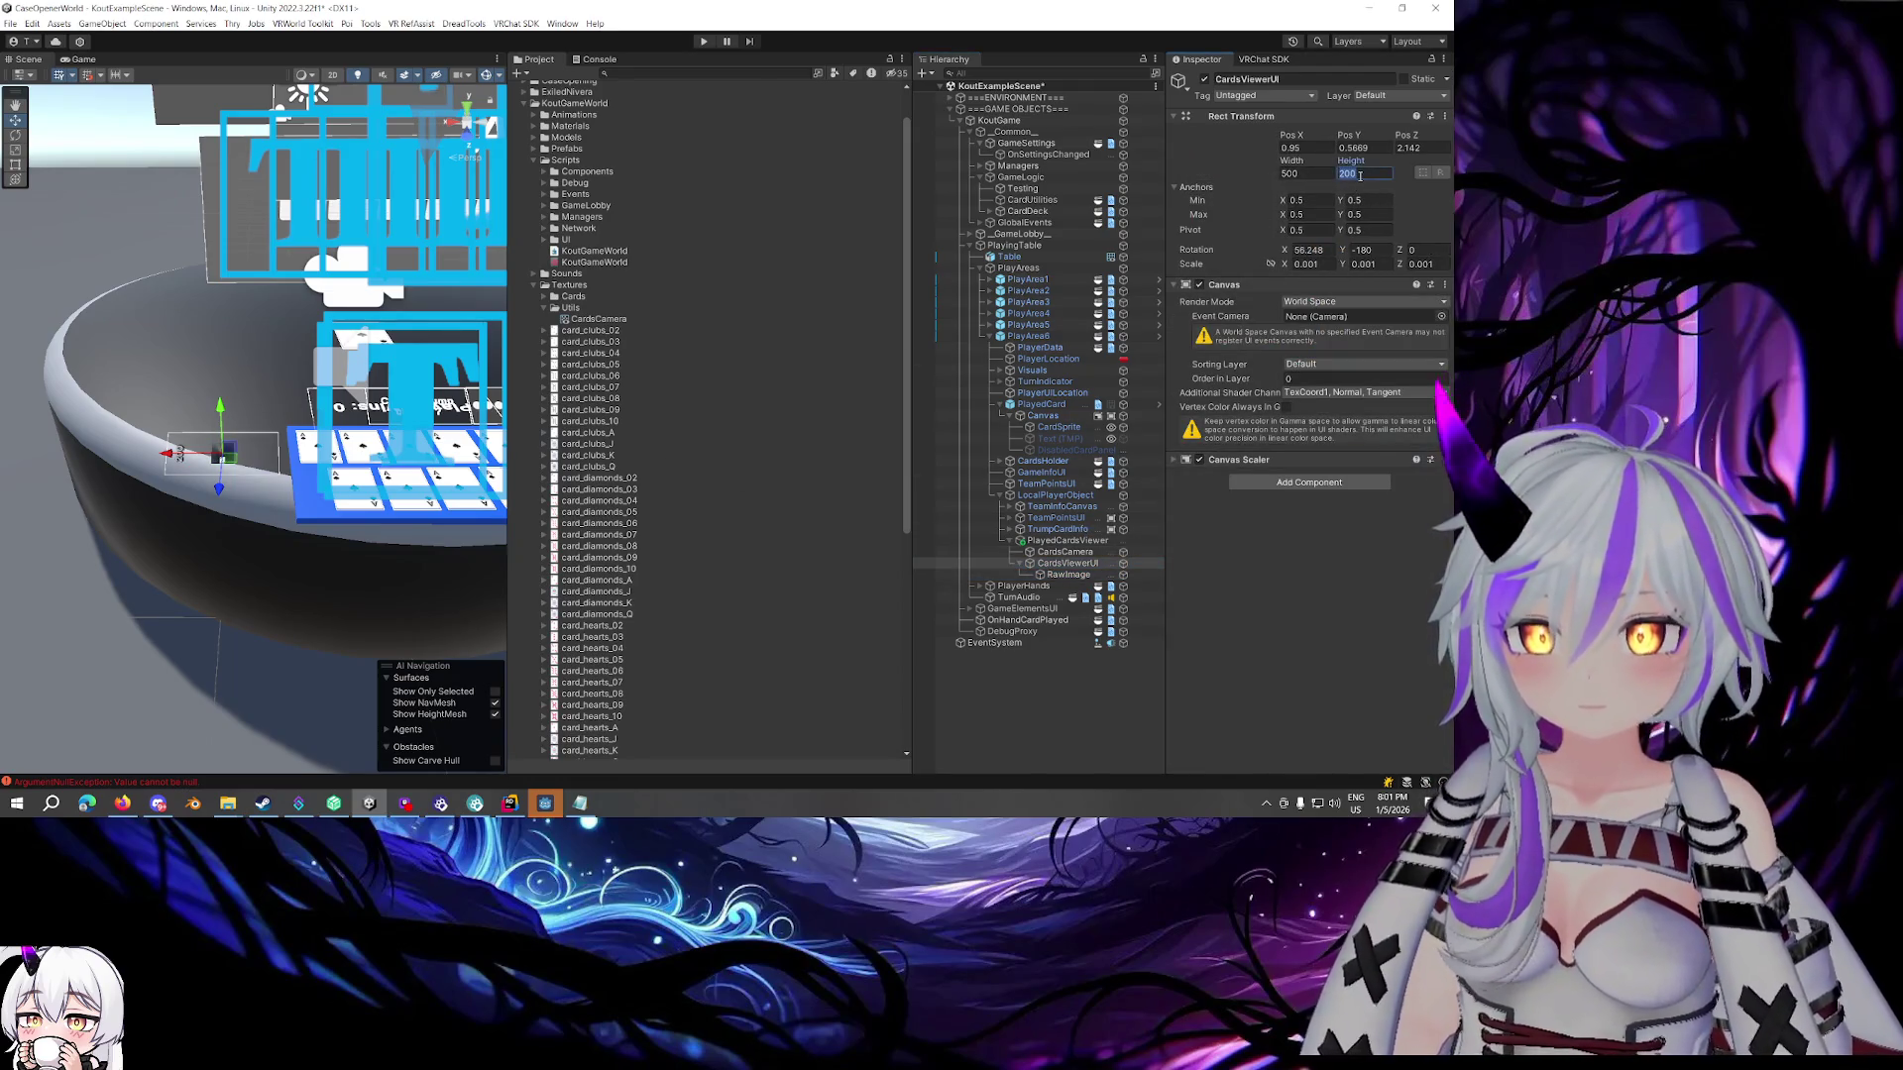
pyautogui.write('500')
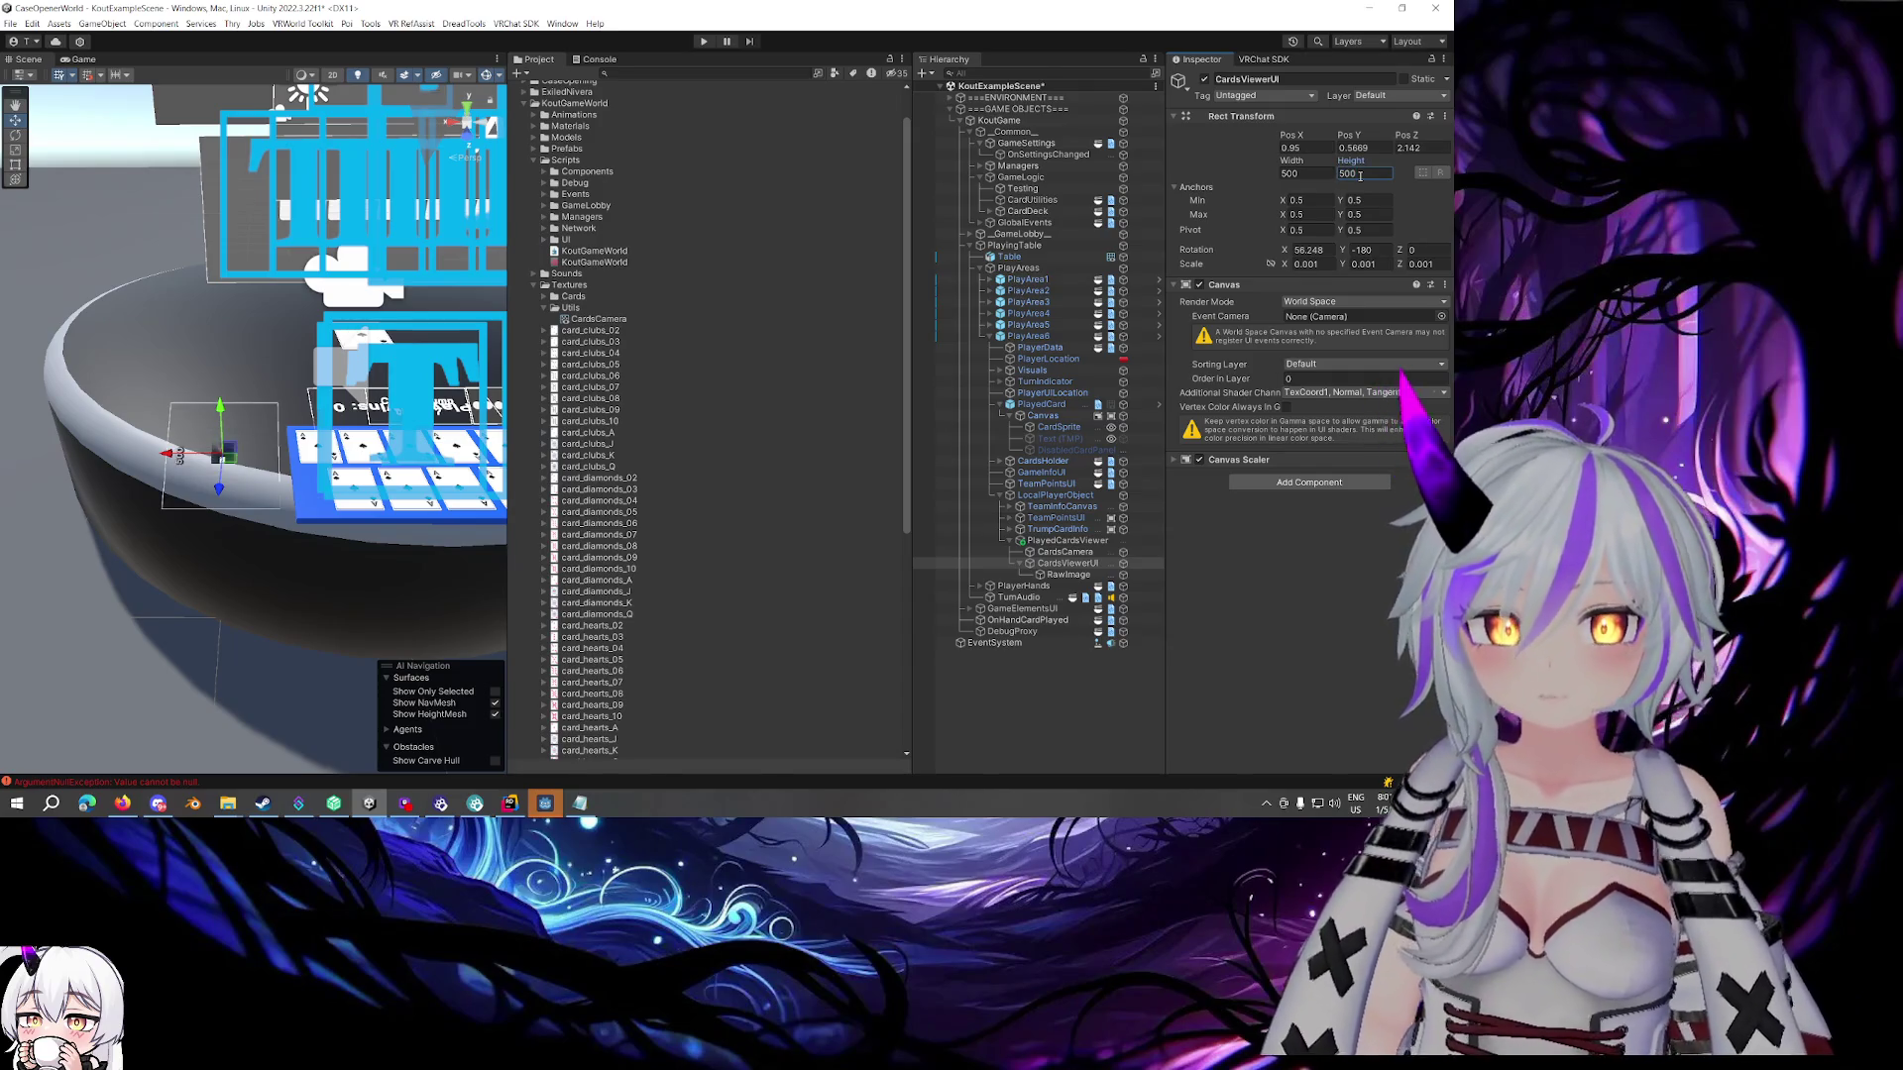
# Tilt the CardsViewerUI canvas to about 73 degrees on X so it faces up from the table
pyautogui.moveTo(232, 451)
pyautogui.mouseDown()
pyautogui.moveTo(477, 477)
pyautogui.moveTo(398, 517)
pyautogui.moveTo(392, 475)
pyautogui.moveTo(363, 472)
pyautogui.mouseUp()
pyautogui.press('e')
pyautogui.press('w')
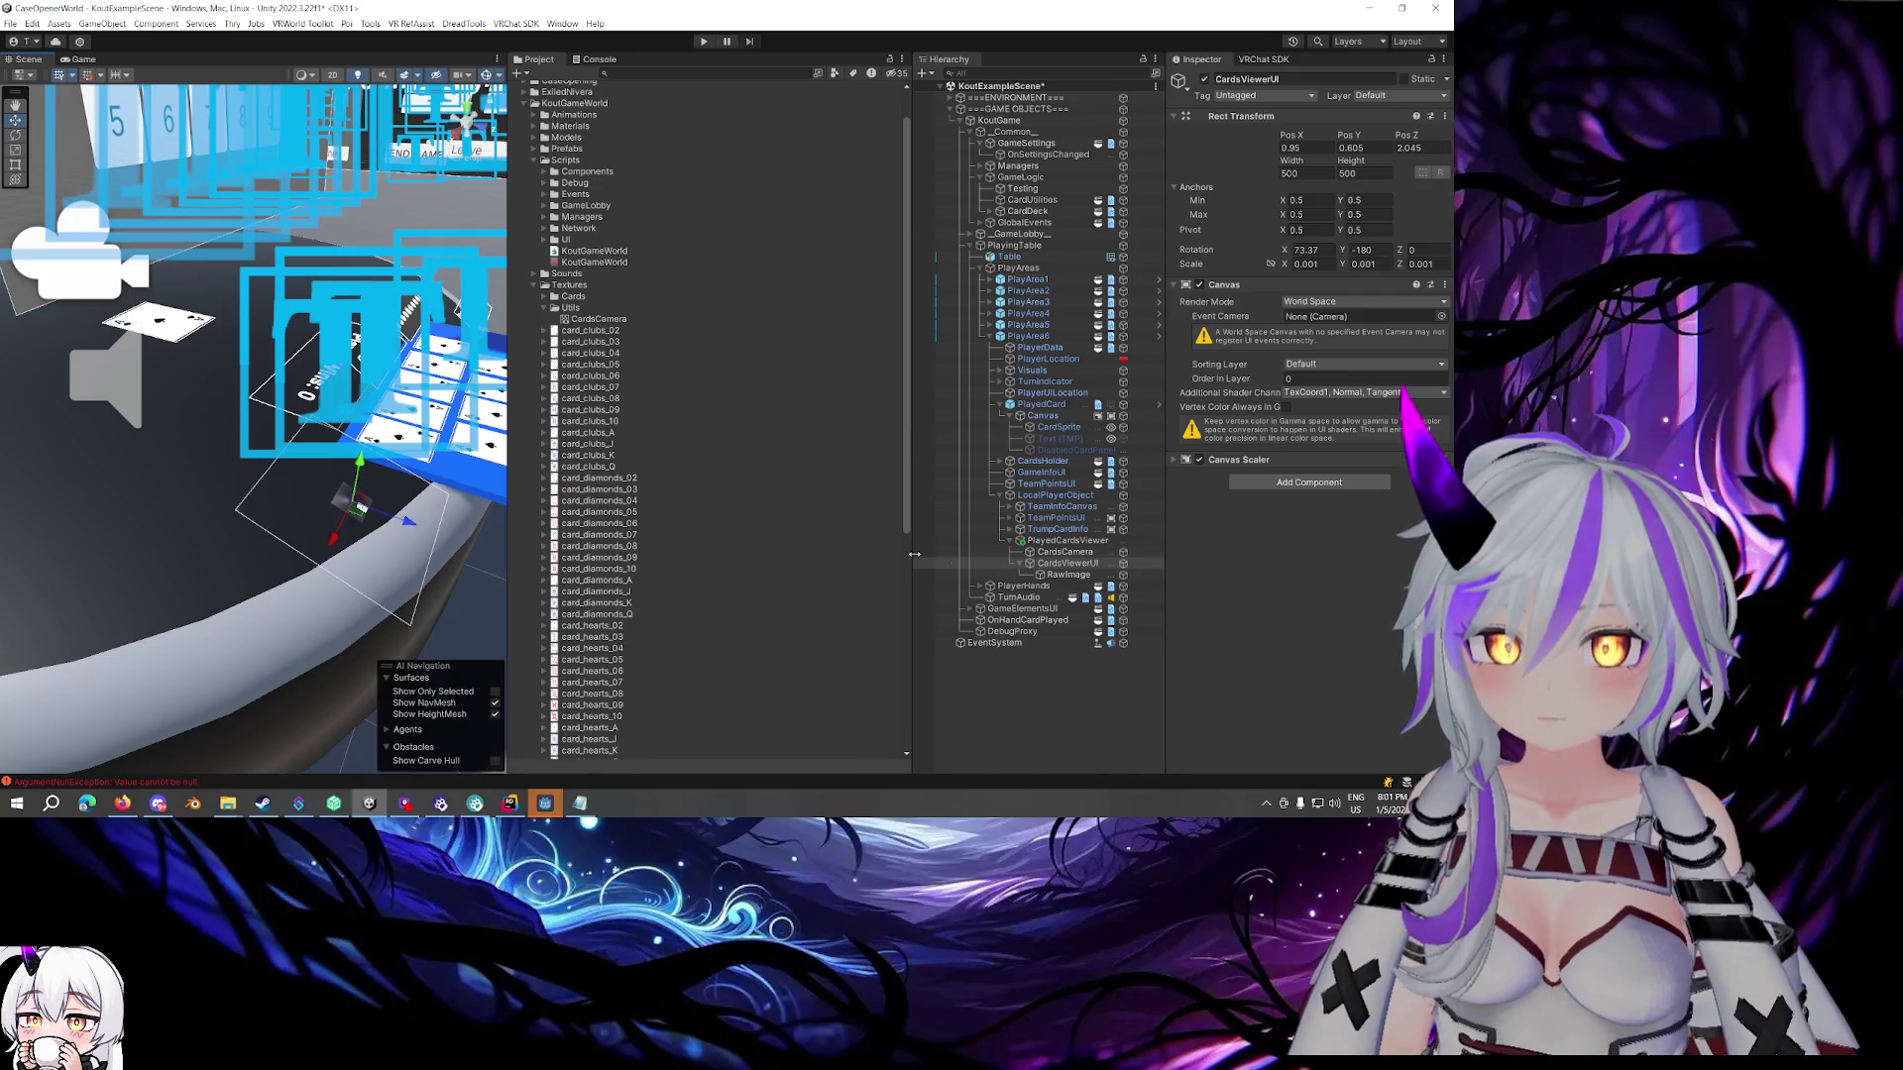
pyautogui.click(1068, 575)
pyautogui.click(1197, 156)
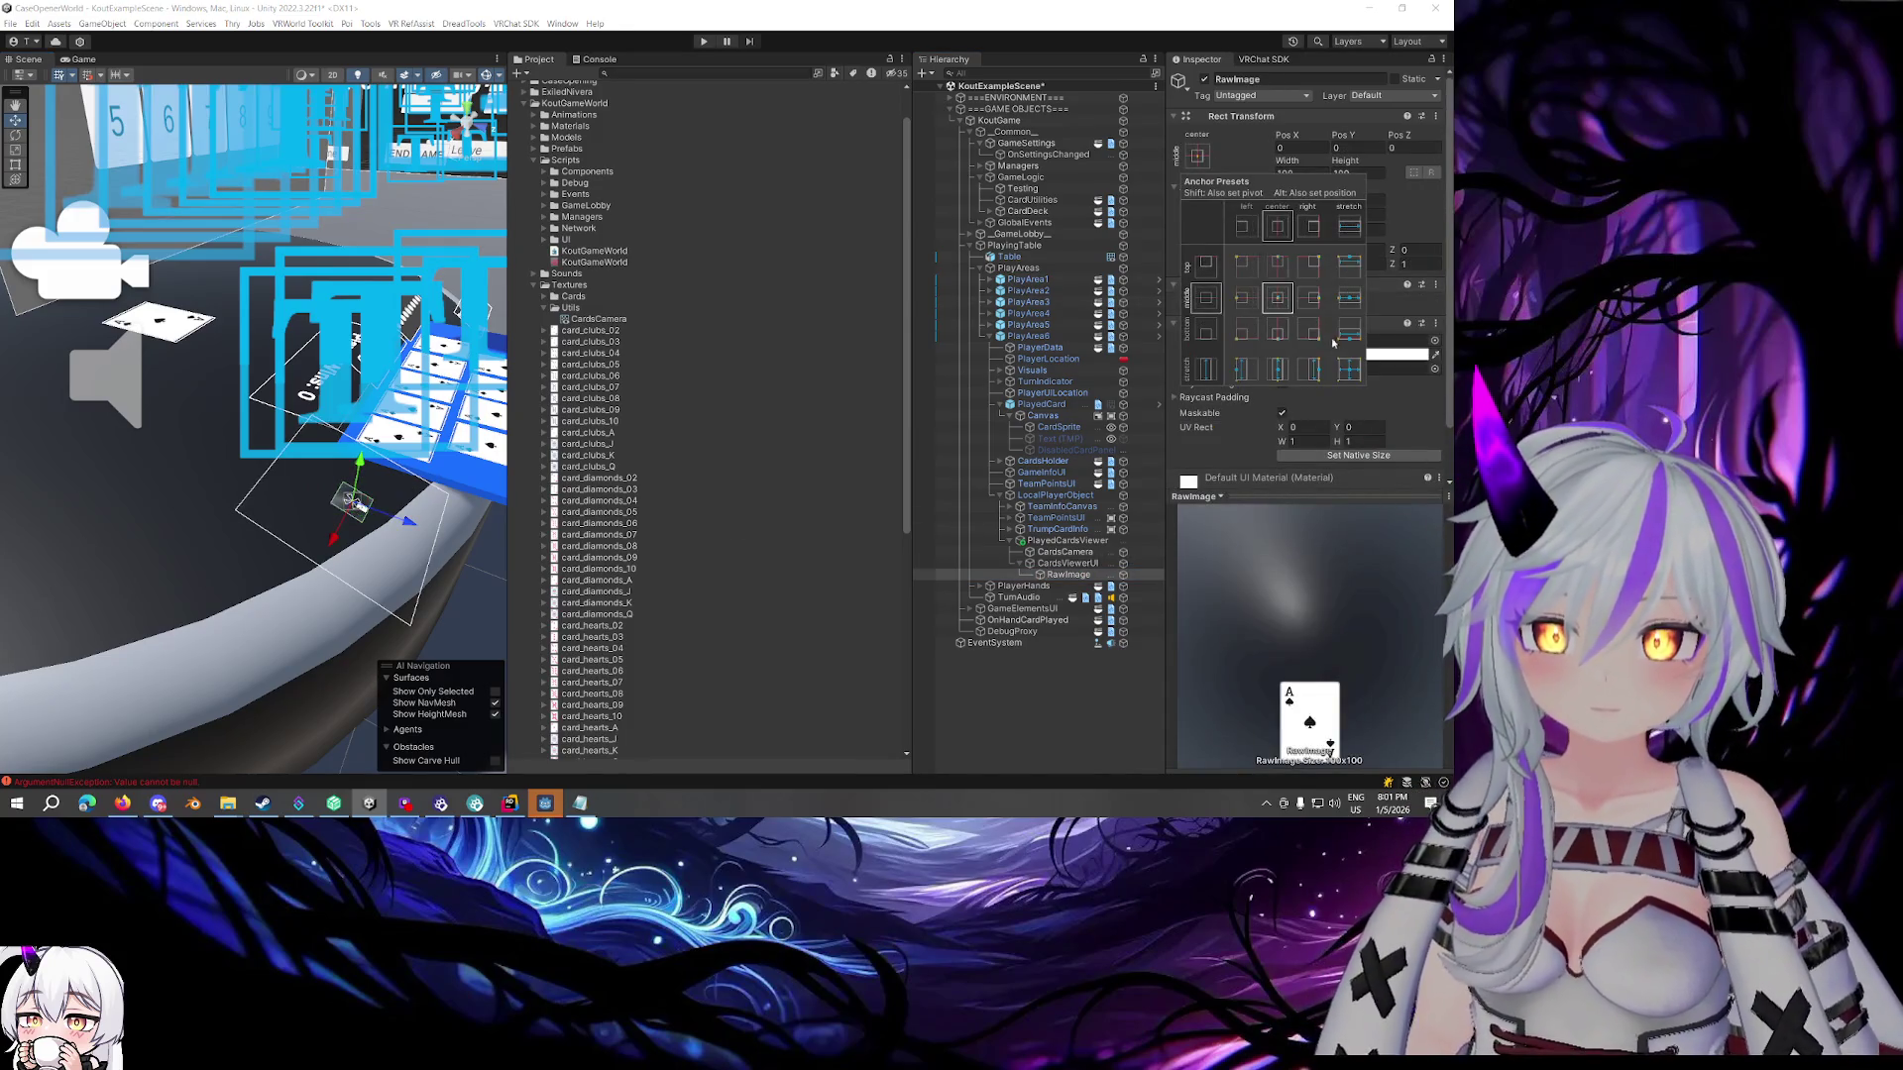
# Apply the stretch-stretch anchor preset so the RawImage fills the canvas with zero offsets
pyautogui.keyDown('alt'); pyautogui.click(1349, 369); pyautogui.keyUp('alt')
pyautogui.moveTo(337, 416); pyautogui.dragTo(190, 420)
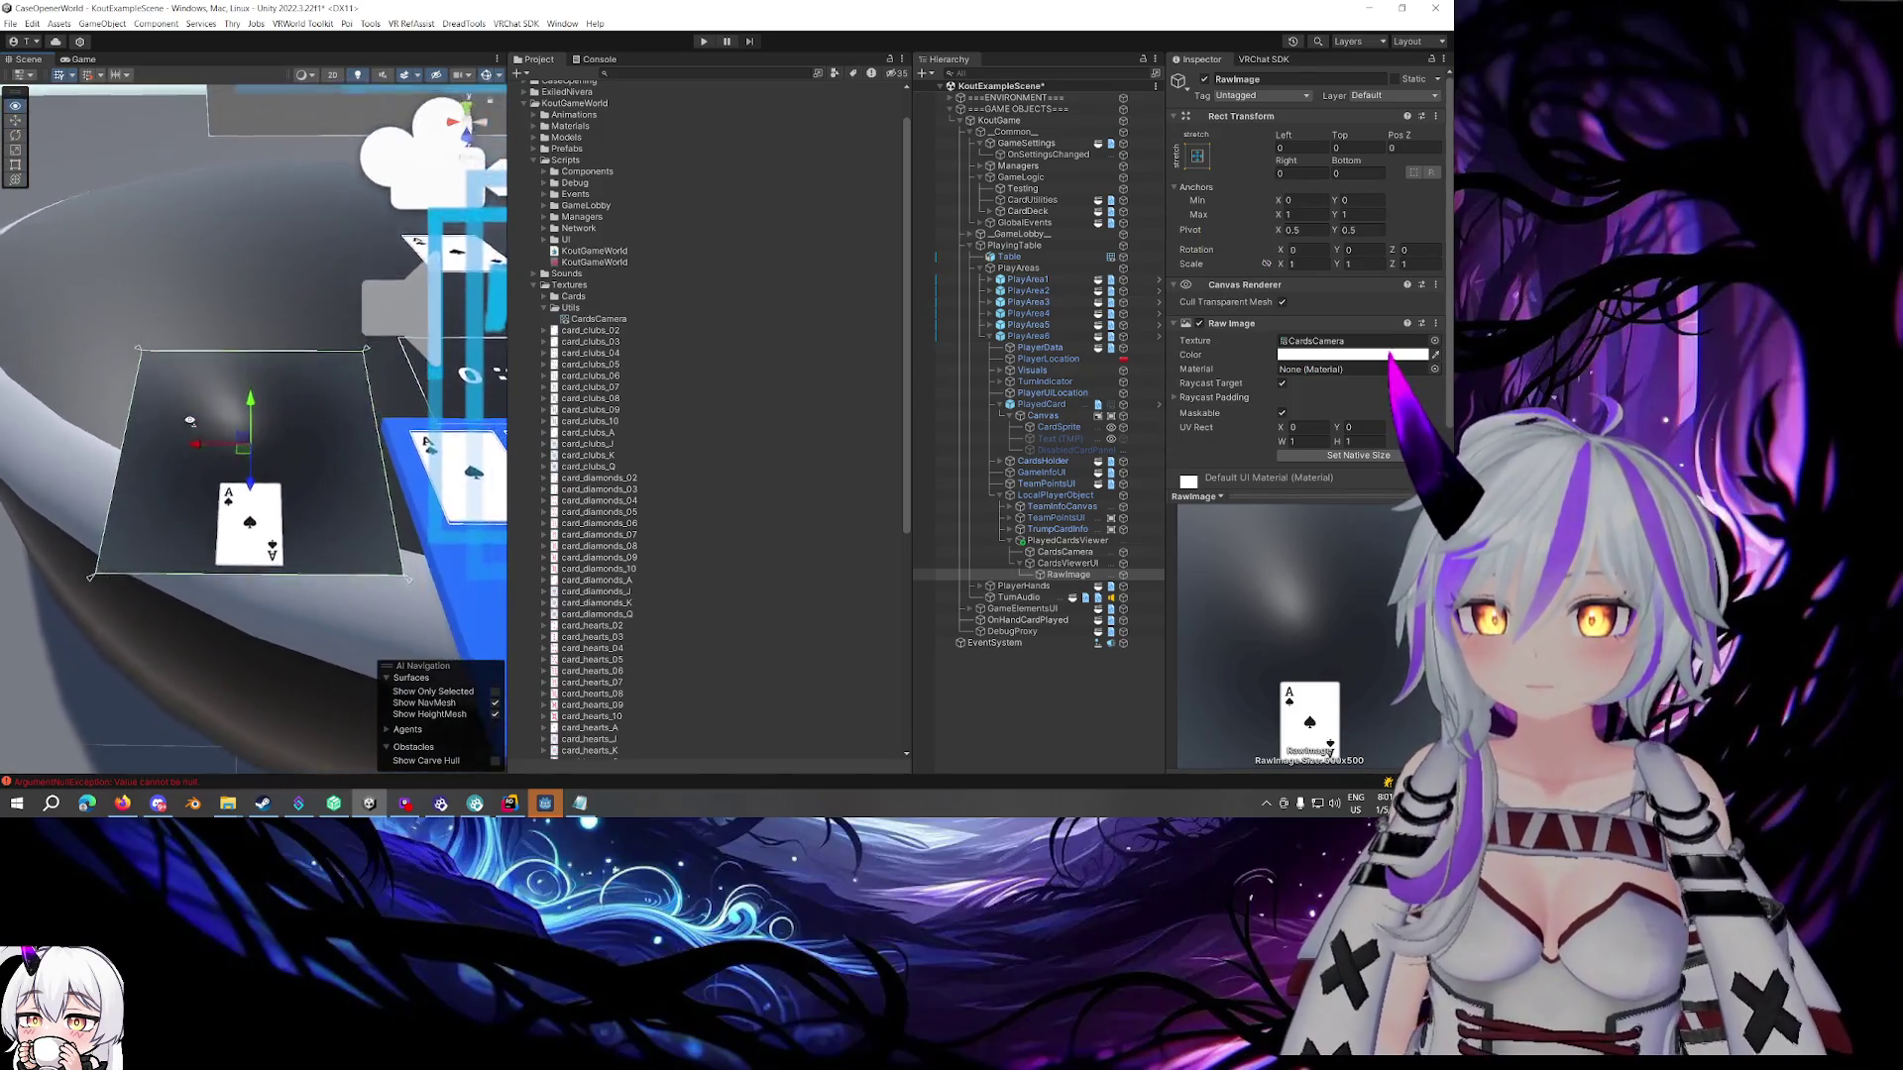
pyautogui.scroll(4, 191, 420)
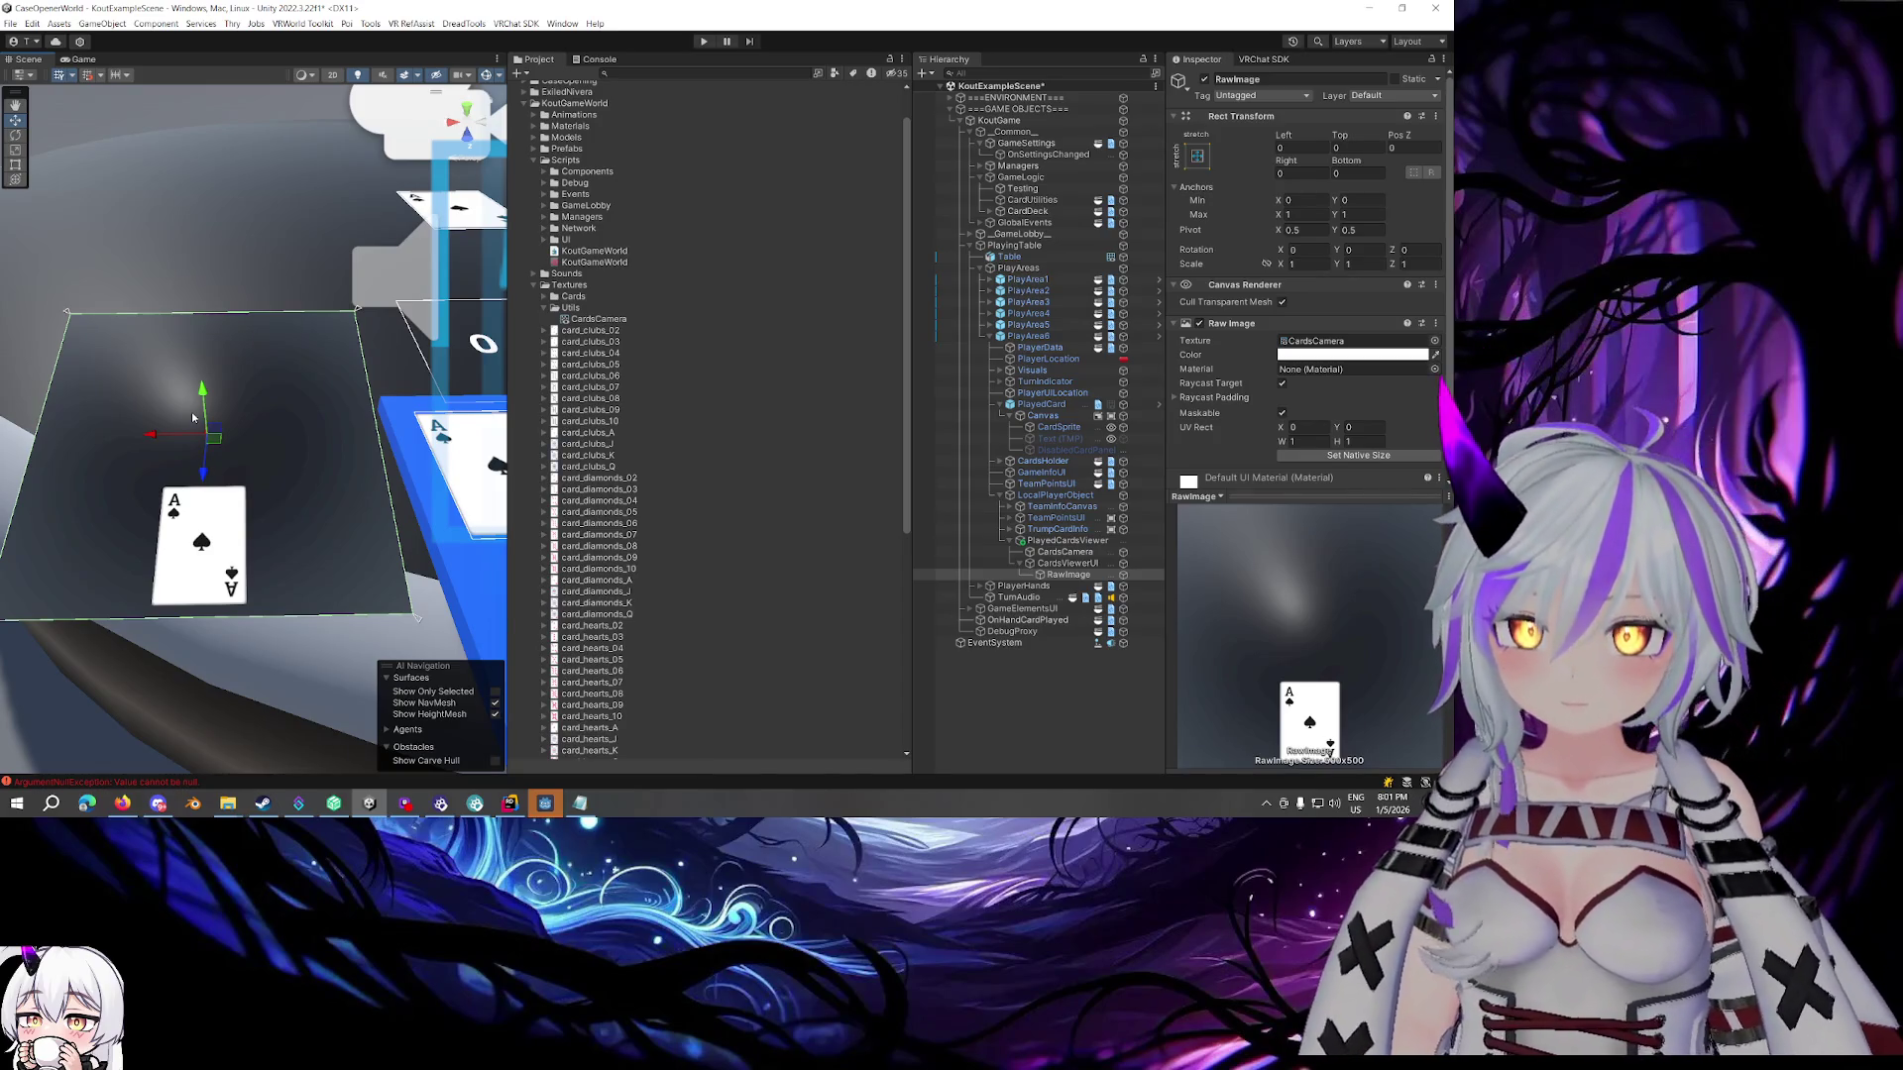
pyautogui.click(1064, 552)
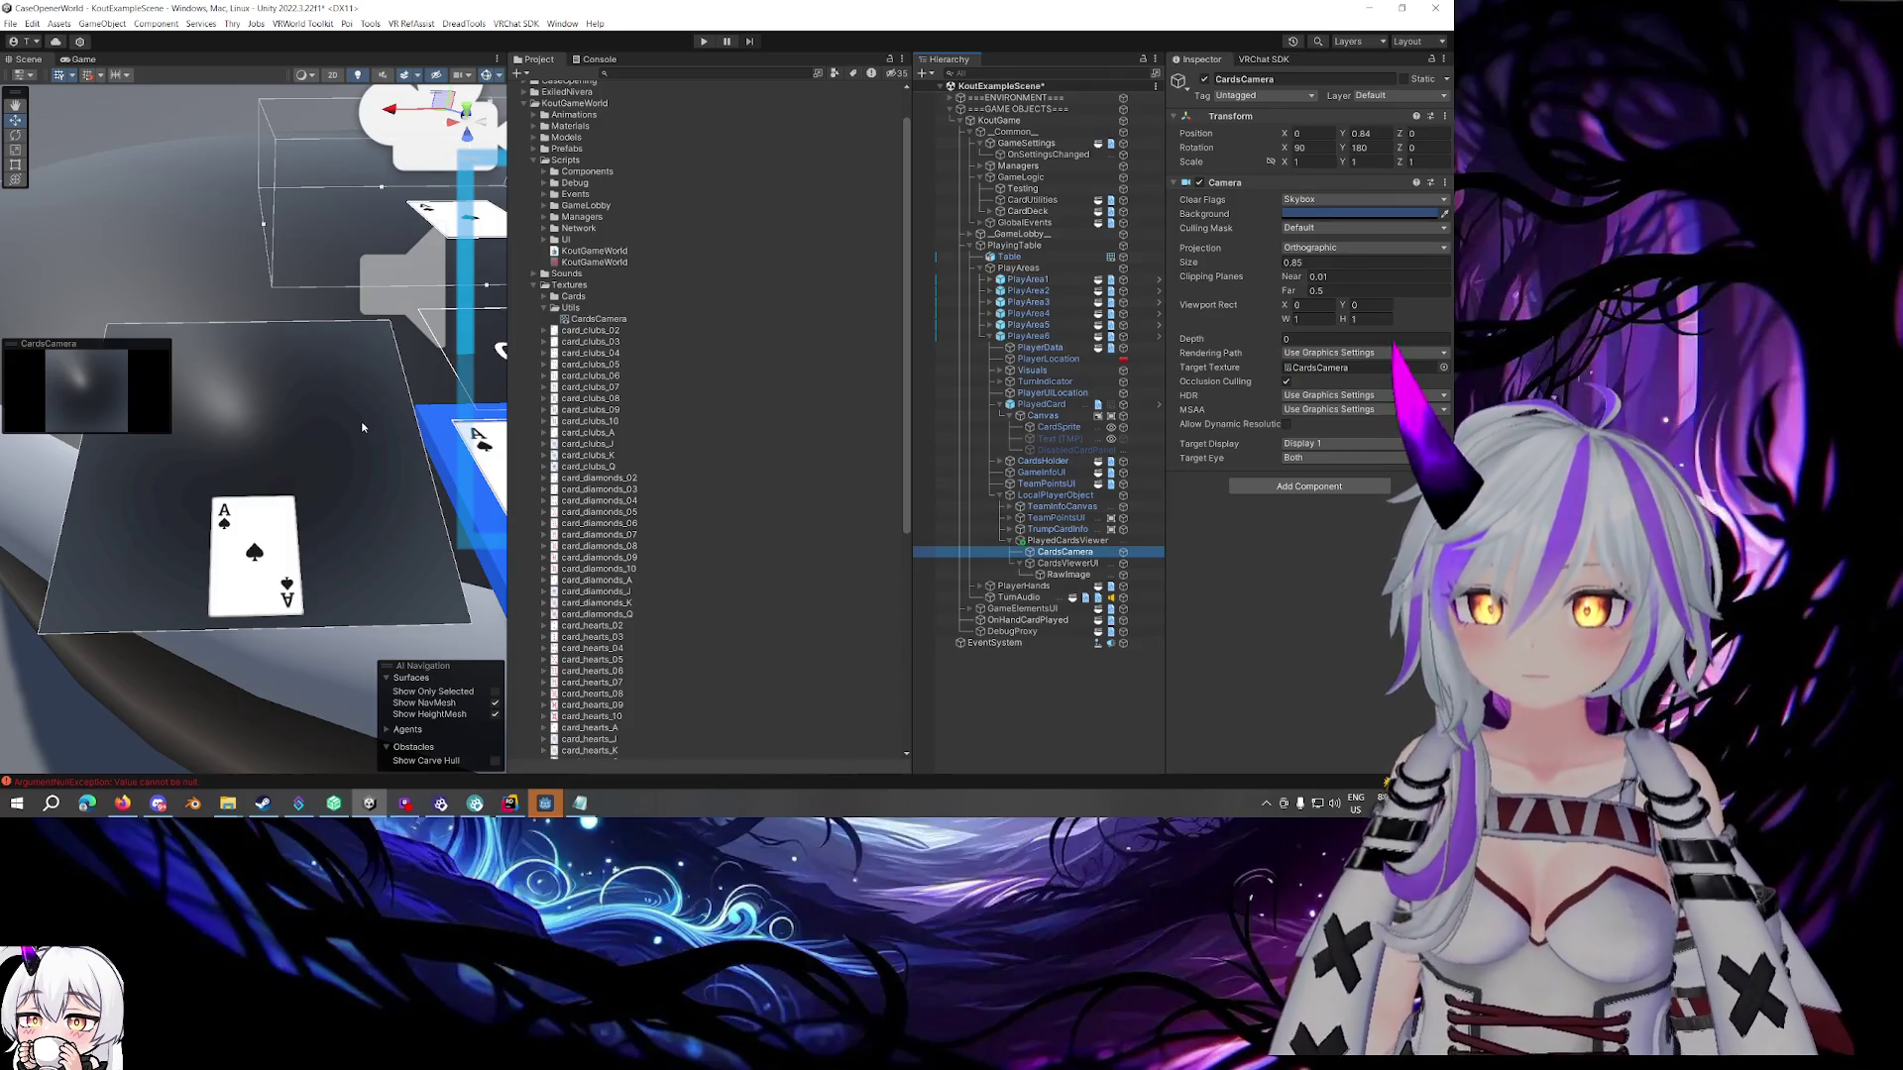
# Collapse CardsViewerUI and the Textures folder, then expand and select Scripts > Components
pyautogui.click(1065, 541)
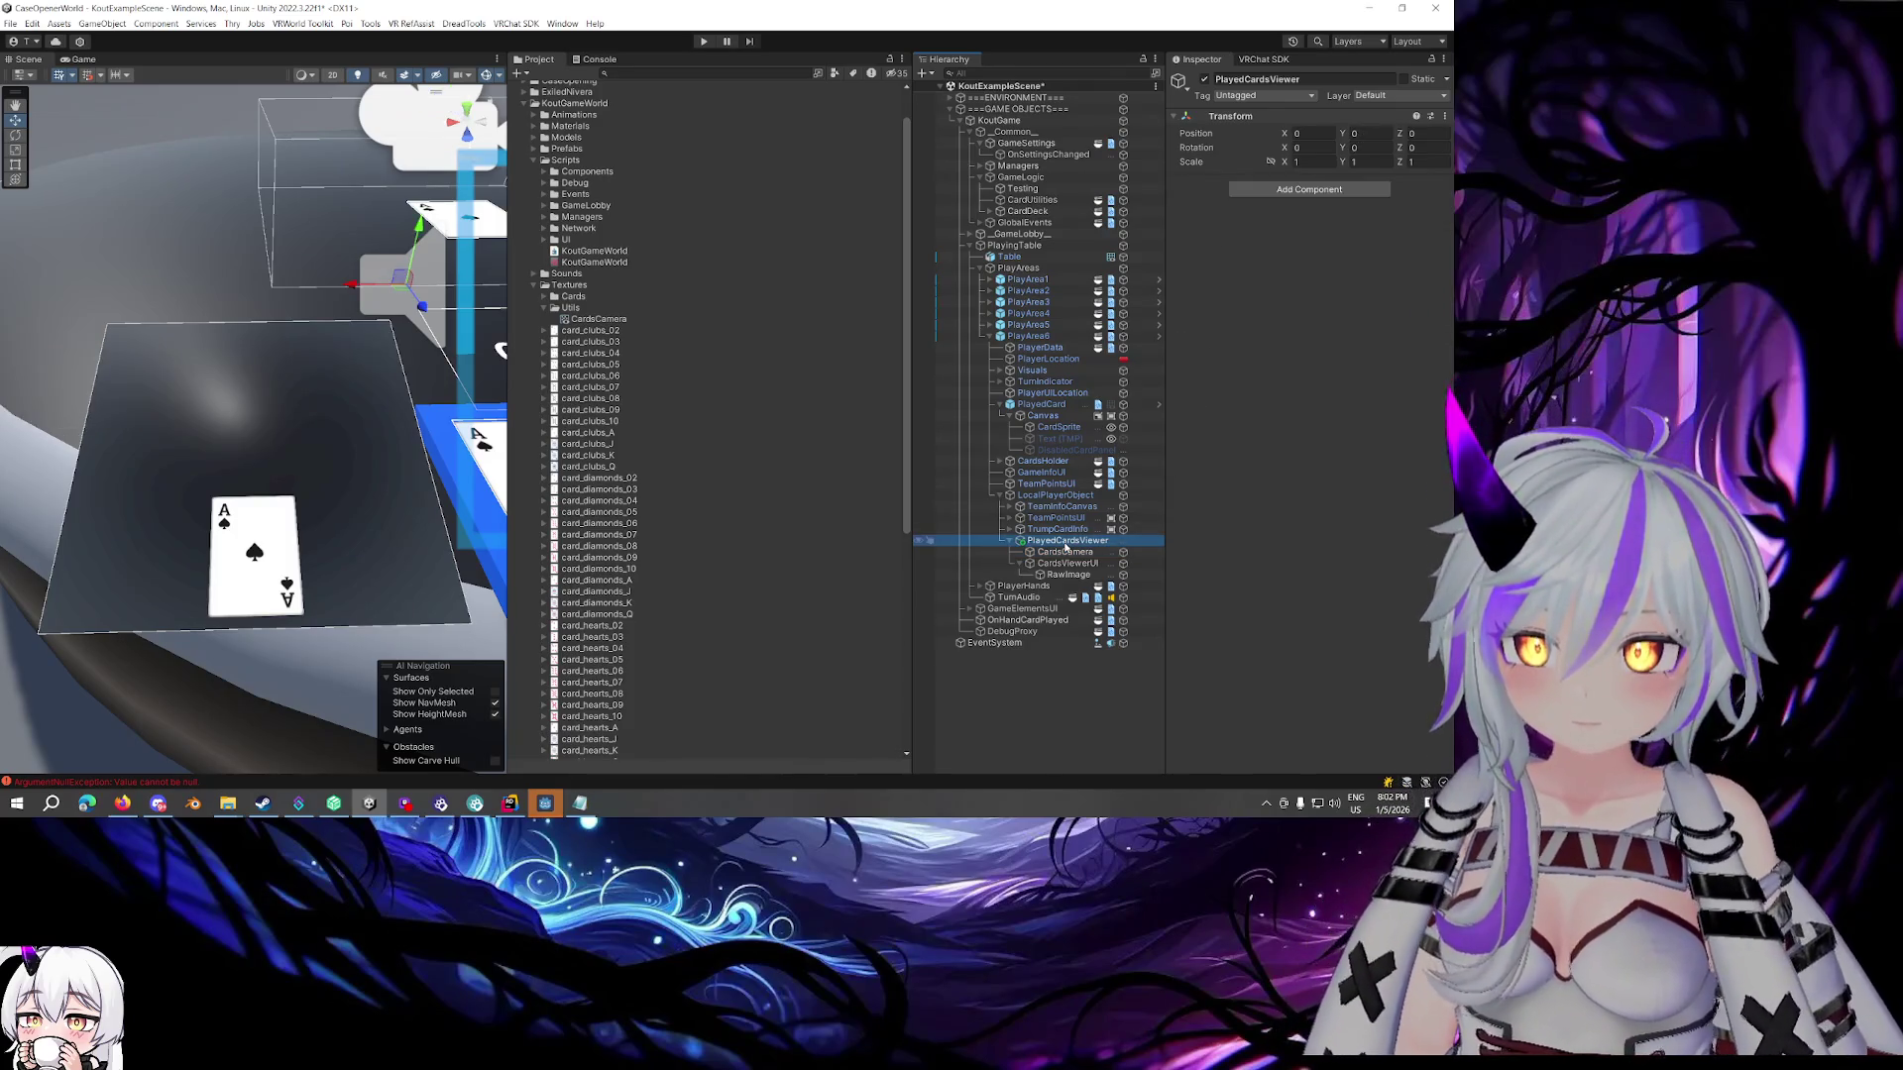
pyautogui.click(1036, 563)
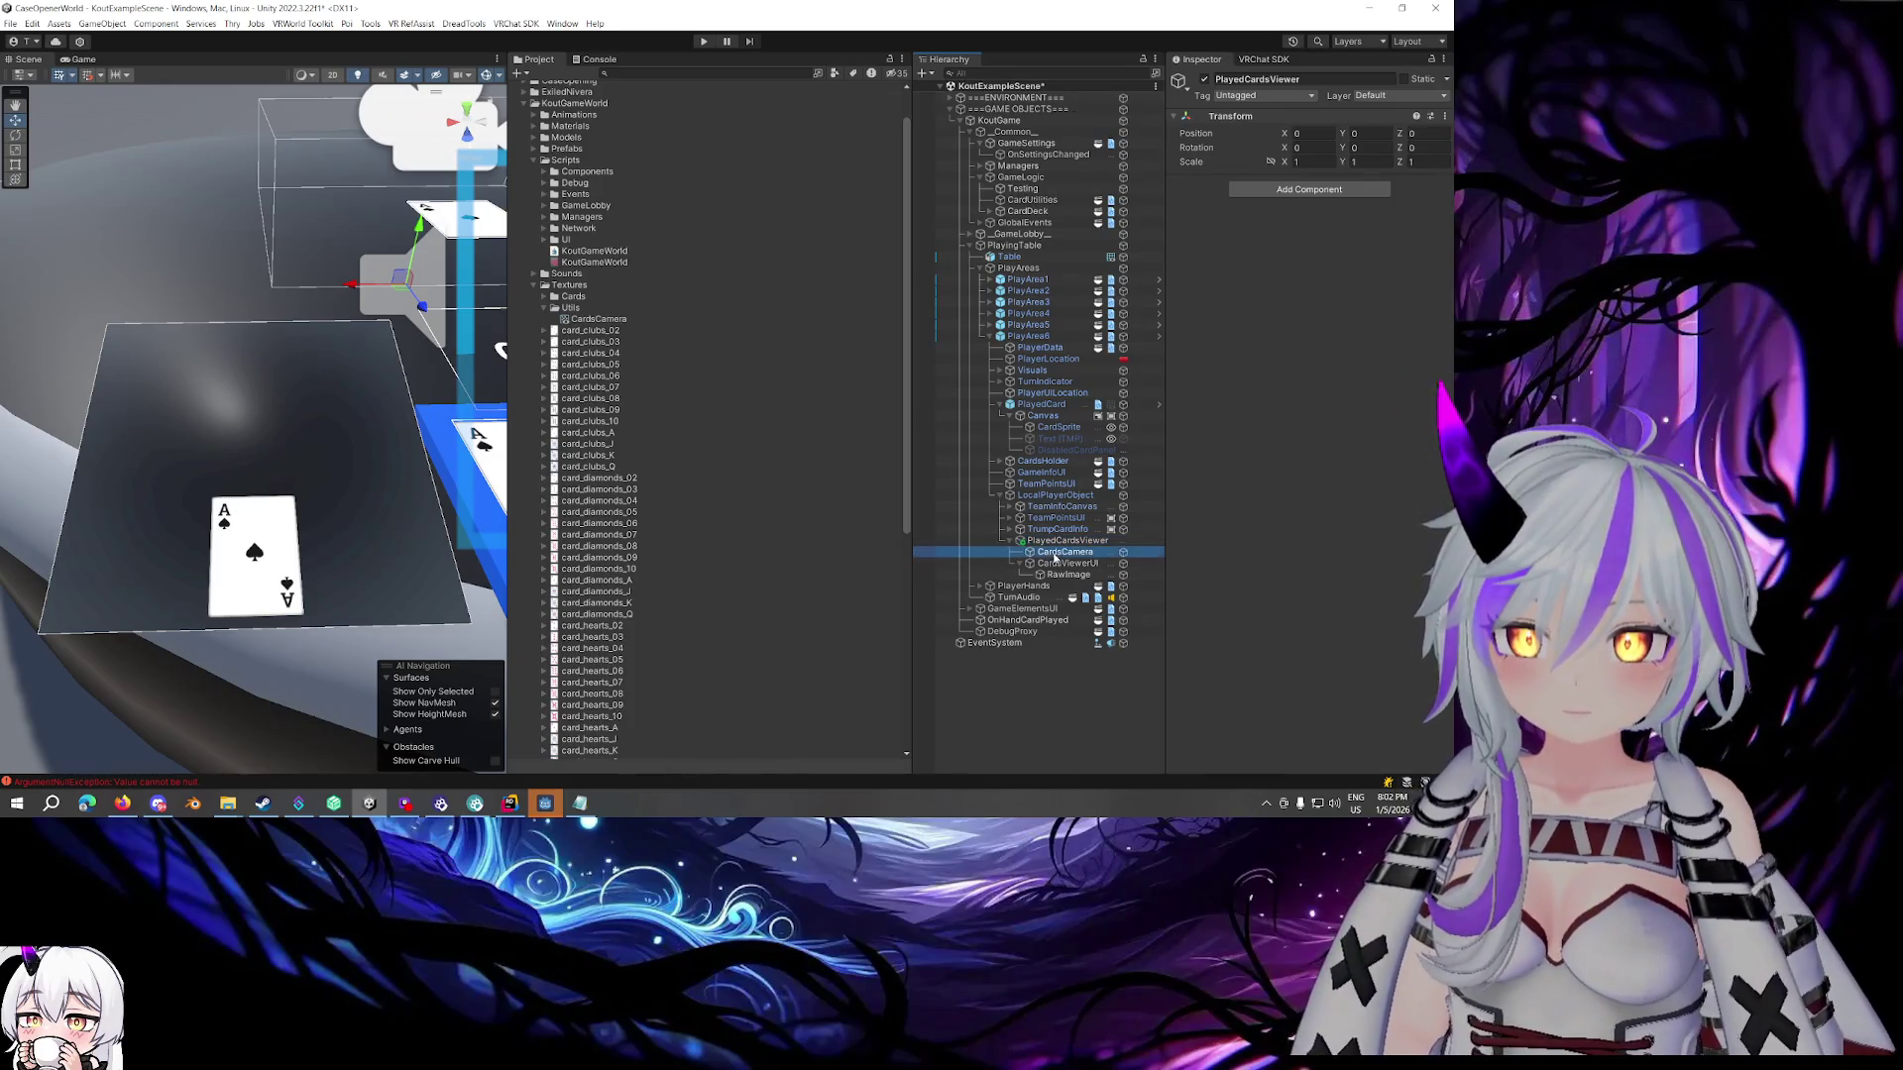
pyautogui.click(1021, 563)
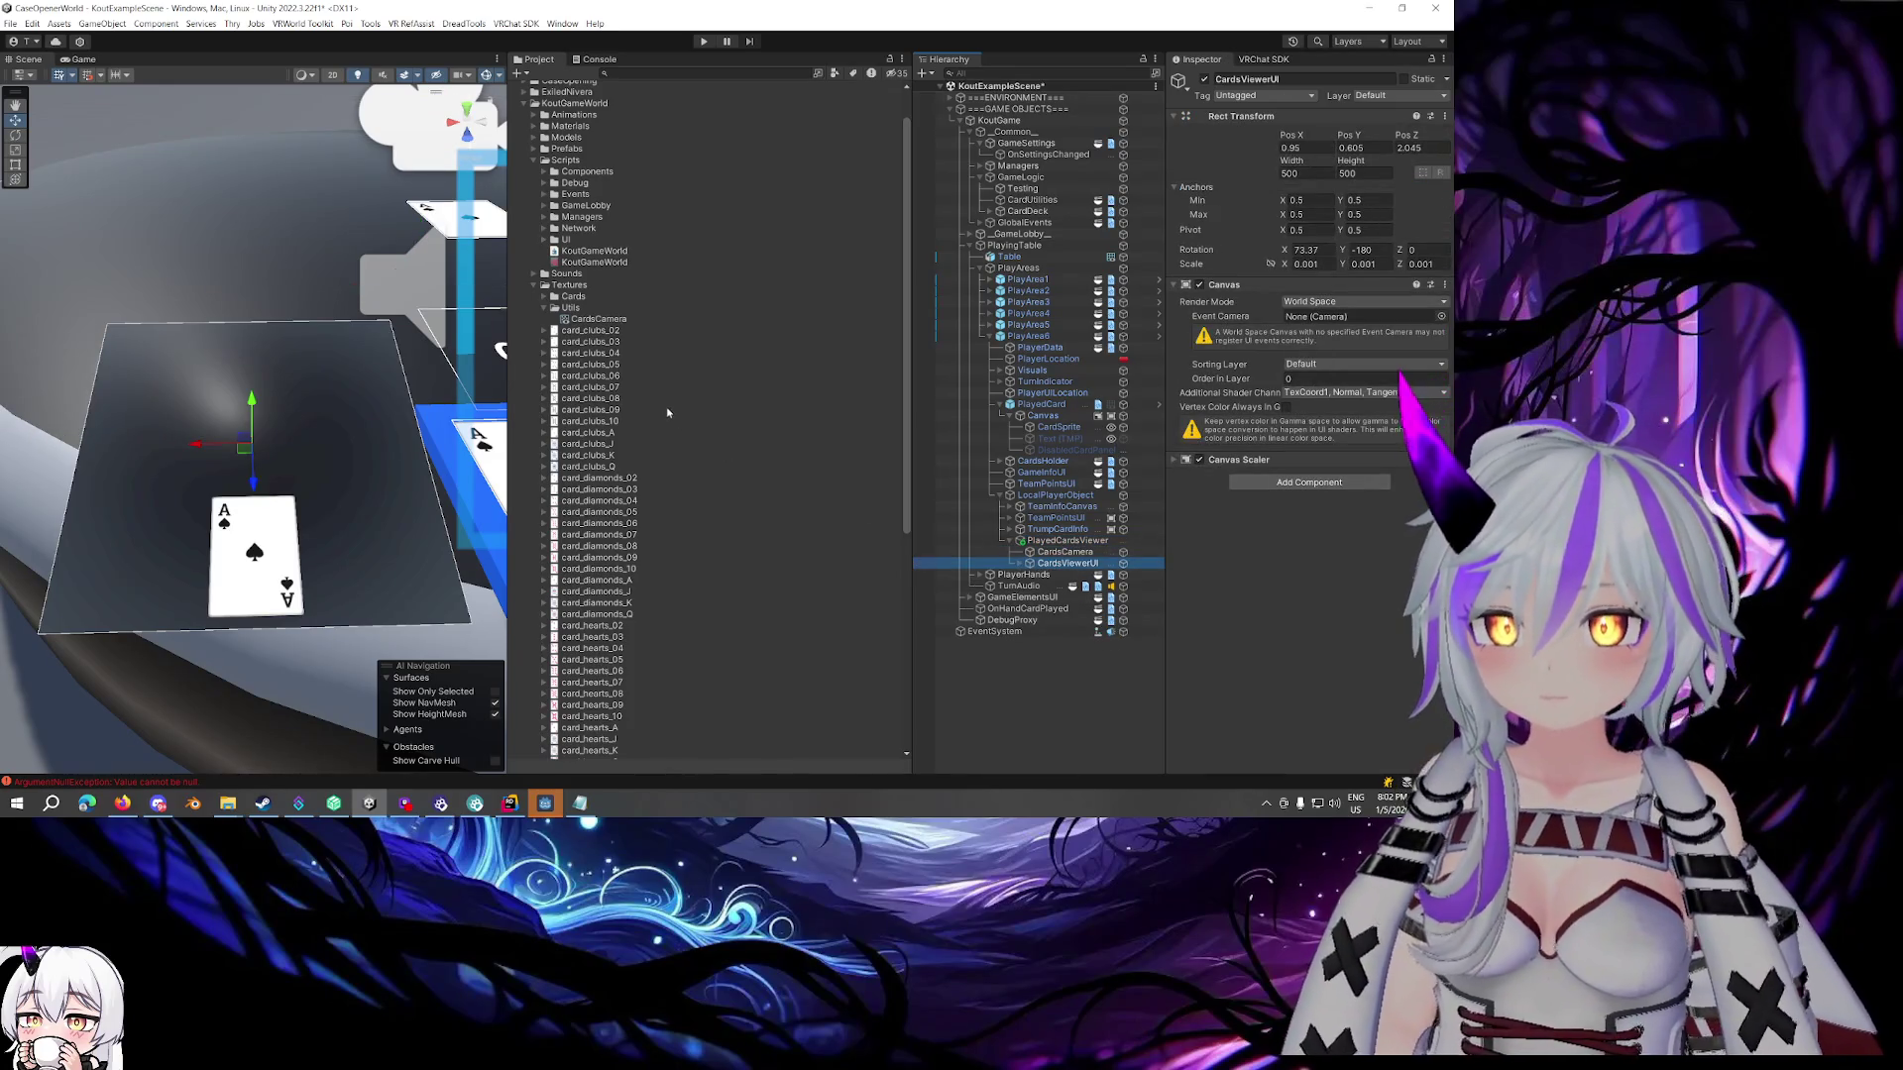
pyautogui.click(536, 286)
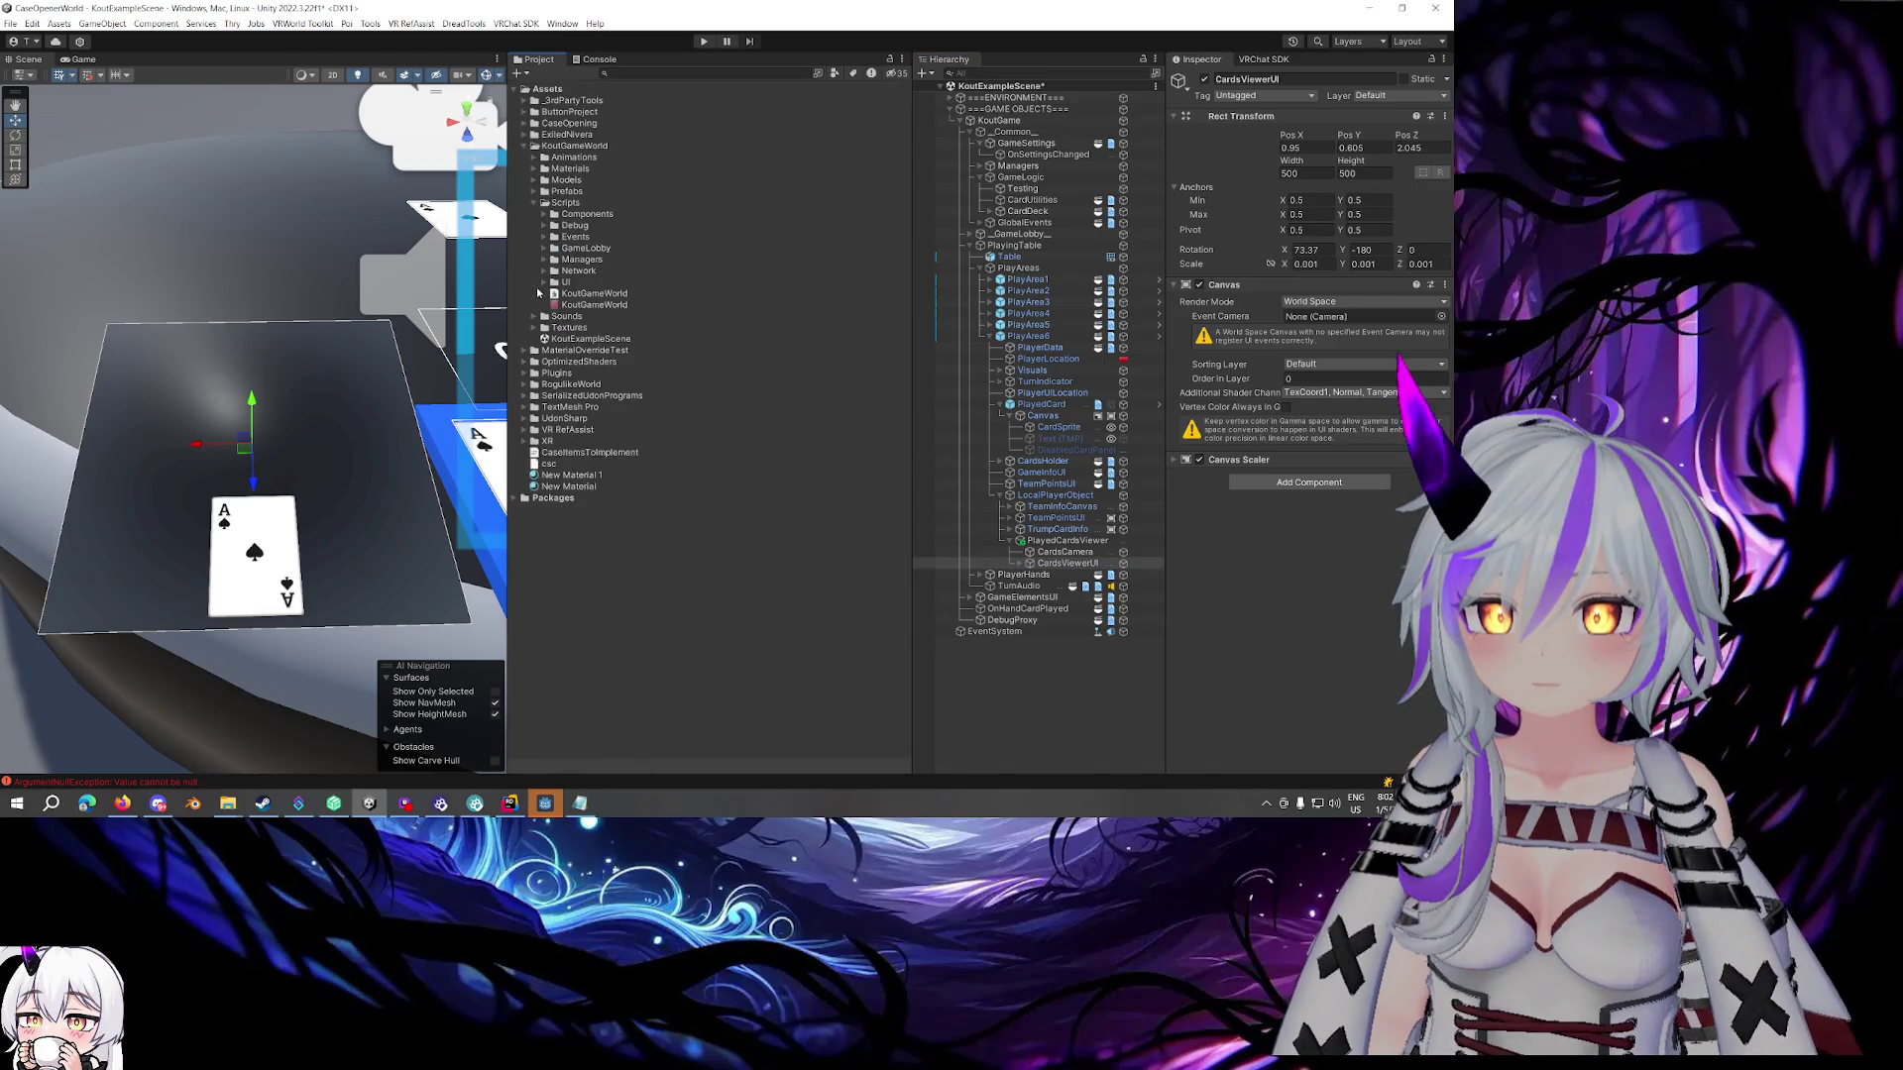
pyautogui.click(544, 216)
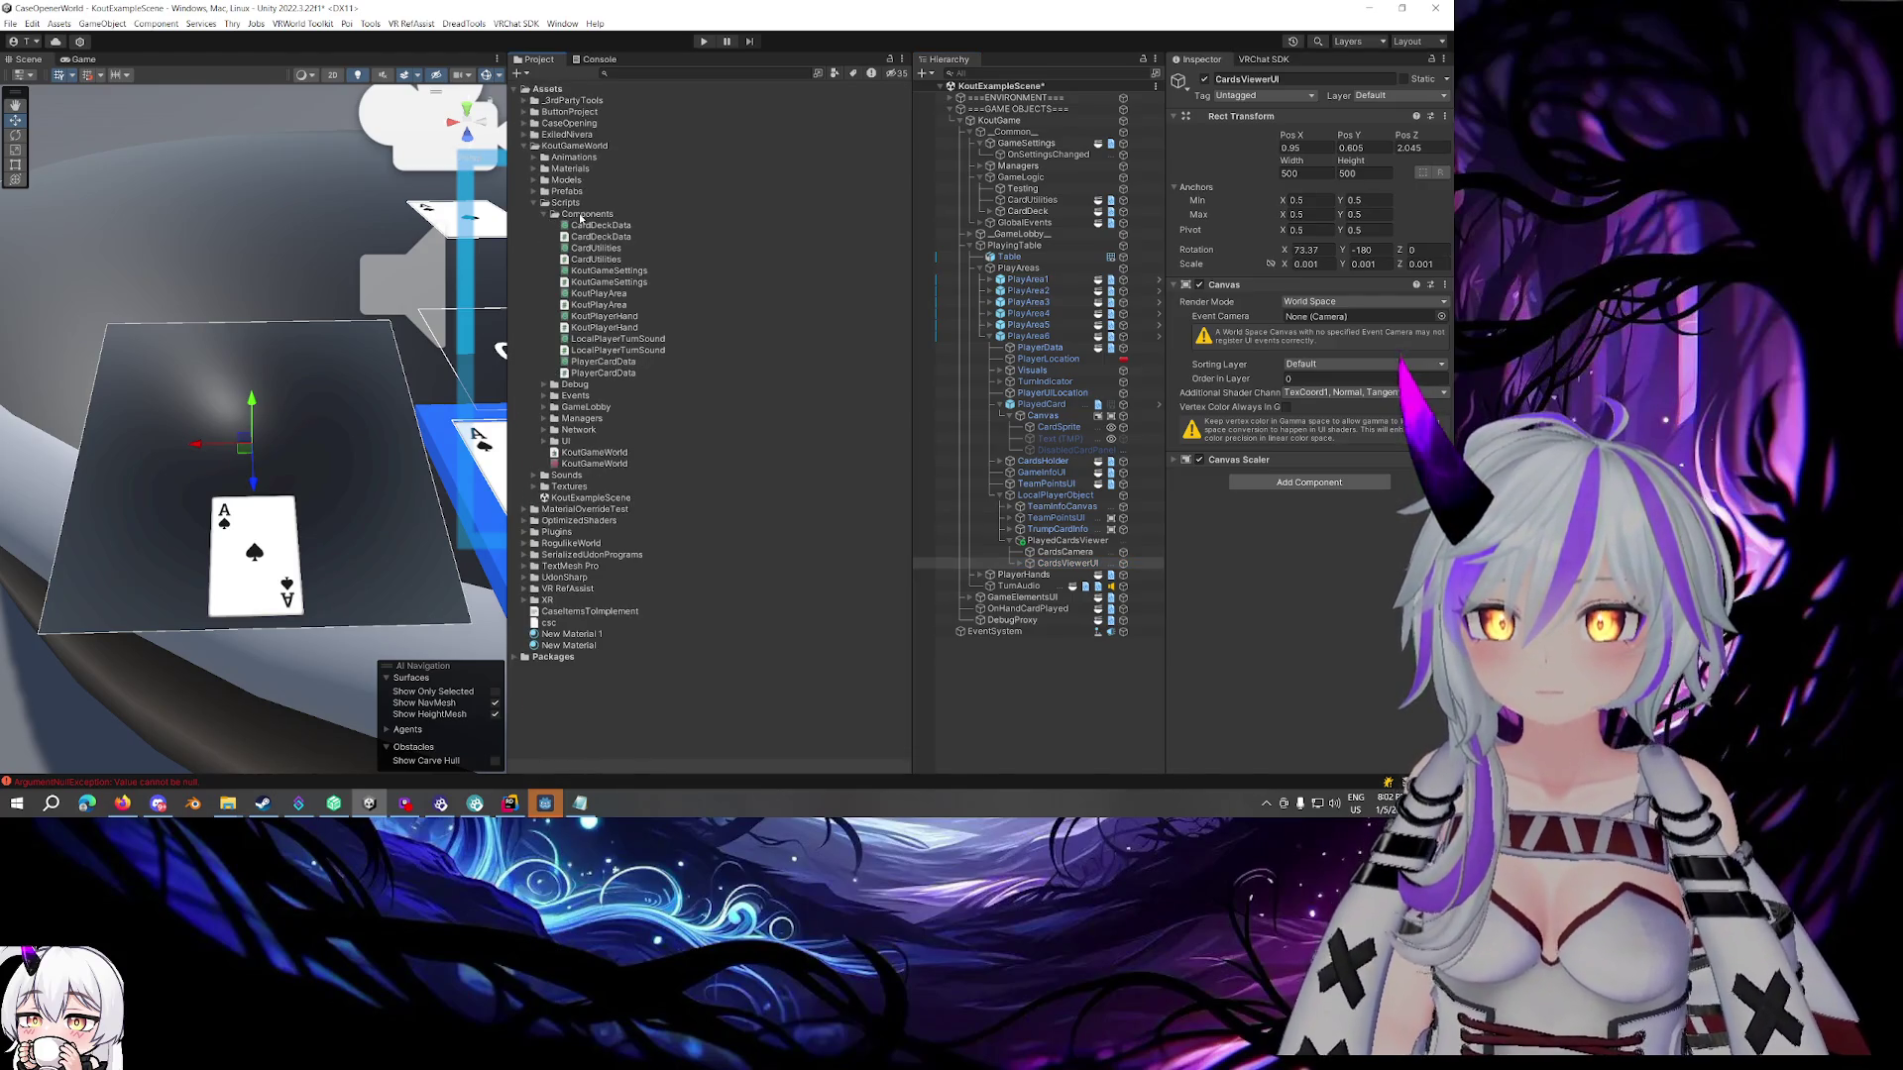
pyautogui.click(585, 215)
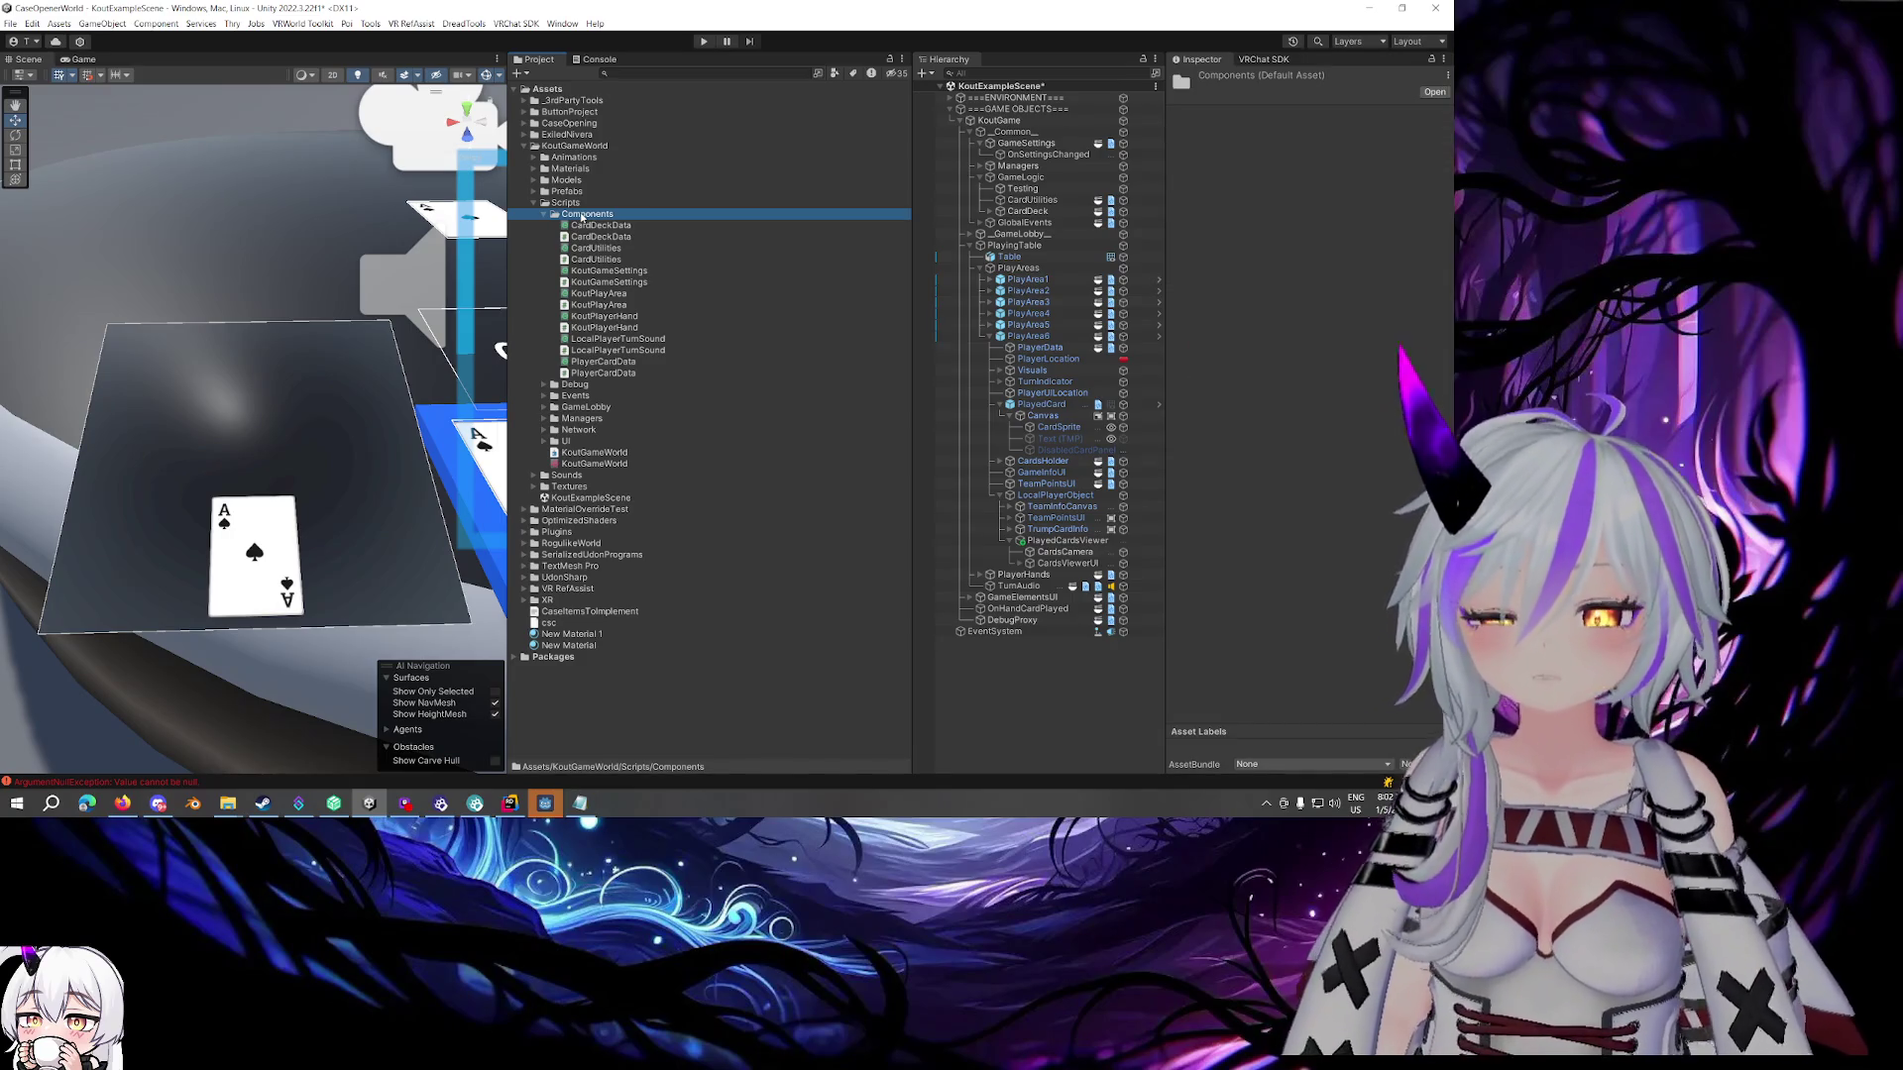
# Cancel Unity's Create menu and switch to Rider with the Components folder selected
pyautogui.rightClick(581, 217)
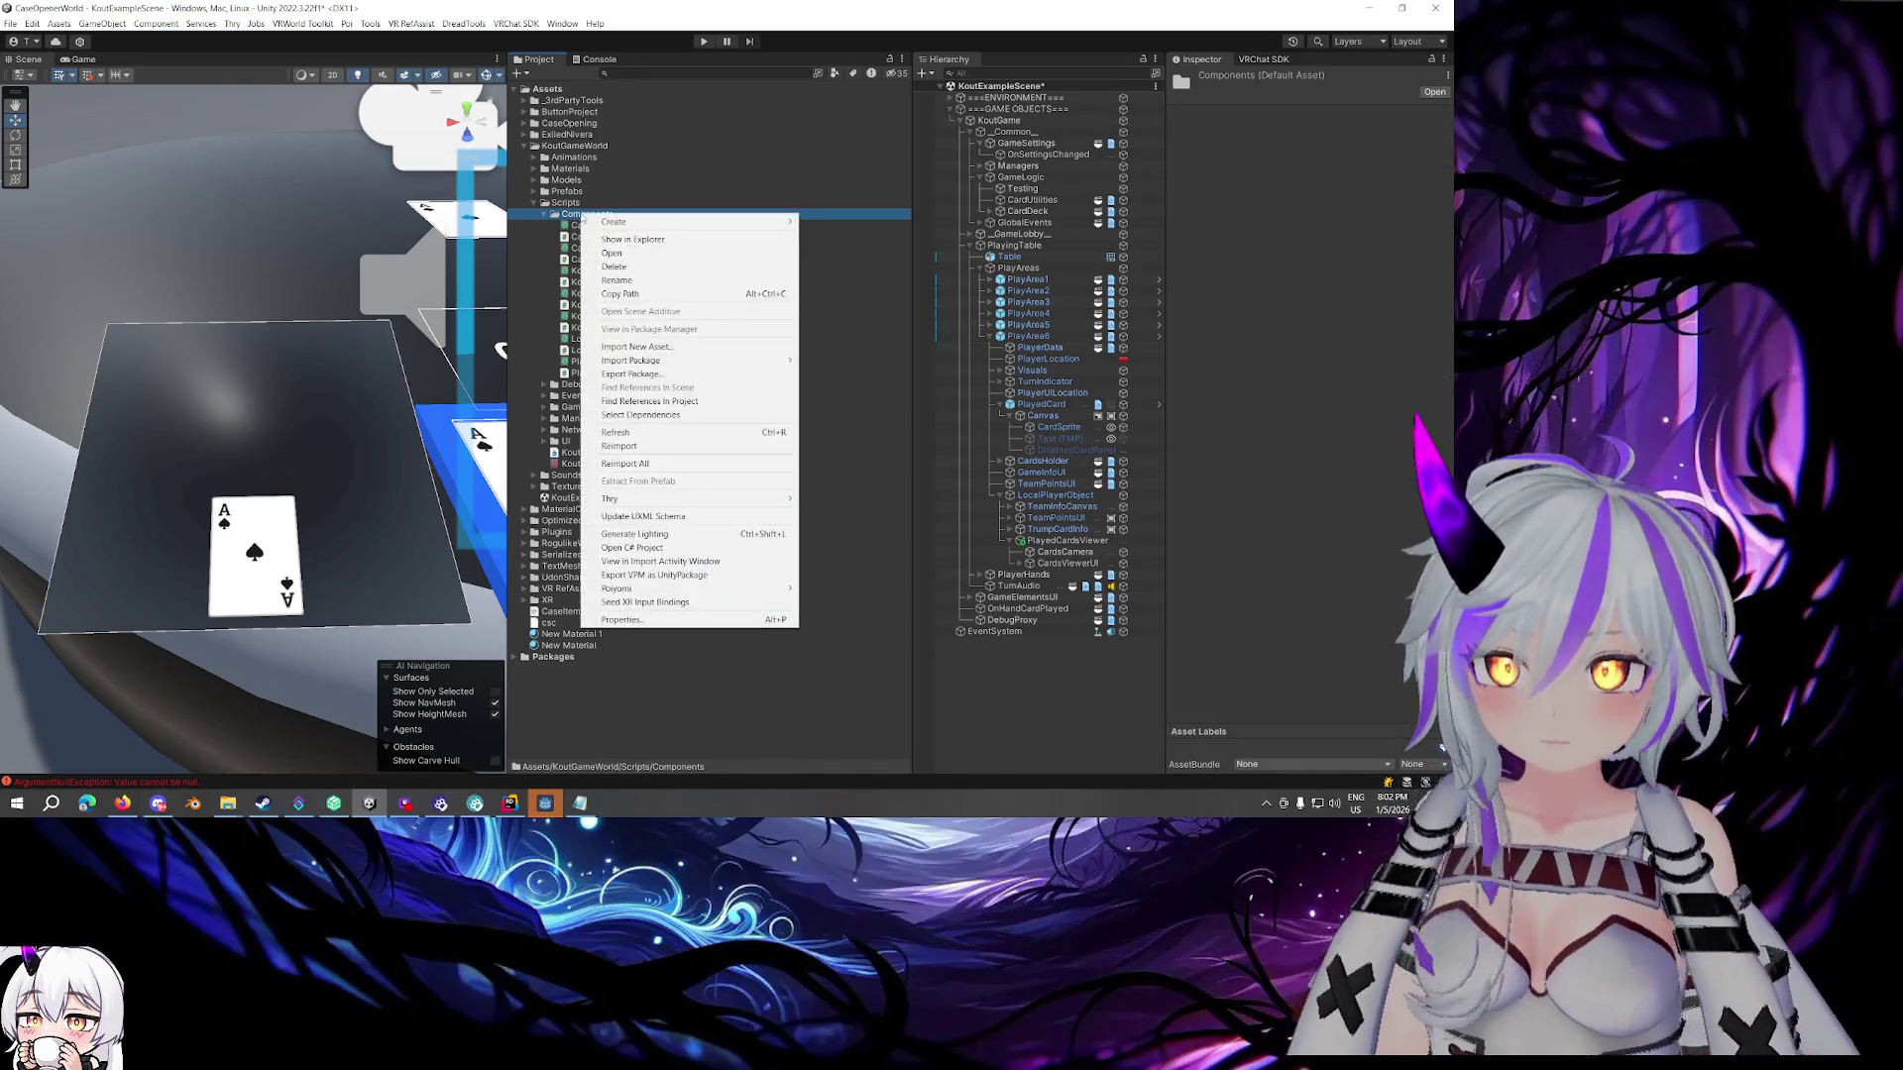
pyautogui.moveTo(653, 227)
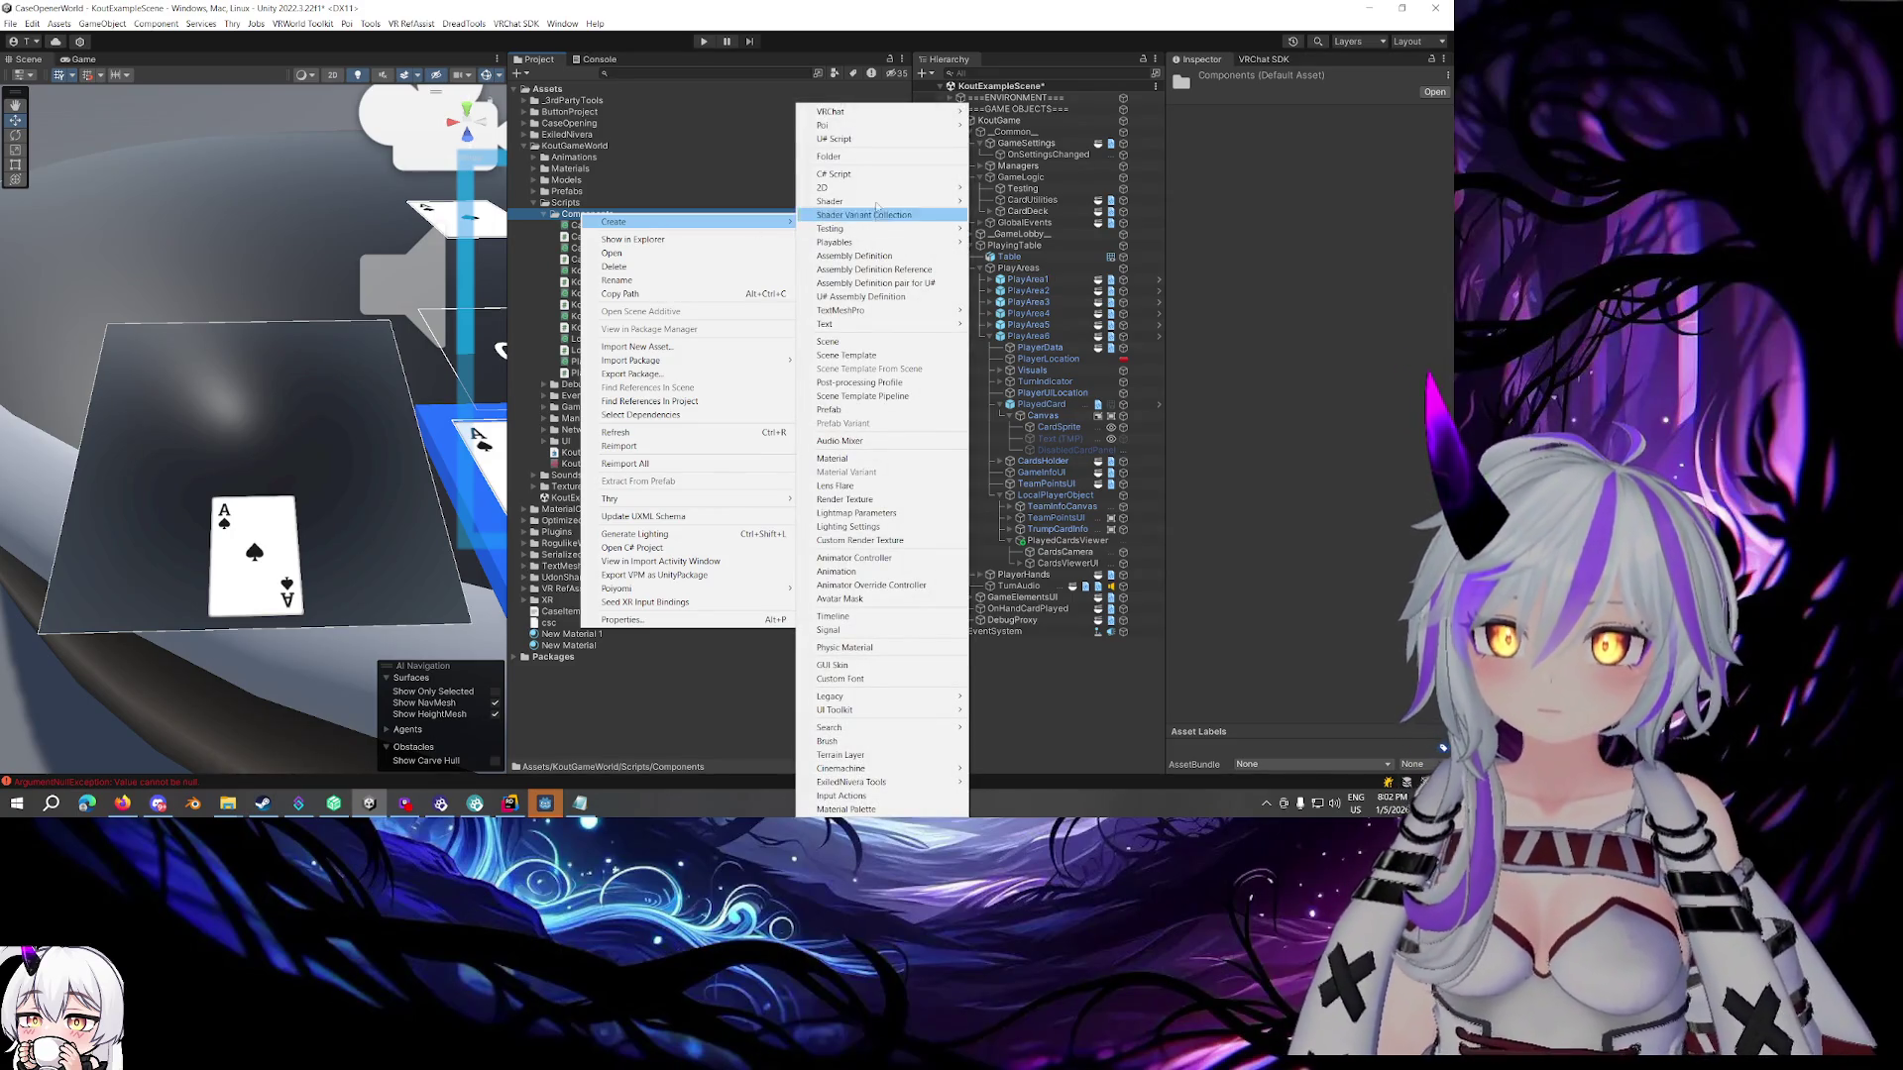
pyautogui.click(1311, 459)
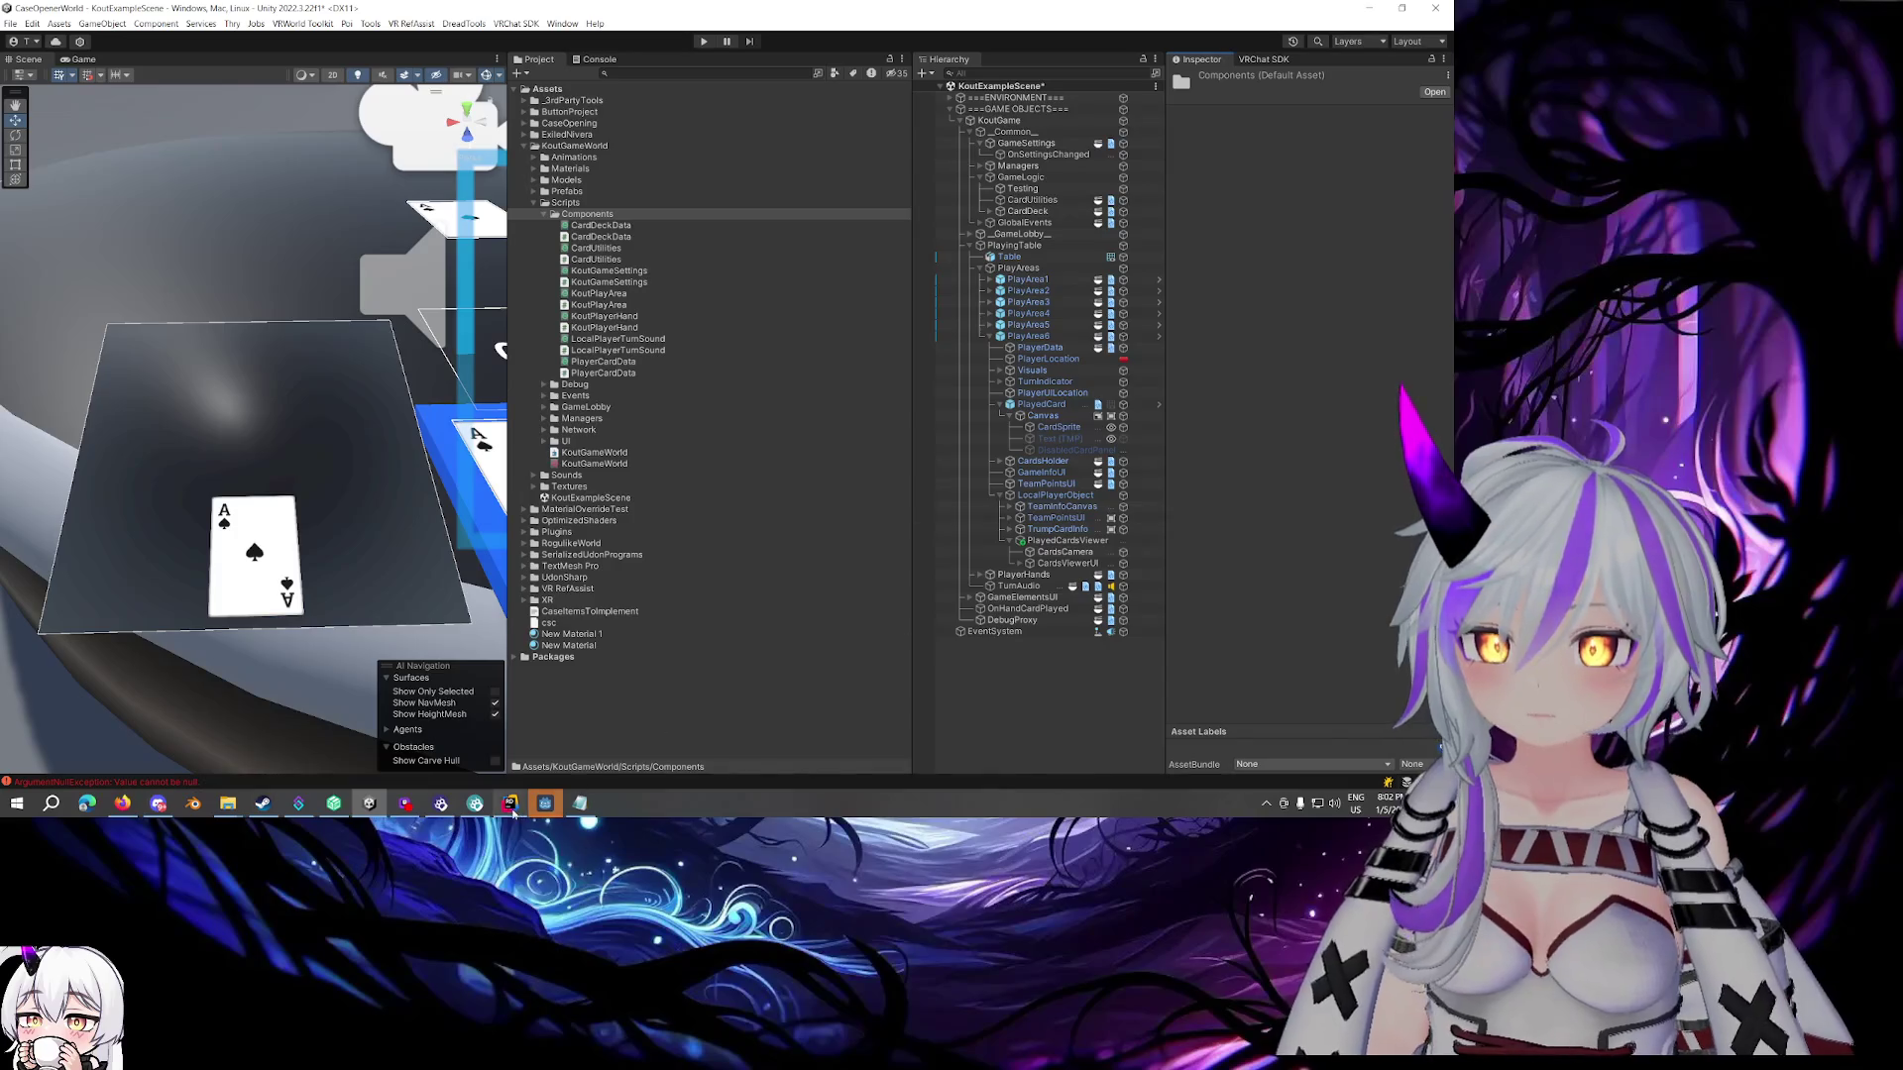
pyautogui.click(509, 803)
pyautogui.click(342, 308)
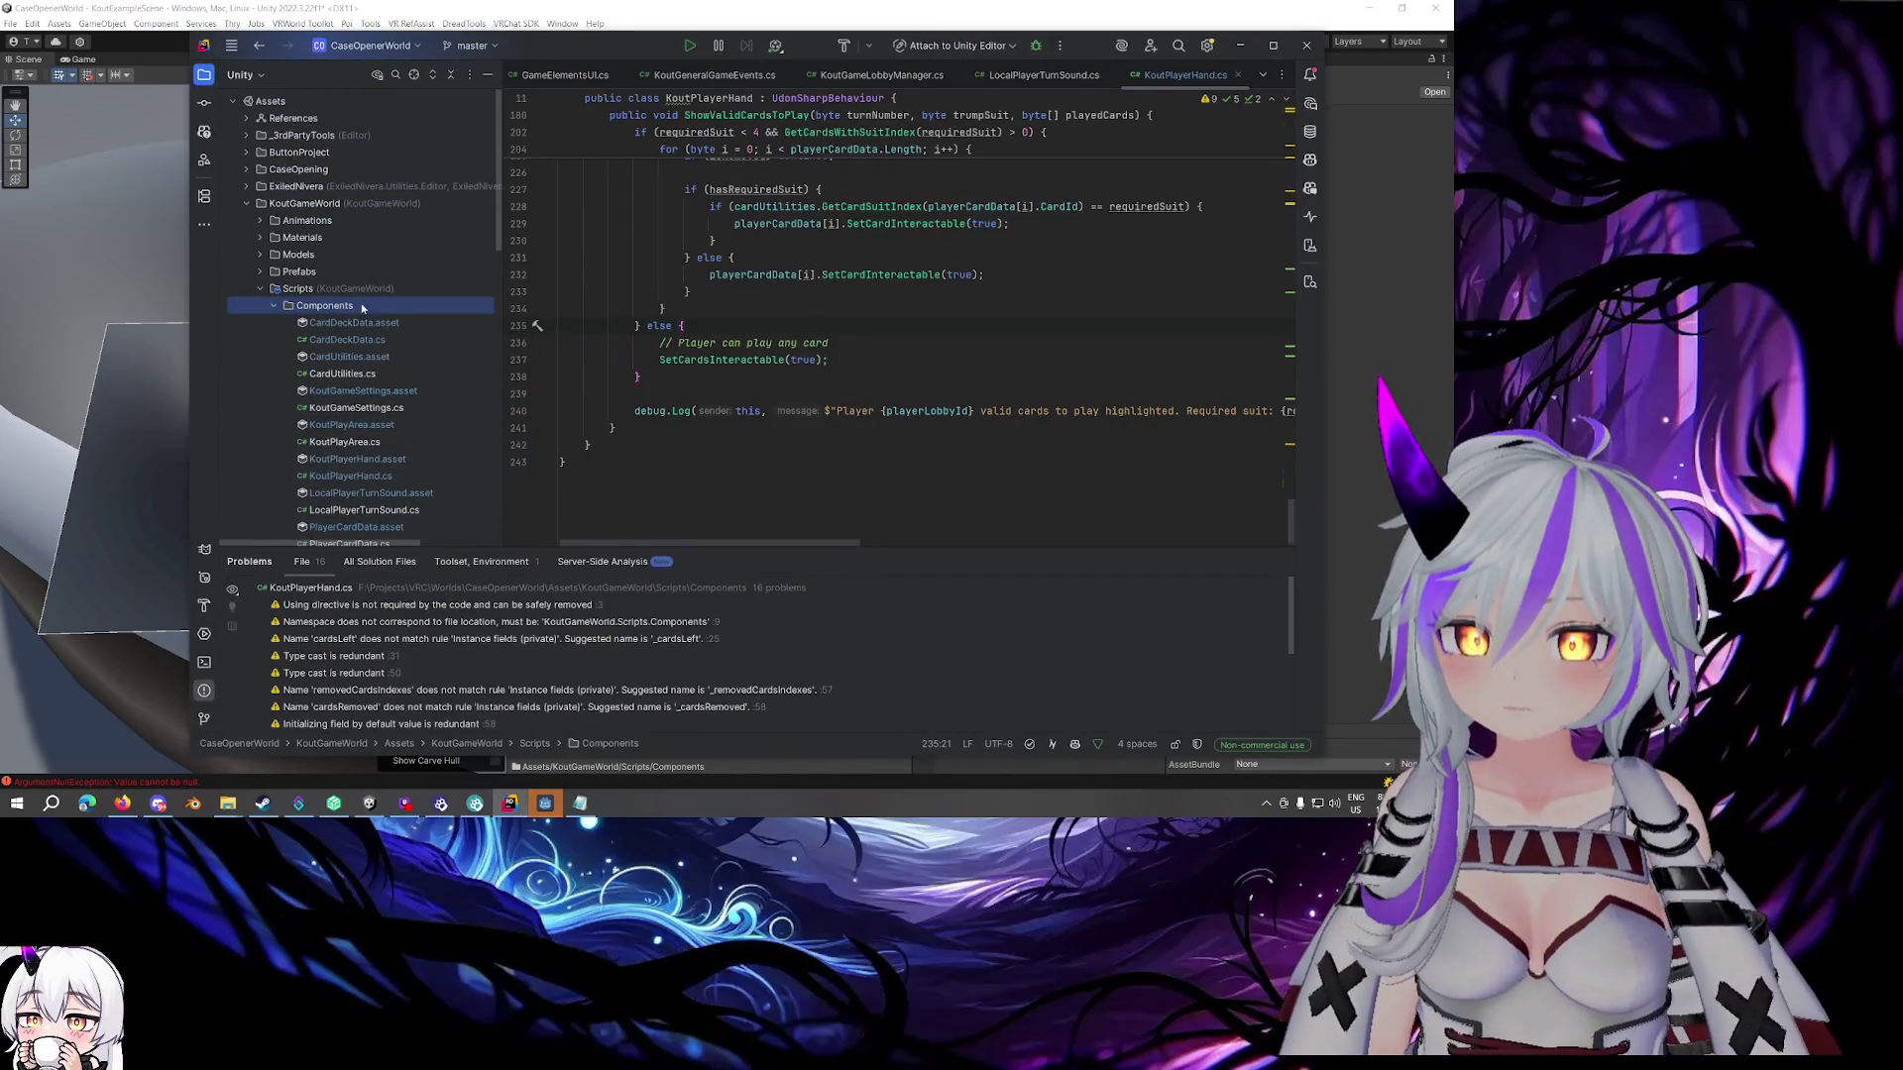
# Create a Unity script named SimpleObjectsToggle in Components and add it to Git
pyautogui.rightClick(392, 308)
pyautogui.moveTo(391, 312)
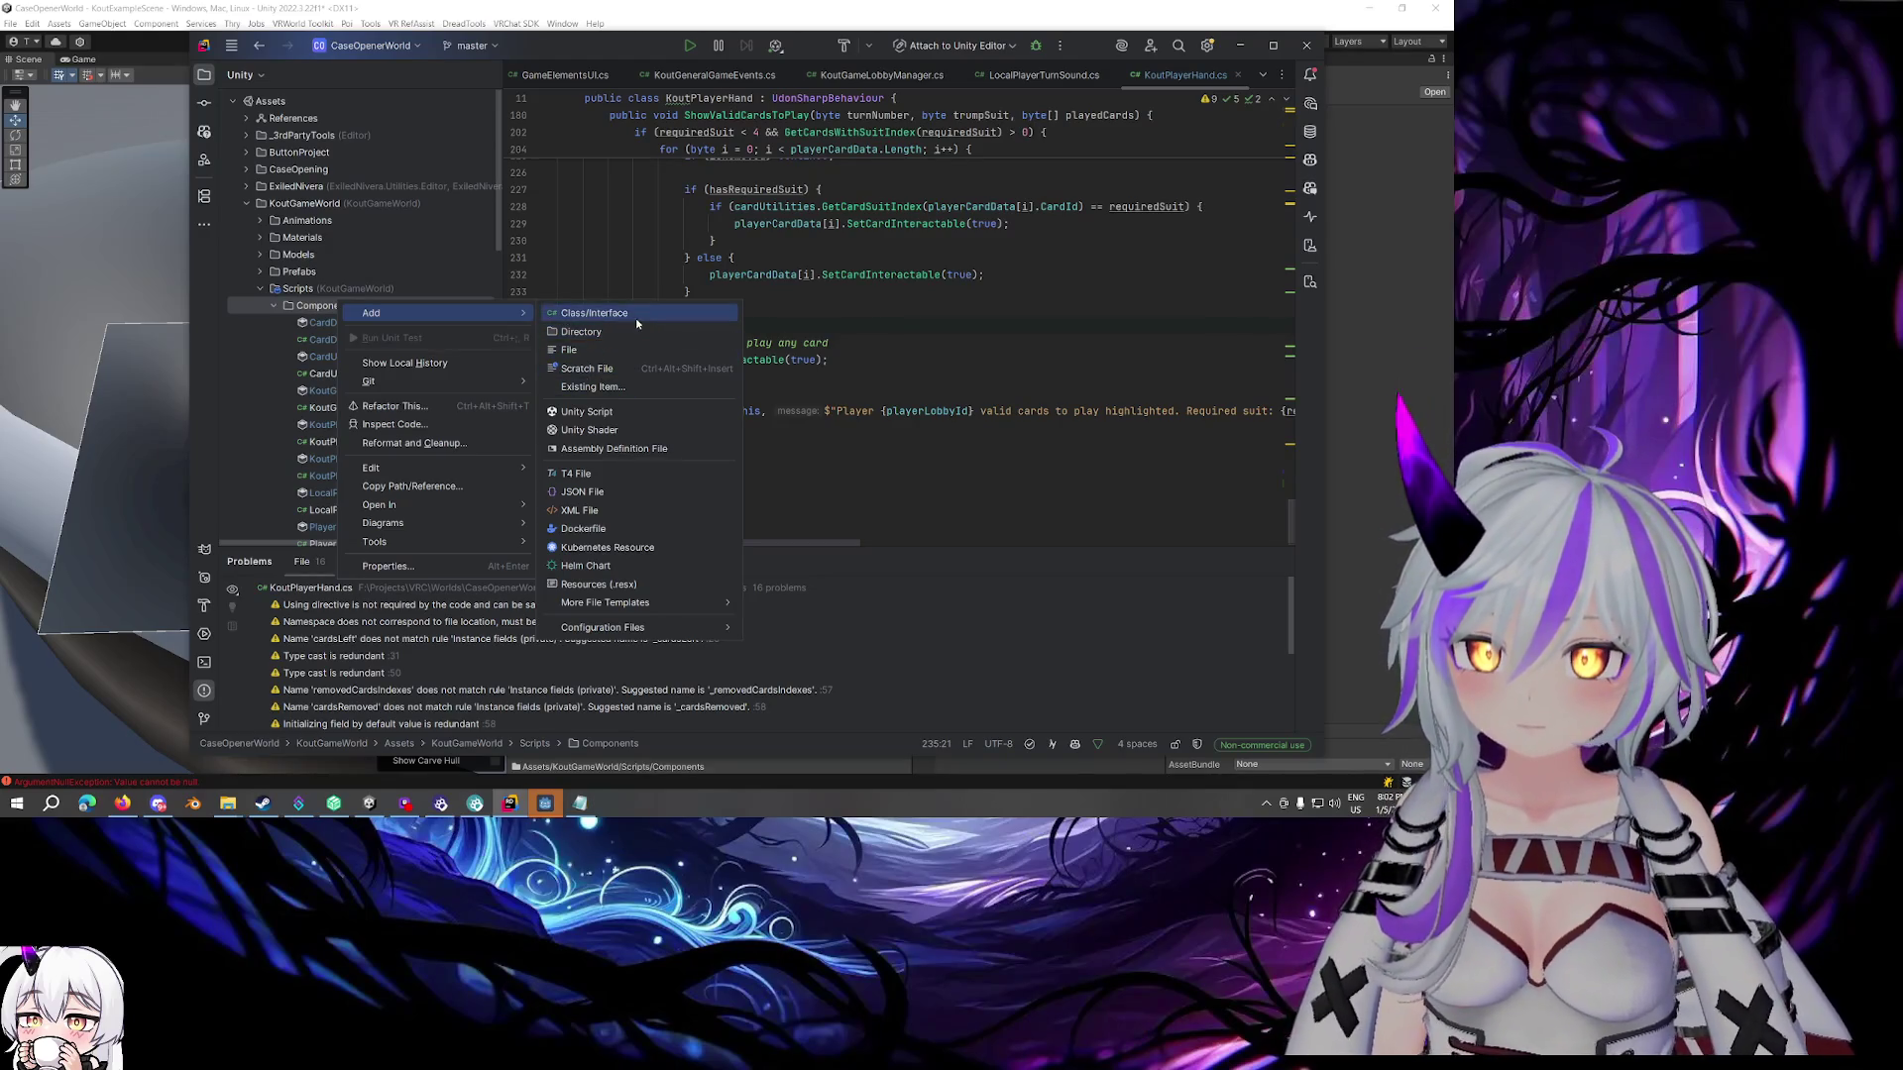
pyautogui.click(616, 412)
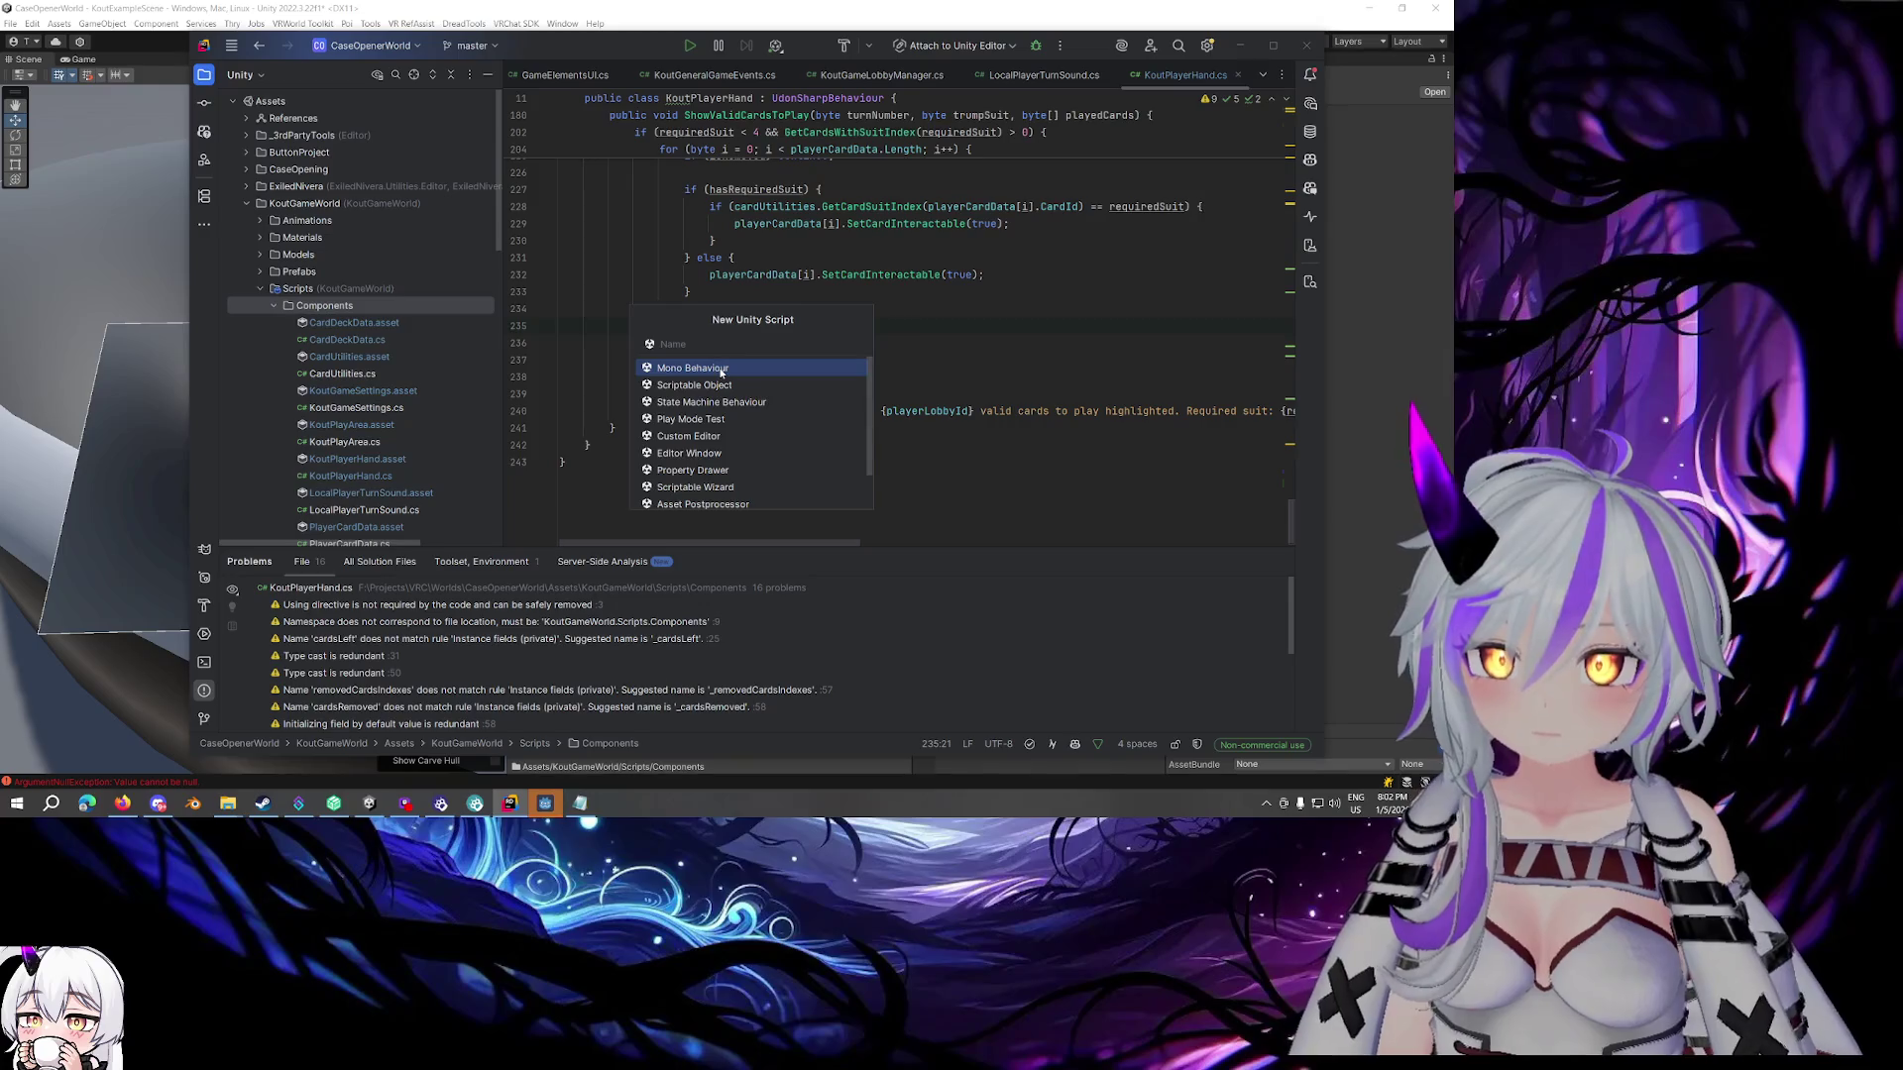
pyautogui.write('S')
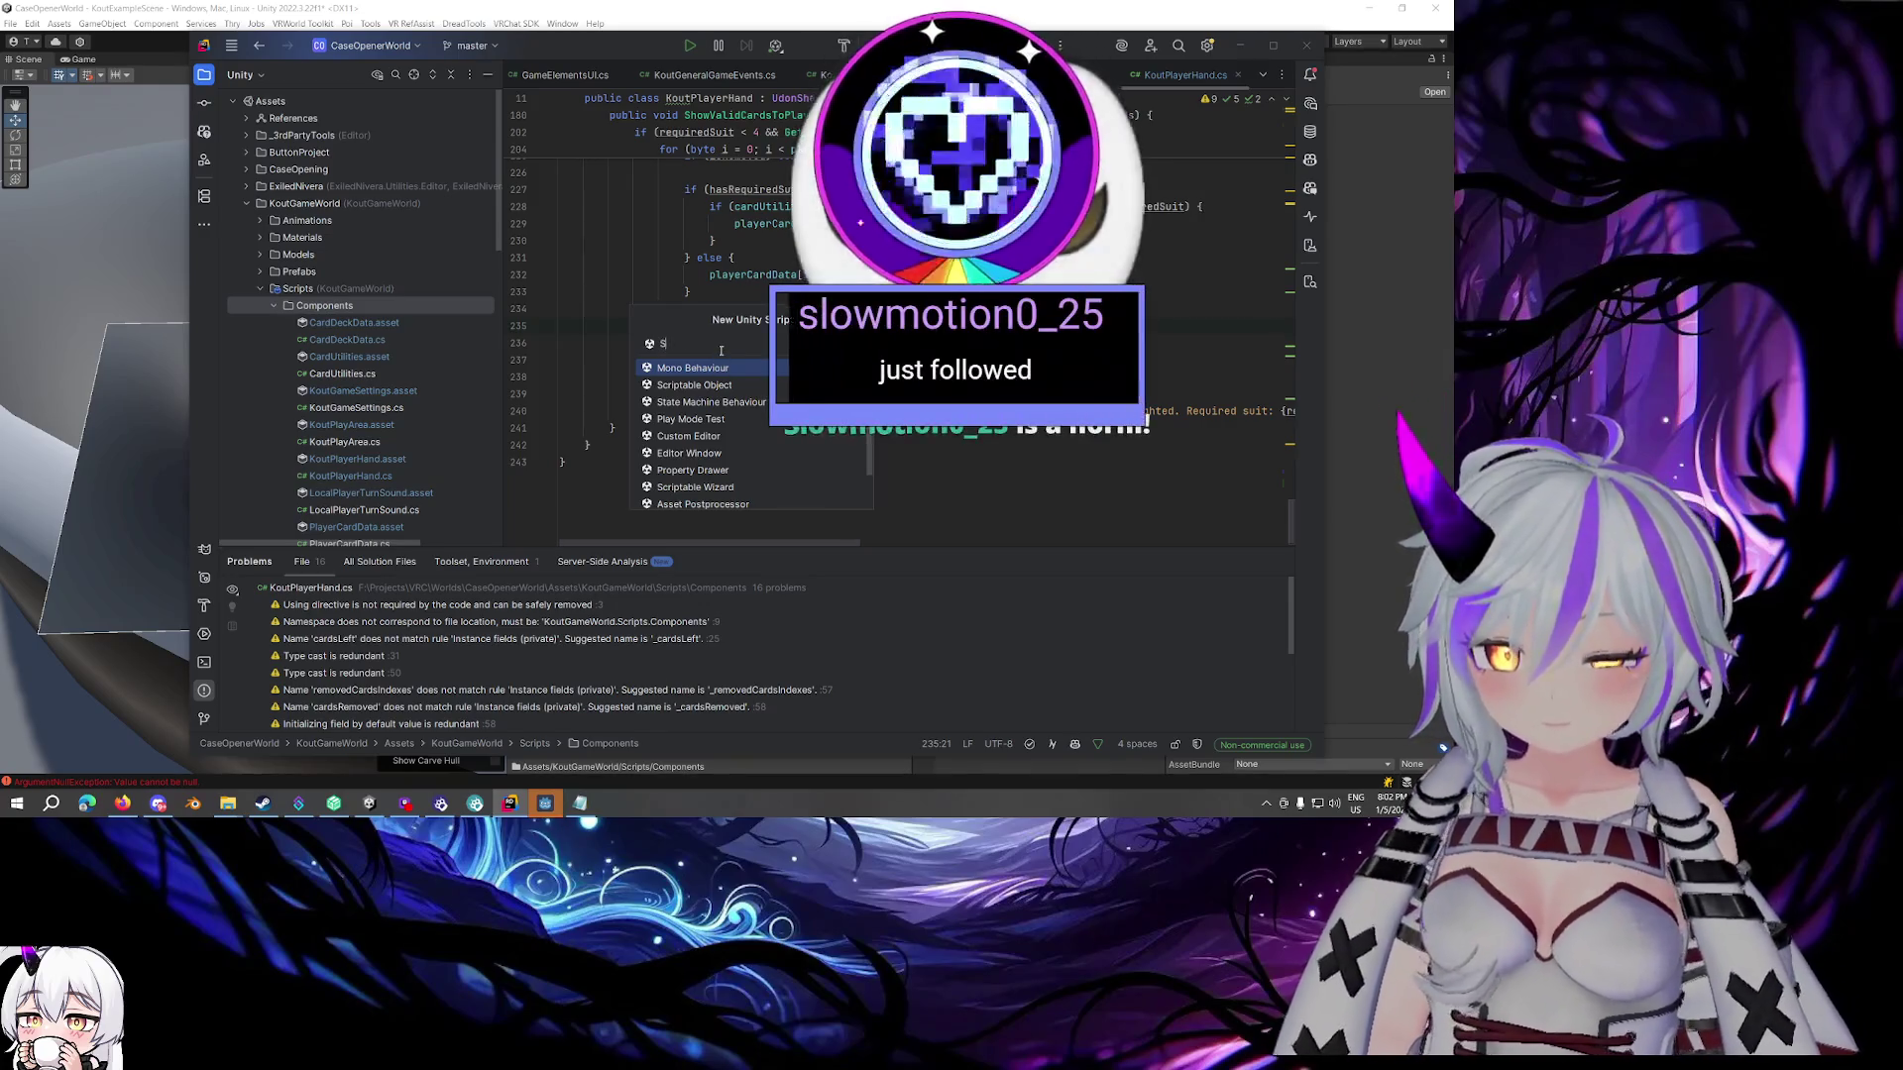
pyautogui.write('impleObjects')
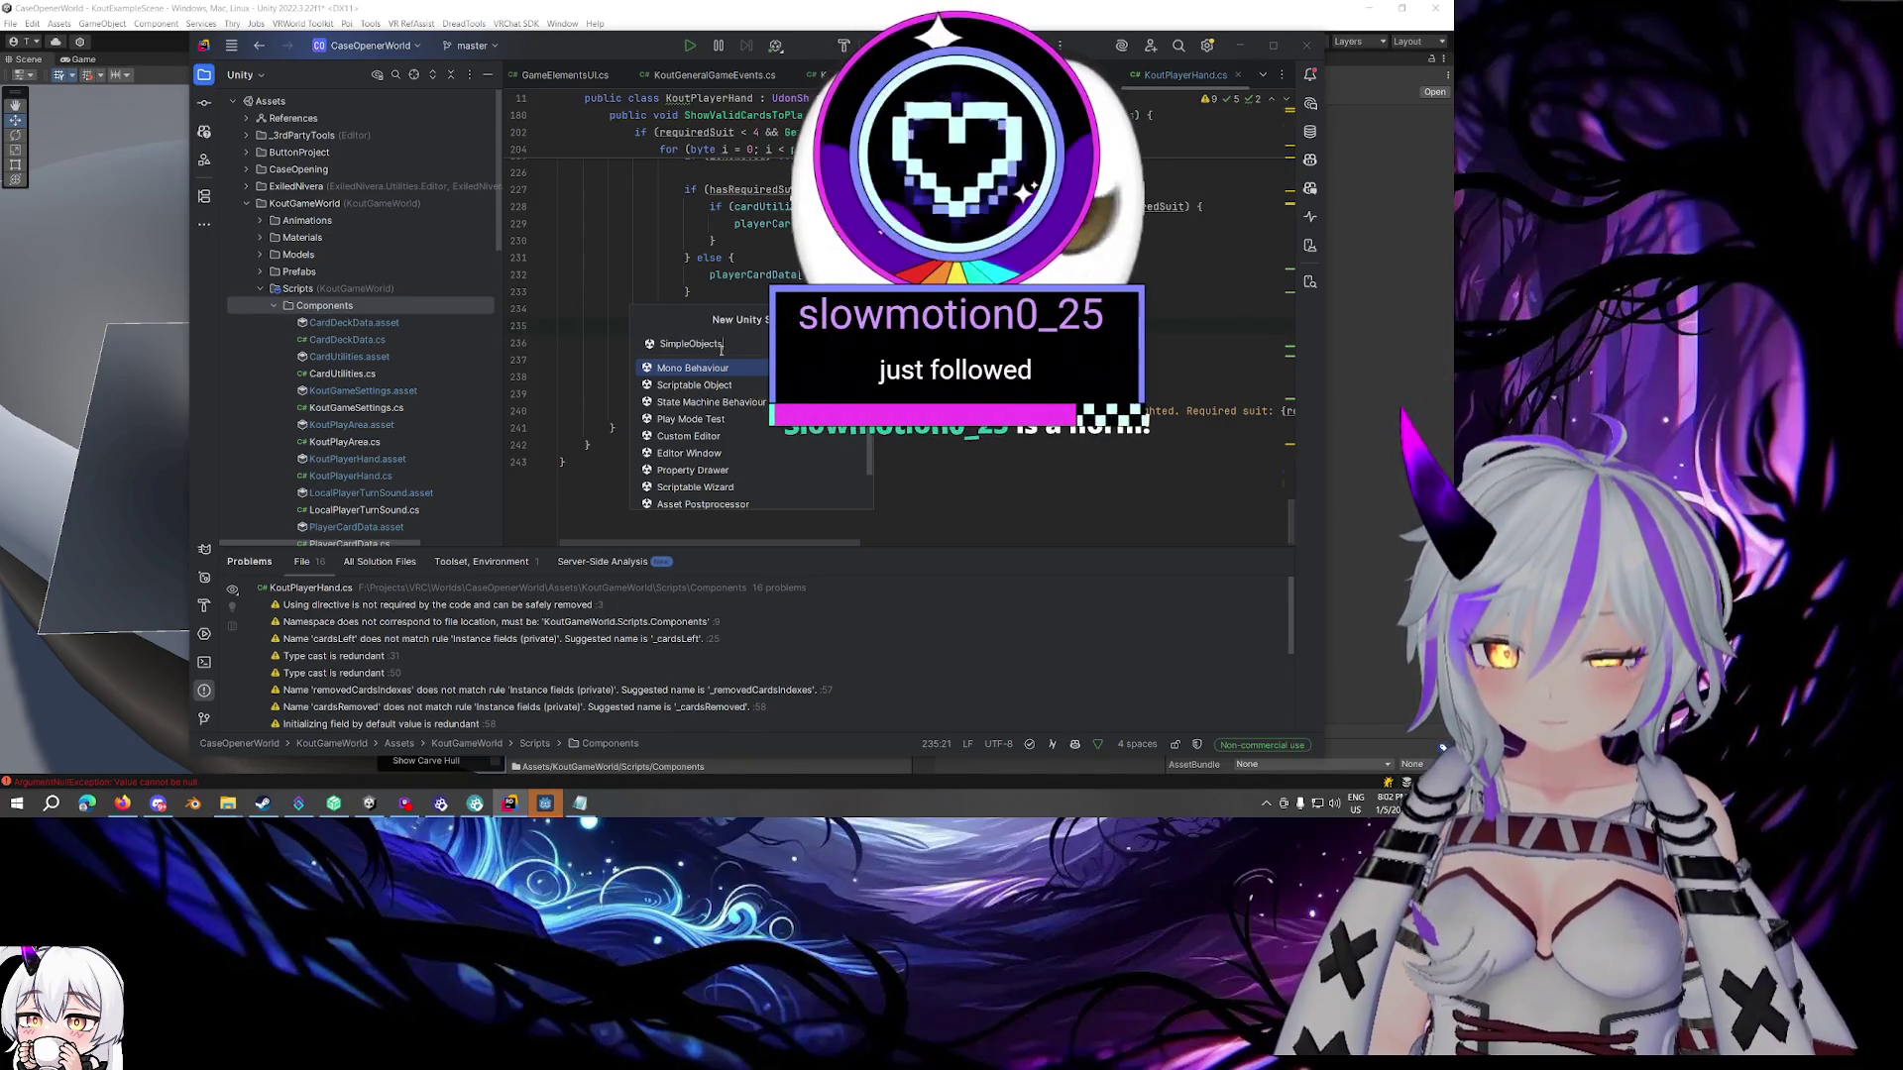
pyautogui.write('Toggle')
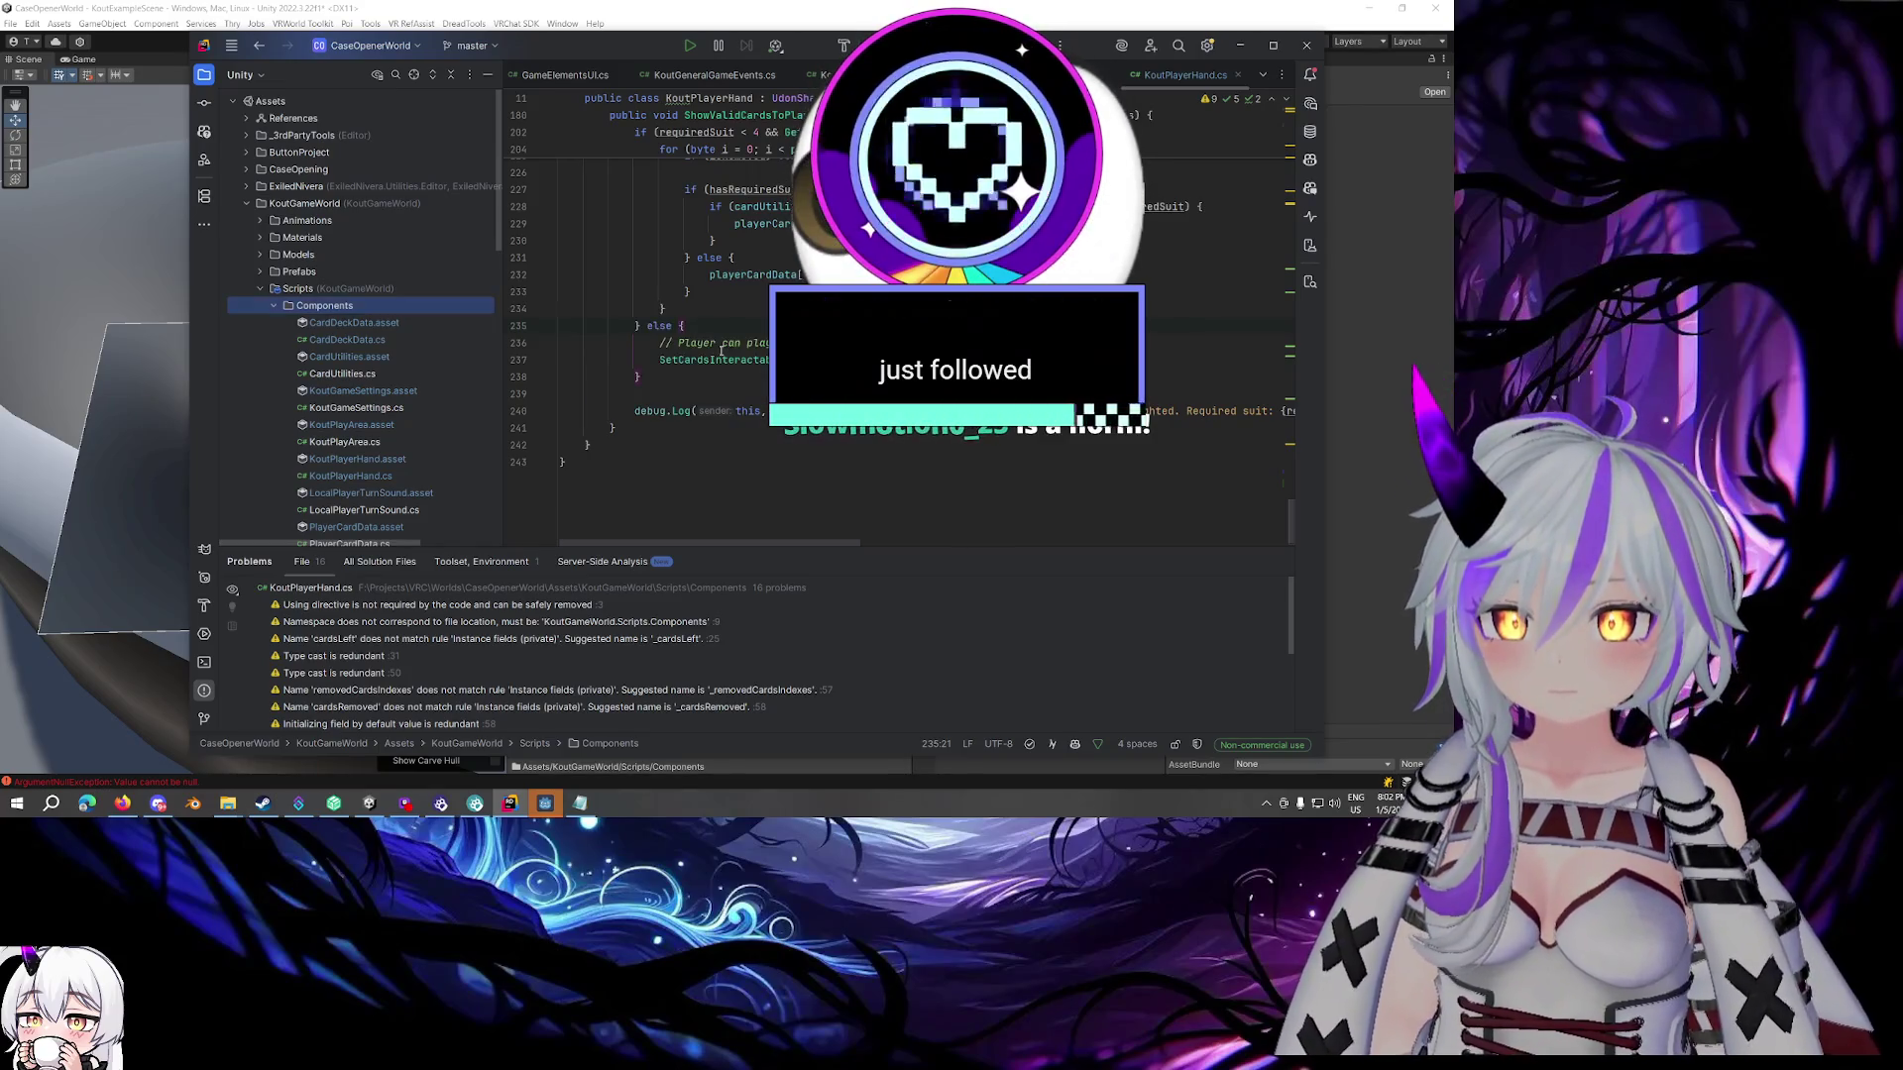
pyautogui.press('Return')
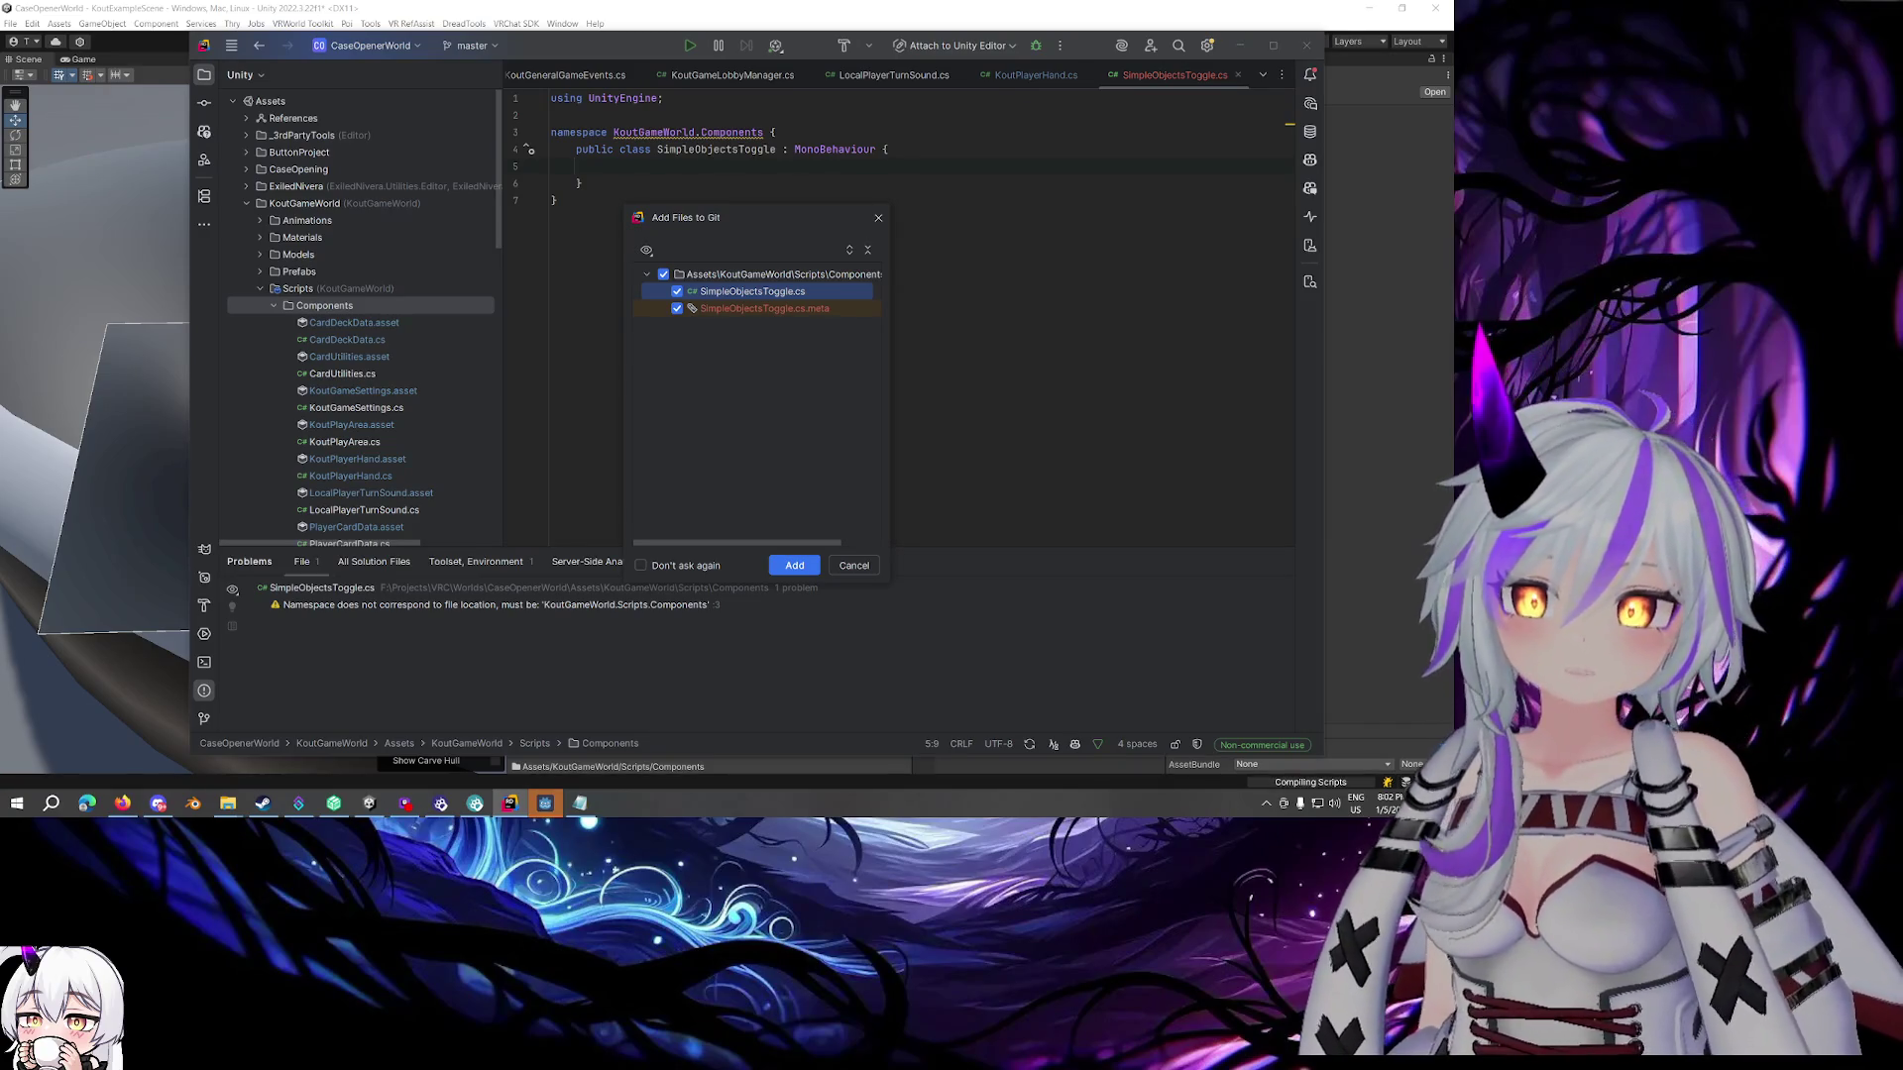
pyautogui.click(795, 565)
pyautogui.doubleClick(852, 168)
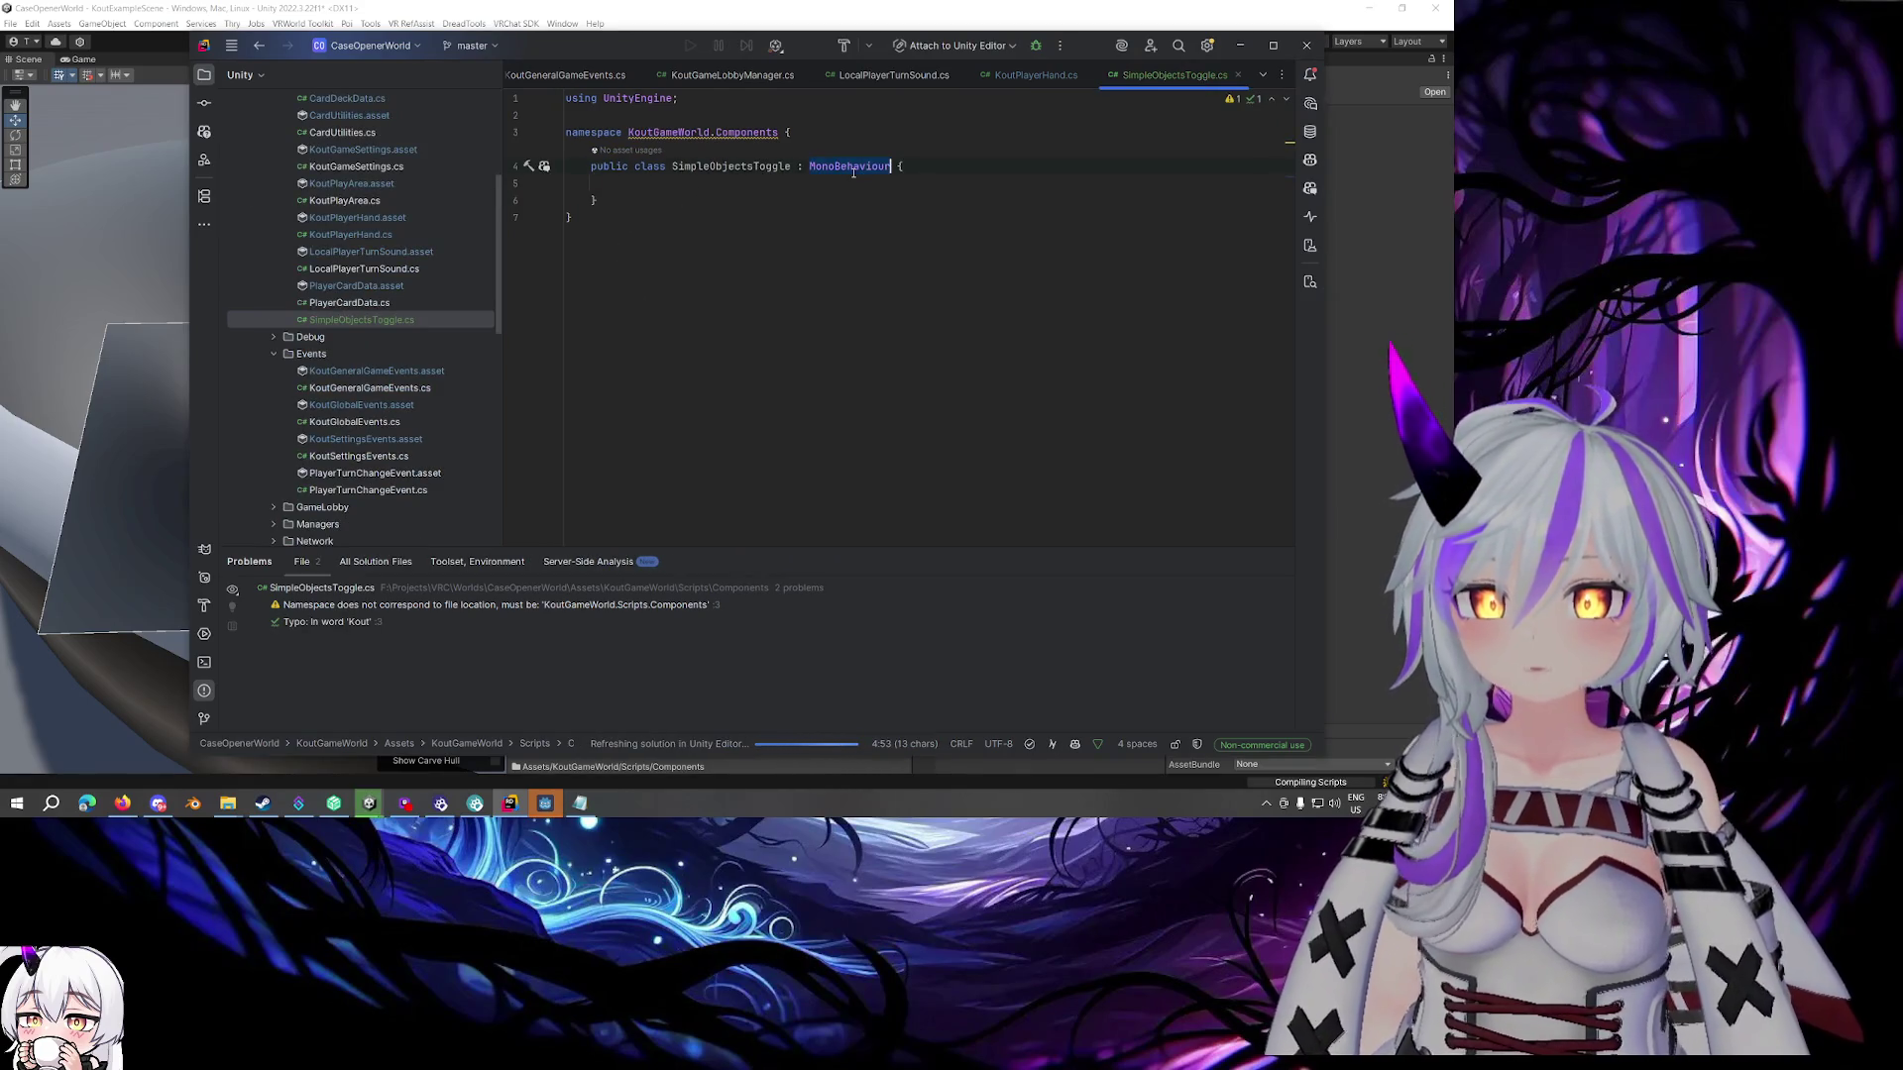
# Change the base class to UdonSharpBehaviour and accept the suggested object-array fields and toggle methods
pyautogui.write('UdonBe')
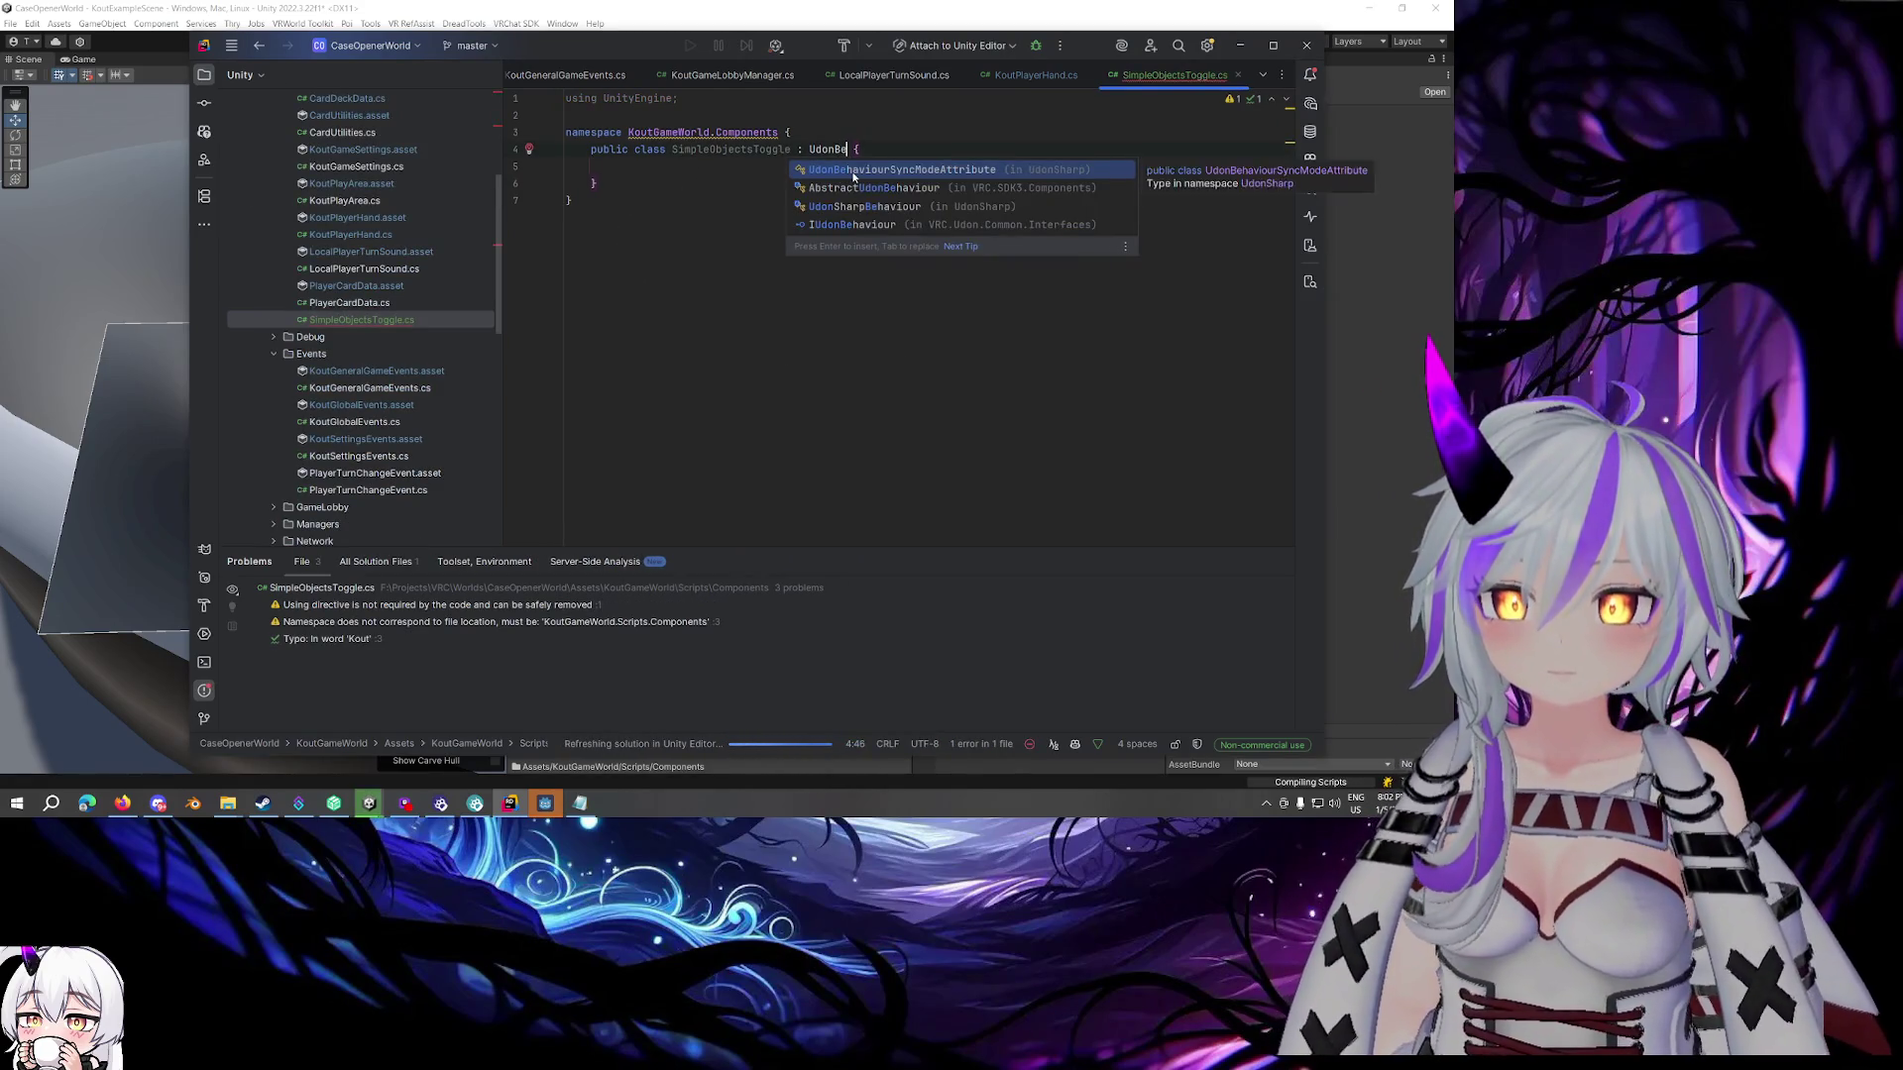
pyautogui.press('BackSpace')
pyautogui.press('BackSpace')
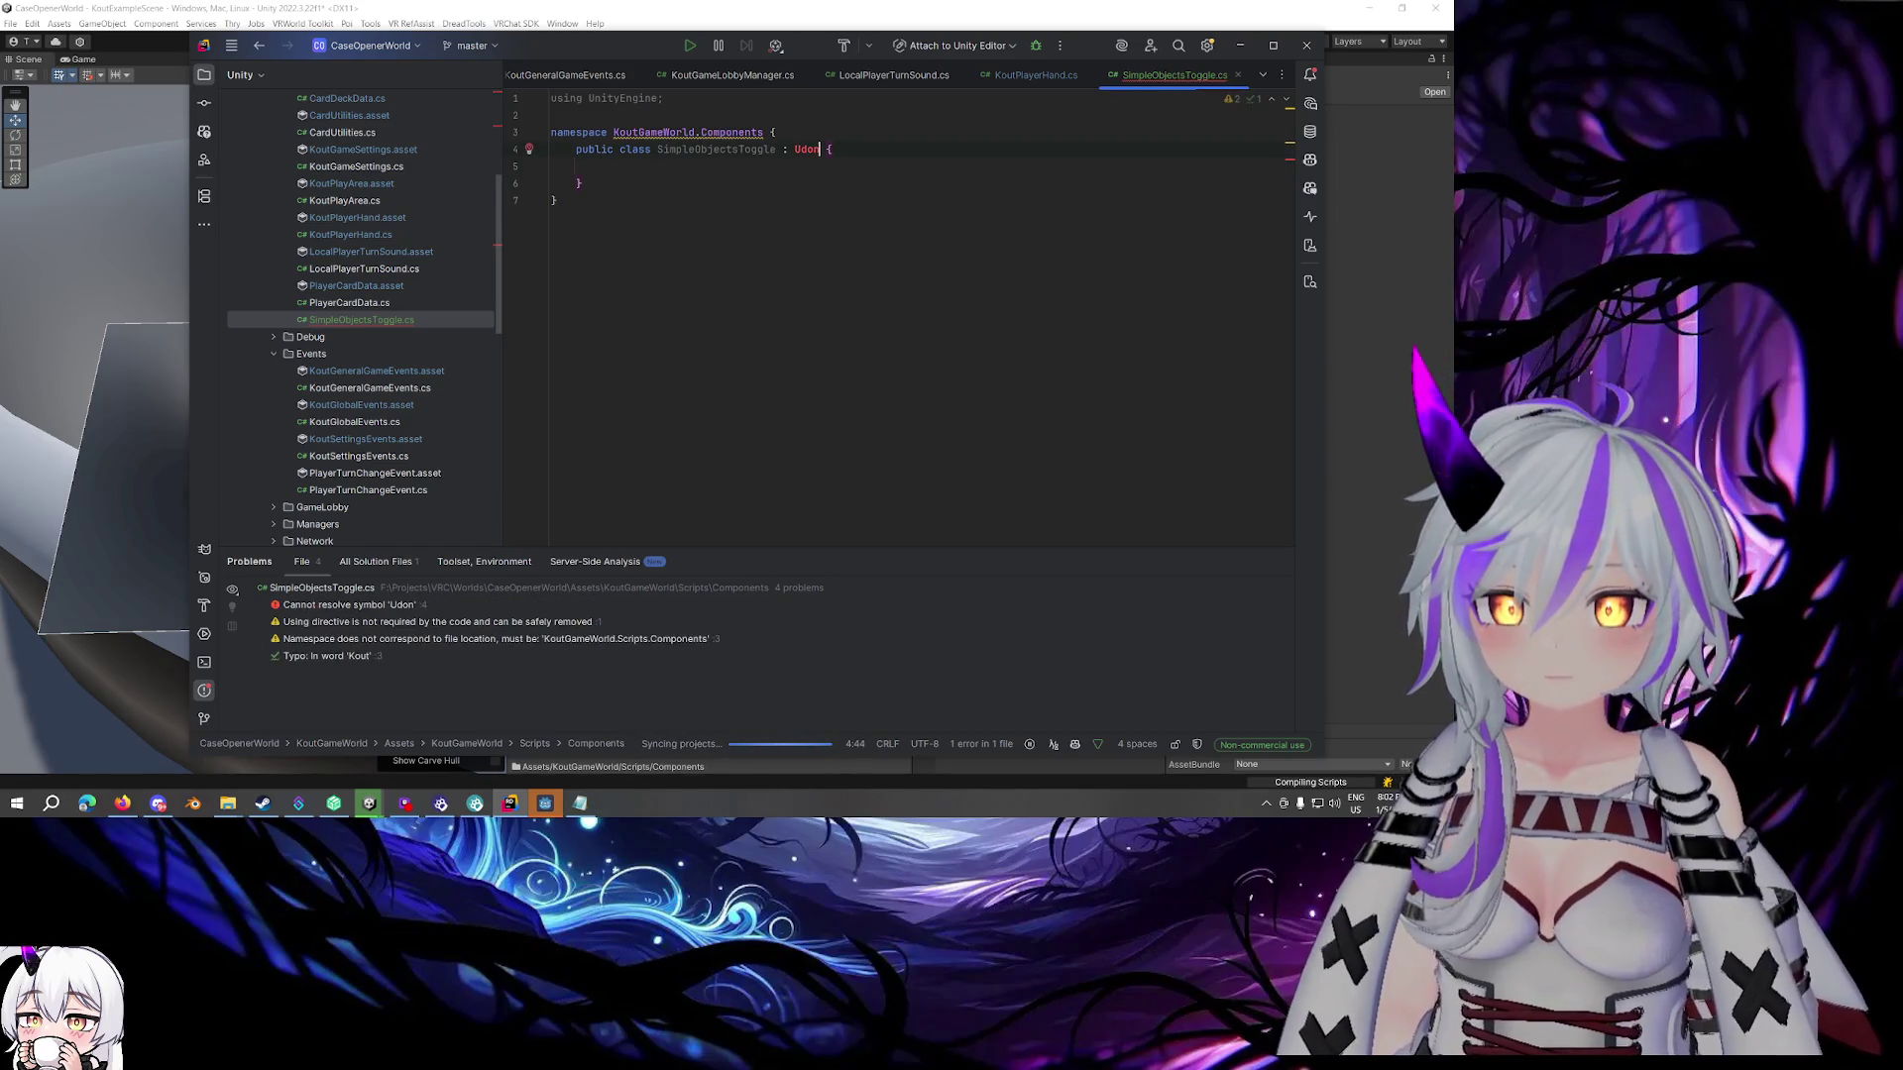
pyautogui.press('Return')
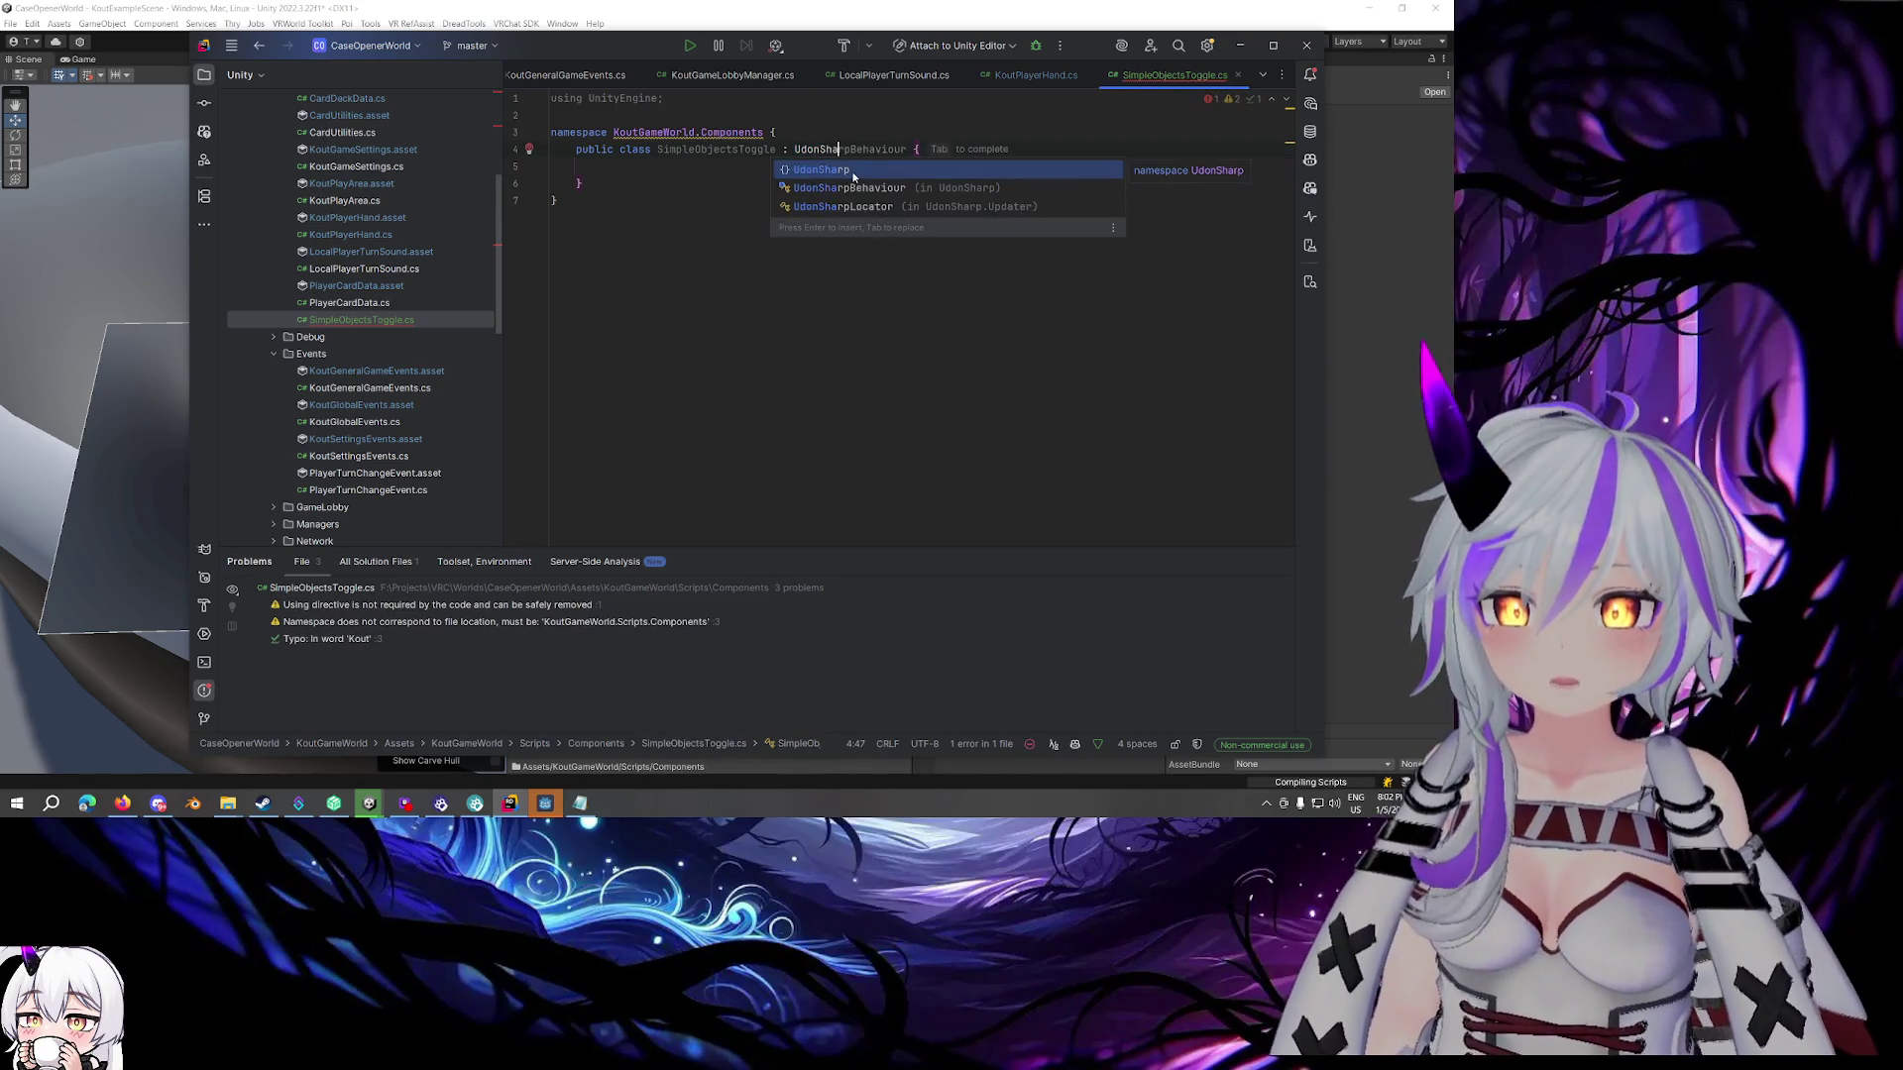
pyautogui.press('Return')
pyautogui.press('Down')
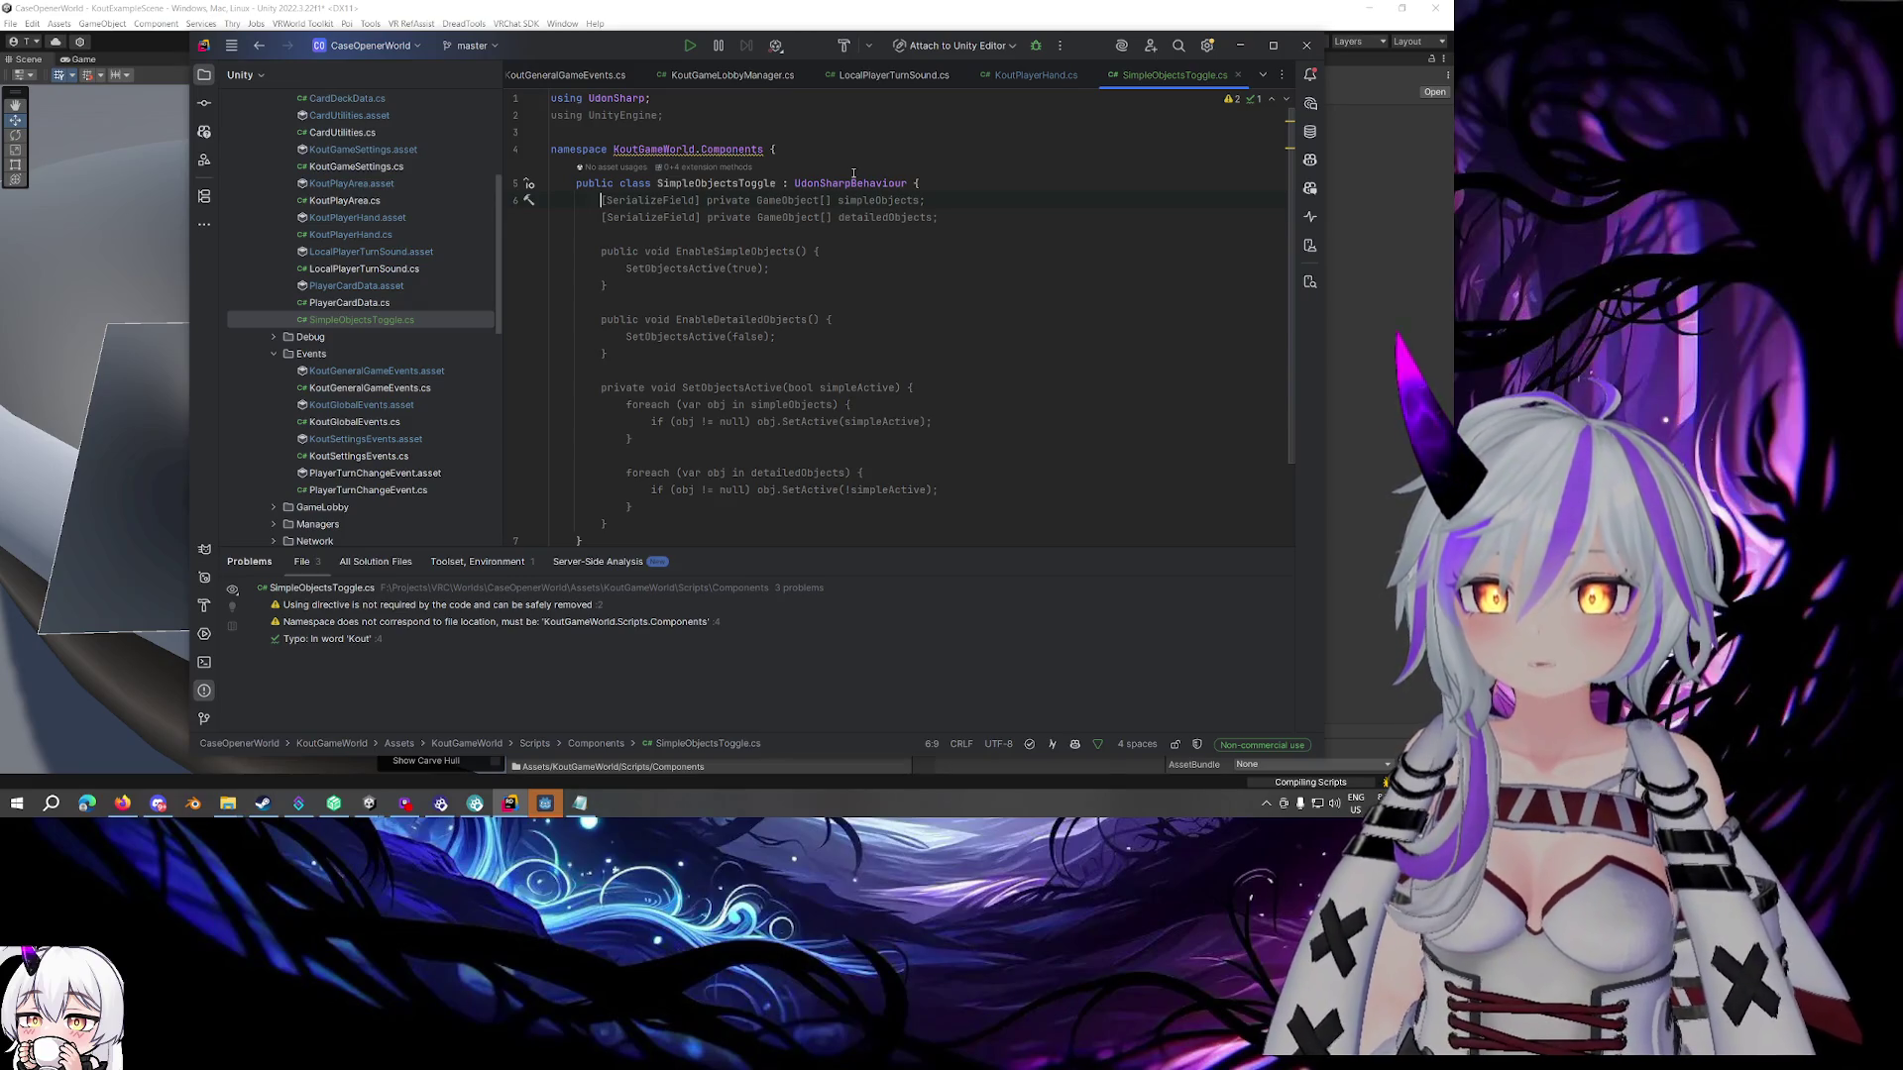
pyautogui.press('Tab')
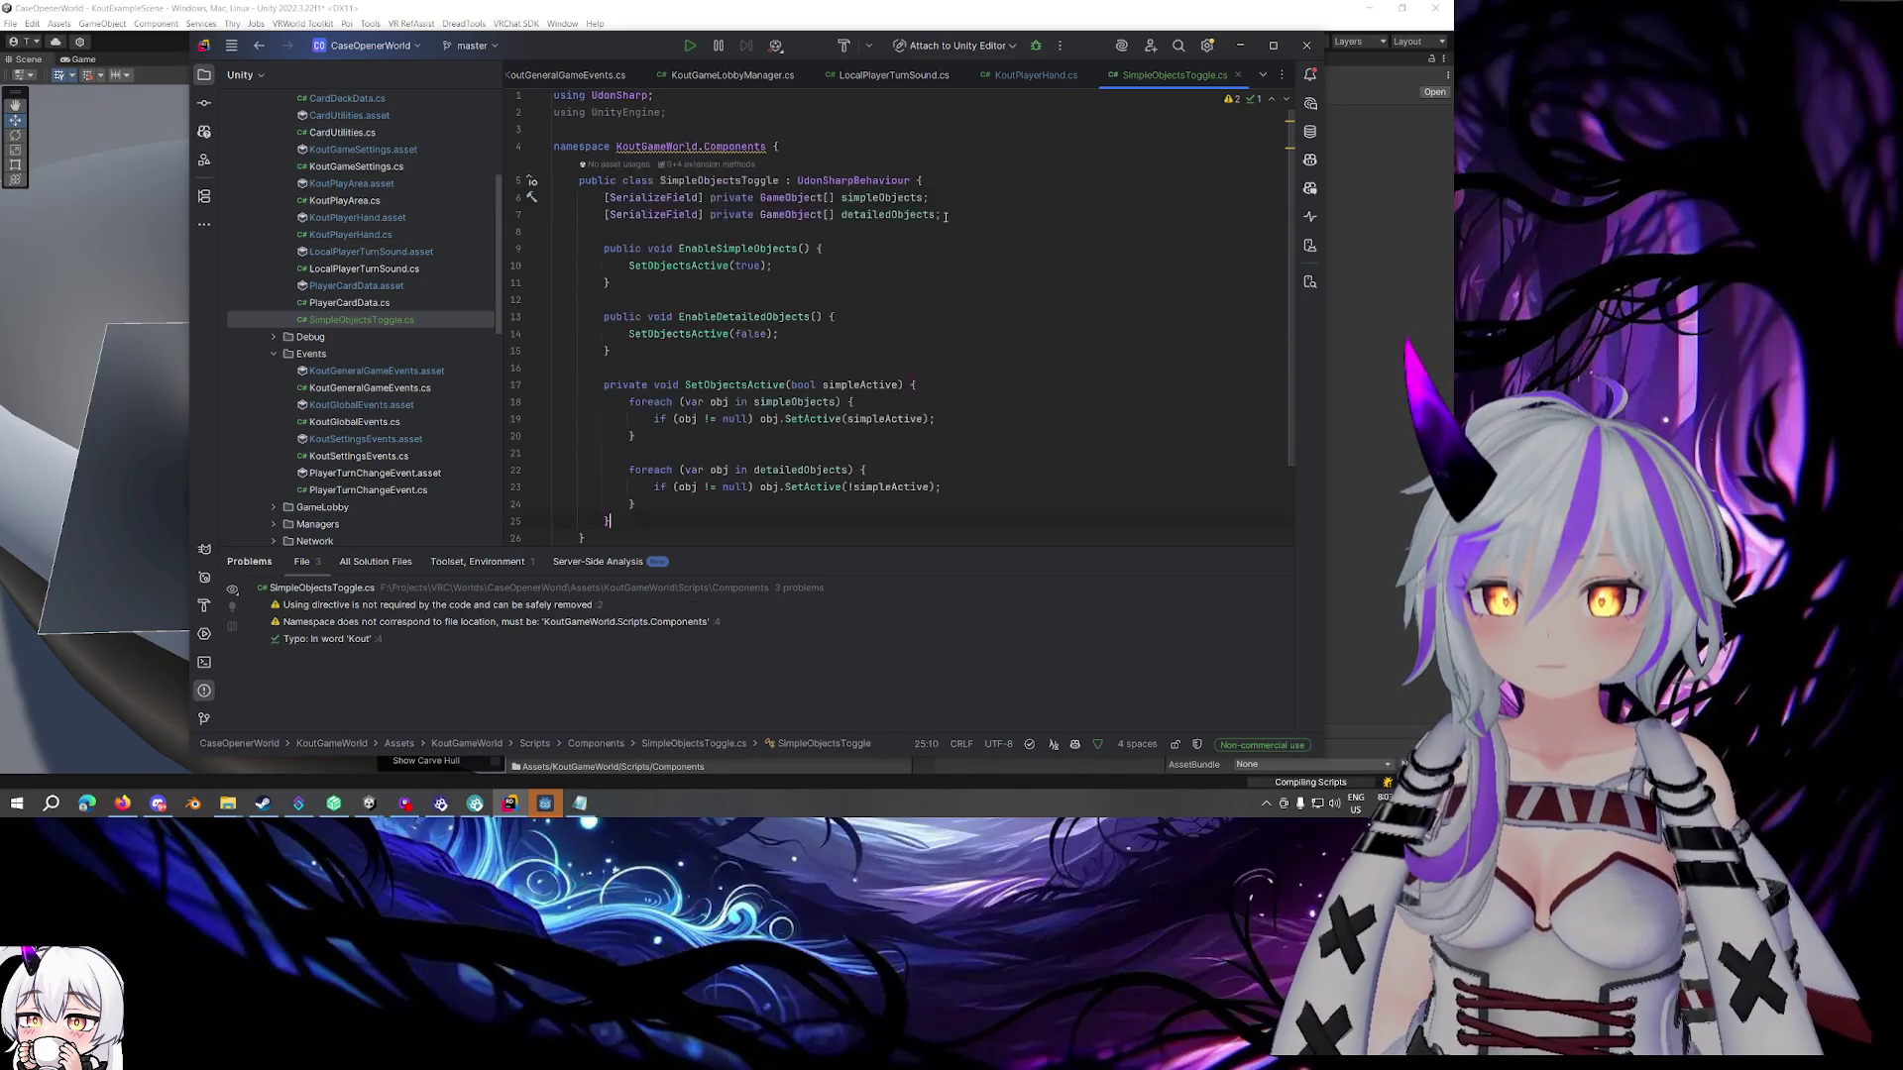
# Delete the detailedObjects field, its loop and the EnableDetailedObjects method
pyautogui.hotkey('shift', 'Up')
pyautogui.press('BackSpace')
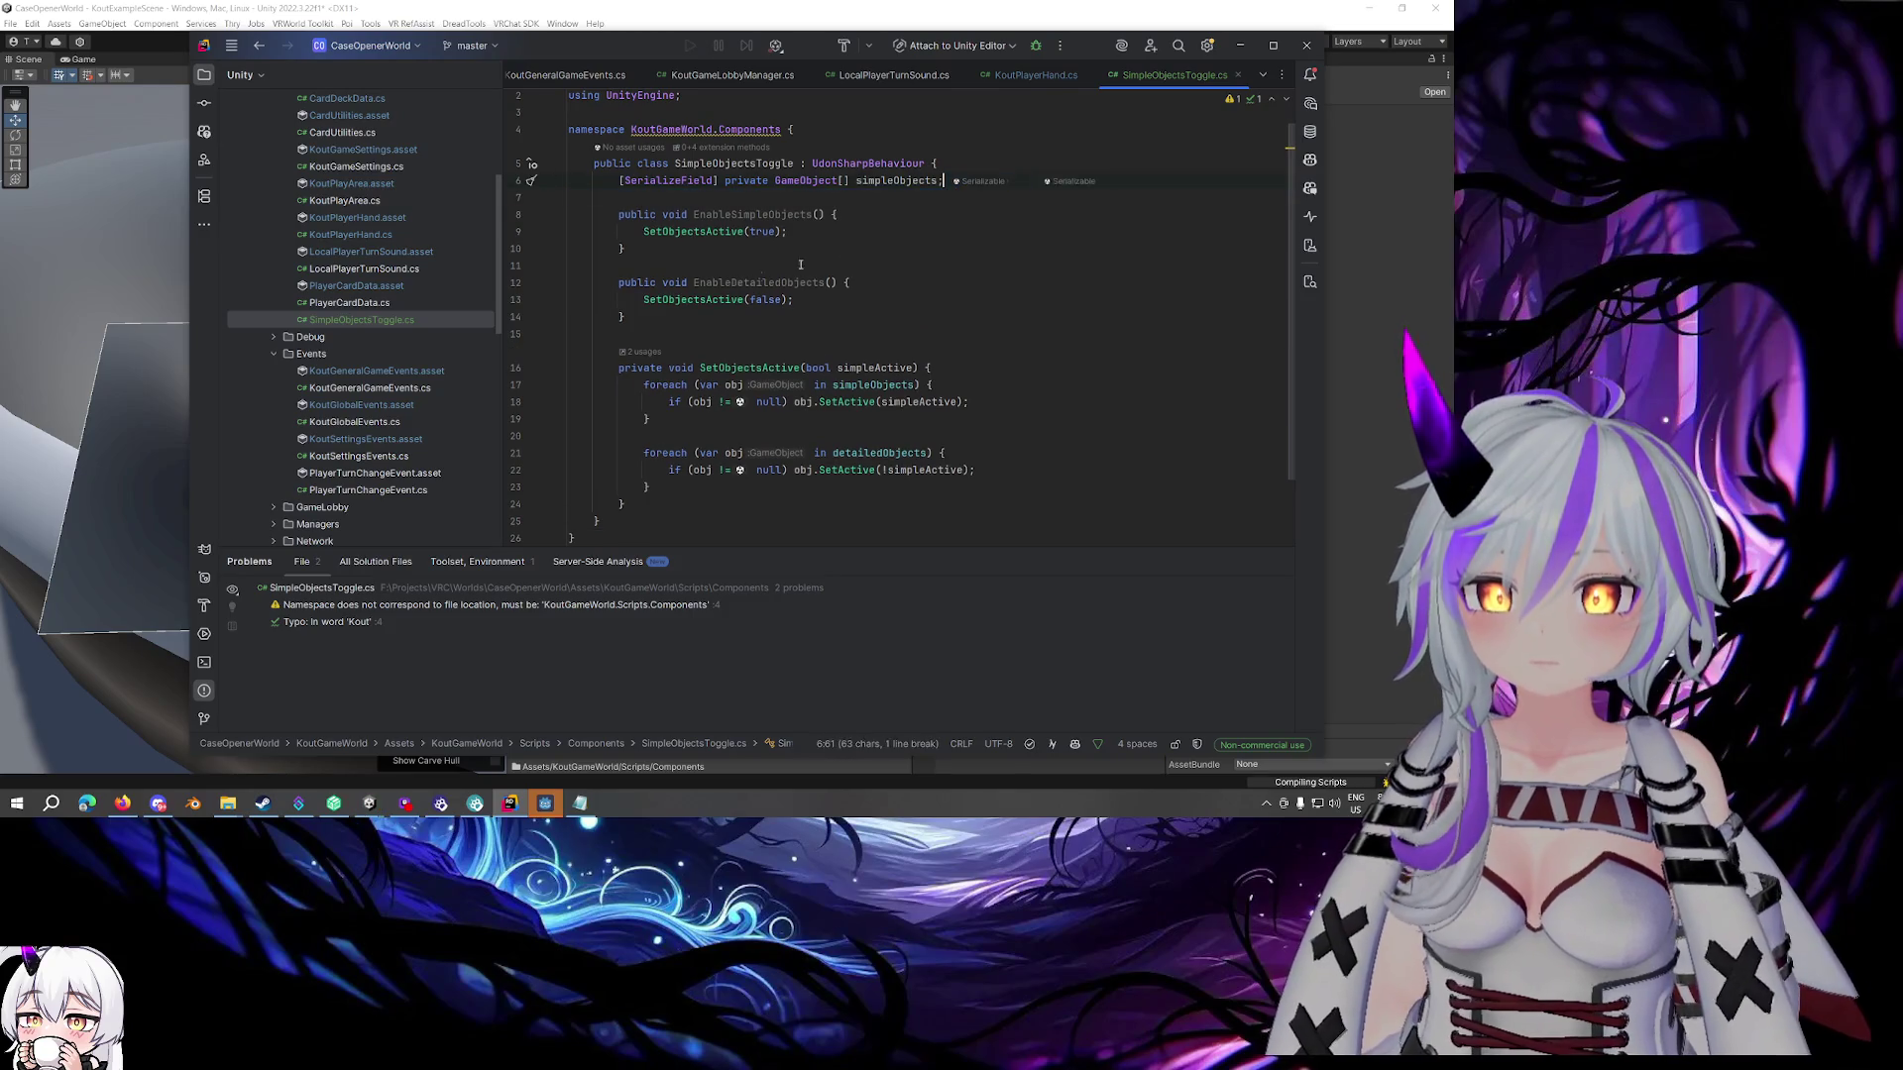
pyautogui.moveTo(654, 486); pyautogui.dragTo(650, 419)
pyautogui.press('BackSpace')
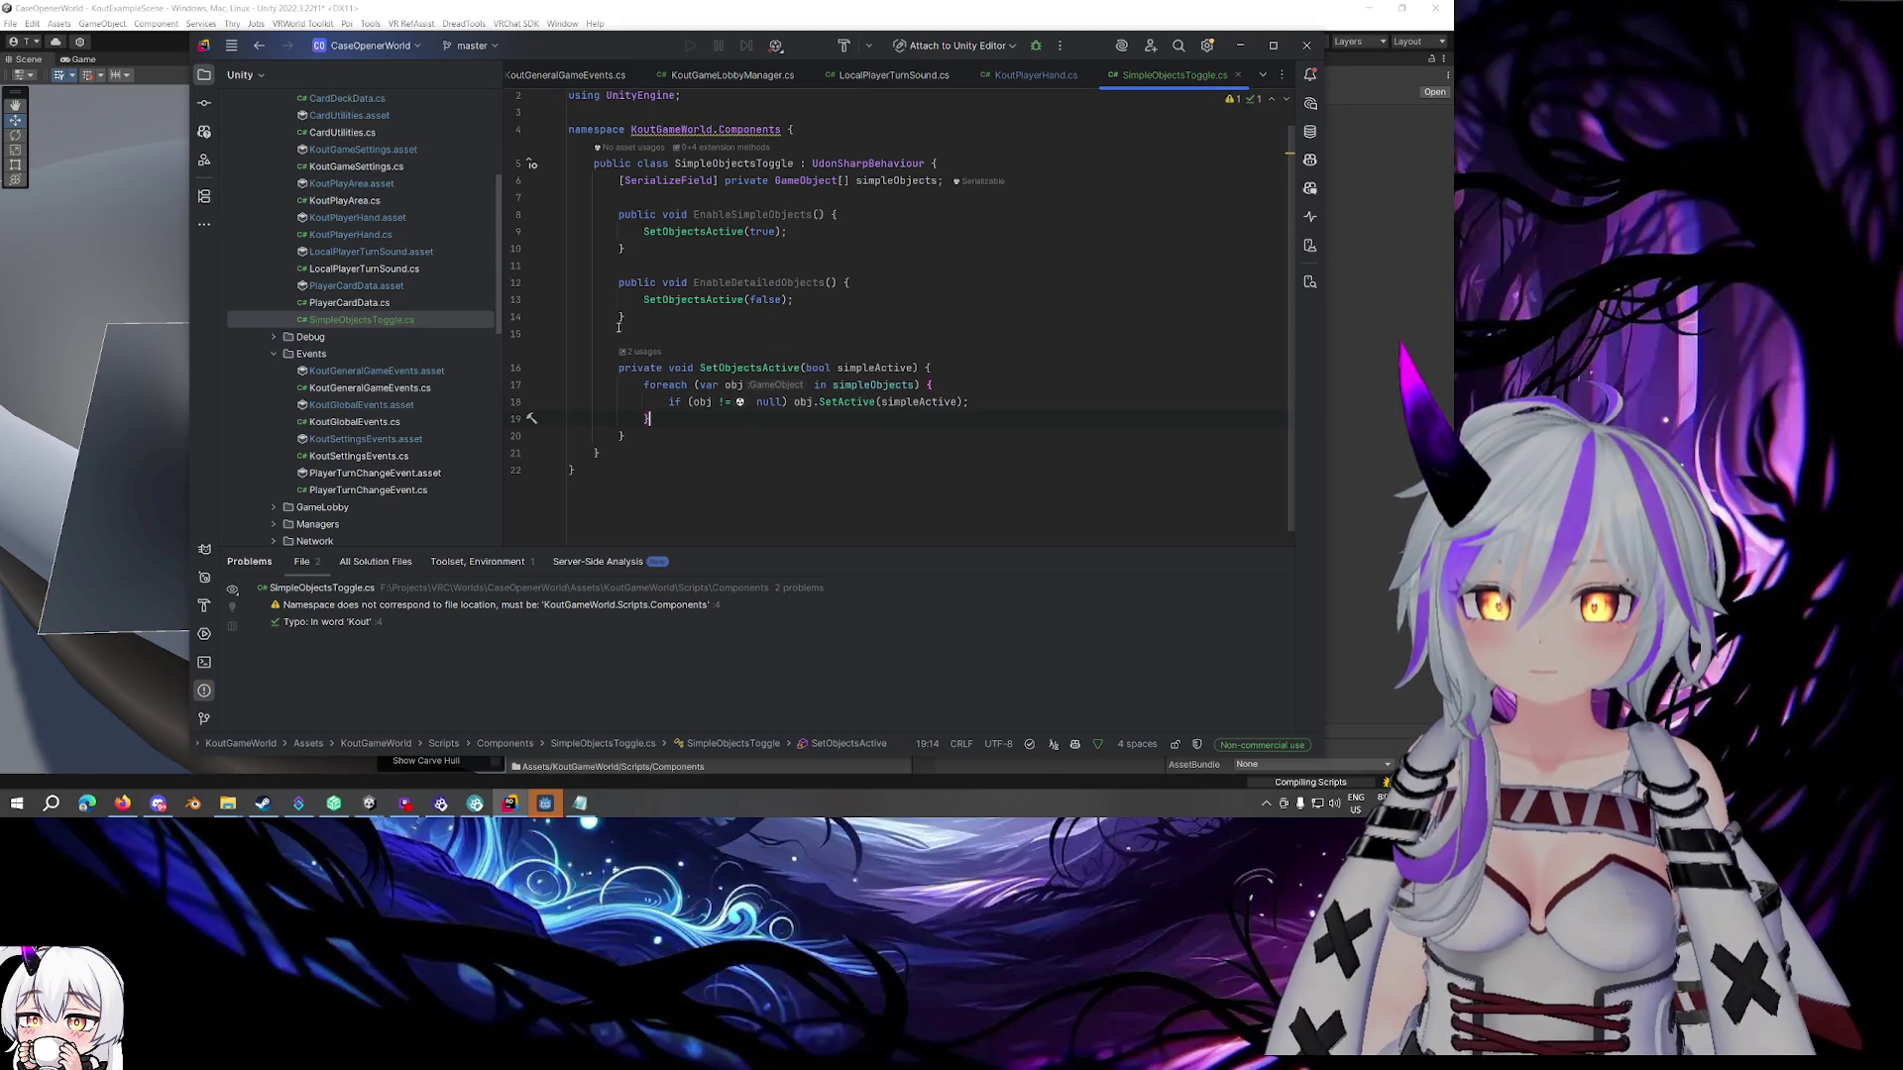
pyautogui.click(634, 318)
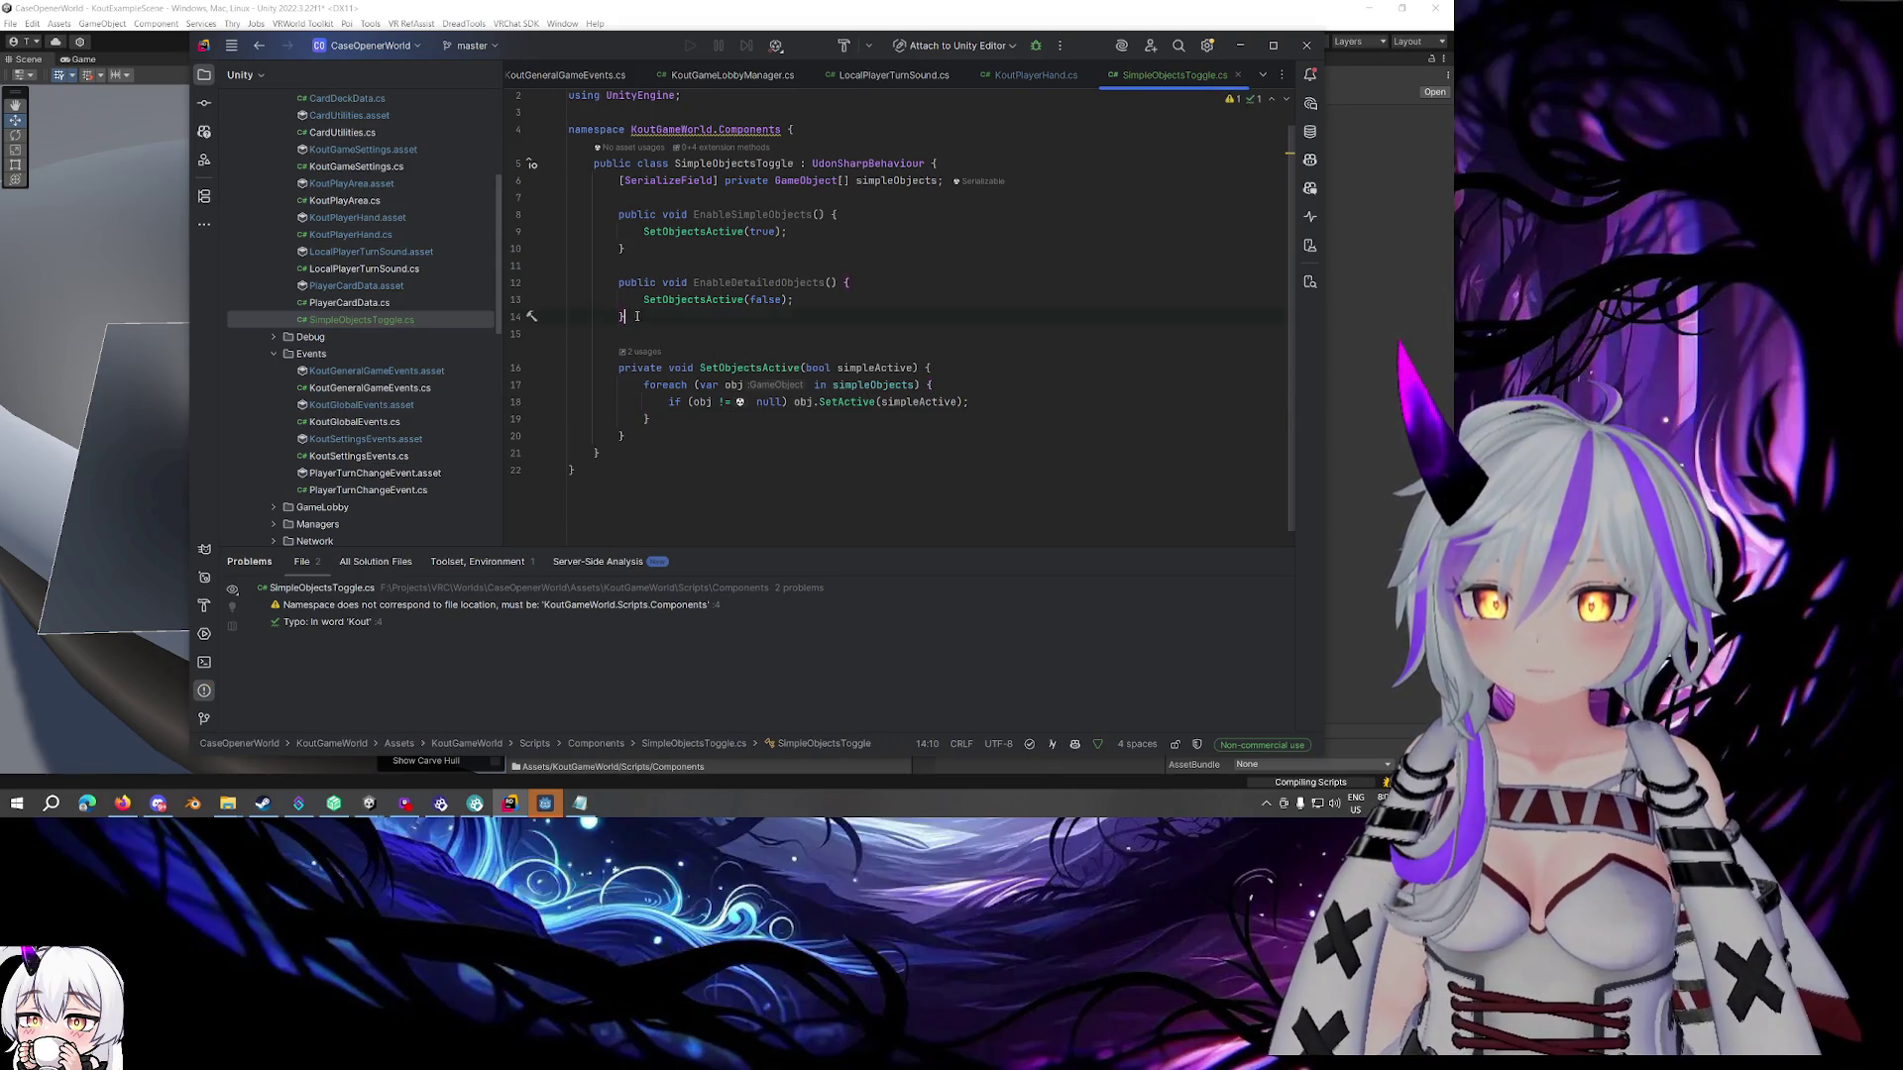
pyautogui.click(863, 298)
pyautogui.moveTo(664, 313); pyautogui.dragTo(644, 250)
pyautogui.press('BackSpace')
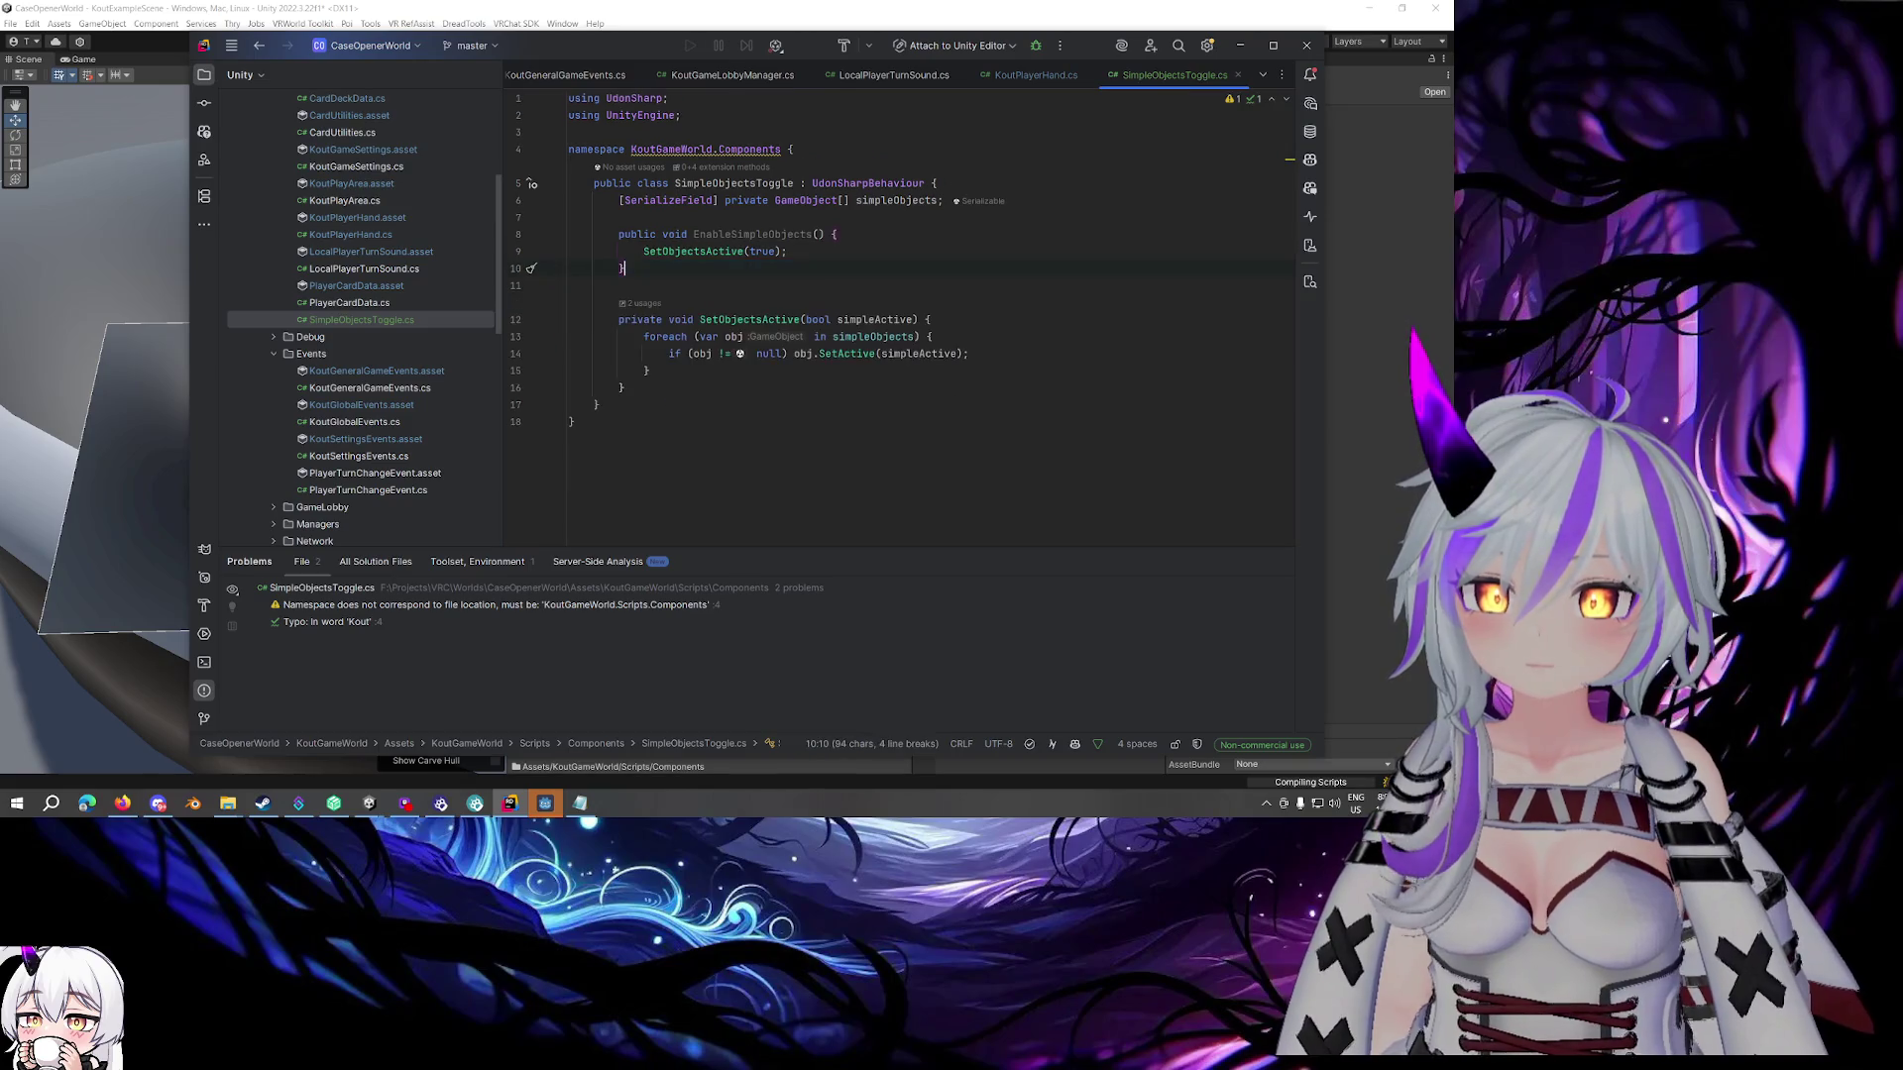
# Rename EnableSimpleObjects to ToggleObjects and add a private bool isToggled field
pyautogui.doubleClick(753, 236)
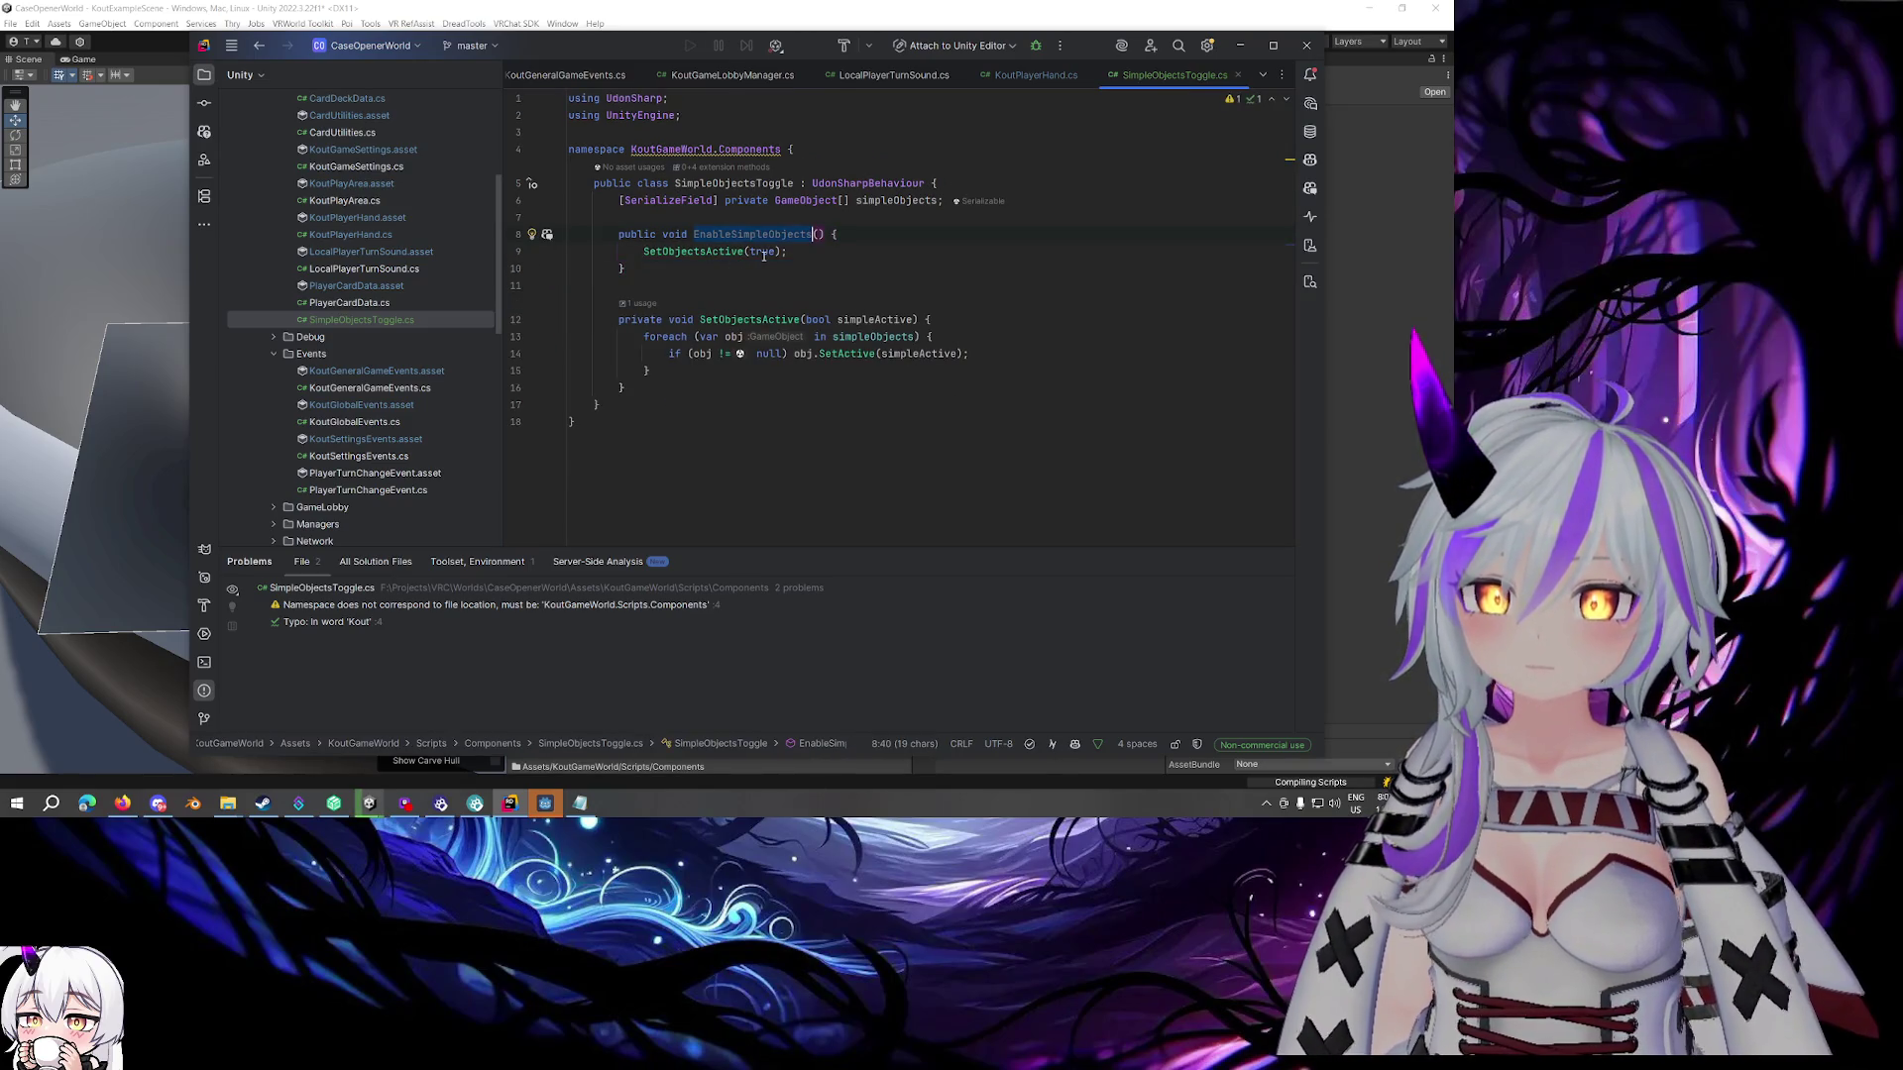
pyautogui.write('Toggle')
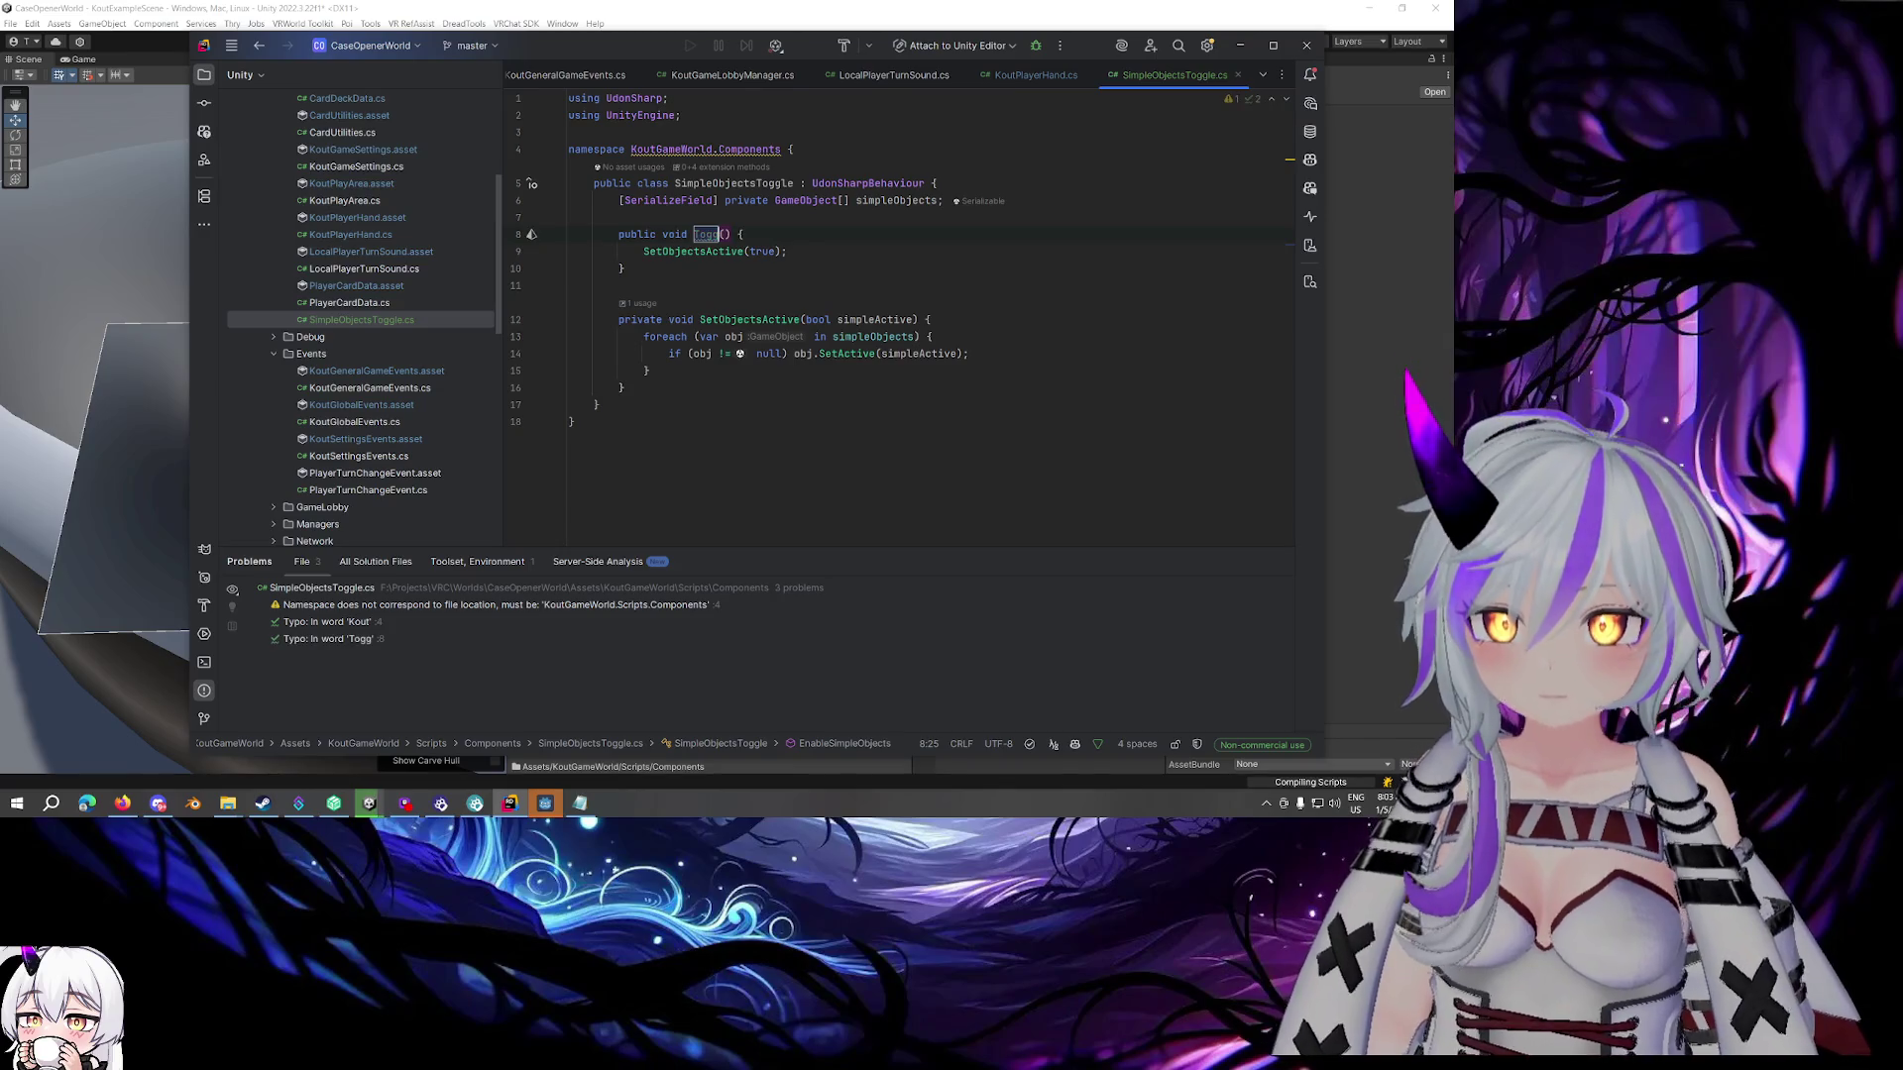
pyautogui.write('Objects')
pyautogui.press('Return')
pyautogui.click(946, 200)
pyautogui.press('Return')
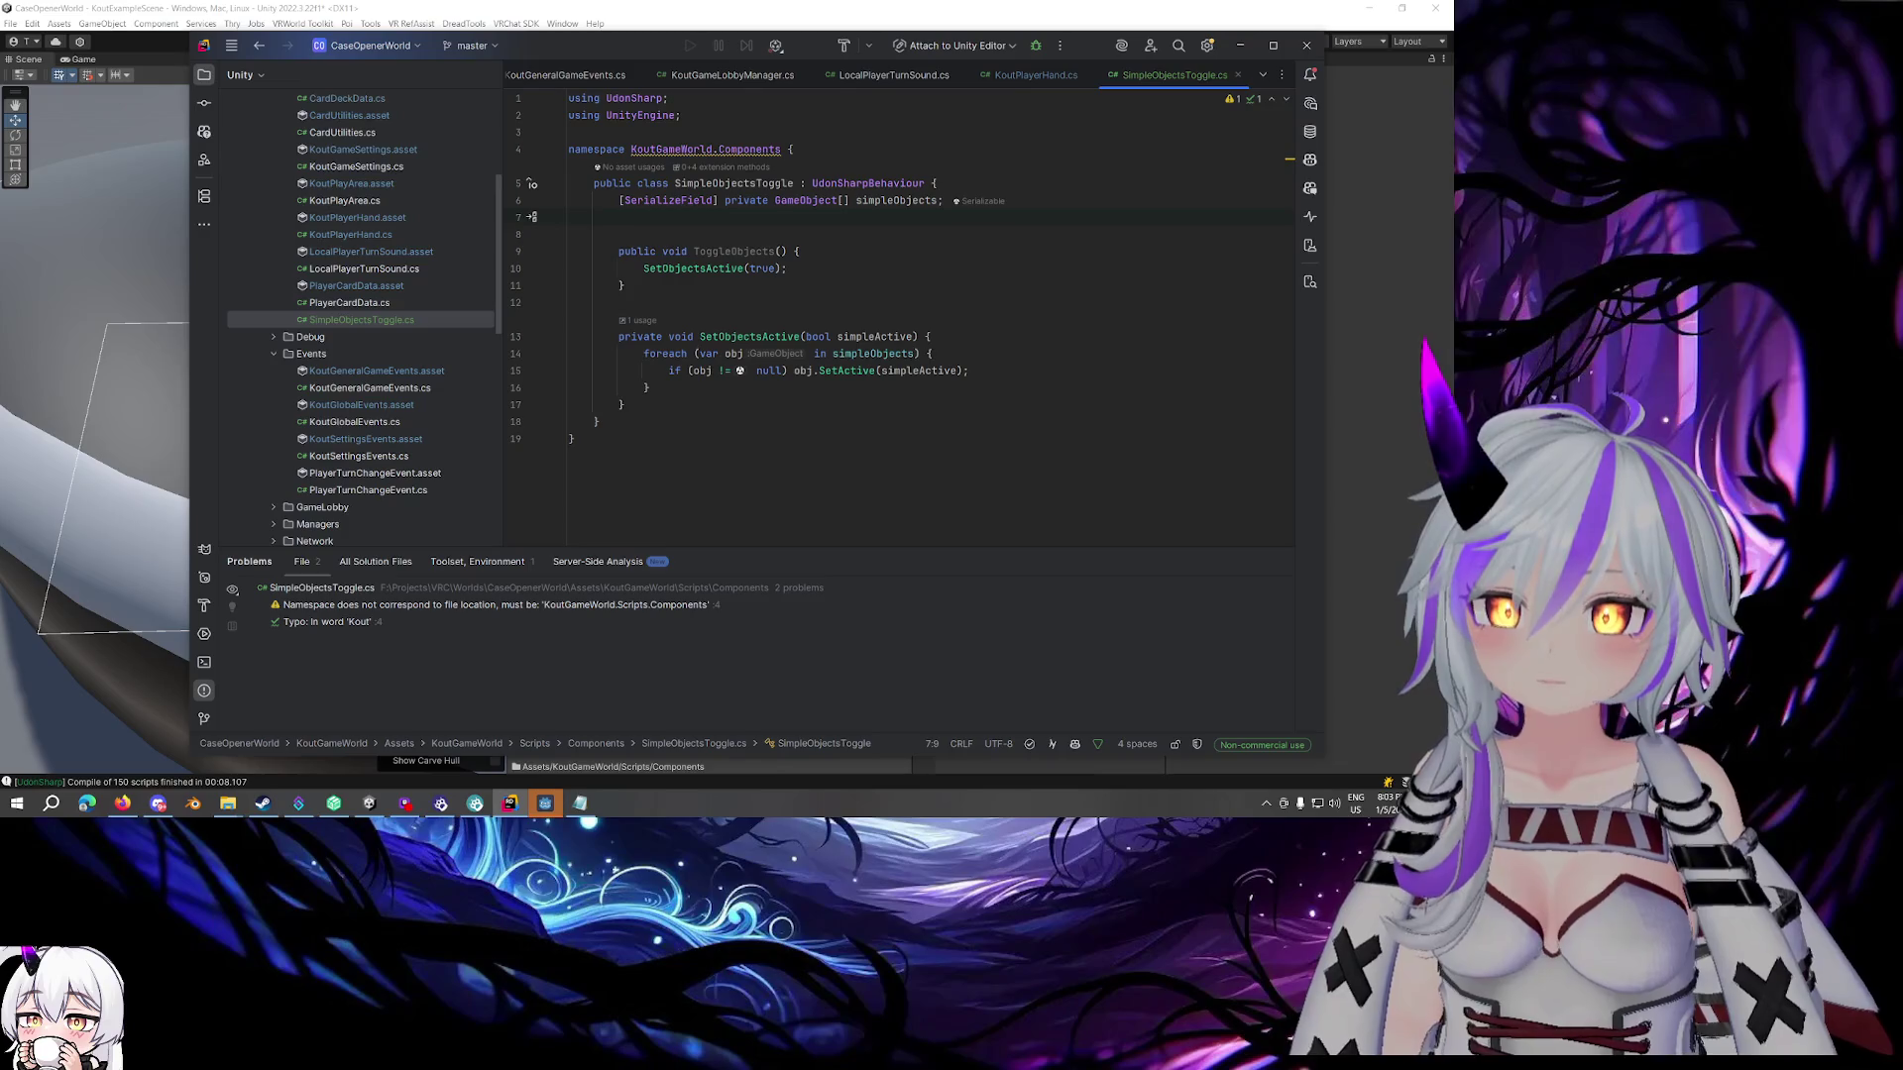
pyautogui.press('Return')
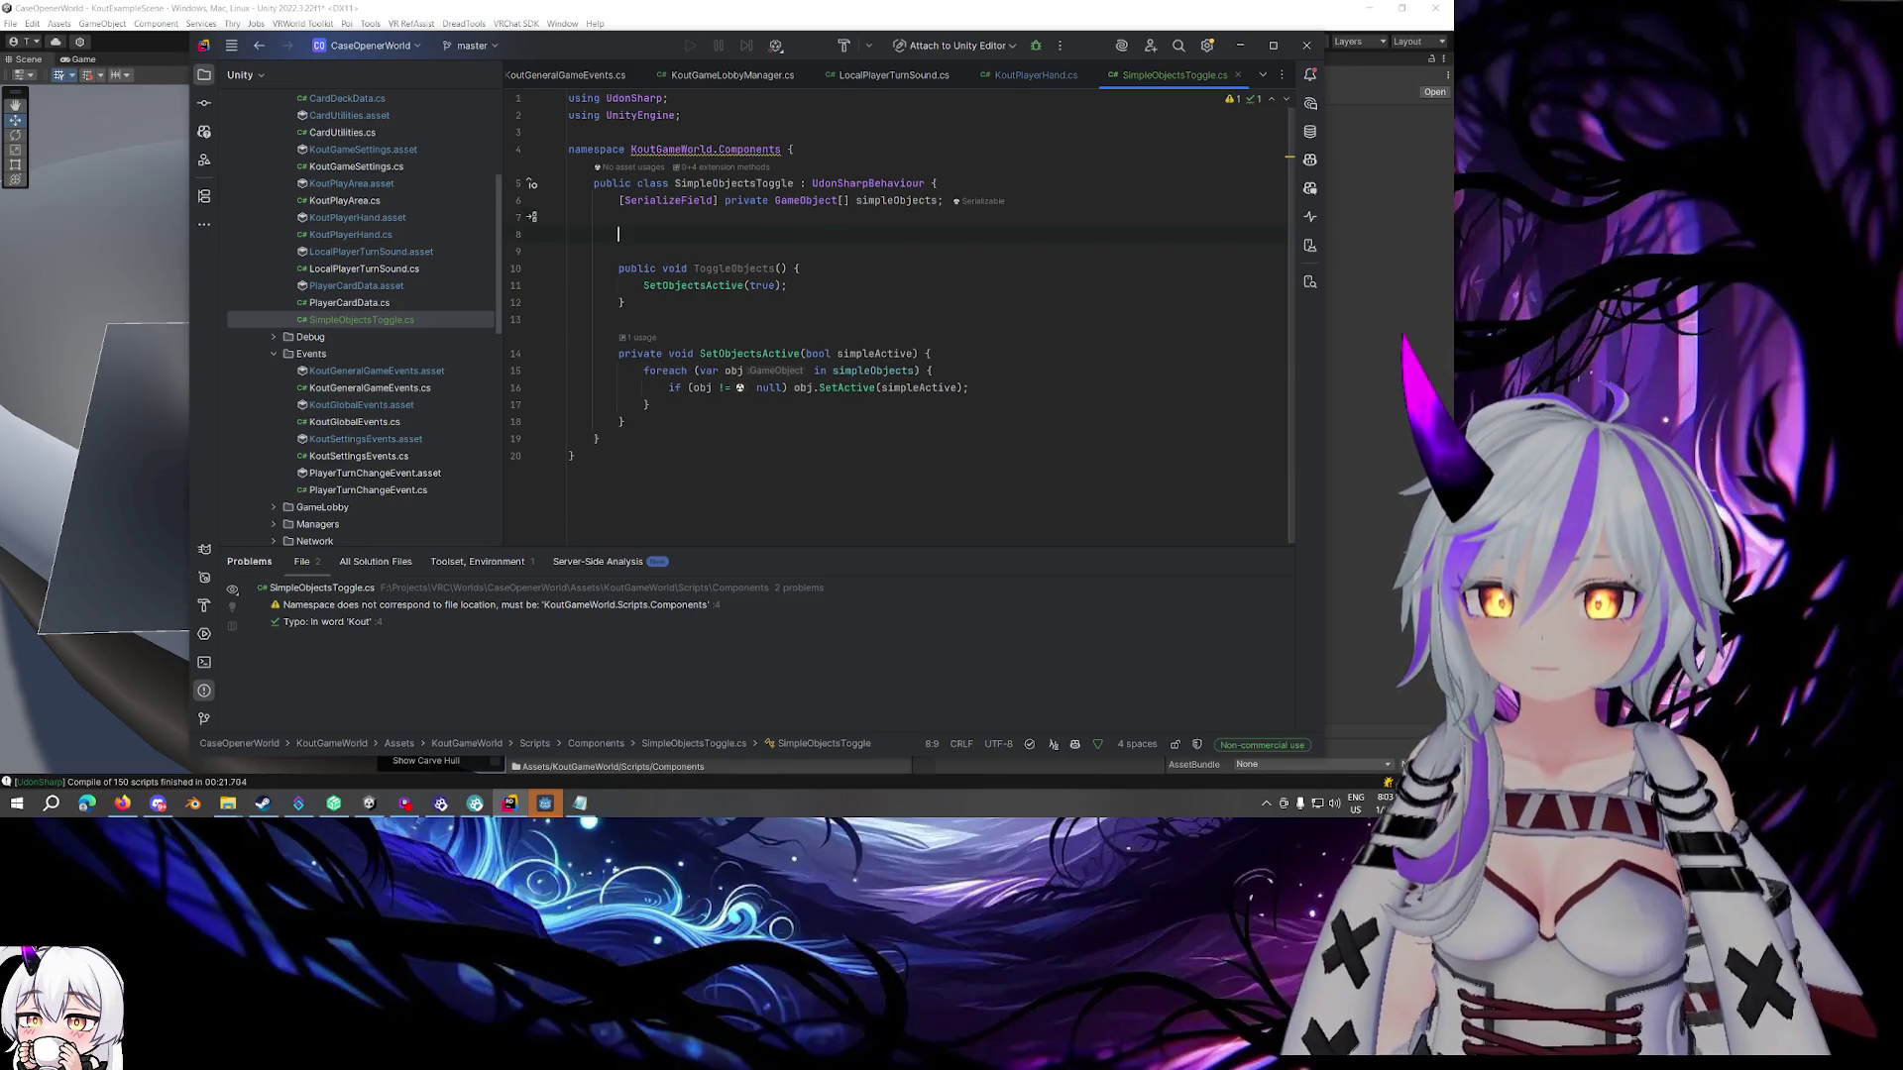
pyautogui.write('pr')
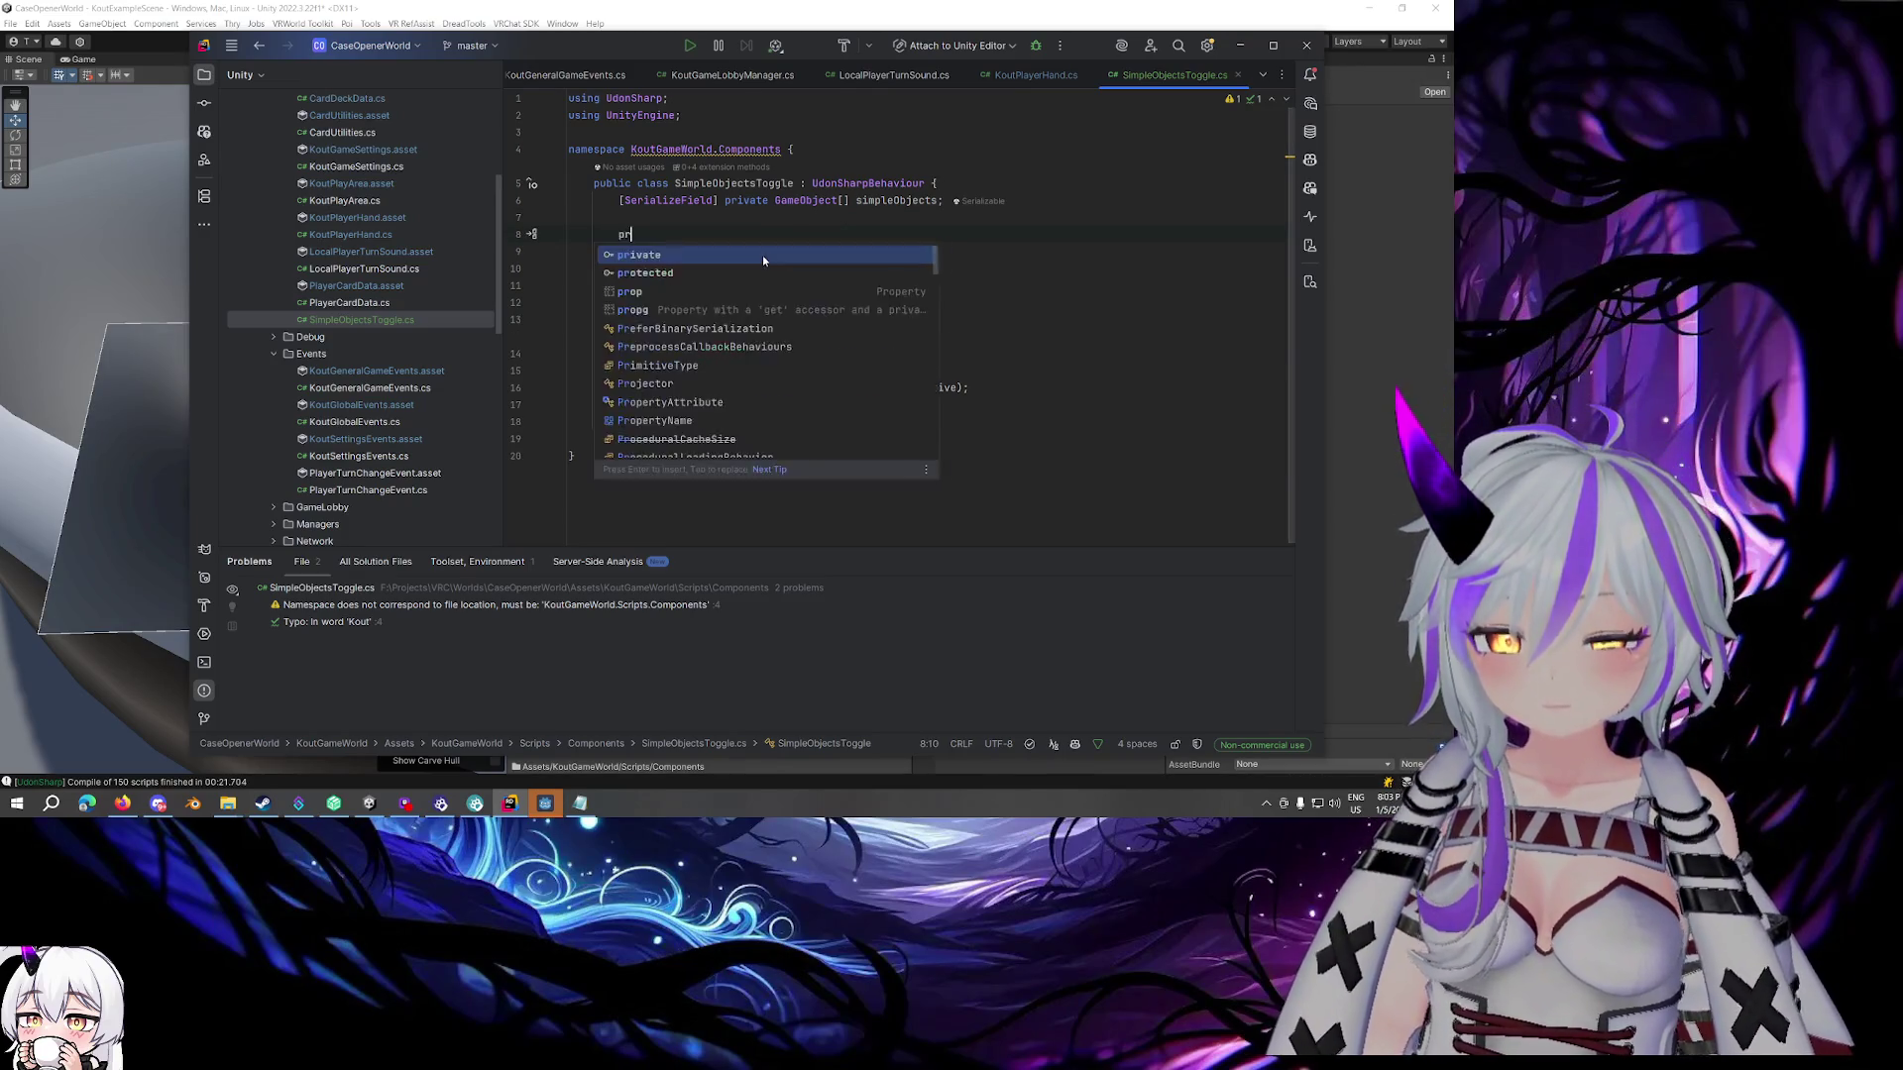
pyautogui.write('ivate bool isT')
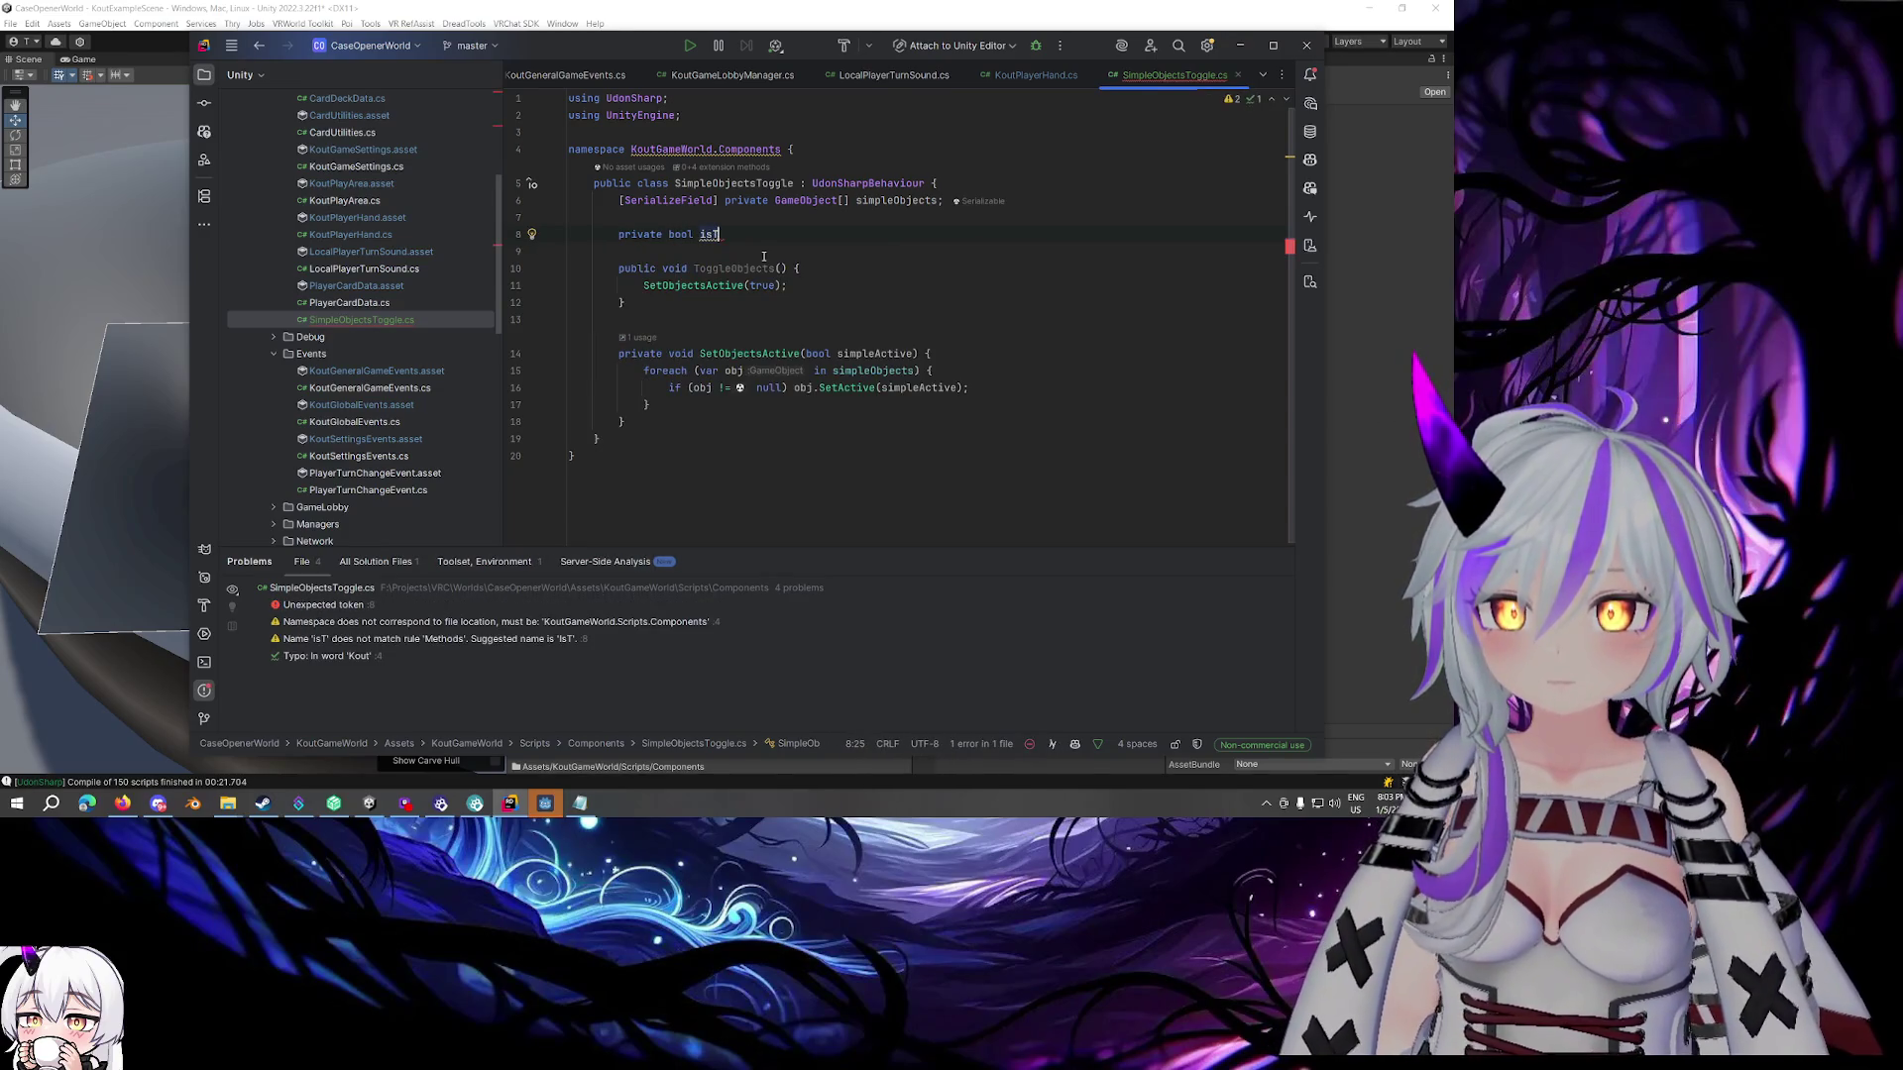
pyautogui.write('oggled;')
pyautogui.click(821, 286)
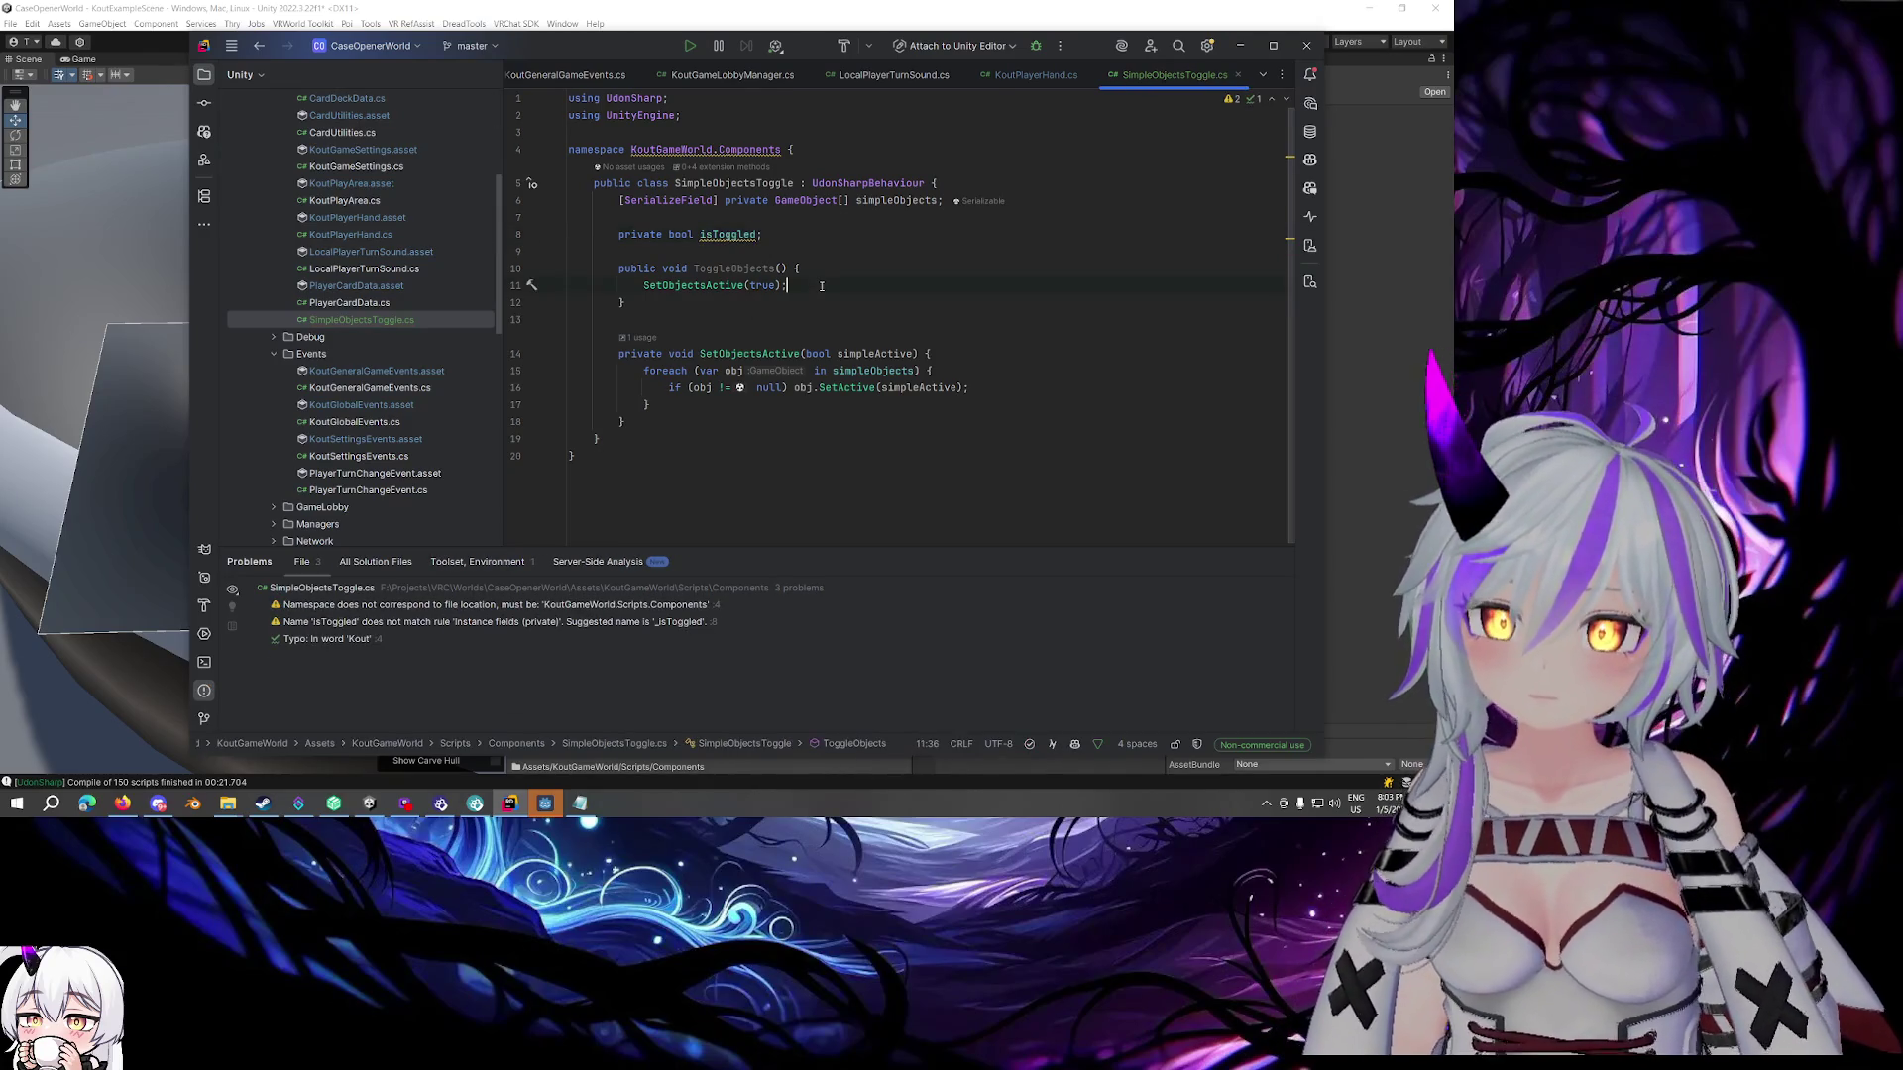
pyautogui.hotkey('ctrl', 'r')
pyautogui.hotkey('ctrl', 'r')
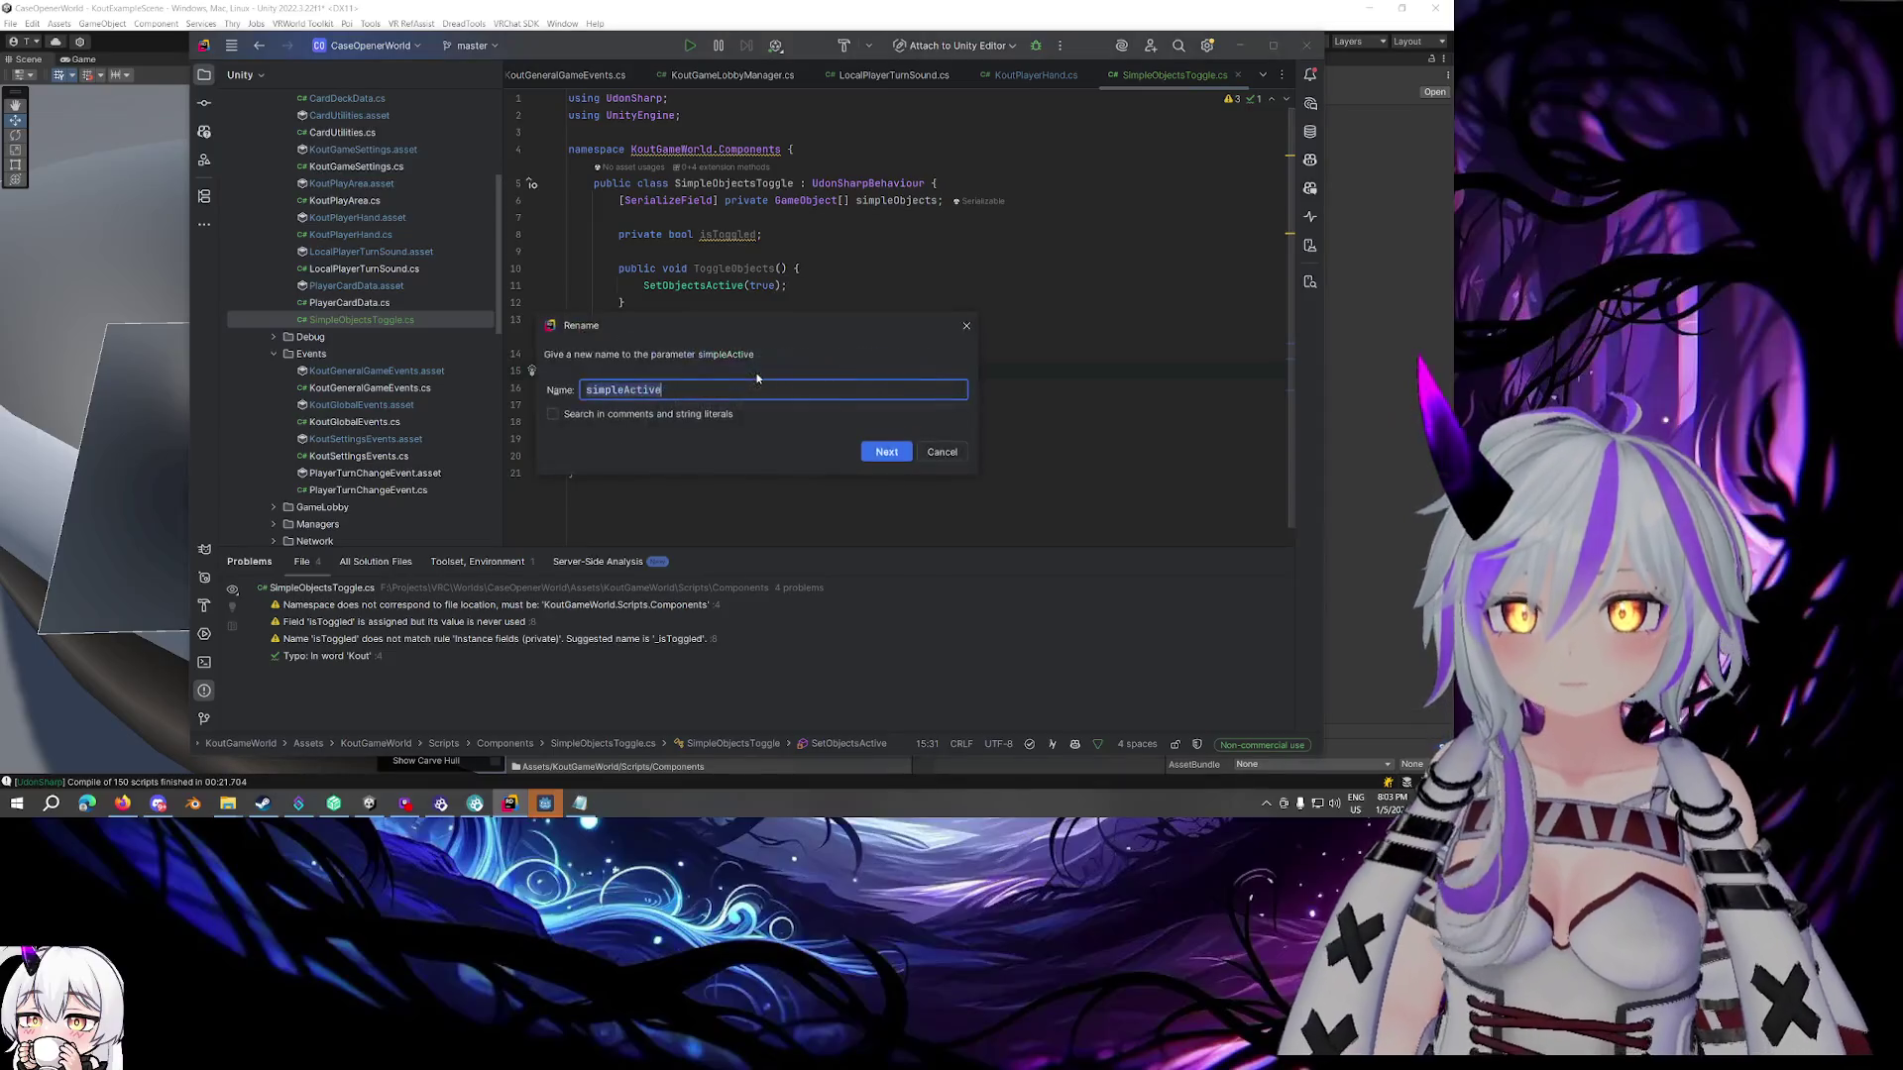
# Rename the simpleActive parameter to isActive and pass !isToggled instead of true to SetObjectsActive
pyautogui.write('isActive')
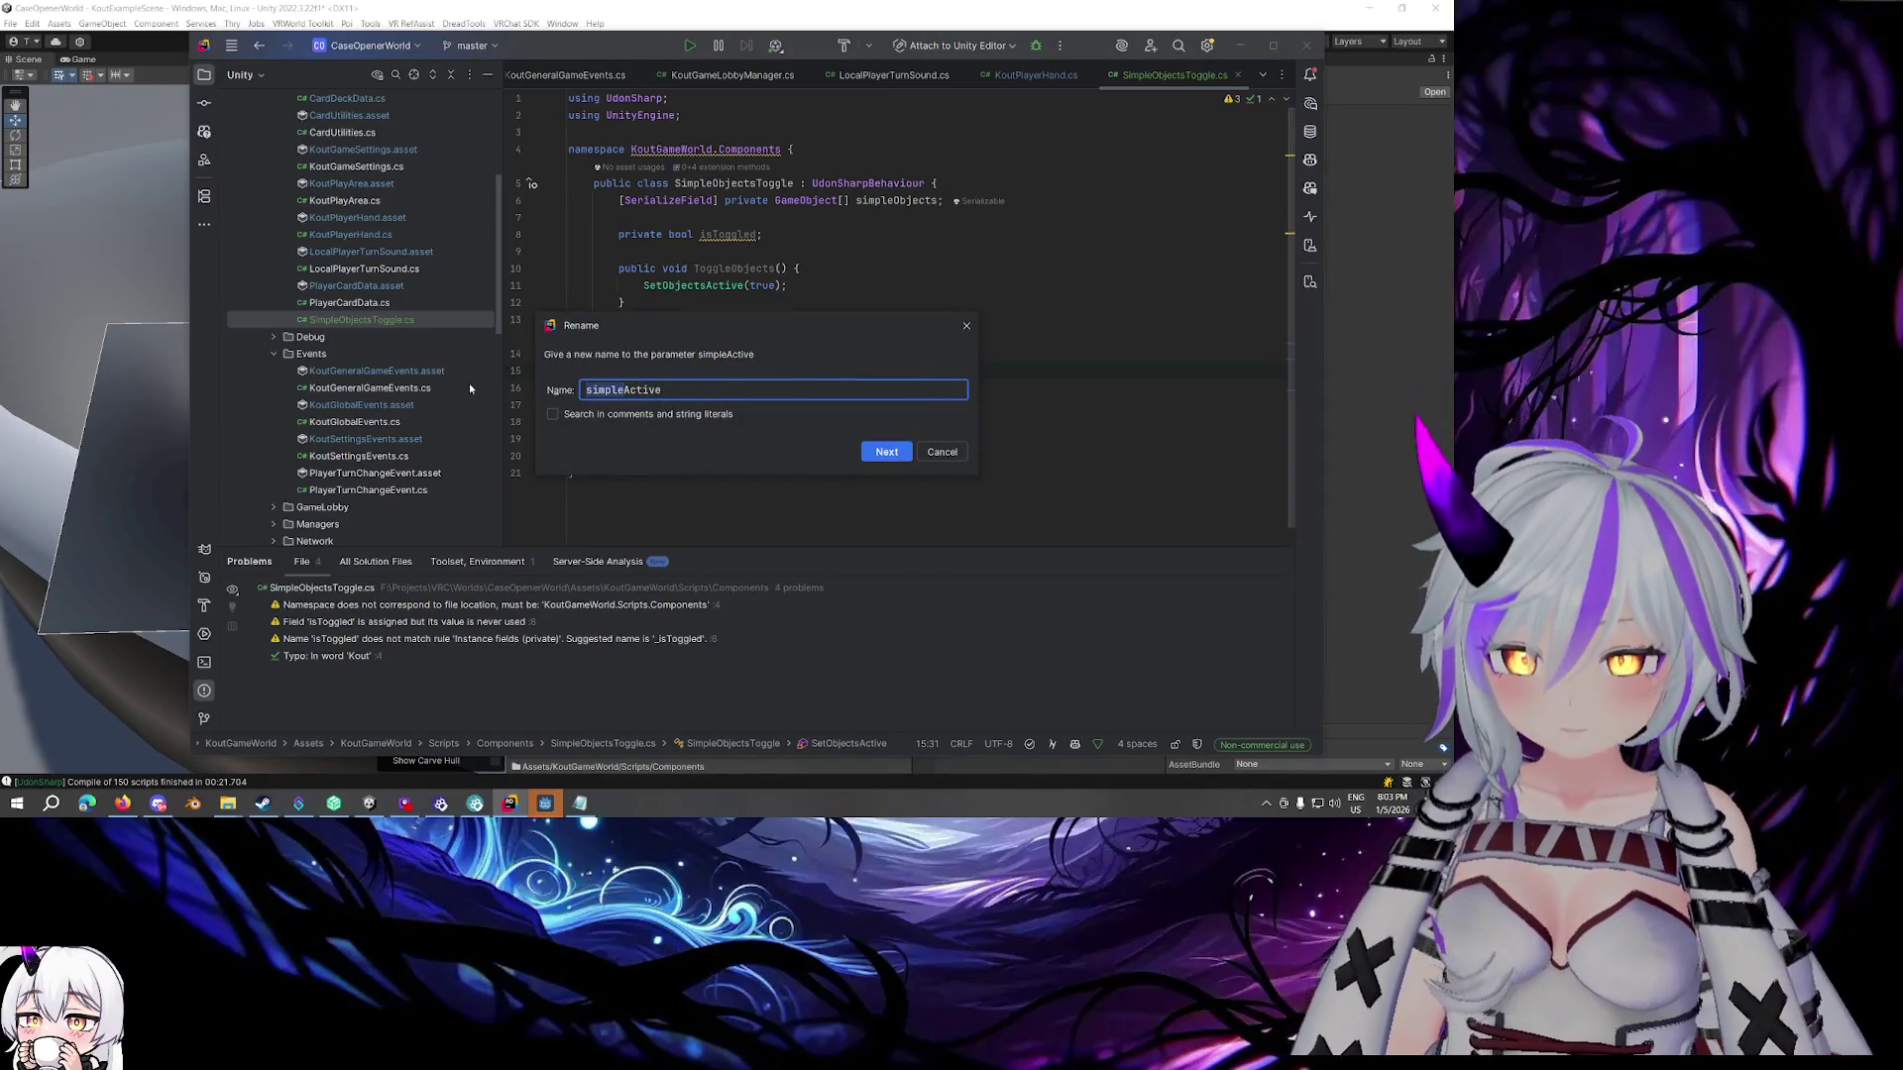
pyautogui.press('Return')
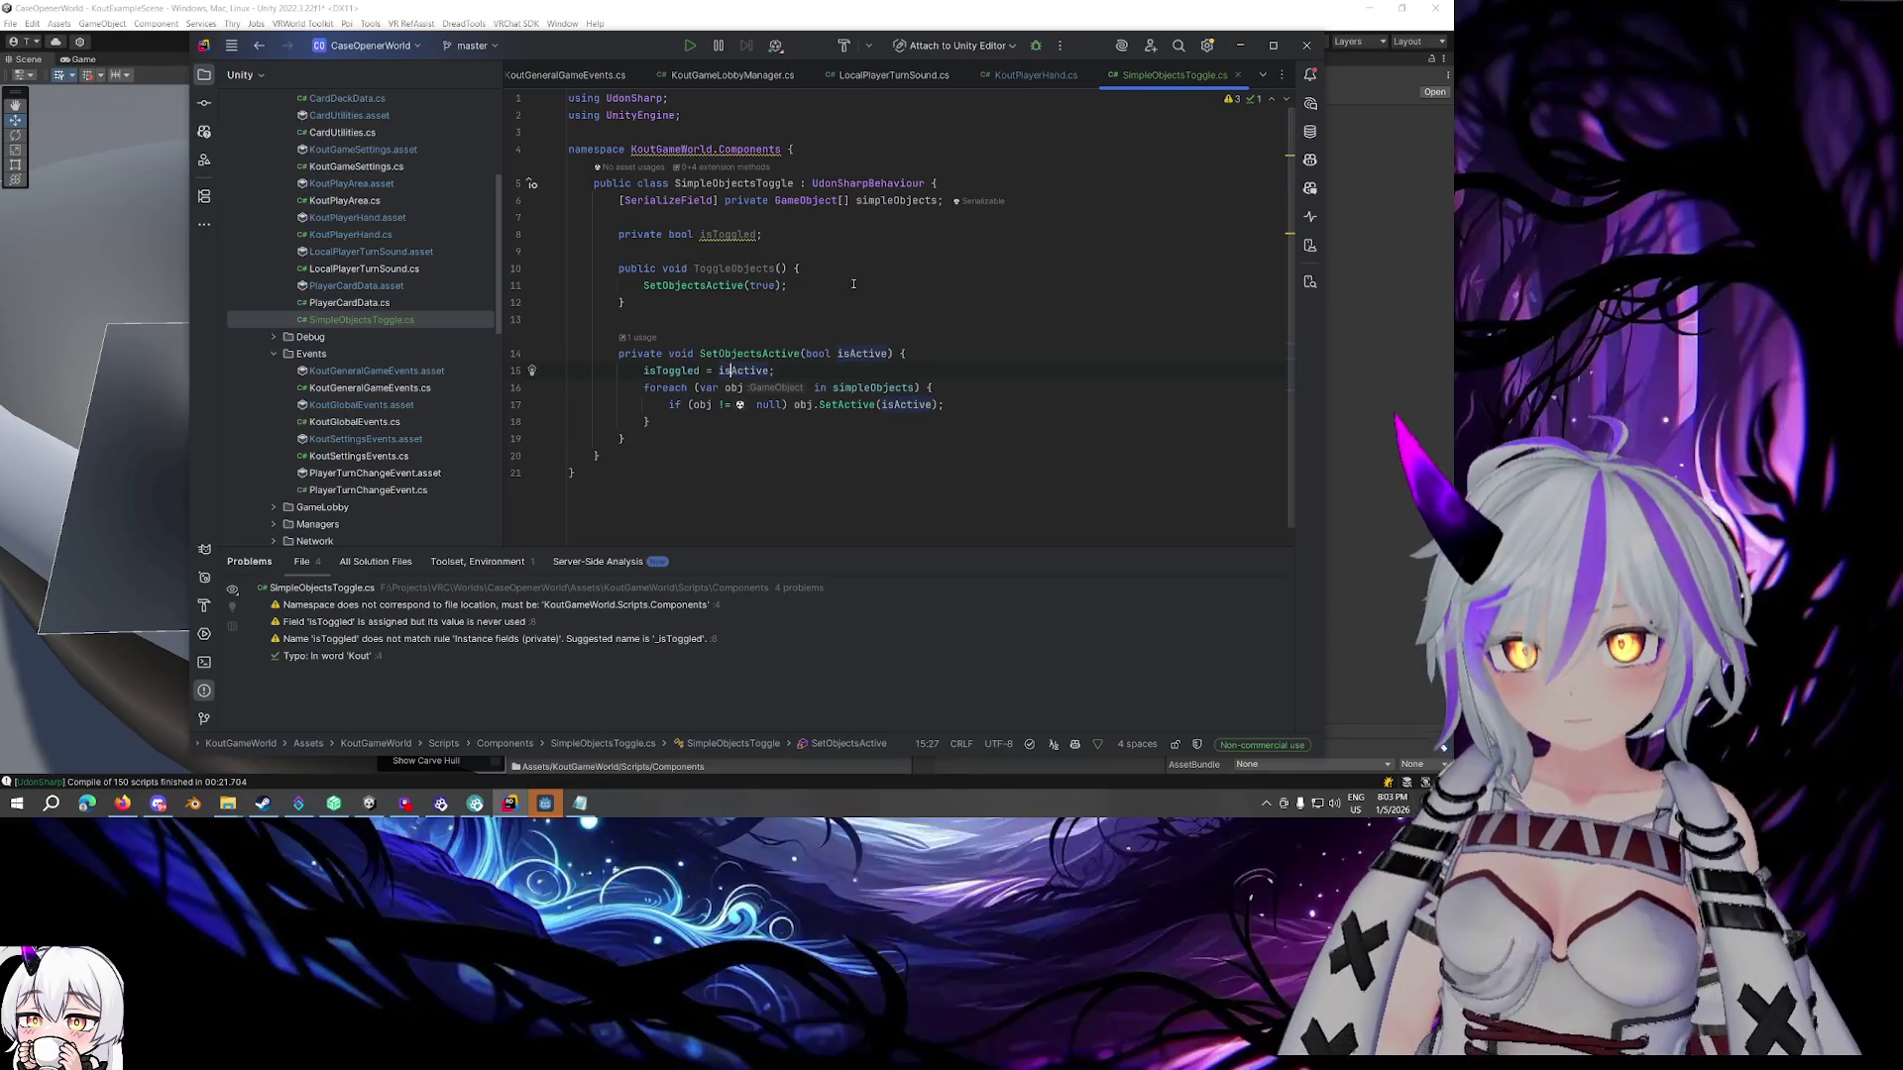
pyautogui.click(799, 286)
pyautogui.doubleClick(766, 286)
pyautogui.write('!')
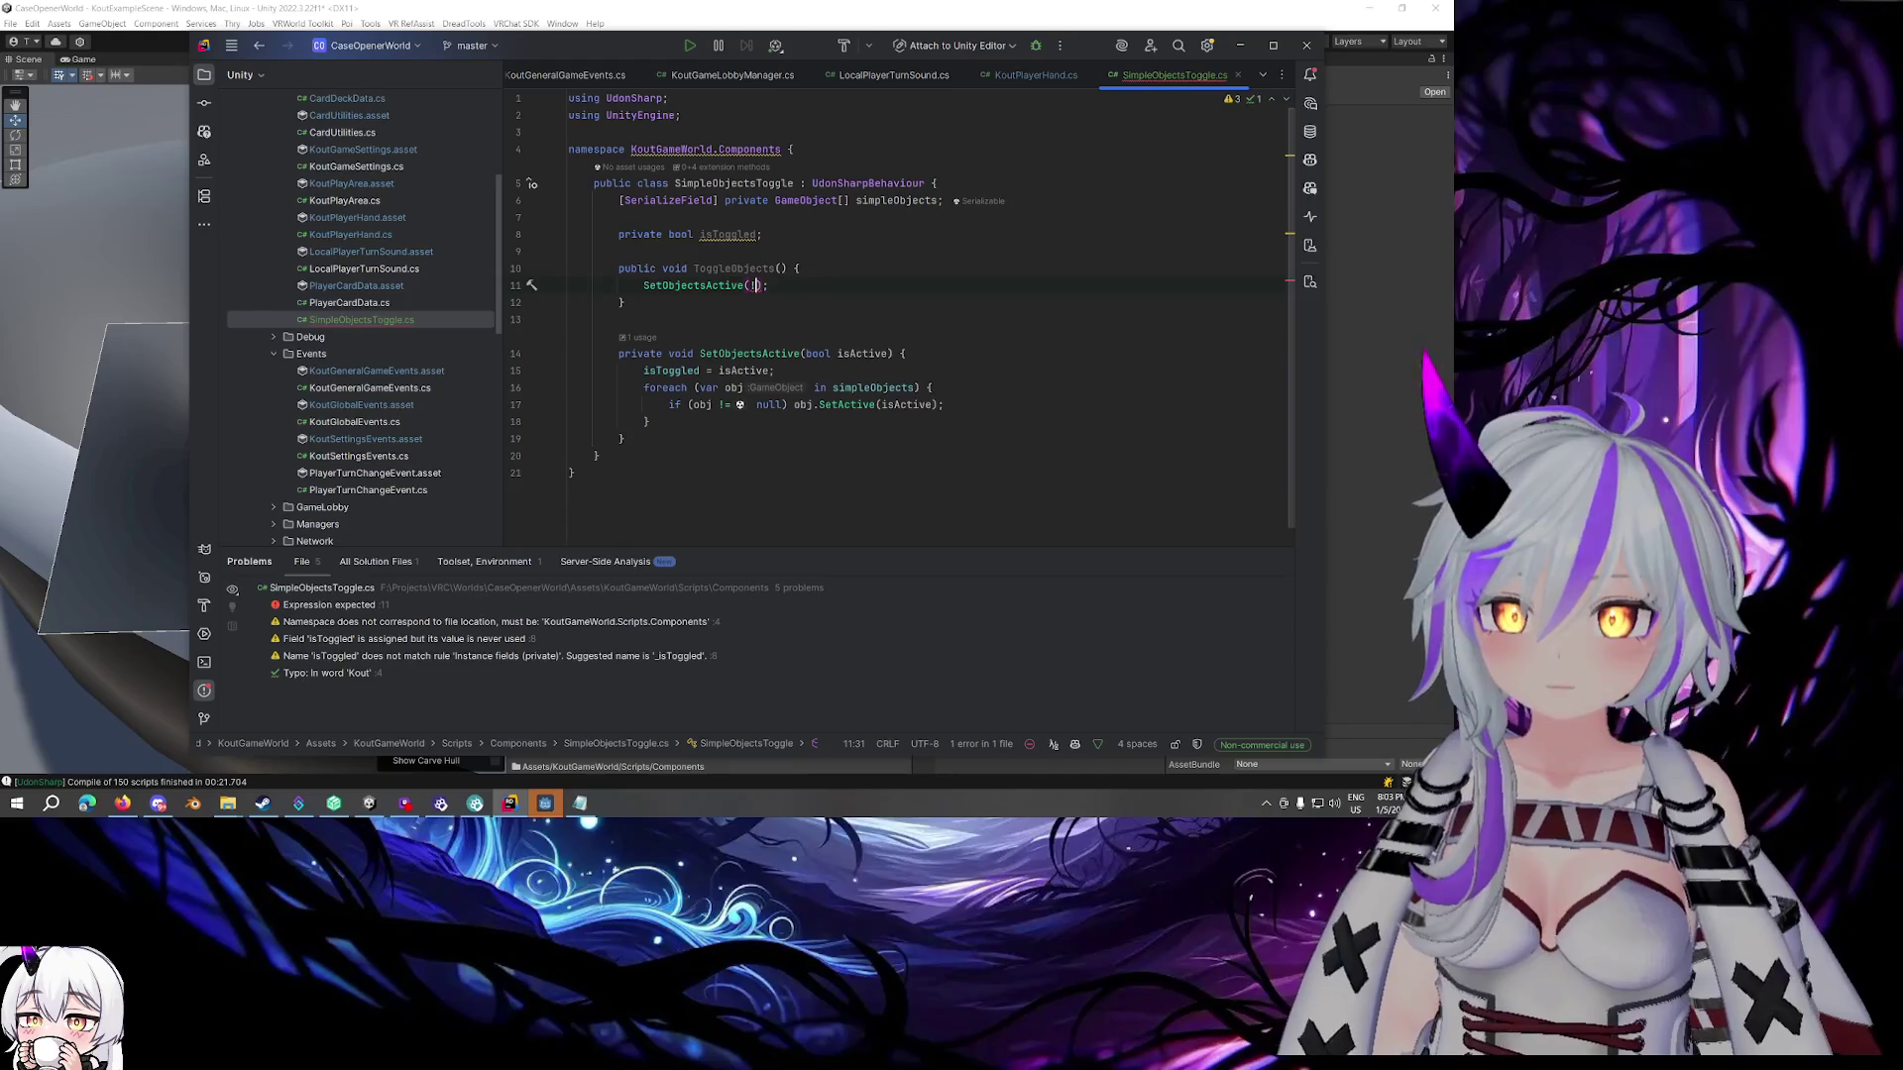
pyautogui.write('is')
pyautogui.press('Return')
# Rename the simpleObjects field to objectsToToggle and remove the FormerlySerializedAs attribute
pyautogui.click(906, 201)
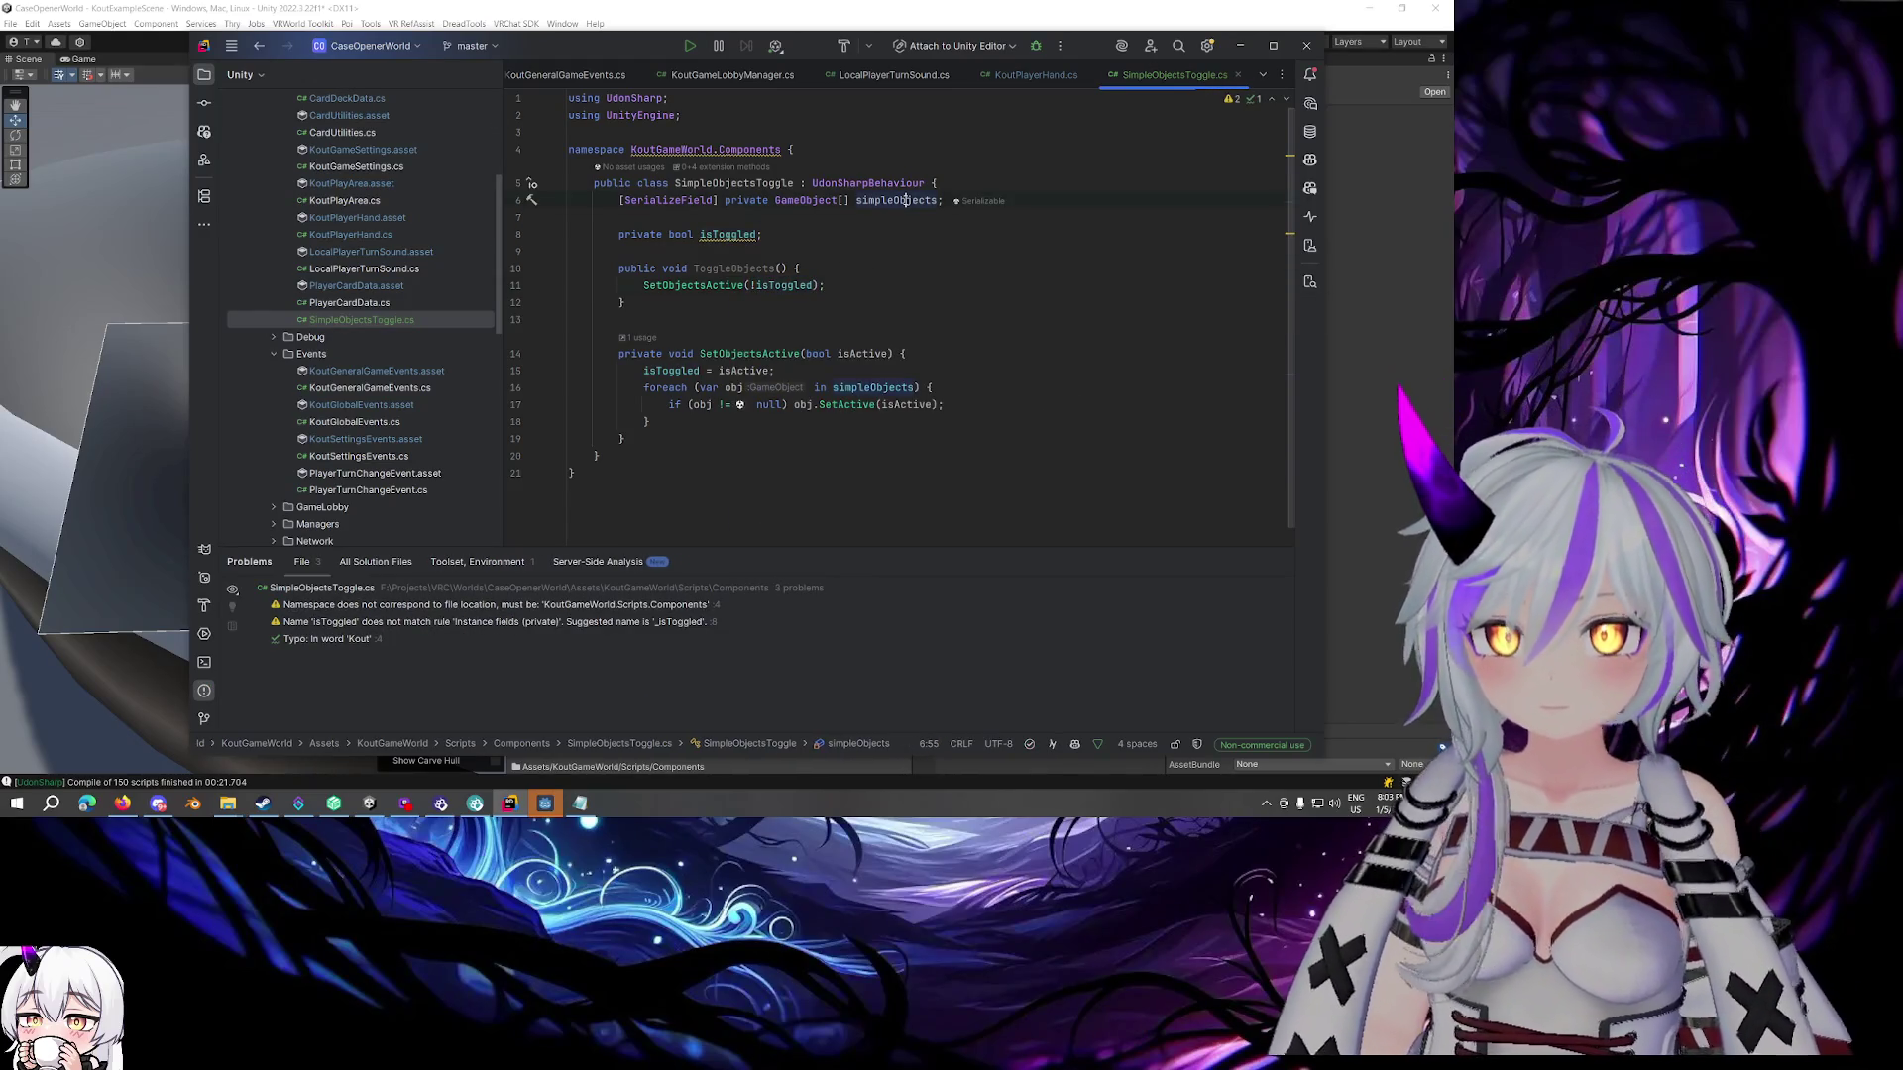
pyautogui.press('F2')
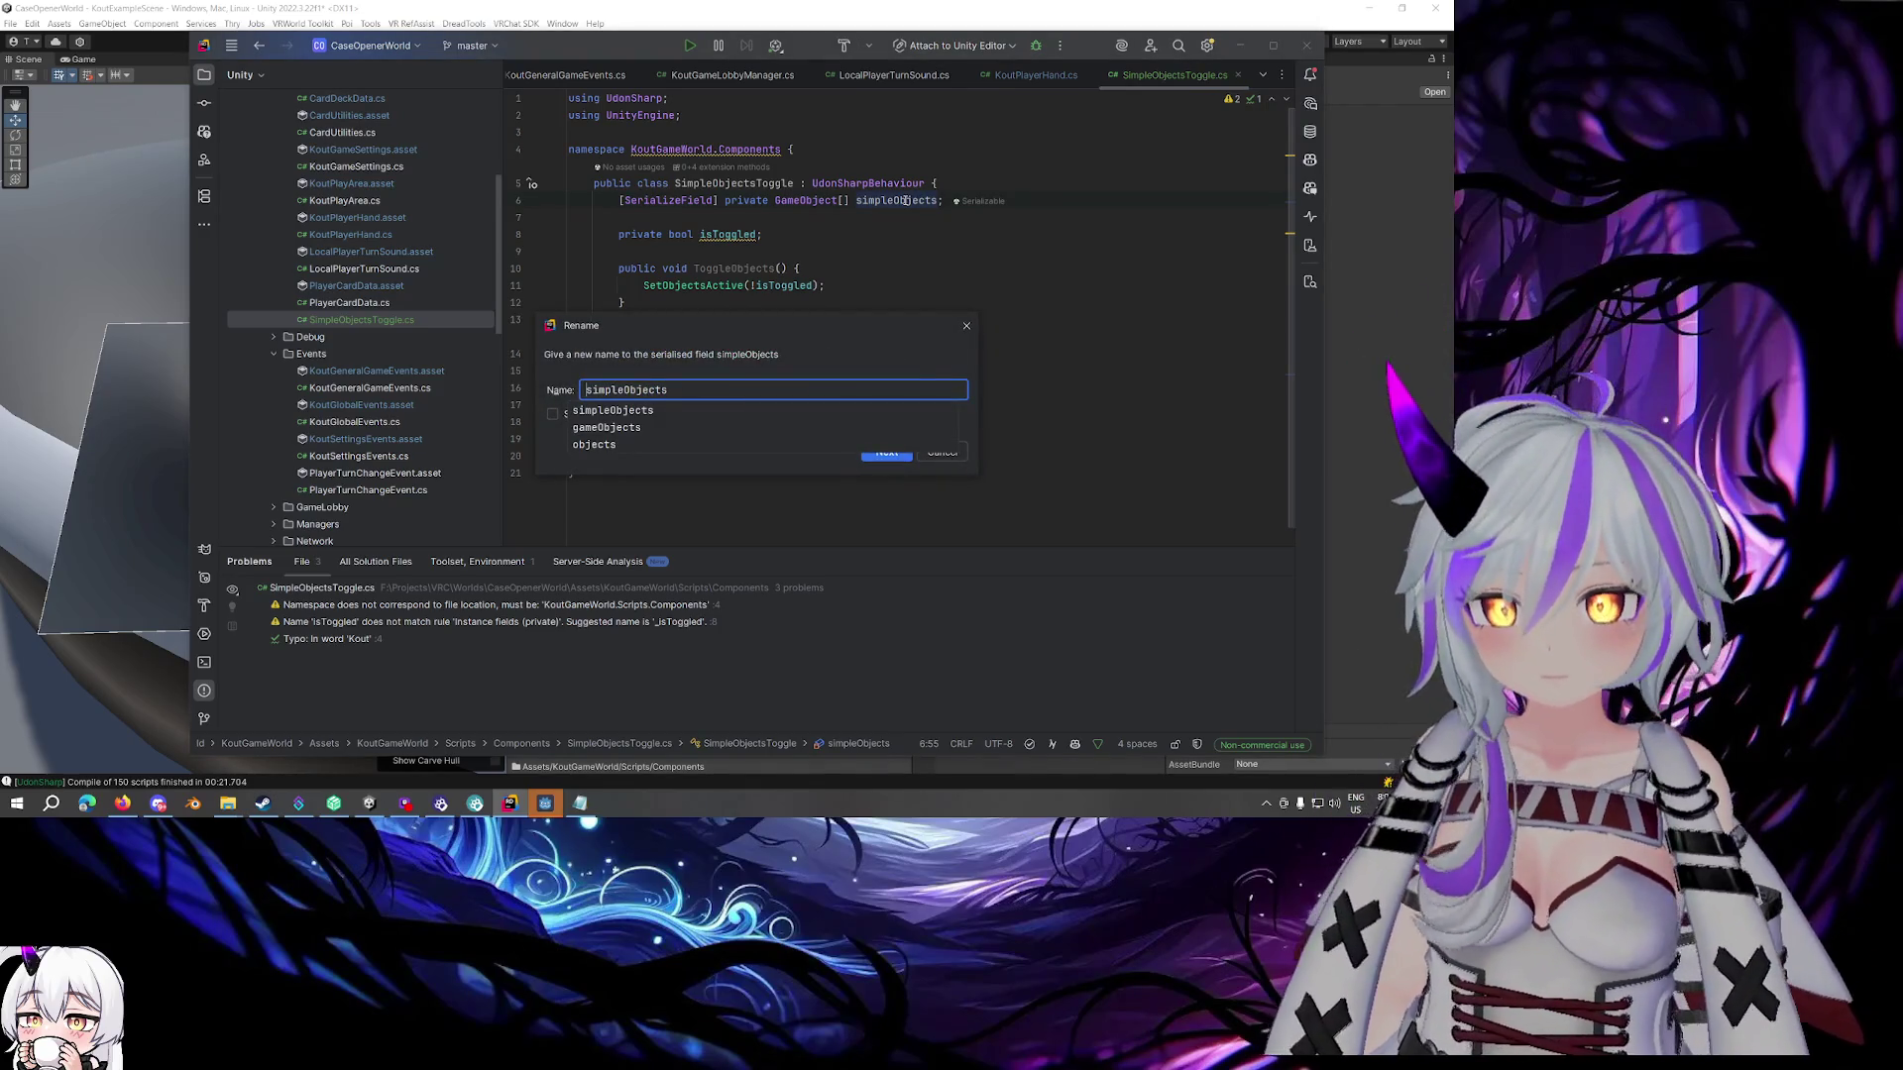
pyautogui.press('BackSpace')
pyautogui.press('BackSpace')
pyautogui.press('BackSpace')
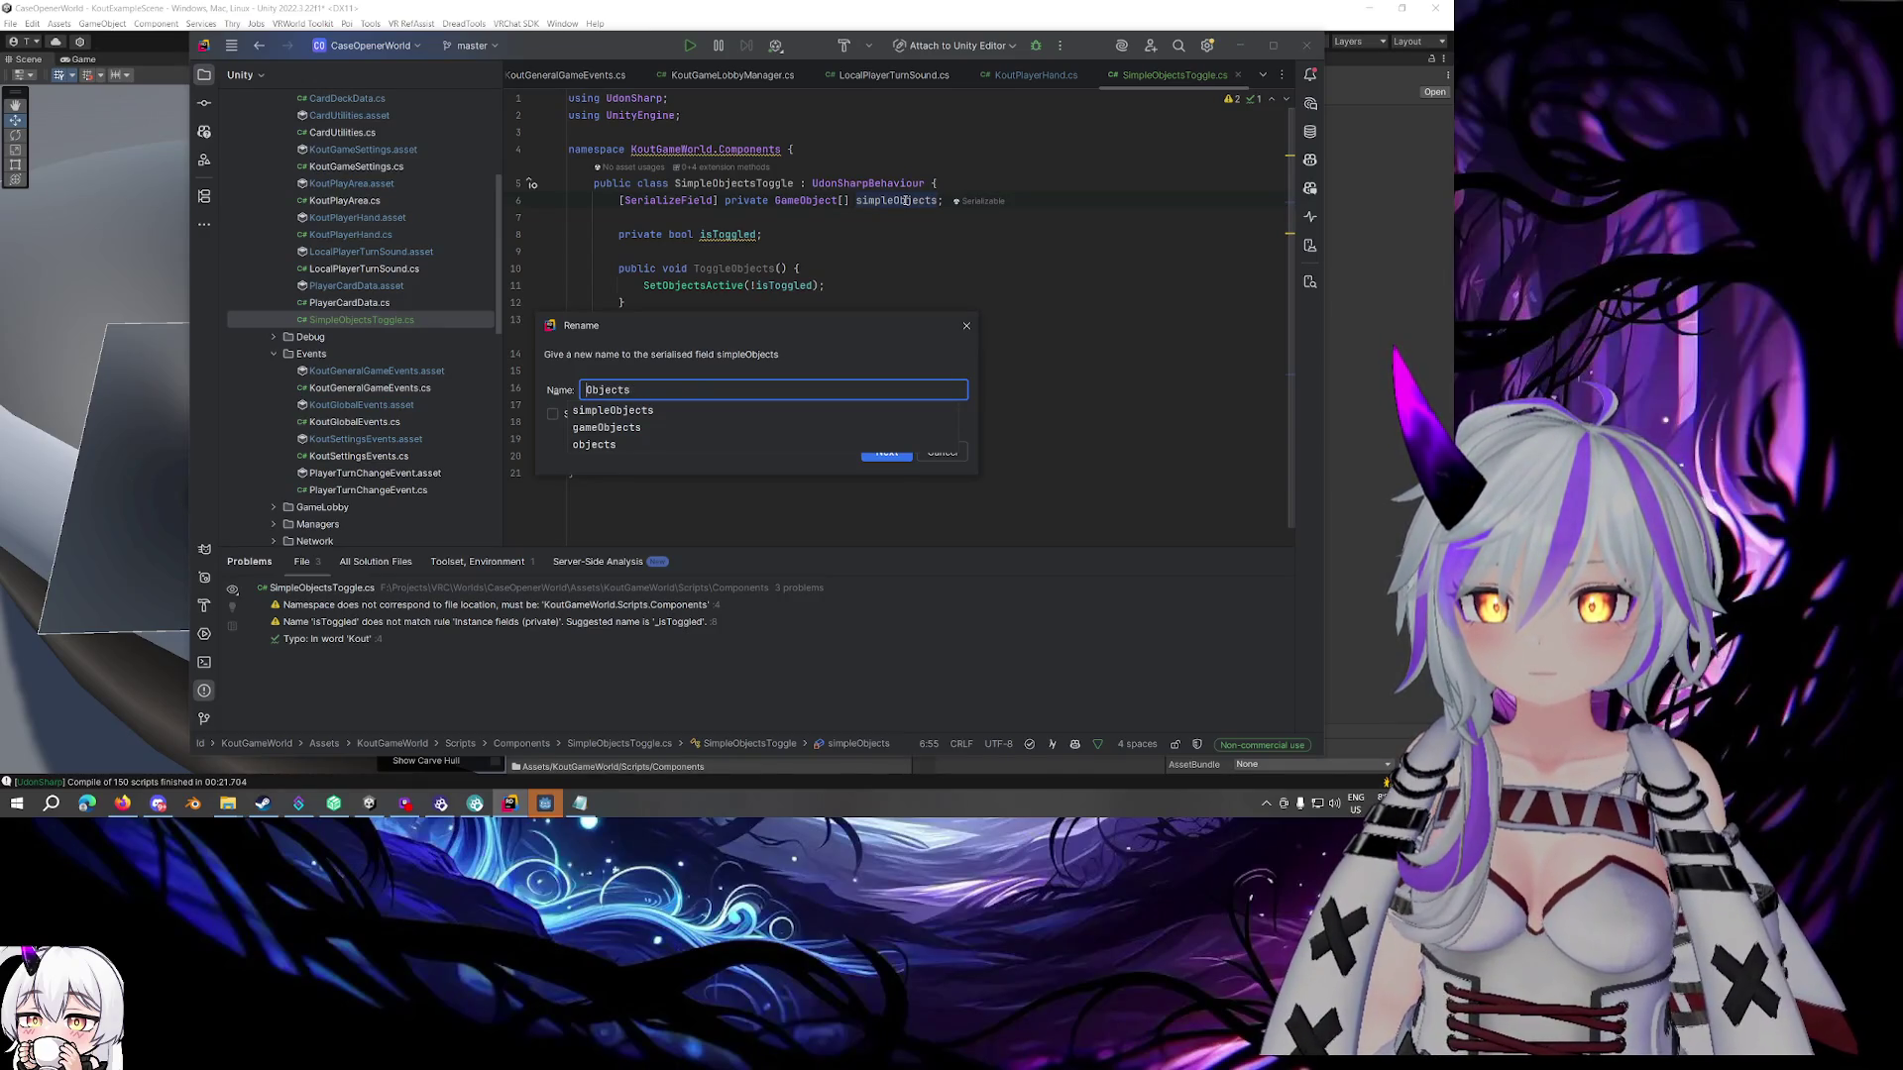
pyautogui.press('Delete')
pyautogui.write('objects')
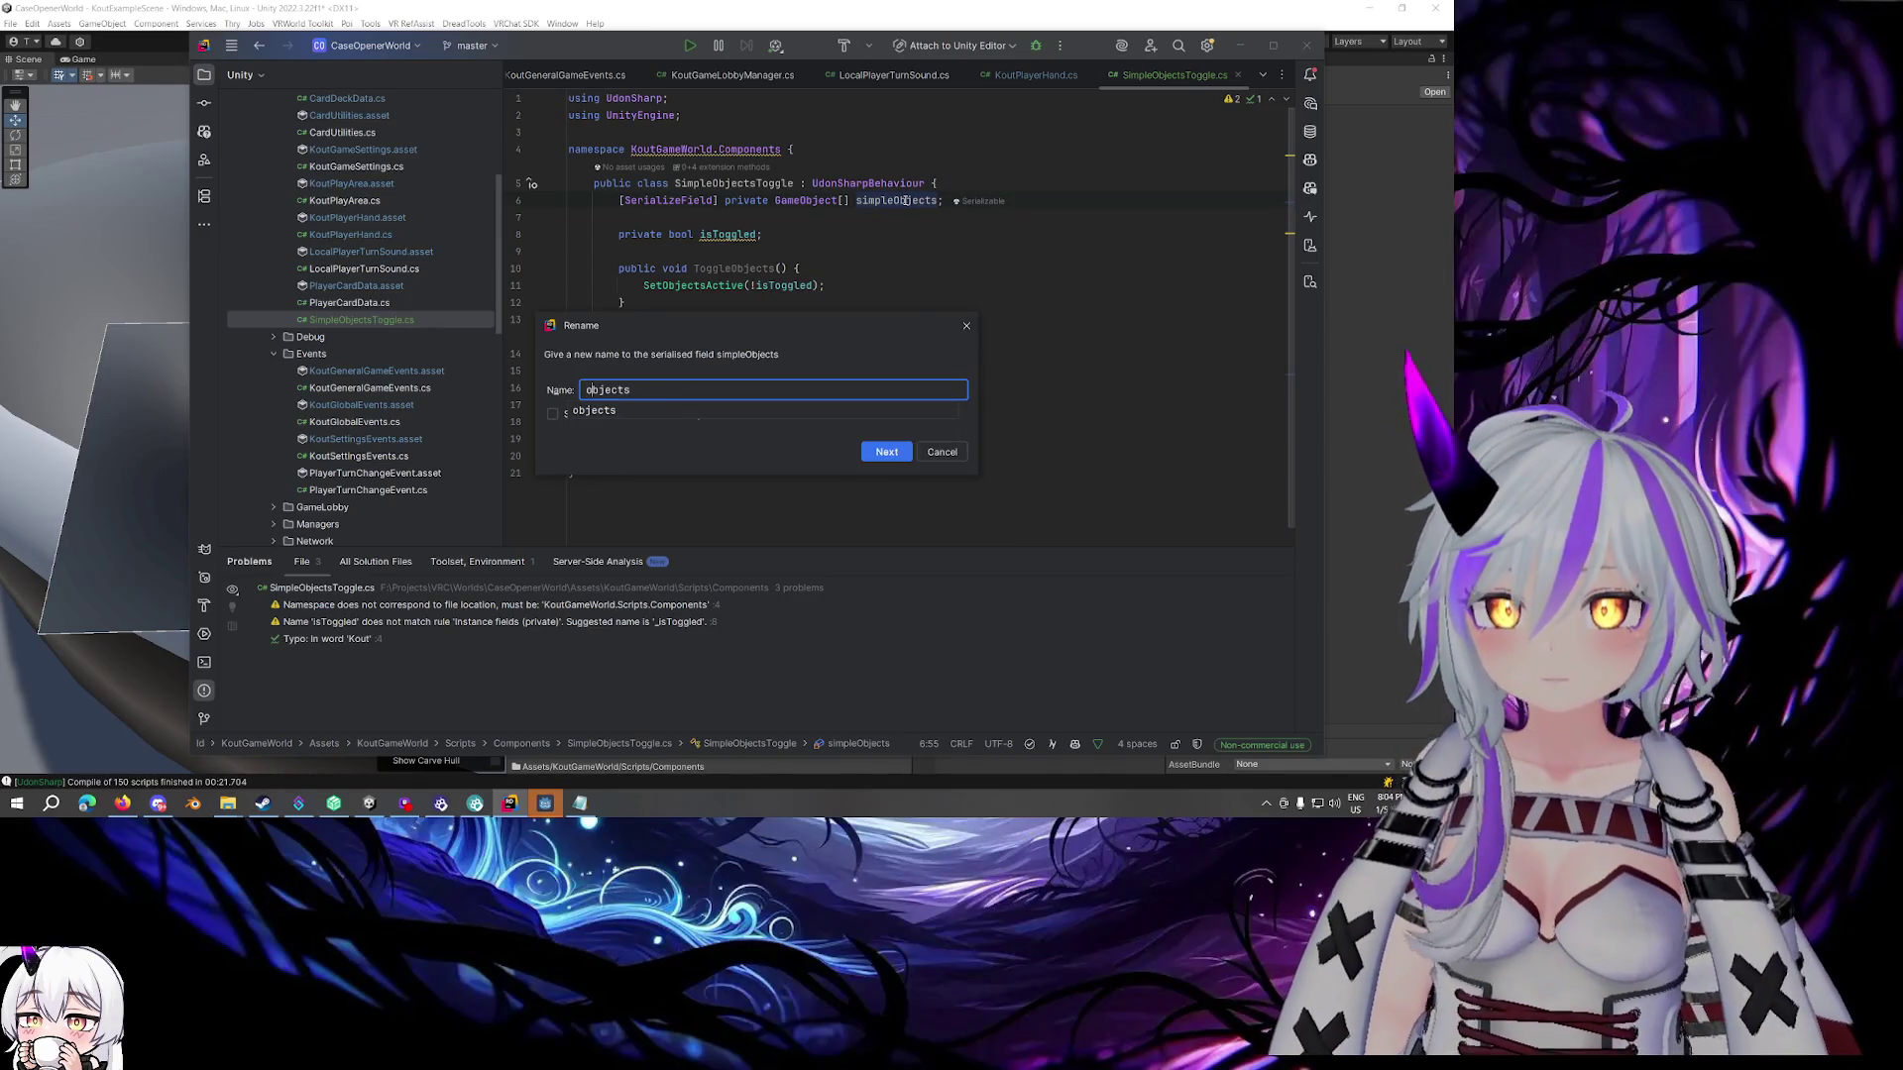
pyautogui.write('ToToggle')
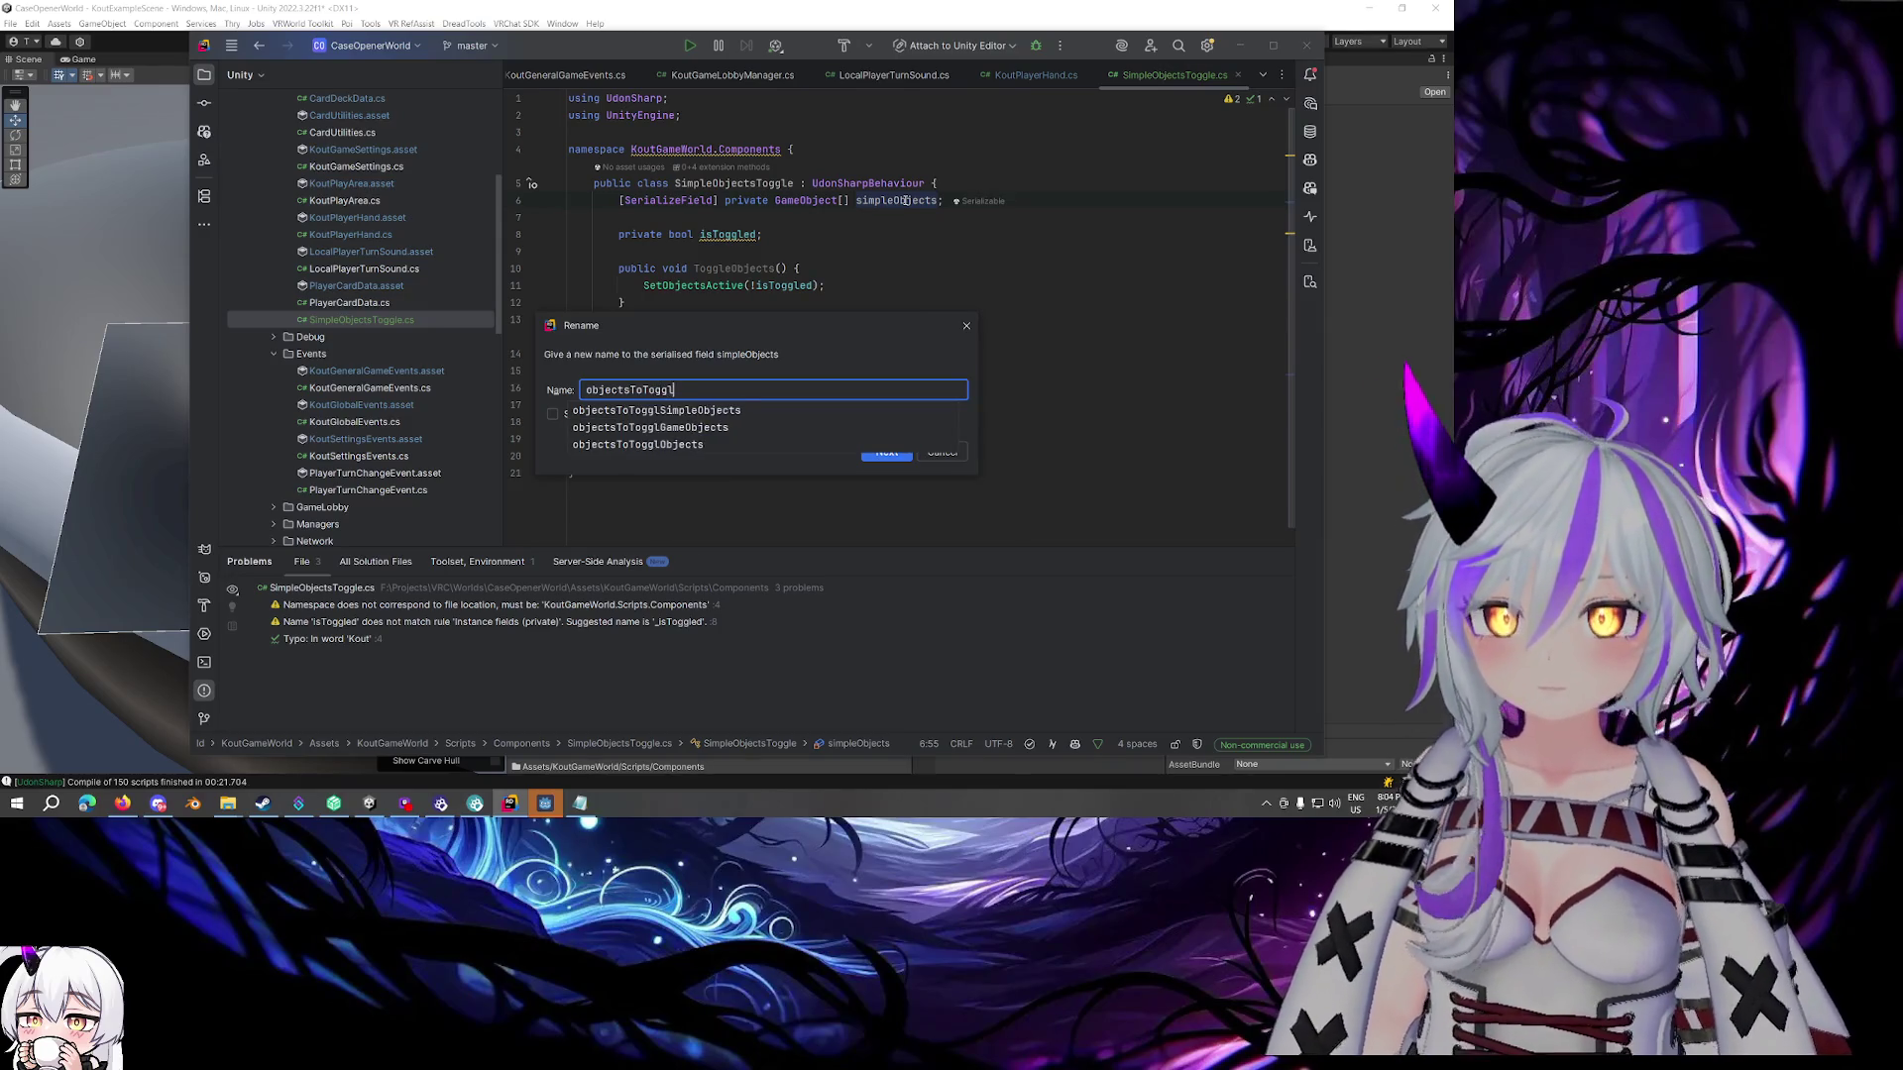
pyautogui.press('Return')
pyautogui.moveTo(917, 200); pyautogui.dragTo(619, 200)
pyautogui.press('BackSpace')
pyautogui.click(1079, 202)
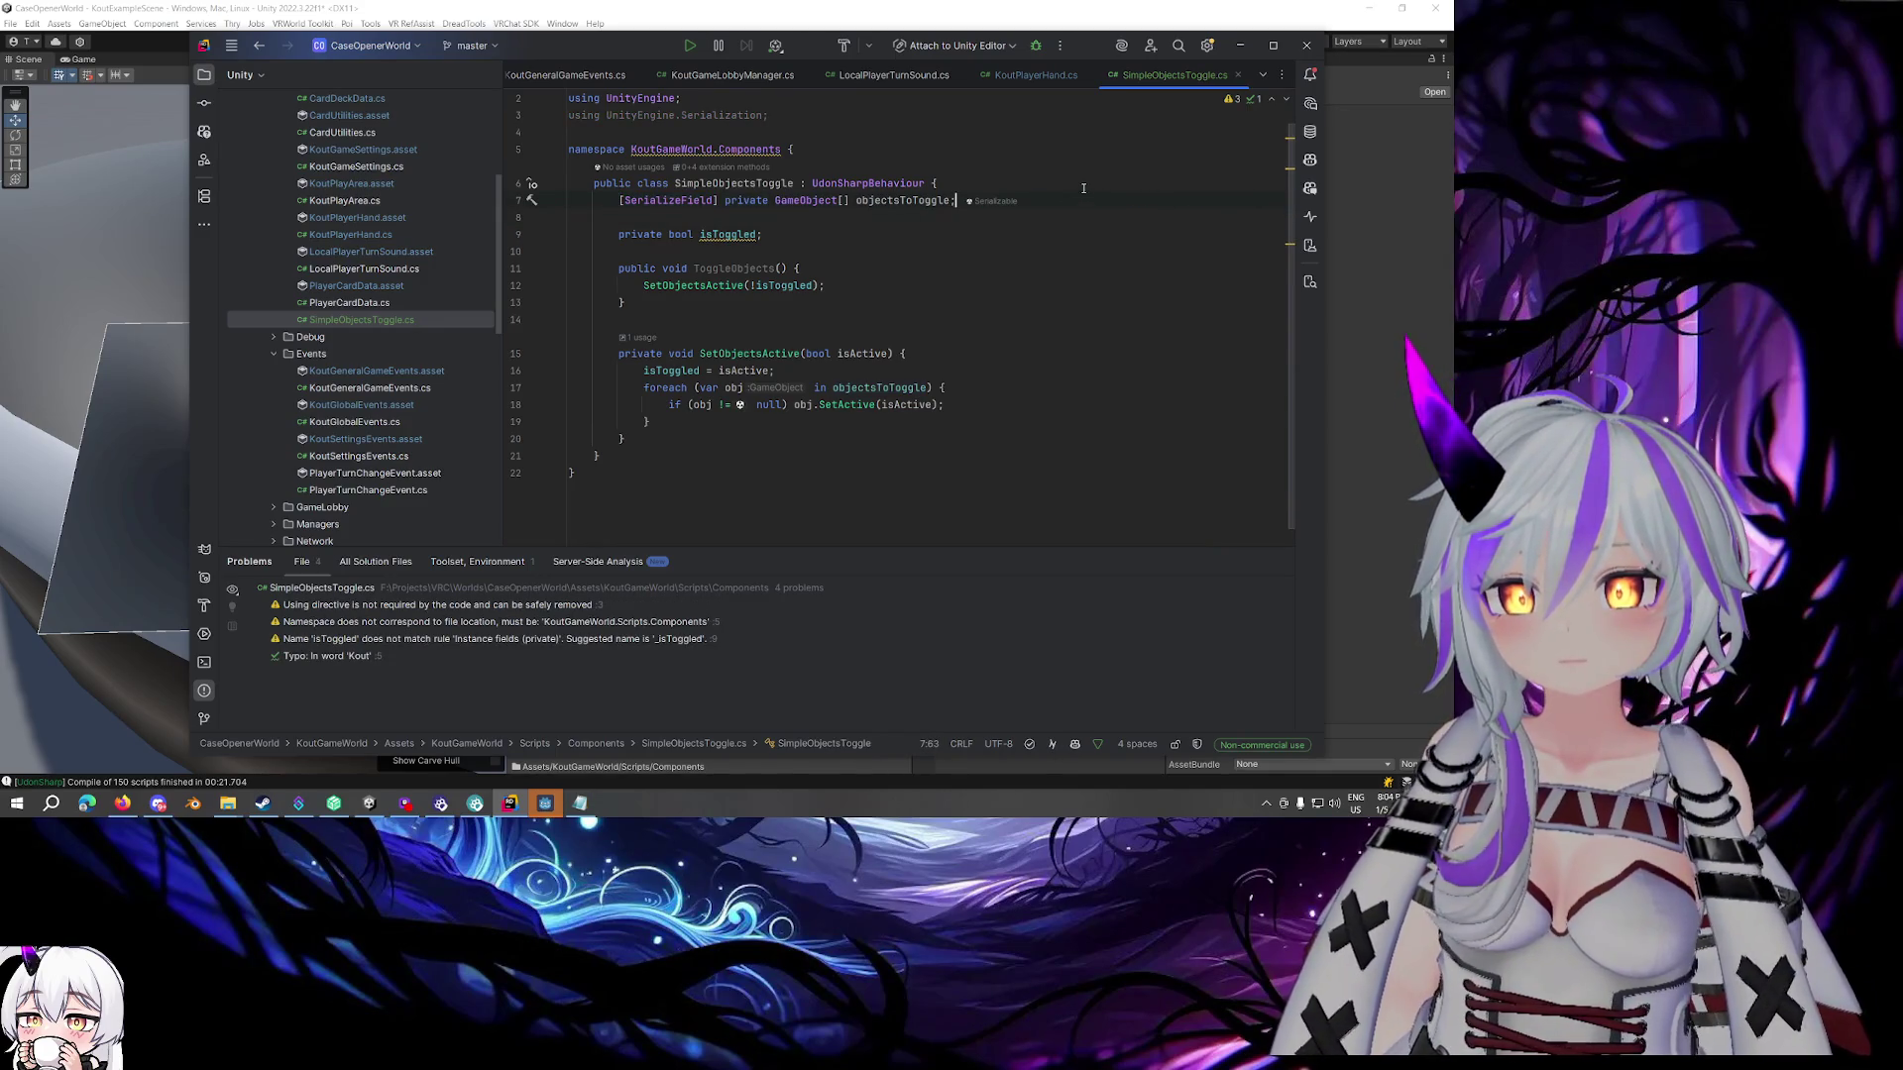
# Add a serialized startToggledOn bool and a Start method applying it, then switch to Unity
pyautogui.press('Return')
pyautogui.write('[SerializeField] ')
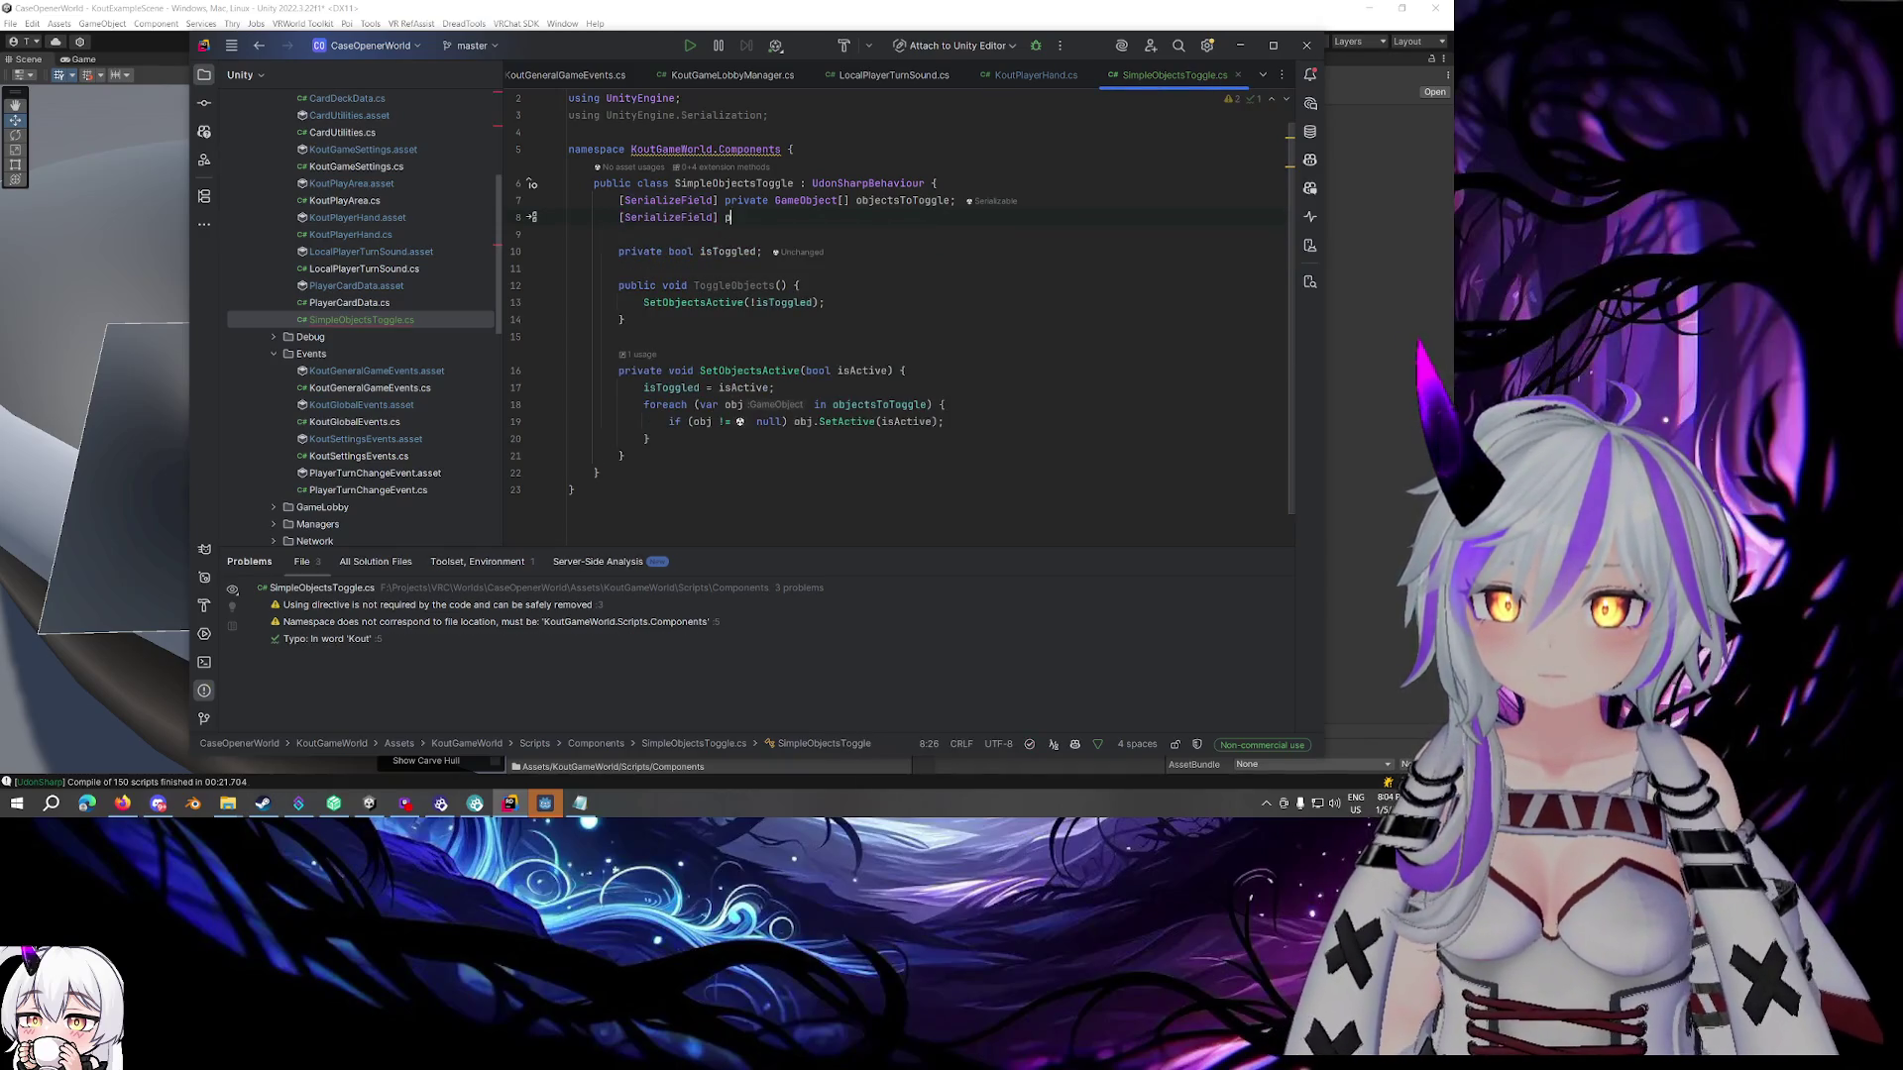
pyautogui.write('private bool d')
pyautogui.press('Tab')
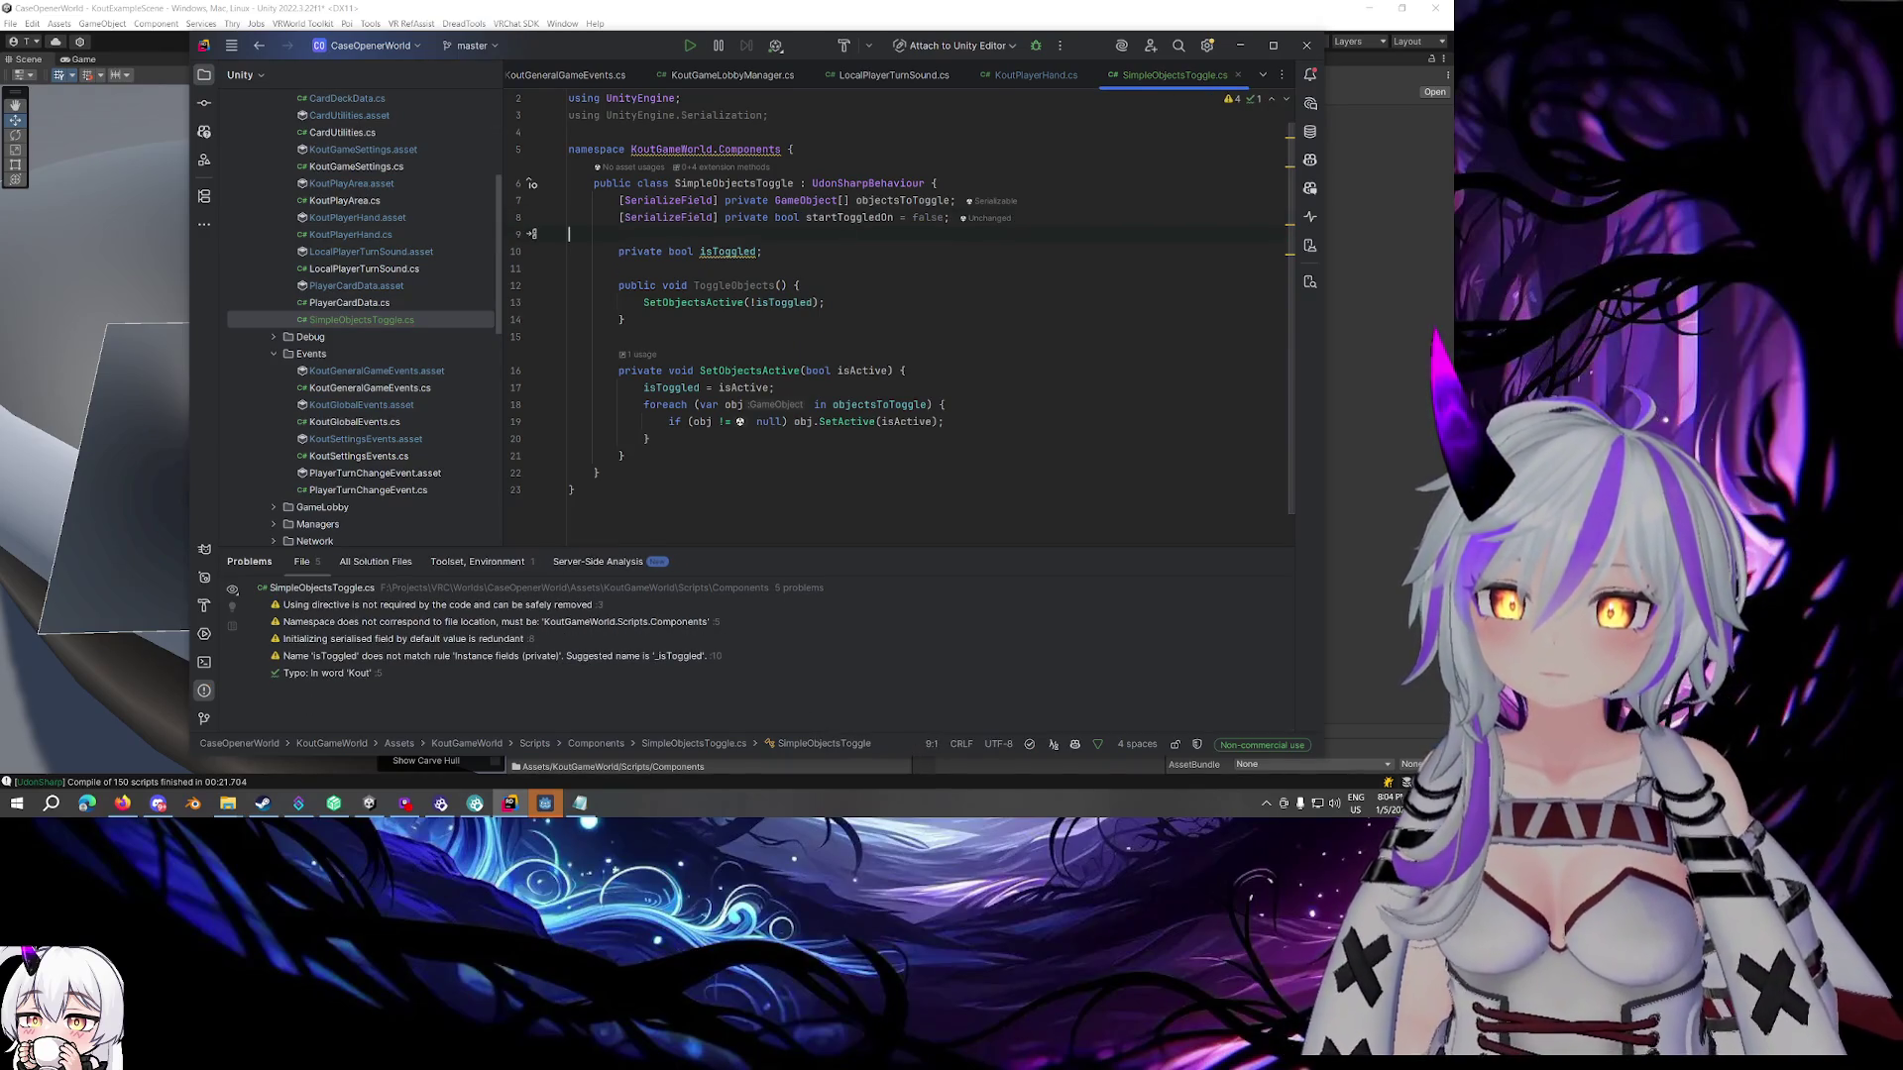
pyautogui.press('Return')
pyautogui.press('Return')
pyautogui.press('Tab')
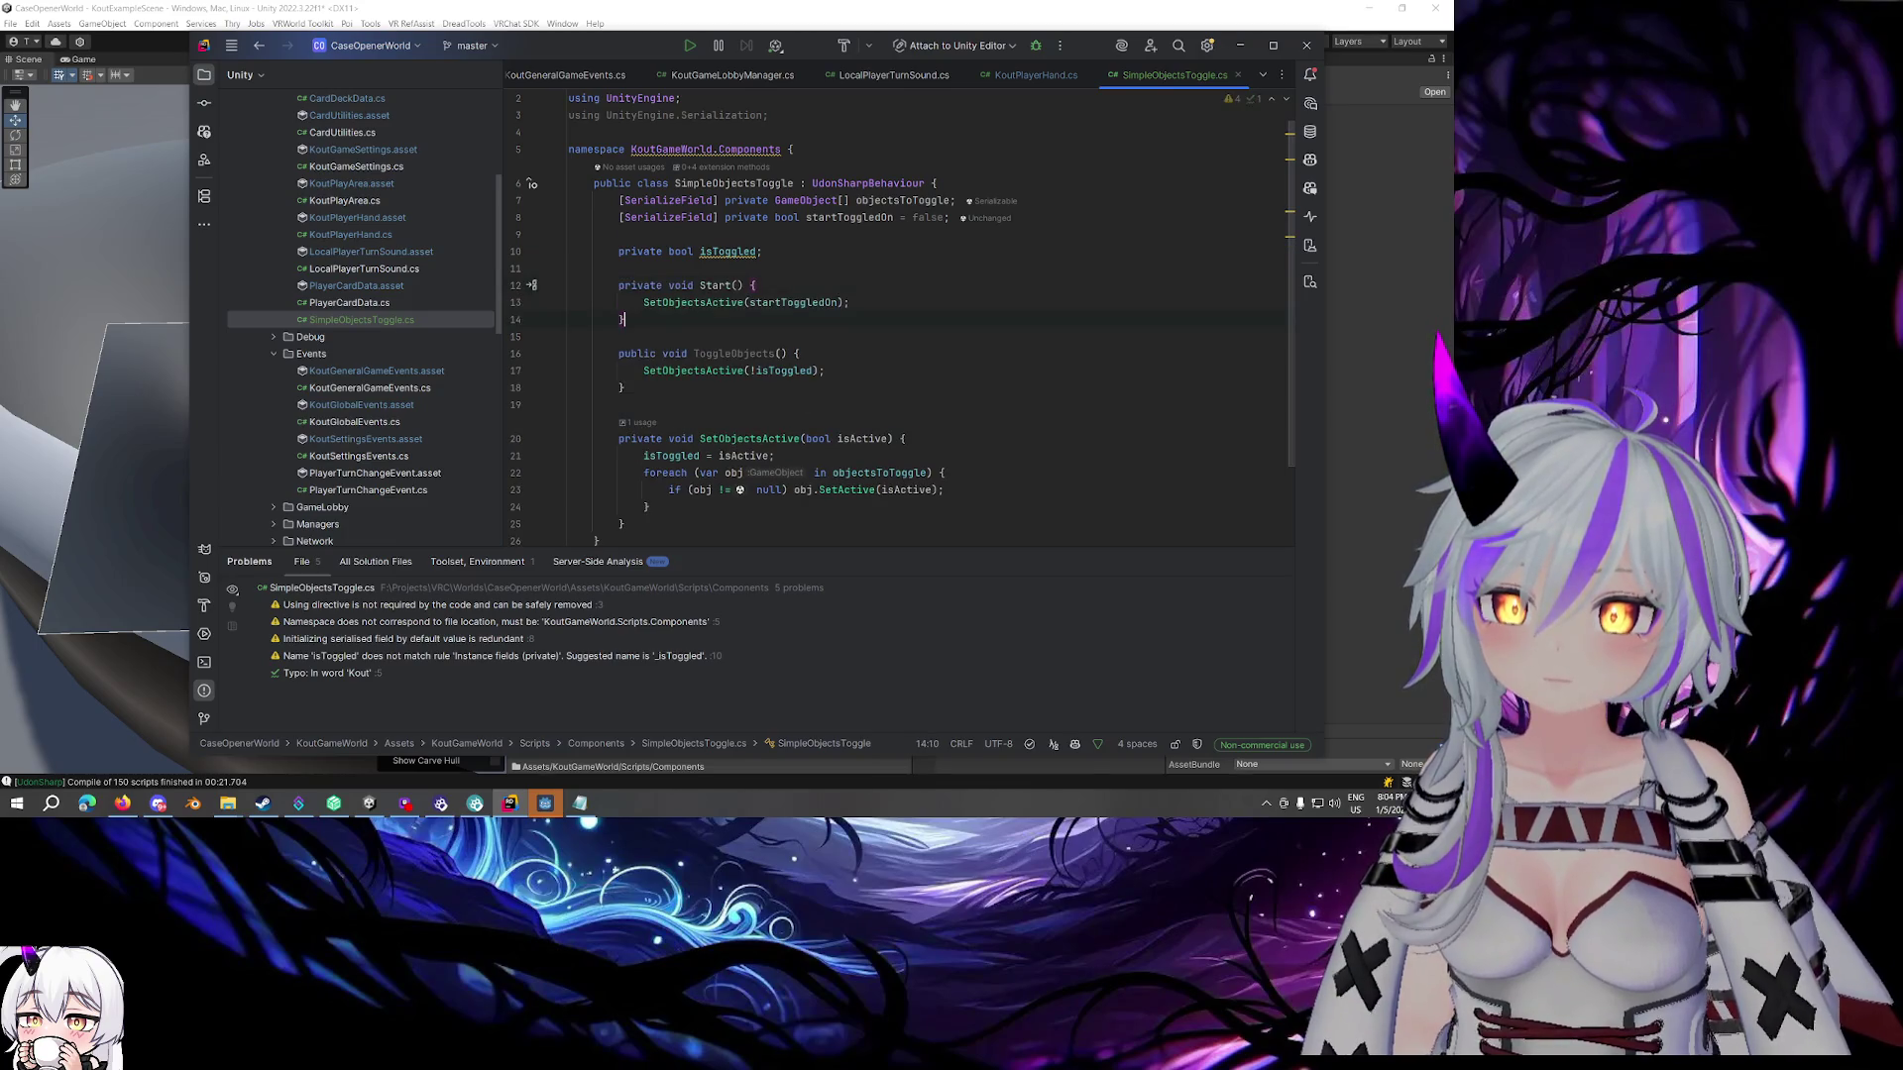
pyautogui.click(880, 267)
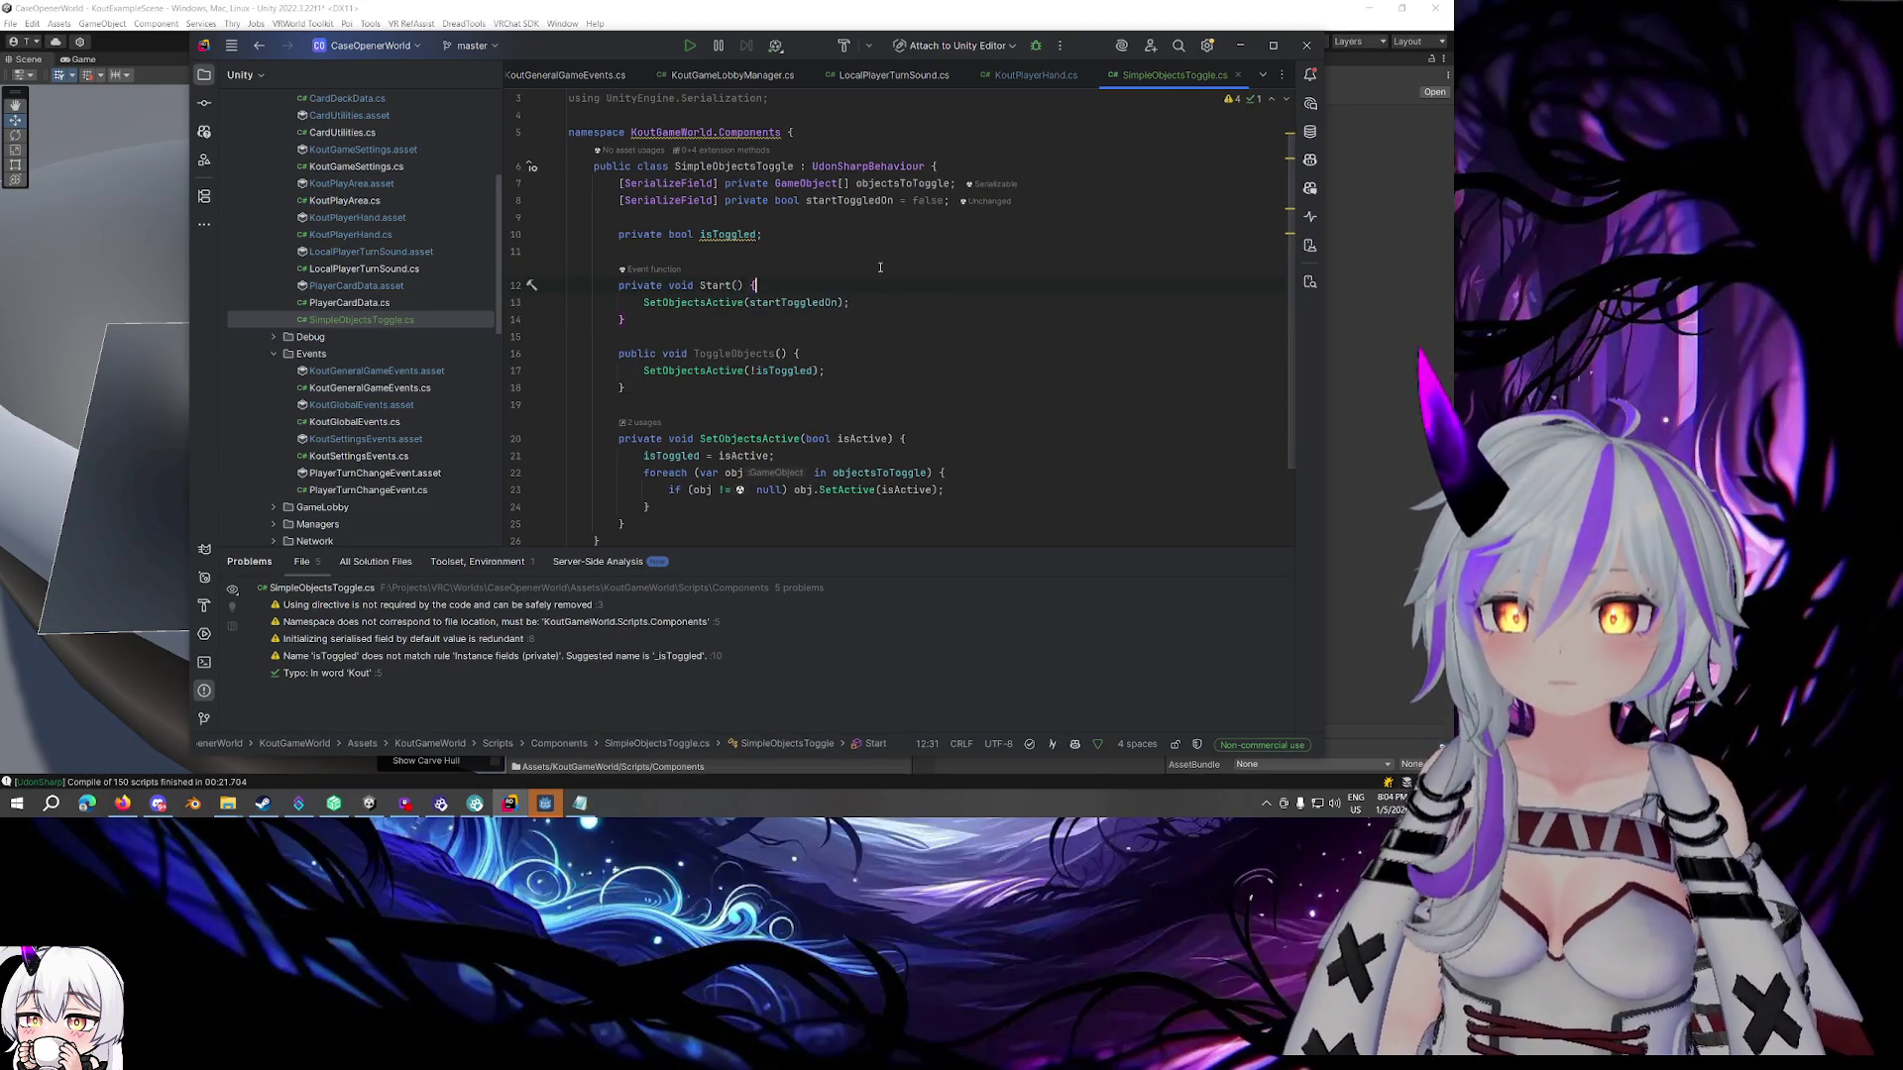
pyautogui.hotkey('alt', 'Tab')
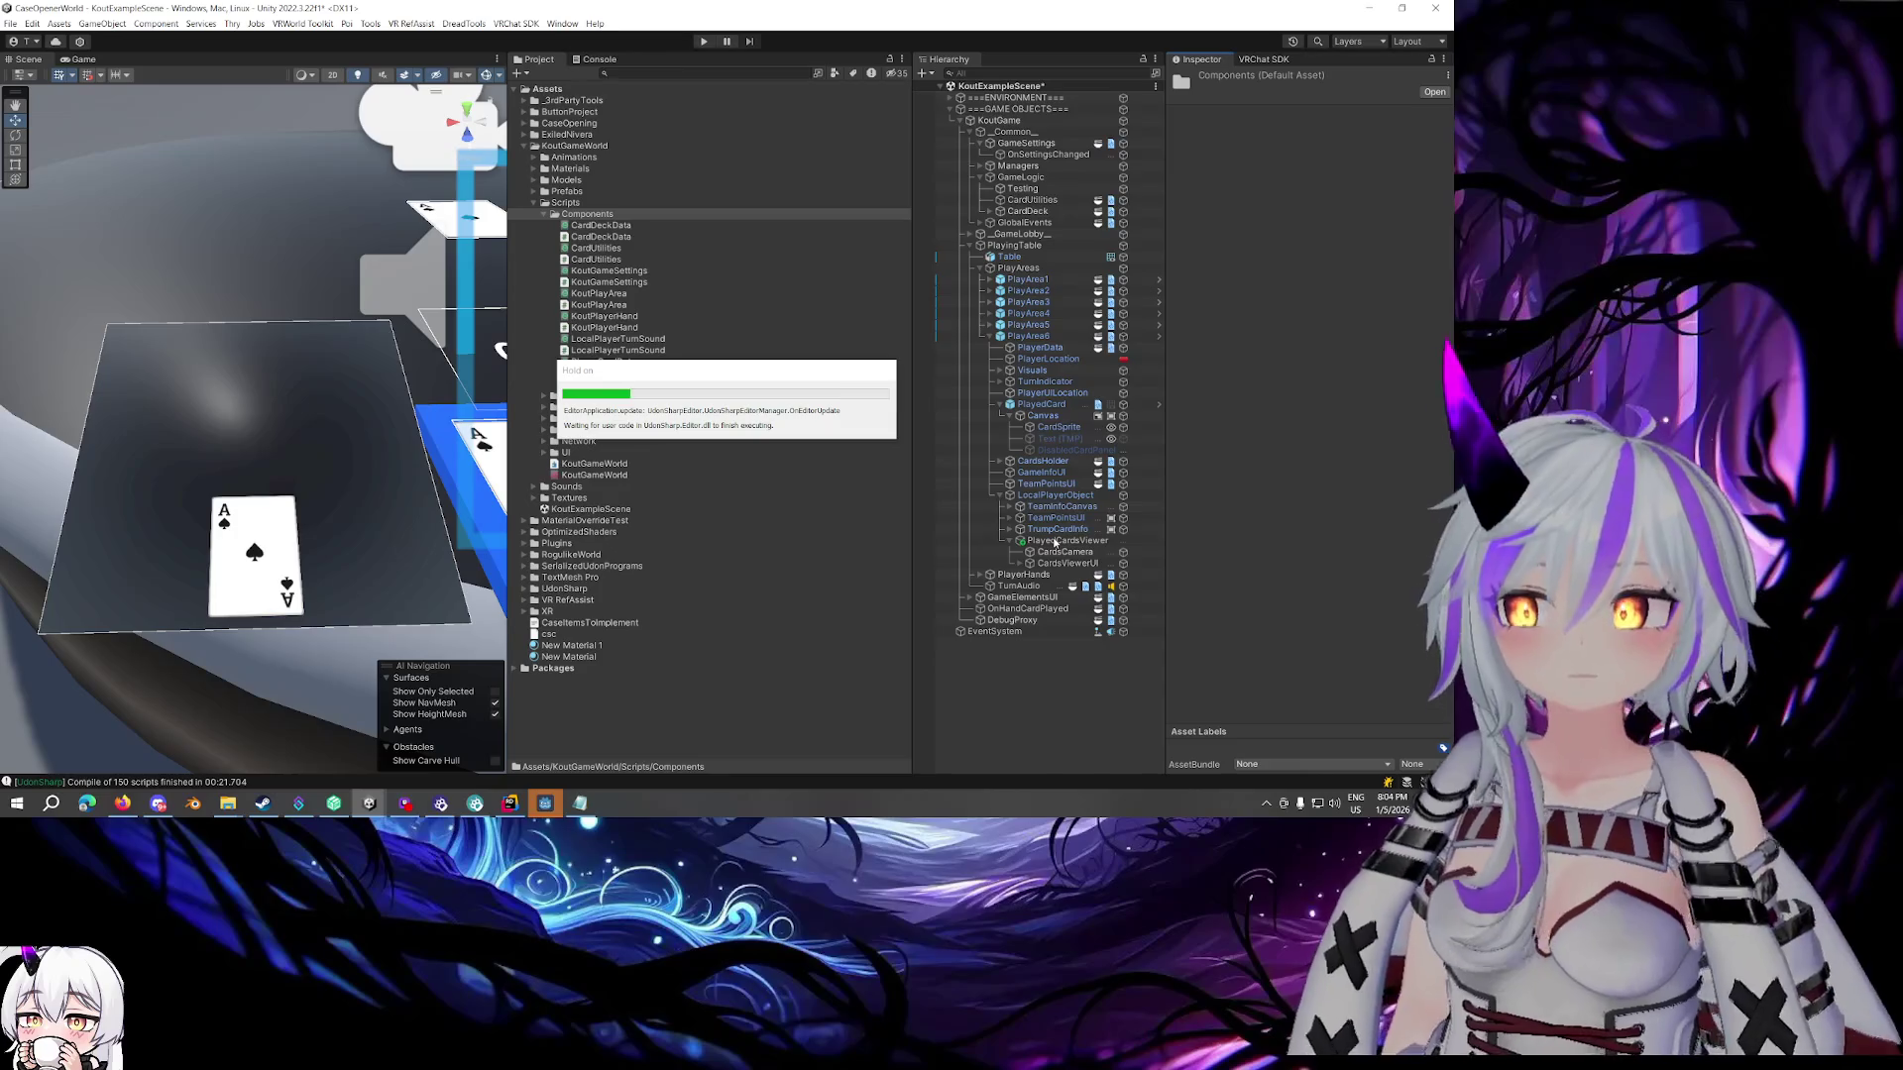
# Below Start, override Interact to call ToggleObjects() instead of base.Interact(), then return to Unity
pyautogui.click(509, 803)
pyautogui.scroll(1, 671, 373)
pyautogui.click(762, 265)
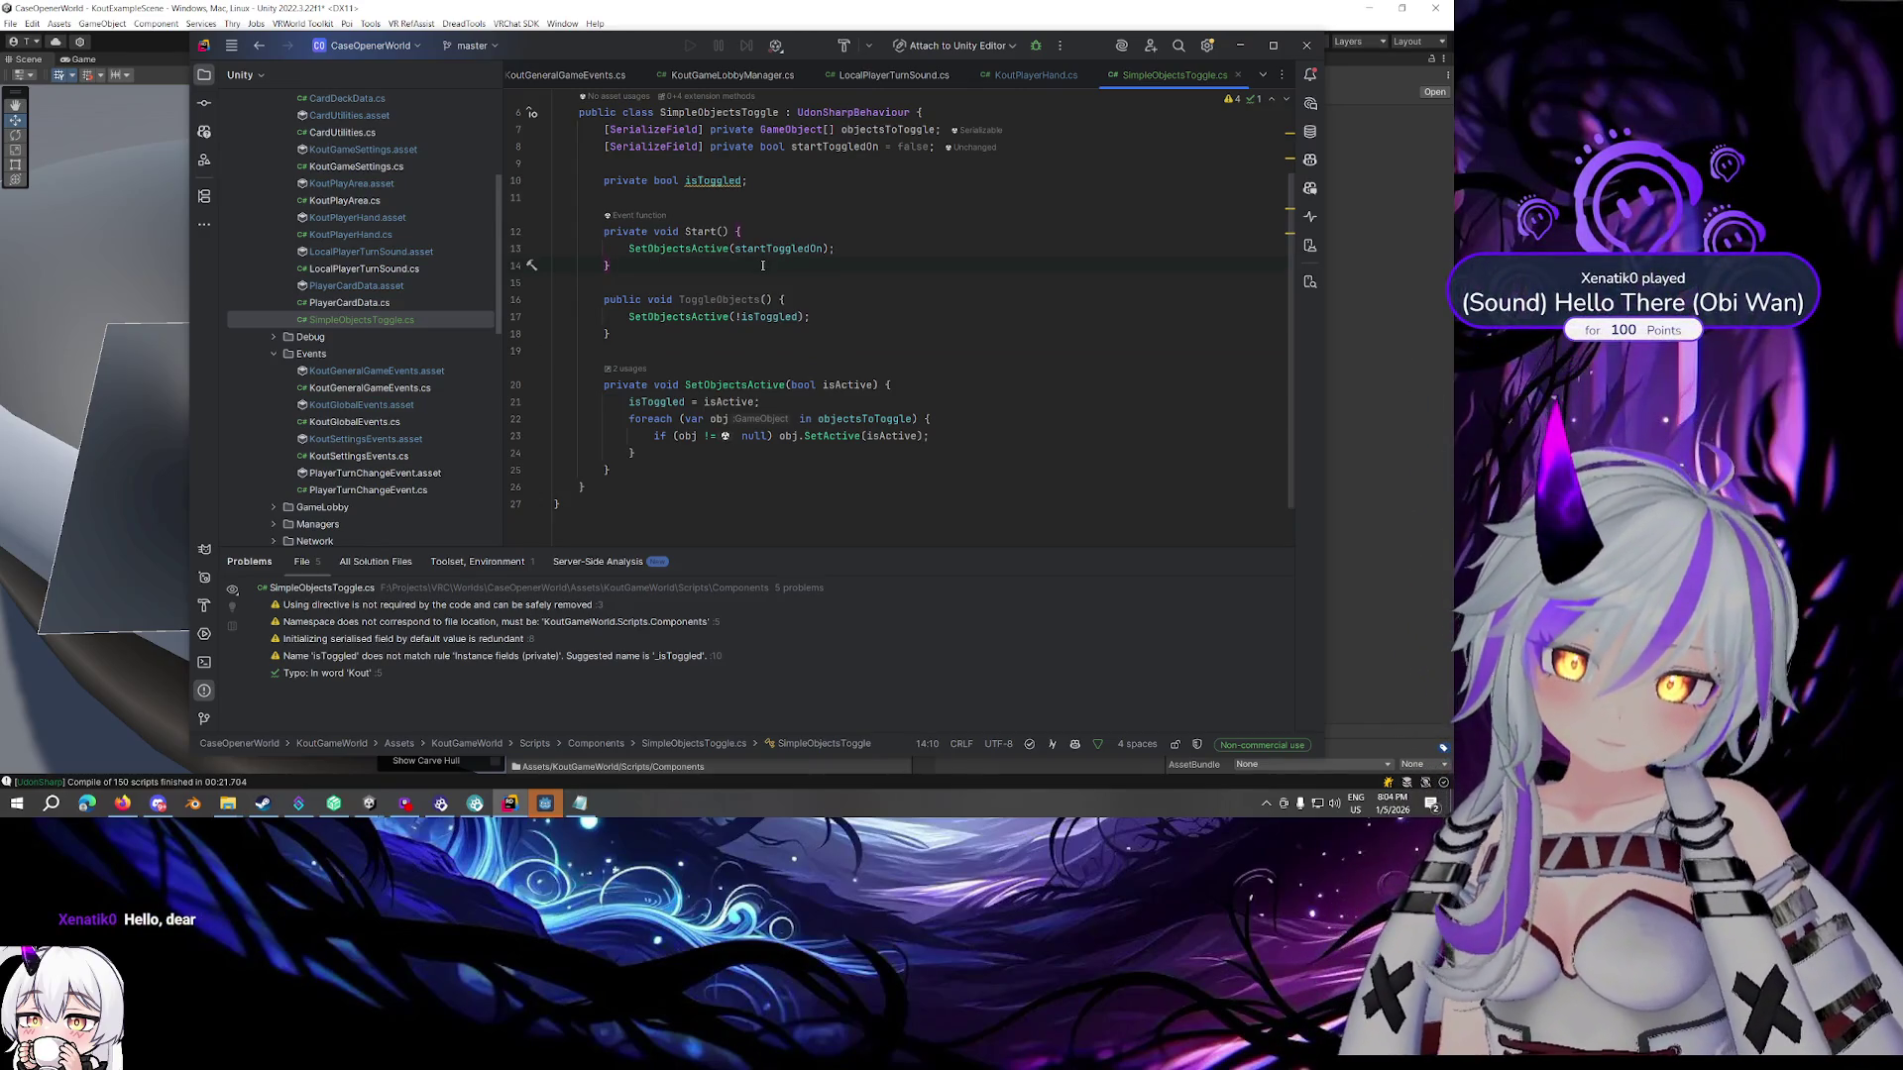
pyautogui.press('Return')
pyautogui.press('Return')
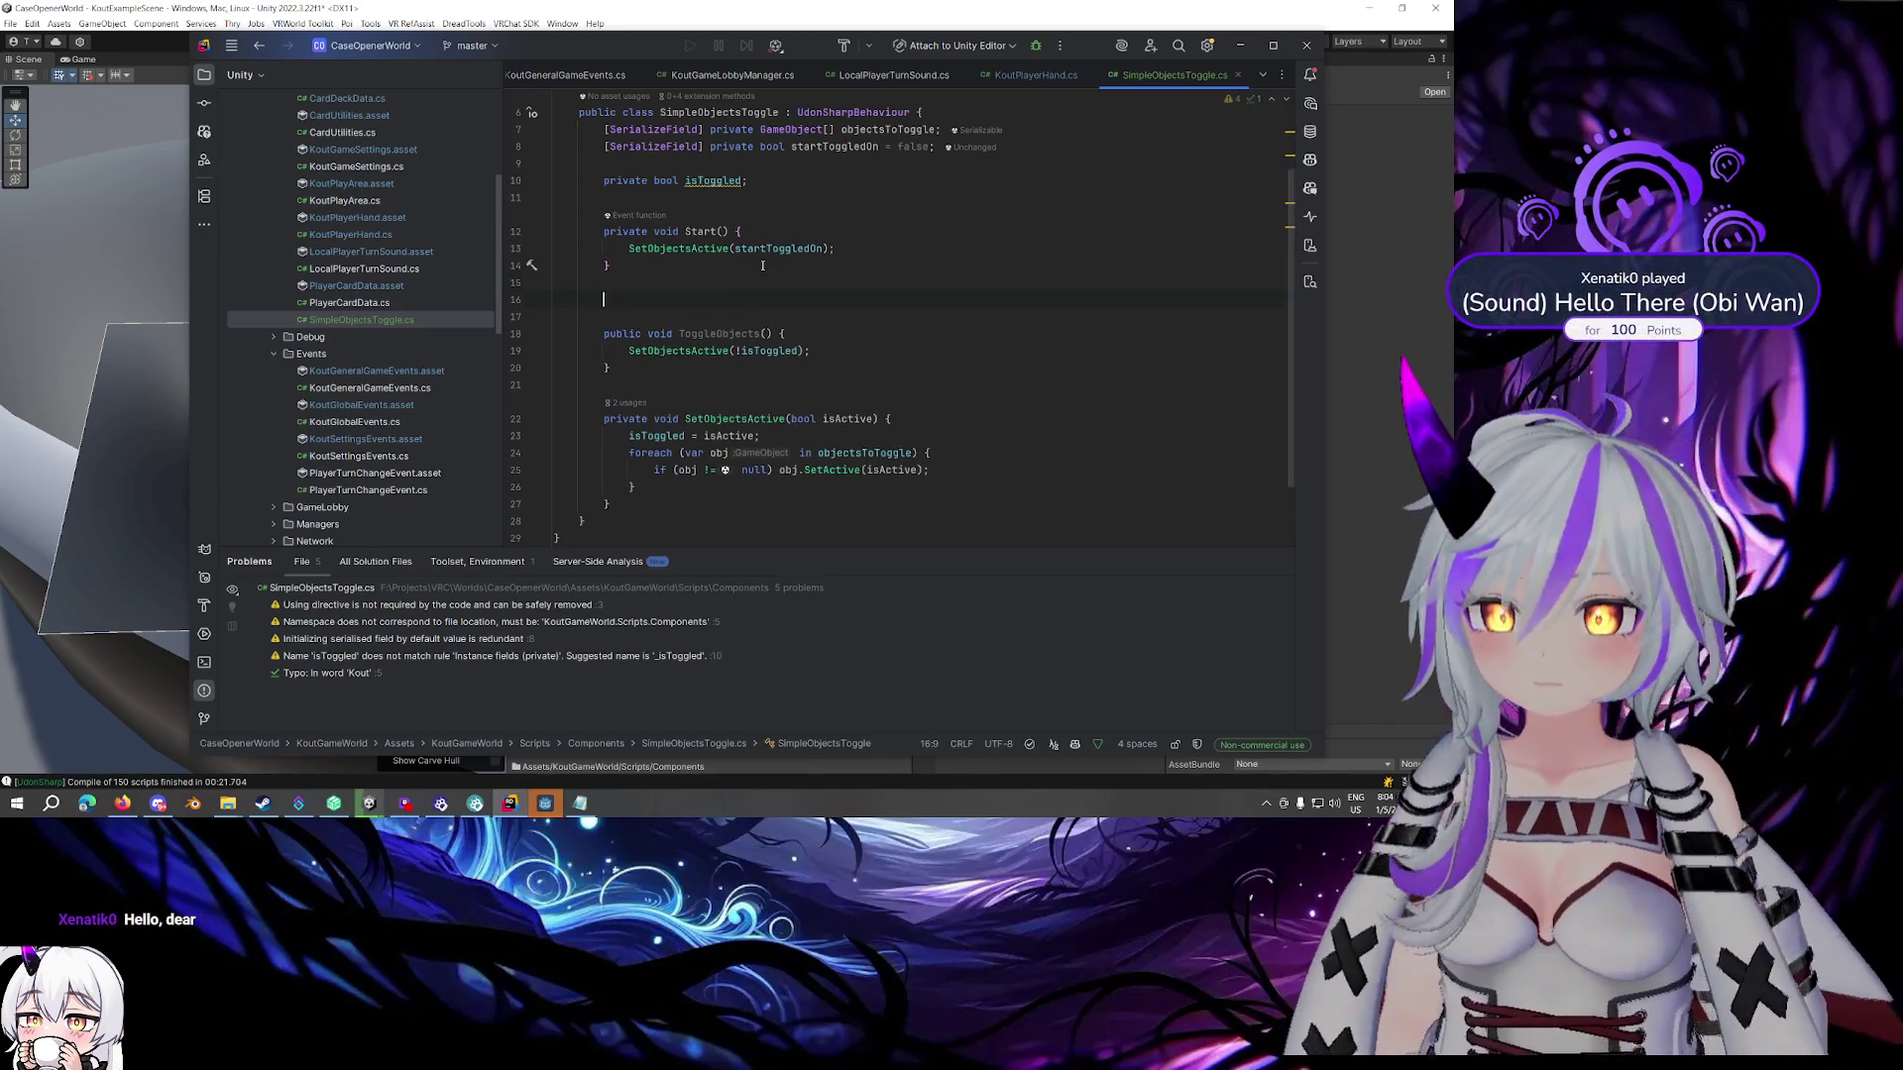
pyautogui.write('Inte')
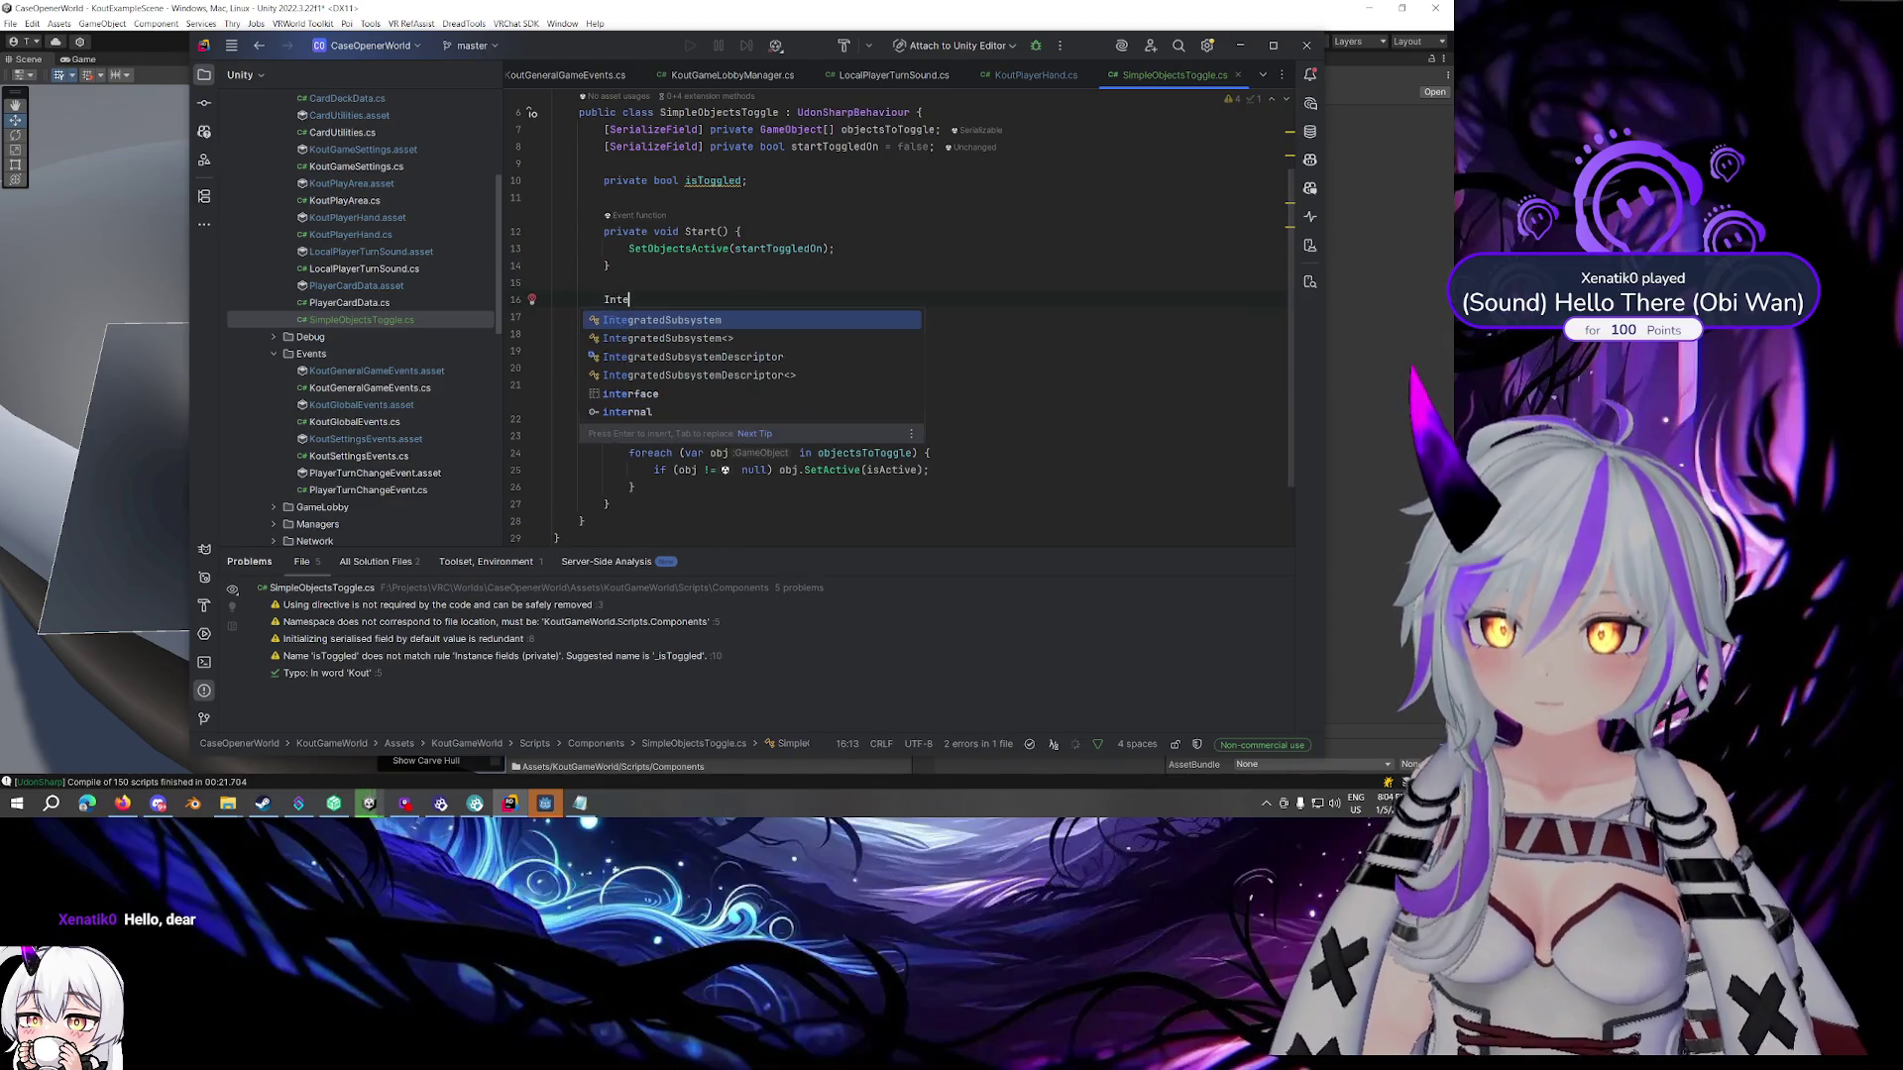
pyautogui.write('ract')
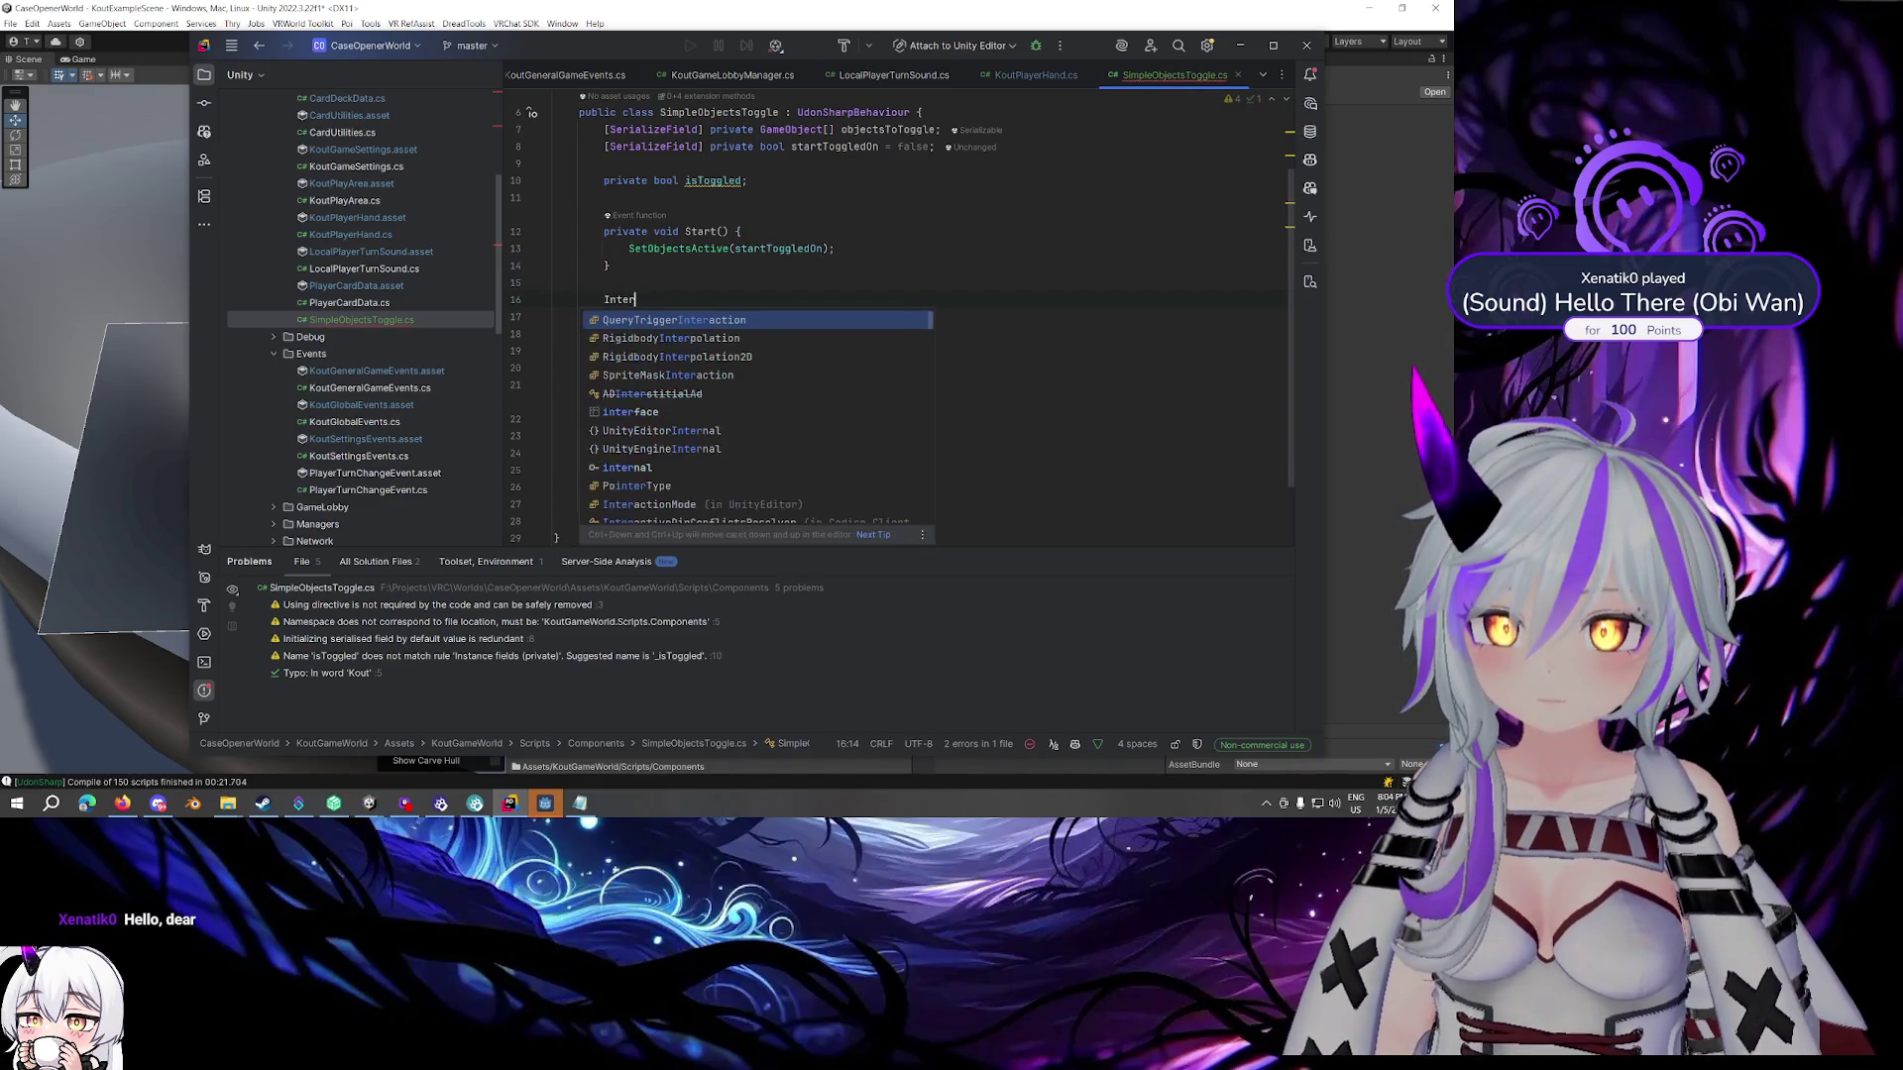
pyautogui.press('Down')
pyautogui.press('Down')
pyautogui.press('Return')
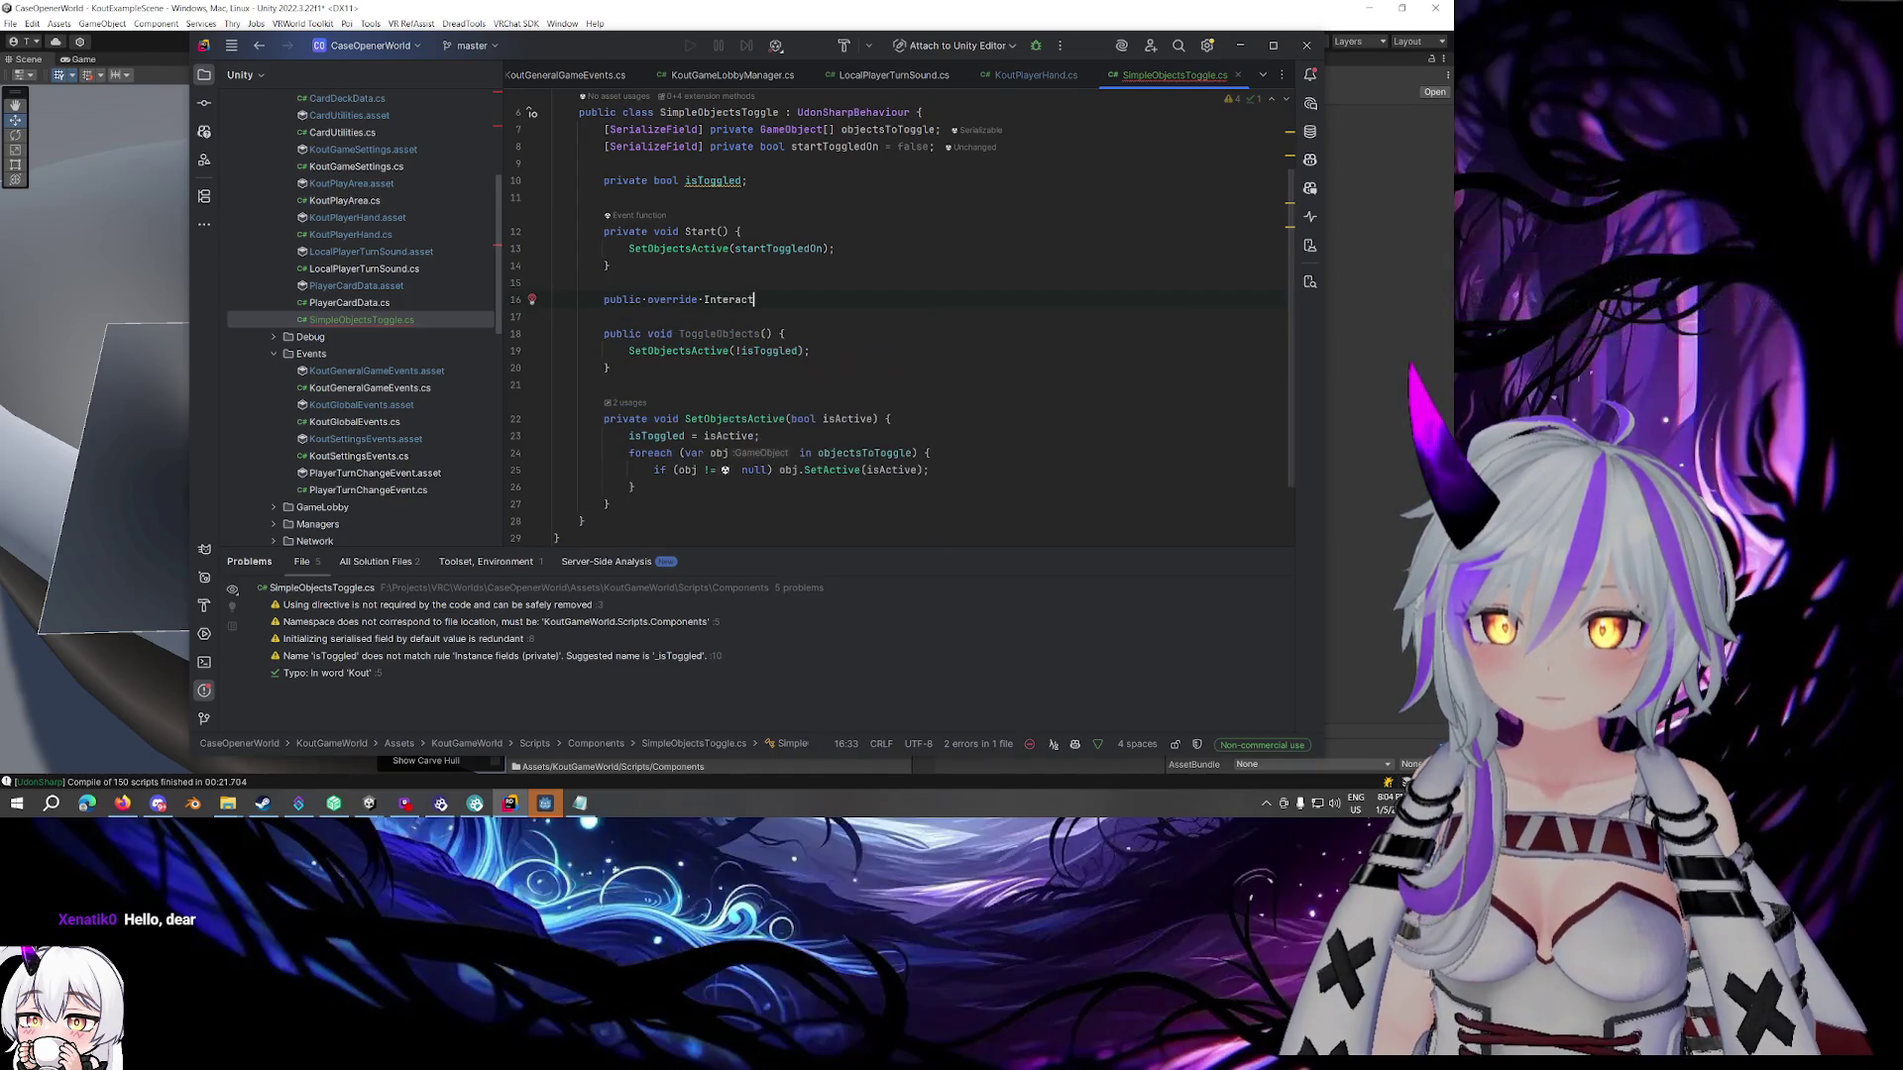
pyautogui.press('BackSpace')
pyautogui.press('BackSpace')
pyautogui.press('BackSpace')
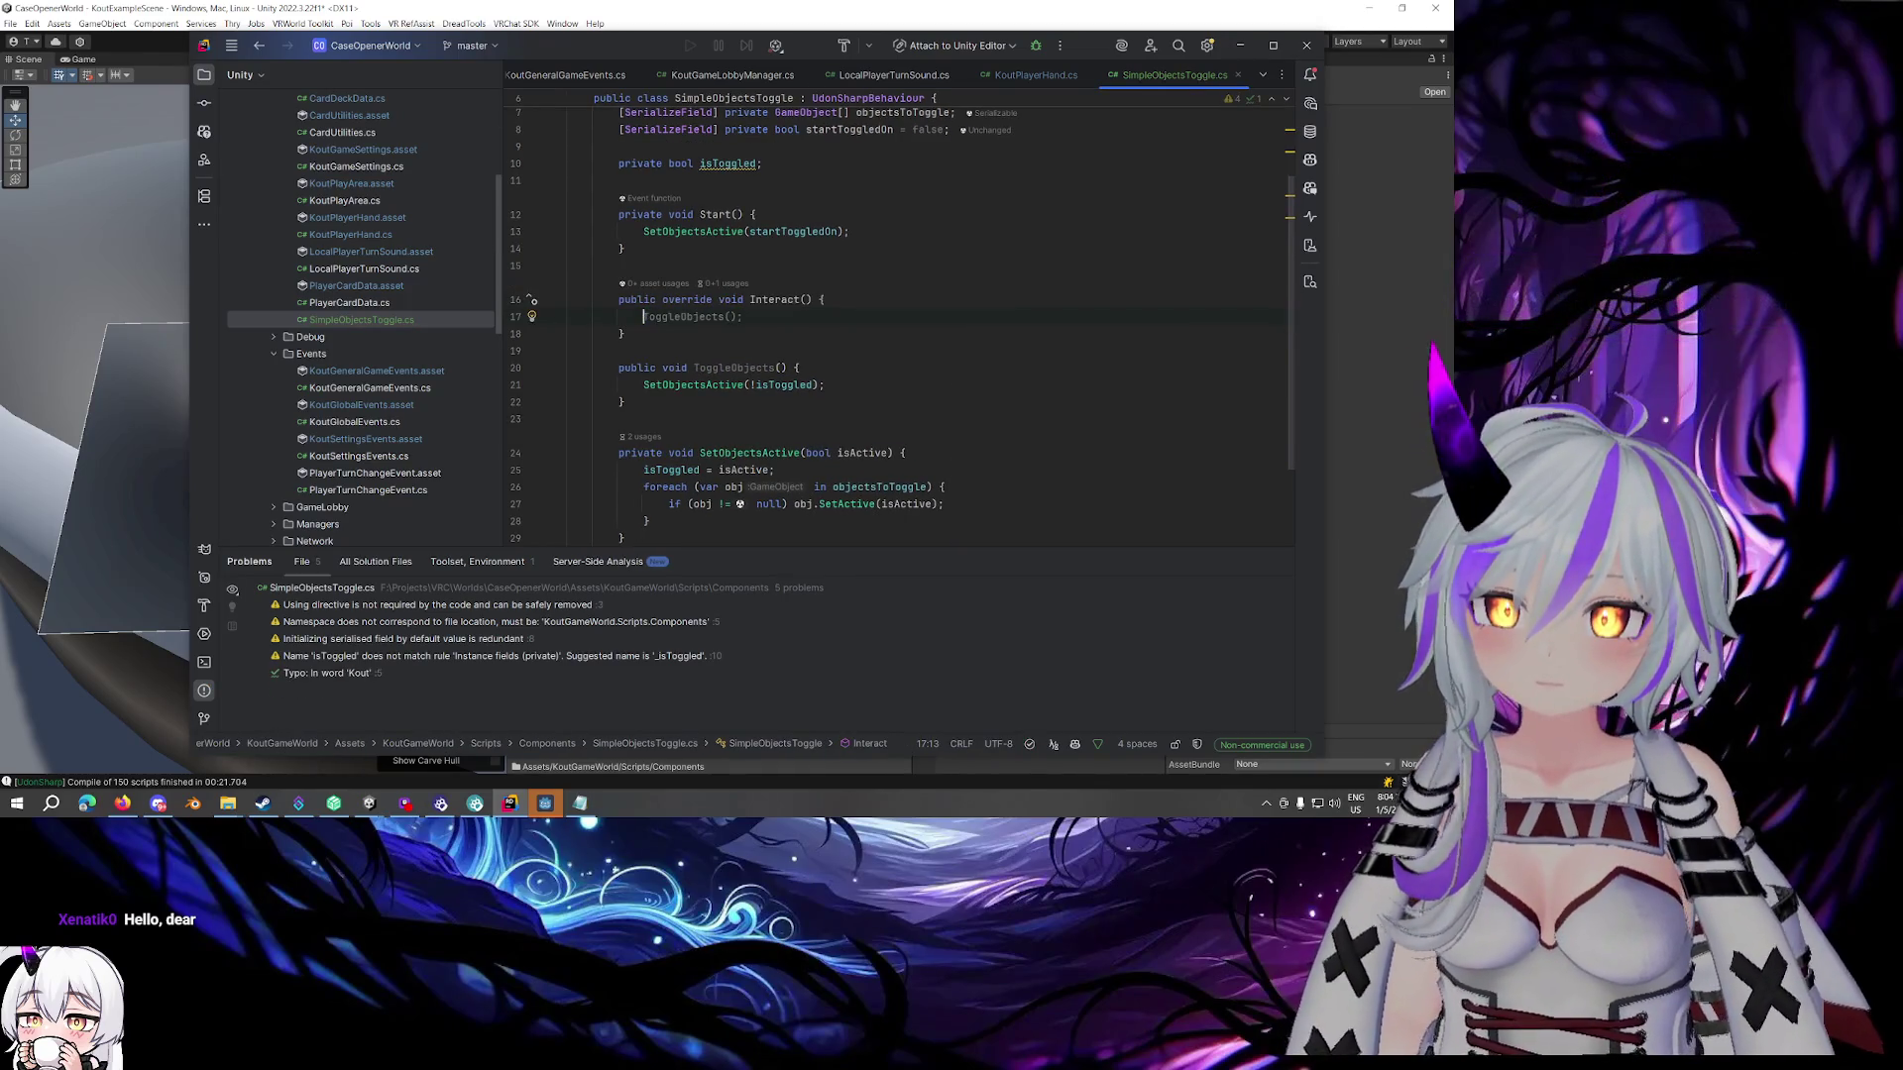
pyautogui.press('Tab')
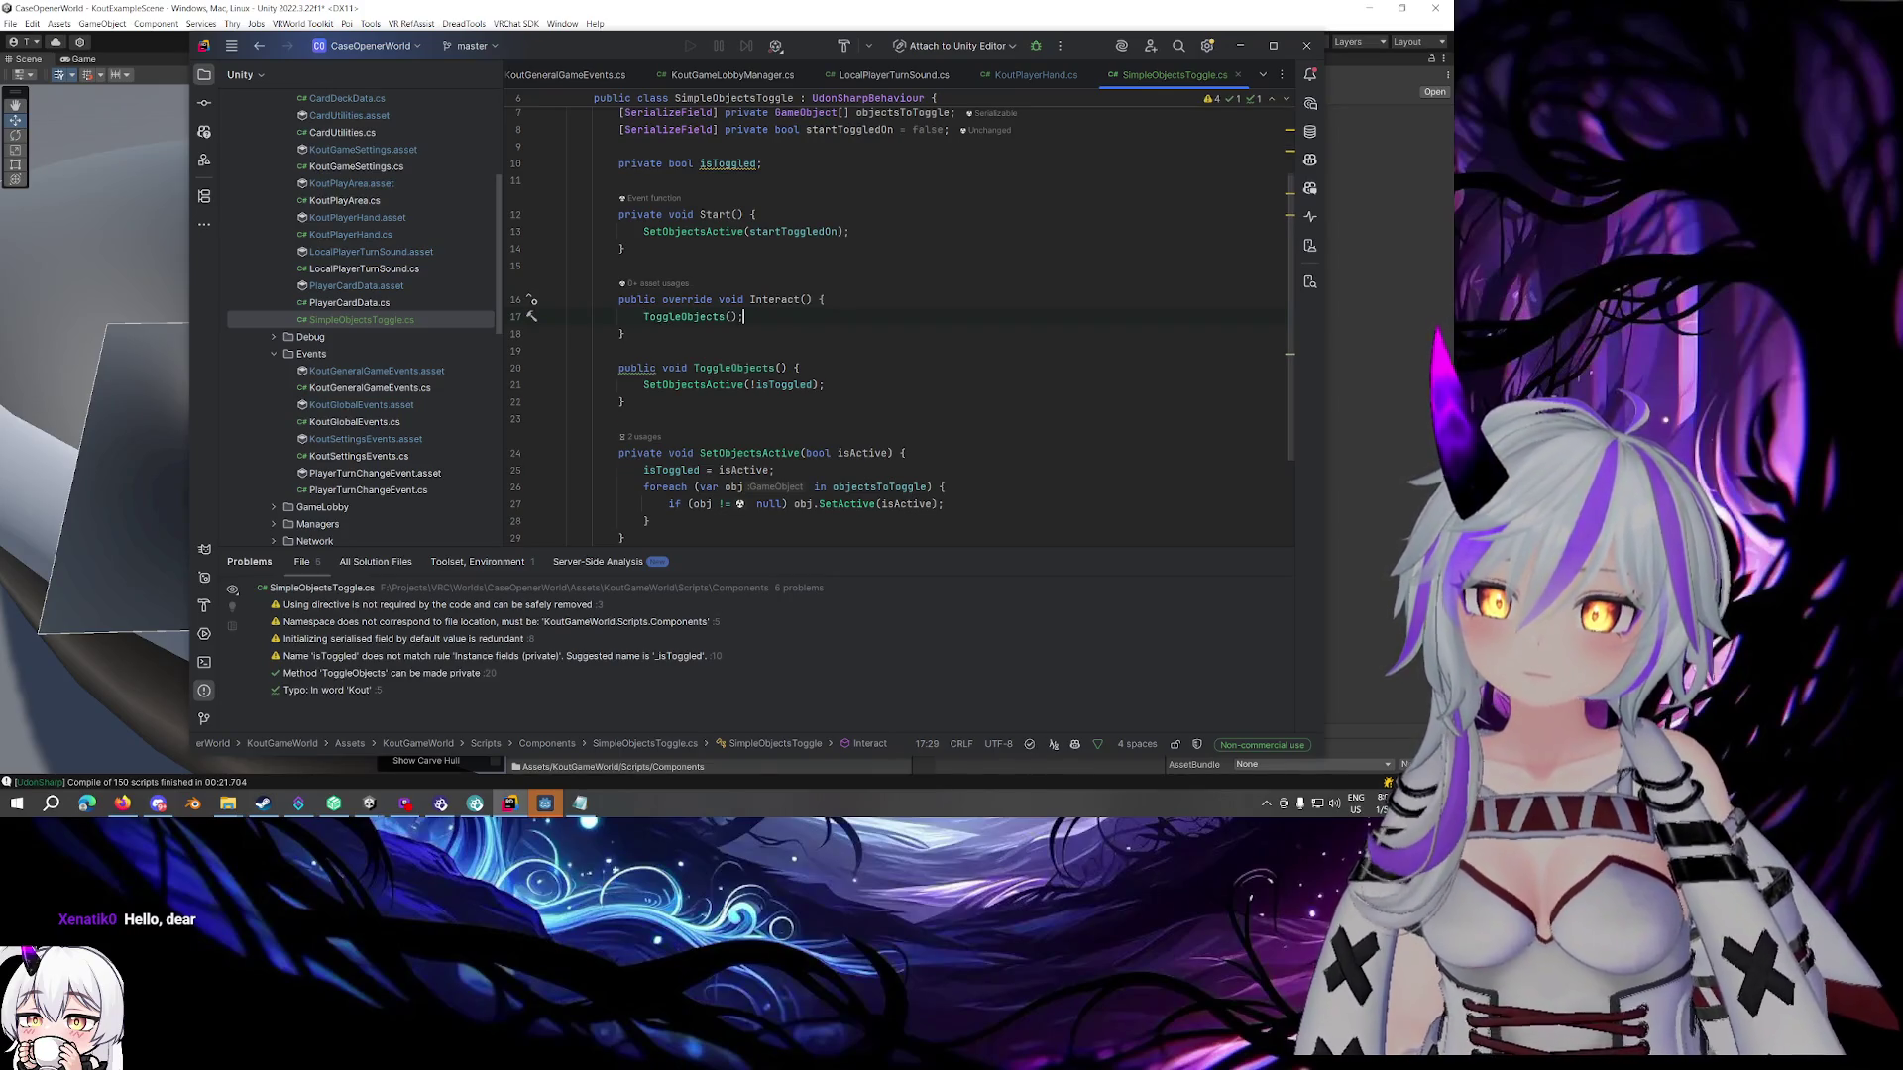
pyautogui.click(1405, 306)
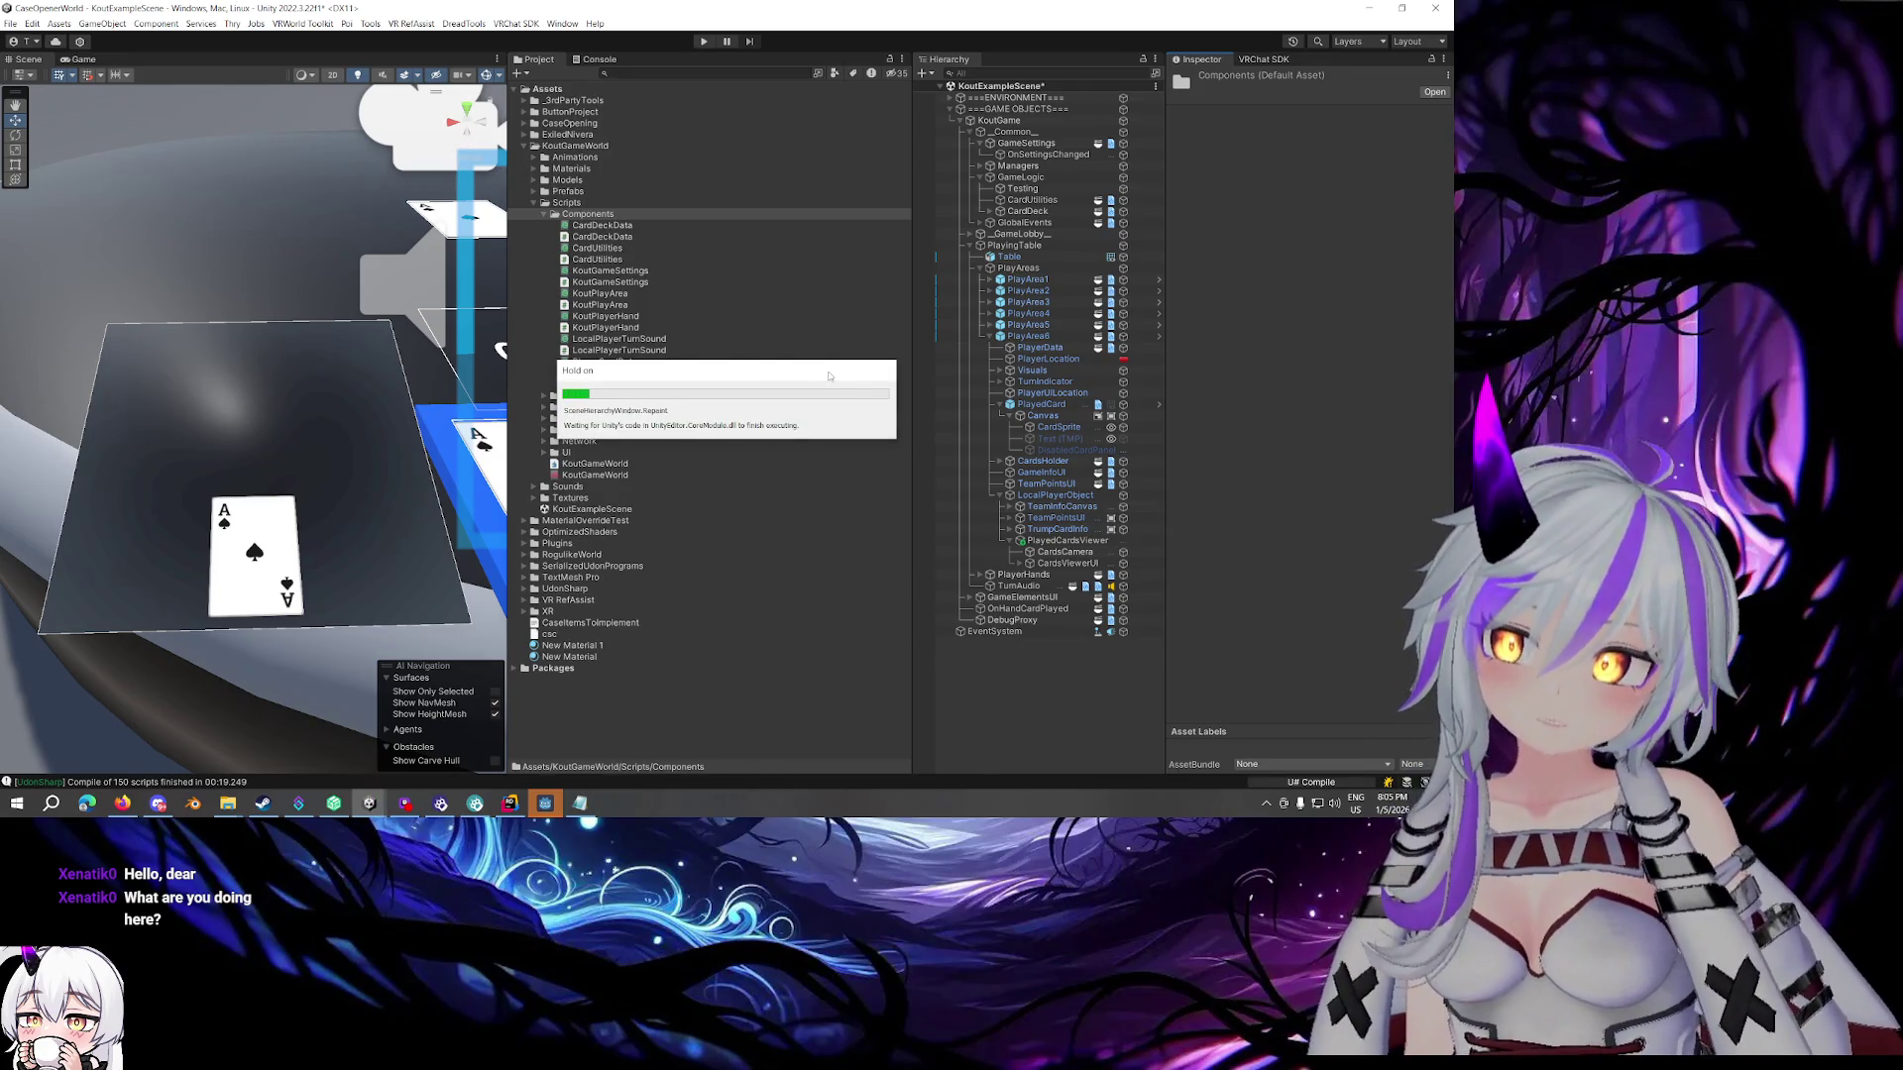
# After UdonSharp compiles the 151 scripts, select the SimpleObjectsToggle script in the Project panel
pyautogui.click(829, 376)
pyautogui.click(1067, 542)
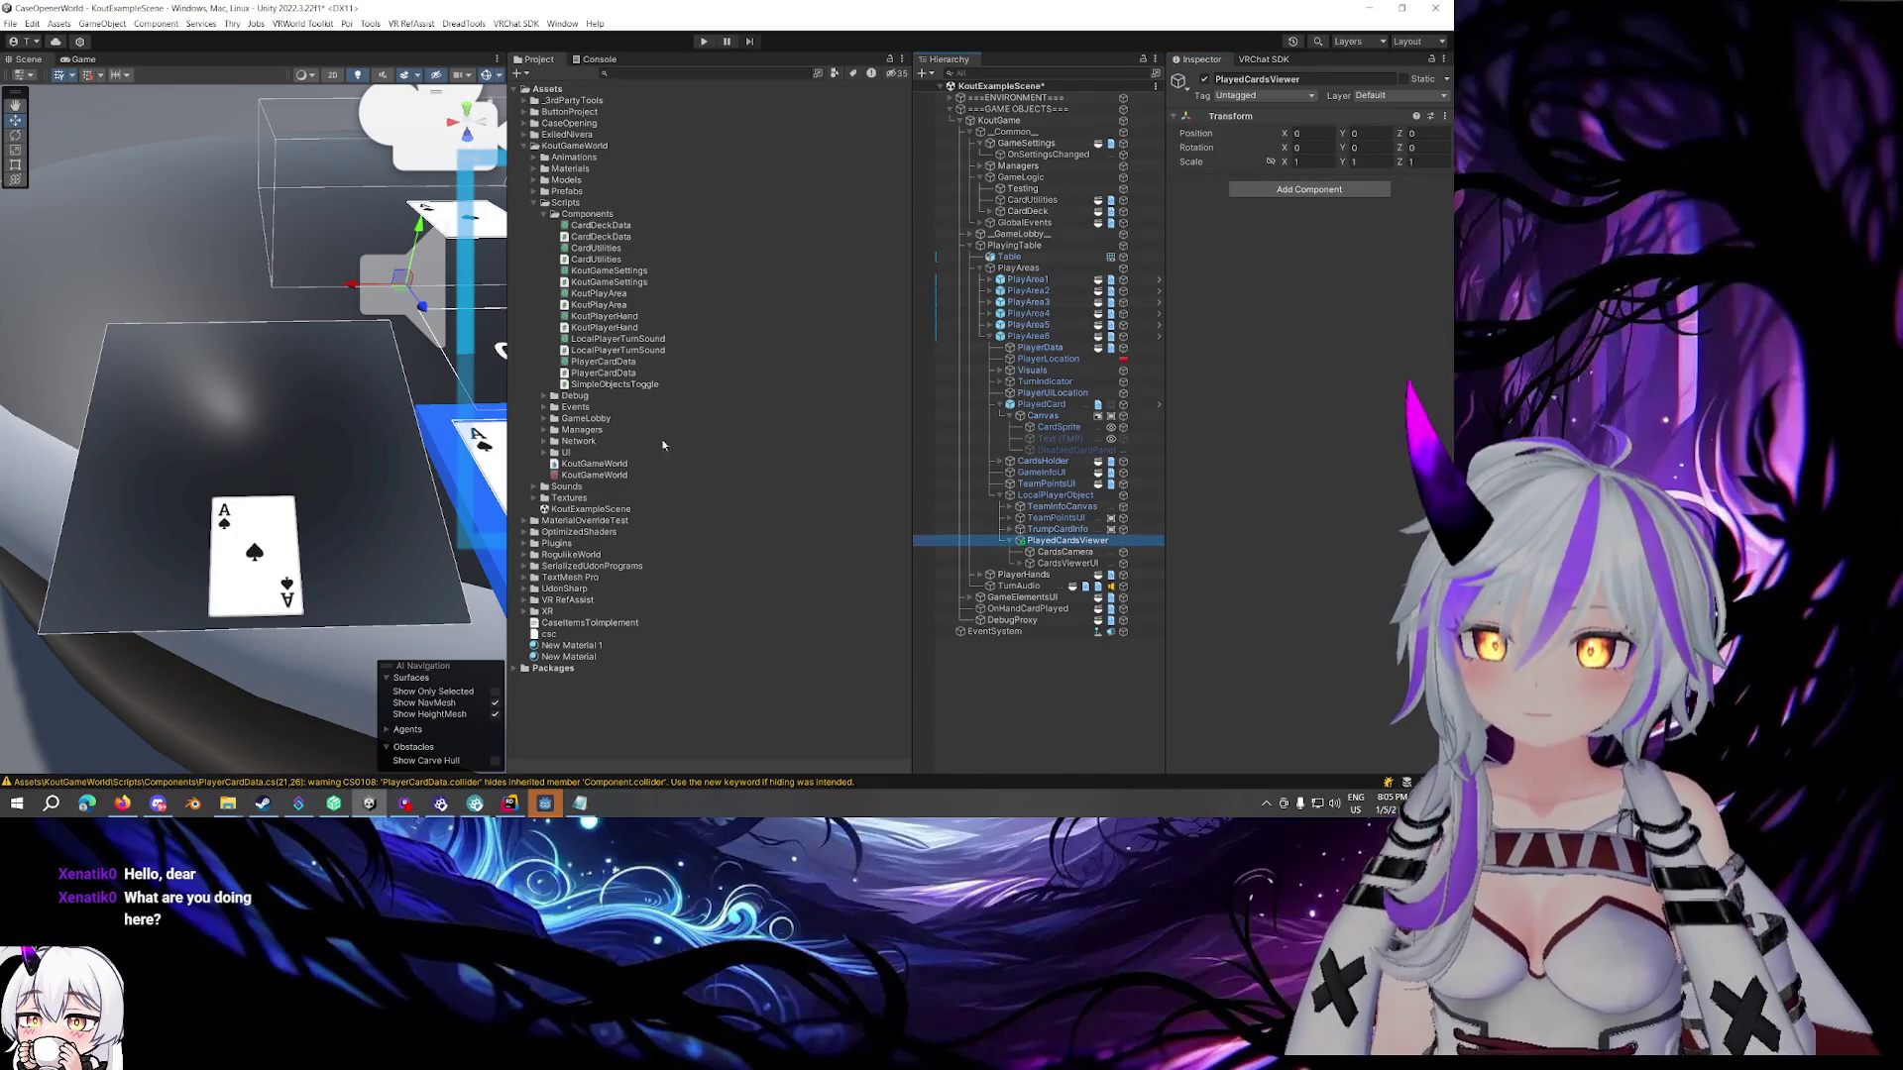
pyautogui.rightClick(615, 384)
pyautogui.moveTo(694, 383)
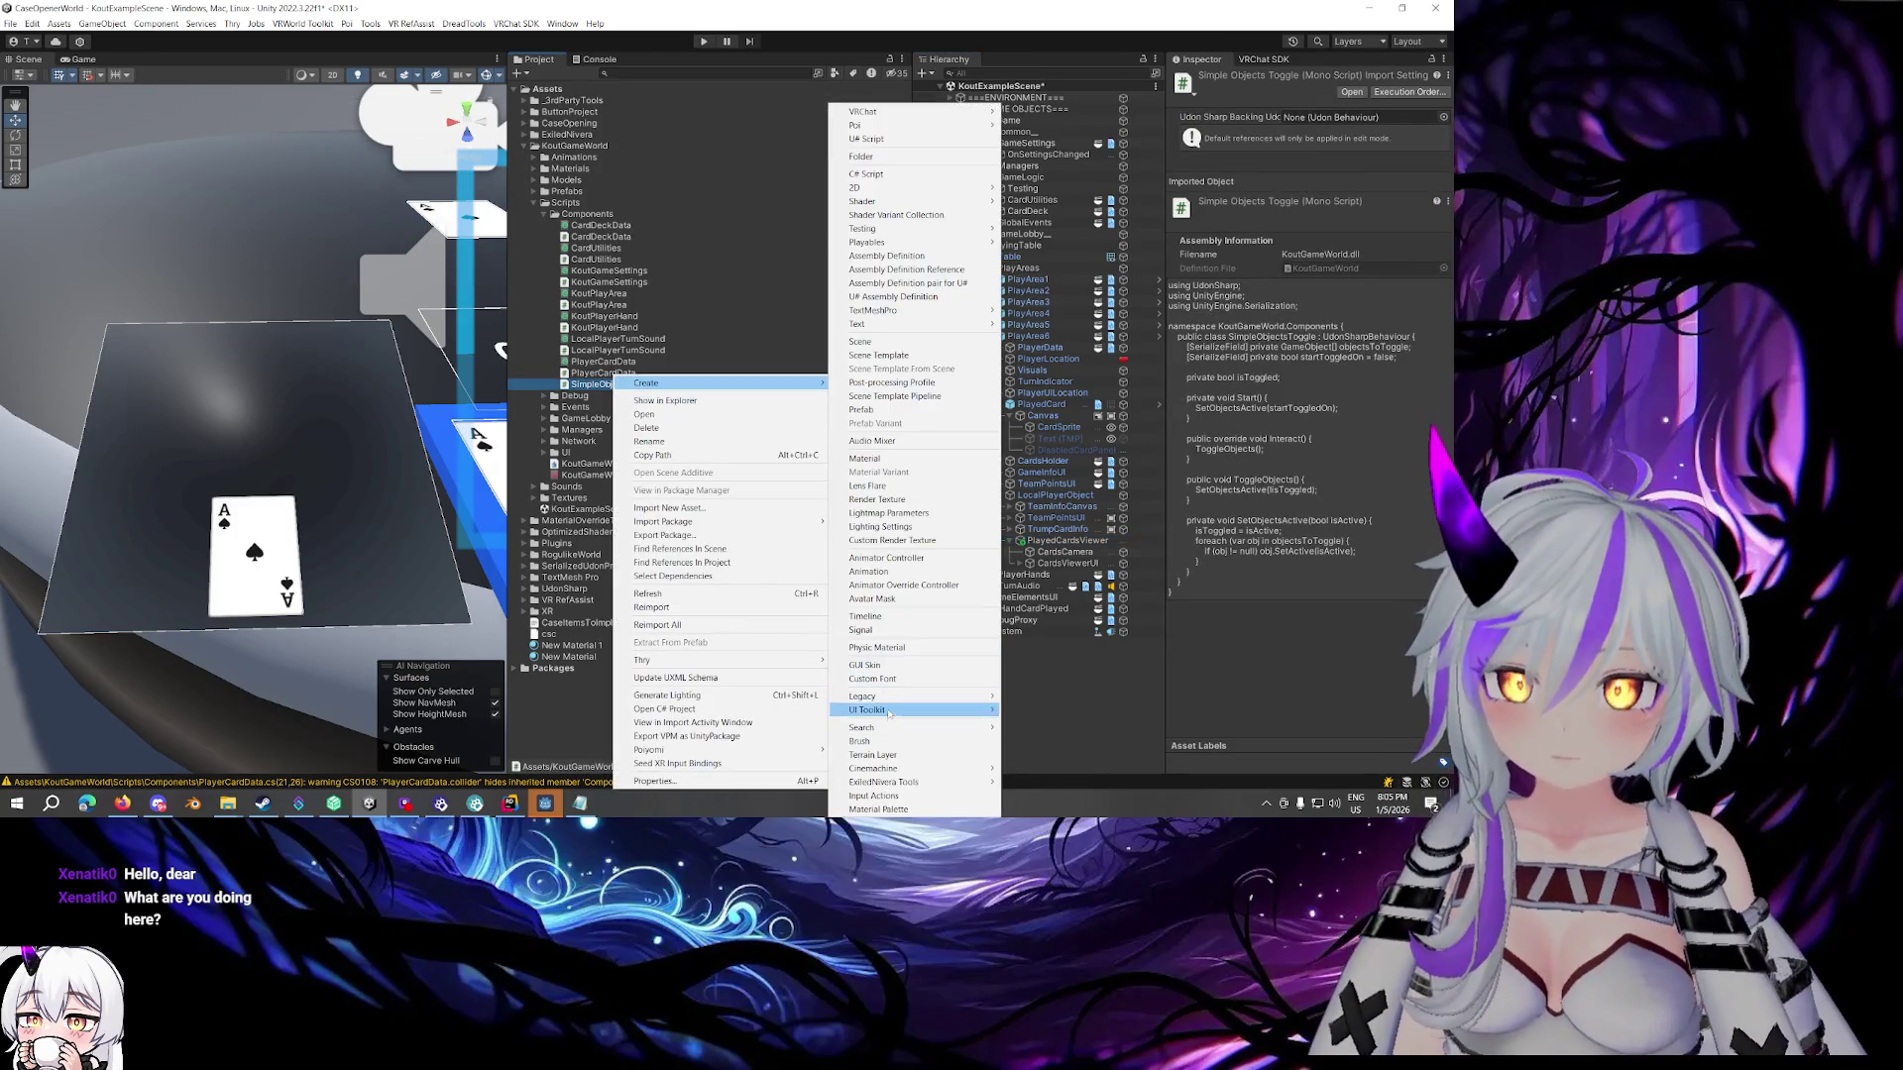
pyautogui.click(1080, 783)
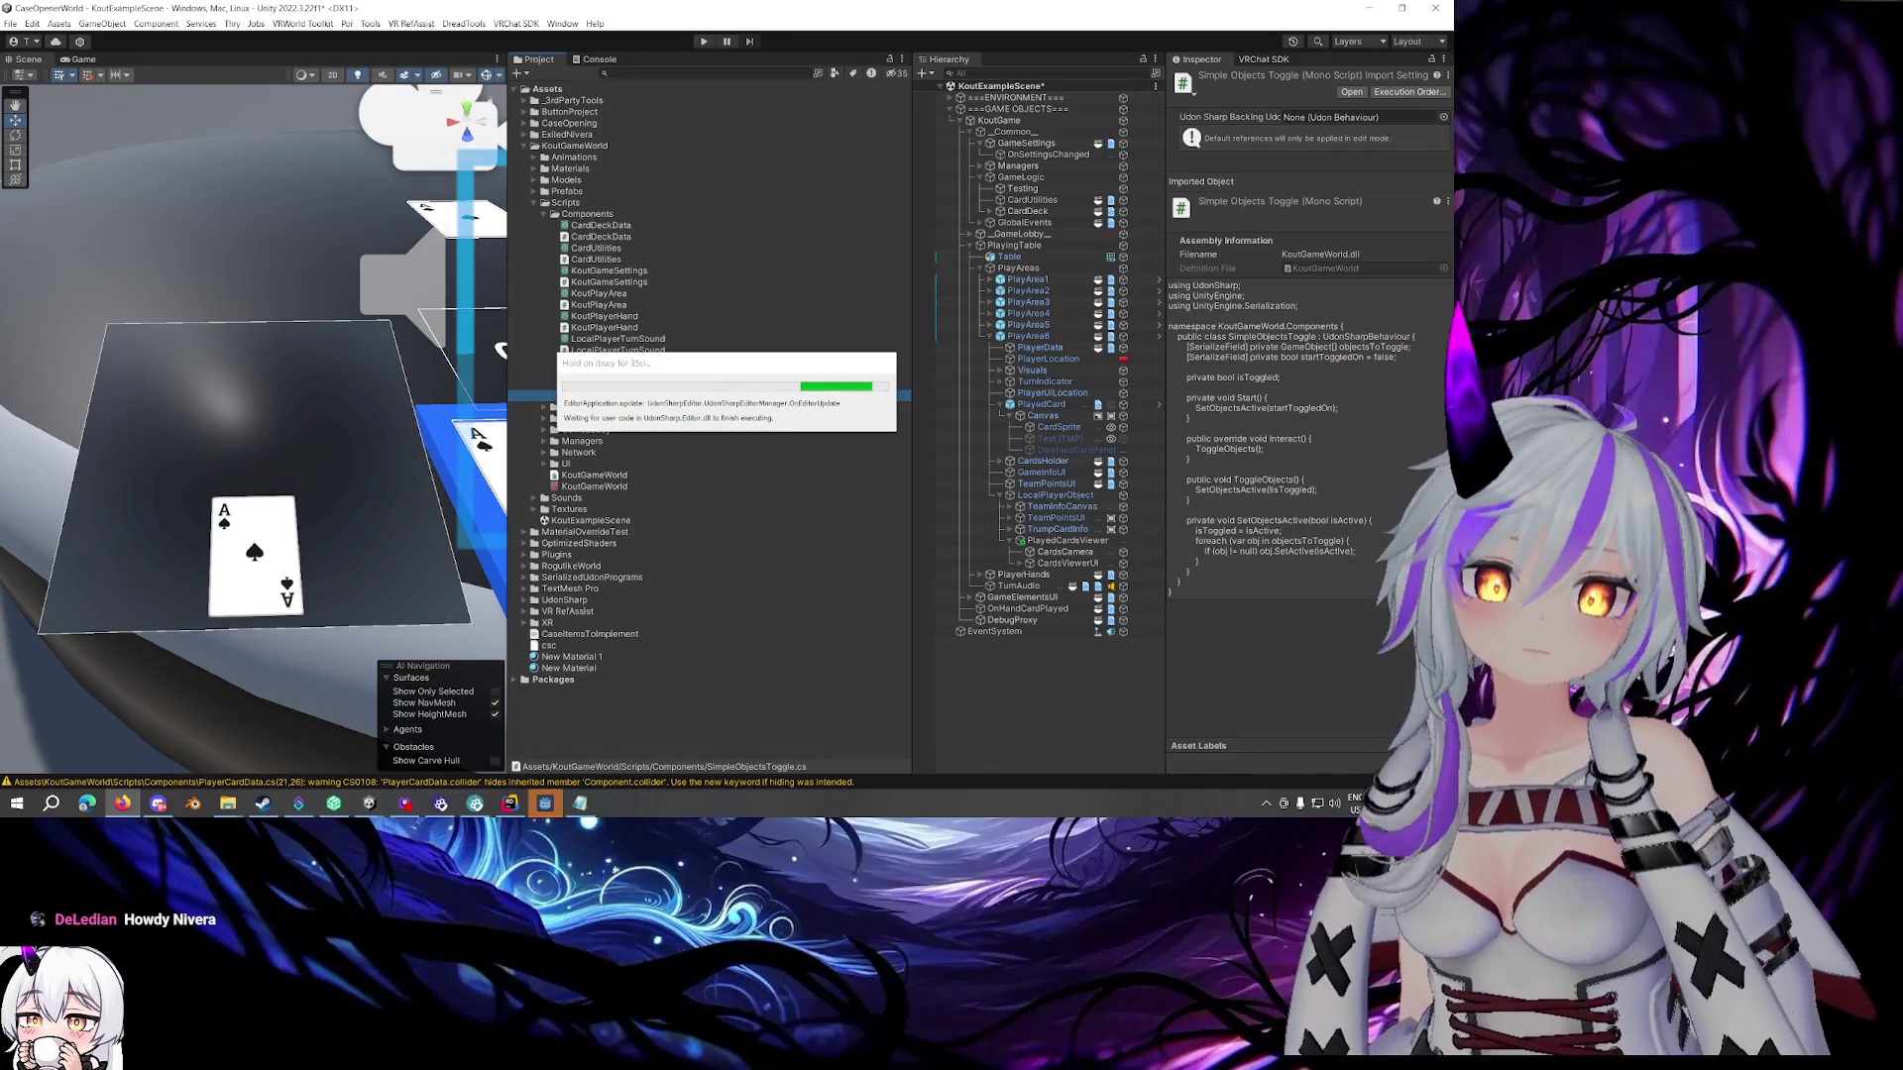
# Inspect PlayedCardsViewer's children, CardsCamera and CardsViewerUI, and collapse the Canvas component
pyautogui.click(1056, 541)
pyautogui.click(1057, 552)
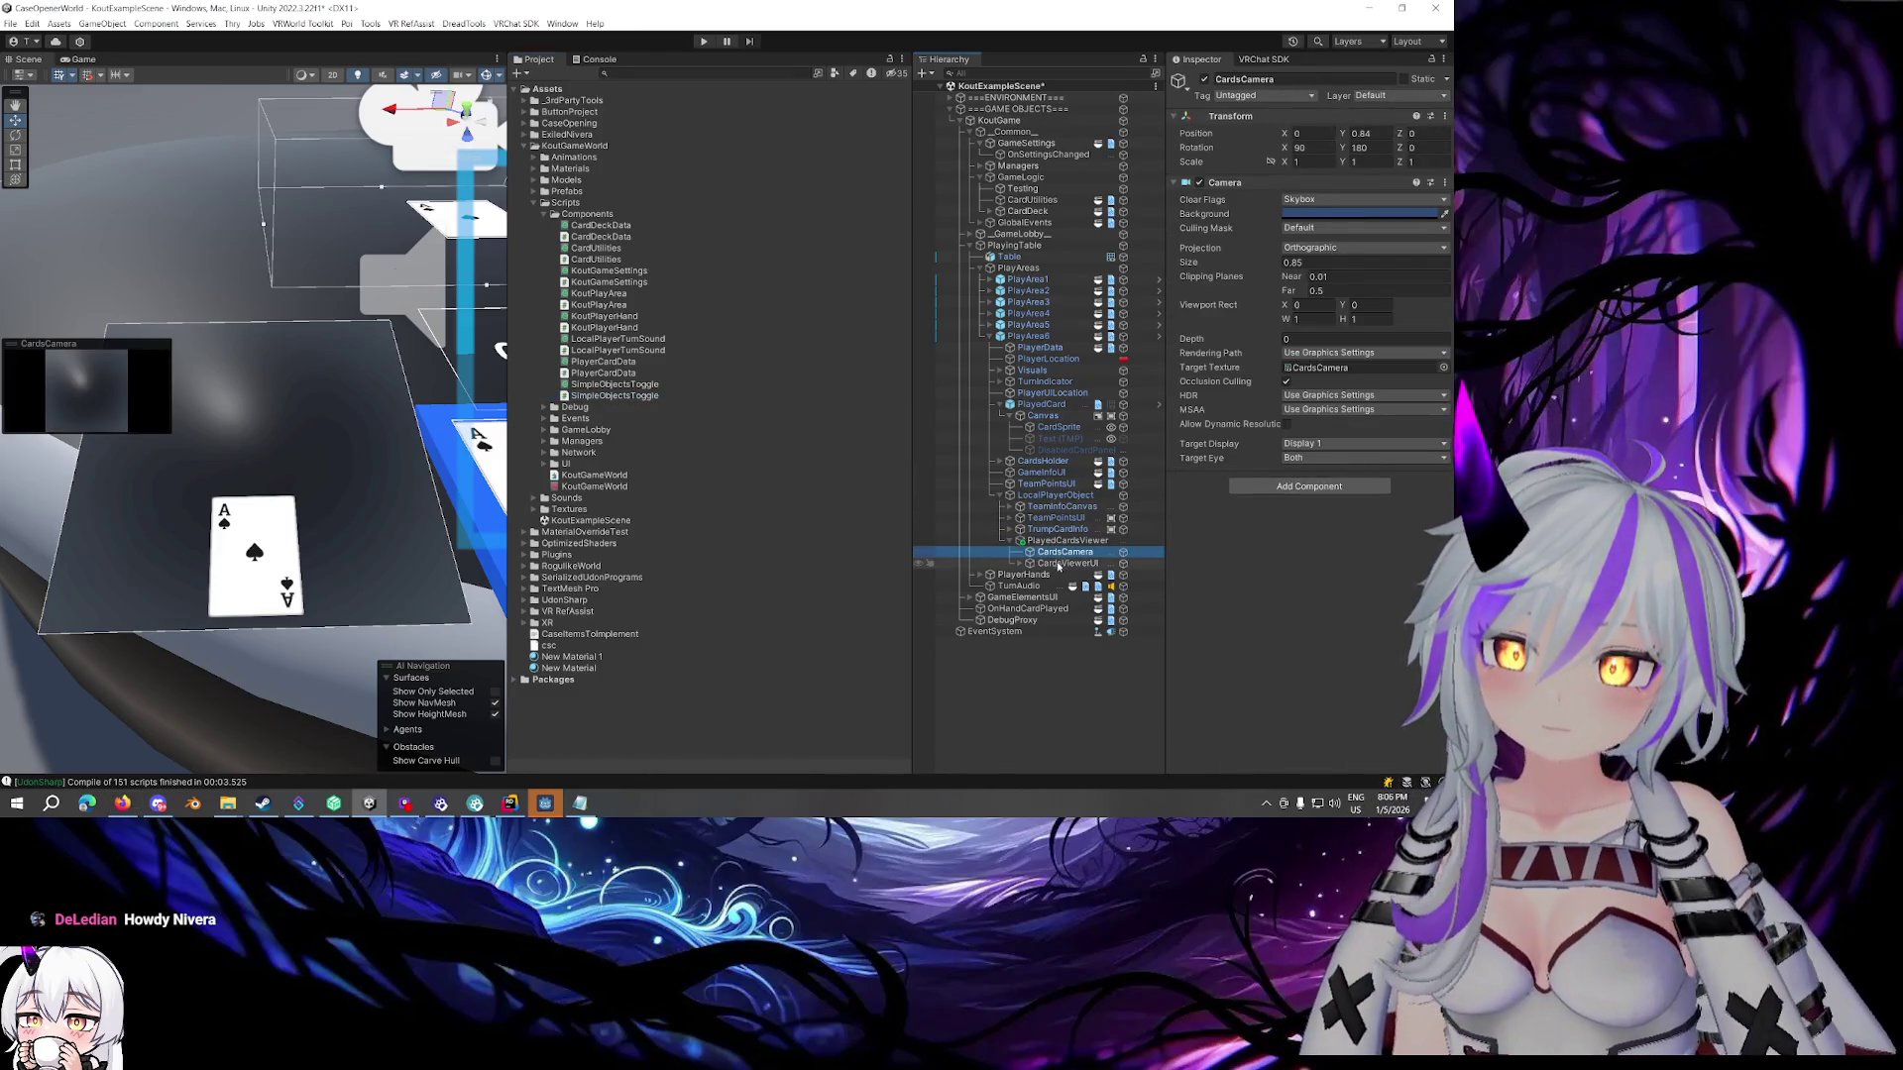
pyautogui.click(1057, 565)
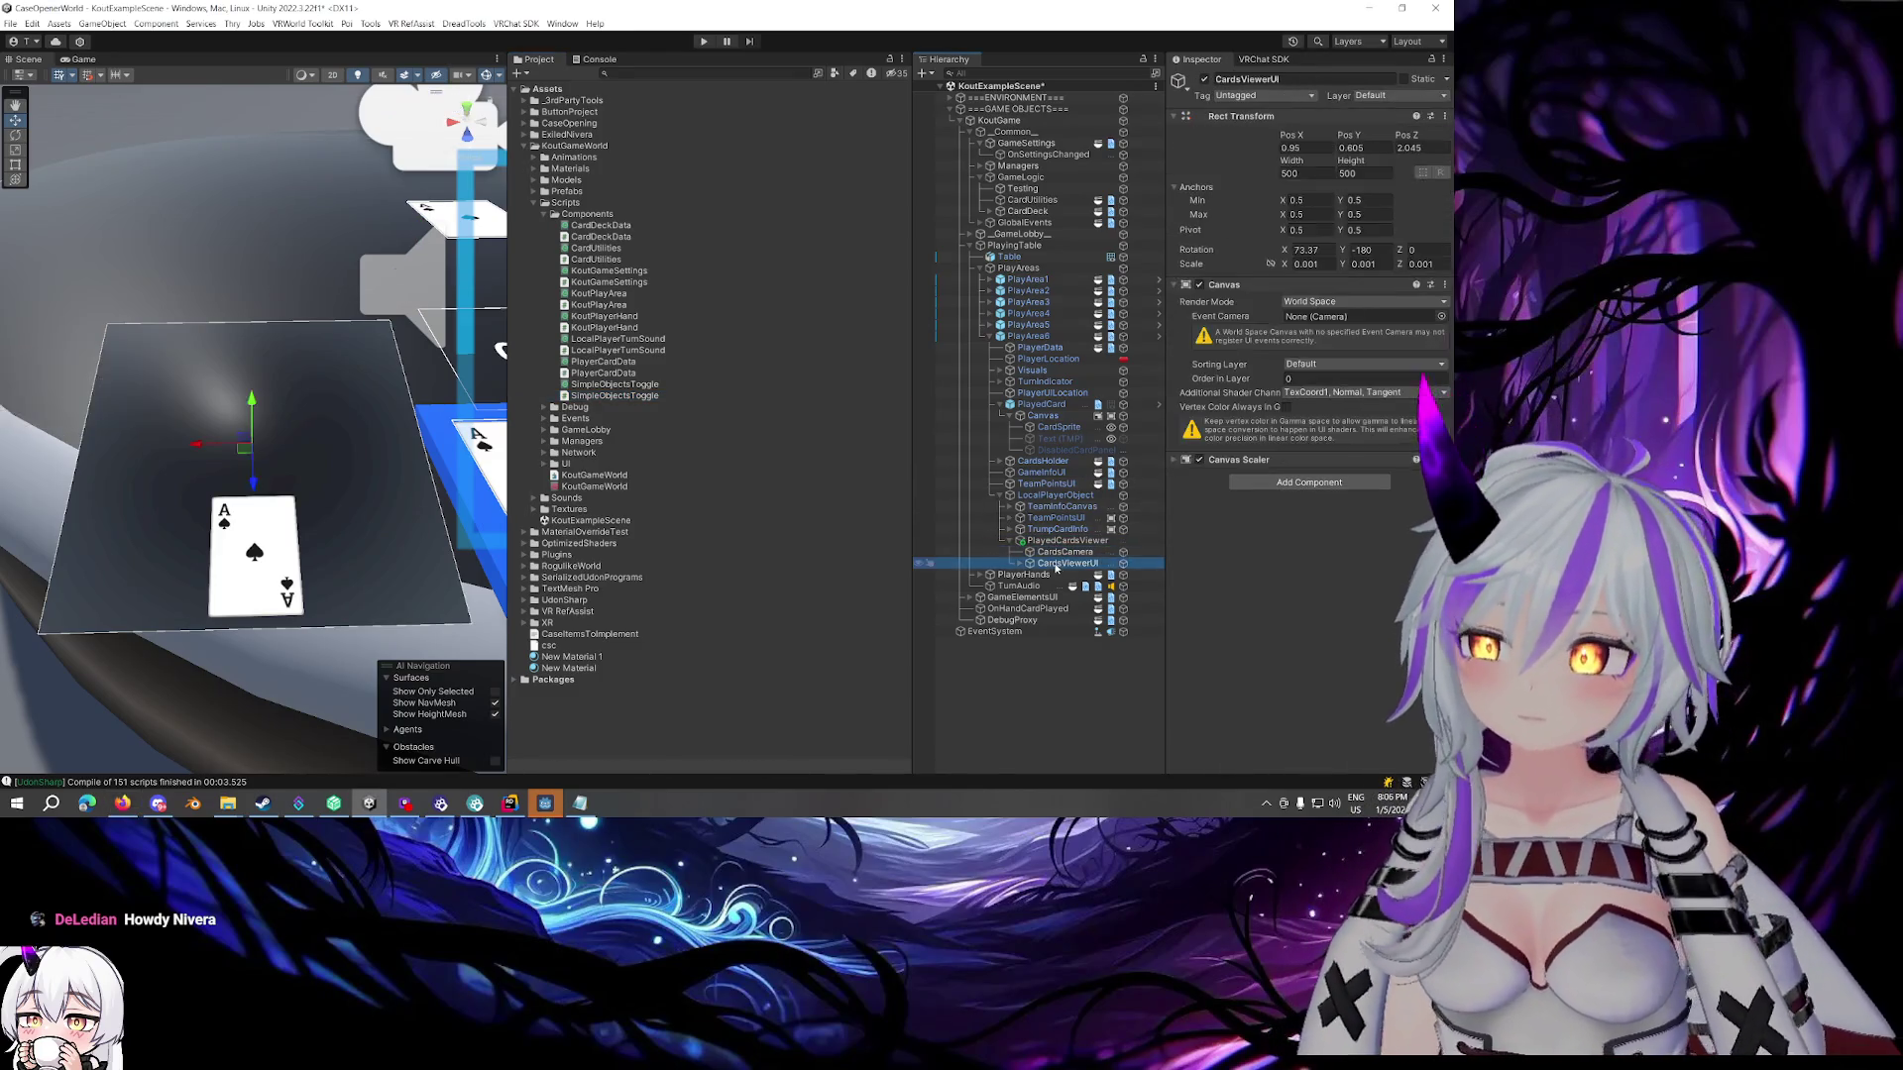
pyautogui.click(1219, 285)
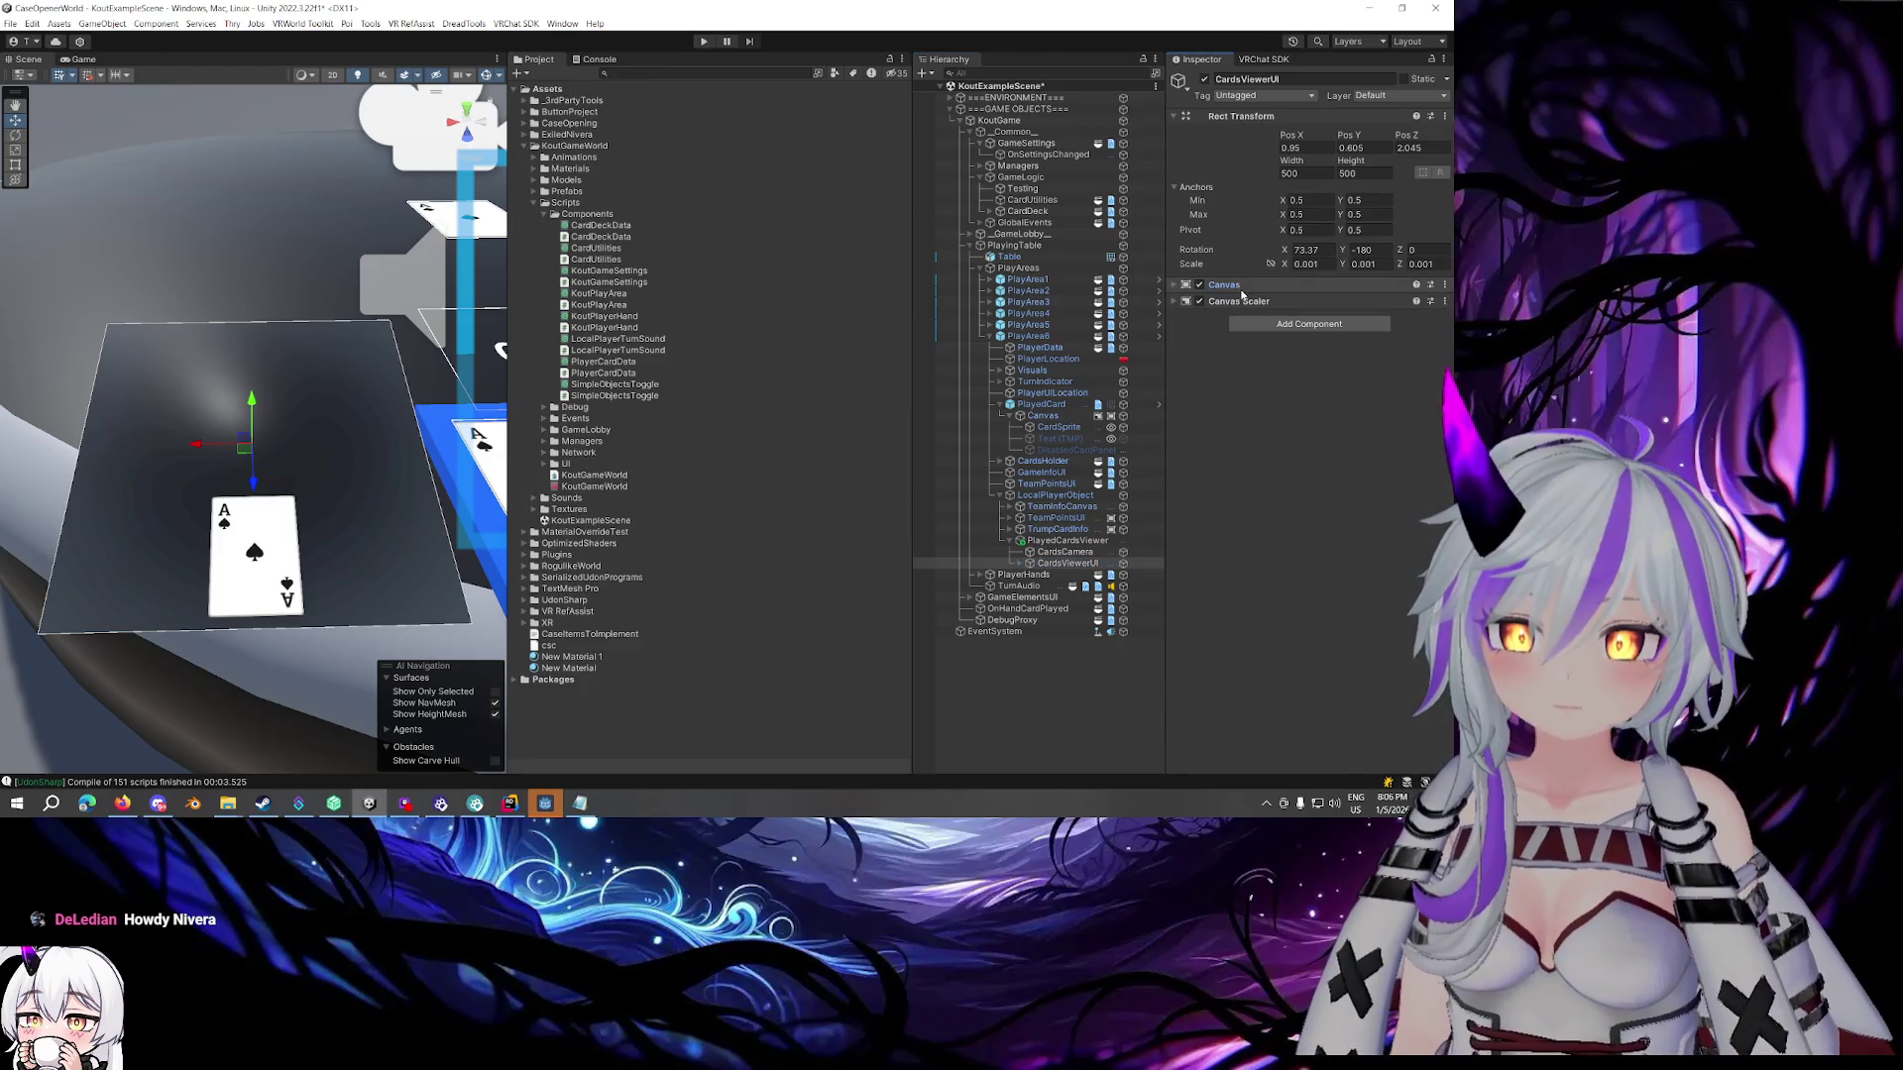
# Create a sphere under PlayedCardsViewer named CardViewerToggle
pyautogui.rightClick(1040, 541)
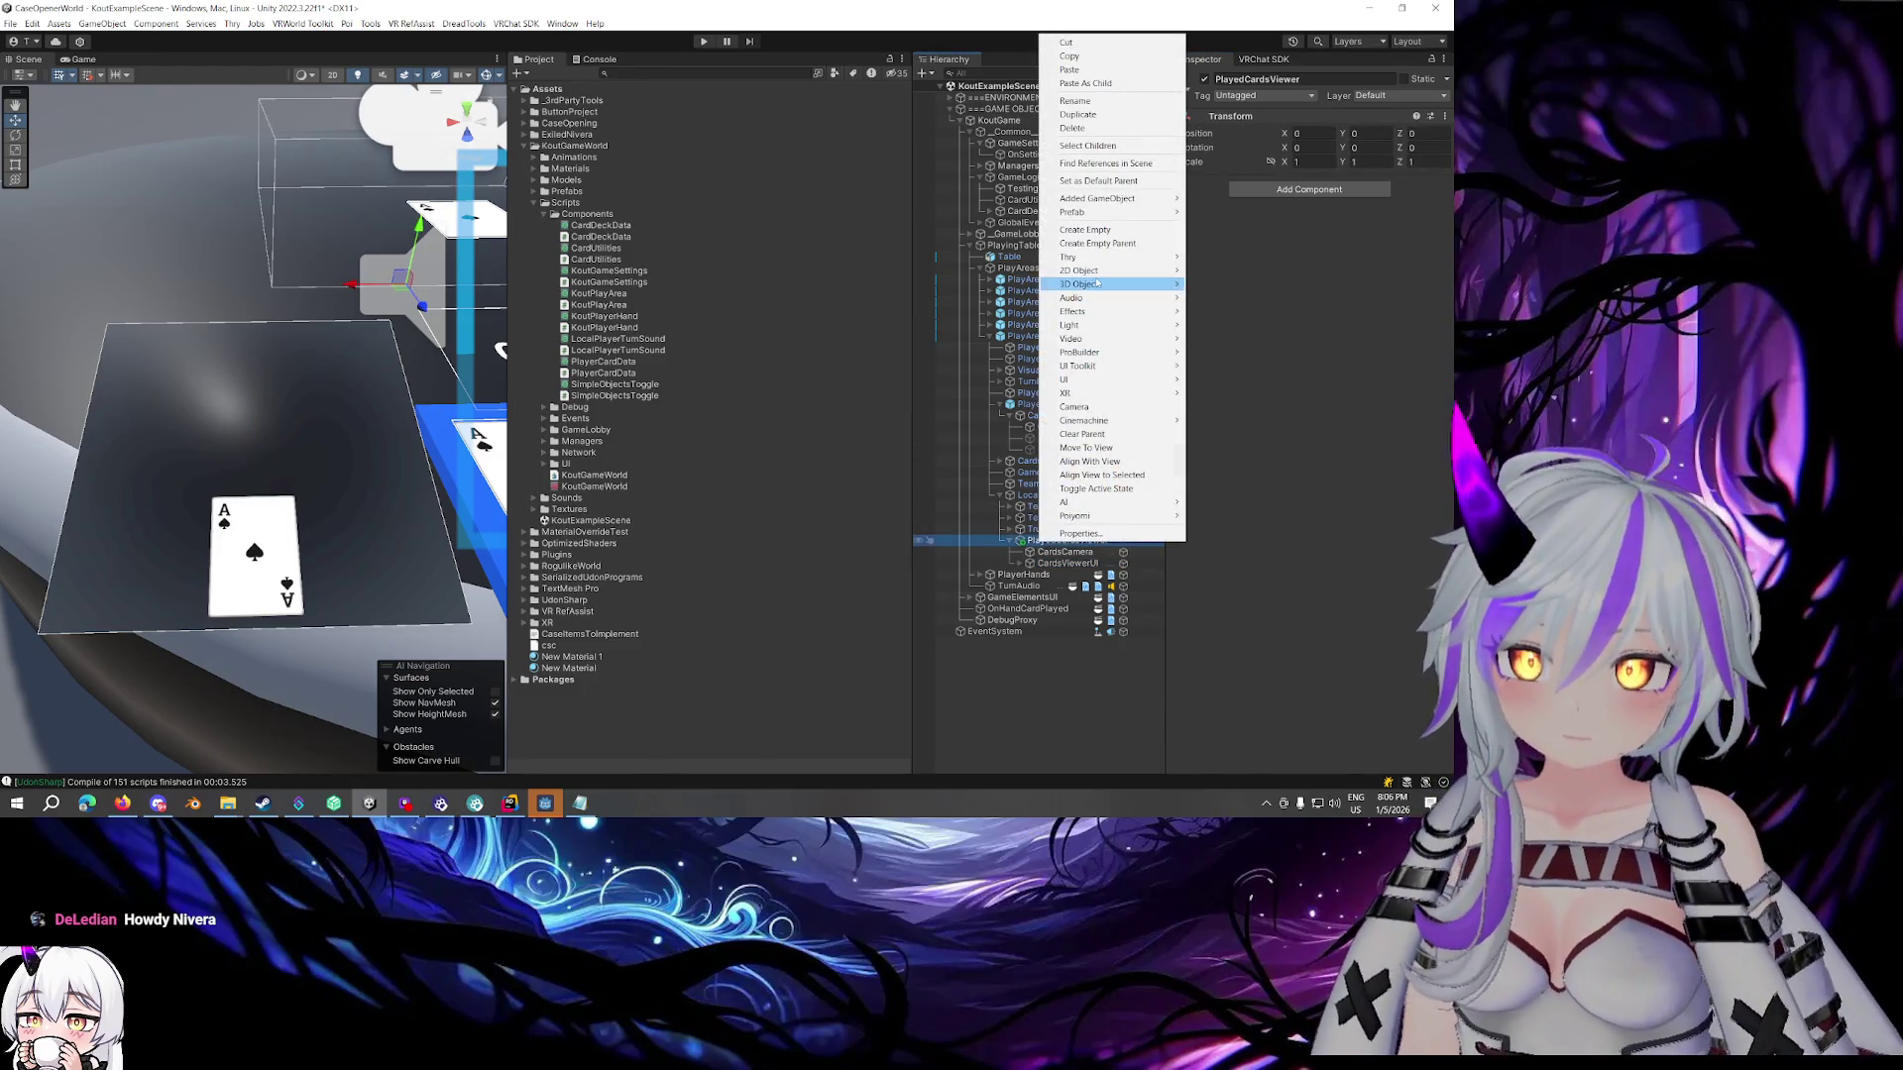
pyautogui.moveTo(1151, 286)
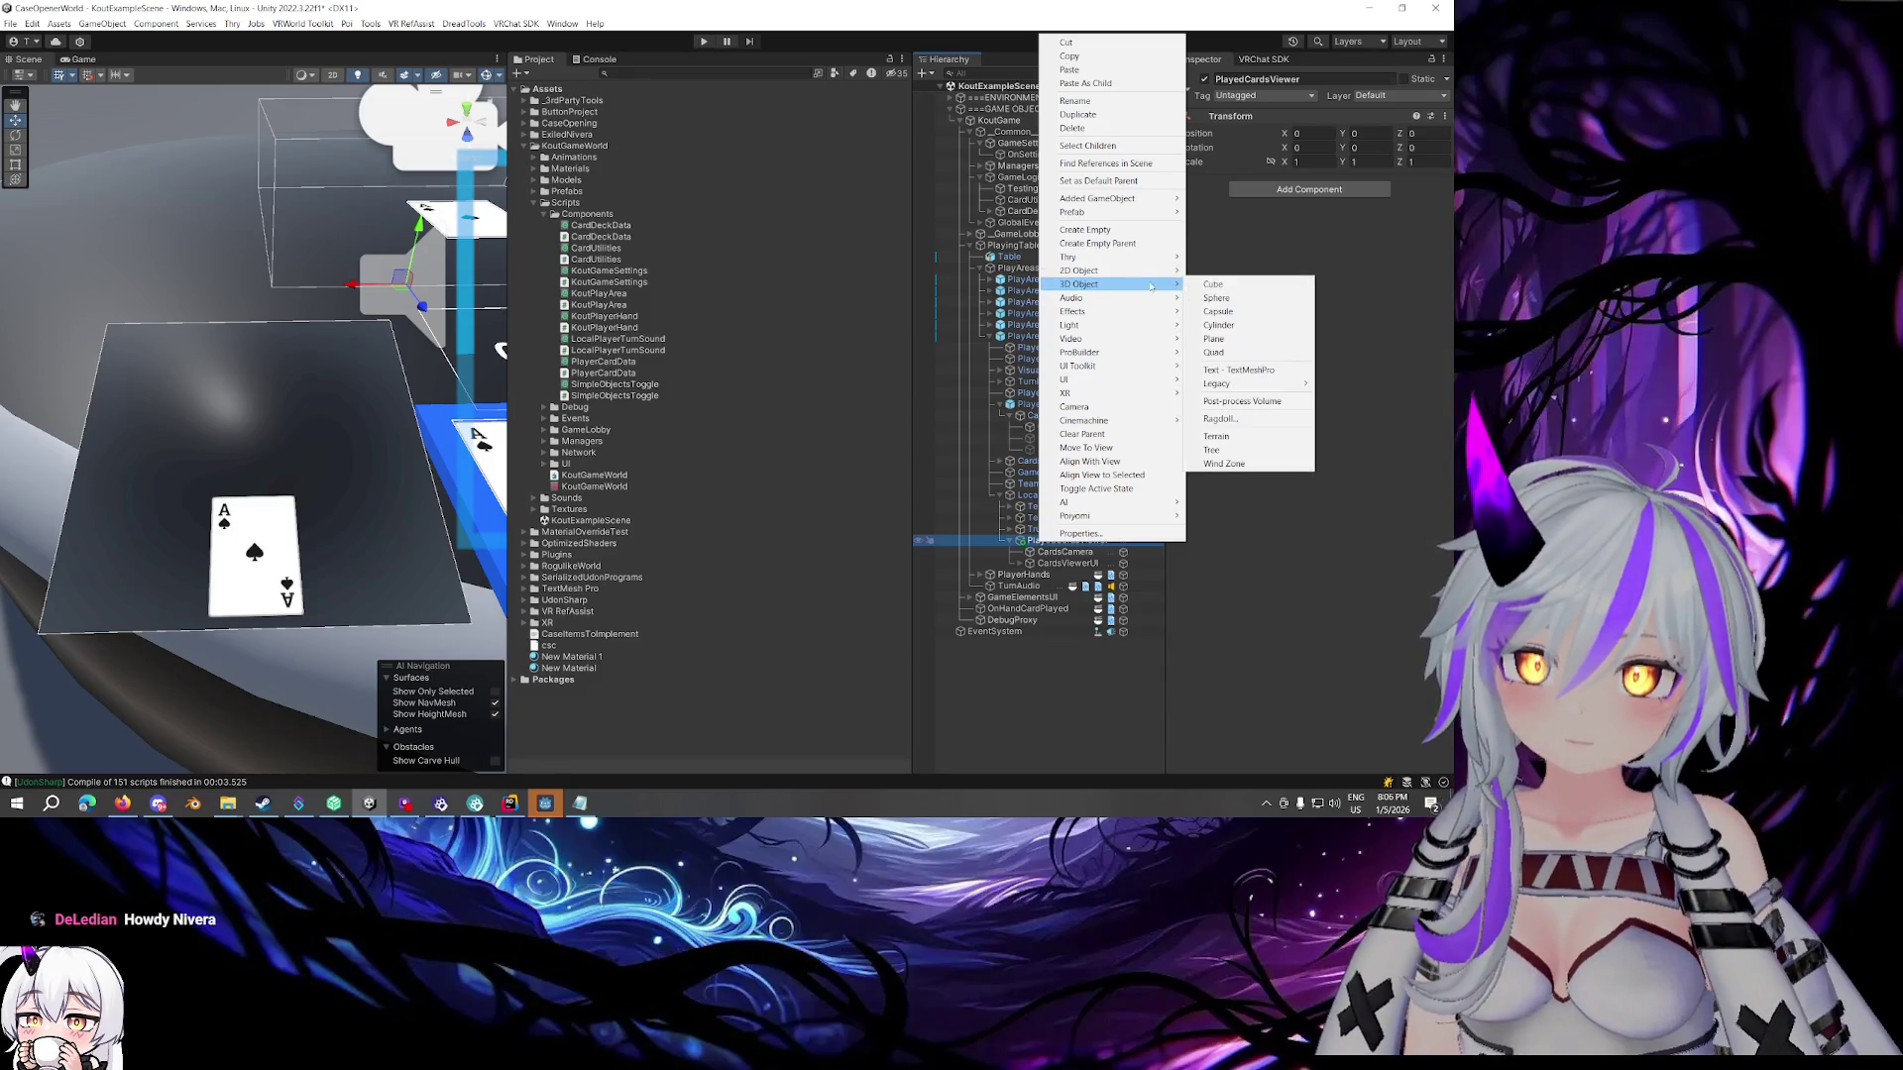
pyautogui.click(1227, 300)
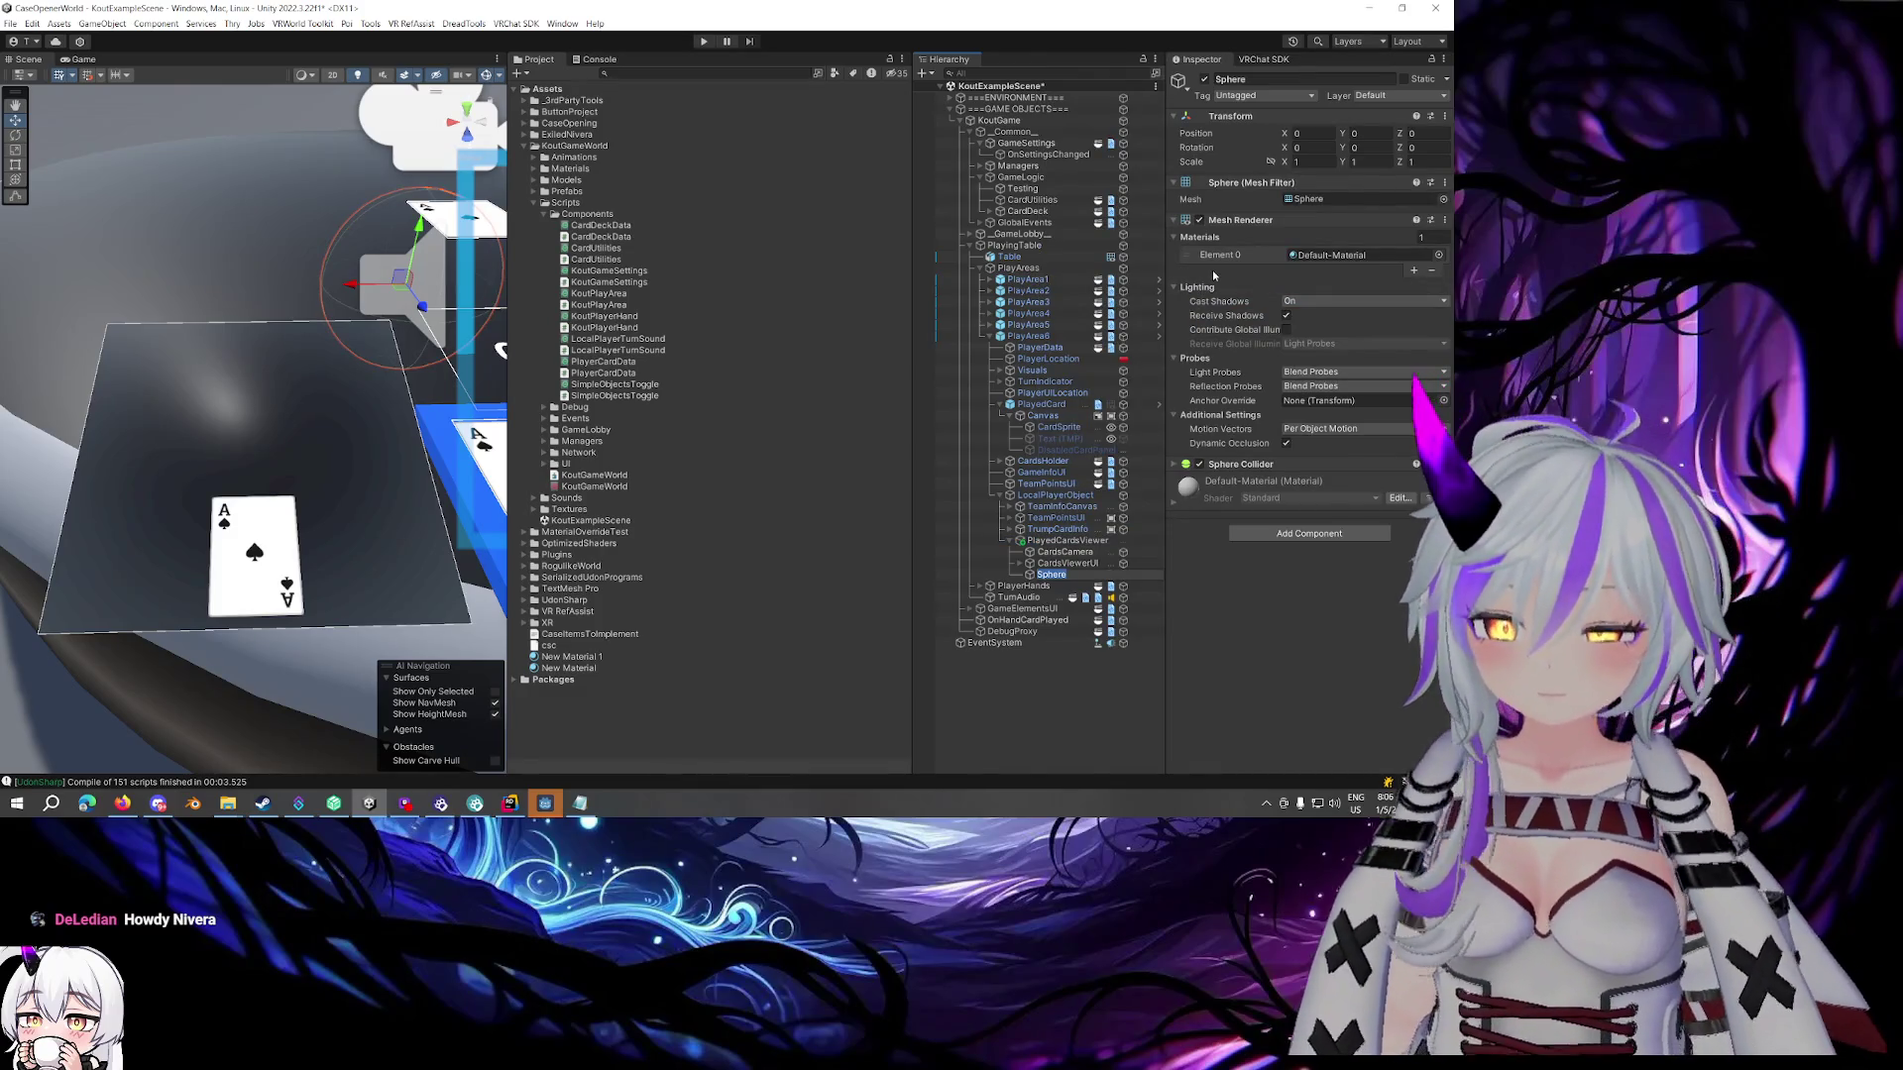
pyautogui.write('Cam')
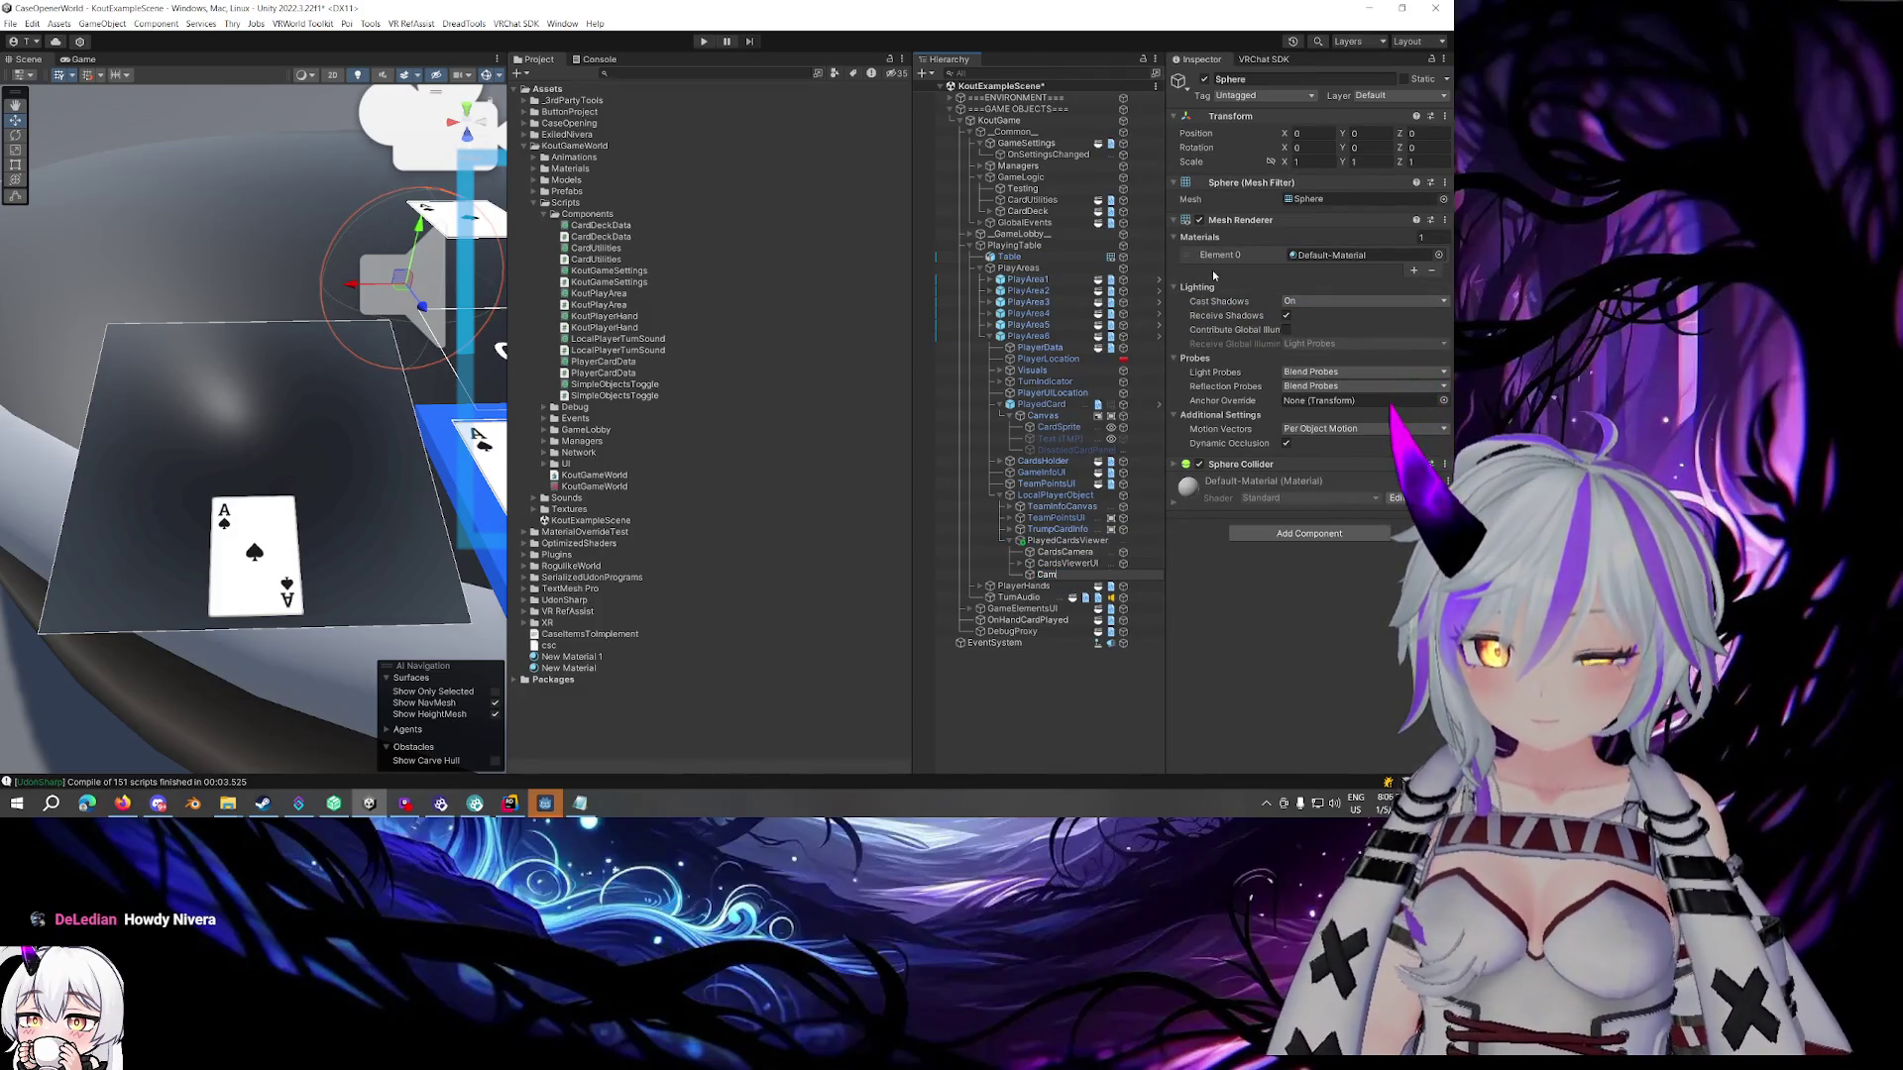
pyautogui.write('eraToggle')
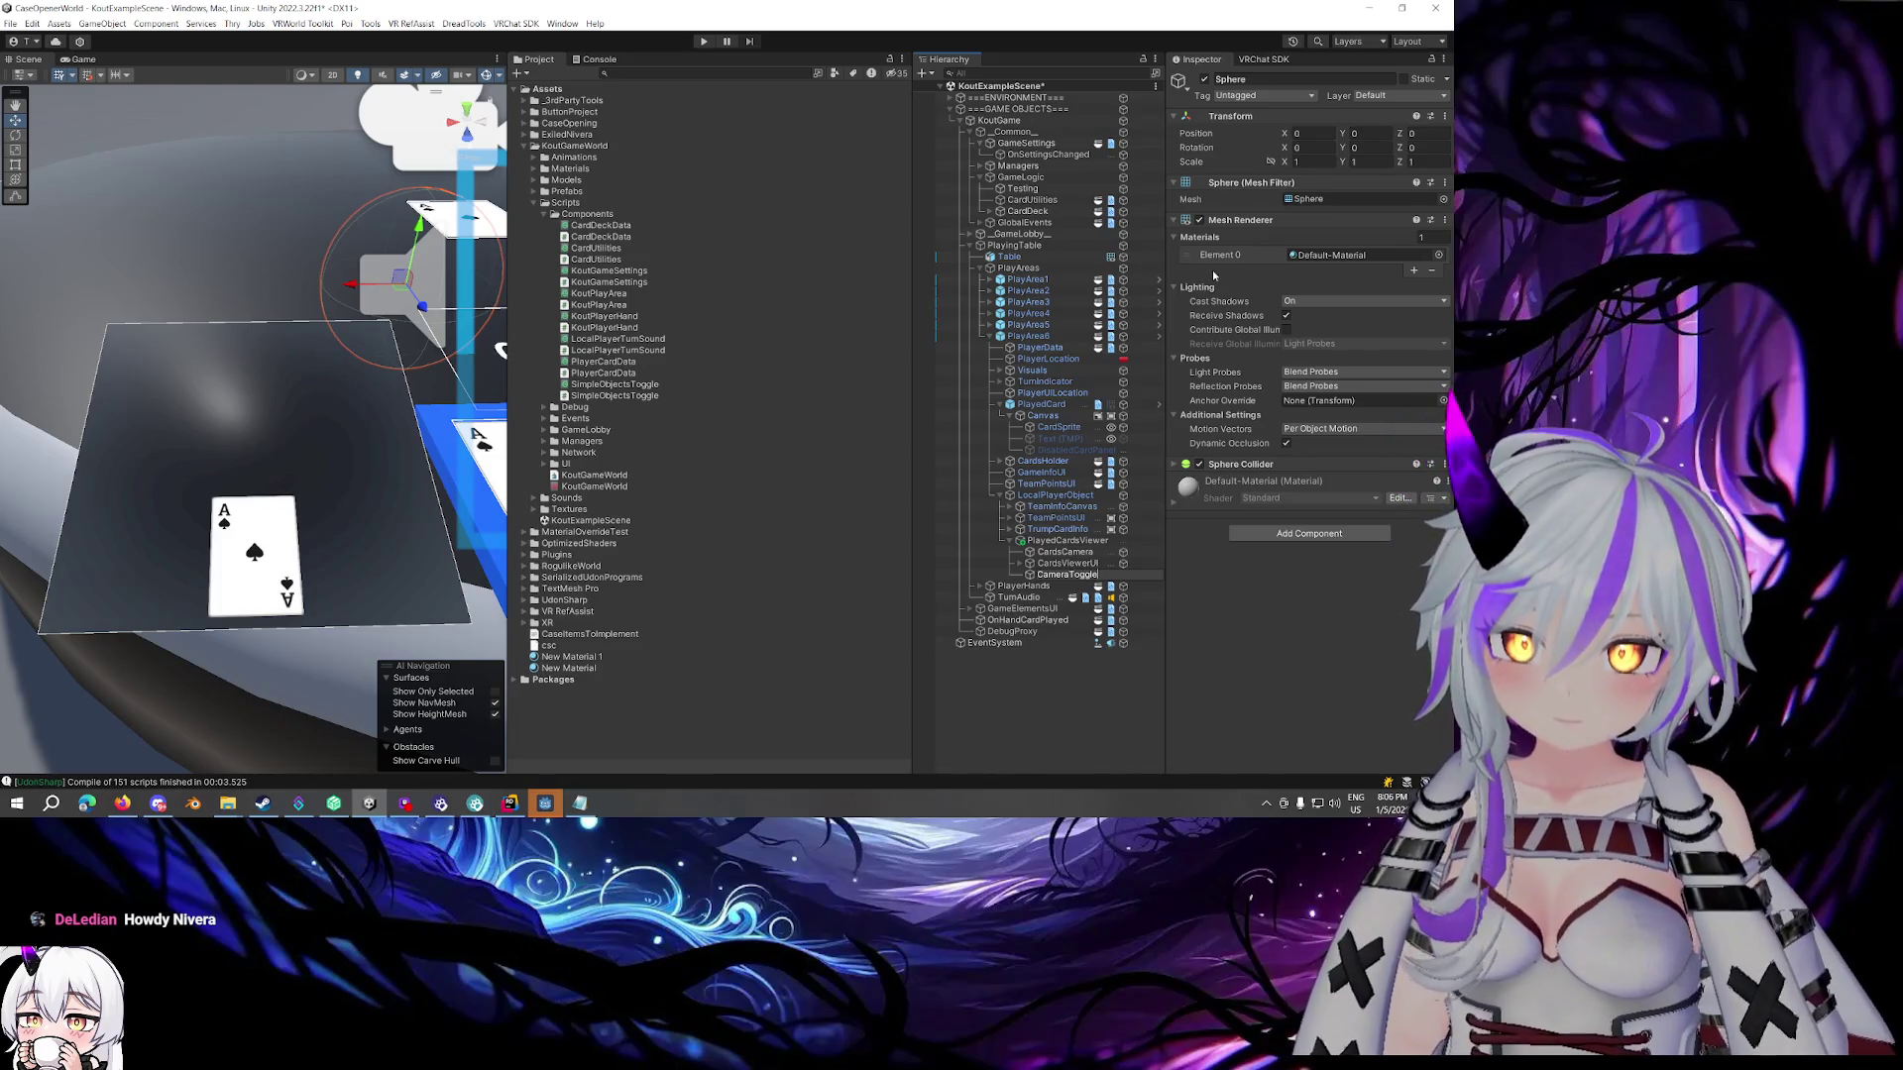
pyautogui.press('BackSpace')
pyautogui.press('BackSpace')
pyautogui.press('BackSpace')
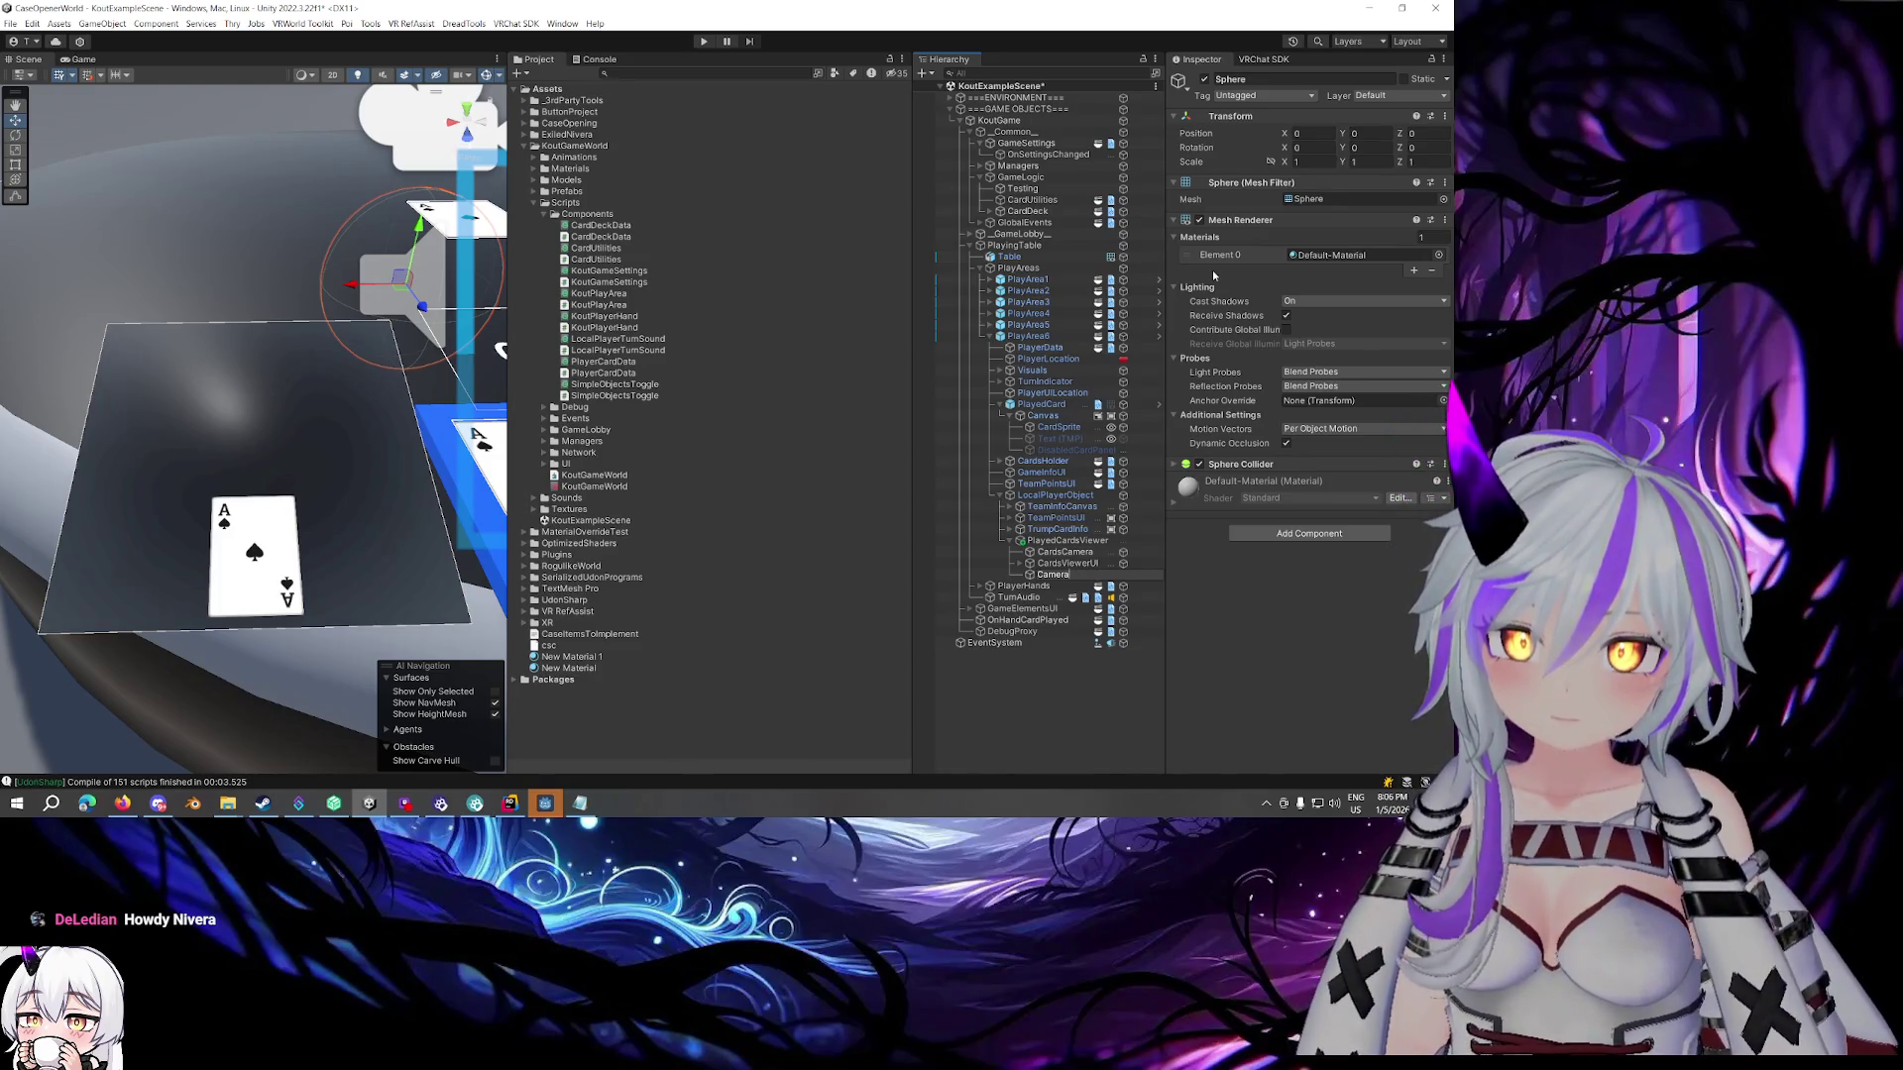
pyautogui.press('Home')
pyautogui.write('Card')
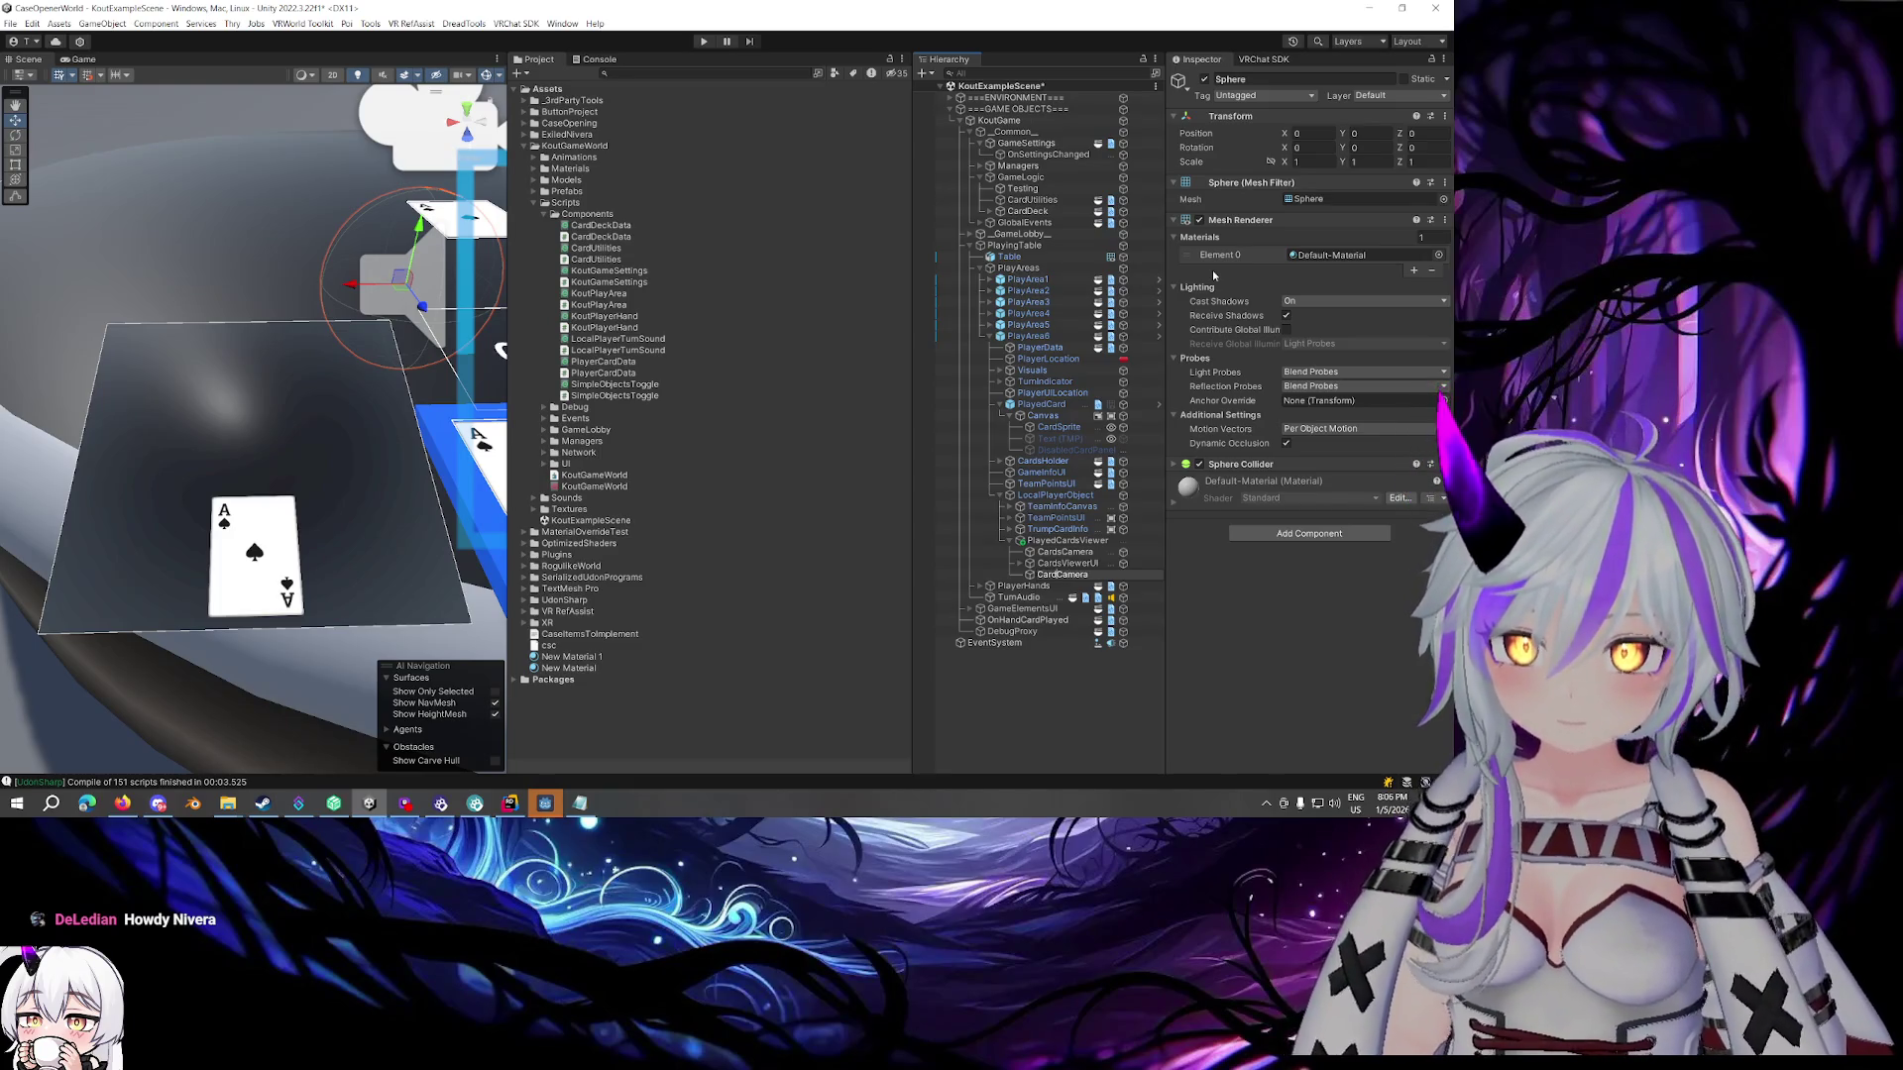
pyautogui.write('Viewer')
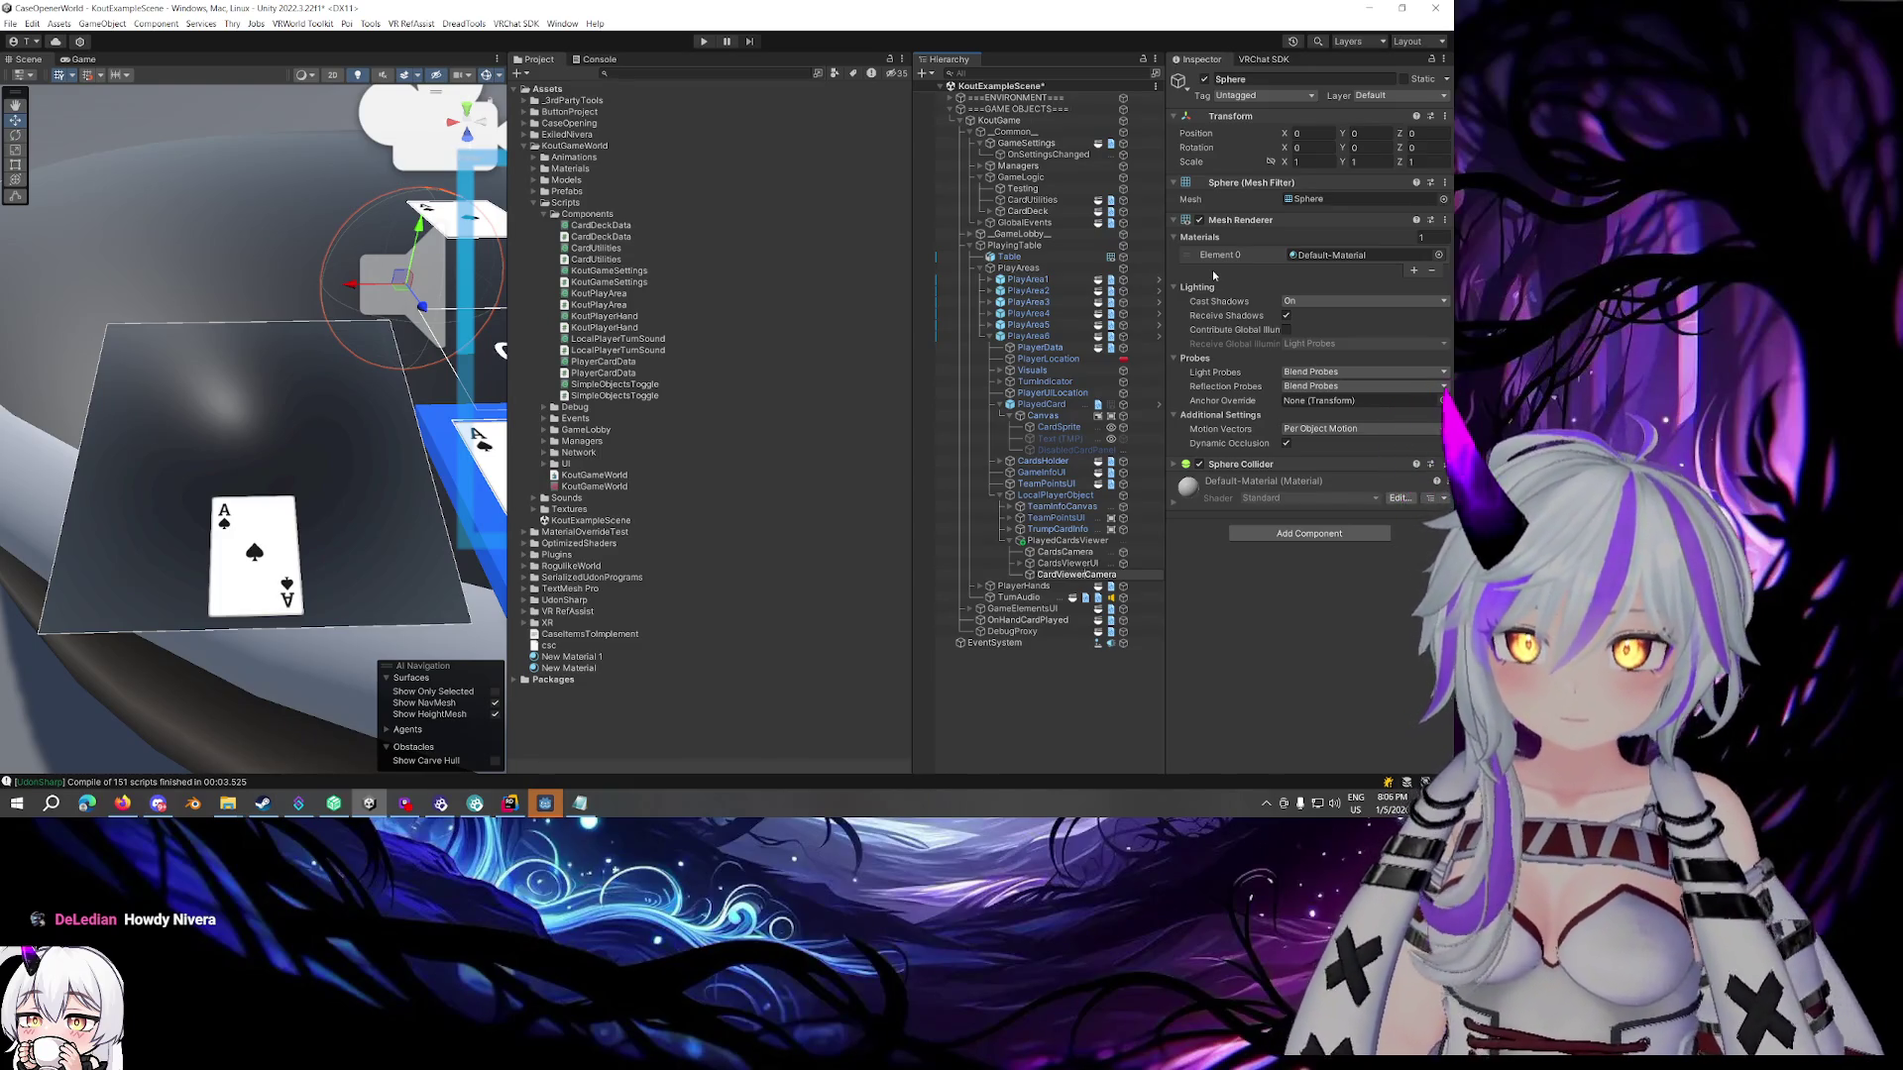
pyautogui.press('BackSpace')
pyautogui.press('BackSpace')
pyautogui.press('BackSpace')
pyautogui.write('Toggle')
pyautogui.press('Return')
# Collapse the sphere's Mesh Renderer and mesh filter, then drag it onto the table edge
pyautogui.click(1219, 219)
pyautogui.click(1224, 183)
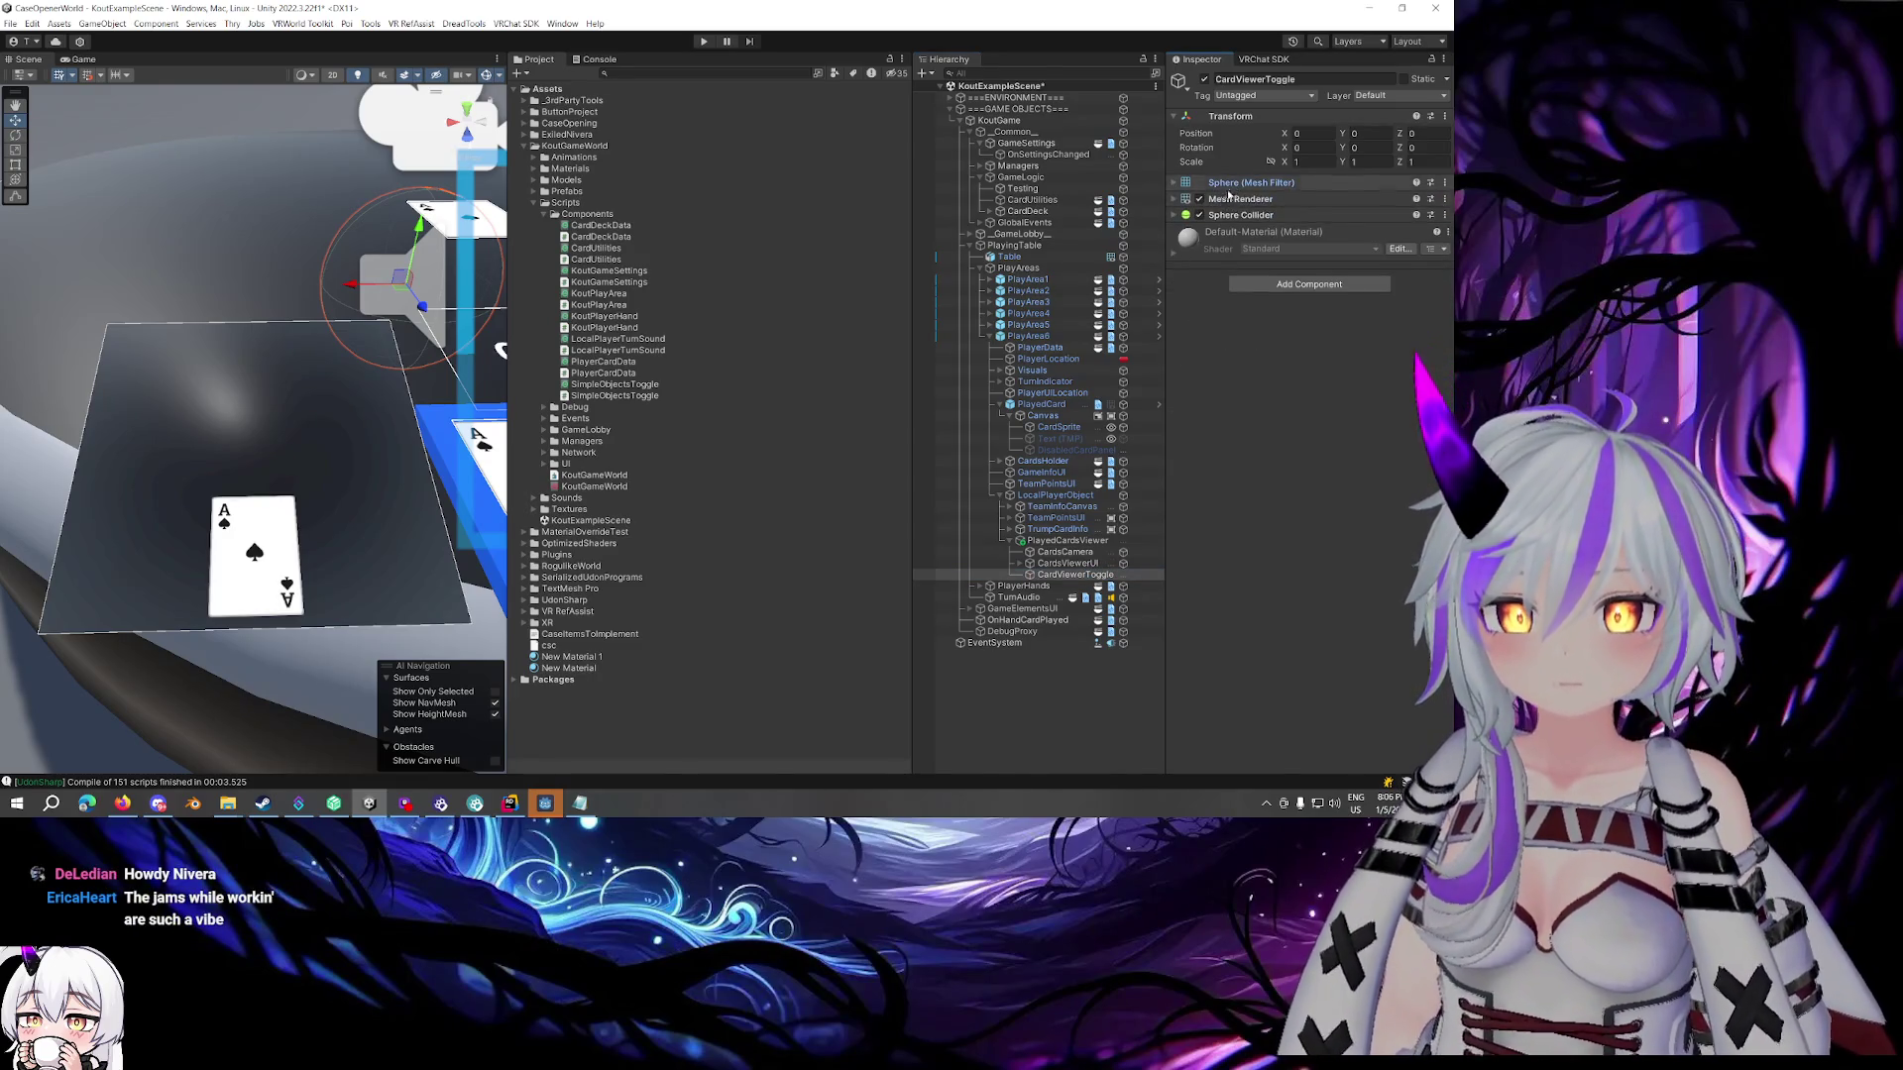
pyautogui.moveTo(369, 337); pyautogui.dragTo(245, 325)
pyautogui.moveTo(410, 366)
pyautogui.mouseDown()
pyautogui.moveTo(297, 357)
pyautogui.moveTo(159, 396)
pyautogui.moveTo(414, 476)
pyautogui.moveTo(466, 430)
pyautogui.mouseUp()
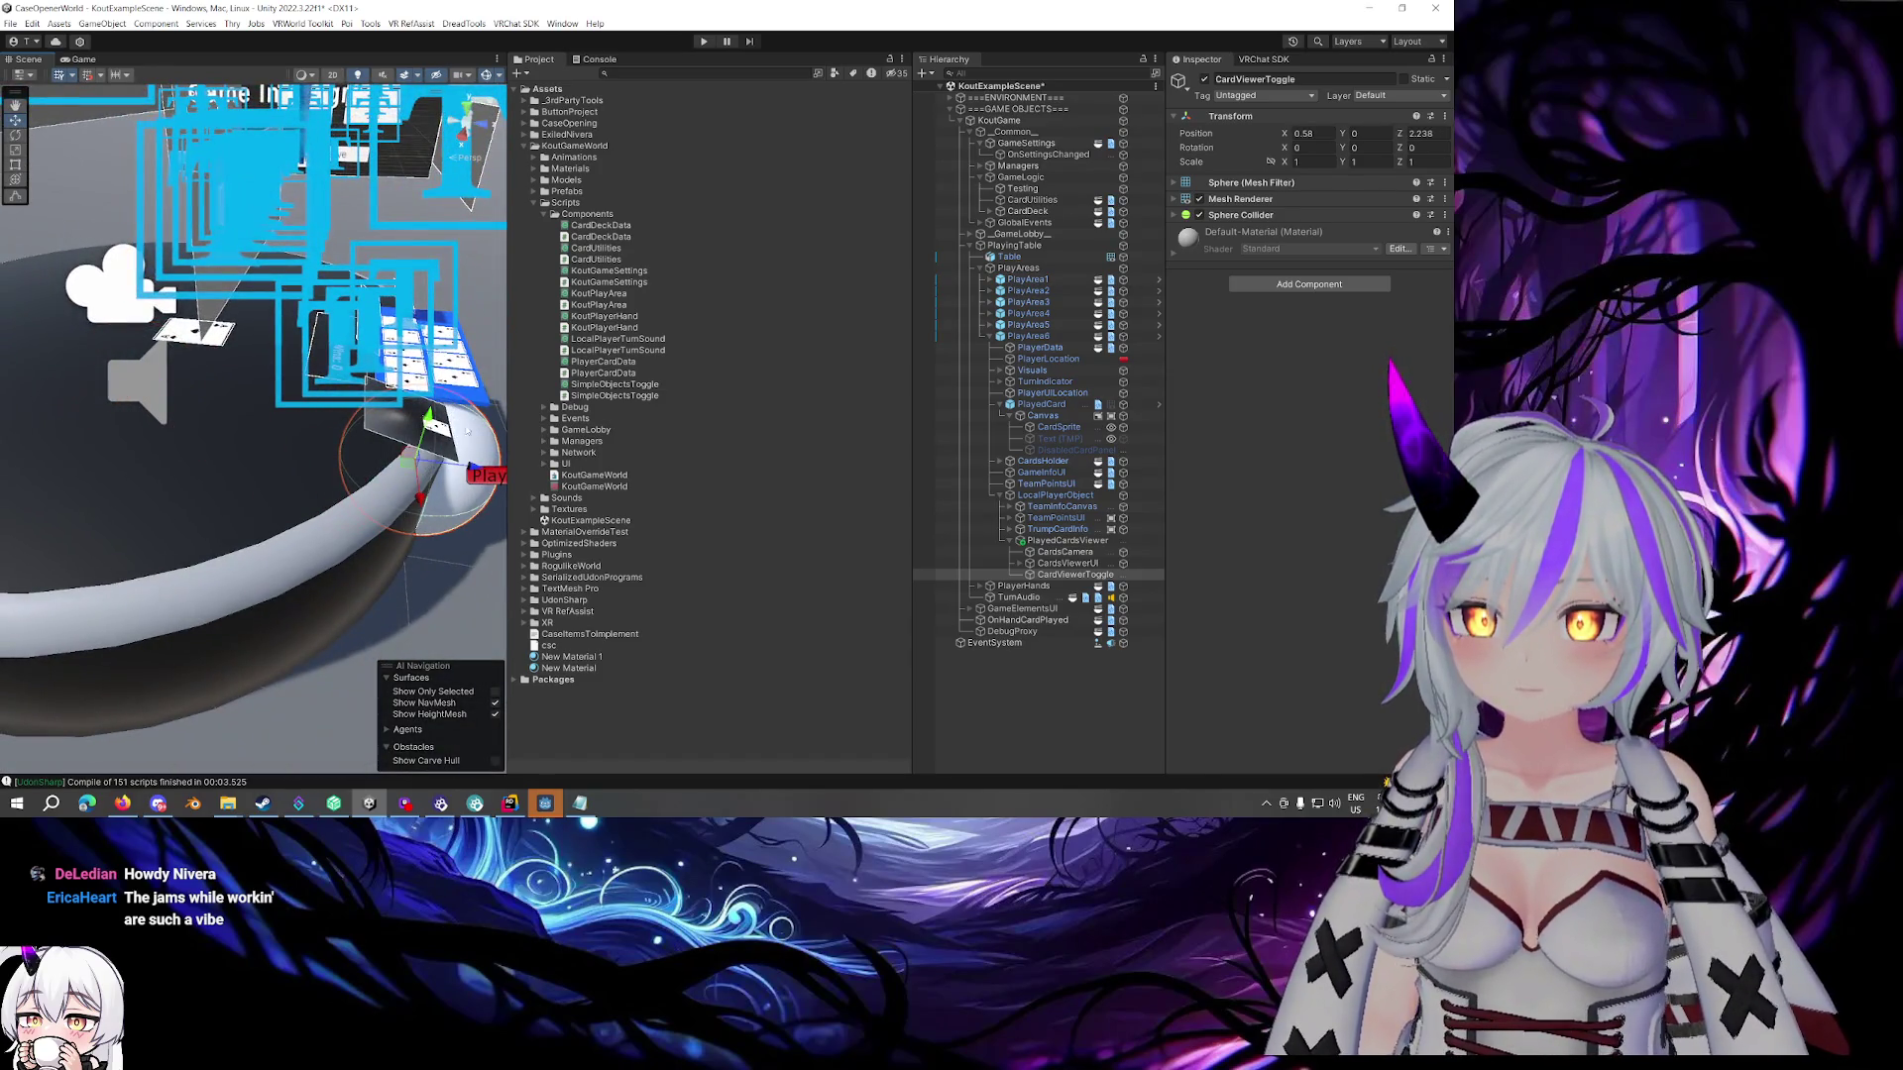
# Scale the CardViewerToggle sphere down to 0.1
pyautogui.click(1309, 163)
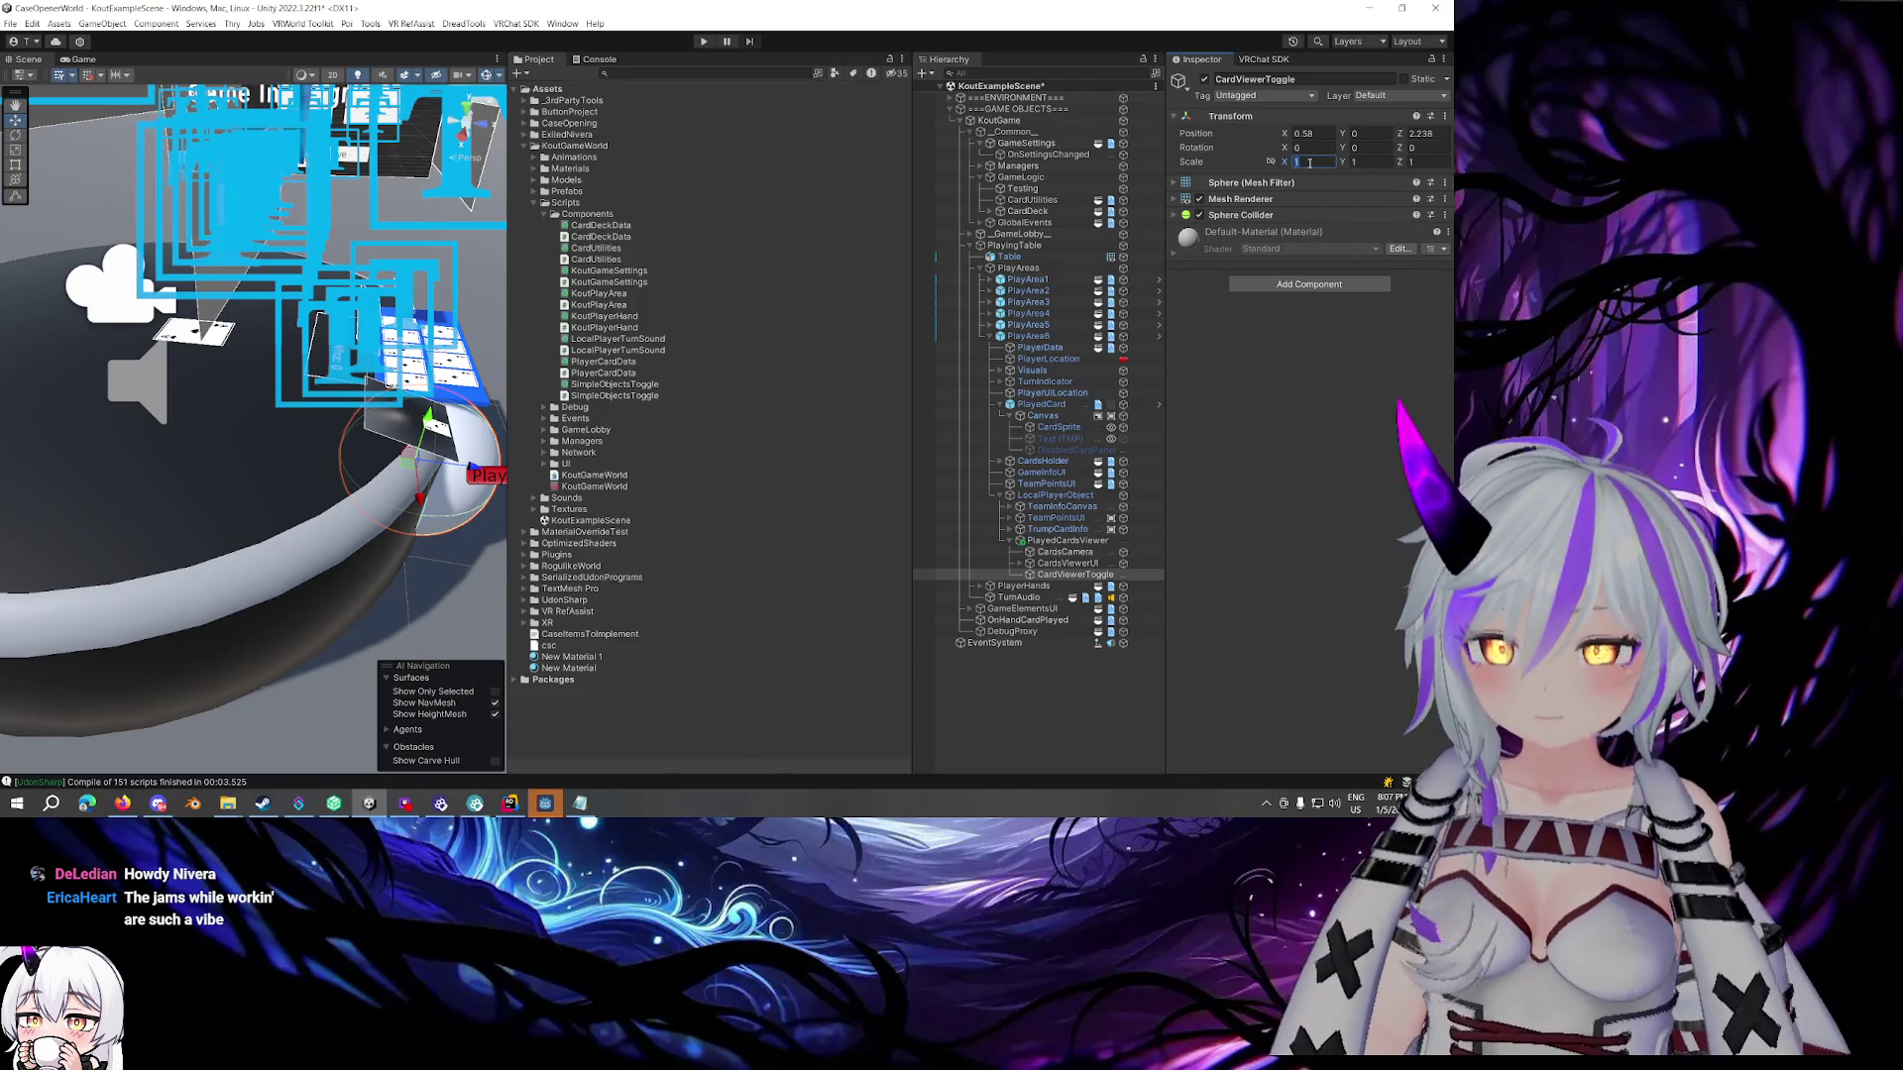
pyautogui.write('0.1')
pyautogui.press('Escape')
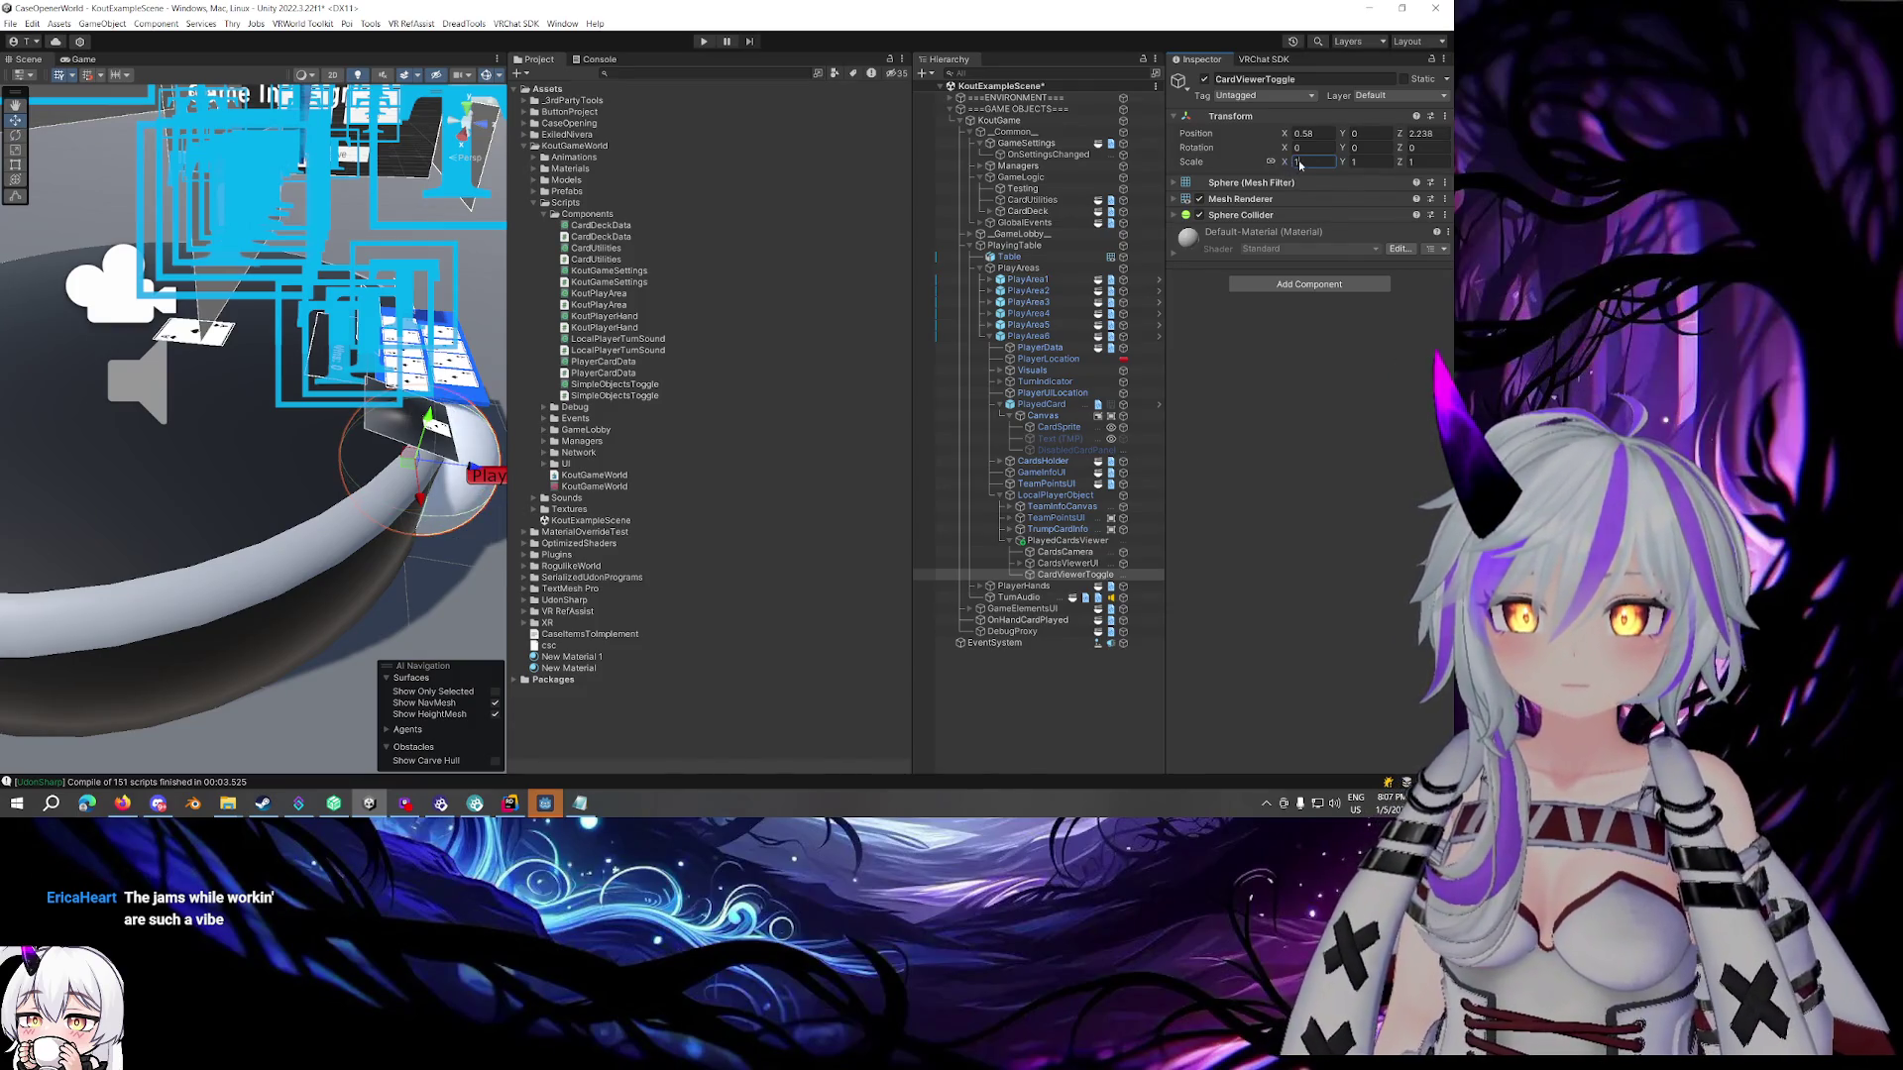
pyautogui.write('0.1')
# Position the sphere just above the table edge and attach the Simple Objects Toggle script
pyautogui.moveTo(500, 426)
pyautogui.mouseDown()
pyautogui.moveTo(457, 358)
pyautogui.moveTo(363, 358)
pyautogui.mouseUp()
pyautogui.press('f')
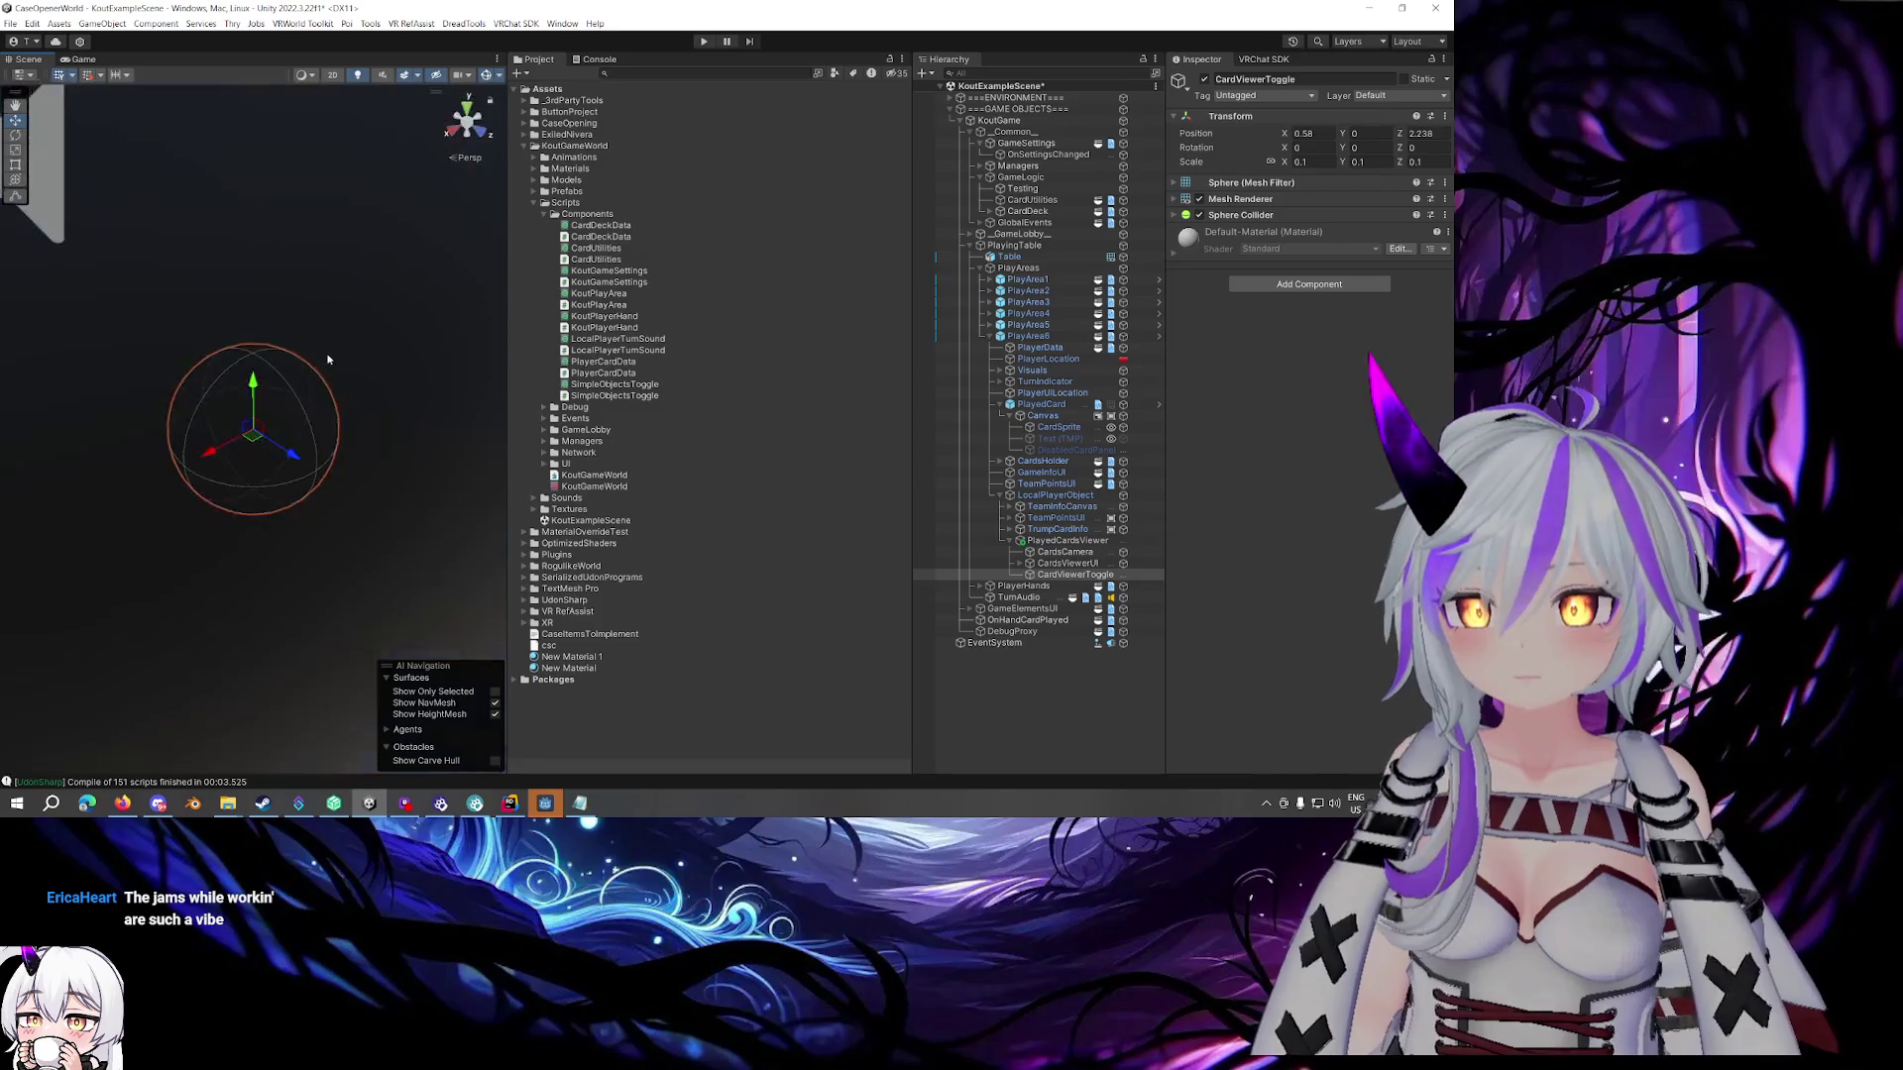
pyautogui.scroll(-5, 311, 355)
pyautogui.moveTo(311, 355)
pyautogui.mouseDown()
pyautogui.moveTo(233, 412)
pyautogui.moveTo(228, 287)
pyautogui.mouseUp()
pyautogui.scroll(5, 228, 298)
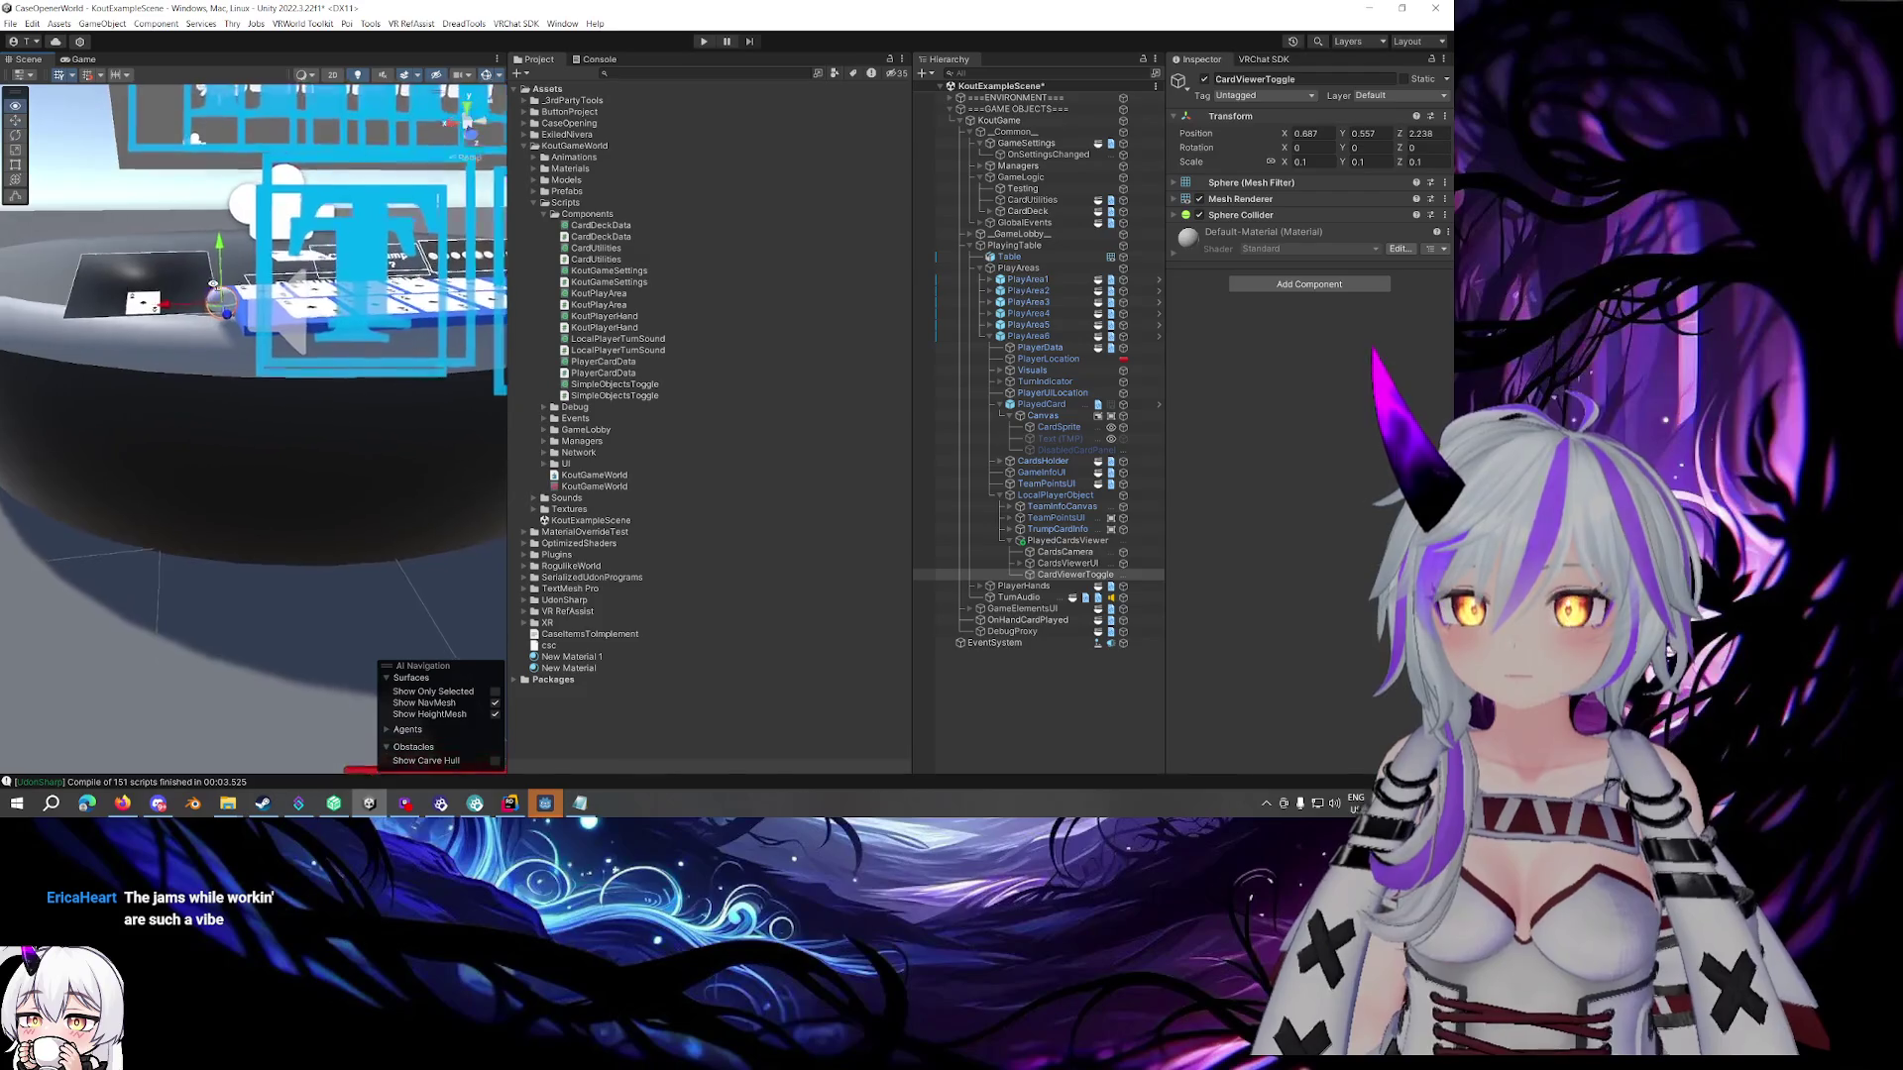
pyautogui.moveTo(210, 354)
pyautogui.mouseDown()
pyautogui.moveTo(241, 382)
pyautogui.moveTo(234, 302)
pyautogui.moveTo(226, 395)
pyautogui.mouseUp()
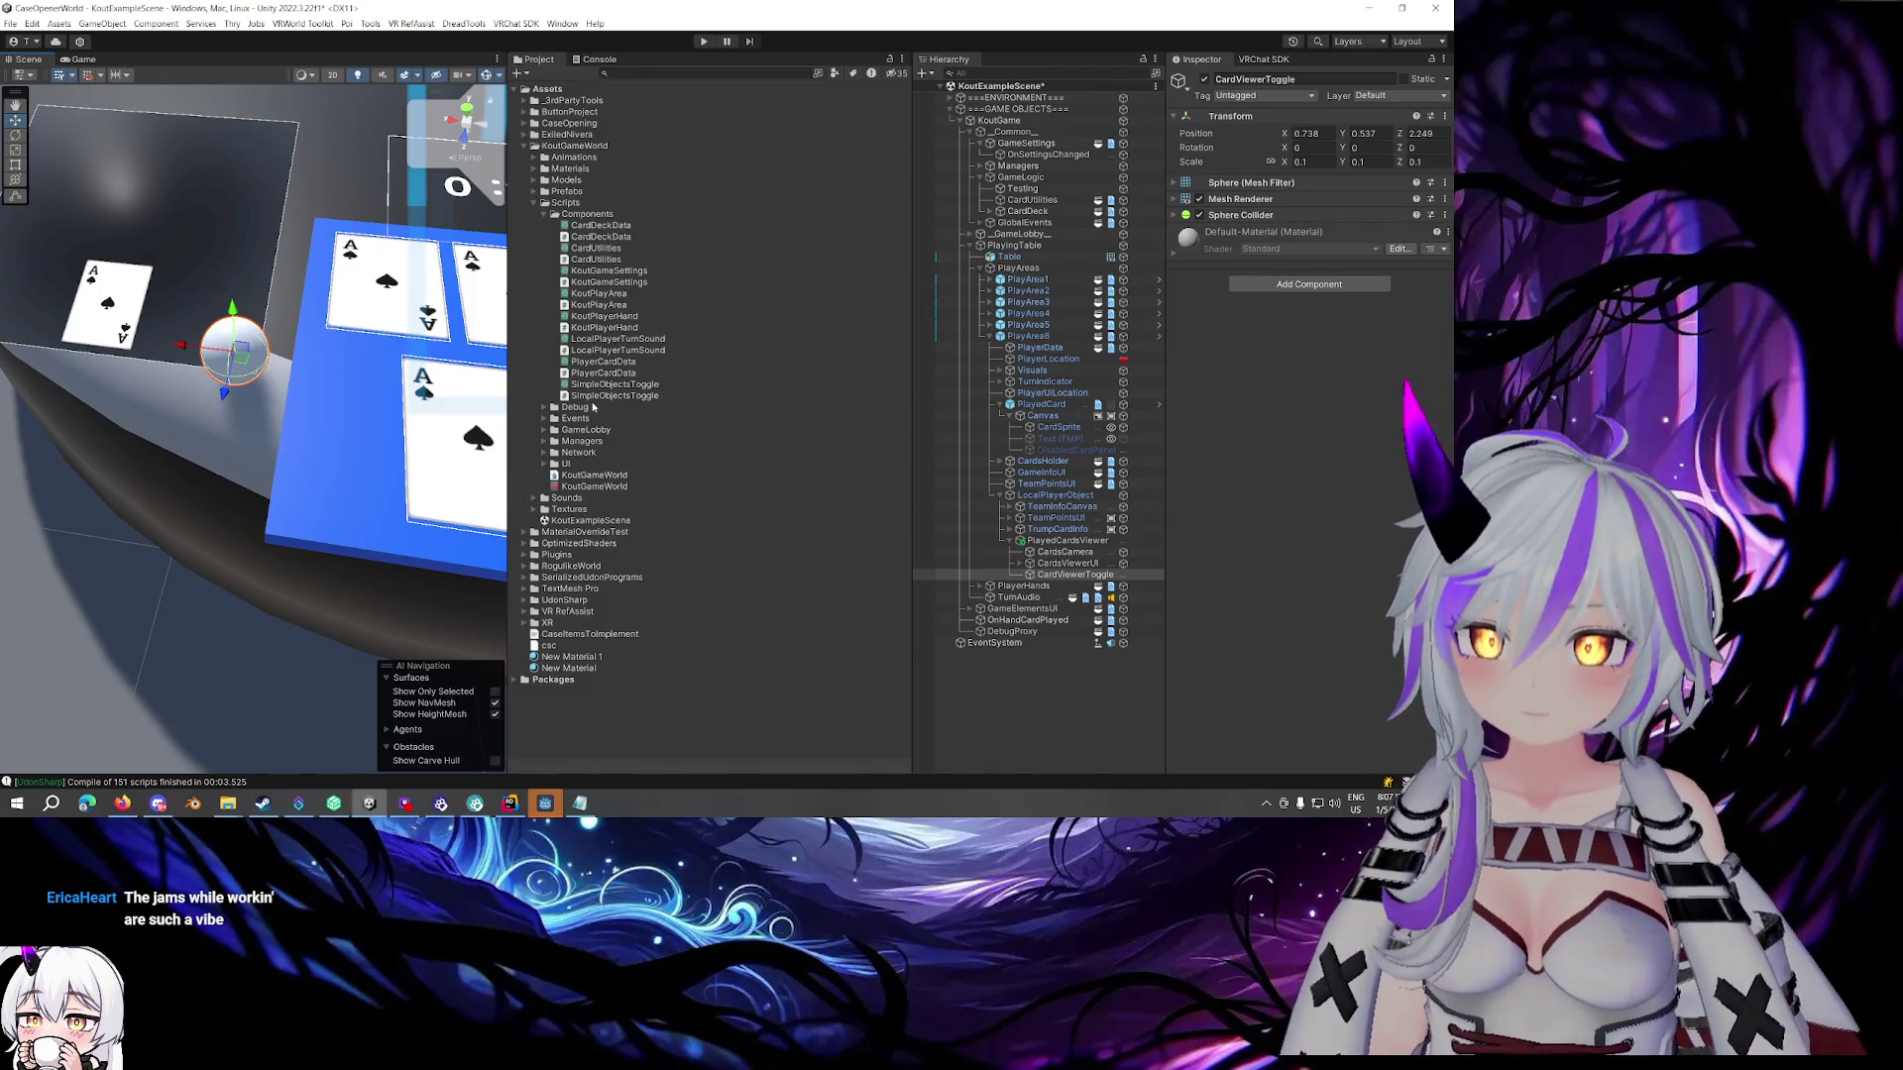
pyautogui.moveTo(593, 399); pyautogui.dragTo(1354, 422)
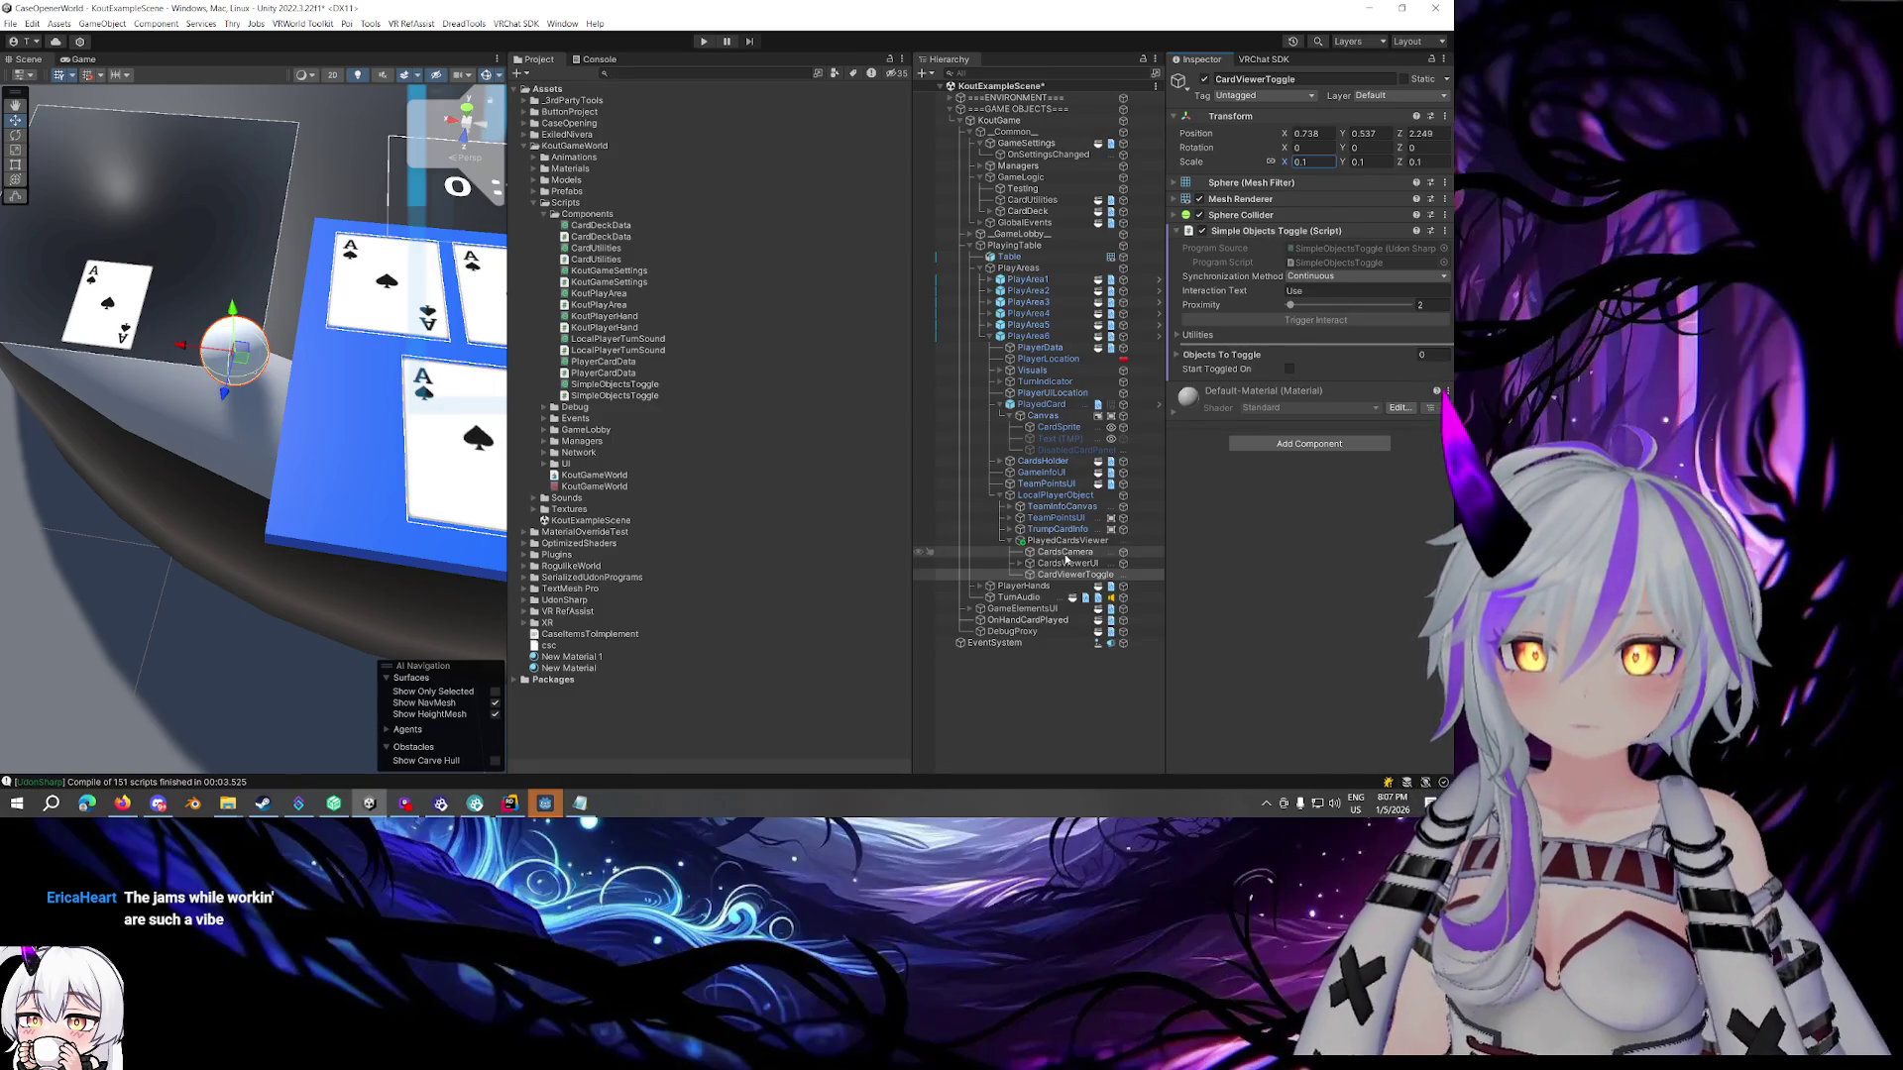
# Add two Objects To Toggle entries and assign CardsCamera as the first
pyautogui.click(1223, 354)
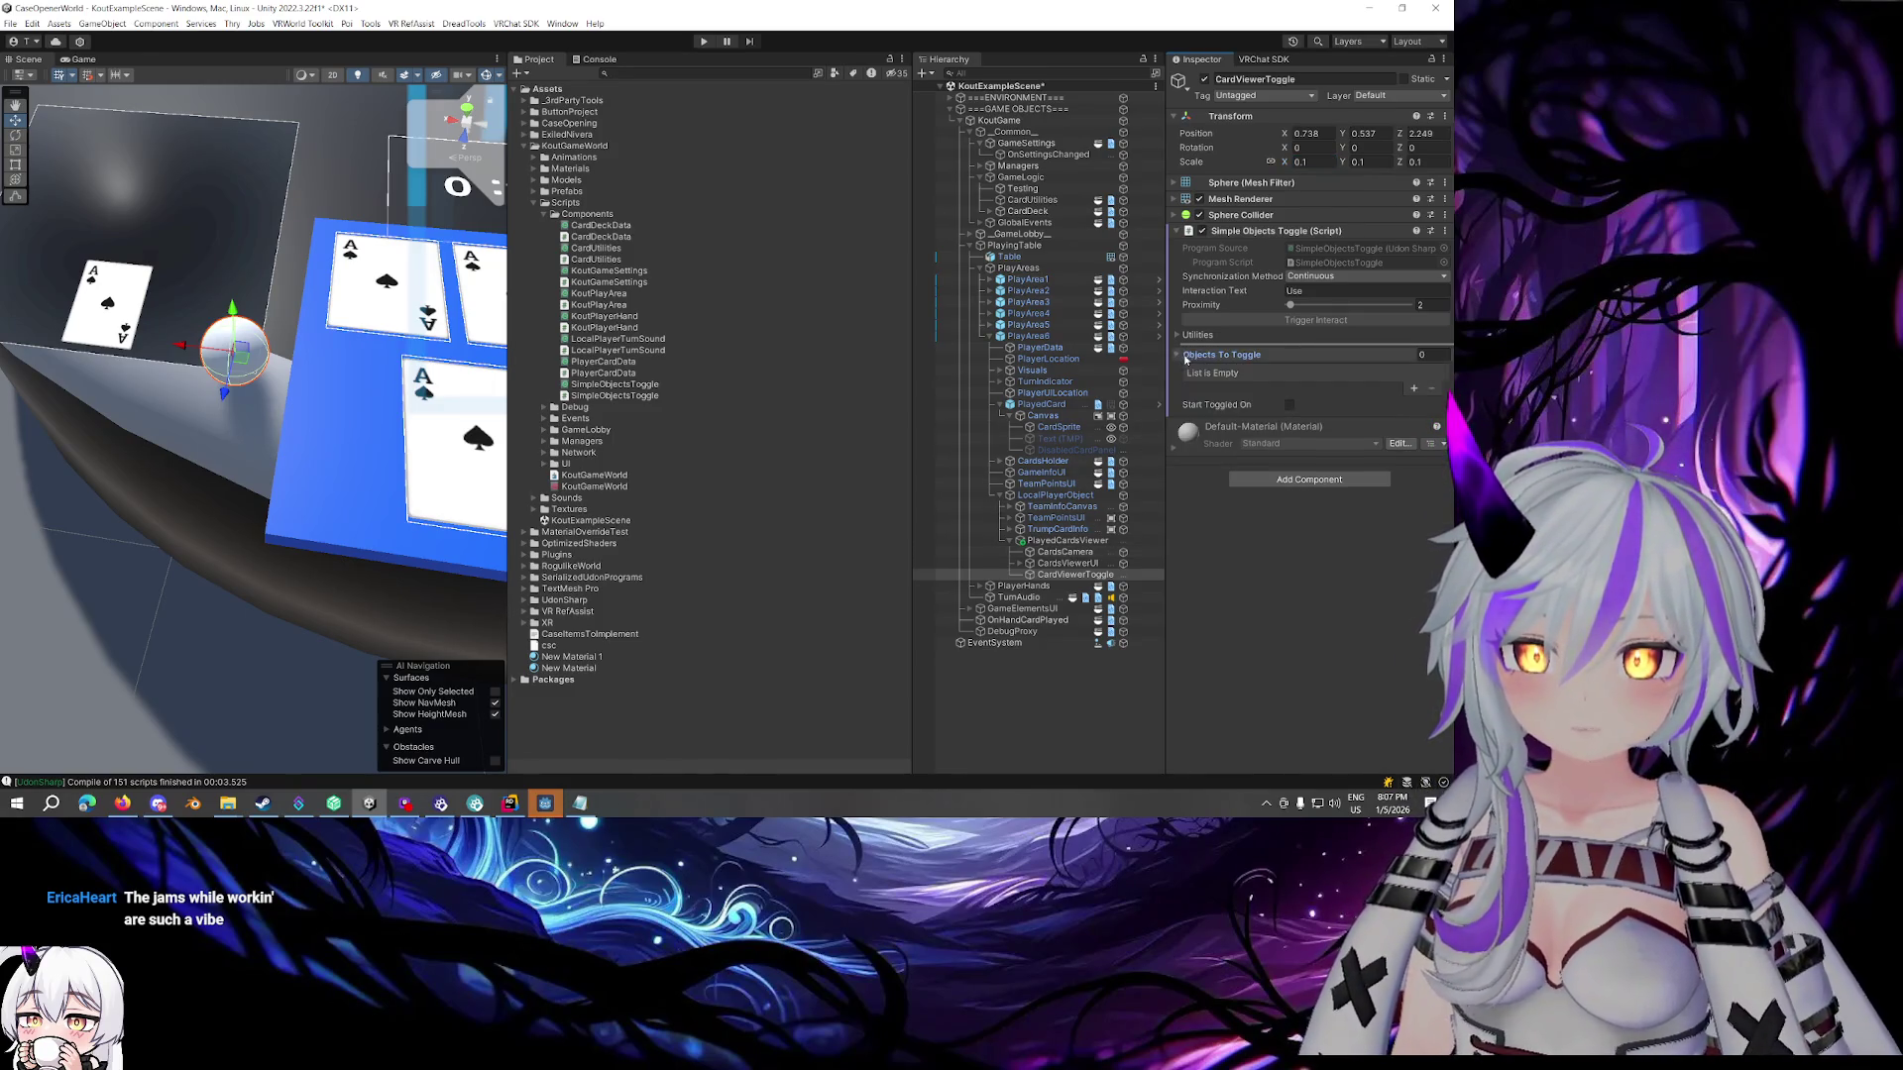
pyautogui.click(1415, 389)
pyautogui.click(1414, 390)
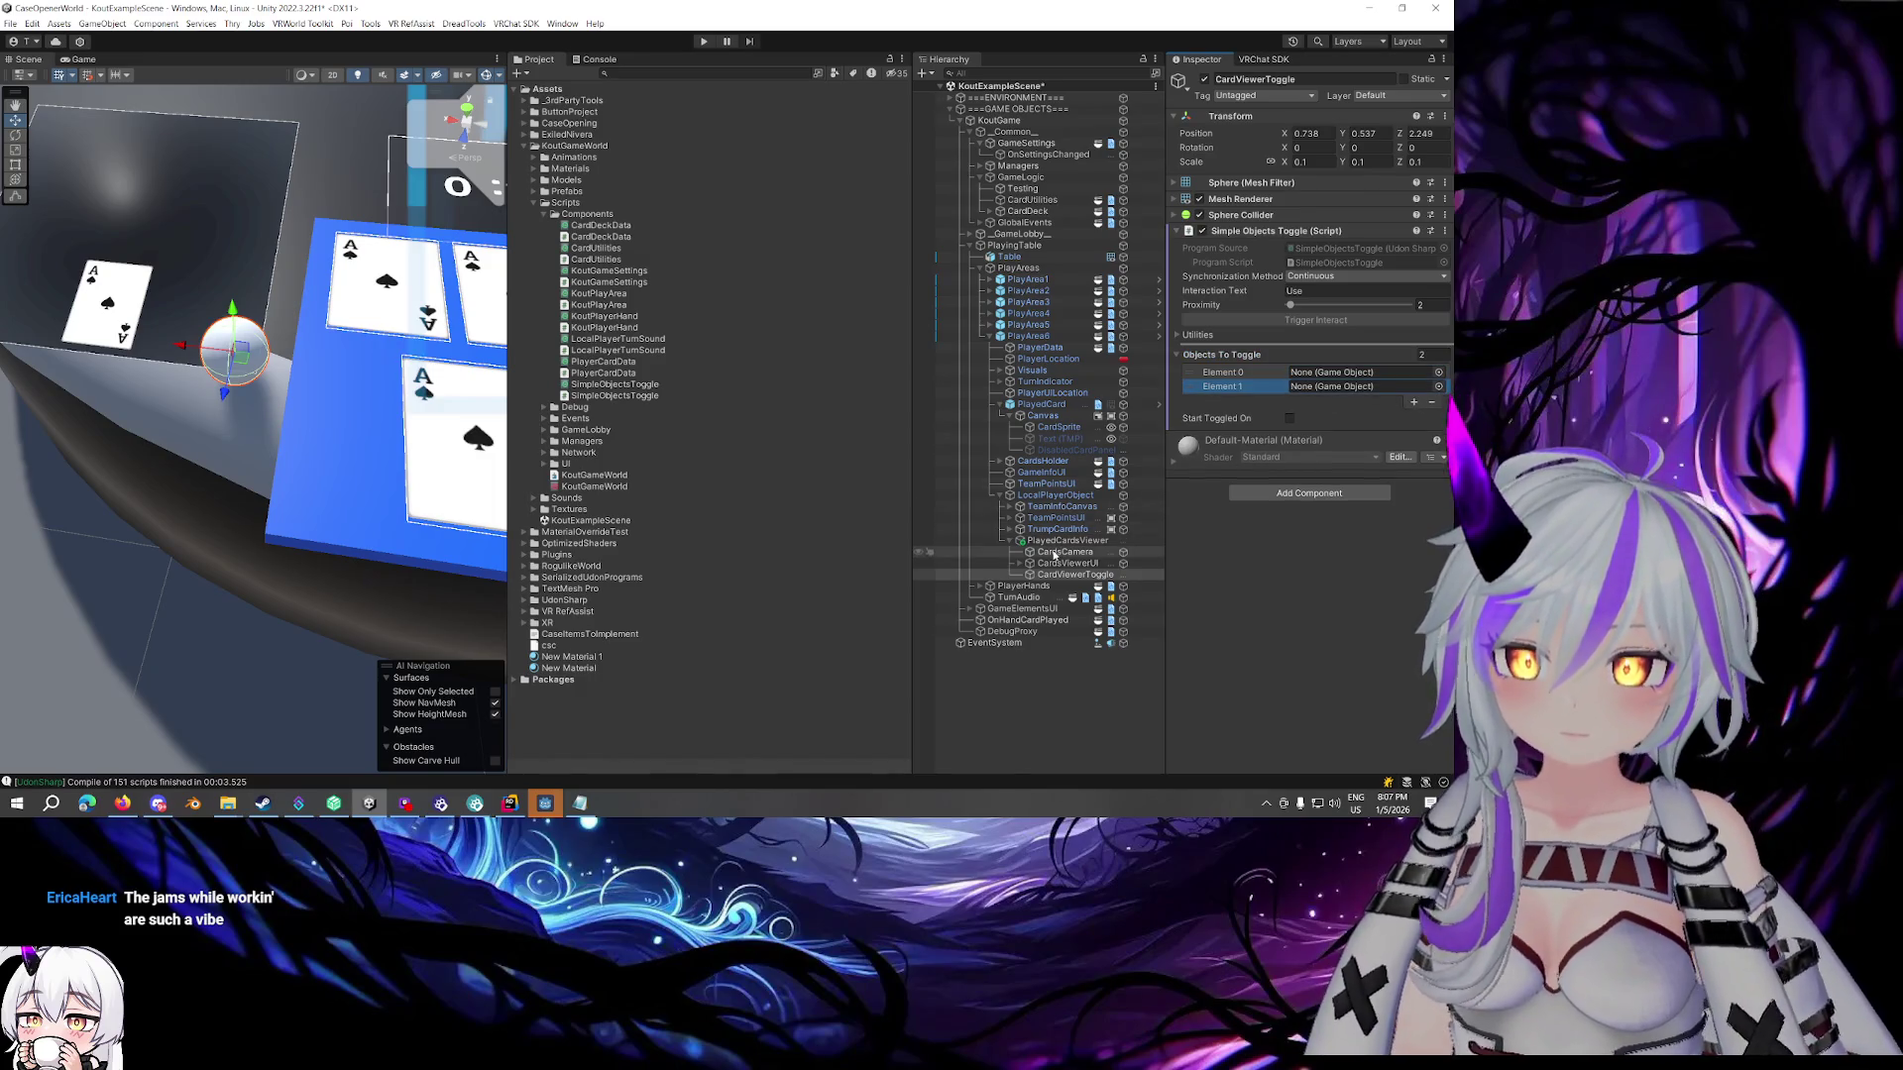
pyautogui.moveTo(1047, 553)
pyautogui.mouseDown()
pyautogui.moveTo(1316, 377)
pyautogui.moveTo(1070, 563)
pyautogui.moveTo(1335, 397)
pyautogui.mouseUp()
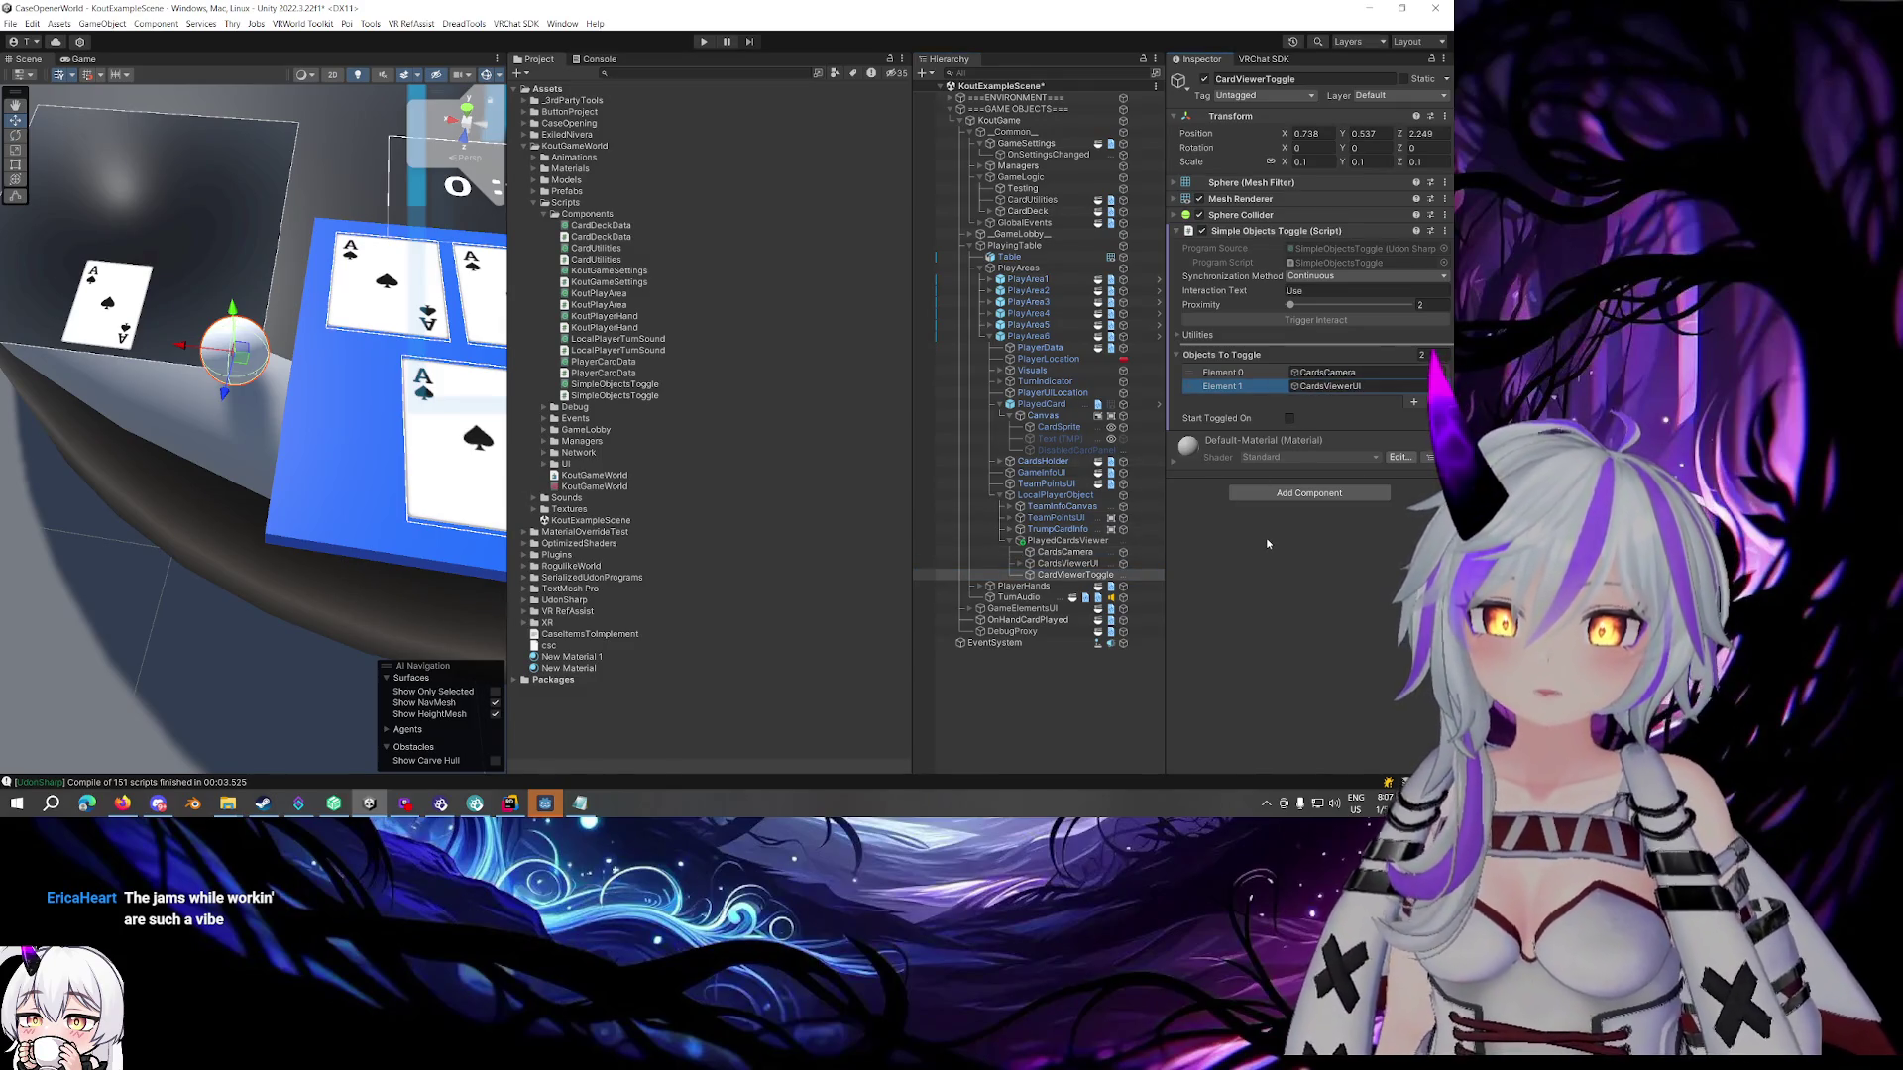
# Set Synchronization Method to None and change Interaction Text to 'Toggle Cards Vie'
pyautogui.click(1327, 275)
pyautogui.click(1309, 290)
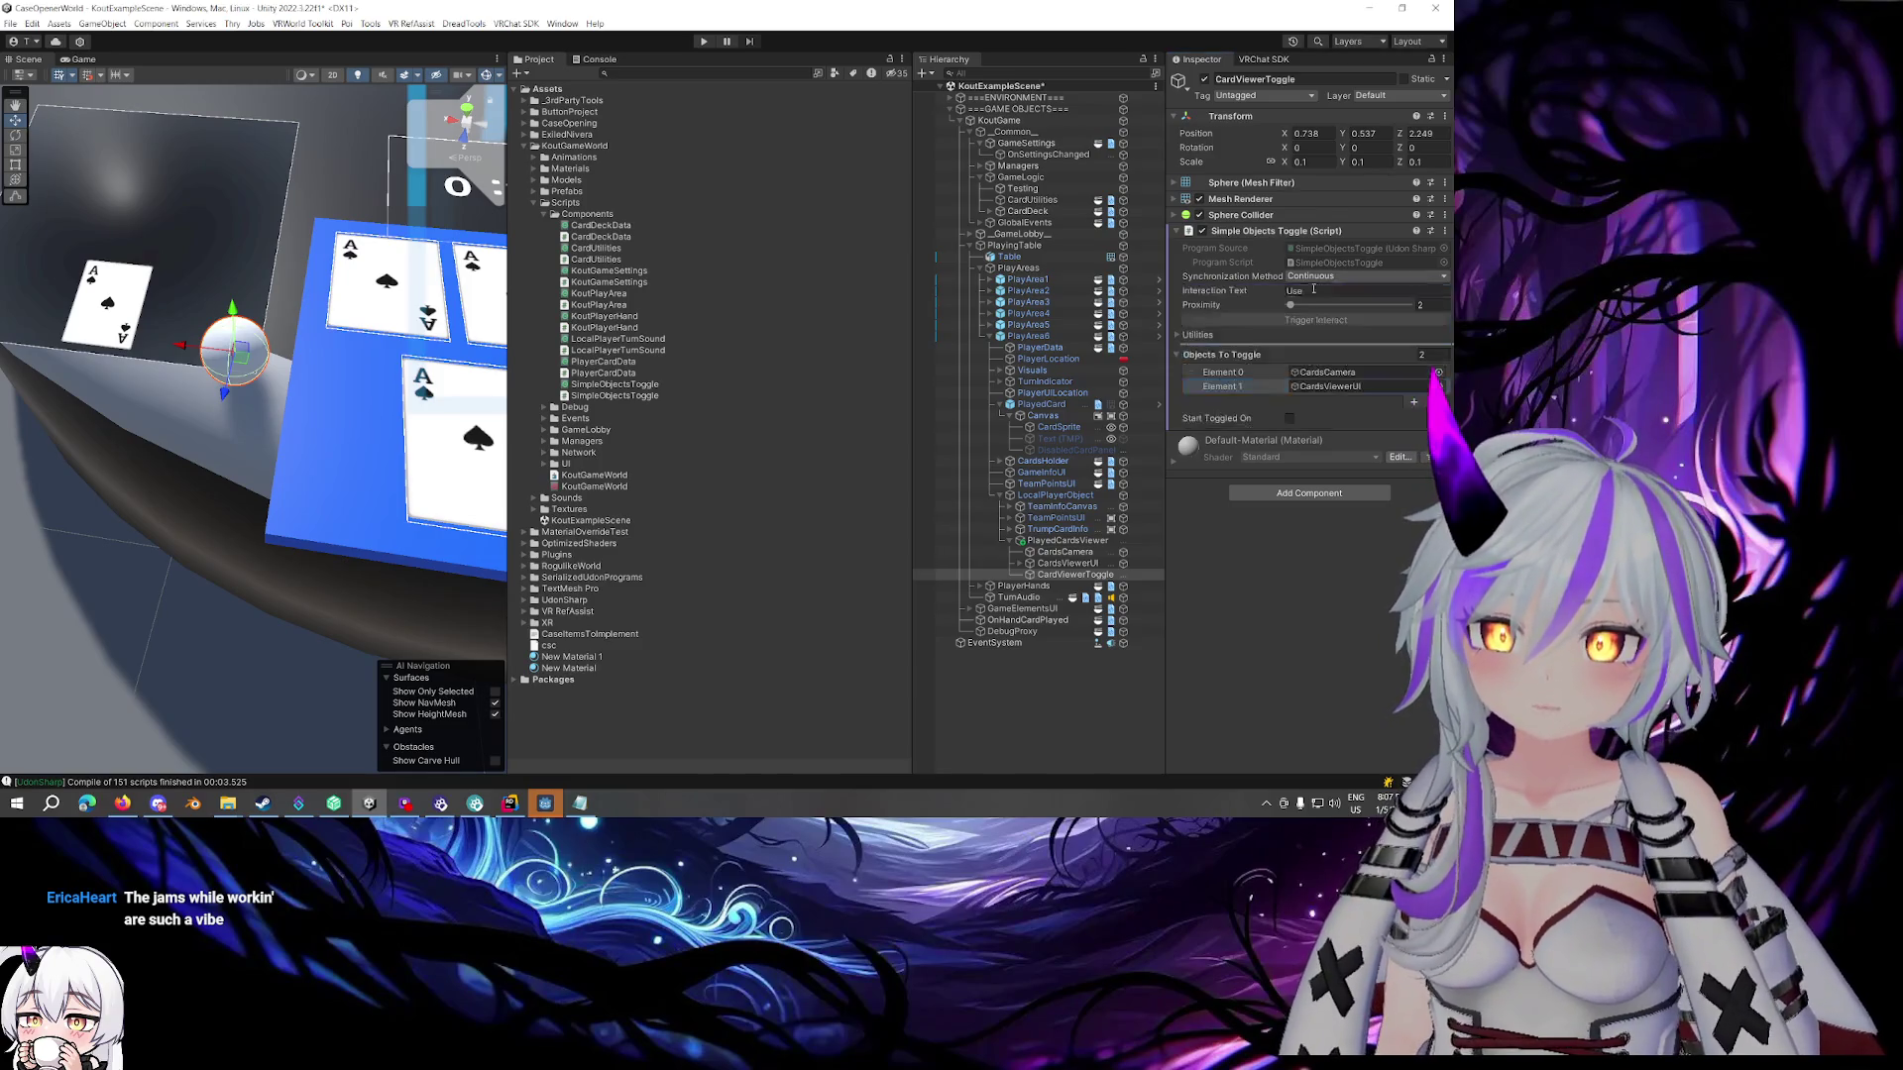
pyautogui.click(1309, 289)
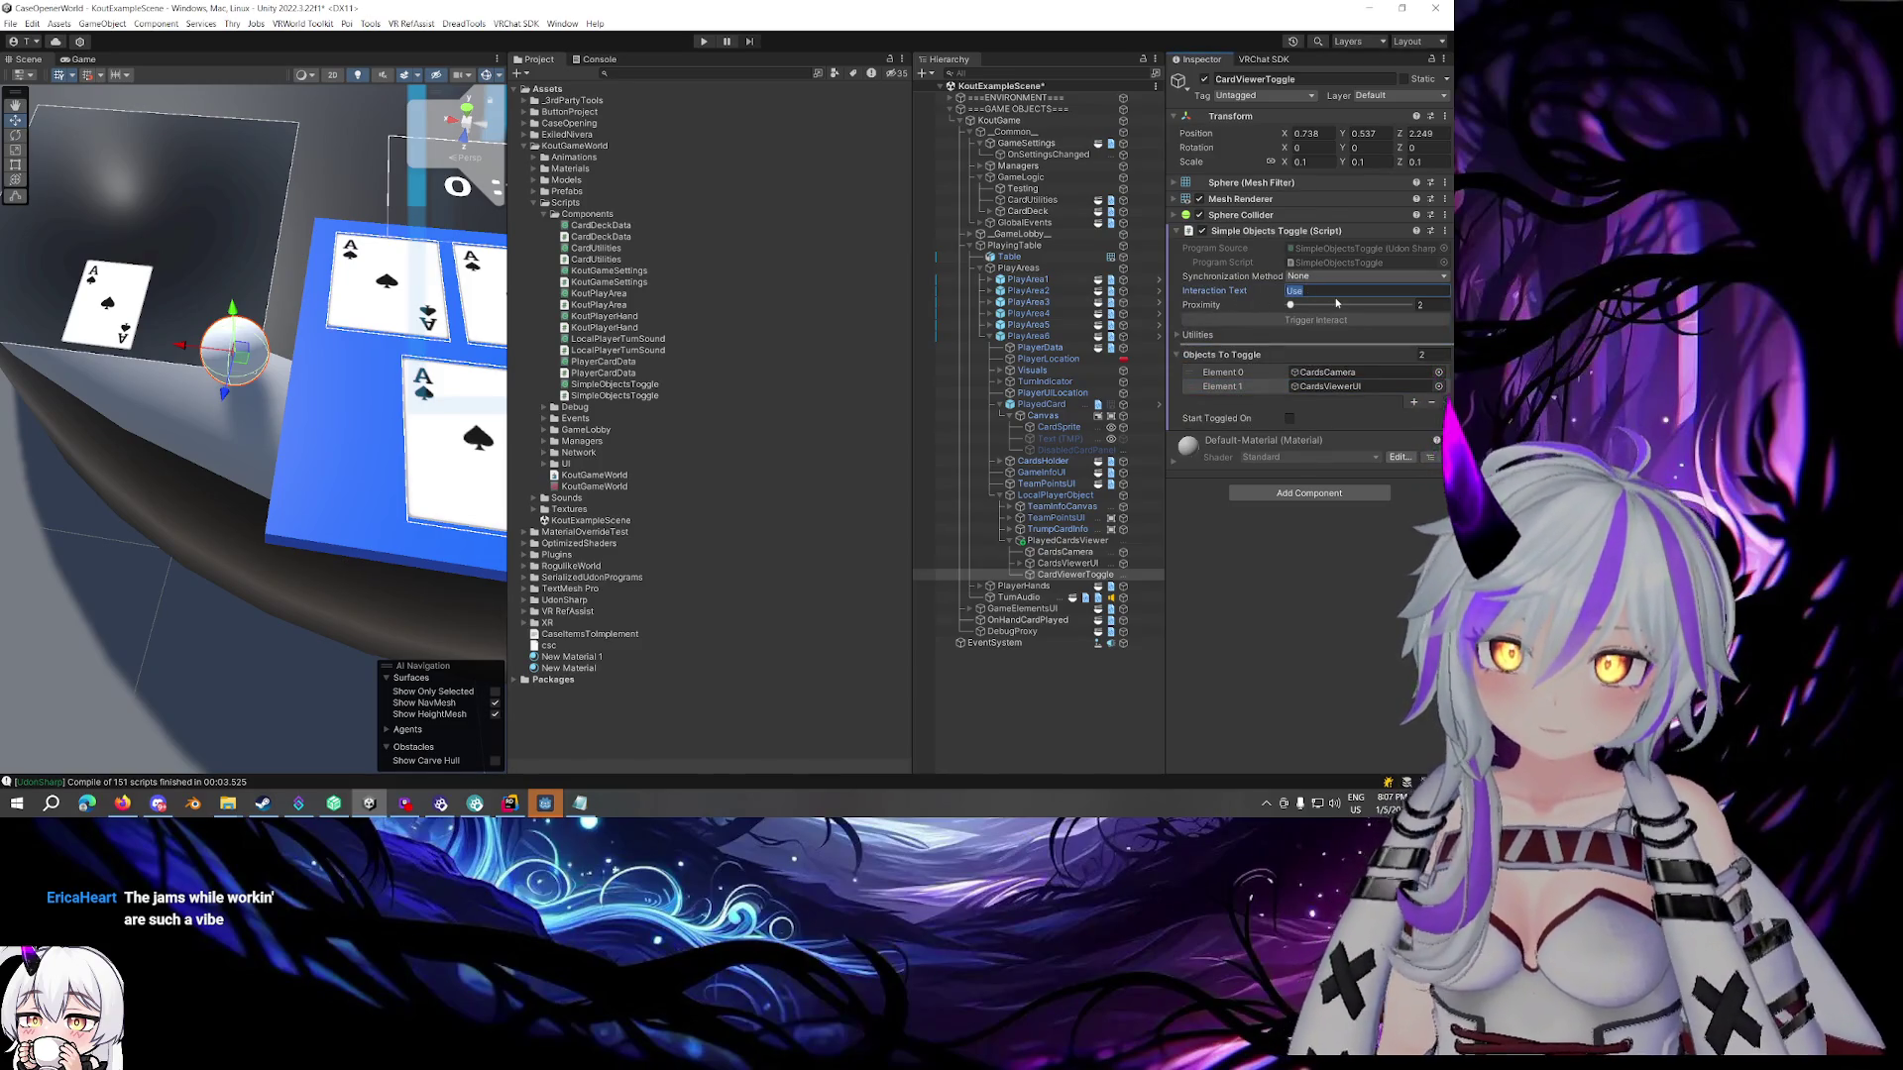
pyautogui.write('Toggle Ca')
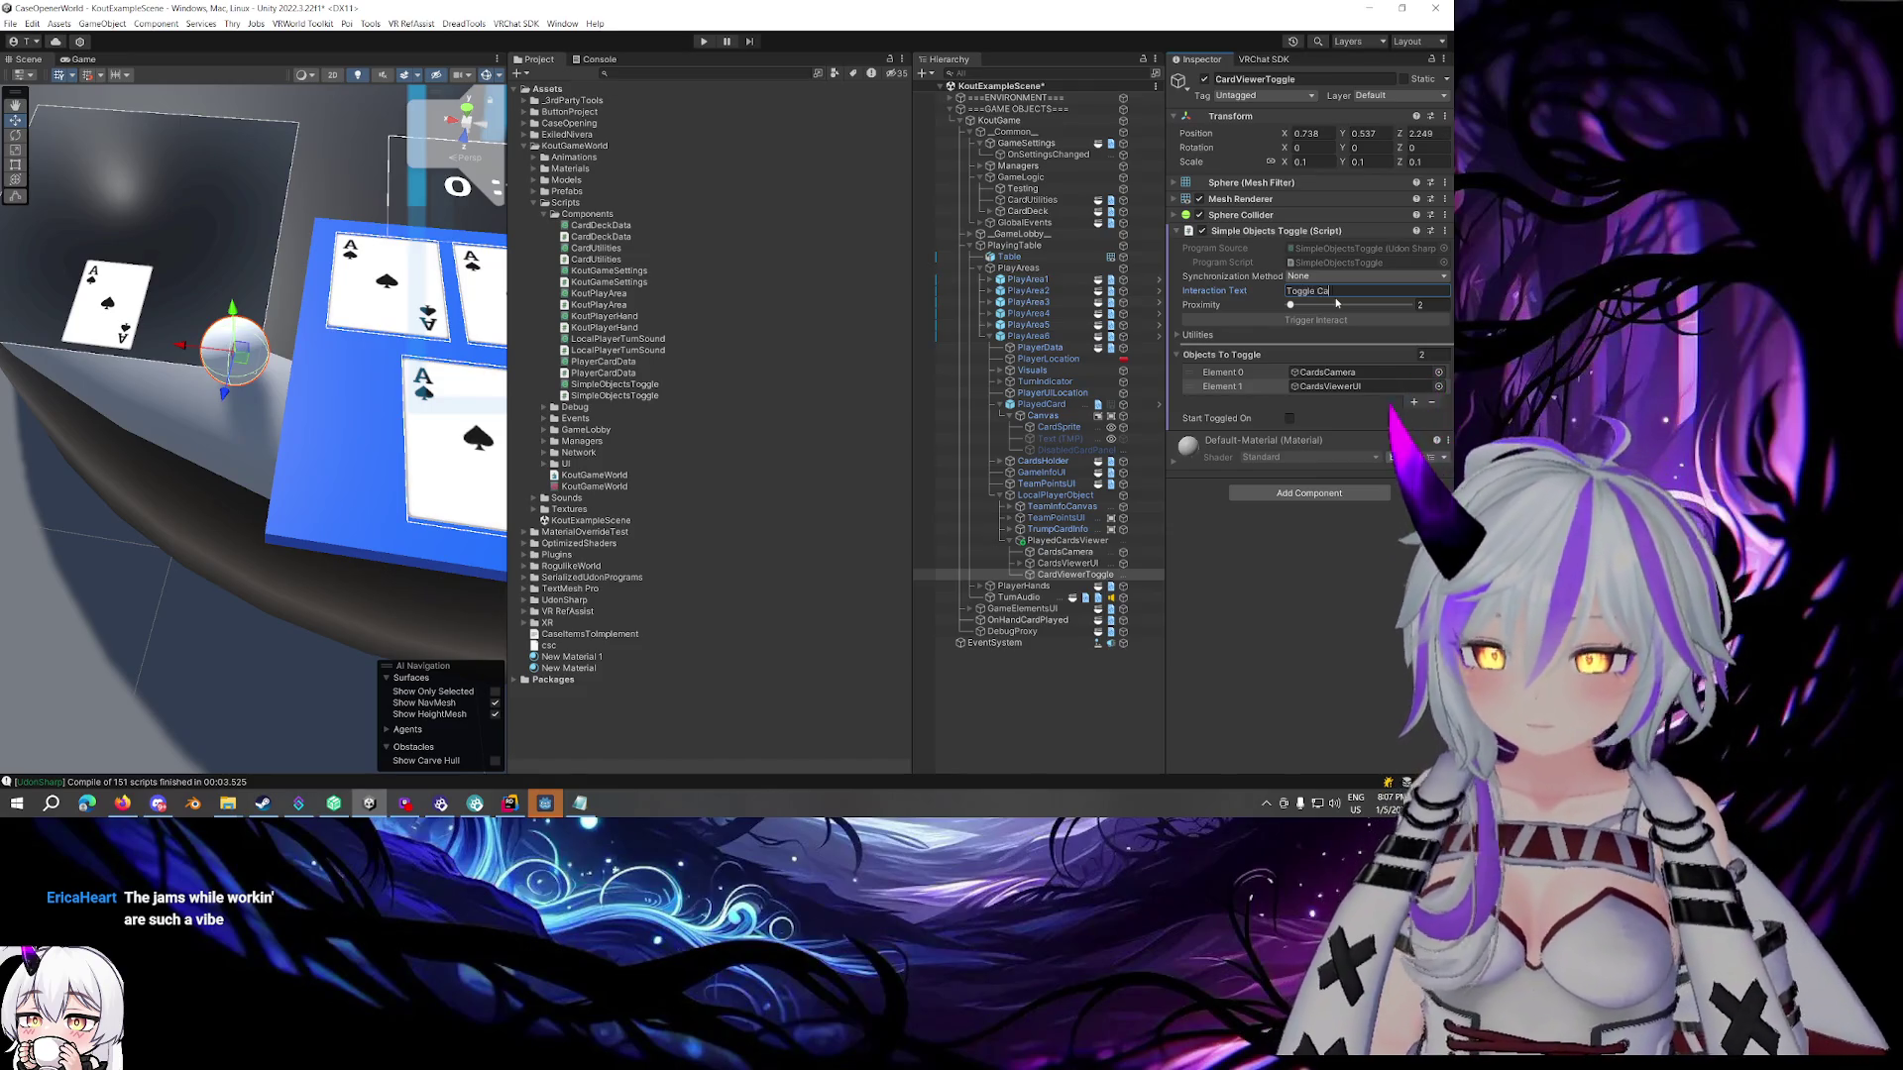
pyautogui.write('rds Vie')
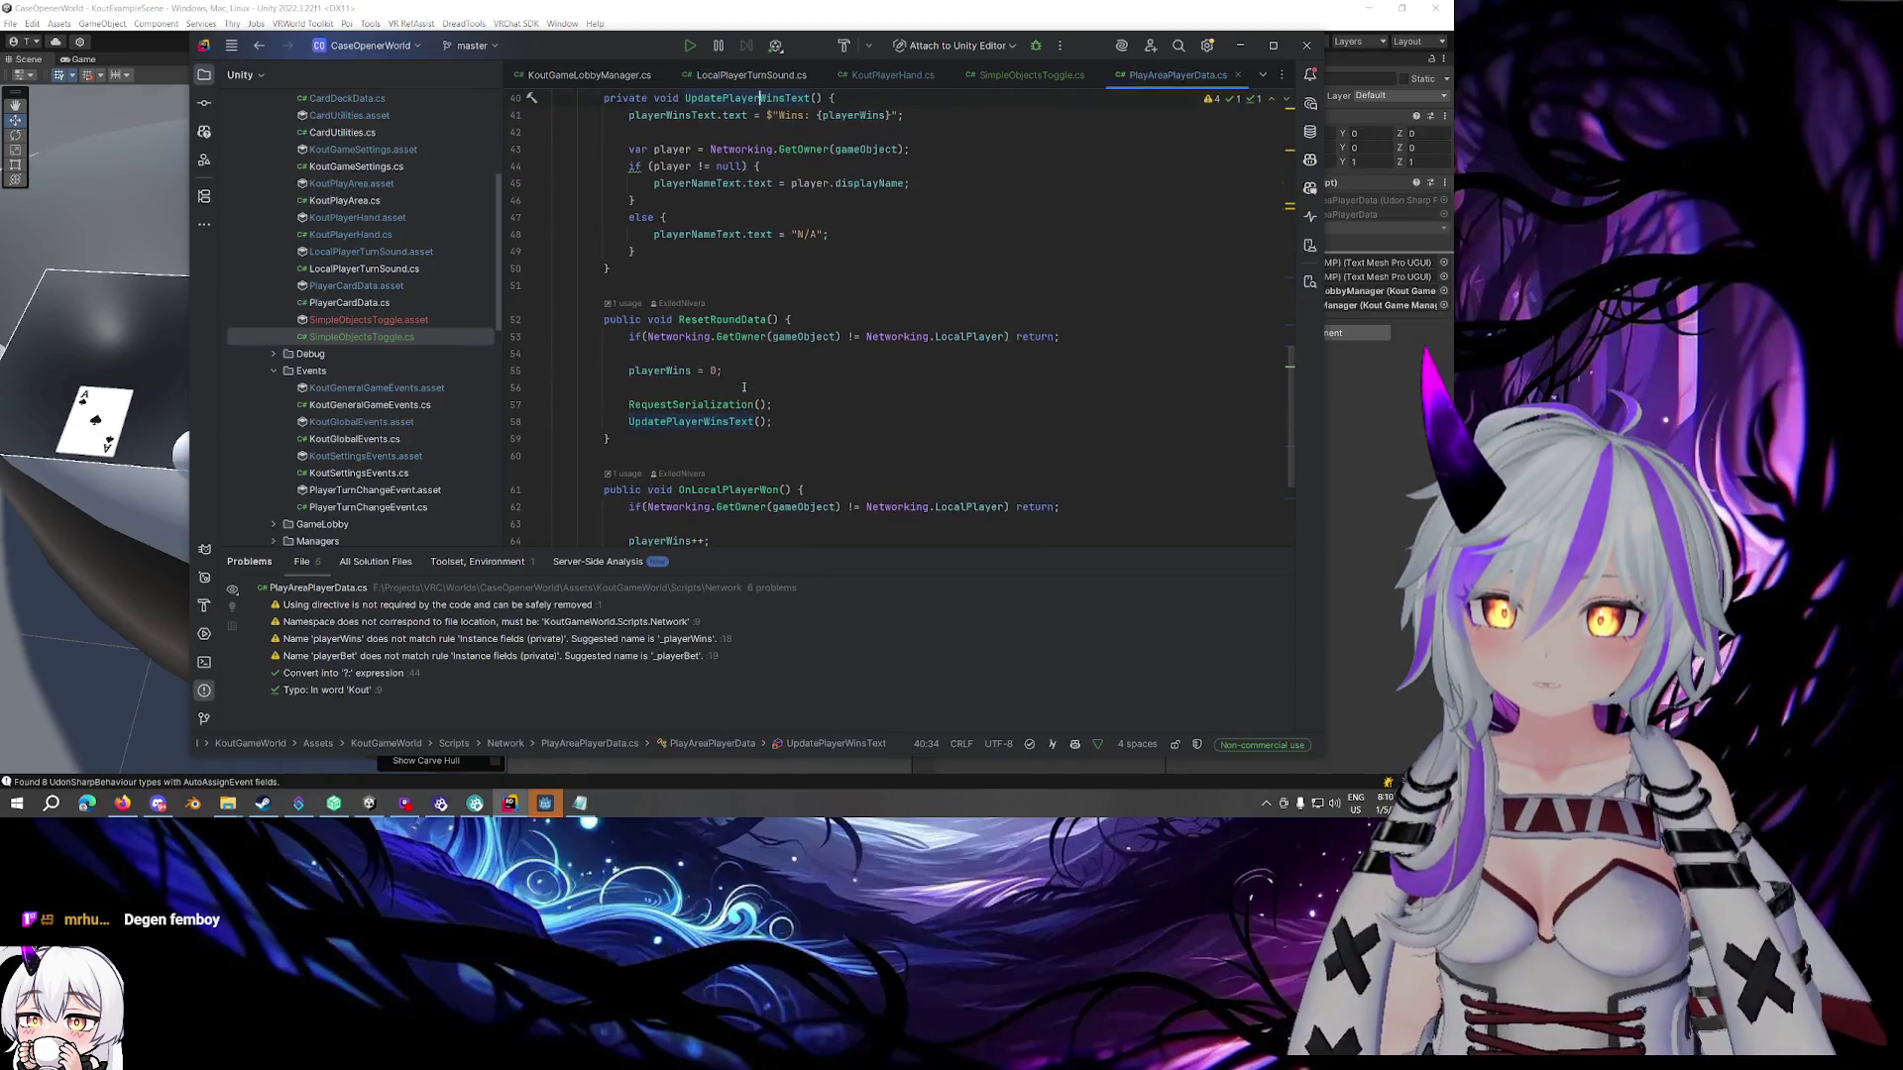
# Below UpdatePlayerWinsText, add a private UpdatePlayerBetText method setting playerBetText to "Bet: {playerBet}"
pyautogui.scroll(1, 744, 388)
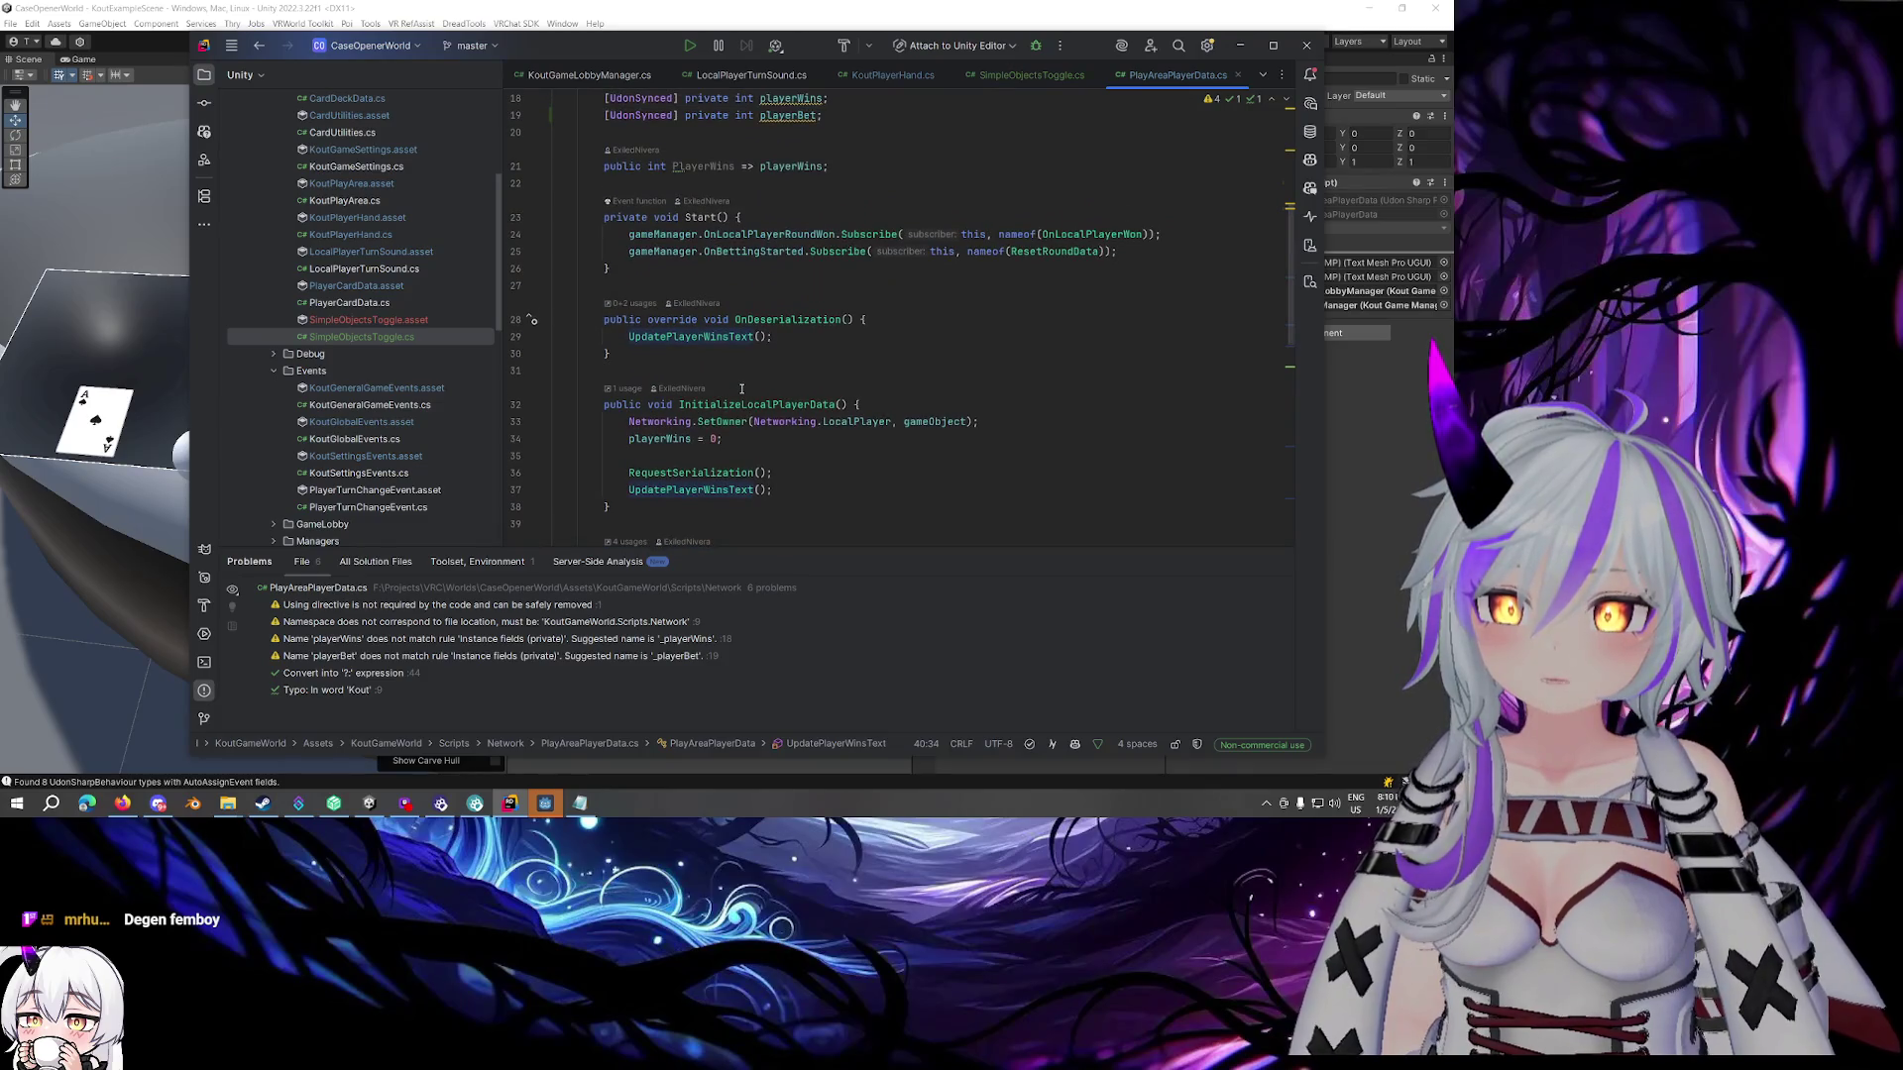
pyautogui.click(766, 252)
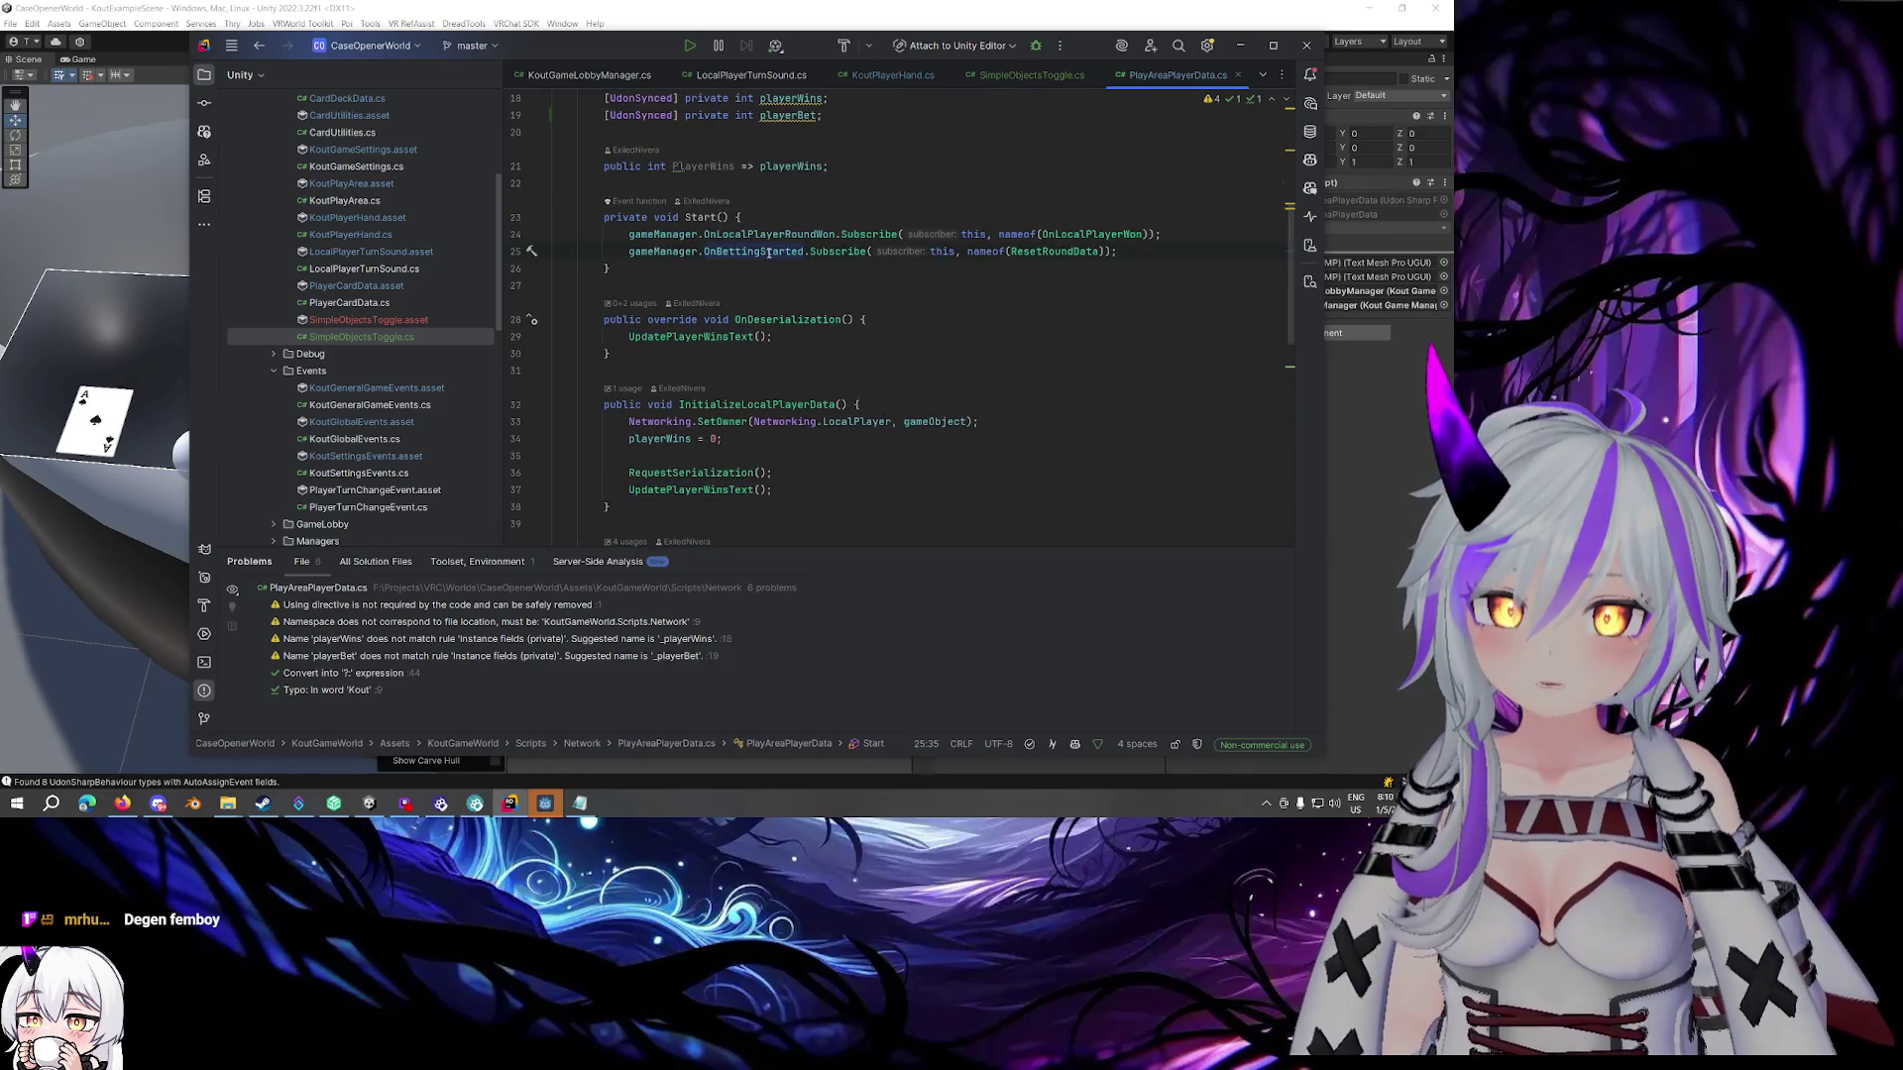
pyautogui.moveTo(770, 255)
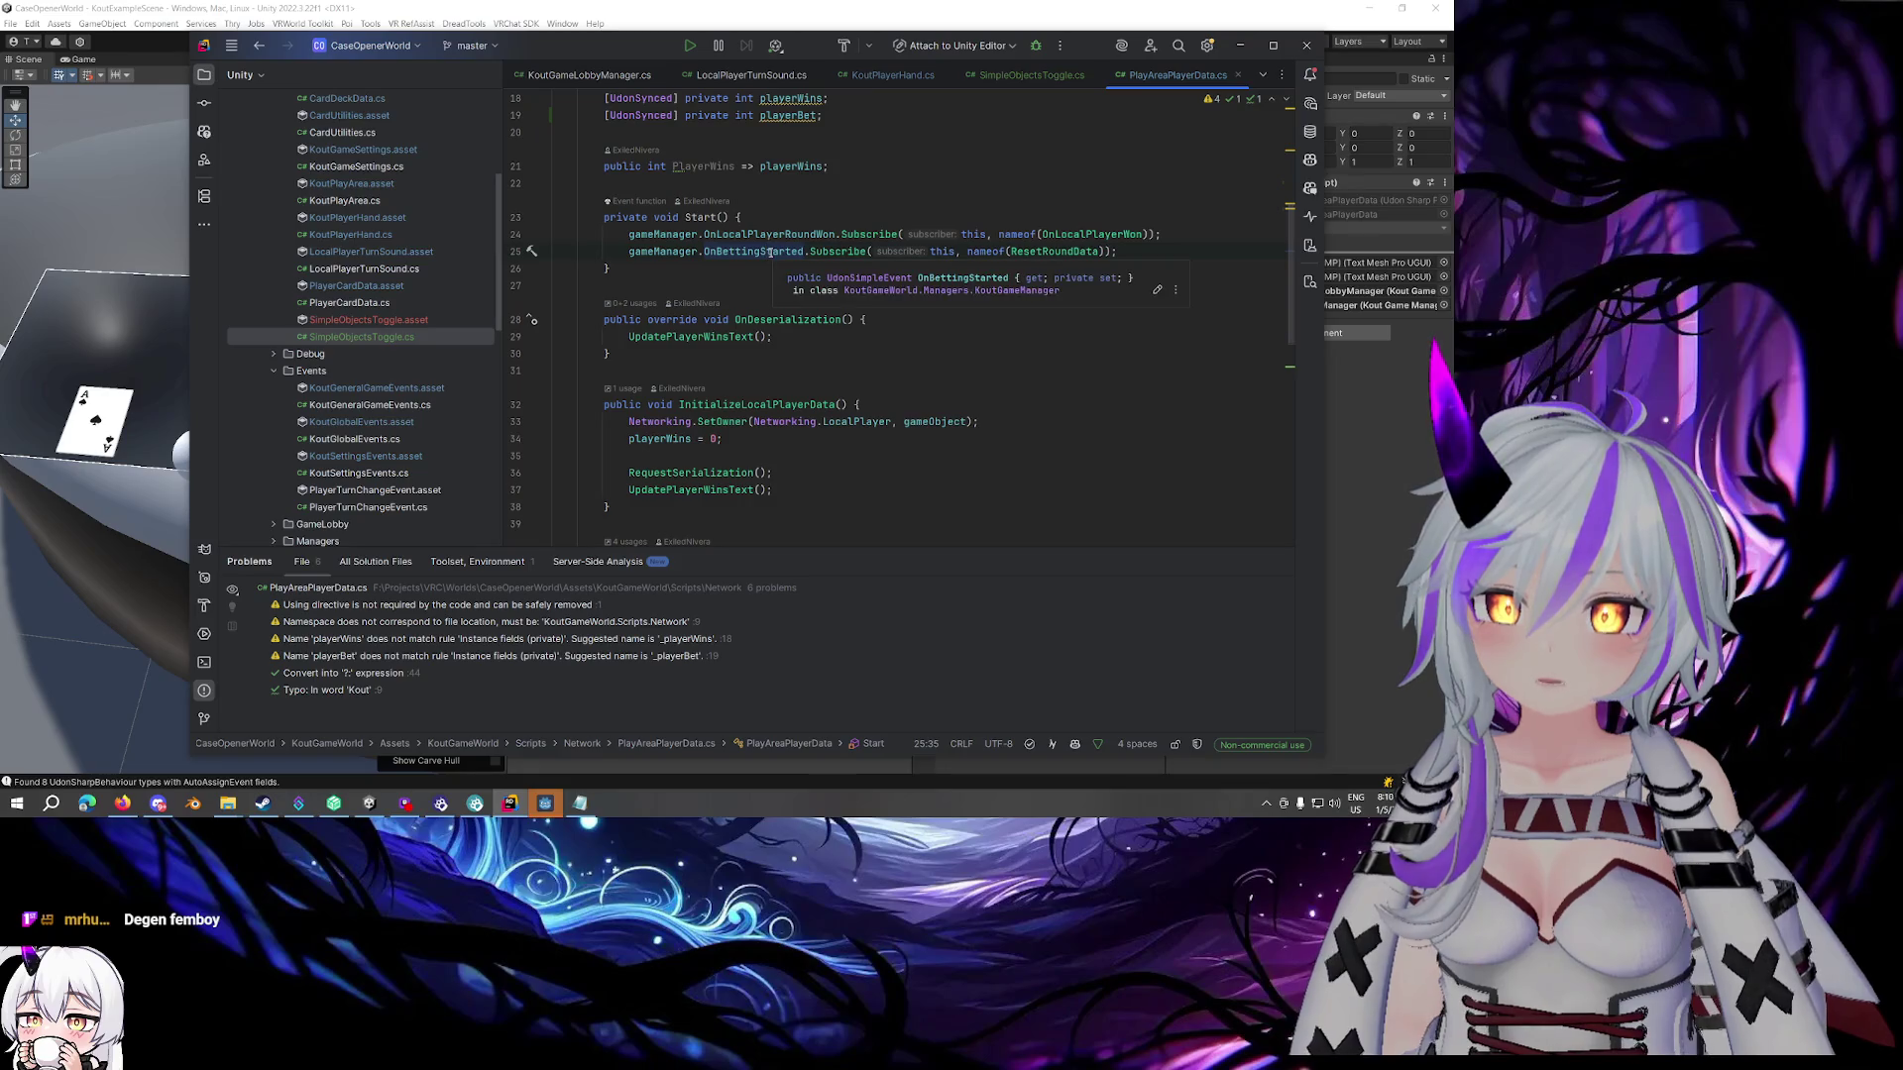
pyautogui.scroll(-4, 770, 255)
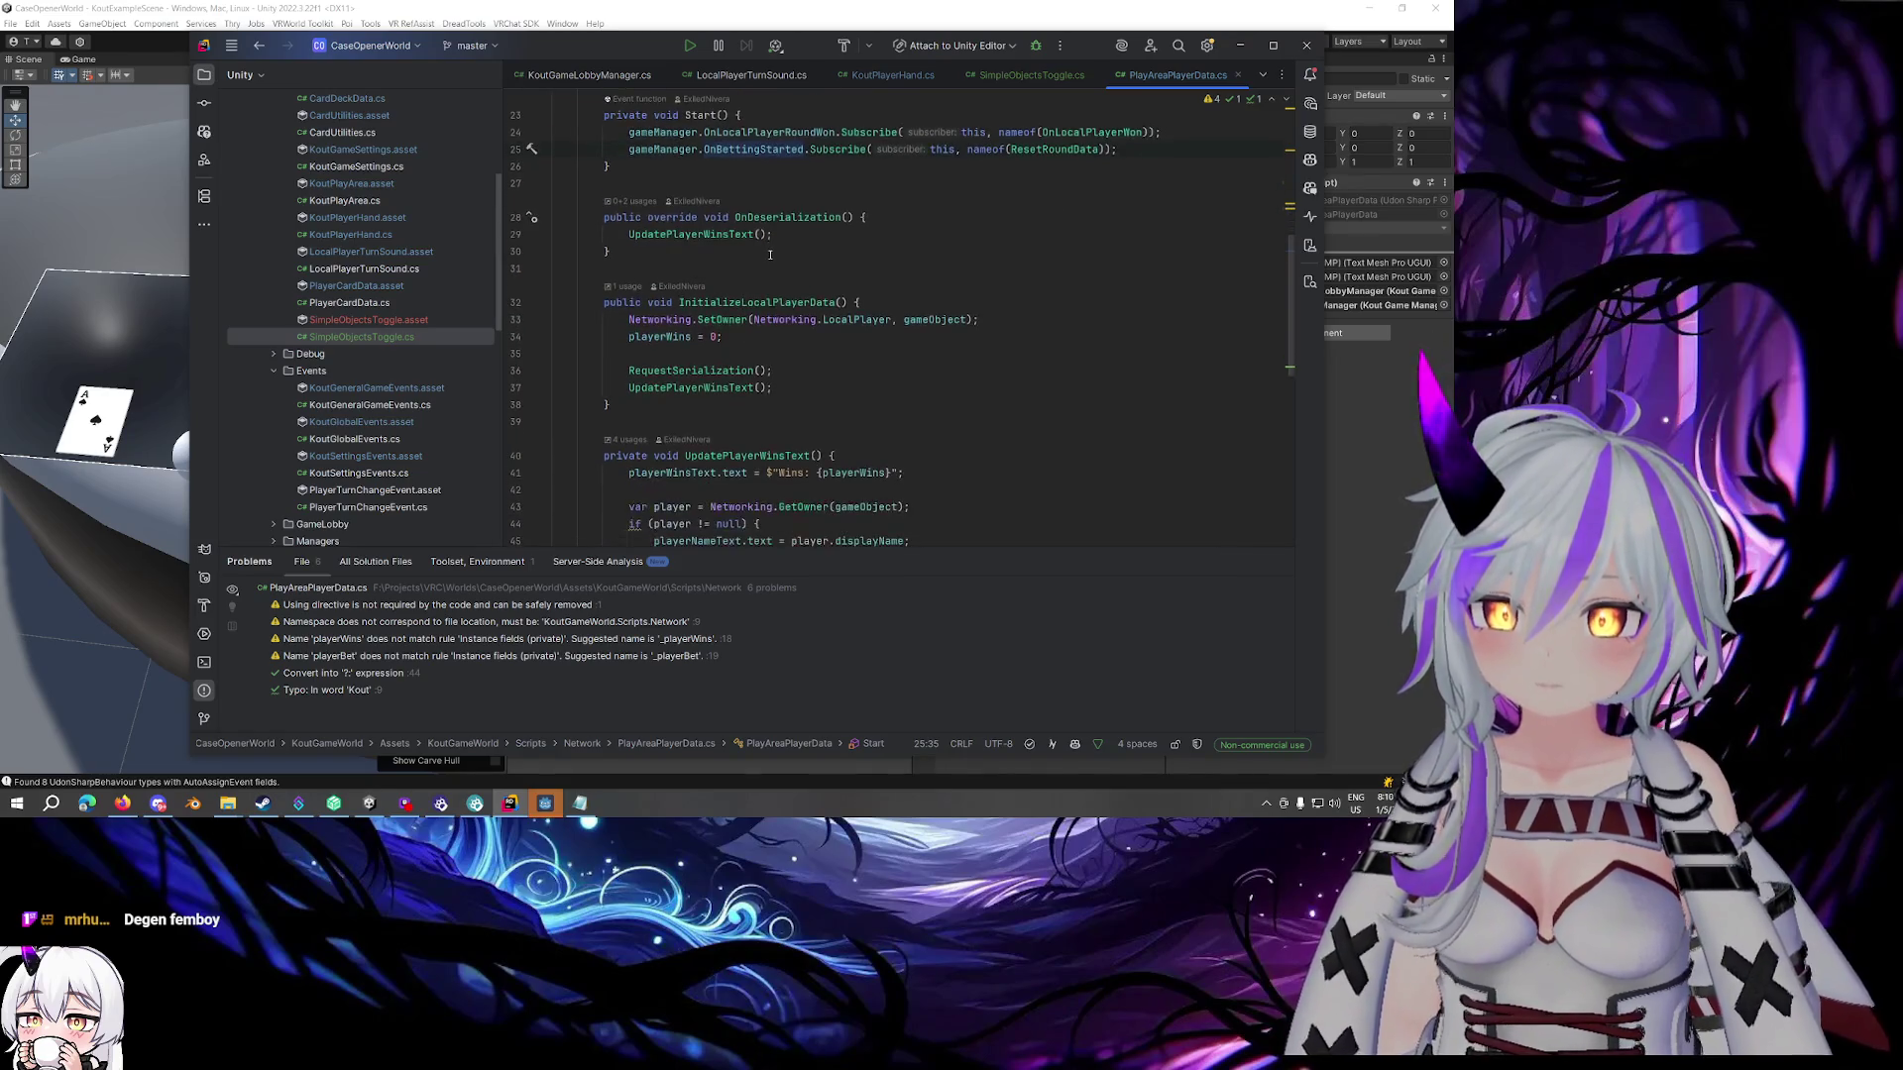
pyautogui.click(634, 474)
pyautogui.press('Return')
pyautogui.press('Return')
pyautogui.write('private void Update')
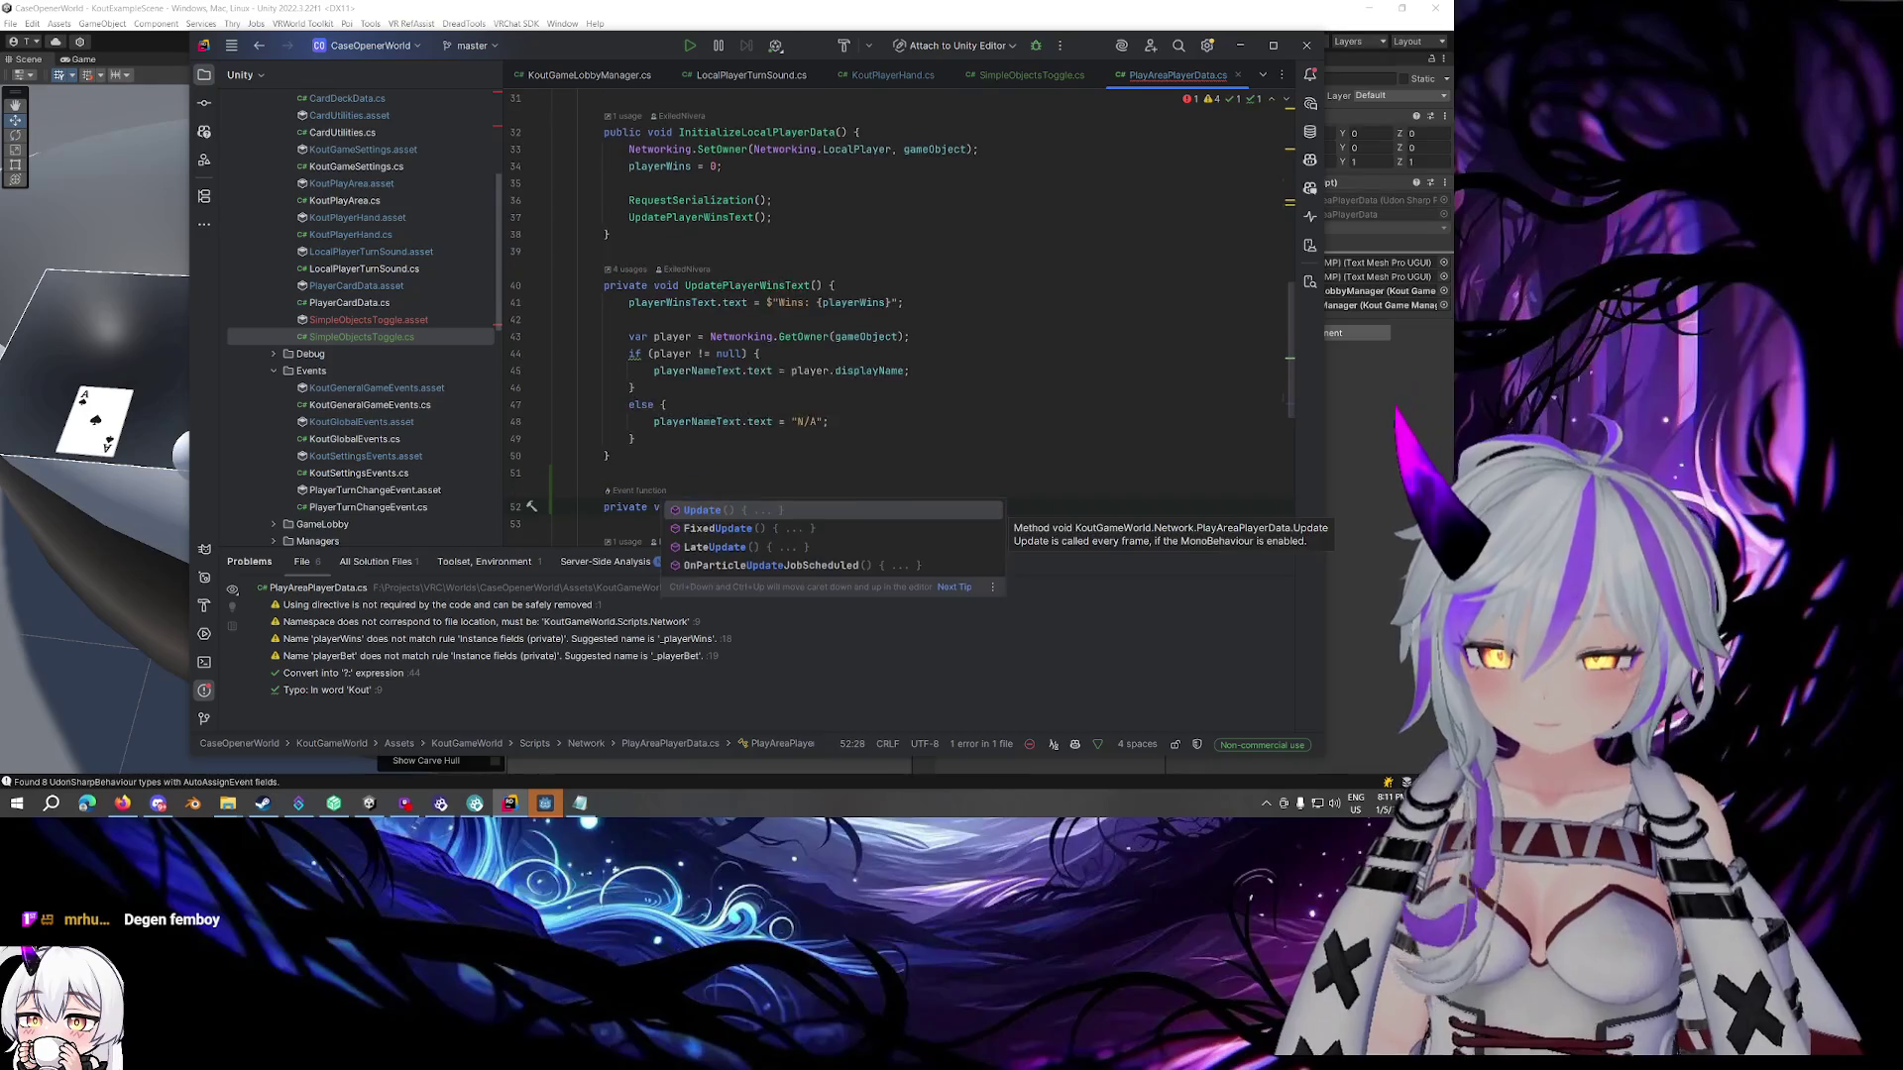
pyautogui.write('PlayerBe')
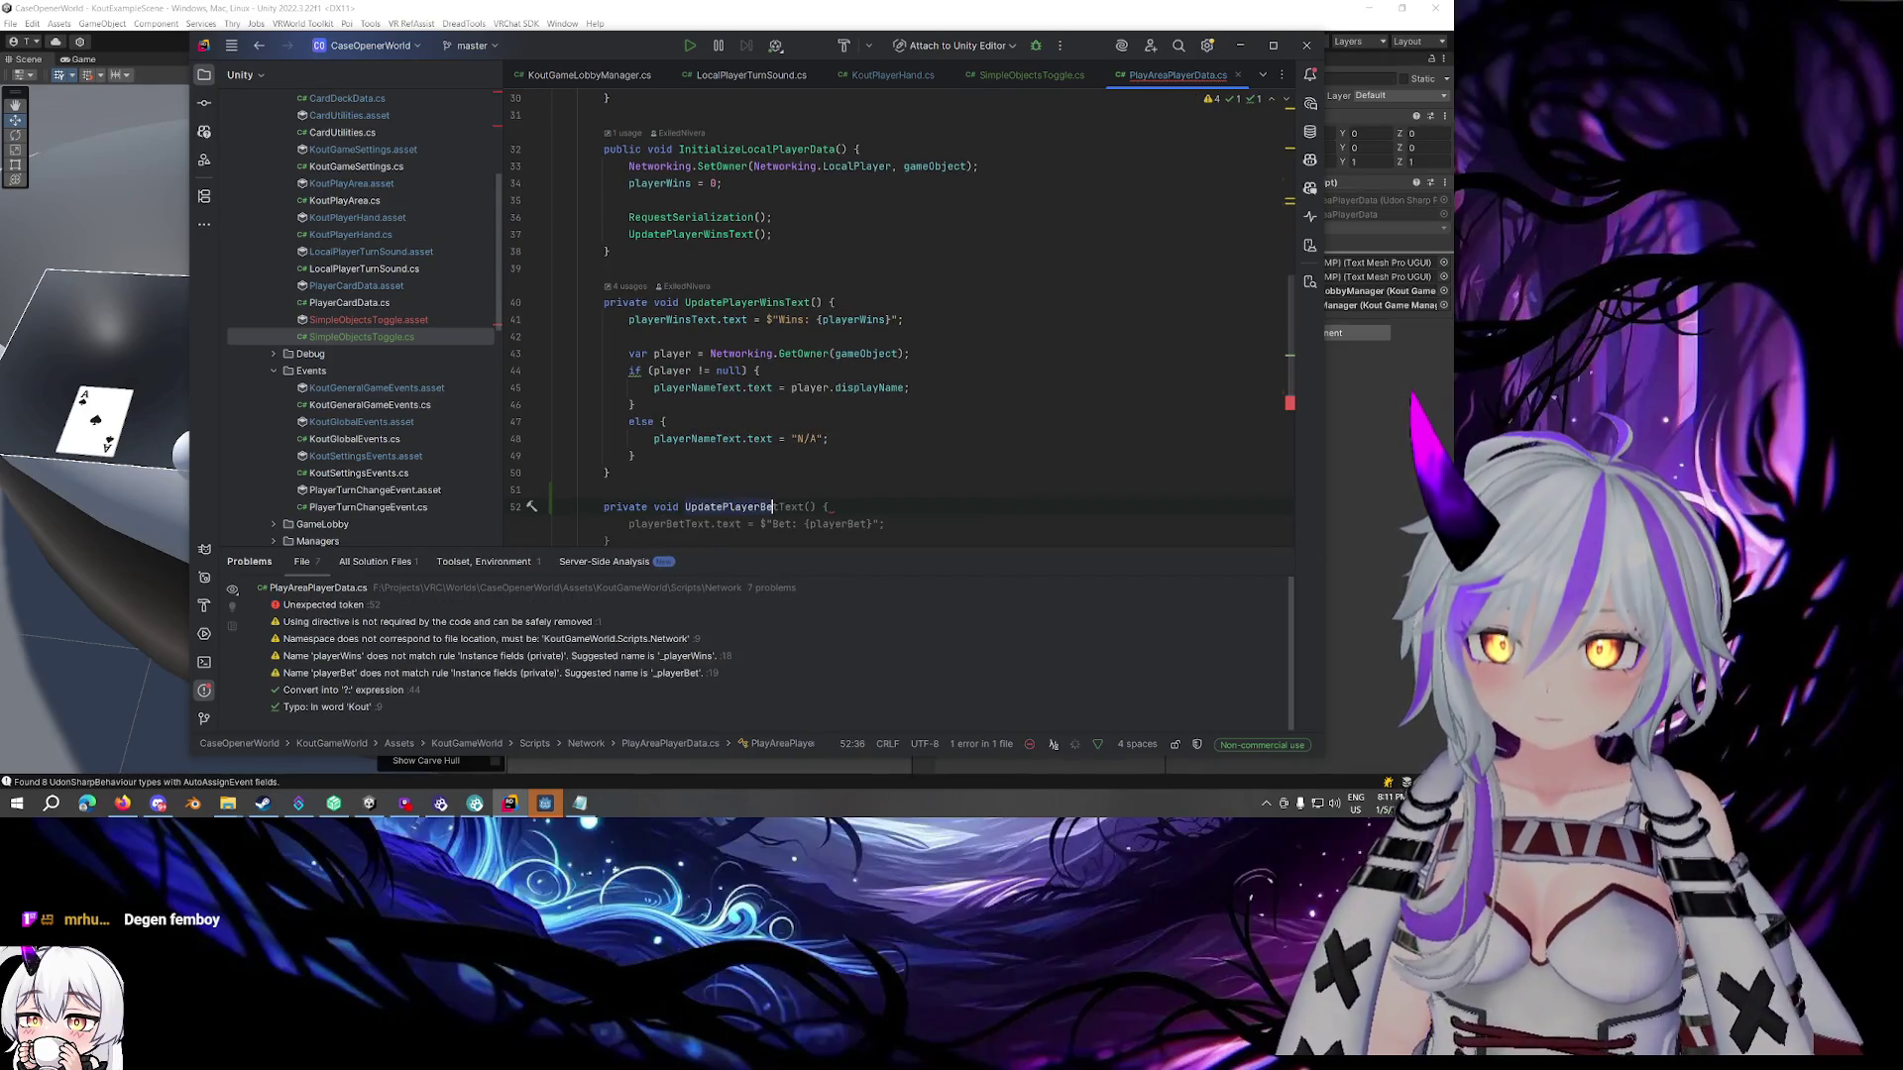
pyautogui.press('Tab')
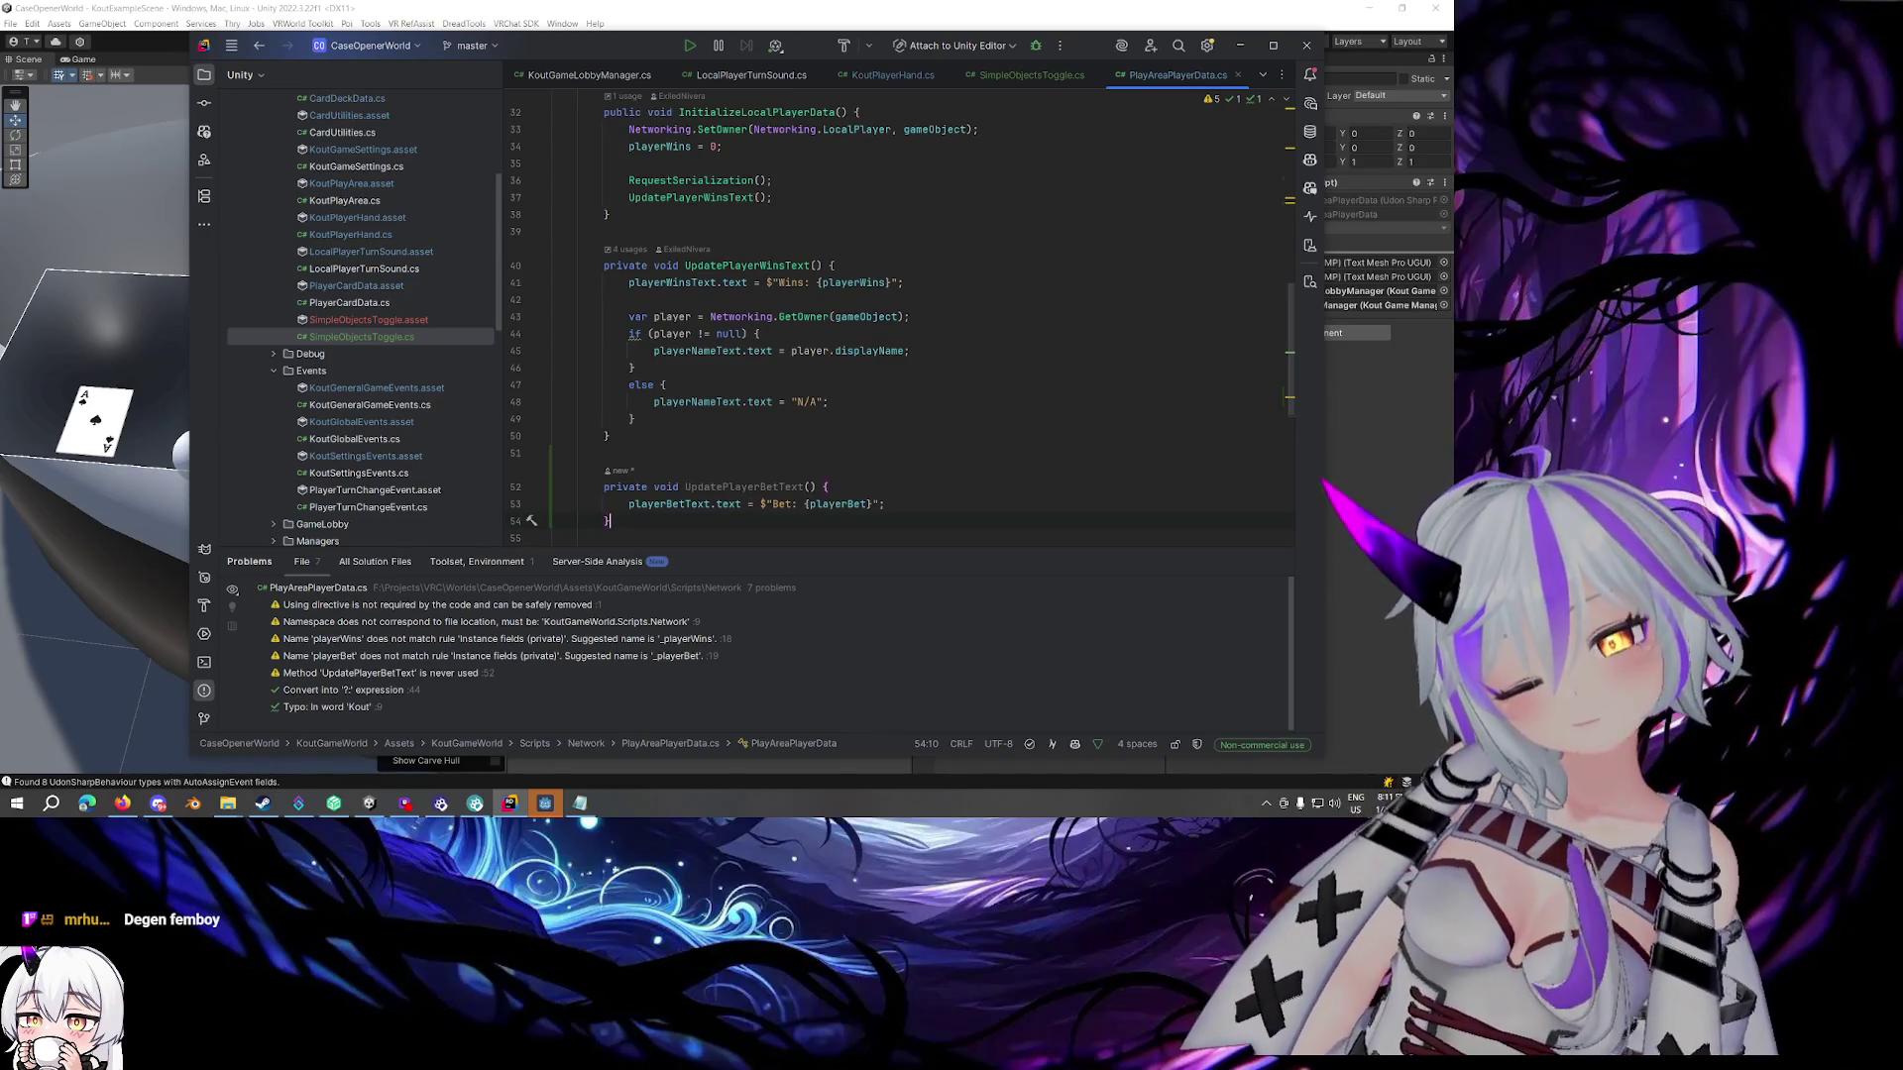
# Call UpdatePlayerBetText() in OnDeserialization after the wins update
pyautogui.scroll(4, 800, 246)
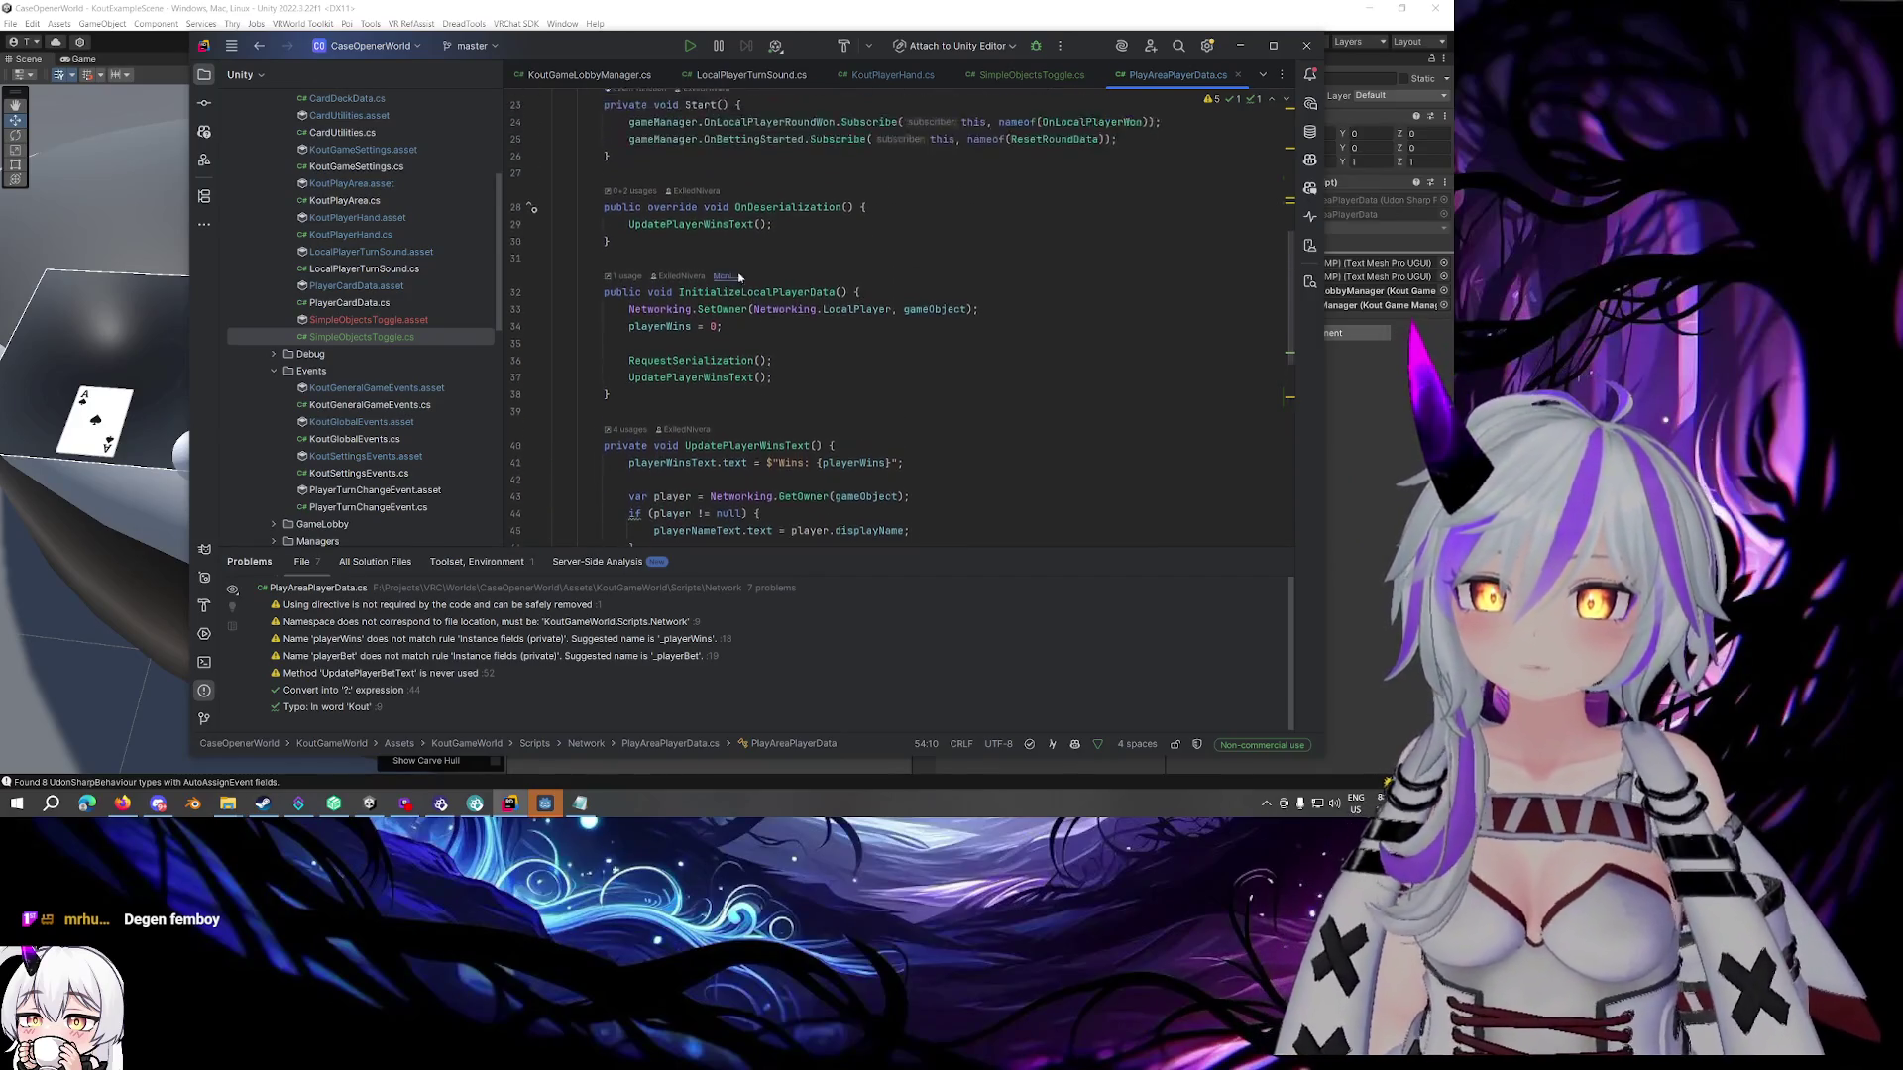
pyautogui.click(801, 247)
pyautogui.press('Return')
pyautogui.write('Upda')
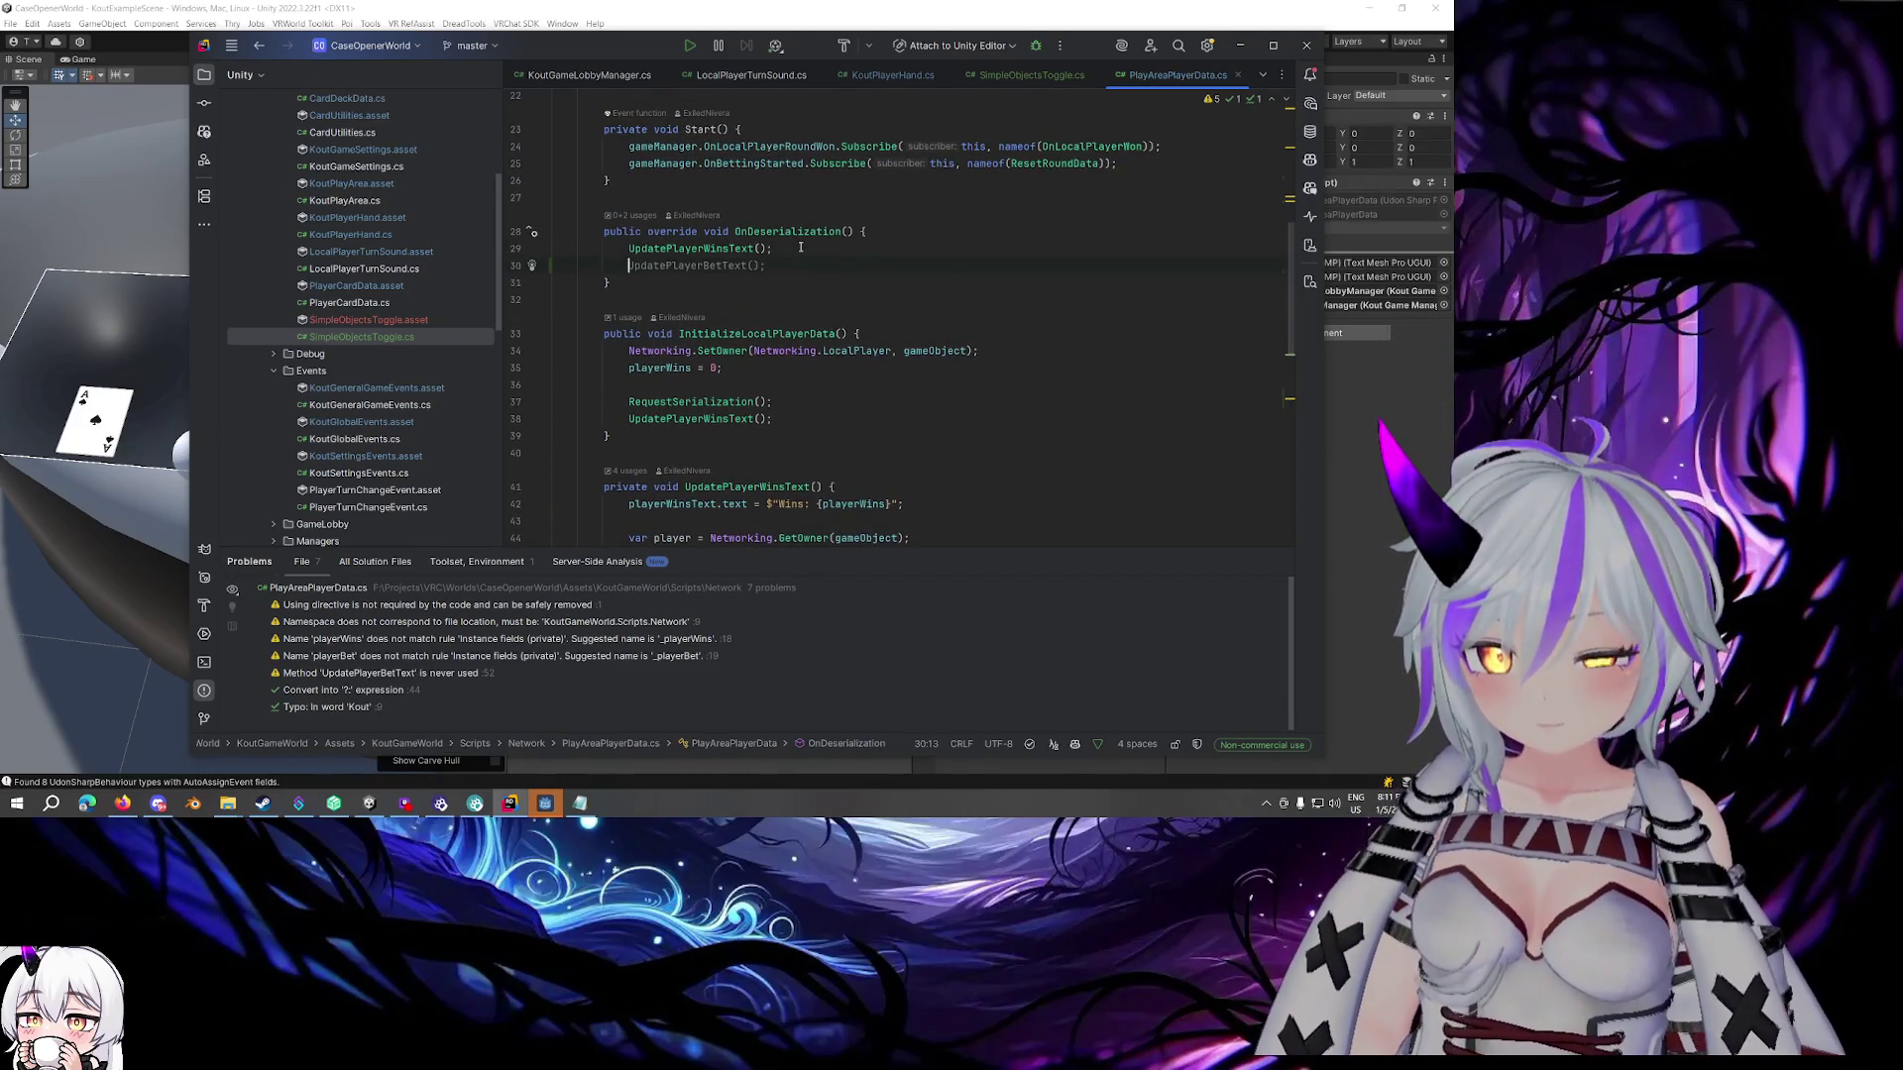
pyautogui.press('Return')
# Wrap the bet text assignment in an if(playerBet > 0) condition
pyautogui.scroll(-4, 795, 239)
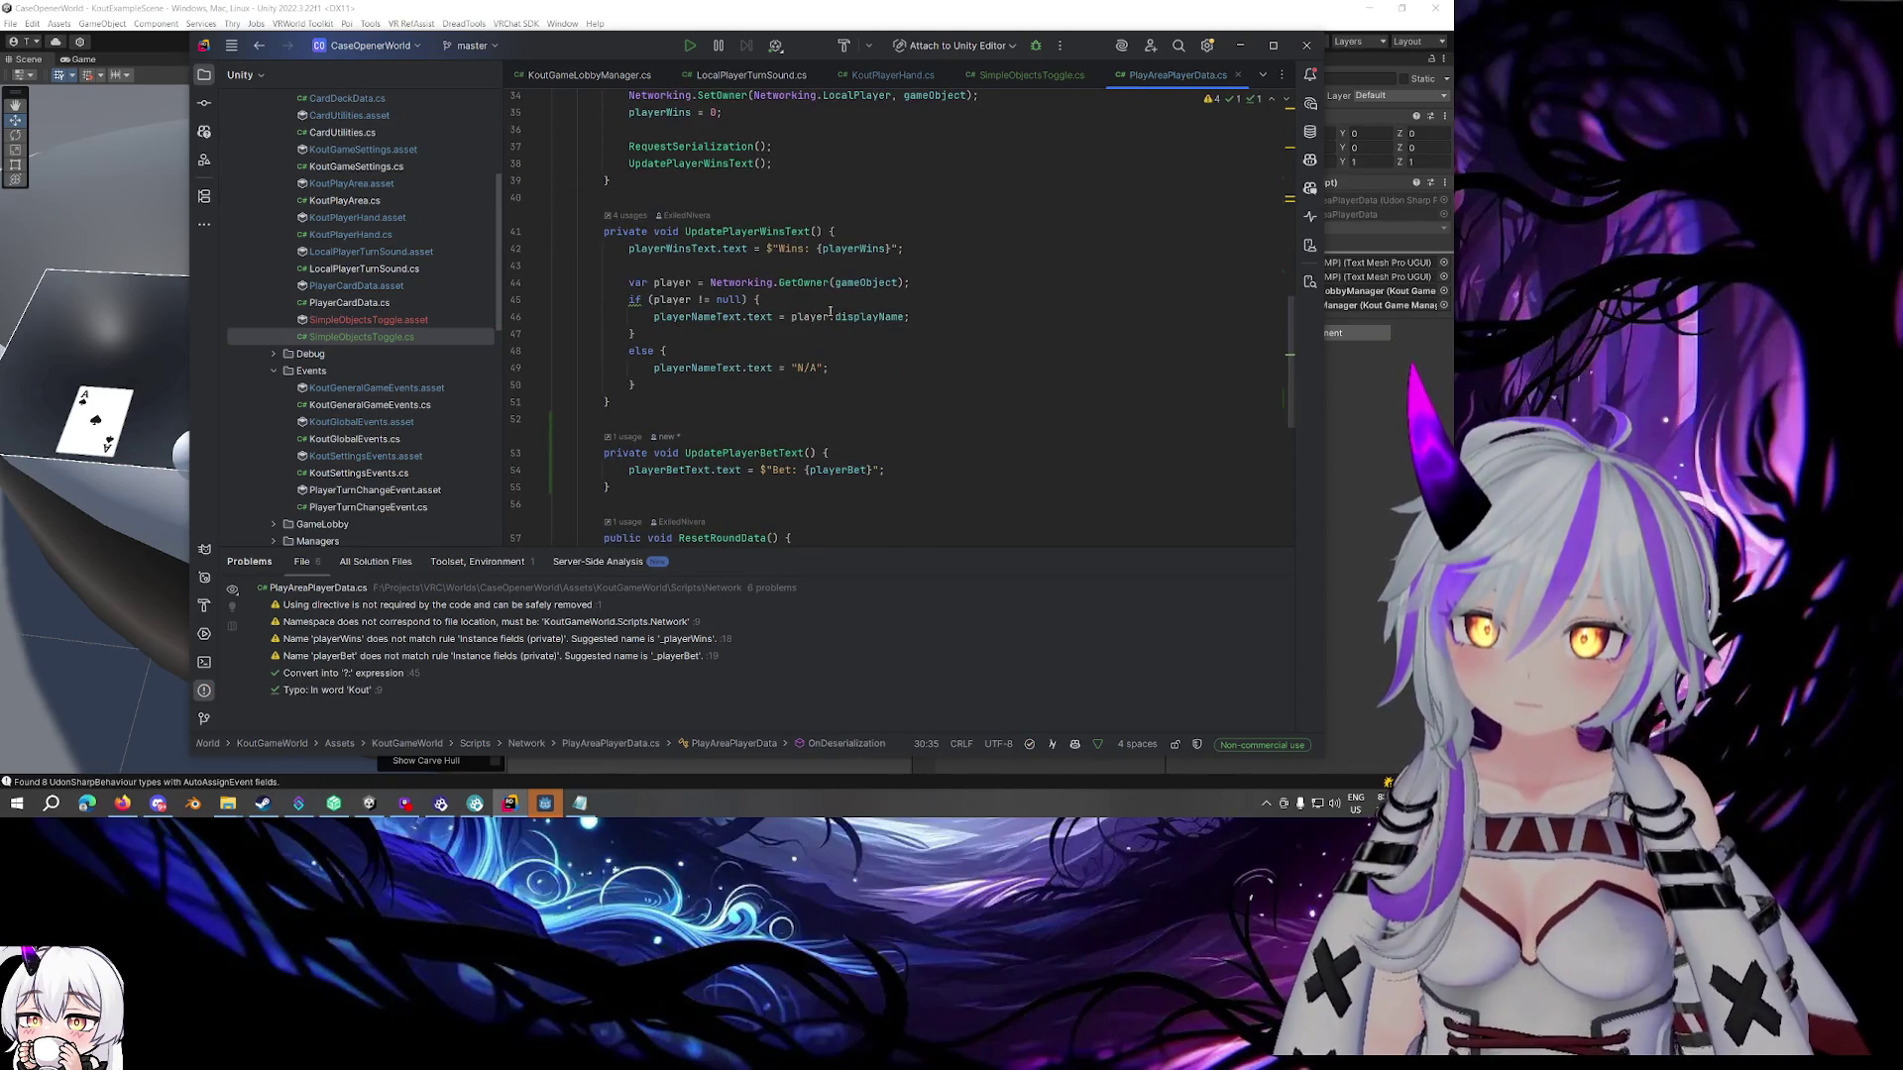
pyautogui.click(866, 451)
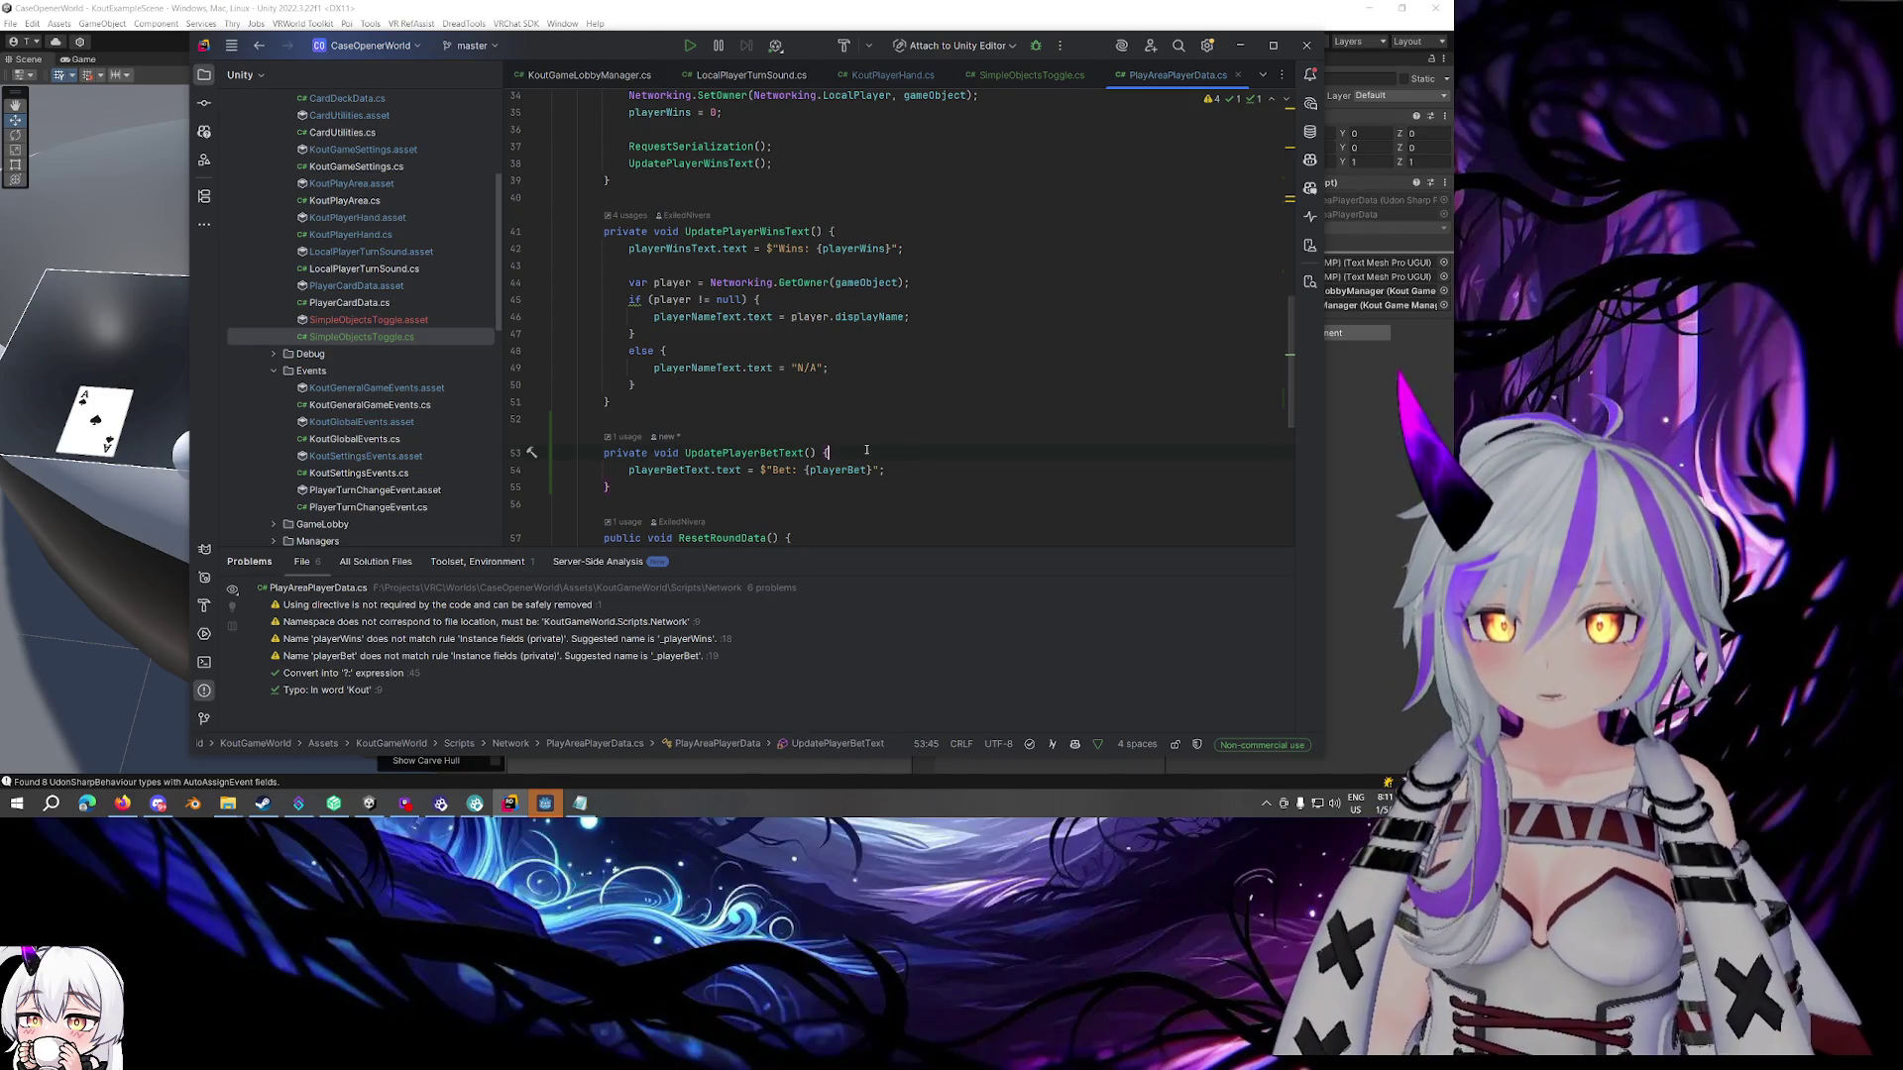
pyautogui.press('Return')
pyautogui.write('if(')
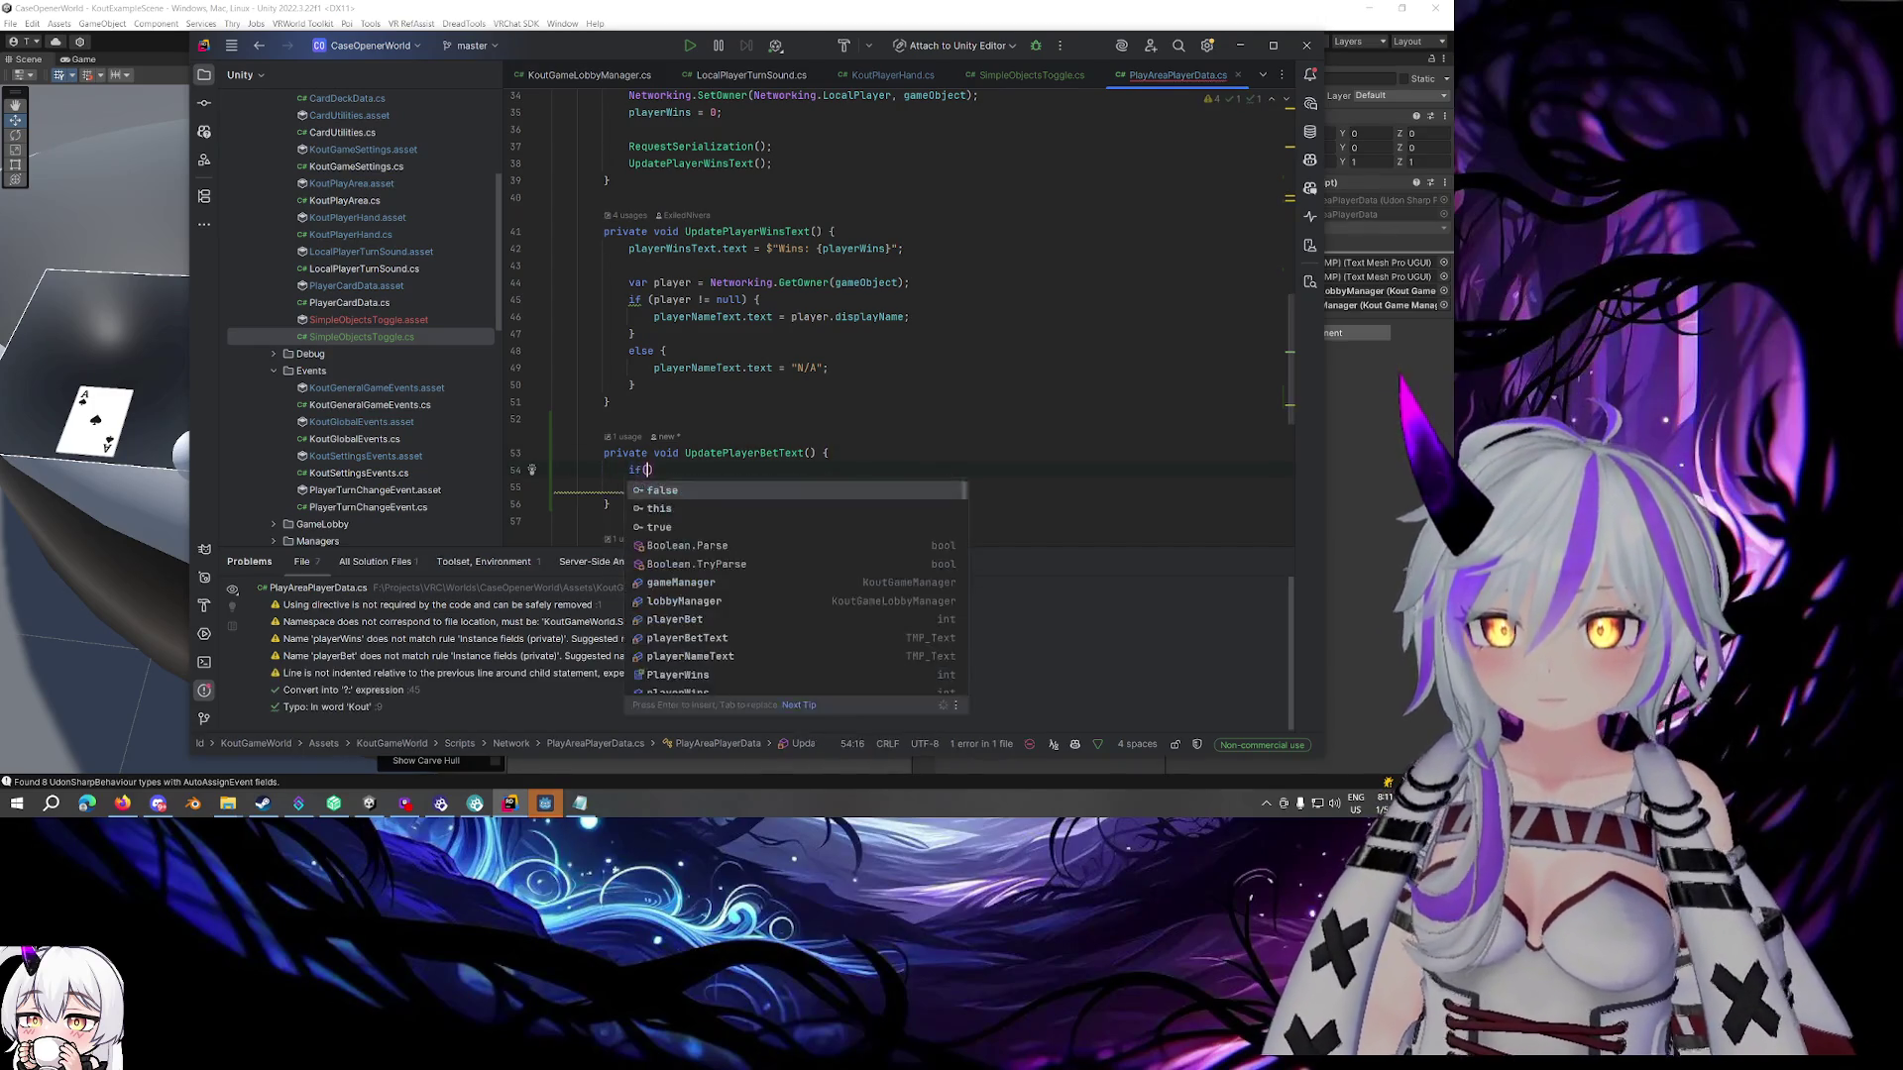
pyautogui.write('playerBet')
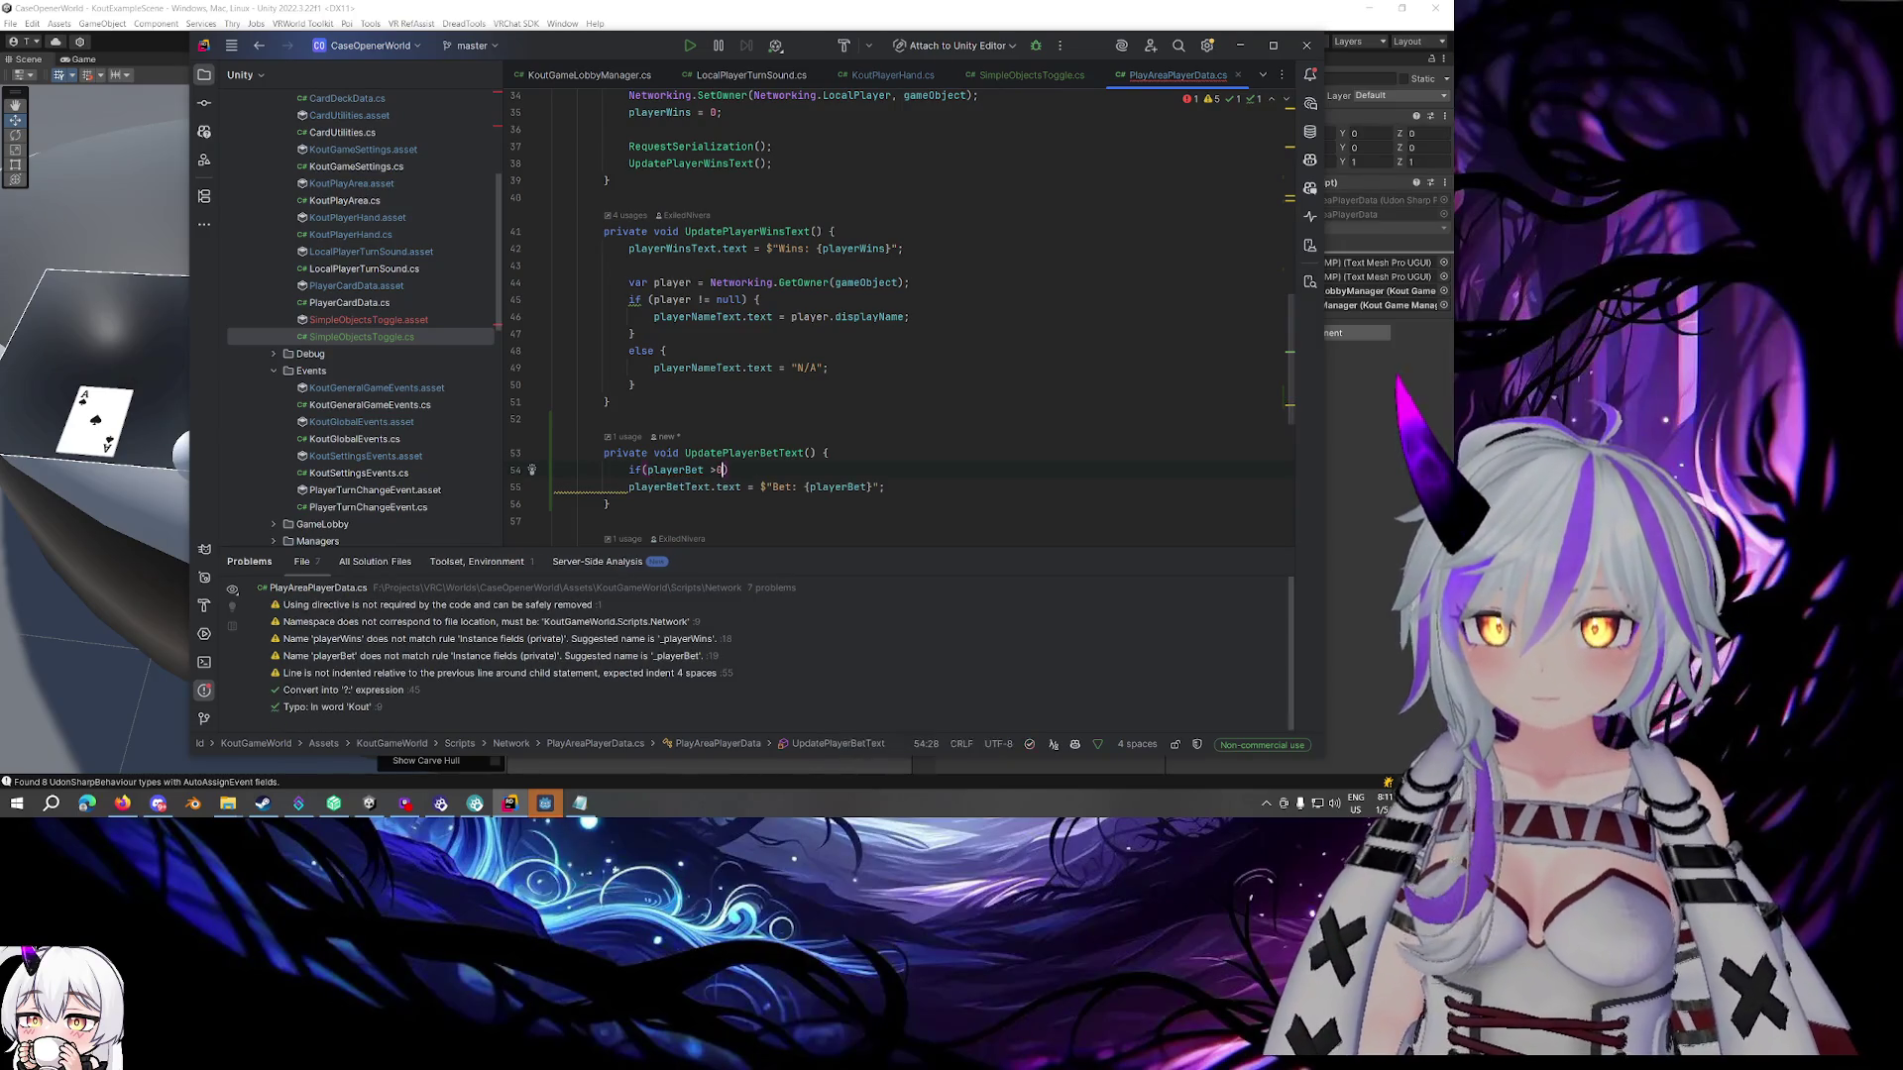
pyautogui.write('> 0)')
pyautogui.press('Down')
pyautogui.press('Tab')
# Add an else branch setting playerBetText.text to an empty string
pyautogui.press('Return')
pyautogui.write('enabled;')
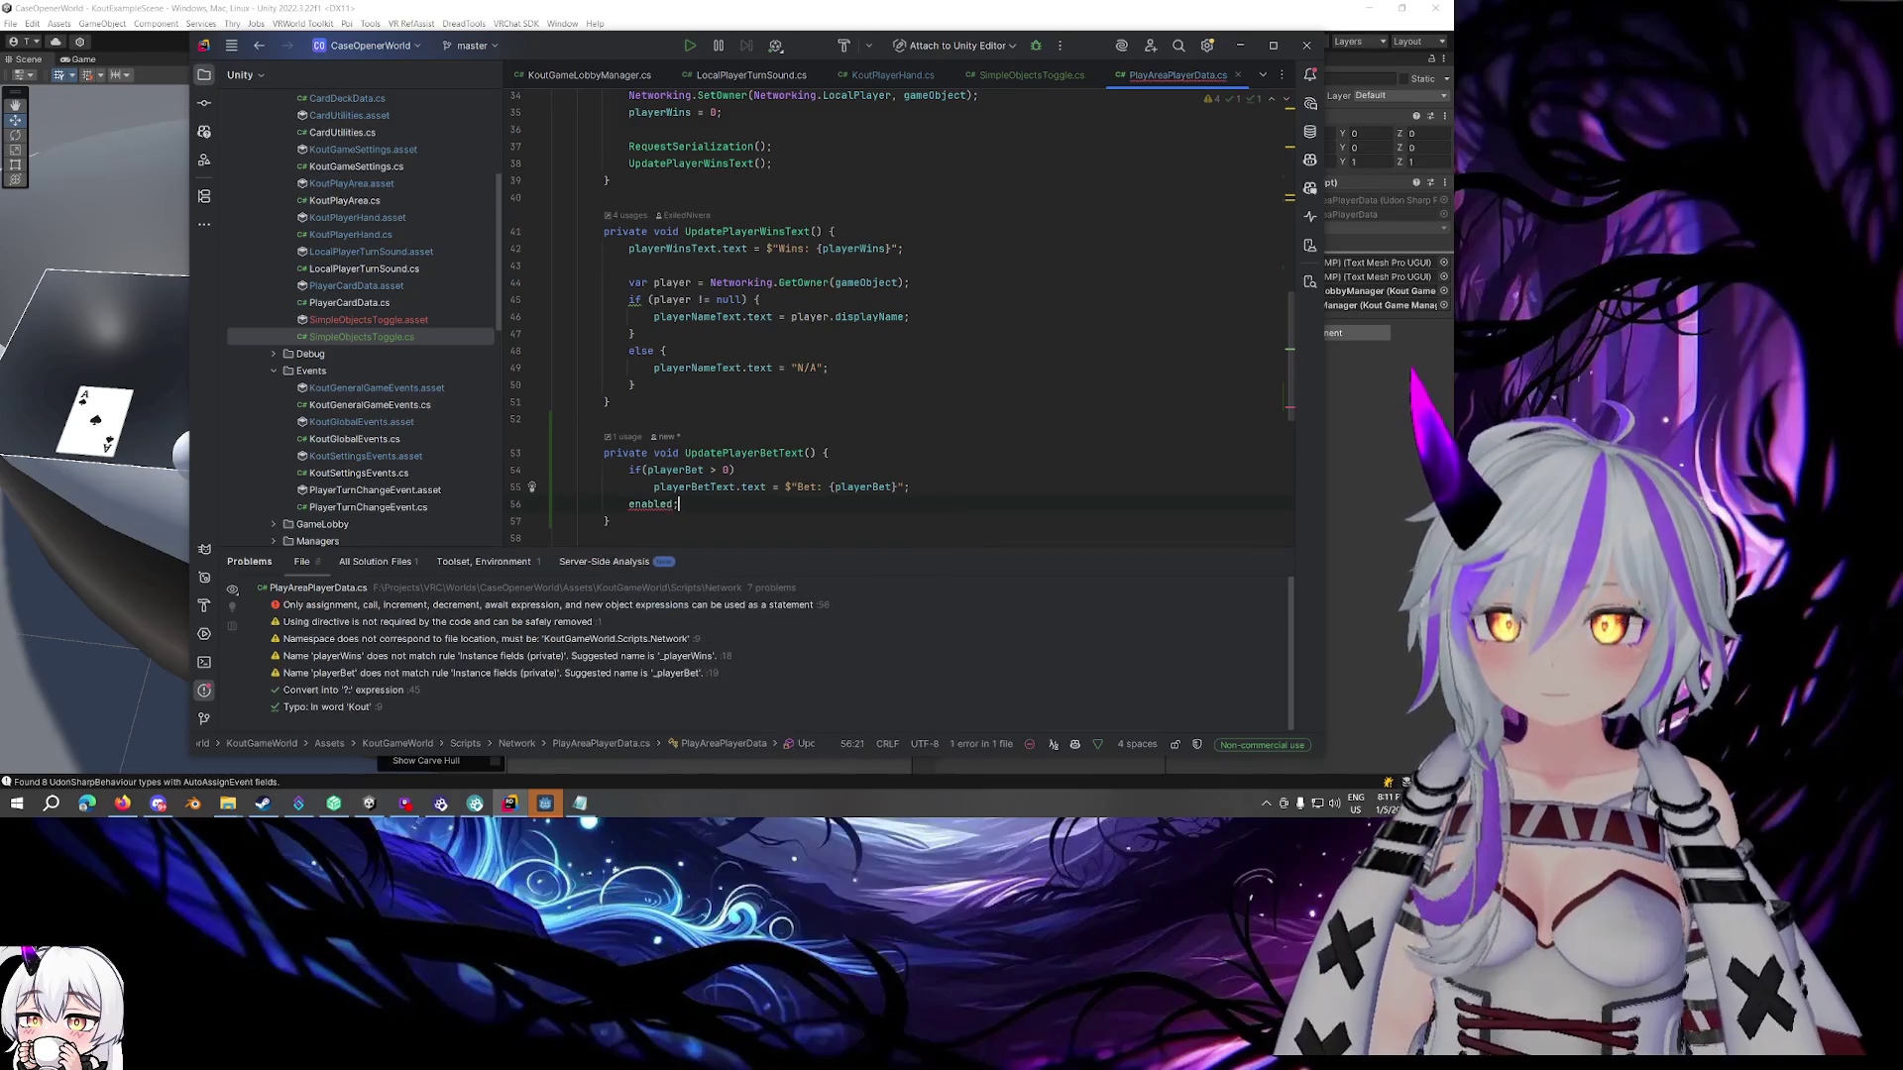
pyautogui.press('BackSpace')
pyautogui.press('BackSpace')
pyautogui.press('BackSpace')
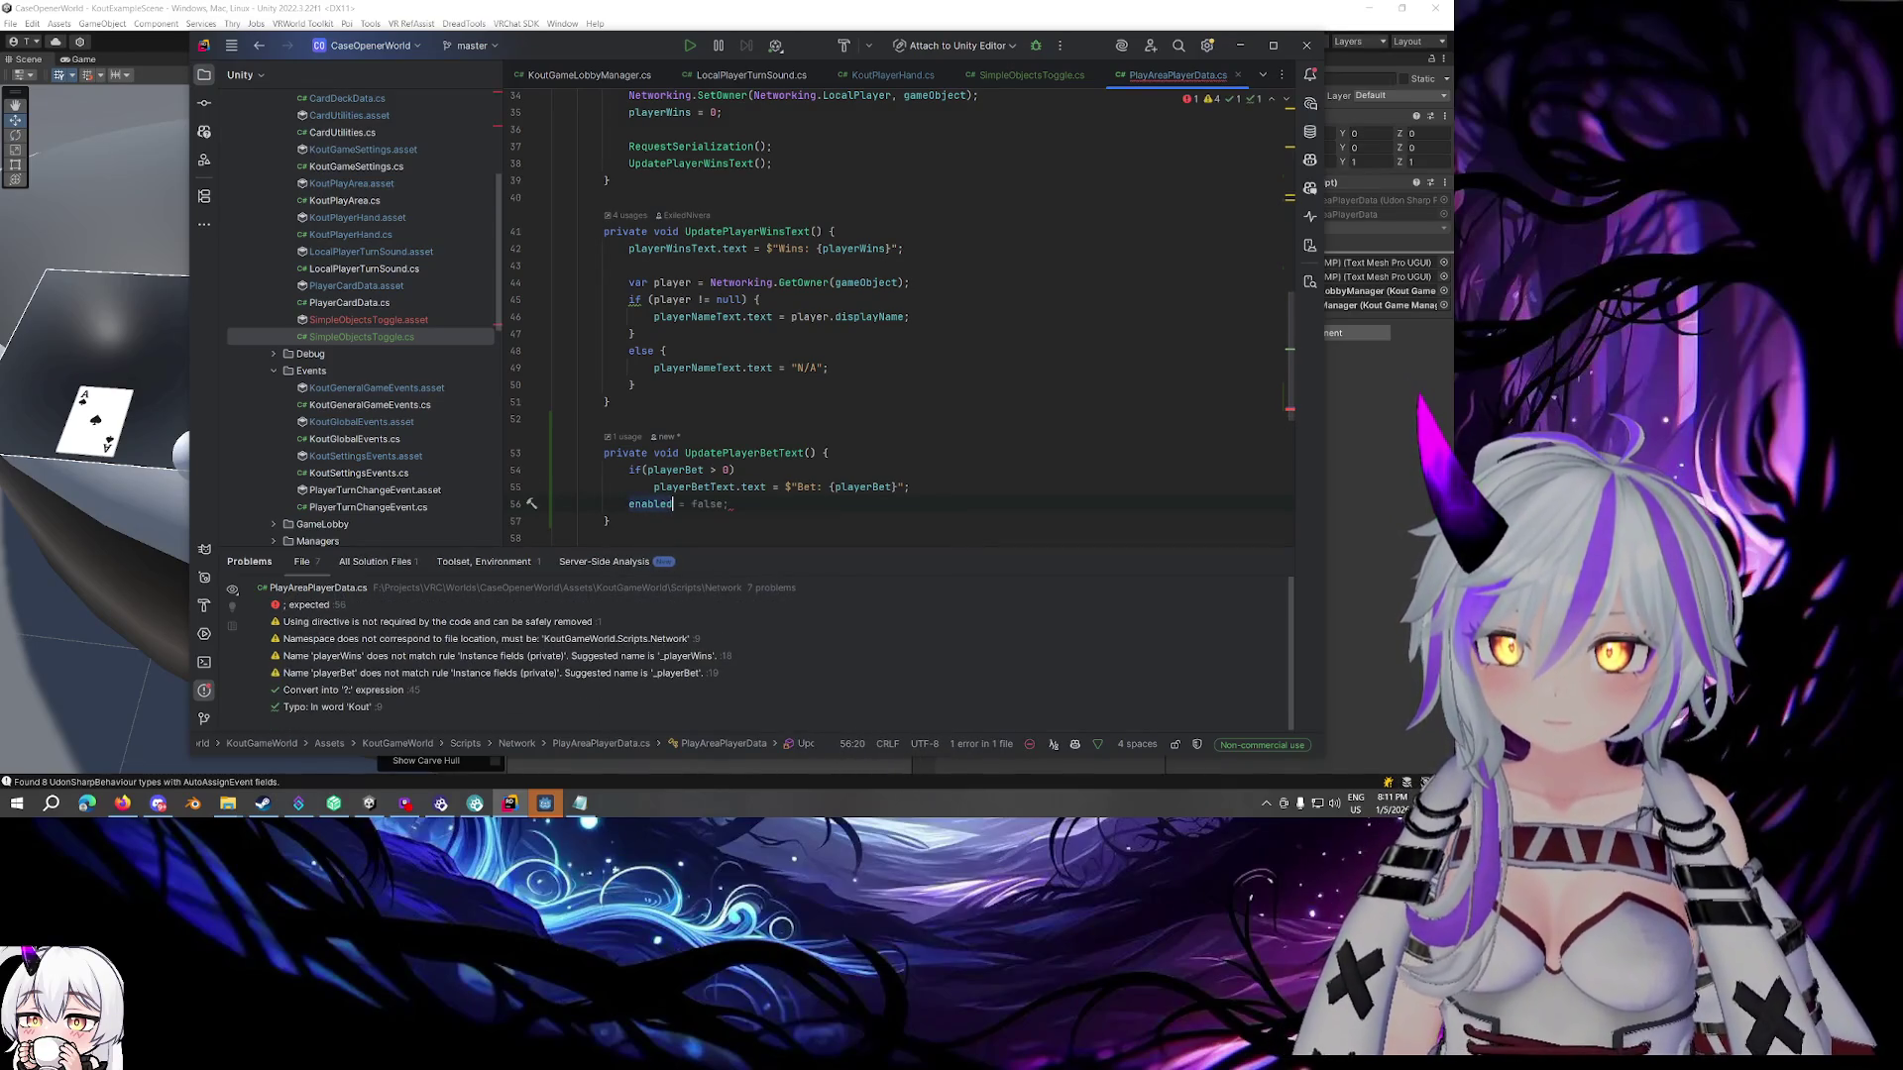
pyautogui.press('BackSpace')
pyautogui.press('BackSpace')
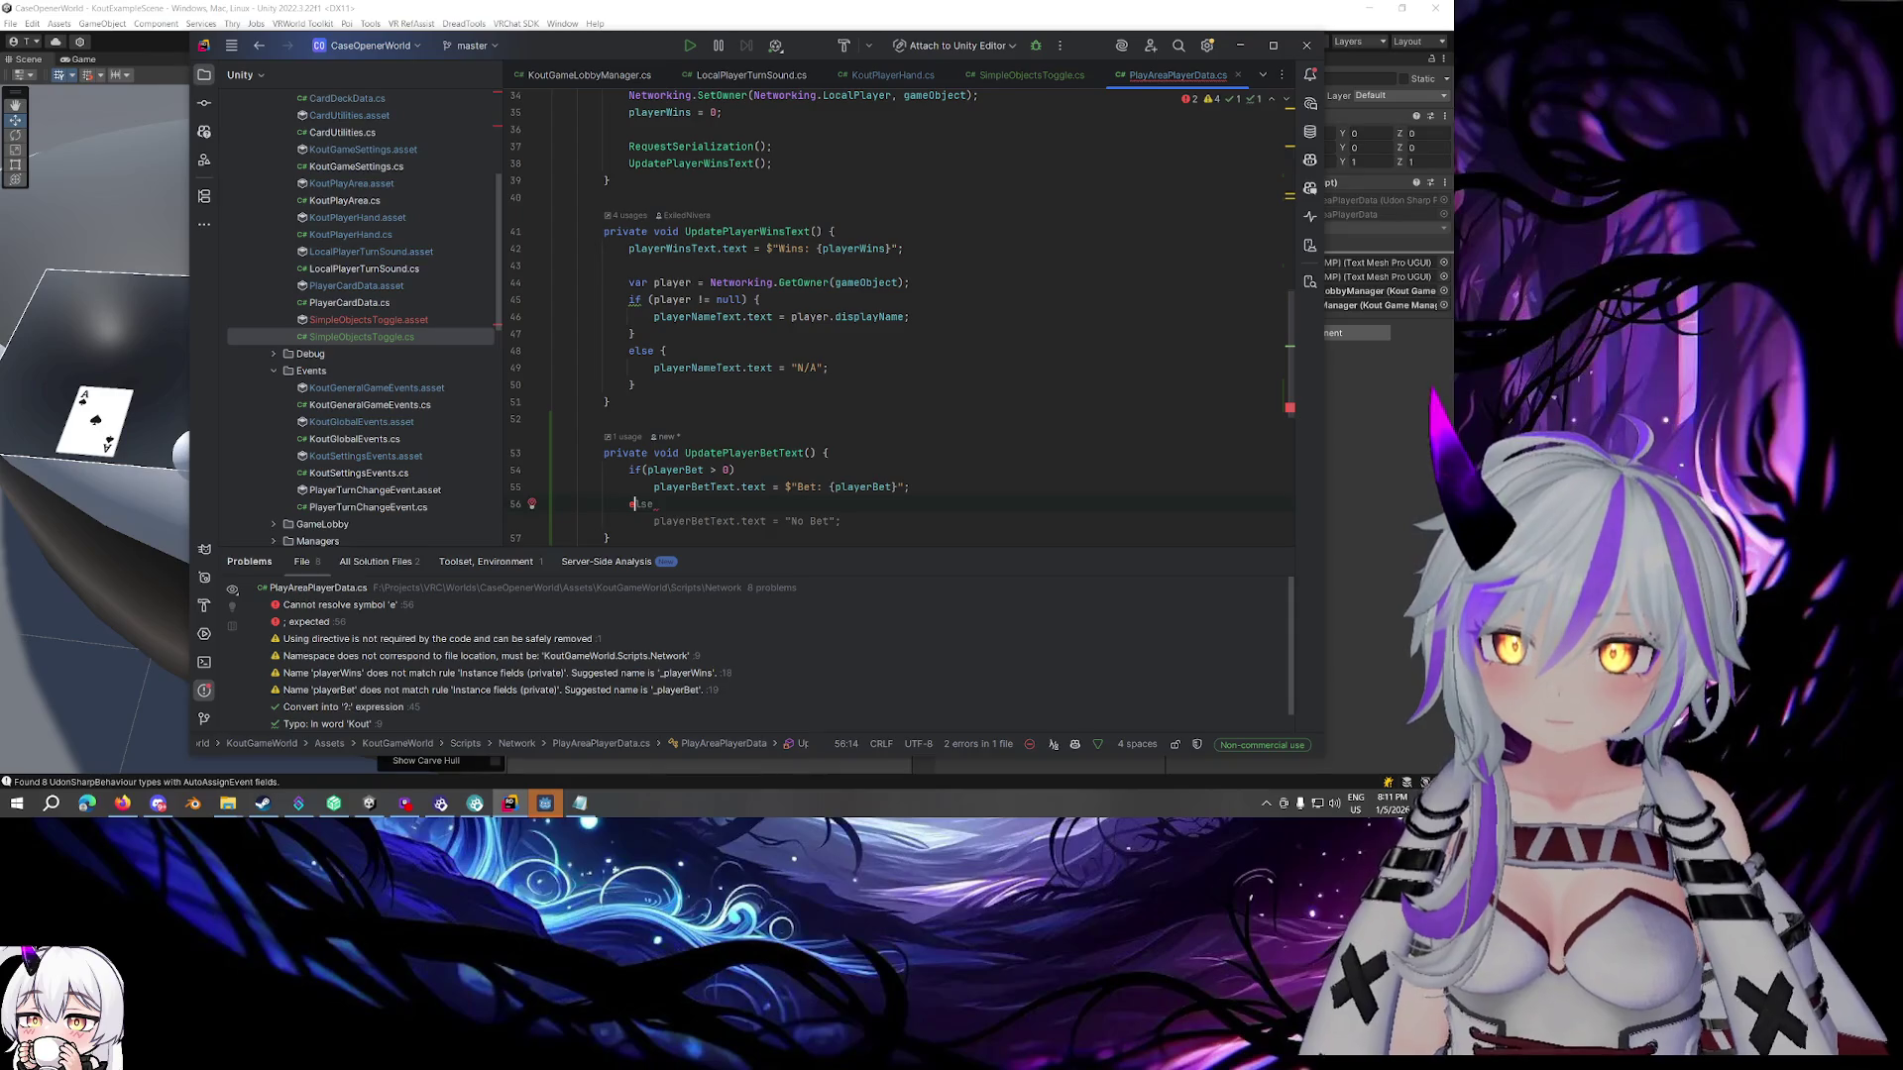
pyautogui.press('Tab')
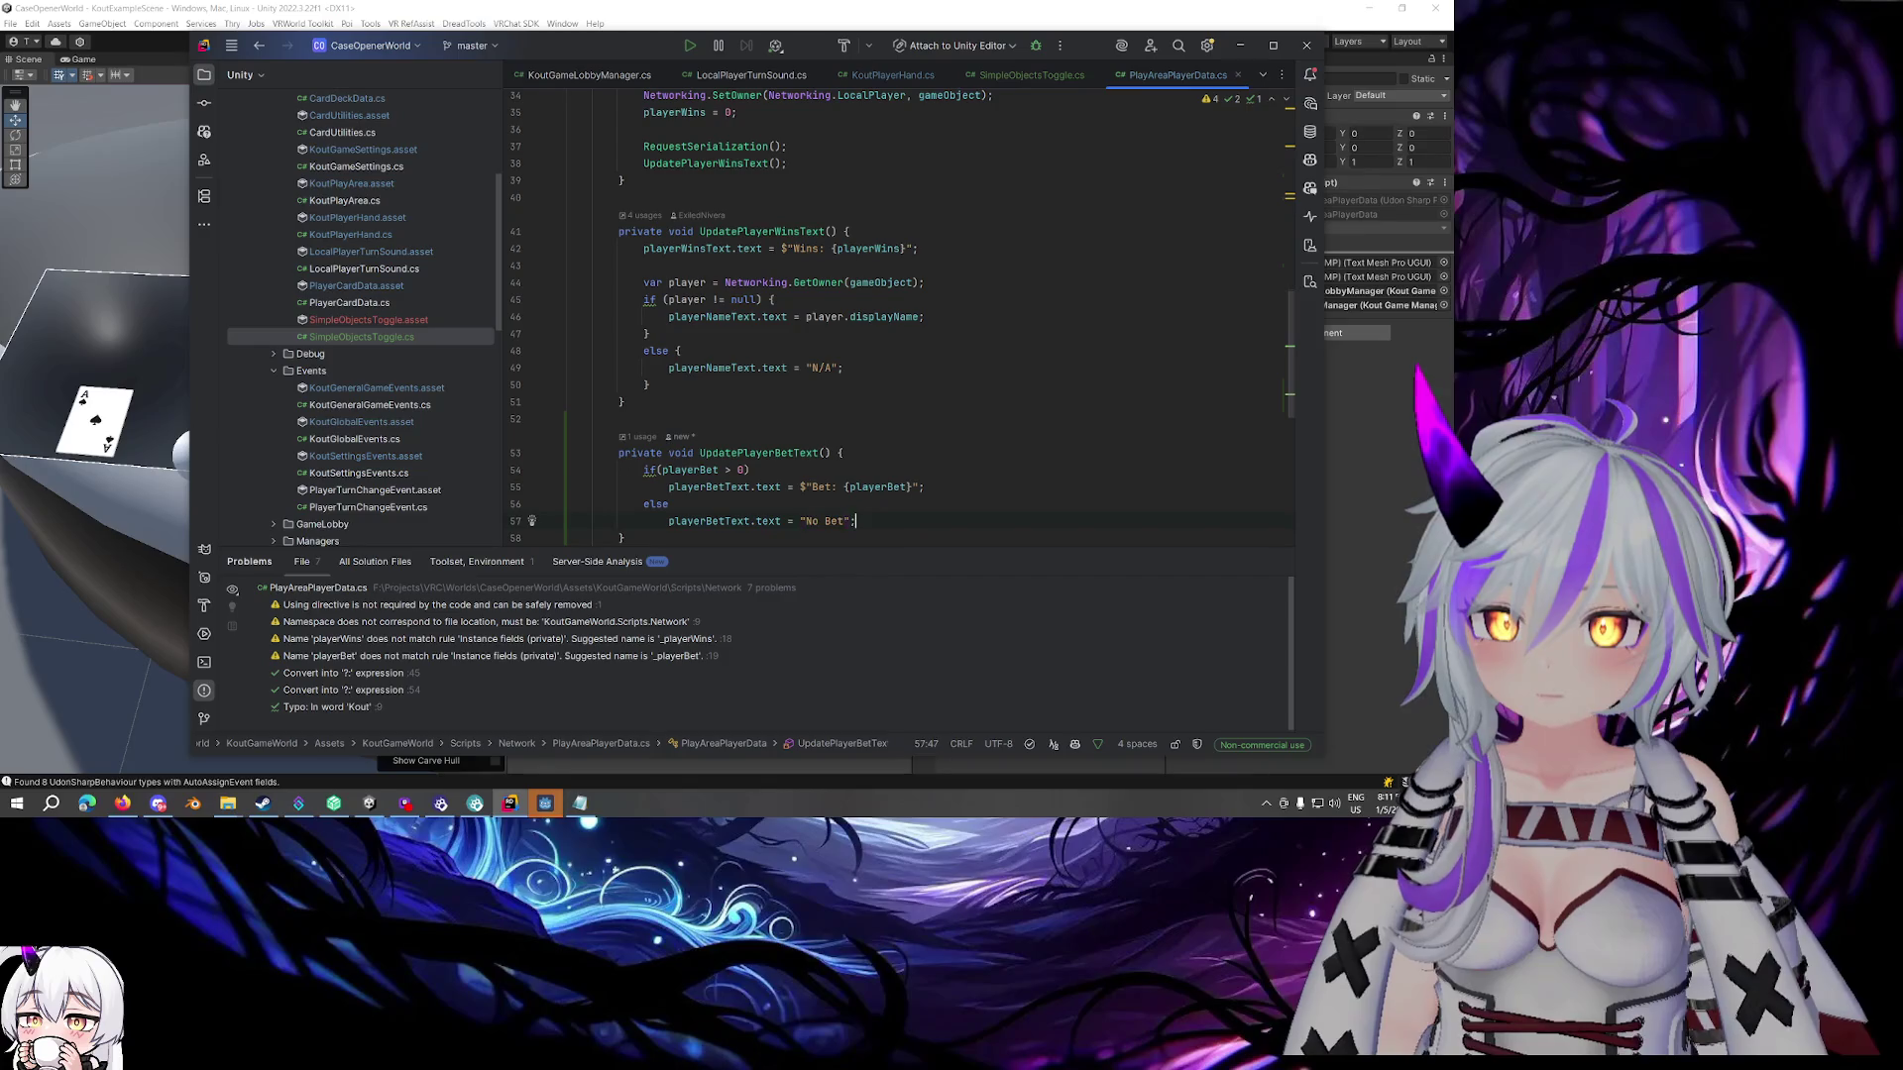
pyautogui.press('Delete')
pyautogui.press('Delete')
pyautogui.press('Delete')
pyautogui.press('End')
pyautogui.scroll(-4, 906, 401)
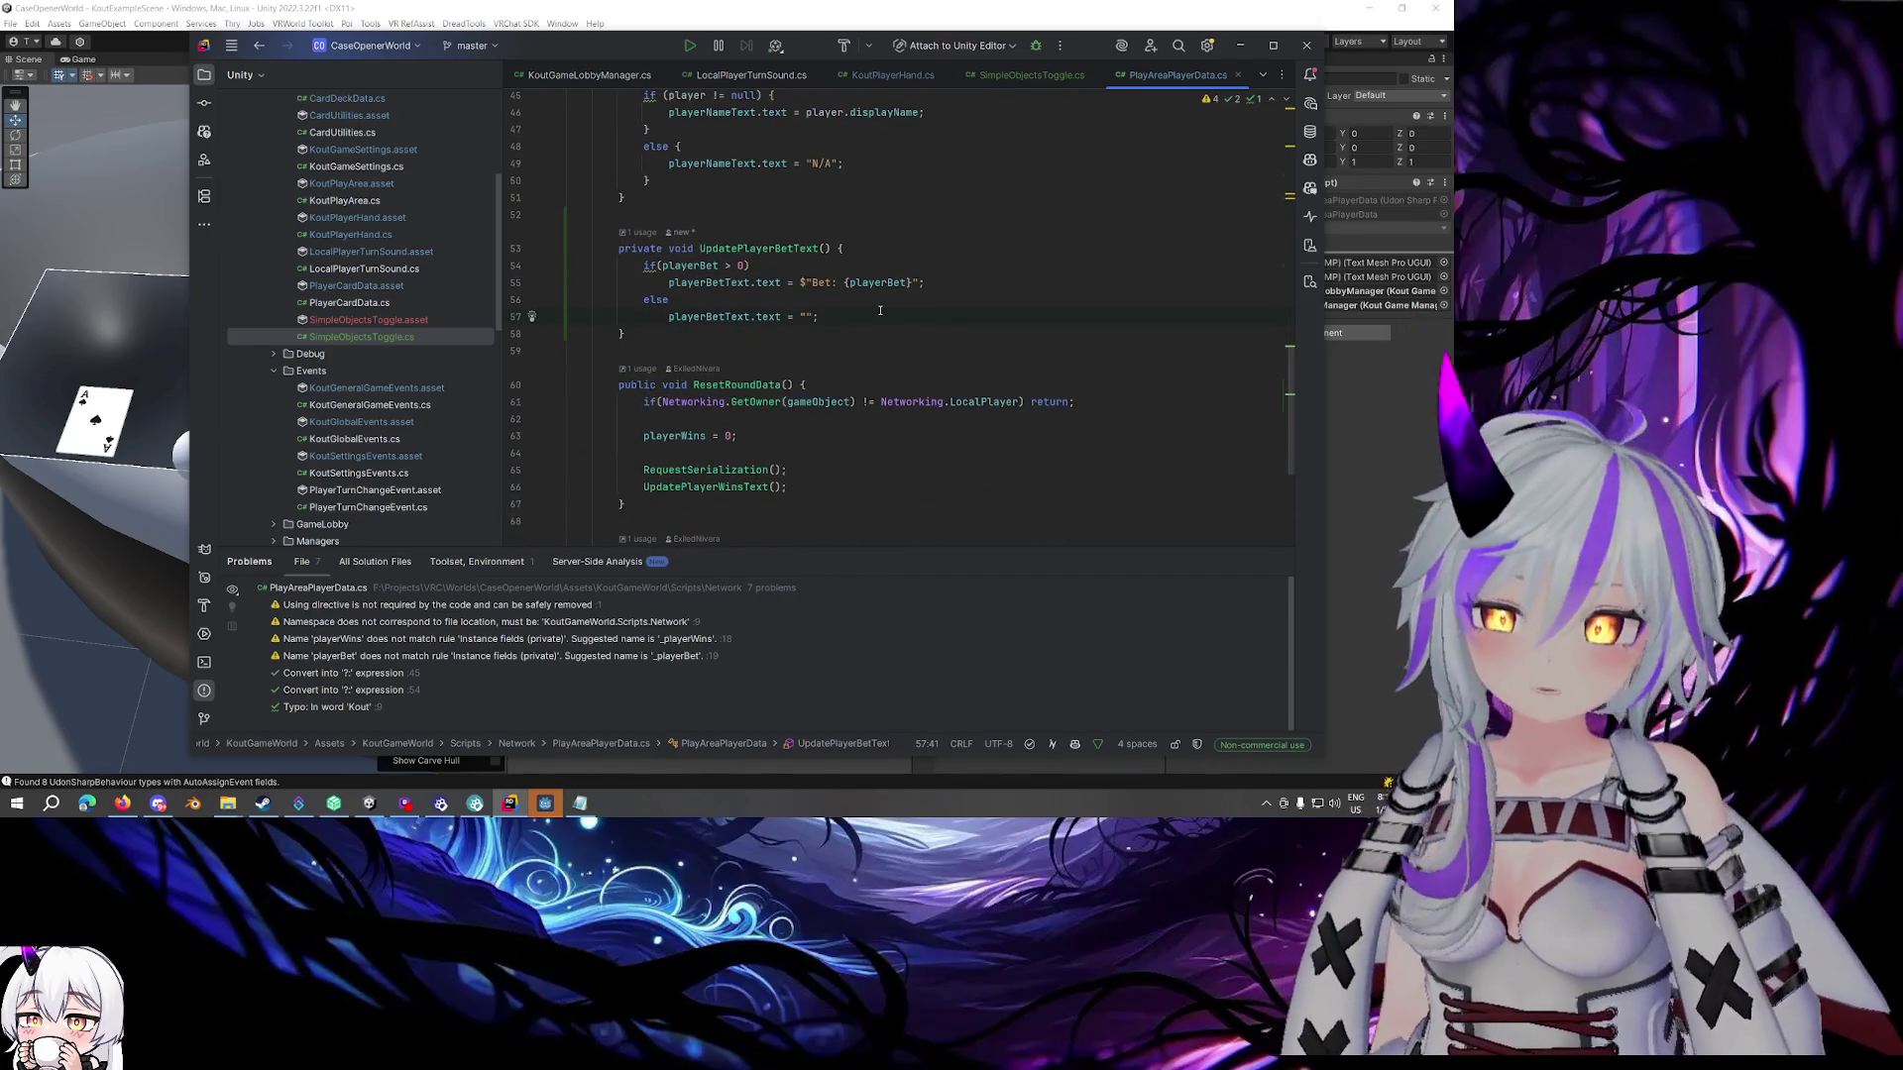
# Add playerBet = 0; after the playerWins reset in ResetRoundData
pyautogui.scroll(-2, 879, 311)
pyautogui.scroll(5, 880, 310)
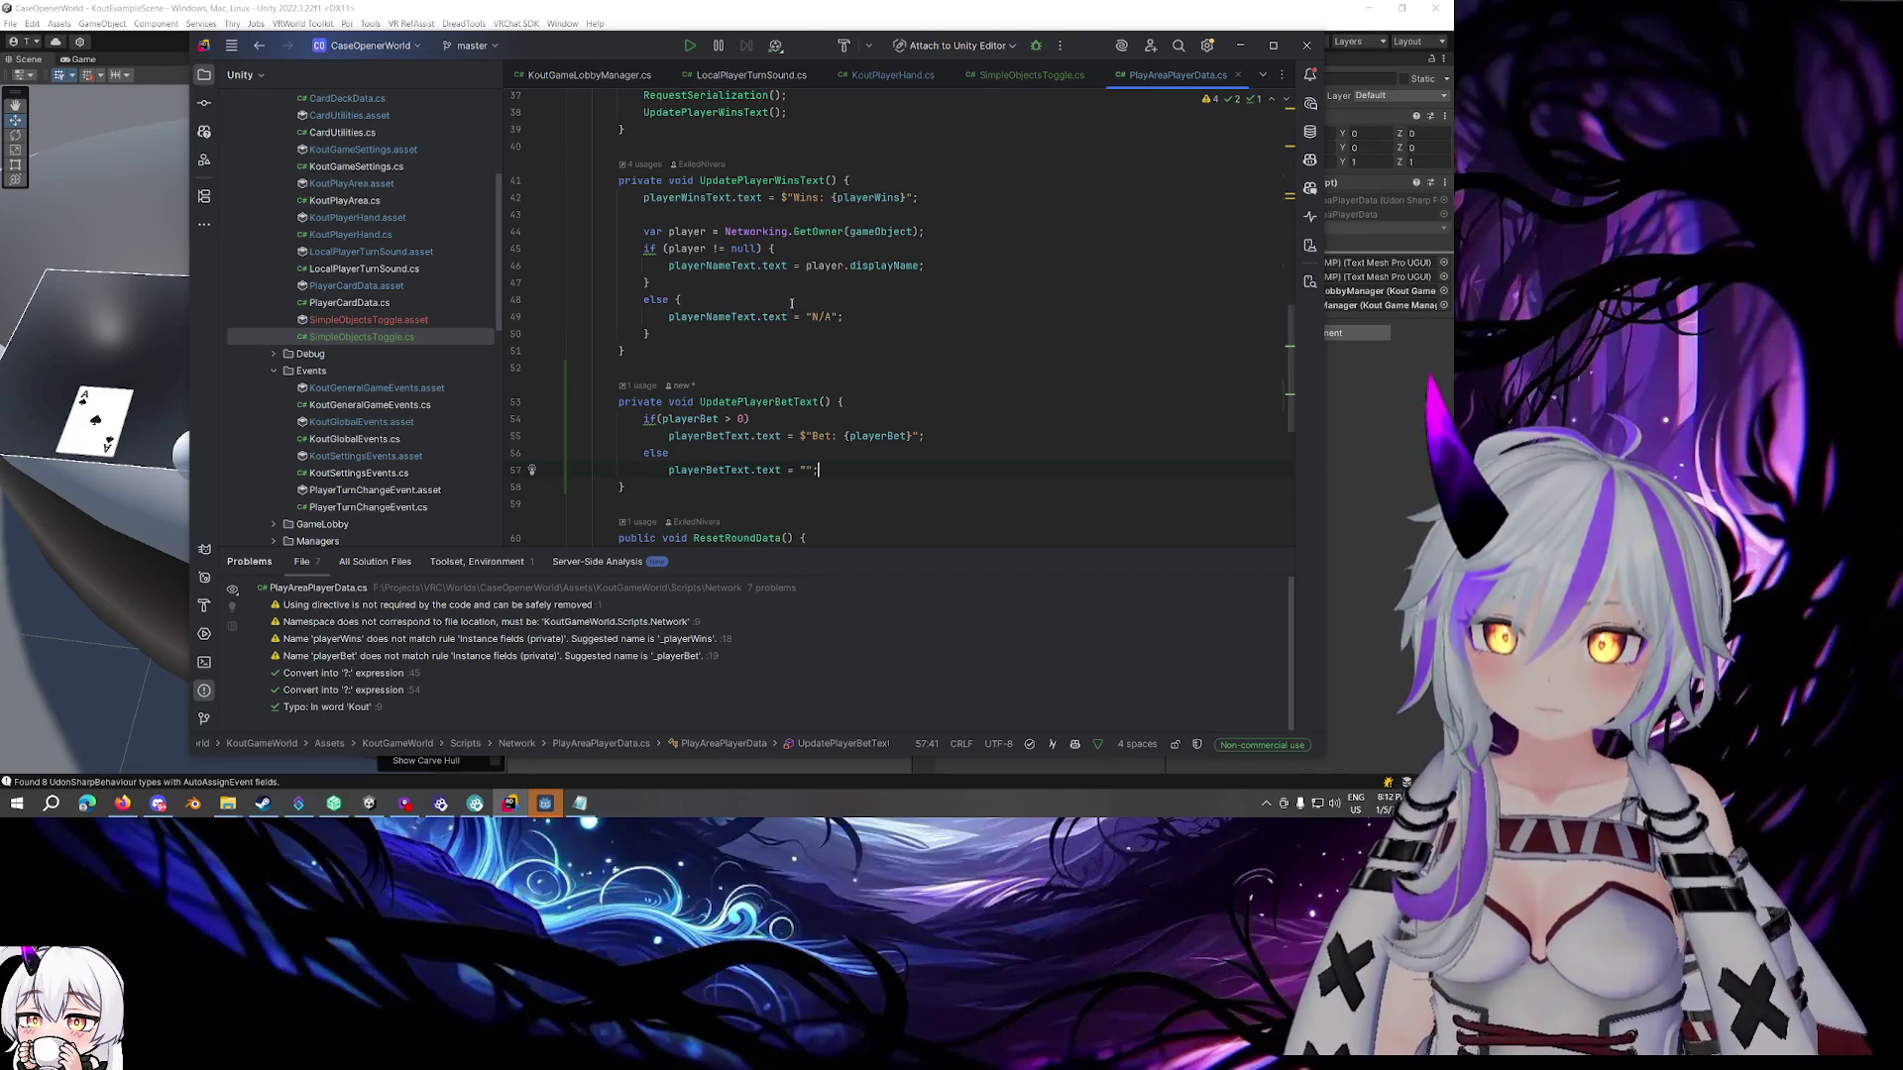
pyautogui.click(800, 285)
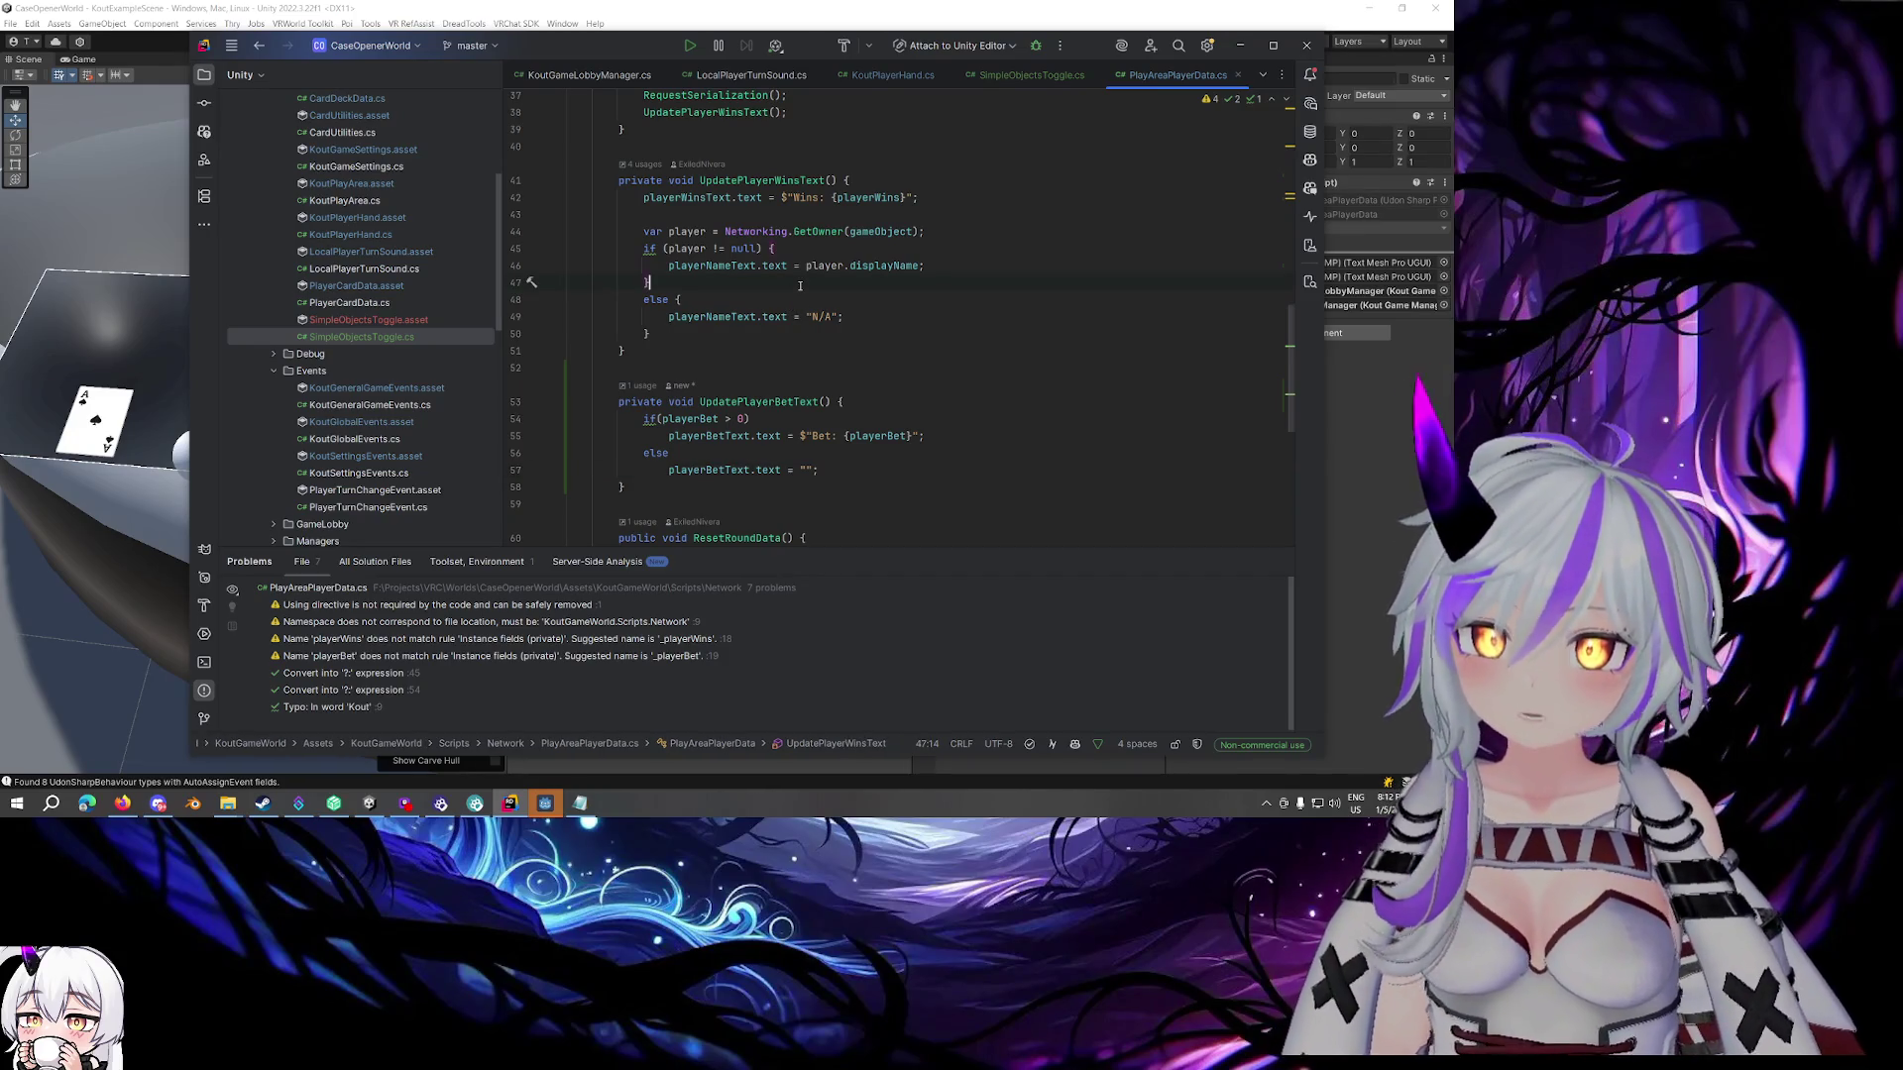
pyautogui.scroll(1, 798, 285)
pyautogui.scroll(2, 797, 286)
pyautogui.click(820, 260)
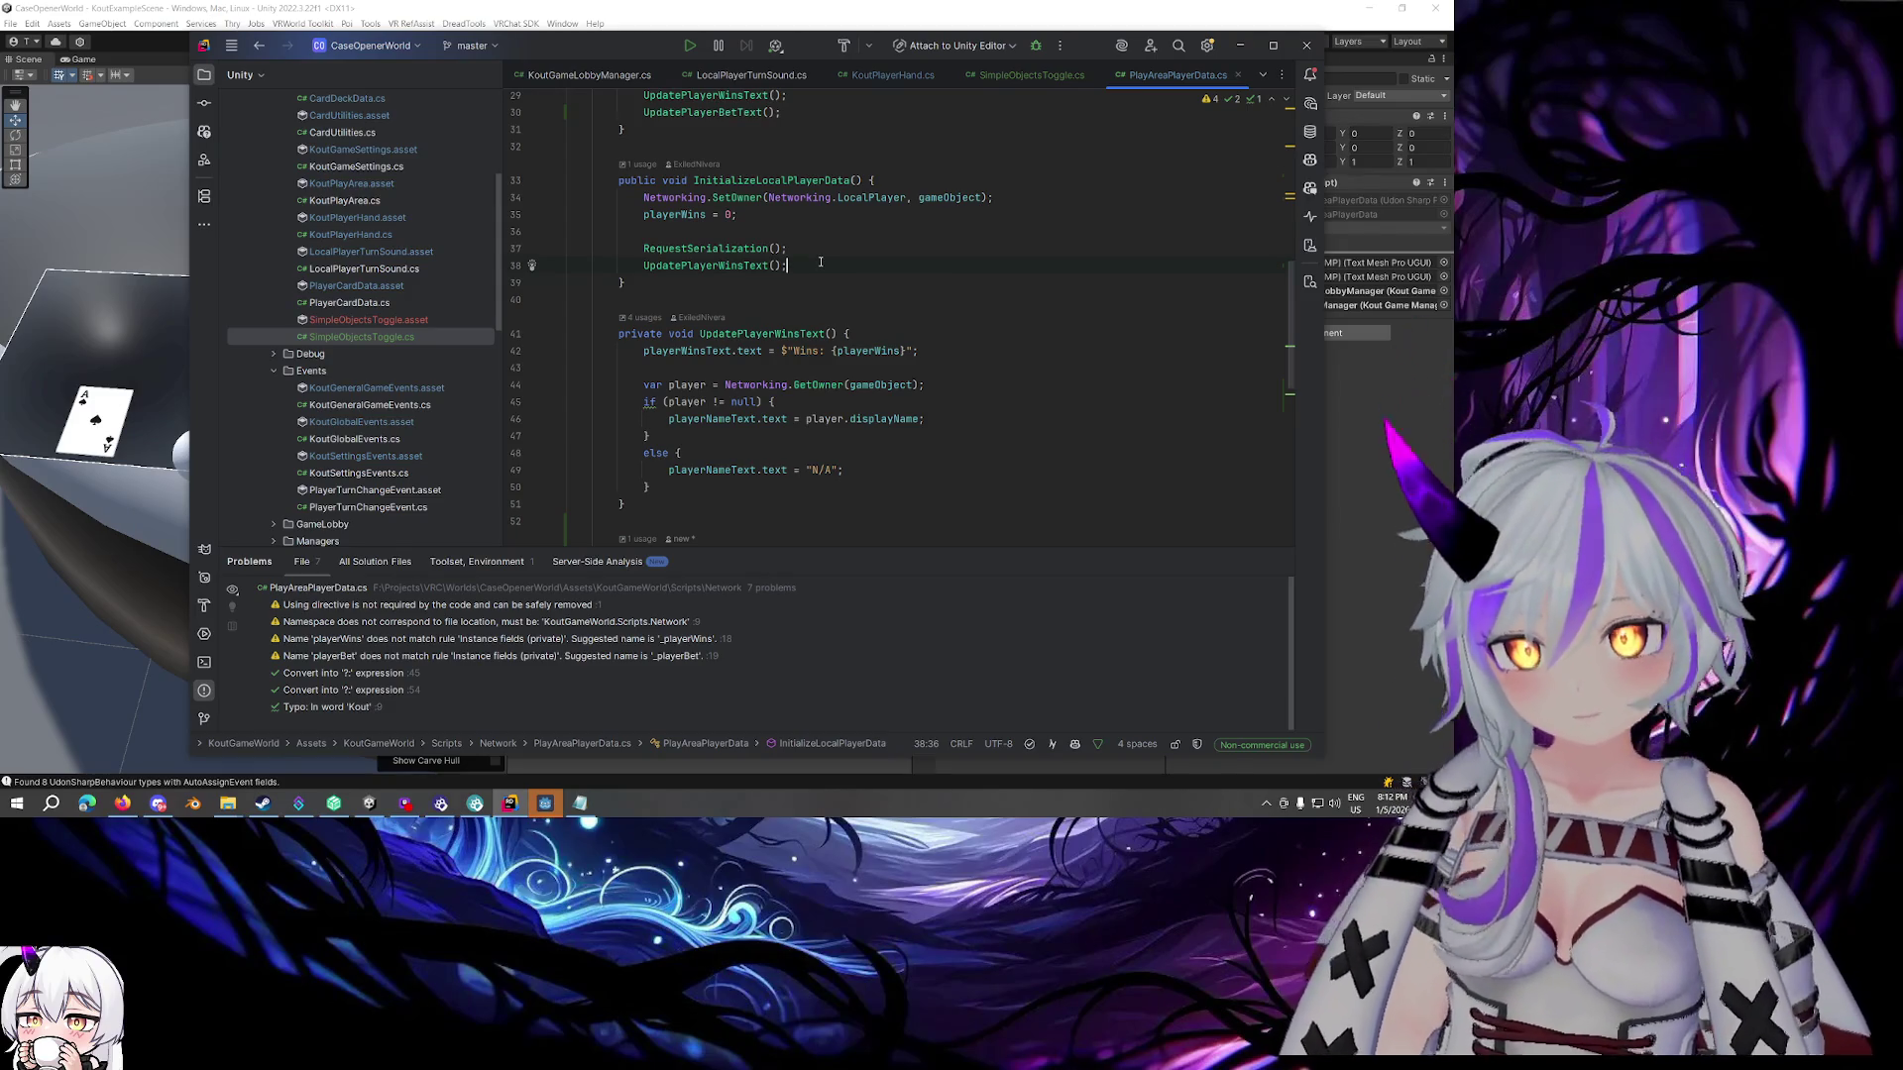
pyautogui.scroll(2, 821, 262)
pyautogui.scroll(-3, 819, 261)
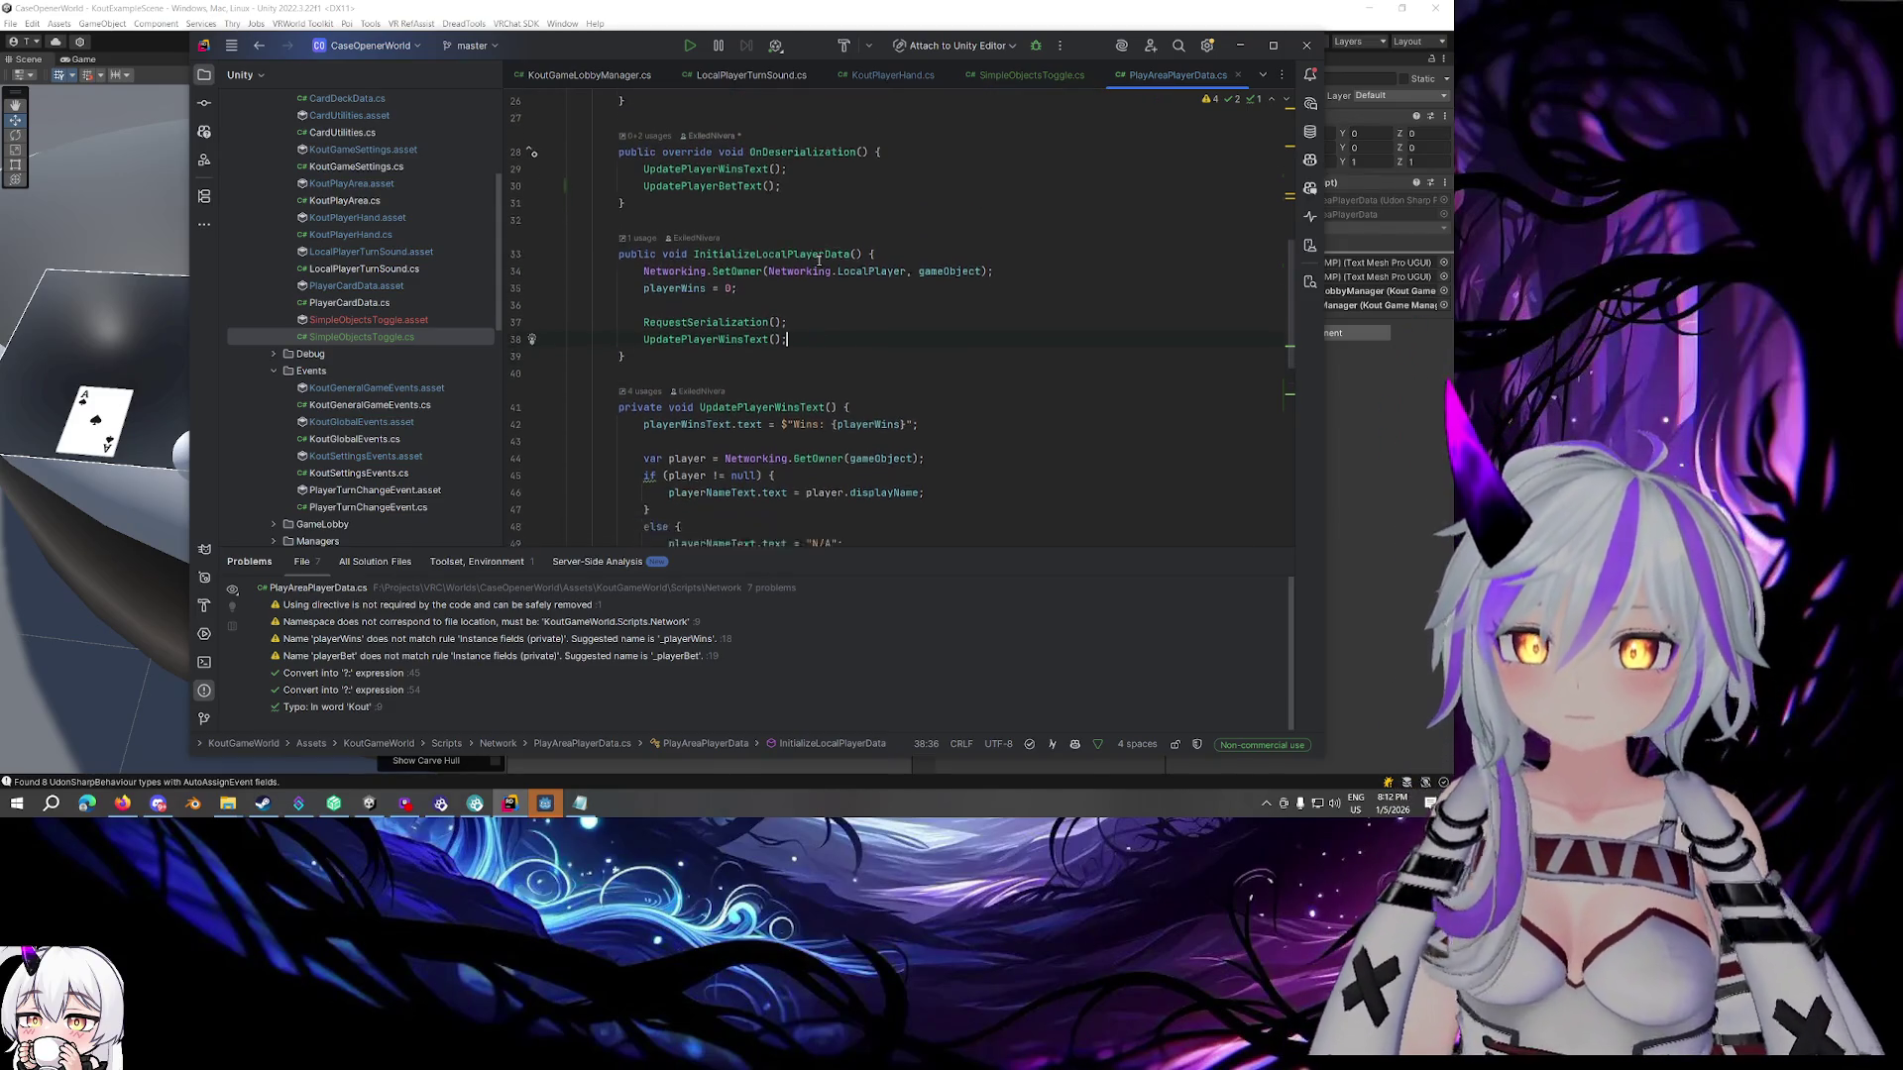
pyautogui.scroll(-4, 855, 283)
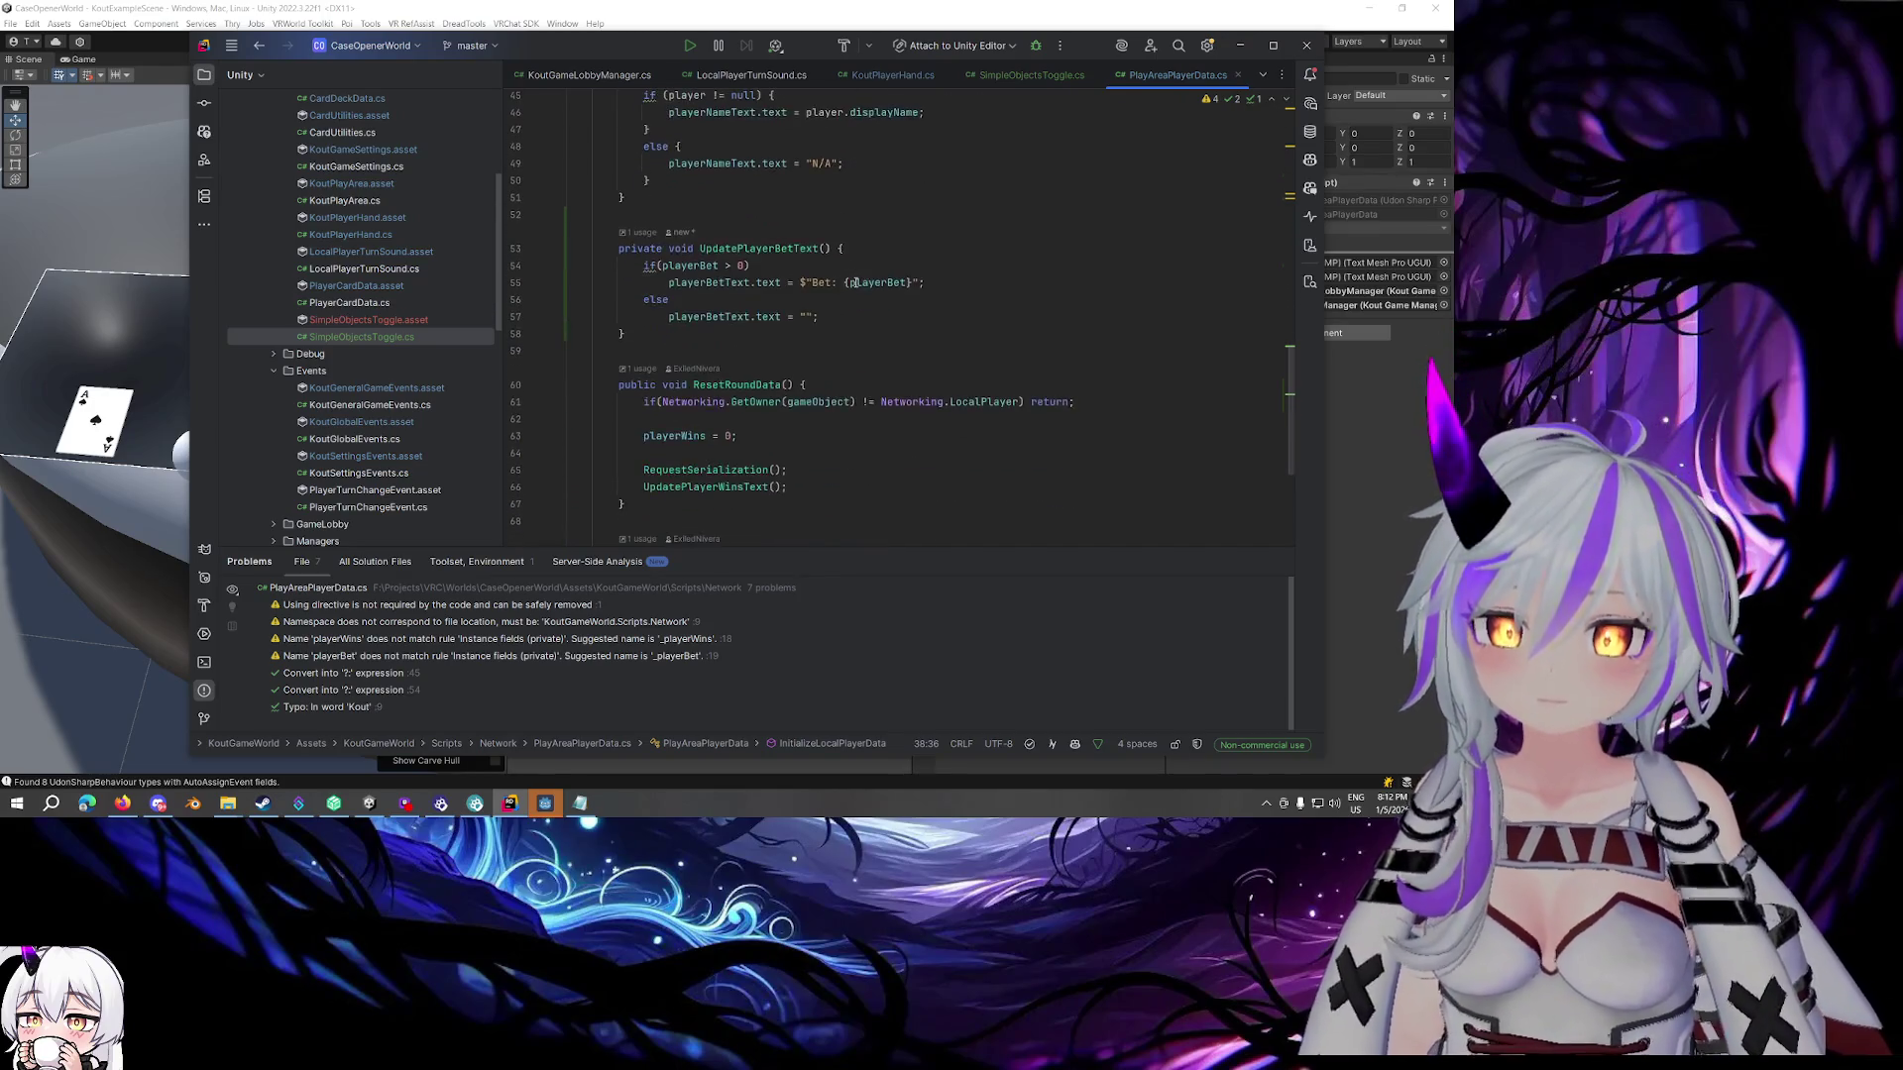
pyautogui.click(844, 435)
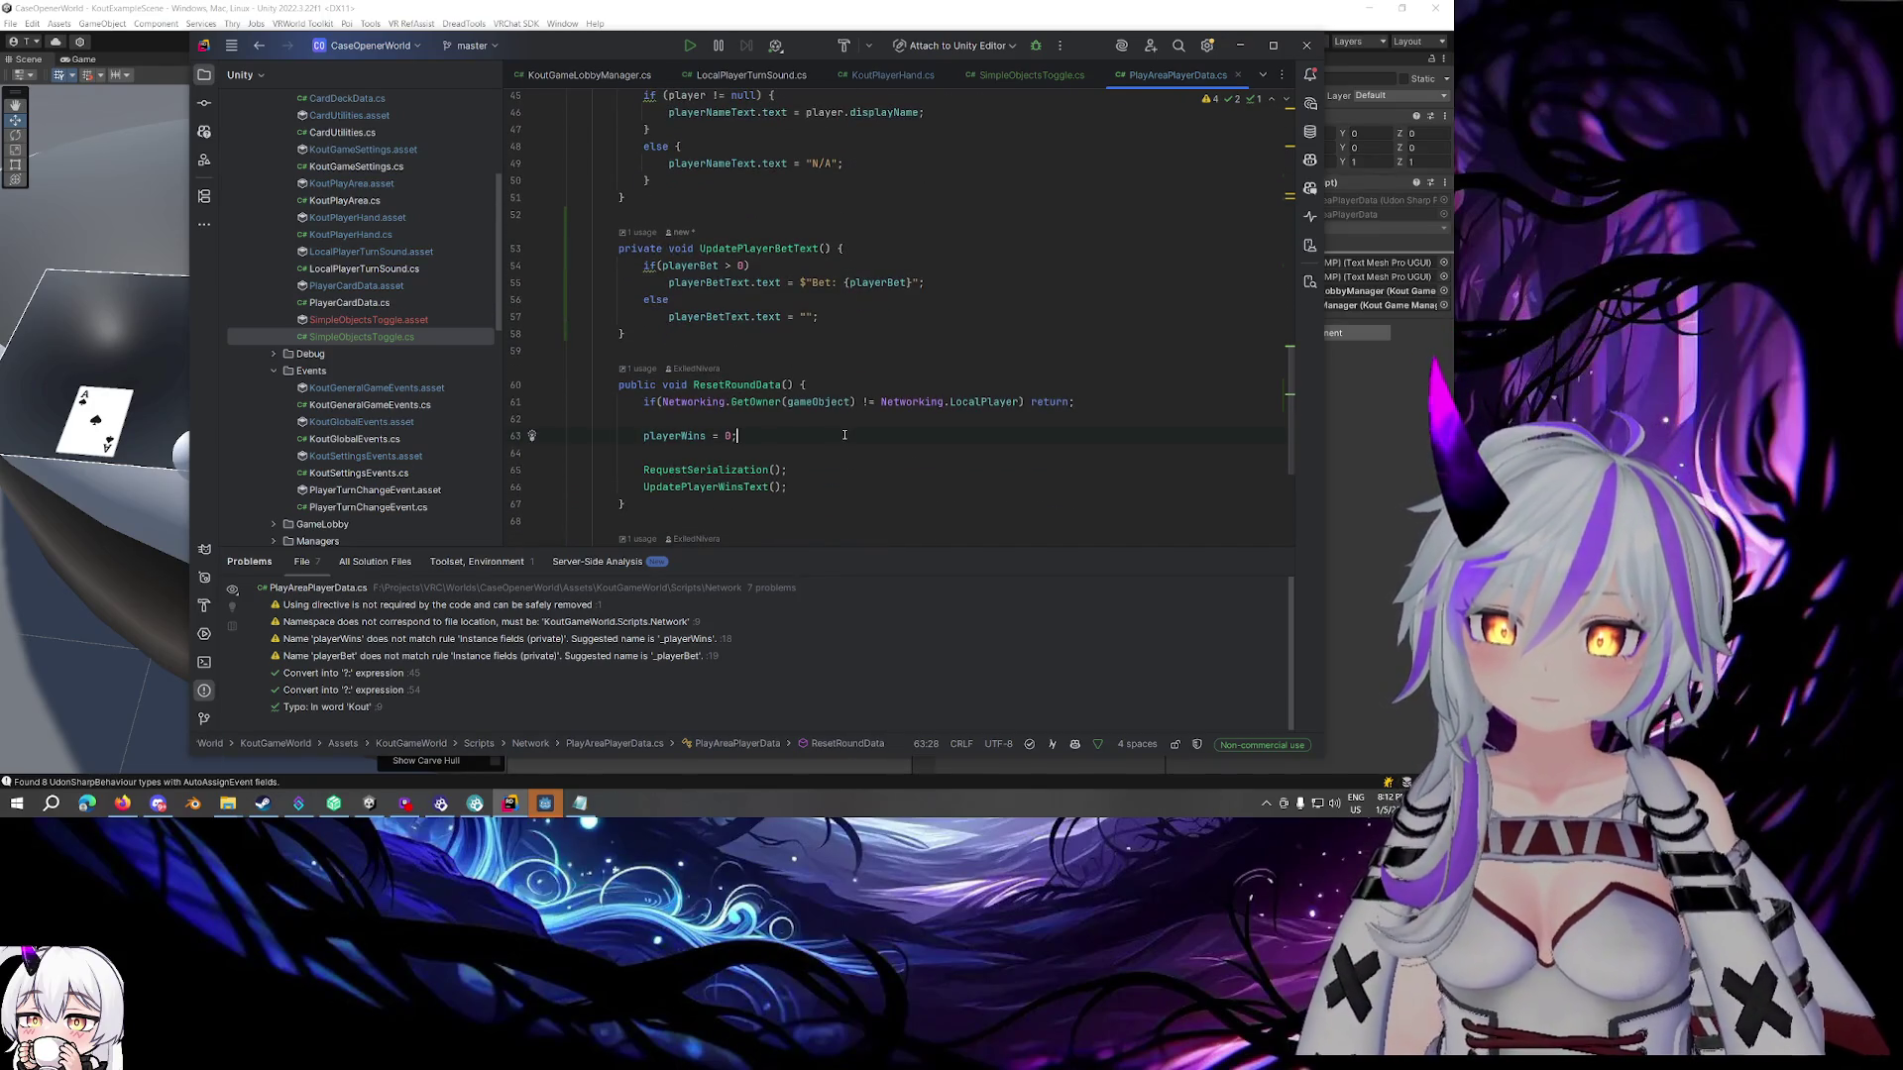
pyautogui.press('Return')
pyautogui.write('playerBet = 0;')
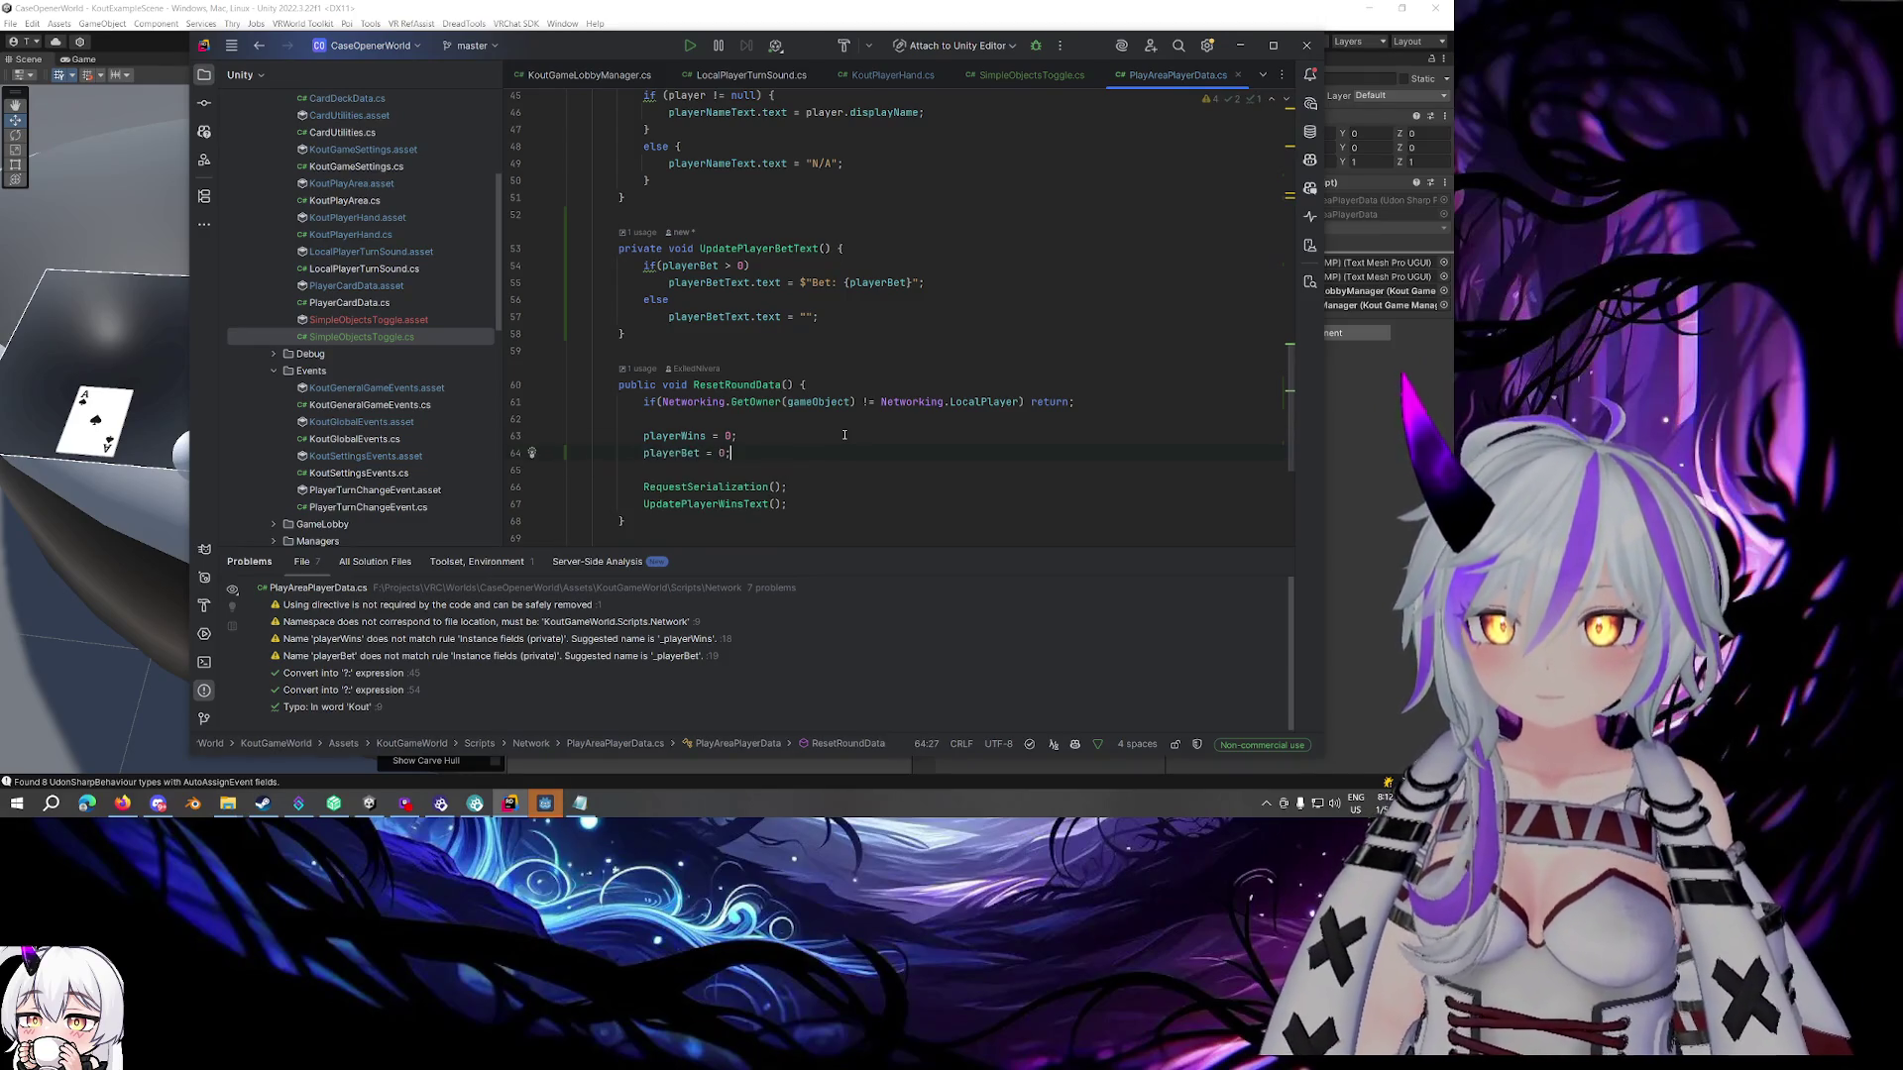
pyautogui.scroll(-3, 844, 433)
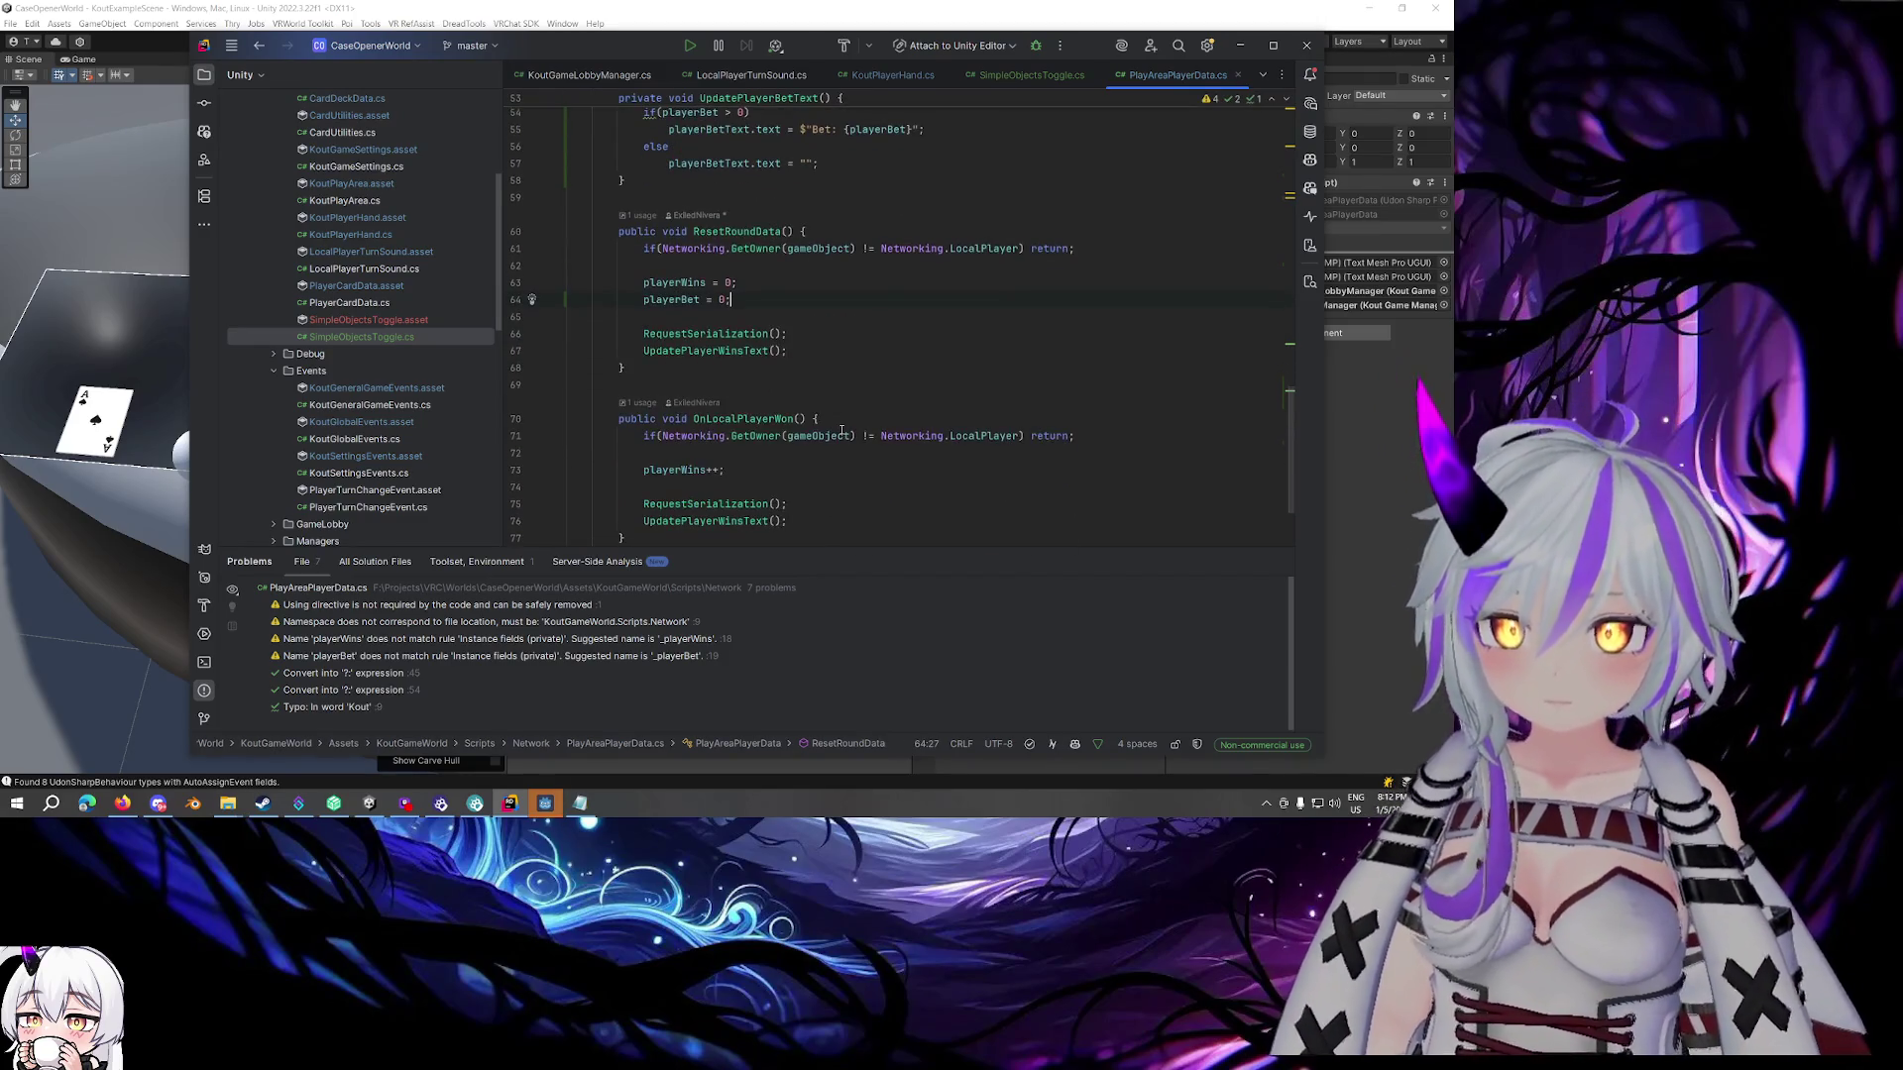
# Open the KoutGeneralGameEvents.asset file from the project tree
pyautogui.click(788, 364)
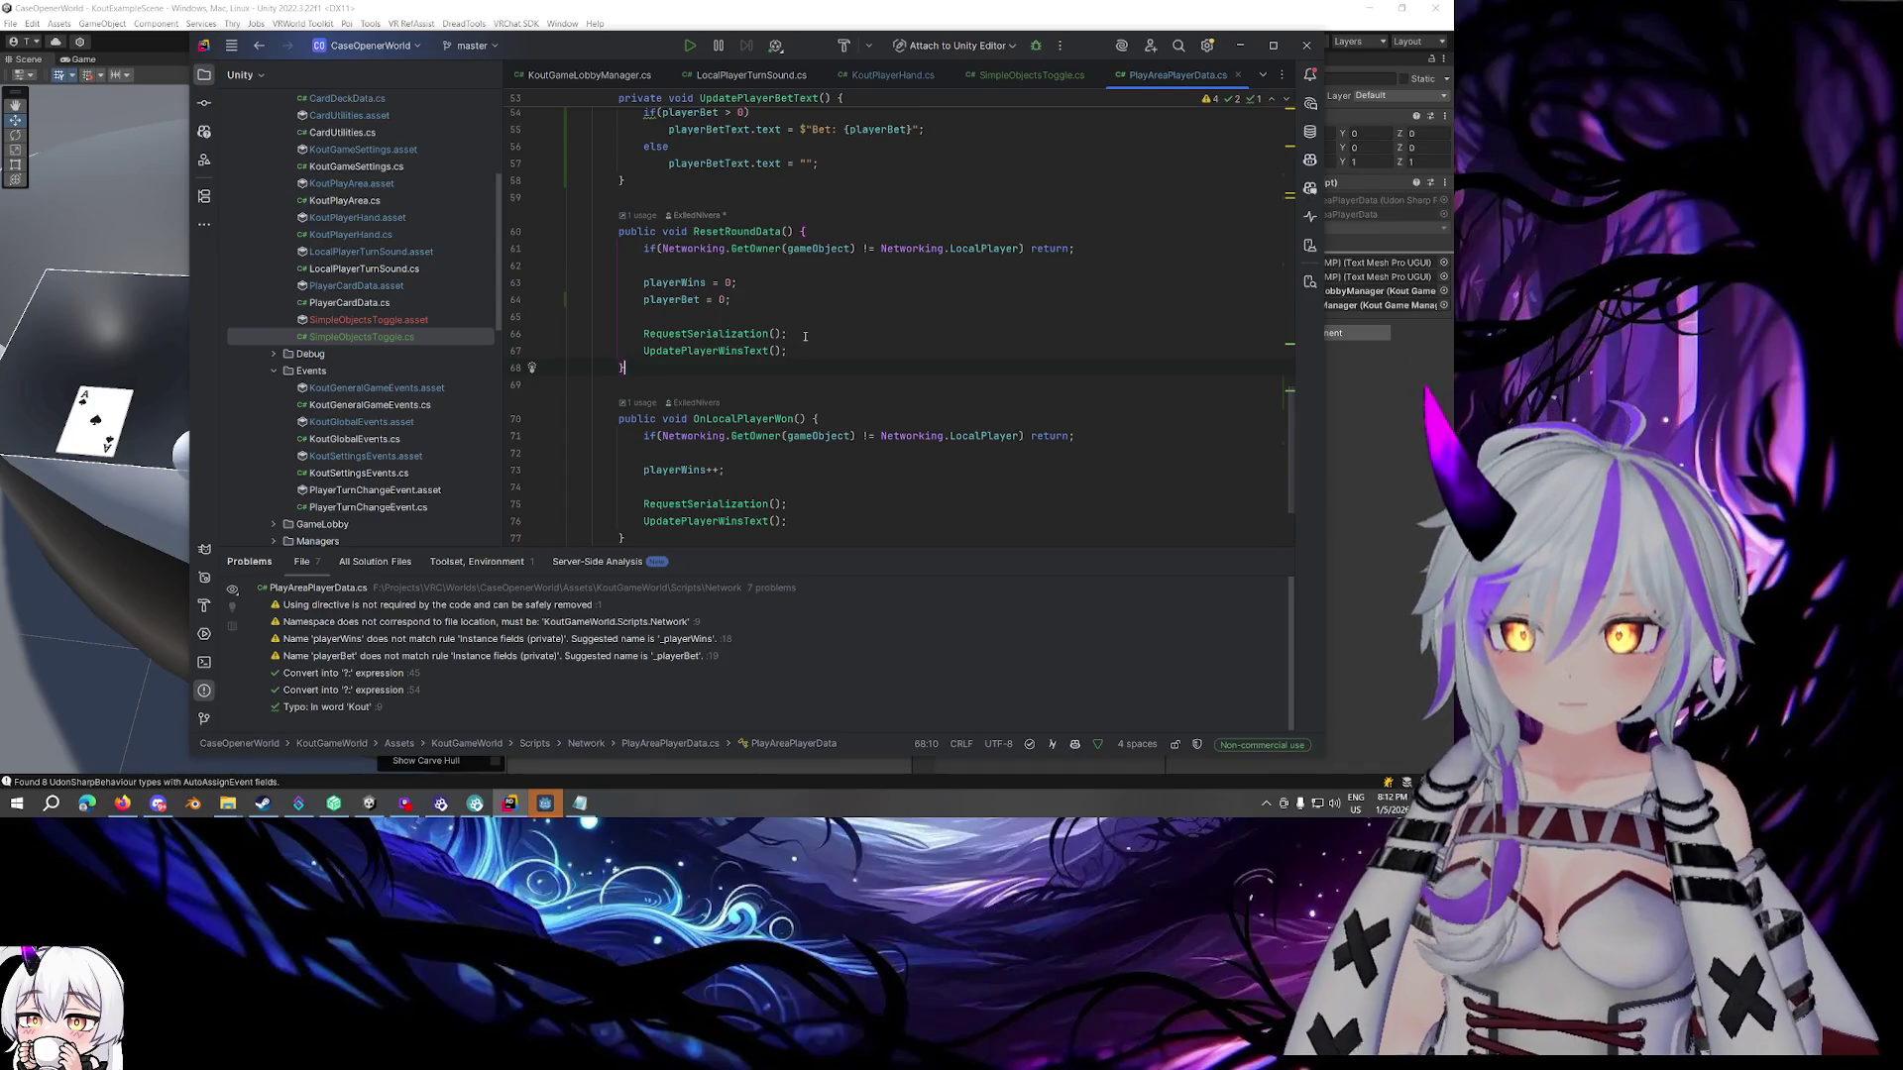
pyautogui.scroll(2, 805, 335)
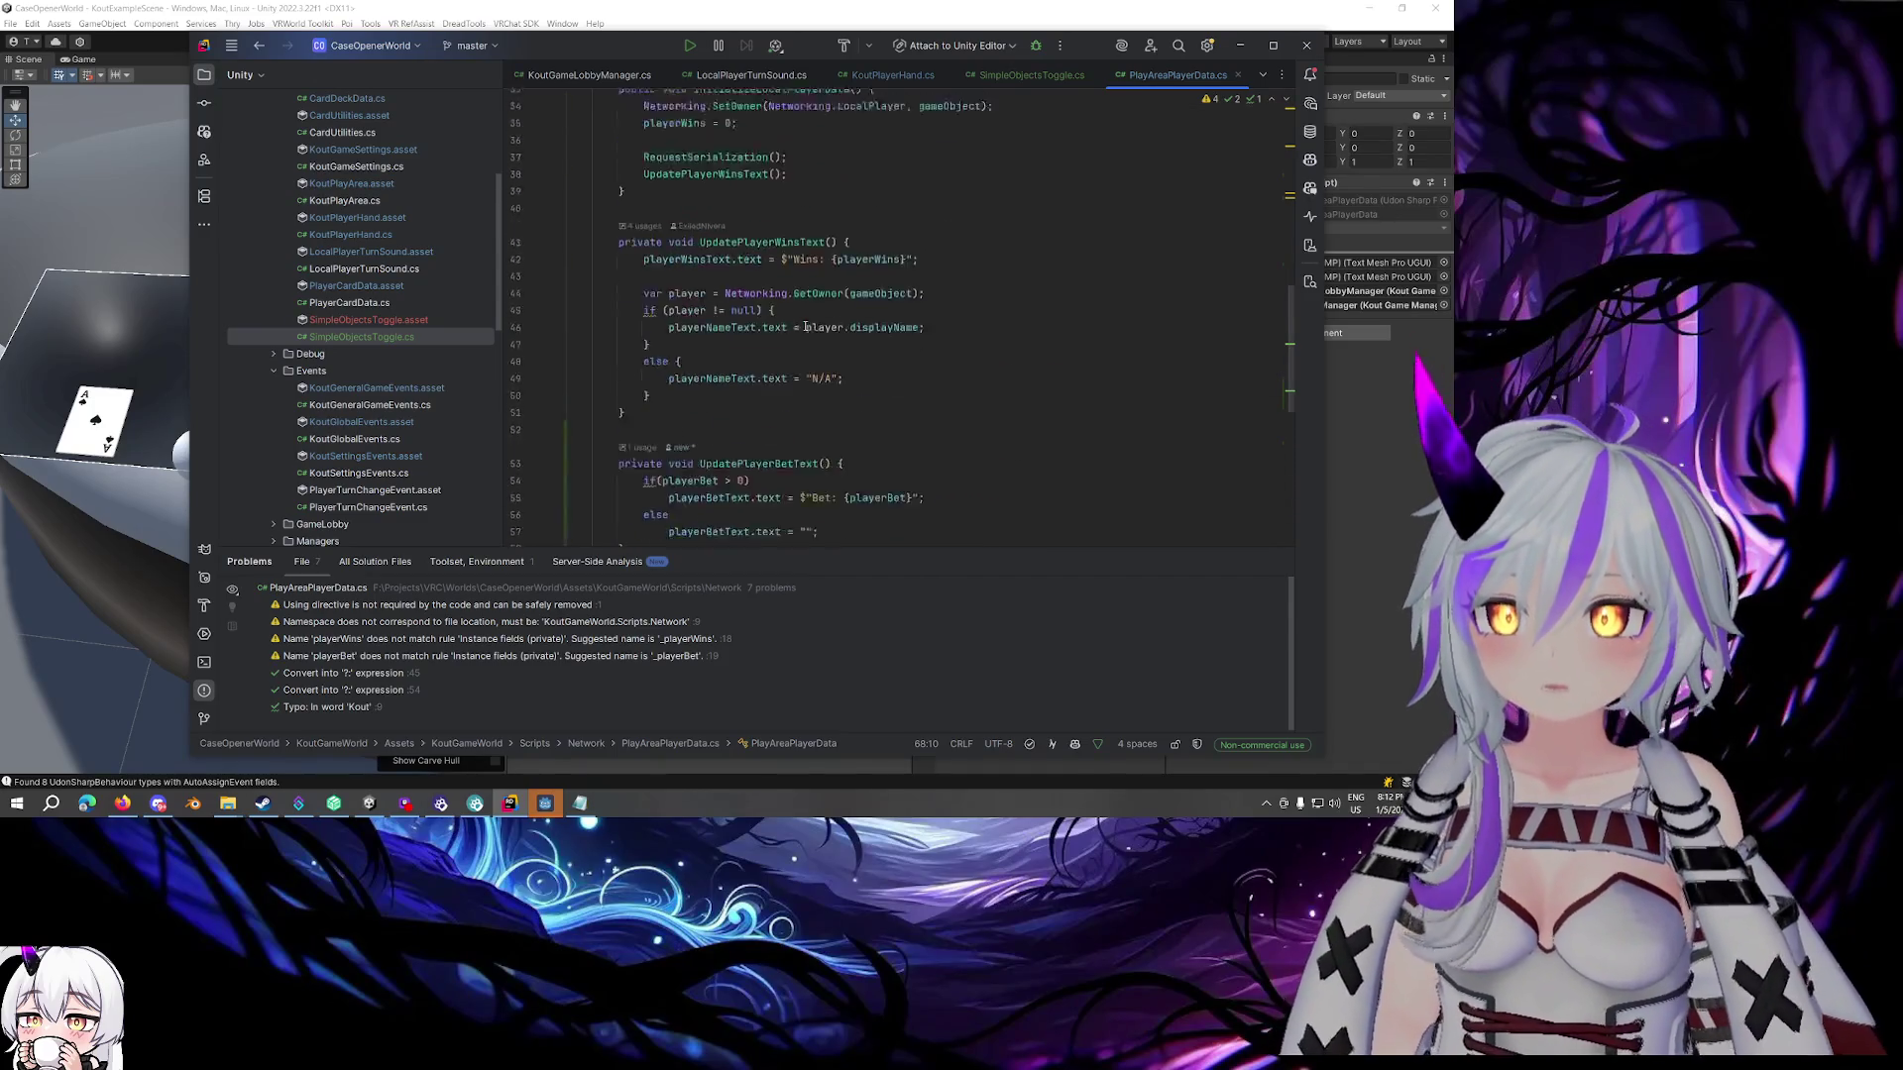
pyautogui.scroll(-2, 347, 277)
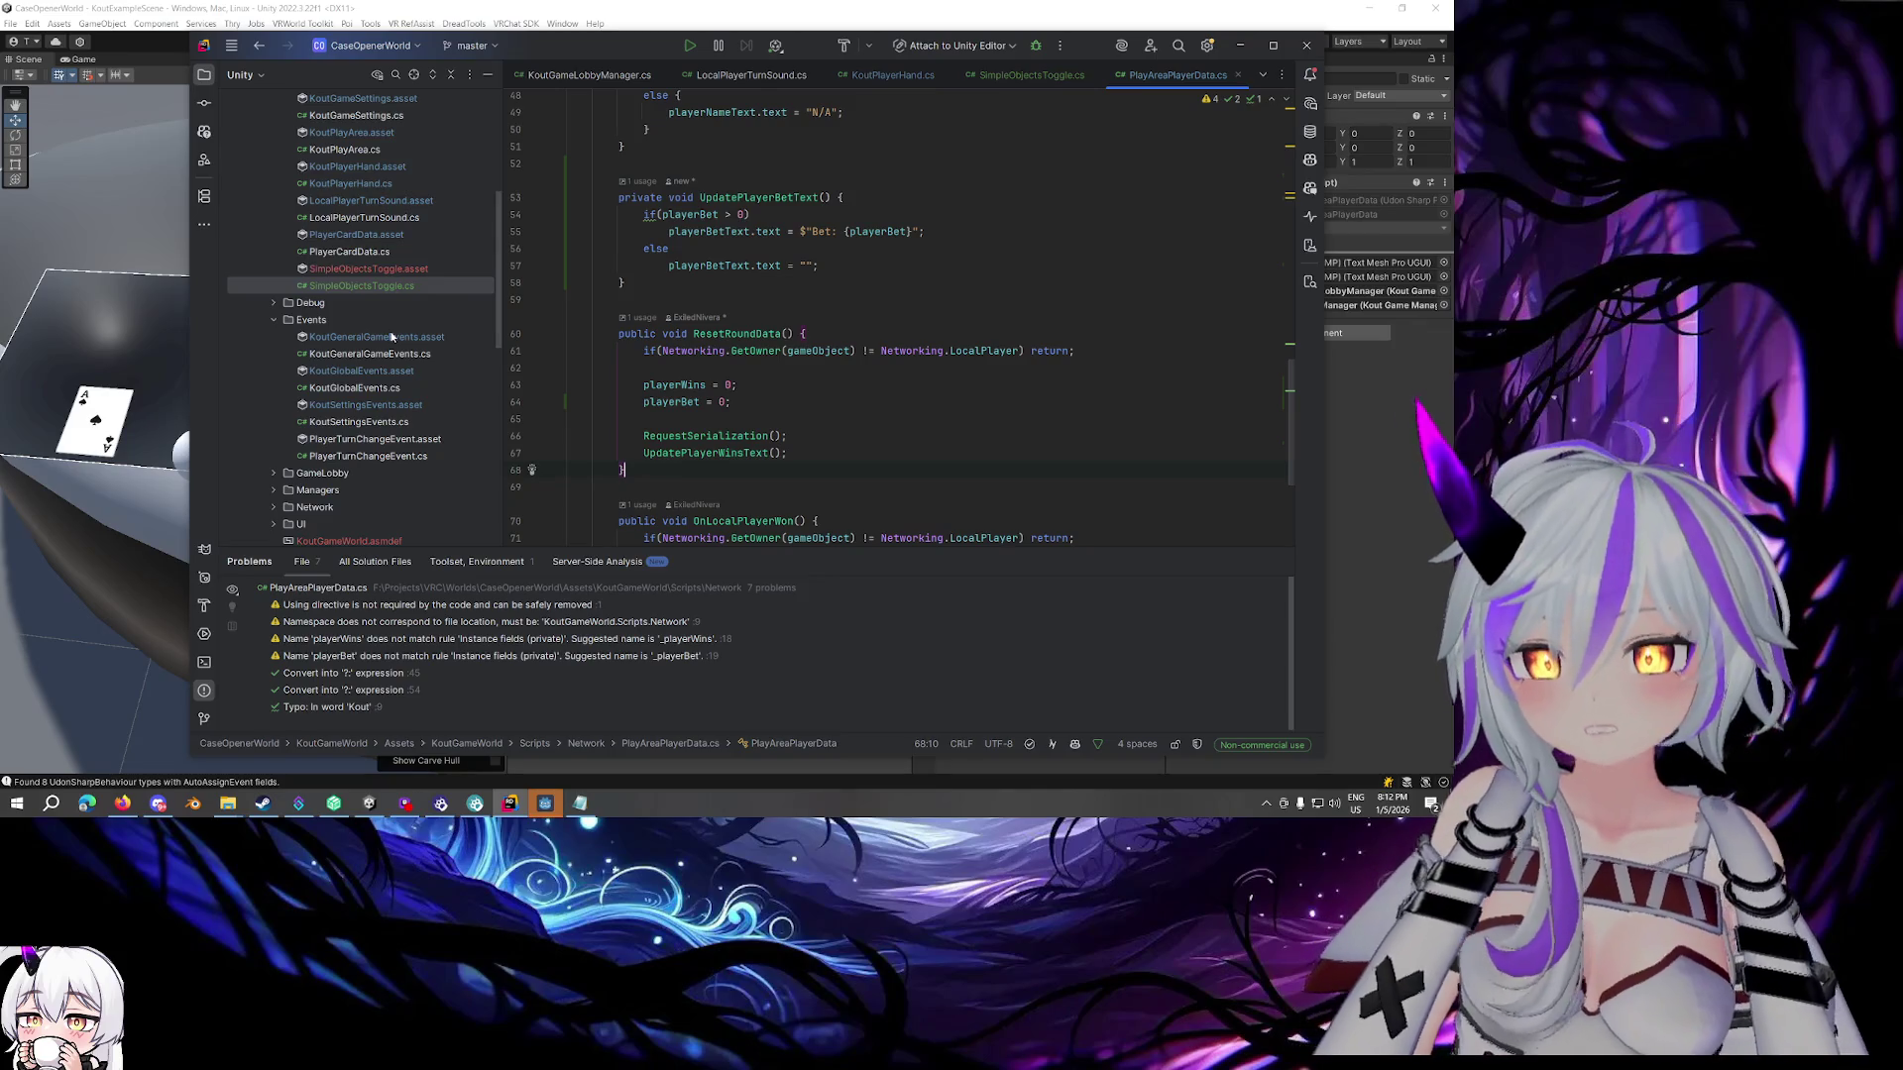
pyautogui.doubleClick(385, 340)
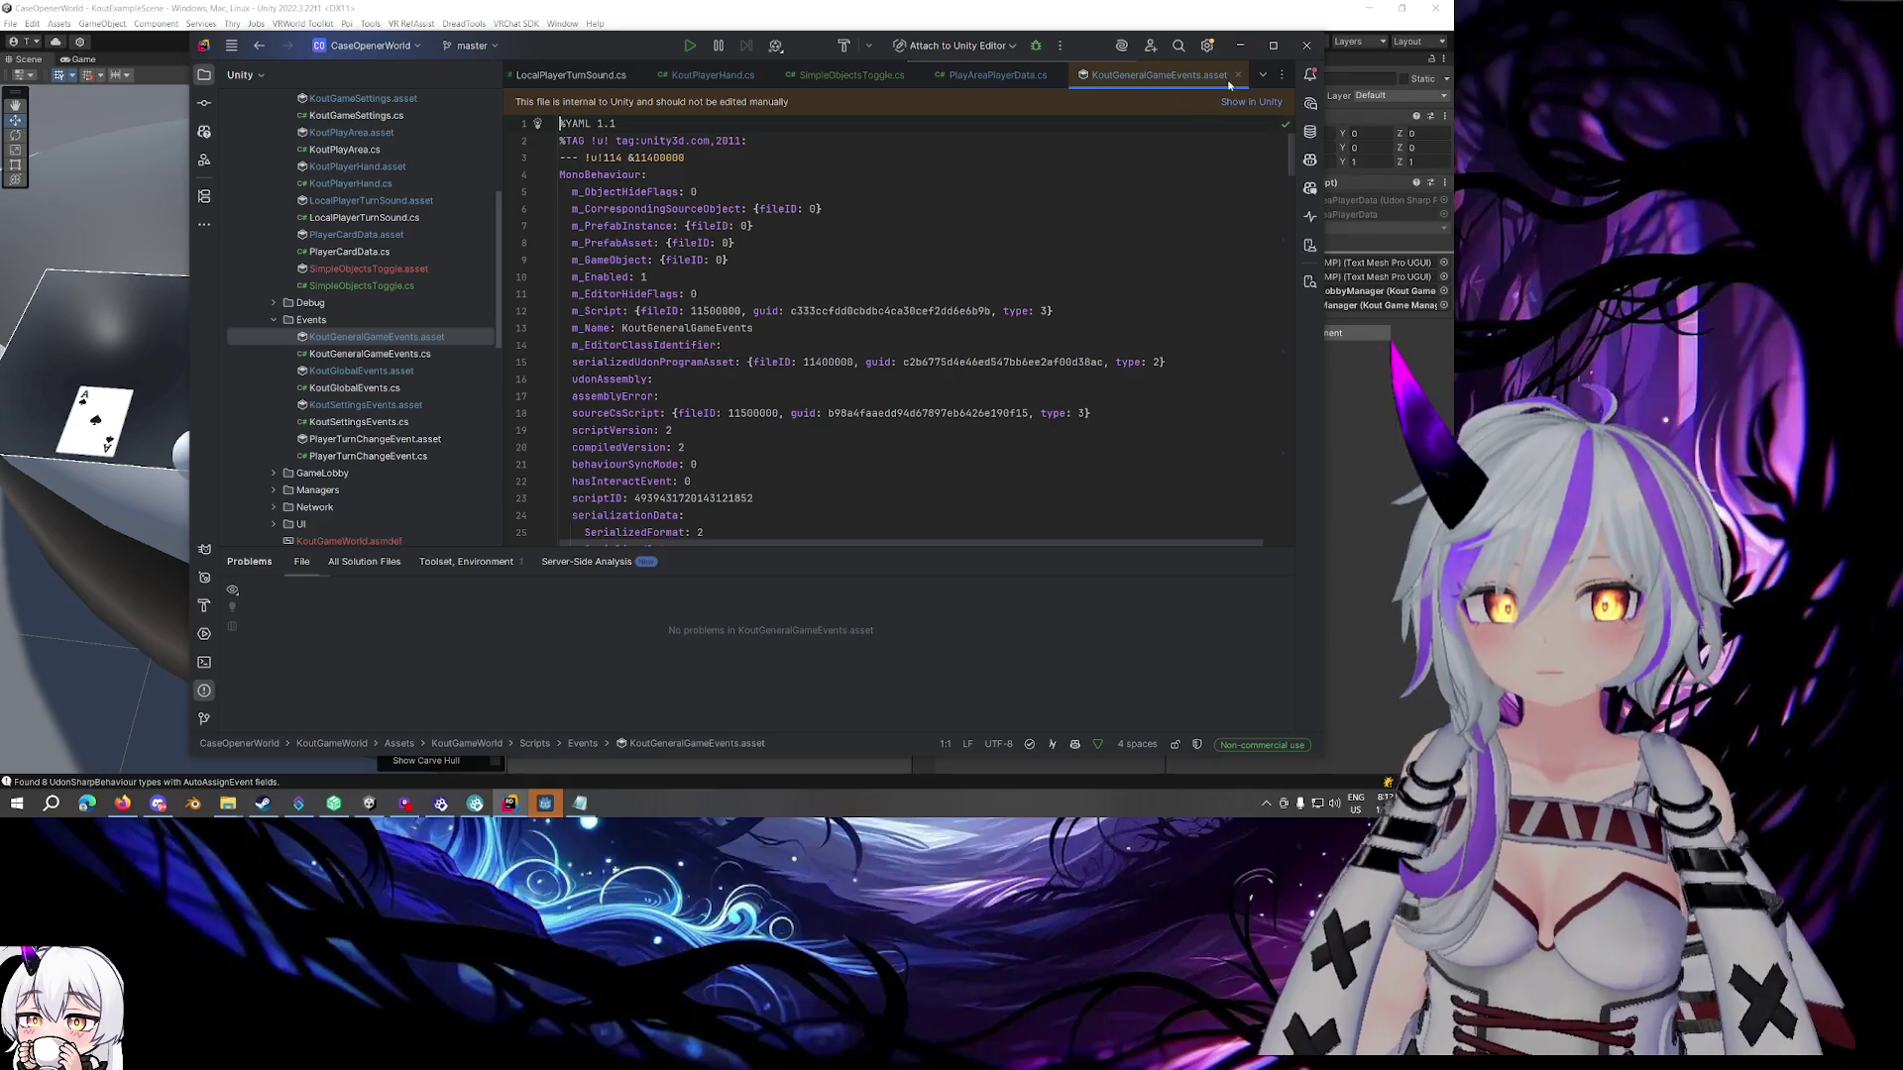
# Close the asset tab and open the KoutGeneralGameEvents.cs script
pyautogui.click(1238, 75)
pyautogui.click(406, 357)
pyautogui.doubleClick(406, 359)
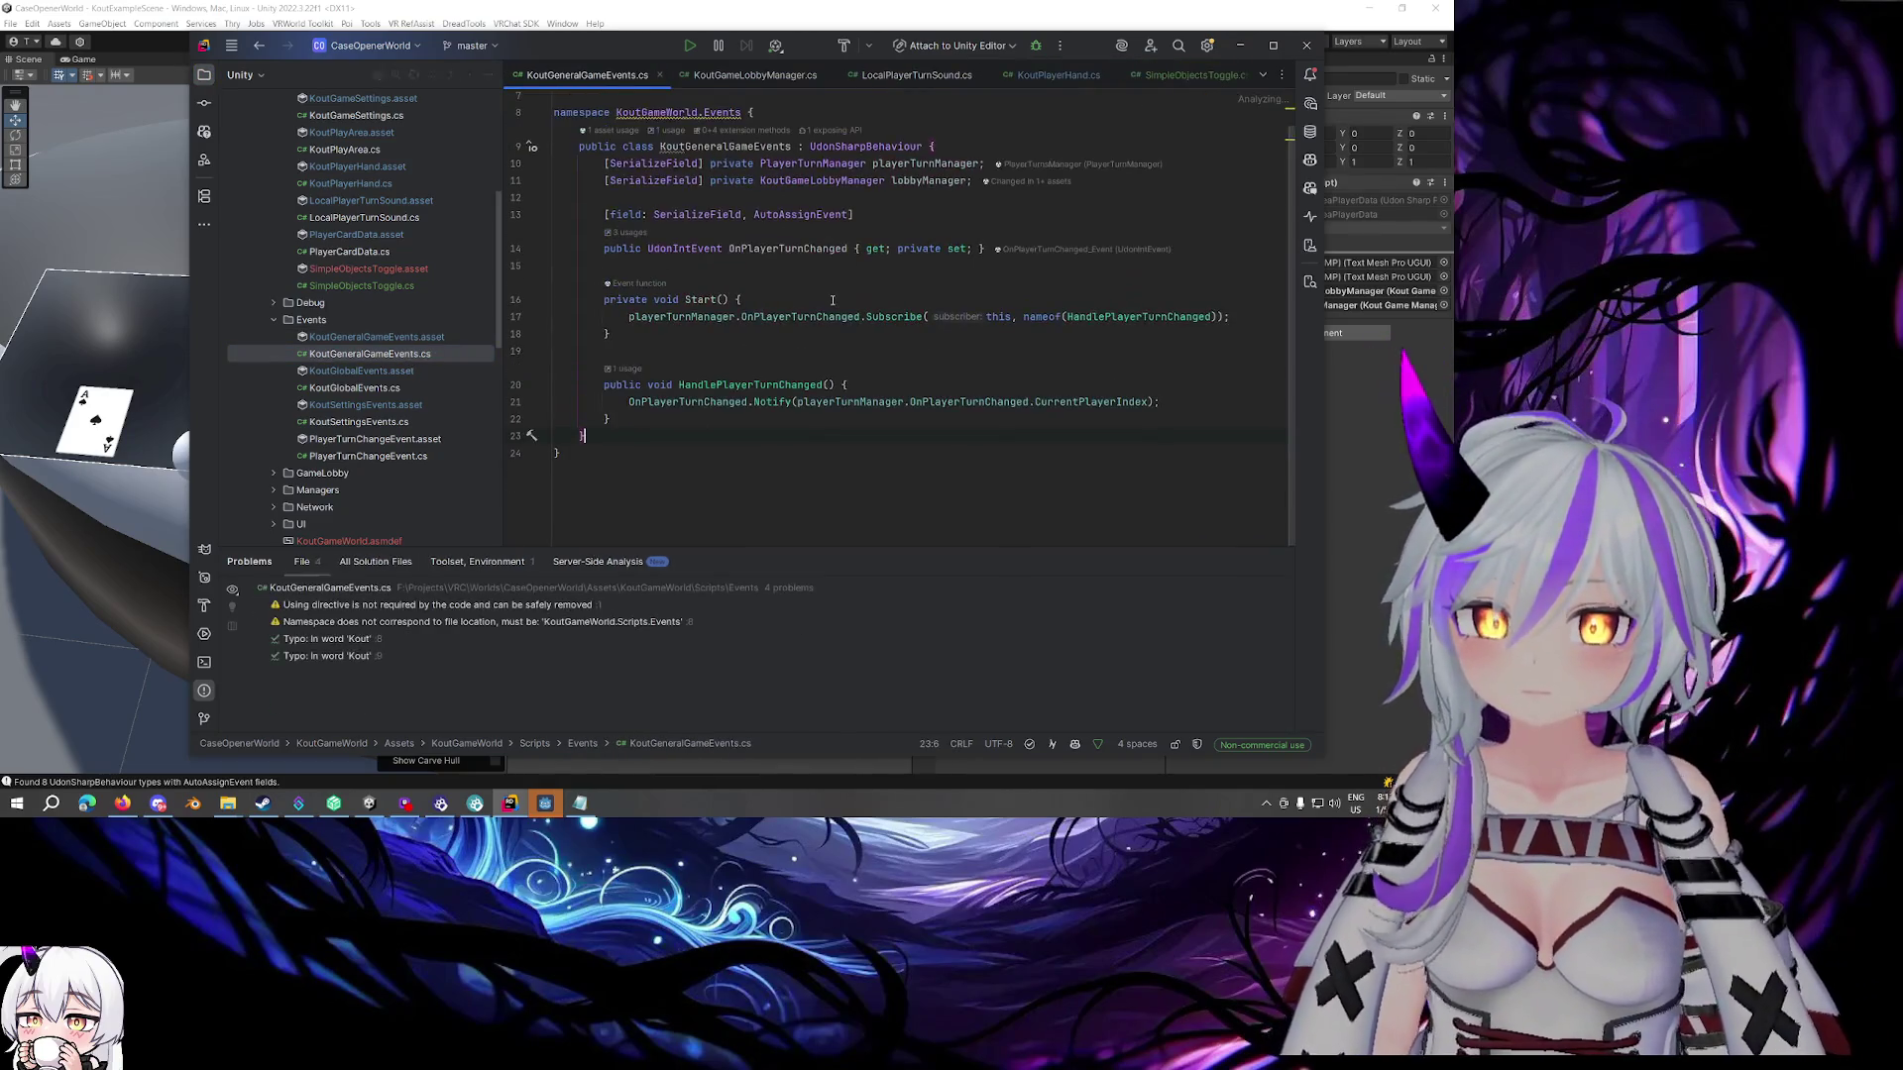
# Below OnPlayerTurnChanged, add a [field: SerializeField, AutoAssignEvent] attribute and start a public declaration
pyautogui.click(986, 245)
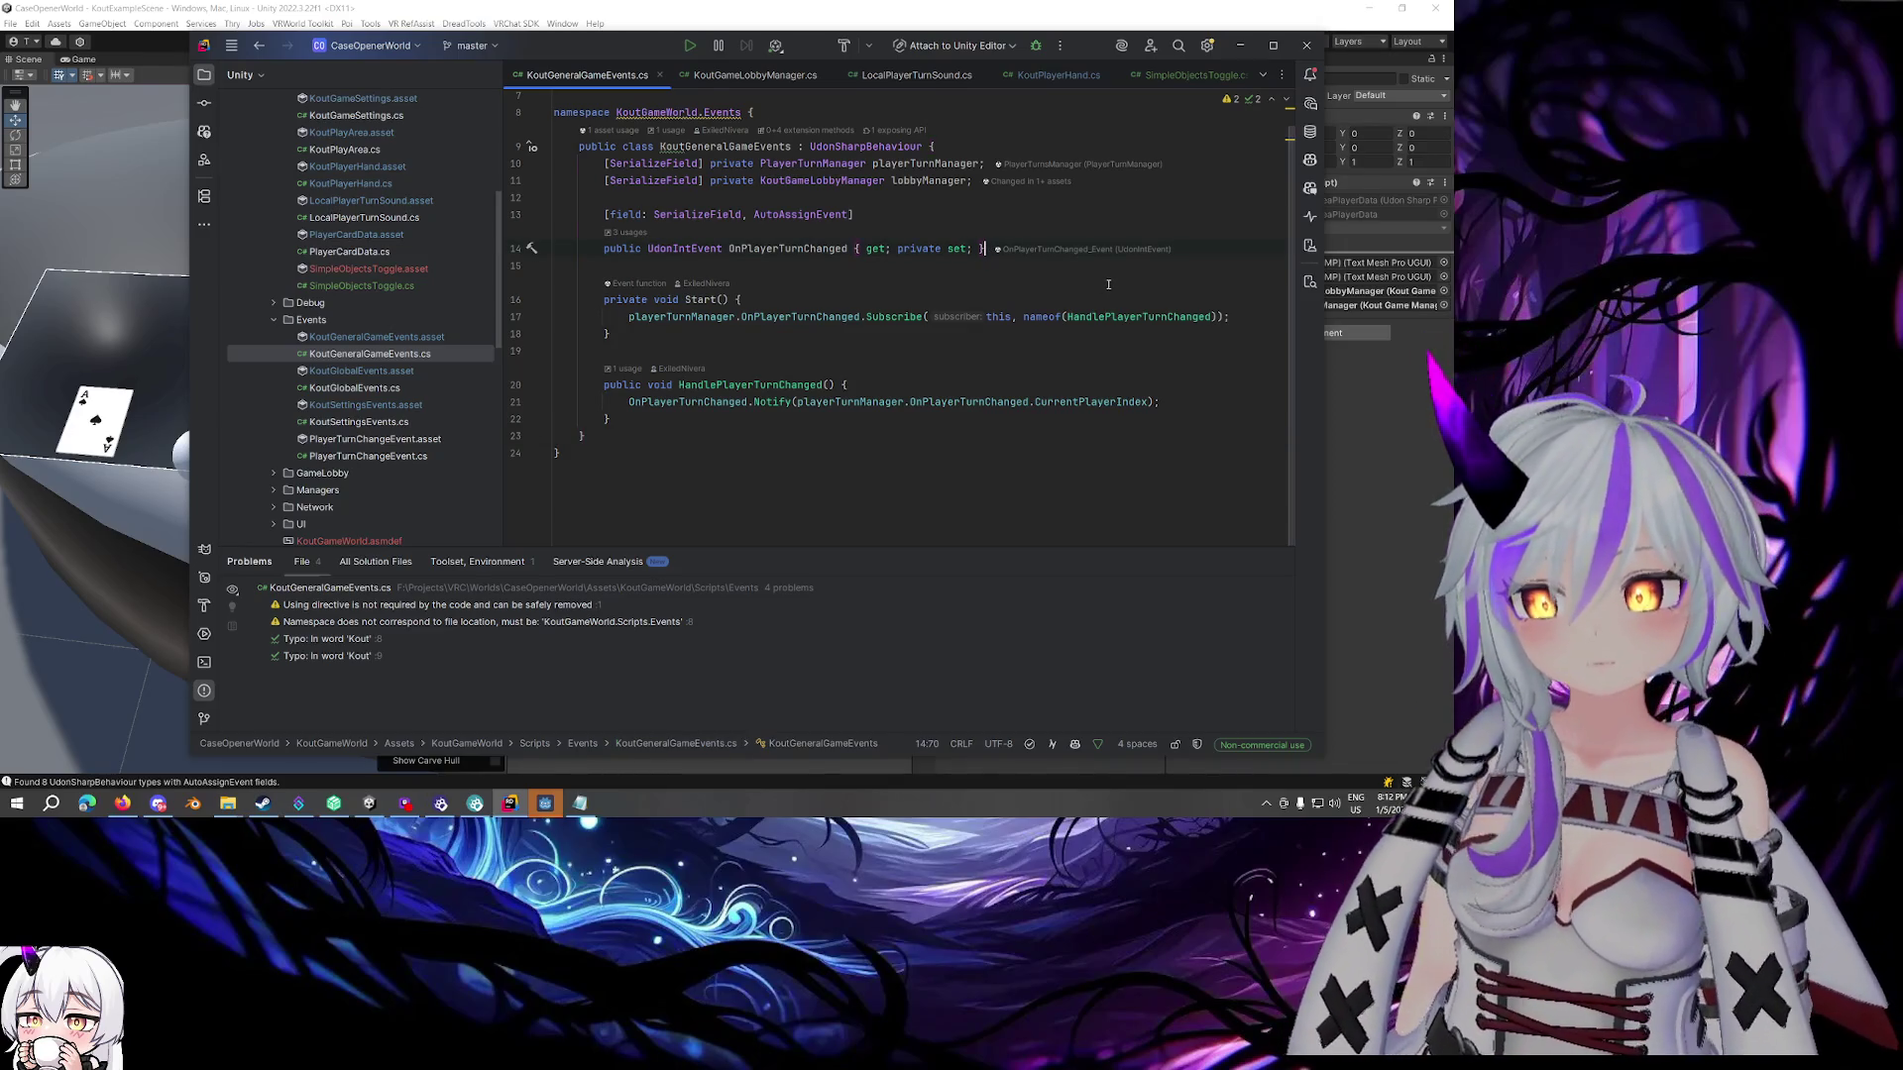
pyautogui.press('Return')
pyautogui.write('[')
pyautogui.press('Tab')
pyautogui.press('Return')
pyautogui.write('public')
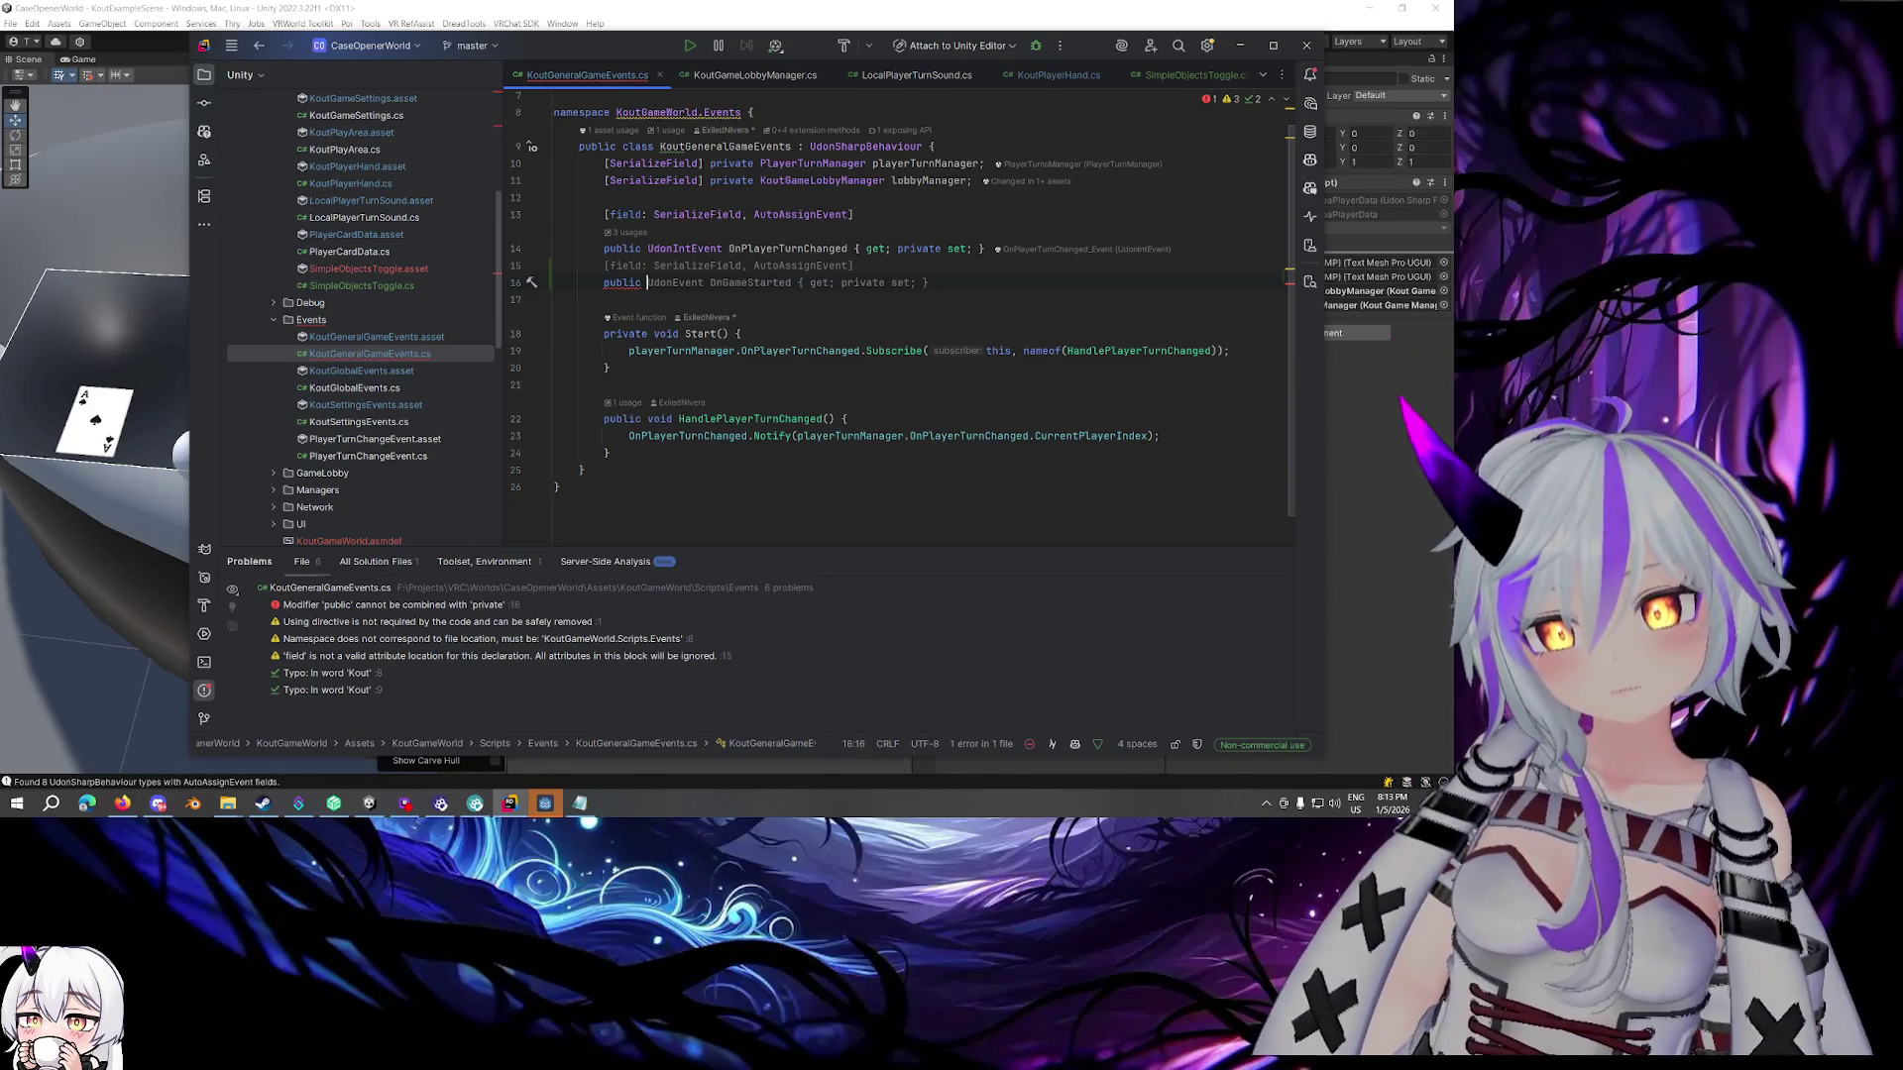
# Declare public UdonIntEvent OnLocalBetPlaced { get; private set; } in KoutGeneralGameEvents
pyautogui.write('Udon')
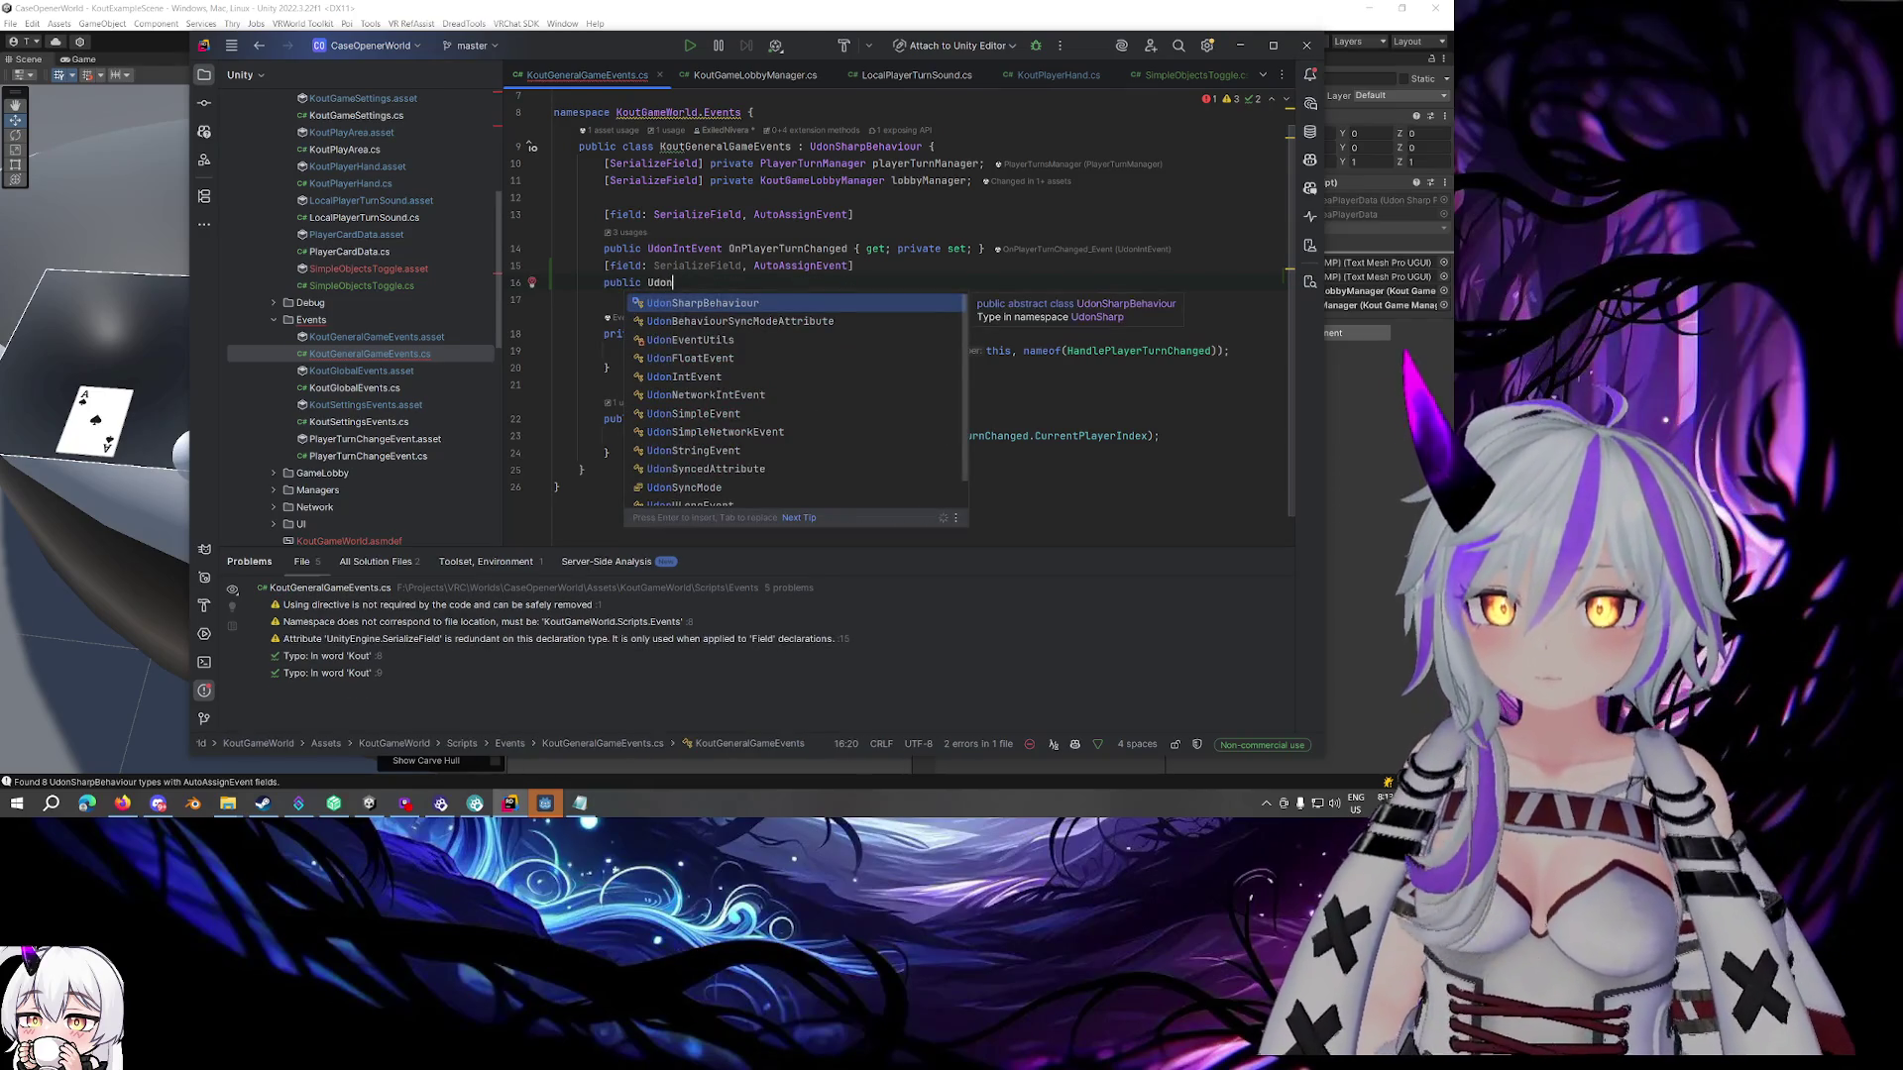
pyautogui.write('S')
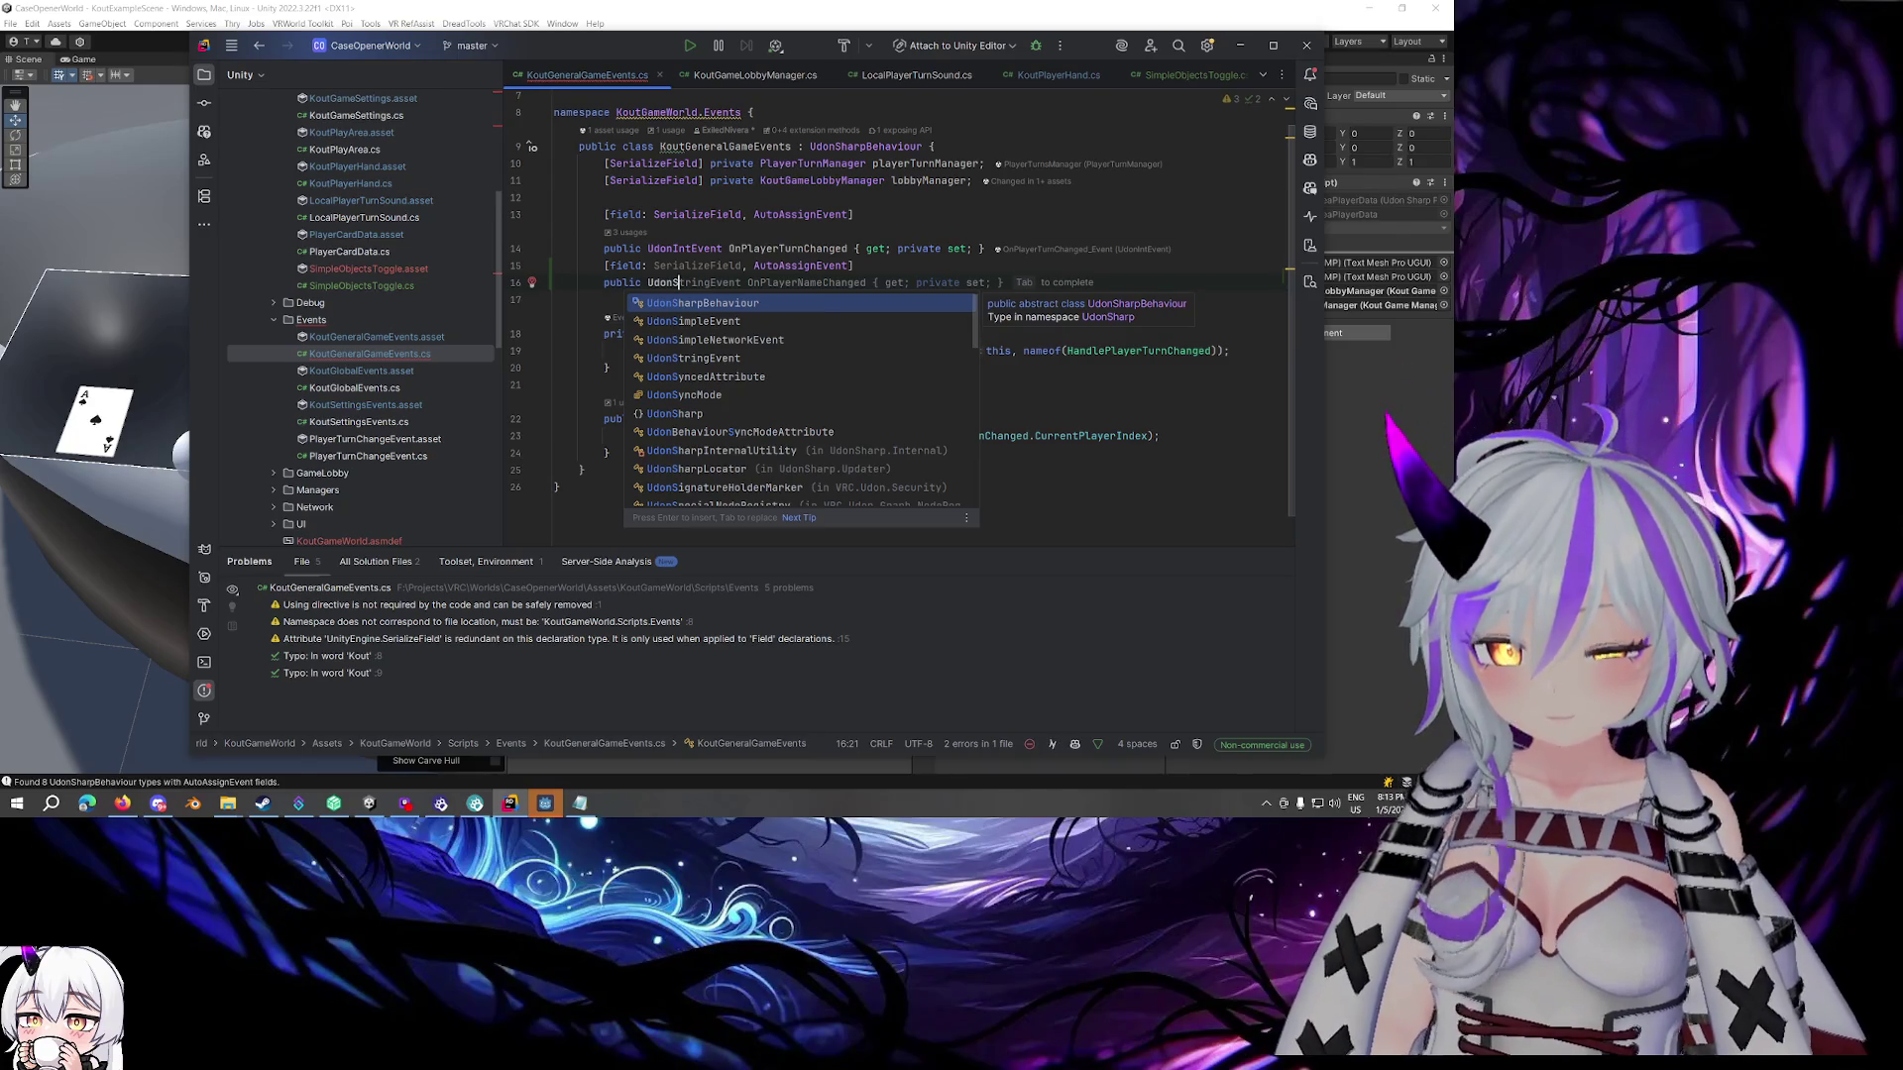
pyautogui.write('impleEvent ')
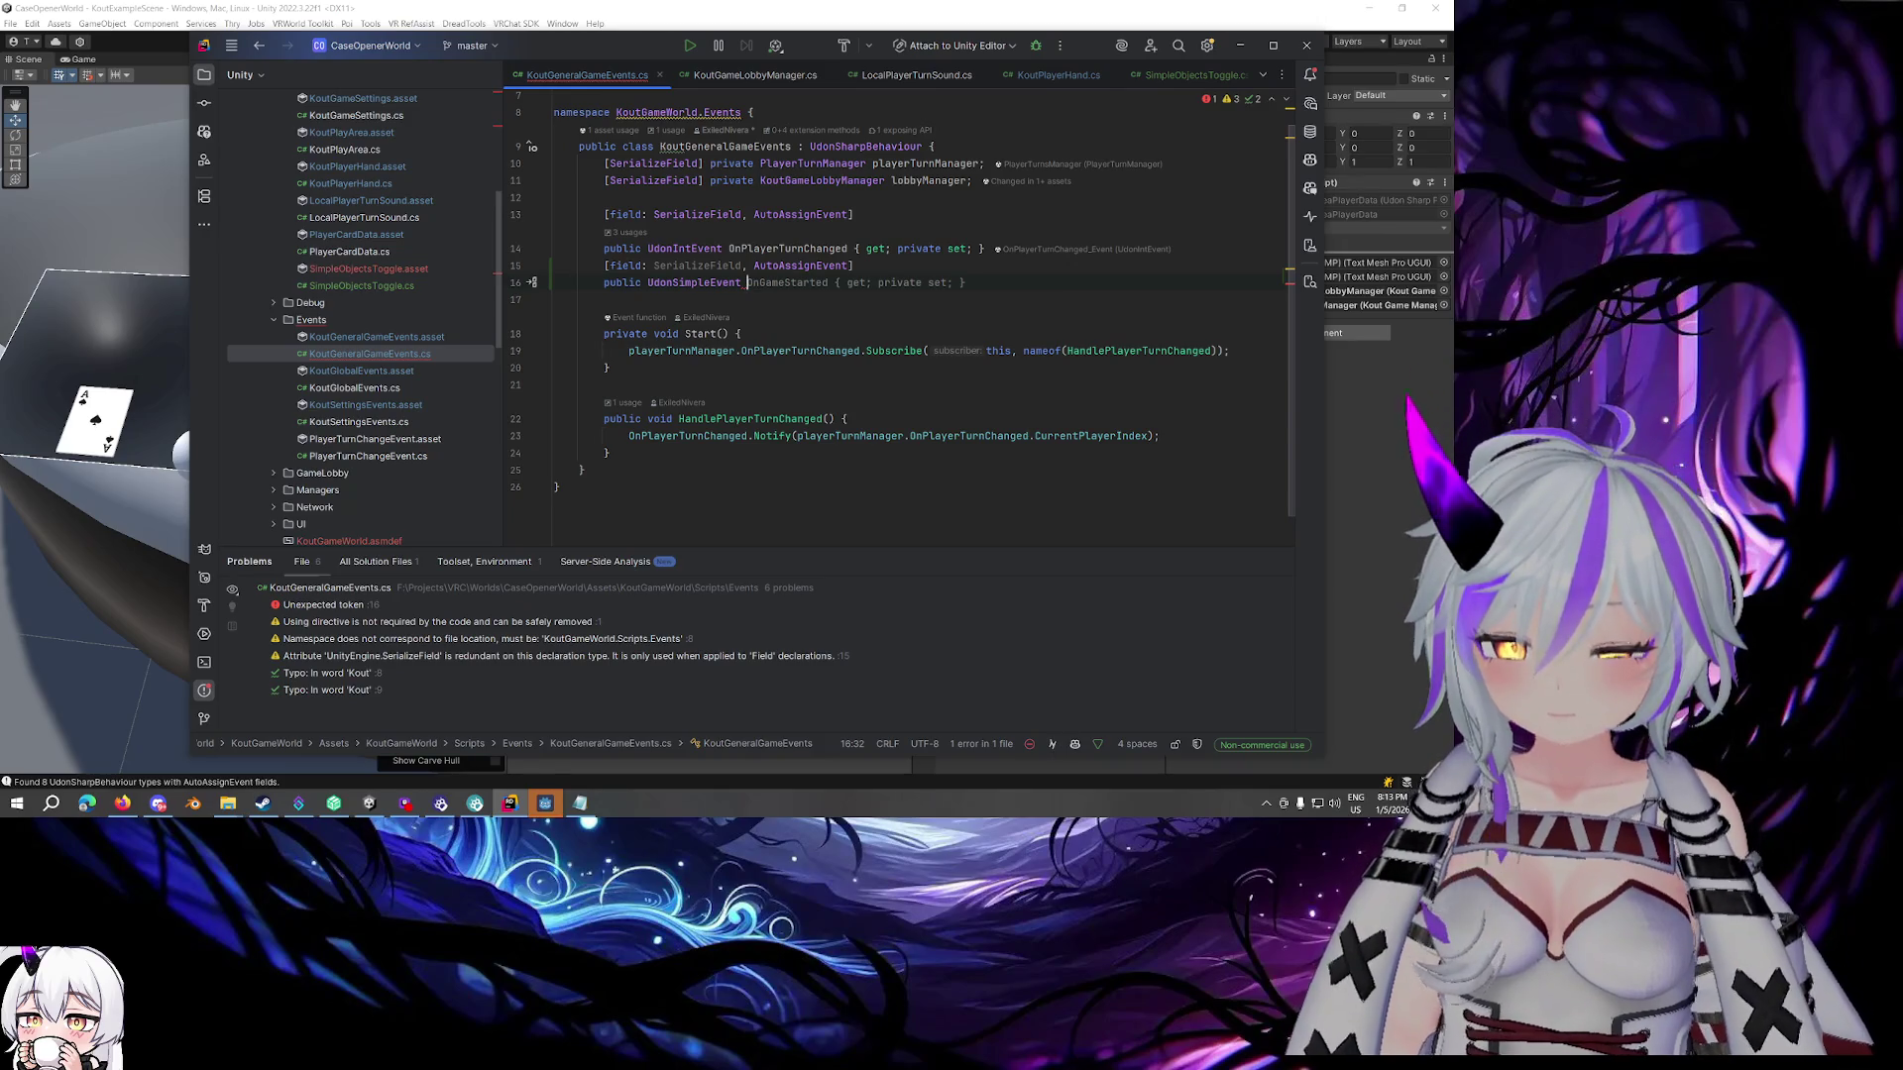
pyautogui.write('OnLocal')
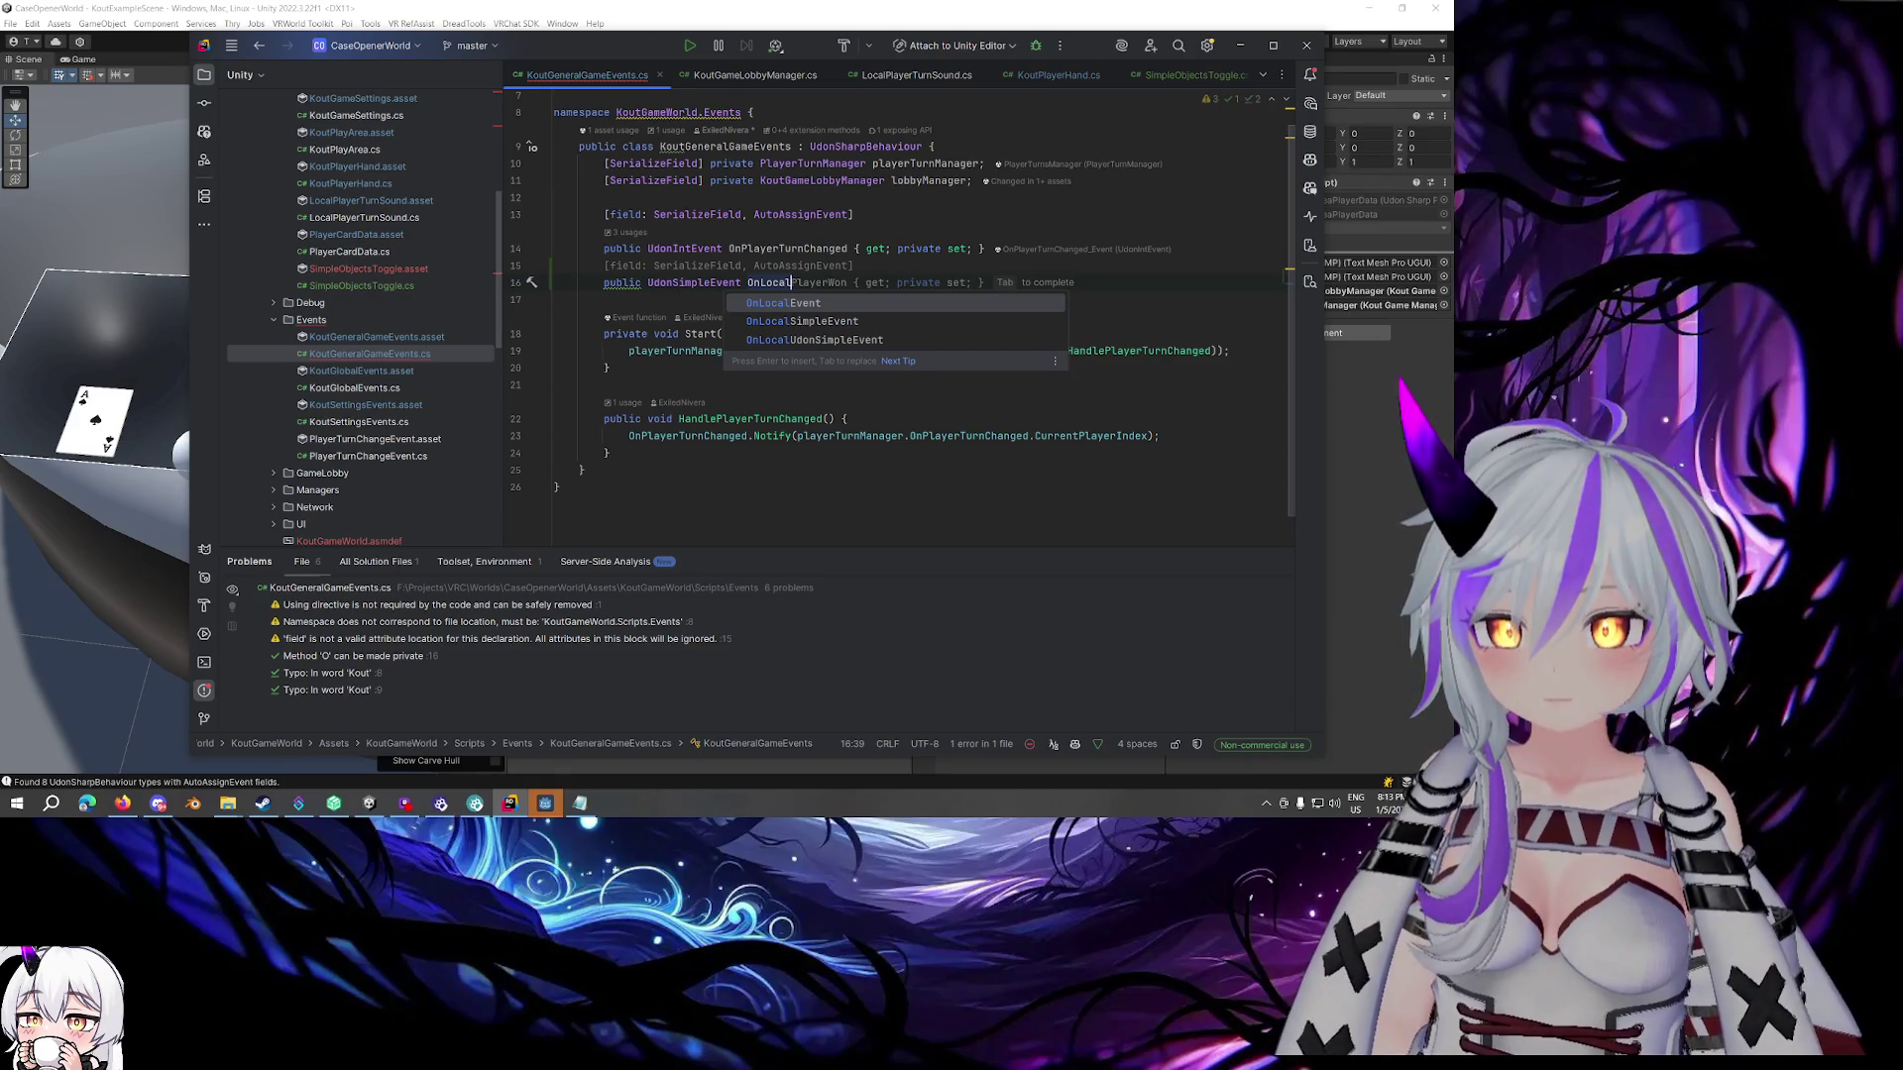
pyautogui.write('Bet')
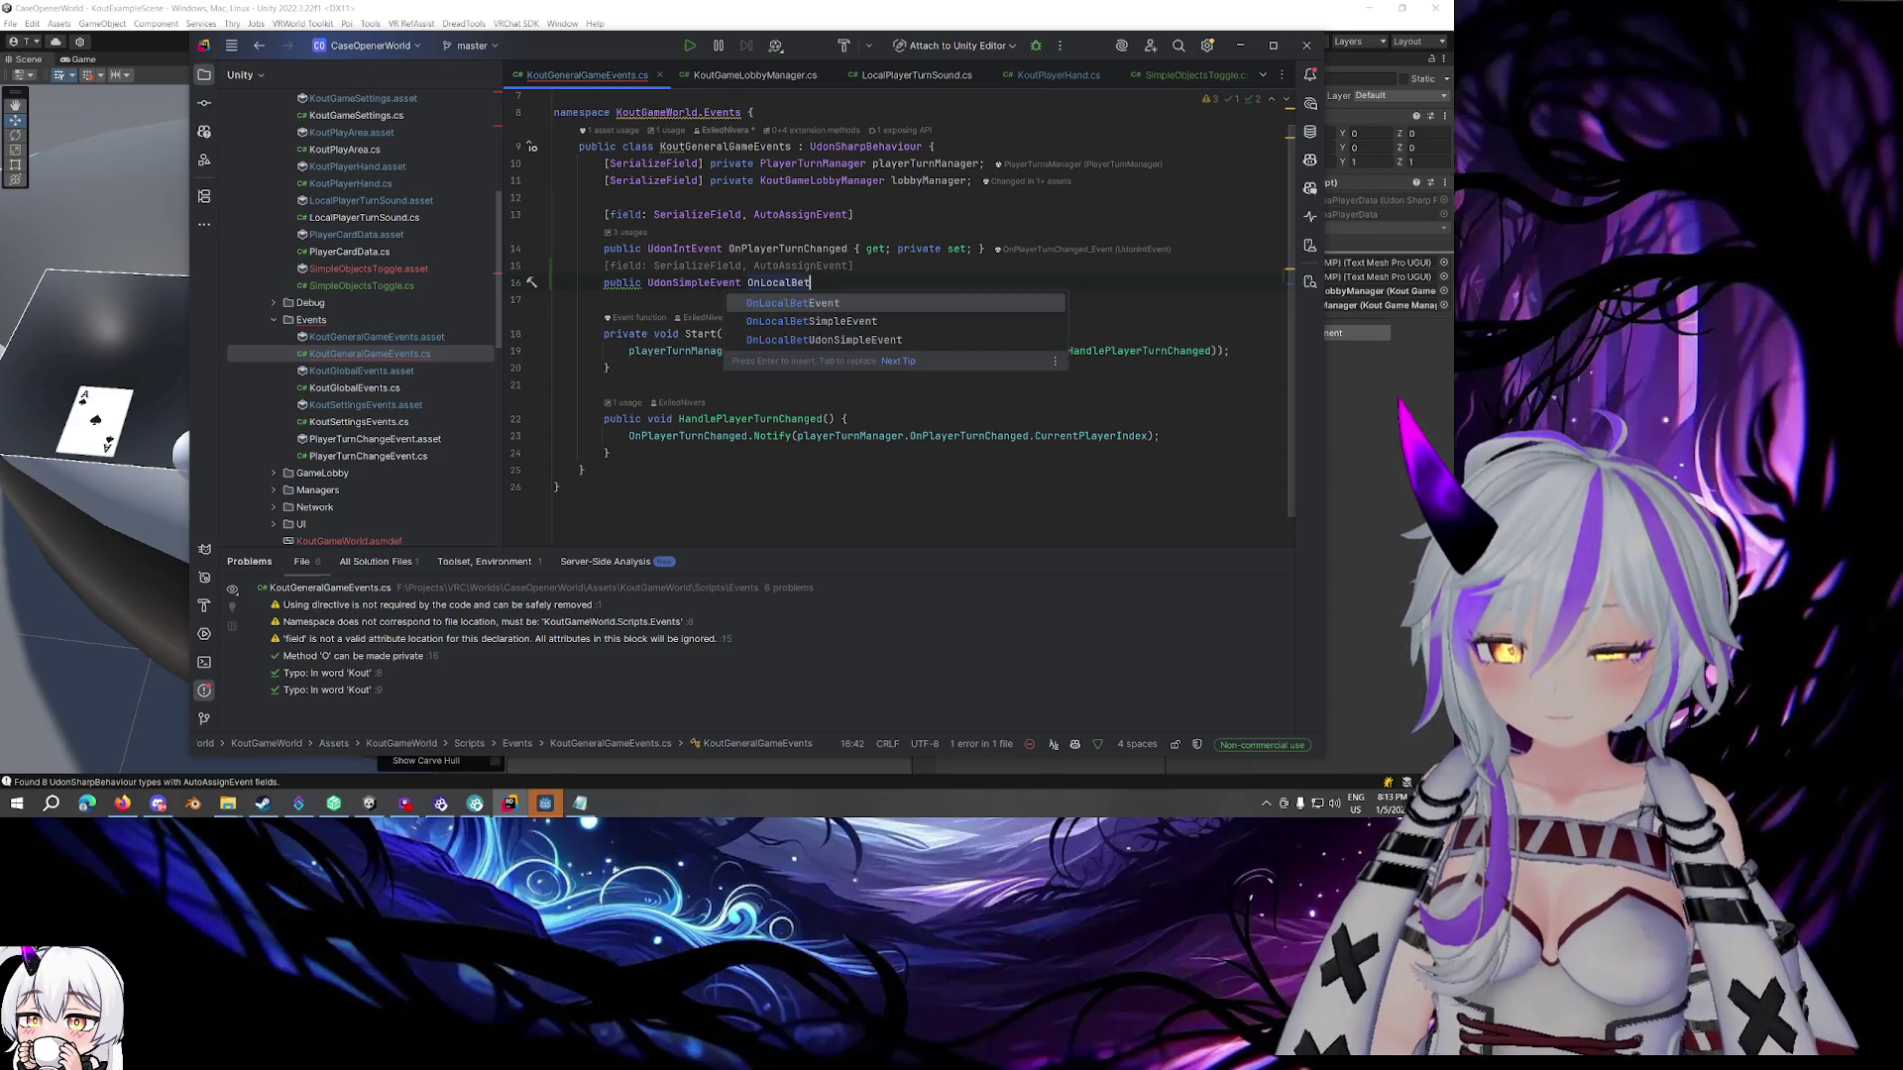
pyautogui.write('Placed')
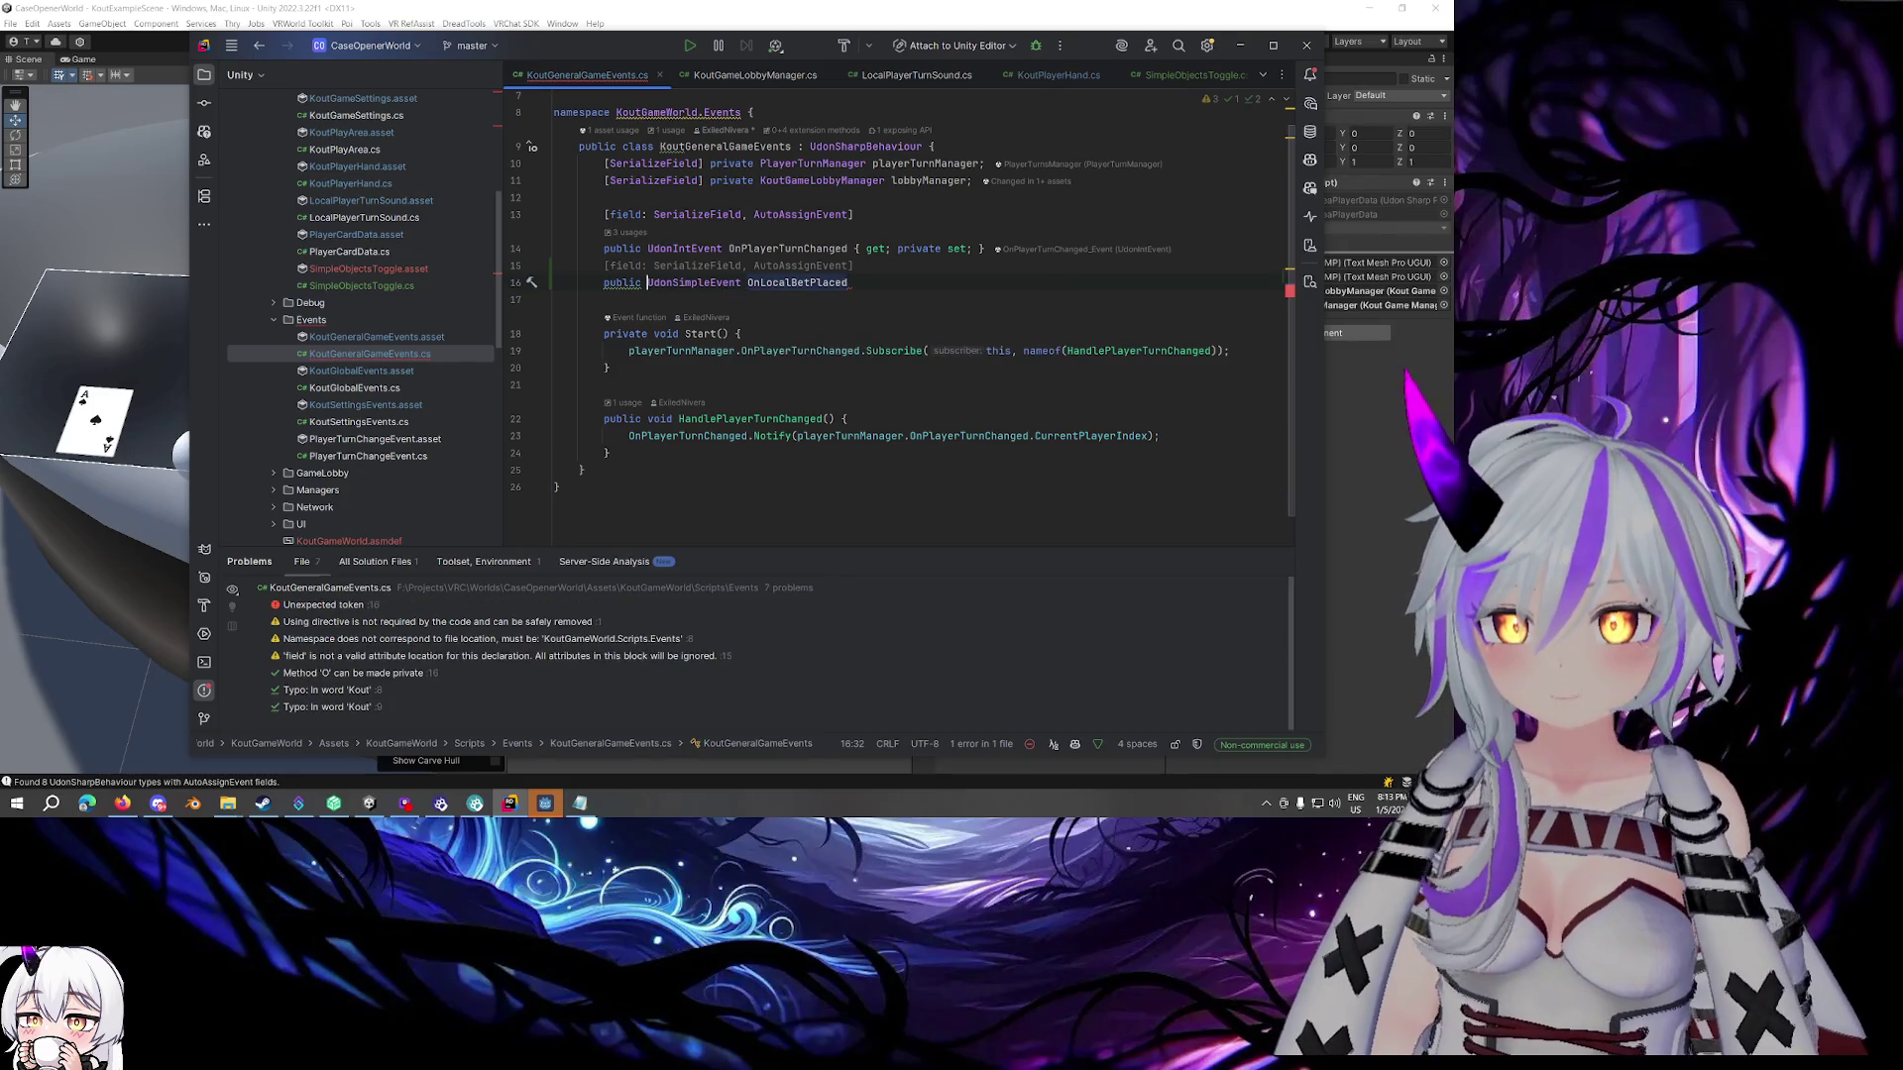
pyautogui.doubleClick(694, 283)
pyautogui.write('UdonInt')
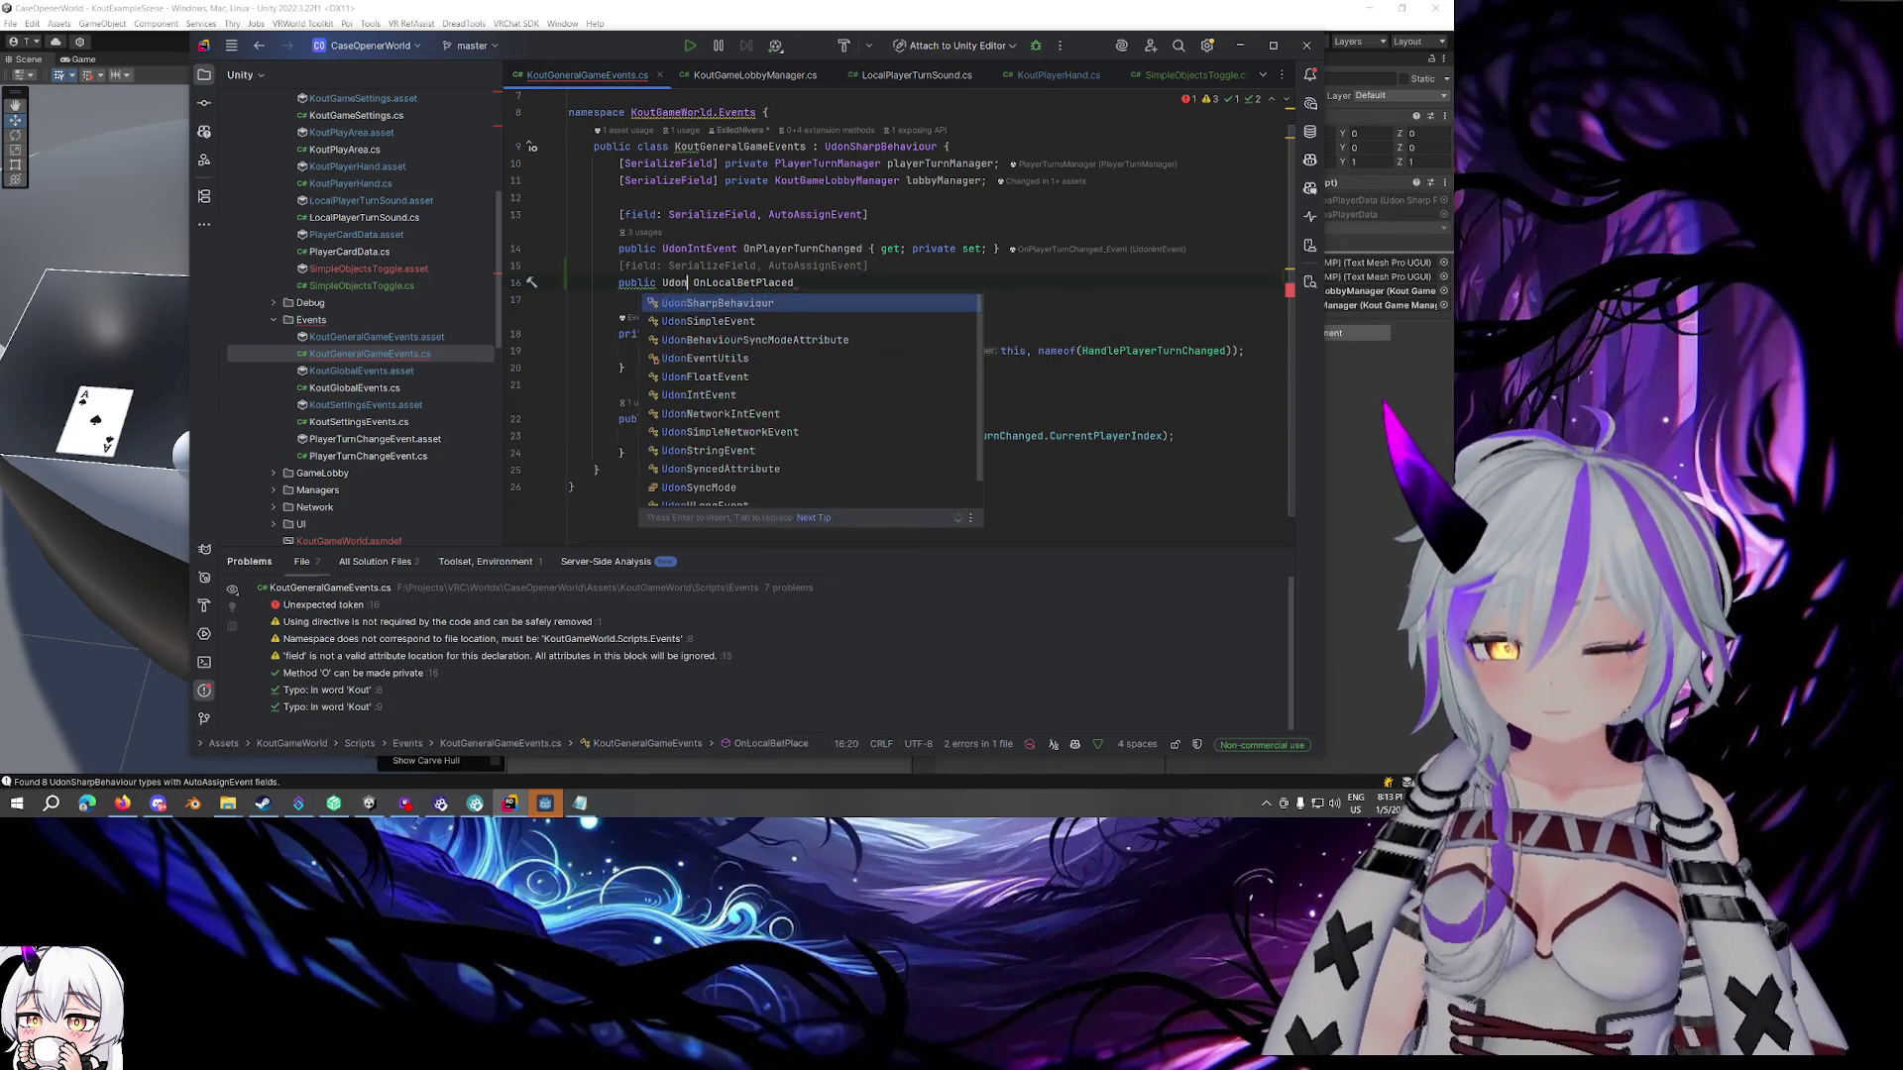
pyautogui.press('Return')
pyautogui.click(844, 283)
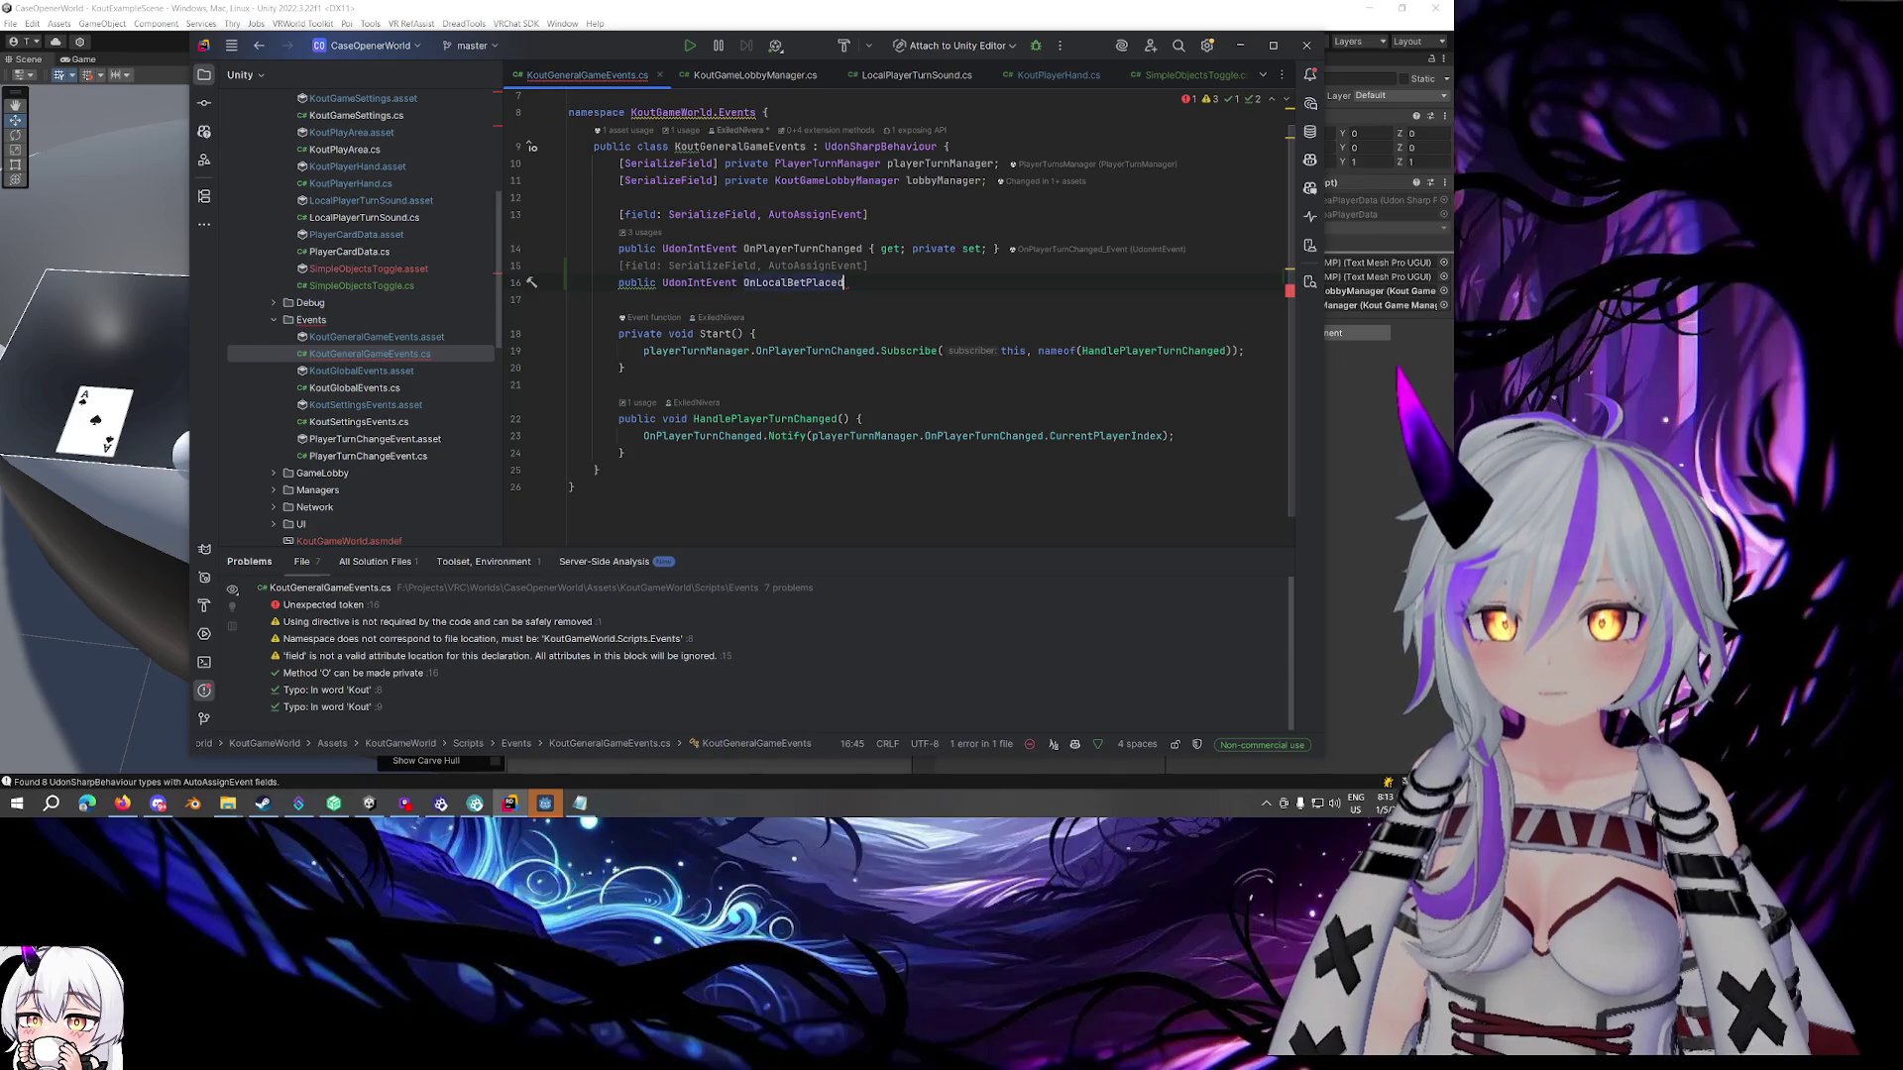
pyautogui.write(' { get; s')
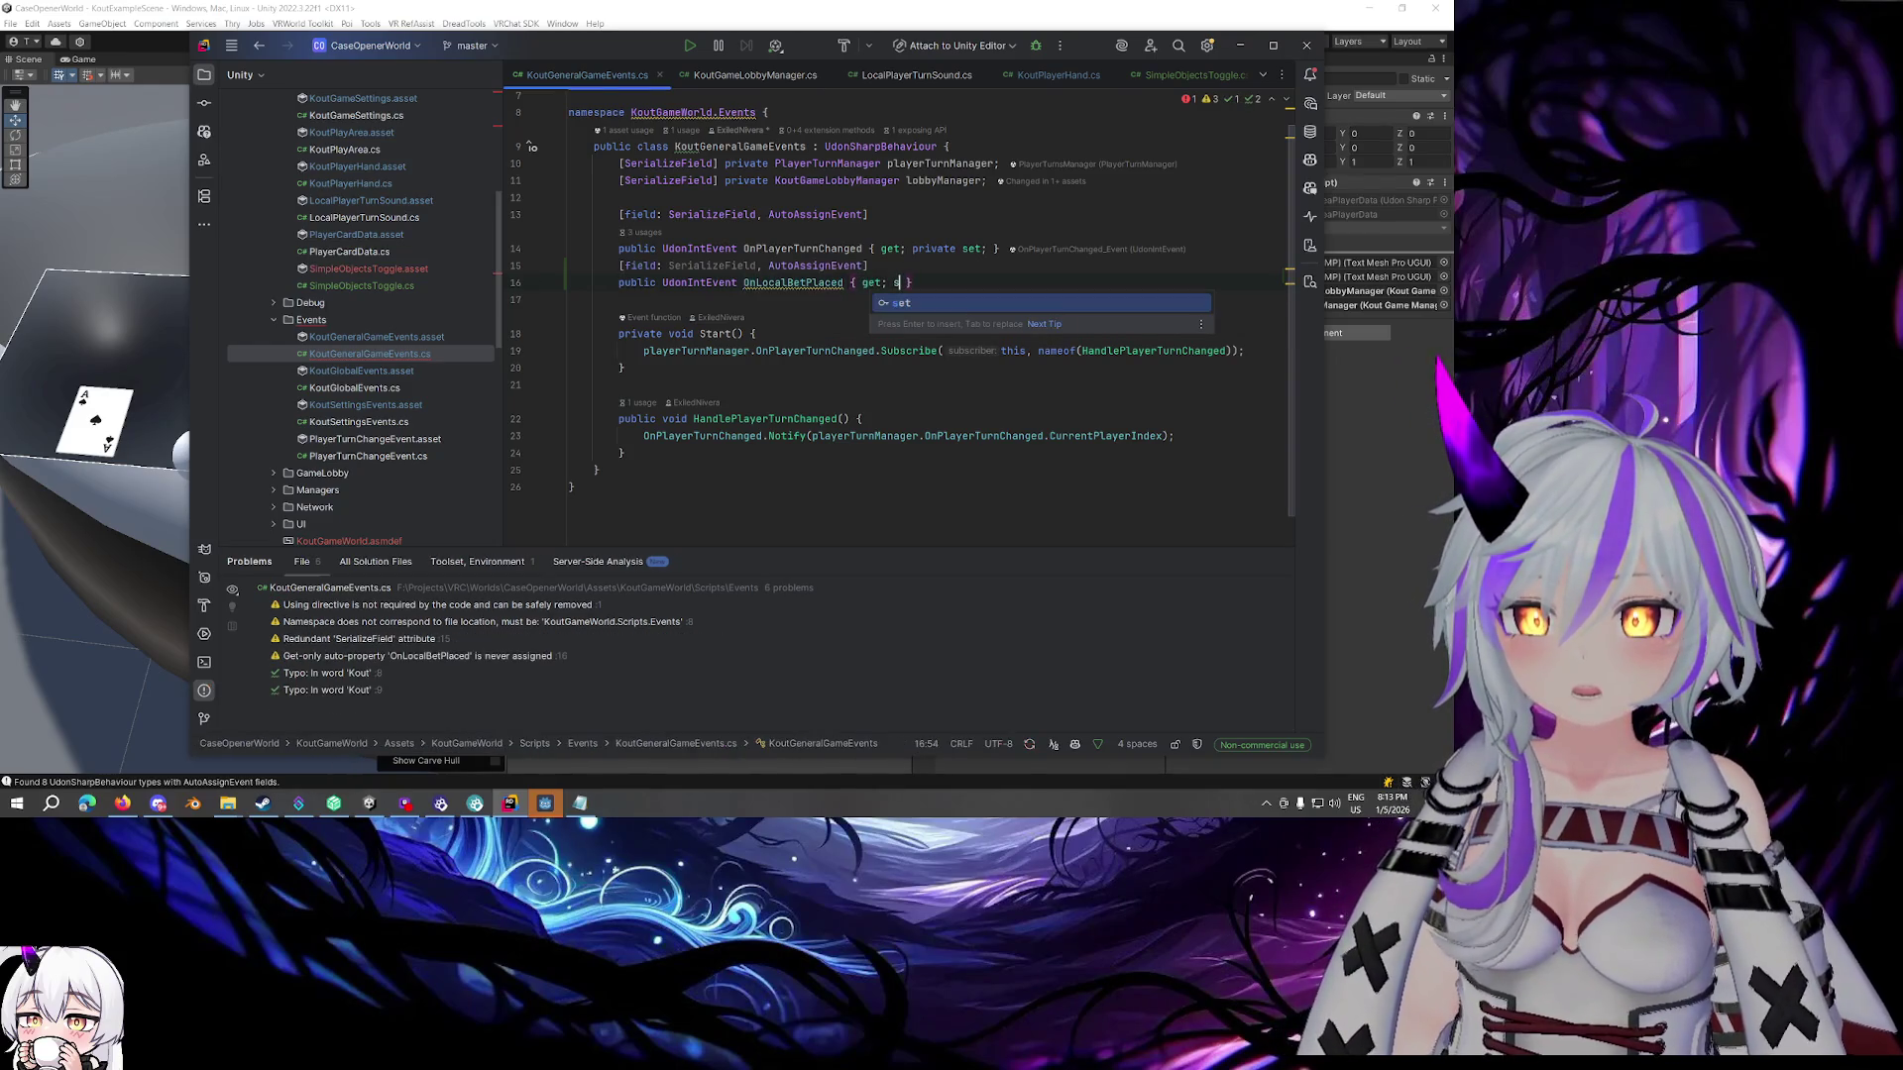
pyautogui.write('private set;')
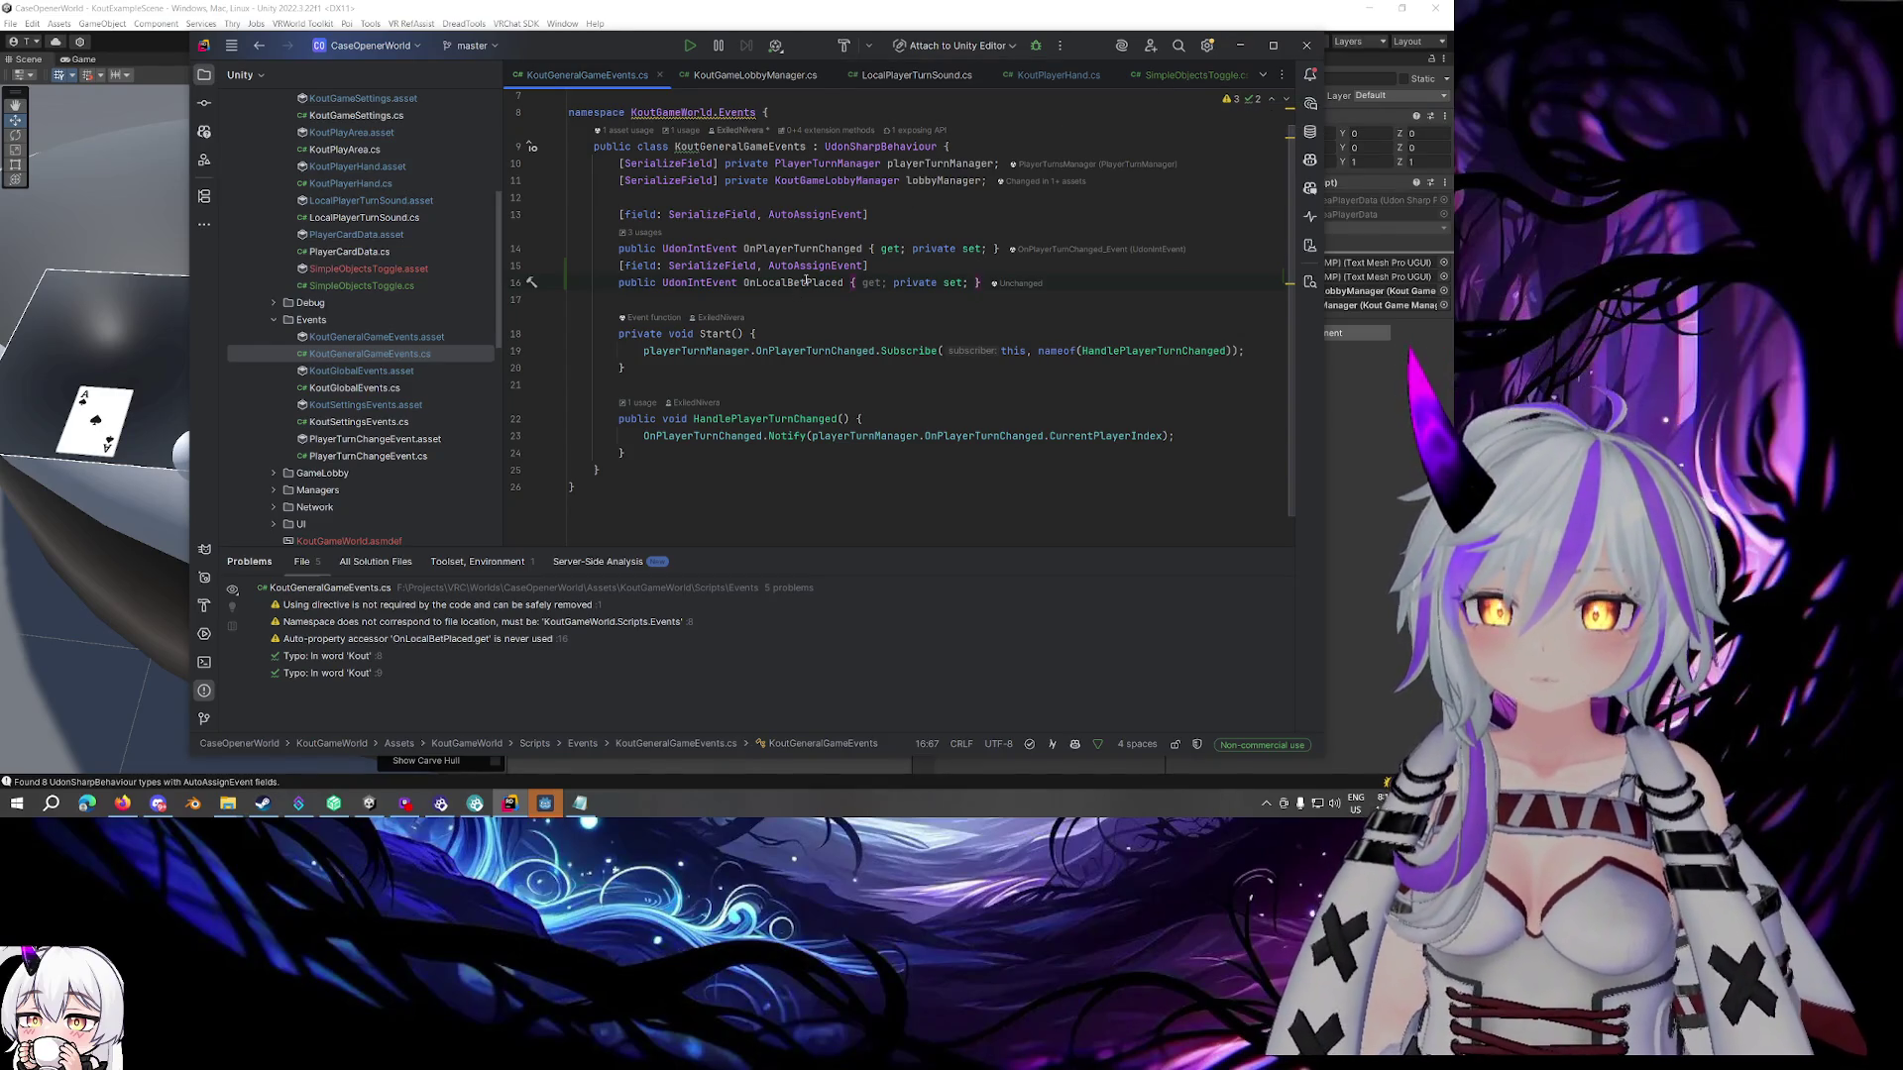
pyautogui.moveTo(807, 281)
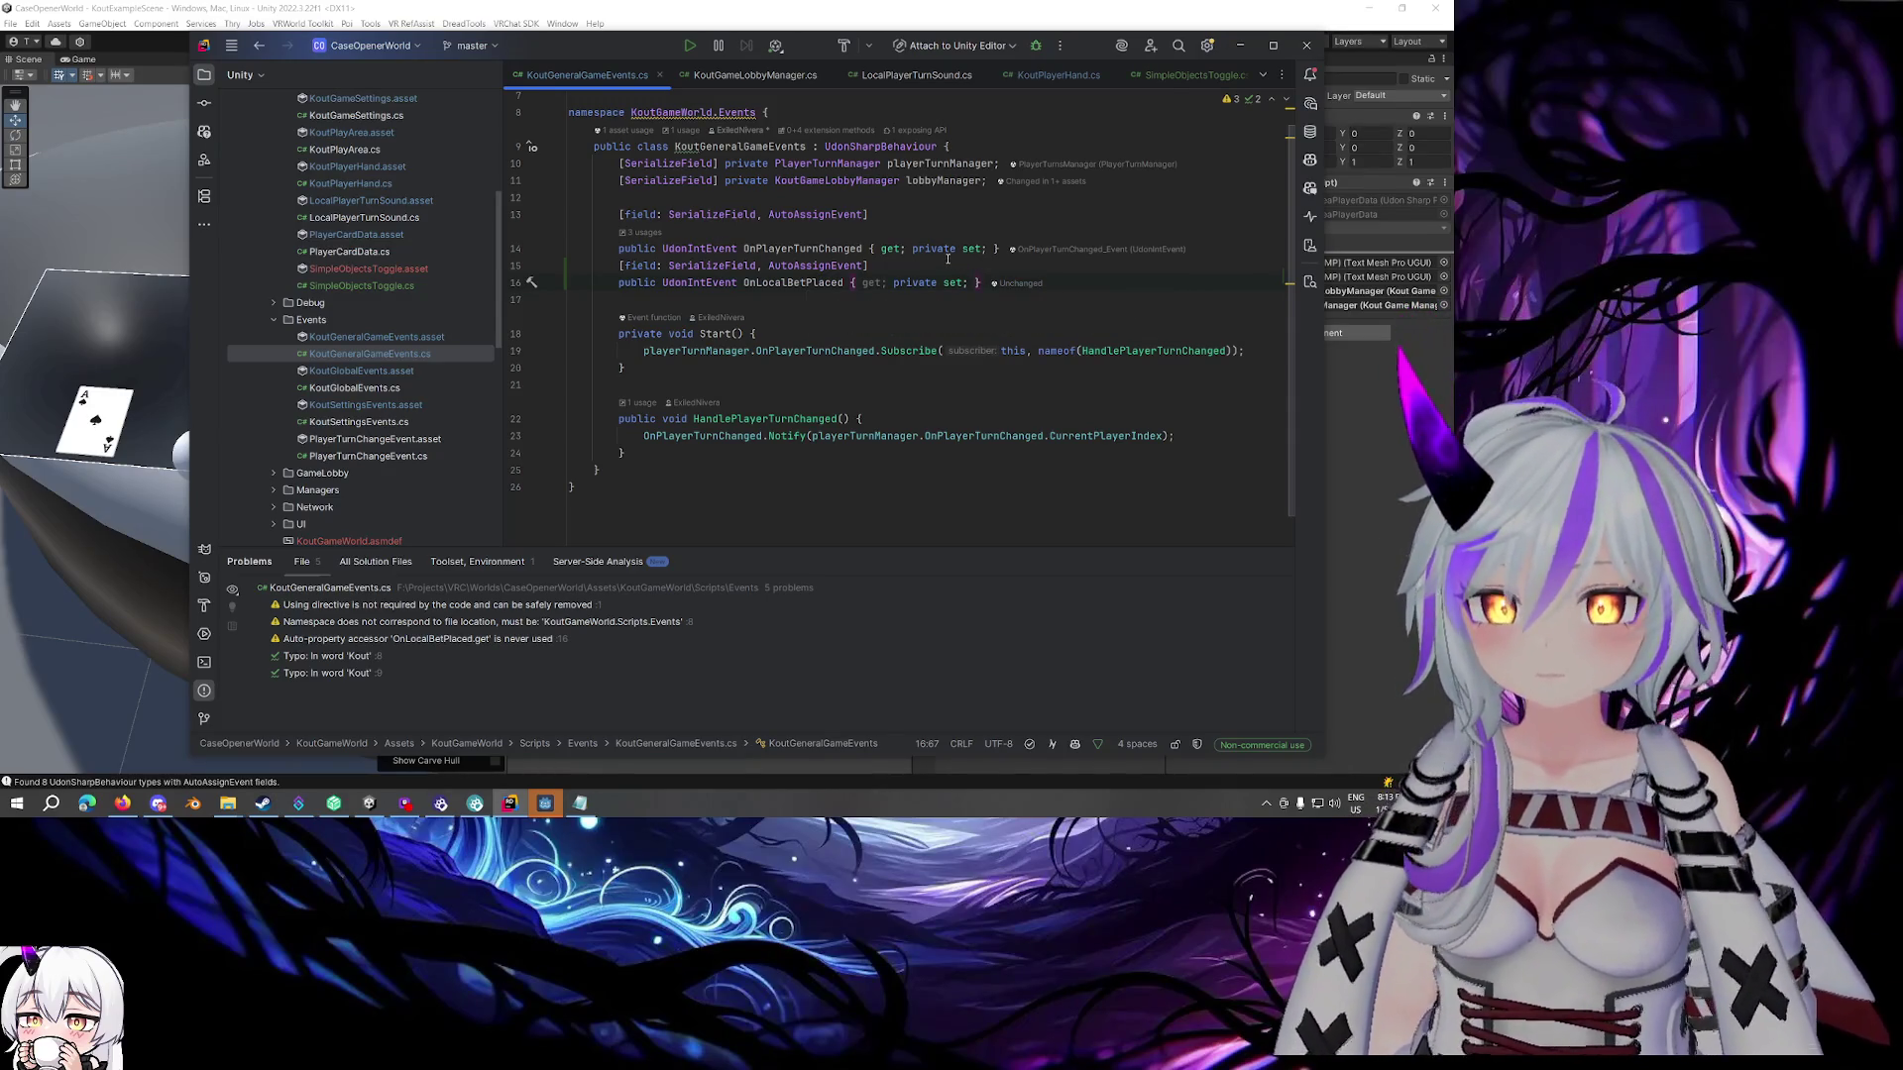
pyautogui.scroll(3, 398, 260)
pyautogui.scroll(2, 398, 260)
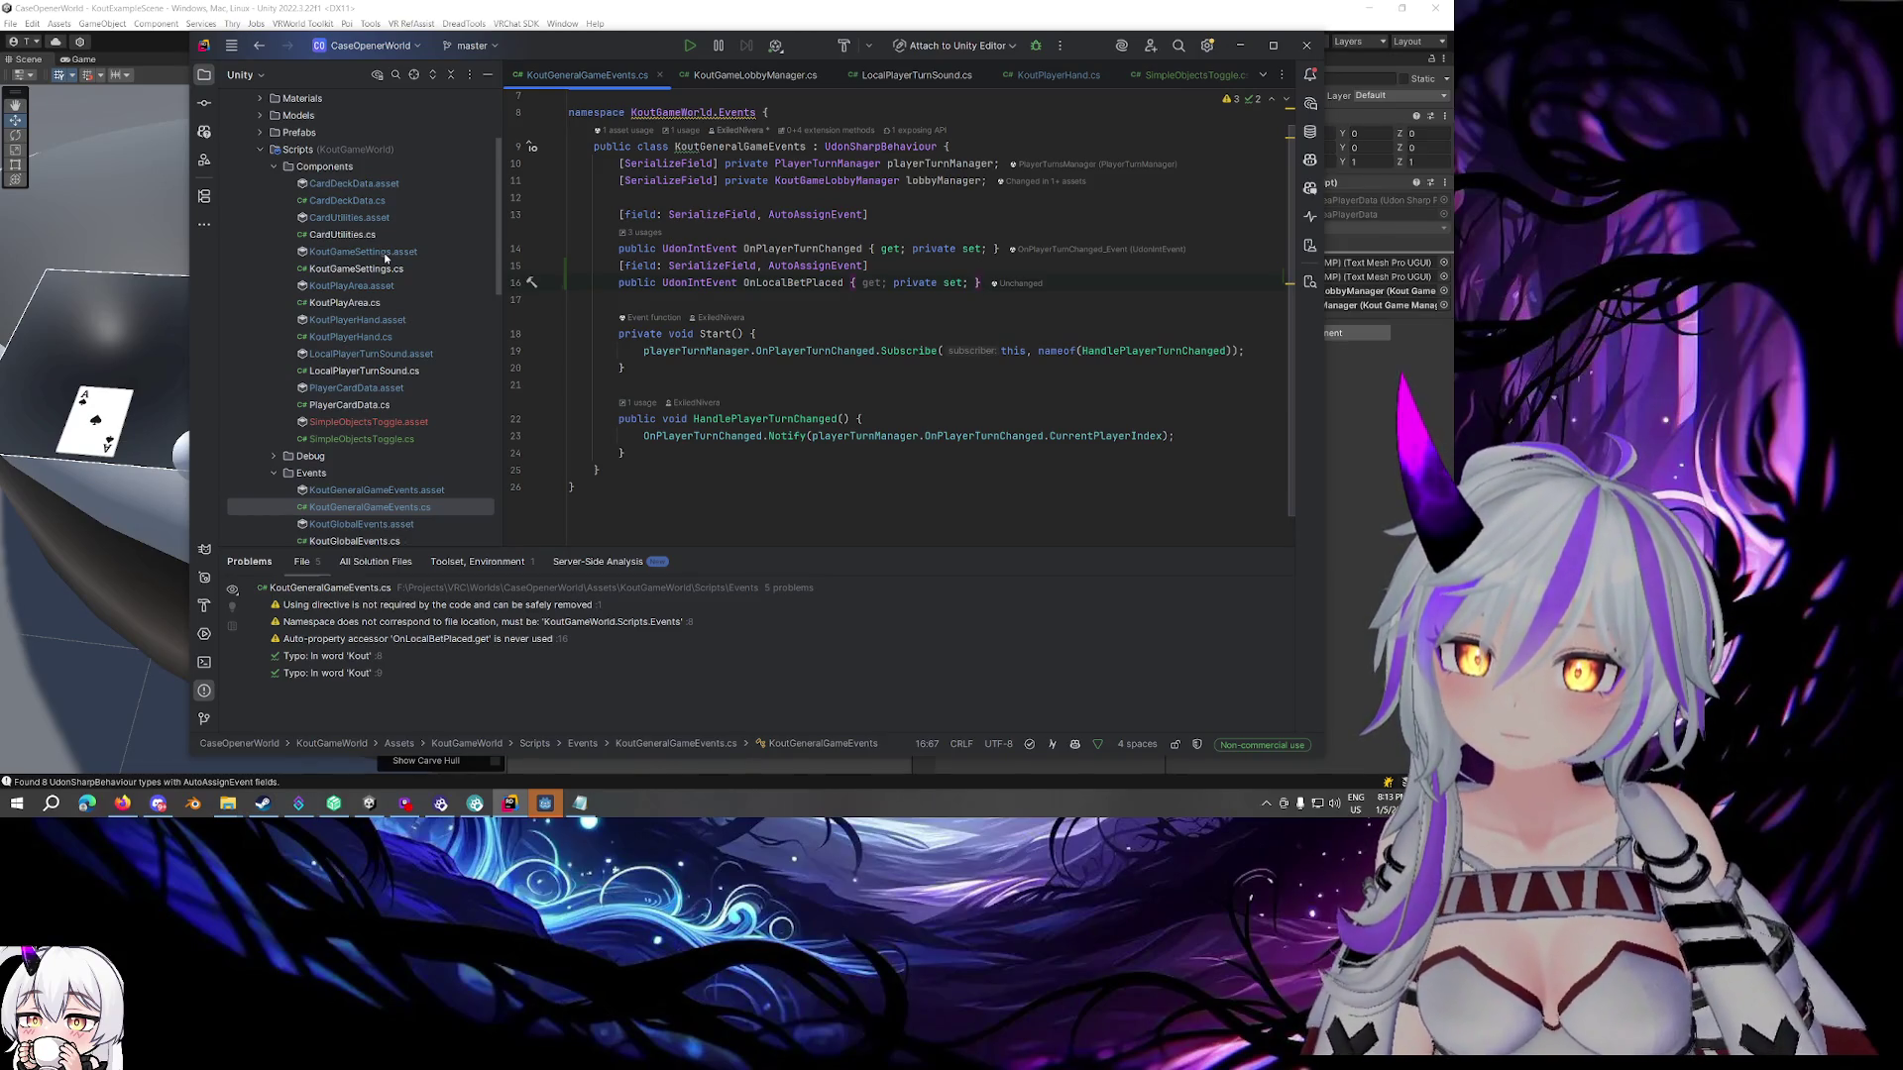
pyautogui.scroll(-5, 385, 259)
pyautogui.scroll(-5, 288, 331)
pyautogui.click(275, 337)
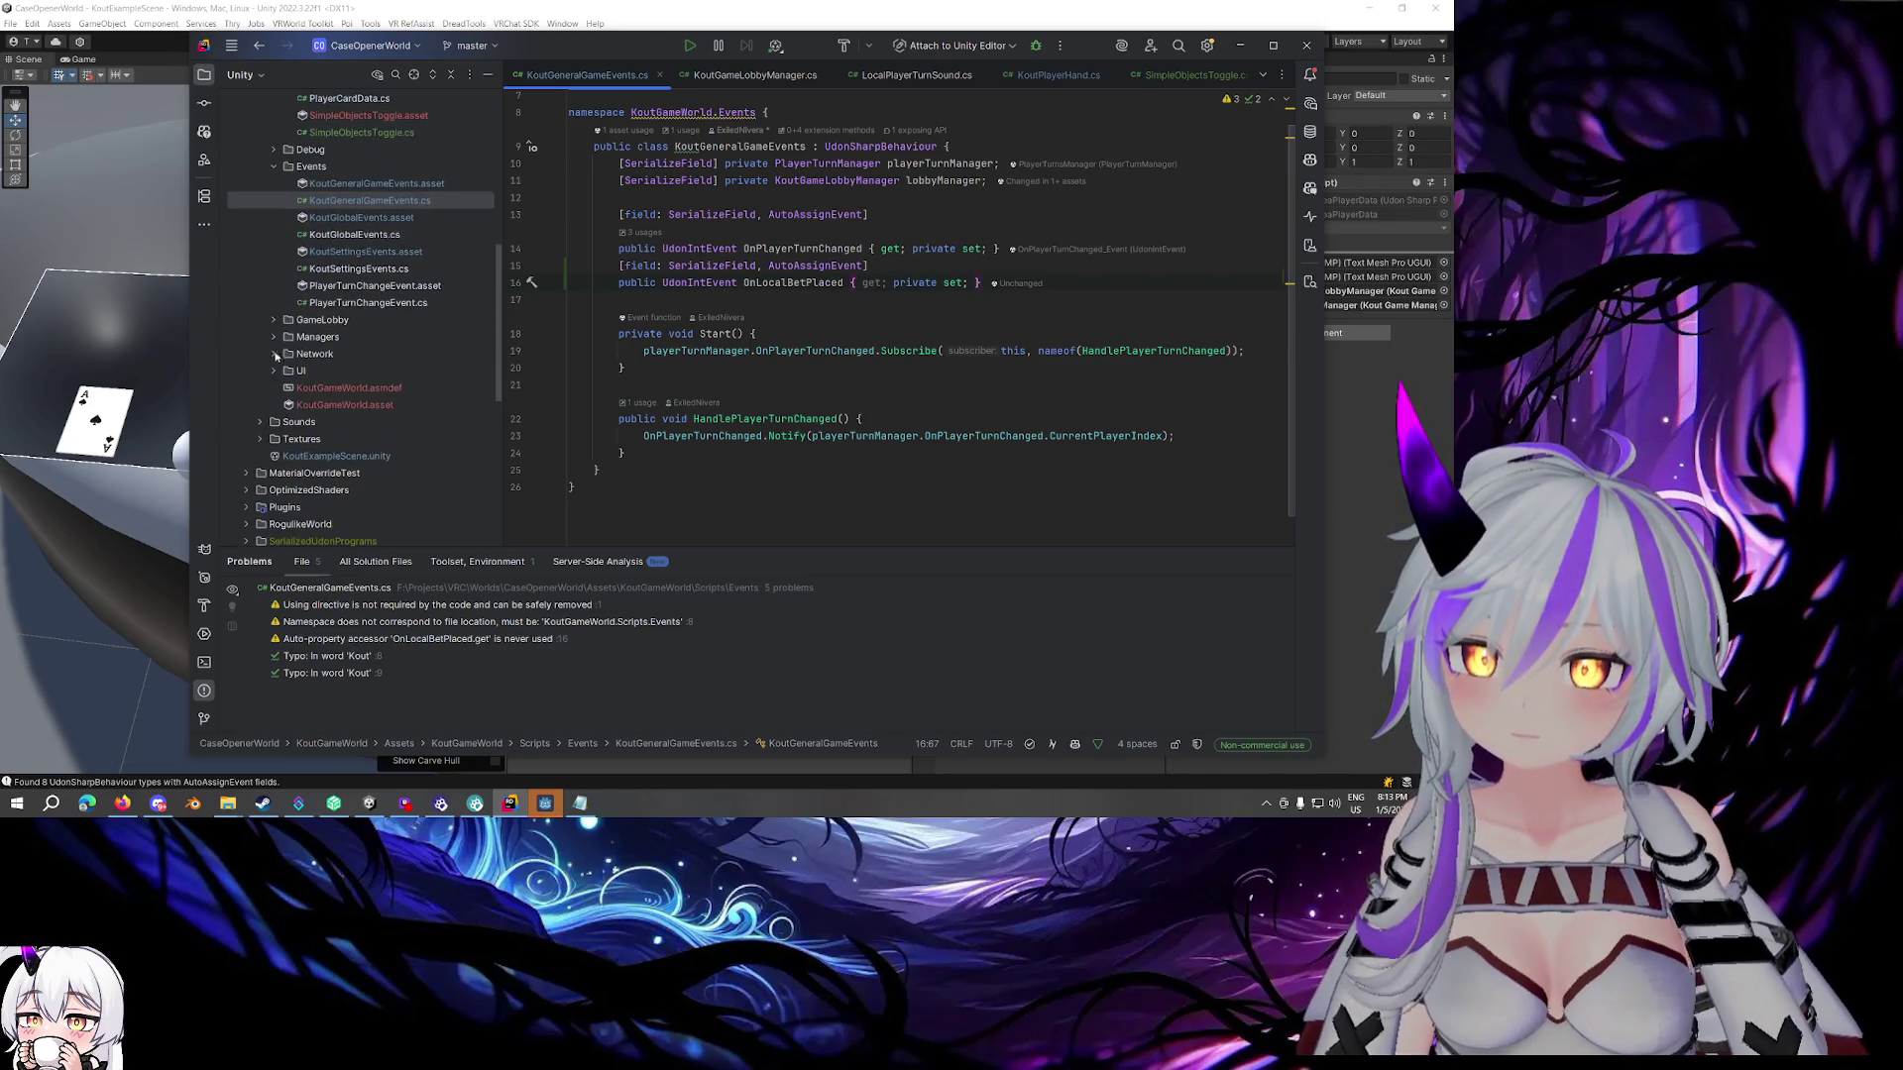
pyautogui.click(385, 372)
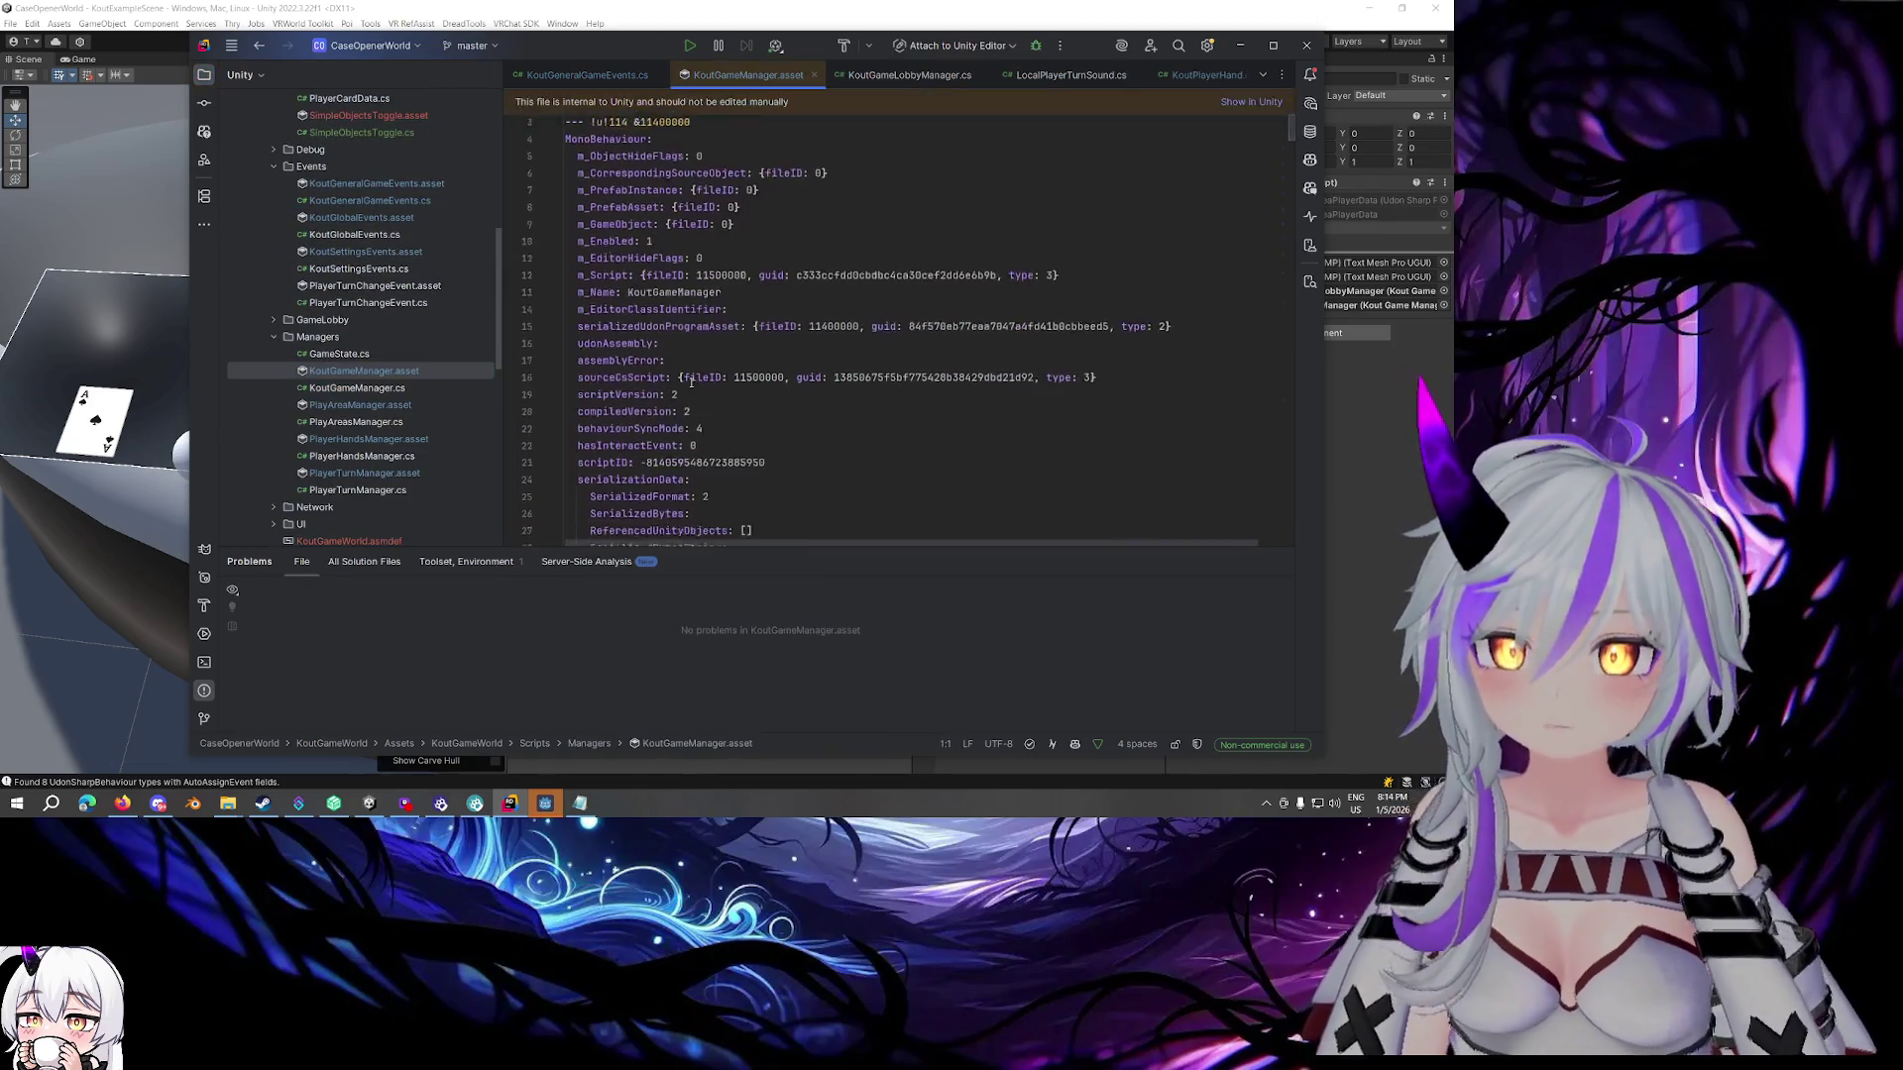
pyautogui.doubleClick(357, 387)
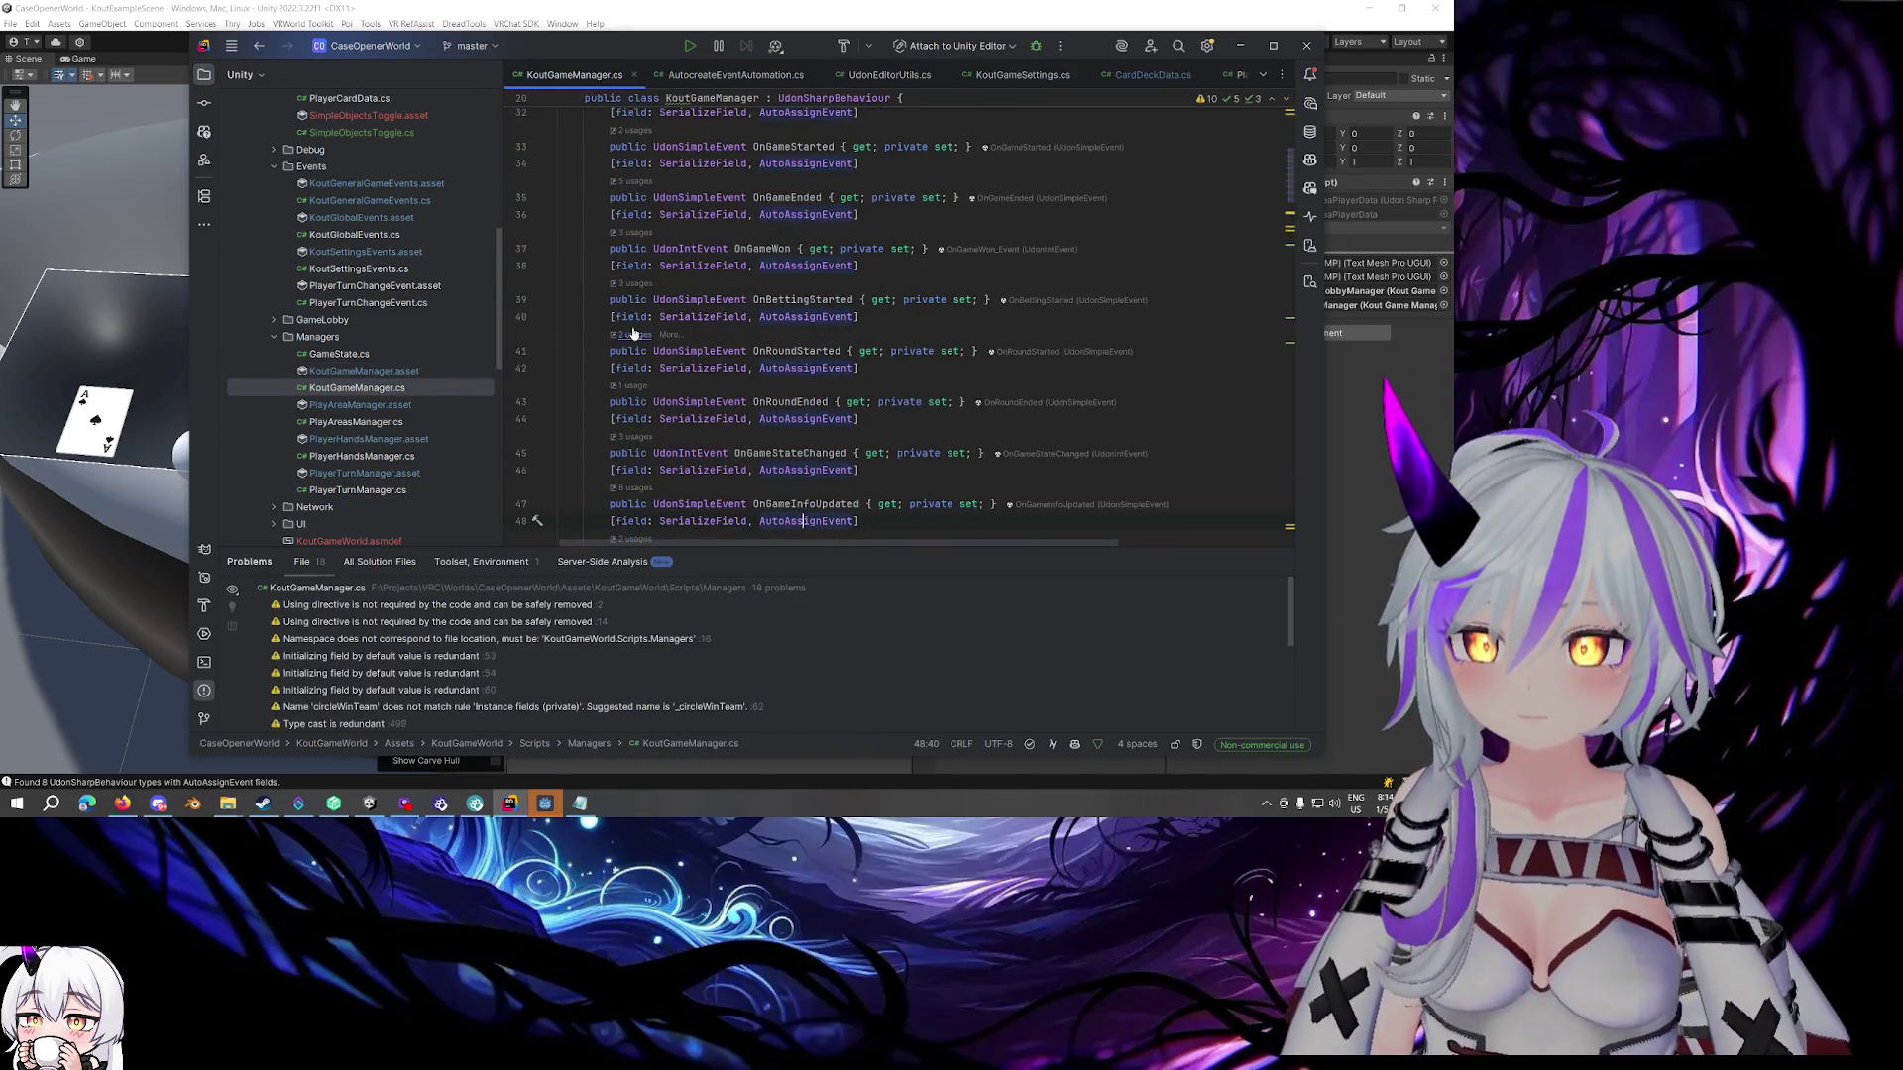
pyautogui.scroll(-5, 770, 319)
pyautogui.scroll(-20, 770, 319)
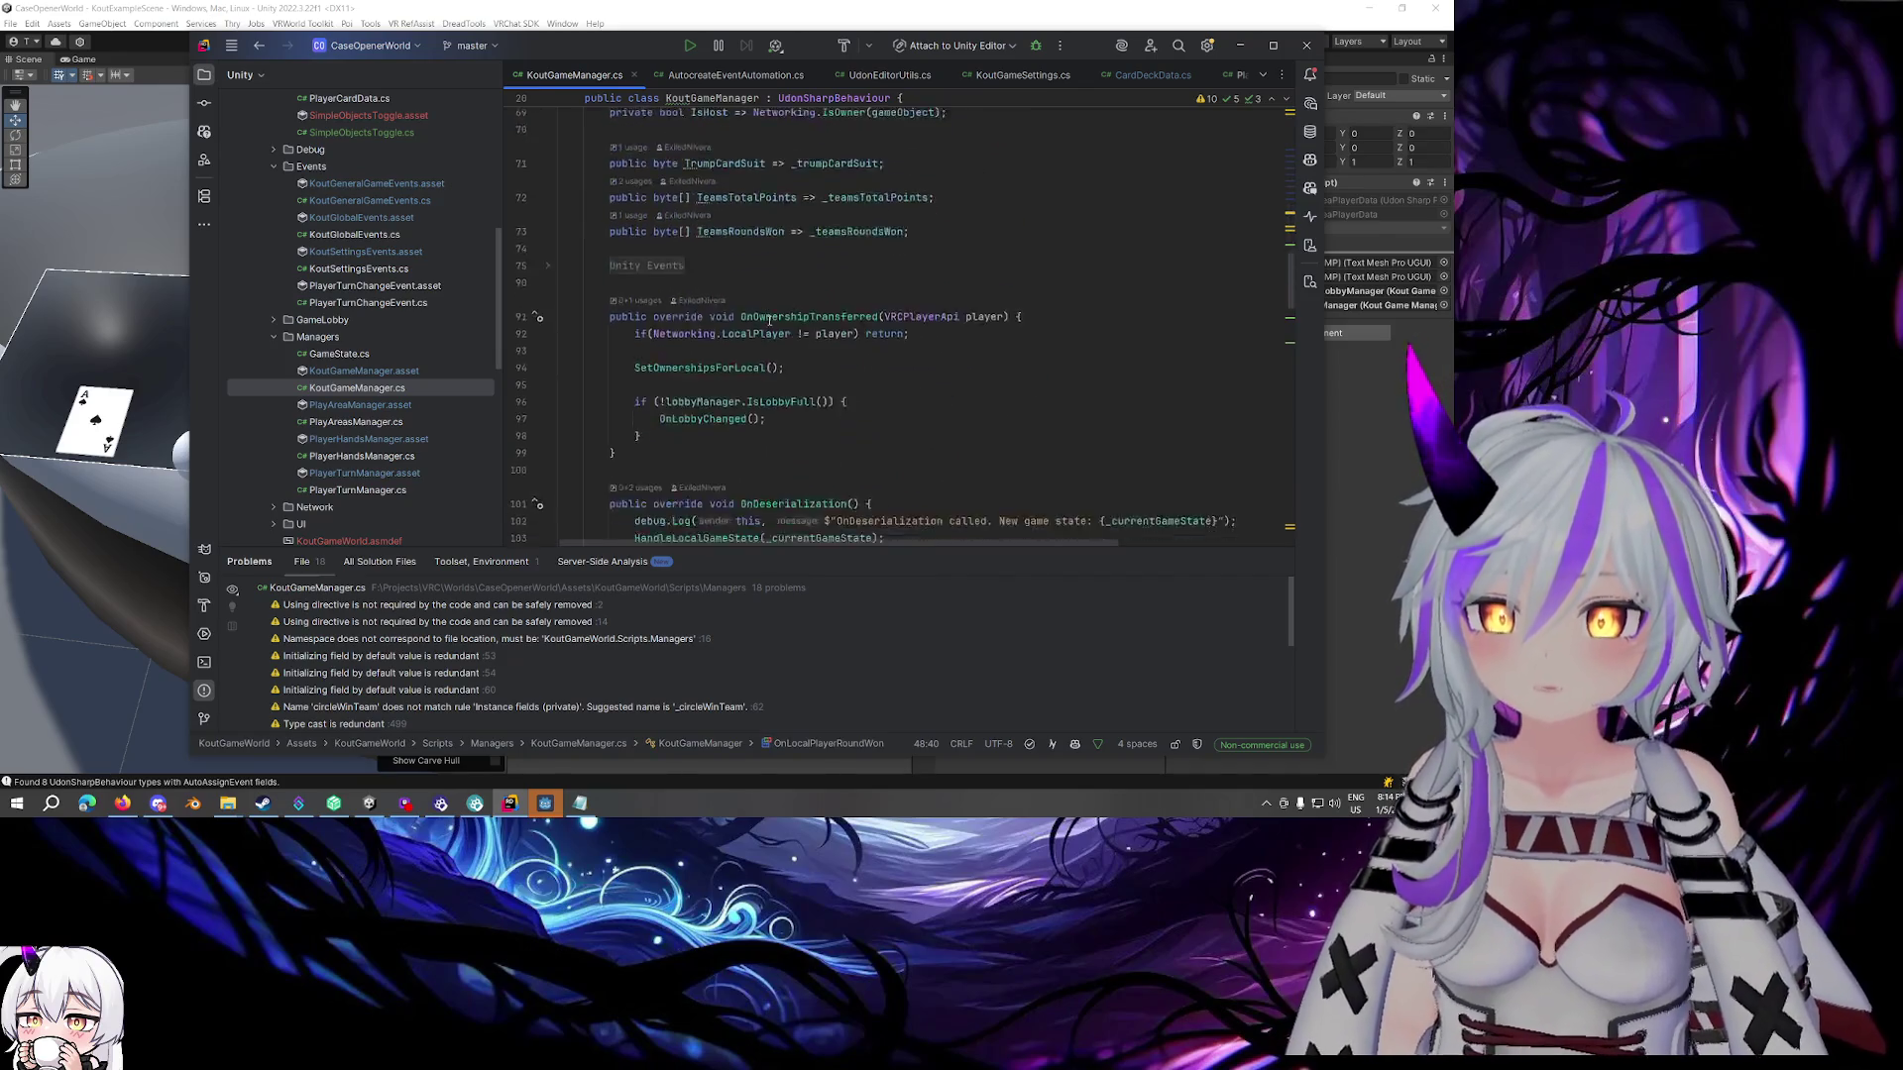
pyautogui.scroll(-3, 769, 321)
pyautogui.hotkey('ctrl', 'f')
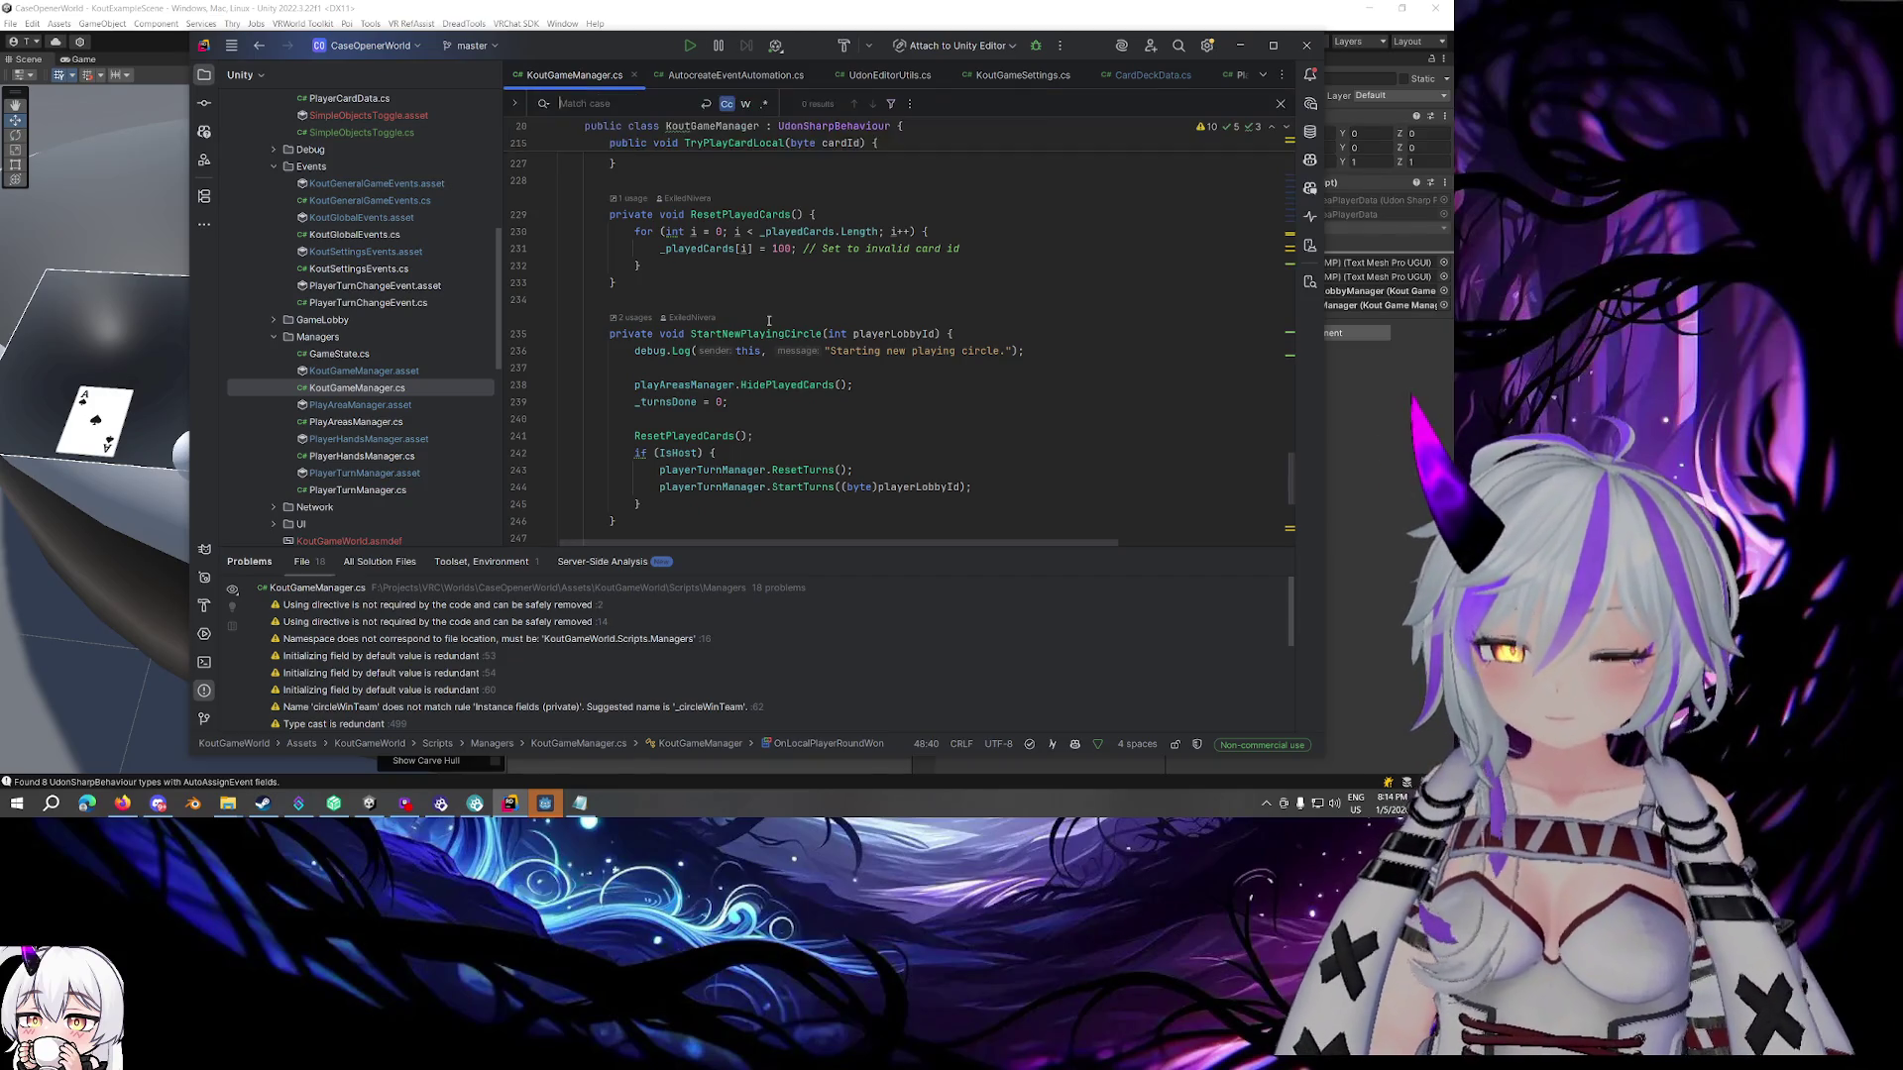
pyautogui.write('Place')
pyautogui.press('Escape')
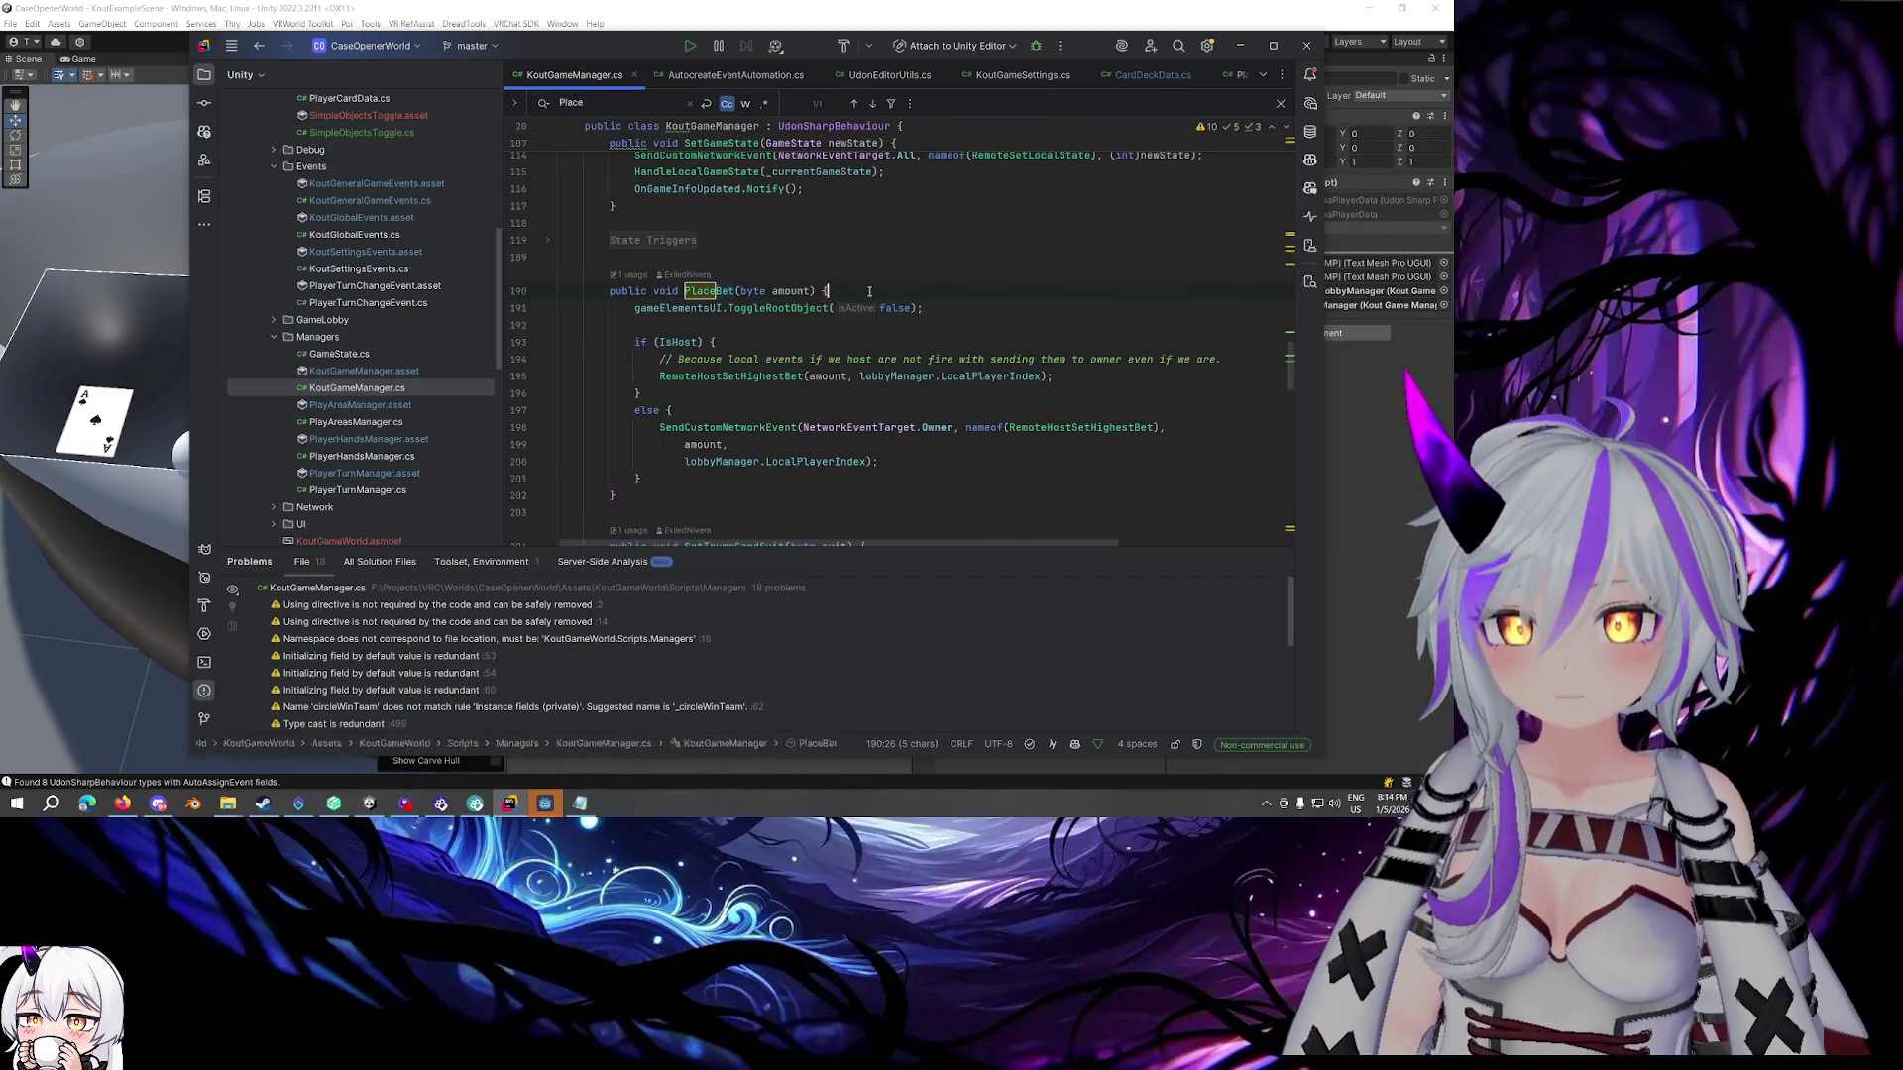
pyautogui.press('End')
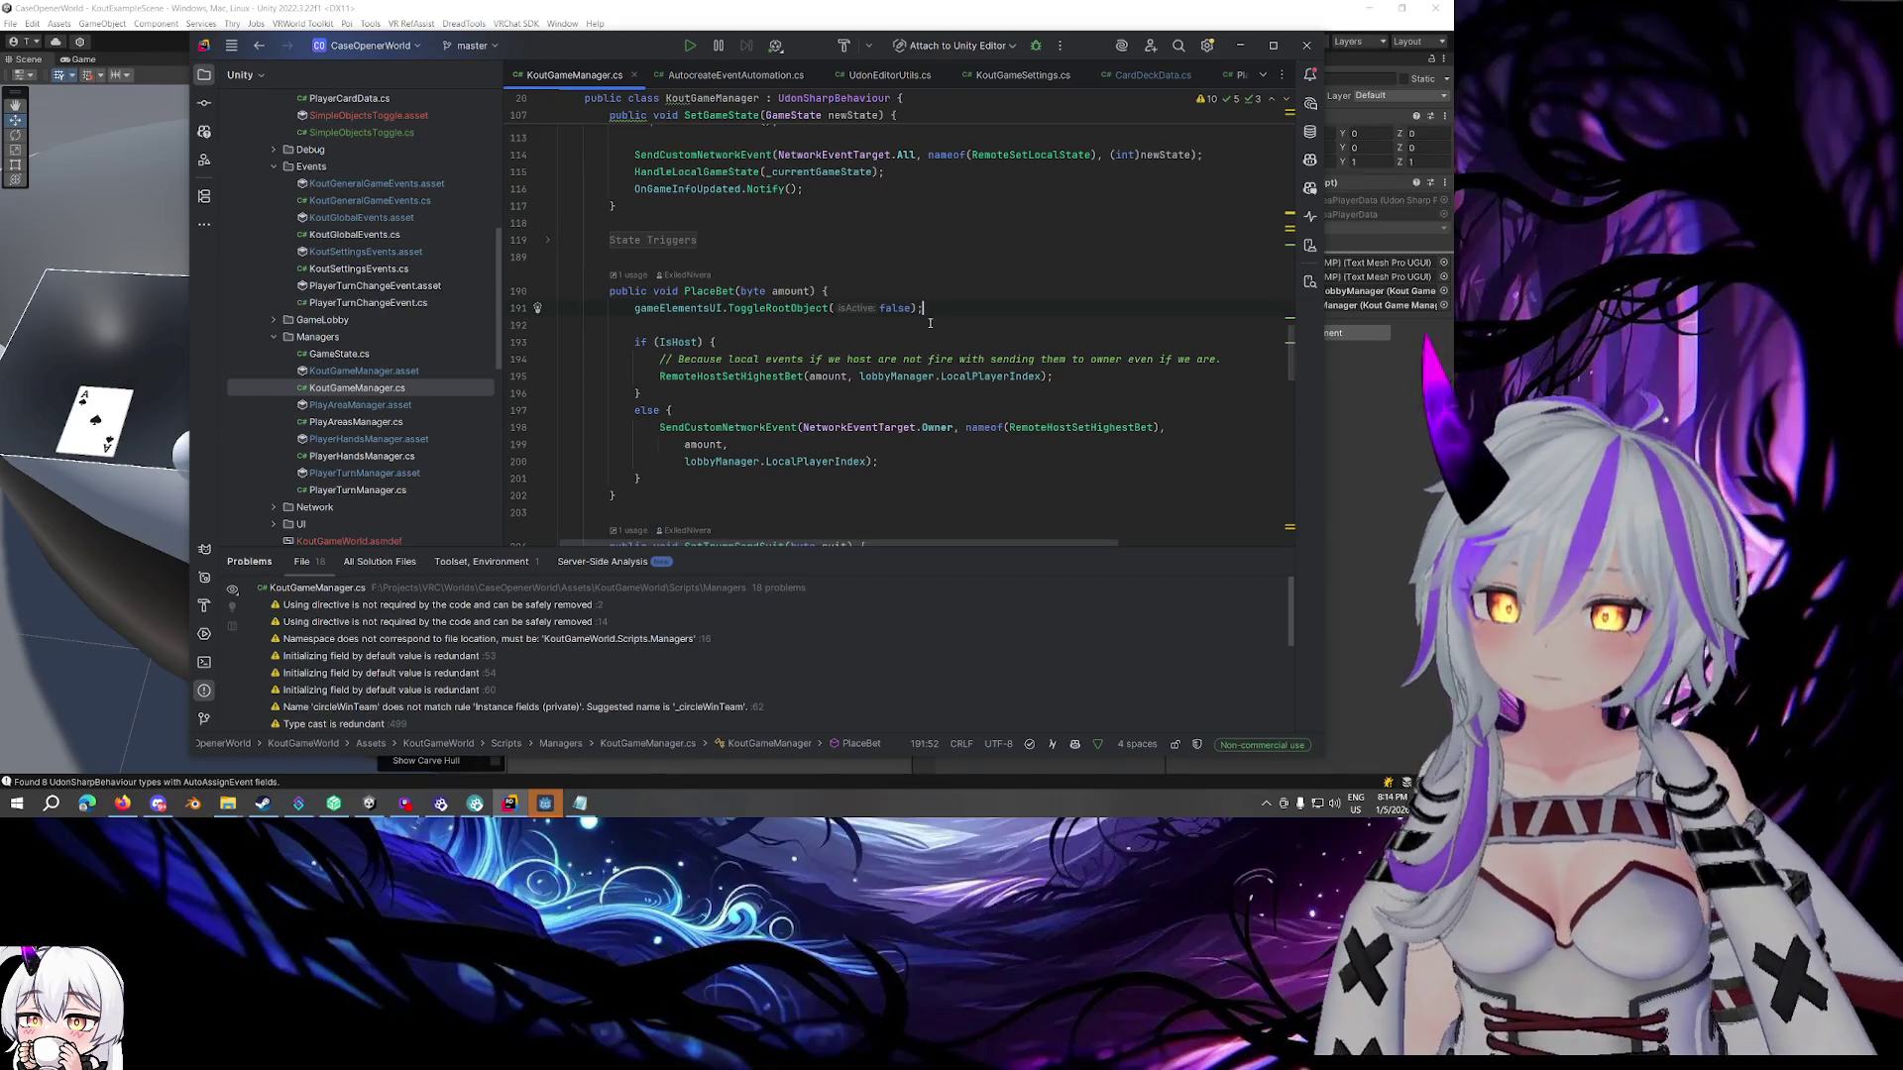
pyautogui.press('Return')
pyautogui.write('ga')
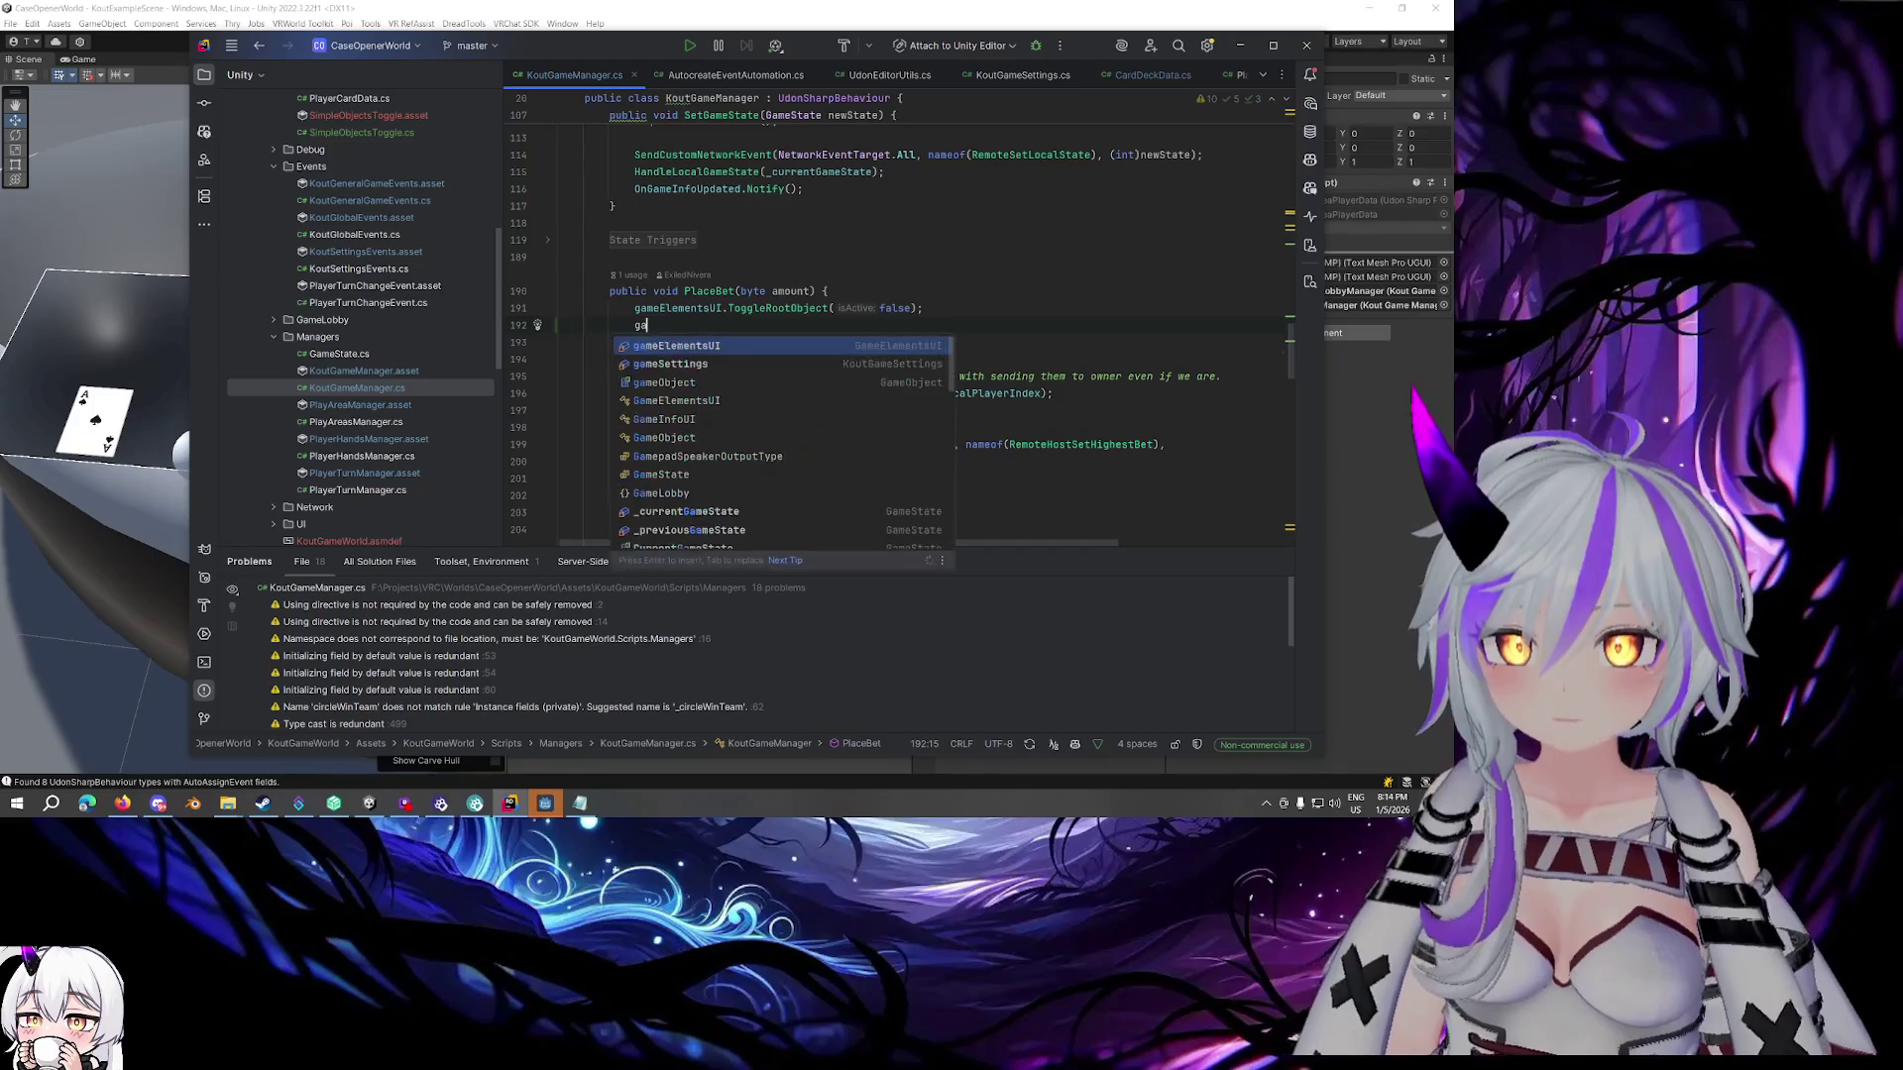
pyautogui.write('me')
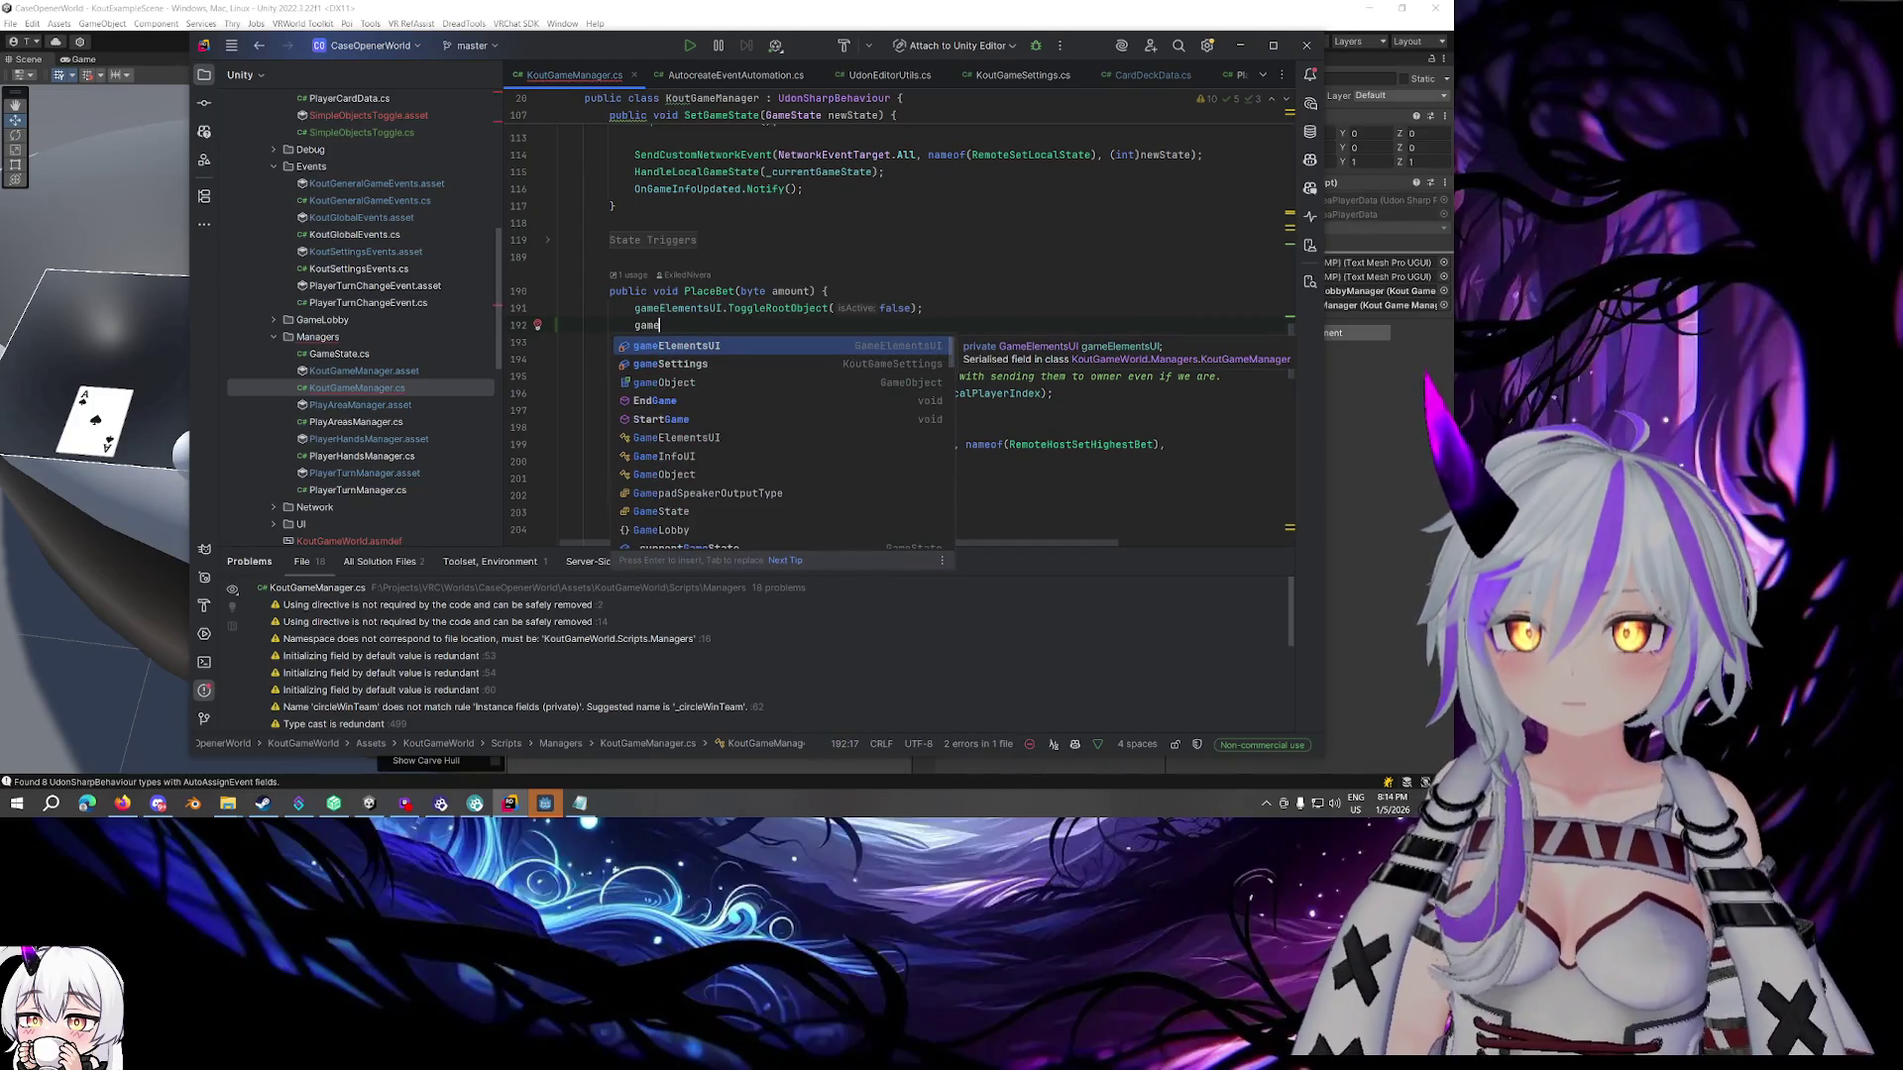
pyautogui.write('Eve')
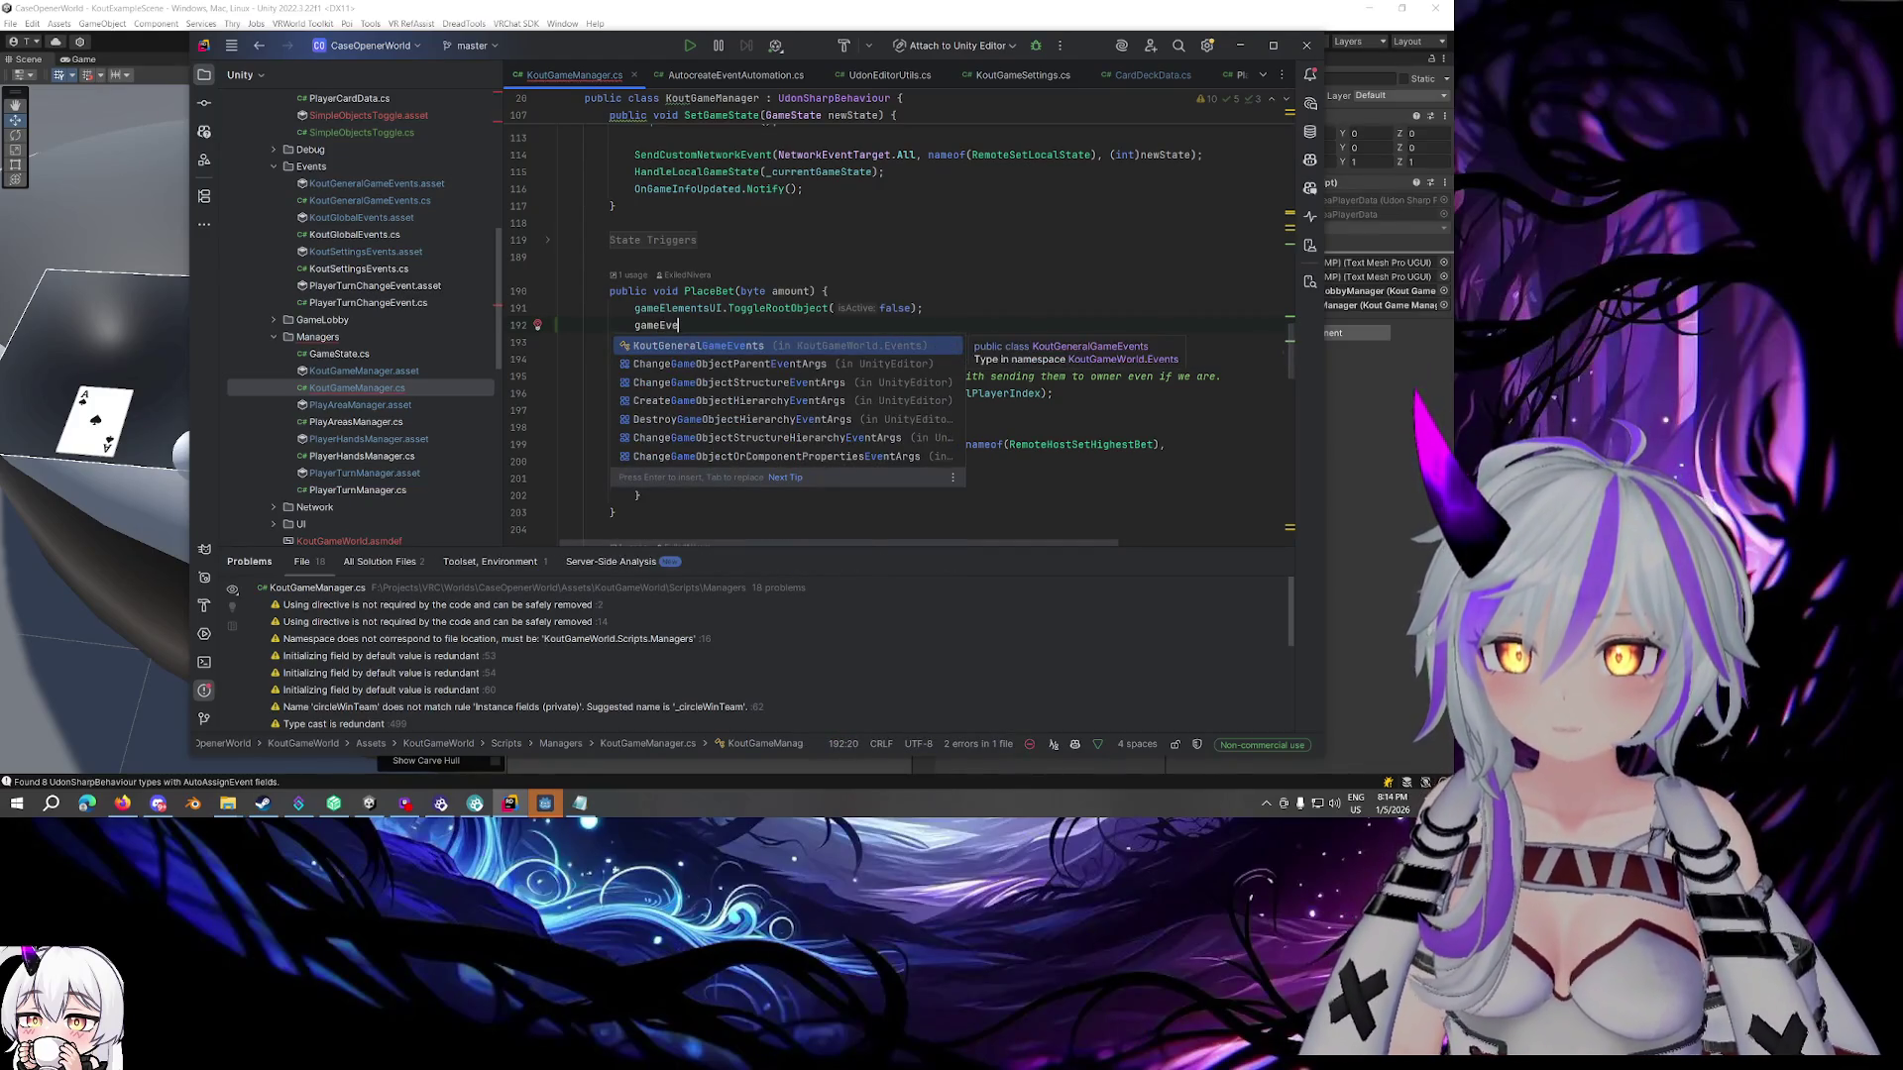
pyautogui.hotkey('ctrl', 'BackSpace')
pyautogui.write('glo')
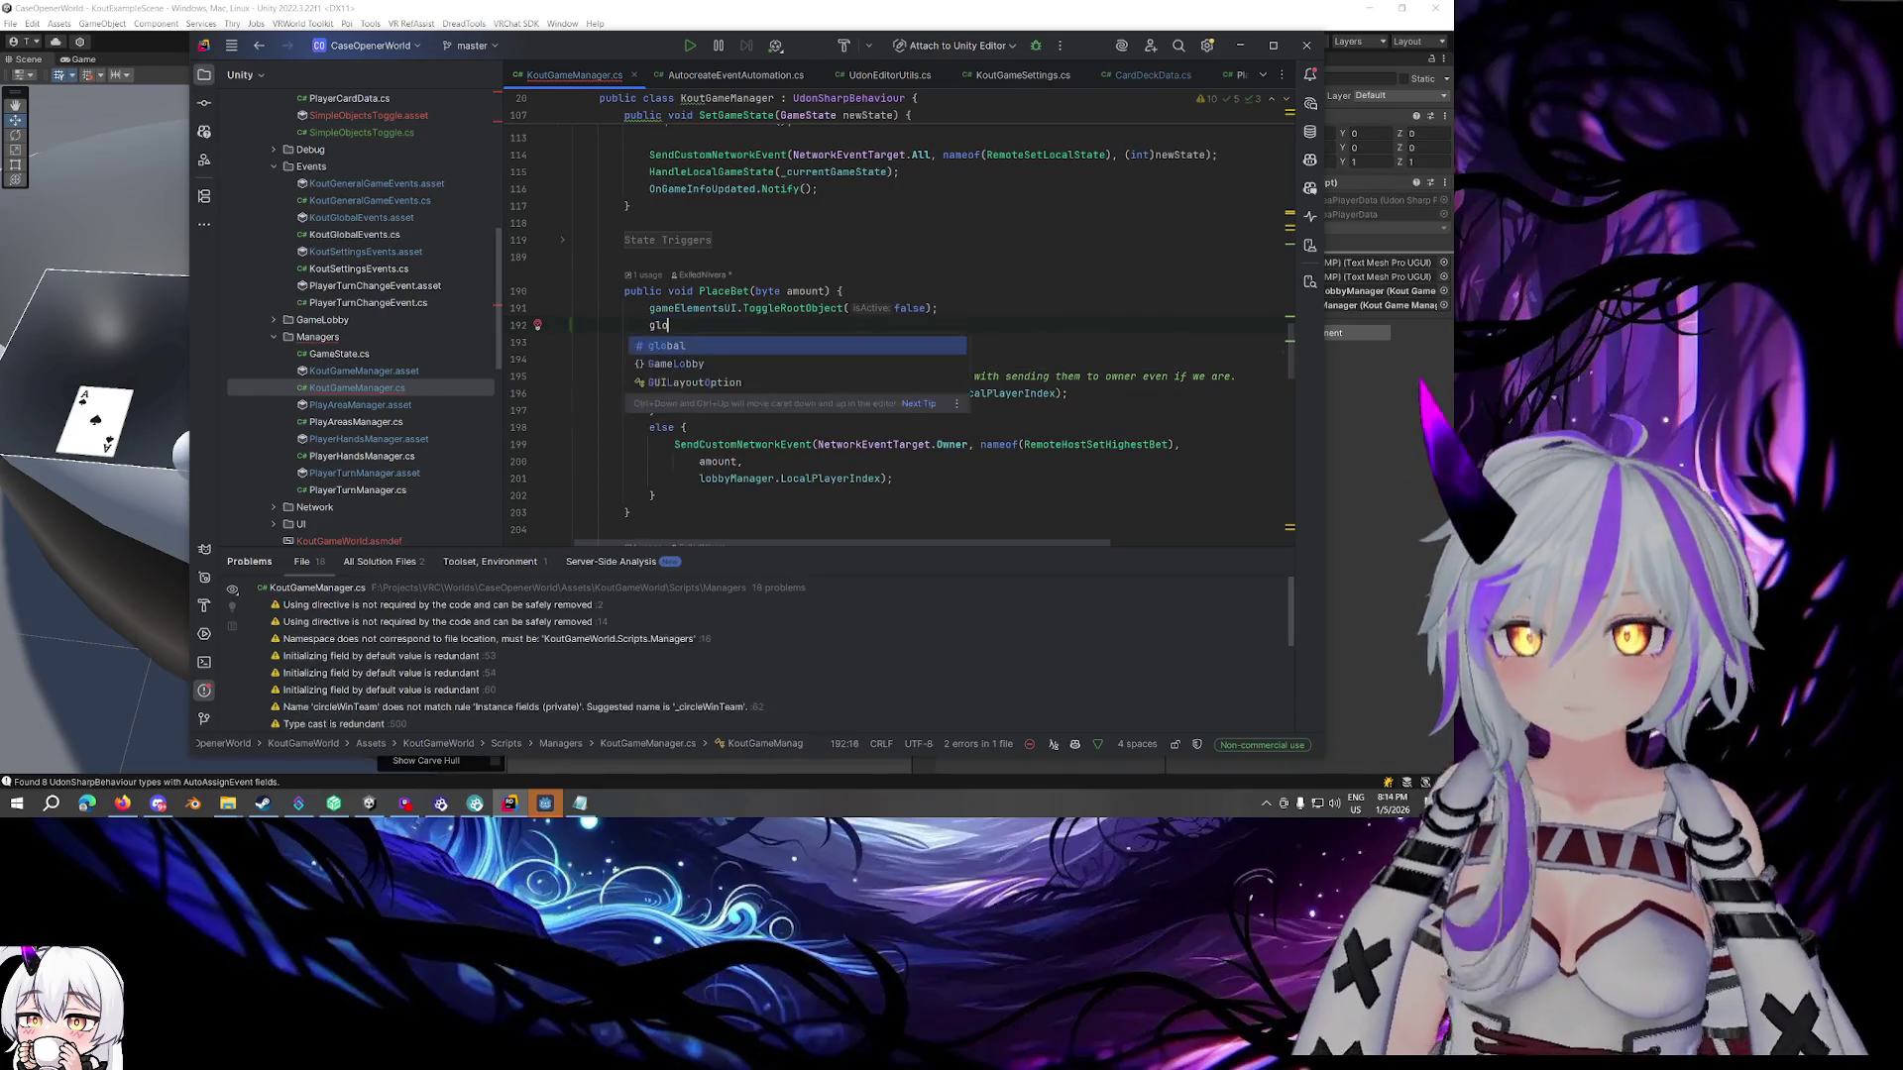
pyautogui.hotkey('ctrl', 'z')
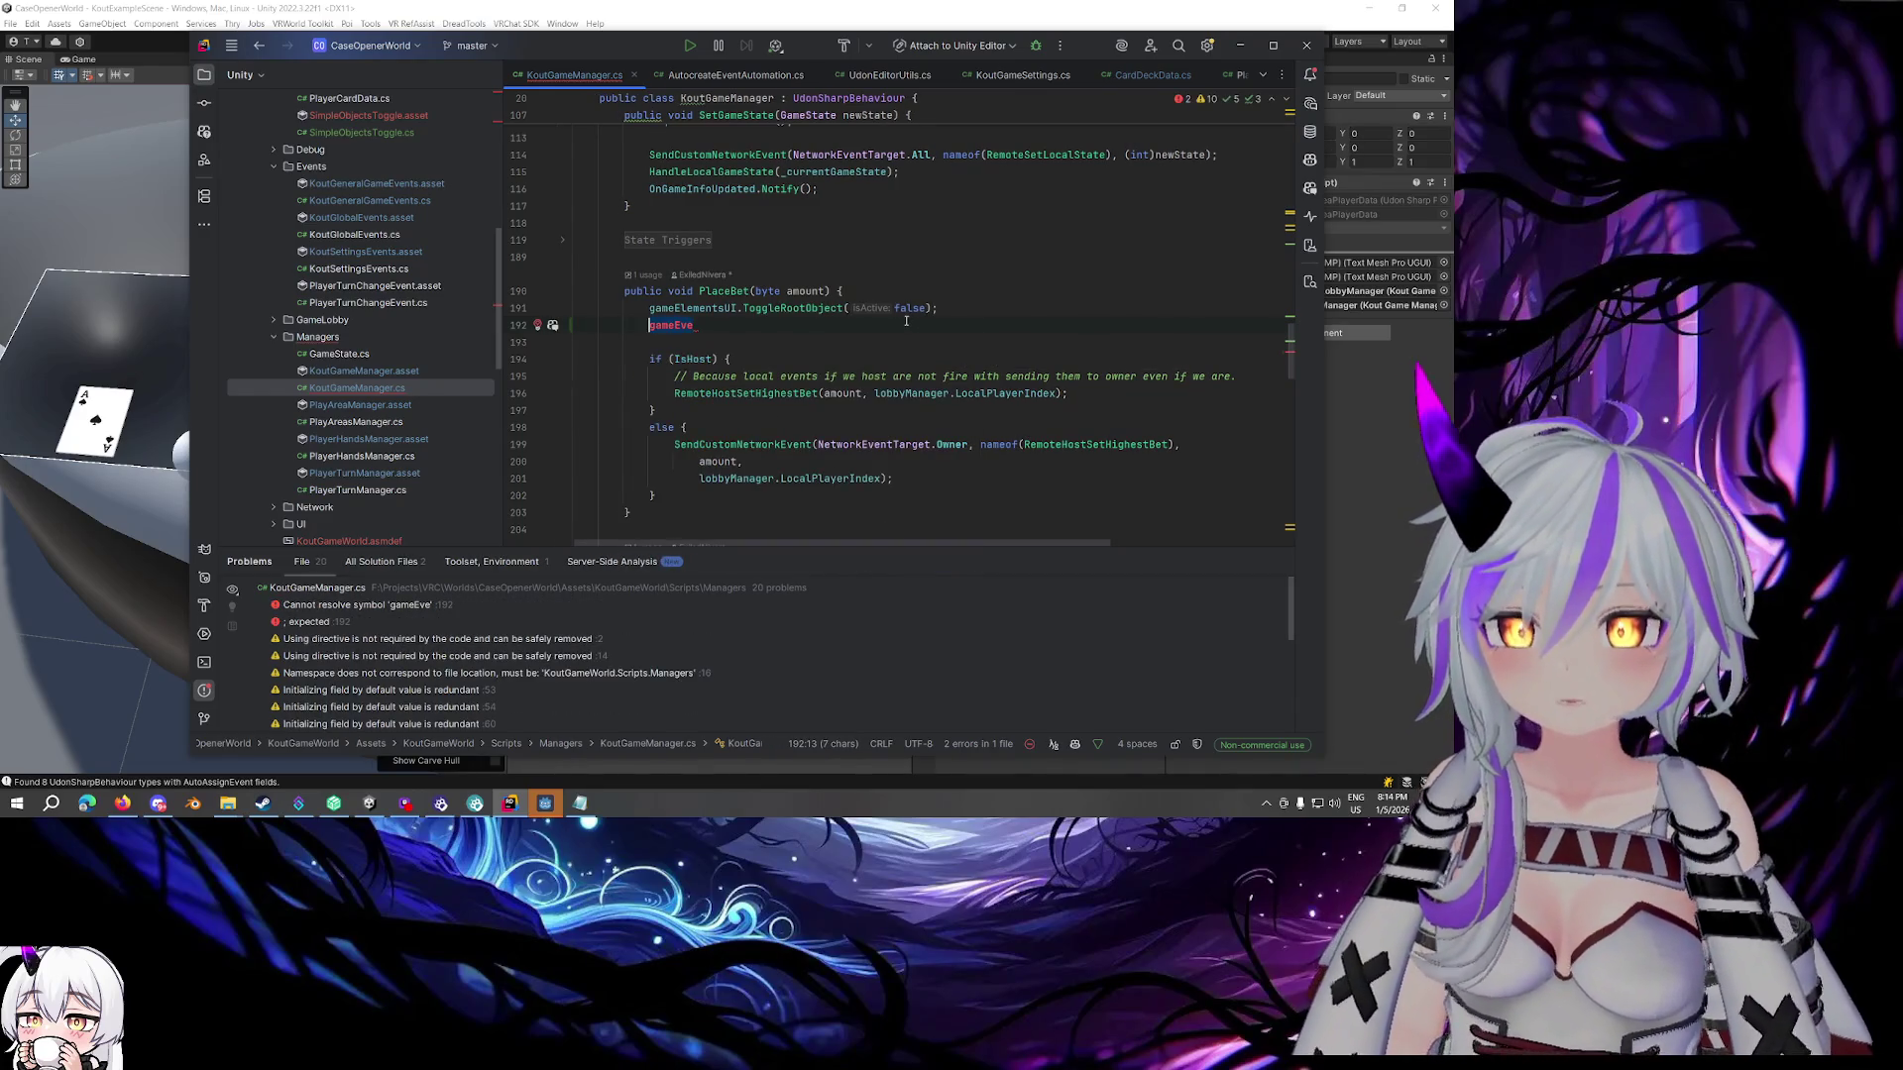
pyautogui.hotkey('ctrl', 'z')
pyautogui.scroll(15, 1255, 143)
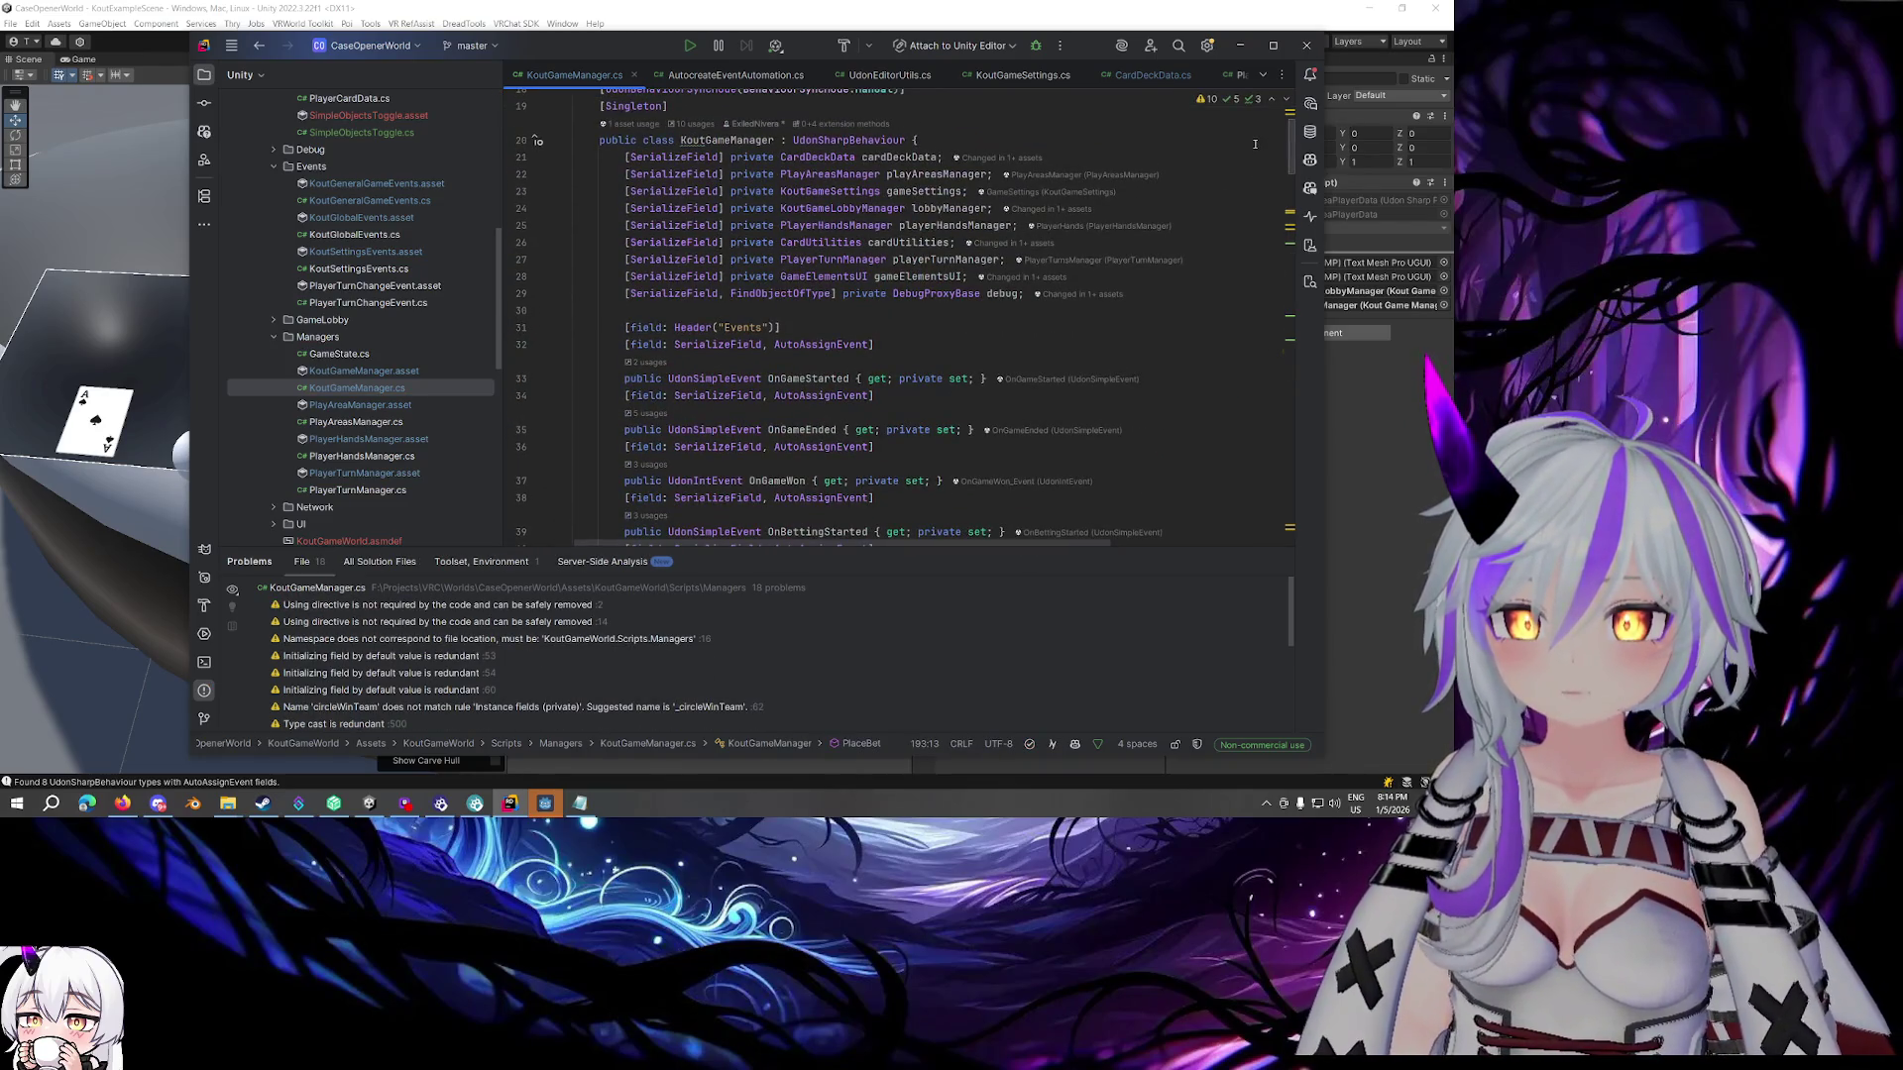
# Add a [SerializeField] private KoutGeneralGameEvents generalGameEvents field below gameElementsUI
pyautogui.scroll(-3, 1255, 144)
pyautogui.scroll(-8, 1252, 151)
pyautogui.hotkey('ctrl', 'z')
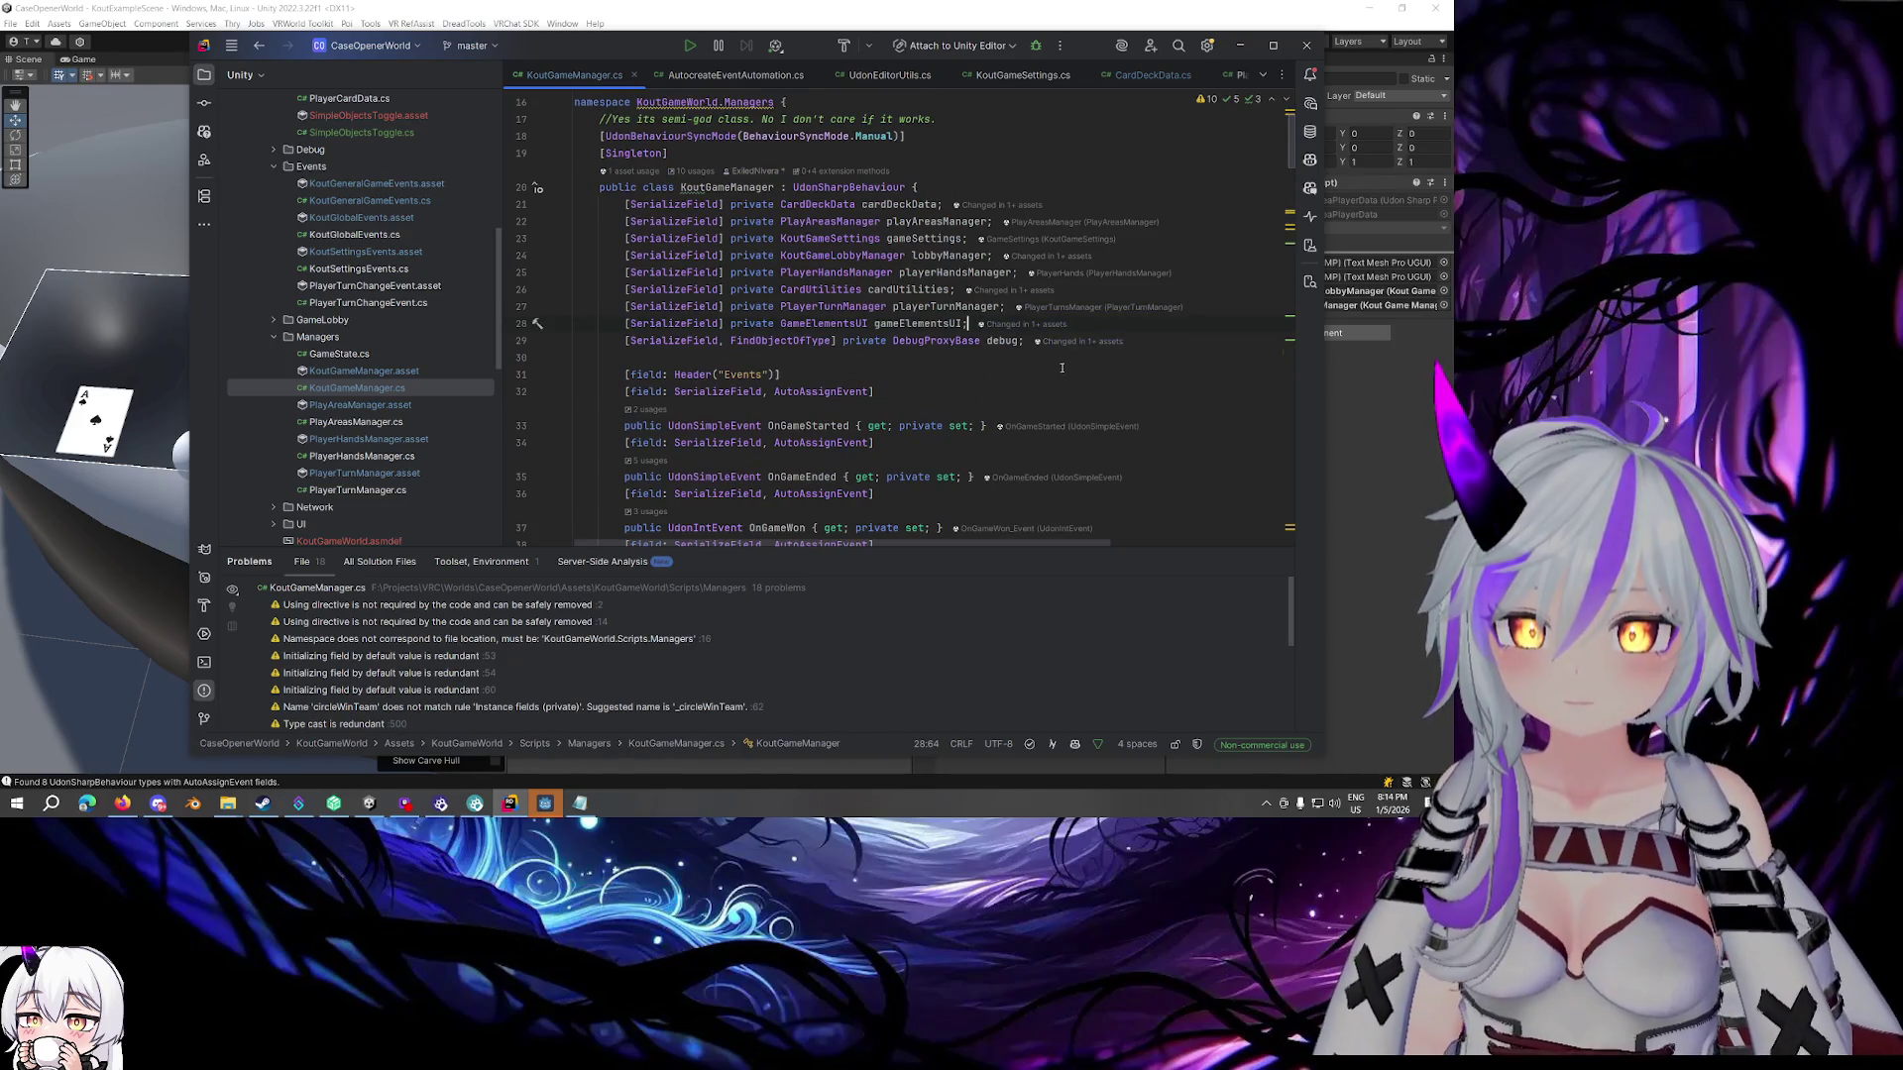
pyautogui.press('Return')
pyautogui.write('[SerializeField] private G')
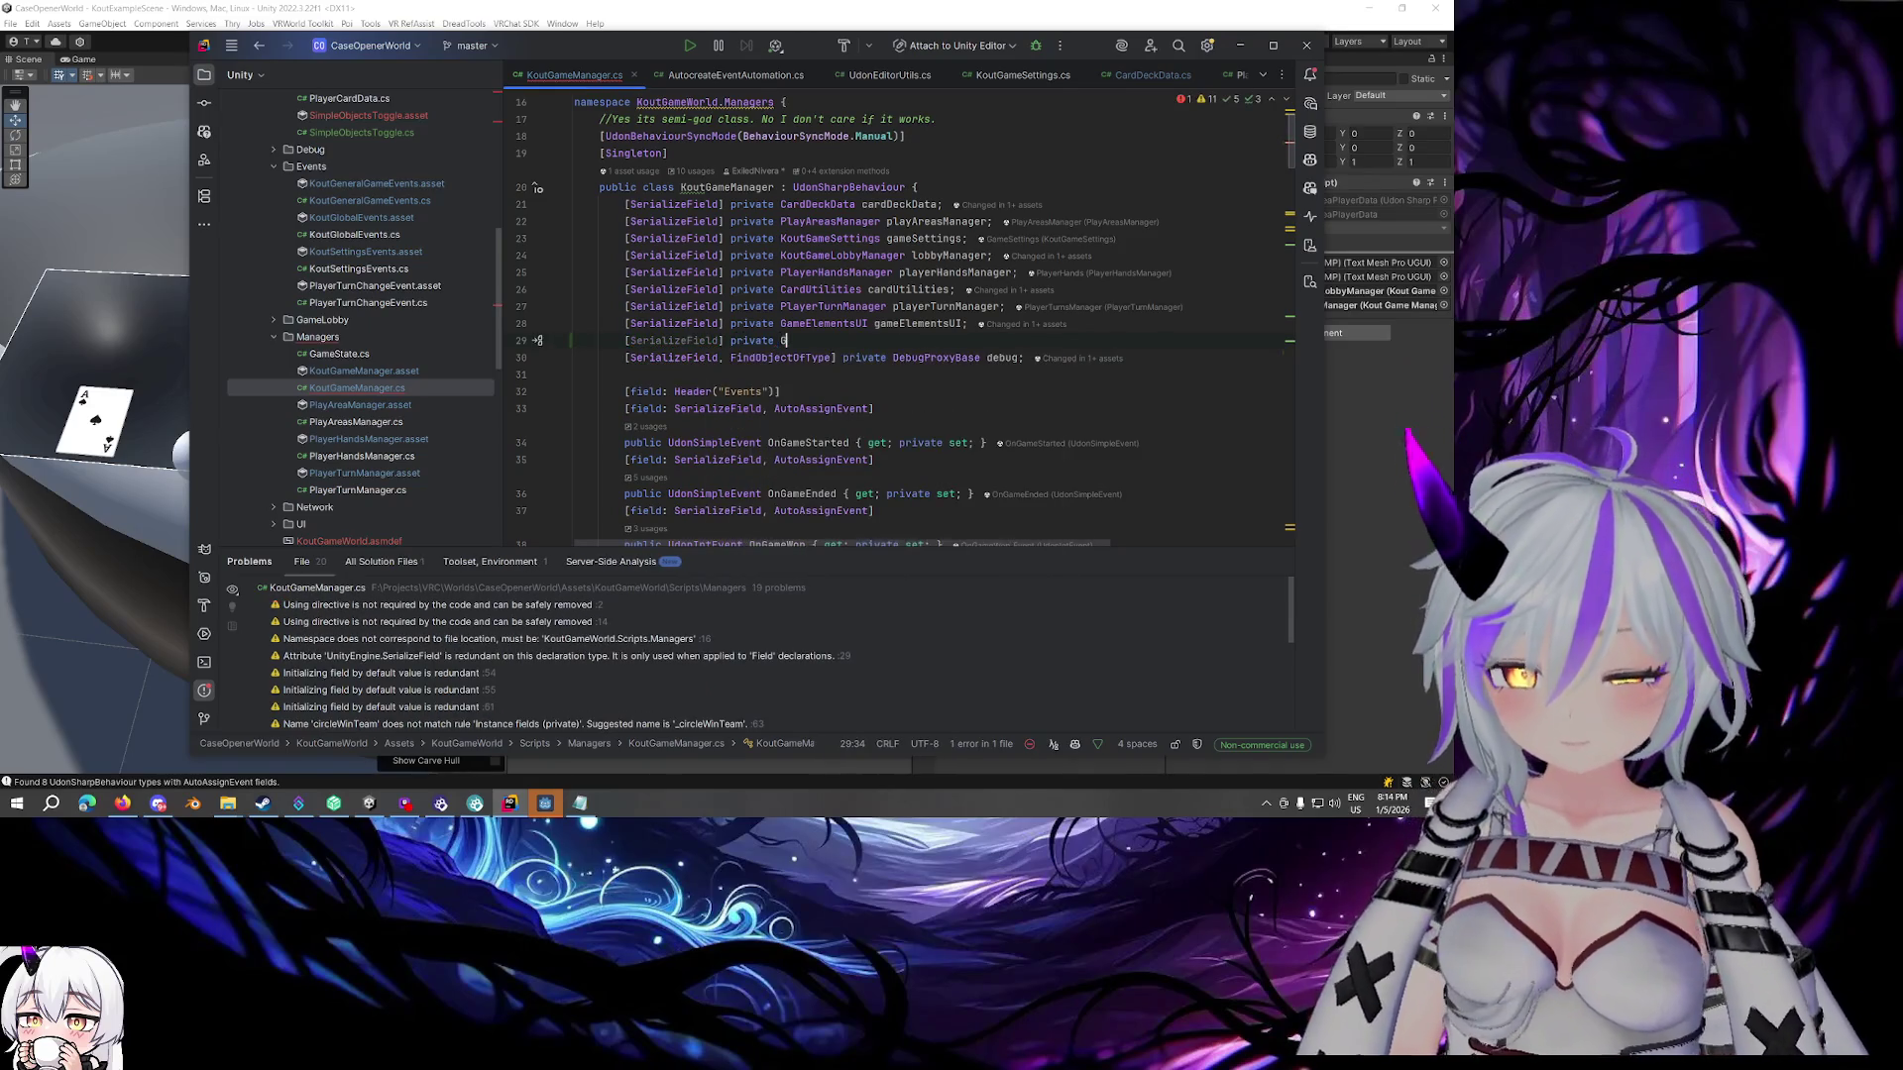
pyautogui.press('BackSpace')
pyautogui.write('Kou')
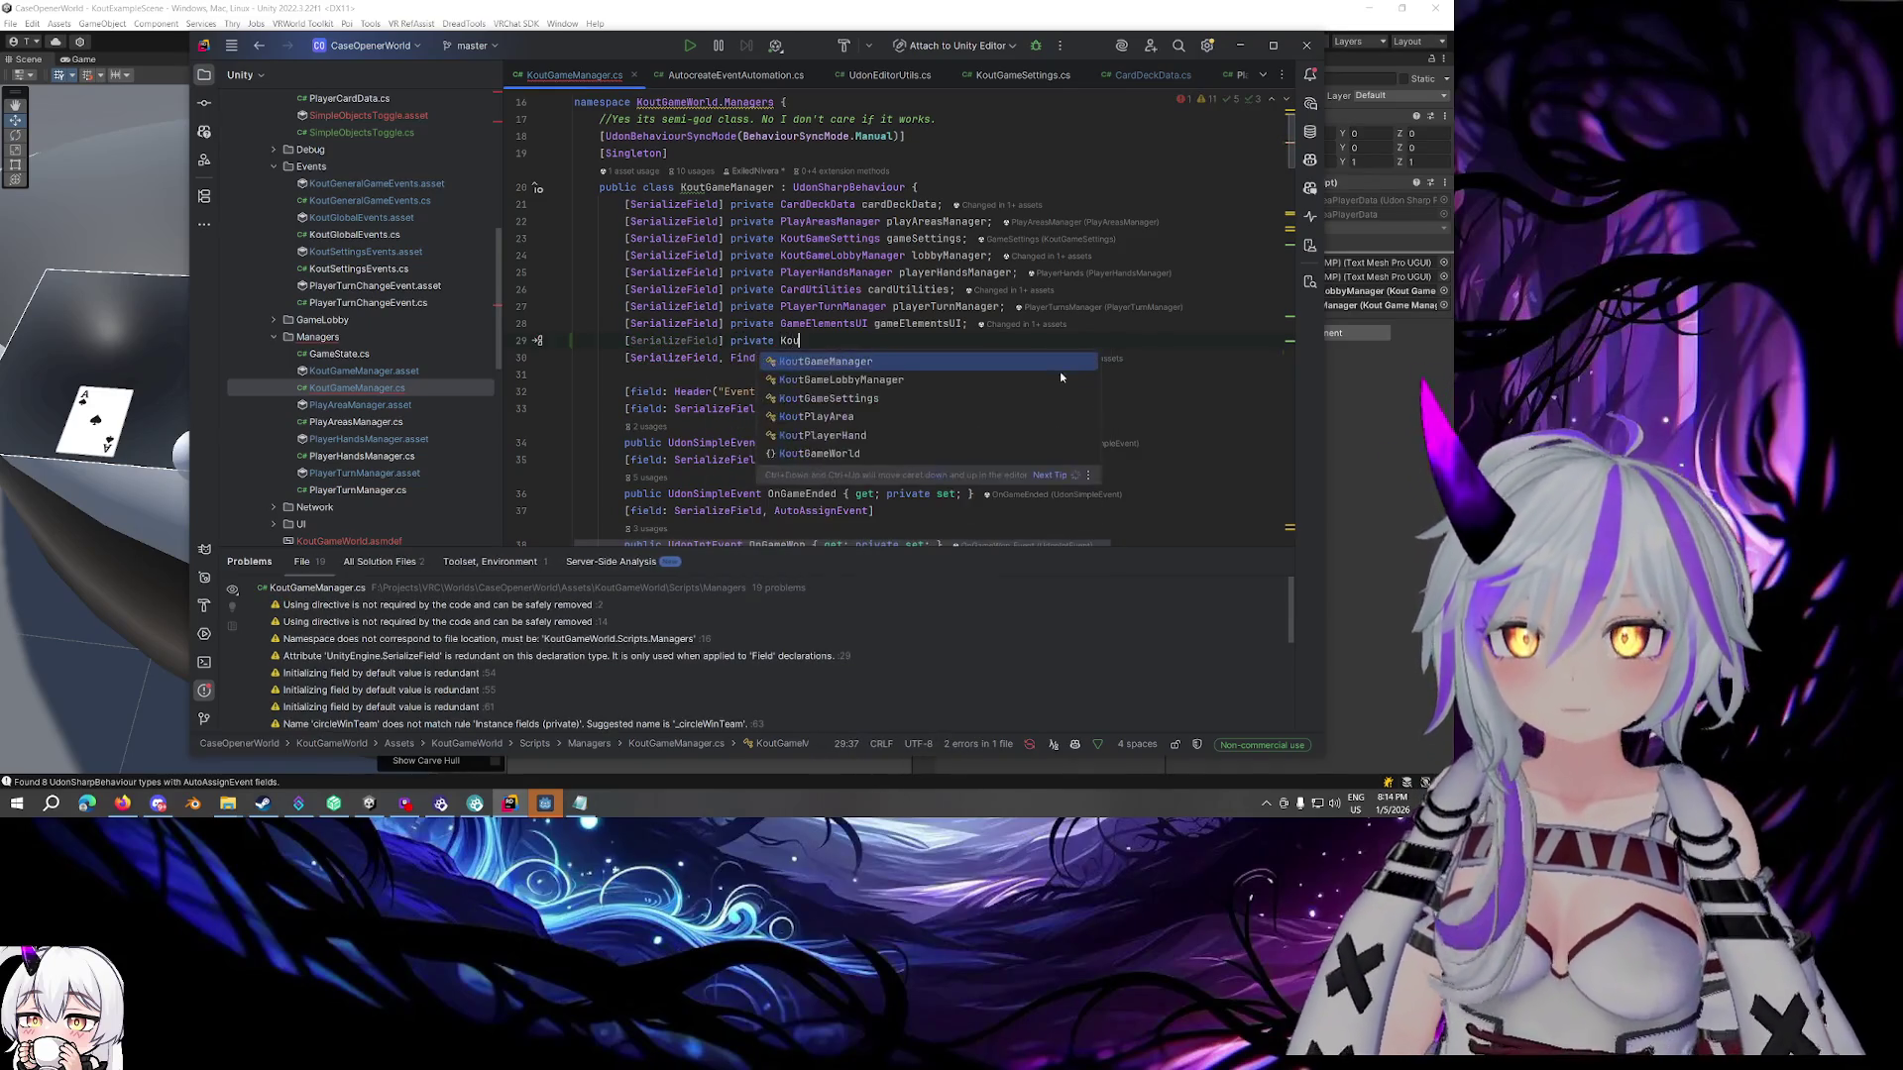
pyautogui.press('Down')
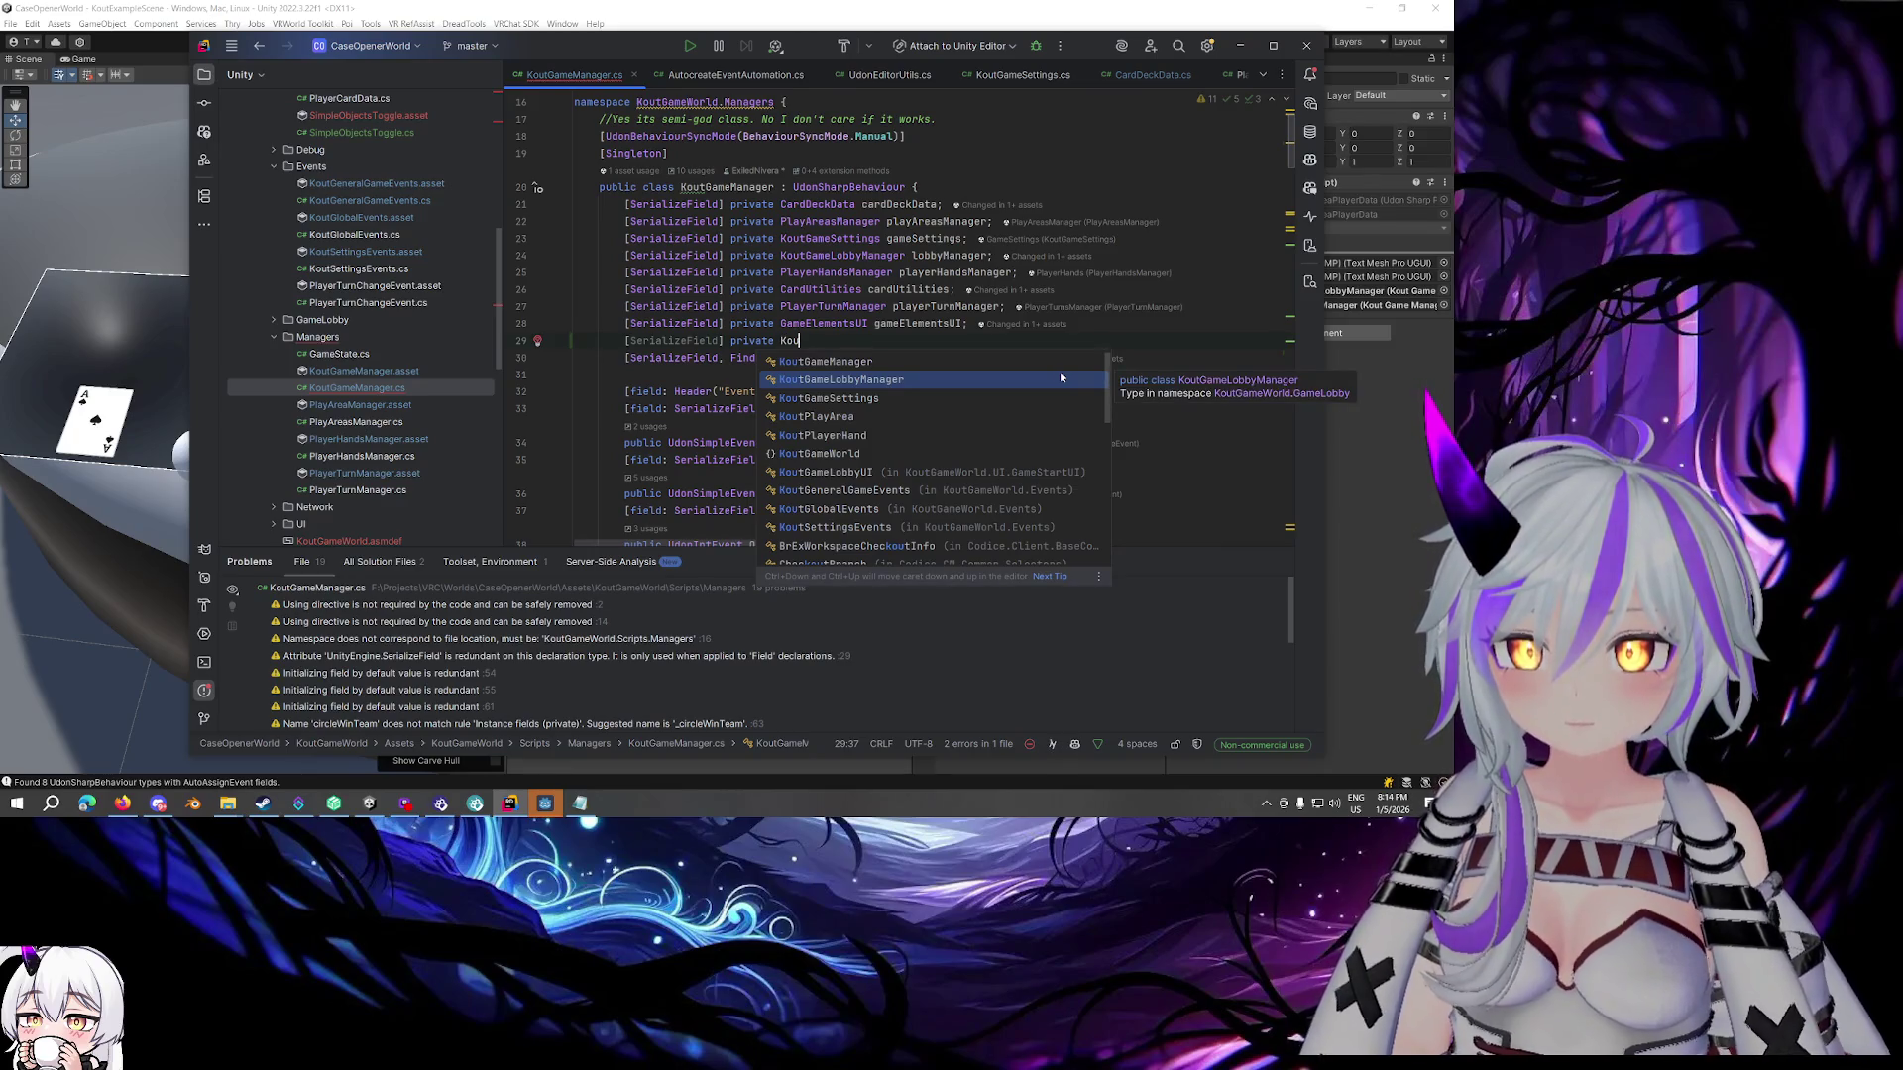
pyautogui.write('Ga')
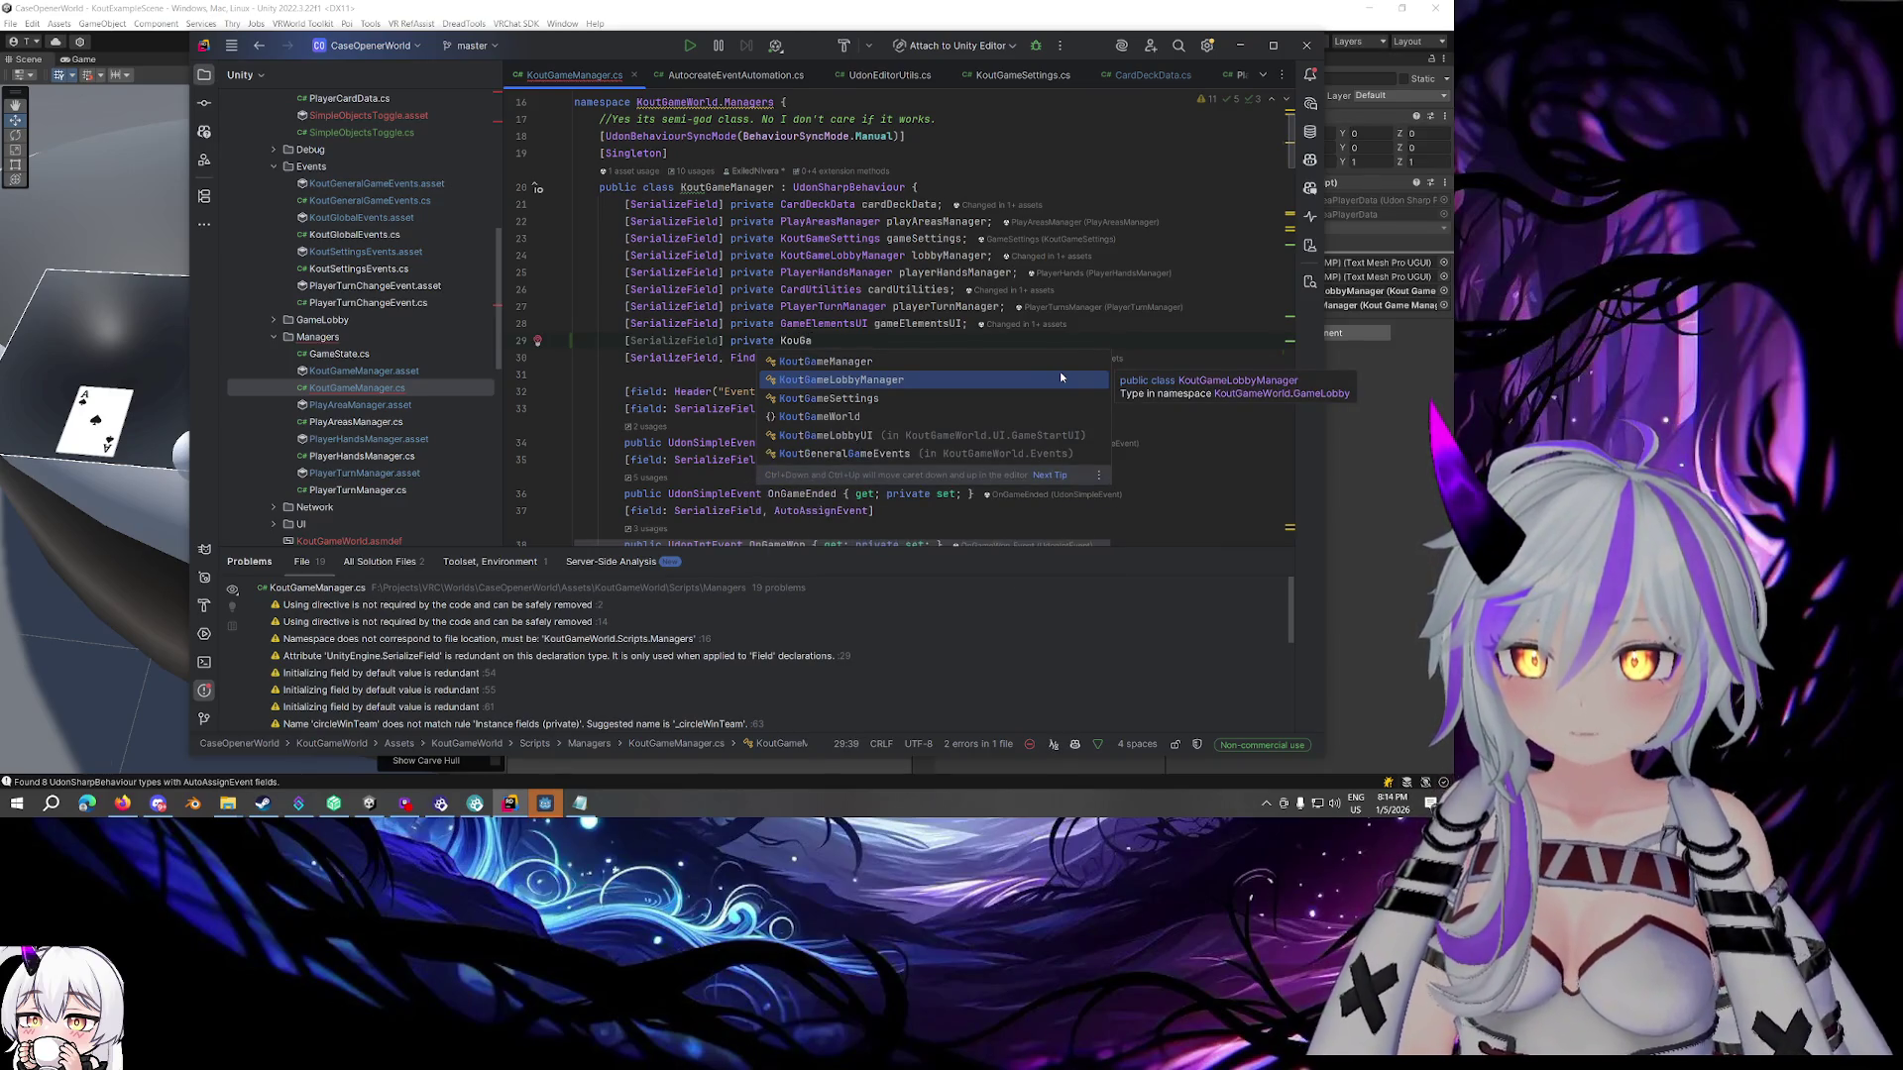
pyautogui.press('Down')
pyautogui.press('Down')
pyautogui.press('Down')
pyautogui.press('Return')
pyautogui.write('generalGameEvents;')
# Change the field type to KoutGlobalEvents and rename it to globalGameEvents
pyautogui.doubleClick(865, 340)
pyautogui.write('KoutGlo')
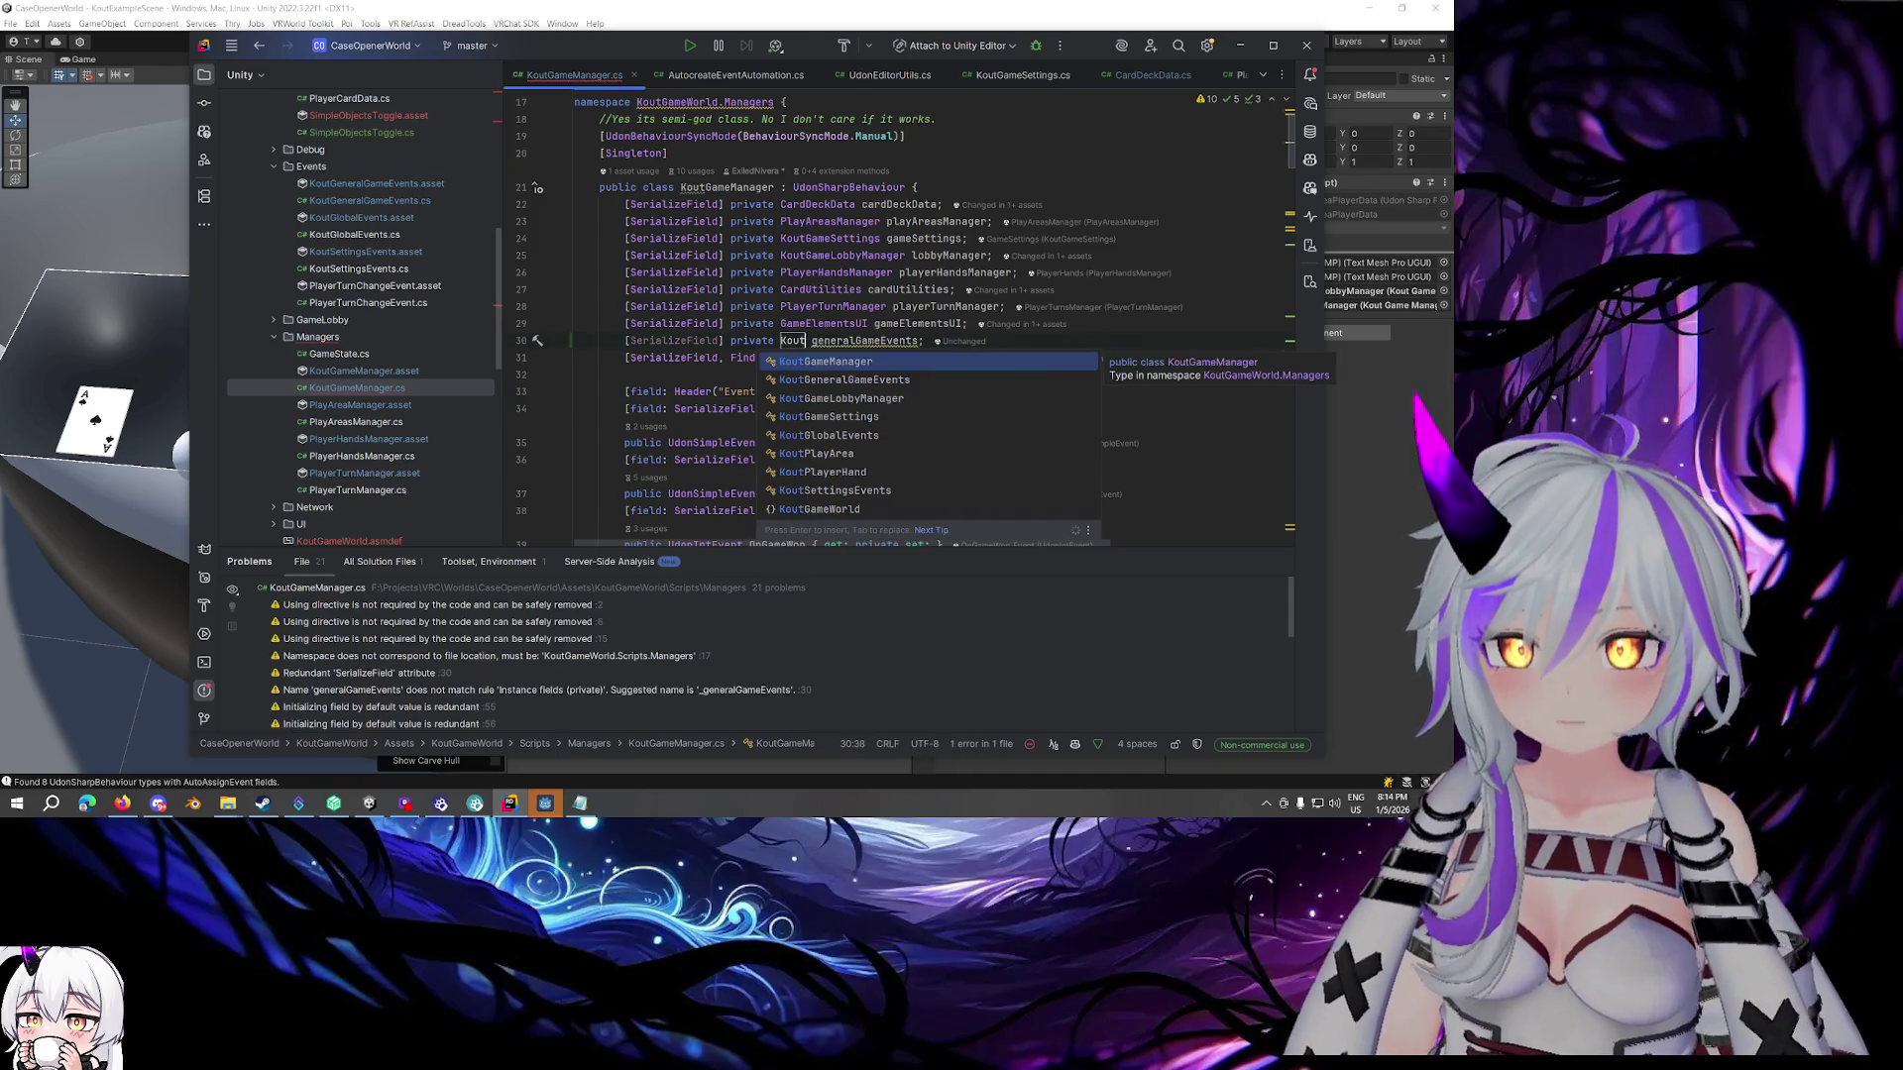
pyautogui.press('Return')
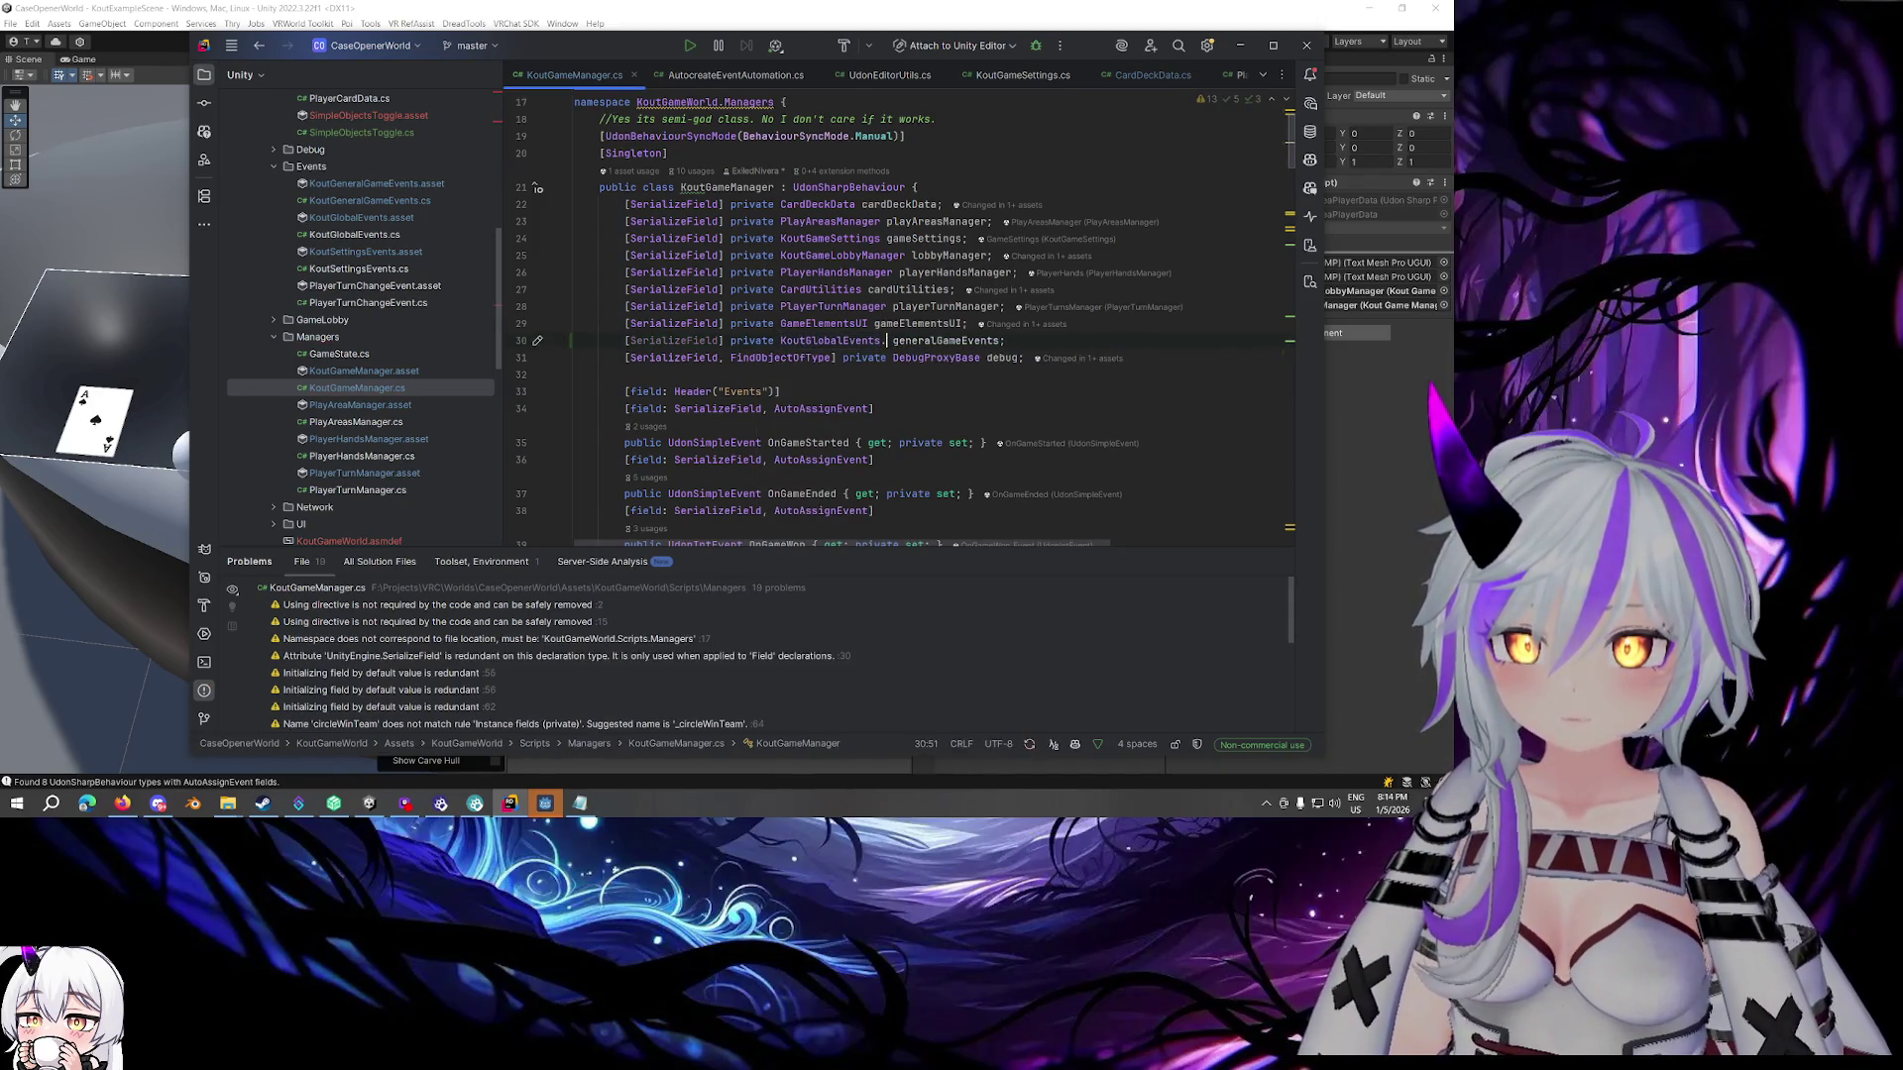
pyautogui.moveTo(886, 340); pyautogui.dragTo(989, 340)
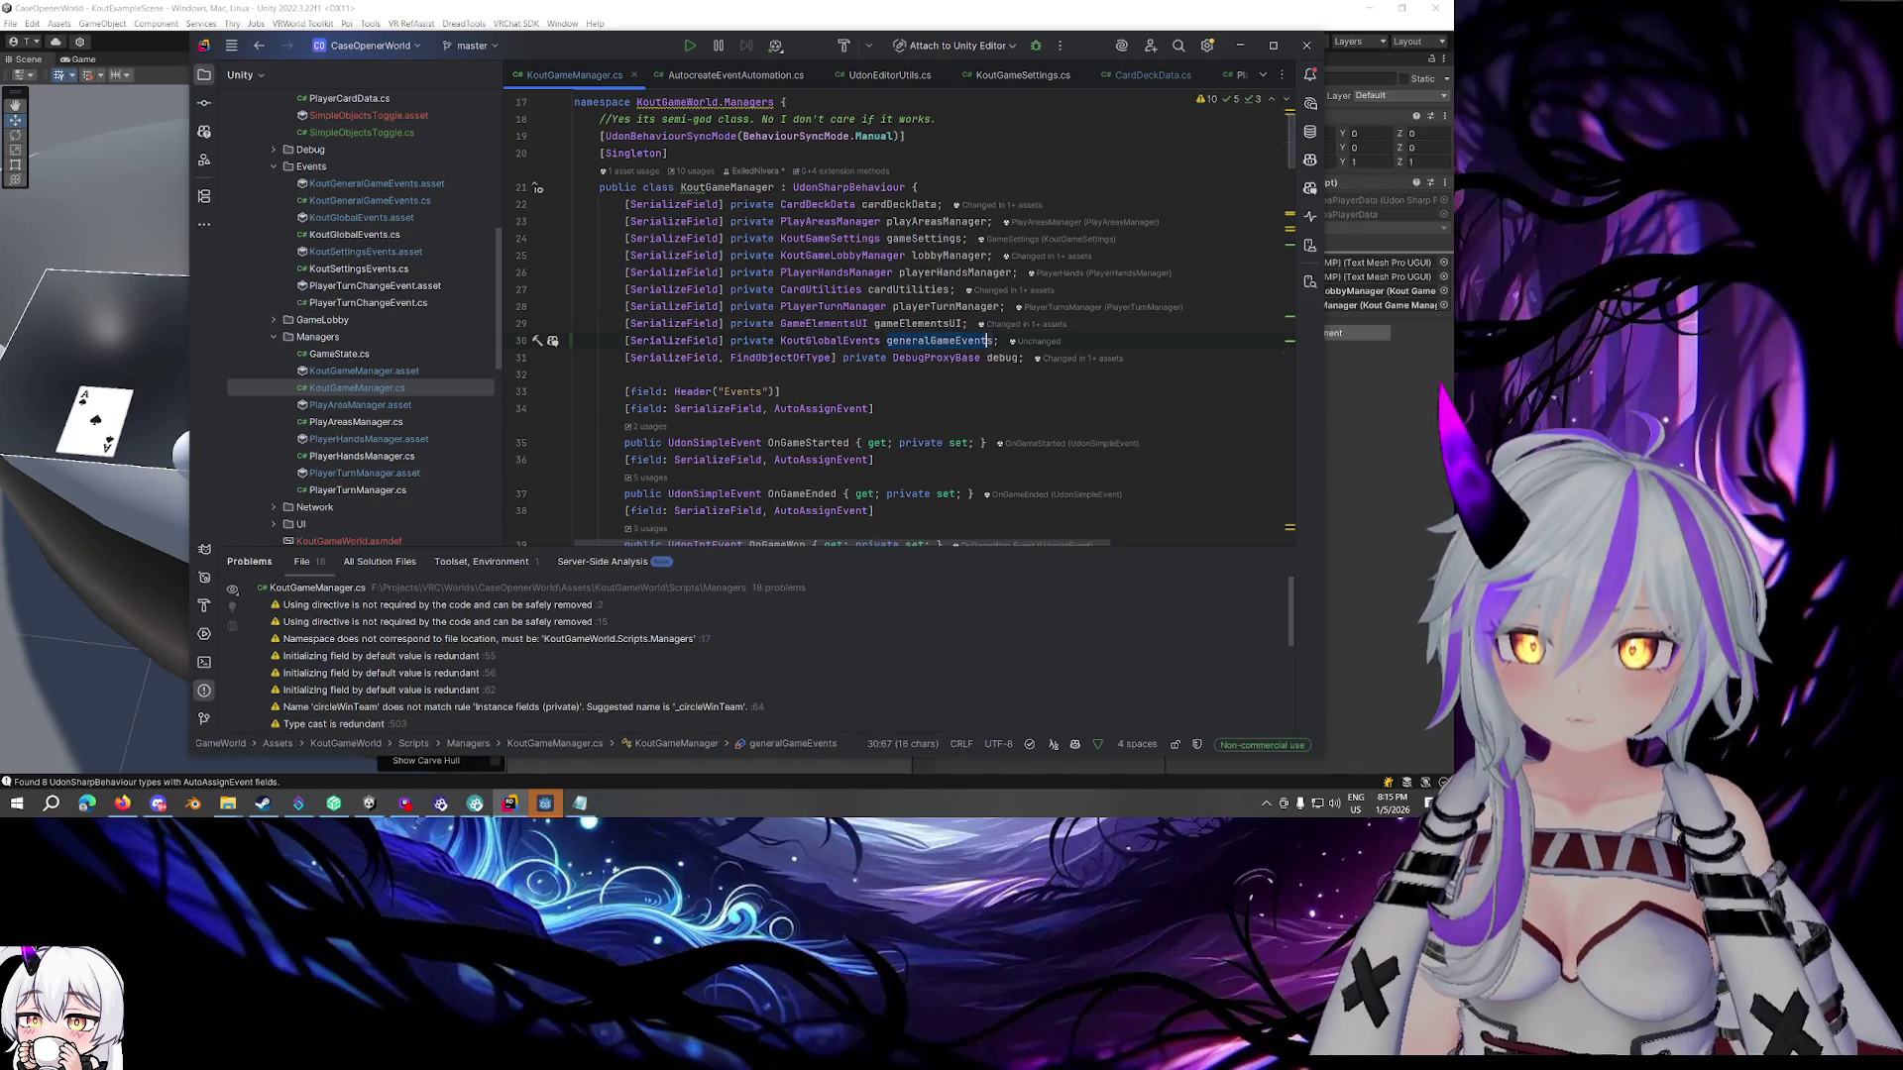
pyautogui.hotkey('ctrl', 'r')
pyautogui.hotkey('ctrl', 'r')
pyautogui.write('global')
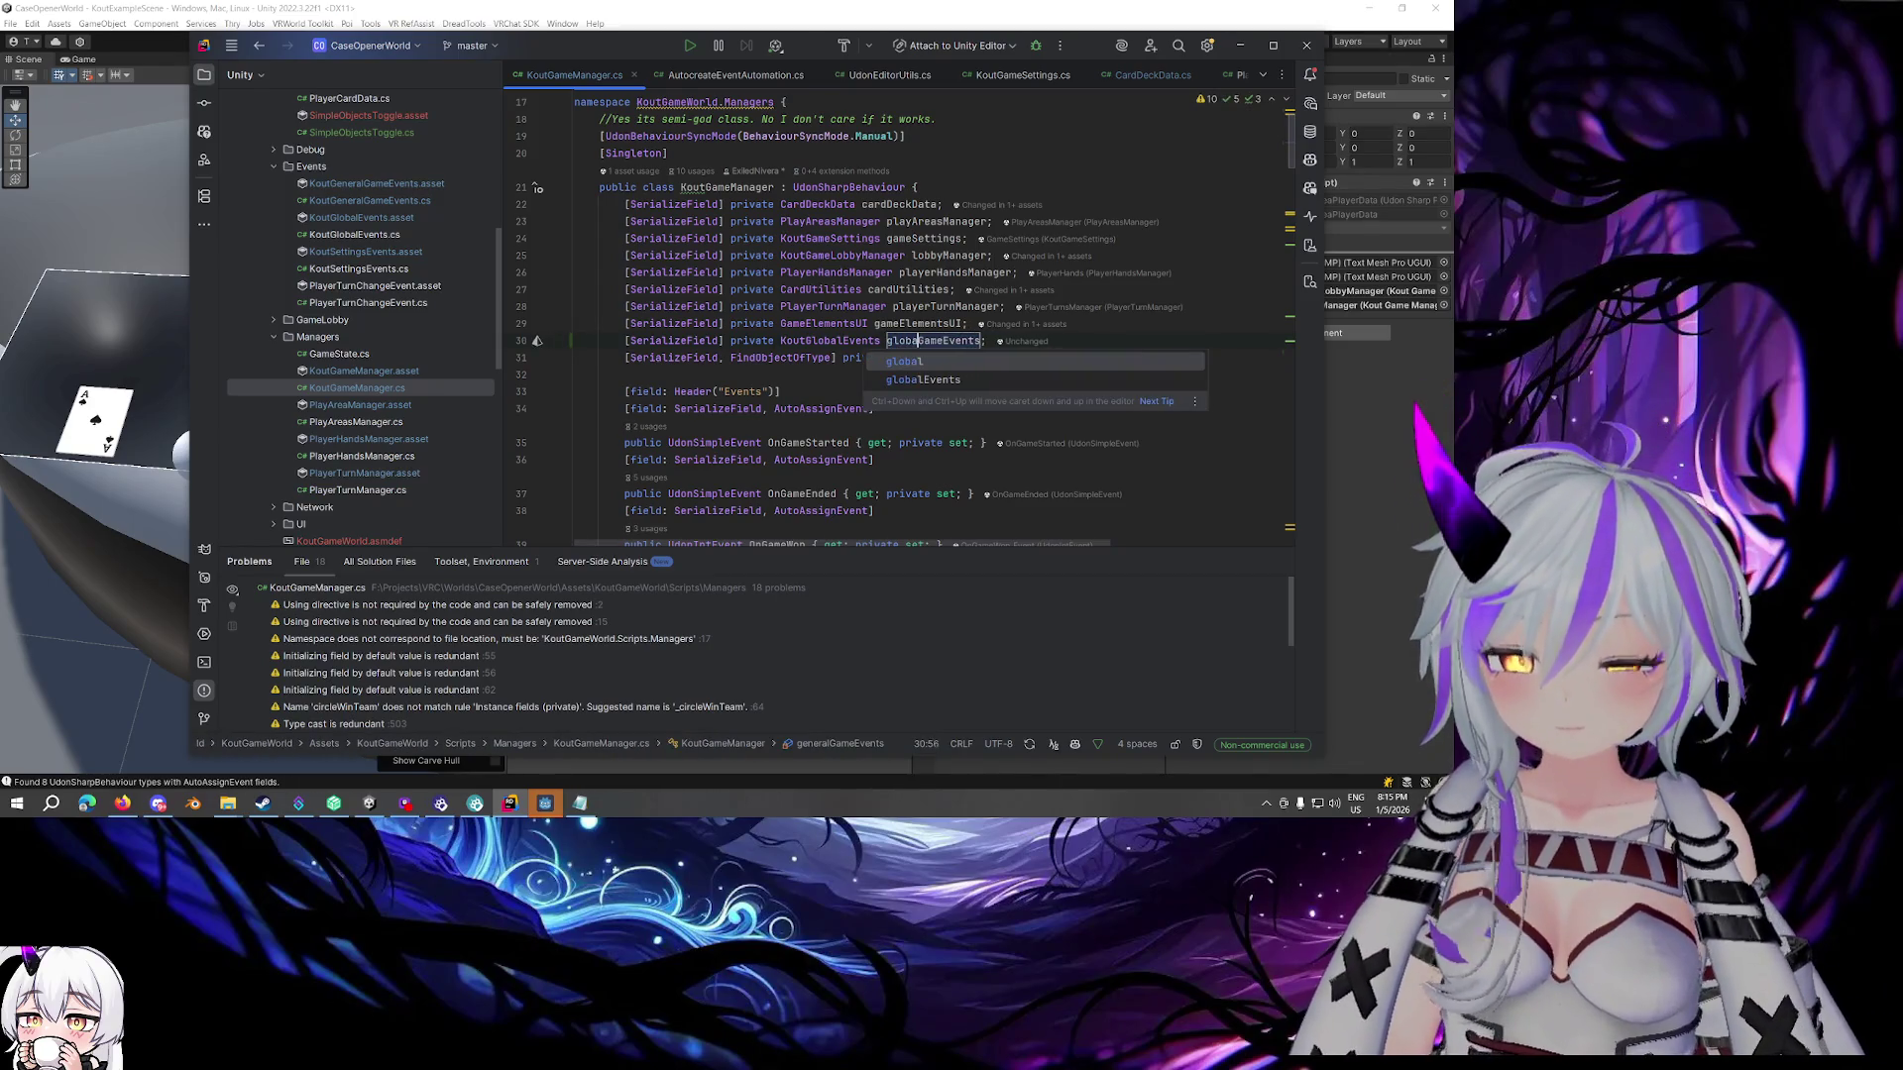
pyautogui.press('Return')
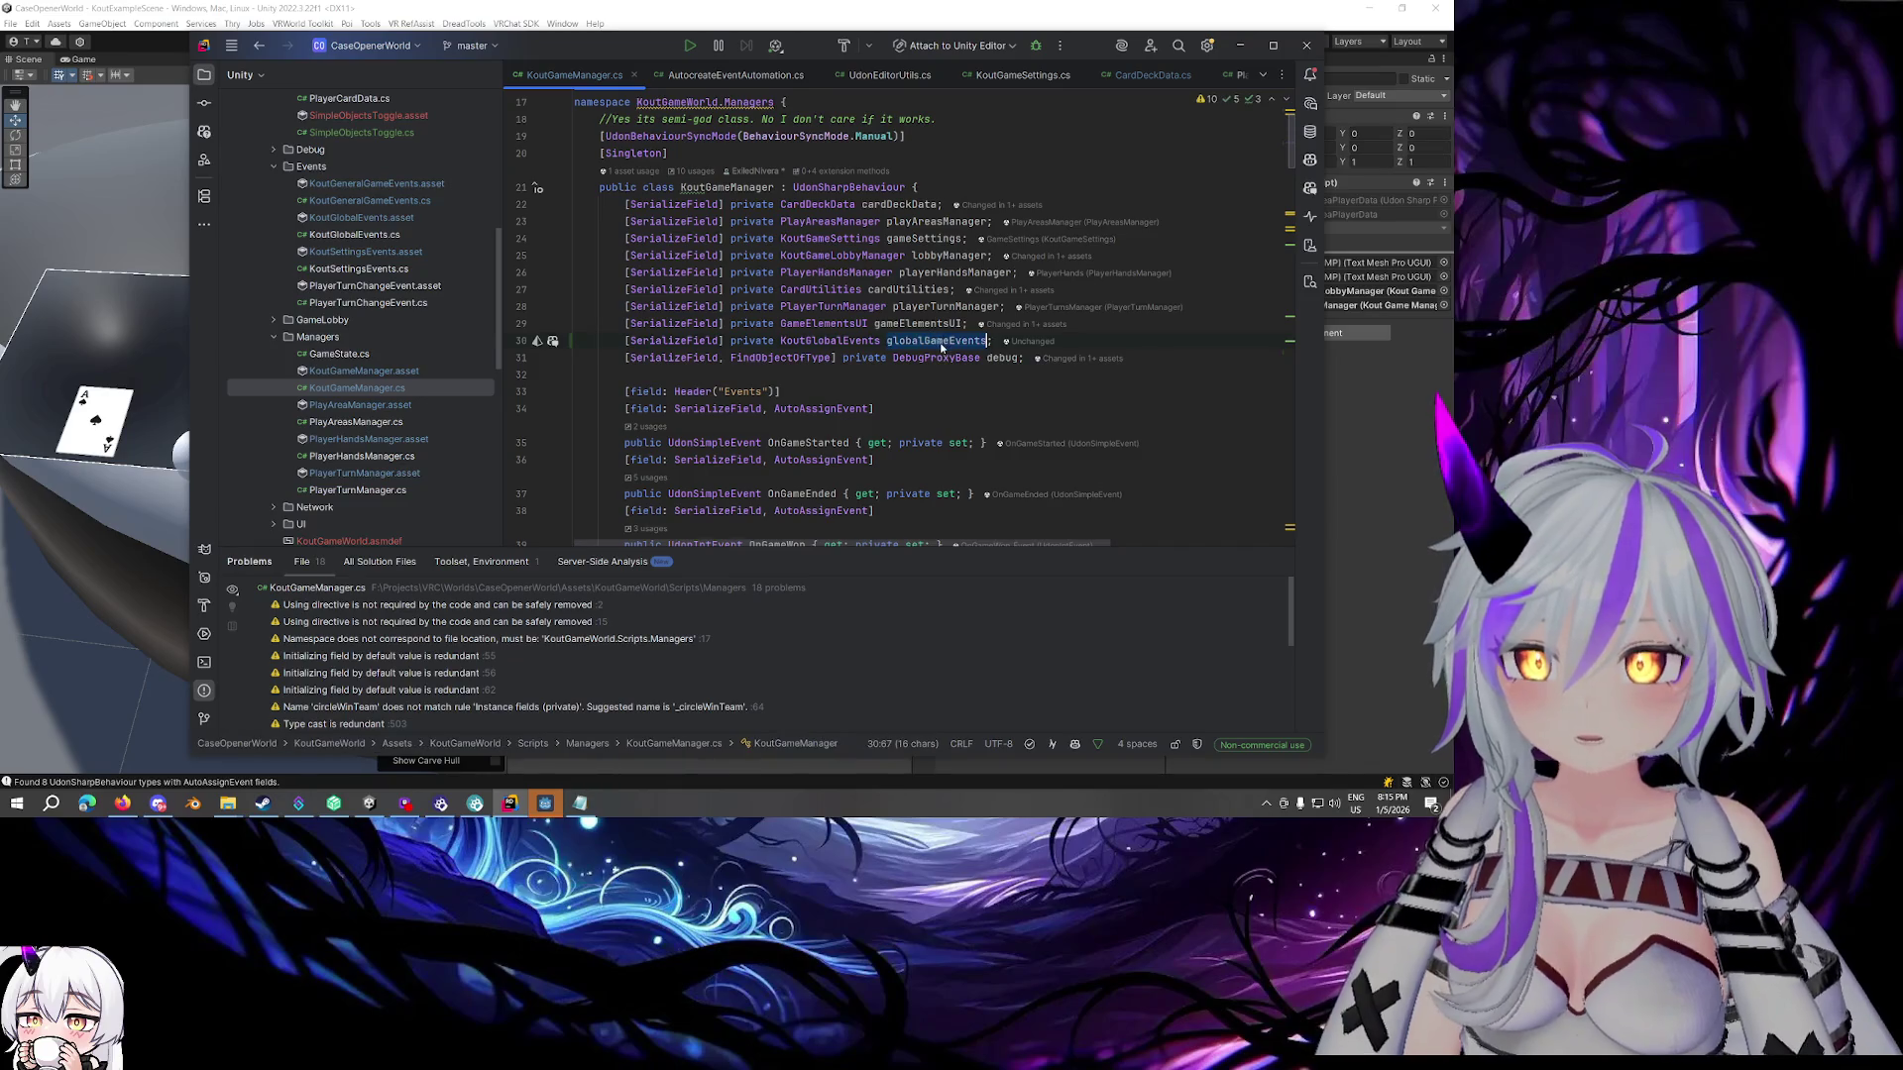
# Jump to the KoutGlobalEvents class definition
pyautogui.scroll(-3, 935, 343)
pyautogui.scroll(2, 935, 343)
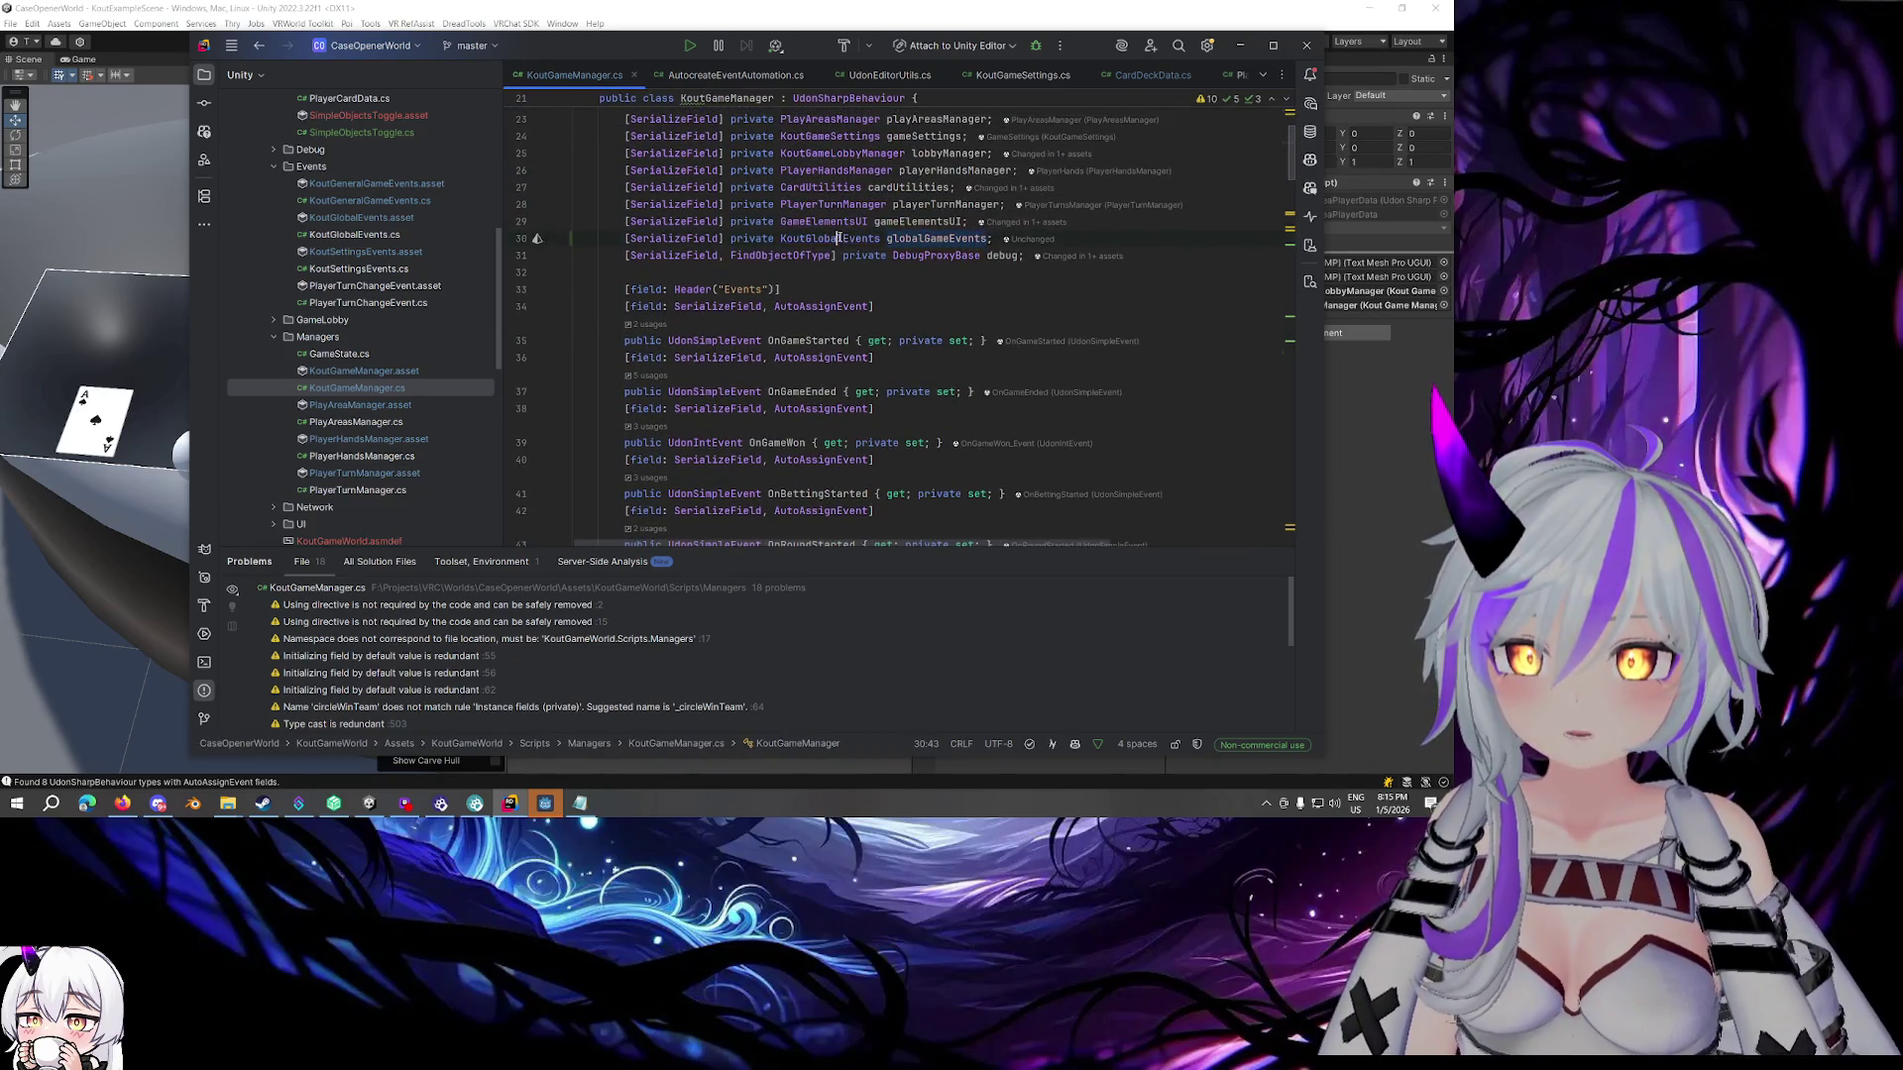
pyautogui.keyDown('ctrl'); pyautogui.click(836, 235); pyautogui.keyUp('ctrl')
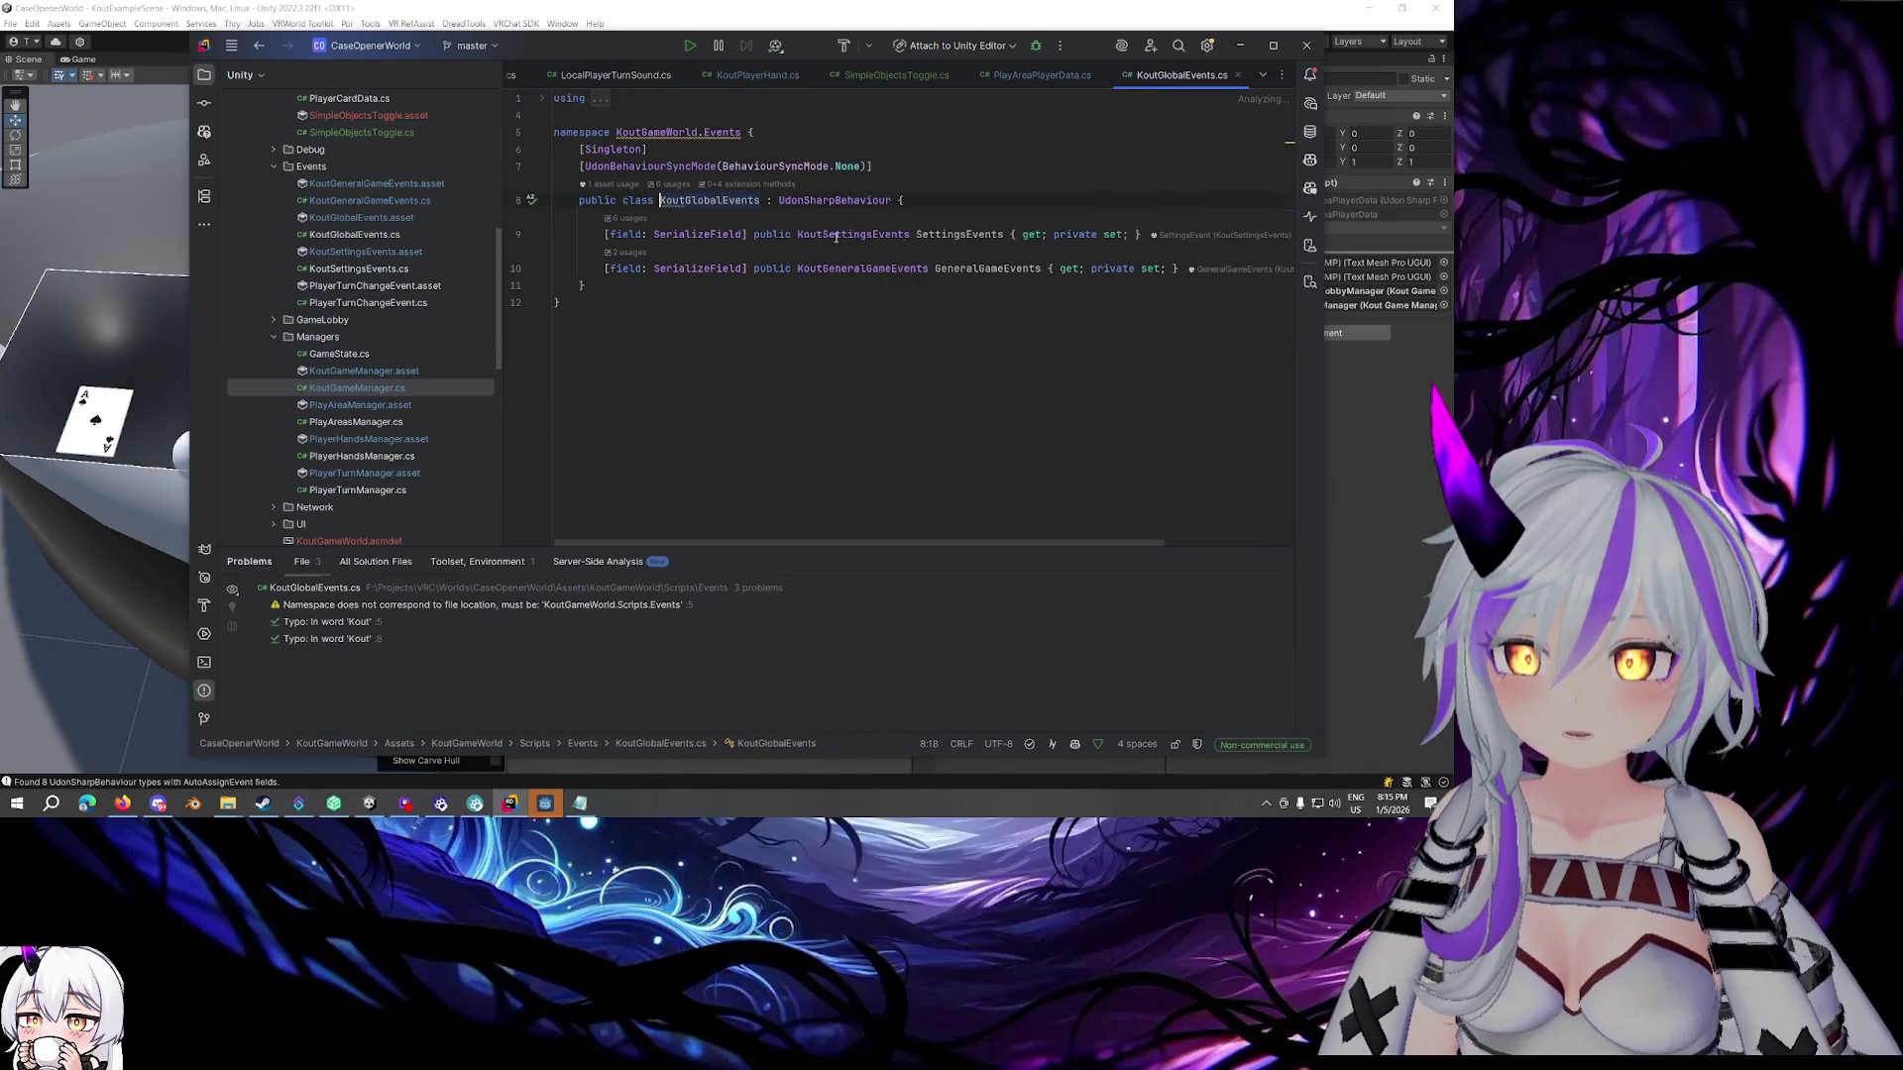
# Find where KoutGlobalEvents is used and go back to PlaceBet in KoutGameManager.cs
pyautogui.keyDown('ctrl'); pyautogui.click(666, 198); pyautogui.keyUp('ctrl')
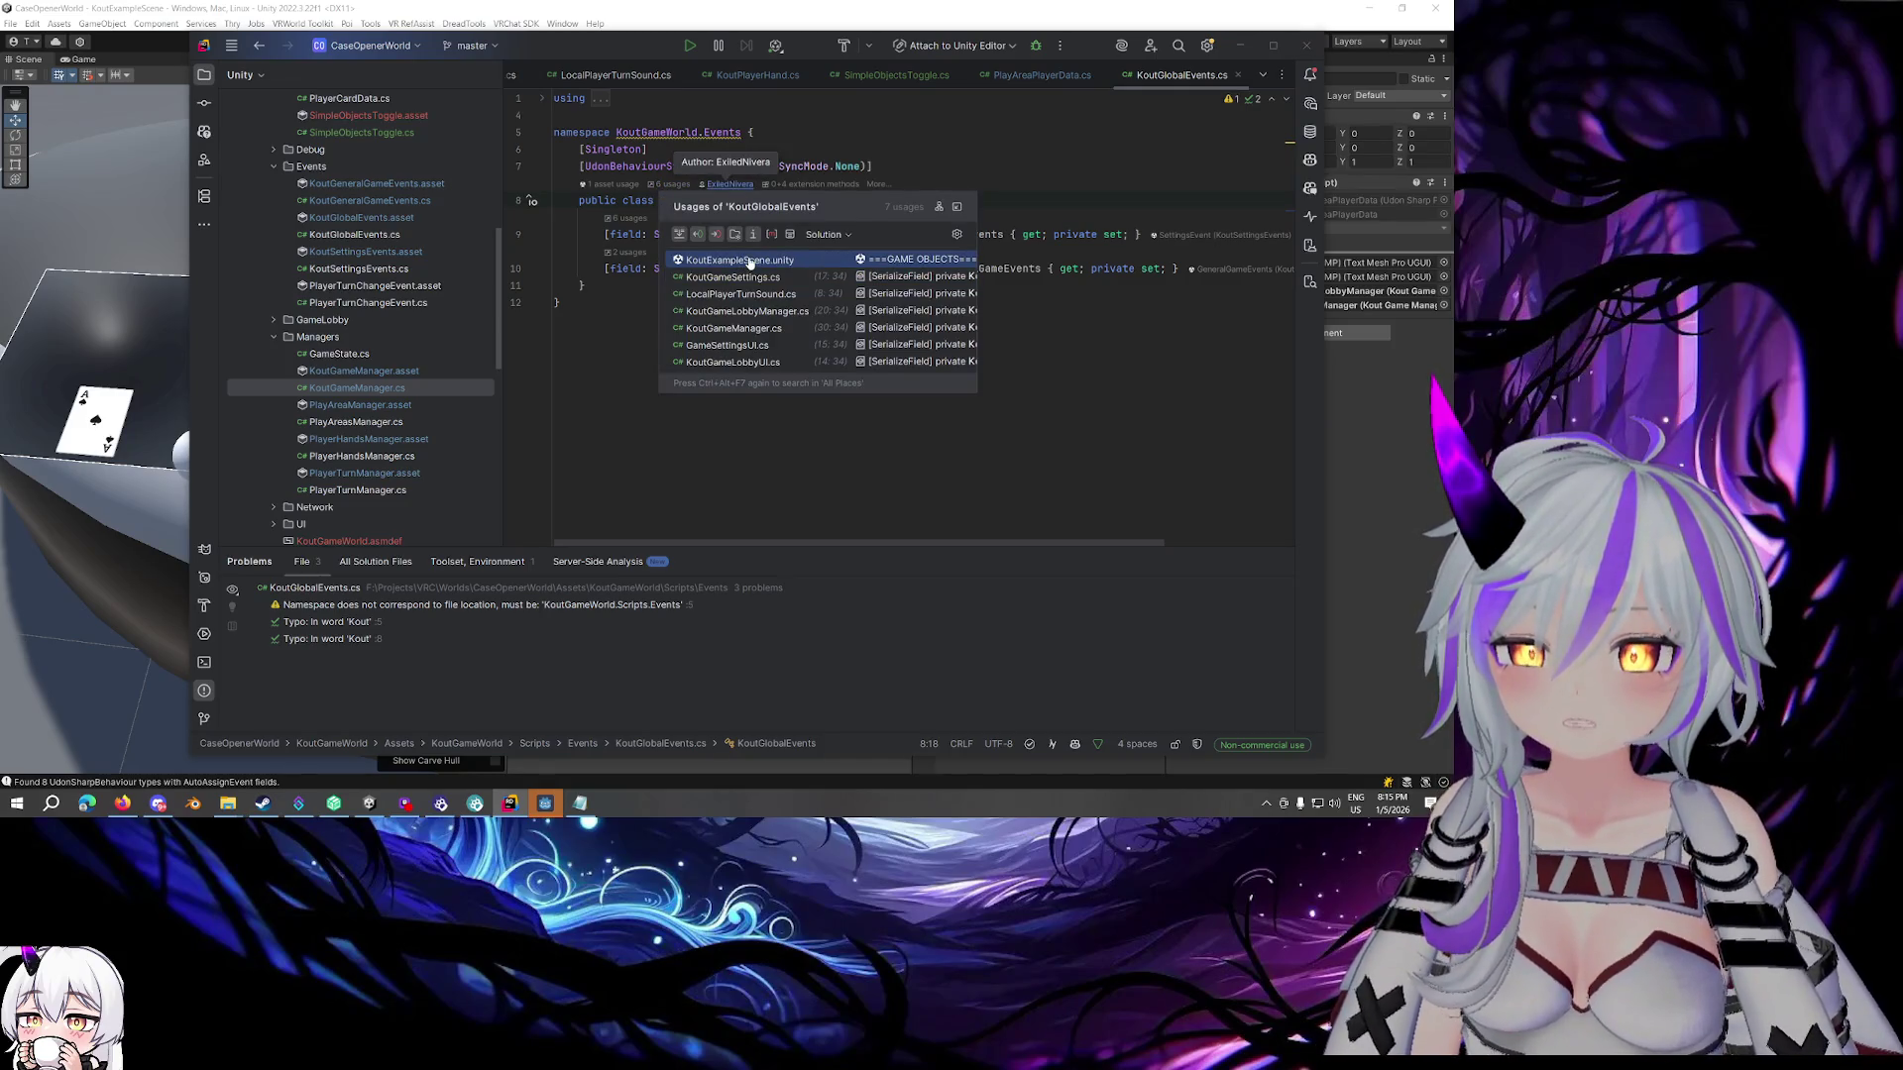
pyautogui.click(743, 328)
pyautogui.scroll(-10, 877, 342)
pyautogui.scroll(-20, 877, 342)
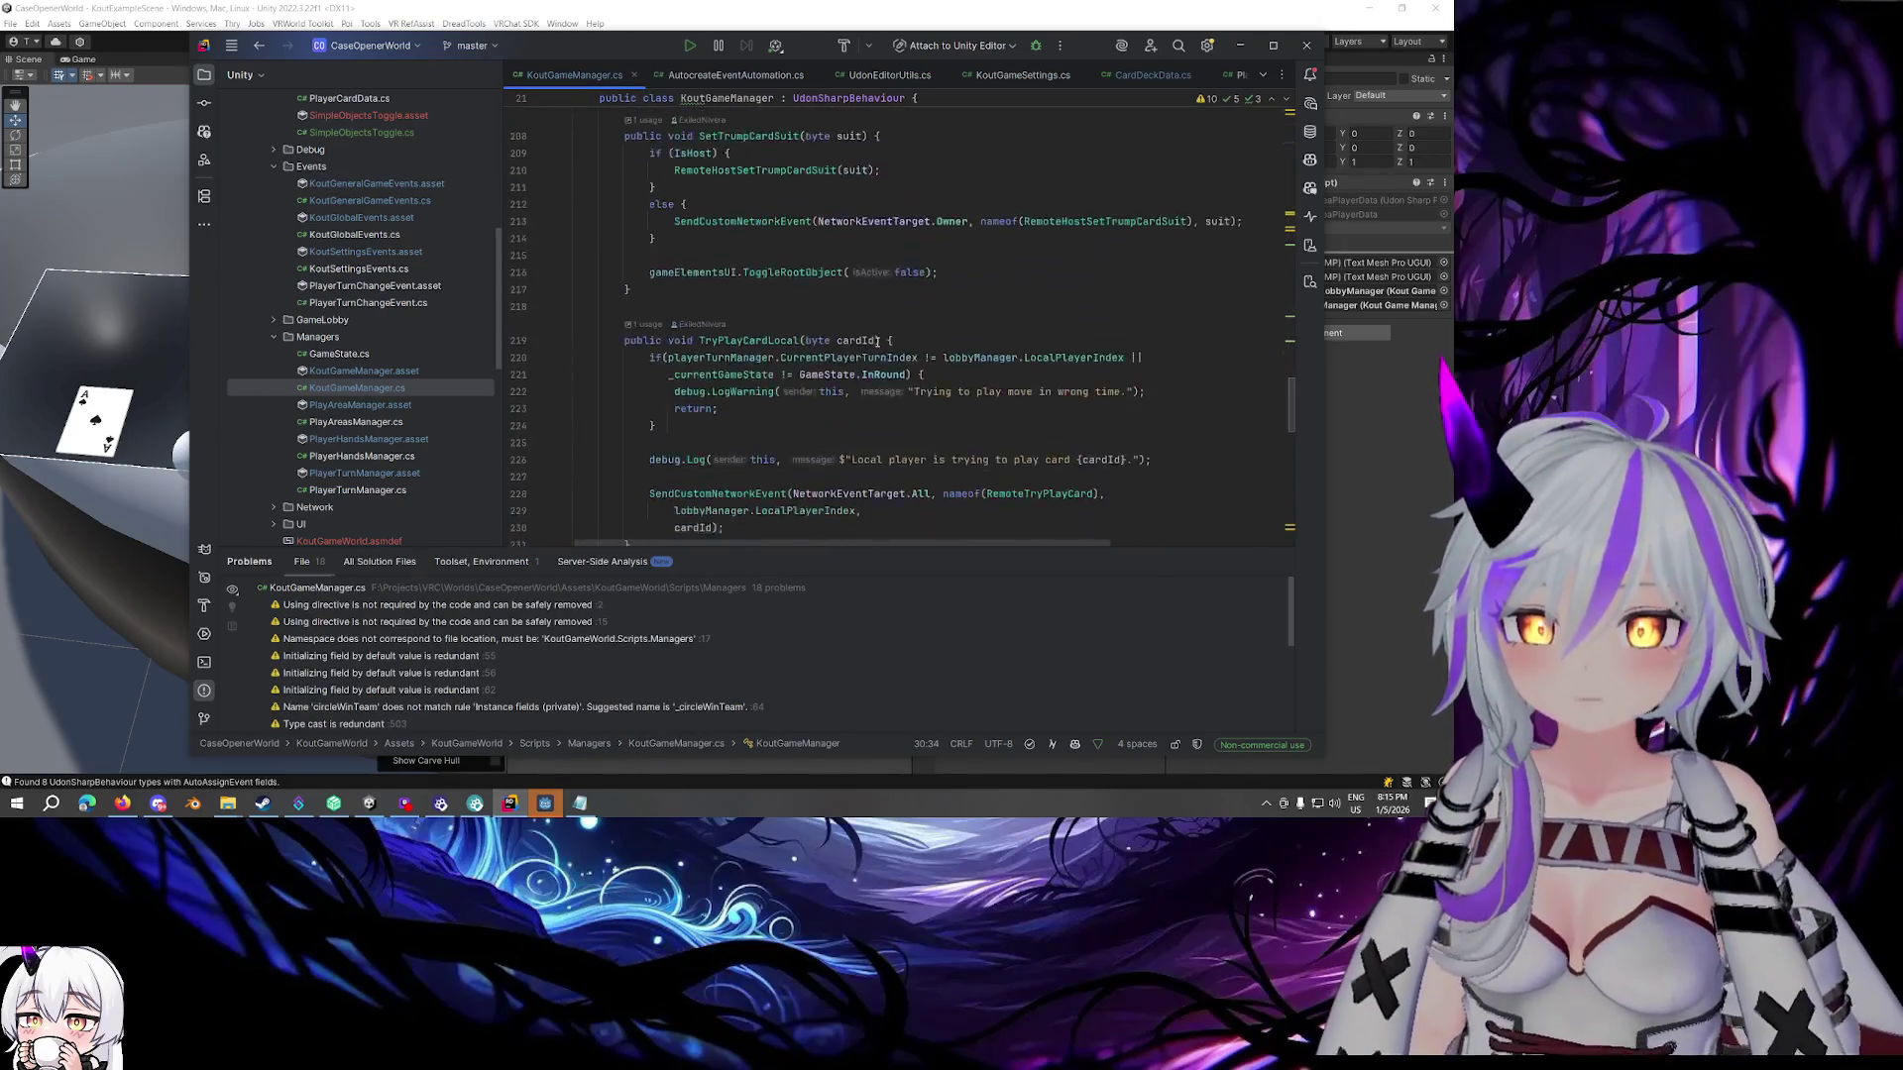
pyautogui.scroll(5, 792, 354)
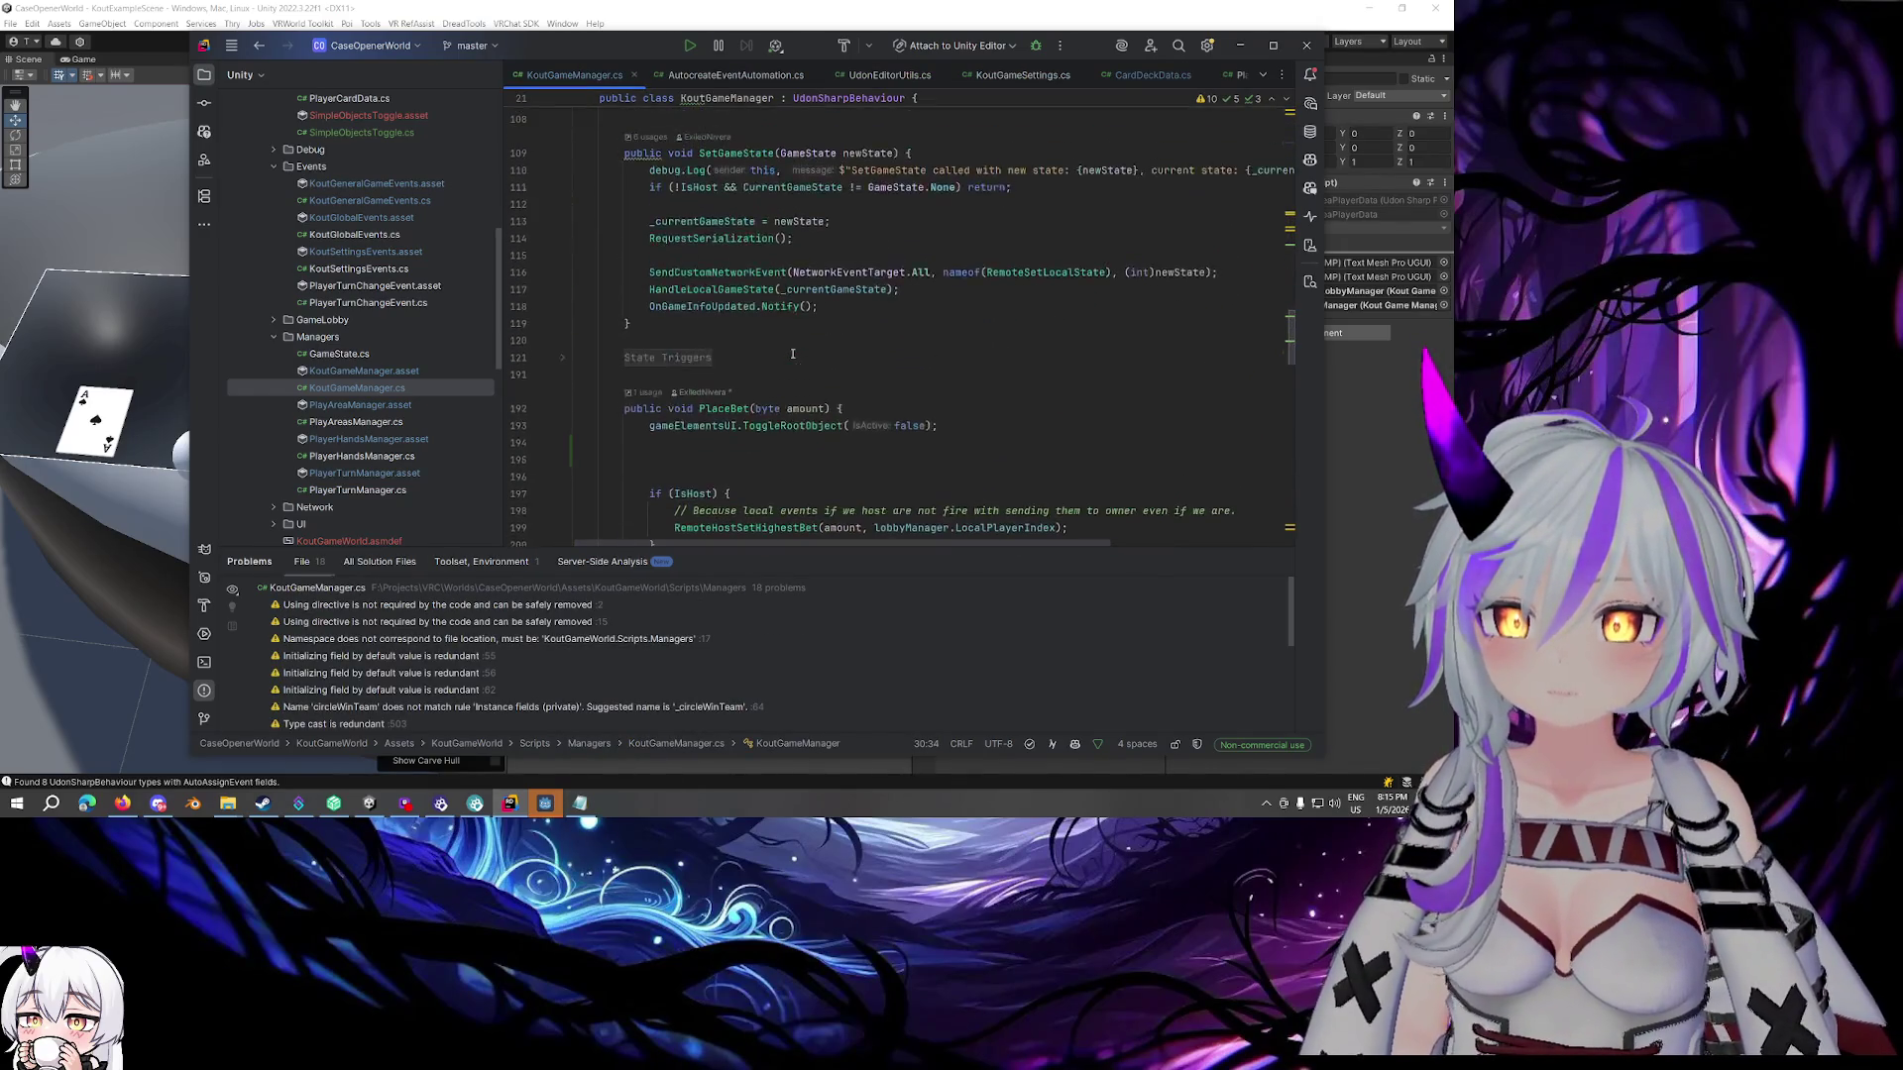
pyautogui.click(768, 359)
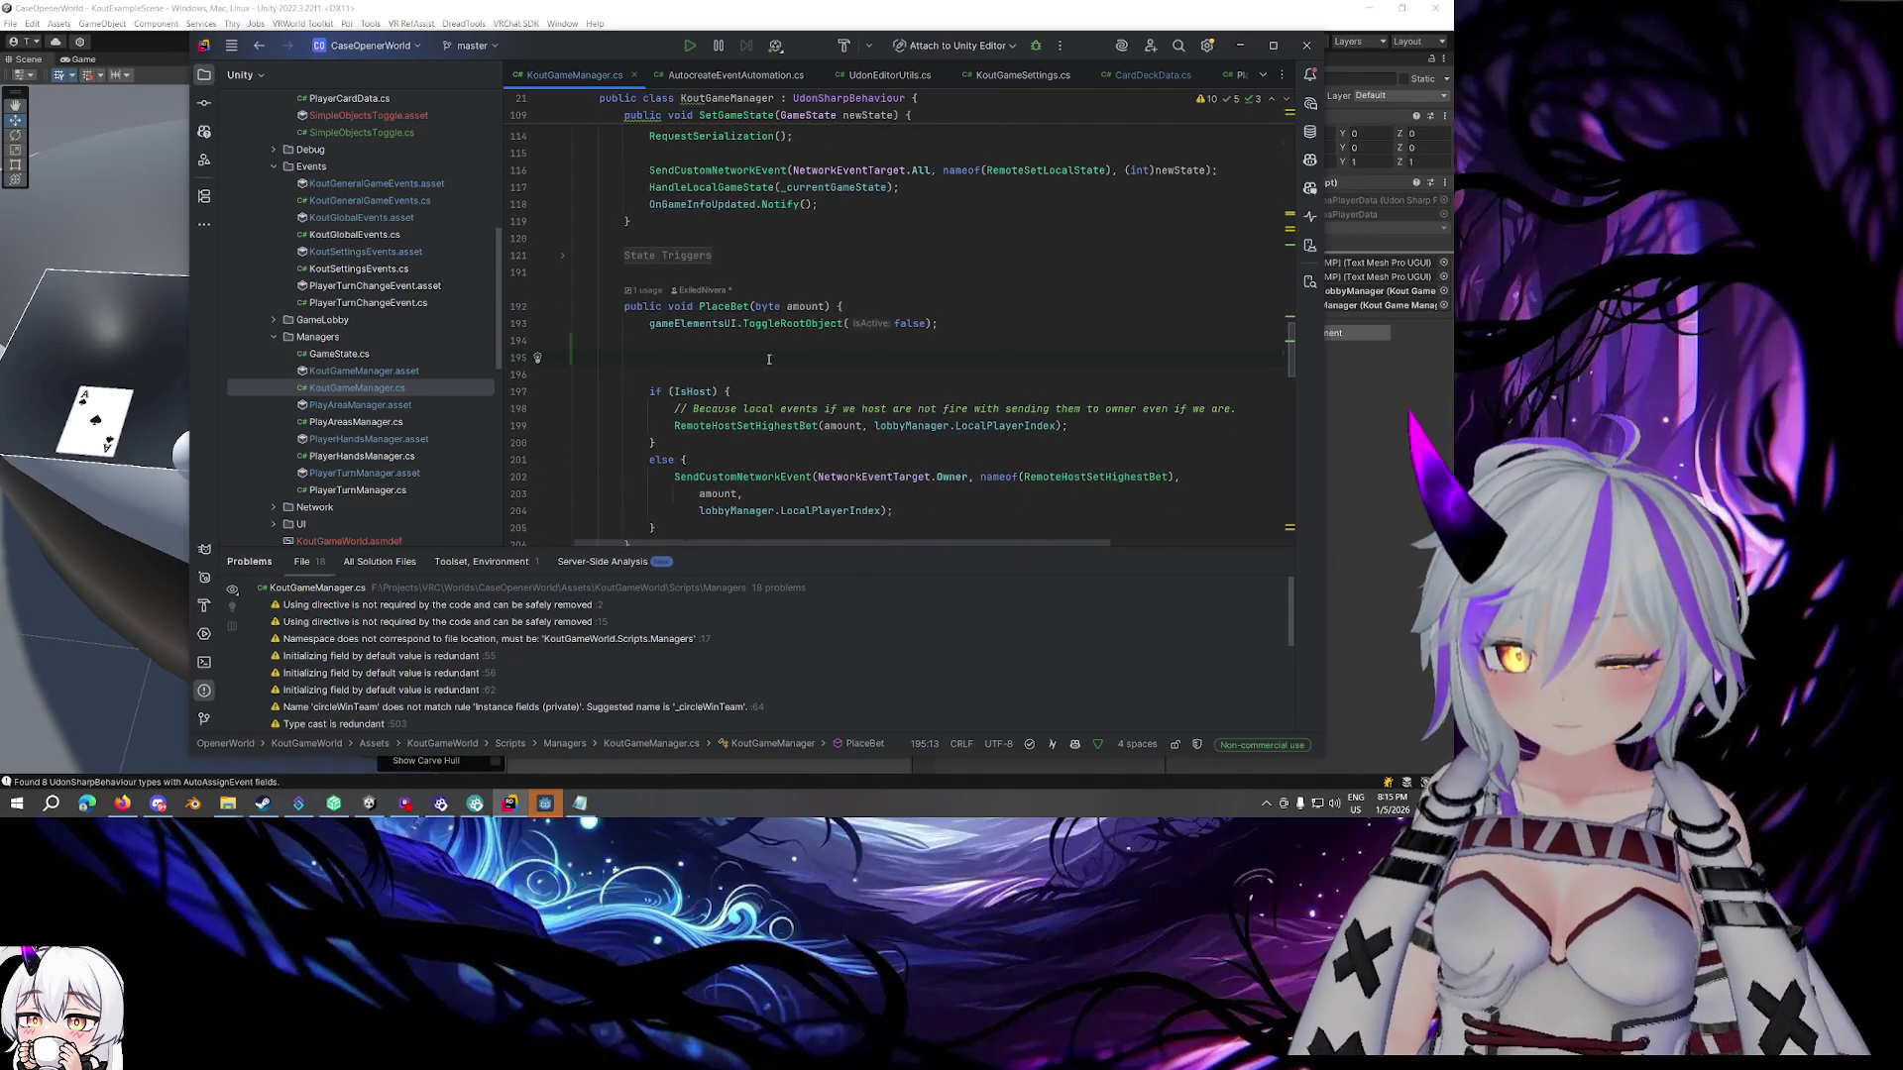
# Add globalGameEvents.GeneralGameEvents.OnLocalBetPlaced.Notify(amount); at the start of PlaceBet
pyautogui.write('globalGameEvents.')
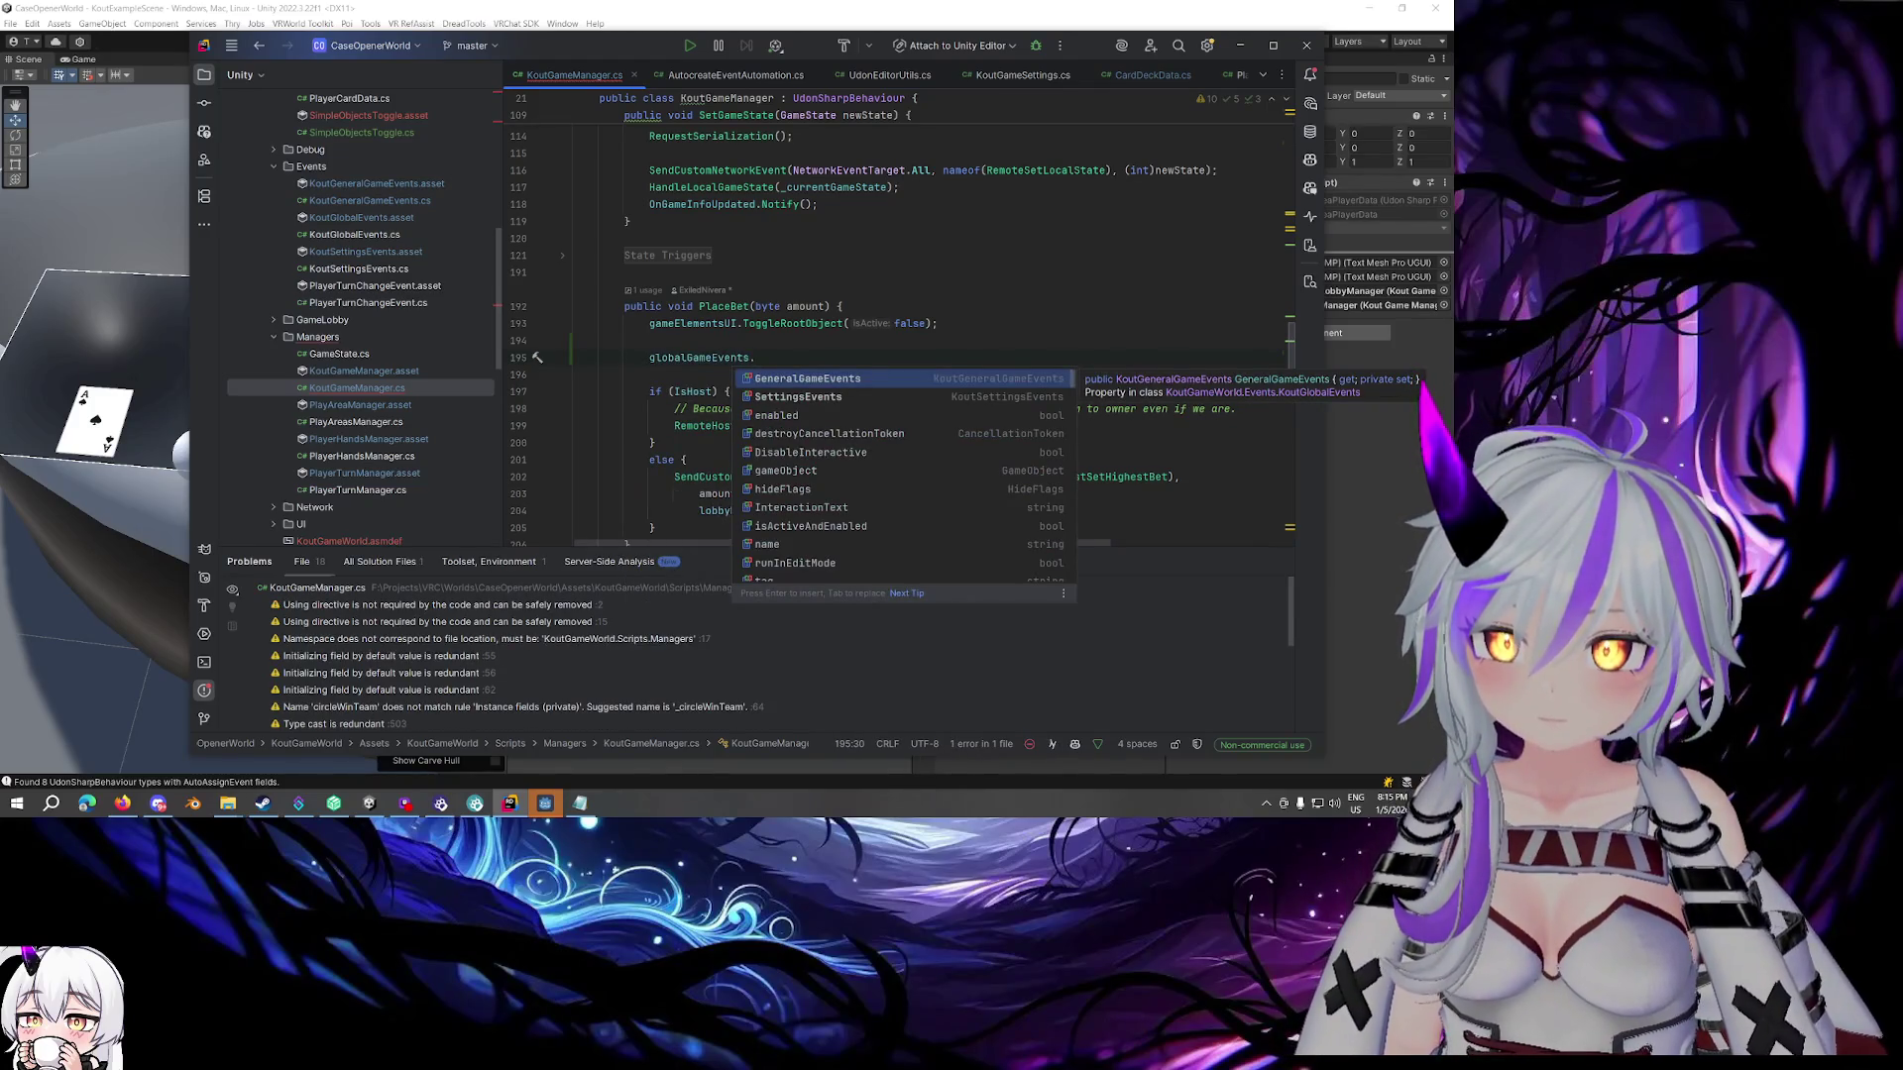
pyautogui.press('Return')
pyautogui.write('.')
pyautogui.press('Return')
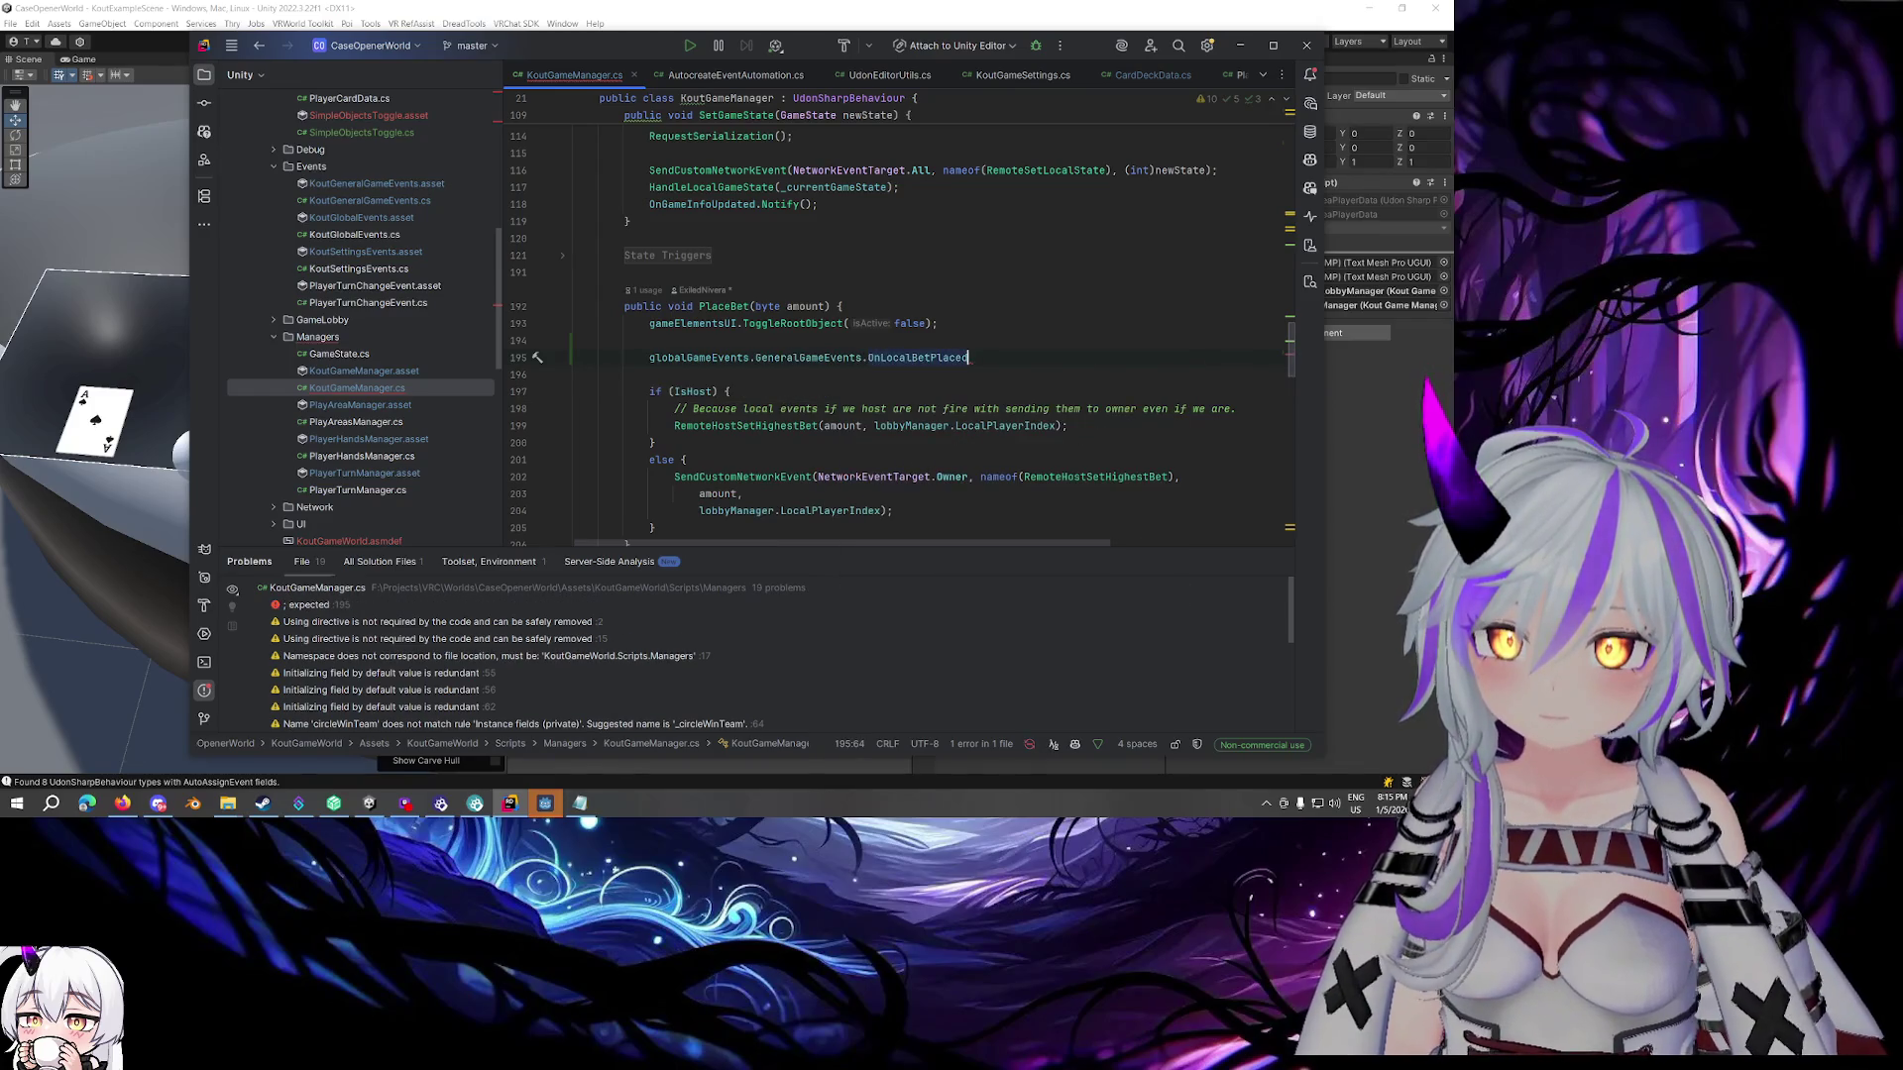
pyautogui.write('.No')
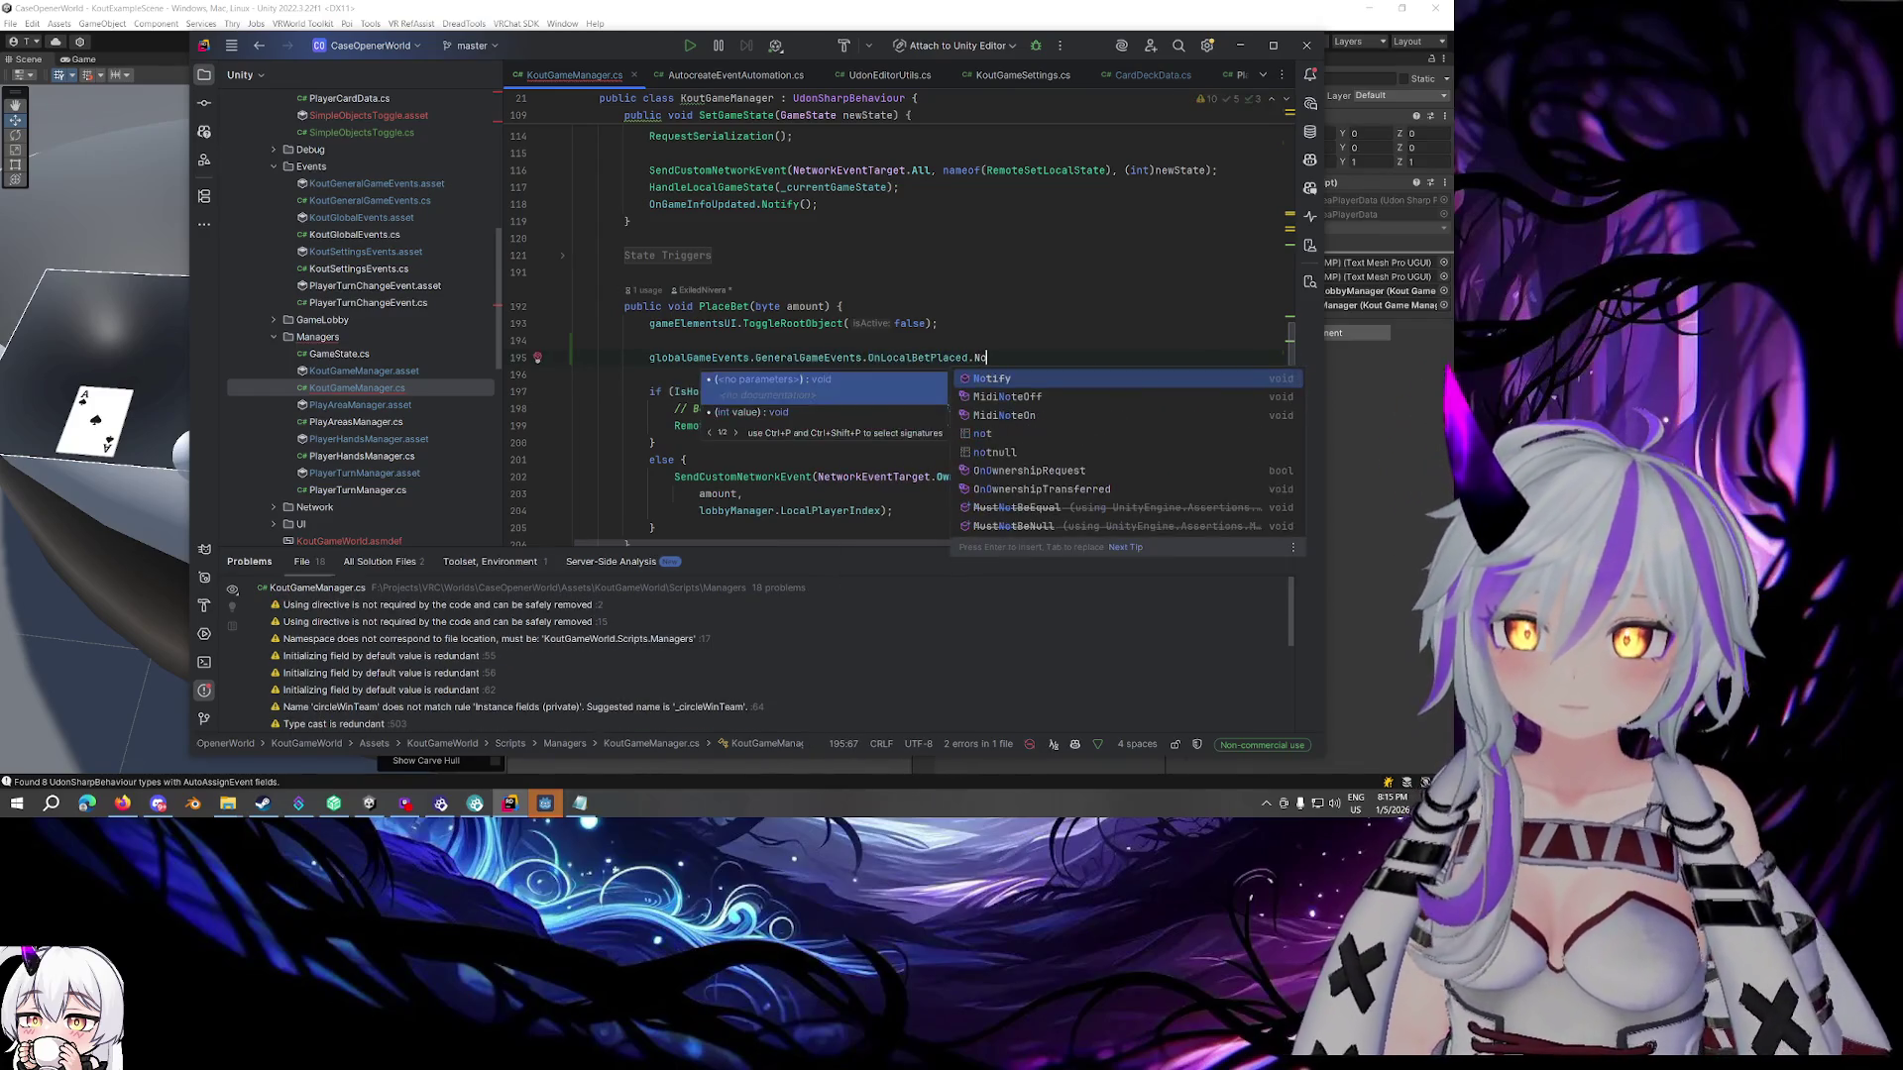
pyautogui.press('Return')
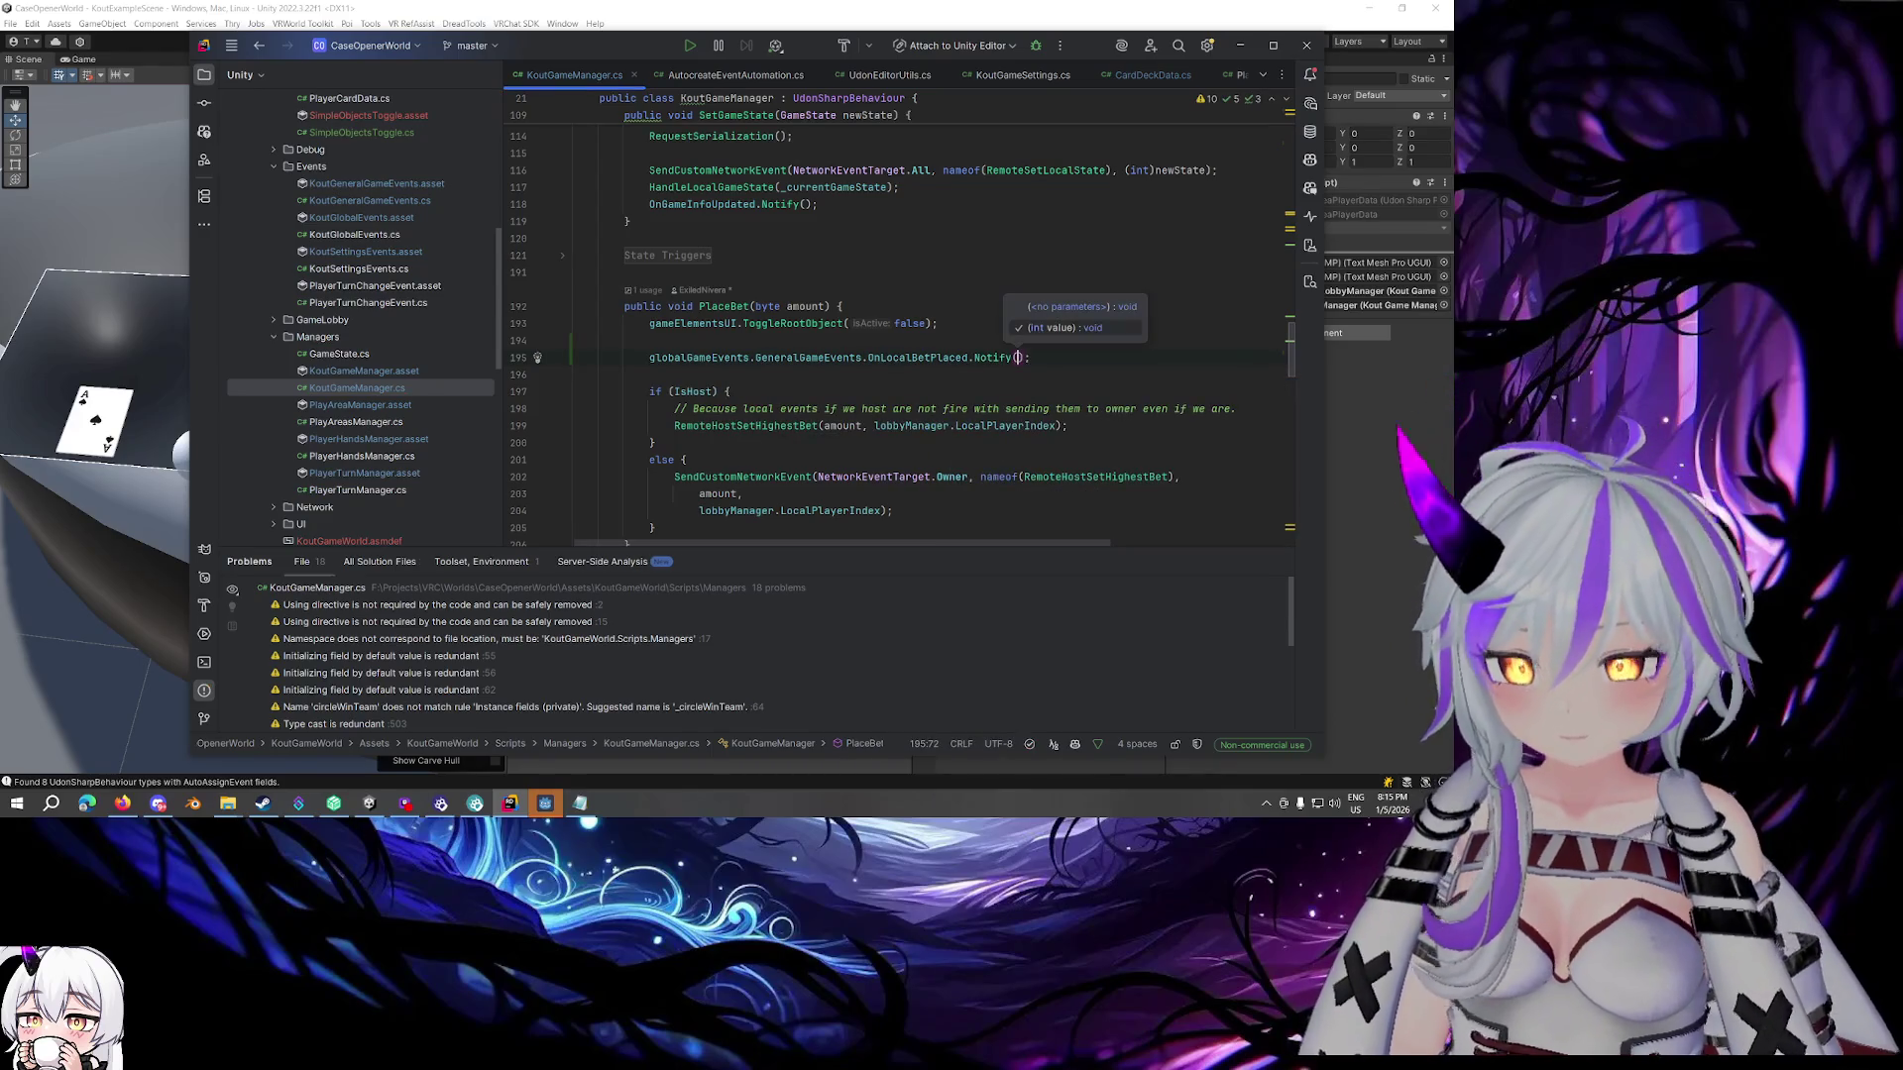
pyautogui.write('am')
pyautogui.press('Return')
pyautogui.press('End')
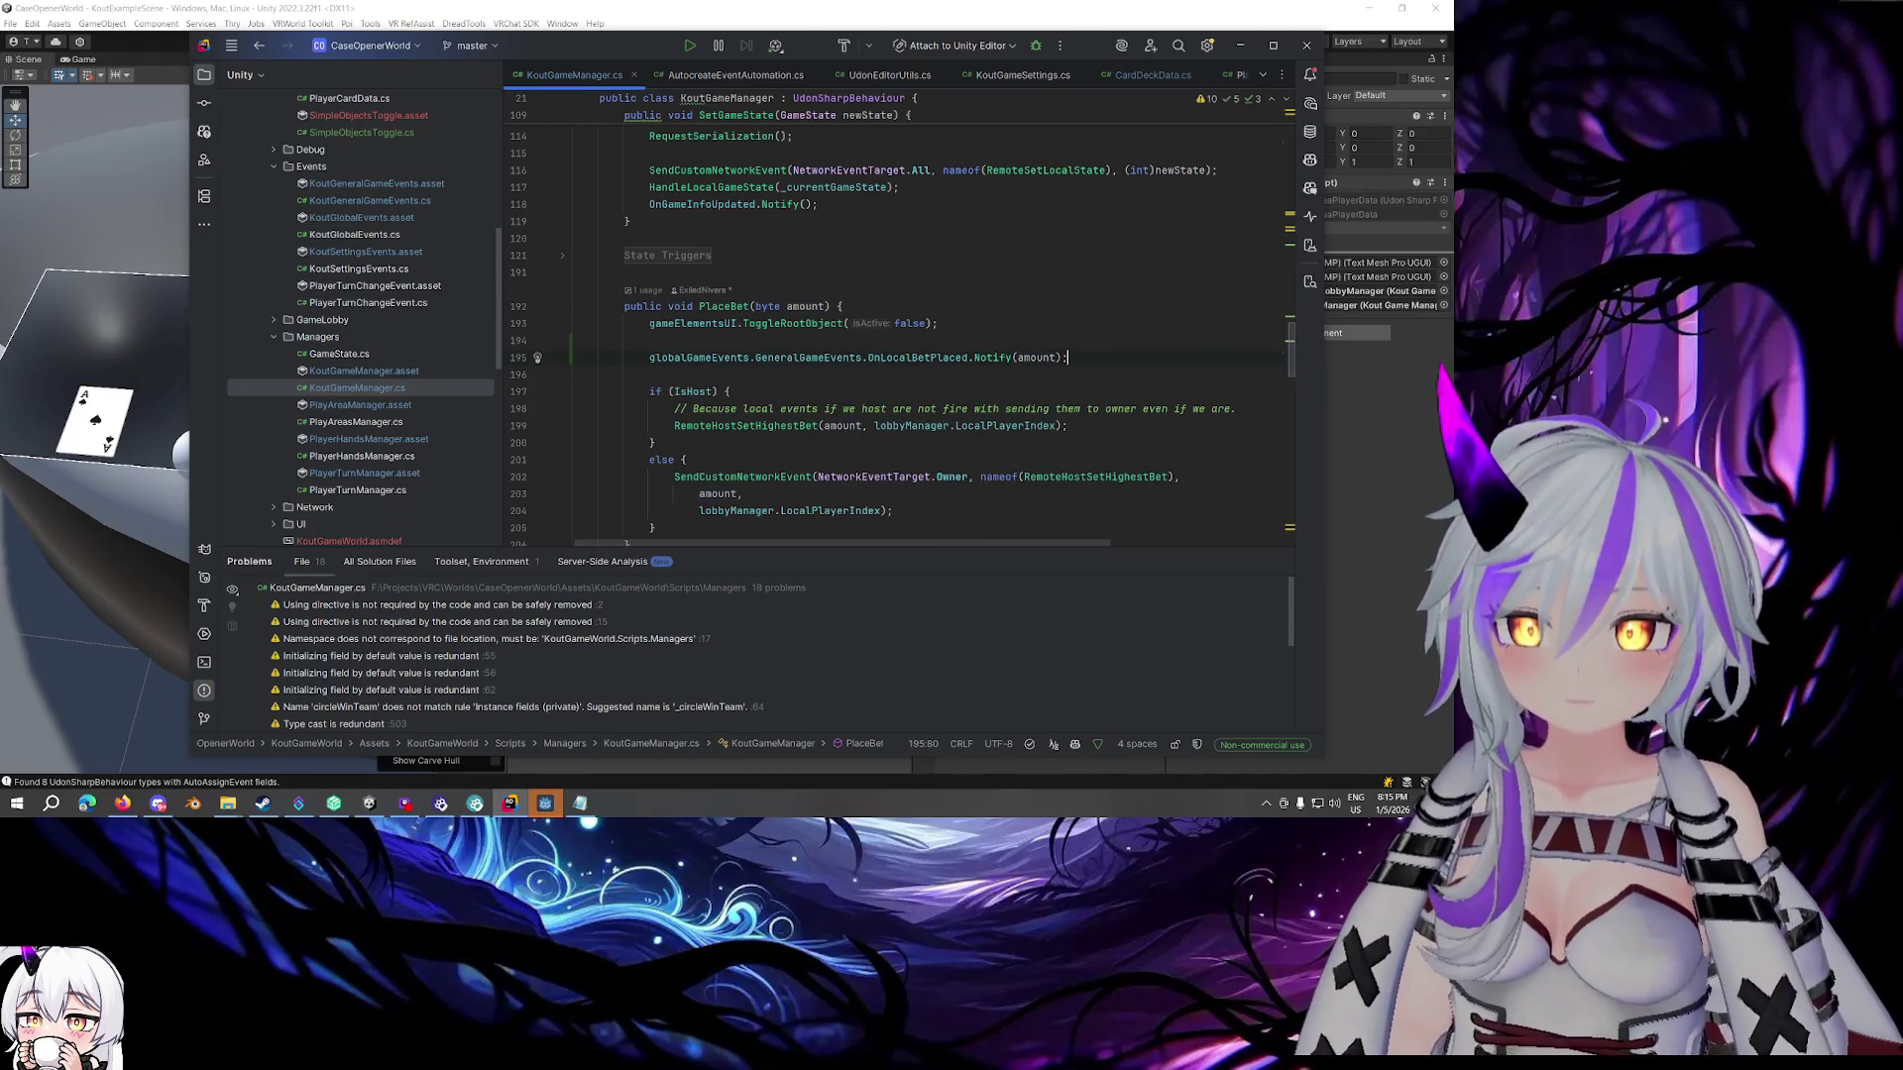
# Switch to the KoutGeneralGameEvents.cs file
pyautogui.scroll(-5, 961, 80)
pyautogui.scroll(-2, 976, 79)
pyautogui.click(998, 77)
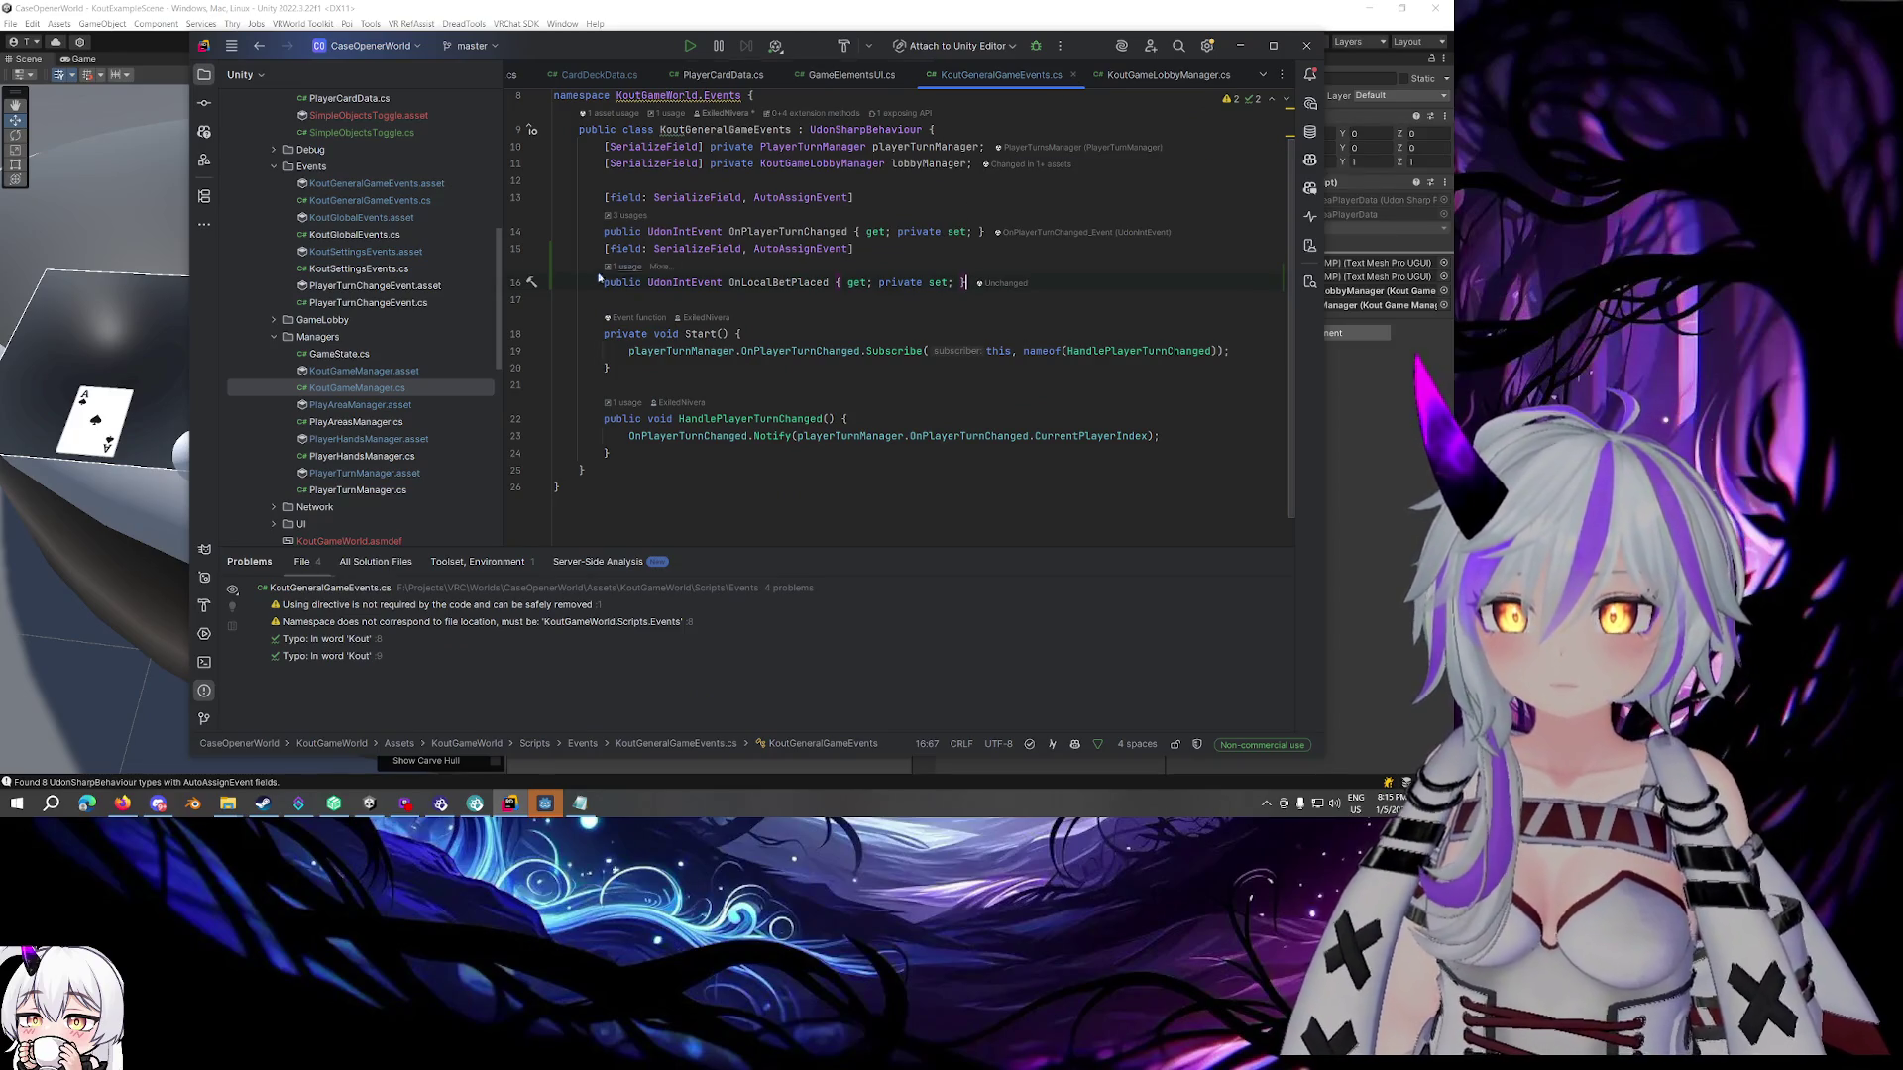
# Close KoutGeneralGameEvents.cs and switch to the PlayAreaPlayerData.cs script
pyautogui.click(1072, 74)
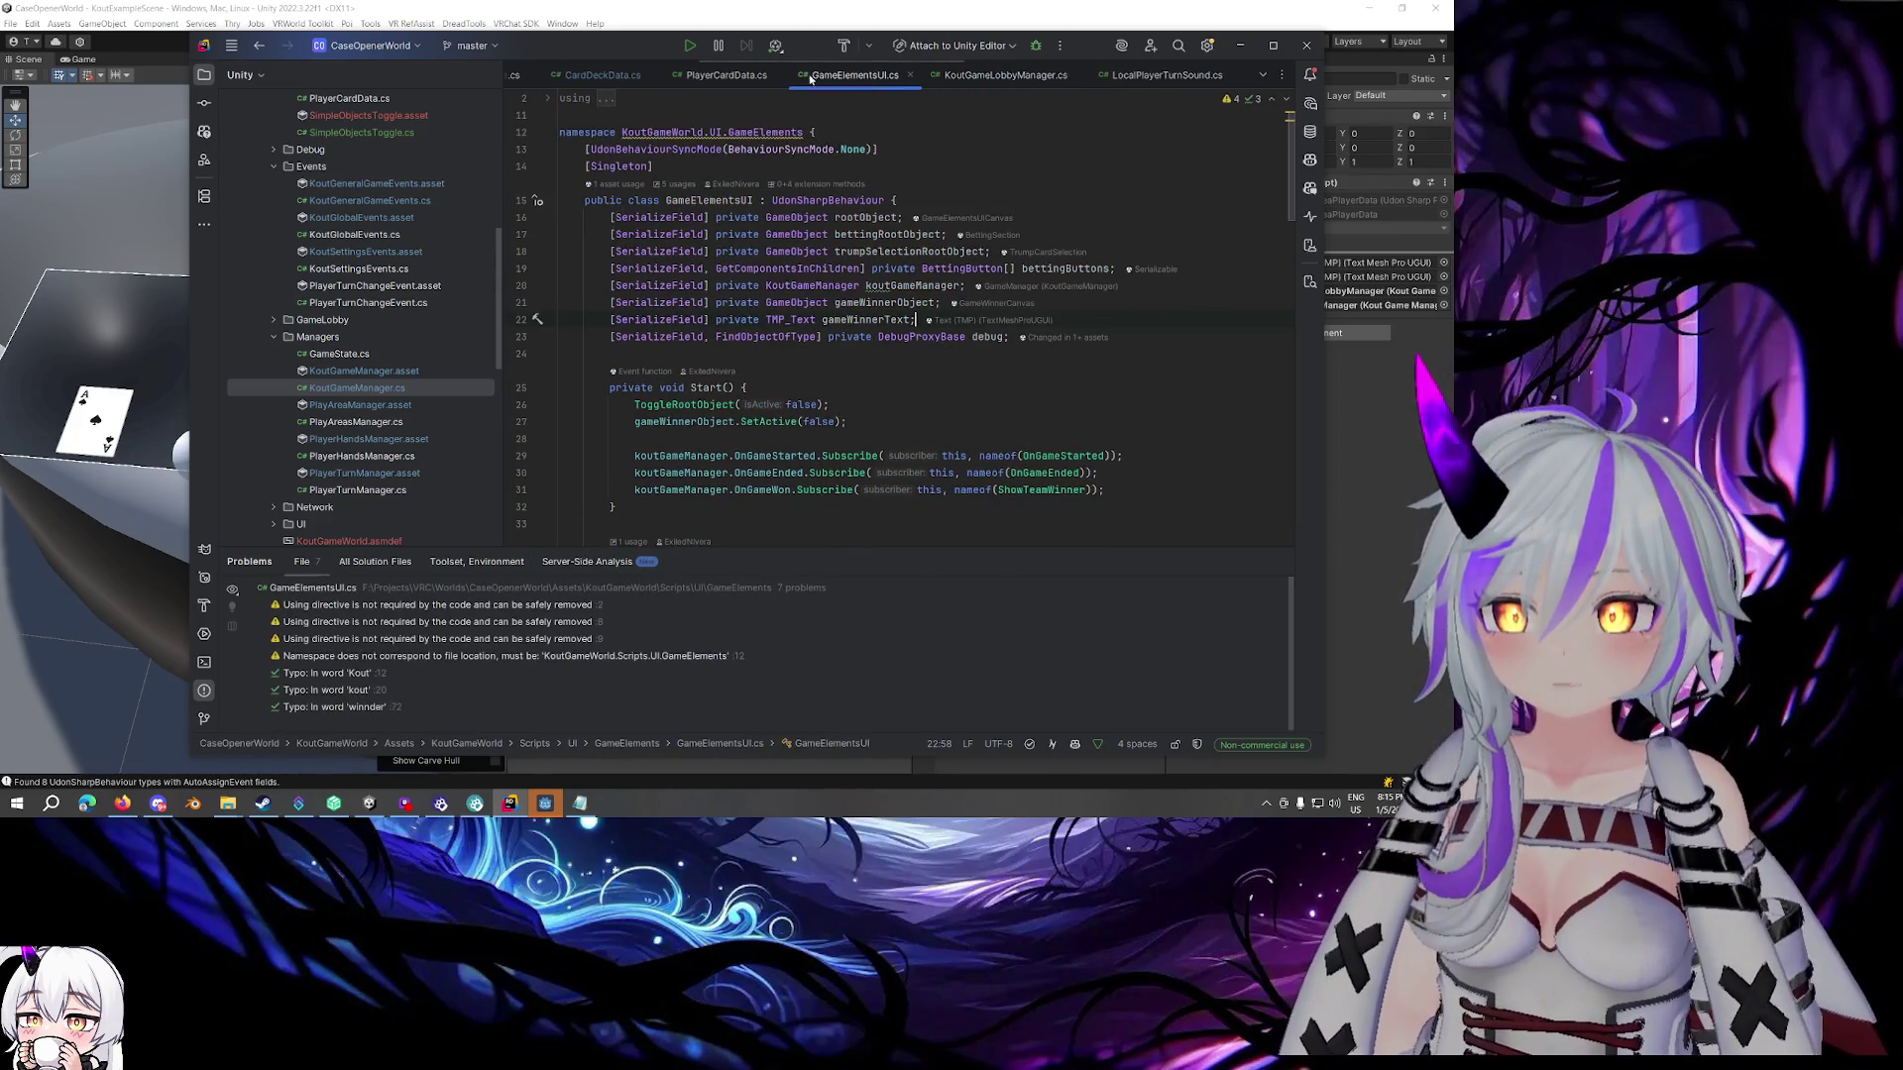
pyautogui.scroll(2, 773, 76)
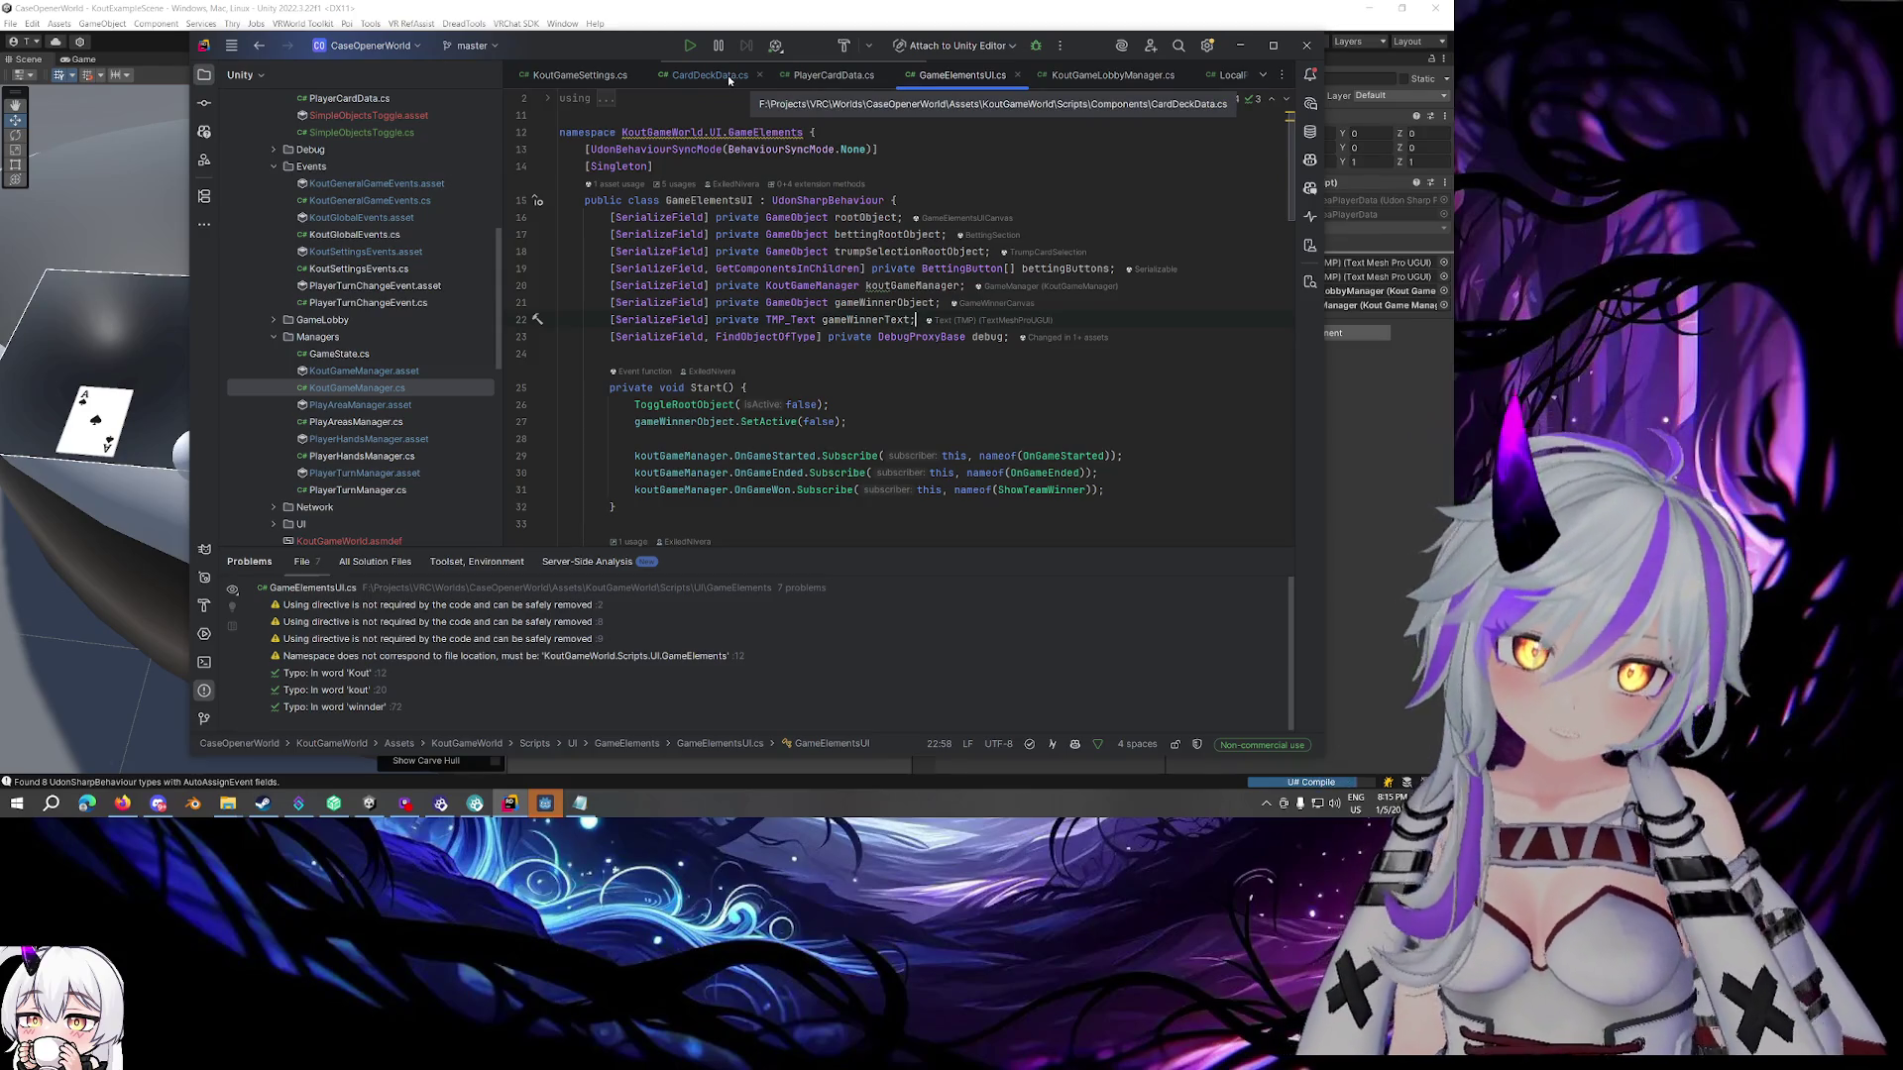
pyautogui.scroll(-5, 728, 75)
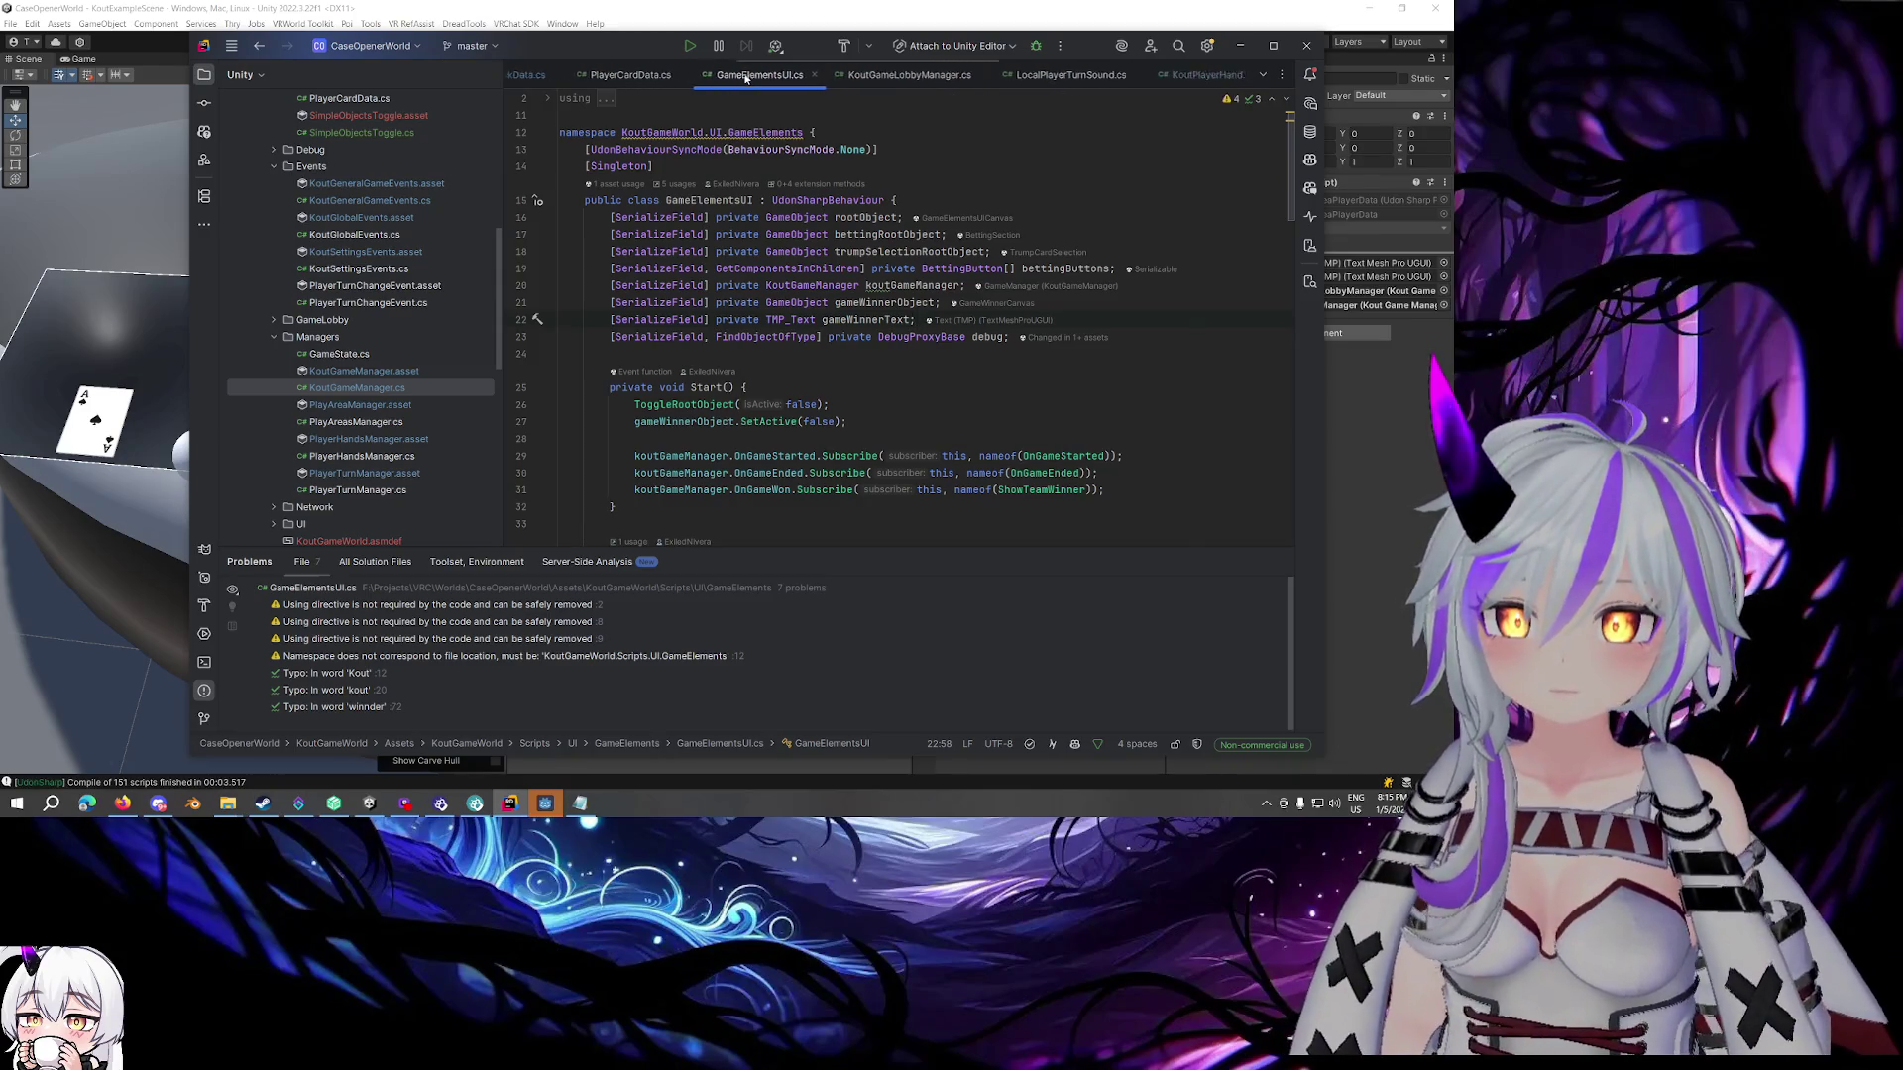
pyautogui.scroll(-2, 1120, 71)
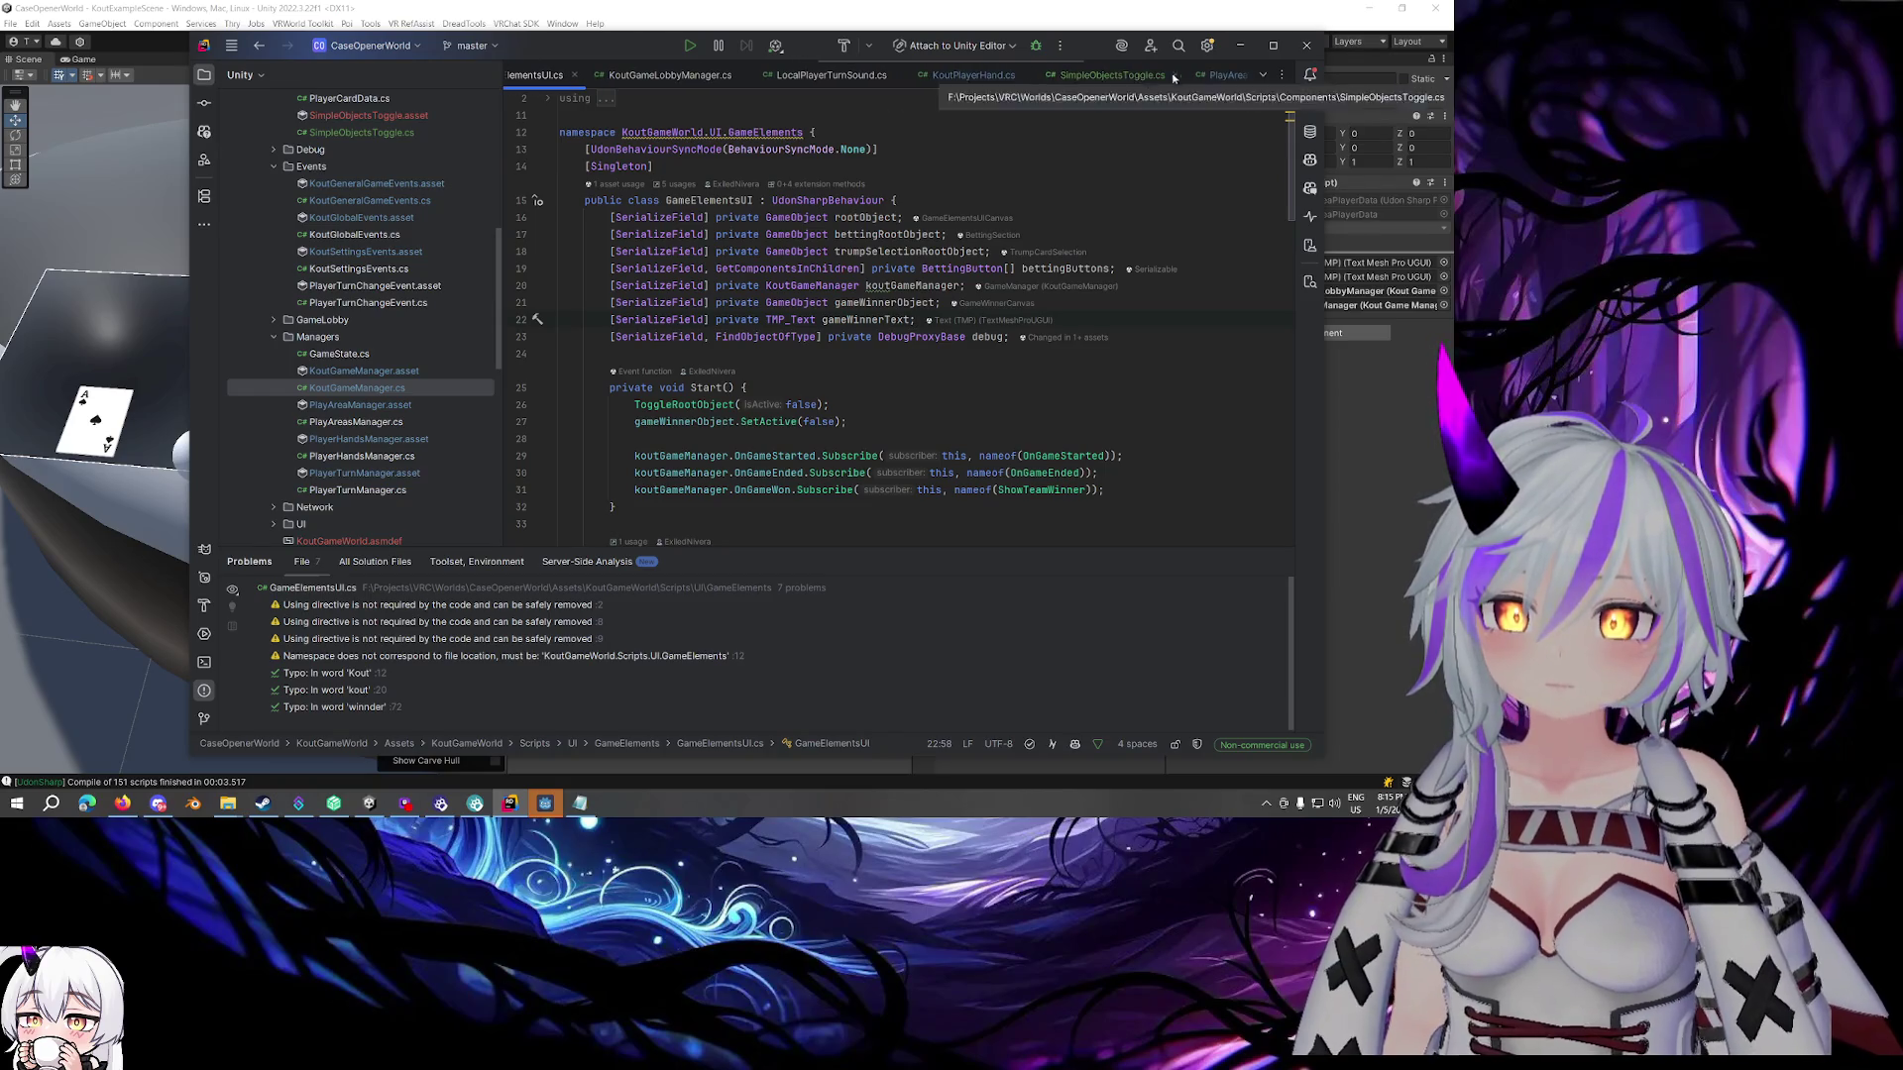
pyautogui.click(1127, 75)
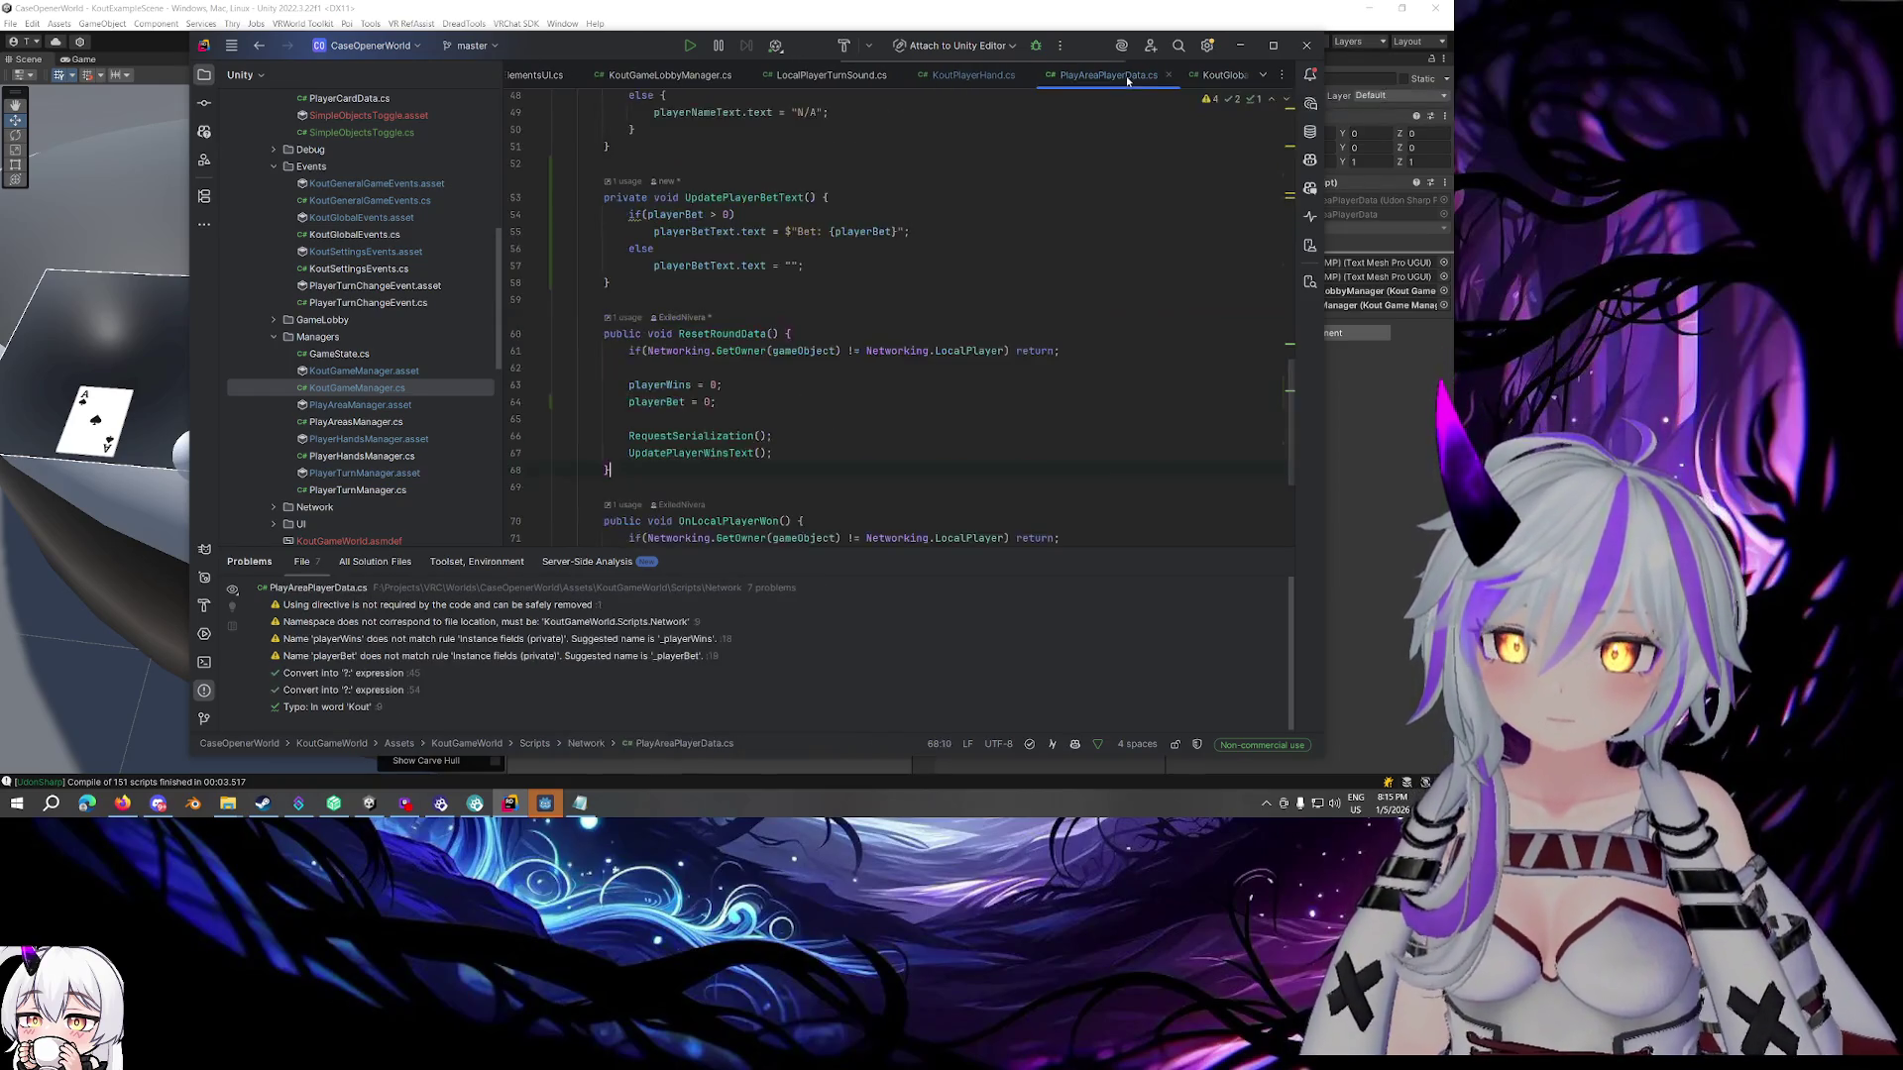
pyautogui.scroll(-1, 817, 326)
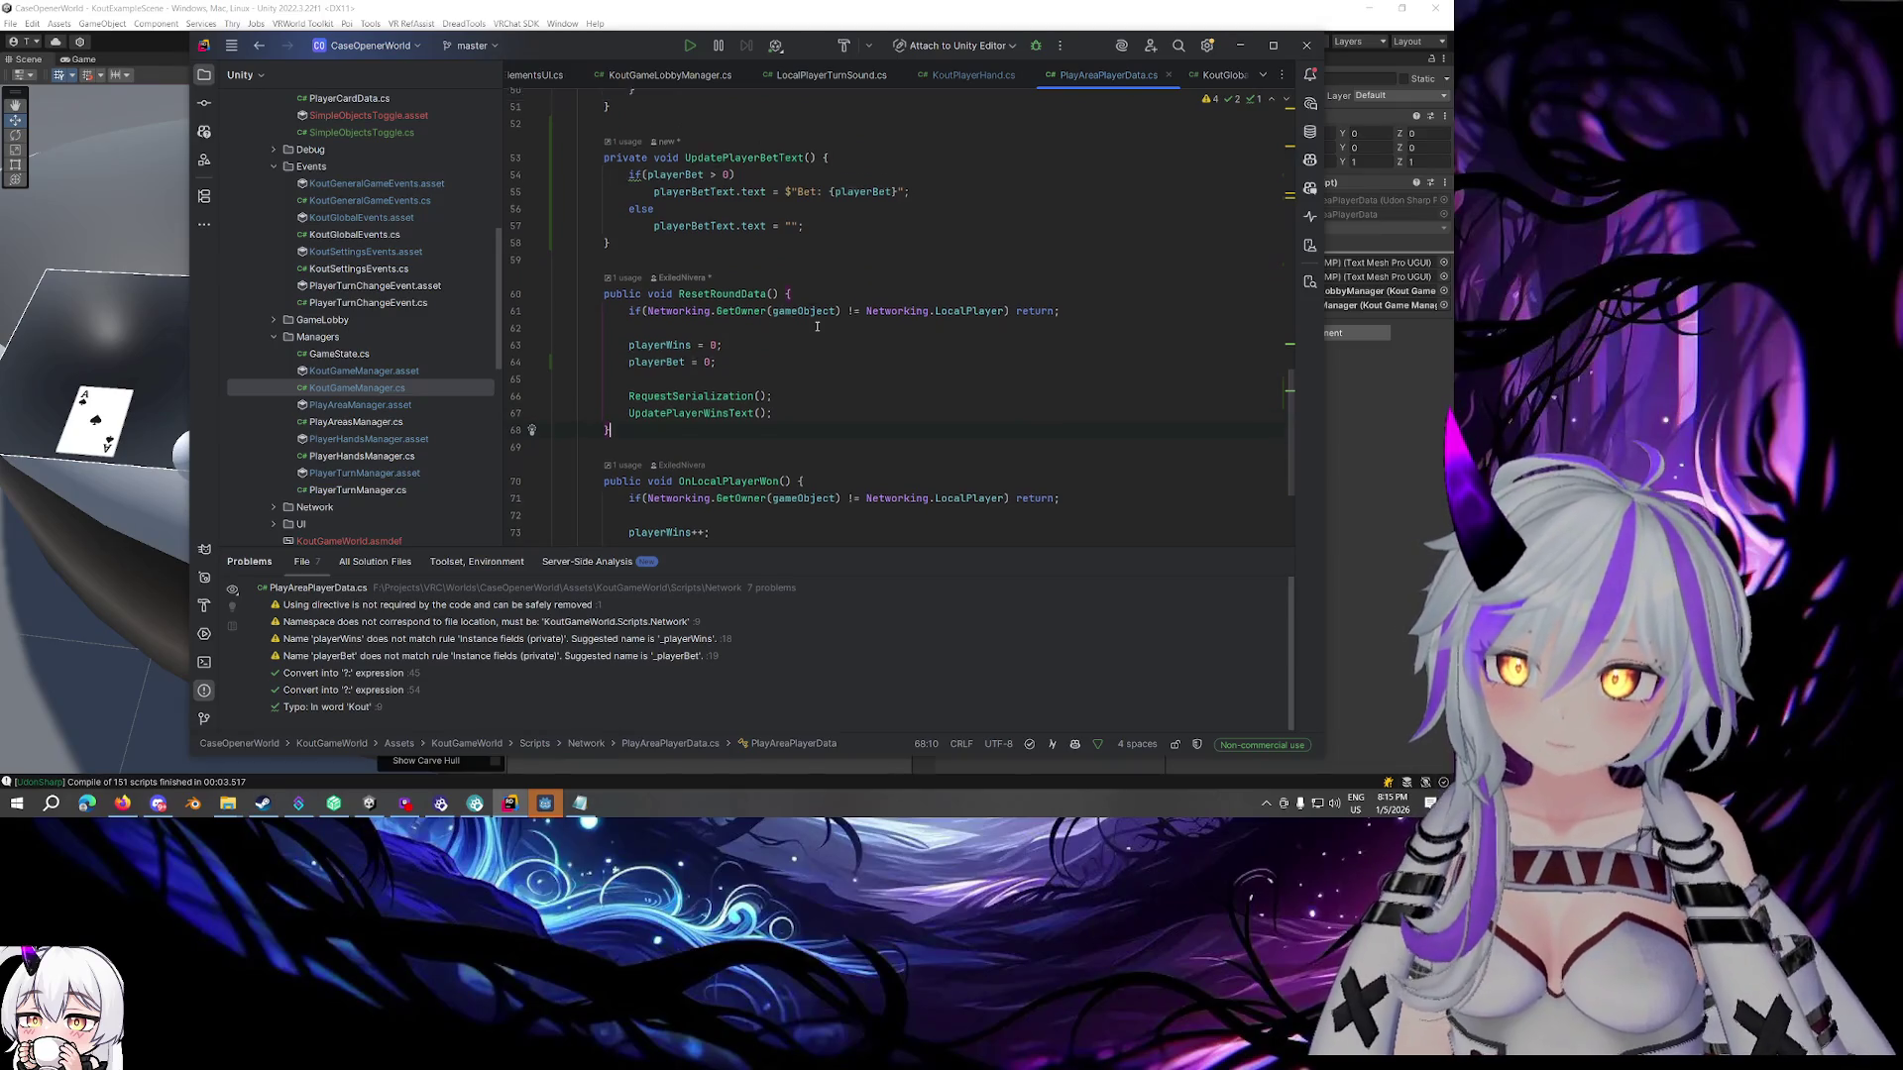
pyautogui.scroll(12, 816, 326)
pyautogui.scroll(2, 1128, 319)
# Declare [SerializeField] private KoutGlobalEvents globalEvents; below the gameManager field
pyautogui.press('Return')
pyautogui.write('[SerializeField] private ')
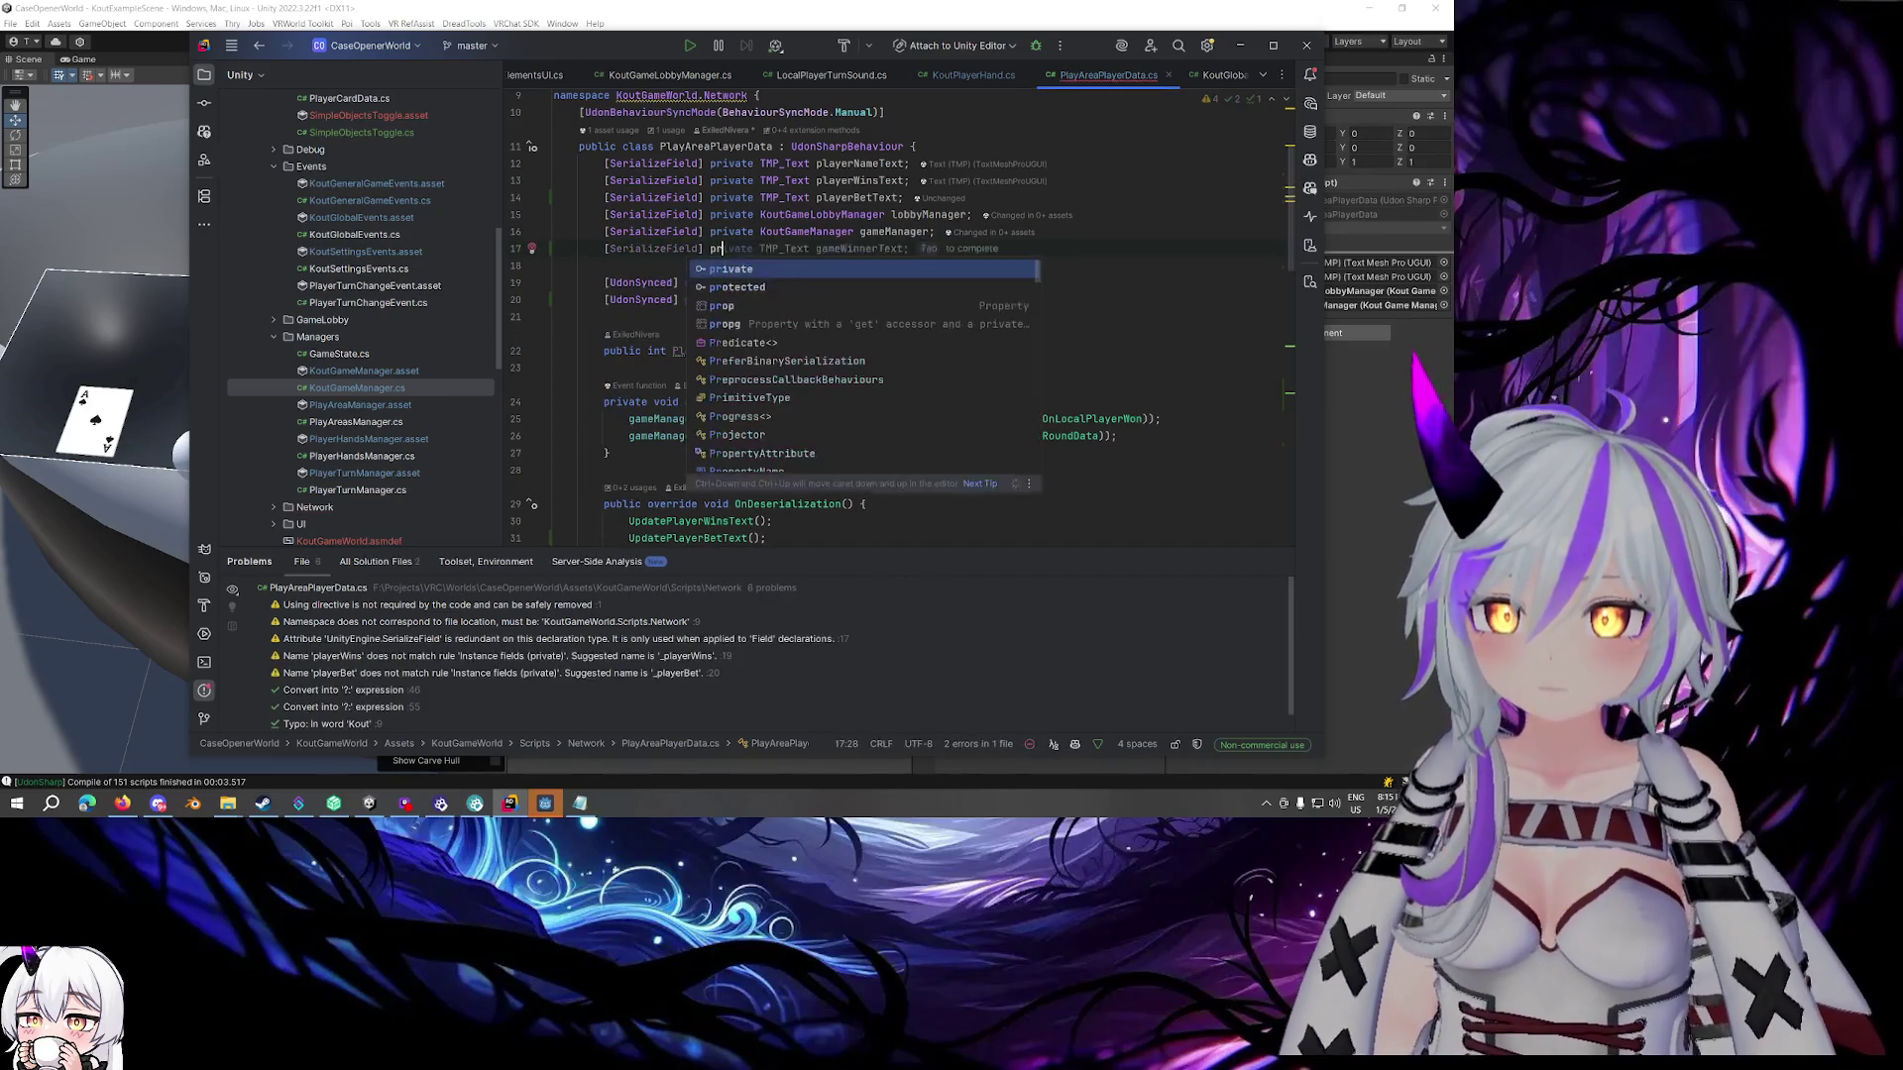
pyautogui.write('Kout')
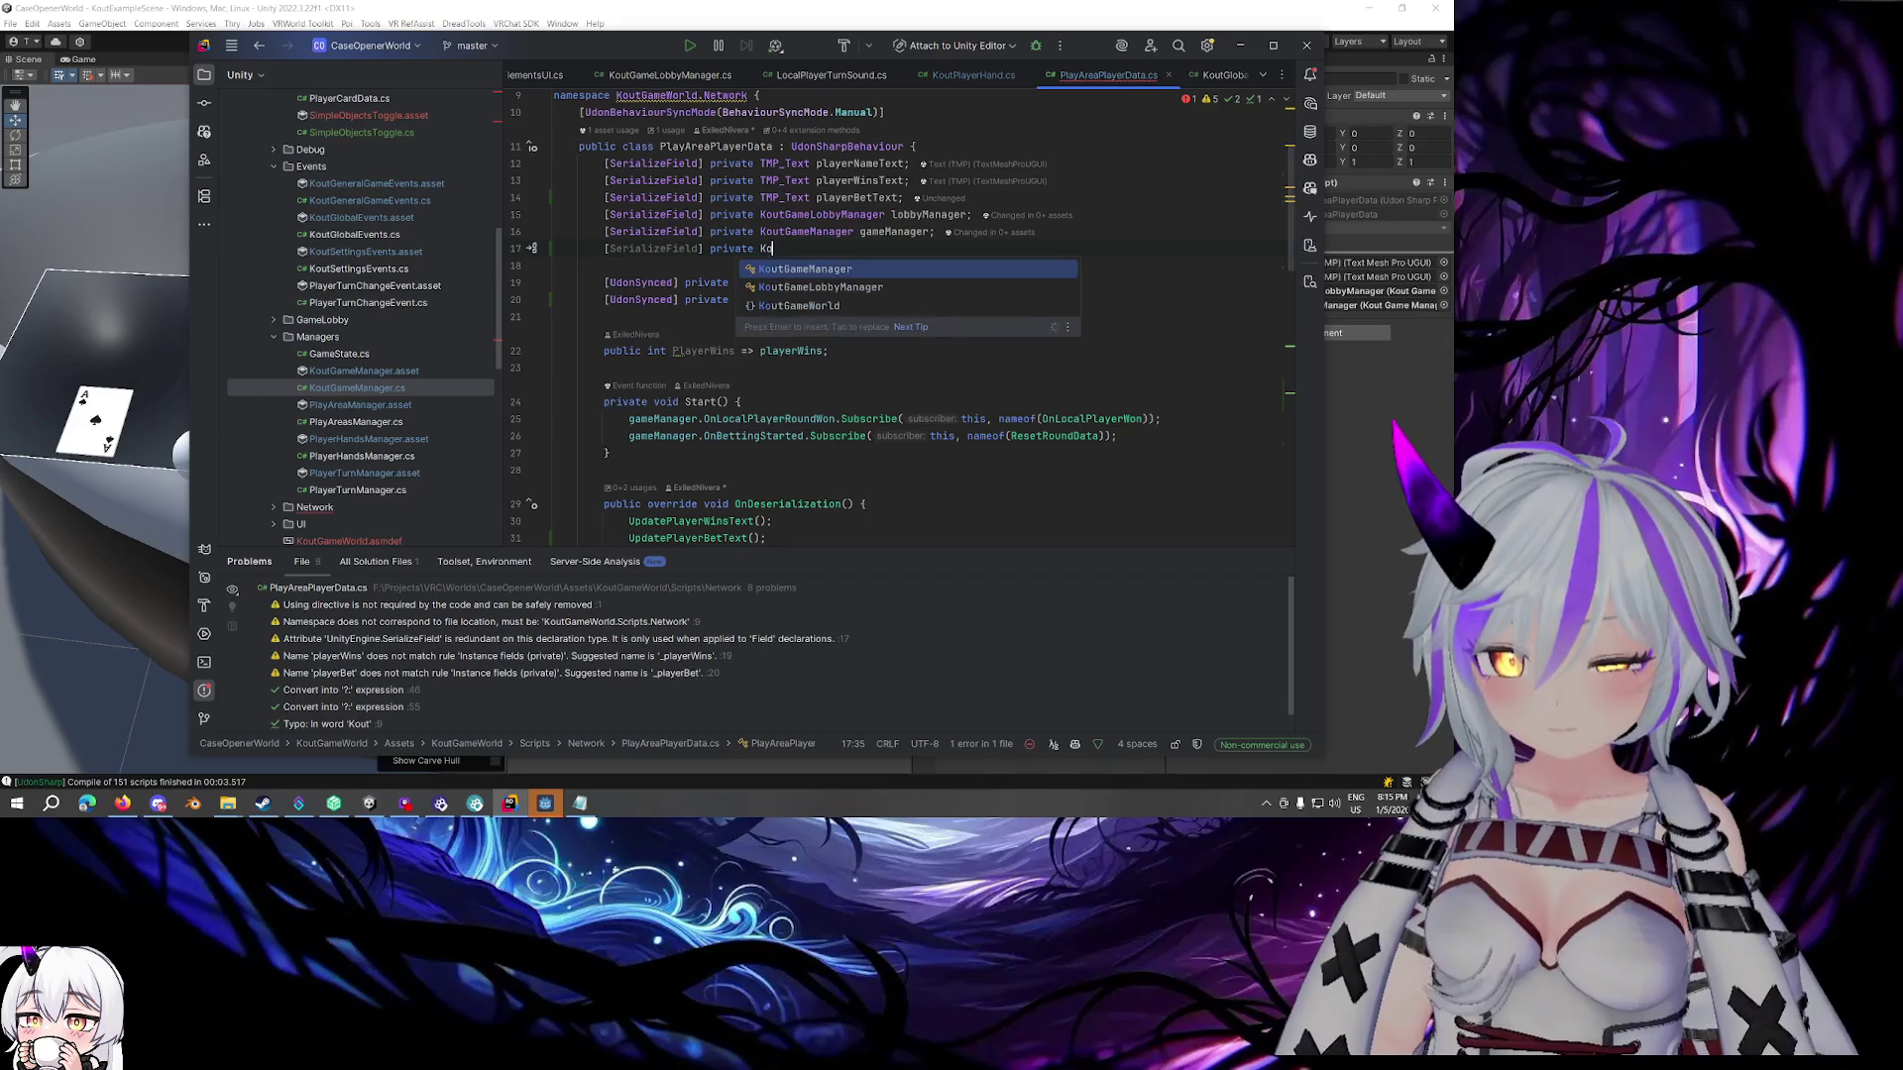
pyautogui.press('Down')
pyautogui.press('Down')
pyautogui.press('Down')
pyautogui.press('Down')
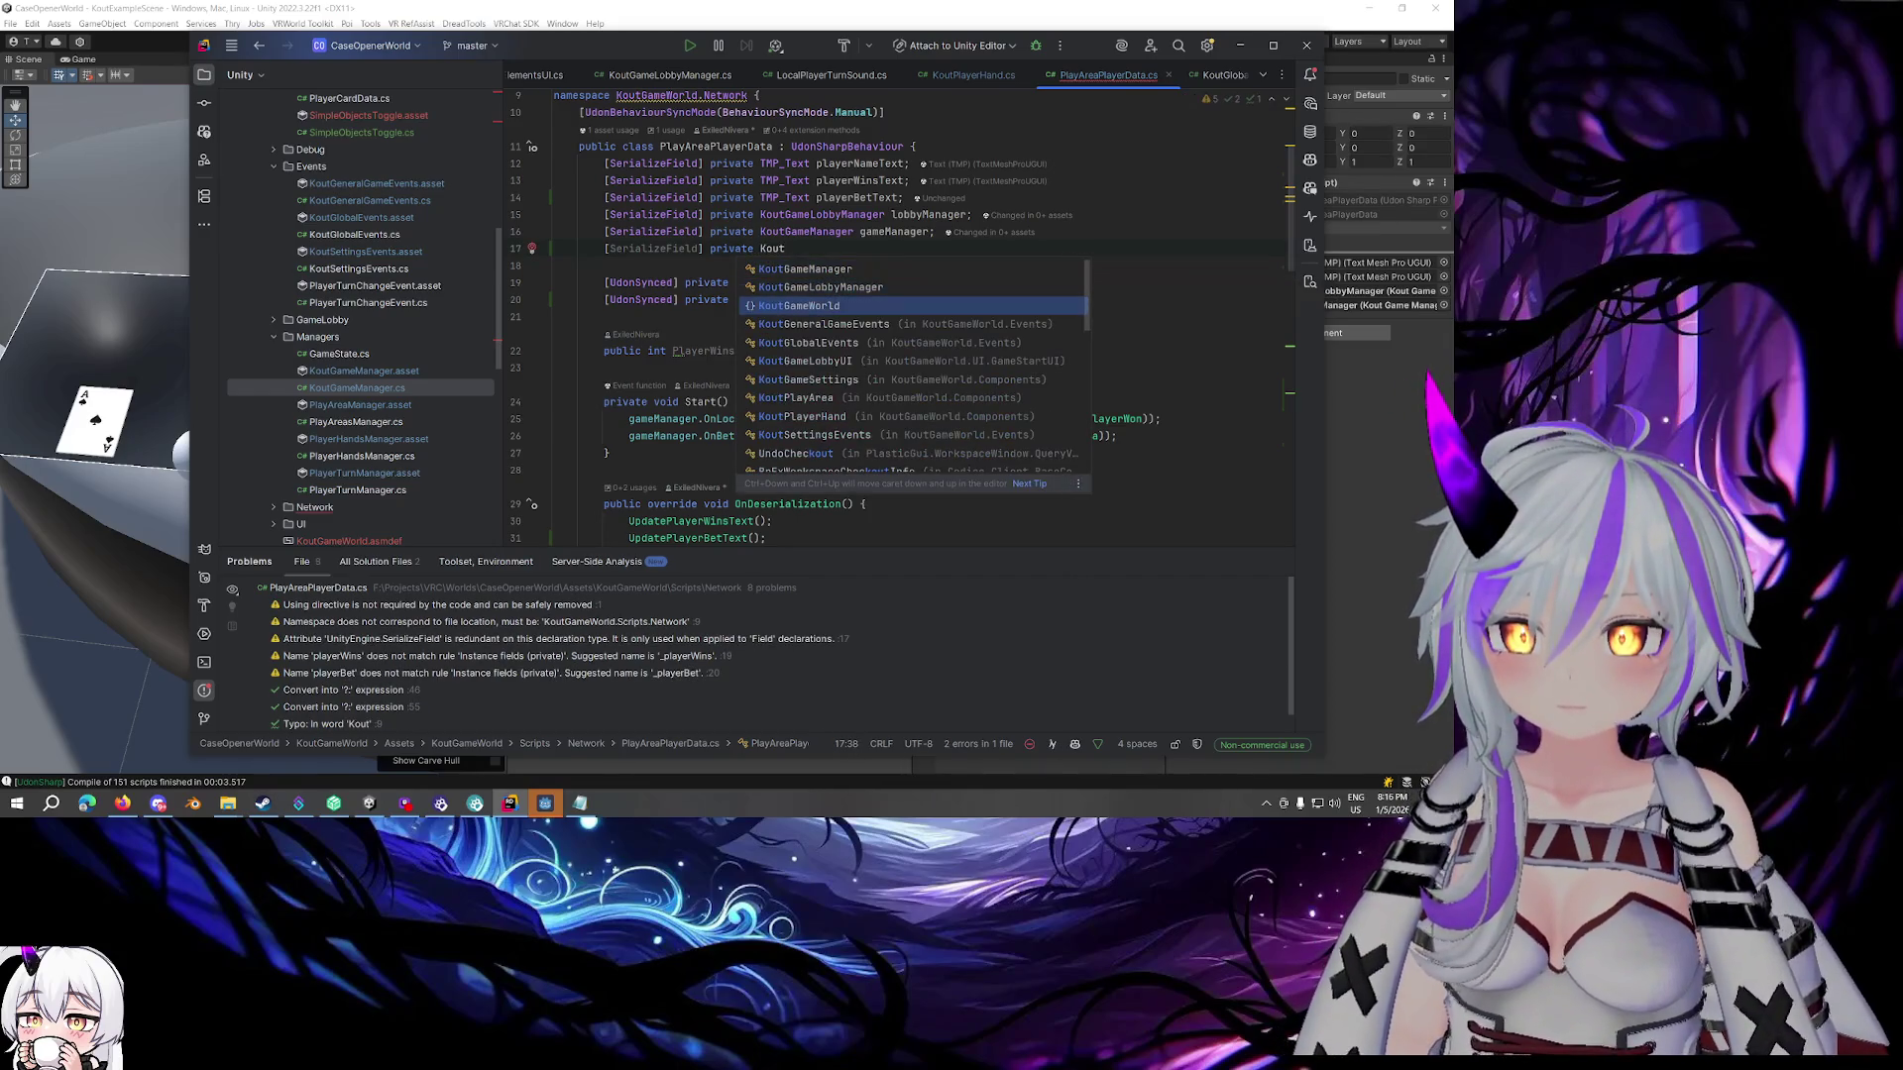
pyautogui.write('.')
pyautogui.press('BackSpace')
pyautogui.write('globalEvents;')
# In Start, subscribe OnLocalPlayerBetPlaced to globalEvents.GeneralGameEvents.OnLocalBetPlaced
pyautogui.scroll(-4, 1135, 230)
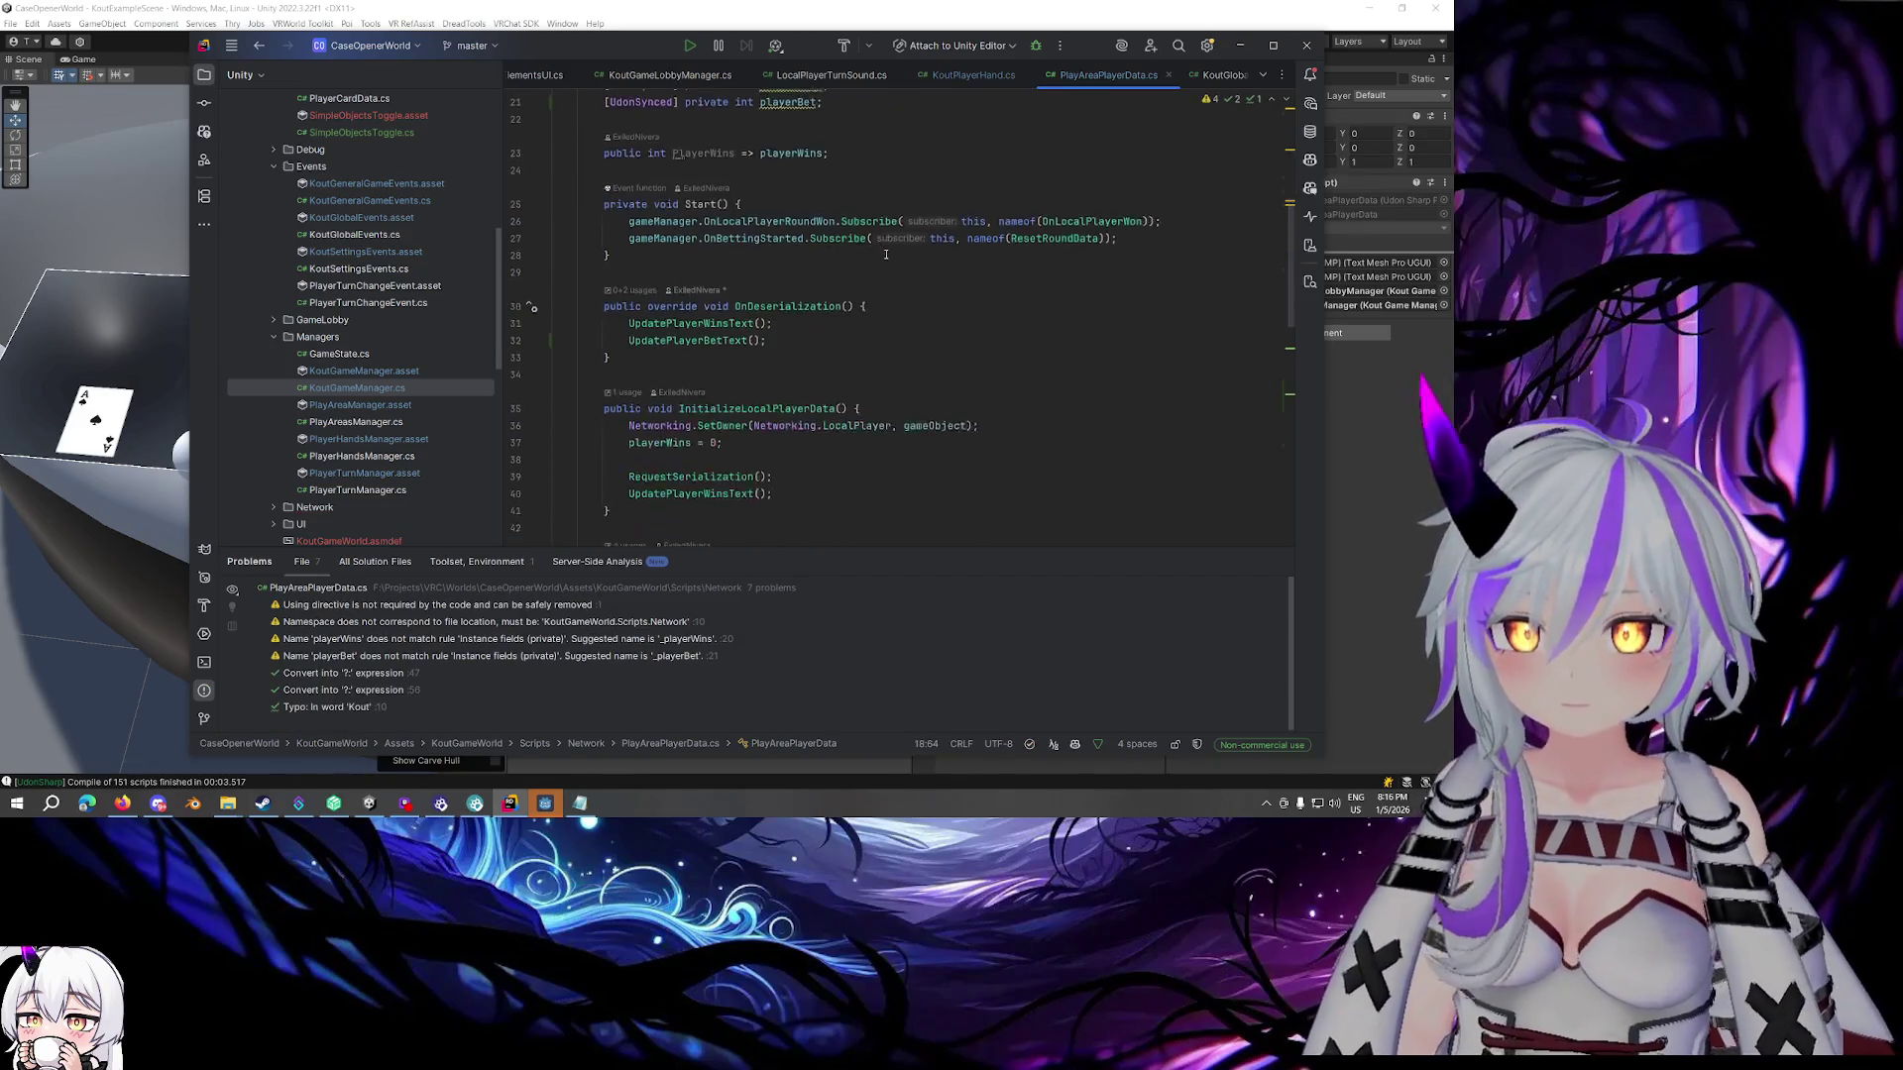
pyautogui.click(1134, 230)
pyautogui.press('Return')
pyautogui.write('globalEvents.')
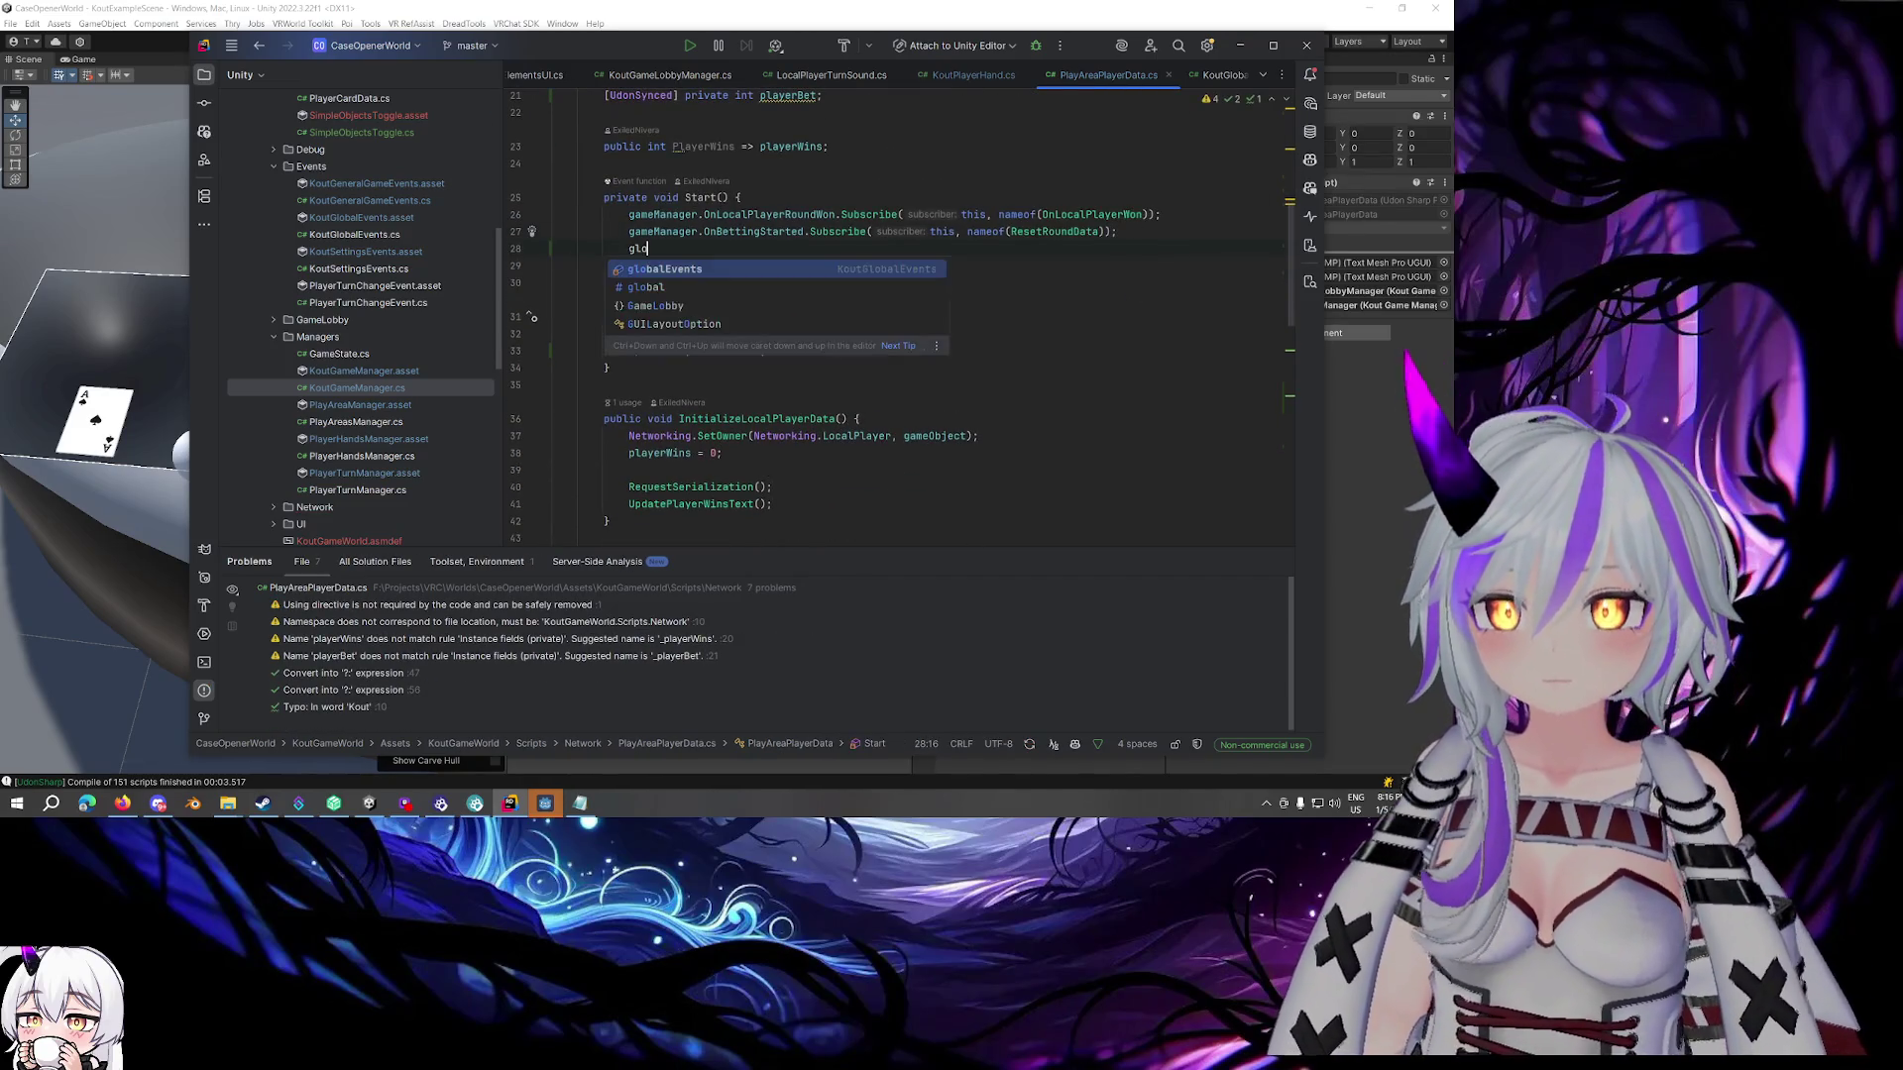
pyautogui.press('Return')
pyautogui.write('.GeneralGameEvents.')
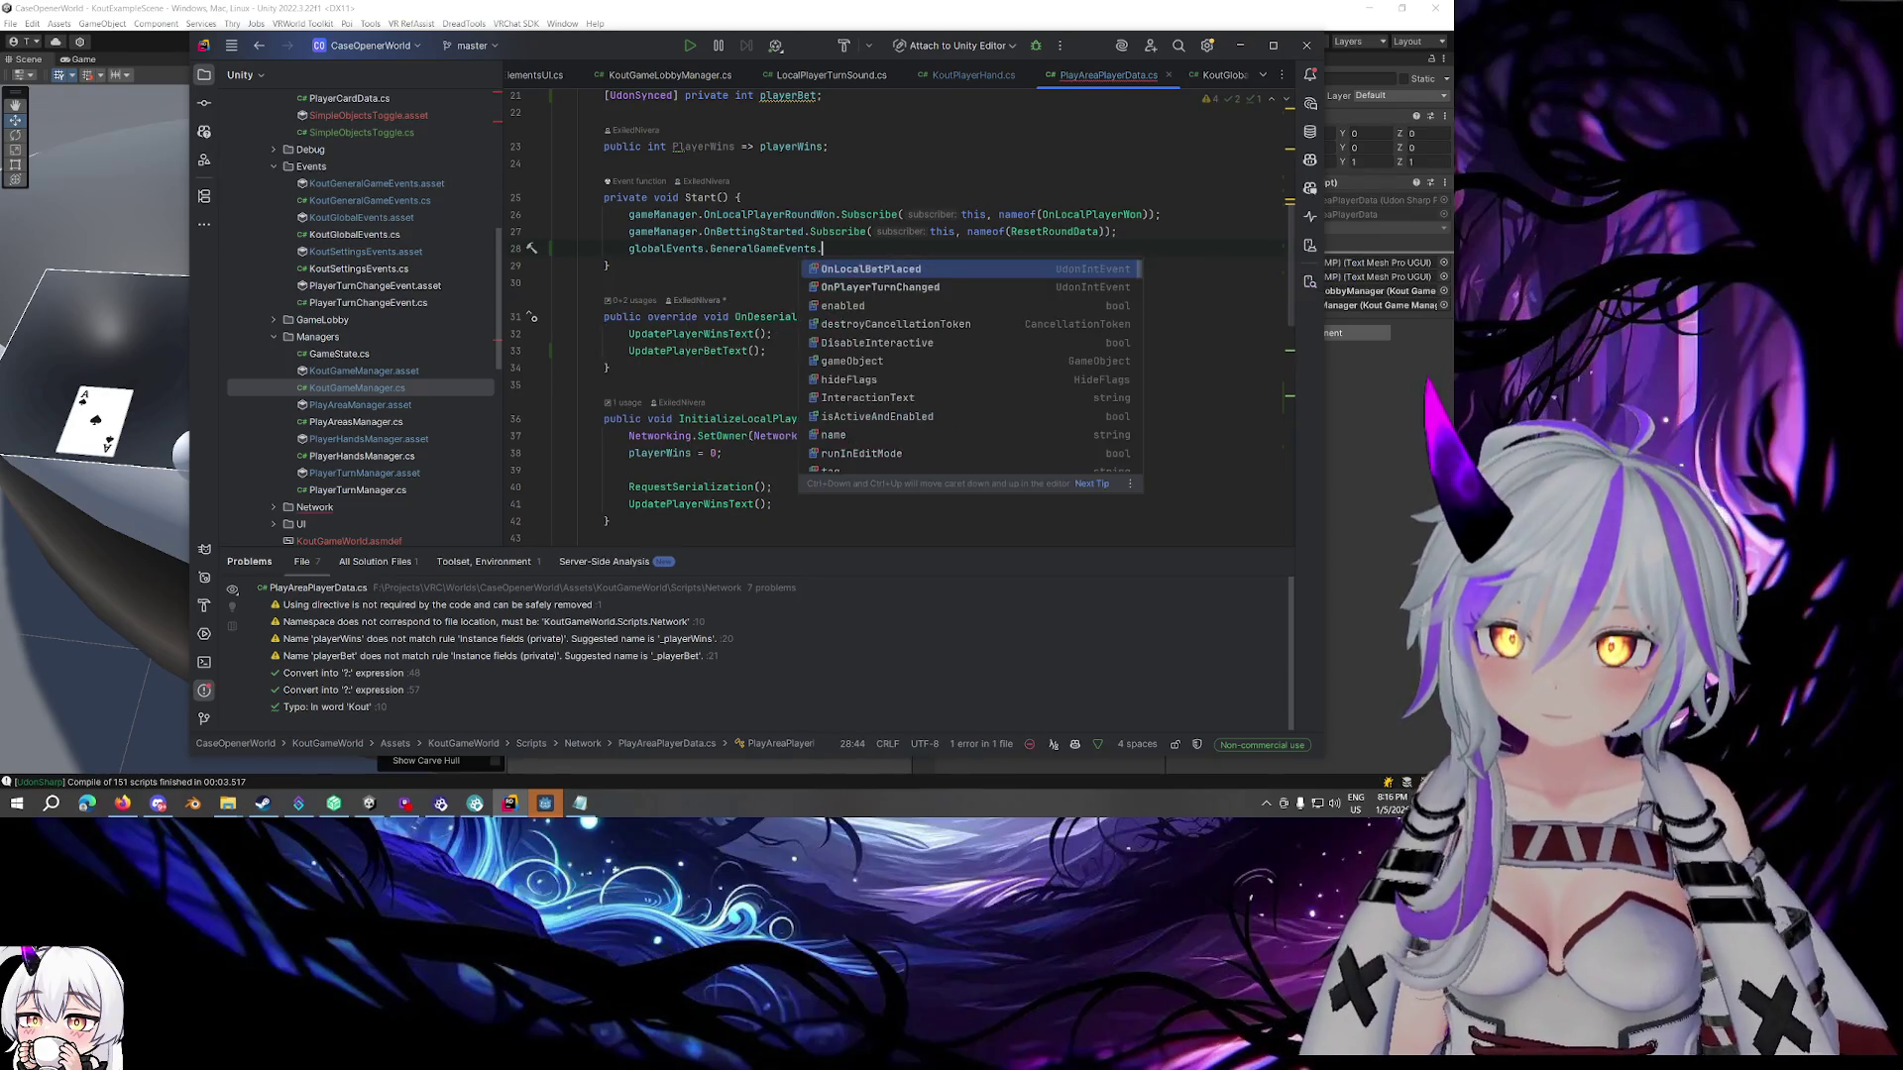
pyautogui.press('Down')
pyautogui.press('Up')
pyautogui.press('Return')
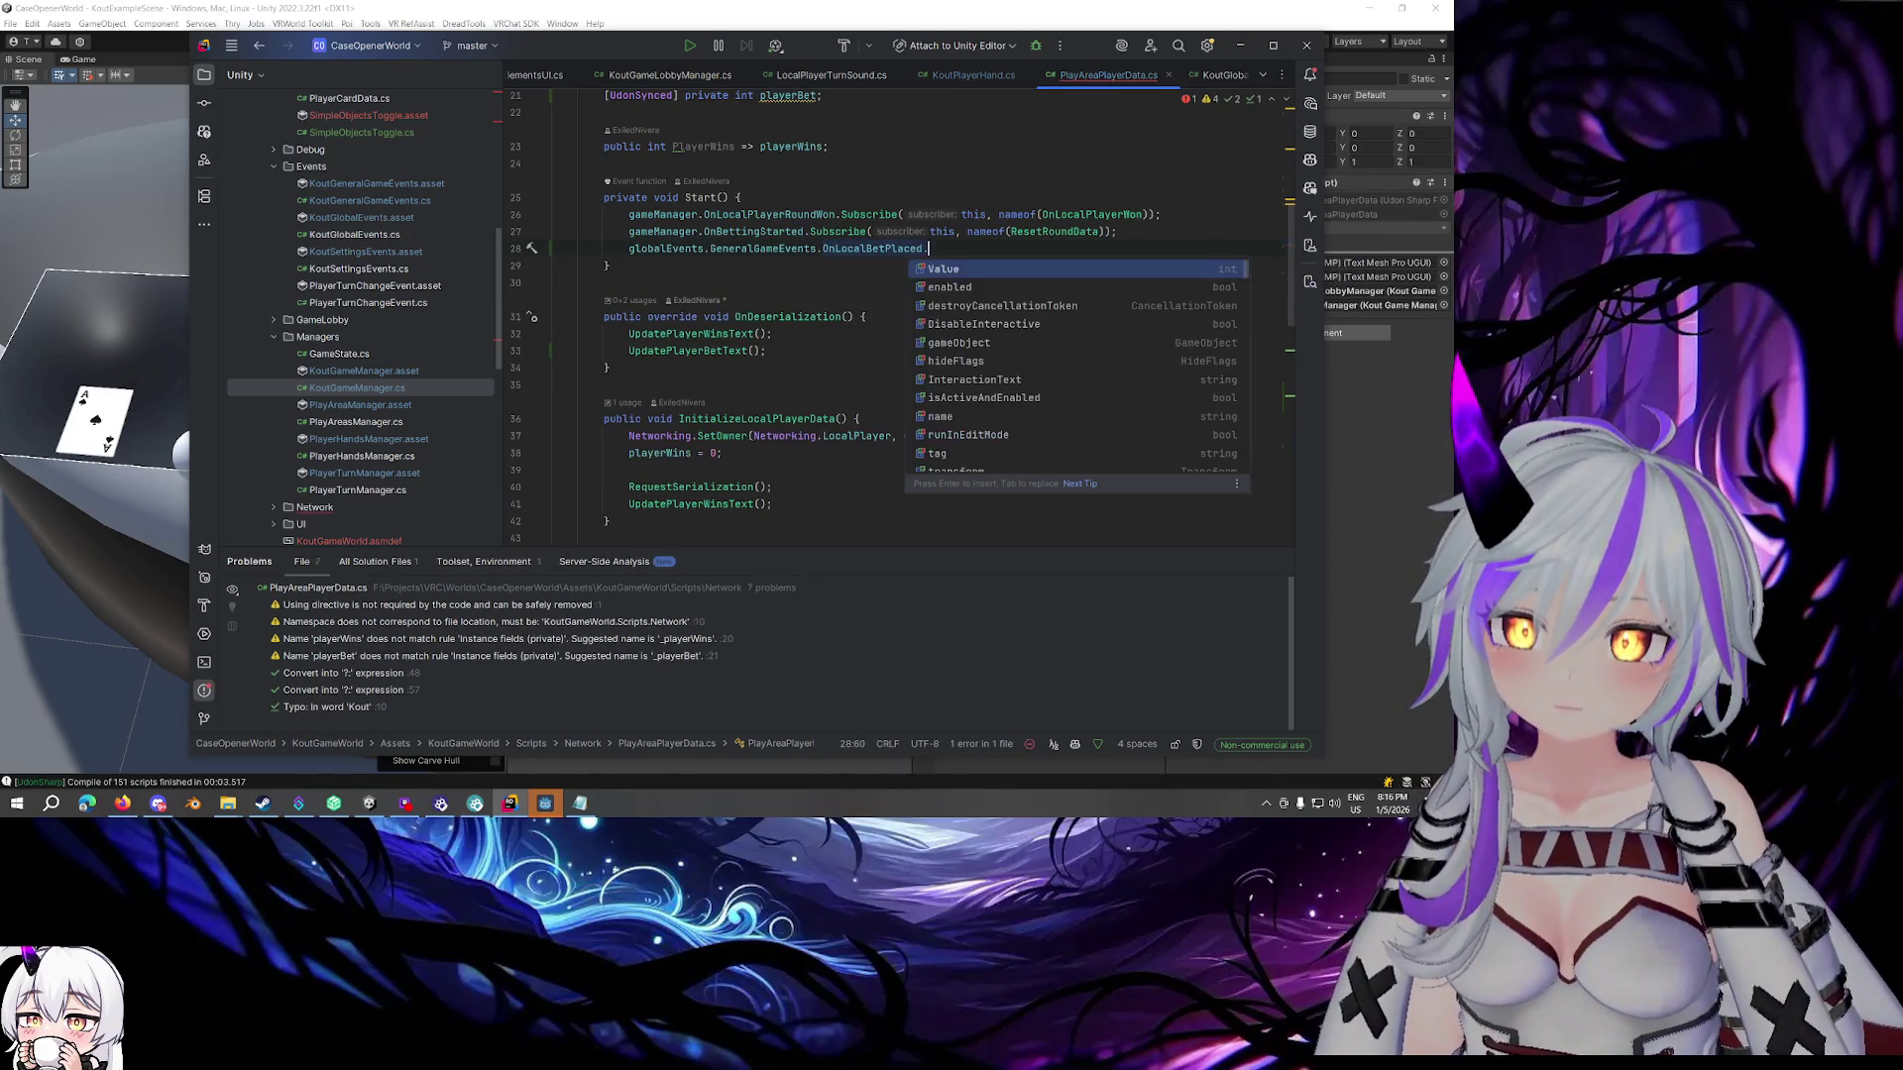
pyautogui.press('Escape')
pyautogui.press('Tab')
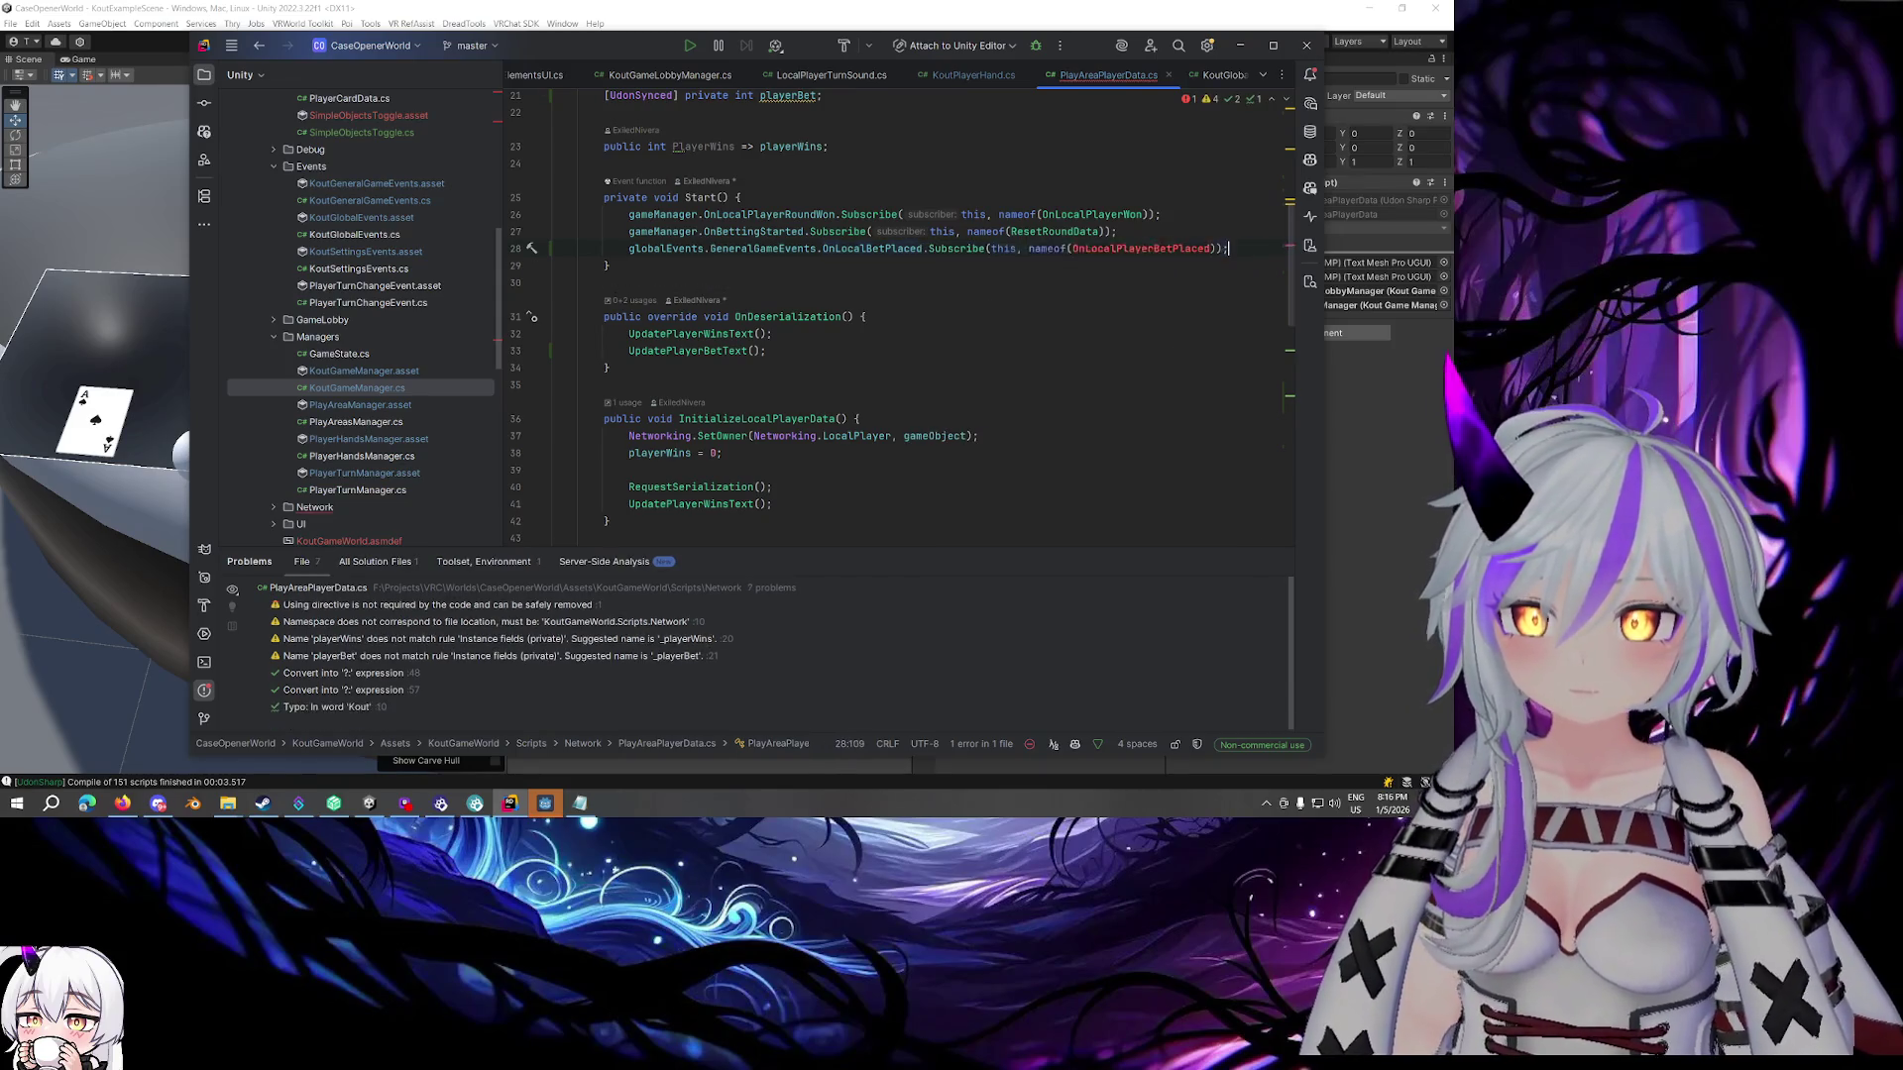
pyautogui.scroll(-10, 1188, 274)
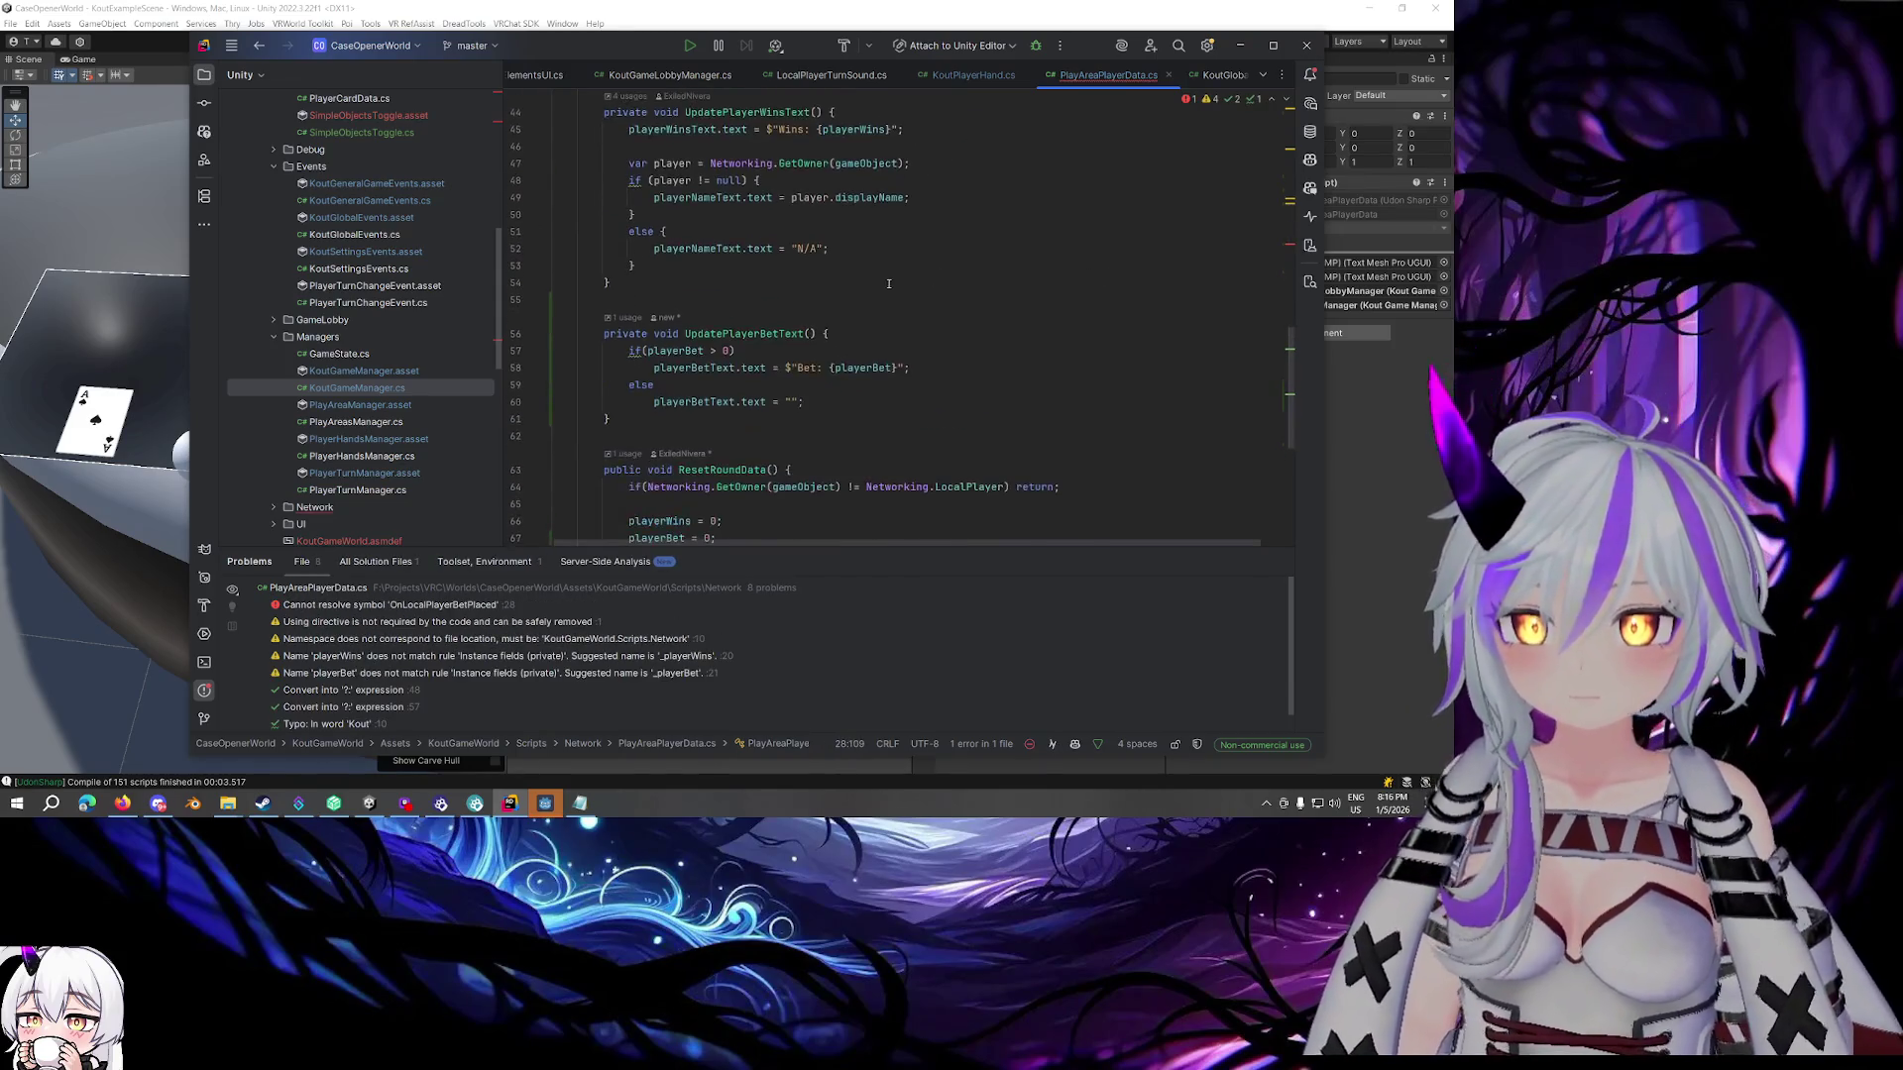
# Generate the OnLocalPlayerBetPlaced handler method and delete its int betAmount parameter
pyautogui.scroll(-2, 808, 320)
pyautogui.click(637, 469)
pyautogui.press('Return')
pyautogui.press('Tab')
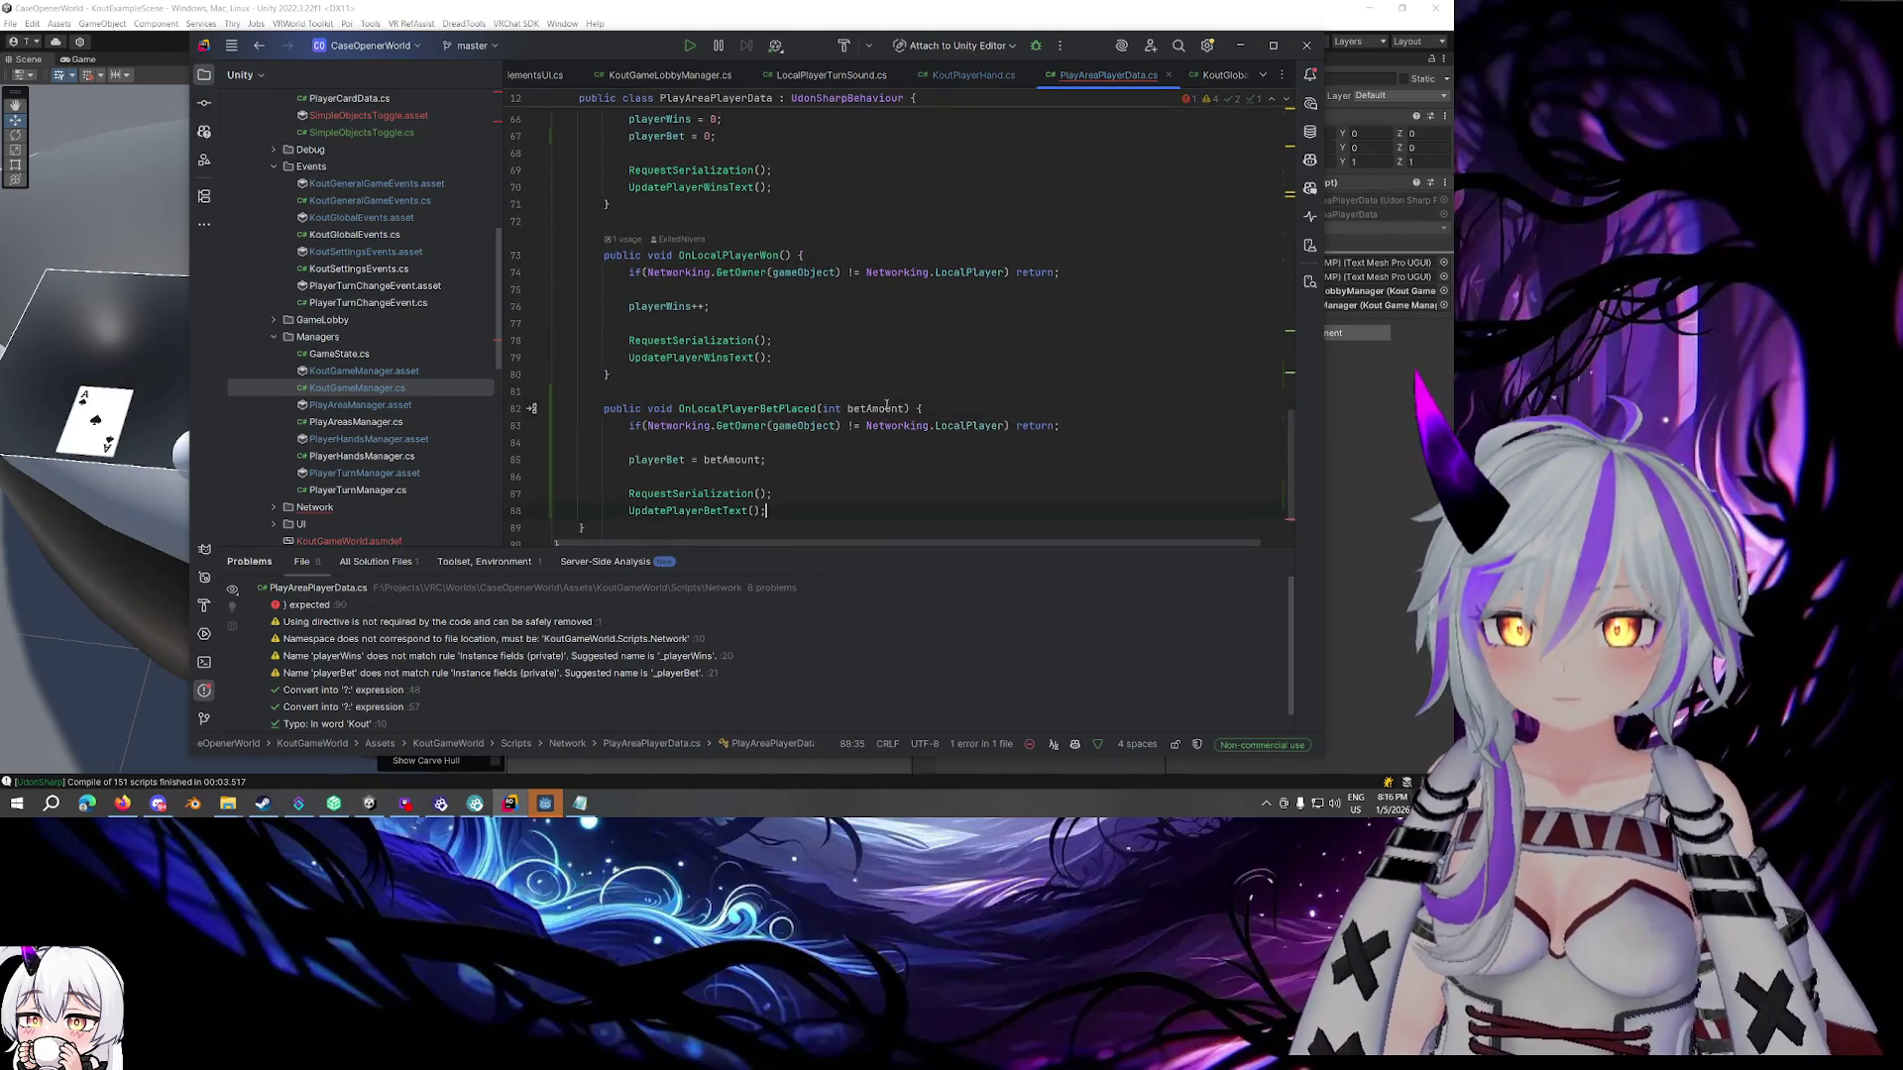
pyautogui.moveTo(905, 408); pyautogui.dragTo(823, 408)
pyautogui.press('BackSpace')
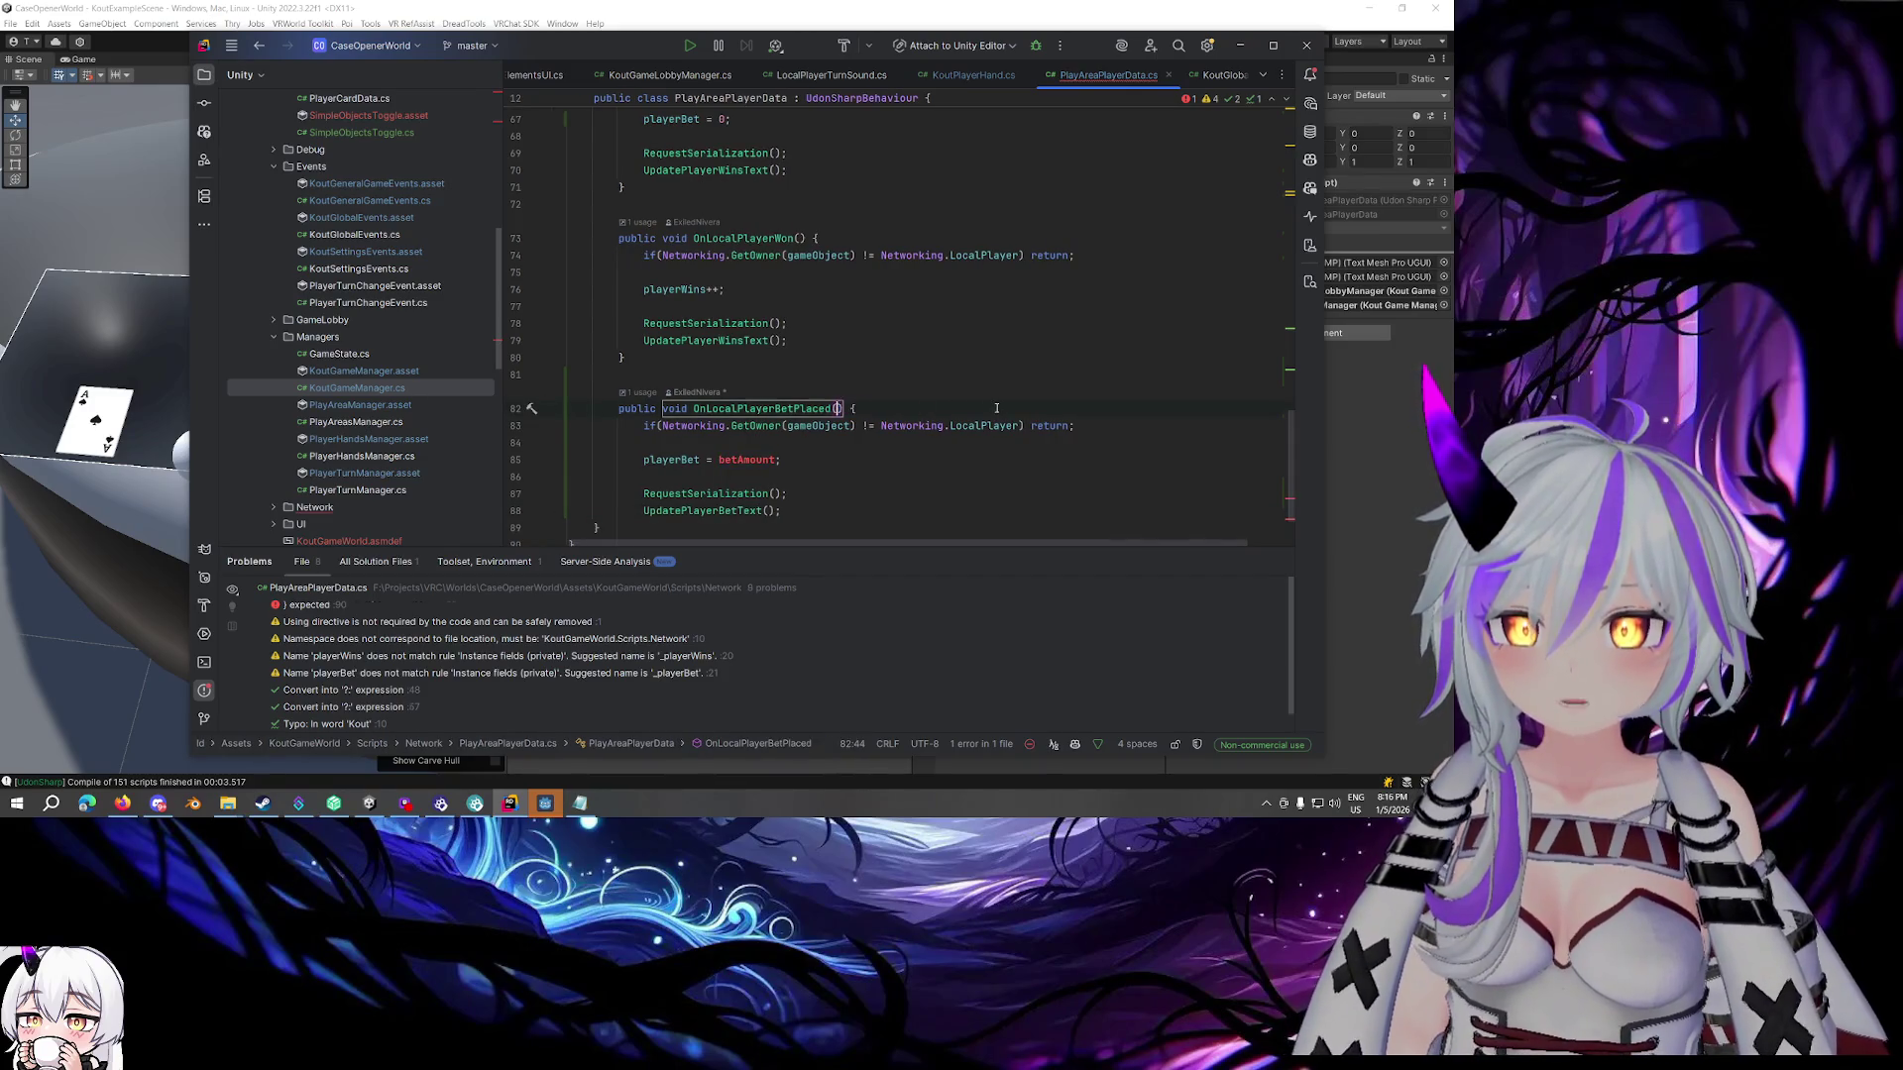
# Set playerBet = globalEvents.GeneralGameEvents.OnLocalBetPlaced.Value; and close the method with a brace
pyautogui.click(997, 409)
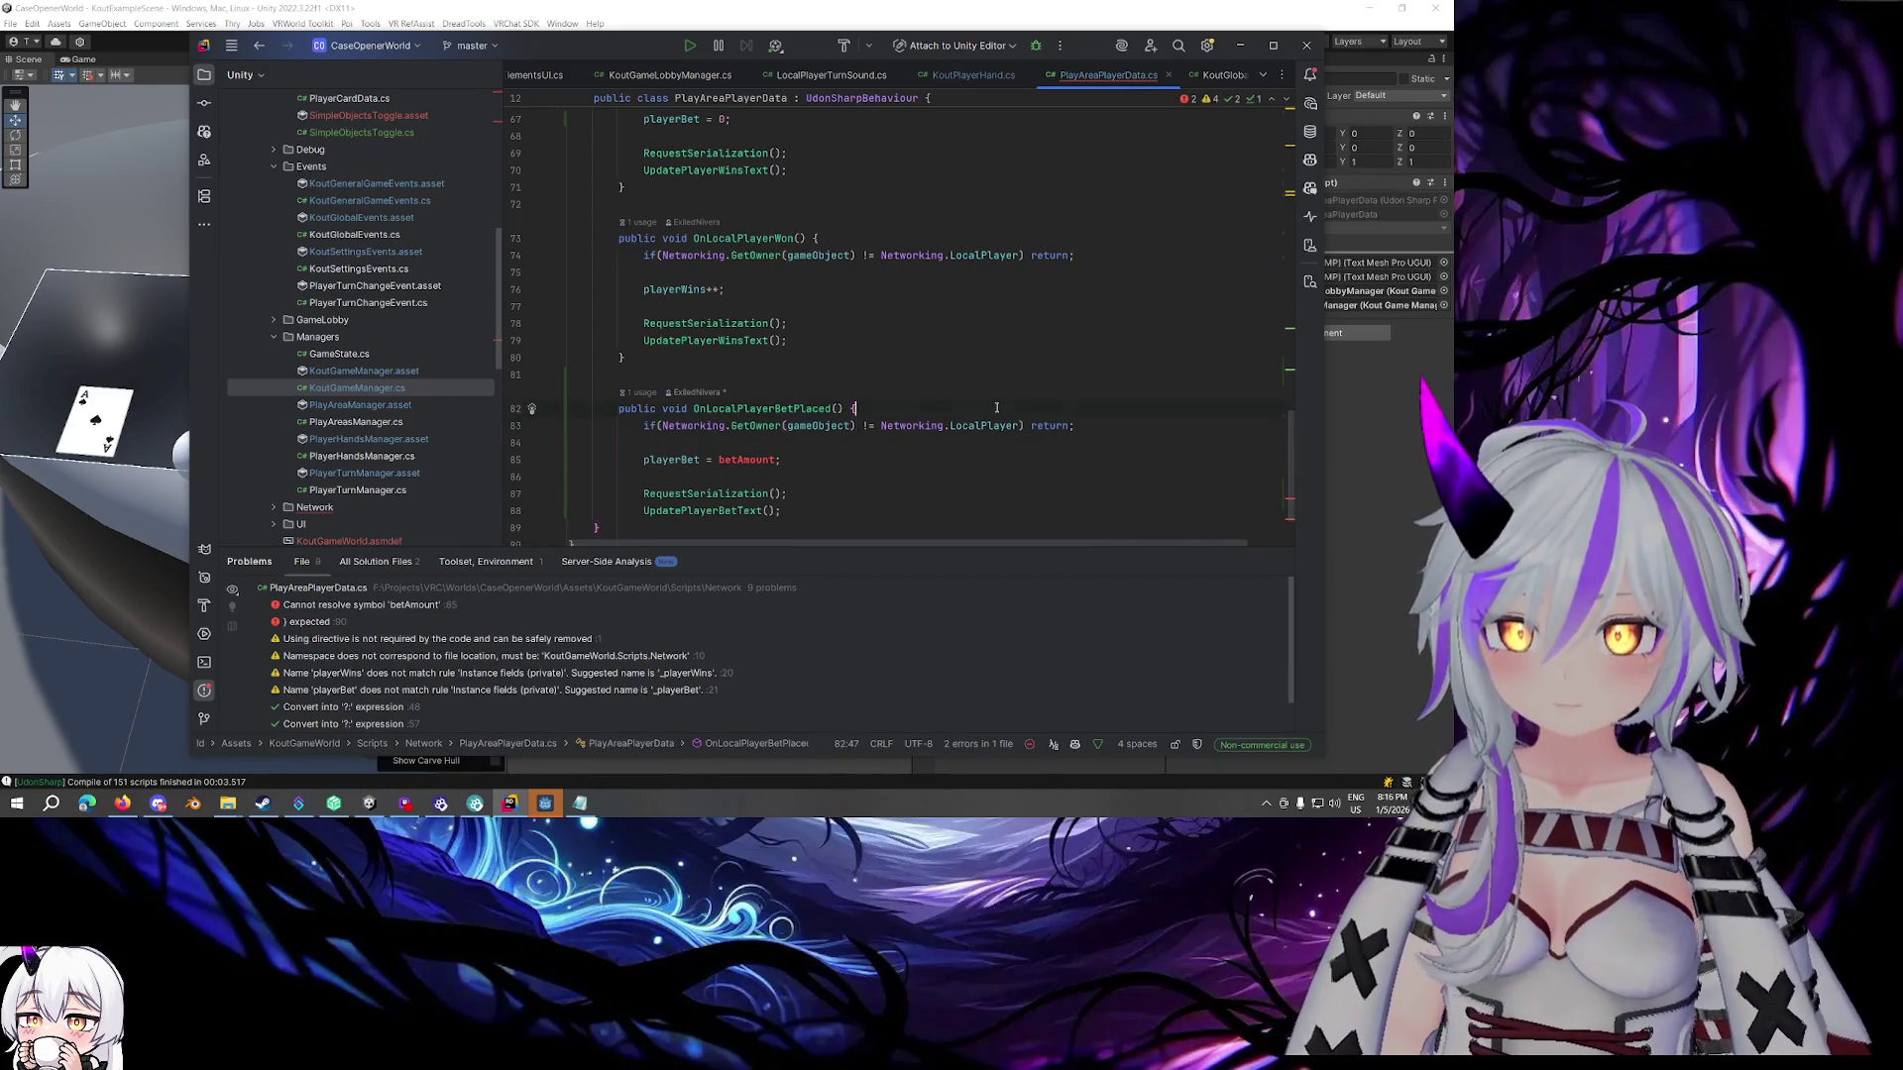
pyautogui.press('BackSpace')
pyautogui.press('BackSpace')
pyautogui.press('BackSpace')
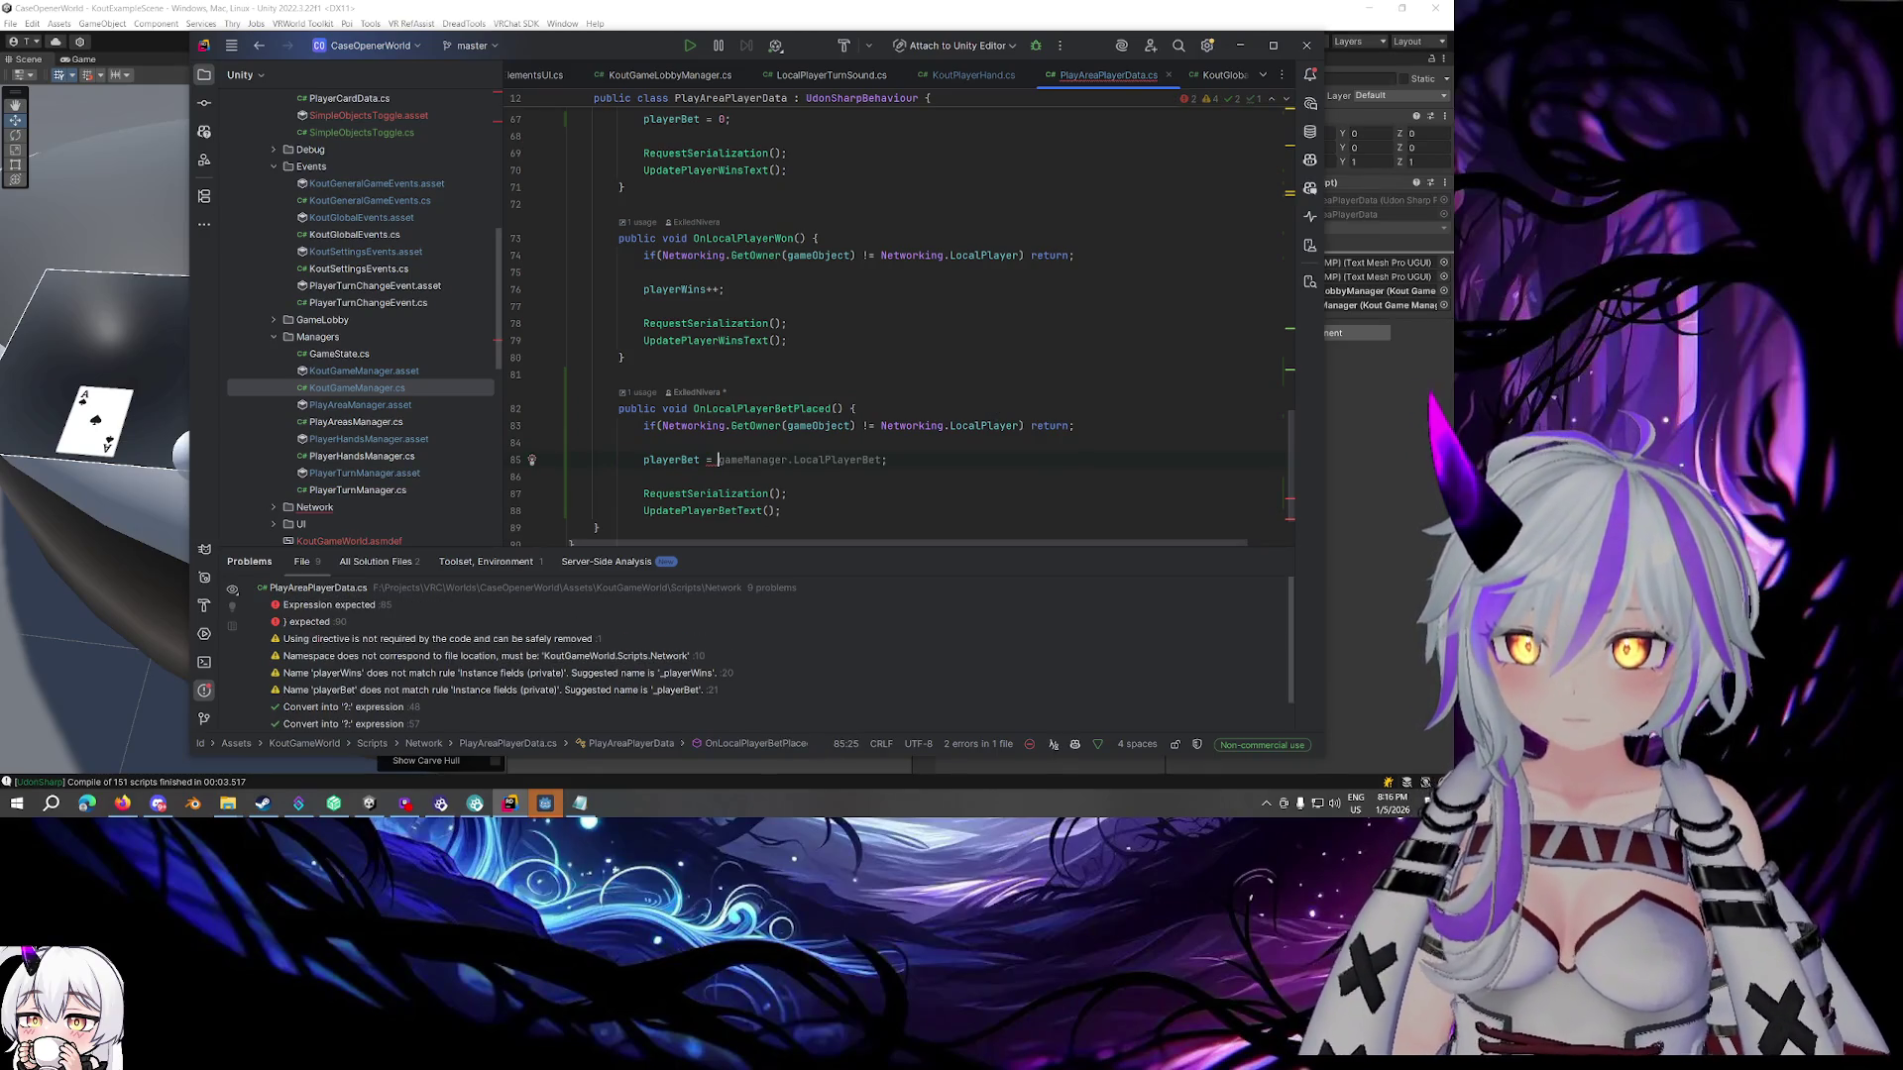
pyautogui.write('globalEvents.')
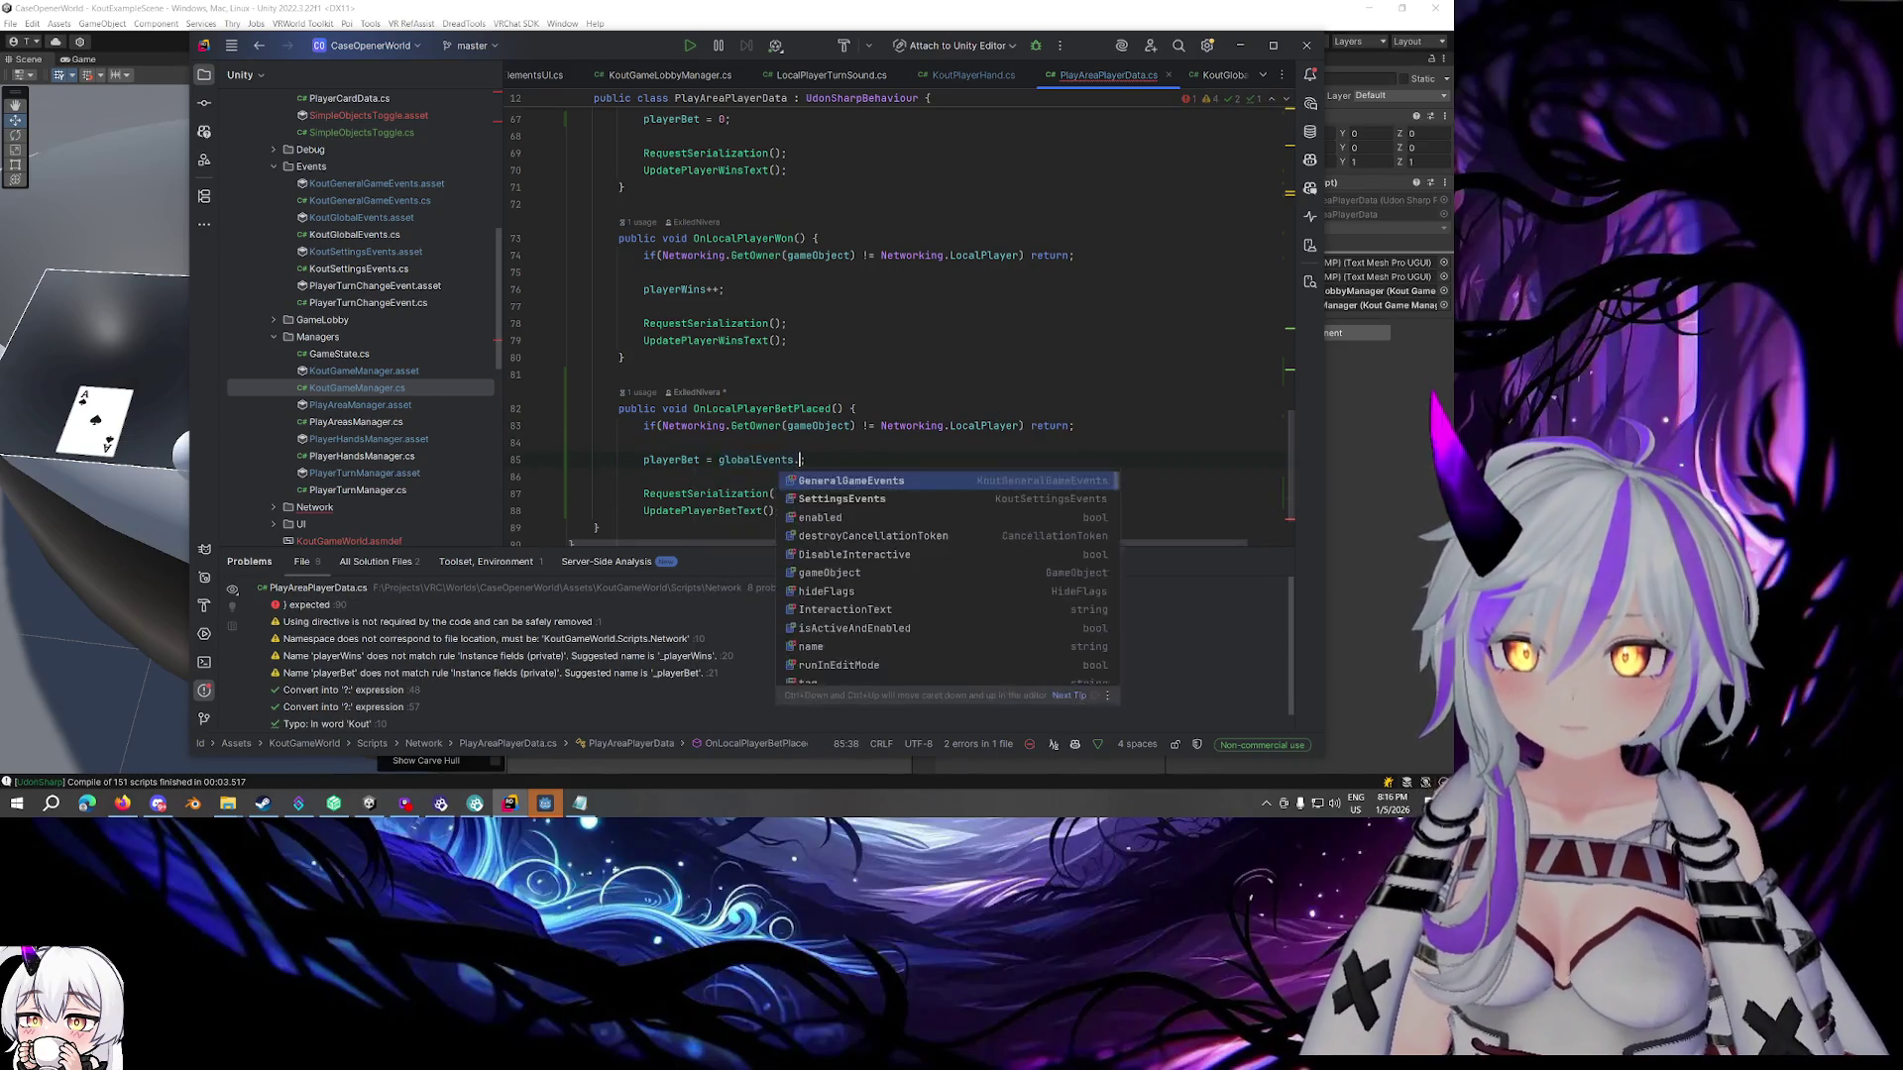
pyautogui.press('Return')
pyautogui.write('.')
pyautogui.press('Return')
pyautogui.write('.OnLocalBetPlaced.')
pyautogui.press('Return')
pyautogui.write(';')
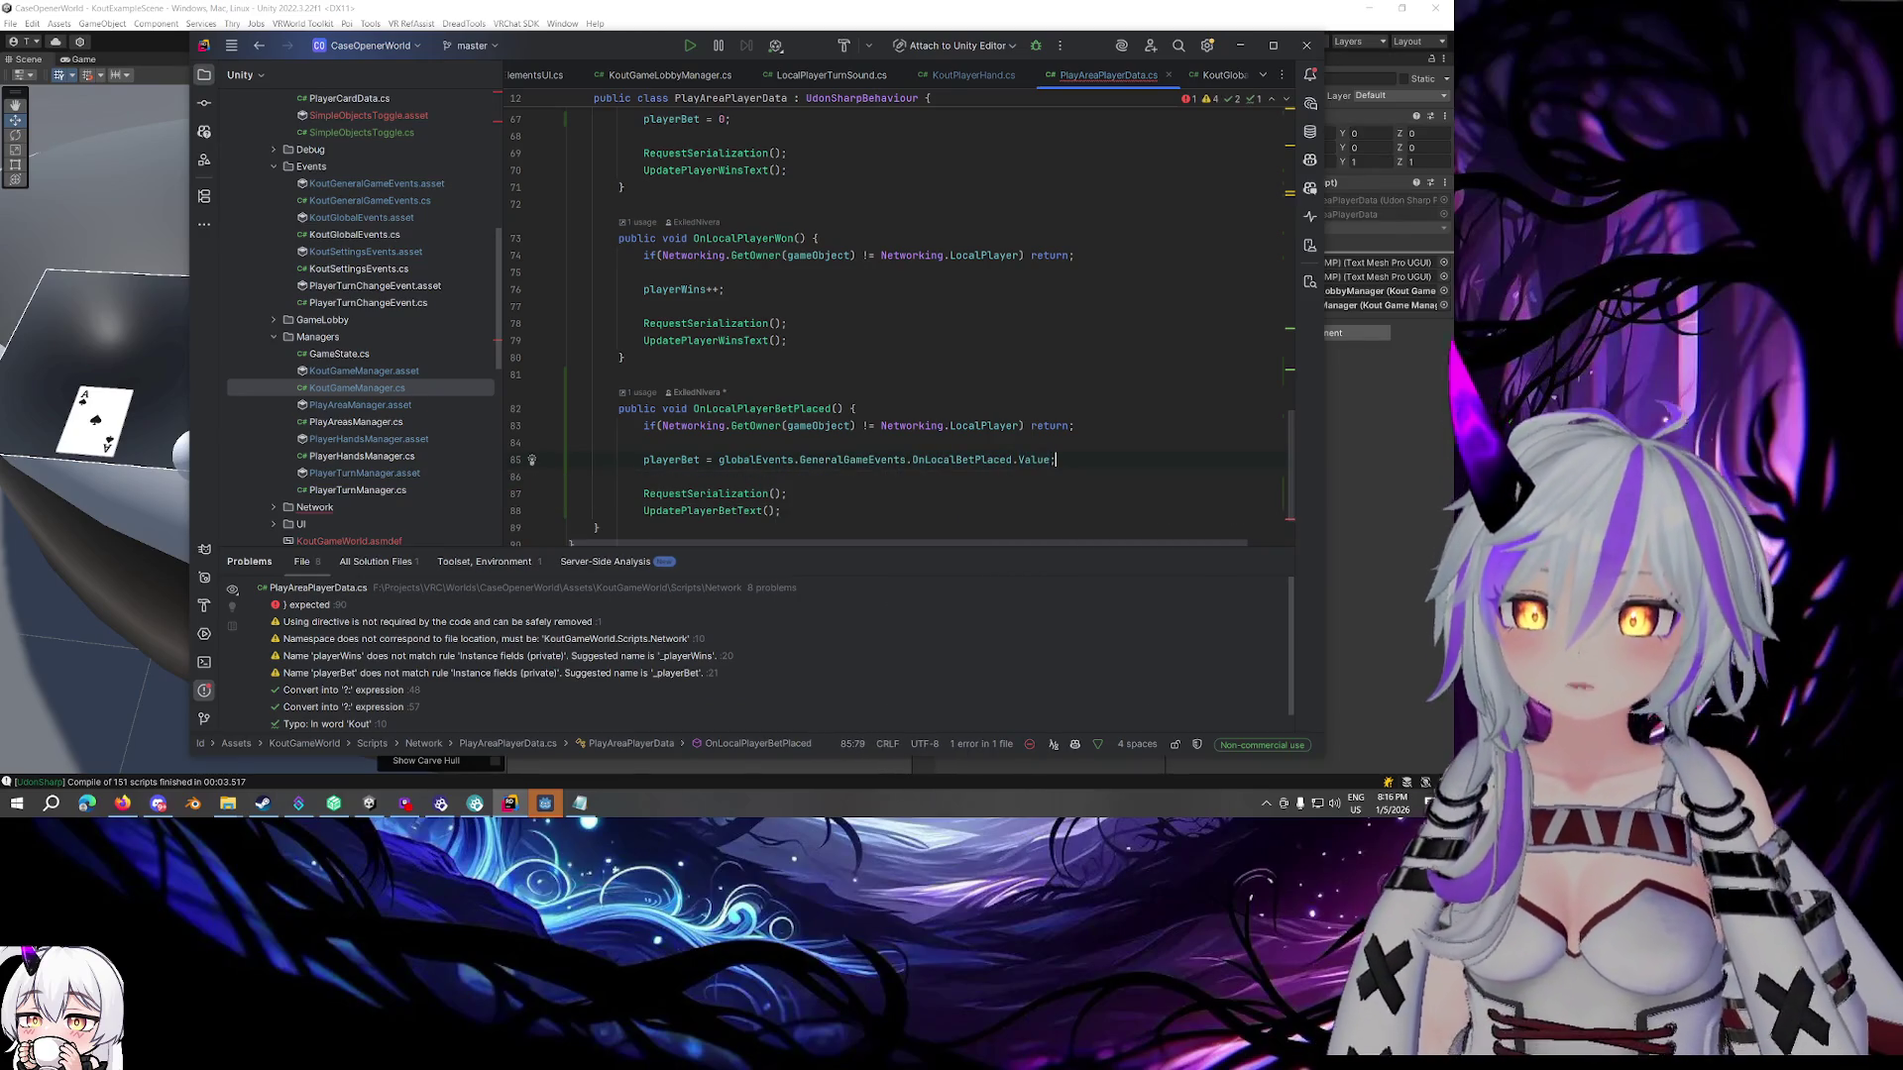
pyautogui.scroll(-2, 987, 343)
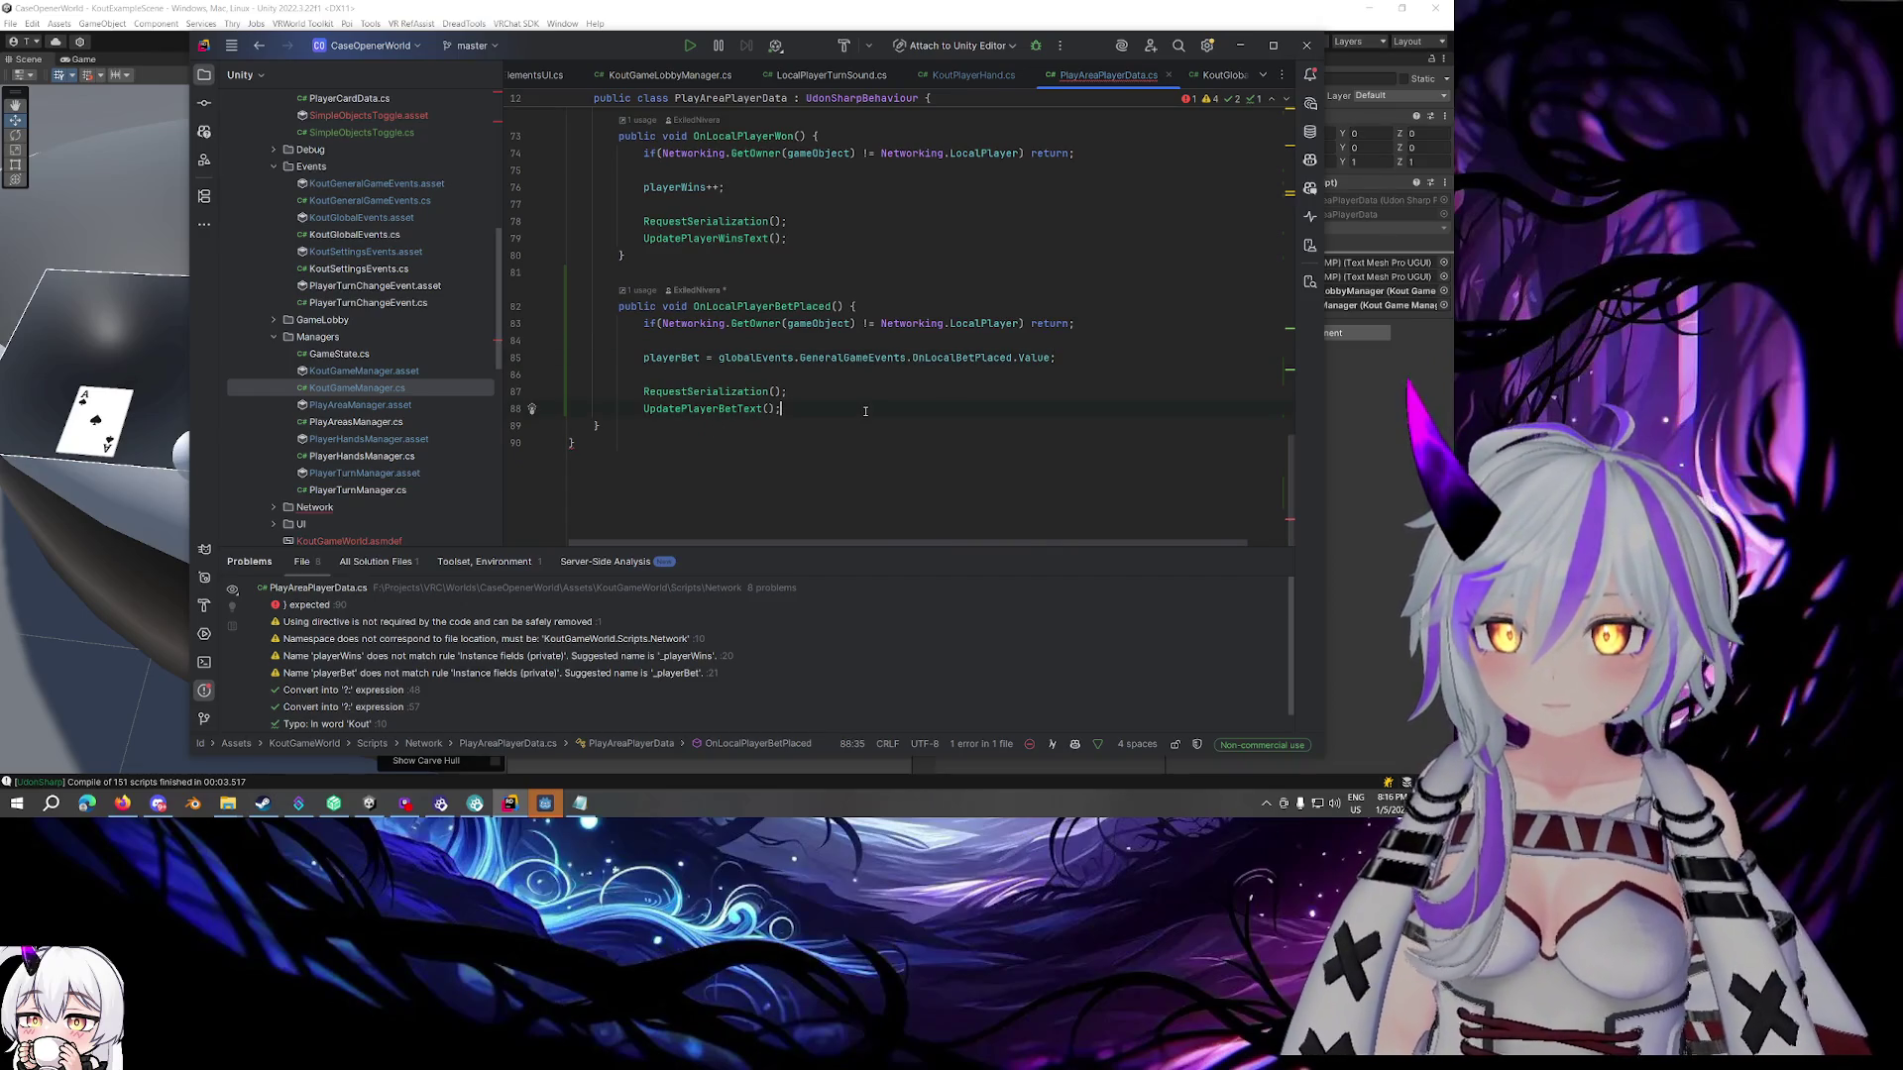
pyautogui.press('Return')
pyautogui.write('}')
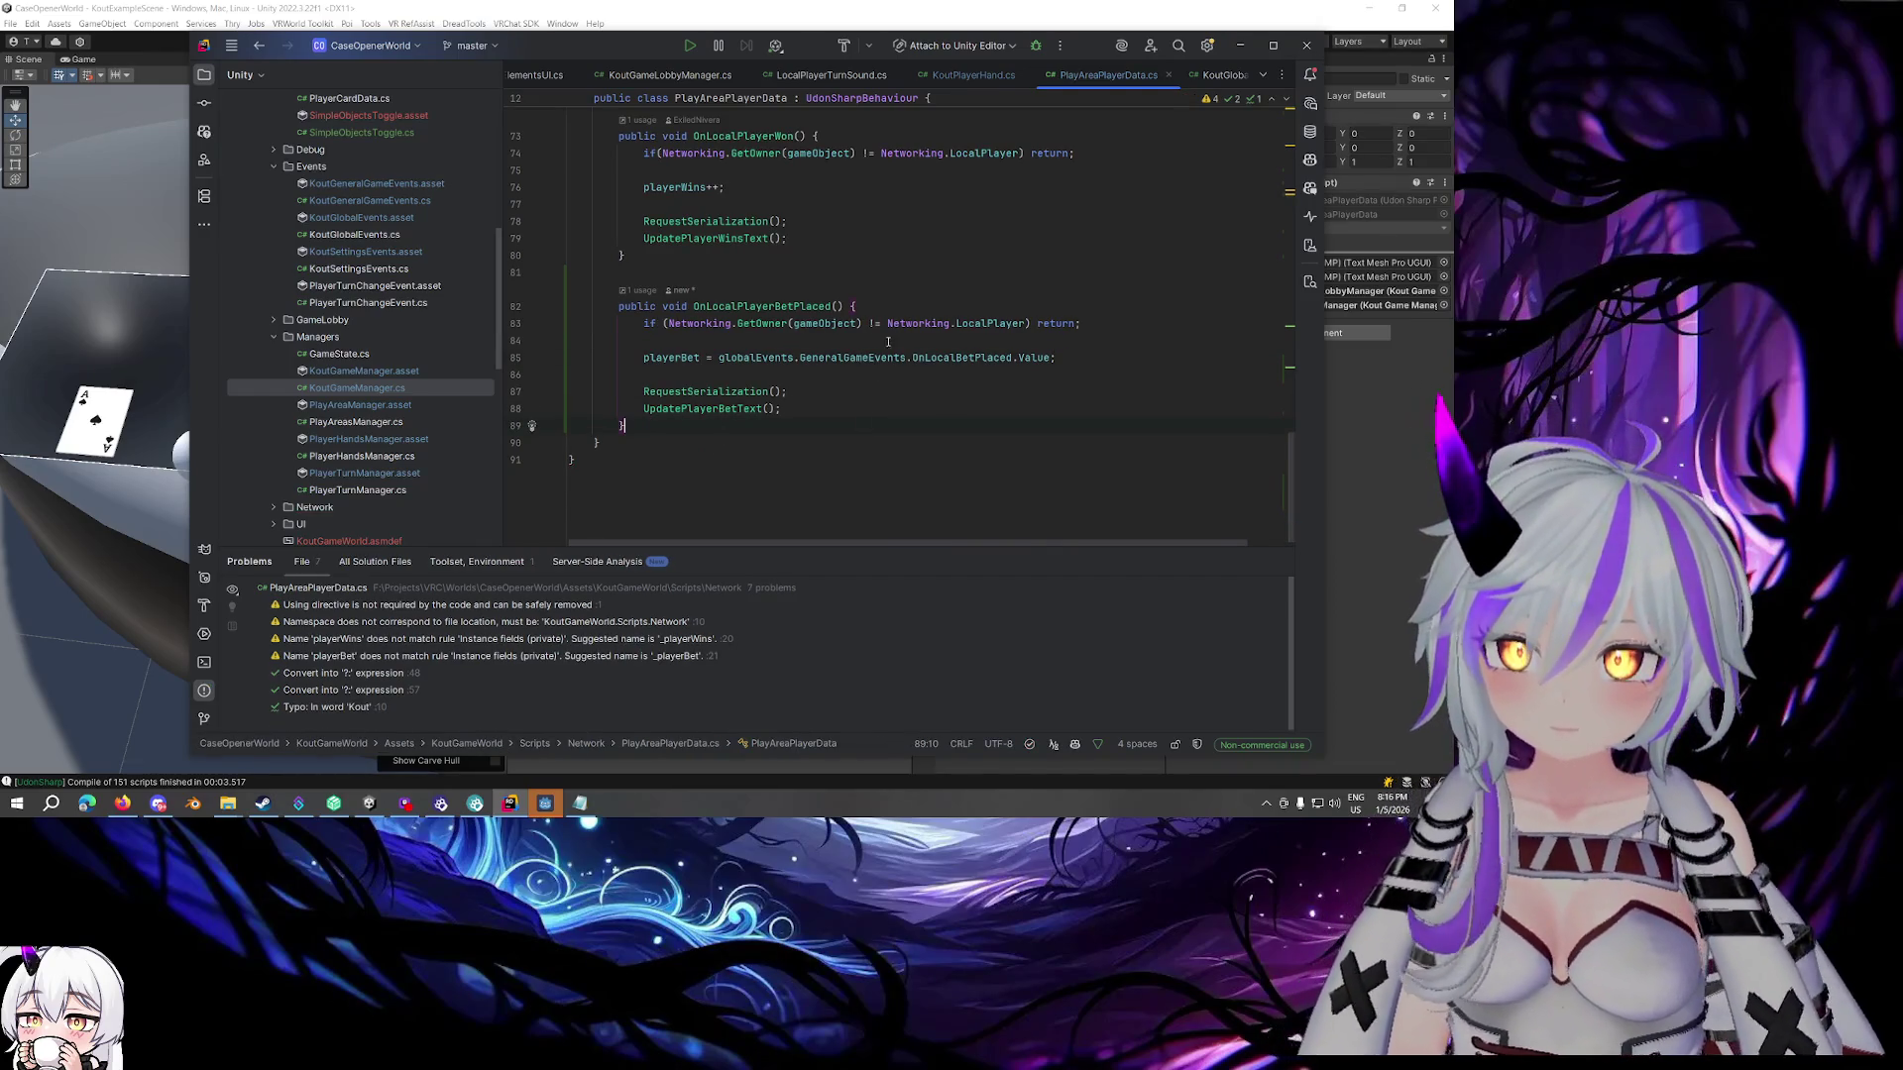
pyautogui.click(1111, 318)
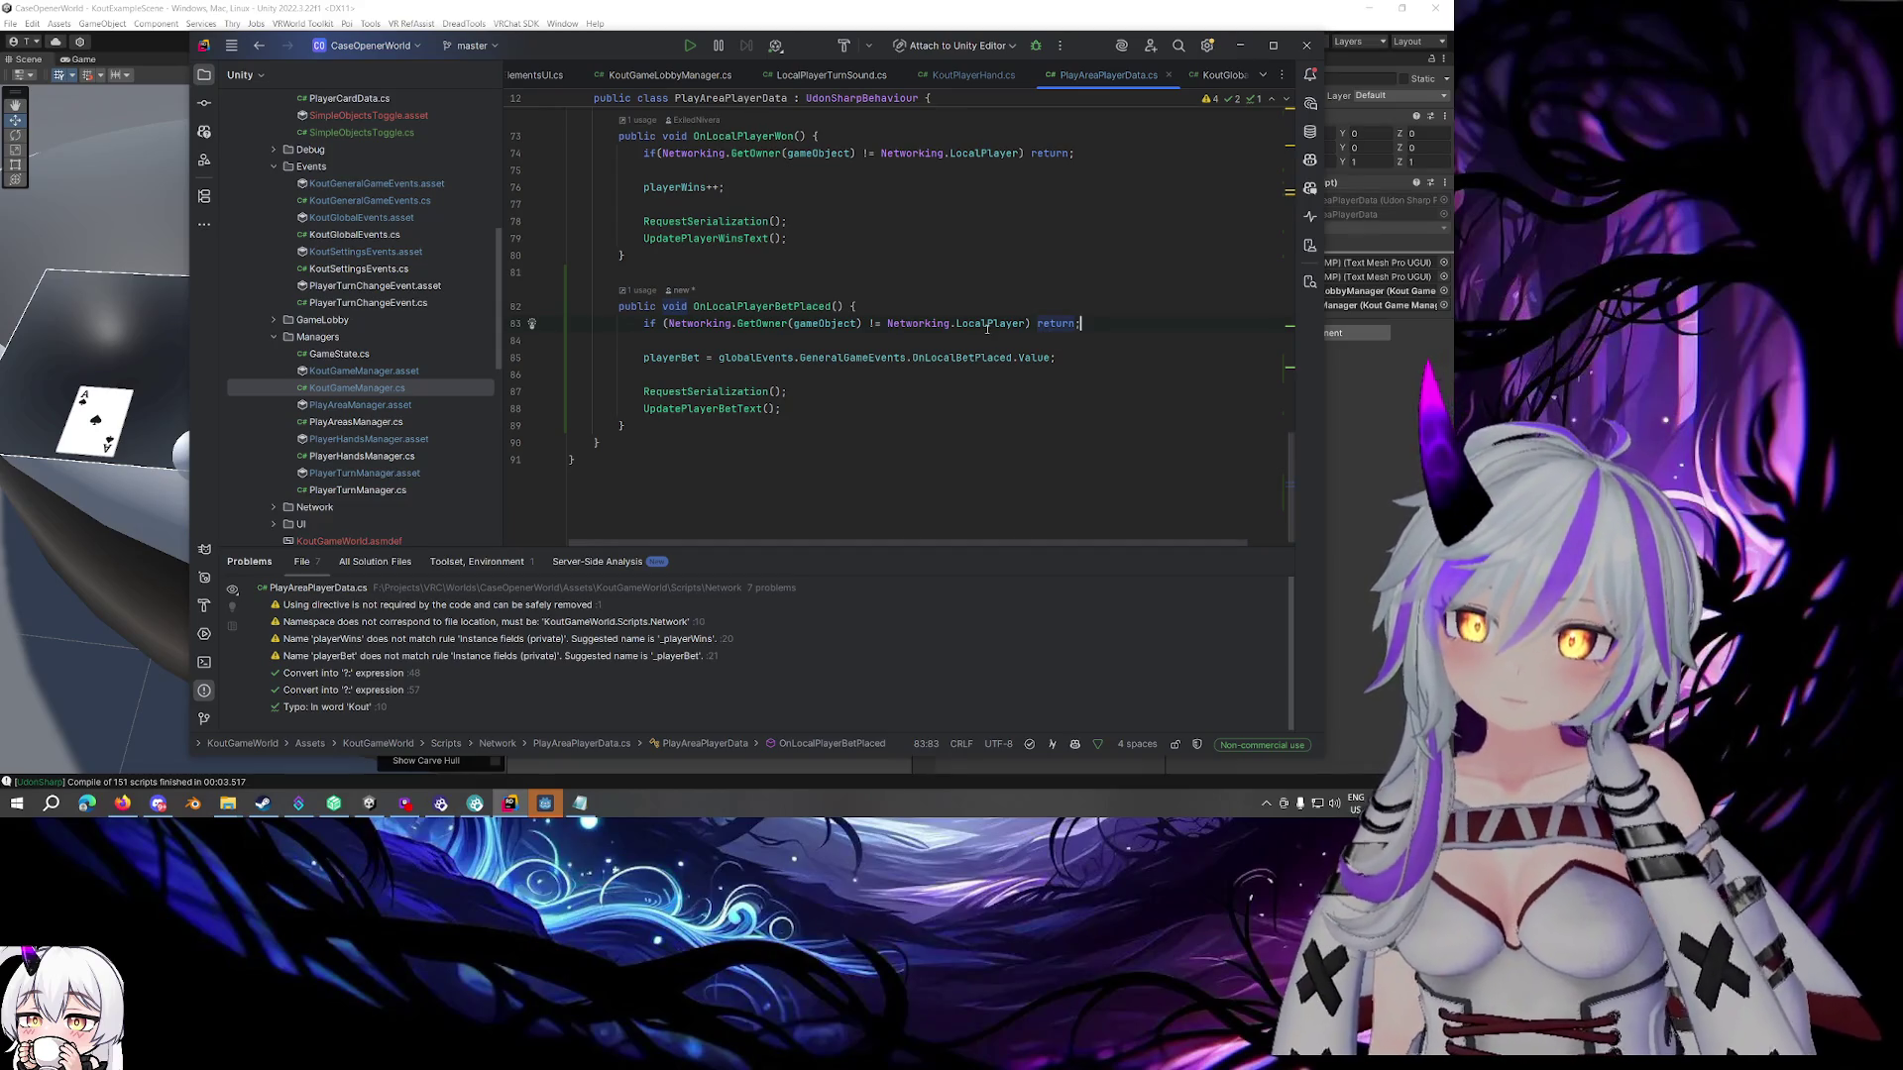
pyautogui.click(789, 325)
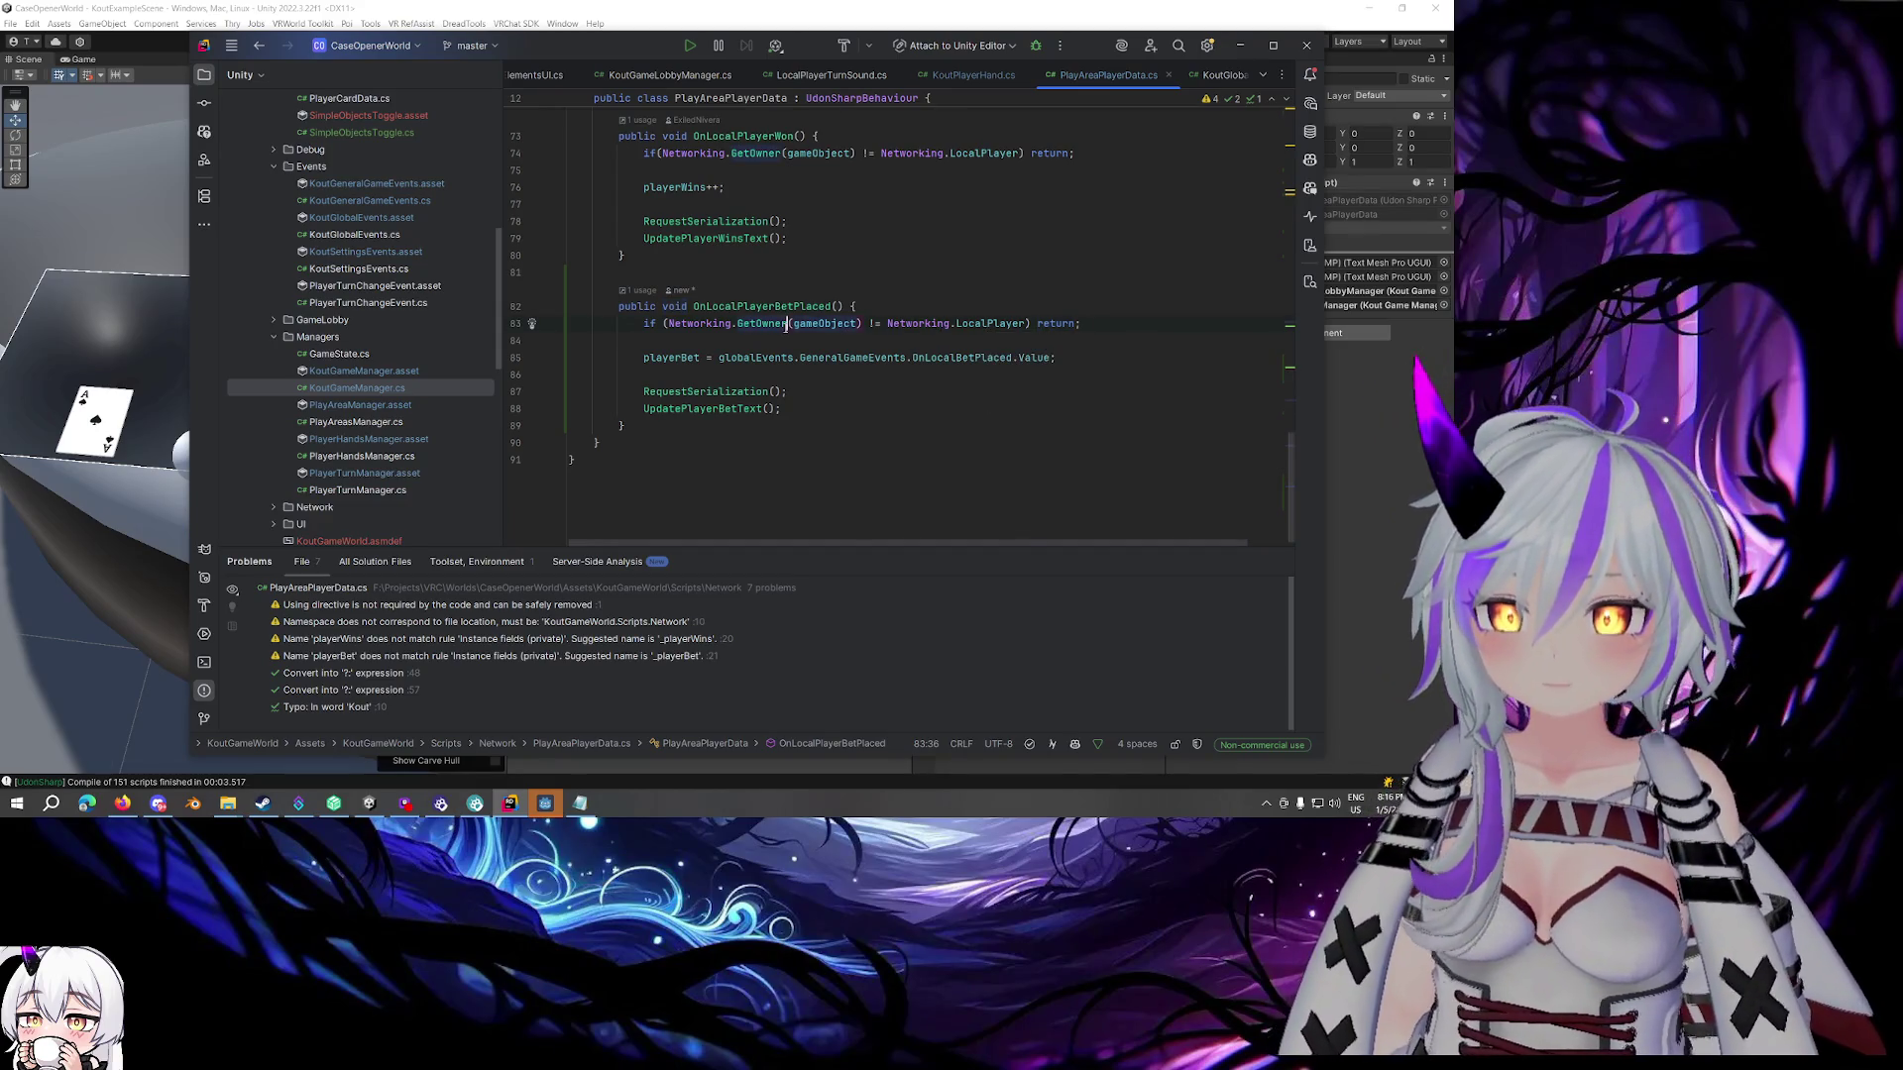
pyautogui.moveTo(789, 325)
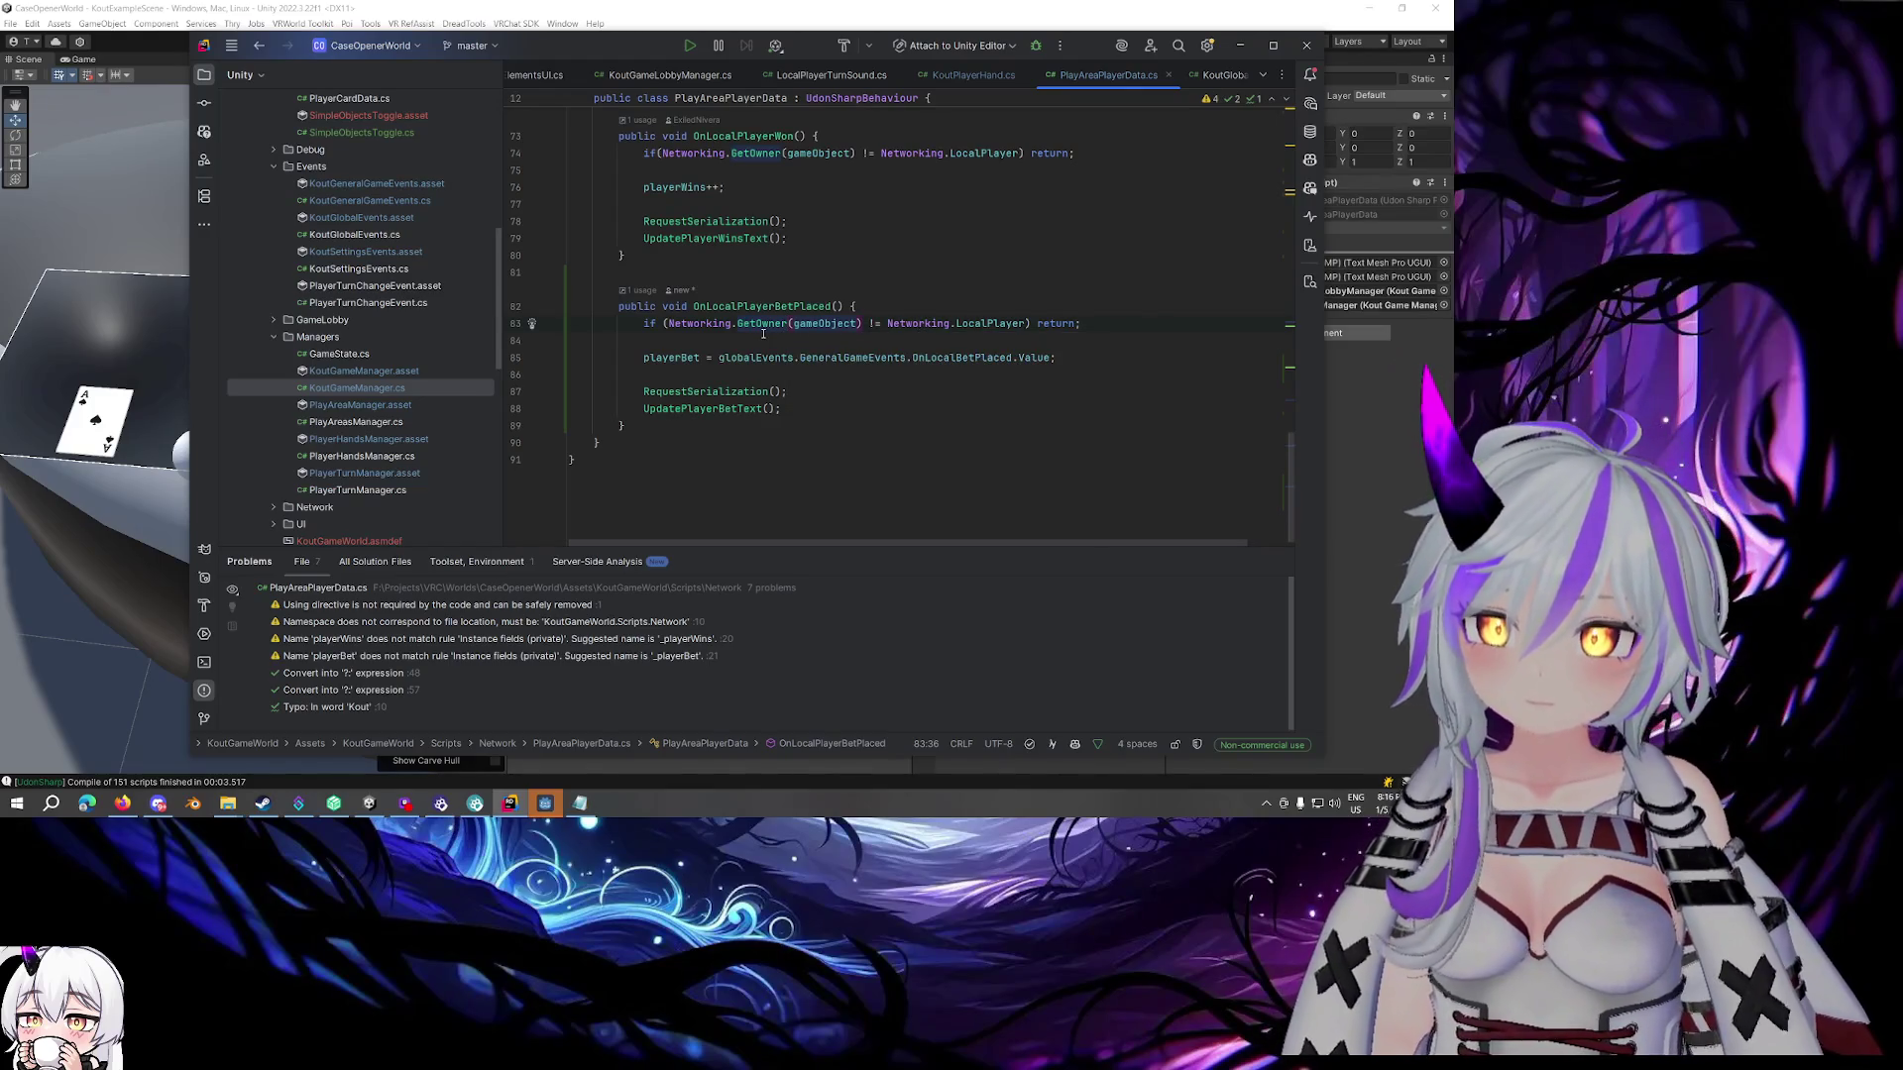
pyautogui.scroll(4, 989, 349)
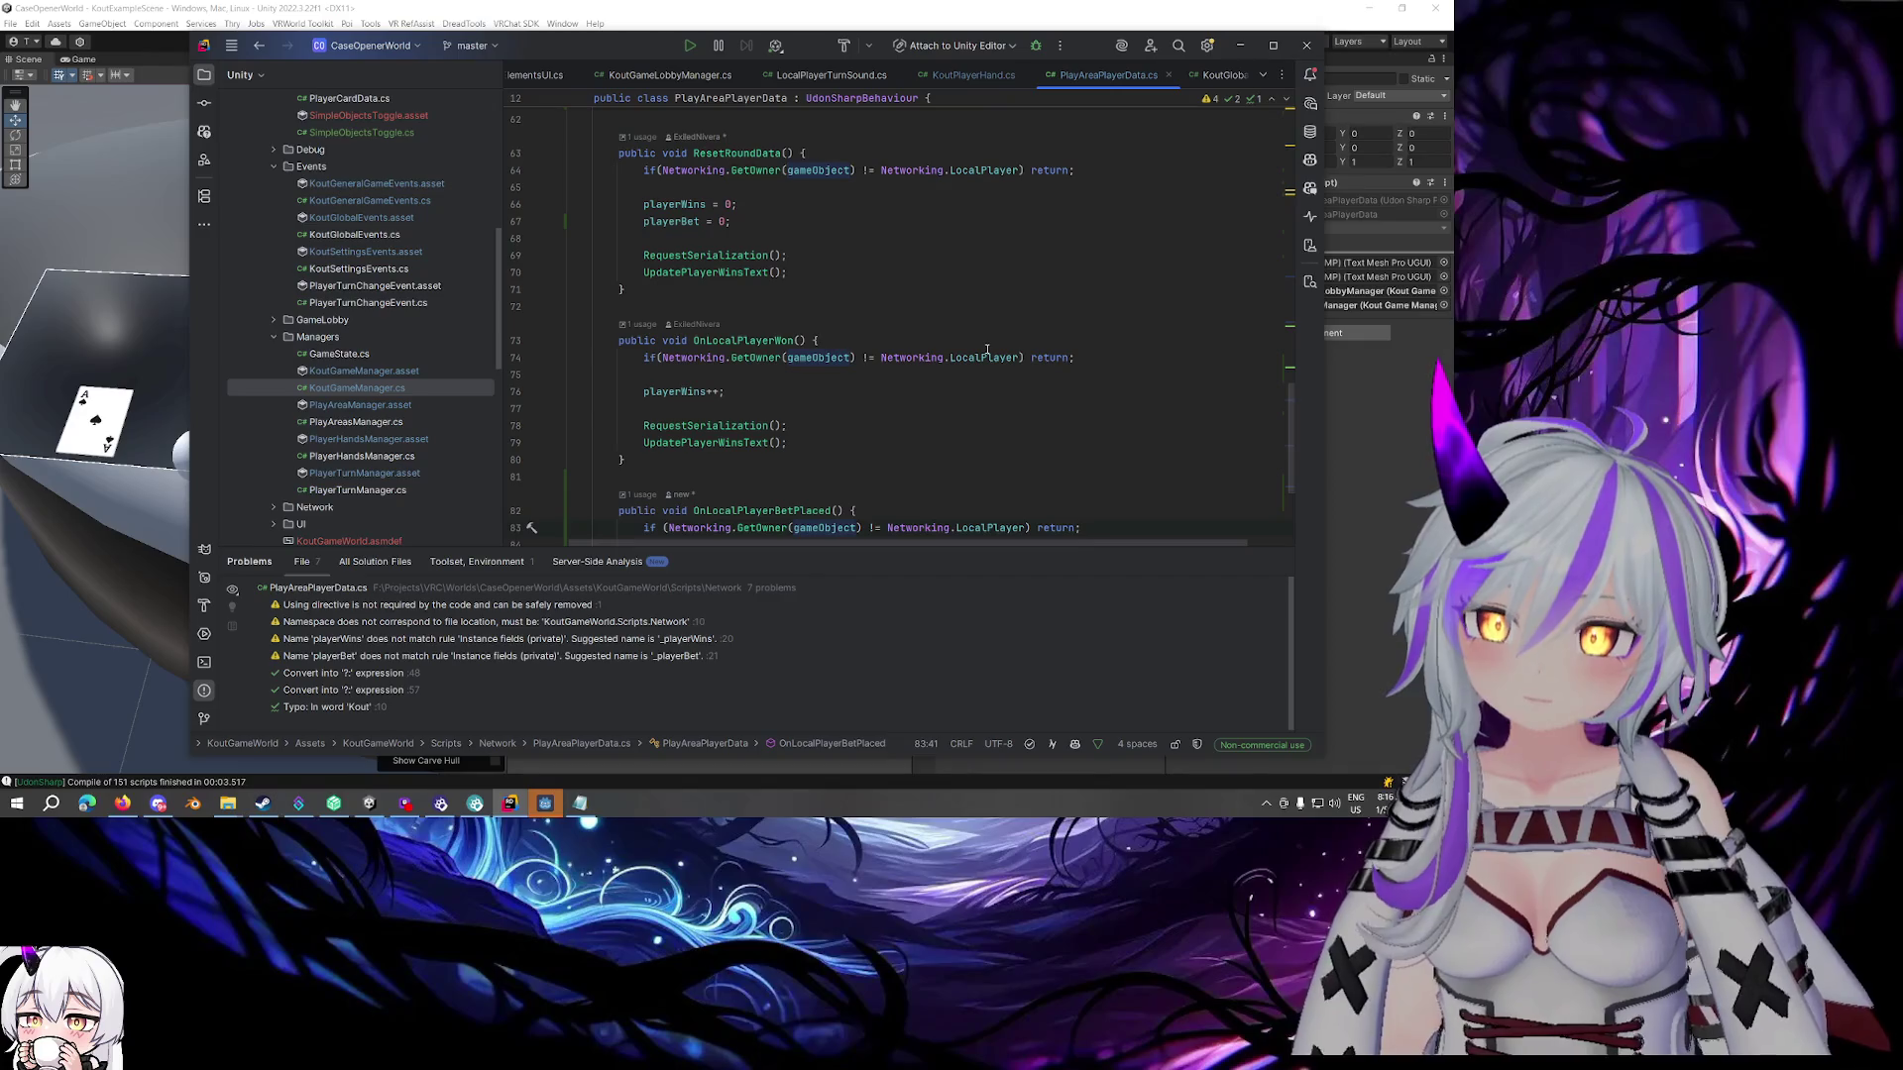
pyautogui.scroll(-3, 987, 349)
pyautogui.click(998, 375)
pyautogui.click(1131, 377)
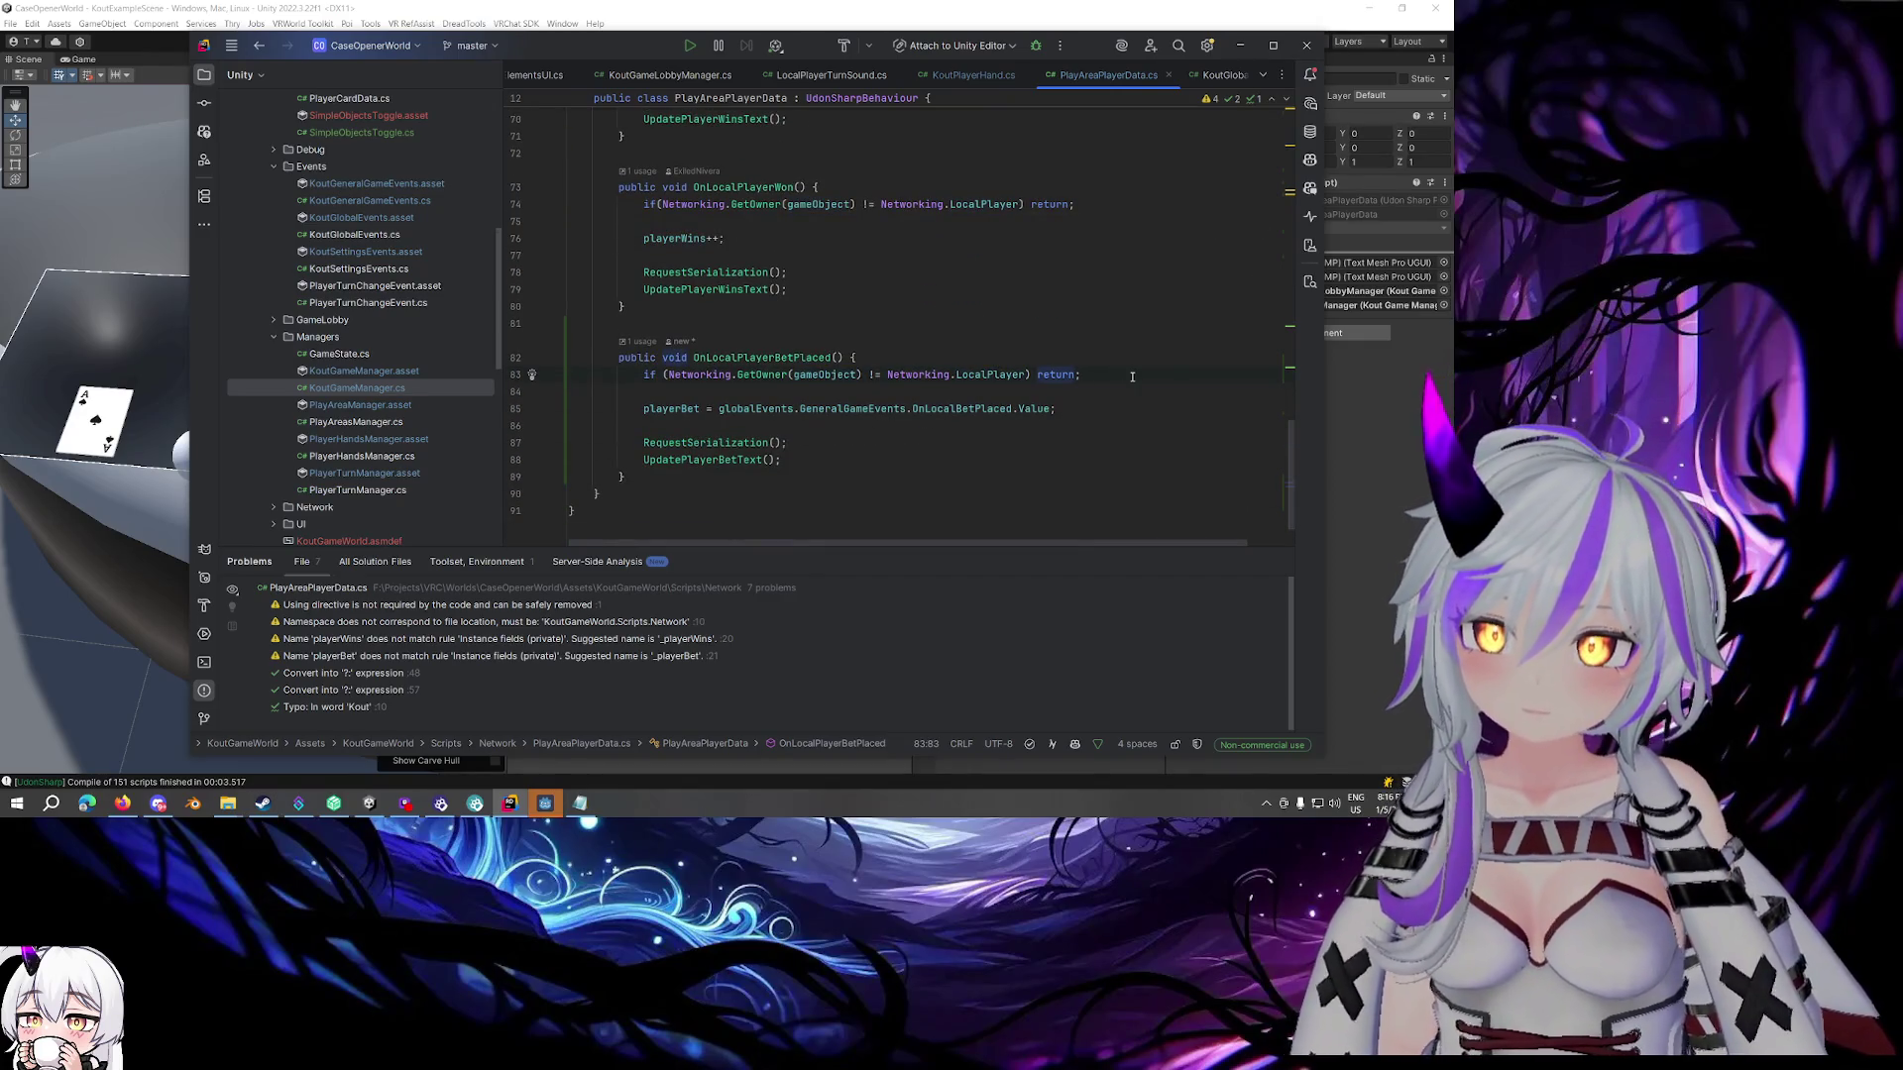
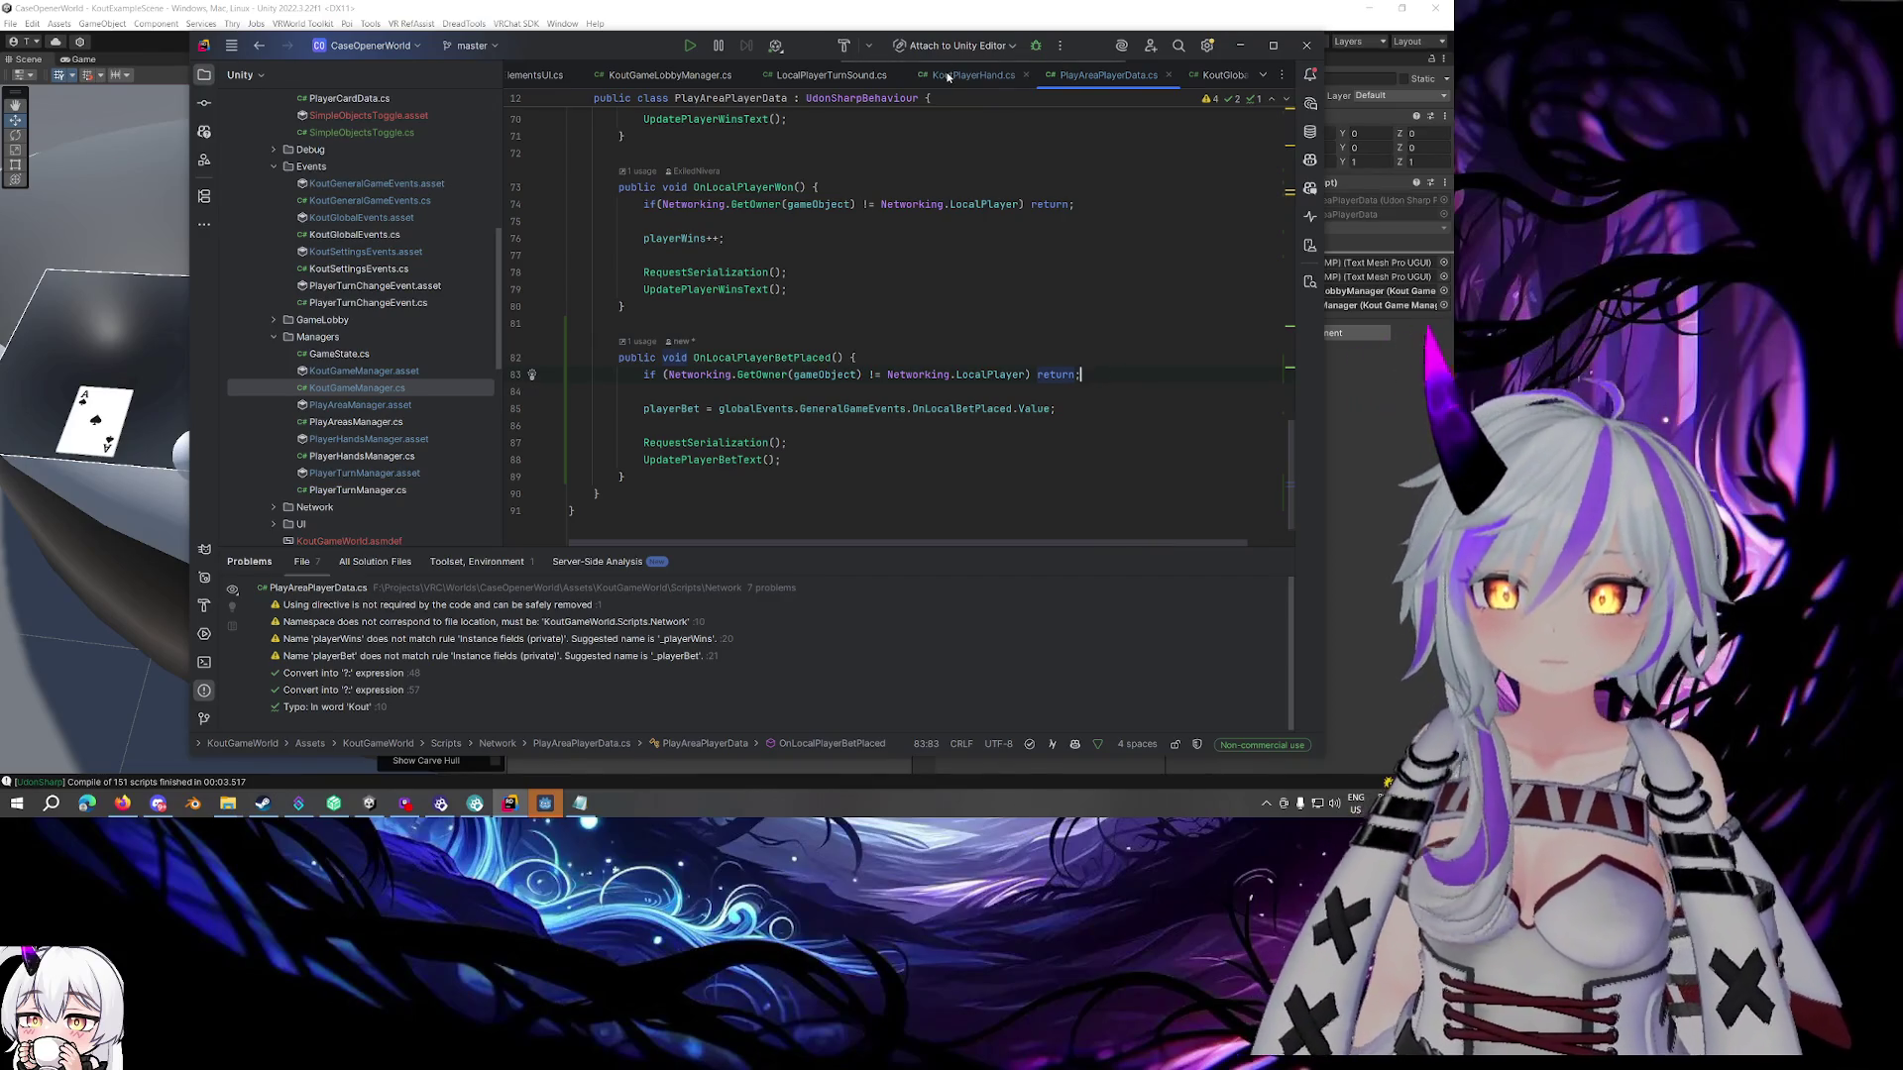
# Close the KoutPlayerHand, GameElementsUI, KoutGameLobbyManager, PlayerCardData and LocalPlayerTurnSound tabs
pyautogui.click(944, 79)
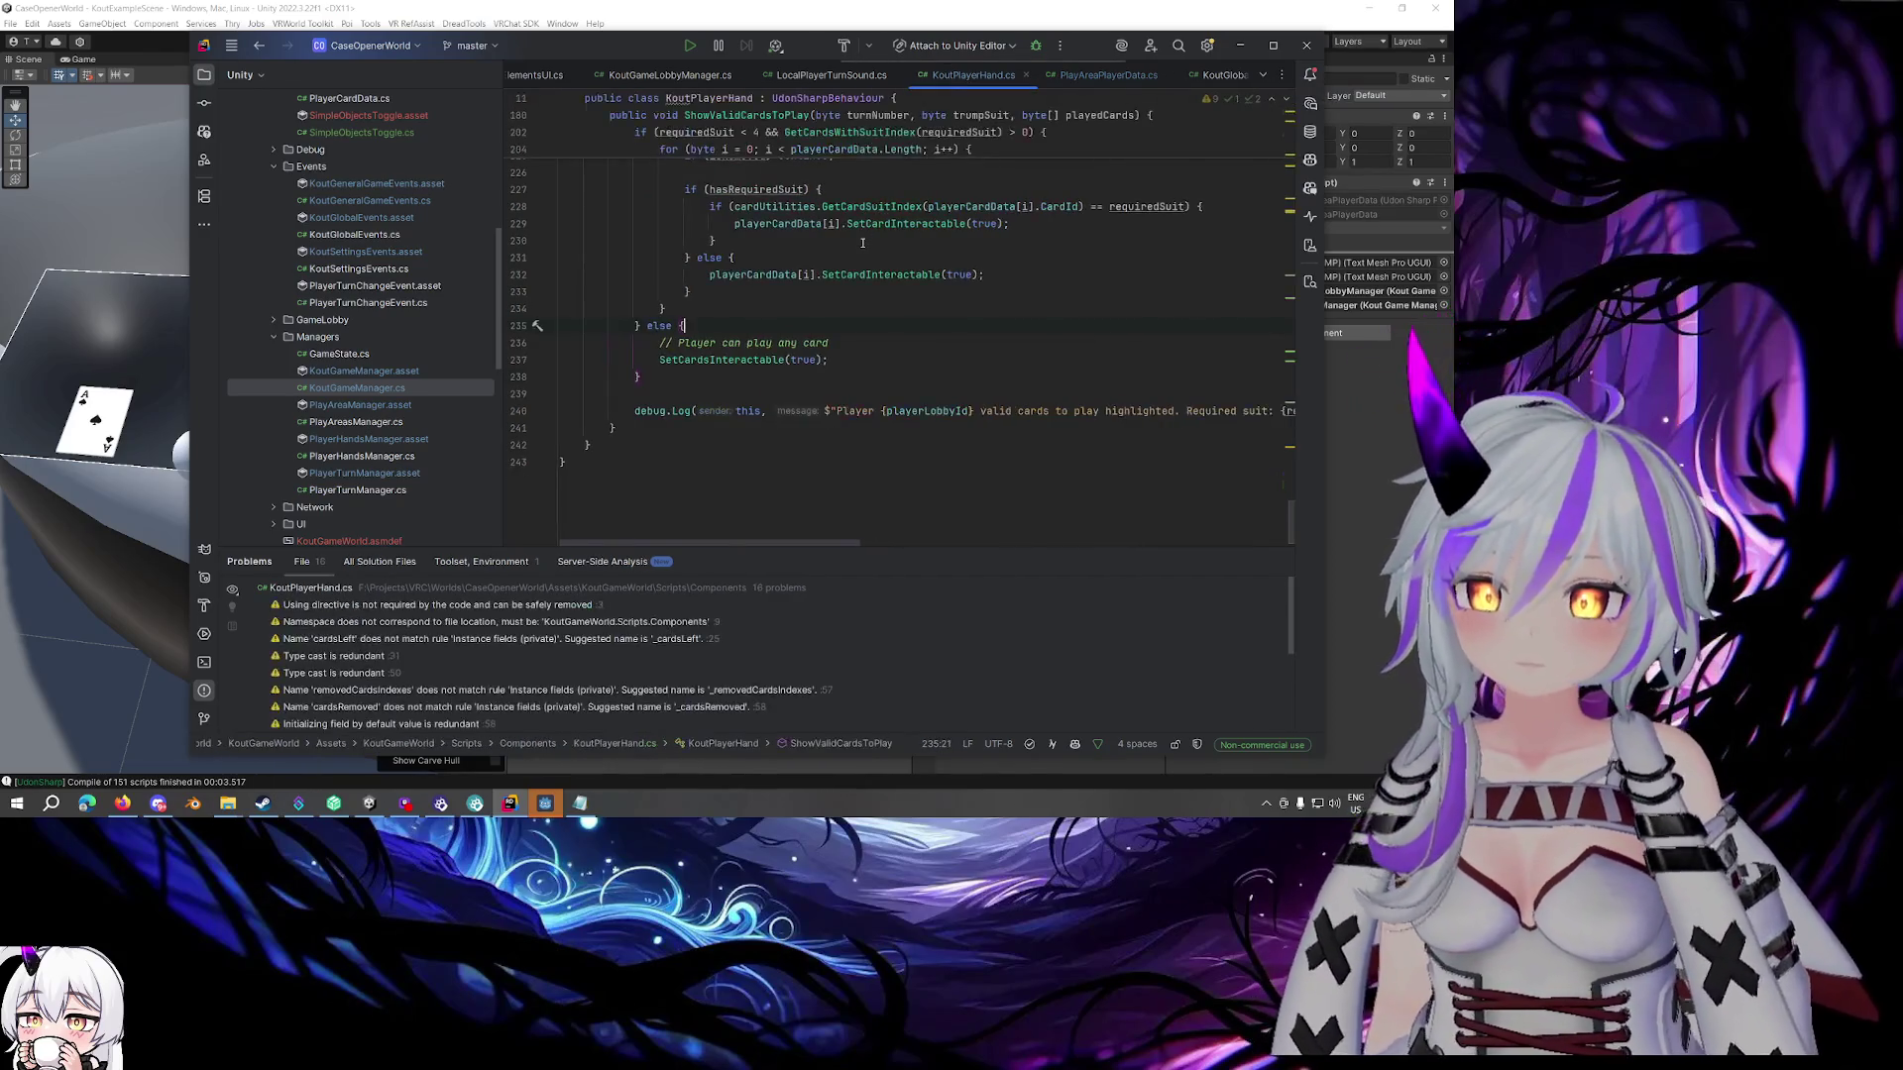
pyautogui.click(1028, 77)
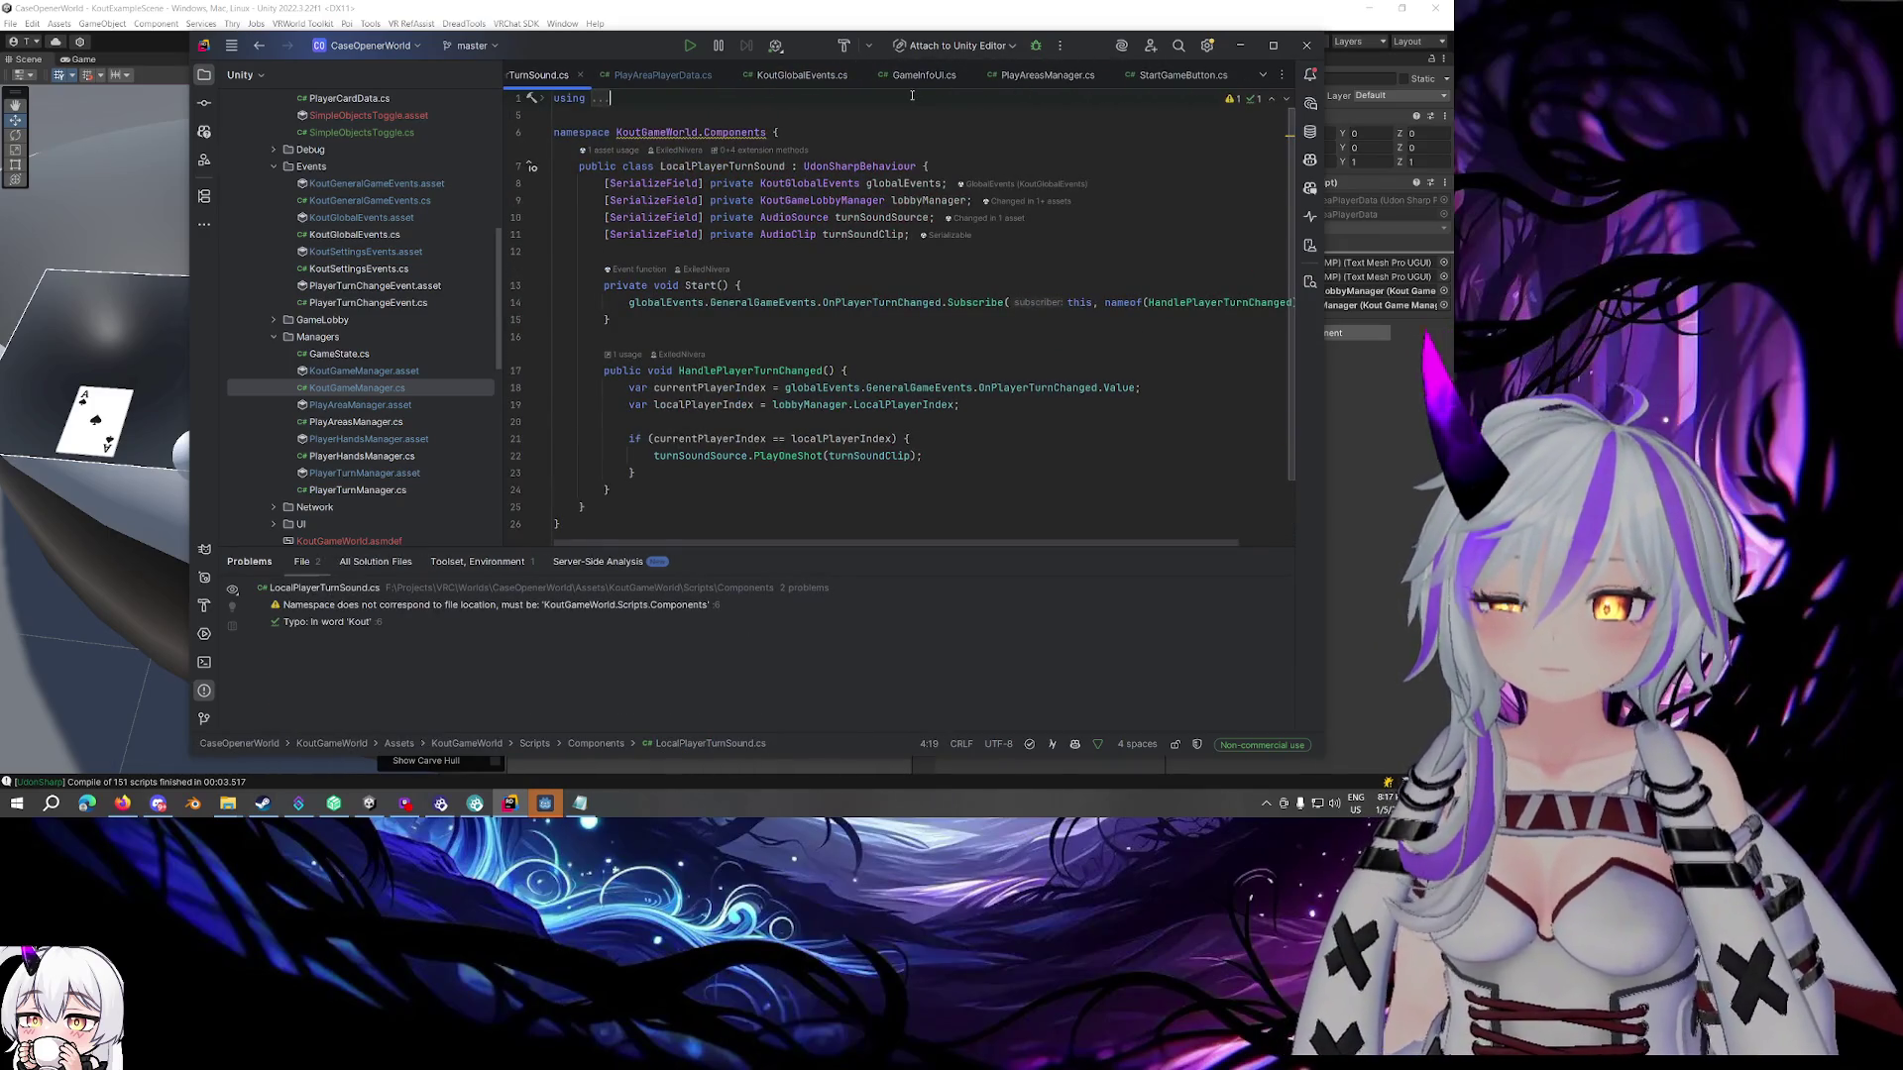
pyautogui.click(663, 75)
pyautogui.scroll(2, 813, 76)
pyautogui.click(834, 77)
pyautogui.click(835, 78)
pyautogui.click(703, 78)
pyautogui.click(733, 76)
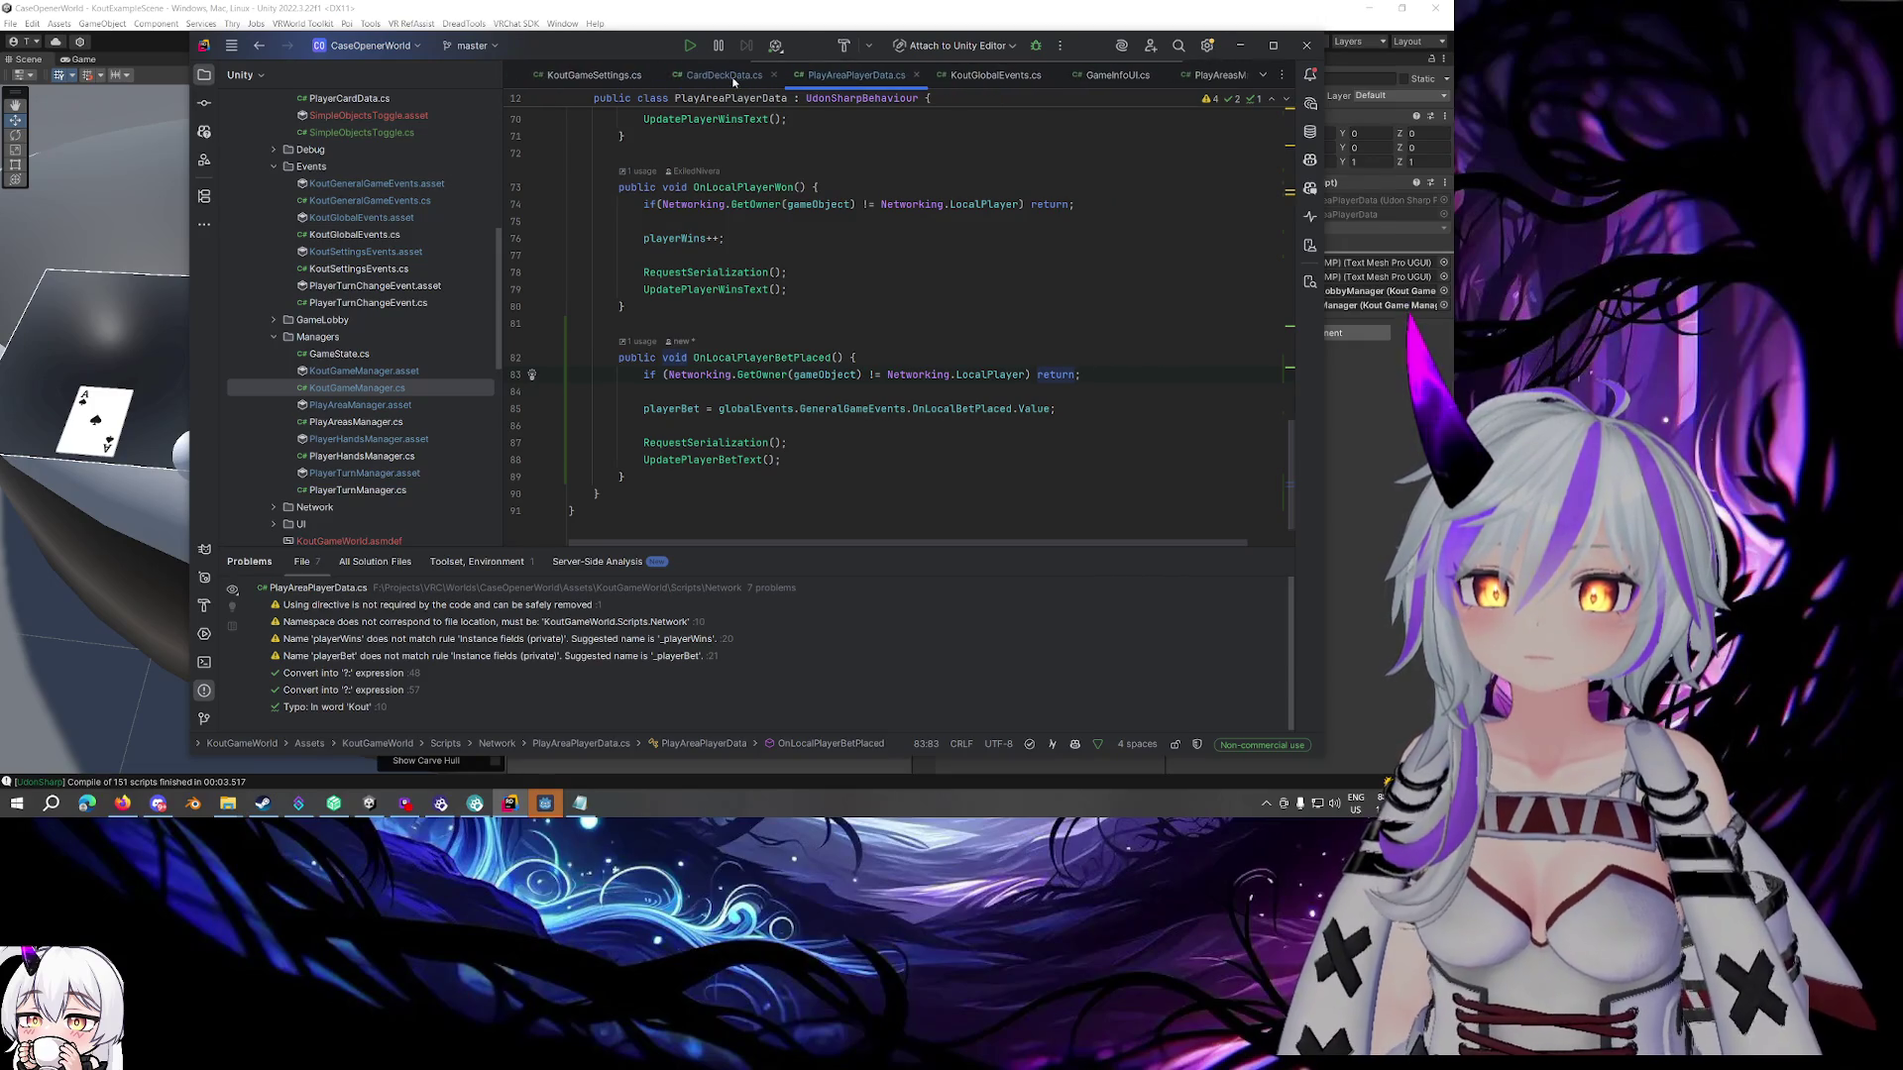
pyautogui.scroll(3, 687, 79)
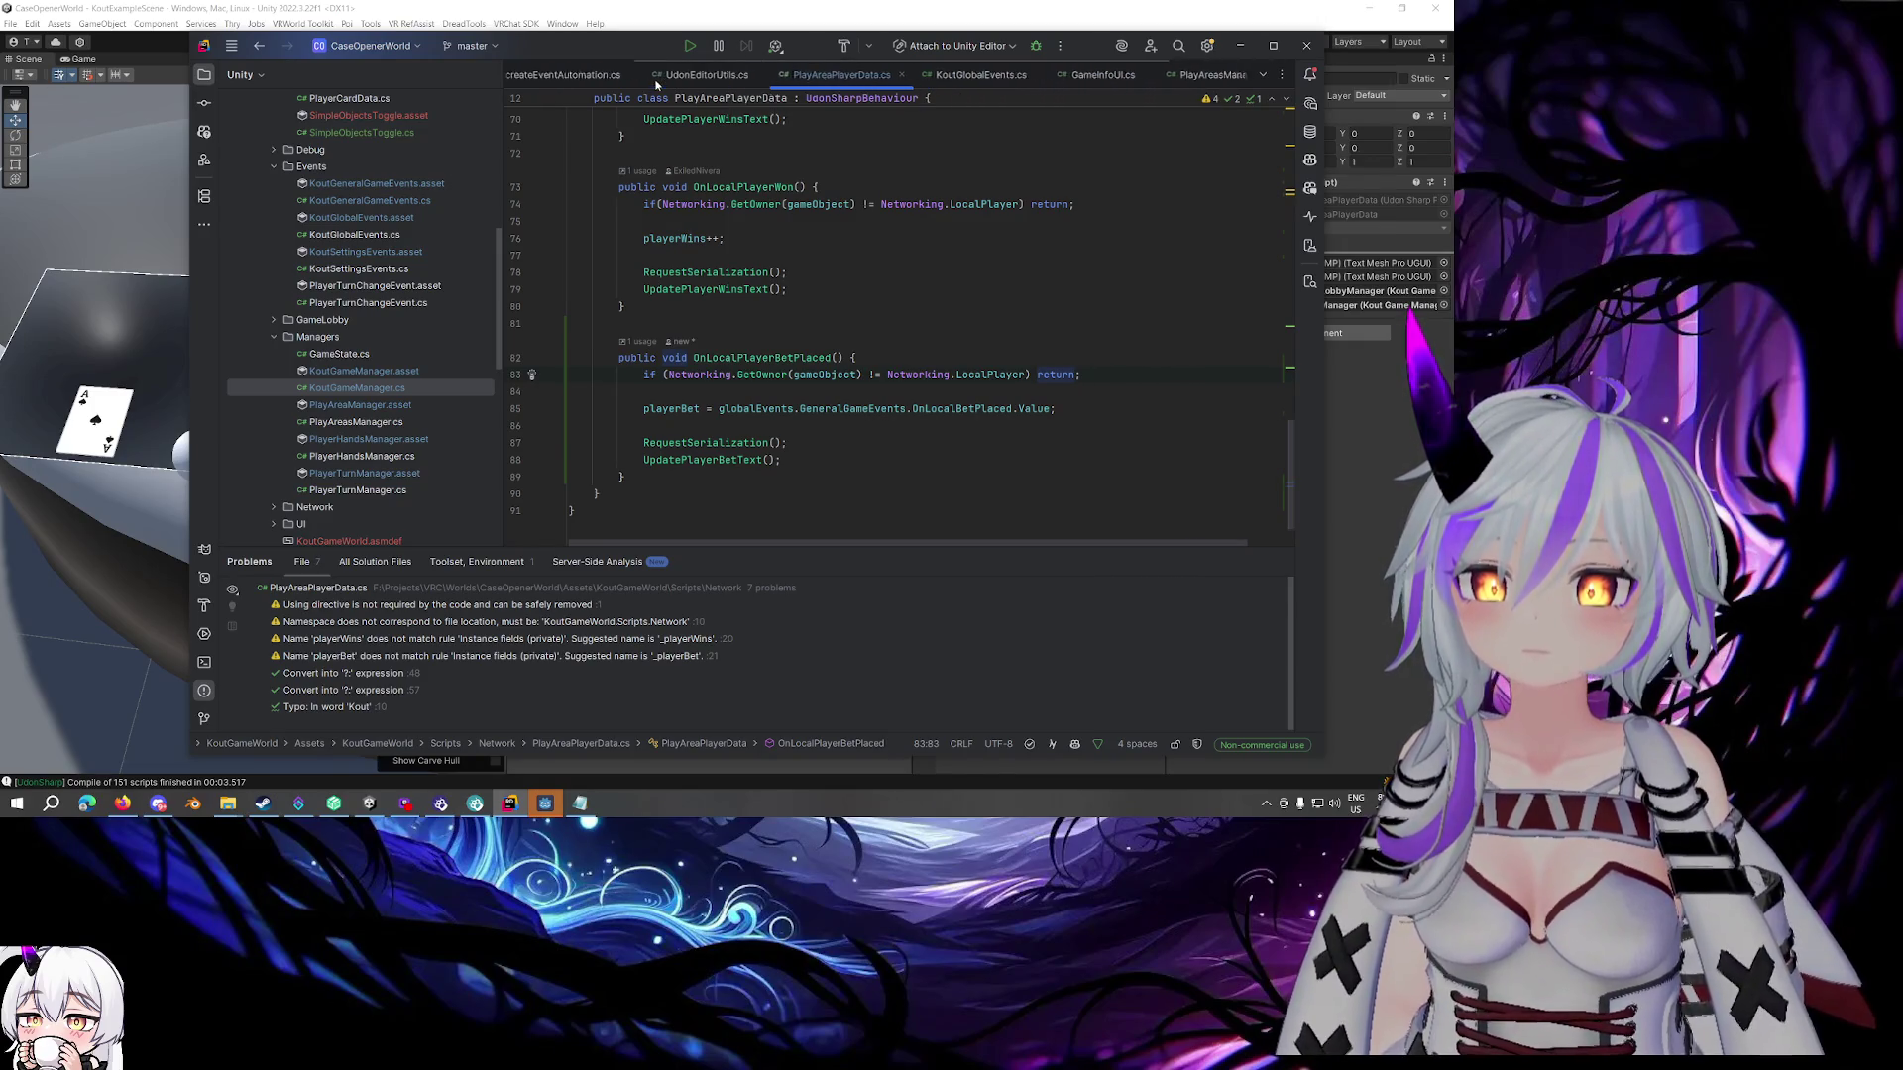
# Close the AutocreateEventAutomation and UdonEditorUtils tabs as well
pyautogui.click(692, 77)
pyautogui.click(814, 75)
pyautogui.click(762, 76)
pyautogui.scroll(-2, 1009, 278)
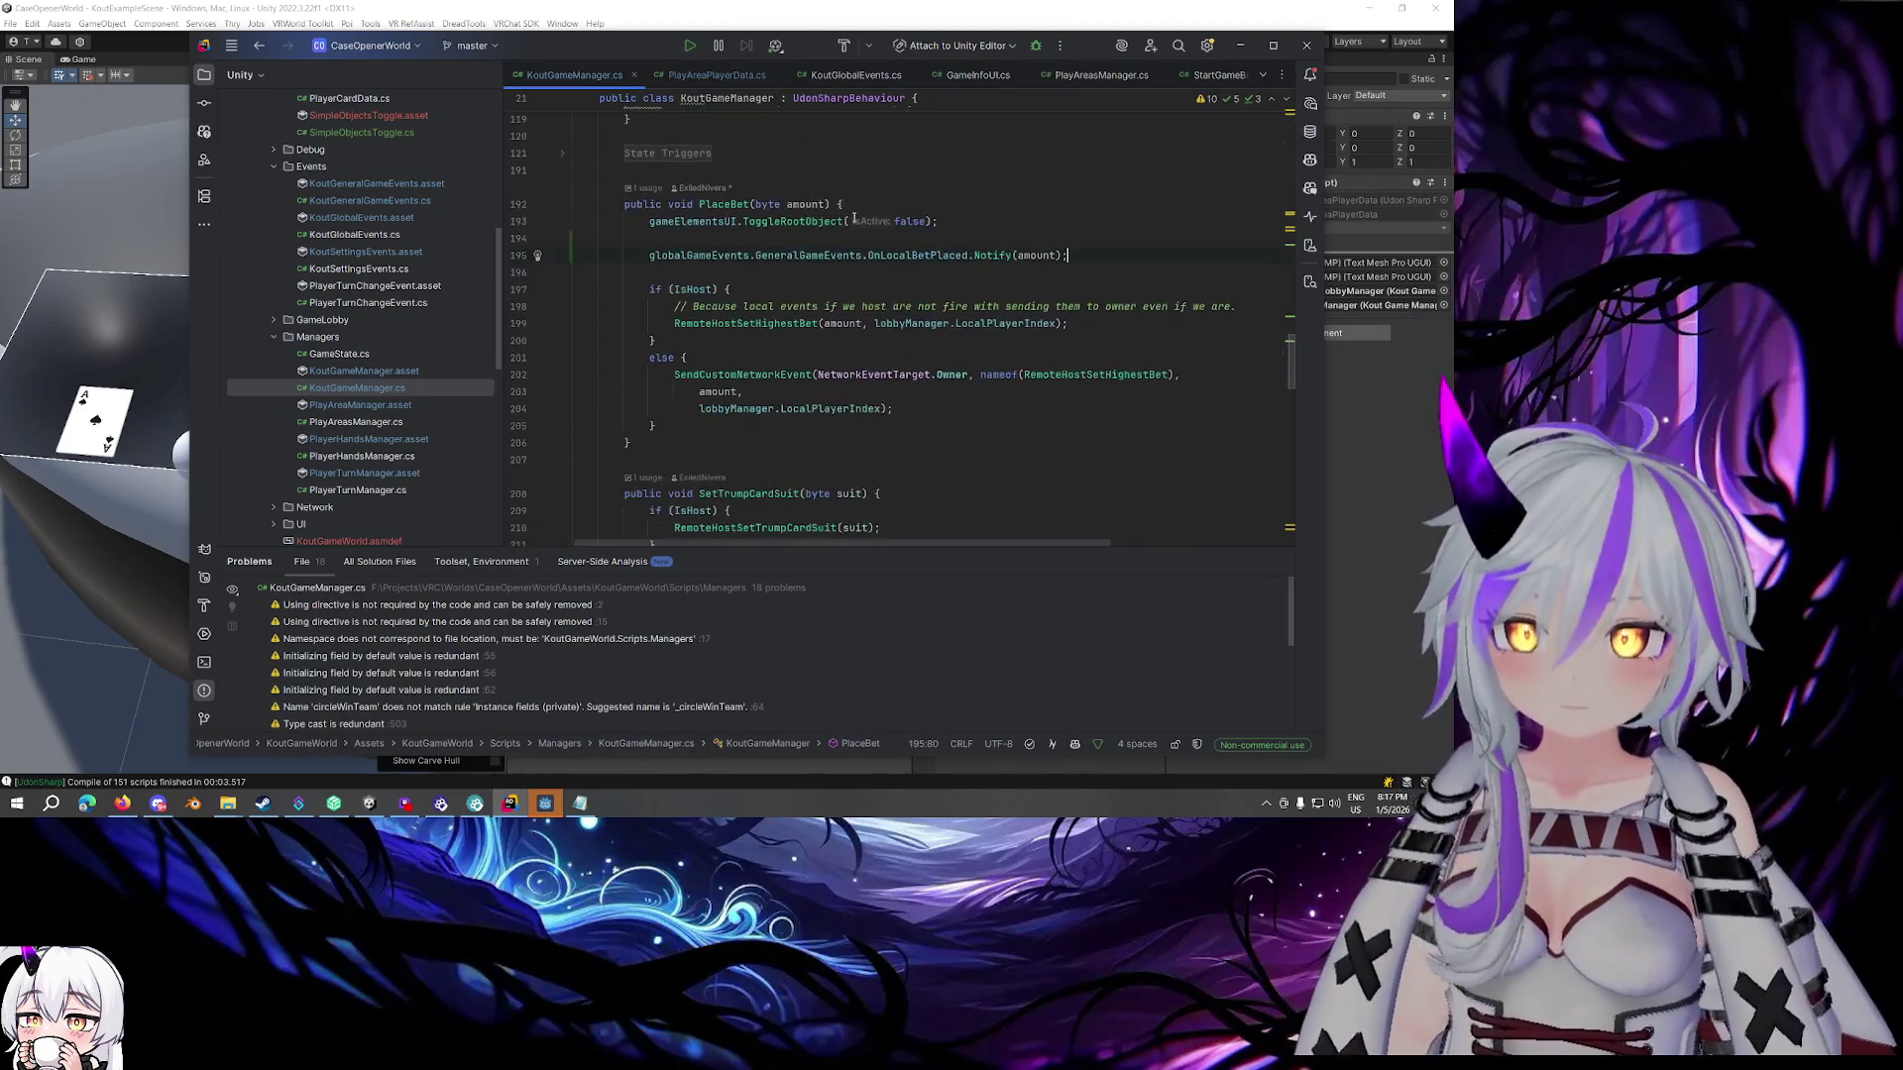
# Check the amount passed to OnLocalBetPlaced and go to PlaceBet's call in GameElementsUI
pyautogui.click(1029, 255)
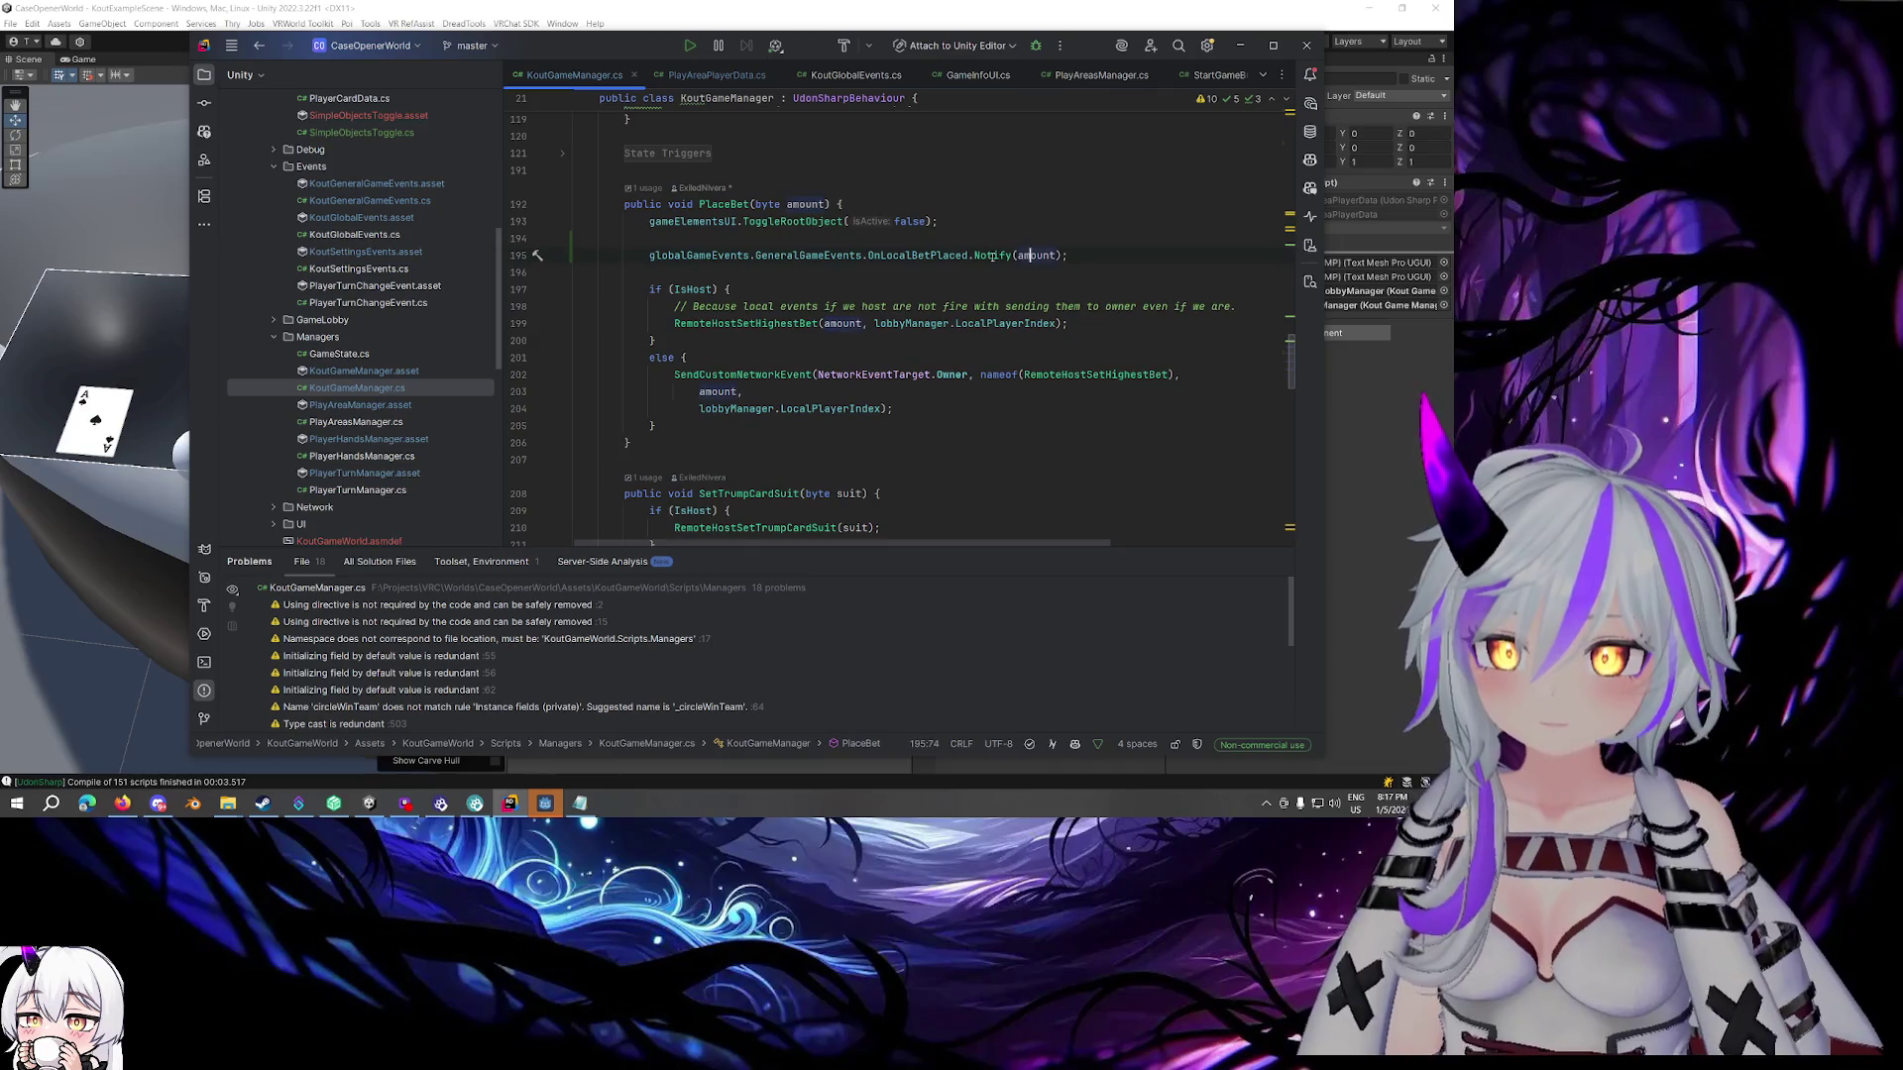
pyautogui.click(649, 189)
pyautogui.click(858, 266)
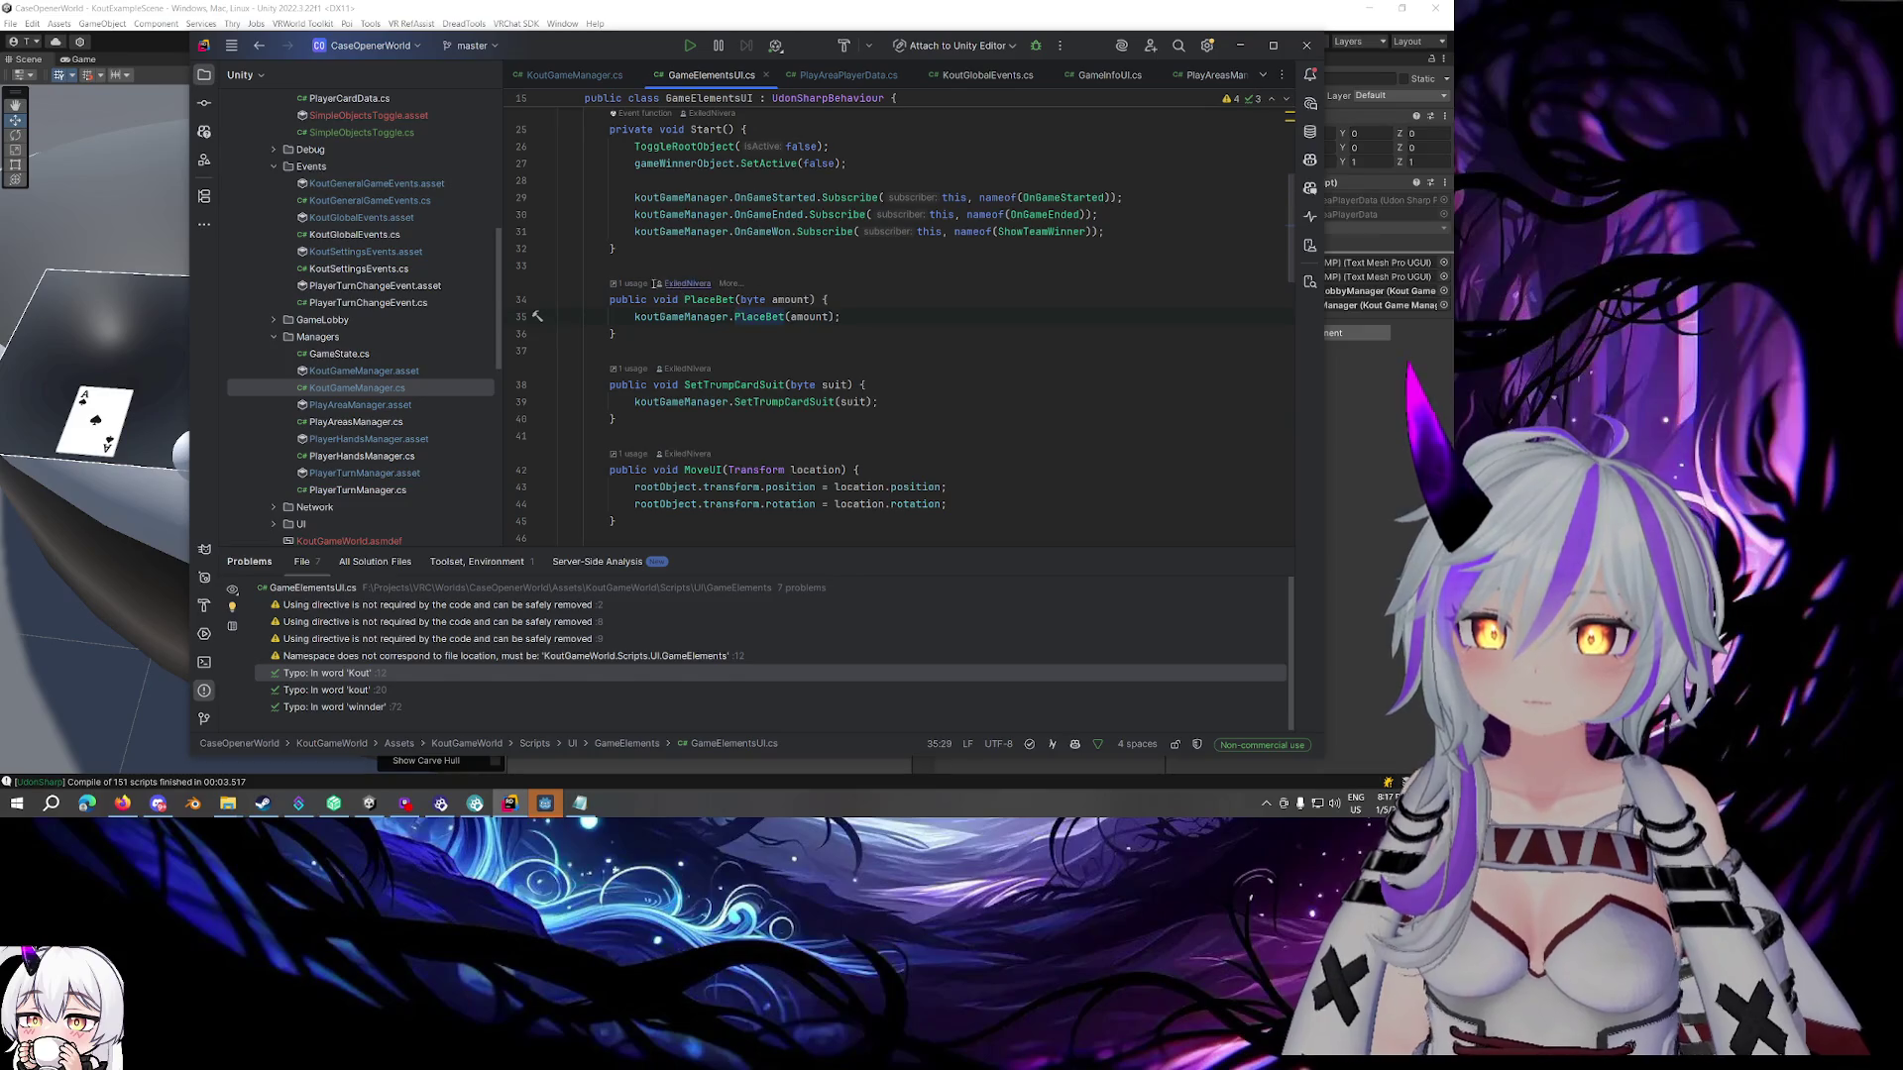
# Check the callers of GameElementsUI's PlaceBet, then return to PlaceBet in KoutGameManager
pyautogui.click(634, 285)
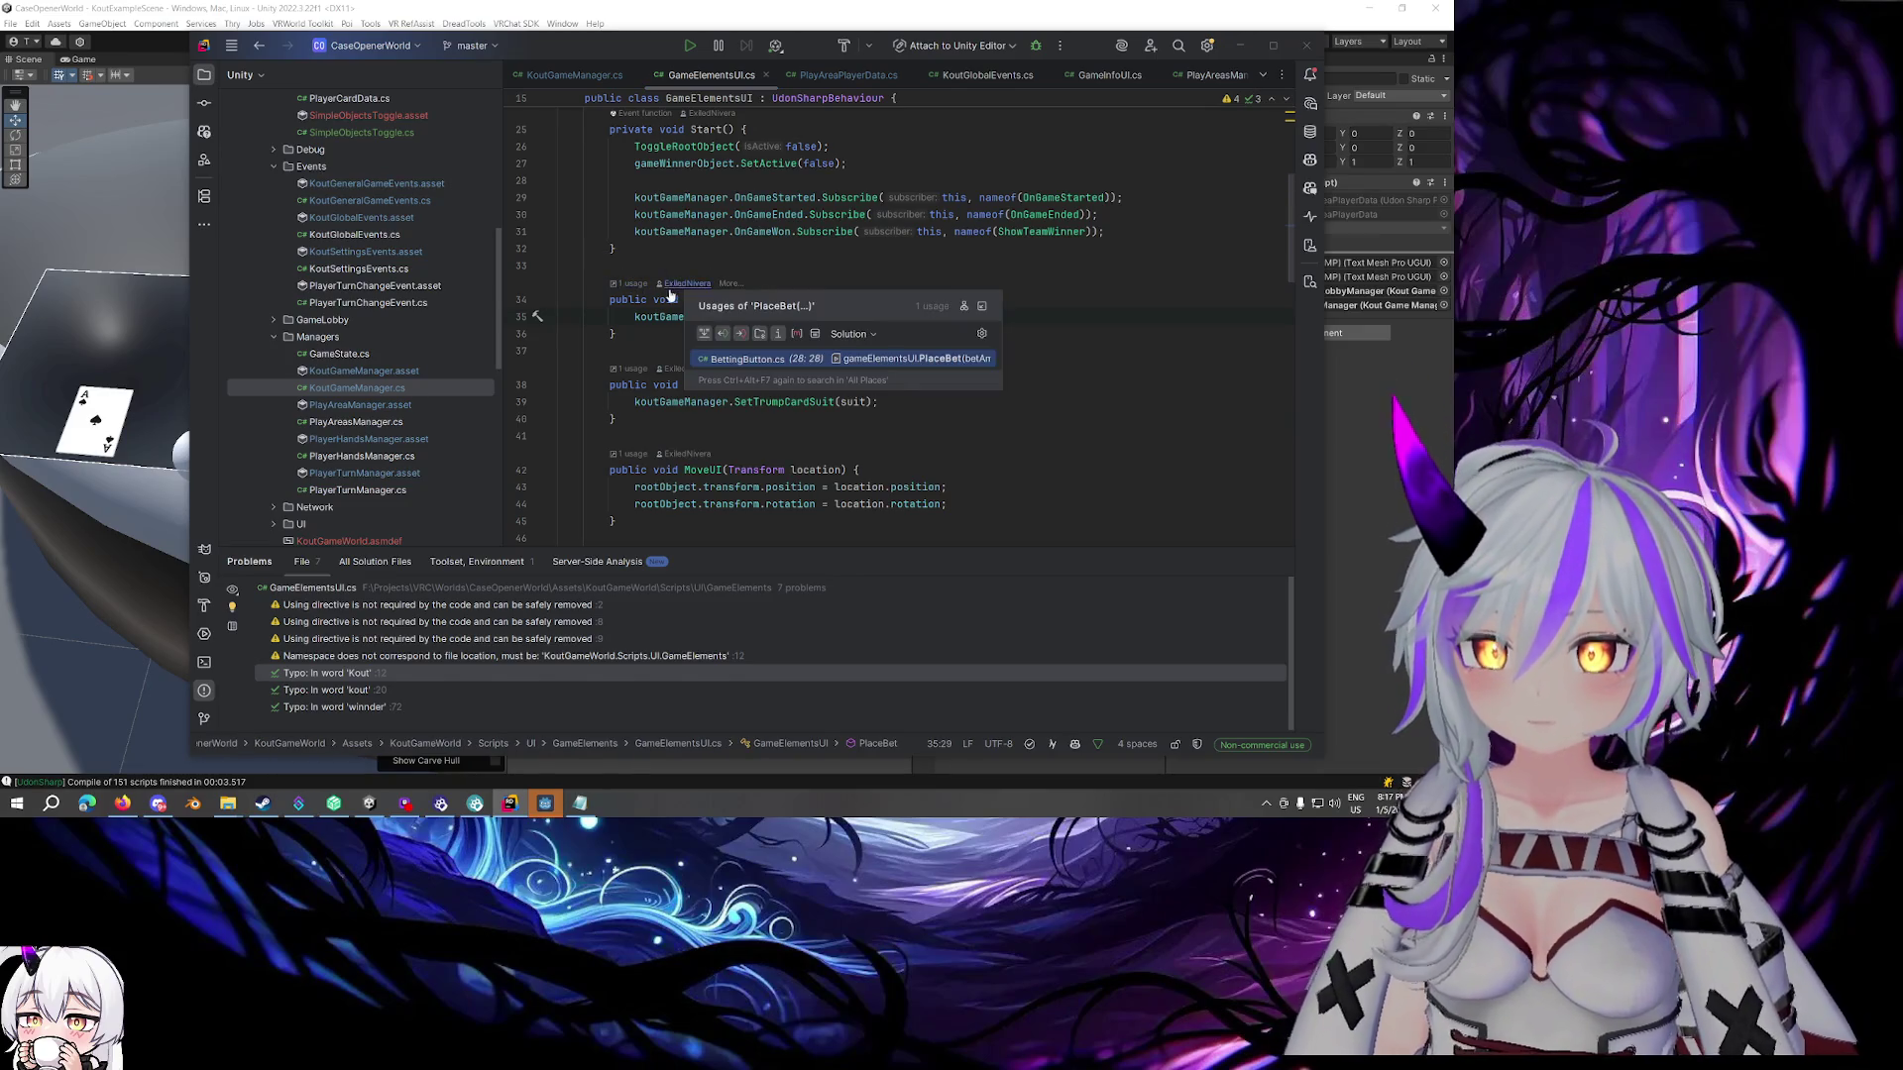
pyautogui.click(887, 293)
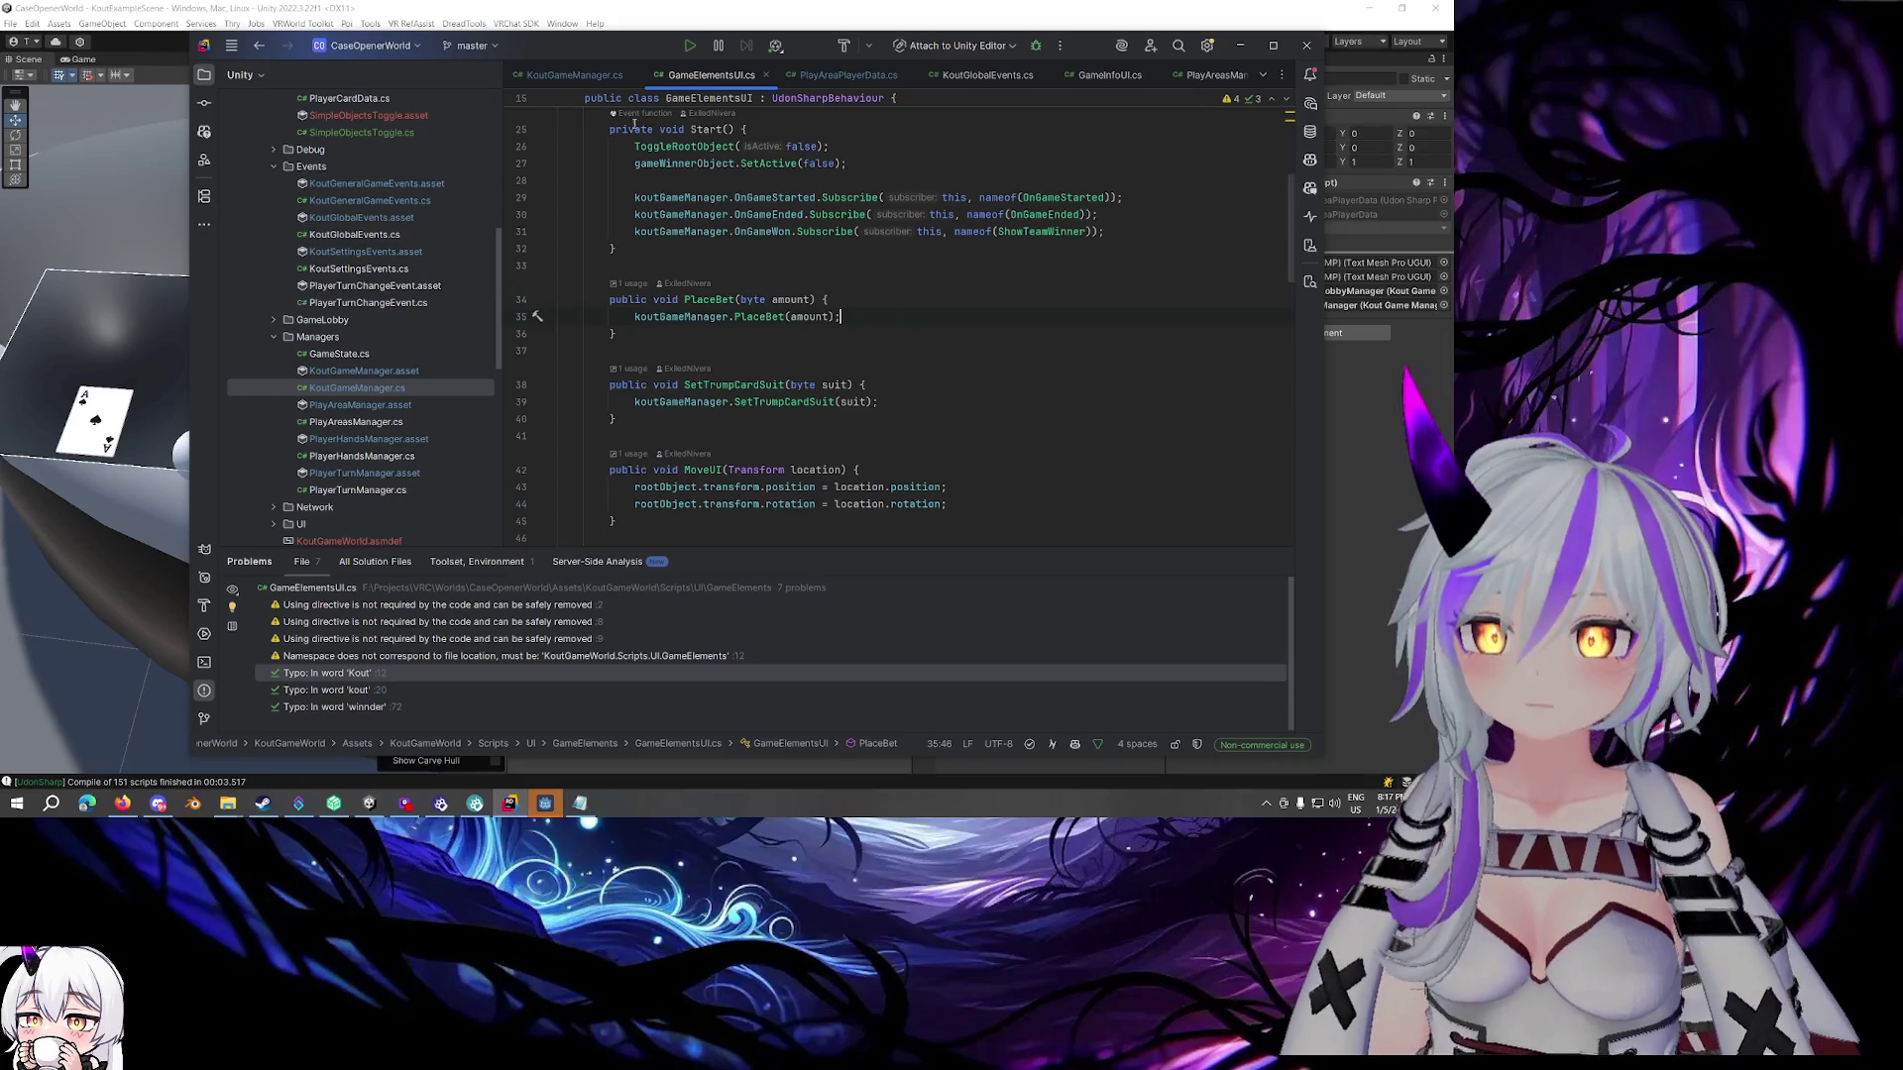
pyautogui.hotkey('ctrl', 'Tab')
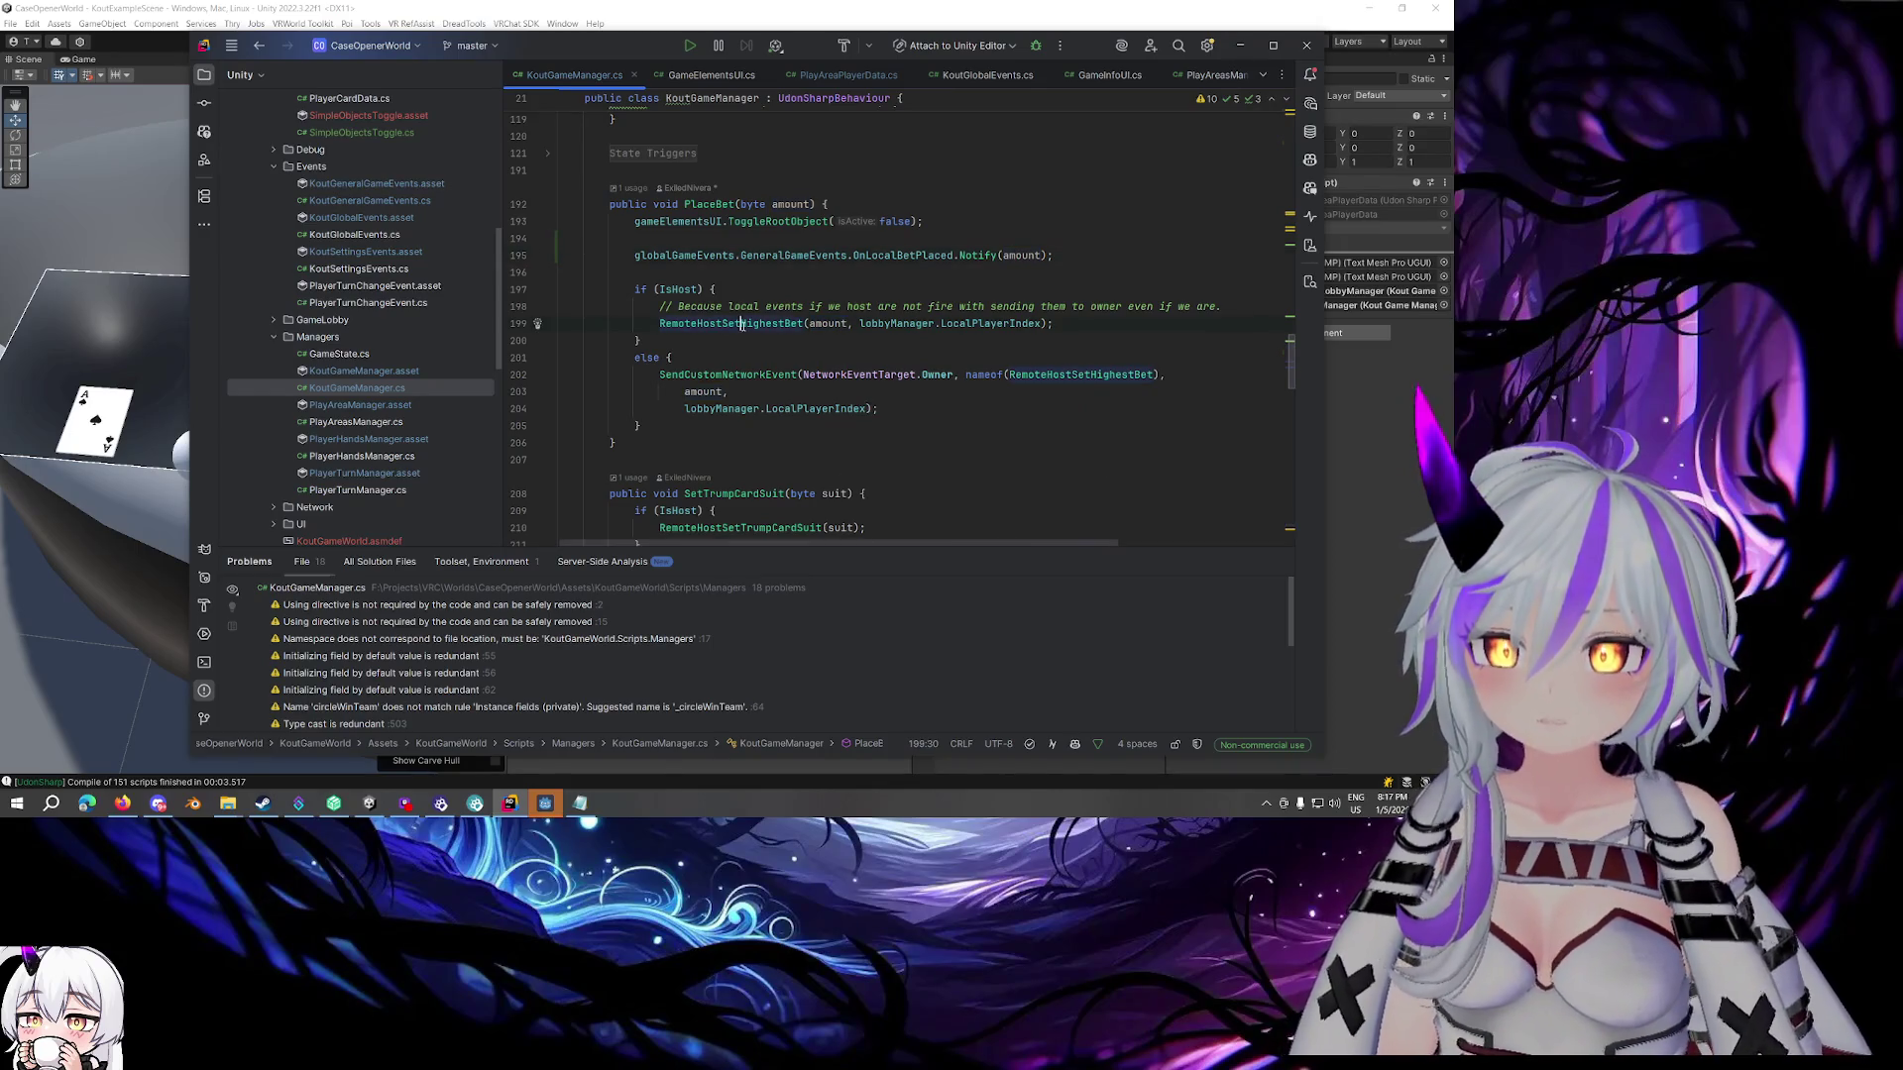
# Go to the RemoteHostSetHighestBet declaration from line 199 and review its bet-placed debug log
pyautogui.click(744, 324)
pyautogui.keyDown('ctrl'); pyautogui.click(761, 324); pyautogui.keyUp('ctrl')
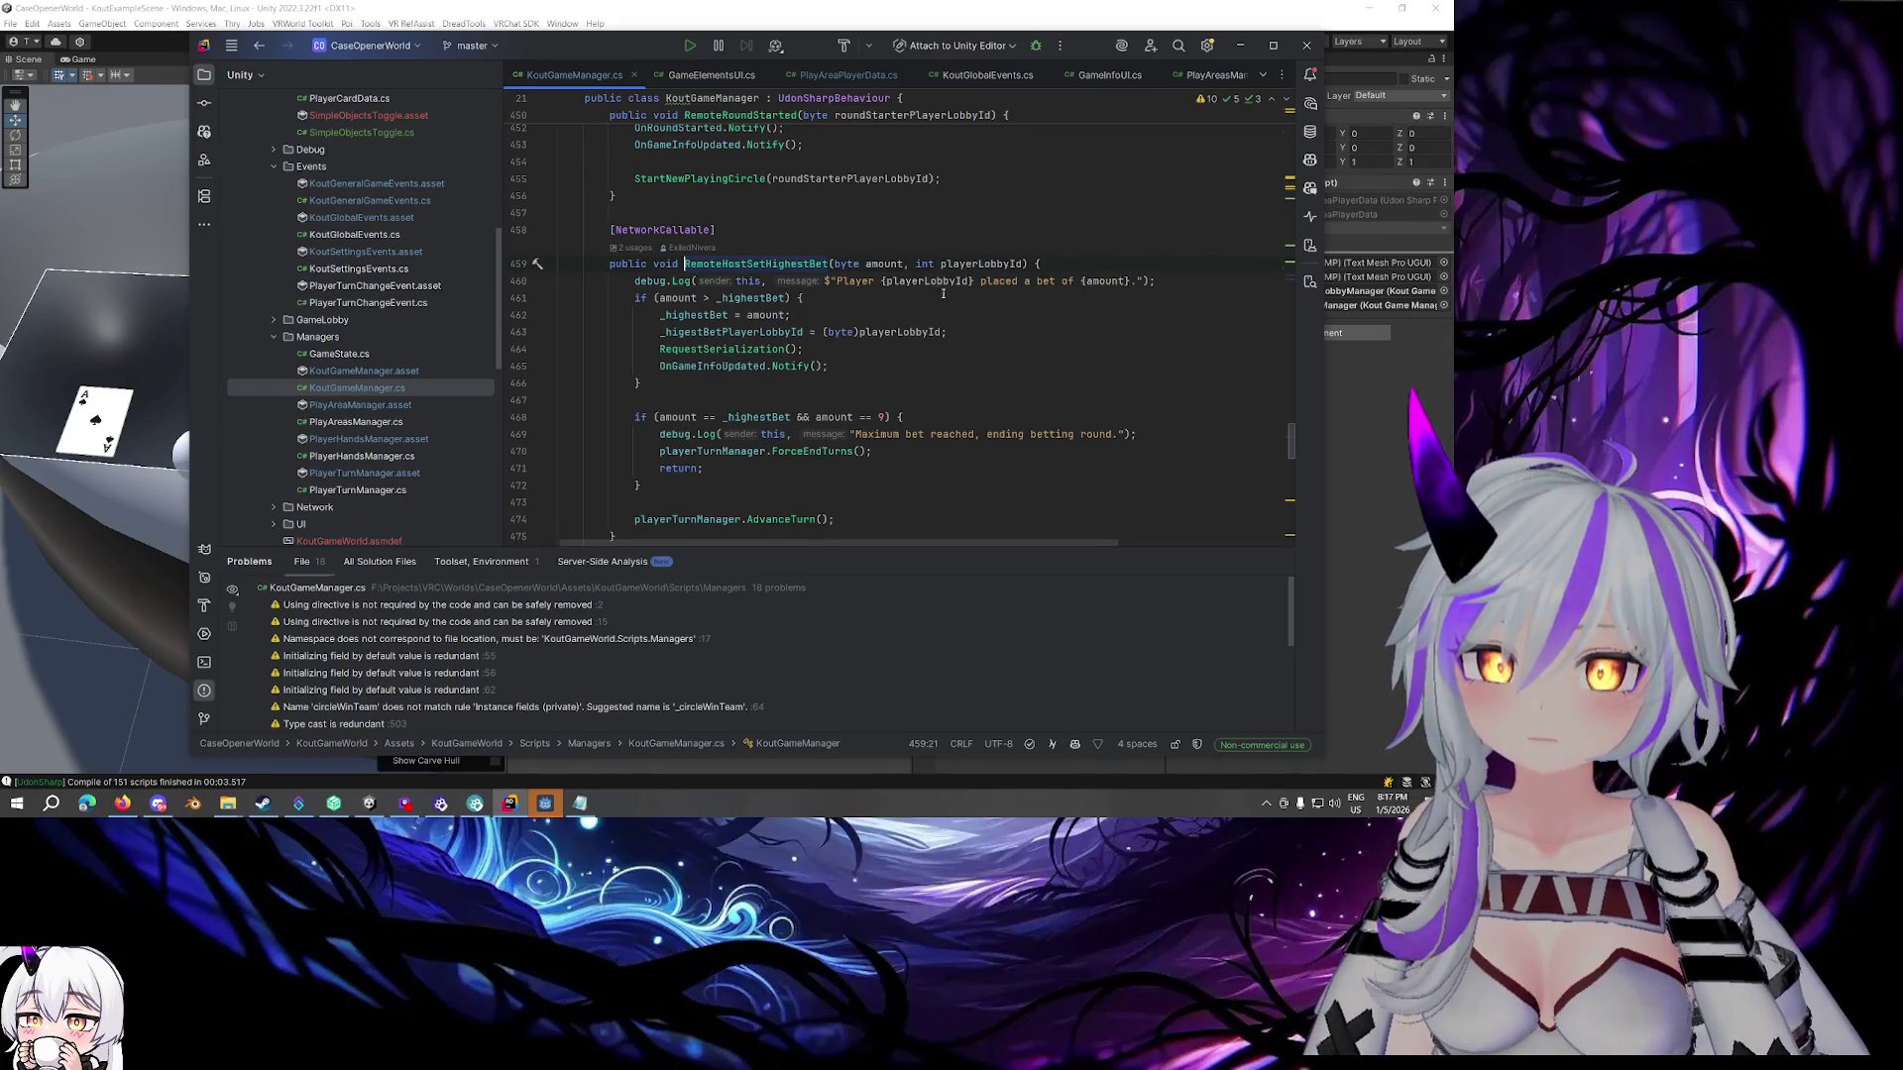
pyautogui.click(1043, 282)
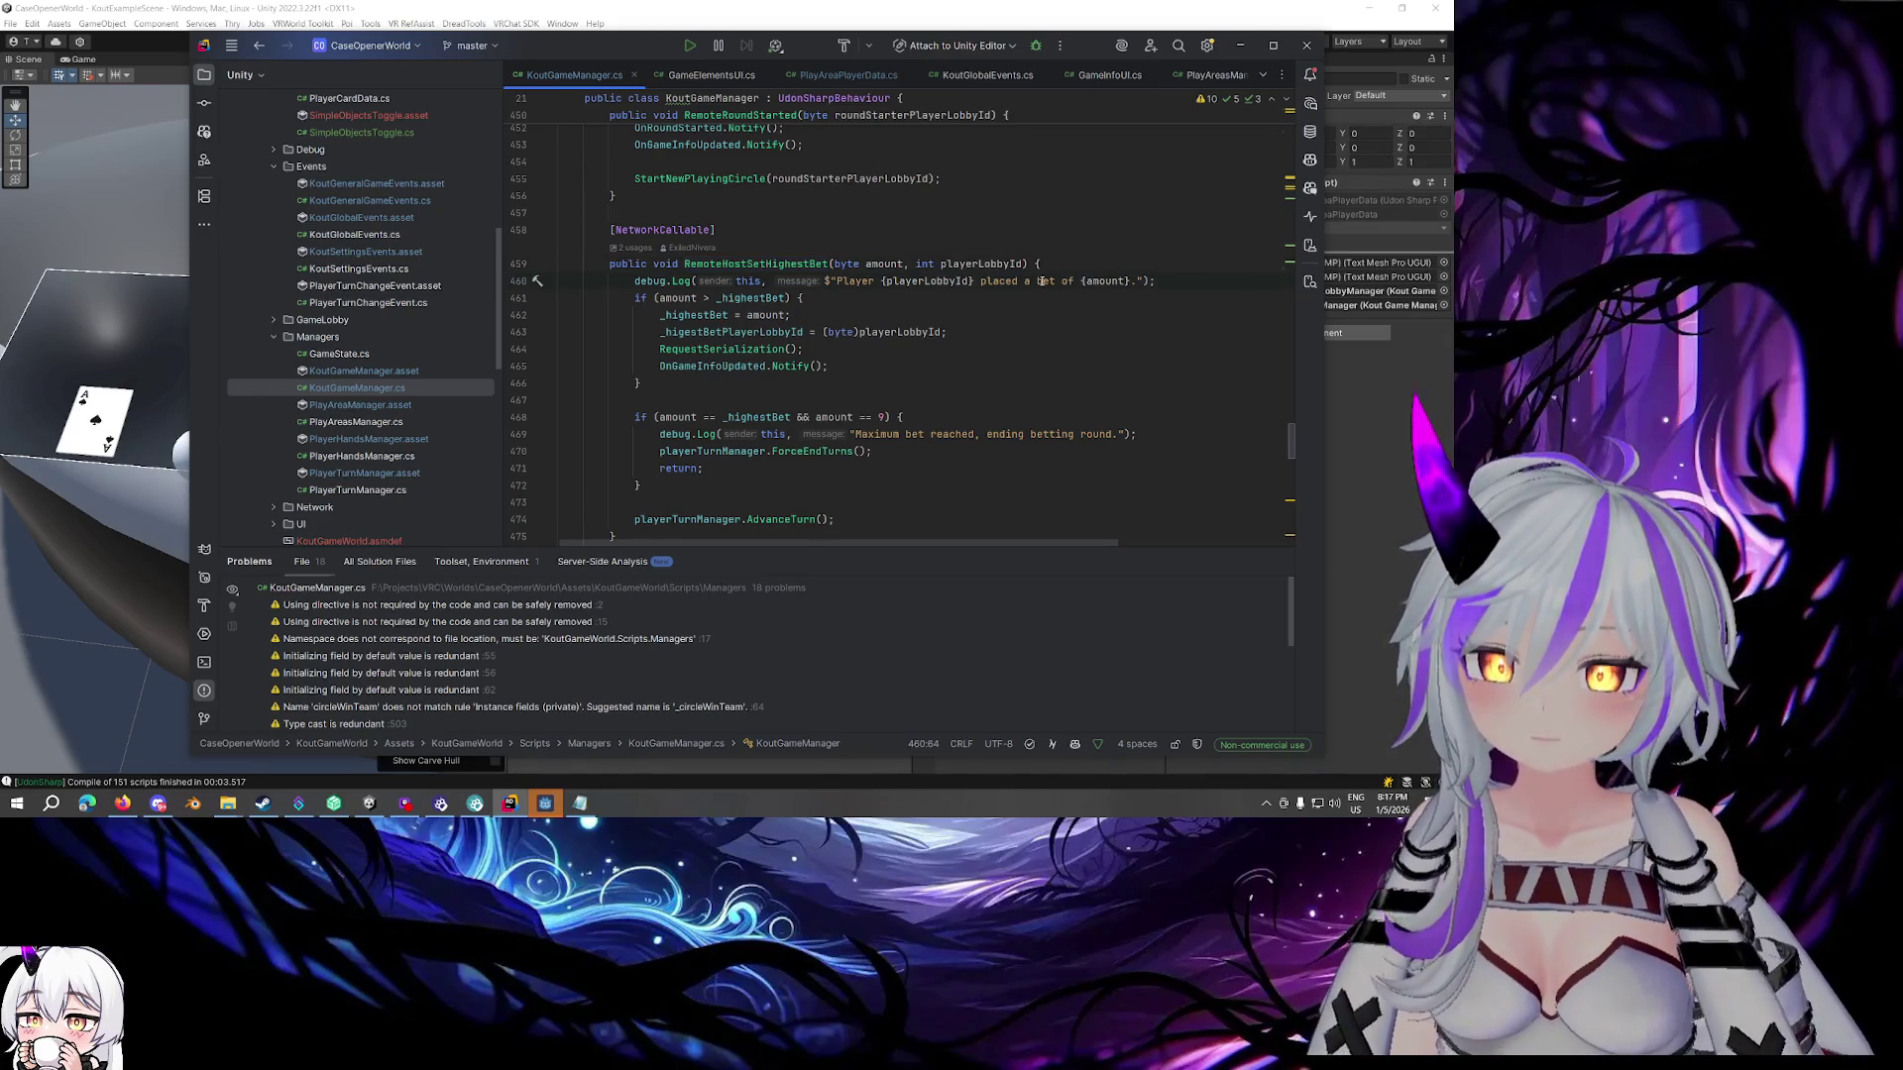
pyautogui.scroll(-1, 1040, 282)
pyautogui.scroll(1, 1040, 281)
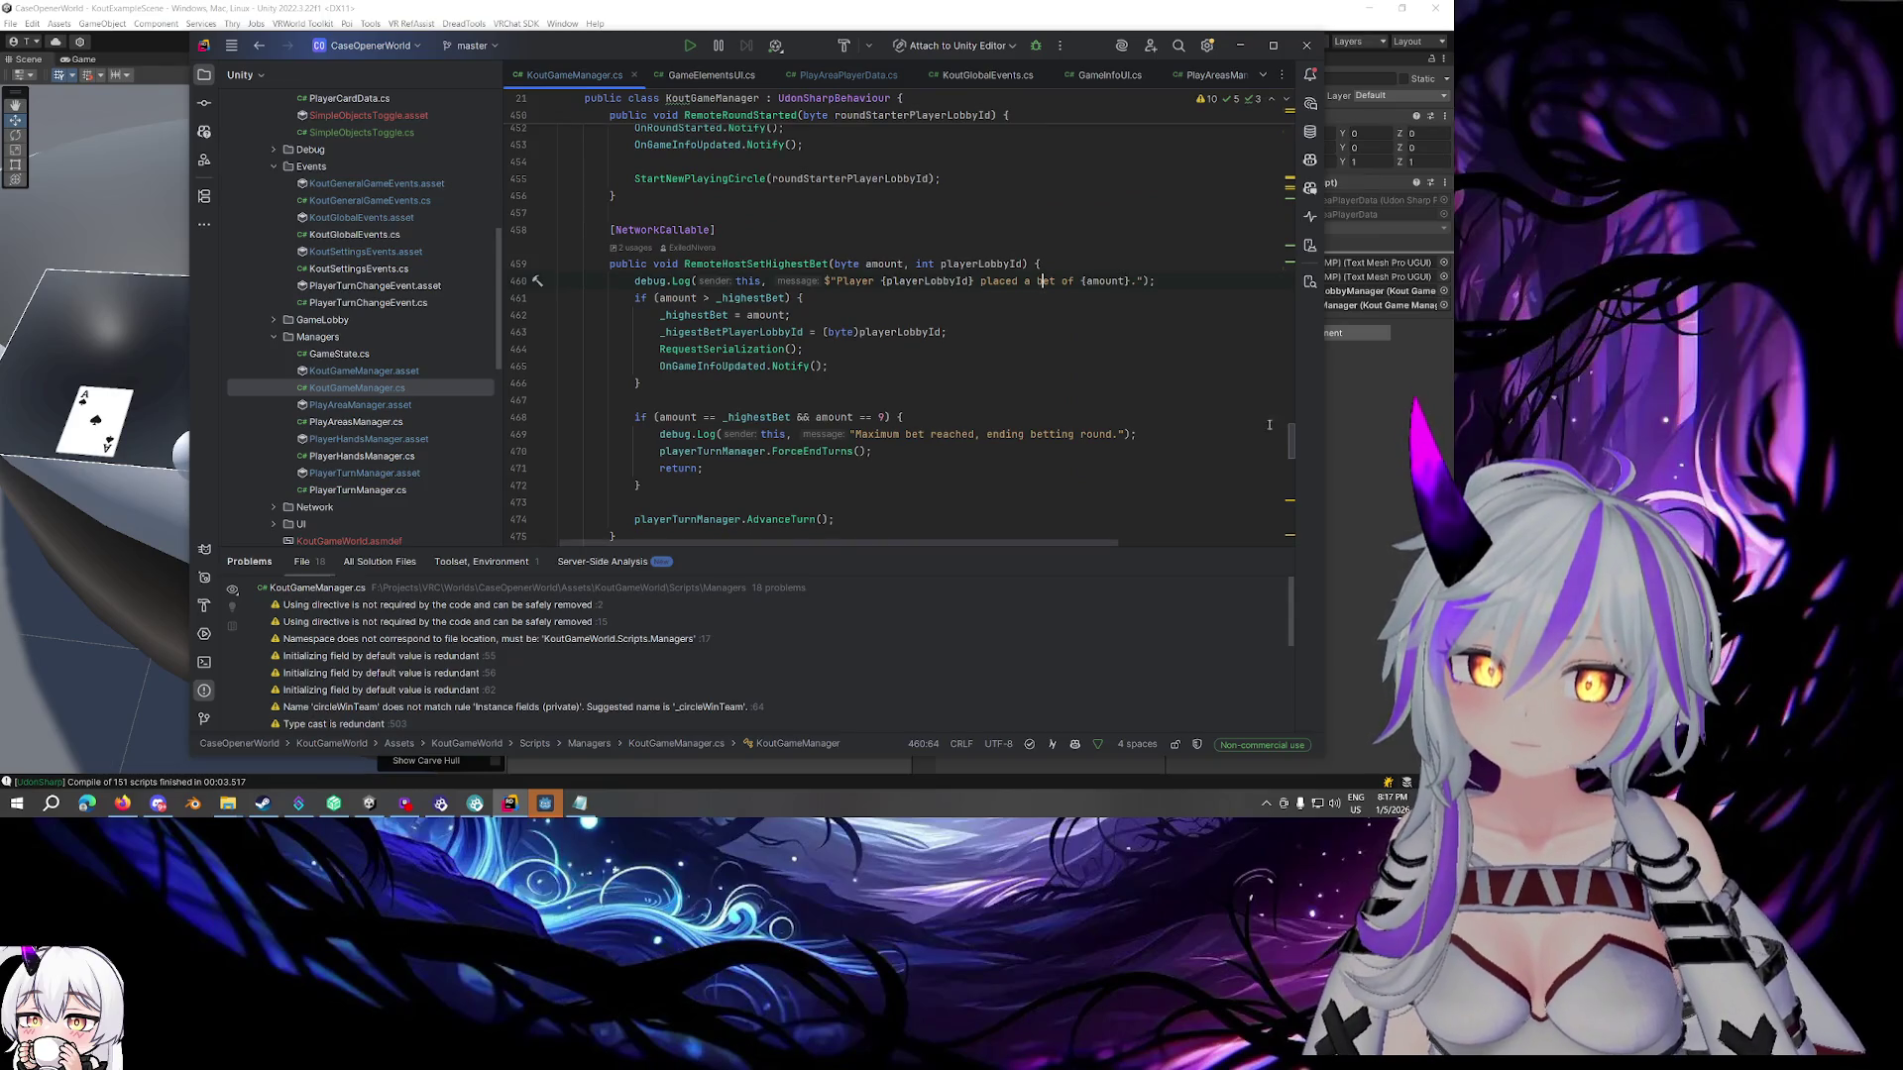
pyautogui.click(1347, 454)
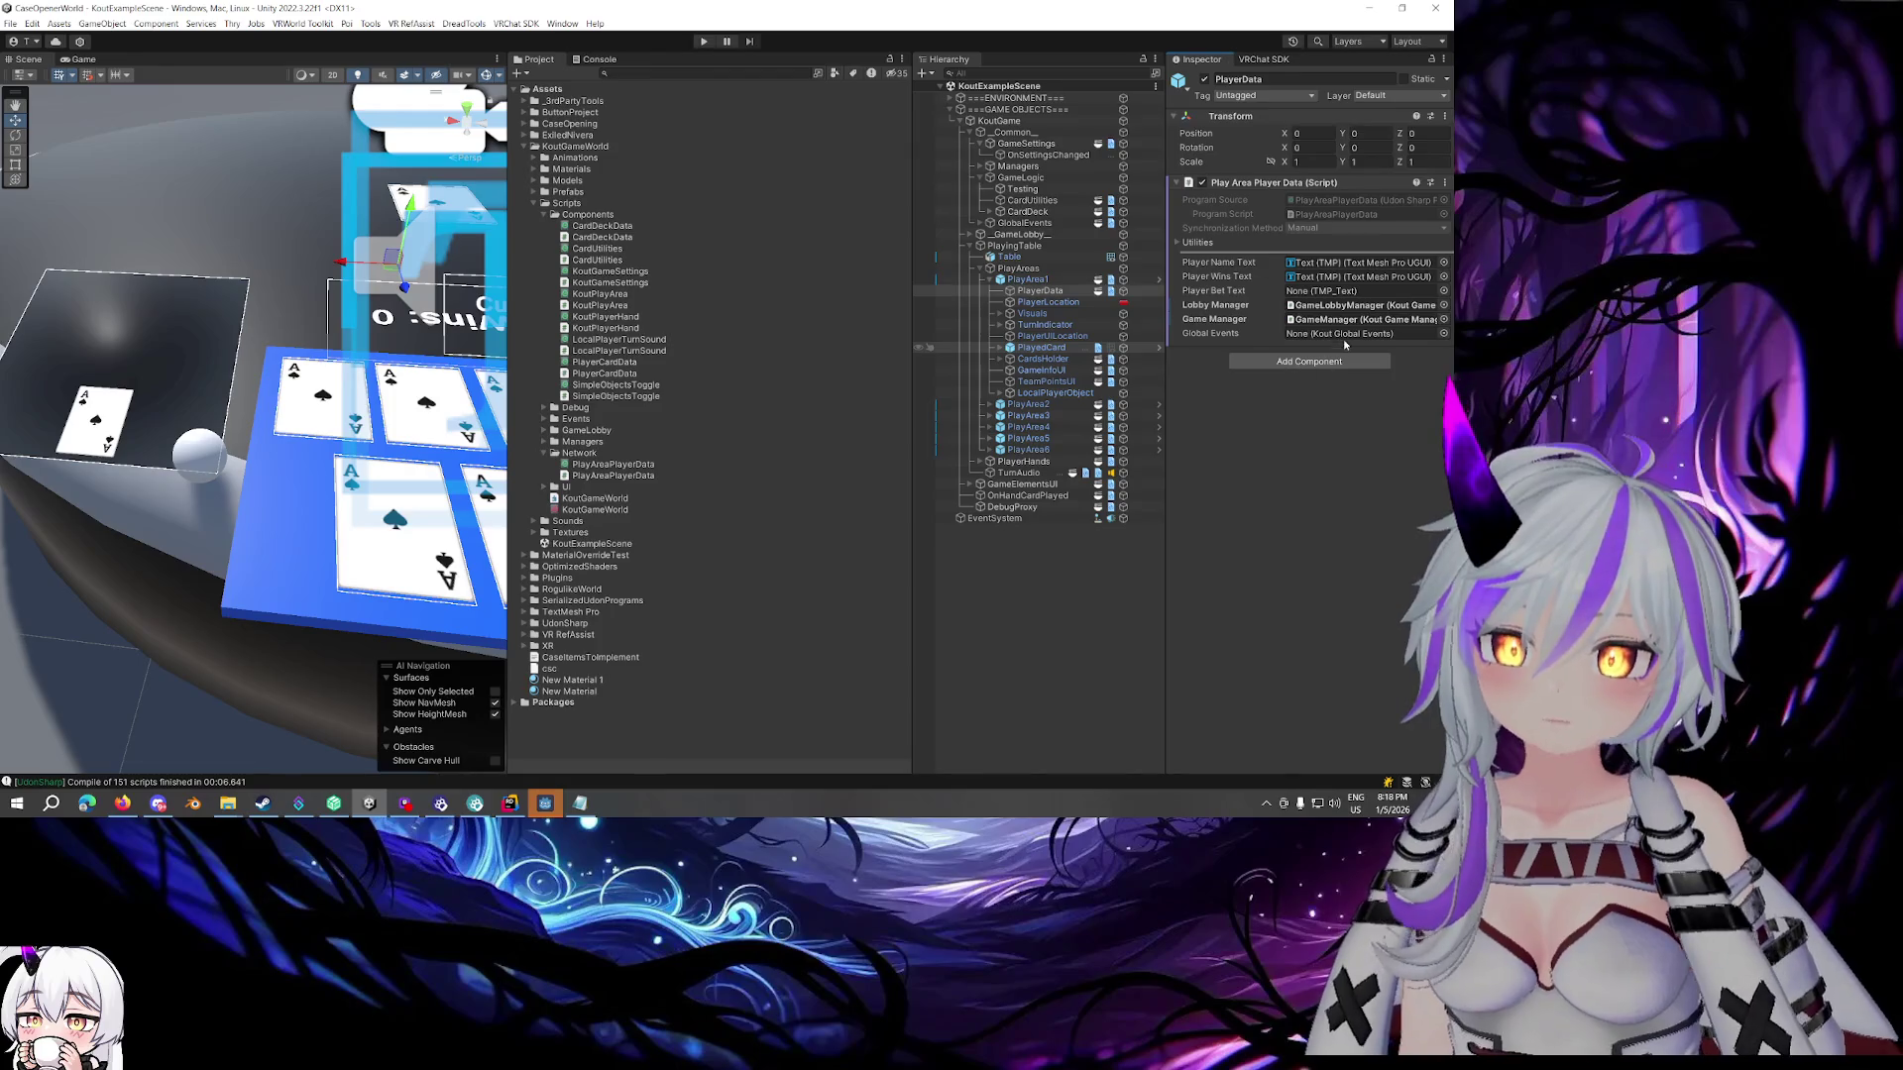
# Inspect PlayArea1's components and browse the Components scripts to KoutPlayerHand
pyautogui.click(1025, 281)
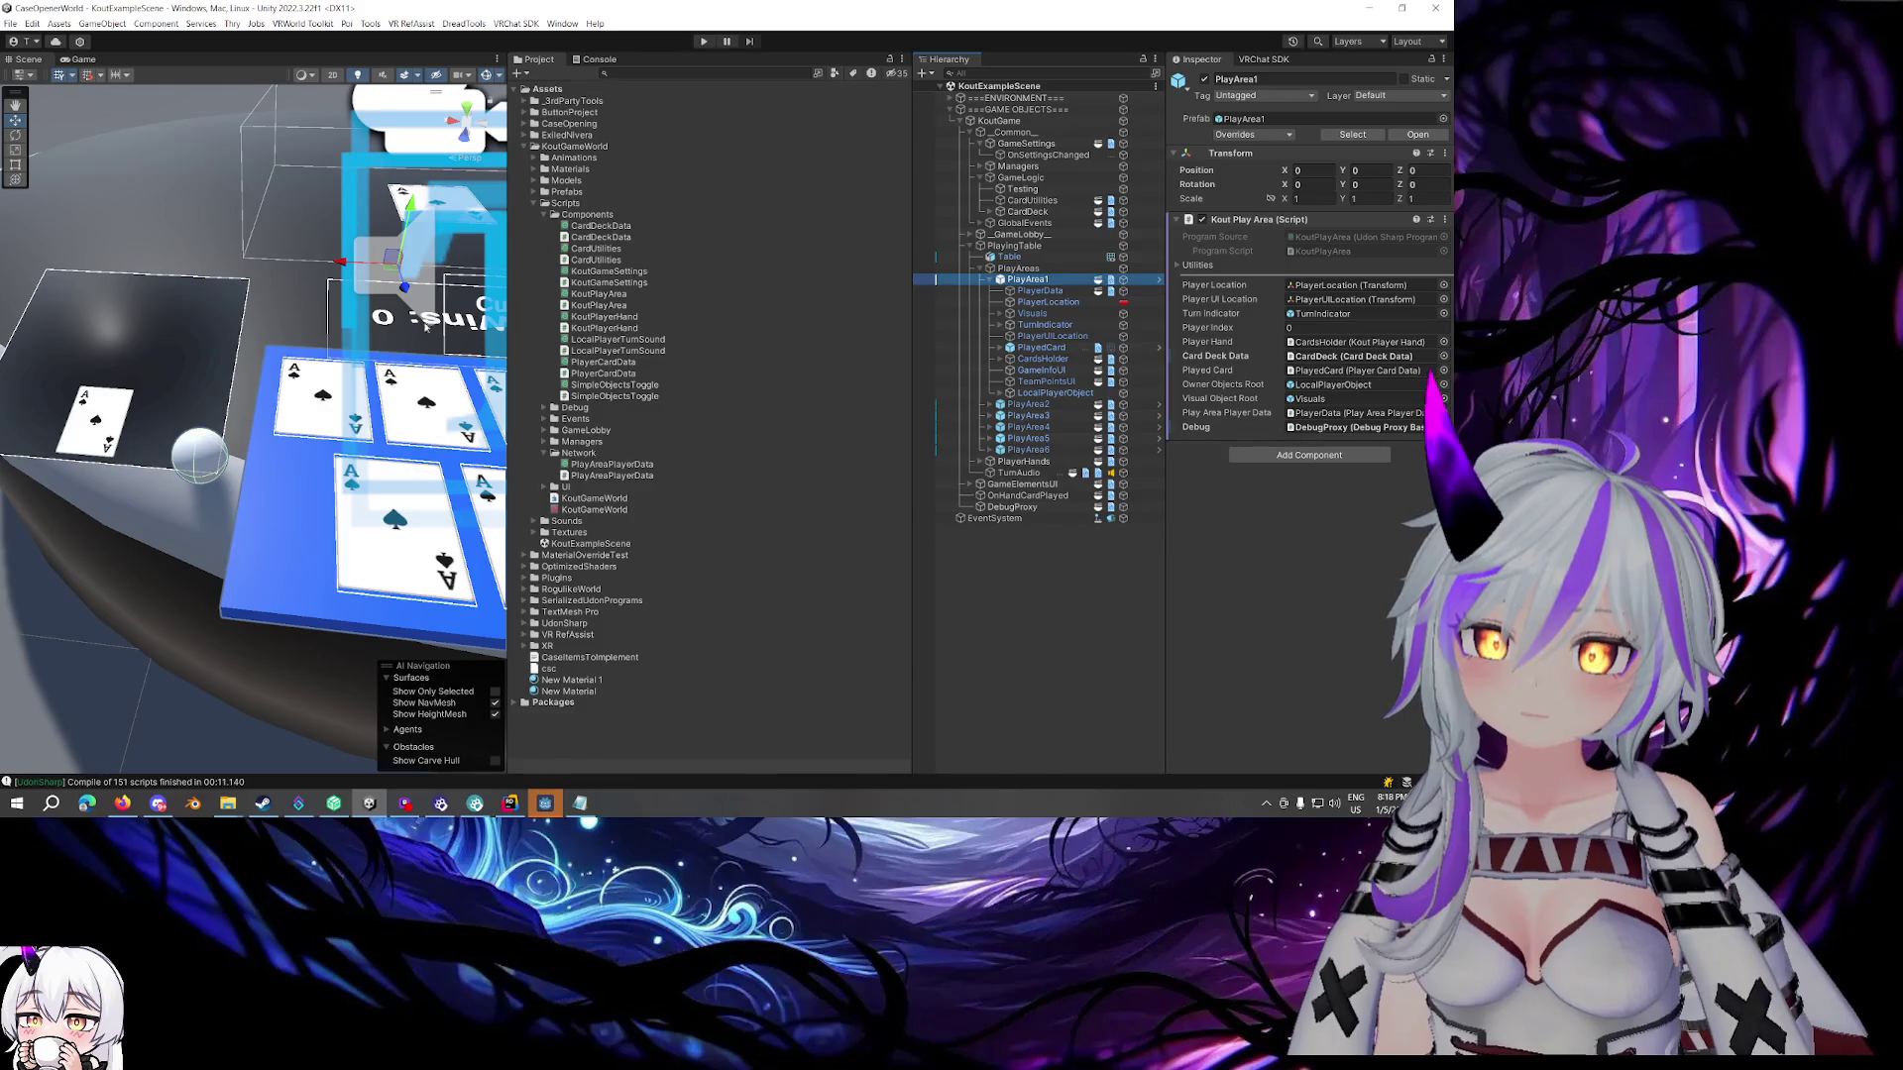
pyautogui.click(598, 395)
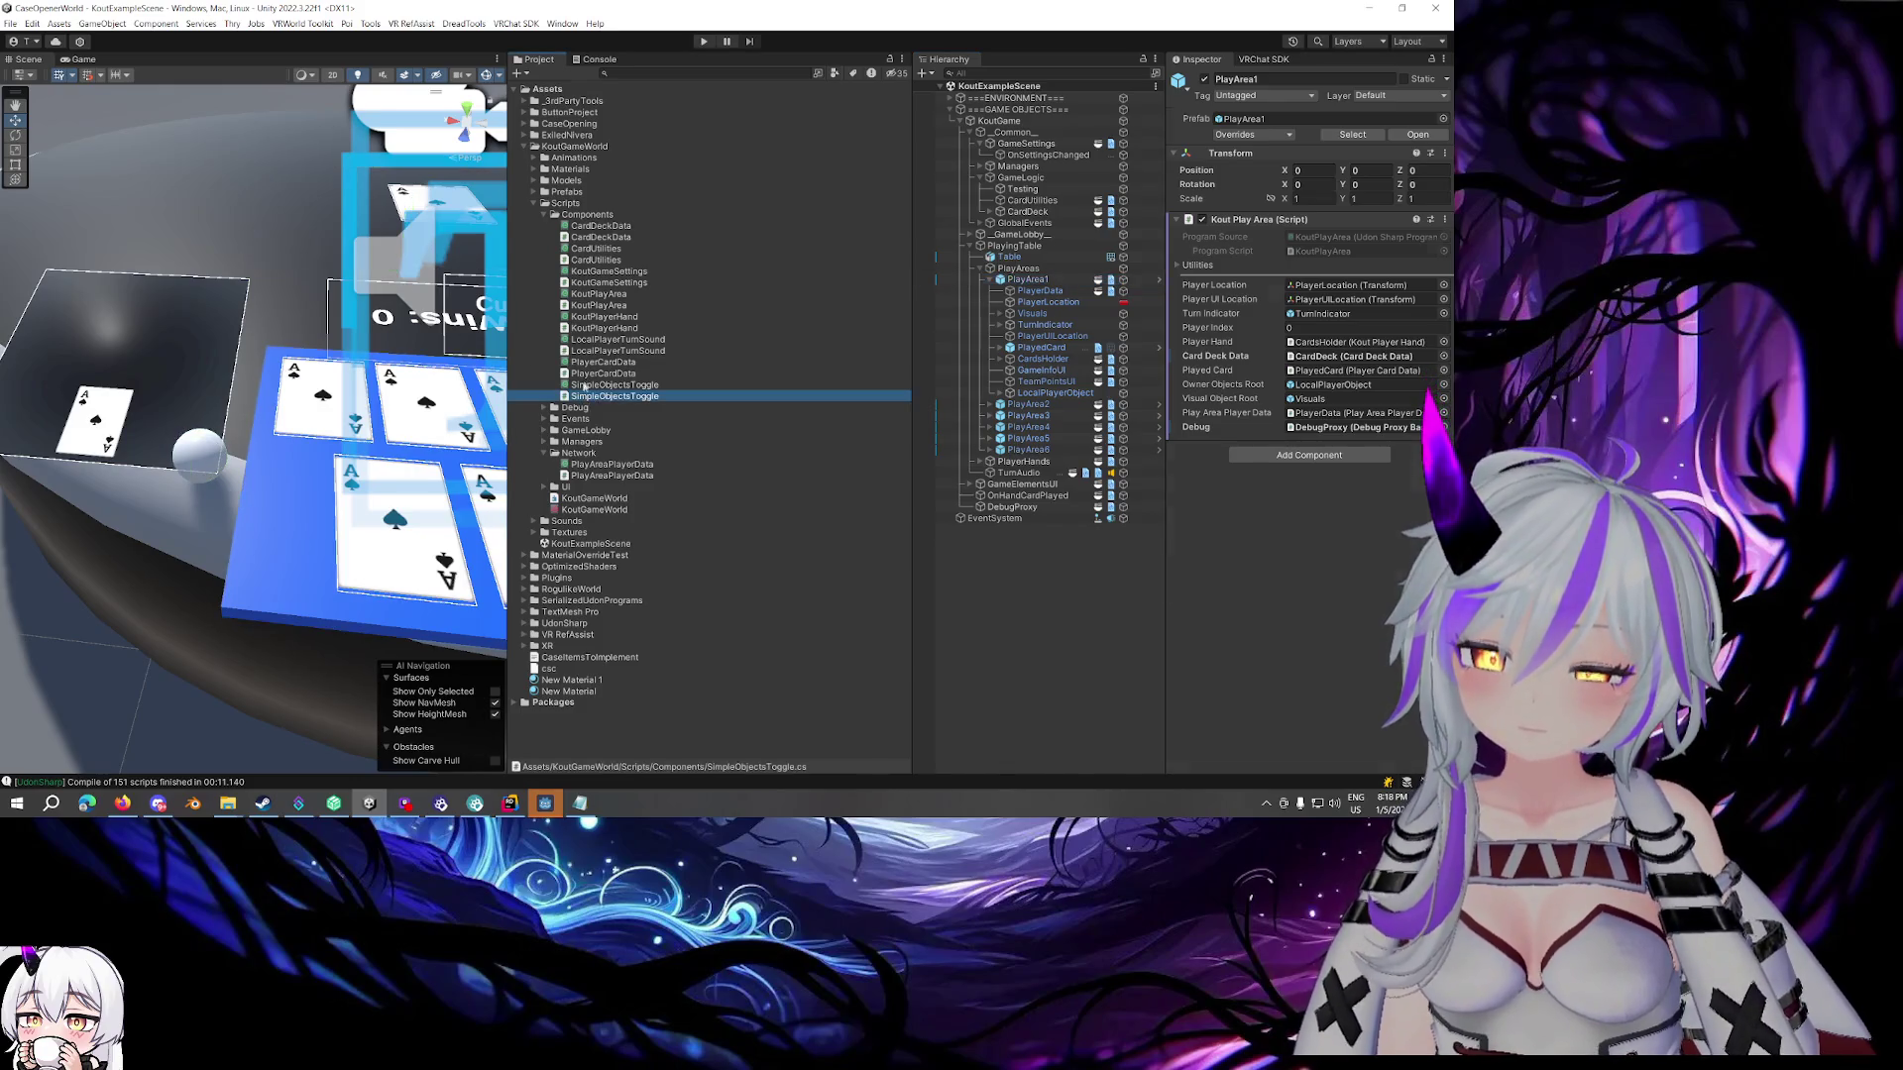
pyautogui.click(598, 372)
pyautogui.click(596, 351)
pyautogui.click(595, 328)
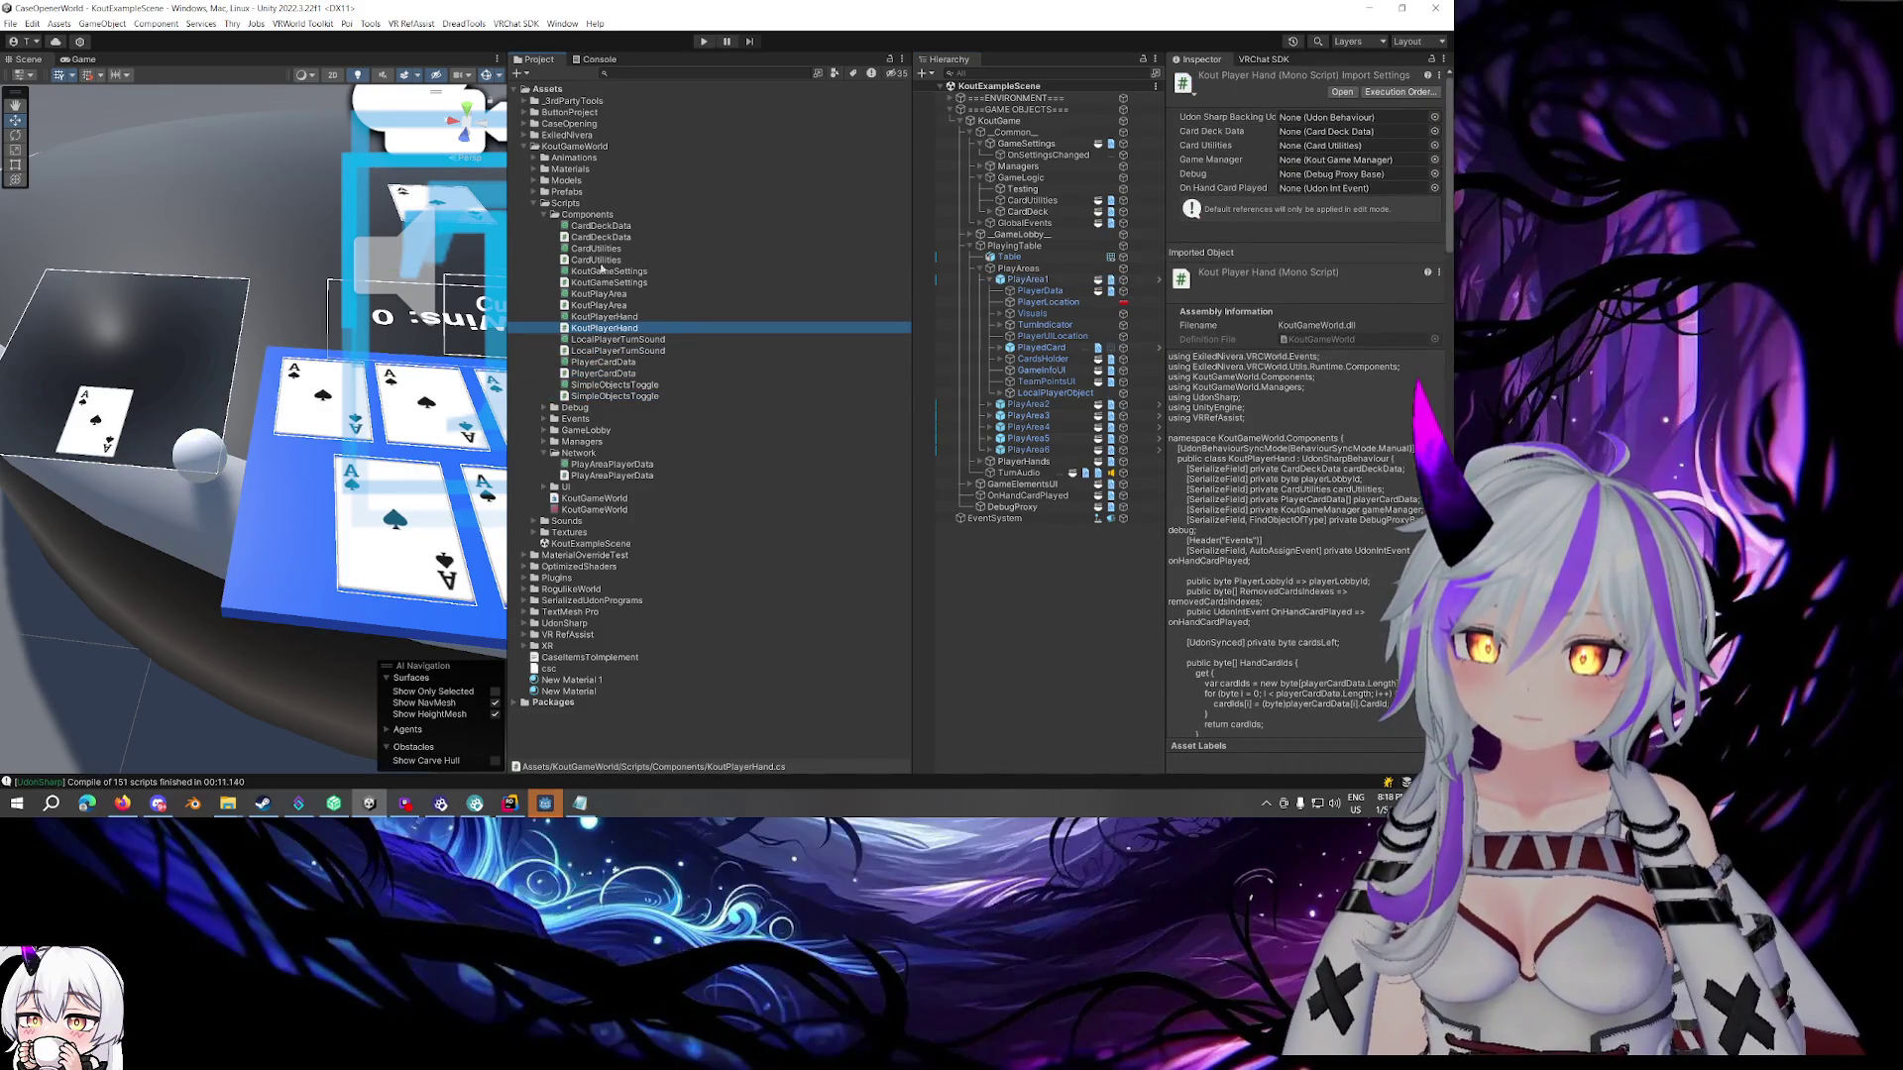
# Move up through the scripts to CardDeckData, then collapse the PlayingTable hierarchy branch
pyautogui.click(599, 306)
pyautogui.click(601, 282)
pyautogui.click(603, 260)
pyautogui.click(604, 237)
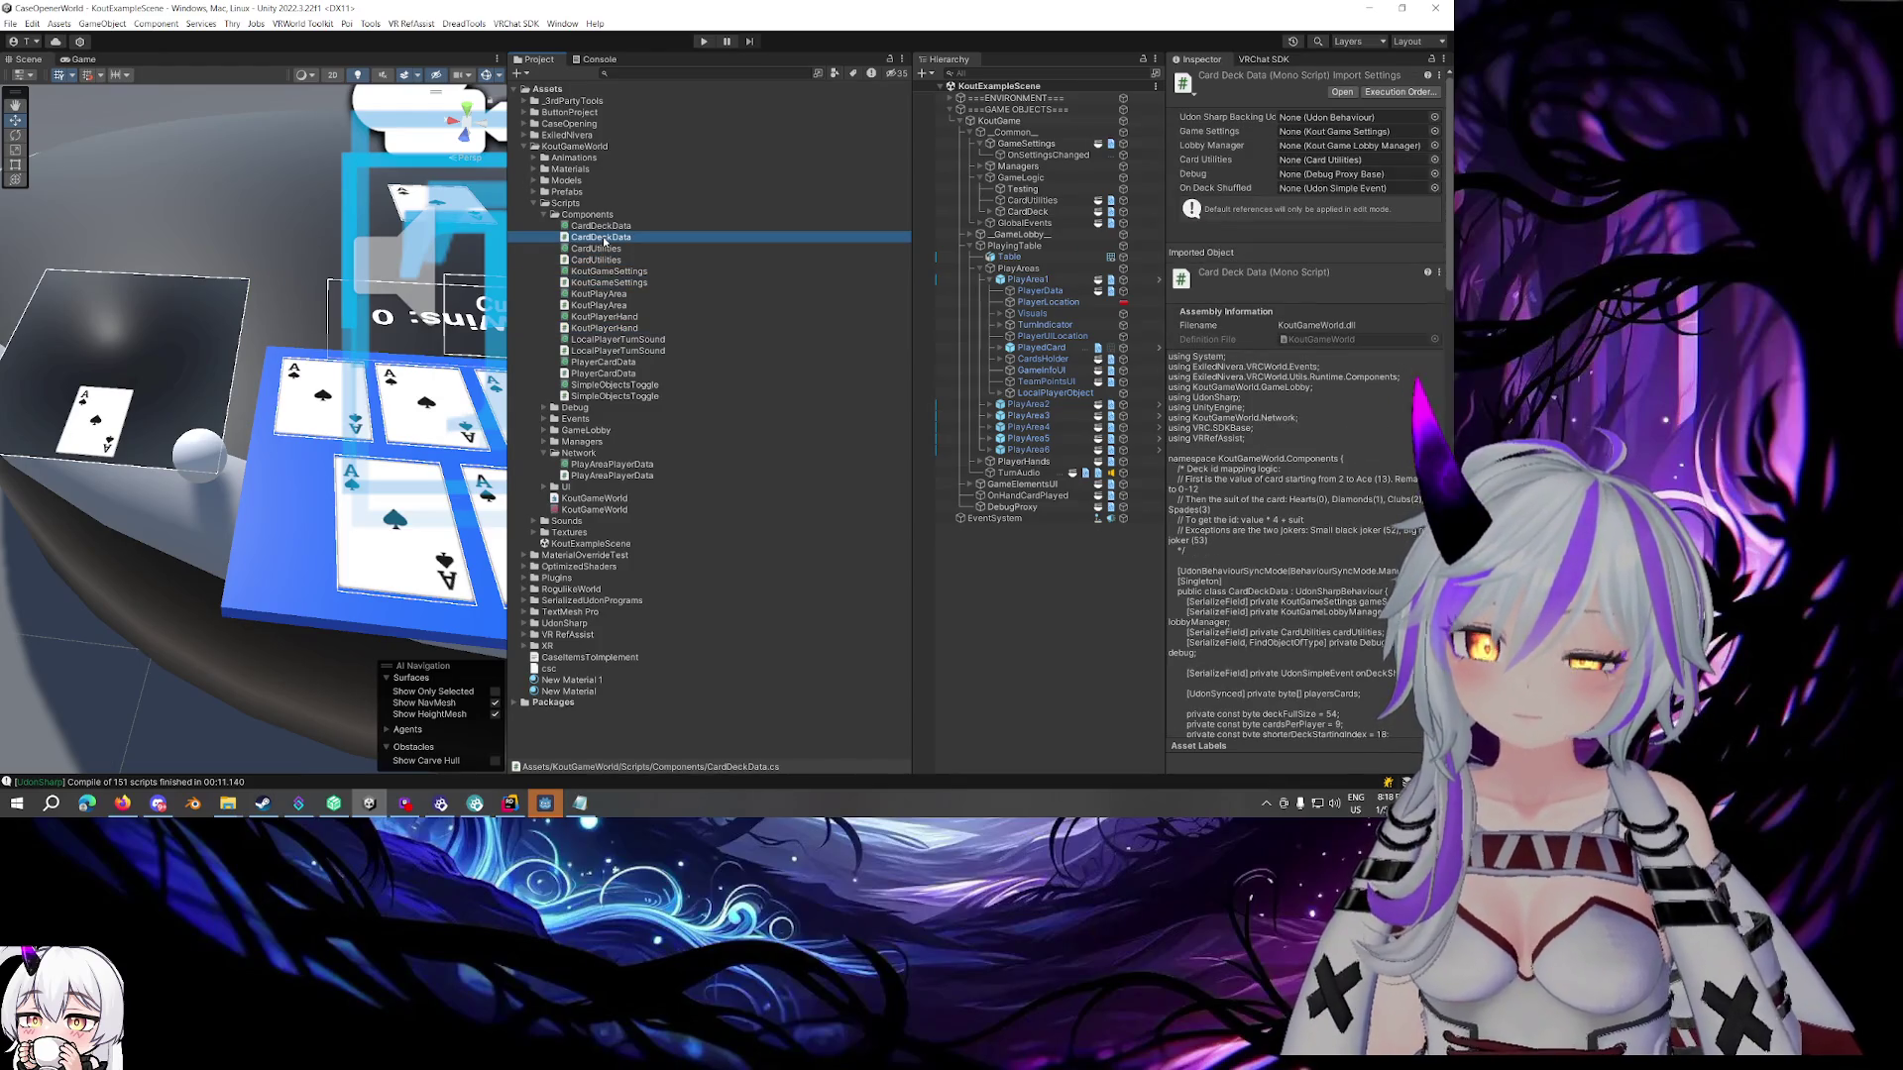
pyautogui.click(971, 245)
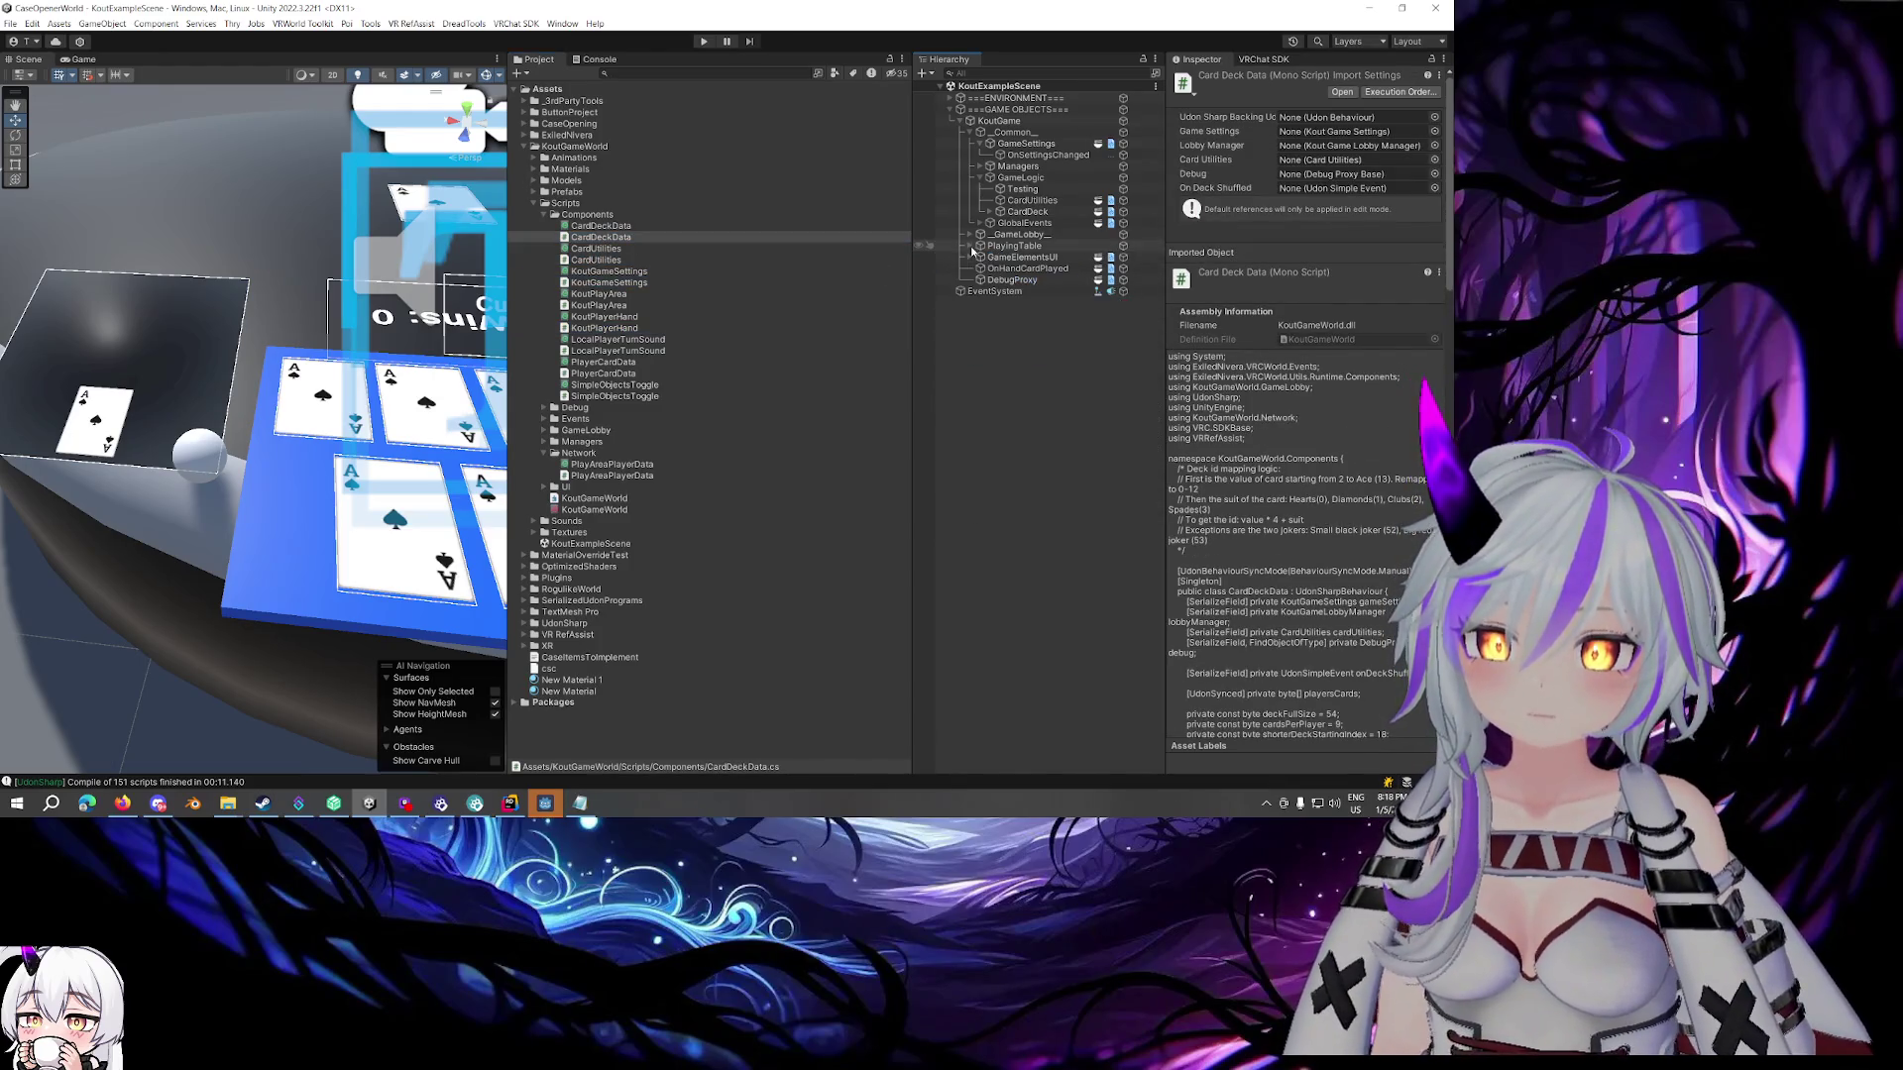